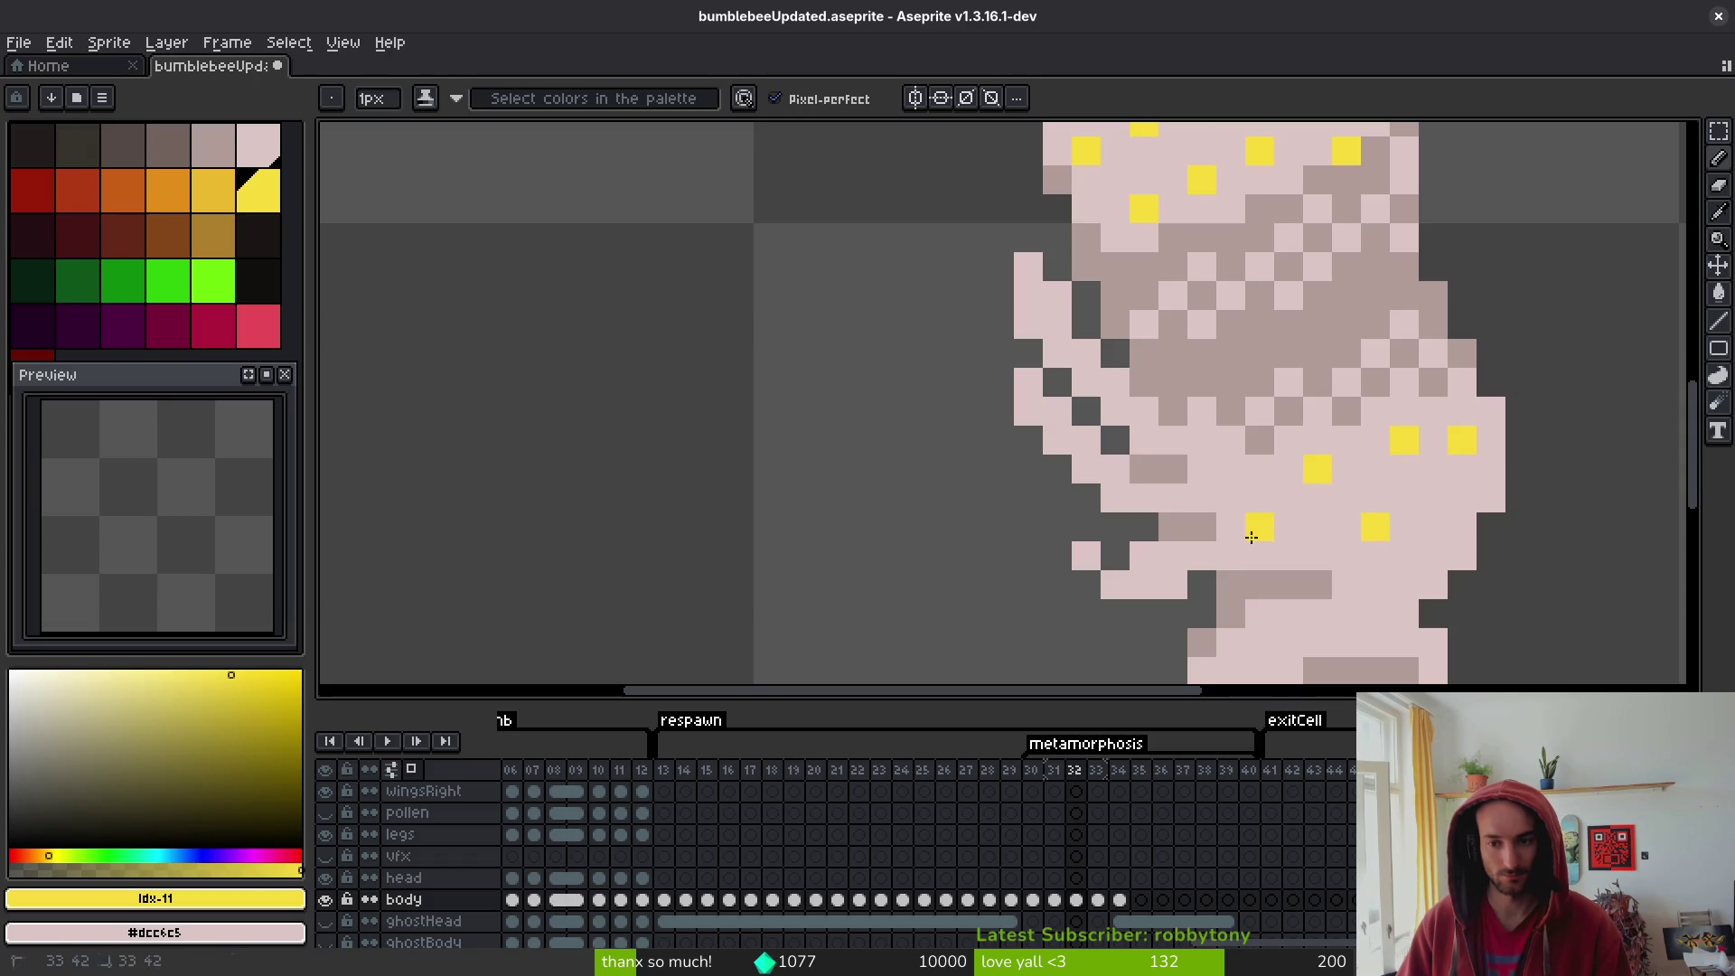
- Paint extra yellow spots on the frame 32 pupa's body and white dots on its head
{"action": "scroll", "coordinate": [1251, 537], "scroll_direction": "down", "scroll_amount": 5}
{"action": "scroll", "coordinate": [1415, 535], "scroll_direction": "up", "scroll_amount": 4}
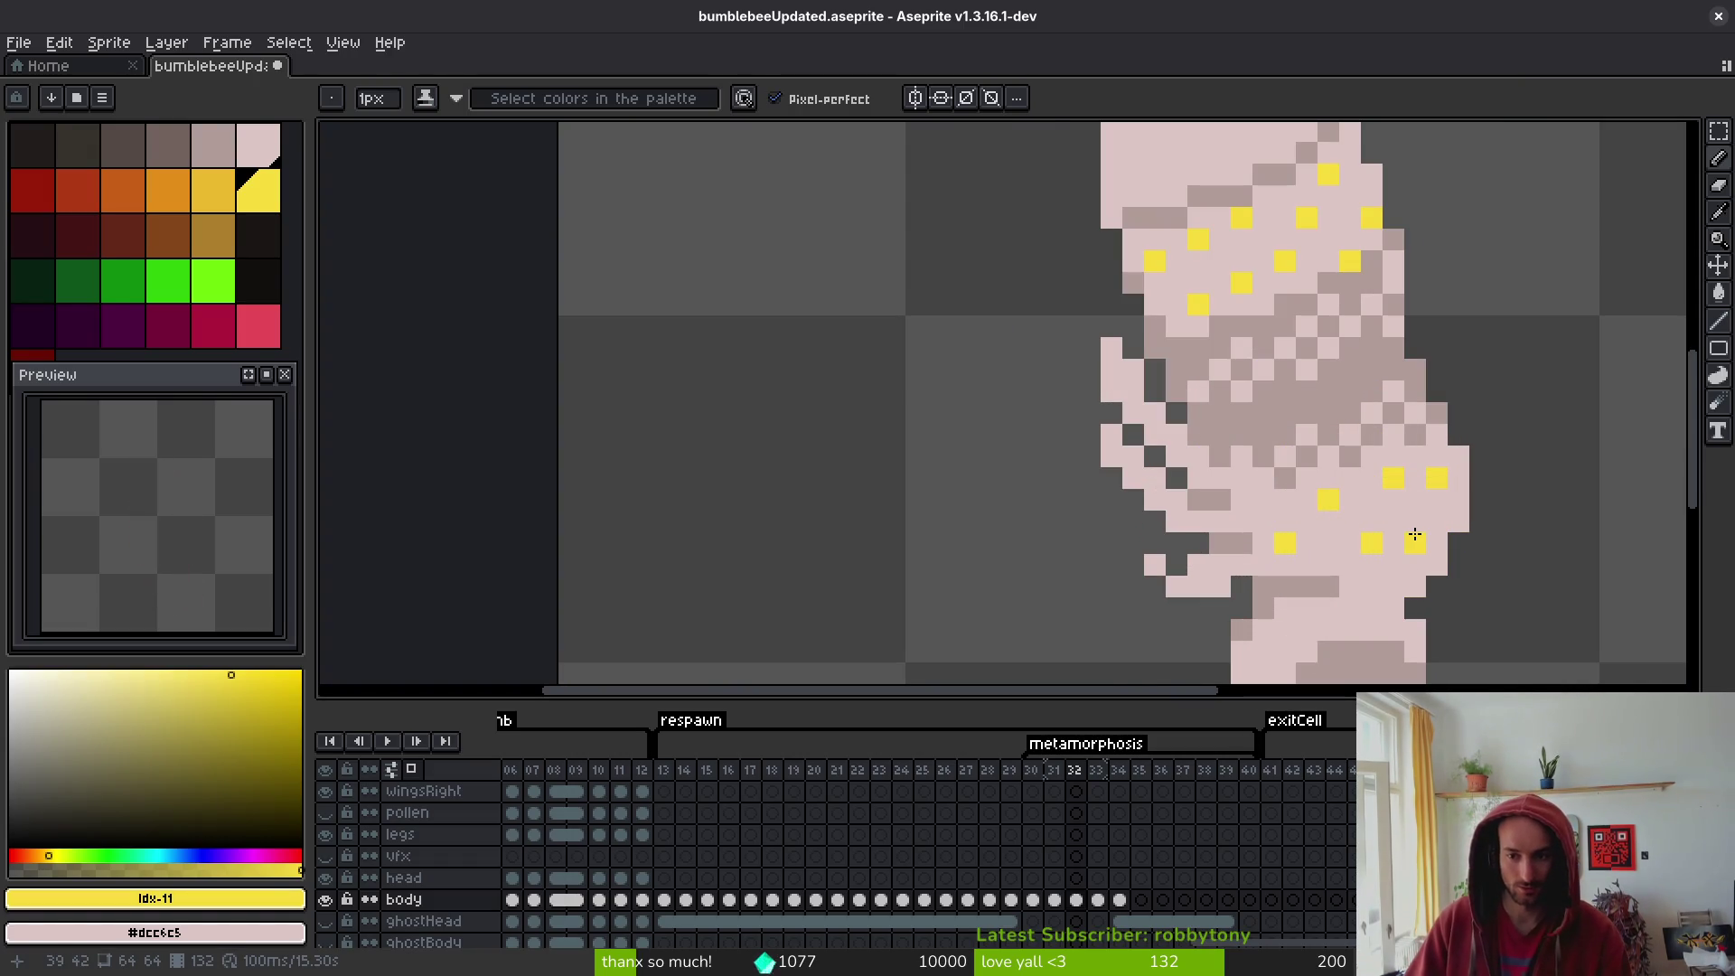
{"action": "left_click", "coordinate": [1416, 565]}
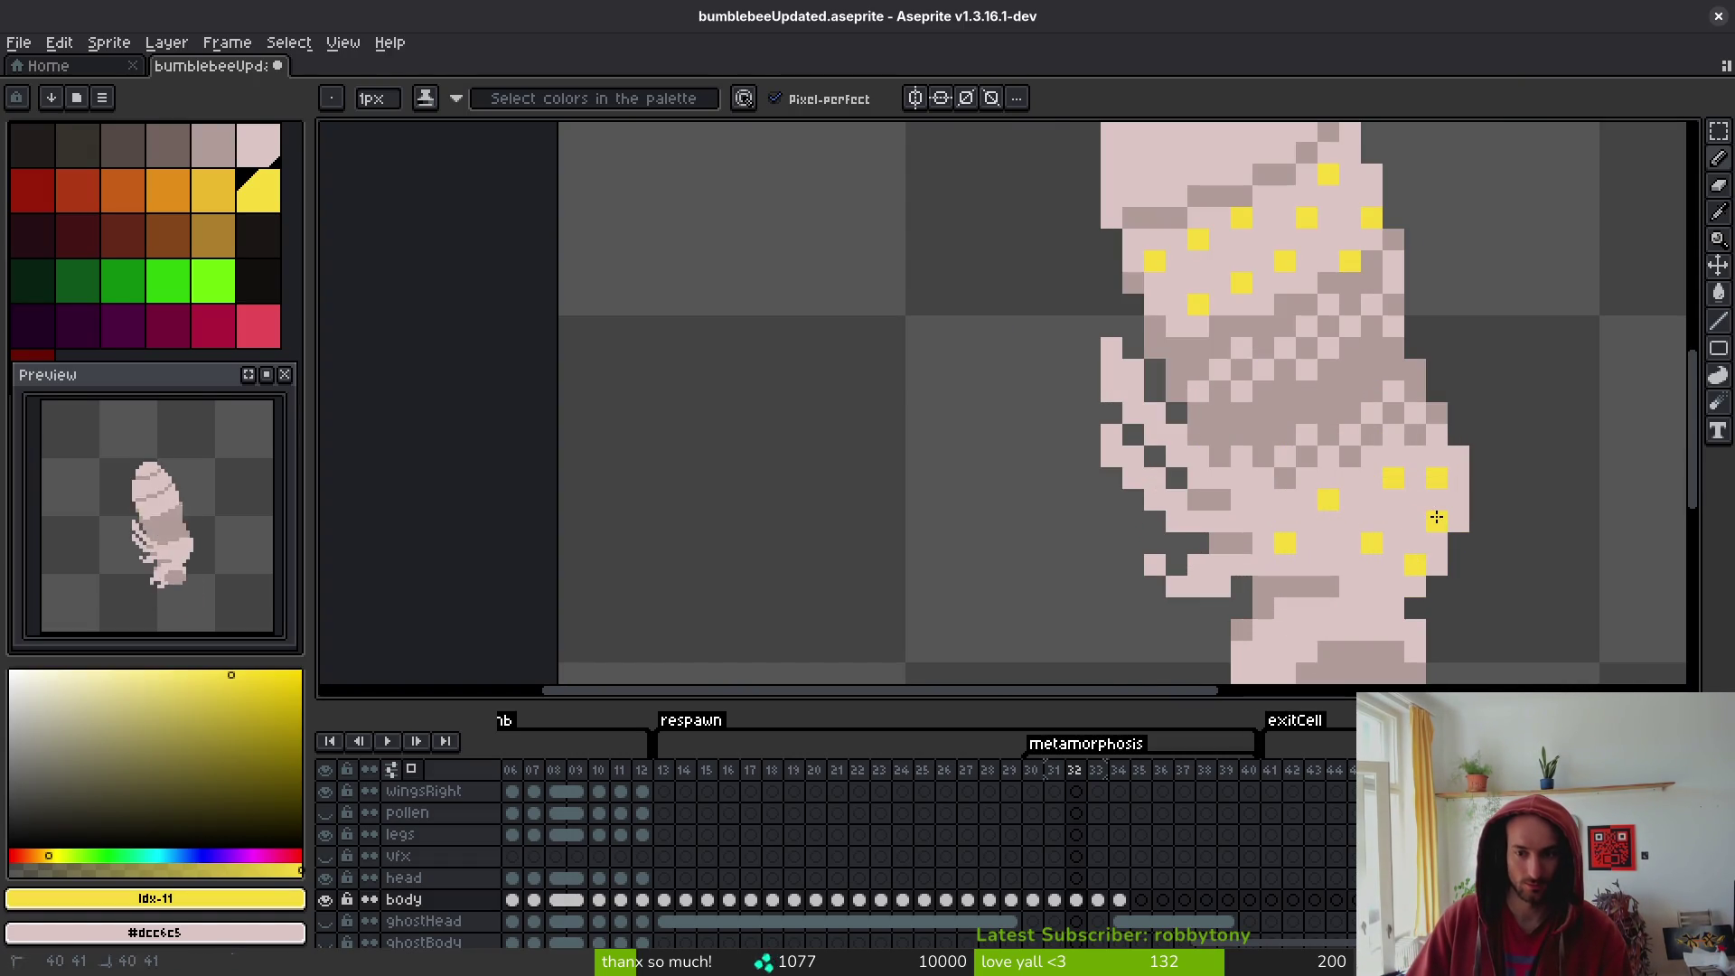
{"action": "scroll", "coordinate": [1415, 594], "scroll_direction": "down", "scroll_amount": 5}
{"action": "scroll", "coordinate": [1385, 554], "scroll_direction": "up", "scroll_amount": 2}
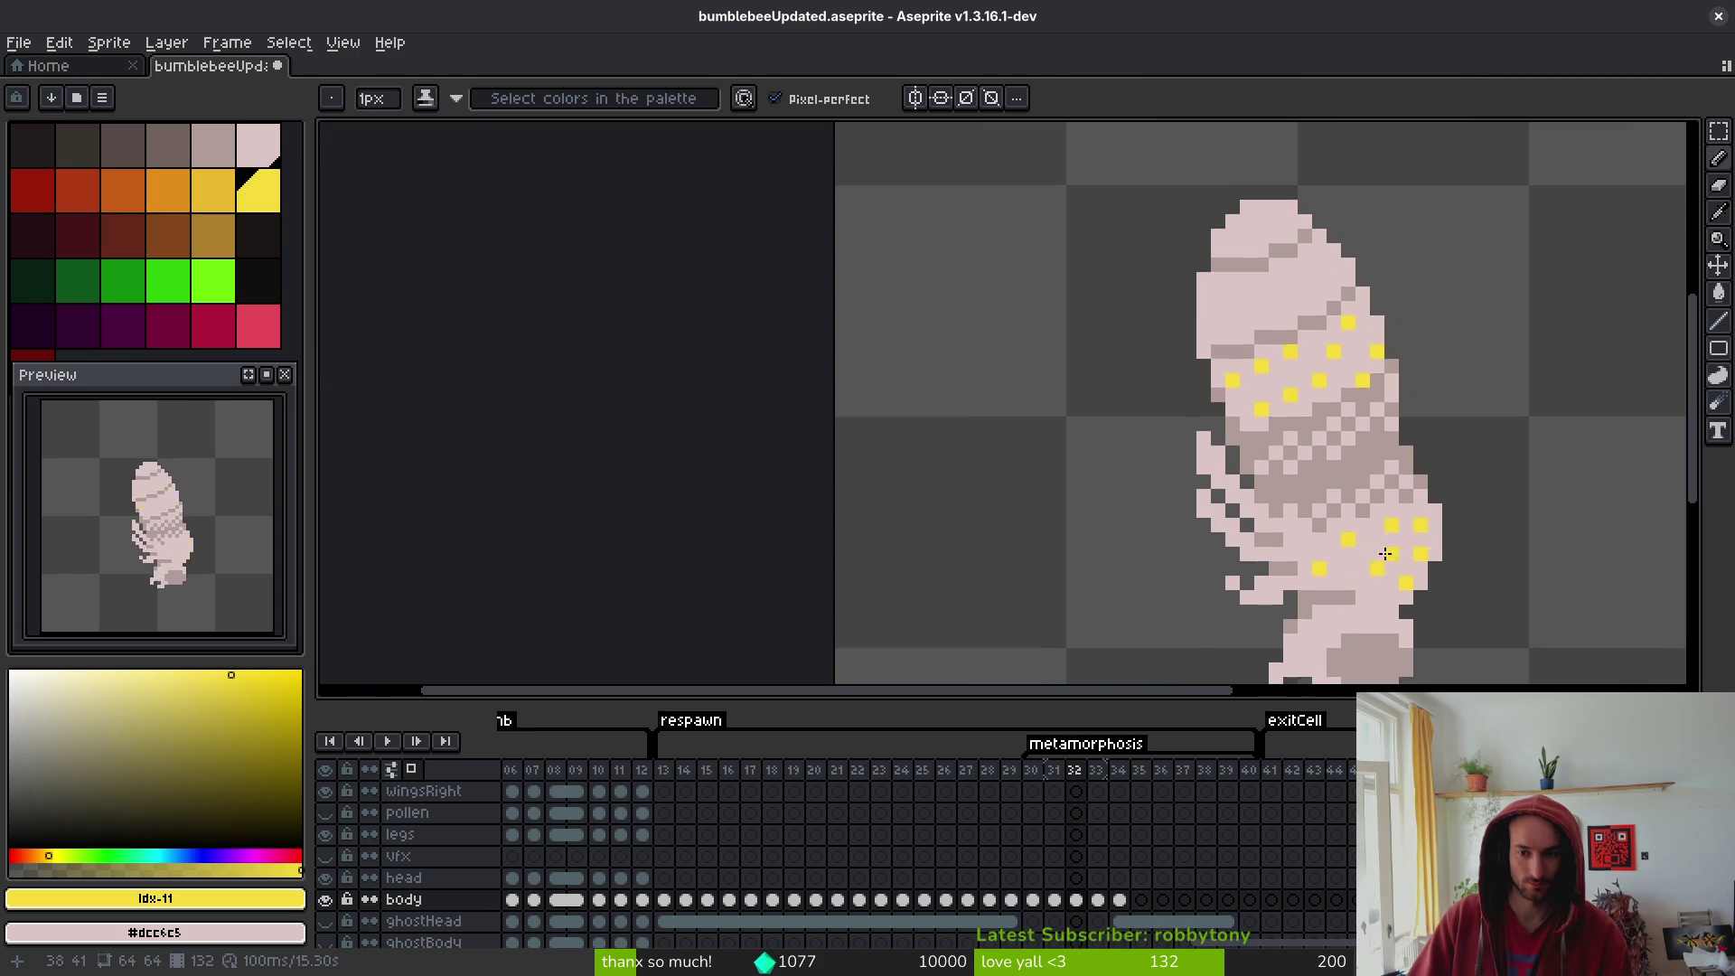
{"action": "scroll", "coordinate": [1464, 555], "scroll_direction": "down", "scroll_amount": 5}
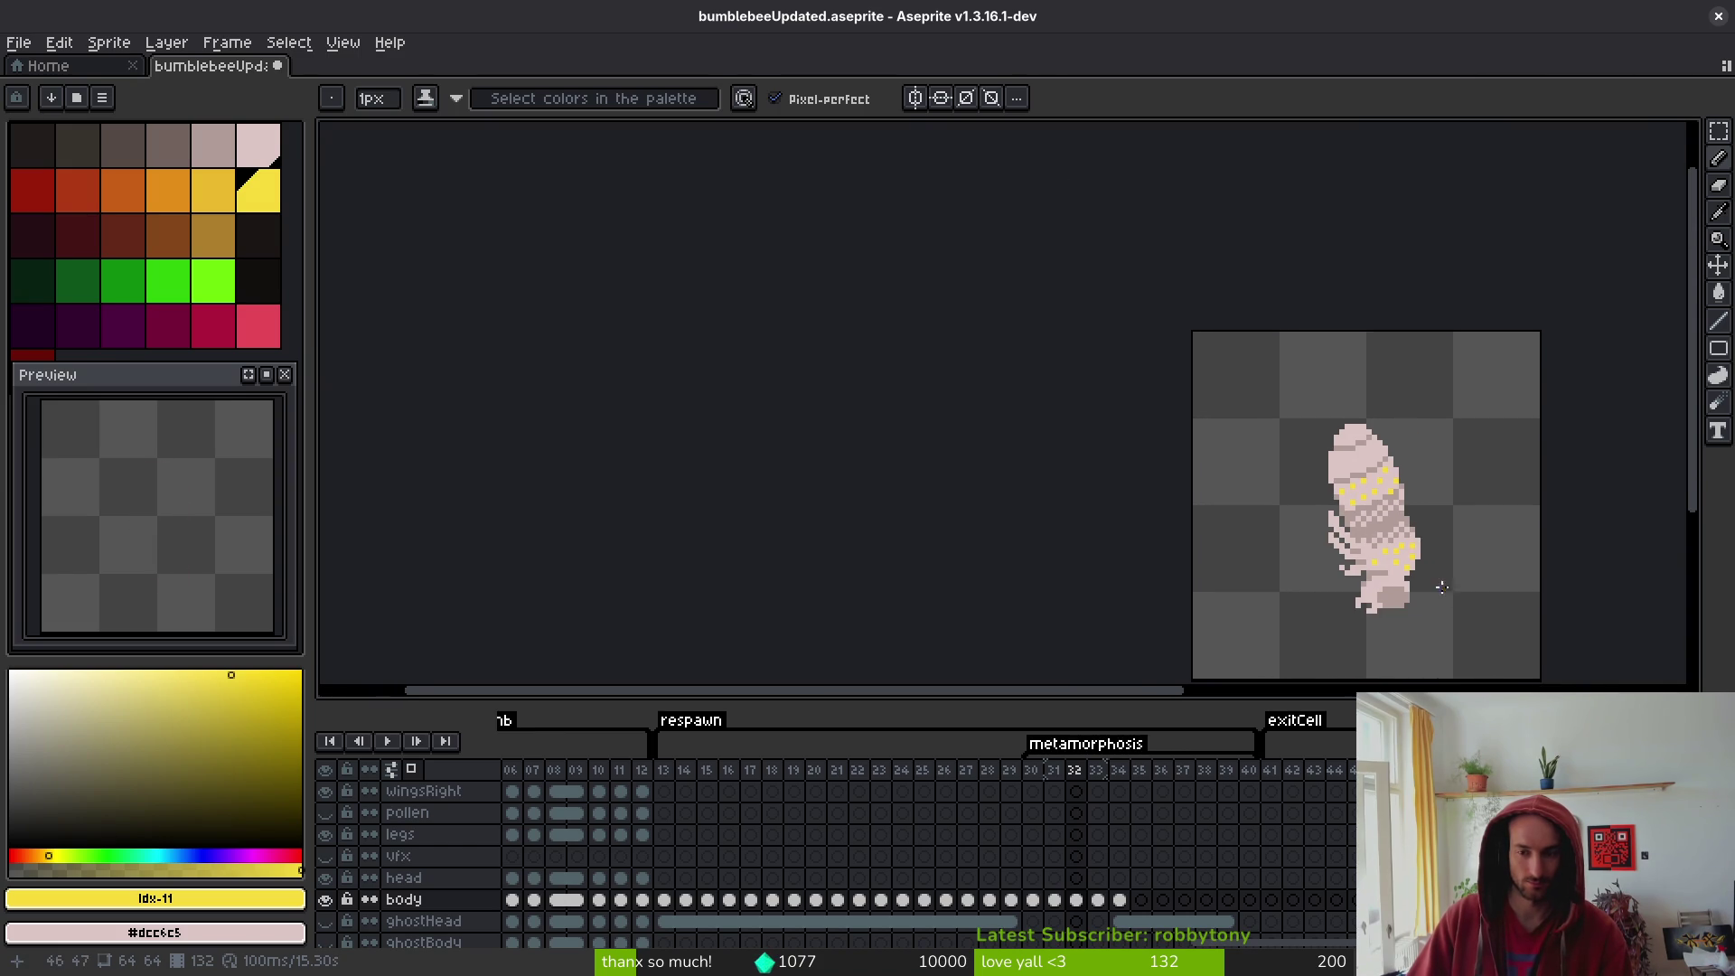
{"action": "scroll", "coordinate": [1402, 512], "scroll_direction": "up", "scroll_amount": 3}
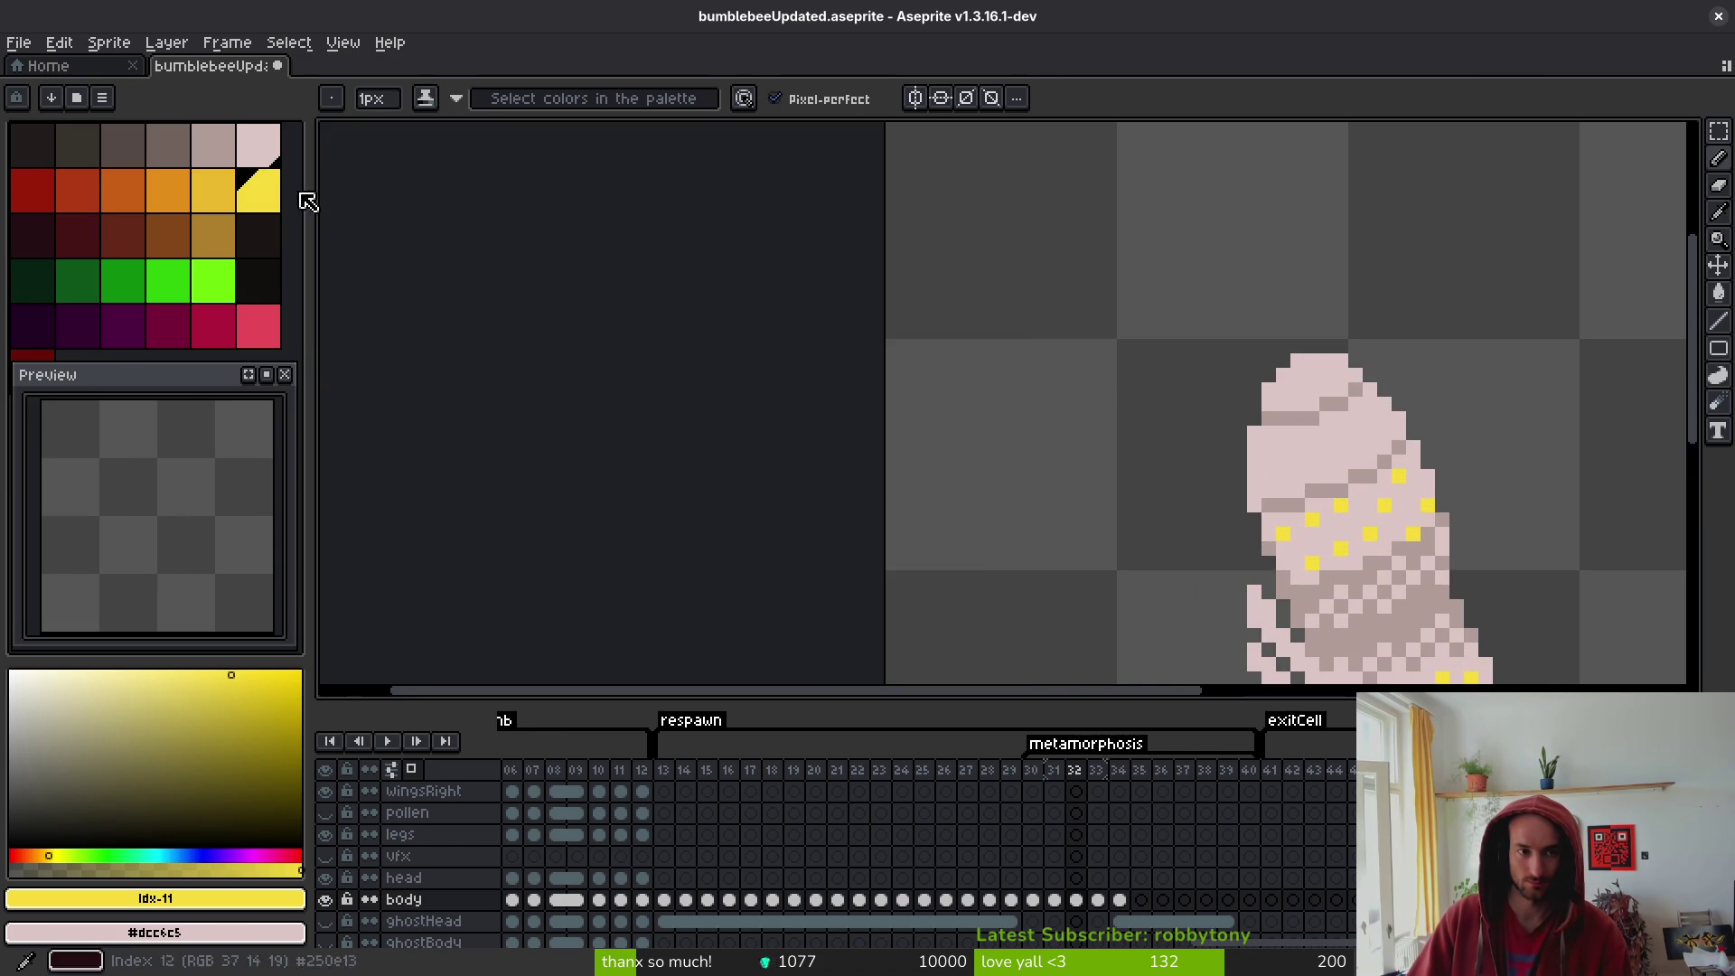
{"action": "scroll", "coordinate": [1386, 413], "scroll_direction": "up", "scroll_amount": 3}
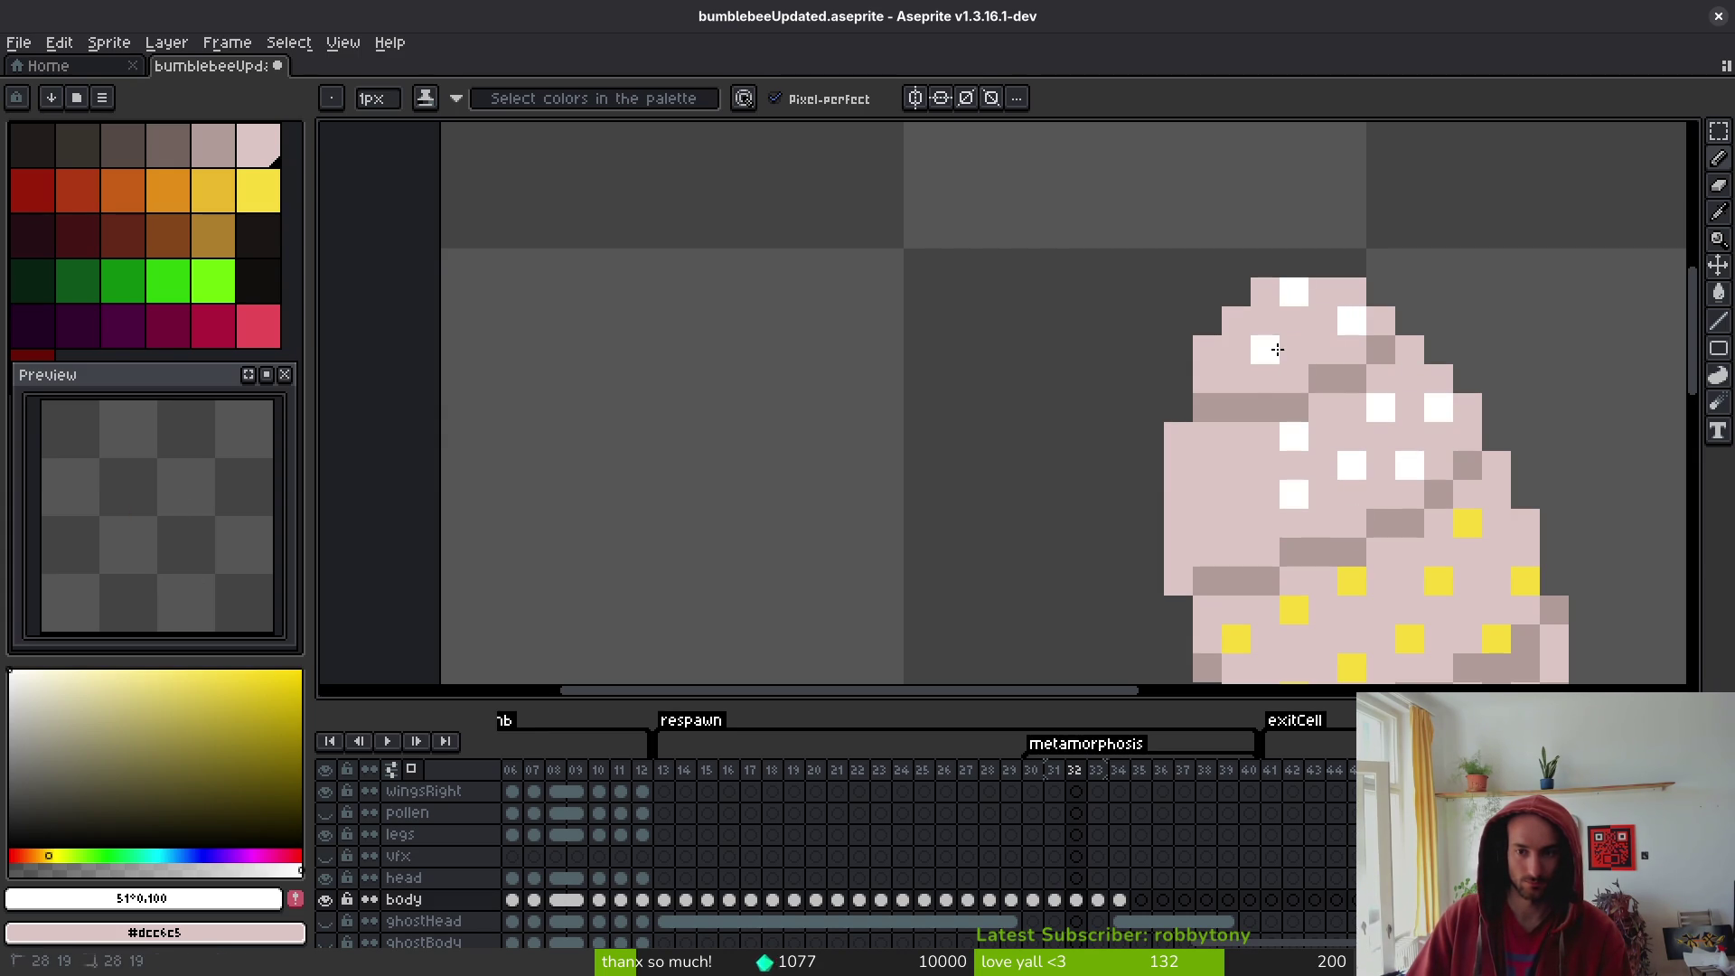
{"action": "scroll", "coordinate": [1283, 361], "scroll_direction": "down", "scroll_amount": 3}
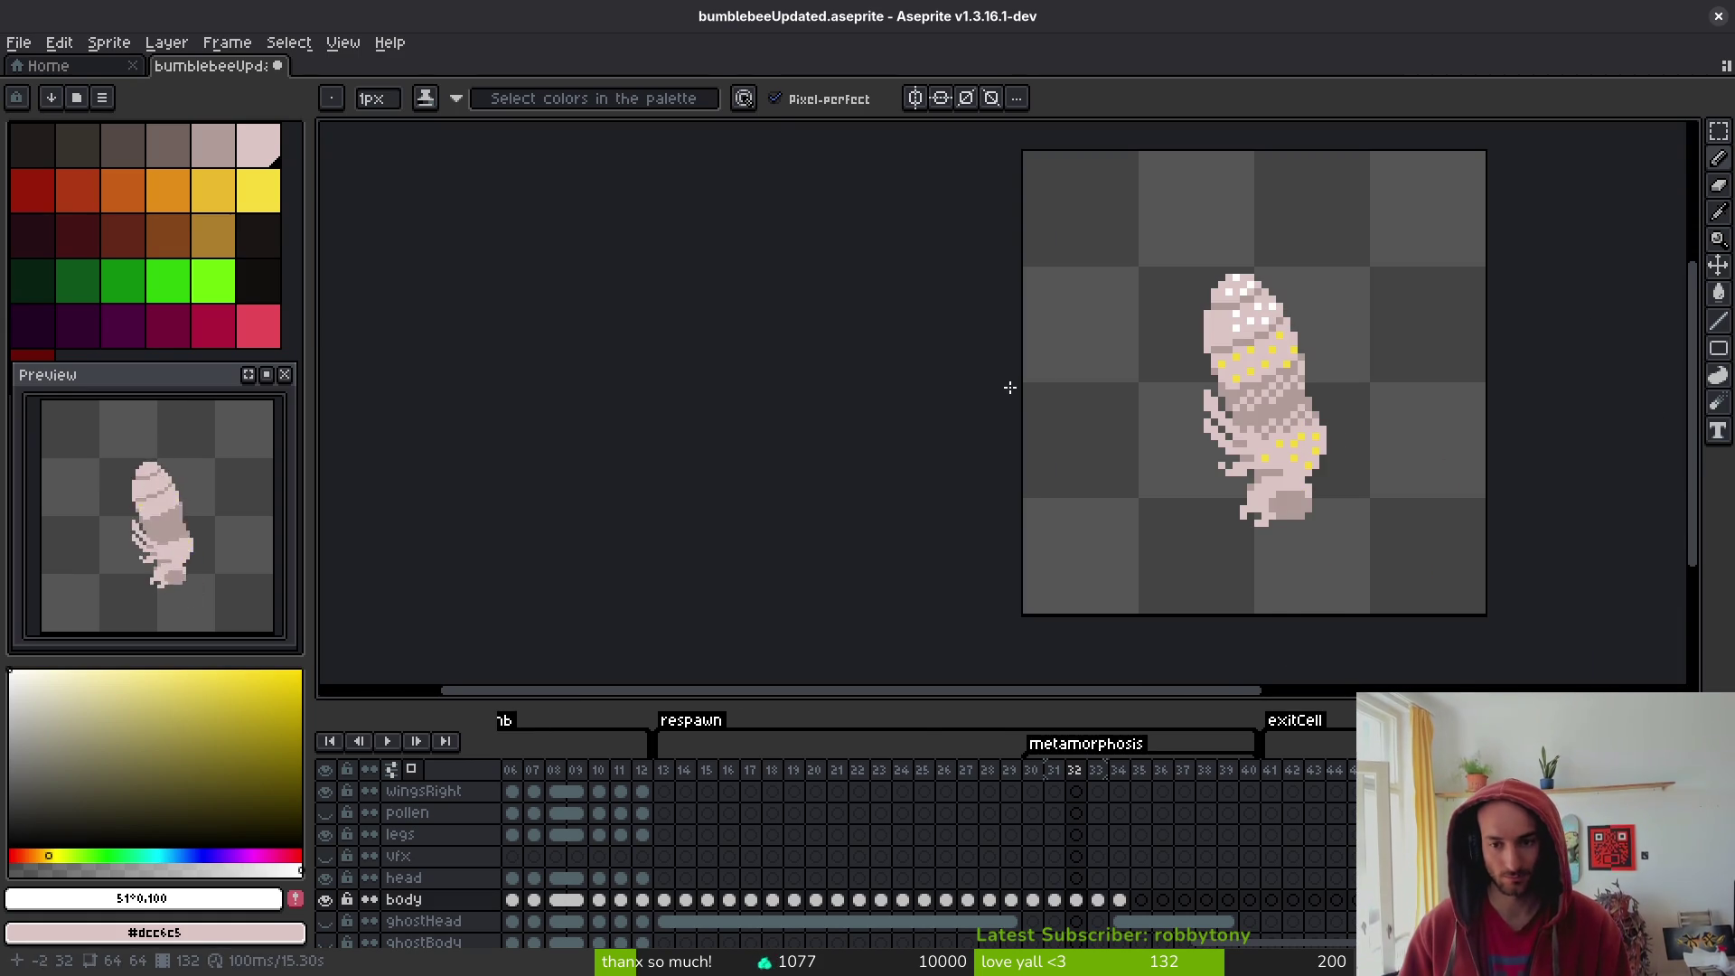
- Compare neighbouring frames and settle on frame 33 with the pale pupa
{"action": "key", "text": "i"}
{"action": "key", "text": "Right"}
{"action": "key", "text": "Right"}
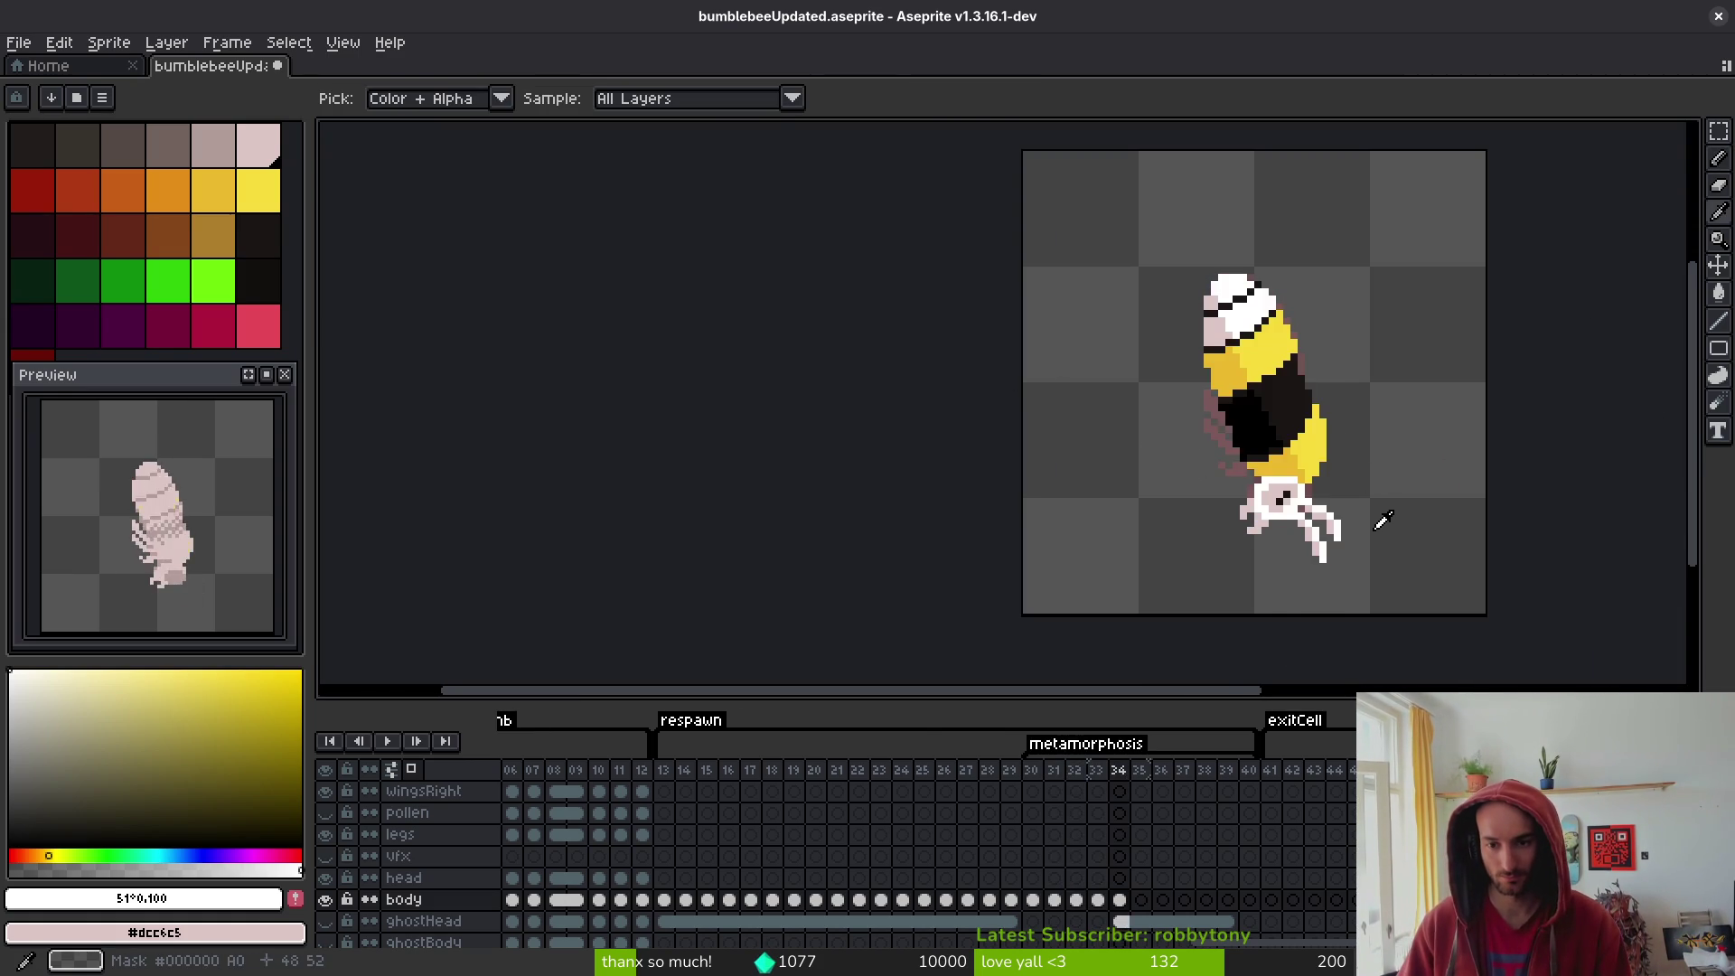
{"action": "key", "text": "Left"}
{"action": "key", "text": "Right"}
{"action": "key", "text": "Left"}
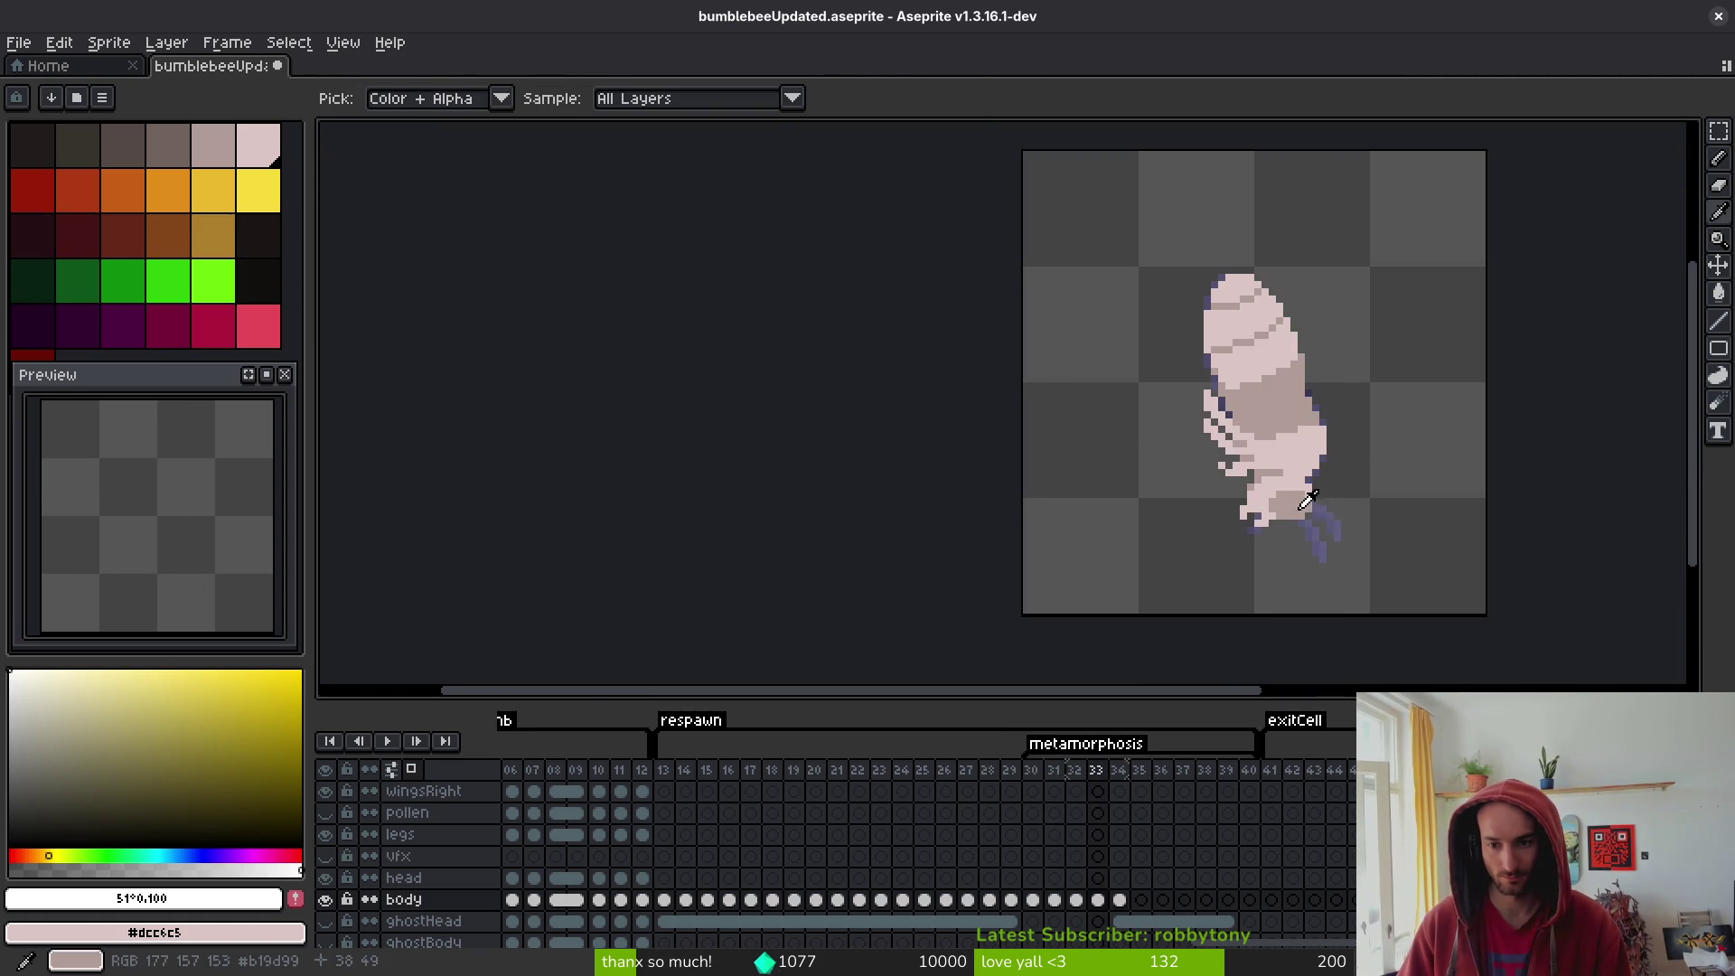
- Sample the pupa's mid-tone and pencil checkered shading pixels on the lower body
{"action": "left_click", "coordinate": [1307, 500]}
{"action": "key", "text": "b"}
{"action": "scroll", "coordinate": [1307, 479], "scroll_direction": "up", "scroll_amount": 6}
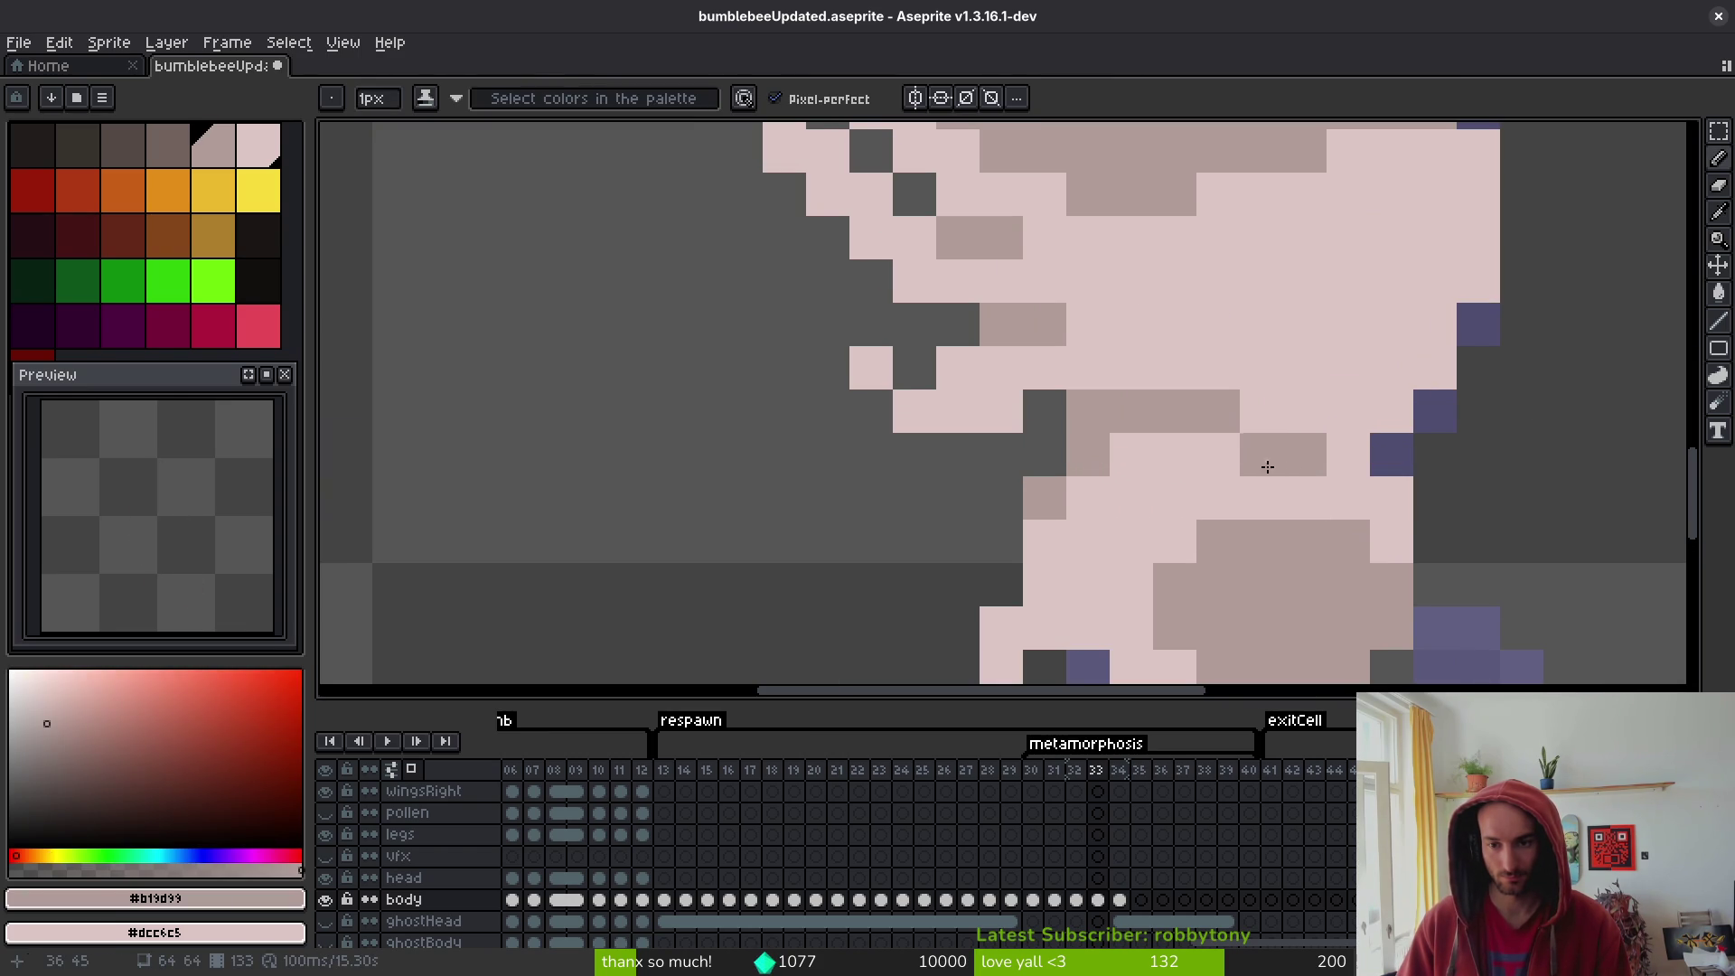
{"action": "left_click", "coordinate": [1252, 493]}
{"action": "left_click", "coordinate": [1206, 455]}
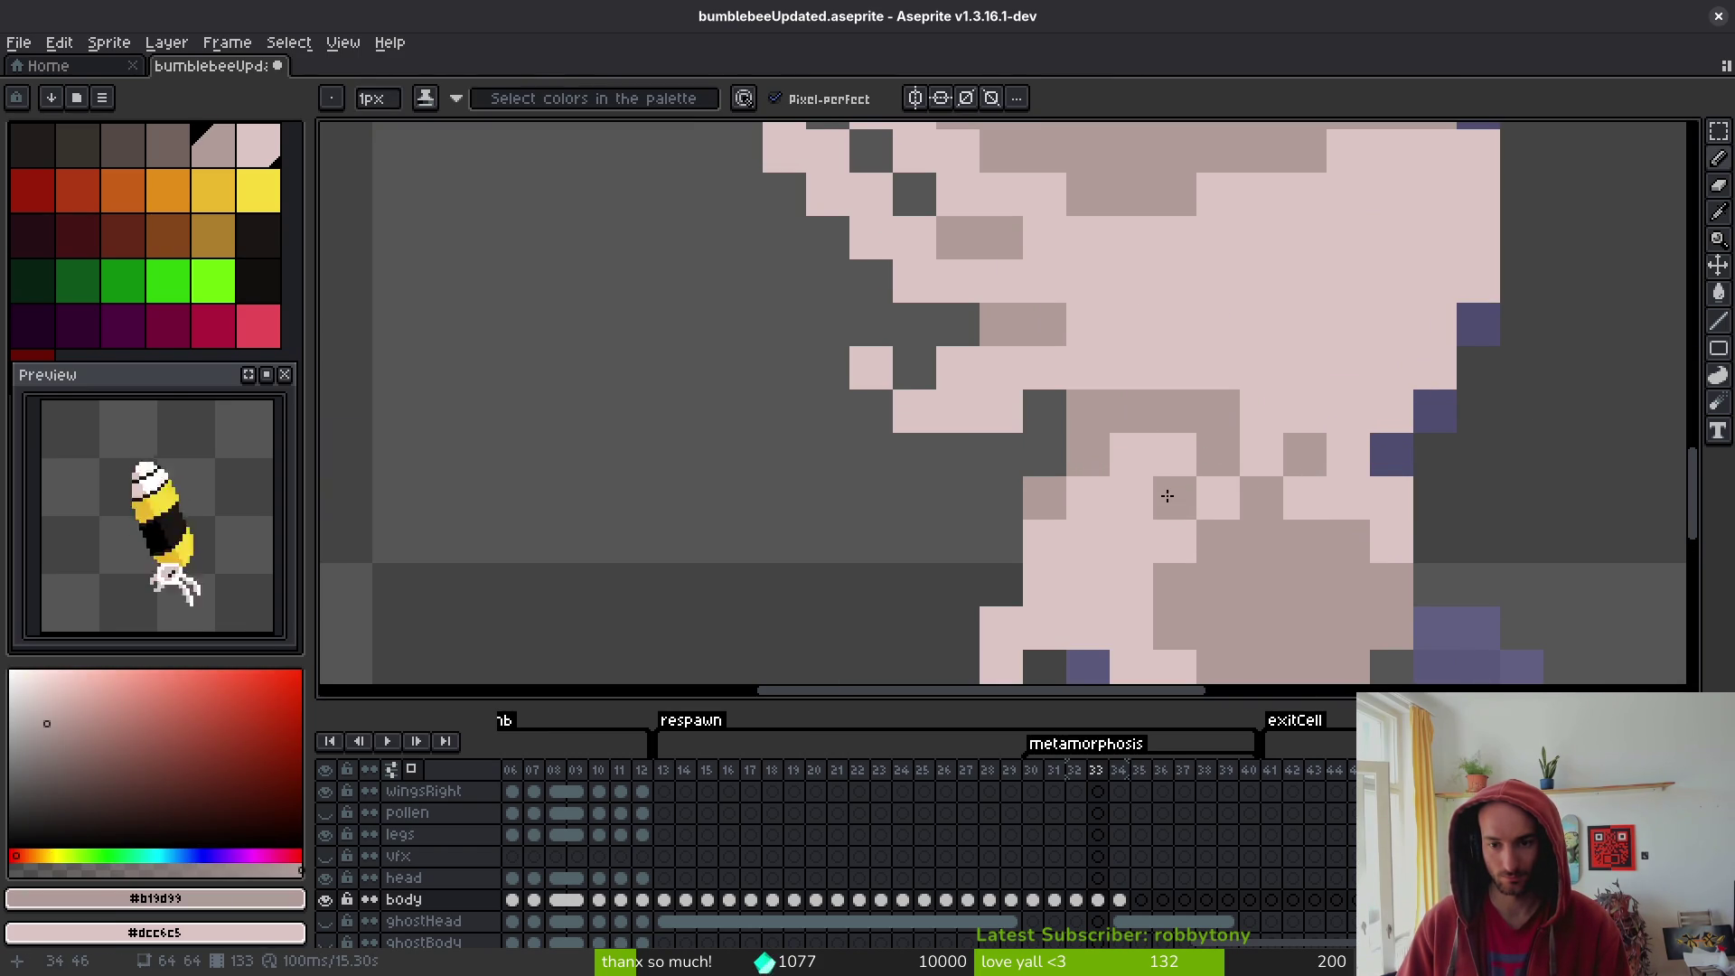
{"action": "left_click", "coordinate": [1168, 495]}
{"action": "left_click", "coordinate": [1129, 528]}
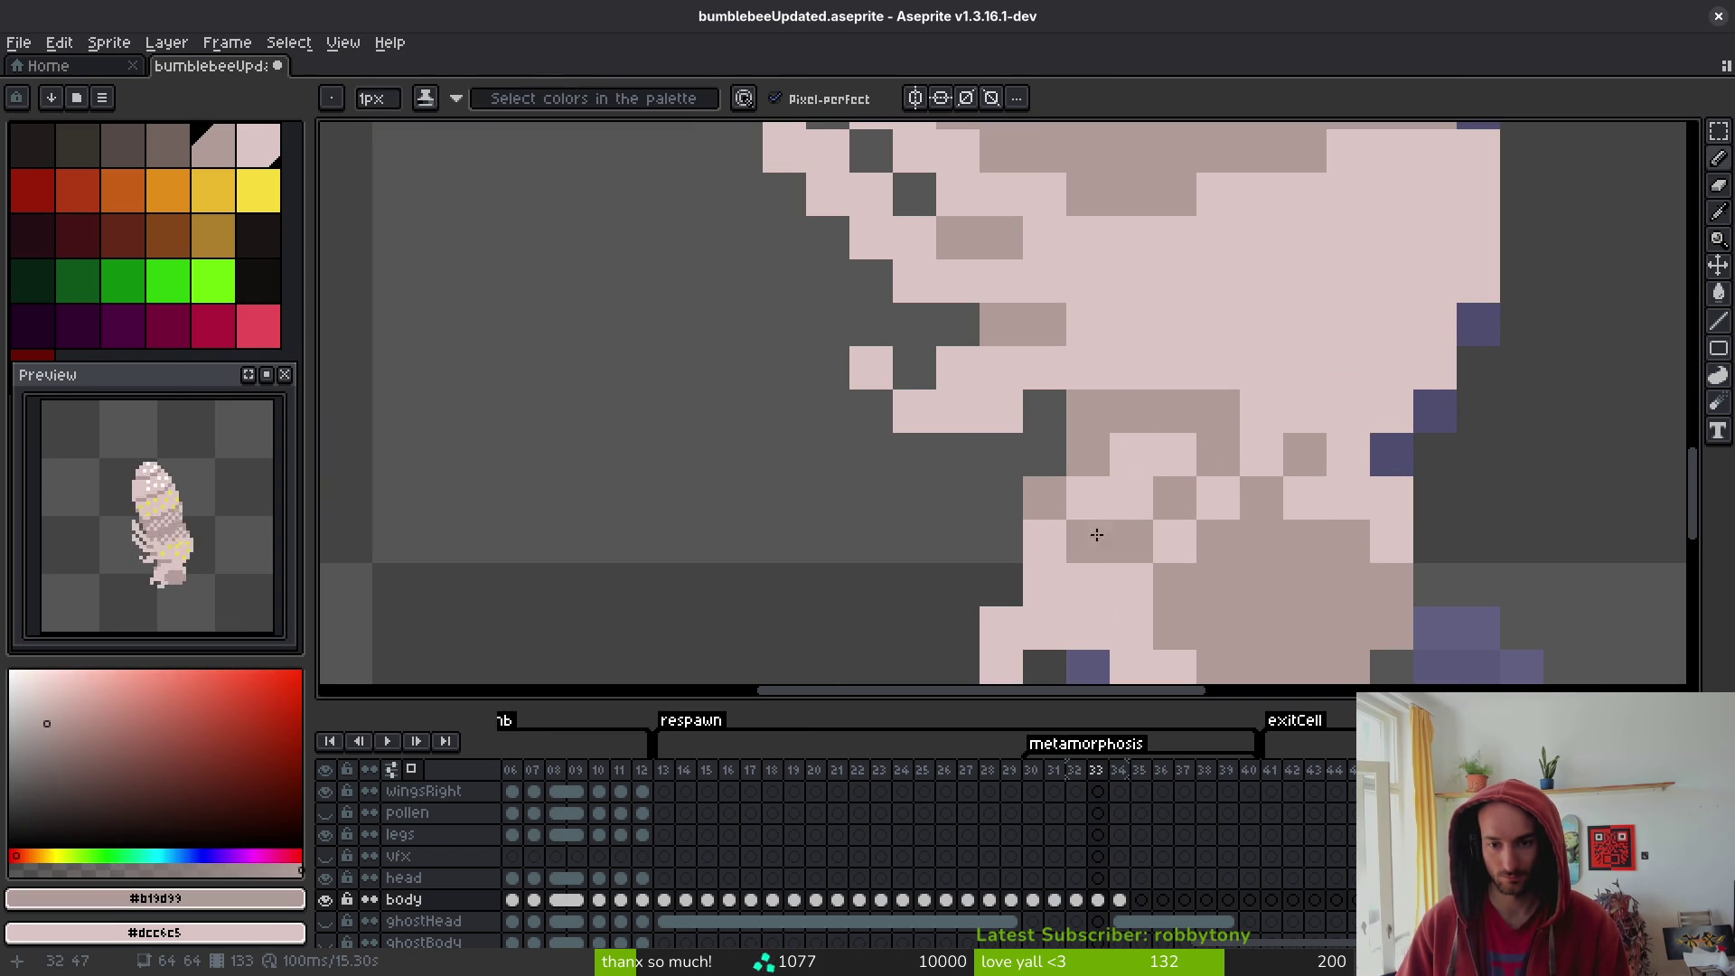
- Extend the checkered mid-tone pattern across the pupa's lower body
{"action": "mouse_move", "coordinate": [1096, 534]}
{"action": "left_mouse_down"}
{"action": "mouse_move", "coordinate": [1081, 496]}
{"action": "mouse_move", "coordinate": [1133, 472]}
{"action": "left_mouse_up"}
{"action": "left_click", "coordinate": [1089, 497]}
{"action": "left_click_drag", "start_coordinate": [1080, 628], "coordinate": [1076, 581]}
{"action": "left_click", "coordinate": [1045, 541]}
{"action": "left_click", "coordinate": [1364, 501]}
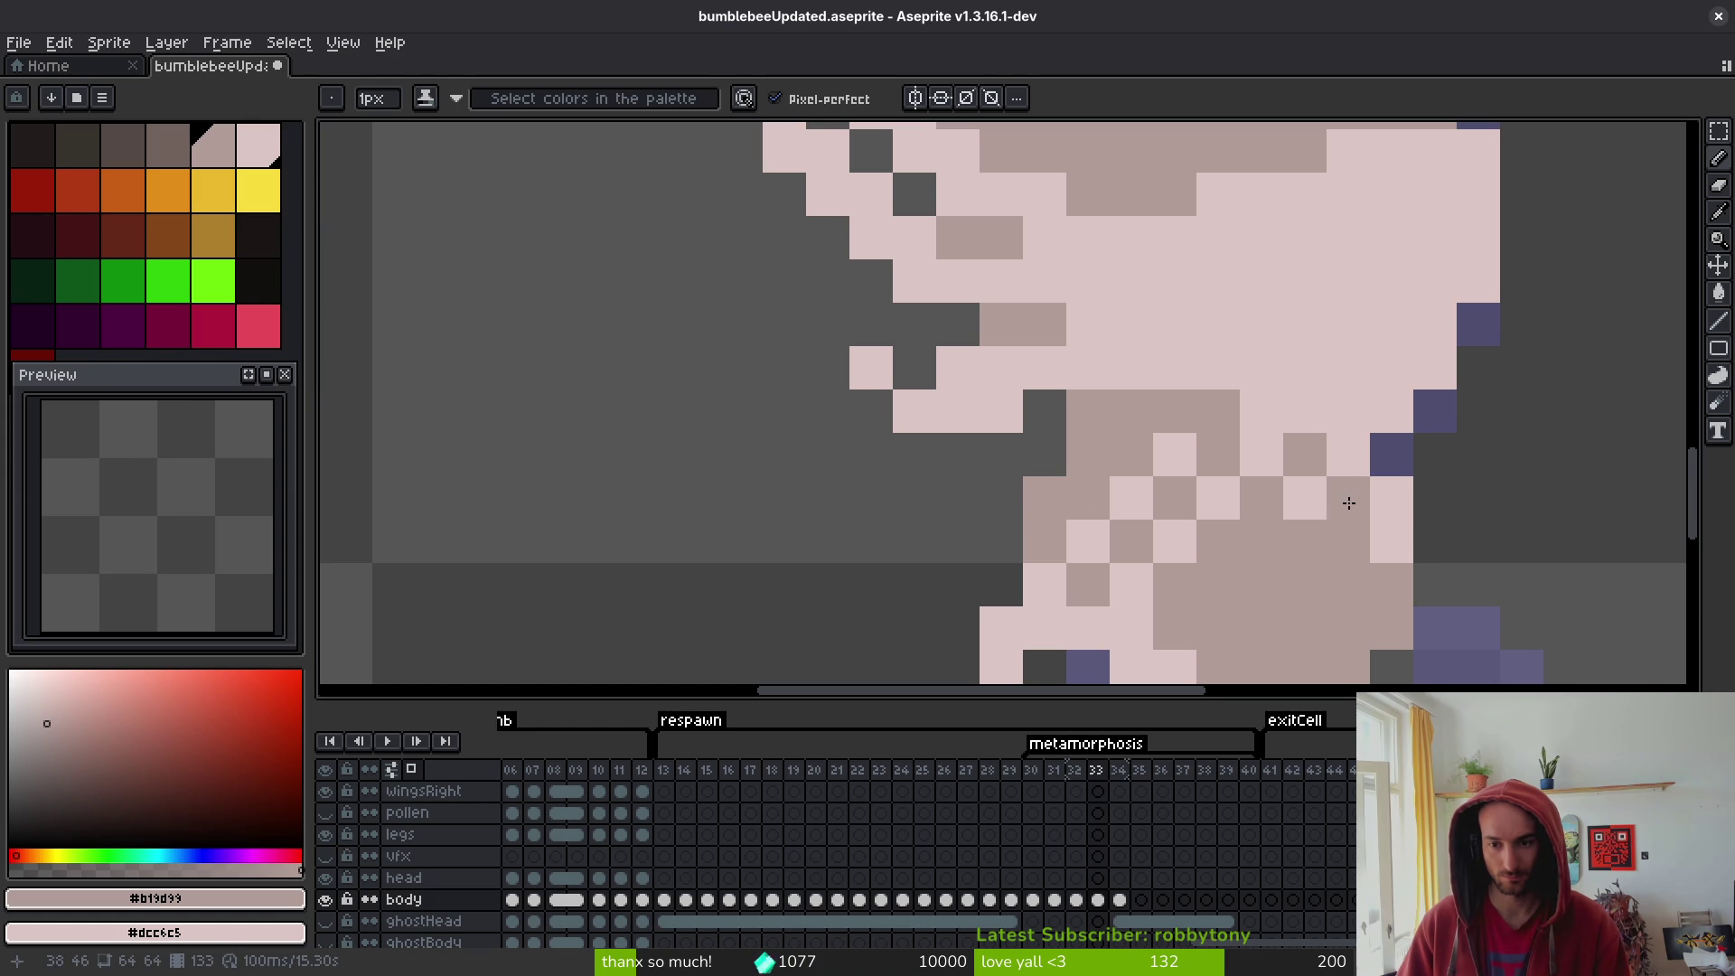
{"action": "scroll", "coordinate": [1356, 524], "scroll_direction": "down", "scroll_amount": 4}
{"action": "scroll", "coordinate": [1373, 451], "scroll_direction": "up", "scroll_amount": 4}
- Switch to the darker brown swatch and paint a dark block in the mid-body
{"action": "key", "text": "["}
{"action": "scroll", "coordinate": [1390, 430], "scroll_direction": "up", "scroll_amount": 1}
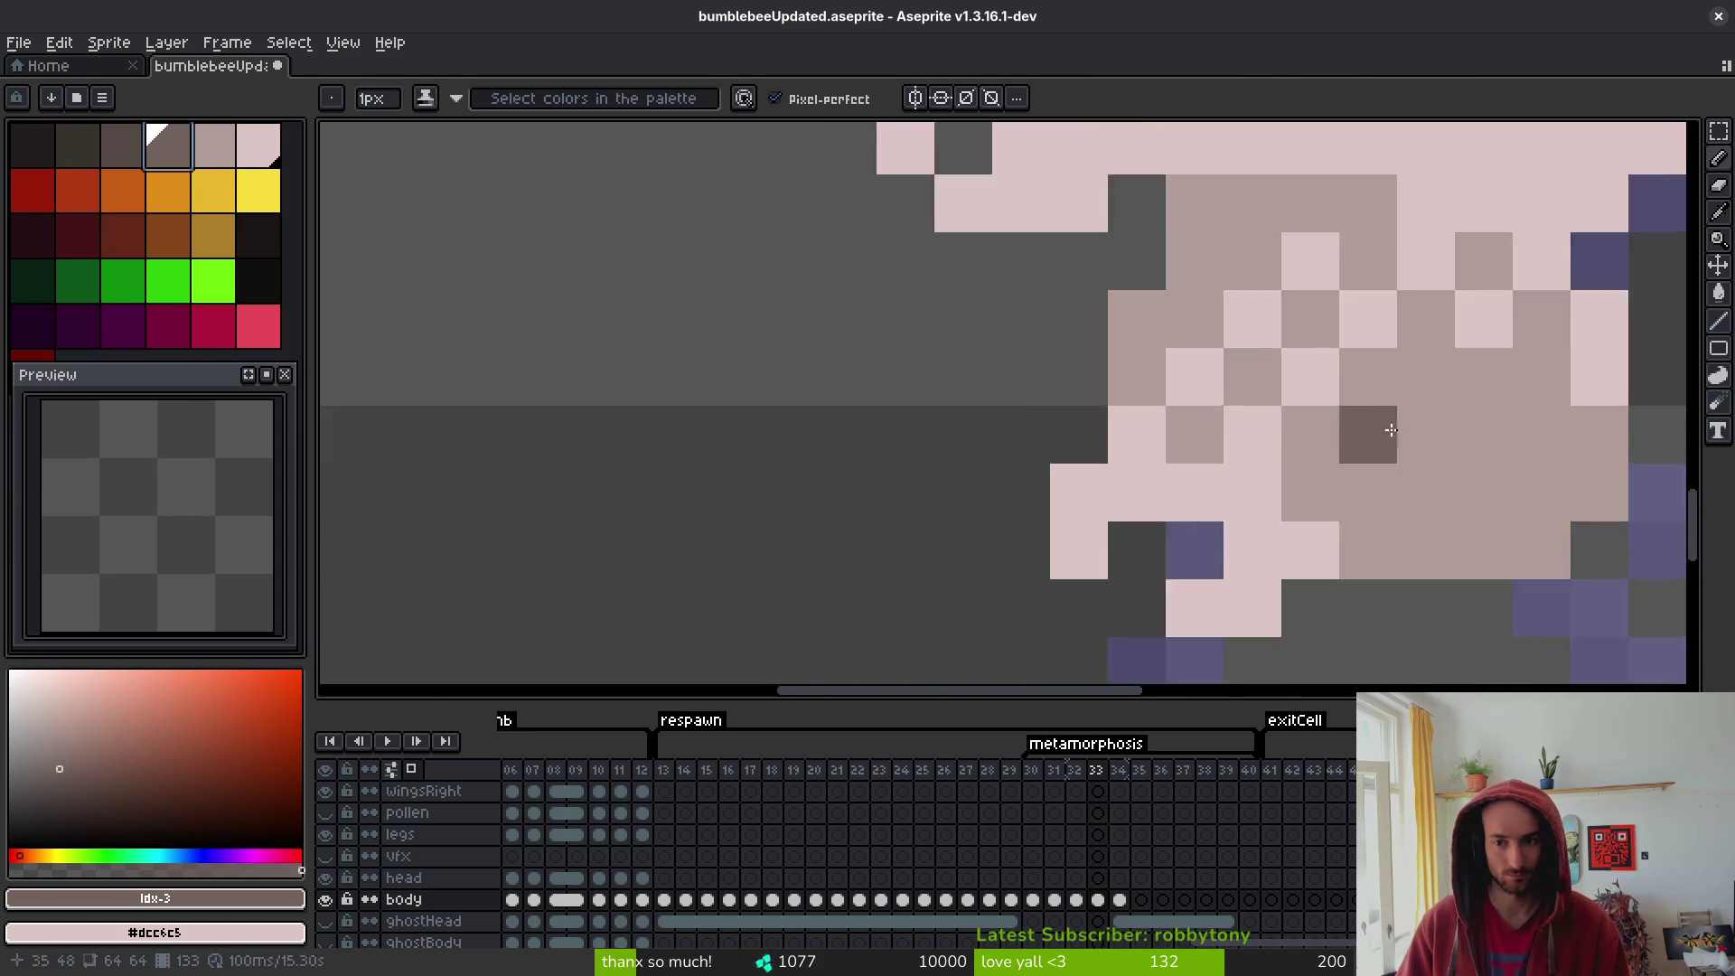
{"action": "scroll", "coordinate": [1391, 430], "scroll_direction": "up", "scroll_amount": 1}
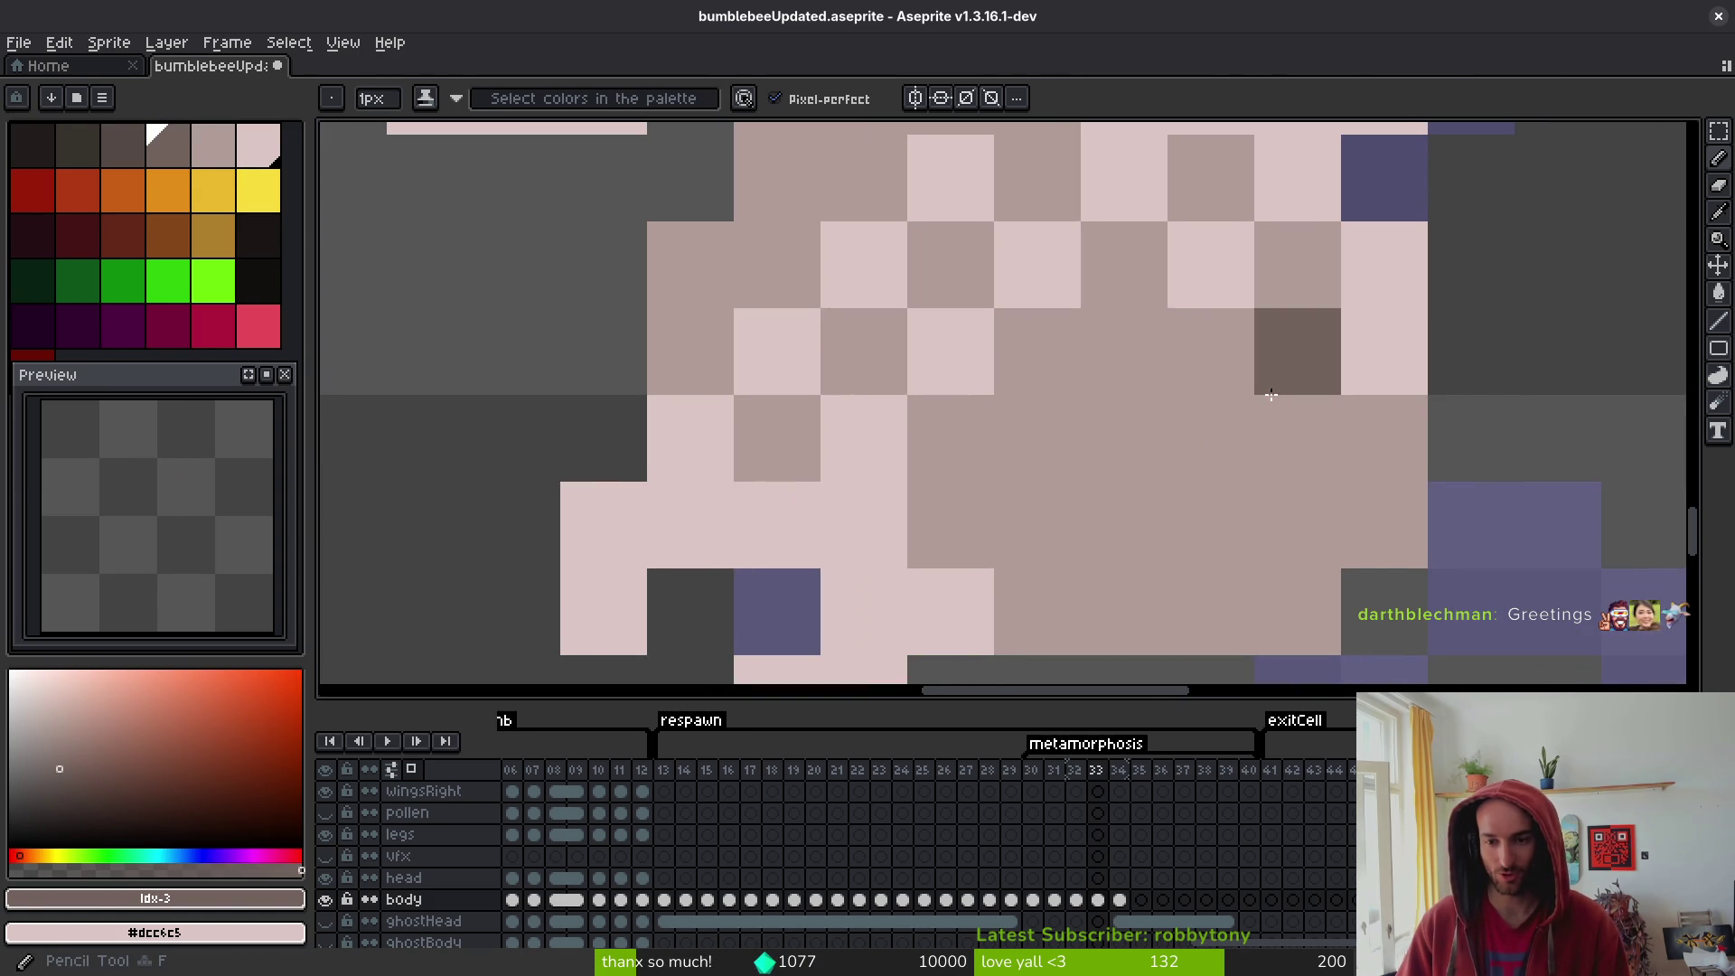
{"action": "left_click", "coordinate": [1288, 425]}
{"action": "mouse_move", "coordinate": [1294, 370]}
{"action": "left_mouse_down"}
{"action": "mouse_move", "coordinate": [1053, 353]}
{"action": "mouse_move", "coordinate": [968, 492]}
{"action": "mouse_move", "coordinate": [1038, 600]}
{"action": "mouse_move", "coordinate": [1389, 519]}
{"action": "mouse_move", "coordinate": [1316, 531]}
{"action": "mouse_move", "coordinate": [1054, 425]}
{"action": "mouse_move", "coordinate": [1278, 452]}
{"action": "left_mouse_up"}
- Sample the lighter shading colour and break up the dark block with scattered lighter pixels
{"action": "key", "text": "i"}
{"action": "left_click", "coordinate": [1151, 304]}
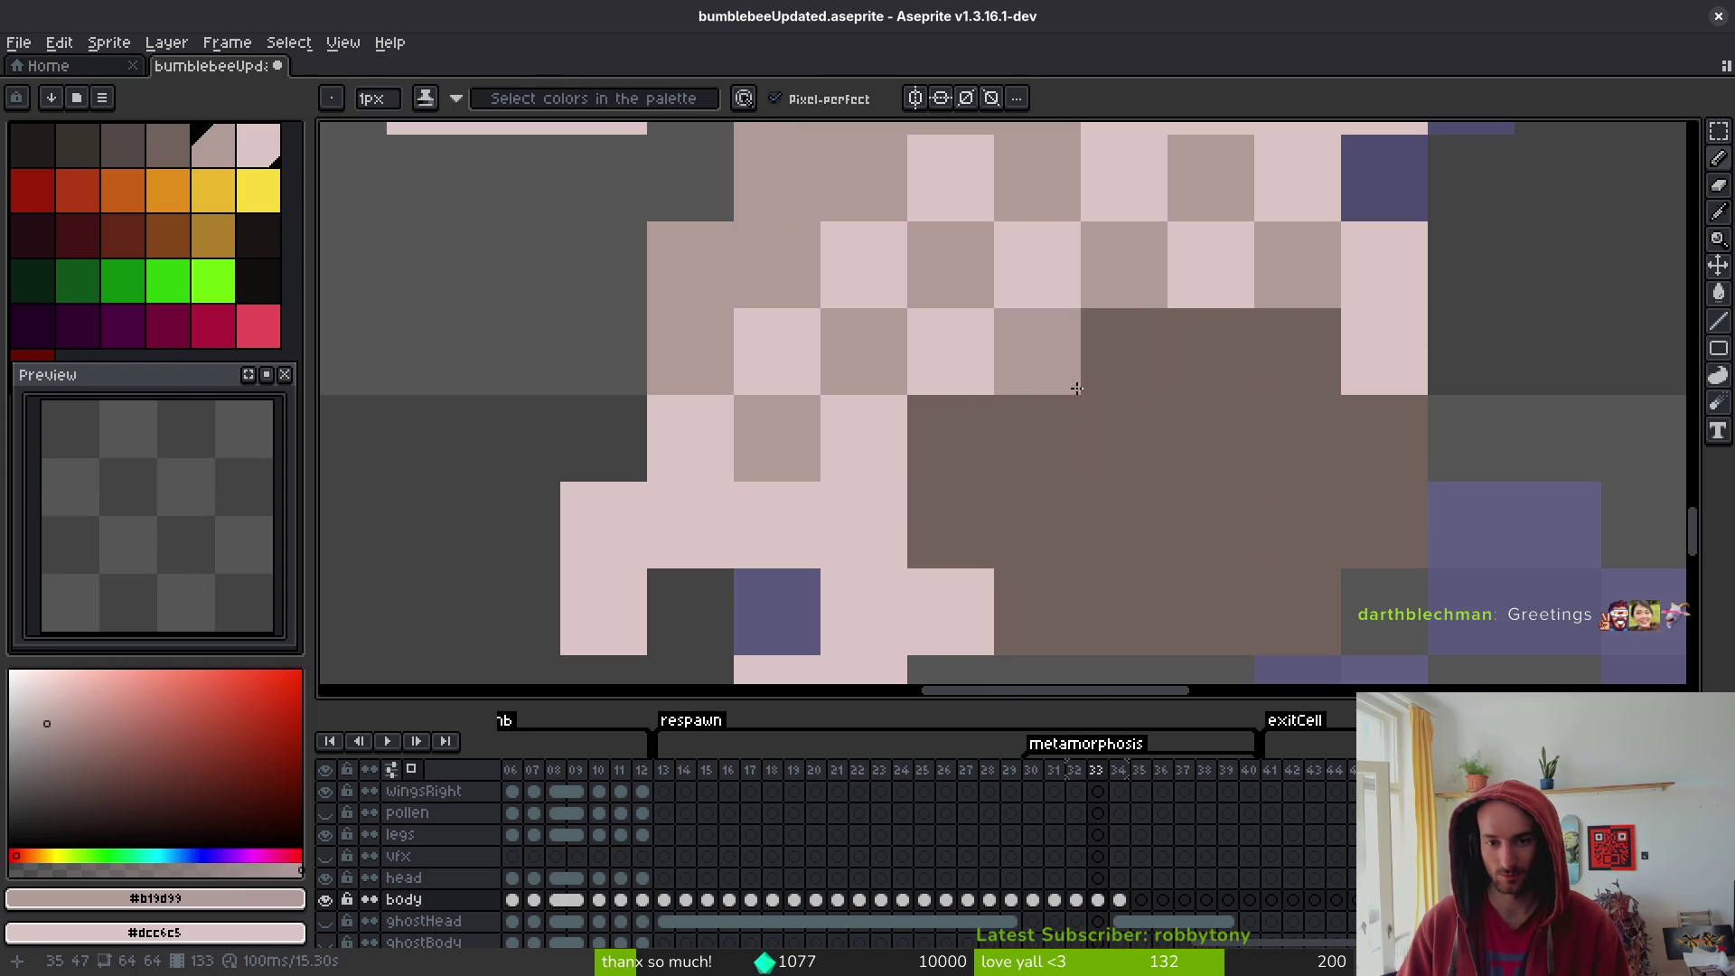
{"action": "left_click", "coordinate": [1048, 424]}
{"action": "left_click", "coordinate": [1121, 529]}
{"action": "mouse_move", "coordinate": [1315, 524]}
{"action": "left_mouse_down"}
{"action": "mouse_move", "coordinate": [1301, 398]}
{"action": "mouse_move", "coordinate": [1364, 546]}
{"action": "mouse_move", "coordinate": [1359, 439]}
{"action": "left_mouse_up"}
{"action": "left_click", "coordinate": [1193, 637]}
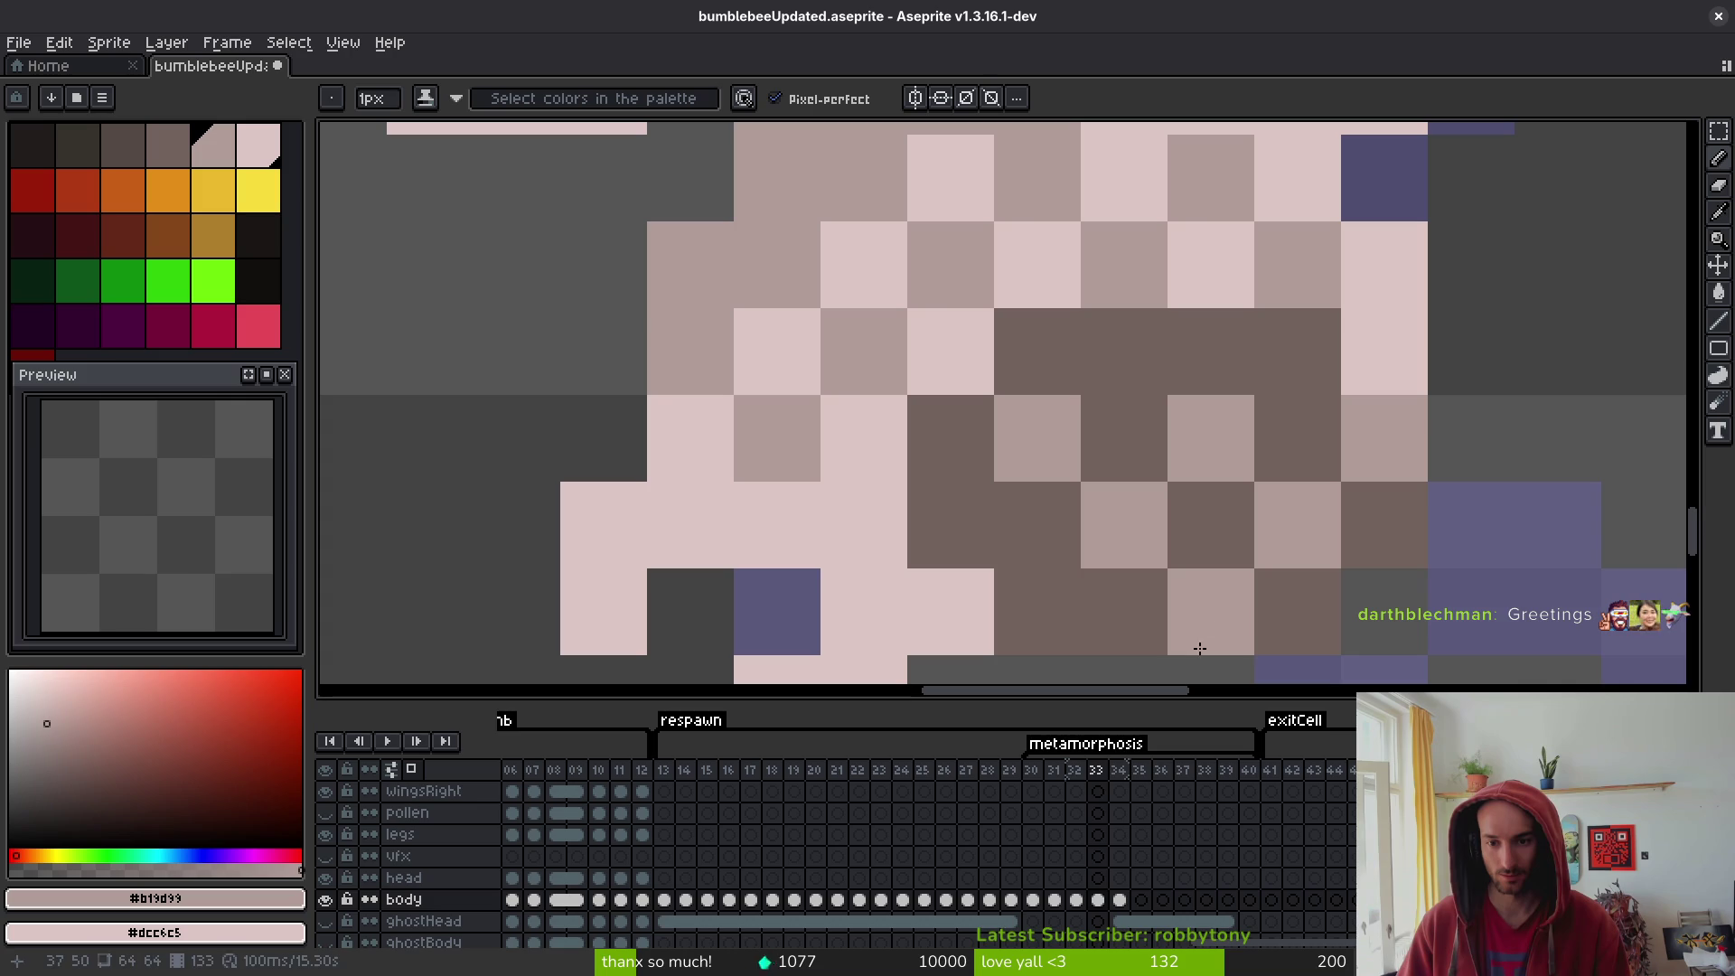
{"action": "left_click", "coordinate": [1046, 596]}
{"action": "left_click", "coordinate": [941, 512]}
{"action": "left_click", "coordinate": [1131, 340]}
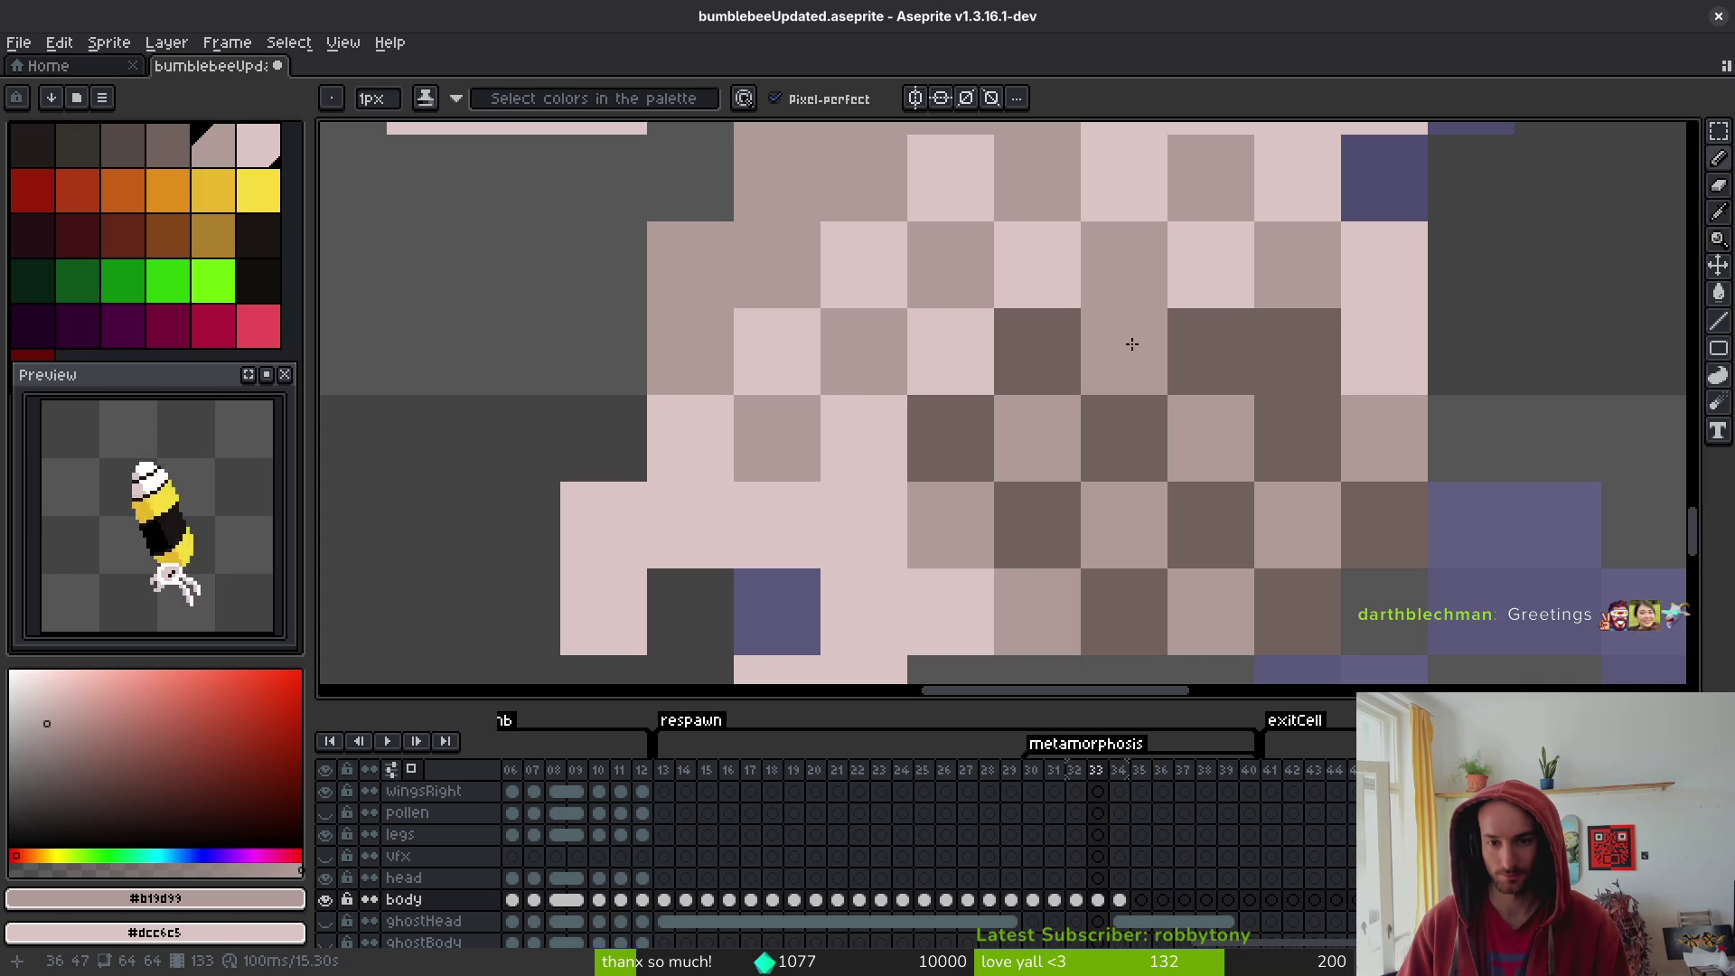
{"action": "scroll", "coordinate": [1407, 559], "scroll_direction": "down", "scroll_amount": 8}
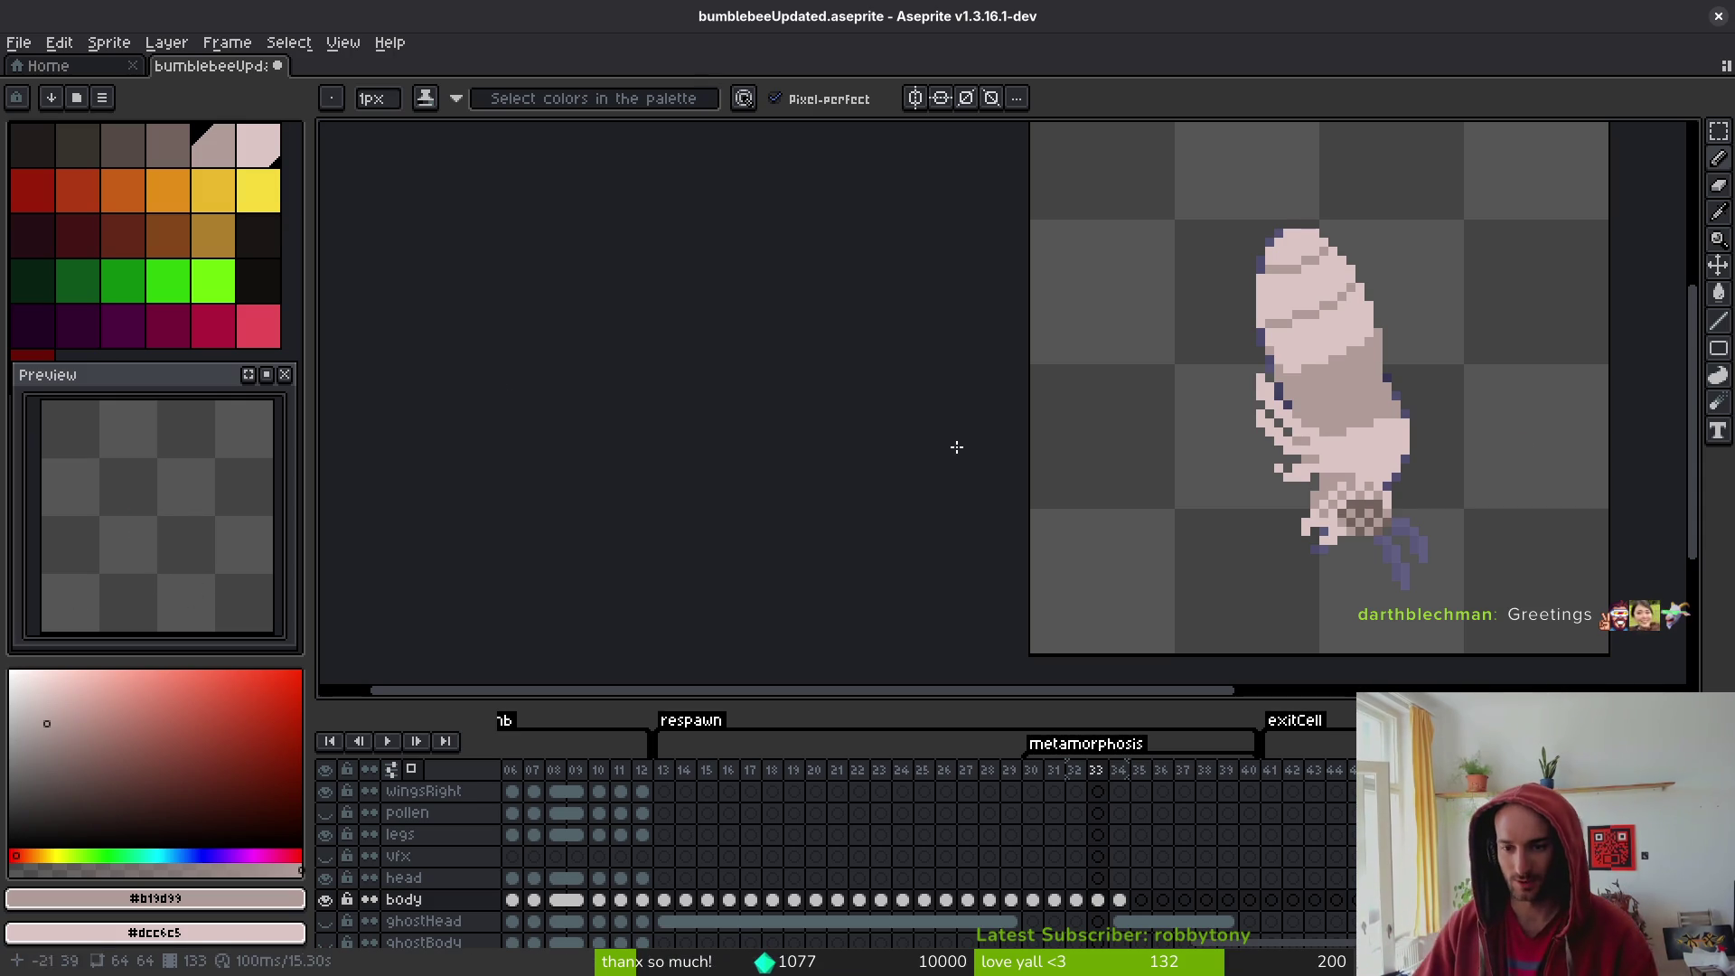
- Magic-wand select the pupa's lower body, deselect it, and save the file
{"action": "key", "text": "i"}
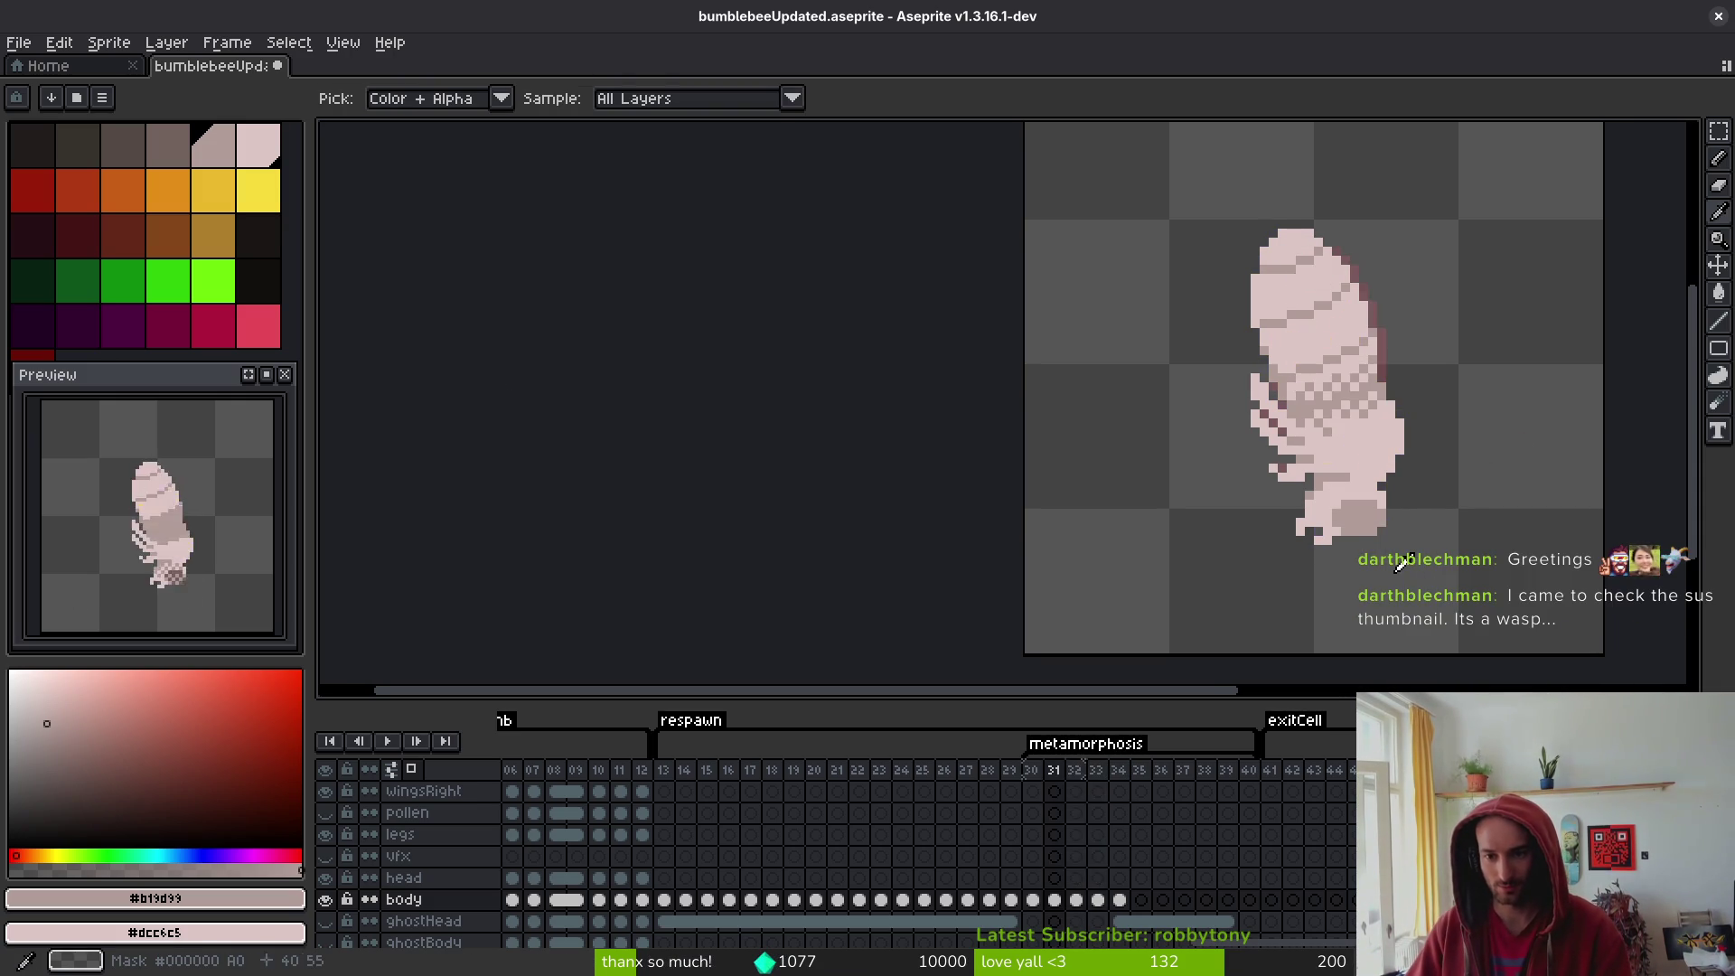
{"action": "key", "text": "w"}
{"action": "scroll", "coordinate": [1464, 497], "scroll_direction": "up", "scroll_amount": 2}
{"action": "left_click", "coordinate": [1398, 542]}
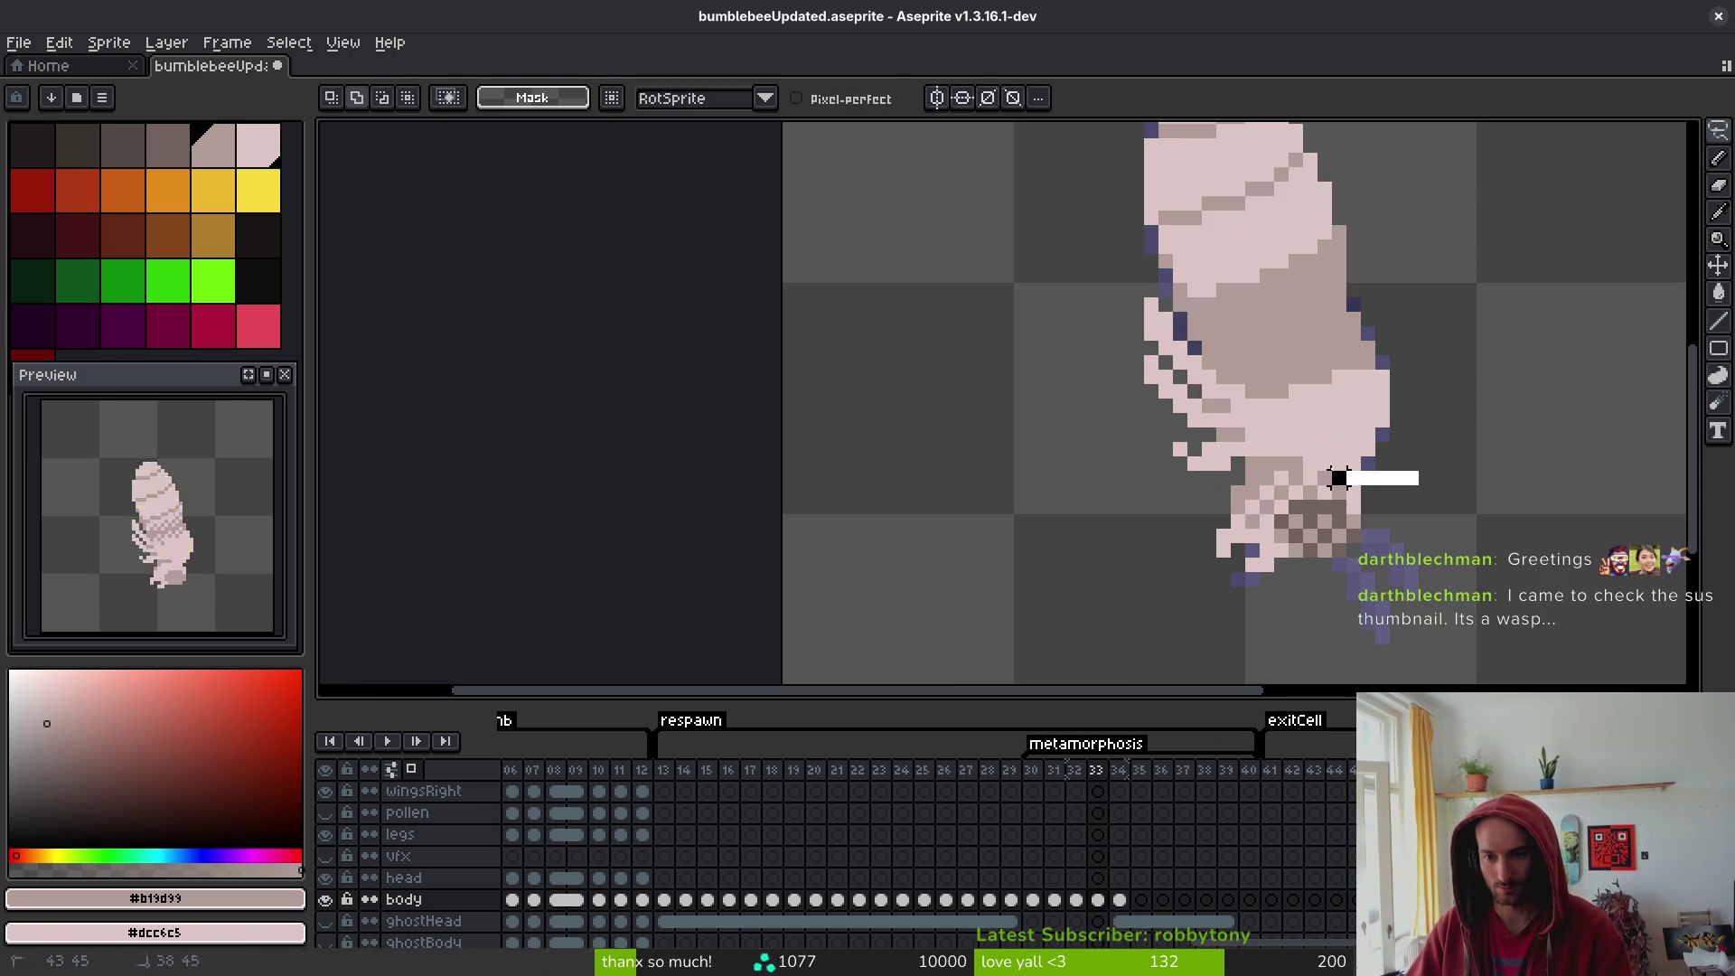
{"action": "key", "text": "Left"}
{"action": "key", "text": "ctrl+d"}
{"action": "key", "text": "ctrl+s"}
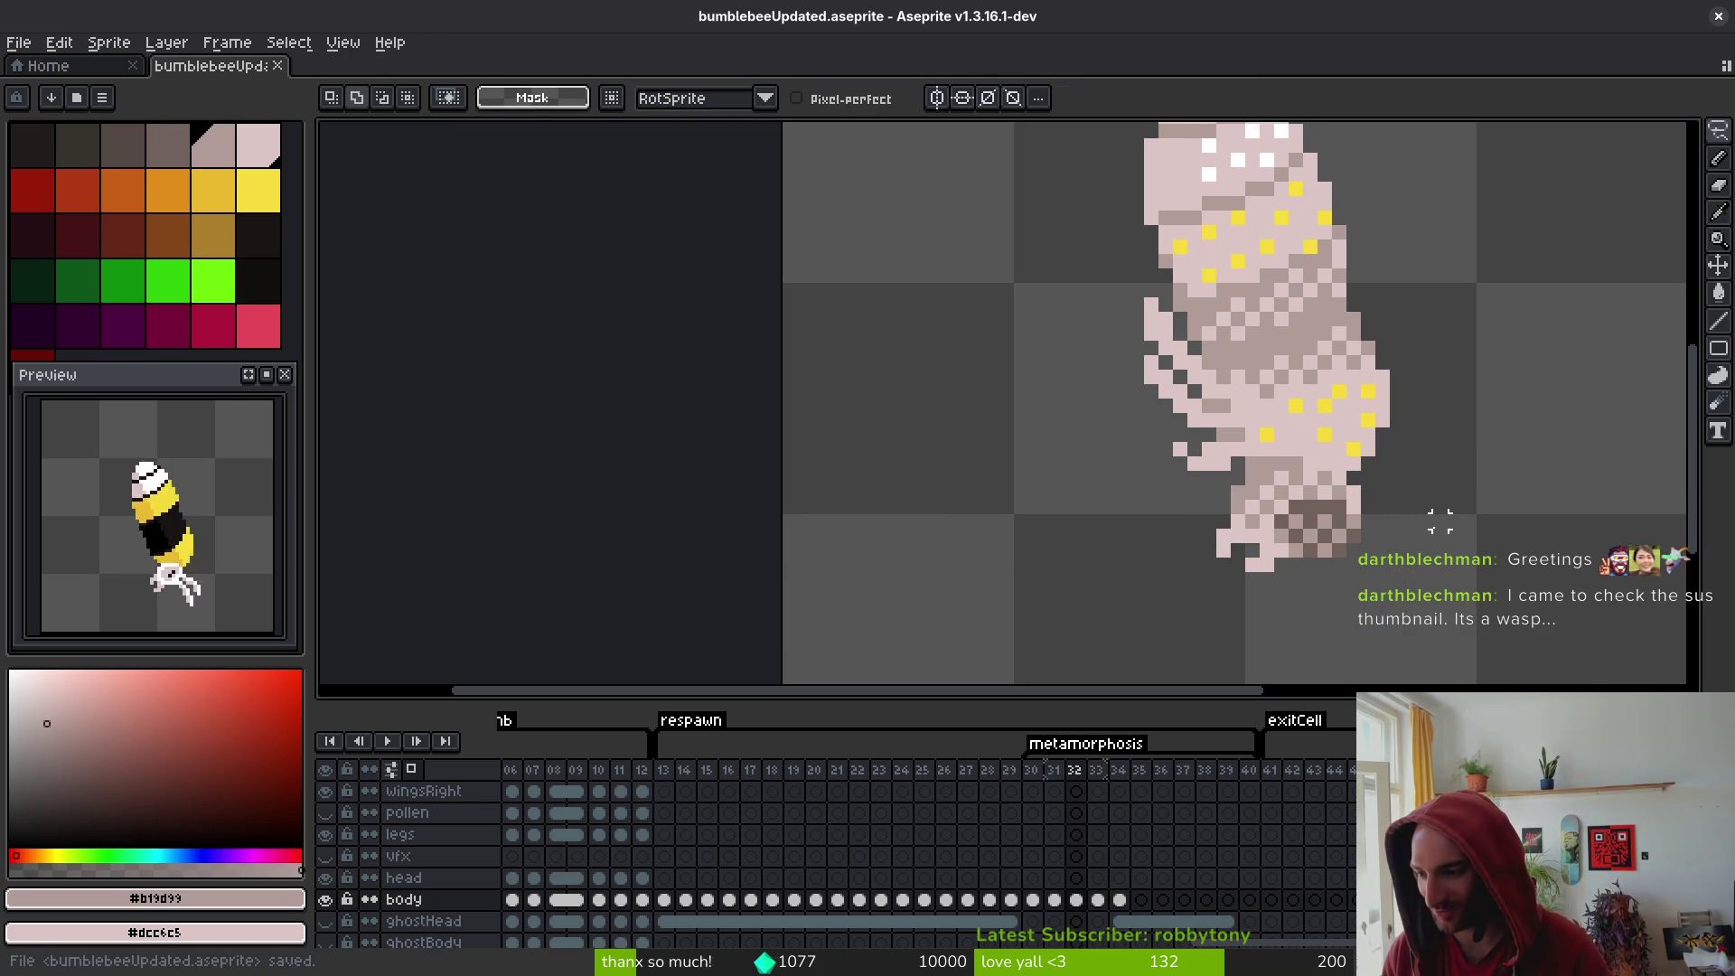
- Bring the pupa into view and pick yellow with the Pencil tool
{"action": "scroll", "coordinate": [1213, 515], "scroll_direction": "right", "scroll_amount": 3}
{"action": "scroll", "coordinate": [1213, 515], "scroll_direction": "up", "scroll_amount": 2}
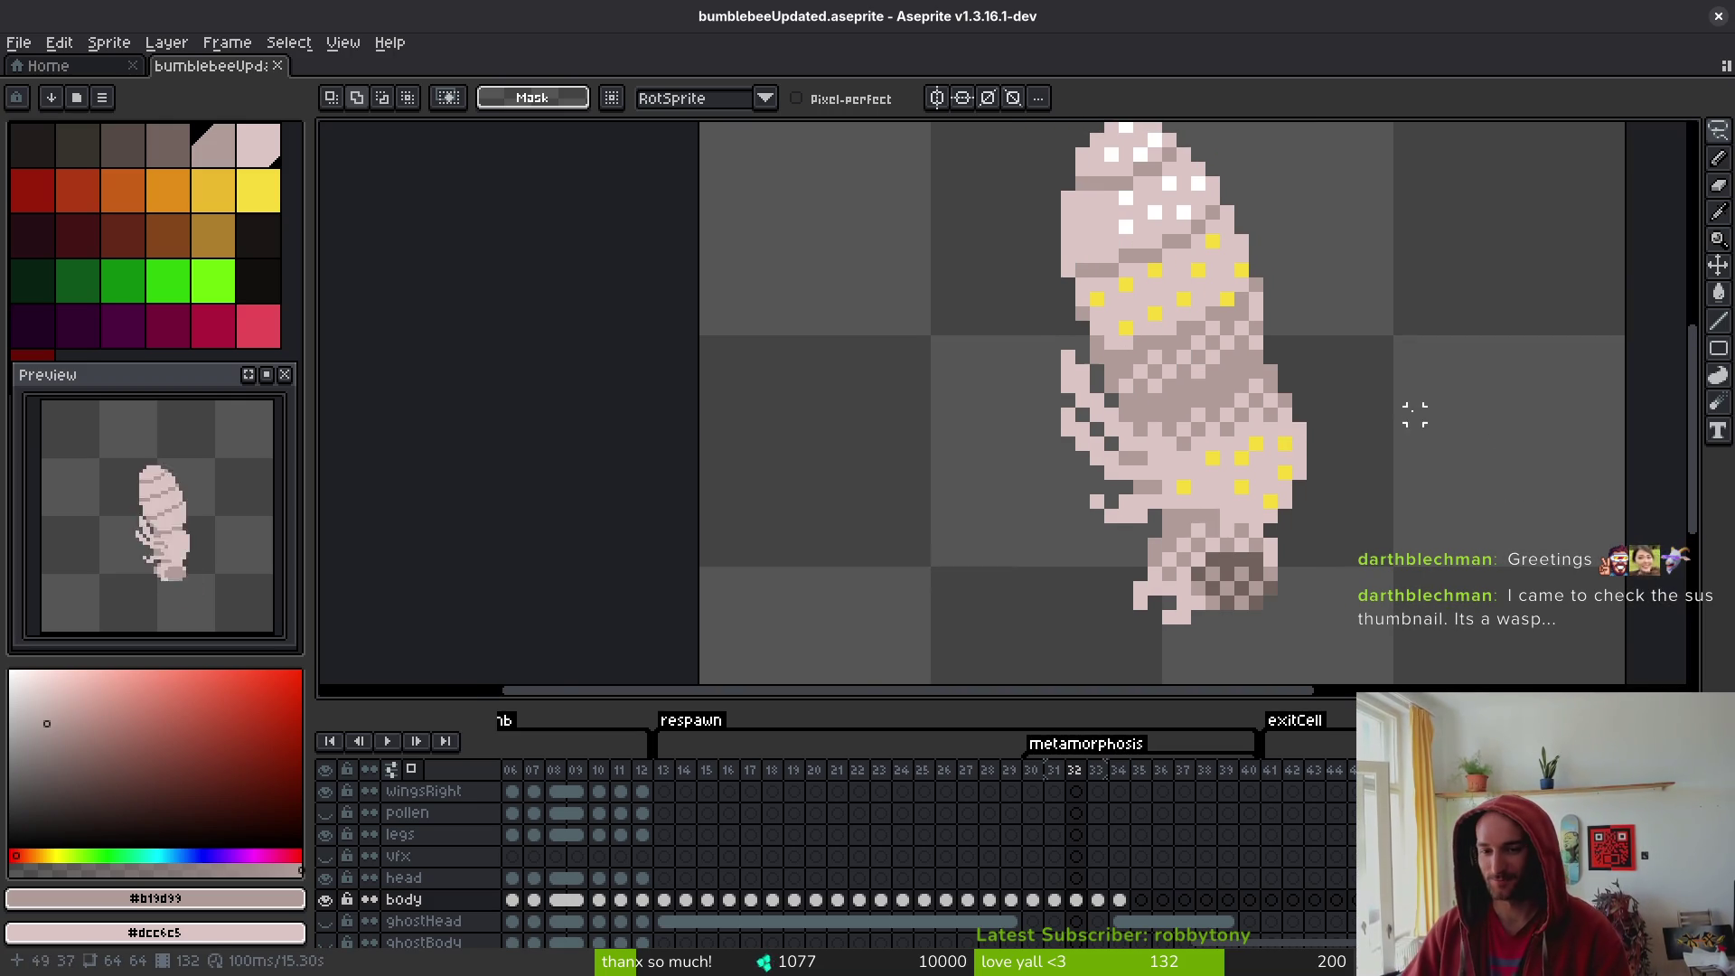
{"action": "scroll", "coordinate": [1415, 415], "scroll_direction": "right", "scroll_amount": 5}
{"action": "scroll", "coordinate": [1136, 578], "scroll_direction": "up", "scroll_amount": 1}
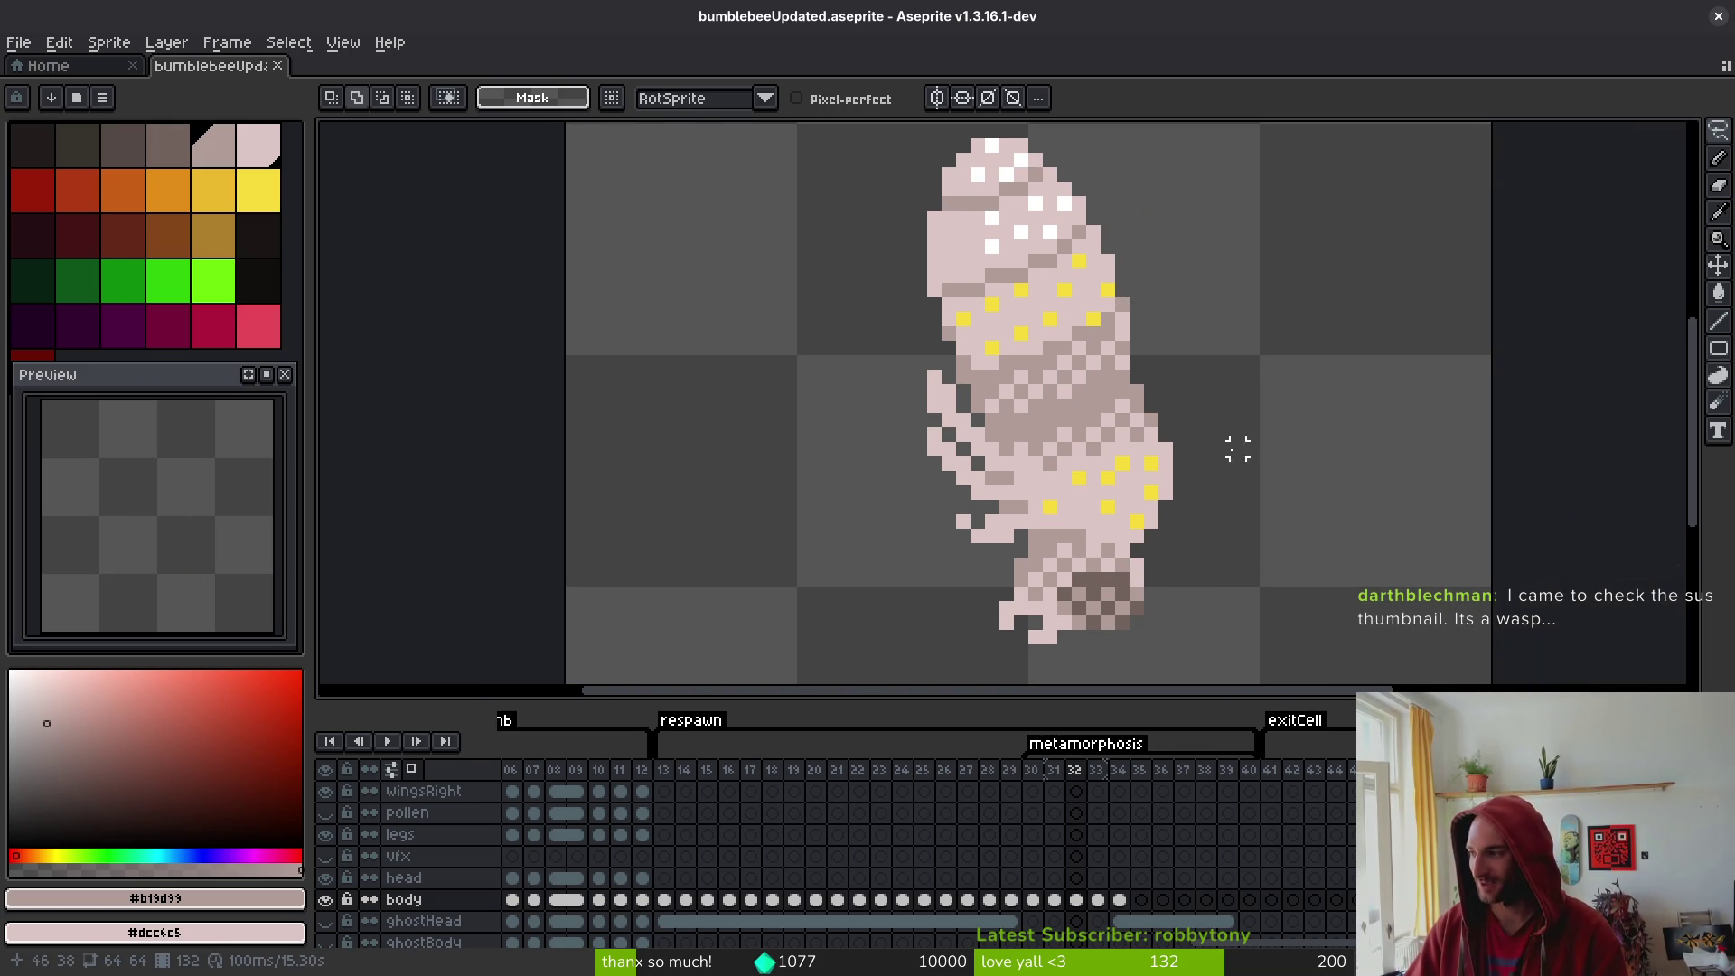
{"action": "scroll", "coordinate": [1238, 449], "scroll_direction": "right", "scroll_amount": 2}
{"action": "scroll", "coordinate": [1211, 457], "scroll_direction": "up", "scroll_amount": 1}
{"action": "scroll", "coordinate": [1197, 471], "scroll_direction": "right", "scroll_amount": 2}
{"action": "scroll", "coordinate": [1196, 472], "scroll_direction": "up", "scroll_amount": 1}
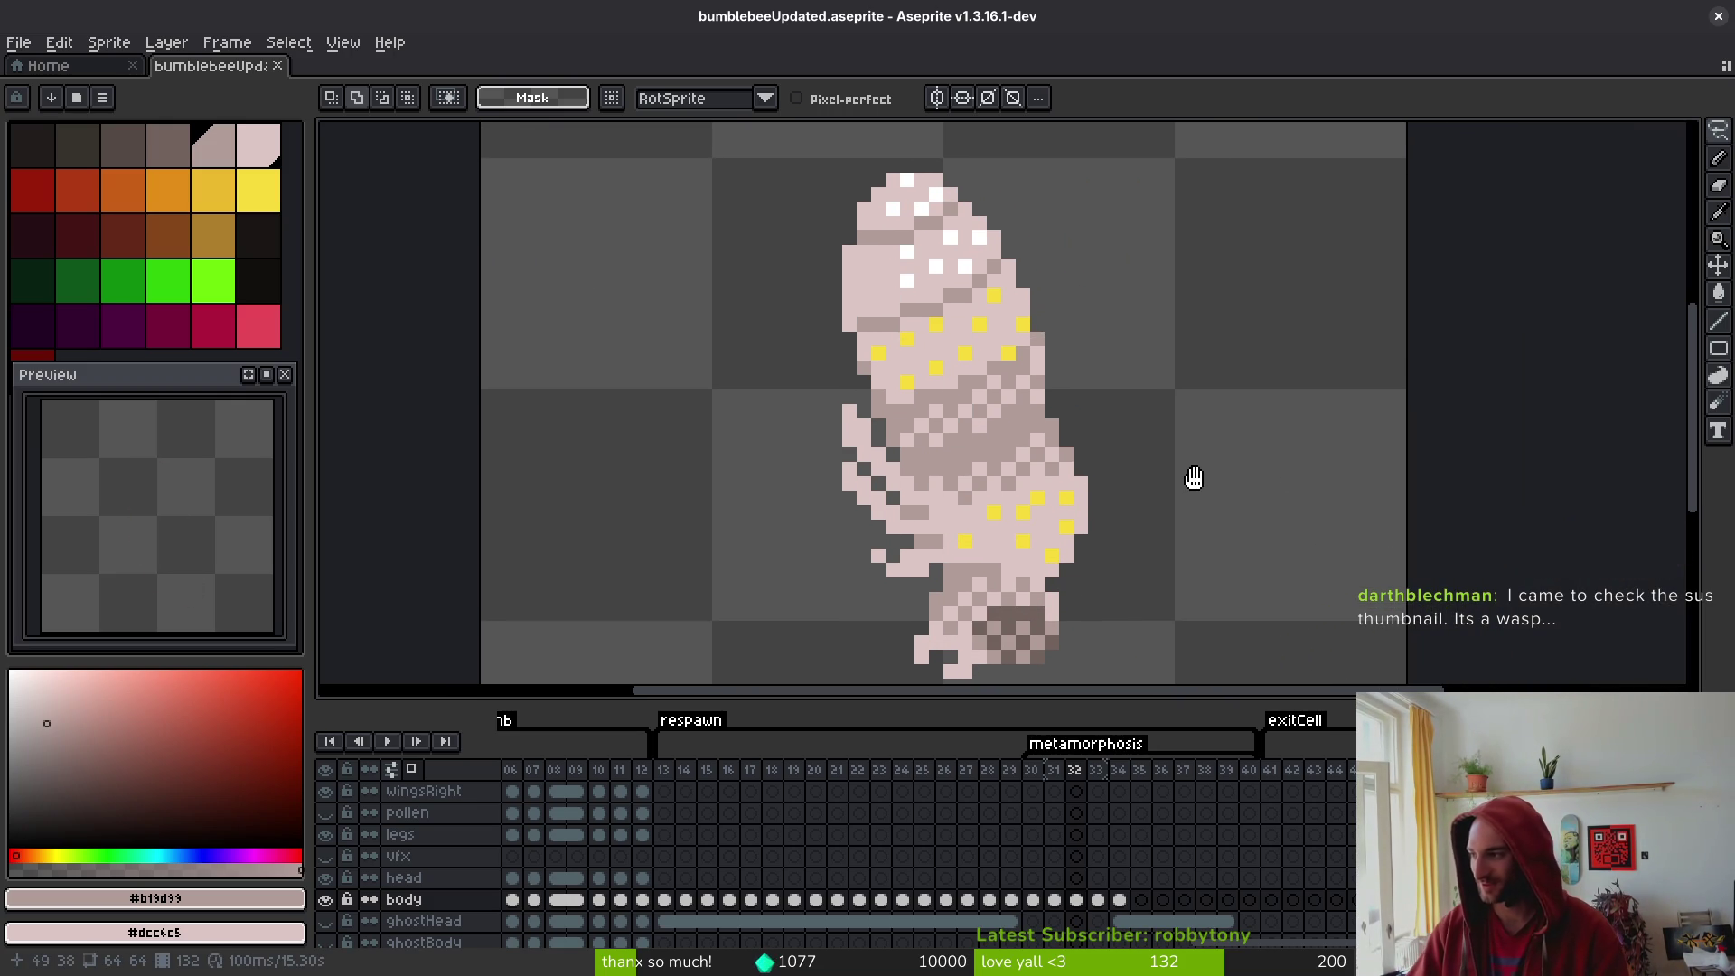
{"action": "key", "text": "b"}
{"action": "scroll", "coordinate": [1175, 524], "scroll_direction": "up", "scroll_amount": 2}
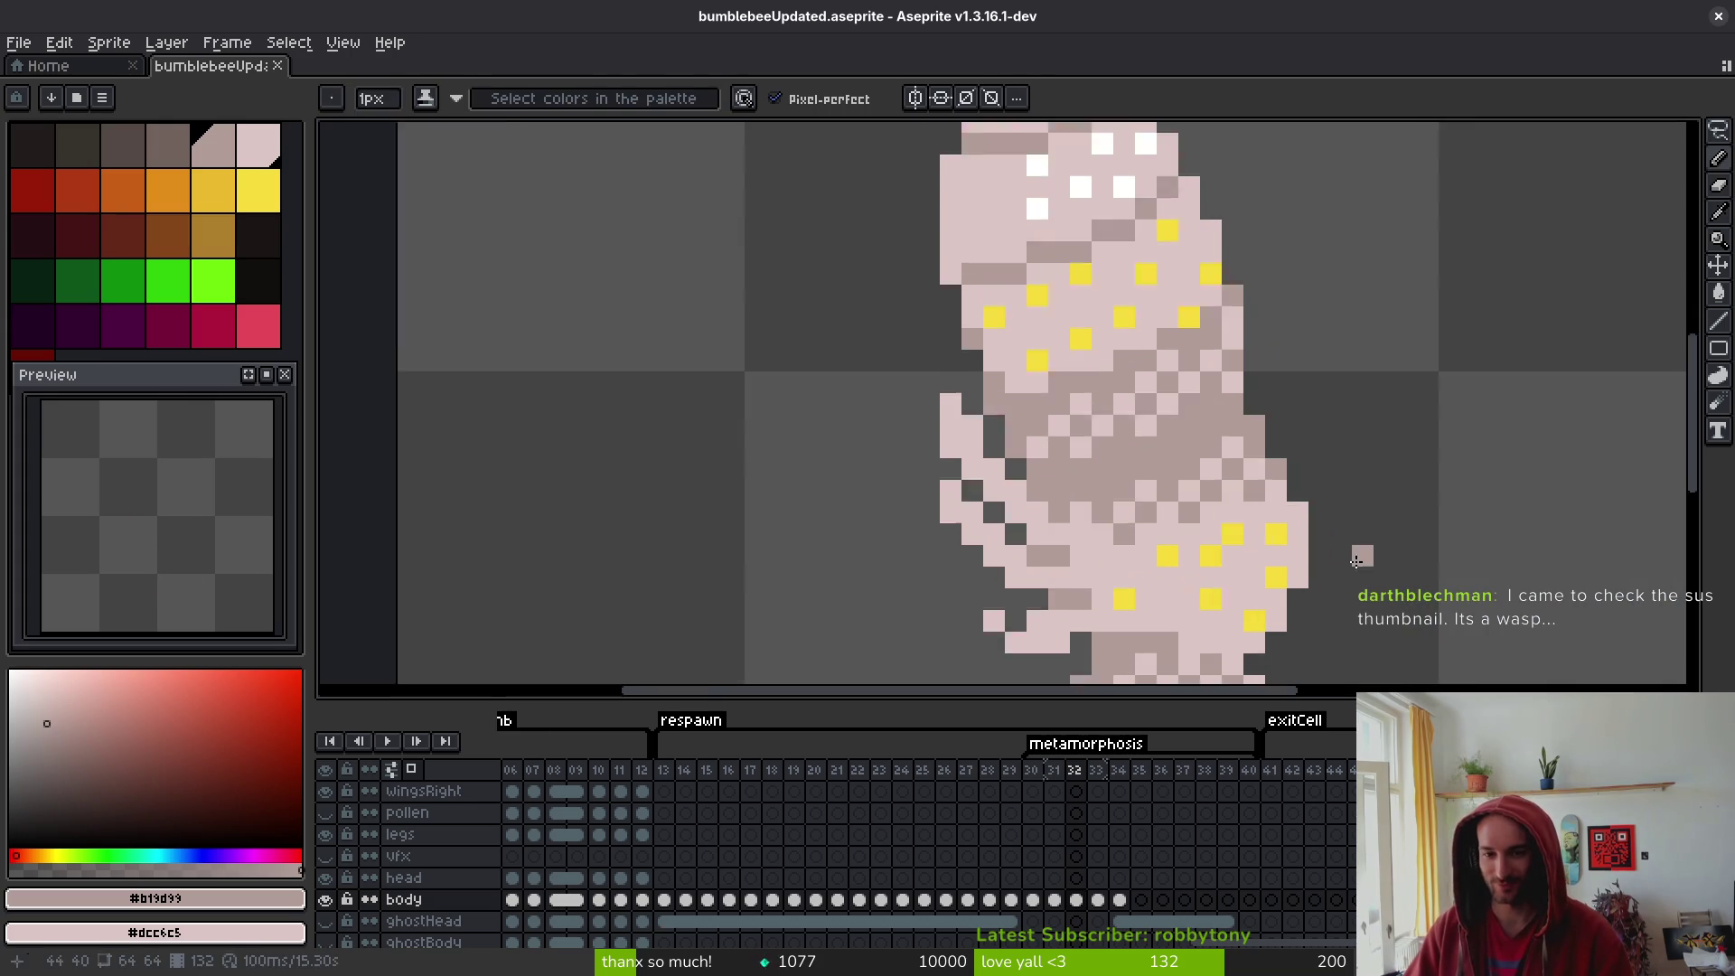
{"action": "left_click", "coordinate": [1186, 541], "text": "alt"}
- Compare with the previous frame, then shade frame 32's left limbs in sampled #b19d99
{"action": "scroll", "coordinate": [1273, 564], "scroll_direction": "left", "scroll_amount": 3}
{"action": "scroll", "coordinate": [1273, 565], "scroll_direction": "down", "scroll_amount": 1}
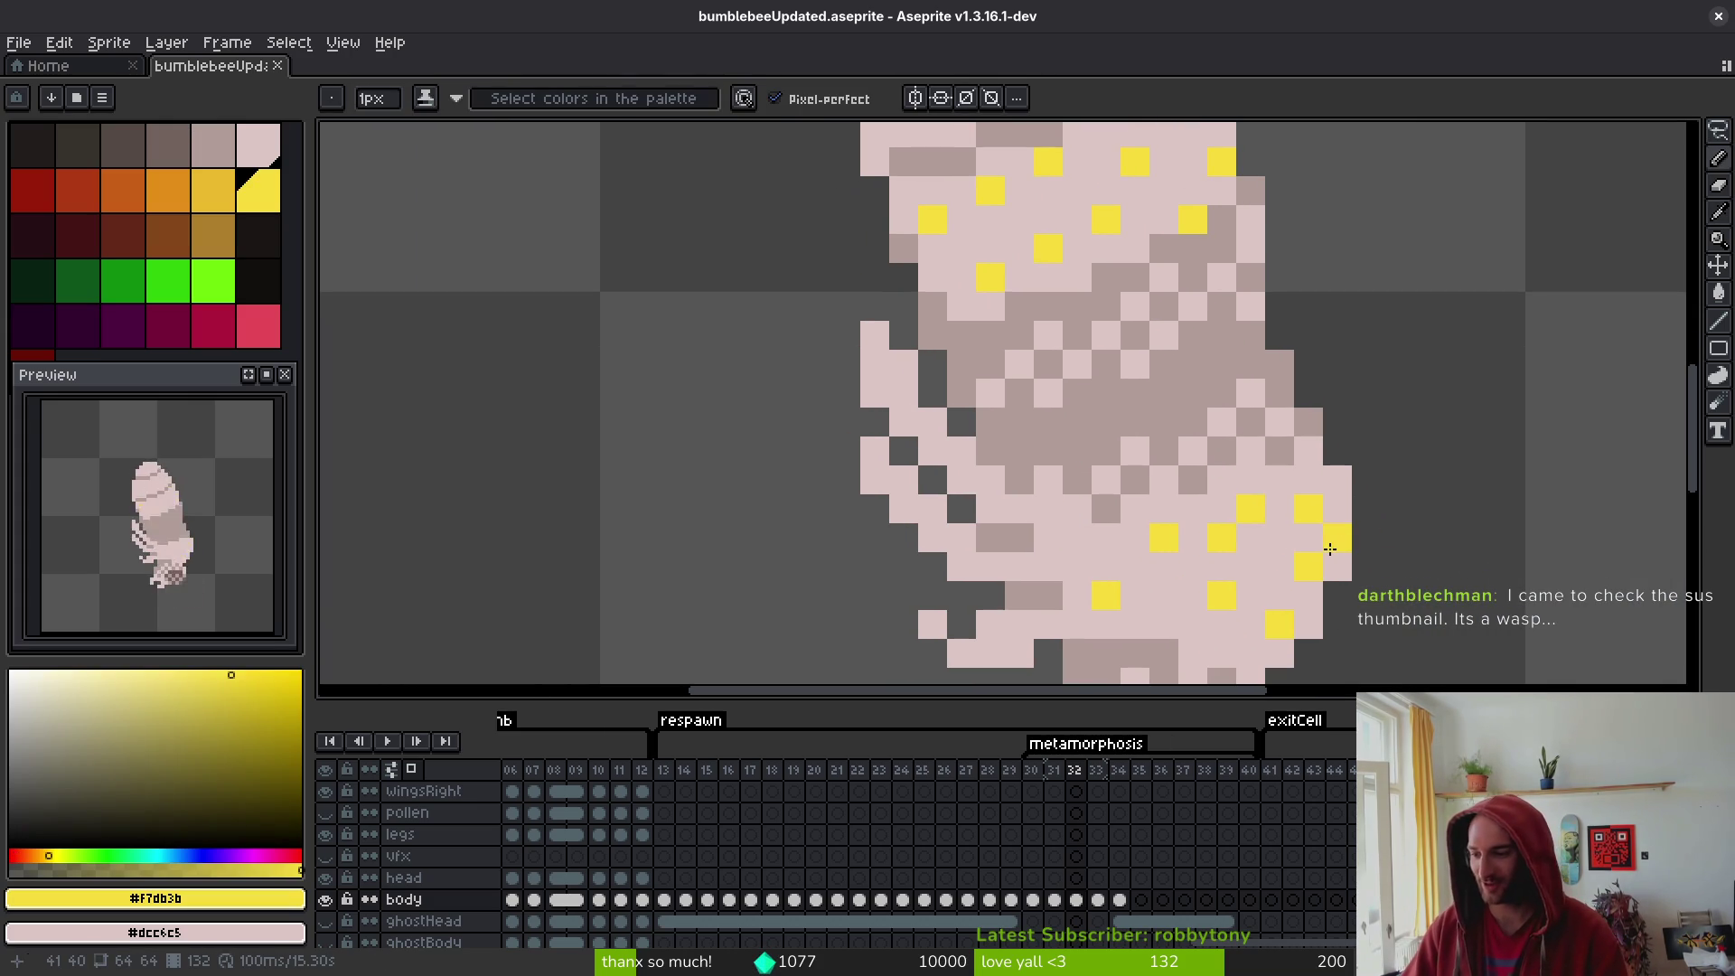
{"action": "scroll", "coordinate": [1350, 534], "scroll_direction": "up", "scroll_amount": 5}
{"action": "scroll", "coordinate": [1350, 534], "scroll_direction": "left", "scroll_amount": 3}
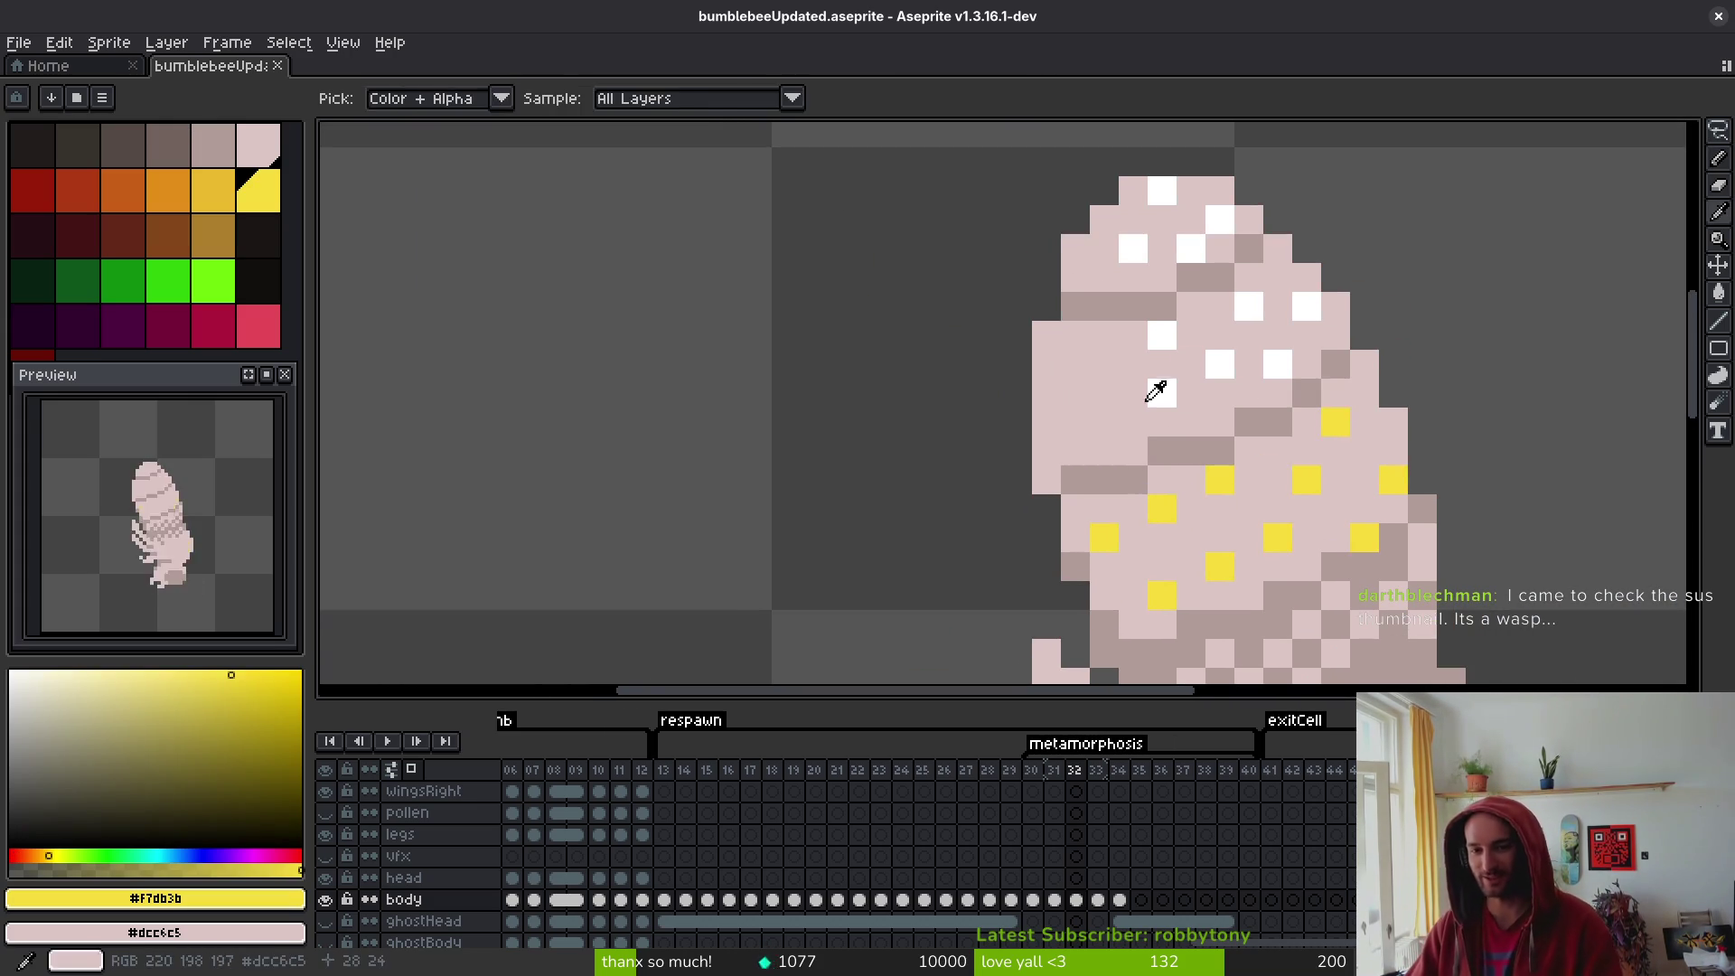
{"action": "key", "text": "Left"}
{"action": "scroll", "coordinate": [1294, 376], "scroll_direction": "down", "scroll_amount": 4}
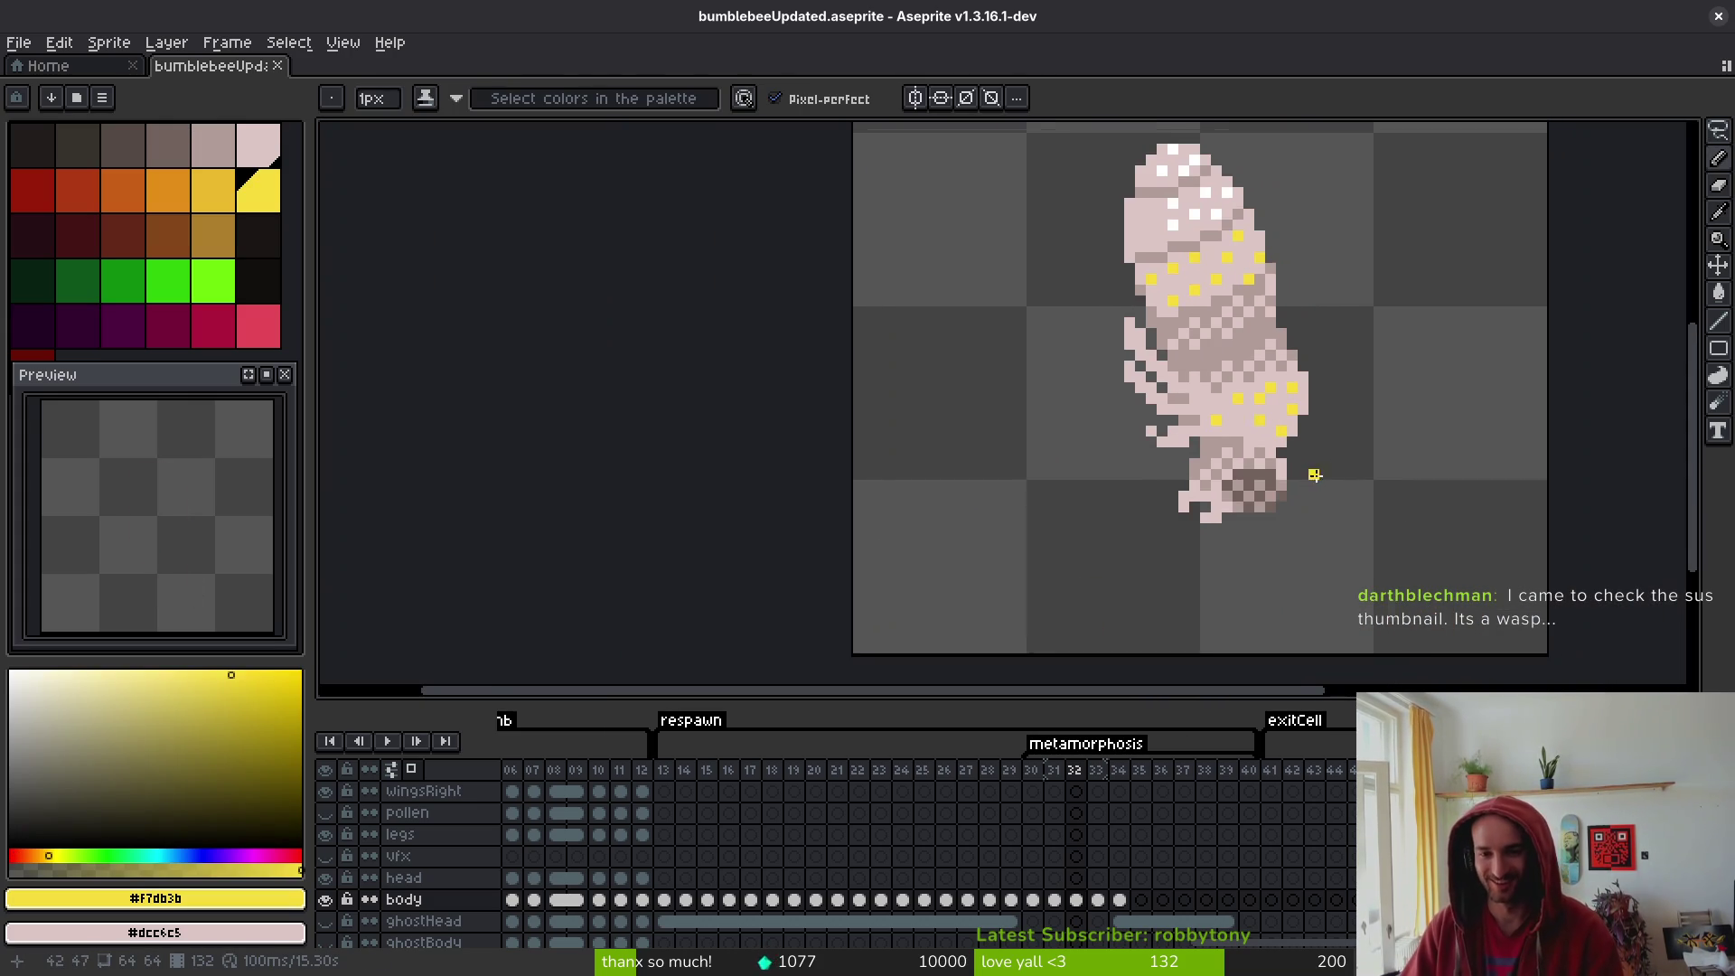
{"action": "key", "text": "alt"}
{"action": "key", "text": "Right"}
{"action": "scroll", "coordinate": [1211, 429], "scroll_direction": "up", "scroll_amount": 2}
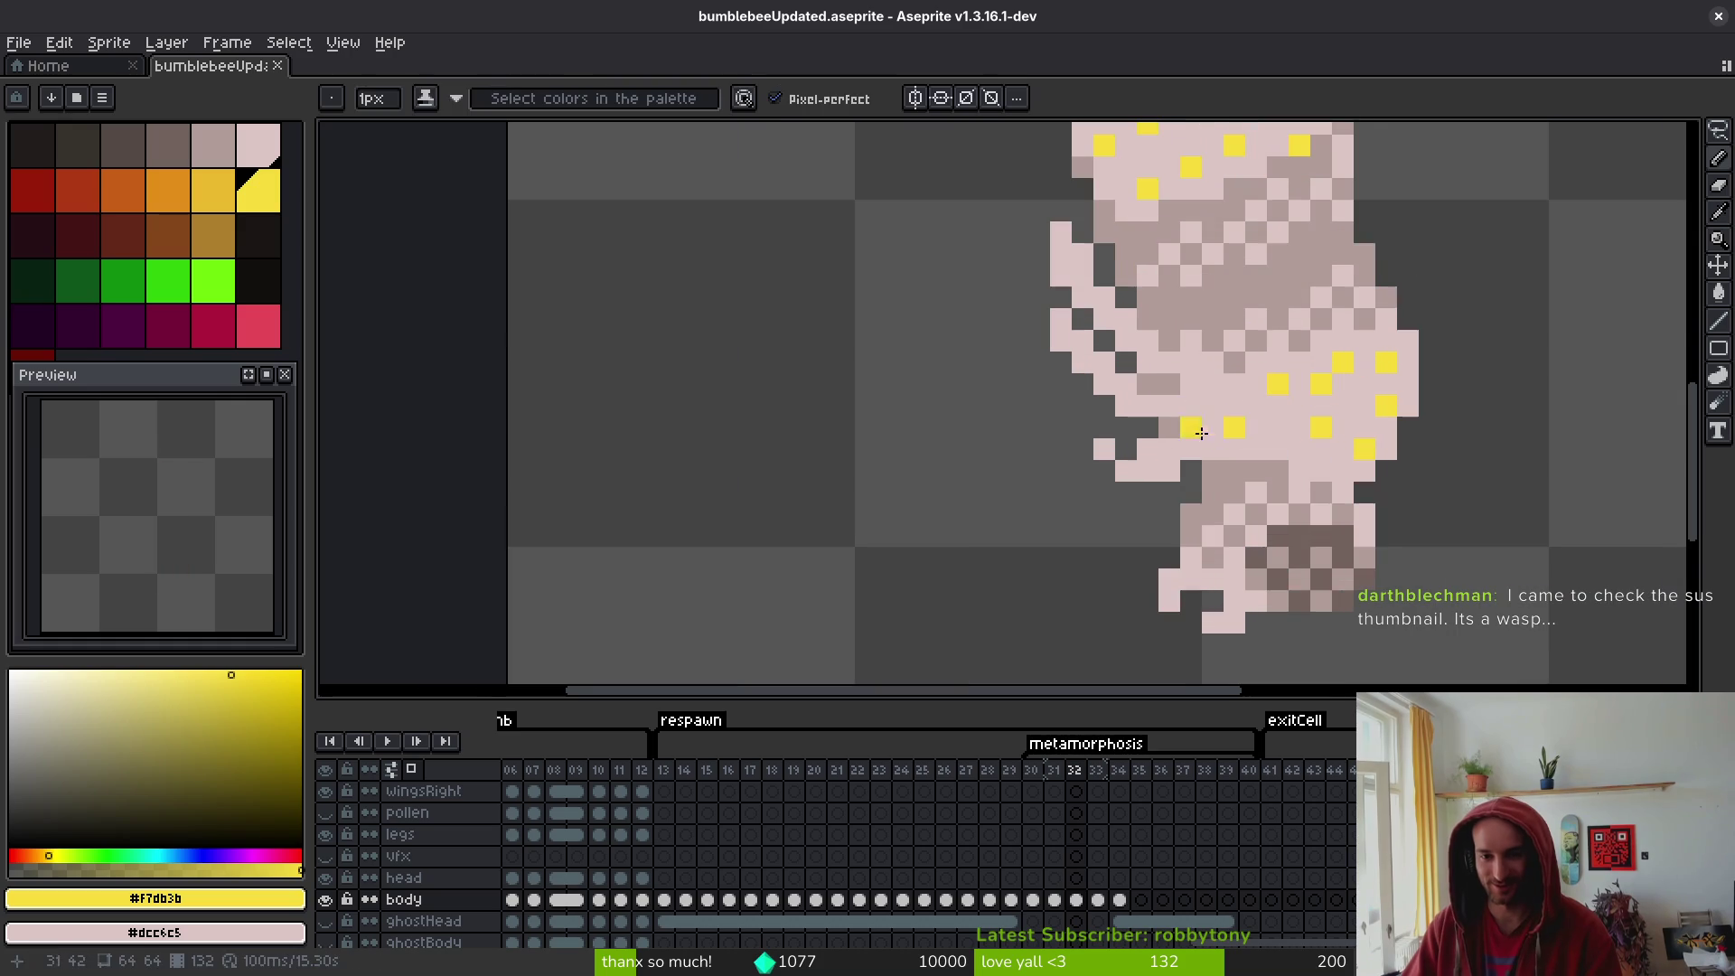
{"action": "key", "text": "alt"}
{"action": "left_click", "coordinate": [1200, 456], "text": "alt"}
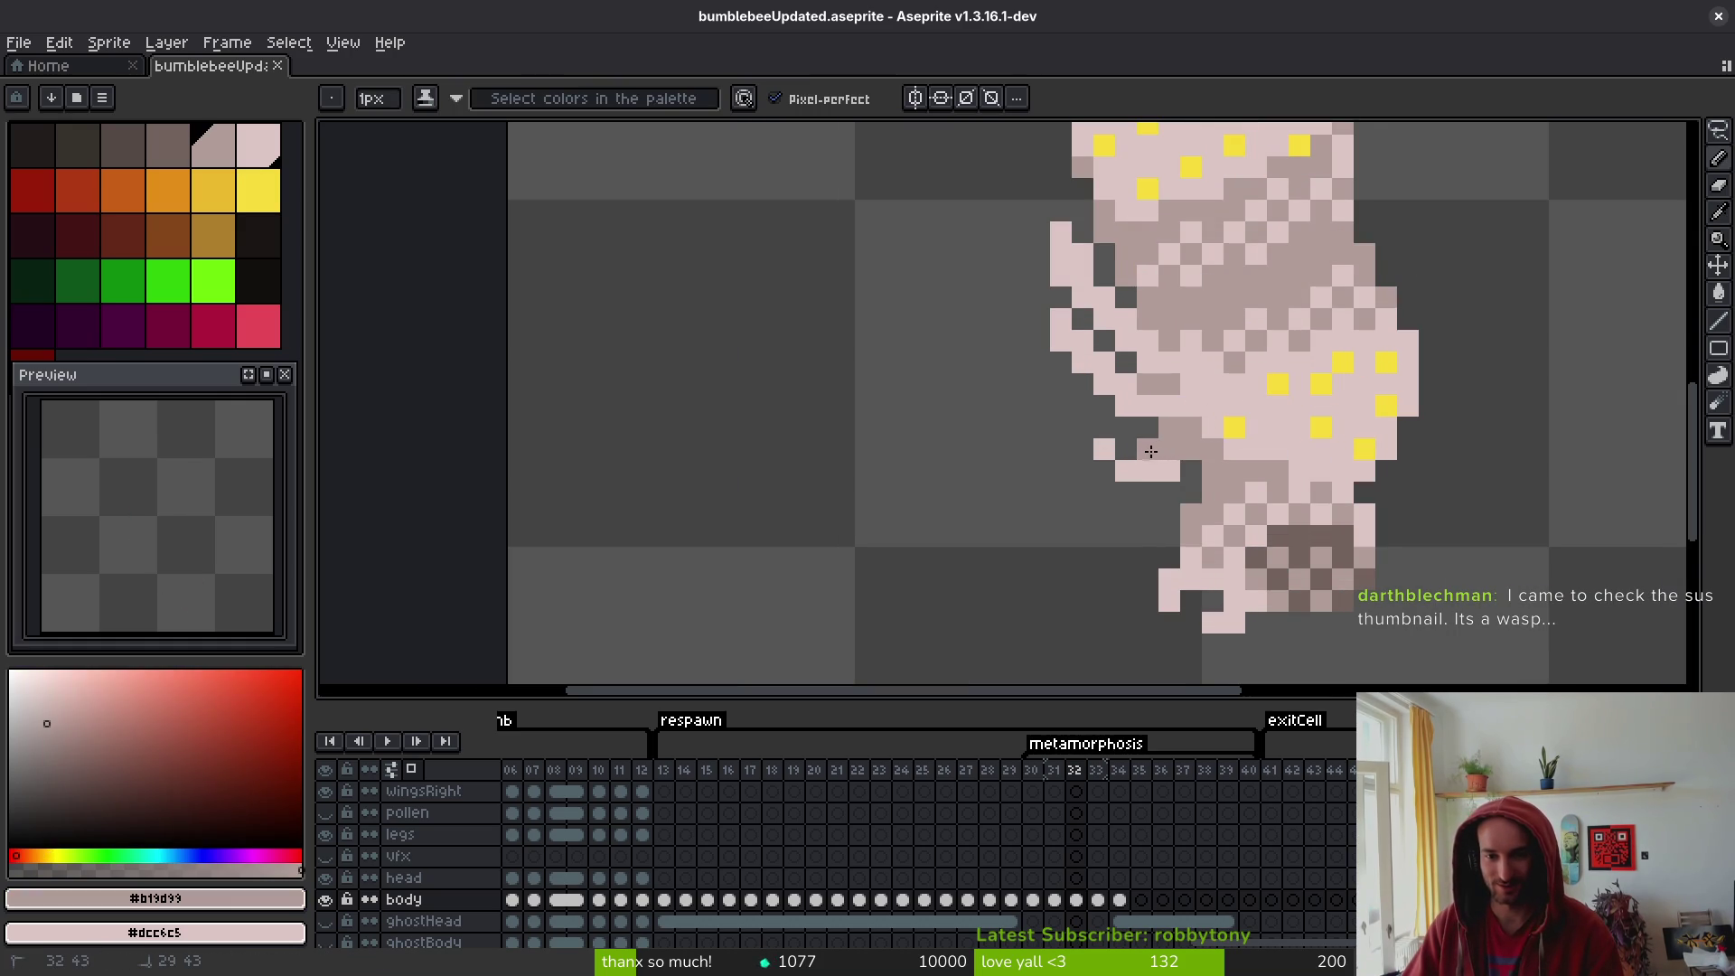
{"action": "mouse_move", "coordinate": [1151, 451]}
{"action": "left_mouse_down"}
{"action": "mouse_move", "coordinate": [1130, 470]}
{"action": "mouse_move", "coordinate": [1105, 449]}
{"action": "mouse_move", "coordinate": [1158, 408]}
{"action": "mouse_move", "coordinate": [1114, 376]}
{"action": "mouse_move", "coordinate": [1184, 363]}
{"action": "mouse_move", "coordinate": [1123, 318]}
{"action": "left_mouse_up"}
- Fill a patch on the pupa's left edge with the darker pinkish-grey
{"action": "key", "text": "g"}
{"action": "left_click", "coordinate": [1123, 322]}
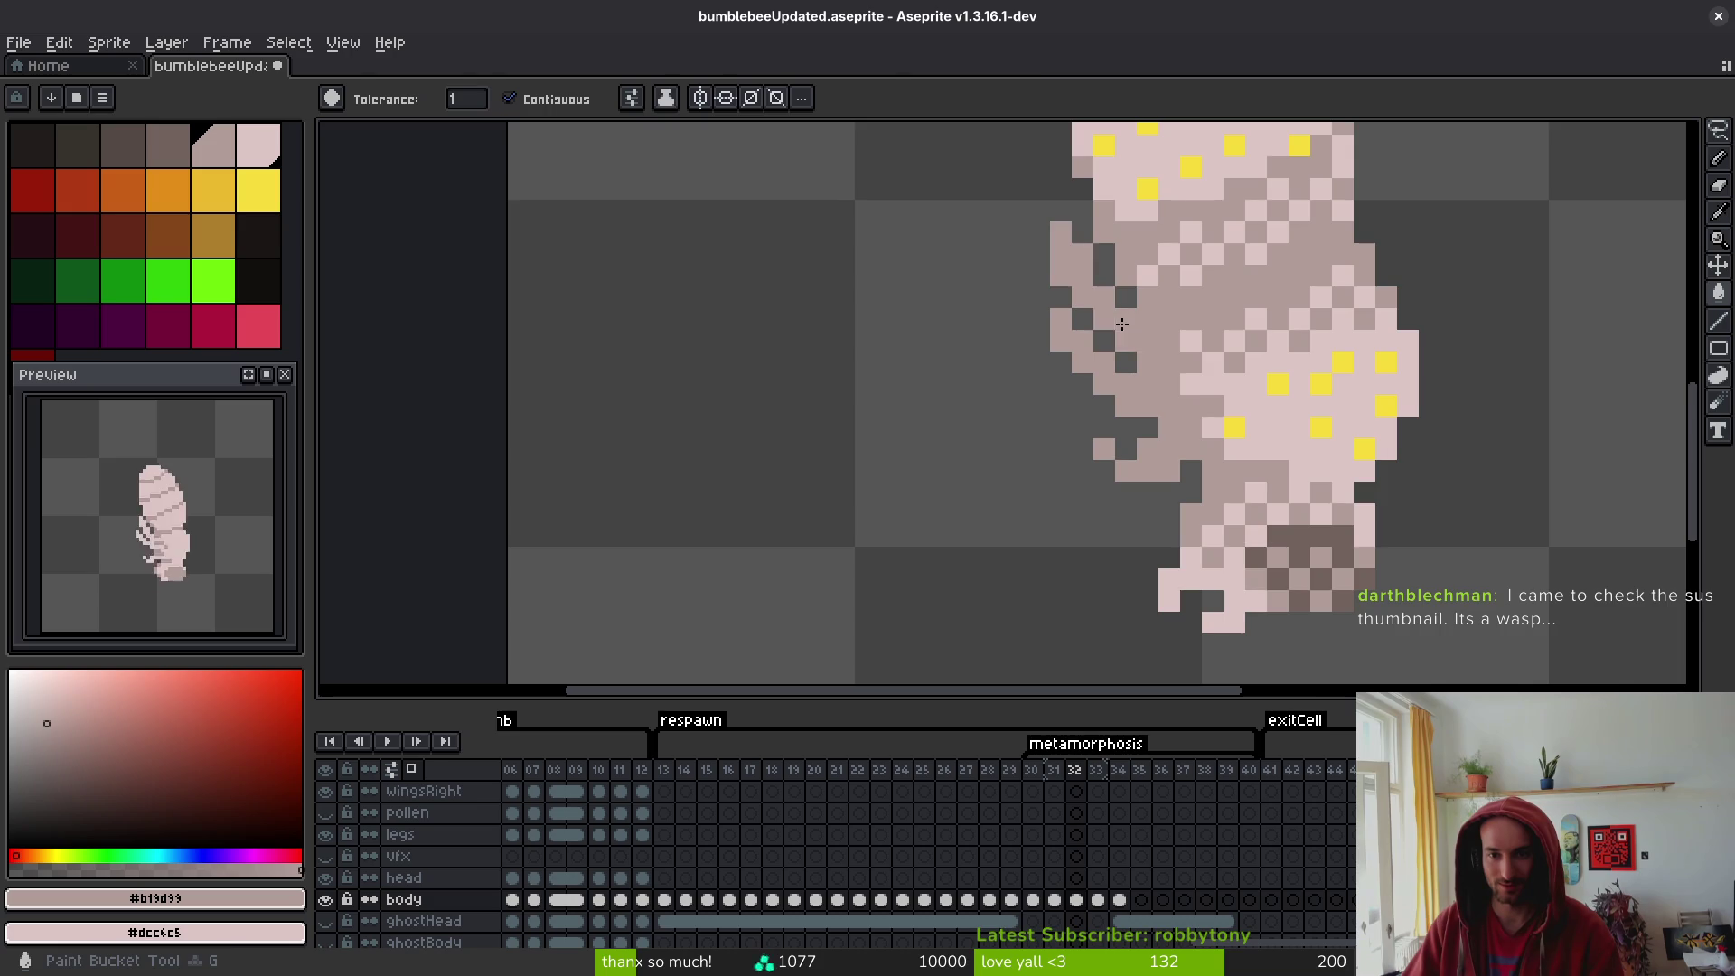
{"action": "scroll", "coordinate": [1226, 423], "scroll_direction": "down", "scroll_amount": 4}
{"action": "scroll", "coordinate": [1226, 423], "scroll_direction": "down", "scroll_amount": 2}
{"action": "key", "text": "i"}
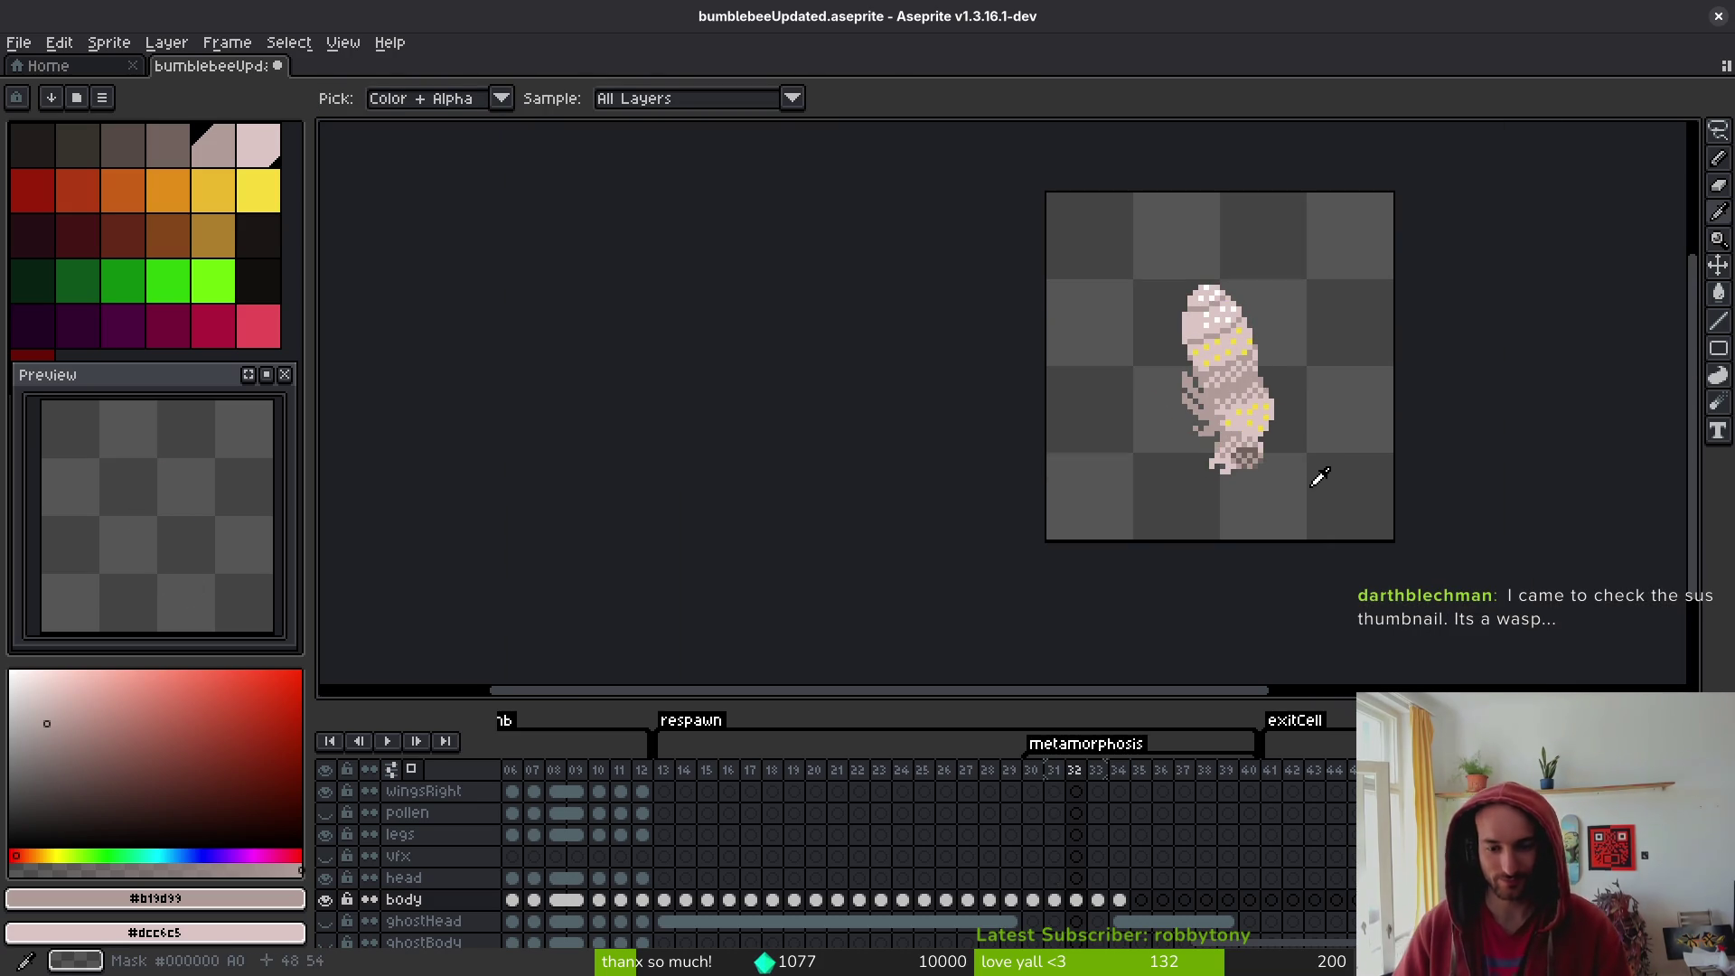
{"action": "key", "text": "g"}
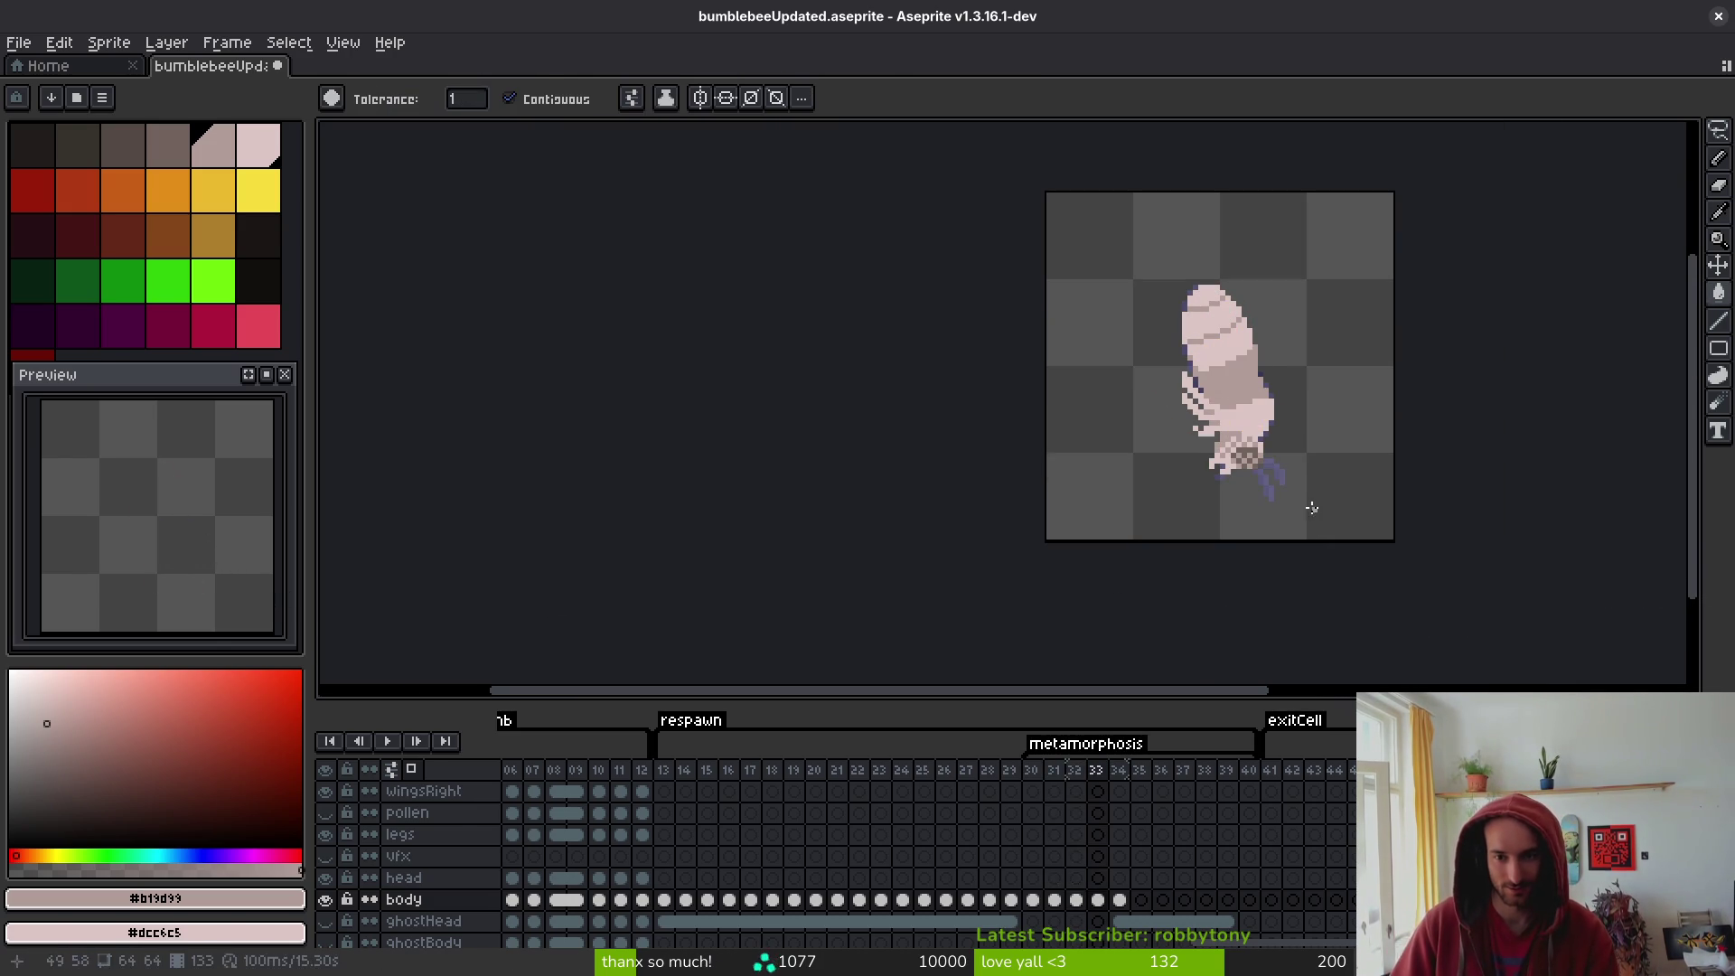
- Go to frame 33, save bumblebeeUpdated.aseprite, and recentre the pupa
{"action": "left_click", "coordinate": [1097, 900]}
{"action": "key", "text": "ctrl+s"}
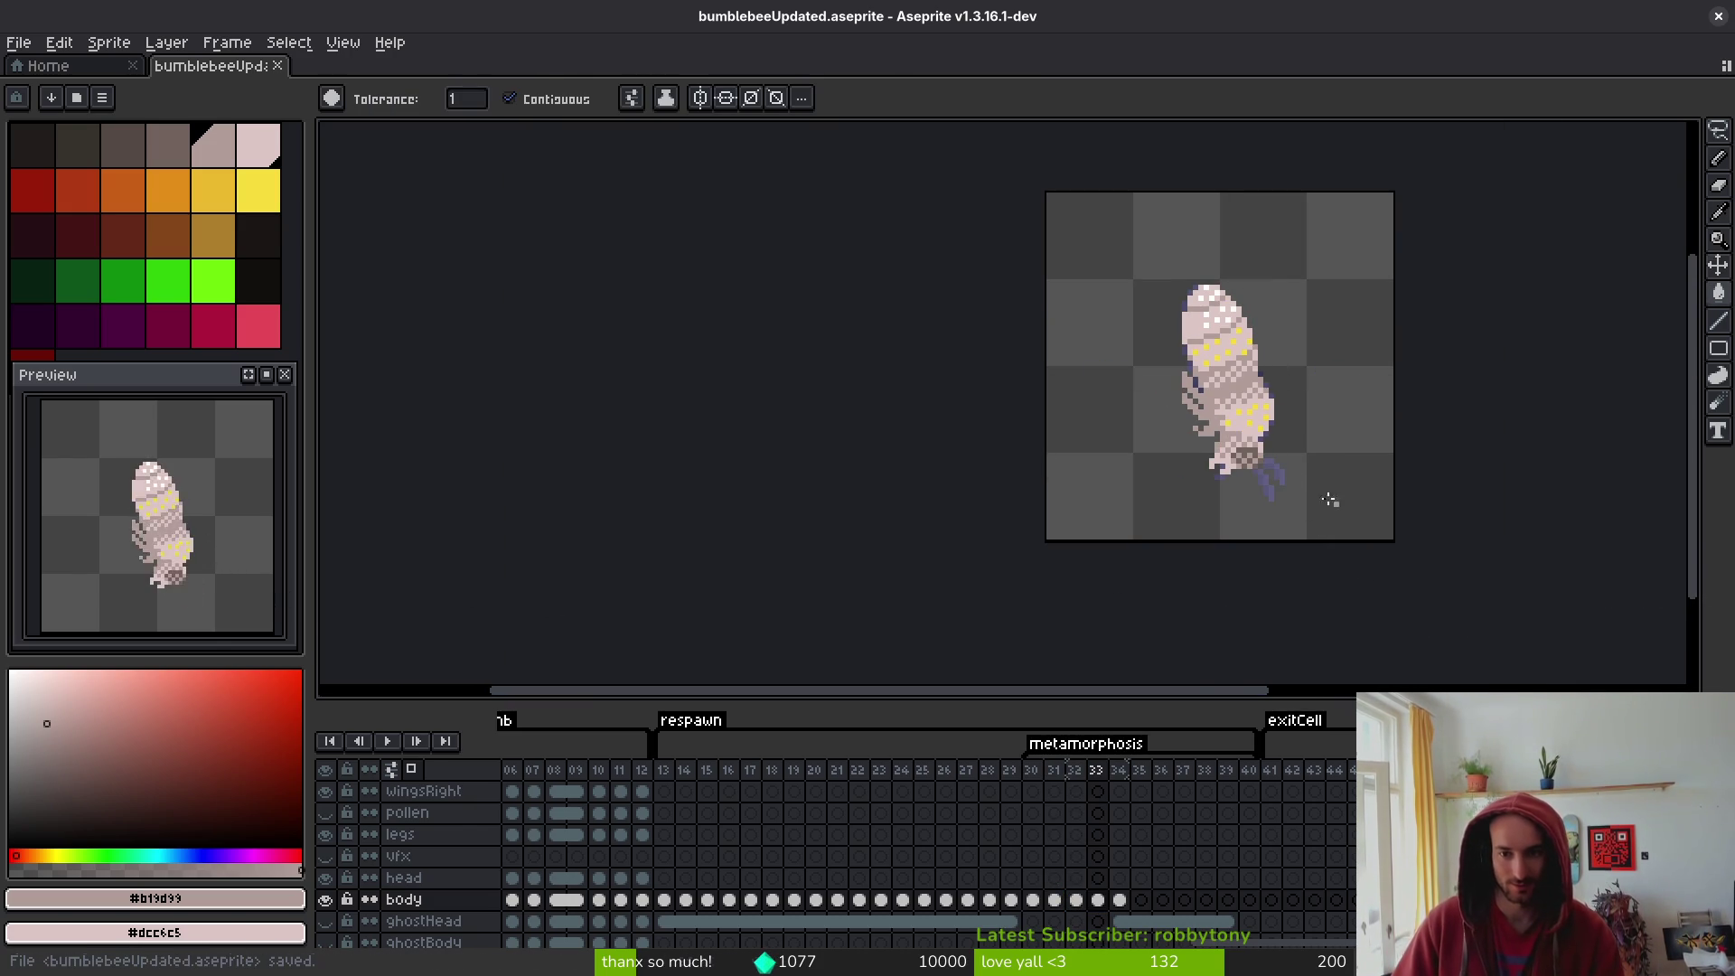
{"action": "left_click_drag", "start_coordinate": [1259, 434], "coordinate": [1257, 474]}
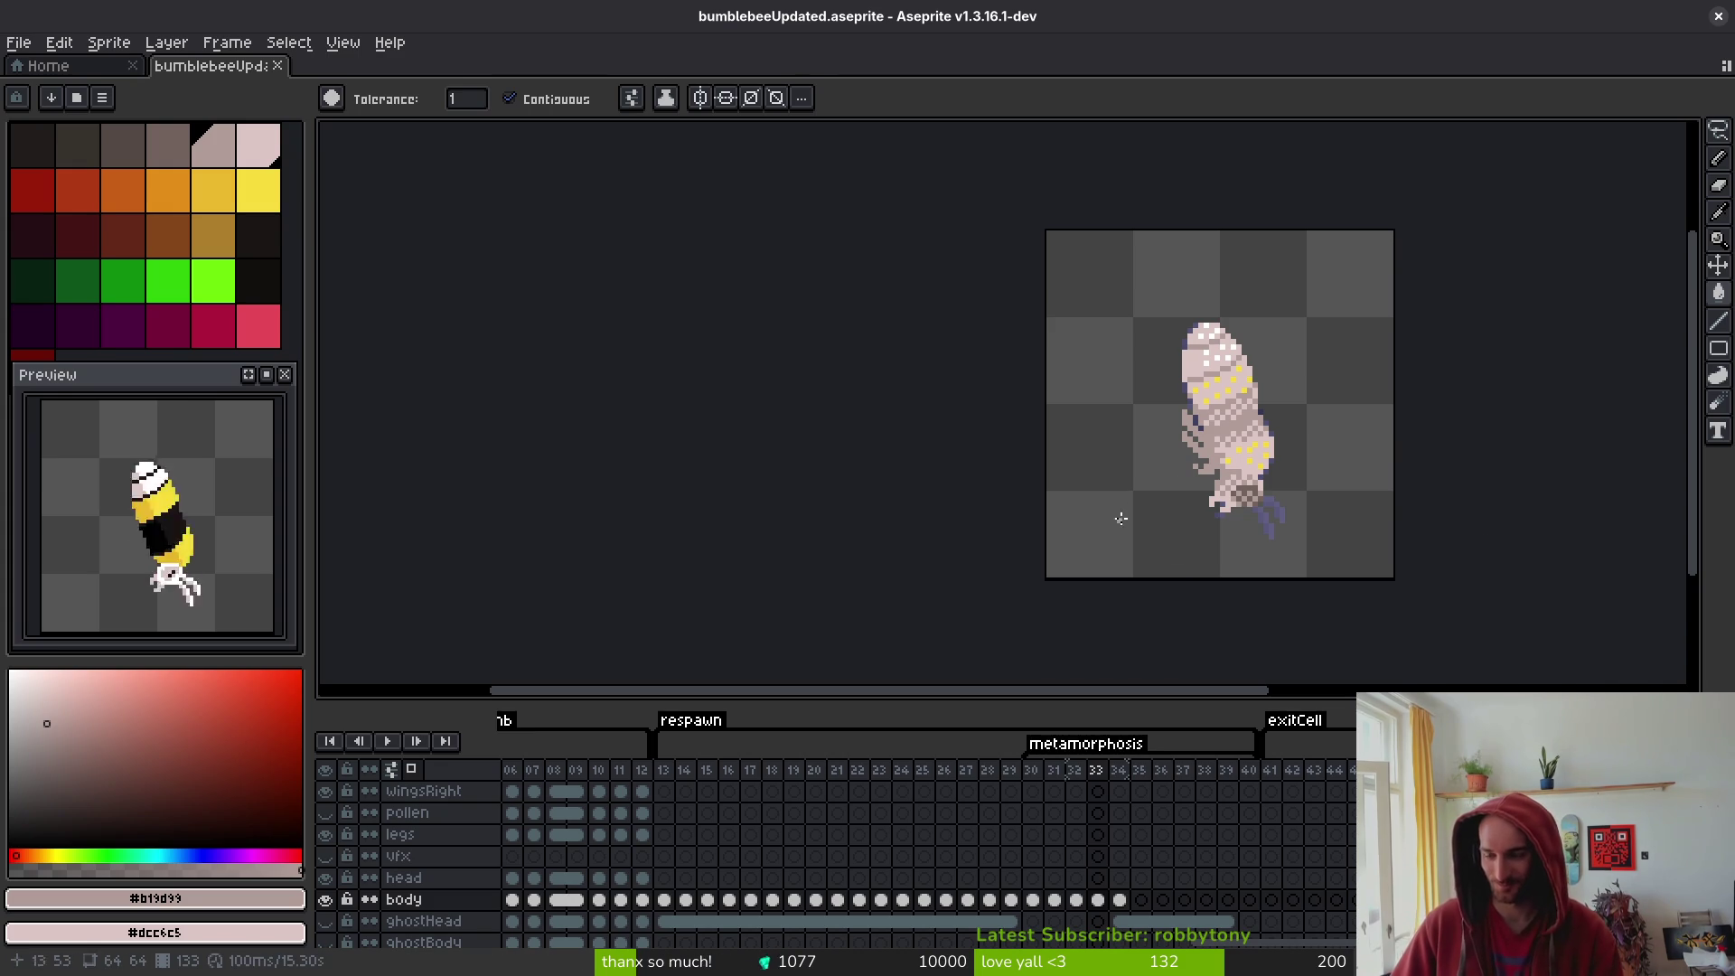
{"action": "scroll", "coordinate": [1238, 452], "scroll_direction": "up", "scroll_amount": 2}
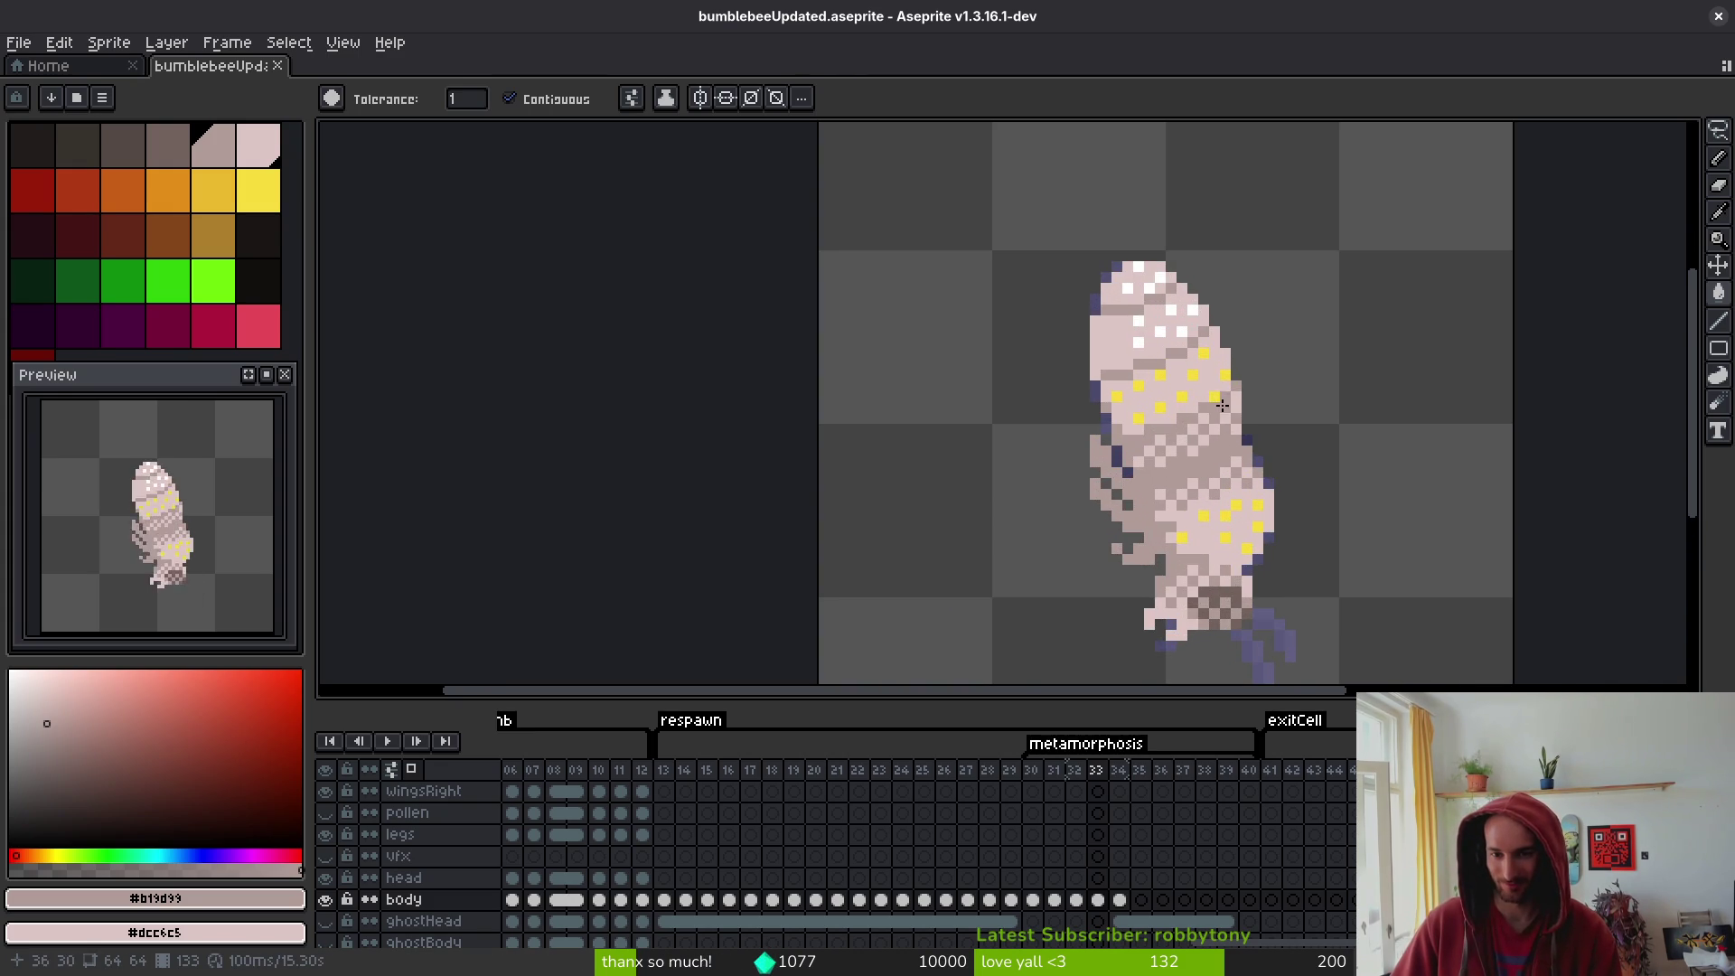
{"action": "scroll", "coordinate": [1249, 533], "scroll_direction": "down", "scroll_amount": 1}
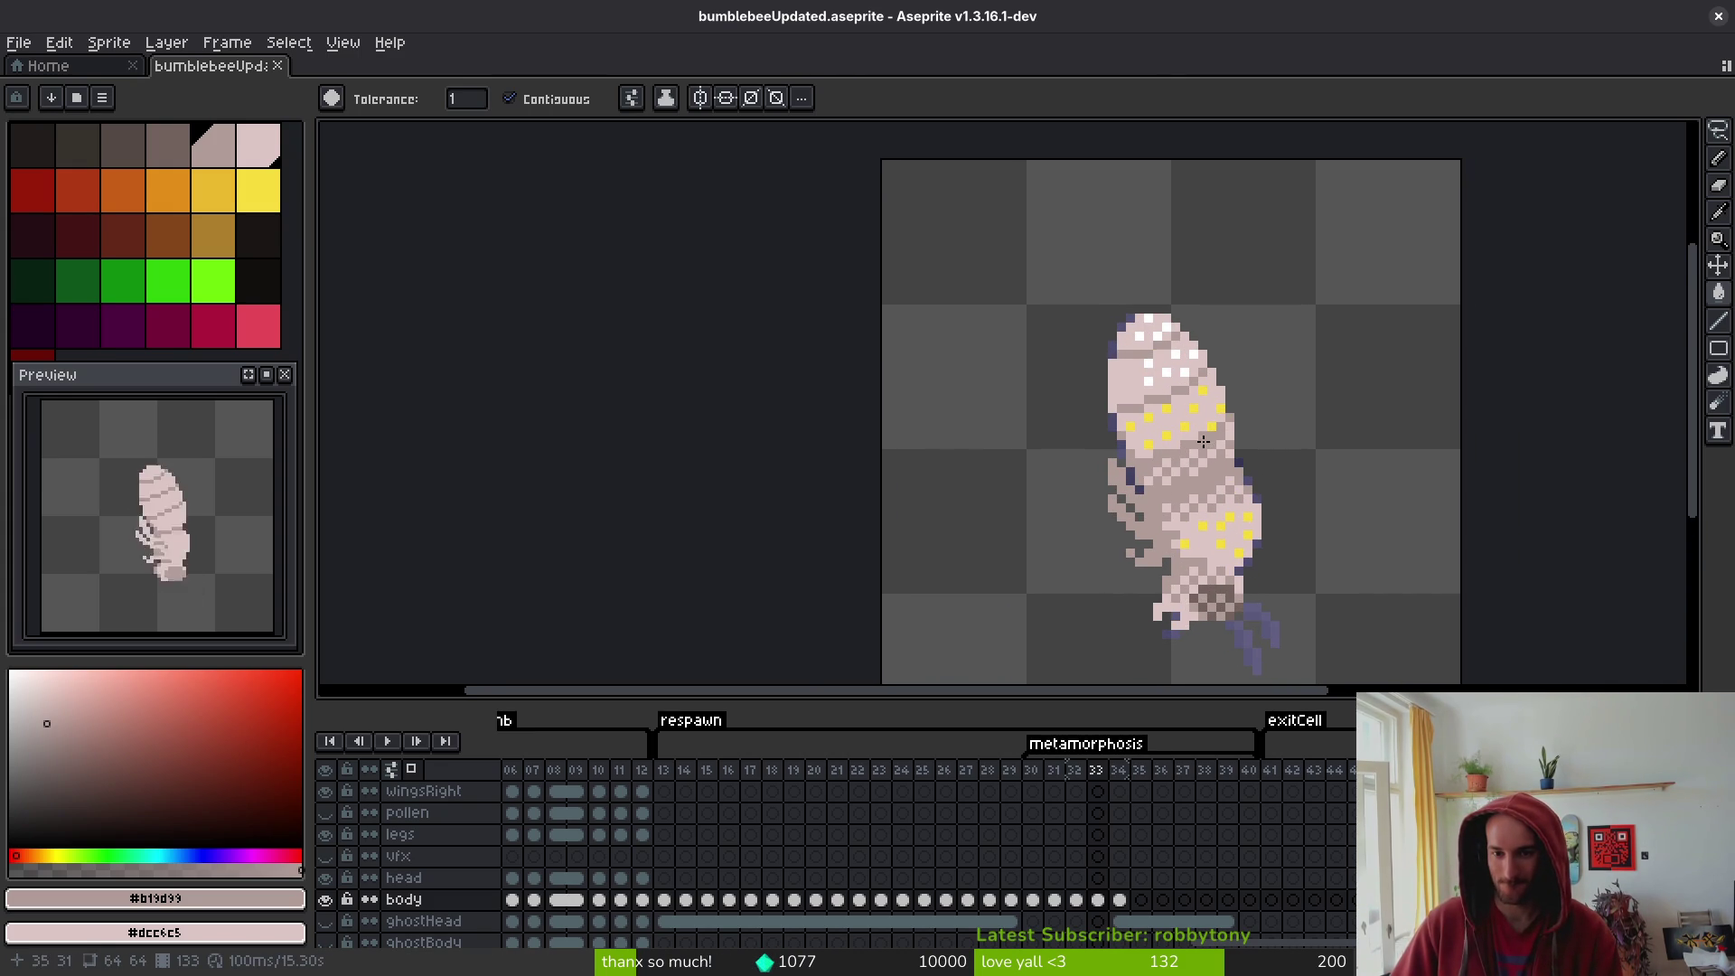
{"action": "key", "text": "alt"}
{"action": "key", "text": "Right"}
{"action": "key", "text": "Left"}
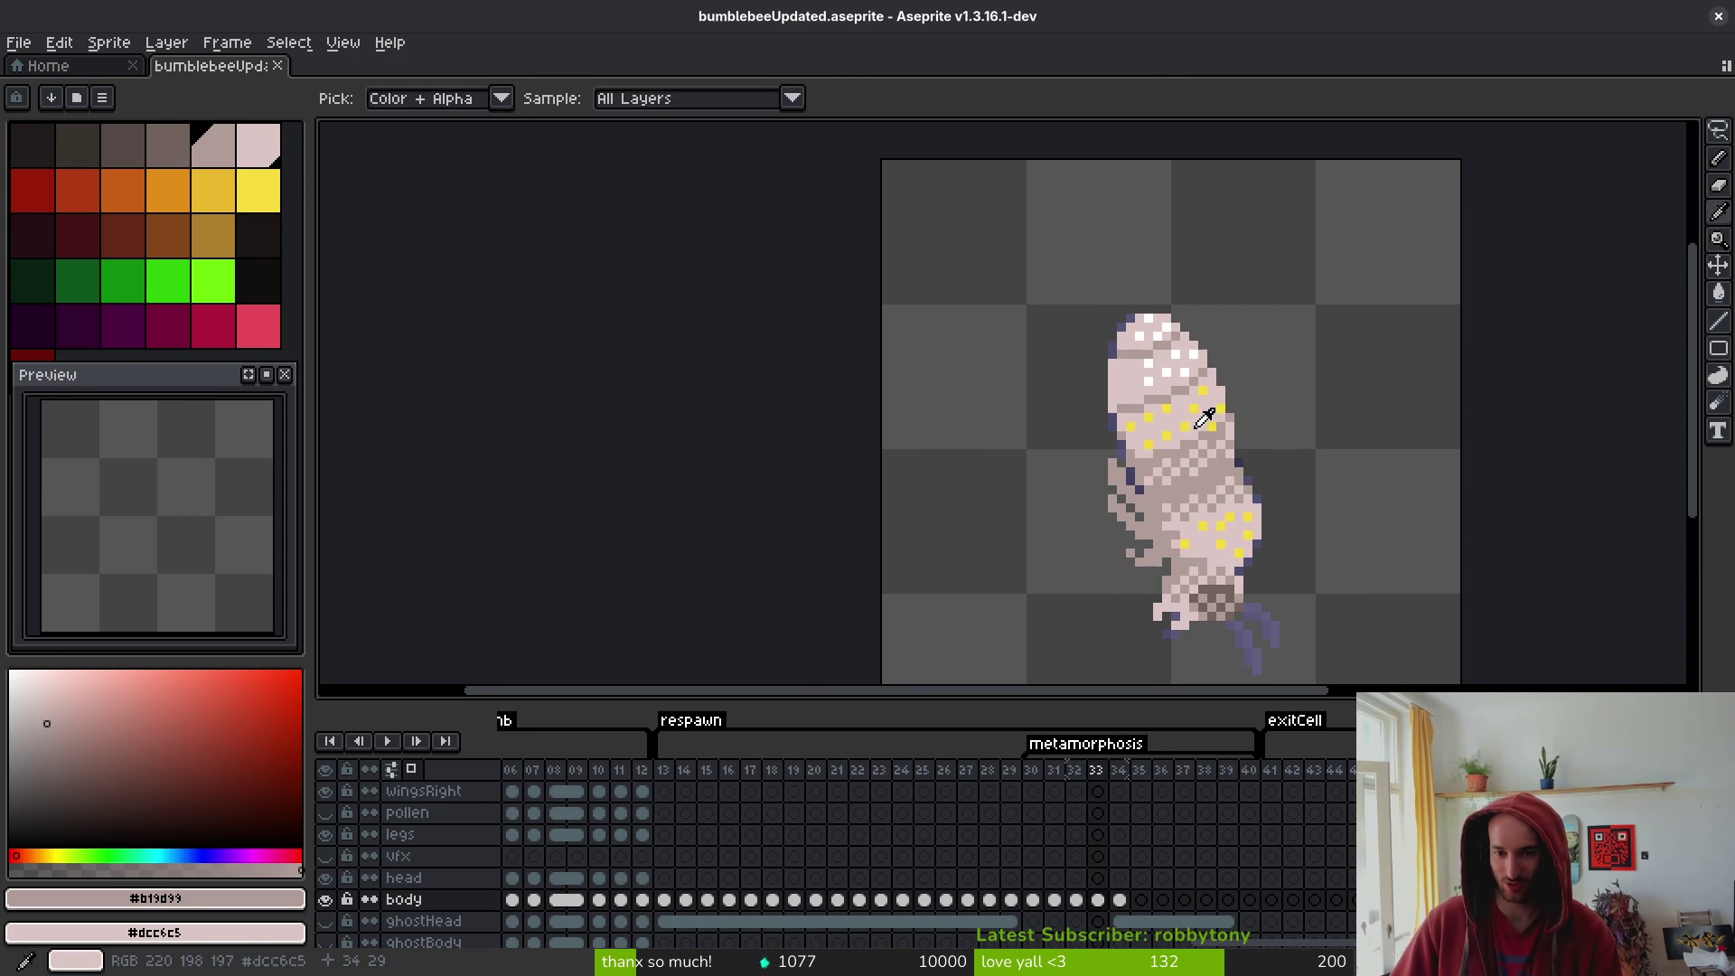
{"action": "key", "text": "Right"}
{"action": "key", "text": "Left"}
{"action": "left_click", "coordinate": [213, 189]}
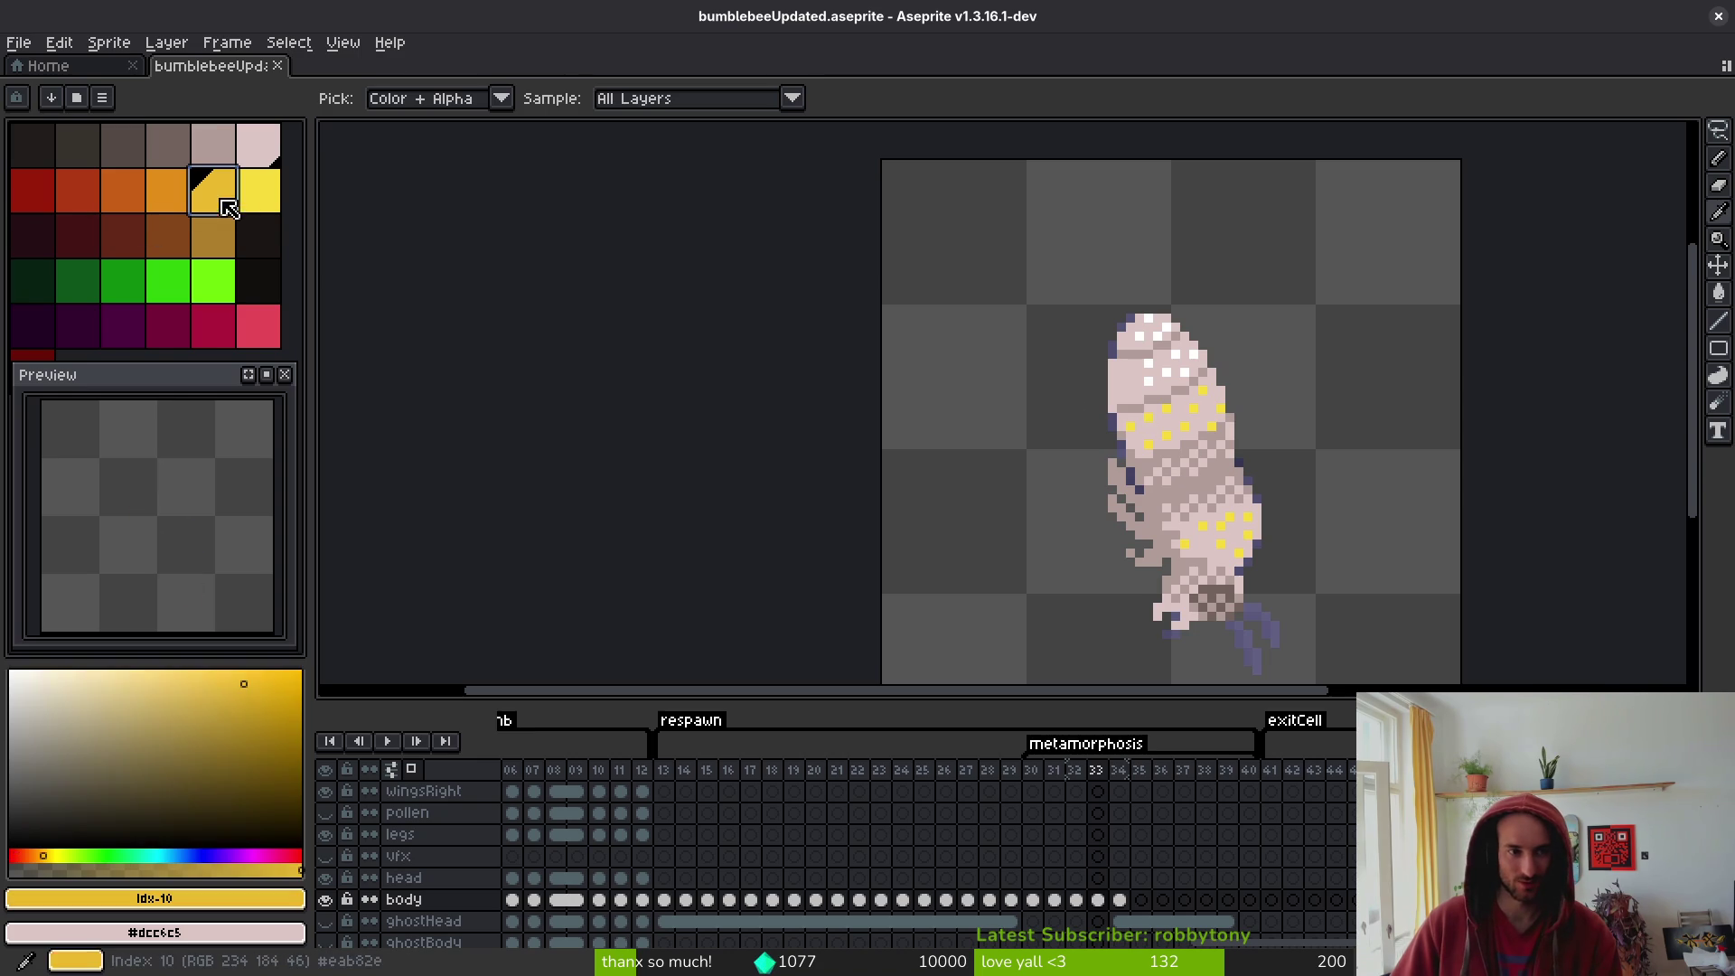
{"action": "key", "text": "g"}
{"action": "scroll", "coordinate": [1120, 437], "scroll_direction": "up", "scroll_amount": 4}
{"action": "key", "text": "b"}
{"action": "left_click", "coordinate": [1189, 415]}
{"action": "left_click", "coordinate": [1233, 459]}
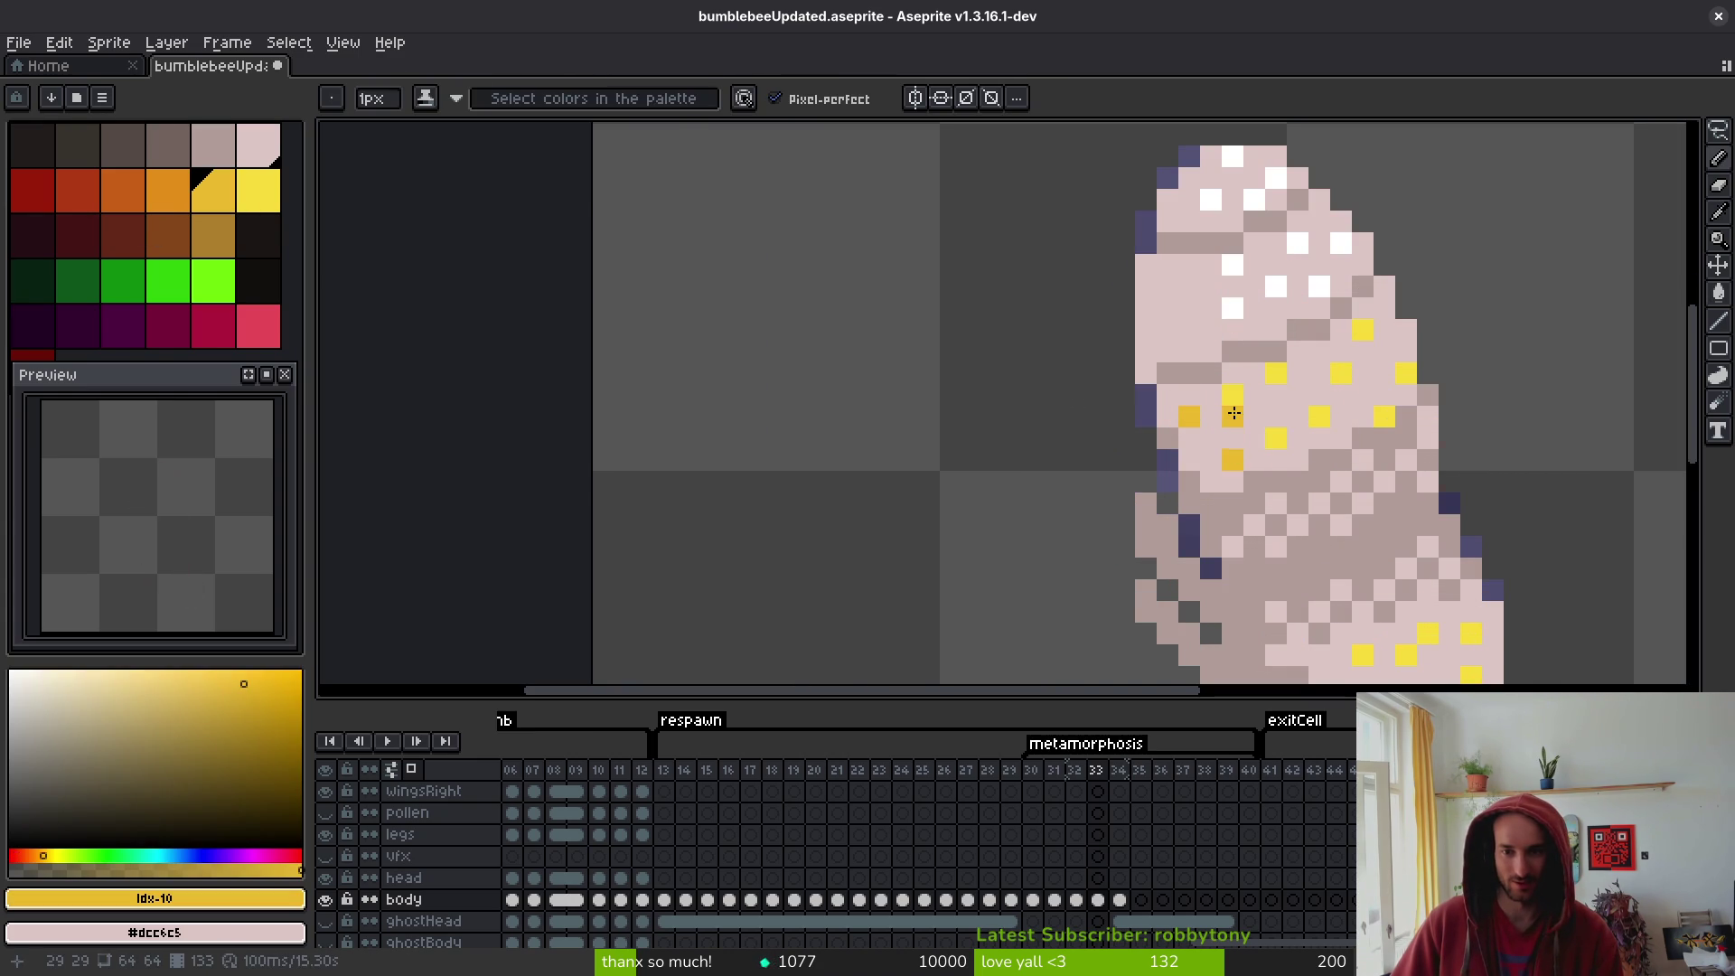
{"action": "left_click", "coordinate": [1233, 394]}
{"action": "key", "text": "ctrl+z"}
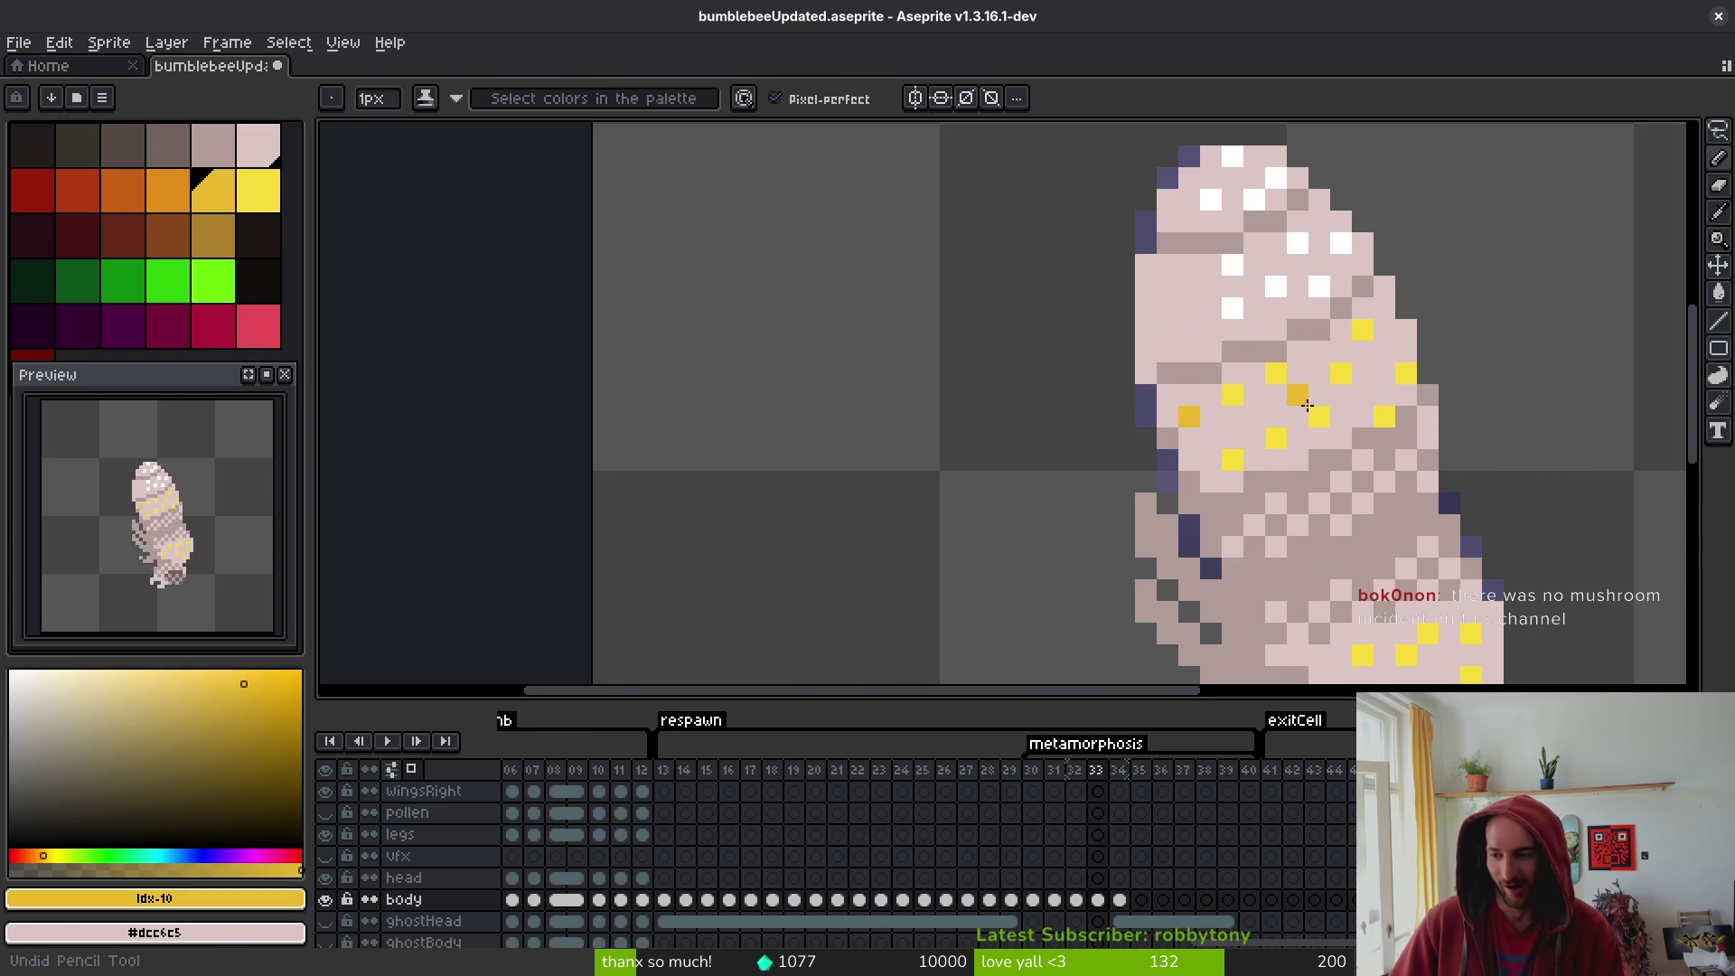
{"action": "key", "text": "ctrl+z"}
{"action": "key", "text": "ctrl+z"}
{"action": "key", "text": "ctrl+s"}
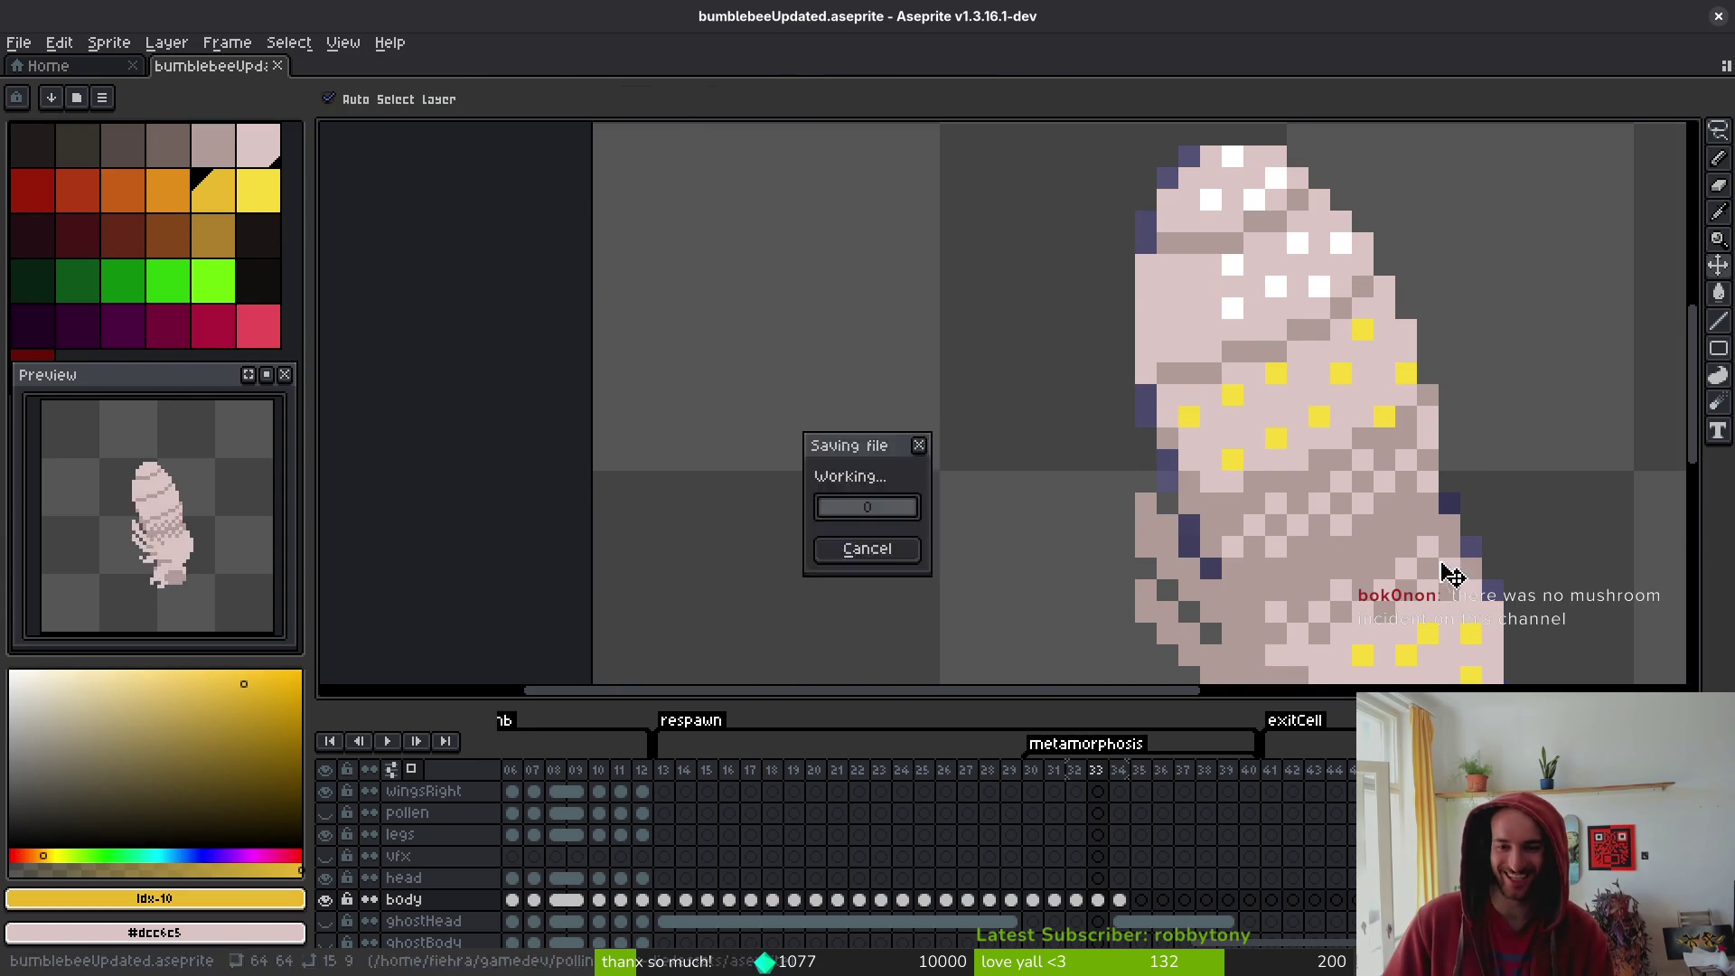
{"action": "scroll", "coordinate": [1226, 417], "scroll_direction": "down", "scroll_amount": 2}
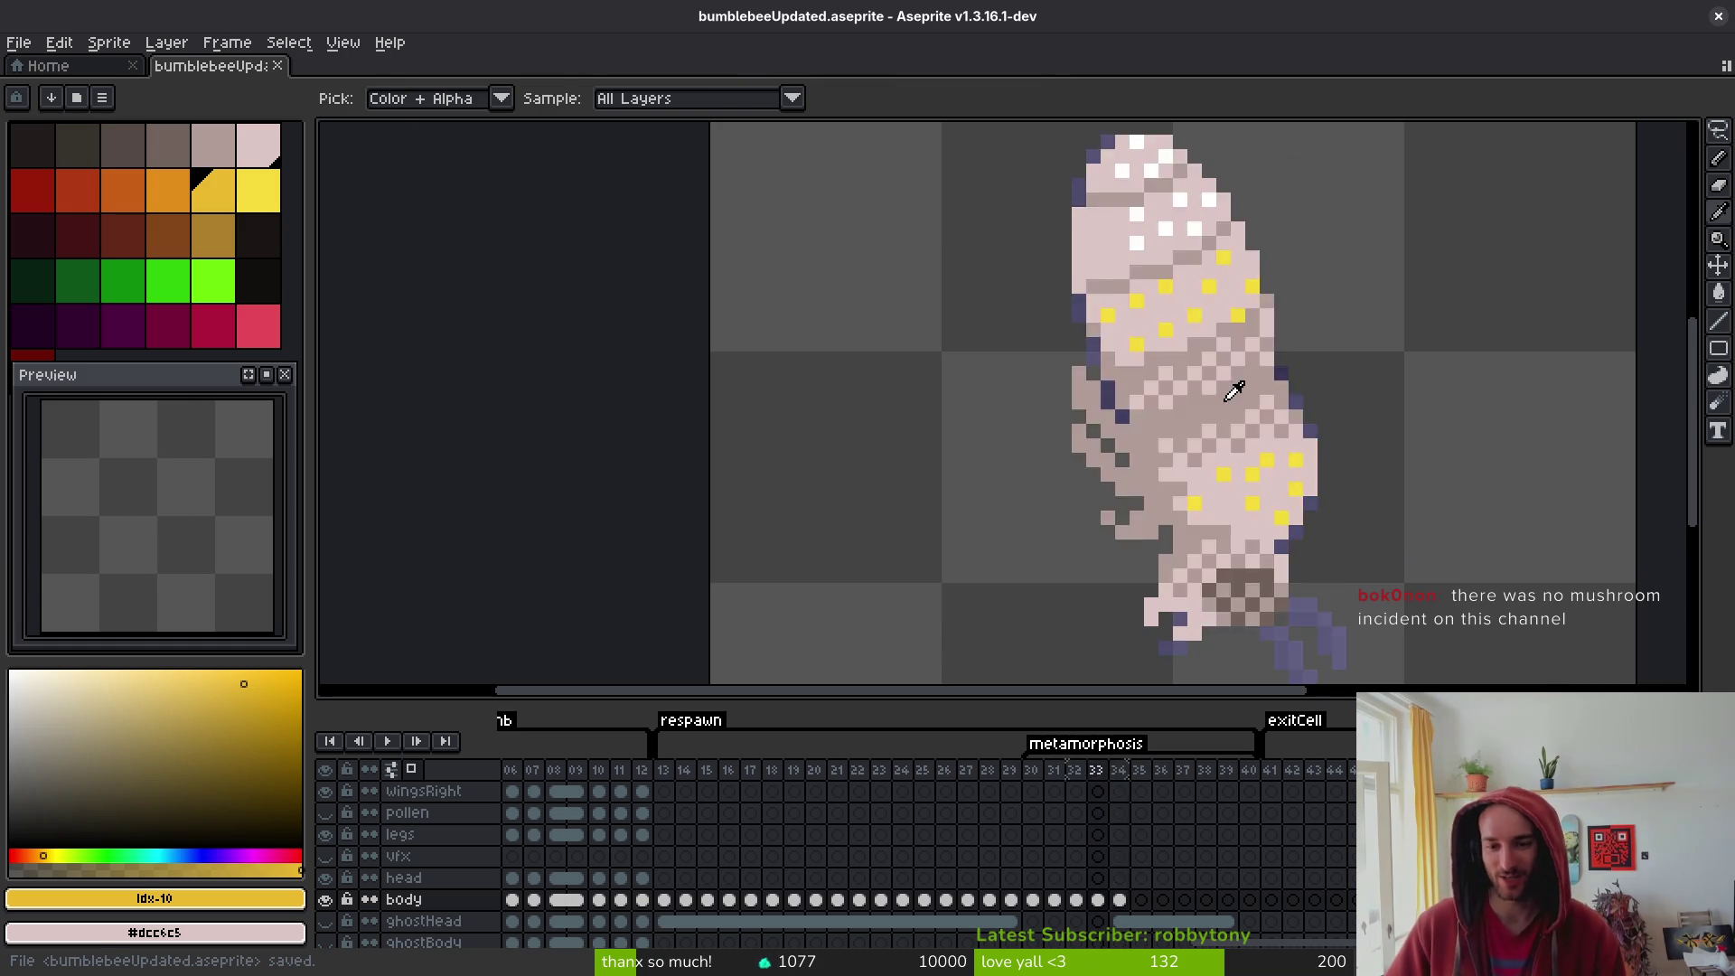
- Turn a yellow spot on the frame 33 pupa deeper orange-yellow
{"action": "scroll", "coordinate": [1206, 514], "scroll_direction": "up", "scroll_amount": 2}
{"action": "left_click", "coordinate": [1094, 439]}
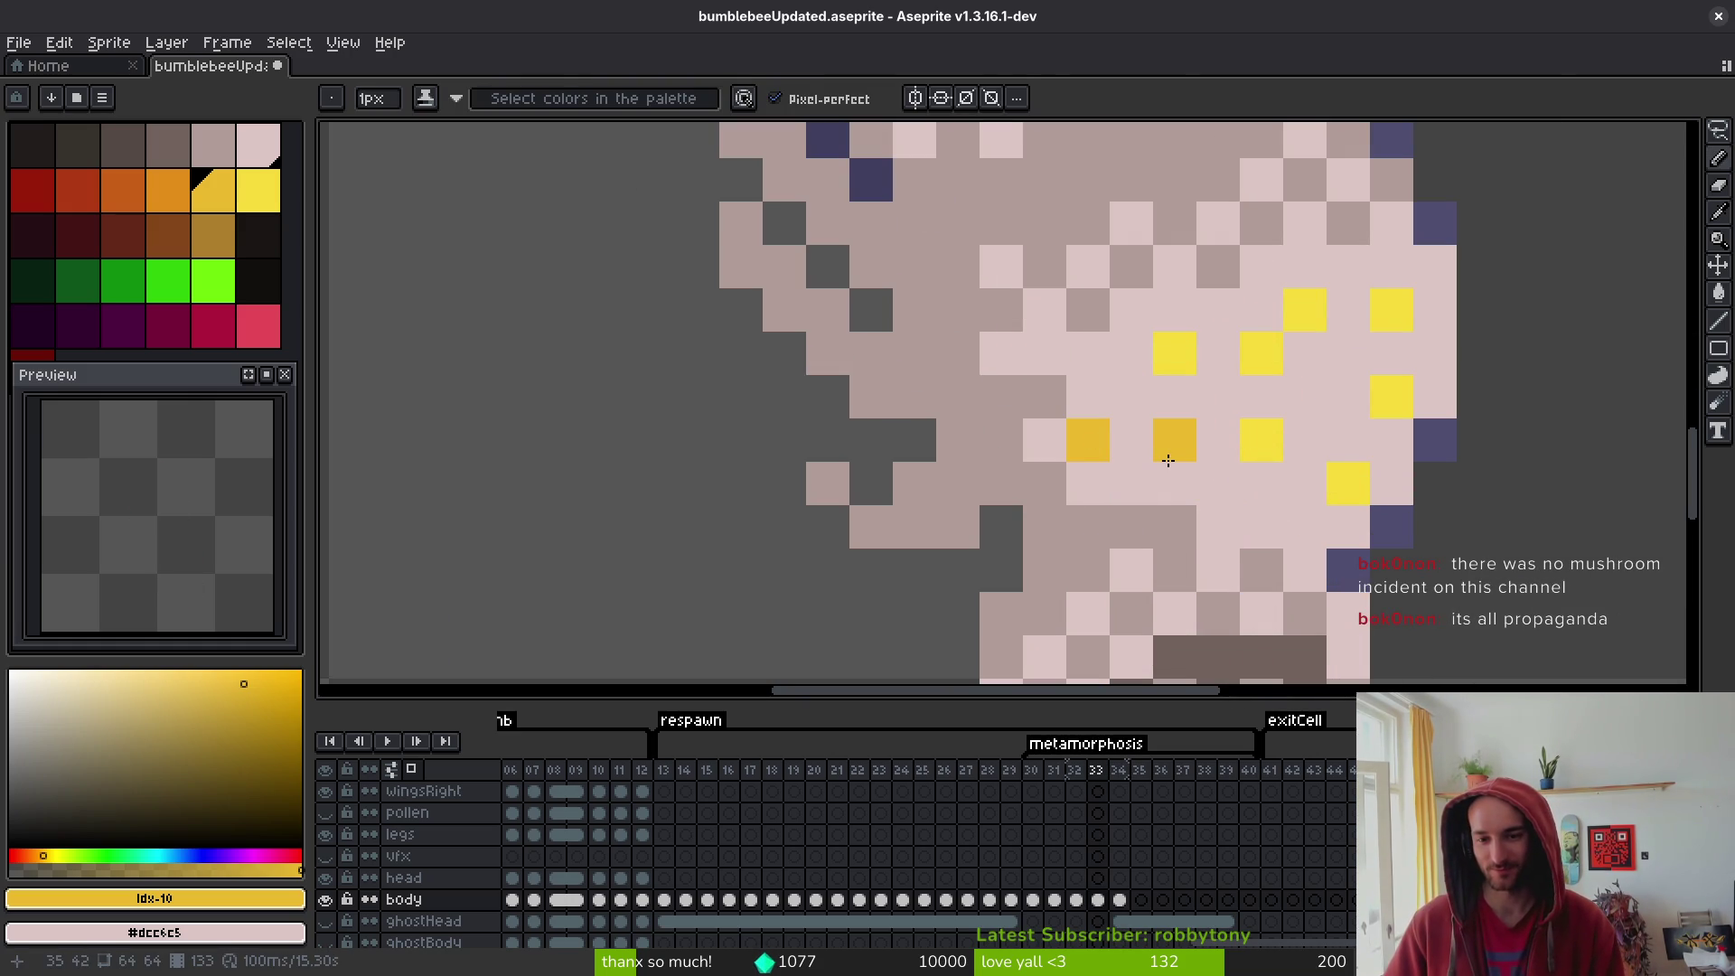
{"action": "scroll", "coordinate": [1148, 389], "scroll_direction": "down", "scroll_amount": 1}
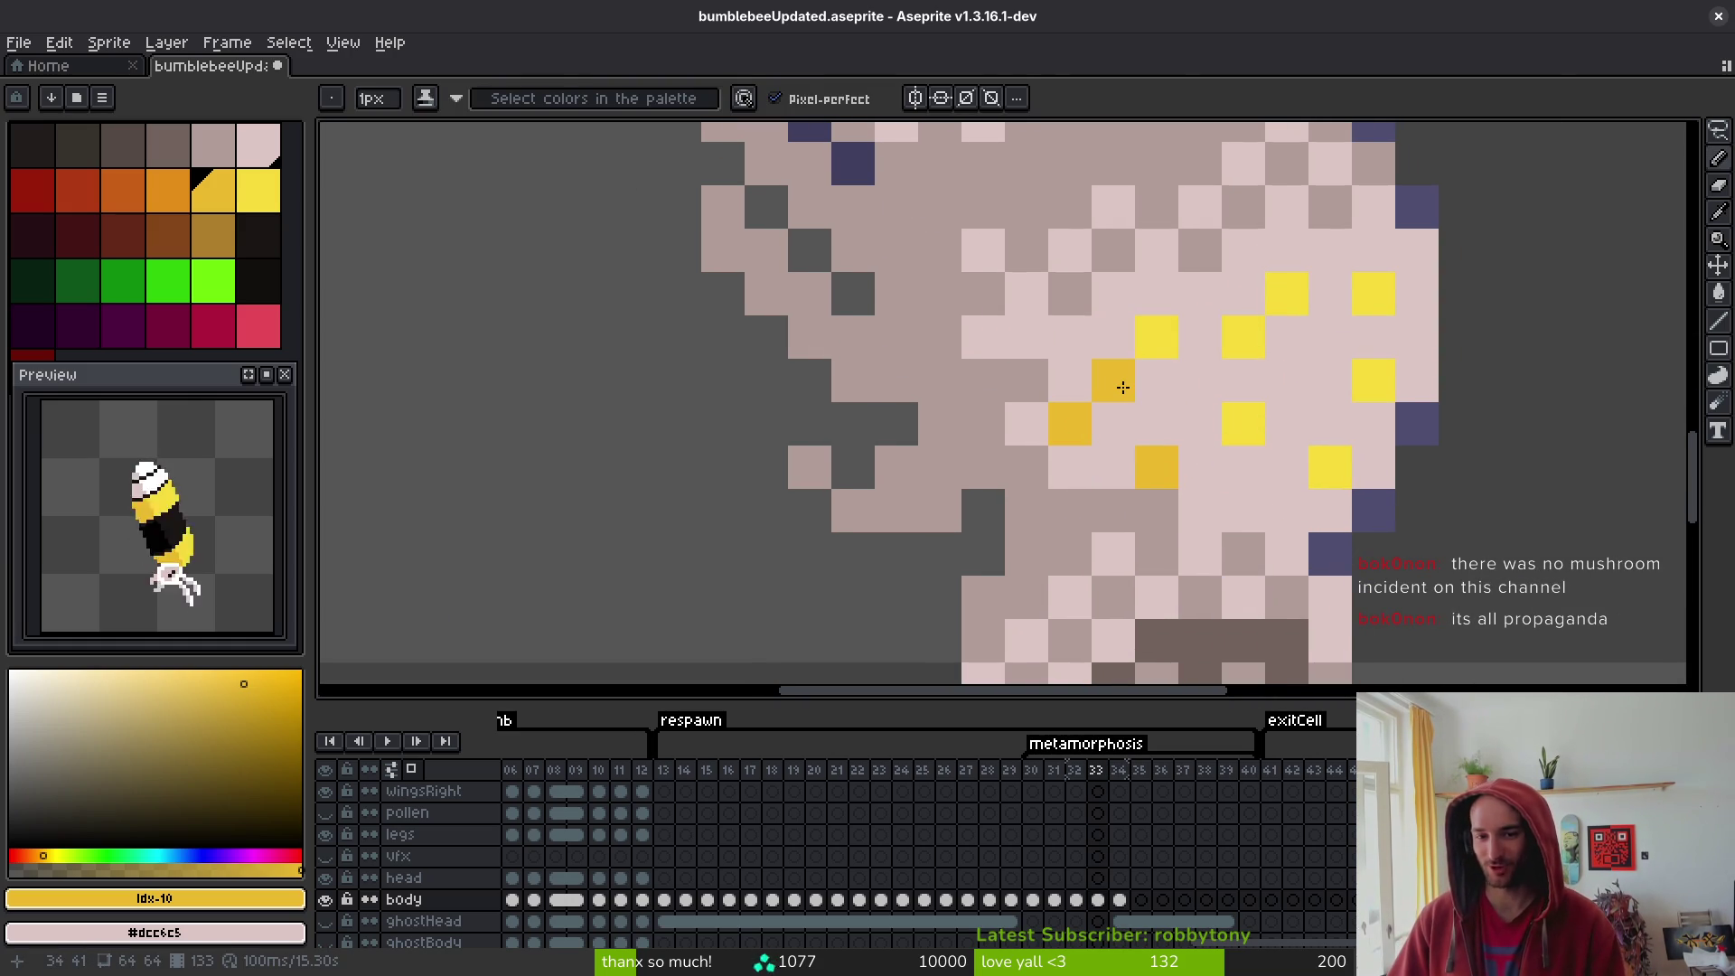
{"action": "scroll", "coordinate": [1293, 425], "scroll_direction": "down", "scroll_amount": 2}
{"action": "scroll", "coordinate": [1257, 302], "scroll_direction": "up", "scroll_amount": 2}
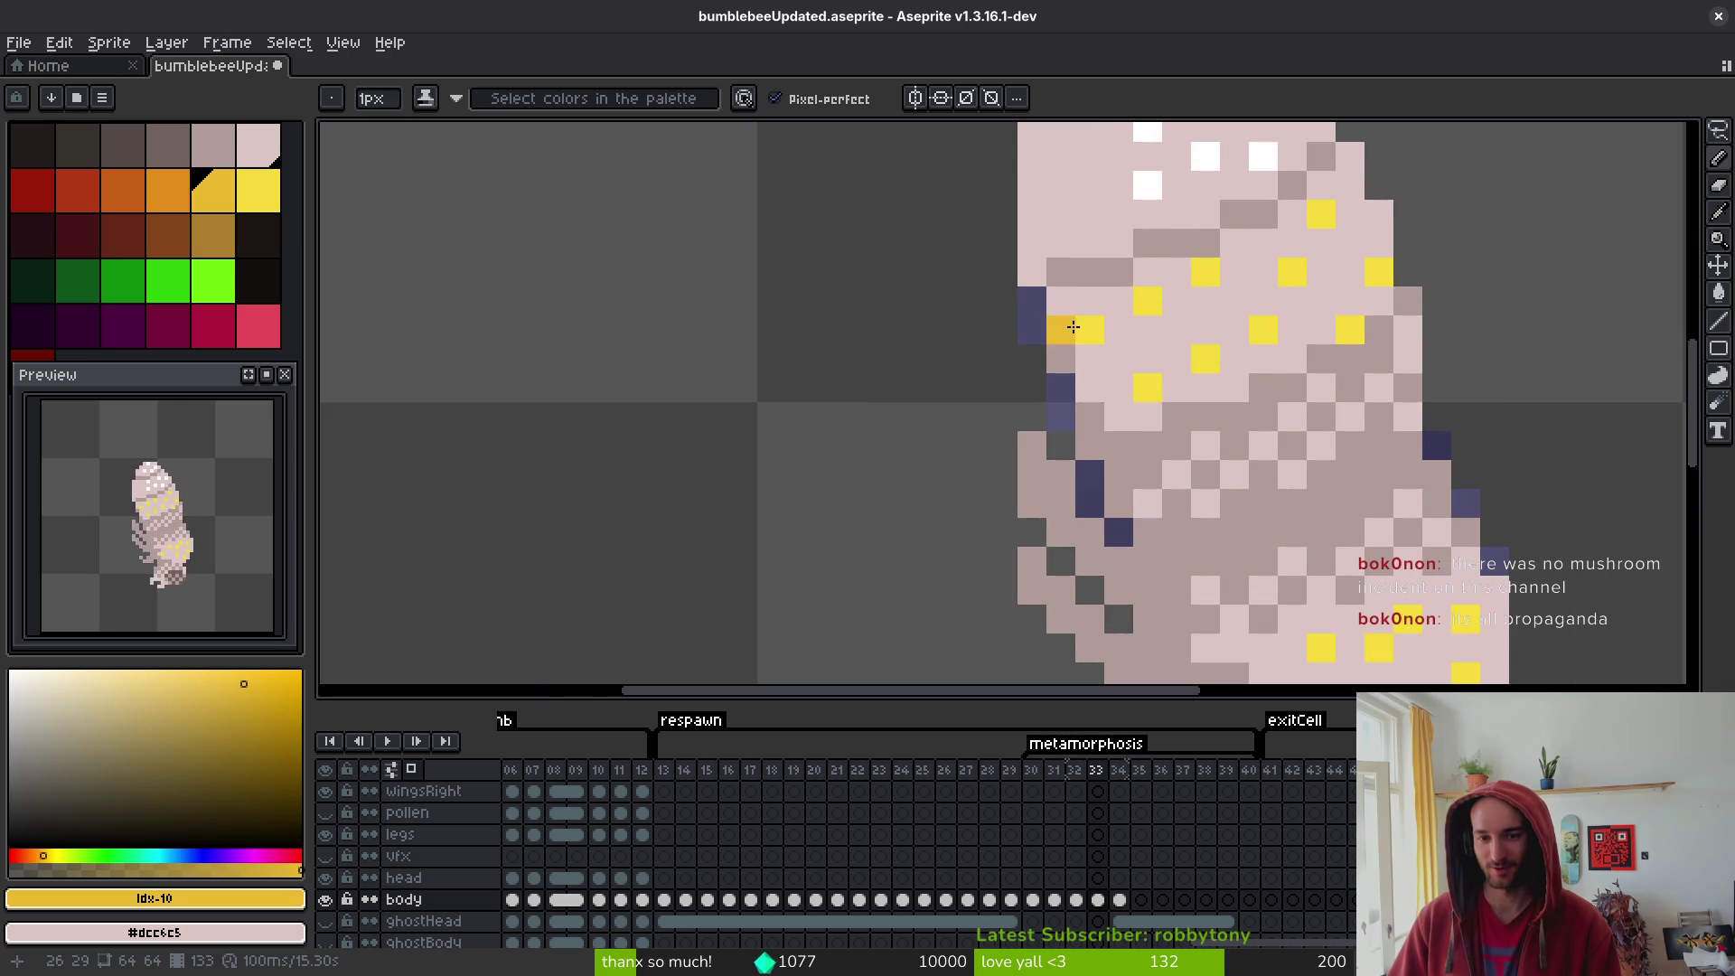
{"action": "scroll", "coordinate": [1334, 471], "scroll_direction": "down", "scroll_amount": 3}
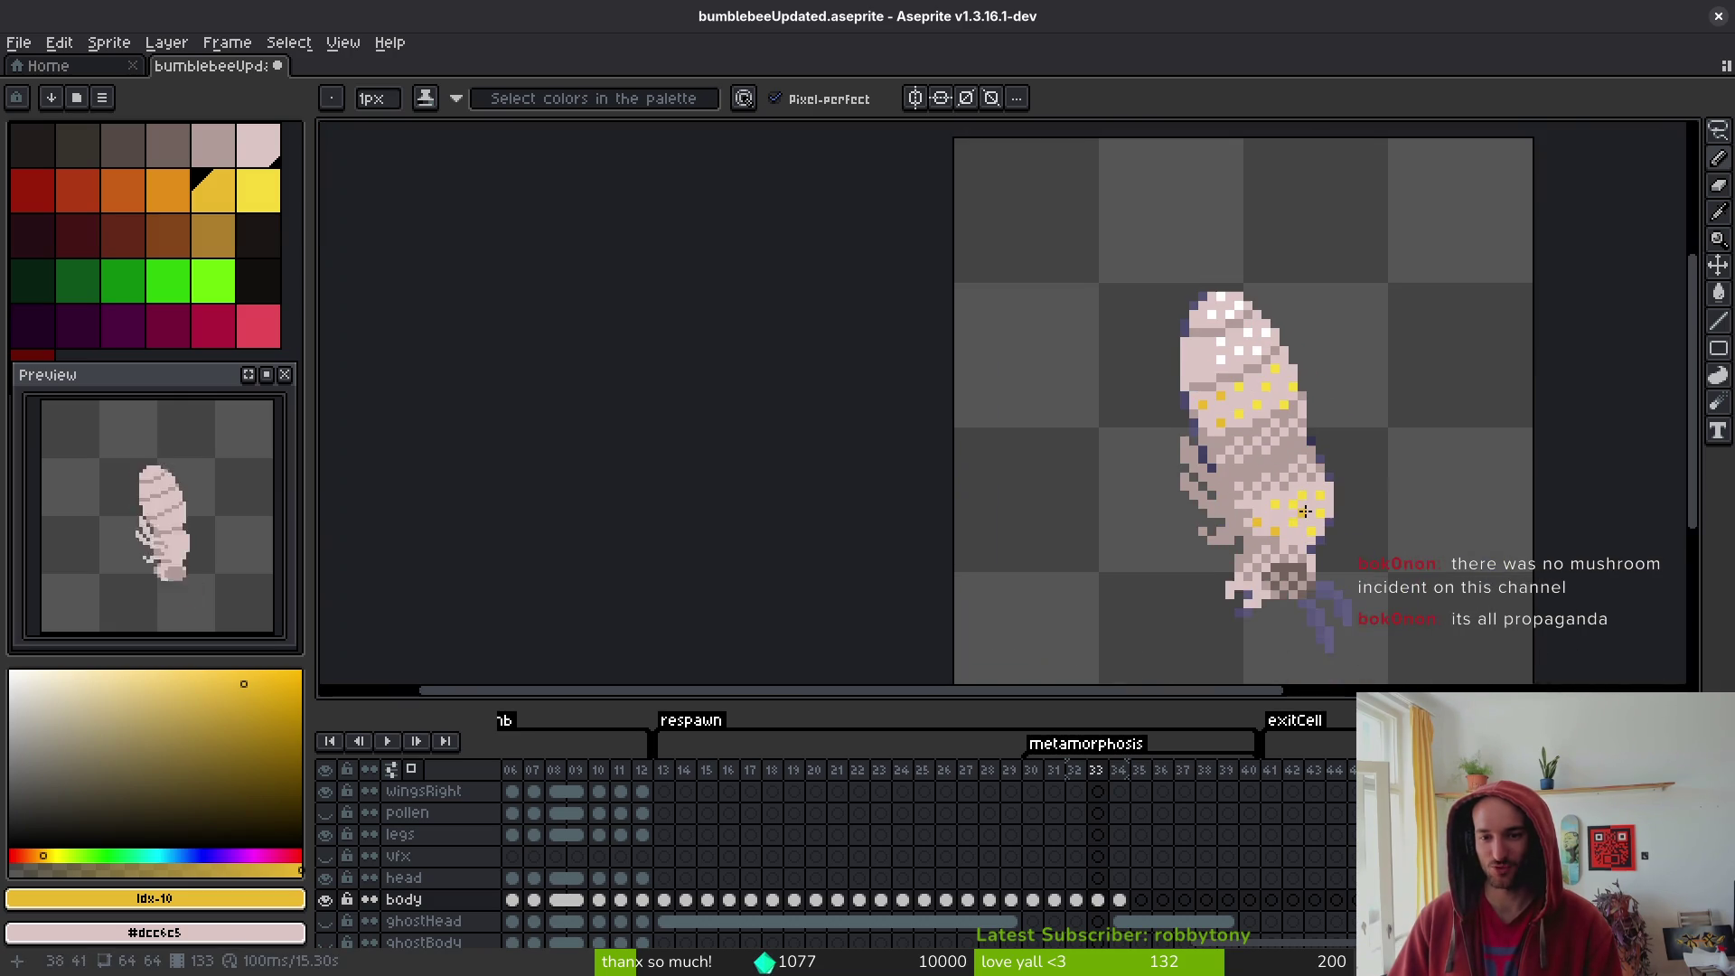
- Flip between frames 32 and 33 to compare their orange-yellow spots
{"action": "key", "text": "i"}
{"action": "key", "text": "Left"}
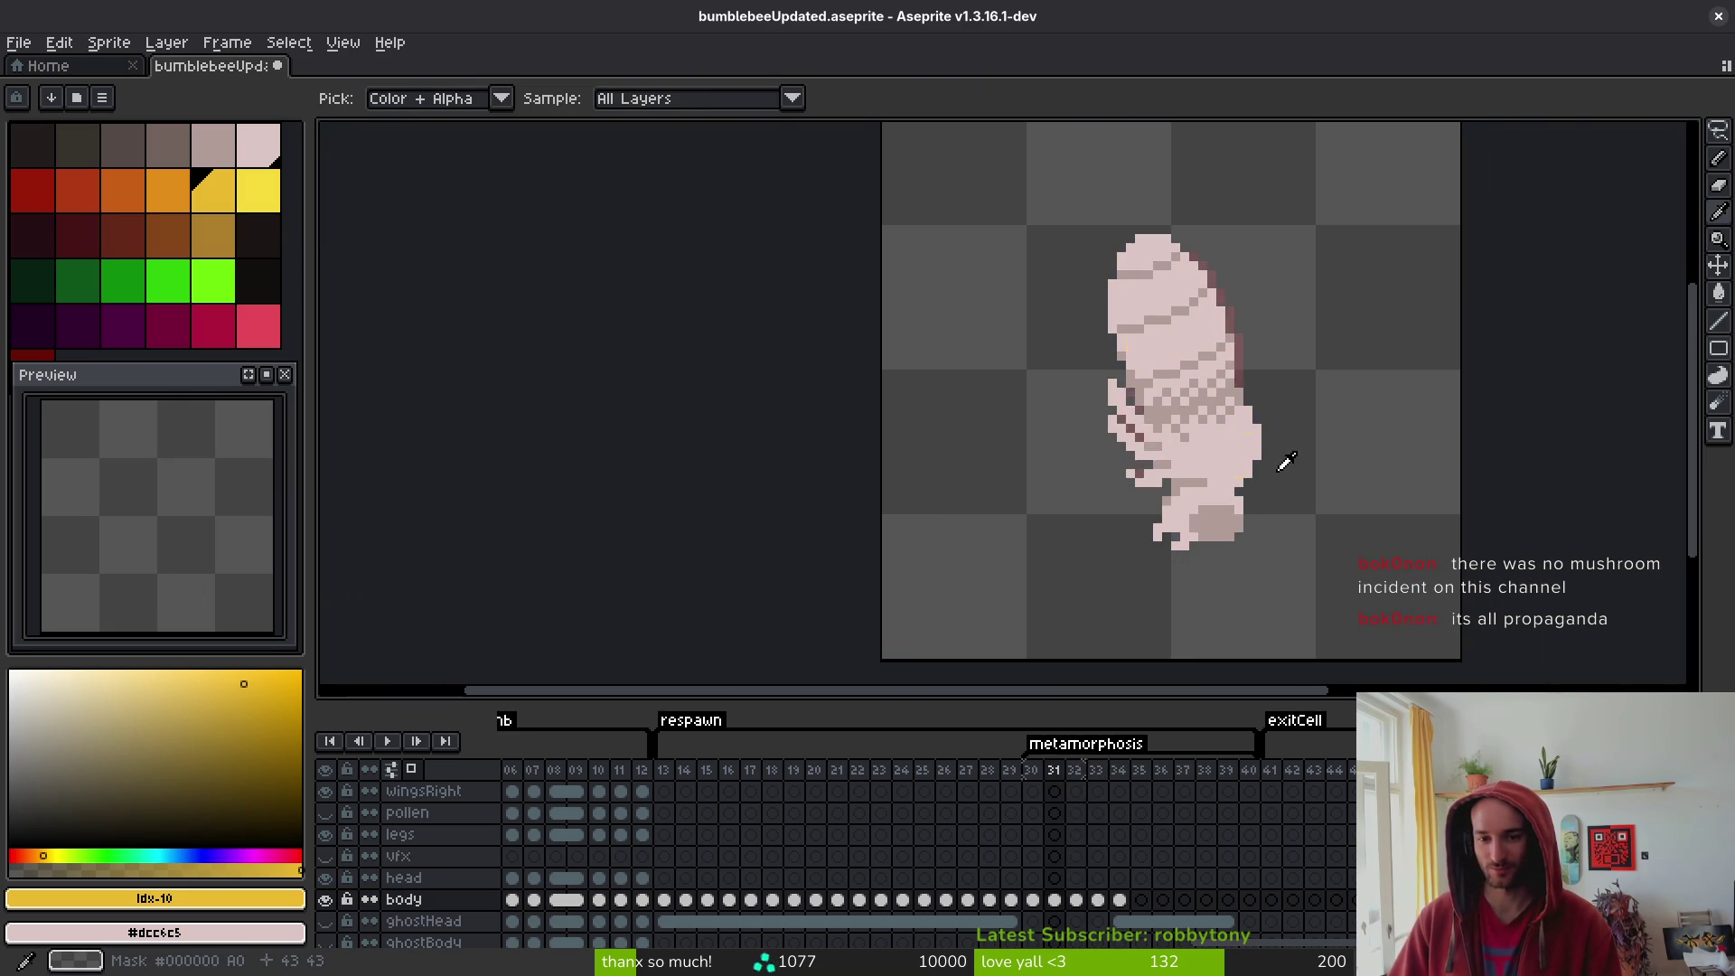
{"action": "key", "text": "b"}
{"action": "scroll", "coordinate": [1093, 341], "scroll_direction": "up", "scroll_amount": 2}
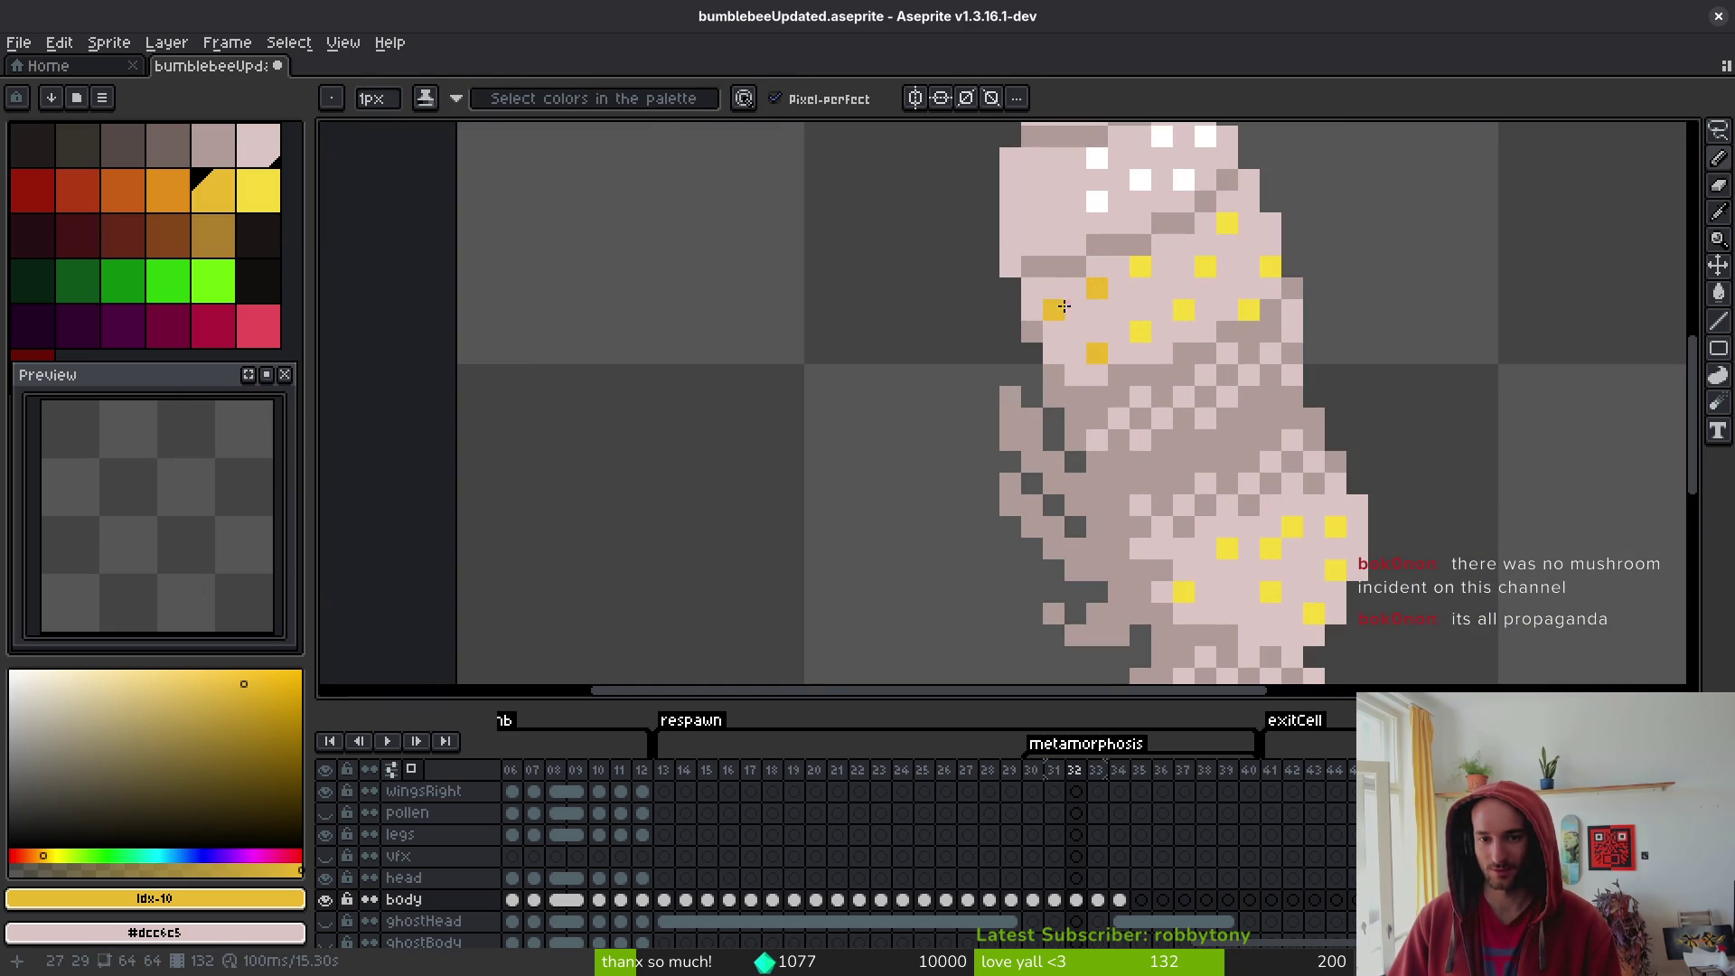
{"action": "key", "text": "Right"}
{"action": "key", "text": "i"}
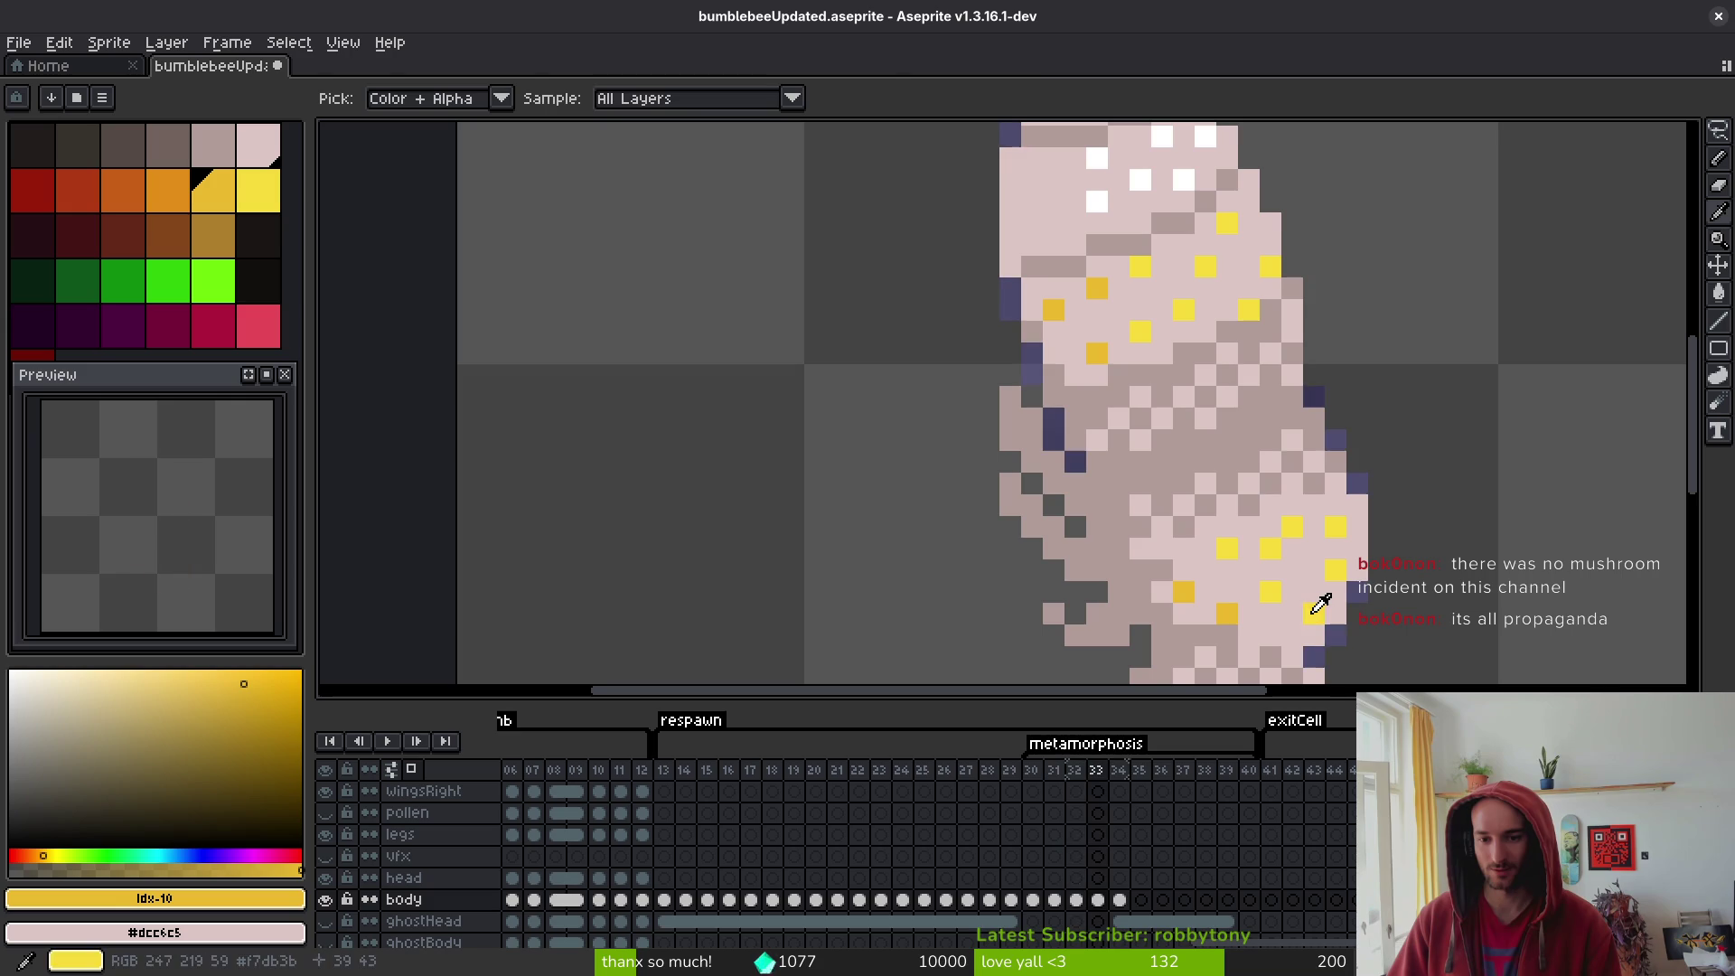
{"action": "scroll", "coordinate": [1293, 506], "scroll_direction": "down", "scroll_amount": 3}
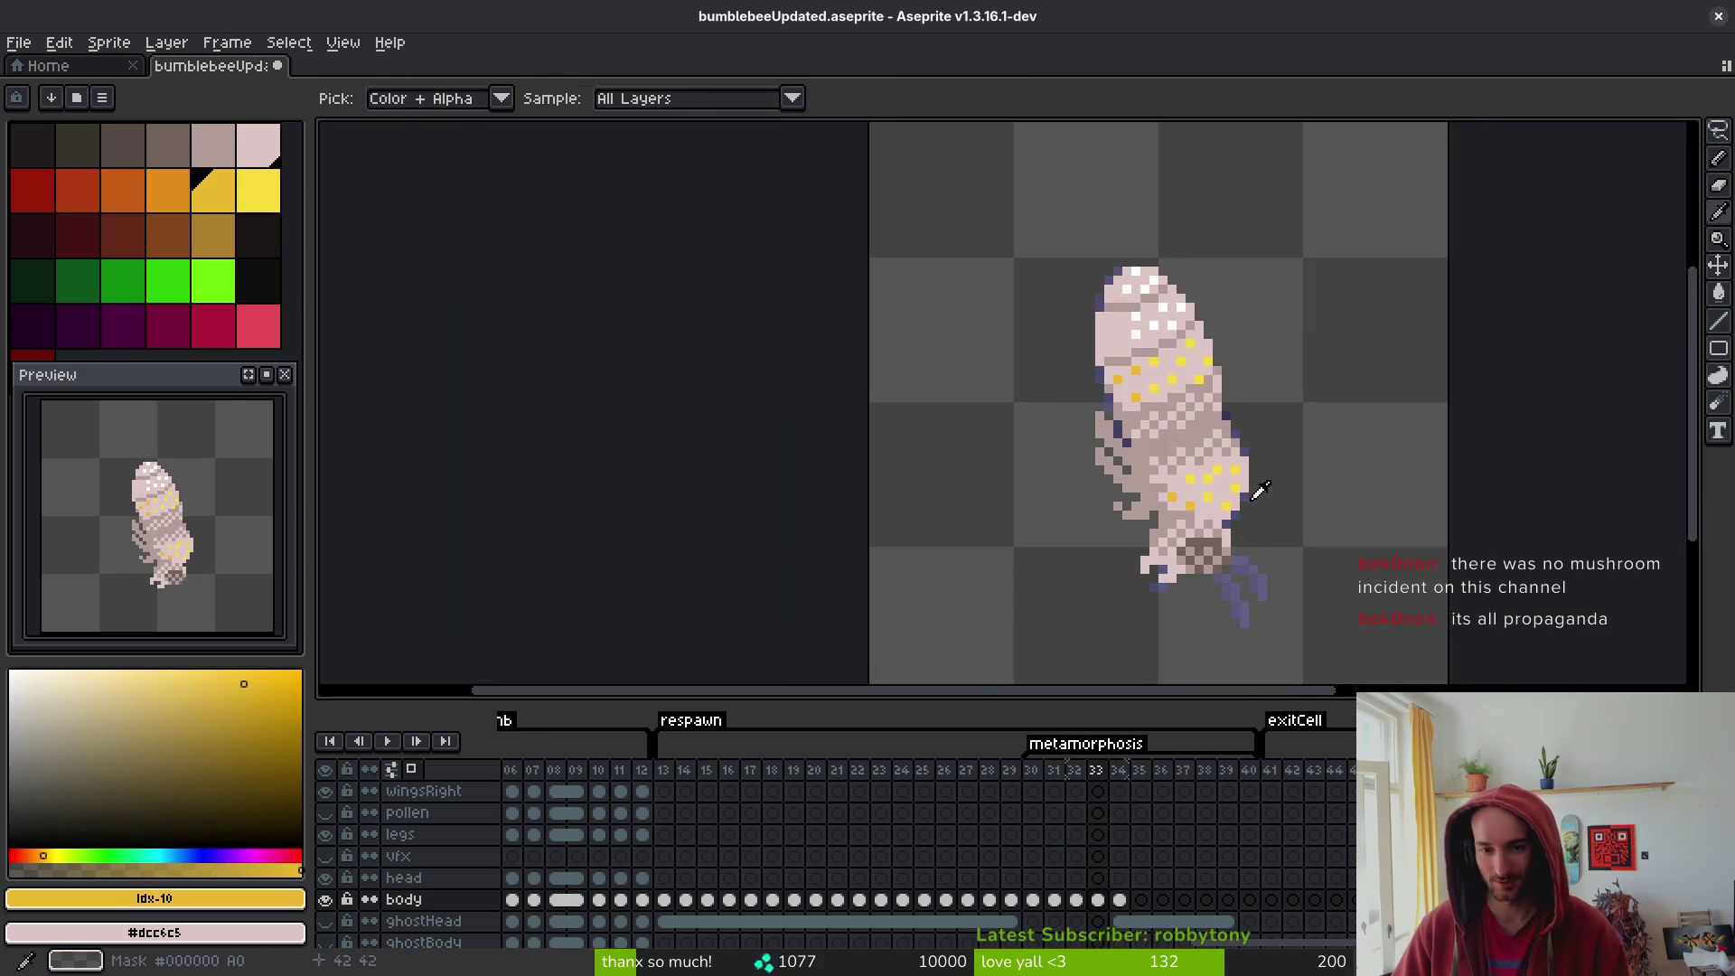
- Erase a stray orange pixel back to light pink on frame 33 and sample #b19d99
{"action": "key", "text": "Left"}
{"action": "scroll", "coordinate": [1247, 451], "scroll_direction": "up", "scroll_amount": 2}
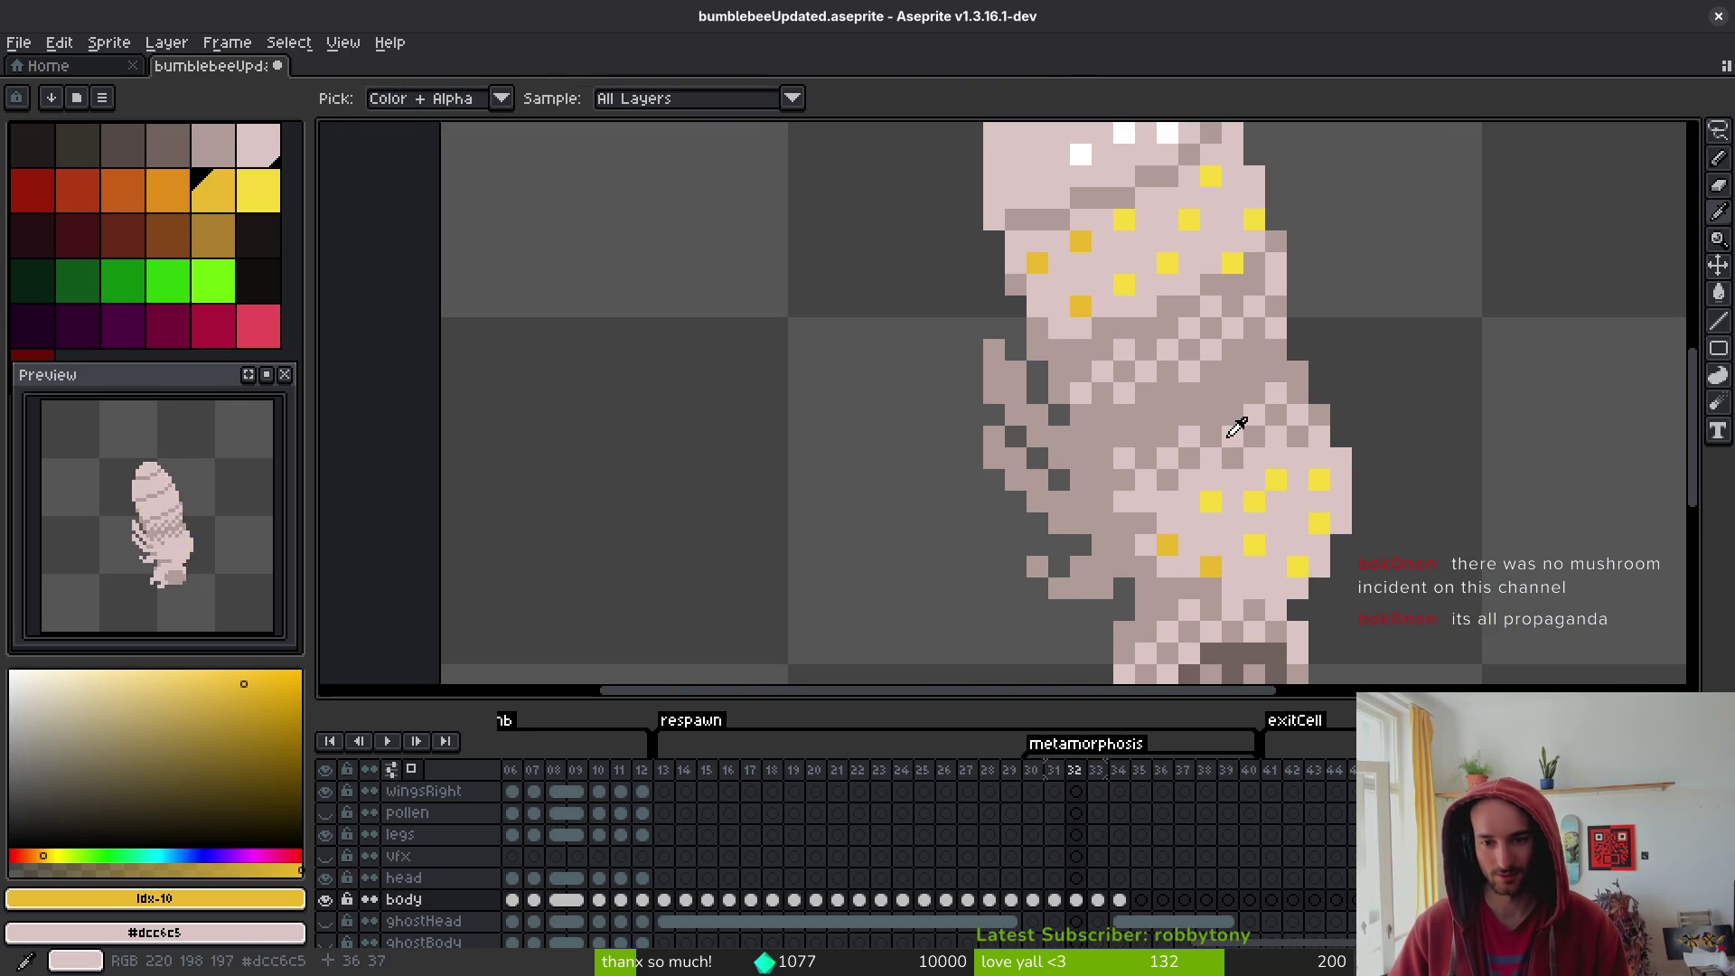
{"action": "key", "text": "Right"}
{"action": "key", "text": "b"}
{"action": "right_click", "coordinate": [1241, 535]}
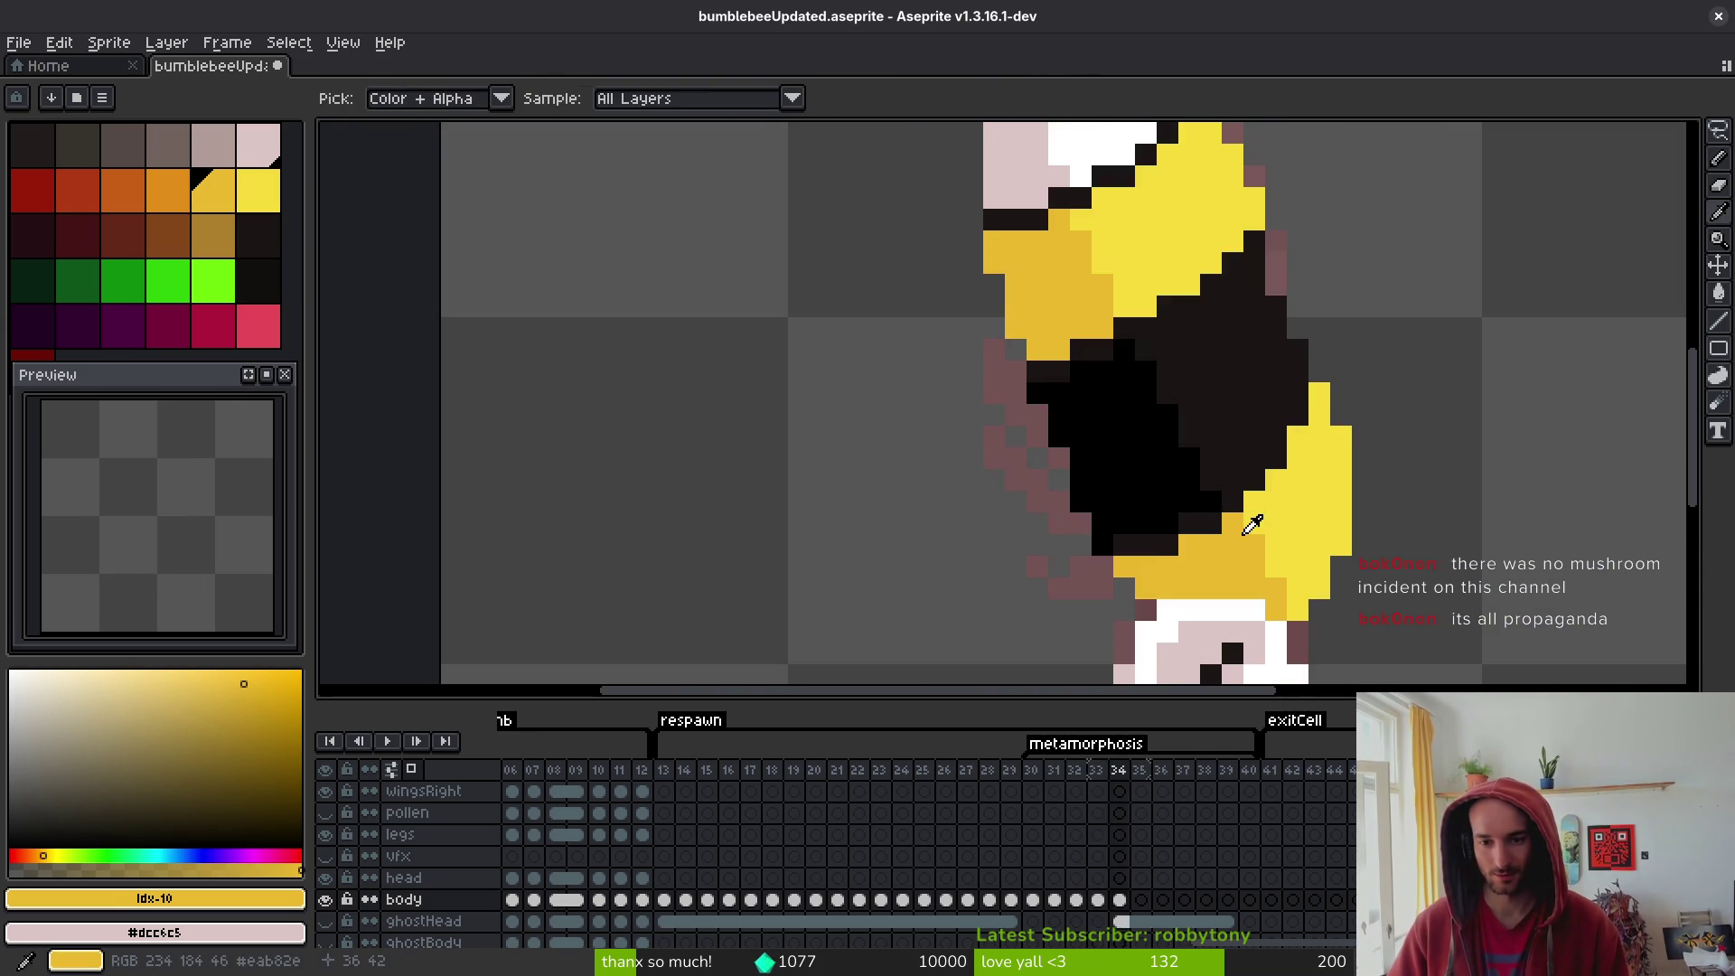
{"action": "left_click", "coordinate": [1223, 467], "text": "alt"}
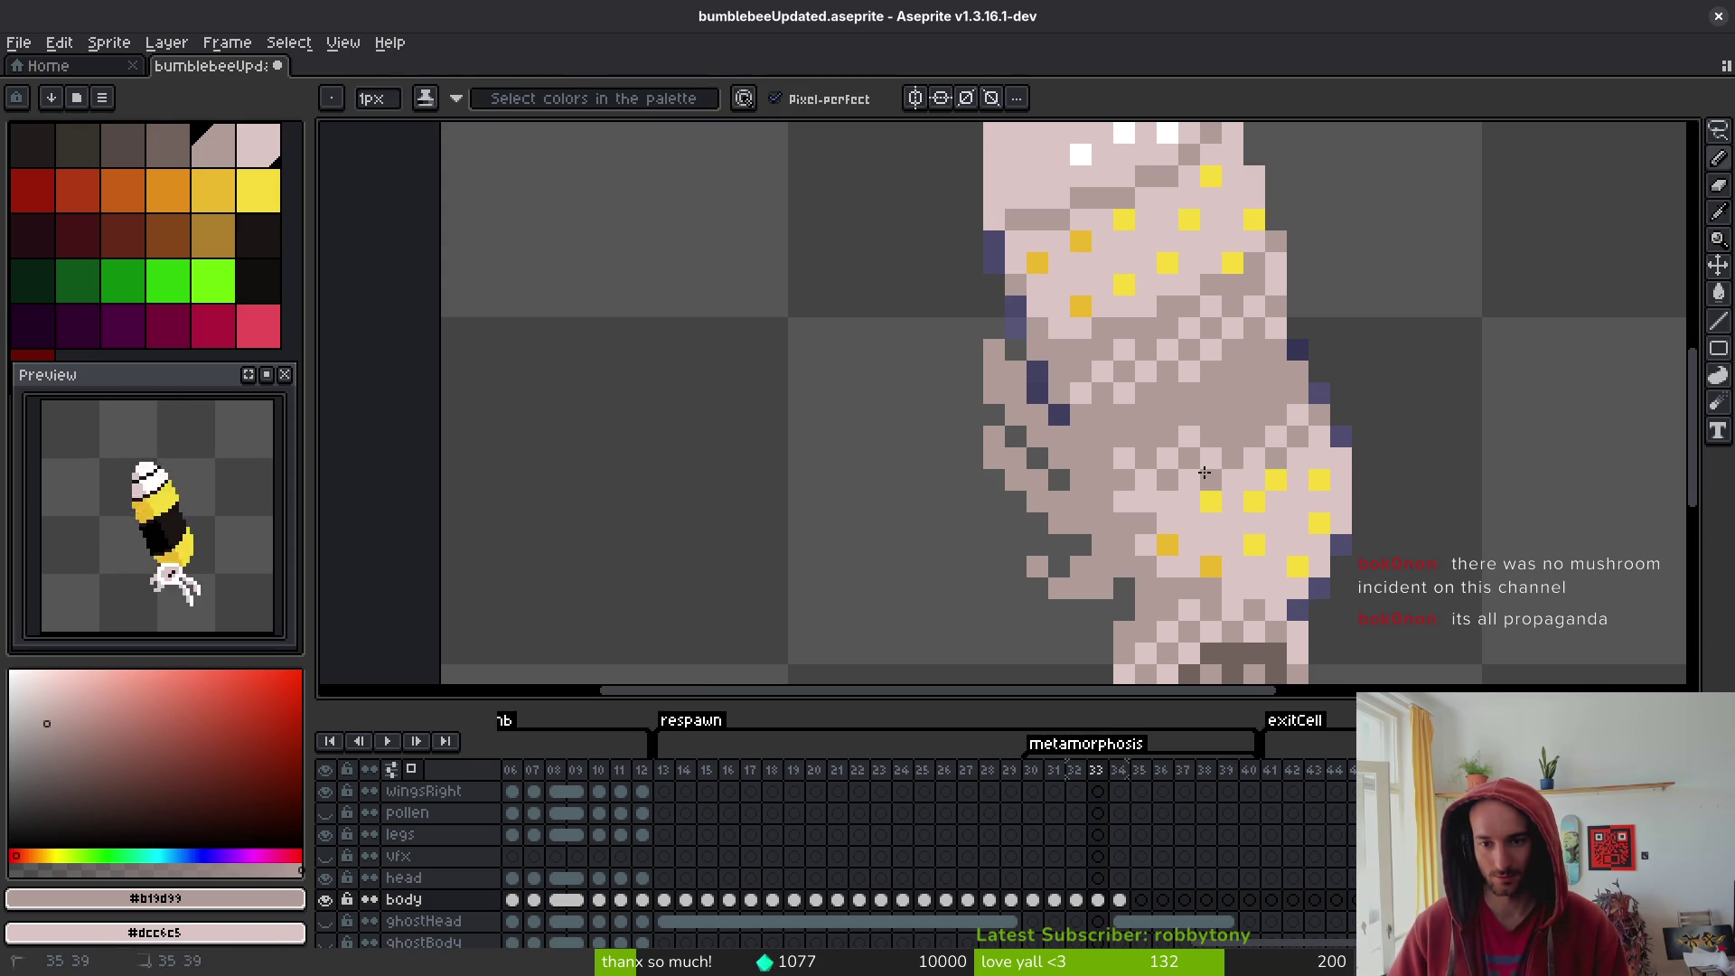
- Darken eight pale mid-body pixels on frame 33 to #b19d99 and save the file
{"action": "left_click", "coordinate": [1145, 502]}
{"action": "left_click", "coordinate": [1191, 437]}
{"action": "left_click", "coordinate": [1130, 458]}
{"action": "left_click", "coordinate": [1167, 458]}
{"action": "left_click", "coordinate": [1149, 373]}
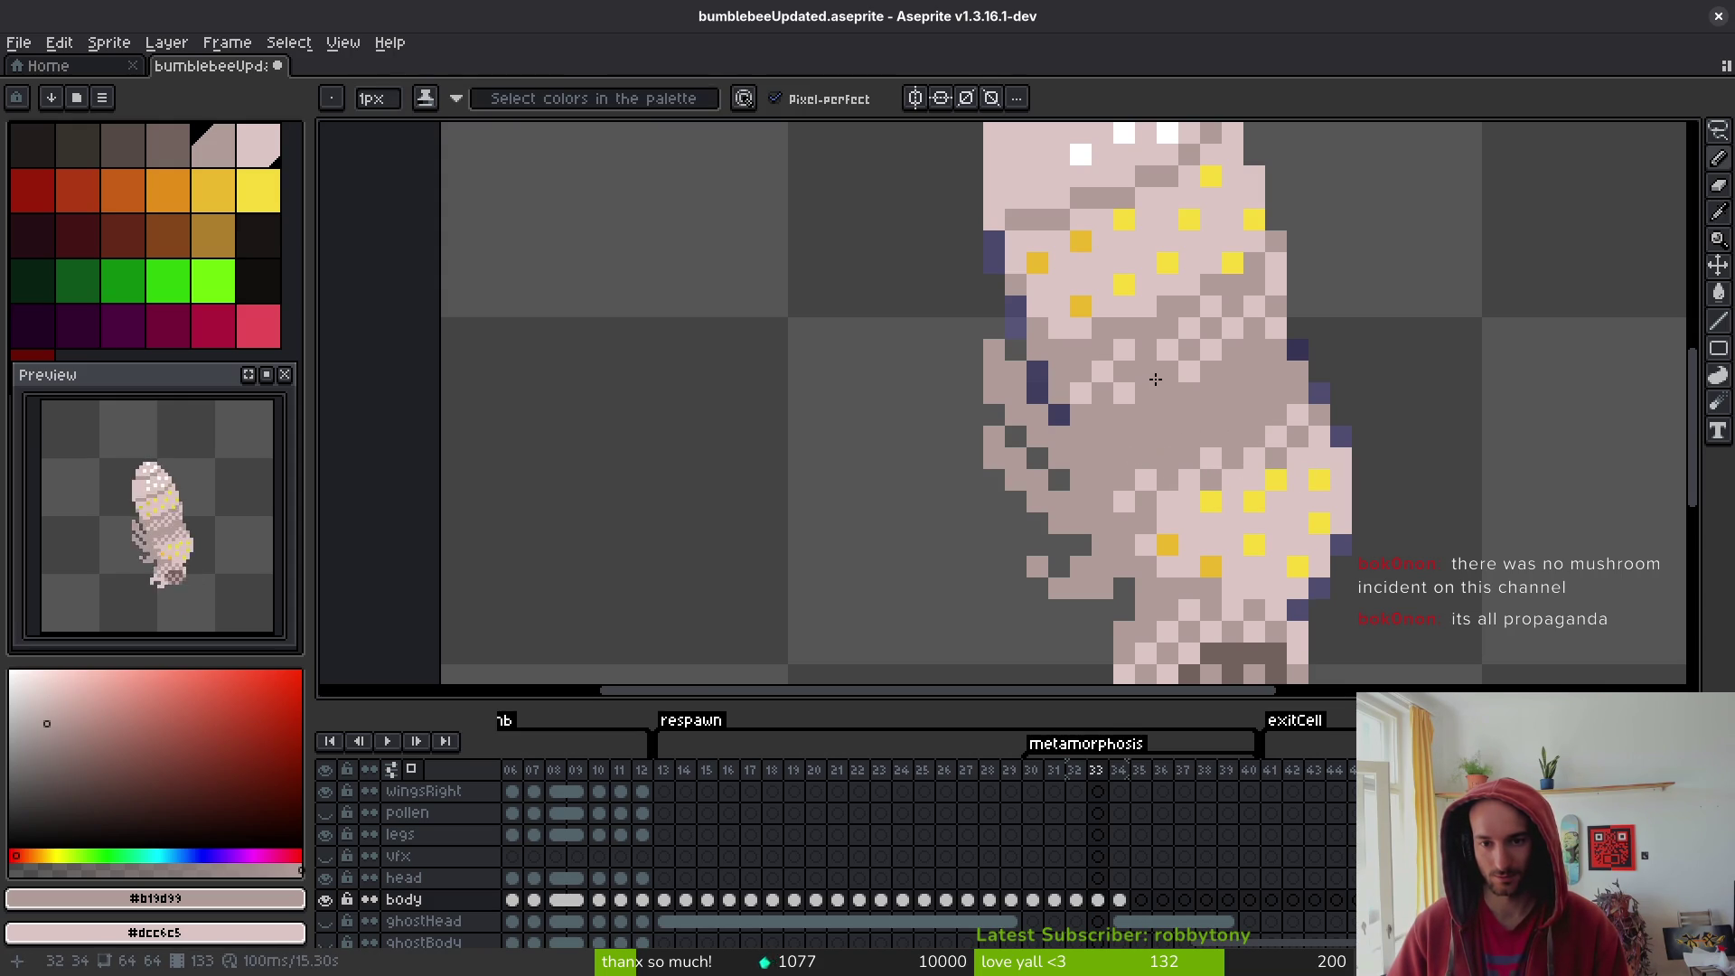
{"action": "left_click", "coordinate": [1188, 373]}
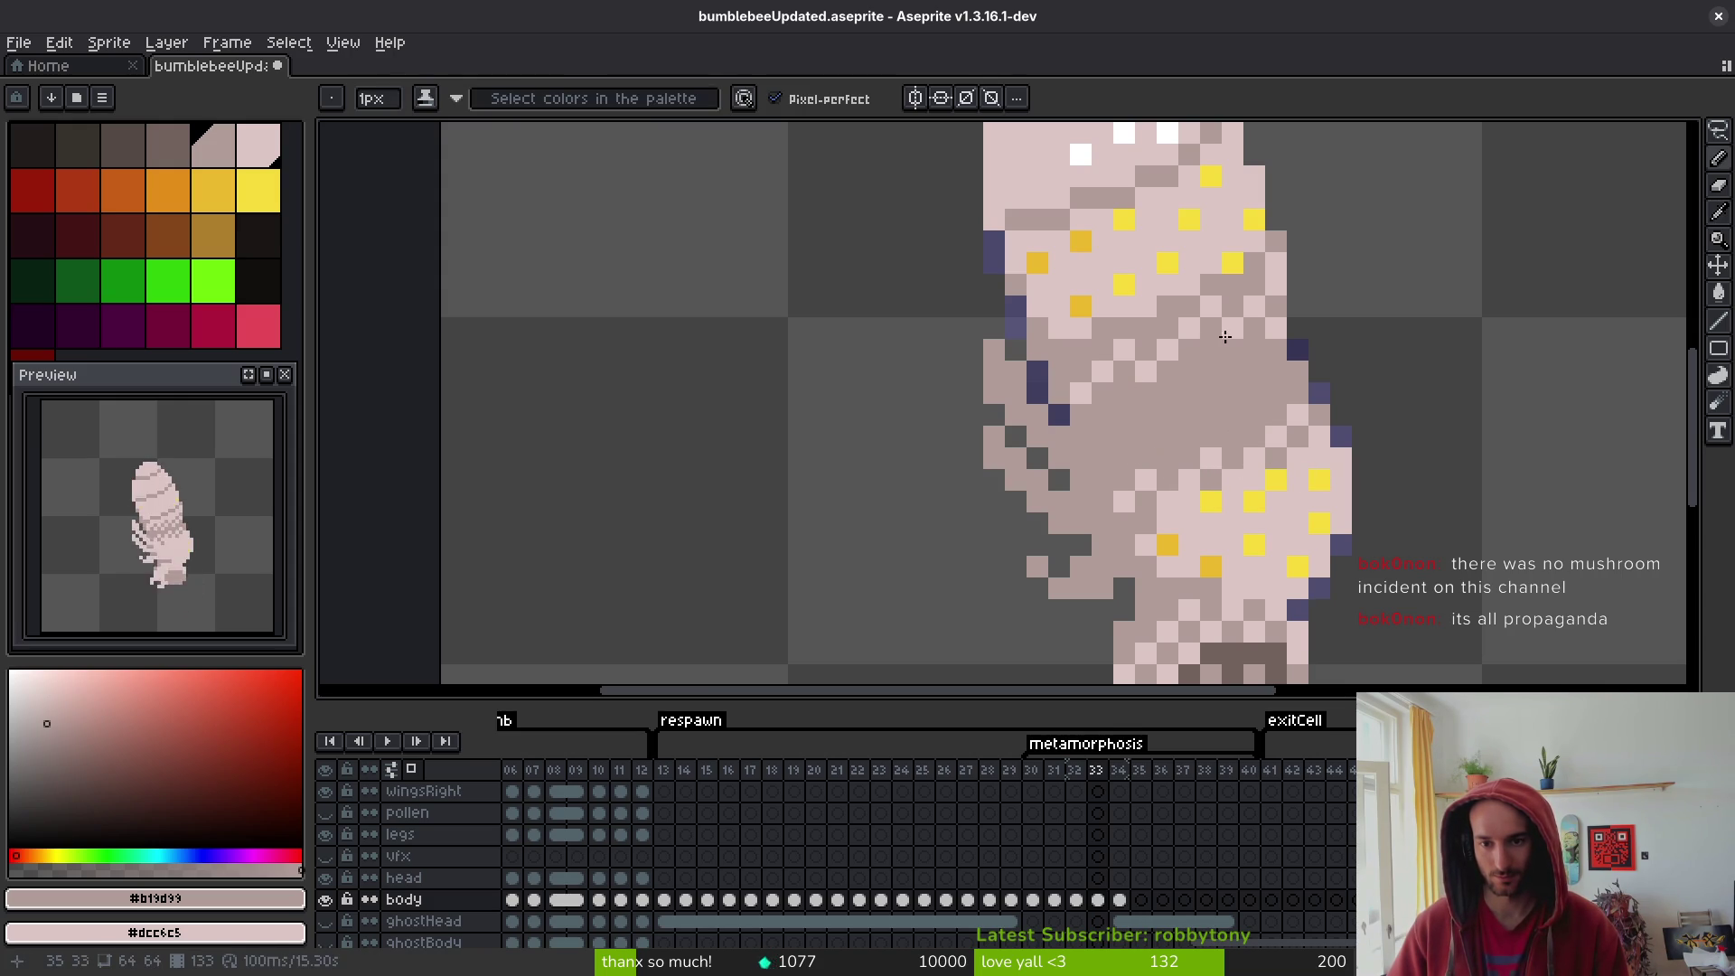
{"action": "left_click", "coordinate": [1167, 350]}
{"action": "left_click", "coordinate": [1102, 372]}
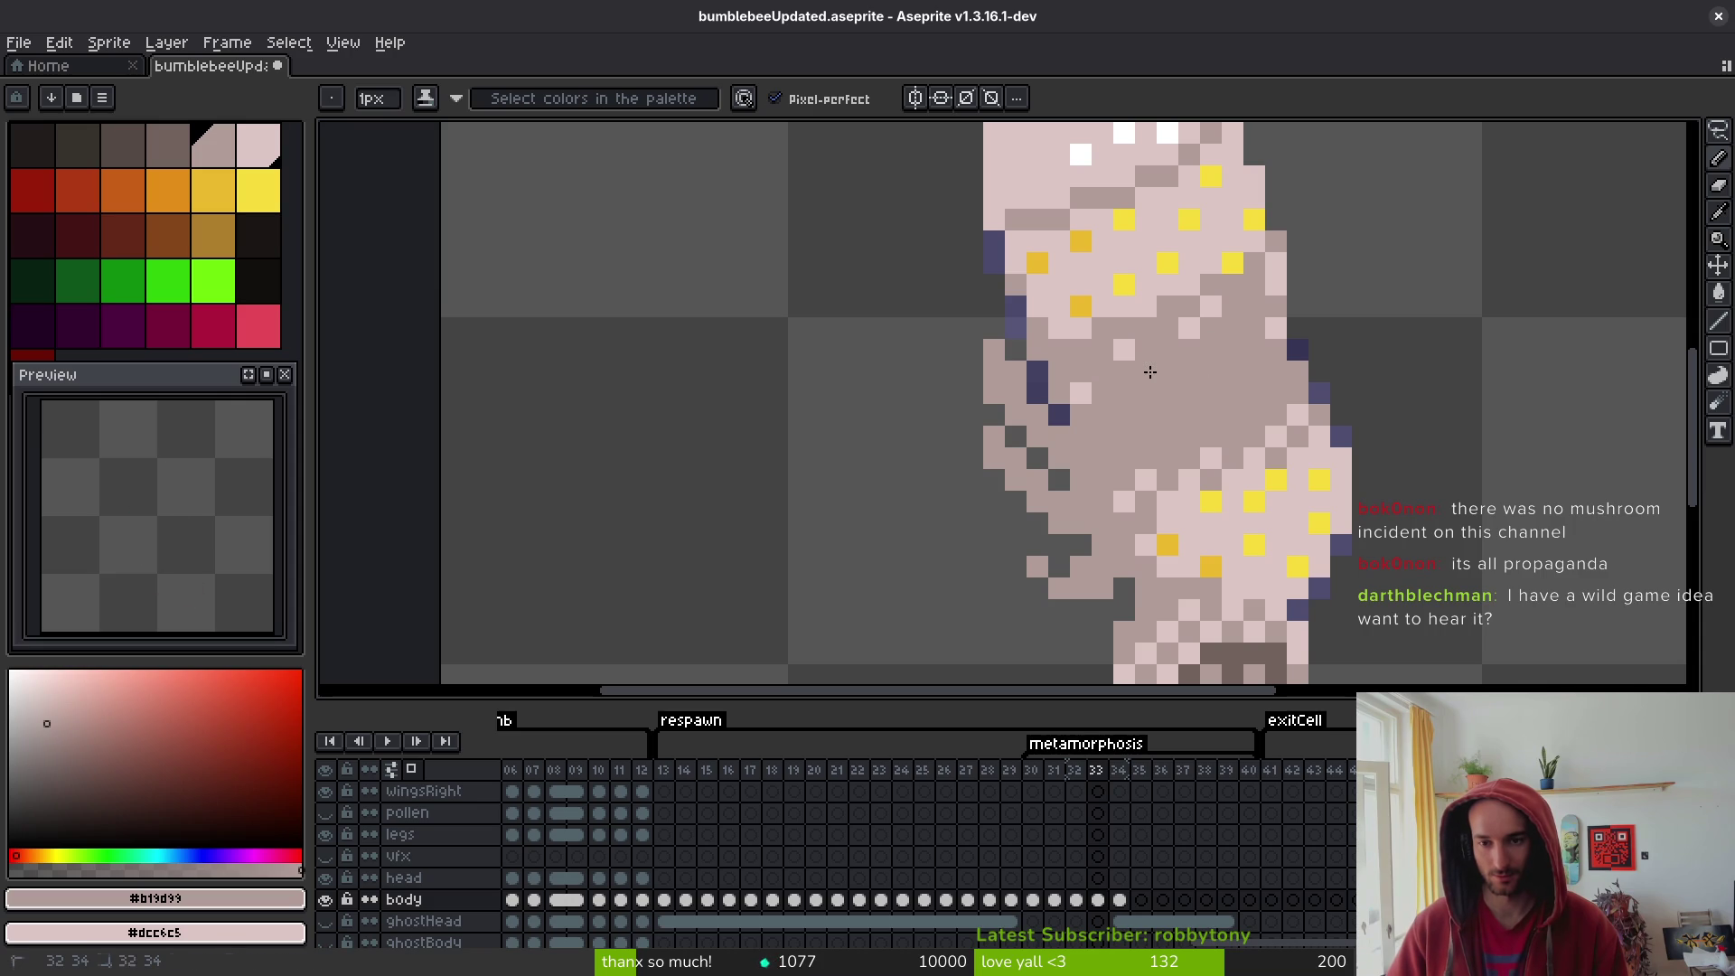
{"action": "key", "text": "ctrl+s"}
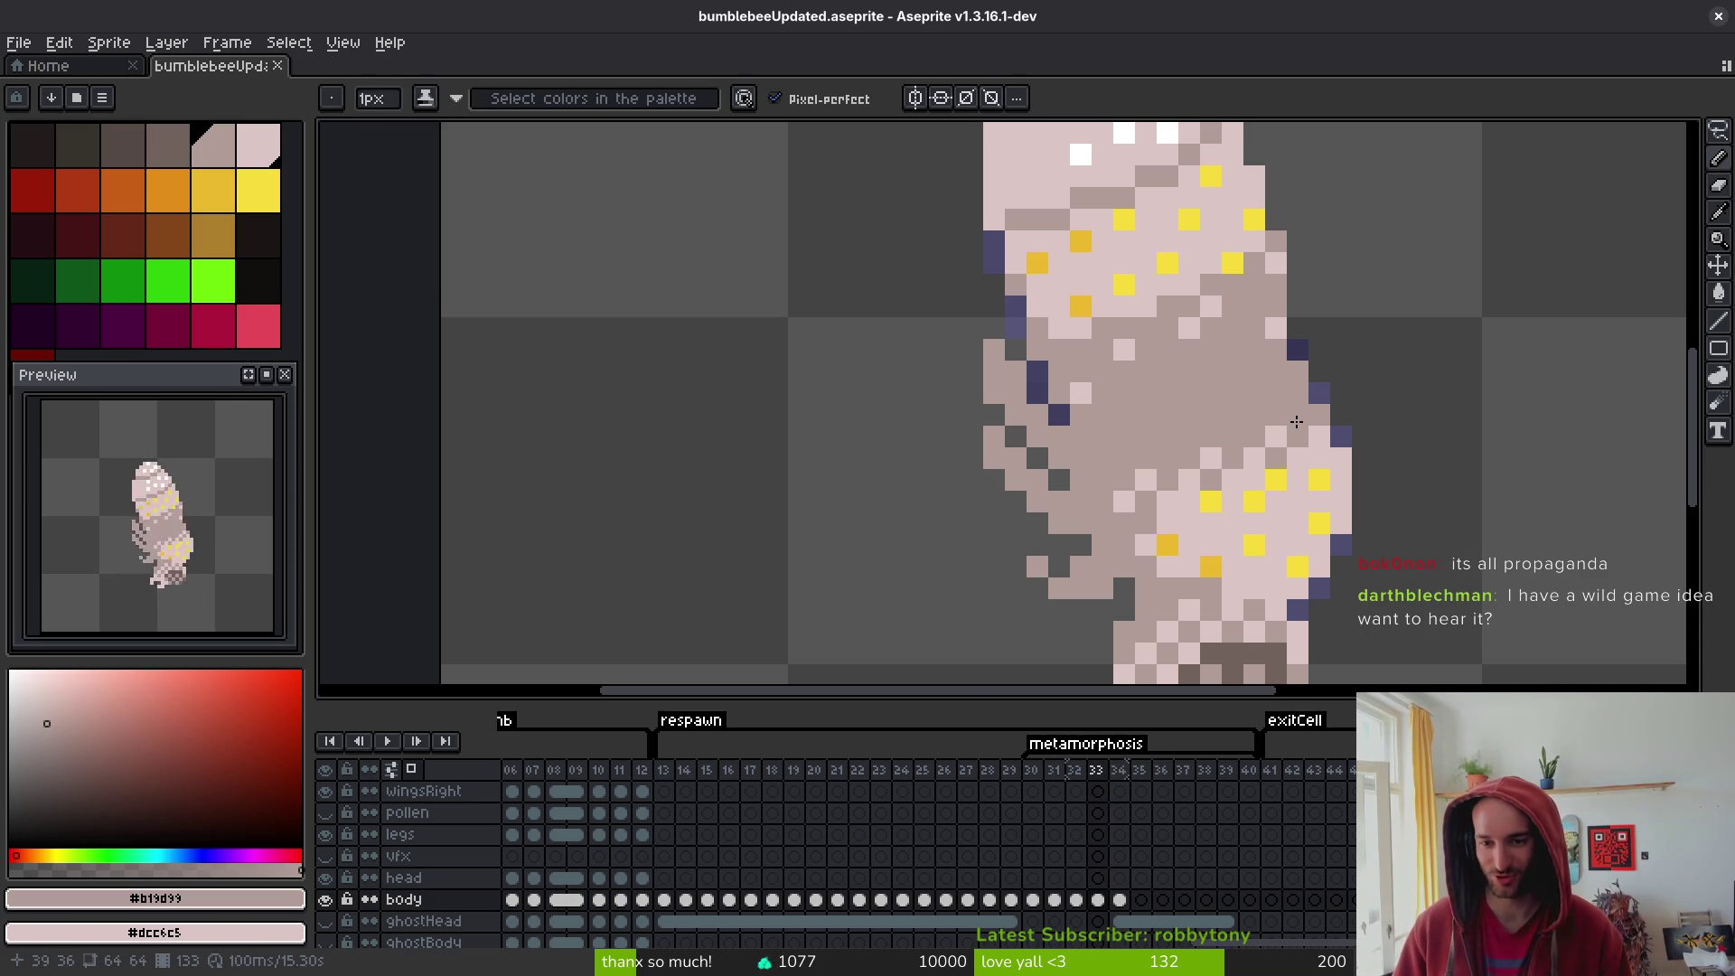
- Flip between frame 33 and the next frame to compare the pupa's pose
{"action": "scroll", "coordinate": [1297, 422], "scroll_direction": "down", "scroll_amount": 6}
{"action": "key", "text": "i"}
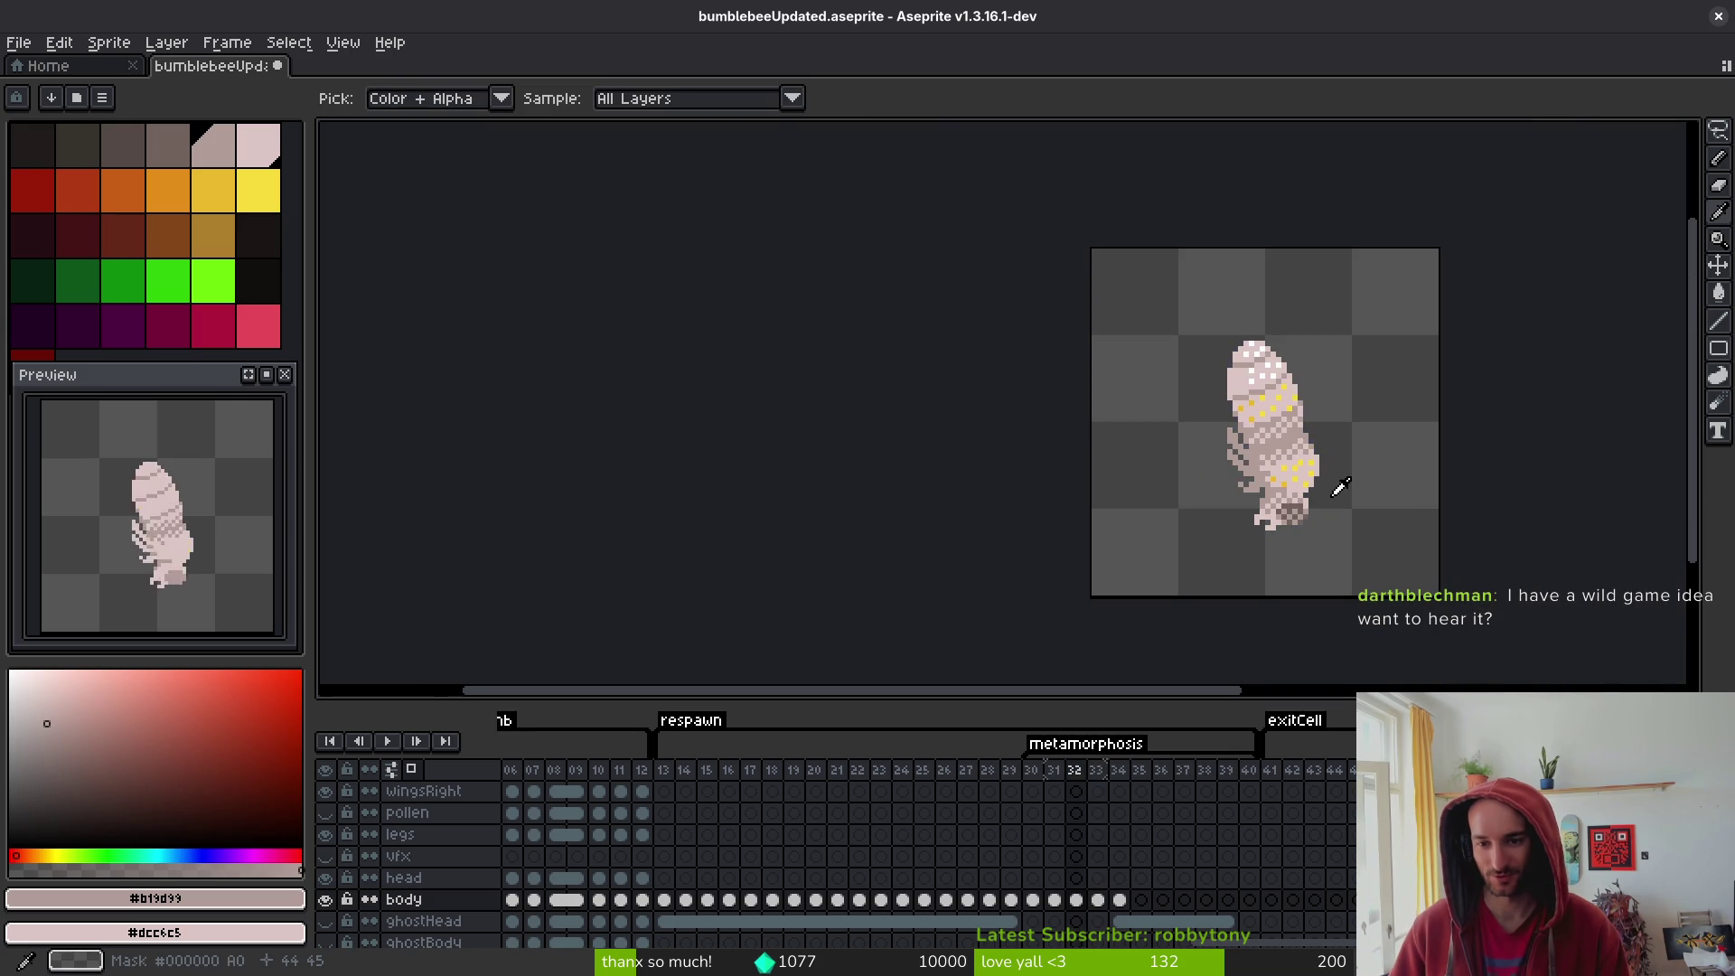
{"action": "key", "text": "Right"}
{"action": "key", "text": "Left"}
{"action": "key", "text": "b"}
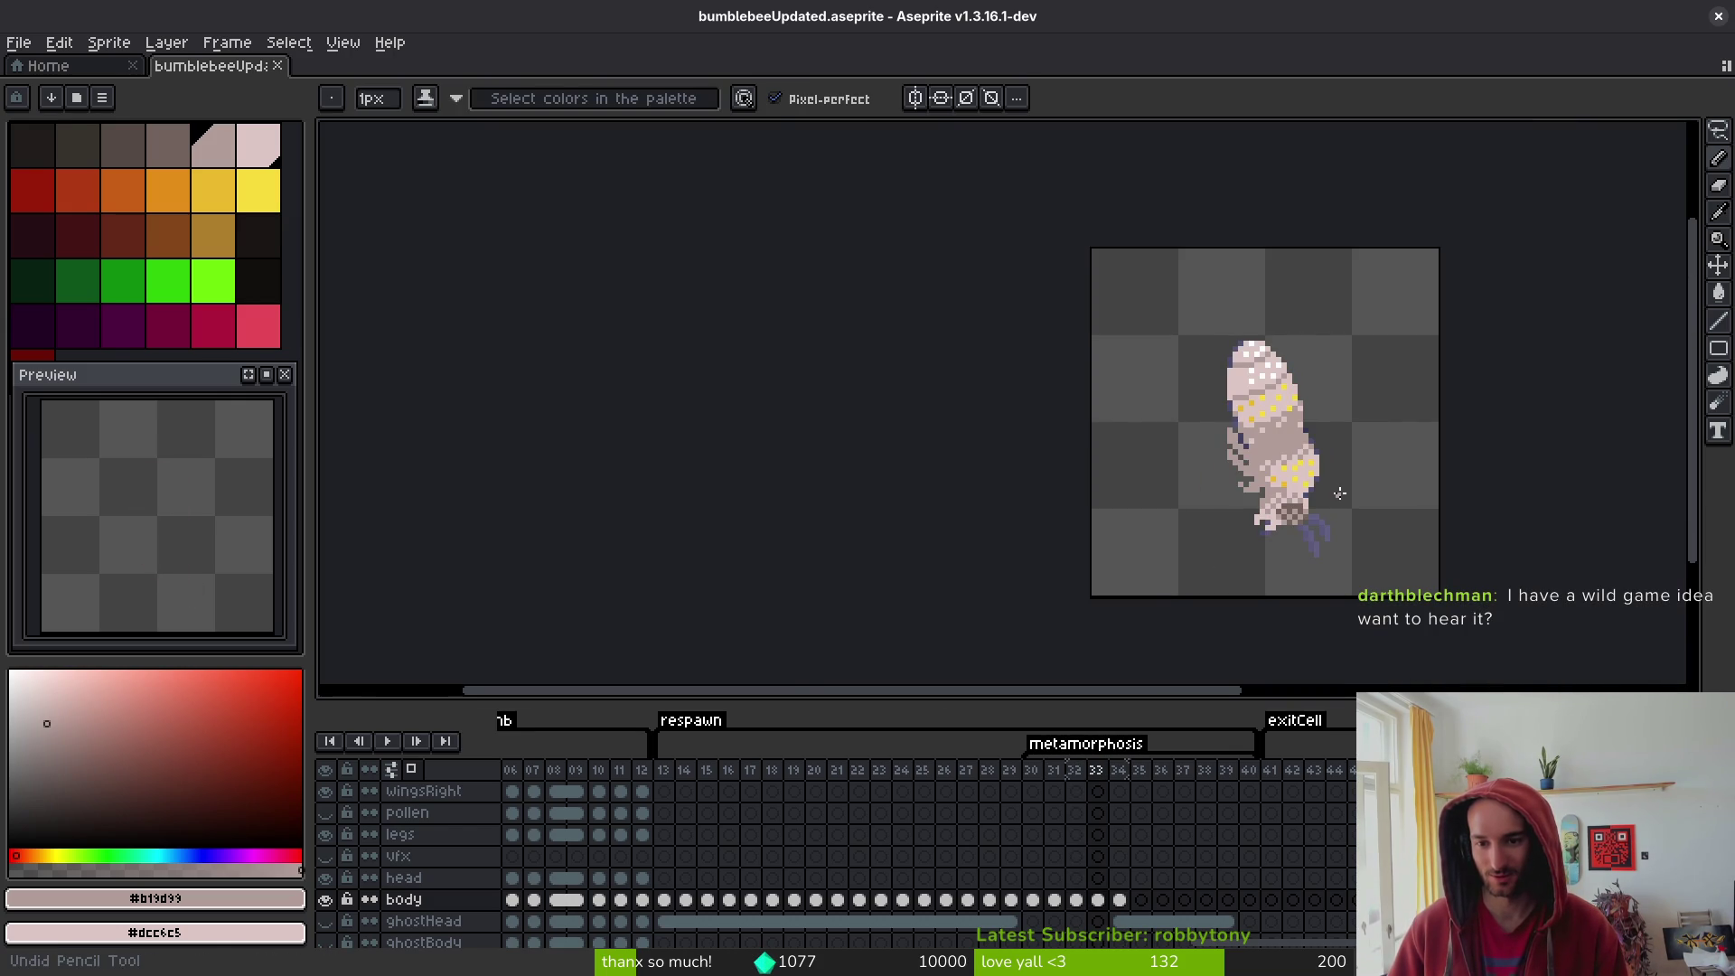
{"action": "scroll", "coordinate": [1259, 373], "scroll_direction": "up", "scroll_amount": 2}
{"action": "key", "text": "i"}
{"action": "key", "text": "Right"}
{"action": "key", "text": "Left"}
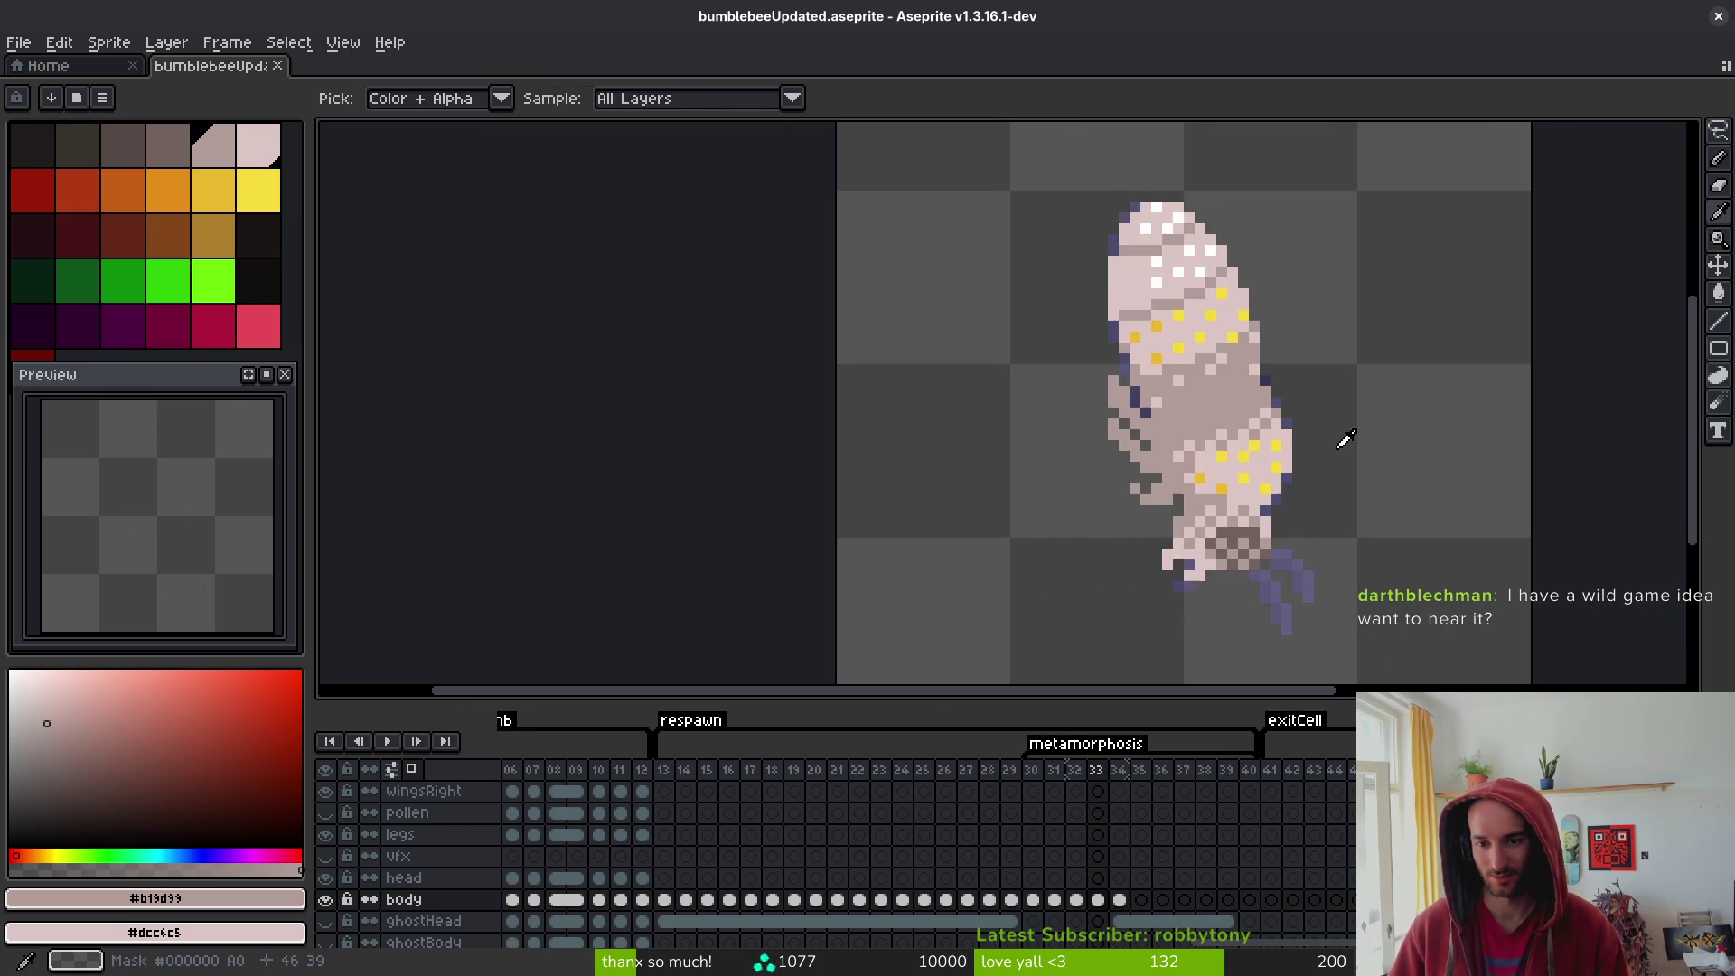
{"action": "key", "text": "b"}
{"action": "scroll", "coordinate": [1291, 423], "scroll_direction": "up", "scroll_amount": 2}
{"action": "key", "text": "i"}
- Pick the pale pink #dcc6c5 from the sprite and step back to frame 32
{"action": "left_click", "coordinate": [1290, 423]}
{"action": "key", "text": "b"}
{"action": "key", "text": "Left"}
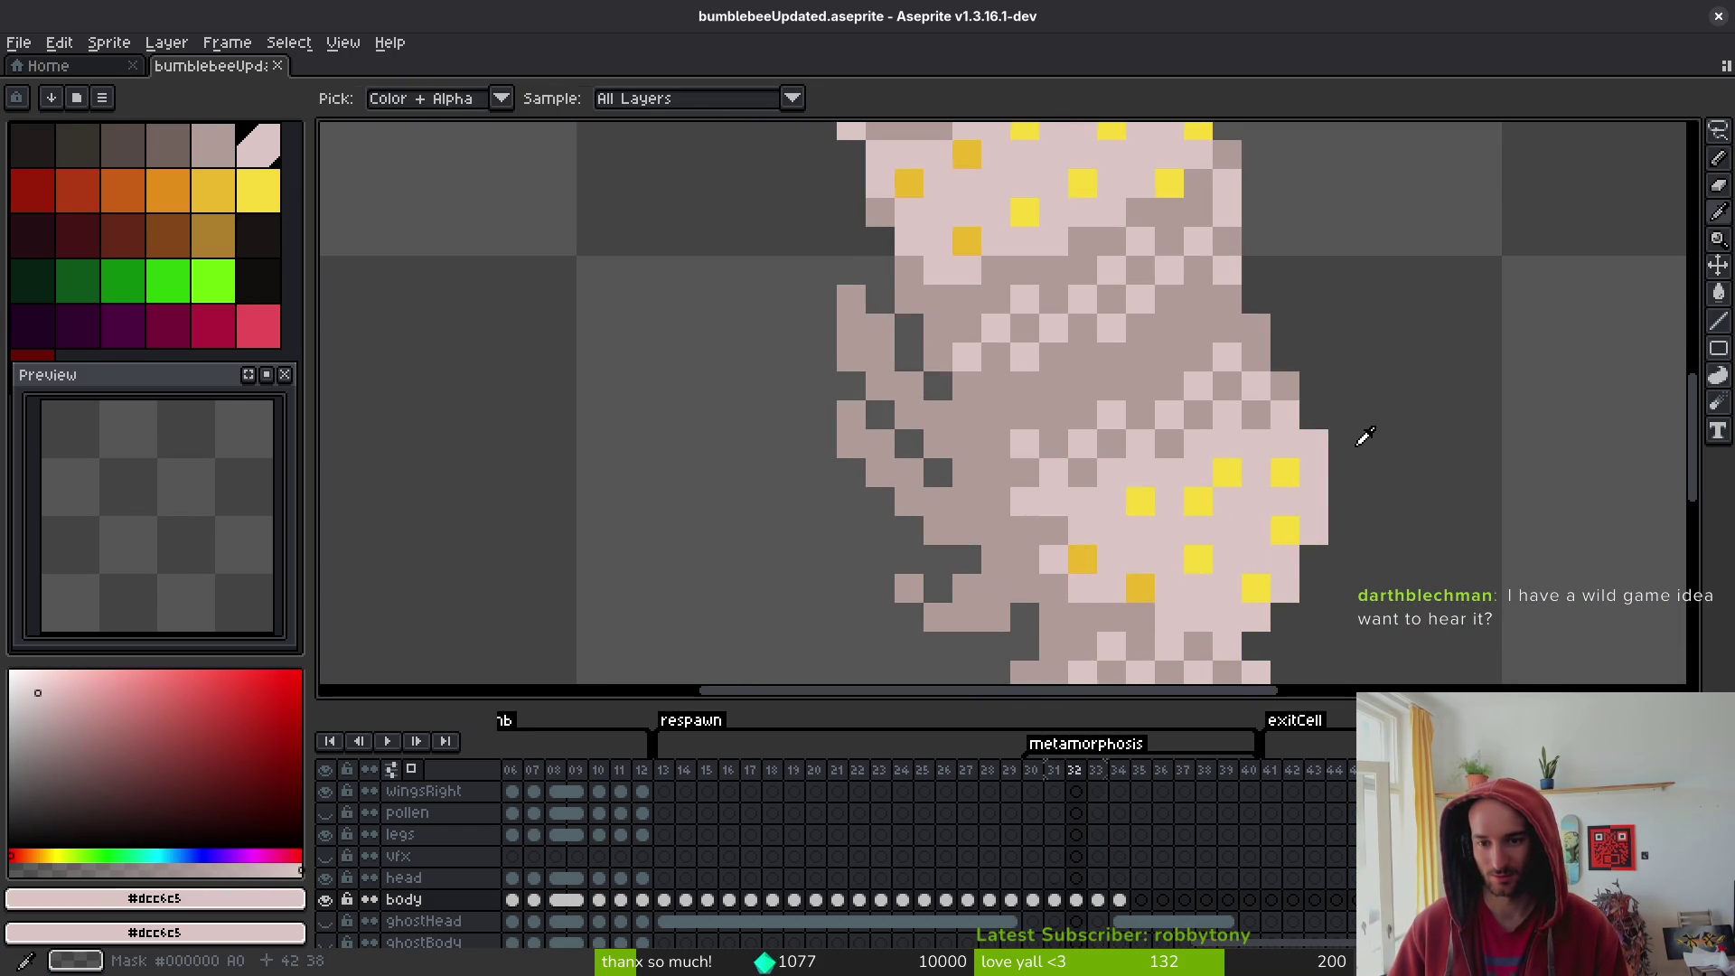
{"action": "key", "text": "i"}
{"action": "key", "text": "Right"}
{"action": "key", "text": "Left"}
{"action": "key", "text": "b"}
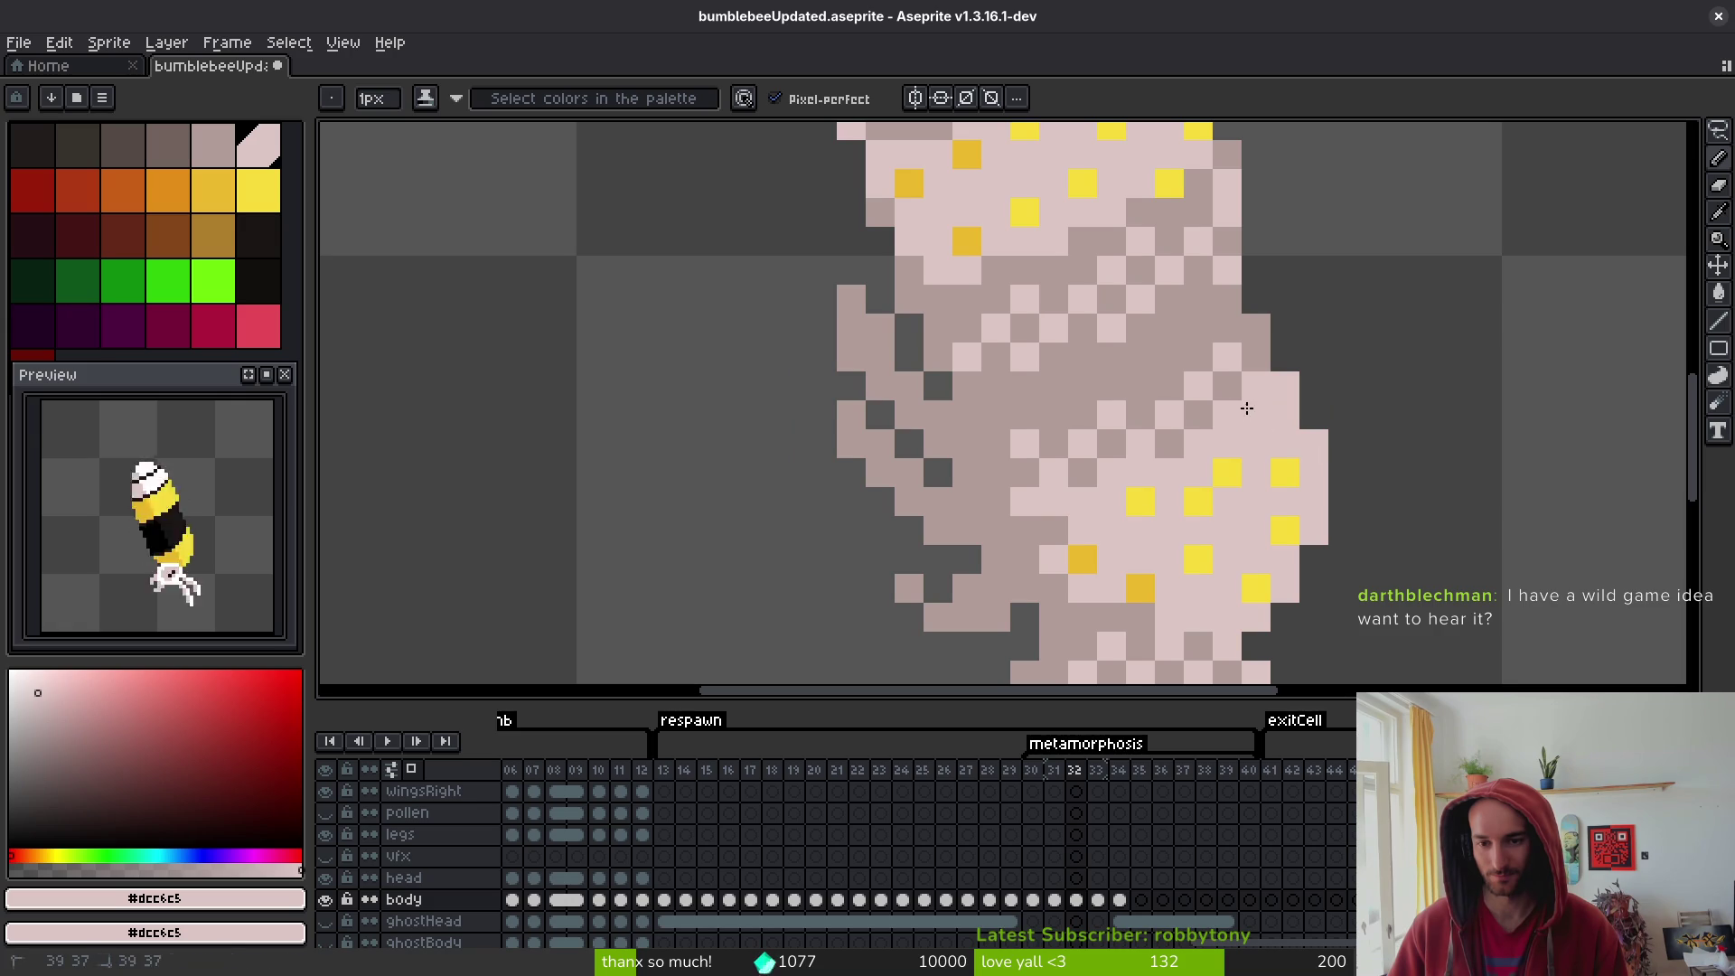
- Compare frames 32 and 33 back and forth, then save bumblebeeUpdated.aseprite
{"action": "key", "text": "i"}
{"action": "key", "text": "Right"}
{"action": "key", "text": "b"}
{"action": "key", "text": "Left"}
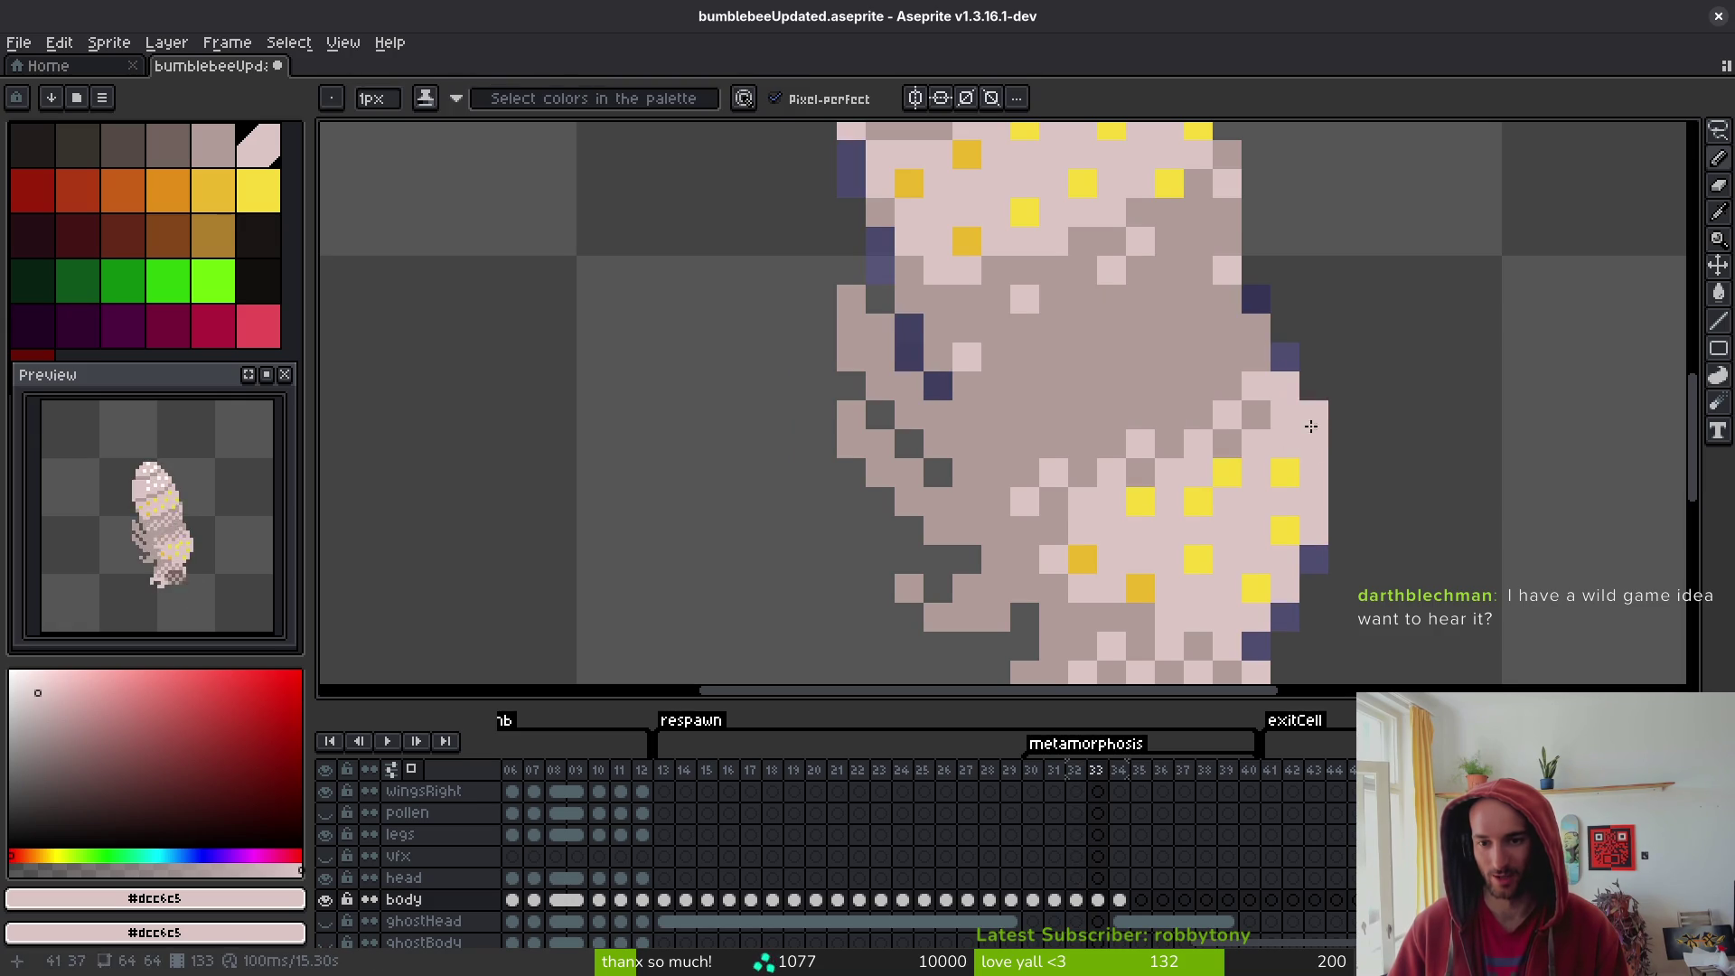
{"action": "key", "text": "i"}
{"action": "key", "text": "Right"}
{"action": "key", "text": "b"}
{"action": "key", "text": "Left"}
{"action": "key", "text": "i"}
{"action": "key", "text": "Right"}
{"action": "key", "text": "Left"}
{"action": "key", "text": "Right"}
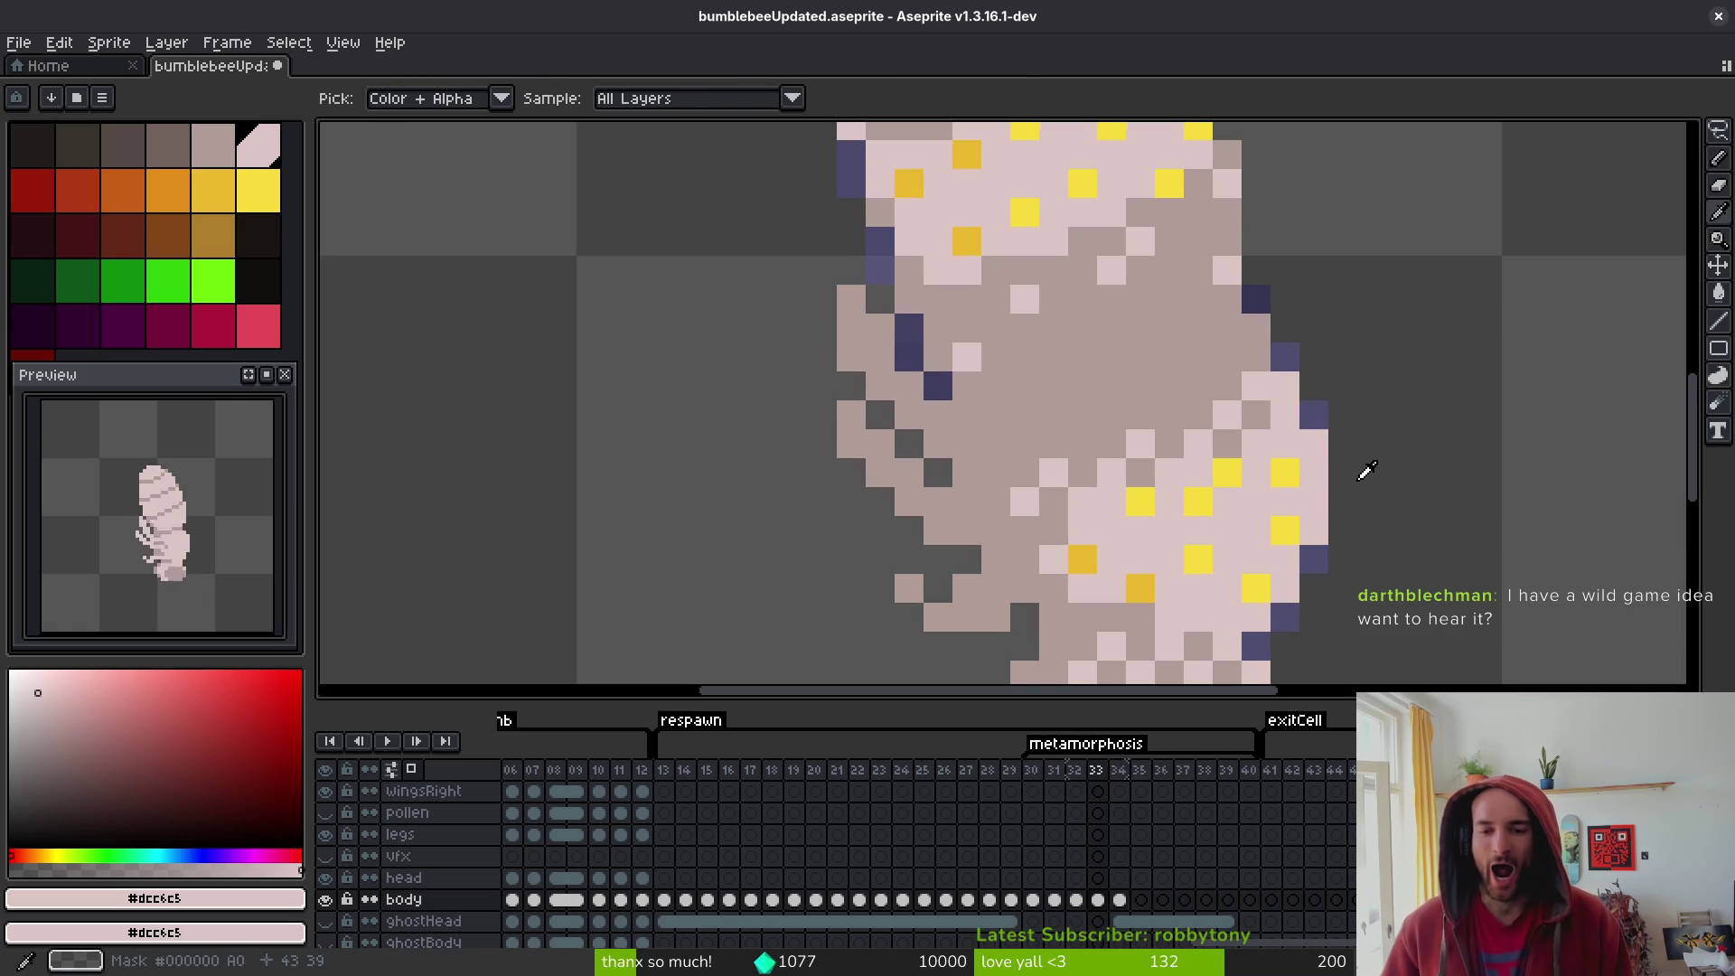
{"action": "key", "text": "b"}
{"action": "key", "text": "ctrl+s"}
- Recolour three right mid-body pixels and sample the #b19d99 and #dcc6c5 body colours
{"action": "scroll", "coordinate": [1369, 488], "scroll_direction": "down", "scroll_amount": 5}
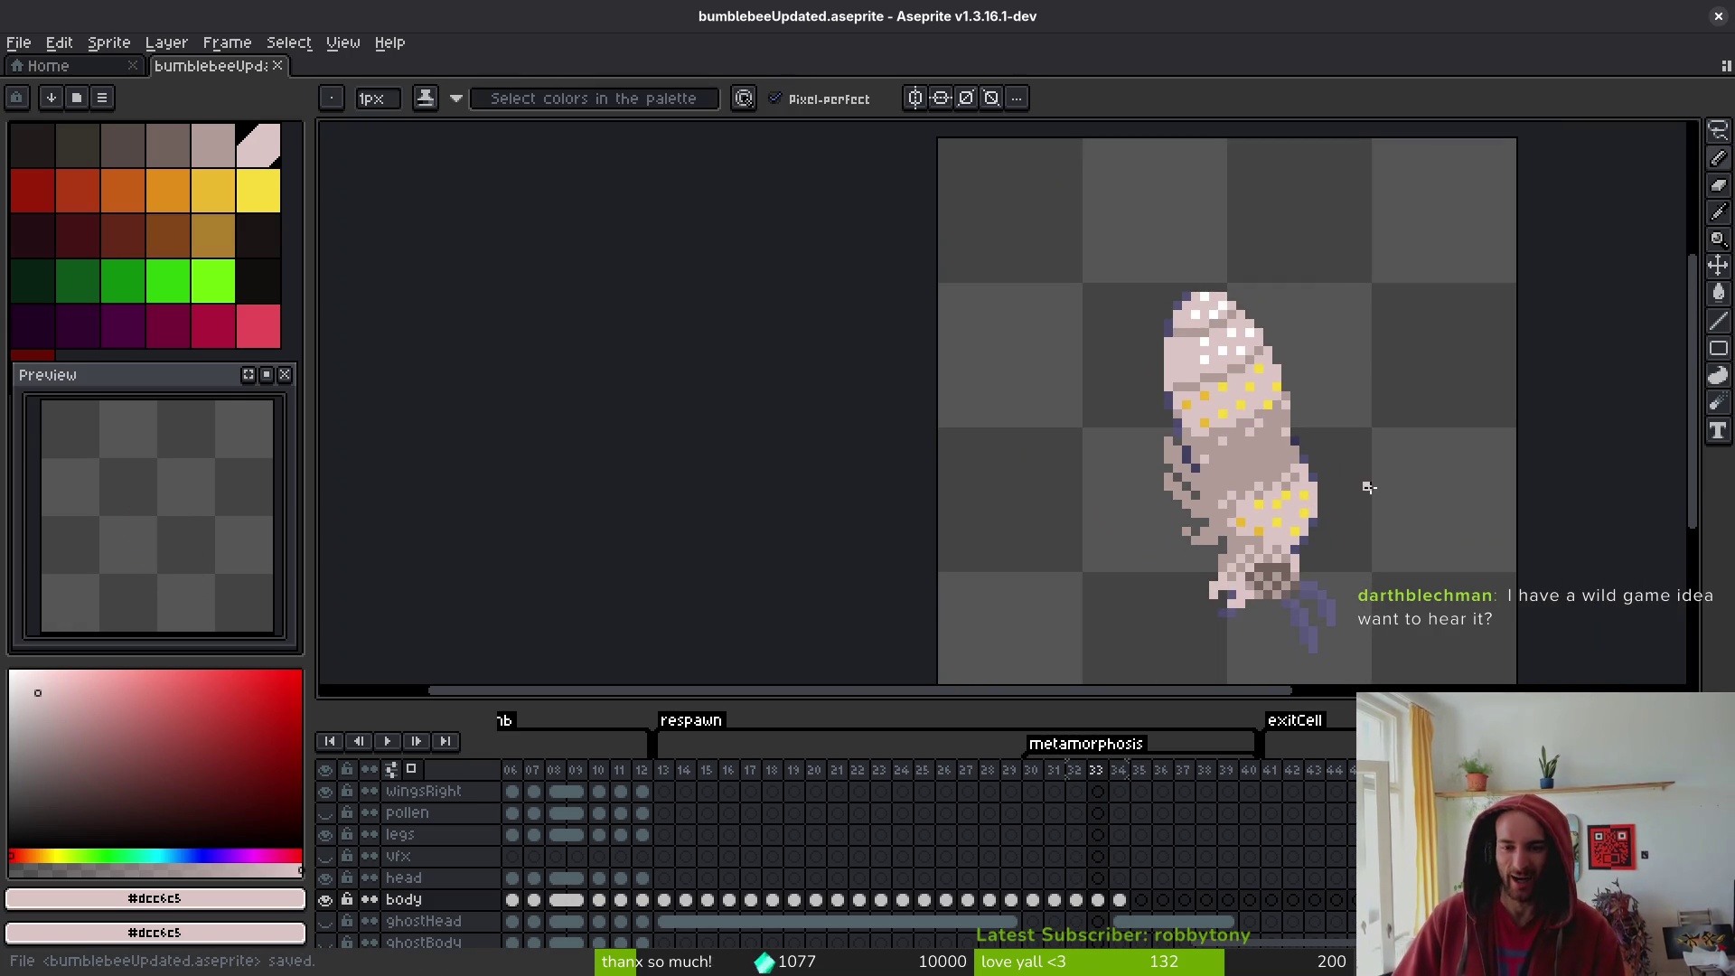
{"action": "scroll", "coordinate": [1365, 458], "scroll_direction": "up", "scroll_amount": 5}
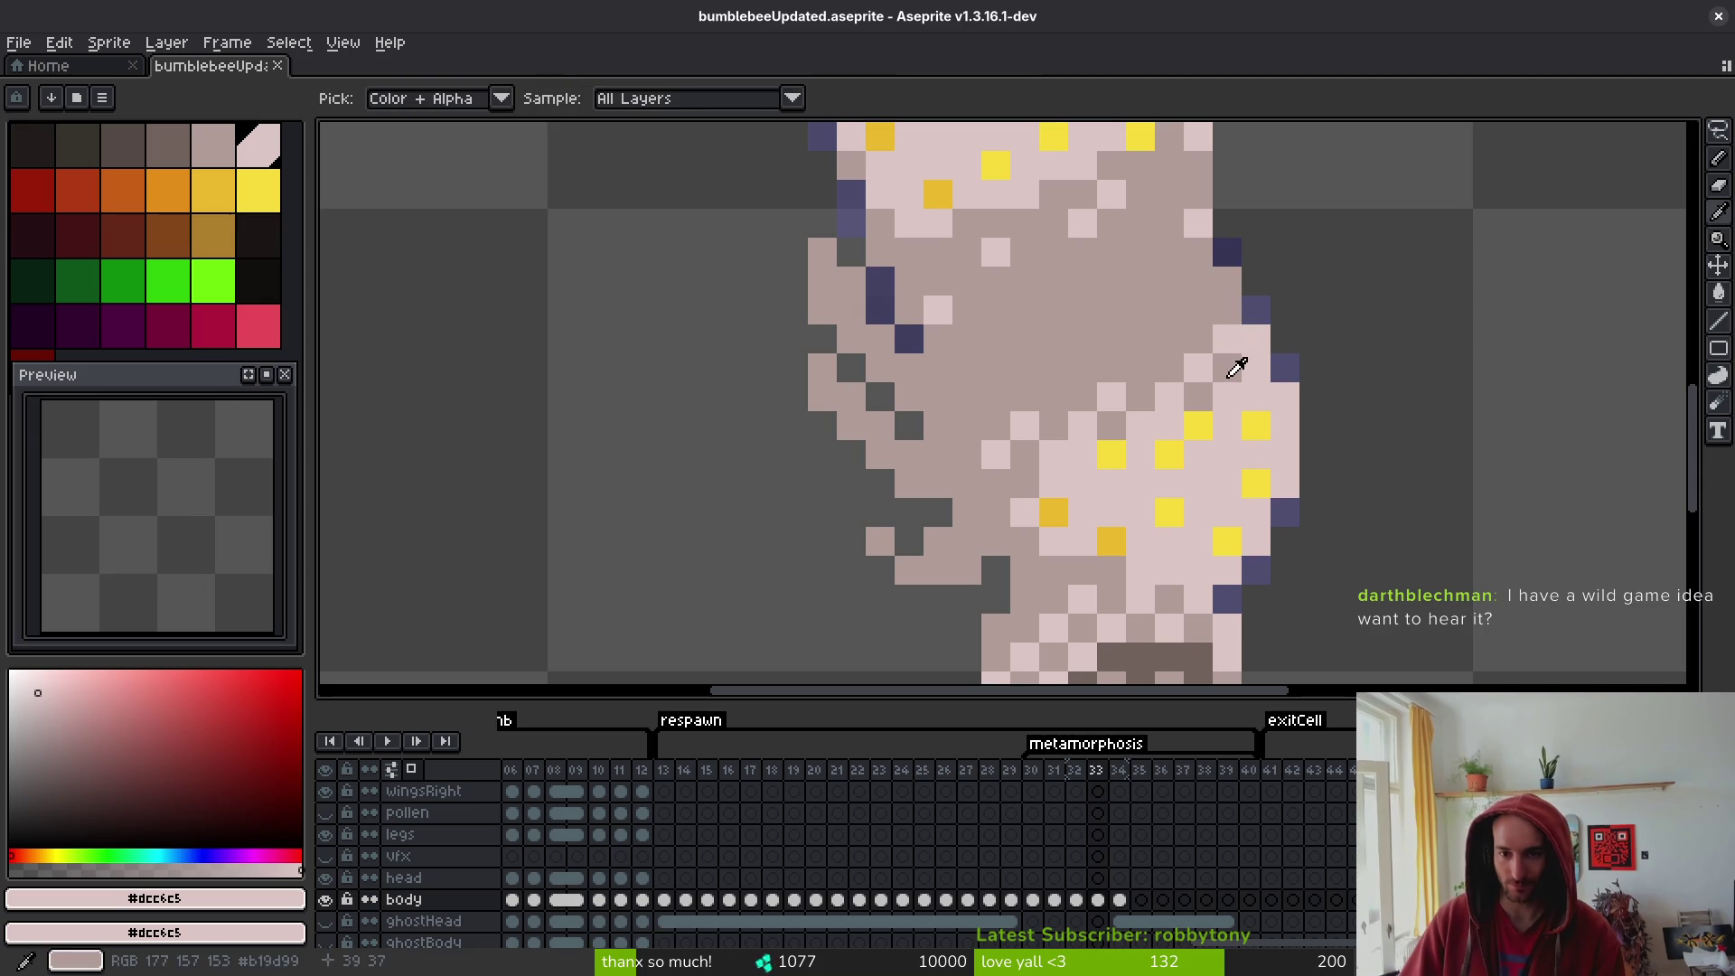
{"action": "left_click", "coordinate": [1285, 368], "text": "alt"}
{"action": "left_click", "coordinate": [1256, 310]}
{"action": "left_click", "coordinate": [1224, 303], "text": "alt"}
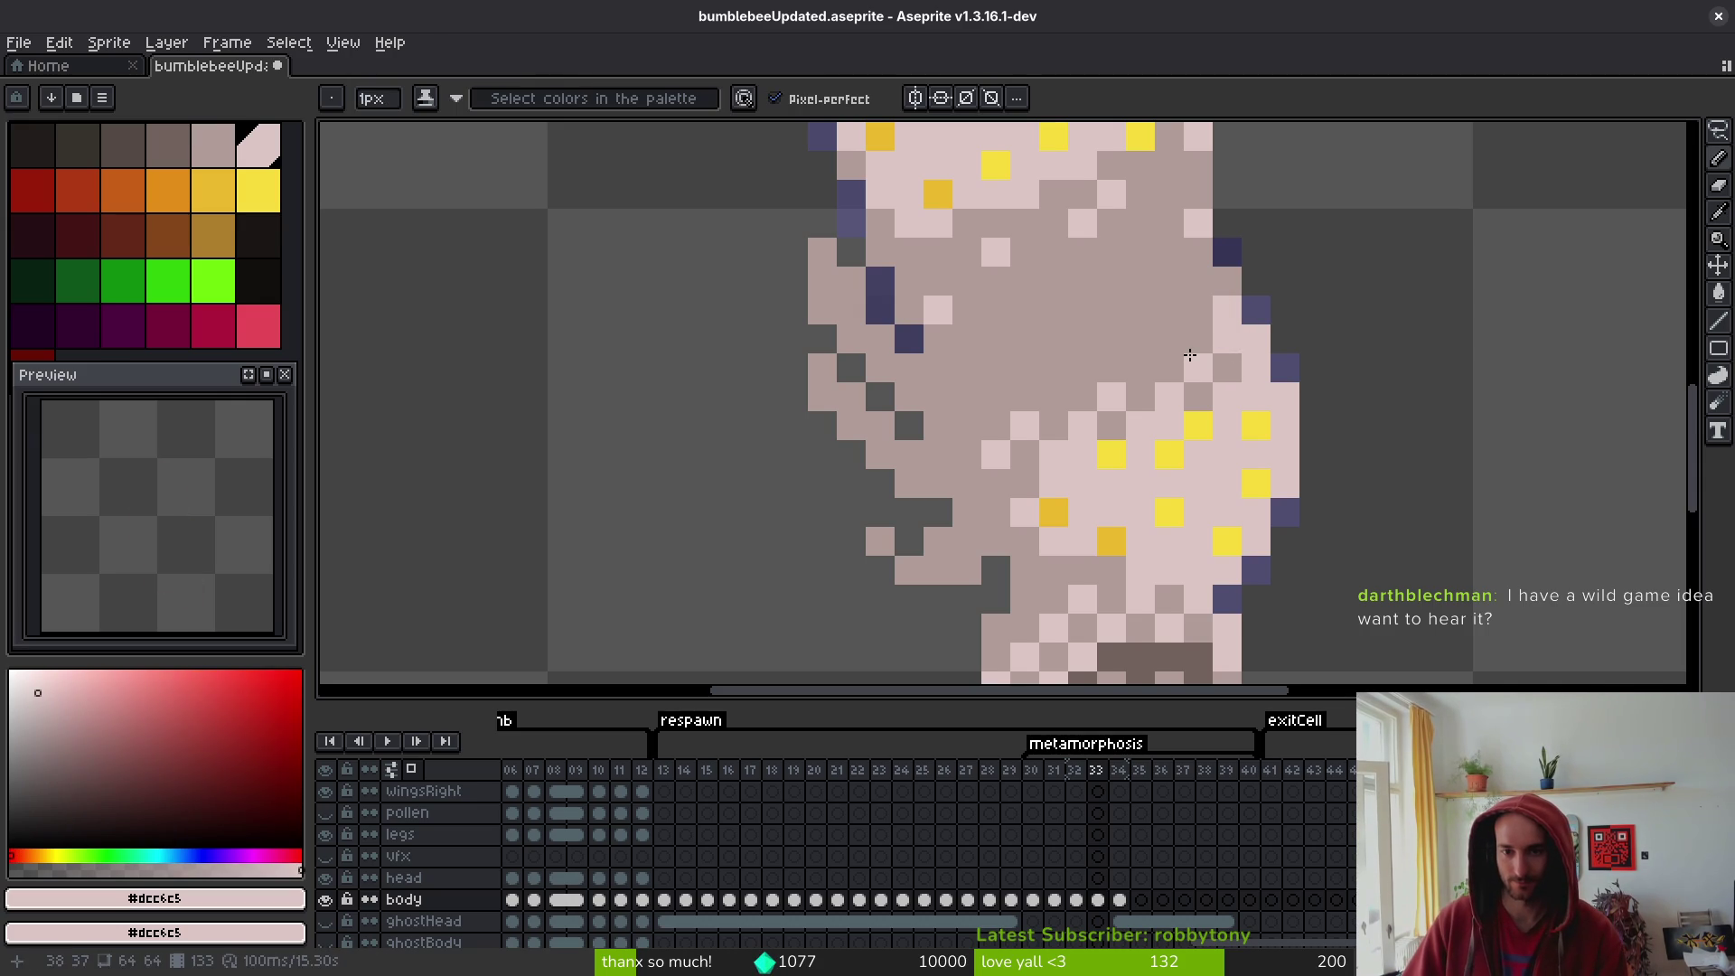
{"action": "left_click", "coordinate": [1223, 369], "text": "alt"}
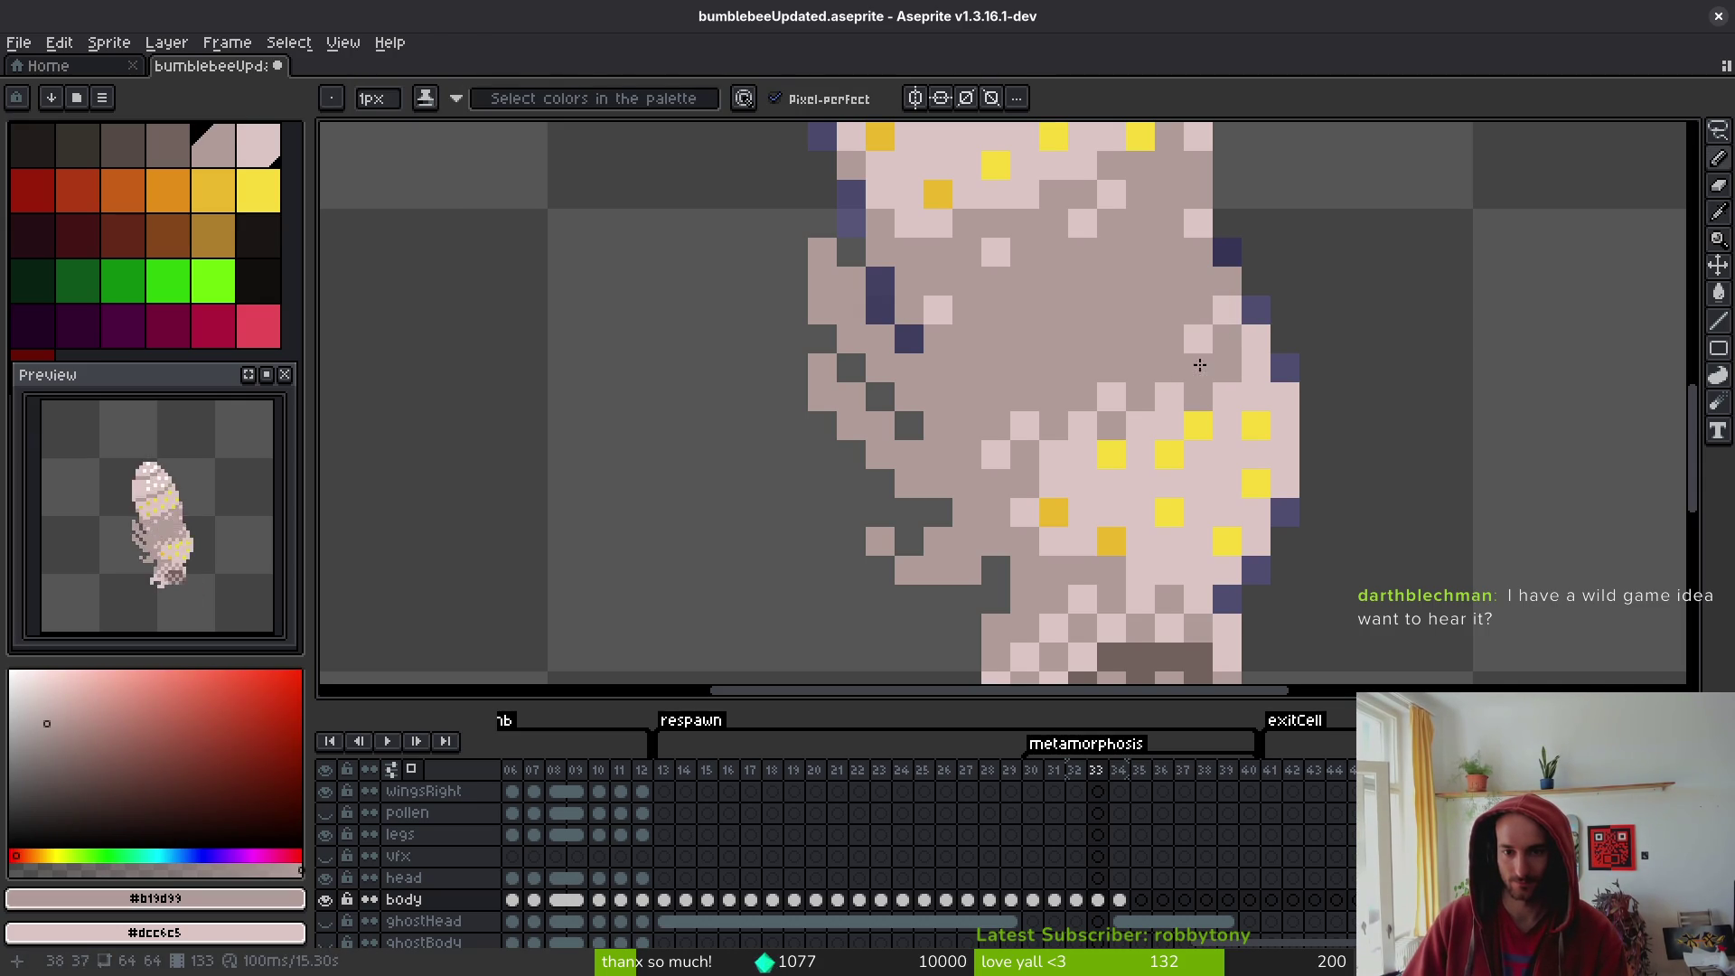
{"action": "left_click", "coordinate": [1199, 361], "text": "alt"}
- Lasso a small right mid-body patch, transform it, and drop the selection
{"action": "scroll", "coordinate": [1262, 446], "scroll_direction": "down", "scroll_amount": 3}
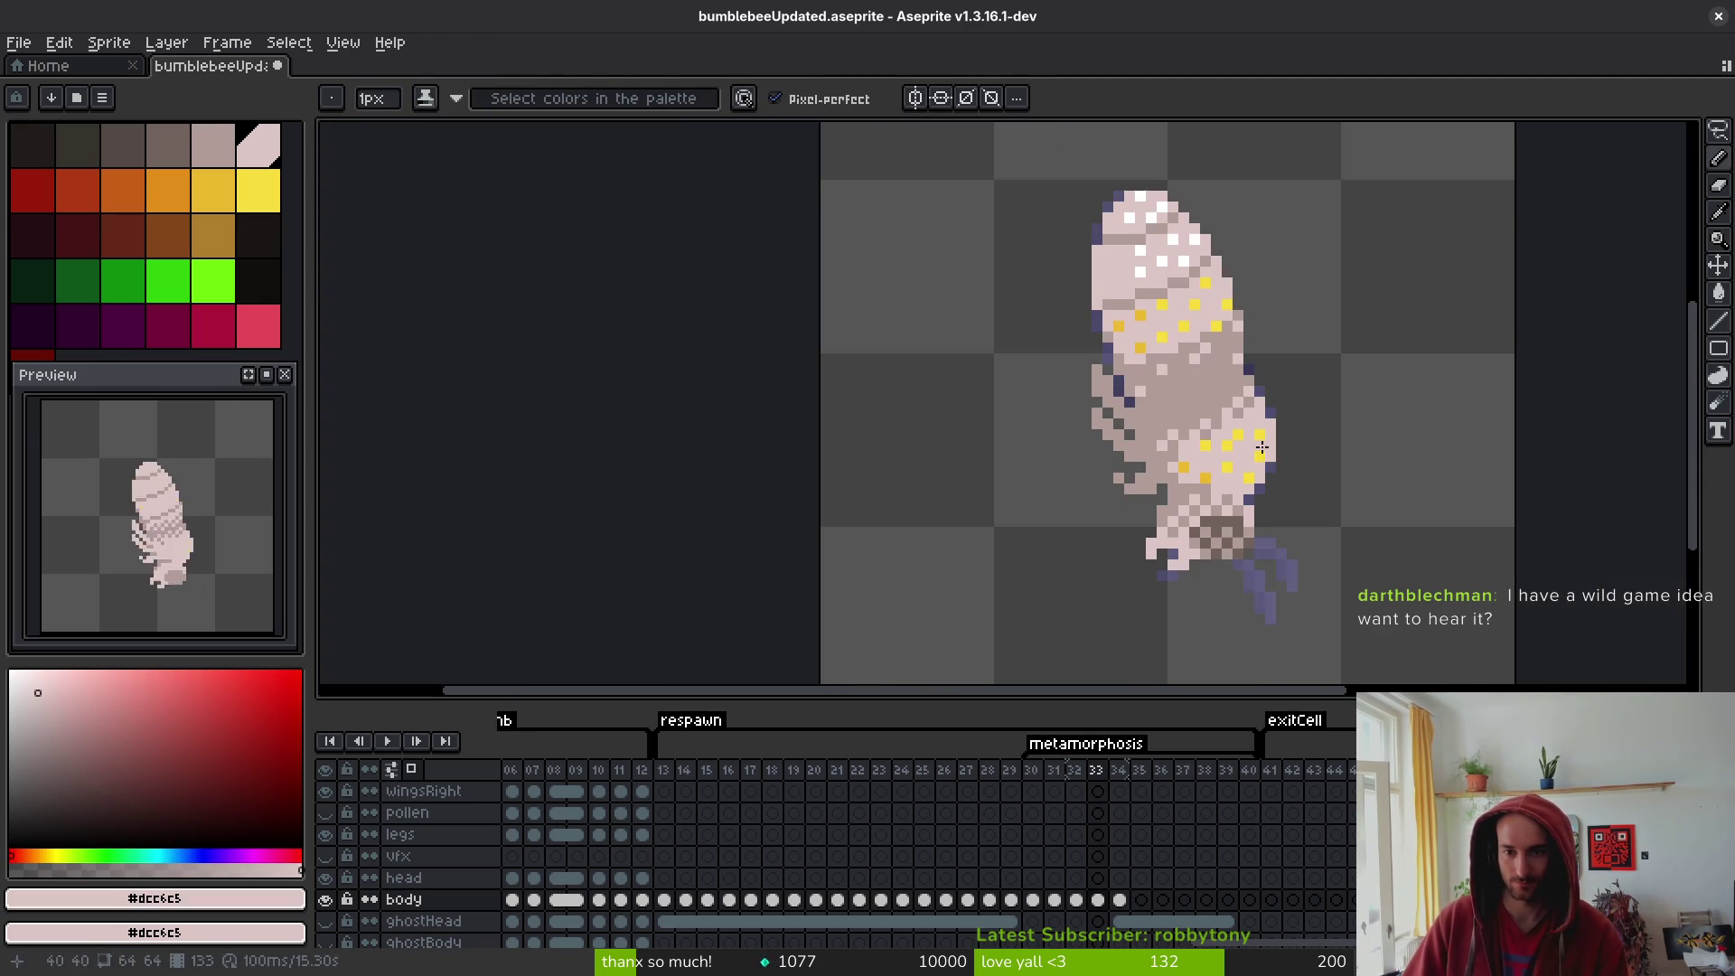
{"action": "scroll", "coordinate": [1289, 419], "scroll_direction": "up", "scroll_amount": 2}
{"action": "key", "text": "shift+w"}
{"action": "mouse_move", "coordinate": [1256, 339]}
{"action": "left_mouse_down"}
{"action": "mouse_move", "coordinate": [1146, 425]}
{"action": "mouse_move", "coordinate": [1243, 348]}
{"action": "left_mouse_up"}
{"action": "key", "text": "ctrl+t"}
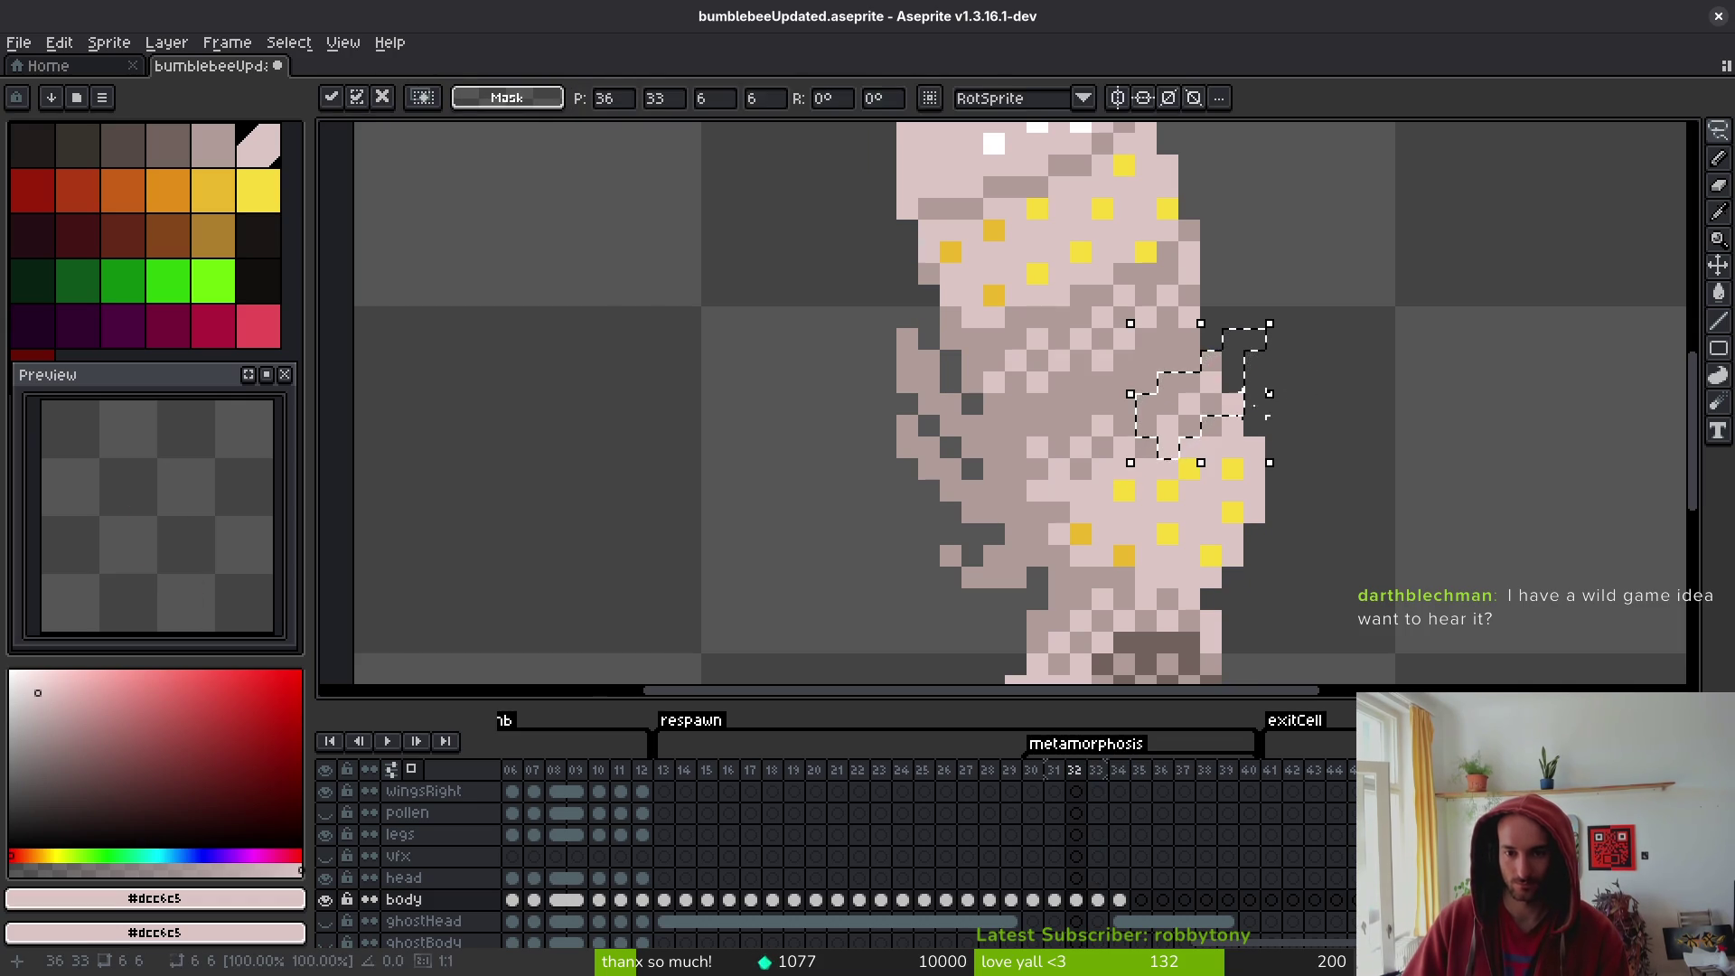
{"action": "key", "text": "Return"}
{"action": "key", "text": "ctrl+d"}
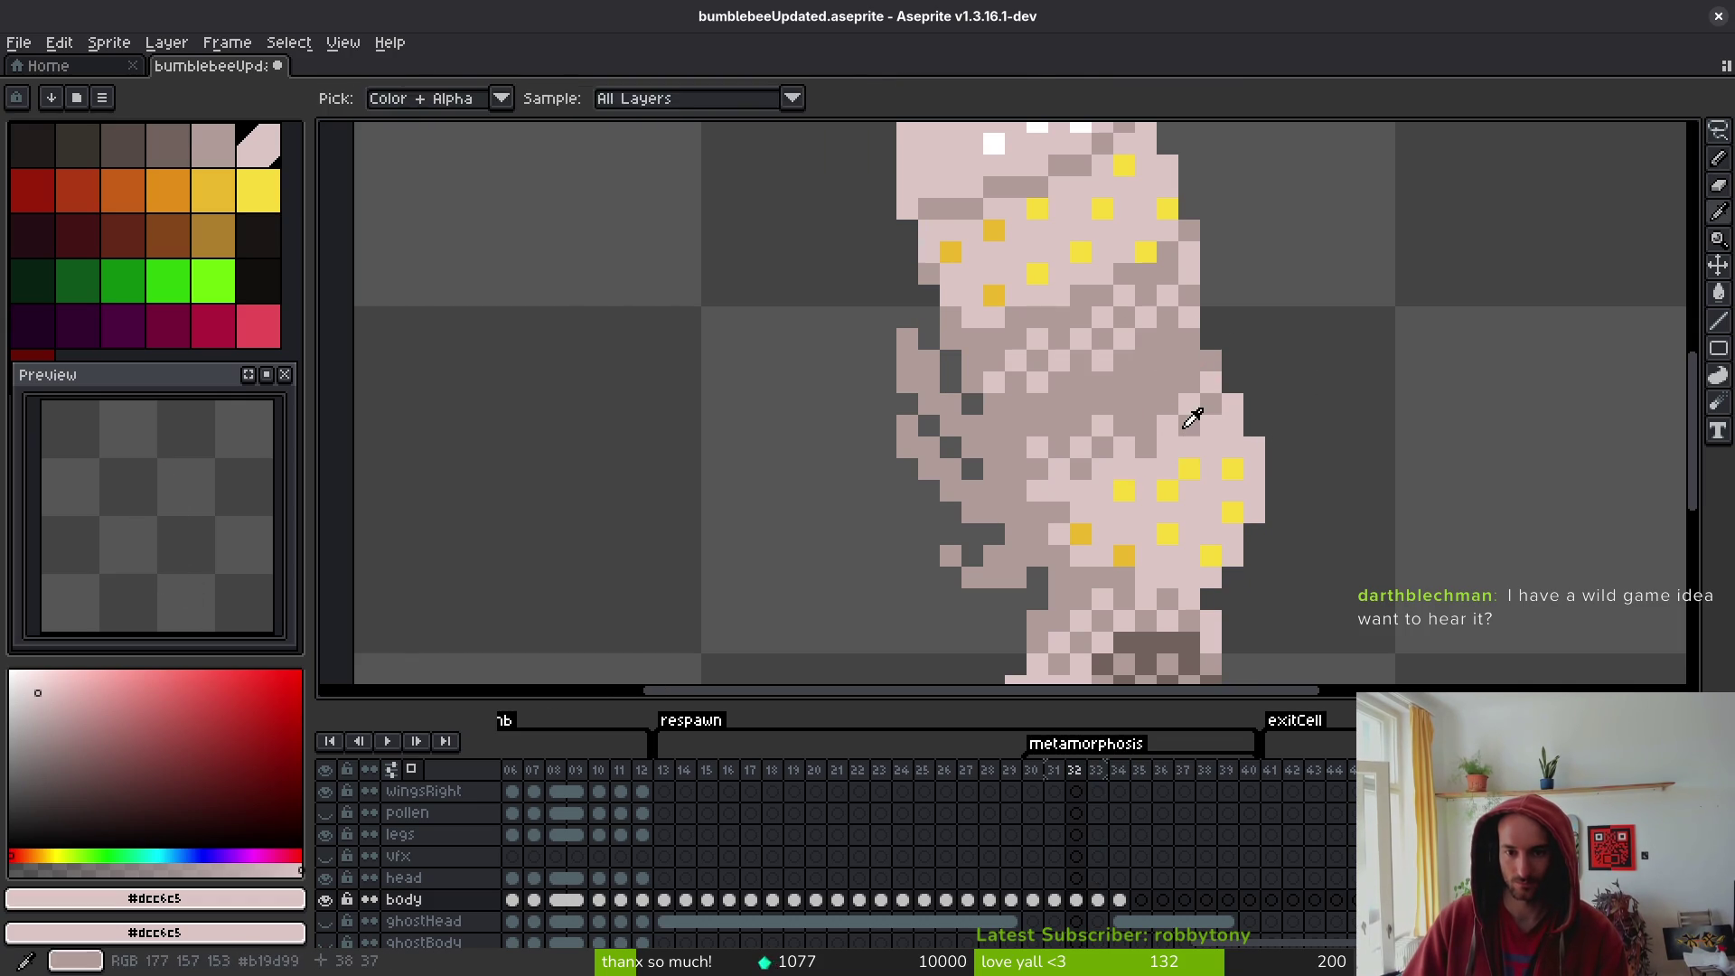
{"action": "key", "text": "b"}
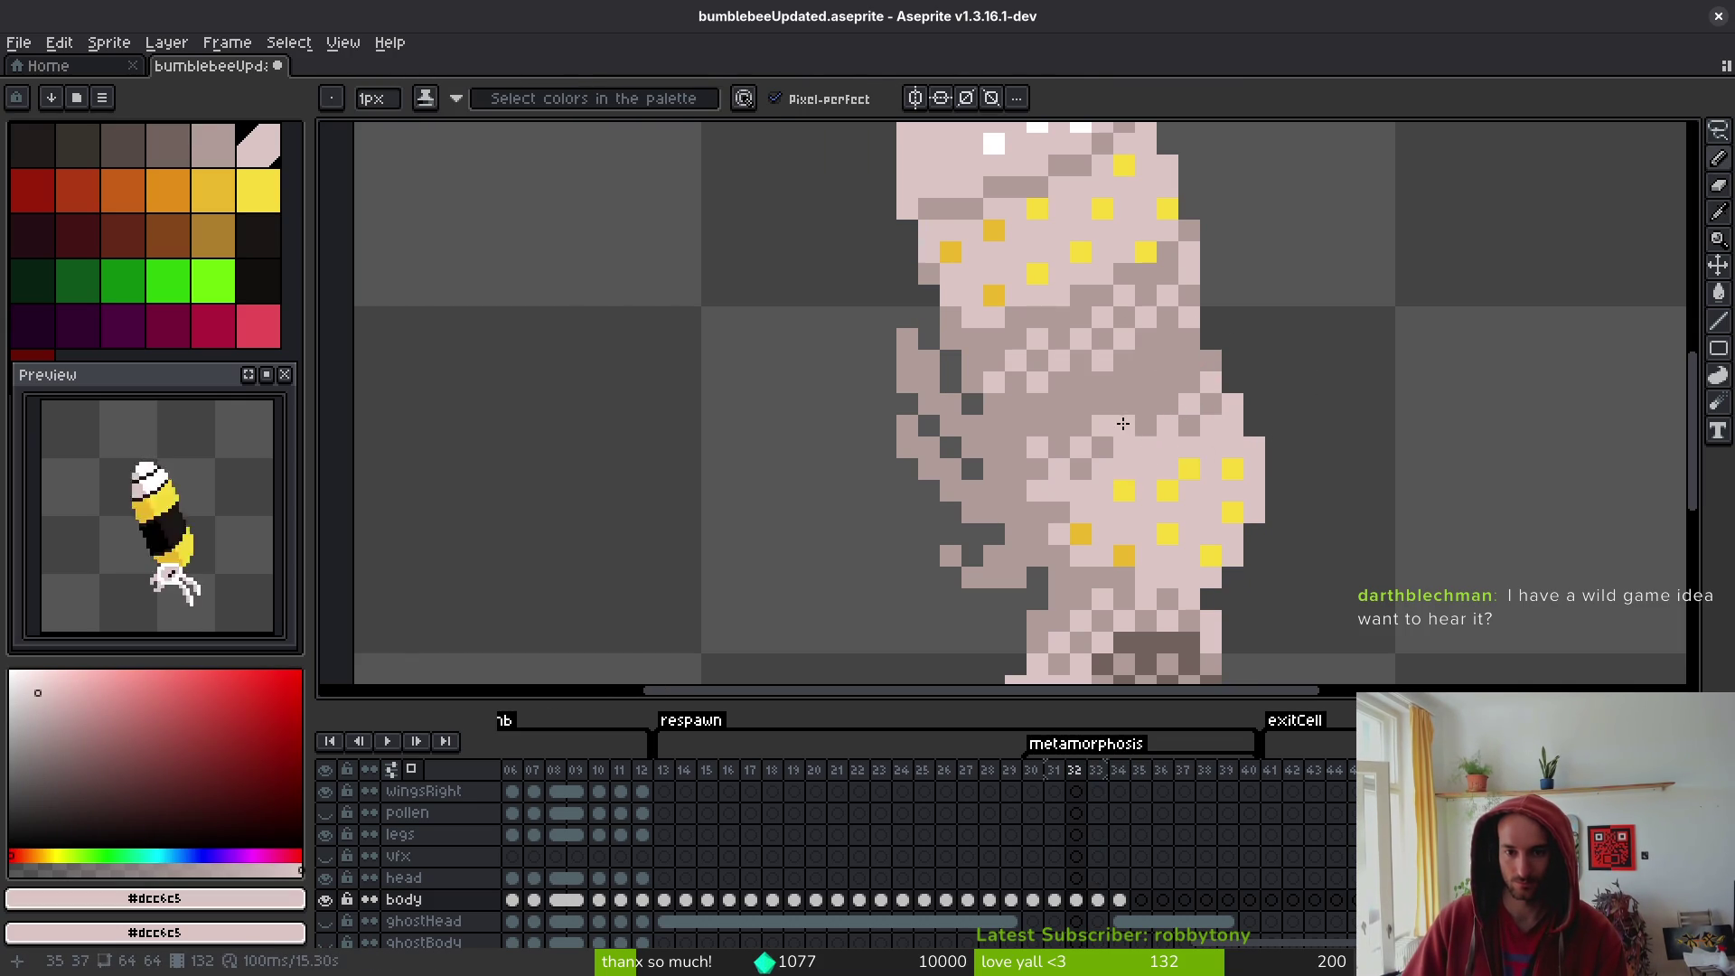
- Move to frame 33 and sample the mid-tone body colour #b19d99
{"action": "scroll", "coordinate": [1234, 469], "scroll_direction": "down", "scroll_amount": 5}
{"action": "key", "text": "i"}
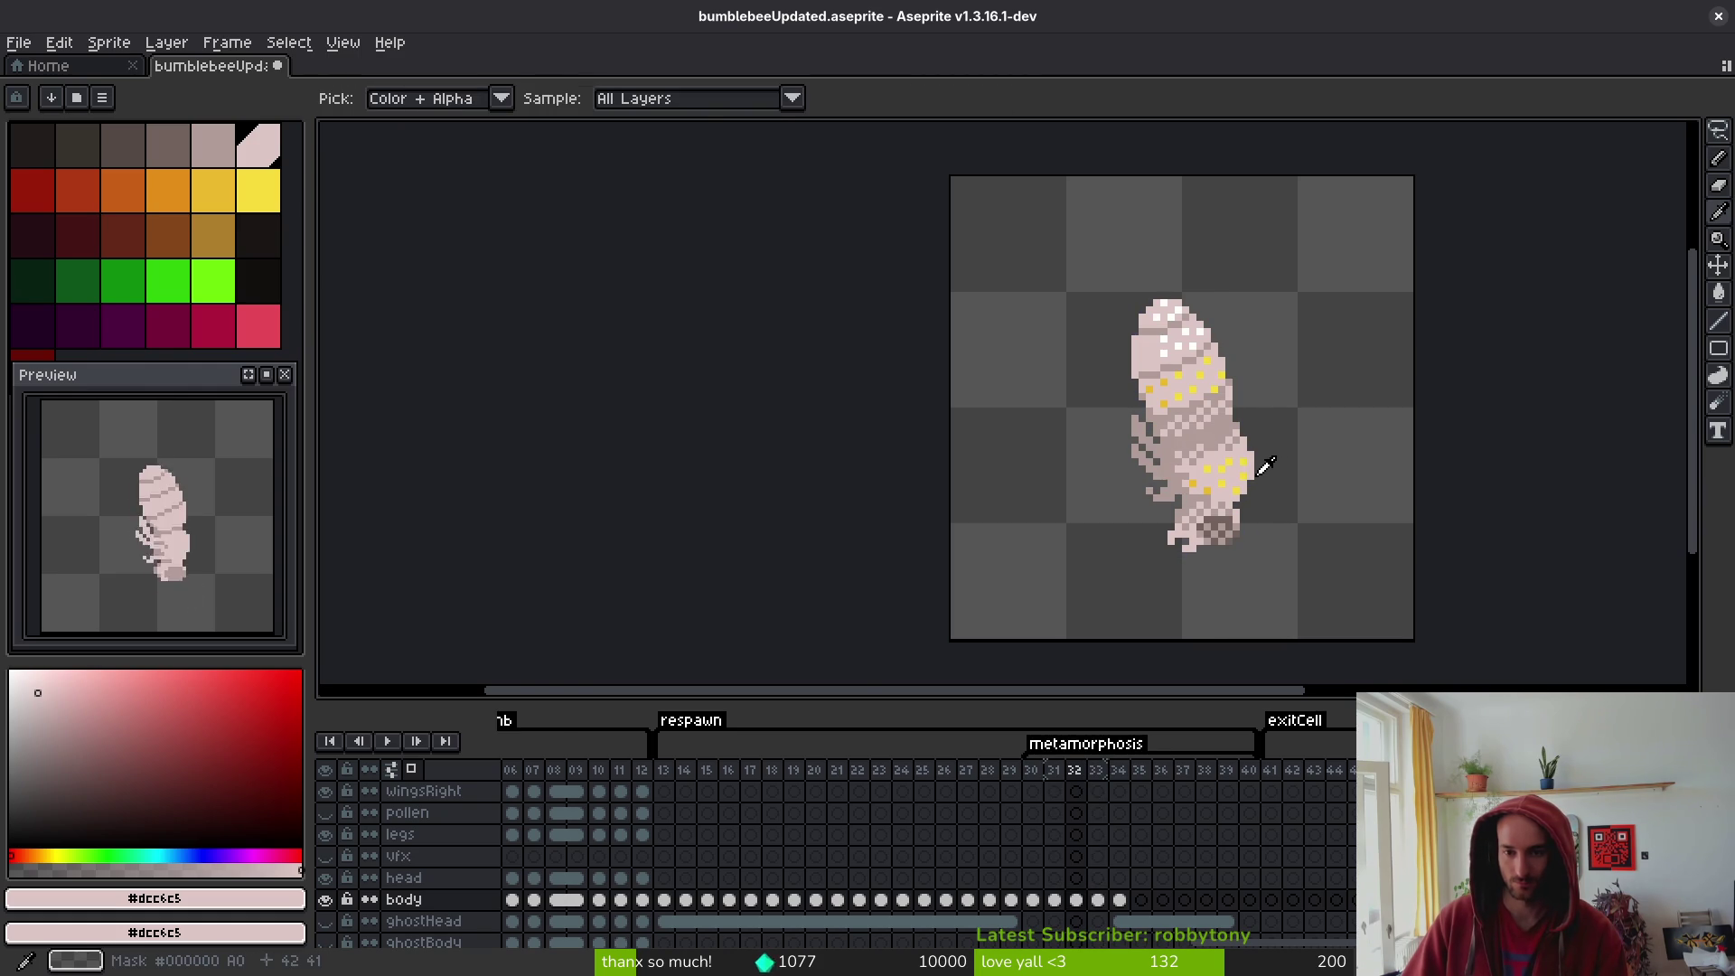
{"action": "key", "text": "Right"}
{"action": "key", "text": "b"}
{"action": "scroll", "coordinate": [1200, 453], "scroll_direction": "up", "scroll_amount": 2}
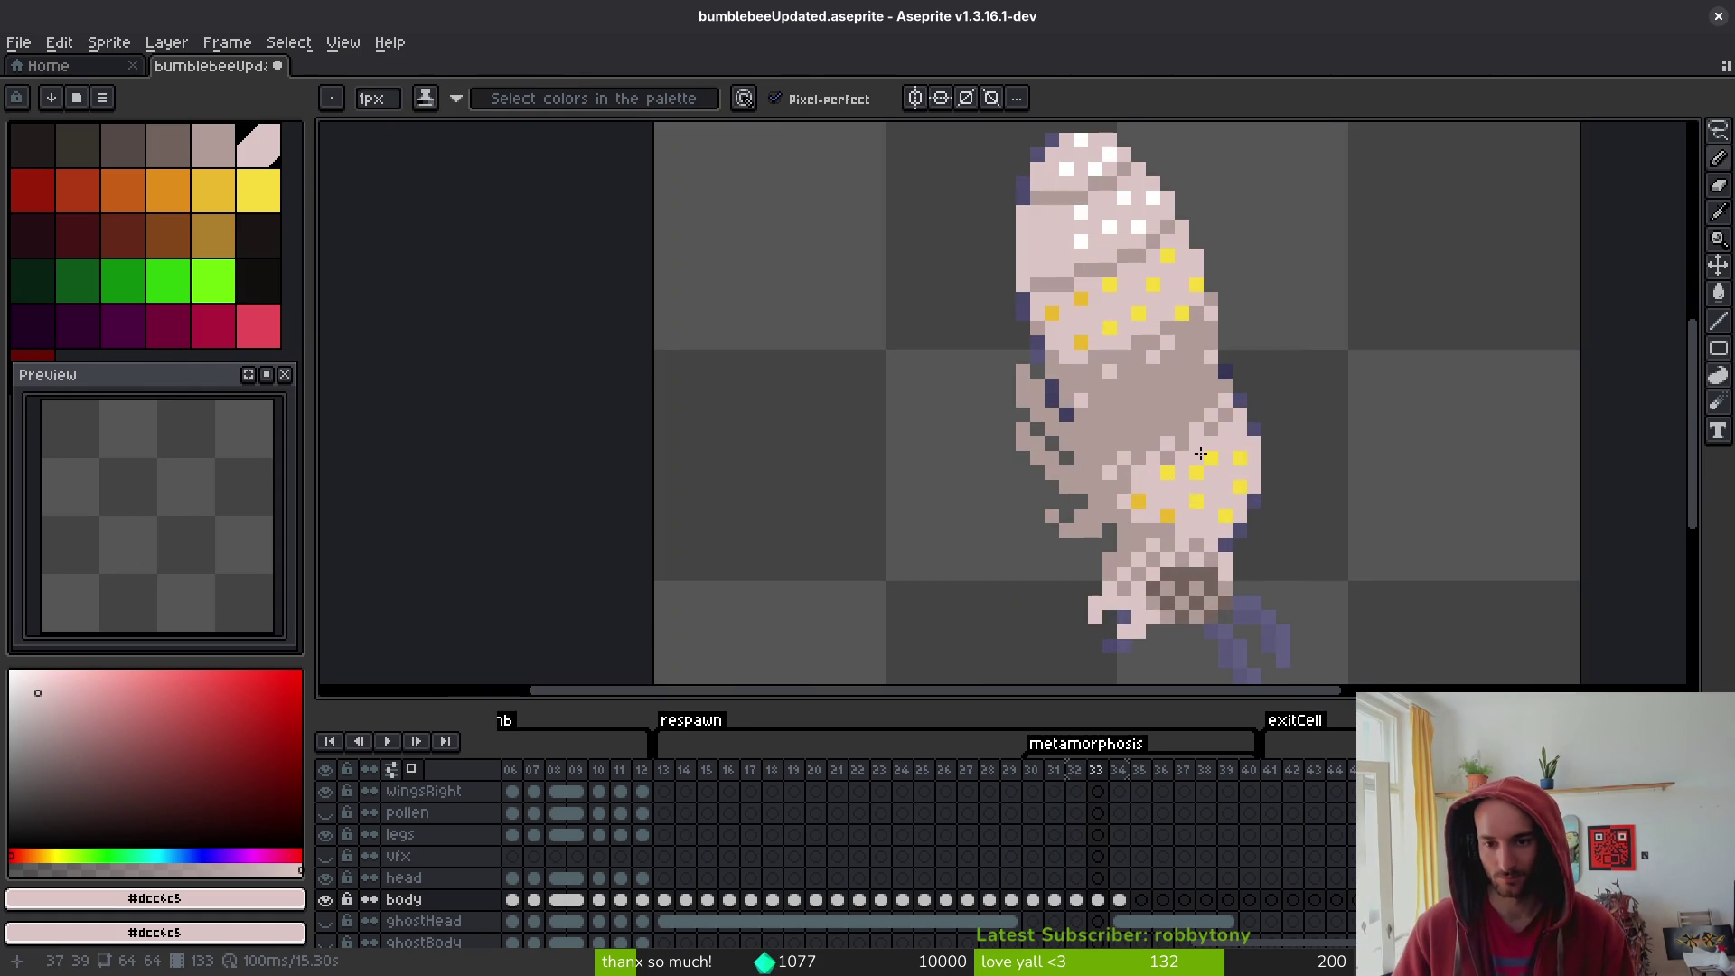
{"action": "left_click", "coordinate": [1192, 430], "text": "alt"}
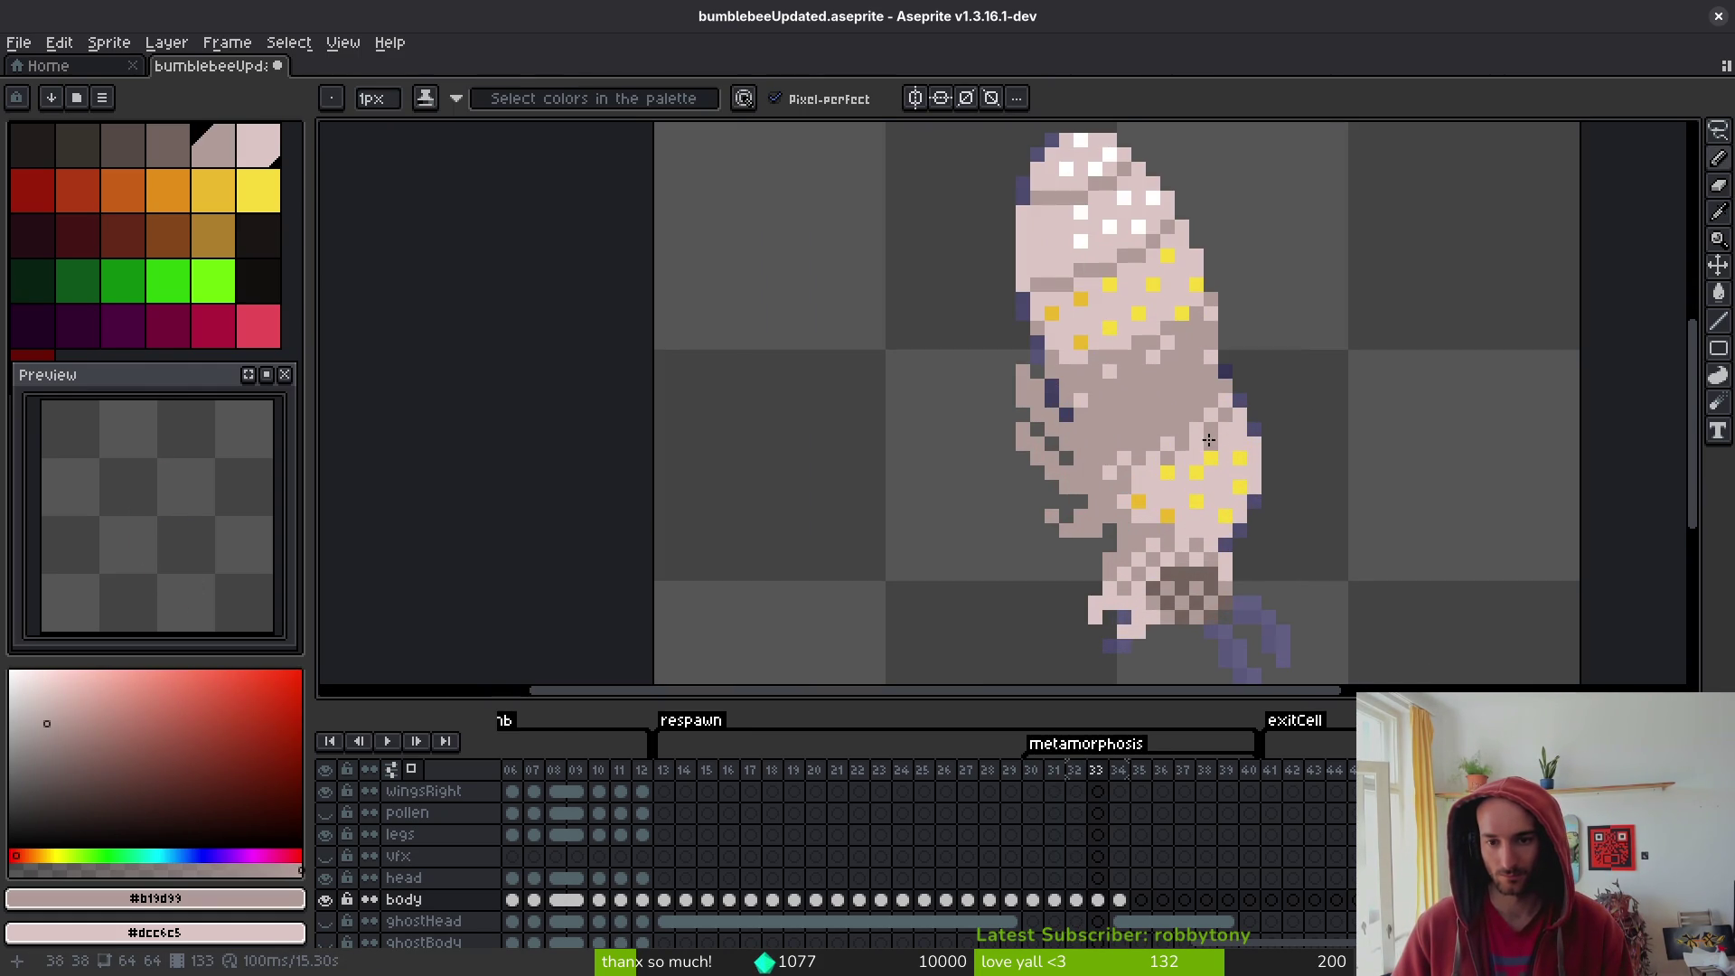
{"action": "scroll", "coordinate": [1192, 429], "scroll_direction": "down", "scroll_amount": 3}
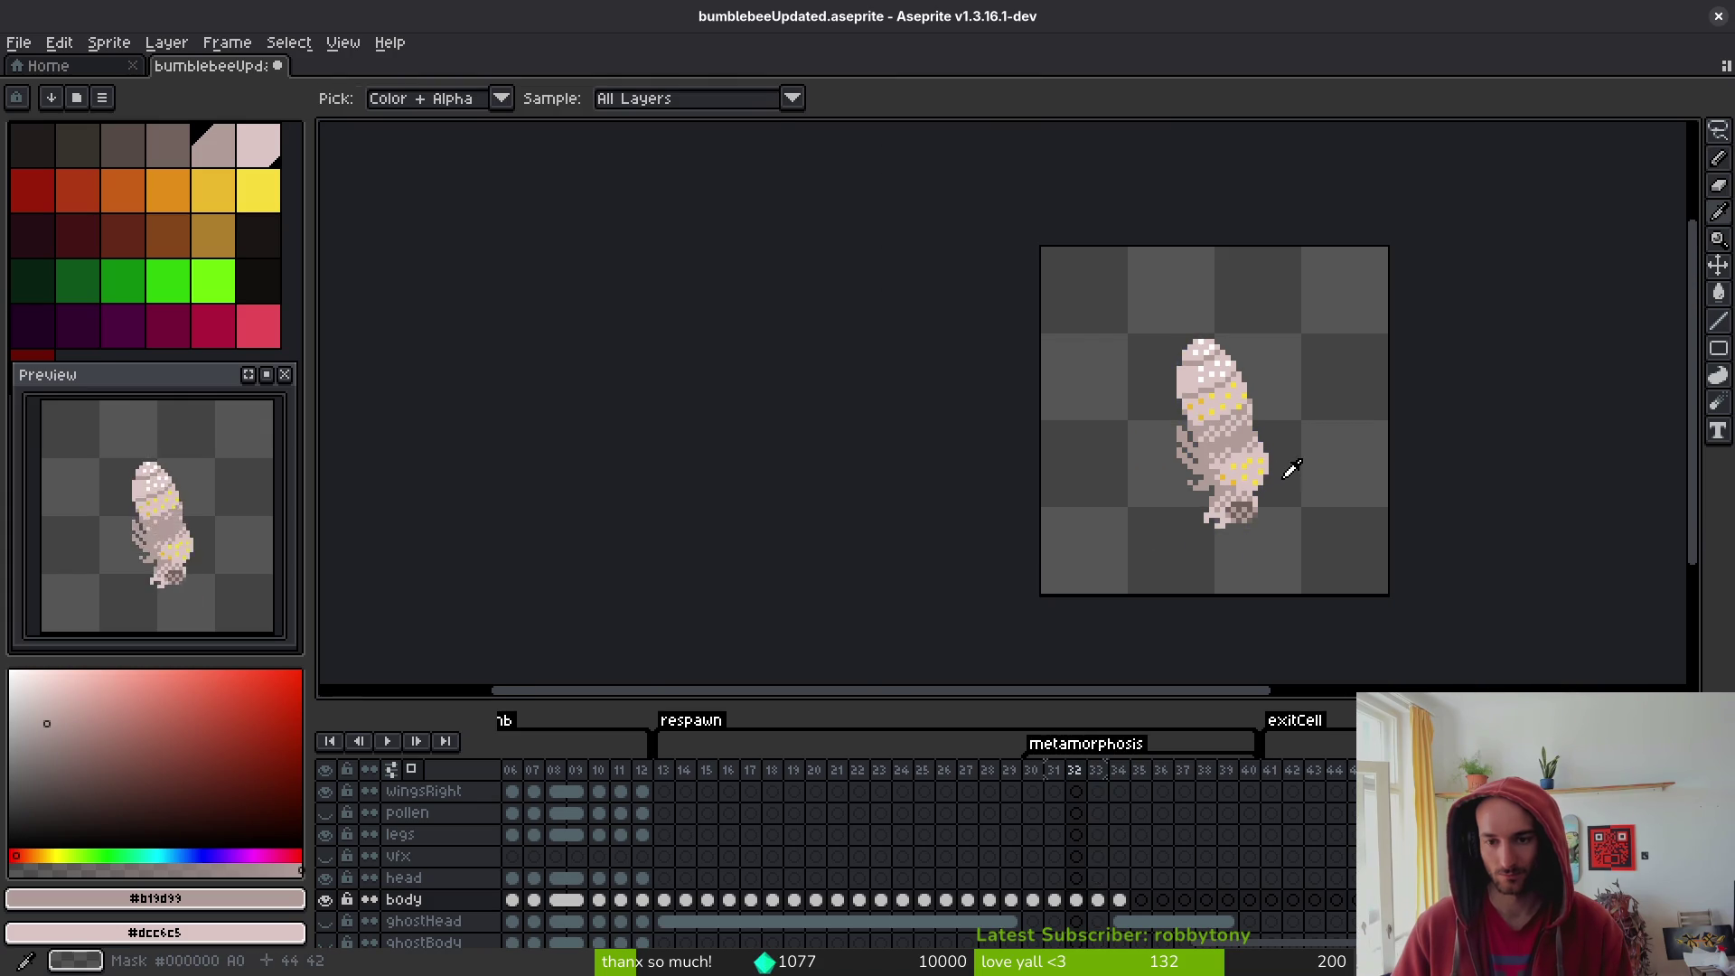
{"action": "scroll", "coordinate": [1250, 446], "scroll_direction": "up", "scroll_amount": 3}
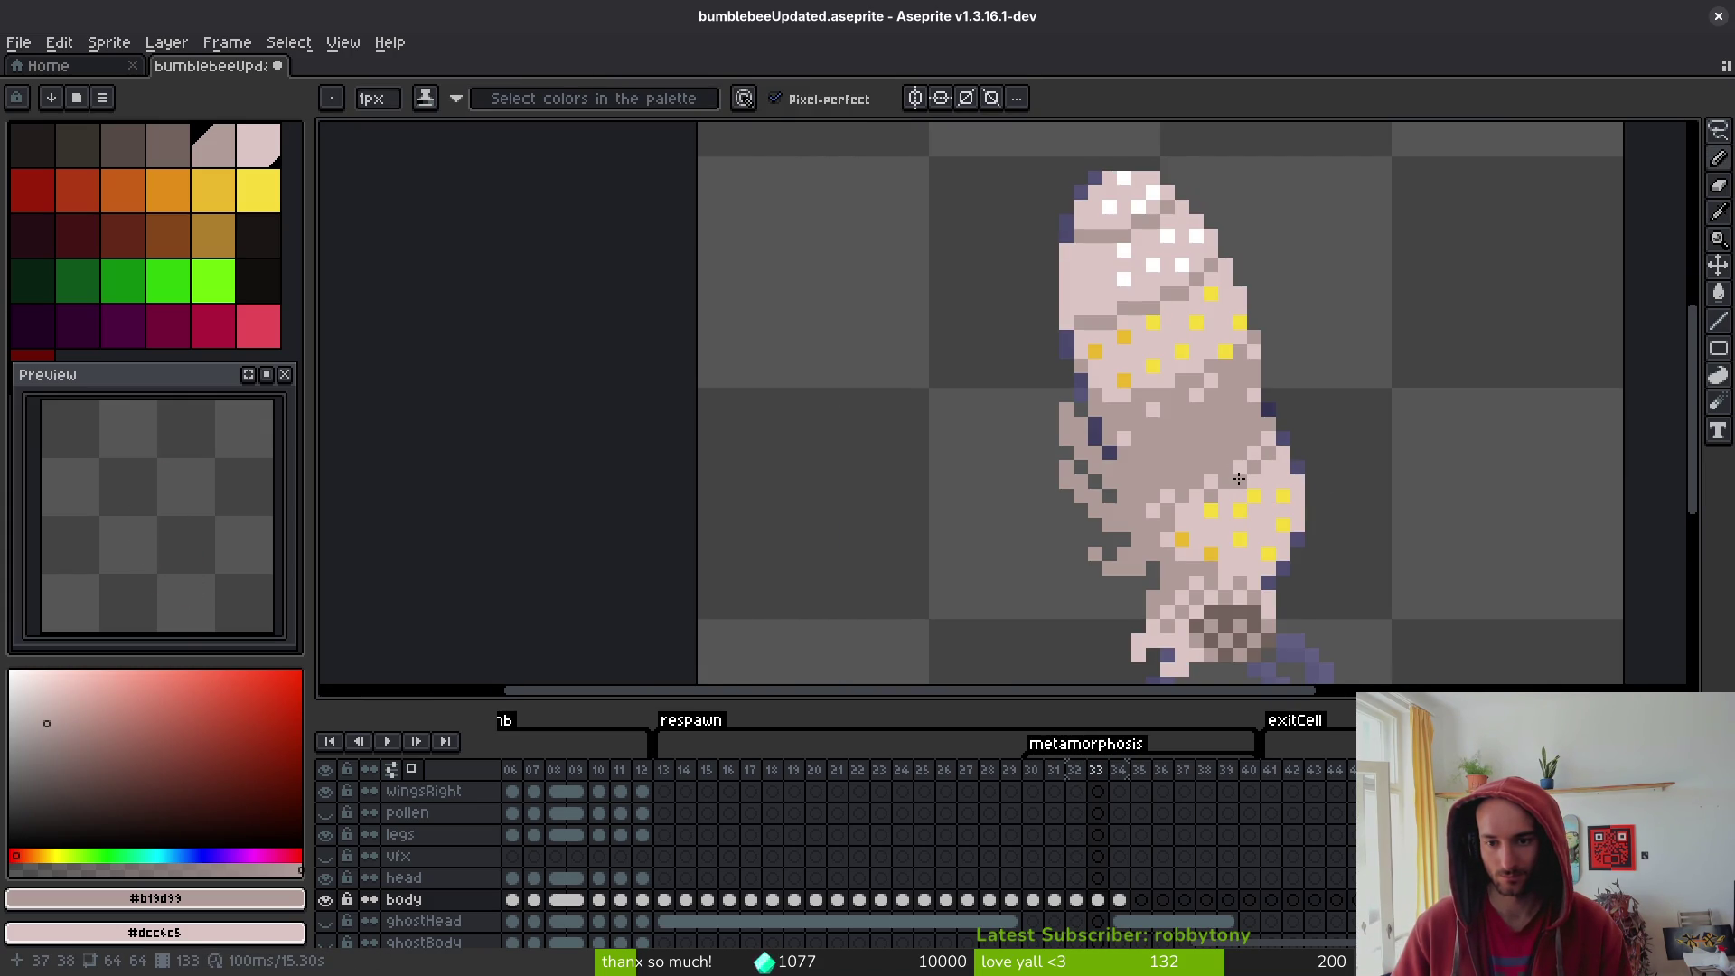
{"action": "scroll", "coordinate": [1256, 449], "scroll_direction": "down", "scroll_amount": 3}
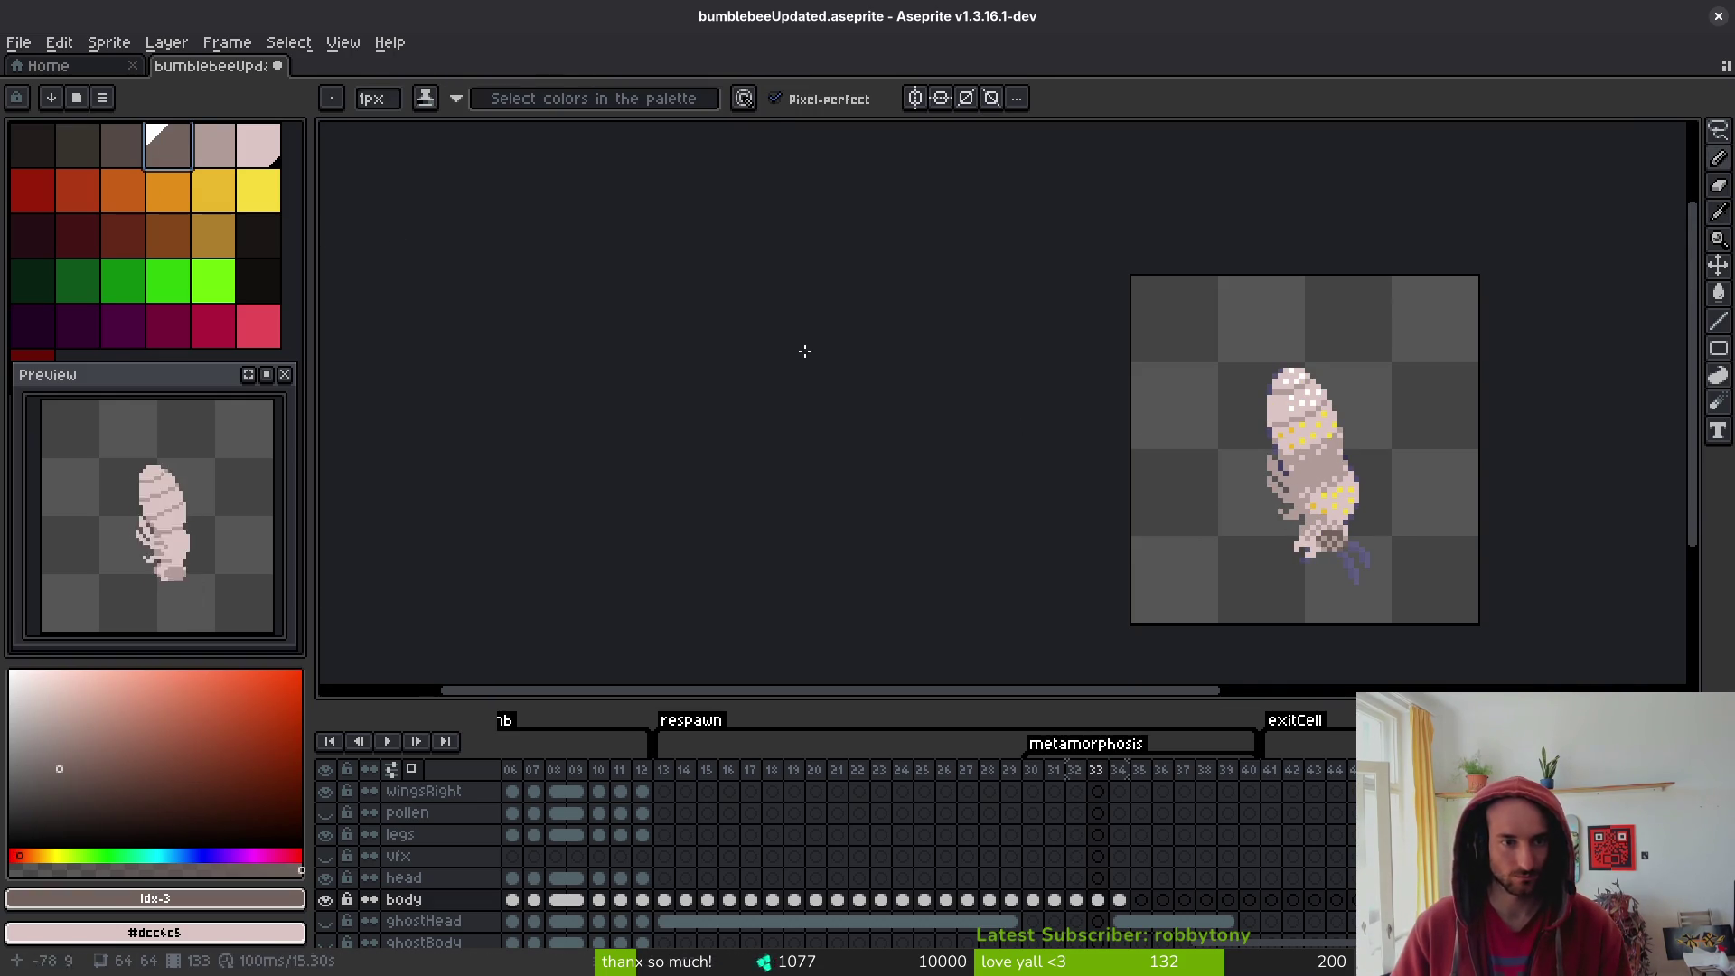
- On frame 33, add #b19d99 shading pixels across the mid-body, redoing one misplaced pixel
{"action": "scroll", "coordinate": [1394, 478], "scroll_direction": "up", "scroll_amount": 1}
{"action": "left_click", "coordinate": [1273, 460], "text": "alt"}
{"action": "key", "text": "Right"}
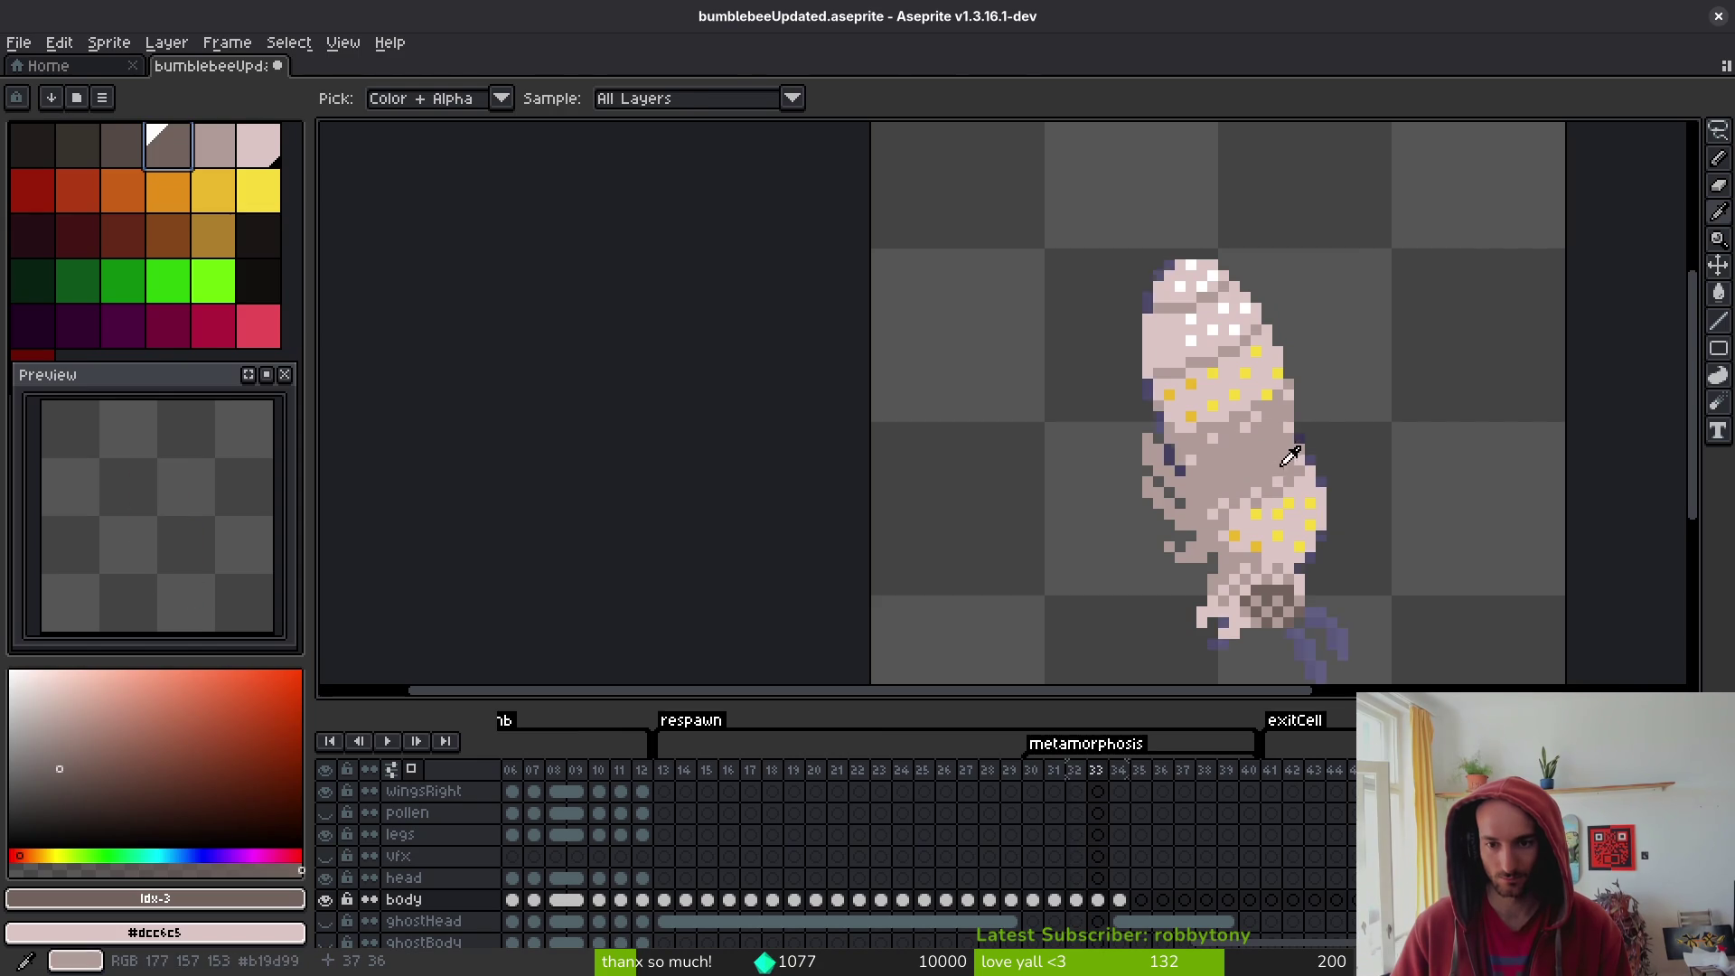
{"action": "scroll", "coordinate": [1273, 461], "scroll_direction": "up", "scroll_amount": 1}
{"action": "left_click", "coordinate": [1272, 453]}
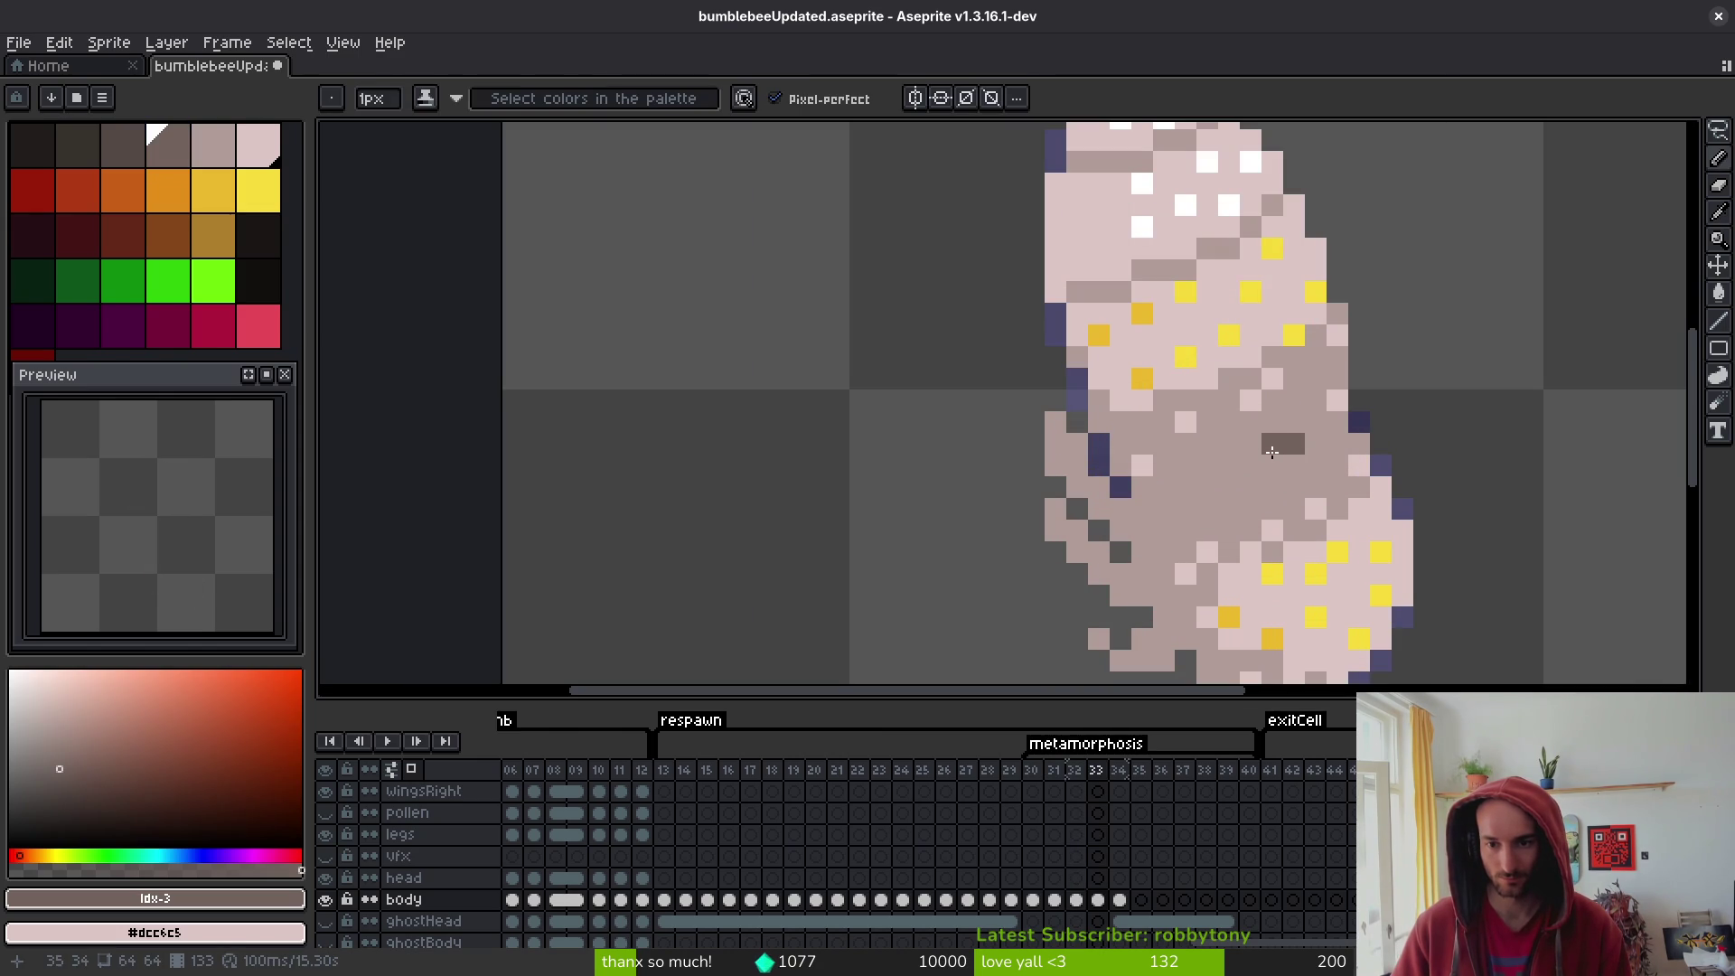
{"action": "key", "text": "ctrl+z"}
{"action": "left_click", "coordinate": [1251, 443]}
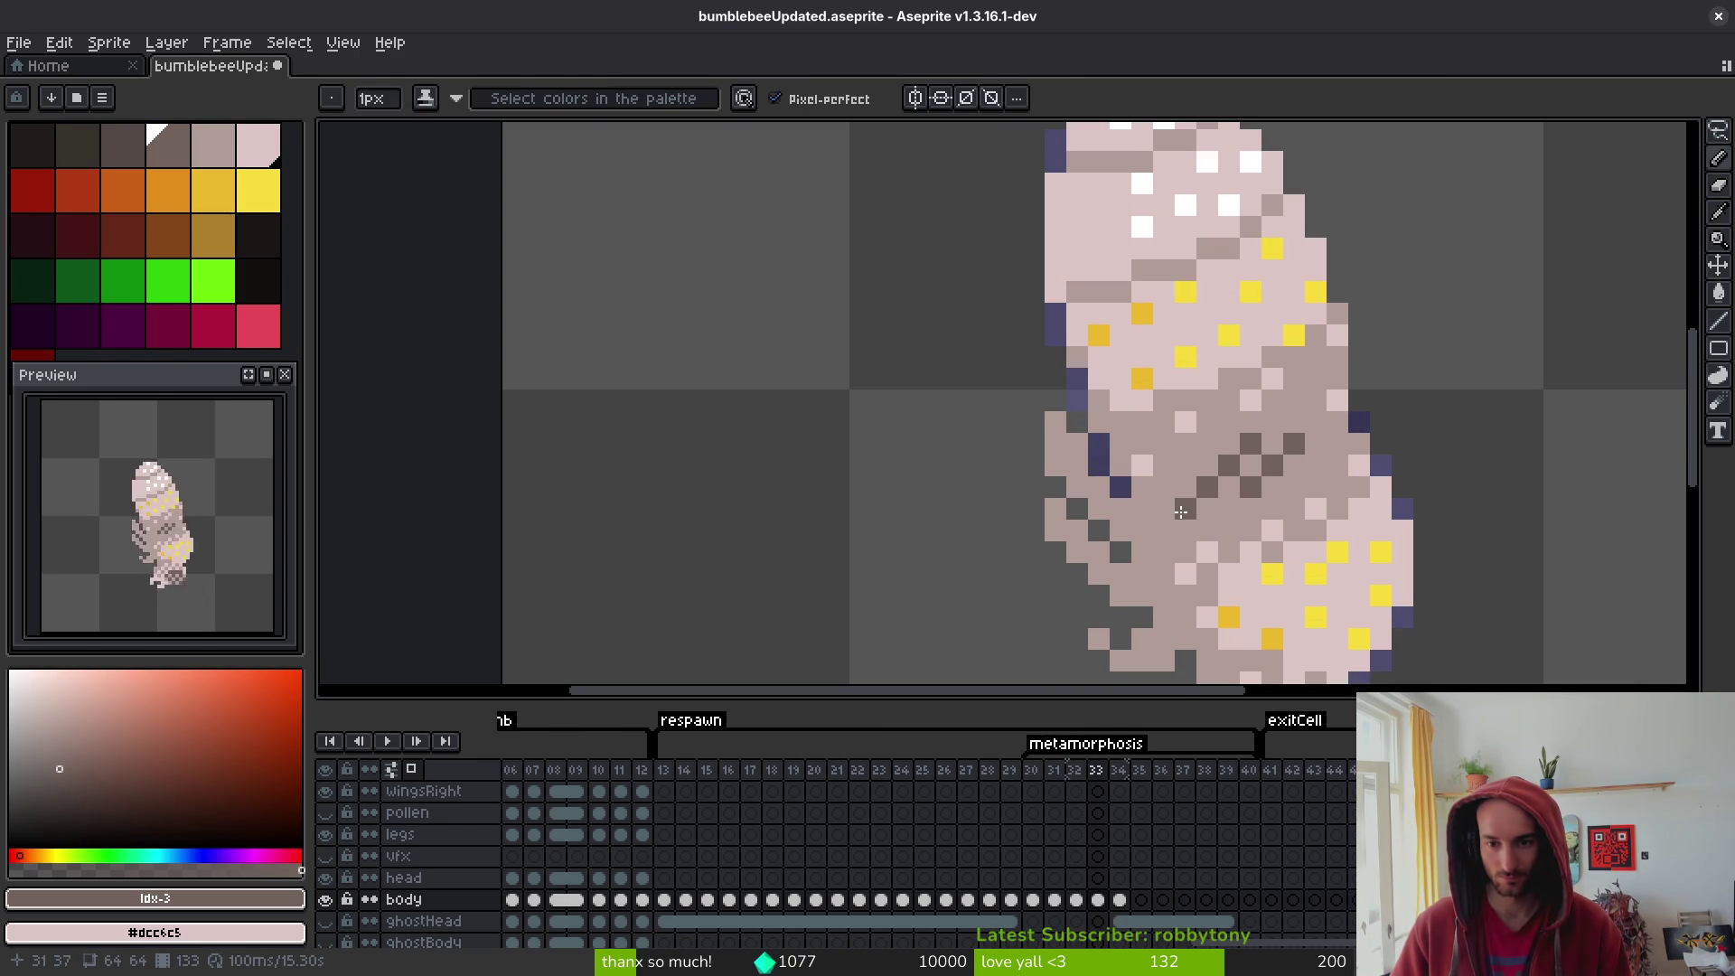
{"action": "left_click", "coordinate": [1185, 463]}
{"action": "left_click", "coordinate": [1316, 421]}
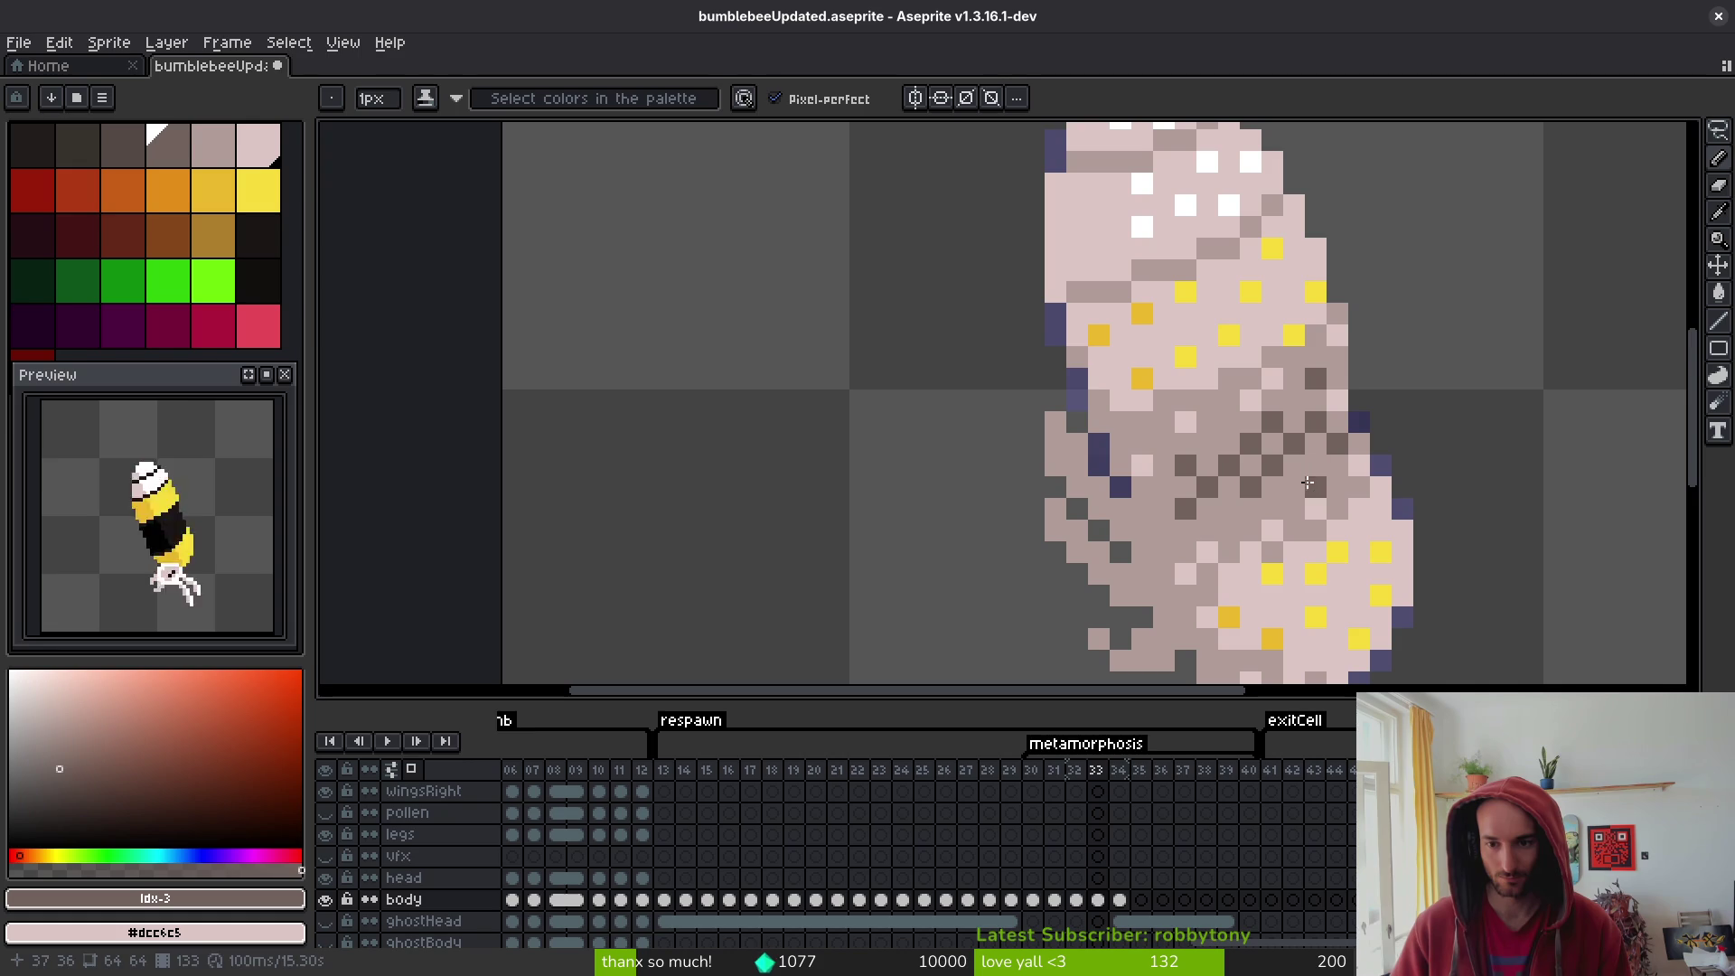
- Insert a new frame after frame 33 and check the empty frame that follows
{"action": "scroll", "coordinate": [1333, 476], "scroll_direction": "down", "scroll_amount": 4}
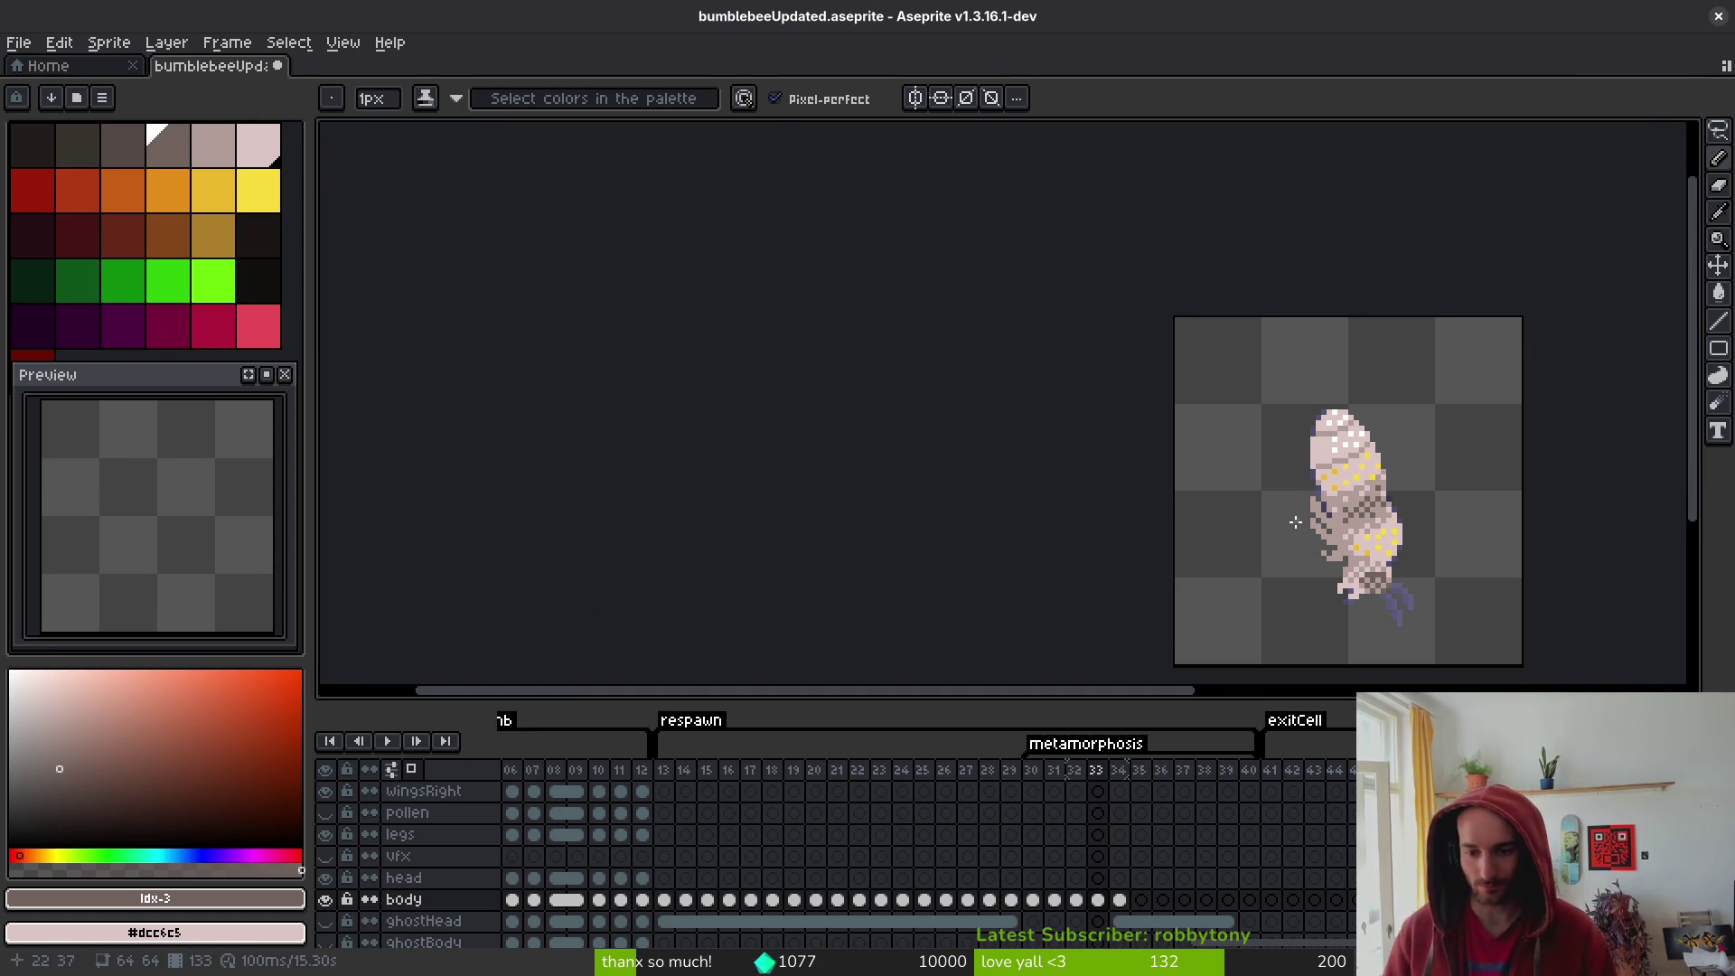
{"action": "key", "text": "alt+n"}
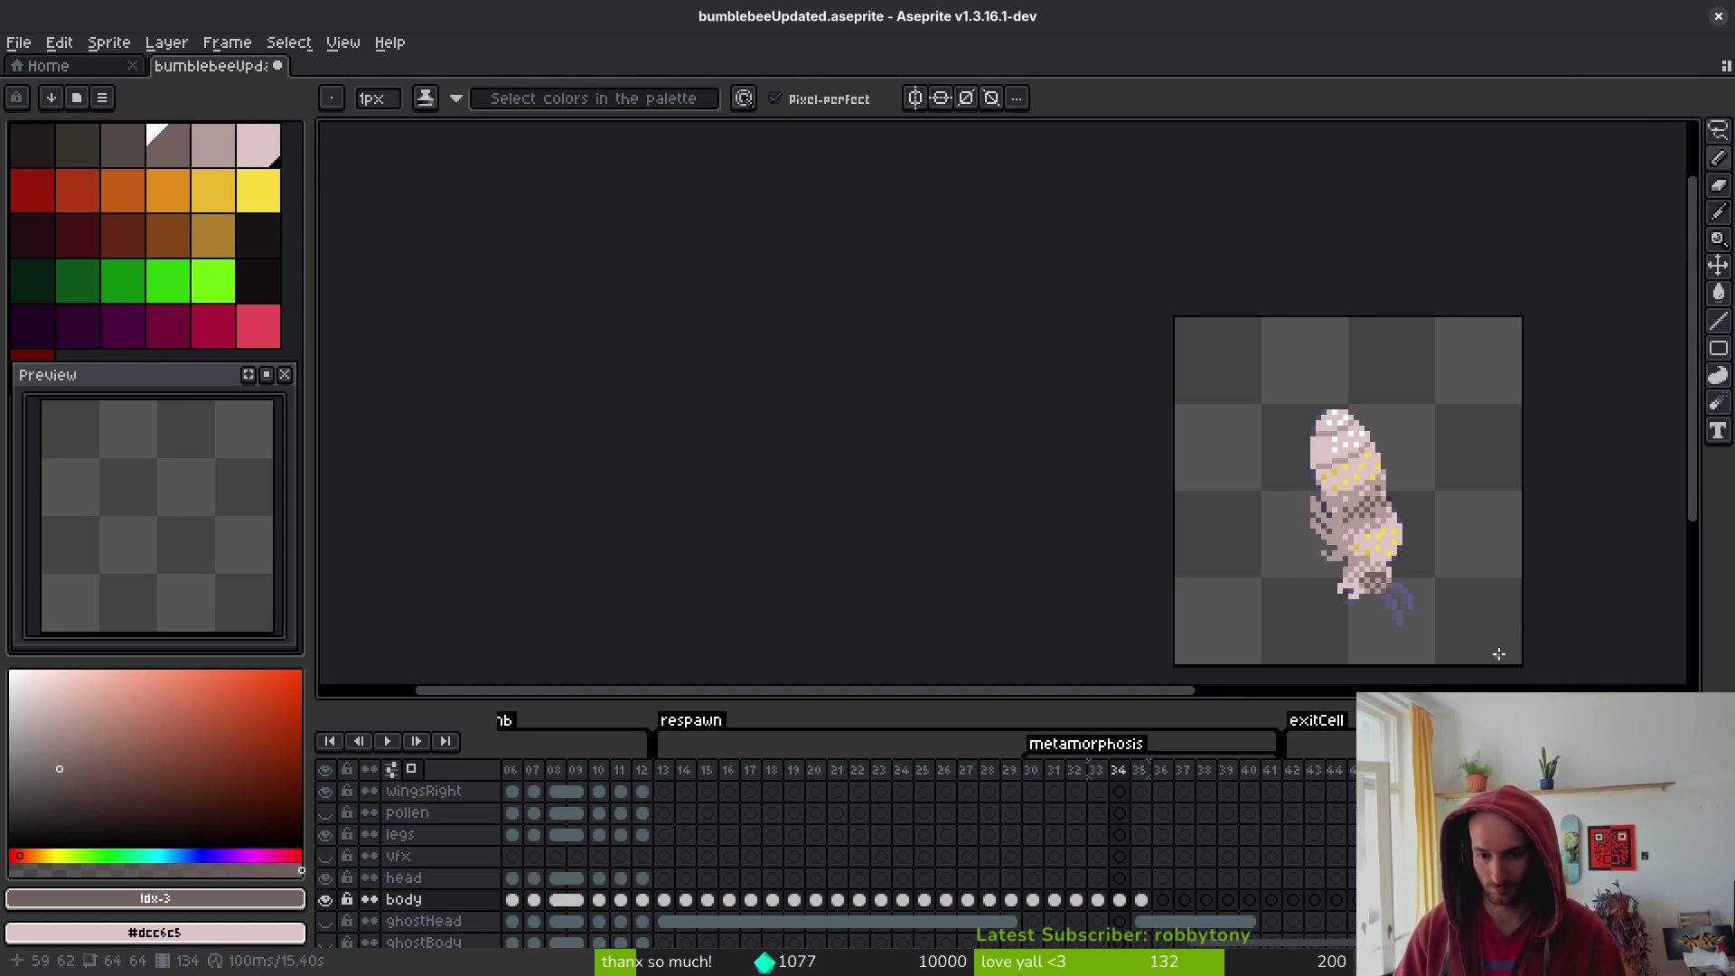
{"action": "key", "text": "Left"}
{"action": "scroll", "coordinate": [1375, 559], "scroll_direction": "up", "scroll_amount": 2}
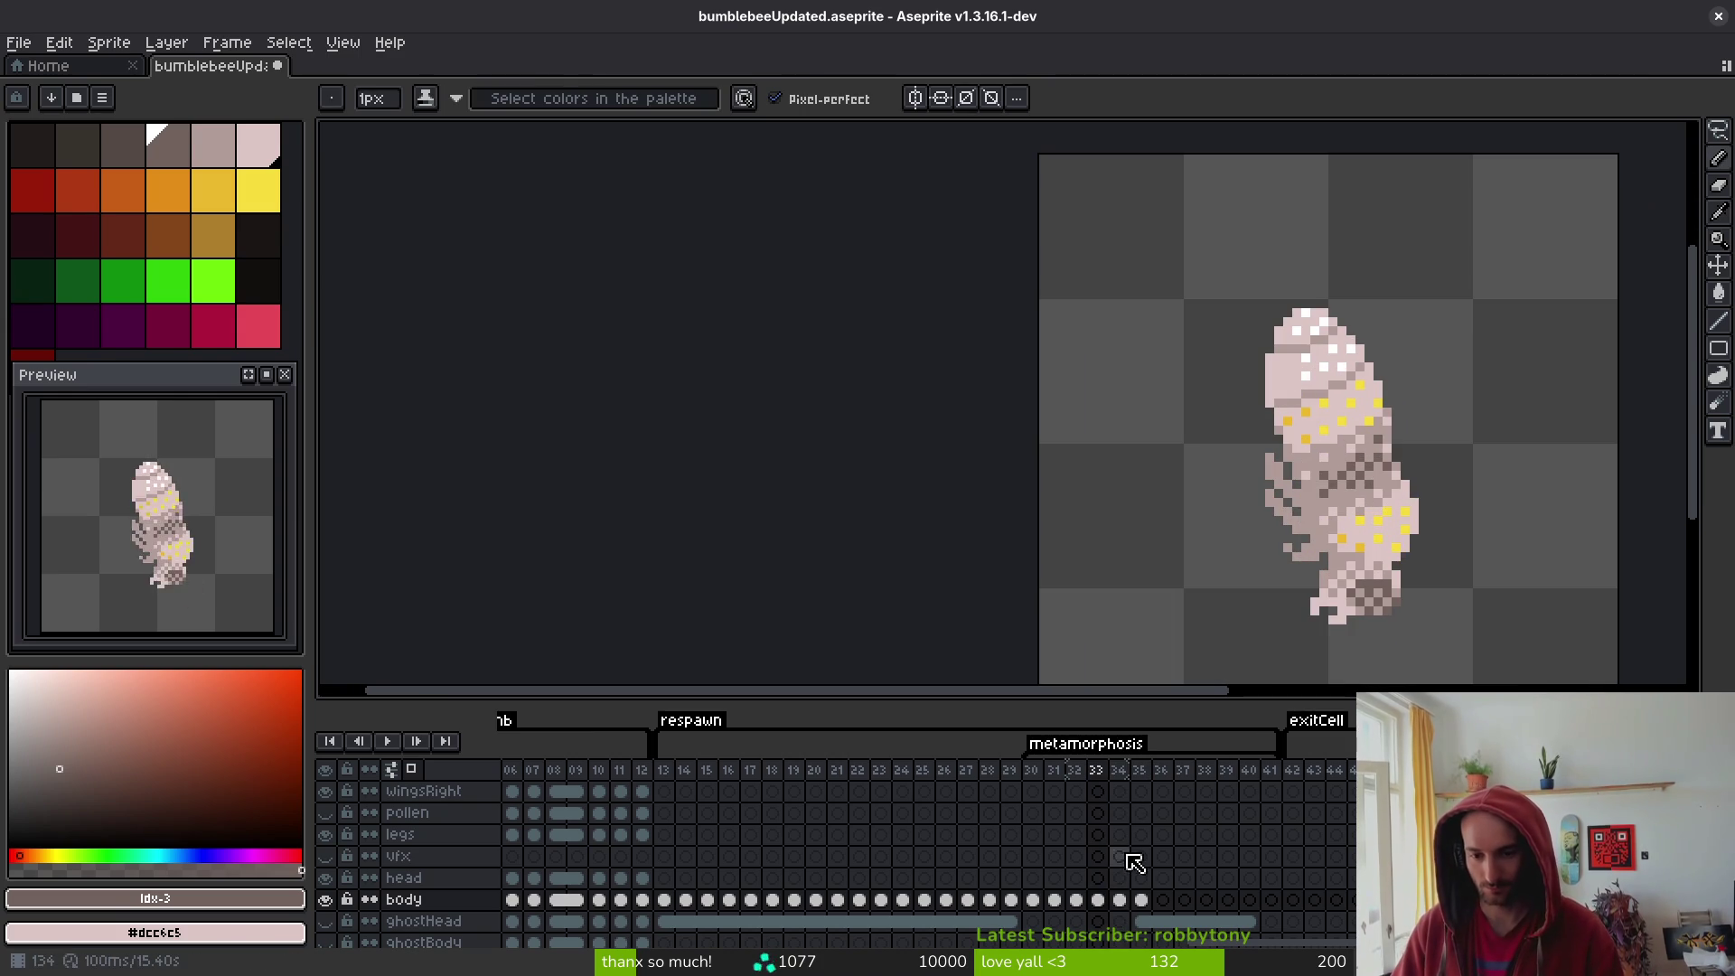
{"action": "left_click", "coordinate": [1119, 899]}
- Back on frame 33, paint bright-yellow pixels onto the lower body band
{"action": "key", "text": "Left"}
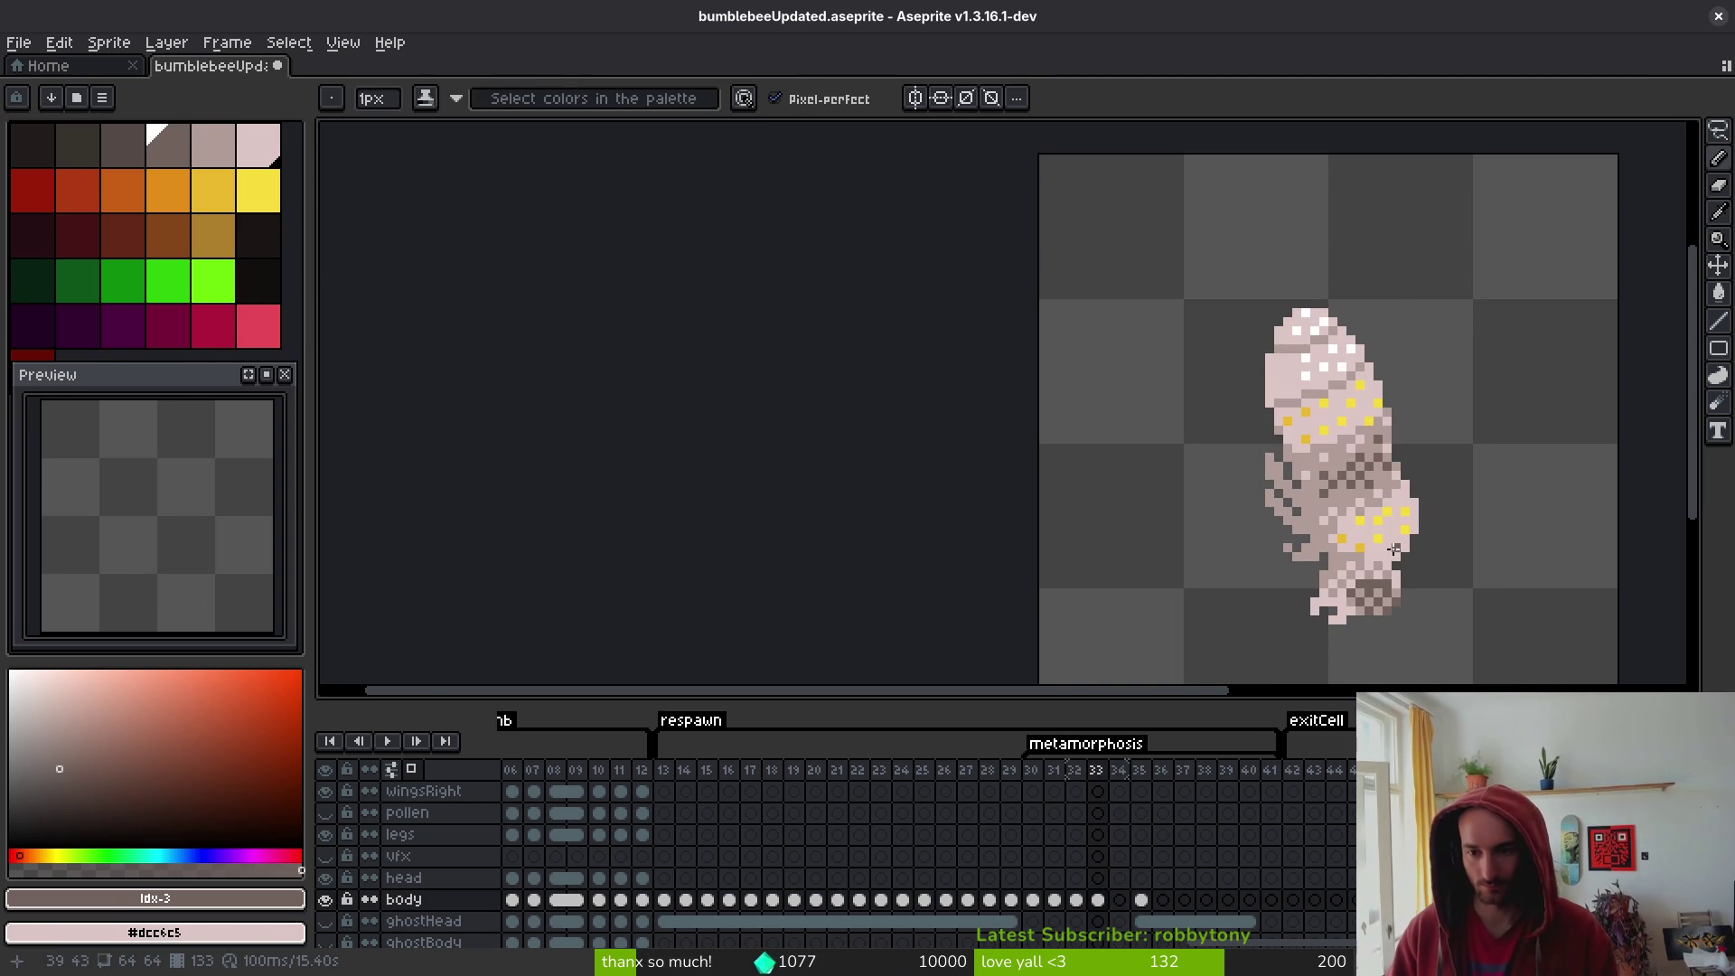
{"action": "scroll", "coordinate": [1393, 542], "scroll_direction": "up", "scroll_amount": 3}
{"action": "left_click", "coordinate": [1390, 505], "text": "alt"}
{"action": "left_click_drag", "start_coordinate": [1392, 507], "coordinate": [1374, 529]}
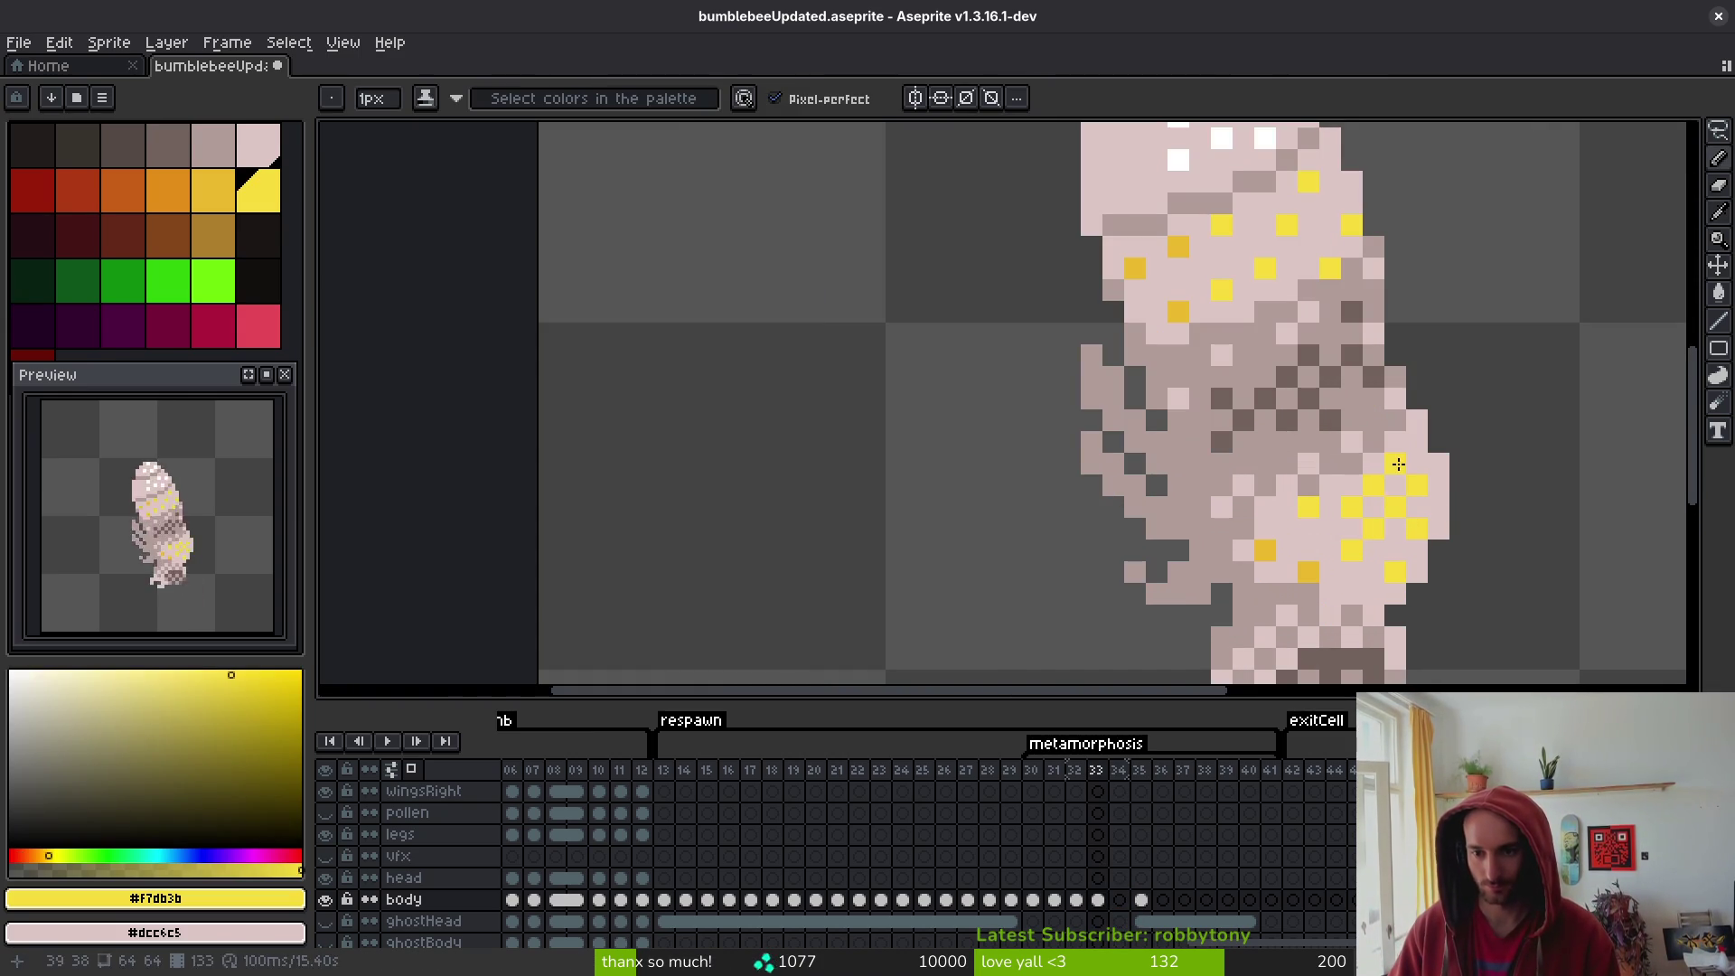
{"action": "left_click", "coordinate": [1417, 442]}
{"action": "left_click", "coordinate": [1438, 507]}
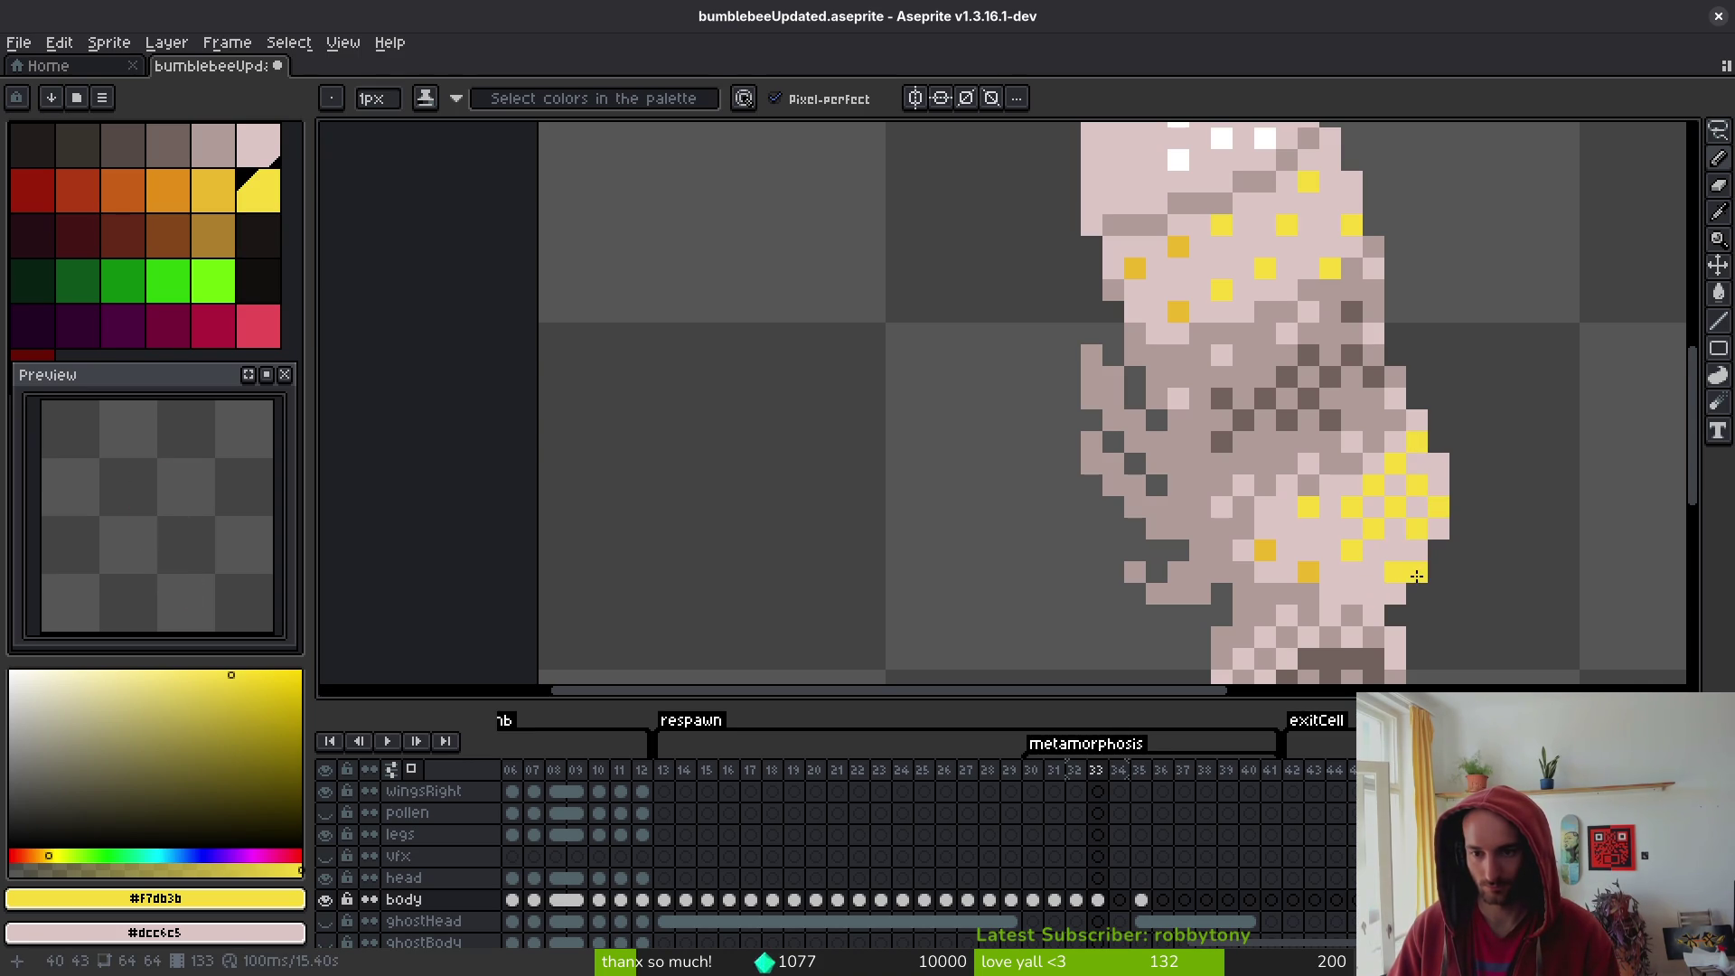
- Add darker #cab82e shading pixels along the band, reverting one misplaced pixel to pink
{"action": "left_click", "coordinate": [1380, 571], "text": "alt"}
{"action": "left_click", "coordinate": [1391, 554], "text": "alt"}
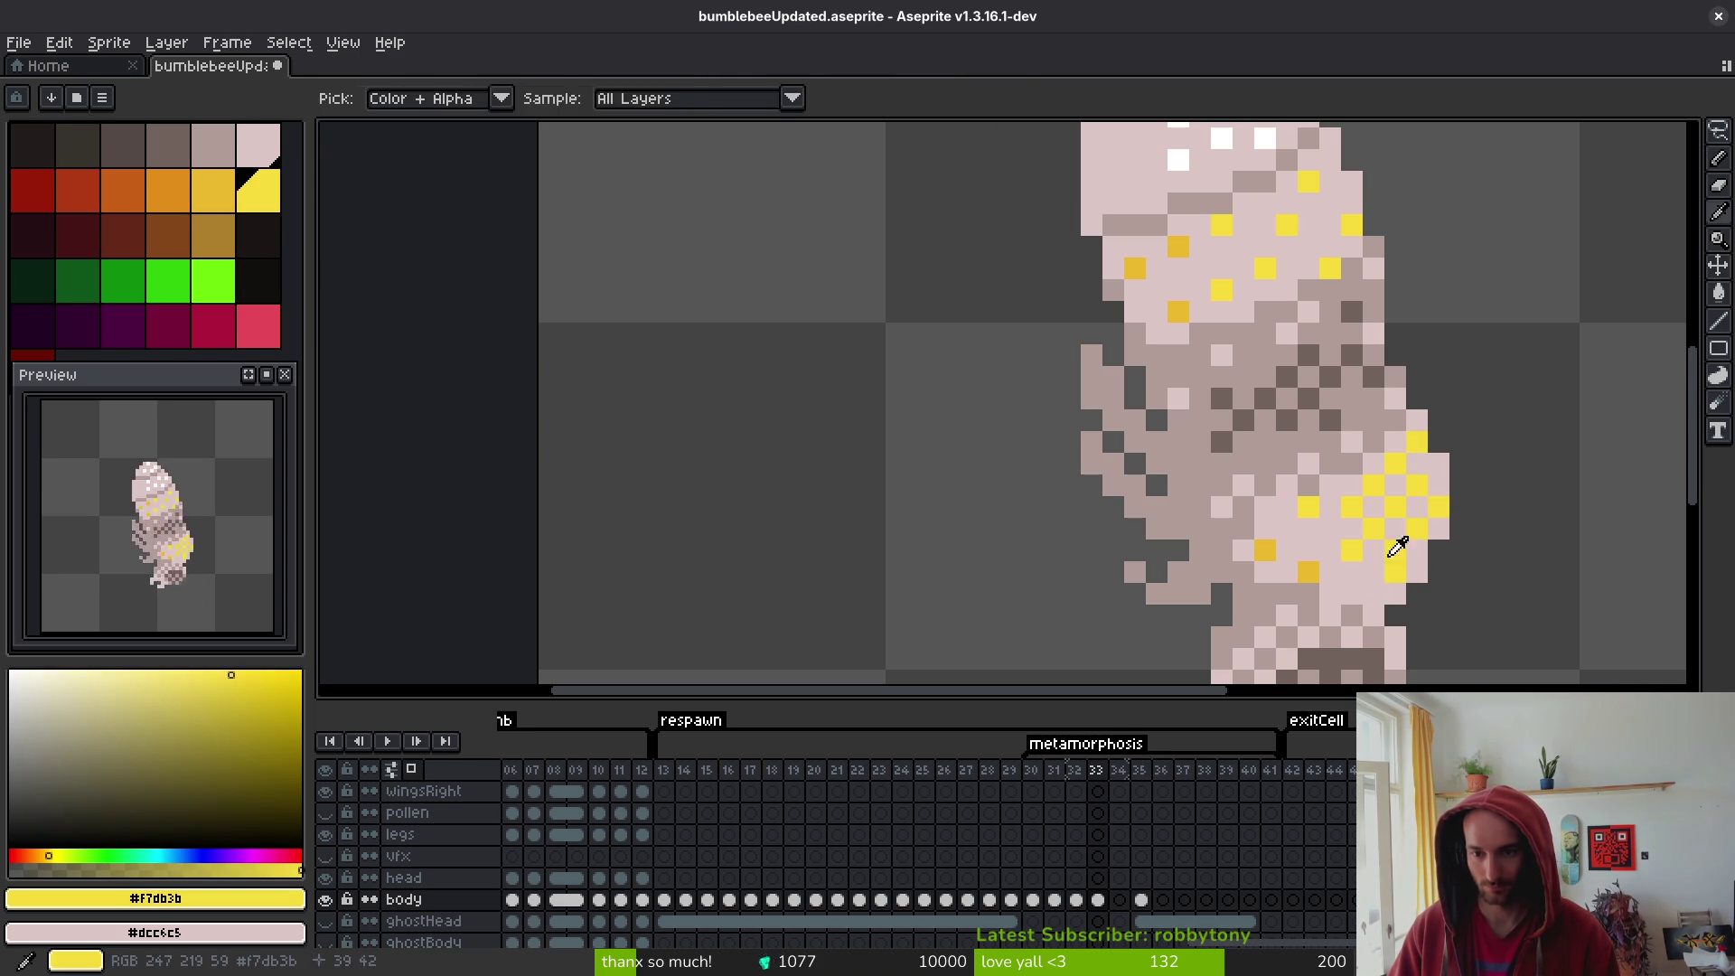
{"action": "left_click", "coordinate": [1309, 571], "text": "alt"}
{"action": "left_click", "coordinate": [1280, 531]}
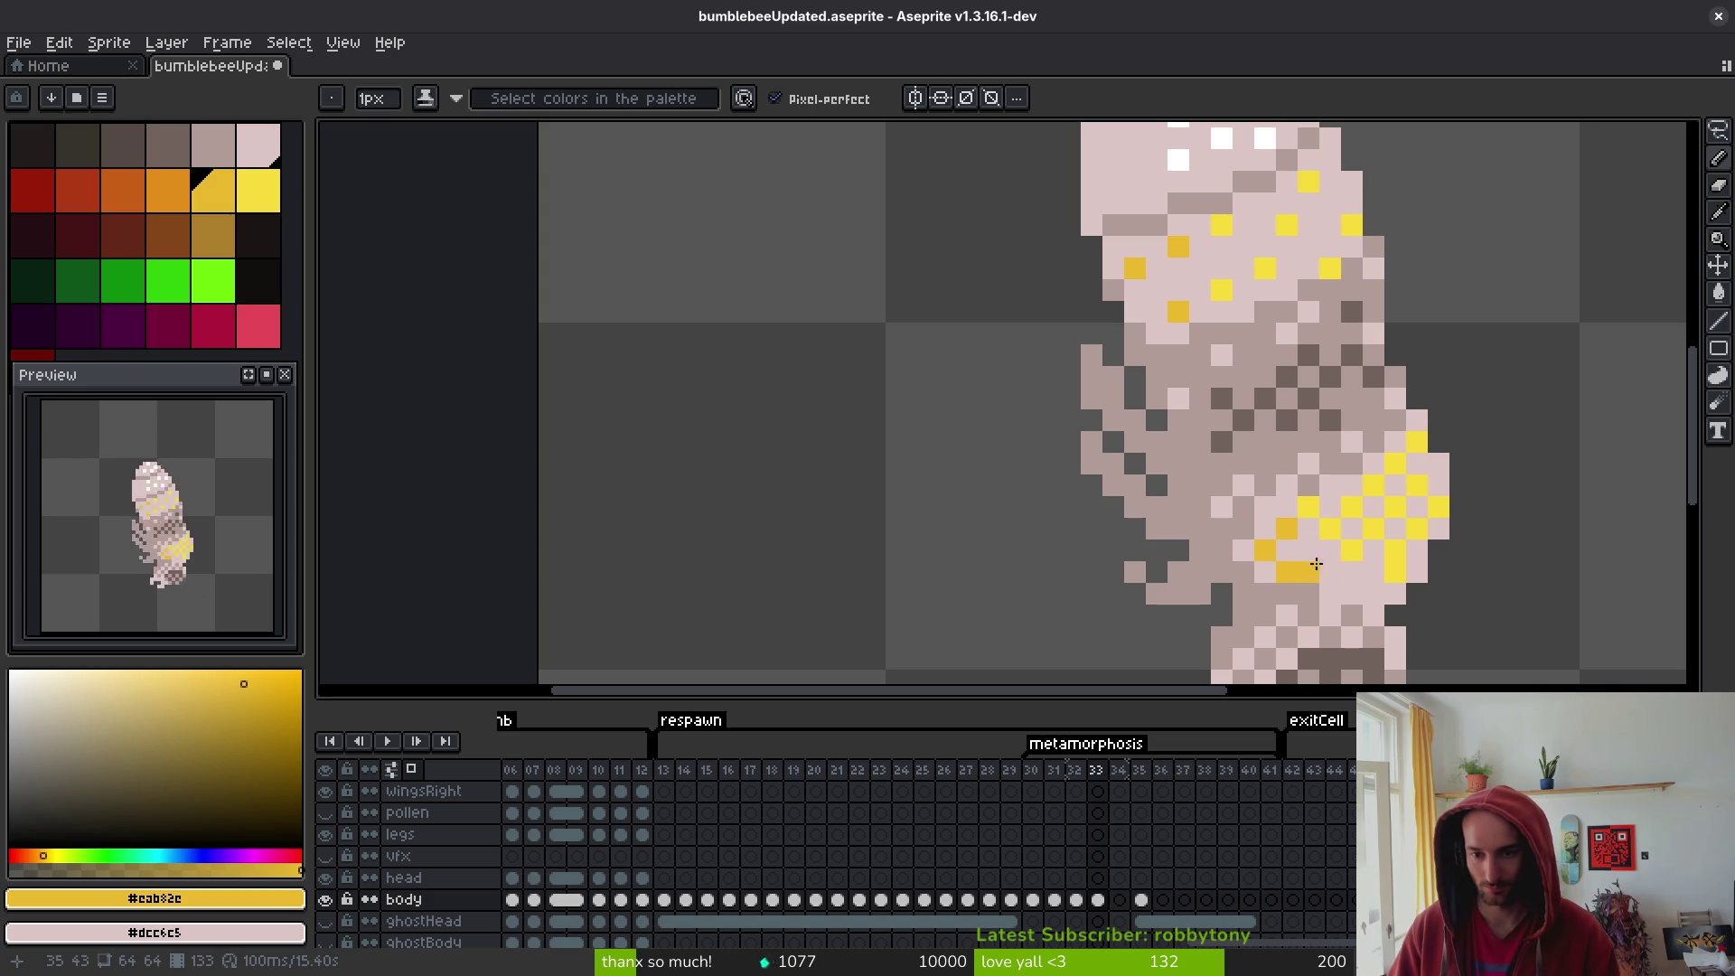
{"action": "left_click", "coordinate": [1309, 561]}
{"action": "right_click", "coordinate": [1287, 571]}
- Add dark-yellow #cab82e pixels to the upper band, reverting a stray pixel to pink
{"action": "scroll", "coordinate": [1246, 395], "scroll_direction": "up", "scroll_amount": 3}
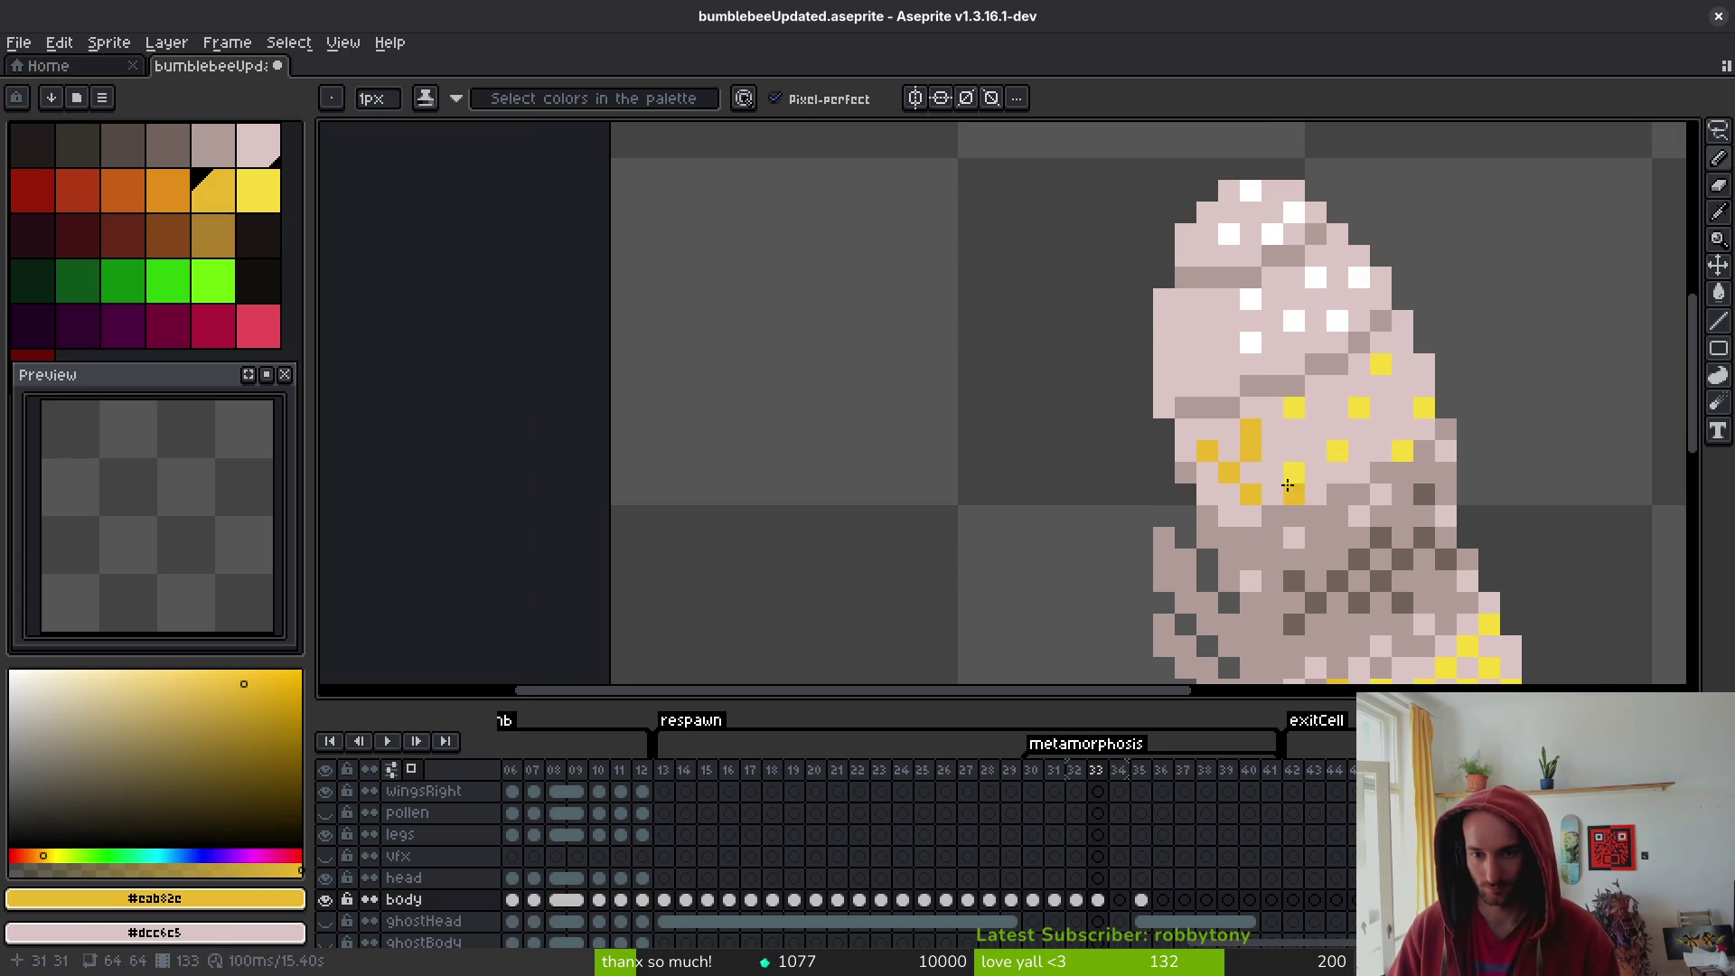
{"action": "right_click", "coordinate": [1282, 489]}
{"action": "left_click", "coordinate": [1223, 426]}
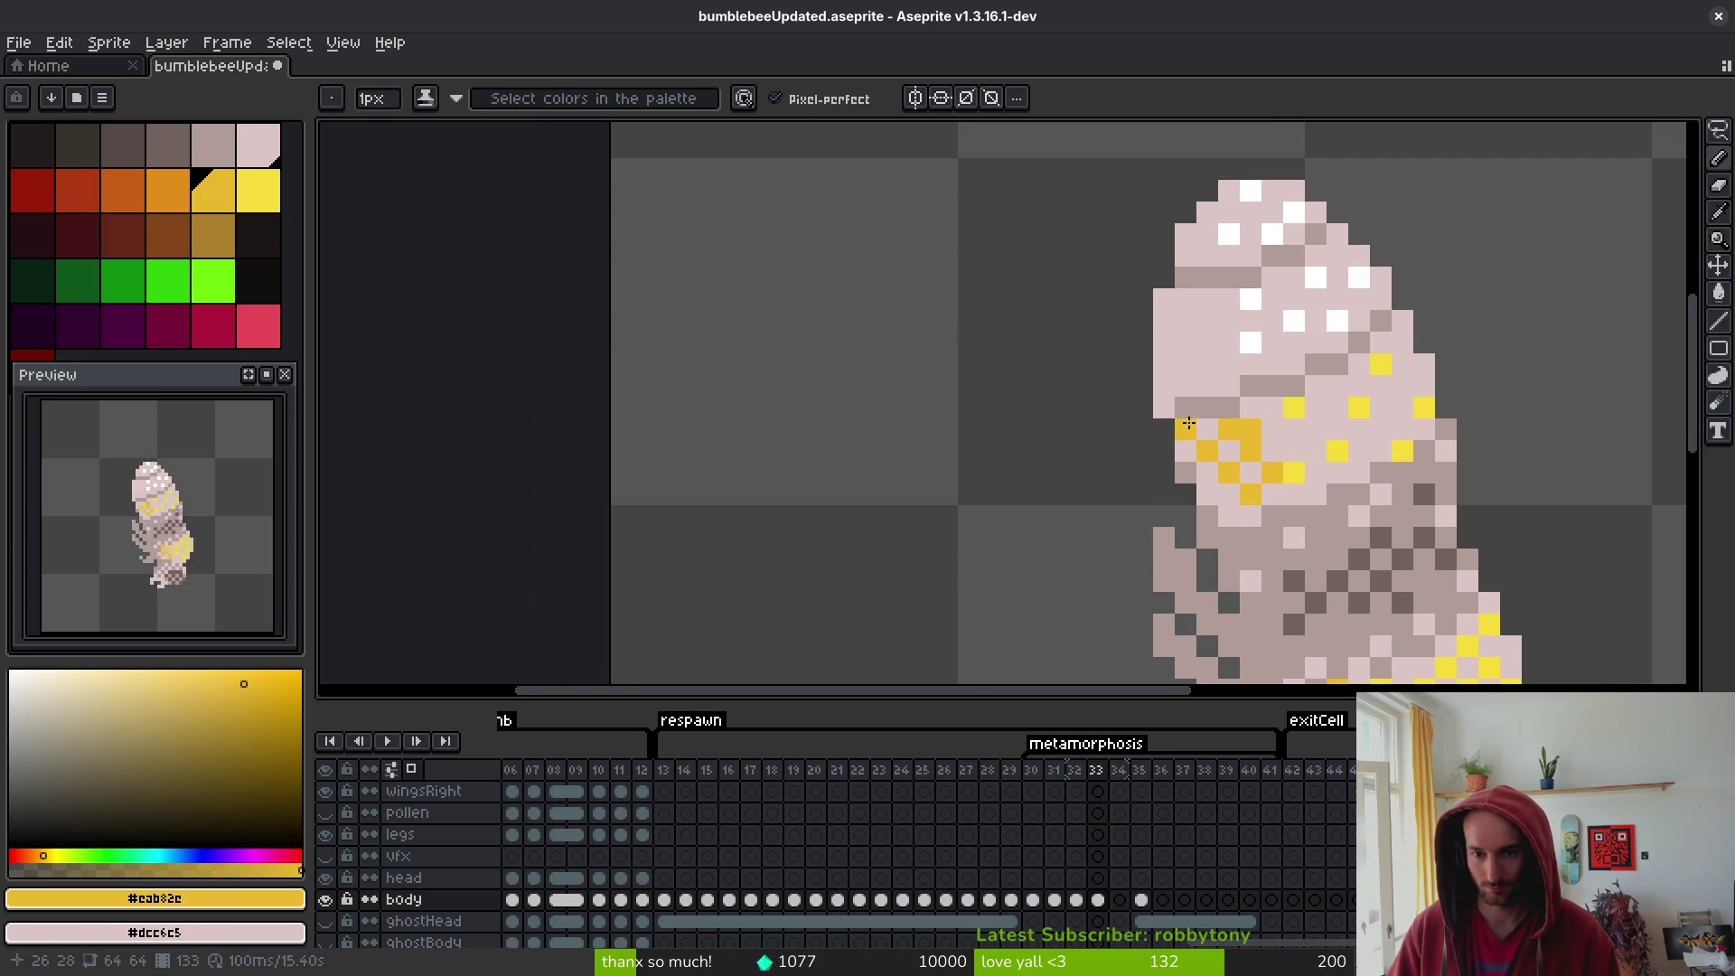
{"action": "left_click", "coordinate": [1207, 493]}
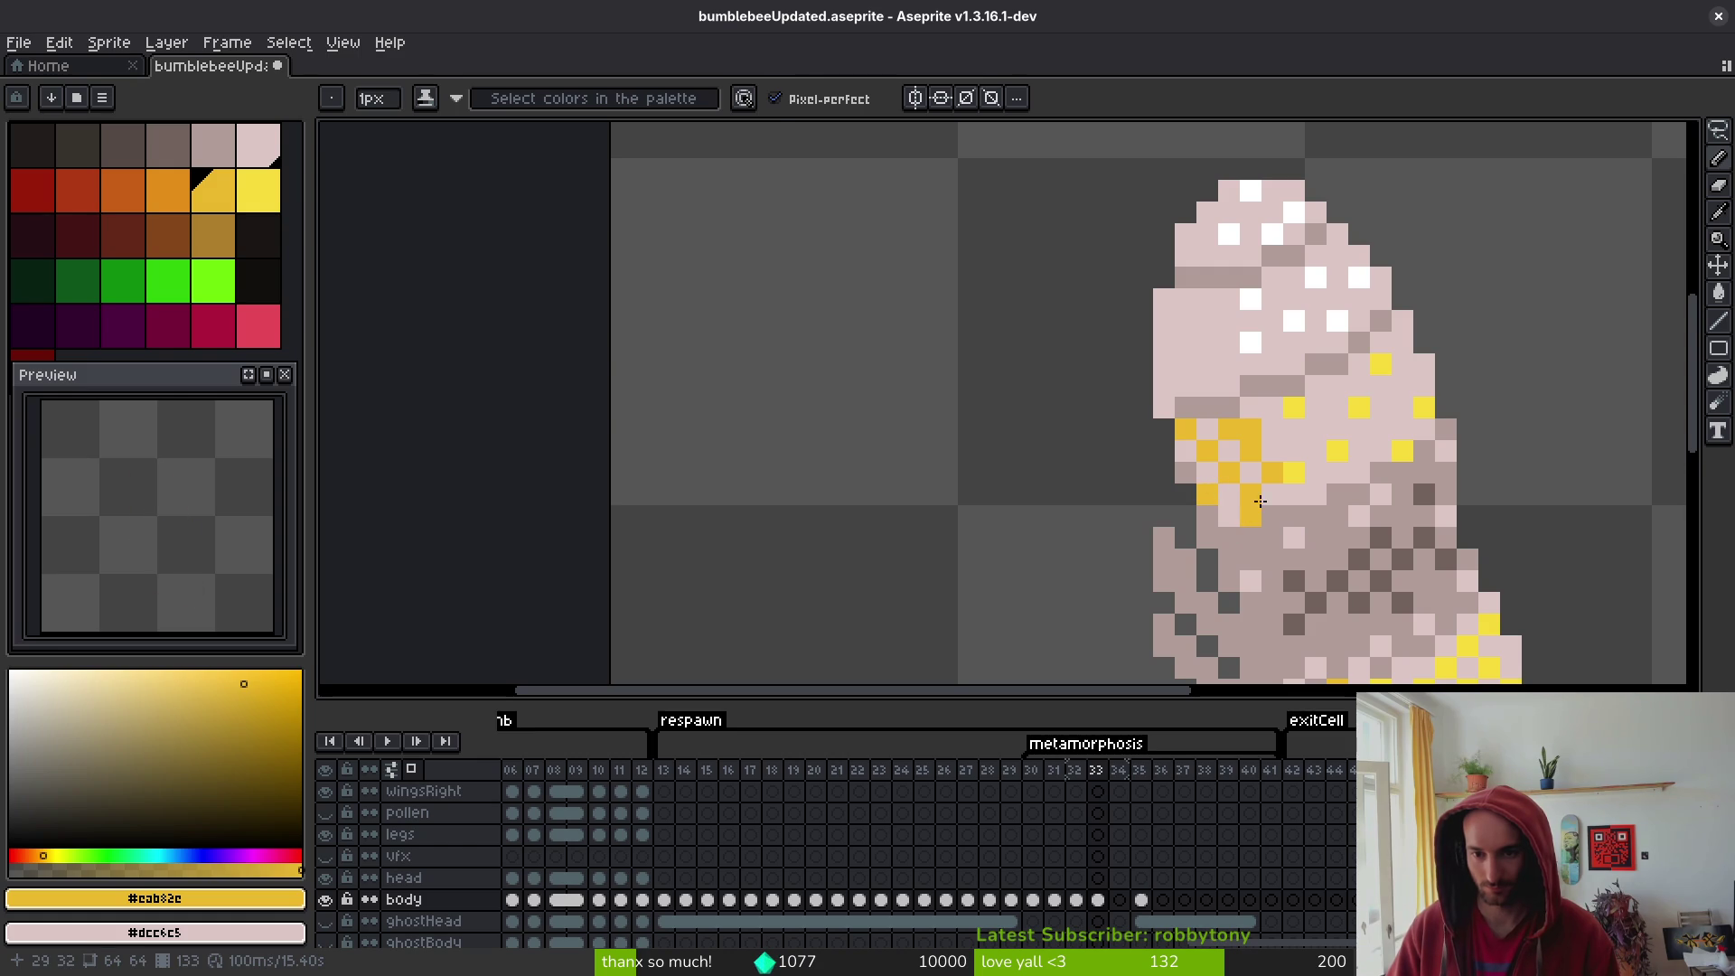
- Fill the upper band with bright-yellow #f7db3b pixels and save the file
{"action": "left_click", "coordinate": [1337, 447], "text": "alt"}
{"action": "left_click", "coordinate": [1316, 429]}
{"action": "left_click", "coordinate": [1316, 493]}
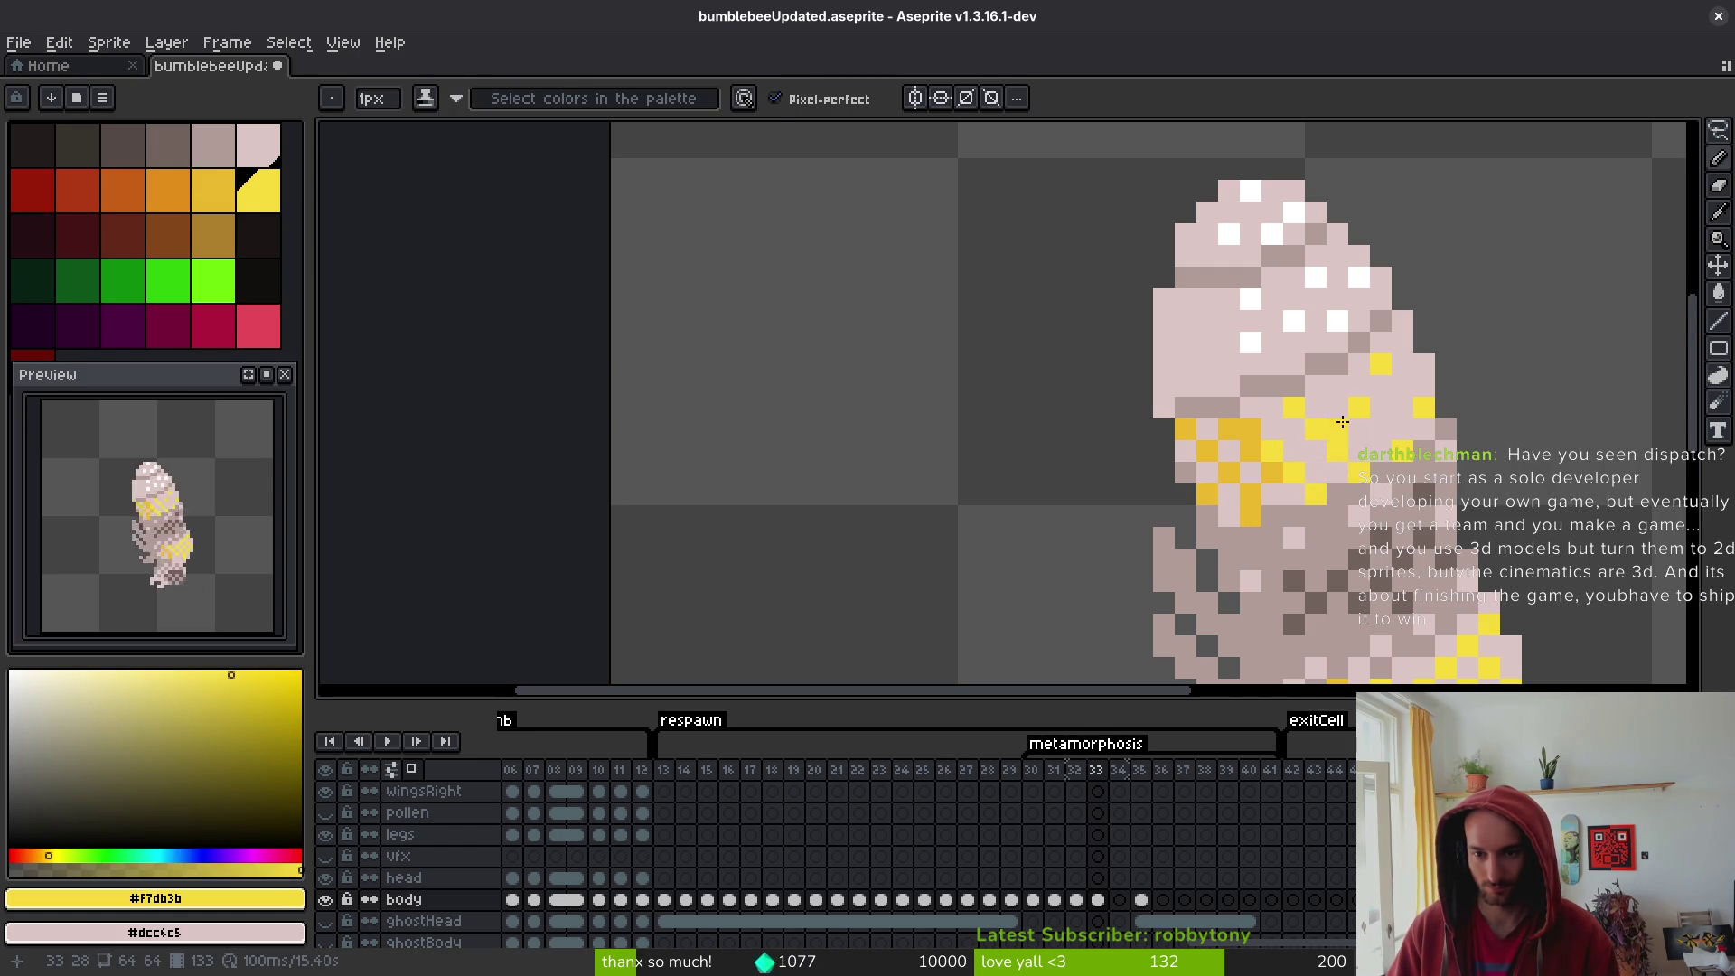
{"action": "left_click", "coordinate": [1337, 386]}
{"action": "left_click", "coordinate": [1381, 430]}
{"action": "left_click", "coordinate": [1402, 386]}
{"action": "left_click", "coordinate": [1403, 343]}
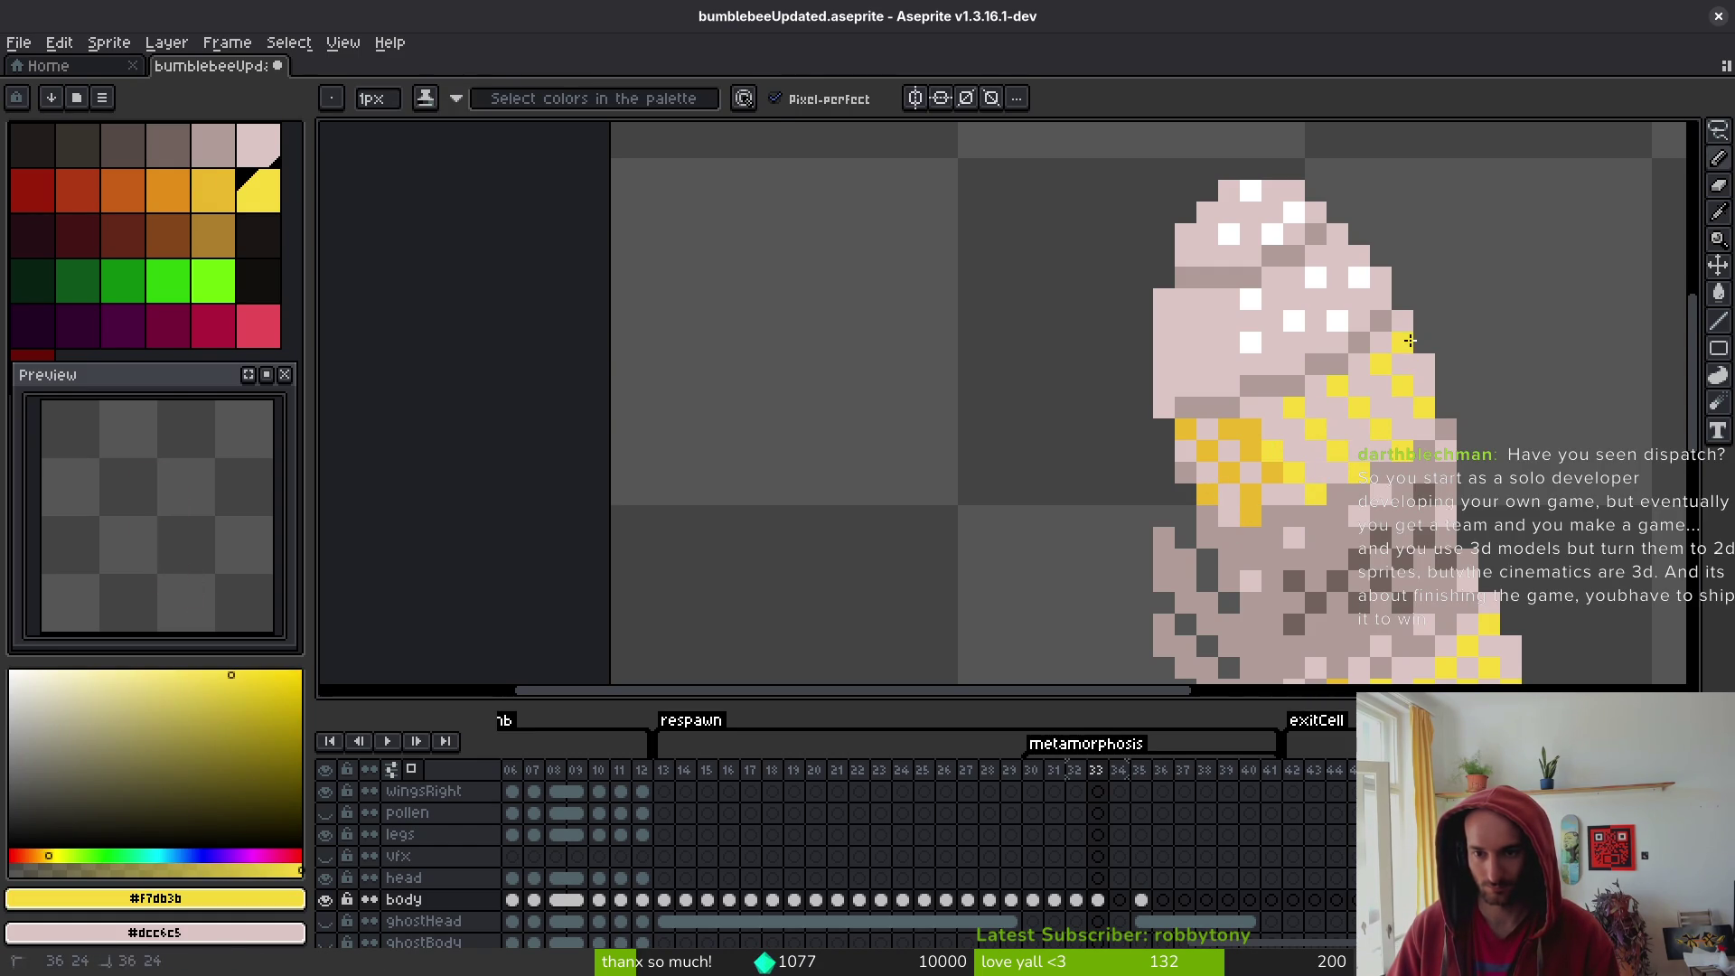
{"action": "key", "text": "ctrl+s"}
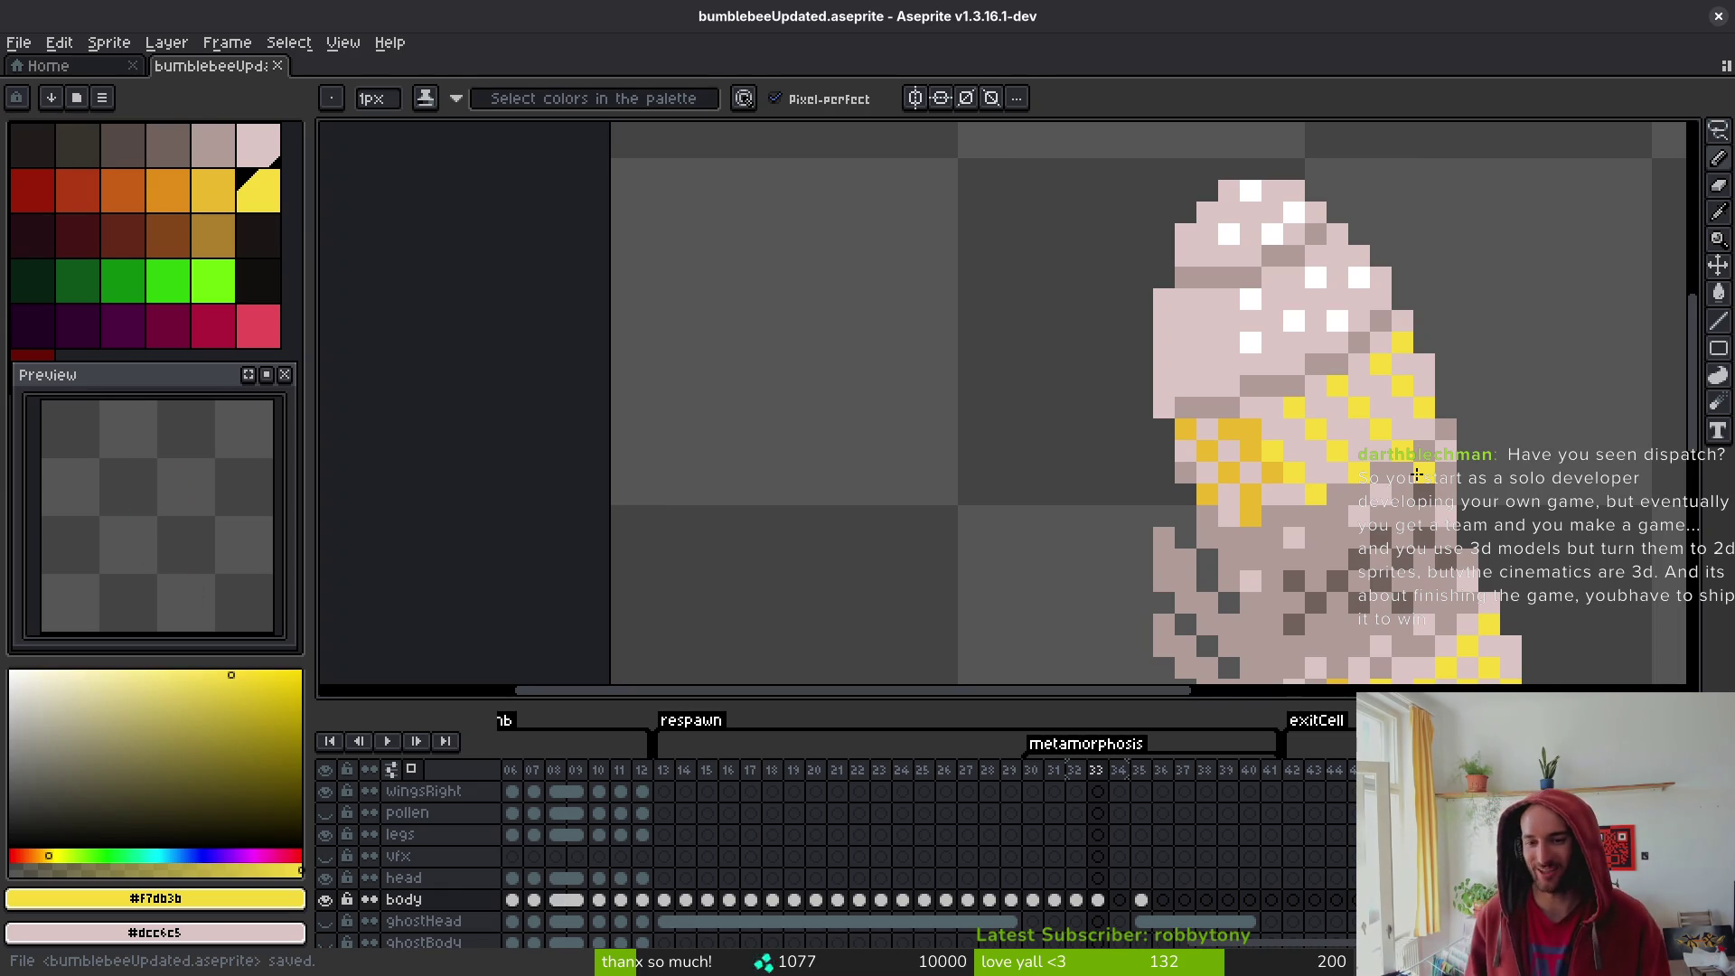
- Zoom through frames 32–34, then pick the grey-brown #b19d99 from the frame 33 body
{"action": "scroll", "coordinate": [1282, 434], "scroll_direction": "up", "scroll_amount": 1}
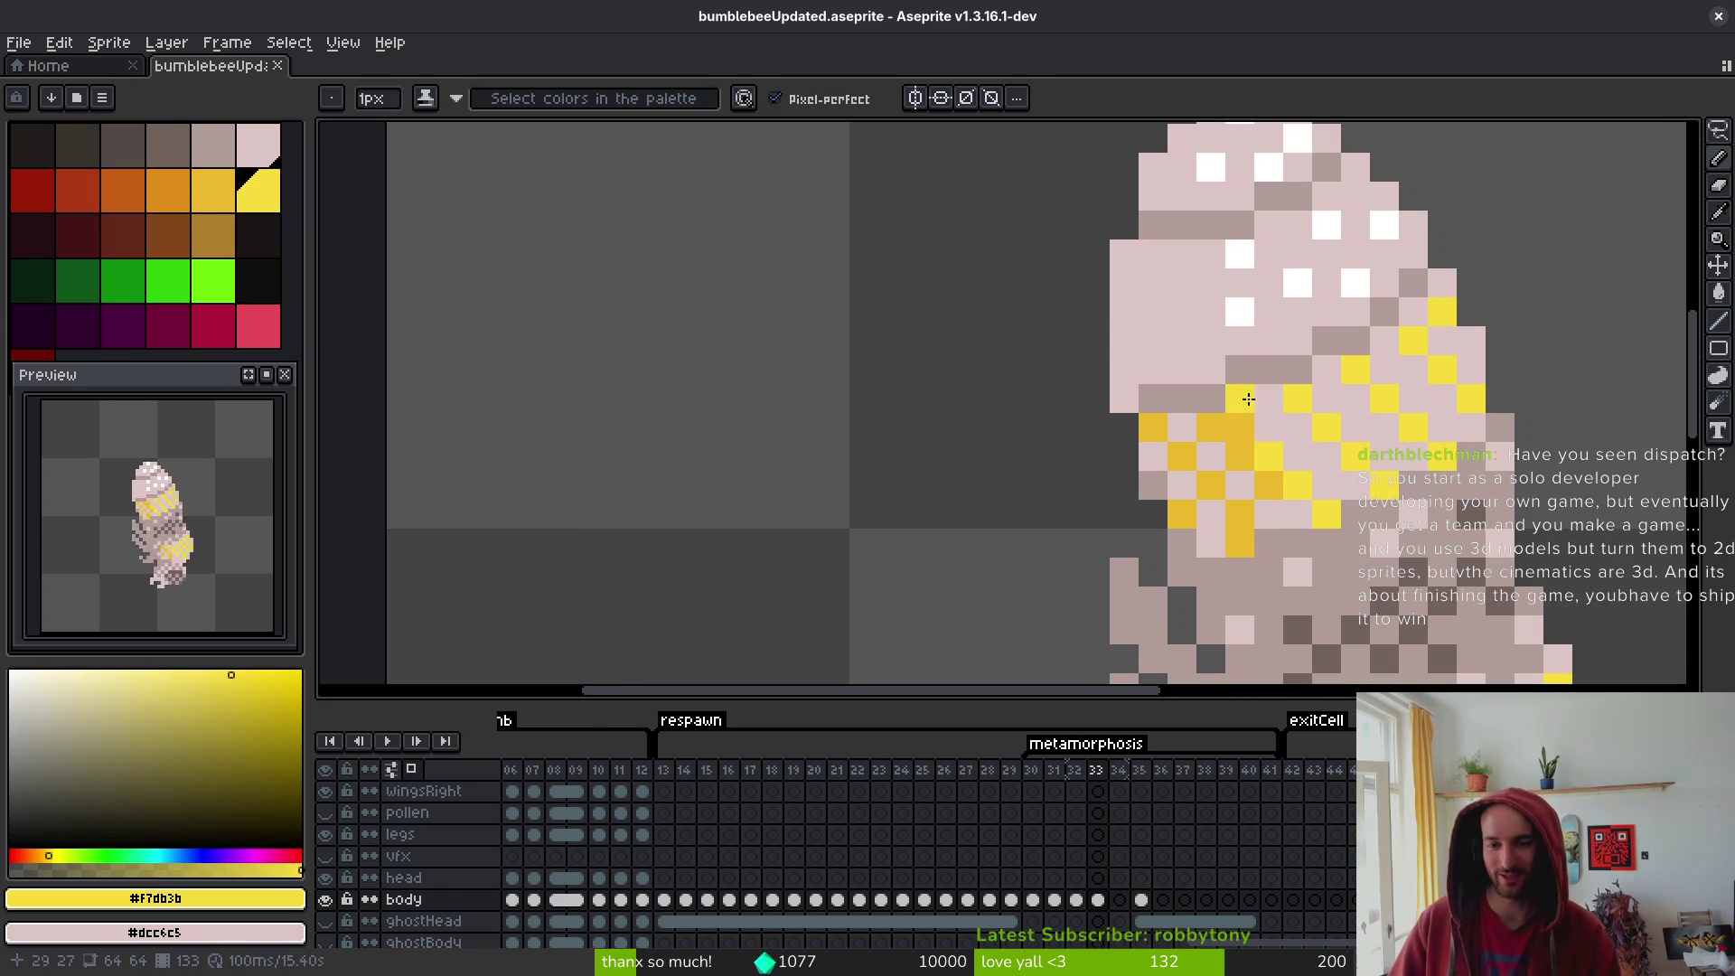
{"action": "scroll", "coordinate": [1425, 541], "scroll_direction": "down", "scroll_amount": 5}
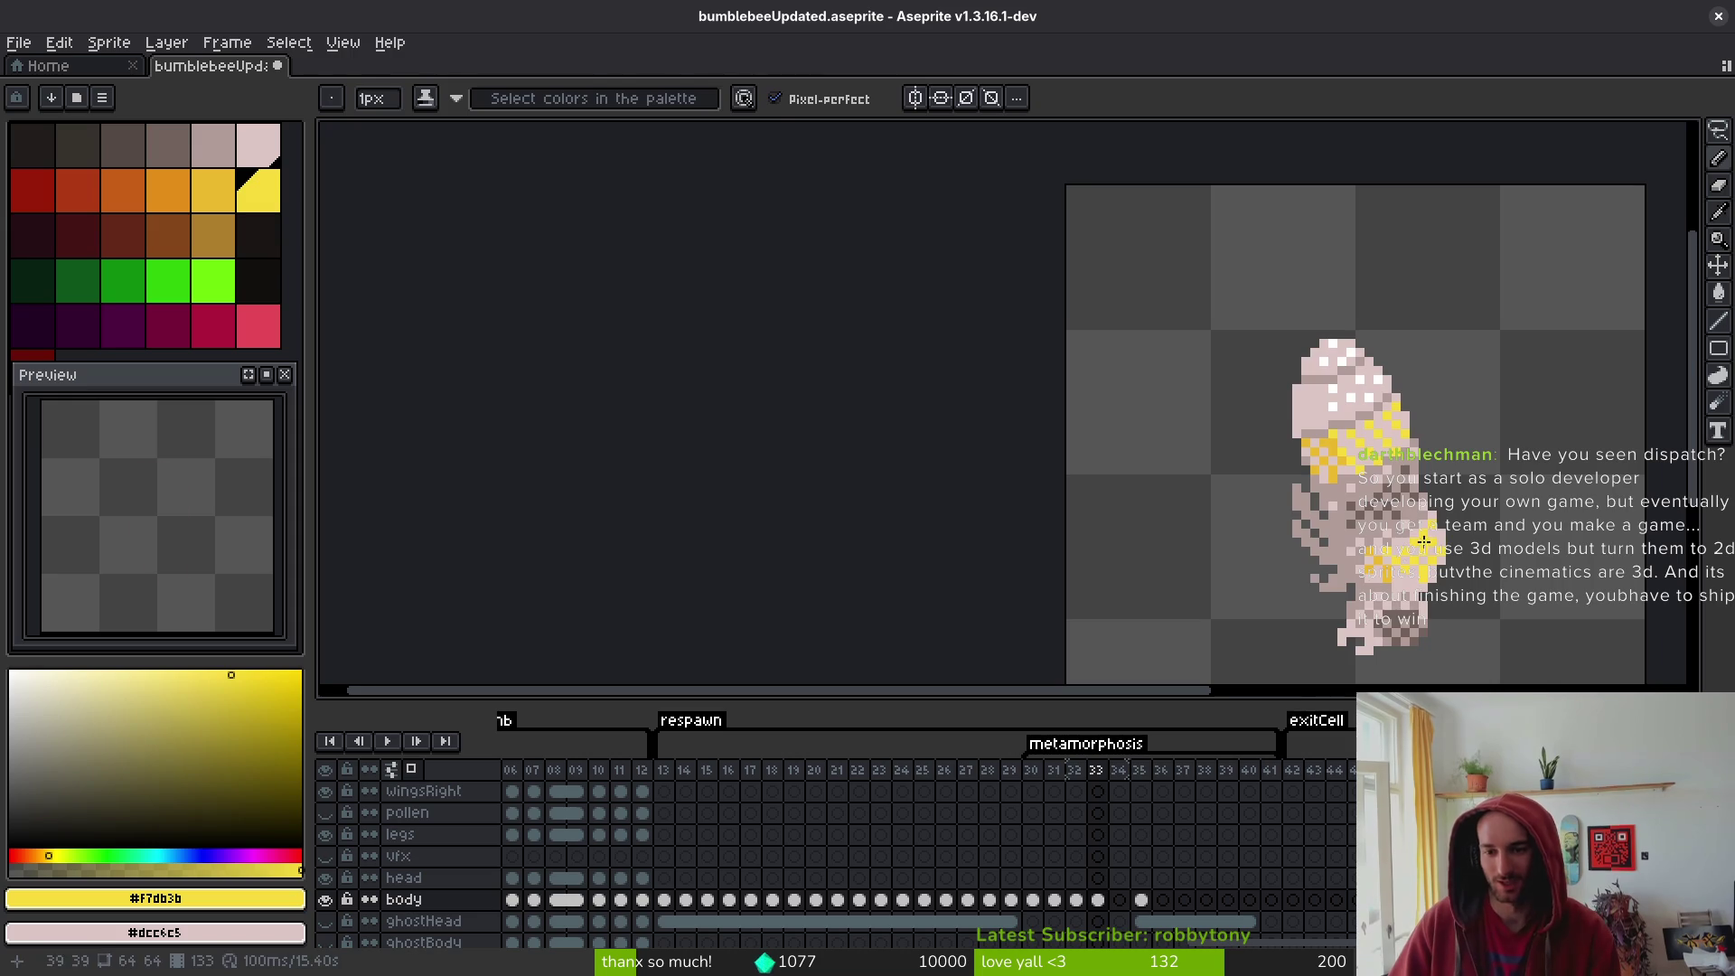
{"action": "scroll", "coordinate": [1424, 540], "scroll_direction": "down", "scroll_amount": 2}
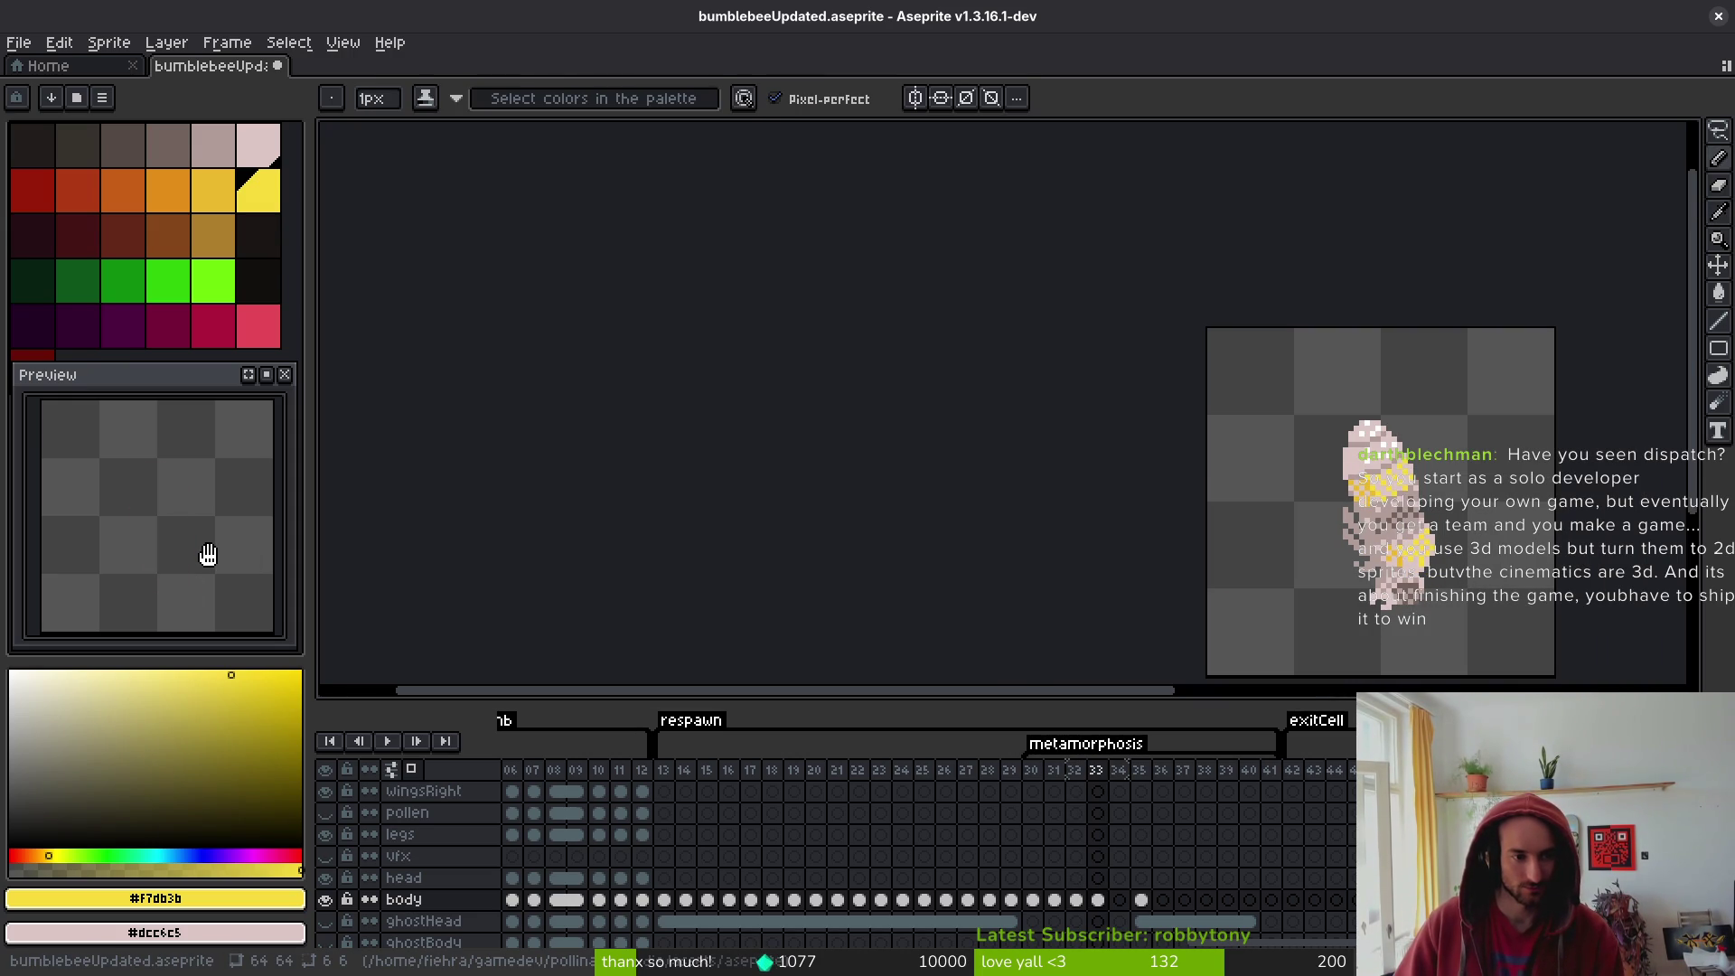
{"action": "scroll", "coordinate": [1426, 585], "scroll_direction": "down", "scroll_amount": 1}
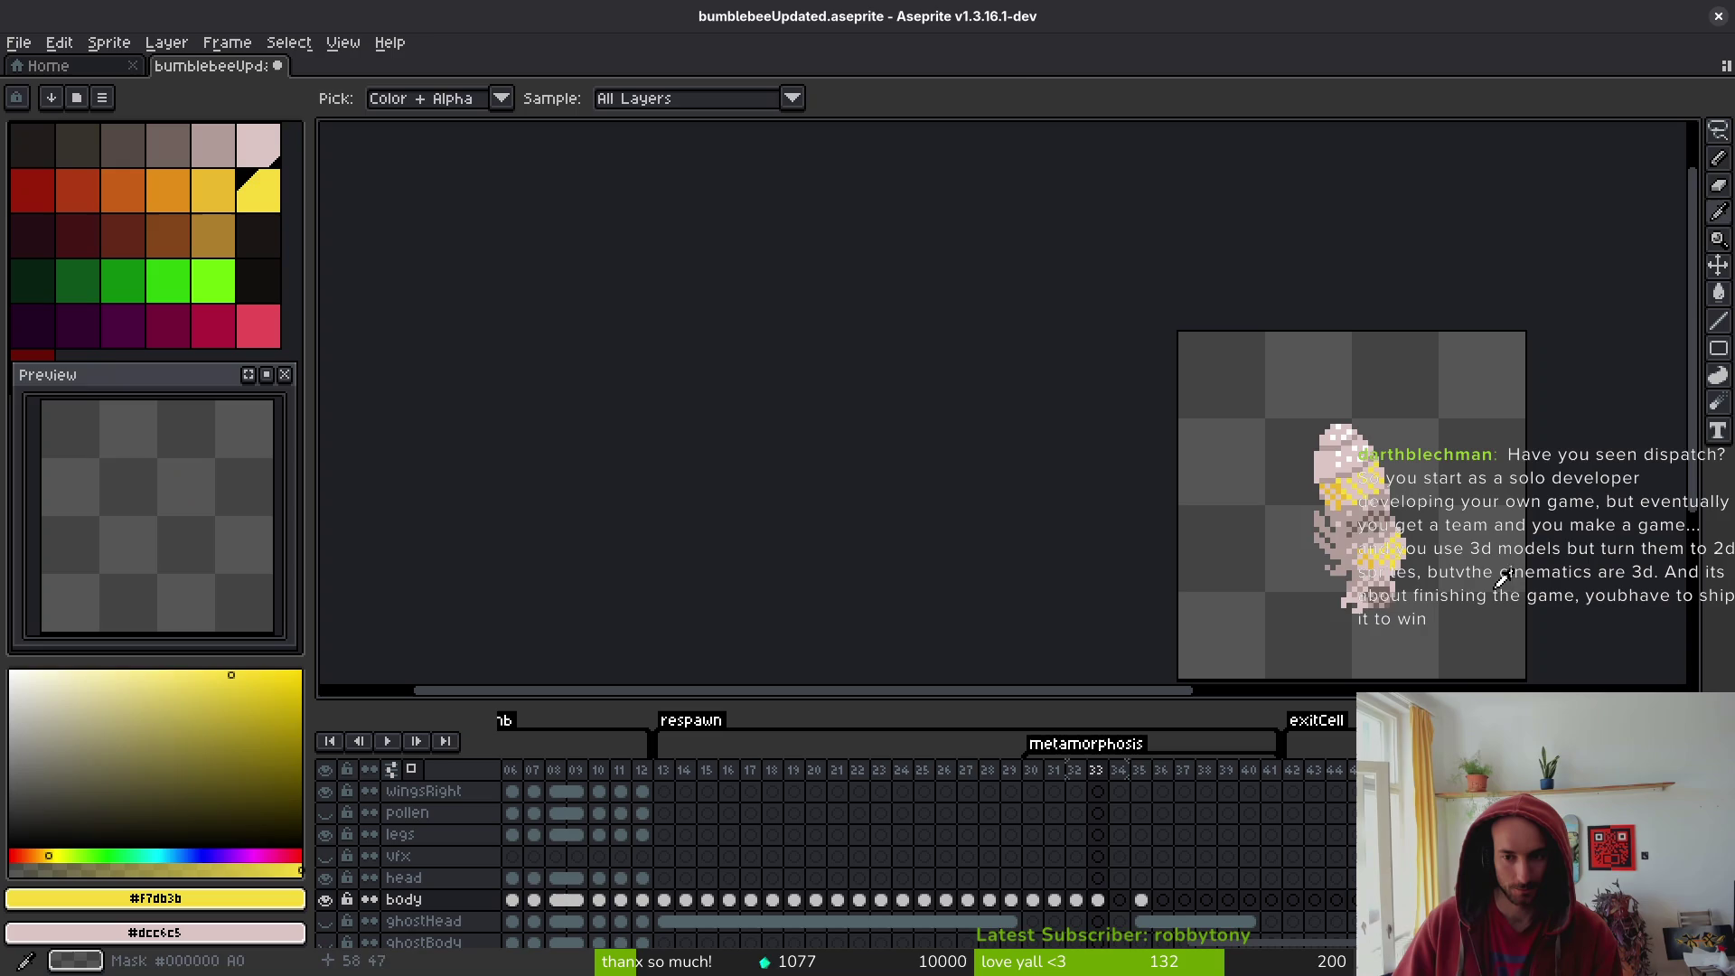
{"action": "scroll", "coordinate": [1426, 586], "scroll_direction": "up", "scroll_amount": 3}
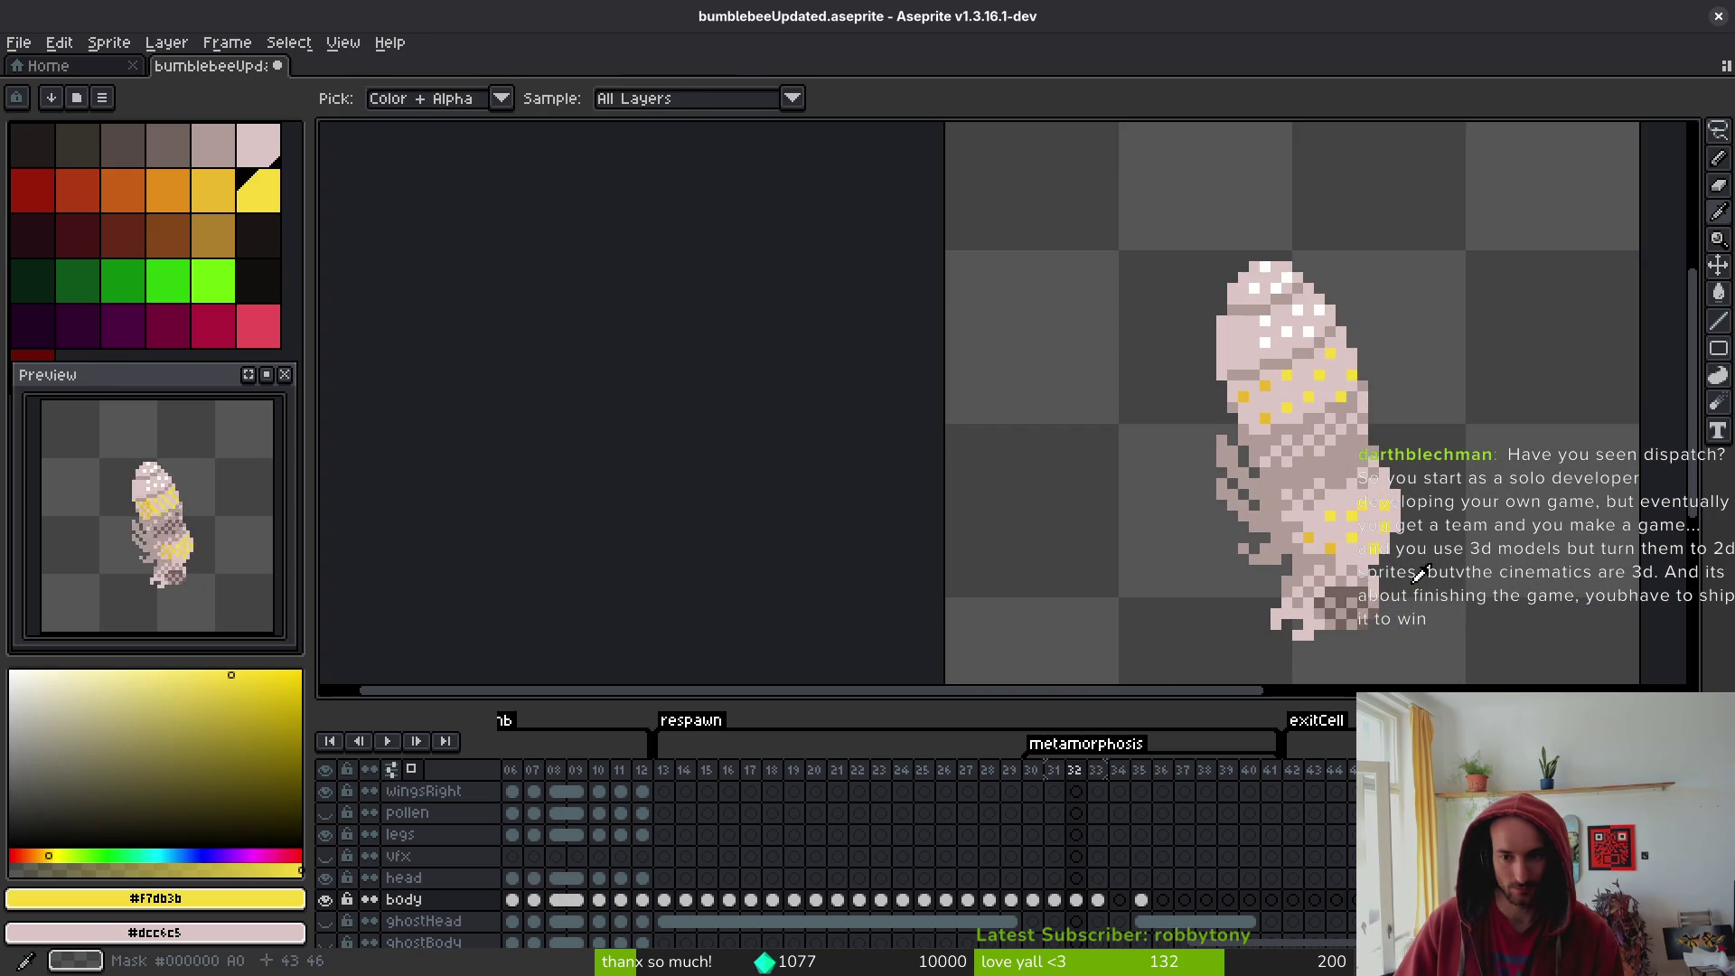
{"action": "scroll", "coordinate": [1294, 499], "scroll_direction": "down", "scroll_amount": 1}
{"action": "scroll", "coordinate": [1283, 499], "scroll_direction": "up", "scroll_amount": 2}
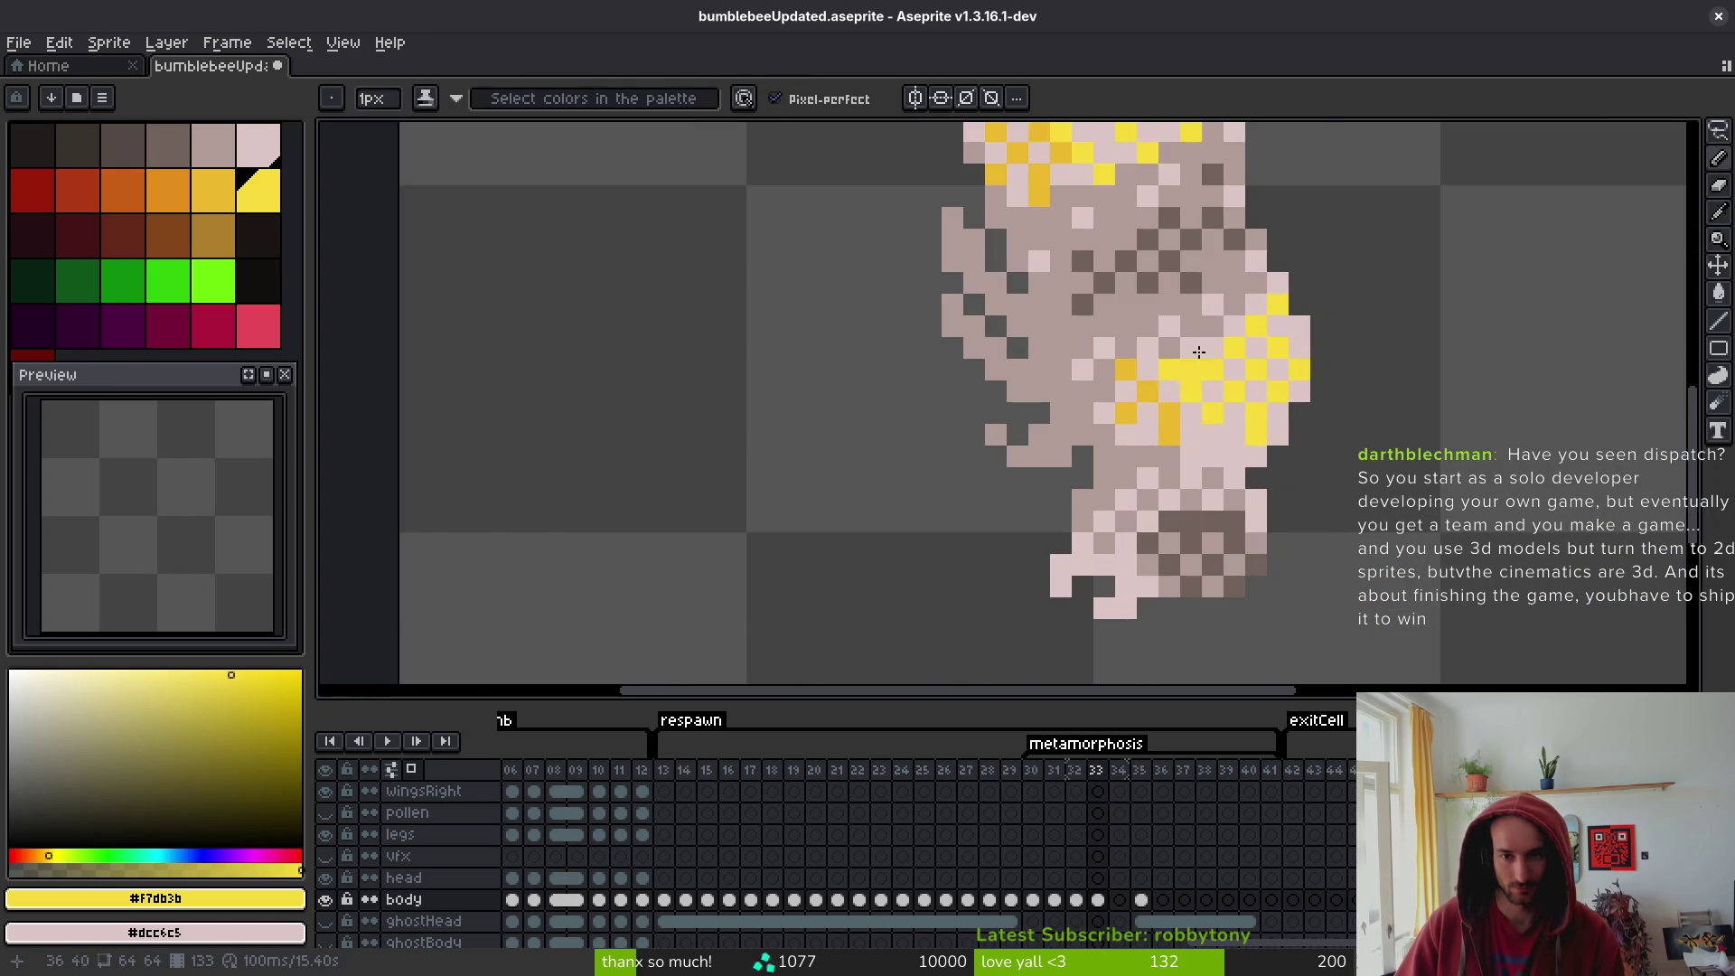
{"action": "left_click", "coordinate": [1231, 244], "text": "alt"}
{"action": "scroll", "coordinate": [1255, 498], "scroll_direction": "up", "scroll_amount": 1}
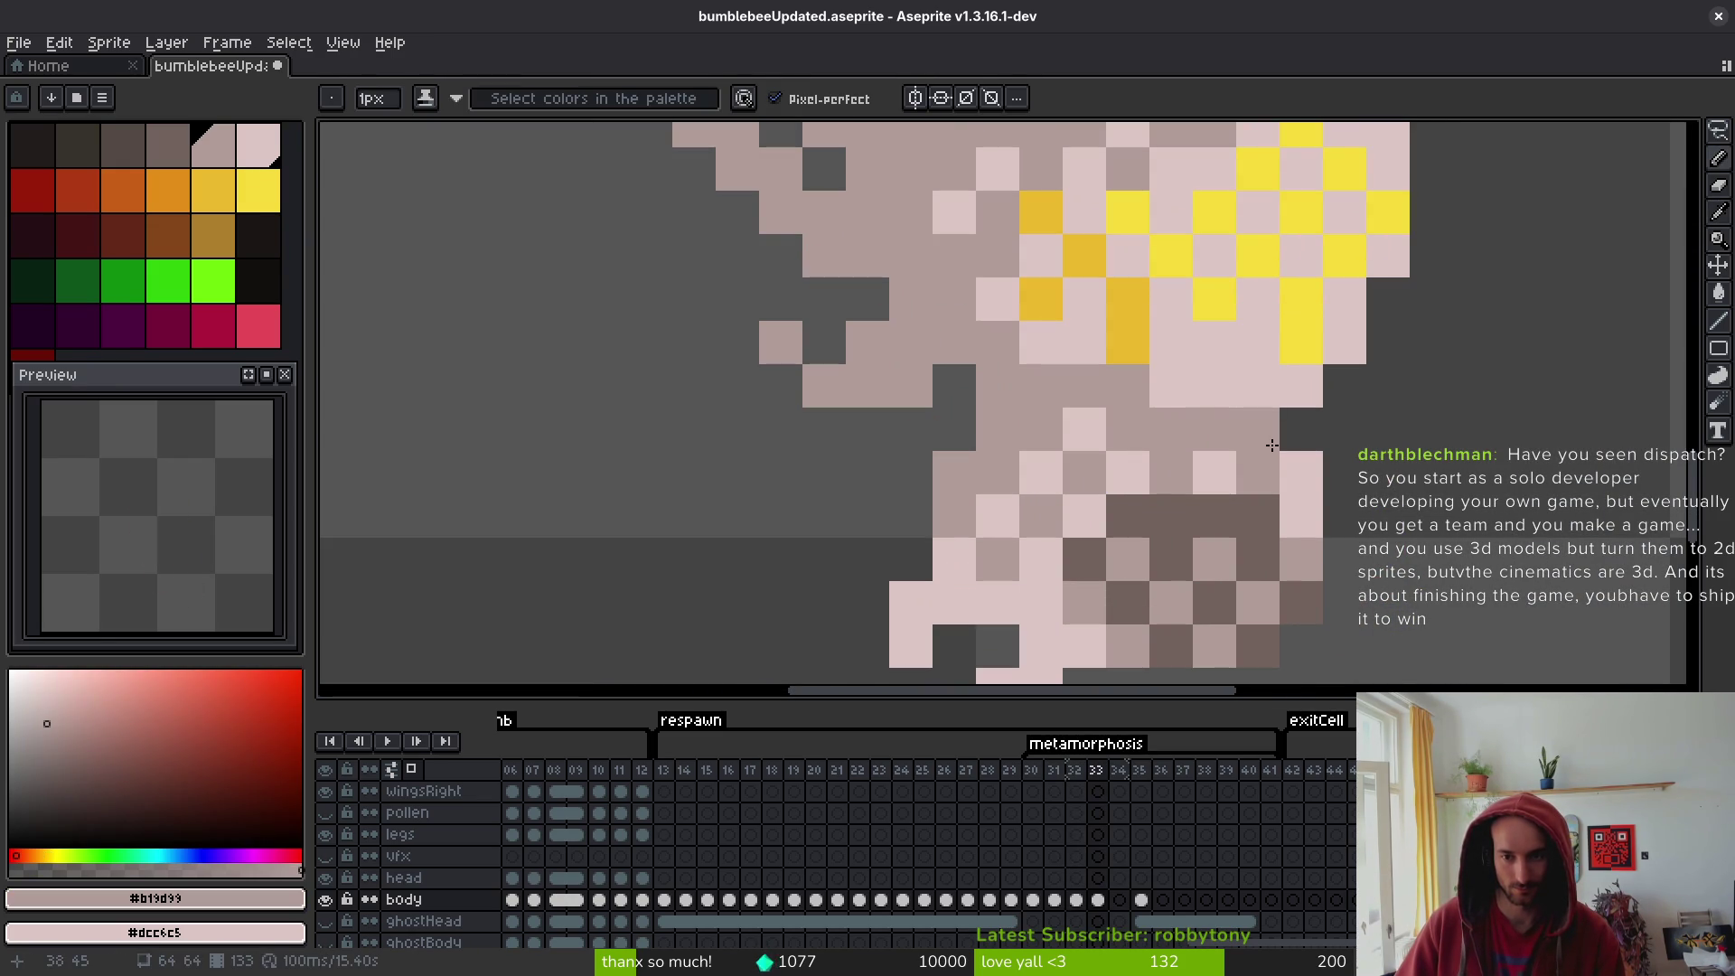
- Darken light lower-body pixels with grey-brown, reverting a few back to light pink
{"action": "left_click", "coordinate": [1041, 473]}
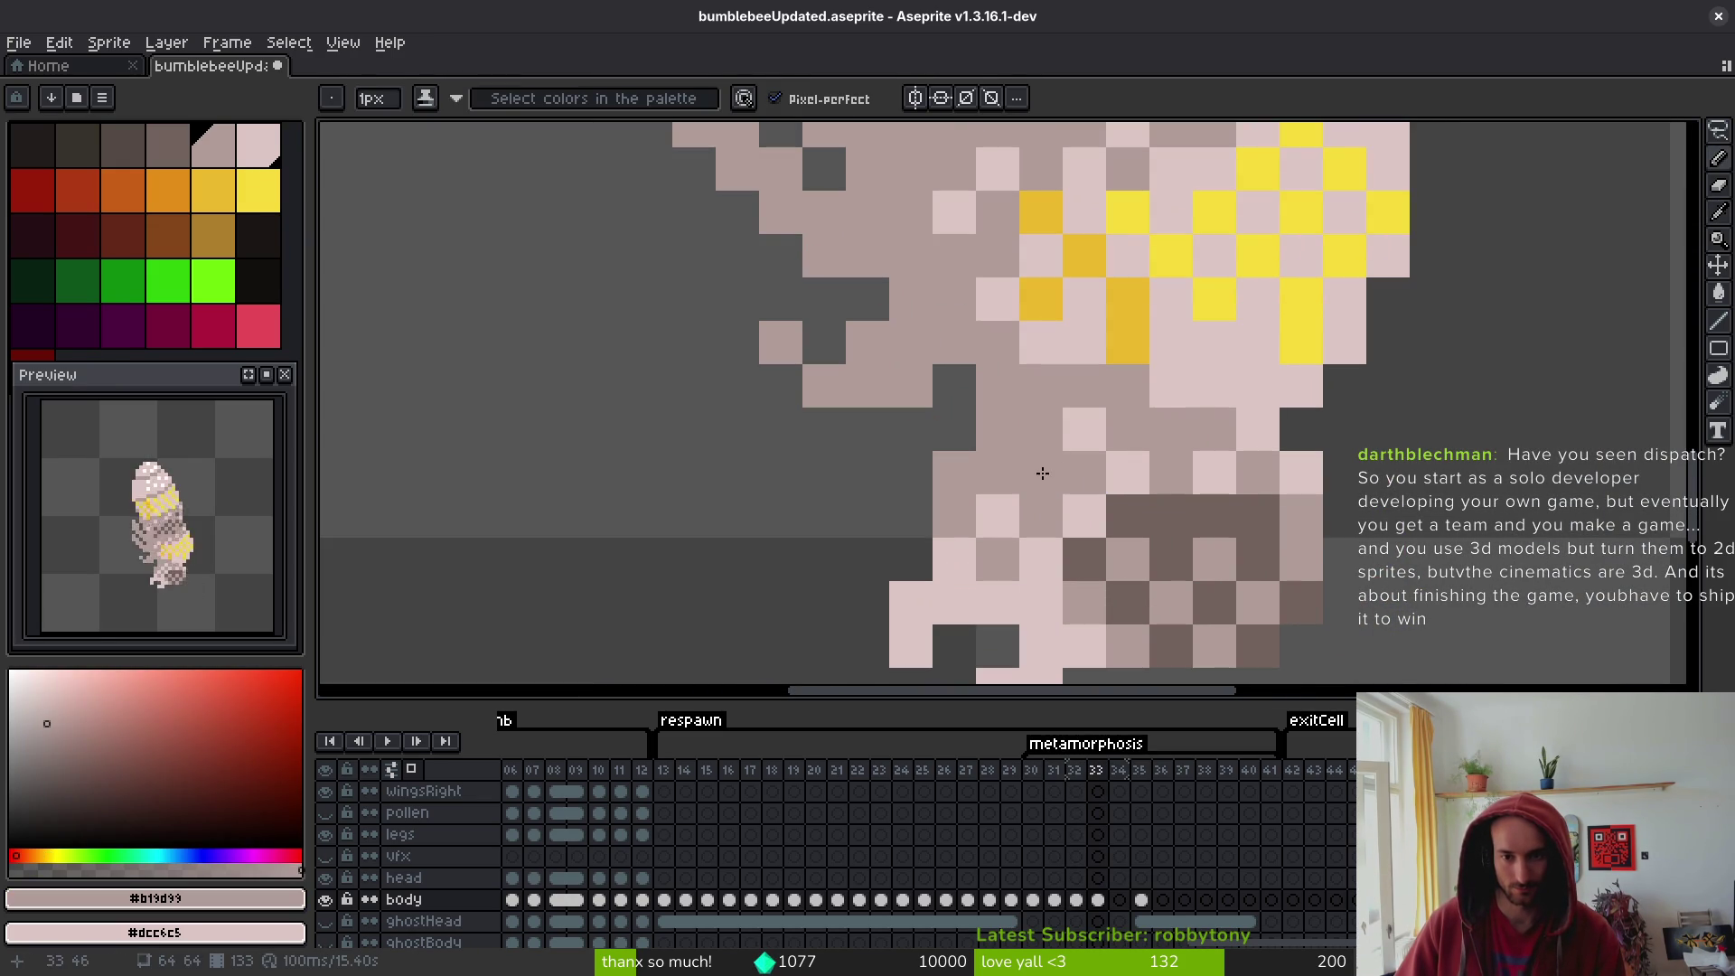
{"action": "left_click", "coordinate": [1040, 604]}
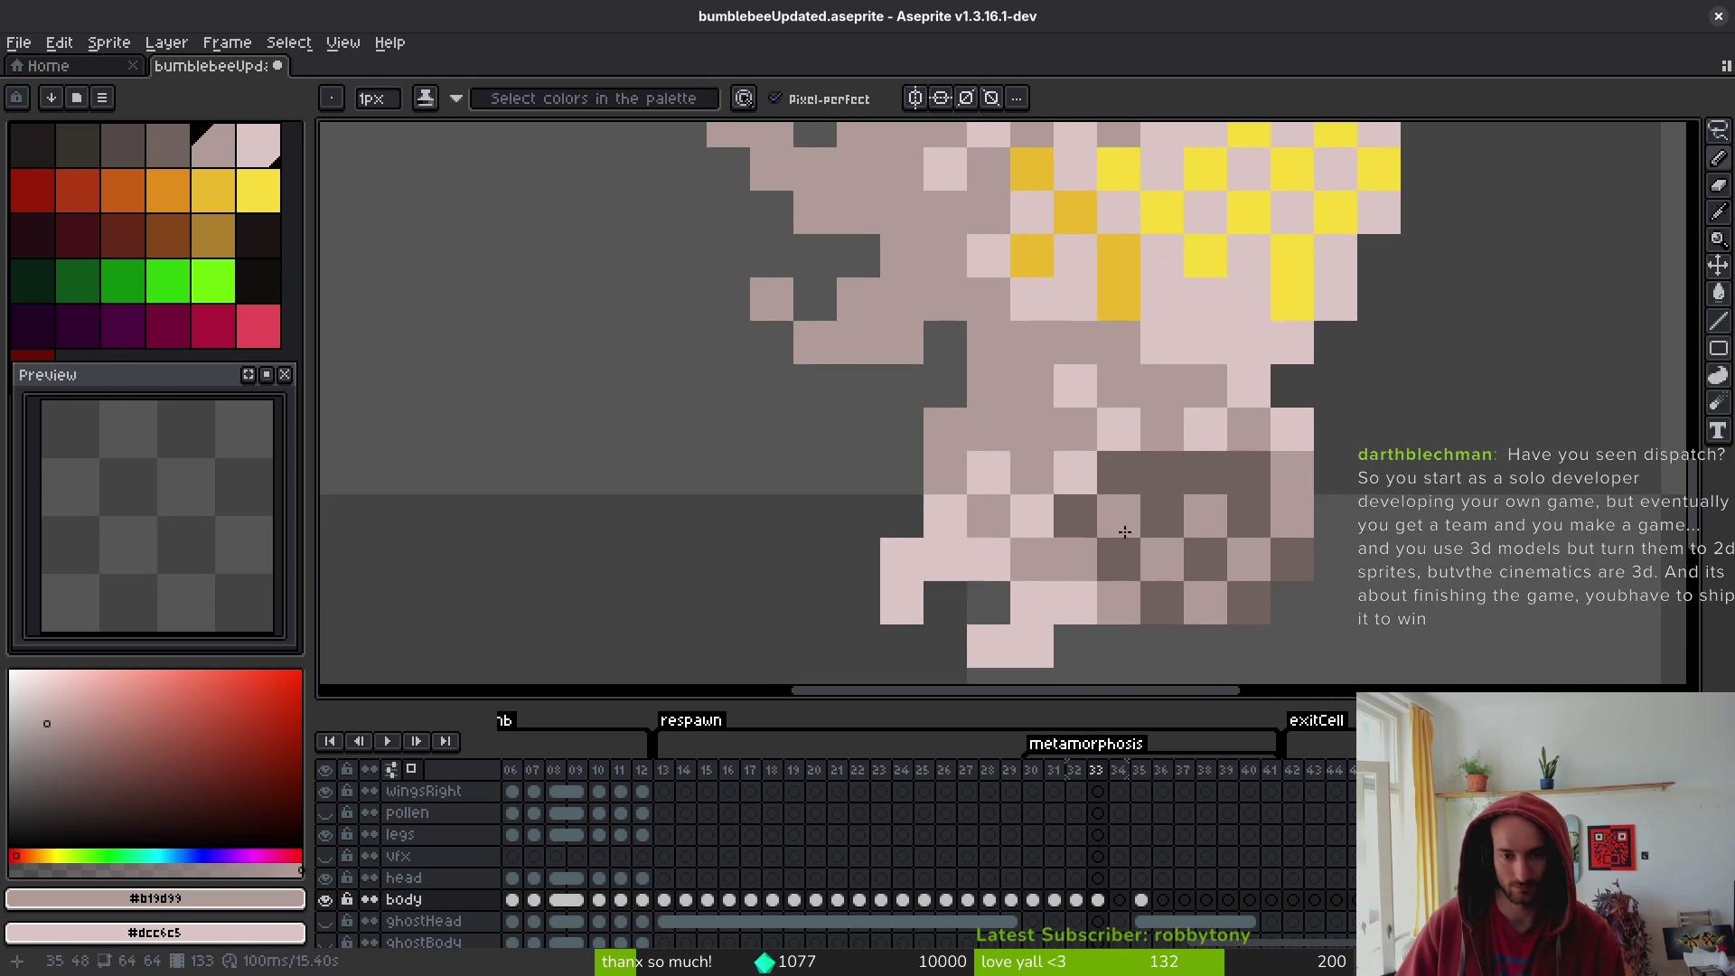
{"action": "scroll", "coordinate": [1193, 619], "scroll_direction": "down", "scroll_amount": 5}
{"action": "scroll", "coordinate": [1192, 619], "scroll_direction": "up", "scroll_amount": 3}
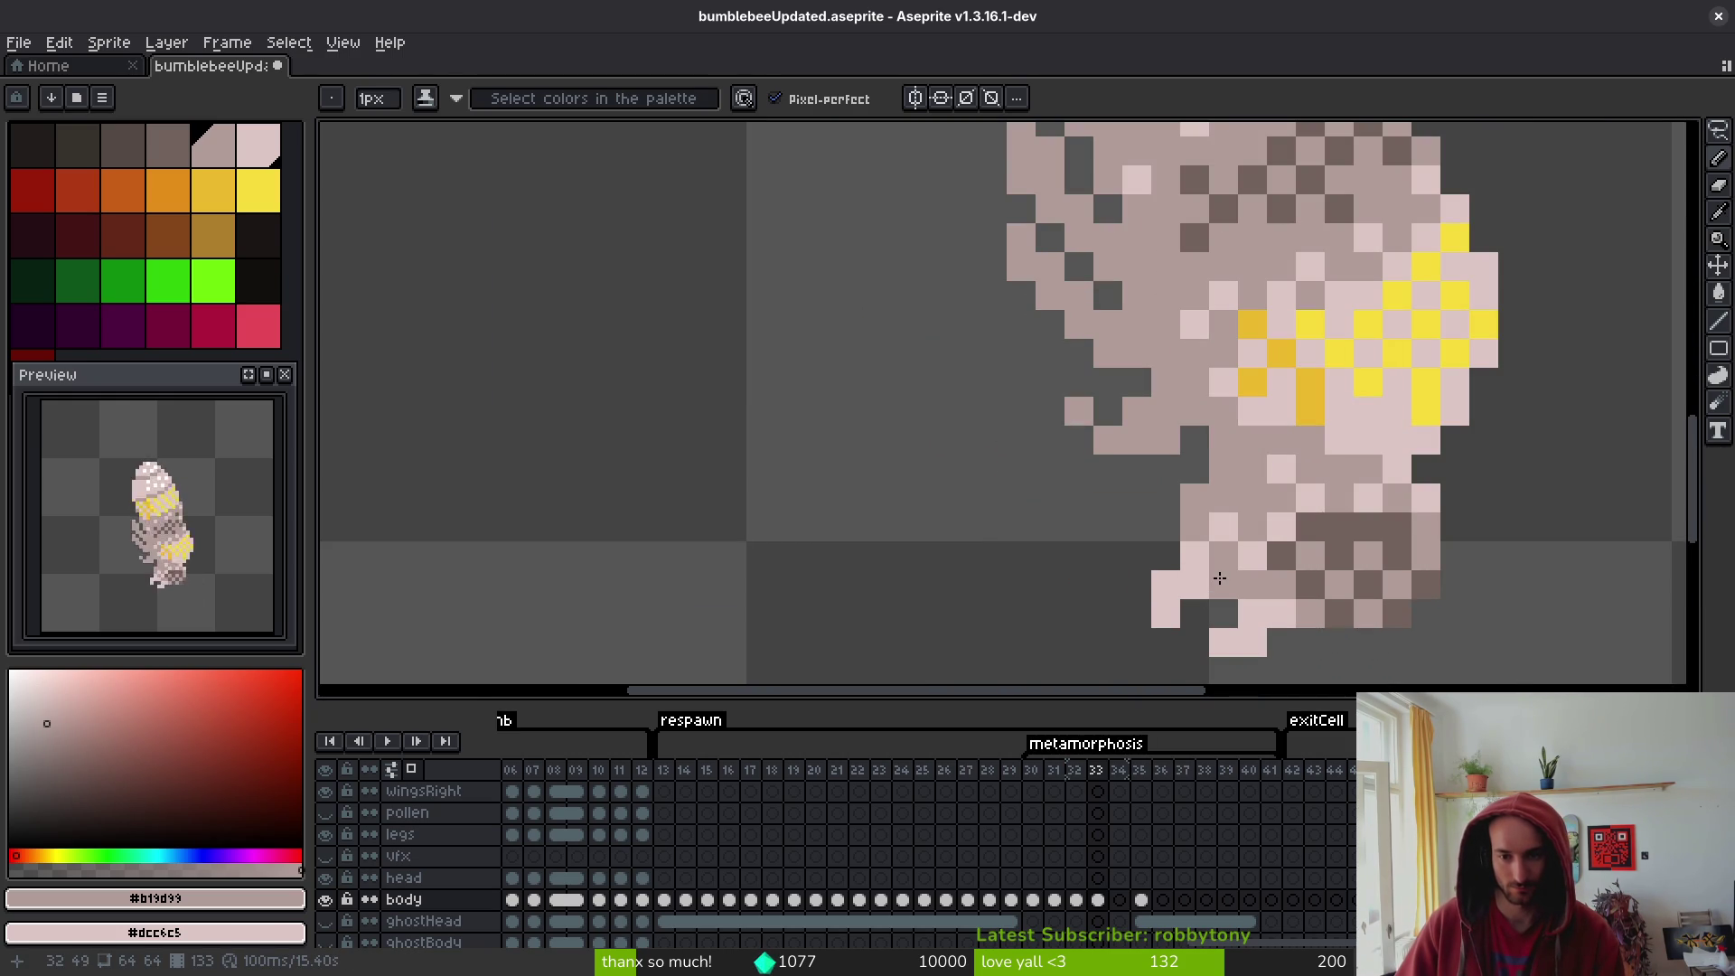
{"action": "right_click", "coordinate": [1236, 523]}
{"action": "left_click", "coordinate": [1289, 516]}
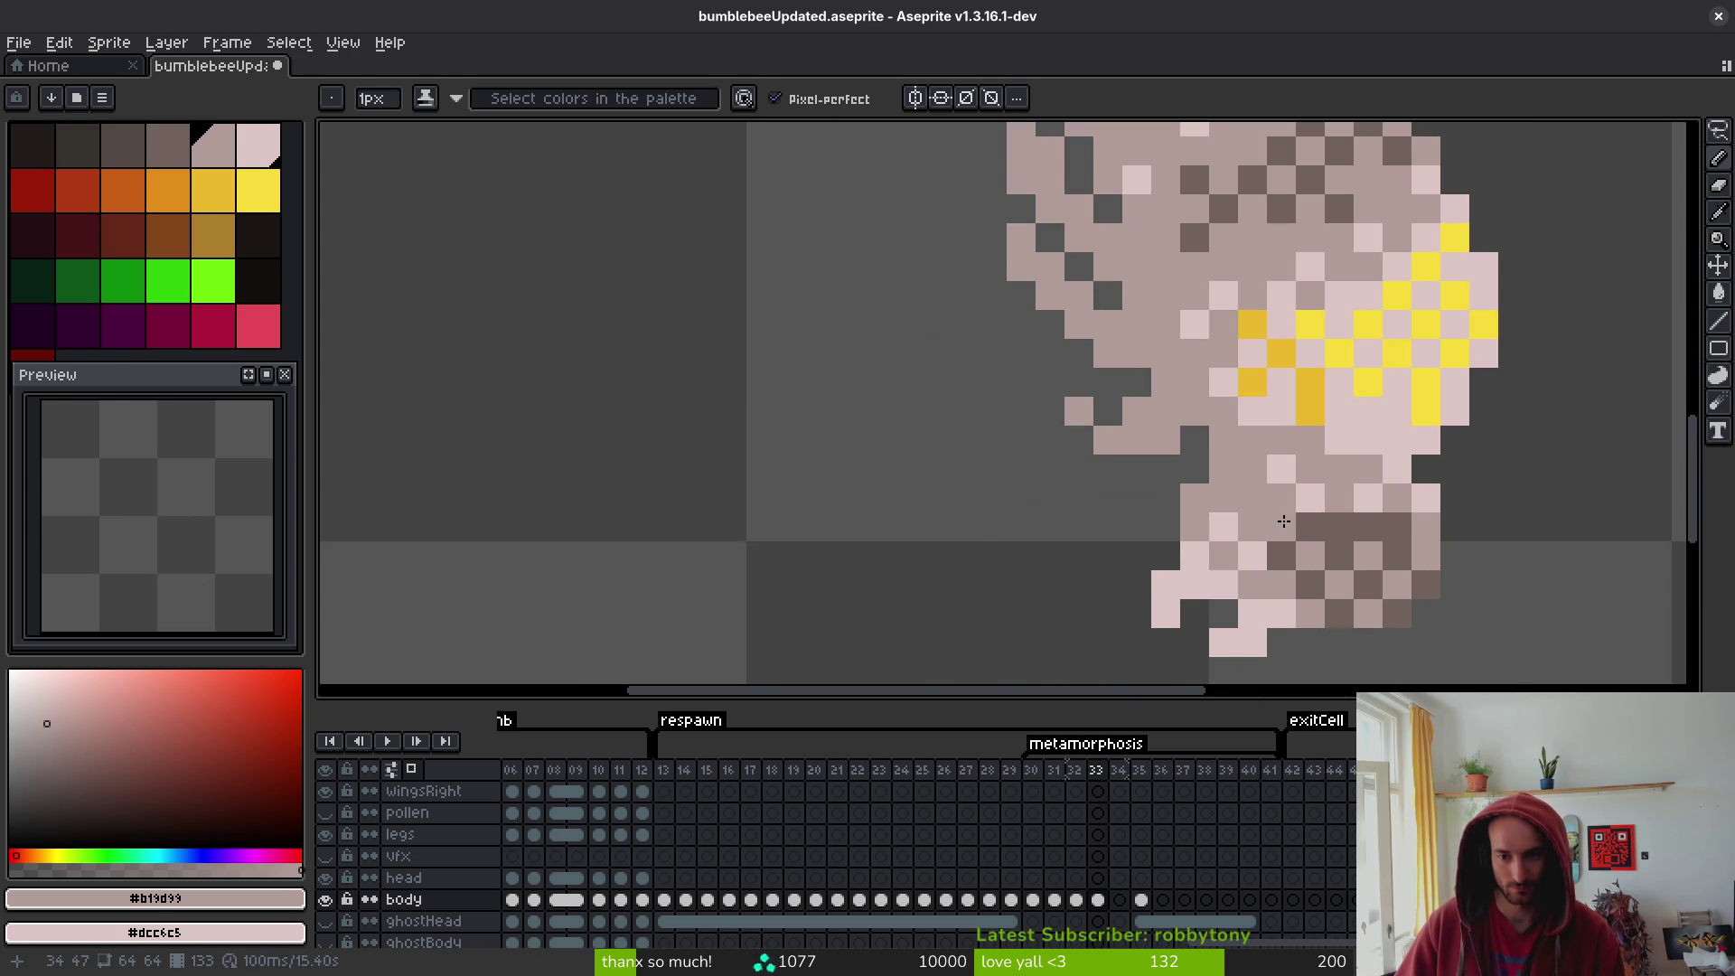
{"action": "right_click", "coordinate": [1251, 584]}
{"action": "right_click", "coordinate": [1252, 497]}
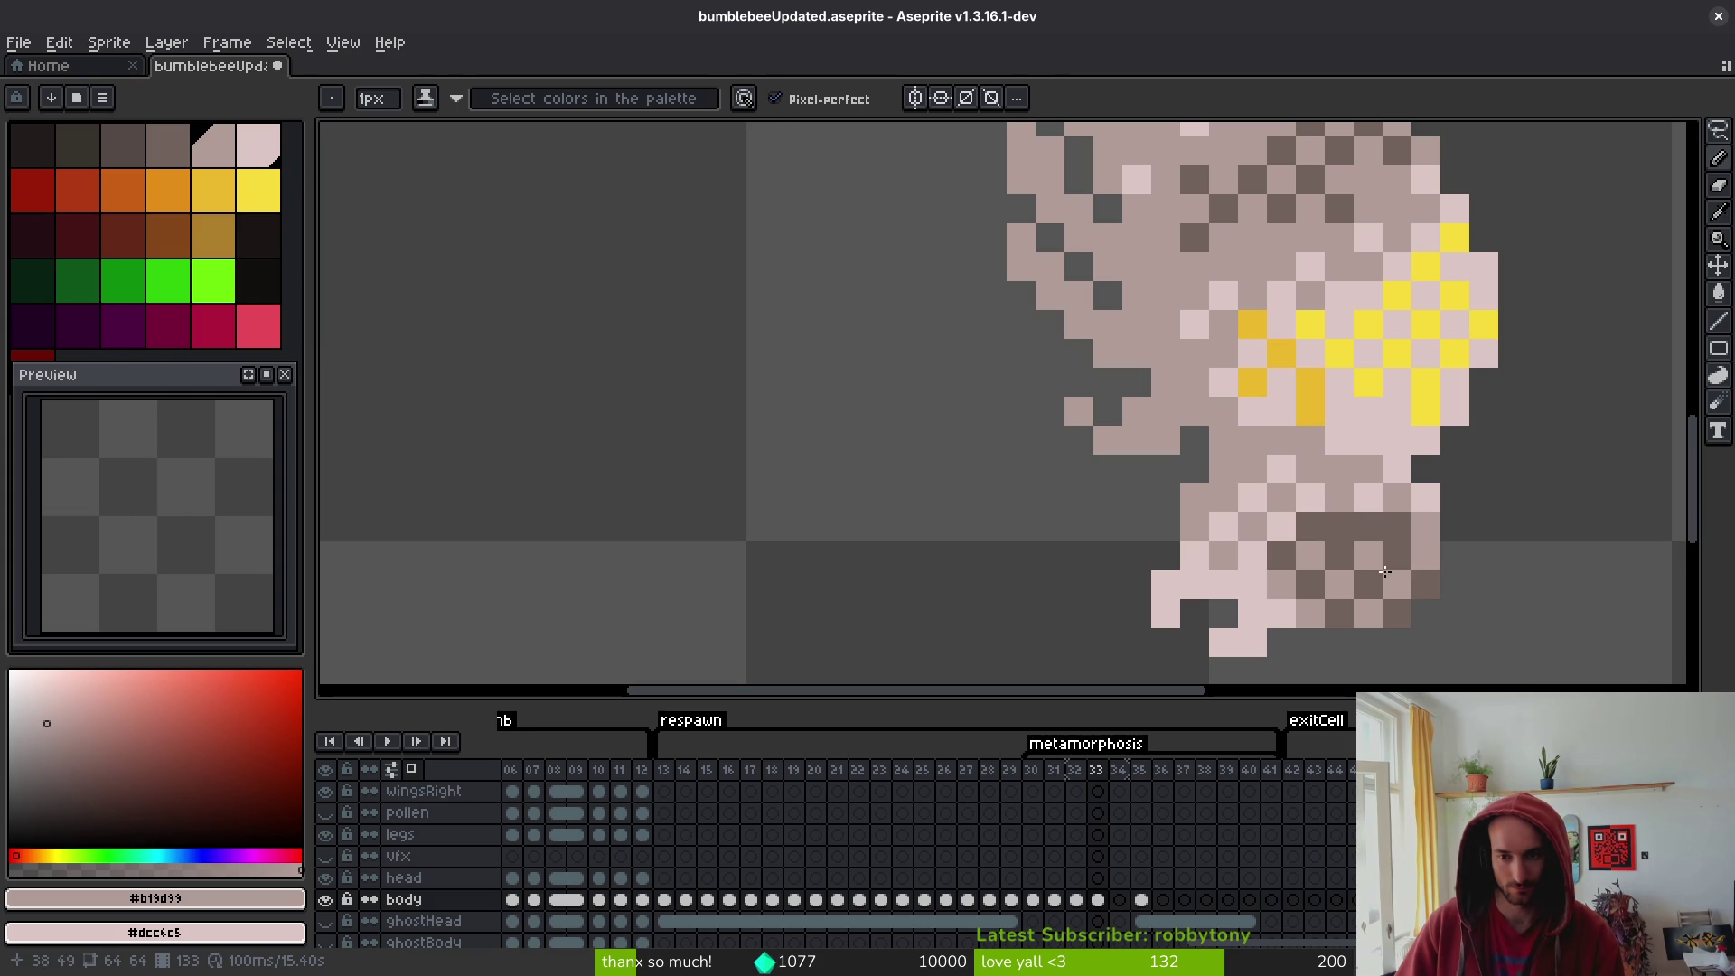
- Fill the checkered tail patch solid dark brown
{"action": "left_click", "coordinate": [1338, 556]}
{"action": "left_click", "coordinate": [1405, 531], "text": "alt"}
{"action": "left_click", "coordinate": [1491, 585]}
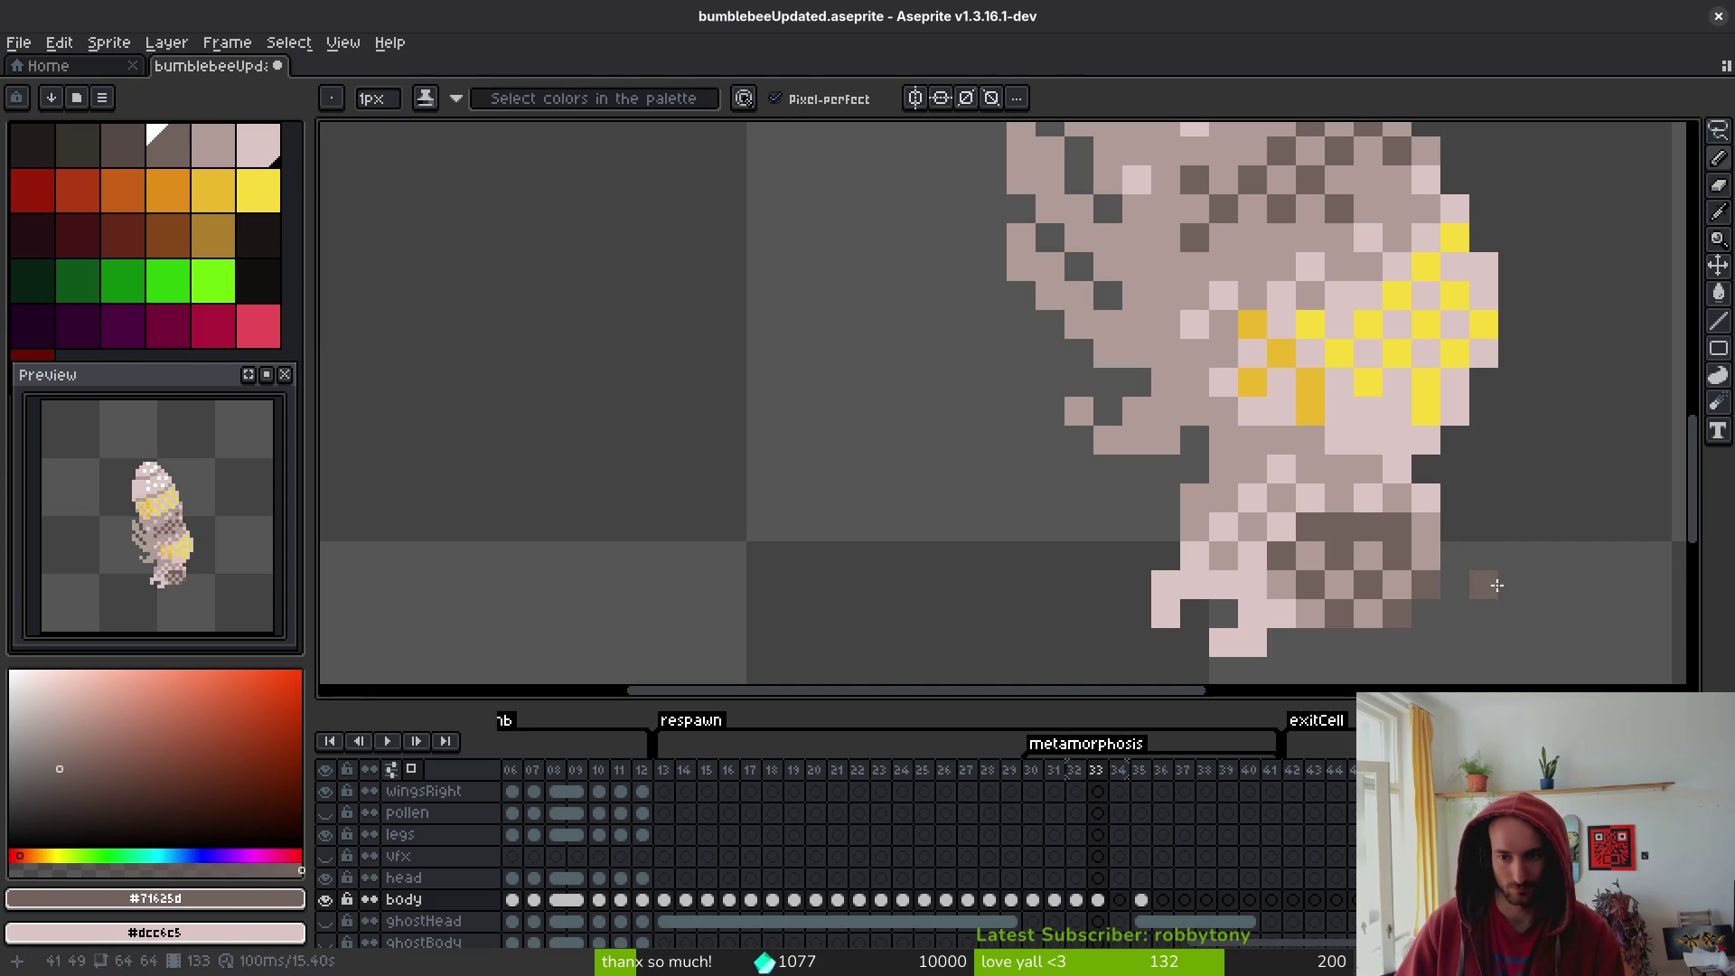
{"action": "mouse_move", "coordinate": [1407, 562]}
{"action": "left_mouse_down"}
{"action": "mouse_move", "coordinate": [1306, 559]}
{"action": "mouse_move", "coordinate": [1368, 615]}
{"action": "left_mouse_up"}
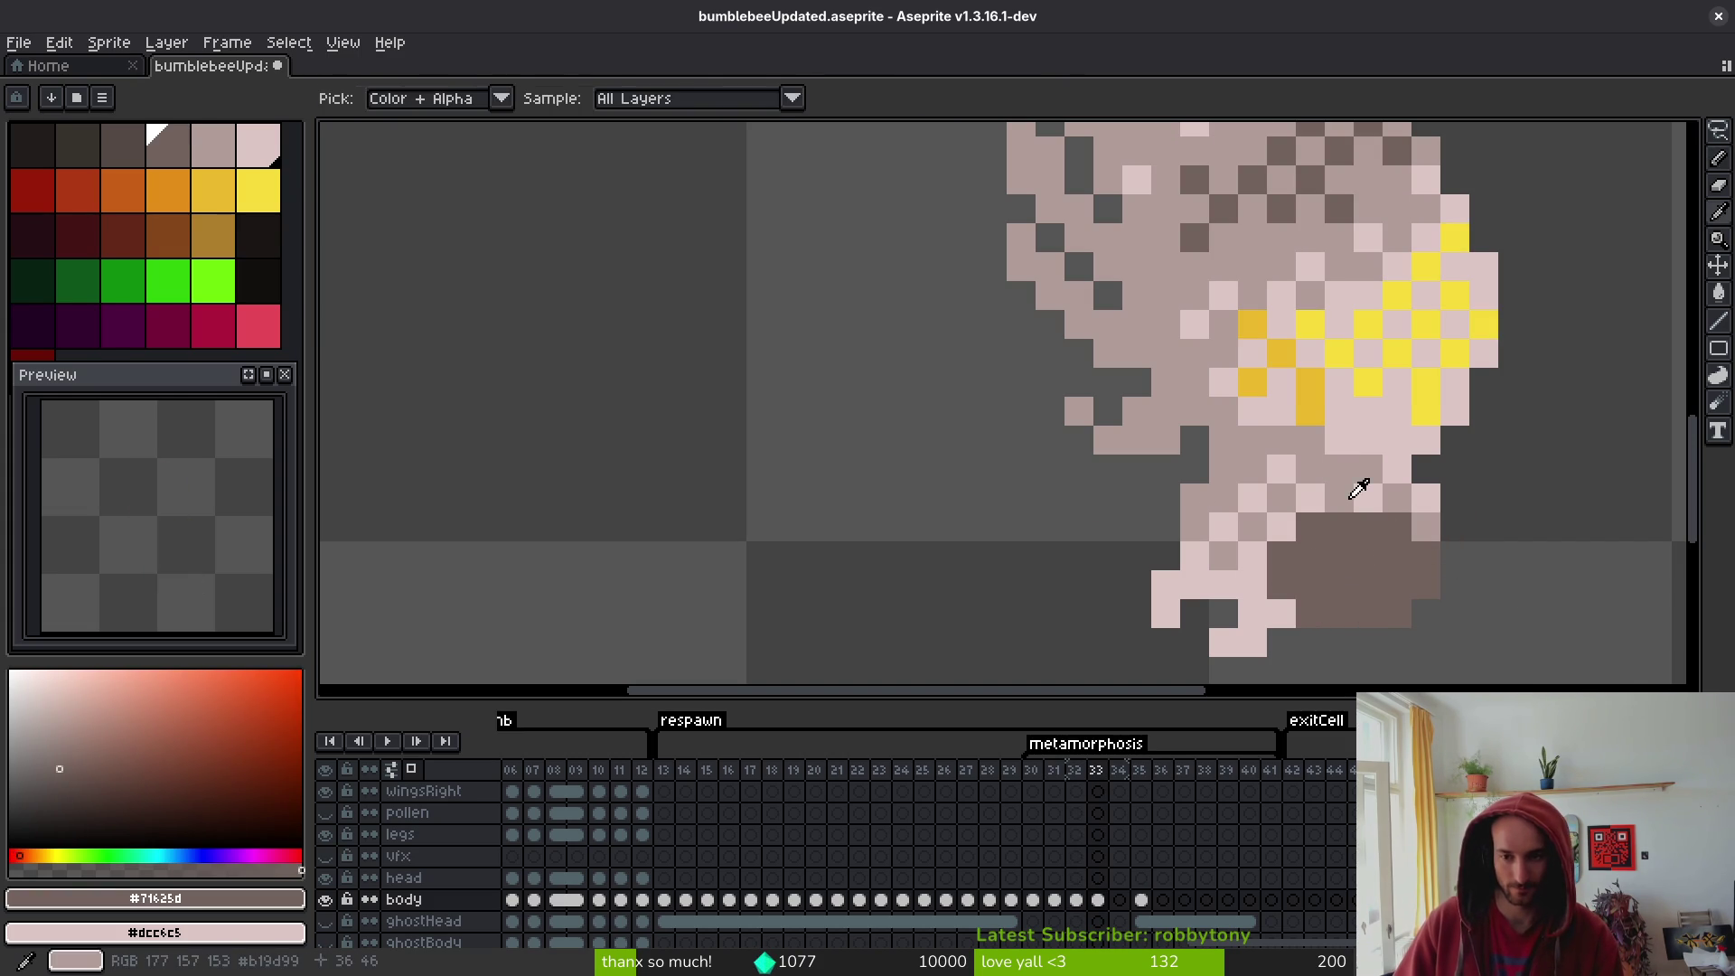
- Smooth the area above the brown patch with grey-brown pixels, then resample the body colours
{"action": "left_click", "coordinate": [1355, 488], "text": "alt"}
{"action": "left_click", "coordinate": [1279, 626]}
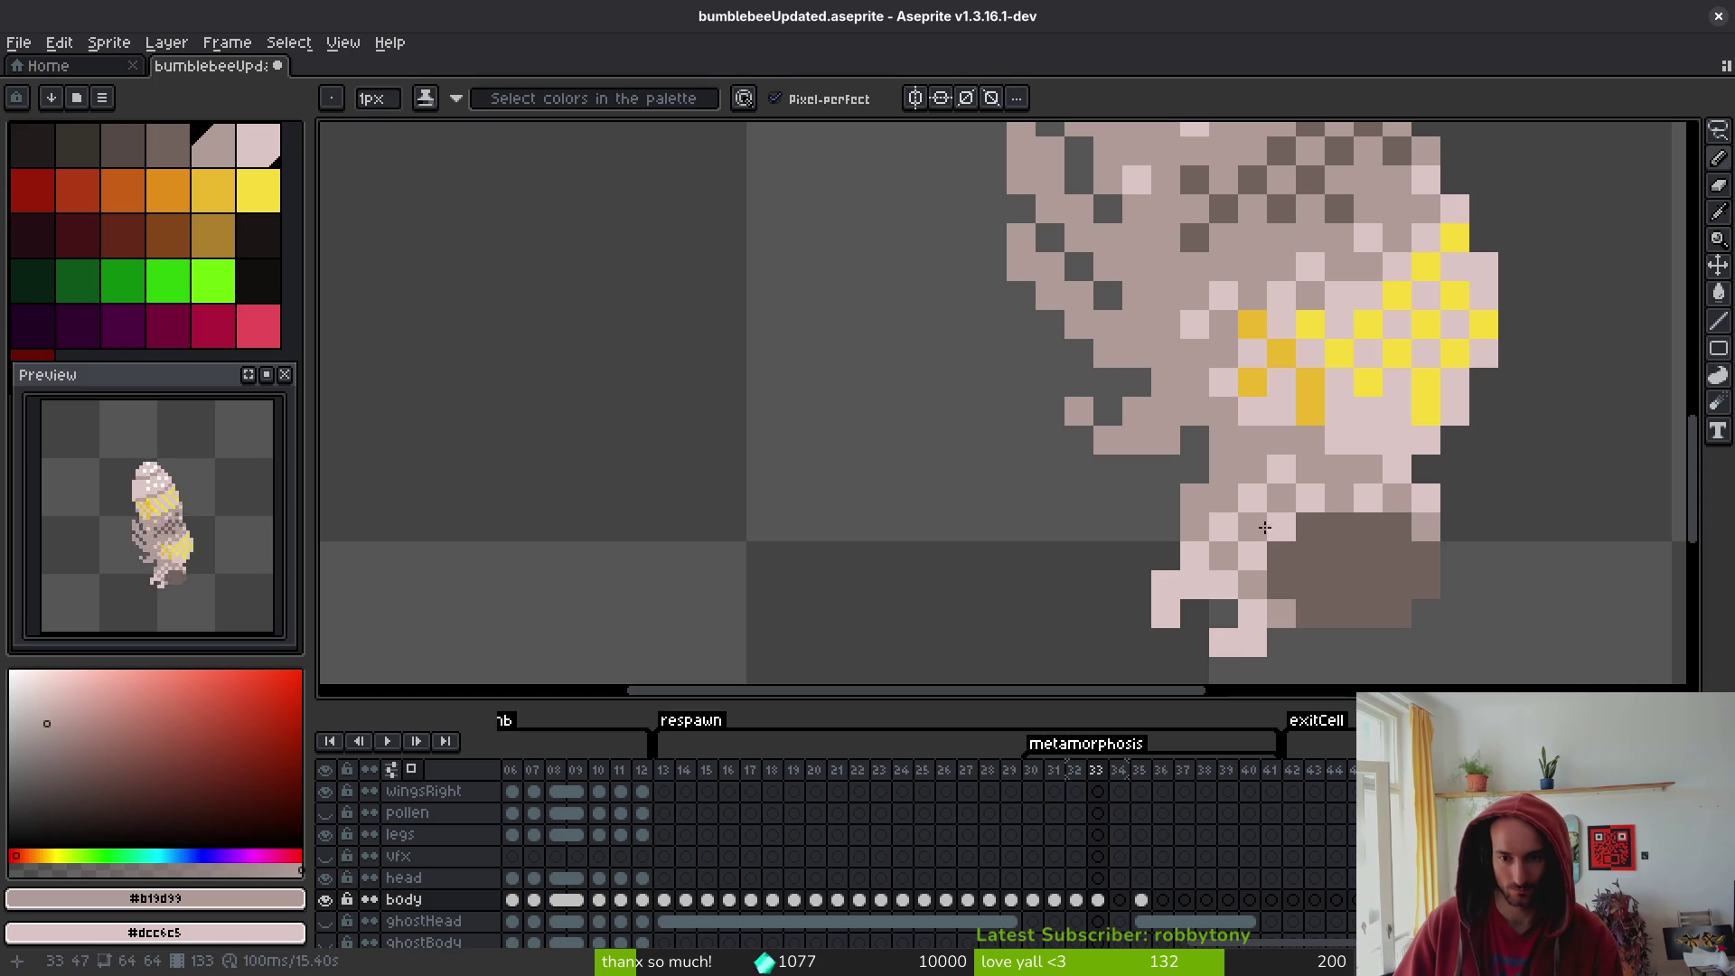
{"action": "left_click_drag", "start_coordinate": [1274, 526], "coordinate": [1313, 490]}
{"action": "left_click", "coordinate": [1381, 500]}
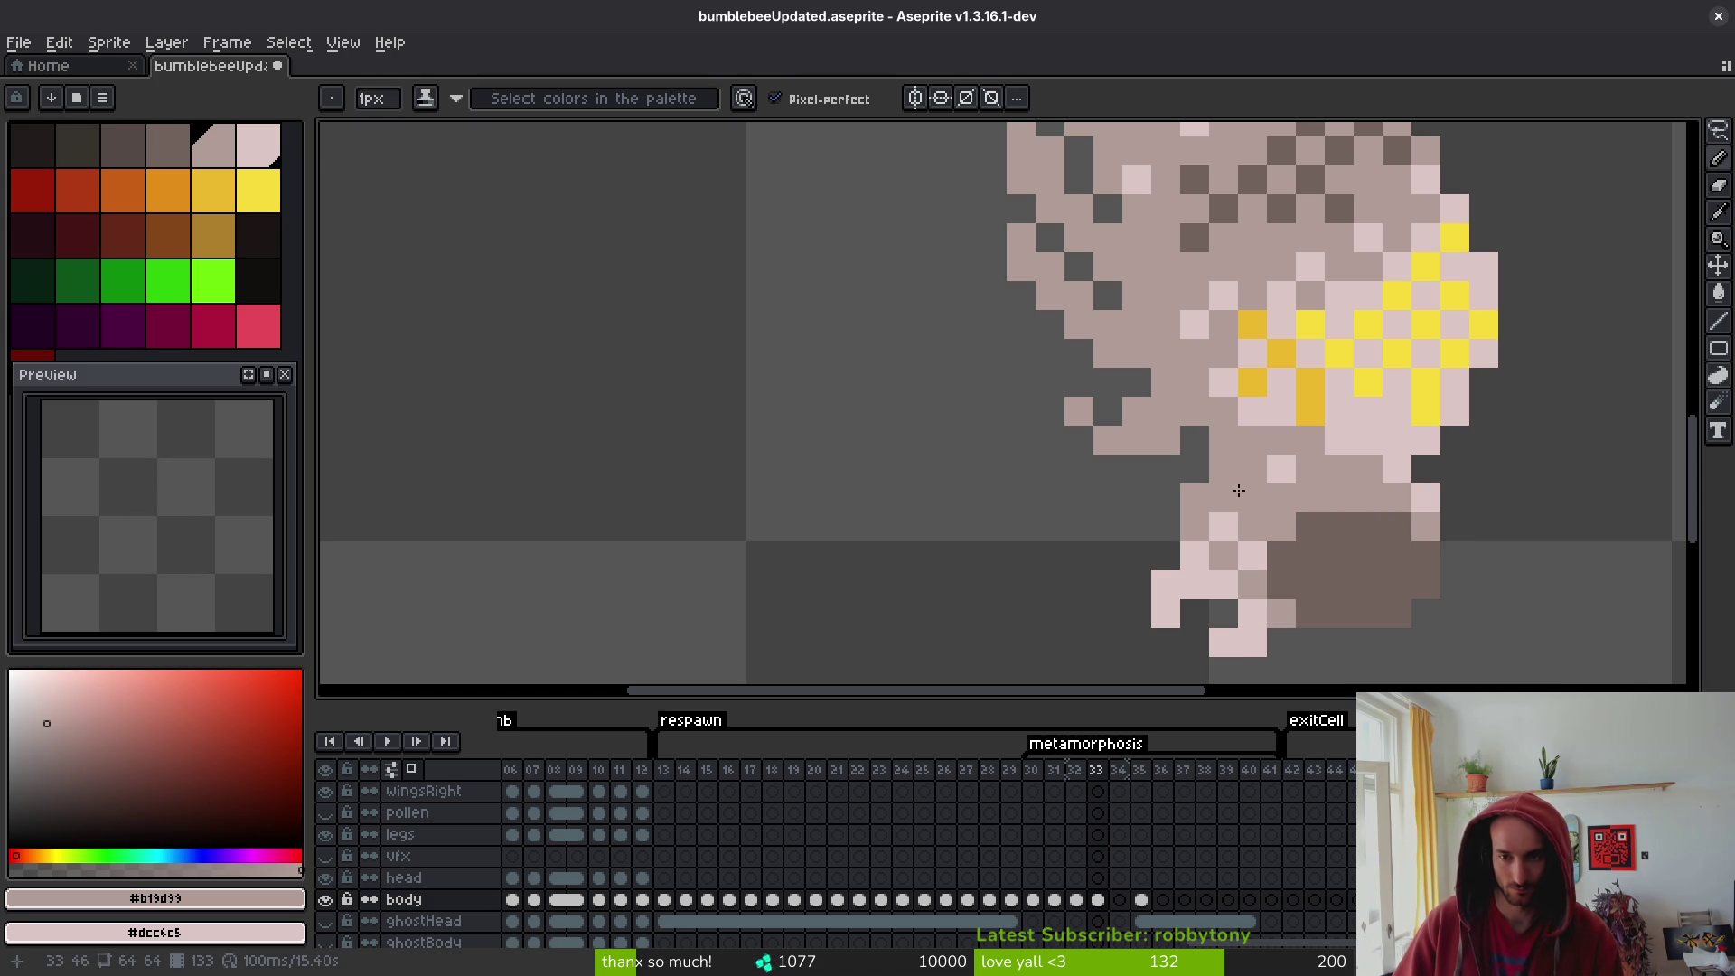
{"action": "left_click", "coordinate": [1252, 553], "text": "alt"}
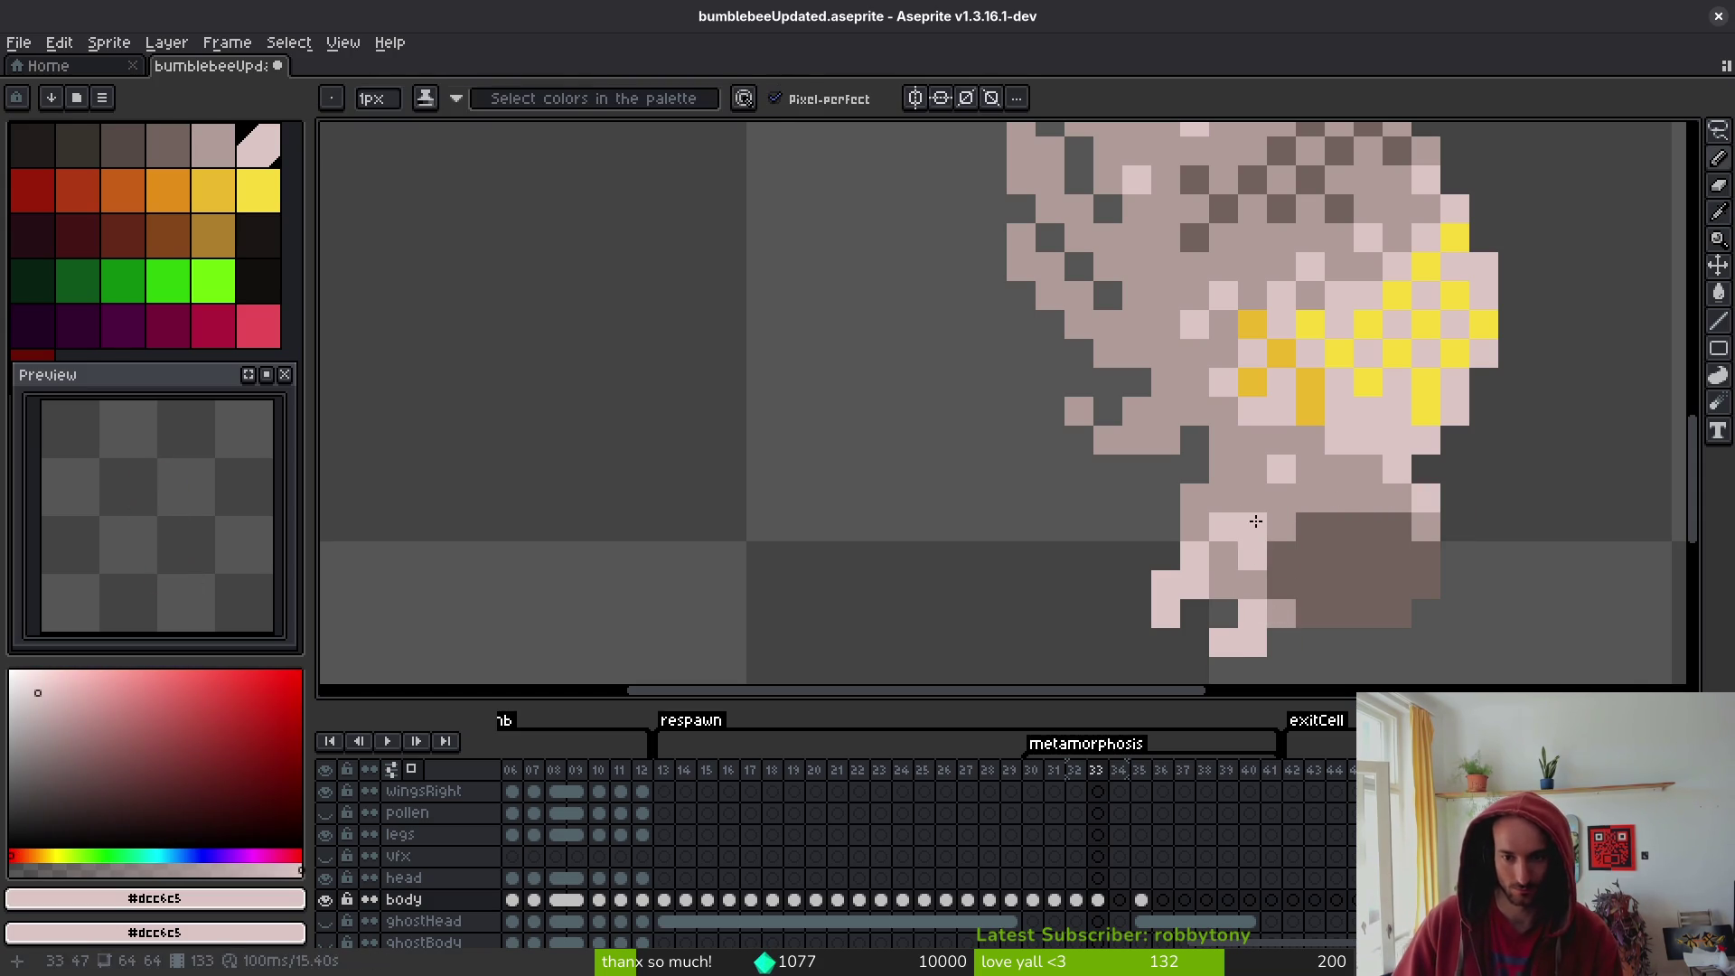
{"action": "left_click", "coordinate": [1269, 533], "text": "alt"}
{"action": "scroll", "coordinate": [1268, 533], "scroll_direction": "down", "scroll_amount": 3}
{"action": "scroll", "coordinate": [1266, 474], "scroll_direction": "up", "scroll_amount": 3}
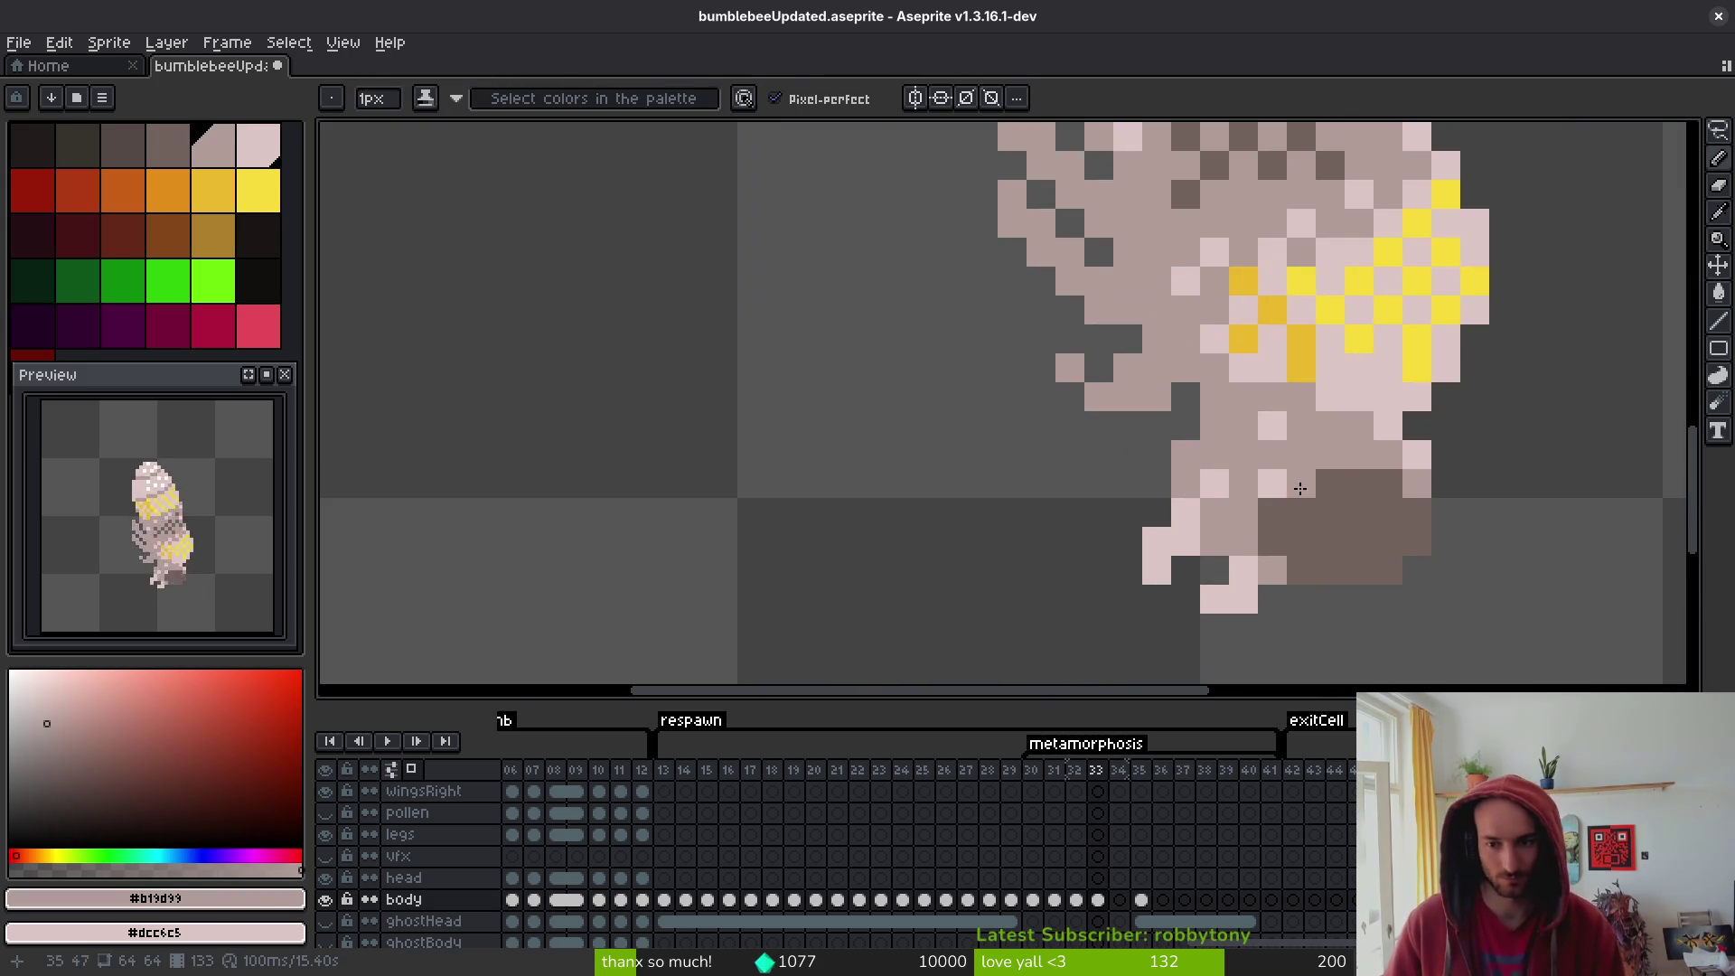
{"action": "scroll", "coordinate": [1266, 474], "scroll_direction": "down", "scroll_amount": 3}
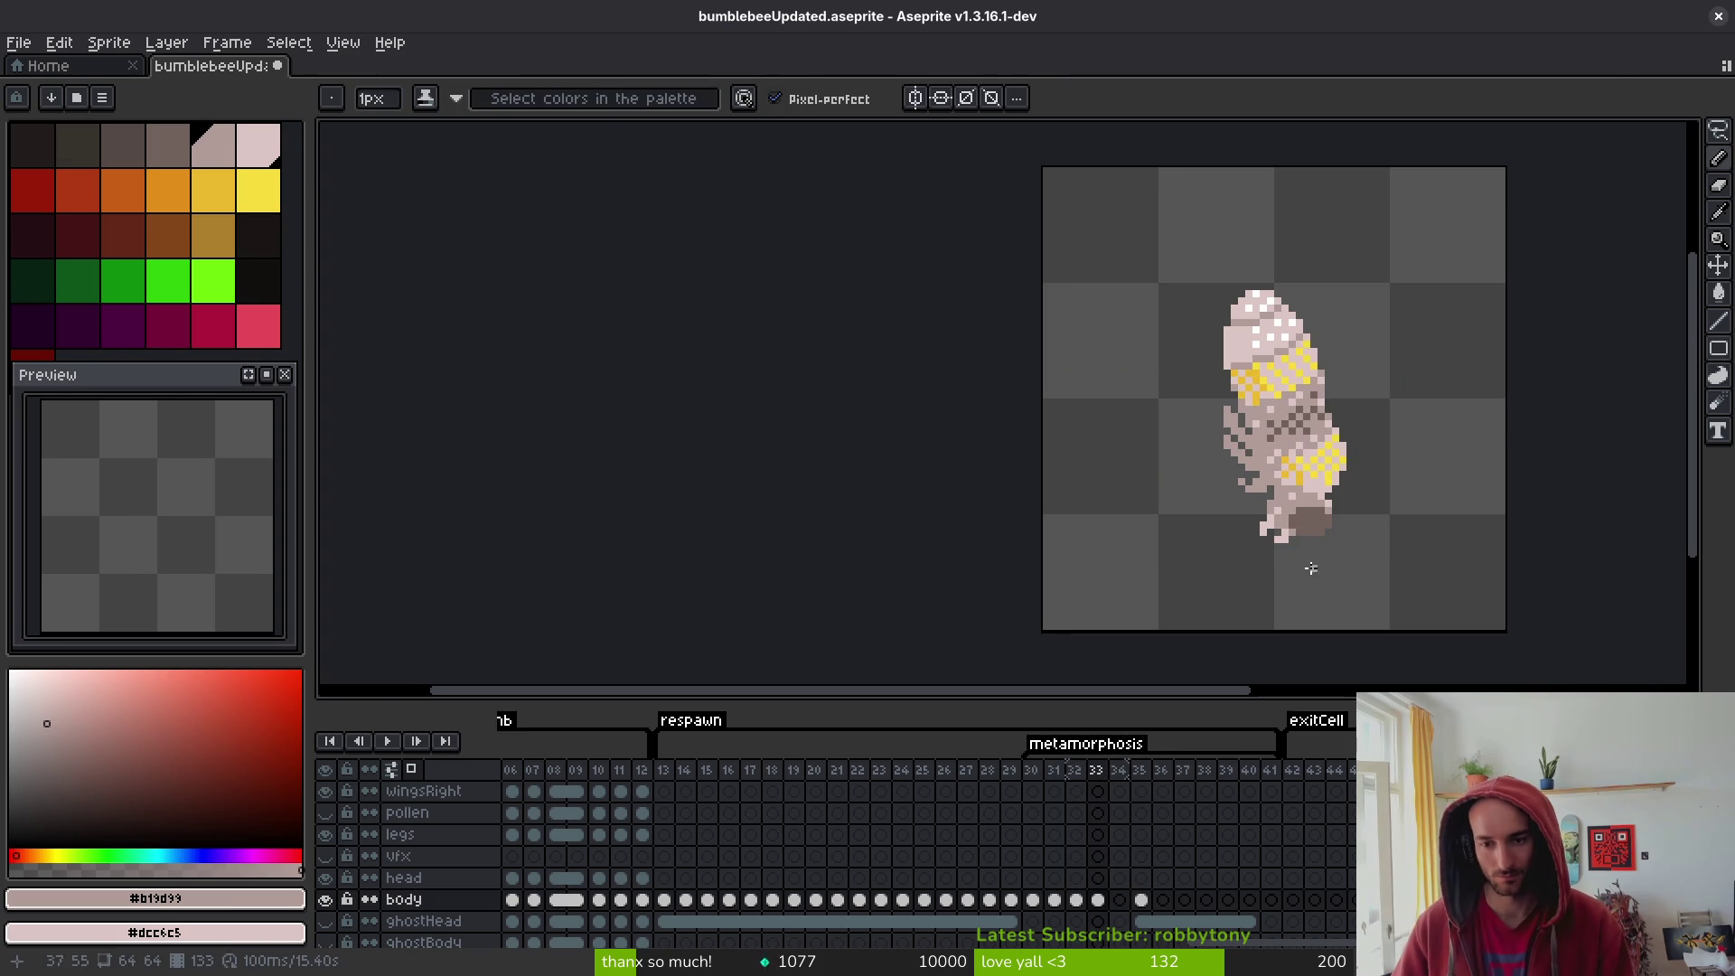
- Sample the band's bright yellow and the pinkish grey body colour, then undo the stray pencil stroke
{"action": "scroll", "coordinate": [1292, 535], "scroll_direction": "up", "scroll_amount": 3}
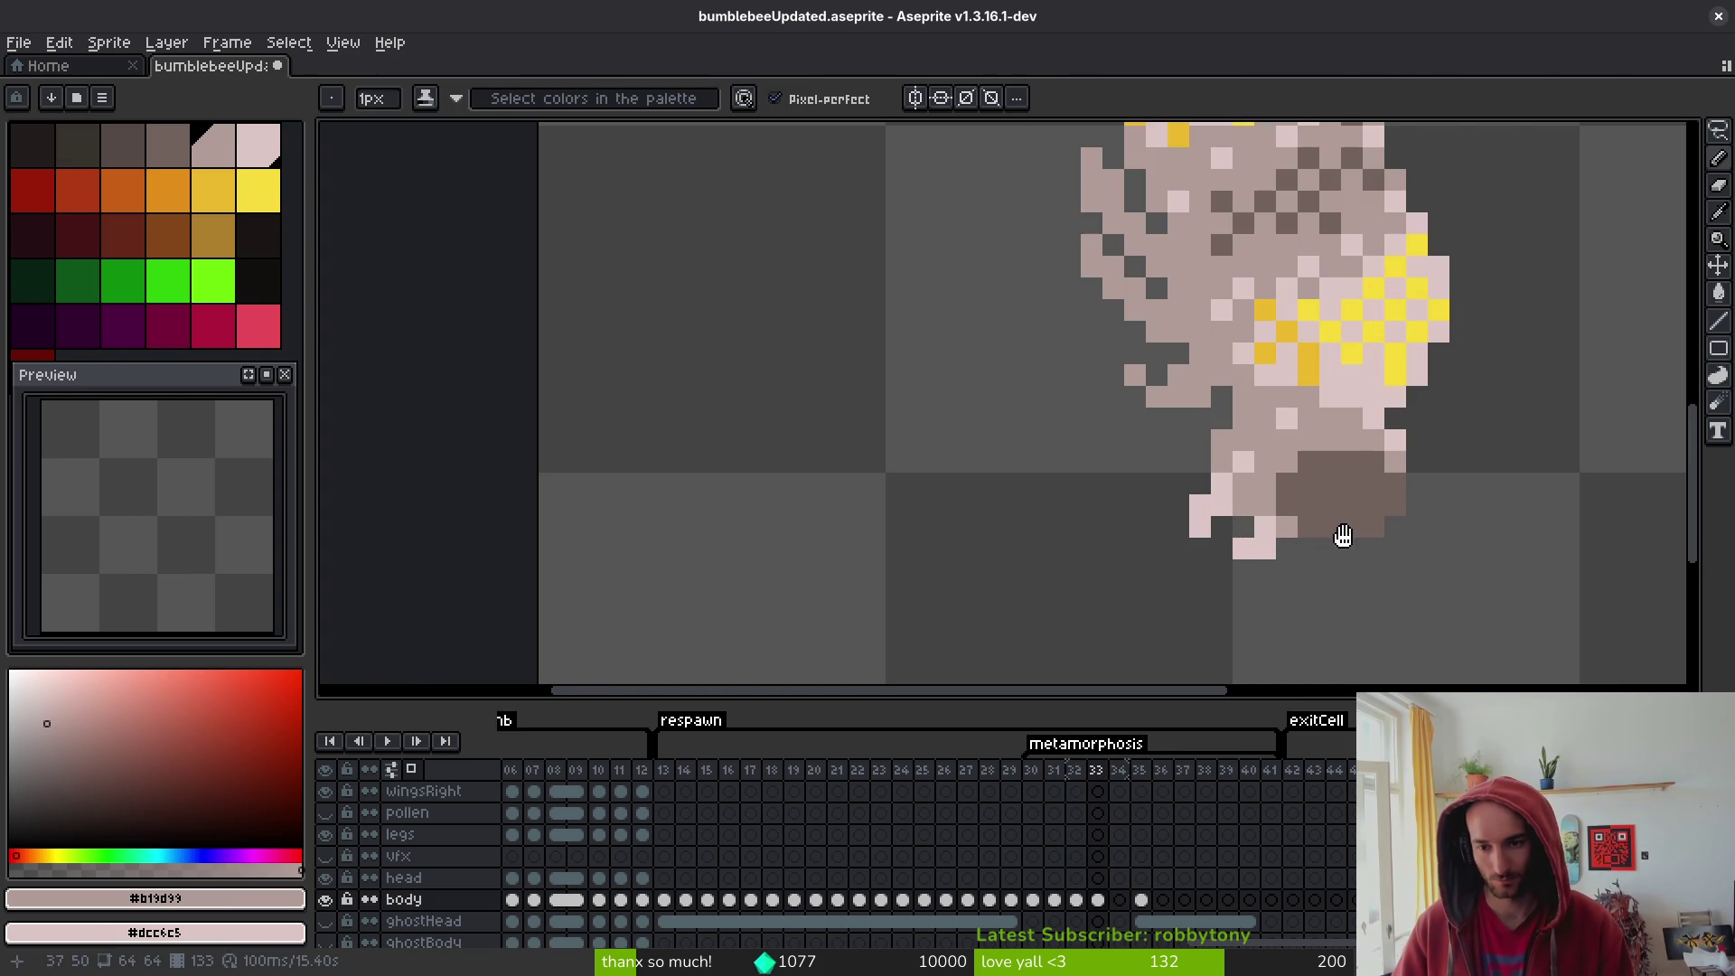
{"action": "scroll", "coordinate": [1343, 536], "scroll_direction": "down", "scroll_amount": 3}
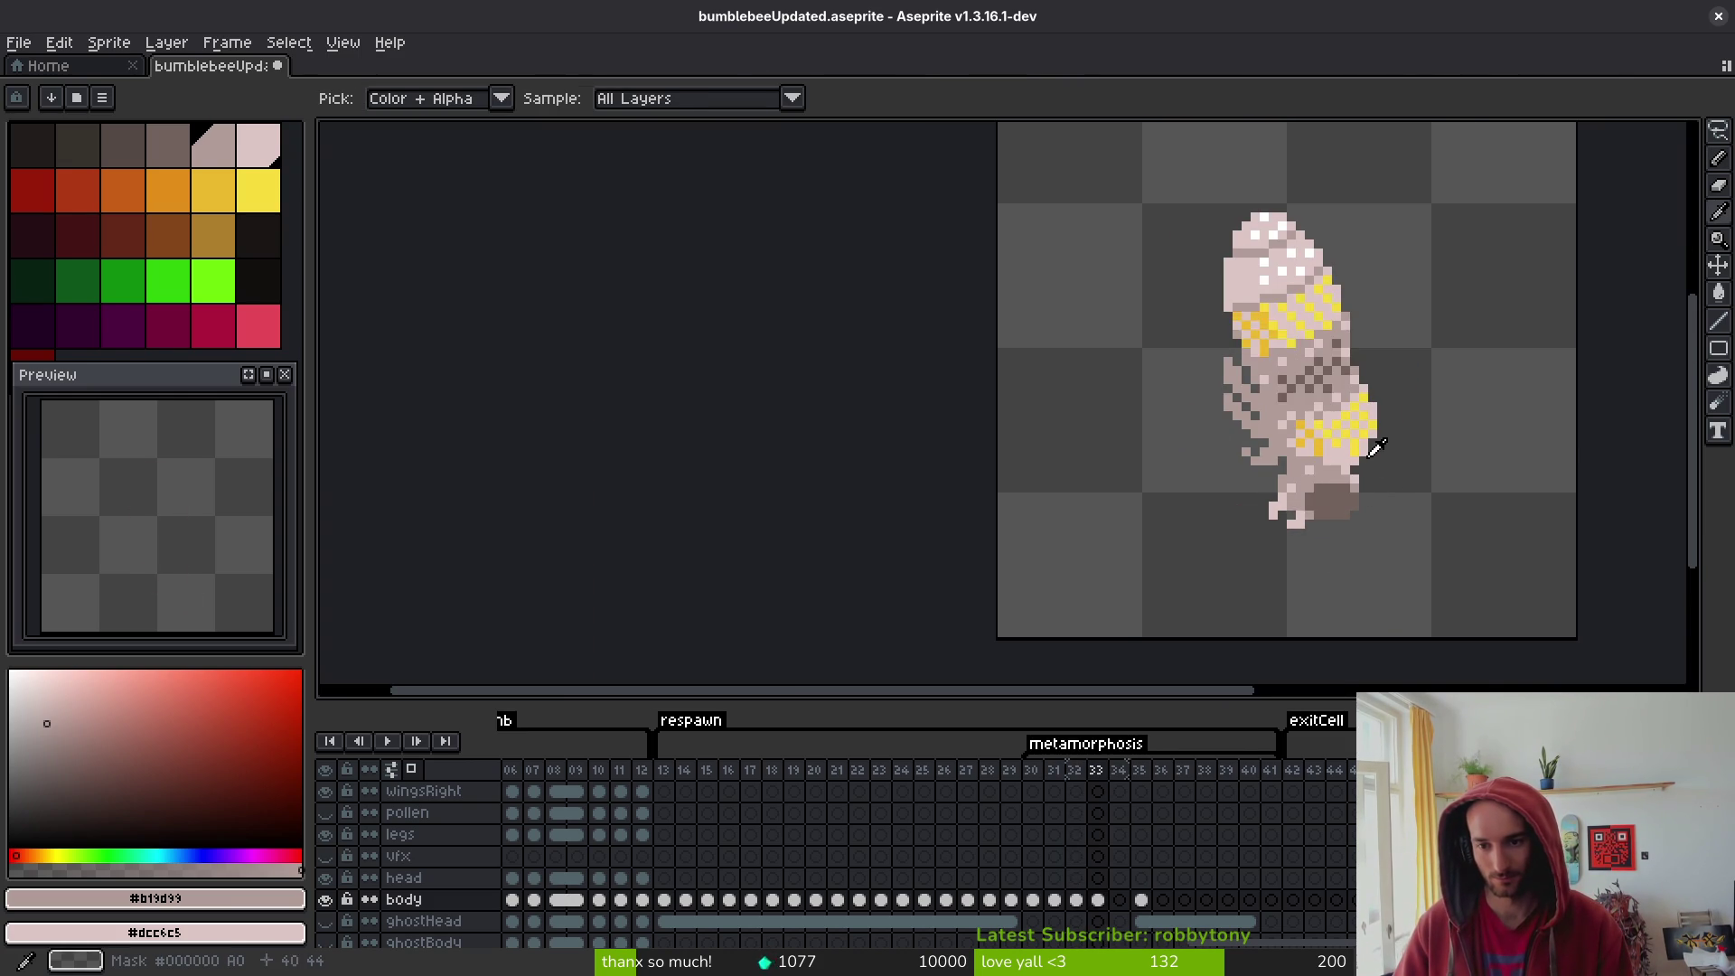
{"action": "scroll", "coordinate": [1375, 446], "scroll_direction": "up", "scroll_amount": 2}
{"action": "left_click", "coordinate": [1337, 440], "text": "alt"}
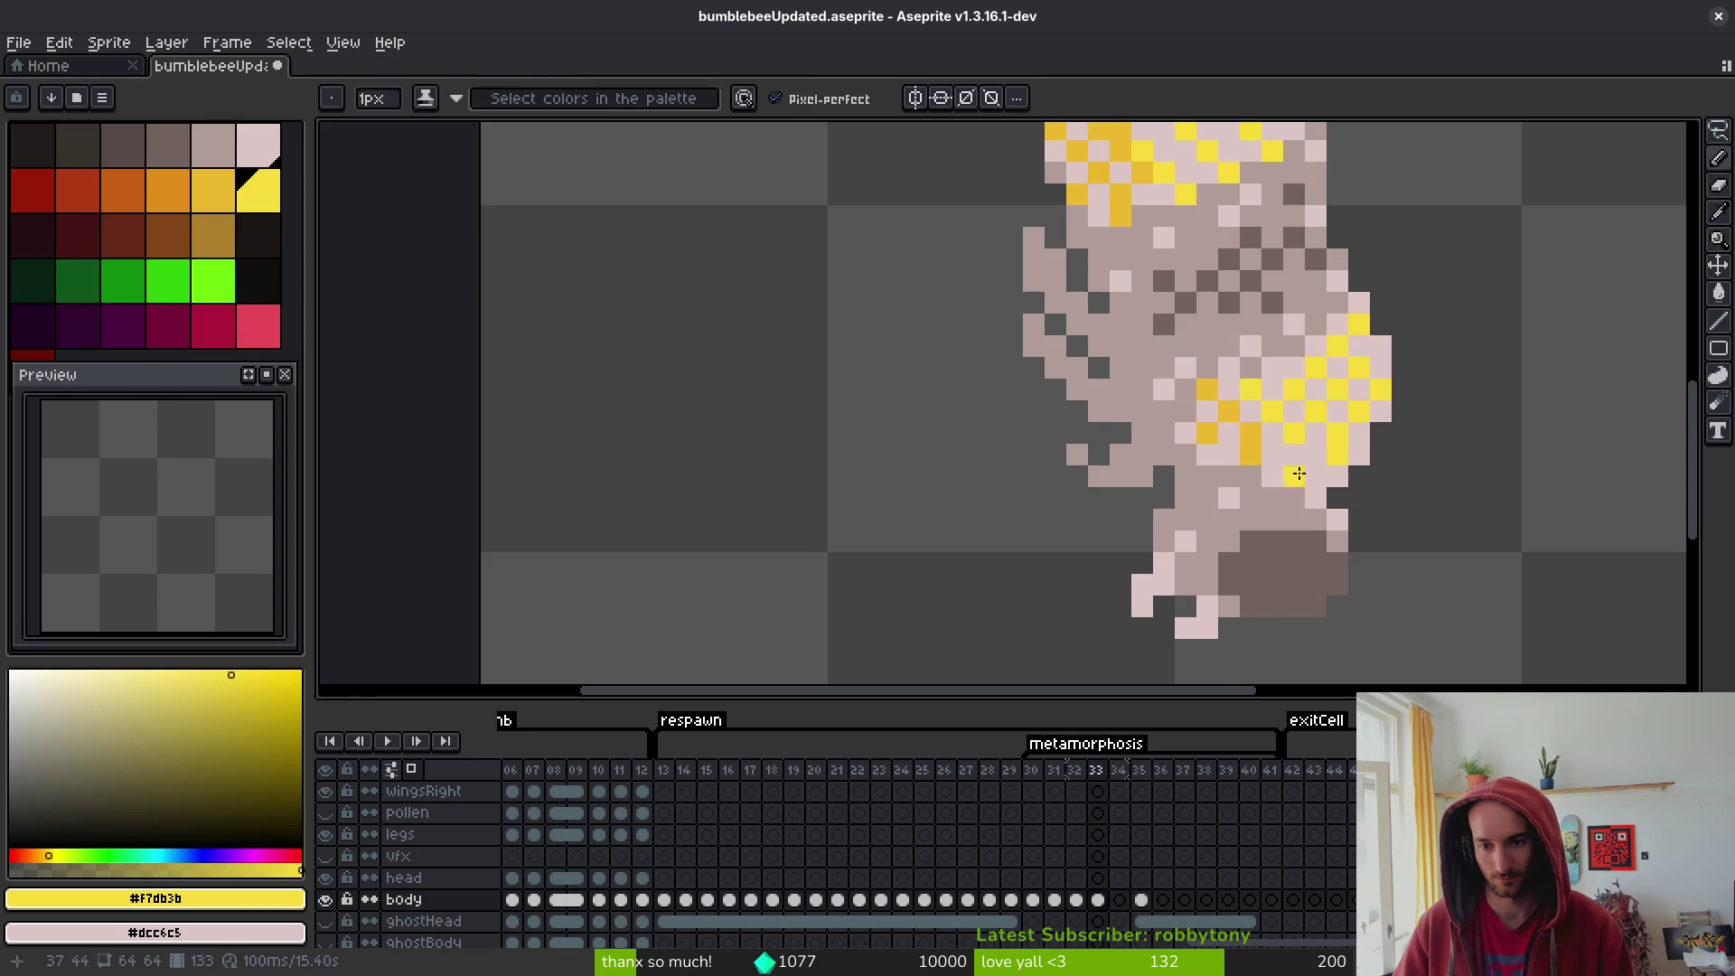
{"action": "left_click", "coordinate": [1330, 499], "text": "alt"}
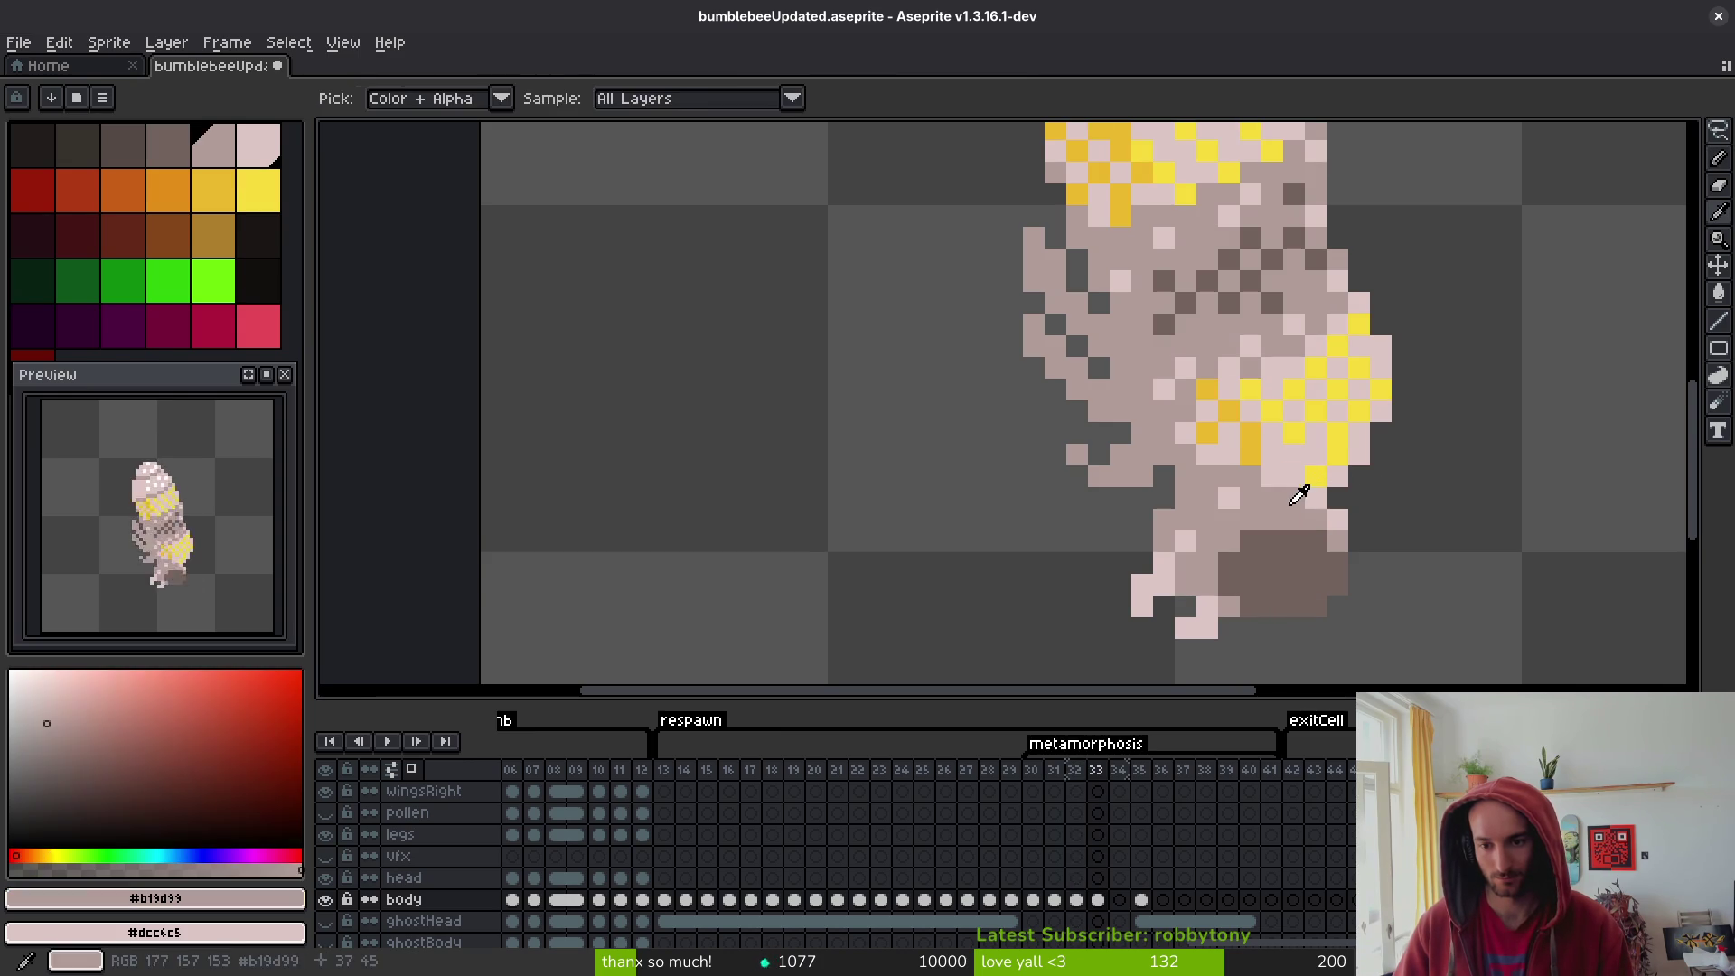
{"action": "scroll", "coordinate": [1407, 569], "scroll_direction": "down", "scroll_amount": 3}
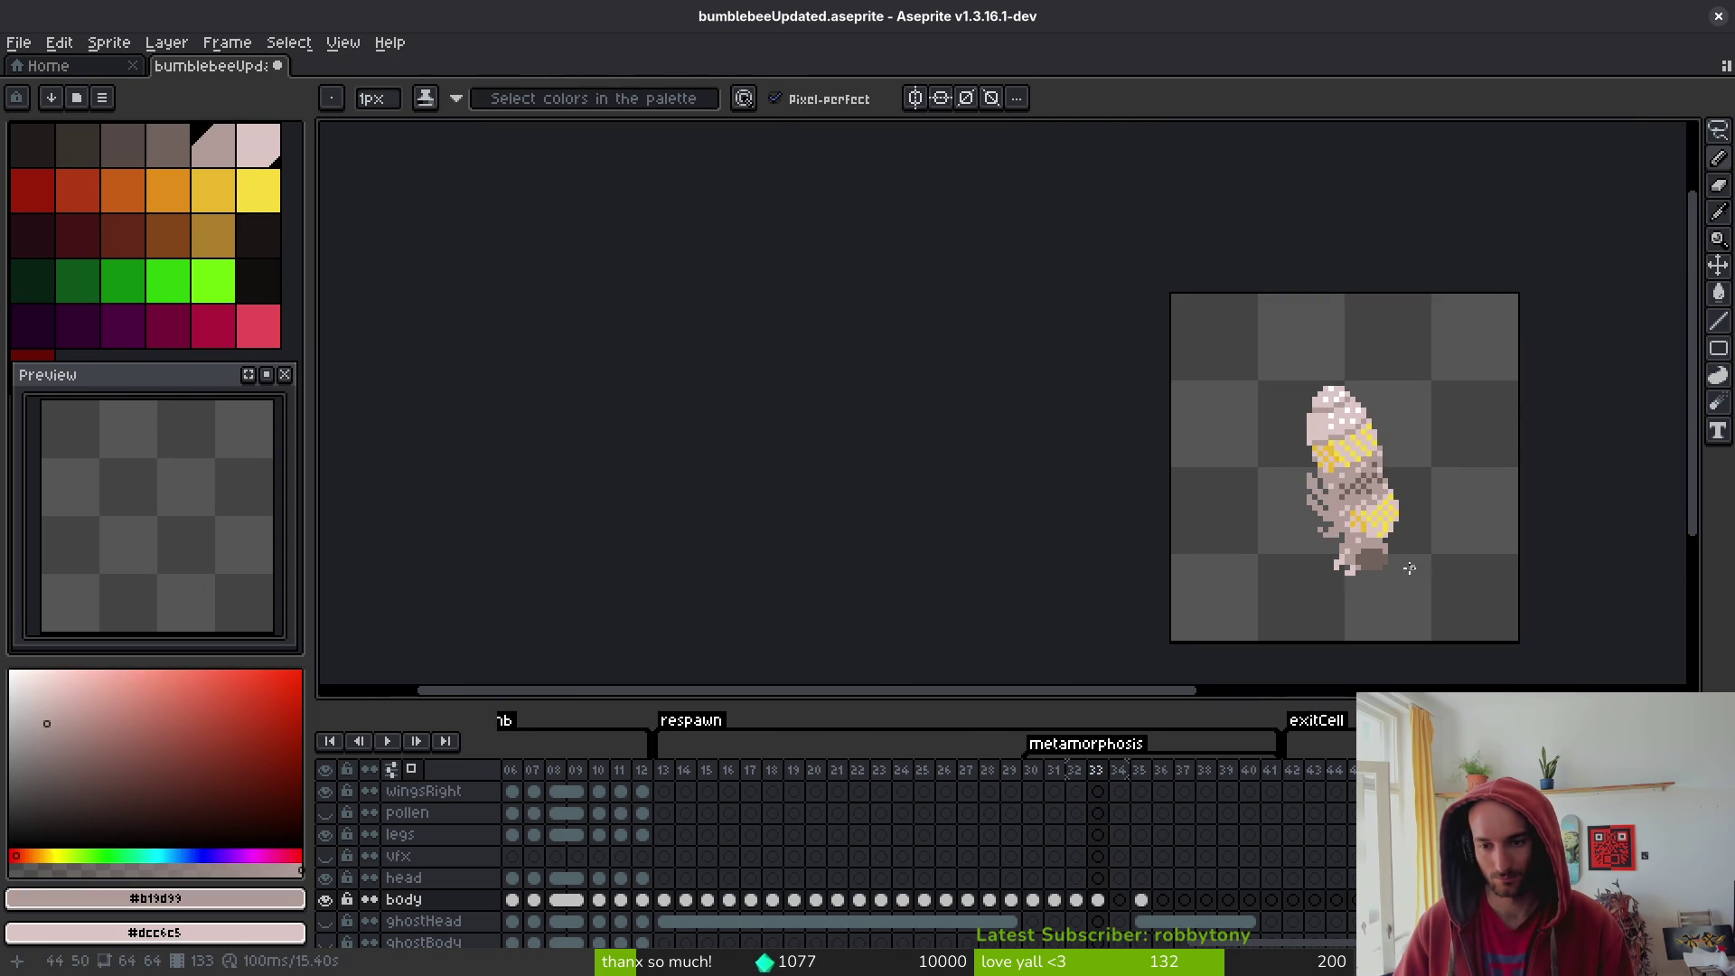
{"action": "scroll", "coordinate": [1406, 547], "scroll_direction": "up", "scroll_amount": 2}
{"action": "key", "text": "ctrl+z"}
- Extend the lower band with bright #f7db3b and darker #eab82e pixels toward its left edge
{"action": "scroll", "coordinate": [1411, 548], "scroll_direction": "down", "scroll_amount": 2}
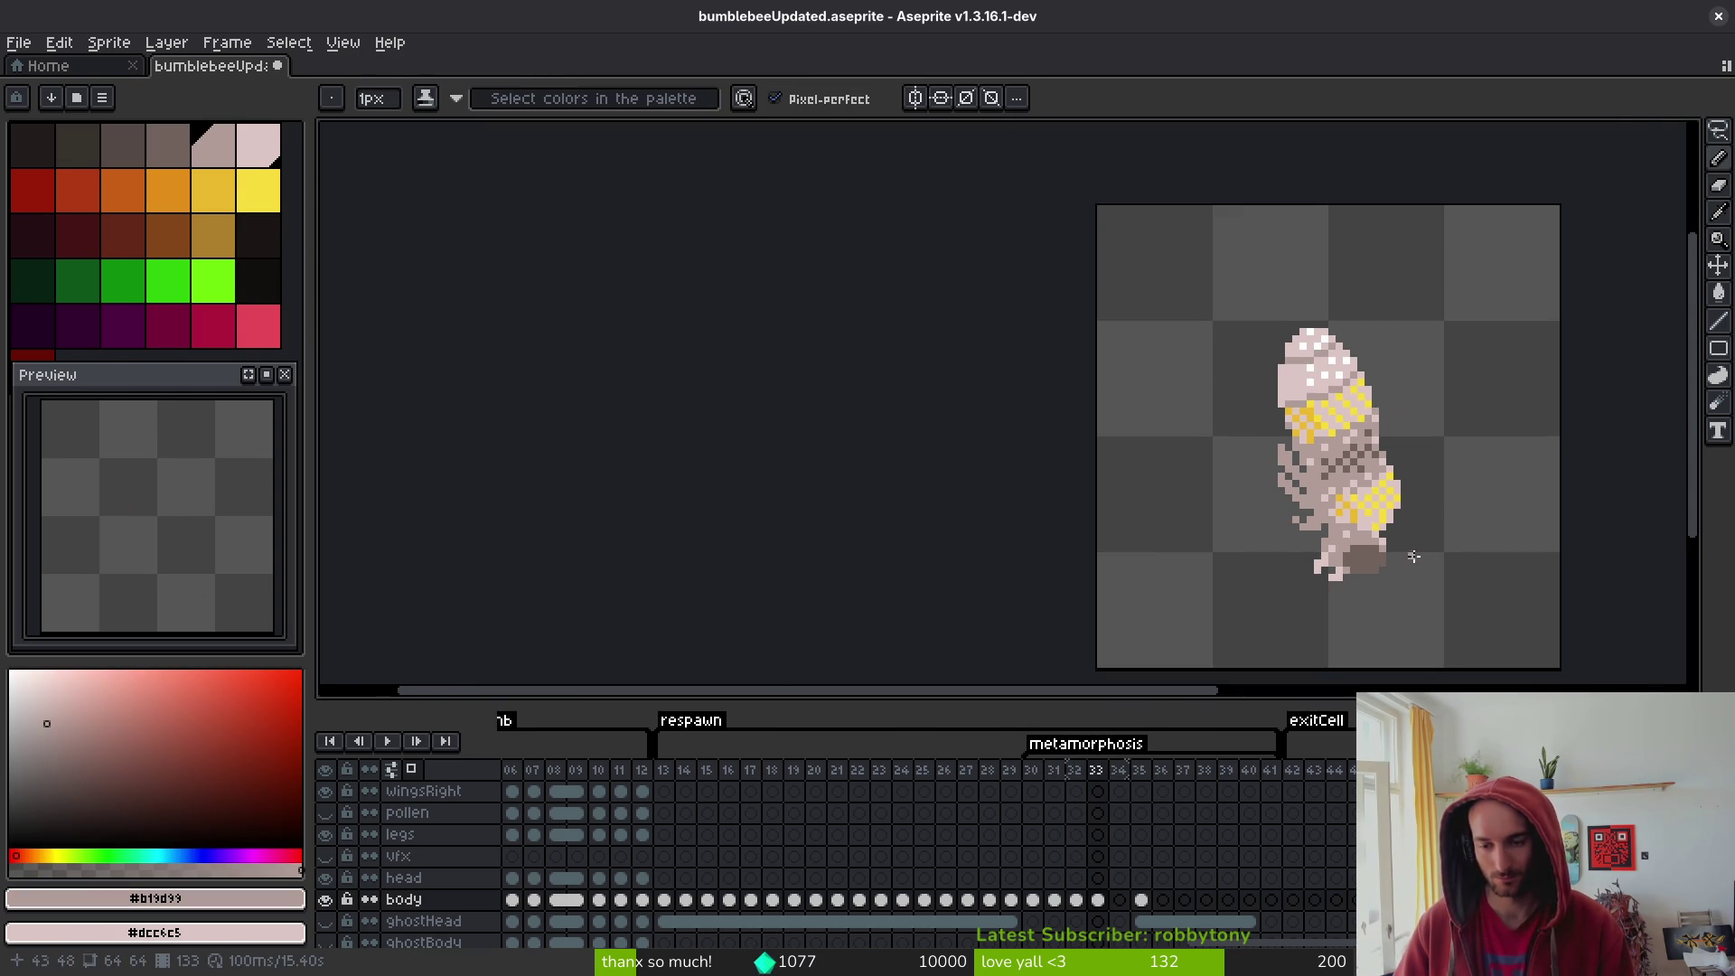
{"action": "scroll", "coordinate": [1419, 535], "scroll_direction": "up", "scroll_amount": 2}
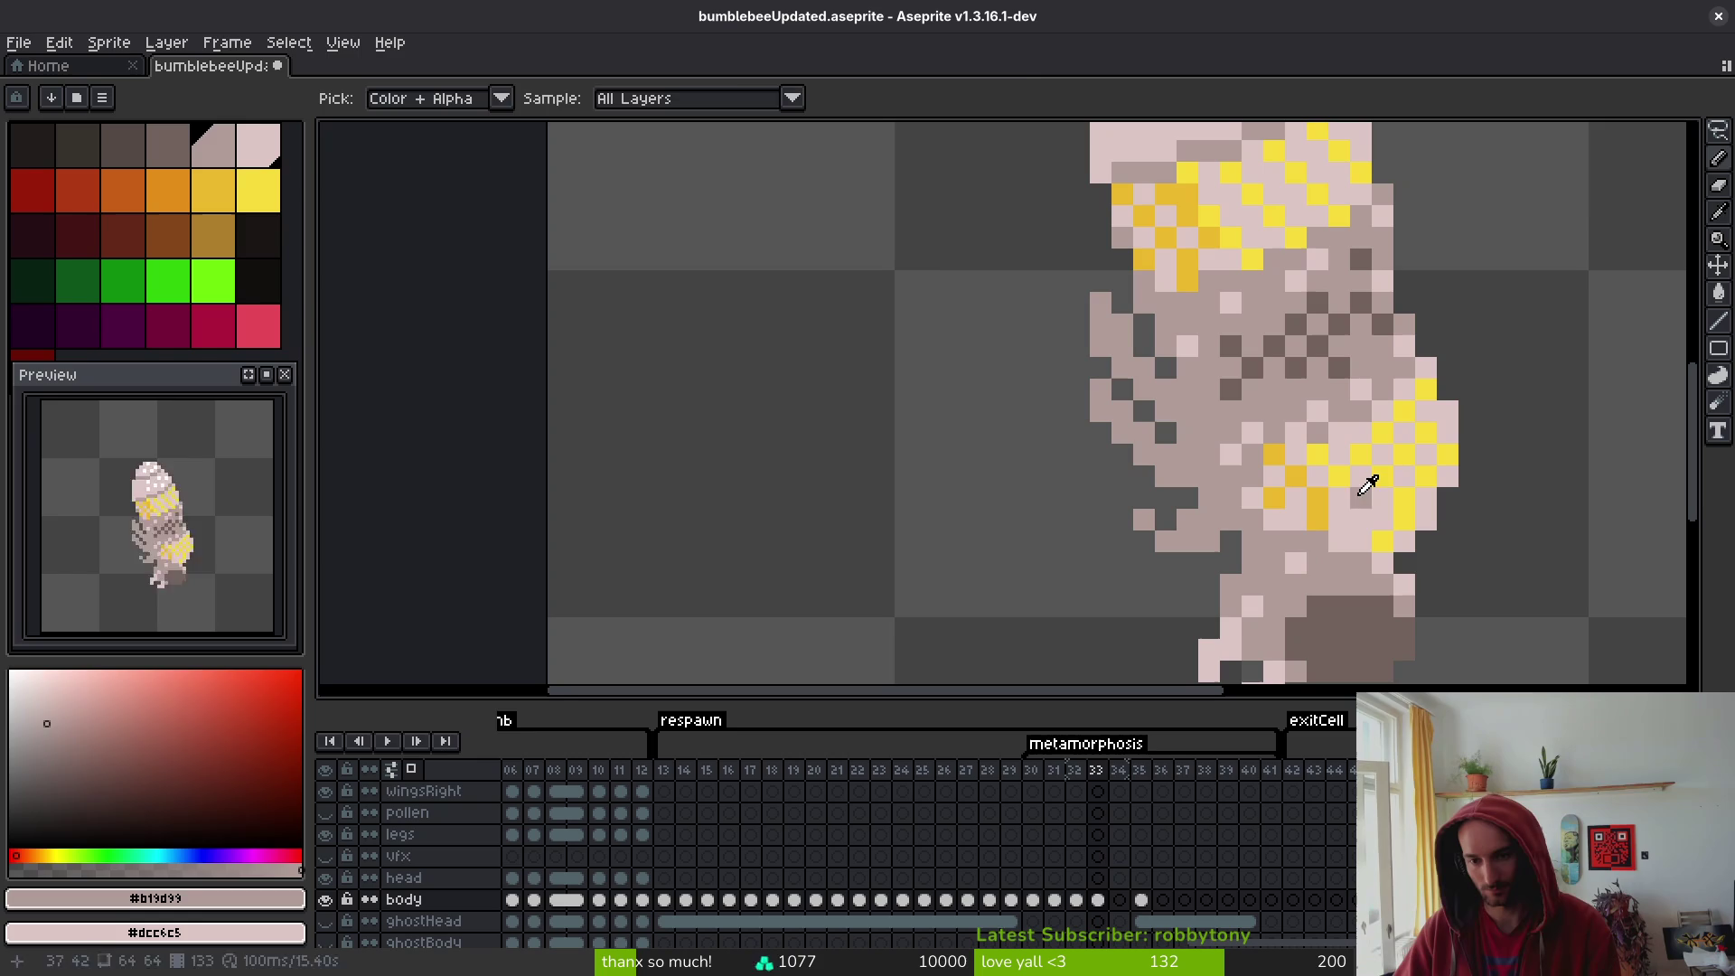
{"action": "left_click", "coordinate": [1339, 521], "text": "alt"}
{"action": "left_click", "coordinate": [1352, 521]}
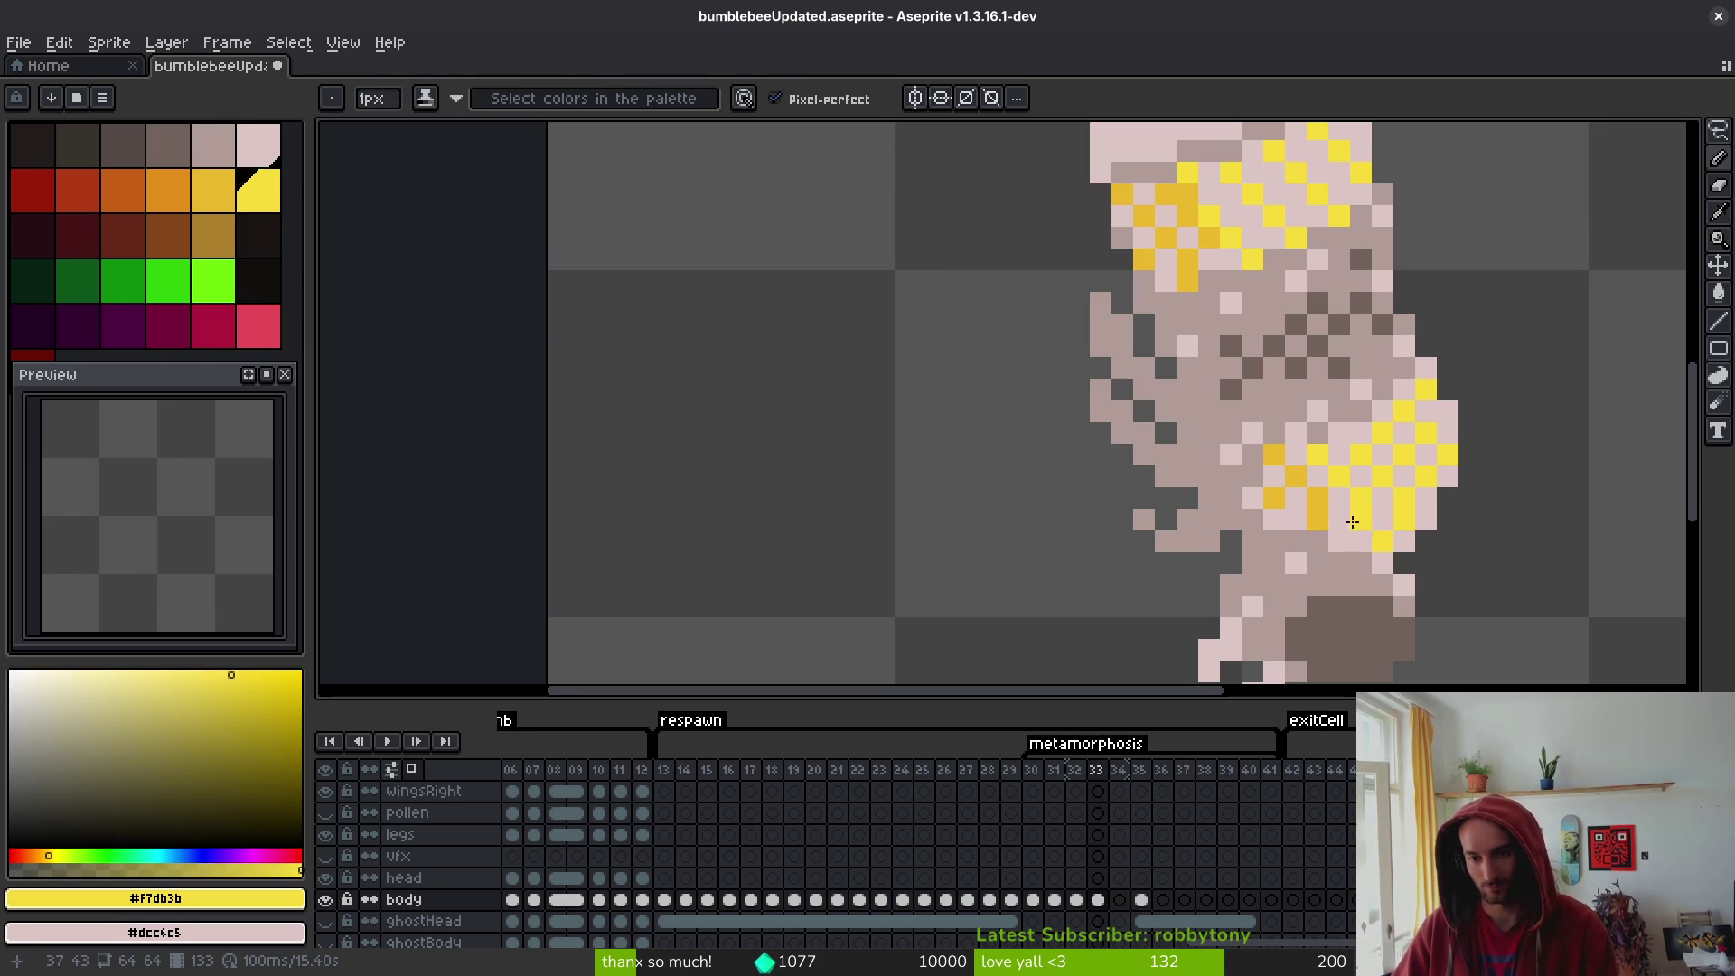
{"action": "key", "text": "alt"}
{"action": "left_click", "coordinate": [1315, 496], "text": "alt"}
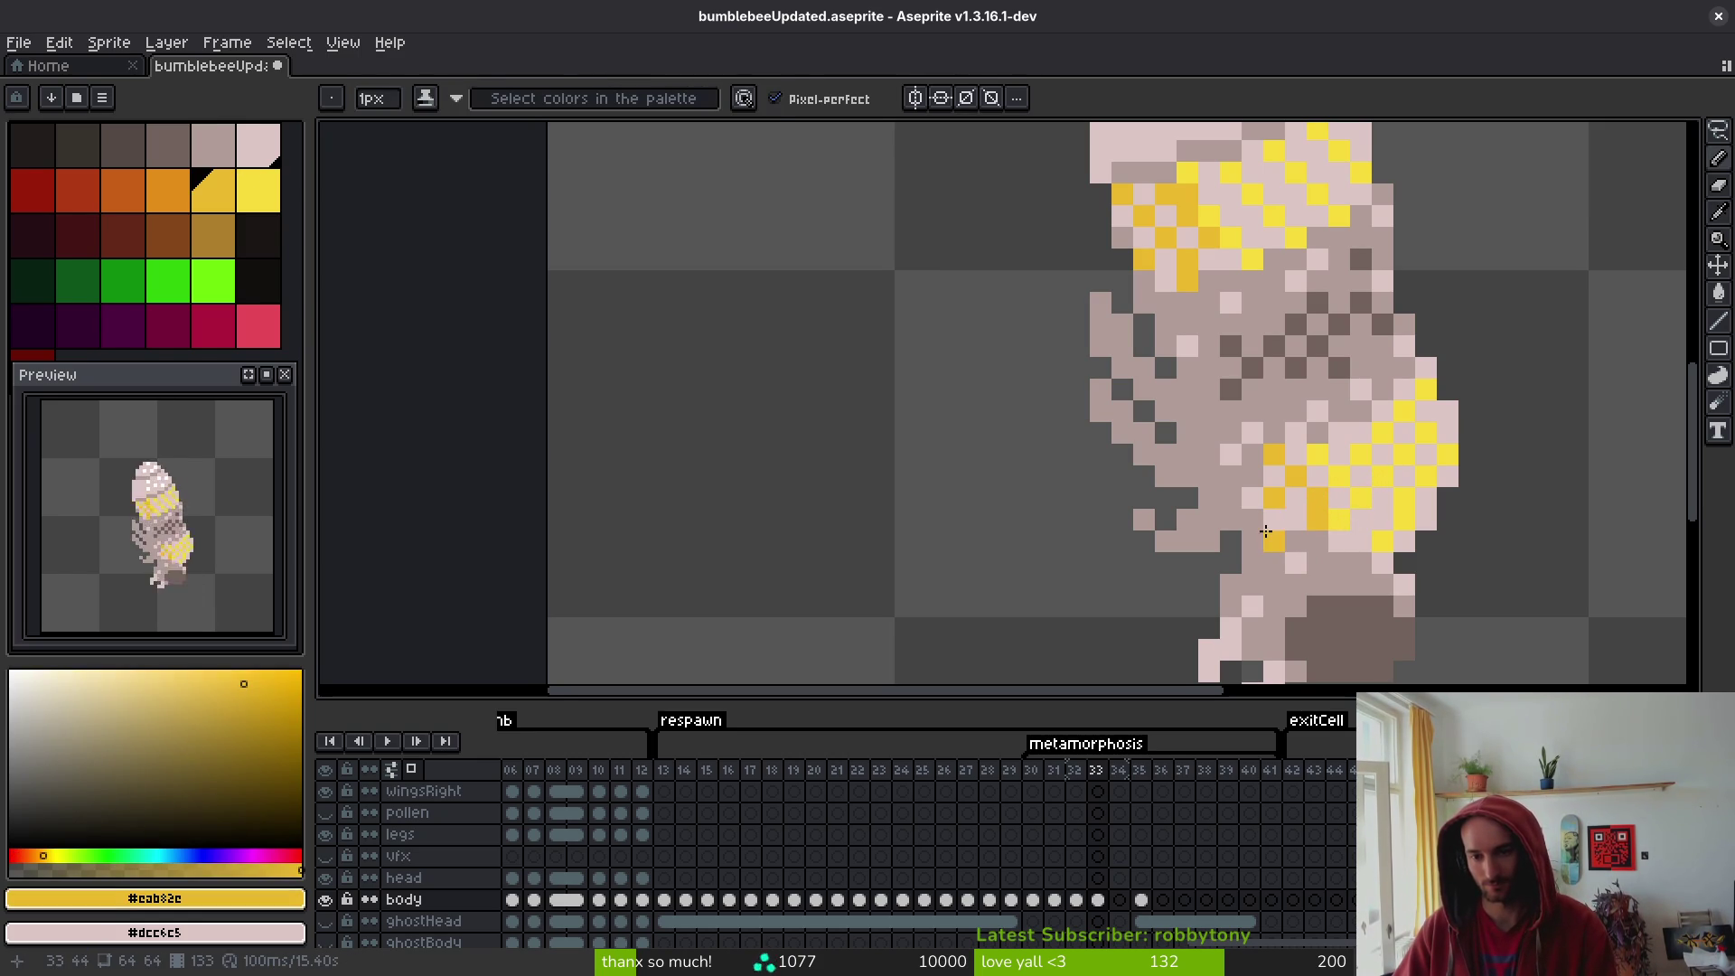
{"action": "left_click", "coordinate": [1292, 515], "text": "alt"}
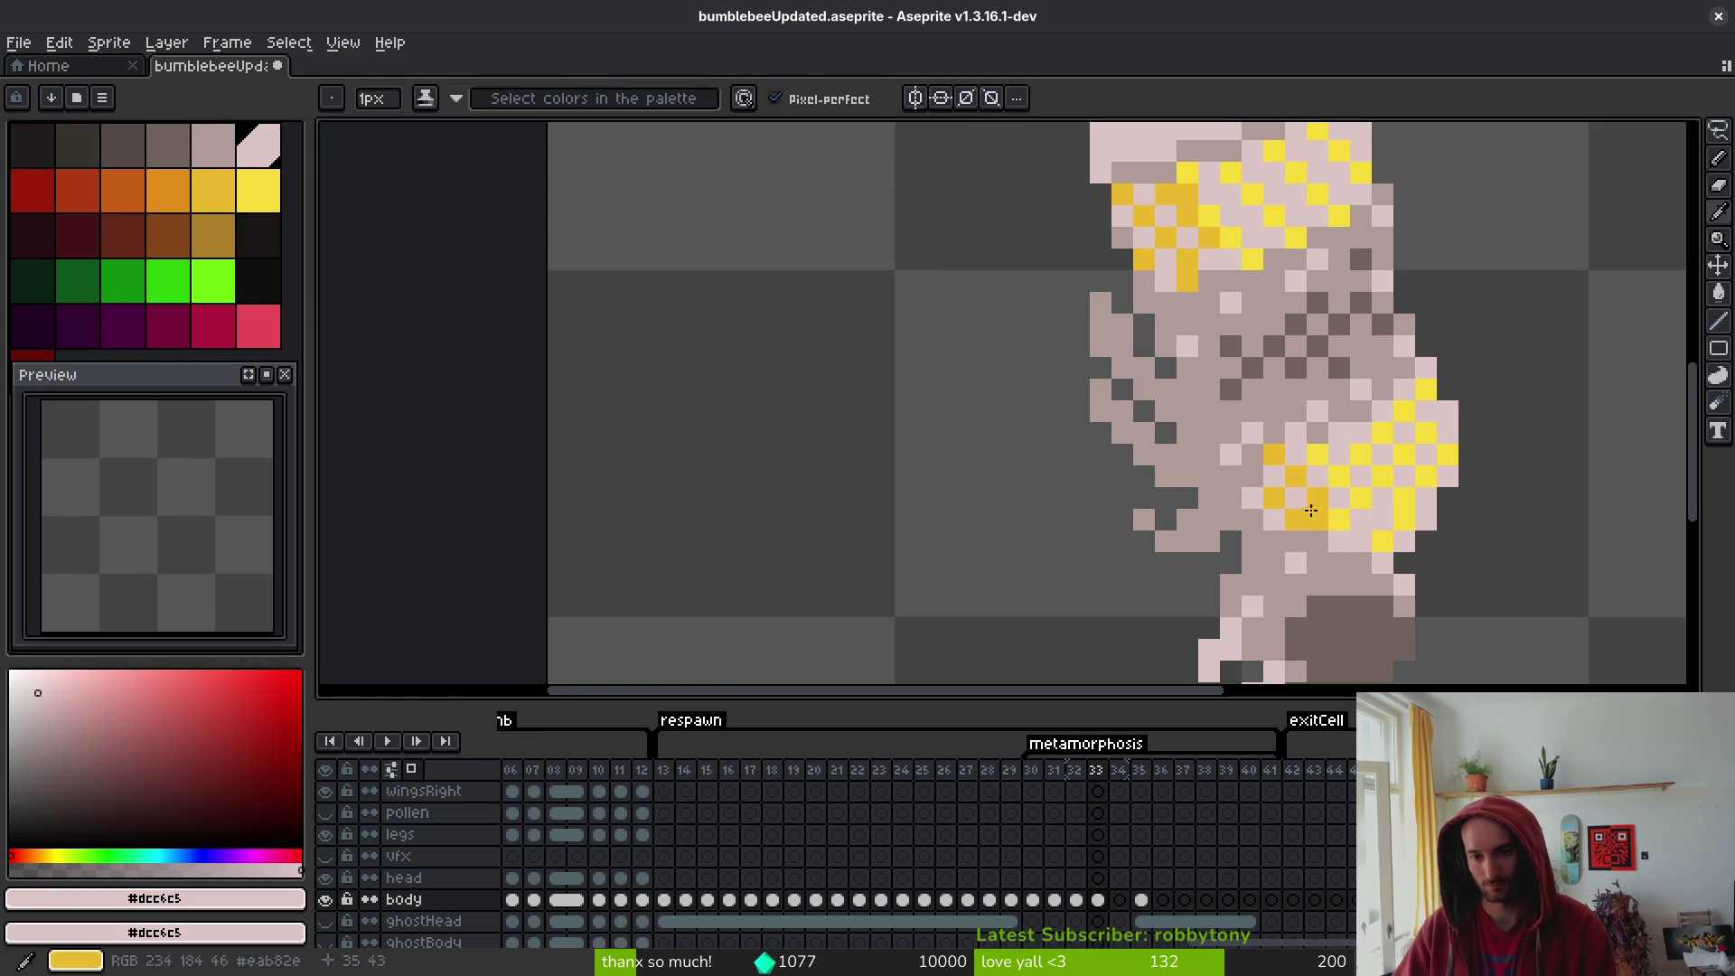
{"action": "left_click", "coordinate": [1302, 504], "text": "alt"}
{"action": "left_click", "coordinate": [1237, 505]}
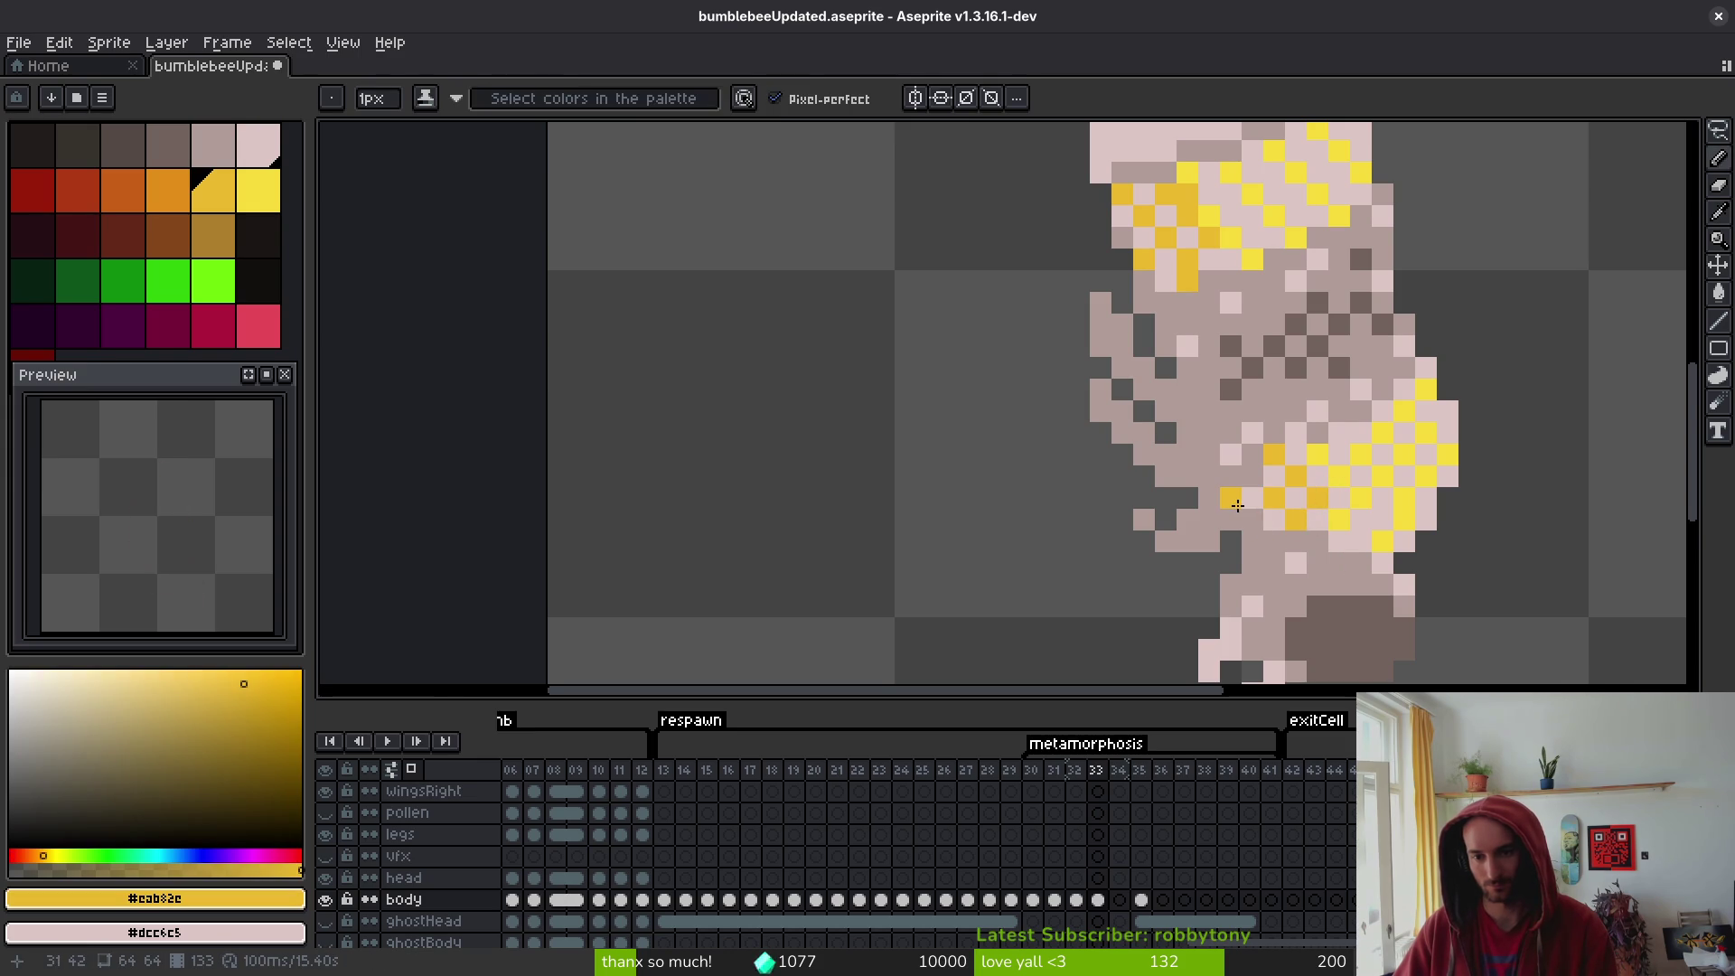
{"action": "left_click", "coordinate": [1234, 450]}
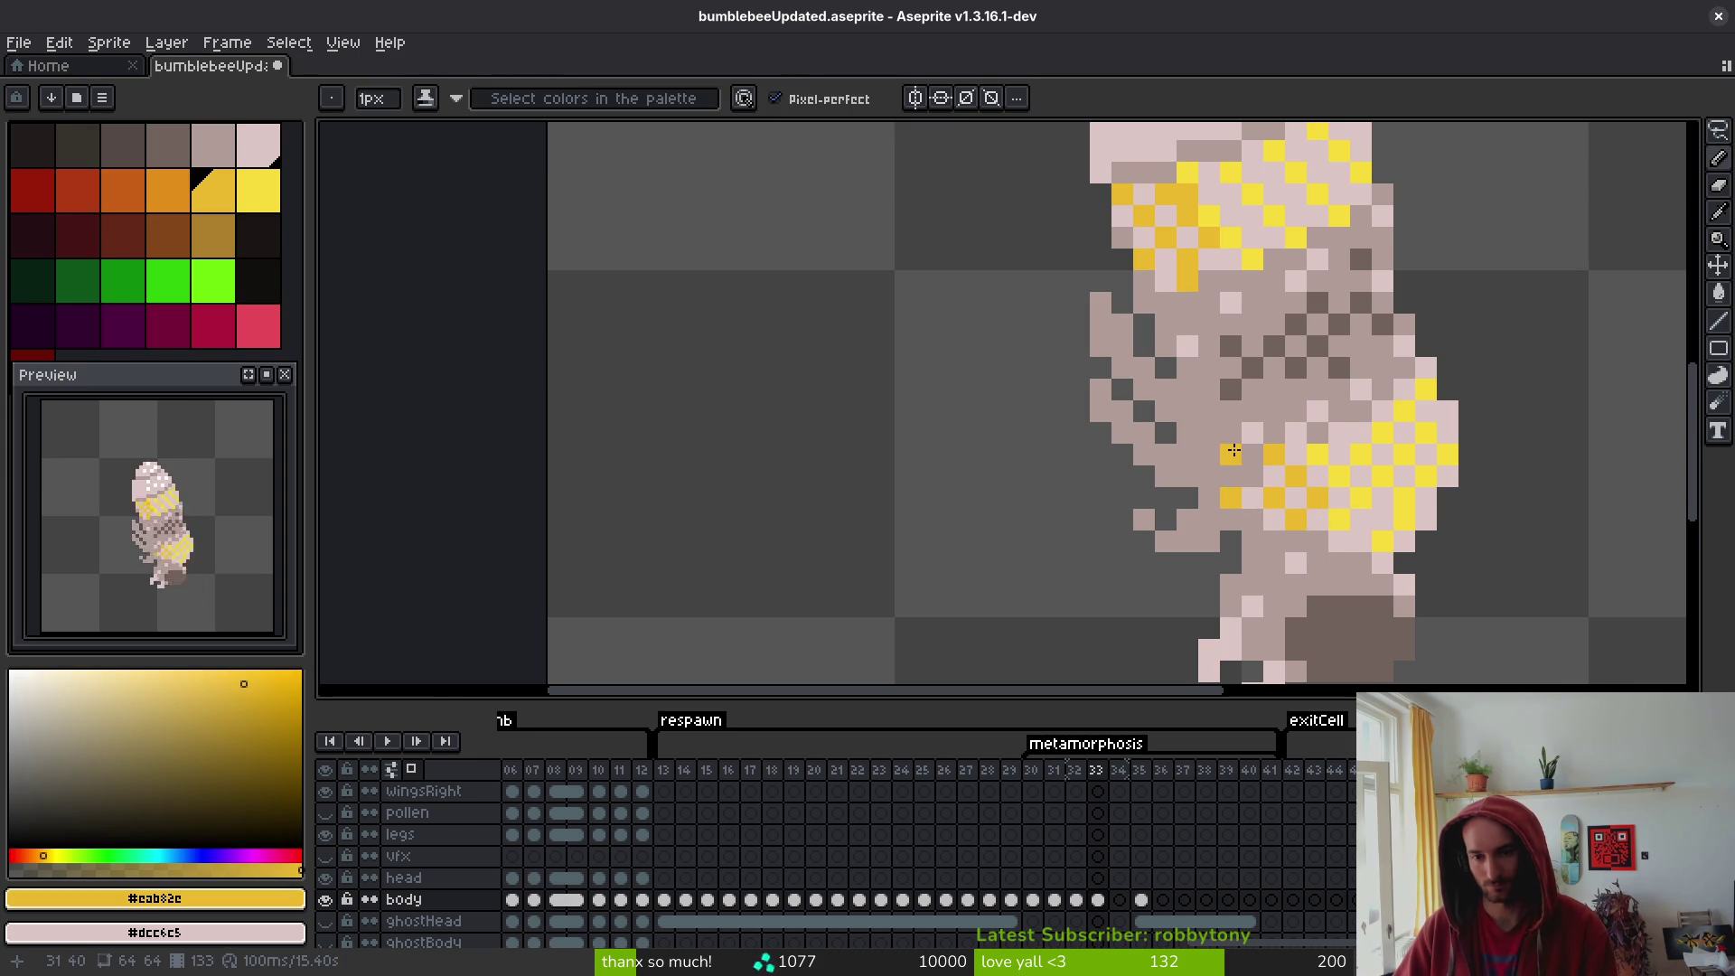
- Step back through the timeline toward frame 30
{"action": "scroll", "coordinate": [1250, 435], "scroll_direction": "down", "scroll_amount": 4}
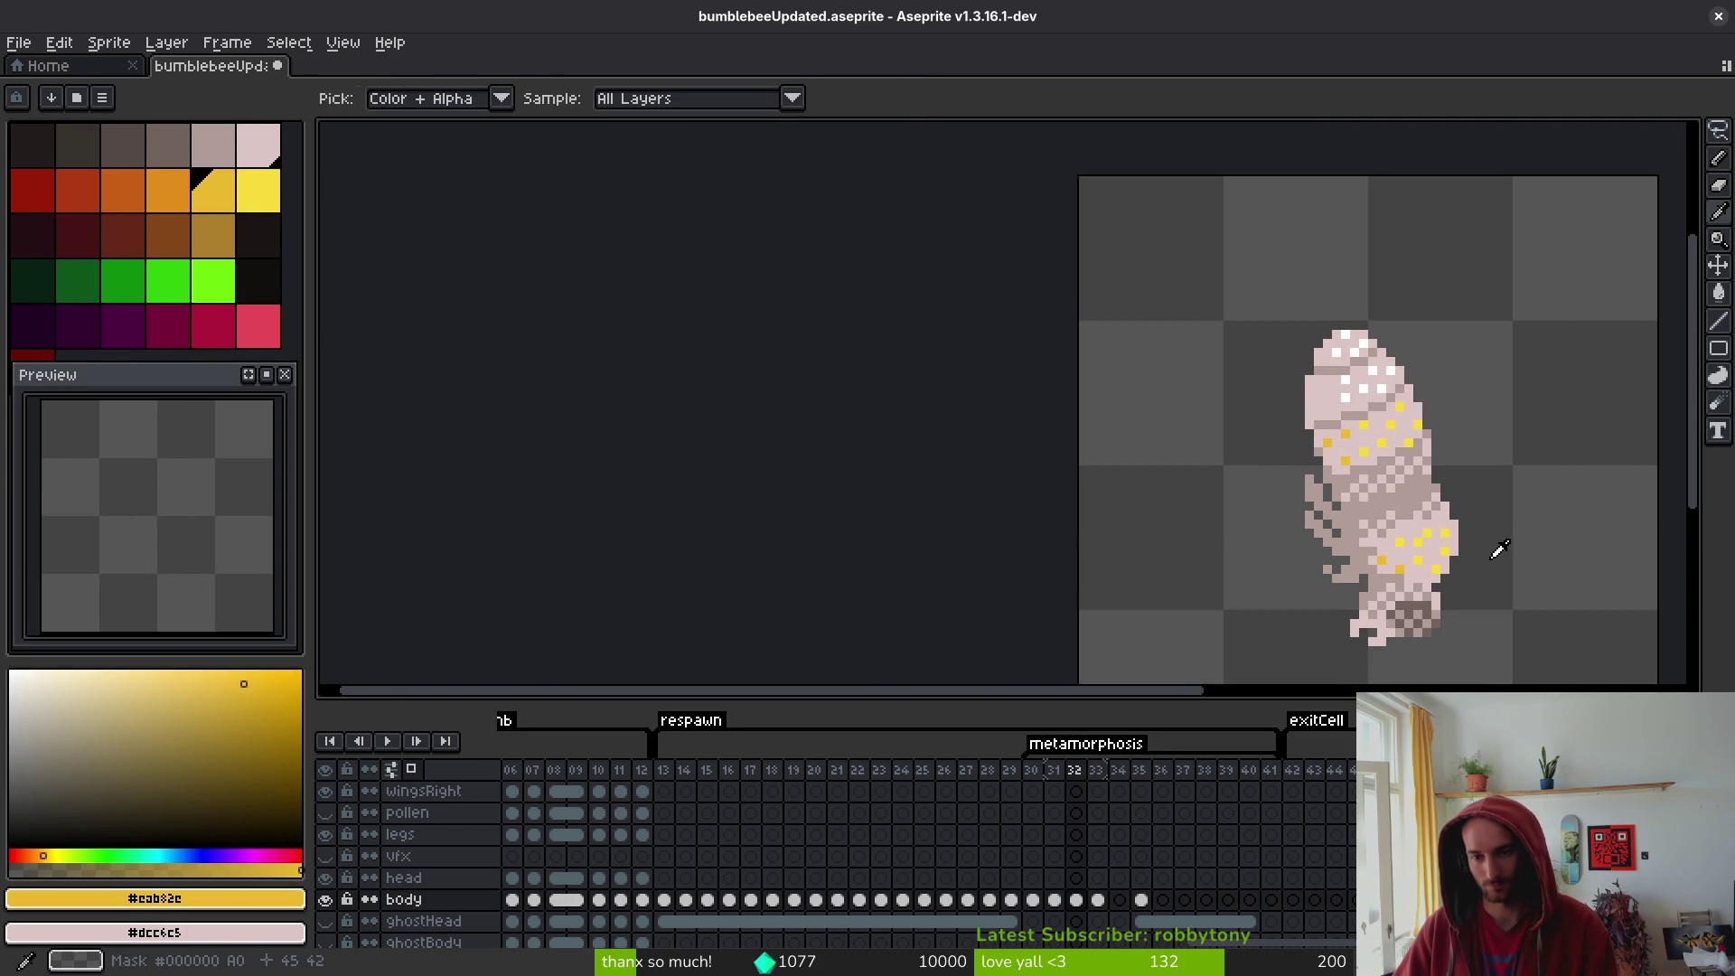
{"action": "key", "text": "Left"}
{"action": "key", "text": "Left"}
{"action": "key", "text": "Left"}
{"action": "key", "text": "Right"}
{"action": "key", "text": "Right"}
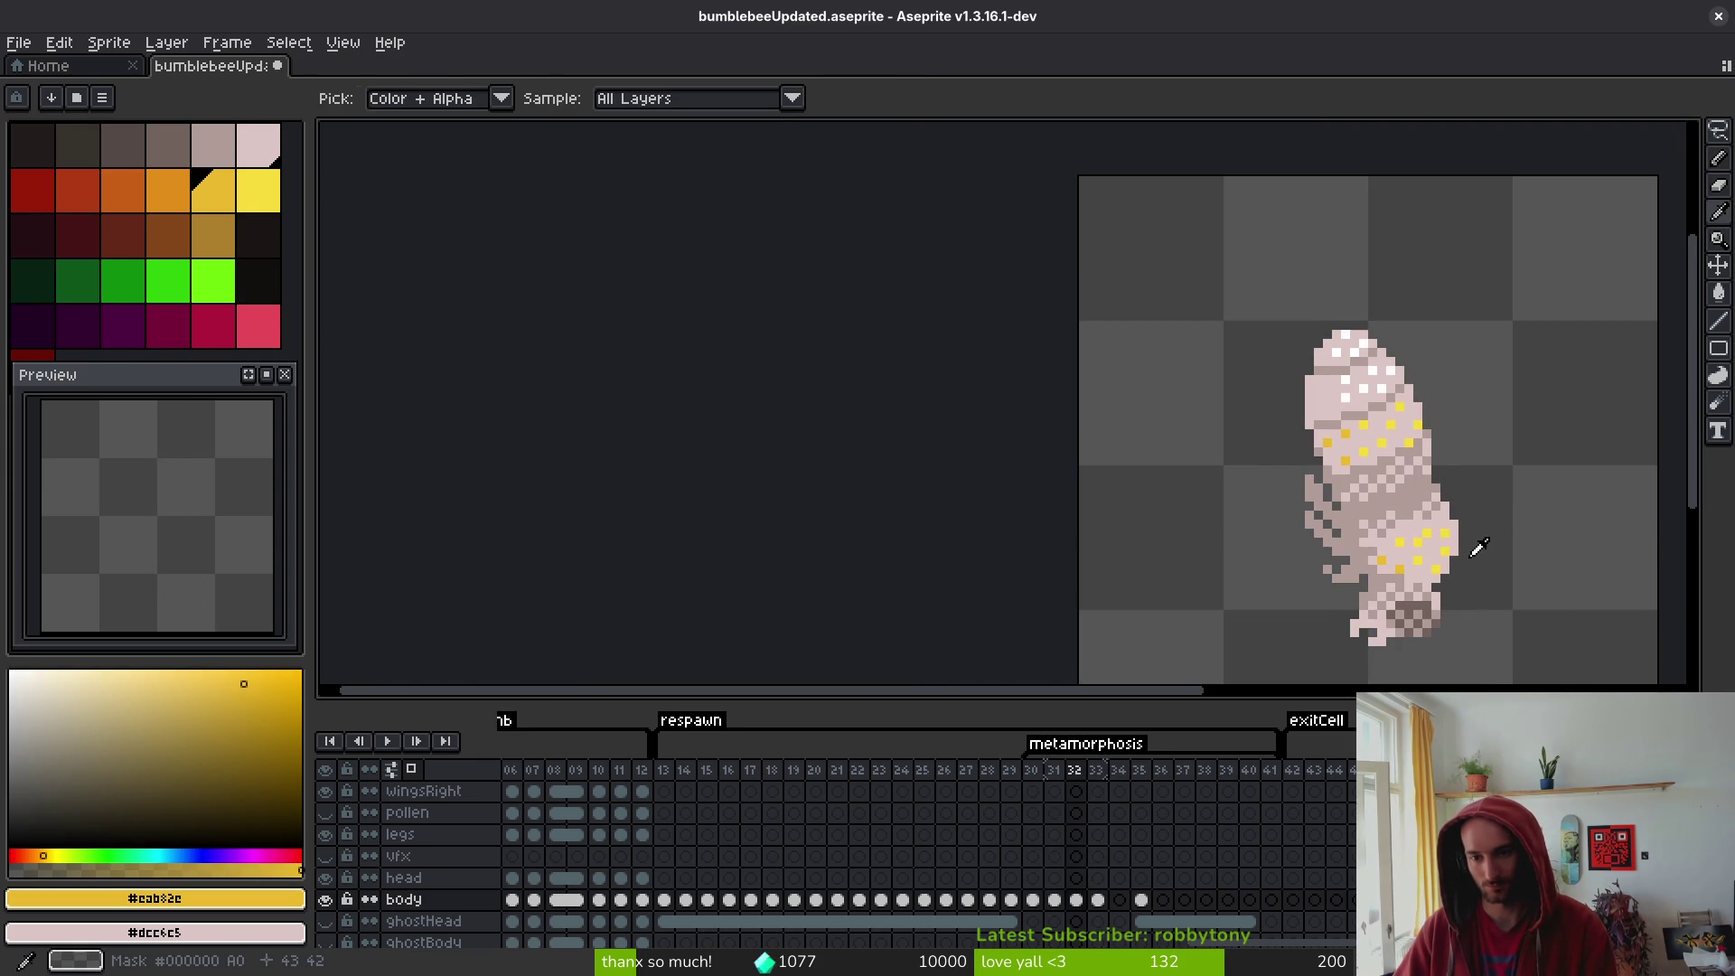
{"action": "key", "text": "Left"}
{"action": "key", "text": "Left"}
{"action": "key", "text": "Right"}
- Flip between frames 29 through 32 to compare the pupa's poses
{"action": "key", "text": "Left"}
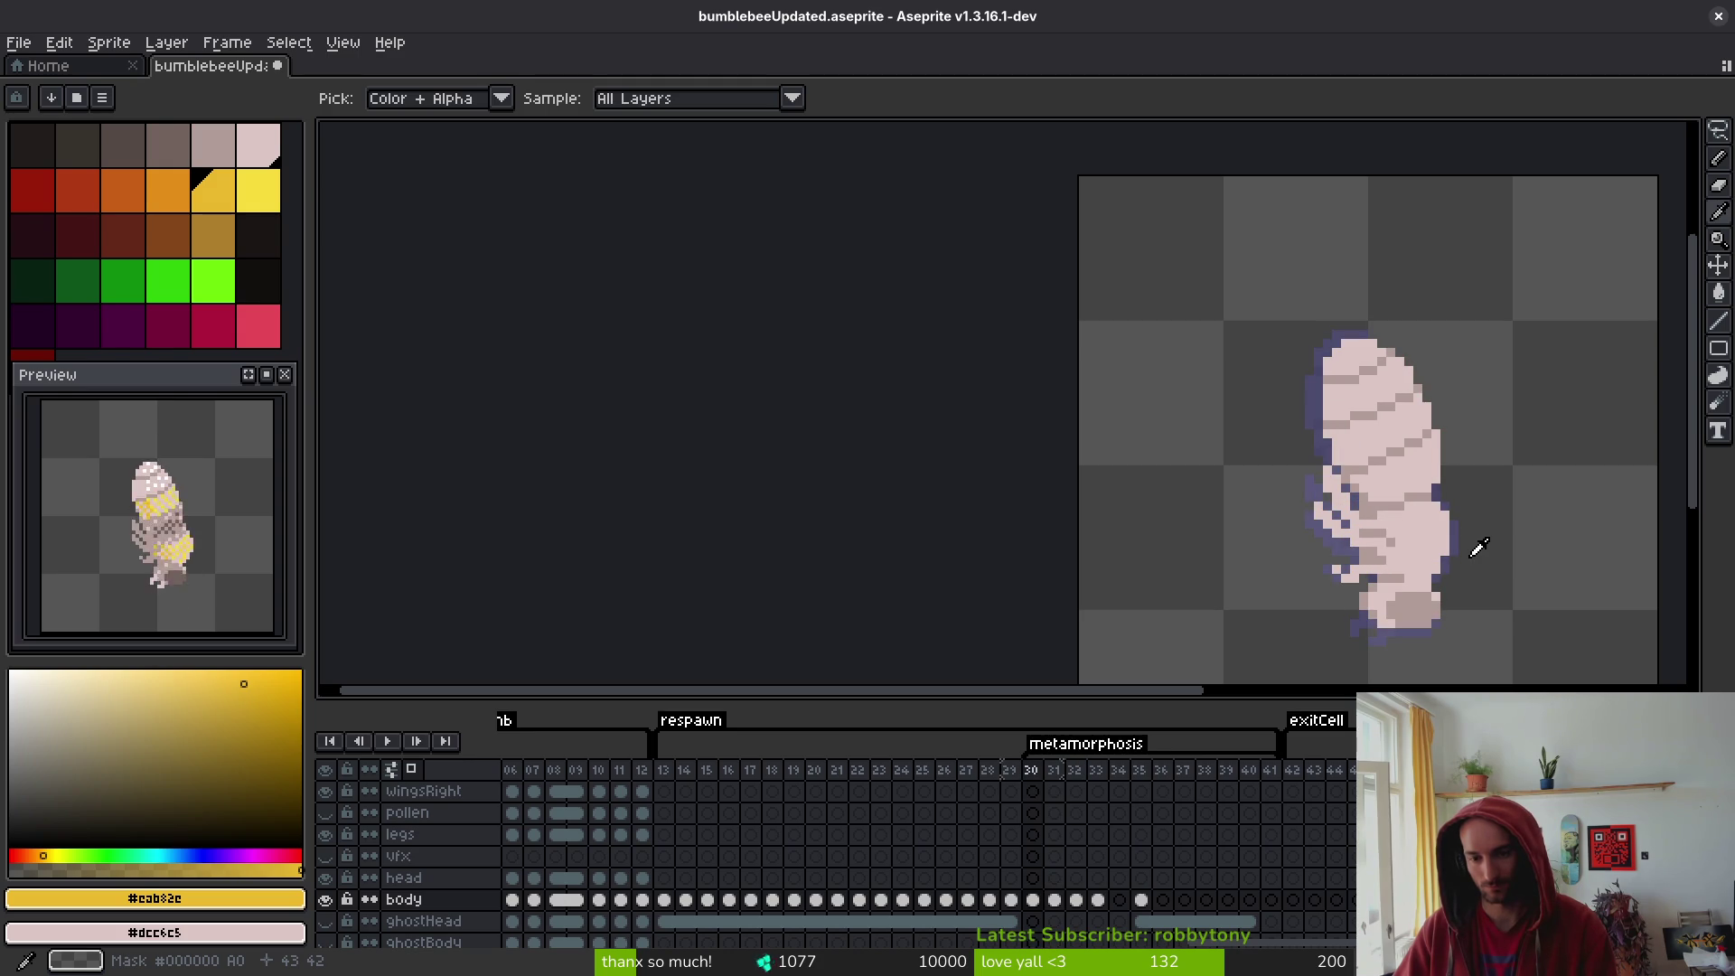
{"action": "key", "text": "Left"}
{"action": "key", "text": "Right"}
{"action": "key", "text": "Left"}
{"action": "key", "text": "Right"}
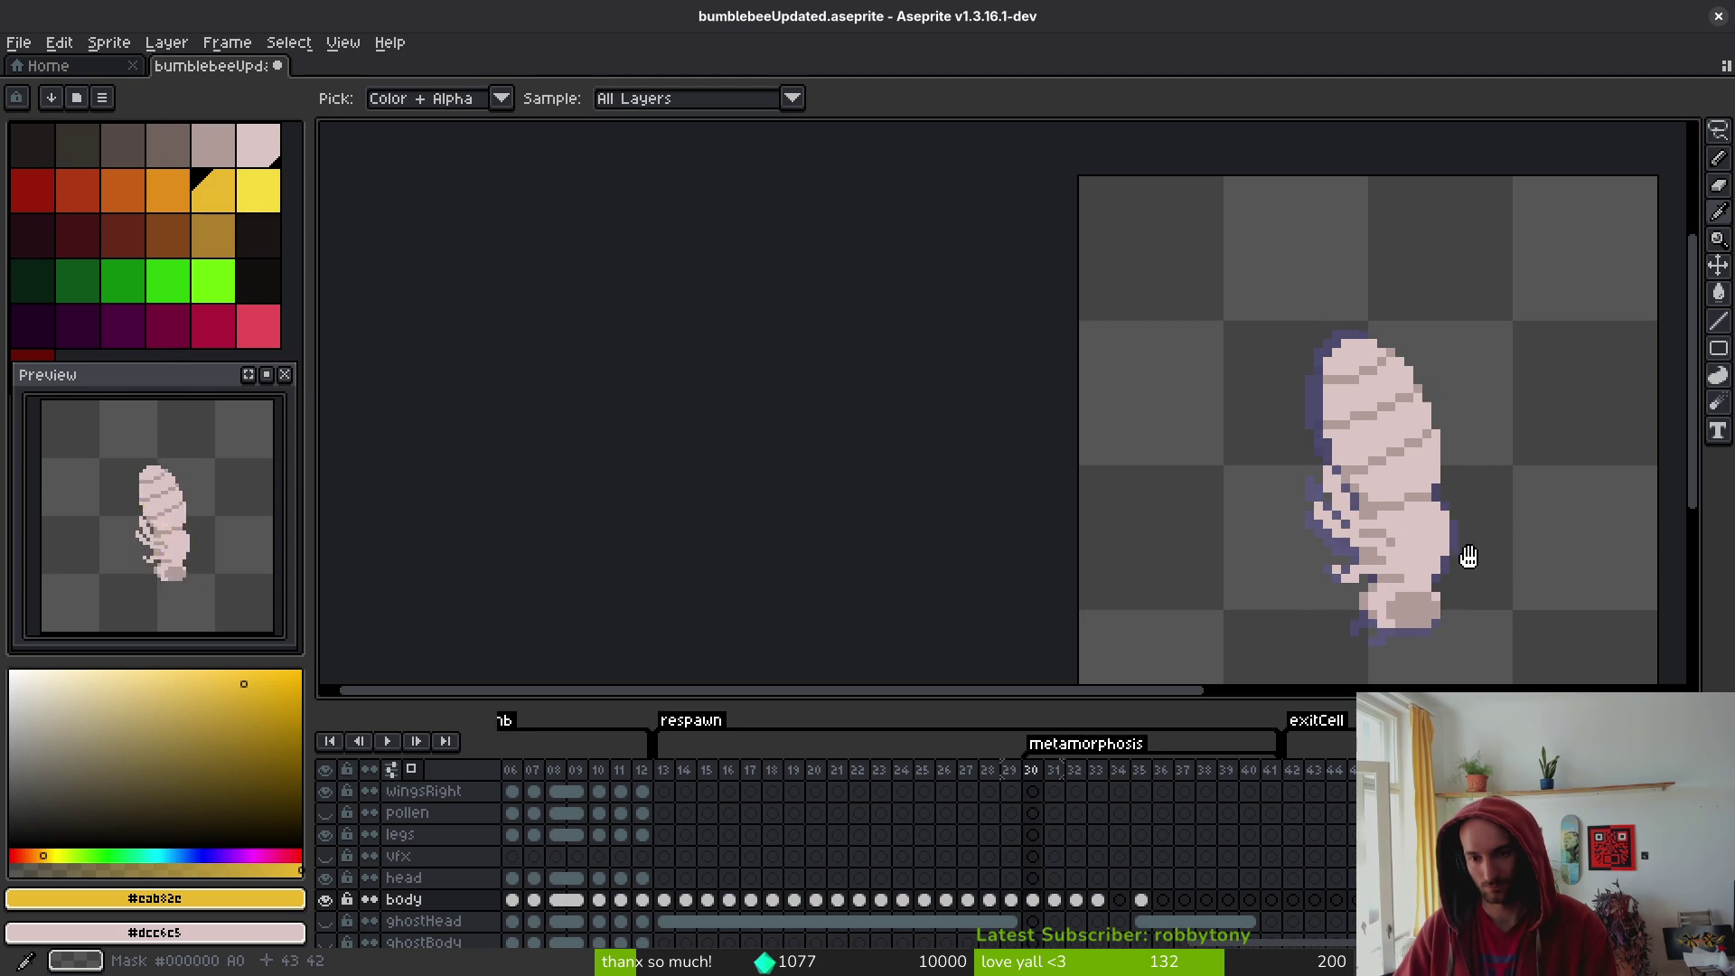
{"action": "key", "text": "Right"}
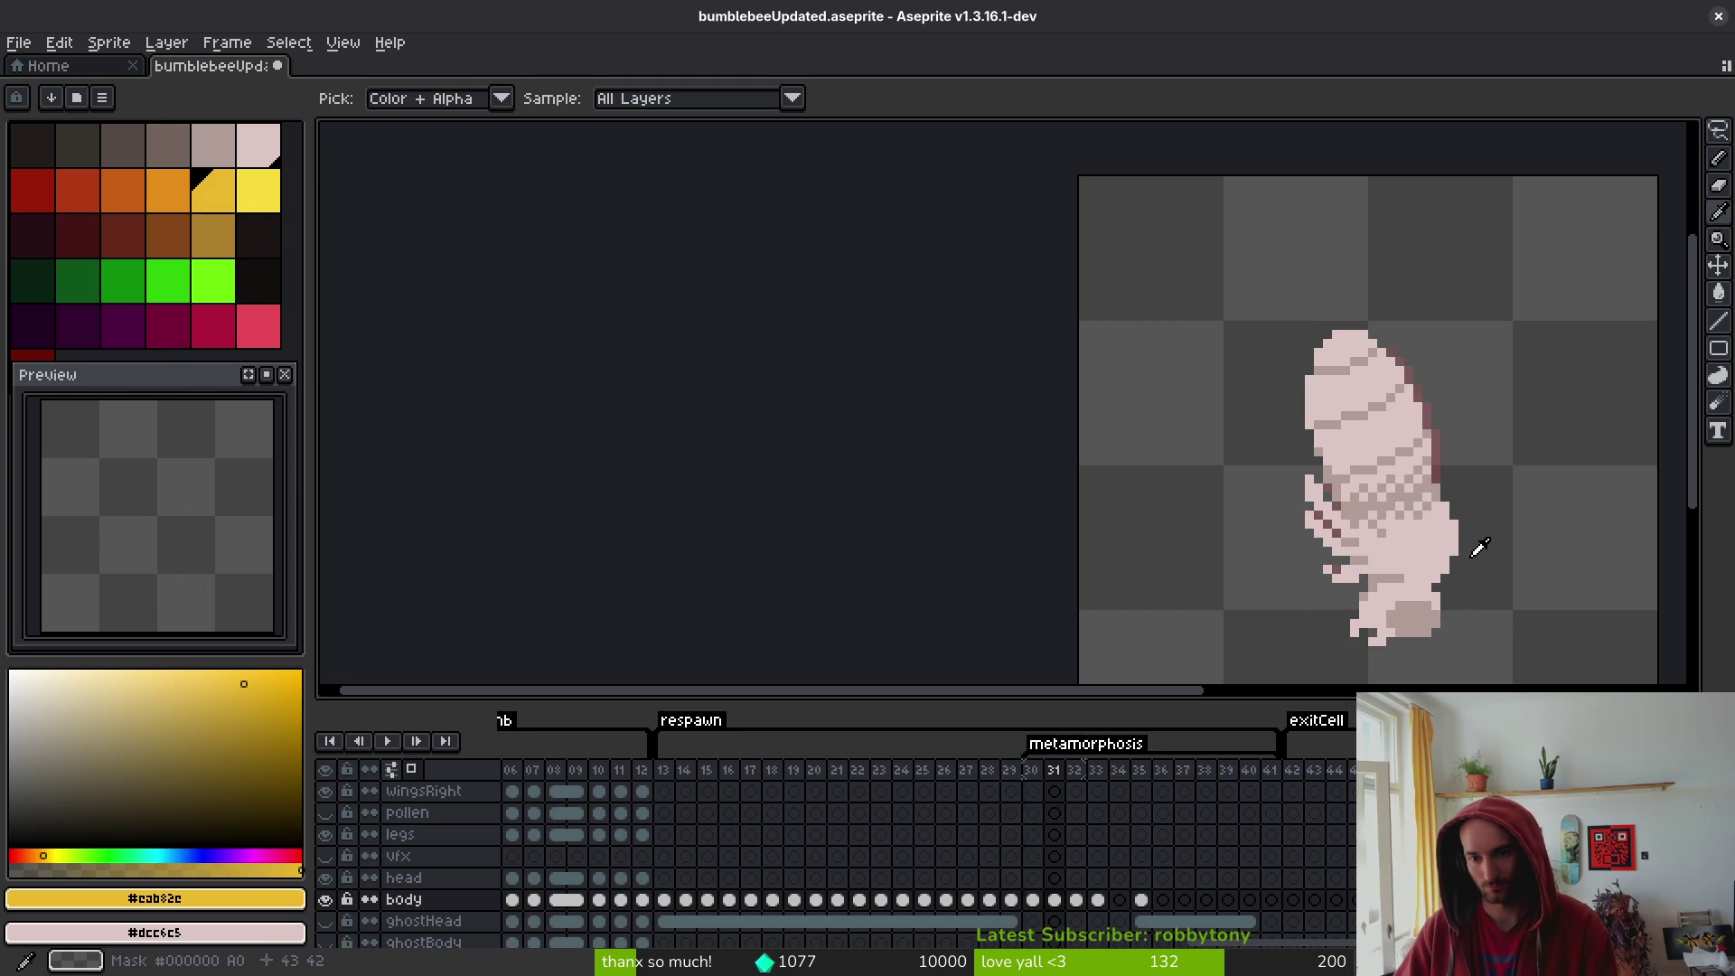
{"action": "key", "text": "Left"}
{"action": "key", "text": "Right"}
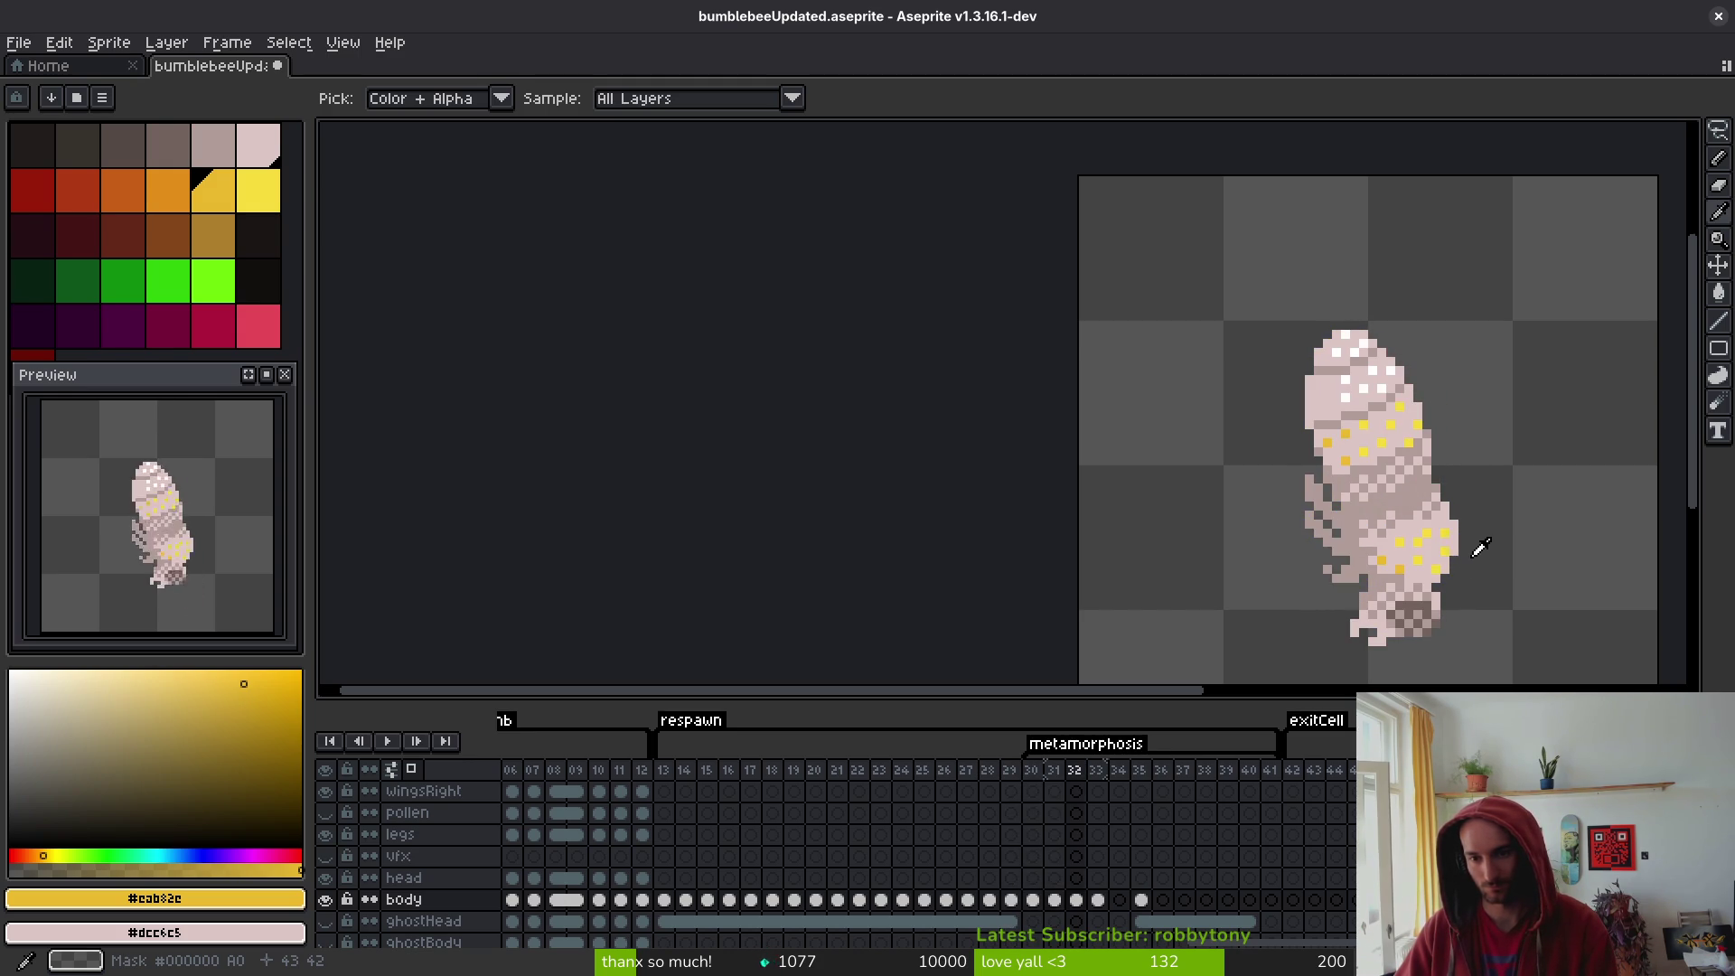
{"action": "key", "text": "Left"}
{"action": "key", "text": "Right"}
{"action": "key", "text": "Left"}
{"action": "key", "text": "Right"}
{"action": "key", "text": "Left"}
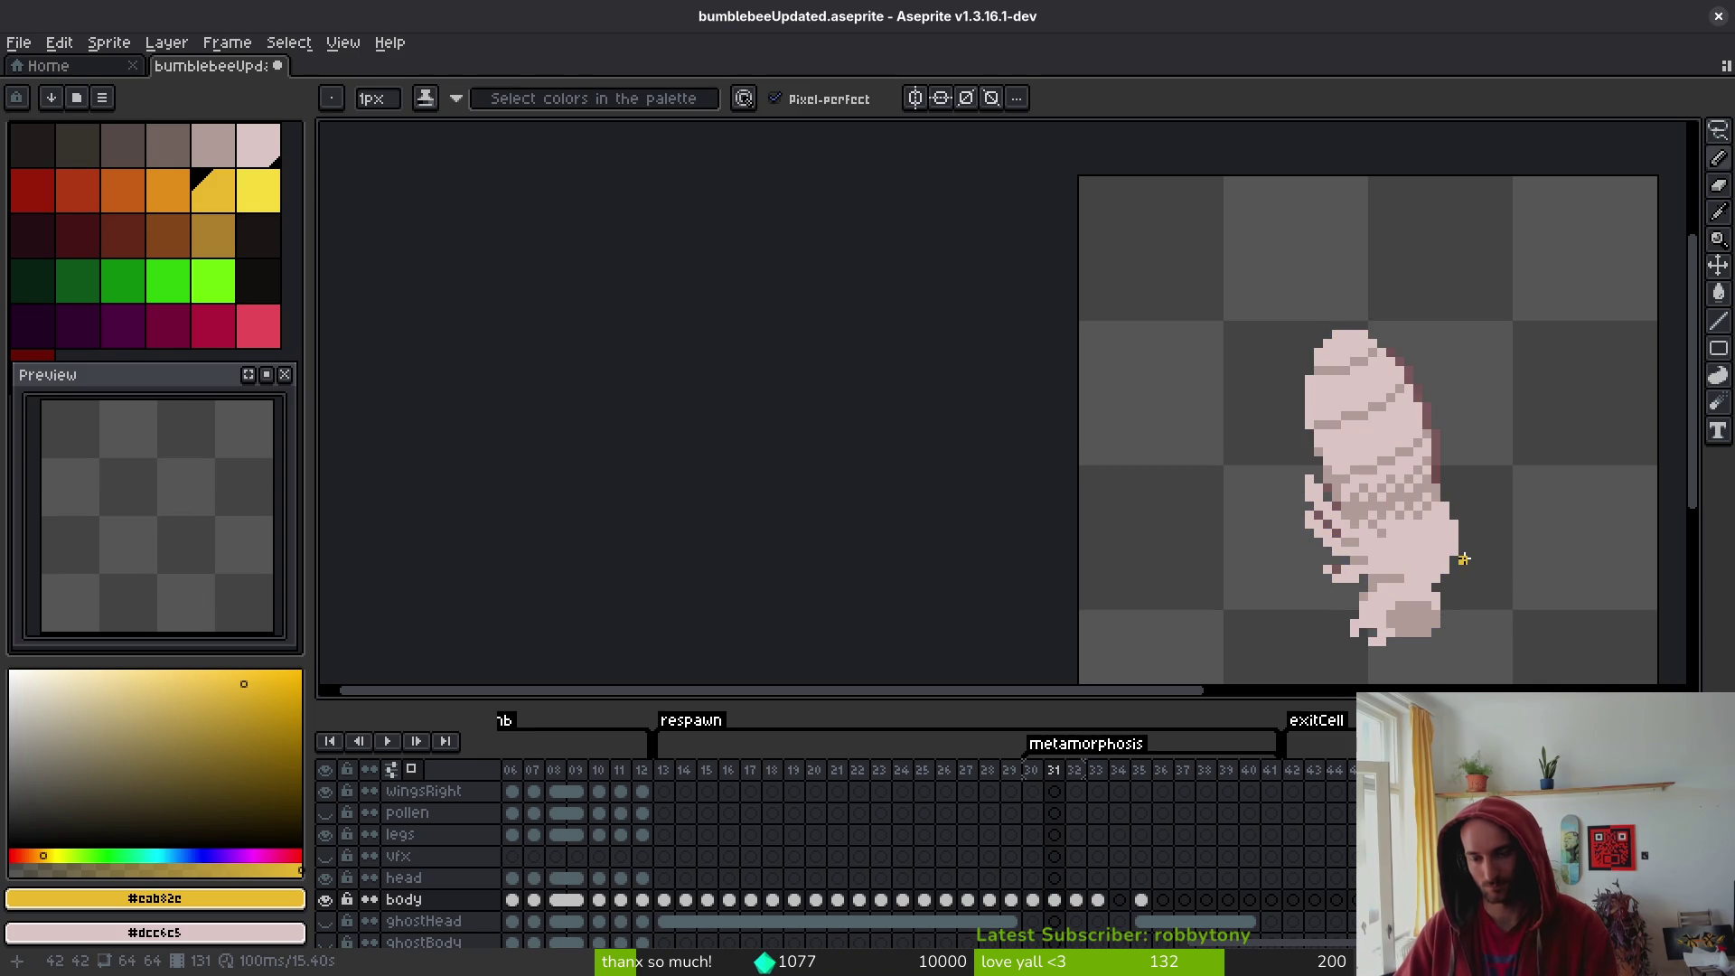
{"action": "key", "text": "Right"}
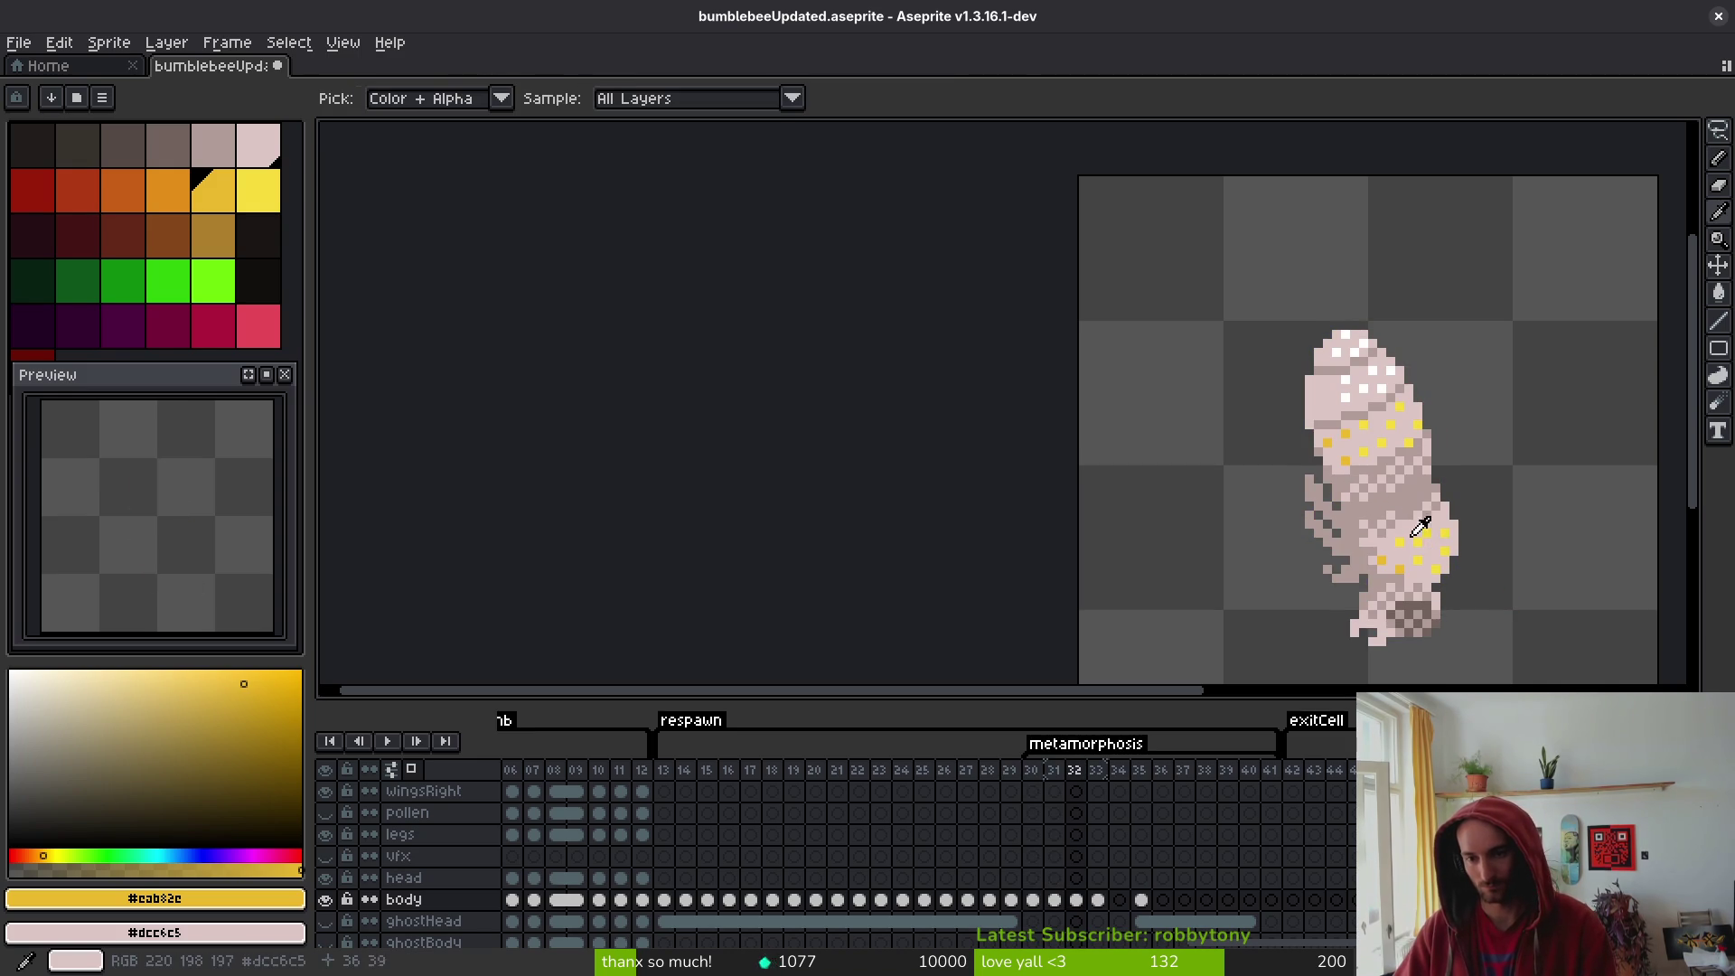
{"action": "key", "text": "b"}
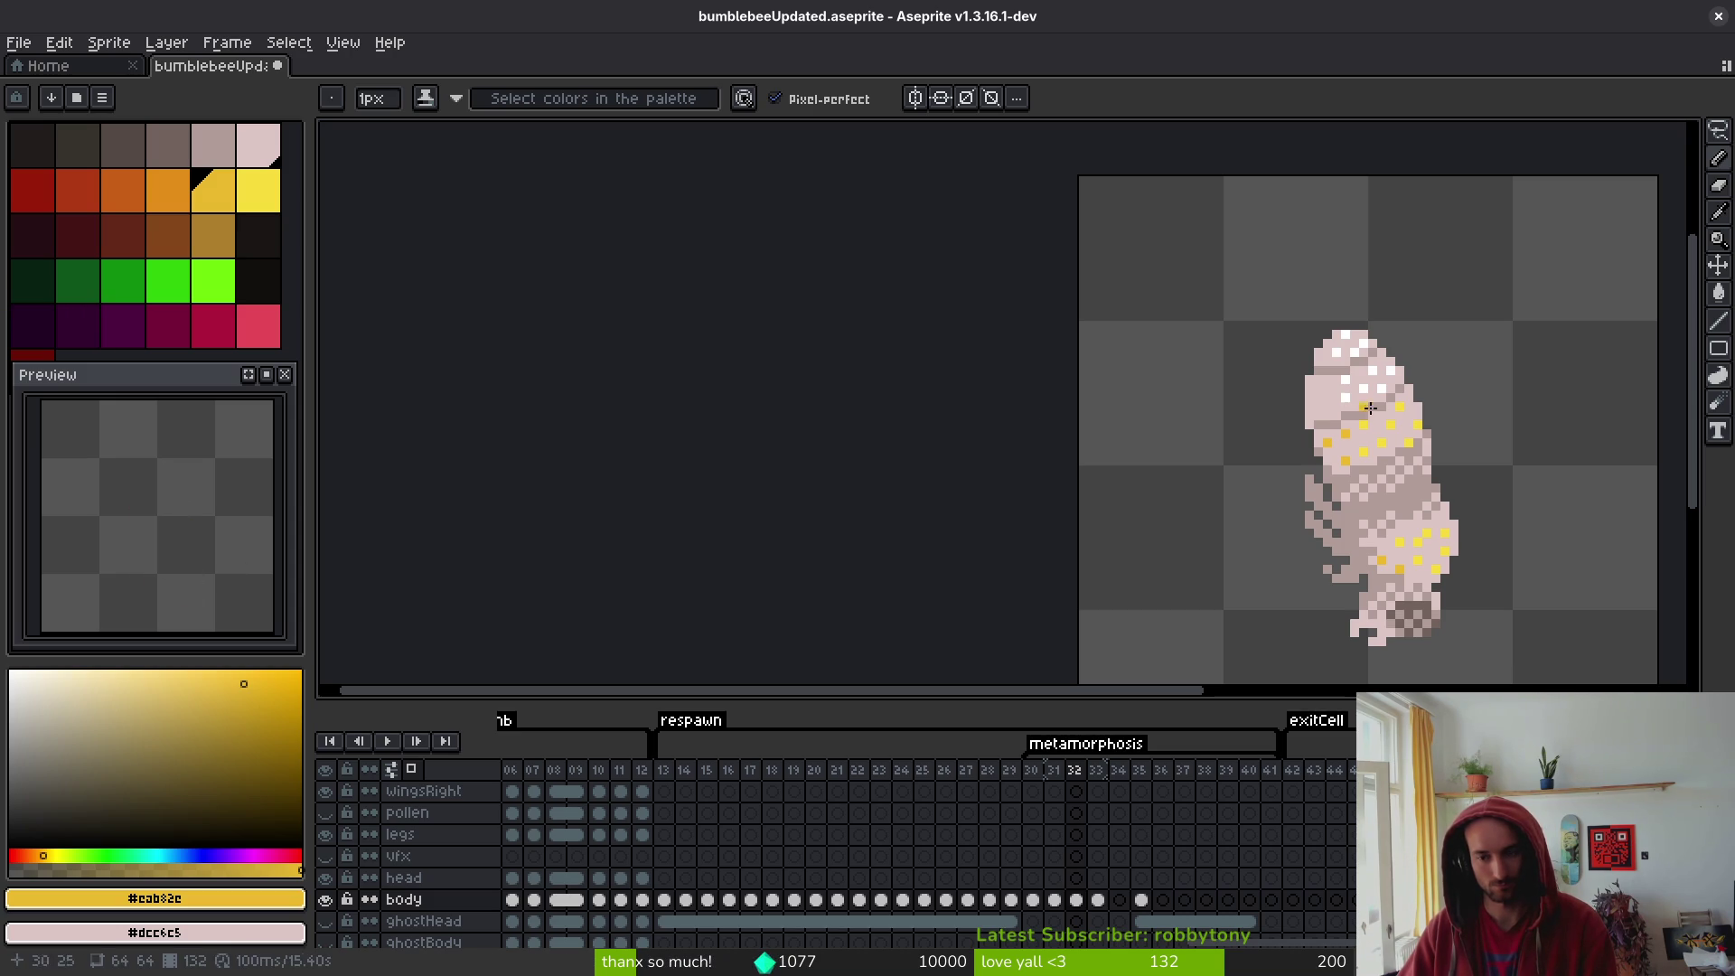
- Advance to frame 33, compare it with its neighbours, and settle back on it
{"action": "key", "text": "Right"}
{"action": "key", "text": "i"}
{"action": "key", "text": "Right"}
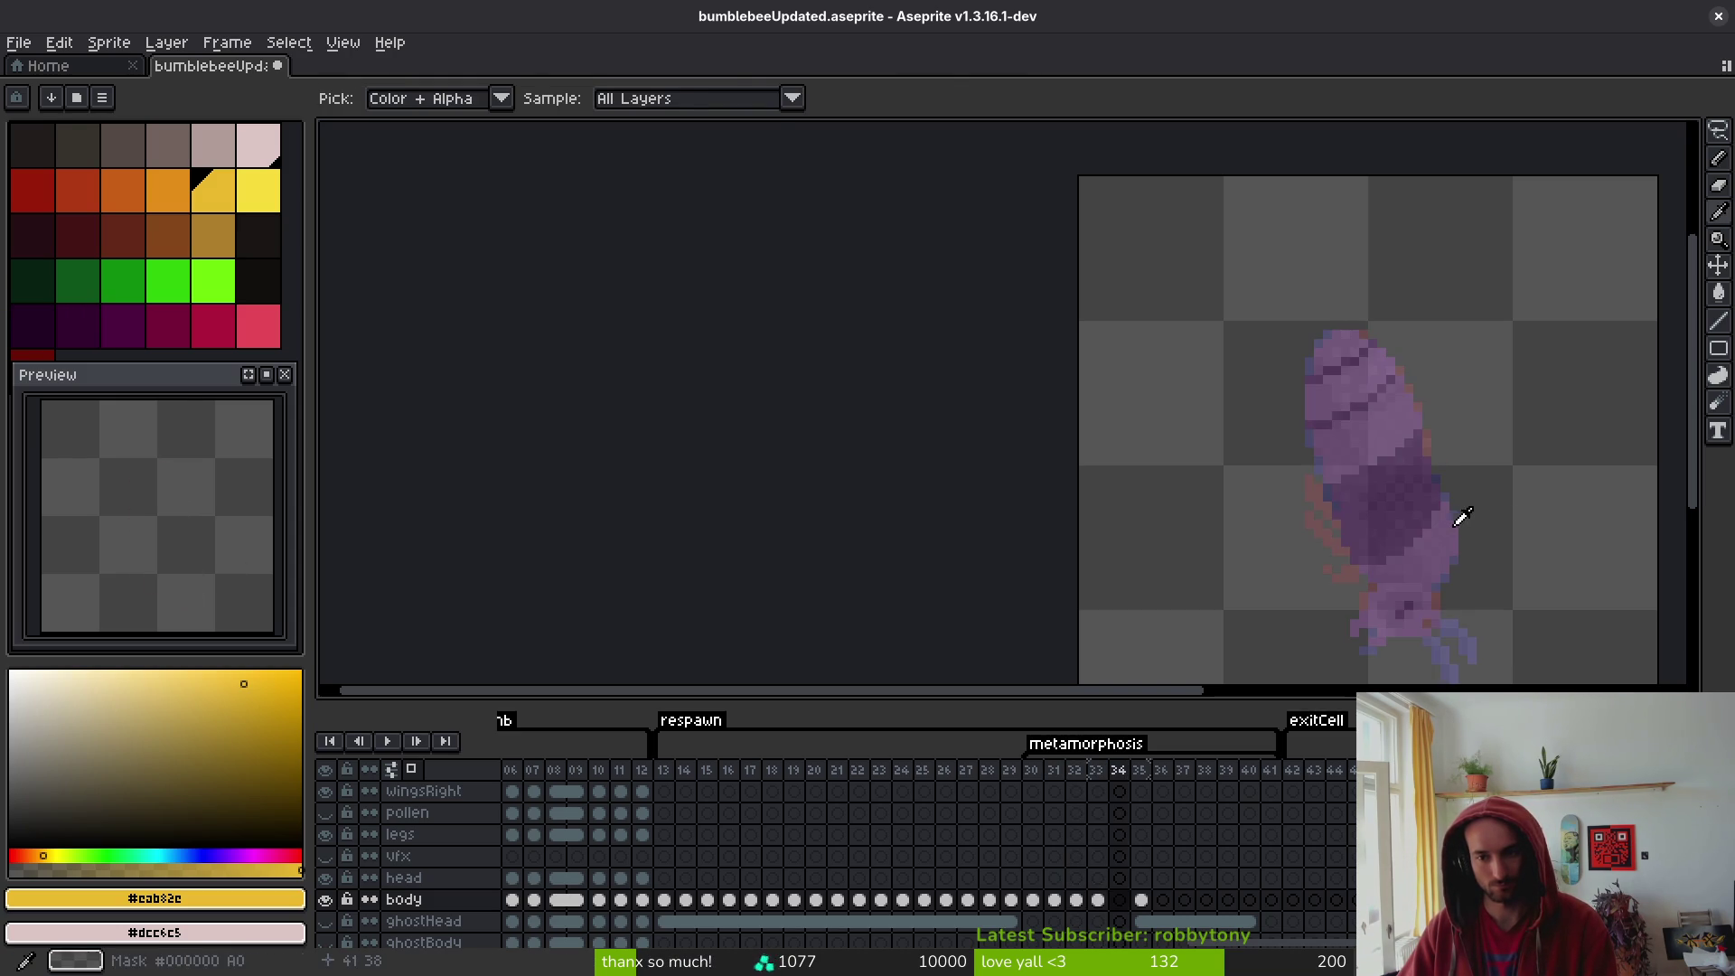
{"action": "key", "text": "Left"}
{"action": "key", "text": "b"}
{"action": "key", "text": "Left"}
{"action": "key", "text": "Right"}
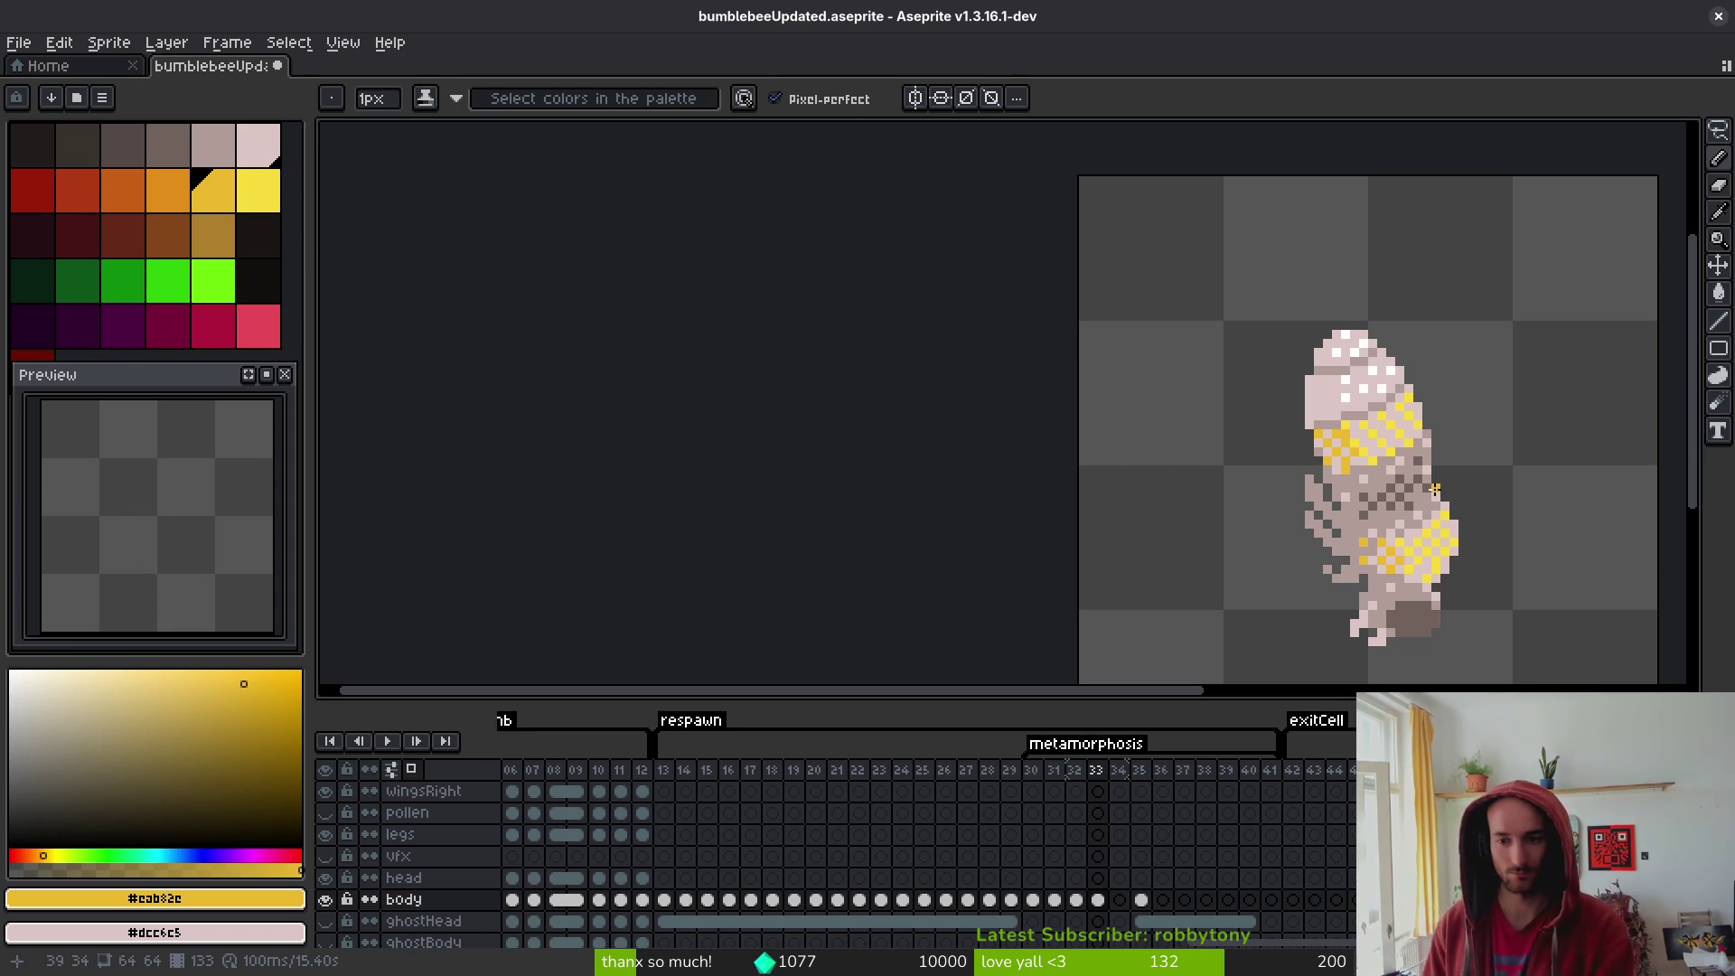
- Sample white from an existing head spot and add a first white spot on the head
{"action": "scroll", "coordinate": [1356, 396], "scroll_direction": "up", "scroll_amount": 3}
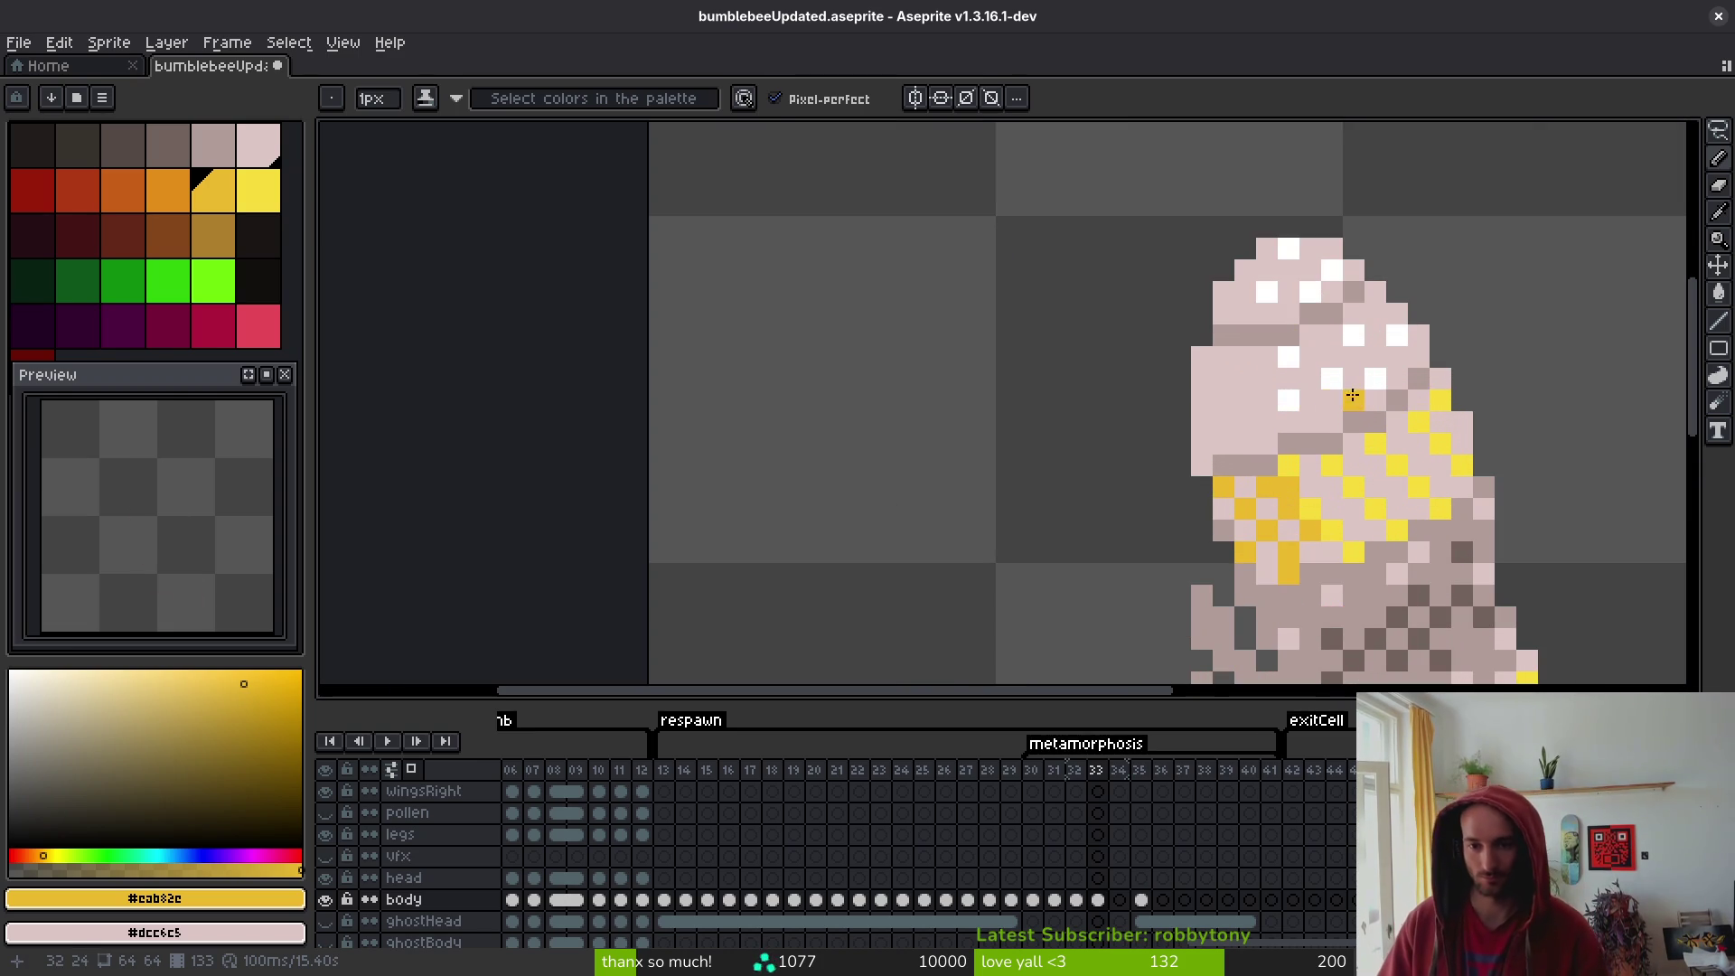
{"action": "key", "text": "i"}
{"action": "left_click", "coordinate": [1299, 396]}
{"action": "key", "text": "b"}
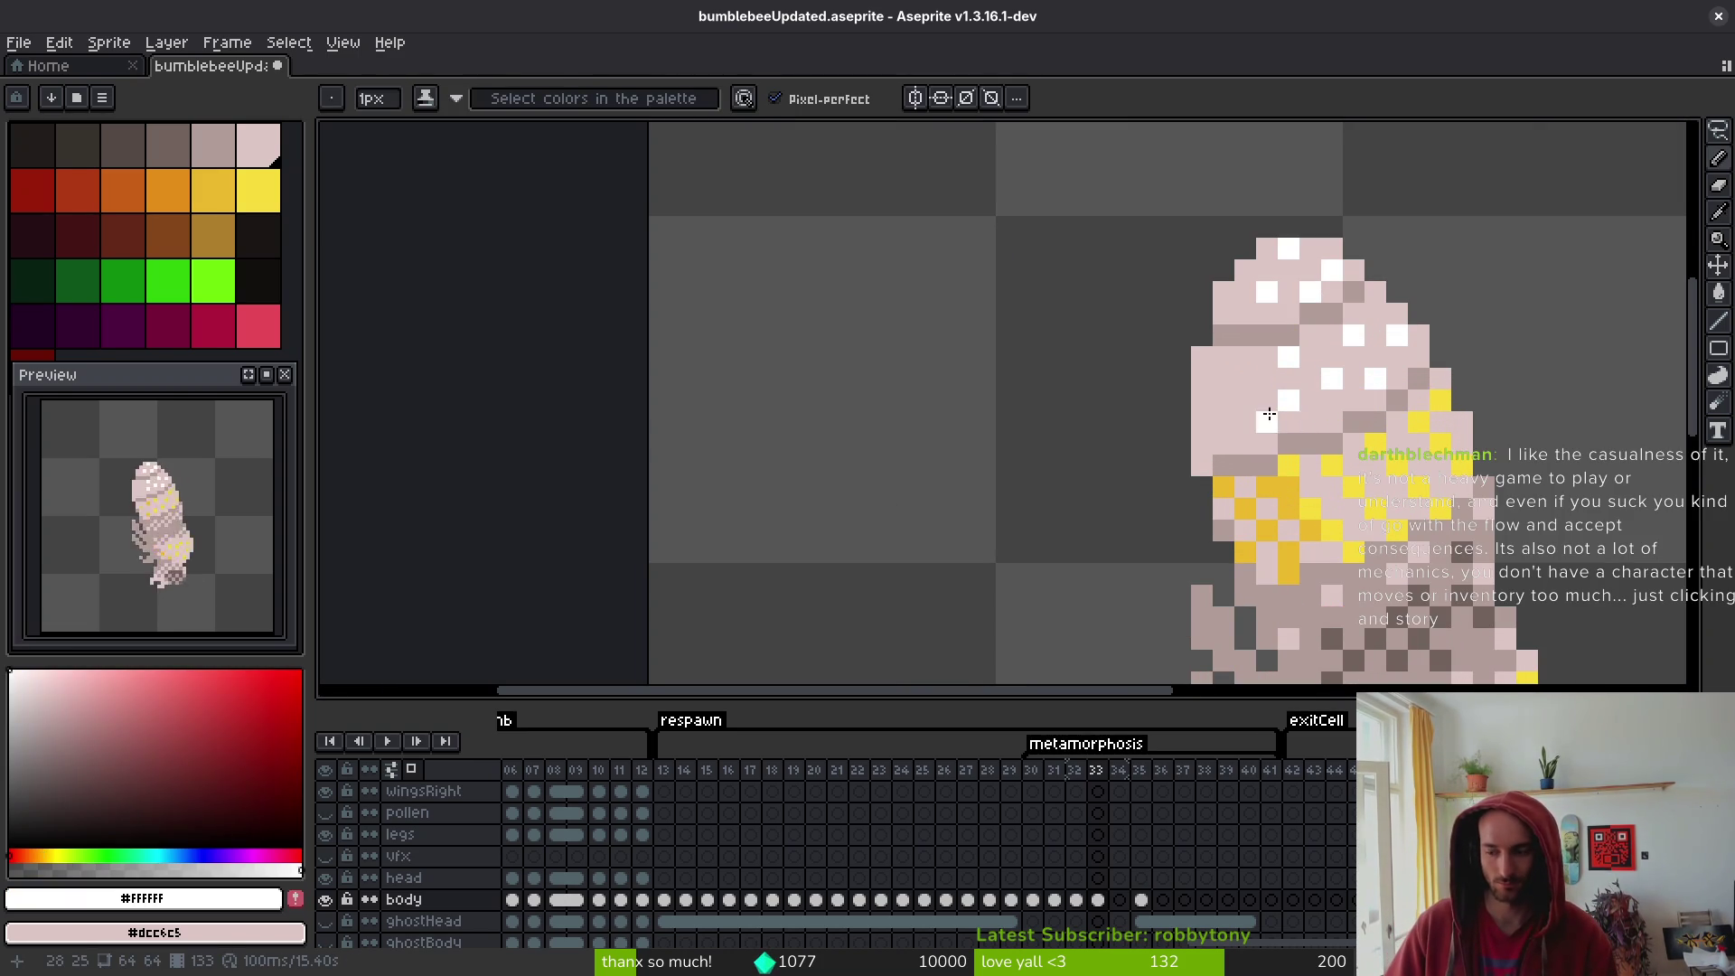
{"action": "left_click", "coordinate": [1269, 380]}
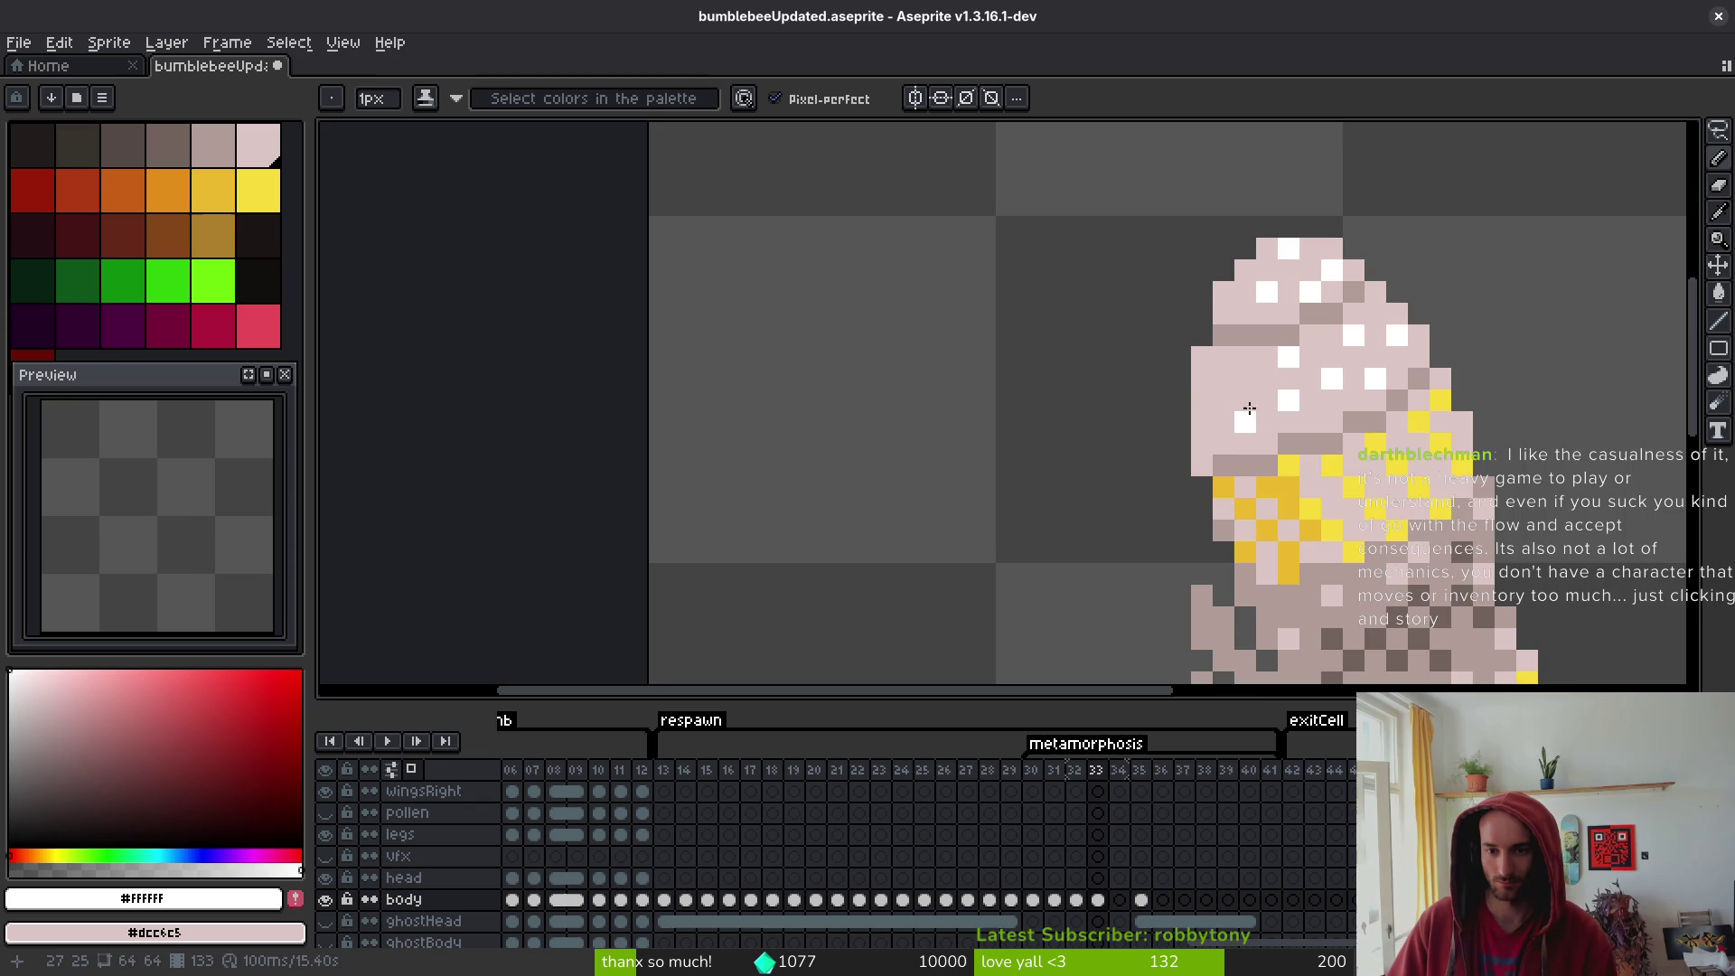
{"action": "scroll", "coordinate": [1315, 415], "scroll_direction": "down", "scroll_amount": 3}
{"action": "scroll", "coordinate": [1314, 415], "scroll_direction": "up", "scroll_amount": 1}
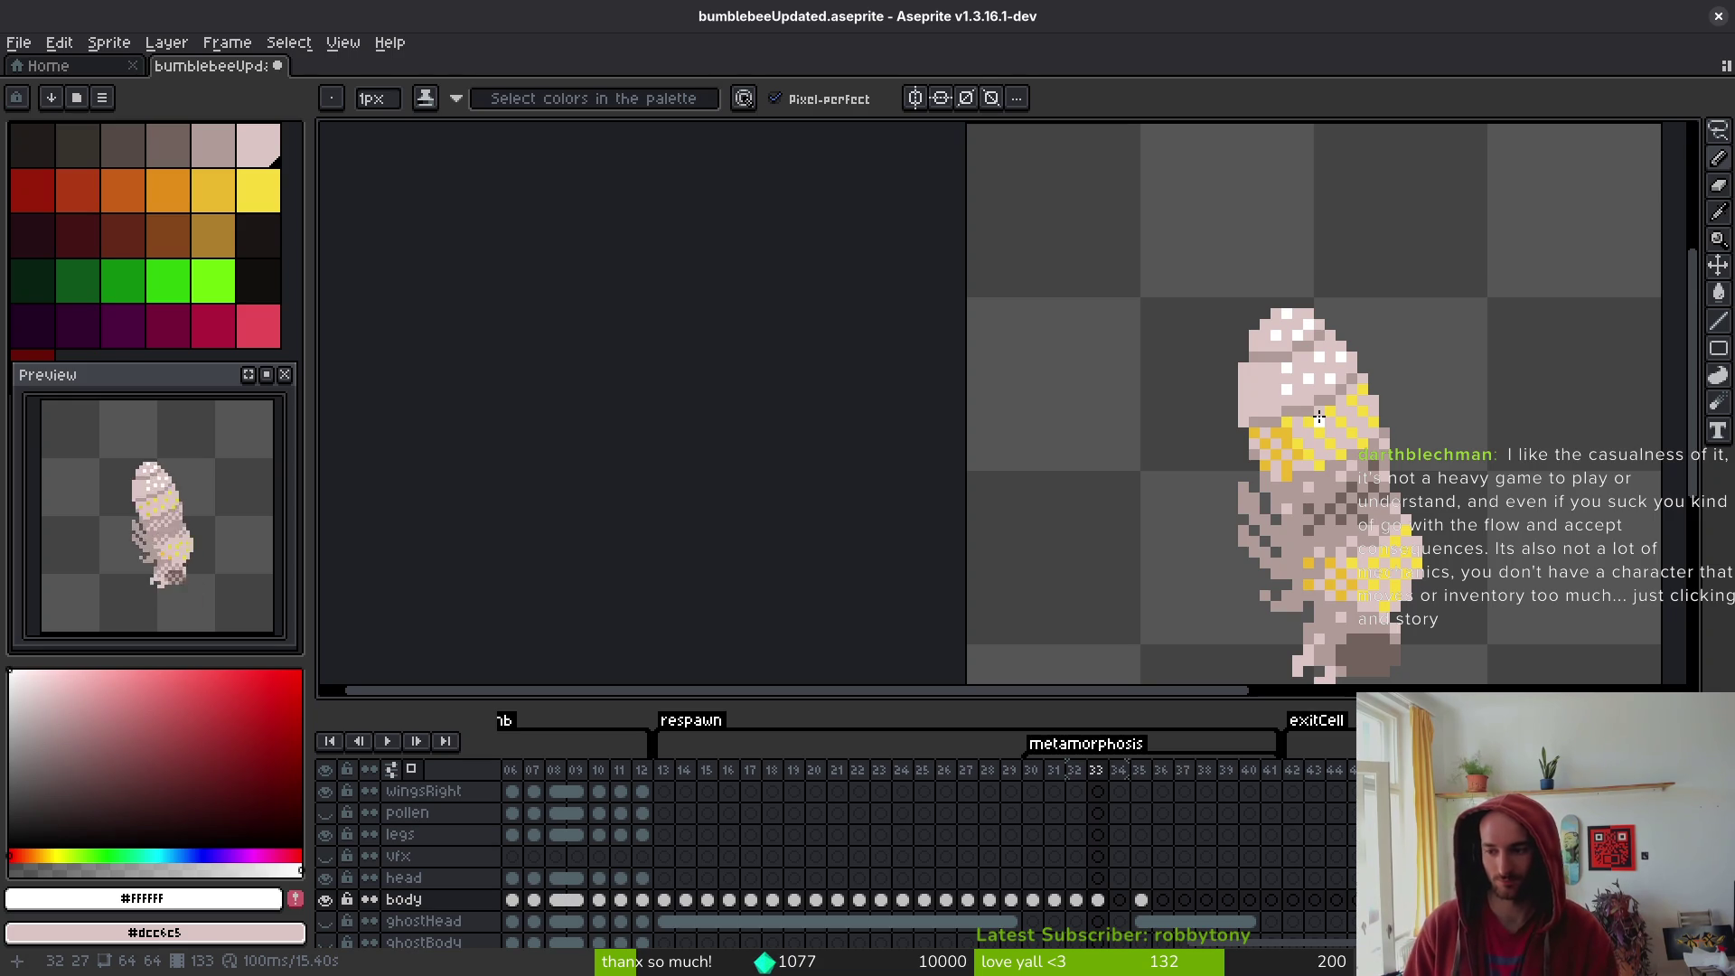
{"action": "scroll", "coordinate": [1319, 417], "scroll_direction": "up", "scroll_amount": 3}
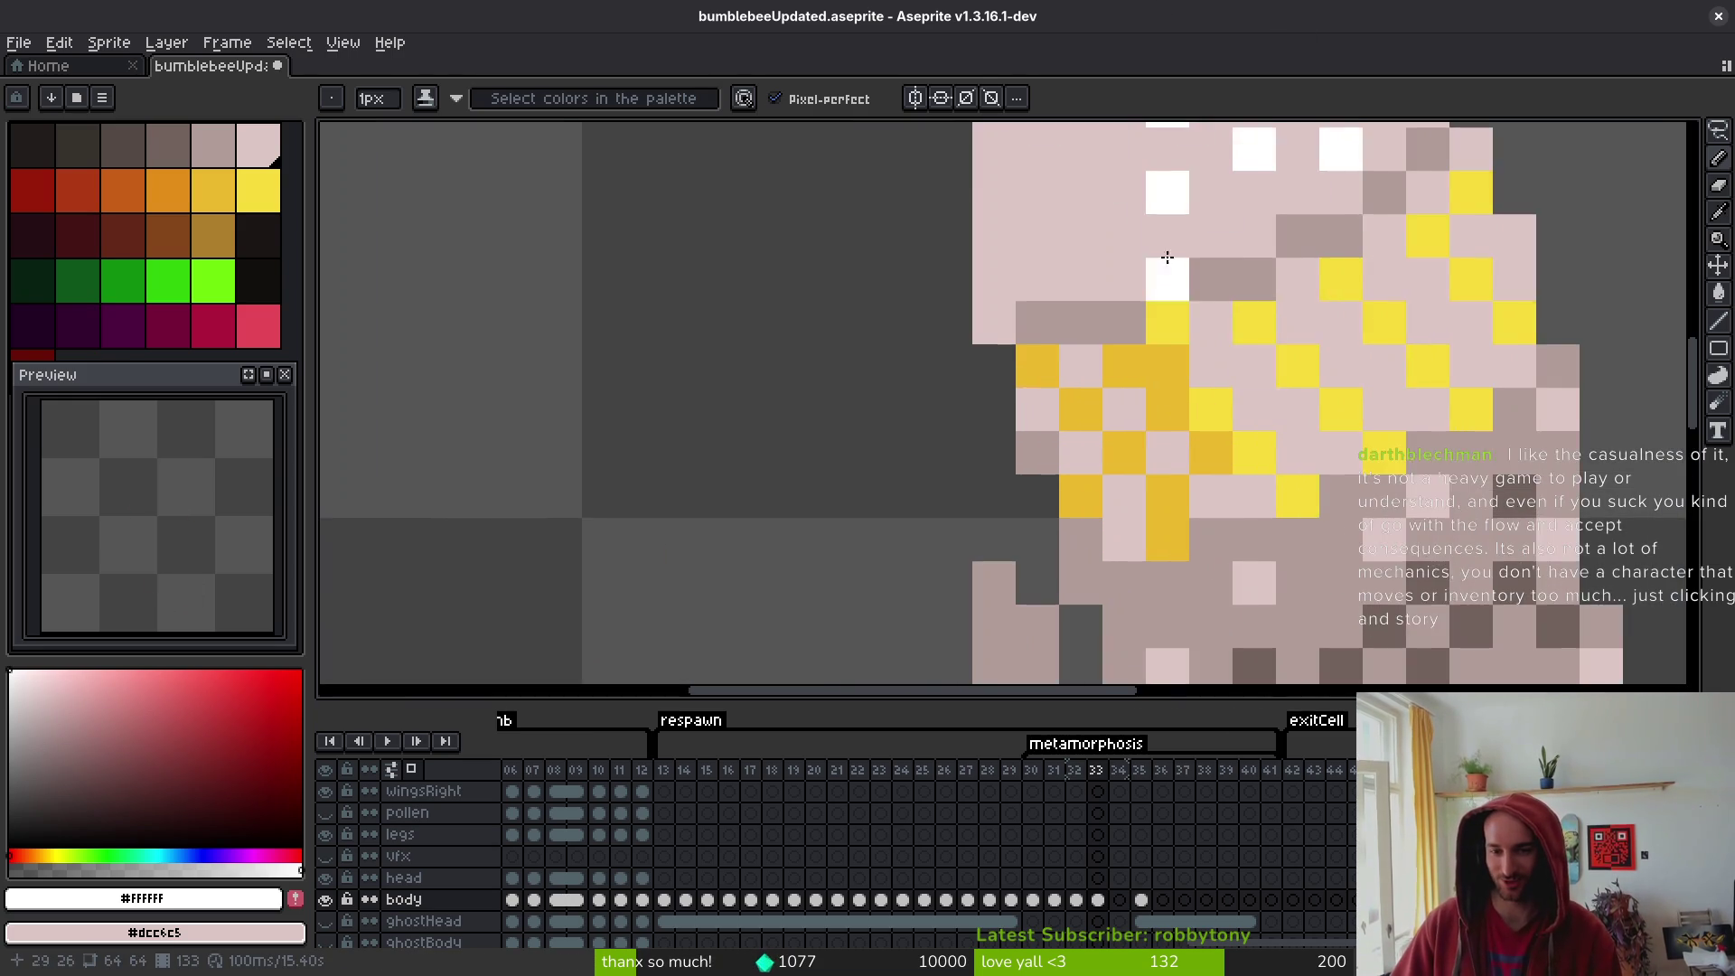
- Scatter more white spots across the top and sides of the pupa's head, resampling pale pink as needed
{"action": "left_click", "coordinate": [1266, 326]}
{"action": "left_click", "coordinate": [1328, 325]}
{"action": "left_click", "coordinate": [1258, 393]}
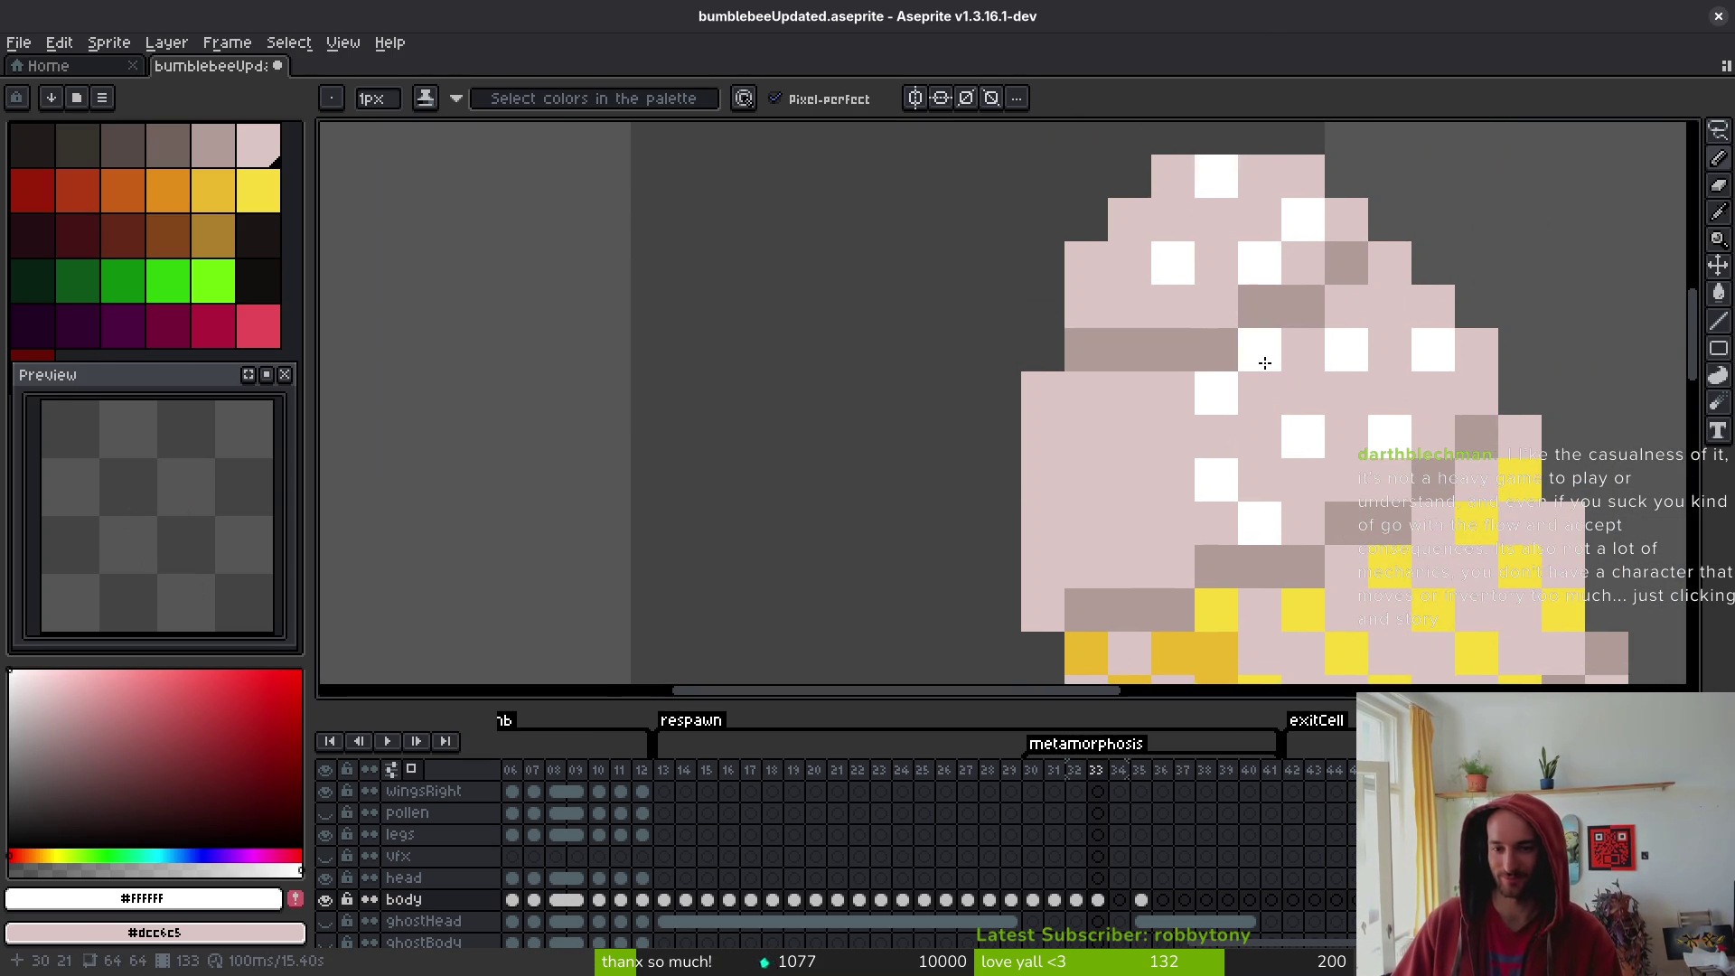
{"action": "left_click", "coordinate": [1345, 394]}
{"action": "left_click", "coordinate": [1389, 306]}
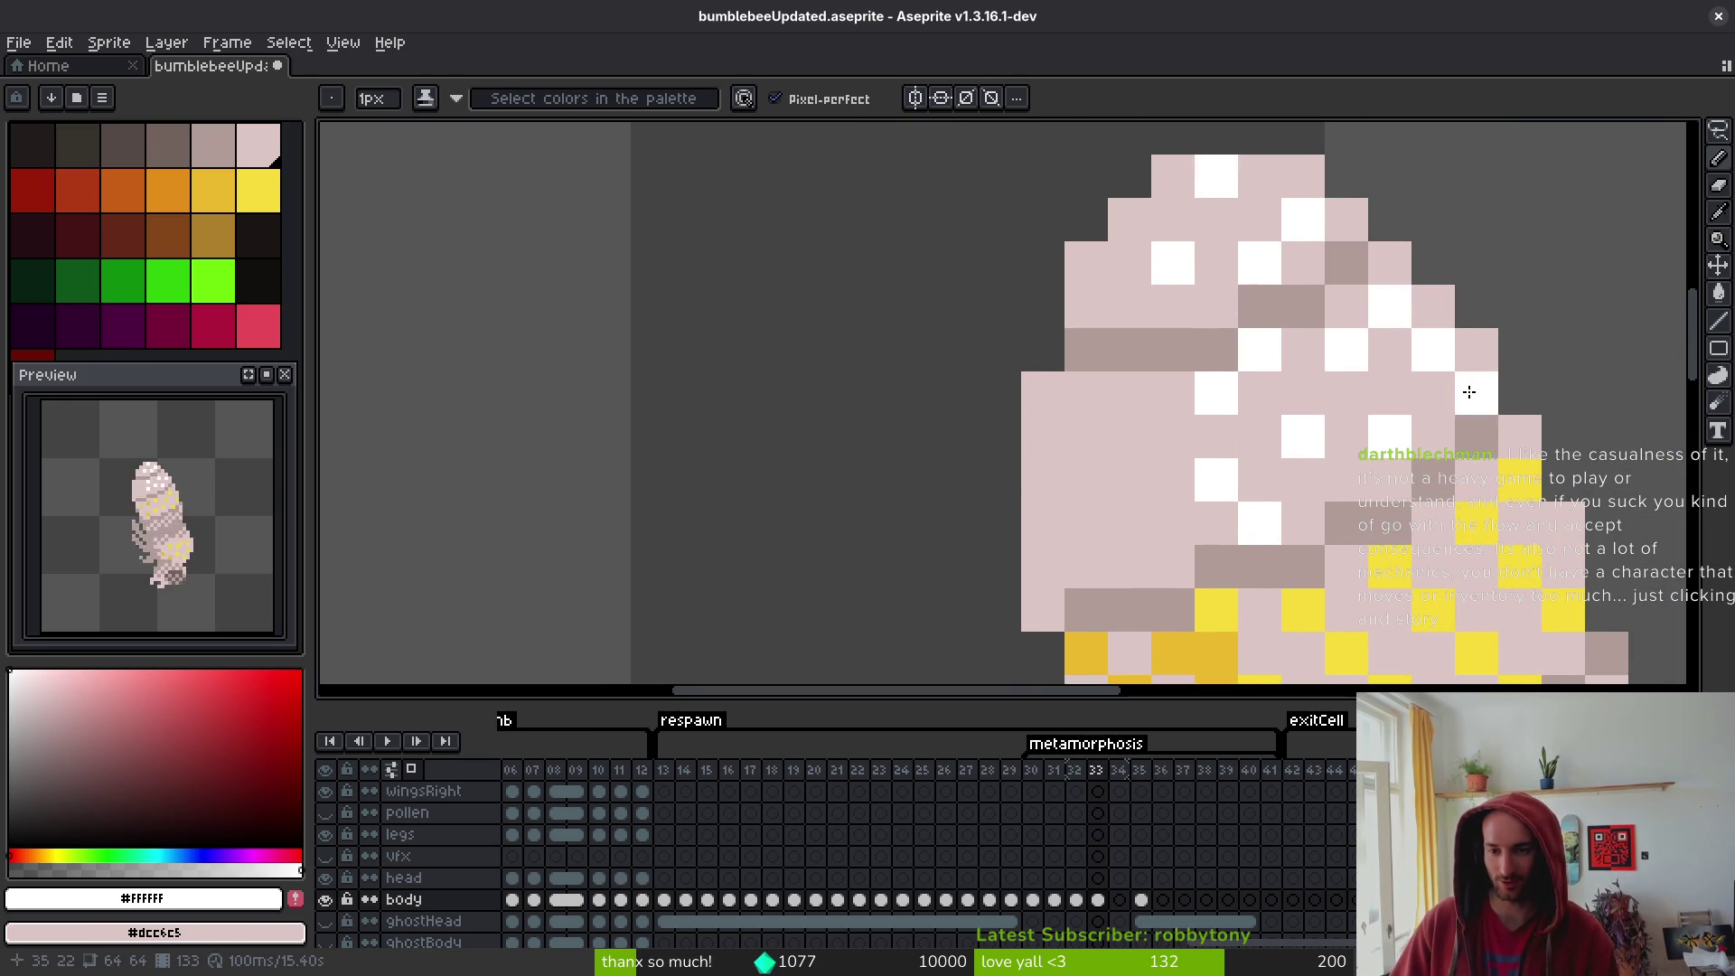
{"action": "left_click", "coordinate": [1433, 437]}
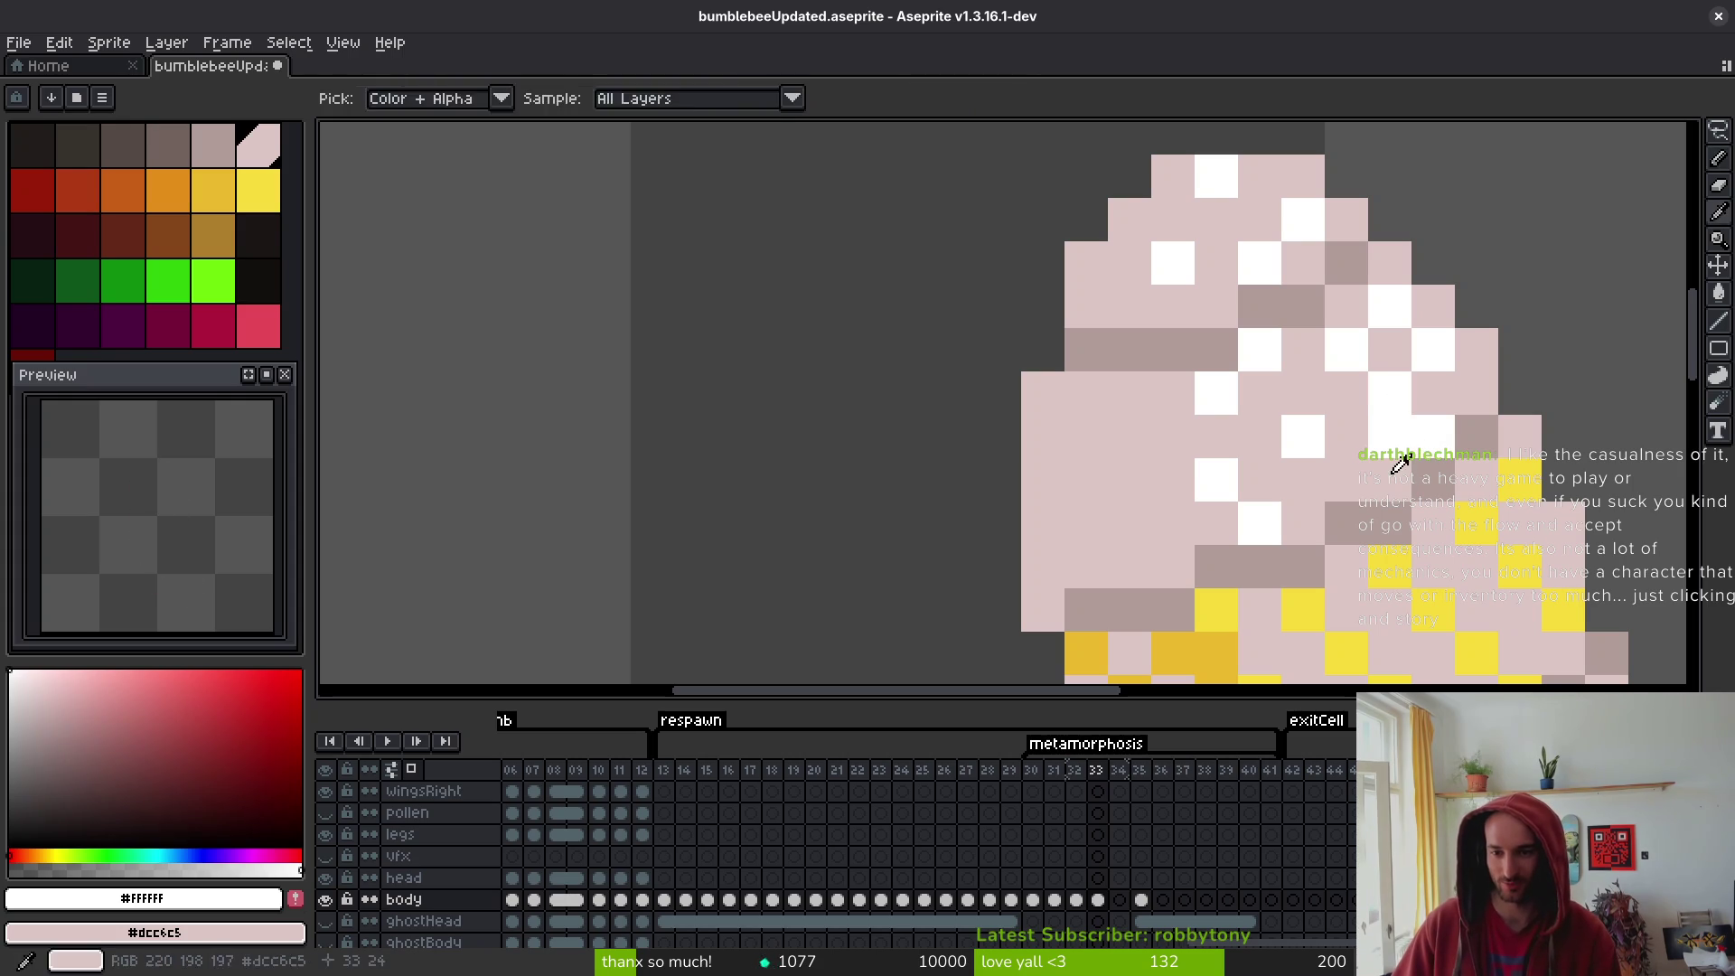
{"action": "left_click", "coordinate": [1401, 380], "text": "alt"}
{"action": "left_click", "coordinate": [1402, 380], "text": "alt"}
{"action": "left_click", "coordinate": [1346, 479]}
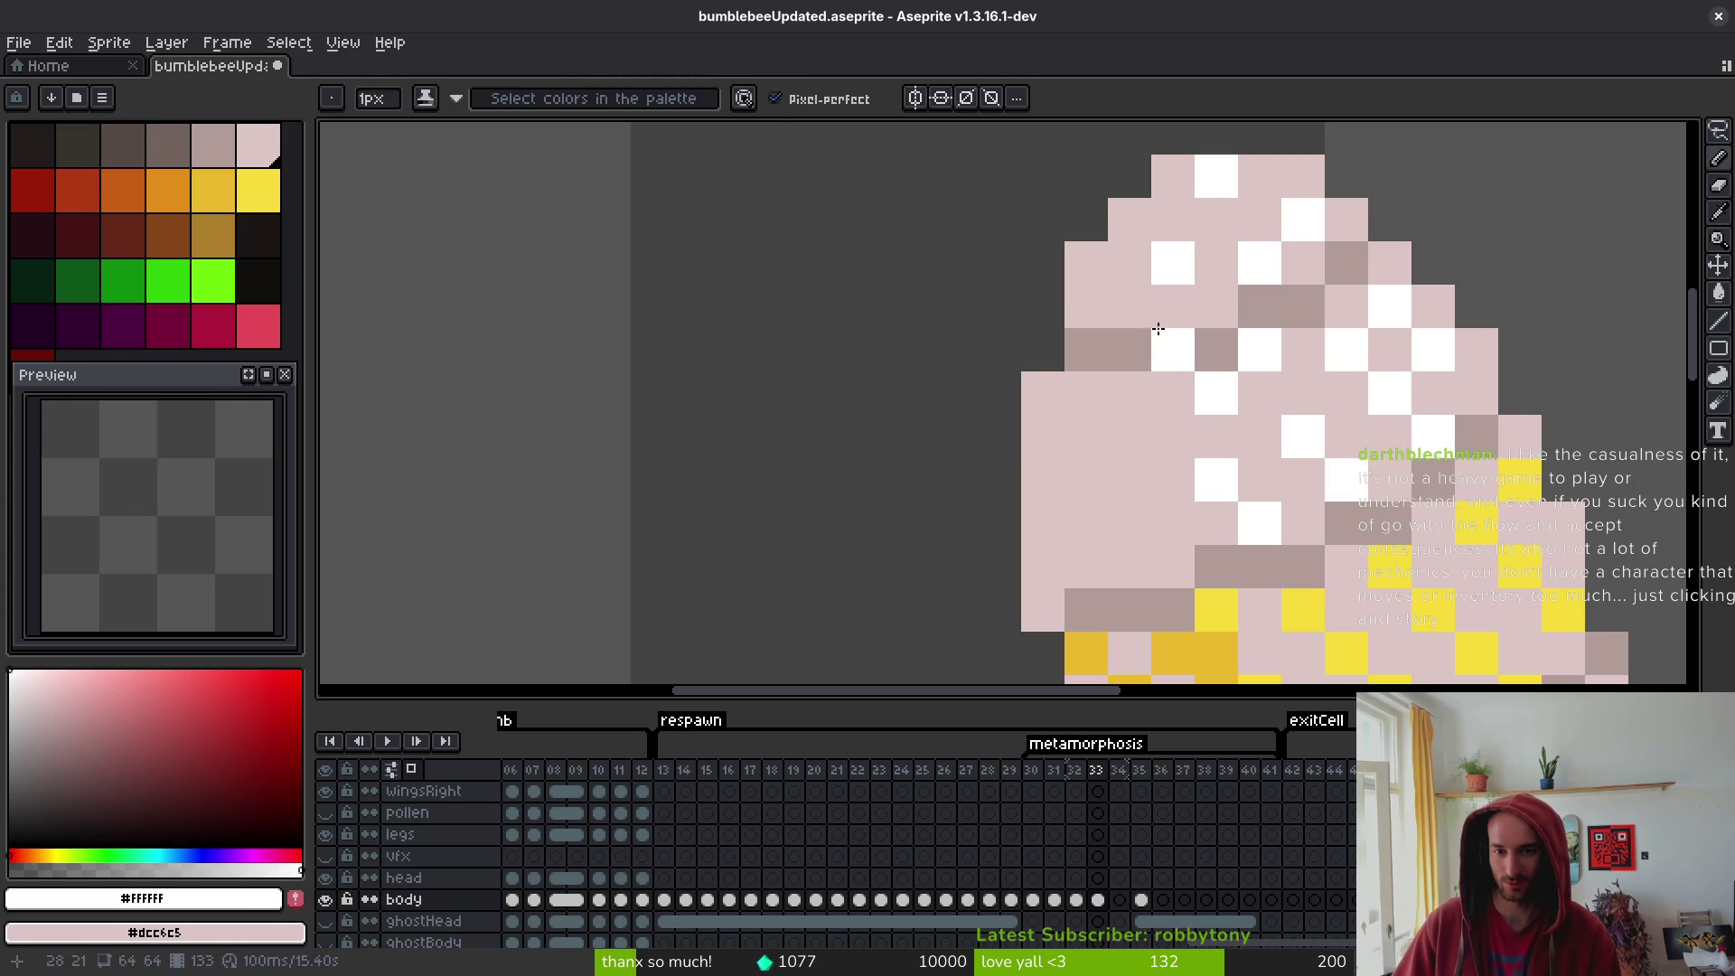
{"action": "left_click", "coordinate": [1129, 306]}
{"action": "left_click", "coordinate": [1216, 306]}
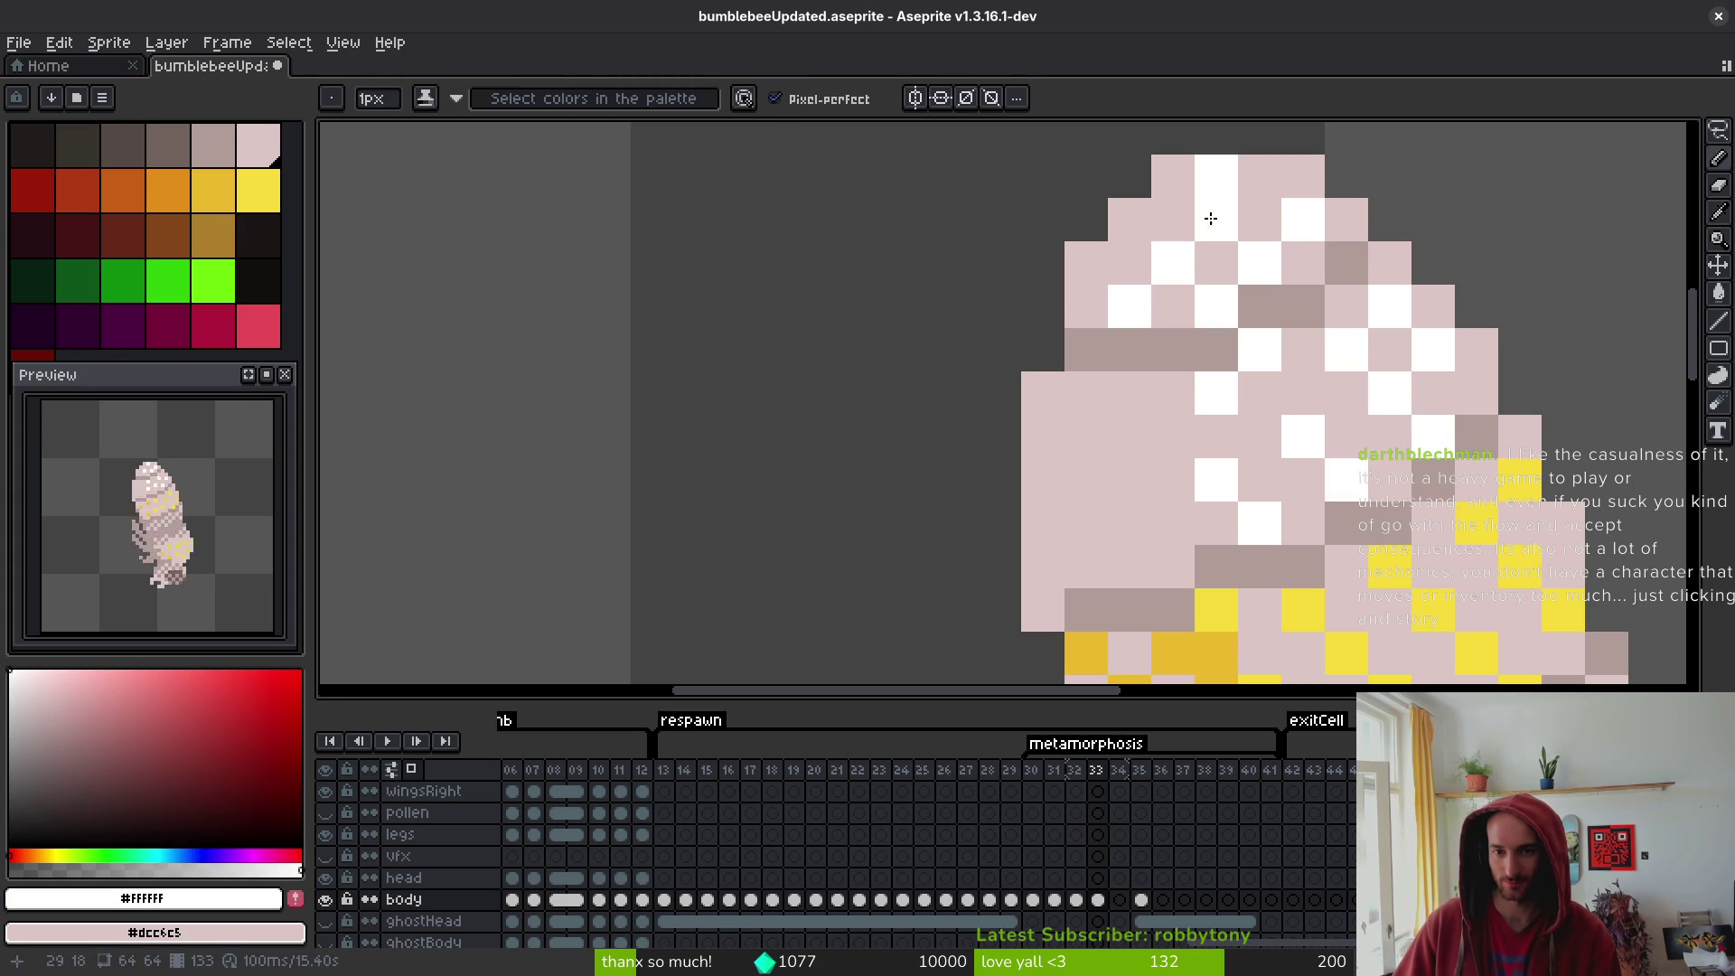
- Resample the head's pale pink and then white for further spotting
{"action": "scroll", "coordinate": [1302, 266], "scroll_direction": "down", "scroll_amount": 8}
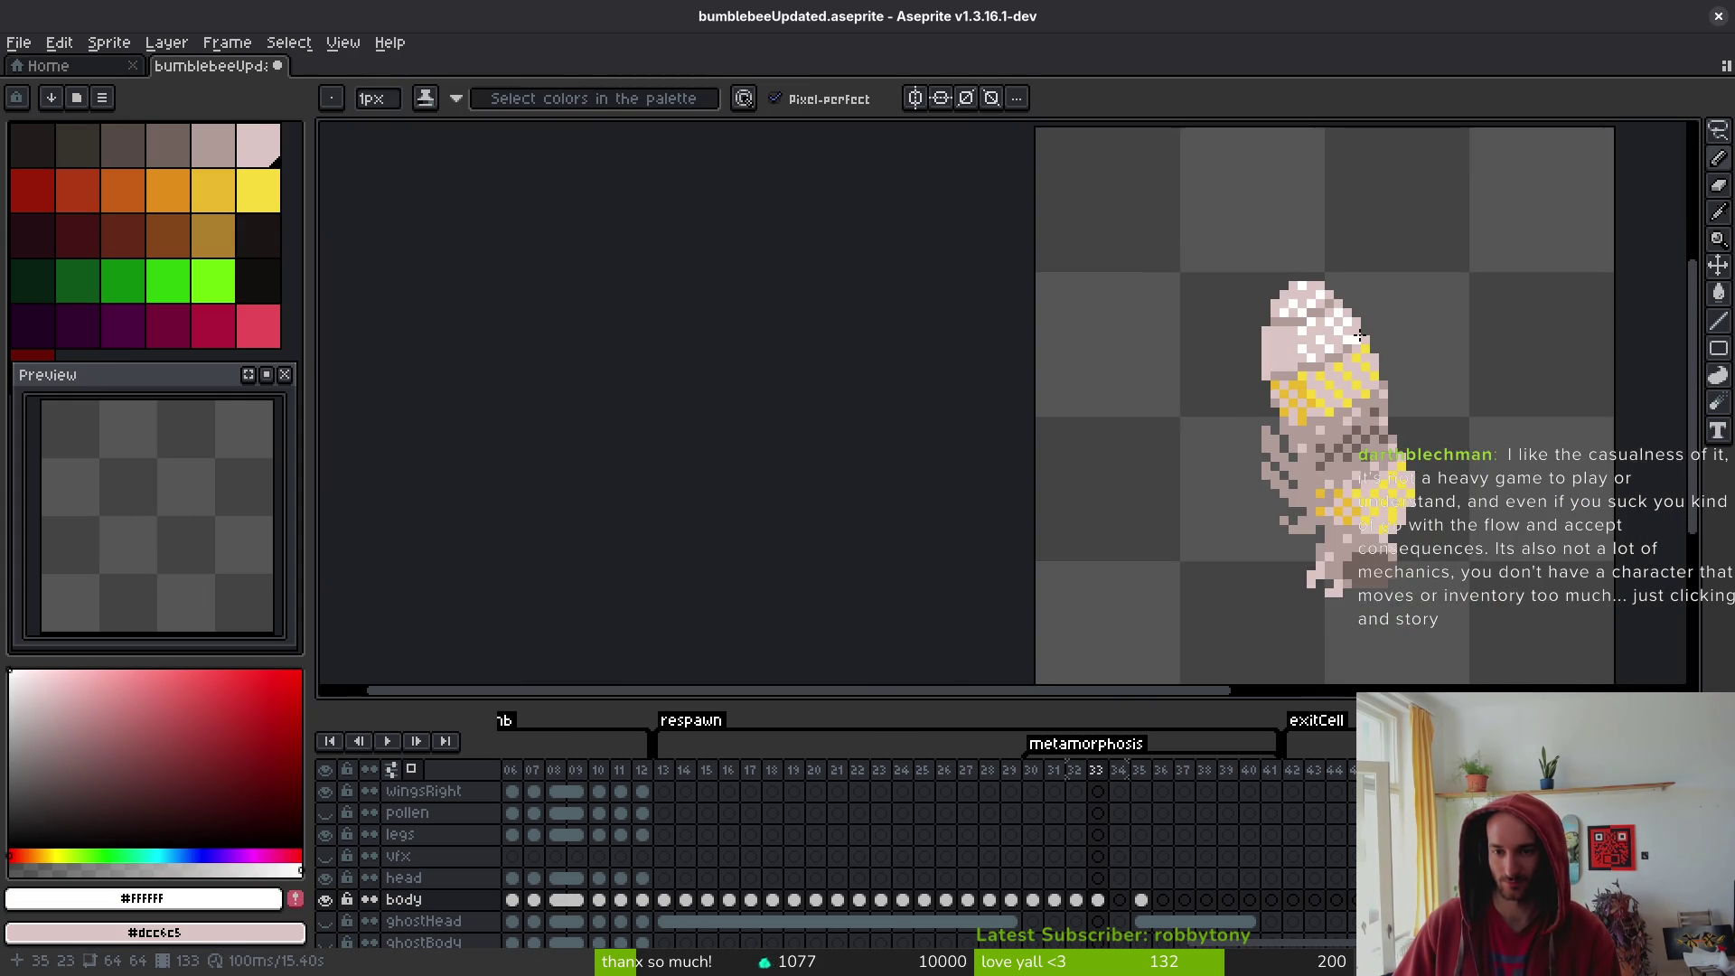
{"action": "scroll", "coordinate": [1151, 197], "scroll_direction": "up", "scroll_amount": 6}
{"action": "left_click", "coordinate": [1205, 178], "text": "alt"}
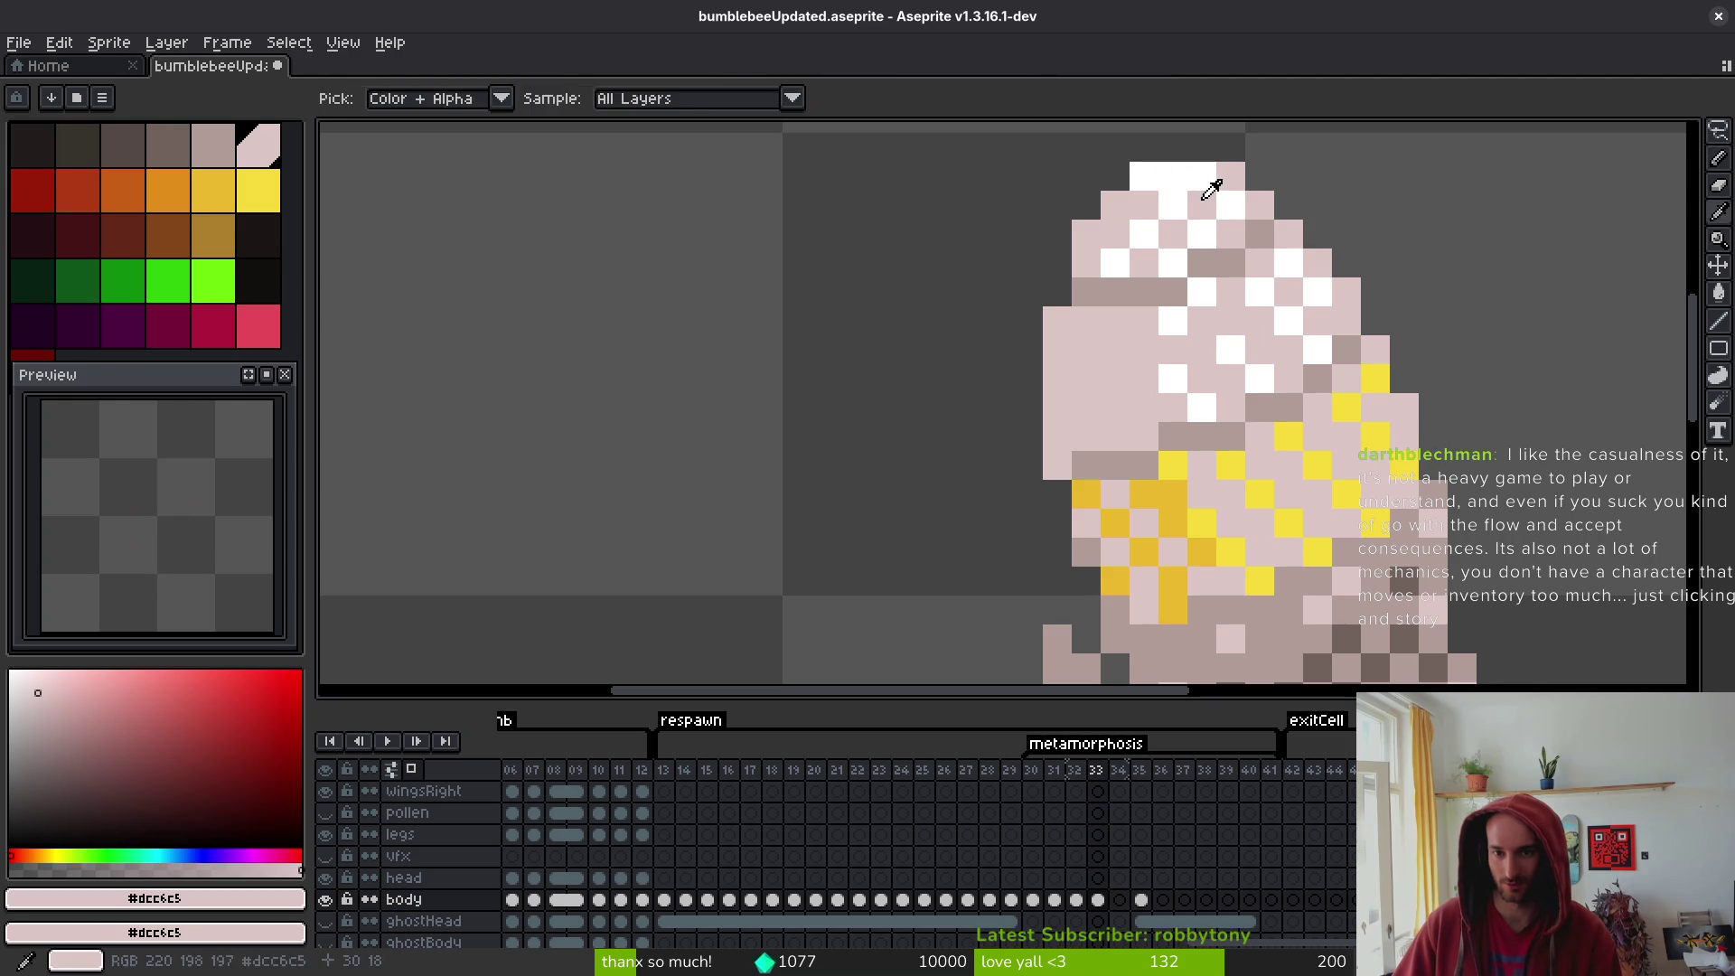
{"action": "scroll", "coordinate": [1259, 276], "scroll_direction": "down", "scroll_amount": 2}
{"action": "scroll", "coordinate": [1259, 276], "scroll_direction": "up", "scroll_amount": 2}
{"action": "left_click", "coordinate": [1205, 276], "text": "alt"}
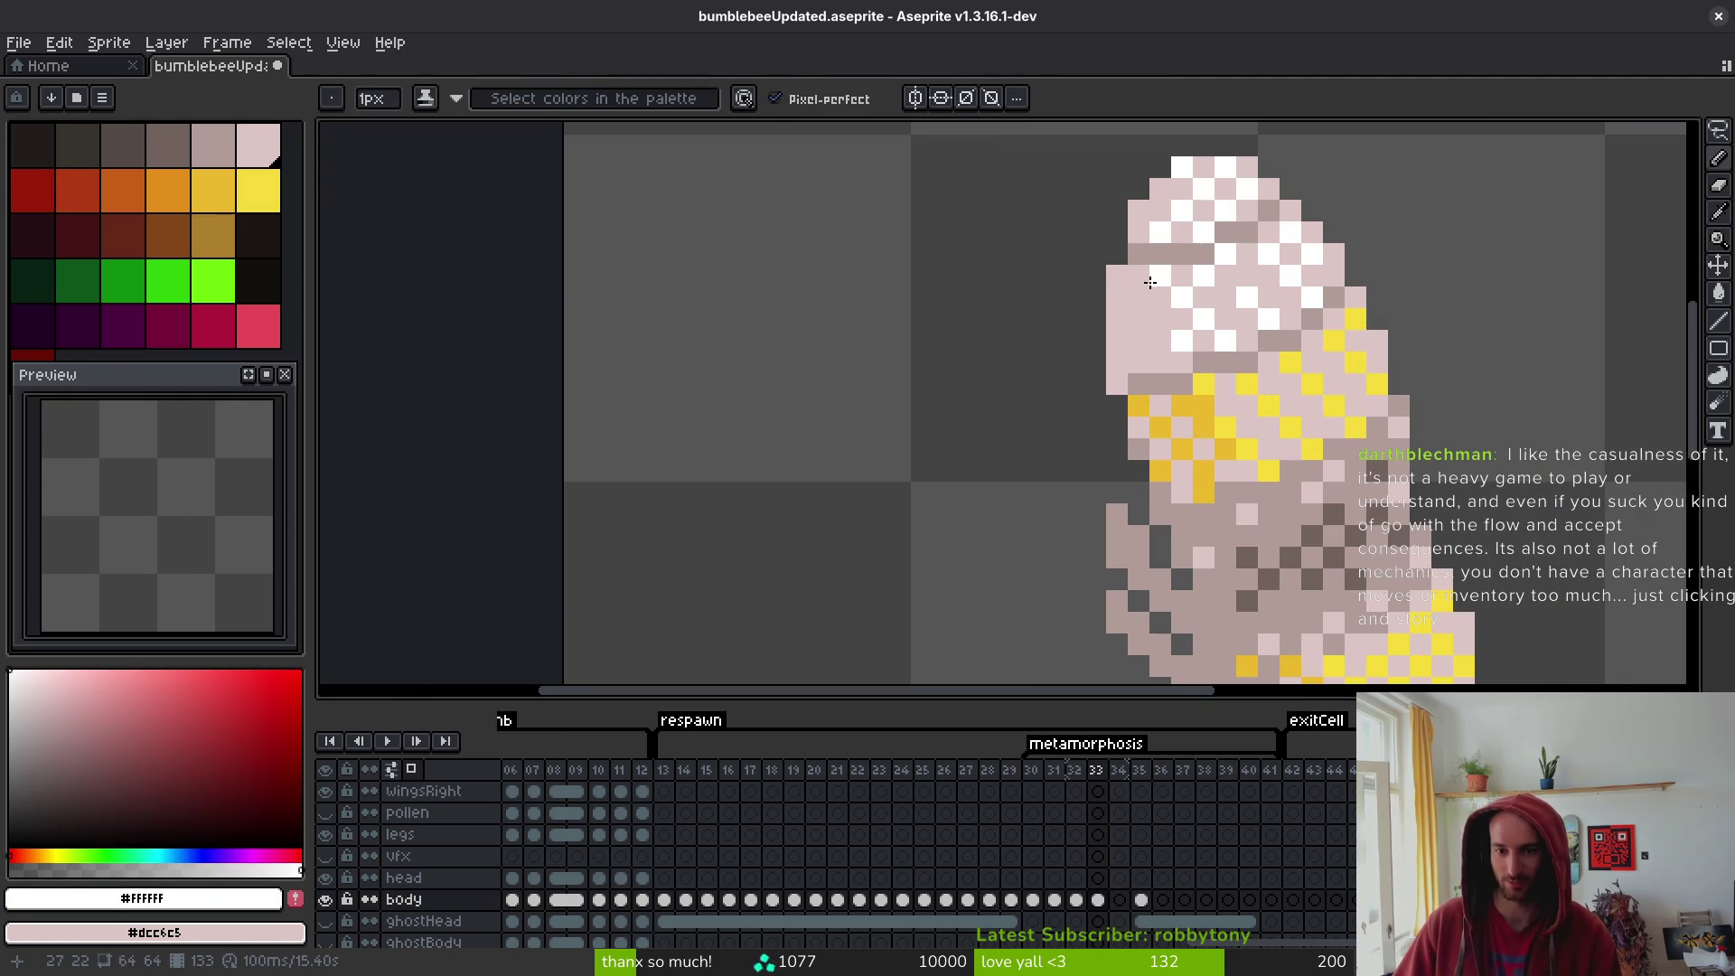
{"action": "scroll", "coordinate": [1176, 339], "scroll_direction": "down", "scroll_amount": 3}
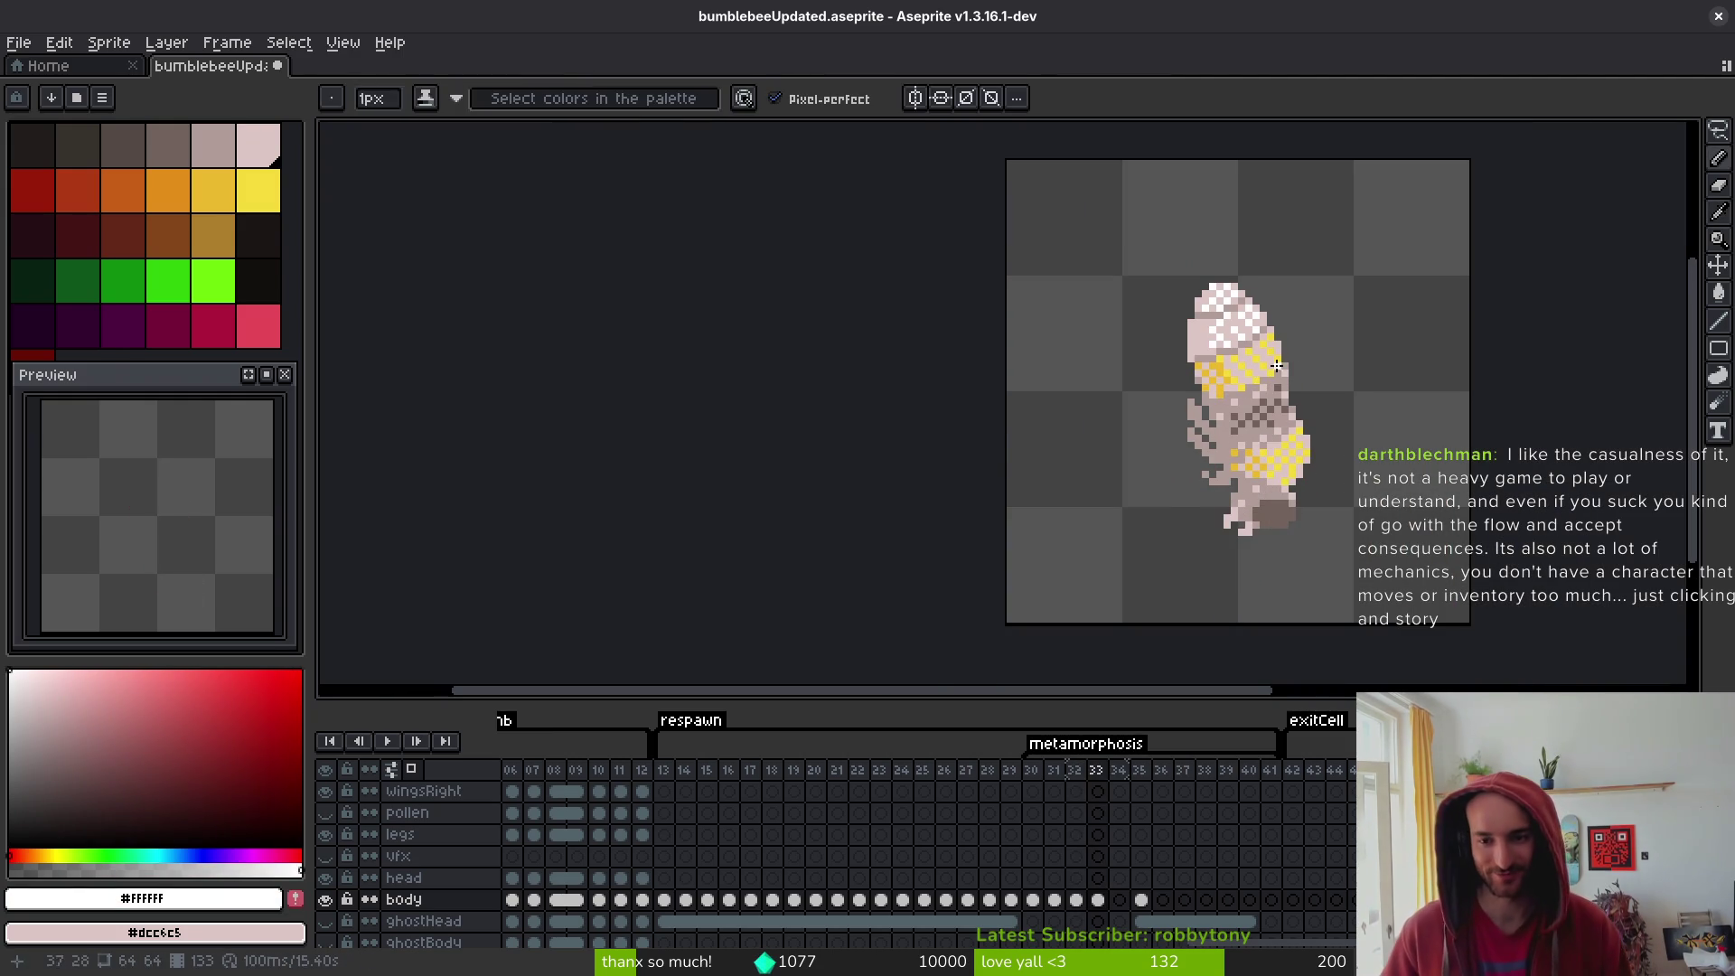
- Flip between frames 32 and 33 to compare, ending on frame 33
{"action": "key", "text": "Right"}
{"action": "key", "text": "Left"}
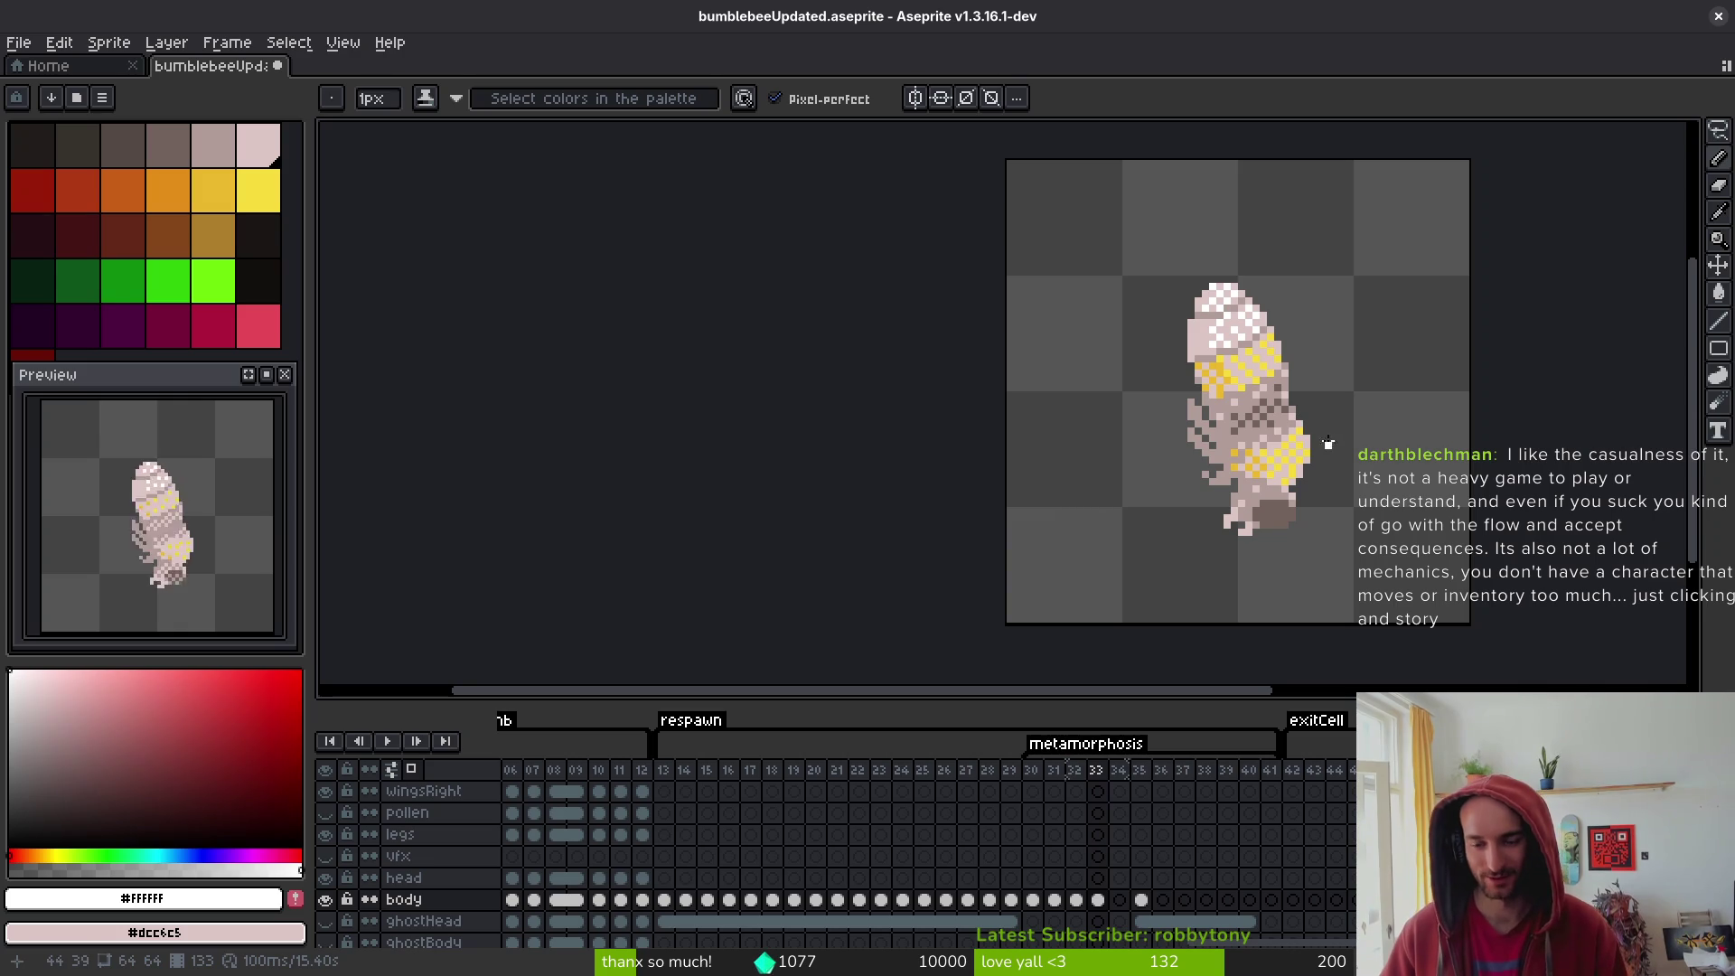
{"action": "key", "text": "i"}
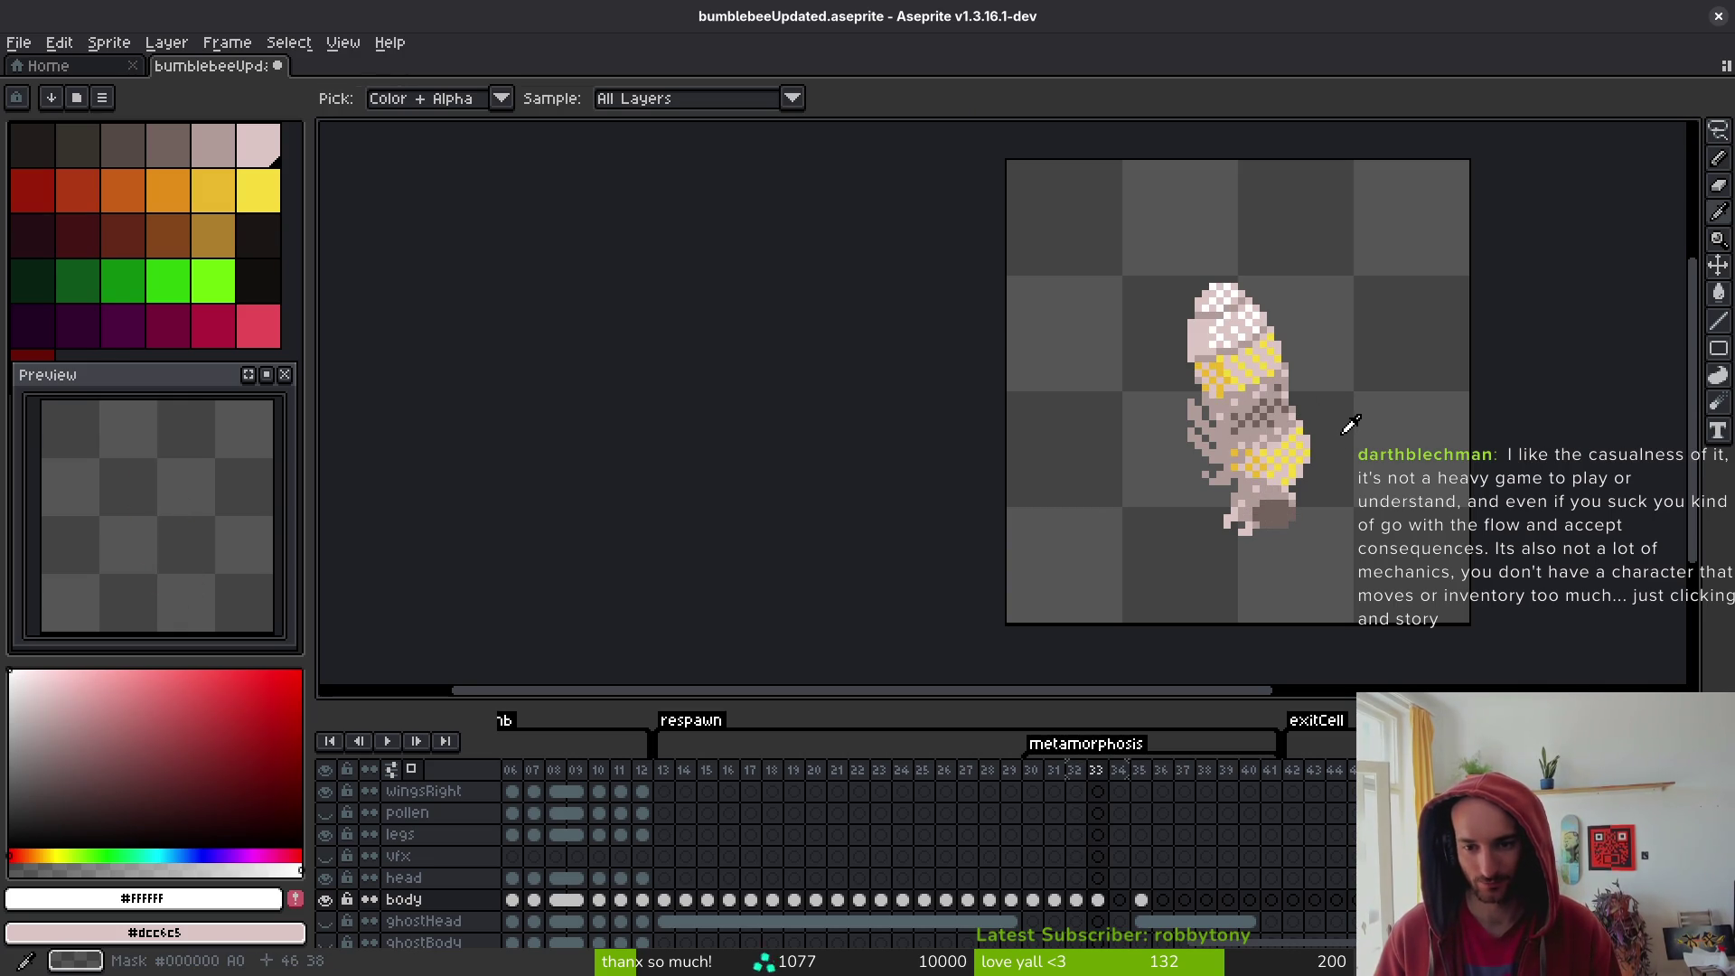
{"action": "key", "text": "Left"}
{"action": "key", "text": "Right"}
{"action": "key", "text": "Left"}
{"action": "key", "text": "Right"}
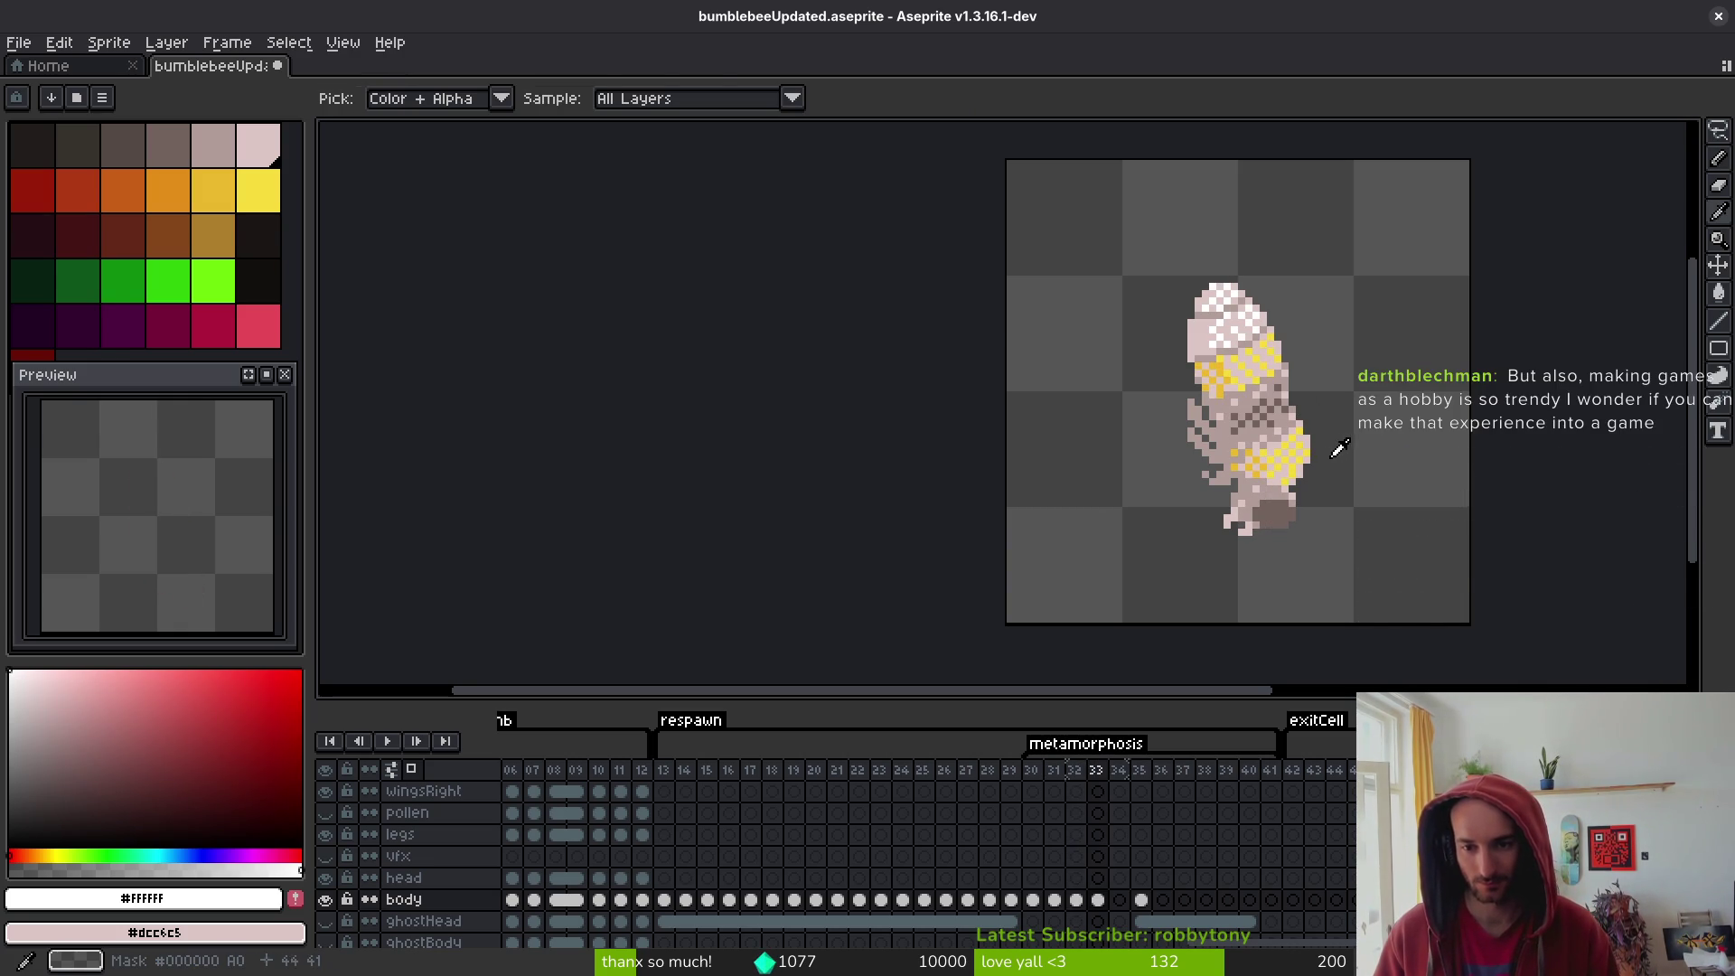
{"action": "key", "text": "b"}
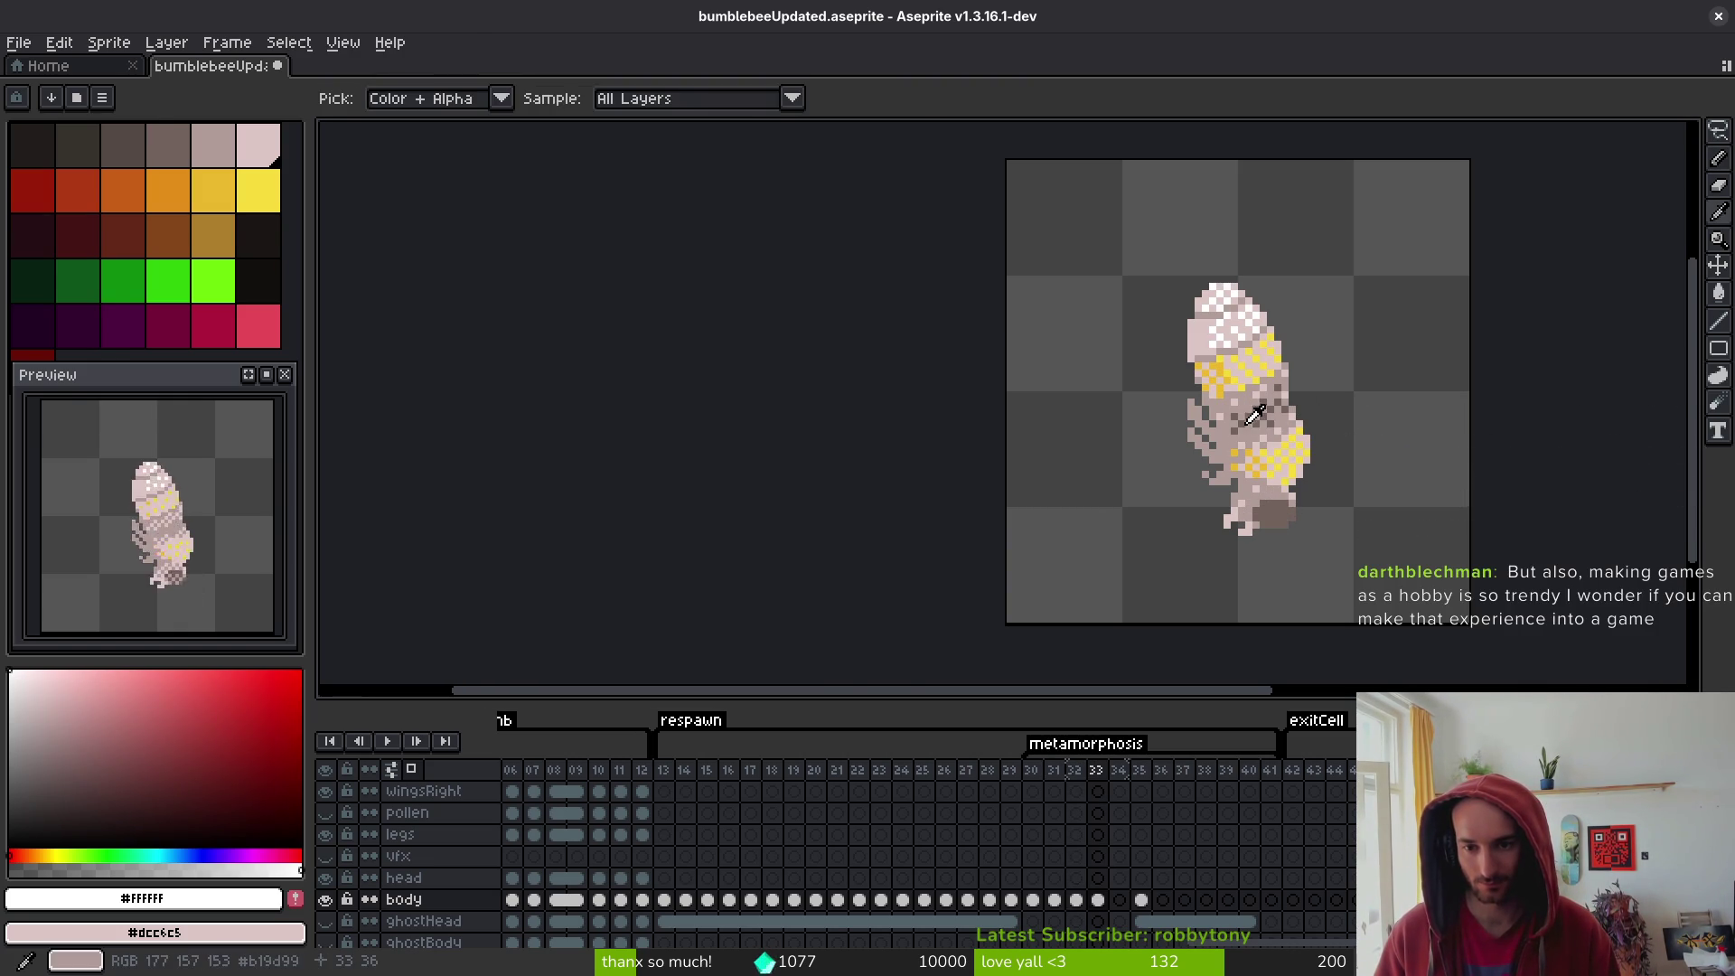
- Pick dark brown #71625d, pencil shading along the body's left edge and lower row, then save
{"action": "left_click", "coordinate": [1220, 433], "text": "alt"}
{"action": "scroll", "coordinate": [1220, 432], "scroll_direction": "up", "scroll_amount": 1}
{"action": "scroll", "coordinate": [1220, 433], "scroll_direction": "up", "scroll_amount": 2}
{"action": "scroll", "coordinate": [1211, 452], "scroll_direction": "up", "scroll_amount": 2}
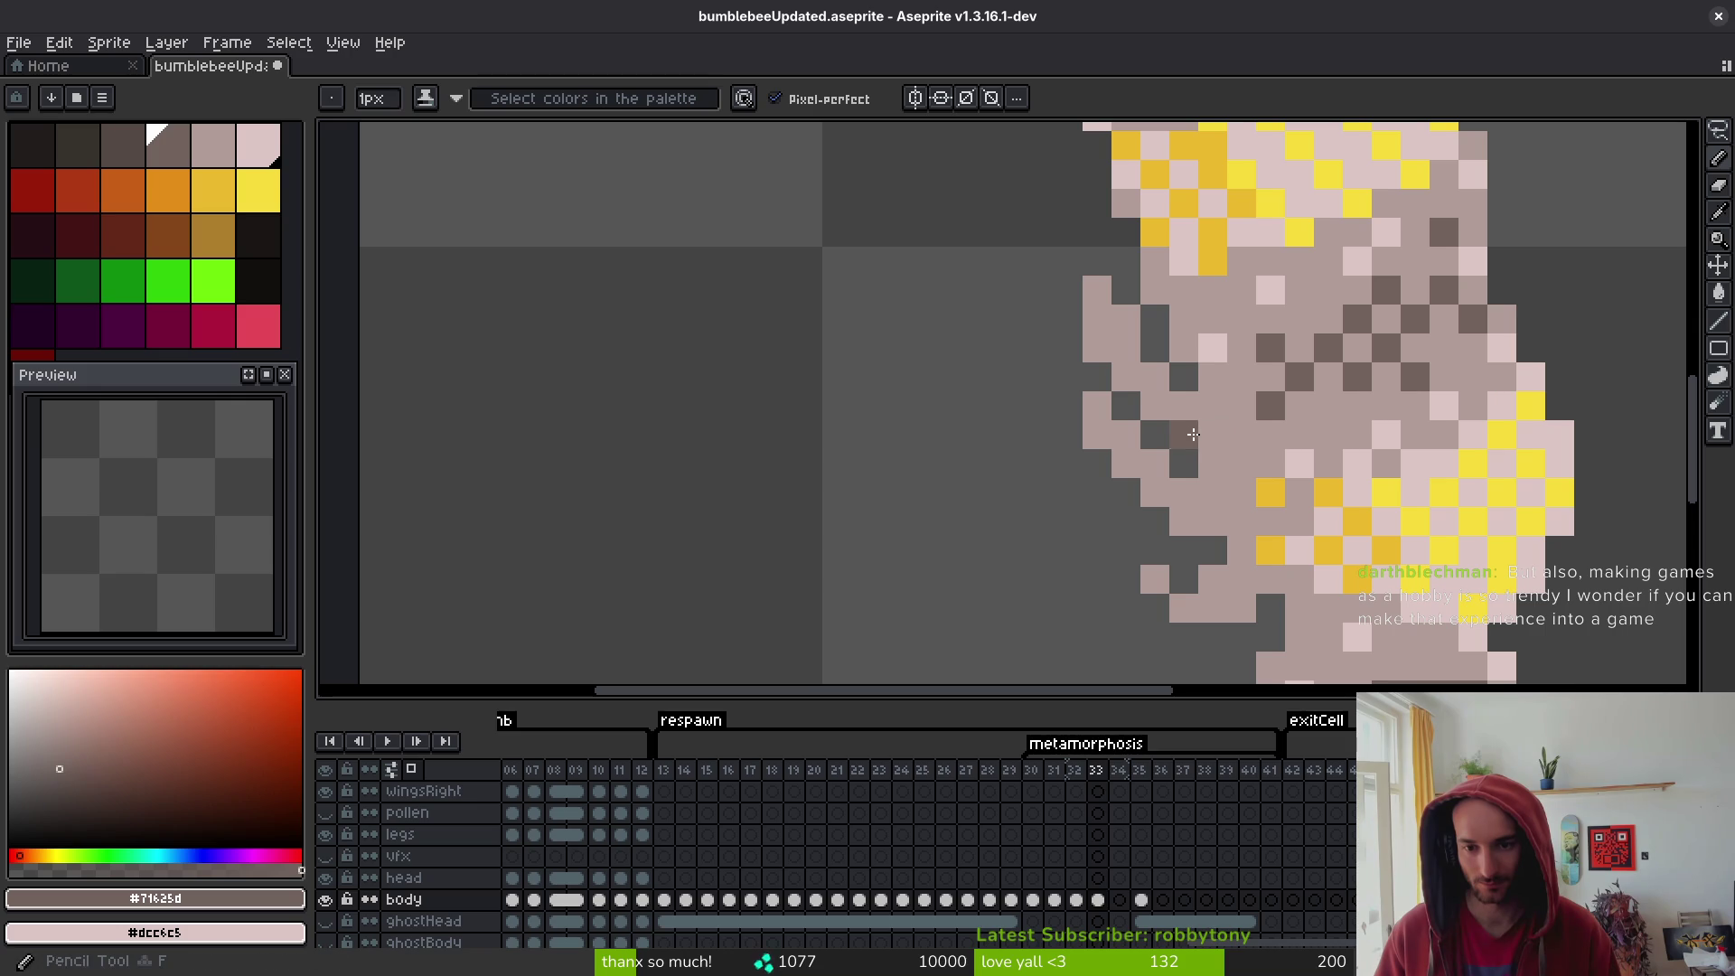
{"action": "left_click_drag", "start_coordinate": [1163, 405], "coordinate": [1084, 336]}
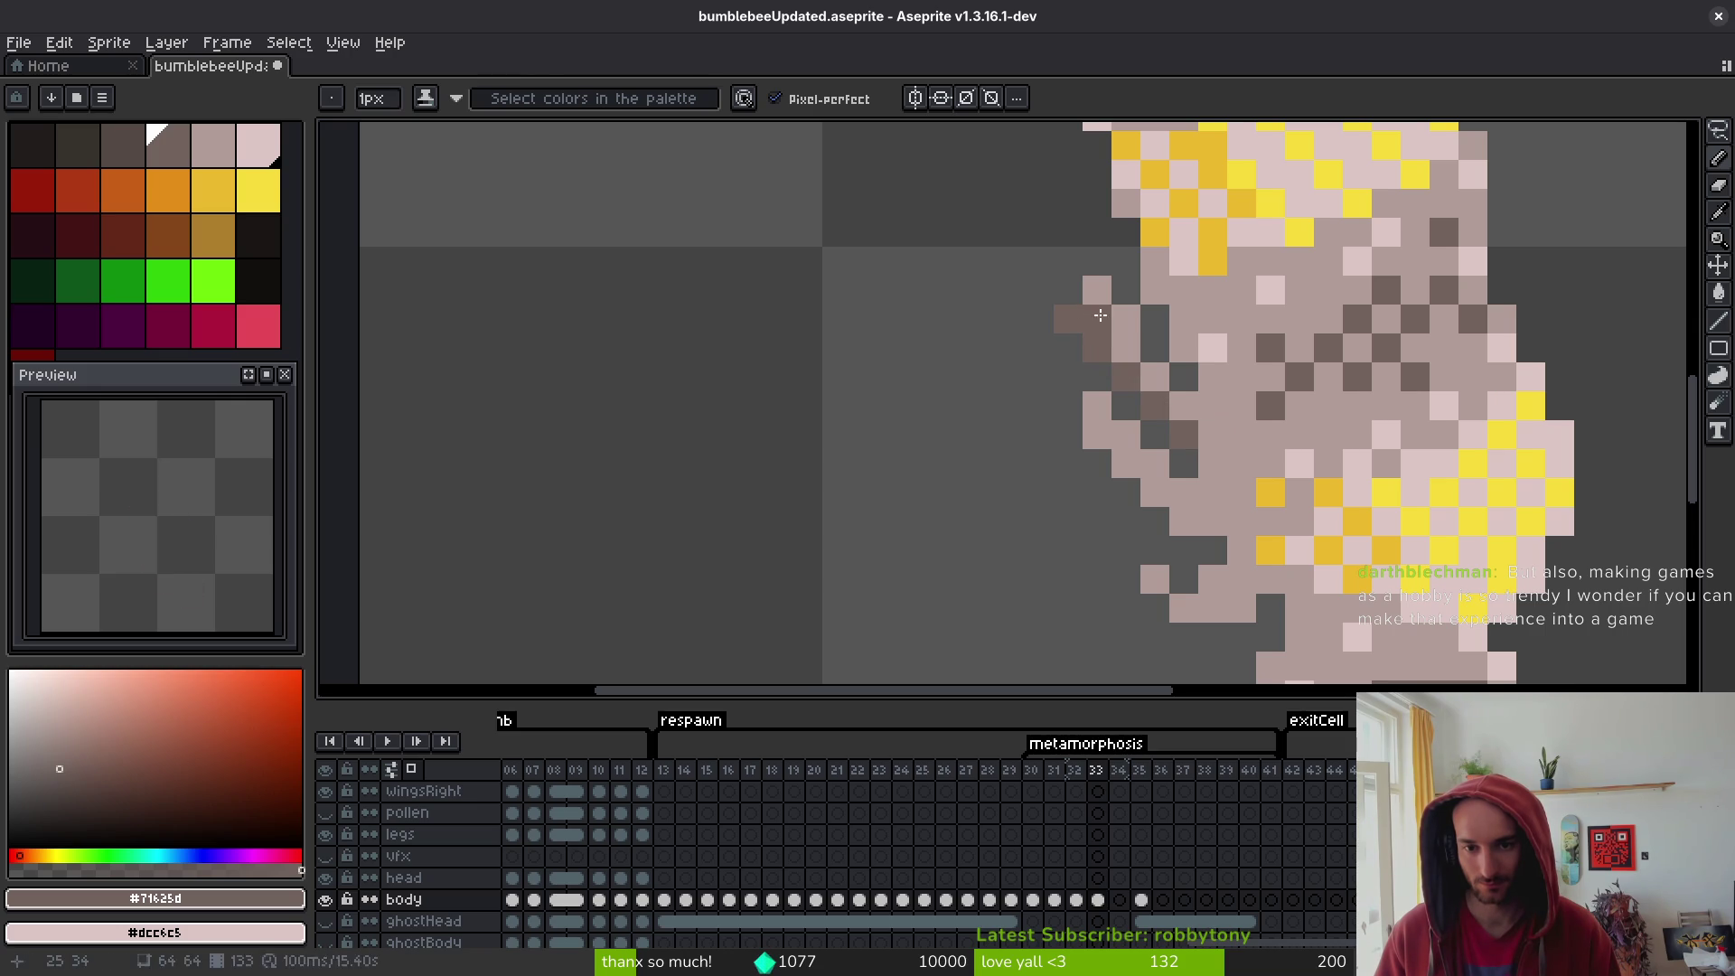
{"action": "key", "text": "e"}
{"action": "key", "text": "b"}
{"action": "left_click", "coordinate": [1097, 319]}
{"action": "left_click", "coordinate": [1097, 435]}
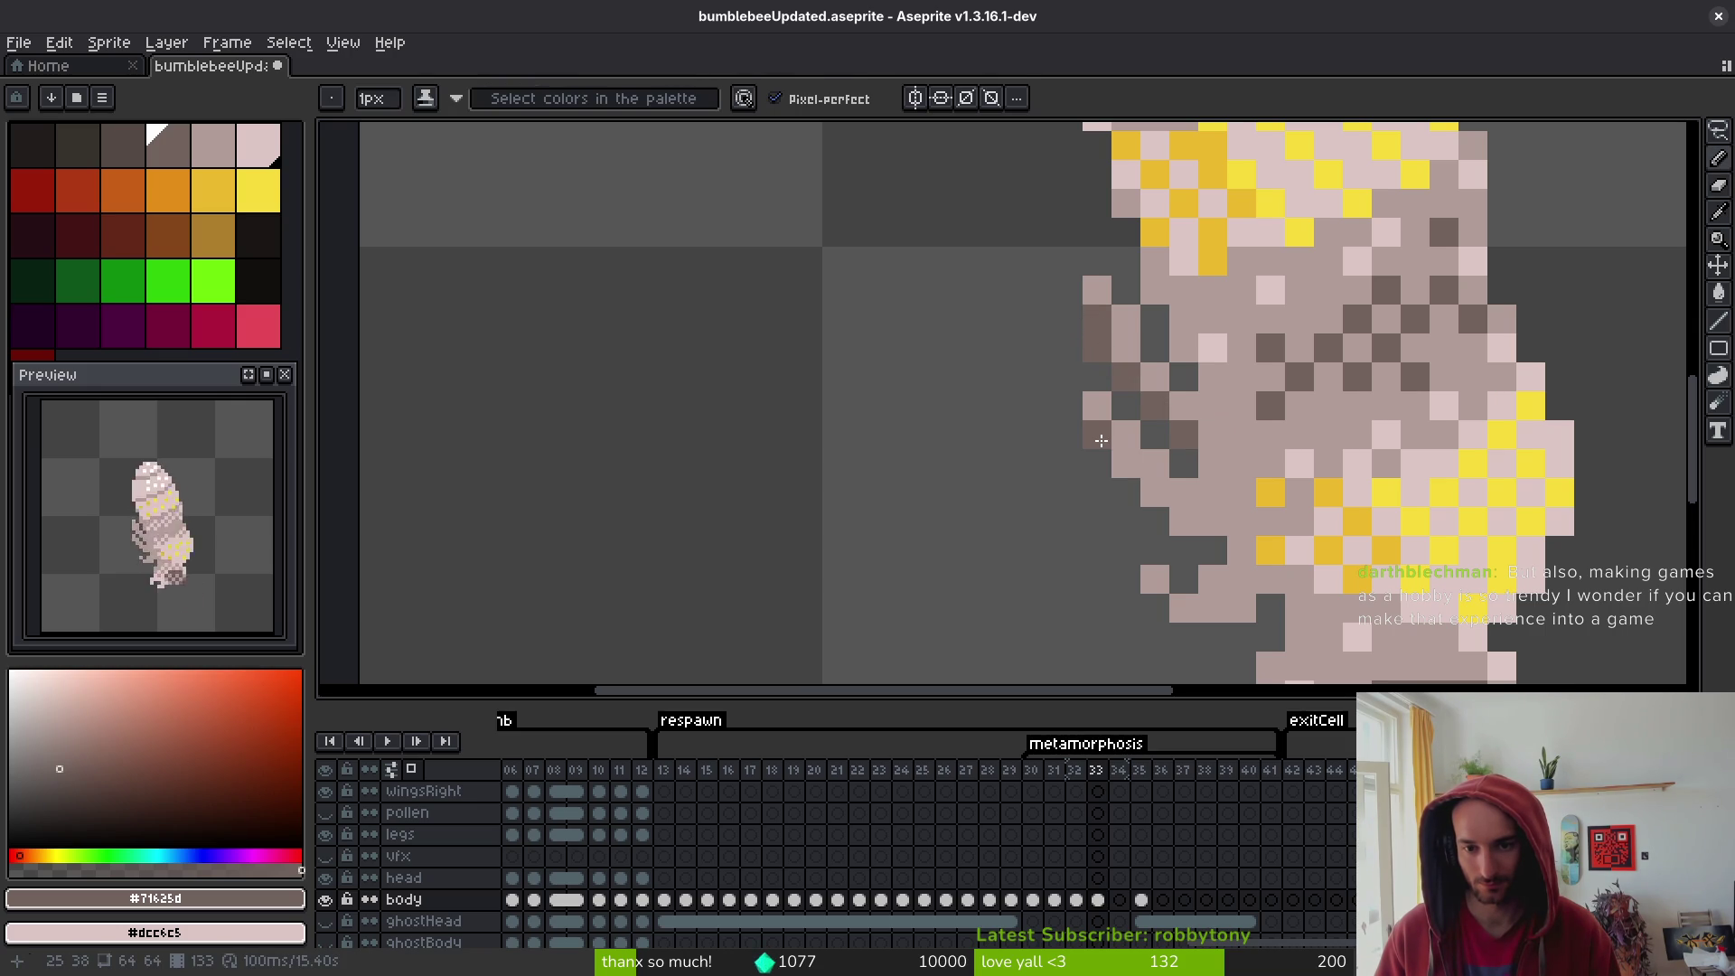
{"action": "left_click", "coordinate": [1126, 492]}
{"action": "left_click_drag", "start_coordinate": [1126, 493], "coordinate": [1213, 521]}
{"action": "key", "text": "ctrl+s"}
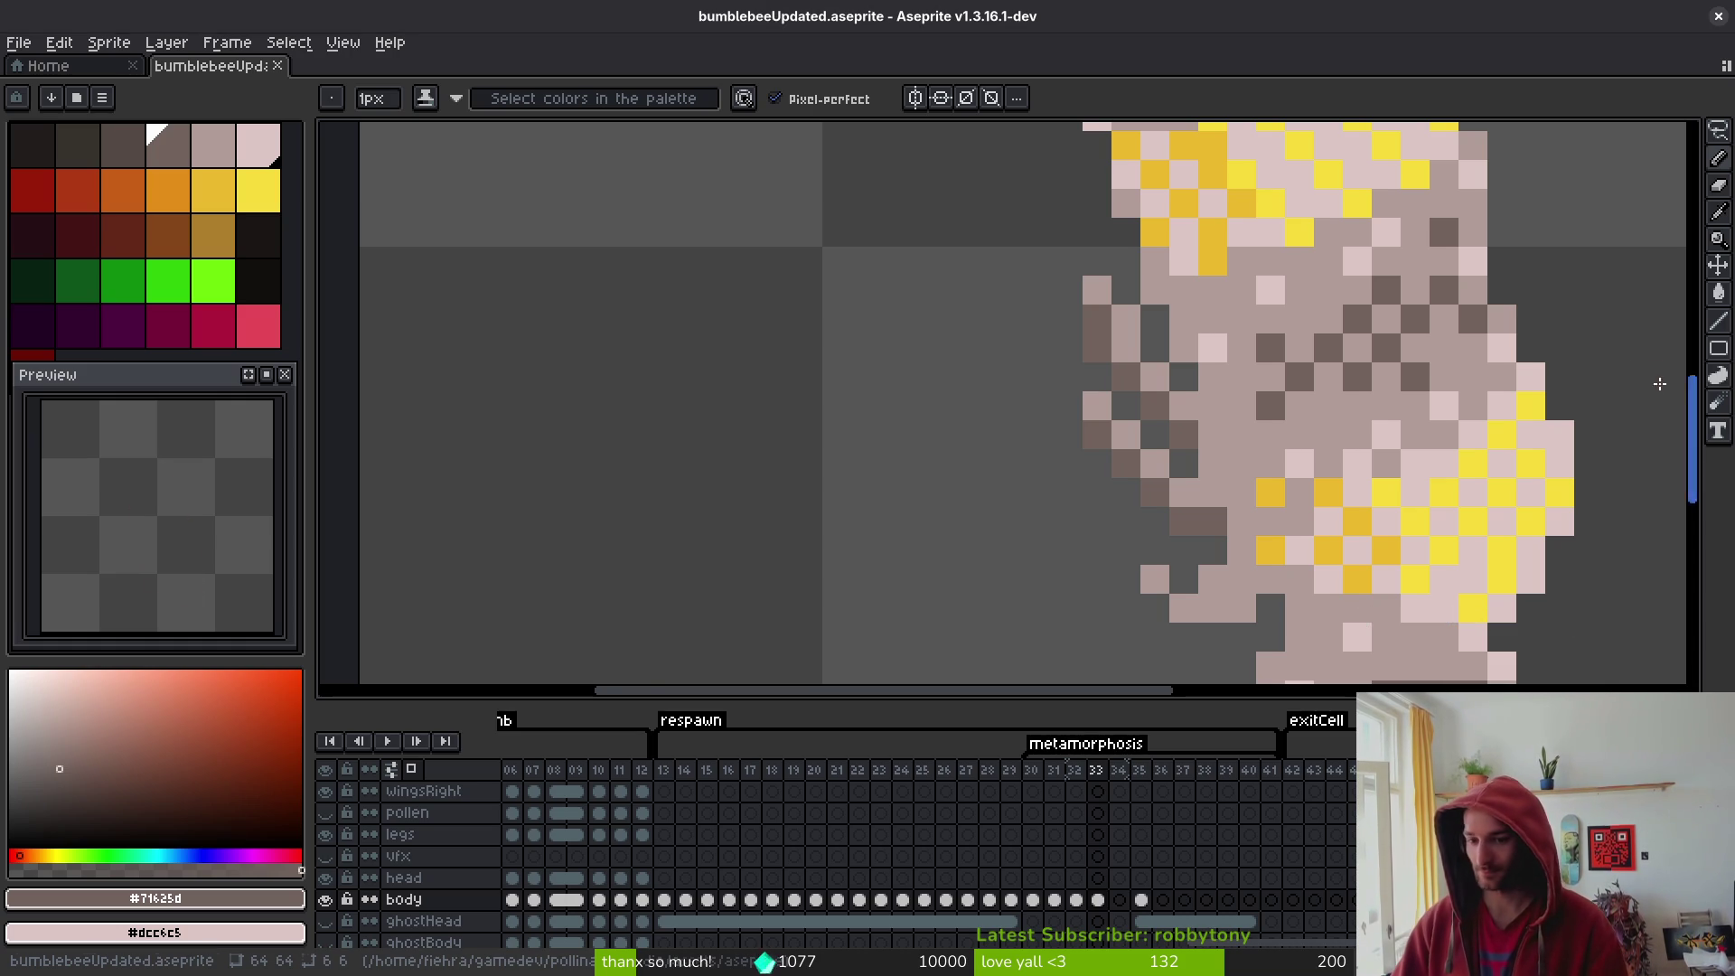
- Paint a dark brown #71625d row along the lower mid-body and darken one more pixel
{"action": "scroll", "coordinate": [1363, 620], "scroll_direction": "down", "scroll_amount": 3}
{"action": "scroll", "coordinate": [1233, 402], "scroll_direction": "up", "scroll_amount": 2}
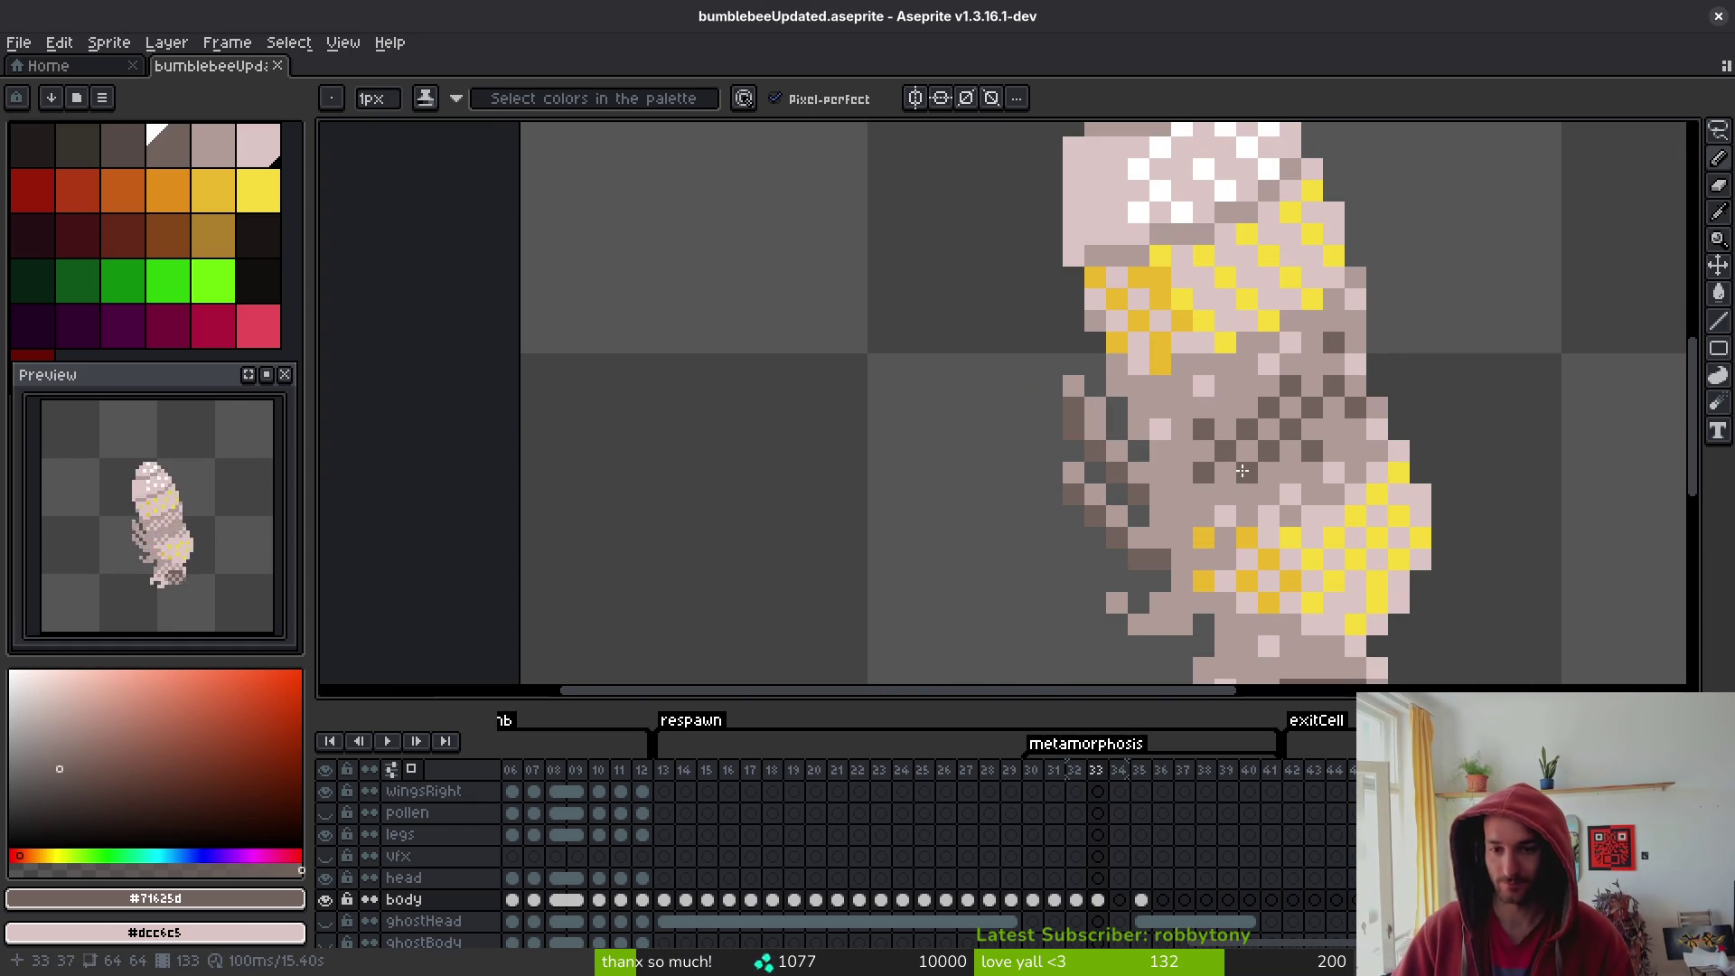
{"action": "scroll", "coordinate": [1356, 497], "scroll_direction": "down", "scroll_amount": 2}
{"action": "key", "text": "i"}
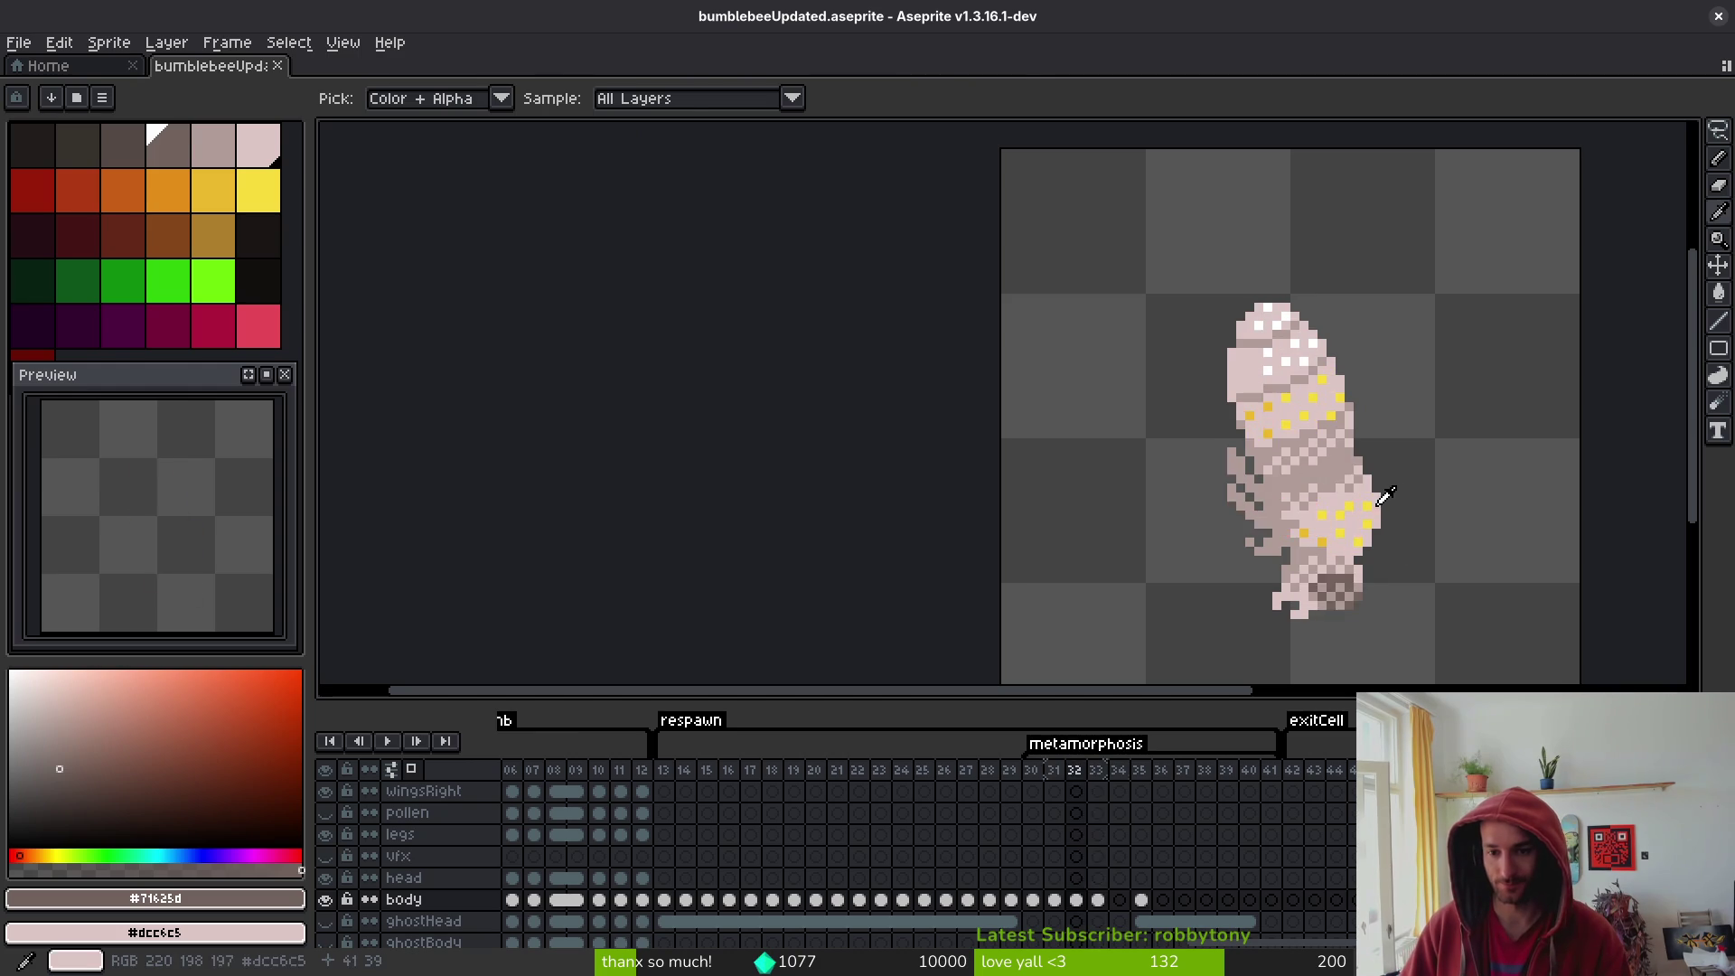
{"action": "key", "text": "b"}
{"action": "scroll", "coordinate": [1278, 539], "scroll_direction": "up", "scroll_amount": 3}
{"action": "left_click_drag", "start_coordinate": [1279, 540], "coordinate": [1193, 512]}
{"action": "left_click", "coordinate": [1281, 515]}
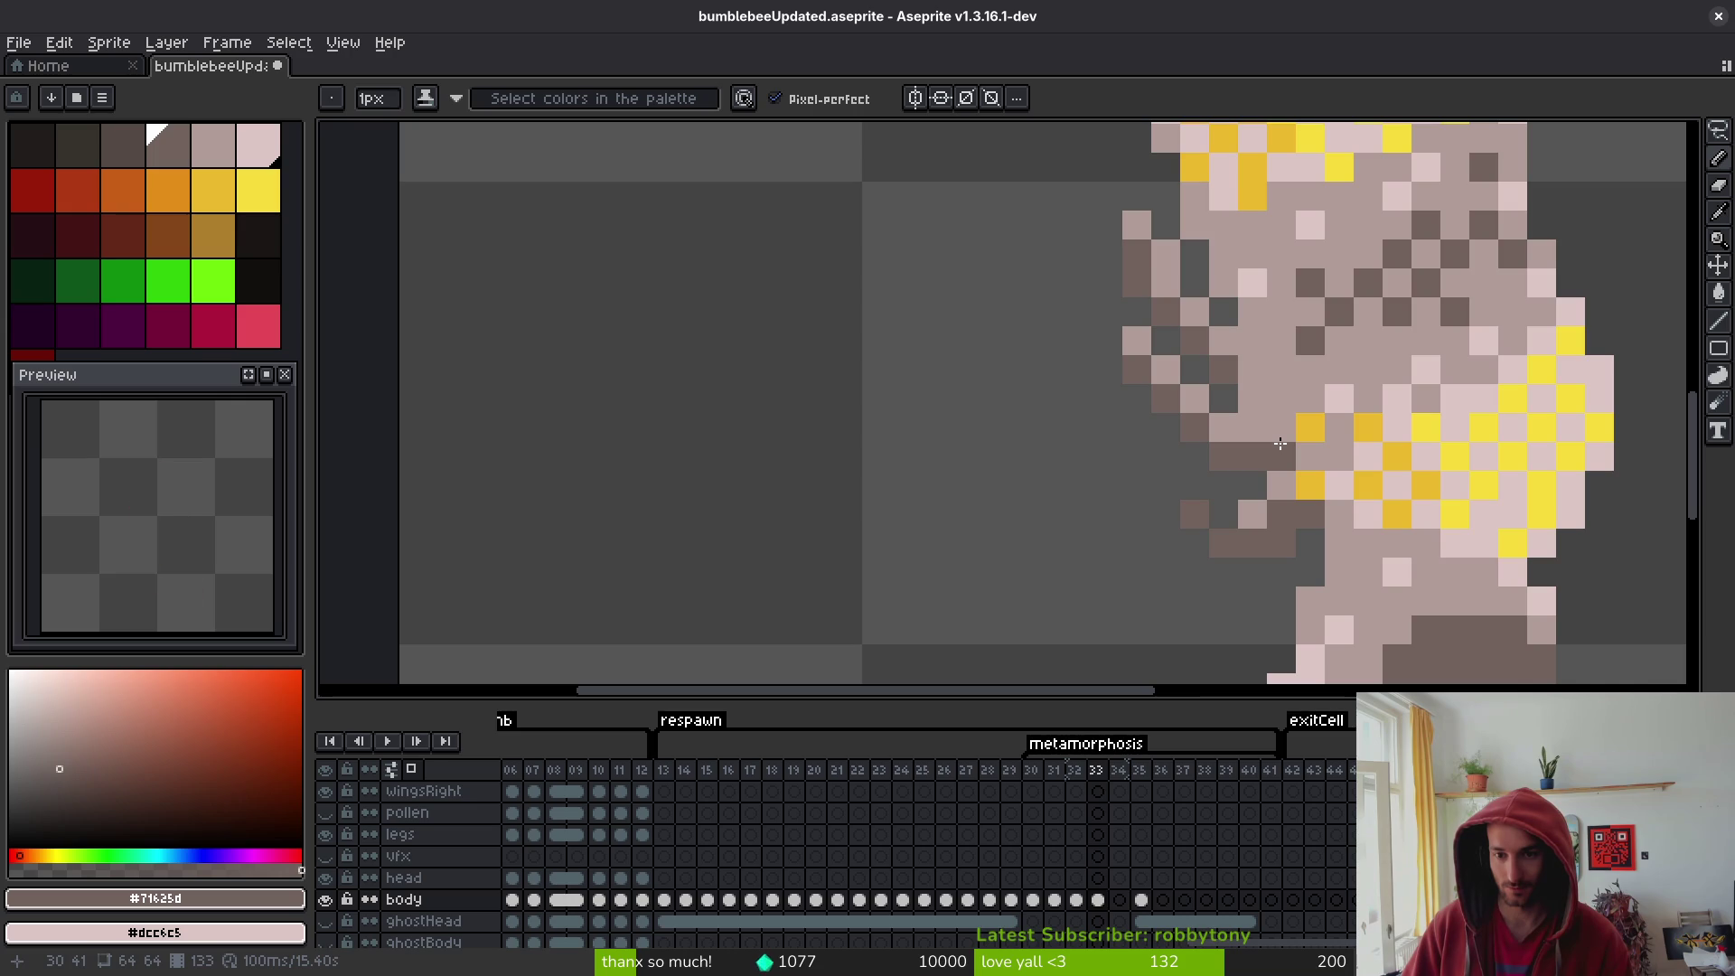
- Add dark brown shading across the mid-body, zoom to check it, and save the file
{"action": "scroll", "coordinate": [1285, 431], "scroll_direction": "down", "scroll_amount": 5}
{"action": "scroll", "coordinate": [1349, 479], "scroll_direction": "up", "scroll_amount": 4}
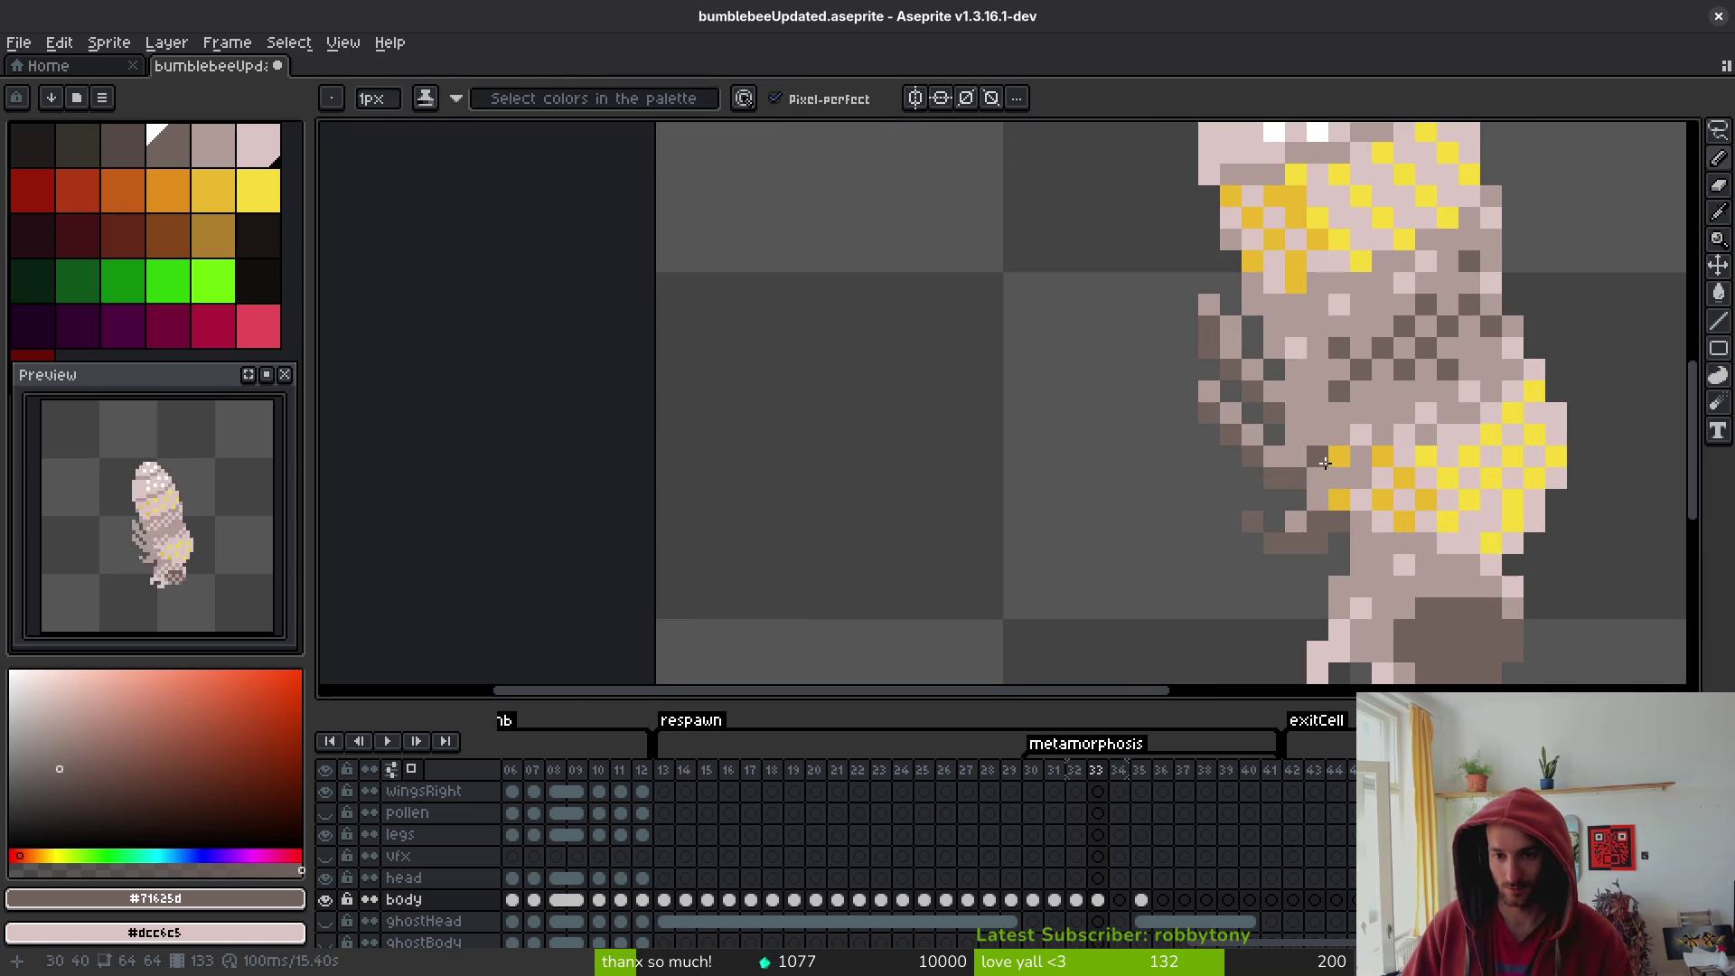
{"action": "mouse_move", "coordinate": [1351, 437]}
{"action": "left_mouse_down"}
{"action": "mouse_move", "coordinate": [1292, 413]}
{"action": "mouse_move", "coordinate": [1319, 391]}
{"action": "mouse_move", "coordinate": [1280, 460]}
{"action": "left_mouse_up"}
{"action": "scroll", "coordinate": [1281, 460], "scroll_direction": "down", "scroll_amount": 8}
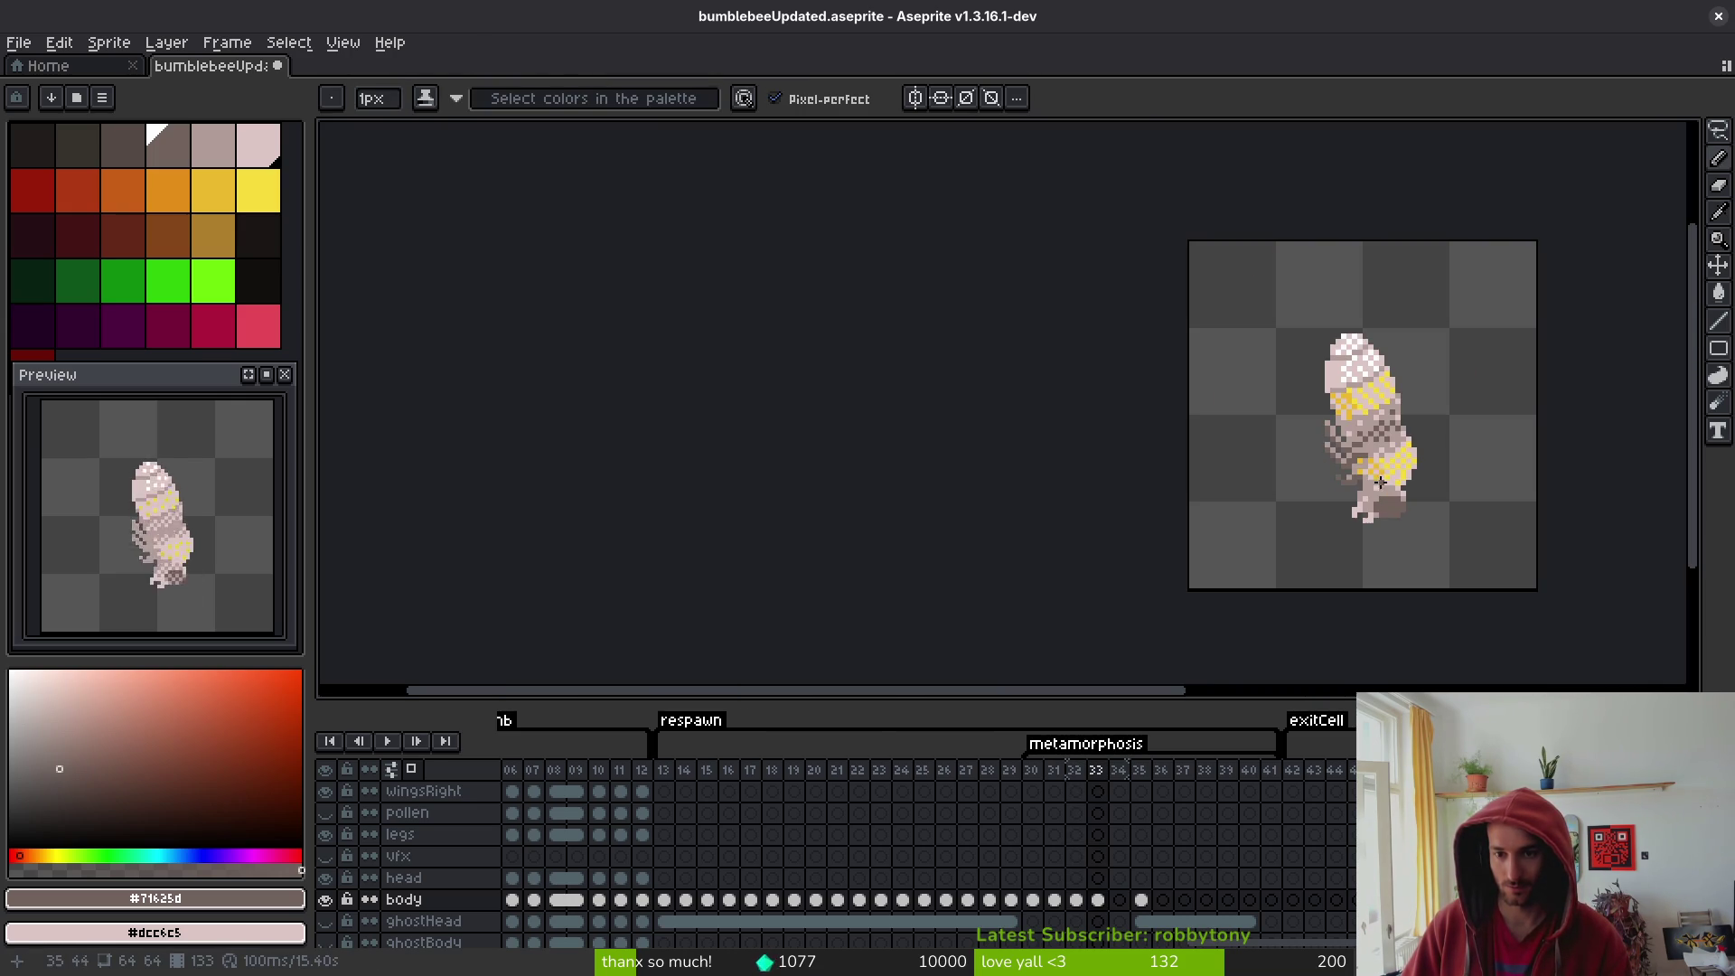
{"action": "scroll", "coordinate": [1365, 448], "scroll_direction": "up", "scroll_amount": 8}
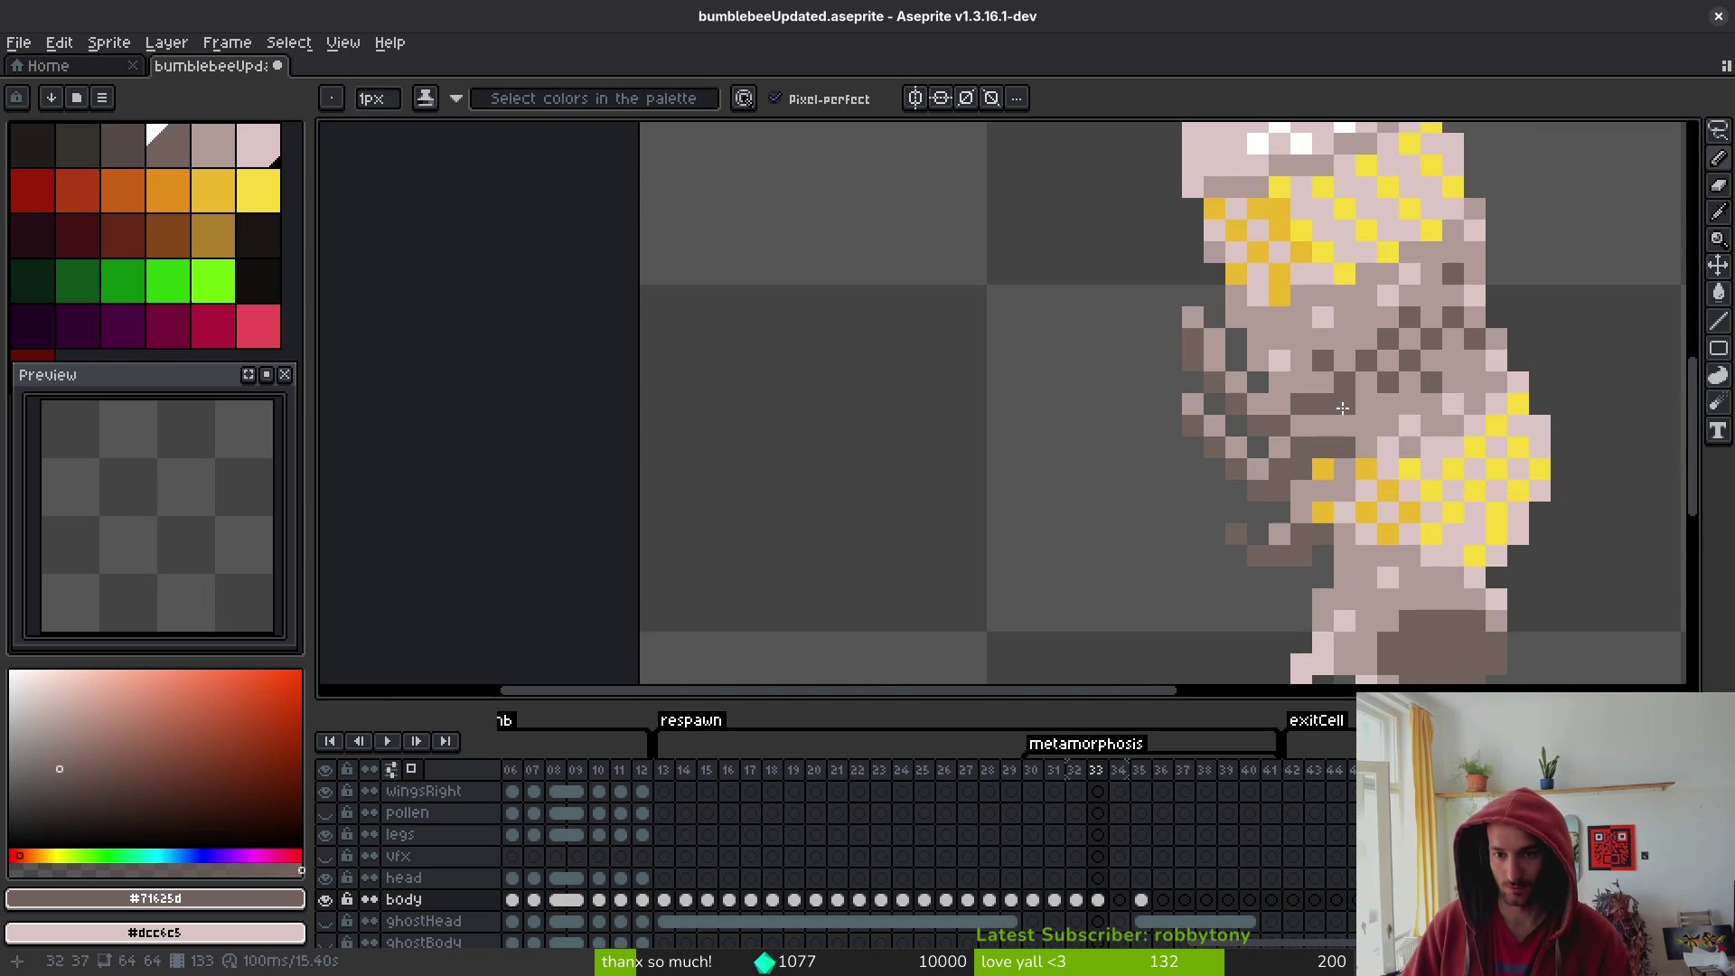
{"action": "scroll", "coordinate": [1340, 473], "scroll_direction": "down", "scroll_amount": 4}
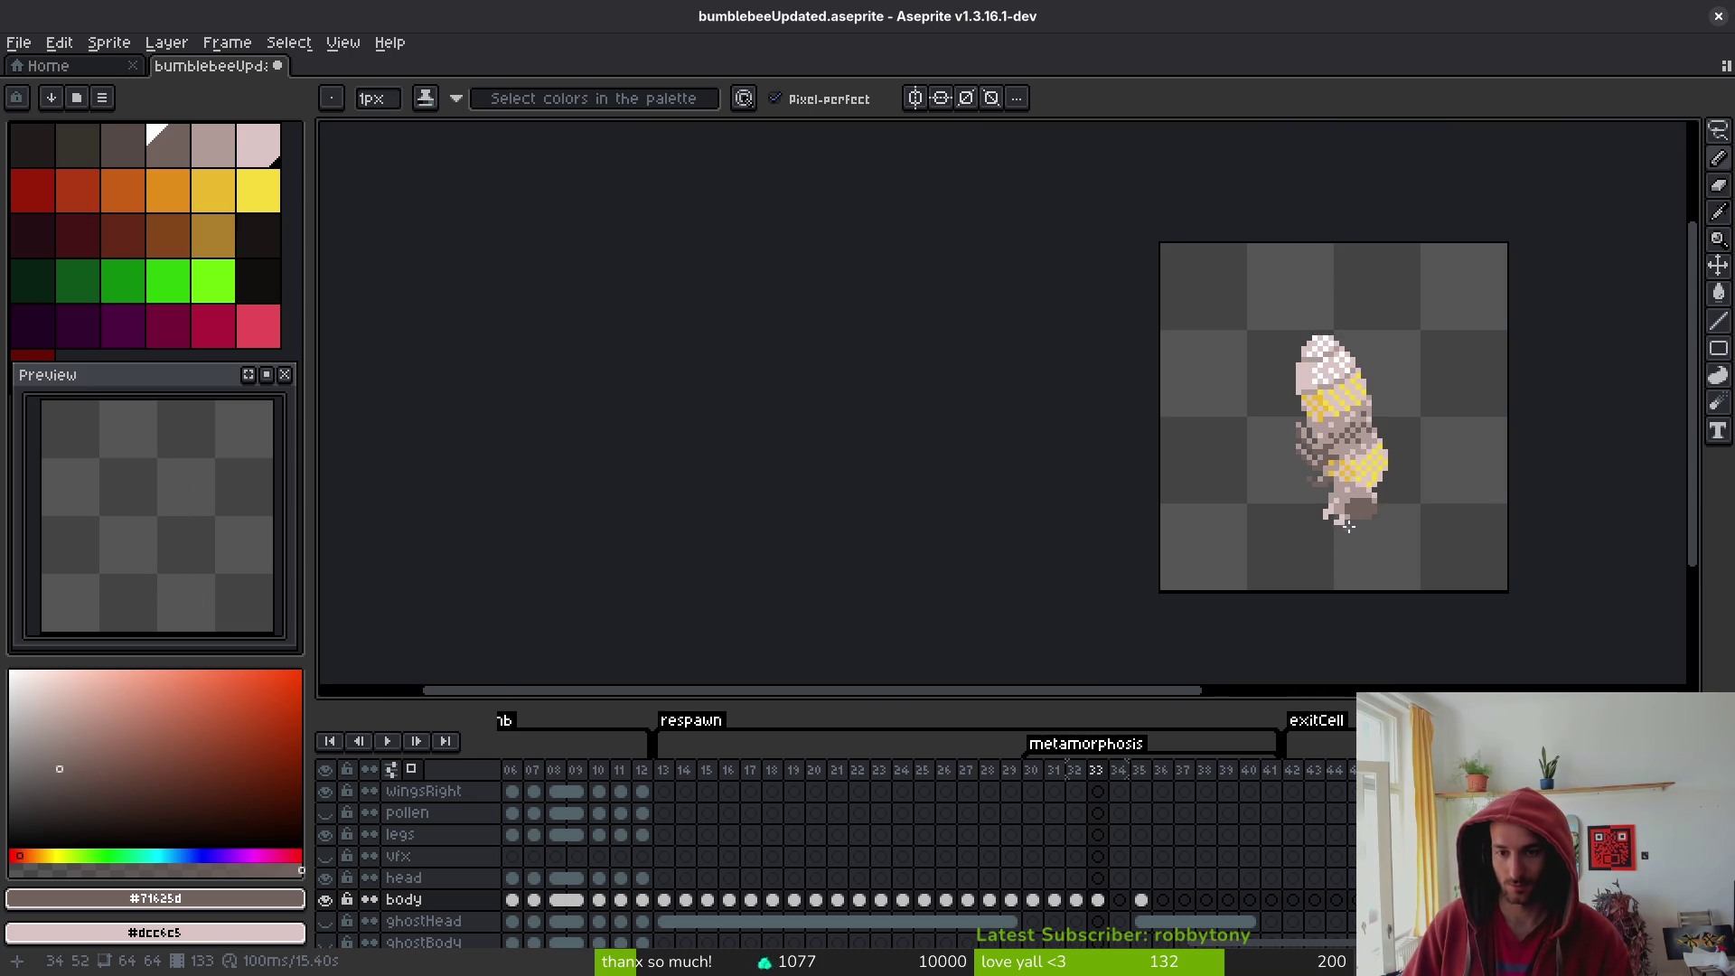
{"action": "scroll", "coordinate": [1340, 474], "scroll_direction": "up", "scroll_amount": 4}
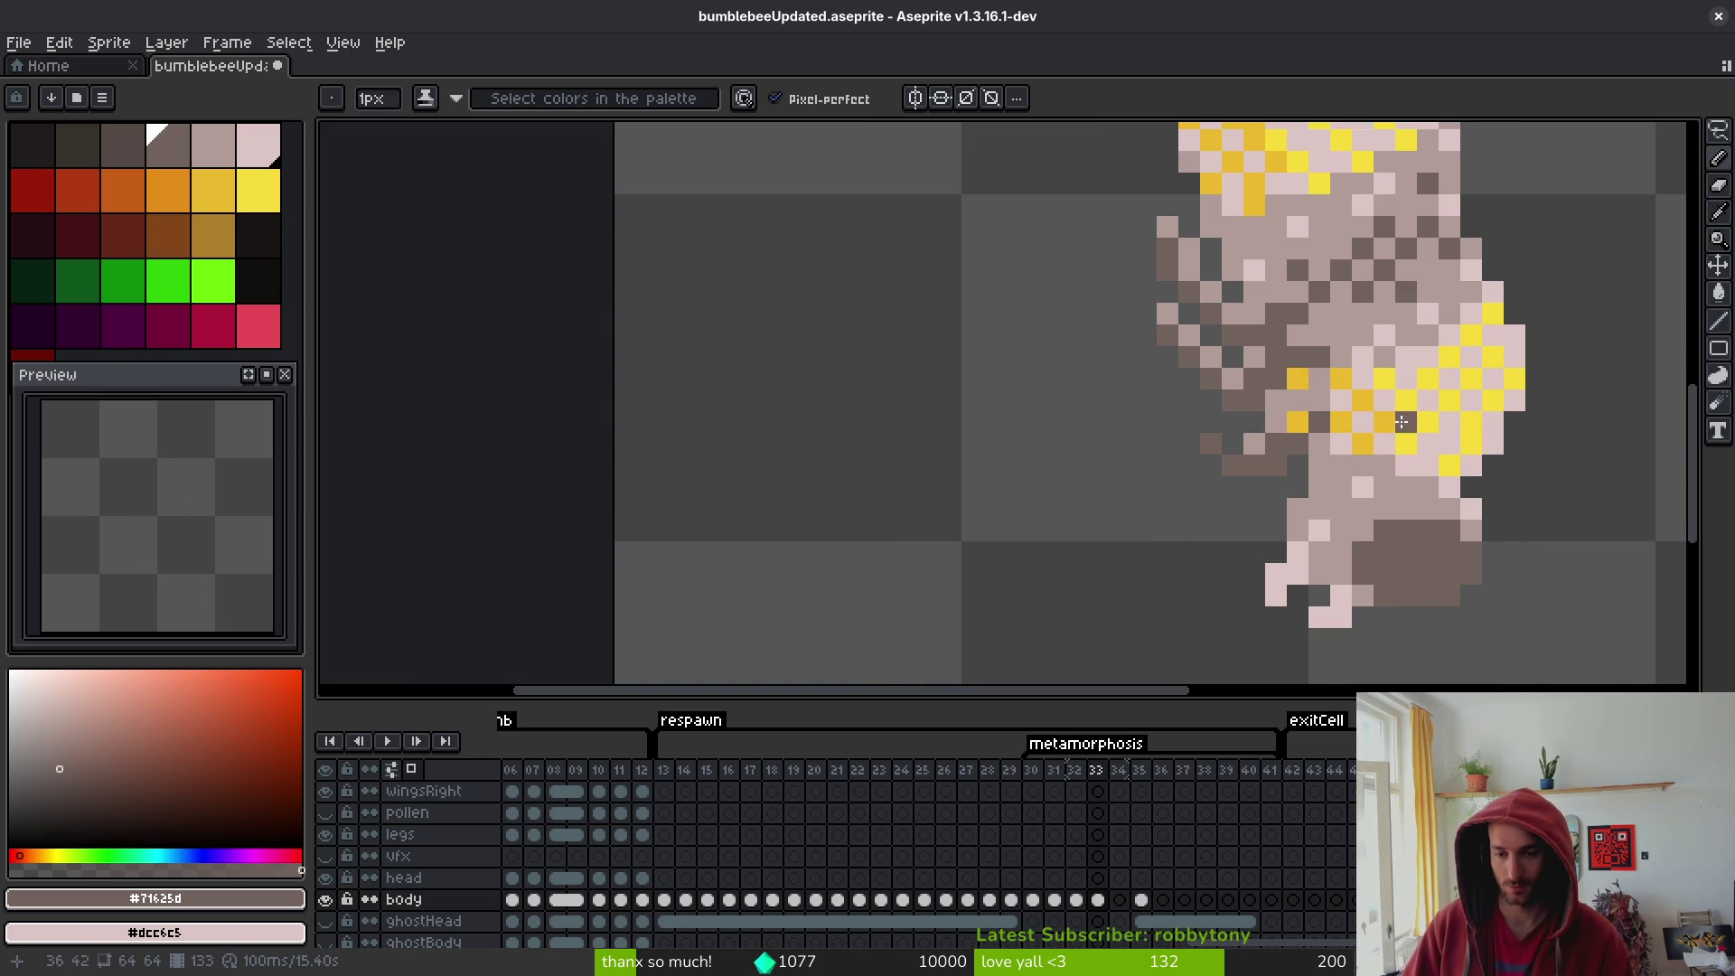
{"action": "scroll", "coordinate": [1401, 424], "scroll_direction": "down", "scroll_amount": 4}
{"action": "scroll", "coordinate": [1390, 438], "scroll_direction": "up", "scroll_amount": 4}
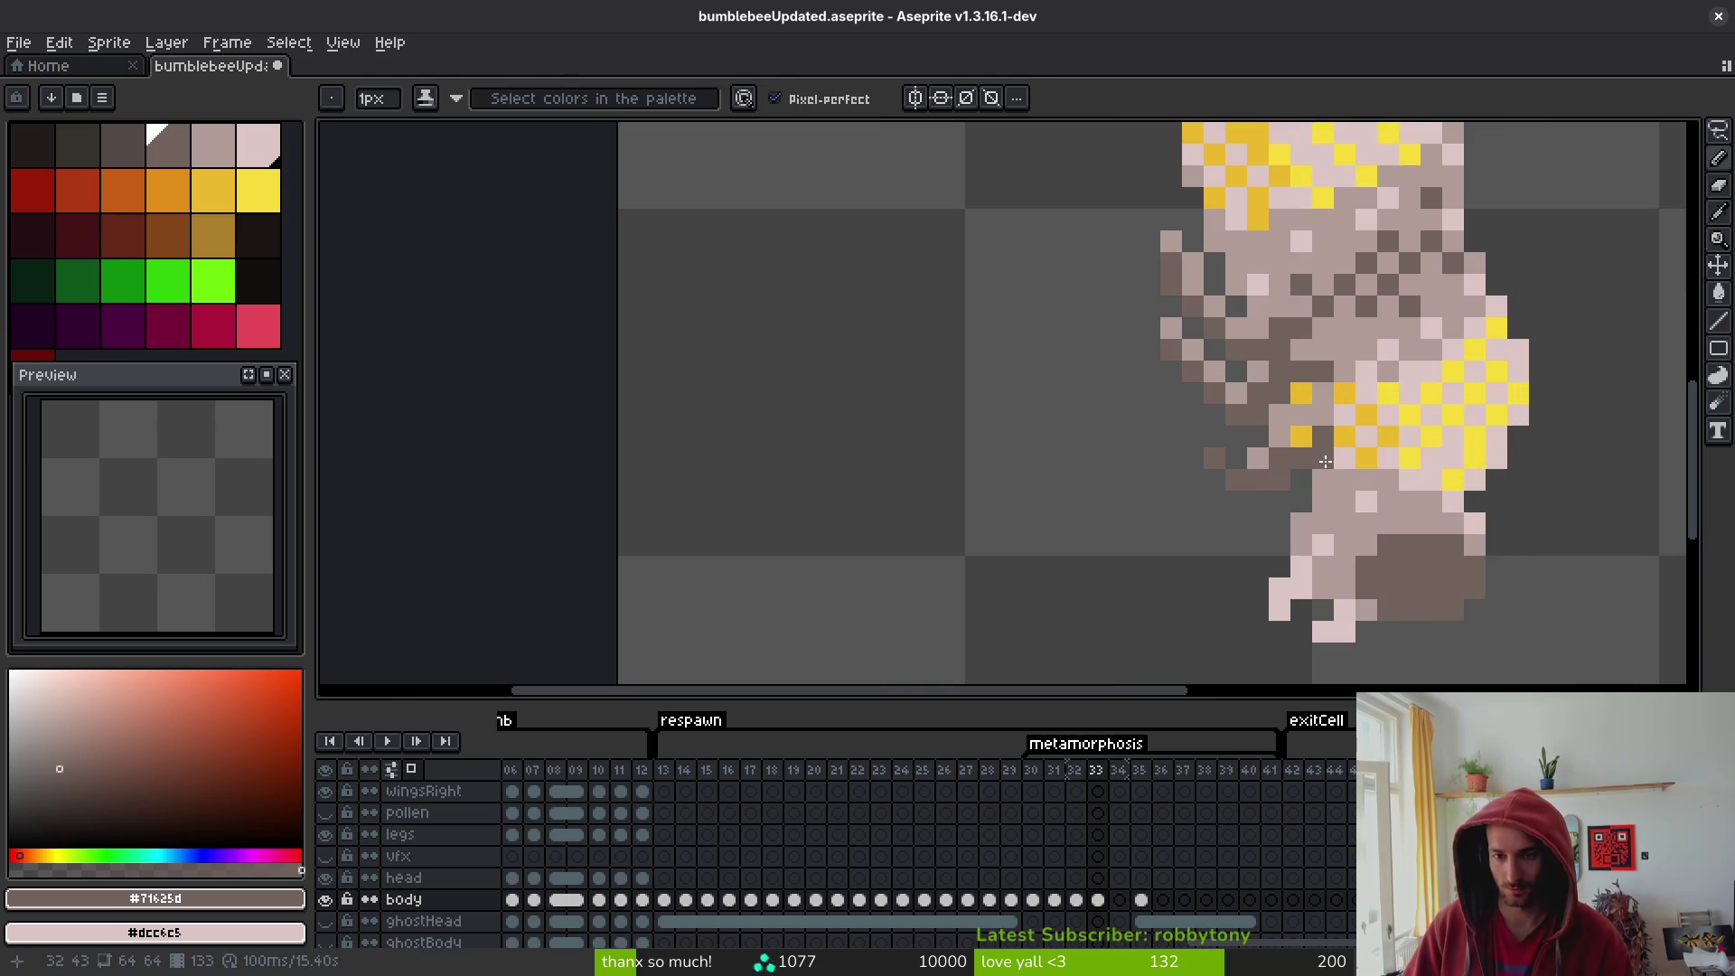
{"action": "key", "text": "ctrl+s"}
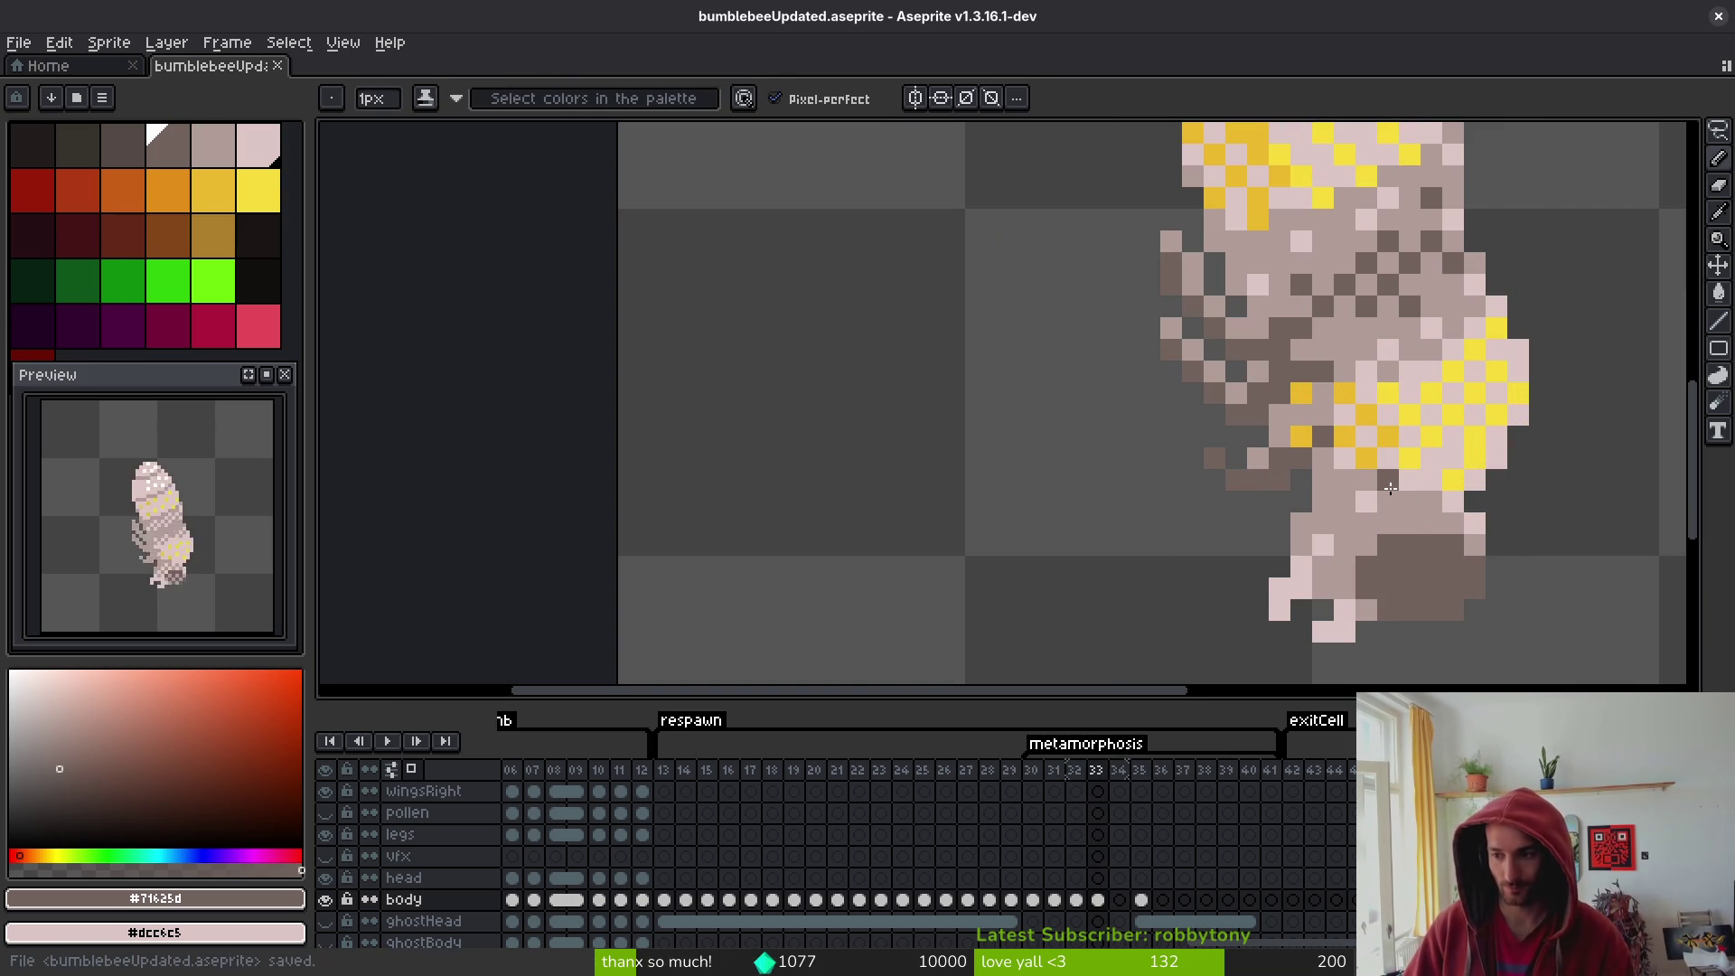
{"action": "scroll", "coordinate": [1501, 488], "scroll_direction": "down", "scroll_amount": 3}
{"action": "key", "text": "i"}
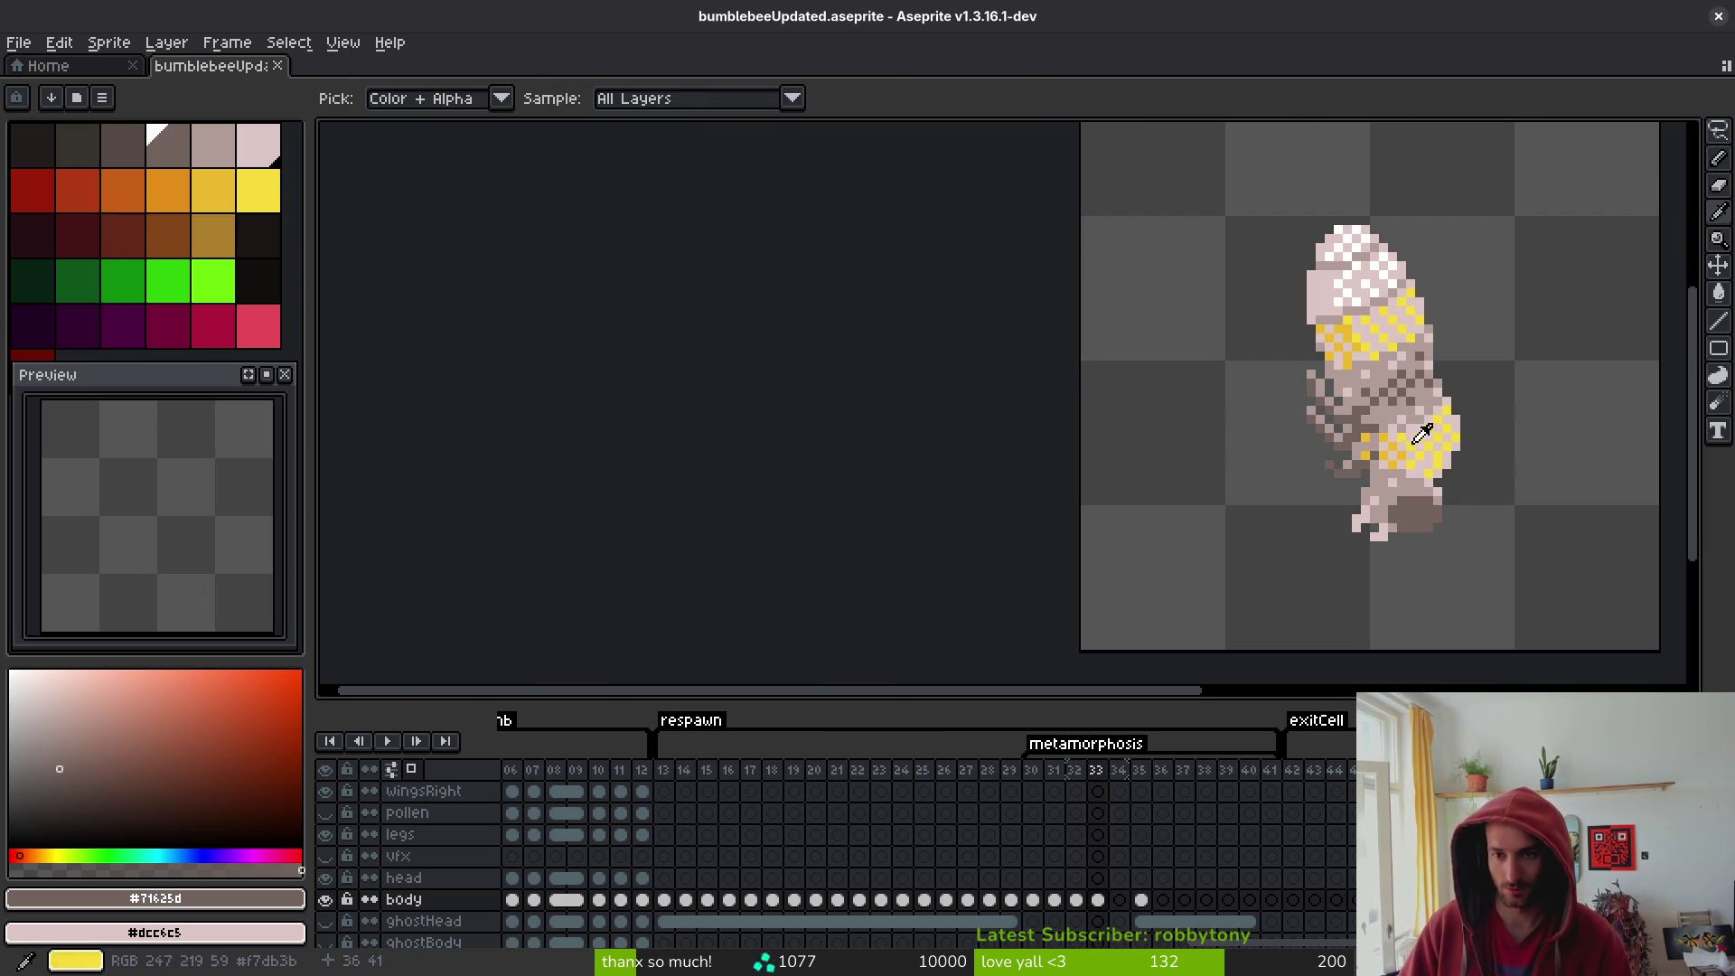
- Save bumblebeeUpdated.aseprite with the current shading and step back to frame 32
{"action": "key", "text": "b"}
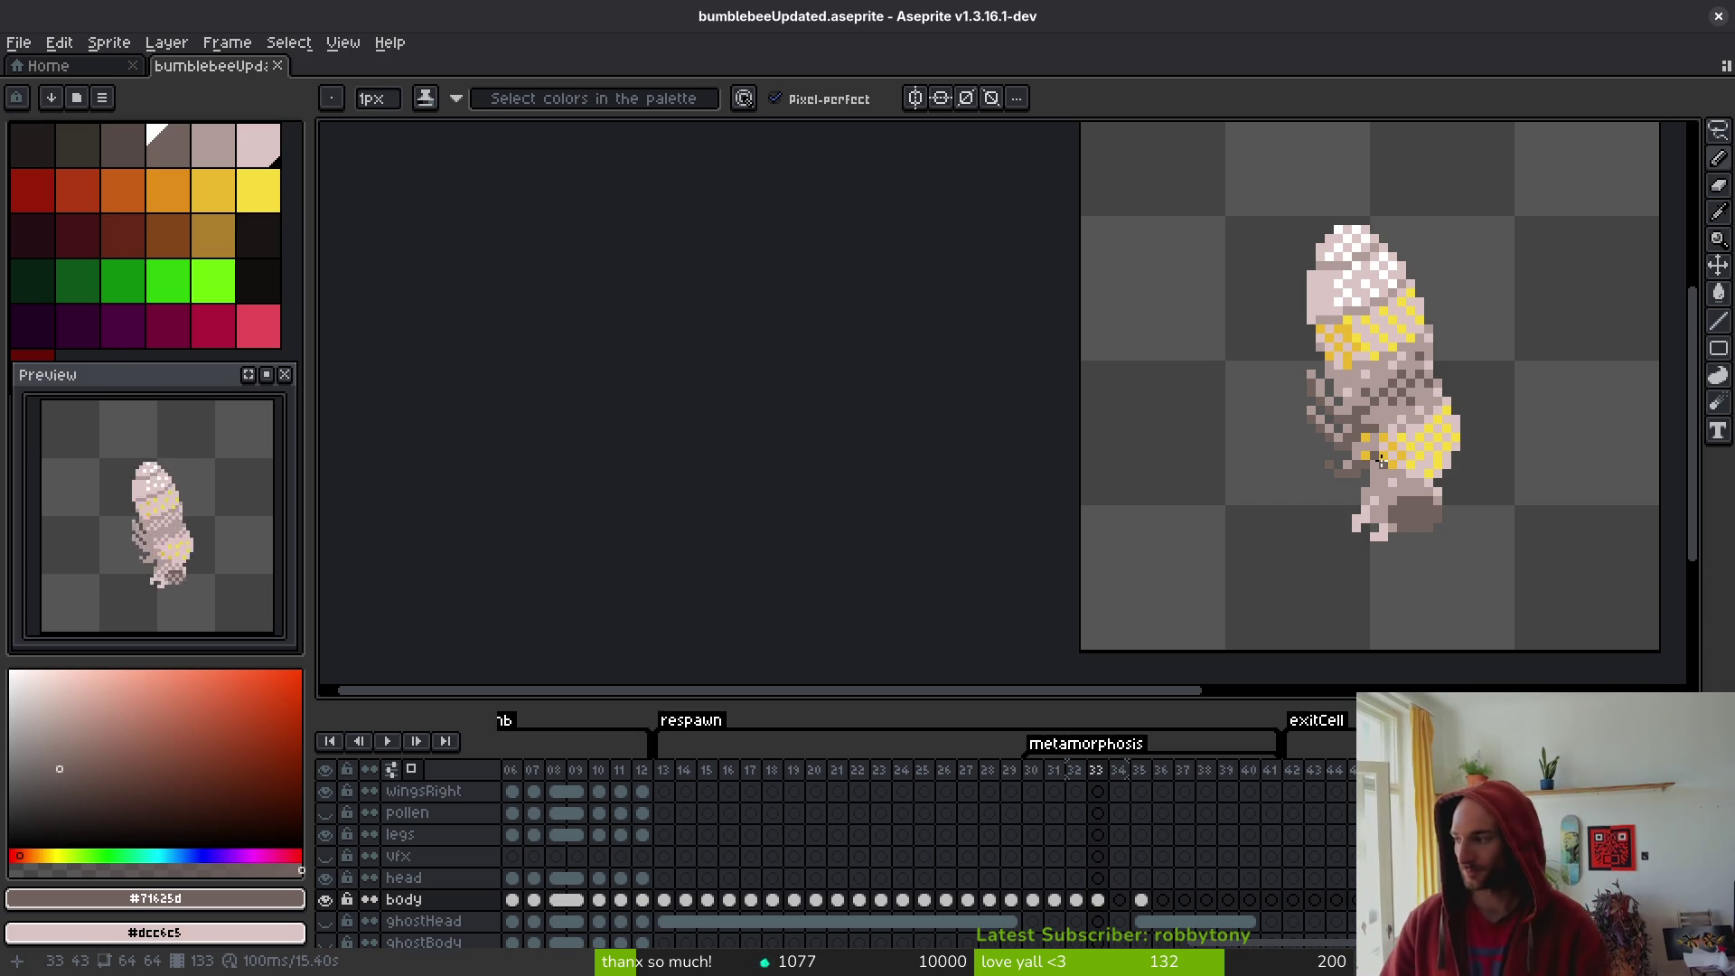
{"action": "scroll", "coordinate": [1359, 427], "scroll_direction": "right", "scroll_amount": 2}
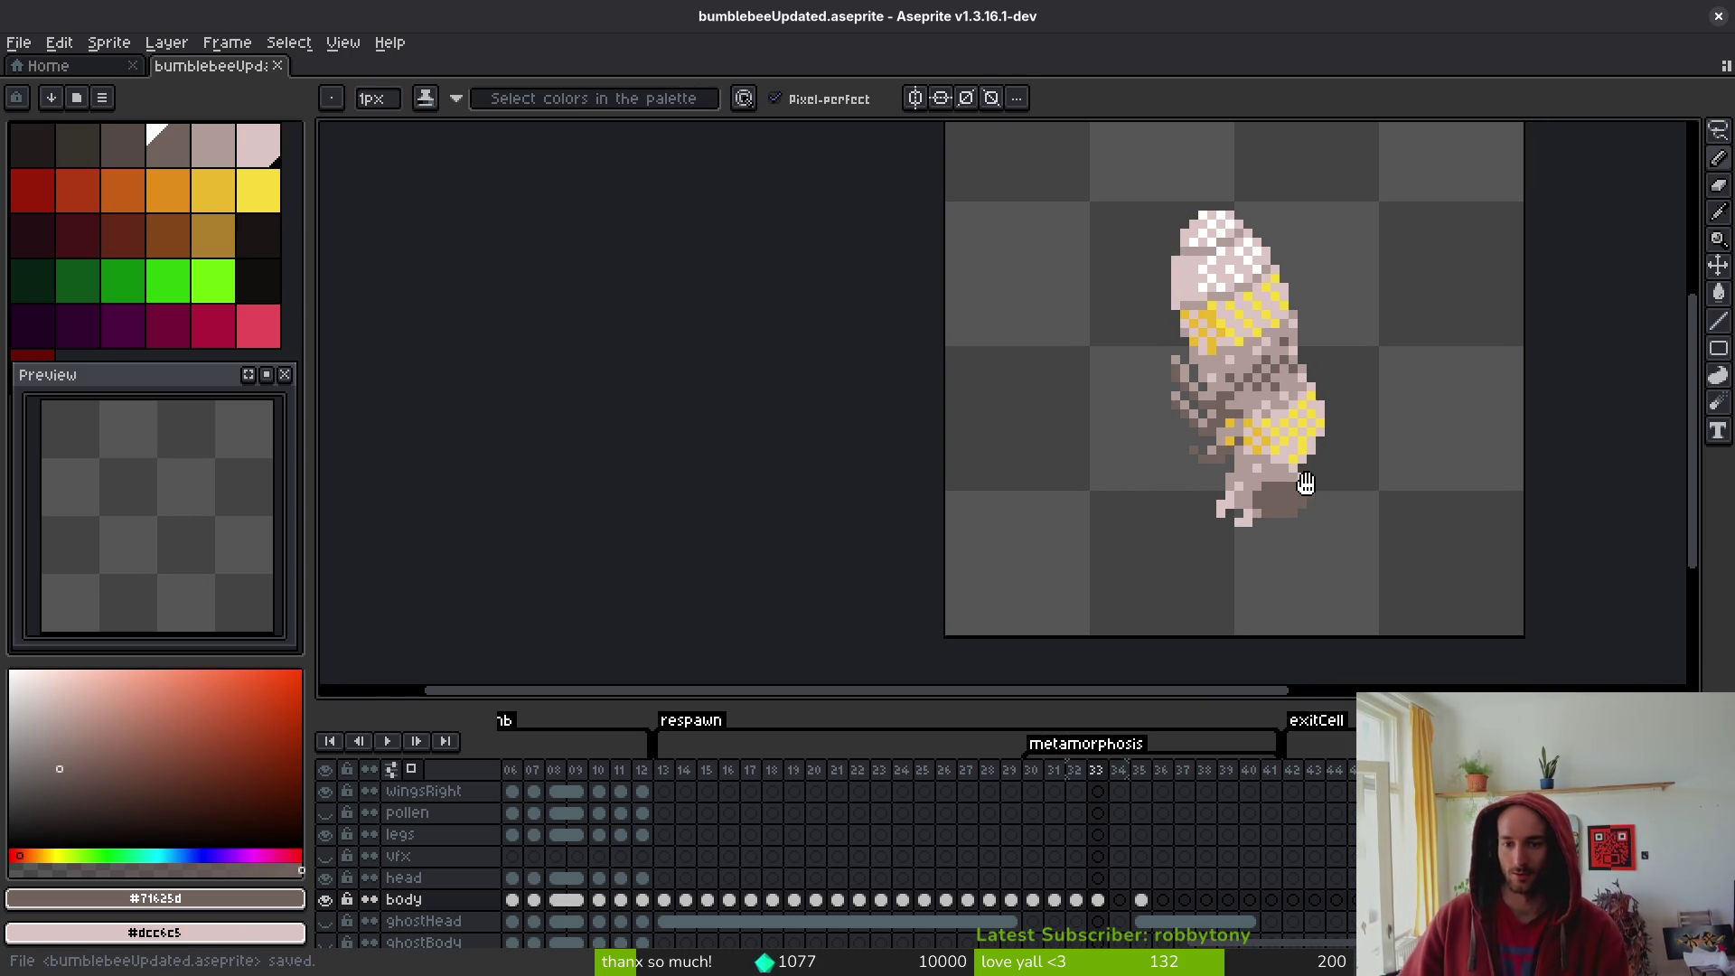
{"action": "scroll", "coordinate": [1358, 428], "scroll_direction": "up", "scroll_amount": 2}
{"action": "scroll", "coordinate": [1438, 499], "scroll_direction": "down", "scroll_amount": 2}
{"action": "key", "text": "comma"}
{"action": "key", "text": "ctrl+s"}
- Flip between frames 31 and 33 to compare, returning to frame 33
{"action": "key", "text": "i"}
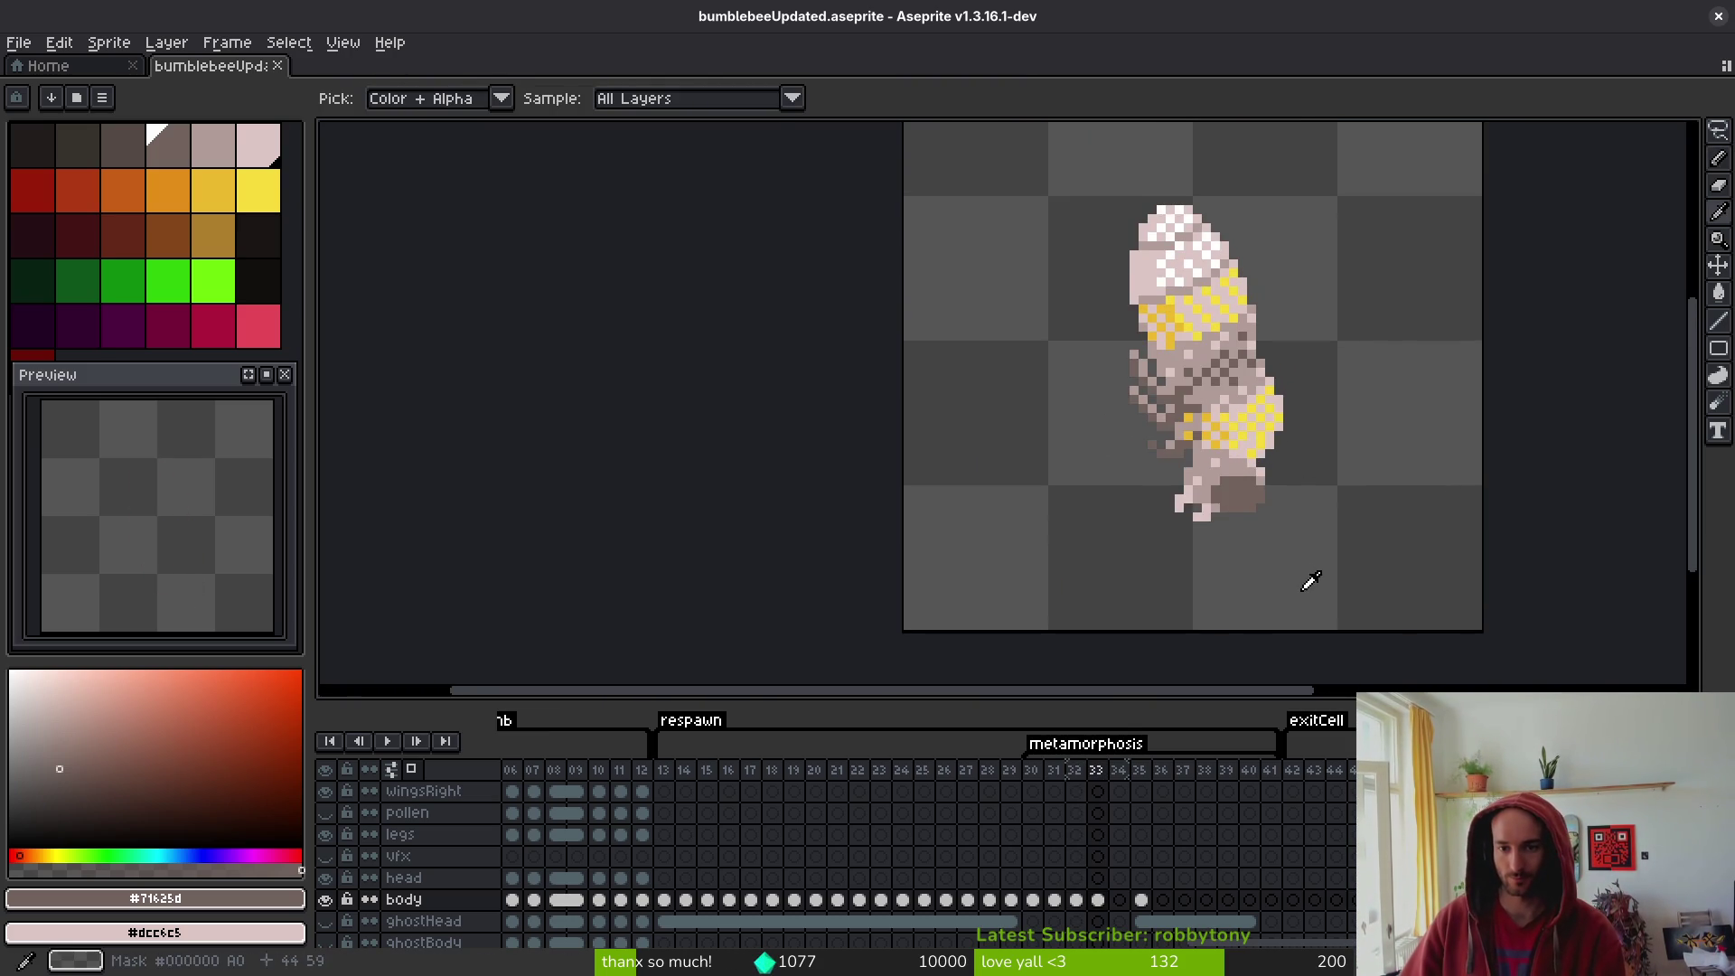
{"action": "scroll", "coordinate": [1302, 466], "scroll_direction": "down", "scroll_amount": 1}
{"action": "key", "text": "period"}
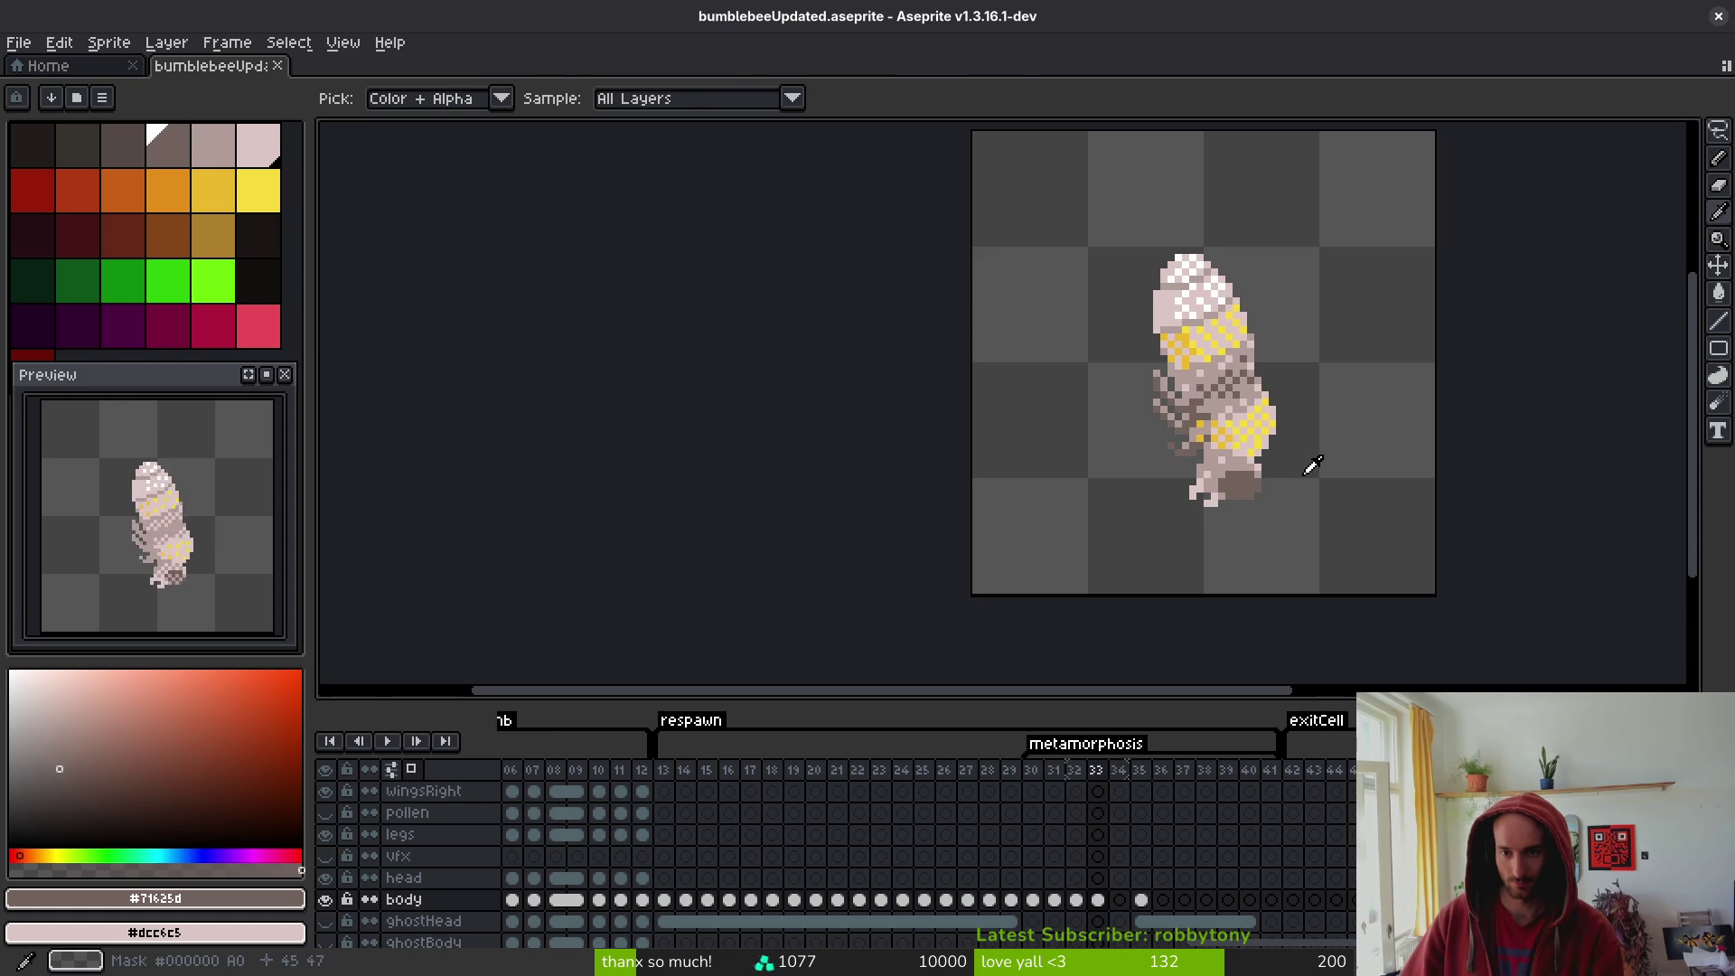
{"action": "key", "text": "b"}
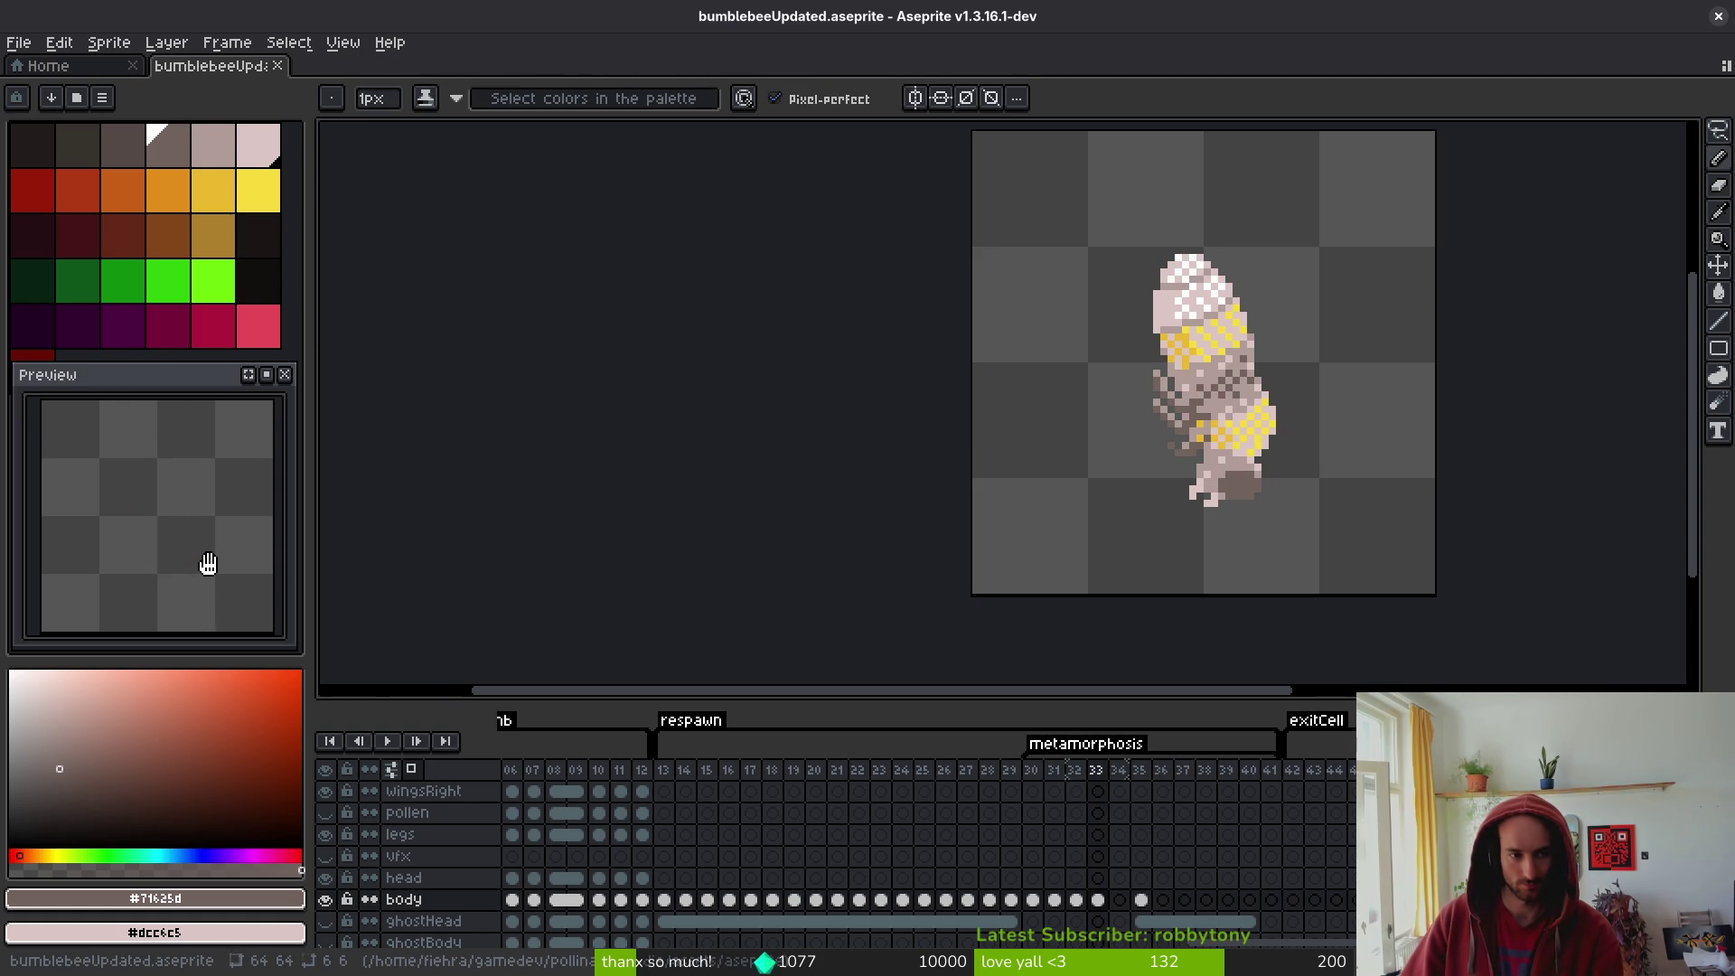
{"action": "left_click_drag", "start_coordinate": [208, 564], "coordinate": [201, 572]}
{"action": "key", "text": "alt"}
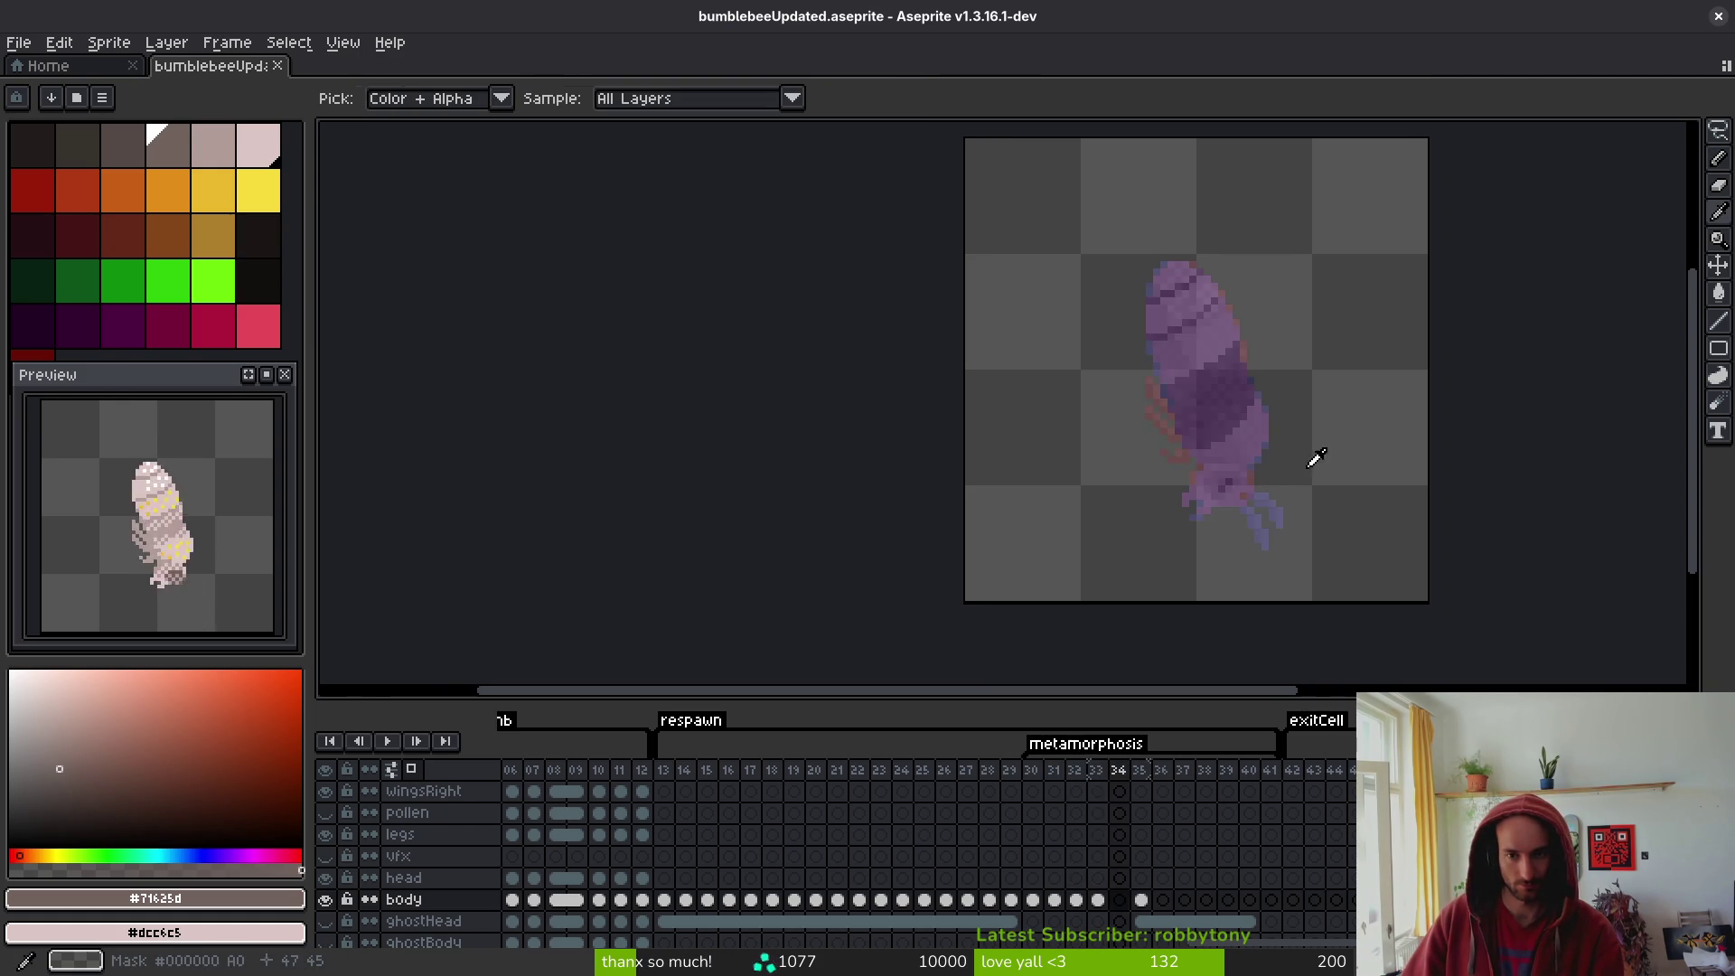
{"action": "key", "text": "comma"}
{"action": "key", "text": "comma"}
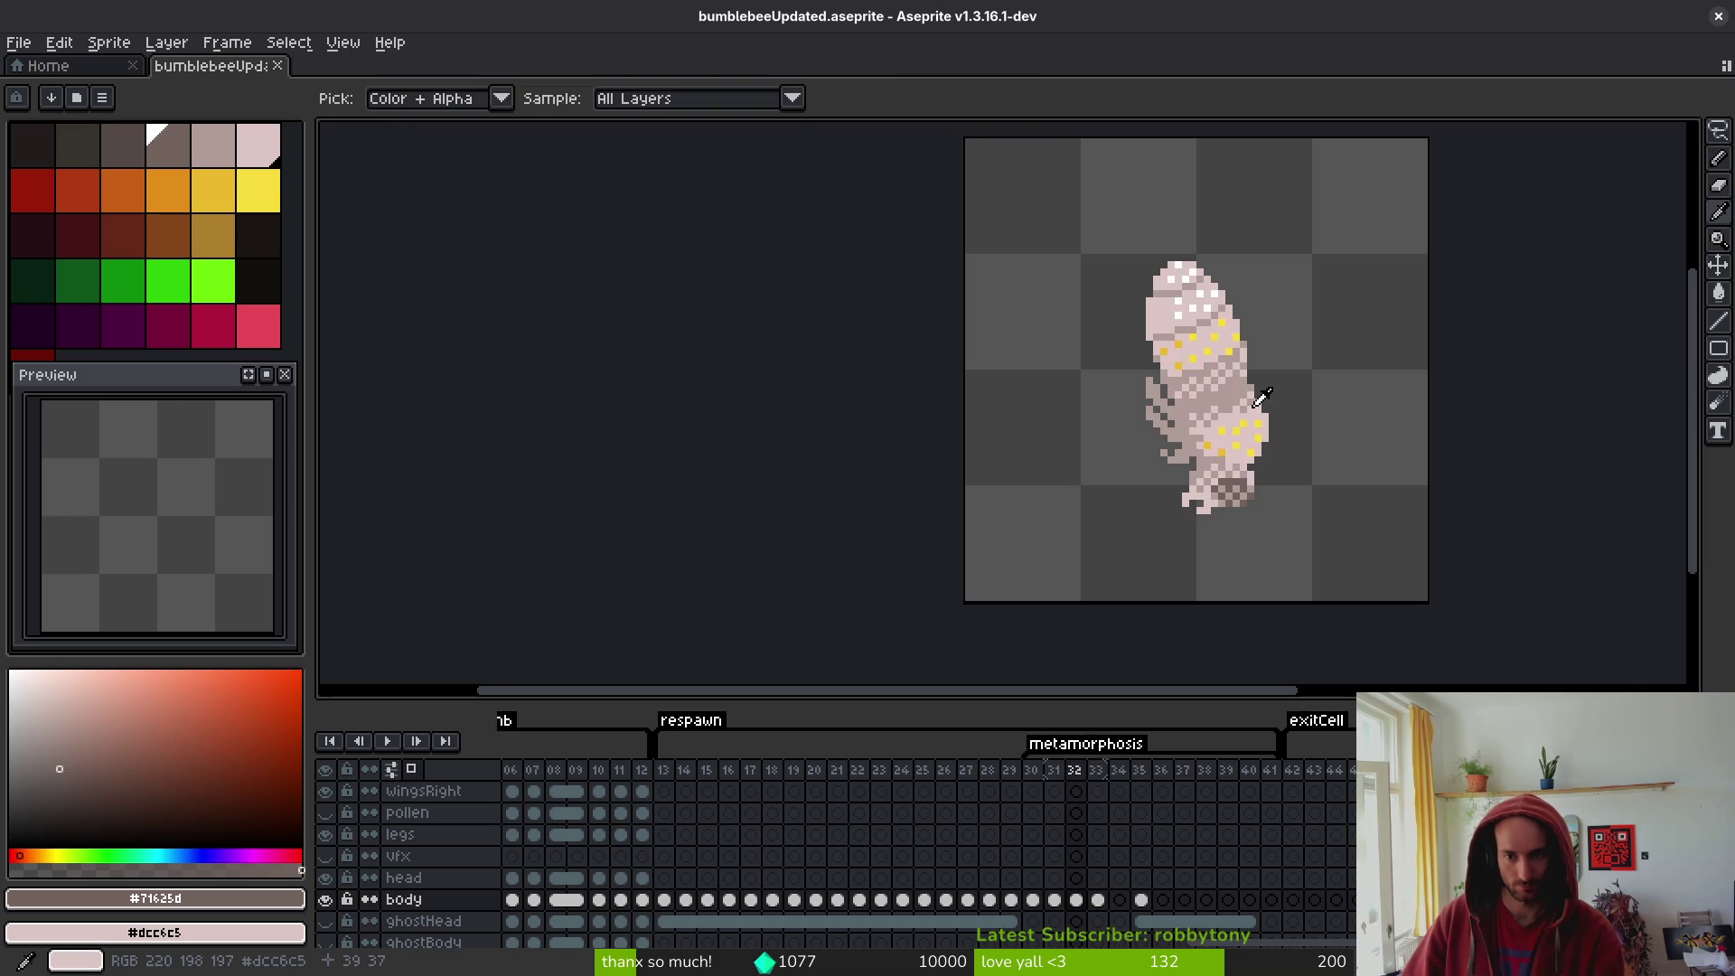
{"action": "key", "text": "period"}
{"action": "key", "text": "period"}
- Recolour a pixel on frame 33's checkered mid-body just below the upper yellow band
{"action": "scroll", "coordinate": [1247, 402], "scroll_direction": "up", "scroll_amount": 3}
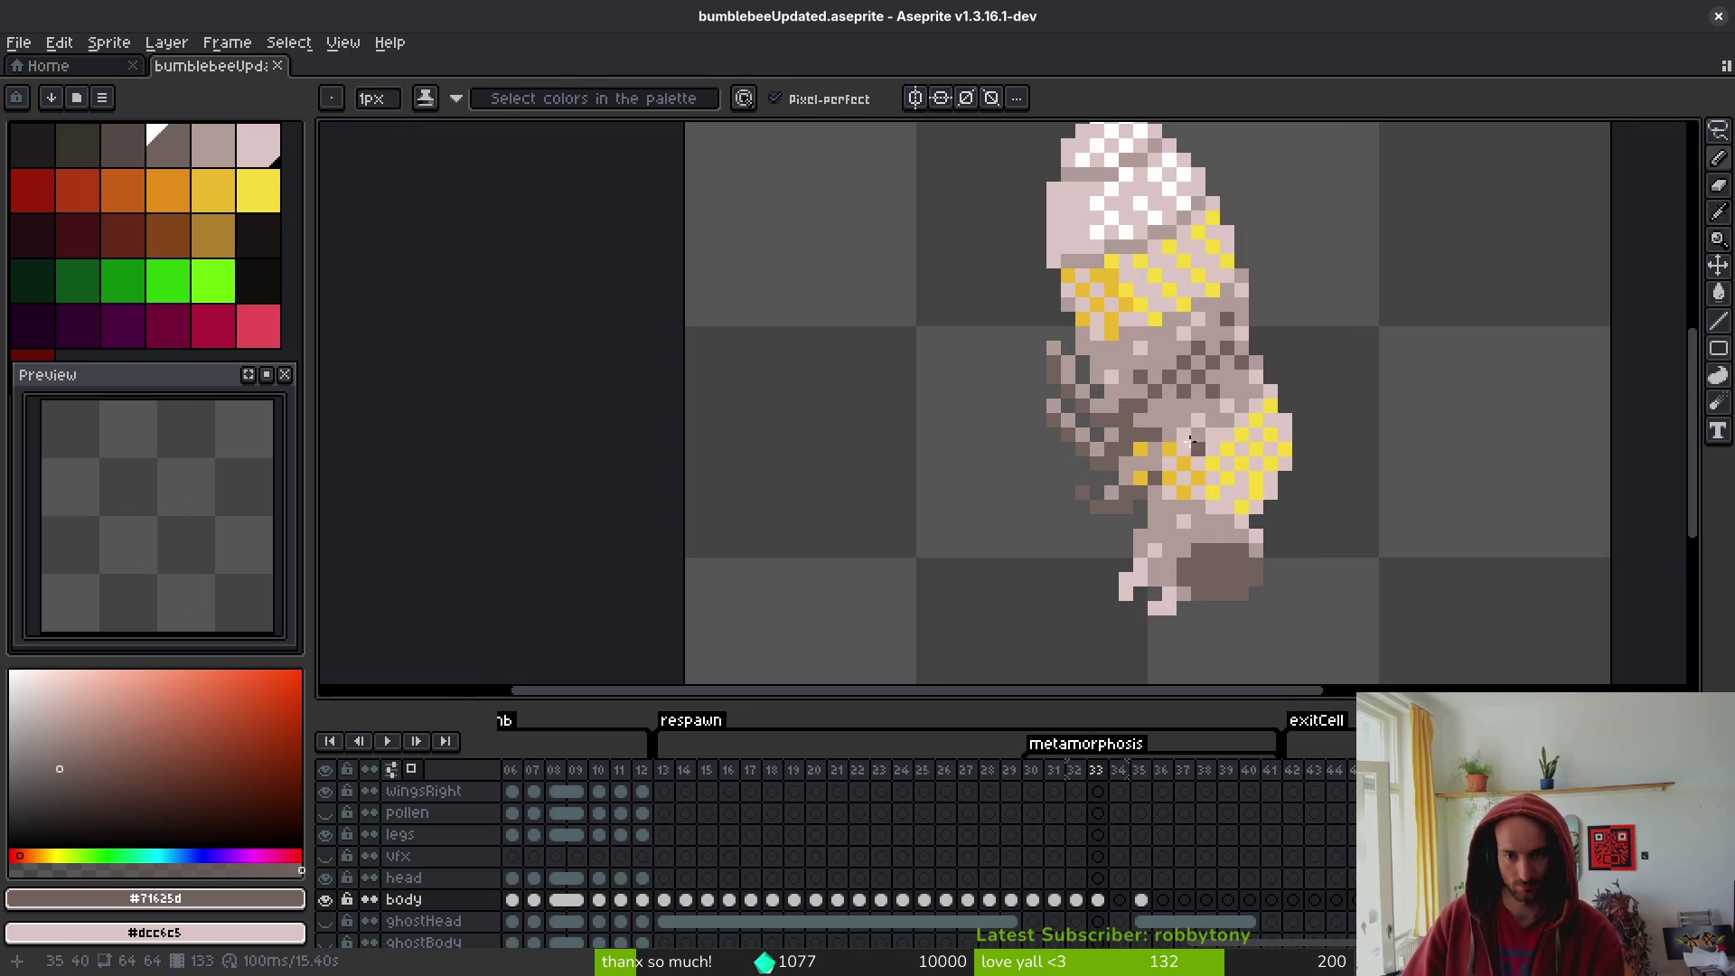
{"action": "left_click", "coordinate": [1229, 358]}
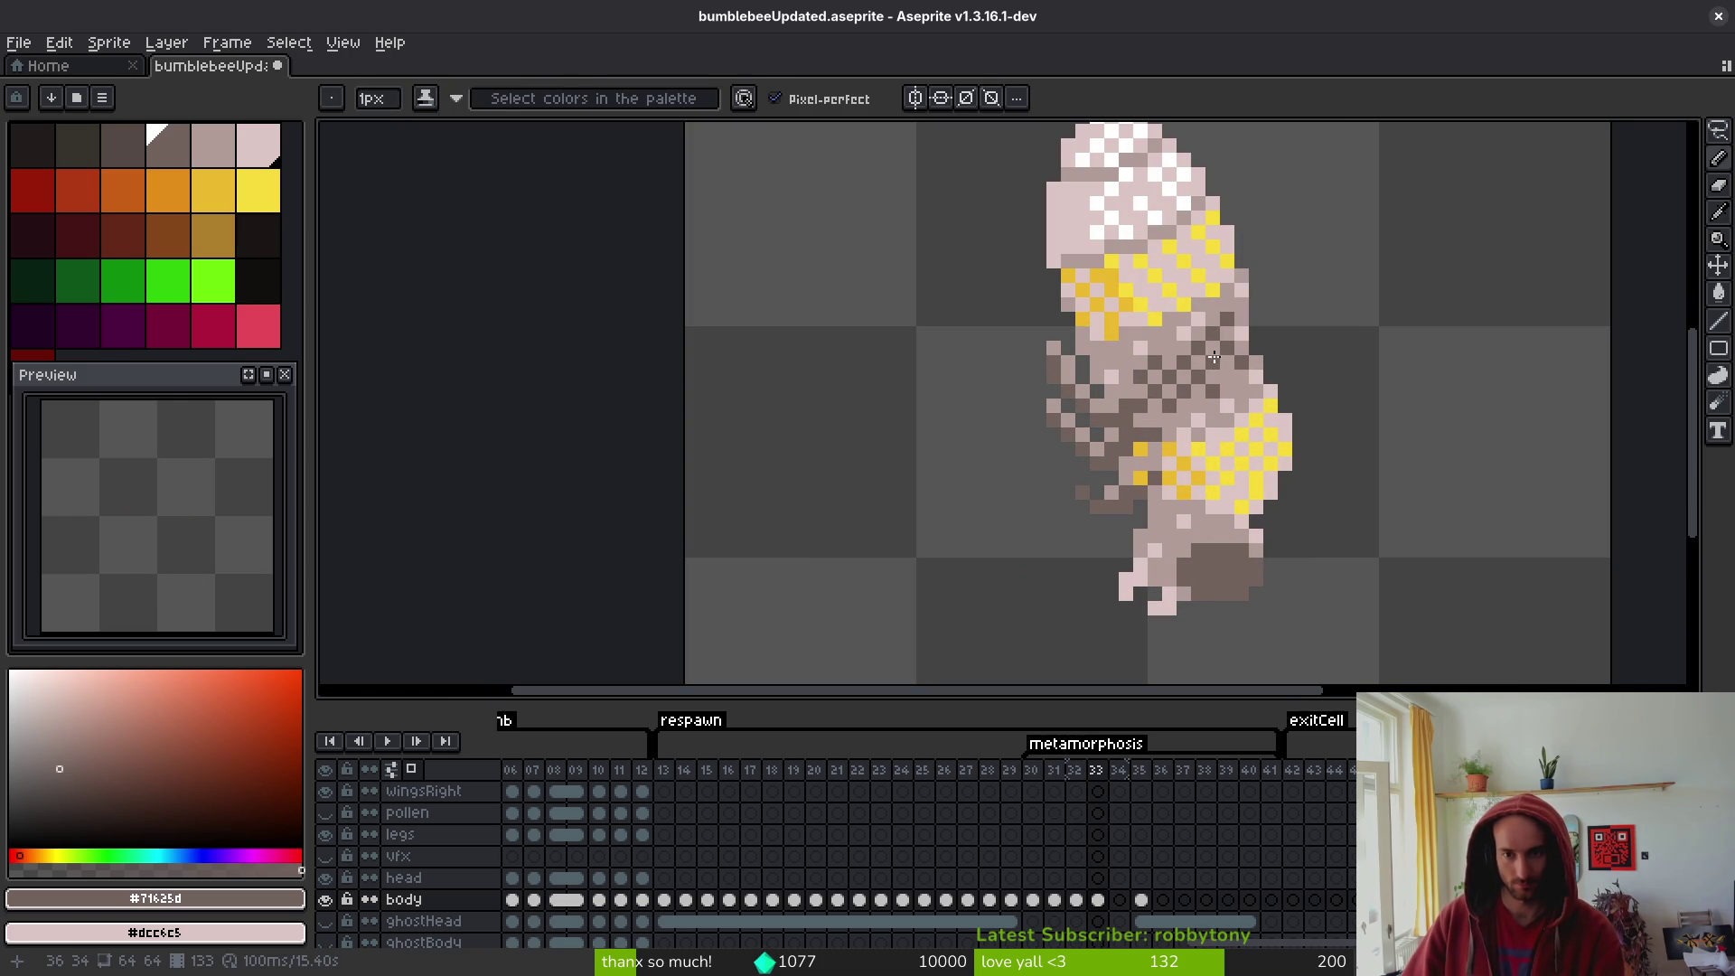
{"action": "scroll", "coordinate": [1347, 381], "scroll_direction": "down", "scroll_amount": 3}
{"action": "key", "text": "alt"}
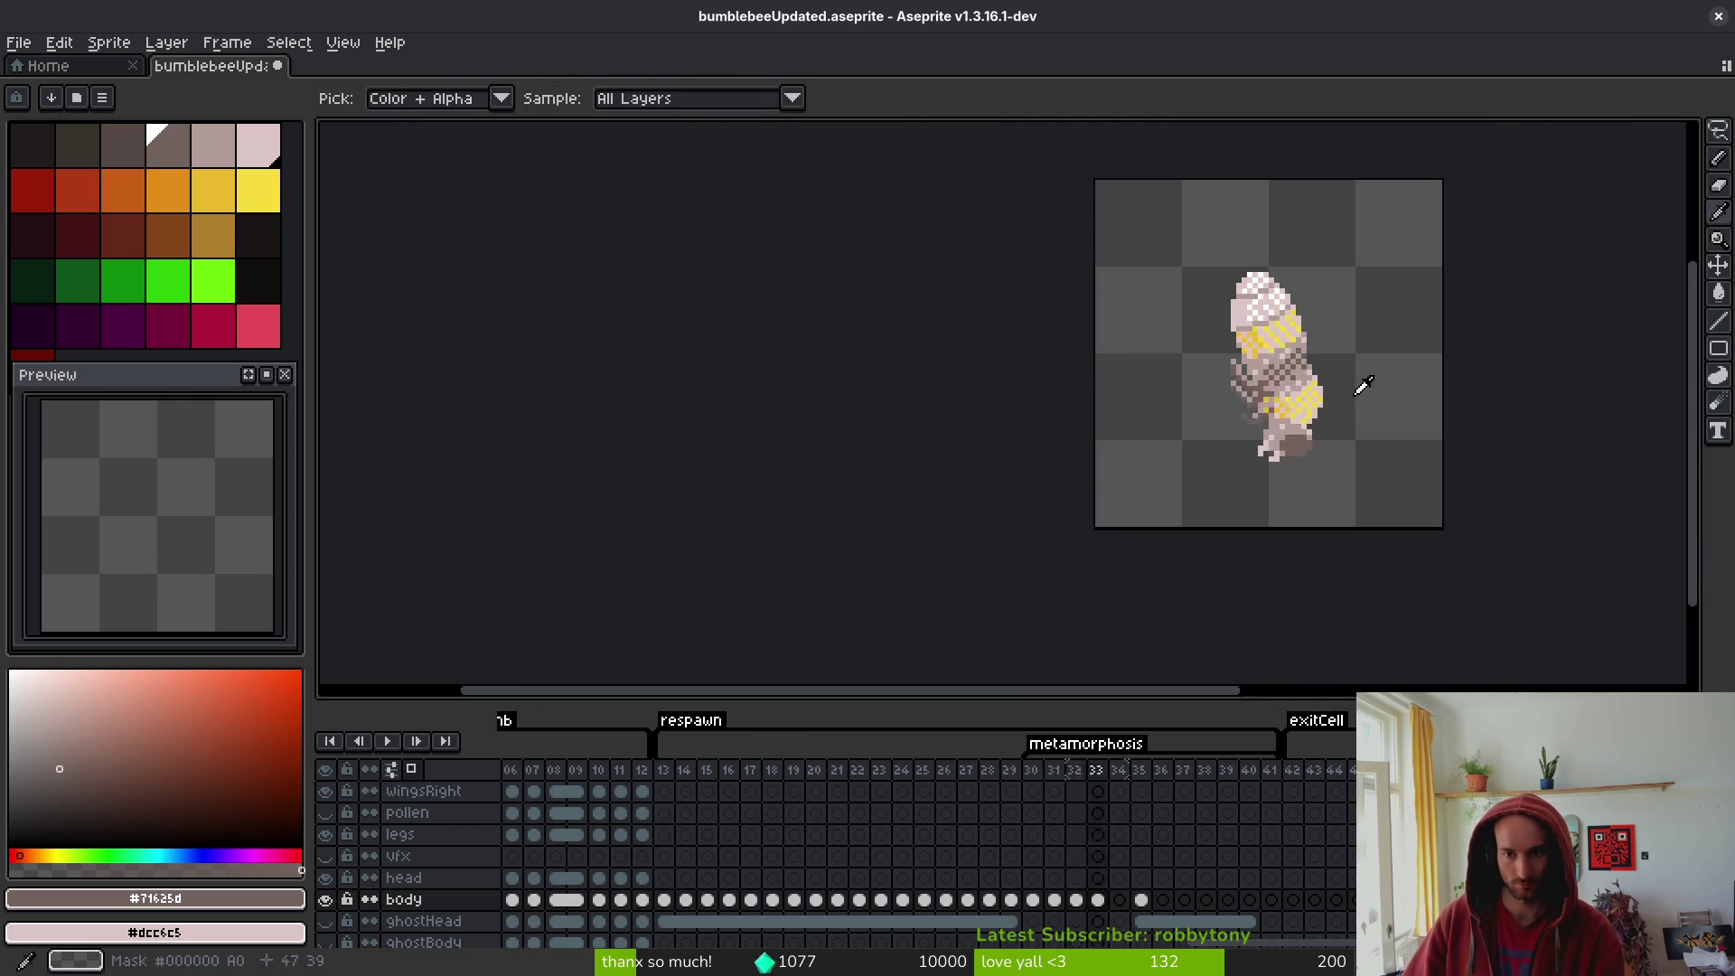
{"action": "key", "text": "alt"}
{"action": "scroll", "coordinate": [1353, 381], "scroll_direction": "up", "scroll_amount": 3}
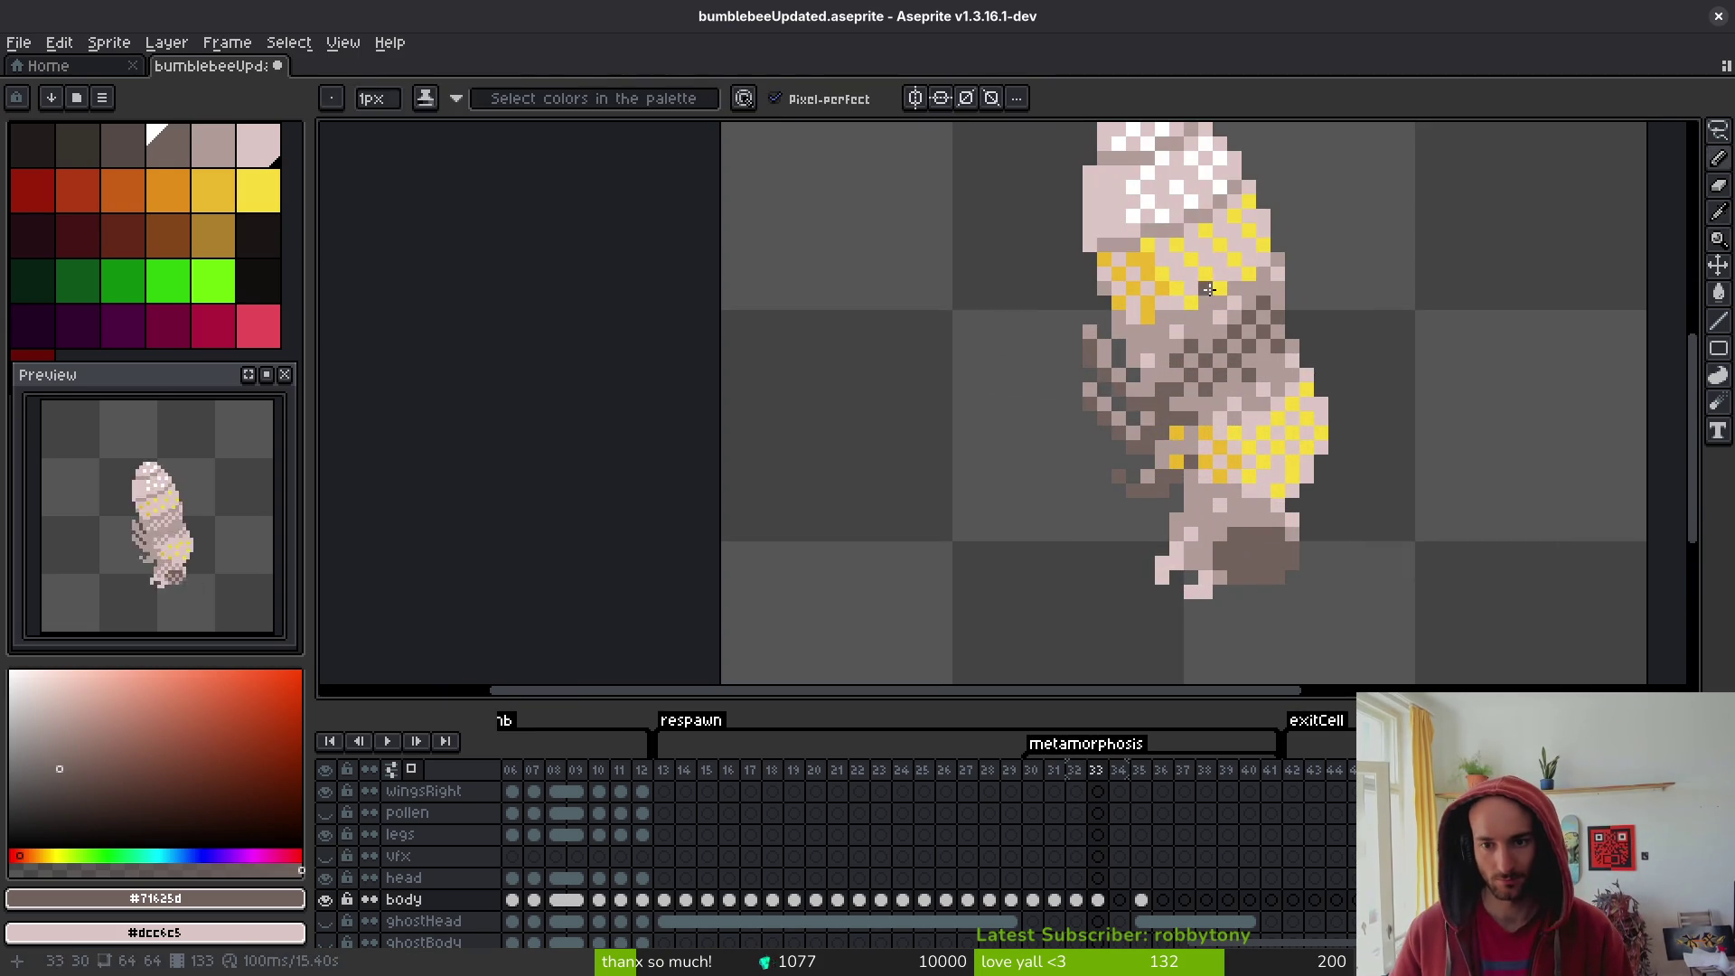
- Sample the #b19d99 body tone and paint it over four stray light-pink mid-body pixels
{"action": "left_click", "coordinate": [1159, 348], "text": "alt"}
{"action": "scroll", "coordinate": [1160, 348], "scroll_direction": "up", "scroll_amount": 2}
{"action": "left_click", "coordinate": [1039, 377]}
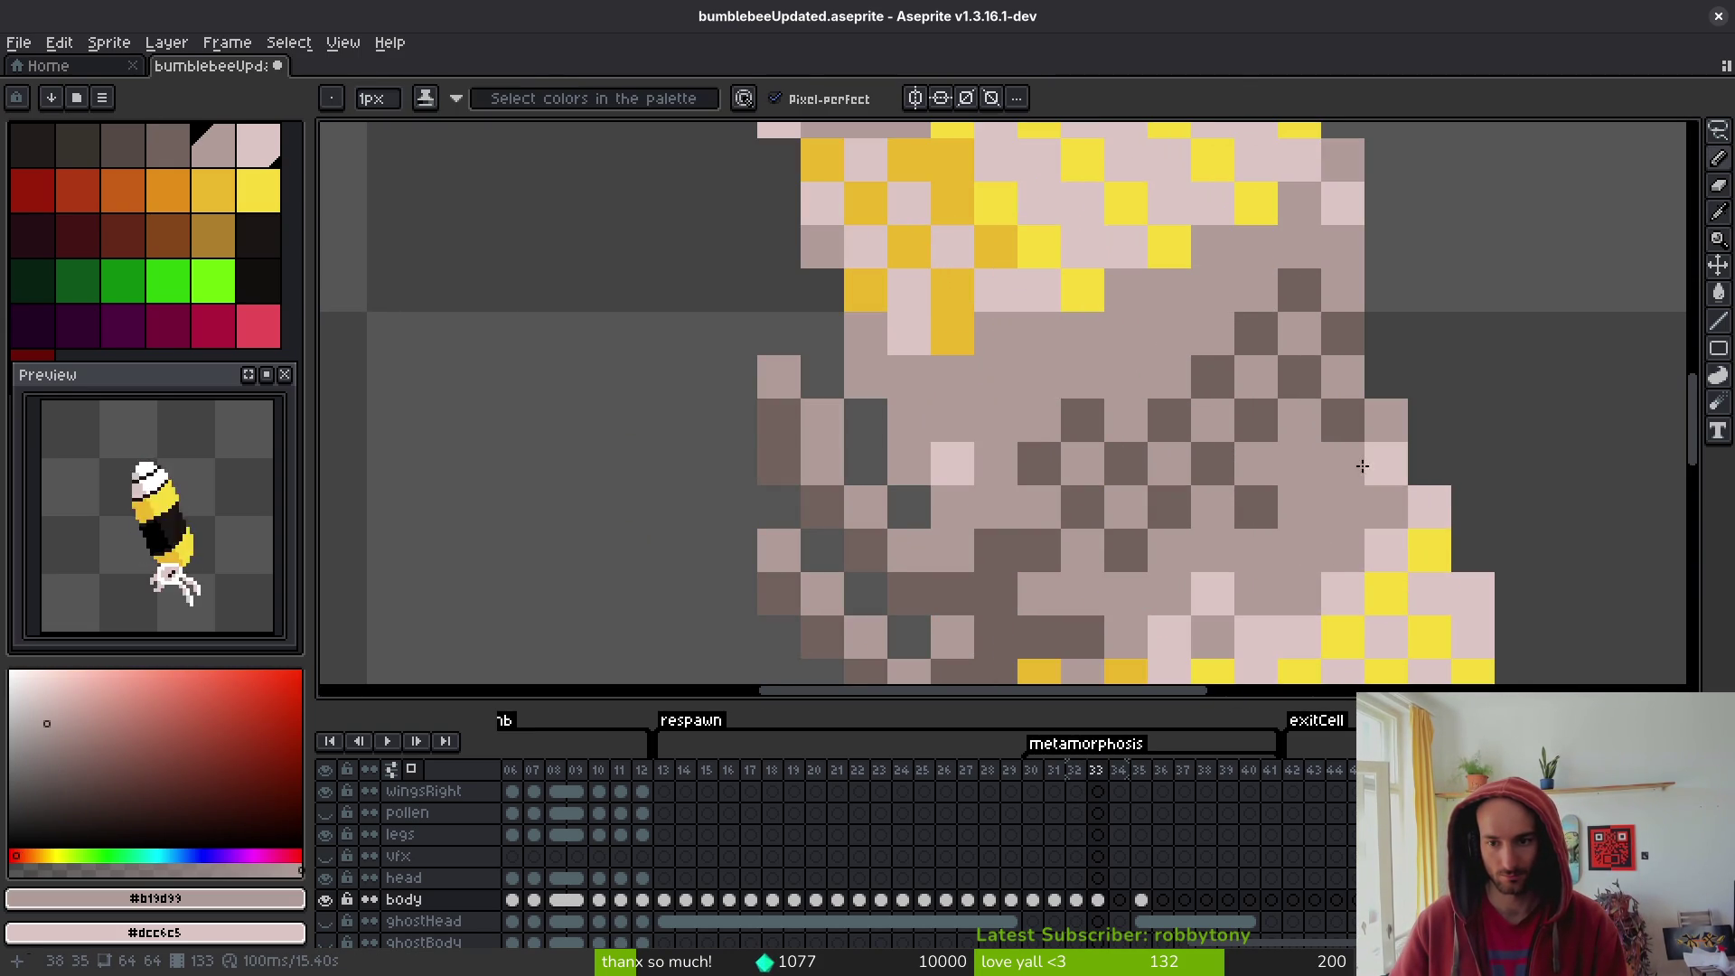
{"action": "left_click", "coordinate": [1213, 594]}
{"action": "left_click", "coordinate": [952, 464]}
{"action": "left_click", "coordinate": [1343, 204]}
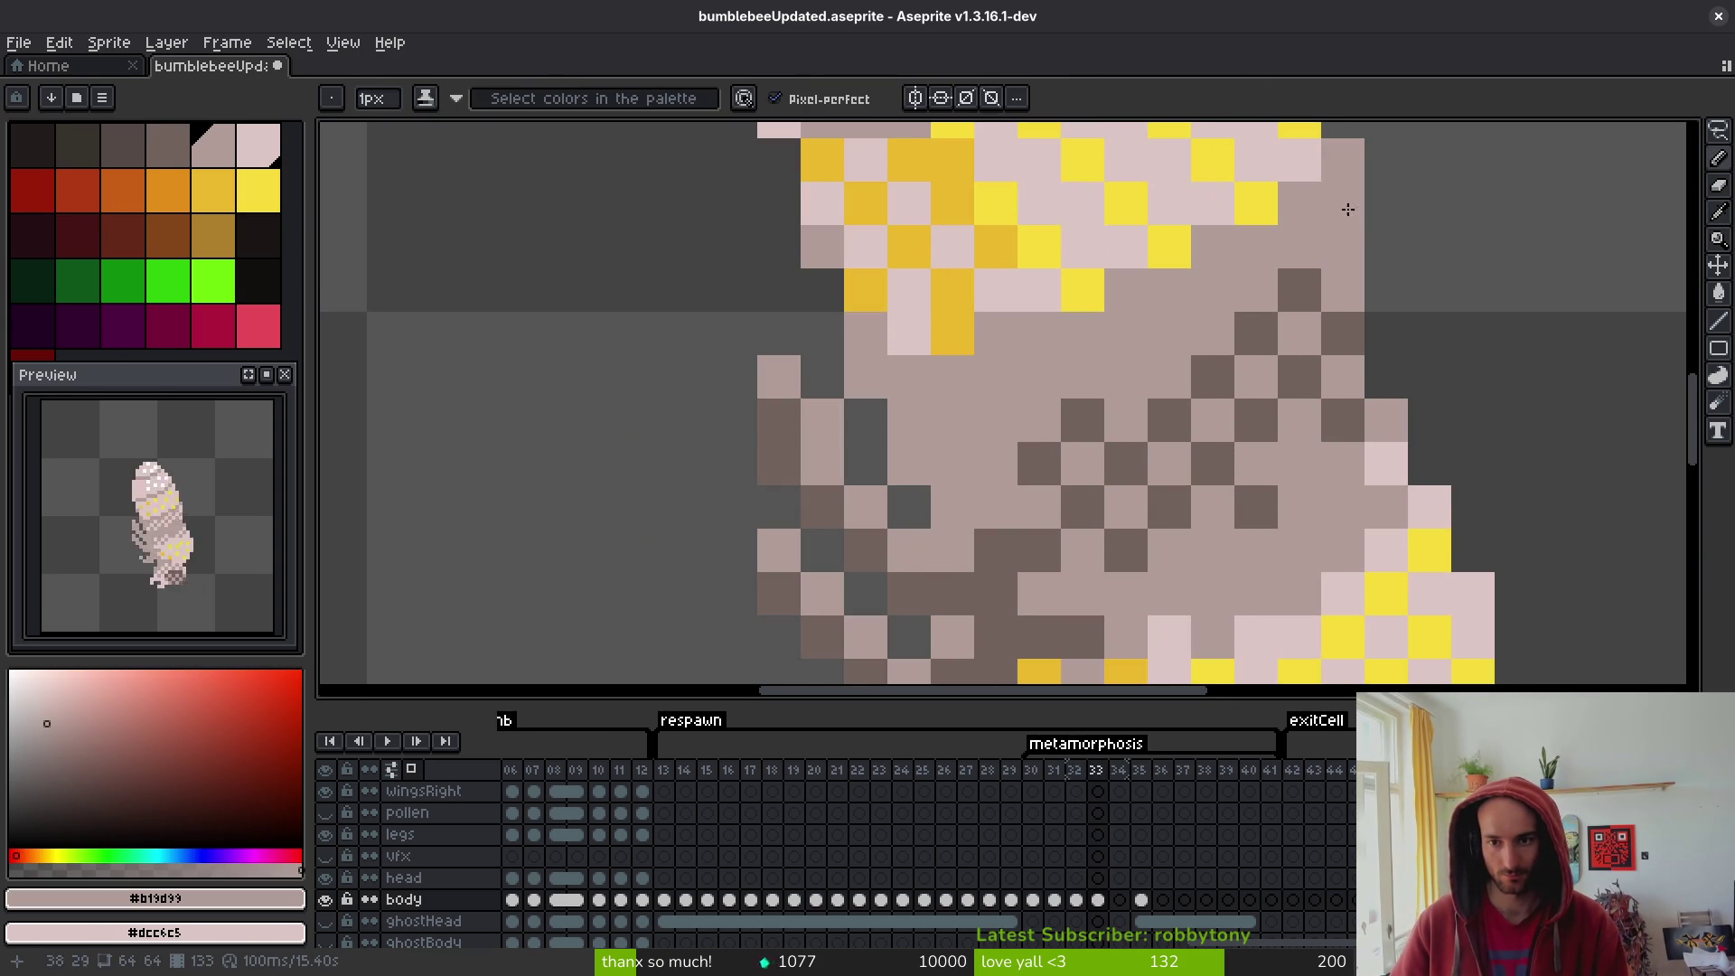
{"action": "scroll", "coordinate": [1410, 434], "scroll_direction": "down", "scroll_amount": 7}
{"action": "key", "text": "alt"}
- Undo the last pencil stroke and save the sprite with Ctrl+S
{"action": "key", "text": "ctrl+z"}
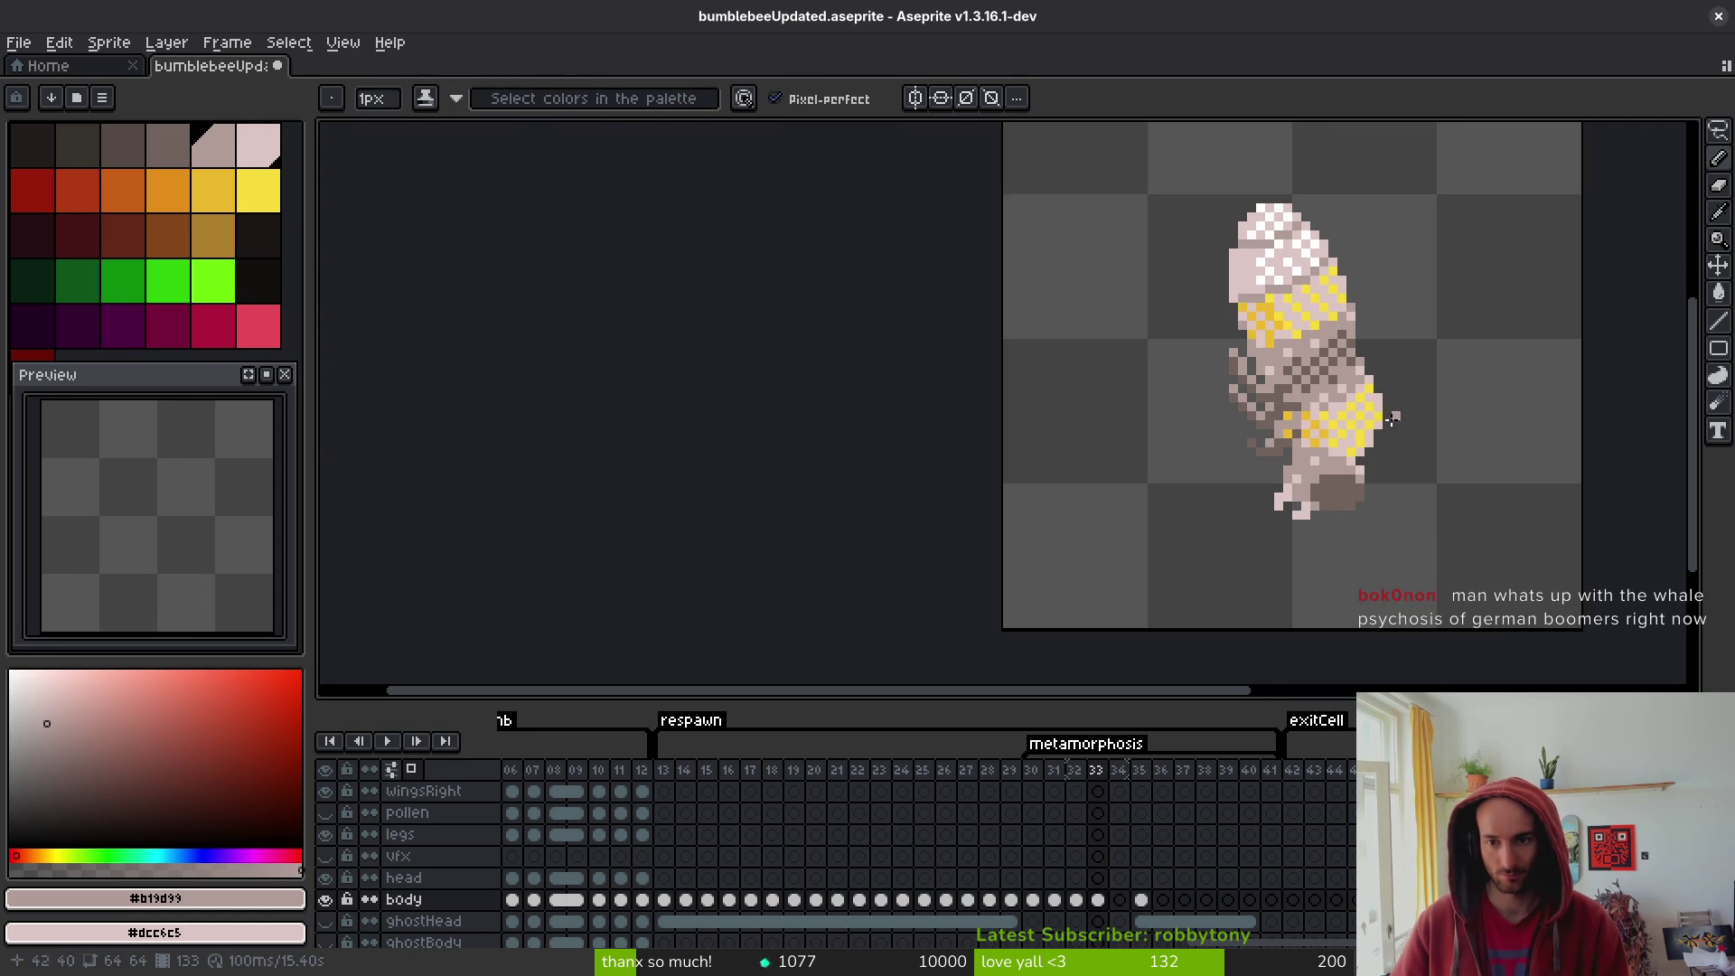
{"action": "scroll", "coordinate": [1386, 398], "scroll_direction": "up", "scroll_amount": 5}
{"action": "scroll", "coordinate": [1383, 370], "scroll_direction": "down", "scroll_amount": 4}
{"action": "key", "text": "alt"}
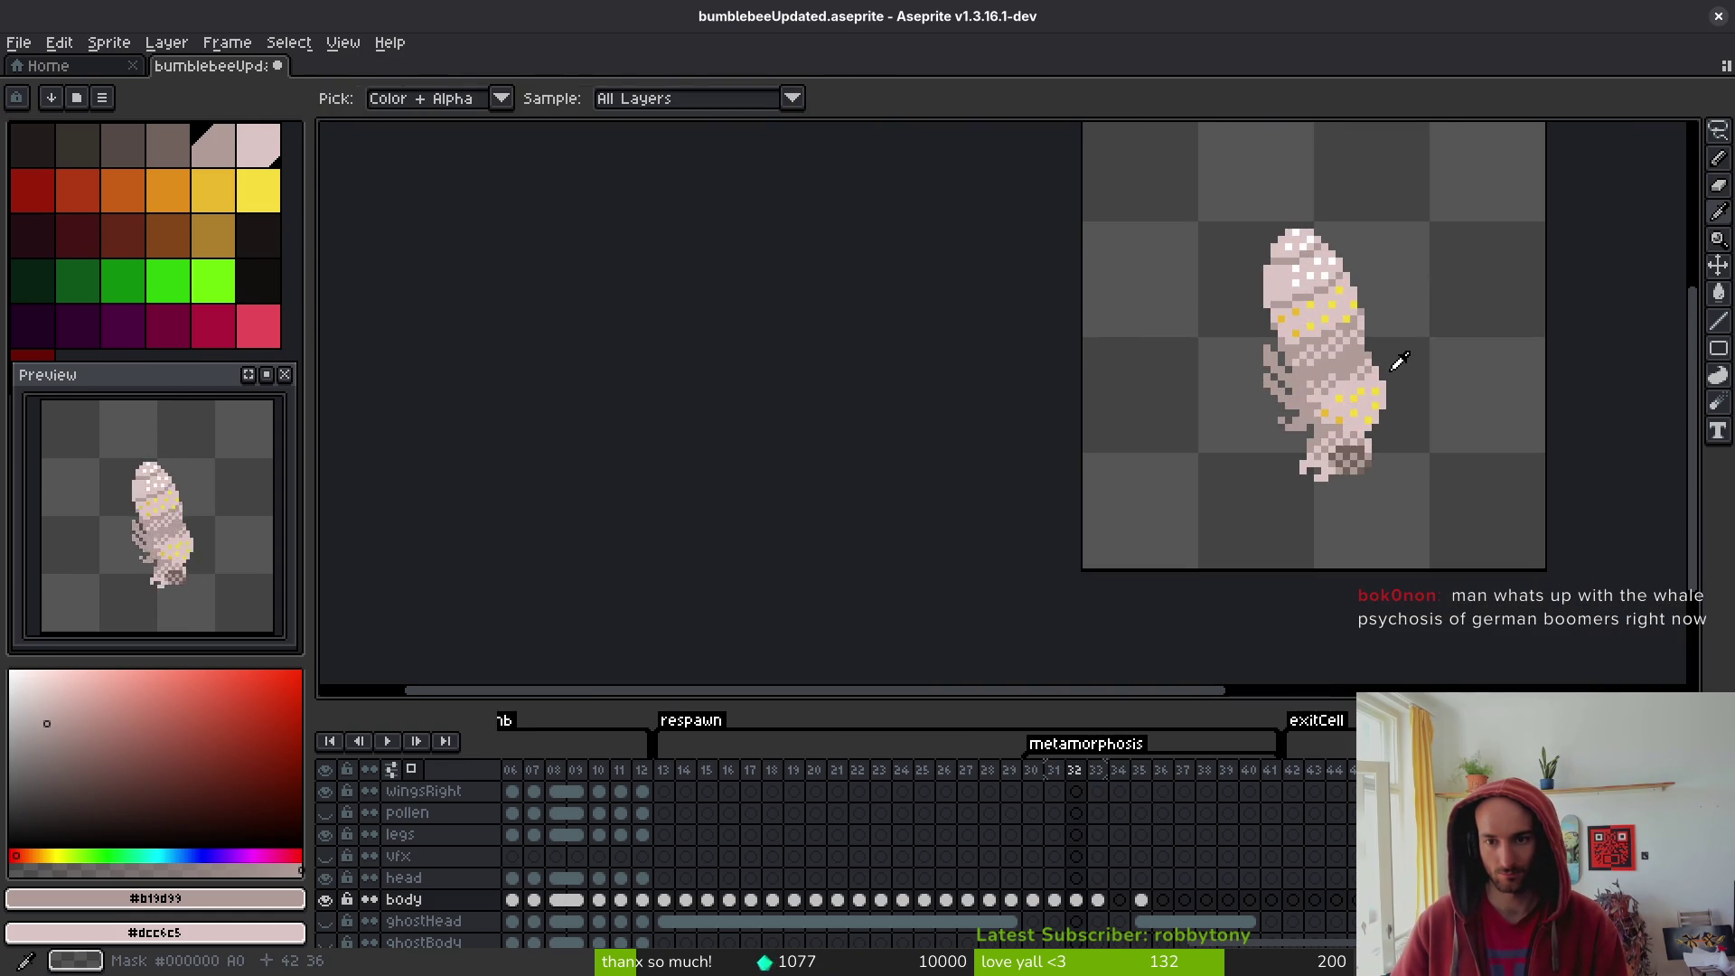
{"action": "scroll", "coordinate": [1390, 372], "scroll_direction": "up", "scroll_amount": 4}
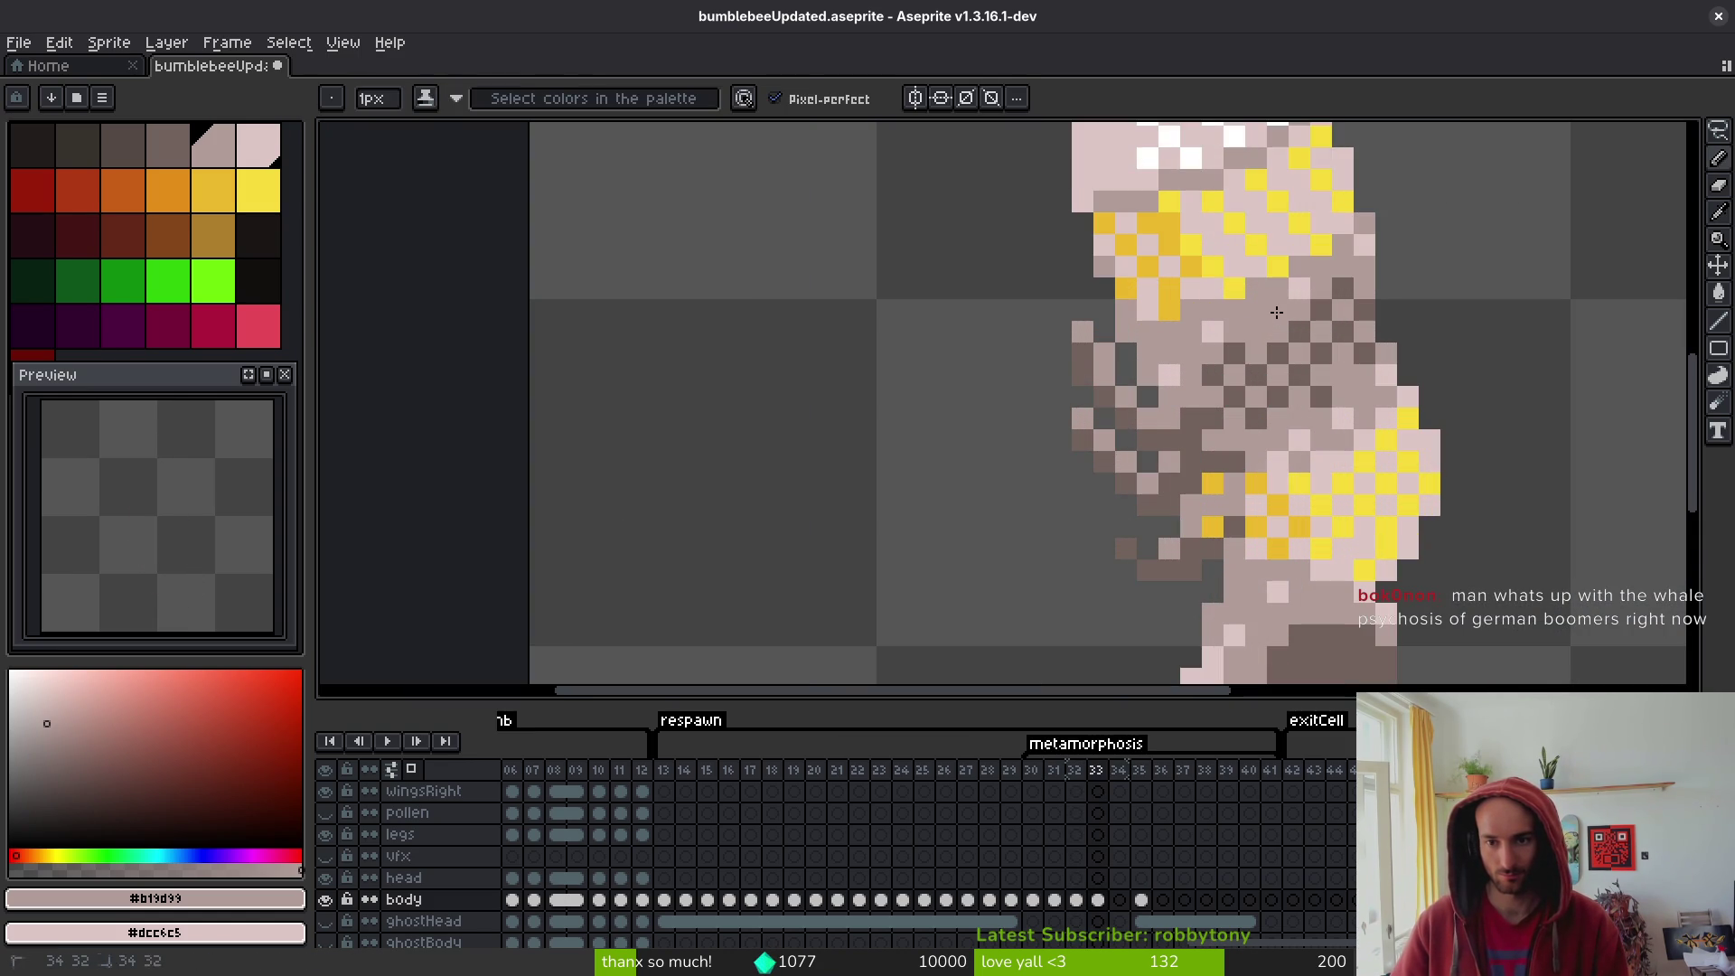
{"action": "key", "text": "ctrl+s"}
{"action": "scroll", "coordinate": [1337, 450], "scroll_direction": "right", "scroll_amount": 2}
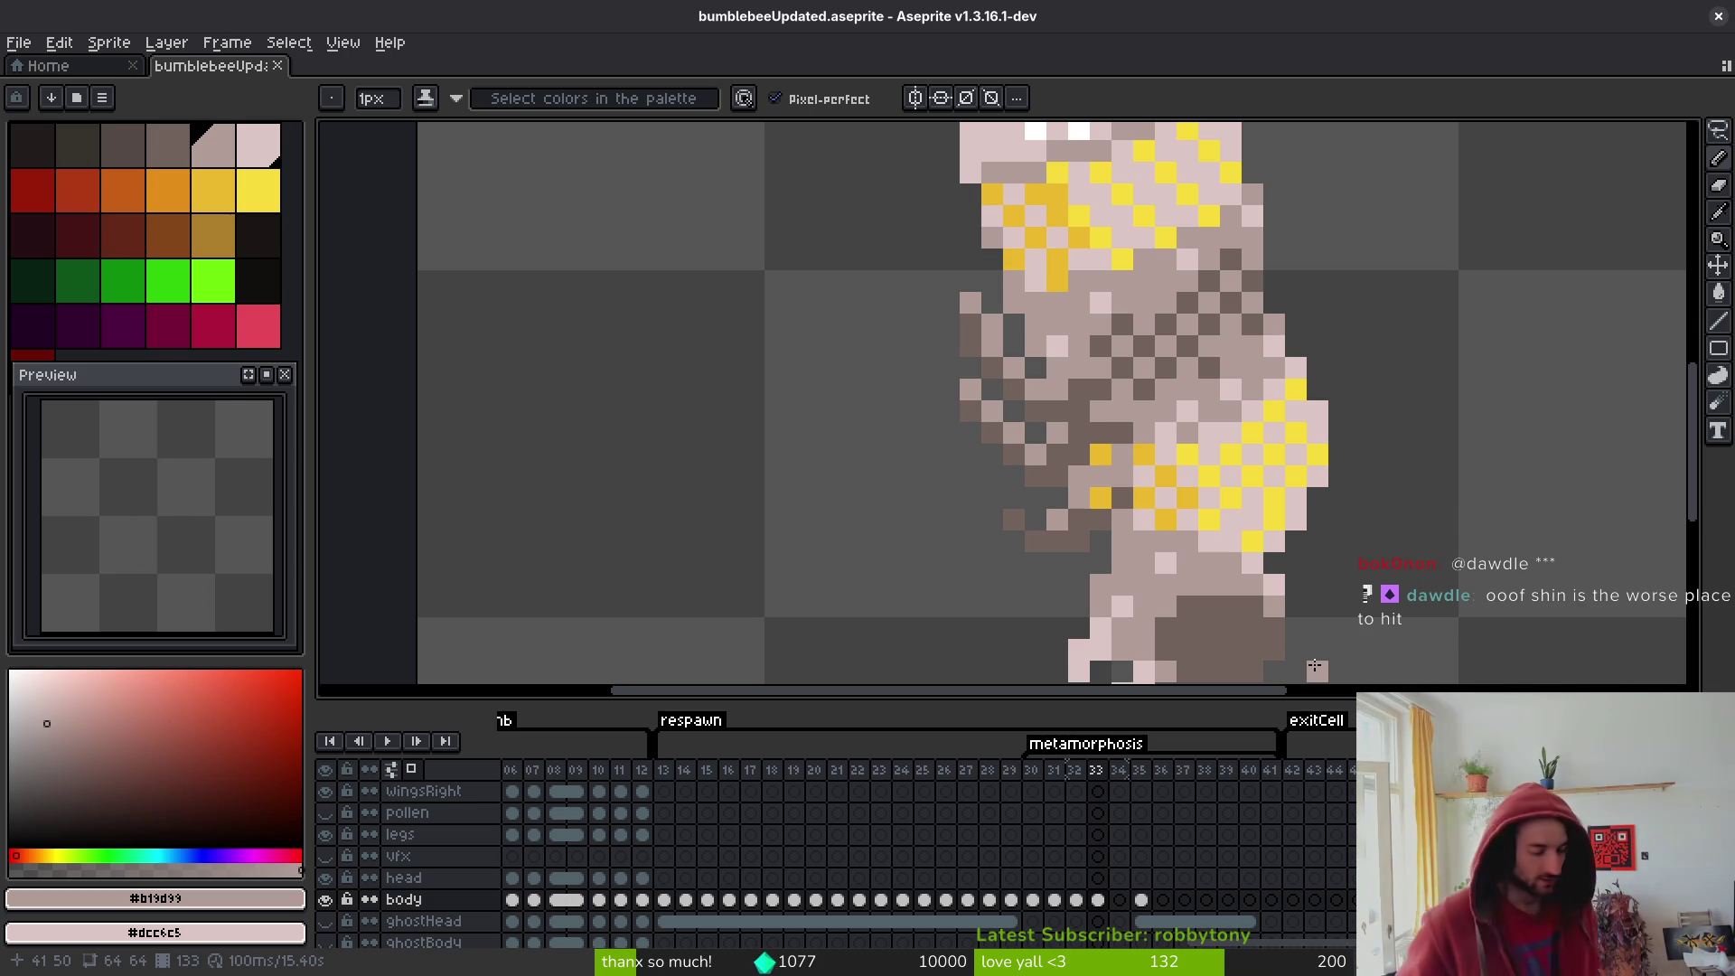
- Centre the whole pupa sprite in view, nudging it slightly right and down
{"action": "scroll", "coordinate": [1108, 458], "scroll_direction": "down", "scroll_amount": 4}
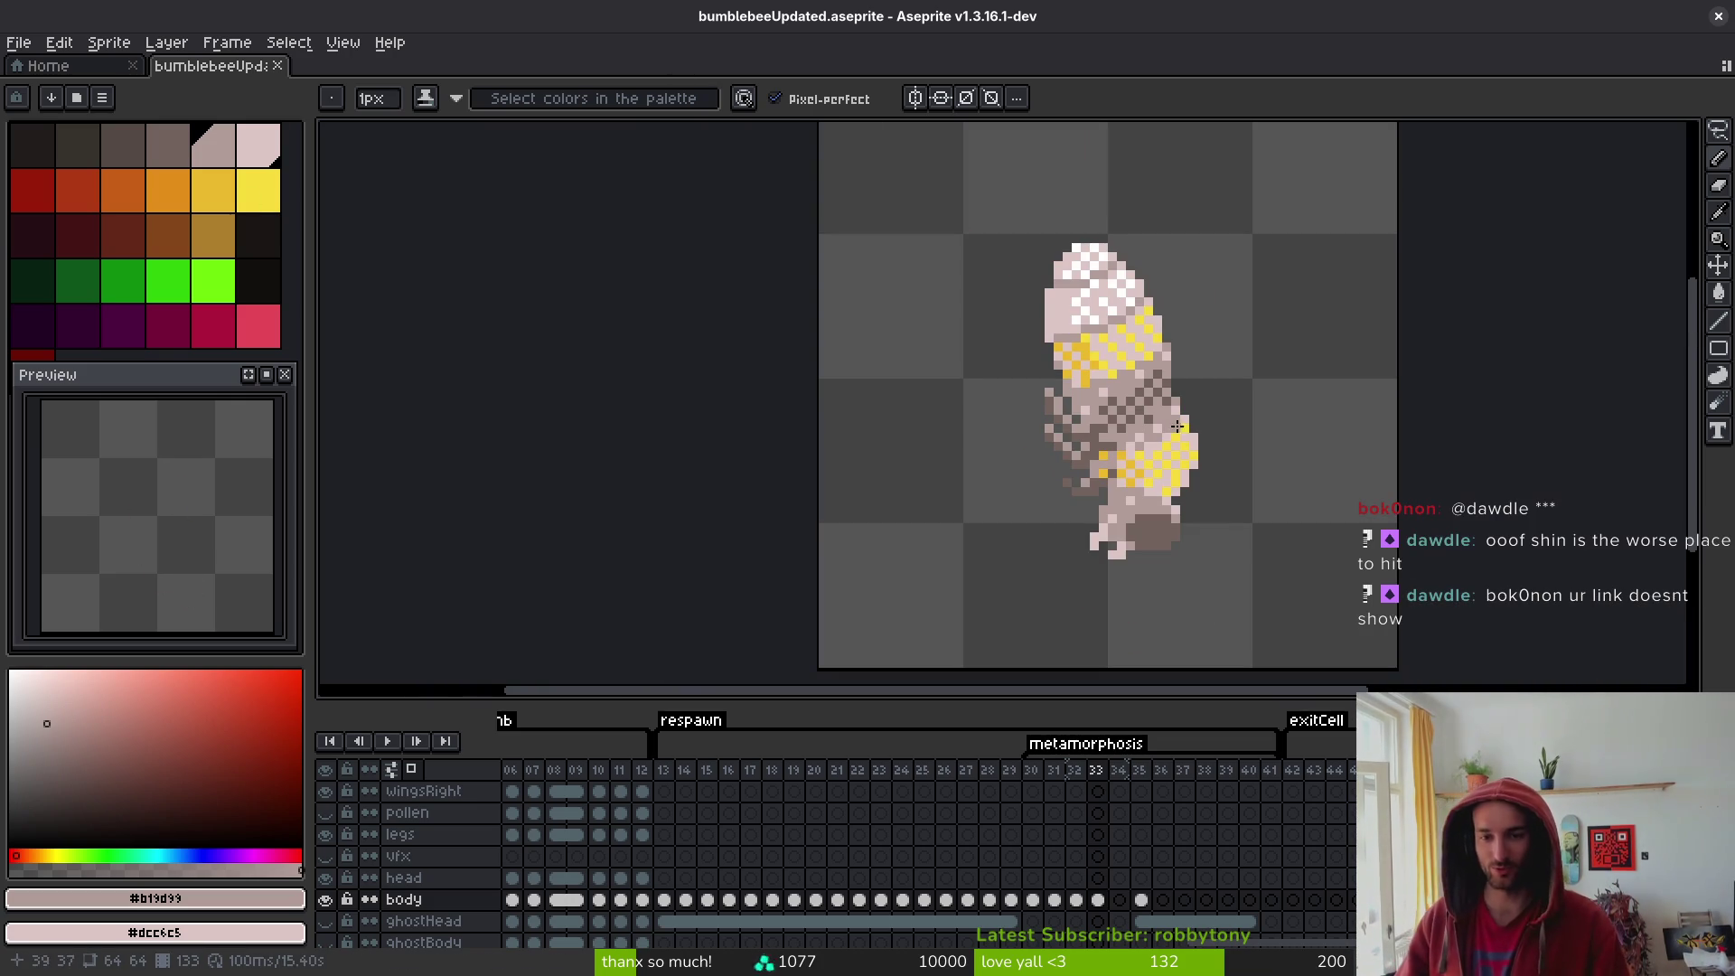
{"action": "mouse_move", "coordinate": [1251, 418]}
{"action": "left_mouse_down"}
{"action": "mouse_move", "coordinate": [1398, 406]}
{"action": "mouse_move", "coordinate": [1297, 440]}
{"action": "mouse_move", "coordinate": [1363, 473]}
{"action": "mouse_move", "coordinate": [1344, 507]}
{"action": "left_mouse_up"}
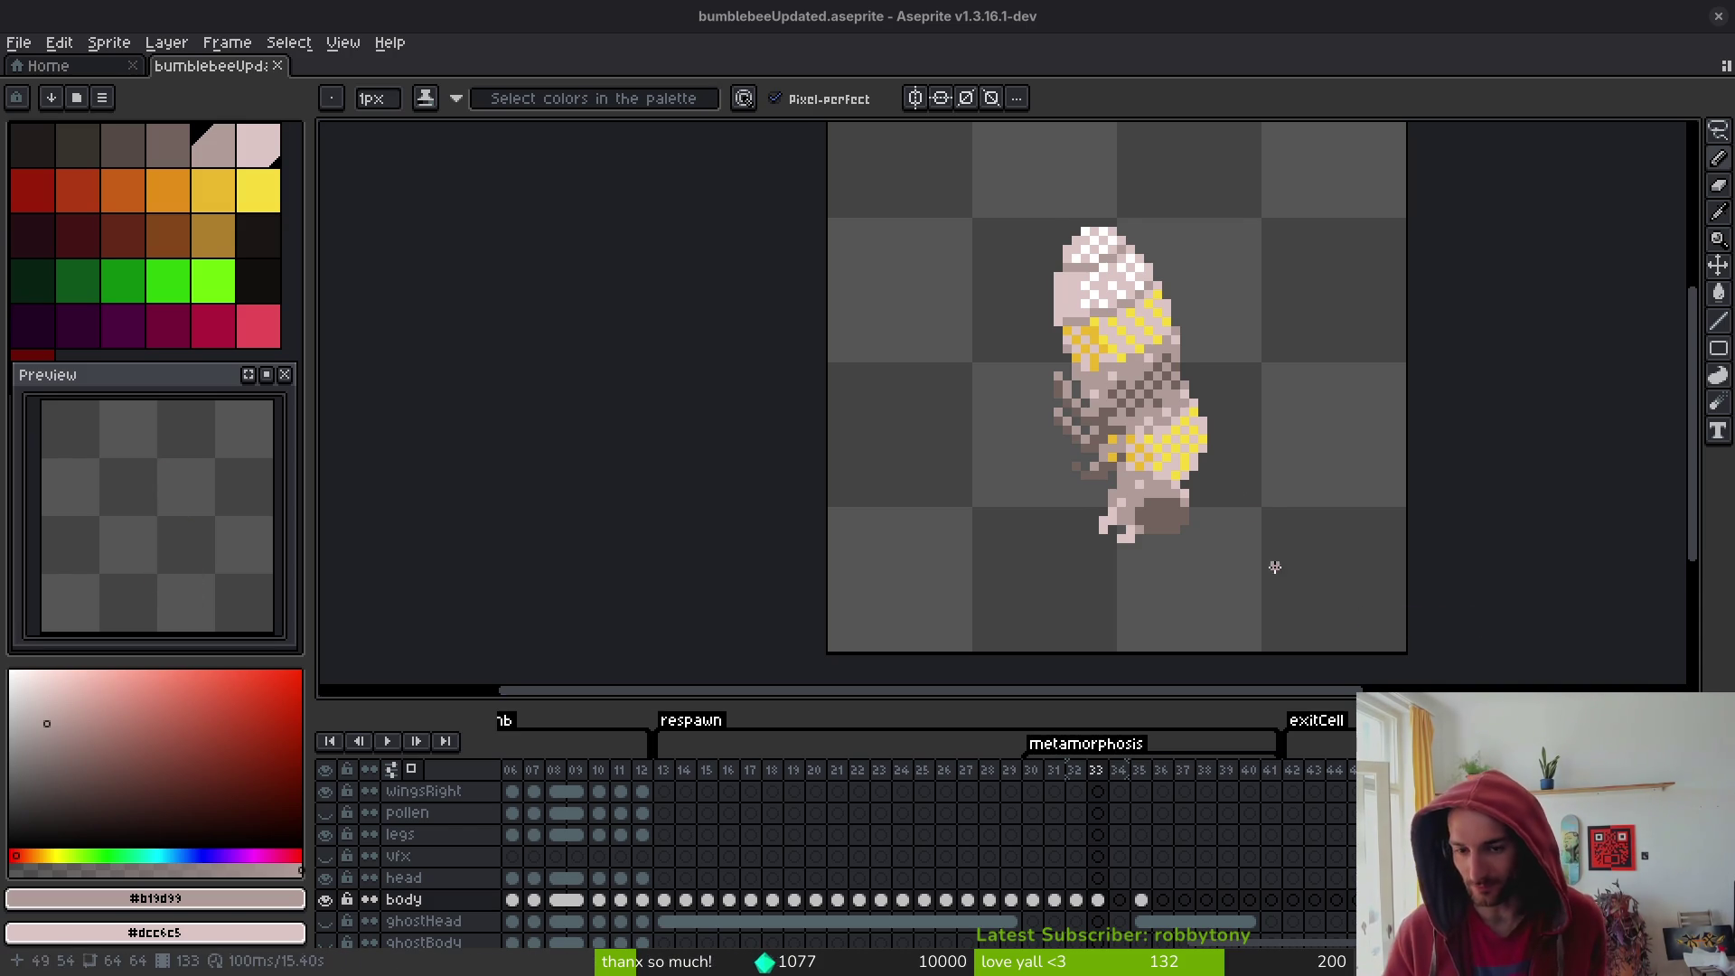
{"action": "mouse_move", "coordinate": [1171, 394]}
{"action": "left_mouse_down"}
{"action": "mouse_move", "coordinate": [1191, 408]}
{"action": "mouse_move", "coordinate": [1176, 405]}
{"action": "left_mouse_up"}
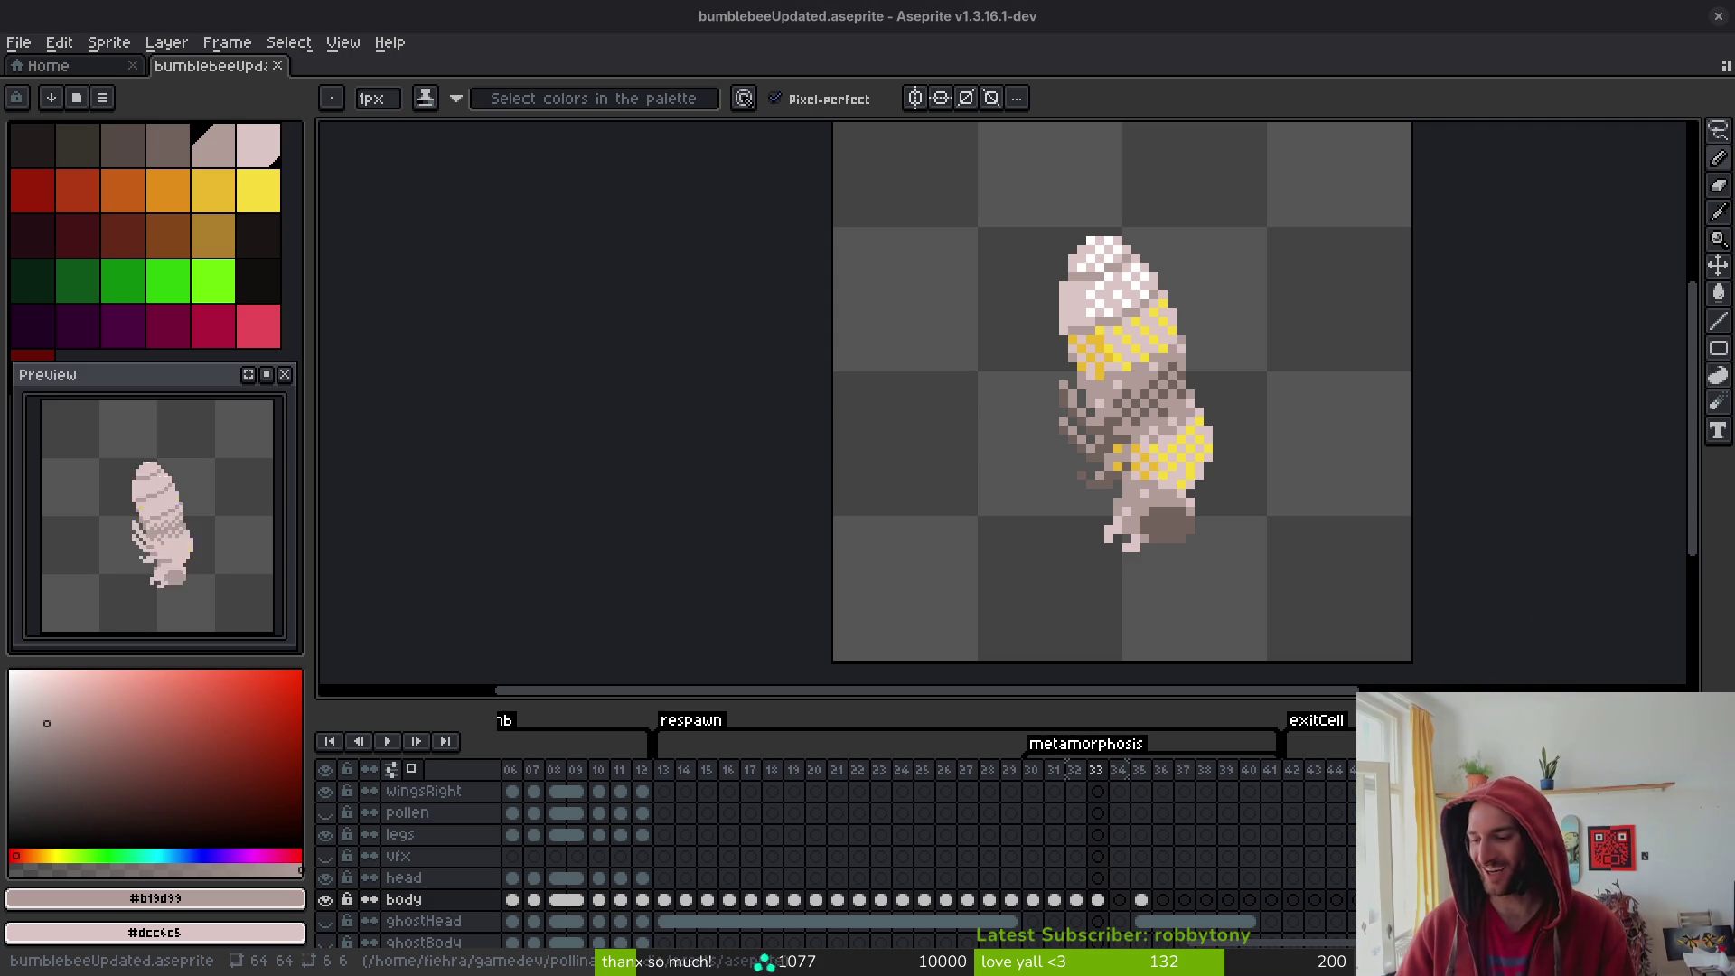
- Sample the #cab82e yellow from the pupa's band as the drawing colour
{"action": "scroll", "coordinate": [1143, 502], "scroll_direction": "up", "scroll_amount": 2}
{"action": "left_click", "coordinate": [1143, 501], "text": "alt"}
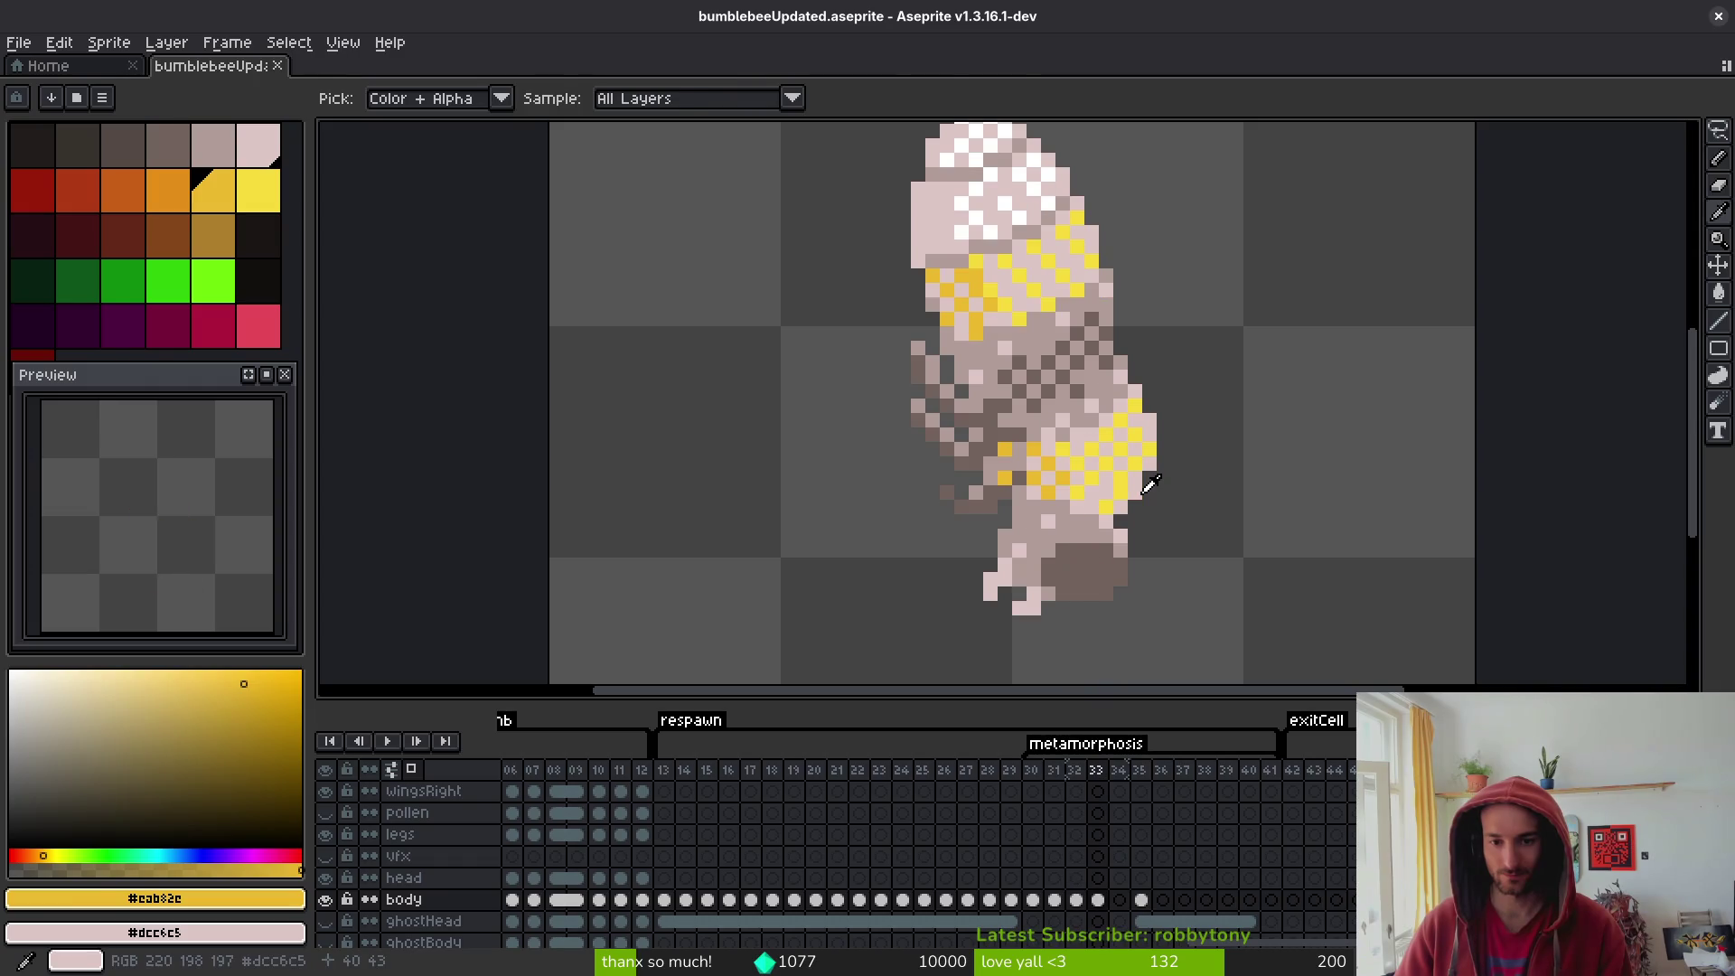
{"action": "scroll", "coordinate": [1144, 501], "scroll_direction": "down", "scroll_amount": 3}
- Flip back and forth between frames 32 and 33 to compare, ending on frame 33
{"action": "key", "text": "Left"}
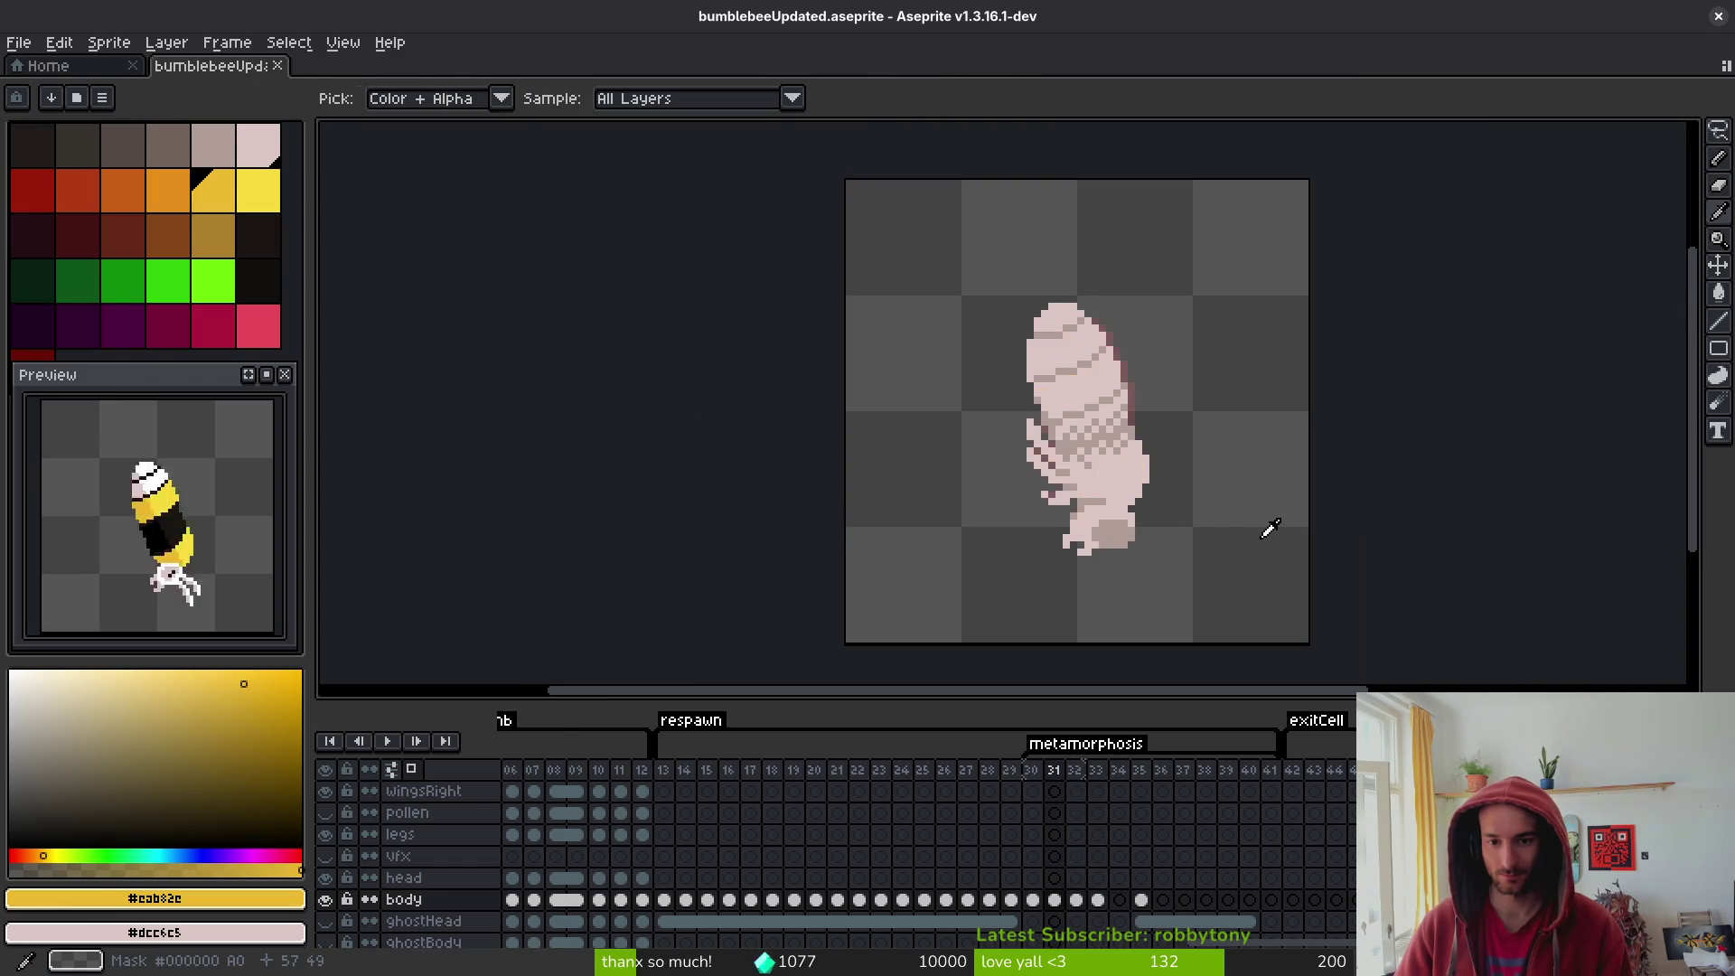
{"action": "key", "text": "Right"}
{"action": "key", "text": "Left"}
{"action": "key", "text": "Right"}
{"action": "key", "text": "Left"}
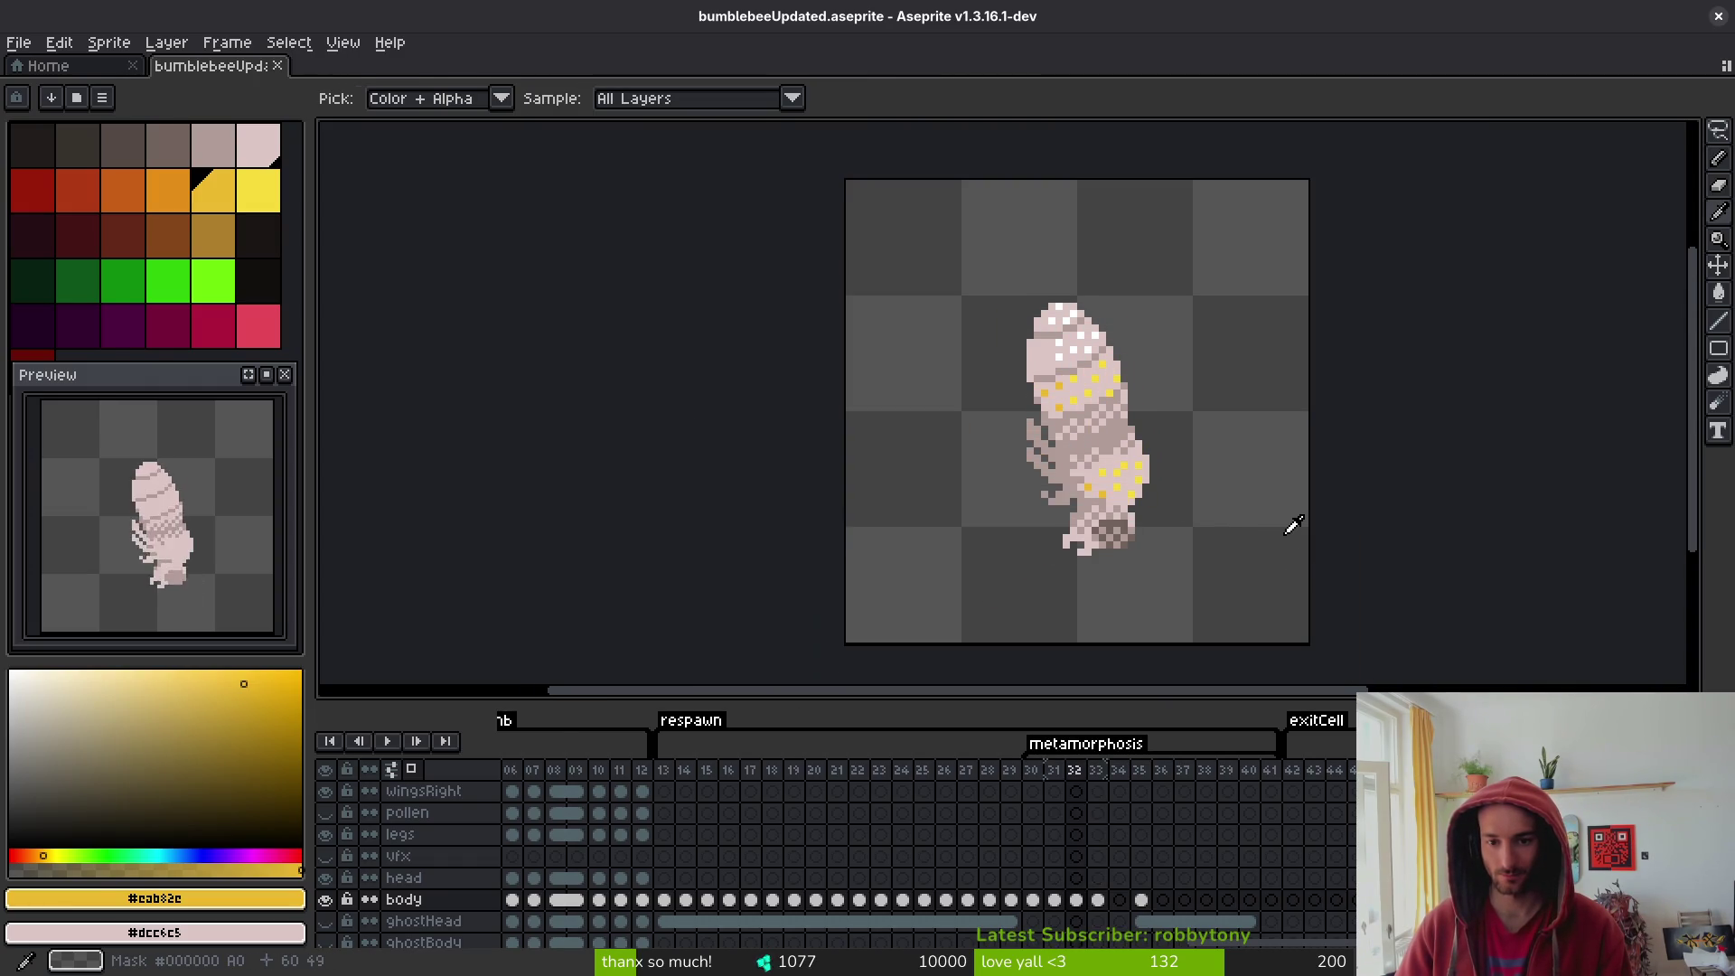
{"action": "key", "text": "Right"}
{"action": "key", "text": "Left"}
{"action": "key", "text": "Right"}
{"action": "key", "text": "Left"}
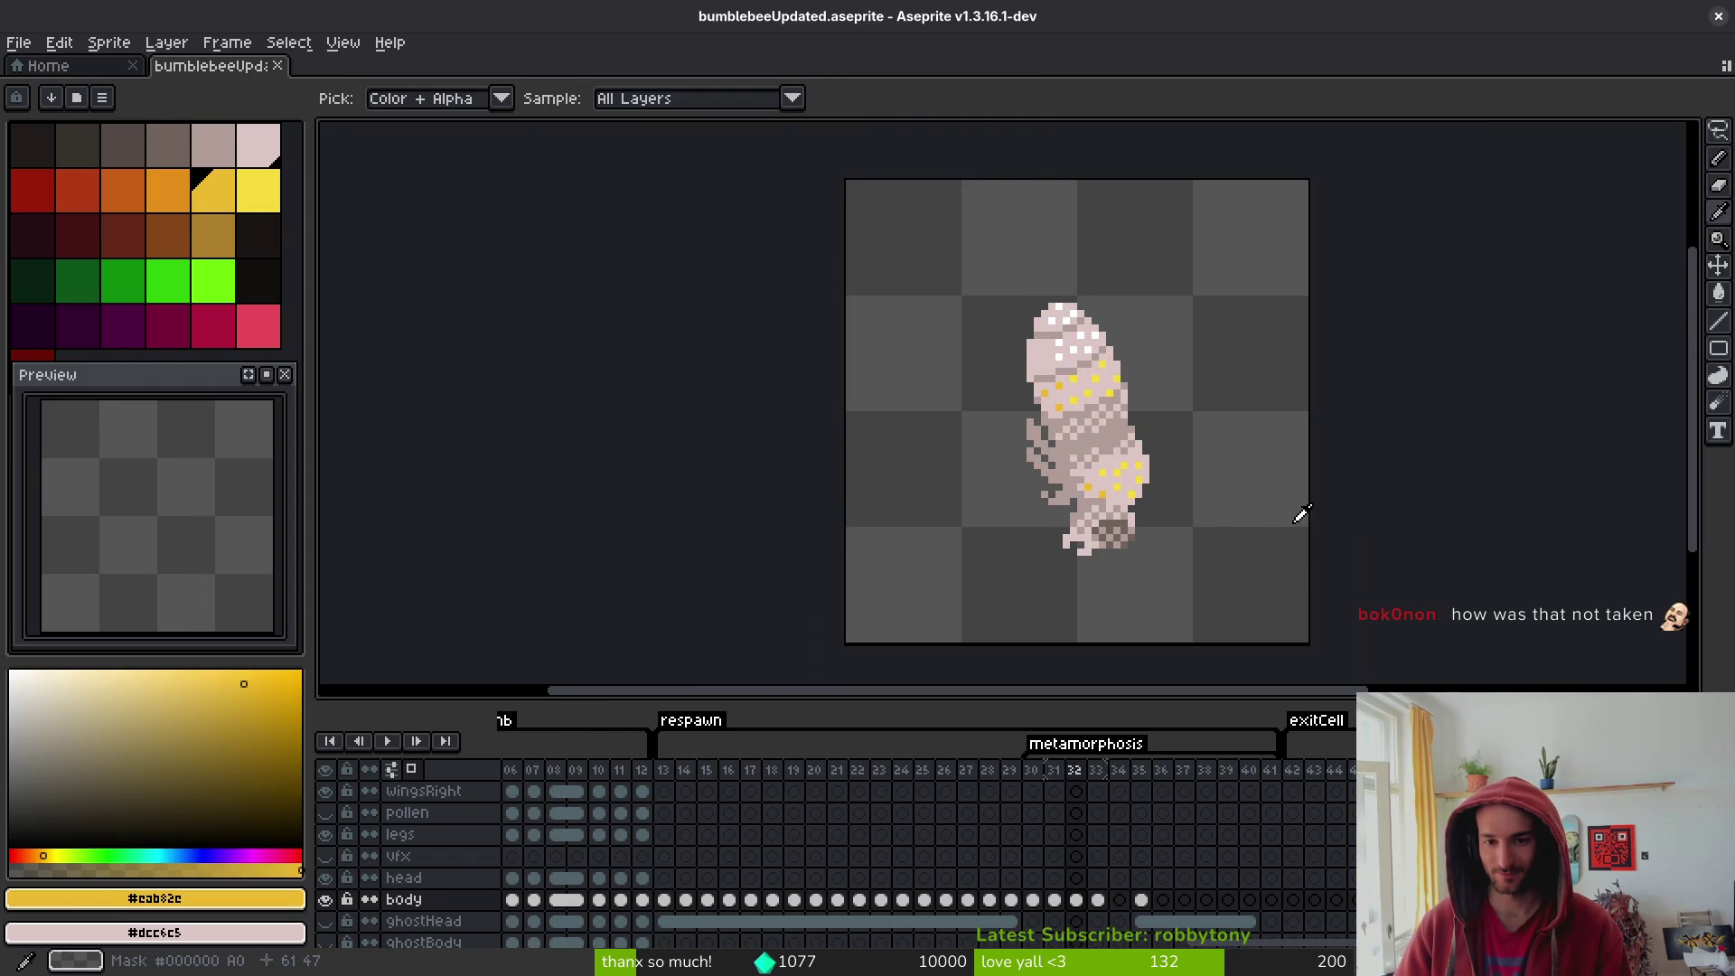
{"action": "key", "text": "Right"}
{"action": "key", "text": "Left"}
{"action": "key", "text": "Right"}
- Sample white from the head spots and add one more white spot on the head
{"action": "scroll", "coordinate": [1260, 478], "scroll_direction": "up", "scroll_amount": 5}
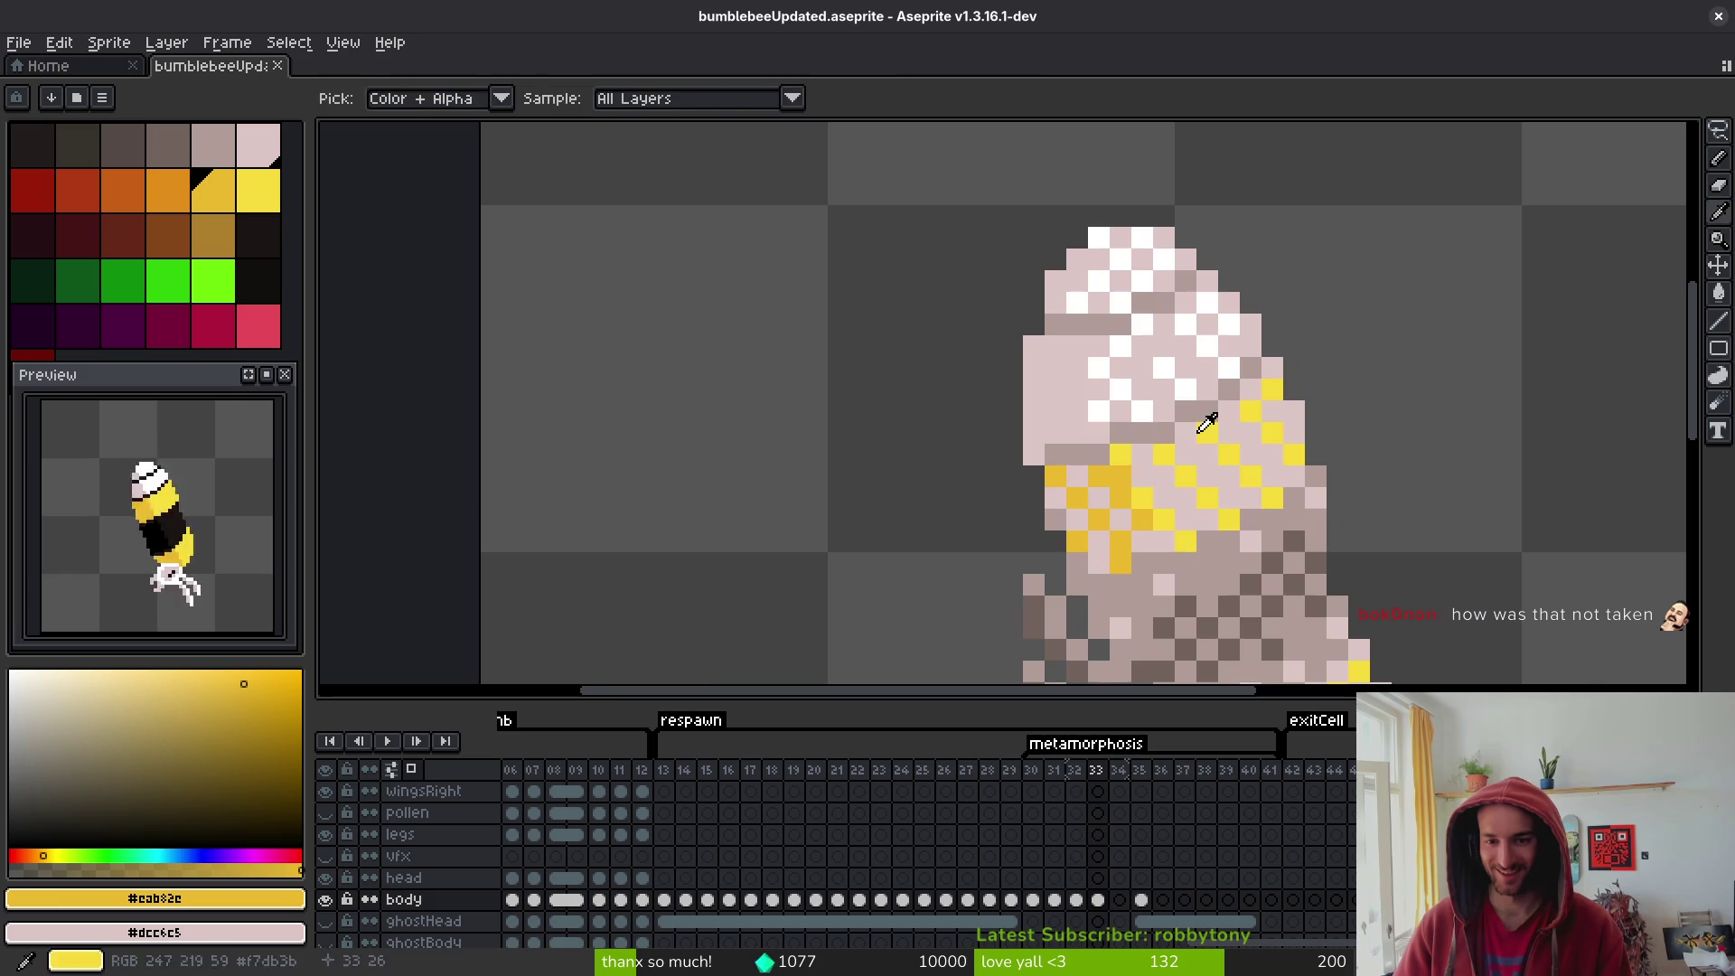
{"action": "left_click_drag", "start_coordinate": [1260, 478], "coordinate": [1235, 457]}
{"action": "left_click", "coordinate": [1223, 285], "text": "alt"}
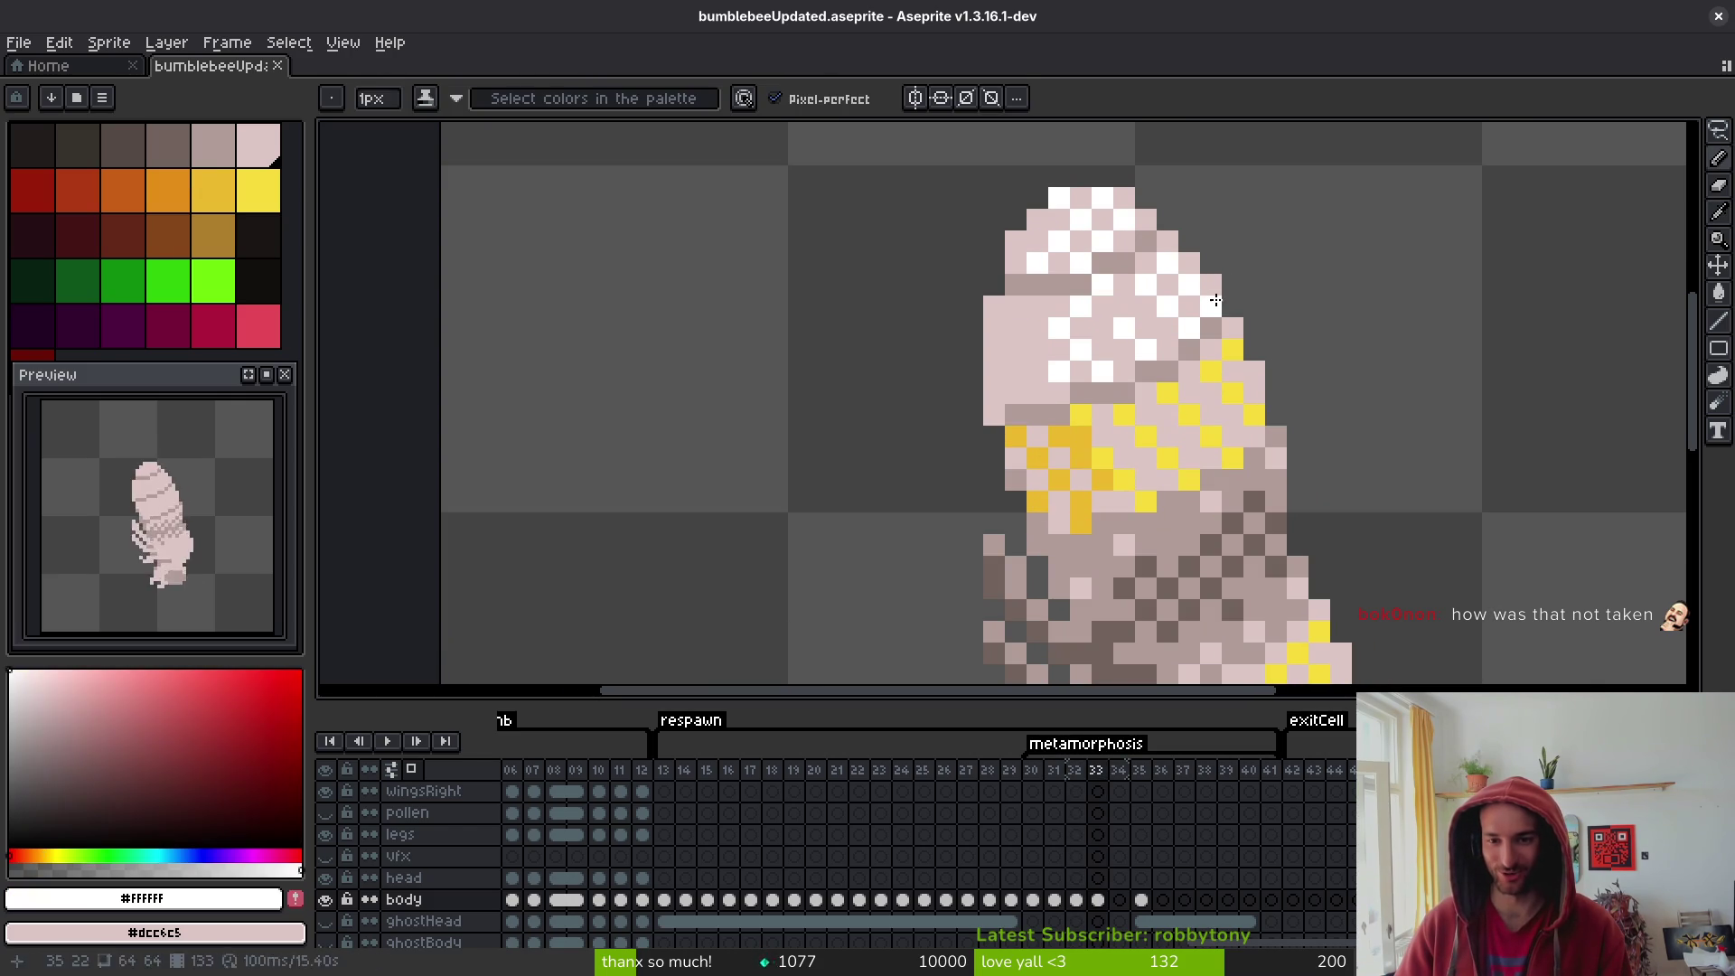
{"action": "left_click", "coordinate": [1186, 259]}
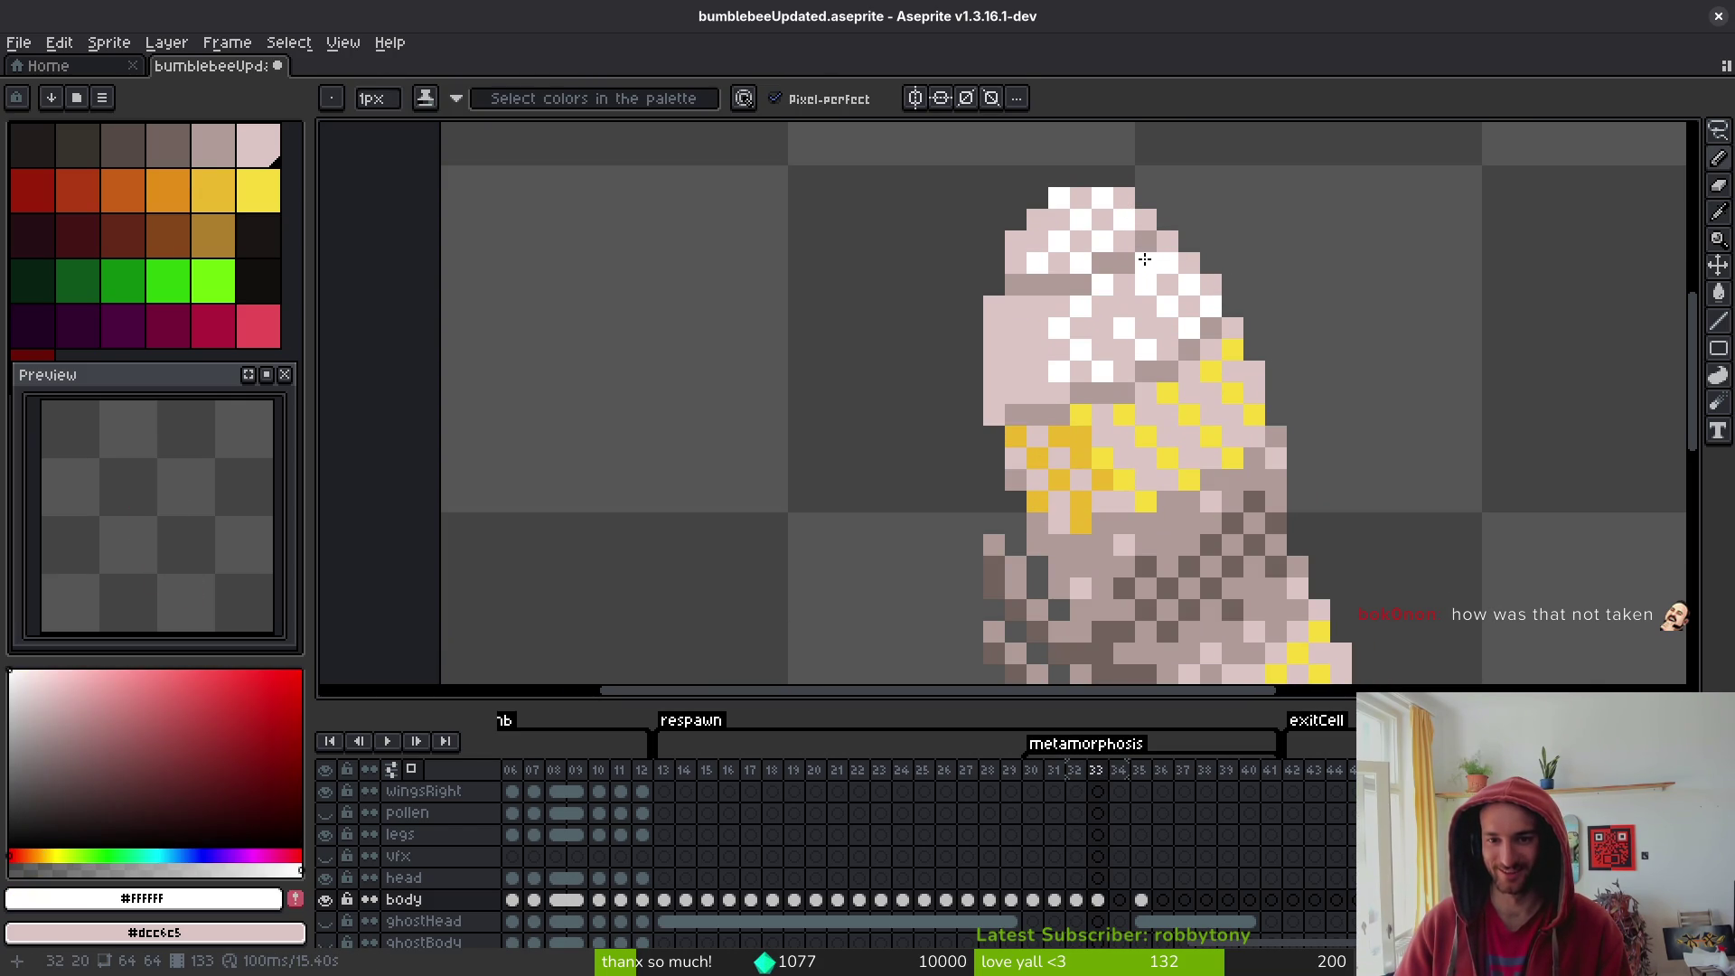
- Insert a new frame 34 after frame 33 with Alt+N
{"action": "scroll", "coordinate": [1319, 397], "scroll_direction": "down", "scroll_amount": 4}
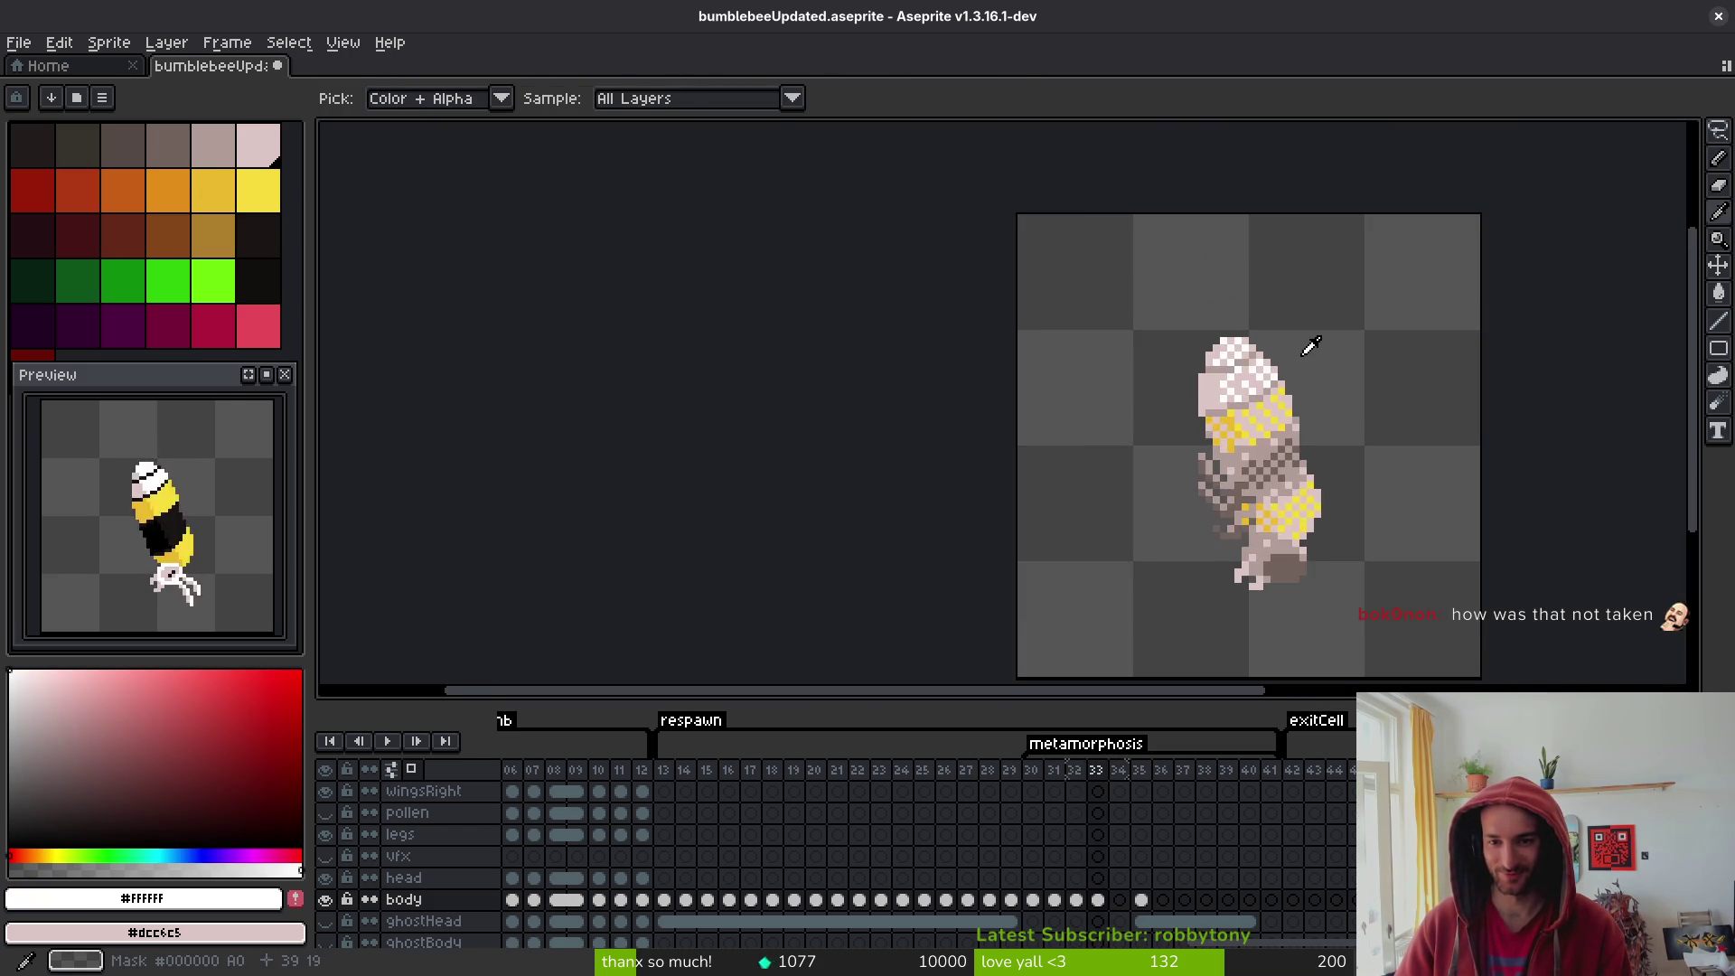
{"action": "scroll", "coordinate": [1257, 409], "scroll_direction": "up", "scroll_amount": 2}
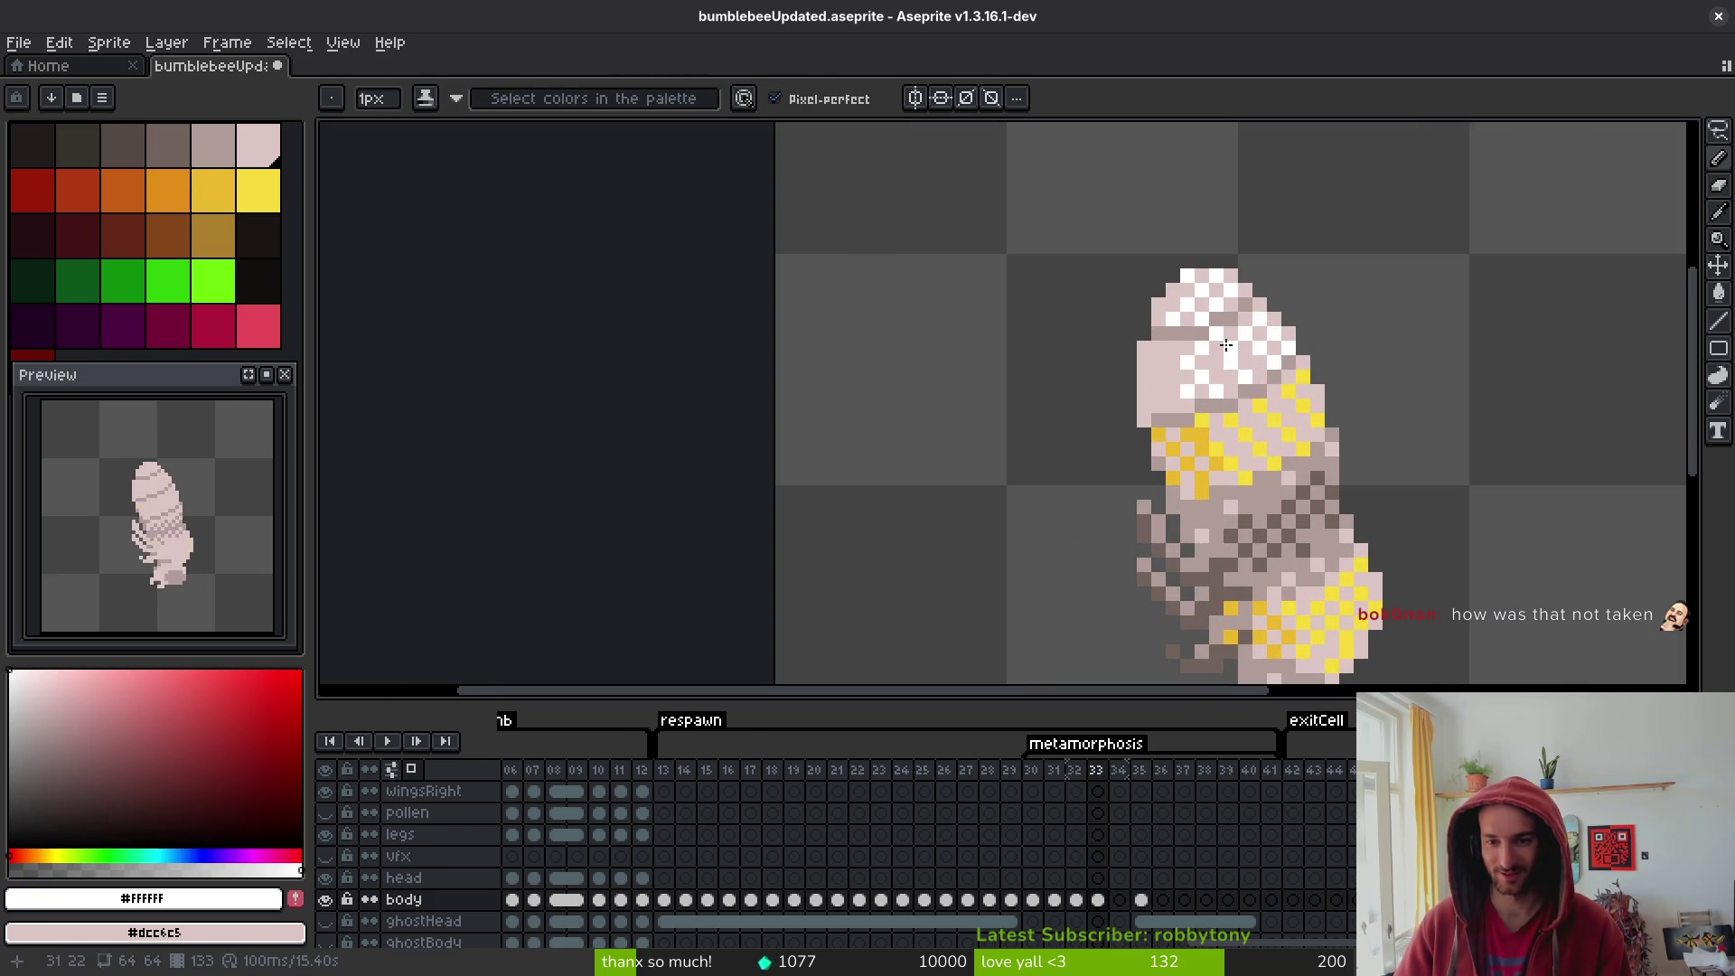
{"action": "scroll", "coordinate": [1225, 344], "scroll_direction": "down", "scroll_amount": 2}
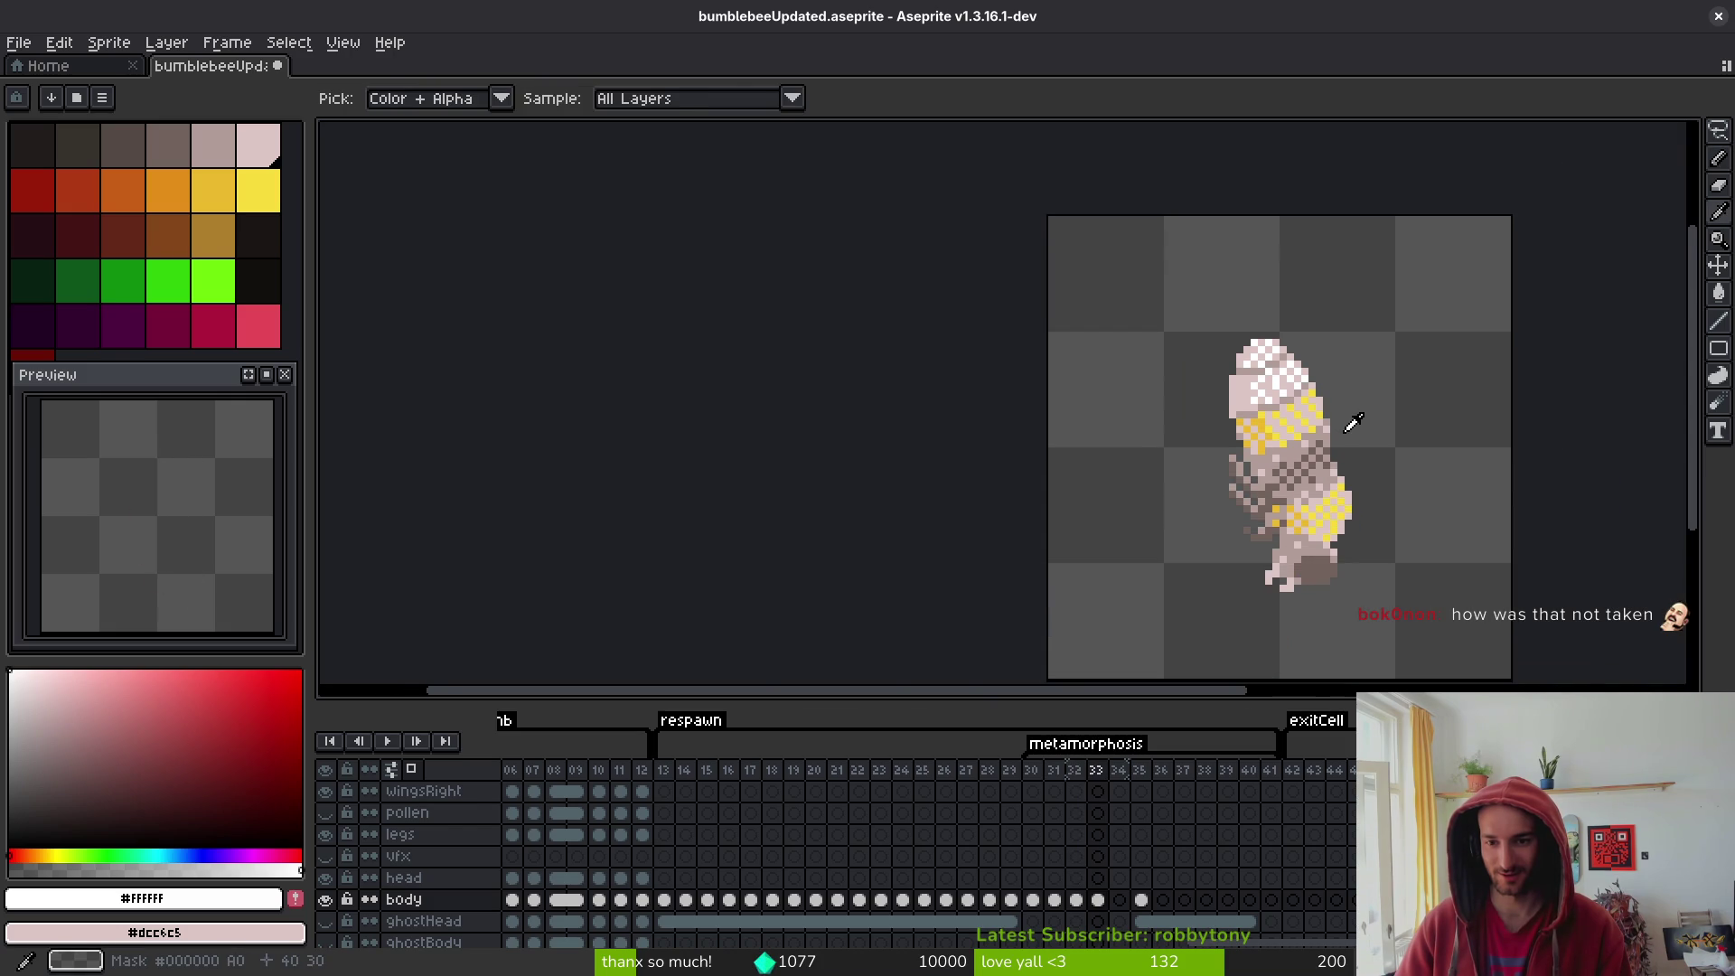
{"action": "key", "text": "alt+n"}
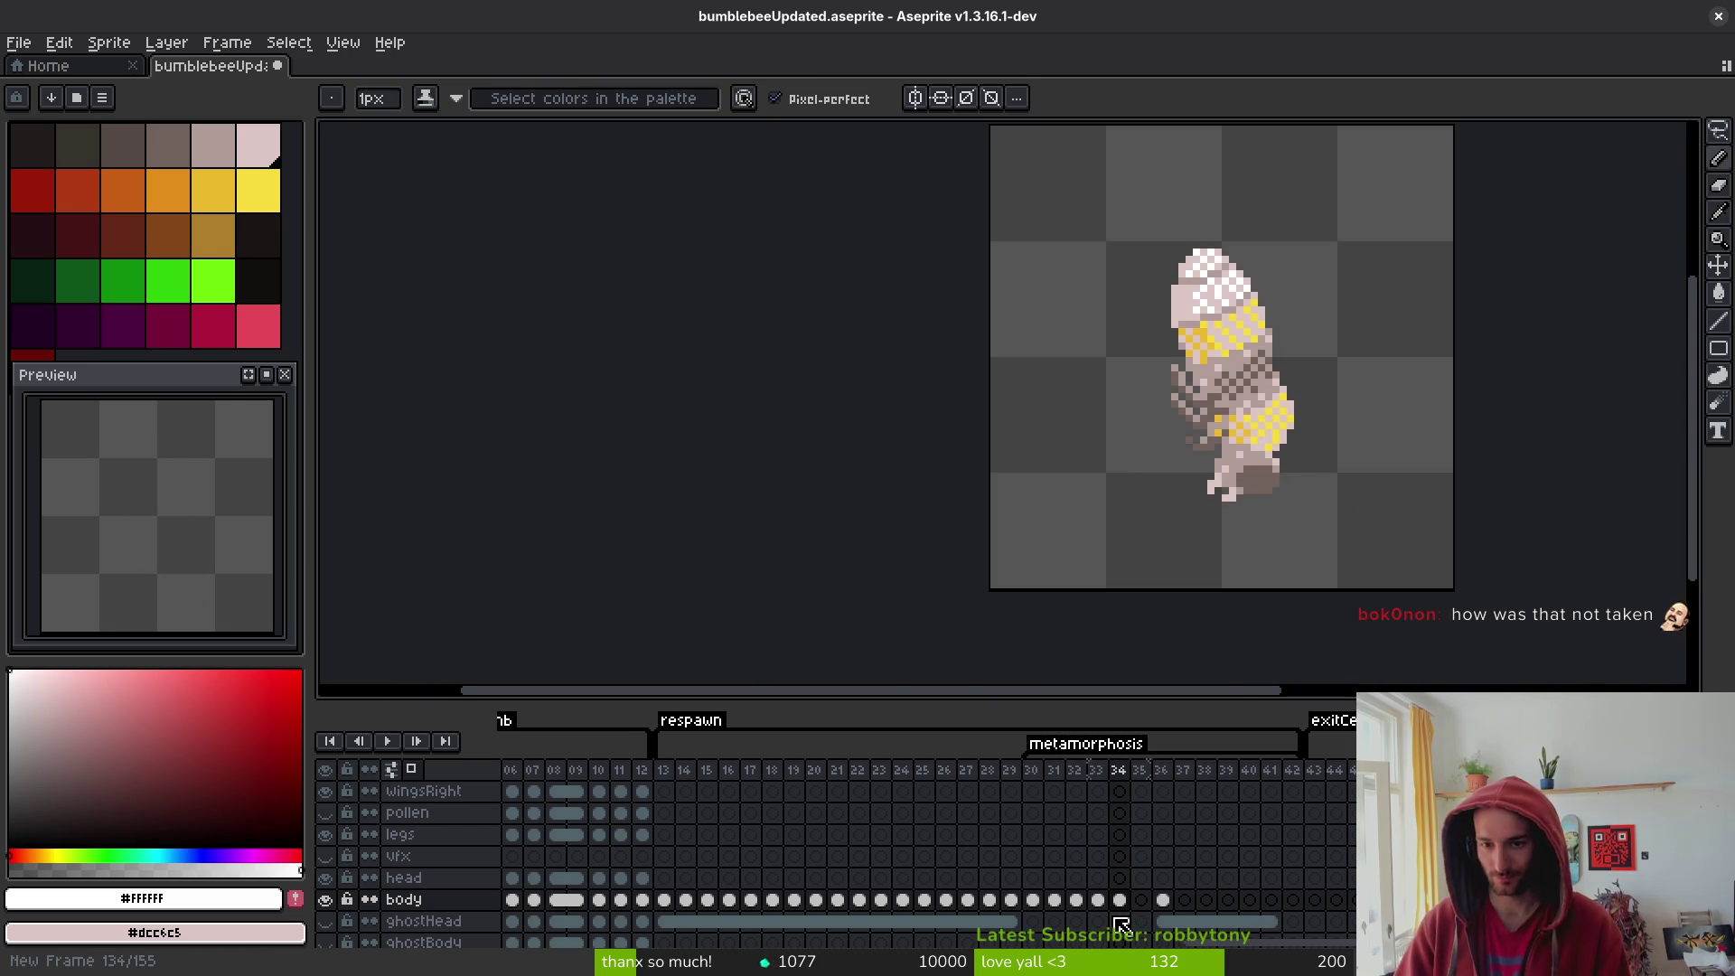
- Pick the darker brown #71625d and flood-fill a mid-body pixel with it
{"action": "scroll", "coordinate": [1265, 451], "scroll_direction": "up", "scroll_amount": 2}
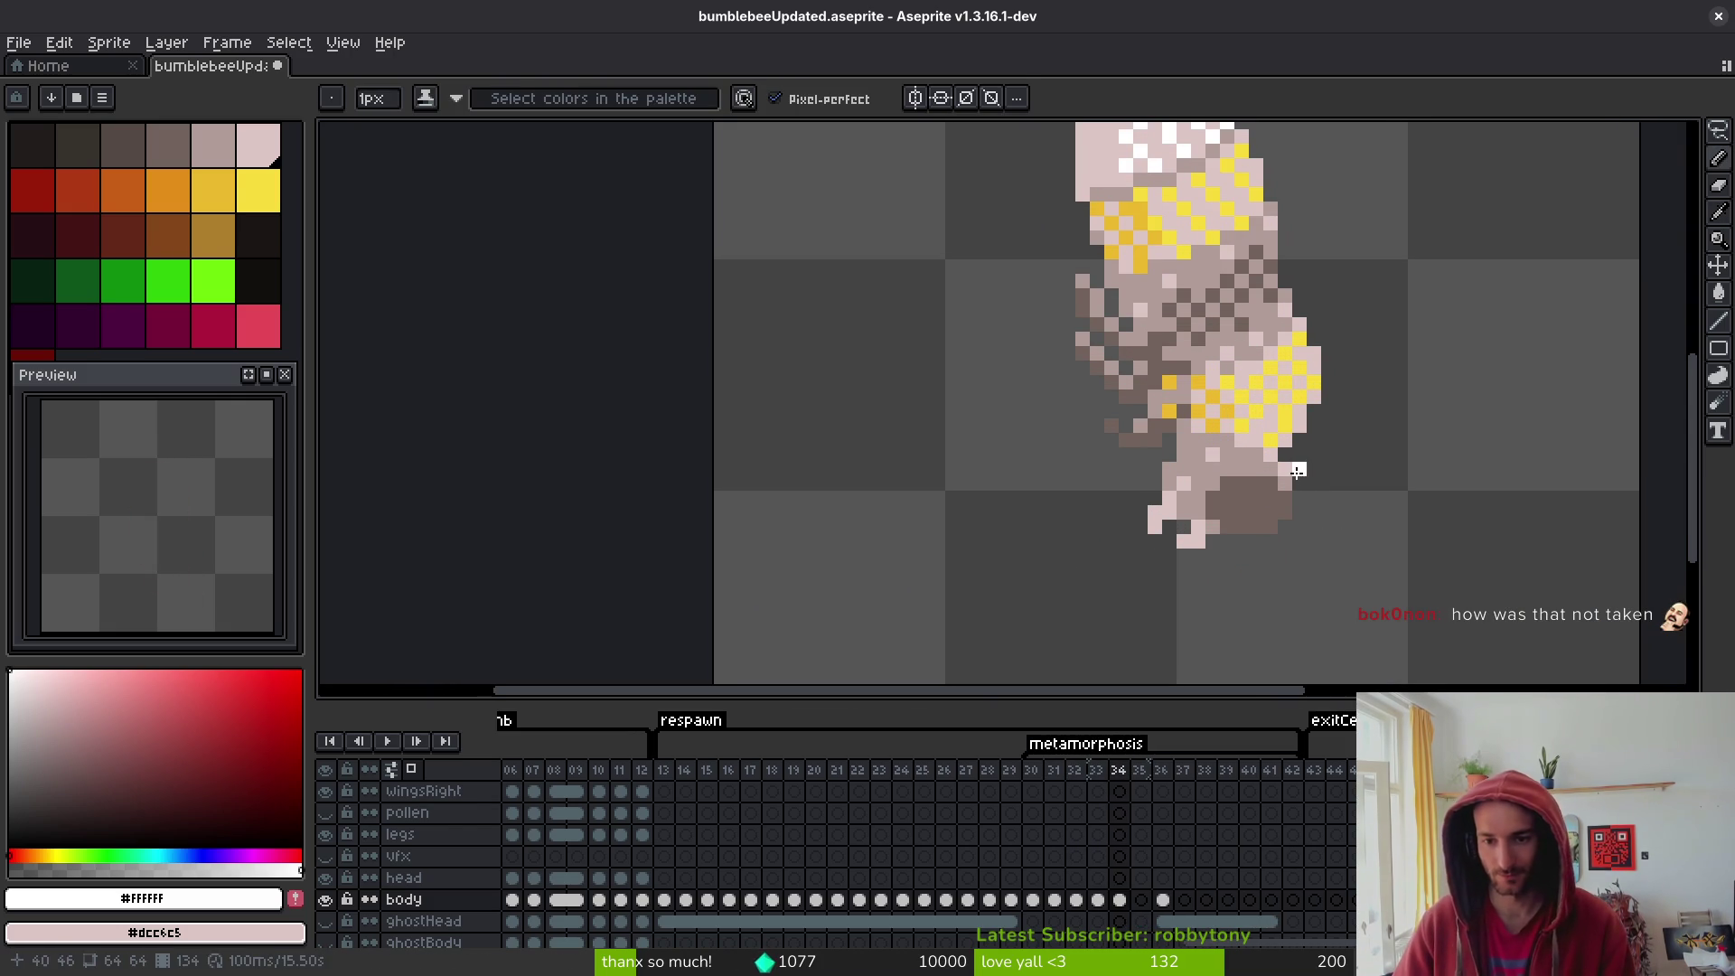
{"action": "left_click", "coordinate": [1154, 504], "text": "alt"}
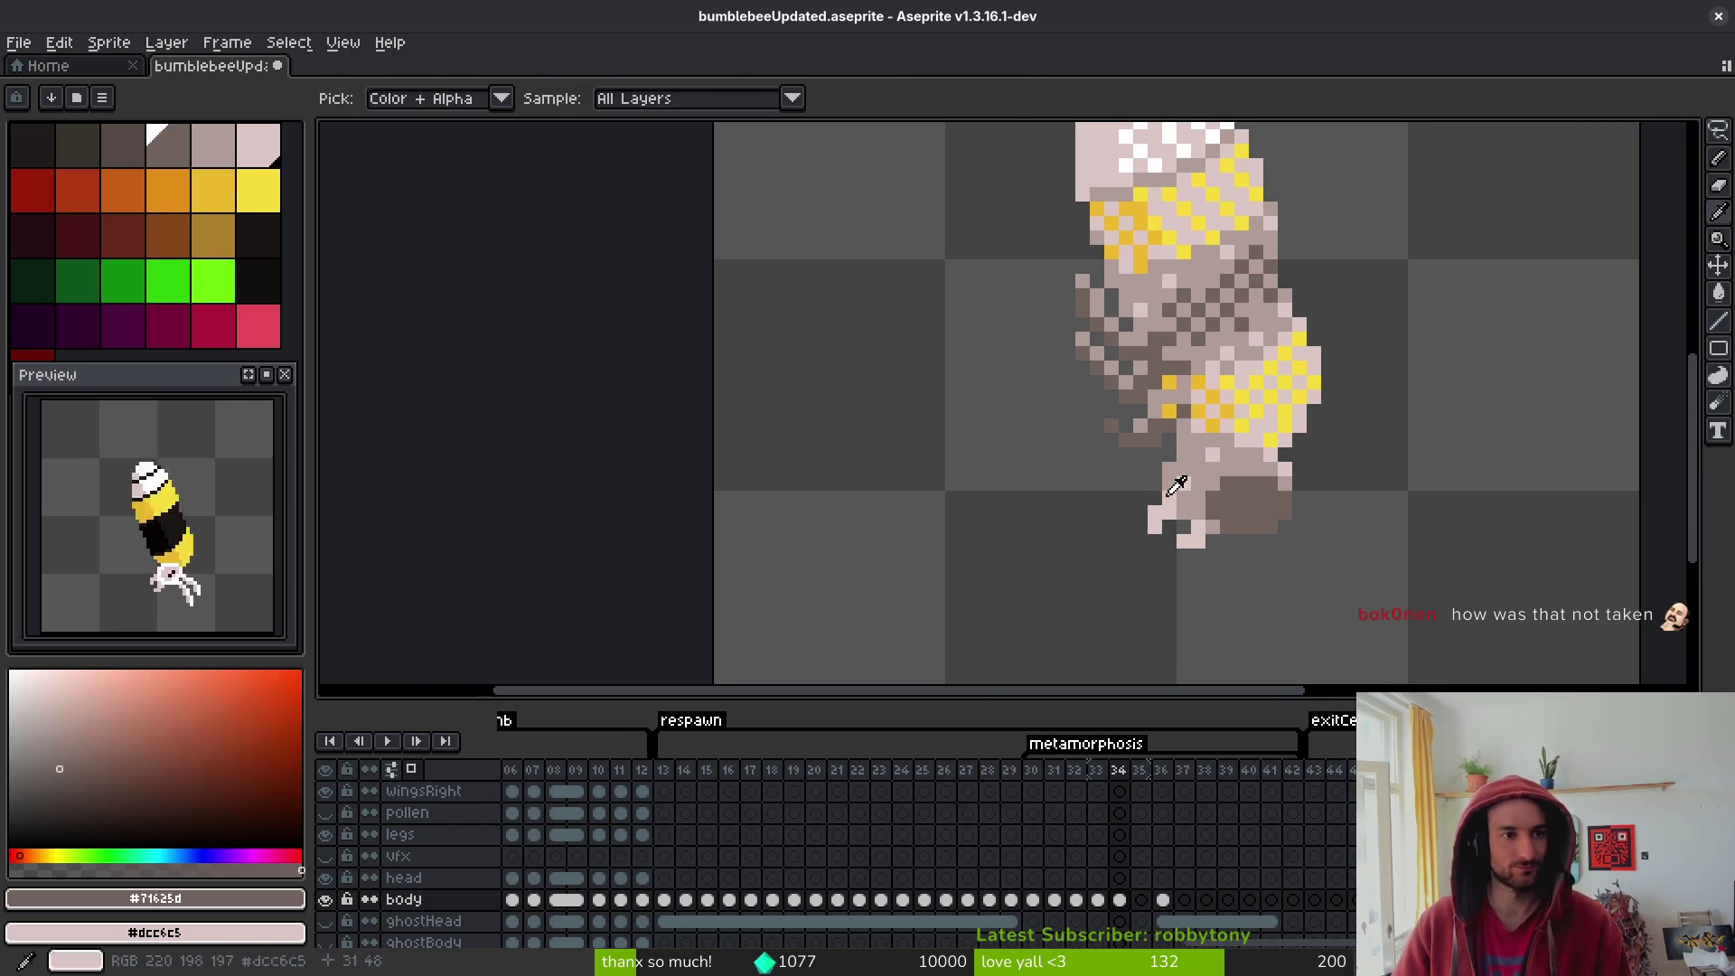
{"action": "left_click", "coordinate": [115, 138]}
{"action": "key", "text": "g"}
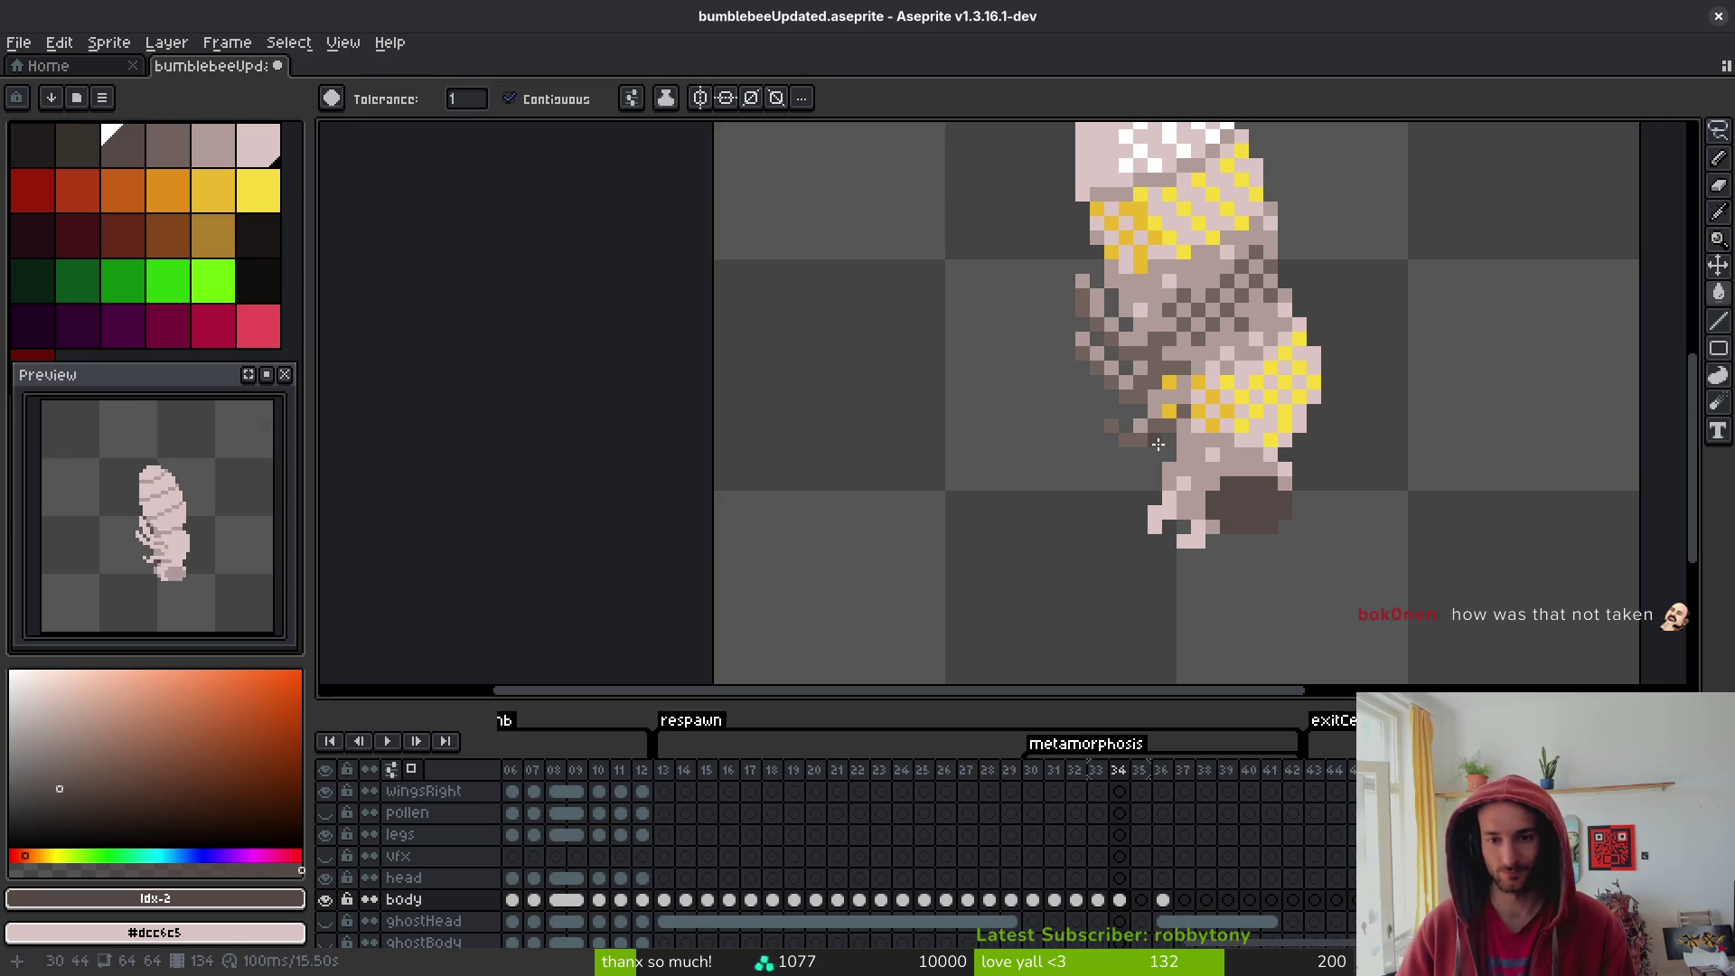
{"action": "left_click", "coordinate": [1136, 388]}
- Darken five more scattered mid-body pixels with the dark brown
{"action": "scroll", "coordinate": [1093, 390], "scroll_direction": "up", "scroll_amount": 3}
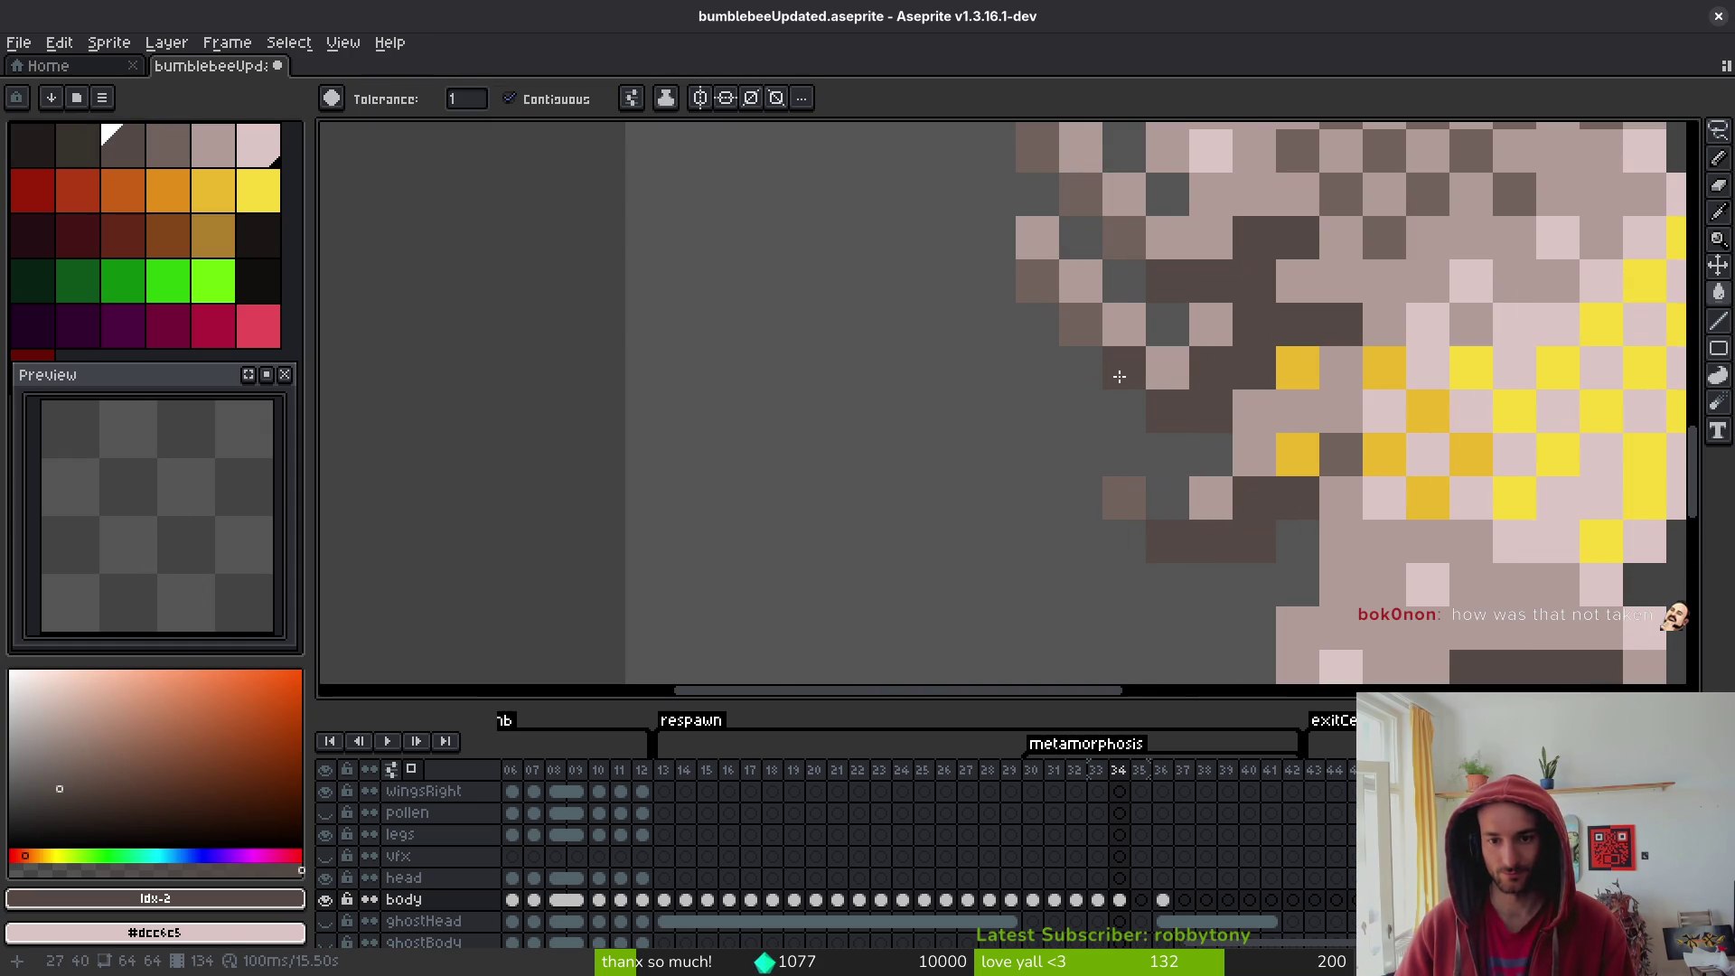
{"action": "left_click", "coordinate": [1047, 295]}
{"action": "left_click", "coordinate": [1116, 237]}
{"action": "left_click", "coordinate": [1090, 205]}
{"action": "left_click", "coordinate": [1040, 154]}
{"action": "left_click", "coordinate": [1130, 493]}
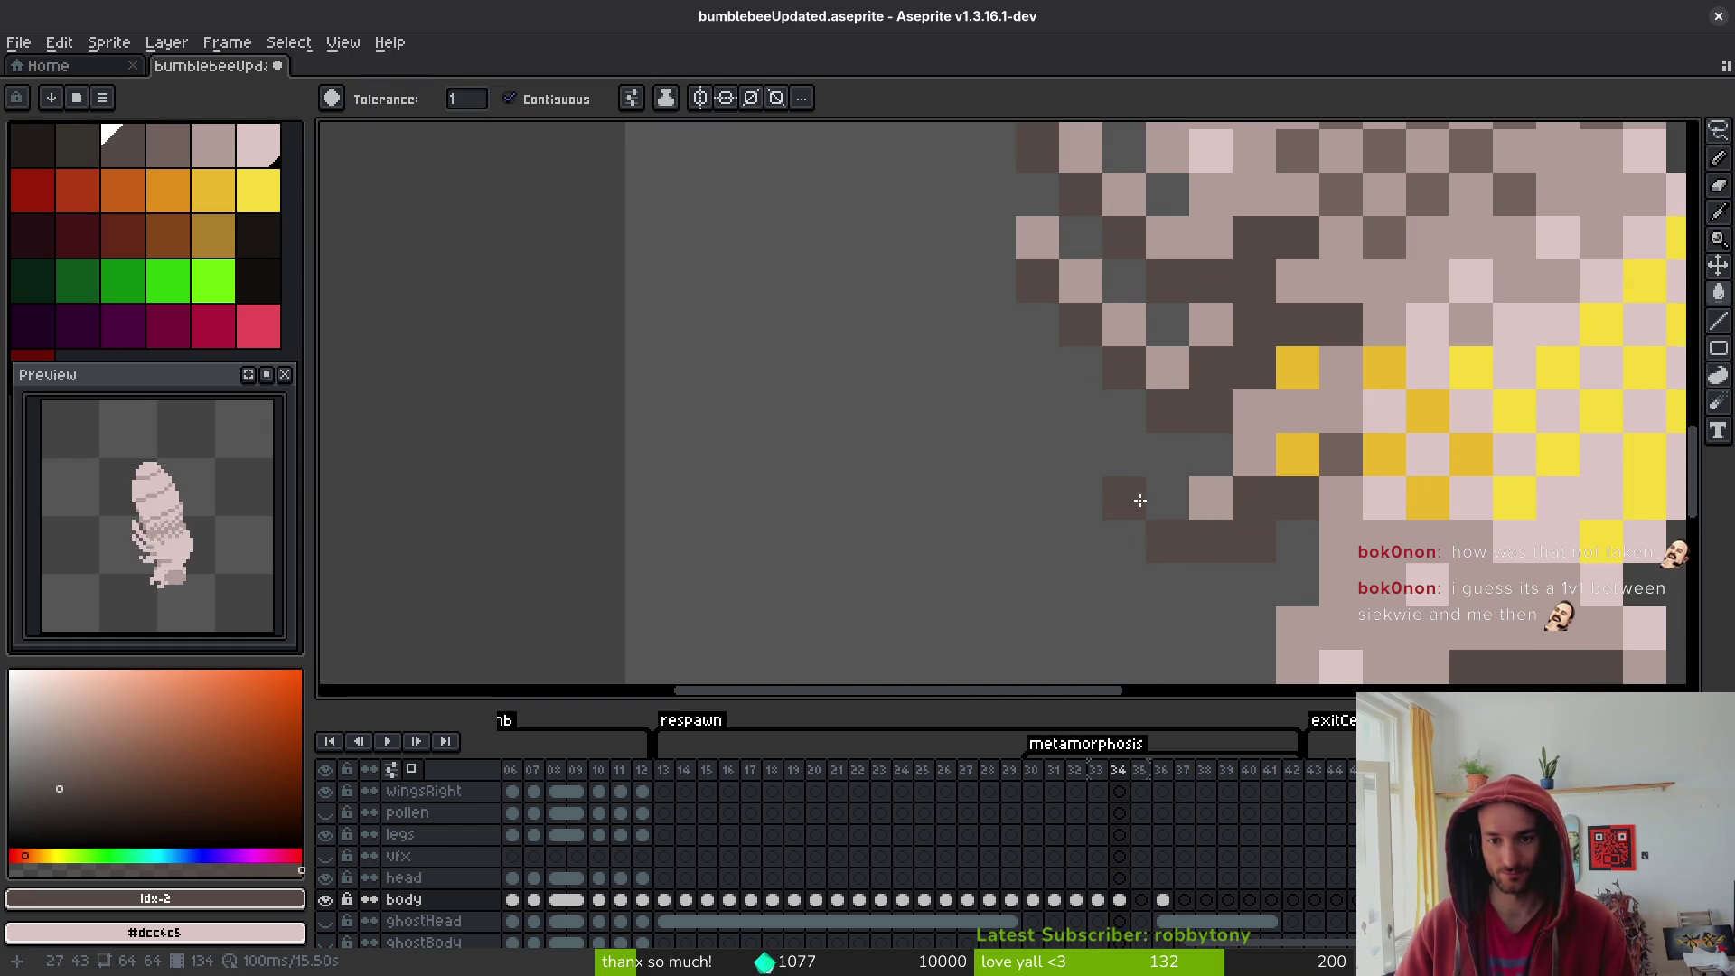
{"action": "left_click_drag", "start_coordinate": [1225, 356], "coordinate": [1194, 557]}
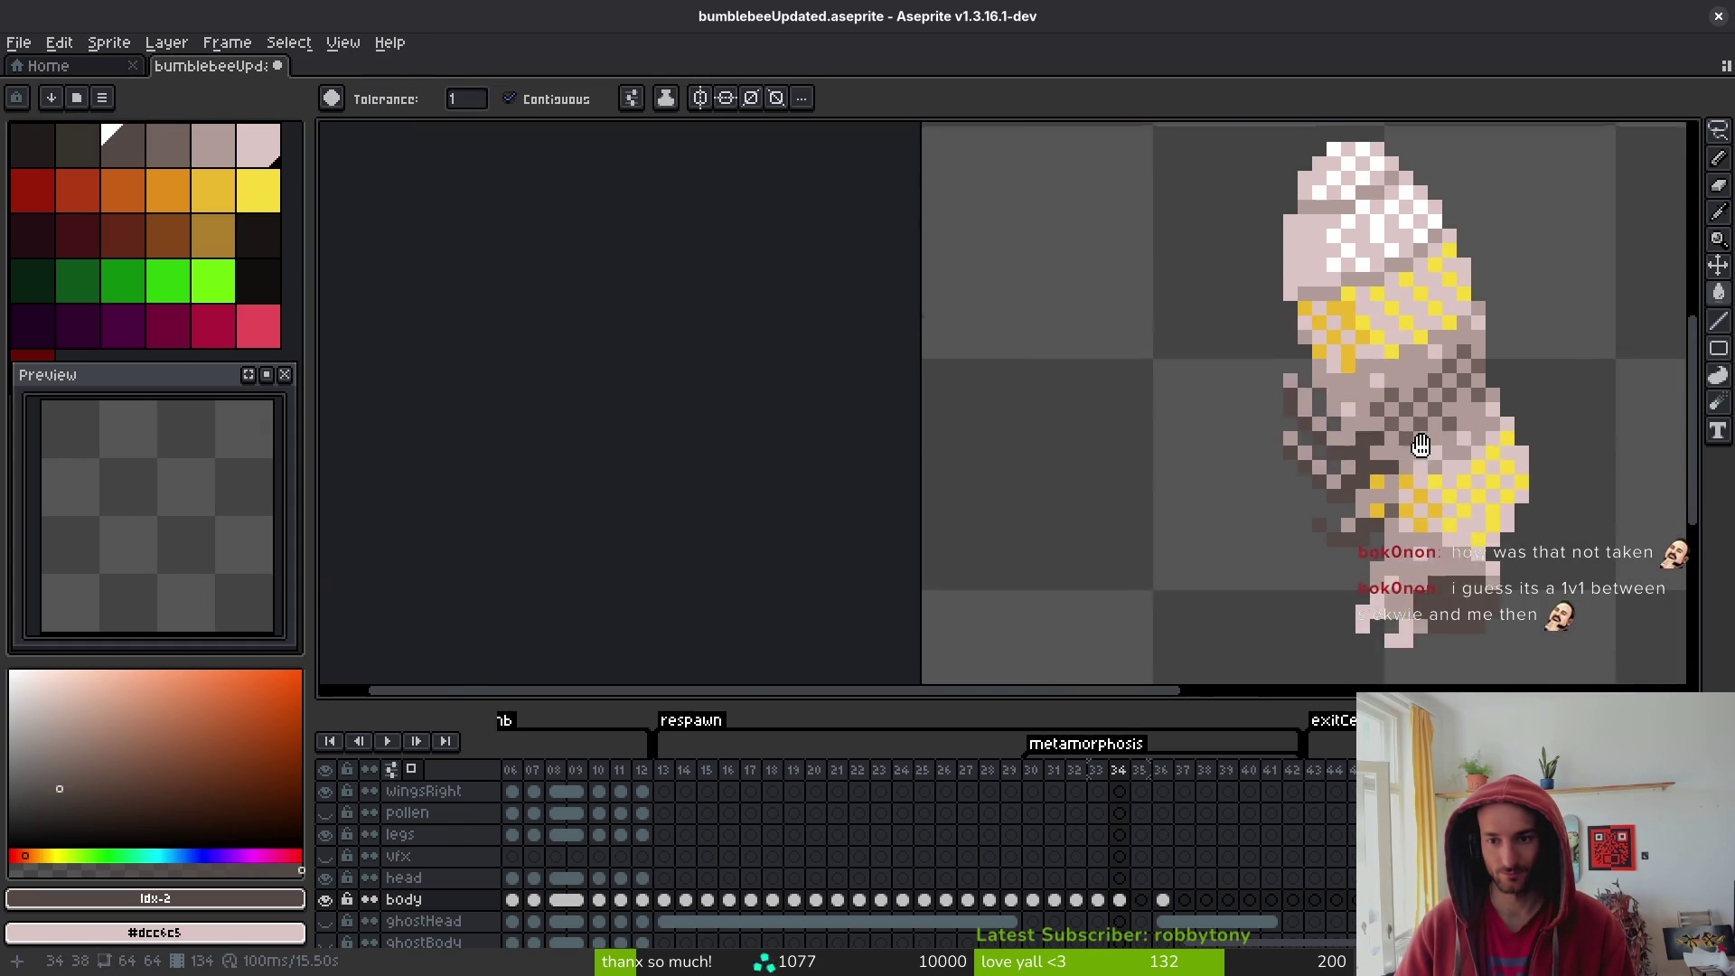
{"action": "scroll", "coordinate": [1414, 445], "scroll_direction": "down", "scroll_amount": 3}
- Pencil a diagonal run of dark brown pixels plus one more on the mid-body
{"action": "key", "text": "i"}
{"action": "left_click", "coordinate": [1287, 429]}
{"action": "scroll", "coordinate": [1301, 443], "scroll_direction": "up", "scroll_amount": 3}
{"action": "key", "text": "b"}
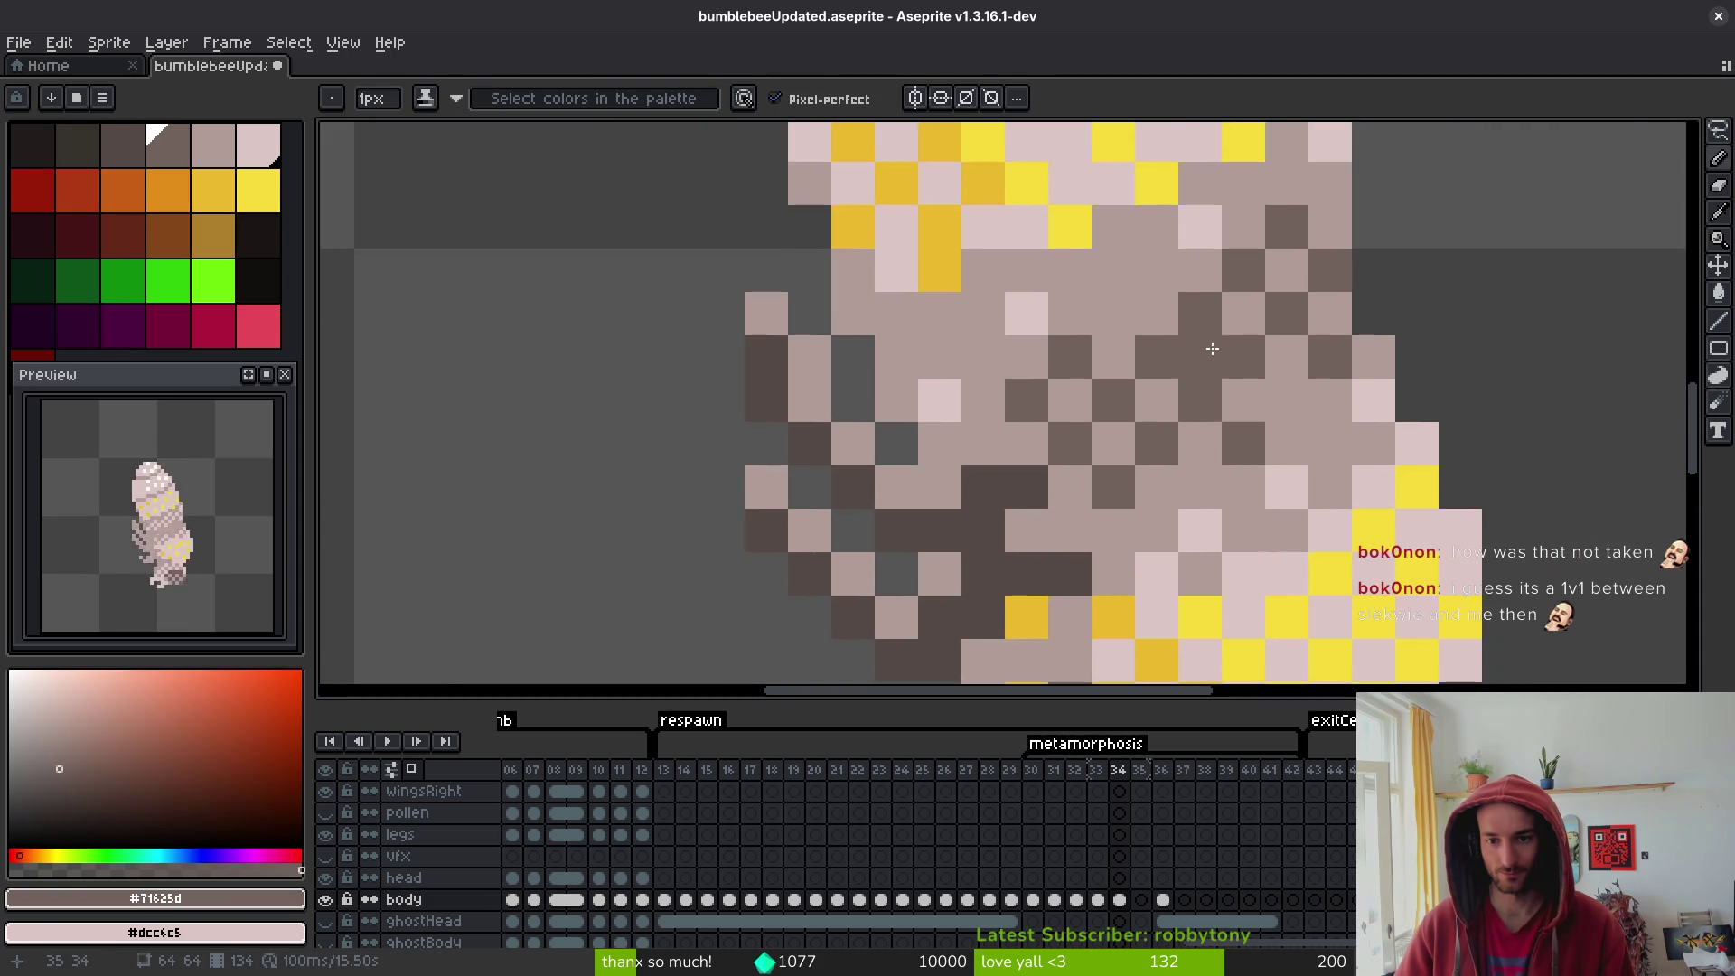
{"action": "left_click_drag", "start_coordinate": [1200, 357], "coordinate": [1114, 443]}
{"action": "left_click", "coordinate": [1157, 271]}
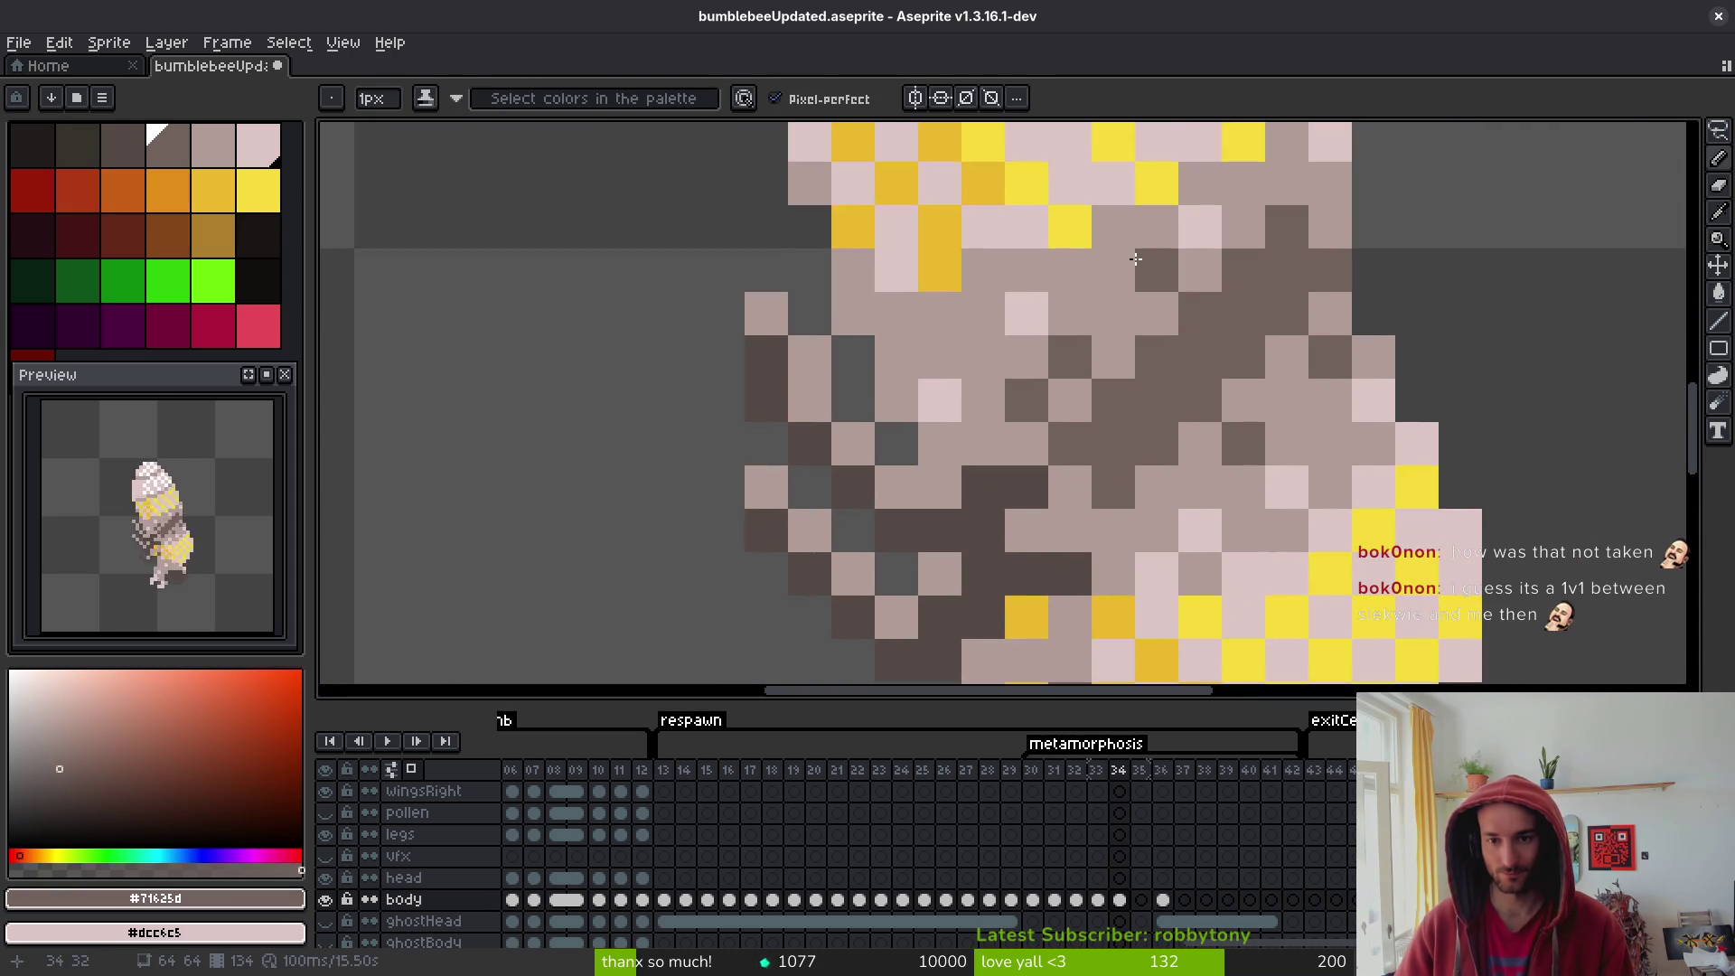
- Repaint six light mid-body pixels in the lighter brown #b19d99
{"action": "key", "text": "i"}
{"action": "left_click", "coordinate": [1101, 303]}
{"action": "key", "text": "b"}
{"action": "left_click_drag", "start_coordinate": [1026, 313], "coordinate": [936, 395]}
{"action": "left_click", "coordinate": [1200, 227]}
{"action": "left_click", "coordinate": [1374, 401]}
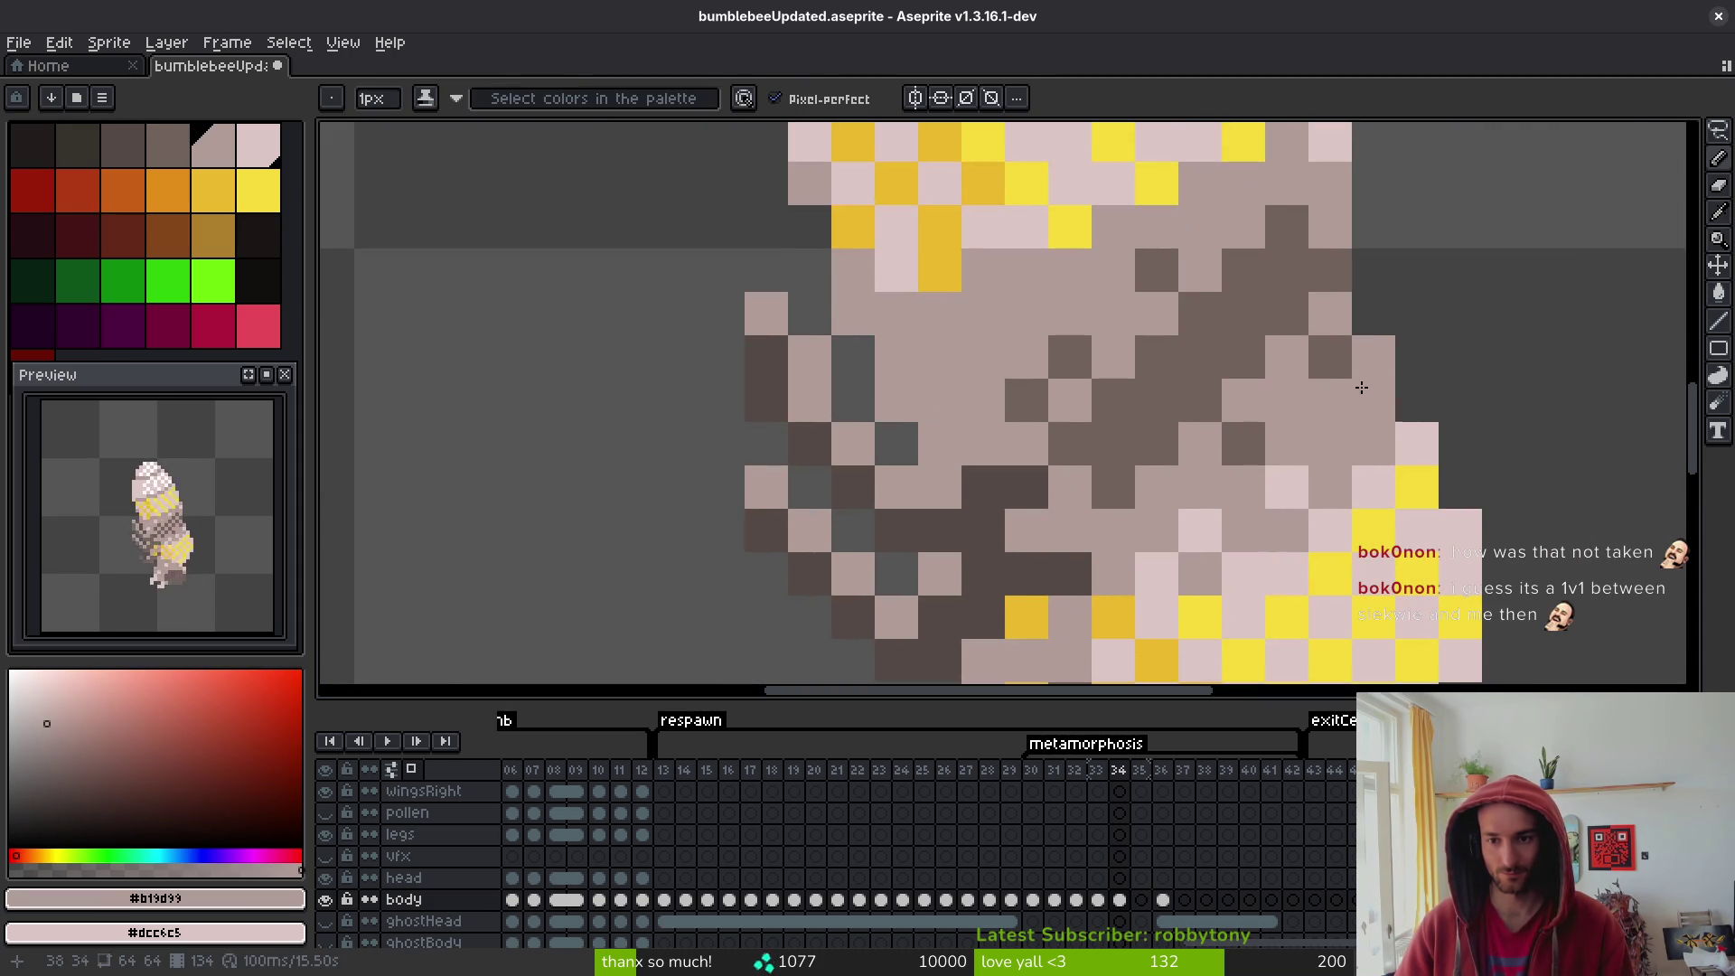
{"action": "left_click", "coordinate": [1287, 488]}
{"action": "left_click", "coordinate": [1202, 535]}
{"action": "scroll", "coordinate": [1167, 575], "scroll_direction": "down", "scroll_amount": 5}
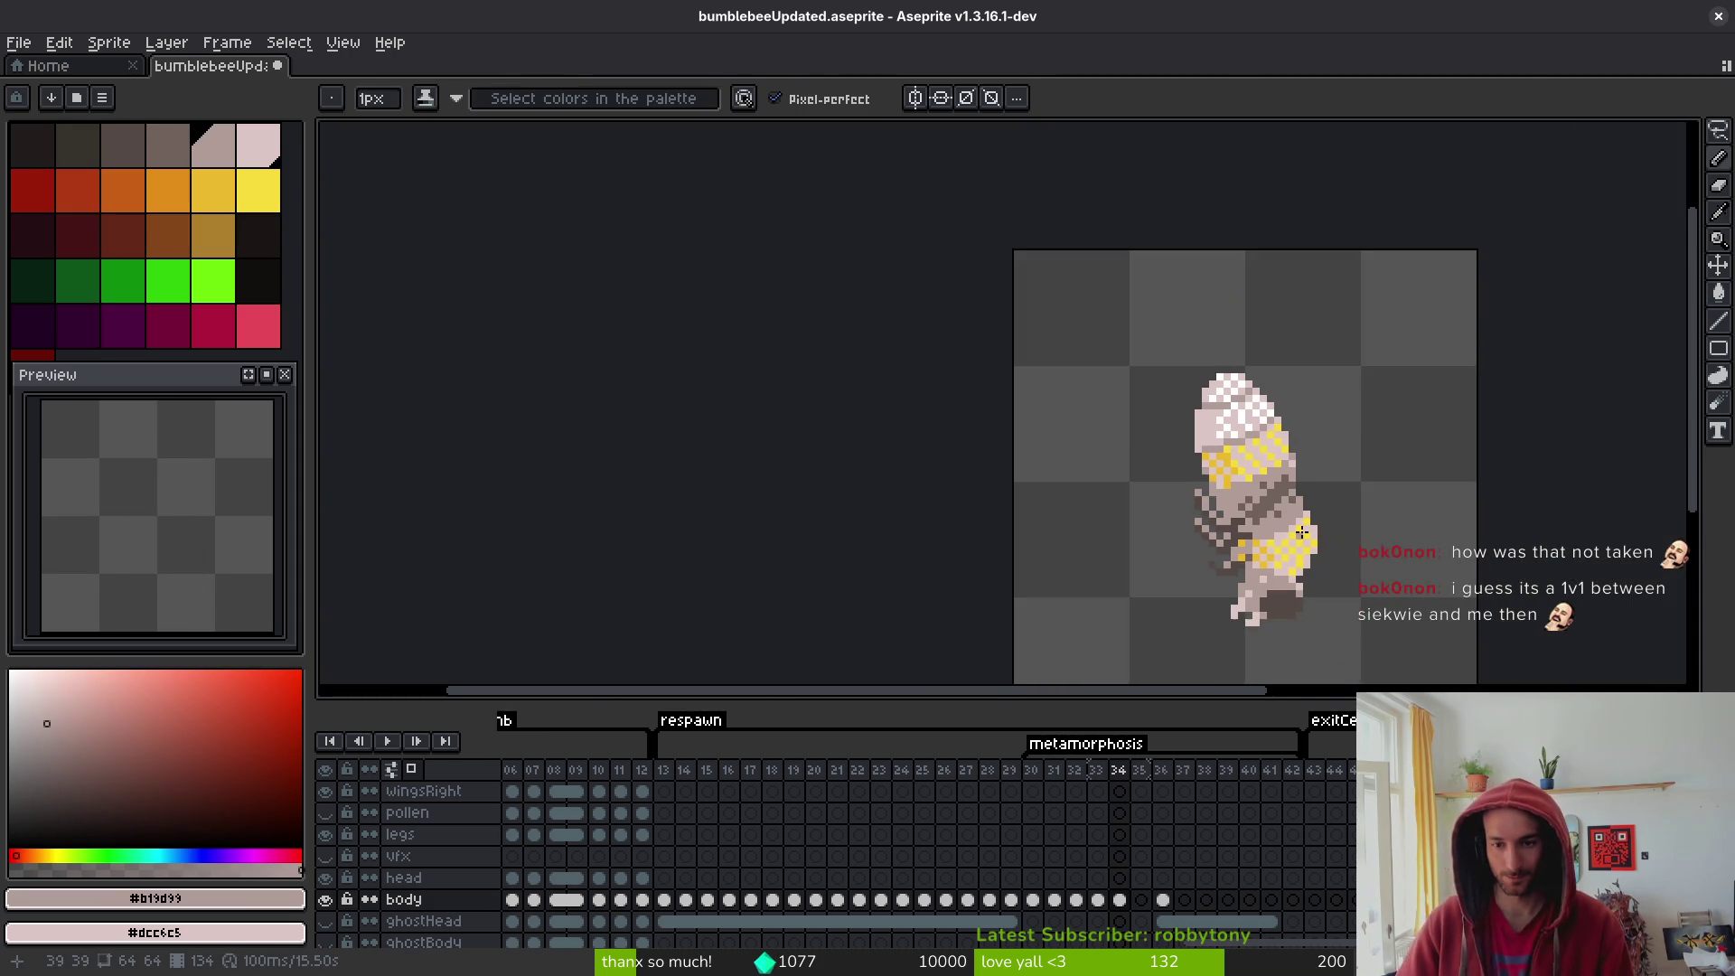
{"action": "scroll", "coordinate": [1262, 537], "scroll_direction": "up", "scroll_amount": 4}
{"action": "scroll", "coordinate": [1284, 515], "scroll_direction": "down", "scroll_amount": 3}
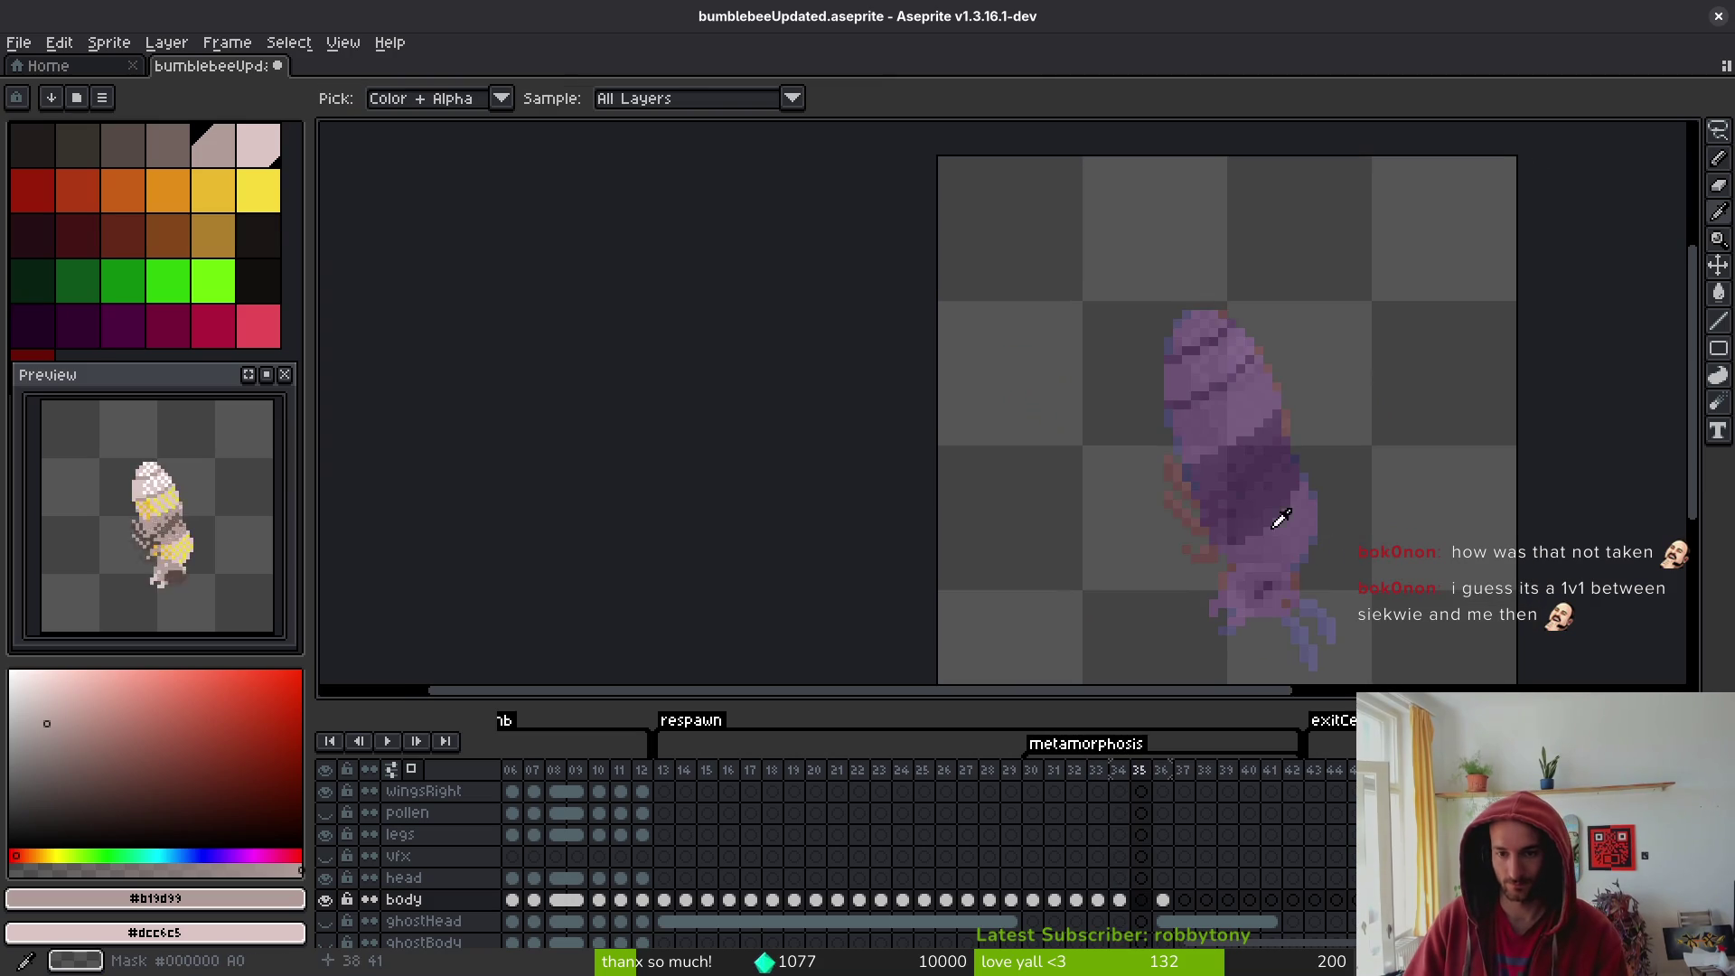
{"action": "scroll", "coordinate": [1301, 542], "scroll_direction": "up", "scroll_amount": 3}
{"action": "scroll", "coordinate": [1306, 547], "scroll_direction": "down", "scroll_amount": 3}
{"action": "scroll", "coordinate": [1247, 506], "scroll_direction": "up", "scroll_amount": 3}
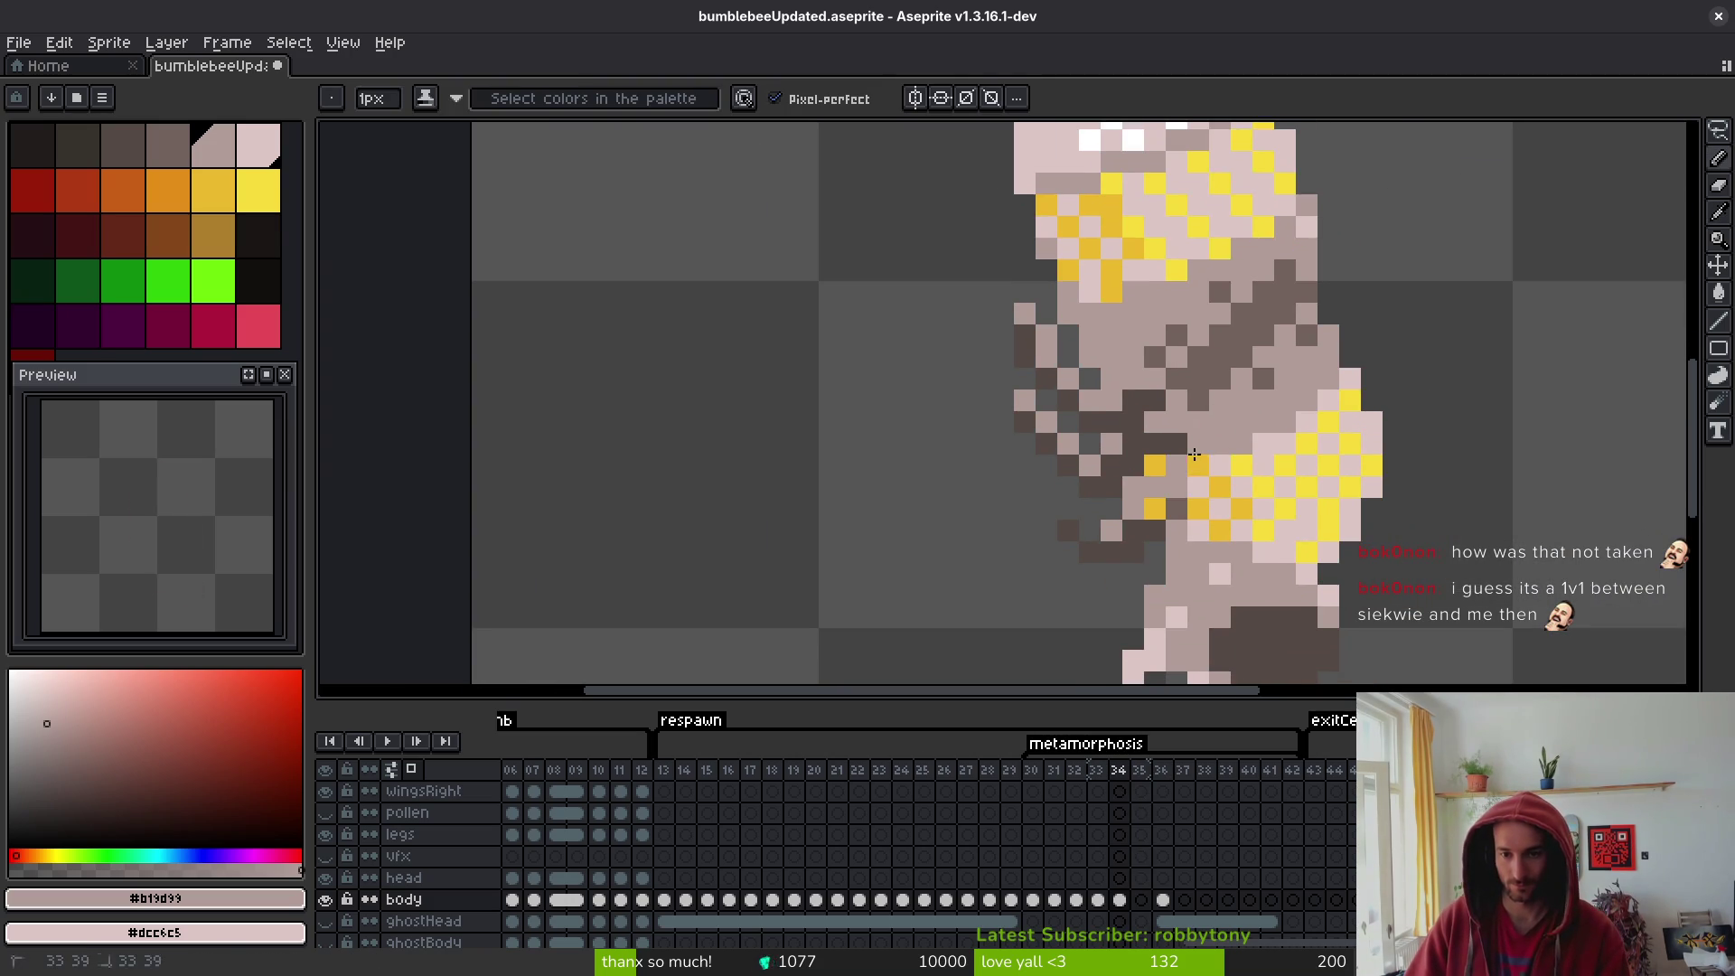
{"action": "key", "text": "Left"}
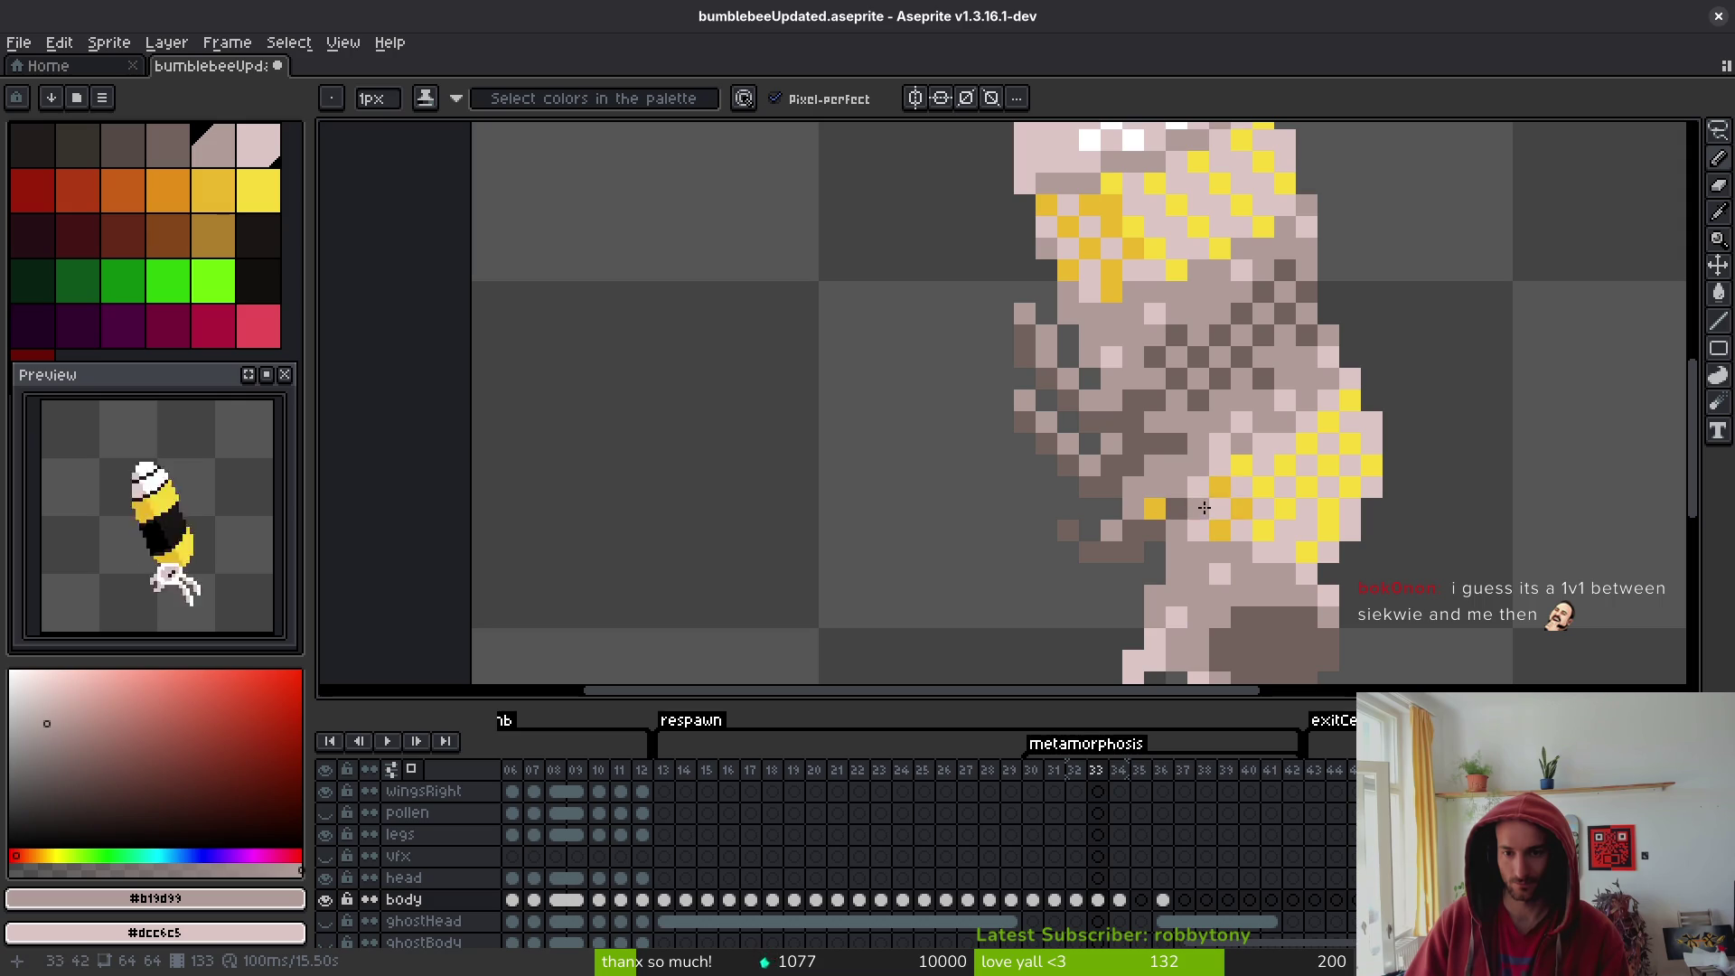
{"action": "key", "text": "alt"}
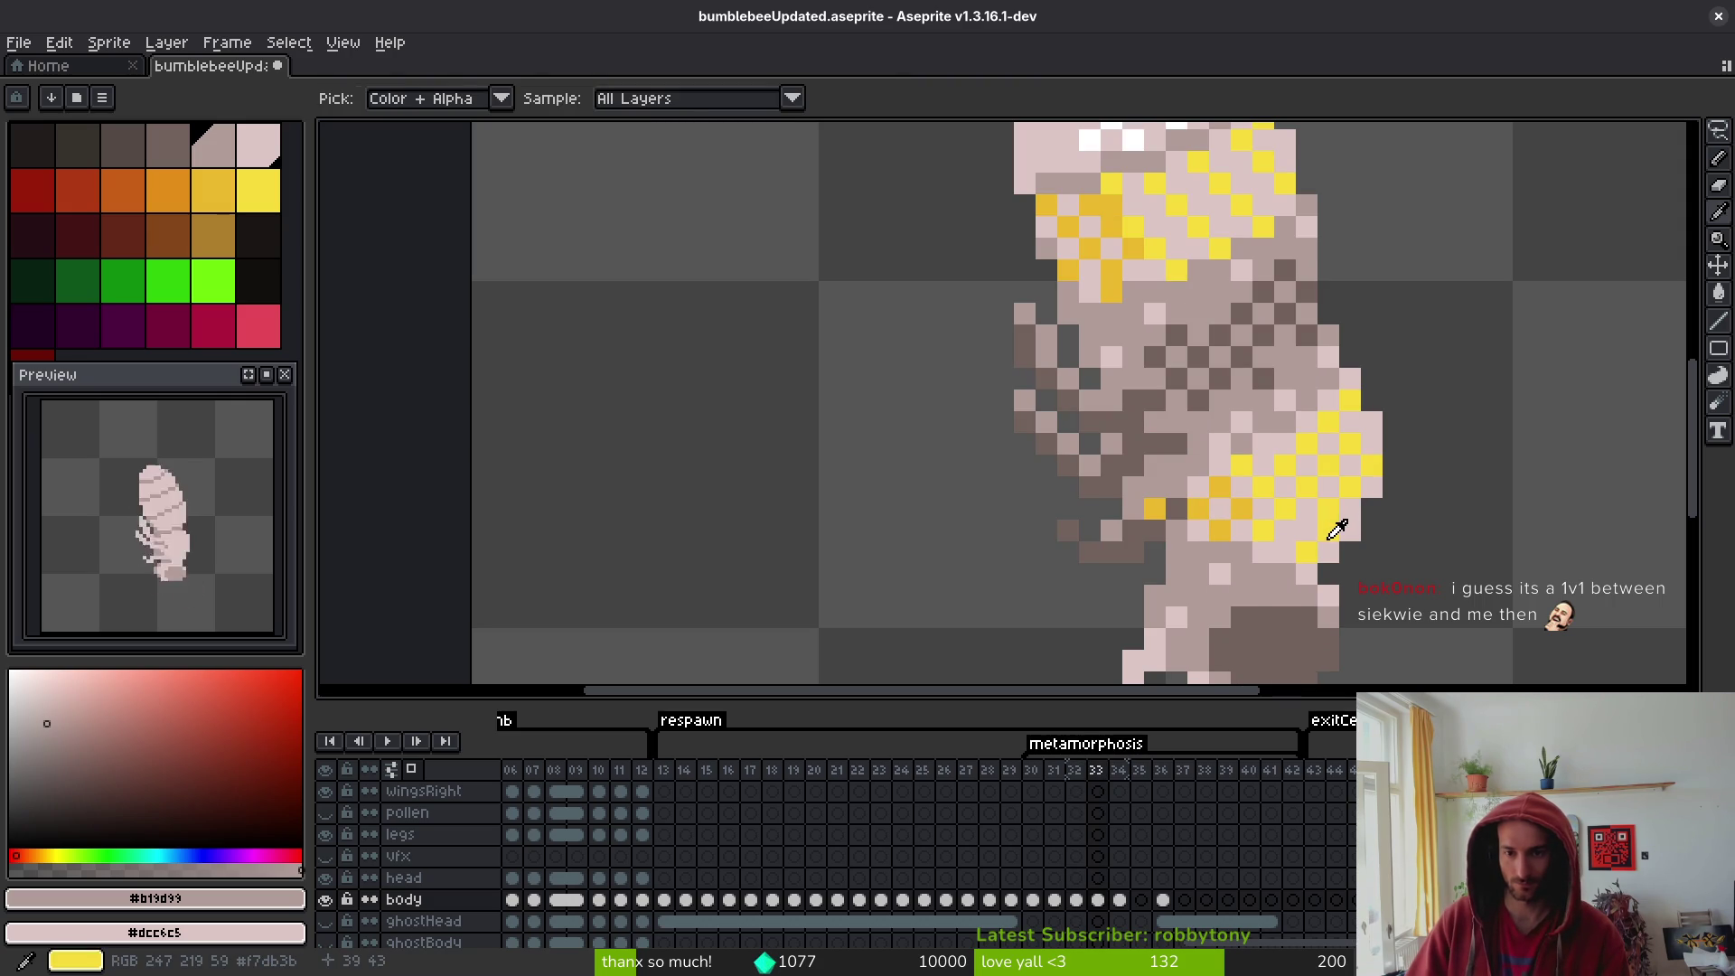
{"action": "key", "text": "Right"}
{"action": "key", "text": "Left"}
{"action": "key", "text": "Right"}
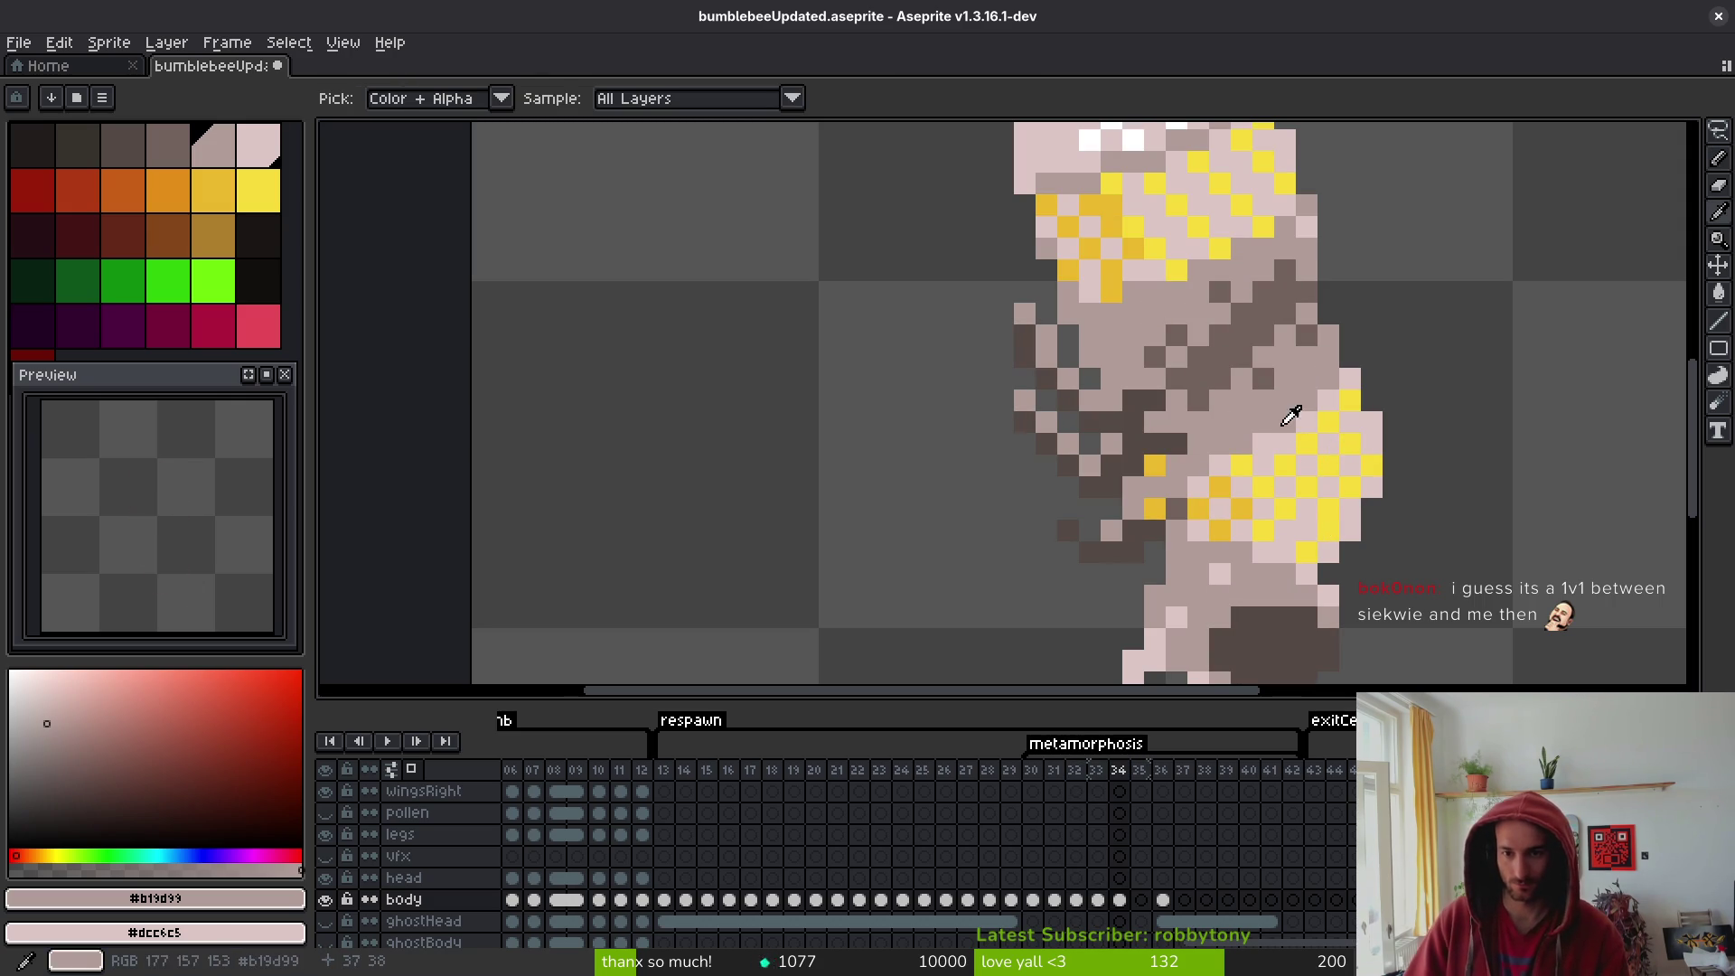
{"action": "left_click", "coordinate": [1242, 399], "text": "alt"}
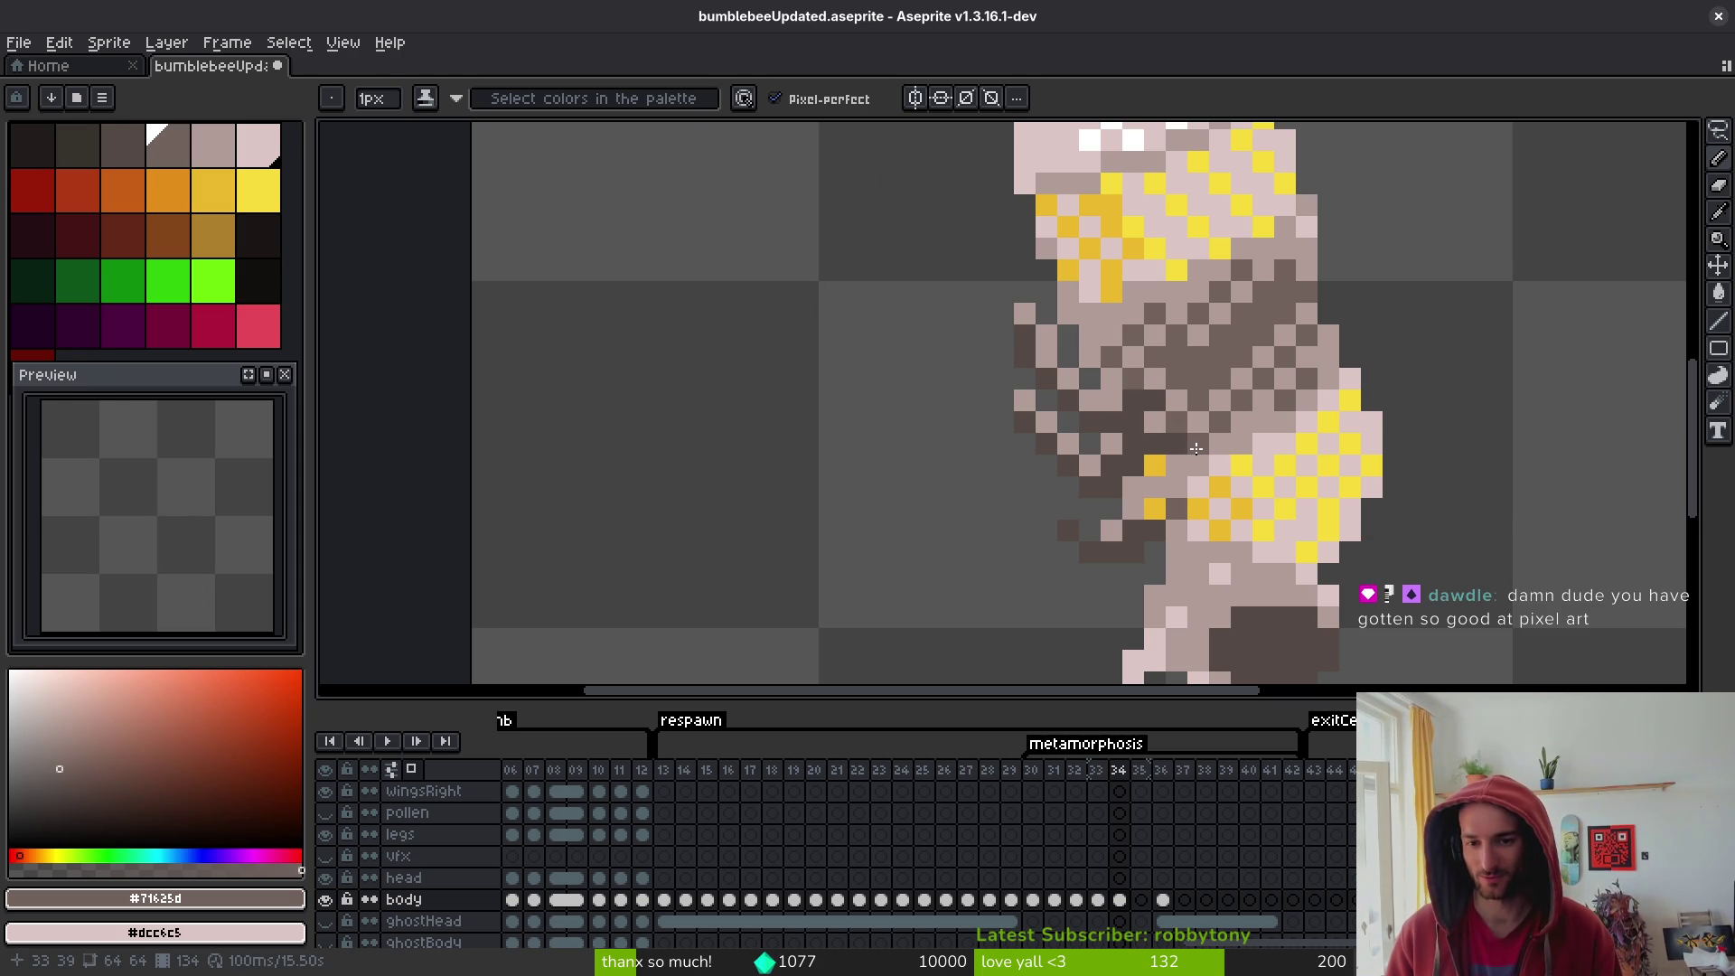
{"action": "scroll", "coordinate": [1196, 448], "scroll_direction": "down", "scroll_amount": 5}
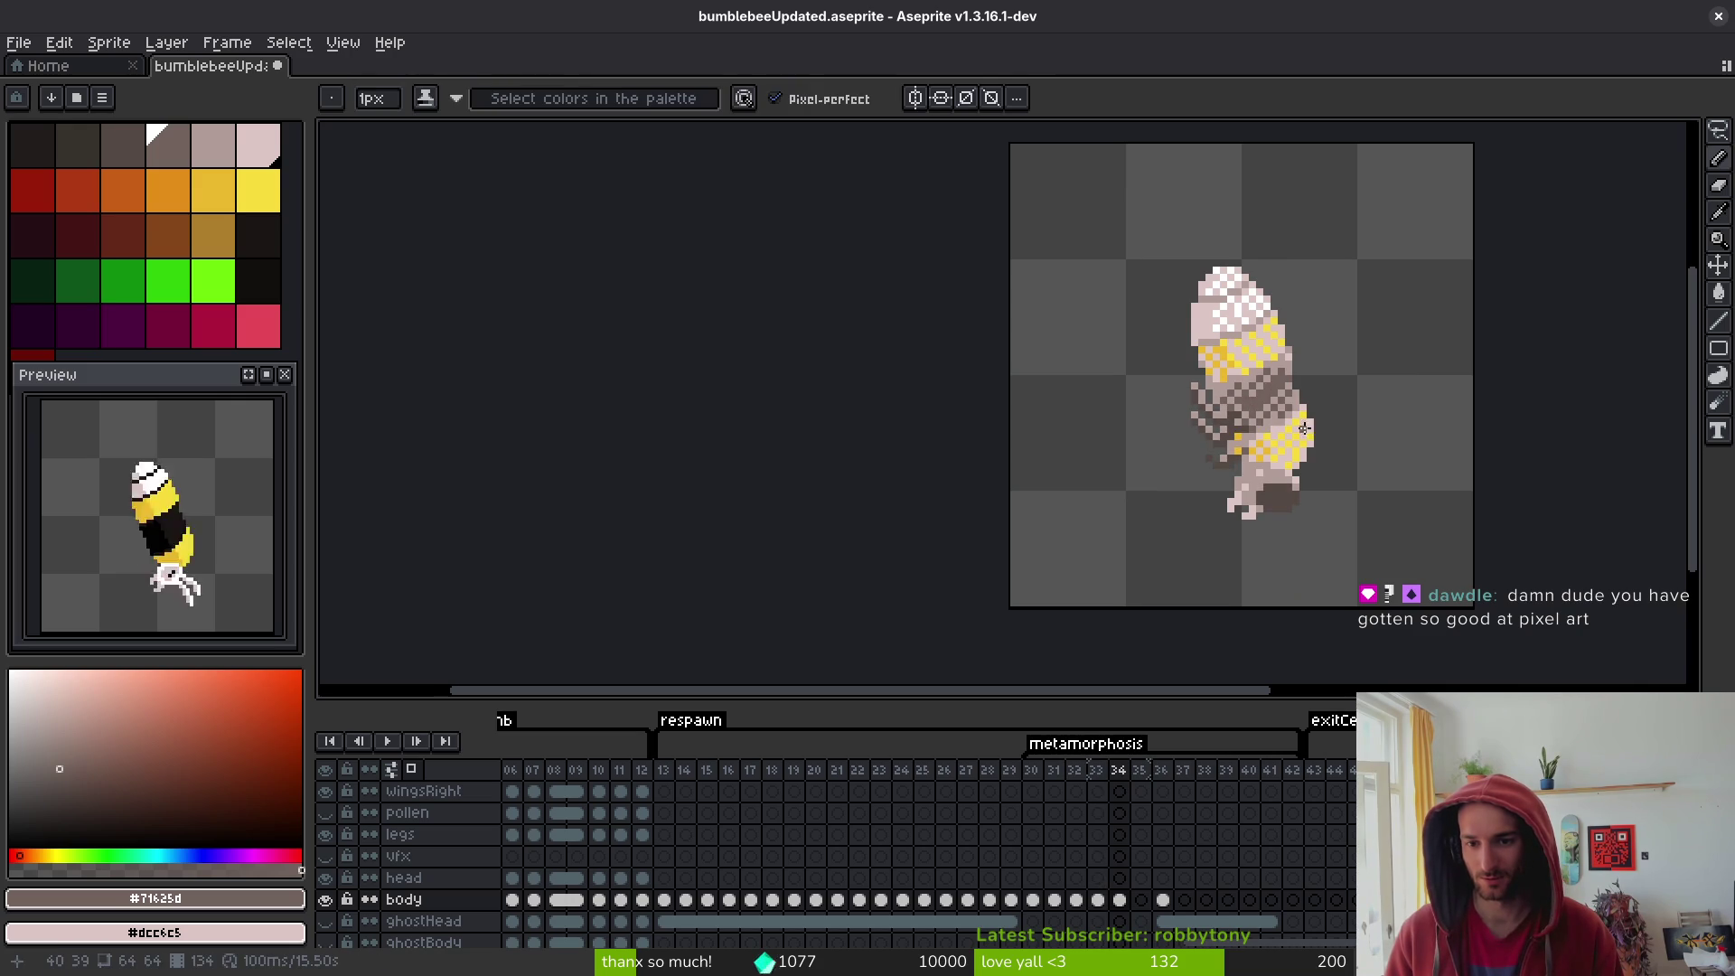
{"action": "scroll", "coordinate": [1304, 427], "scroll_direction": "up", "scroll_amount": 3}
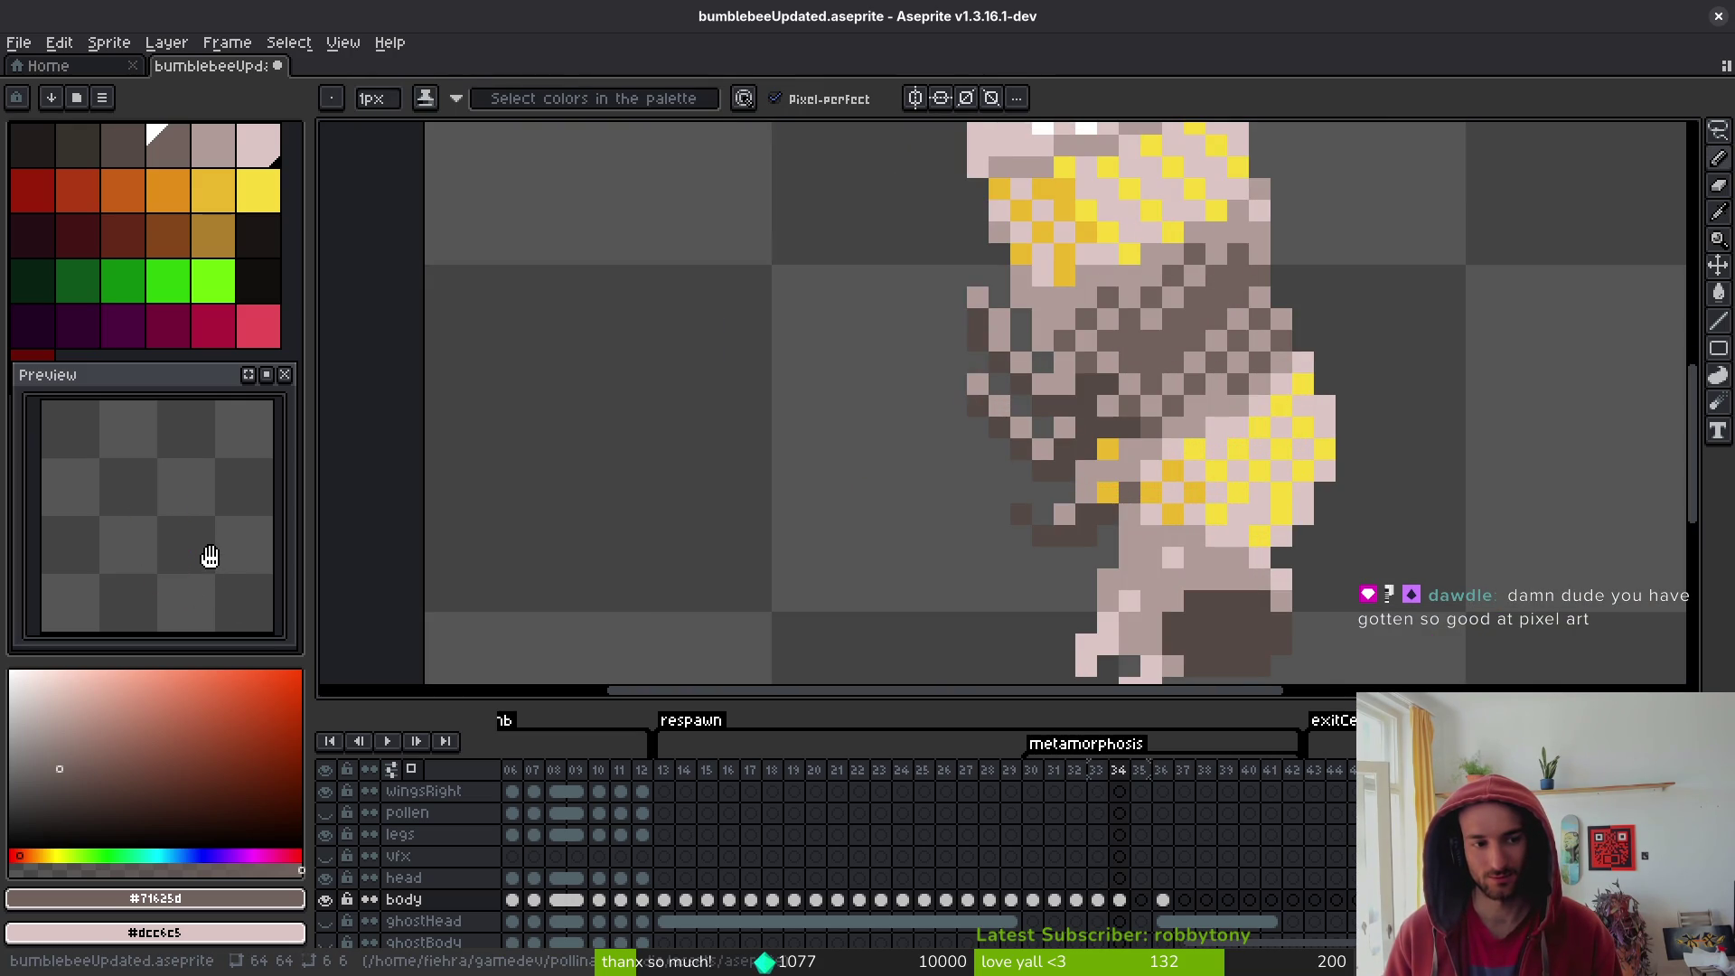
{"action": "left_click_drag", "start_coordinate": [852, 383], "coordinate": [908, 523]}
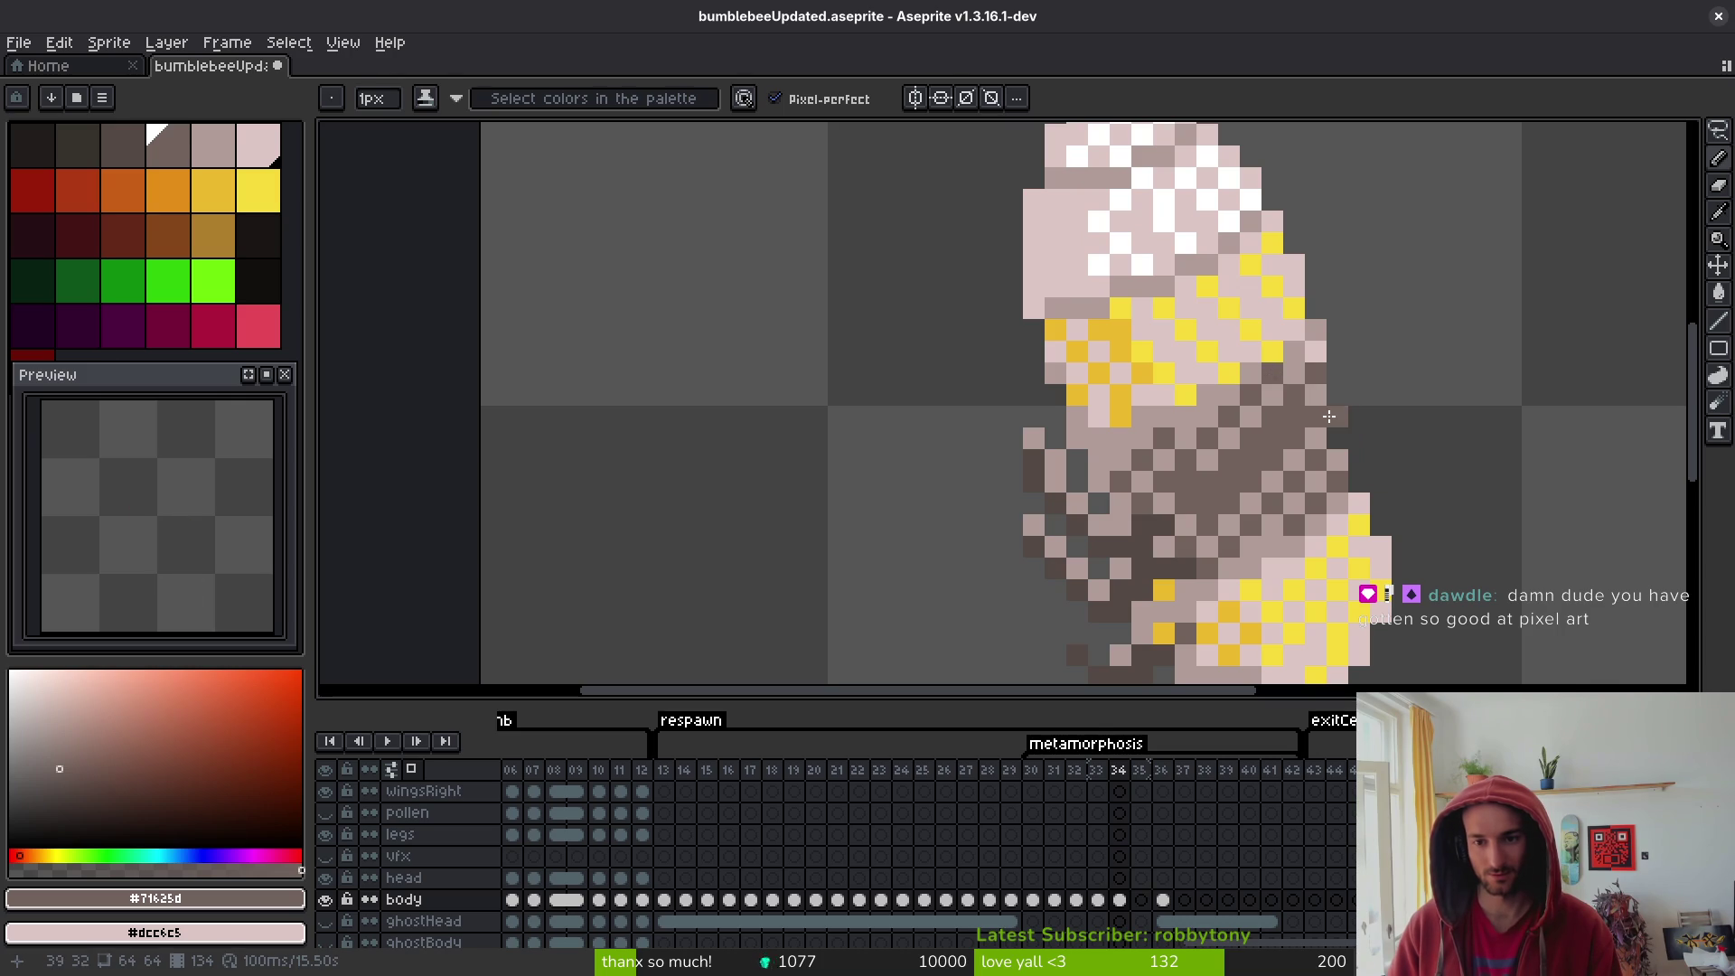
{"action": "left_click", "coordinate": [1310, 348], "text": "alt"}
{"action": "scroll", "coordinate": [1334, 531], "scroll_direction": "down", "scroll_amount": 3}
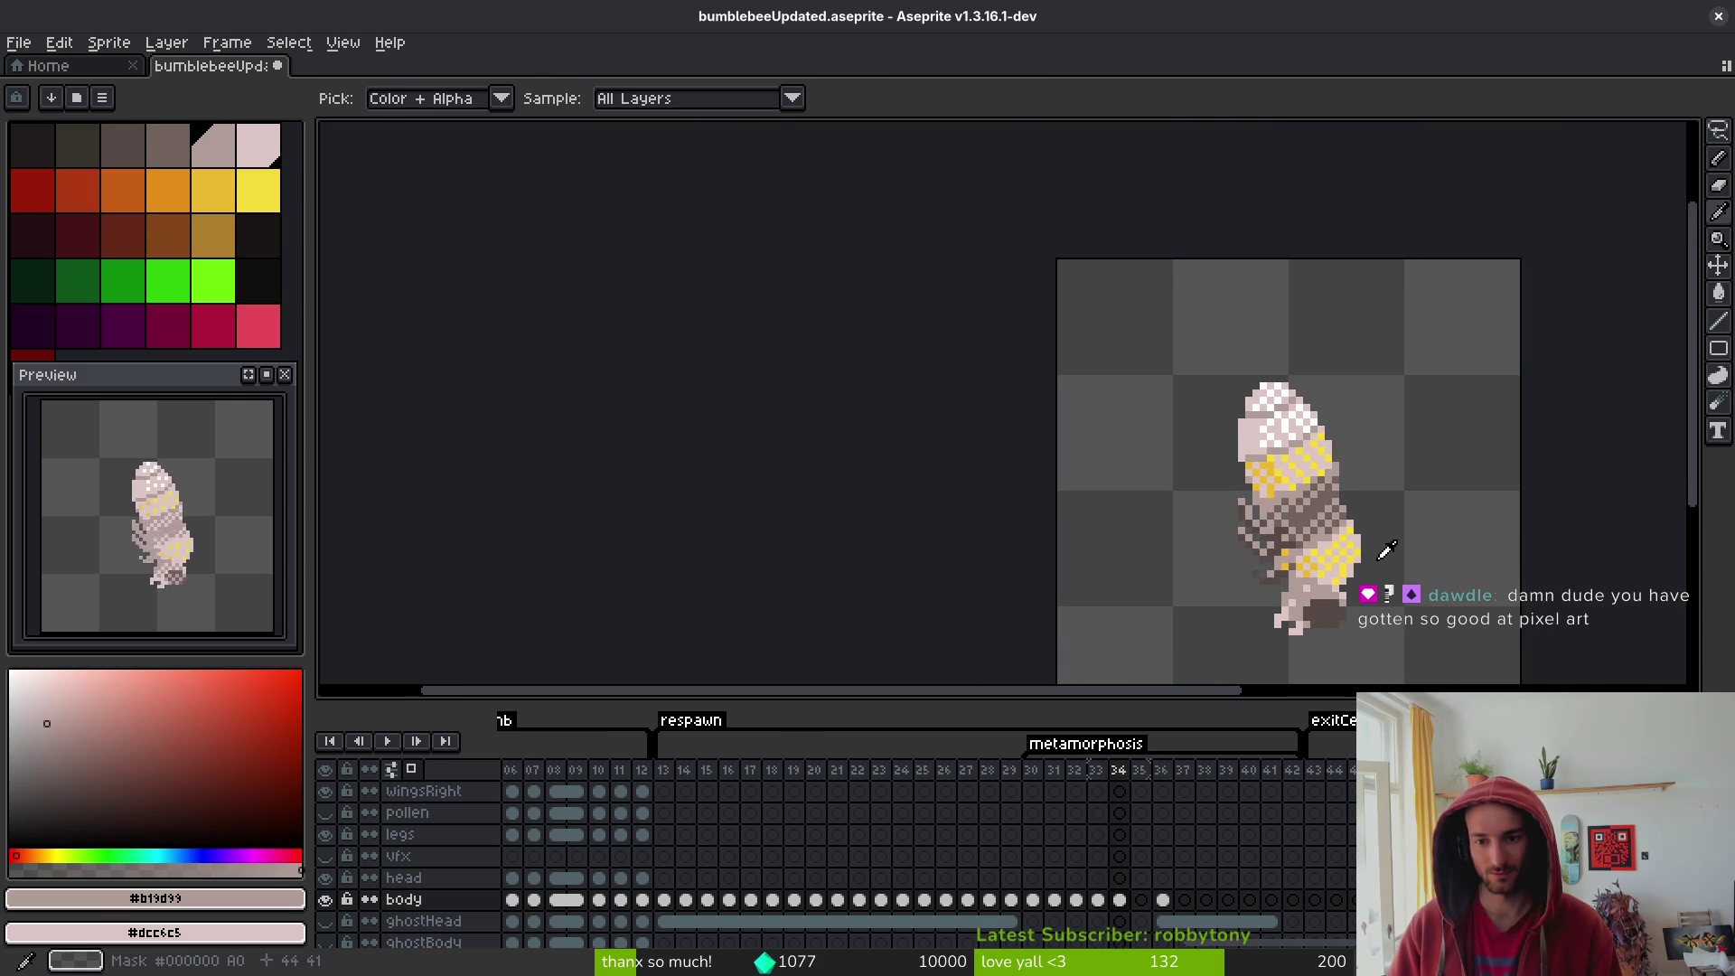
{"action": "key", "text": "Right"}
{"action": "key", "text": "Left"}
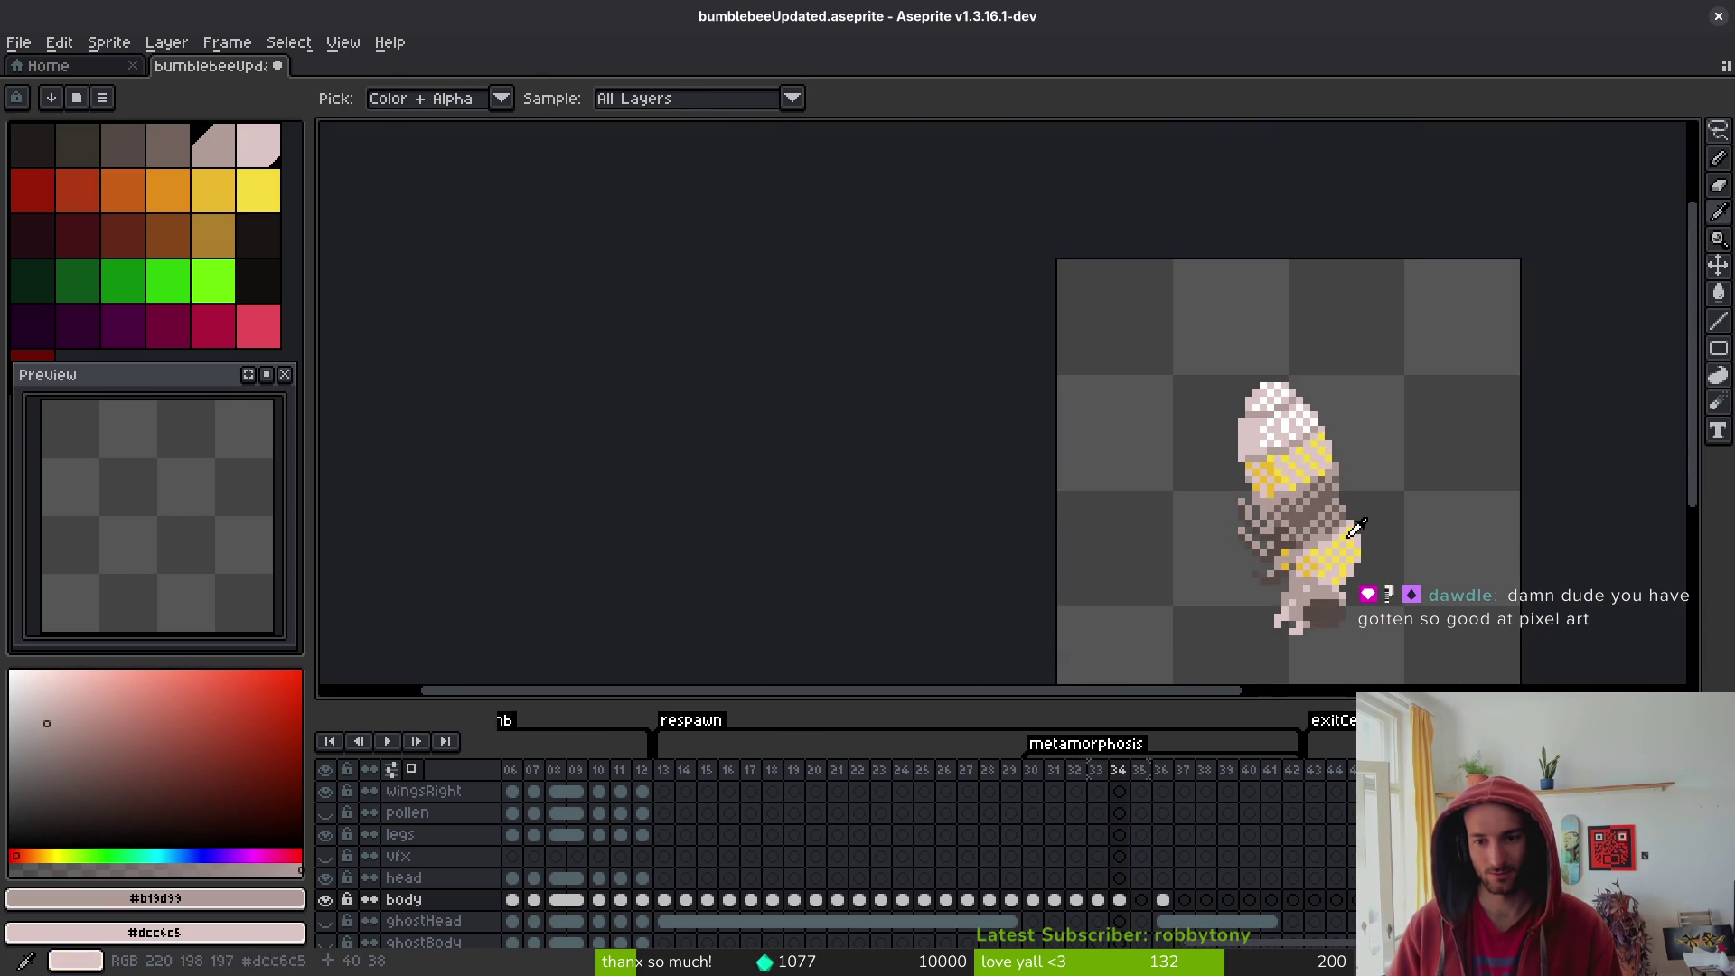
{"action": "key", "text": "Right"}
{"action": "scroll", "coordinate": [1288, 484], "scroll_direction": "up", "scroll_amount": 3}
- Fill in the upper yellow band with bright yellow, then add darker yellow
{"action": "left_click", "coordinate": [1266, 489], "text": "alt"}
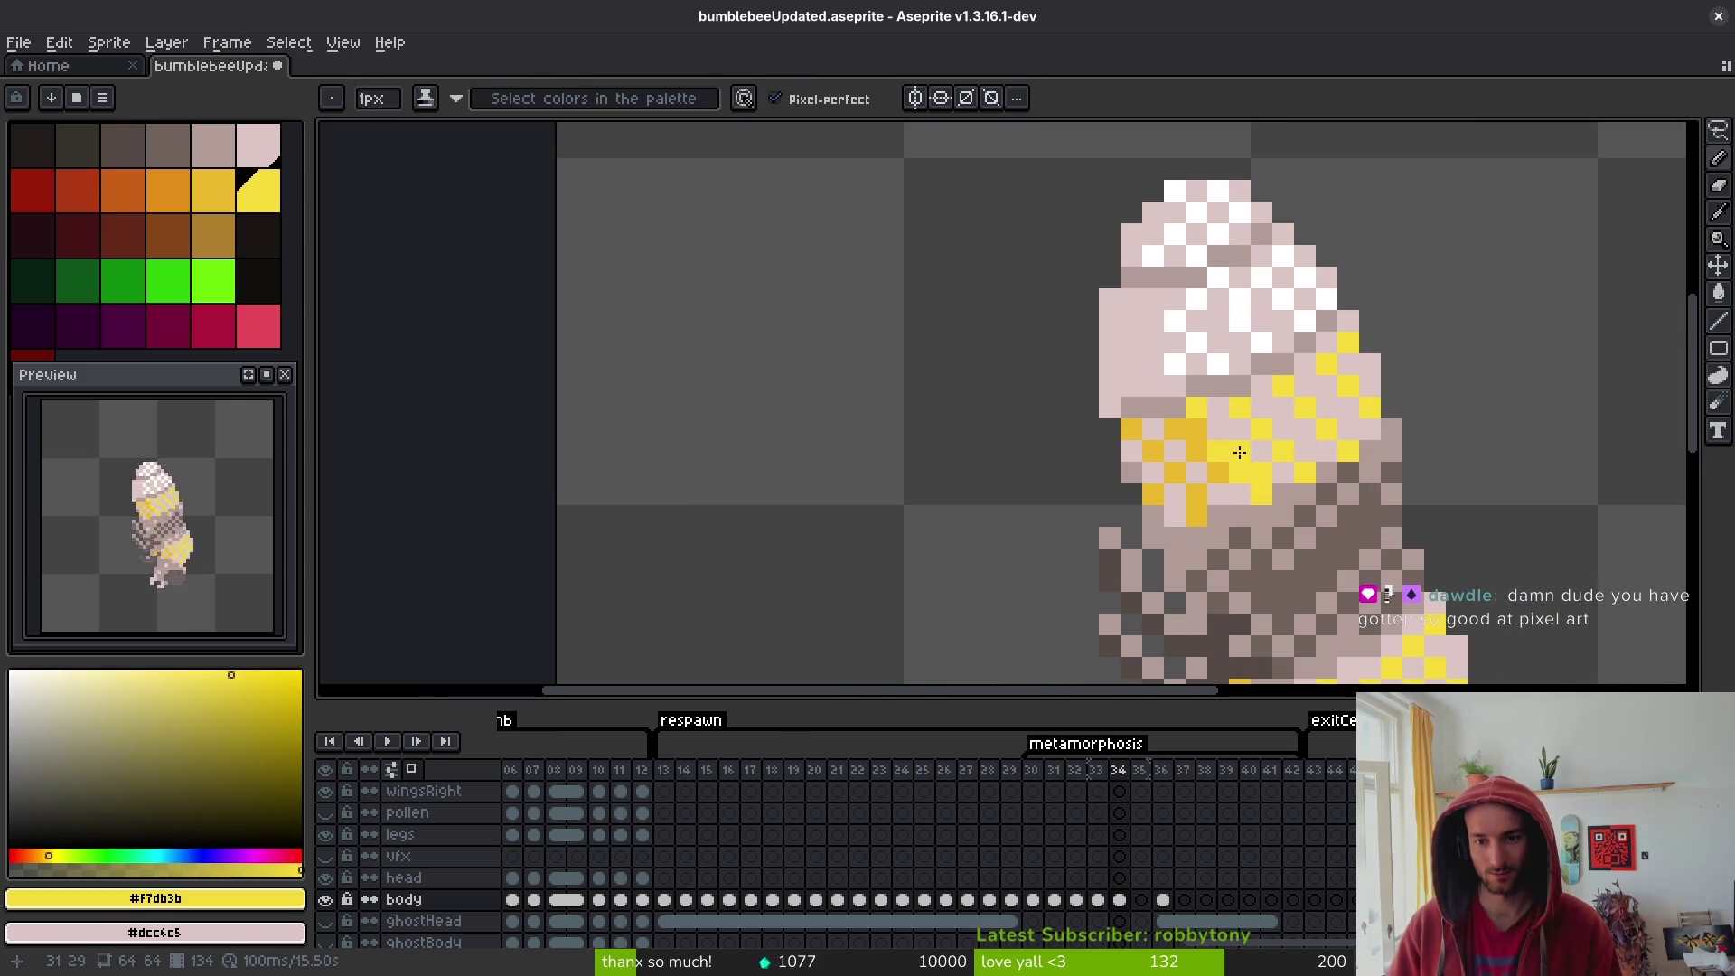
{"action": "mouse_move", "coordinate": [1273, 406]}
{"action": "left_mouse_down"}
{"action": "mouse_move", "coordinate": [1284, 431]}
{"action": "mouse_move", "coordinate": [1348, 417]}
{"action": "left_mouse_up"}
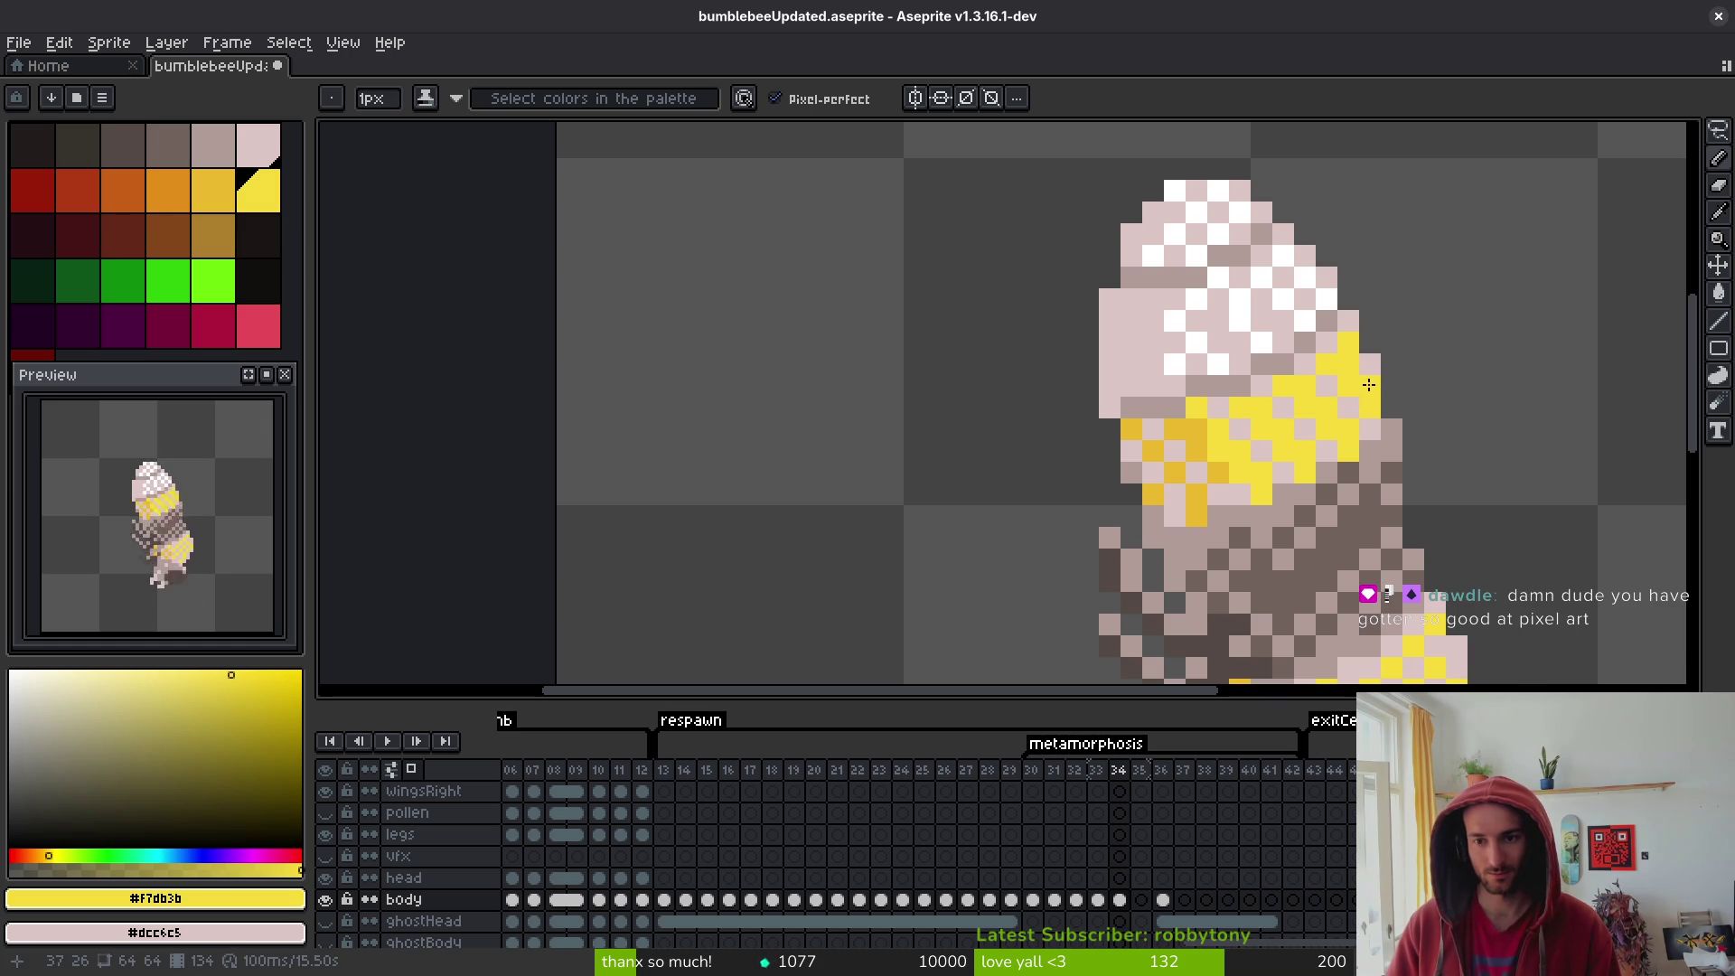
{"action": "left_click", "coordinate": [1196, 515], "text": "alt"}
{"action": "left_click_drag", "start_coordinate": [1174, 493], "coordinate": [1150, 463]}
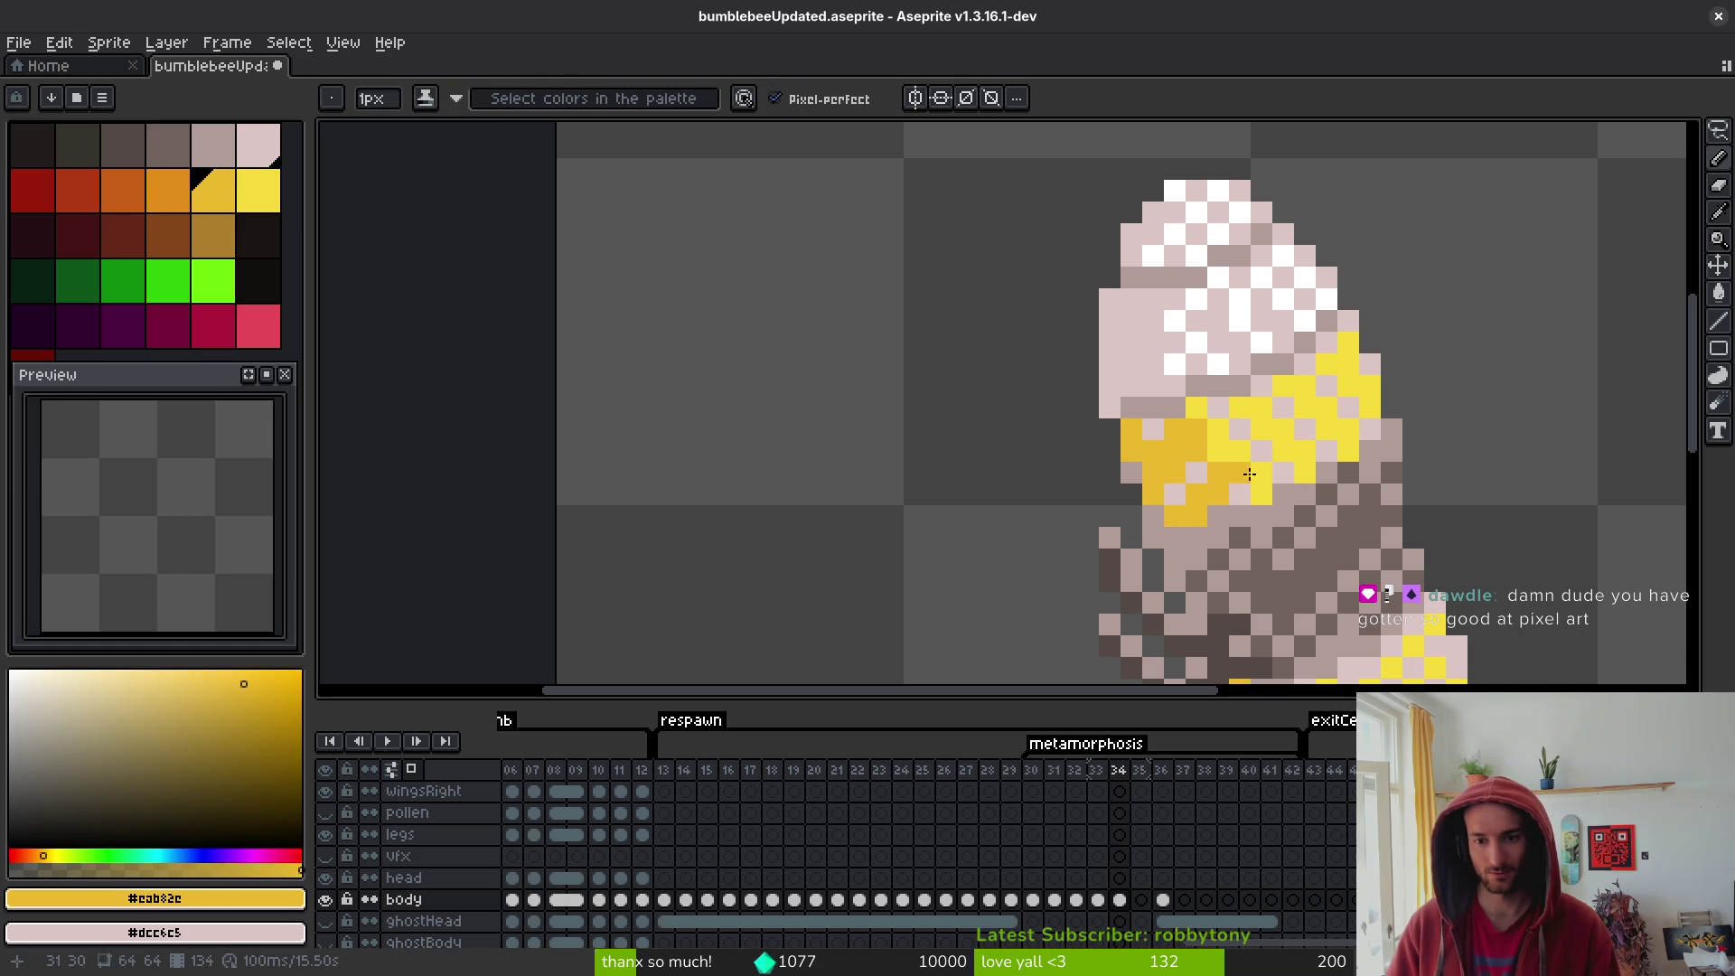
- Add and touch up four yellow pixels around the lower band
{"action": "scroll", "coordinate": [1292, 434], "scroll_direction": "down", "scroll_amount": 5}
{"action": "scroll", "coordinate": [1293, 434], "scroll_direction": "up", "scroll_amount": 5}
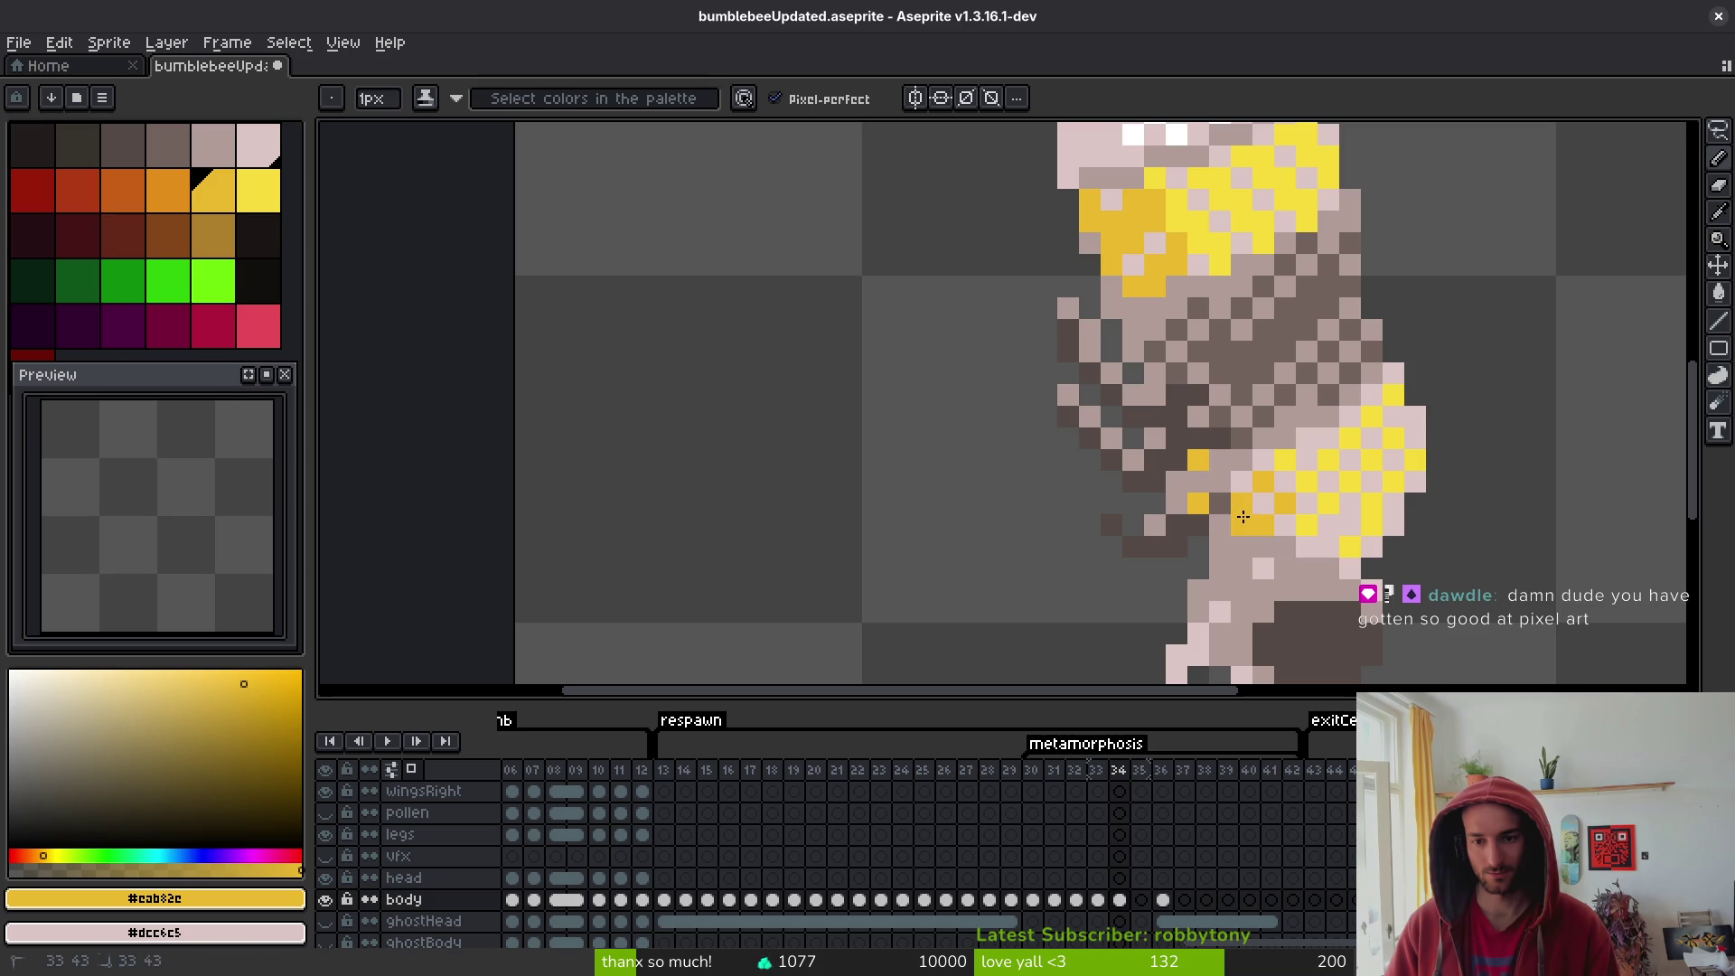
{"action": "left_click", "coordinate": [1221, 544]}
{"action": "left_click", "coordinate": [1220, 525], "text": "alt"}
{"action": "left_click", "coordinate": [1220, 503]}
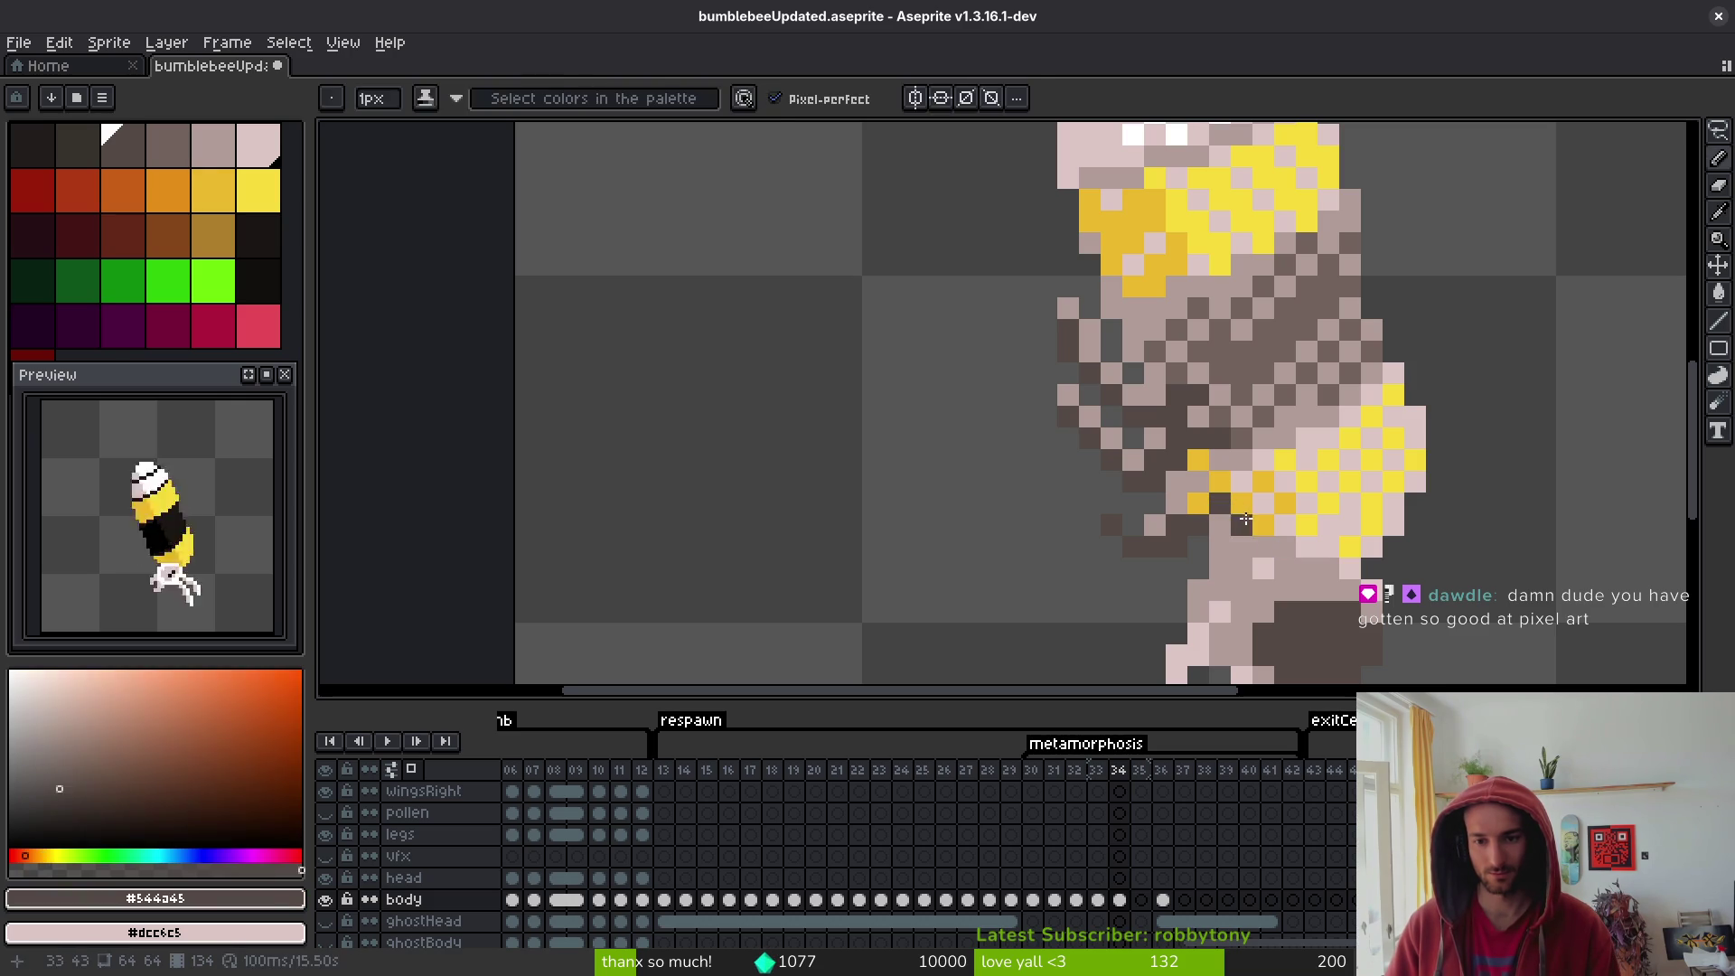
{"action": "left_click", "coordinate": [1226, 537], "text": "alt"}
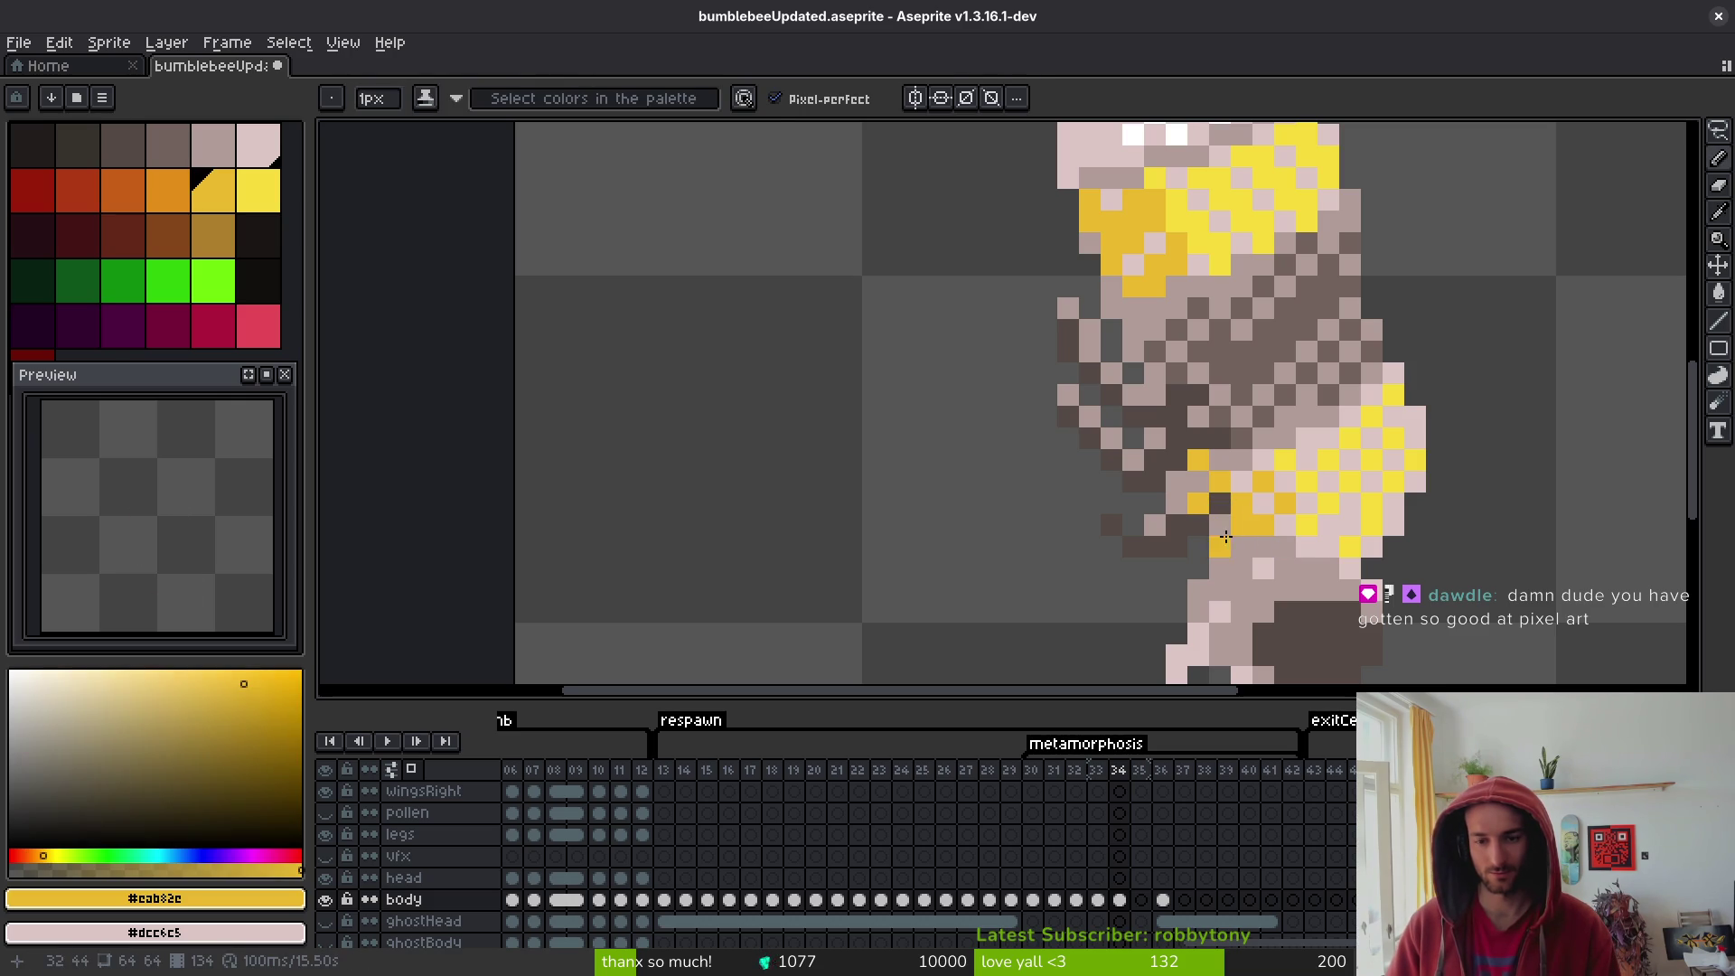
- Paint six more lower-band pixels in bright yellow, filling out its right side
{"action": "left_click", "coordinate": [1317, 506], "text": "alt"}
{"action": "left_click", "coordinate": [1328, 526]}
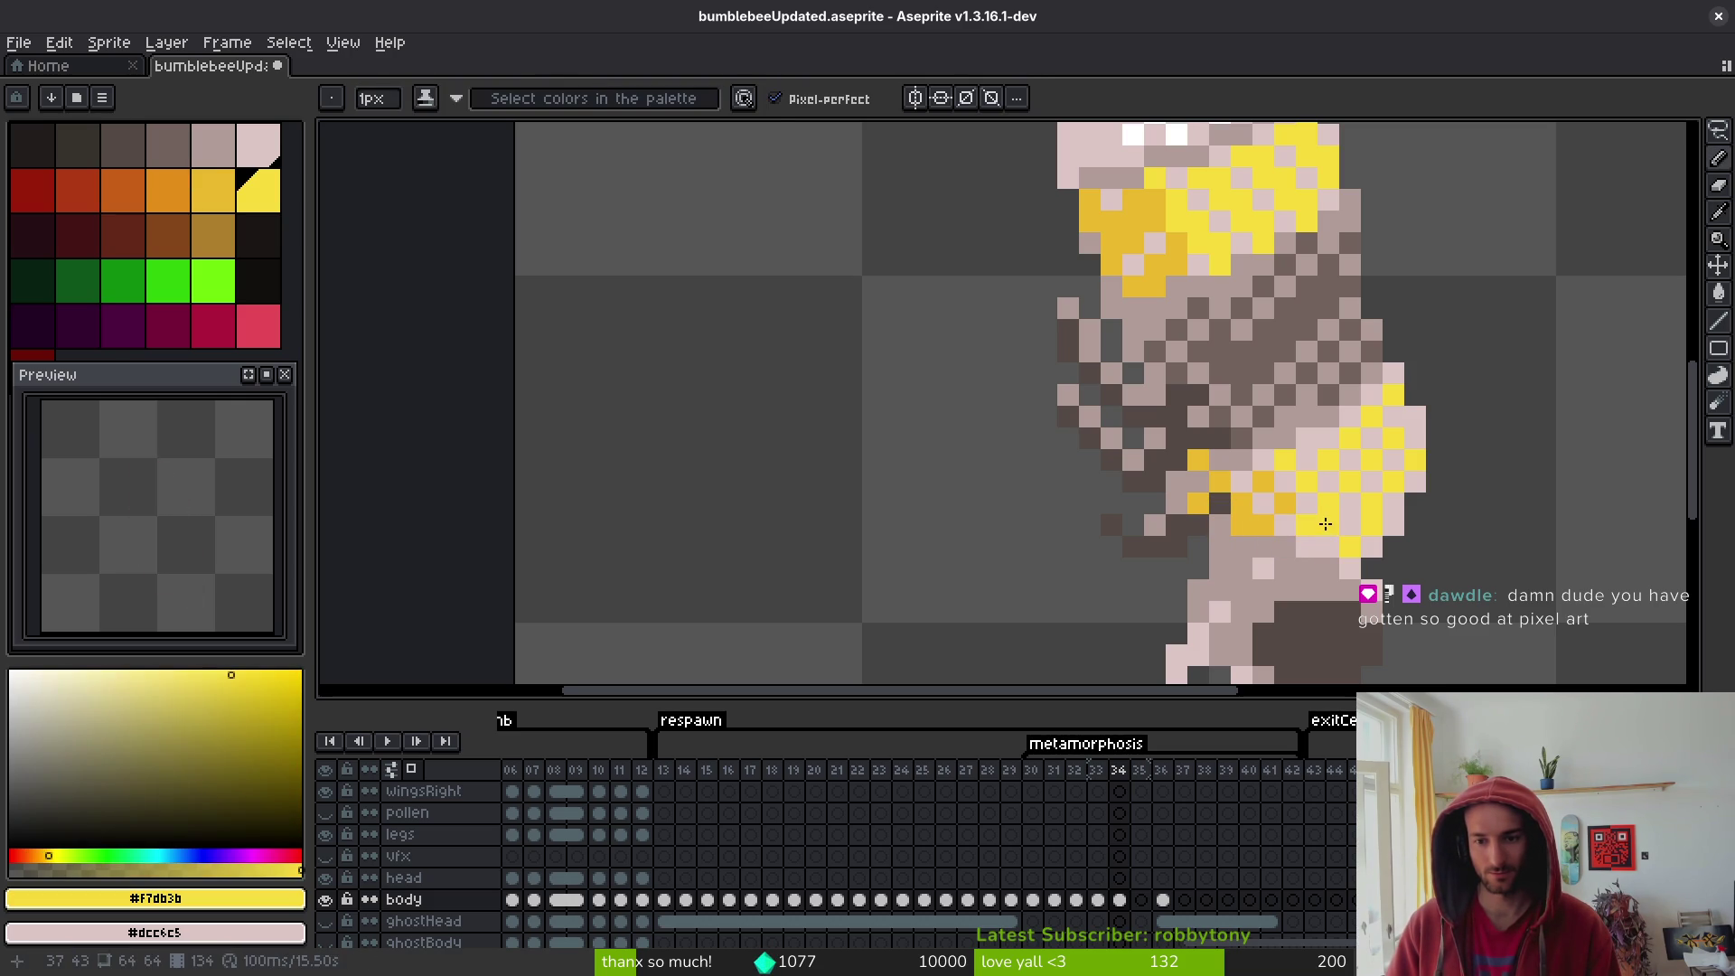
{"action": "left_click", "coordinate": [1353, 463]}
{"action": "left_click", "coordinate": [1393, 459]}
{"action": "left_click", "coordinate": [1416, 418]}
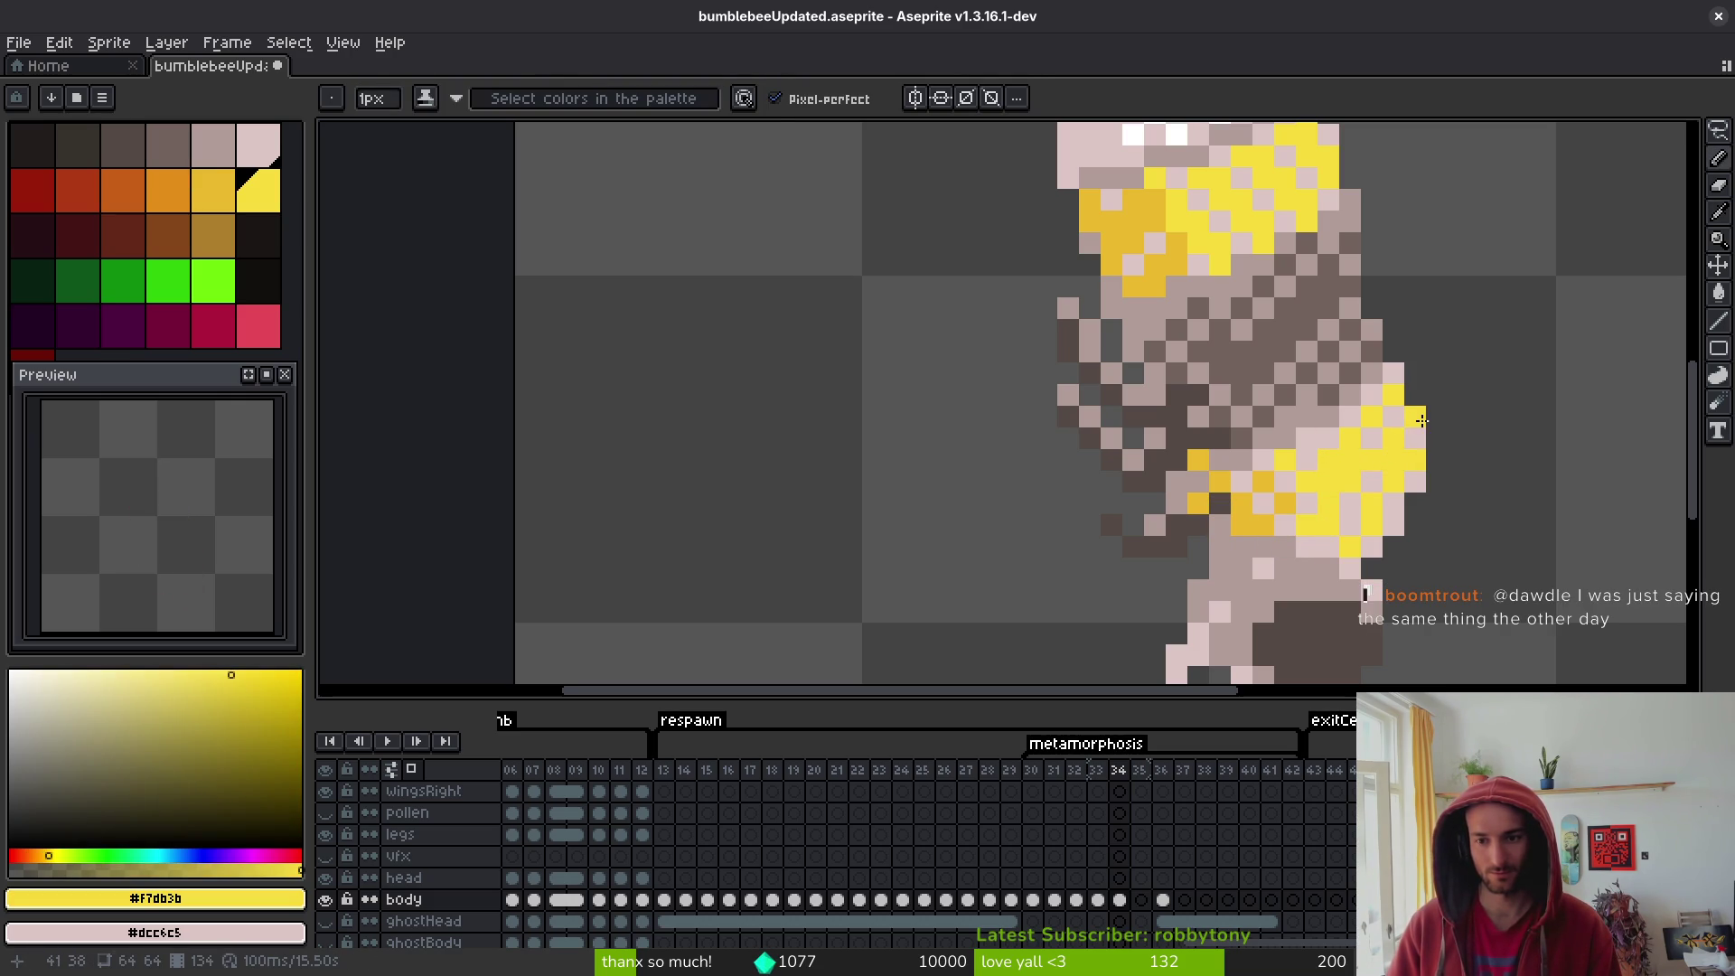
{"action": "left_click", "coordinate": [1372, 439]}
{"action": "left_click", "coordinate": [1350, 517]}
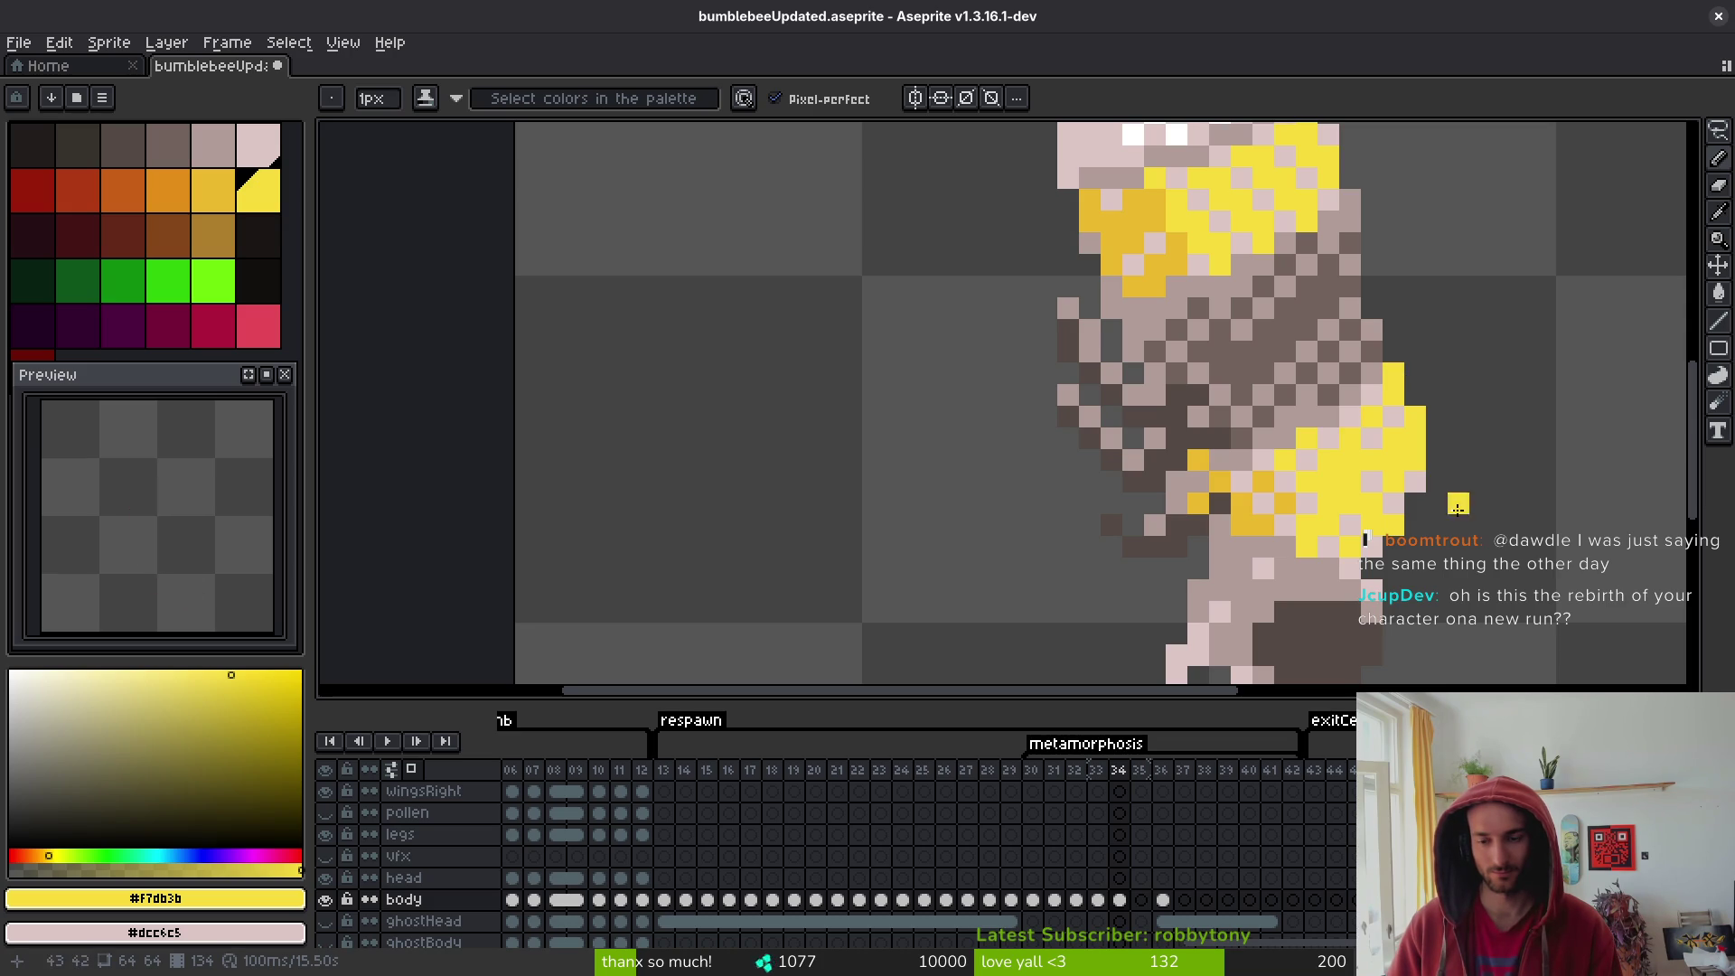
- Step to the previous frame and back to frame 34 to compare
{"action": "key", "text": "comma"}
{"action": "scroll", "coordinate": [1455, 493], "scroll_direction": "down", "scroll_amount": 5}
{"action": "key", "text": "i"}
{"action": "key", "text": "period"}
- Flip between the neighbouring frame and frame 34 to compare the pupa
{"action": "key", "text": "b"}
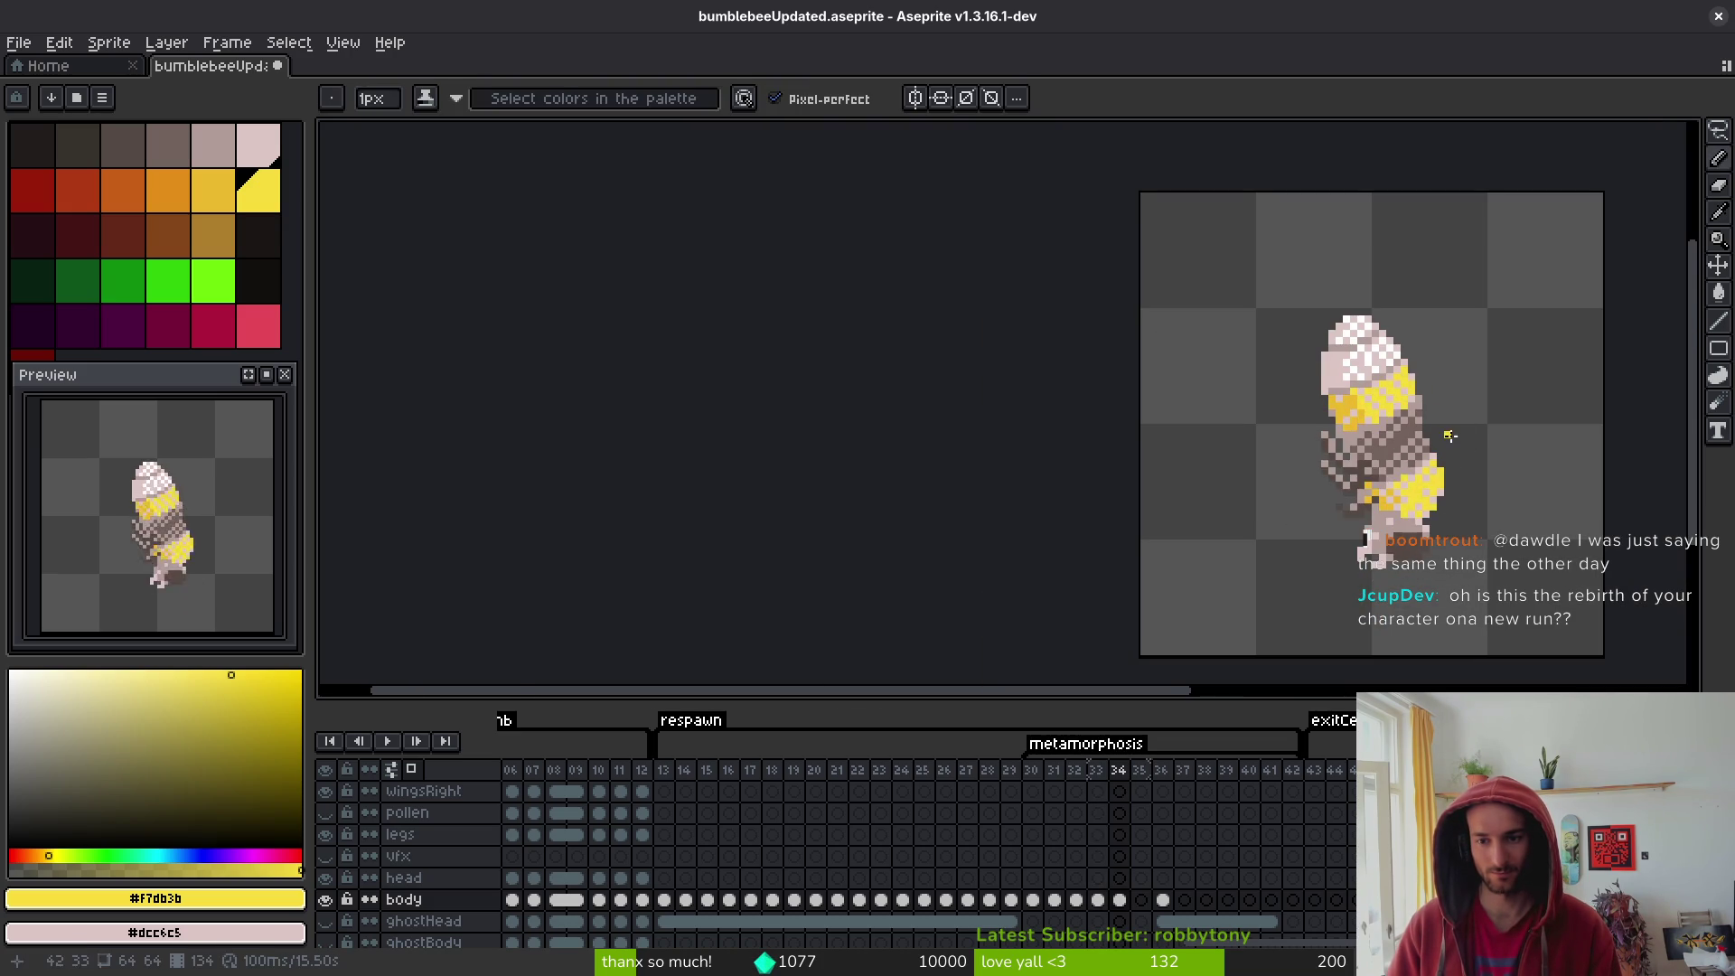
{"action": "scroll", "coordinate": [1446, 409], "scroll_direction": "up", "scroll_amount": 5}
{"action": "key", "text": "comma"}
{"action": "key", "text": "i"}
{"action": "key", "text": "period"}
{"action": "key", "text": "b"}
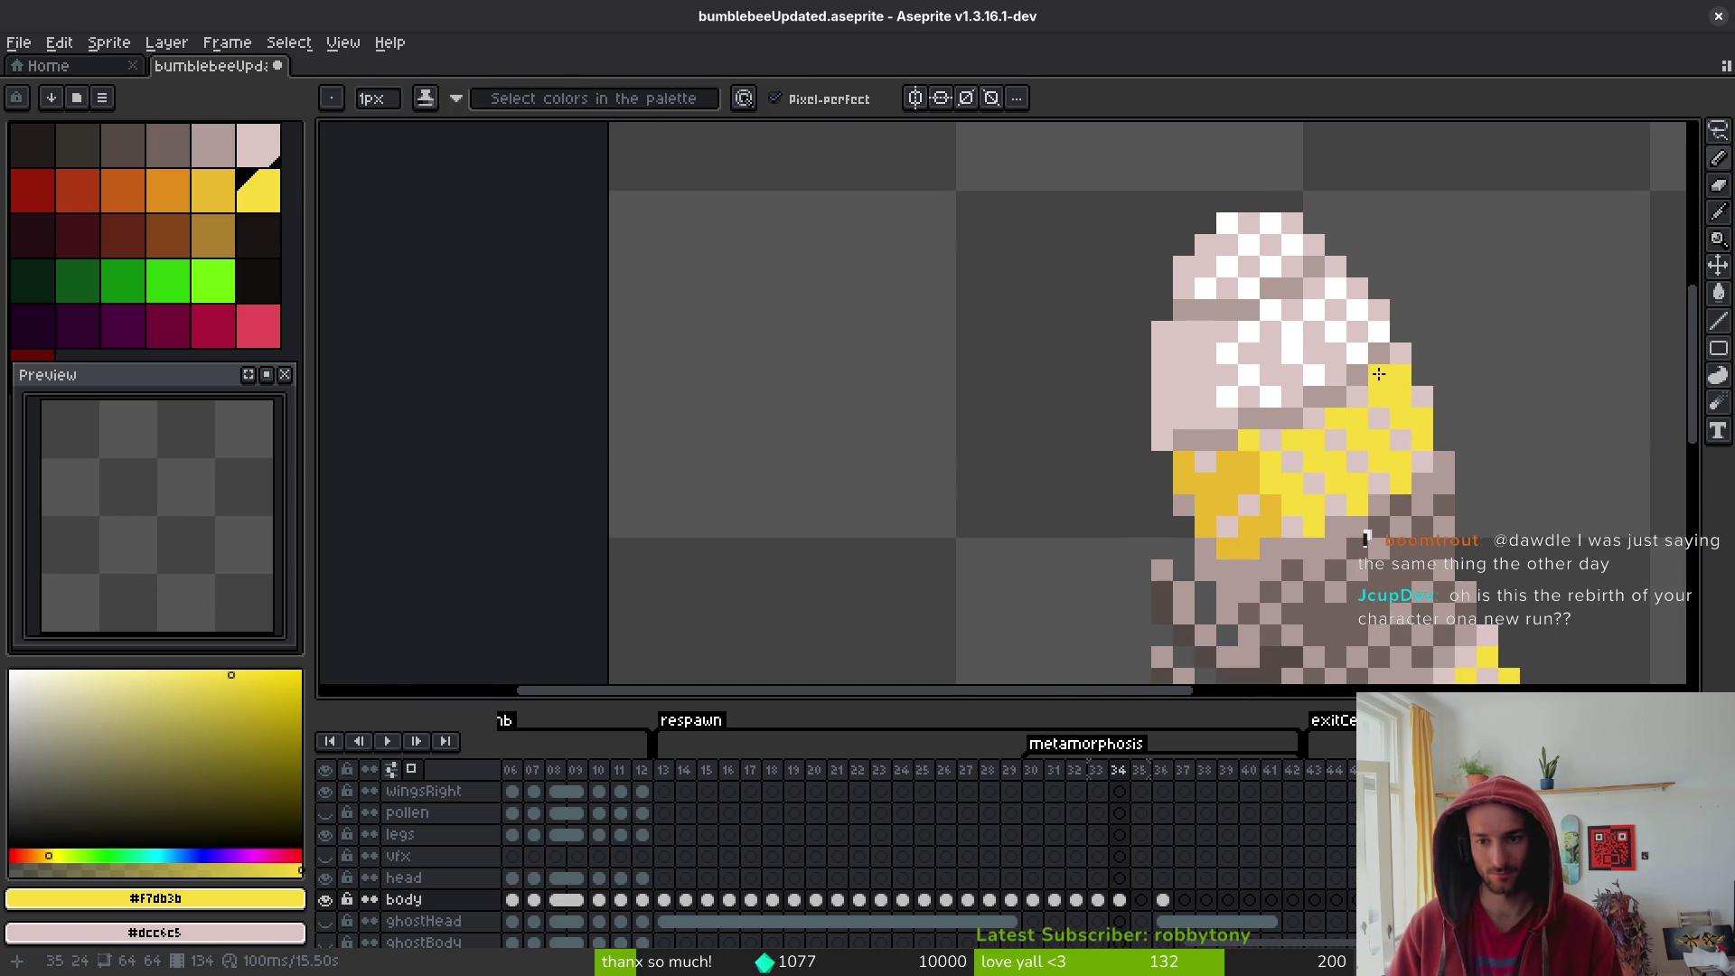
{"action": "key", "text": "comma"}
{"action": "key", "text": "i"}
{"action": "key", "text": "period"}
- Pick white, draw spots across the top of the head, save, and jump to frame 21
{"action": "left_click", "coordinate": [1296, 341]}
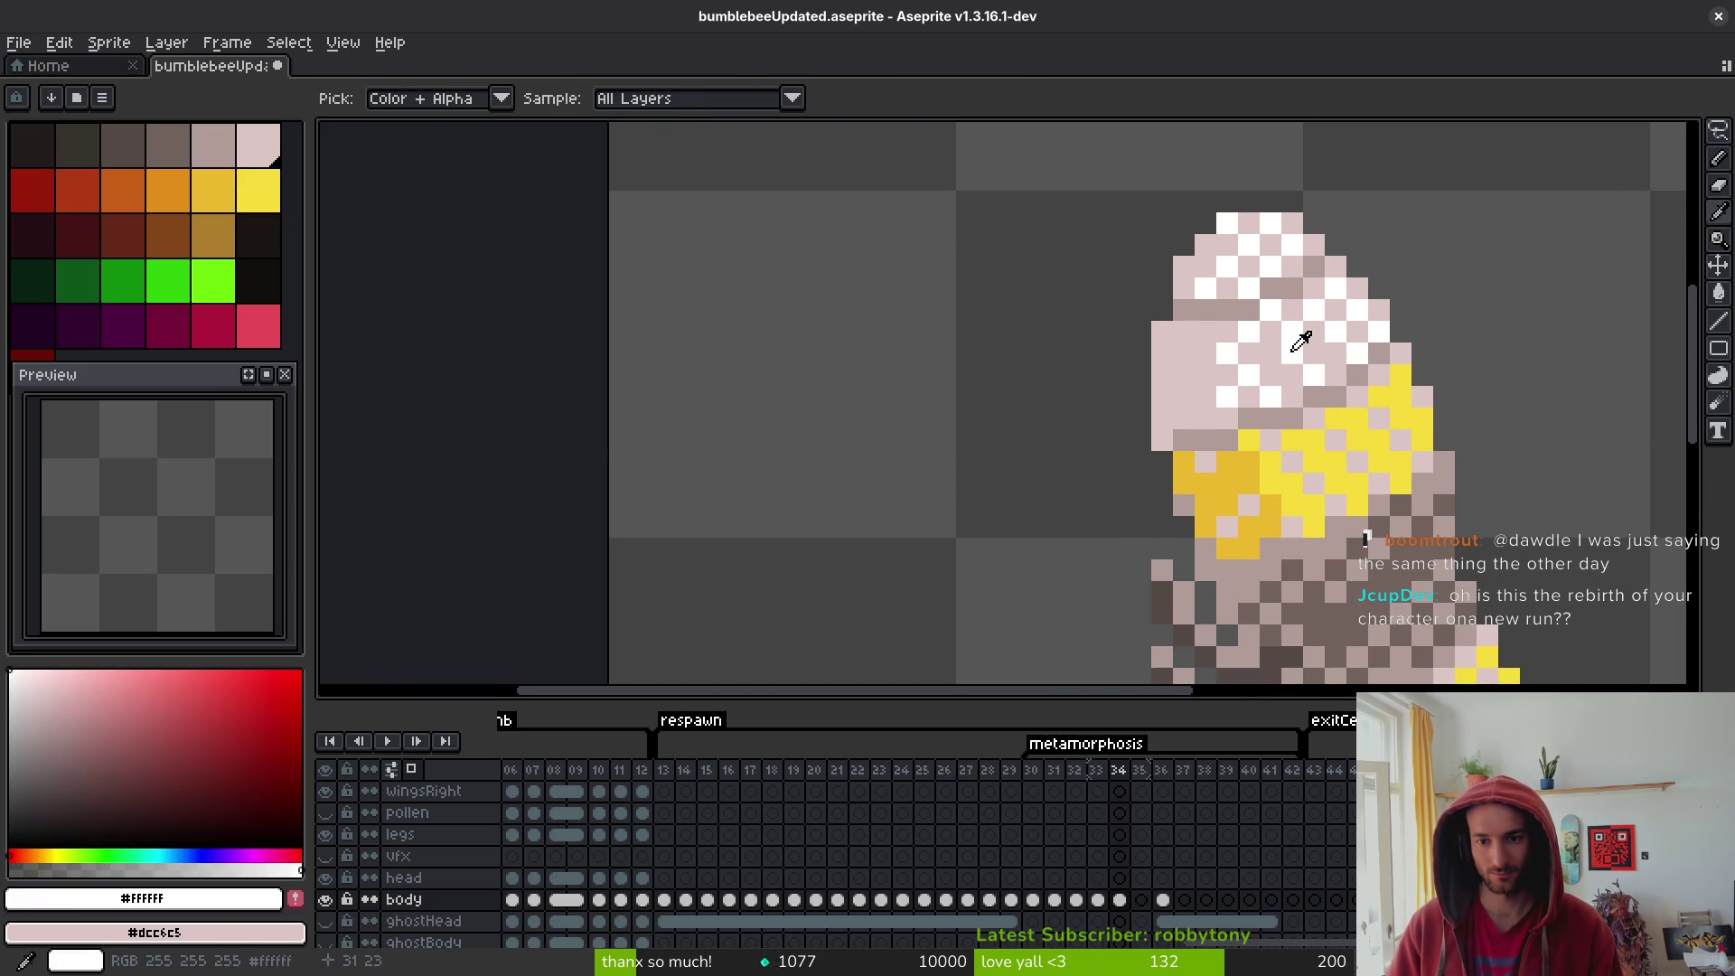
{"action": "key", "text": "b"}
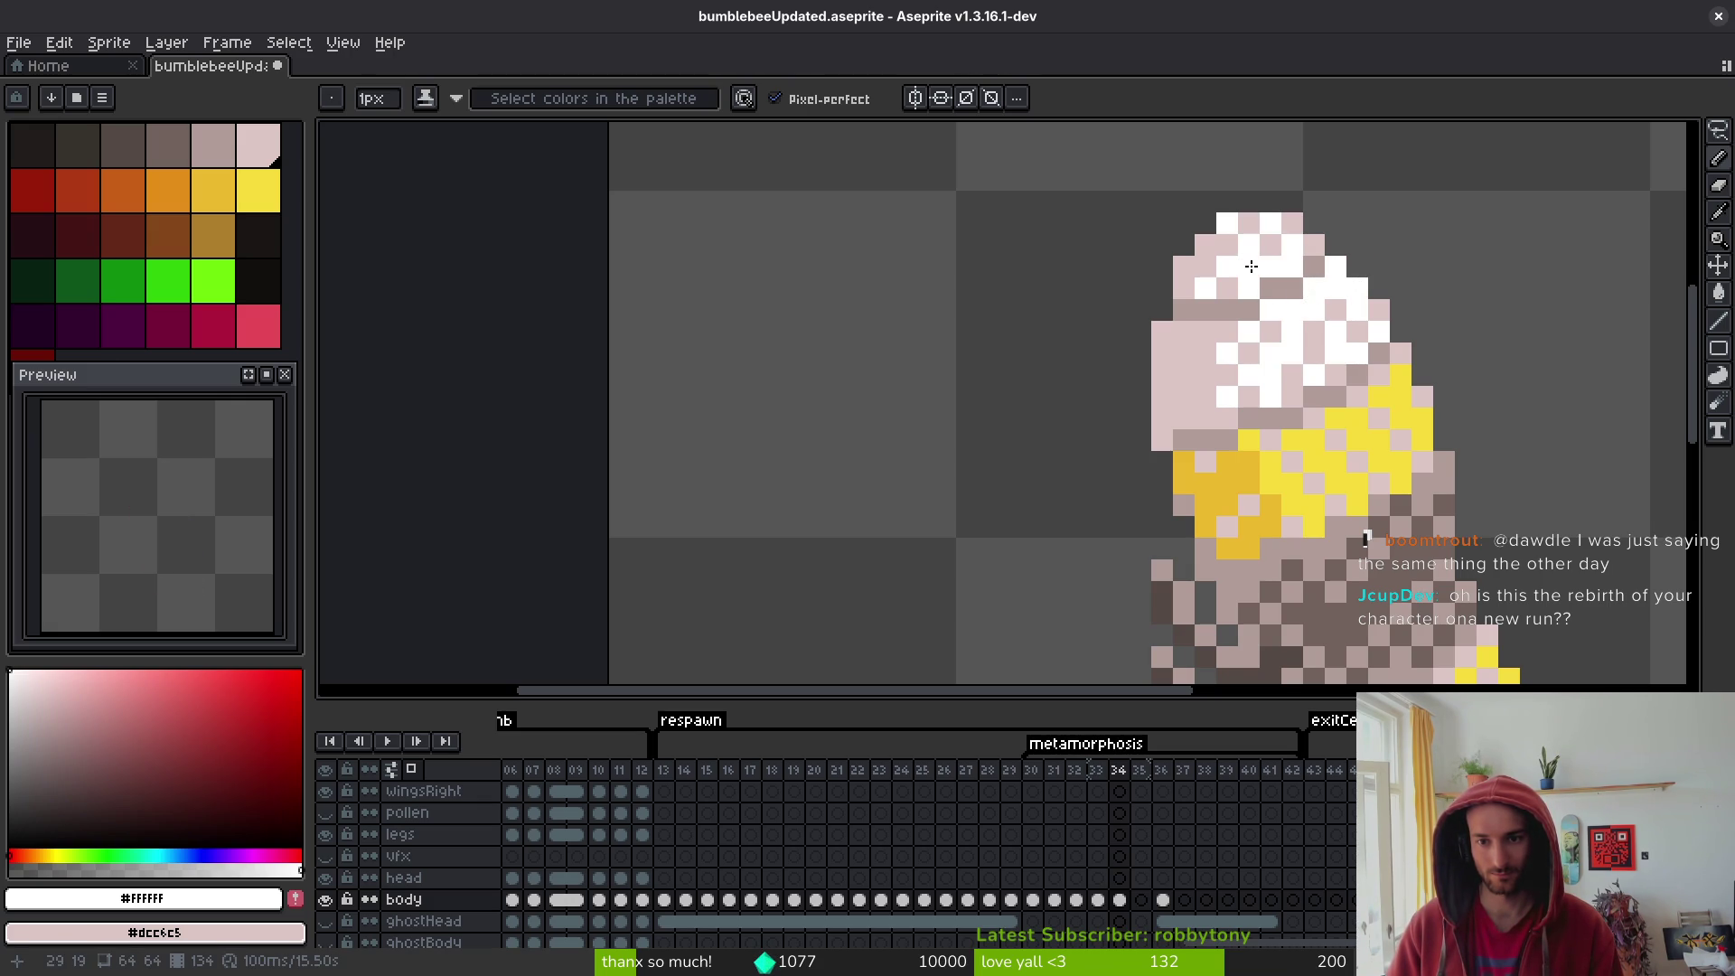
{"action": "left_click_drag", "start_coordinate": [1253, 266], "coordinate": [1315, 247]}
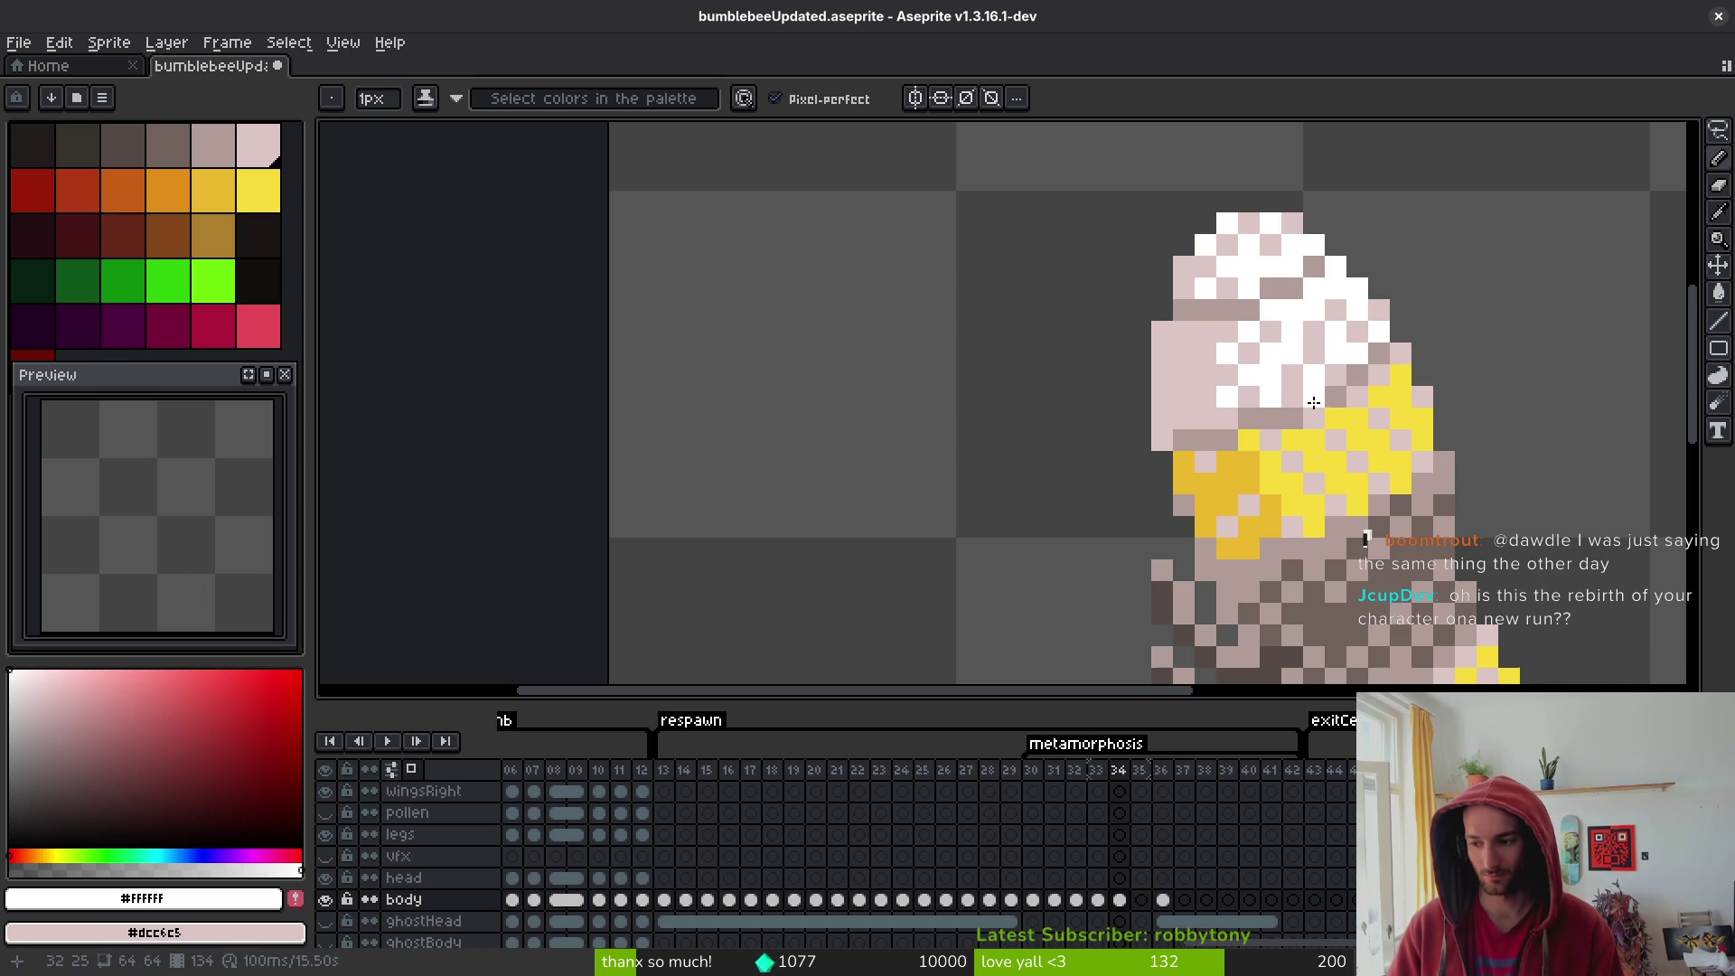
{"action": "key", "text": "ctrl+s"}
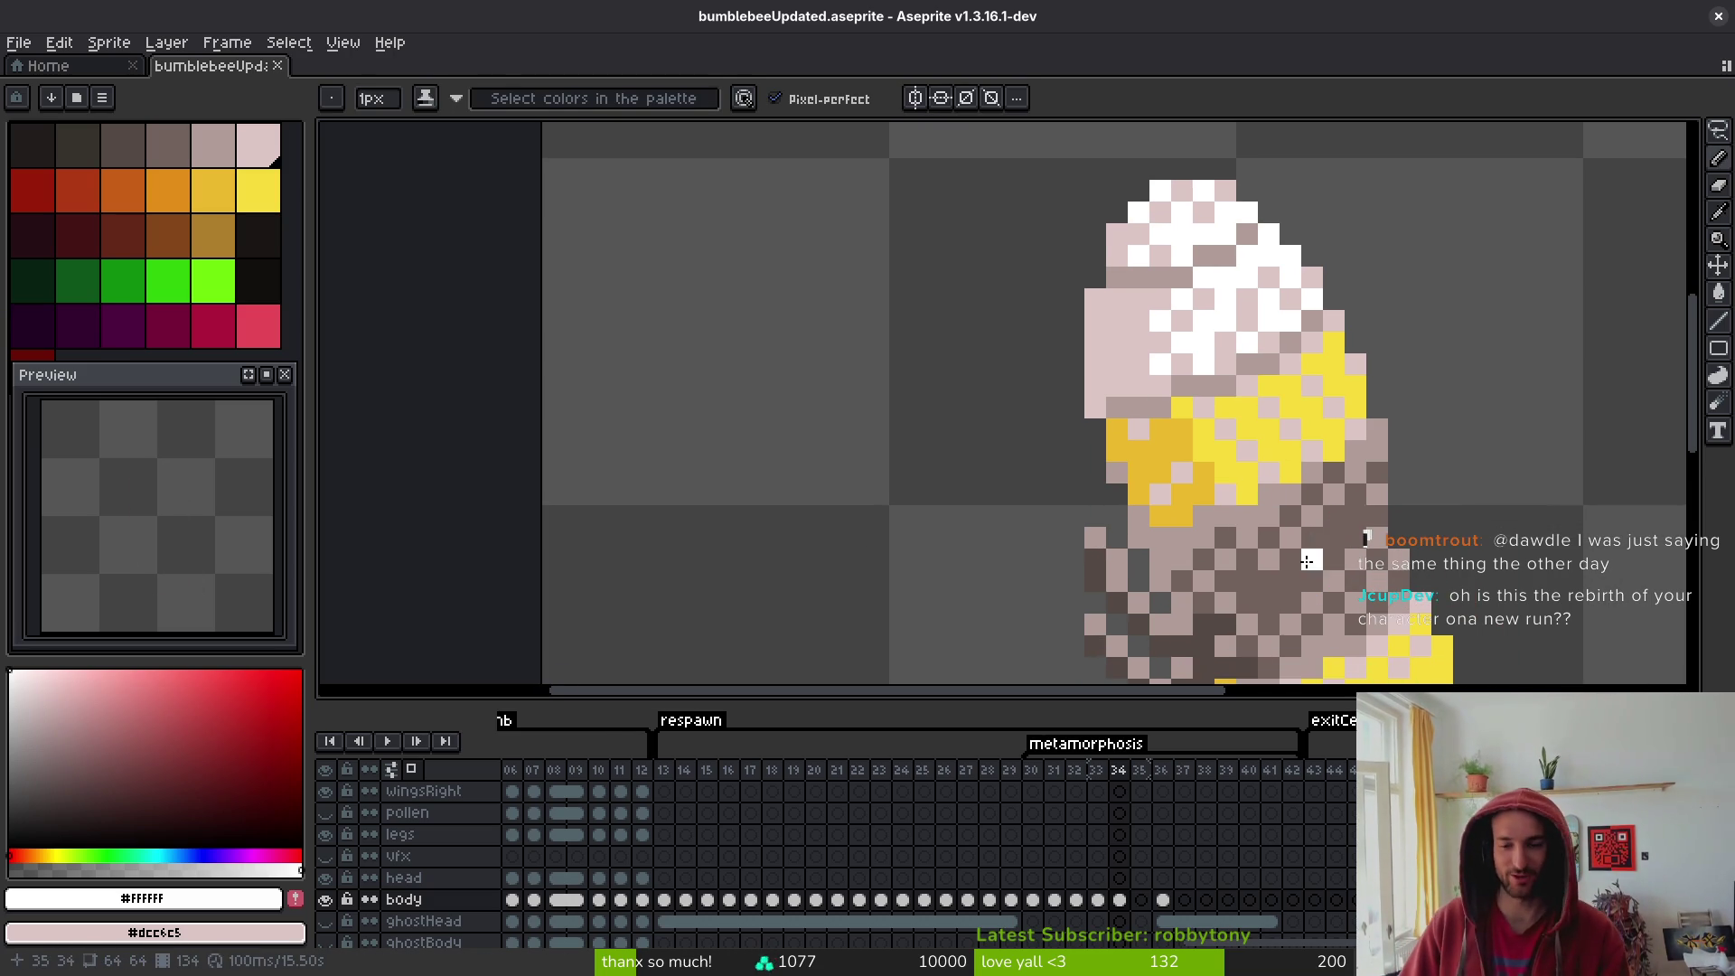
{"action": "left_click", "coordinate": [837, 769]}
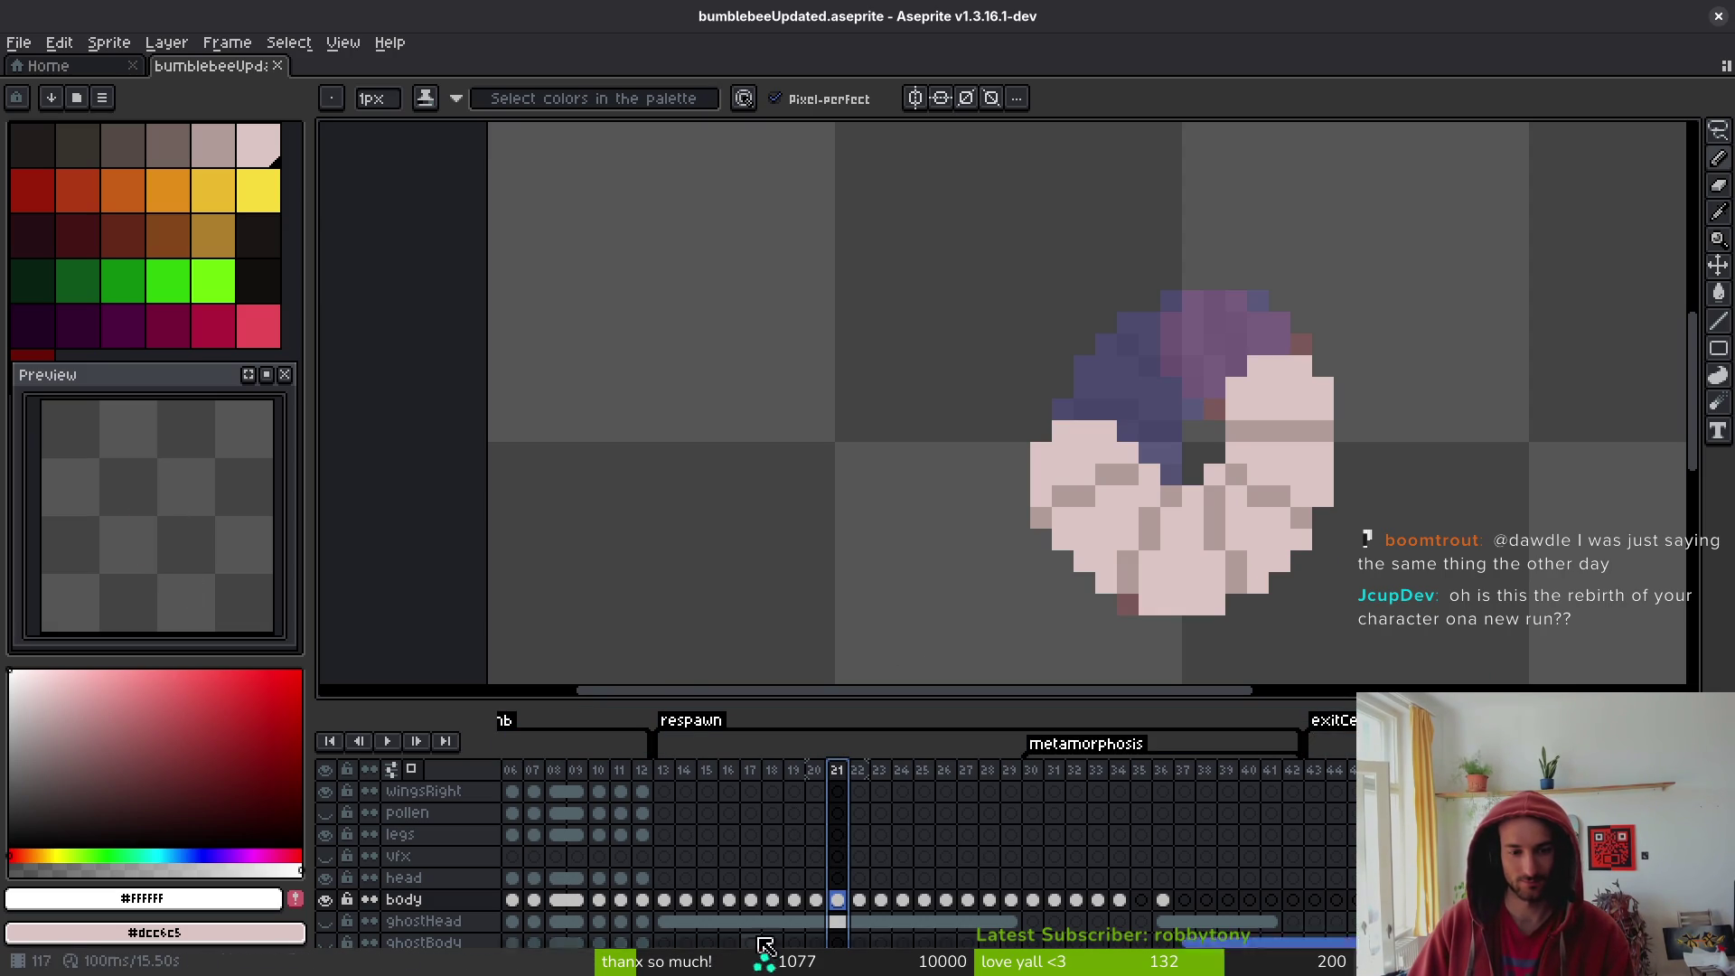
- Link the selected ghostHead cels for frames 22–41, then toggle the layer's visibility to compare
{"action": "left_click_drag", "start_coordinate": [856, 921], "coordinate": [1288, 929]}
{"action": "right_click", "coordinate": [860, 921]}
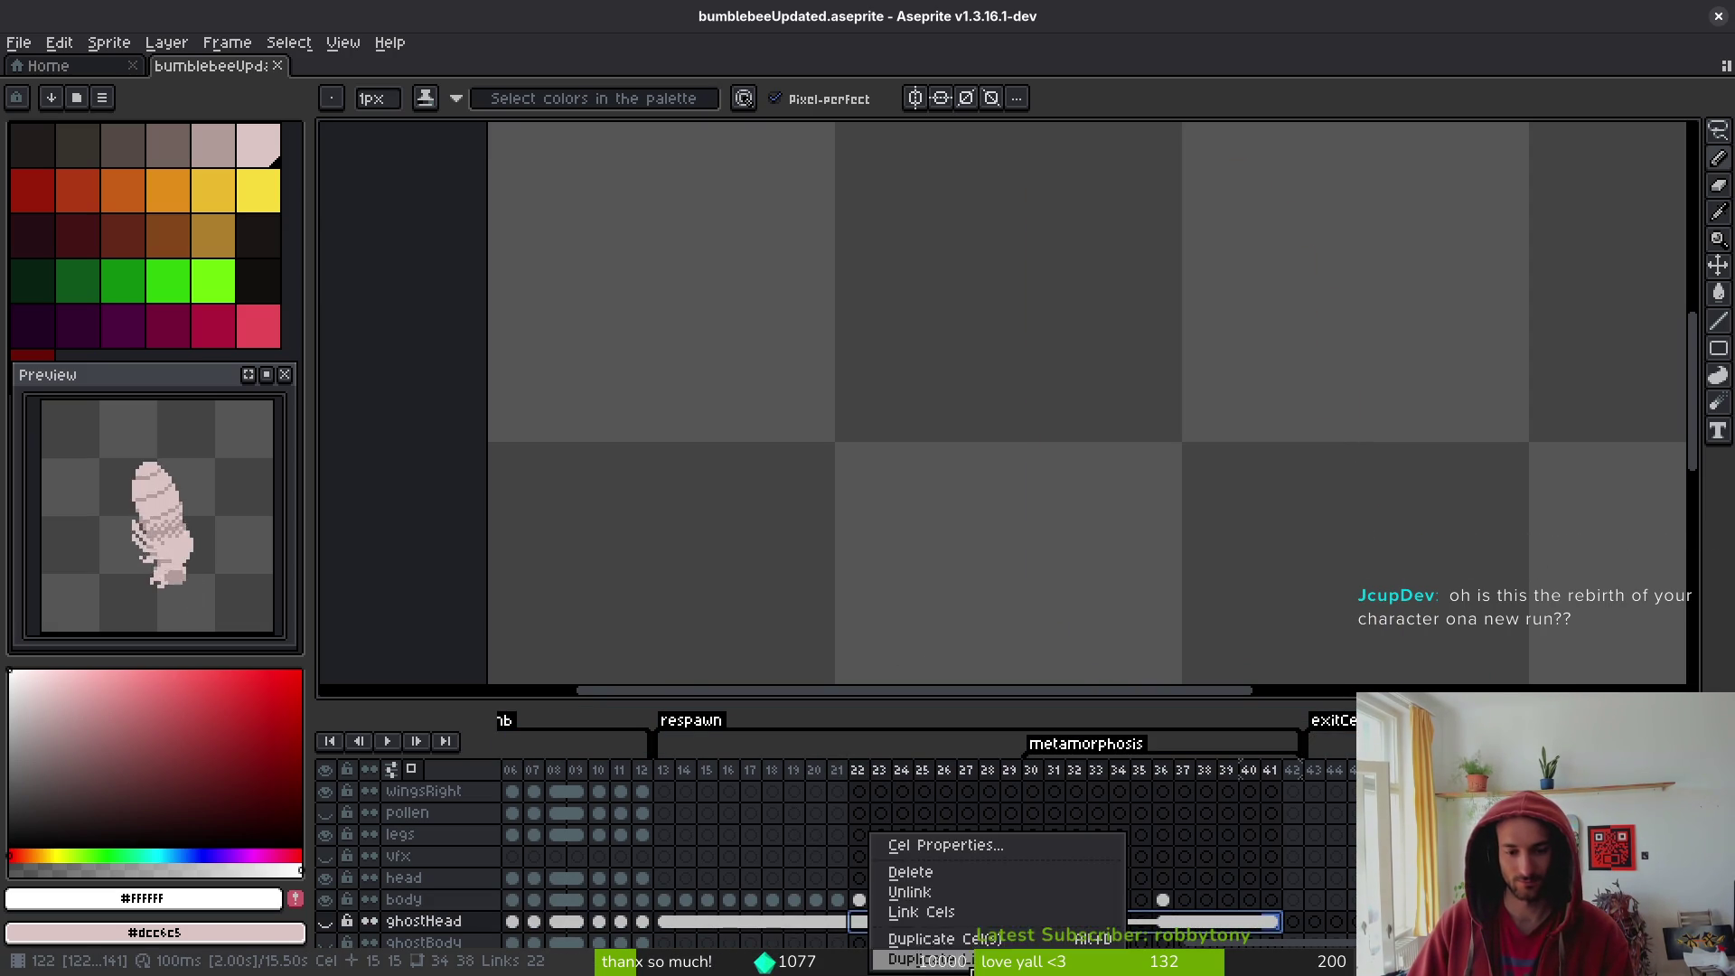
{"action": "left_click", "coordinate": [904, 910]}
{"action": "left_click", "coordinate": [728, 921]}
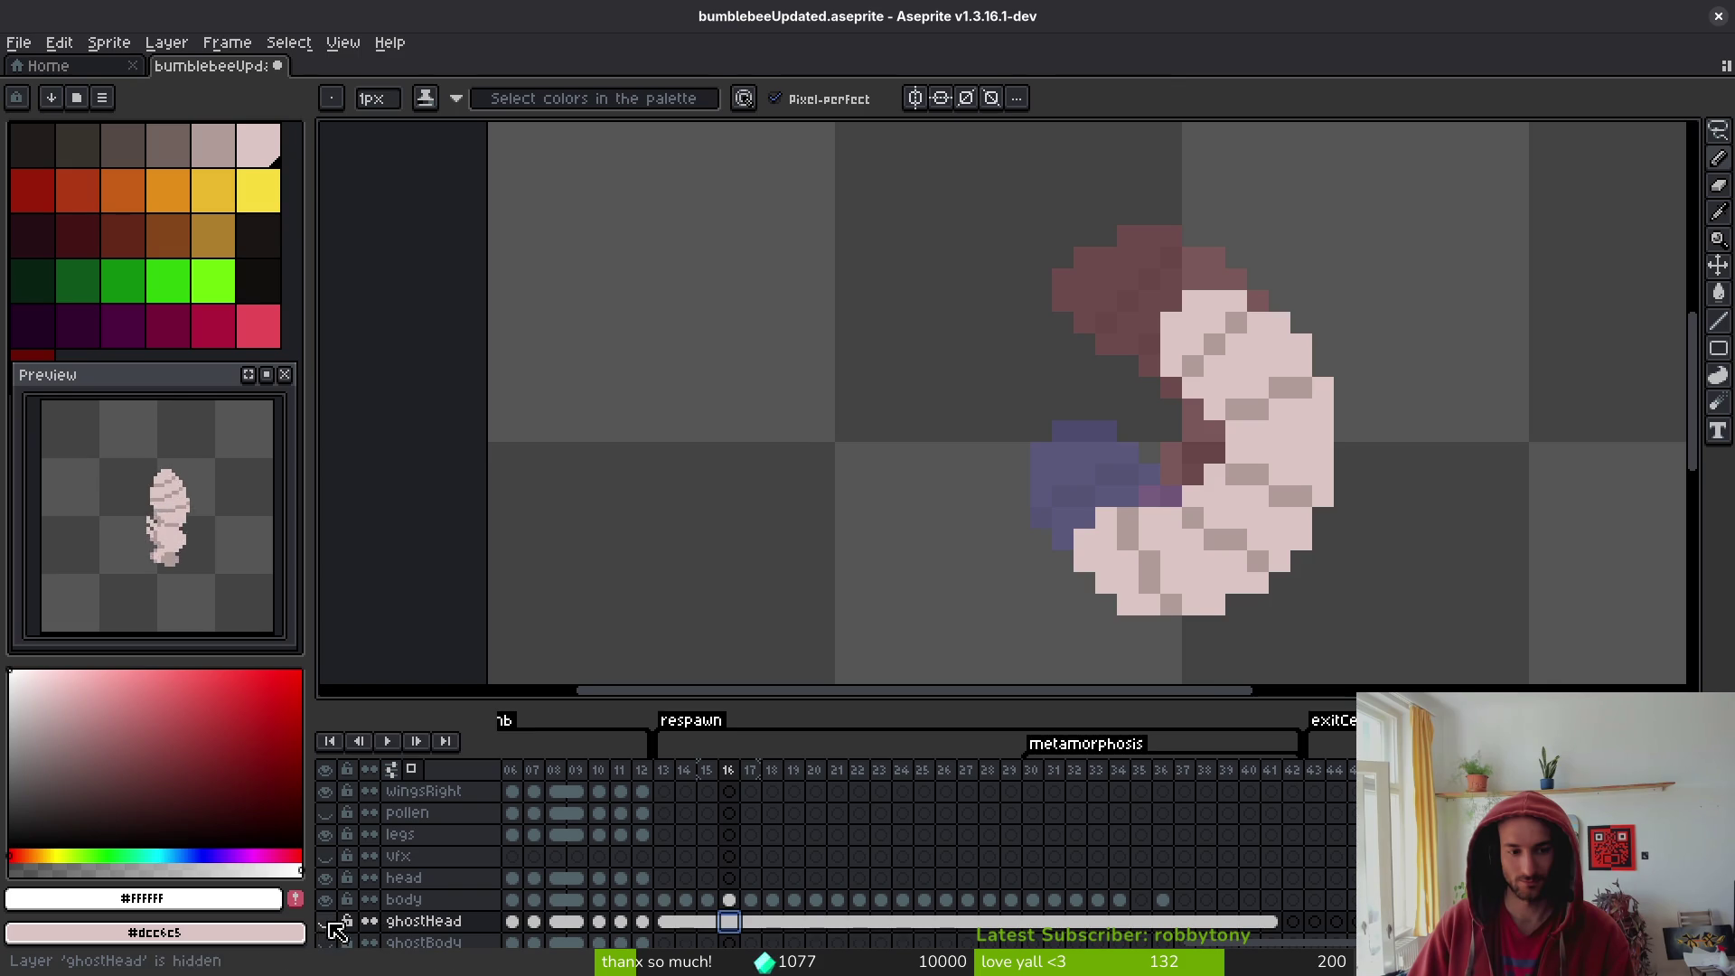
{"action": "left_click", "coordinate": [325, 921]}
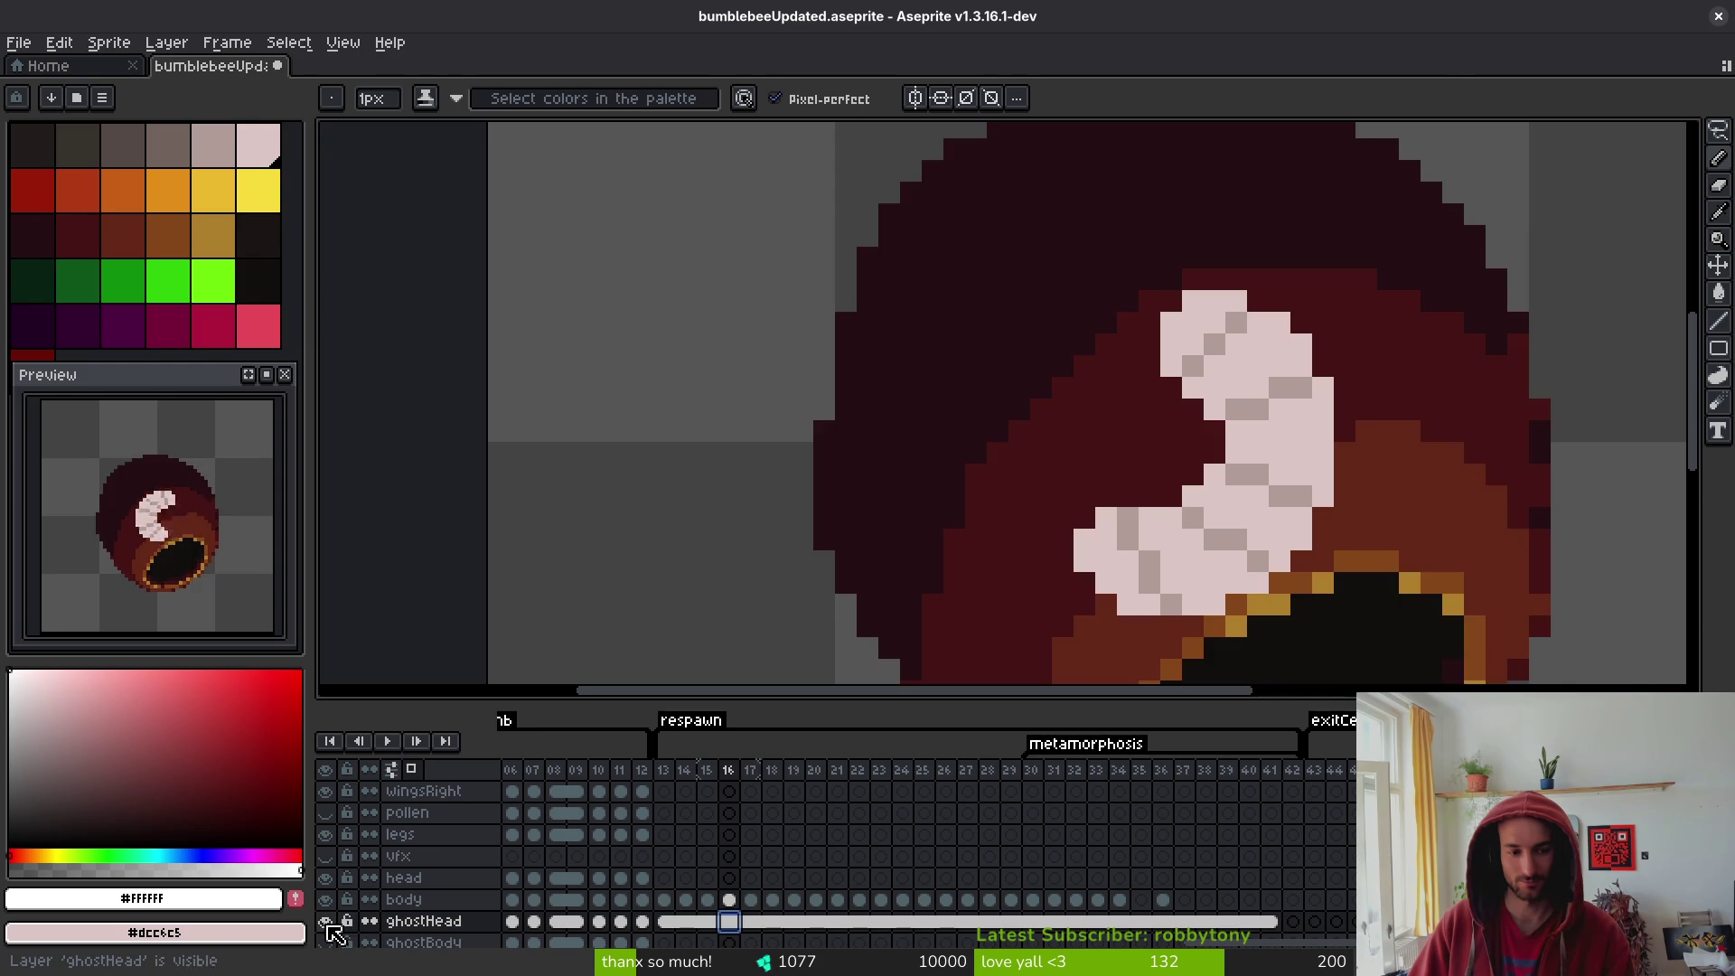
{"action": "left_click", "coordinate": [326, 921]}
- Step forward to frame 35 and back, settling on frame 34
{"action": "left_click_drag", "start_coordinate": [1250, 515], "coordinate": [1196, 476]}
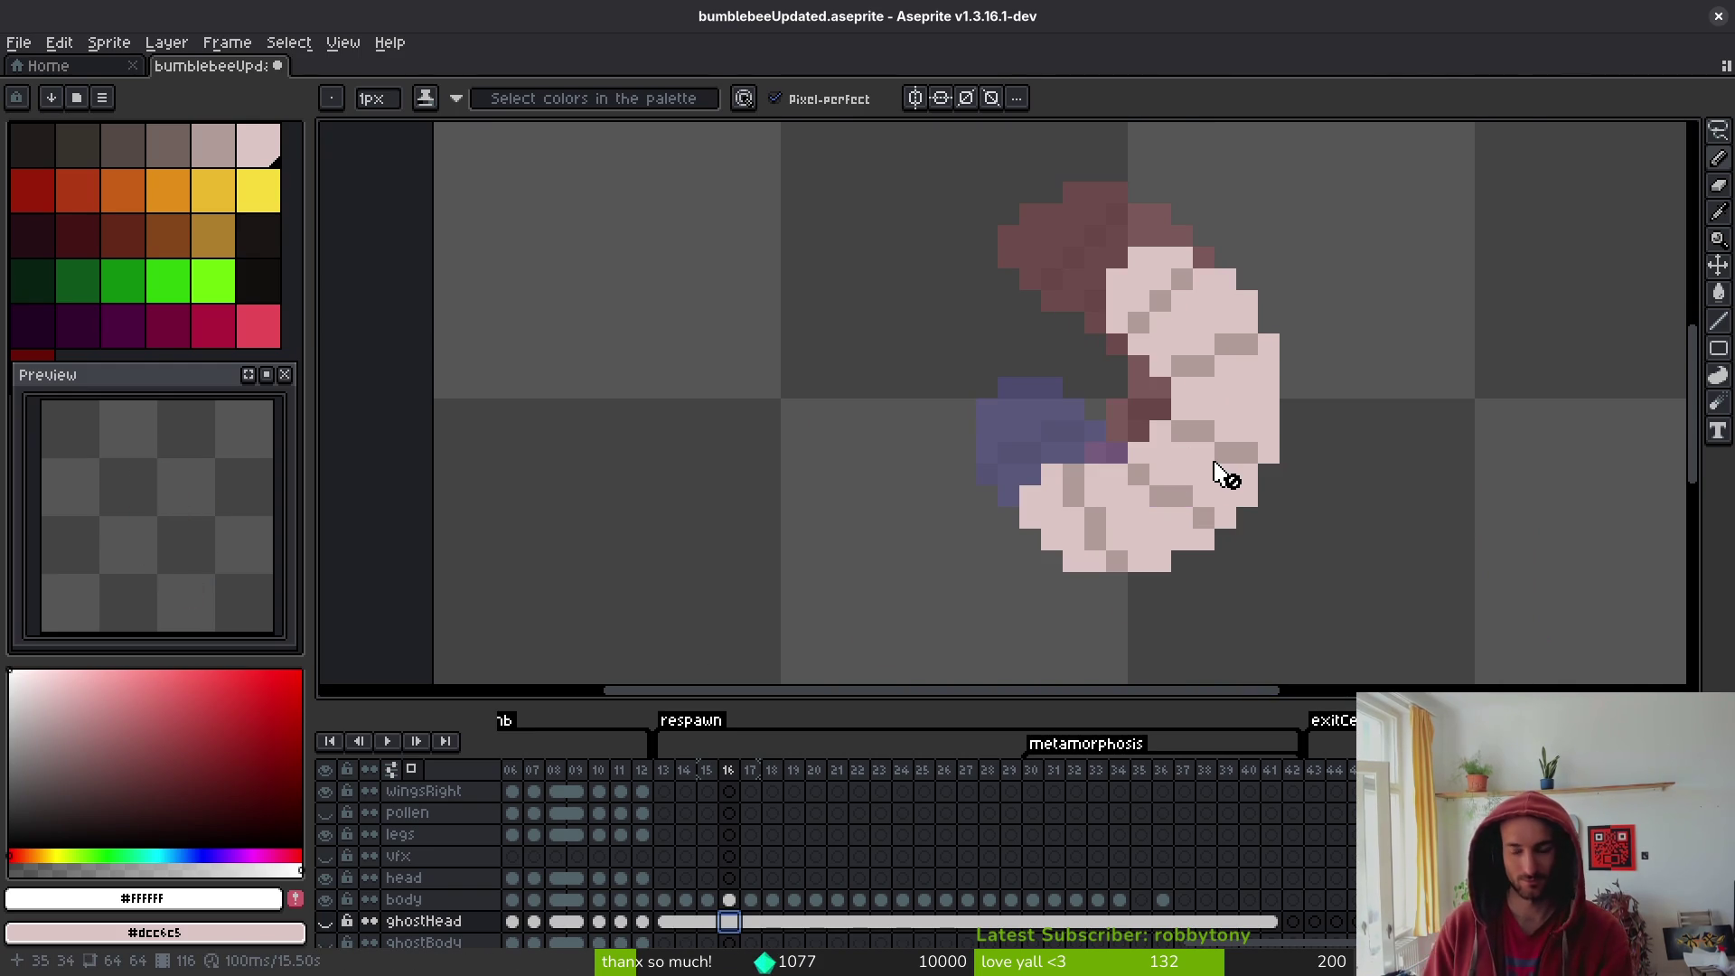
{"action": "key", "text": "Right"}
{"action": "key", "text": "Right"}
{"action": "key", "text": "Right"}
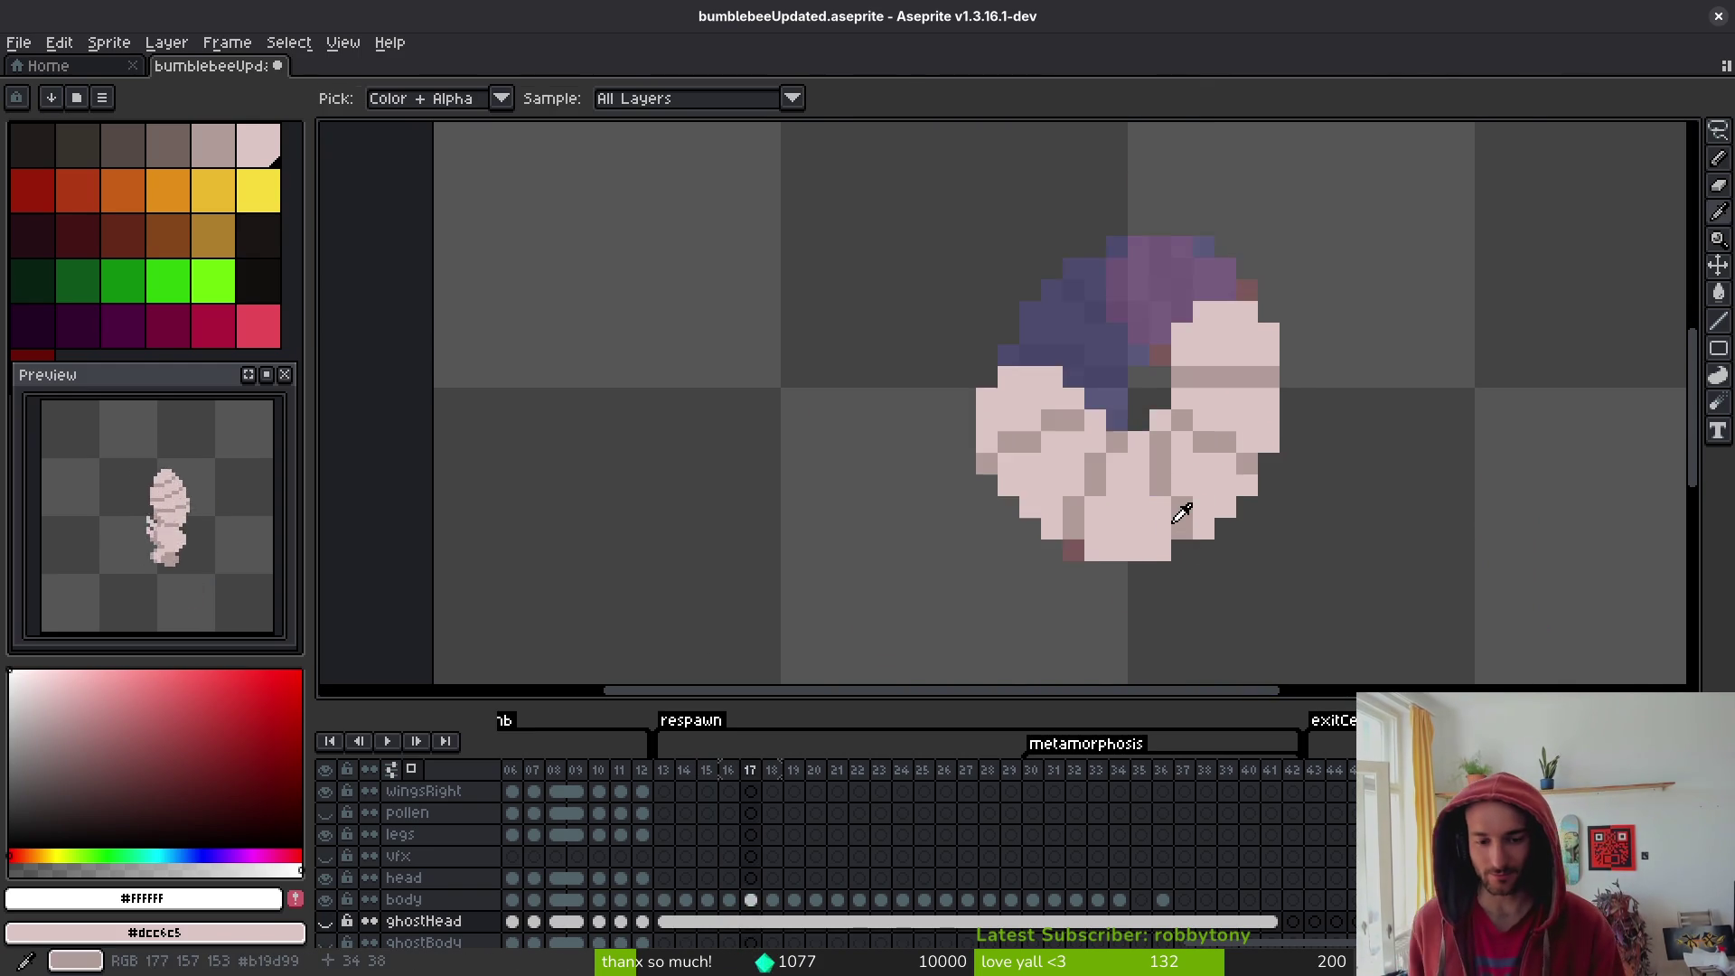
{"action": "key", "text": "Right"}
{"action": "key", "text": "Right"}
{"action": "key", "text": "Right"}
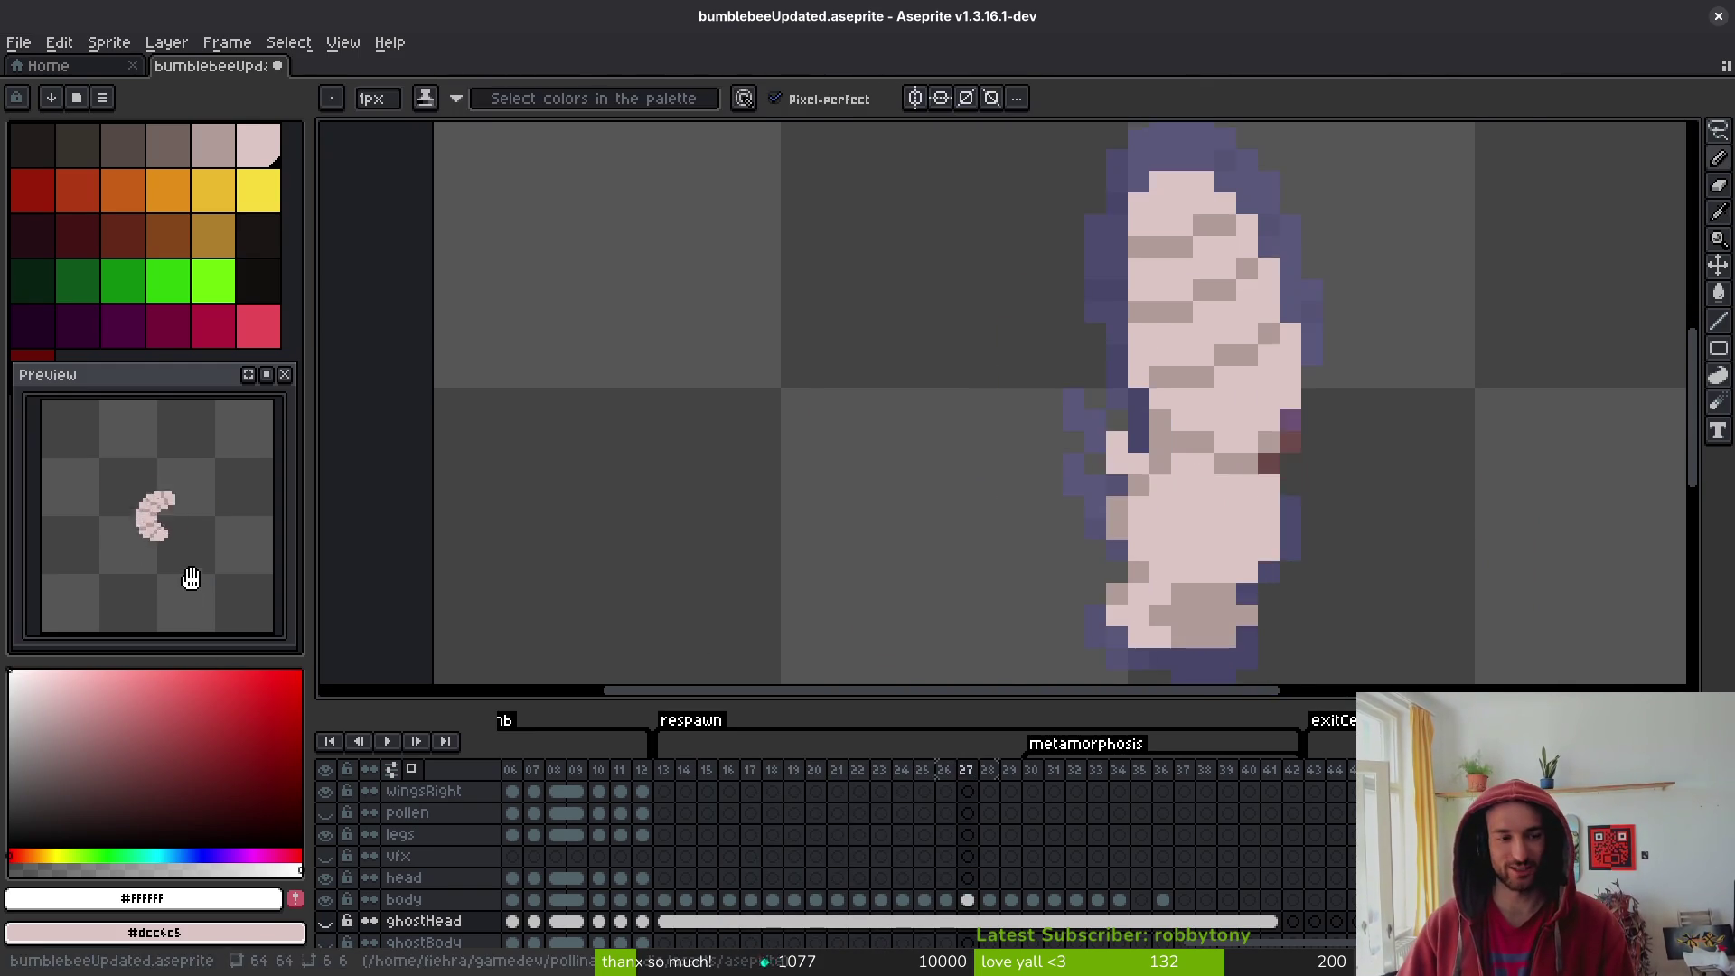
{"action": "key", "text": "Right"}
{"action": "key", "text": "Right"}
{"action": "key", "text": "Right"}
{"action": "scroll", "coordinate": [1233, 512], "scroll_direction": "down", "scroll_amount": 2}
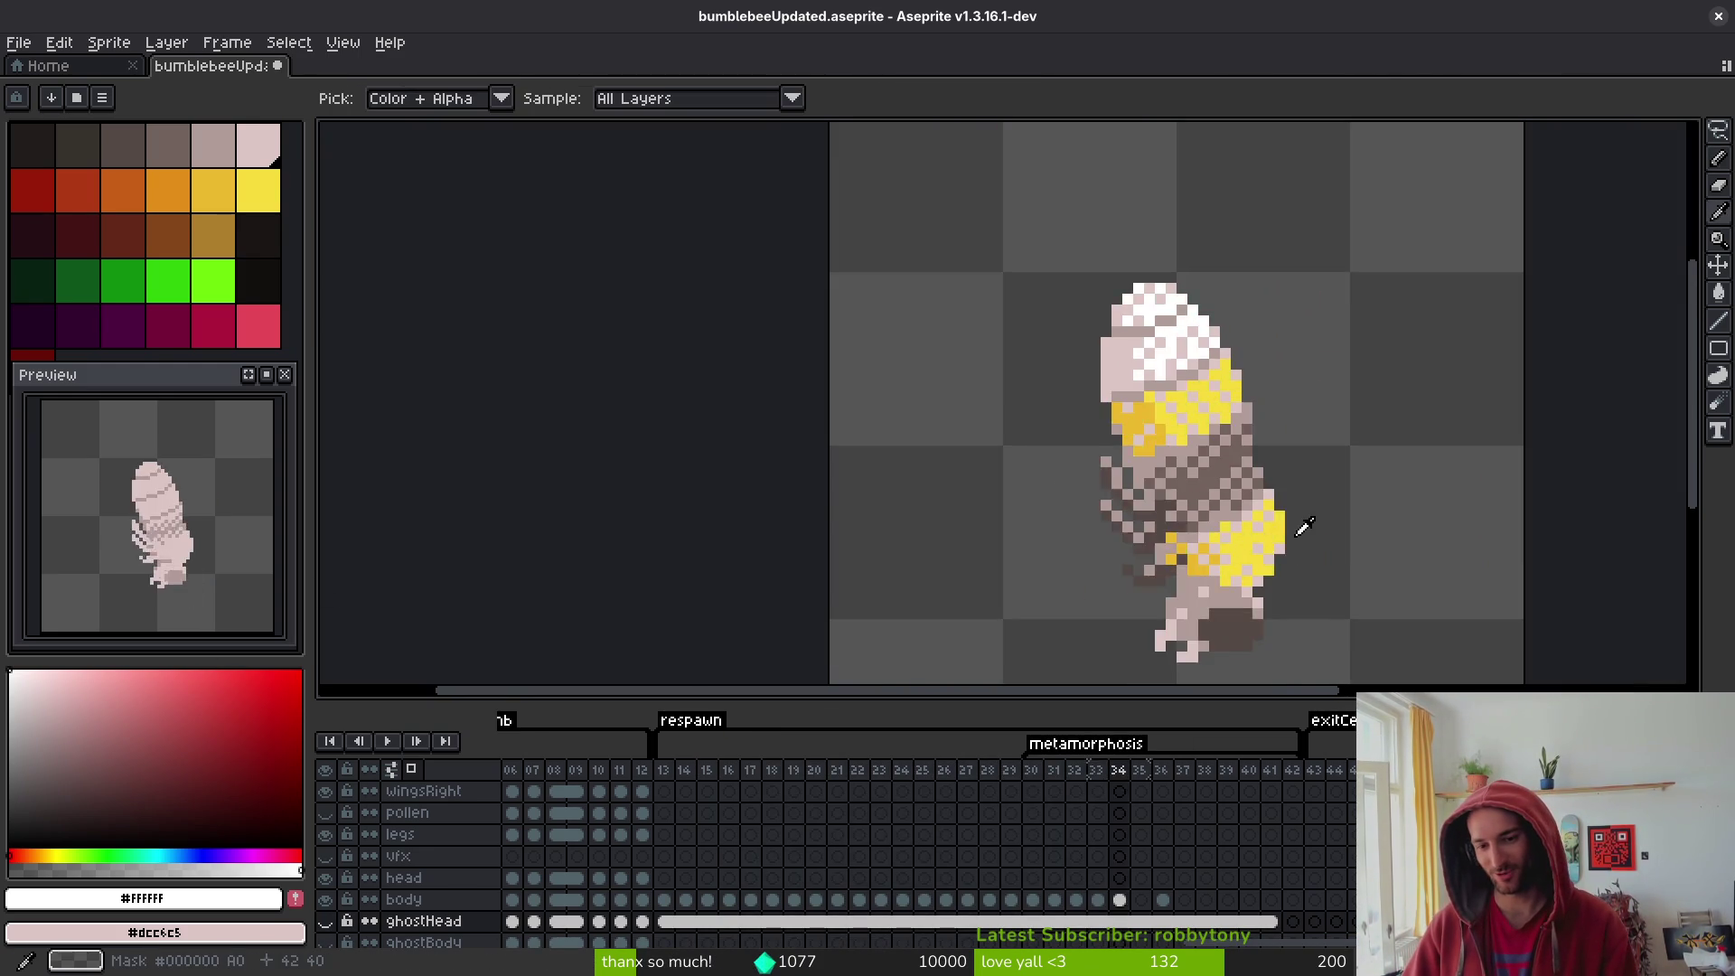
{"action": "key", "text": "Left"}
{"action": "scroll", "coordinate": [1297, 543], "scroll_direction": "down", "scroll_amount": 1}
{"action": "key", "text": "Right"}
{"action": "key", "text": "Left"}
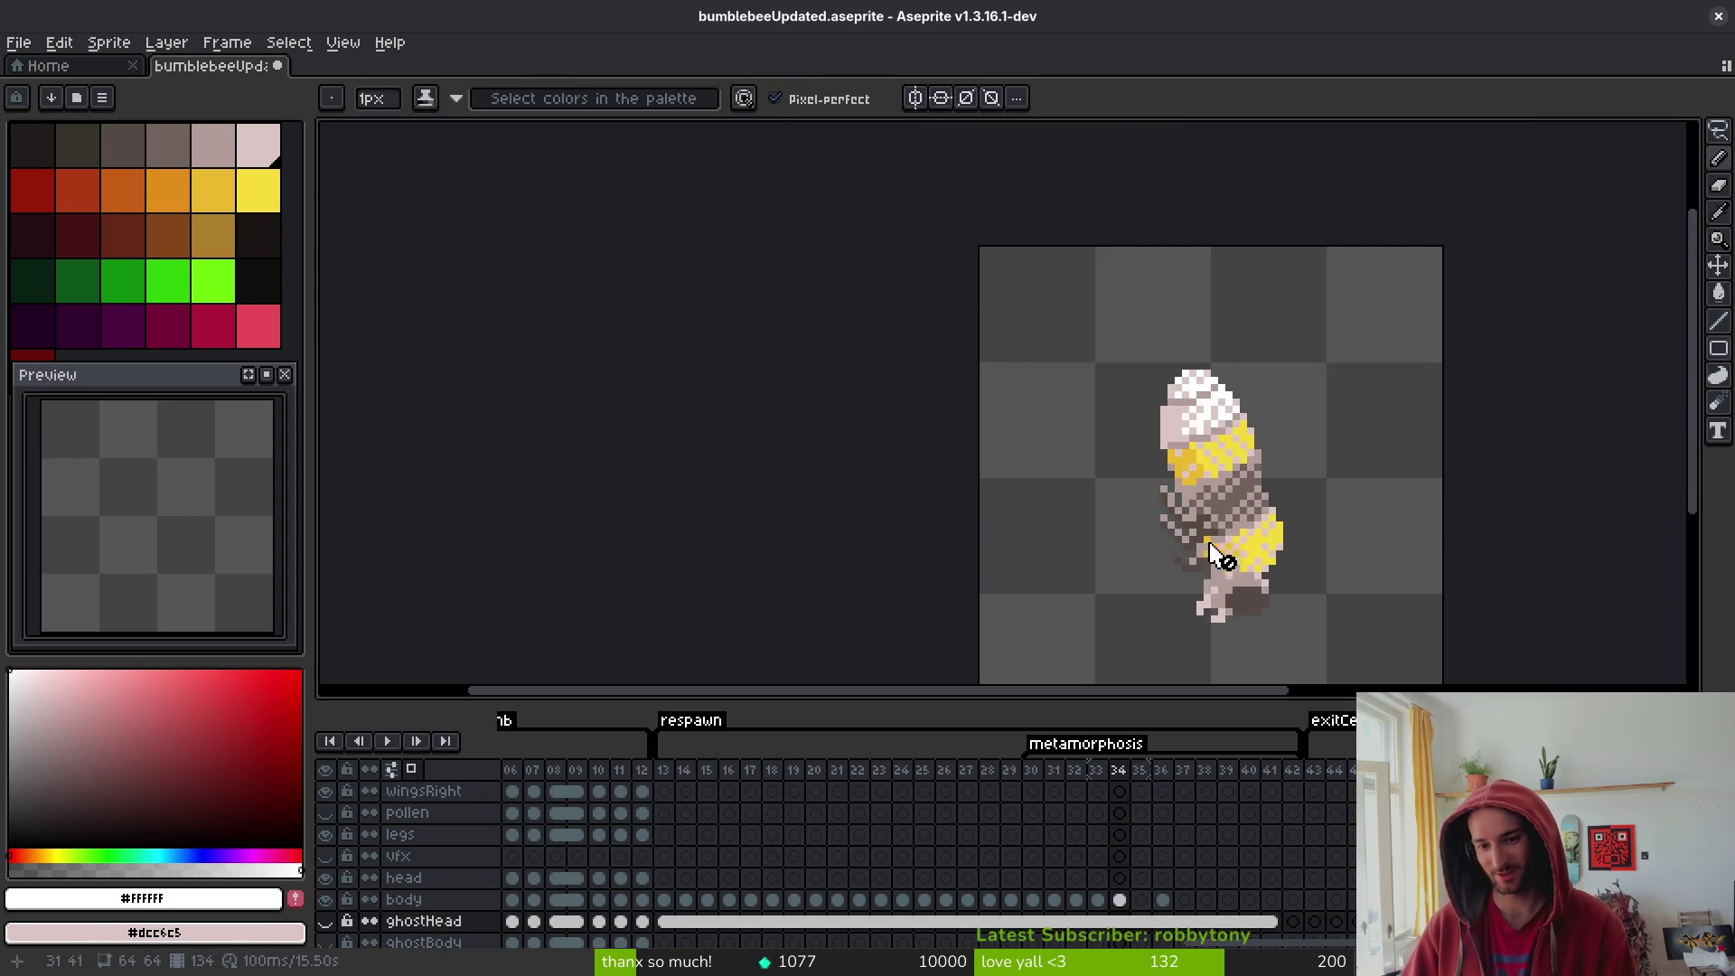
{"action": "scroll", "coordinate": [1271, 420], "scroll_direction": "up", "scroll_amount": 3}
- Pick dark brown #71625d and shade along the pupa's mid-body on frame 34
{"action": "left_click", "coordinate": [1271, 420], "text": "alt"}
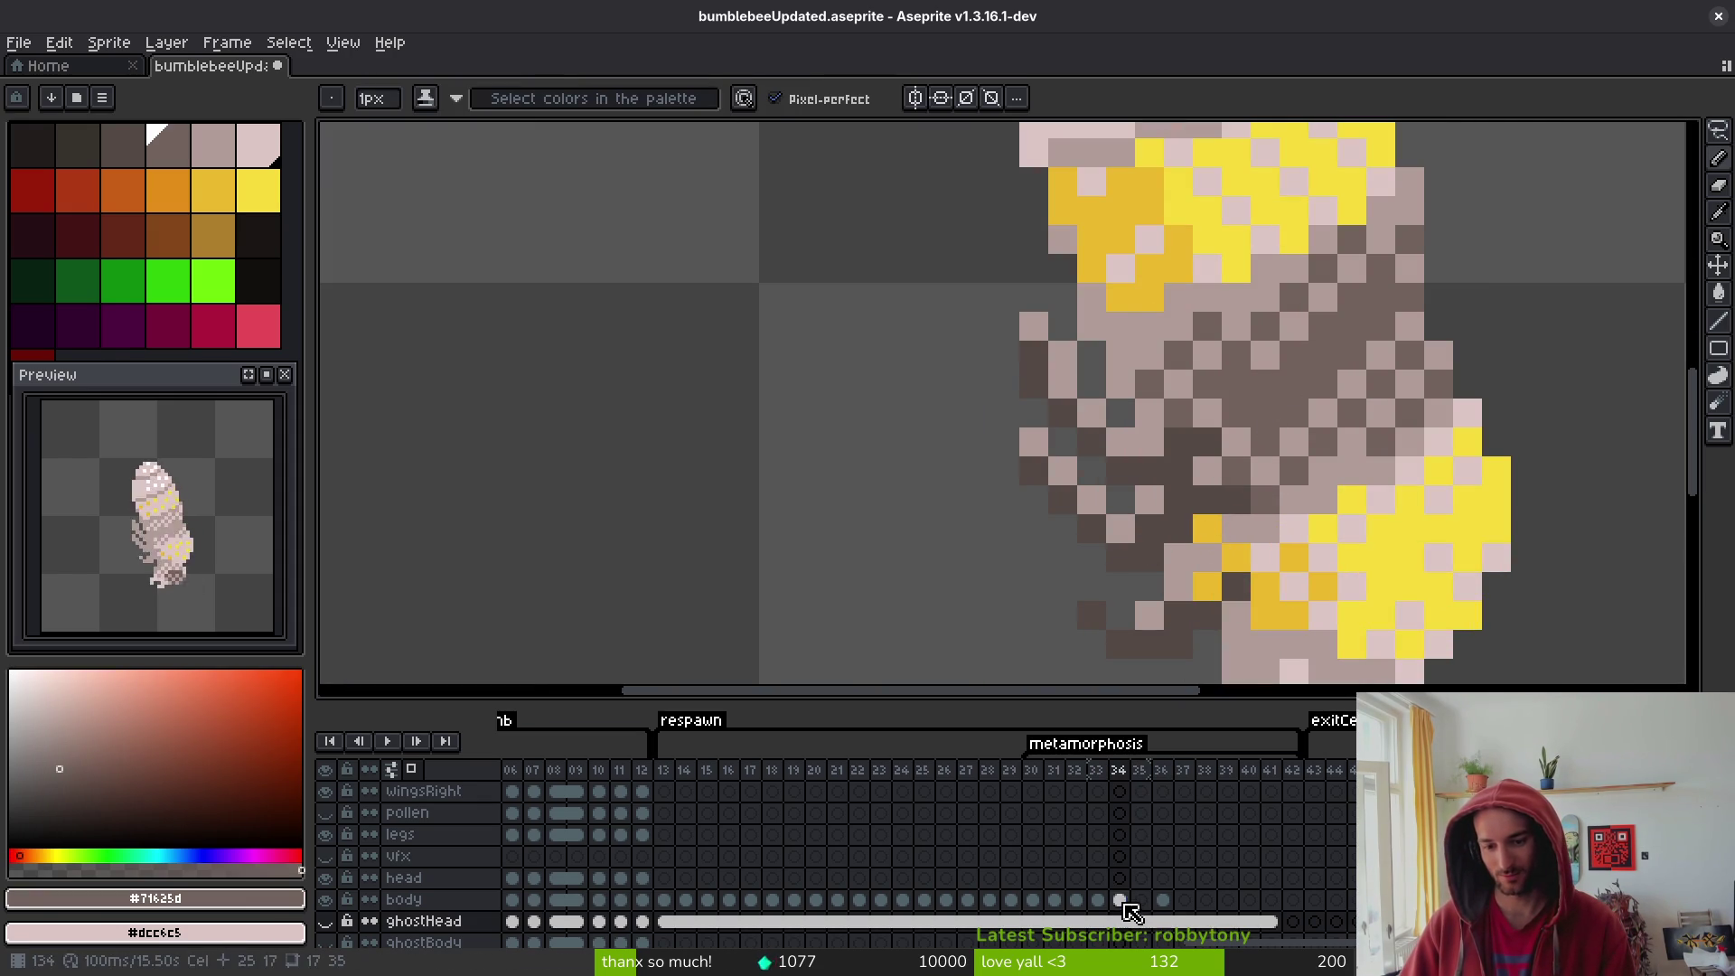
{"action": "left_click", "coordinate": [1120, 900]}
{"action": "mouse_move", "coordinate": [1179, 520]}
{"action": "left_mouse_down"}
{"action": "mouse_move", "coordinate": [1089, 493]}
{"action": "mouse_move", "coordinate": [1035, 443]}
{"action": "left_mouse_up"}
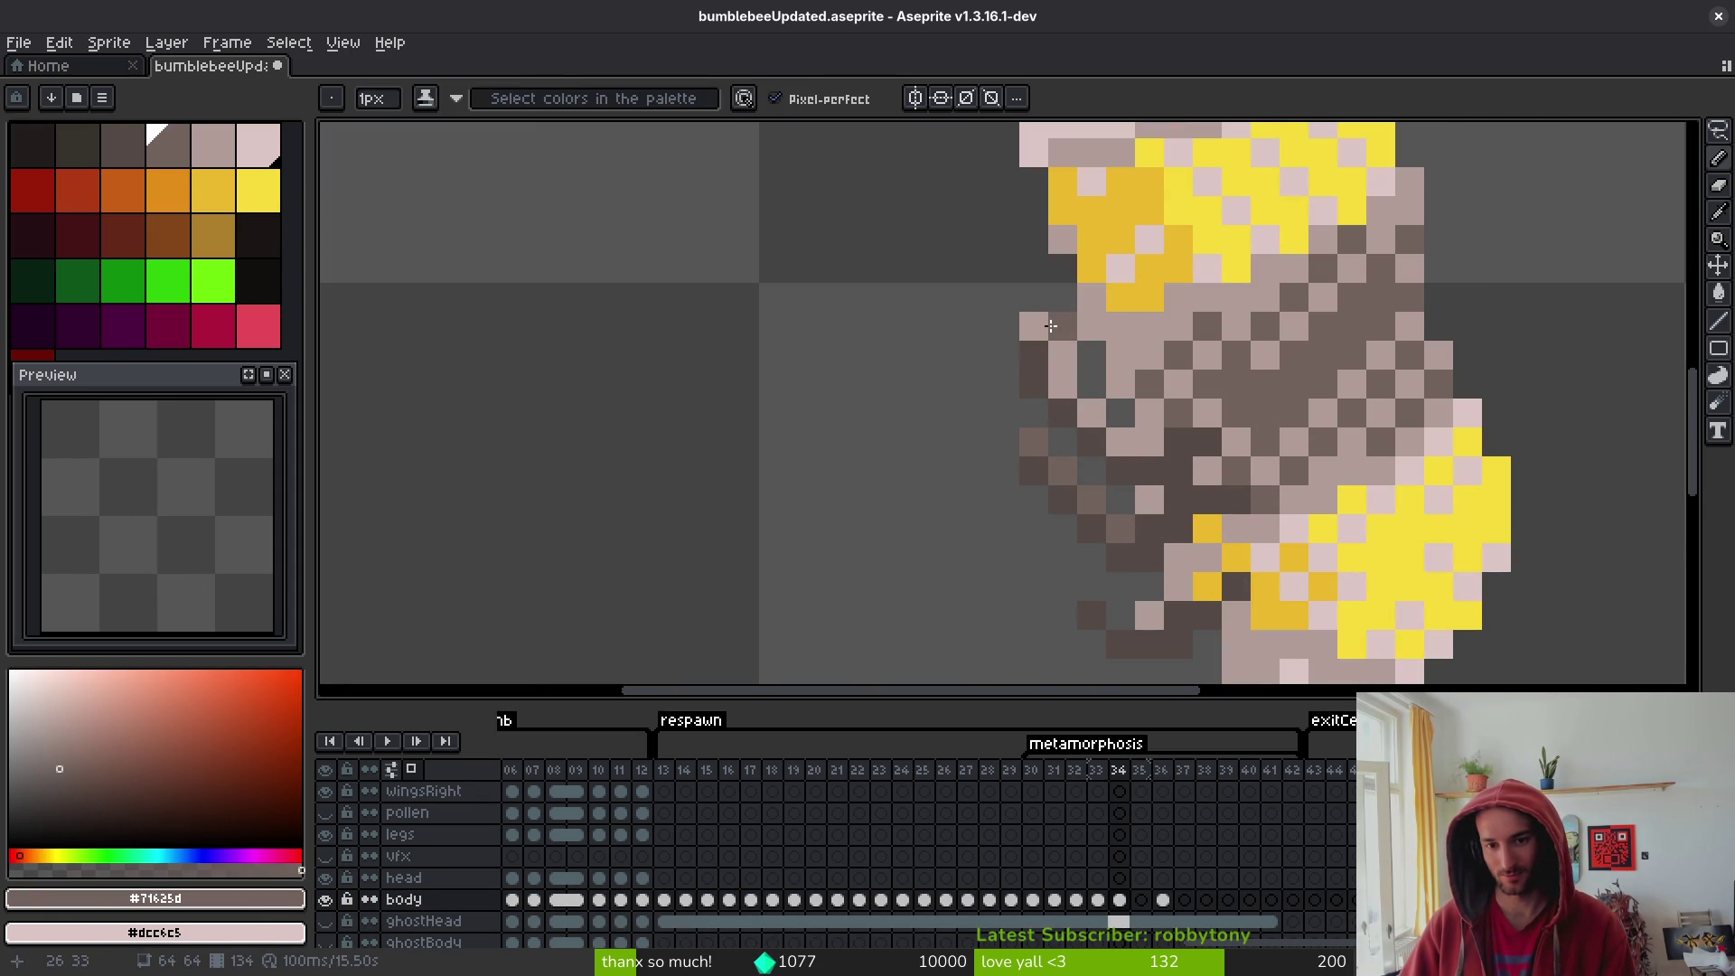
{"action": "key", "text": "g"}
{"action": "left_click", "coordinate": [1063, 383]}
{"action": "left_click", "coordinate": [1091, 412]}
{"action": "key", "text": "b"}
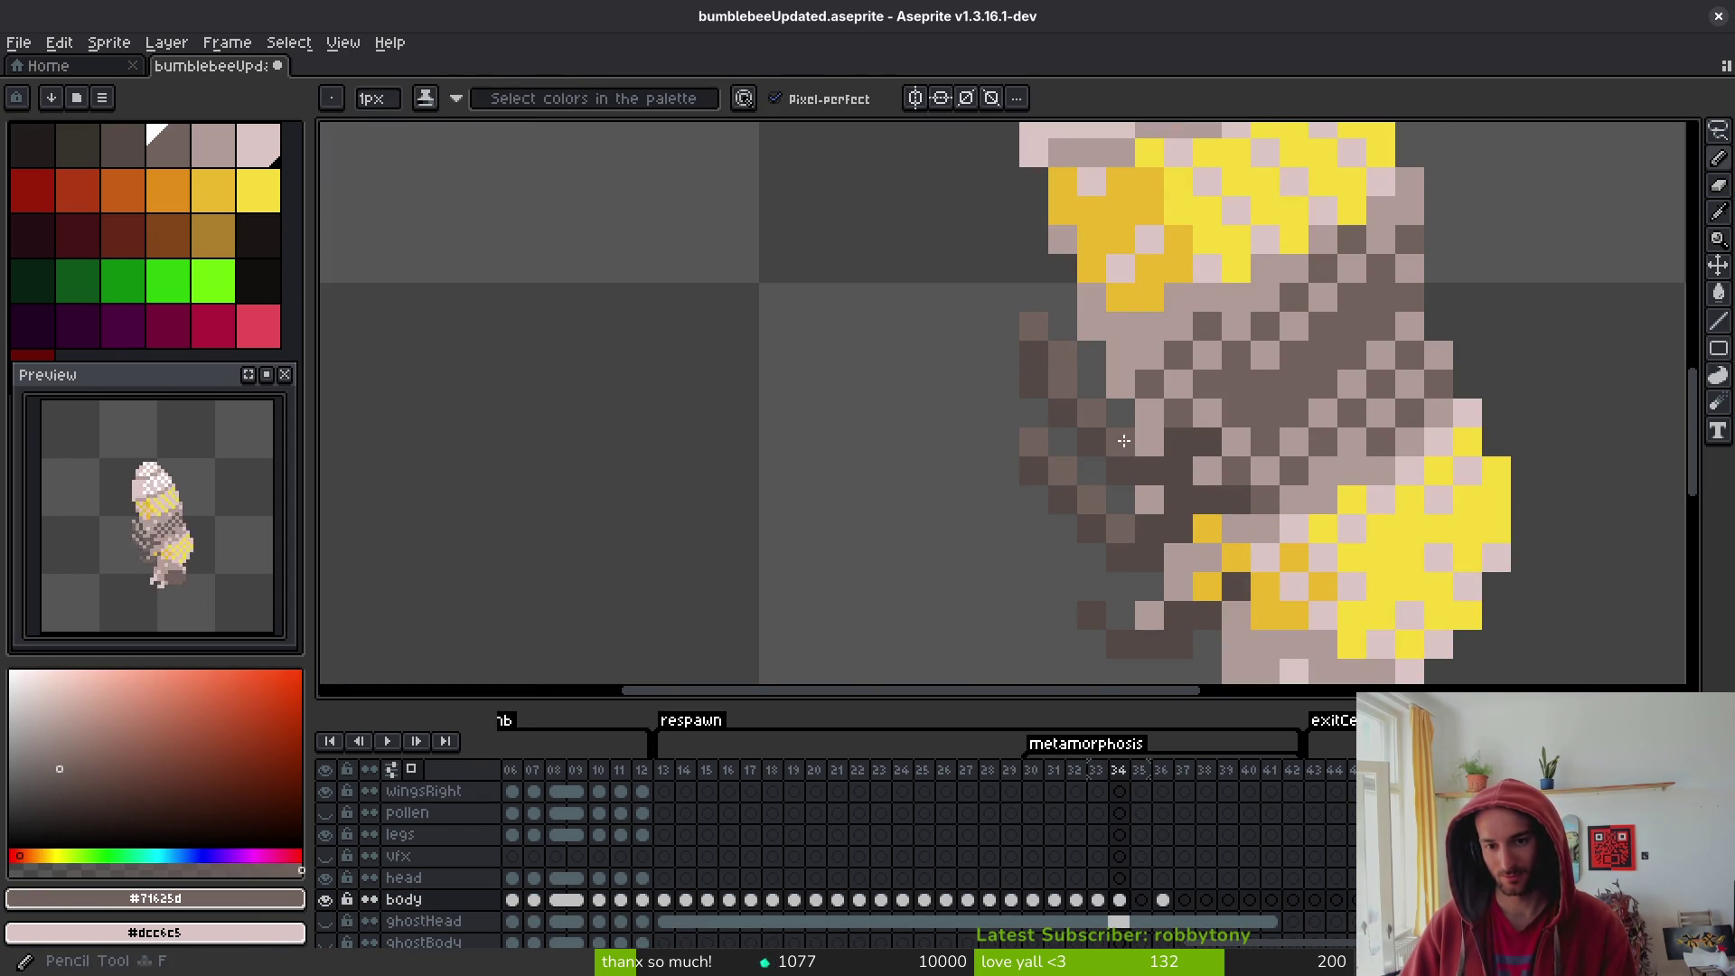
{"action": "left_click", "coordinate": [1150, 443]}
- Darken more light pixels across the mid-body and near the lower body on frame 34
{"action": "left_click", "coordinate": [1145, 476]}
{"action": "left_click", "coordinate": [1208, 470]}
{"action": "left_click", "coordinate": [1149, 412]}
{"action": "left_click", "coordinate": [1157, 619]}
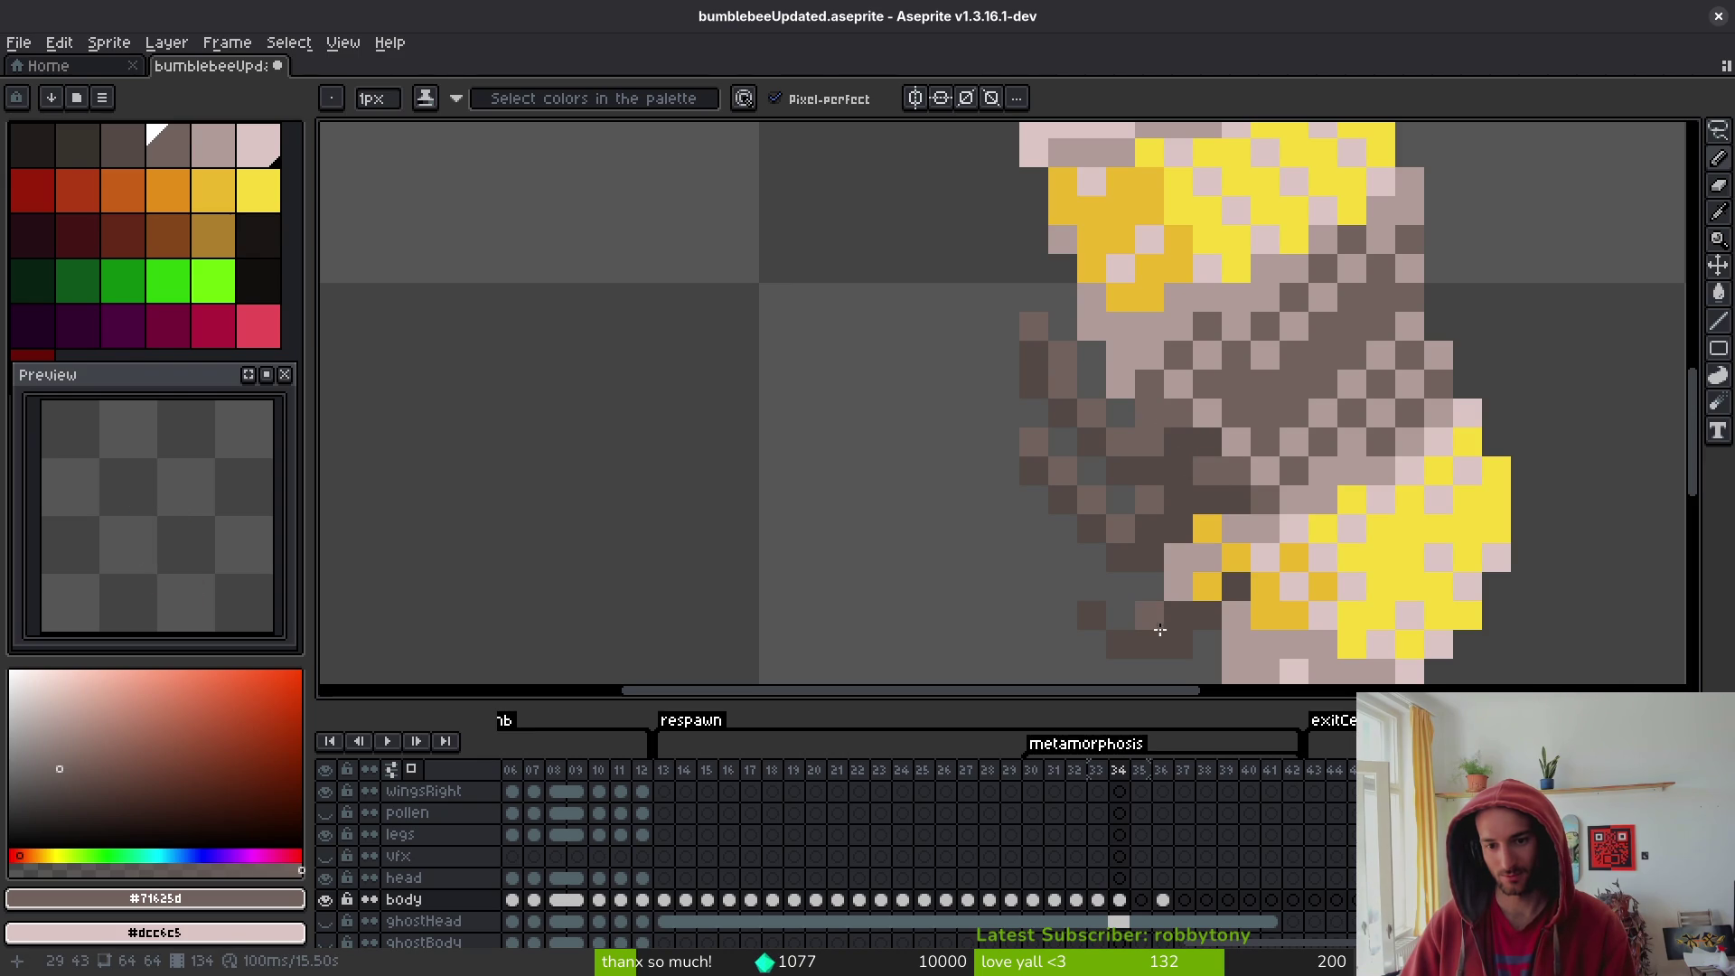
{"action": "left_click", "coordinate": [1207, 587]}
{"action": "left_click", "coordinate": [1323, 615]}
- On frame 33, darken the matching mid-body pixels and recentre the whole sprite in view
{"action": "key", "text": "comma"}
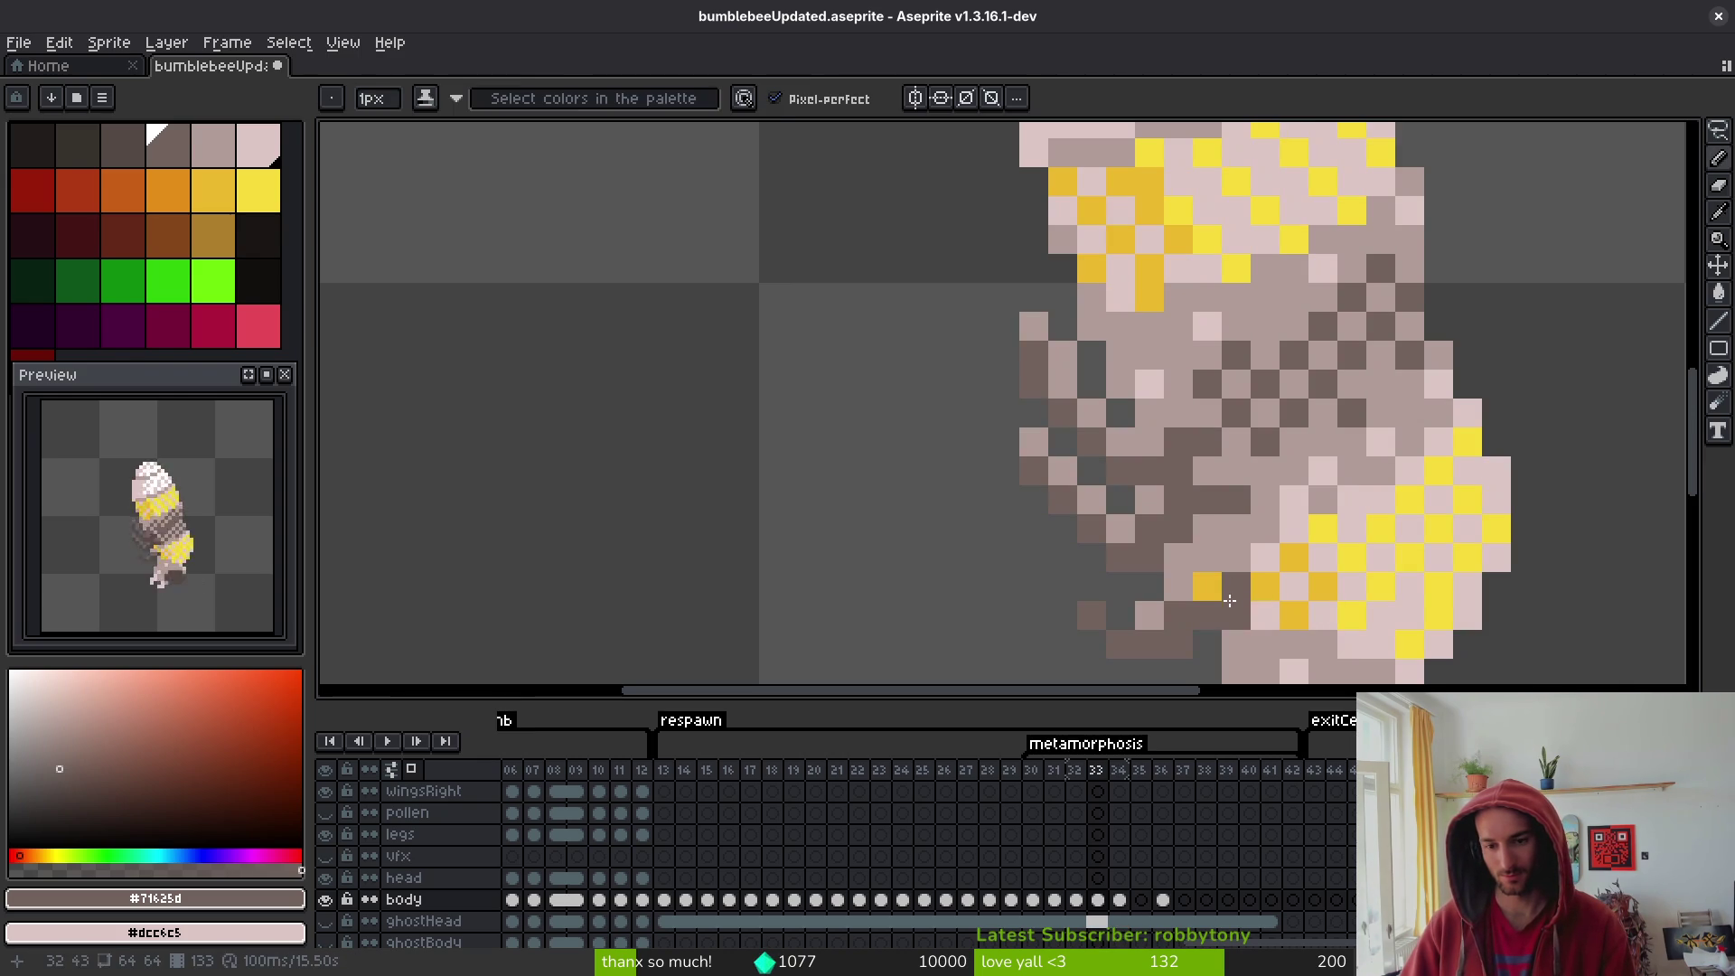
{"action": "left_click", "coordinate": [1207, 589]}
{"action": "scroll", "coordinate": [1265, 614], "scroll_direction": "down", "scroll_amount": 5}
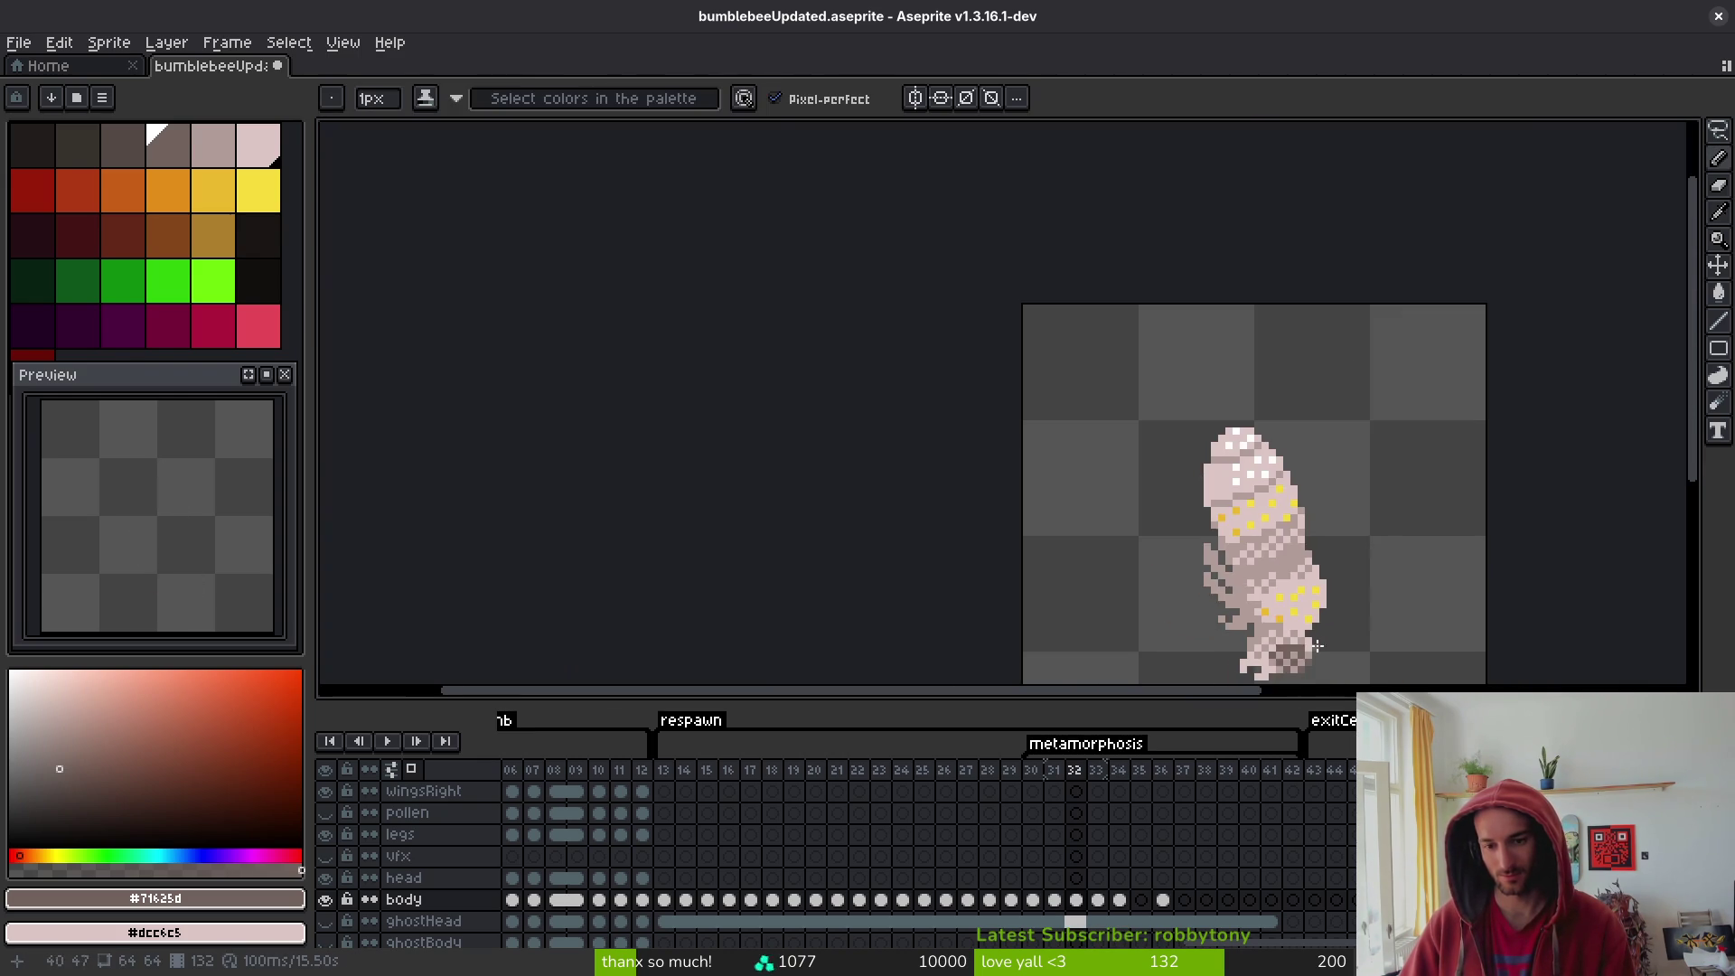
{"action": "key", "text": "alt"}
{"action": "mouse_move", "coordinate": [1360, 629]}
{"action": "left_mouse_down"}
{"action": "mouse_move", "coordinate": [1287, 581]}
{"action": "mouse_move", "coordinate": [1259, 529]}
{"action": "left_mouse_up"}
- Return to frame 34 and save the file with Ctrl+S
{"action": "key", "text": "period"}
{"action": "key", "text": "ctrl+s"}
{"action": "key", "text": "alt"}
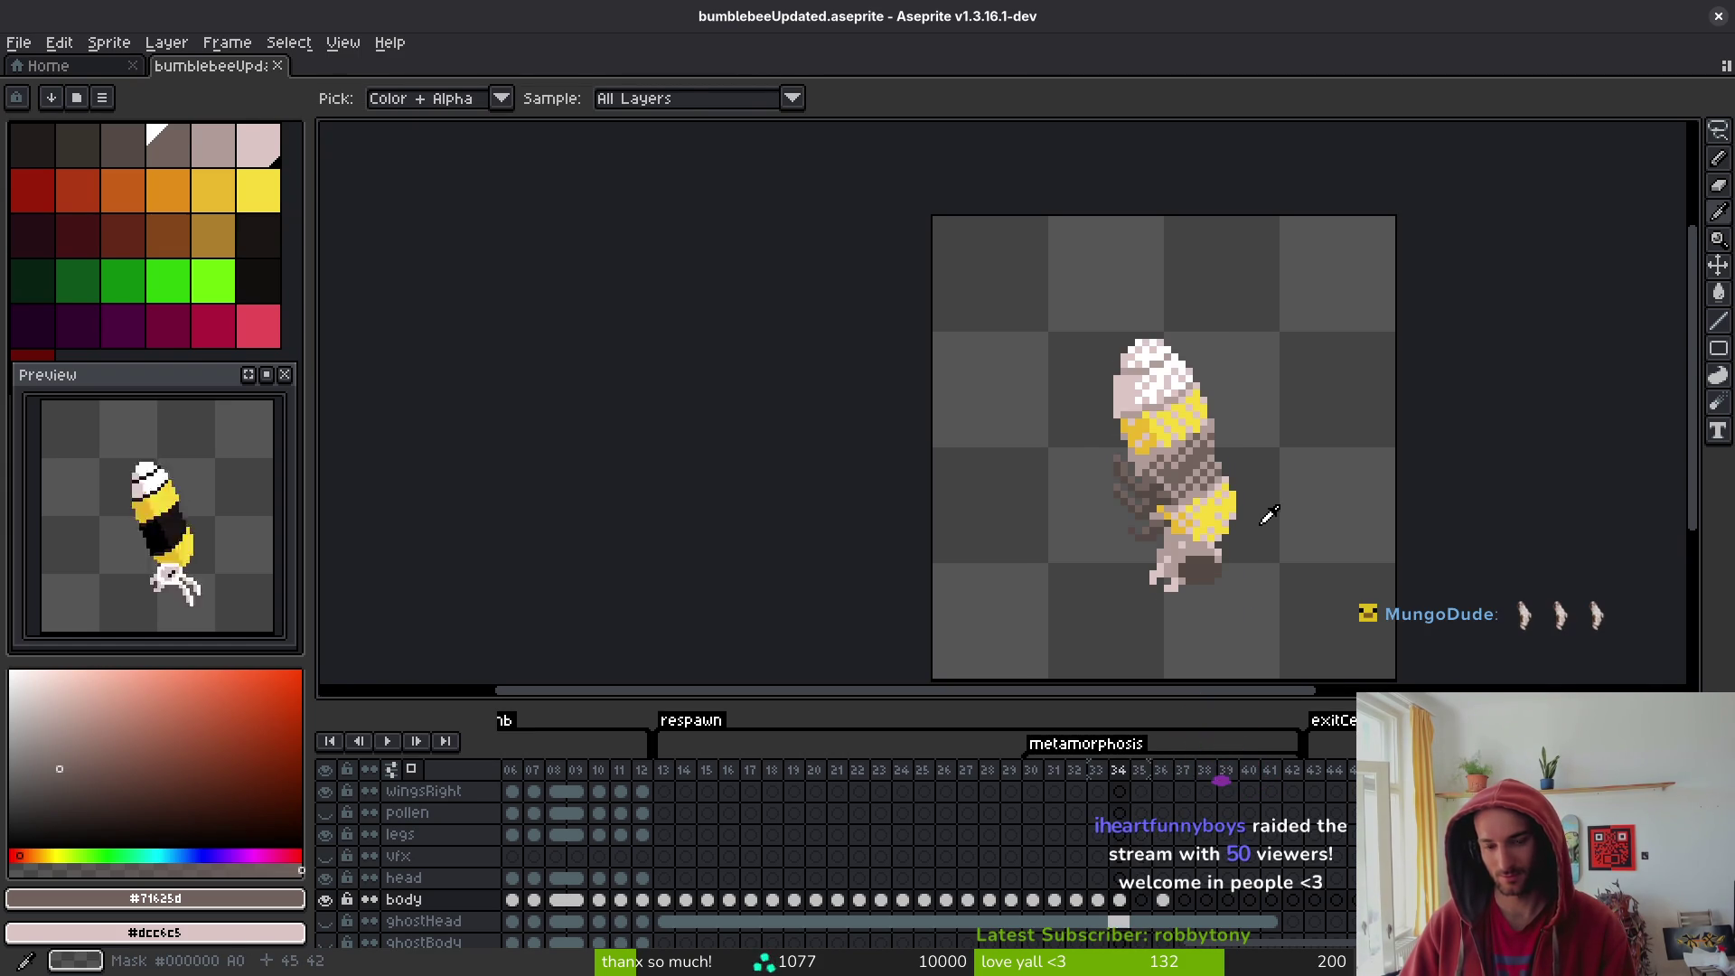
{"action": "key", "text": "ctrl"}
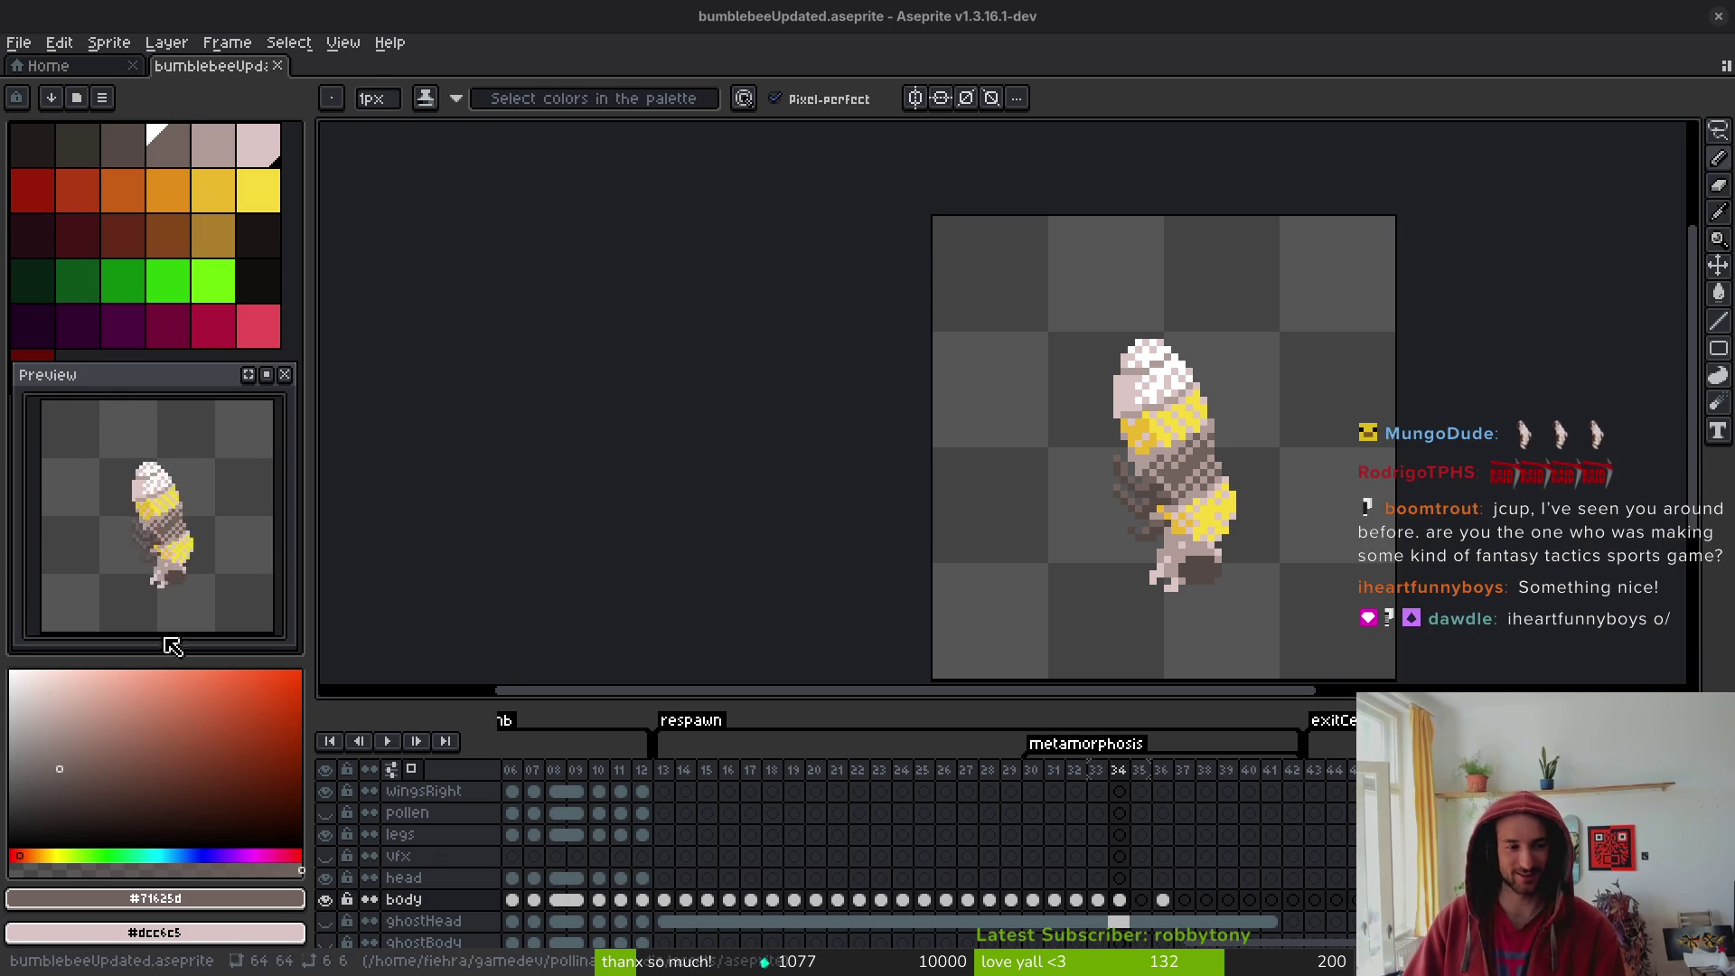
- Go back to frame 33 and switch to the pencil tool again
{"action": "key", "text": "comma"}
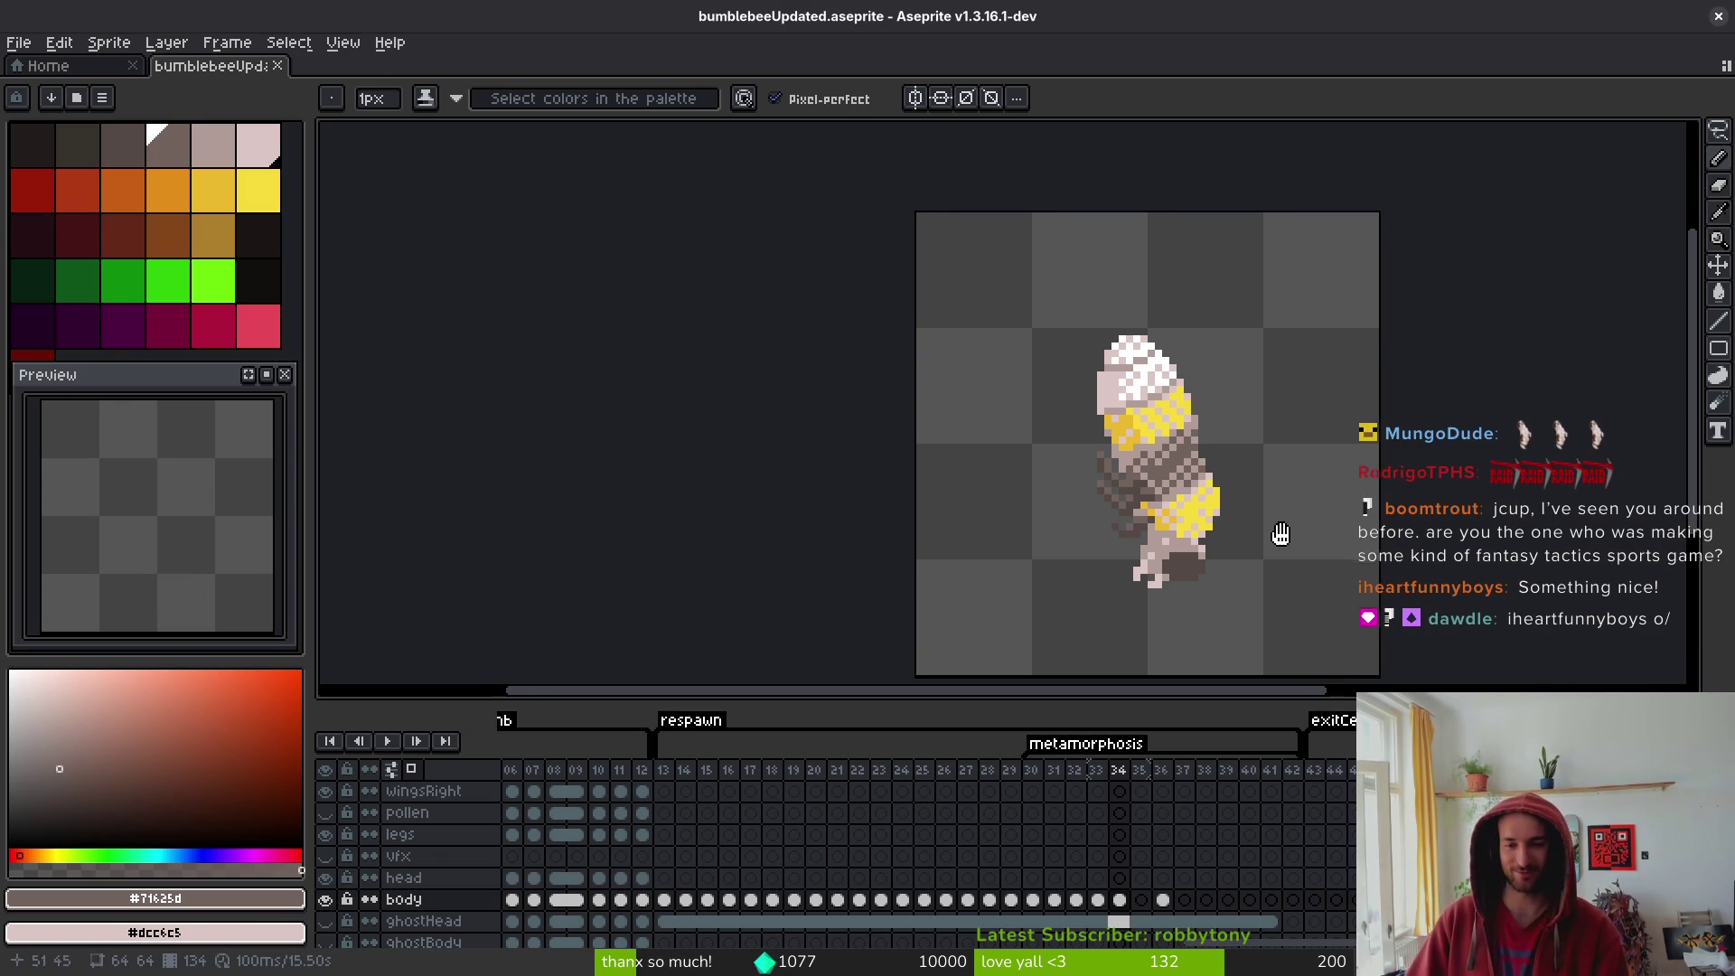
{"action": "scroll", "coordinate": [1322, 401], "scroll_direction": "up", "scroll_amount": 2}
{"action": "key", "text": "i"}
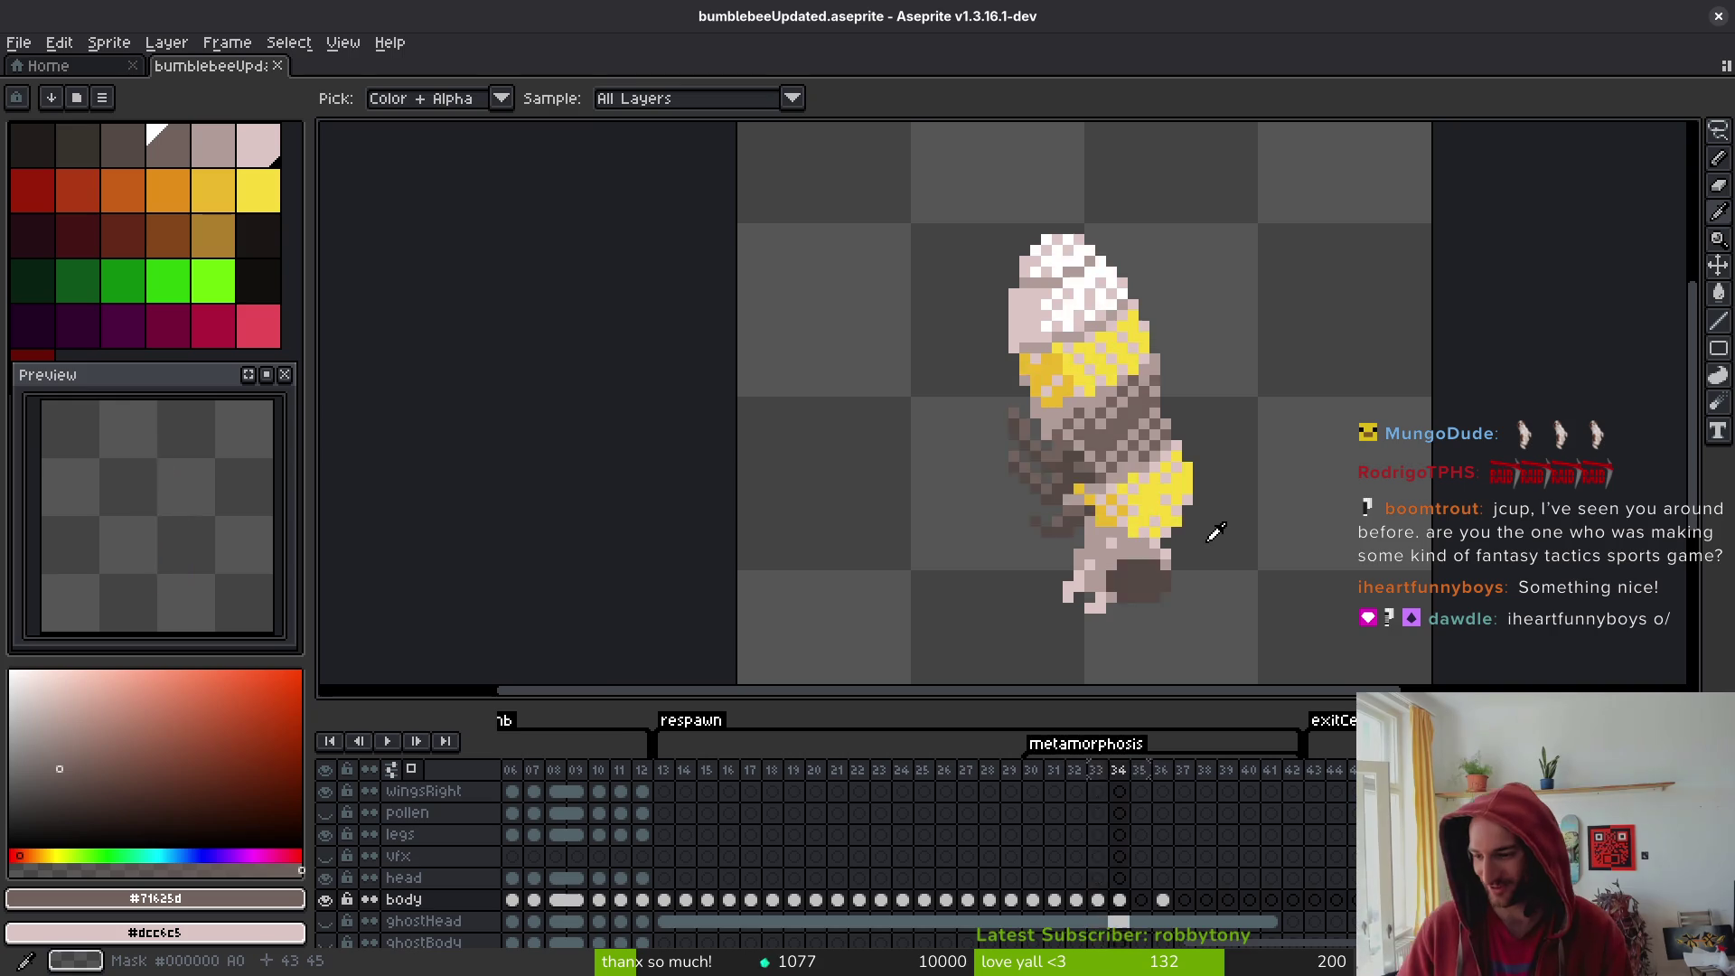
{"action": "key", "text": "b"}
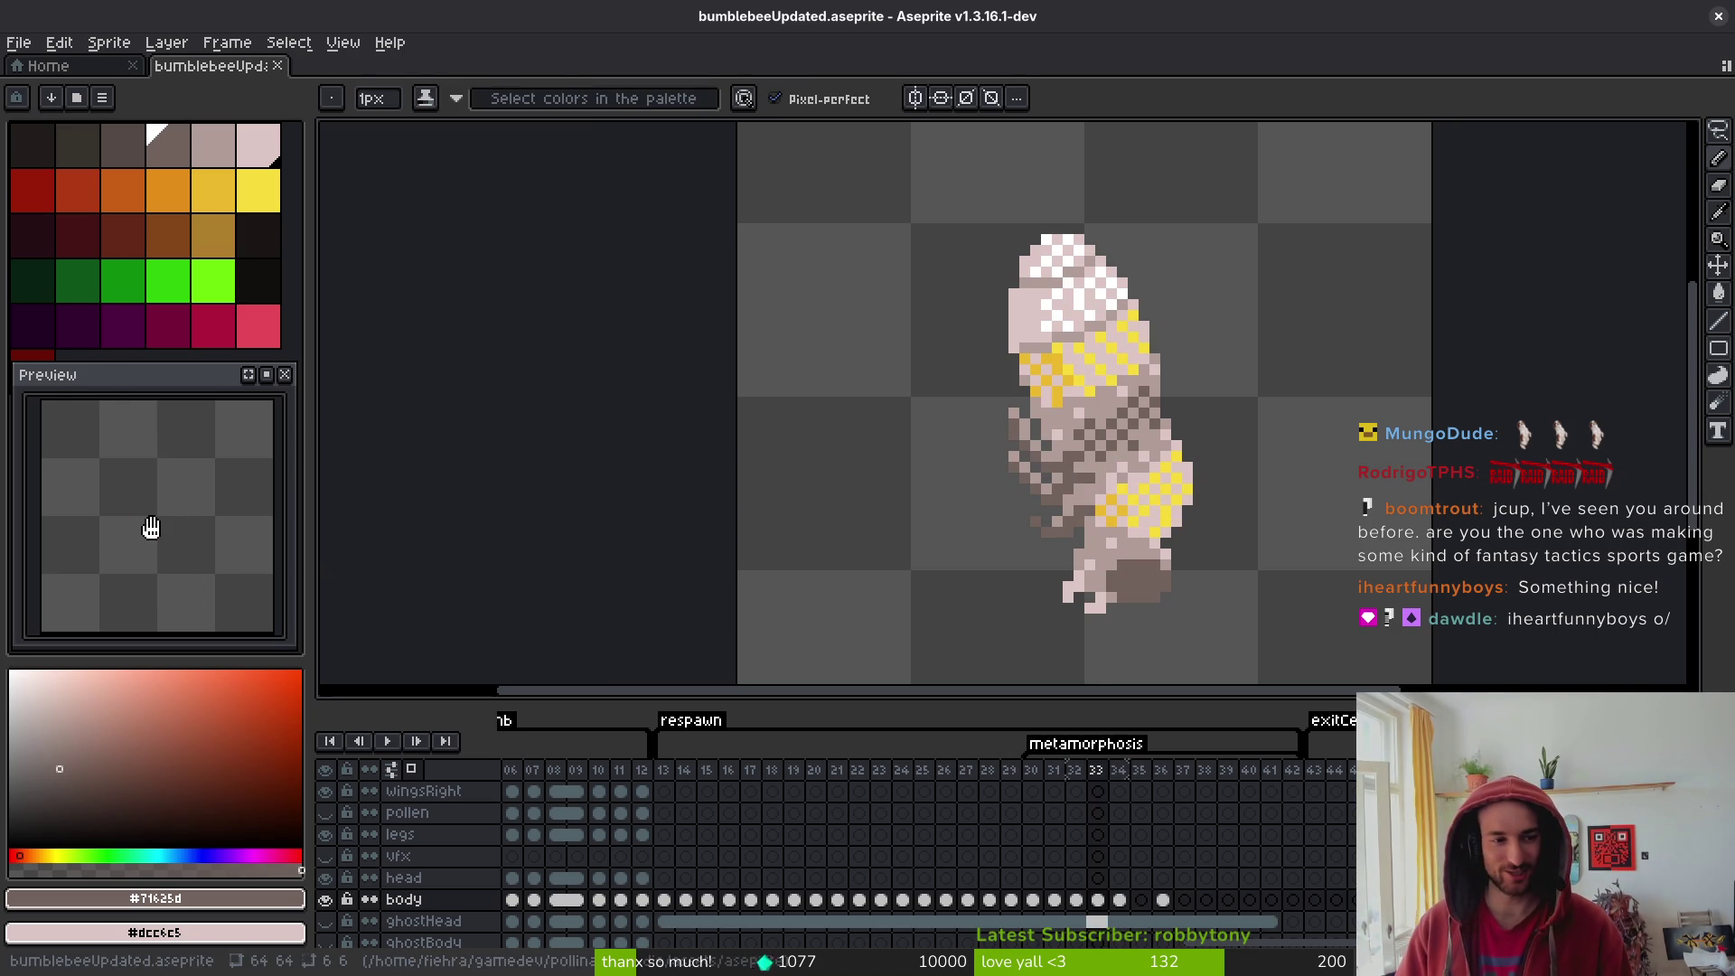
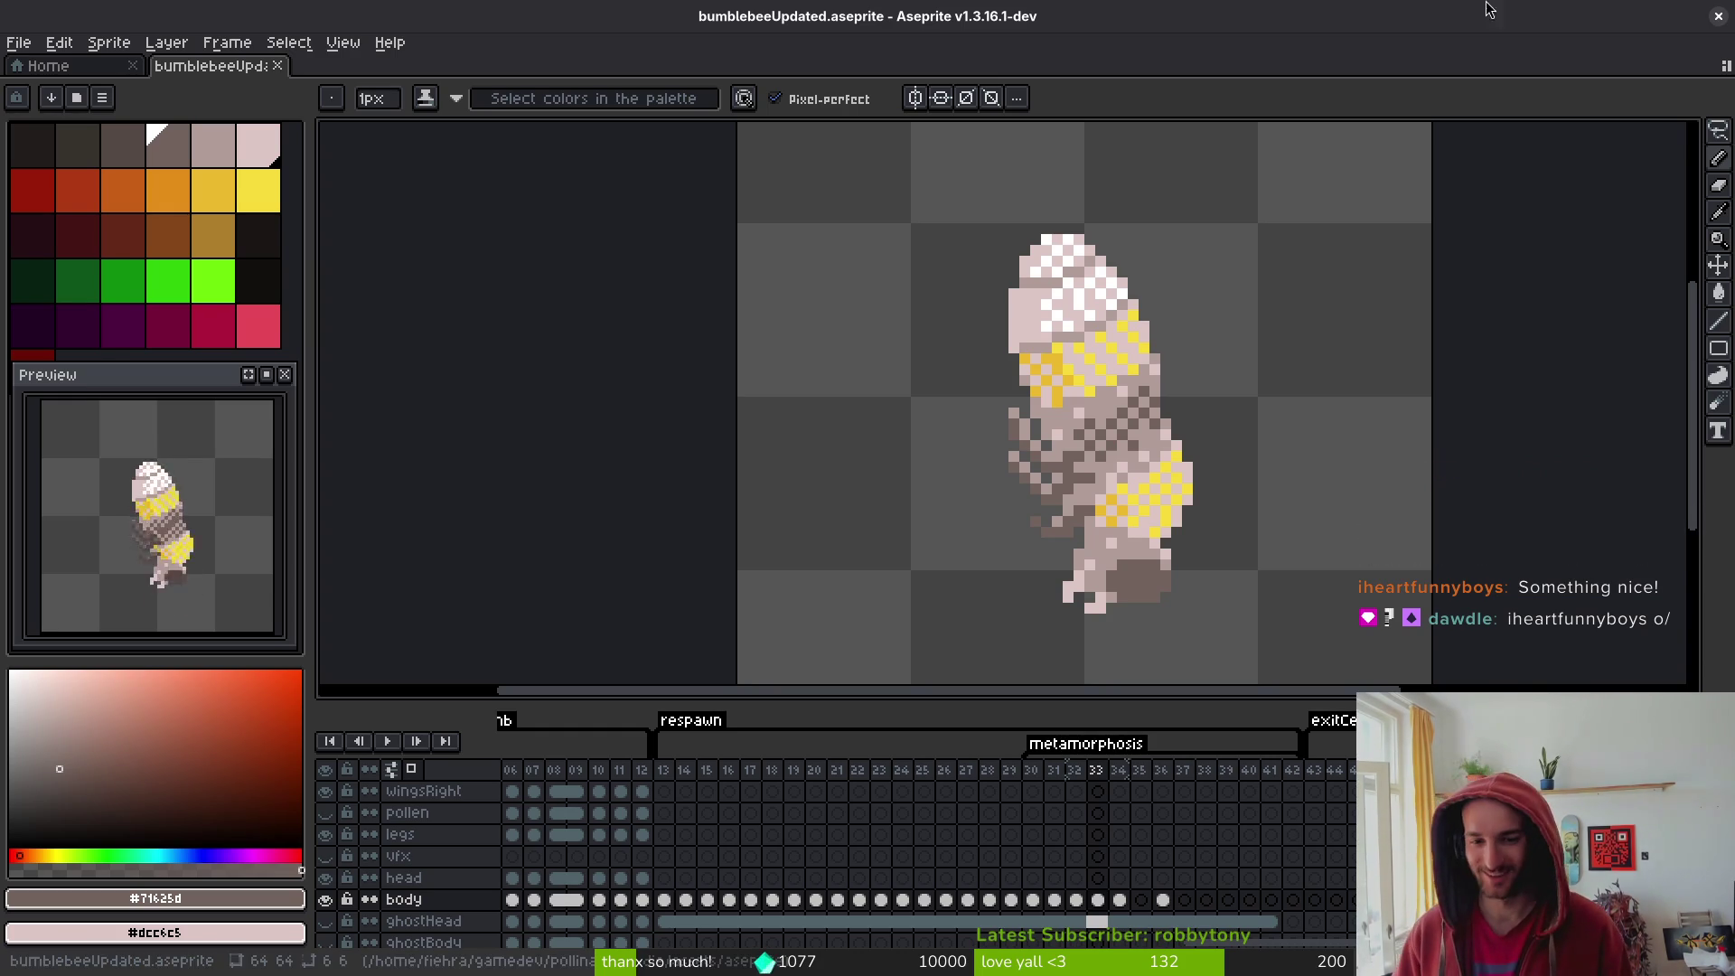
- On frame 34, paint a dark pixel and two sampled pink pixels on the lower body
{"action": "left_click_drag", "start_coordinate": [1115, 450], "coordinate": [1234, 479]}
{"action": "key", "text": "i"}
{"action": "key", "text": "Right"}
{"action": "key", "text": "Left"}
{"action": "key", "text": "Right"}
{"action": "key", "text": "Left"}
{"action": "key", "text": "Right"}
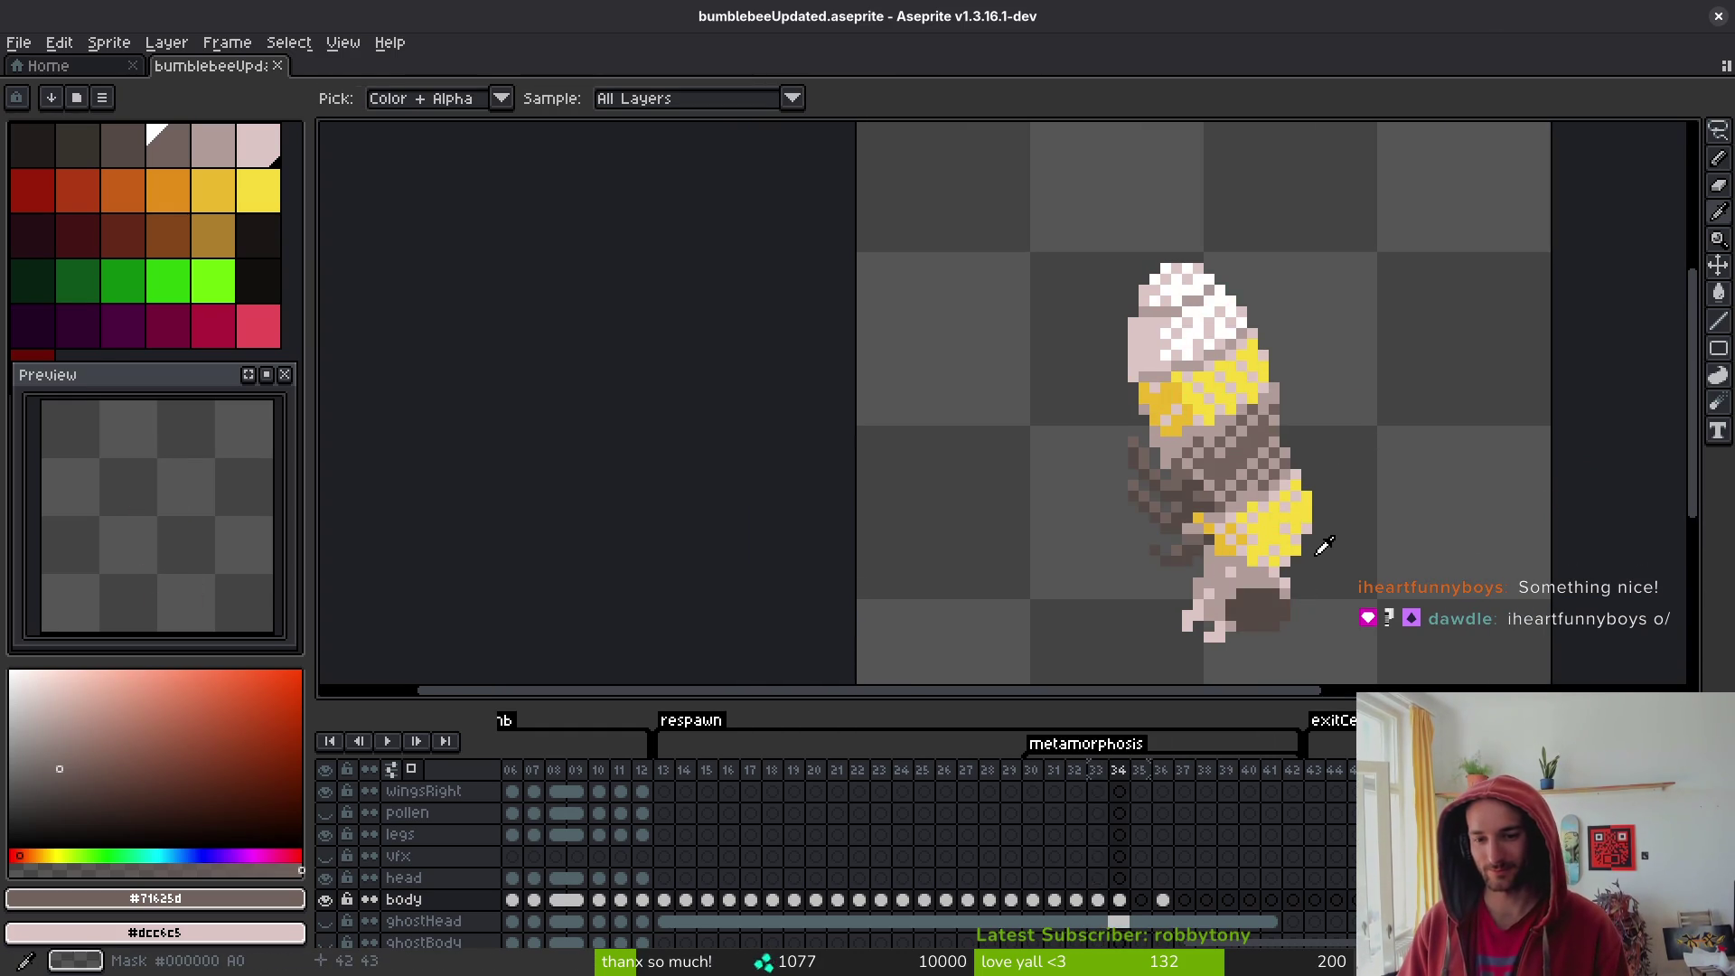
{"action": "key", "text": "b"}
{"action": "scroll", "coordinate": [1266, 592], "scroll_direction": "up", "scroll_amount": 3}
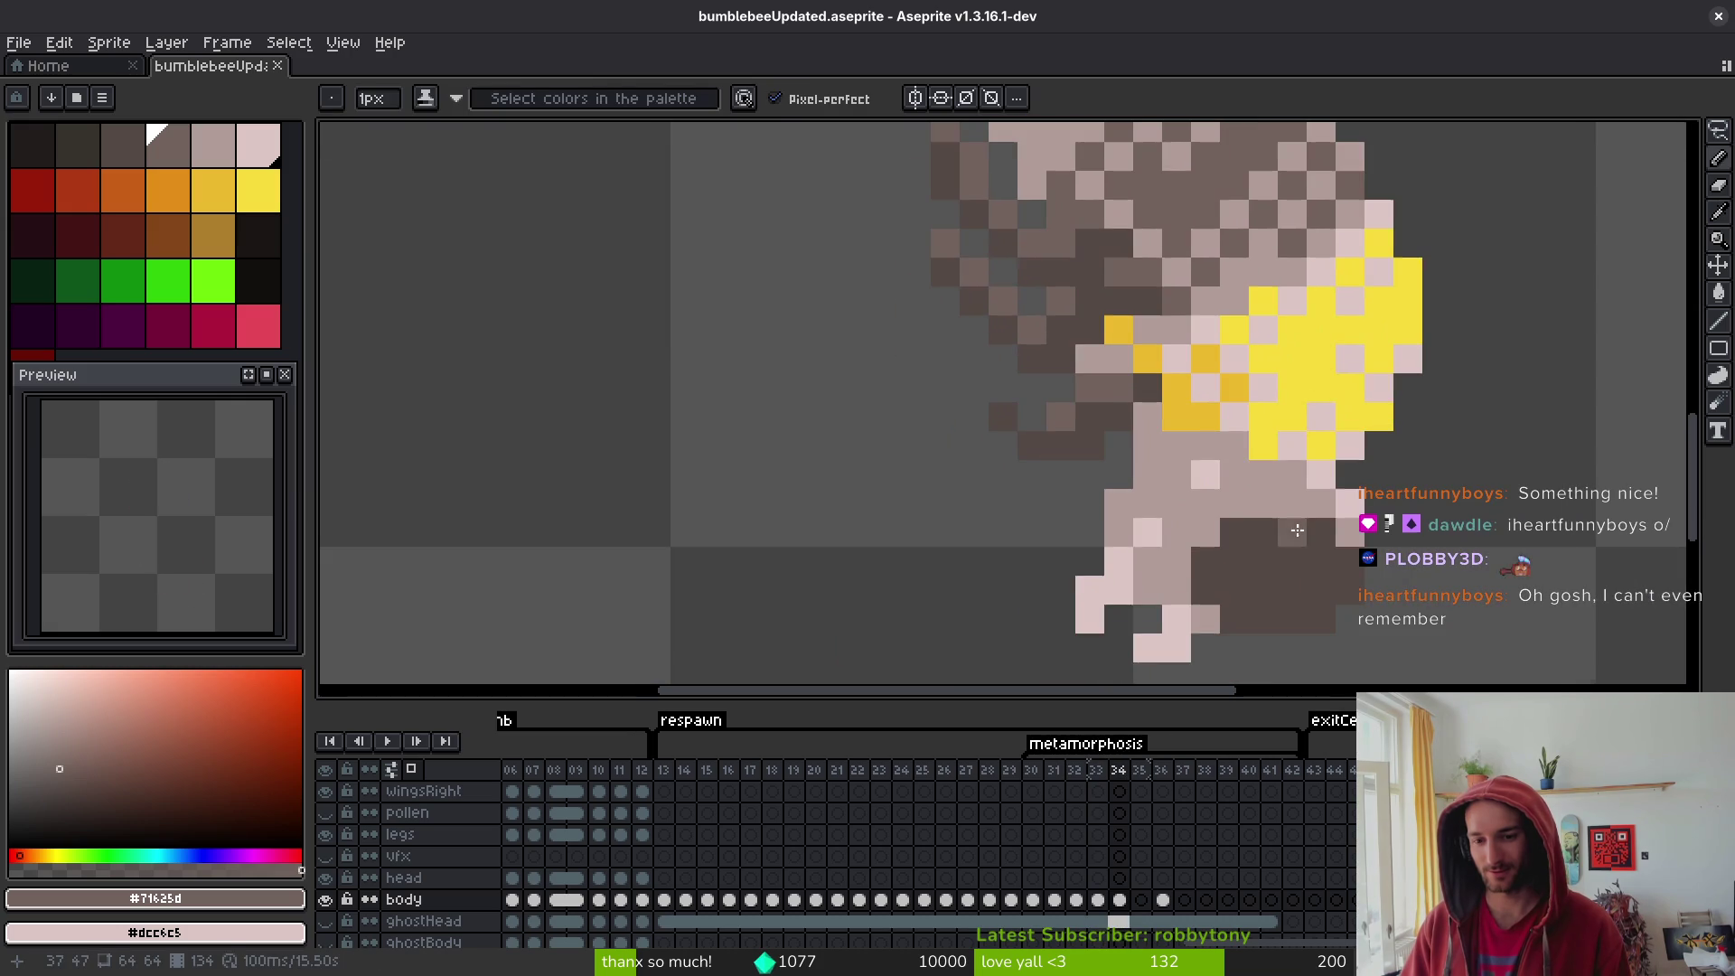
{"action": "left_click", "coordinate": [1234, 505]}
{"action": "left_click", "coordinate": [1179, 477], "text": "alt"}
{"action": "left_click", "coordinate": [1206, 474]}
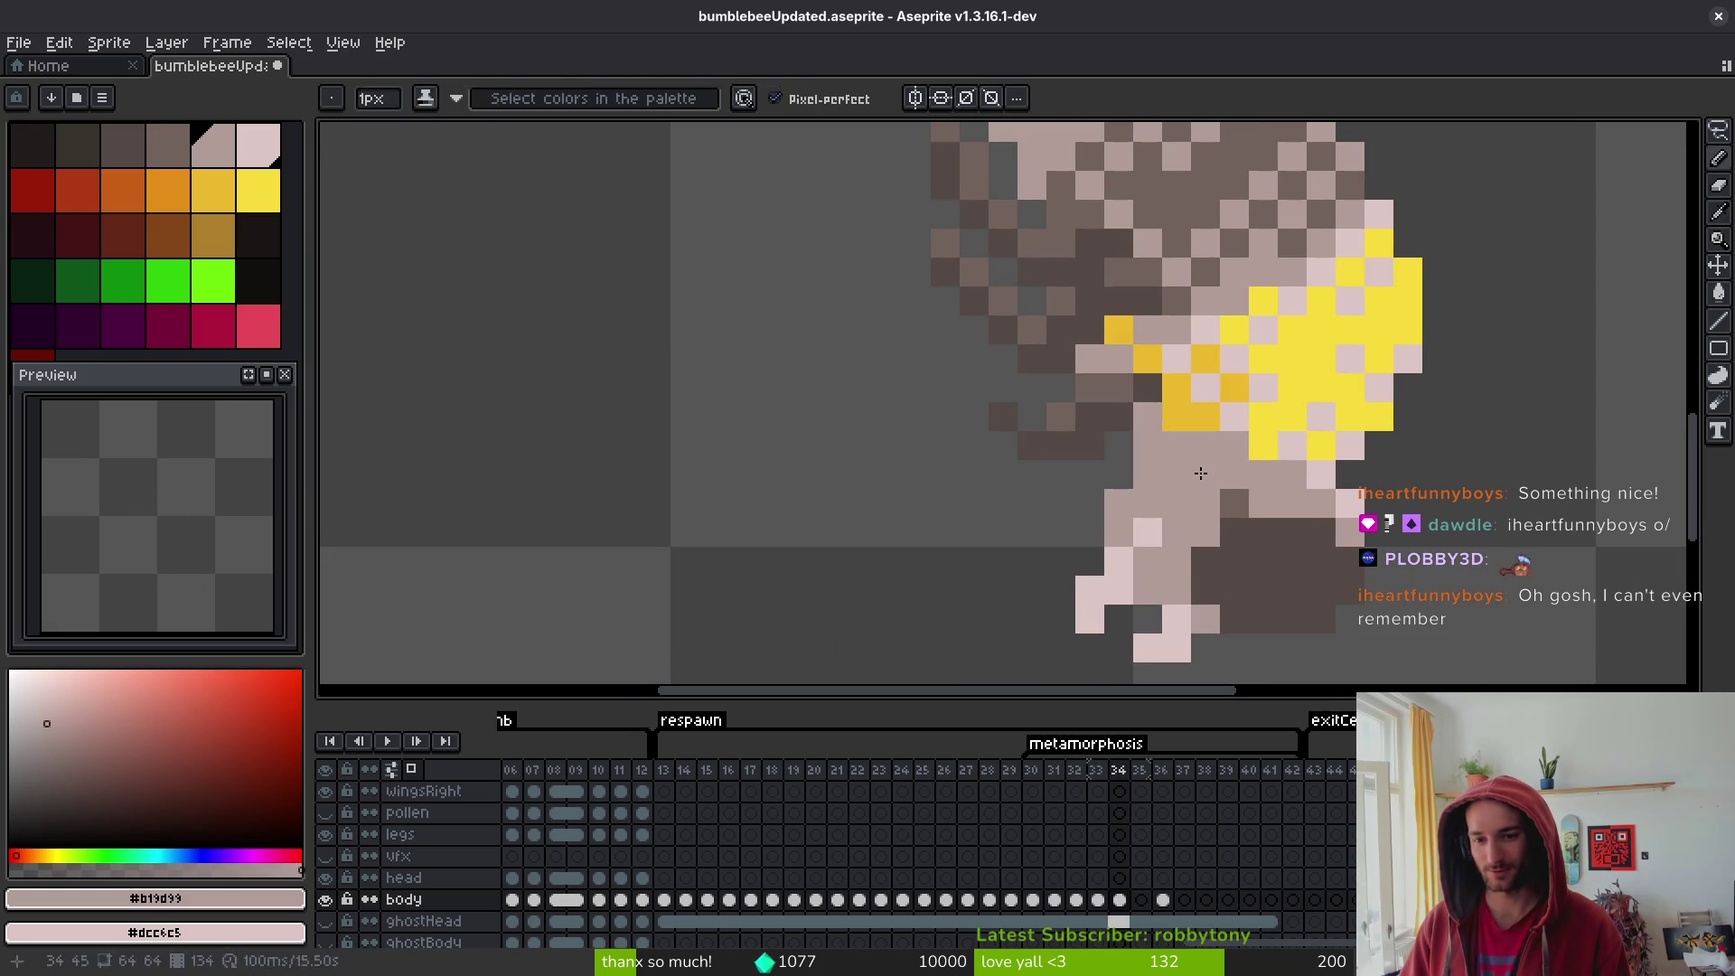
{"action": "left_click", "coordinate": [1148, 533]}
- Repaint a pixel in pale pinkish-grey #b19d99, then sample browns #544d45 and #71625d
{"action": "left_click", "coordinate": [1231, 498], "text": "alt"}
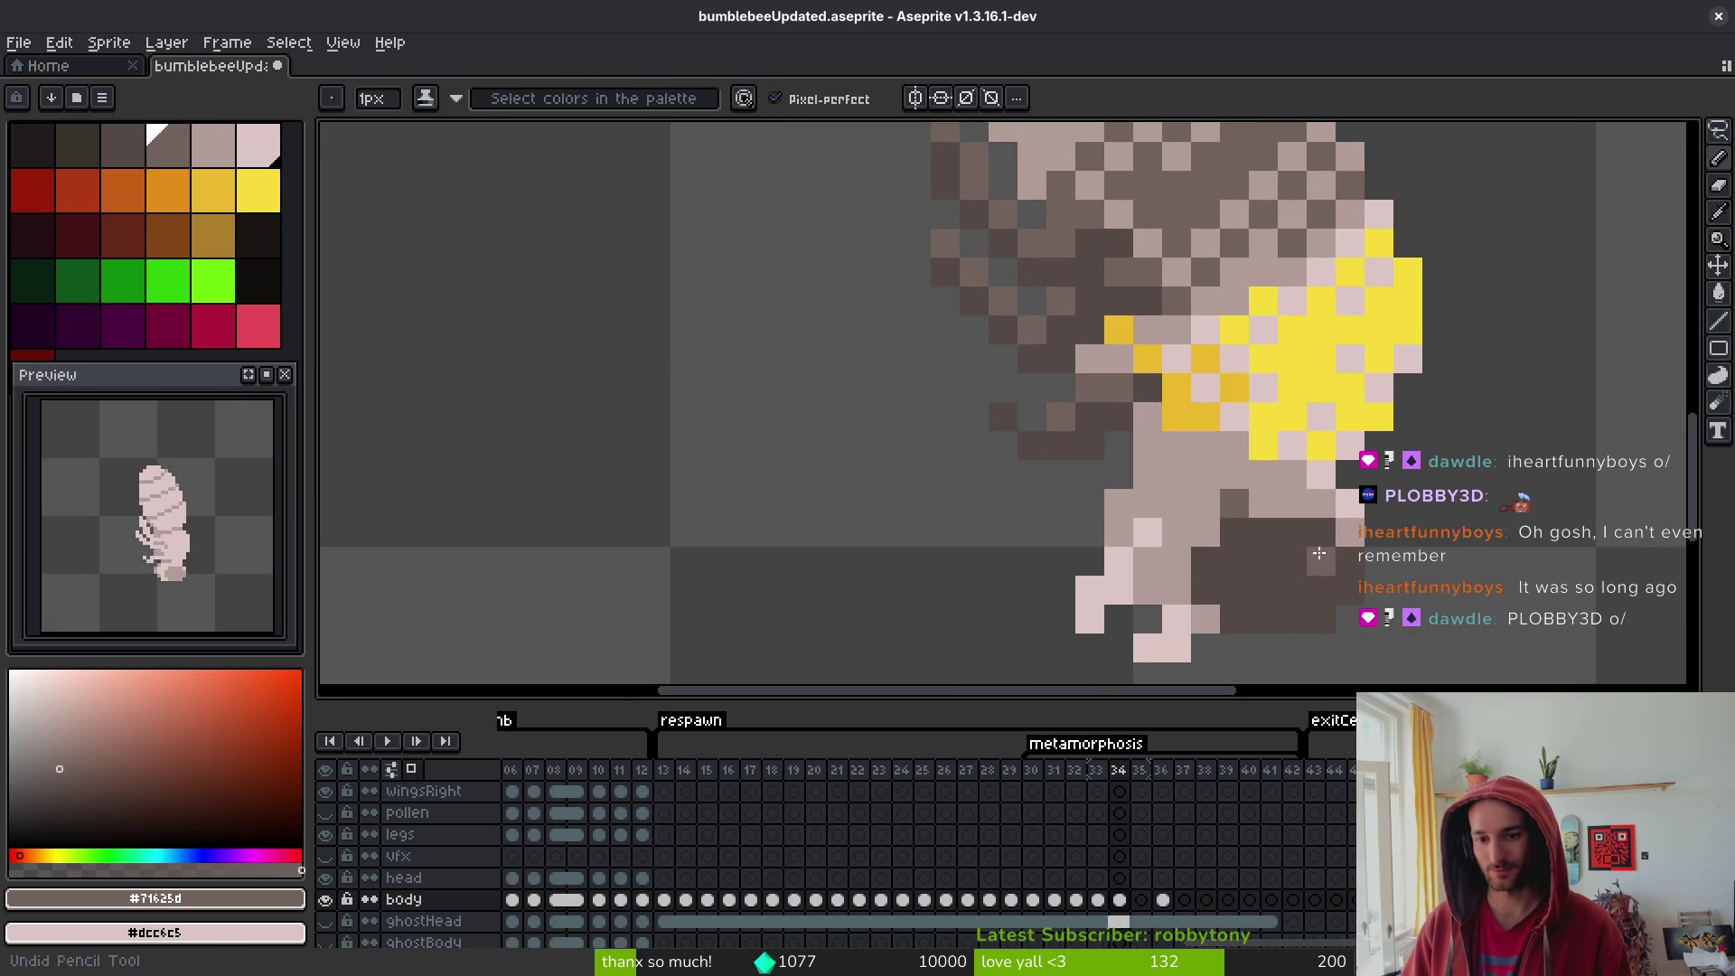
{"action": "left_click", "coordinate": [1192, 474], "text": "alt"}
{"action": "left_click", "coordinate": [1148, 533]}
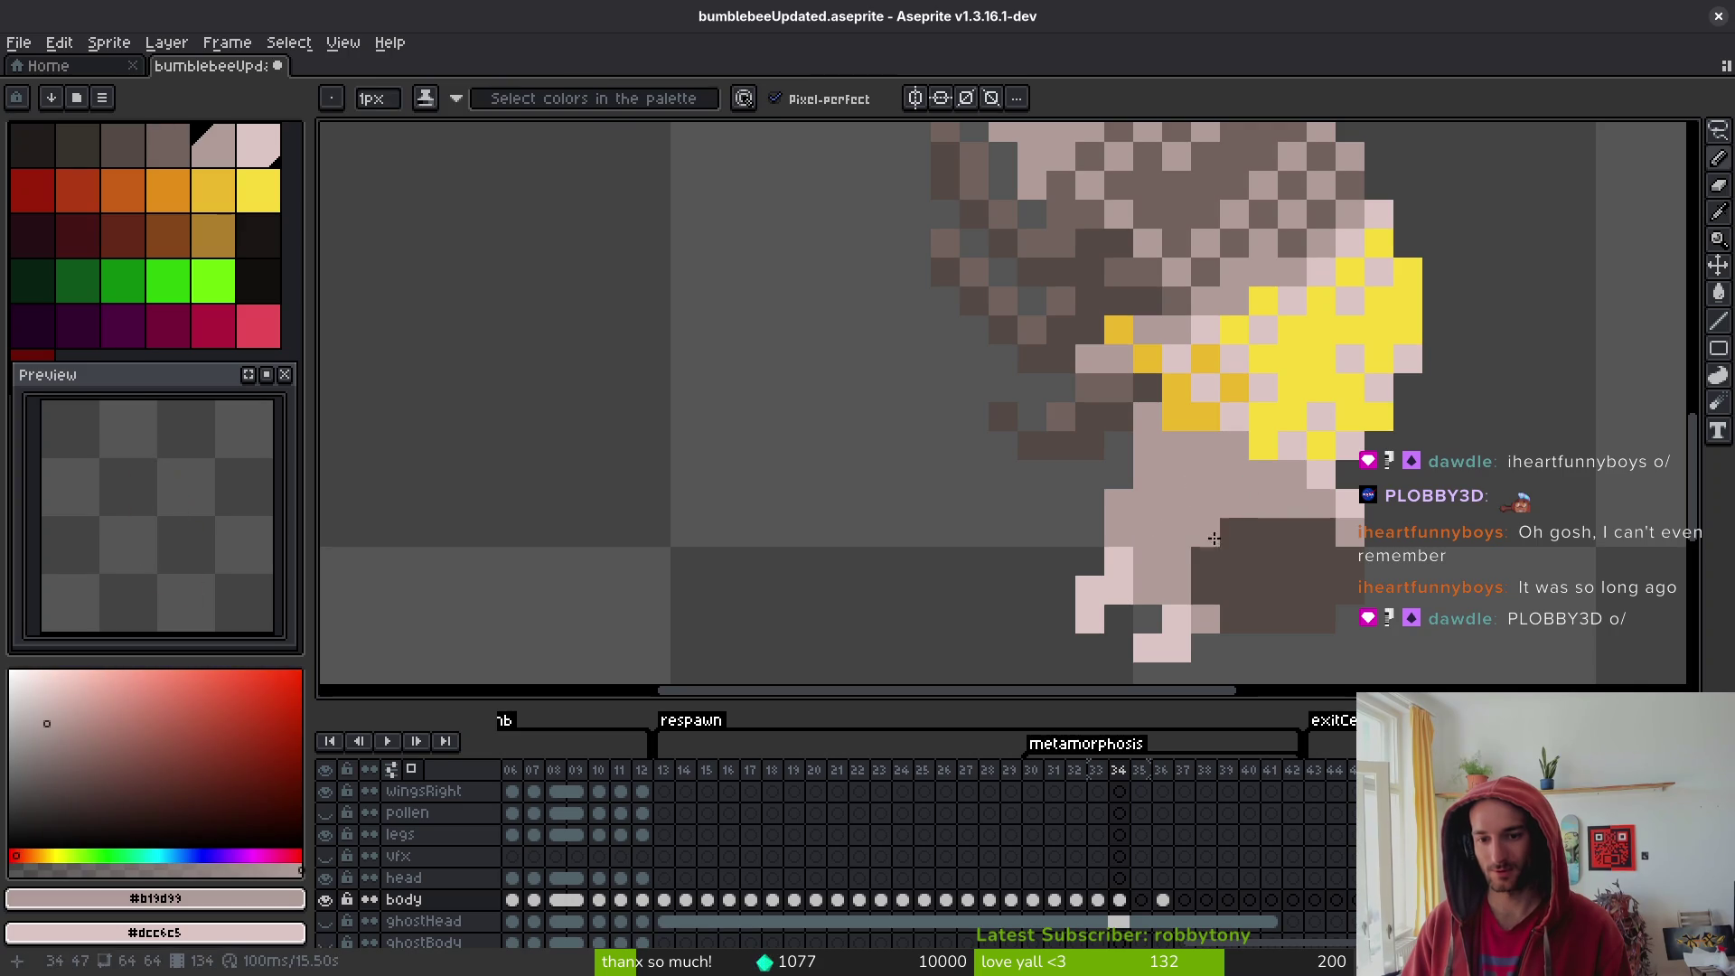
{"action": "key", "text": "ctrl+s"}
{"action": "left_click", "coordinate": [1261, 560], "text": "alt"}
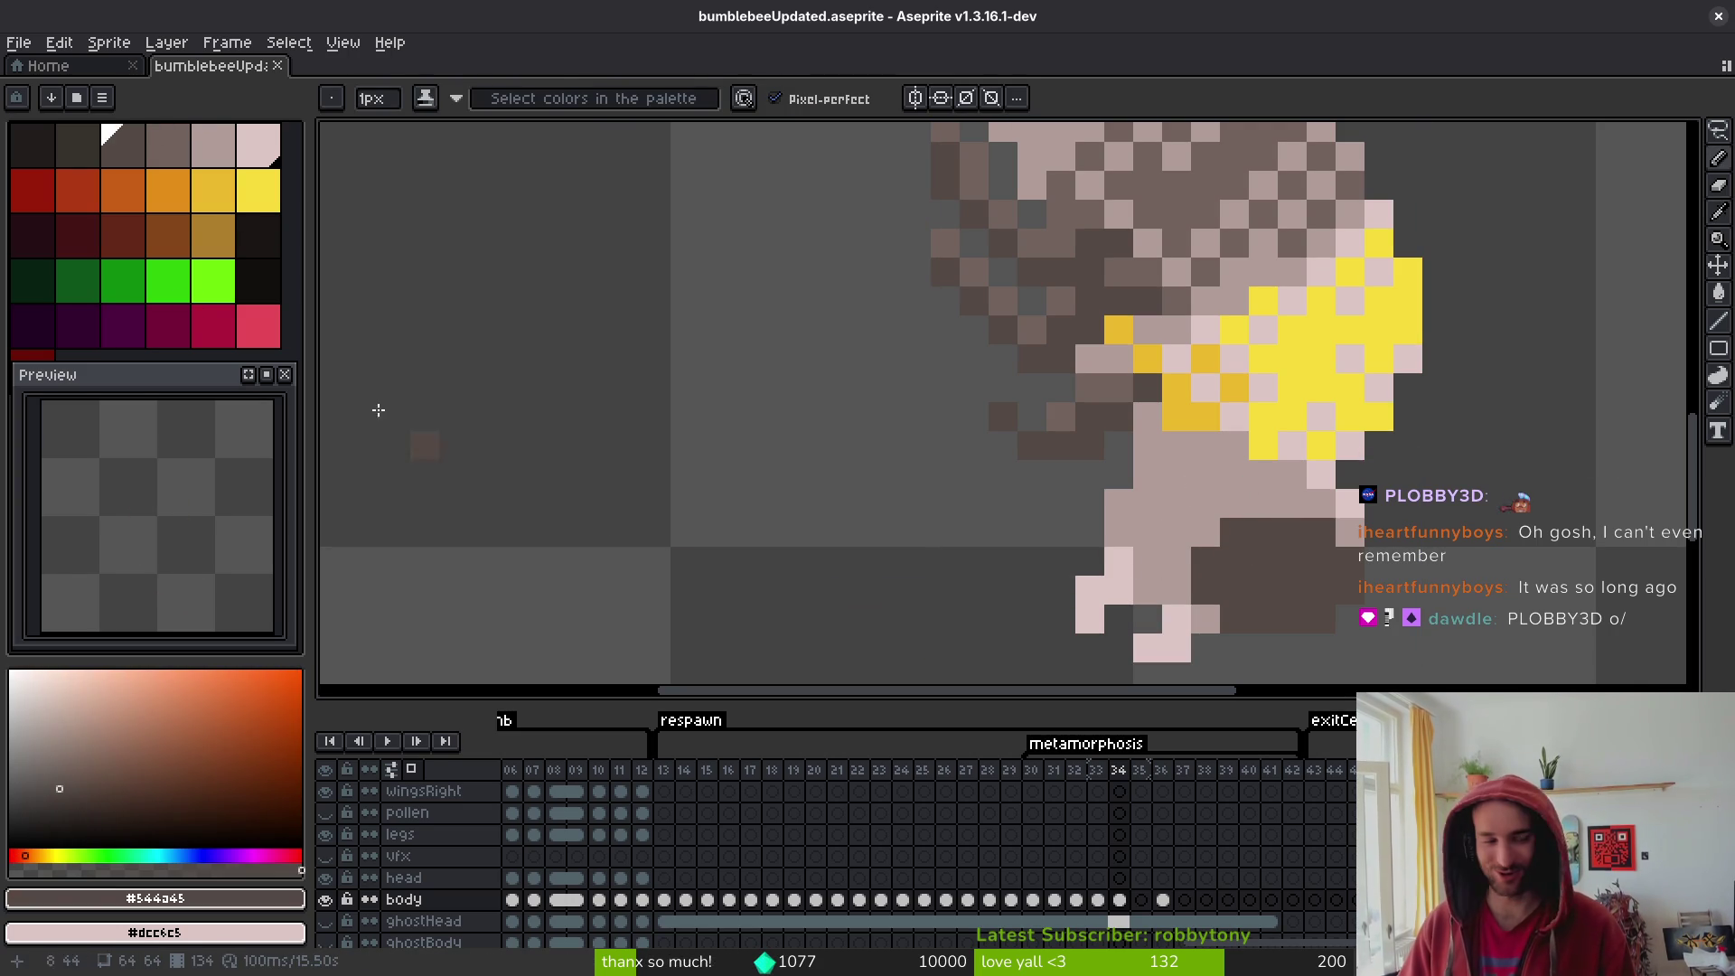
{"action": "left_click", "coordinate": [1123, 383], "text": "alt"}
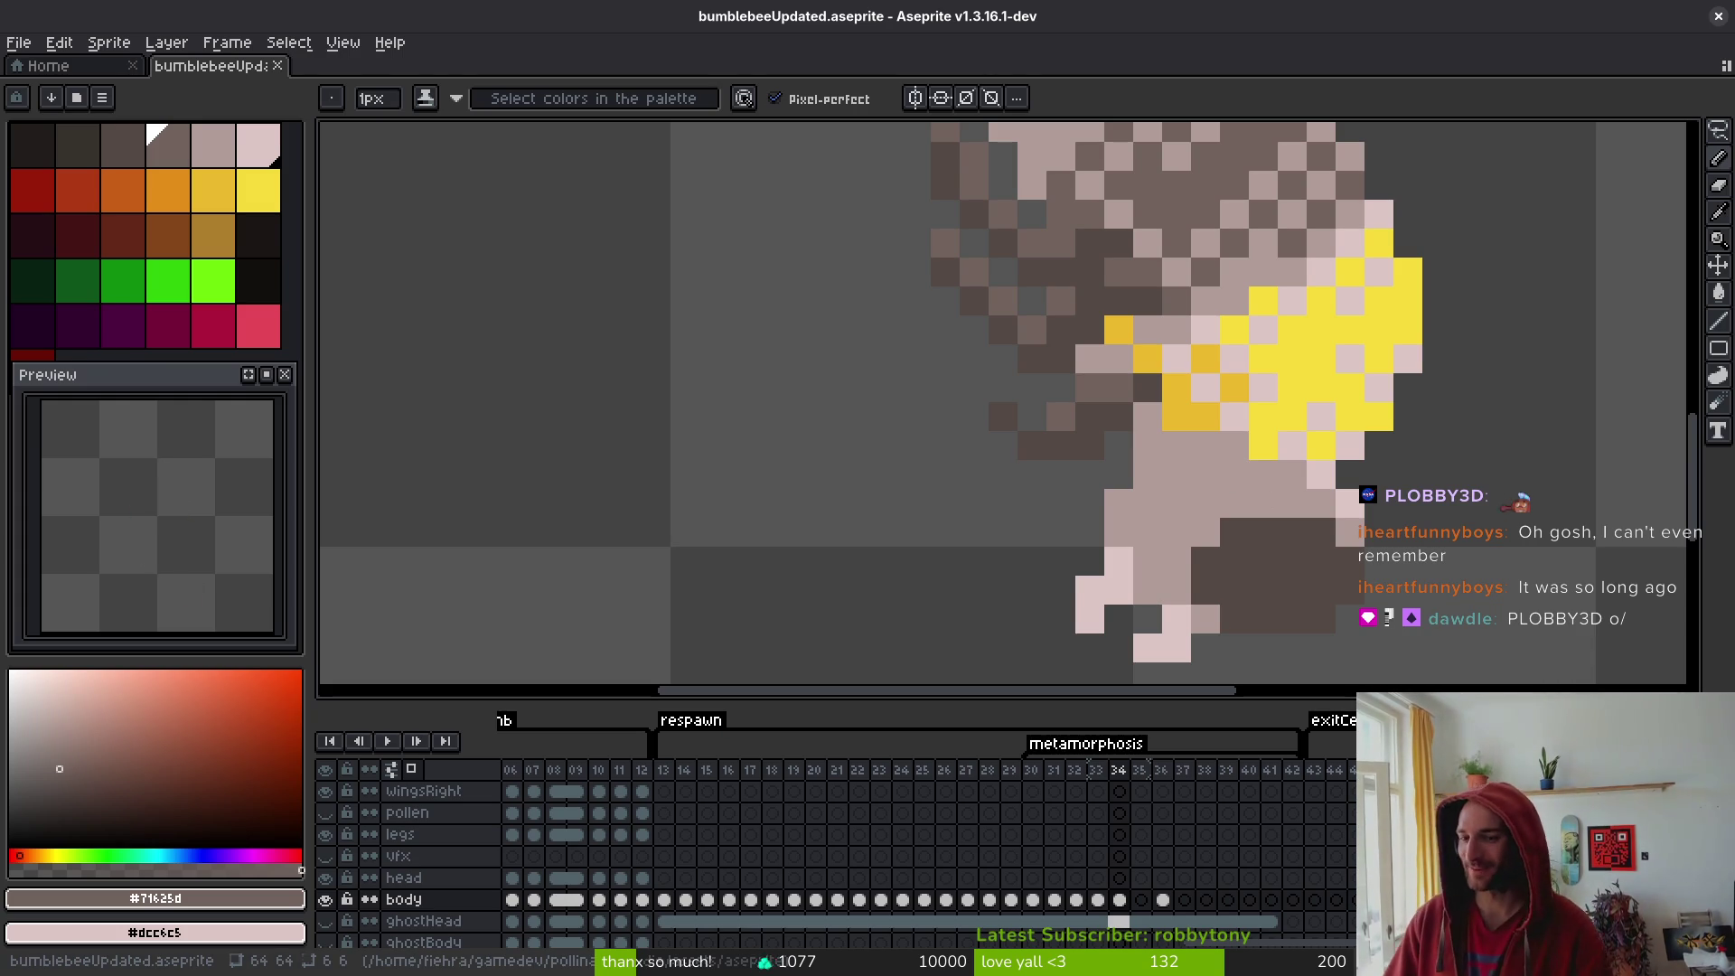
{"action": "left_click", "coordinate": [1350, 530], "text": "alt"}
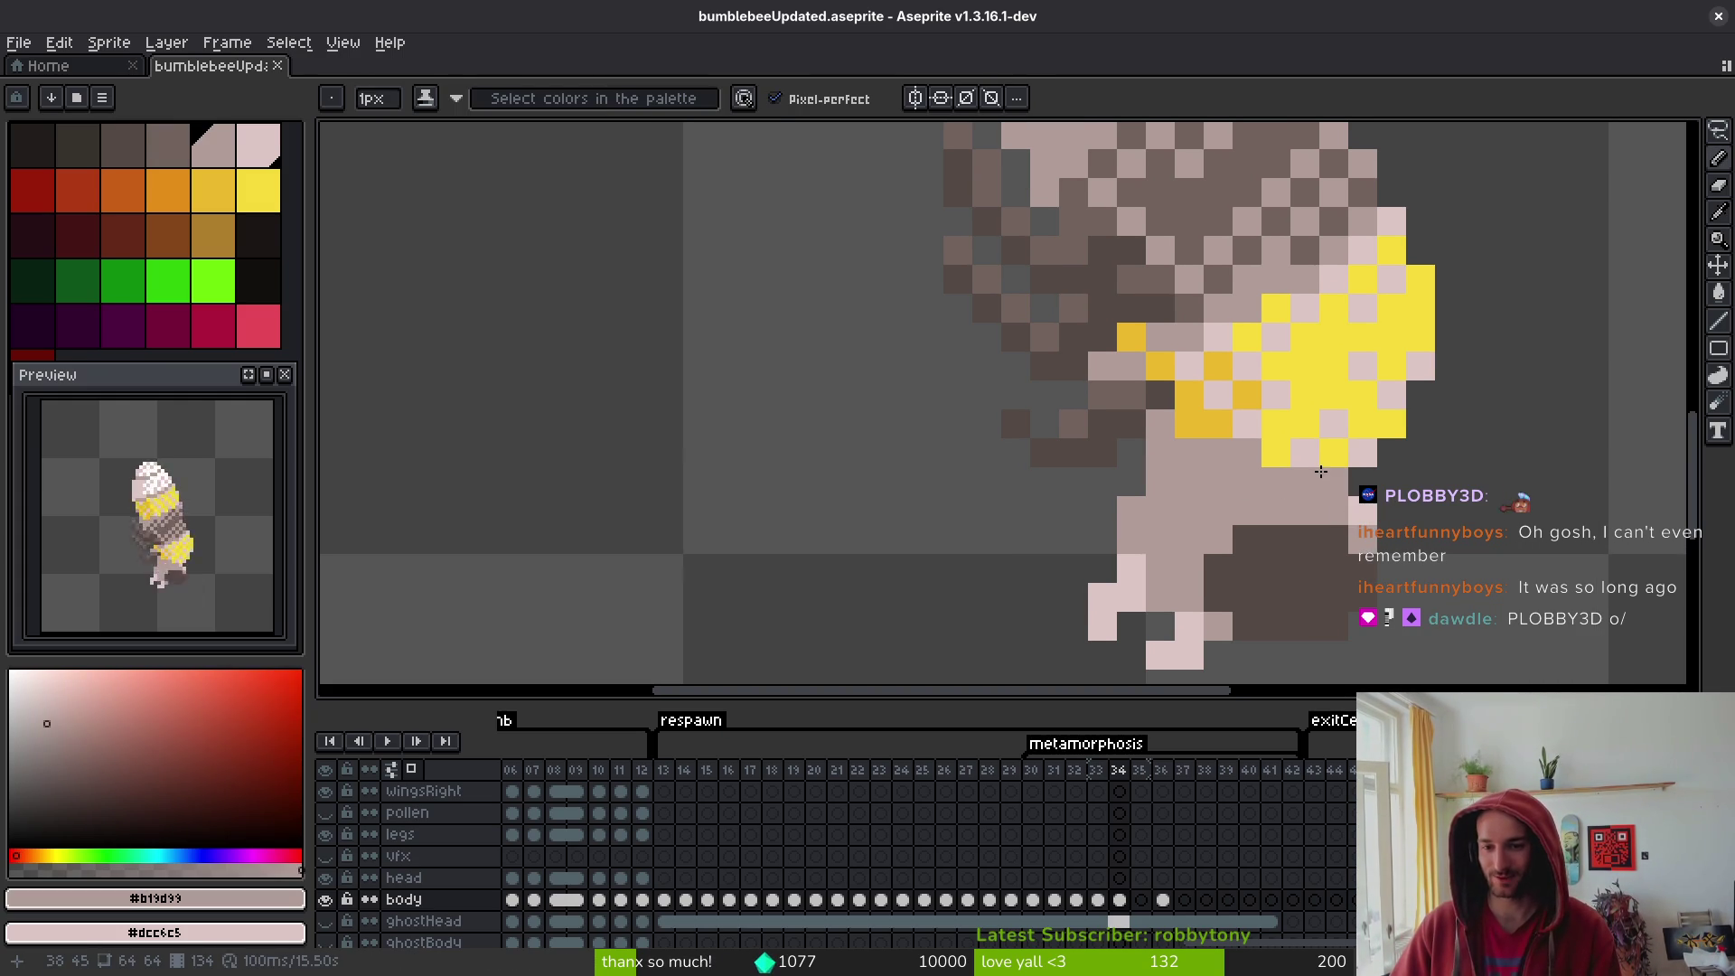
- Flip repeatedly between frames 33 and 34 to compare the body shading
{"action": "key", "text": "Left"}
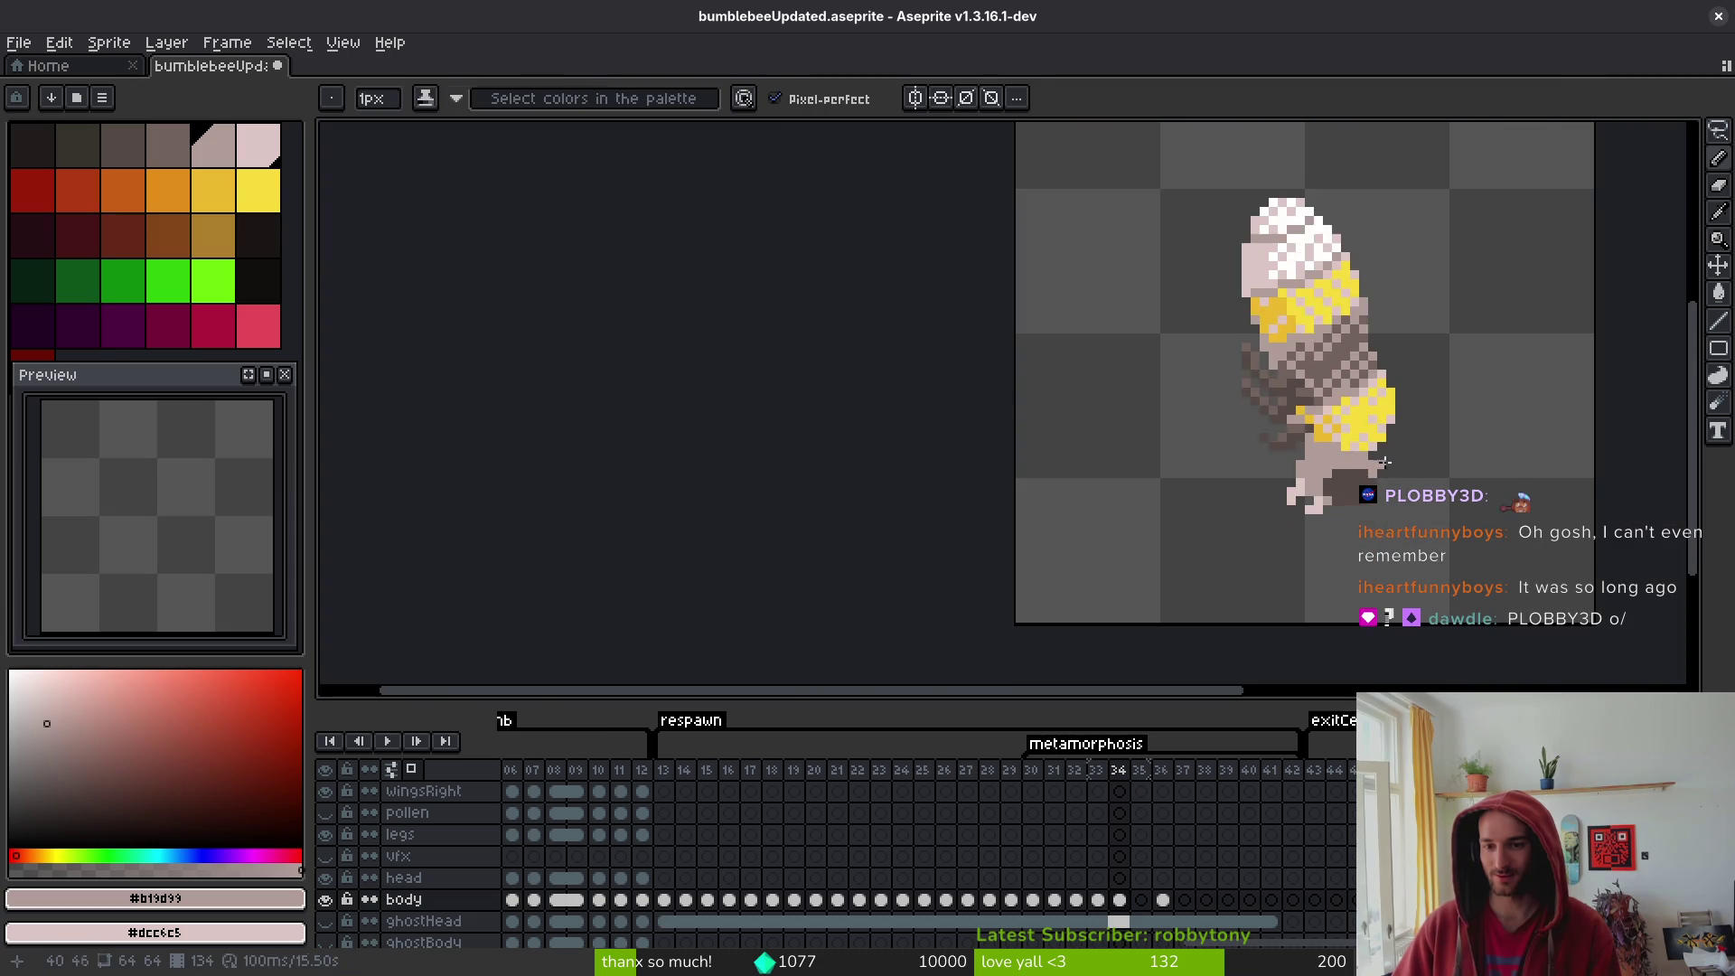
{"action": "scroll", "coordinate": [1356, 479], "scroll_direction": "down", "scroll_amount": 4}
{"action": "key", "text": "Right"}
{"action": "key", "text": "Left"}
{"action": "key", "text": "Right"}
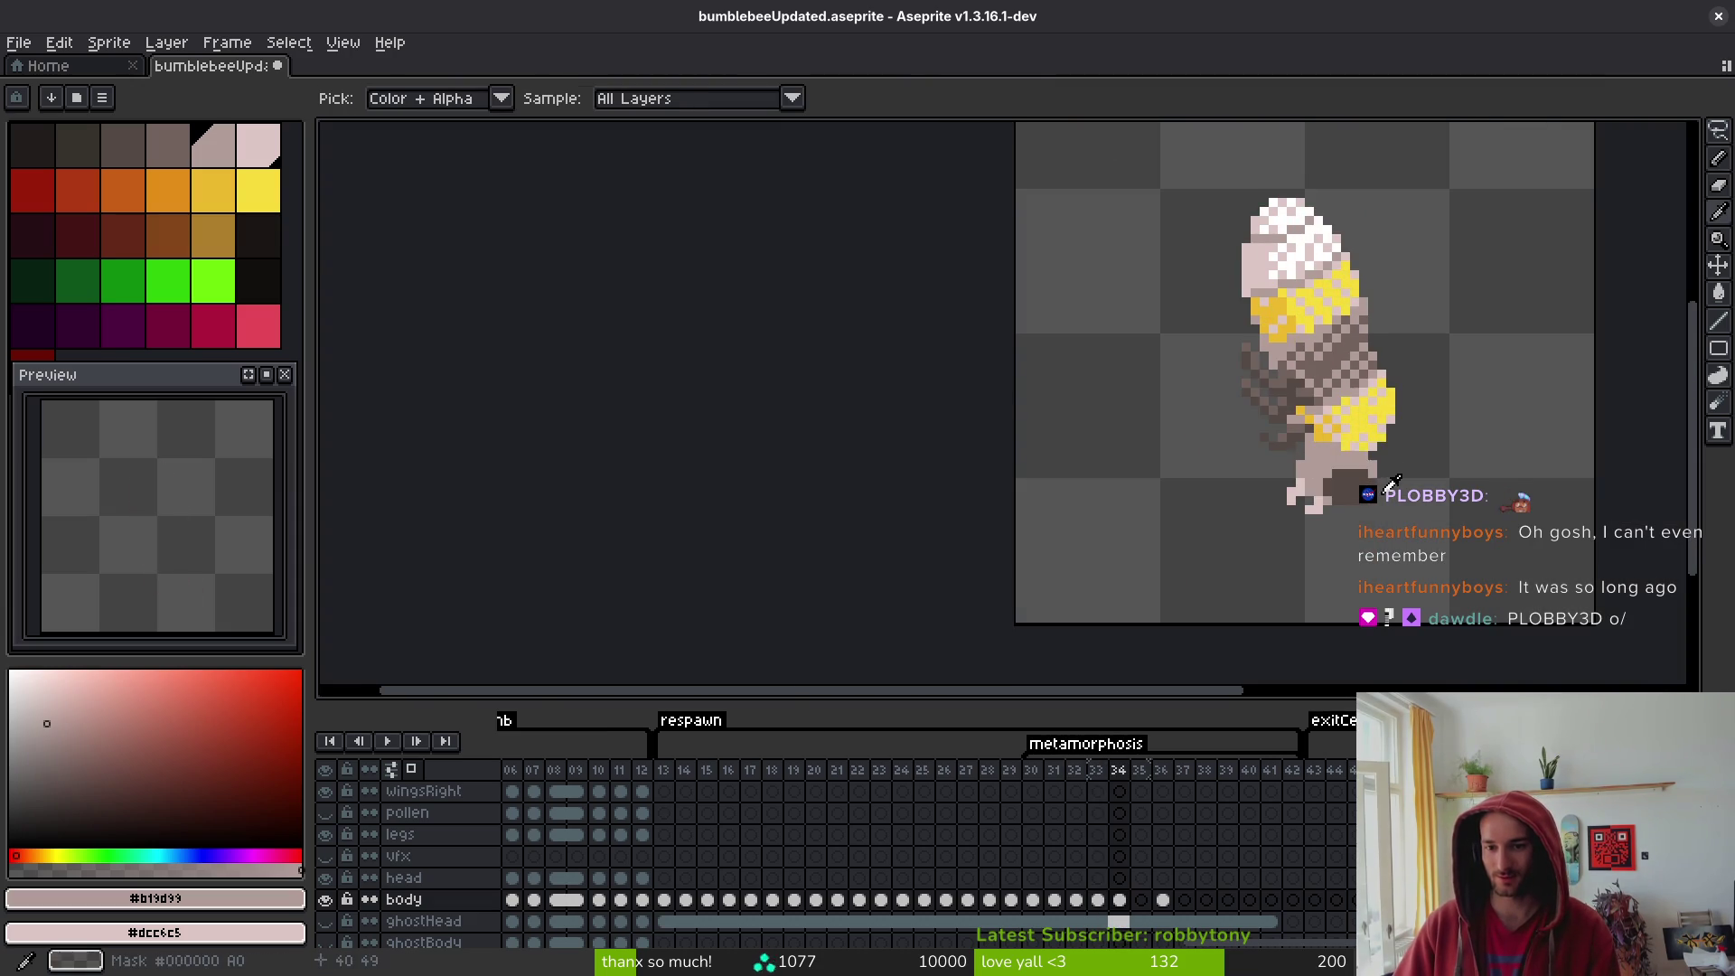
{"action": "scroll", "coordinate": [1346, 484], "scroll_direction": "up", "scroll_amount": 1}
{"action": "key", "text": "Left"}
{"action": "key", "text": "Right"}
{"action": "key", "text": "Left"}
{"action": "key", "text": "Right"}
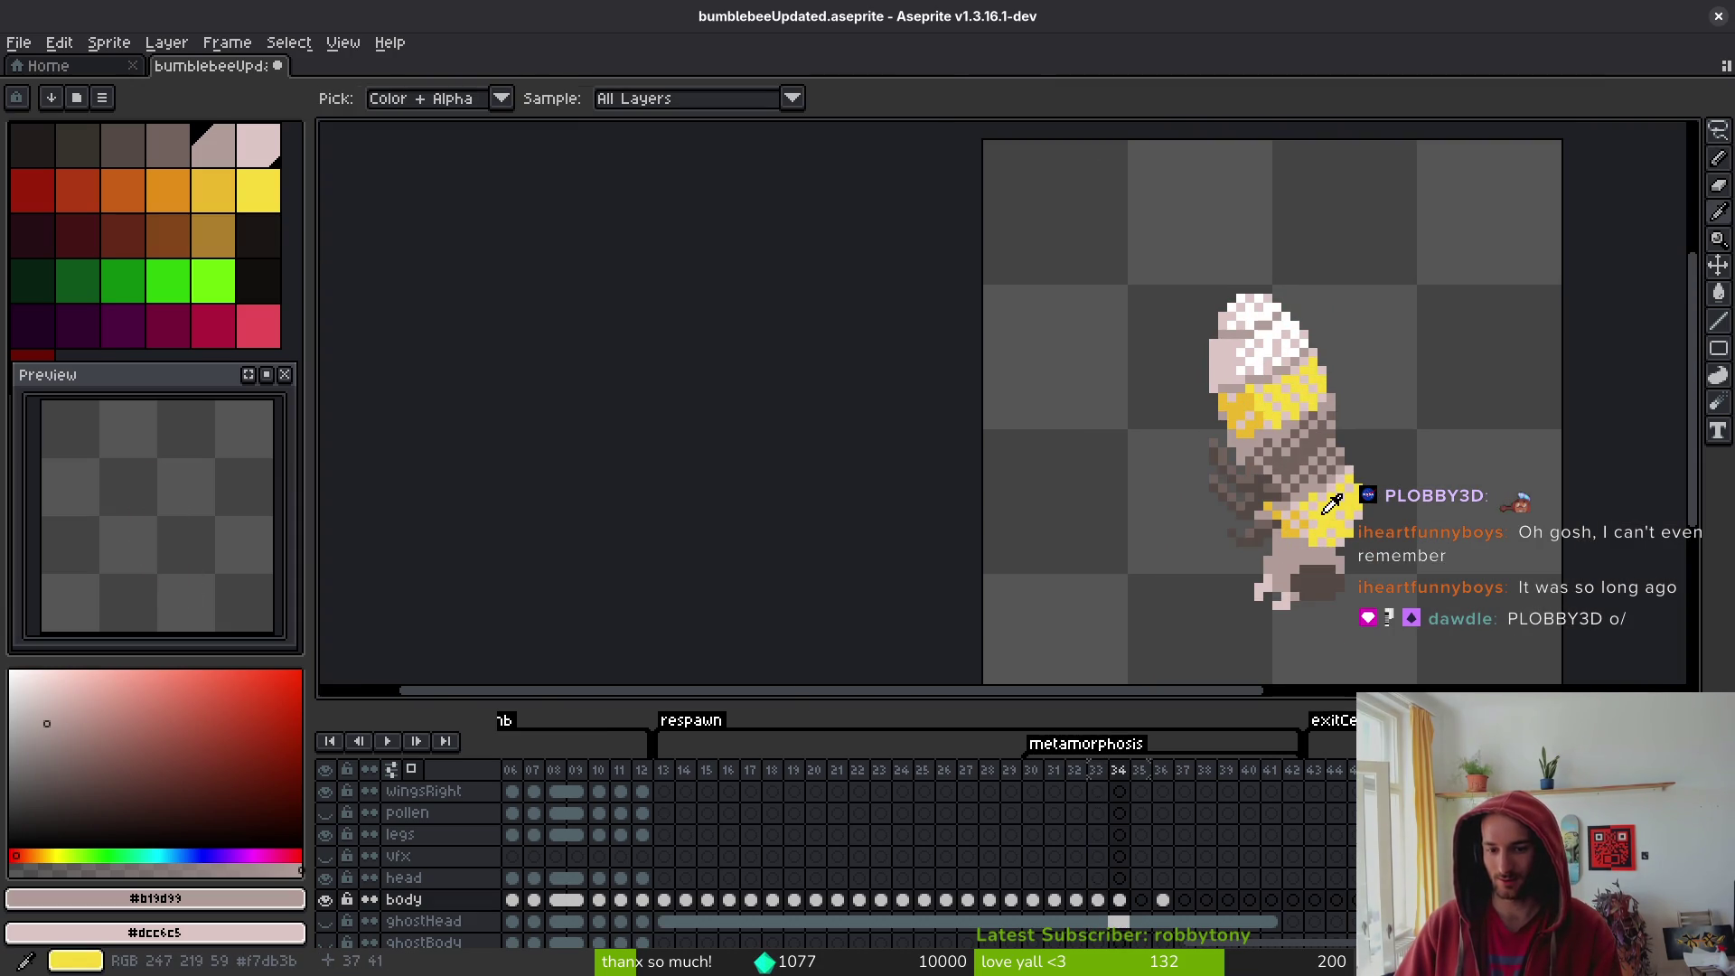
{"action": "key", "text": "Left"}
{"action": "key", "text": "Right"}
{"action": "key", "text": "Left"}
{"action": "key", "text": "Right"}
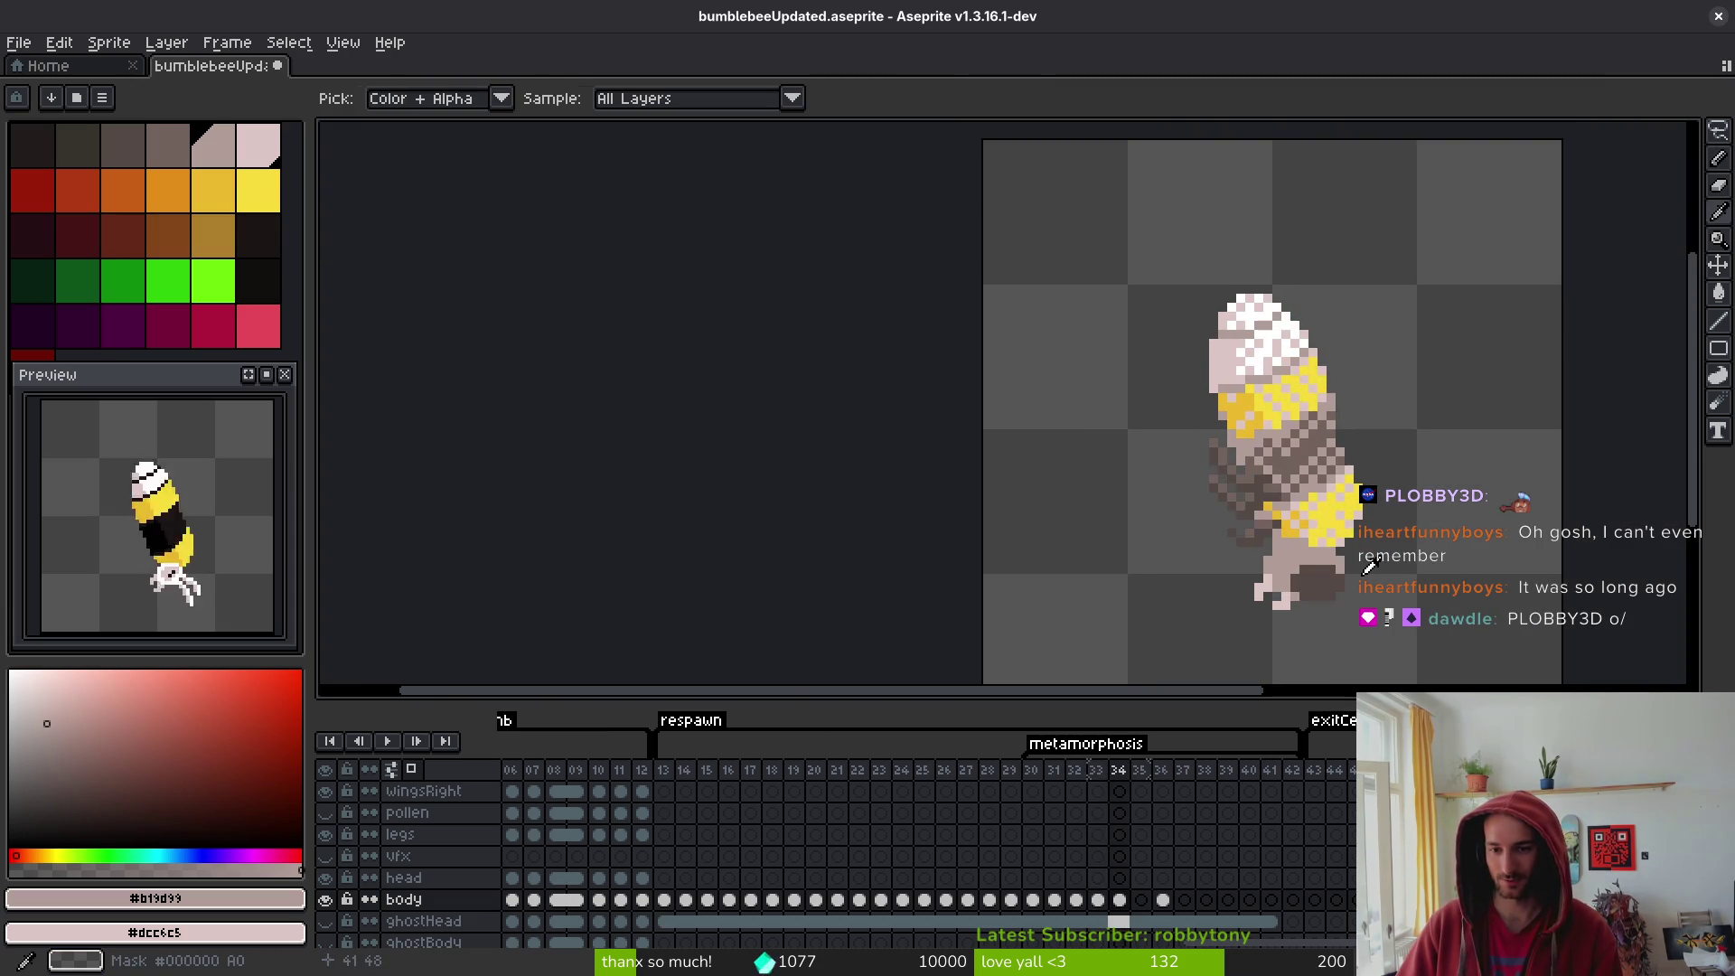
{"action": "key", "text": "Left"}
{"action": "key", "text": "Right"}
{"action": "key", "text": "Left"}
{"action": "key", "text": "Right"}
{"action": "key", "text": "Left"}
{"action": "key", "text": "Right"}
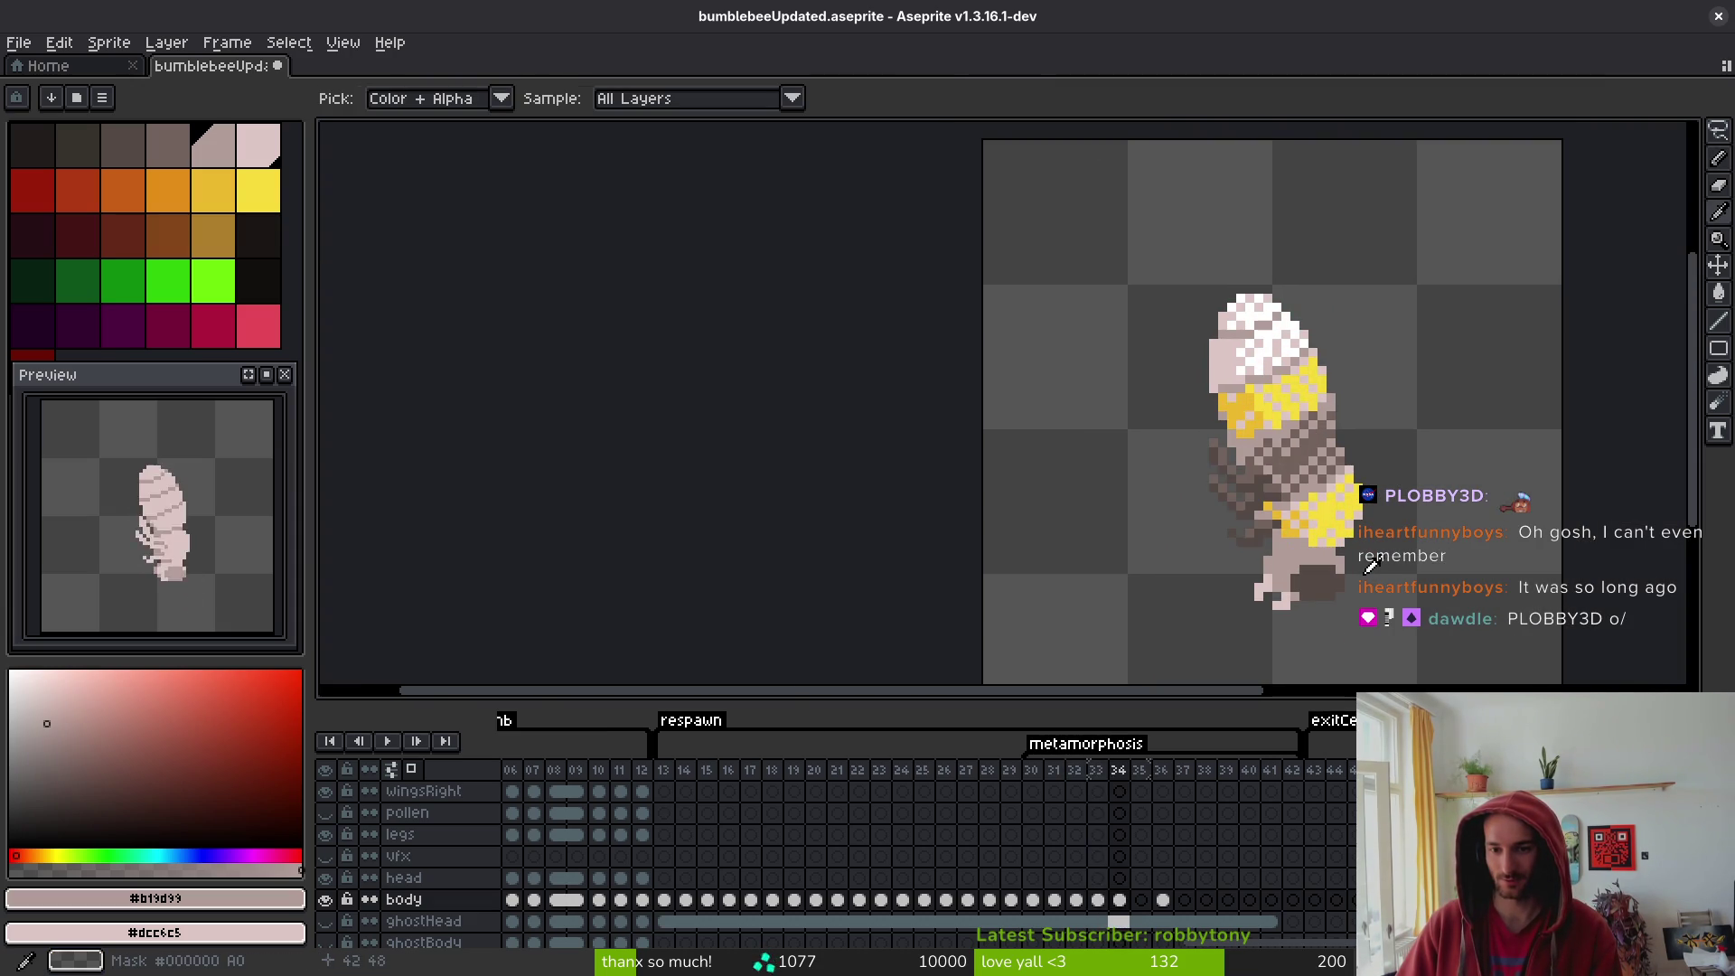
{"action": "key", "text": "Left"}
{"action": "key", "text": "Right"}
{"action": "key", "text": "Left"}
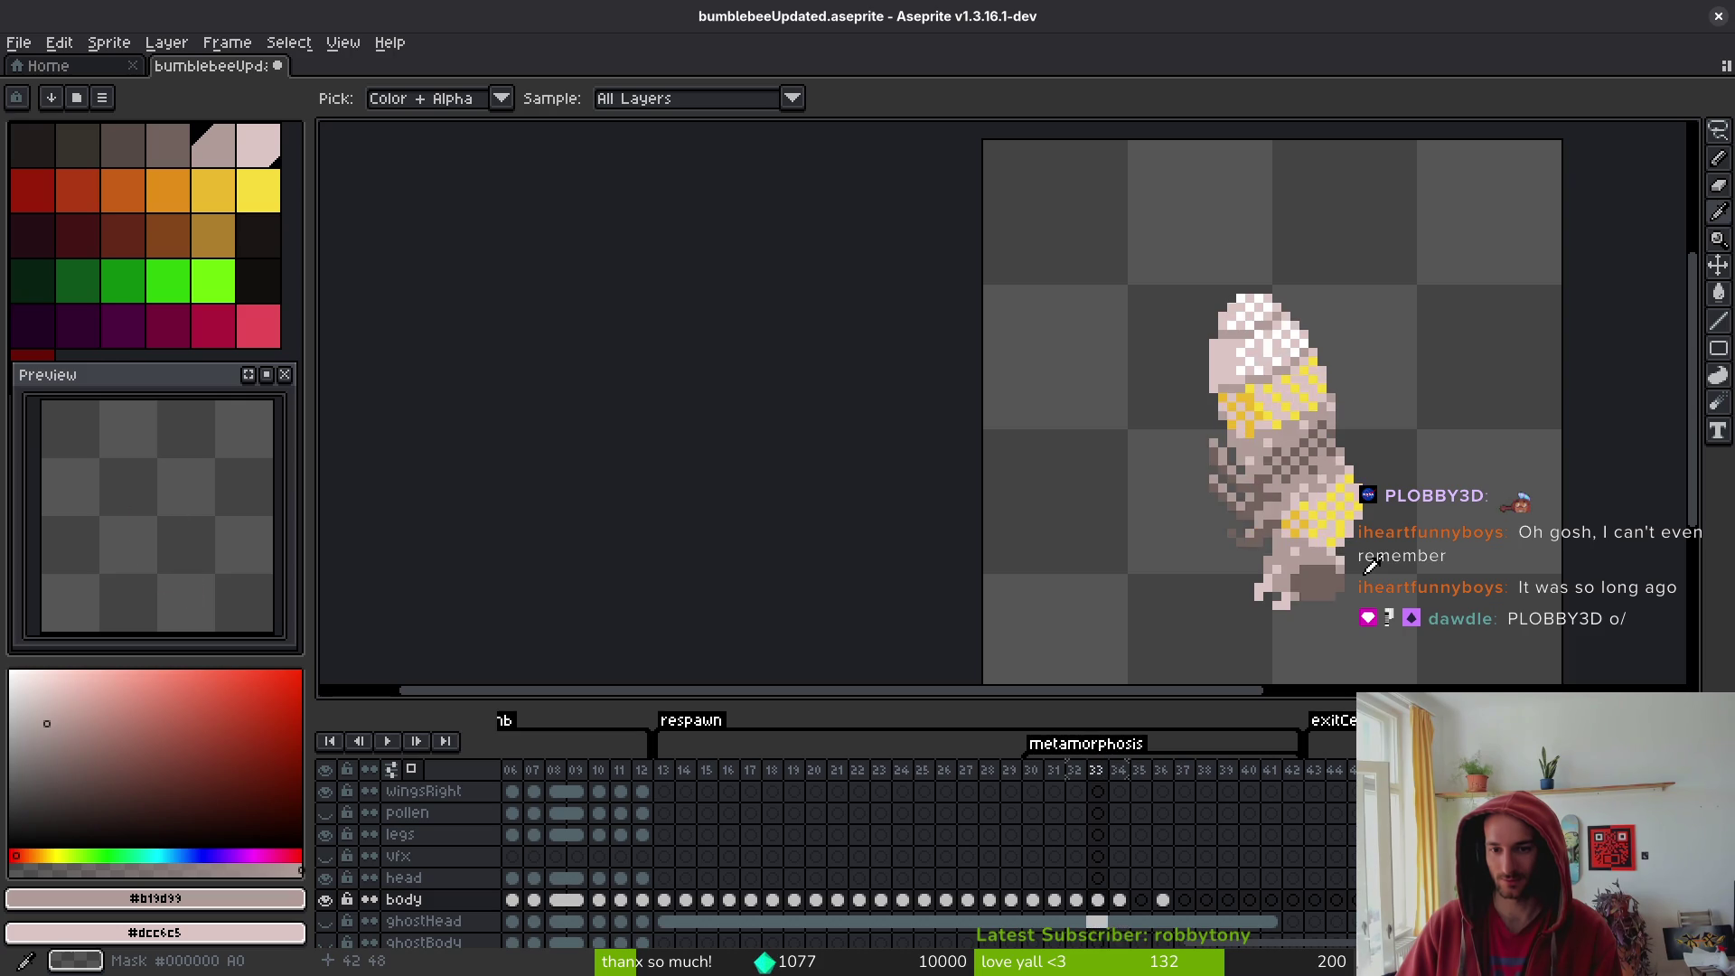
{"action": "key", "text": "Right"}
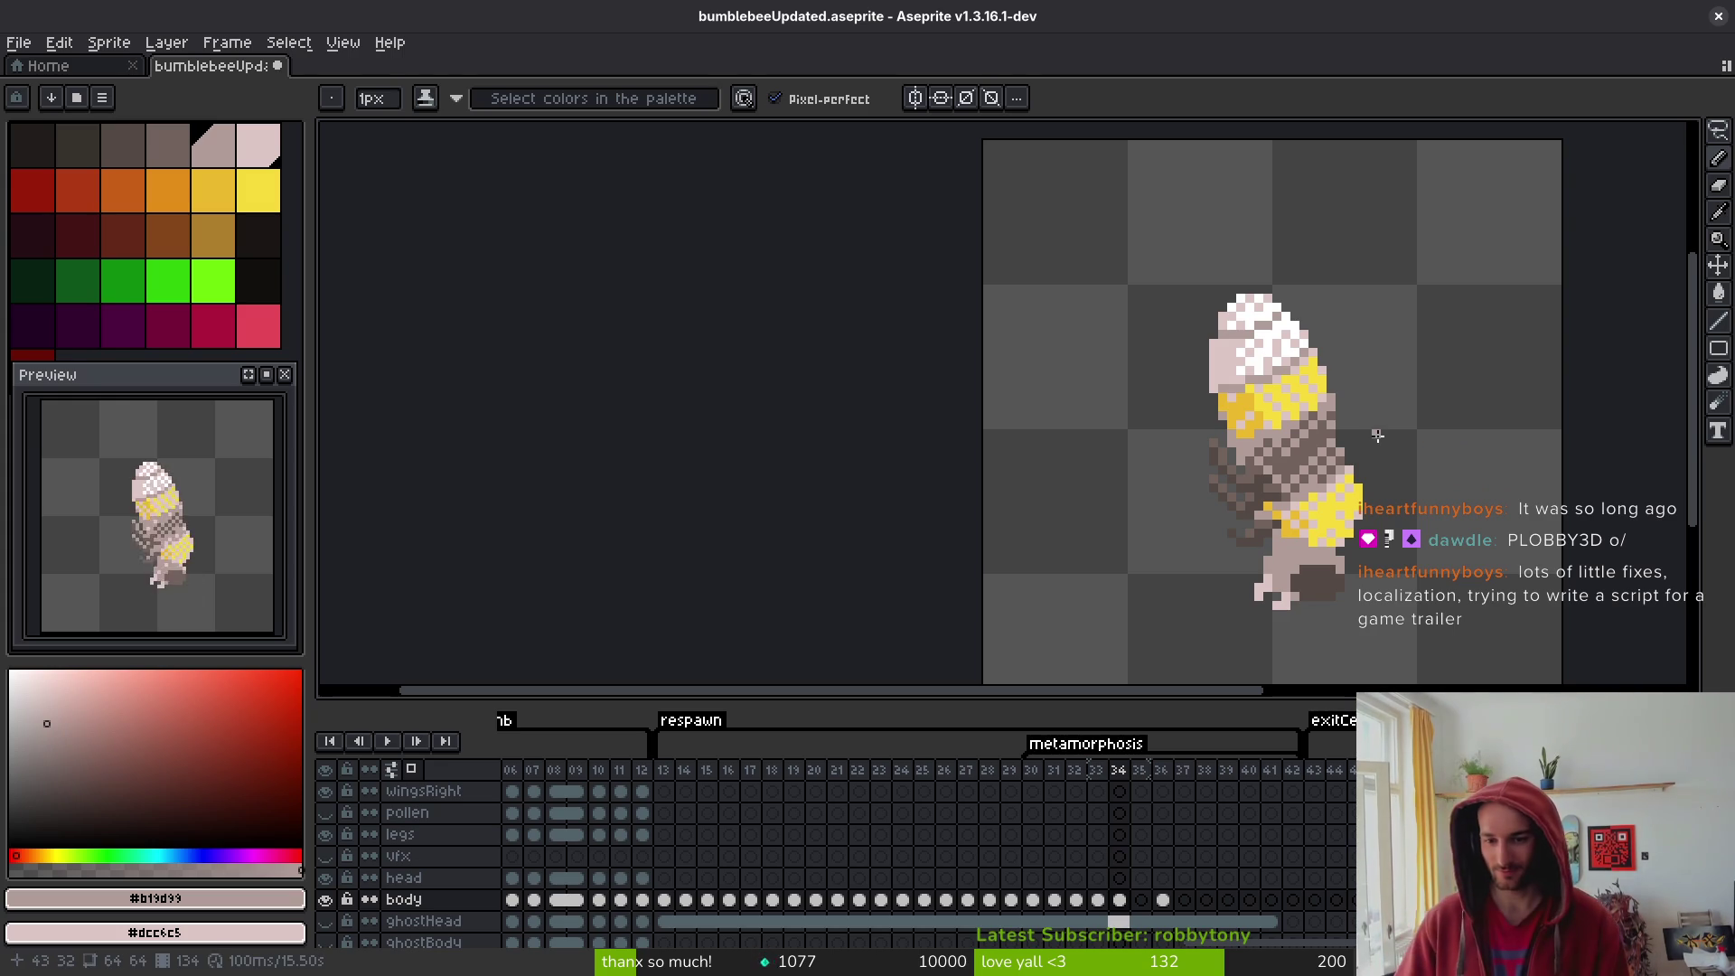
- Recentre the sprite view and settle on frame 33
{"action": "scroll", "coordinate": [1269, 560], "scroll_direction": "up", "scroll_amount": 2}
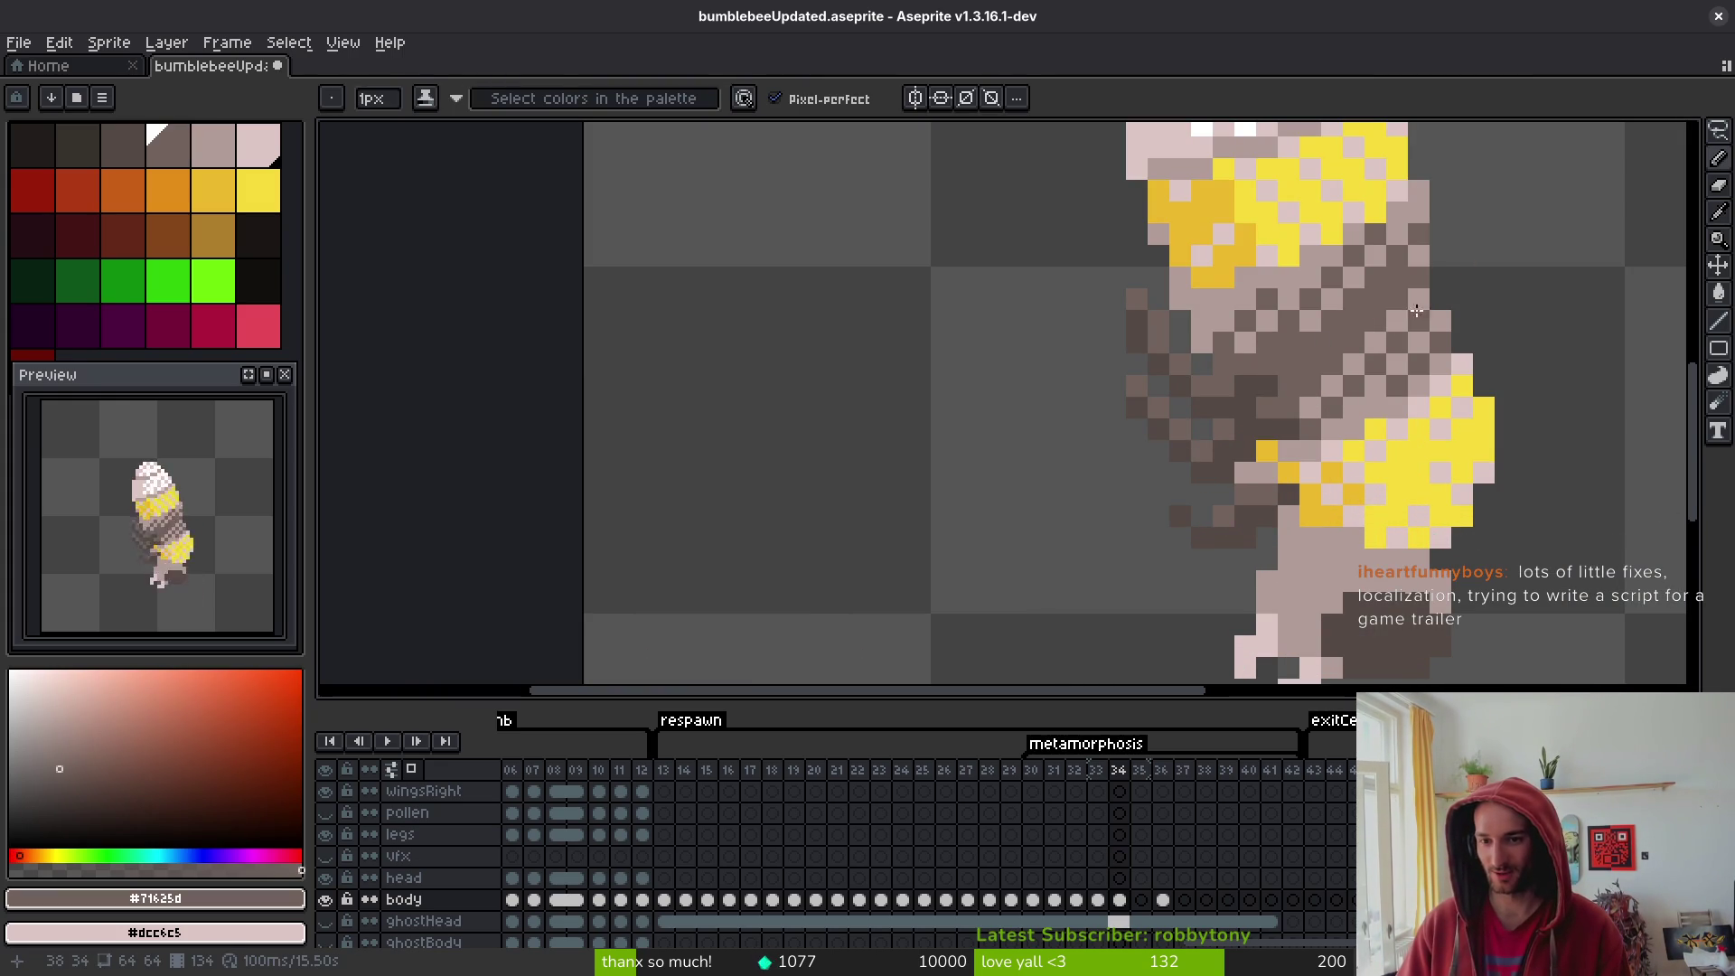
{"action": "scroll", "coordinate": [1478, 380], "scroll_direction": "down", "scroll_amount": 3}
{"action": "scroll", "coordinate": [1477, 382], "scroll_direction": "up", "scroll_amount": 2}
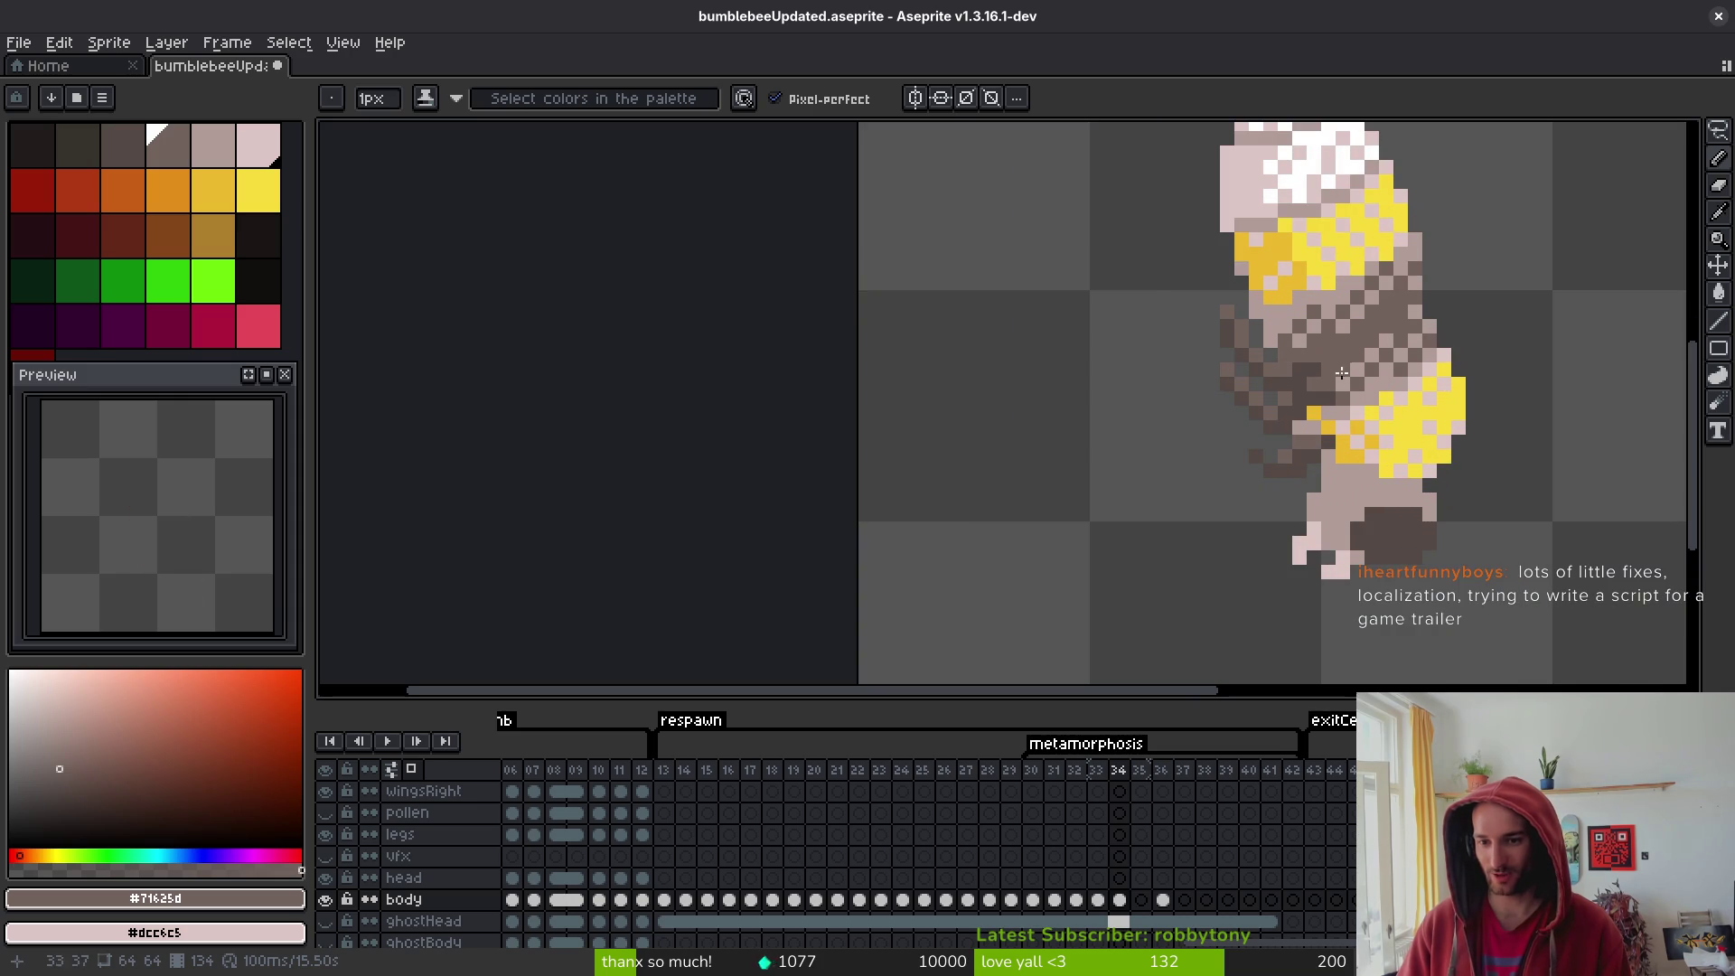
{"action": "scroll", "coordinate": [1537, 364], "scroll_direction": "down", "scroll_amount": 3}
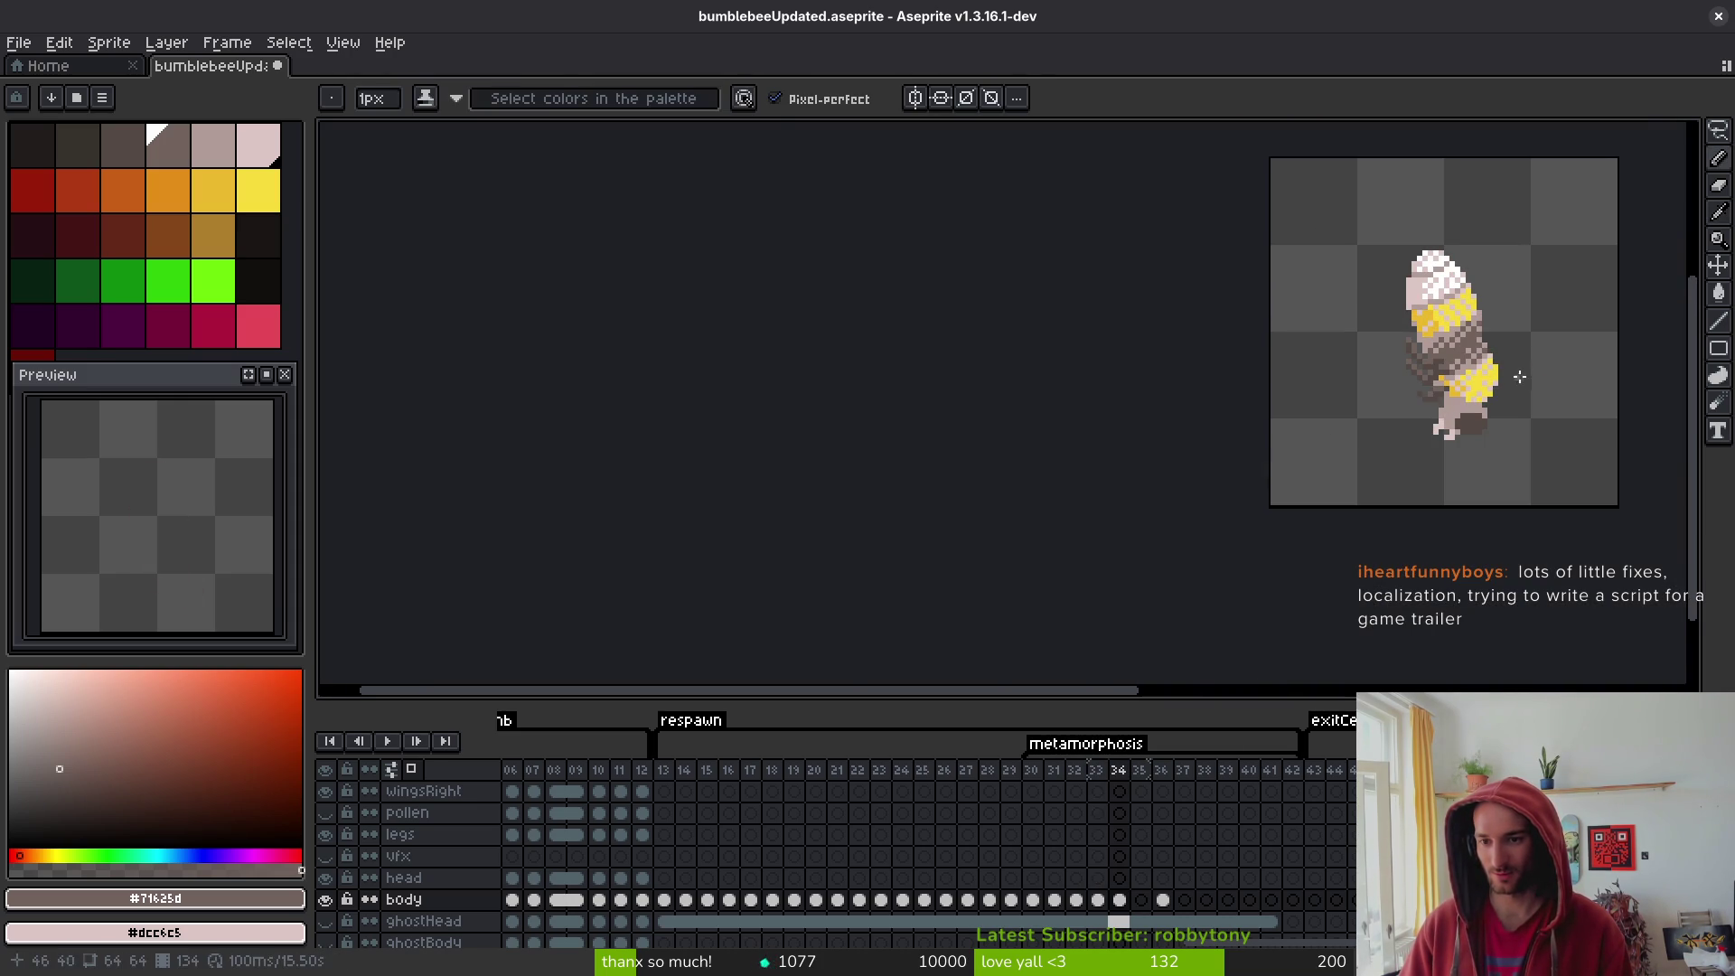
{"action": "left_click_drag", "start_coordinate": [1518, 375], "coordinate": [1418, 480]}
{"action": "key", "text": "alt"}
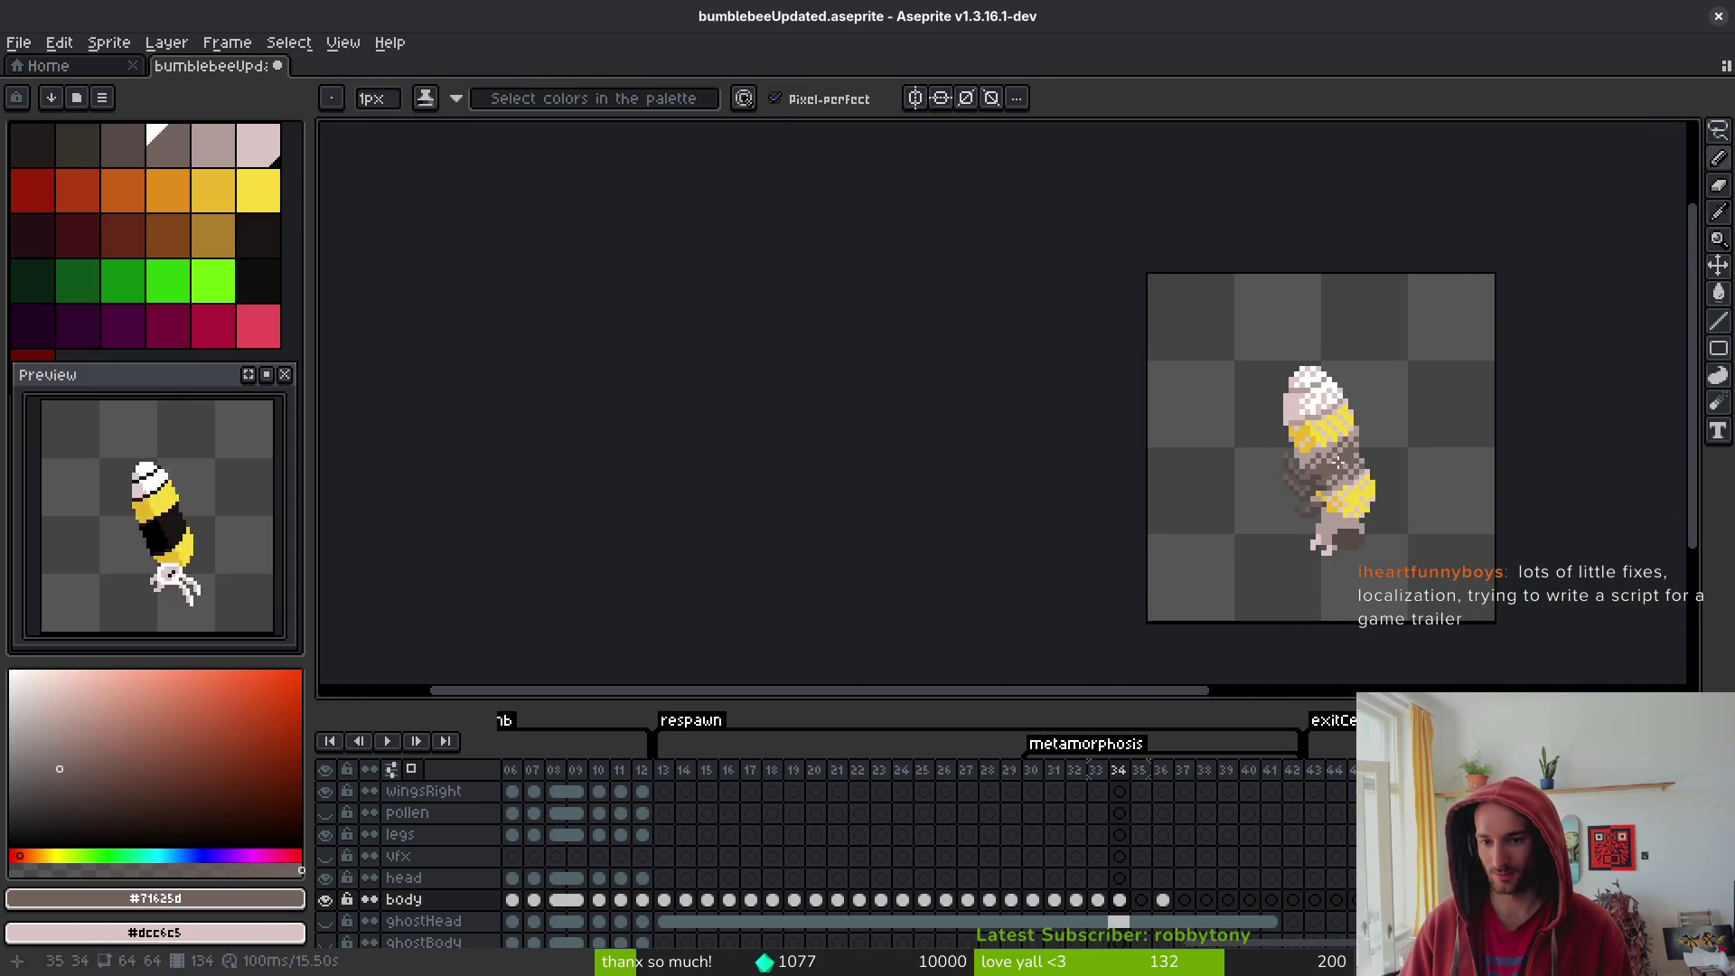
{"action": "scroll", "coordinate": [1364, 448], "scroll_direction": "up", "scroll_amount": 2}
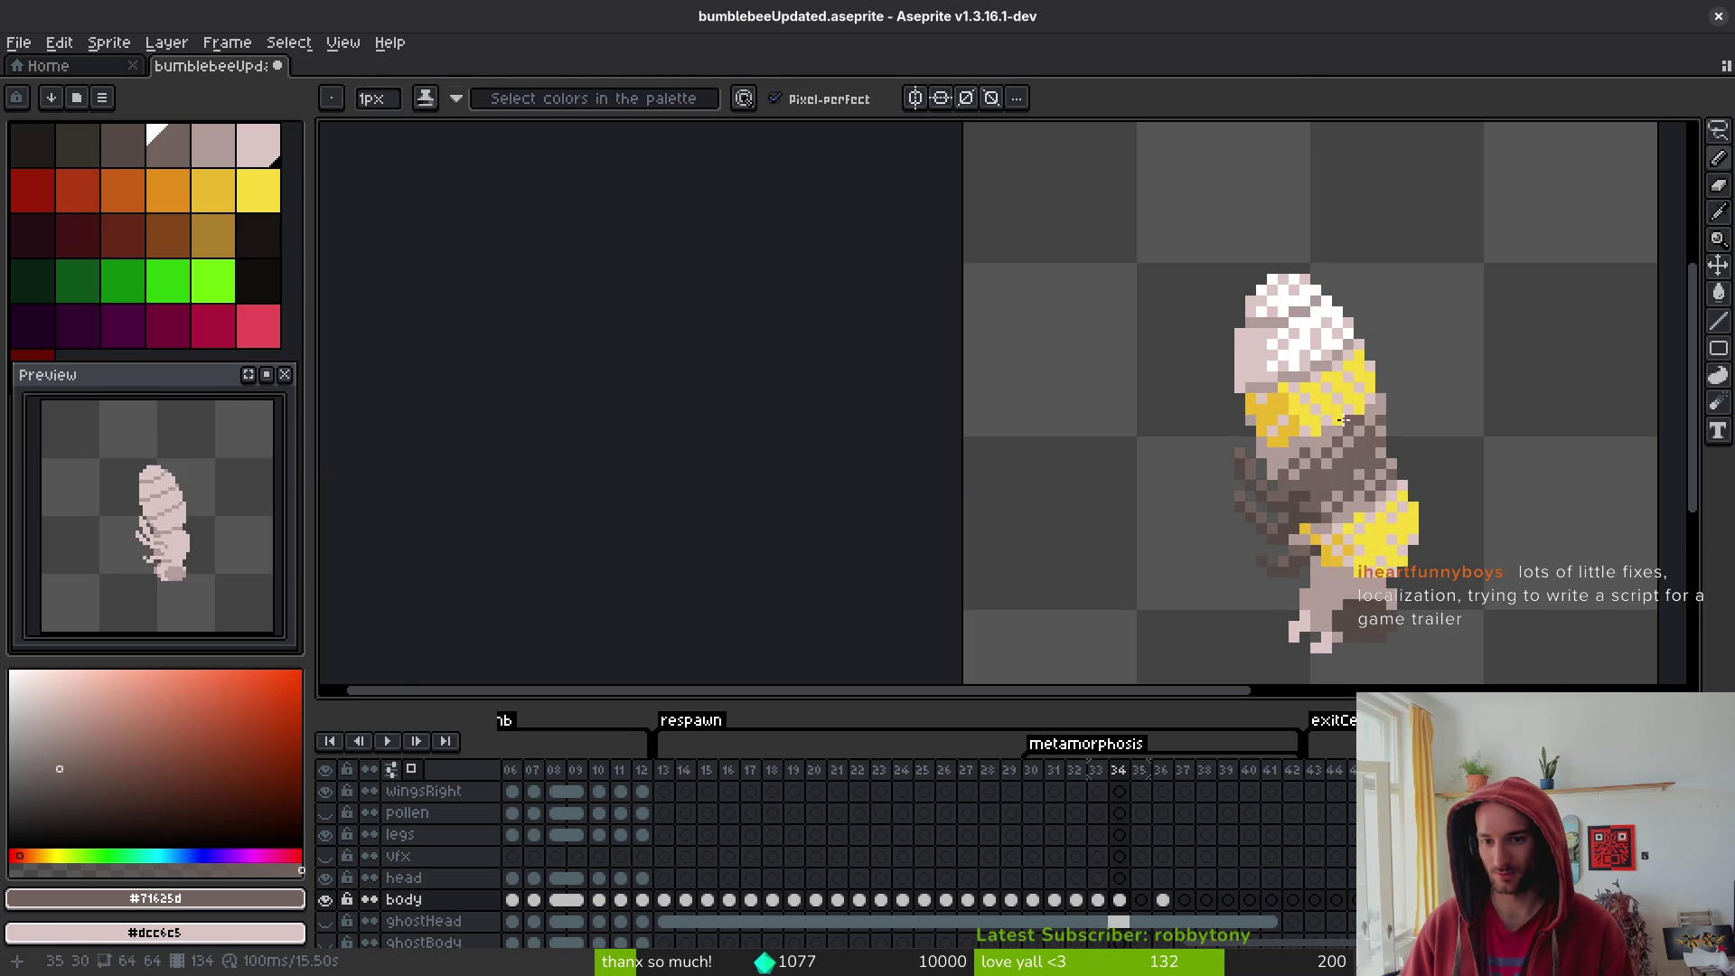
{"action": "scroll", "coordinate": [1369, 429], "scroll_direction": "down", "scroll_amount": 1}
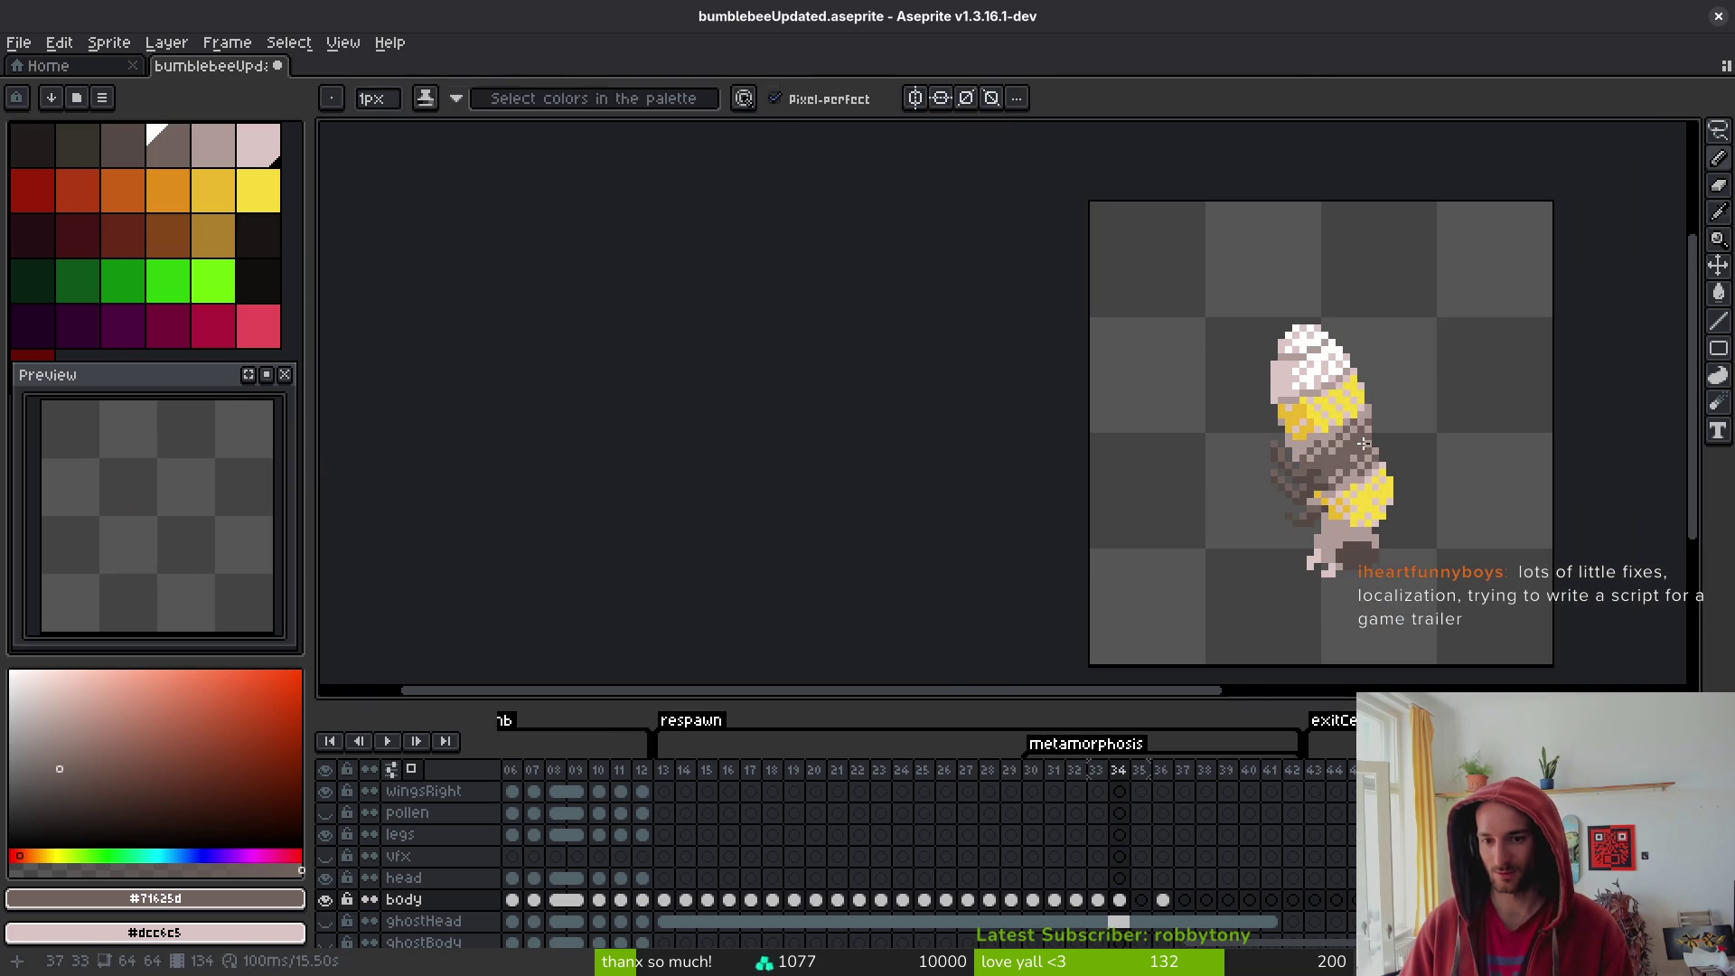
{"action": "key", "text": "Left"}
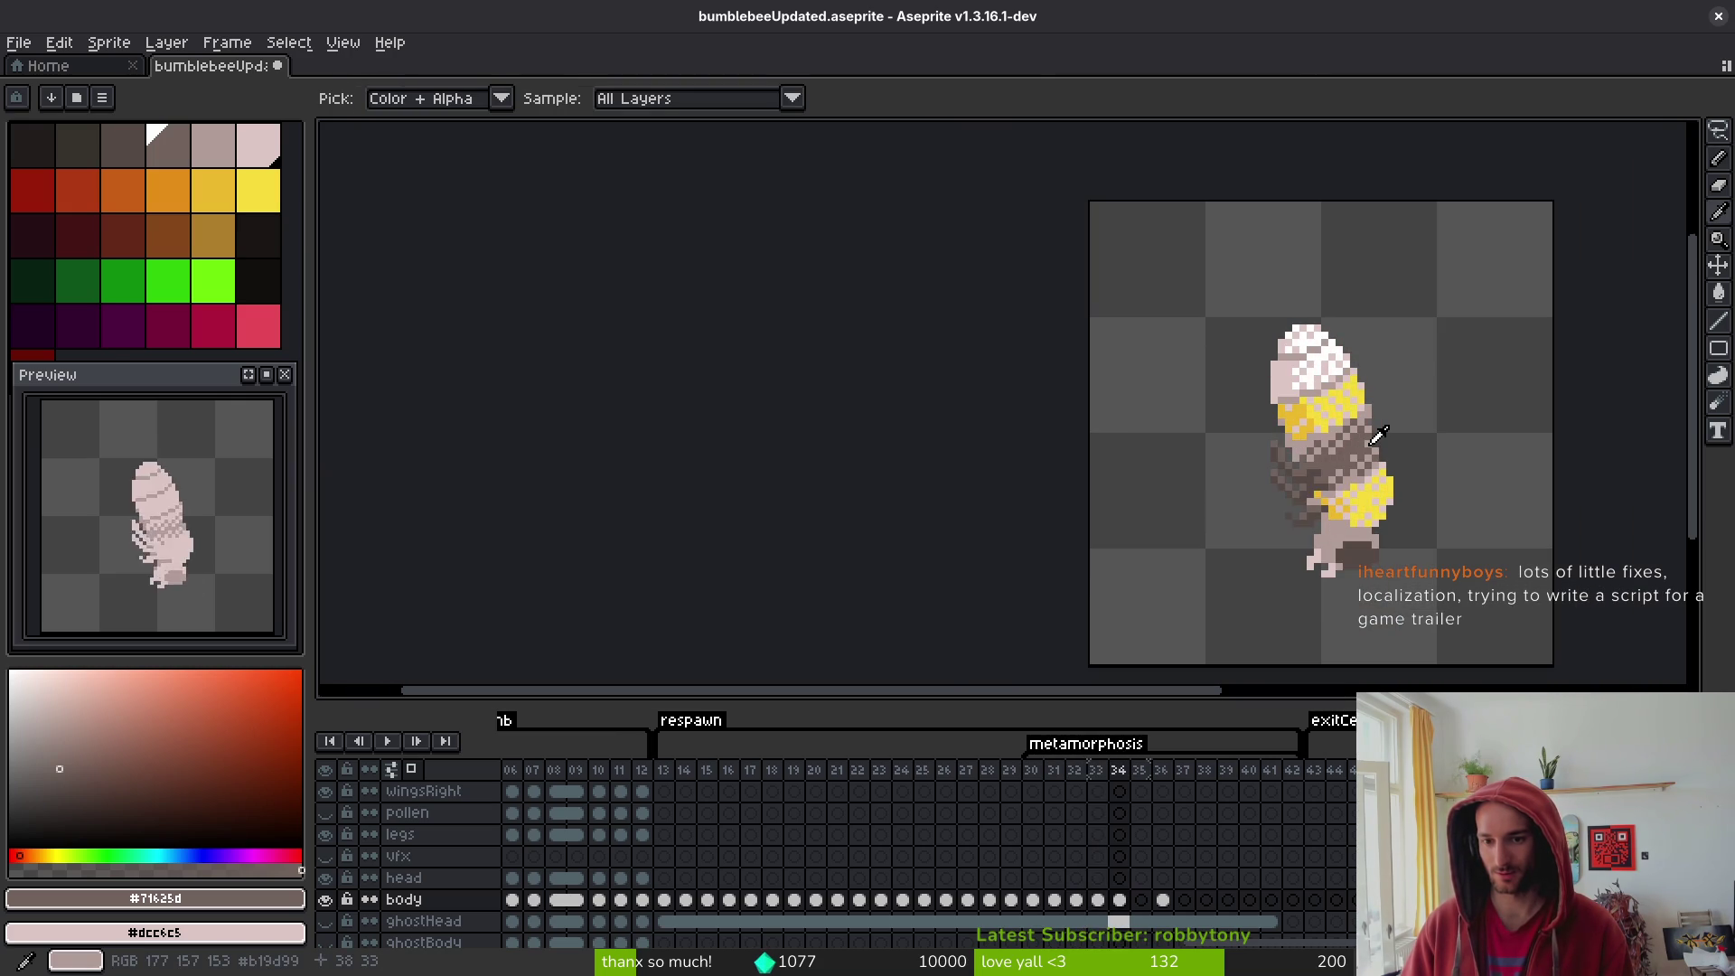
- Try a Paint Bucket fill in a small area near the head, then undo it
{"action": "key", "text": "b"}
{"action": "scroll", "coordinate": [1360, 427], "scroll_direction": "up", "scroll_amount": 1}
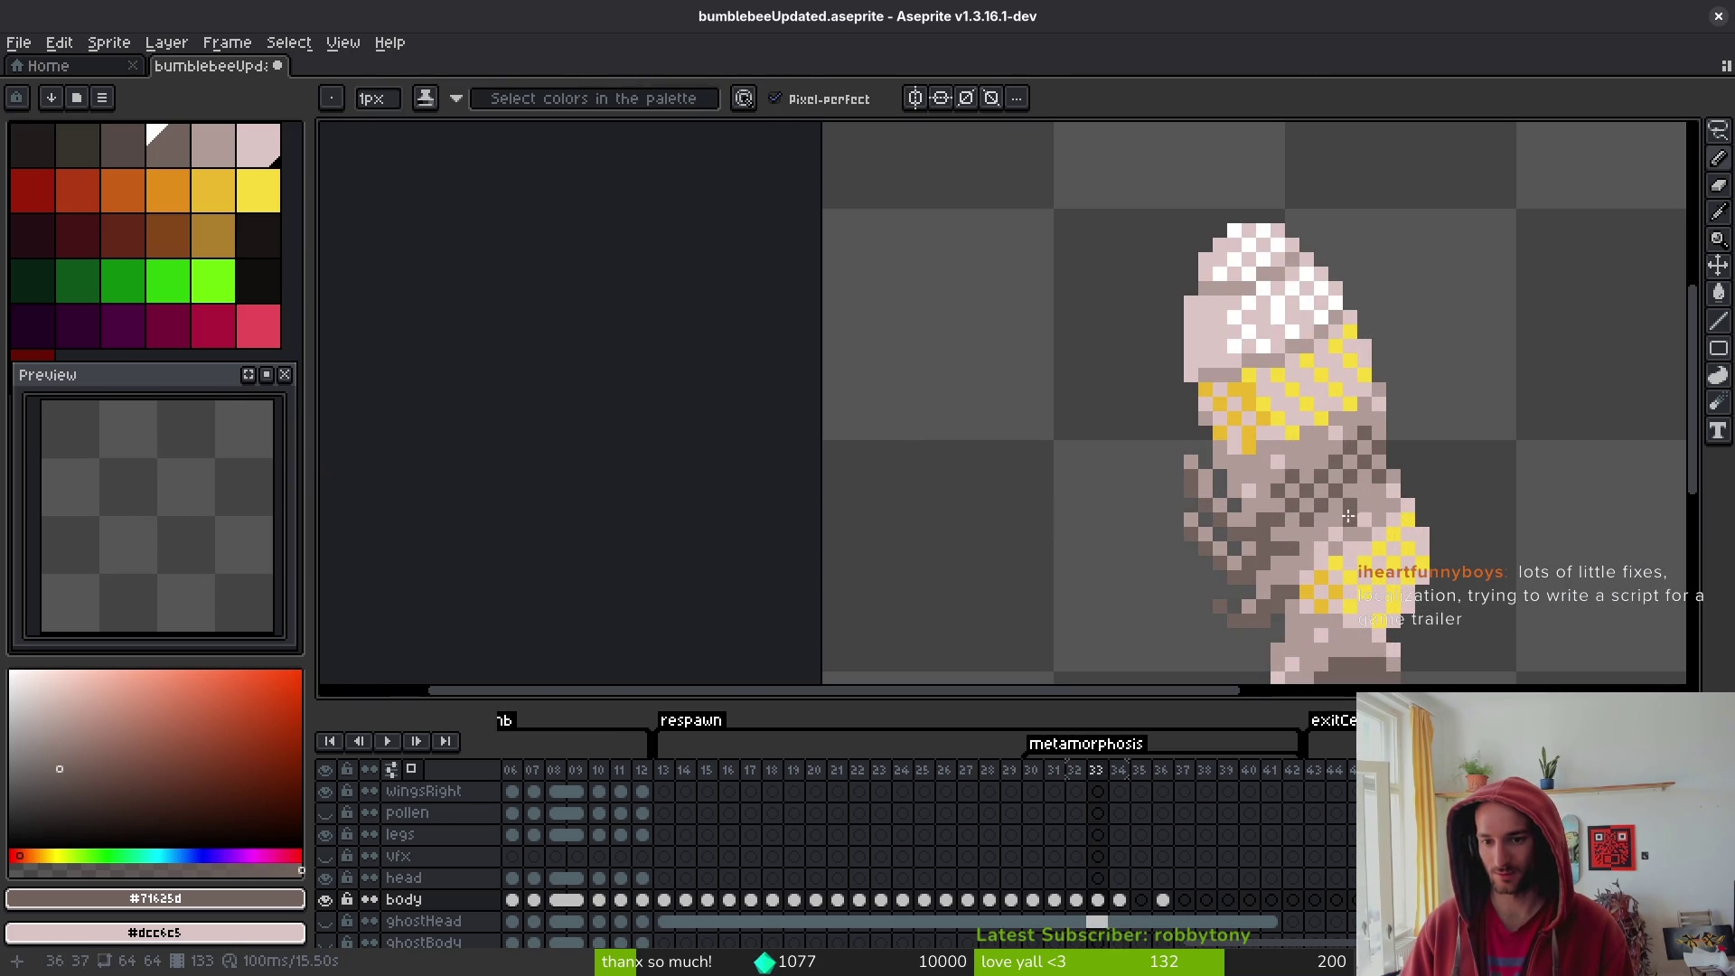
{"action": "key", "text": "i"}
{"action": "key", "text": "g"}
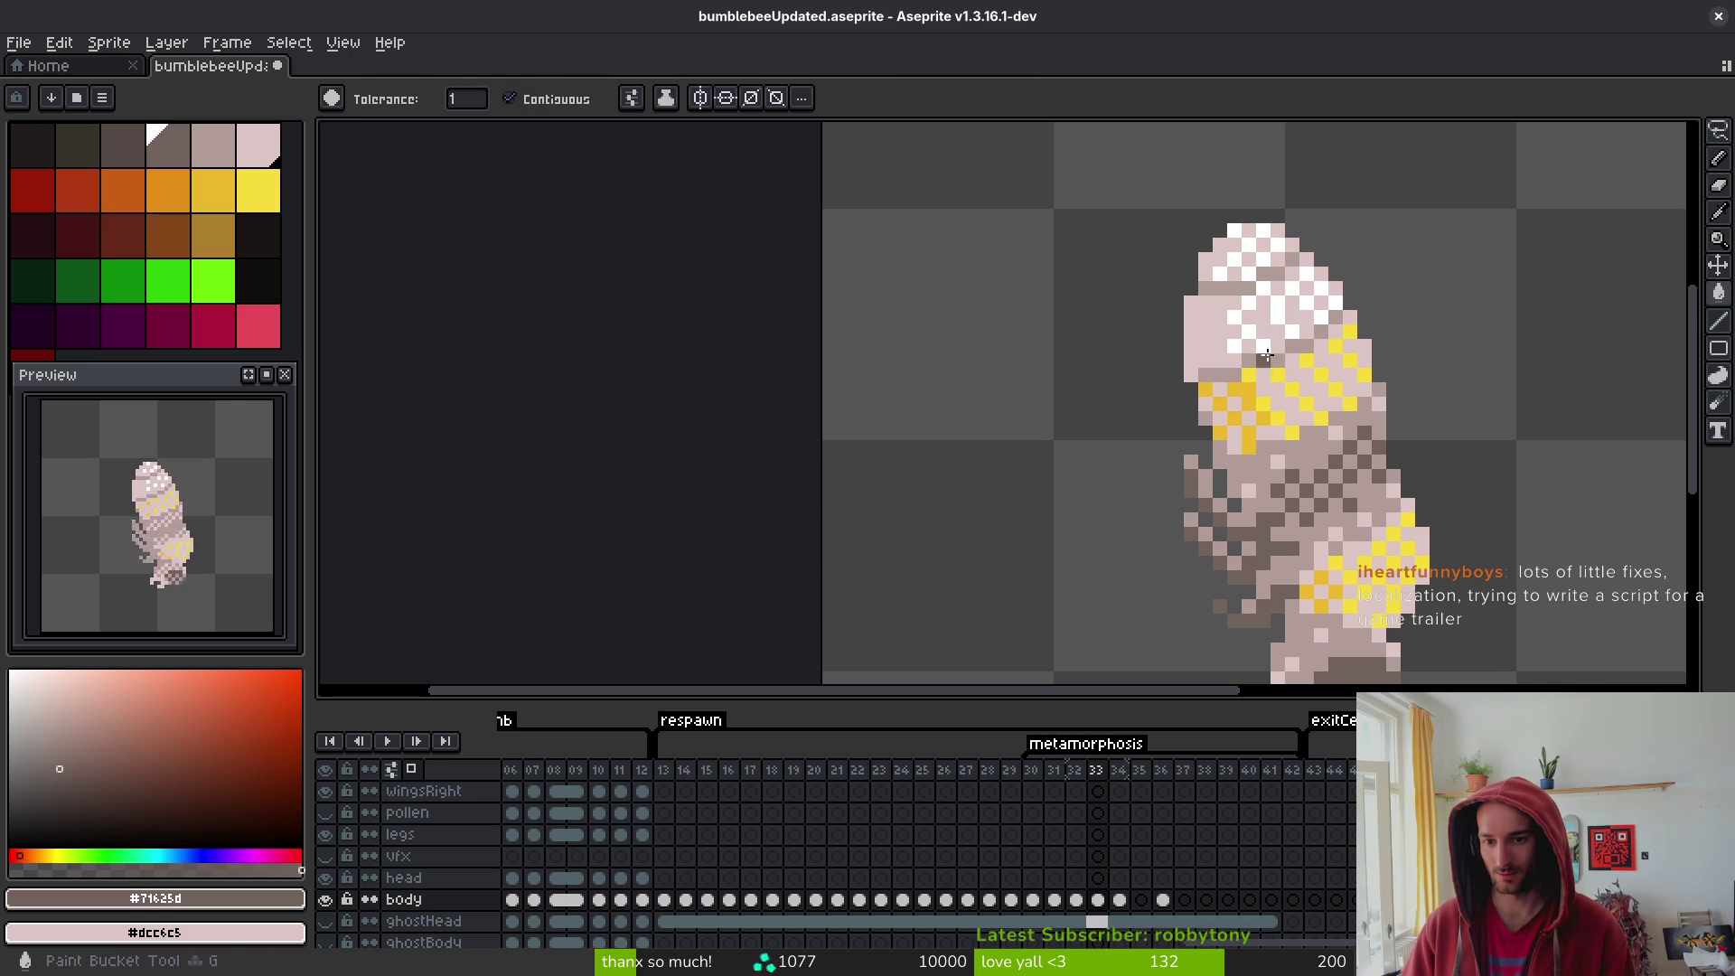
{"action": "left_click", "coordinate": [1290, 345]}
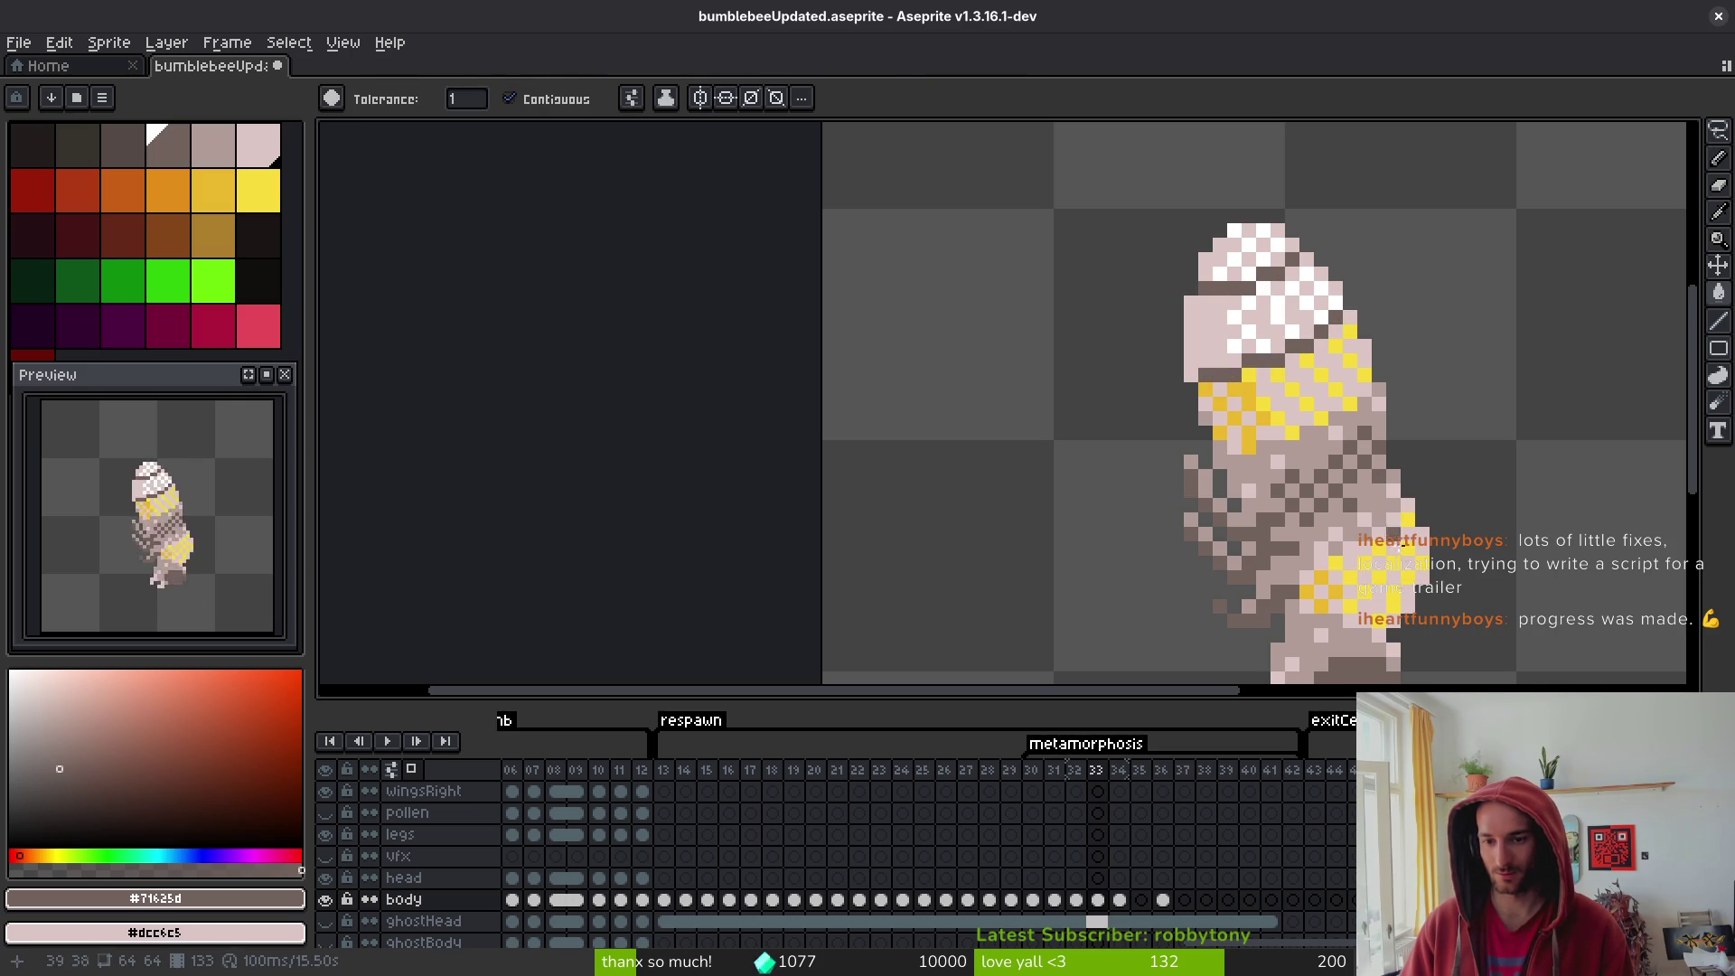
{"action": "scroll", "coordinate": [1383, 542], "scroll_direction": "down", "scroll_amount": 3}
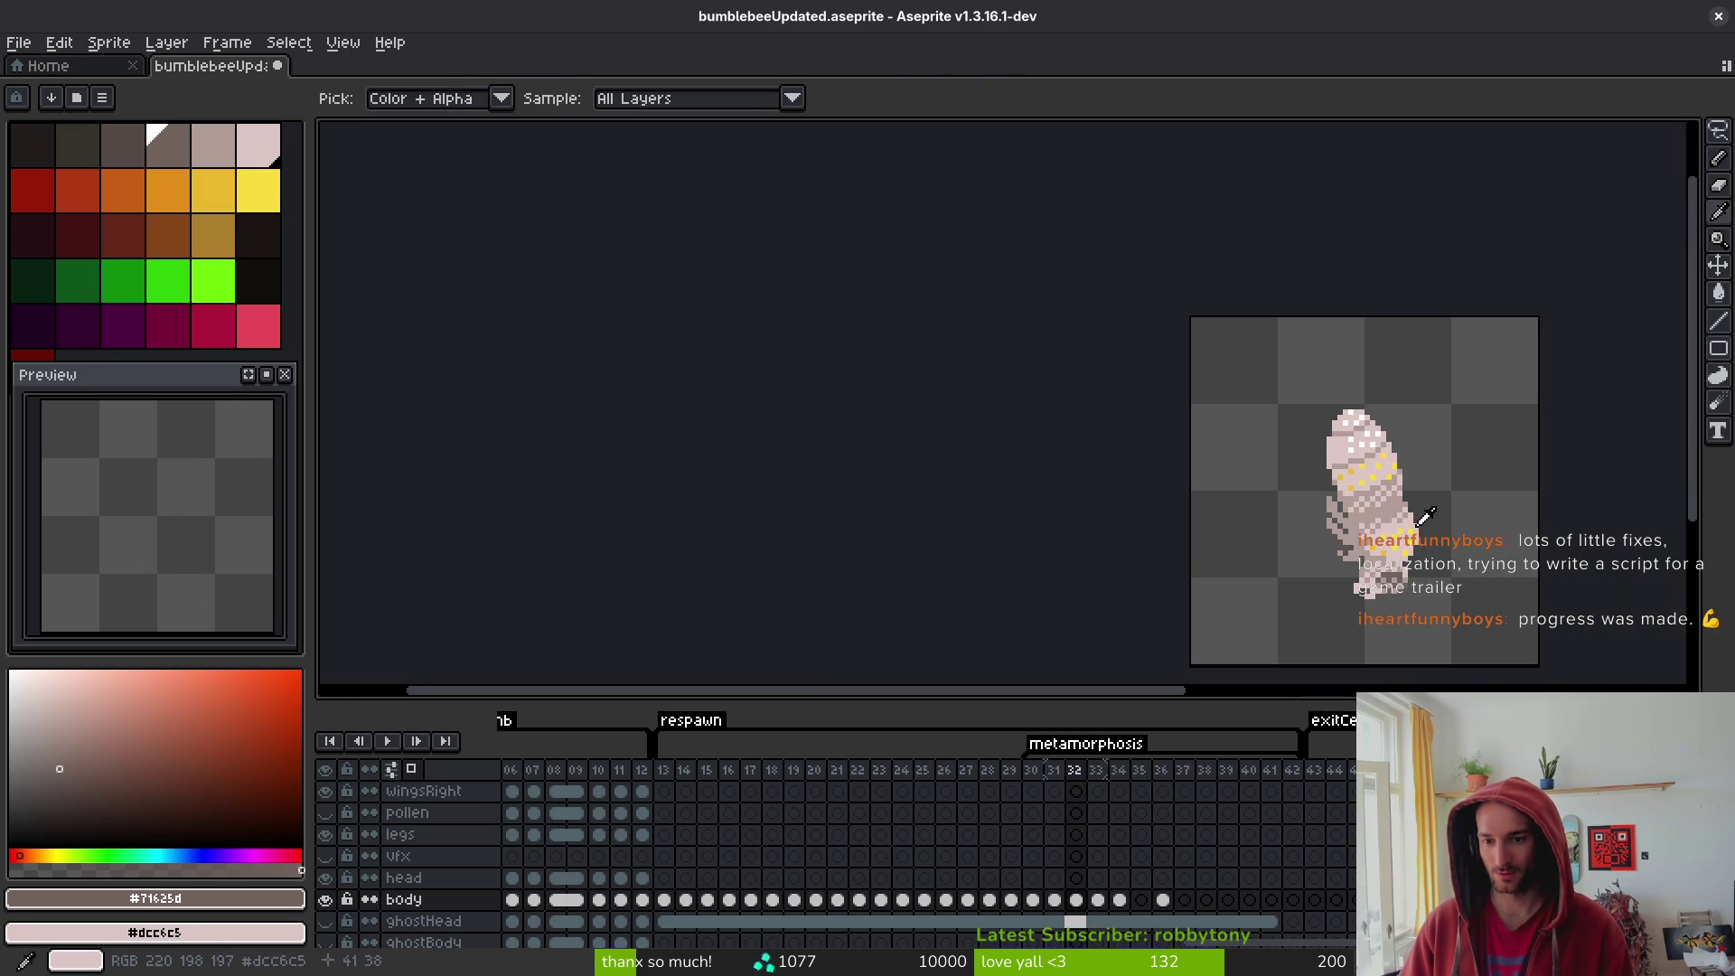
{"action": "key", "text": "ctrl+z"}
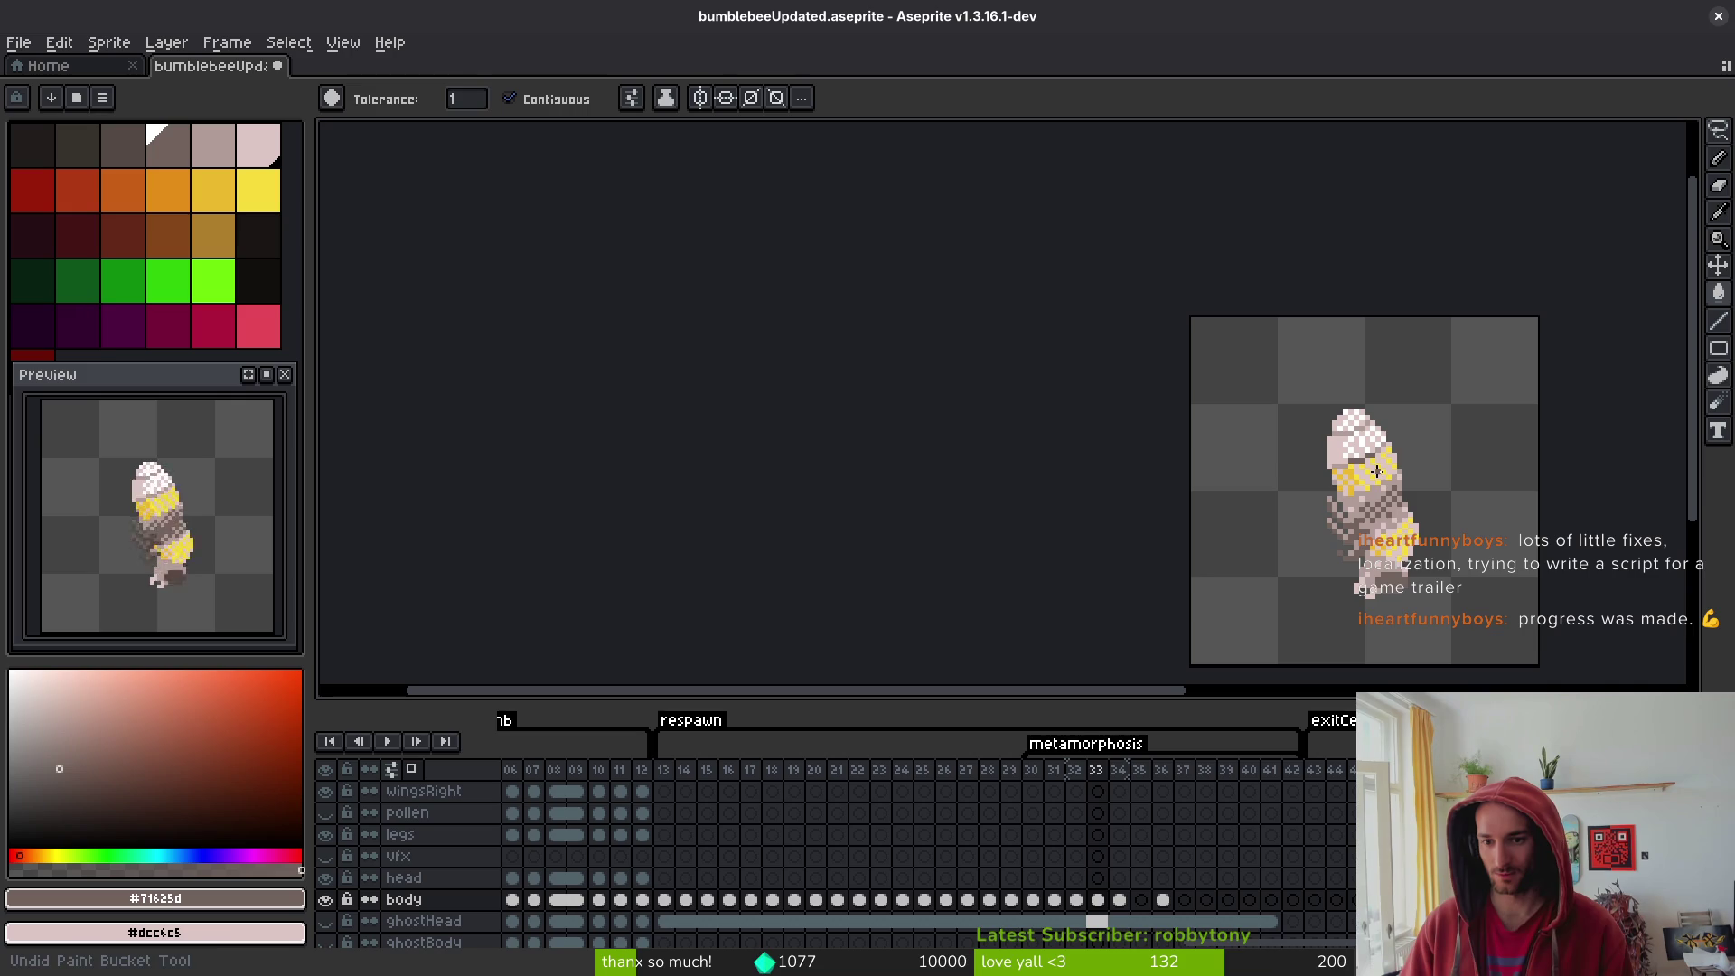
{"action": "scroll", "coordinate": [1374, 456], "scroll_direction": "up", "scroll_amount": 3}
{"action": "key", "text": "b"}
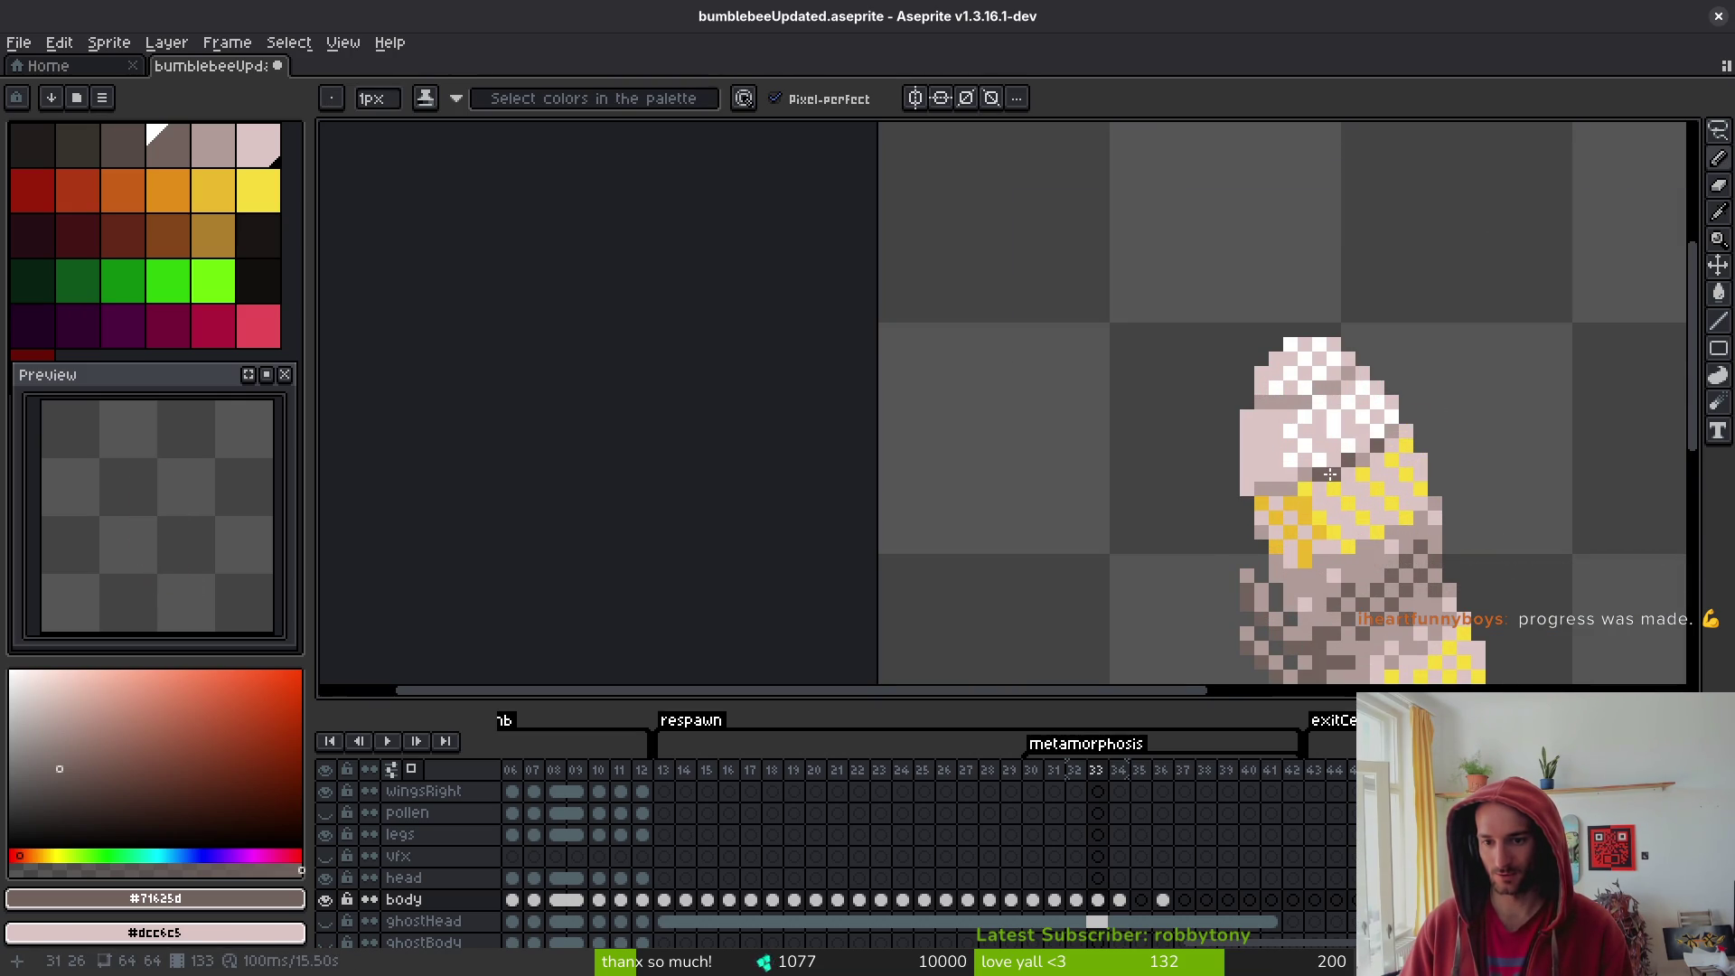
- Fill a dark brown line under the pale head on frame 34
{"action": "key", "text": "Right"}
{"action": "key", "text": "Left"}
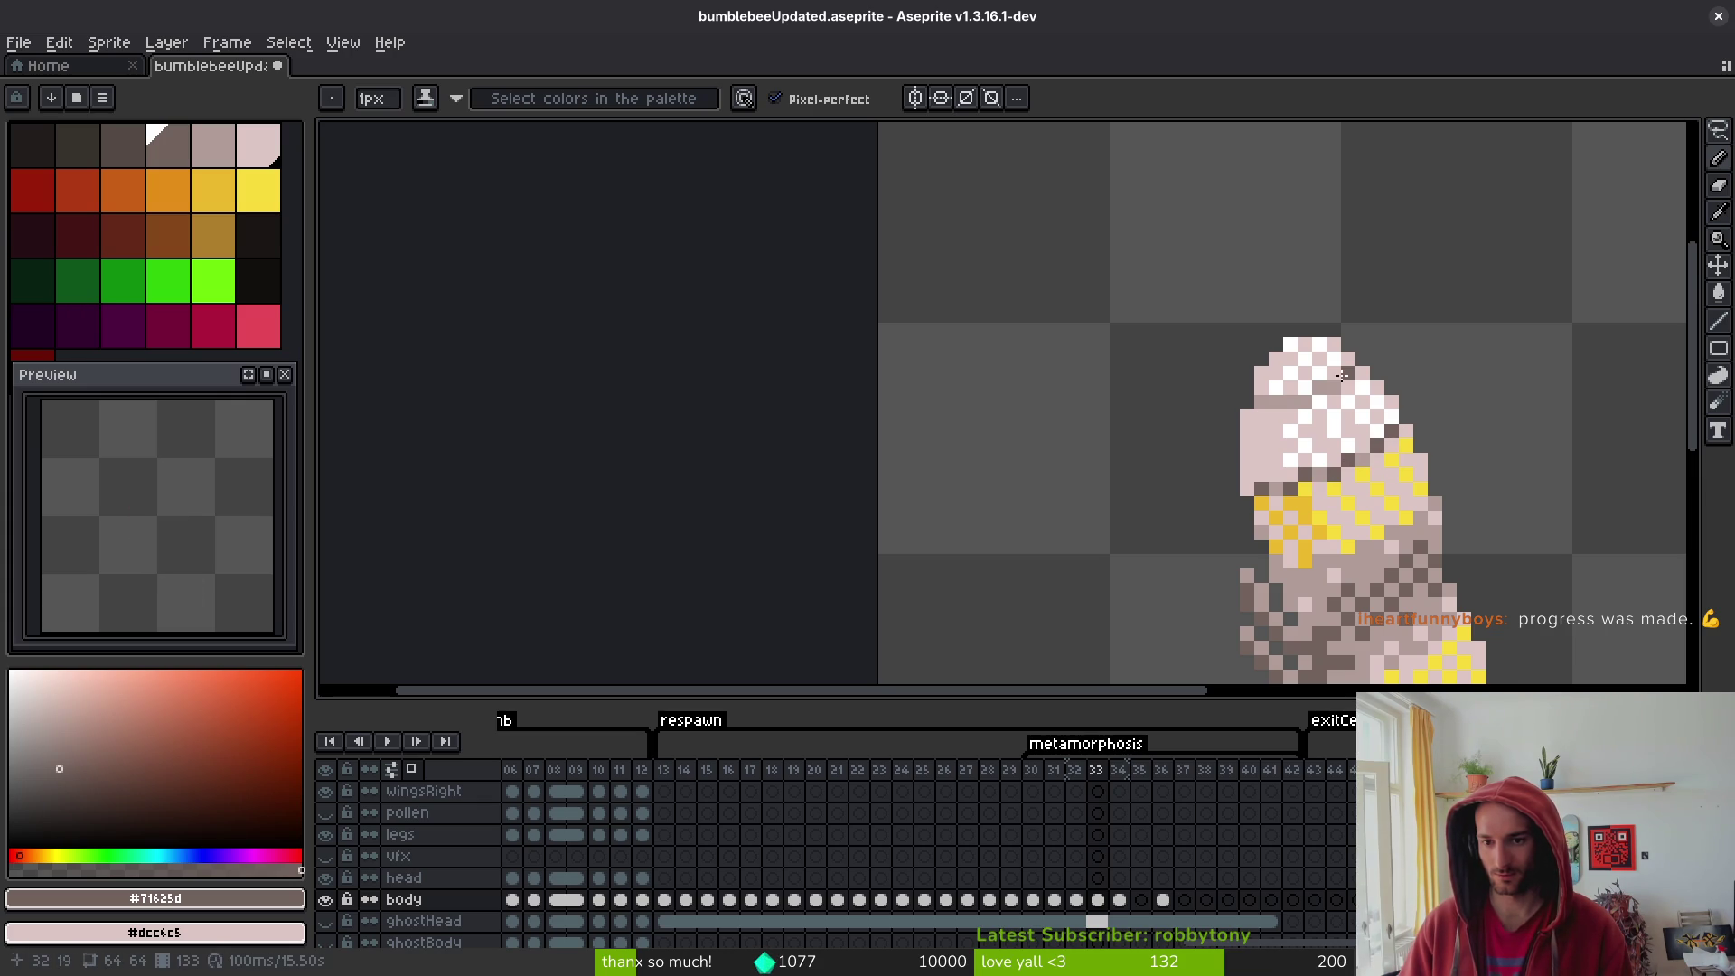
{"action": "scroll", "coordinate": [1281, 402], "scroll_direction": "down", "scroll_amount": 3}
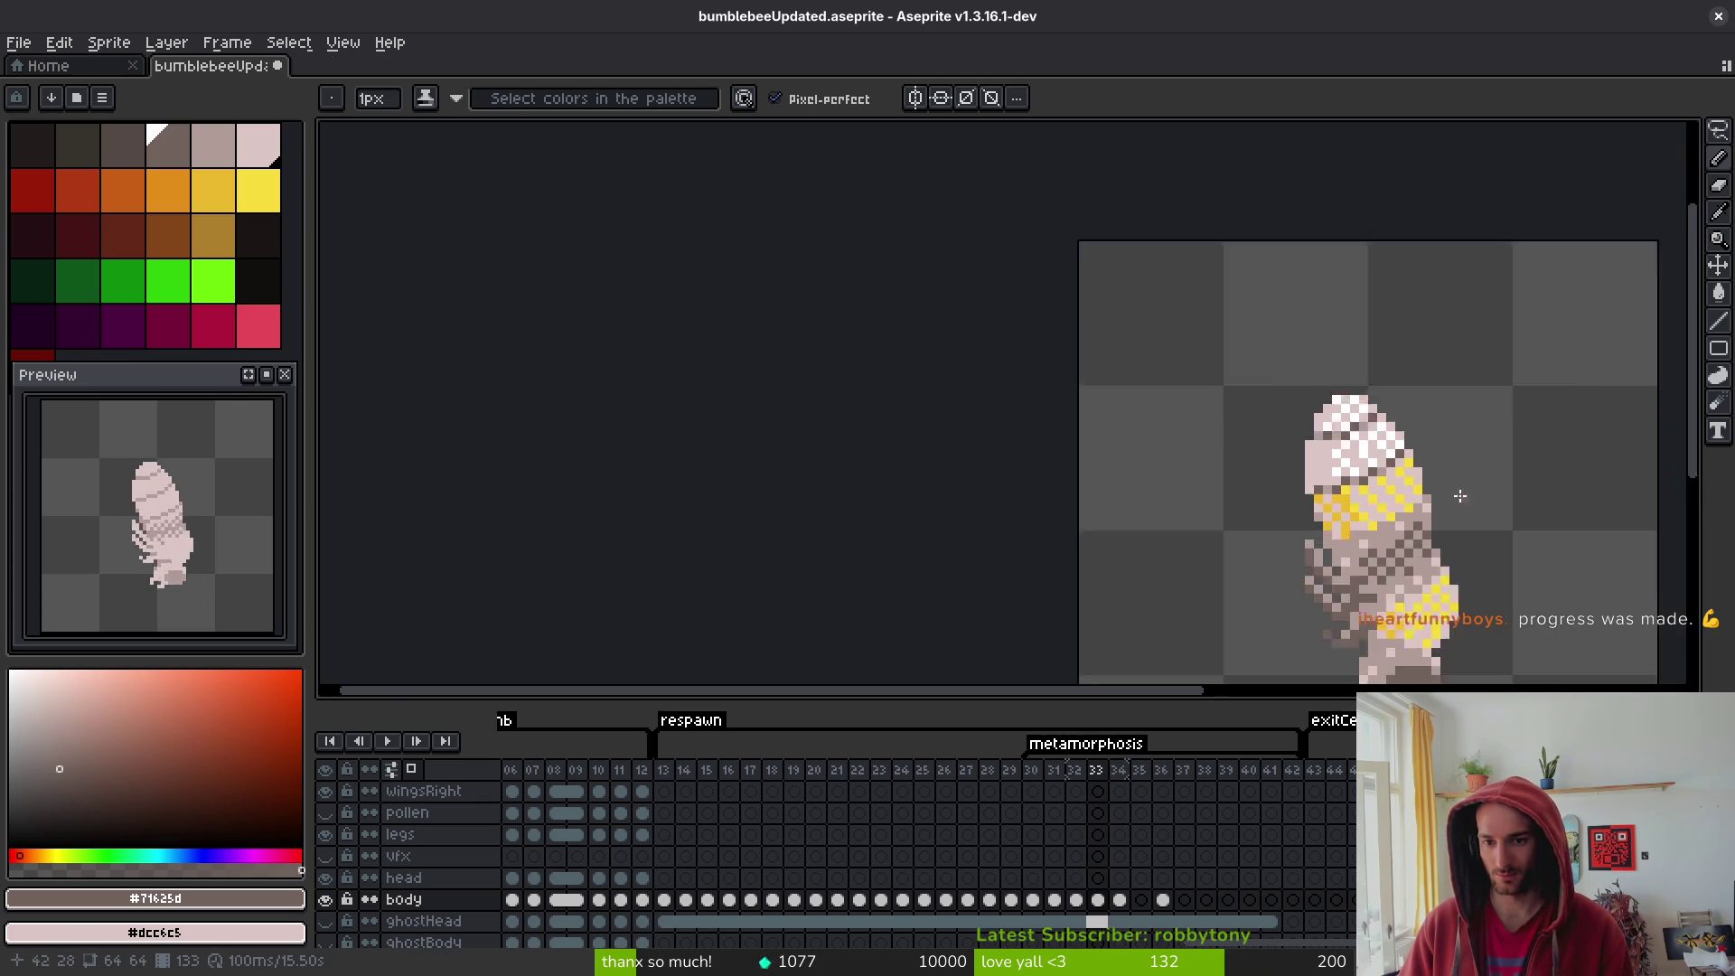
{"action": "scroll", "coordinate": [1398, 493], "scroll_direction": "up", "scroll_amount": 2}
{"action": "scroll", "coordinate": [1398, 493], "scroll_direction": "down", "scroll_amount": 2}
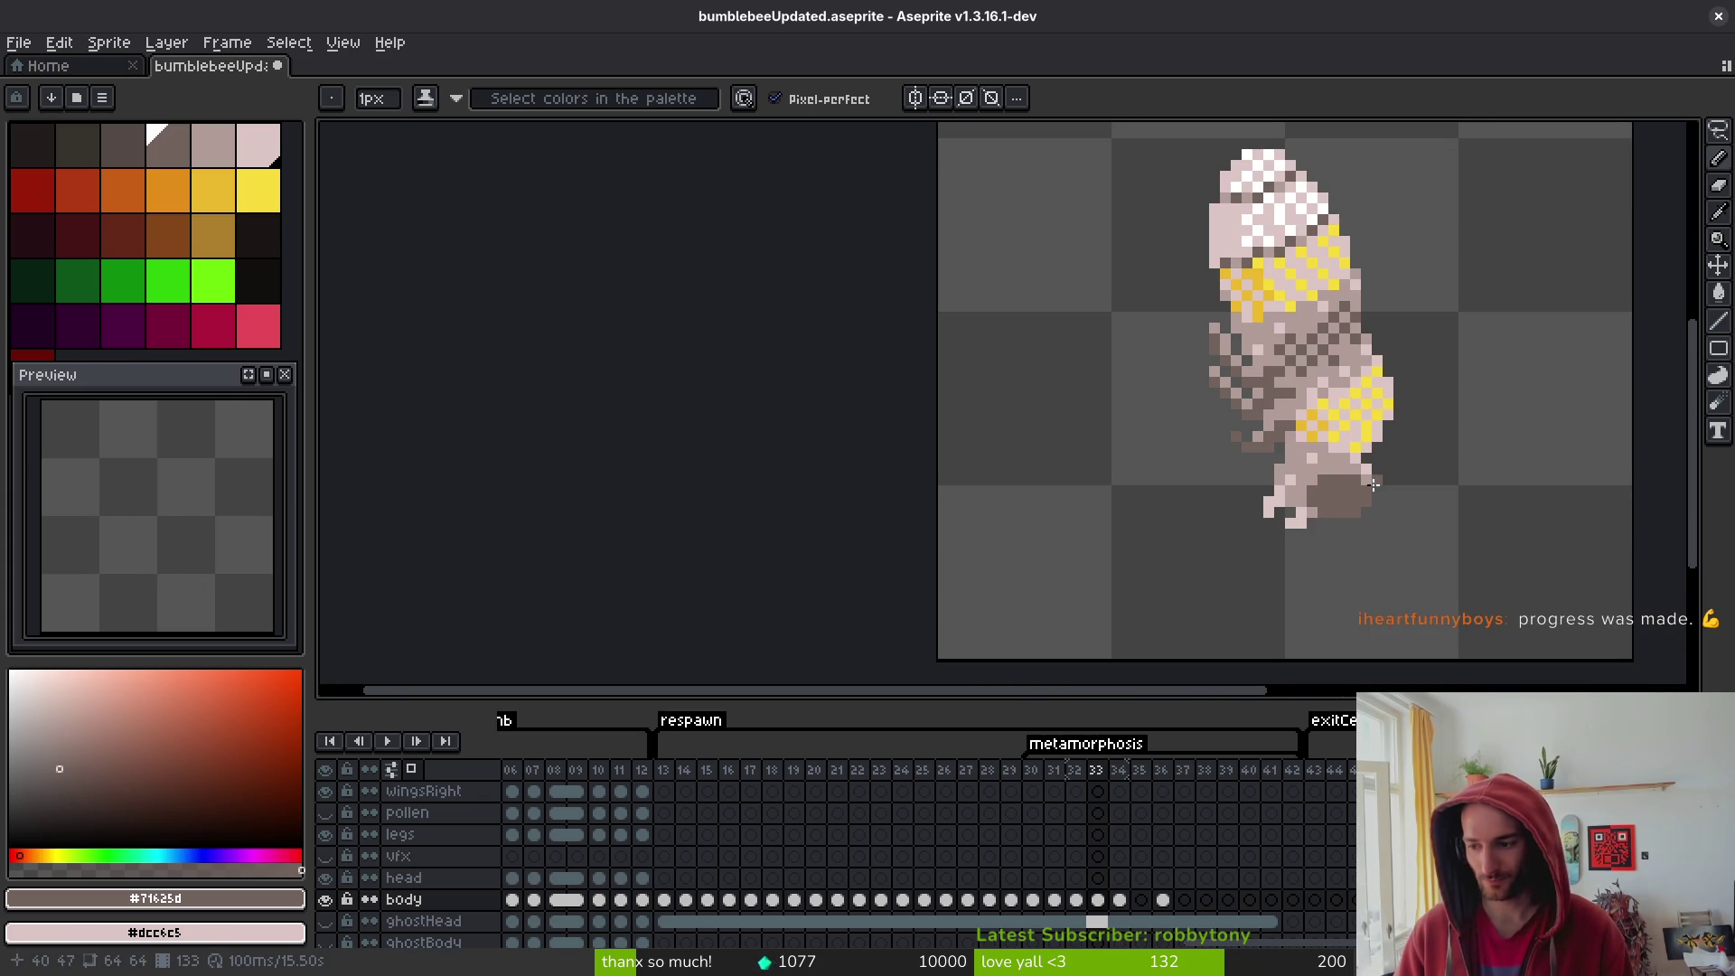
{"action": "scroll", "coordinate": [1343, 455], "scroll_direction": "up", "scroll_amount": 1}
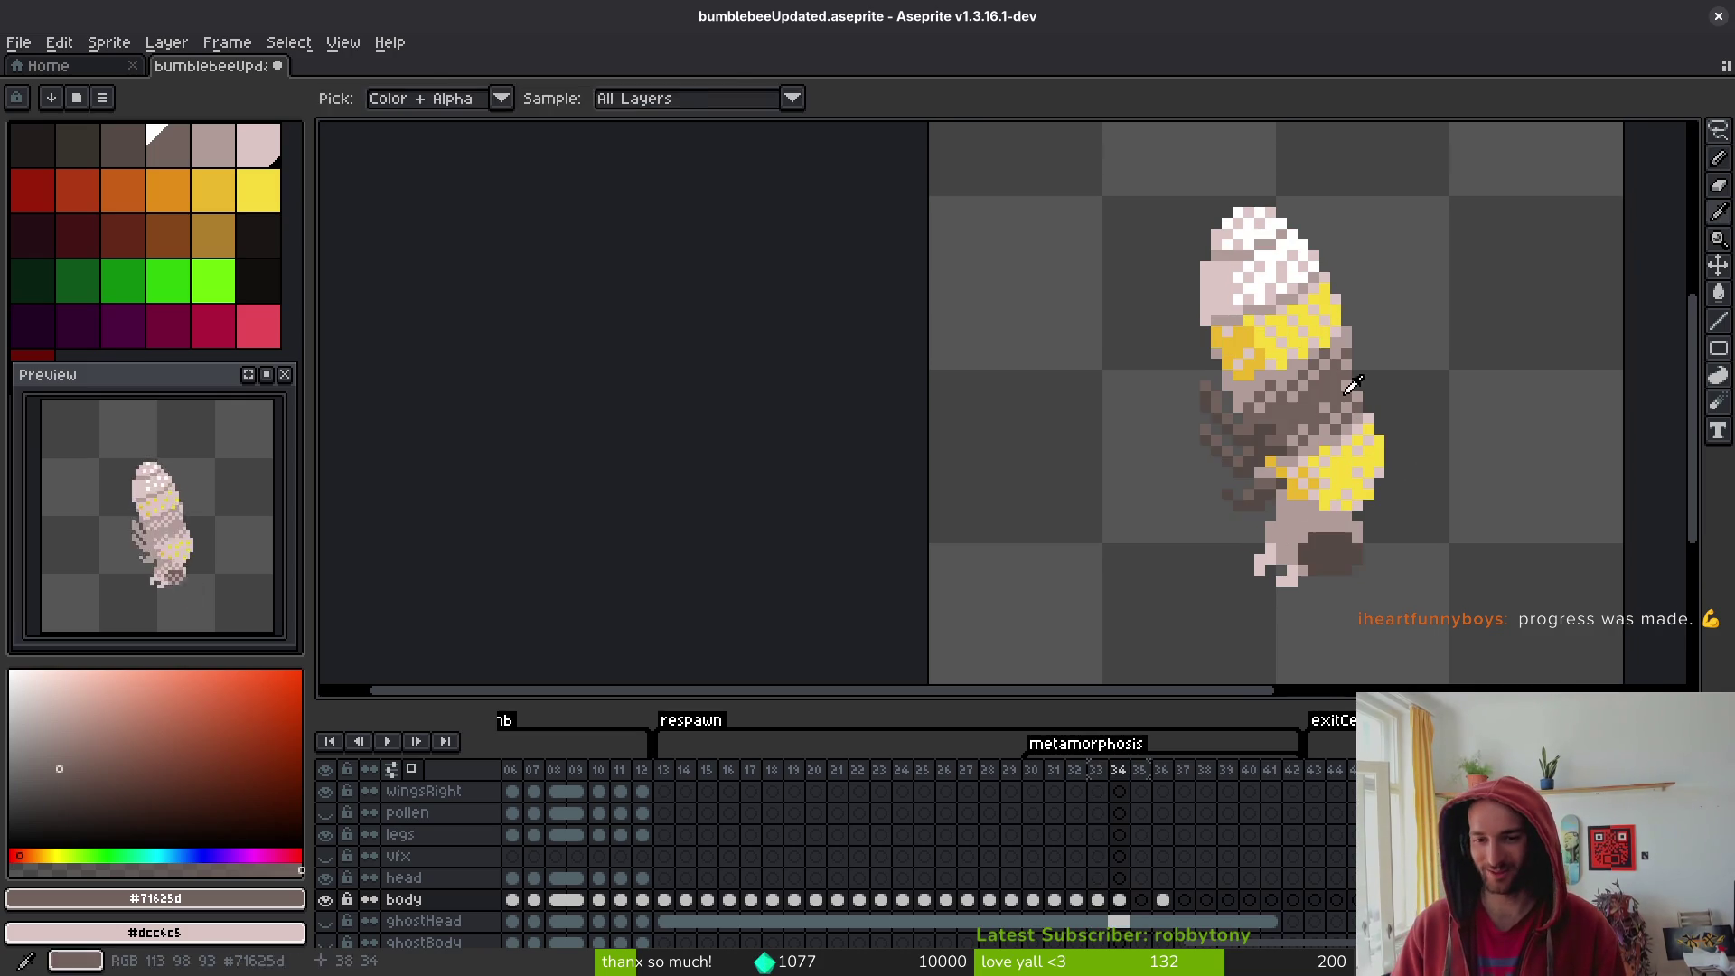
{"action": "scroll", "coordinate": [1283, 354], "scroll_direction": "up", "scroll_amount": 3}
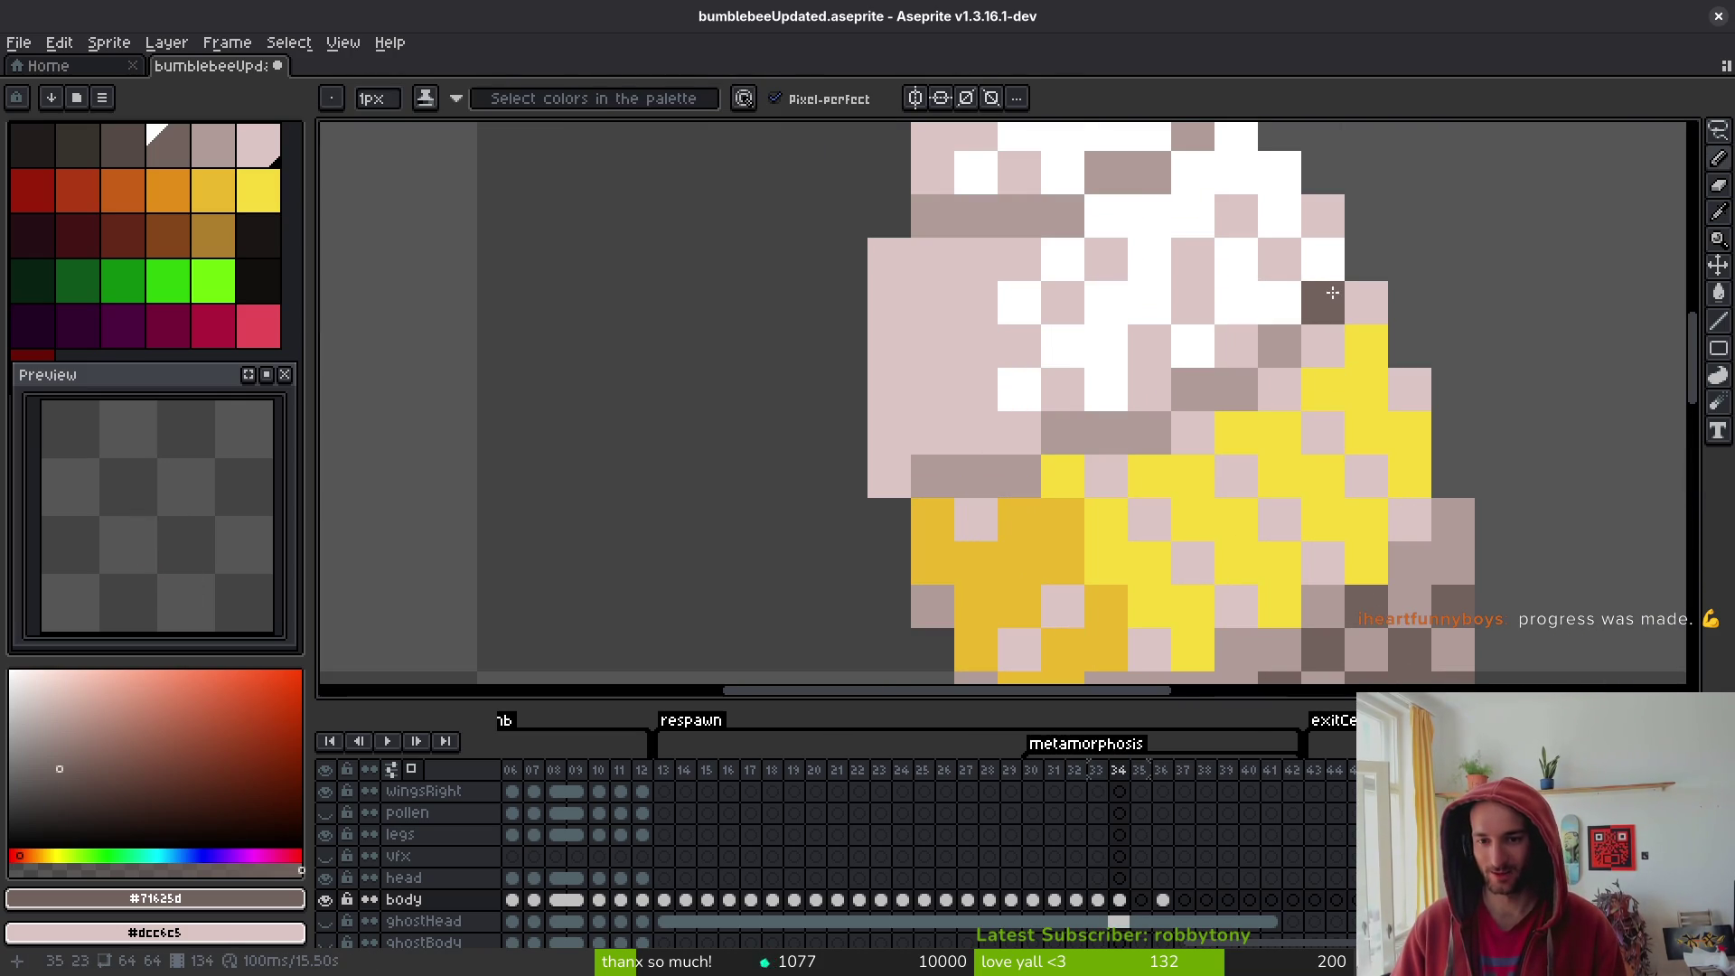
{"action": "key", "text": "alt"}
{"action": "key", "text": "Right"}
{"action": "mouse_move", "coordinate": [1231, 398]}
{"action": "left_mouse_down"}
{"action": "mouse_move", "coordinate": [1057, 426]}
{"action": "mouse_move", "coordinate": [991, 459]}
{"action": "left_mouse_up"}
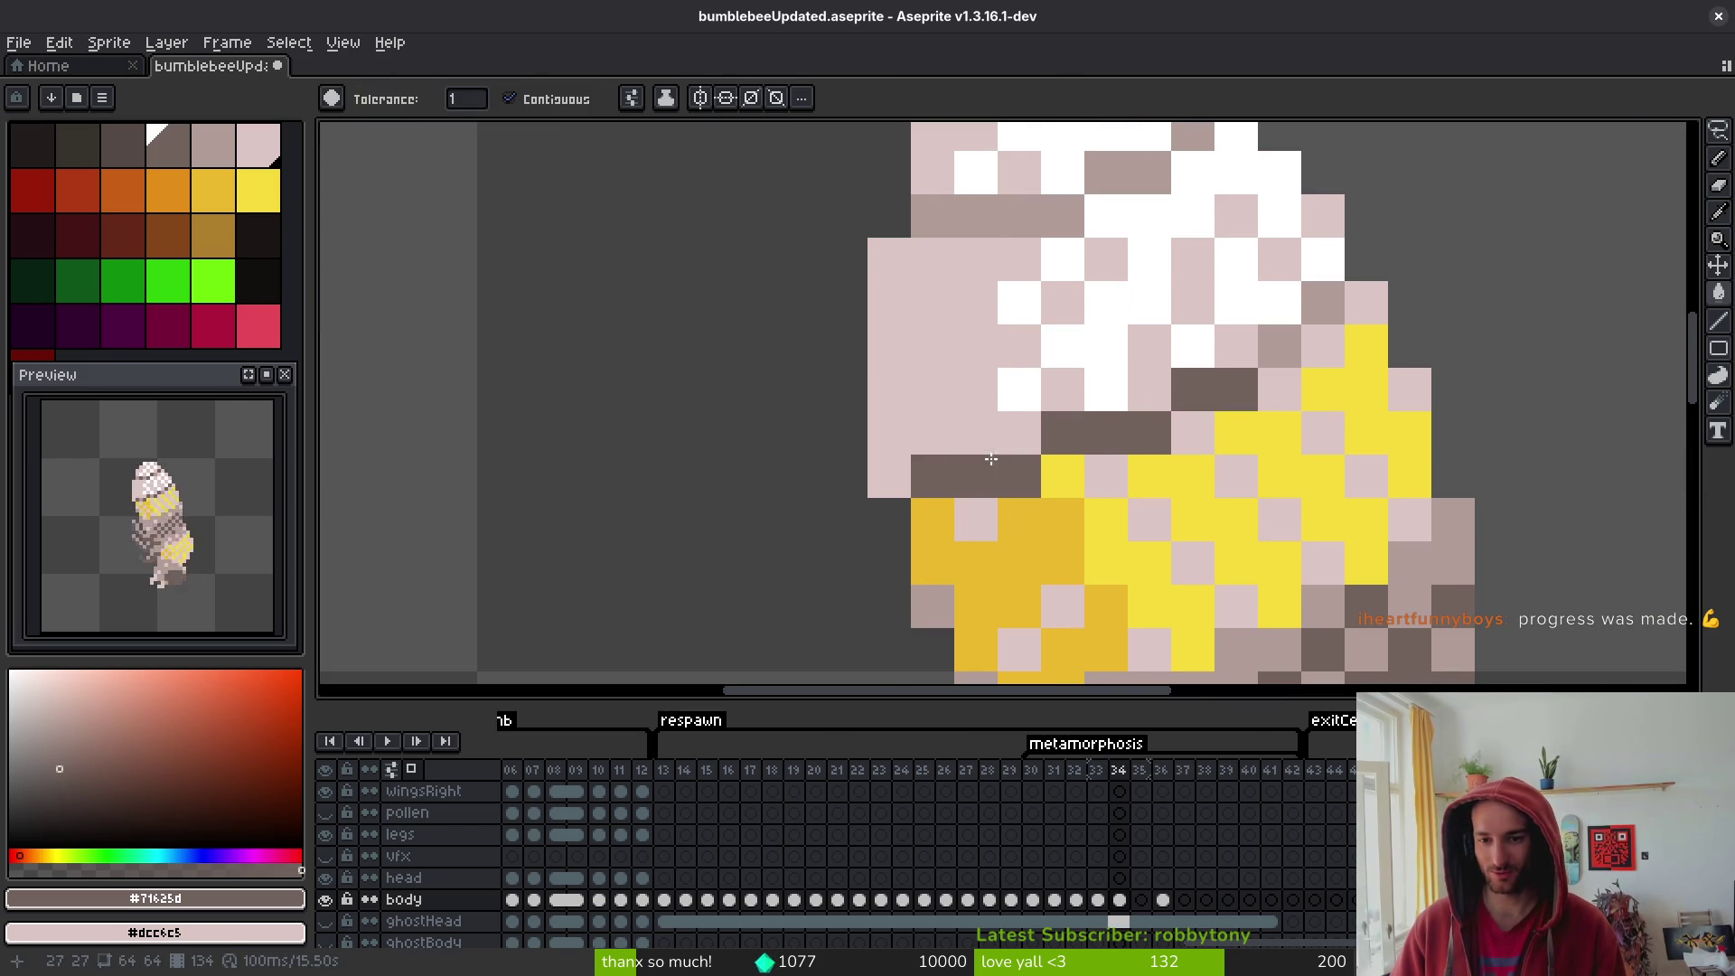
{"action": "left_click_drag", "start_coordinate": [1061, 226], "coordinate": [1175, 163]}
- Toggle between frames 33 and 34 to compare the new brown line
{"action": "scroll", "coordinate": [1265, 344], "scroll_direction": "down", "scroll_amount": 3}
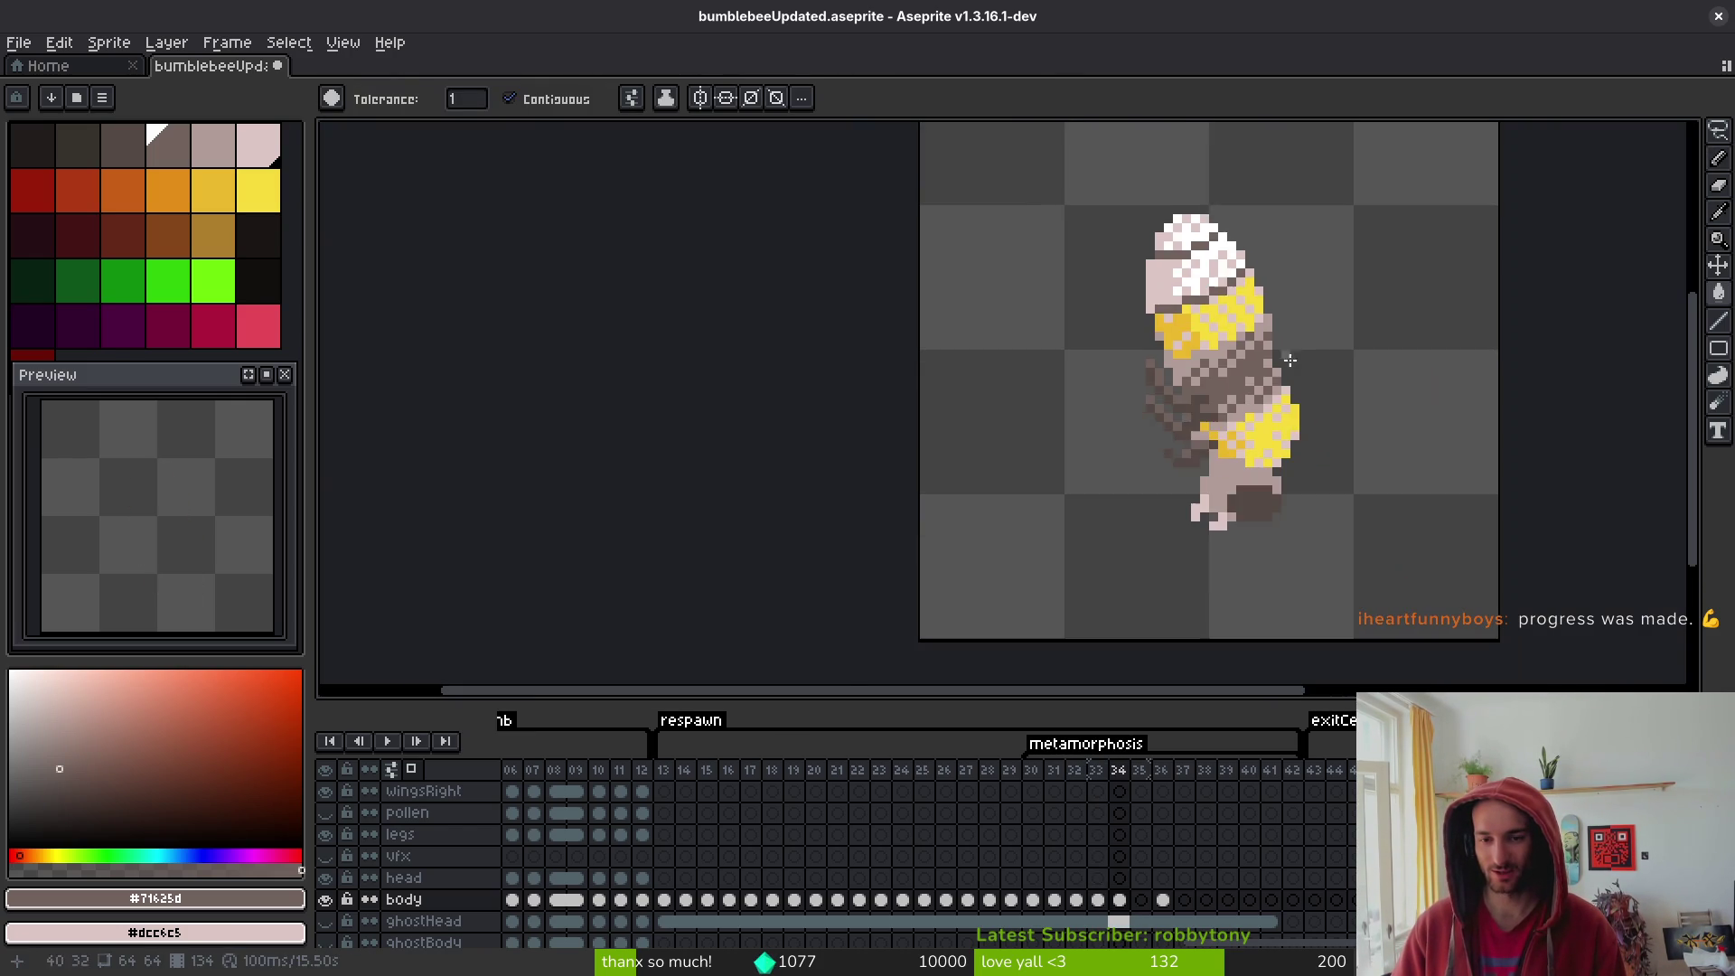
{"action": "key", "text": "Left"}
{"action": "key", "text": "alt"}
{"action": "key", "text": "Right"}
{"action": "key", "text": "Left"}
{"action": "key", "text": "Right"}
{"action": "key", "text": "Left"}
{"action": "key", "text": "Right"}
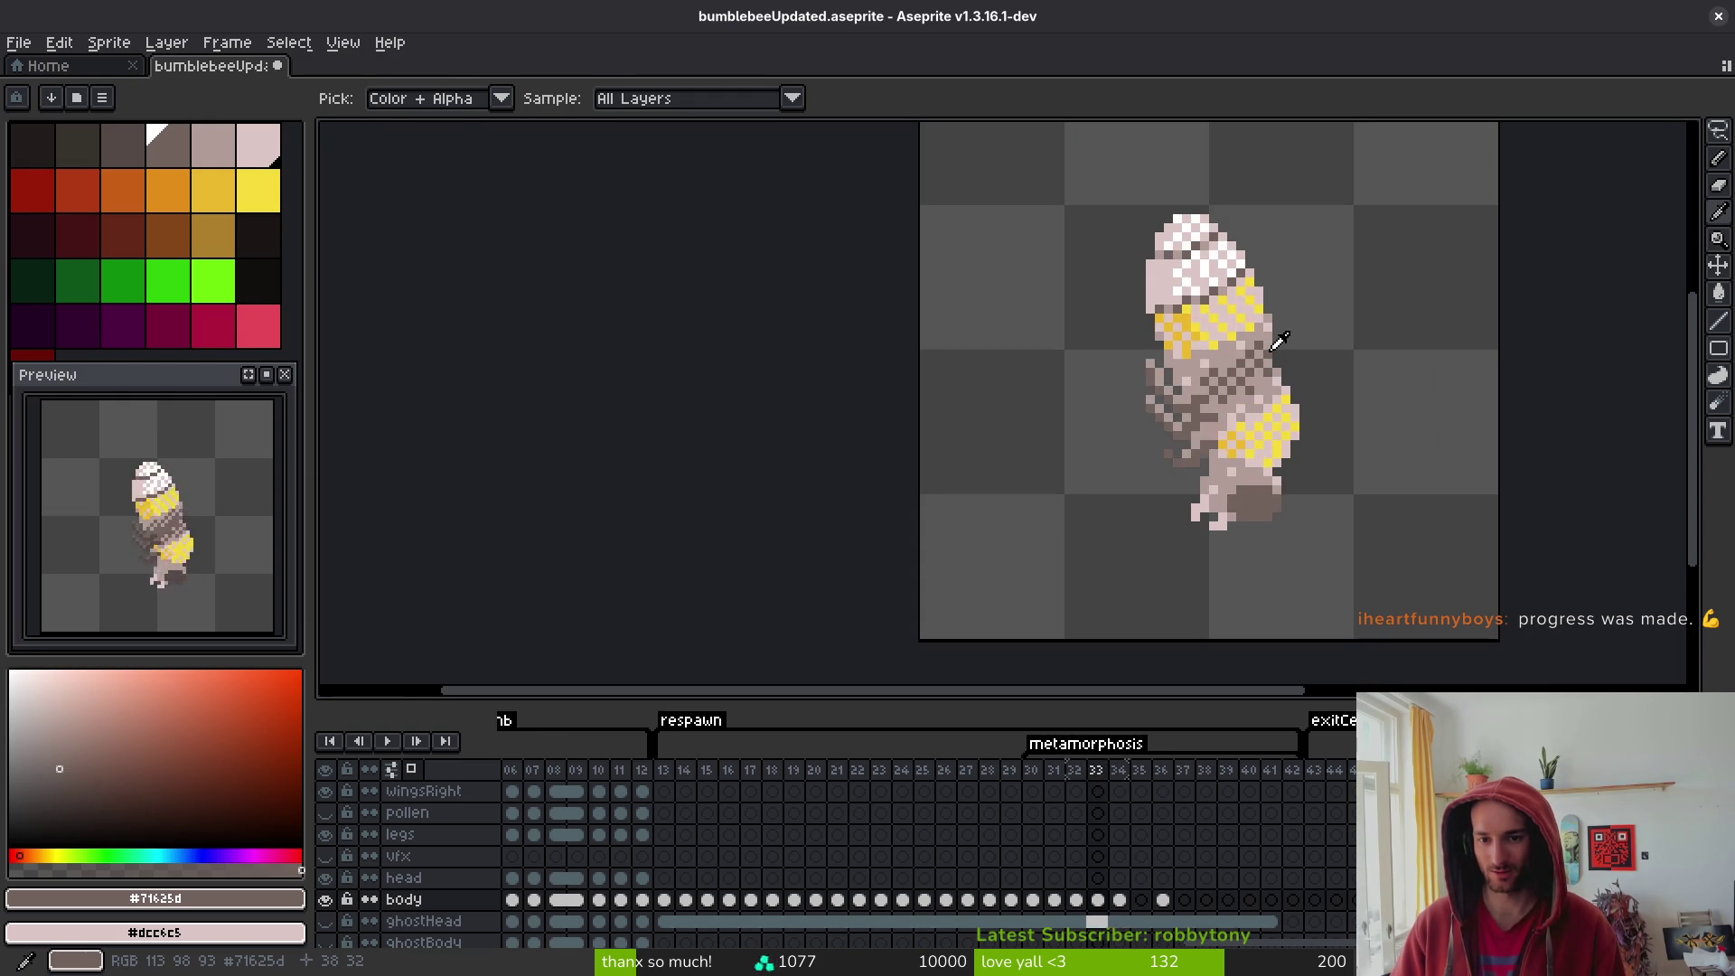
{"action": "key", "text": "Left"}
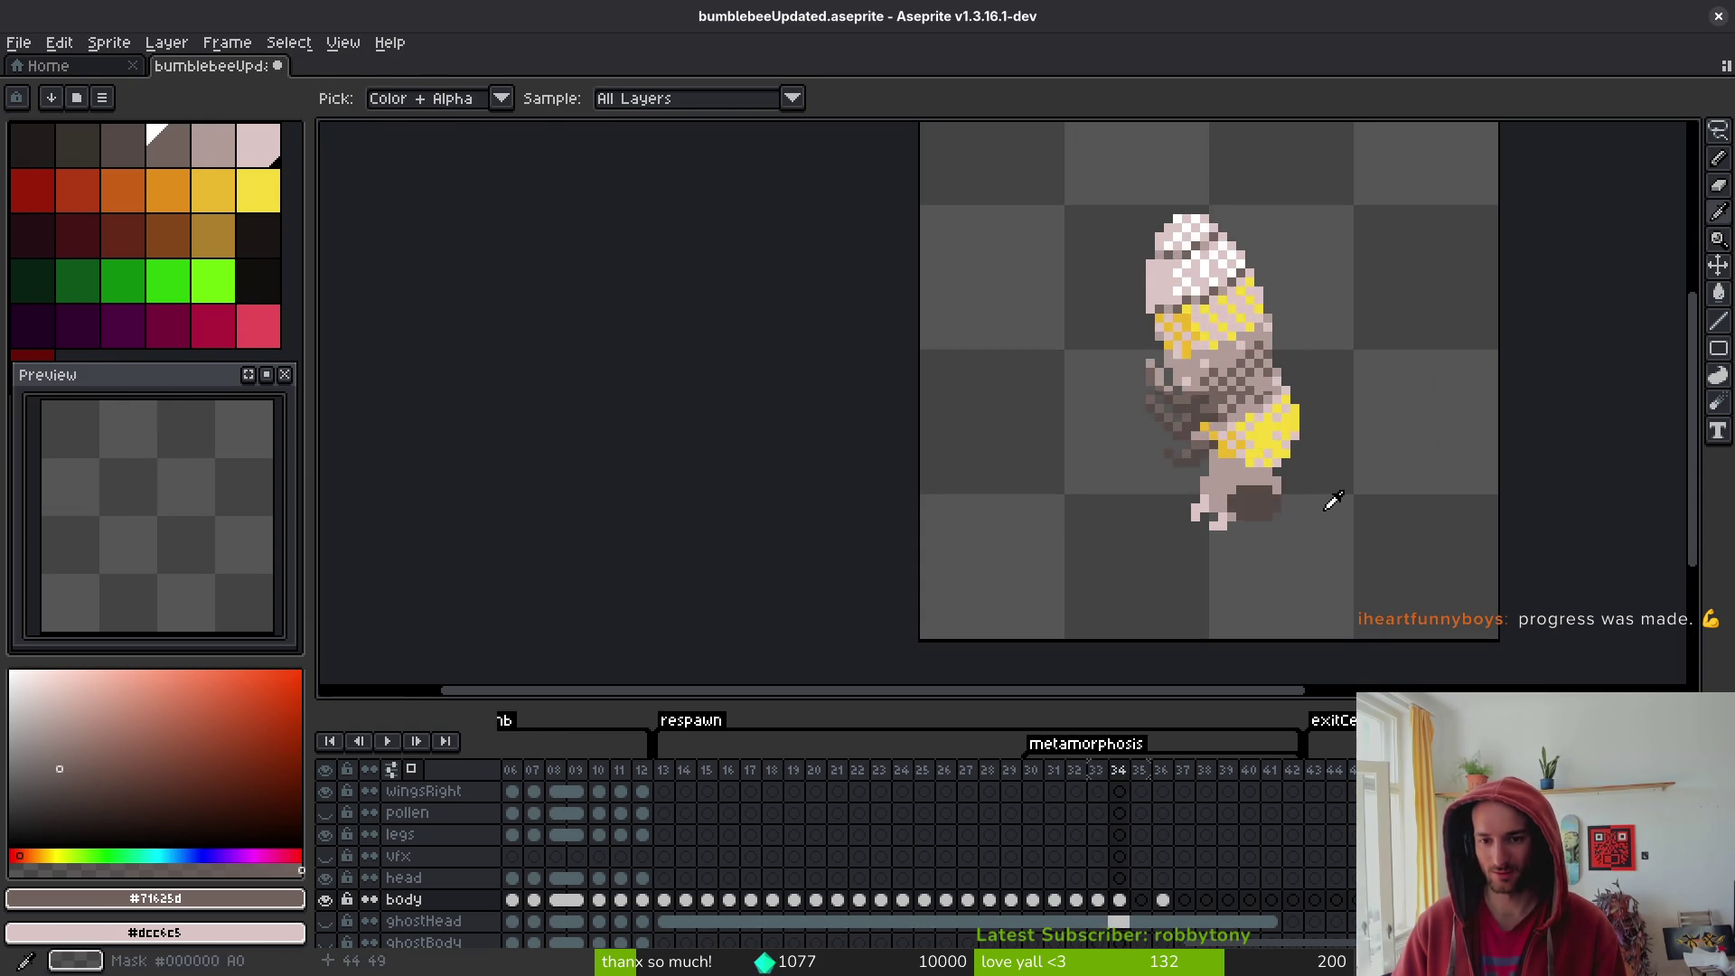
{"action": "key", "text": "Right"}
{"action": "key", "text": "Left"}
{"action": "key", "text": "Right"}
{"action": "key", "text": "Left"}
{"action": "key", "text": "Right"}
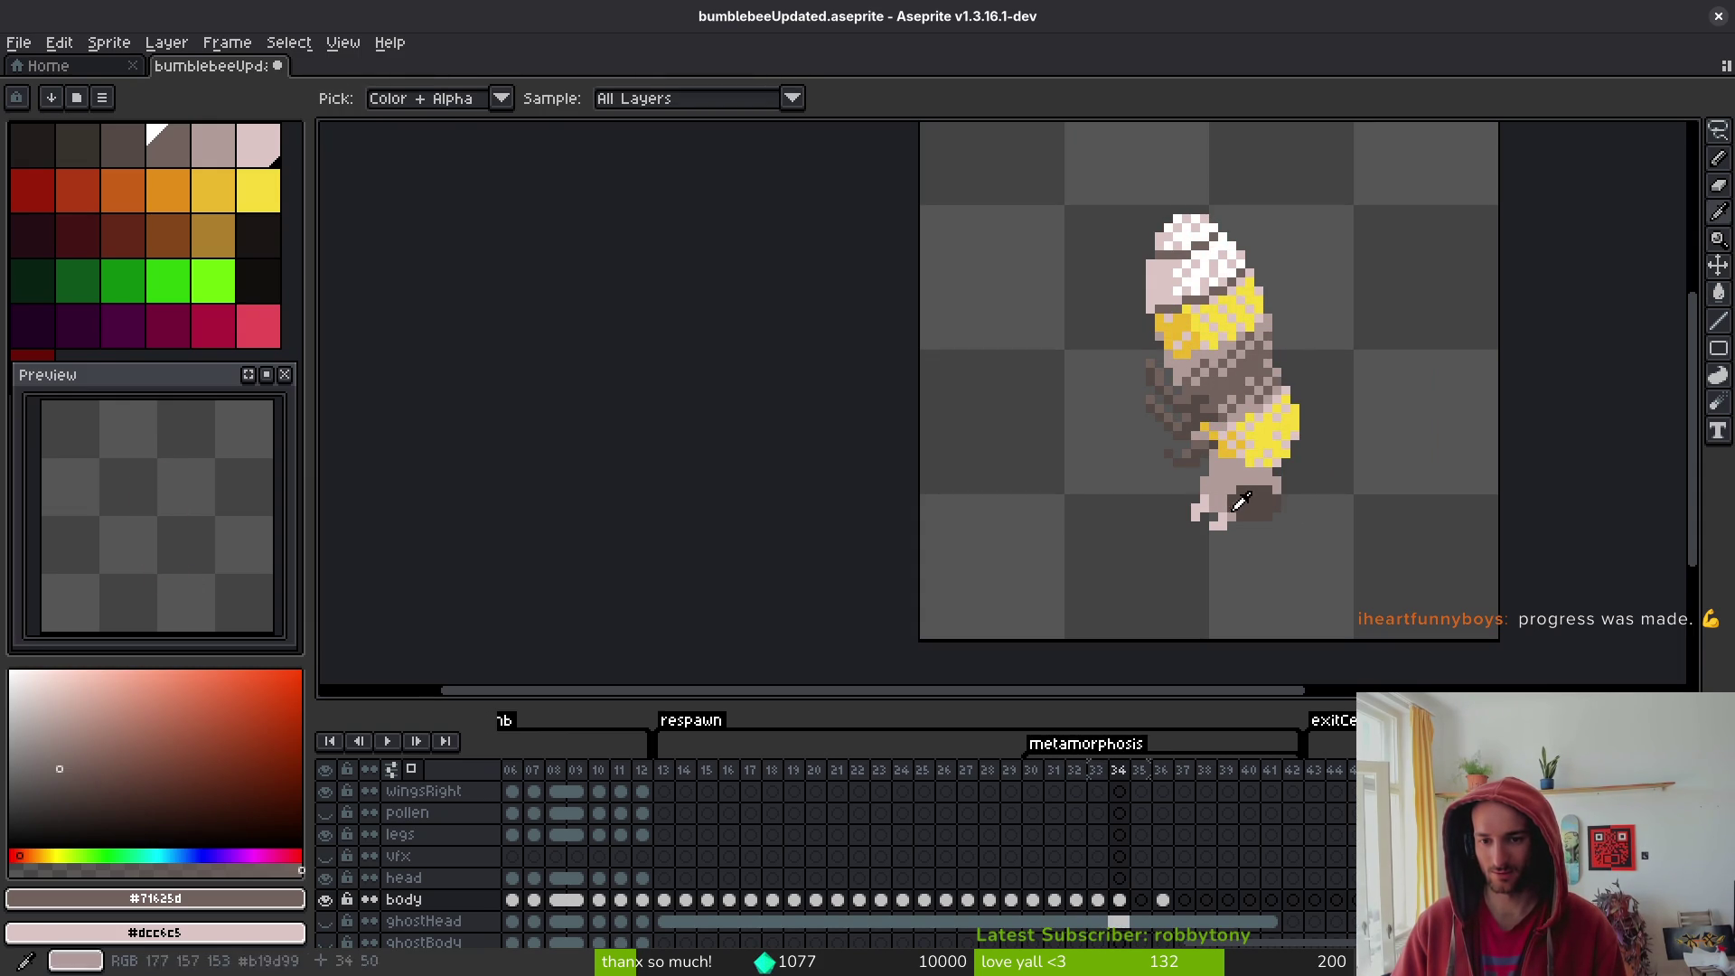
{"action": "scroll", "coordinate": [1238, 481], "scroll_direction": "up", "scroll_amount": 4}
{"action": "key", "text": "f"}
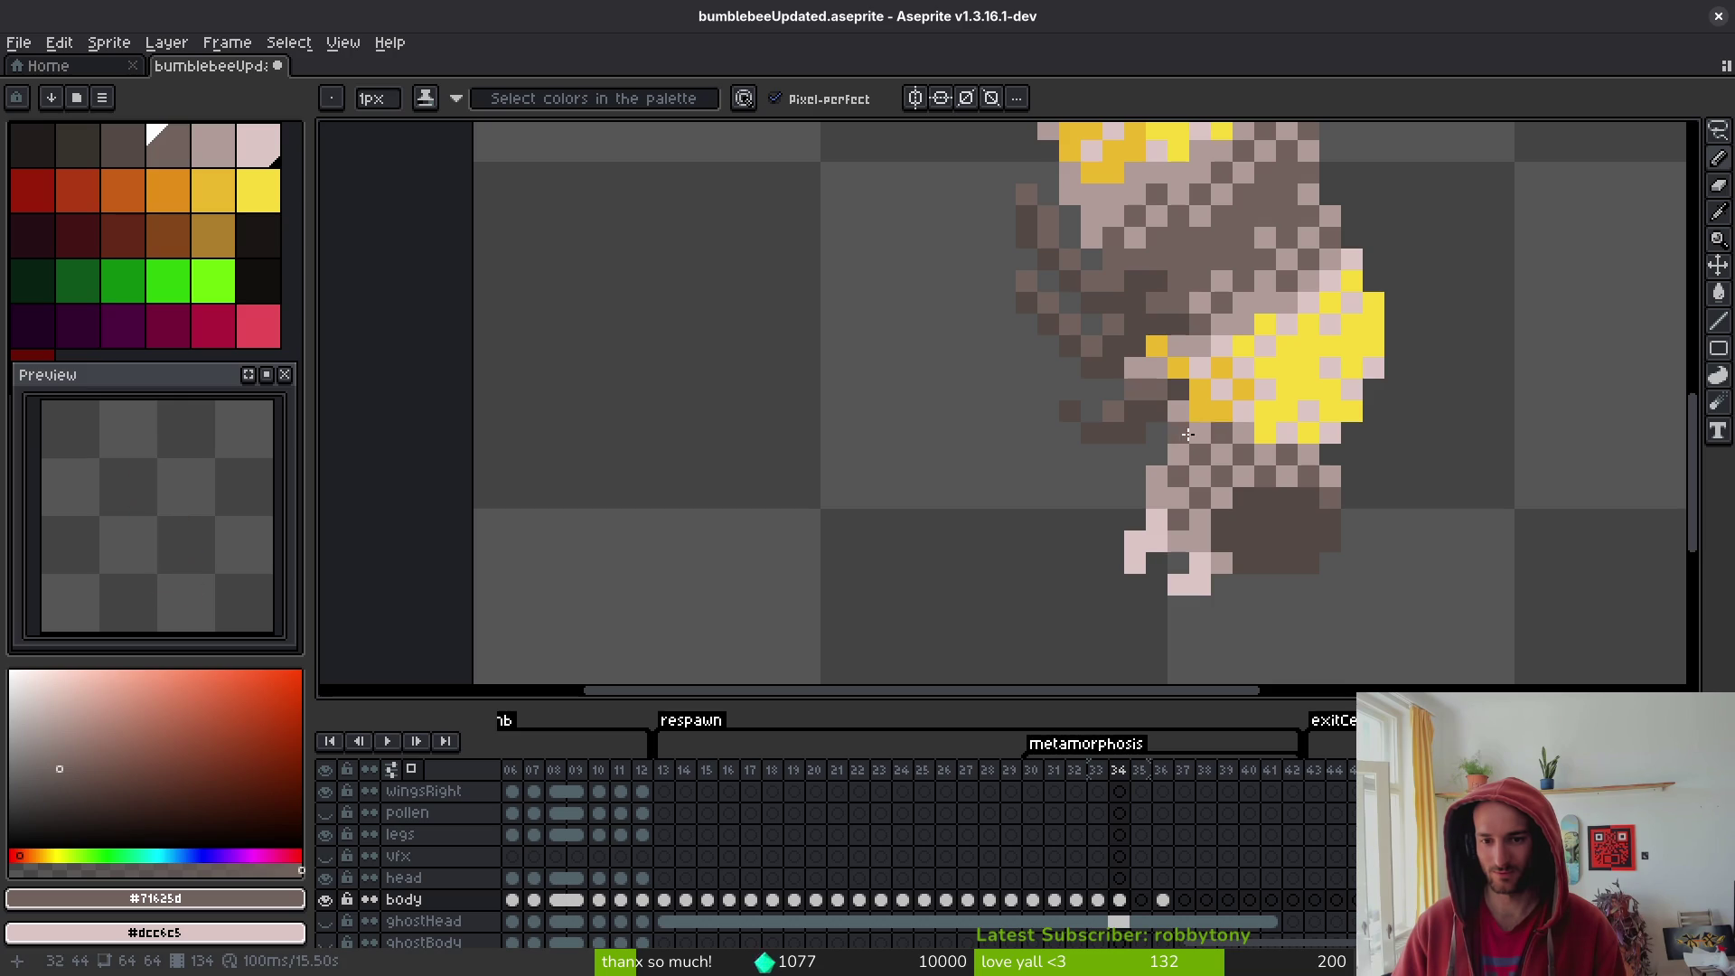
- Glance at frames 29 and 36, open frame 12's finished bee and eyedrop its bright yellow
{"action": "scroll", "coordinate": [1188, 435], "scroll_direction": "down", "scroll_amount": 5}
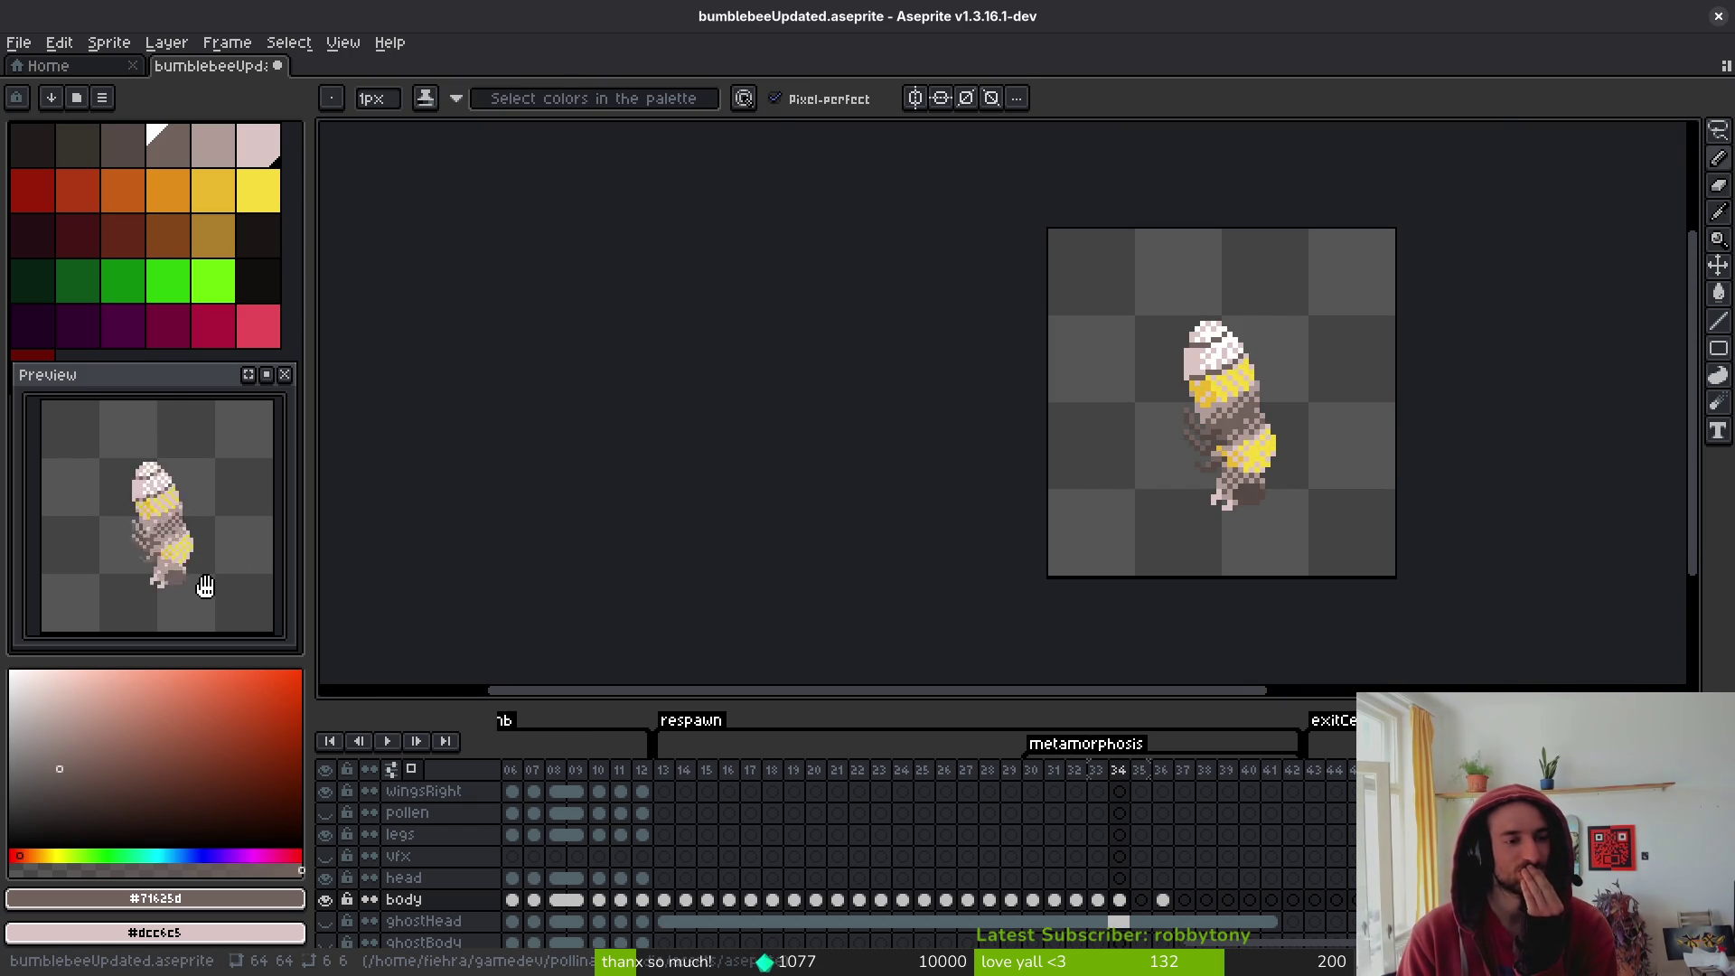
{"action": "scroll", "coordinate": [805, 409], "scroll_direction": "up", "scroll_amount": 5}
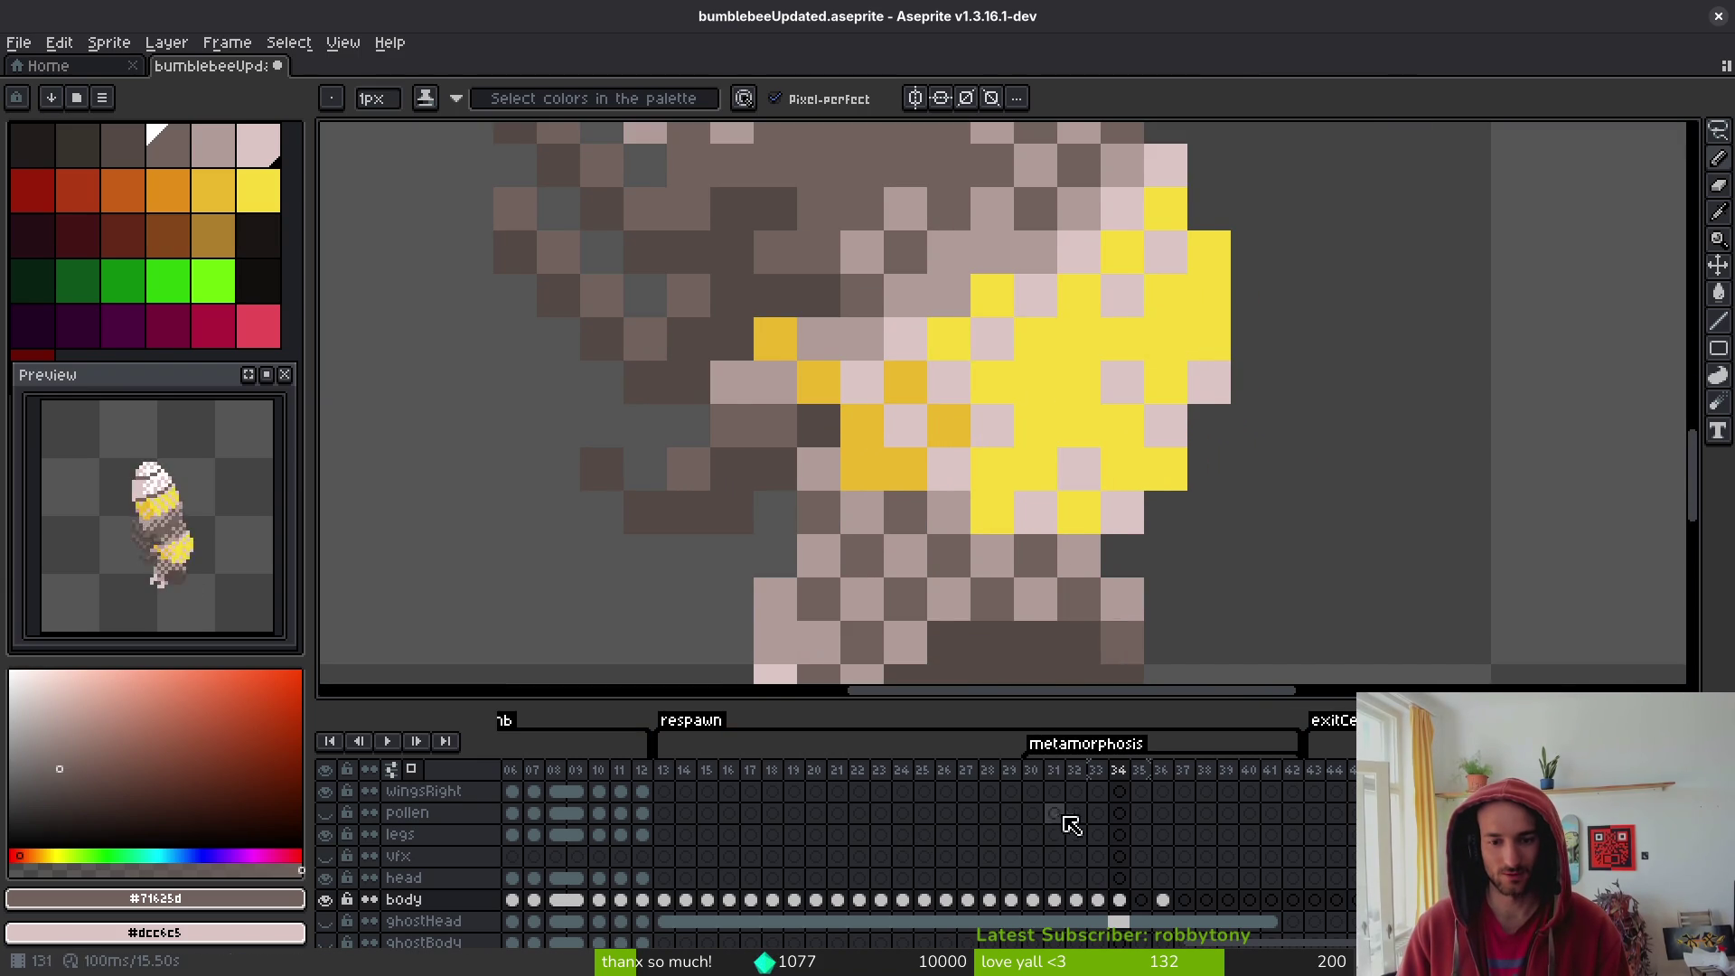
{"action": "left_click", "coordinate": [1010, 827]}
{"action": "left_click", "coordinate": [1163, 856]}
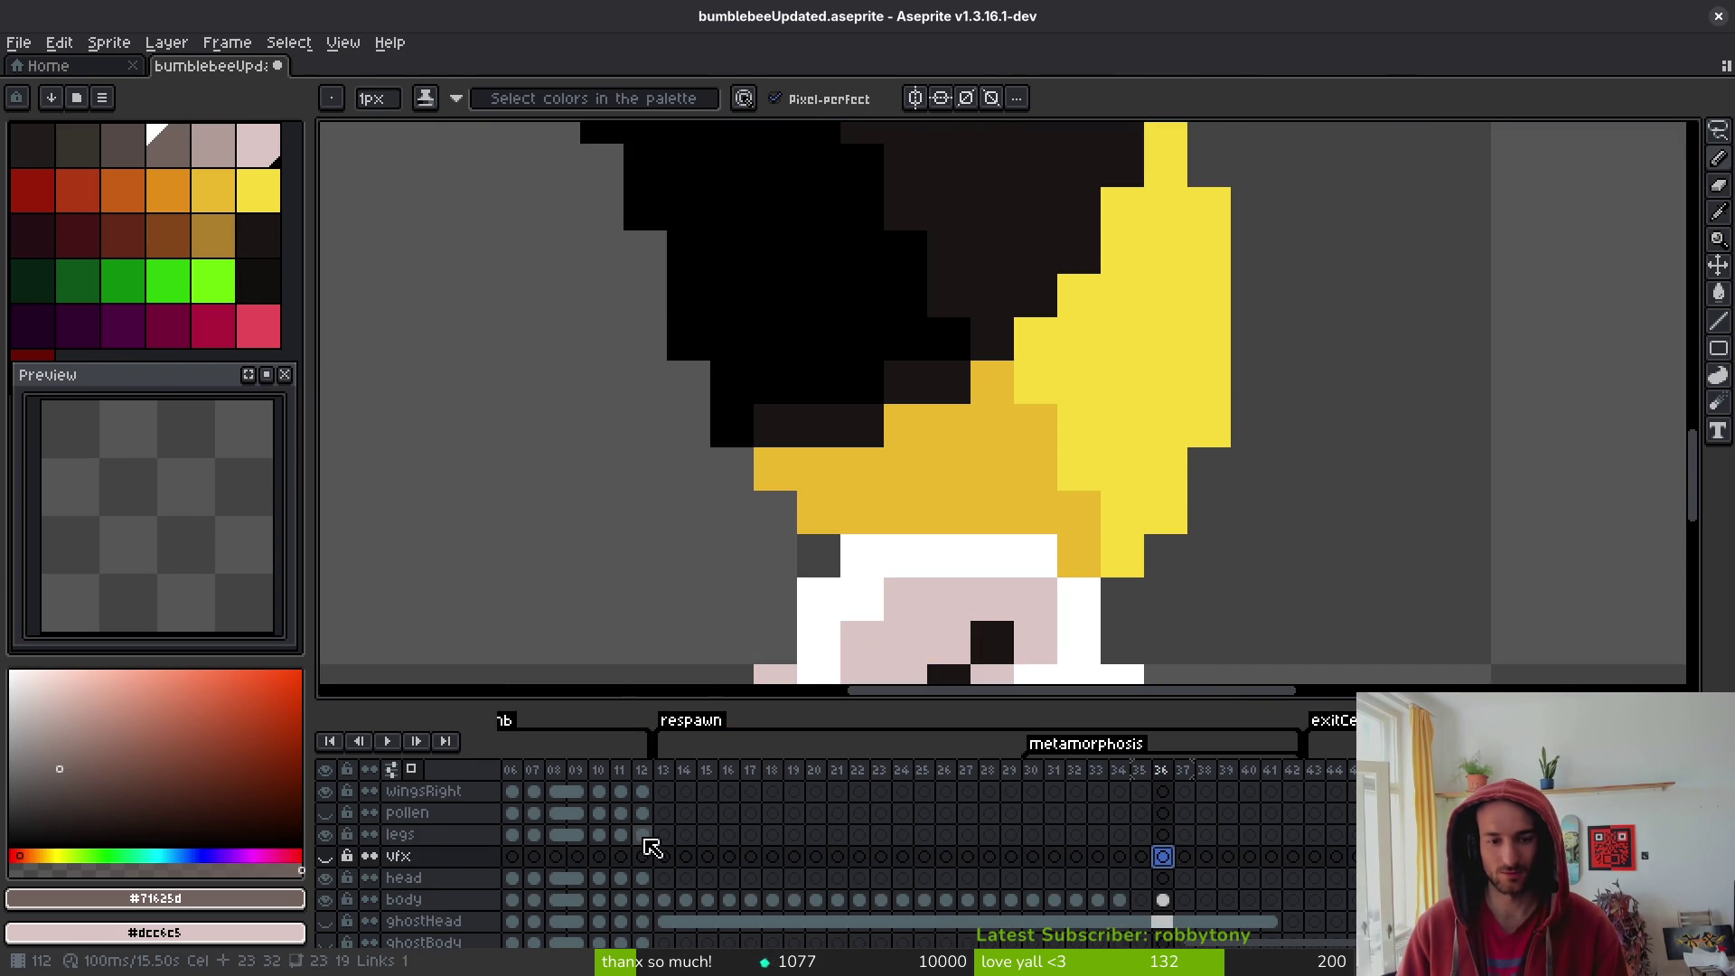
{"action": "left_click", "coordinate": [643, 836]}
{"action": "left_click", "coordinate": [794, 341], "text": "alt"}
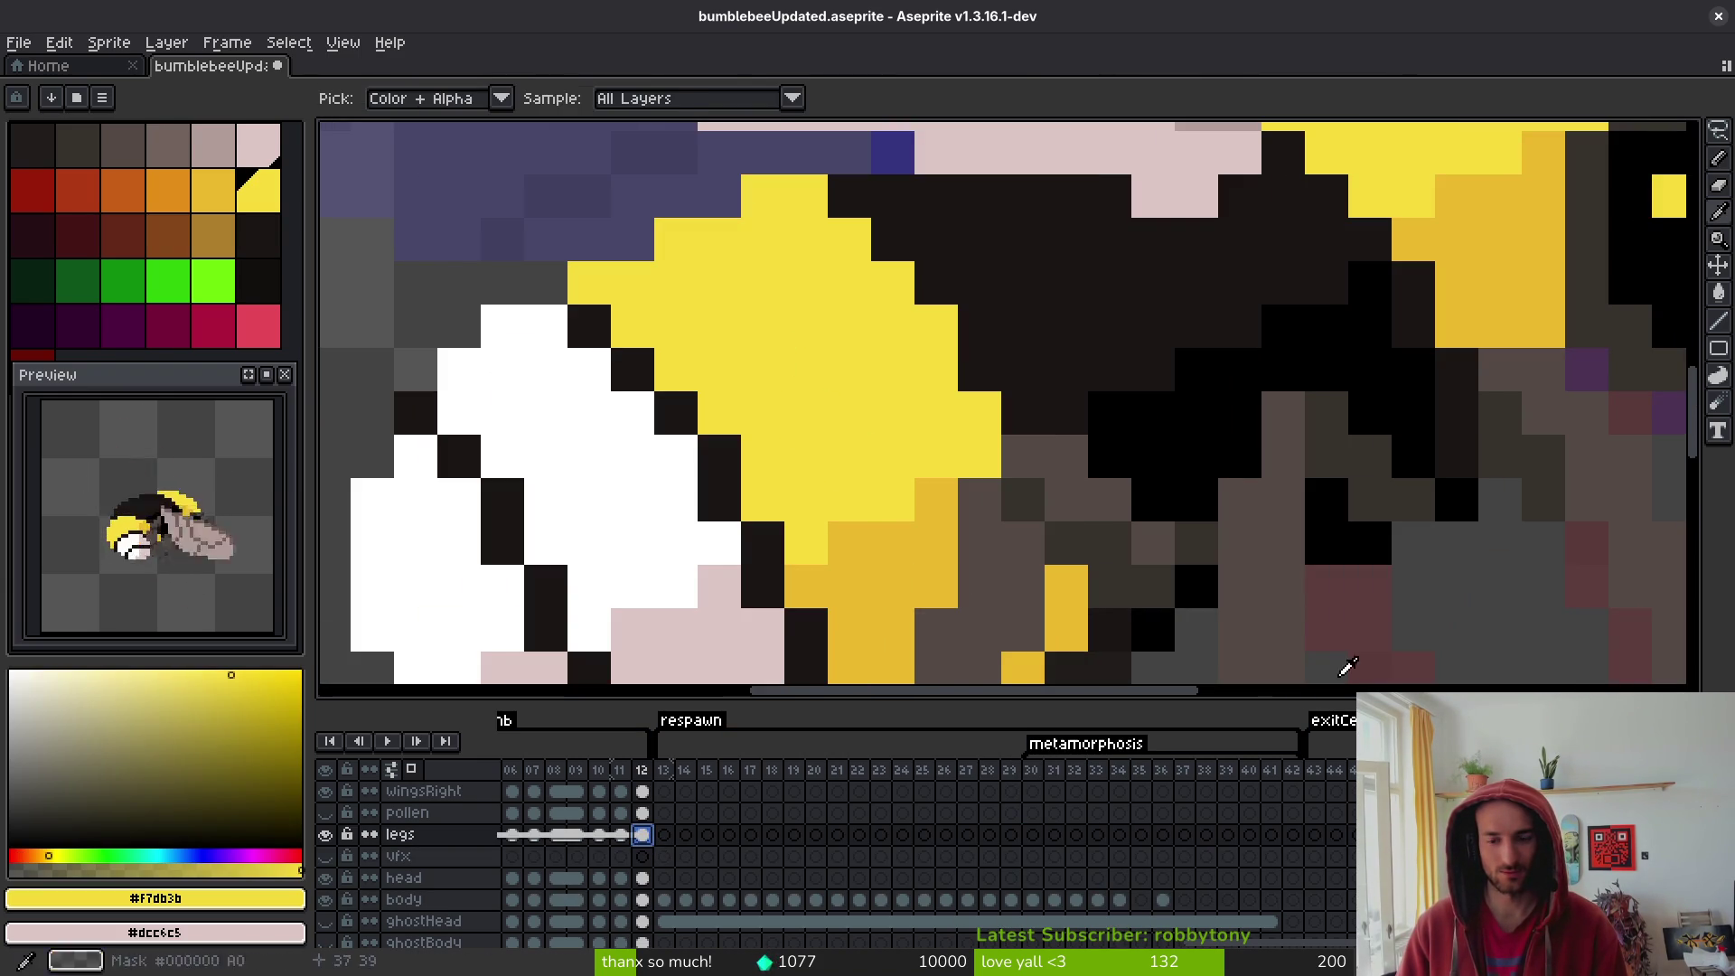
- On body frame 34, paint two stray pink pixels bright yellow
{"action": "scroll", "coordinate": [1208, 832], "scroll_direction": "down", "scroll_amount": 3}
{"action": "key", "text": "minus"}
{"action": "key", "text": "minus"}
{"action": "key", "text": "minus"}
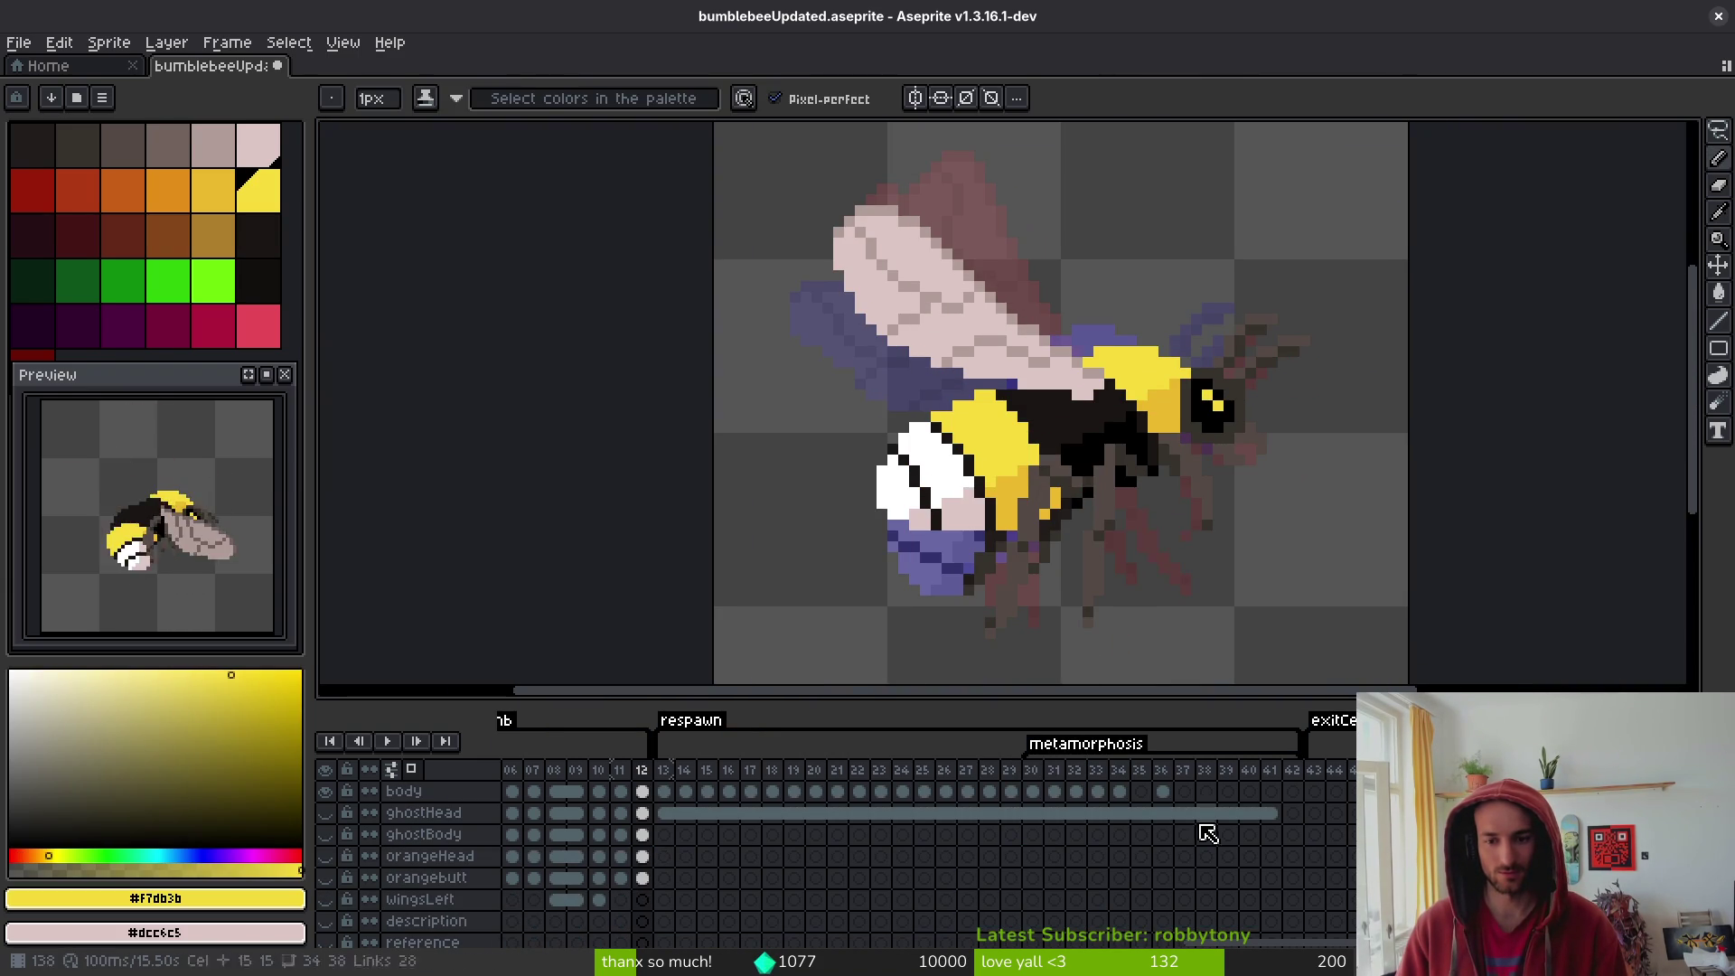
{"action": "scroll", "coordinate": [1100, 860], "scroll_direction": "up", "scroll_amount": 3}
{"action": "left_click", "coordinate": [1098, 856]}
{"action": "scroll", "coordinate": [1145, 509], "scroll_direction": "up", "scroll_amount": 1}
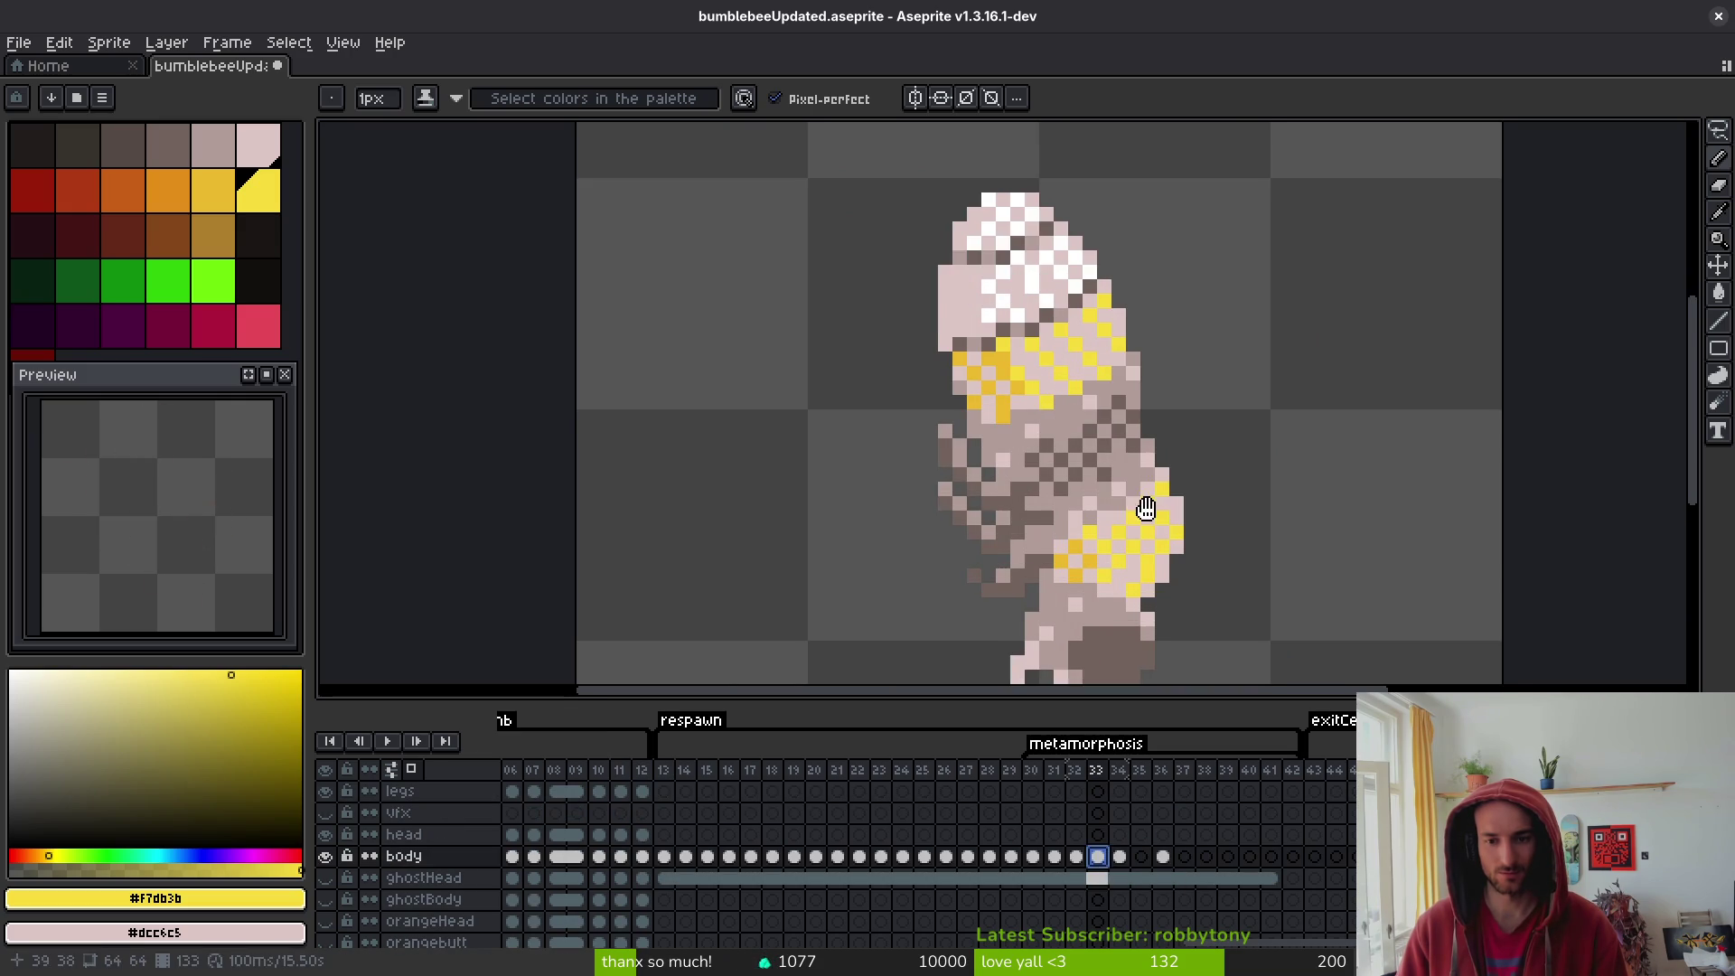
{"action": "key", "text": "period"}
{"action": "scroll", "coordinate": [1161, 509], "scroll_direction": "up", "scroll_amount": 1}
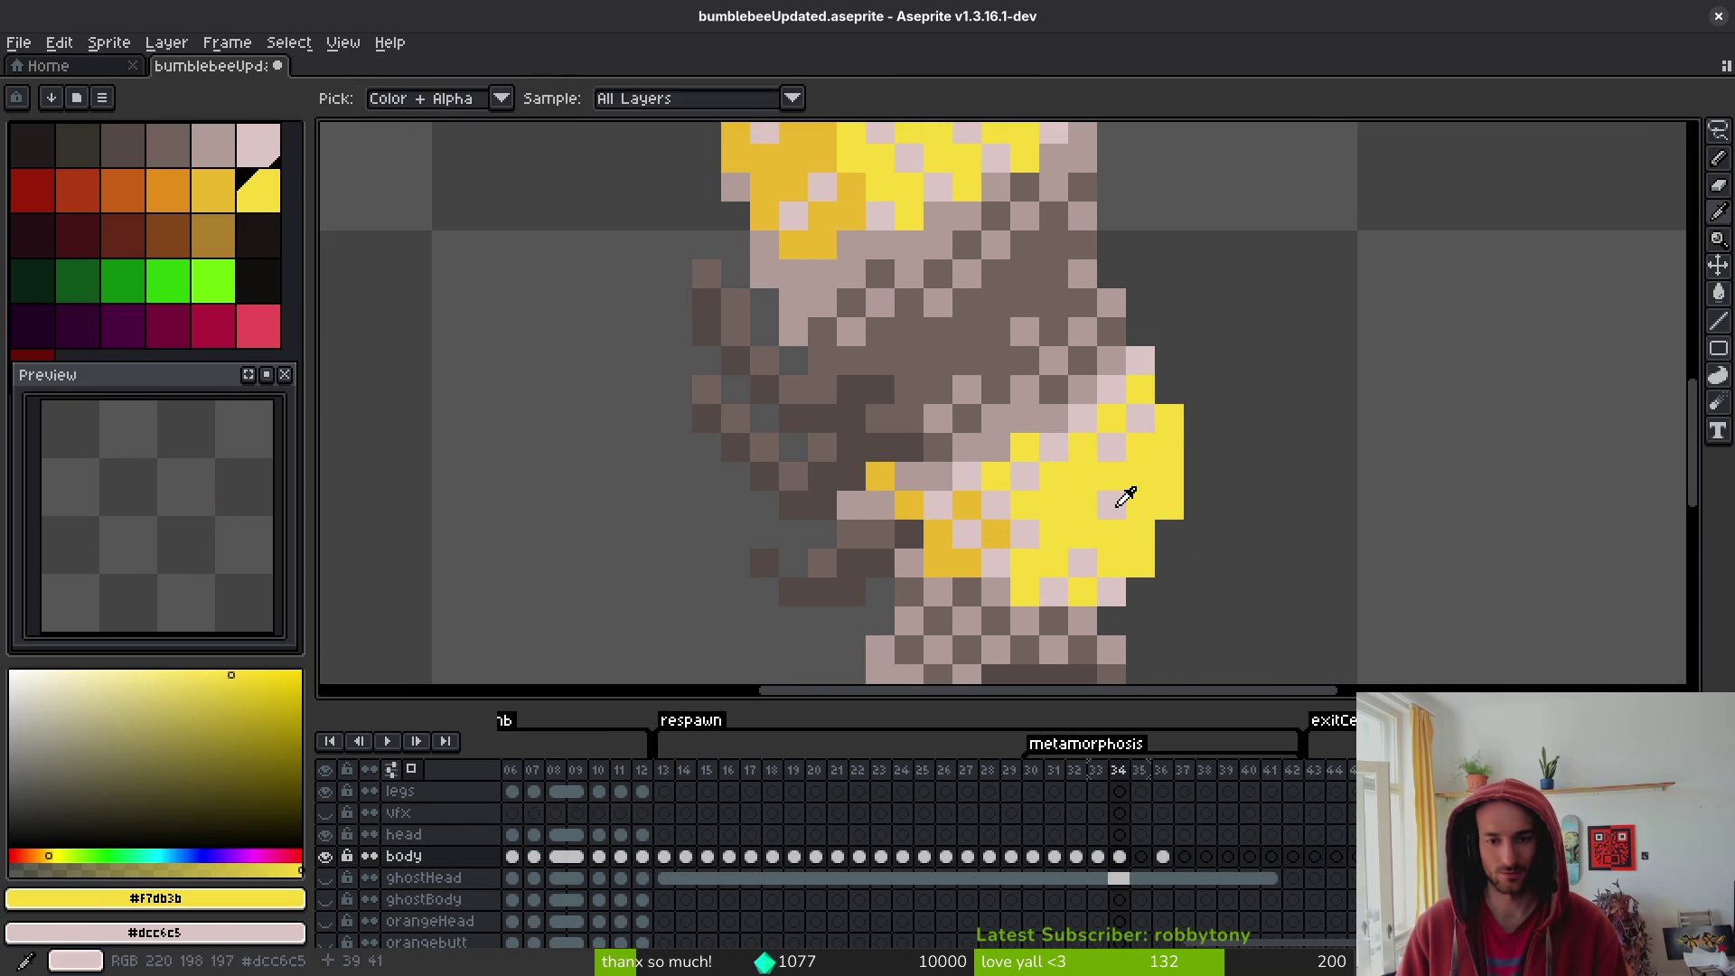
{"action": "left_click", "coordinate": [1117, 500], "text": "alt"}
{"action": "scroll", "coordinate": [1142, 564], "scroll_direction": "down", "scroll_amount": 4}
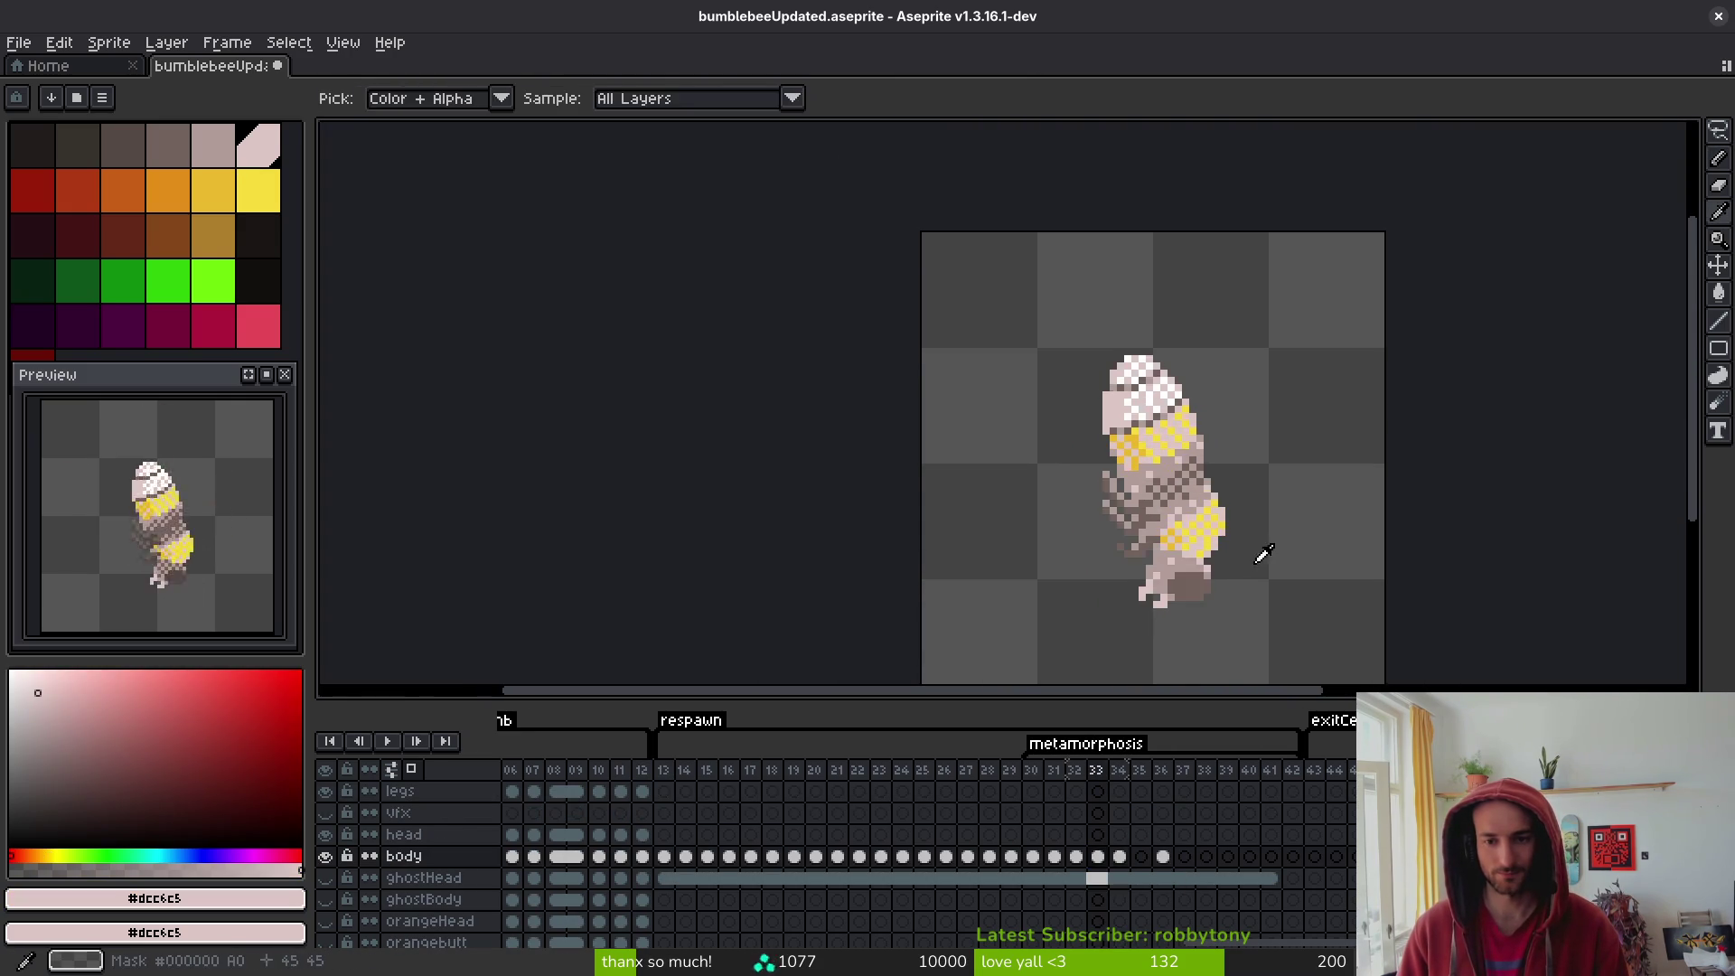
{"action": "scroll", "coordinate": [1247, 537], "scroll_direction": "up", "scroll_amount": 3}
{"action": "left_click", "coordinate": [1208, 525], "text": "alt"}
{"action": "scroll", "coordinate": [1054, 335], "scroll_direction": "up", "scroll_amount": 2}
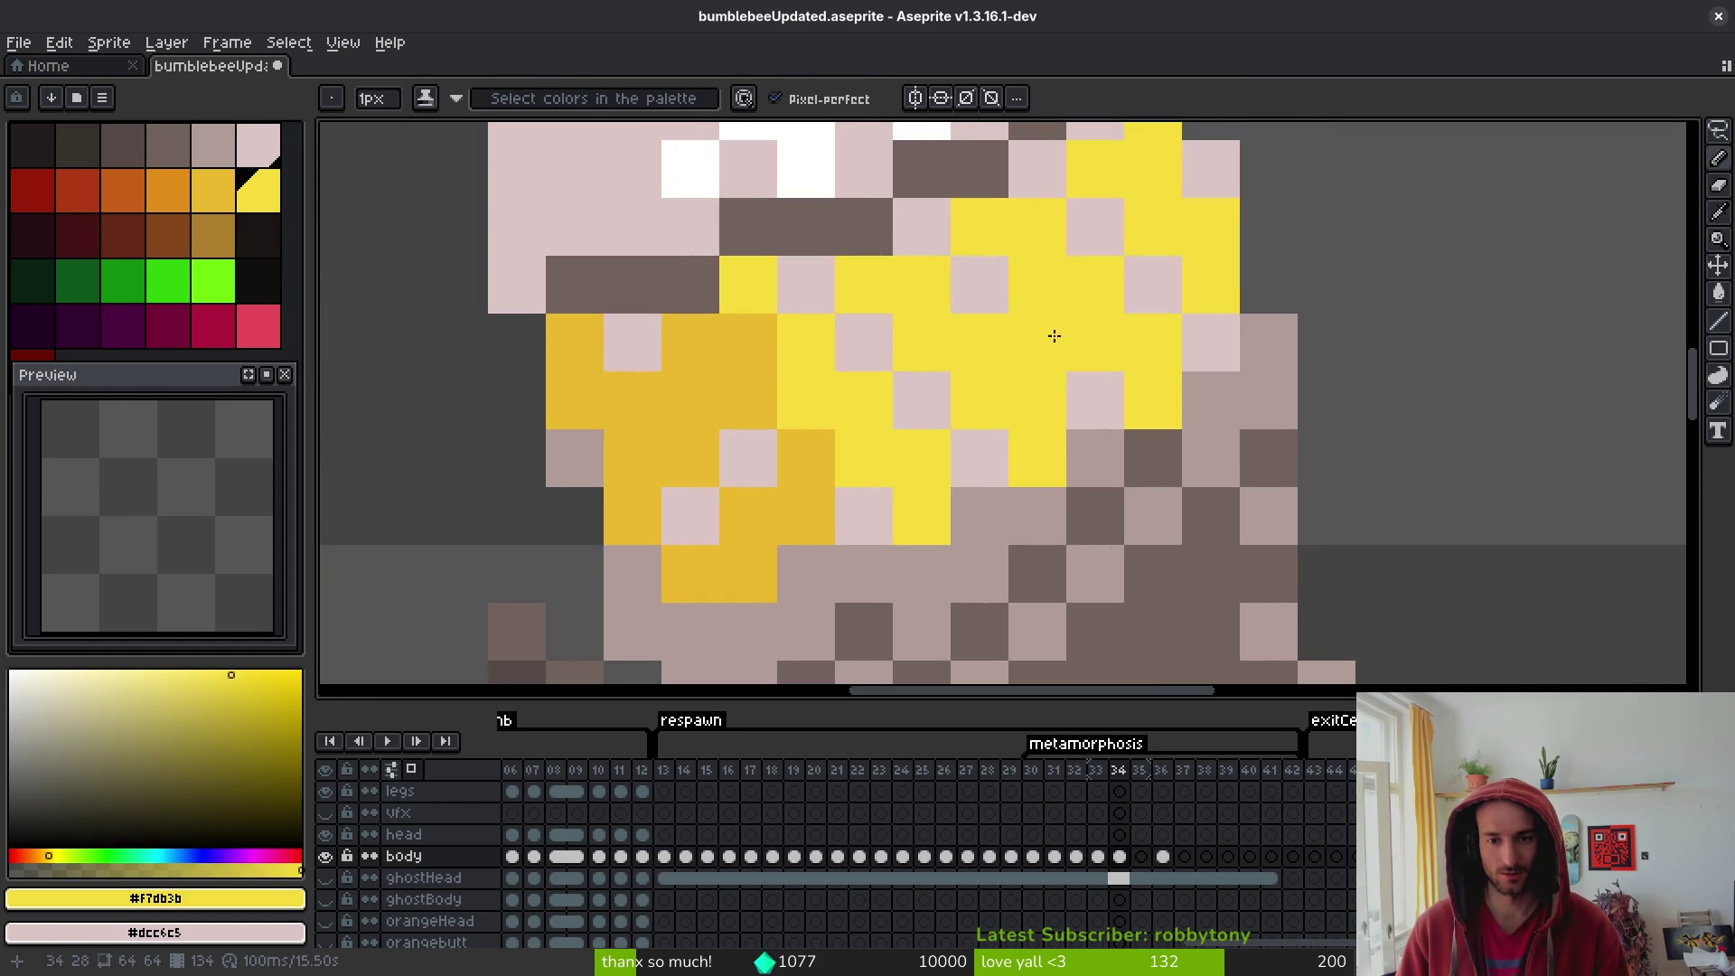
{"action": "left_click", "coordinate": [917, 401]}
{"action": "left_click", "coordinate": [1119, 230]}
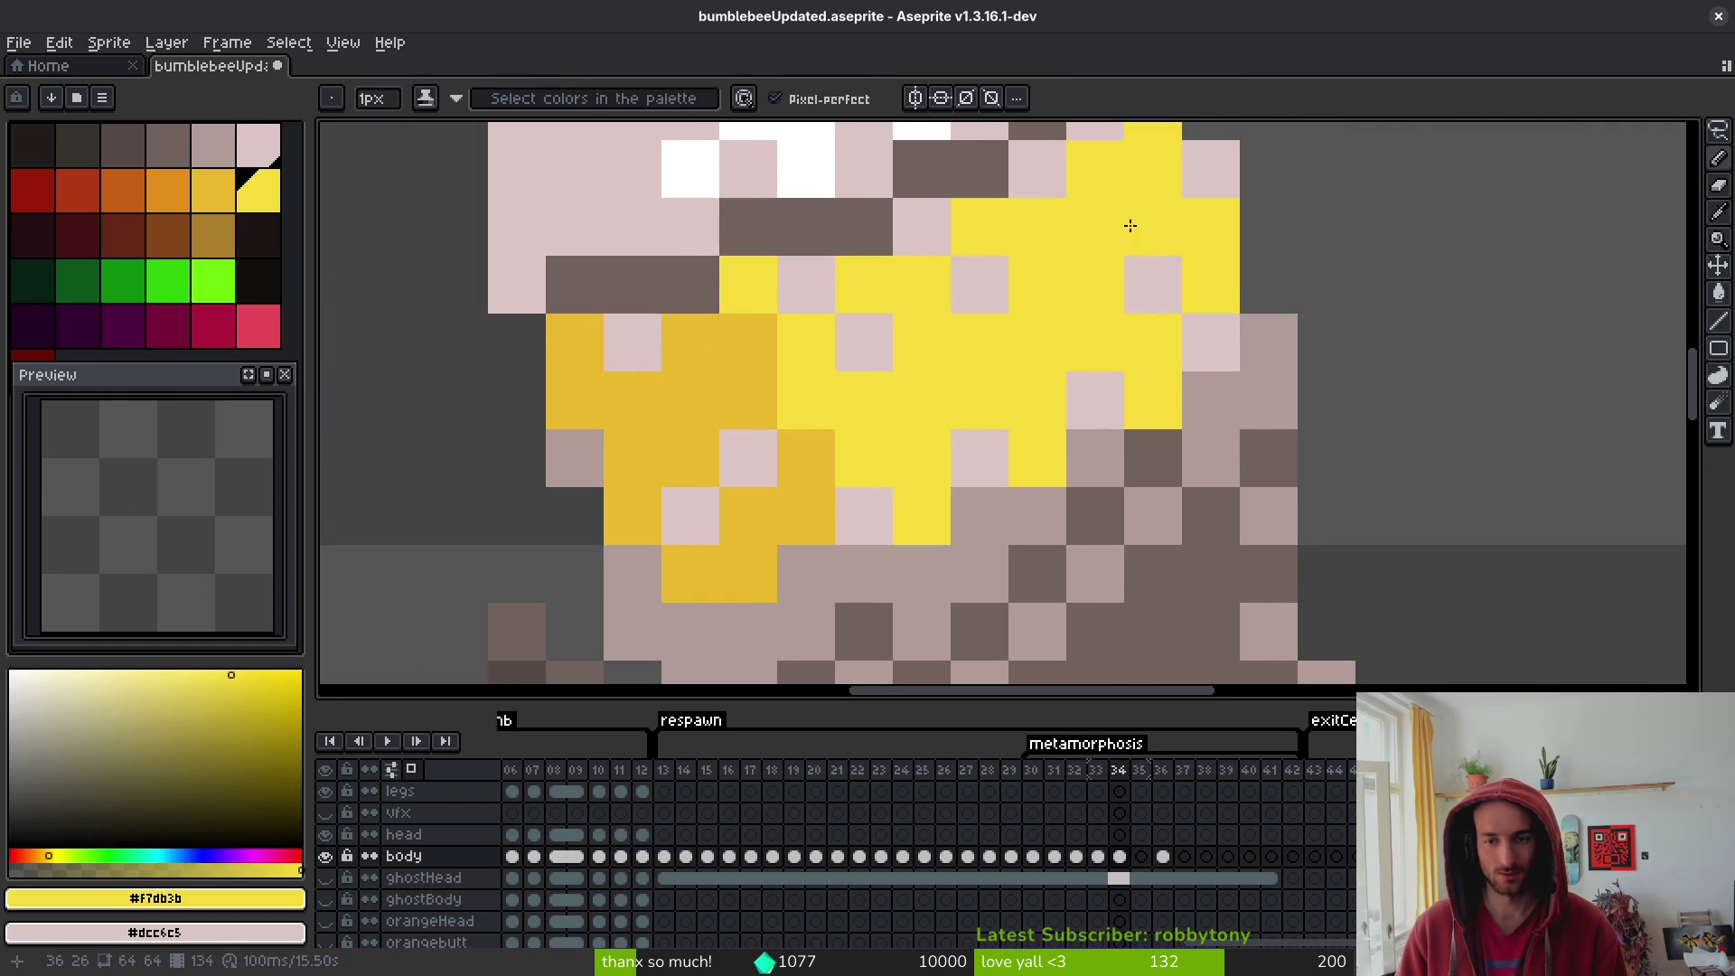
- Recolour a pink pixel in the lower band with the band's darker yellow
{"action": "scroll", "coordinate": [1131, 235], "scroll_direction": "down", "scroll_amount": 4}
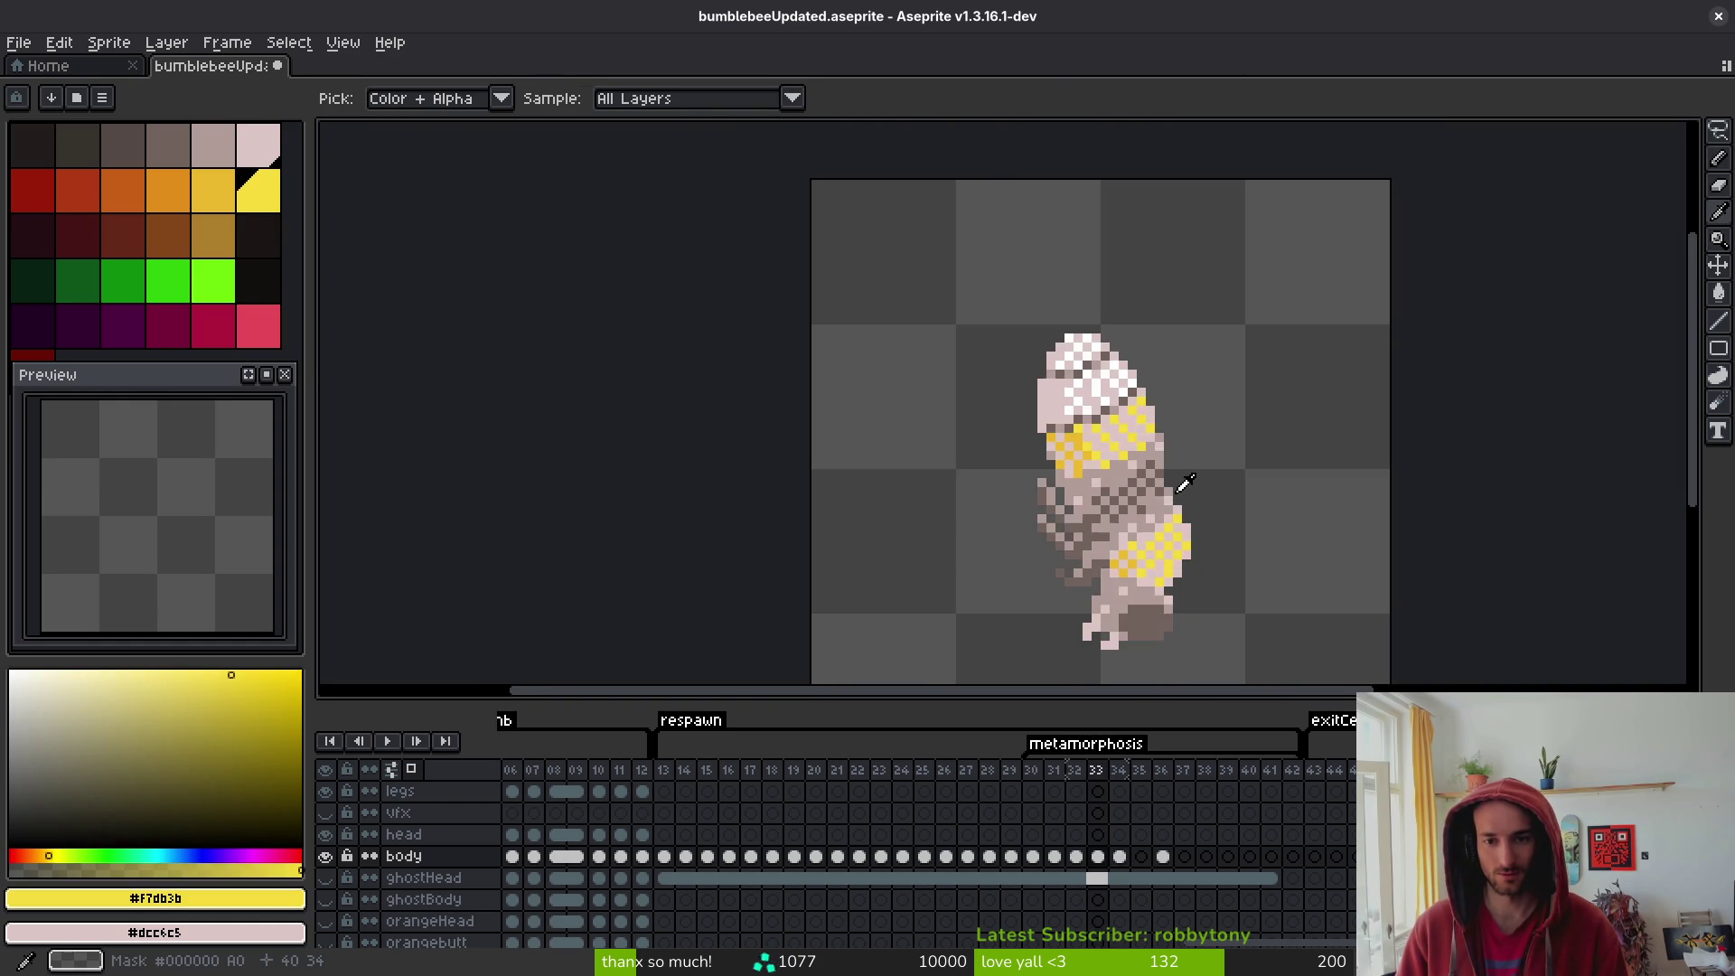
{"action": "scroll", "coordinate": [1125, 397], "scroll_direction": "up", "scroll_amount": 4}
{"action": "left_click", "coordinate": [1117, 419], "text": "alt"}
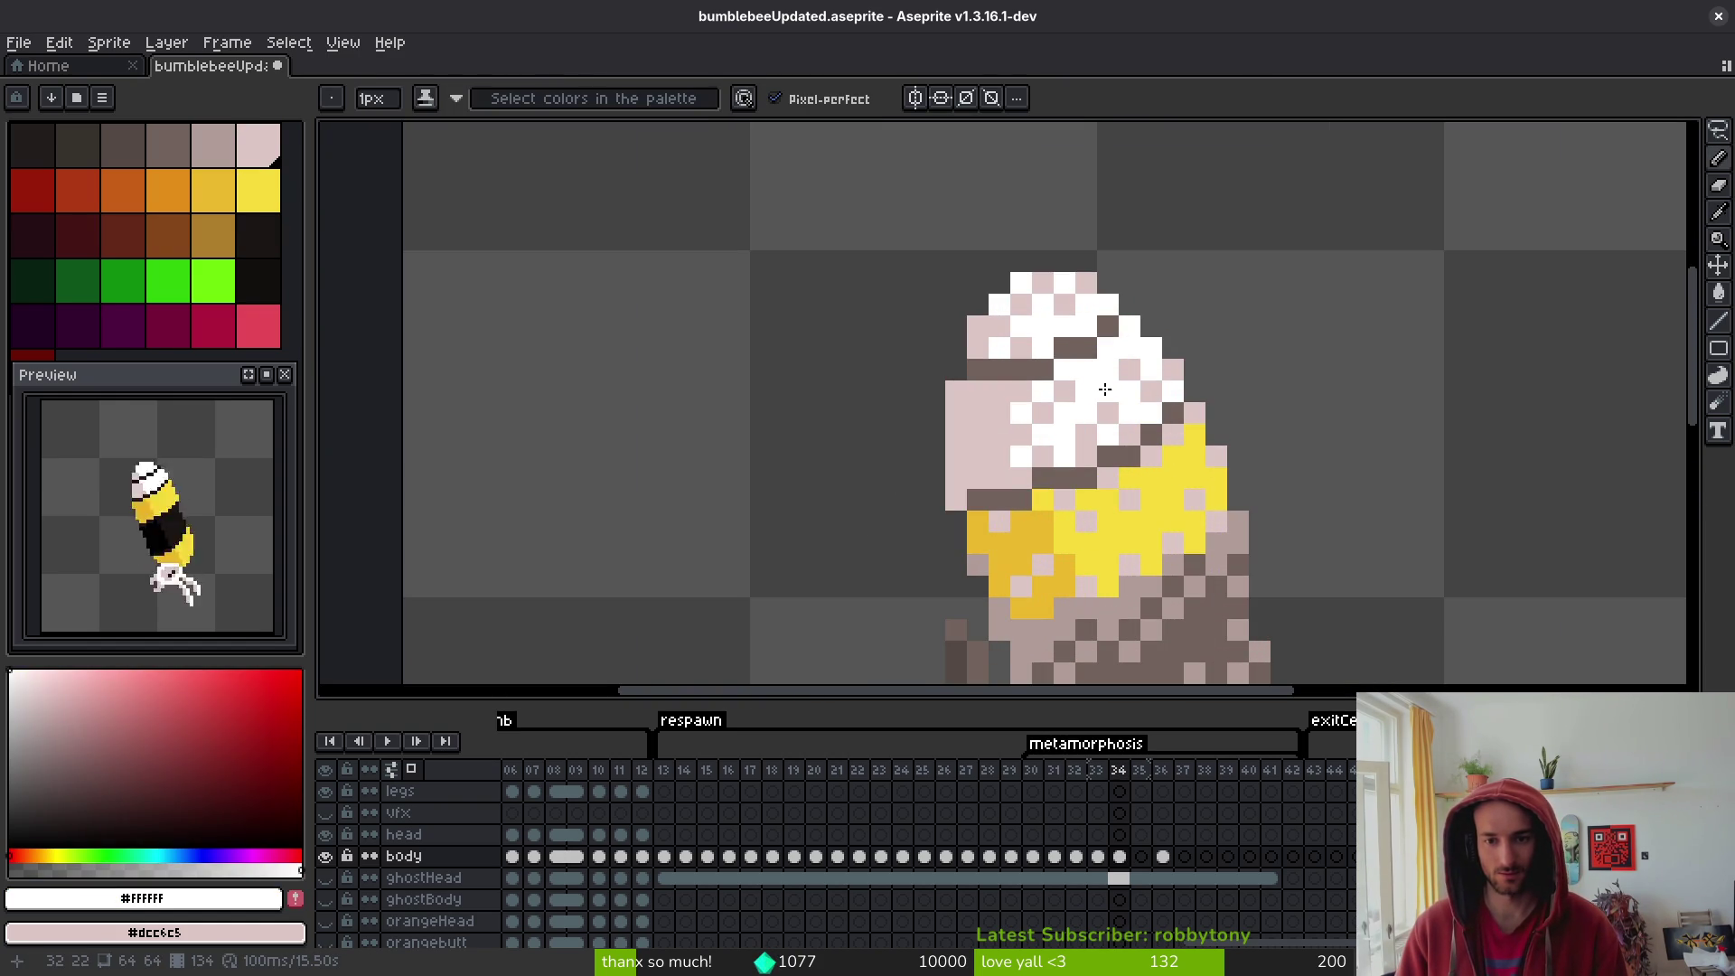
{"action": "scroll", "coordinate": [1193, 456], "scroll_direction": "down", "scroll_amount": 4}
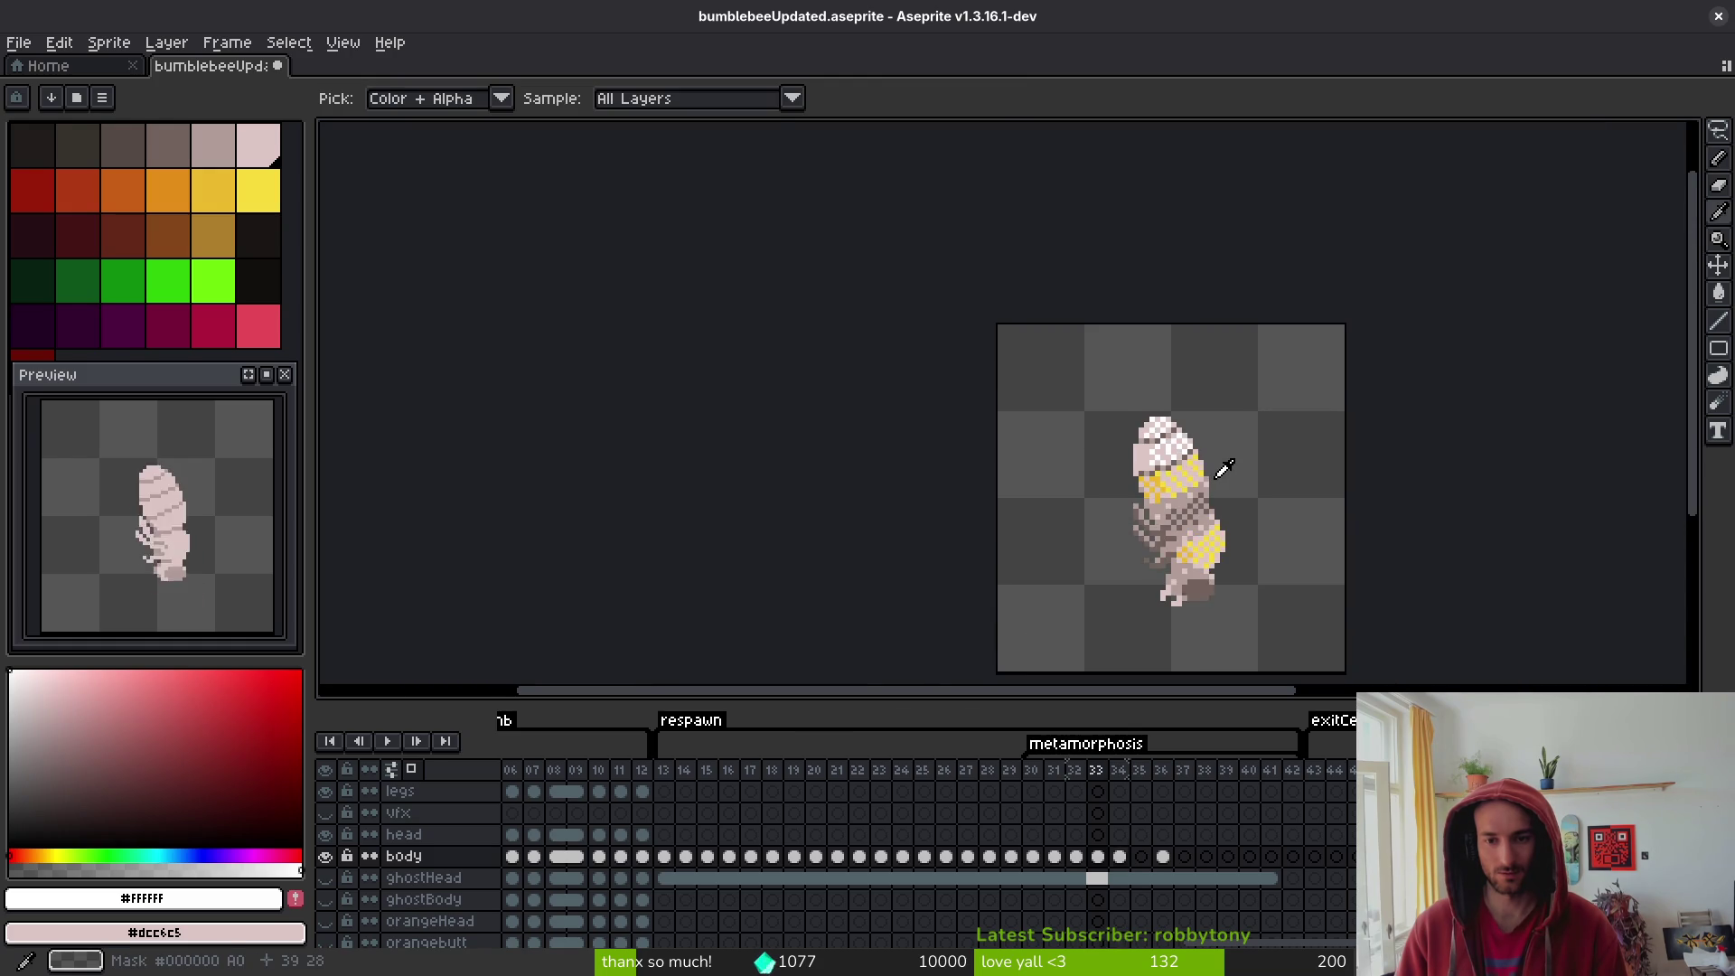
{"action": "scroll", "coordinate": [1166, 432], "scroll_direction": "up", "scroll_amount": 4}
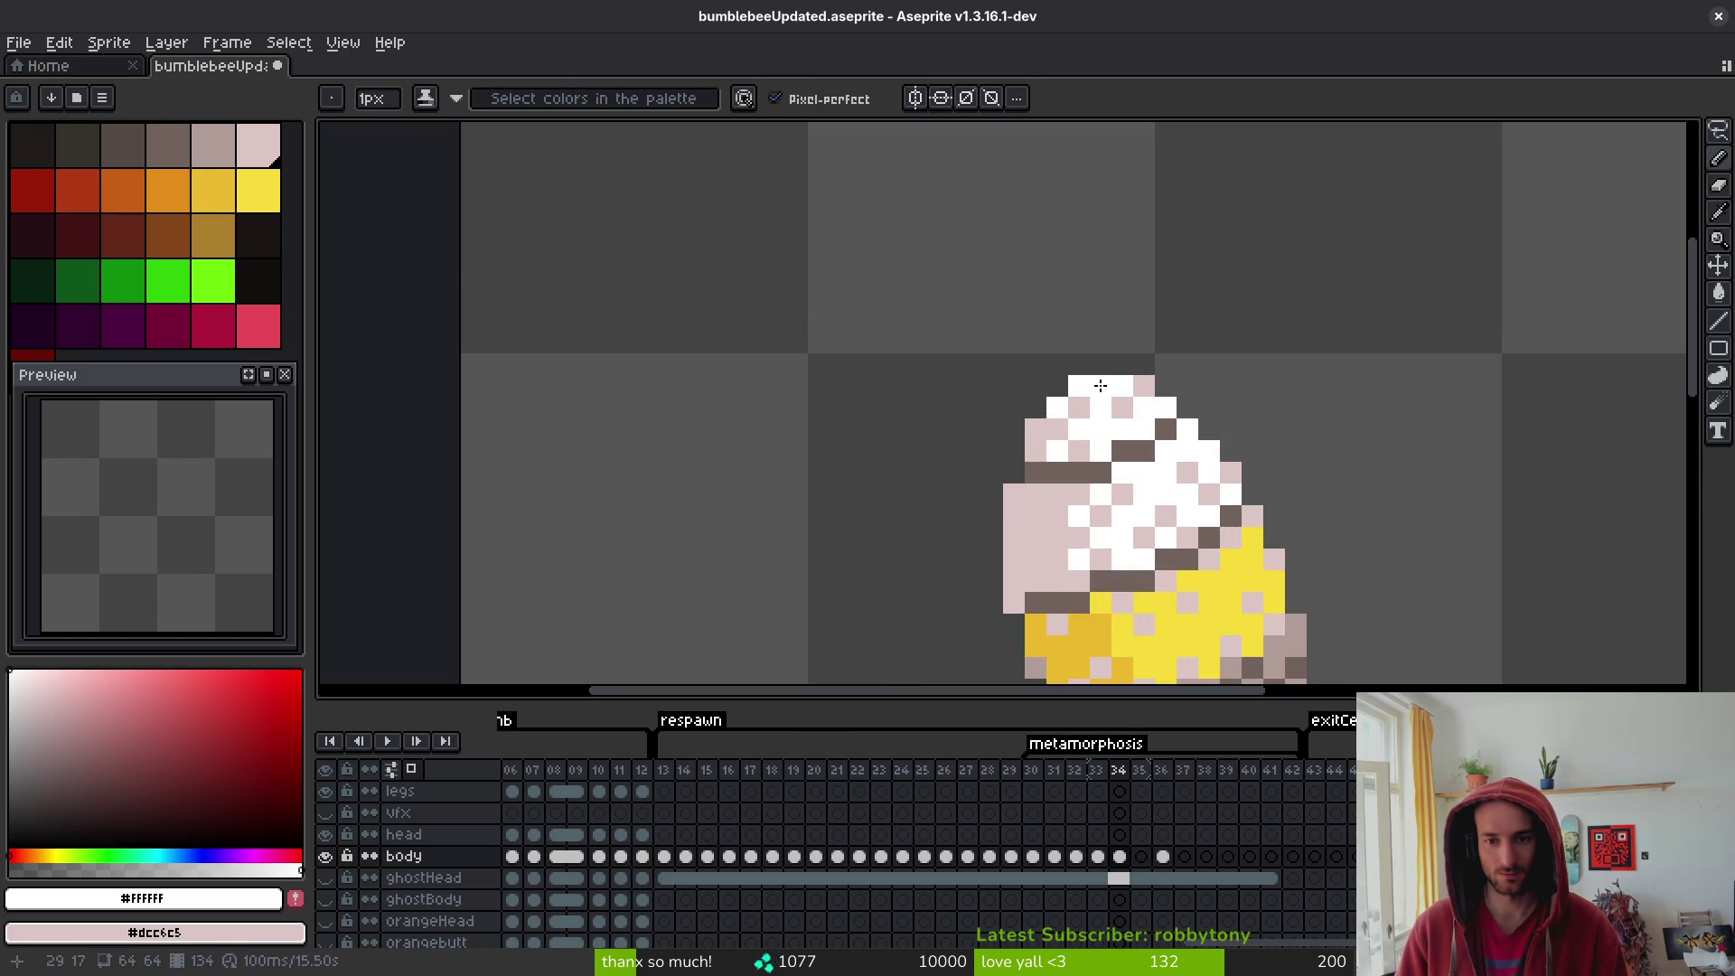
{"action": "scroll", "coordinate": [1165, 425], "scroll_direction": "down", "scroll_amount": 4}
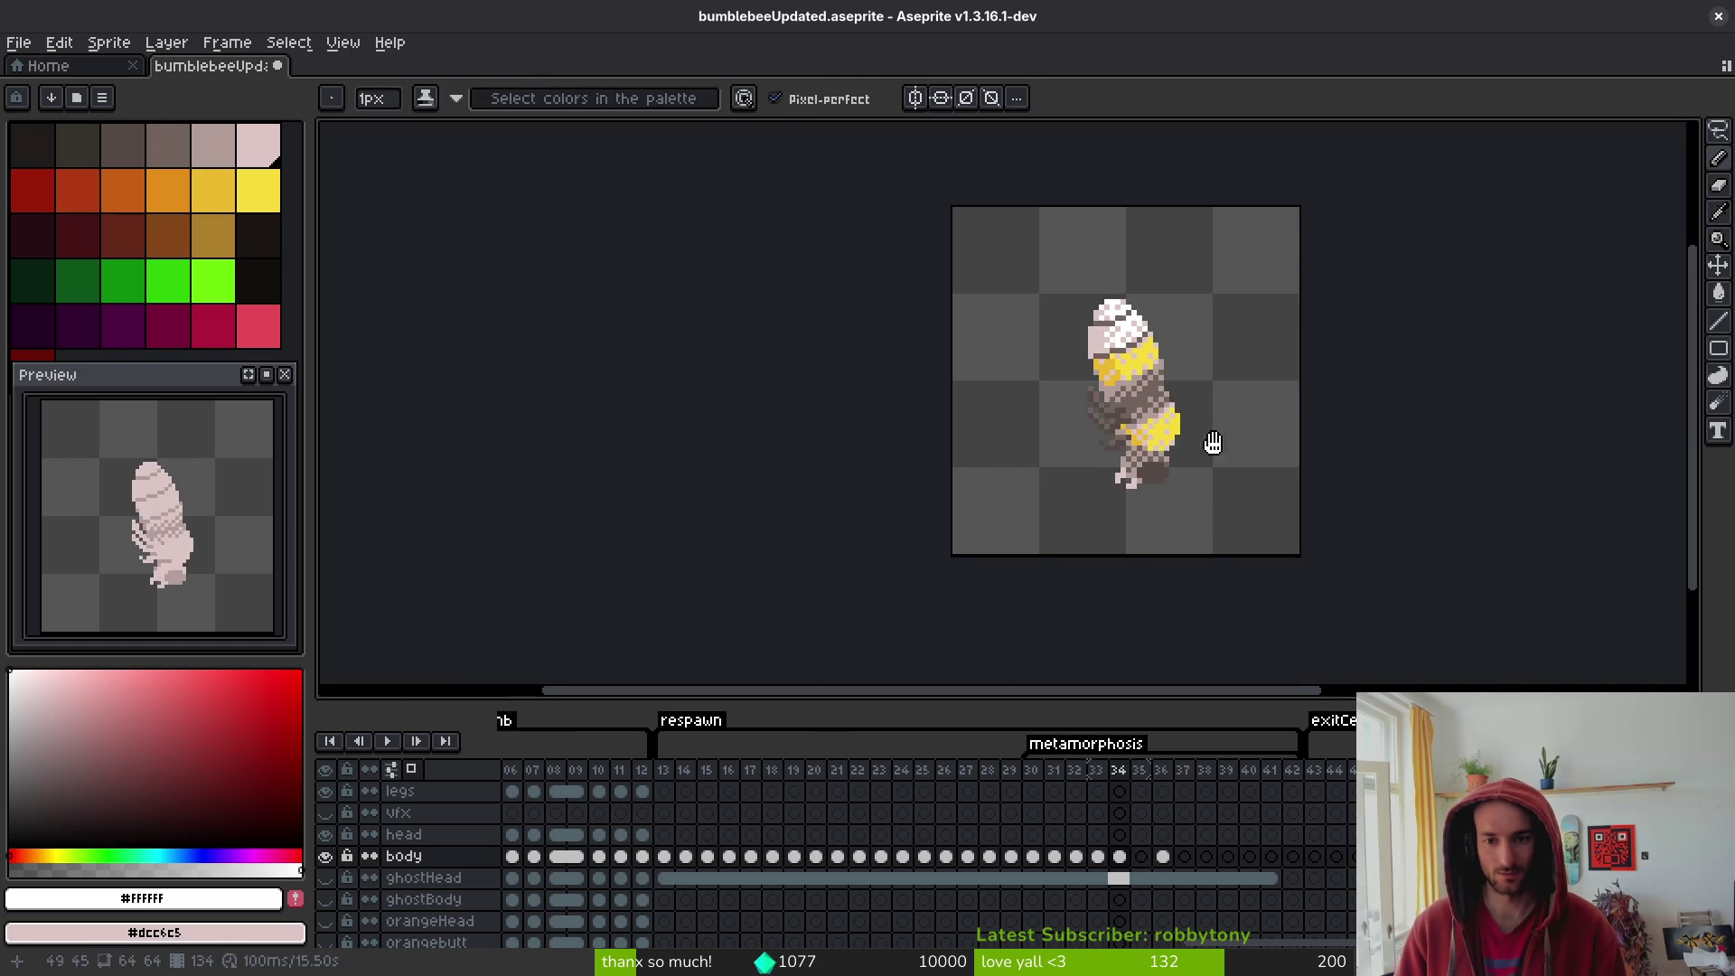
{"action": "scroll", "coordinate": [1145, 459], "scroll_direction": "up", "scroll_amount": 4}
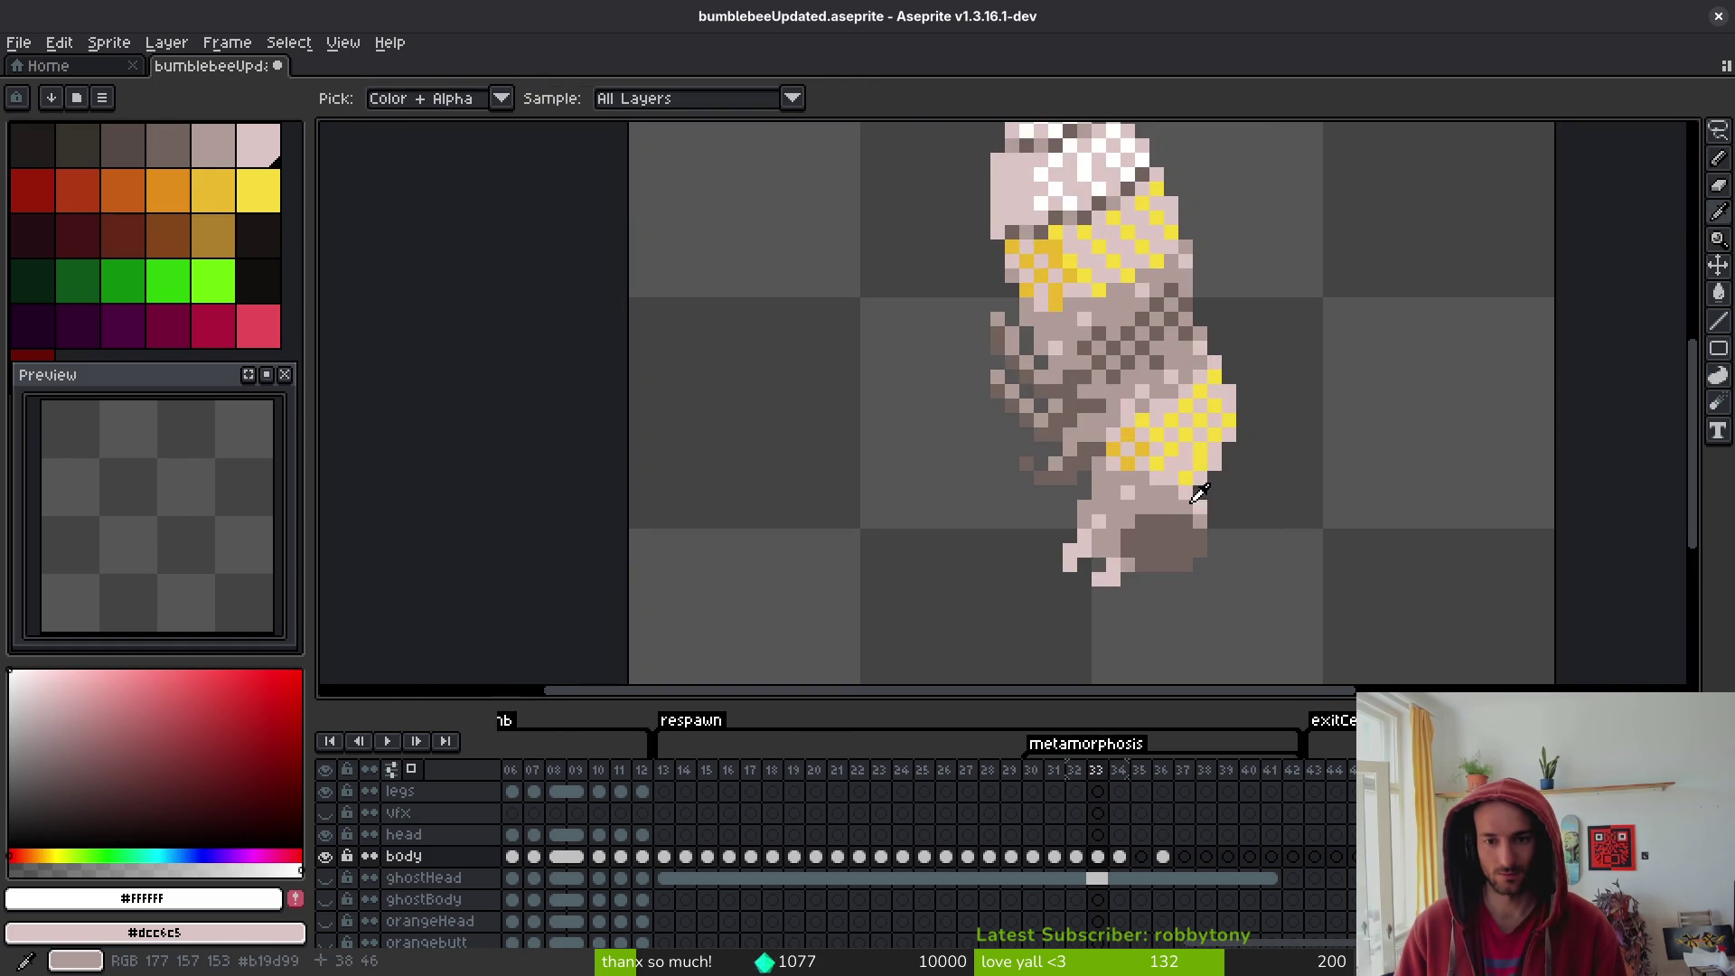
{"action": "left_click", "coordinate": [1145, 459], "text": "alt"}
{"action": "scroll", "coordinate": [1130, 449], "scroll_direction": "up", "scroll_amount": 3}
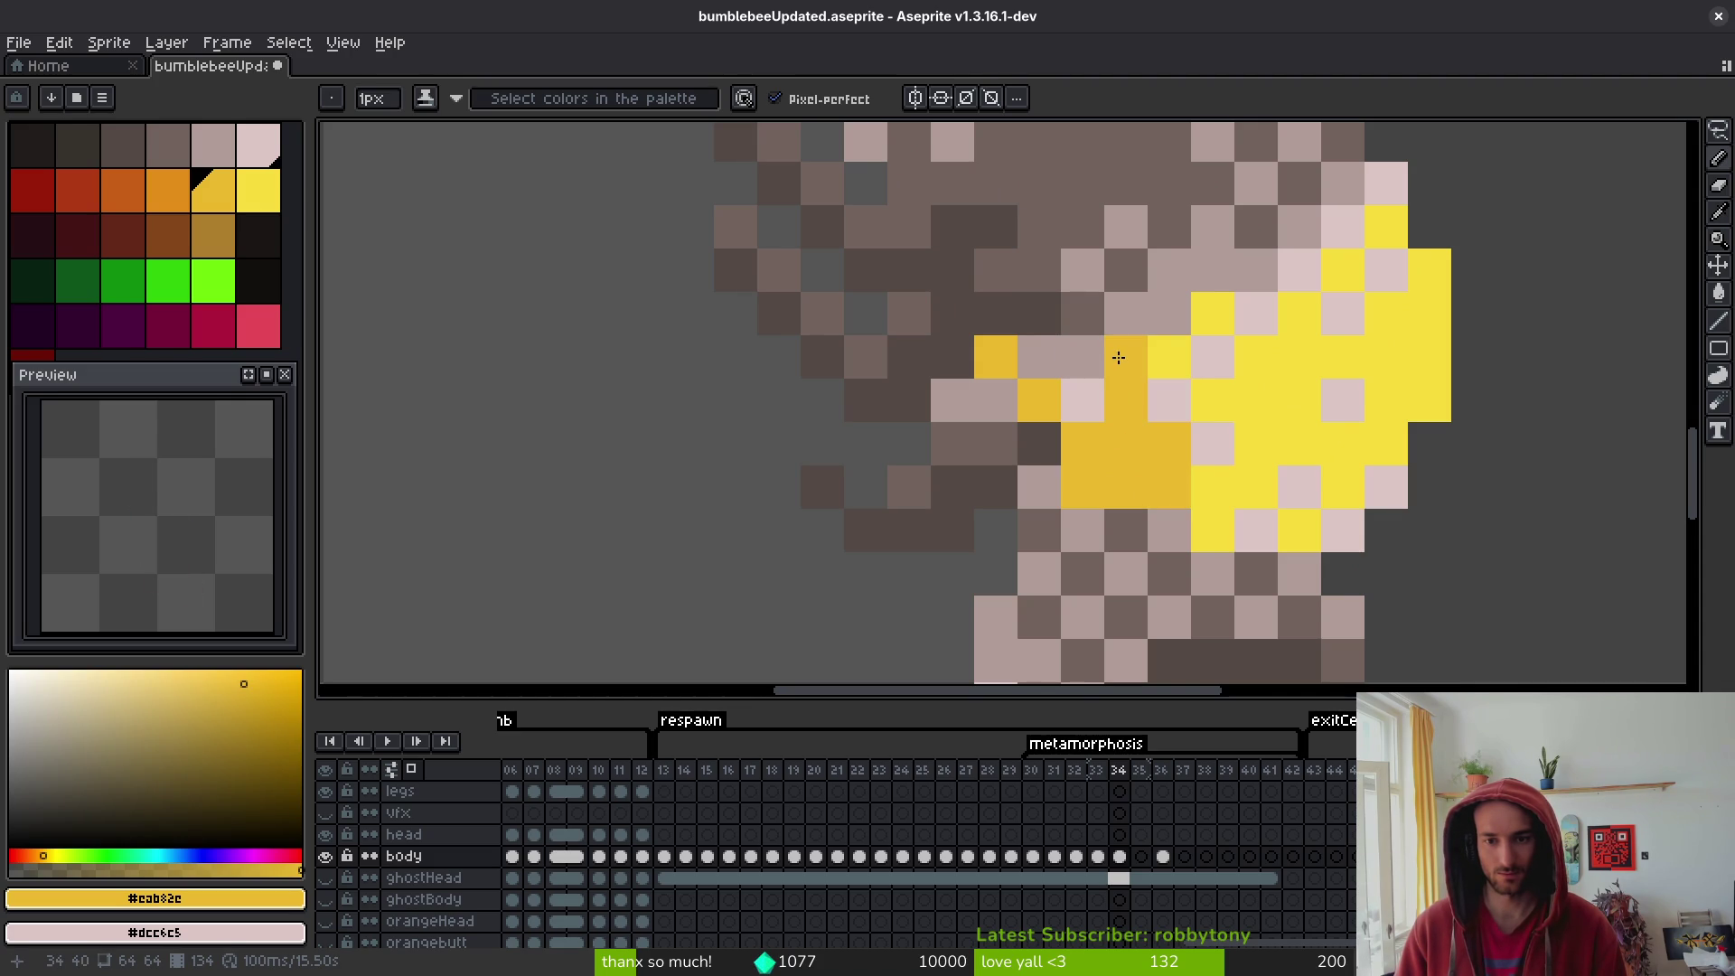
{"action": "left_click", "coordinate": [1082, 401]}
{"action": "scroll", "coordinate": [1220, 452], "scroll_direction": "down", "scroll_amount": 5}
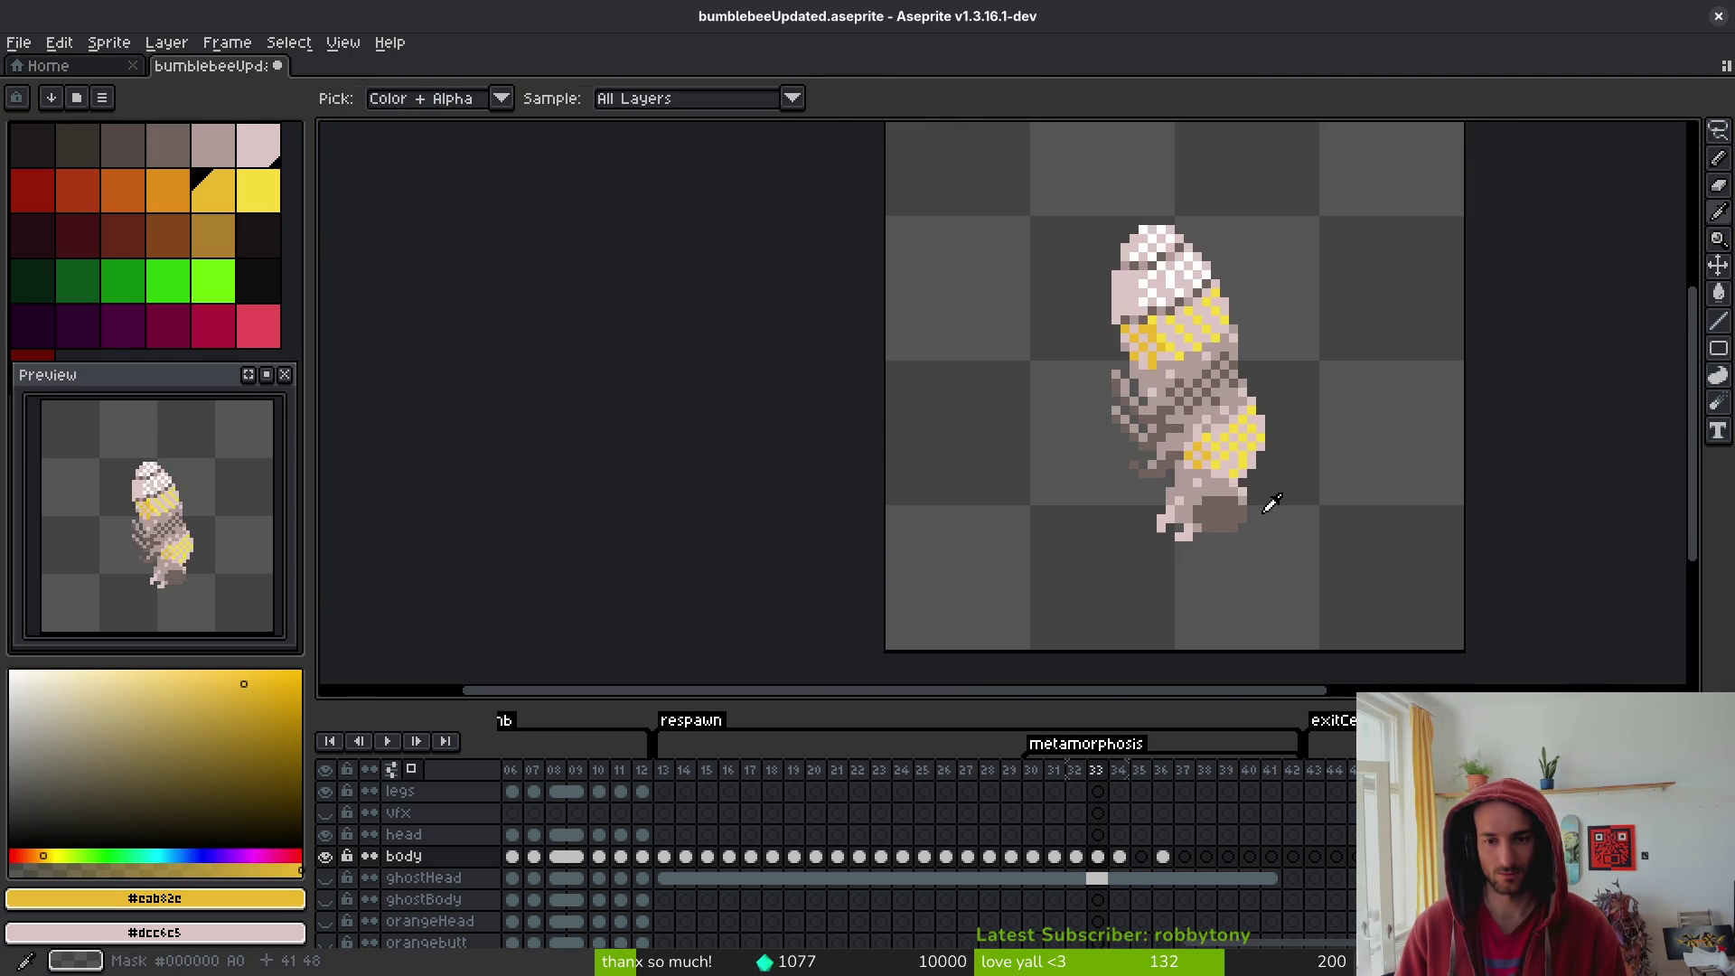
- Compare frames 33 and 34, then darken an orange pixel to dark brown
{"action": "key", "text": "comma"}
{"action": "scroll", "coordinate": [1279, 493], "scroll_direction": "up", "scroll_amount": 4}
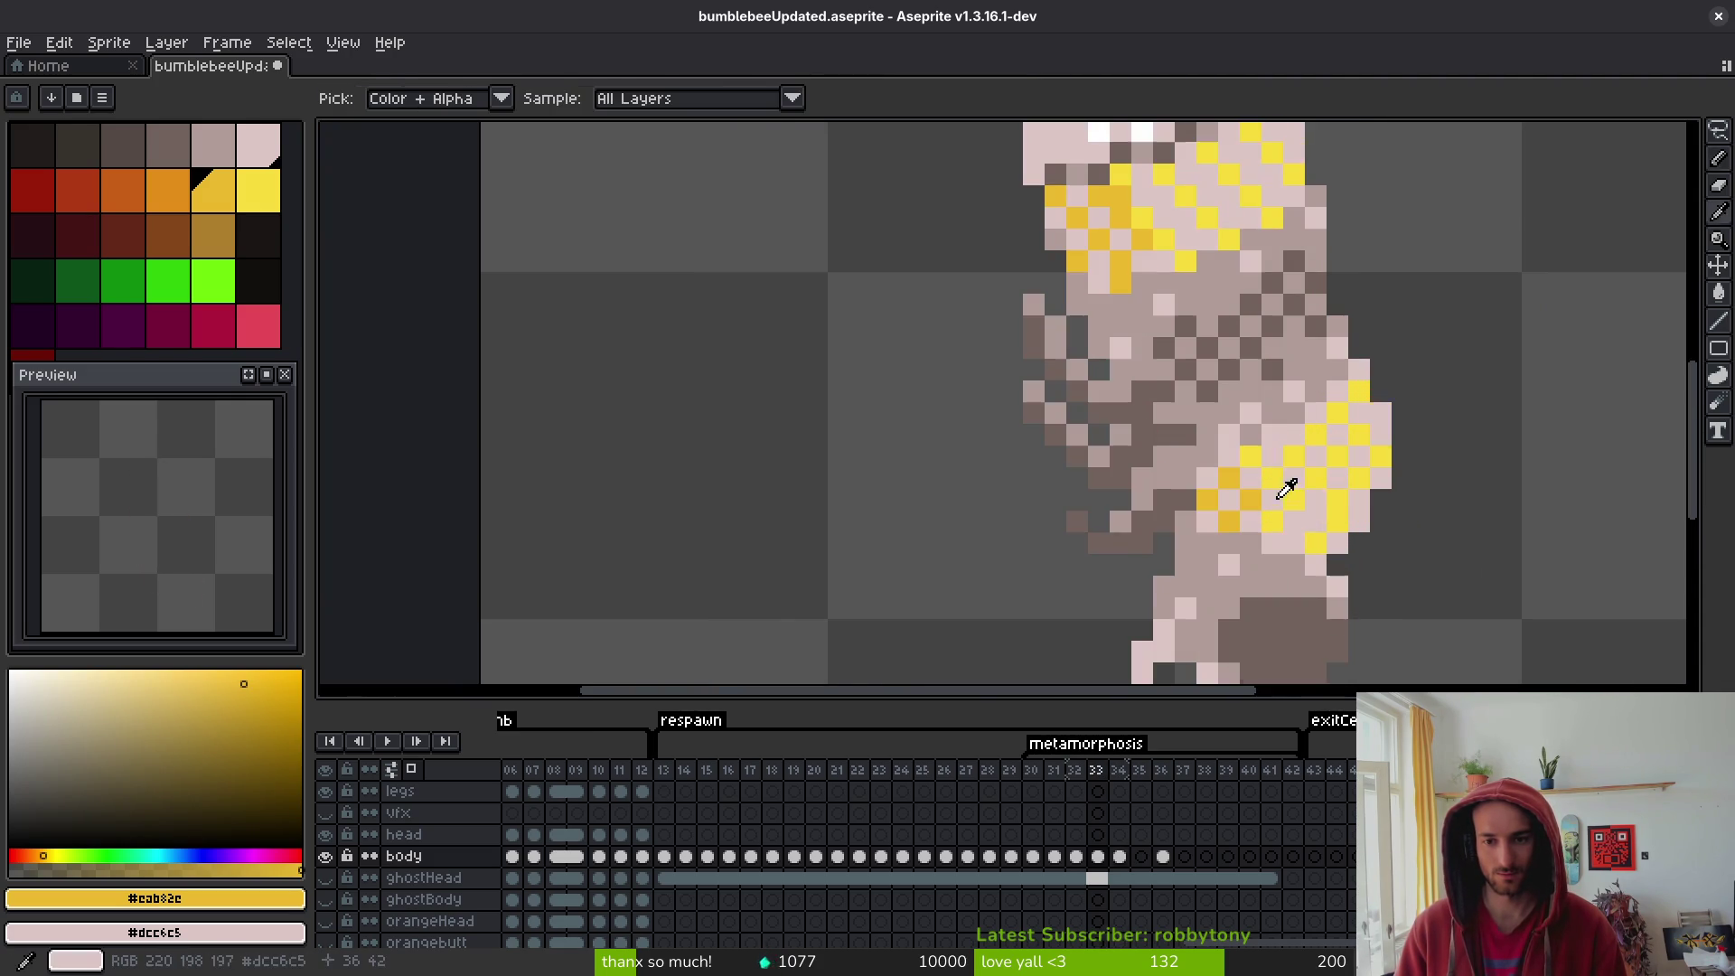
{"action": "key", "text": "period"}
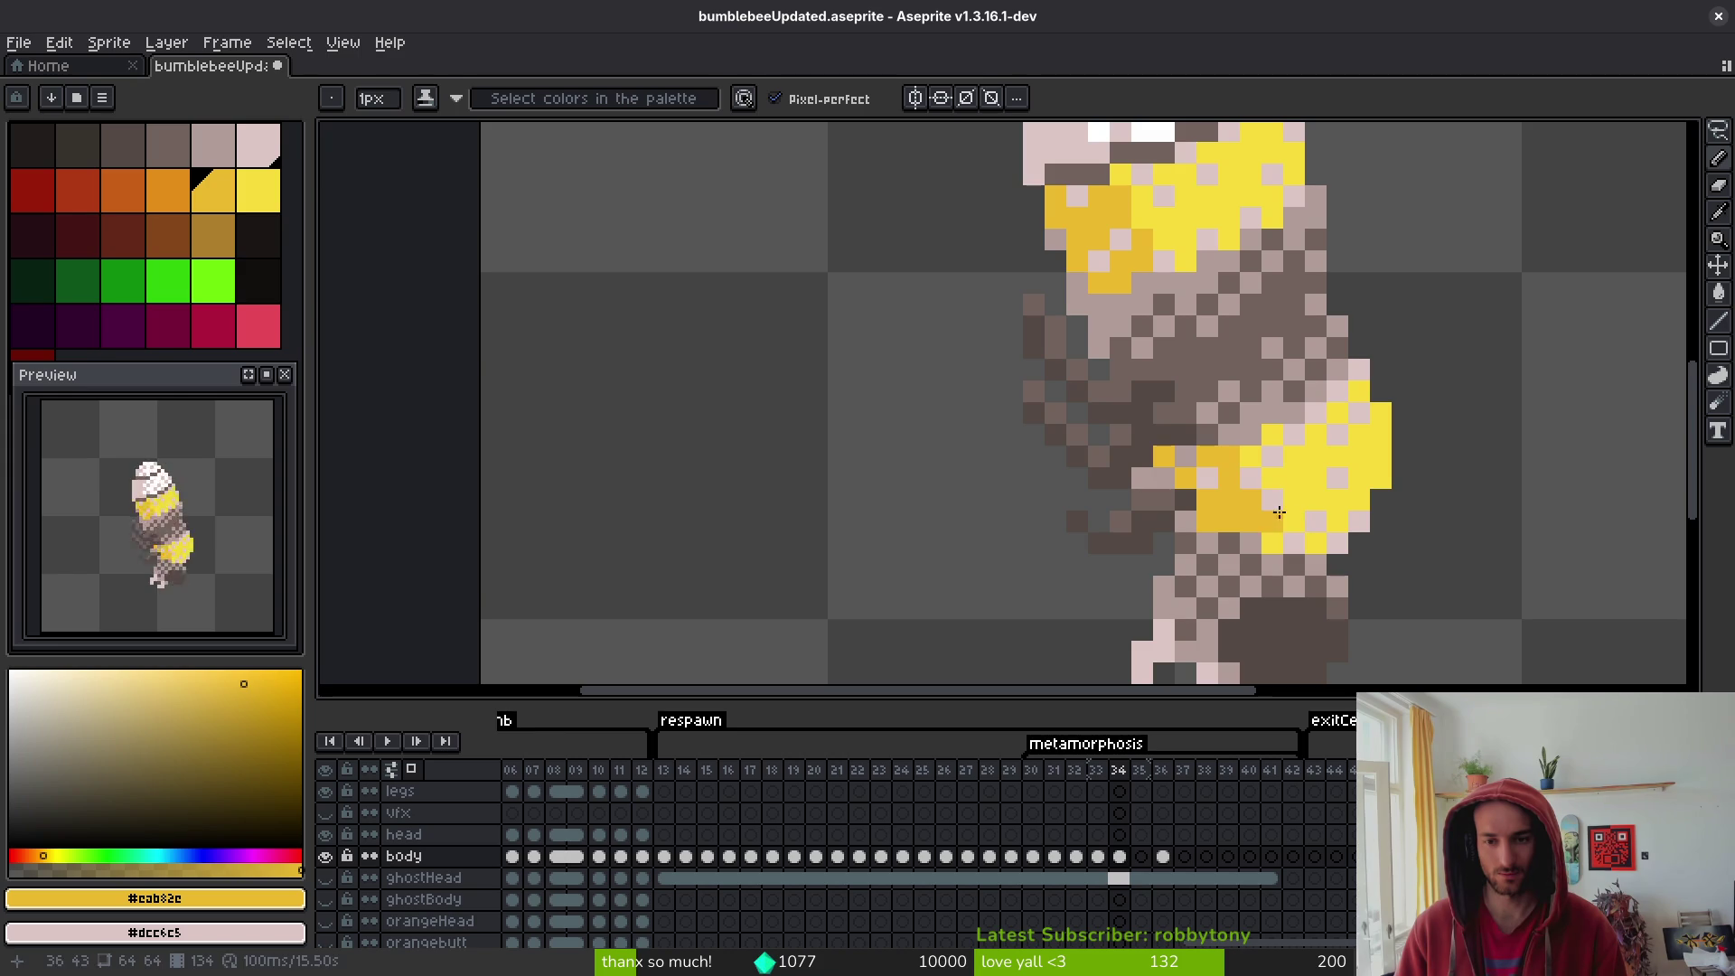
{"action": "scroll", "coordinate": [1321, 487], "scroll_direction": "down", "scroll_amount": 4}
{"action": "key", "text": "comma"}
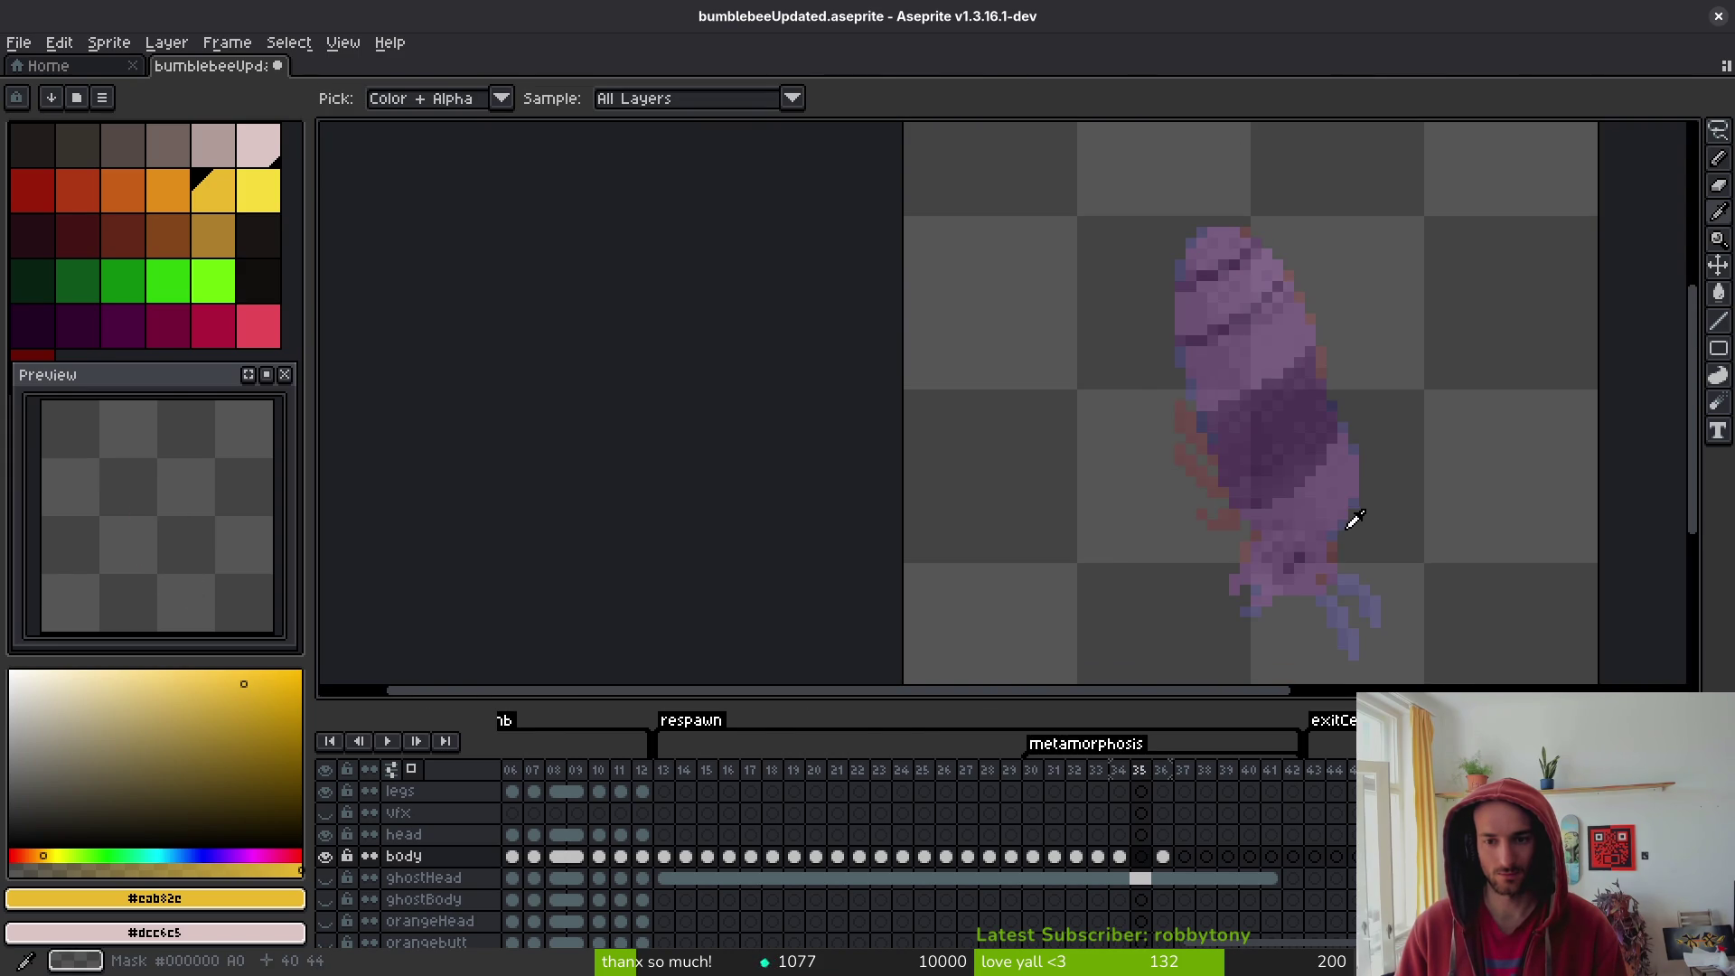
{"action": "key", "text": "period"}
{"action": "scroll", "coordinate": [1341, 492], "scroll_direction": "up", "scroll_amount": 3}
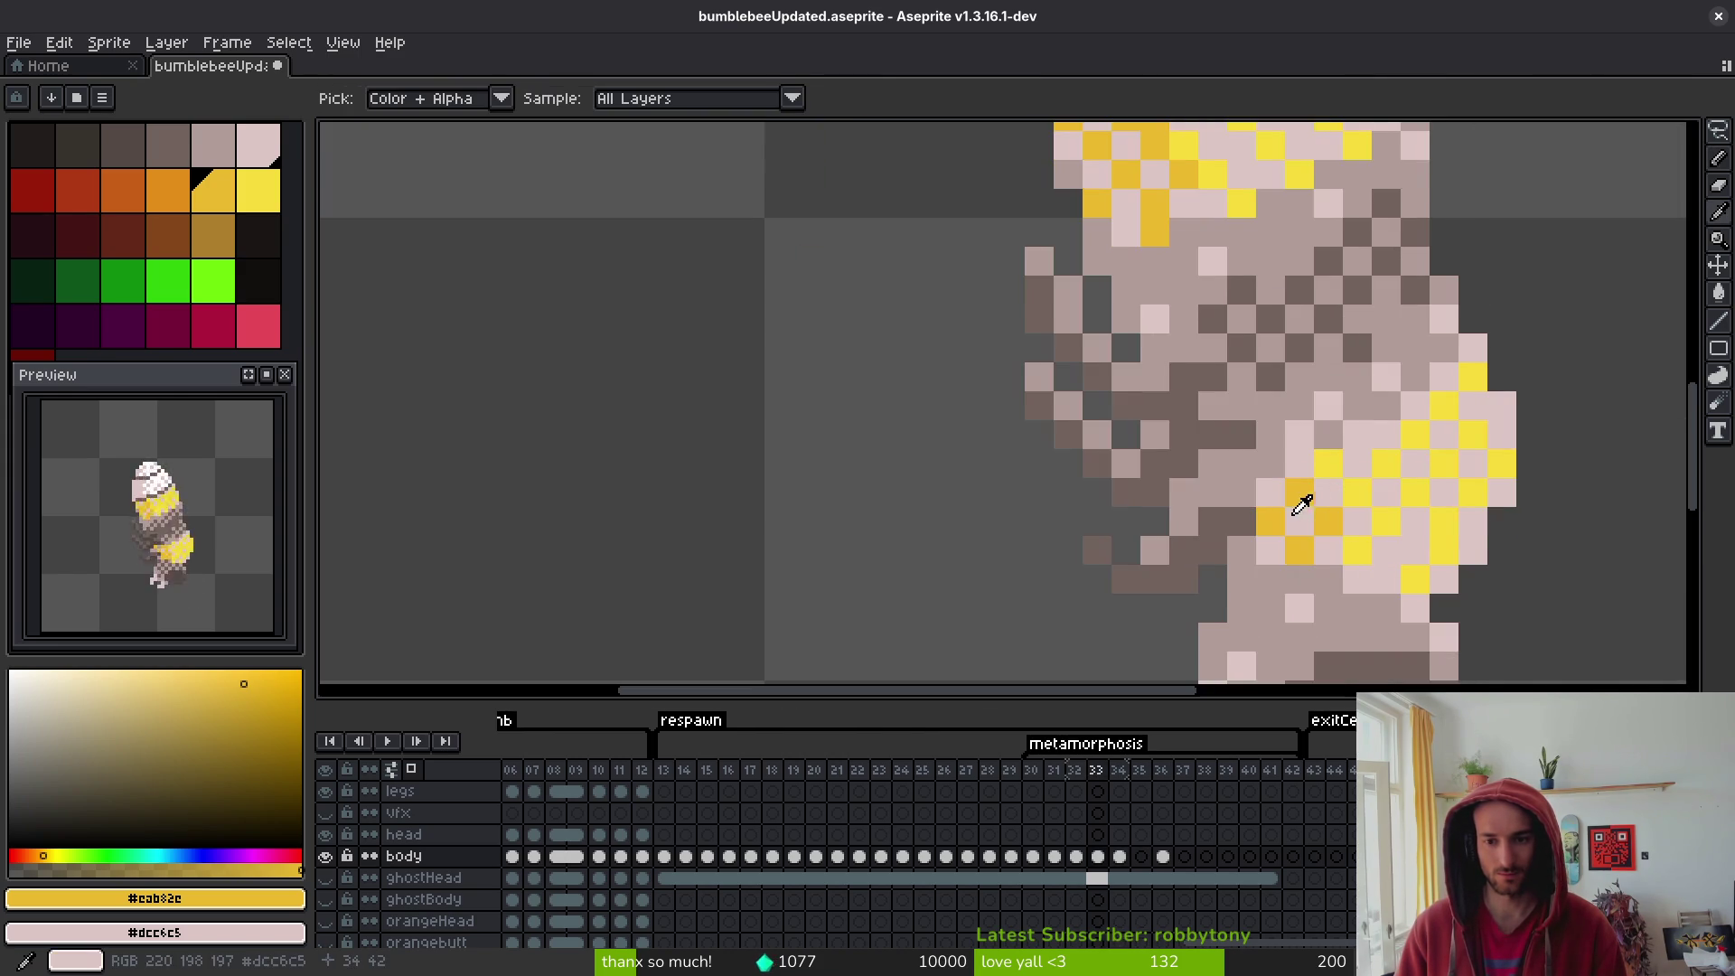
{"action": "left_click", "coordinate": [1234, 455], "text": "alt"}
{"action": "left_click", "coordinate": [1214, 460]}
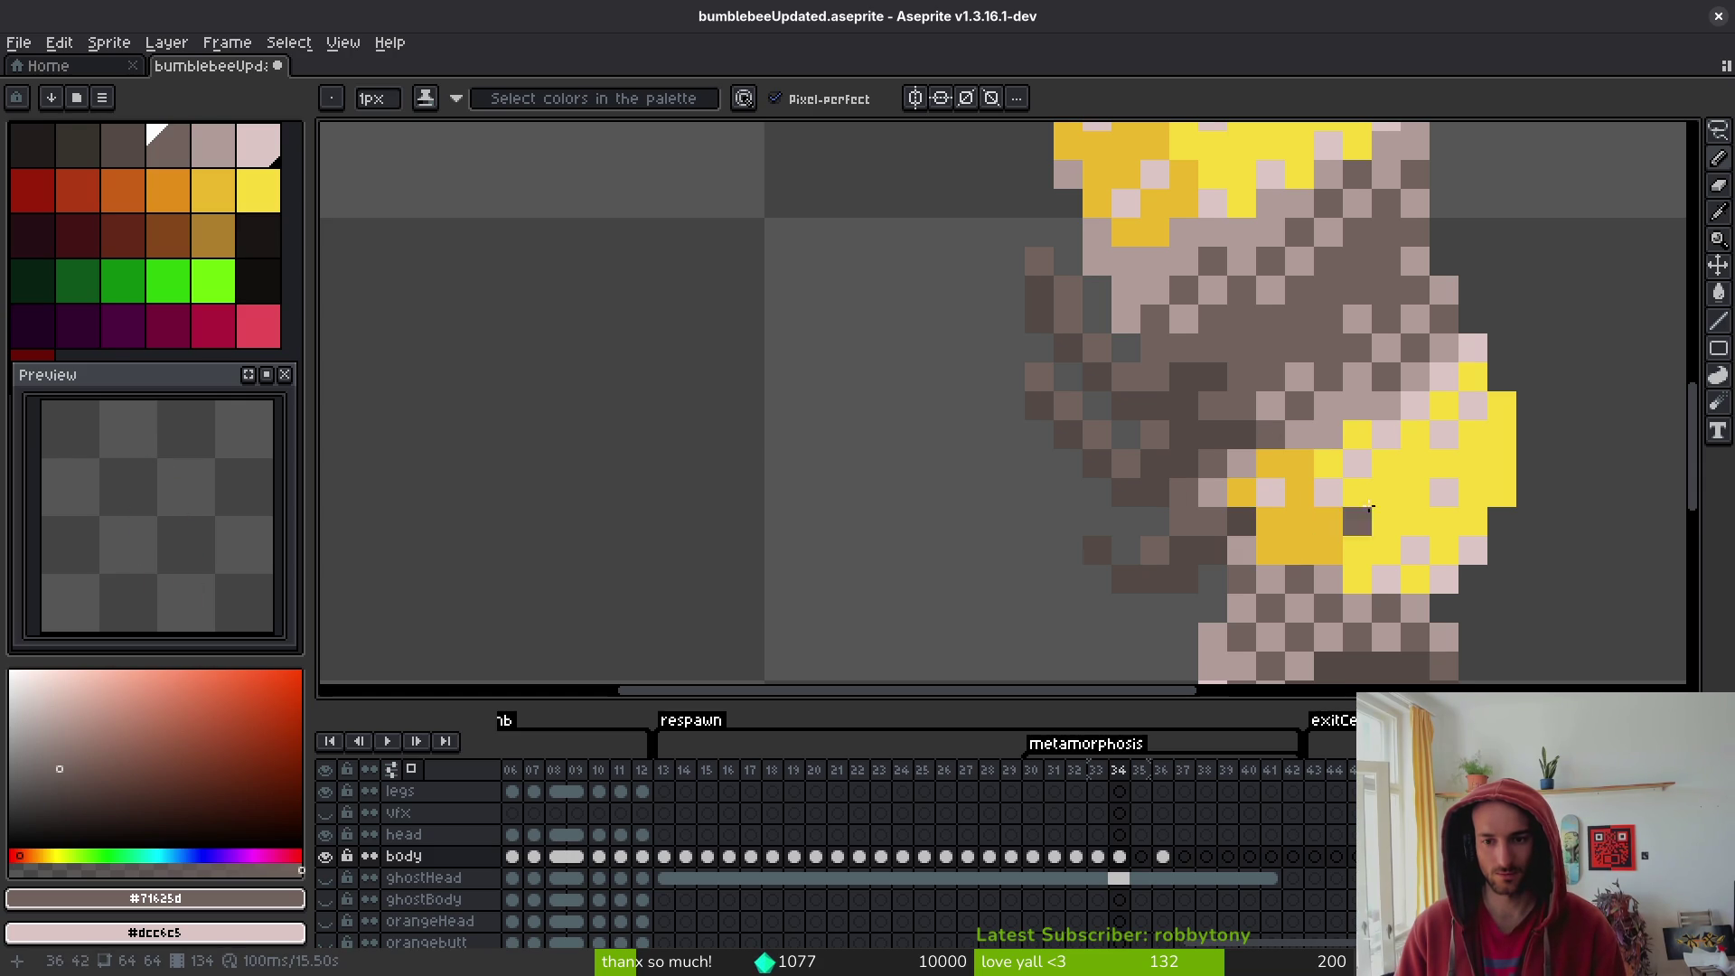
- Sample the light pinkish-grey and the midsection's mid-brown colours from the bee
{"action": "scroll", "coordinate": [1370, 509], "scroll_direction": "down", "scroll_amount": 3}
{"action": "scroll", "coordinate": [1388, 537], "scroll_direction": "up", "scroll_amount": 2}
{"action": "scroll", "coordinate": [1361, 499], "scroll_direction": "up", "scroll_amount": 5}
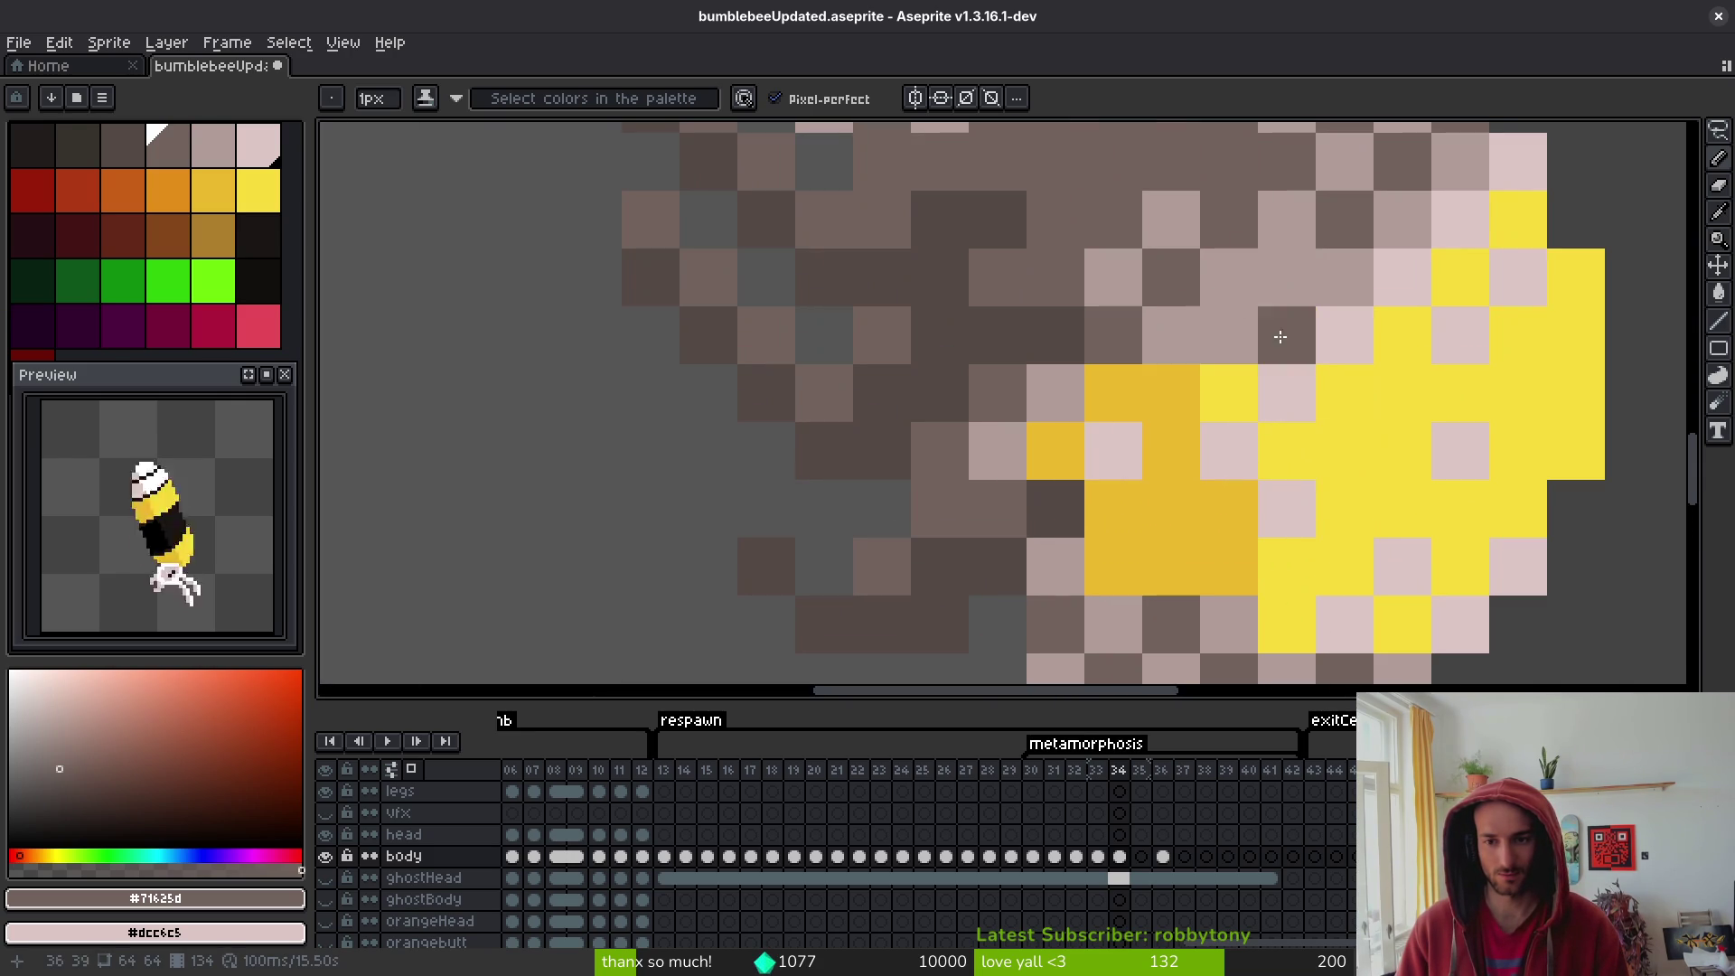
{"action": "left_click", "coordinate": [1305, 241], "text": "alt"}
{"action": "scroll", "coordinate": [1358, 449], "scroll_direction": "down", "scroll_amount": 5}
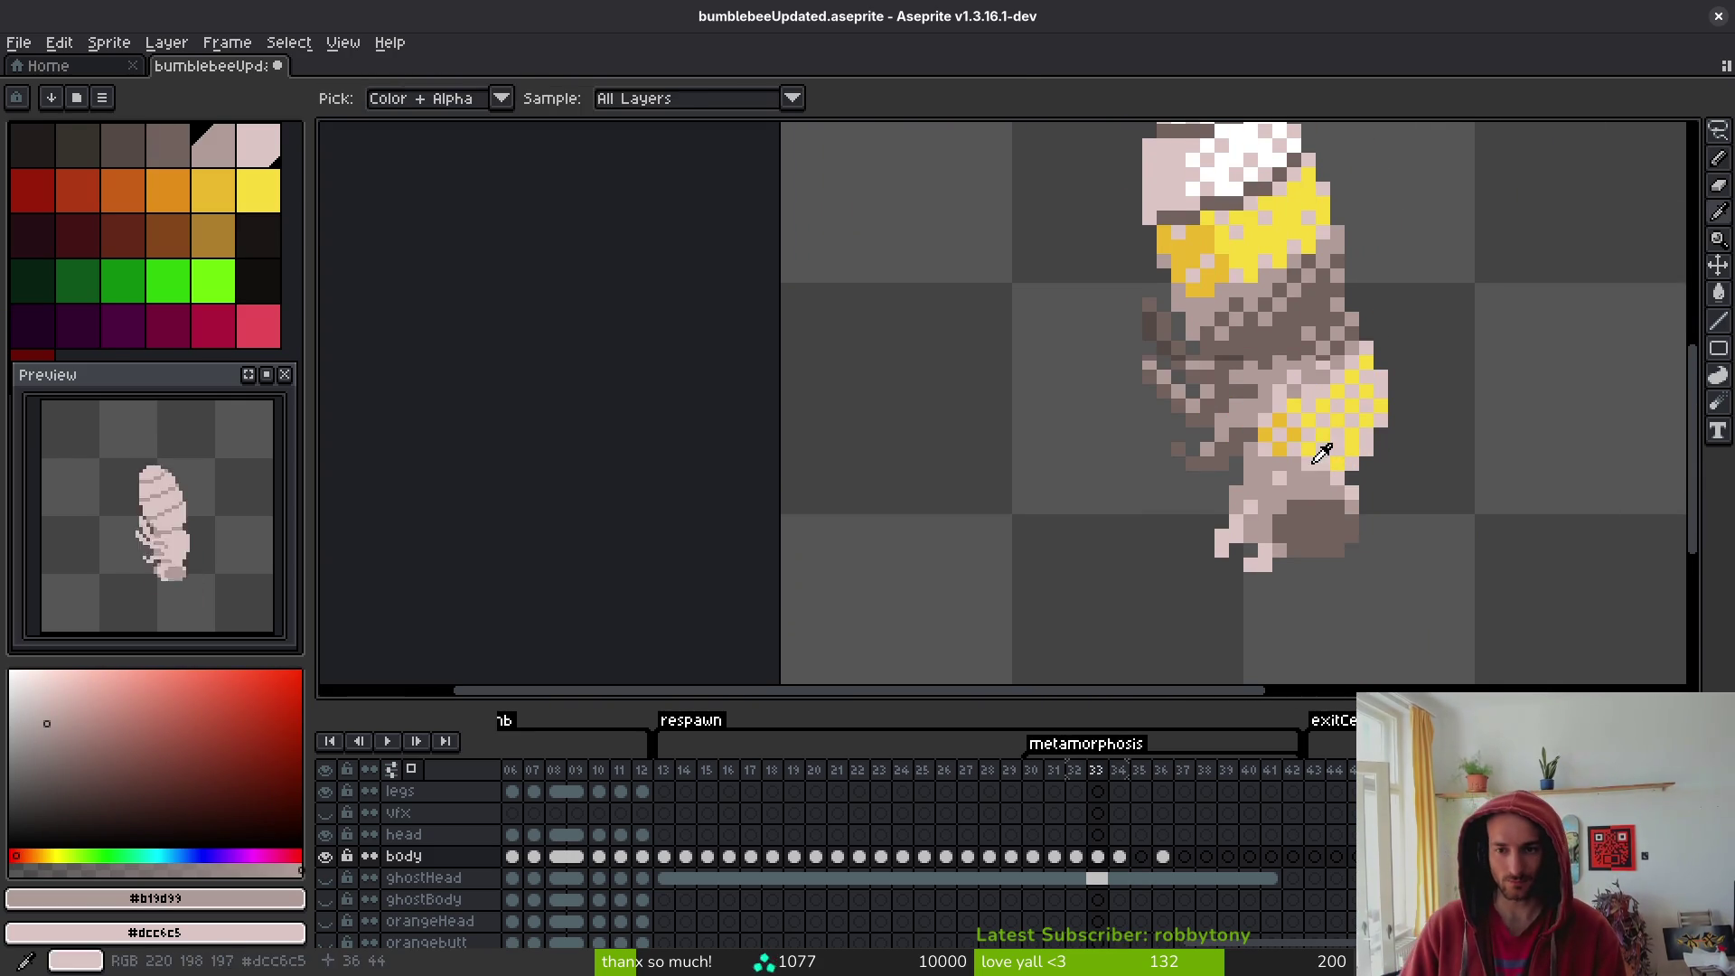
{"action": "left_click_drag", "start_coordinate": [1316, 373], "coordinate": [1298, 409]}
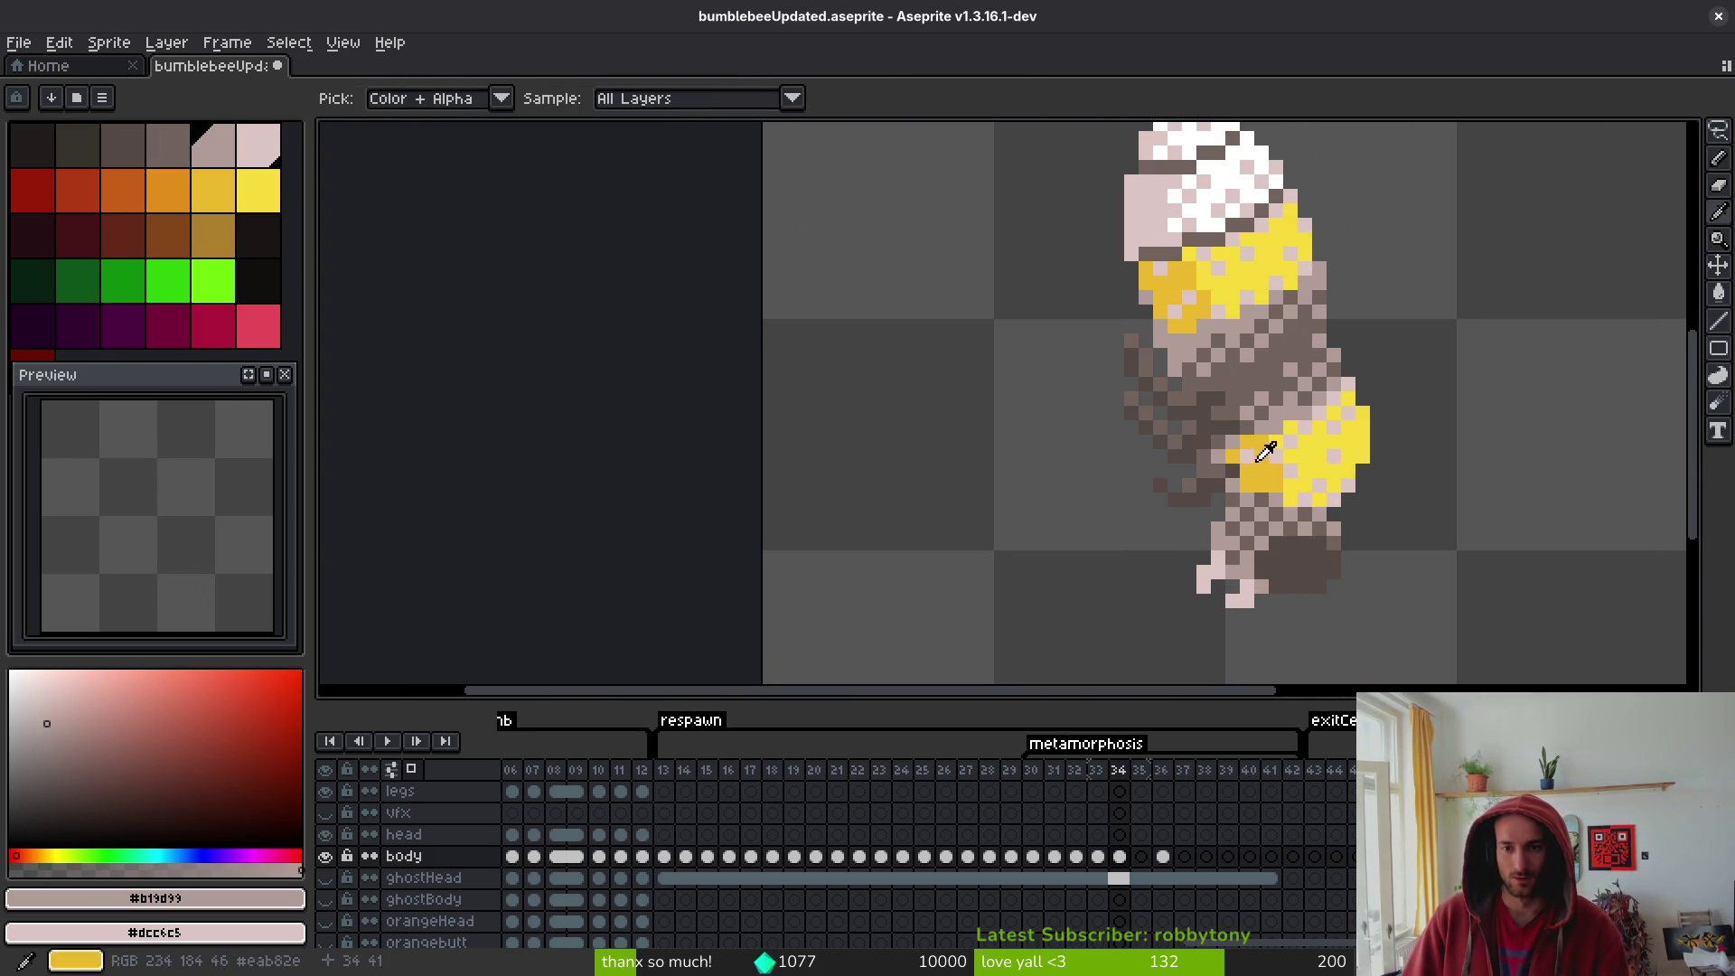
{"action": "scroll", "coordinate": [1298, 409], "scroll_direction": "down", "scroll_amount": 3}
{"action": "scroll", "coordinate": [1305, 411], "scroll_direction": "up", "scroll_amount": 3}
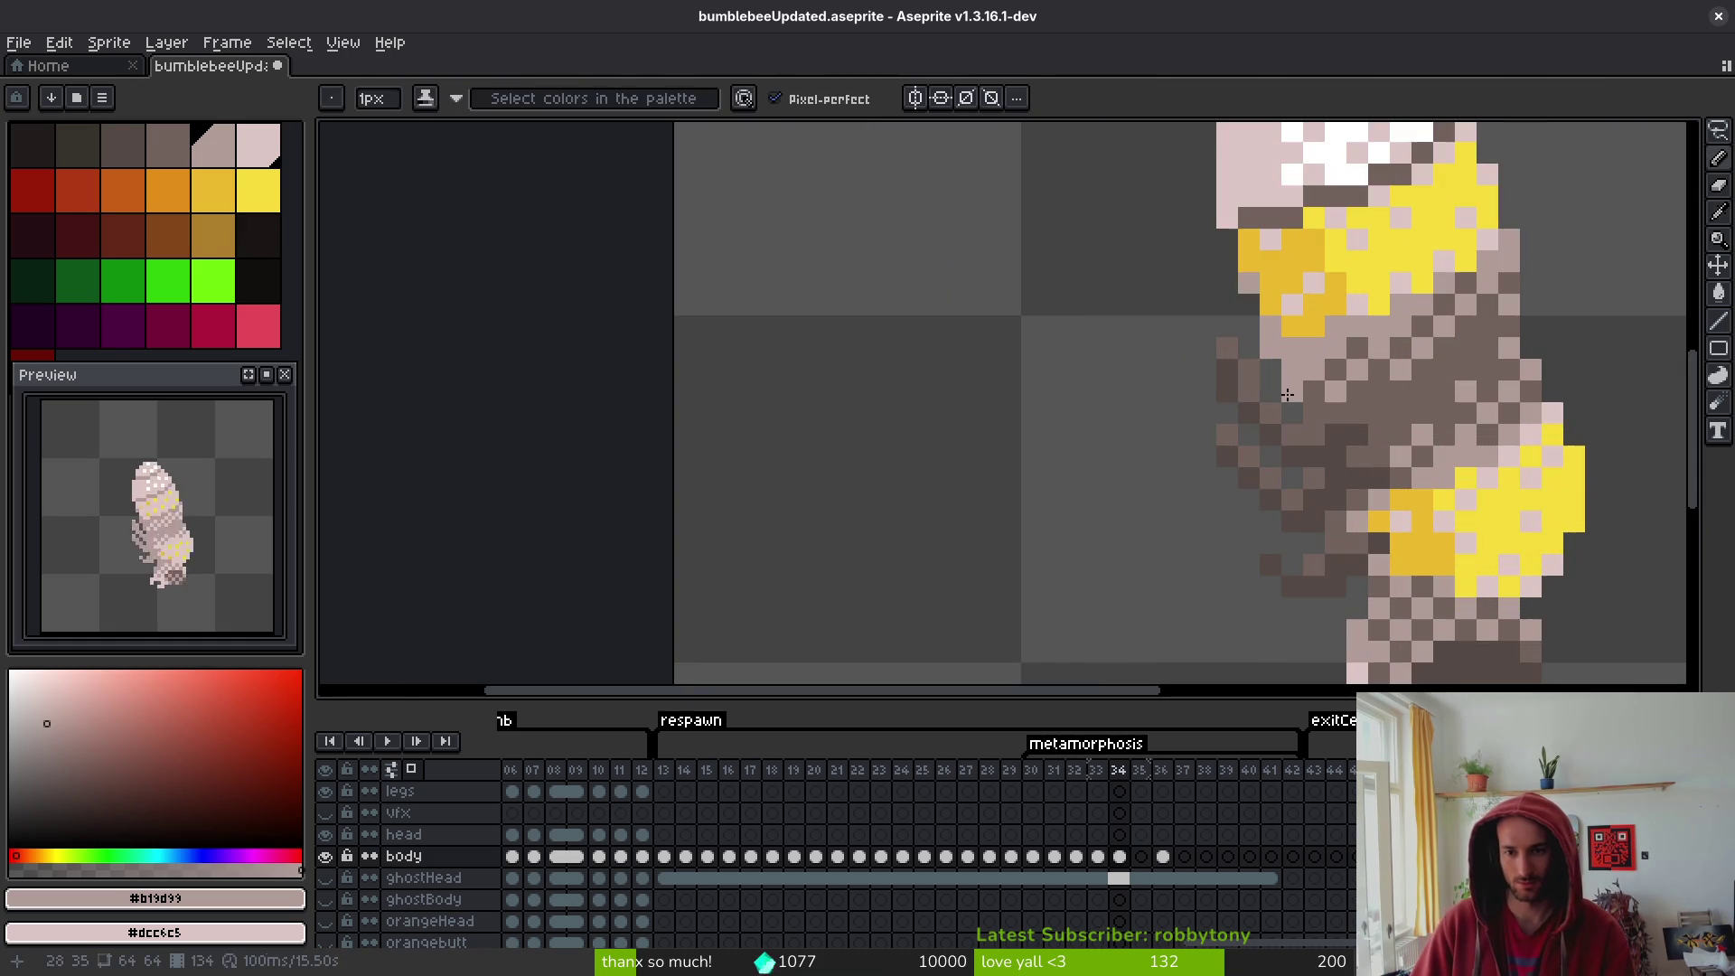
{"action": "left_click", "coordinate": [1356, 413], "text": "alt"}
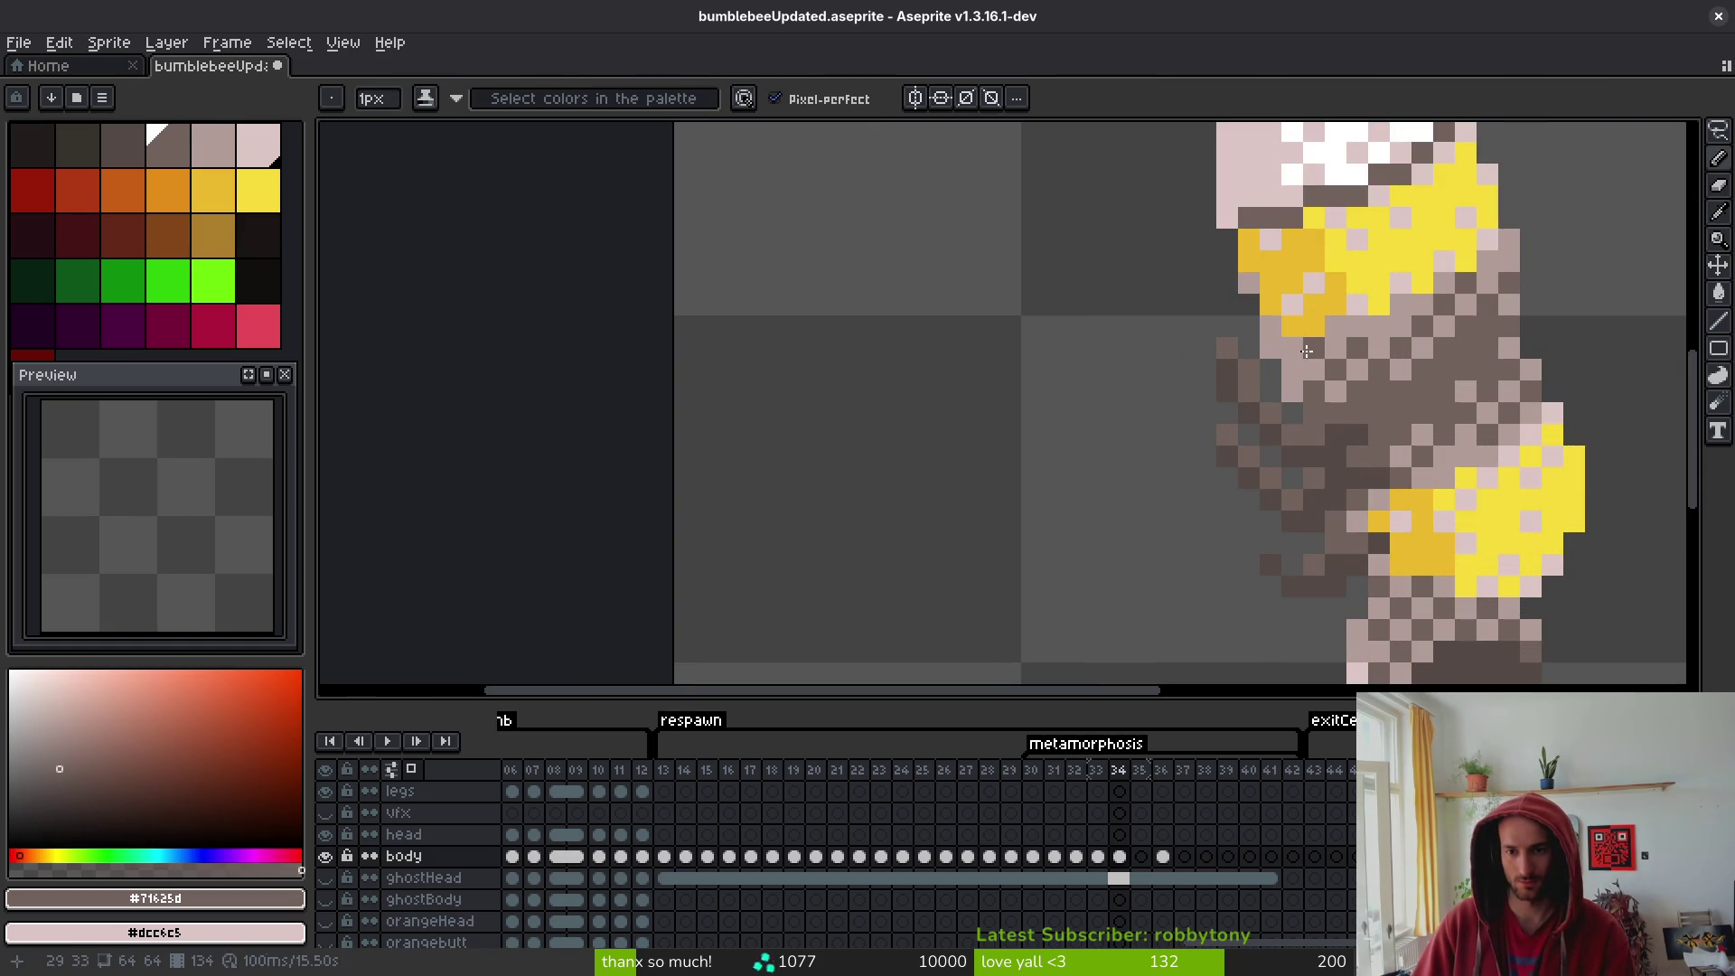
- Flip between frames 32, 33 and 34 to compare the bee, finishing on frame 35
{"action": "scroll", "coordinate": [1278, 368], "scroll_direction": "down", "scroll_amount": 3}
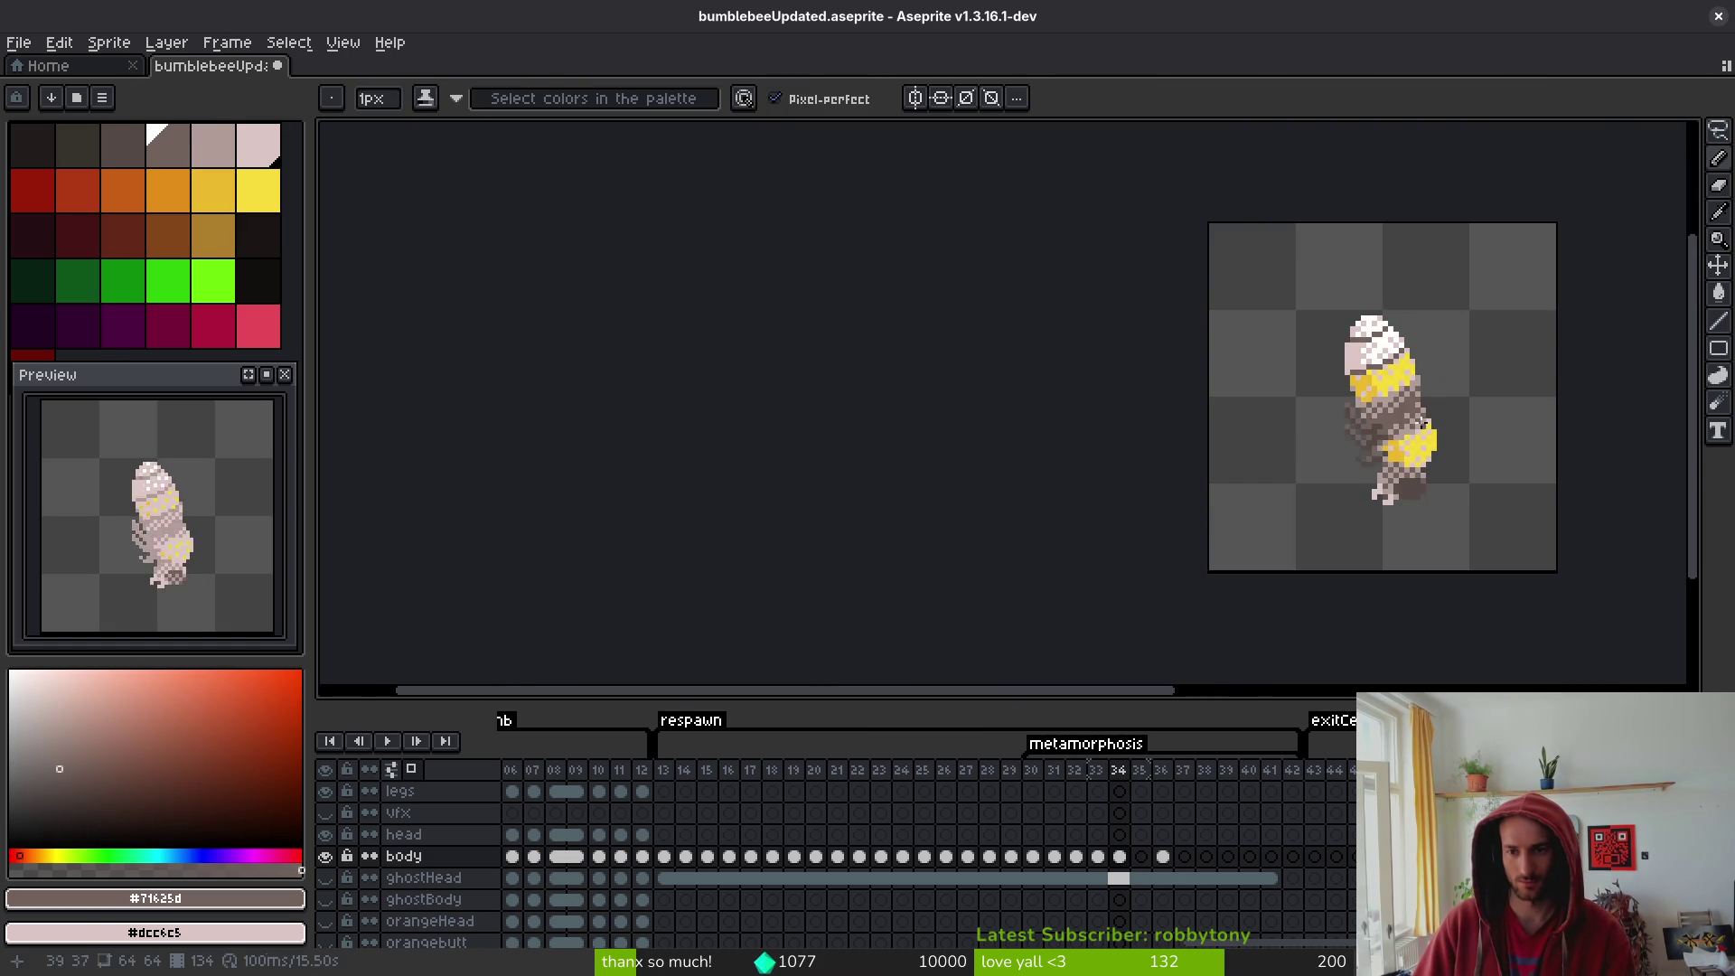
{"action": "scroll", "coordinate": [1320, 371], "scroll_direction": "up", "scroll_amount": 3}
{"action": "scroll", "coordinate": [1319, 370], "scroll_direction": "down", "scroll_amount": 4}
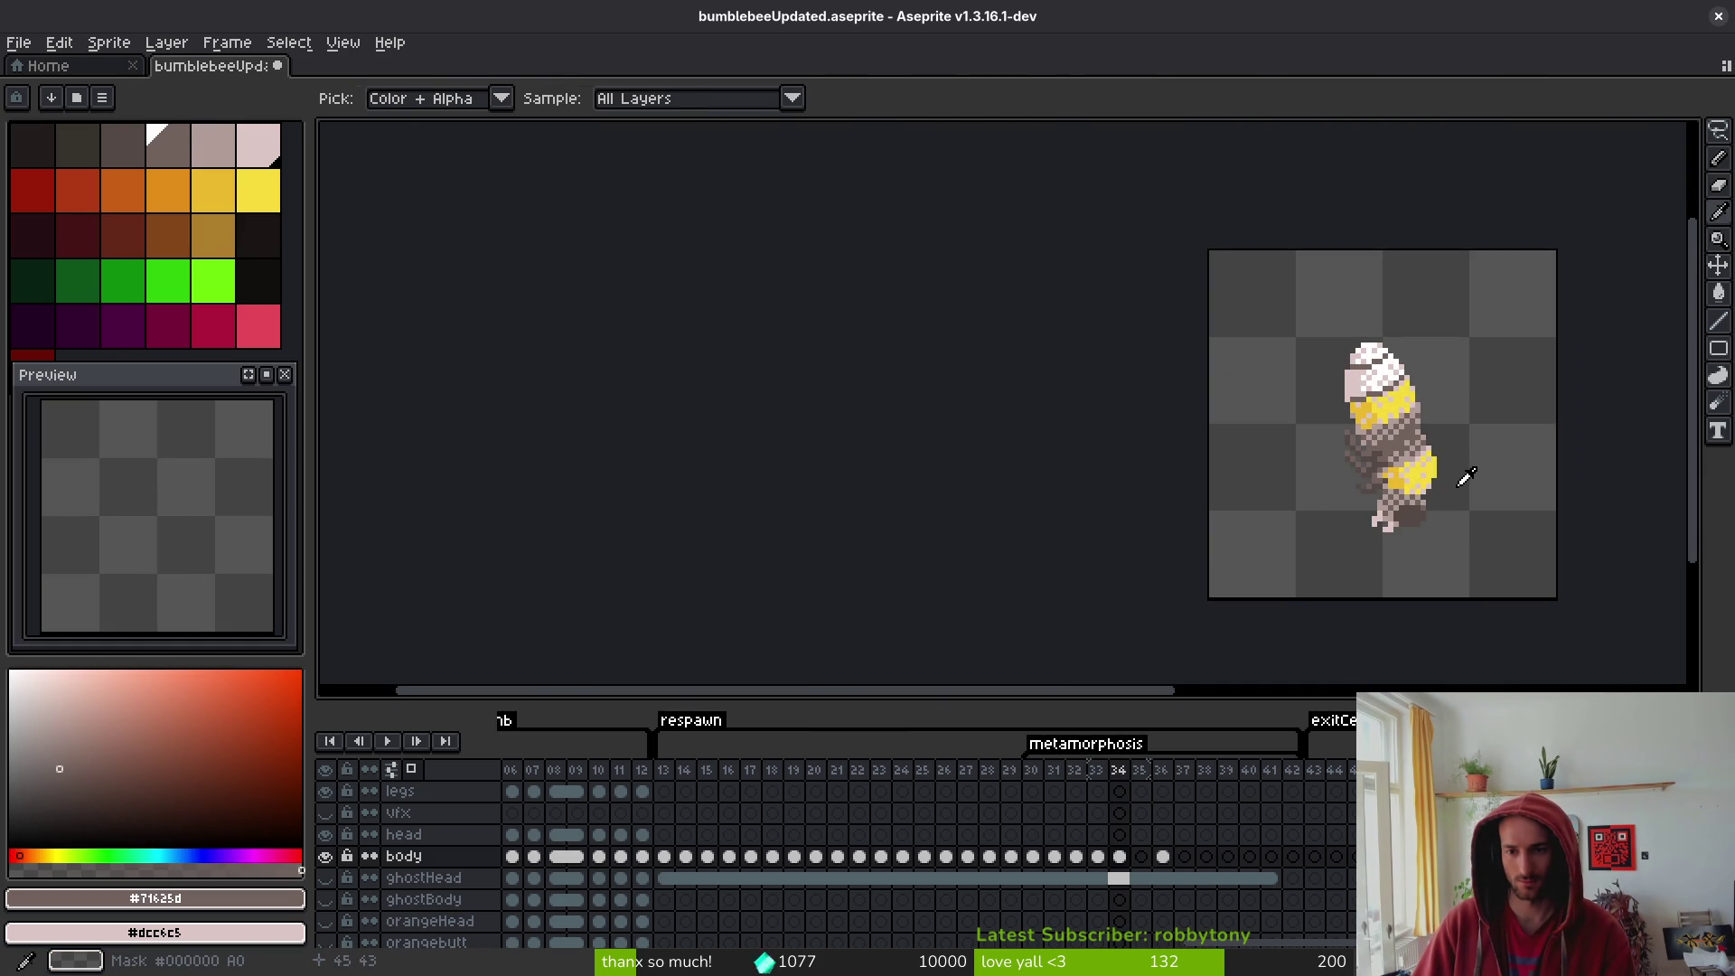
{"action": "left_click_drag", "start_coordinate": [1399, 508], "coordinate": [1375, 503]}
{"action": "key", "text": "comma"}
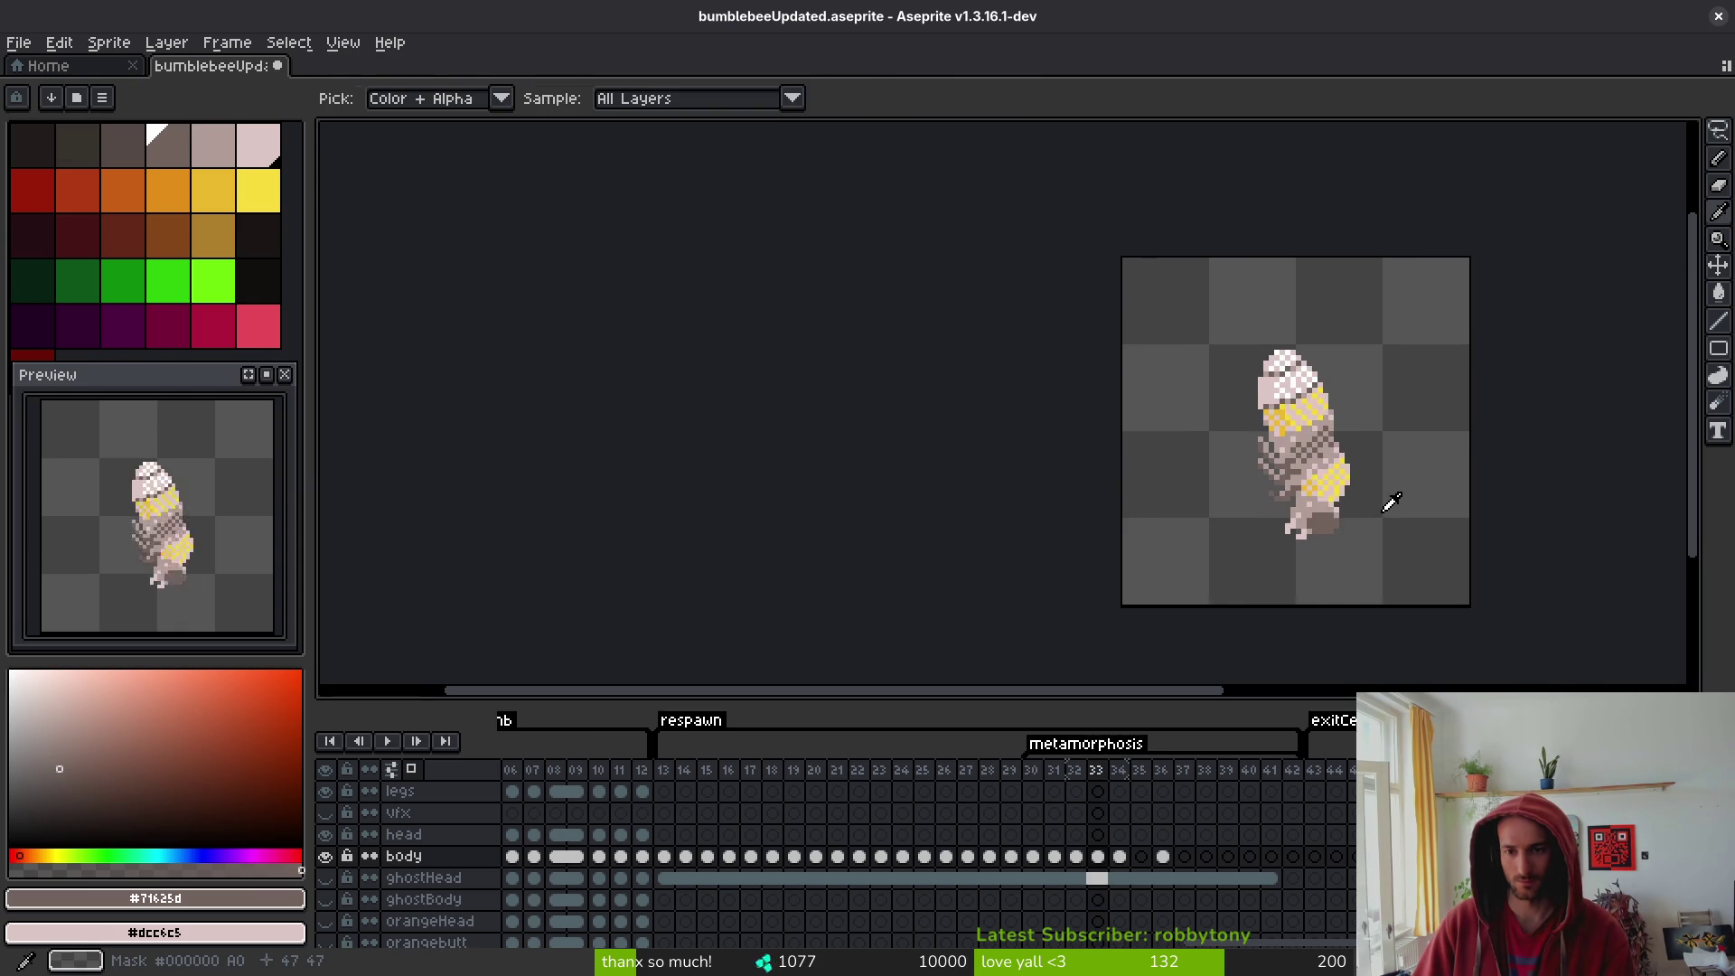
{"action": "key", "text": "period"}
{"action": "key", "text": "comma"}
{"action": "key", "text": "period"}
{"action": "key", "text": "comma"}
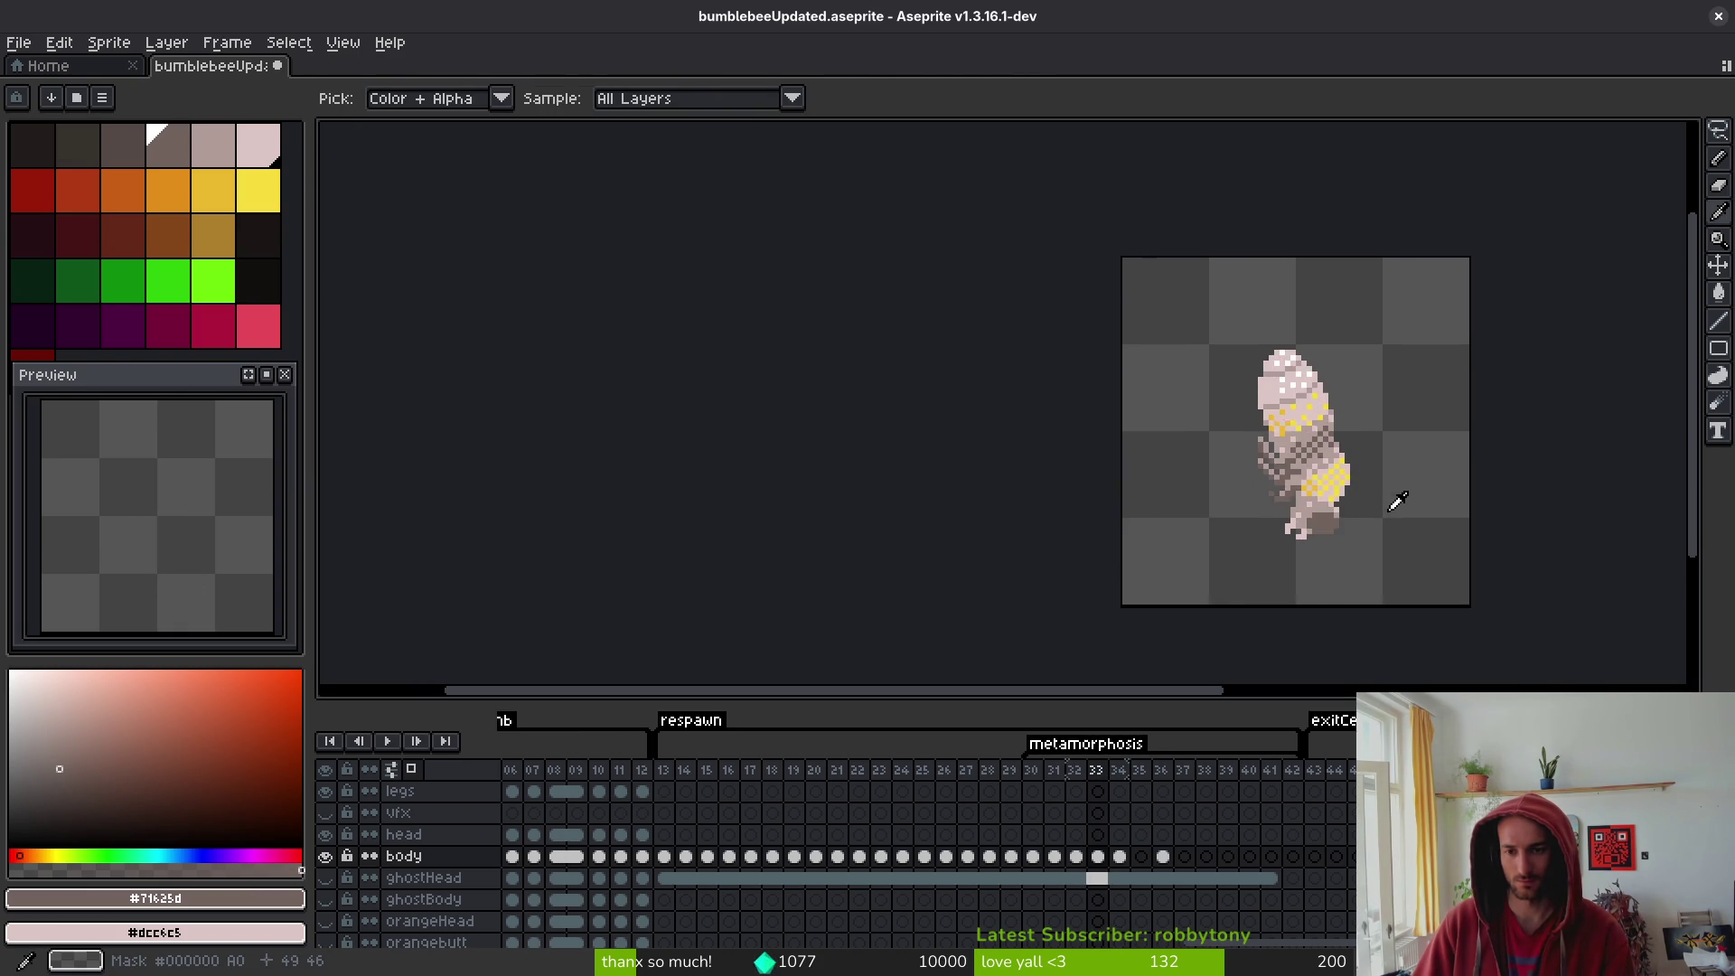
{"action": "key", "text": "comma"}
{"action": "key", "text": "period"}
{"action": "key", "text": "period"}
{"action": "key", "text": "comma"}
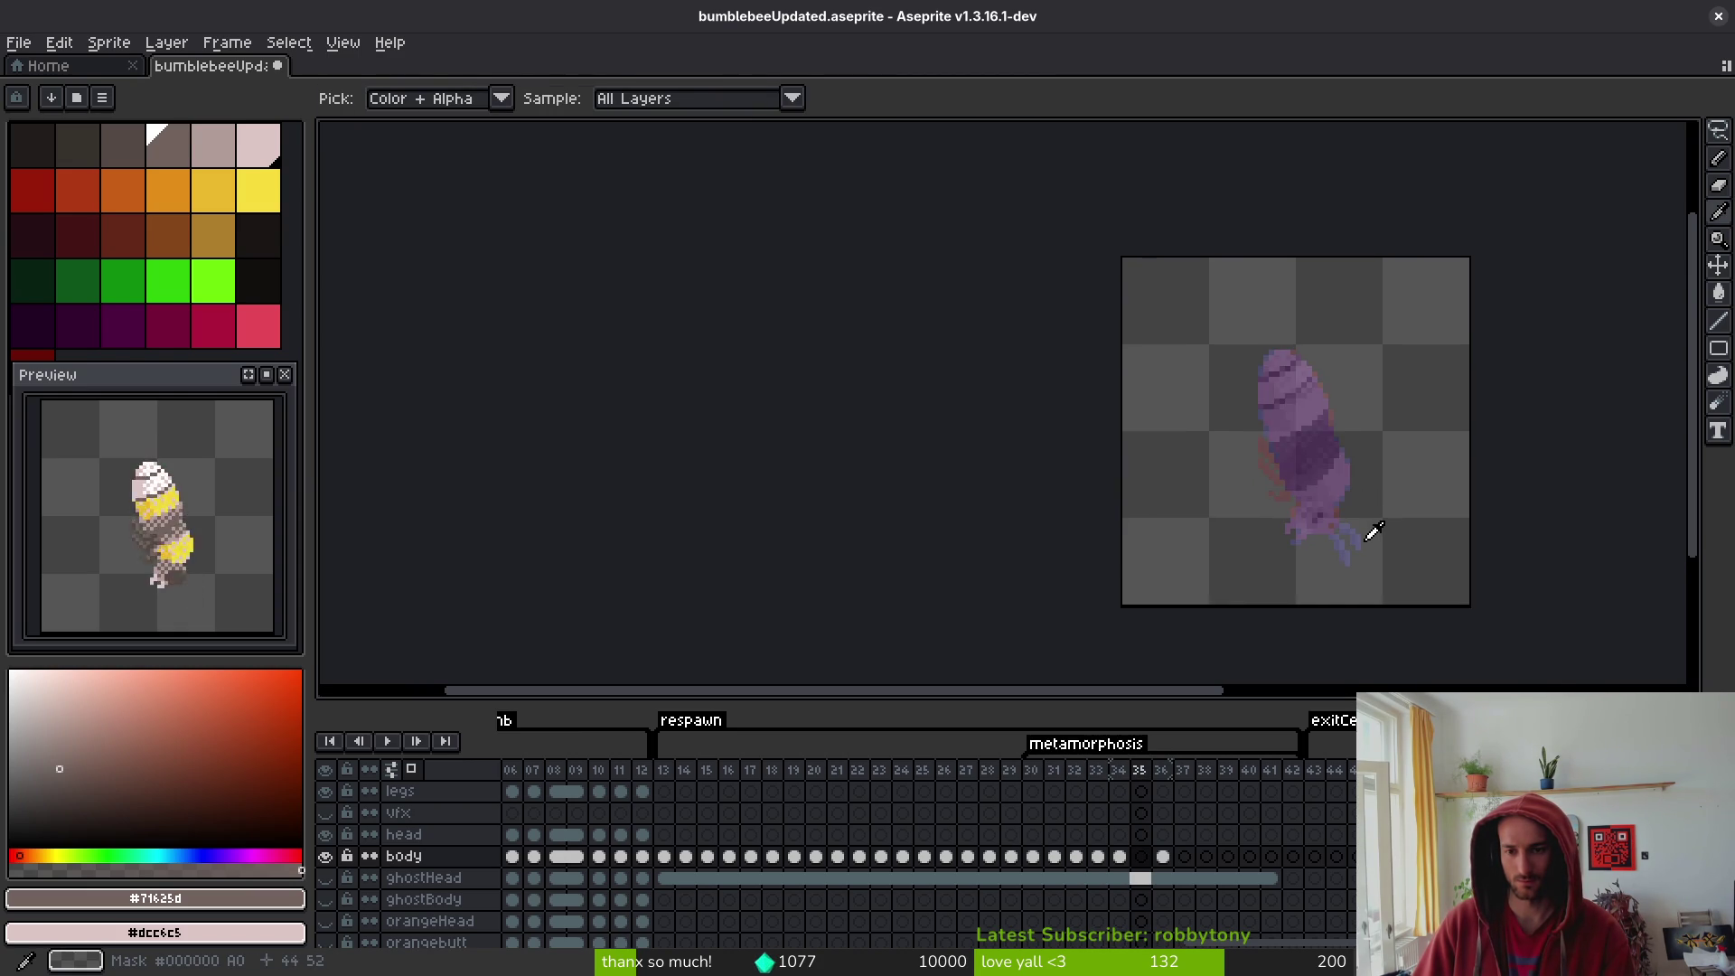
{"action": "key", "text": "period"}
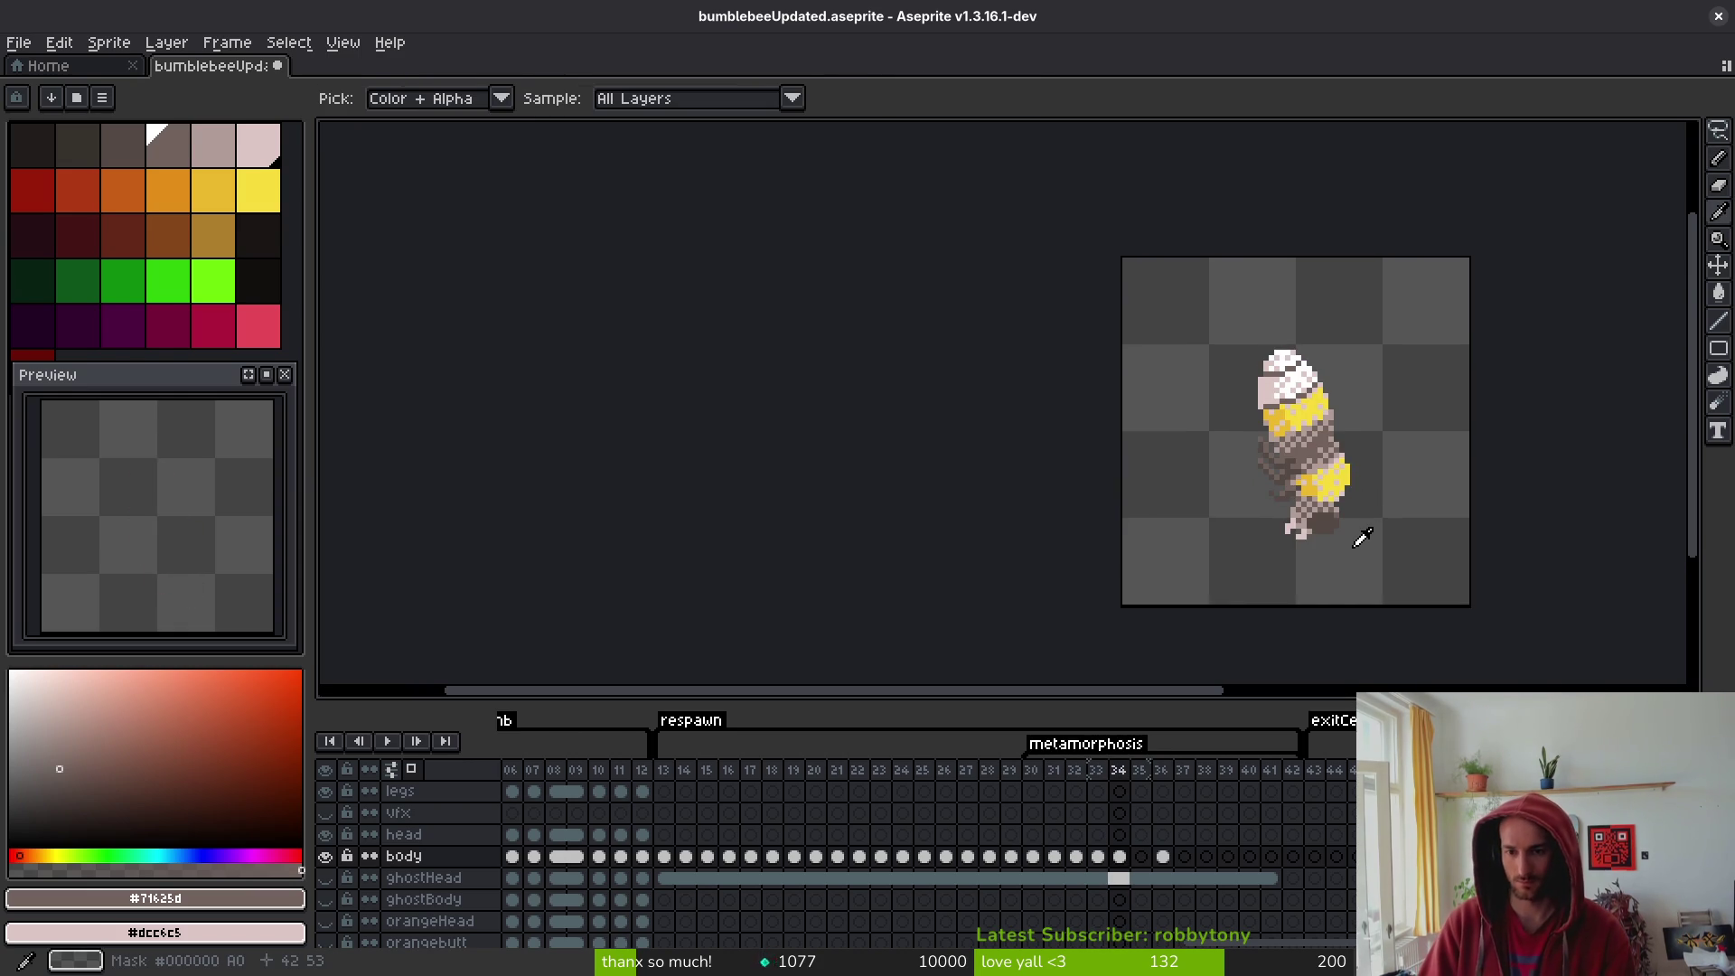
{"action": "key", "text": "period"}
- Replace the feet's dark brown with transparent and paint a pale lower-body pixel mid-brown
{"action": "scroll", "coordinate": [1313, 509], "scroll_direction": "up", "scroll_amount": 4}
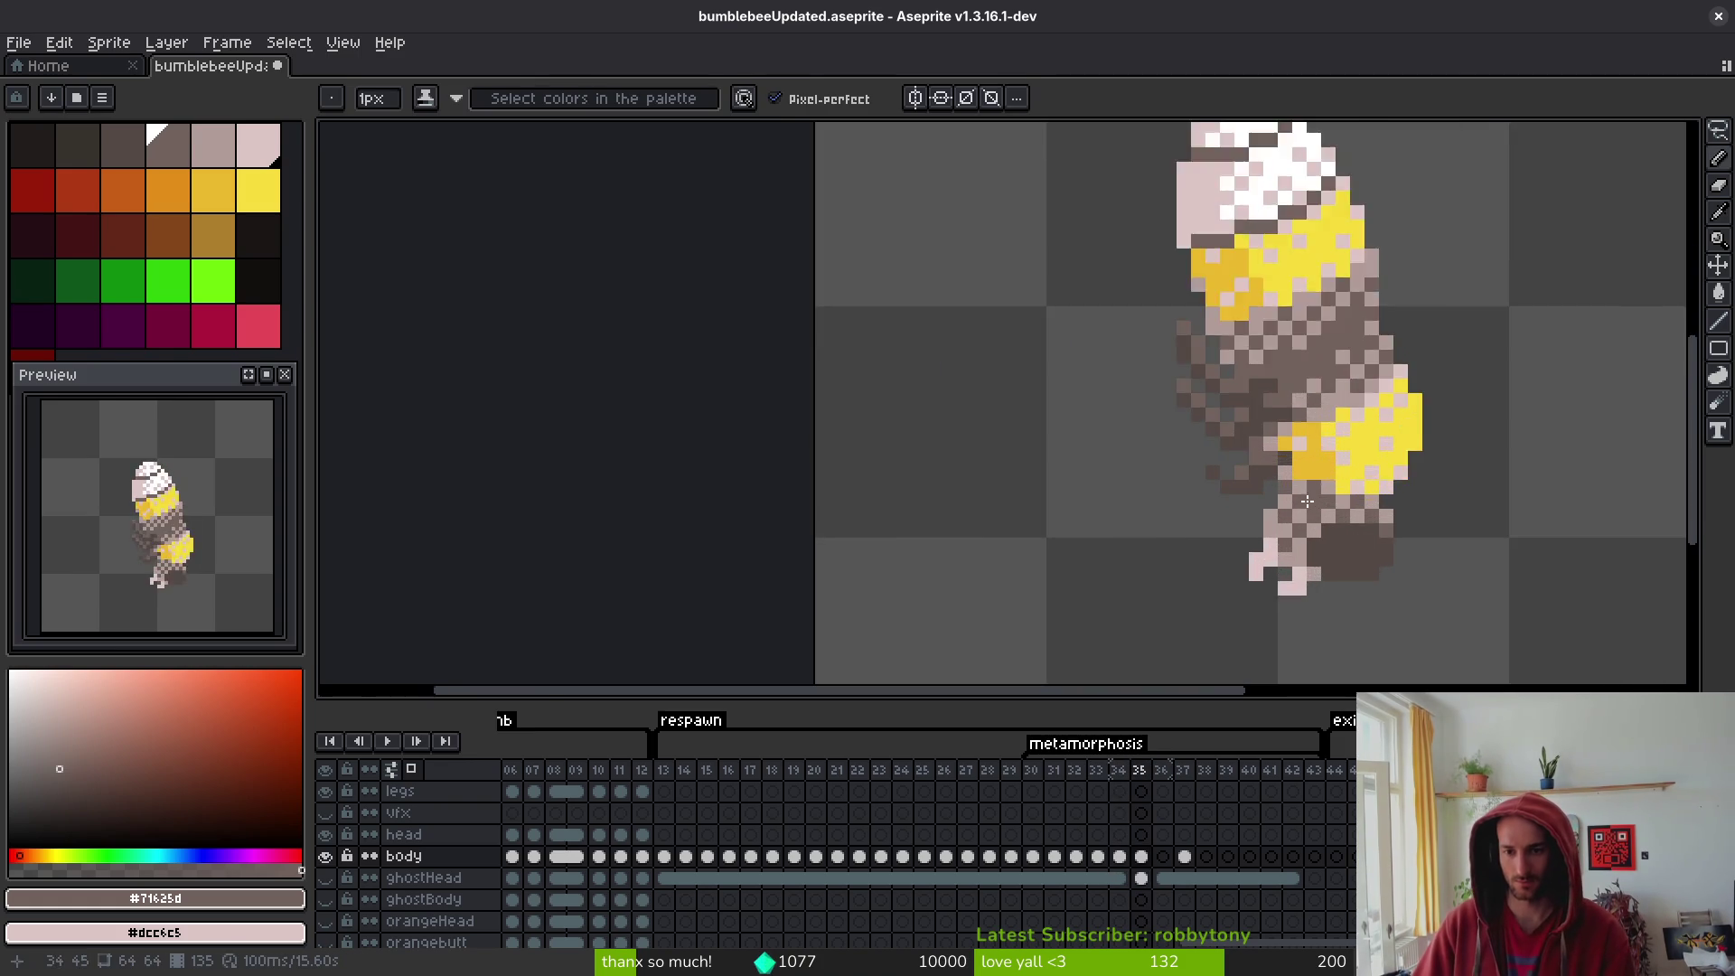
{"action": "key", "text": "g"}
{"action": "left_click", "coordinate": [1290, 554], "text": "alt"}
{"action": "right_click", "coordinate": [349, 263]}
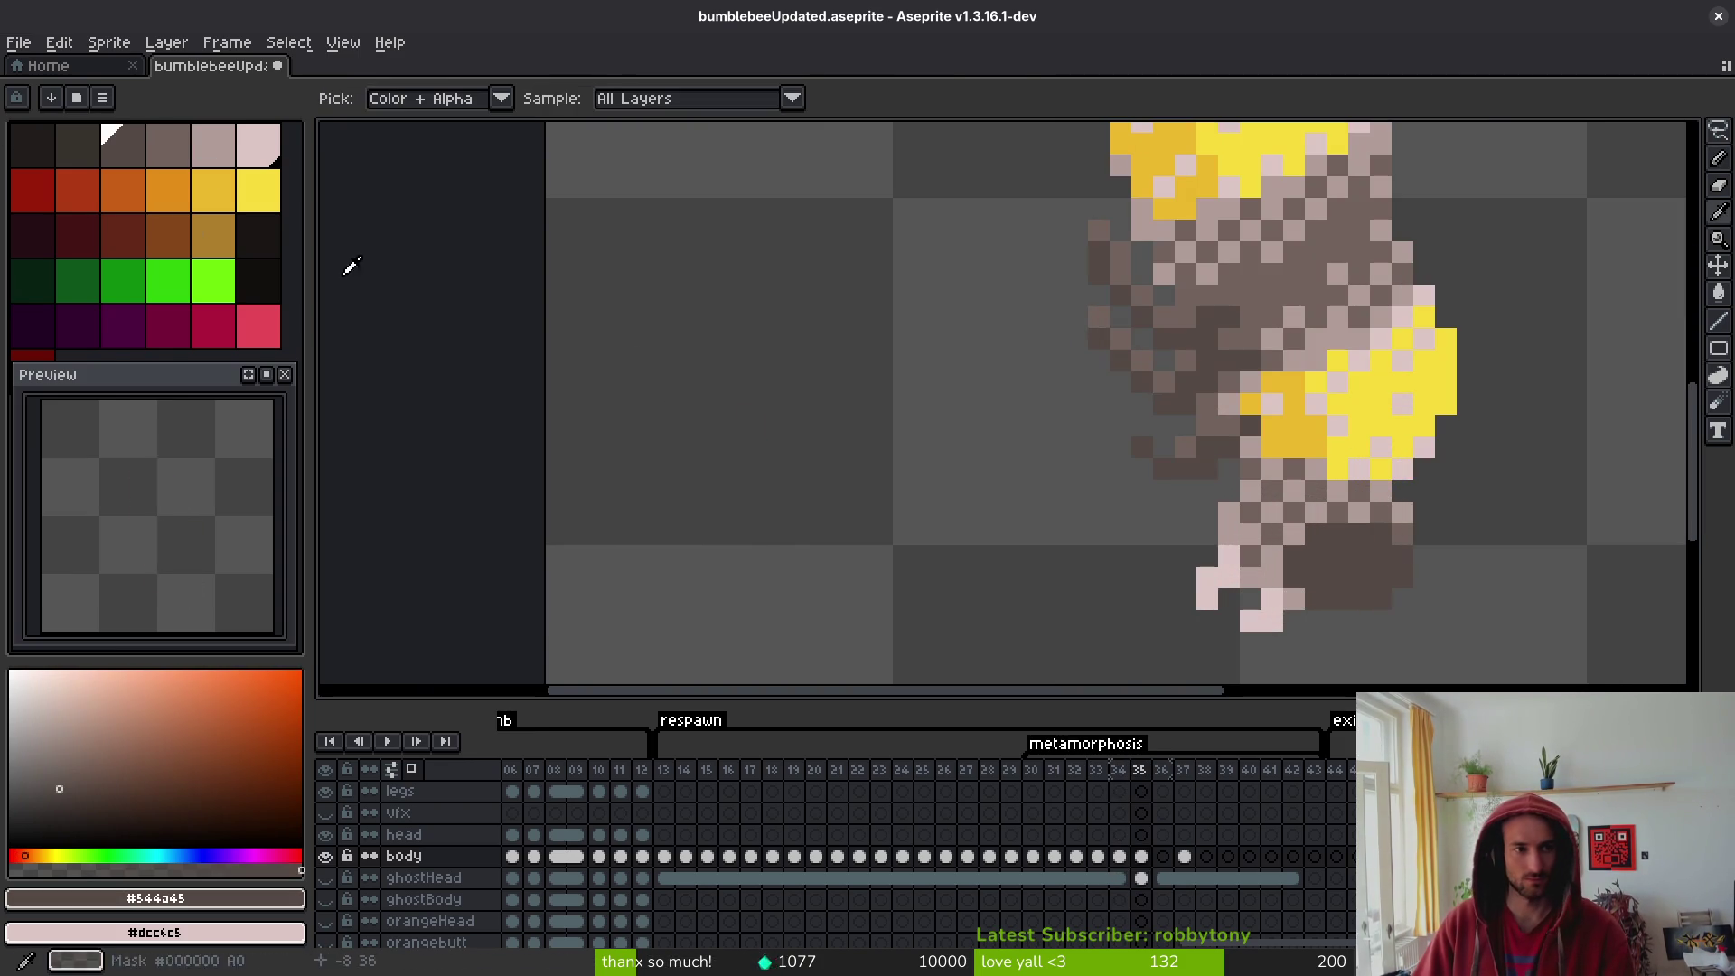
{"action": "key", "text": "shift+r"}
{"action": "left_click", "coordinate": [1328, 257]}
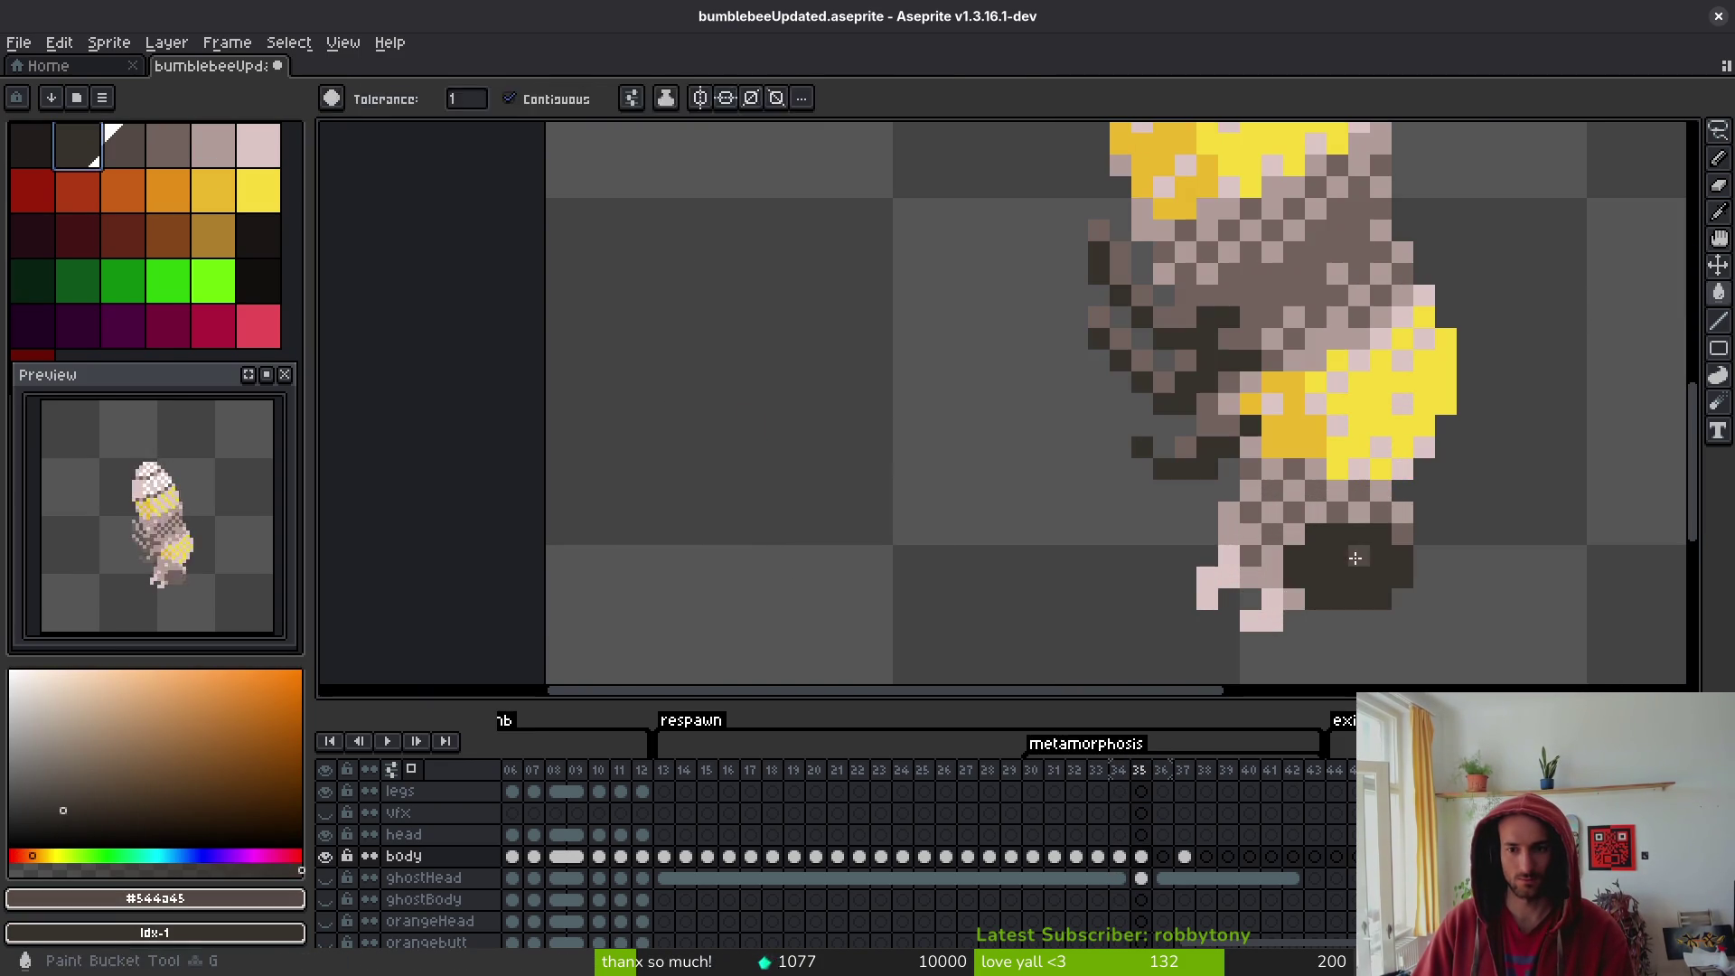
{"action": "left_click", "coordinate": [1353, 504], "text": "alt"}
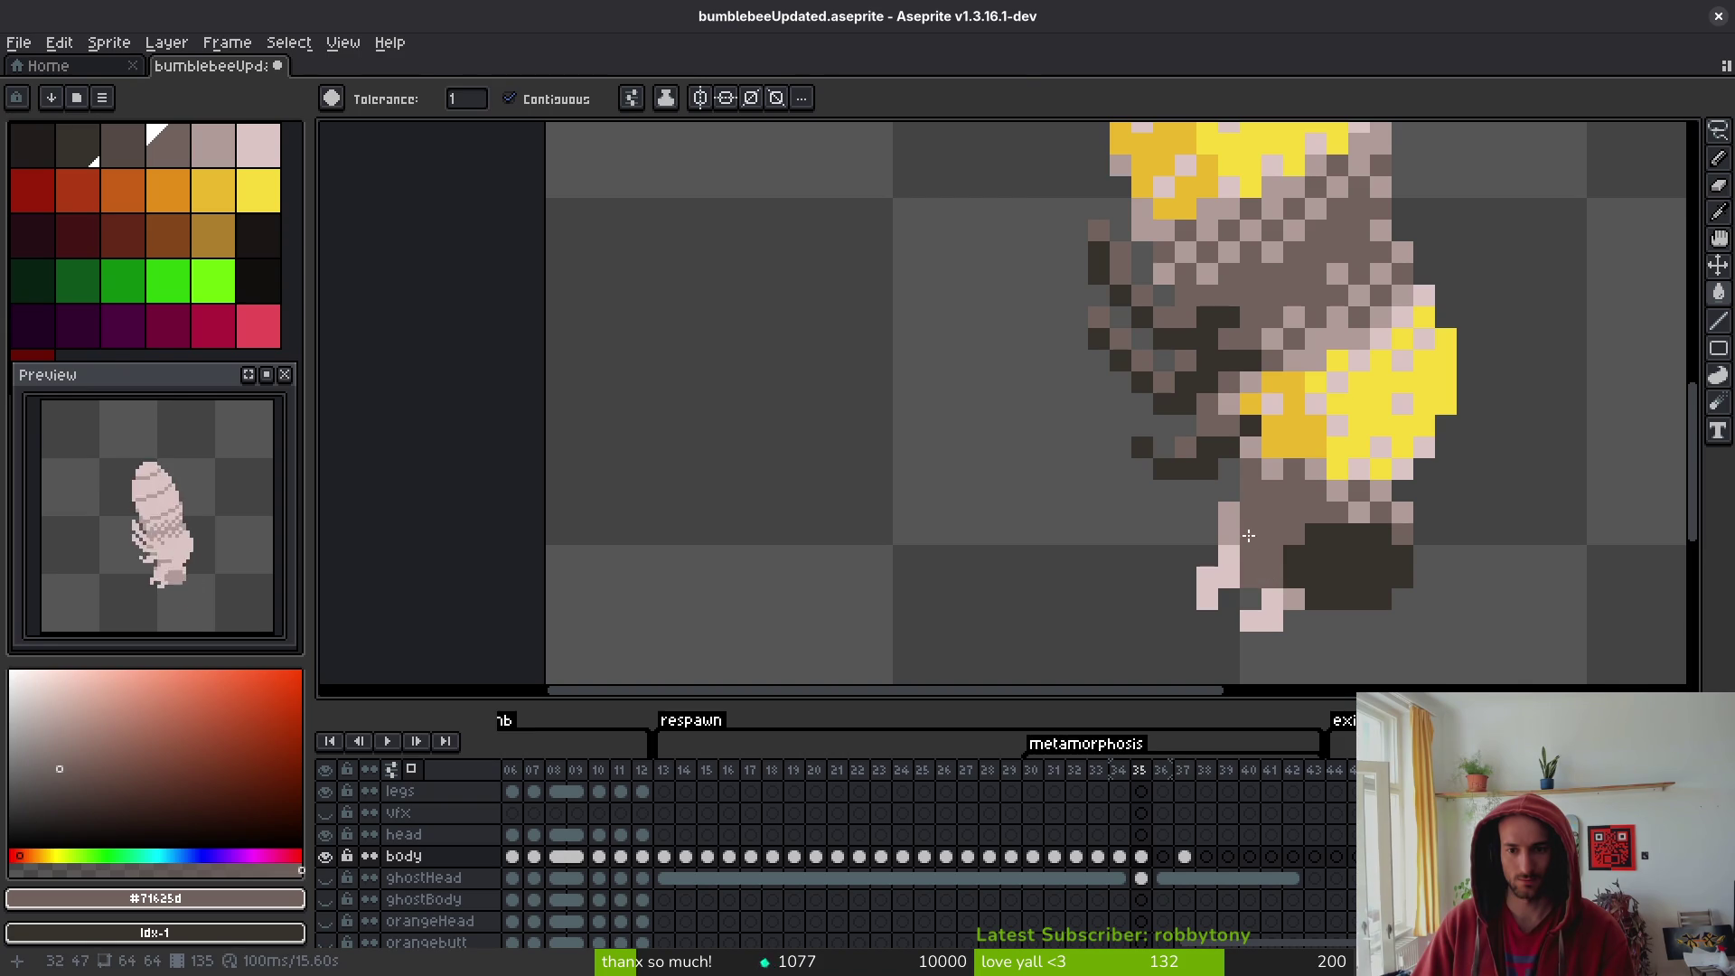
{"action": "key", "text": "b"}
{"action": "left_click", "coordinate": [1229, 513]}
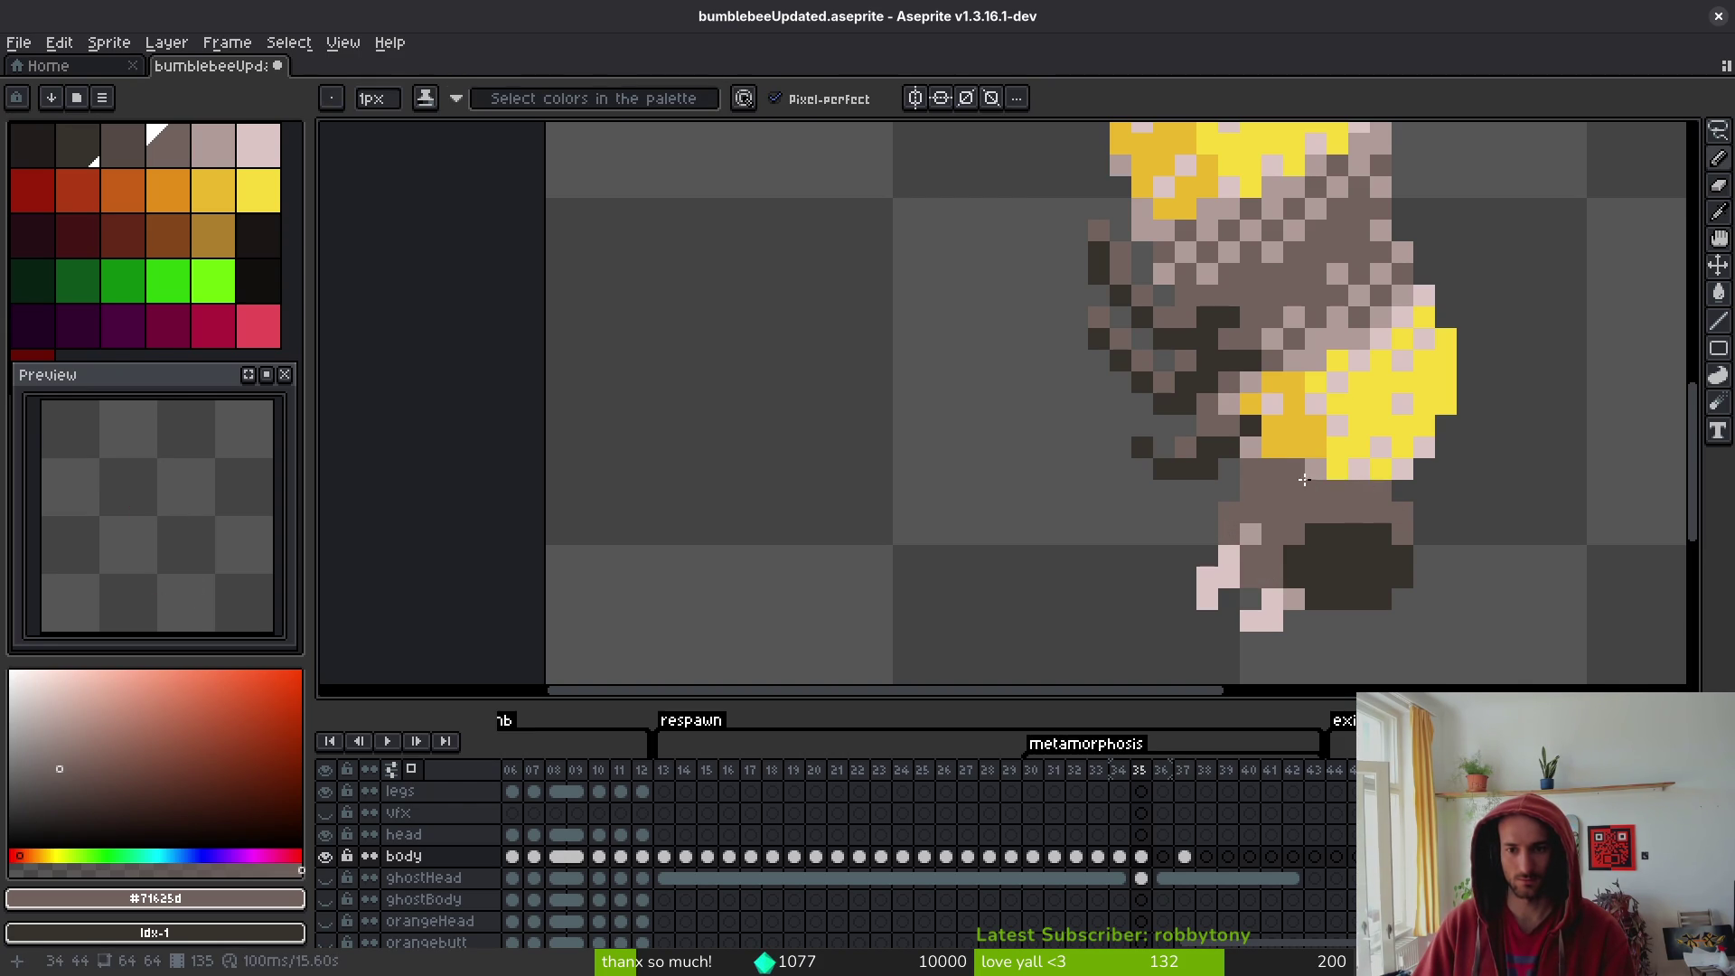
- Compare frame 35 against frames 33, 34 and 36, sampling the light pinkish-grey colour
{"action": "key", "text": "i"}
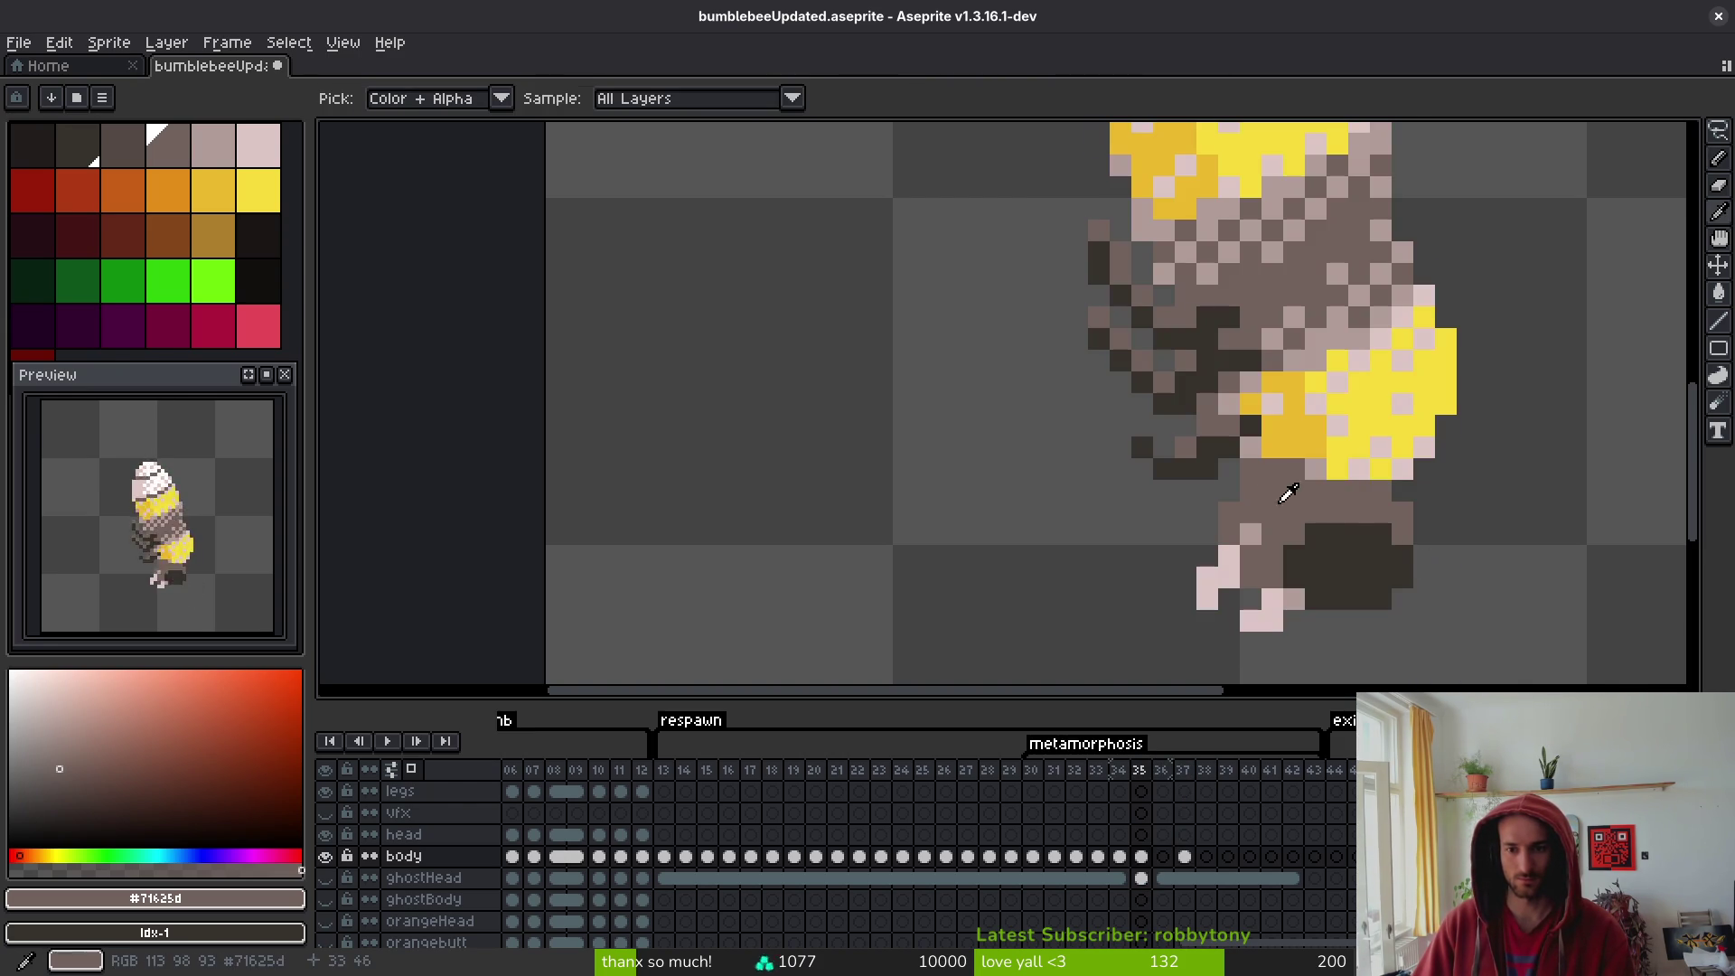
{"action": "key", "text": "Left"}
{"action": "key", "text": "Left"}
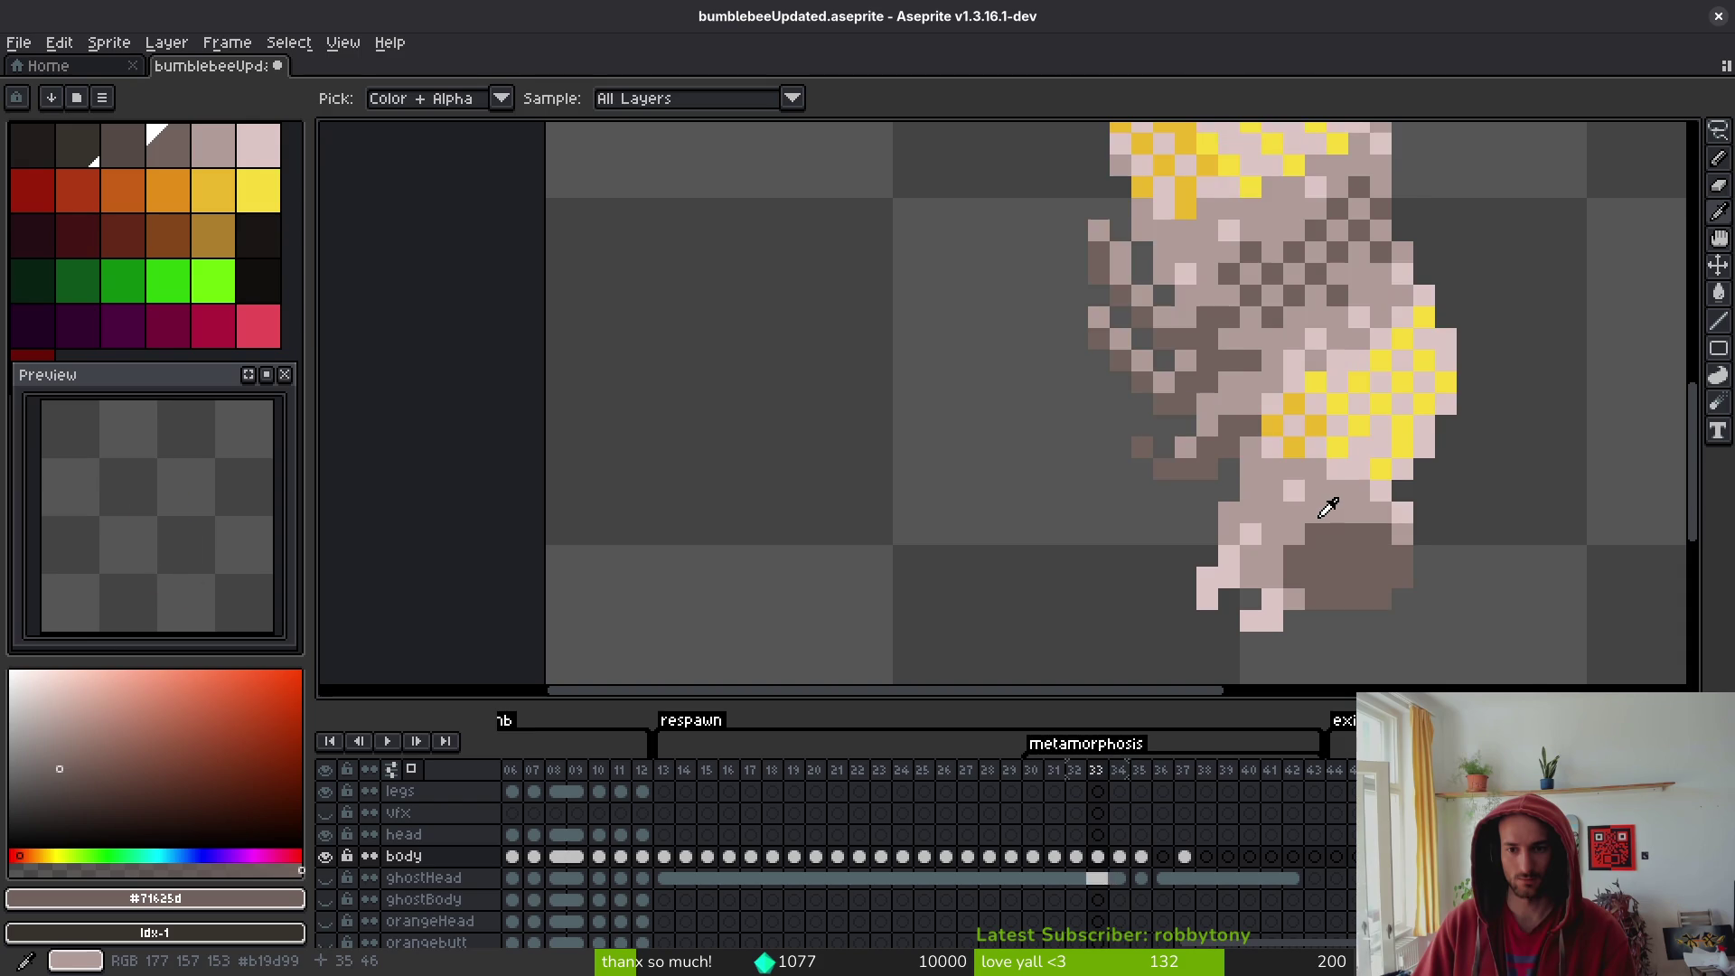
{"action": "key", "text": "Right"}
{"action": "key", "text": "Left"}
{"action": "key", "text": "Right"}
{"action": "left_click", "coordinate": [1285, 466]}
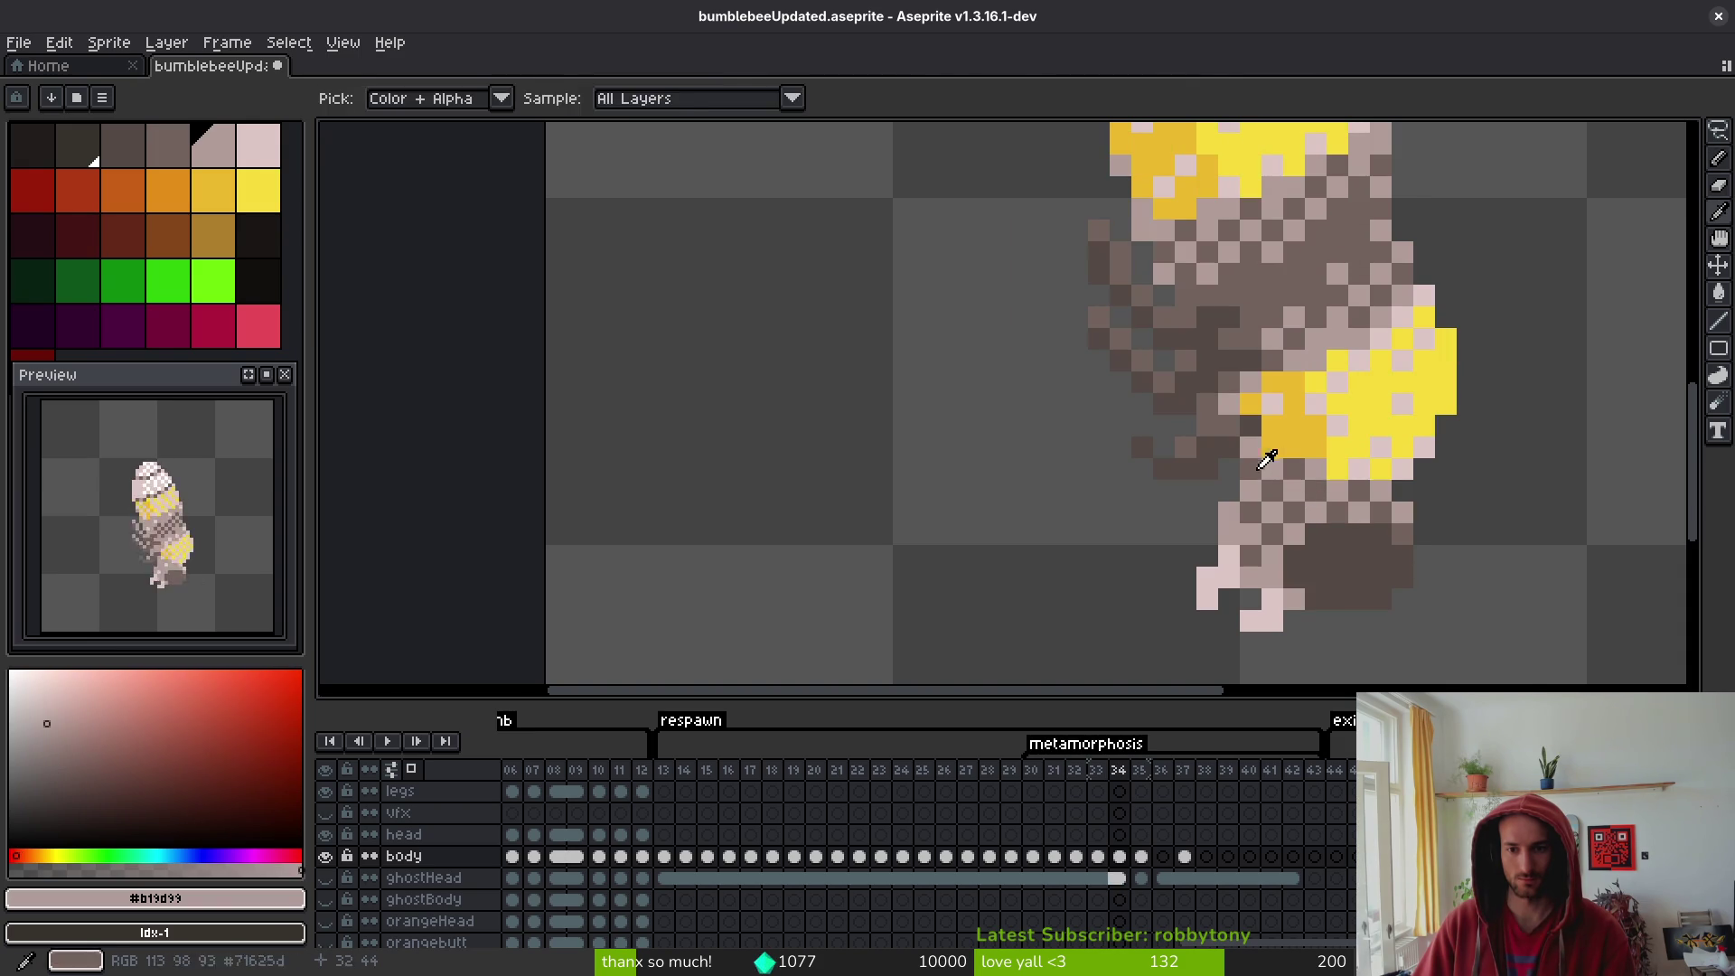
{"action": "key", "text": "b"}
{"action": "key", "text": "Right"}
{"action": "key", "text": "i"}
{"action": "key", "text": "b"}
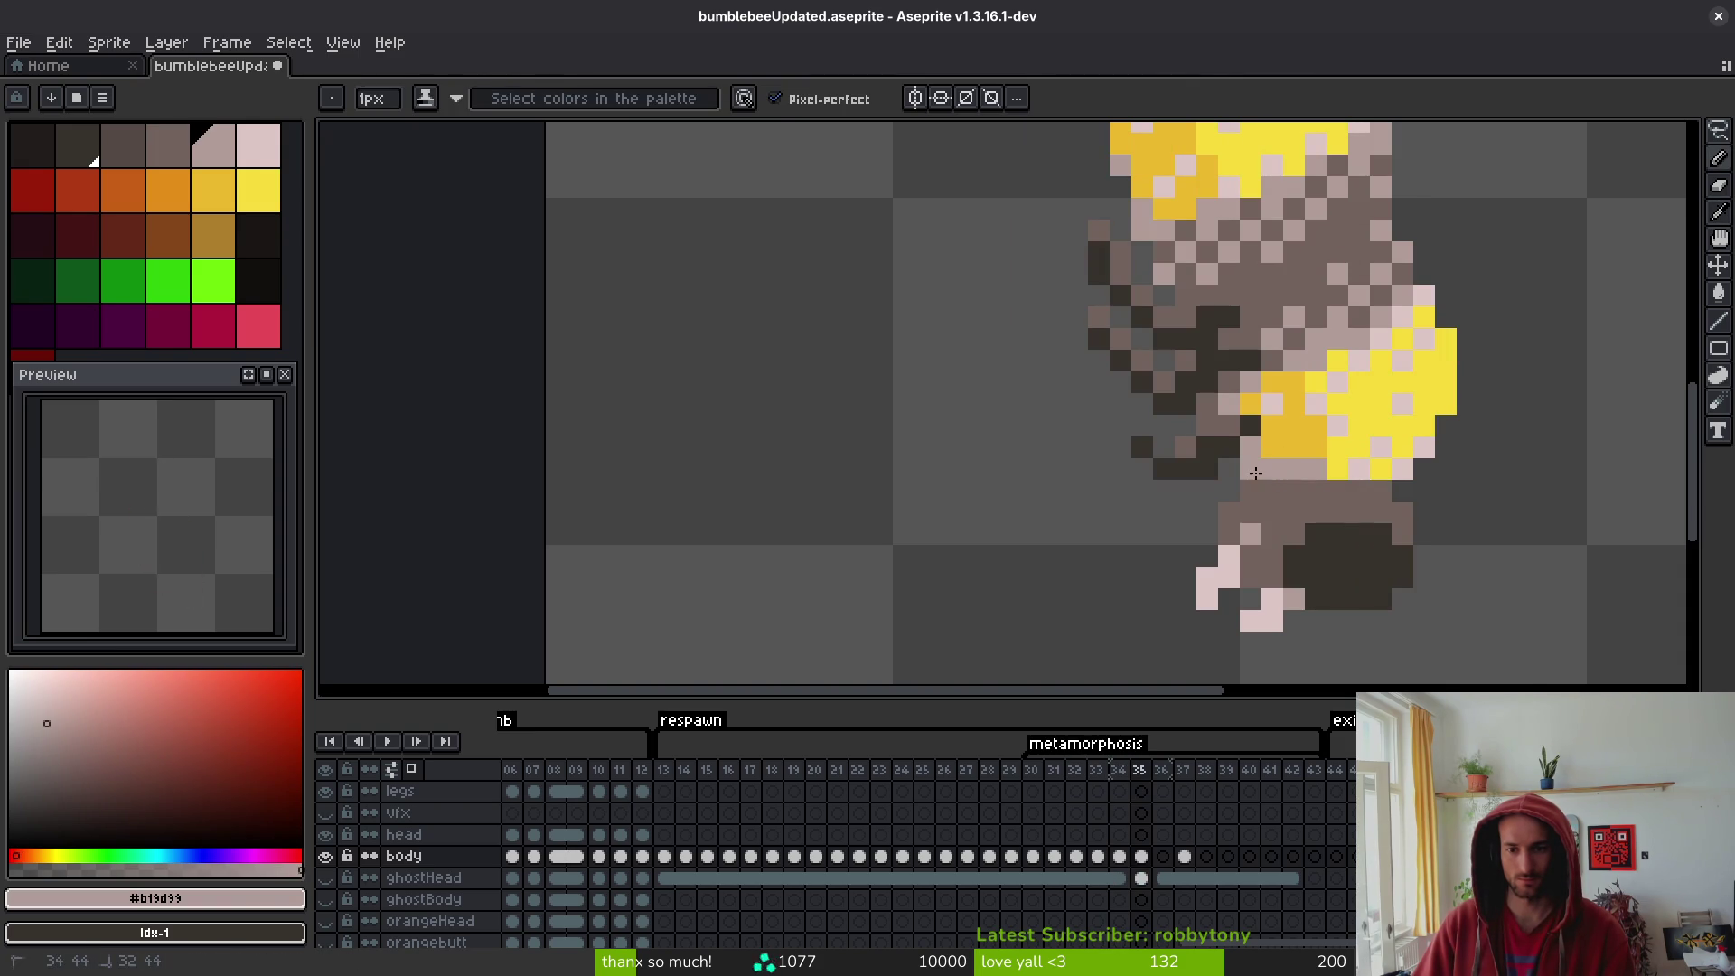
{"action": "key", "text": "i"}
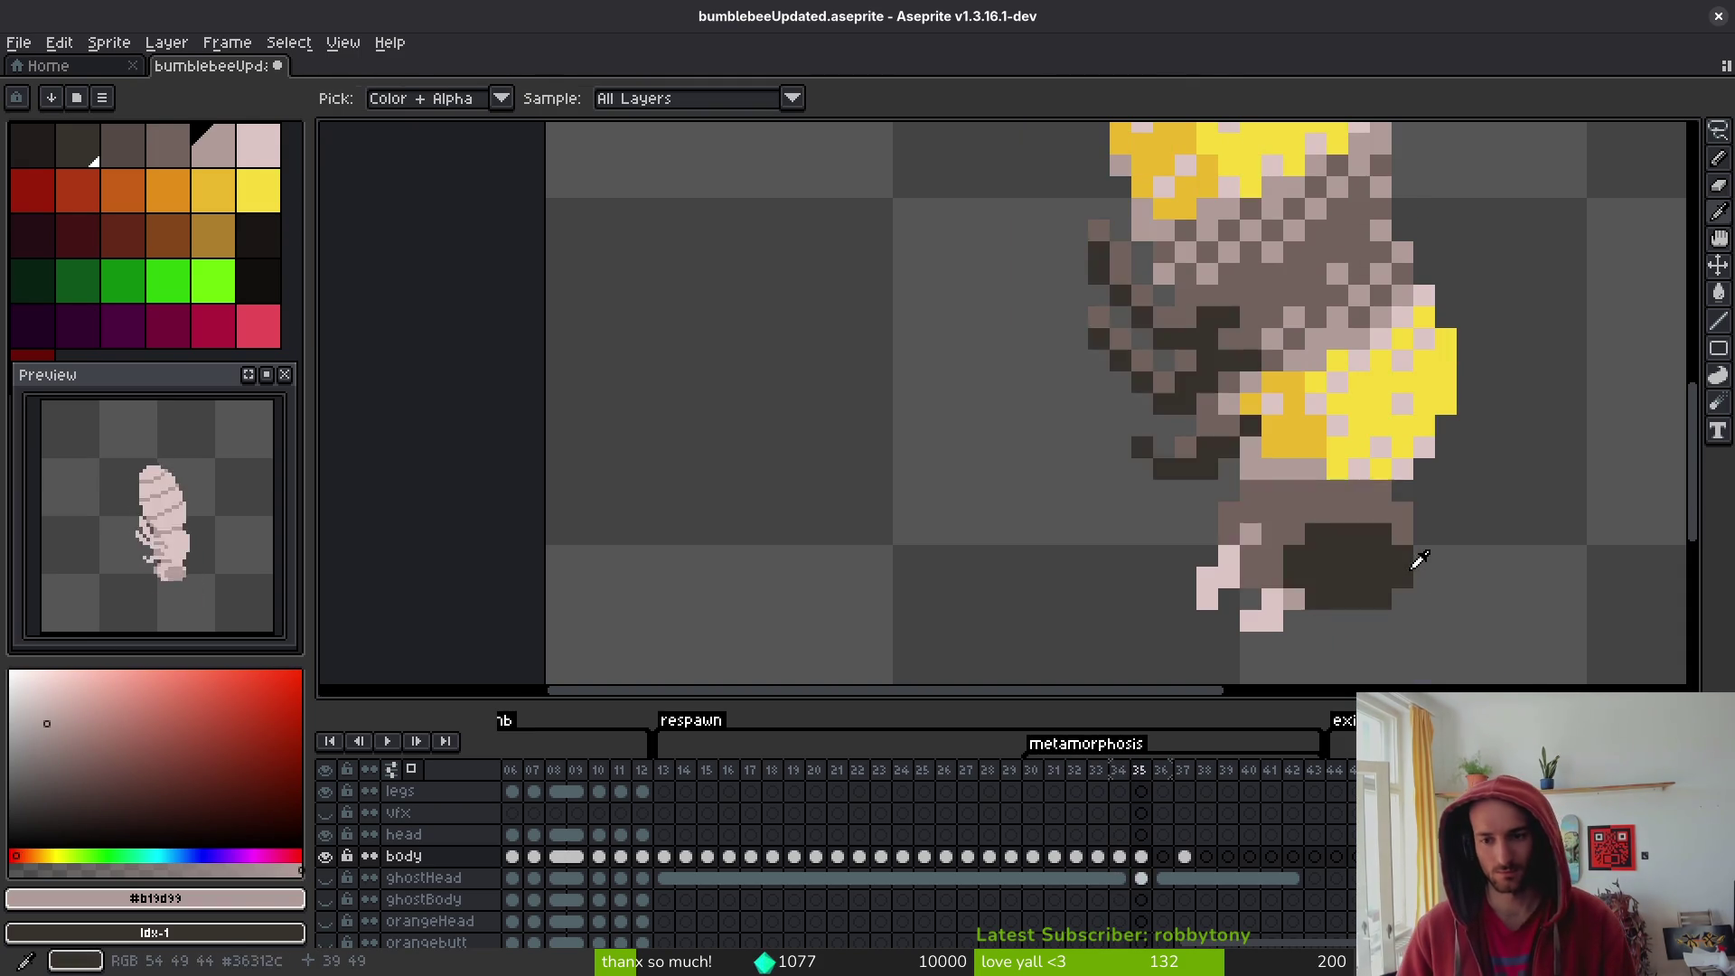
{"action": "key", "text": "Right"}
{"action": "key", "text": "Right"}
{"action": "key", "text": "Left"}
{"action": "key", "text": "Left"}
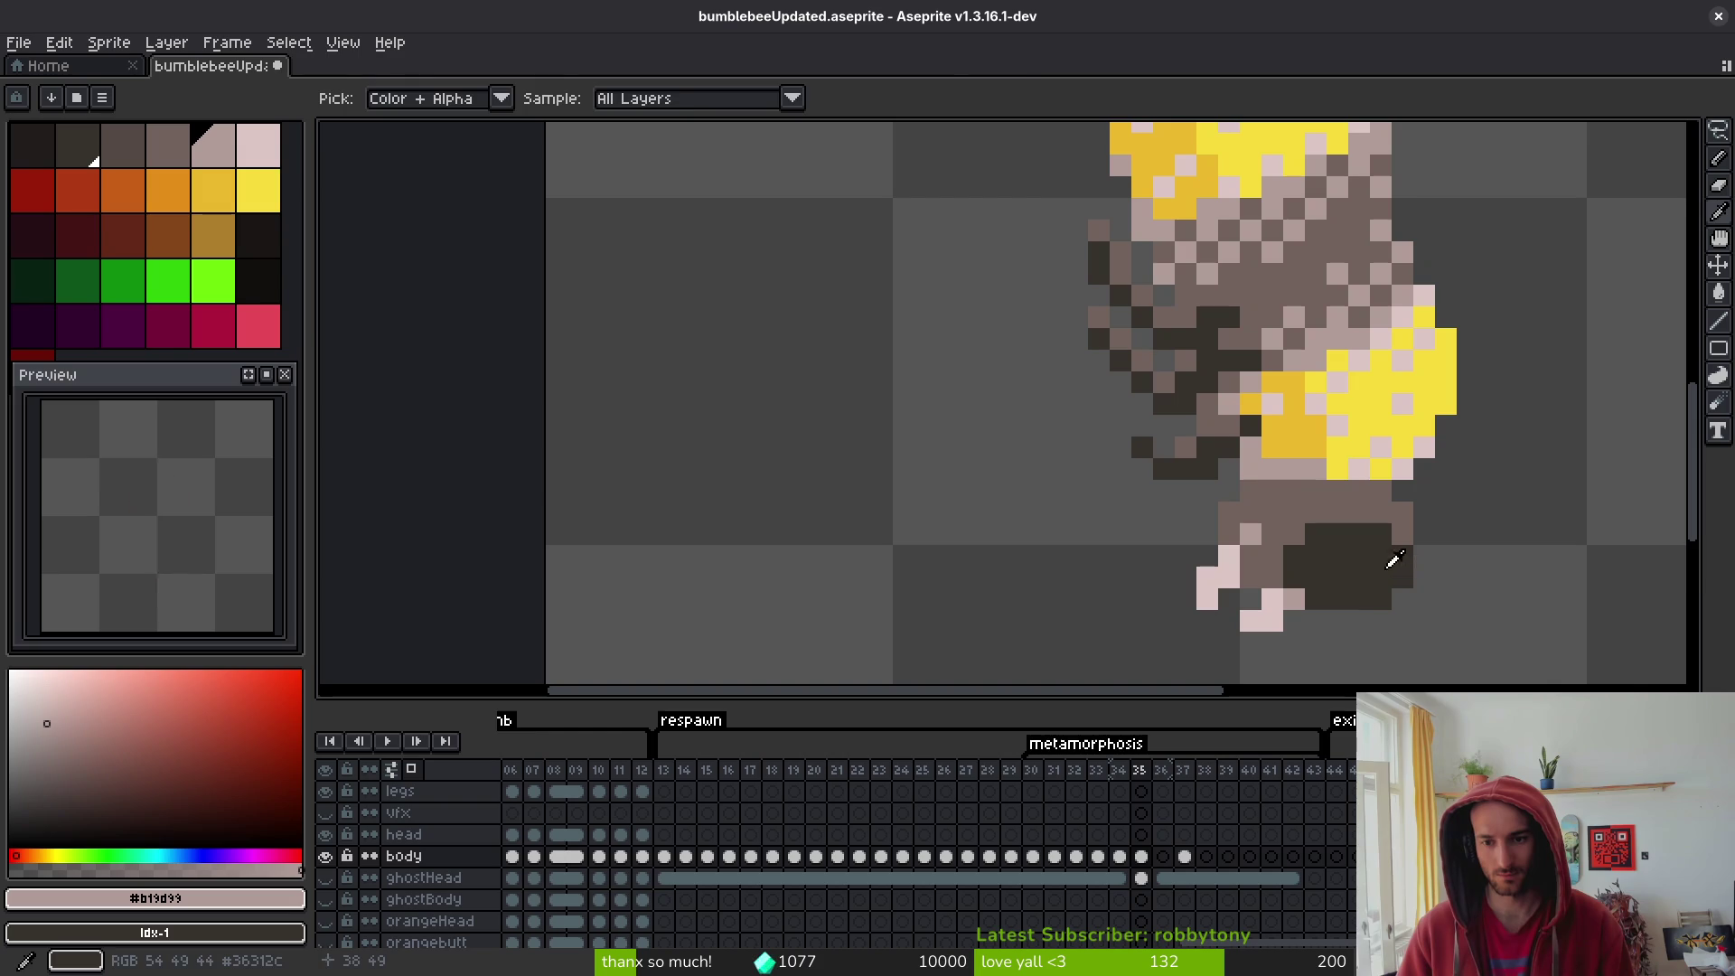
{"action": "key", "text": "b"}
{"action": "key", "text": "i"}
{"action": "key", "text": "Right"}
{"action": "key", "text": "Right"}
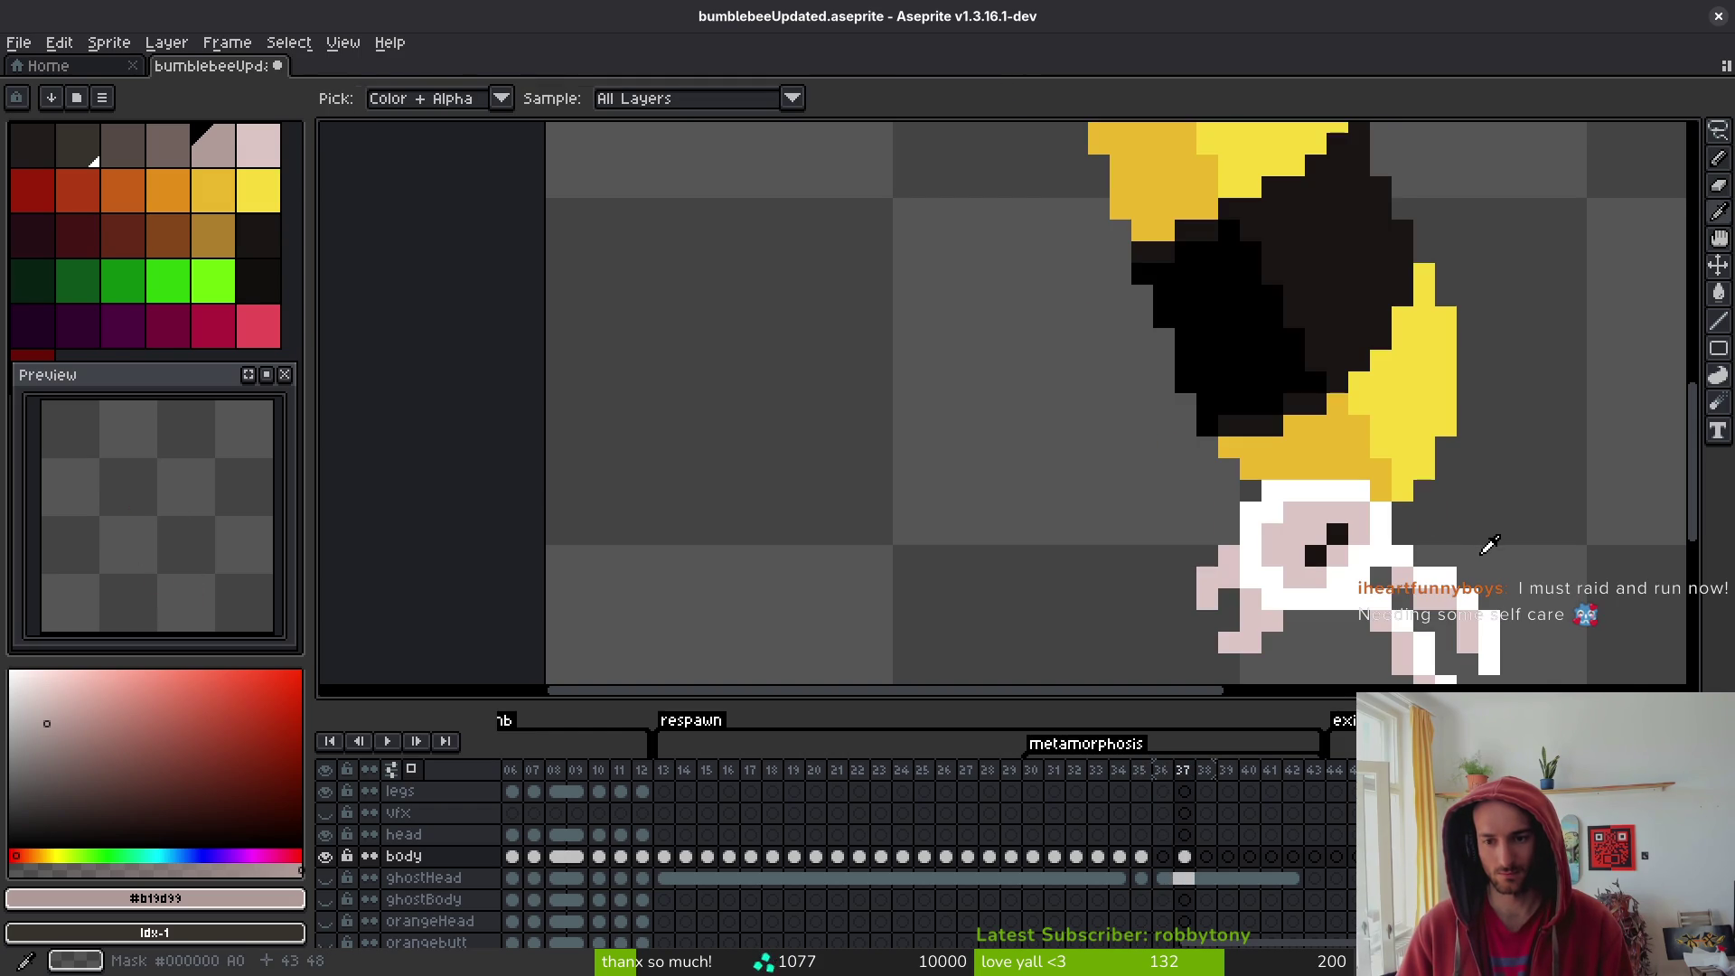
{"action": "key", "text": "Left"}
{"action": "key", "text": "Left"}
- Select the bee's feet and lower foot pixels on frame 35 and nudge them
{"action": "key", "text": "m"}
{"action": "mouse_move", "coordinate": [1193, 477]}
{"action": "left_mouse_down"}
{"action": "mouse_move", "coordinate": [1289, 619]}
{"action": "mouse_move", "coordinate": [1309, 620]}
{"action": "left_mouse_up"}
{"action": "left_click", "coordinate": [1207, 491]}
{"action": "mouse_move", "coordinate": [1193, 476]}
{"action": "left_mouse_down"}
{"action": "mouse_move", "coordinate": [1266, 635]}
{"action": "mouse_move", "coordinate": [1272, 601]}
{"action": "left_mouse_up"}
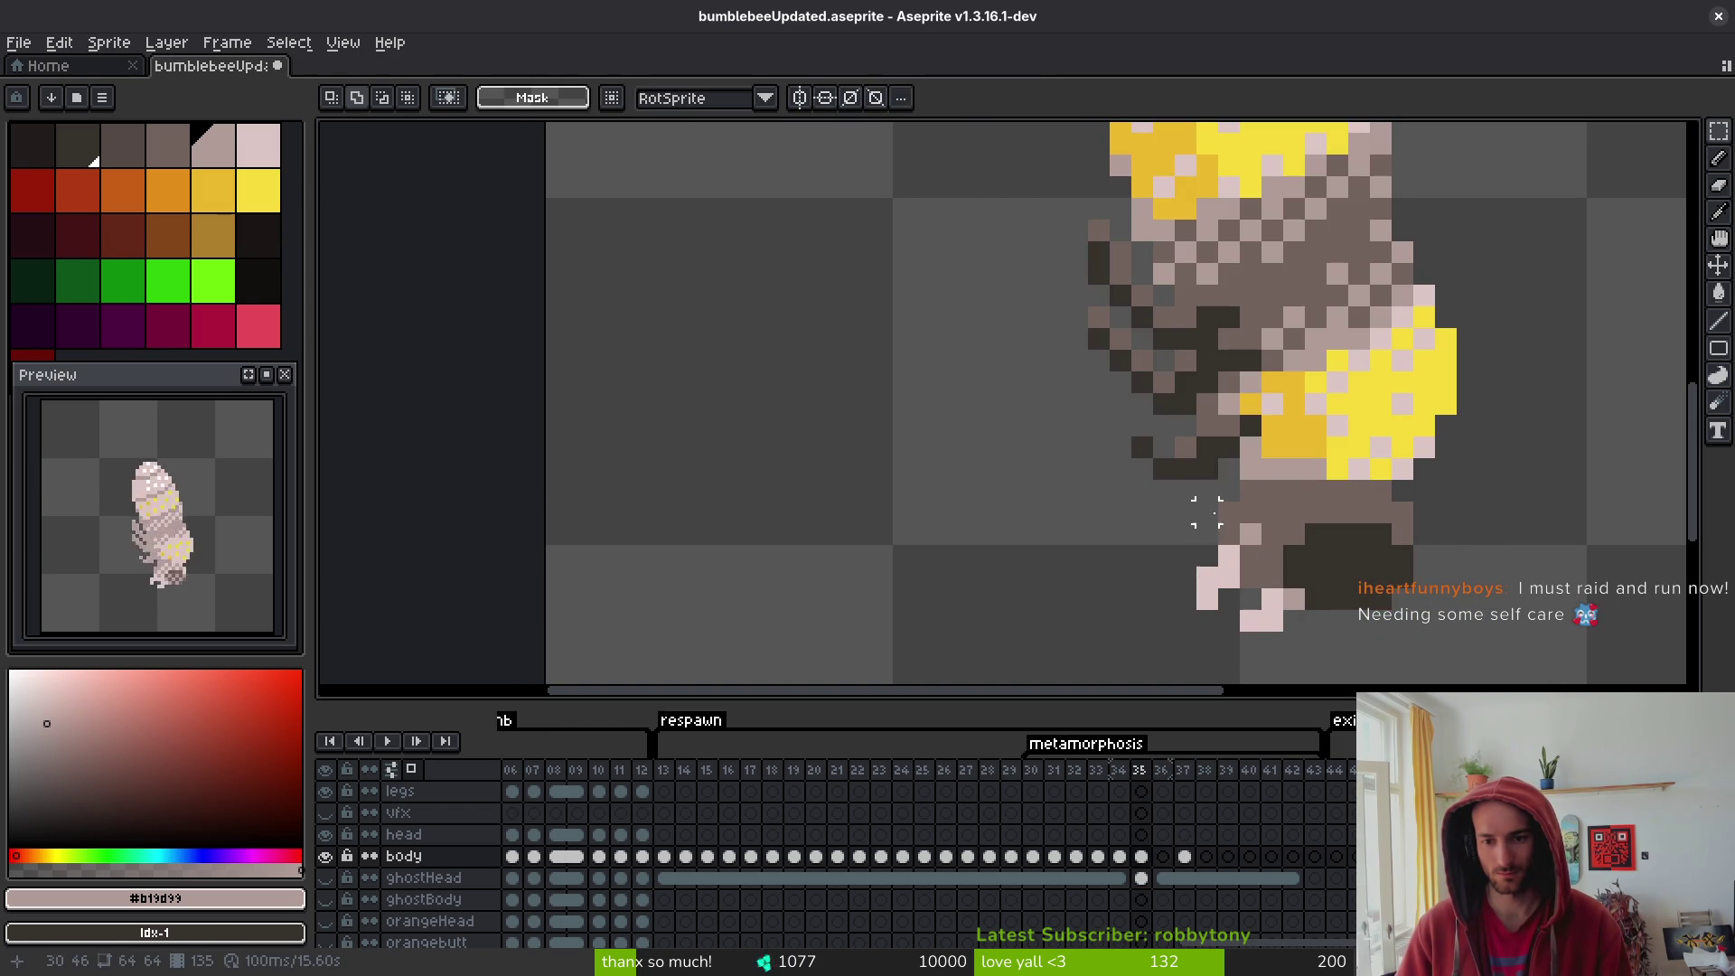
{"action": "left_click_drag", "start_coordinate": [1175, 481], "coordinate": [1263, 589]}
{"action": "left_click_drag", "start_coordinate": [1197, 652], "coordinate": [1225, 575]}
{"action": "key", "text": "ctrl+d"}
{"action": "key", "text": "i"}
- On frame 34, select the feet 5 pixels wide and move them into place
{"action": "key", "text": "comma"}
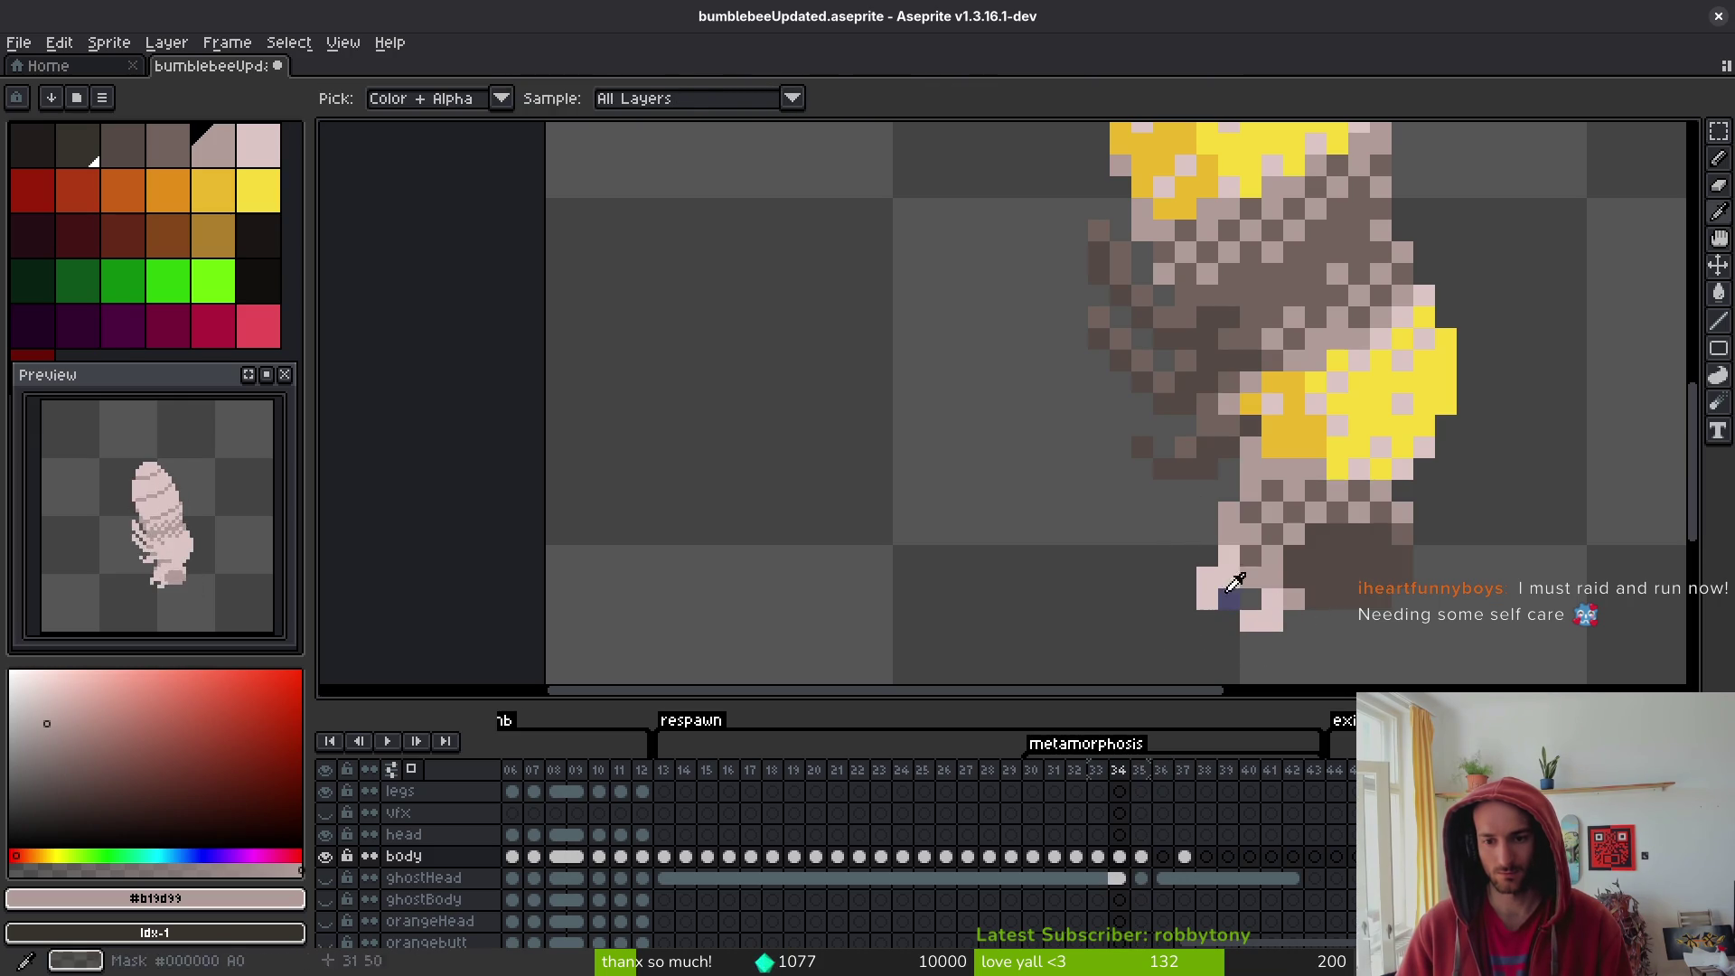
{"action": "key", "text": "m"}
{"action": "left_click_drag", "start_coordinate": [1176, 482], "coordinate": [1231, 604]}
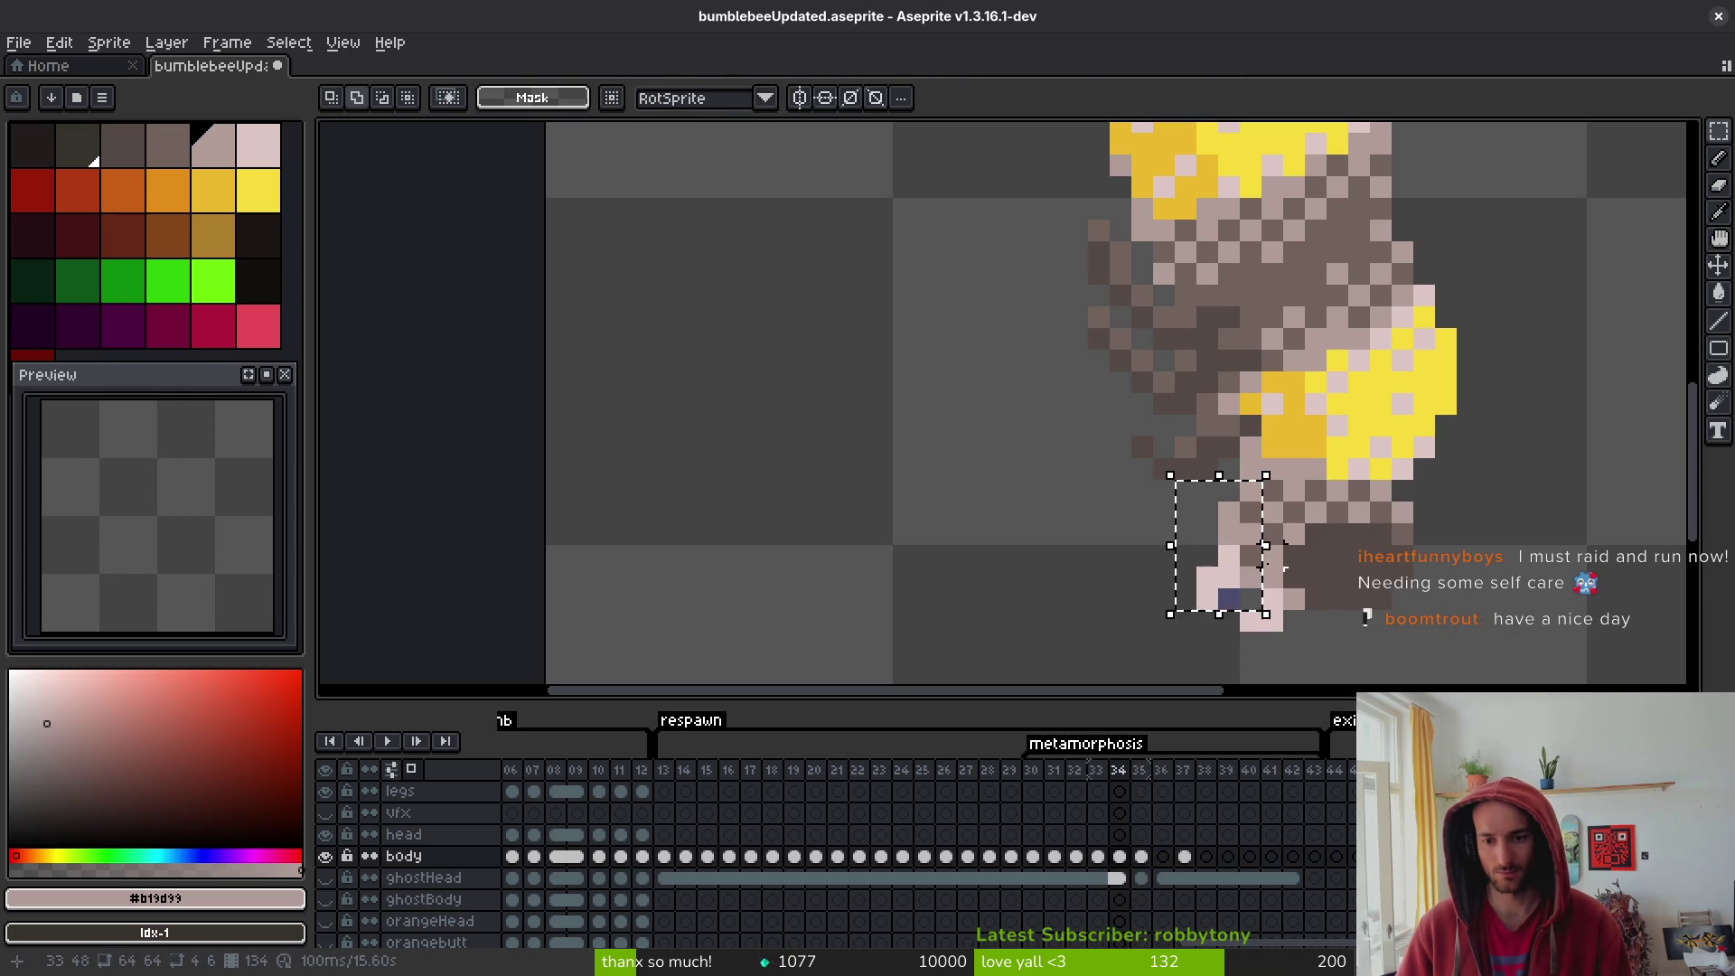
{"action": "left_click_drag", "start_coordinate": [1195, 477], "coordinate": [1307, 612]}
{"action": "left_click", "coordinate": [1235, 565]}
{"action": "key", "text": "ctrl+d"}
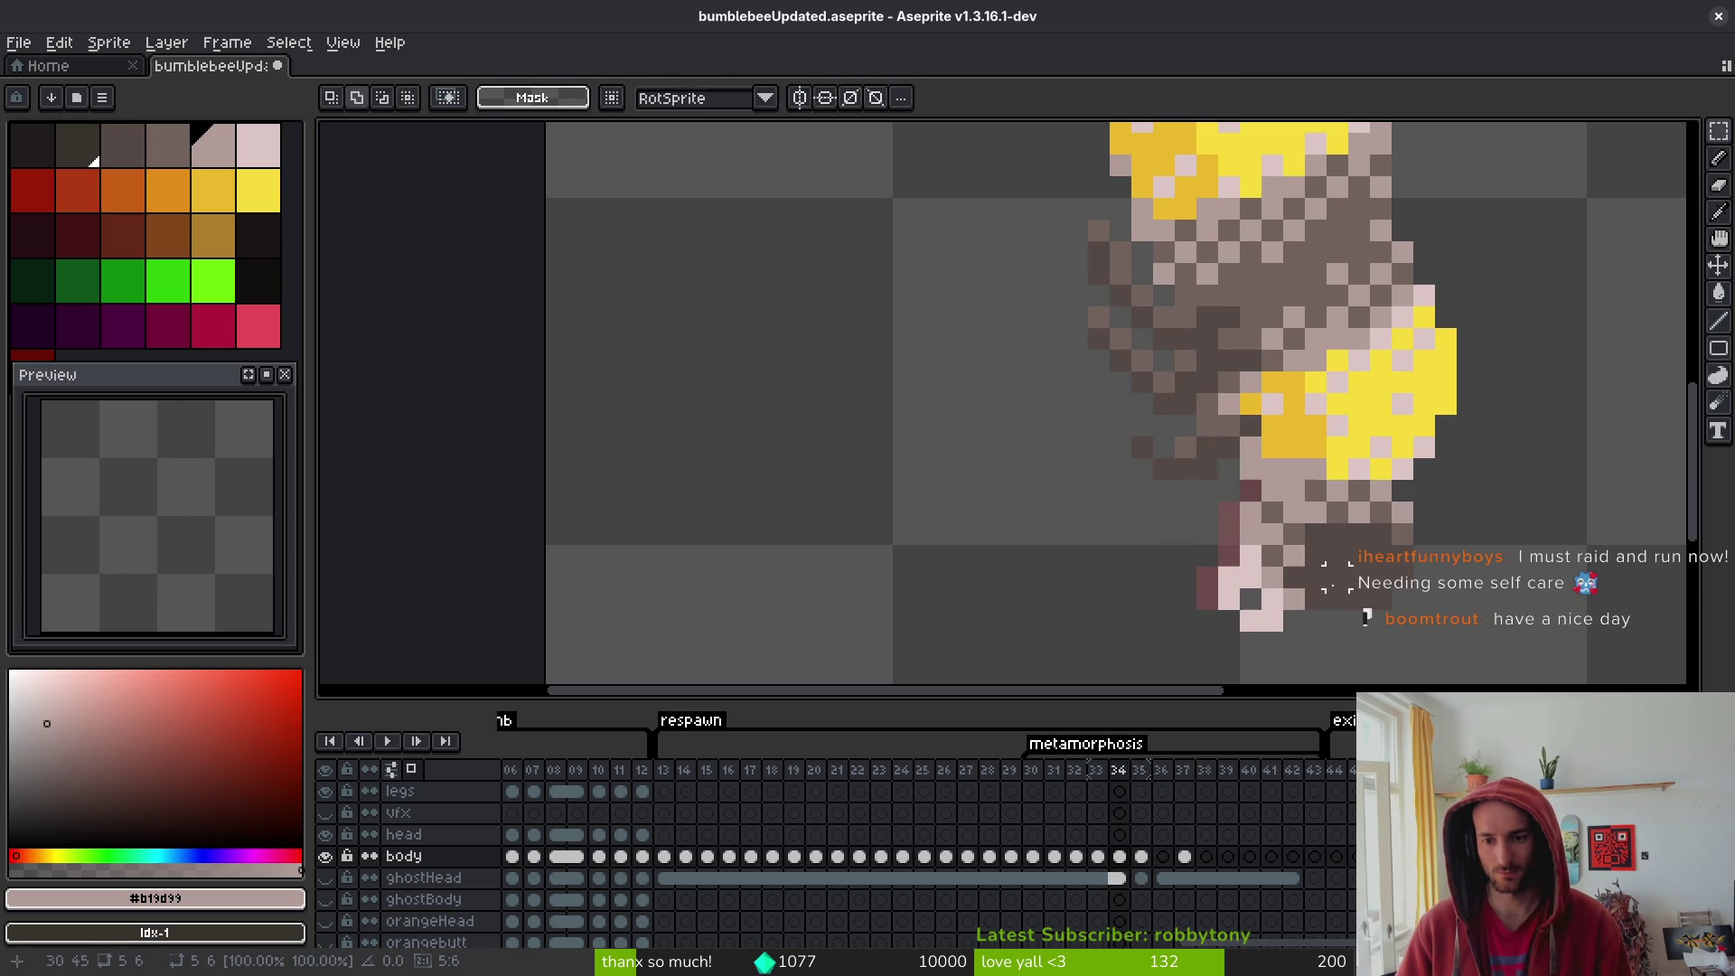
{"action": "key", "text": "i"}
- Save bumblebeeUpdated.aseprite and paint a pixel mid-brown near the feet
{"action": "left_click", "coordinate": [1305, 561]}
{"action": "key", "text": "b"}
{"action": "key", "text": "ctrl+s"}
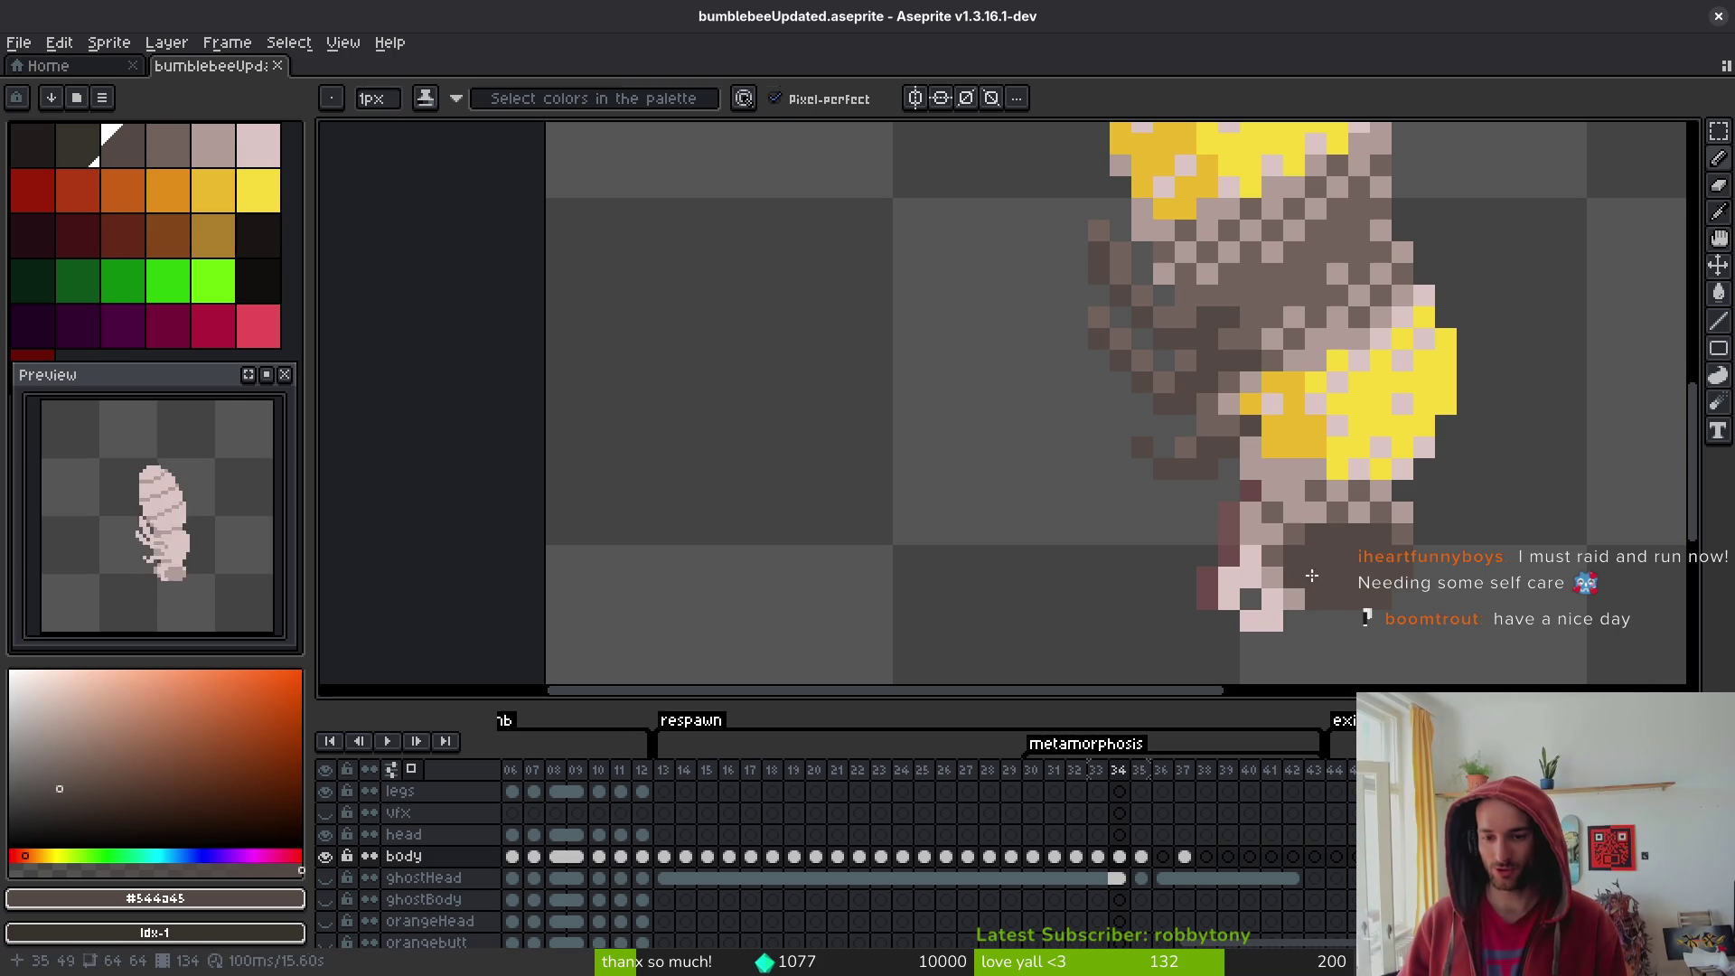
{"action": "left_click", "coordinate": [1307, 507], "text": "alt"}
{"action": "left_click", "coordinate": [1312, 512]}
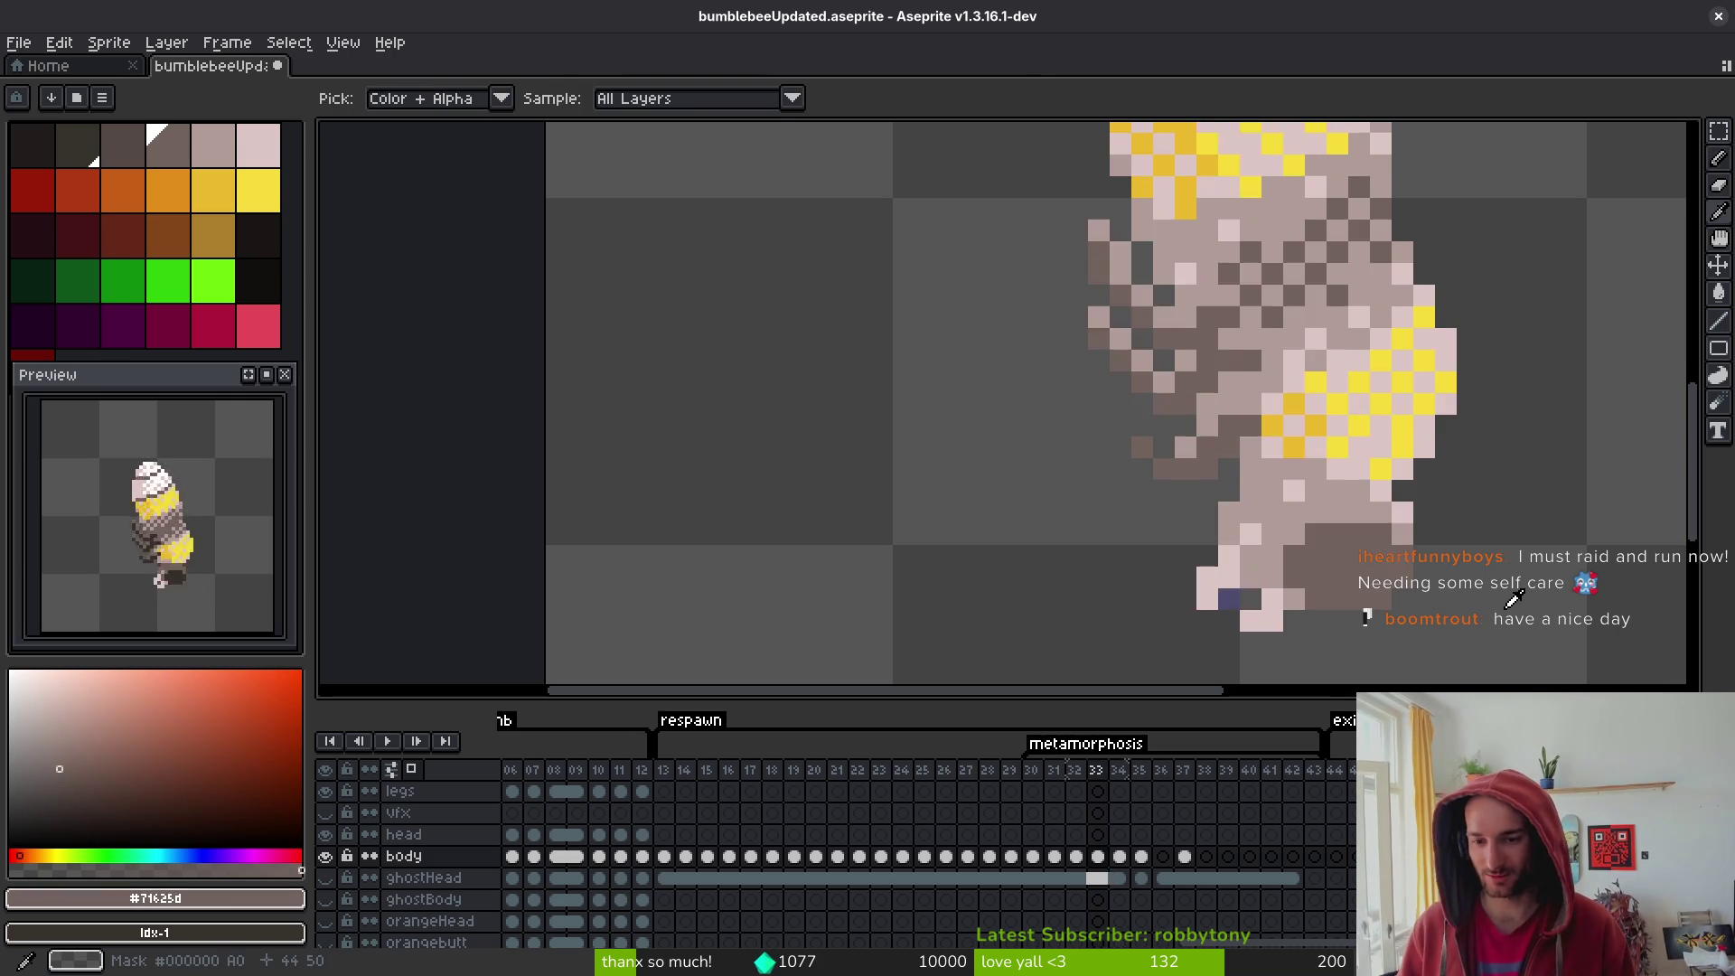
- Check frame 35 against frame 34, ending on frame 35
{"action": "key", "text": "Right"}
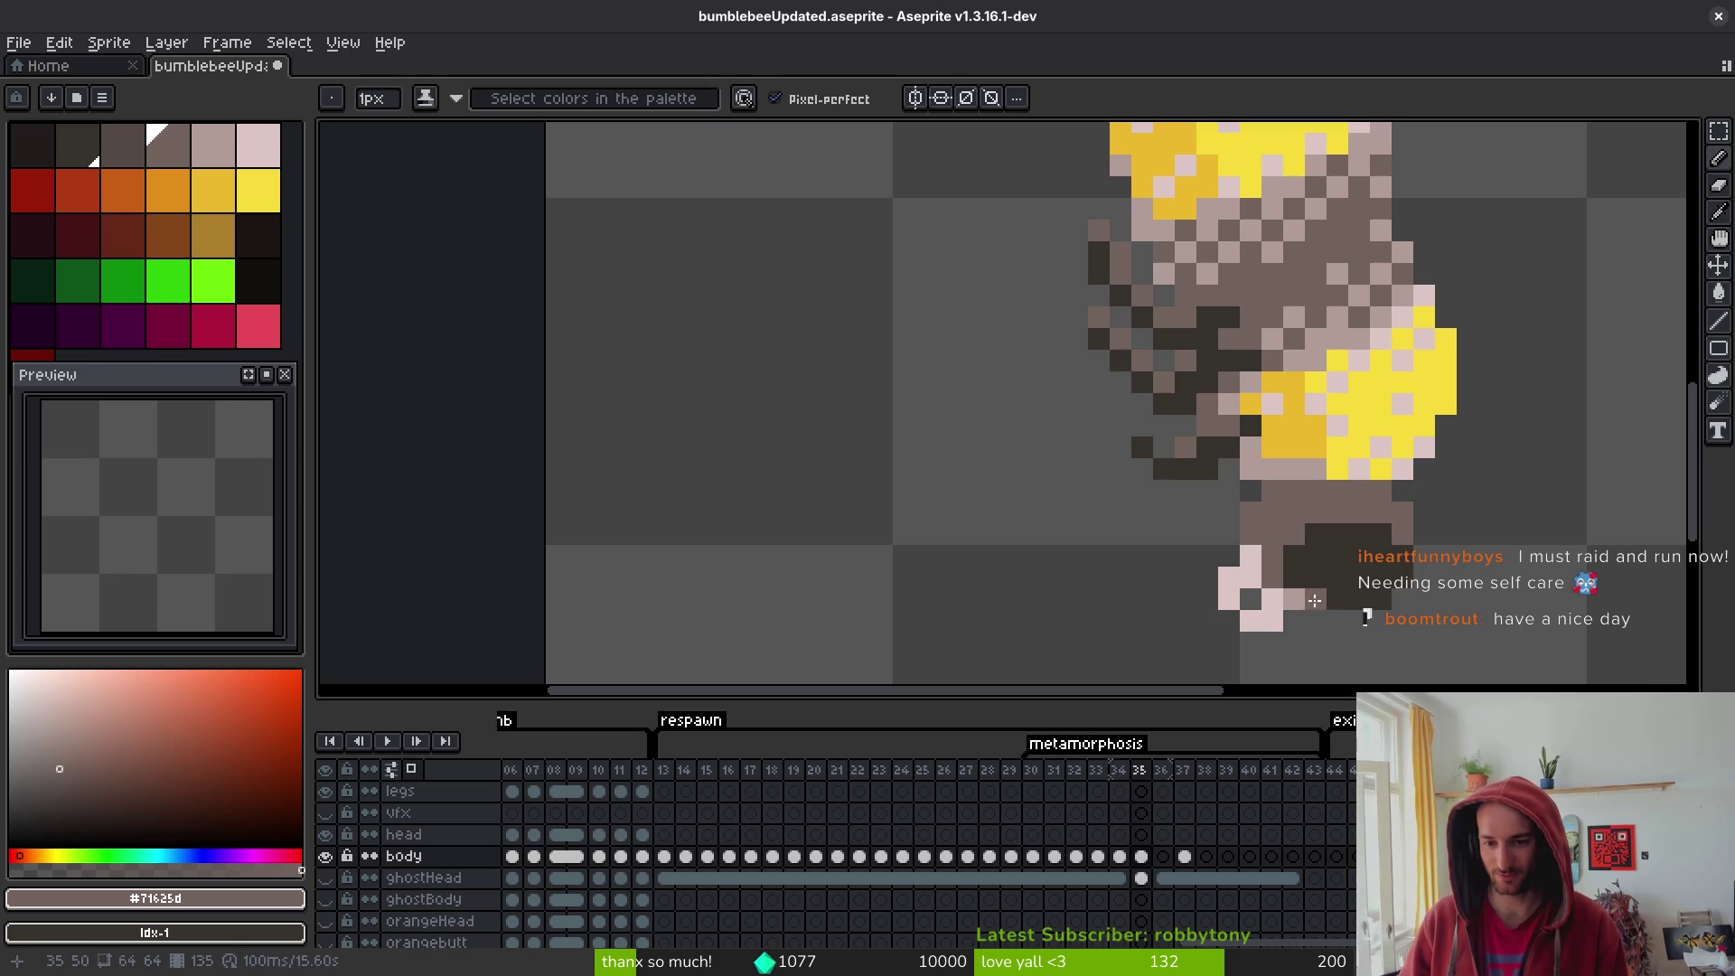
{"action": "scroll", "coordinate": [1360, 619], "scroll_direction": "down", "scroll_amount": 4}
{"action": "key", "text": "Left"}
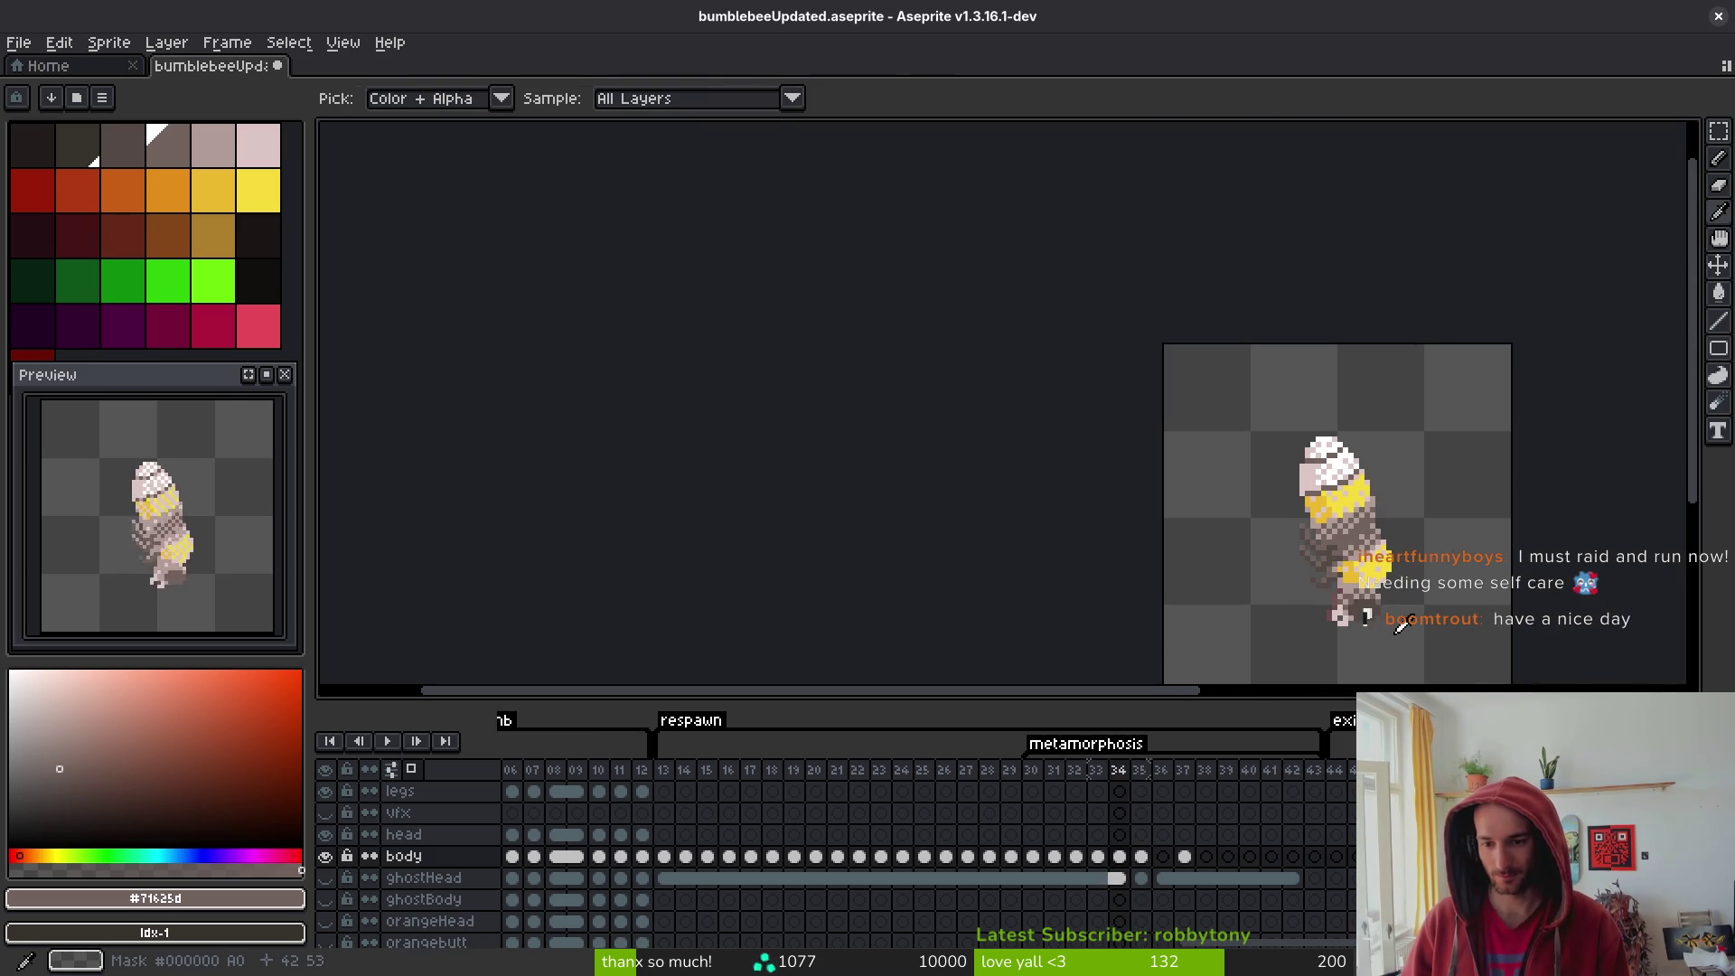
{"action": "key", "text": "Right"}
{"action": "scroll", "coordinate": [1248, 601], "scroll_direction": "up", "scroll_amount": 5}
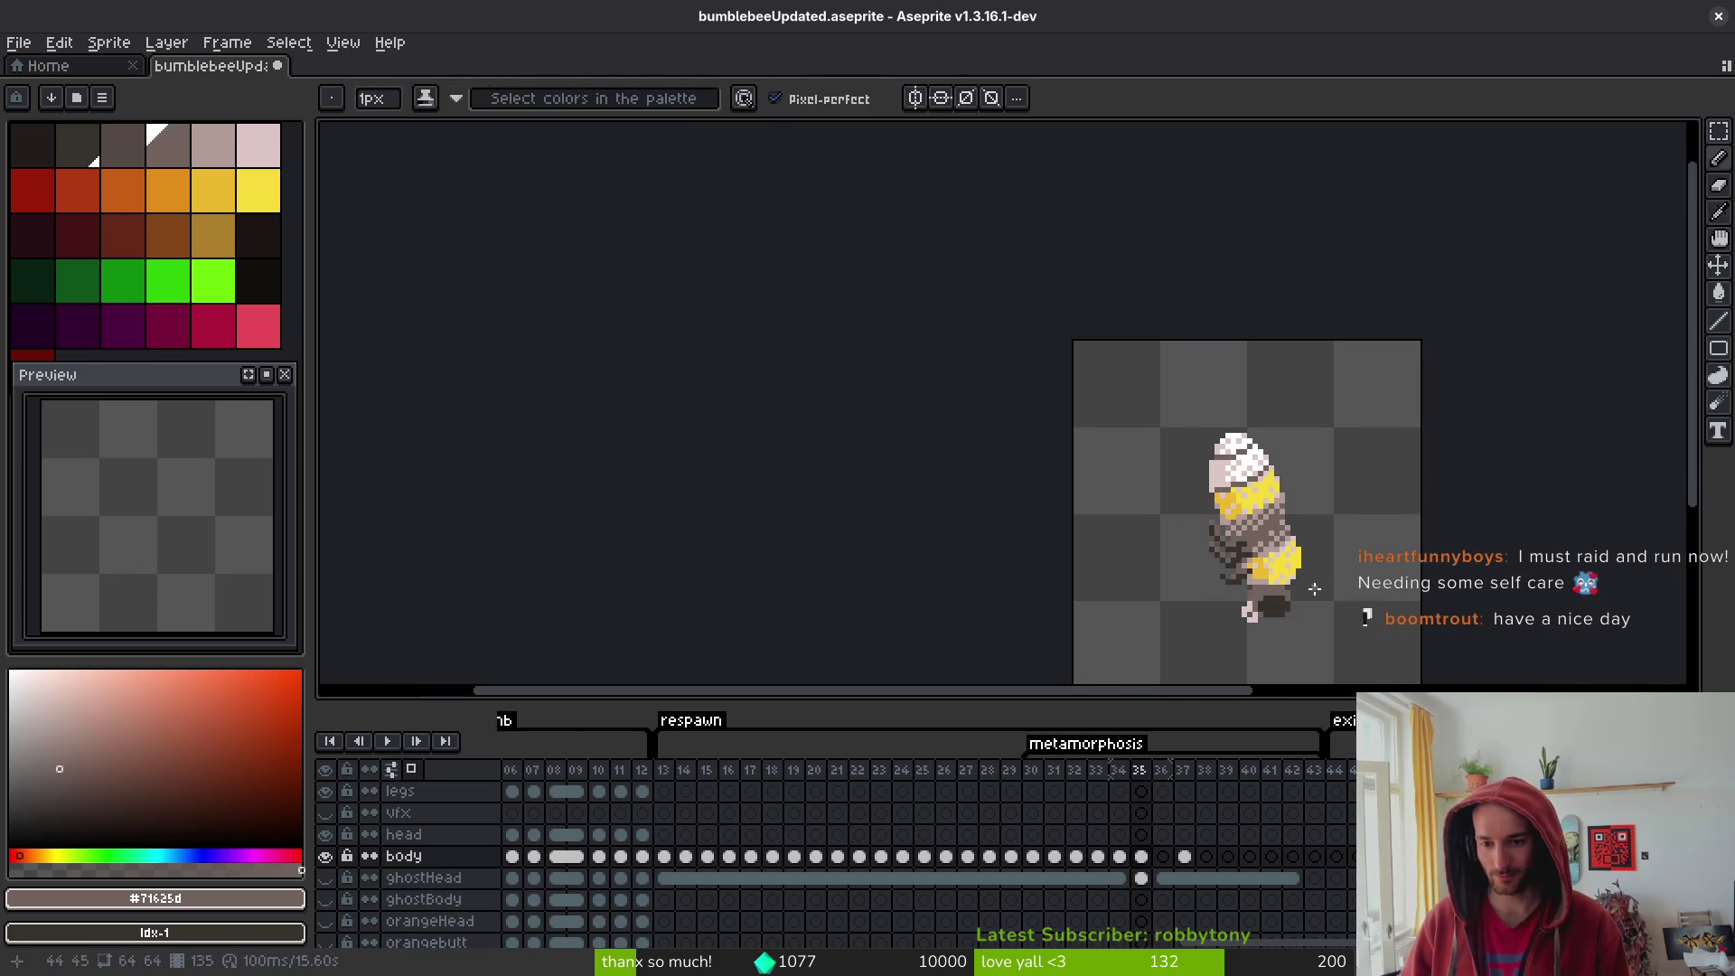
- Flood-fill the three dark clusters in the midsection with mid brown
{"action": "left_click_drag", "start_coordinate": [1234, 596], "coordinate": [1190, 474]}
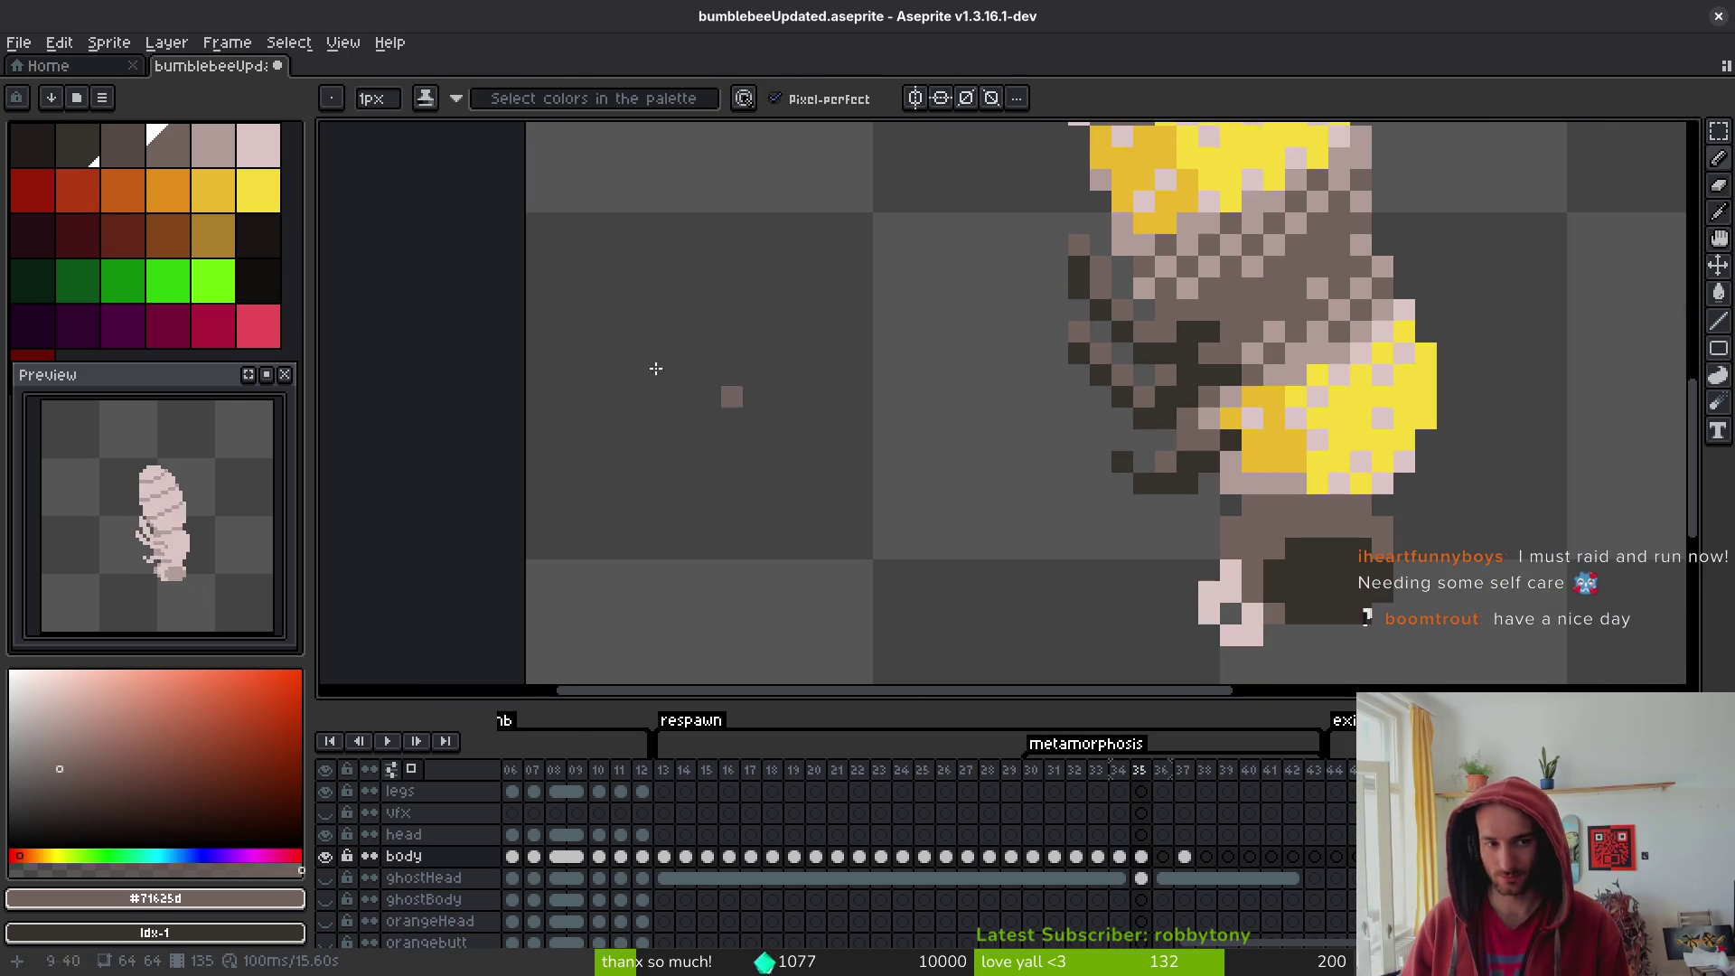
{"action": "left_click", "coordinate": [1143, 410], "text": "alt"}
{"action": "key", "text": "g"}
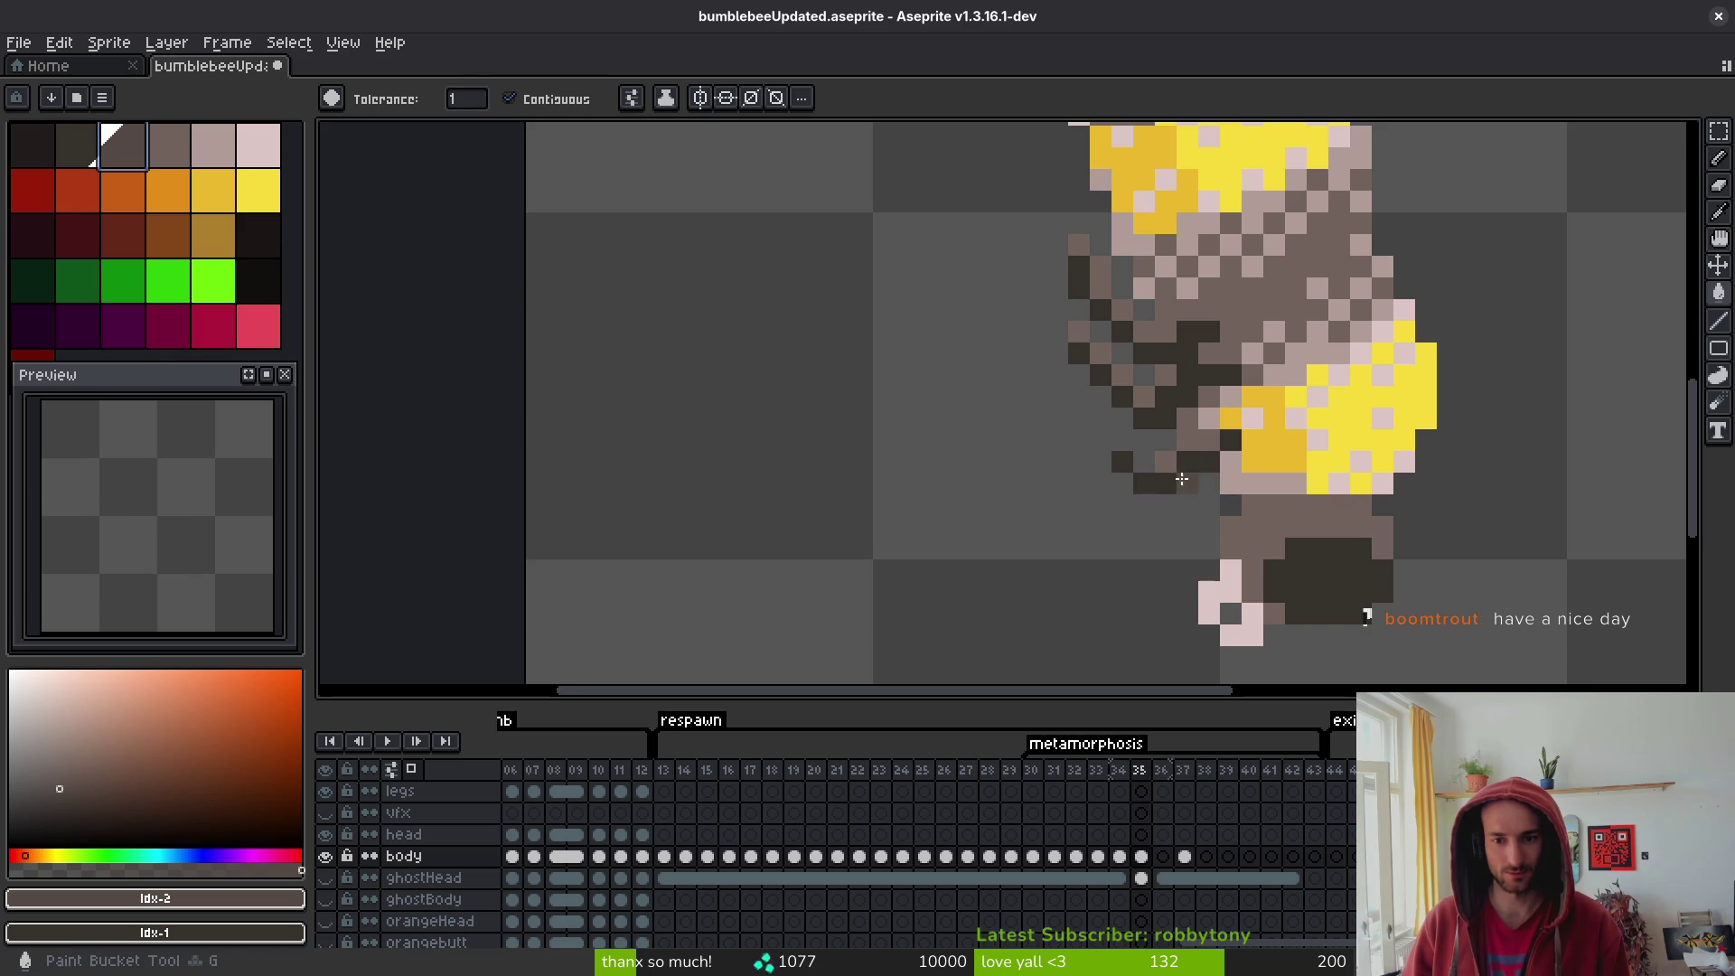
{"action": "left_click", "coordinate": [1181, 479]}
{"action": "left_click", "coordinate": [1143, 414]}
{"action": "left_click", "coordinate": [1116, 404]}
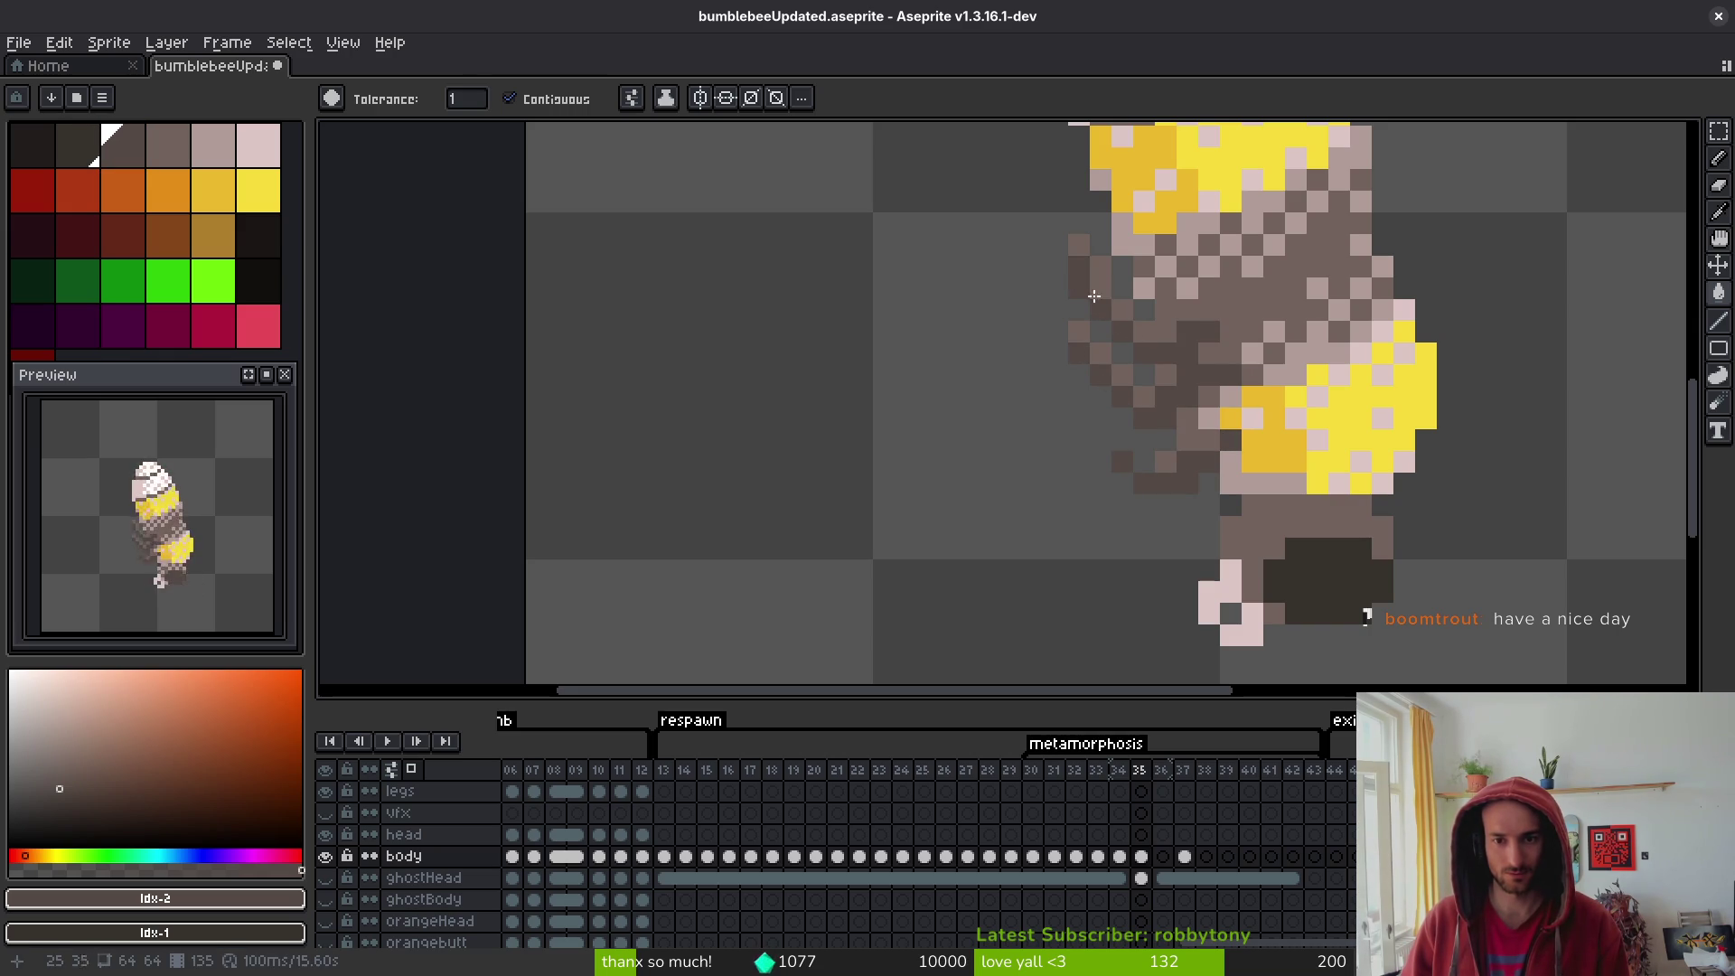
- Paint the pink specks and pink diagonal in the lower band bright yellow
{"action": "scroll", "coordinate": [1257, 463], "scroll_direction": "down", "scroll_amount": 5}
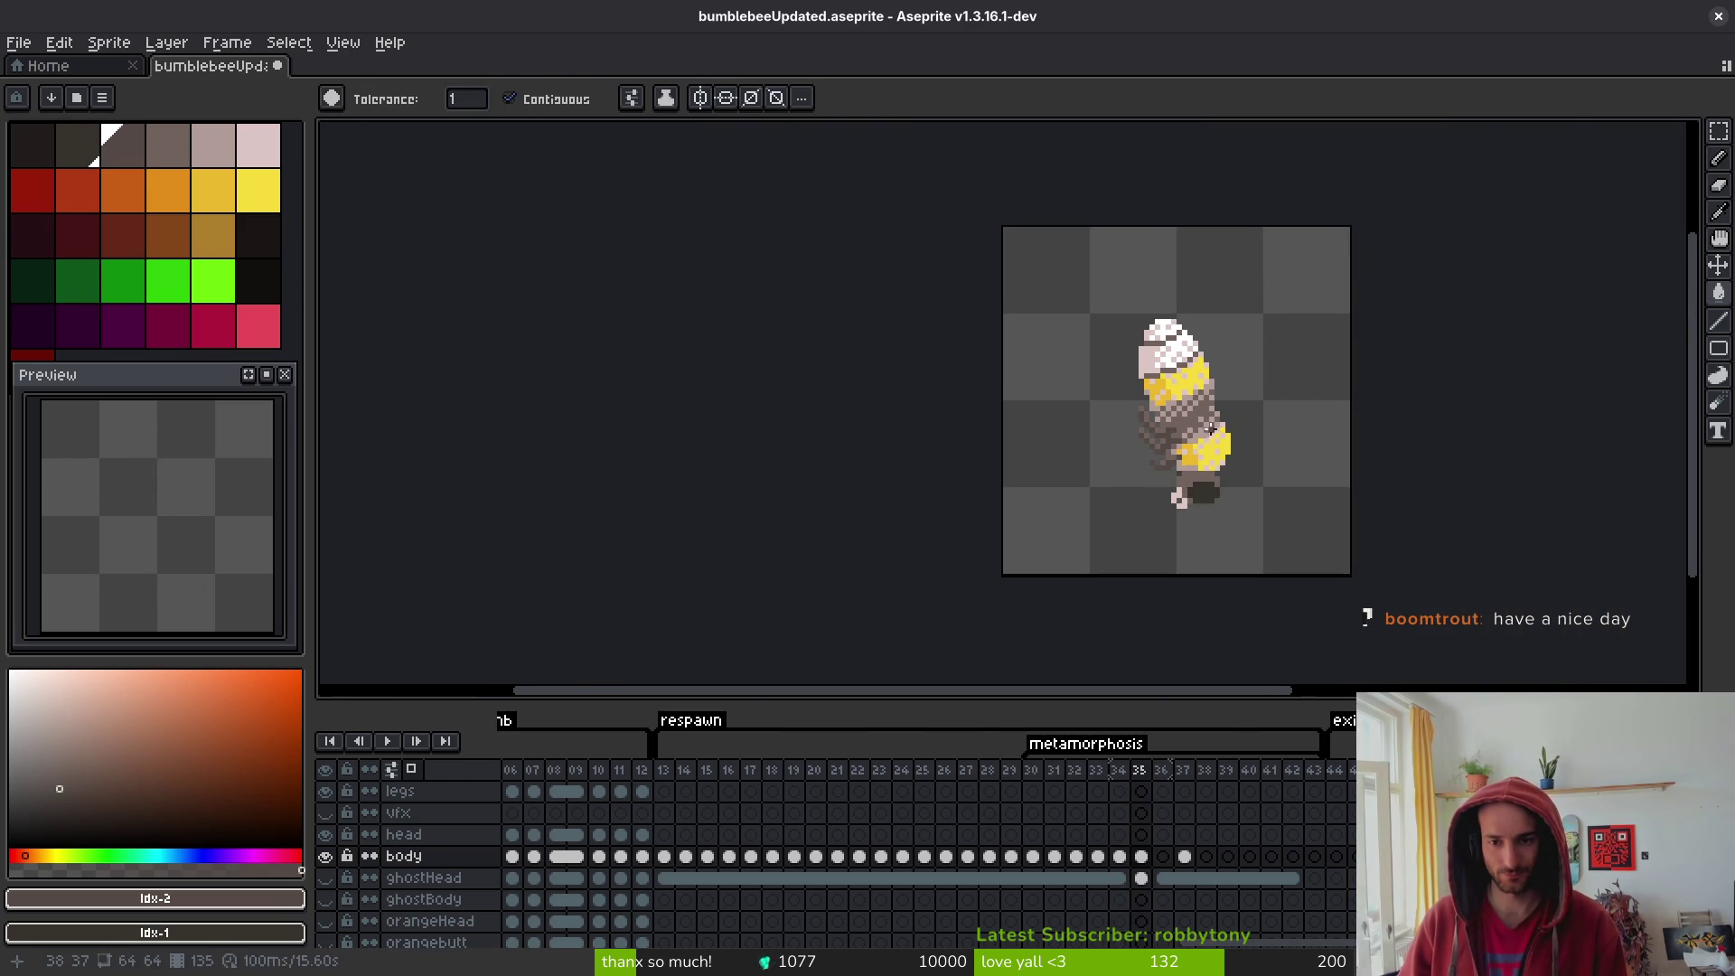
{"action": "scroll", "coordinate": [1238, 434], "scroll_direction": "up", "scroll_amount": 3}
{"action": "left_click", "coordinate": [1233, 502], "text": "alt"}
{"action": "scroll", "coordinate": [1229, 497], "scroll_direction": "up", "scroll_amount": 3}
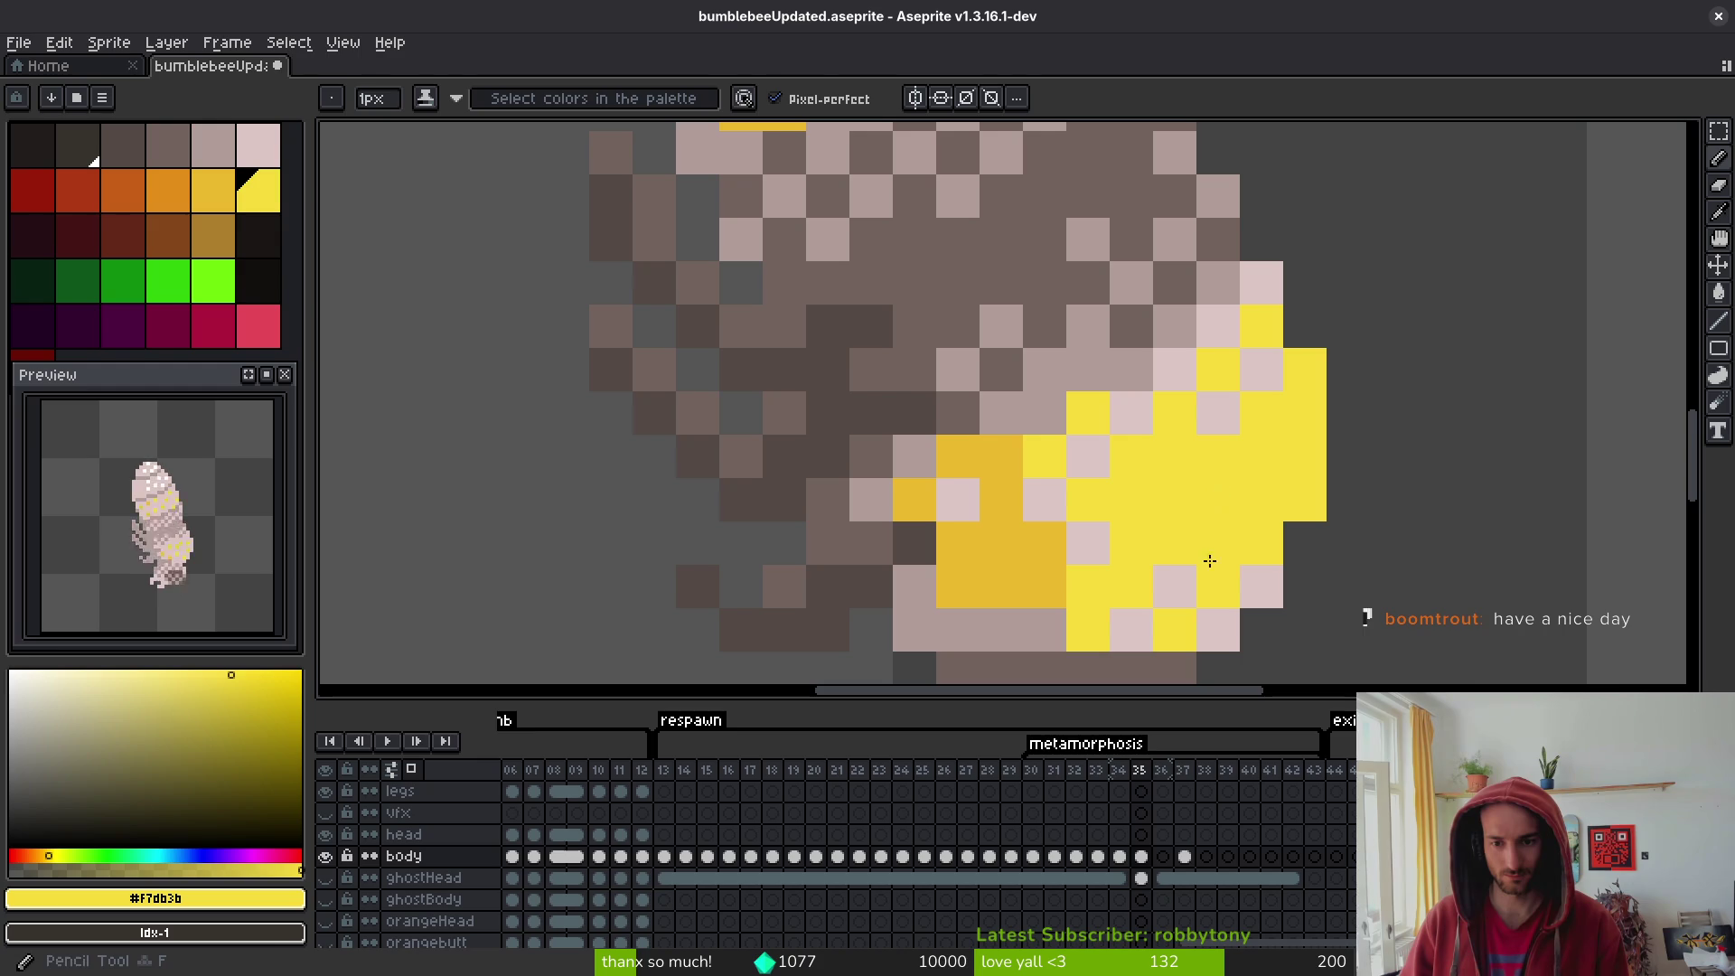
{"action": "left_click", "coordinate": [1130, 630]}
{"action": "left_click", "coordinate": [1087, 542]}
{"action": "left_click", "coordinate": [1088, 457]}
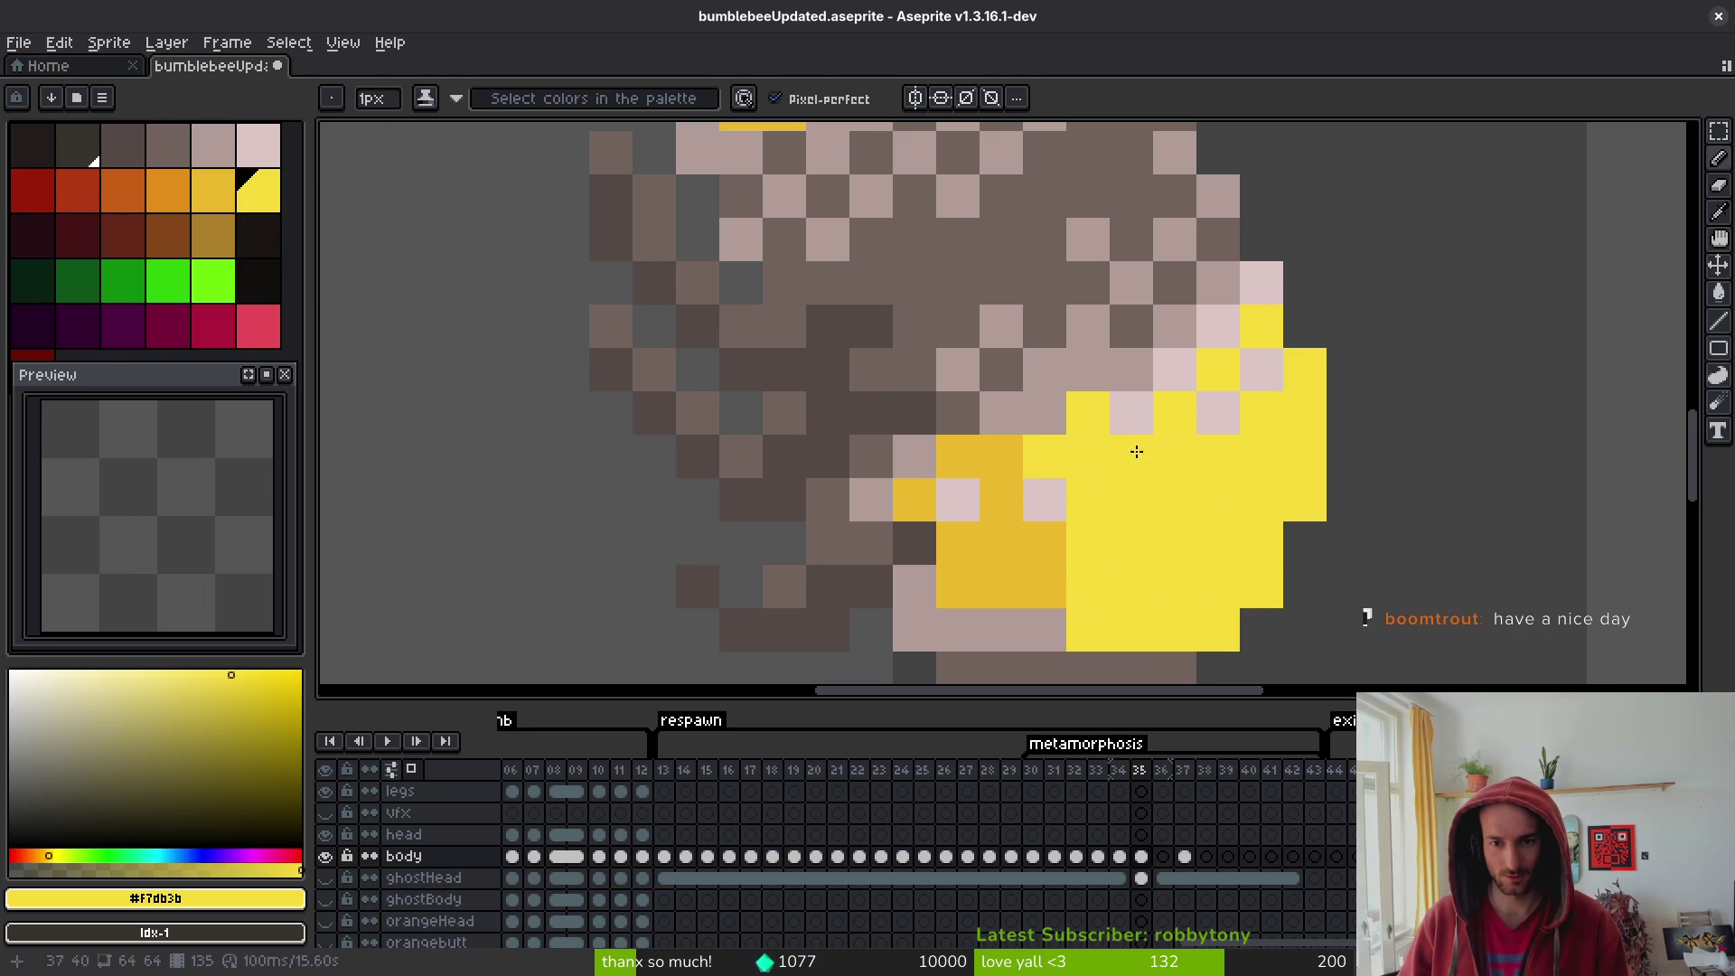
{"action": "left_click", "coordinate": [1237, 398]}
{"action": "left_click_drag", "start_coordinate": [1218, 327], "coordinate": [1141, 402]}
{"action": "left_click", "coordinate": [1045, 499]}
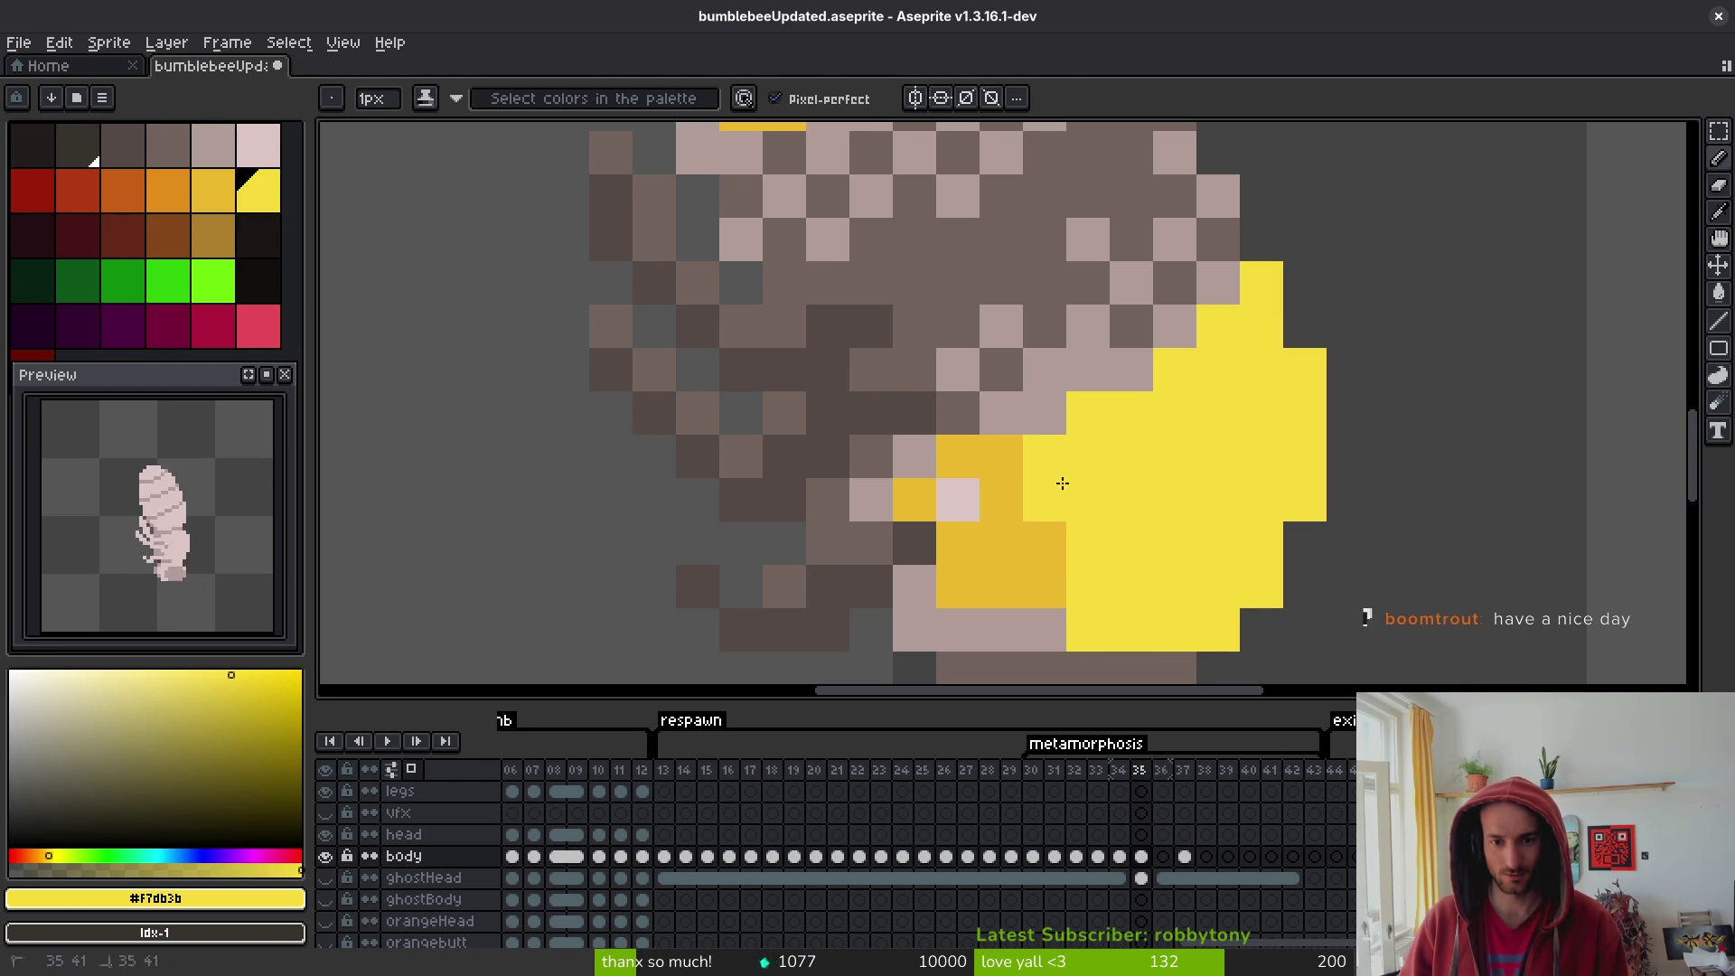
- Paint three more pink pixels in the band darker yellow
{"action": "left_click", "coordinate": [994, 488], "text": "alt"}
{"action": "scroll", "coordinate": [1044, 496], "scroll_direction": "down", "scroll_amount": 2}
{"action": "scroll", "coordinate": [1044, 496], "scroll_direction": "down", "scroll_amount": 1}
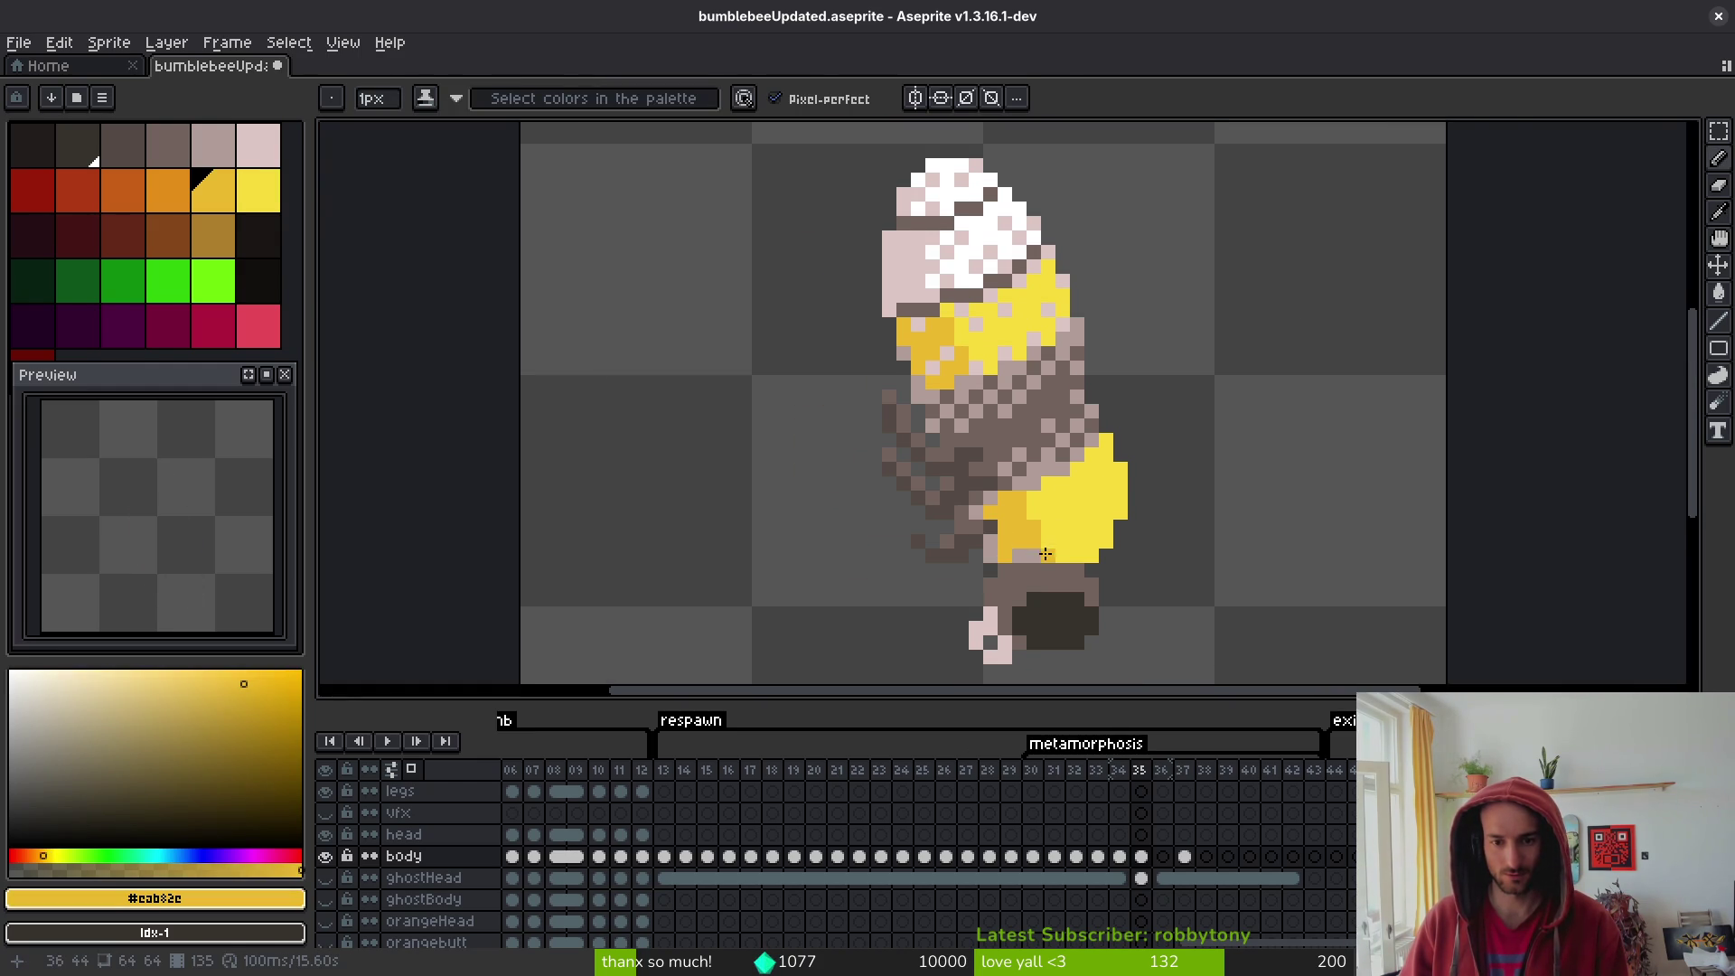
{"action": "scroll", "coordinate": [1045, 553], "scroll_direction": "up", "scroll_amount": 3}
{"action": "left_click", "coordinate": [1103, 476]}
{"action": "left_click", "coordinate": [987, 418]}
{"action": "left_click", "coordinate": [1172, 477]}
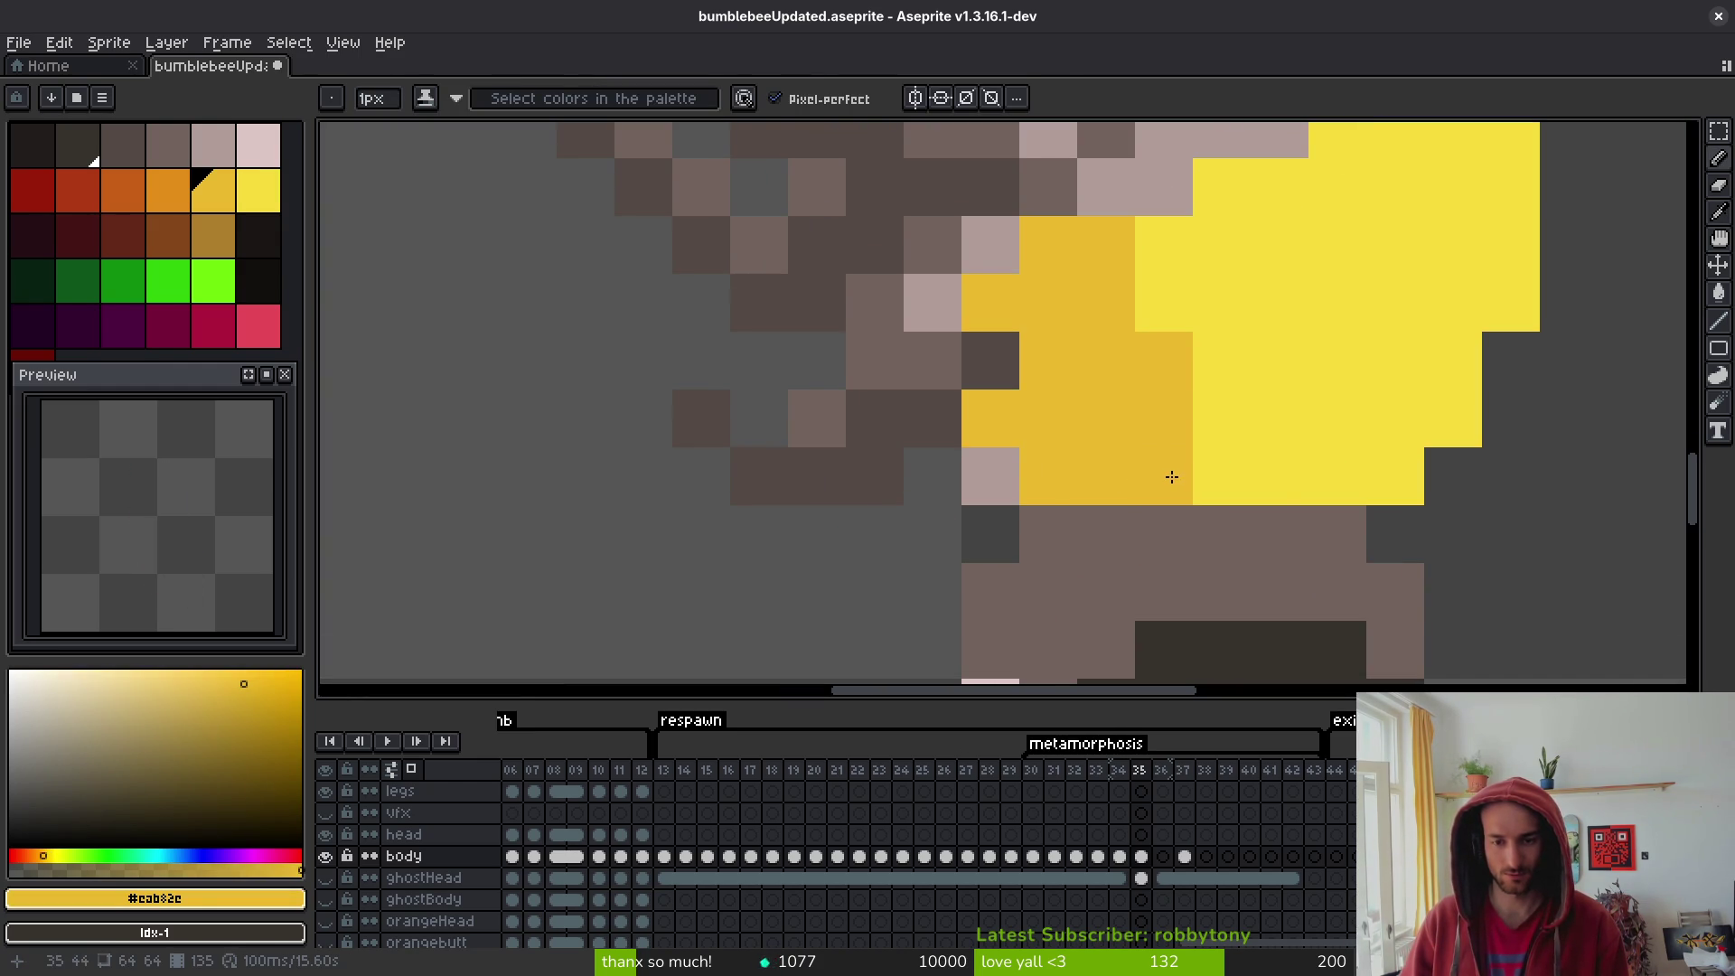
- Paint two pink pixels dark yellow on frame 34, then step back to frame 32
{"action": "key", "text": "comma"}
{"action": "left_click", "coordinate": [1098, 481]}
{"action": "left_click", "coordinate": [994, 484]}
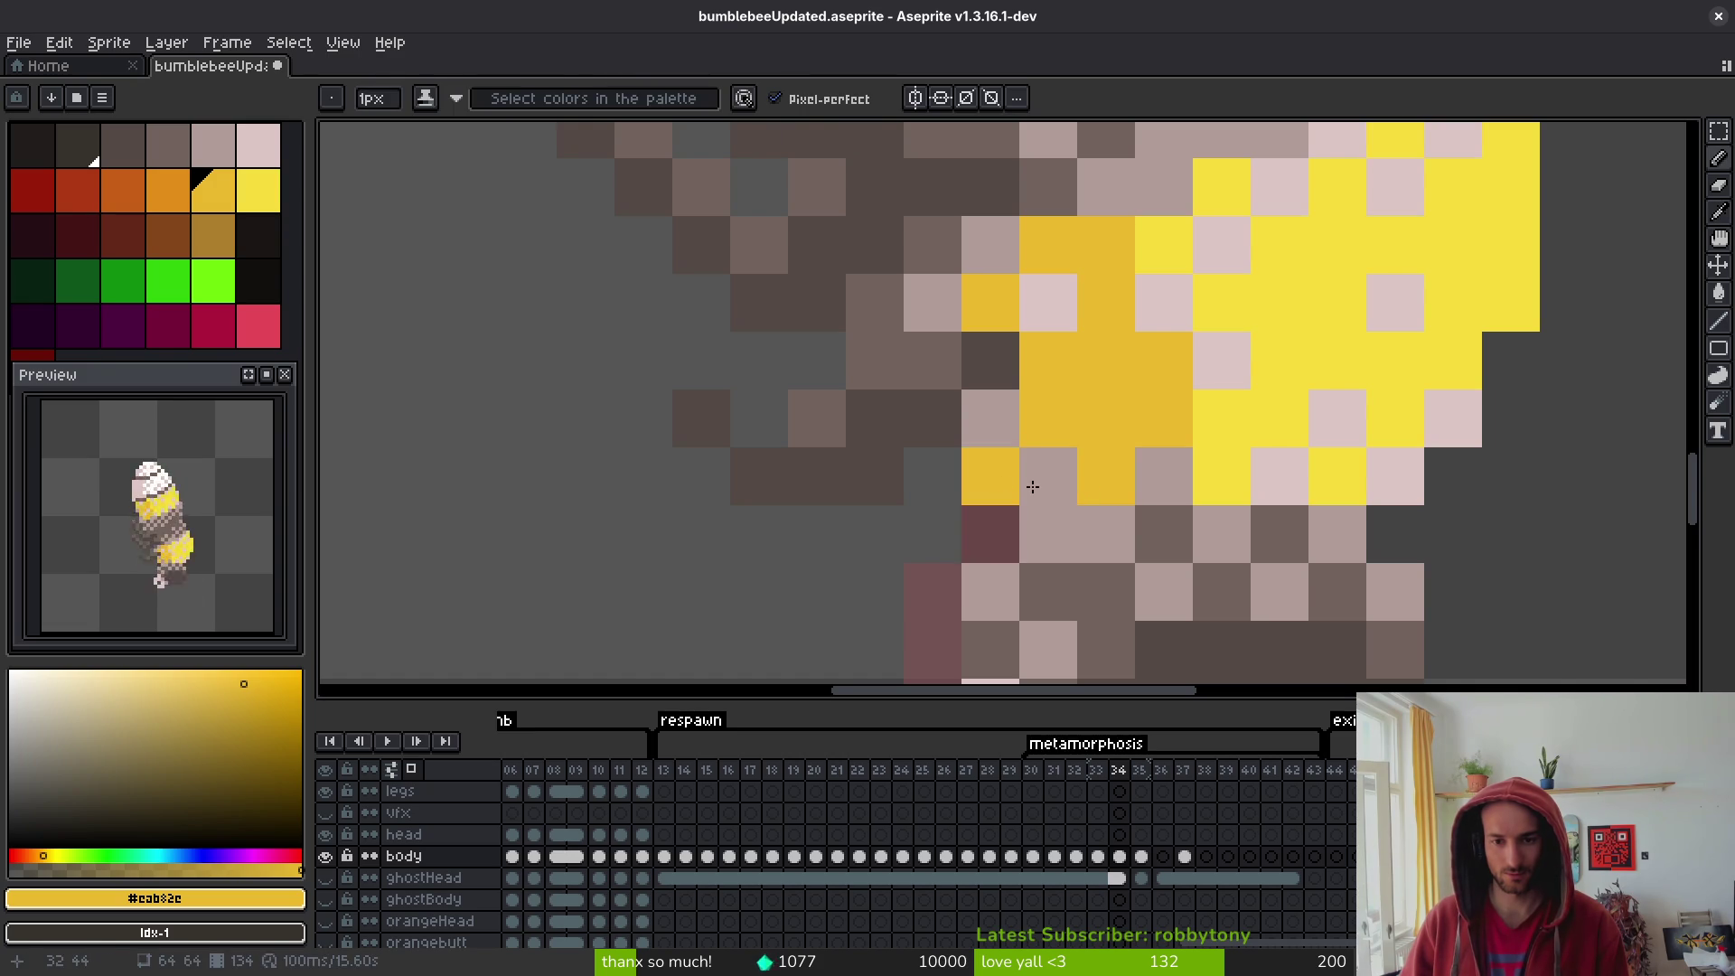
{"action": "scroll", "coordinate": [1317, 531], "scroll_direction": "down", "scroll_amount": 7}
{"action": "key", "text": "comma"}
{"action": "key", "text": "comma"}
{"action": "scroll", "coordinate": [1284, 515], "scroll_direction": "up", "scroll_amount": 4}
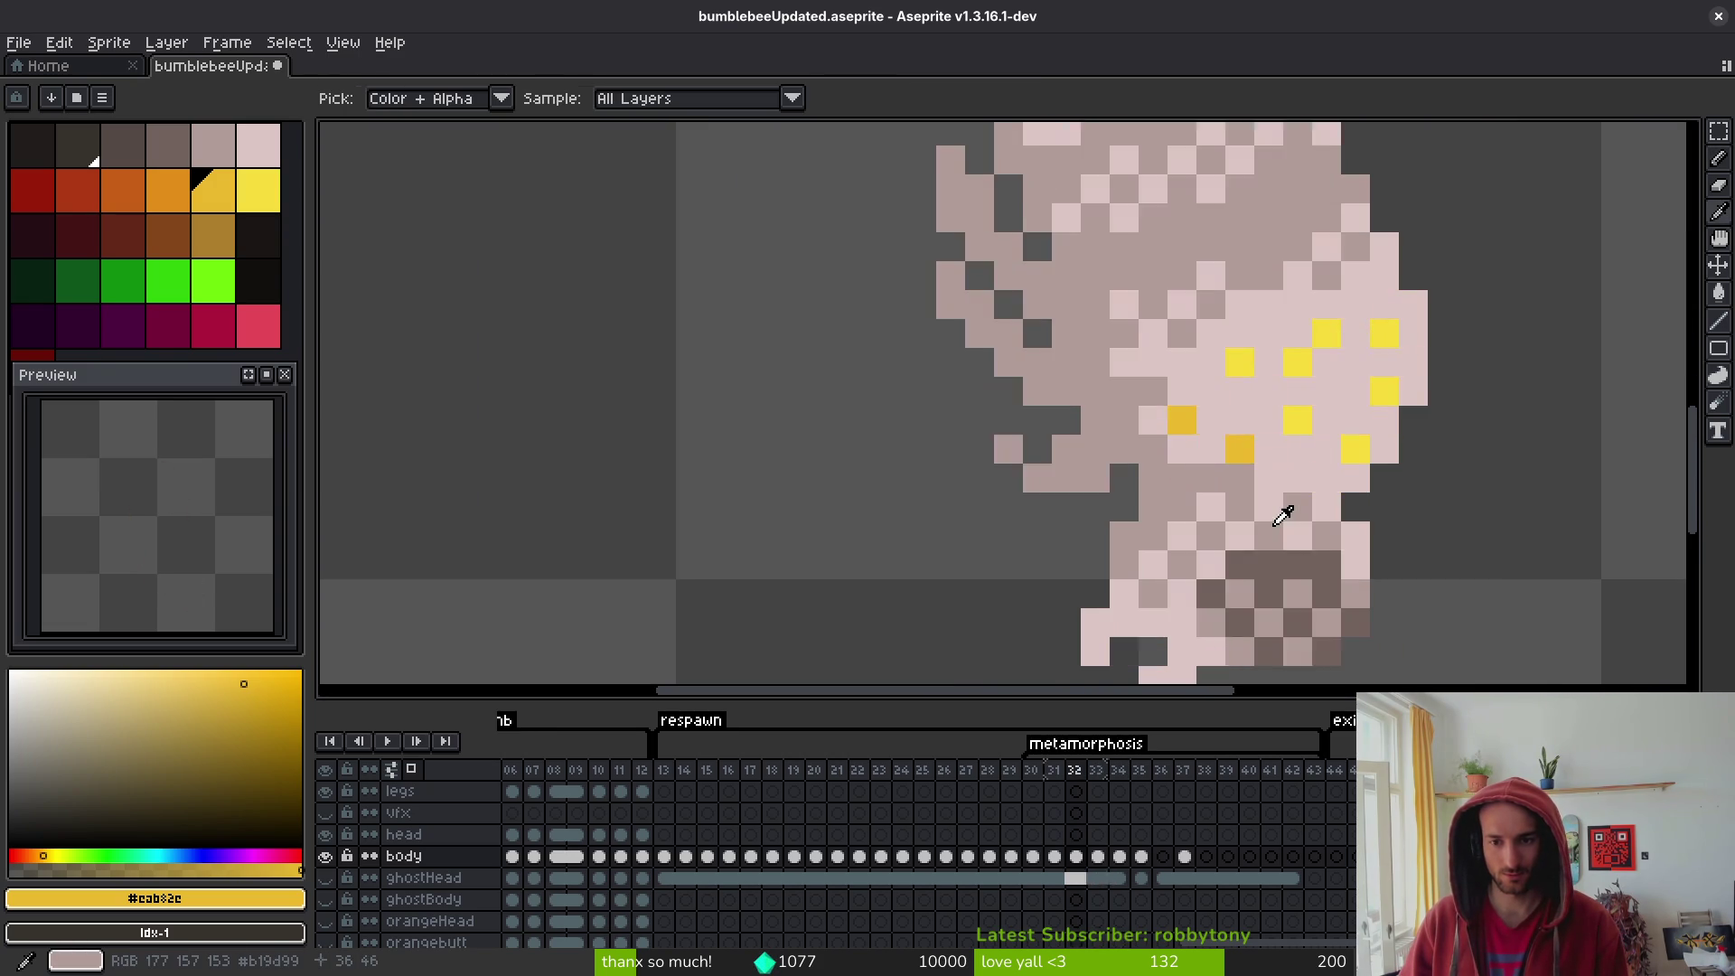
- Paint one lower-band pixel dark yellow on frame 34
{"action": "key", "text": "period"}
{"action": "key", "text": "period"}
{"action": "key", "text": "b"}
{"action": "left_click", "coordinate": [1176, 503]}
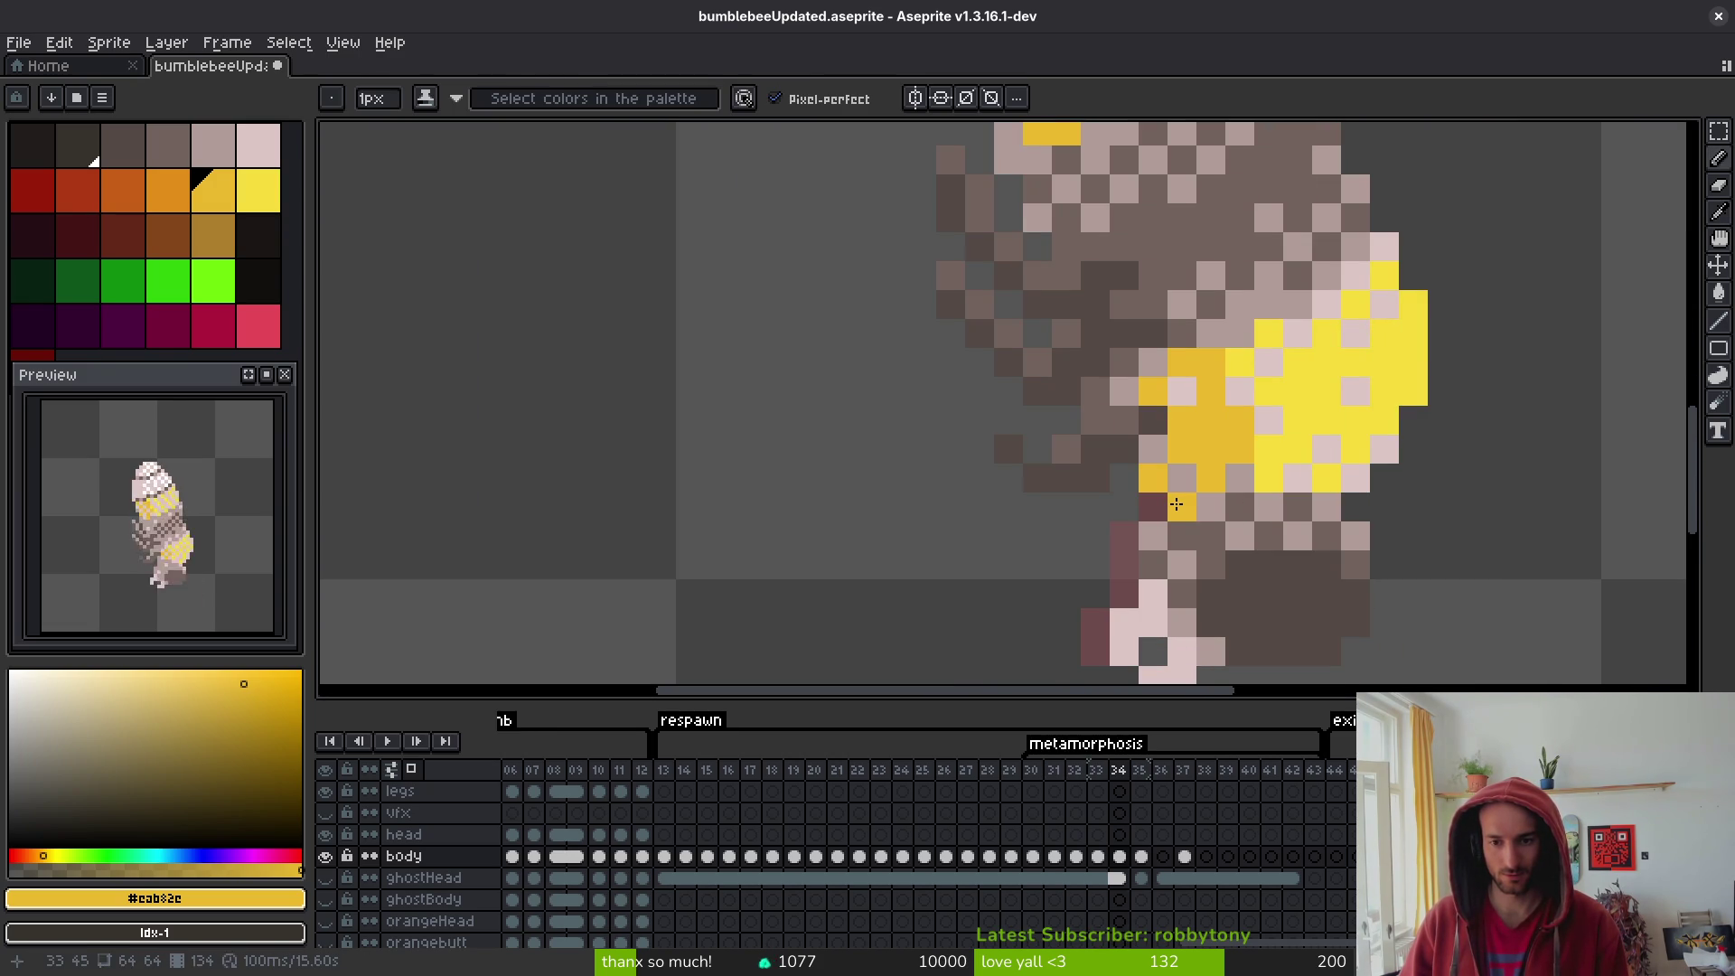
{"action": "key", "text": "period"}
{"action": "key", "text": "i"}
- Flip between frames 35 and 37 to compare the pale lower body, ending on 37
{"action": "key", "text": "period"}
{"action": "key", "text": "period"}
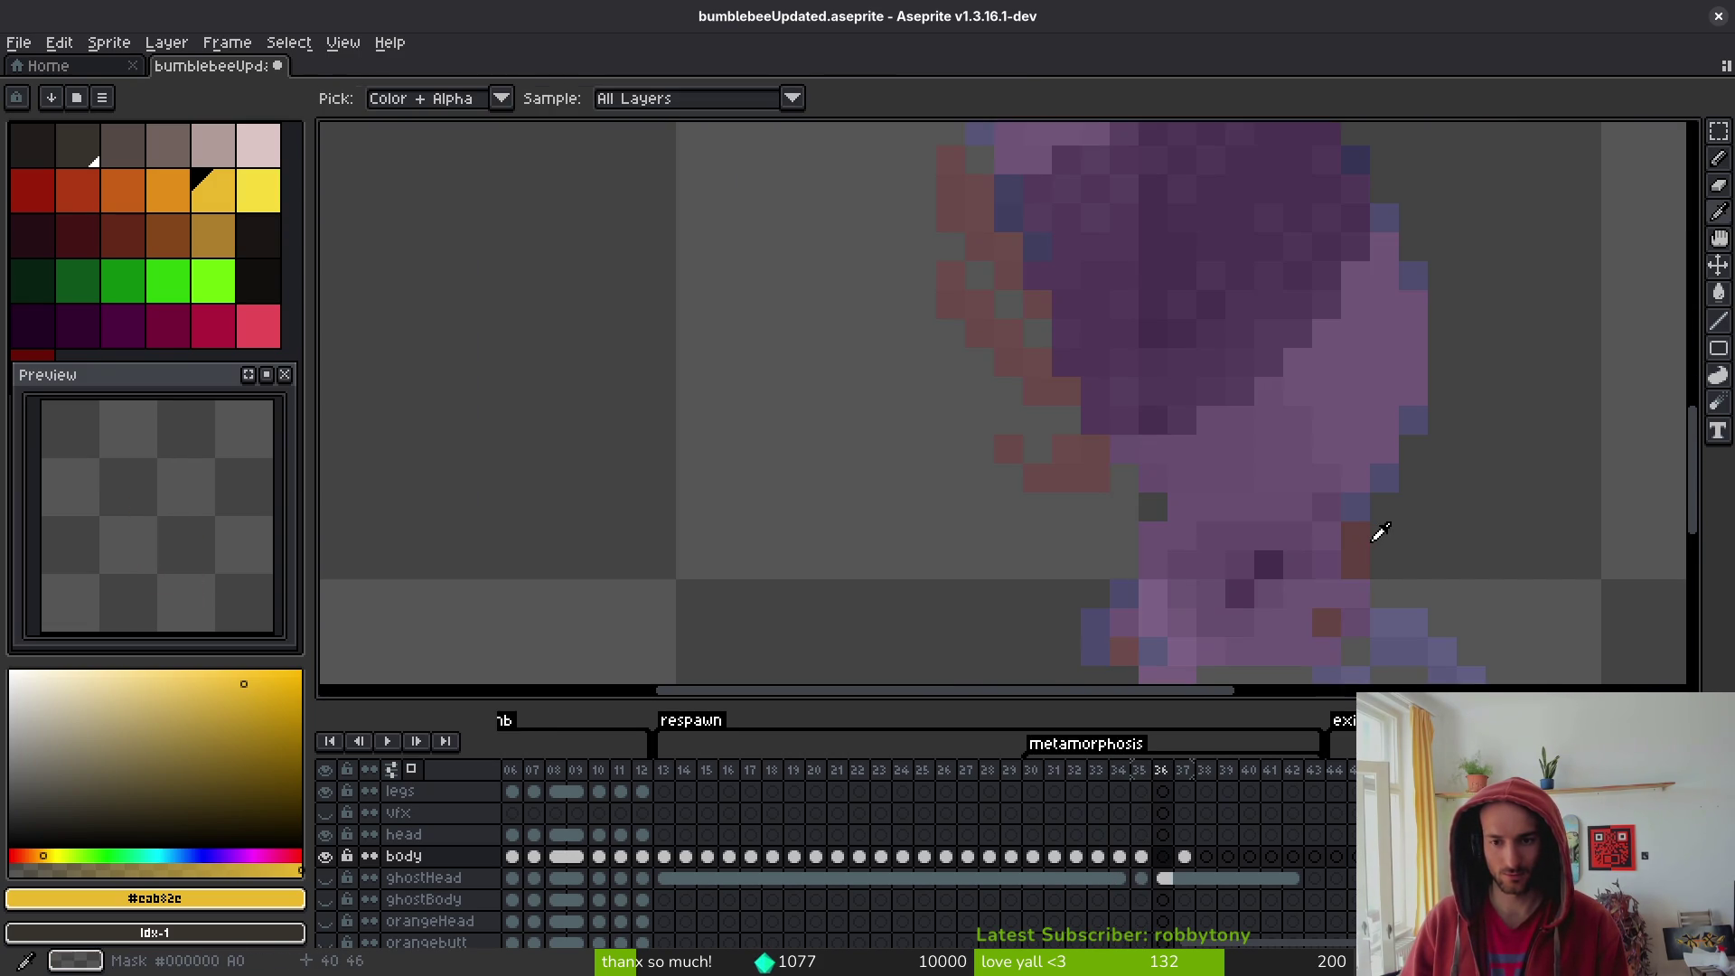
{"action": "key", "text": "comma"}
{"action": "key", "text": "comma"}
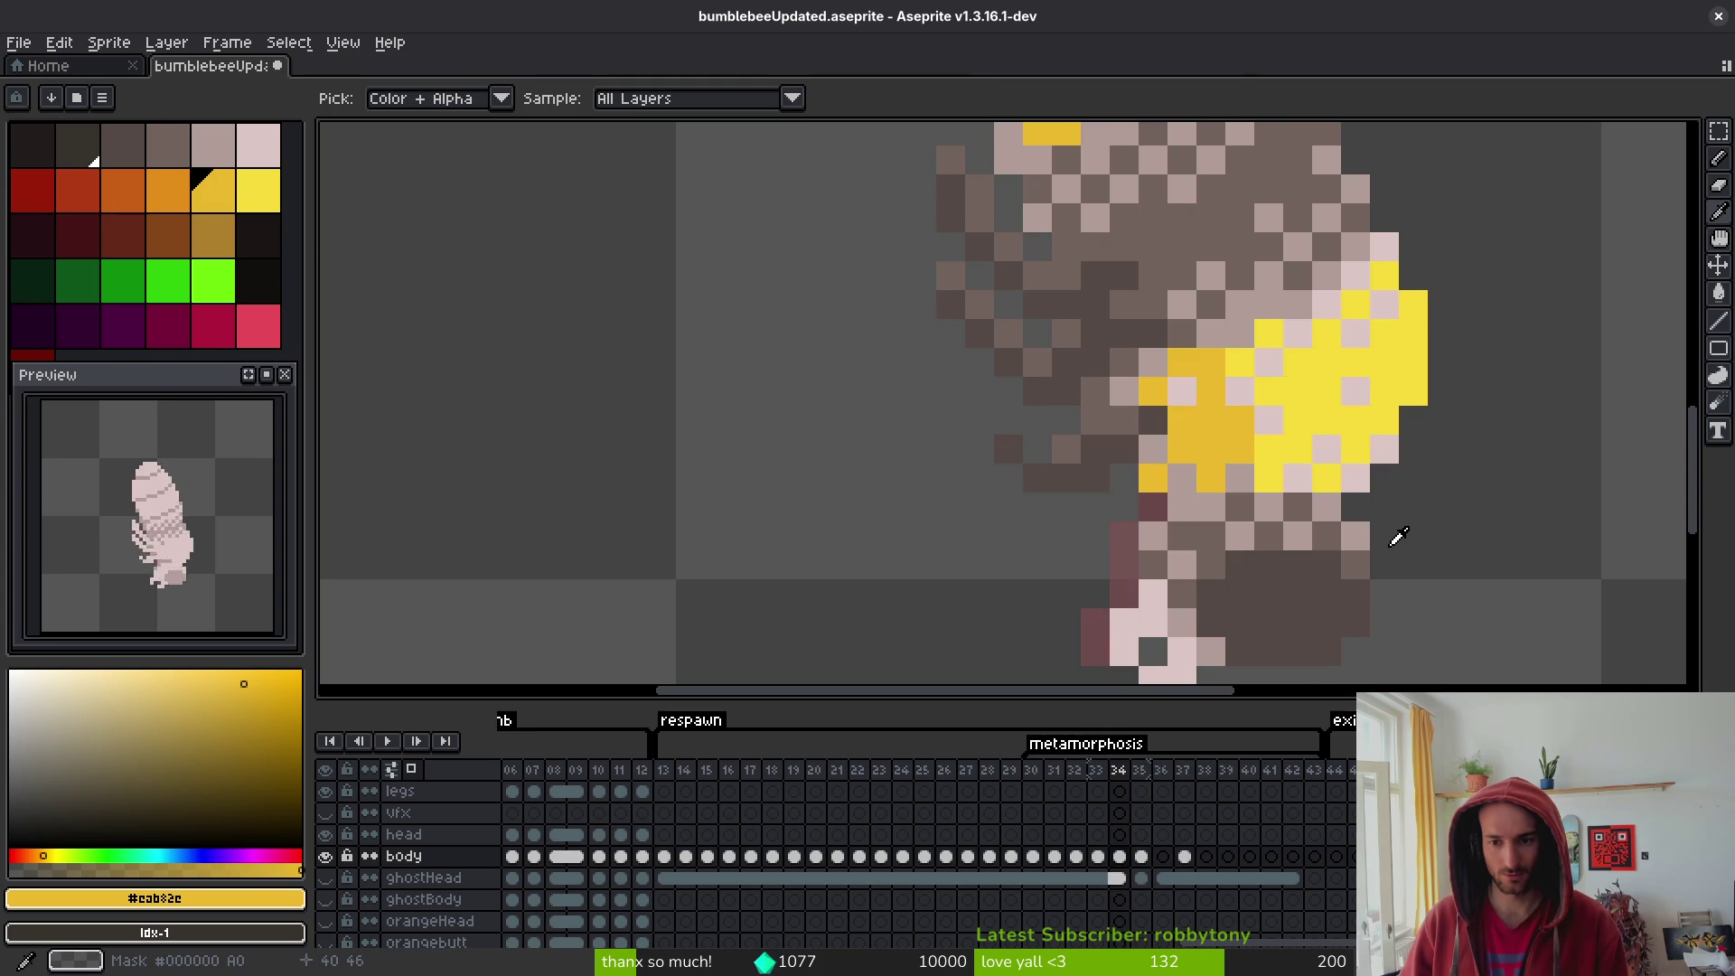
{"action": "key", "text": "period"}
{"action": "key", "text": "period"}
{"action": "key", "text": "comma"}
{"action": "key", "text": "comma"}
{"action": "key", "text": "b"}
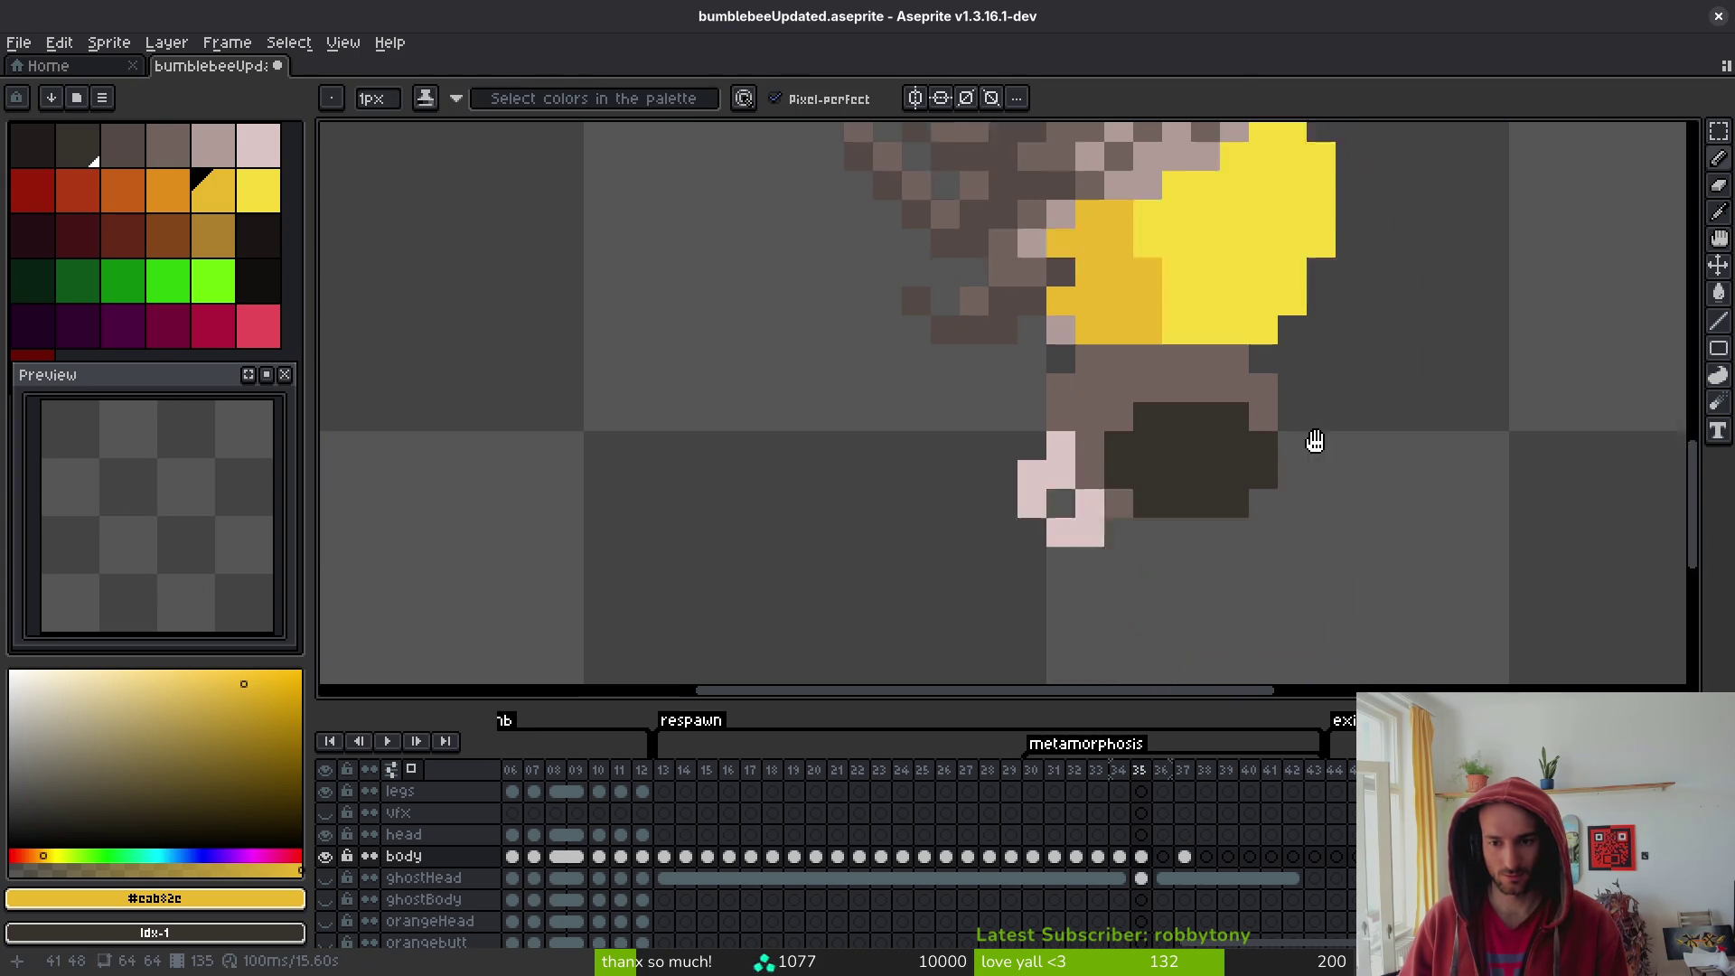
{"action": "scroll", "coordinate": [1311, 421], "scroll_direction": "down", "scroll_amount": 4}
{"action": "key", "text": "i"}
{"action": "key", "text": "period"}
{"action": "key", "text": "period"}
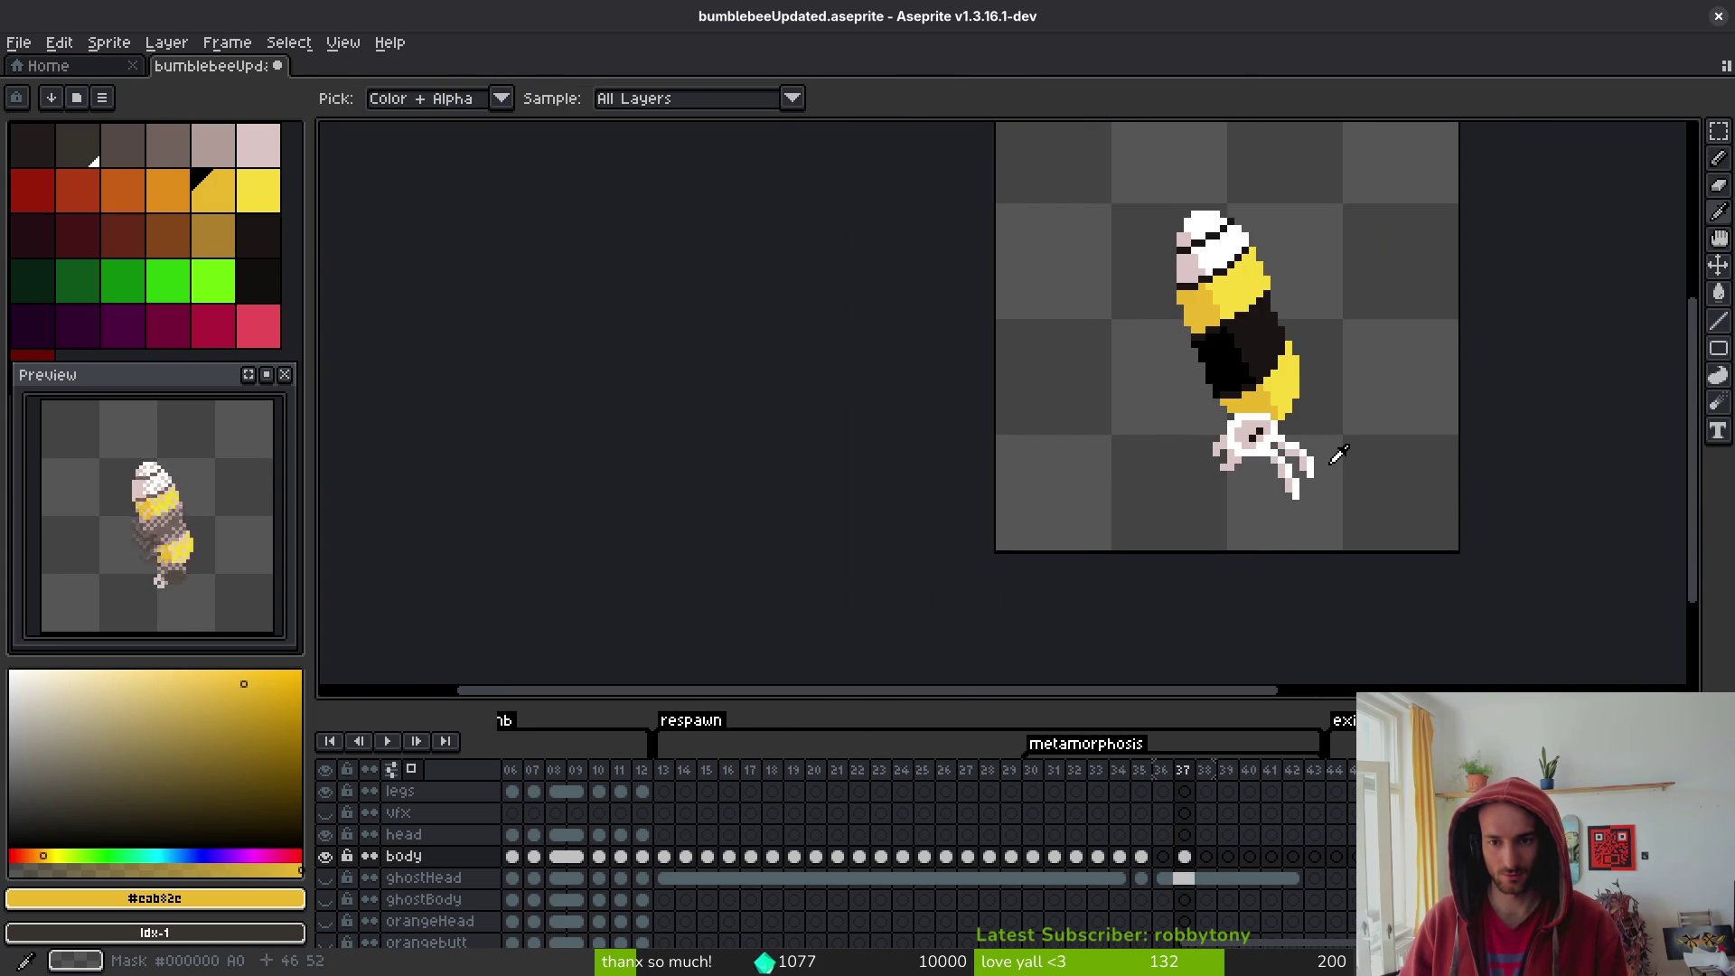
{"action": "key", "text": "comma"}
{"action": "key", "text": "comma"}
{"action": "key", "text": "b"}
{"action": "scroll", "coordinate": [1317, 430], "scroll_direction": "up", "scroll_amount": 3}
{"action": "key", "text": "i"}
{"action": "key", "text": "period"}
{"action": "key", "text": "period"}
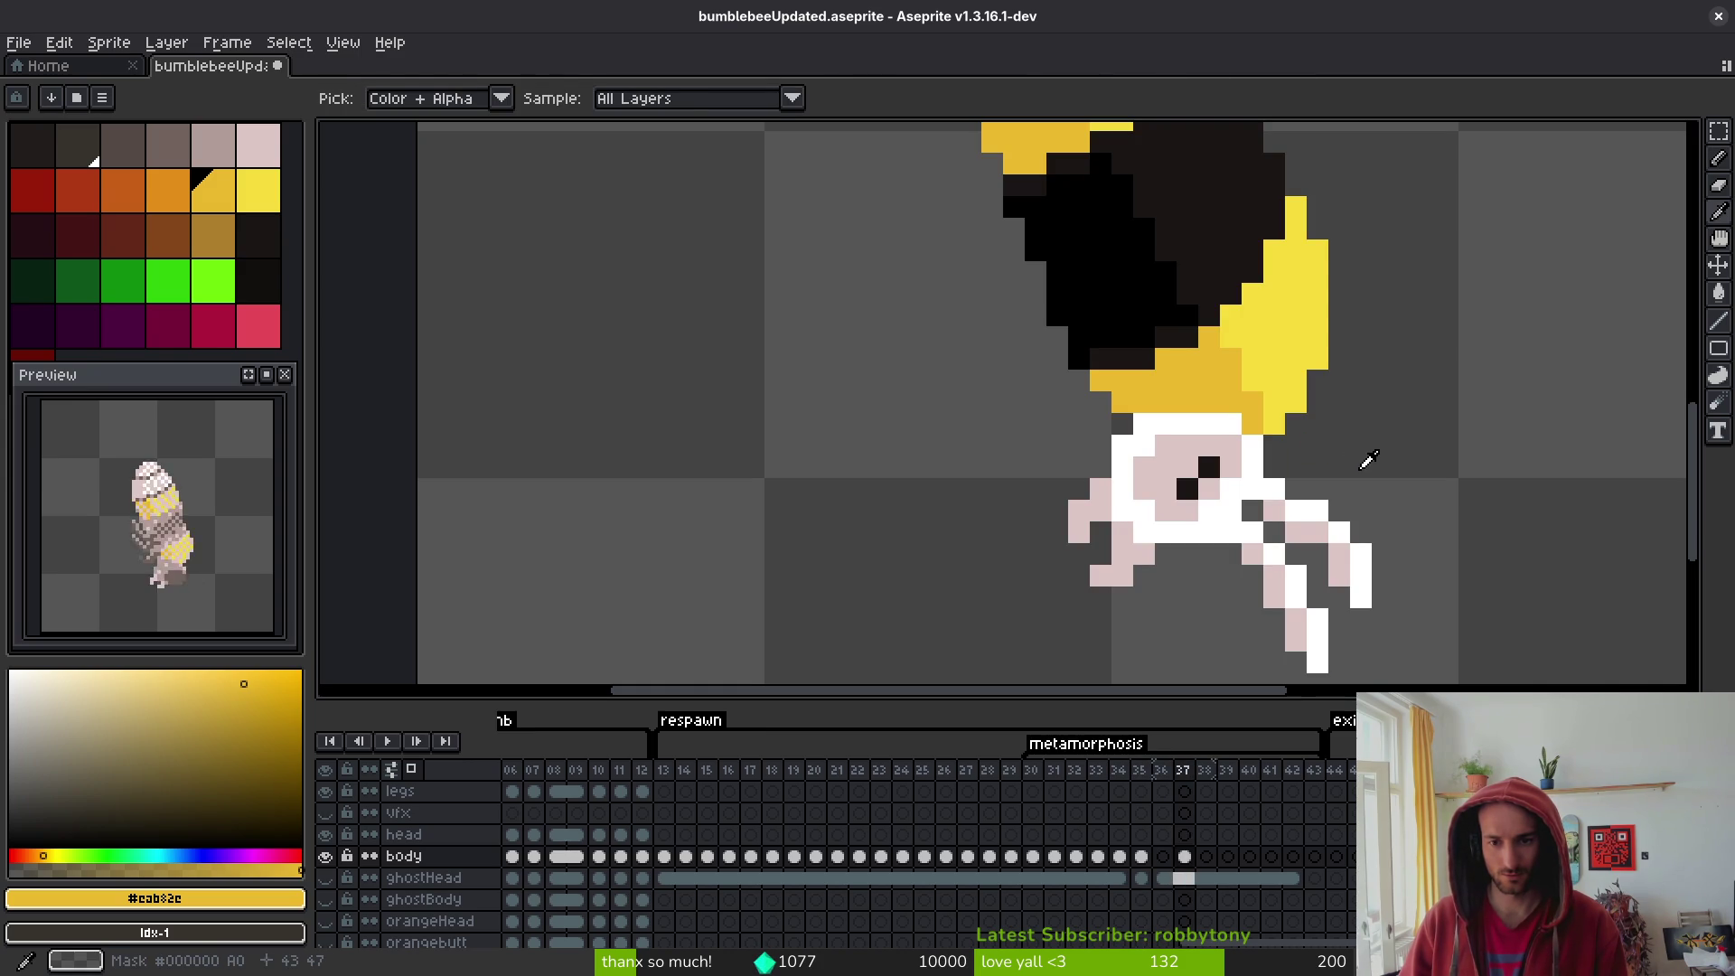
- Select and shift frame 37's pale lower body, then cut it and undo the cut
{"action": "key", "text": "m"}
{"action": "mouse_move", "coordinate": [1049, 436]}
{"action": "left_mouse_down"}
{"action": "mouse_move", "coordinate": [1239, 562]}
{"action": "mouse_move", "coordinate": [1355, 669]}
{"action": "mouse_move", "coordinate": [1211, 575]}
{"action": "left_mouse_up"}
{"action": "left_click_drag", "start_coordinate": [1181, 631], "coordinate": [1211, 440]}
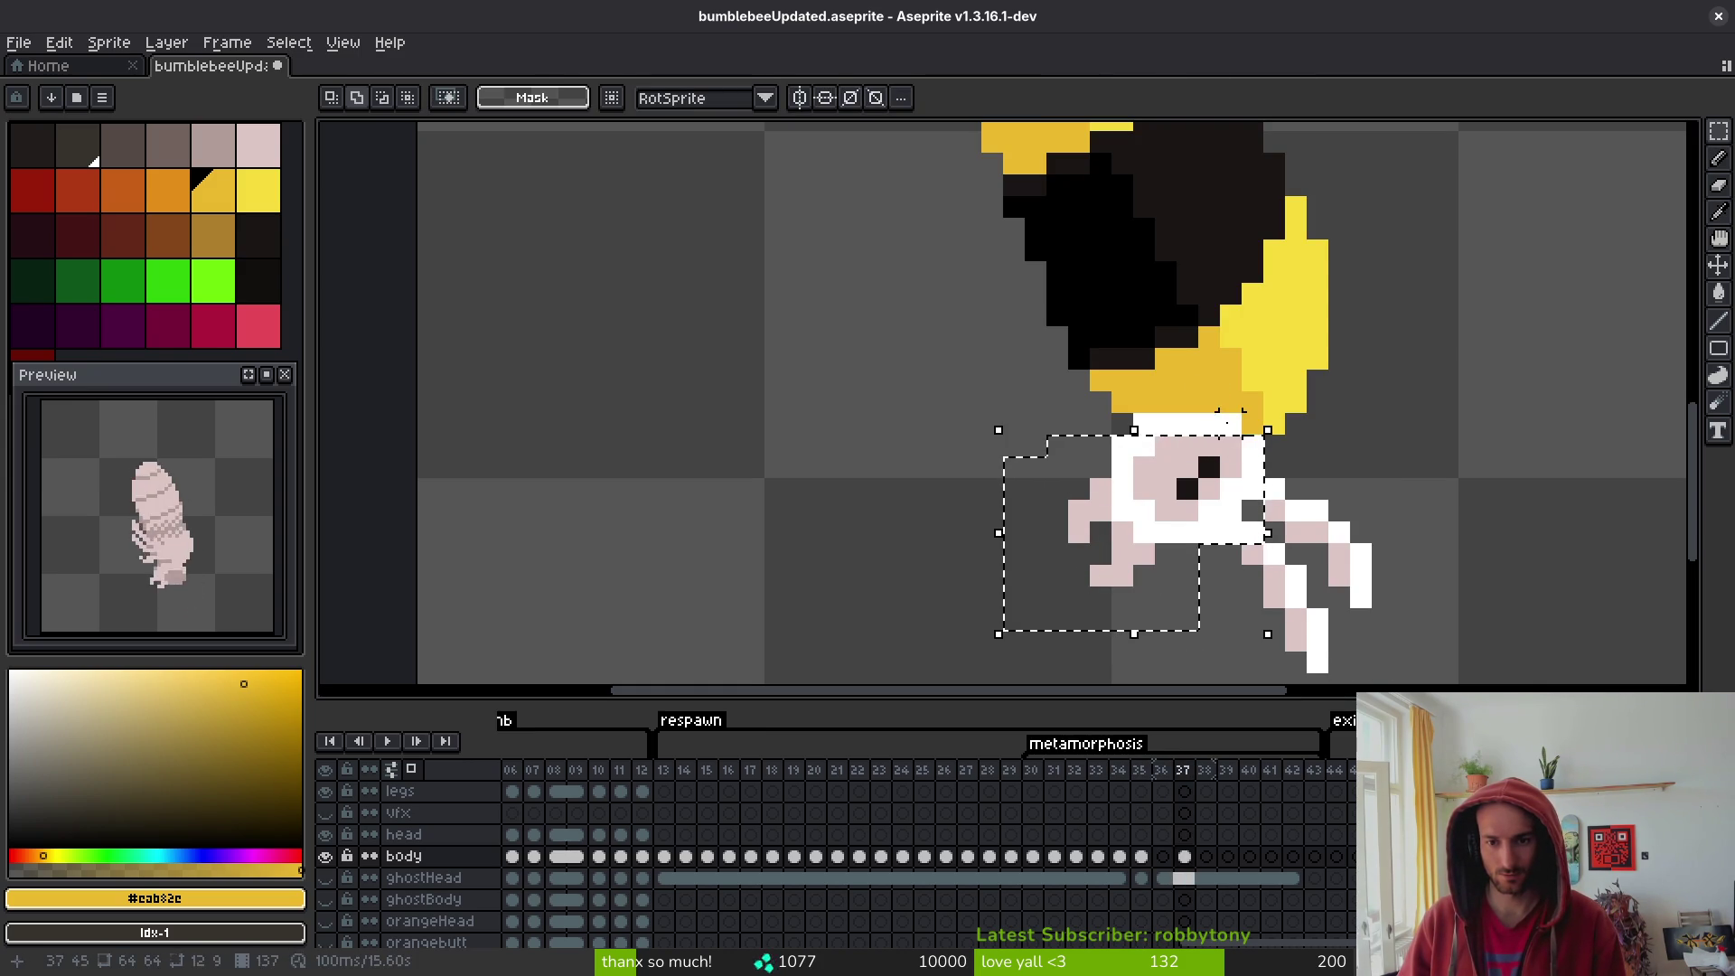
{"action": "key", "text": "ctrl+d"}
{"action": "mouse_move", "coordinate": [998, 409]}
{"action": "left_mouse_down"}
{"action": "mouse_move", "coordinate": [1247, 542]}
{"action": "mouse_move", "coordinate": [1246, 590]}
{"action": "left_mouse_up"}
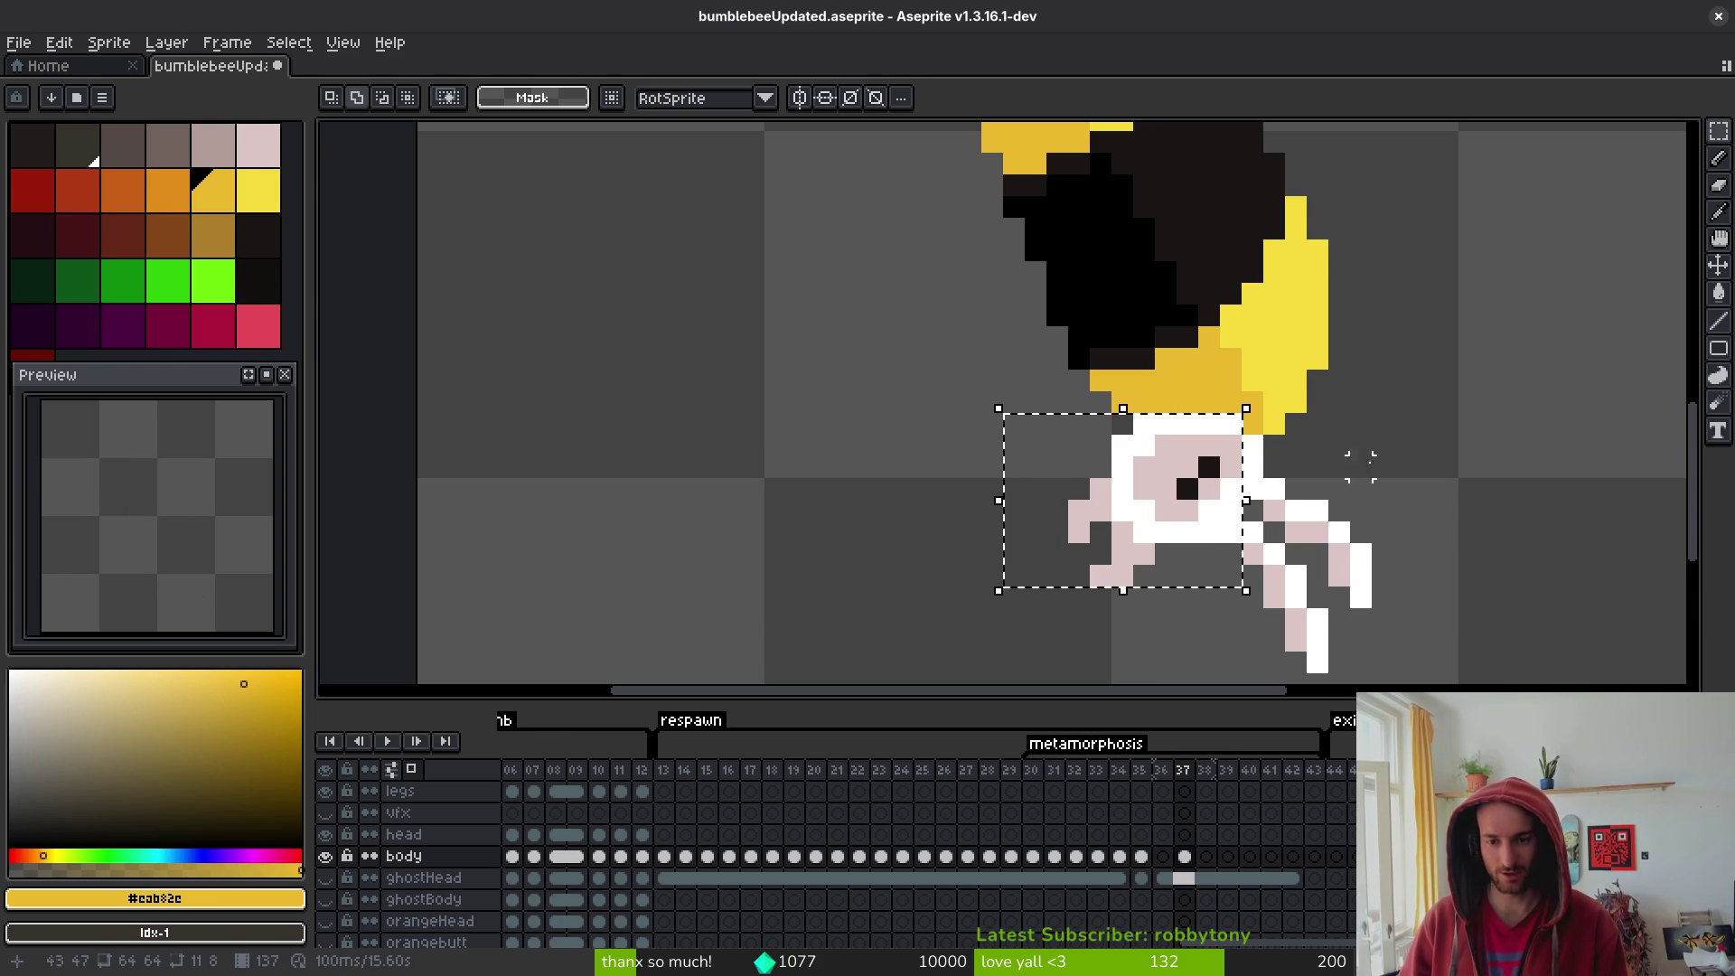
{"action": "left_click_drag", "start_coordinate": [1270, 485], "coordinate": [1268, 500]}
{"action": "key", "text": "ctrl+x"}
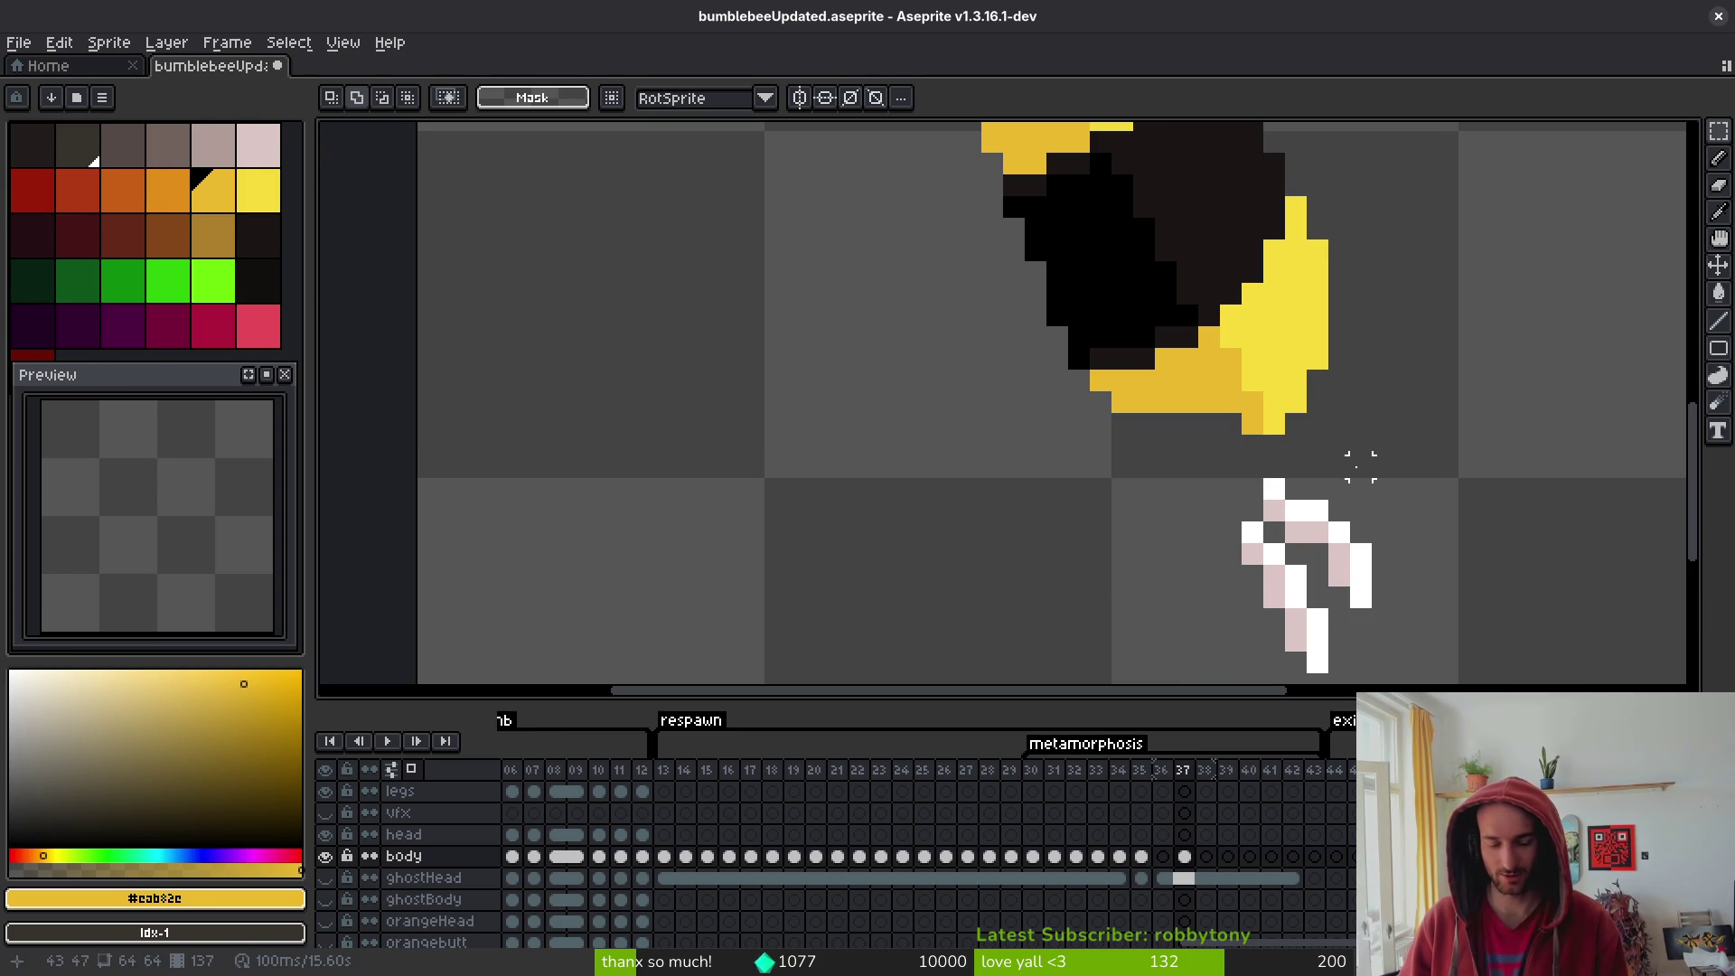
{"action": "key", "text": "ctrl+z"}
- Paste the copied lower body into frame 35, then cancel the paste
{"action": "key", "text": "Left"}
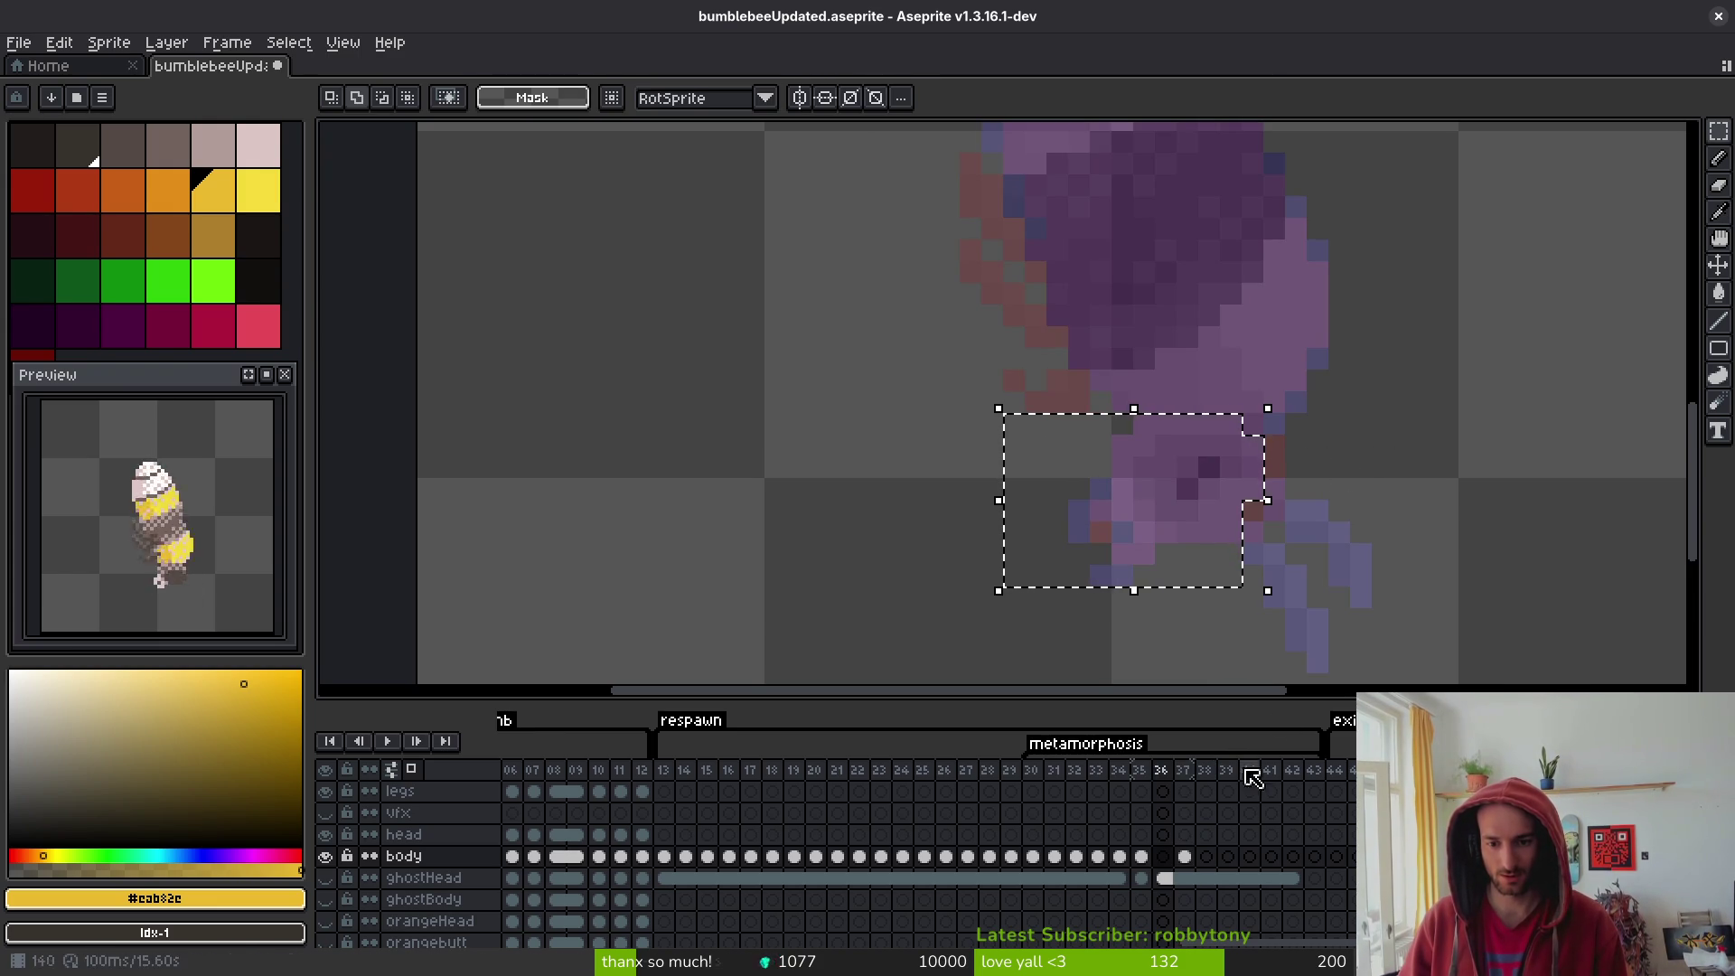
{"action": "key", "text": "Left"}
{"action": "key", "text": "ctrl+v"}
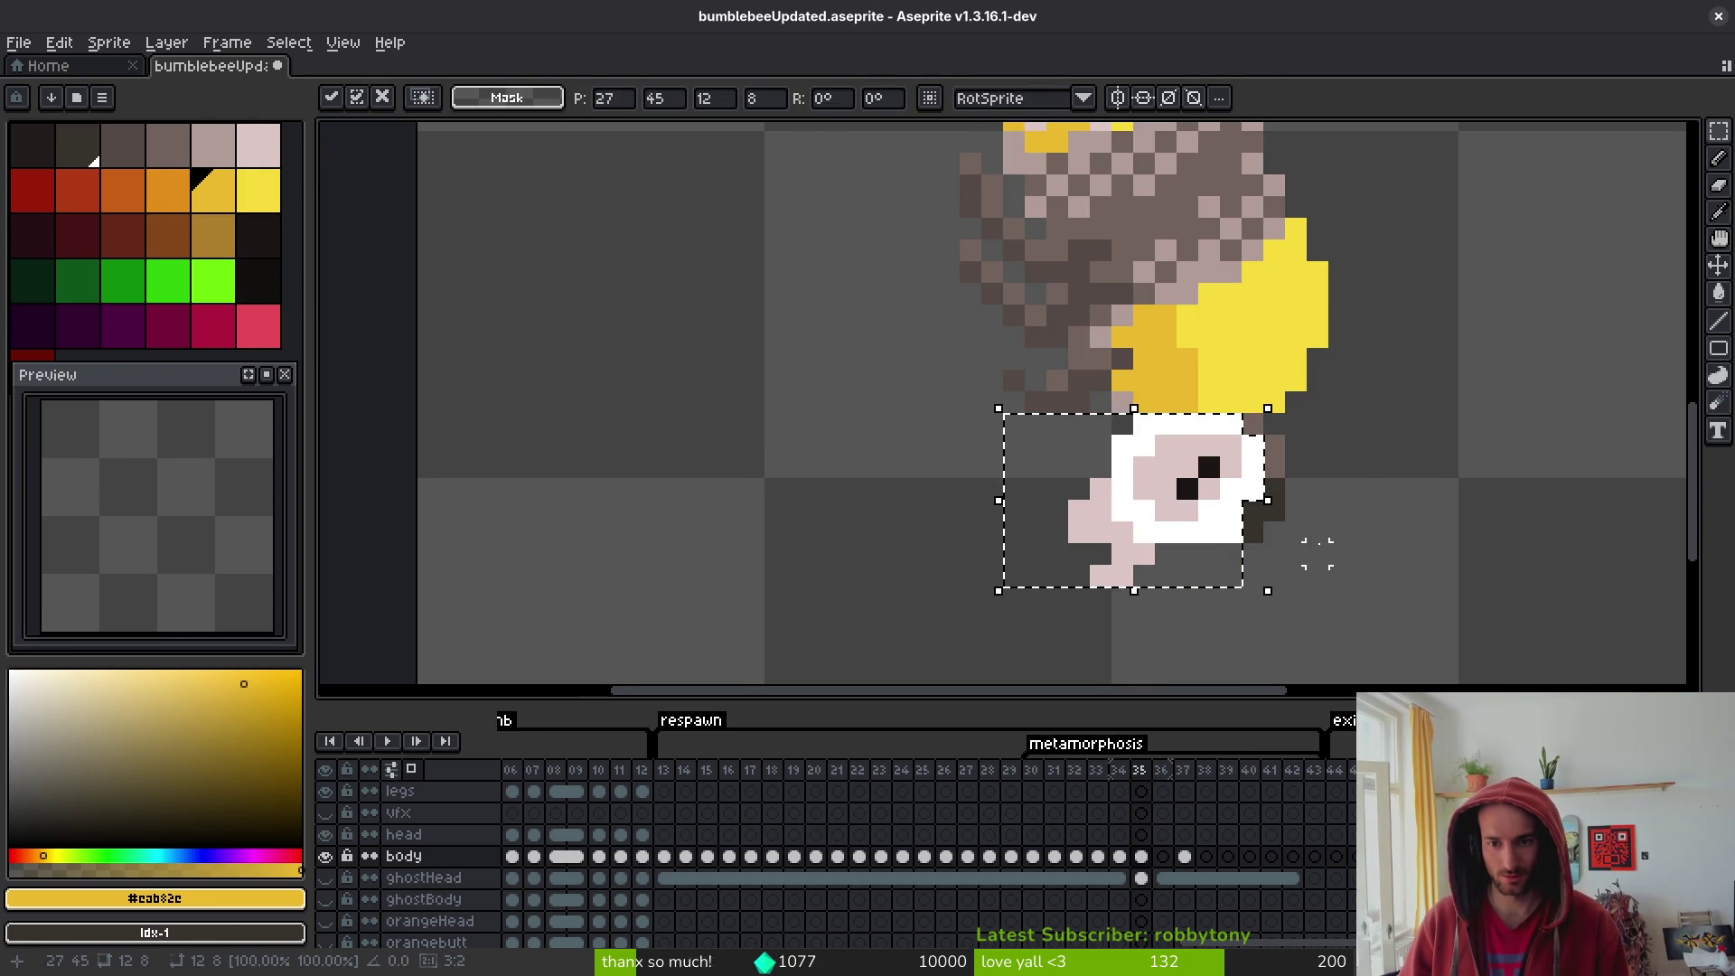
{"action": "key", "text": "Escape"}
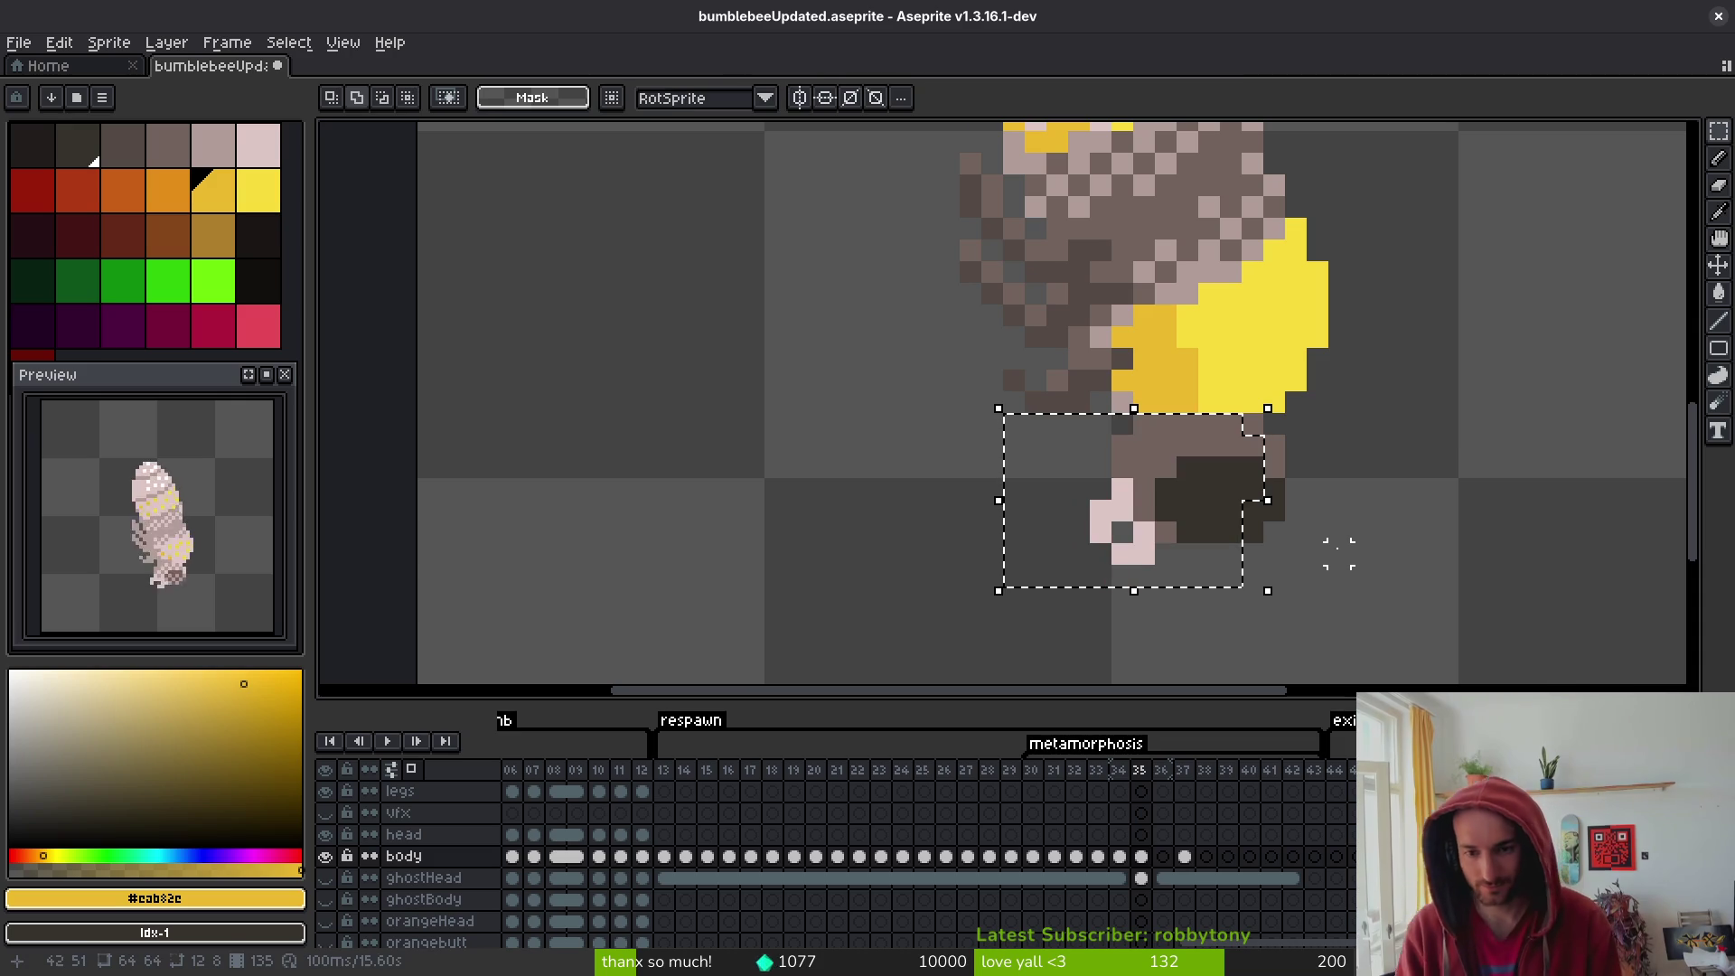
- Compare earlier frames from 31, clear the selection, and return to frame 34
{"action": "key", "text": "i"}
{"action": "key", "text": "Left"}
{"action": "key", "text": "Left"}
{"action": "key", "text": "Left"}
{"action": "key", "text": "Left"}
{"action": "key", "text": "Left"}
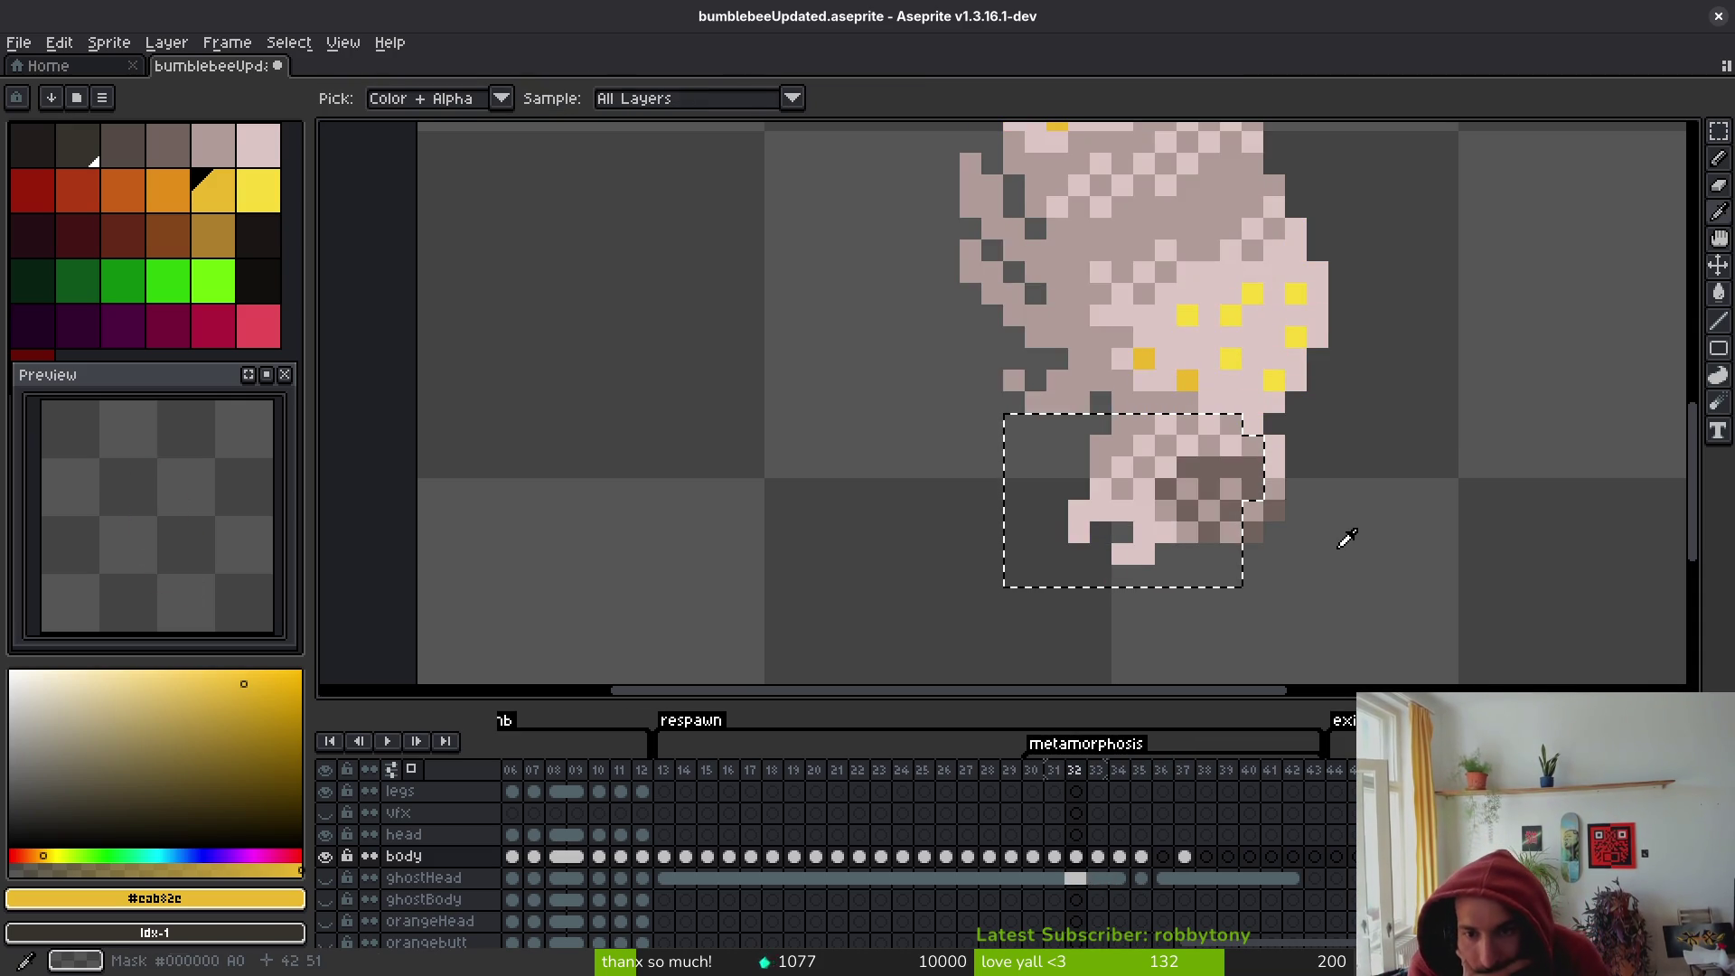
{"action": "key", "text": "Right"}
{"action": "key", "text": "Right"}
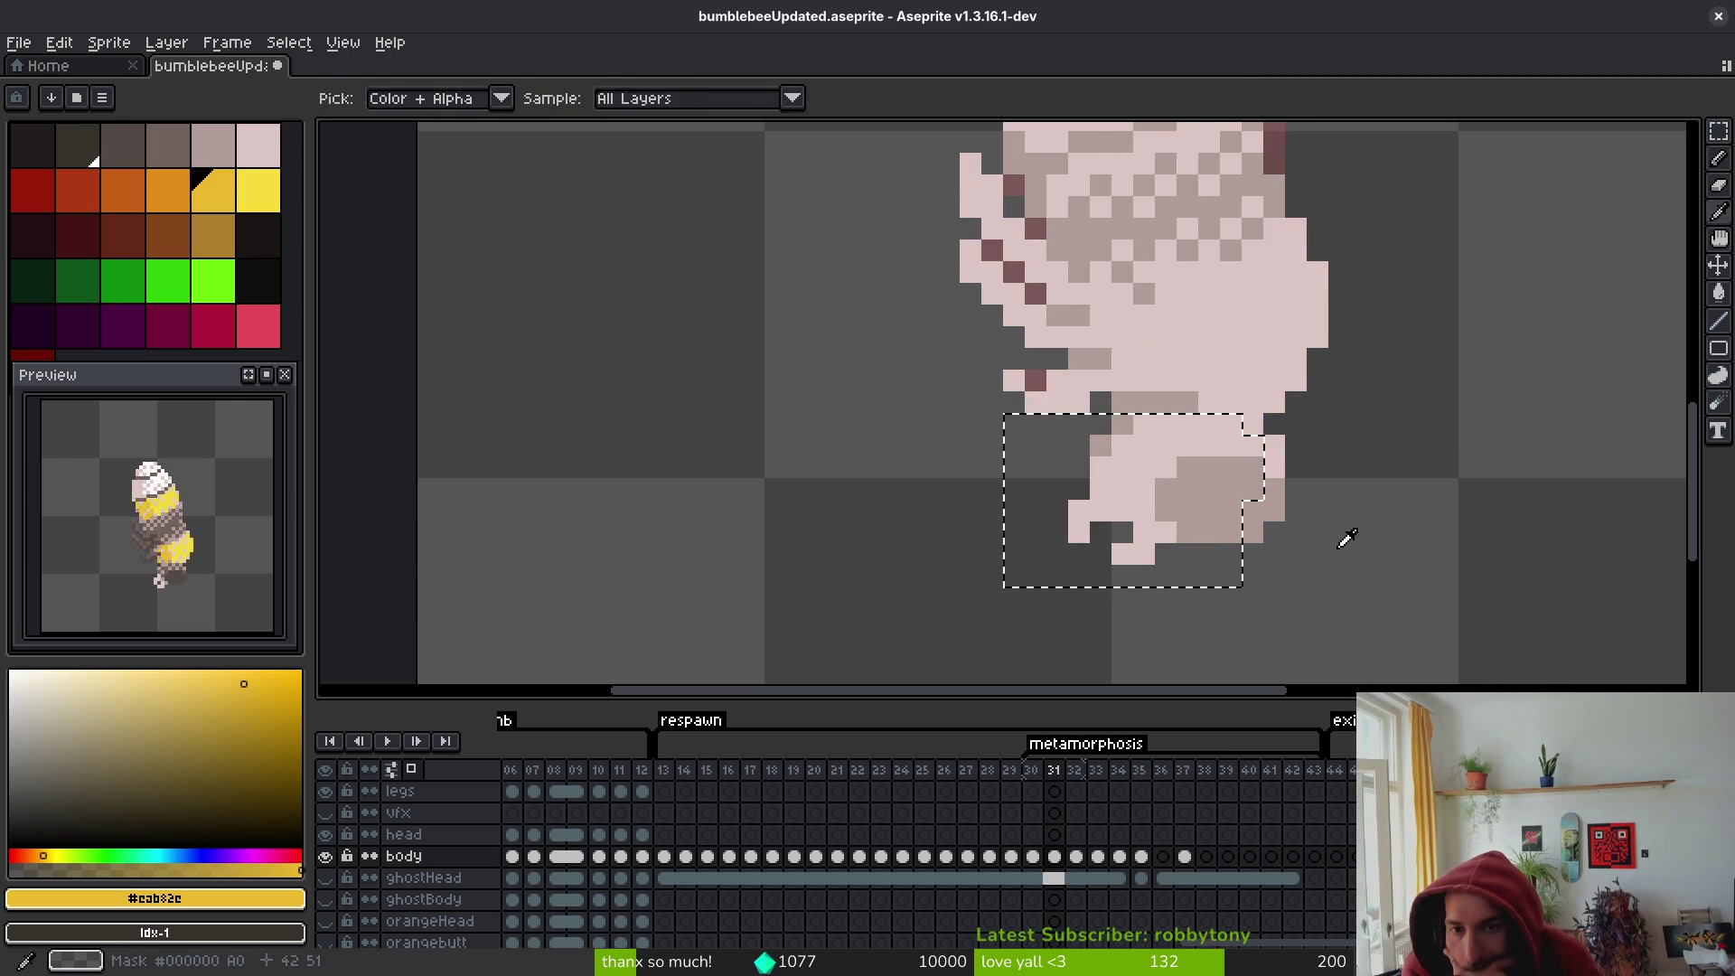
{"action": "key", "text": "m"}
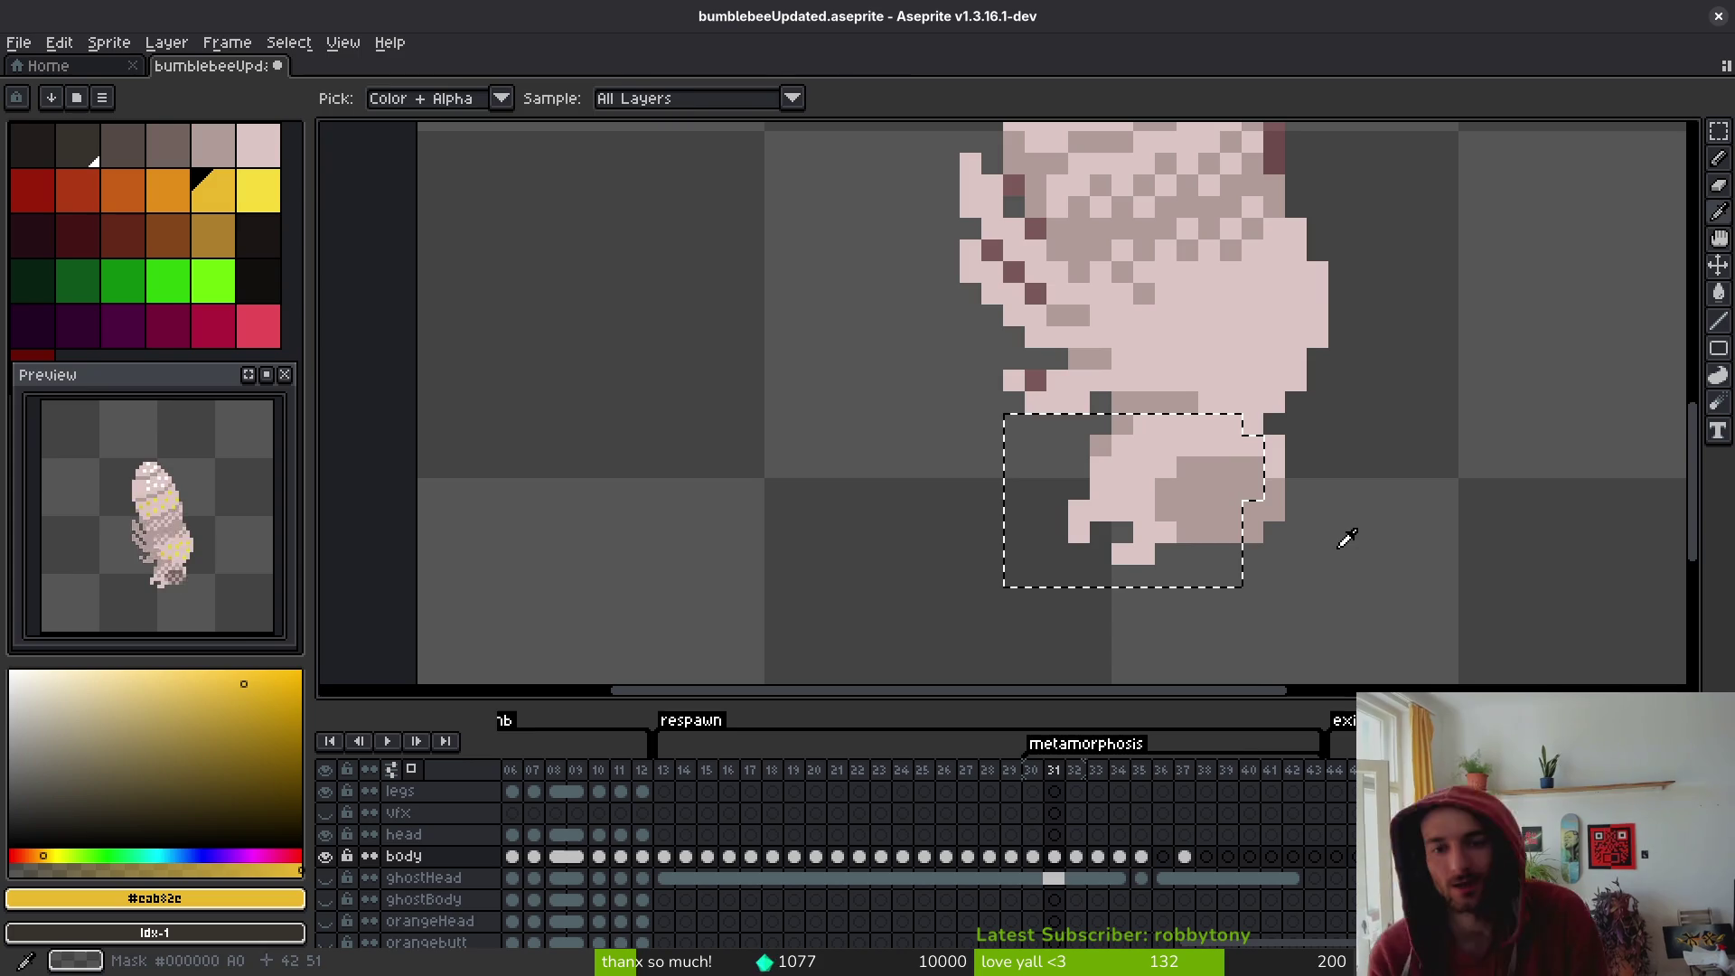
{"action": "key", "text": "ctrl+d"}
{"action": "key", "text": "Right"}
{"action": "key", "text": "Right"}
{"action": "key", "text": "Right"}
{"action": "key", "text": "i"}
{"action": "scroll", "coordinate": [1187, 467], "scroll_direction": "up", "scroll_amount": 2}
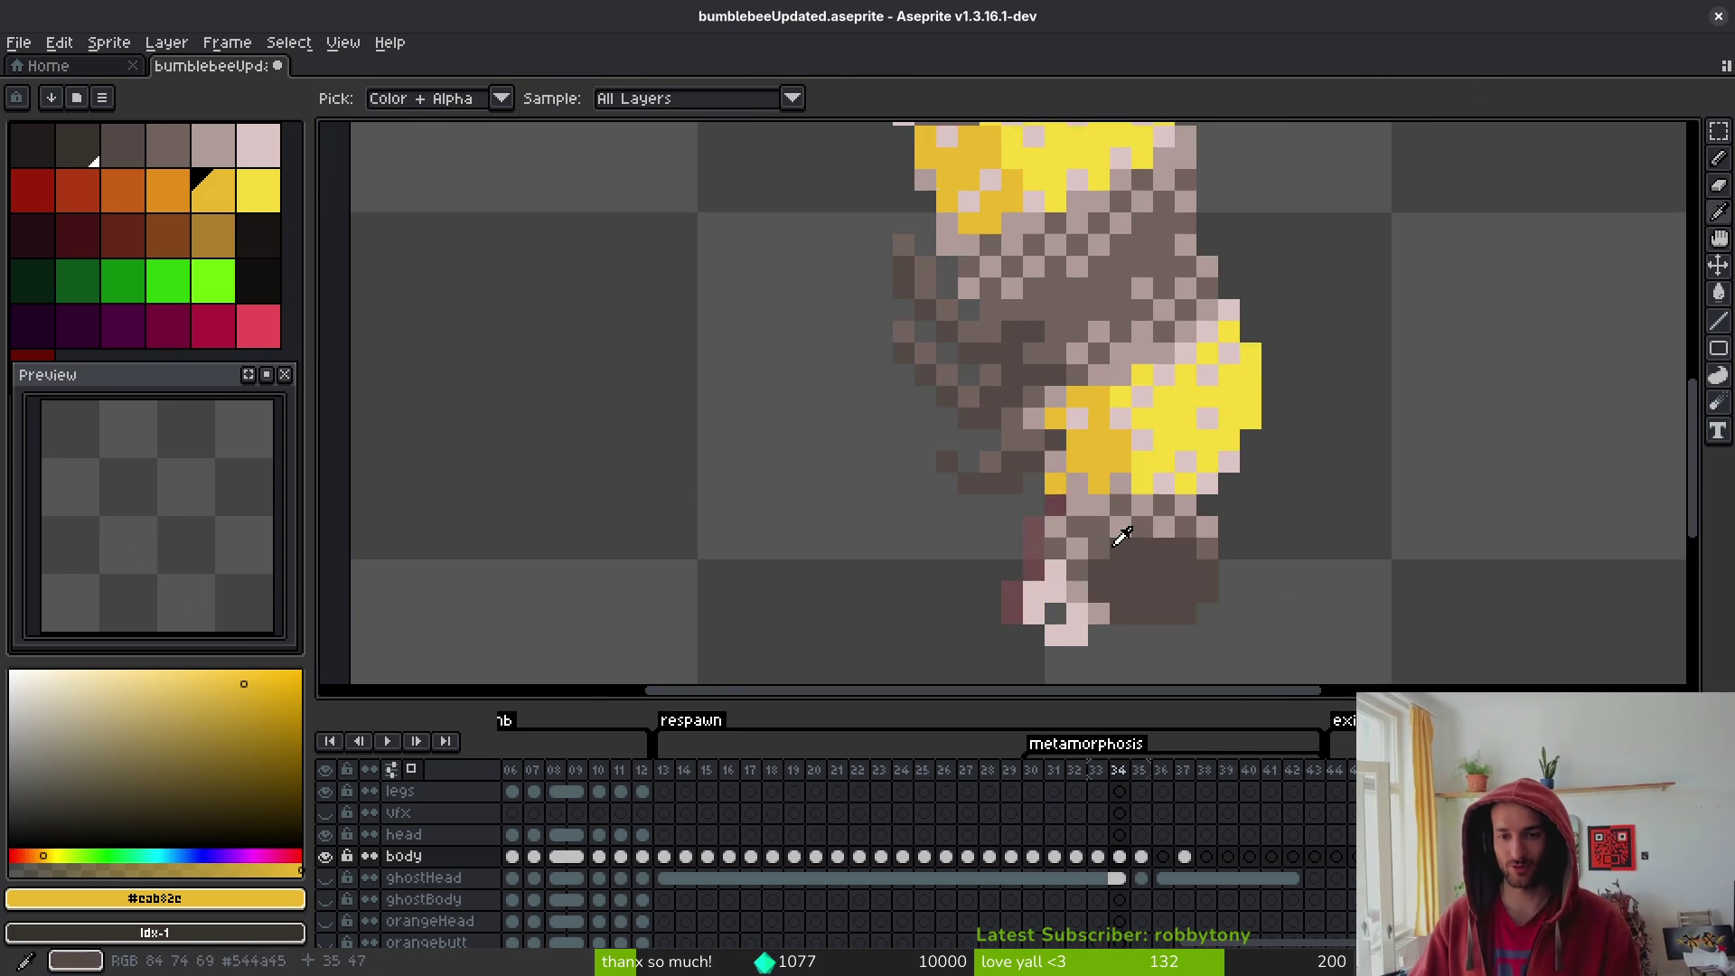
{"action": "key", "text": "Right"}
- Sample the midsection brown, then the dark and bright yellows from the bee's band
{"action": "left_click", "coordinate": [1191, 471]}
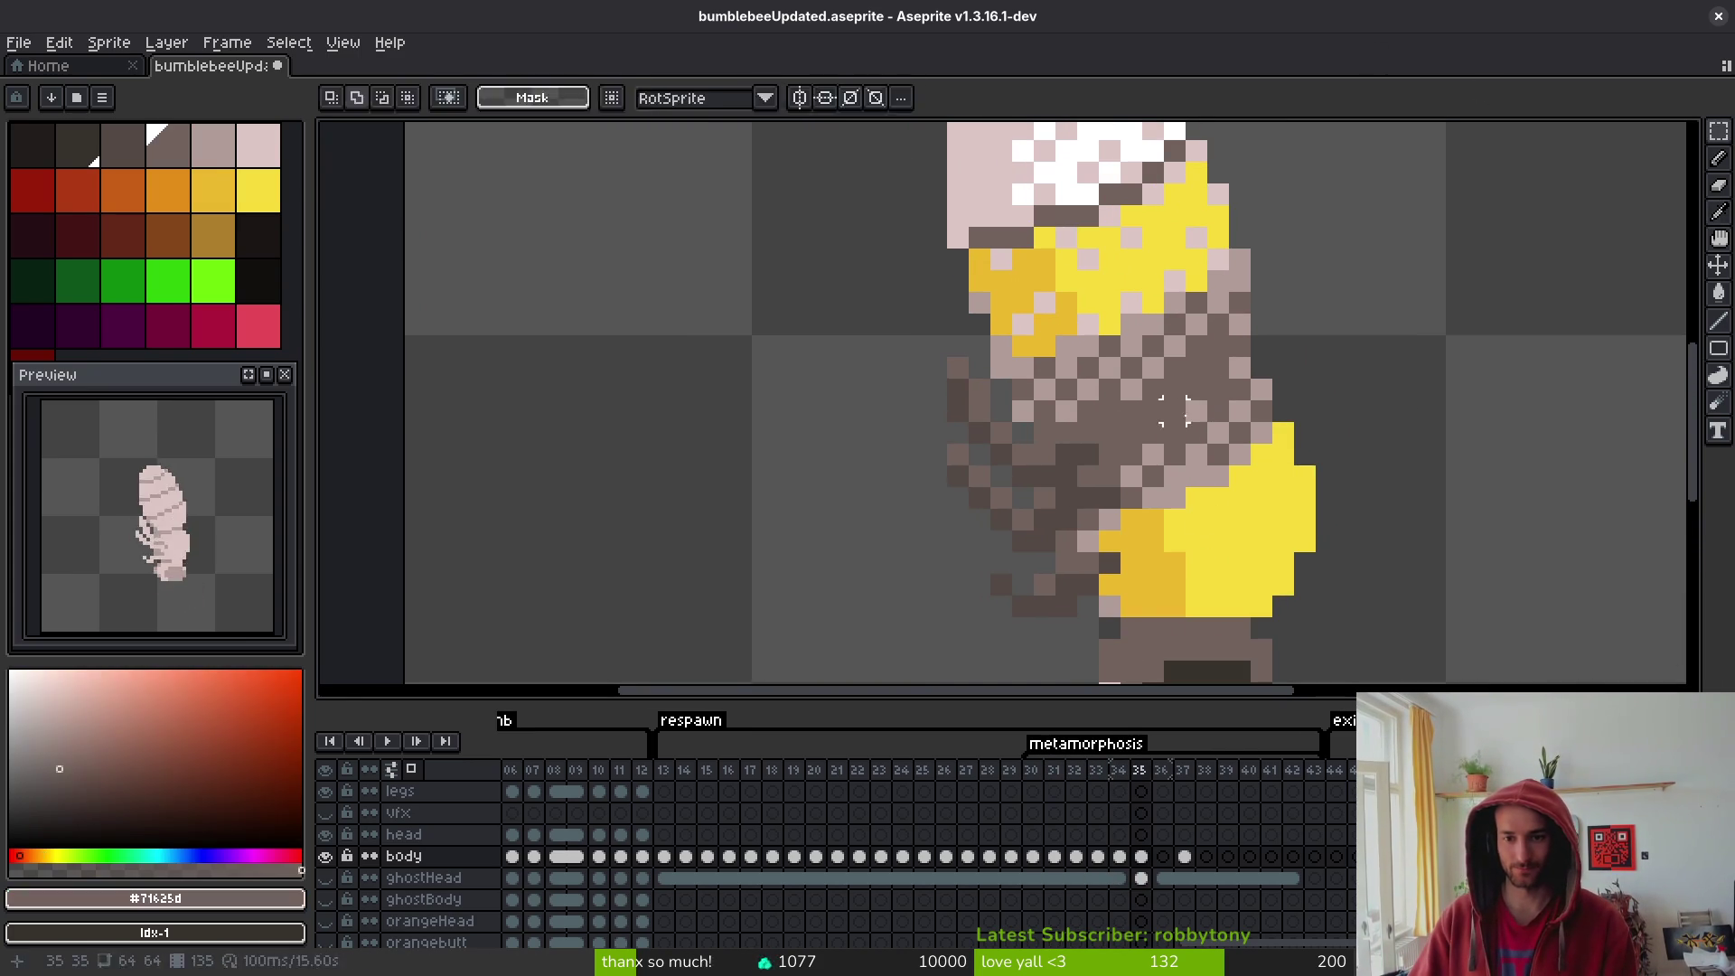
{"action": "key", "text": "f"}
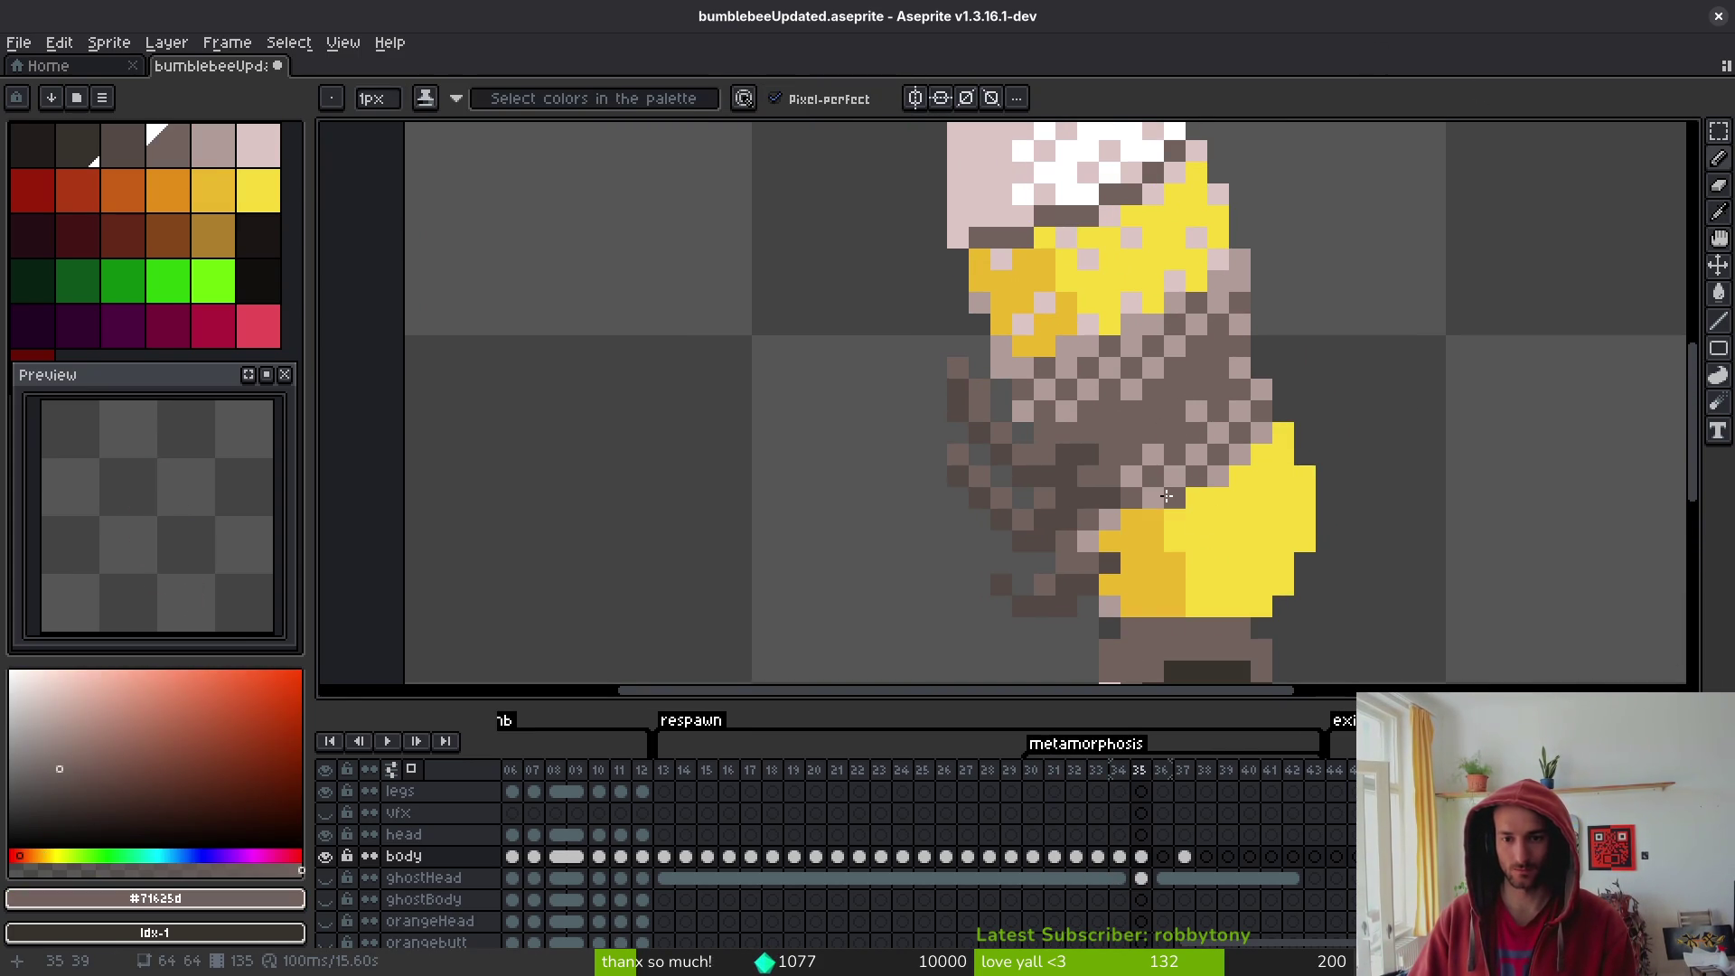
{"action": "scroll", "coordinate": [1226, 452], "scroll_direction": "up", "scroll_amount": 1}
{"action": "key", "text": "g"}
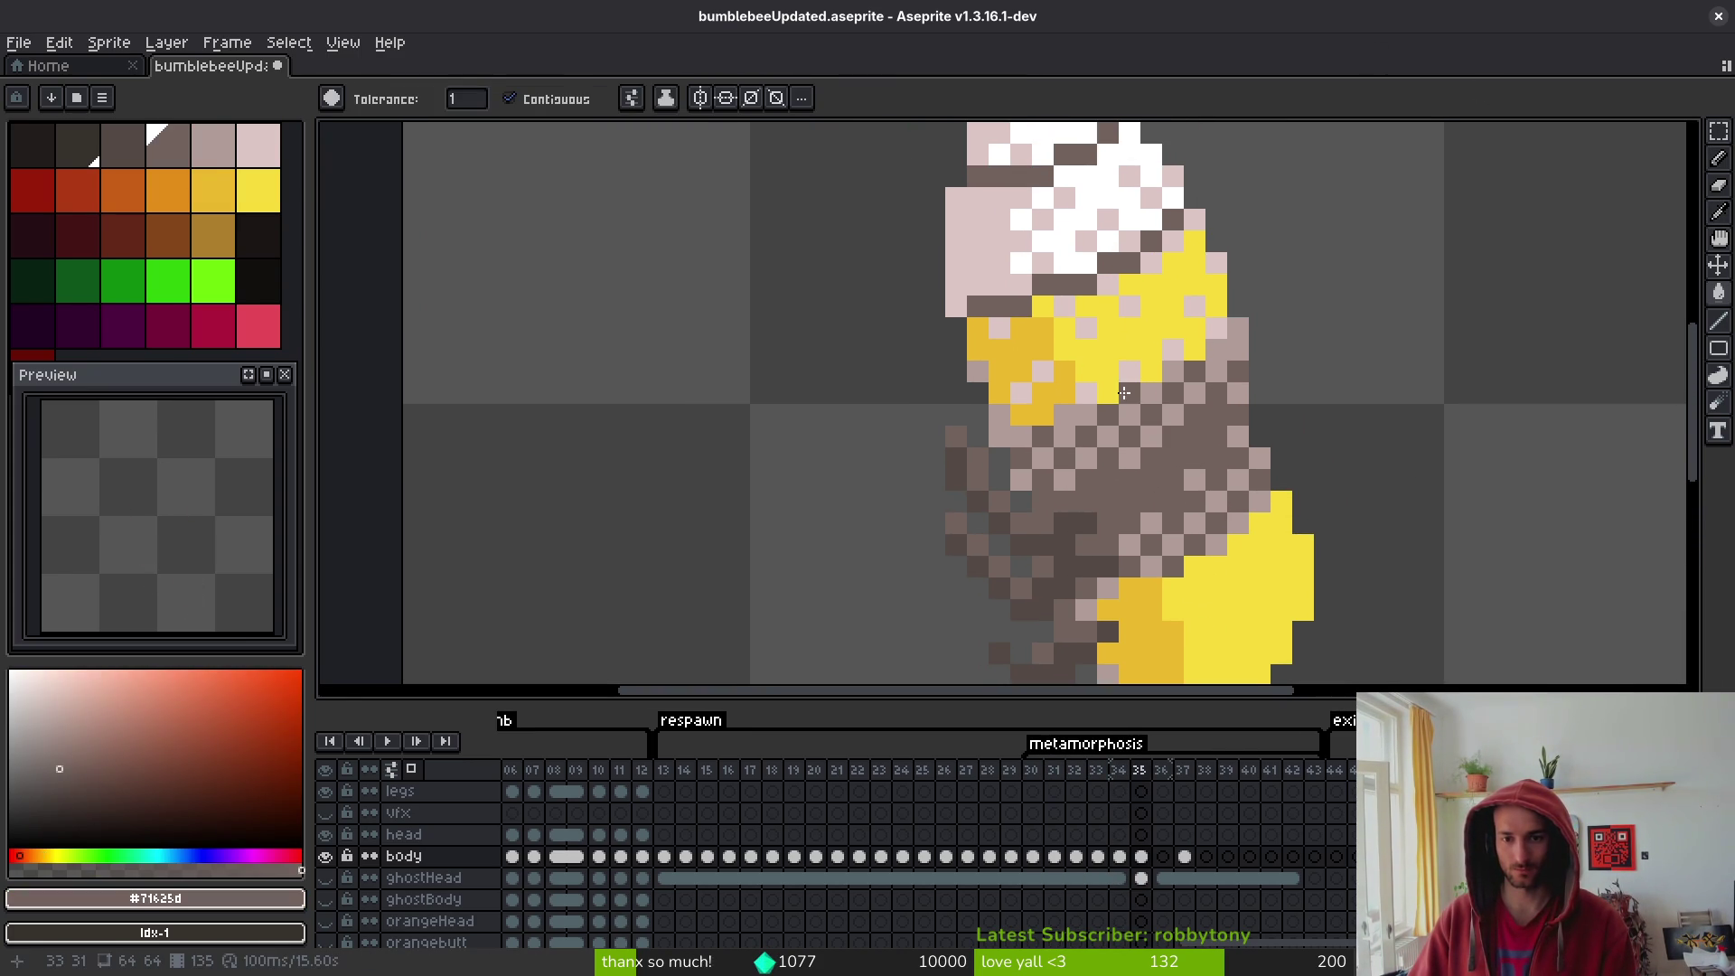
{"action": "key", "text": "f"}
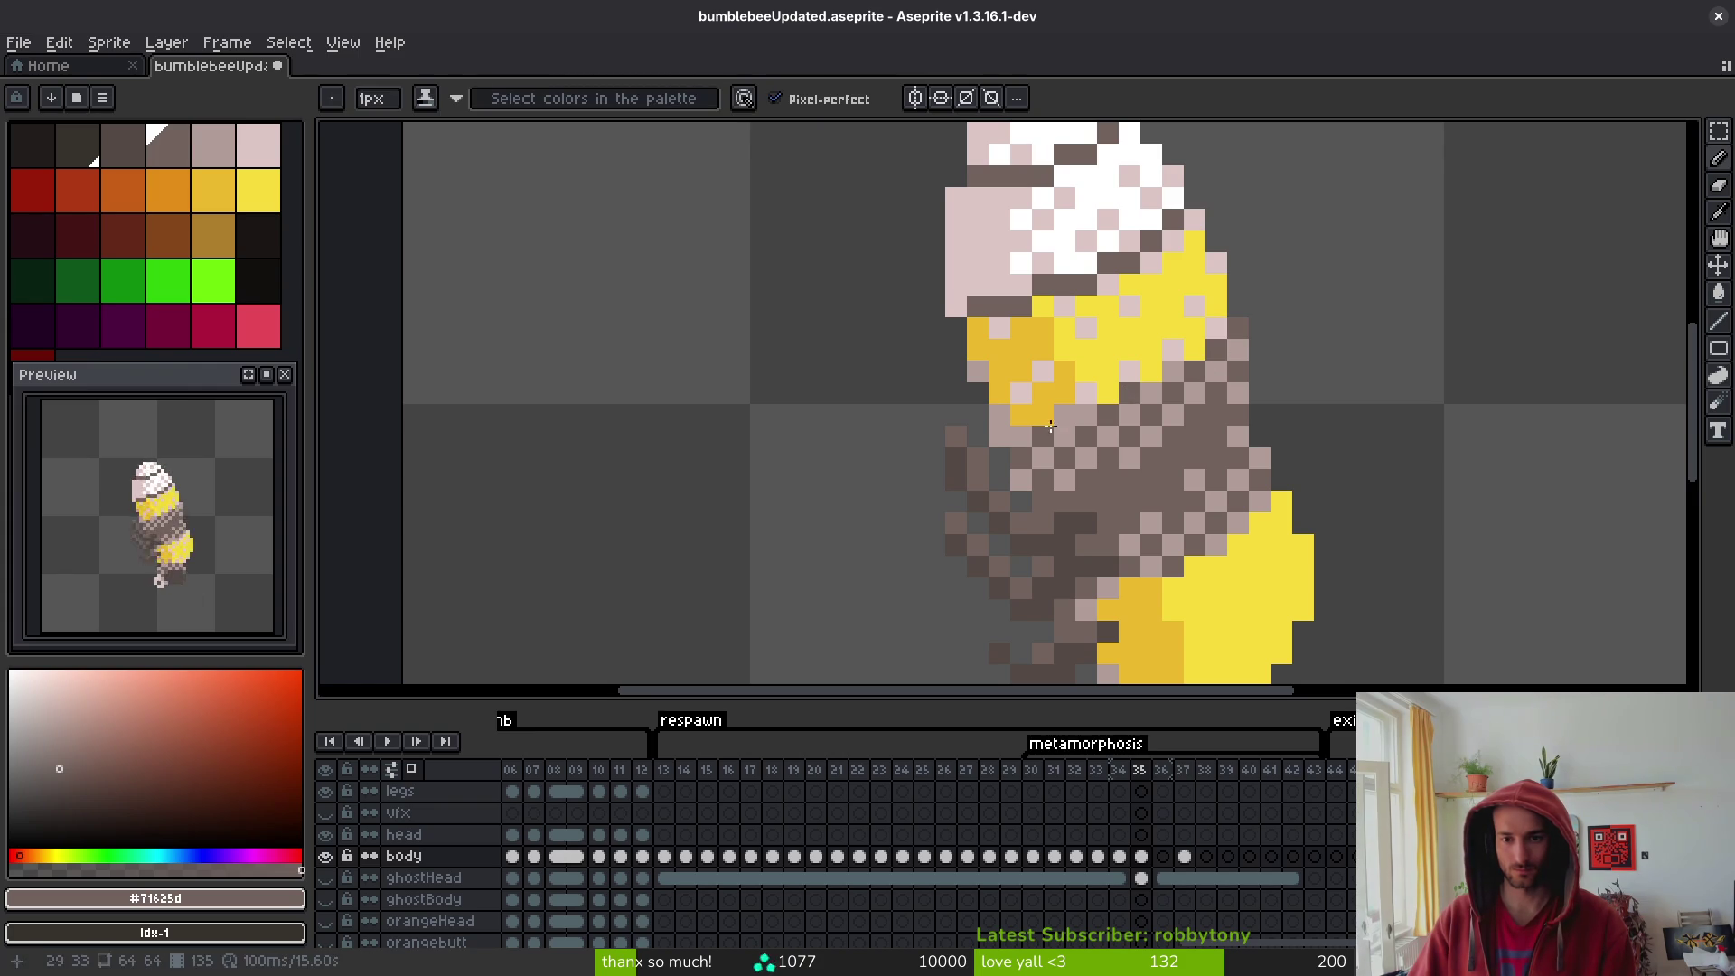
{"action": "left_click", "coordinate": [978, 380], "text": "alt"}
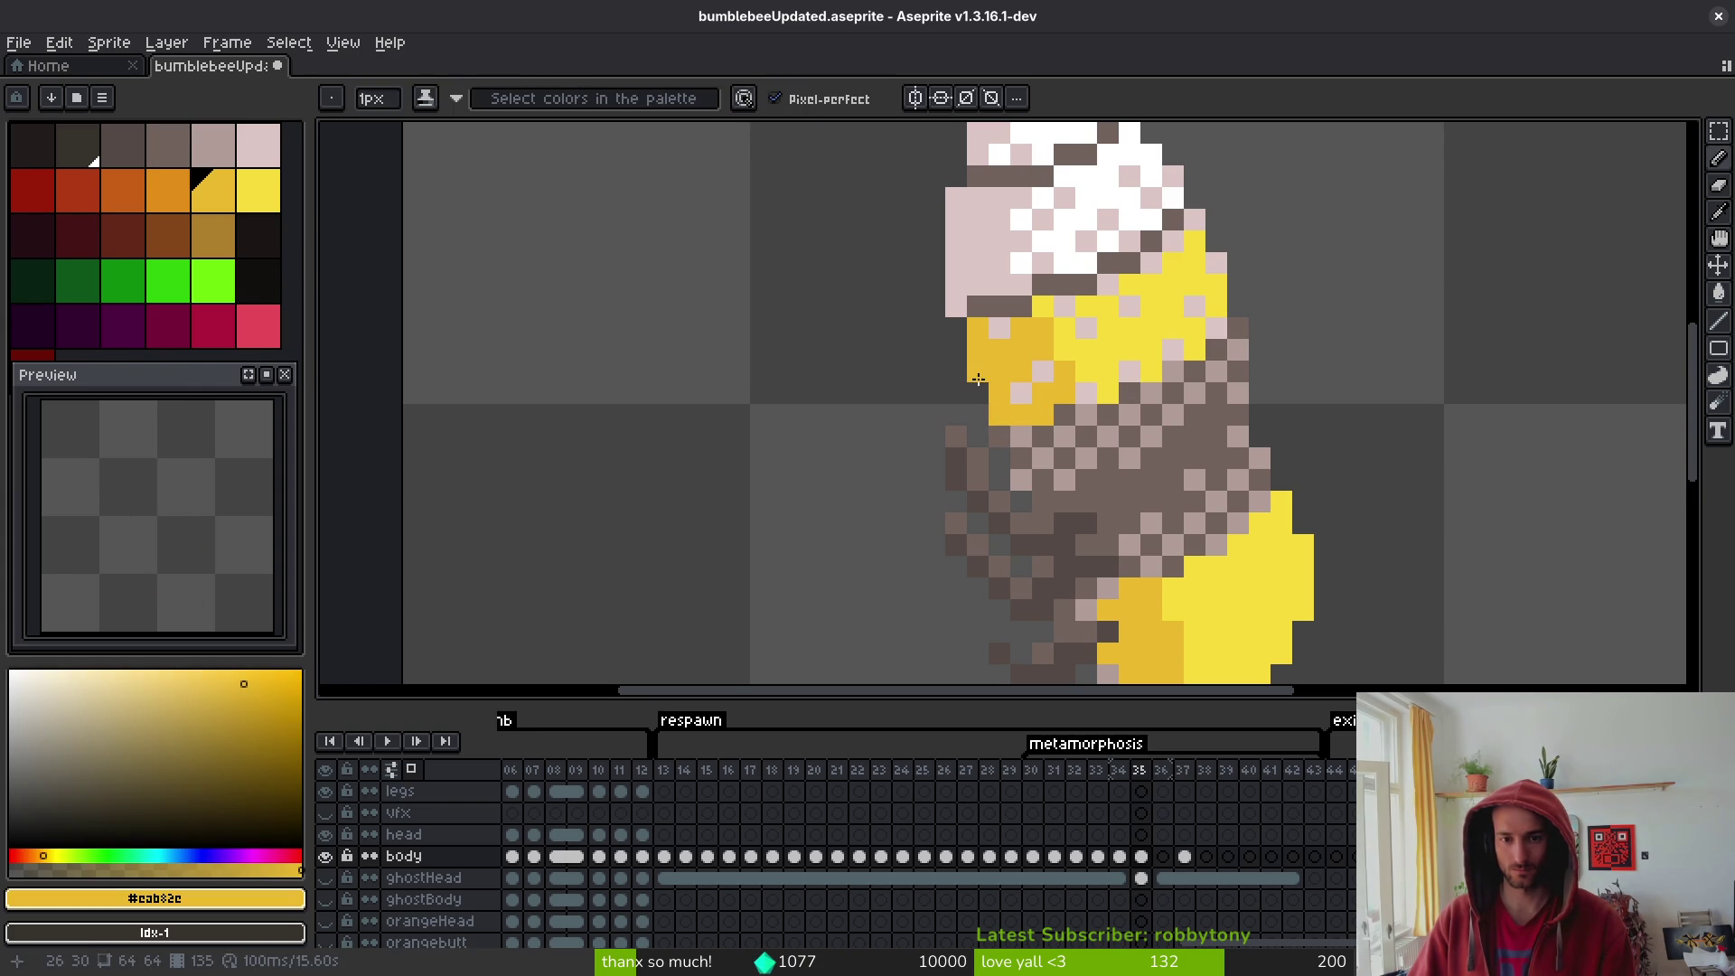
{"action": "left_click", "coordinate": [1095, 330], "text": "alt"}
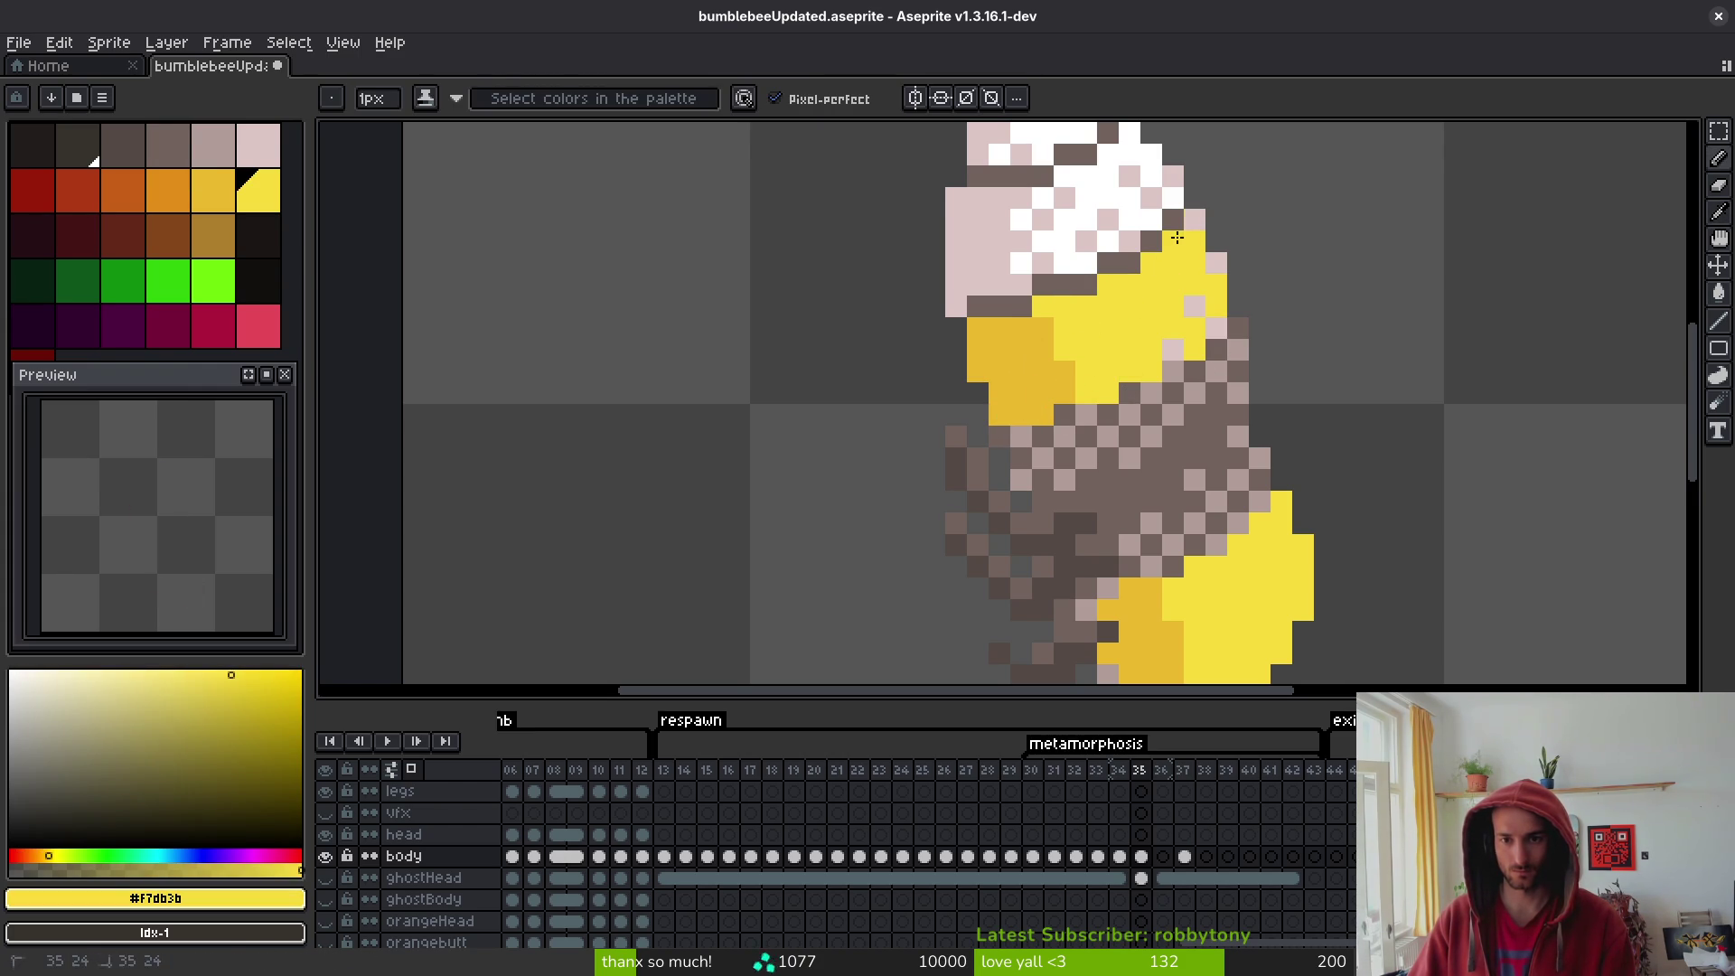
{"action": "scroll", "coordinate": [1179, 349], "scroll_direction": "down", "scroll_amount": 5}
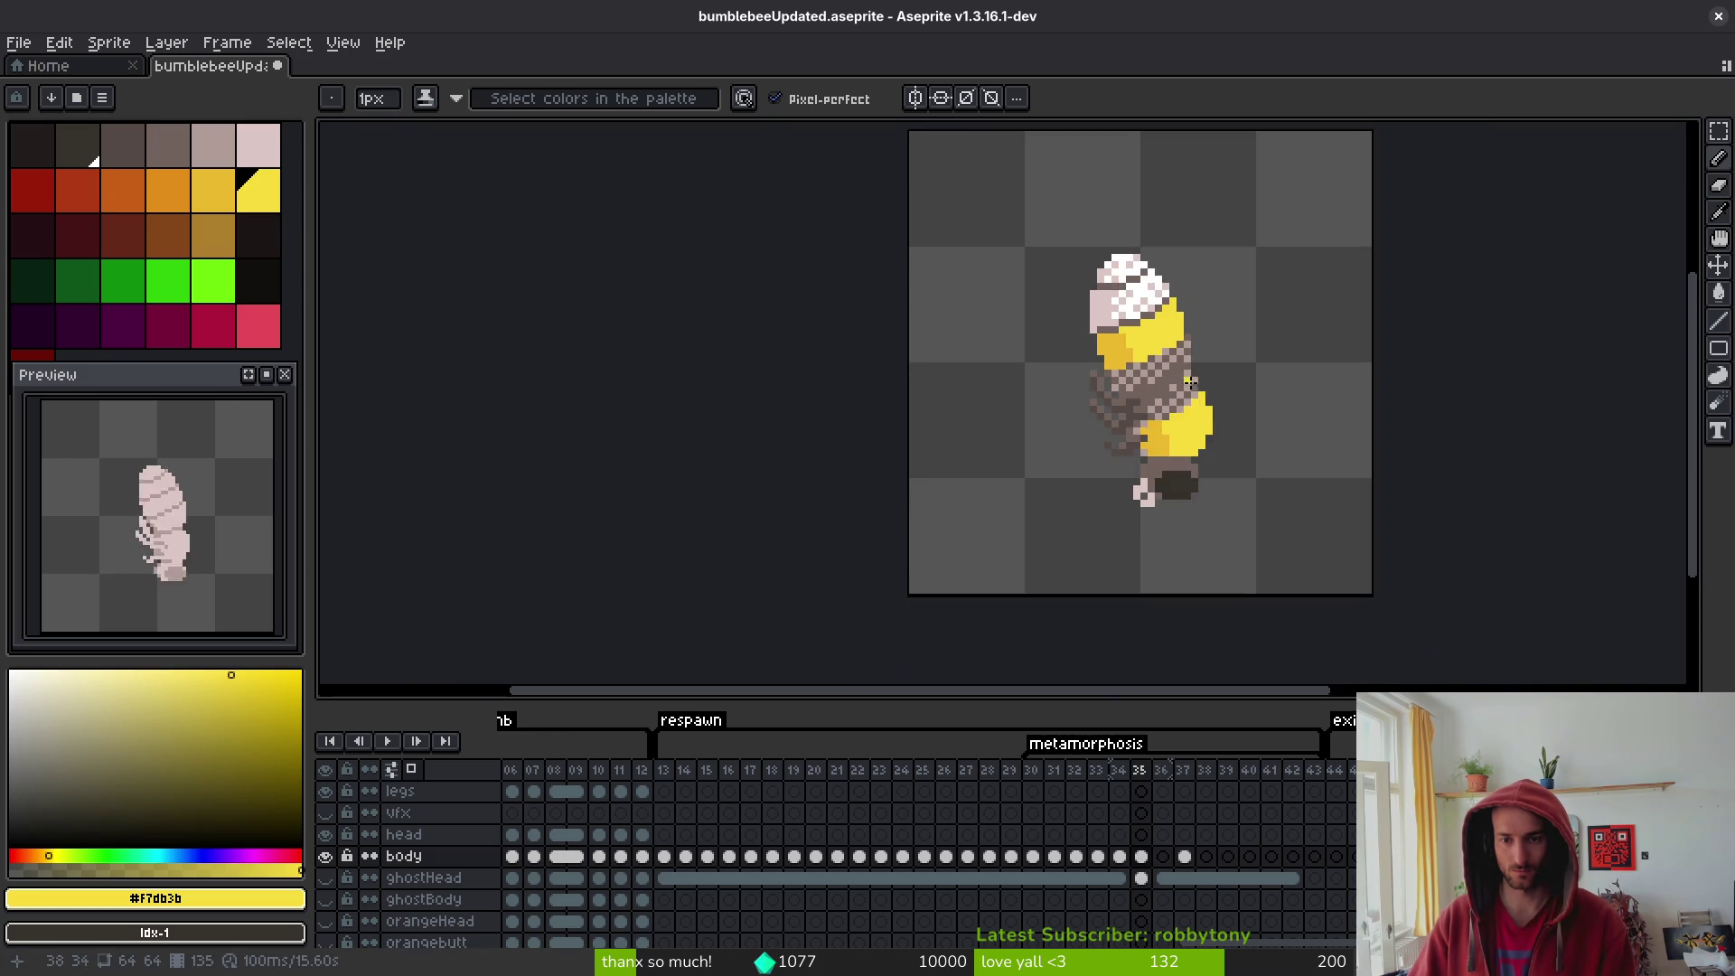
{"action": "scroll", "coordinate": [1175, 361], "scroll_direction": "up", "scroll_amount": 5}
- Paint the stray pink pixels in the bee's head white
{"action": "left_click", "coordinate": [1172, 375], "text": "alt"}
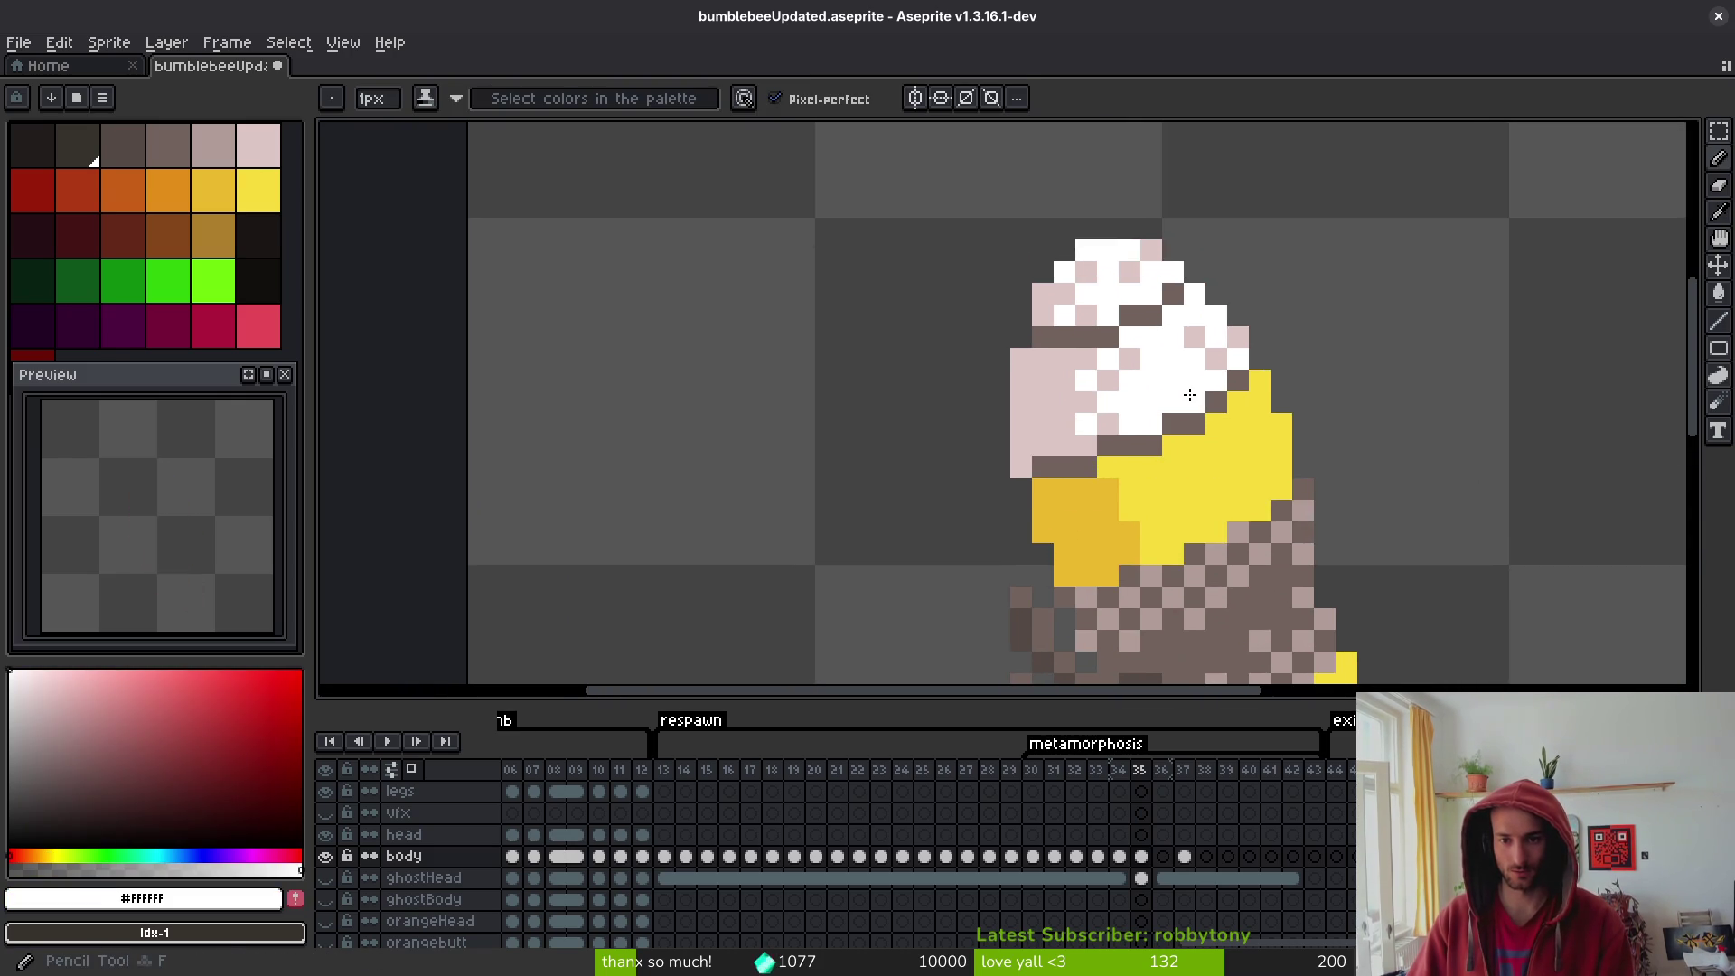
{"action": "left_click_drag", "start_coordinate": [1194, 336], "coordinate": [1216, 357]}
{"action": "left_click", "coordinate": [1109, 370]}
{"action": "left_click", "coordinate": [1086, 358]}
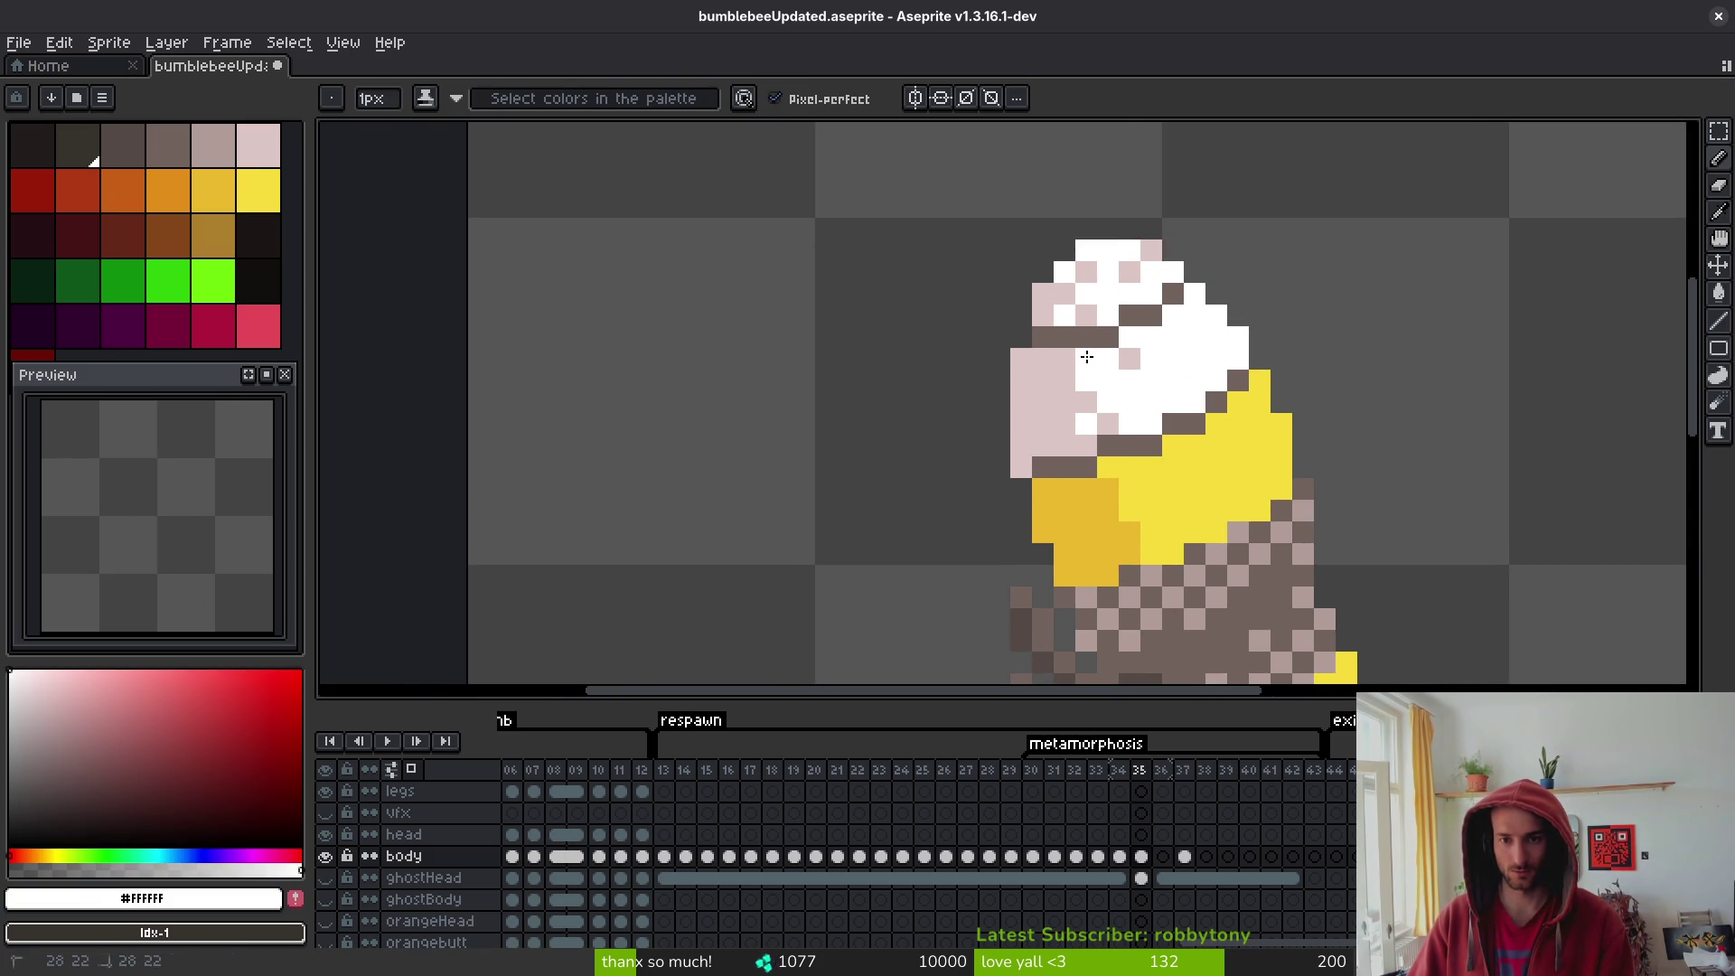
{"action": "left_click", "coordinate": [1130, 359]}
{"action": "left_click", "coordinate": [1092, 303]}
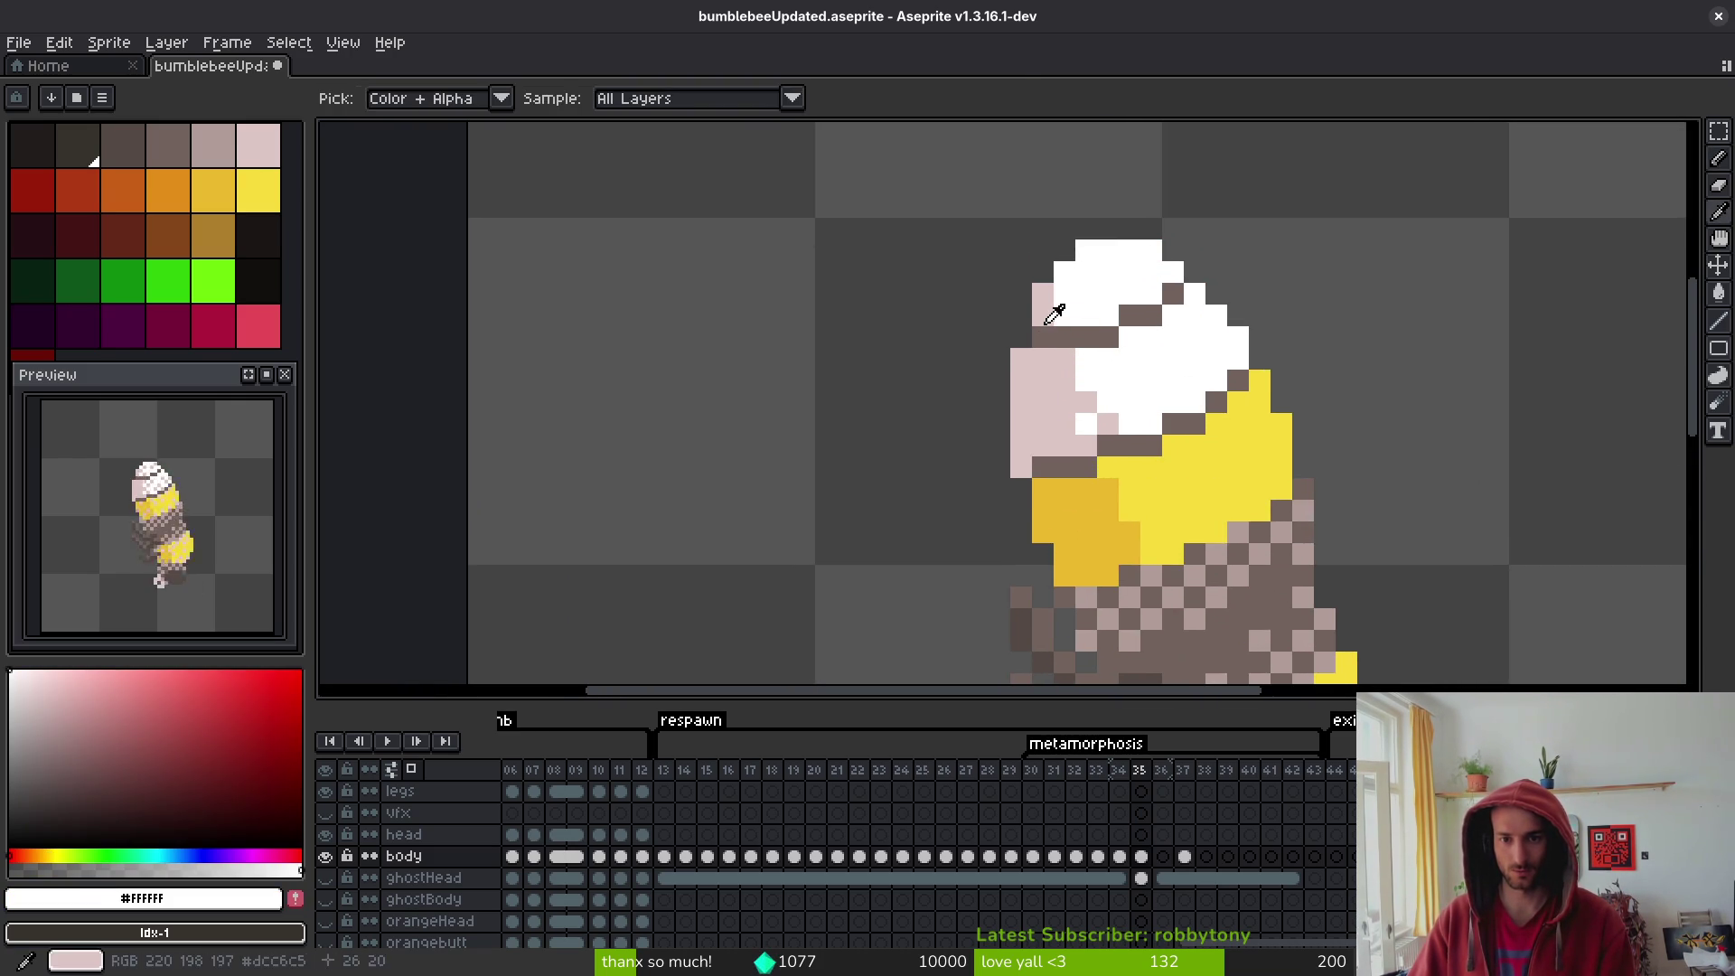
{"action": "left_click", "coordinate": [1108, 423], "text": "alt"}
{"action": "left_click", "coordinate": [1130, 389], "text": "alt"}
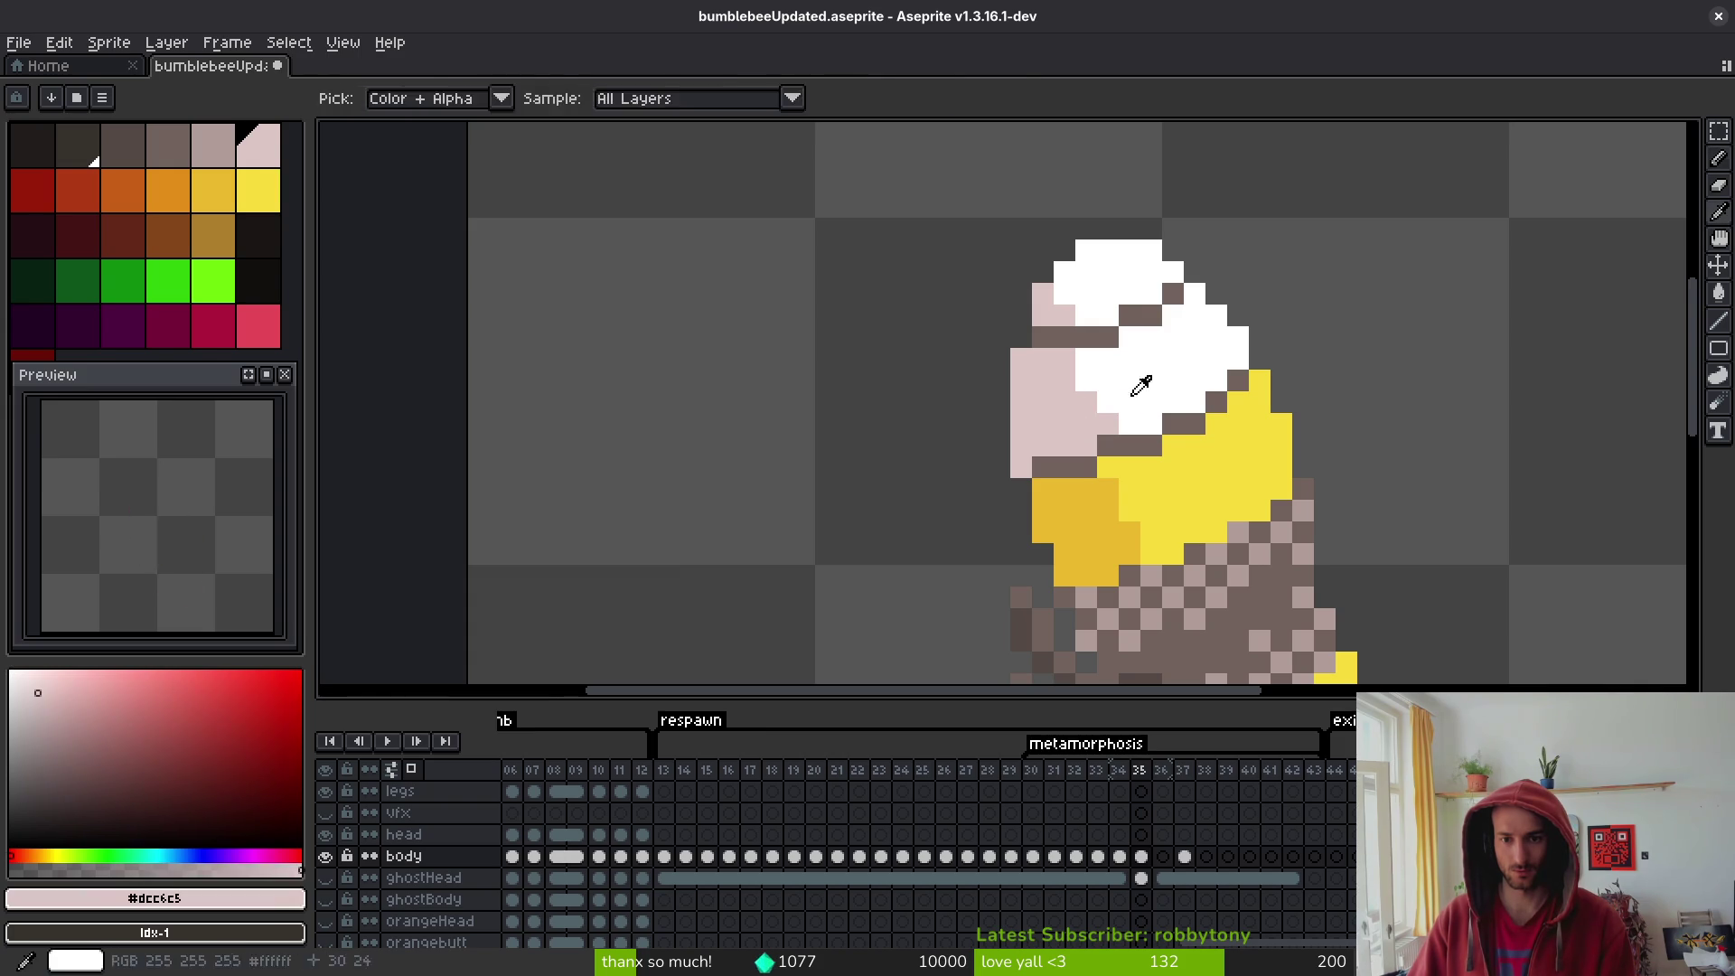
- Flip between frames 35 and 36 to compare the bee
{"action": "scroll", "coordinate": [1265, 470], "scroll_direction": "down", "scroll_amount": 3}
{"action": "key", "text": "Right"}
{"action": "key", "text": "Left"}
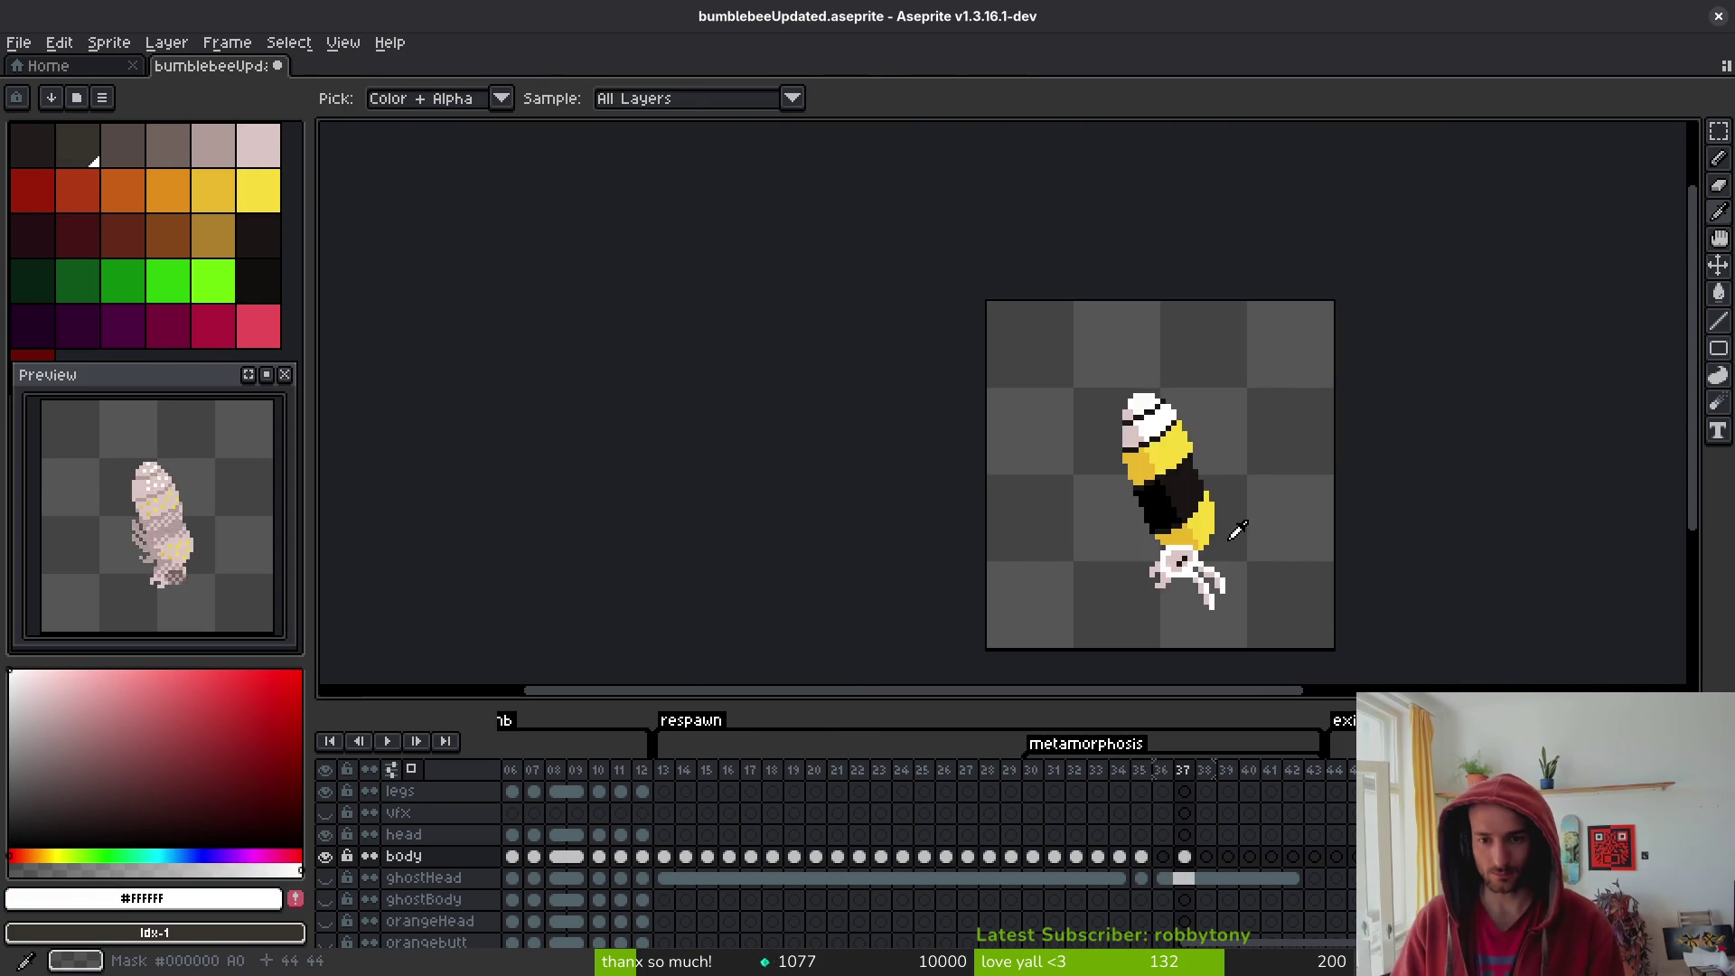
{"action": "scroll", "coordinate": [1168, 413], "scroll_direction": "up", "scroll_amount": 4}
{"action": "key", "text": "Right"}
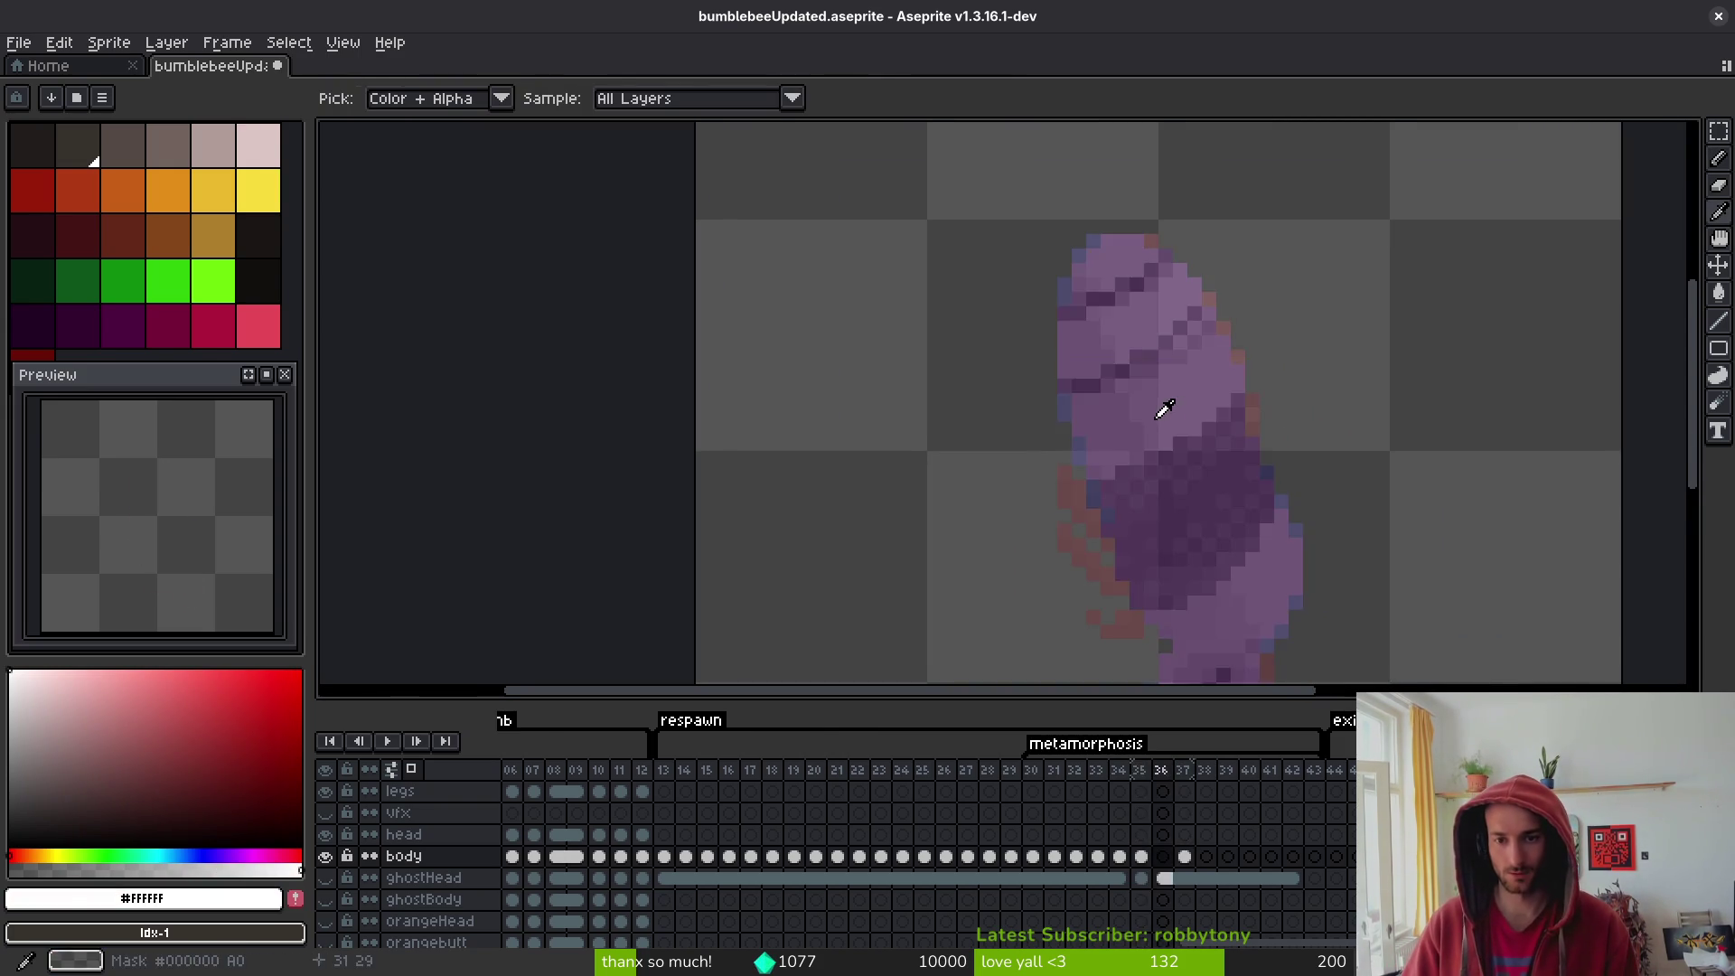
{"action": "key", "text": "Left"}
- Darken the outline pixels around the head's edge with #544a45
{"action": "left_click", "coordinate": [1148, 558]}
{"action": "scroll", "coordinate": [1155, 379], "scroll_direction": "up", "scroll_amount": 2}
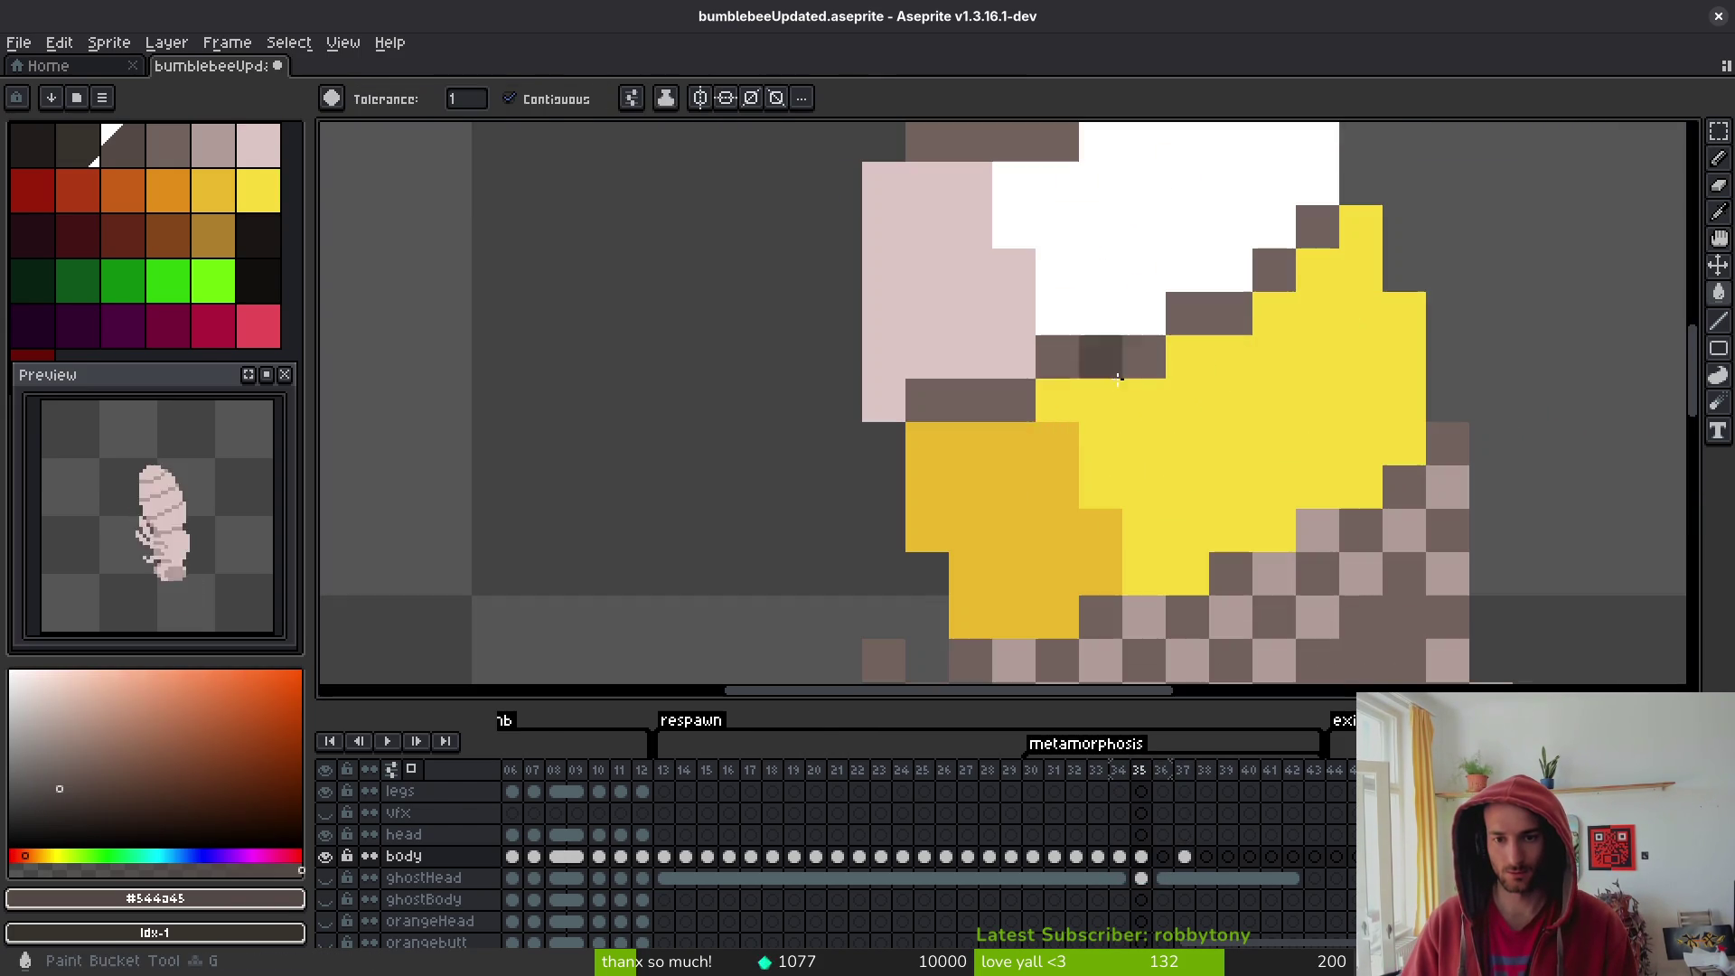
{"action": "left_click", "coordinate": [1012, 400]}
{"action": "left_click", "coordinate": [926, 400]}
{"action": "left_click", "coordinate": [1071, 344]}
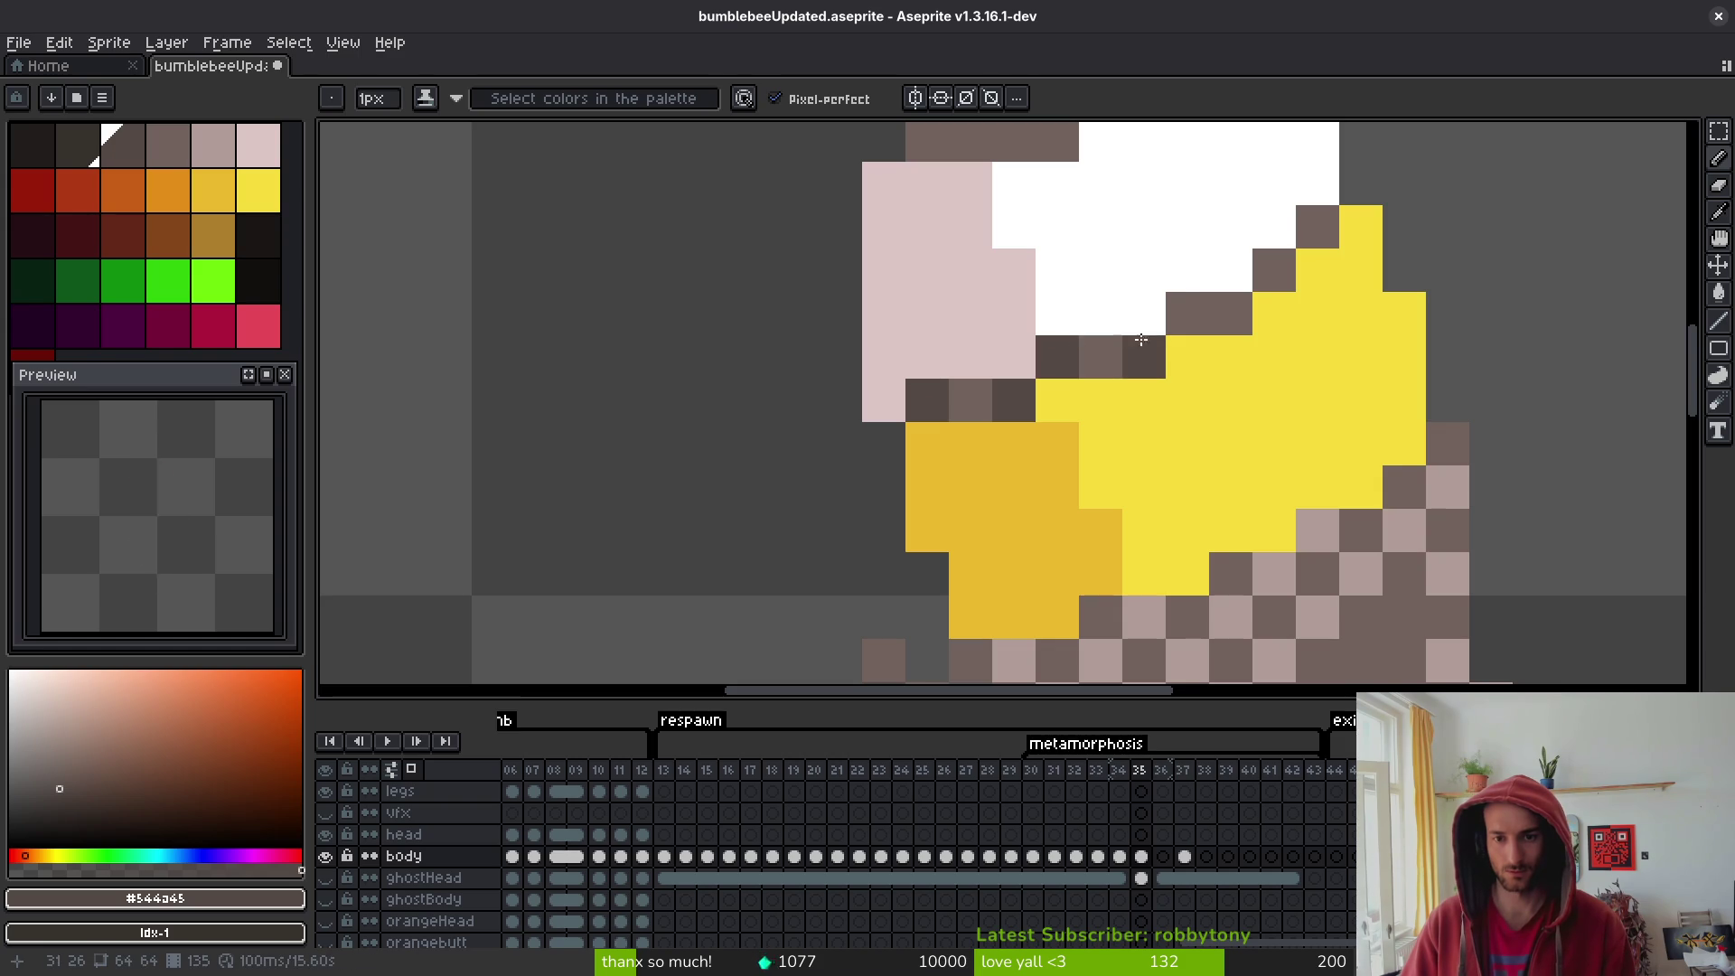
{"action": "scroll", "coordinate": [1070, 488], "scroll_direction": "up", "scroll_amount": 3}
{"action": "left_click", "coordinate": [862, 401]}
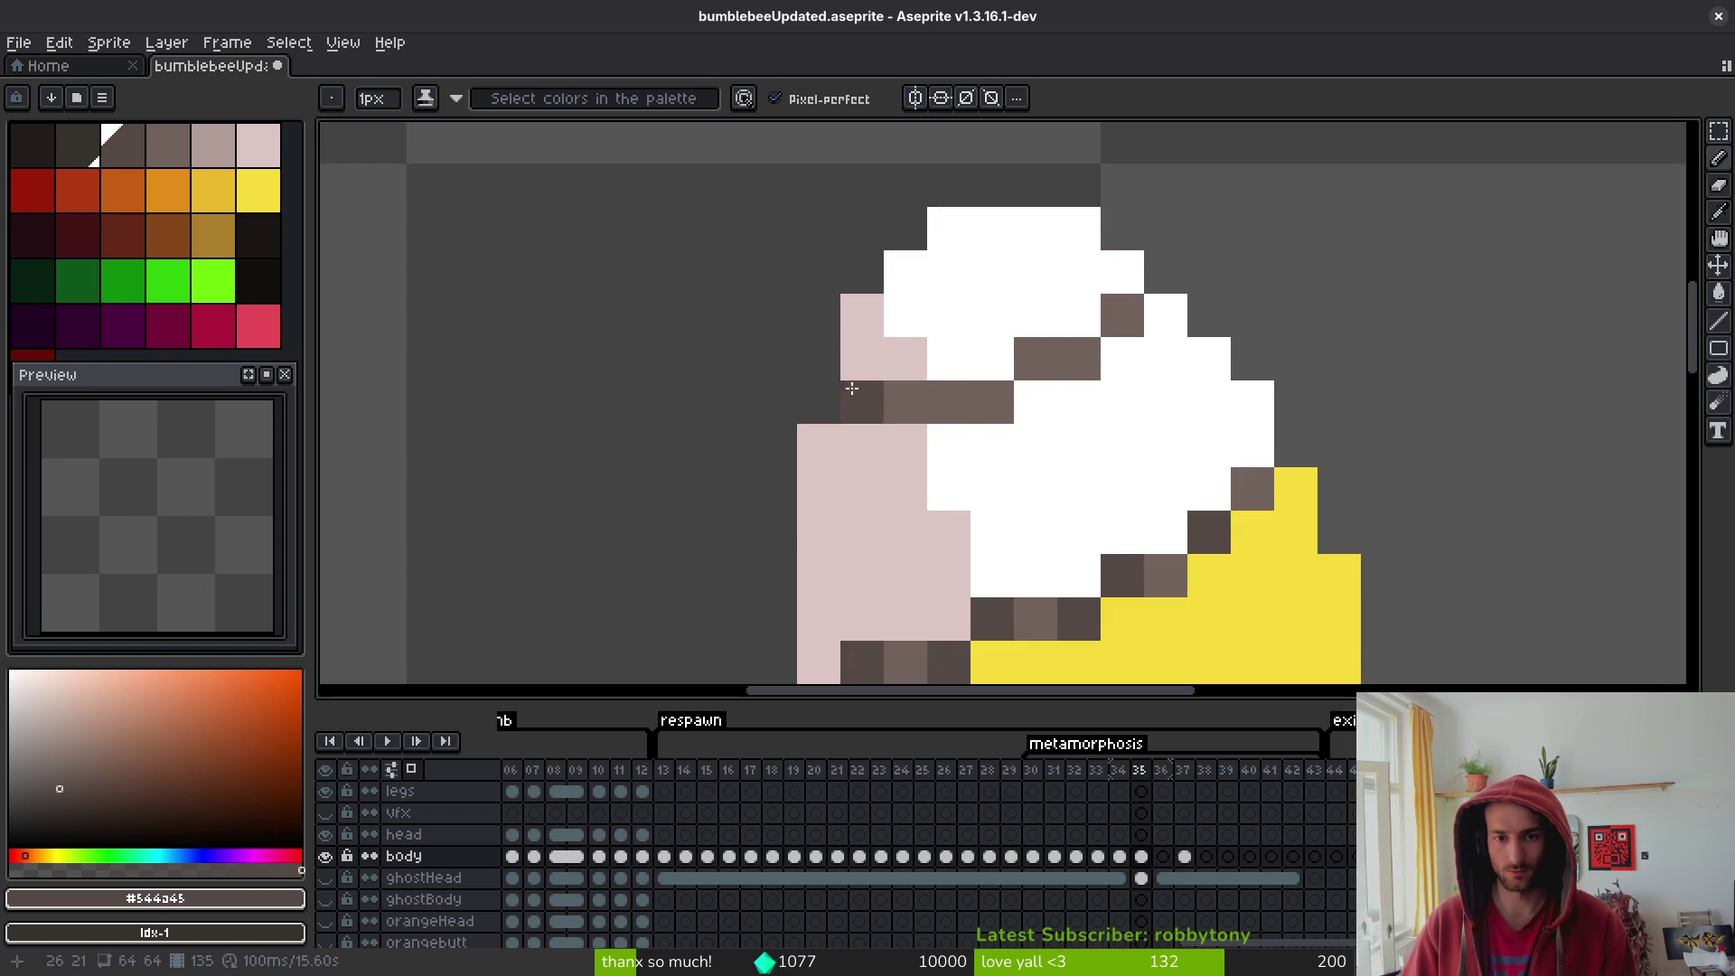
{"action": "left_click", "coordinate": [949, 402]}
{"action": "left_click", "coordinate": [1035, 358]}
{"action": "left_click", "coordinate": [1122, 315]}
{"action": "scroll", "coordinate": [1172, 447], "scroll_direction": "down", "scroll_amount": 7}
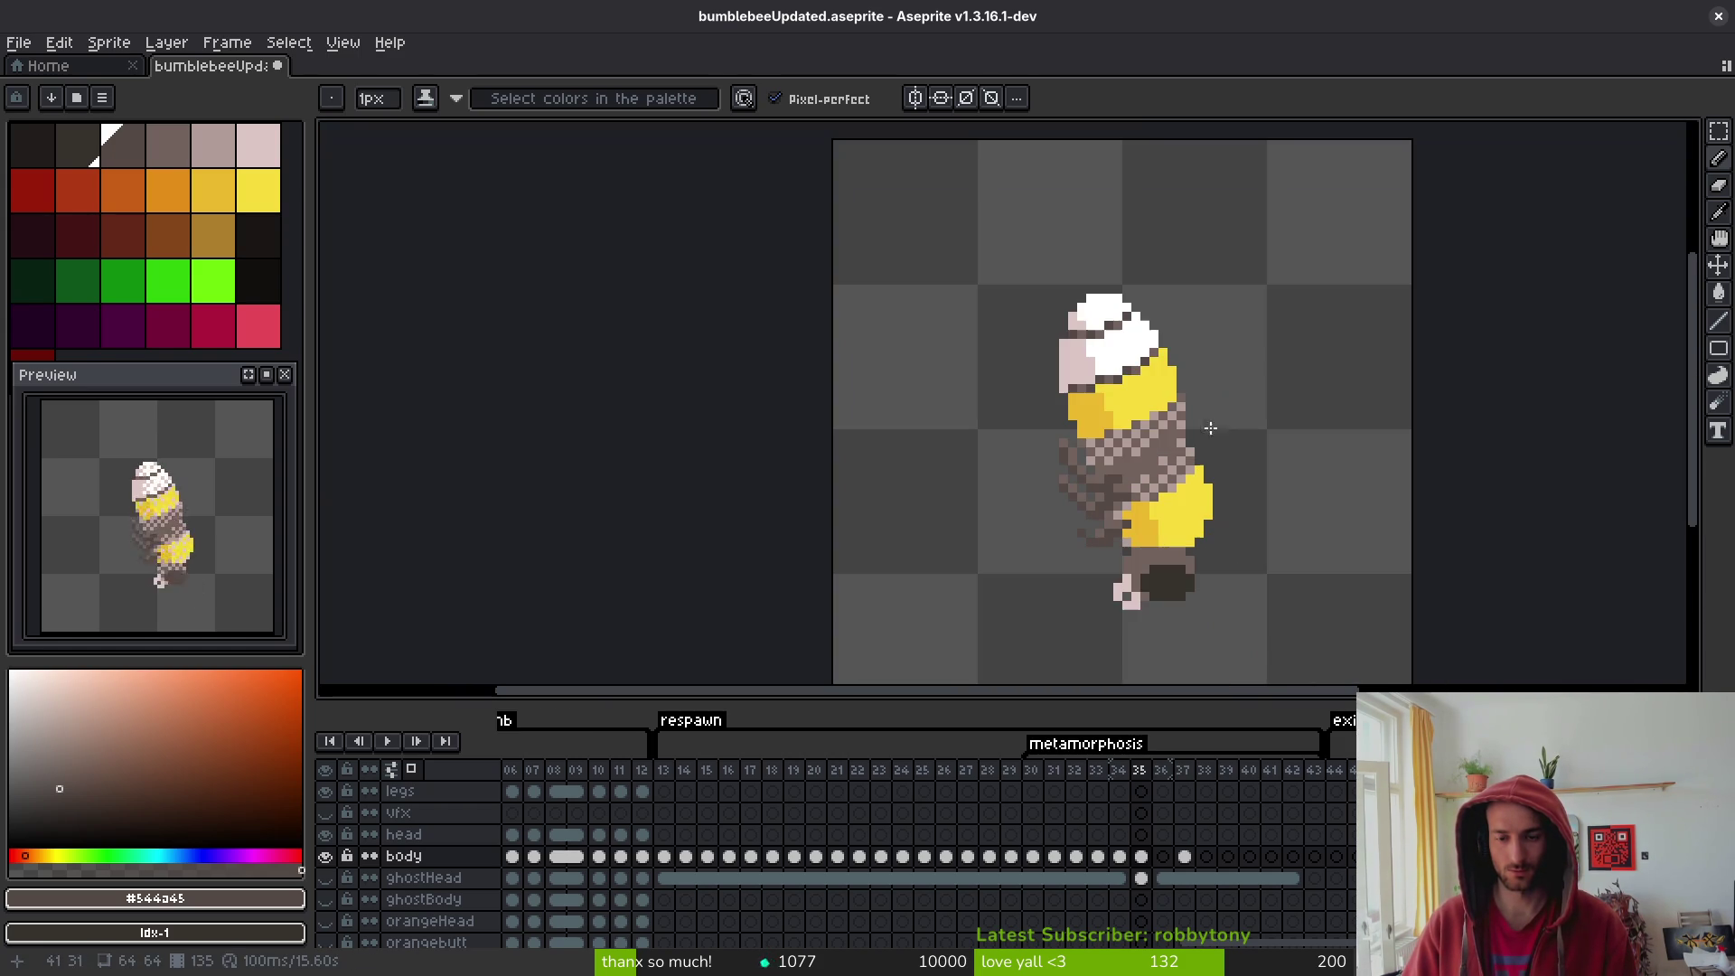
- Compare against frame 36, then return to frame 35
{"action": "key", "text": "i"}
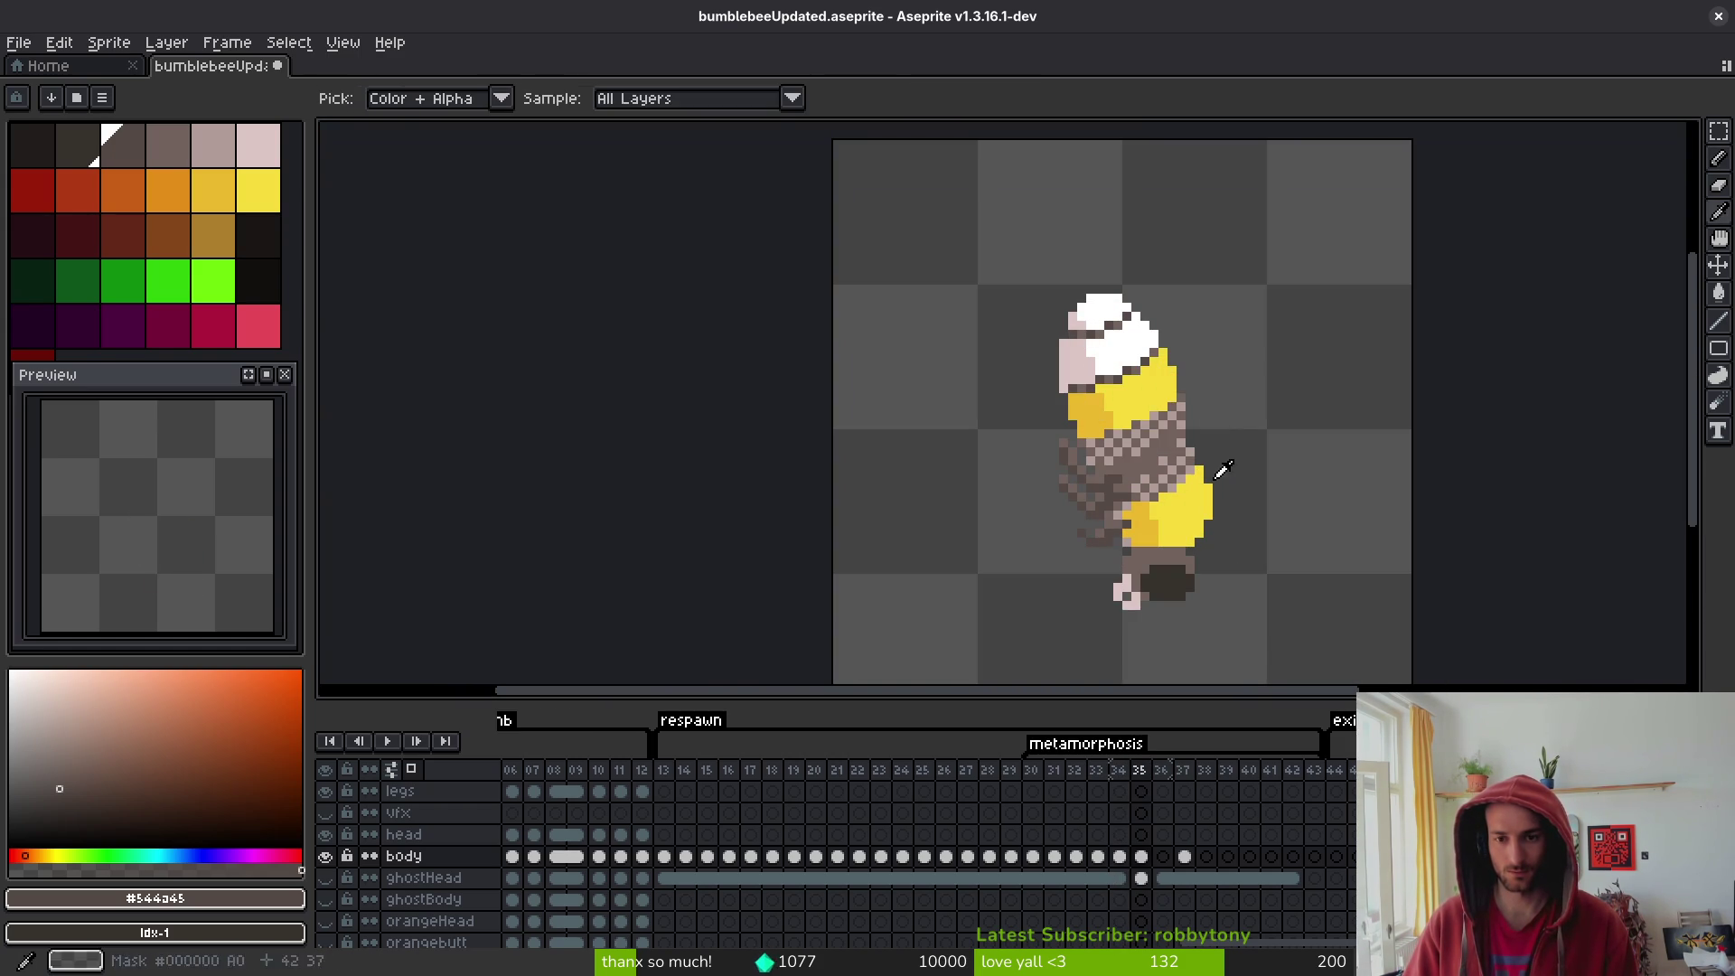
{"action": "key", "text": "Right"}
{"action": "key", "text": "Left"}
{"action": "key", "text": "b"}
{"action": "scroll", "coordinate": [1206, 434], "scroll_direction": "up", "scroll_amount": 5}
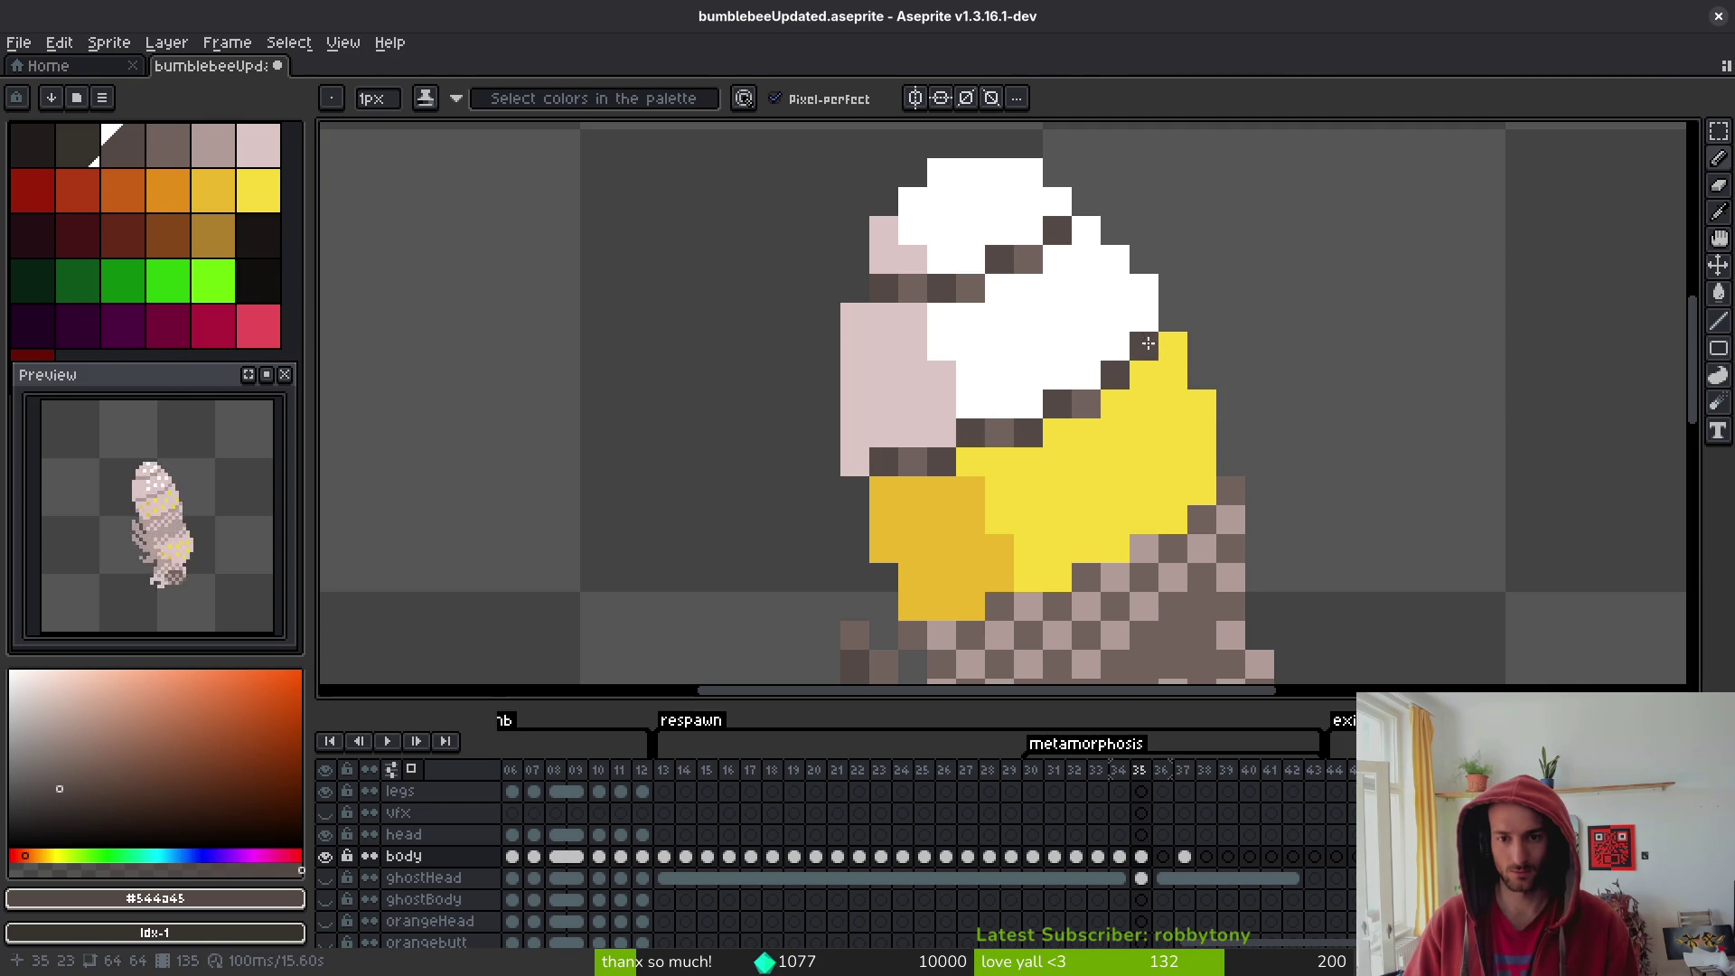
{"action": "scroll", "coordinate": [1198, 404], "scroll_direction": "down", "scroll_amount": 6}
{"action": "scroll", "coordinate": [1198, 404], "scroll_direction": "up", "scroll_amount": 2}
- Paint a diagonal of light midsection pixels brown with #71625d
{"action": "key", "text": "i"}
{"action": "left_click", "coordinate": [1098, 400]}
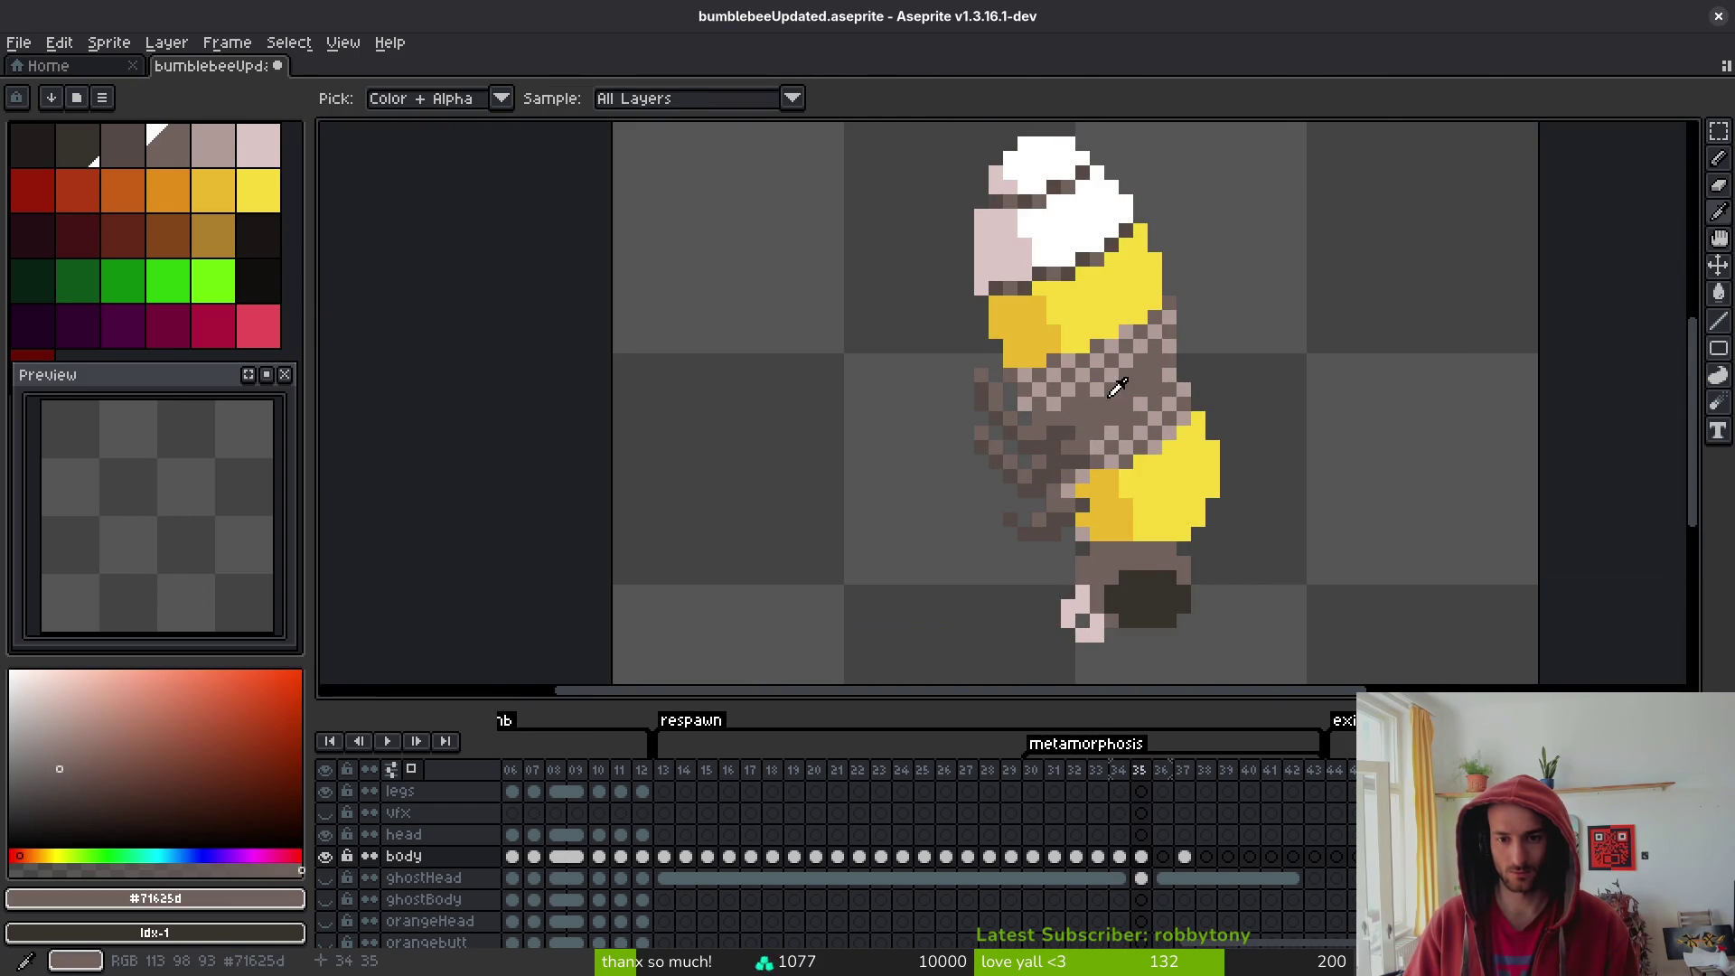
{"action": "key", "text": "b"}
{"action": "scroll", "coordinate": [1143, 411], "scroll_direction": "up", "scroll_amount": 3}
{"action": "key", "text": "g"}
{"action": "key", "text": "i"}
{"action": "scroll", "coordinate": [1239, 453], "scroll_direction": "down", "scroll_amount": 5}
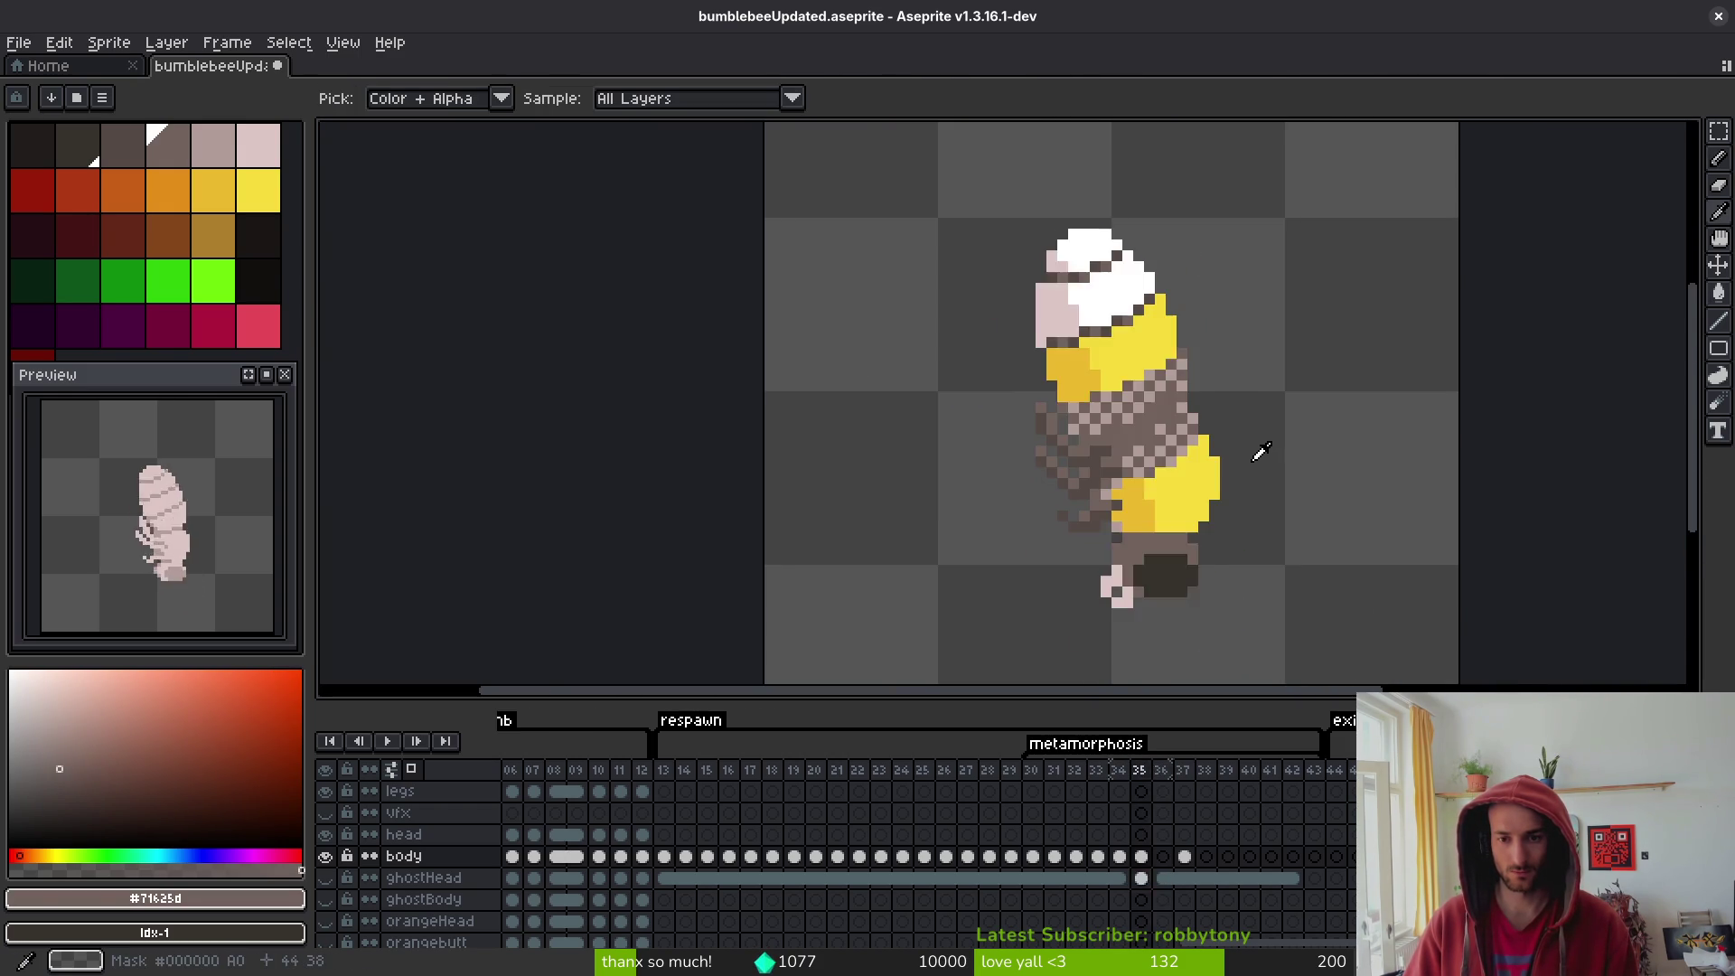
{"action": "key", "text": "b"}
{"action": "scroll", "coordinate": [1220, 447], "scroll_direction": "up", "scroll_amount": 2}
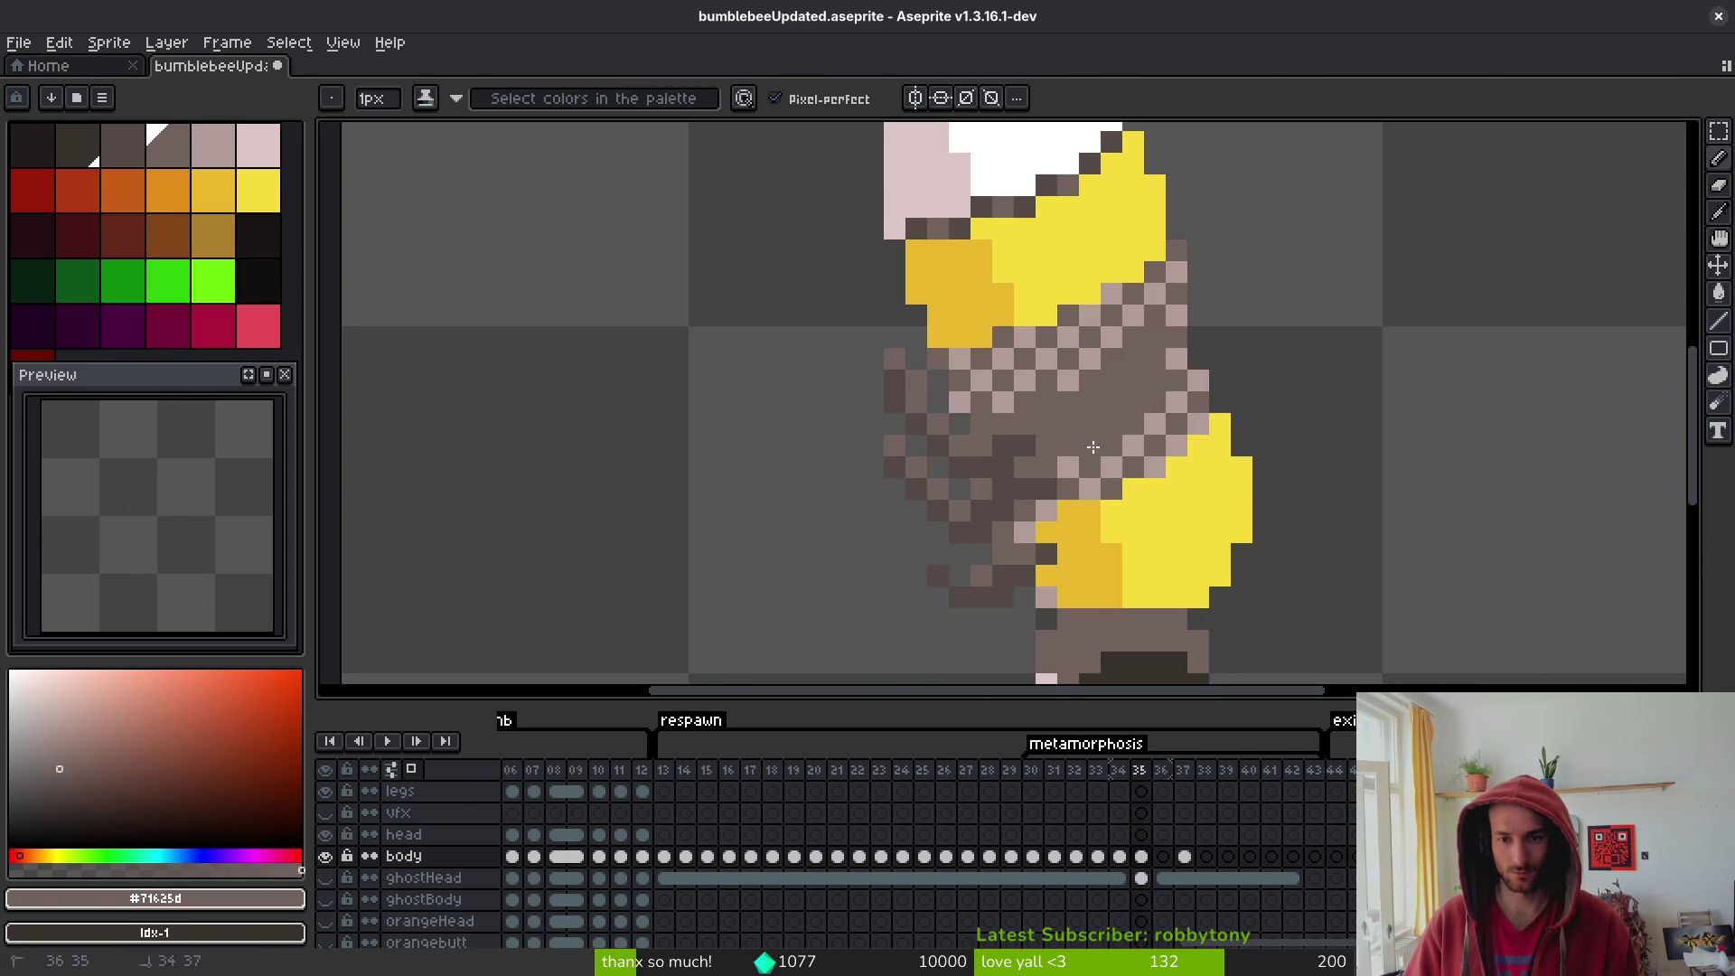
{"action": "left_click_drag", "start_coordinate": [1144, 298], "coordinate": [1146, 292]}
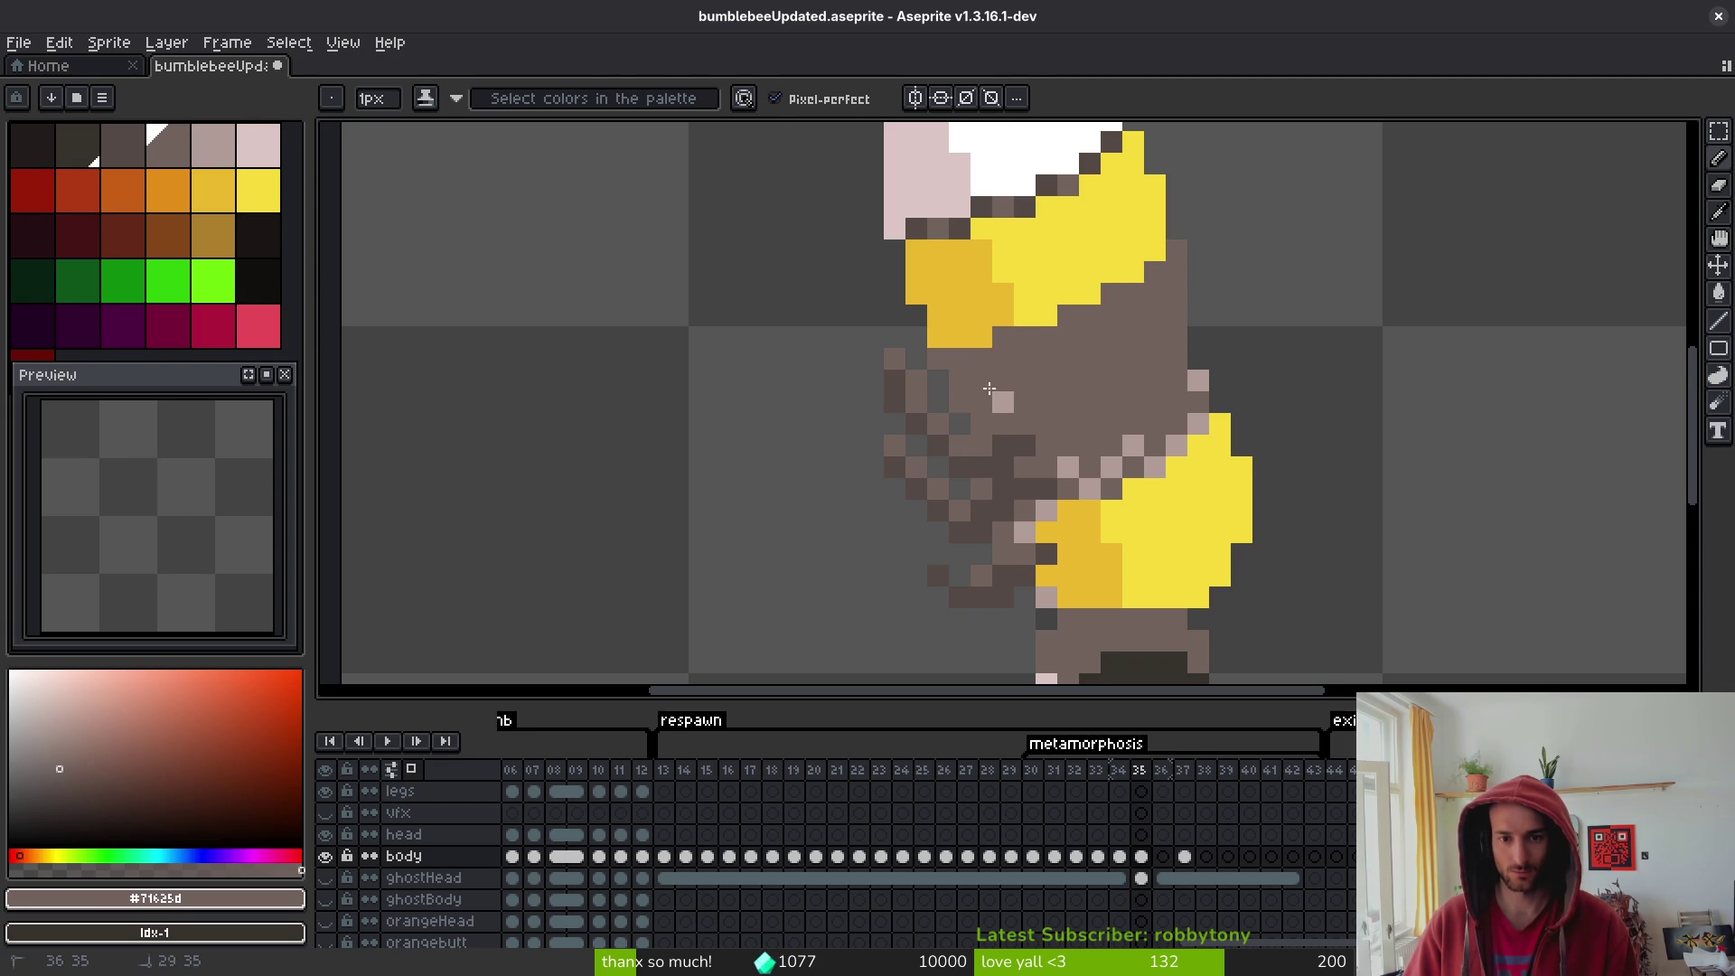
- Step back through frame 34 to frame 33
{"action": "key", "text": "i"}
{"action": "key", "text": "Left"}
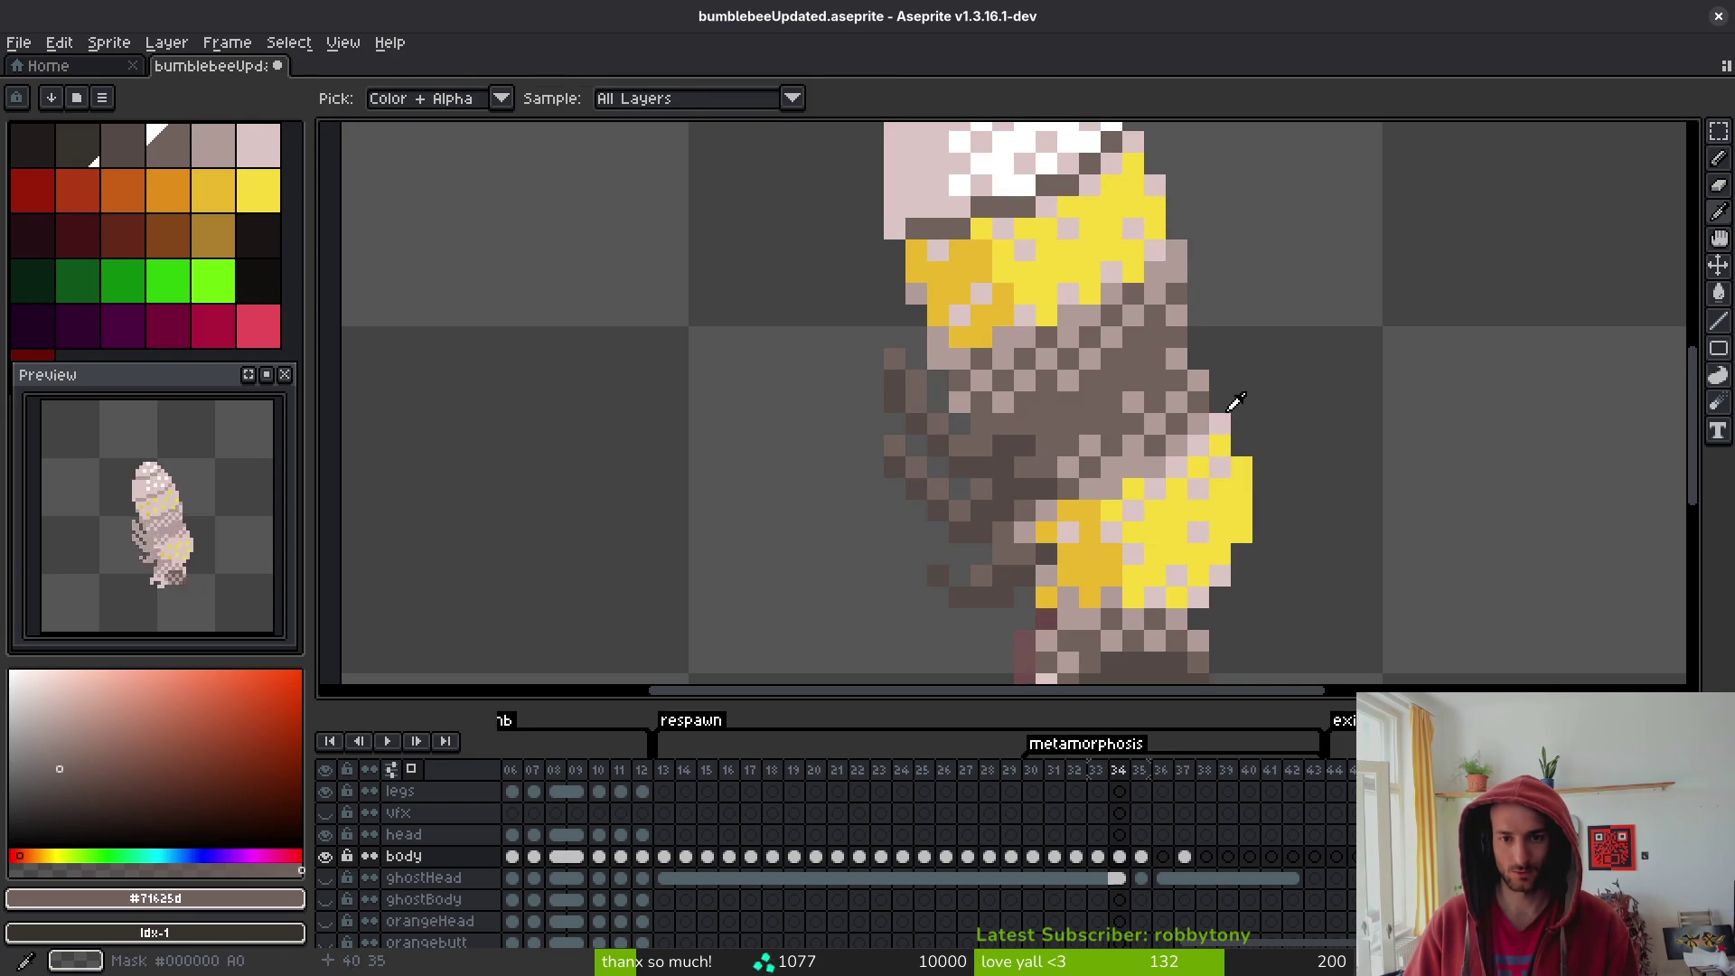
{"action": "key", "text": "b"}
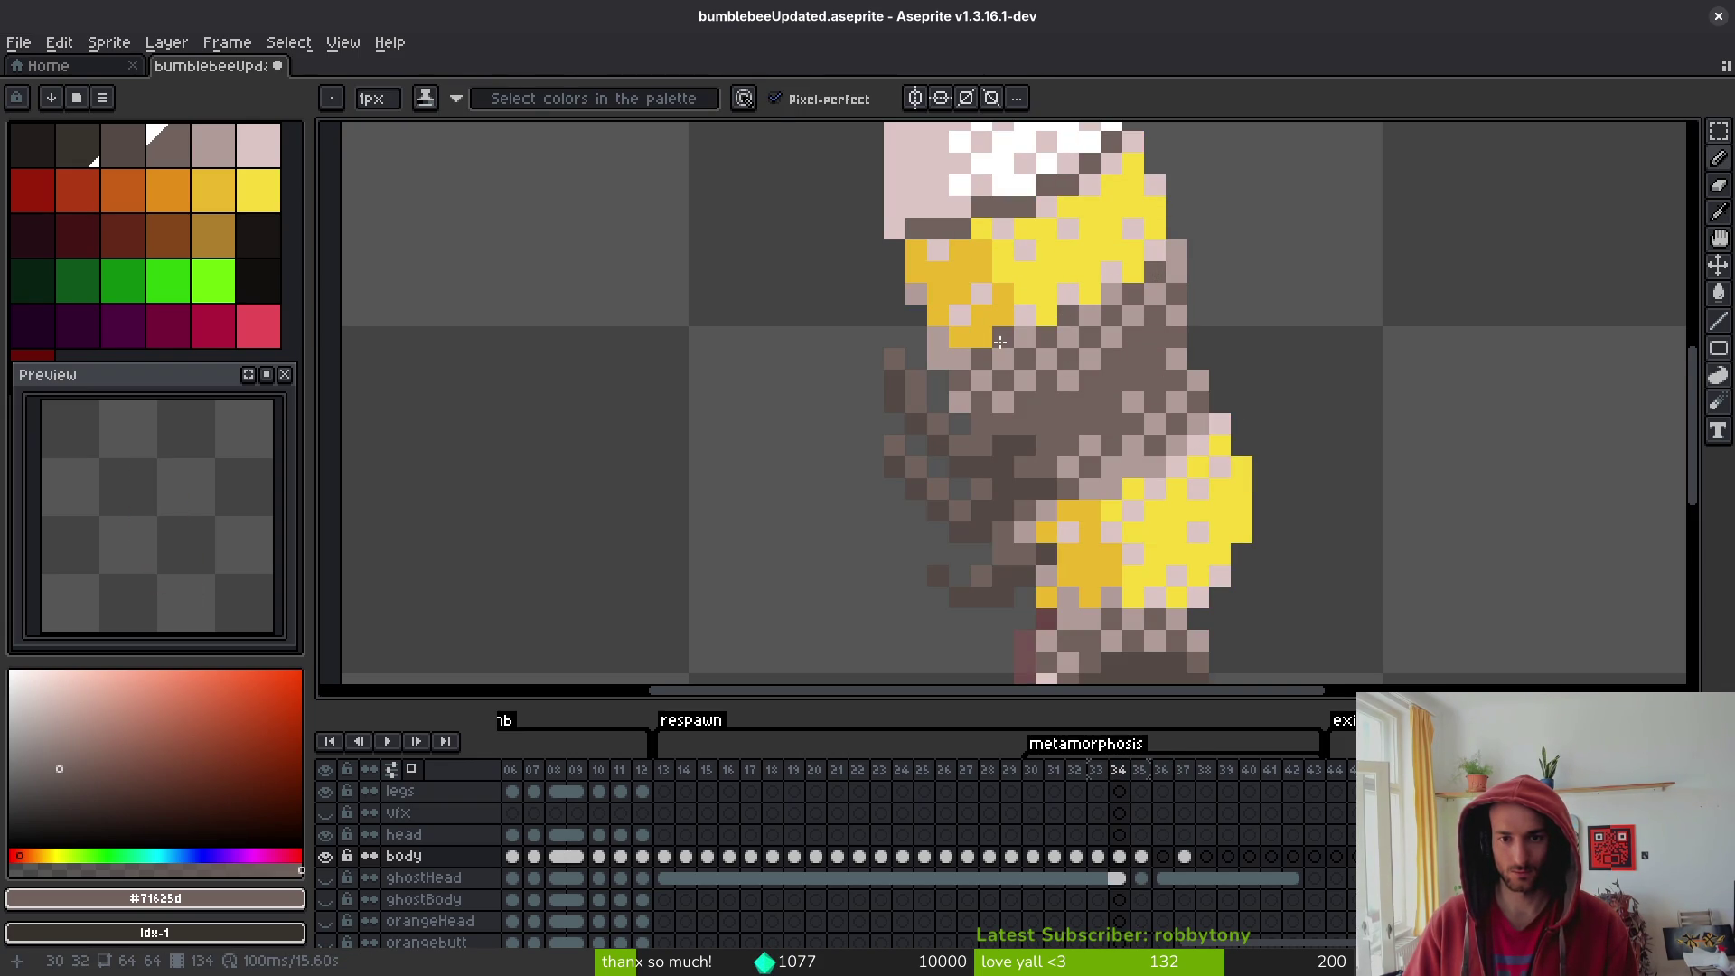
{"action": "scroll", "coordinate": [1159, 403], "scroll_direction": "down", "scroll_amount": 3}
{"action": "key", "text": "i"}
{"action": "key", "text": "Left"}
- Paint dark brown pixels across frame 33's midsection and recentre the sprite
{"action": "key", "text": "b"}
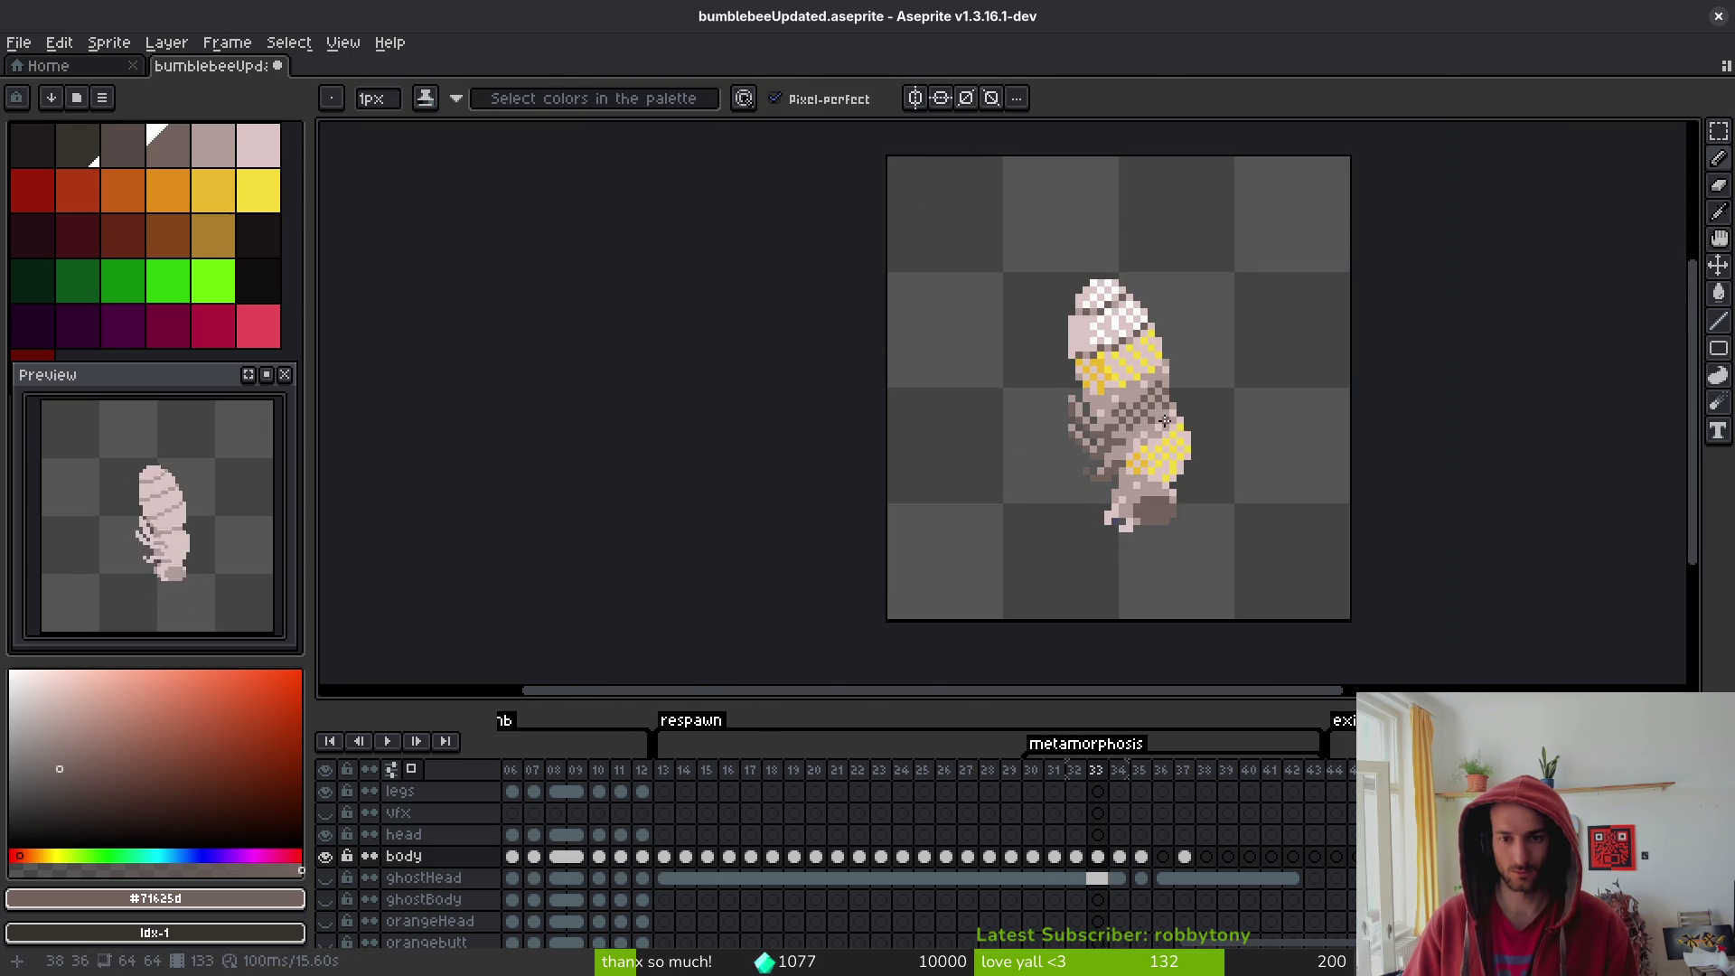
{"action": "scroll", "coordinate": [1055, 422], "scroll_direction": "up", "scroll_amount": 3}
{"action": "left_click_drag", "start_coordinate": [1055, 420], "coordinate": [1135, 394]}
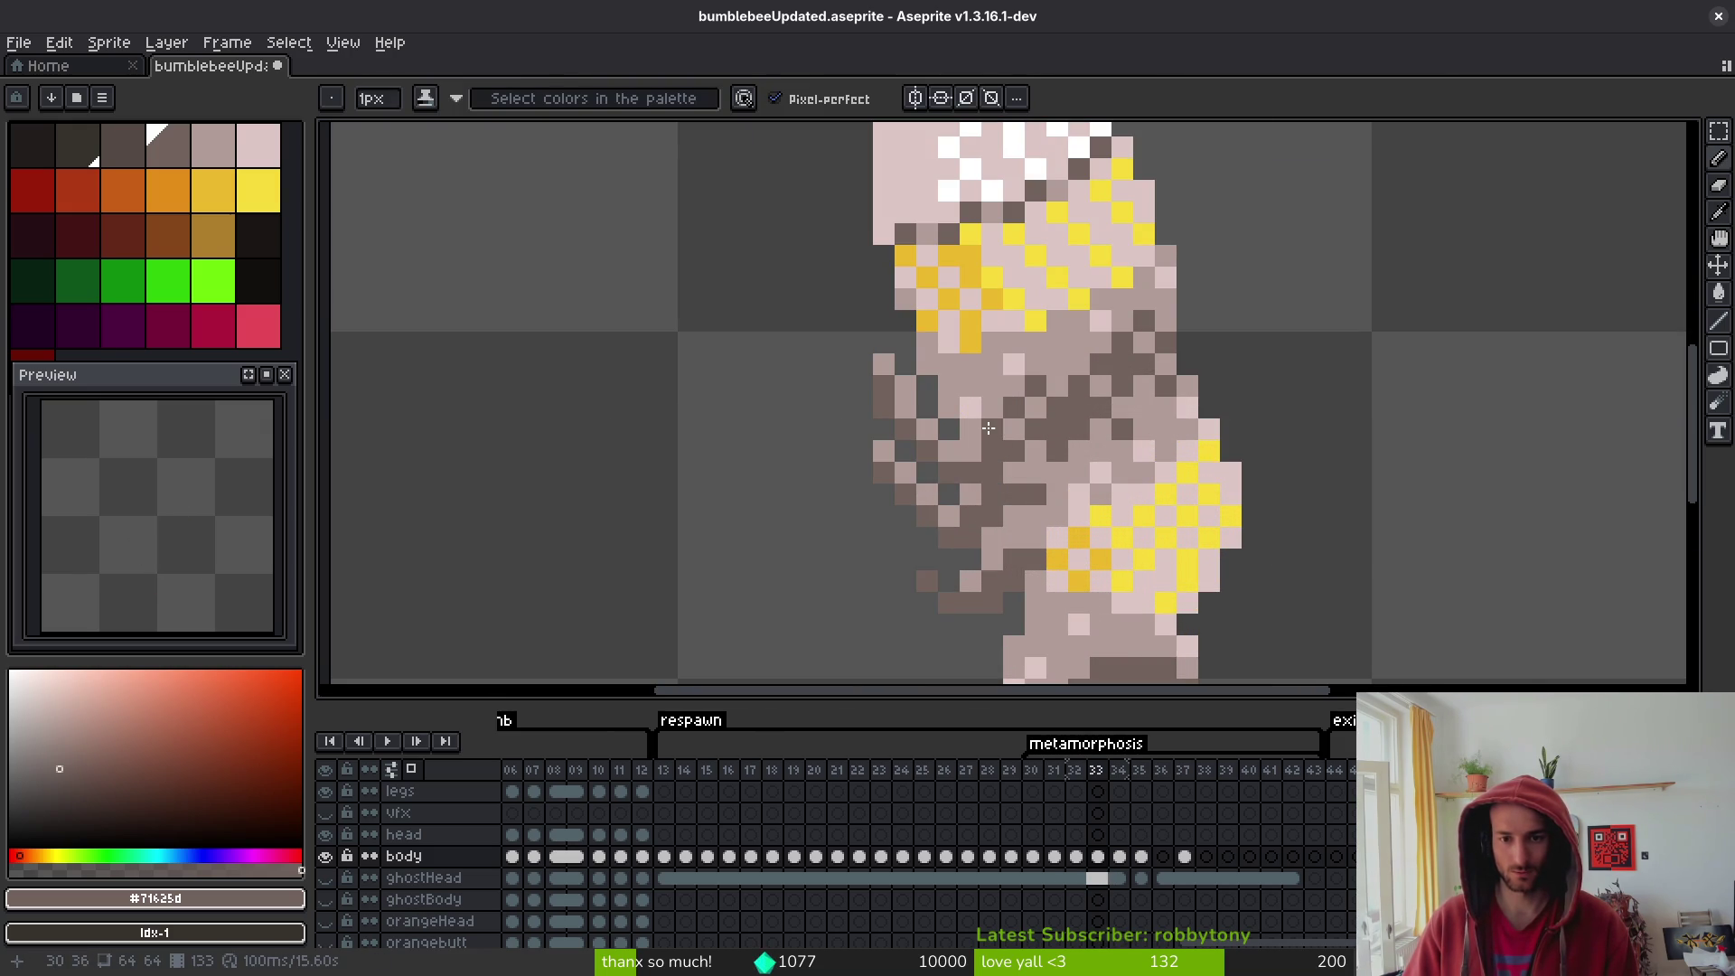
{"action": "scroll", "coordinate": [1175, 443], "scroll_direction": "down", "scroll_amount": 4}
{"action": "key", "text": "i"}
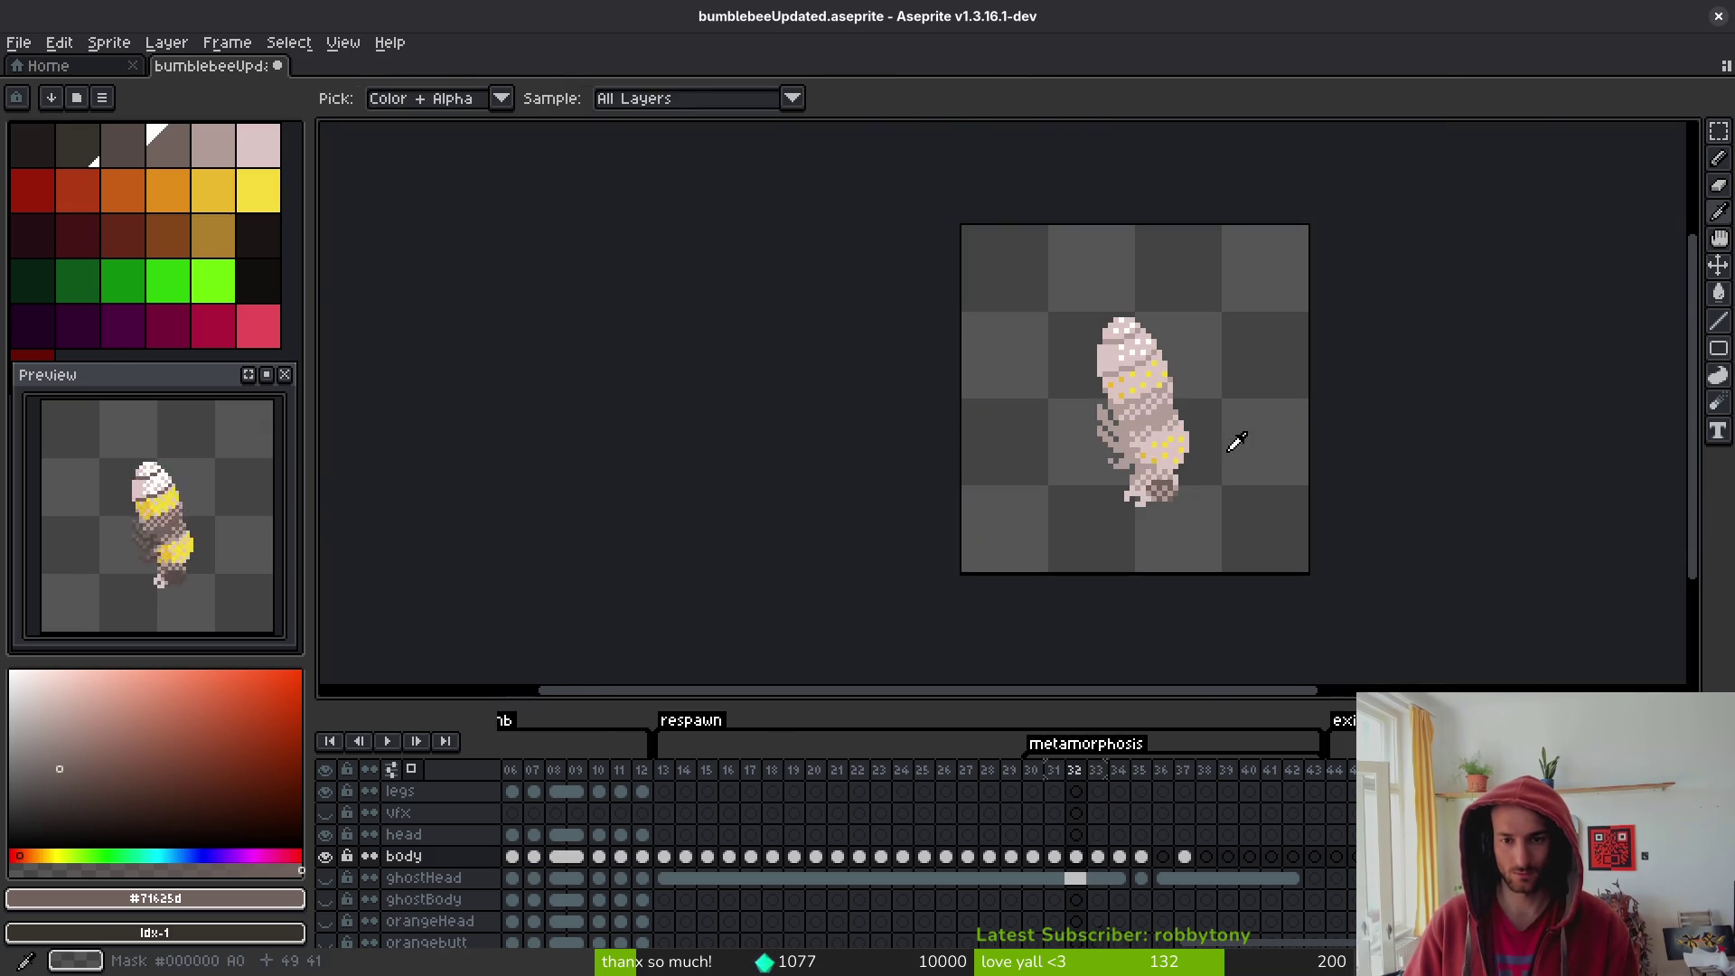
{"action": "key", "text": "b"}
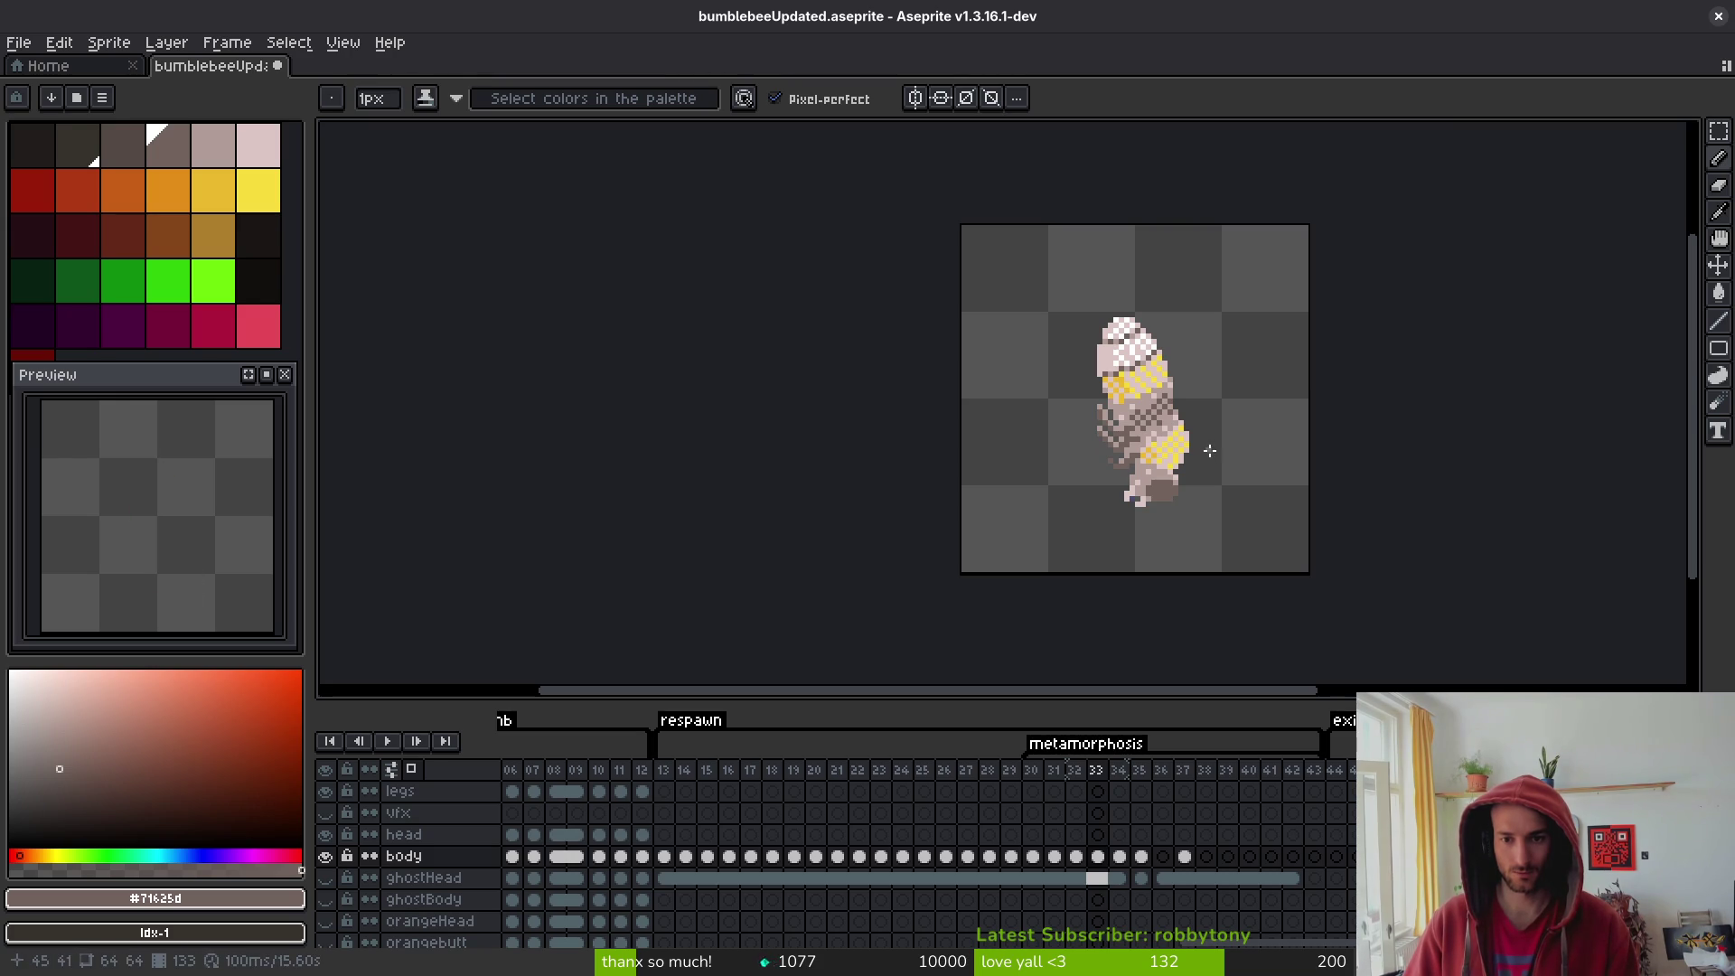
{"action": "scroll", "coordinate": [1191, 427], "scroll_direction": "up", "scroll_amount": 3}
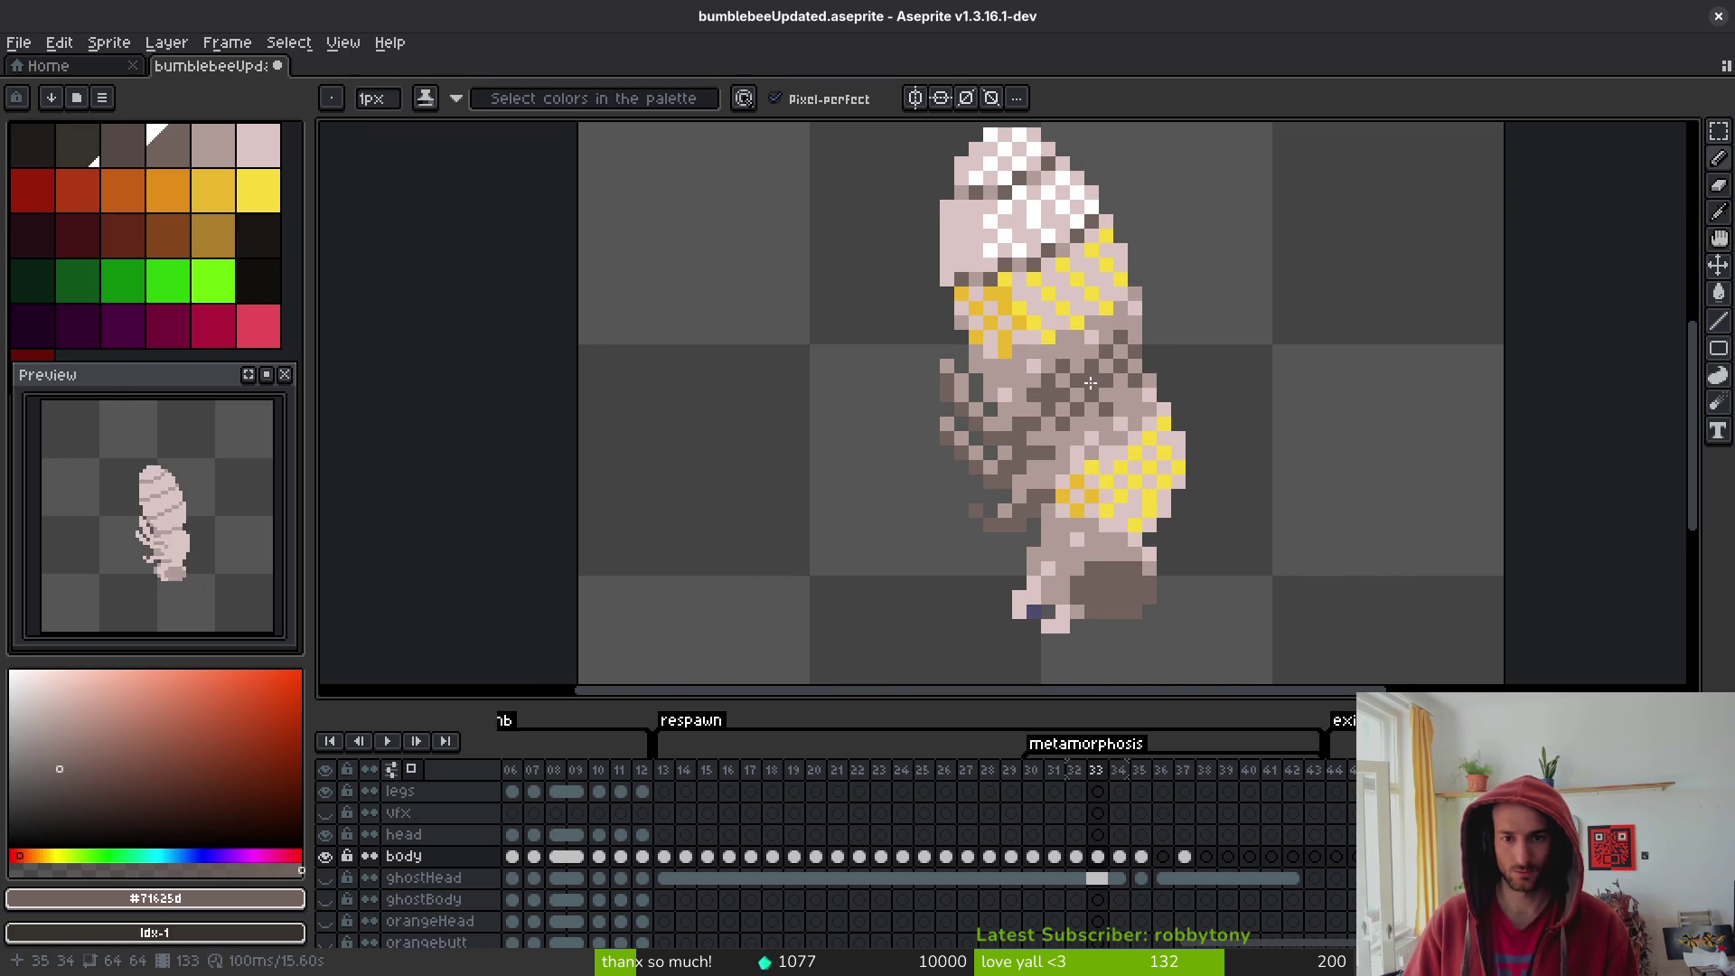
{"action": "scroll", "coordinate": [1181, 434], "scroll_direction": "down", "scroll_amount": 3}
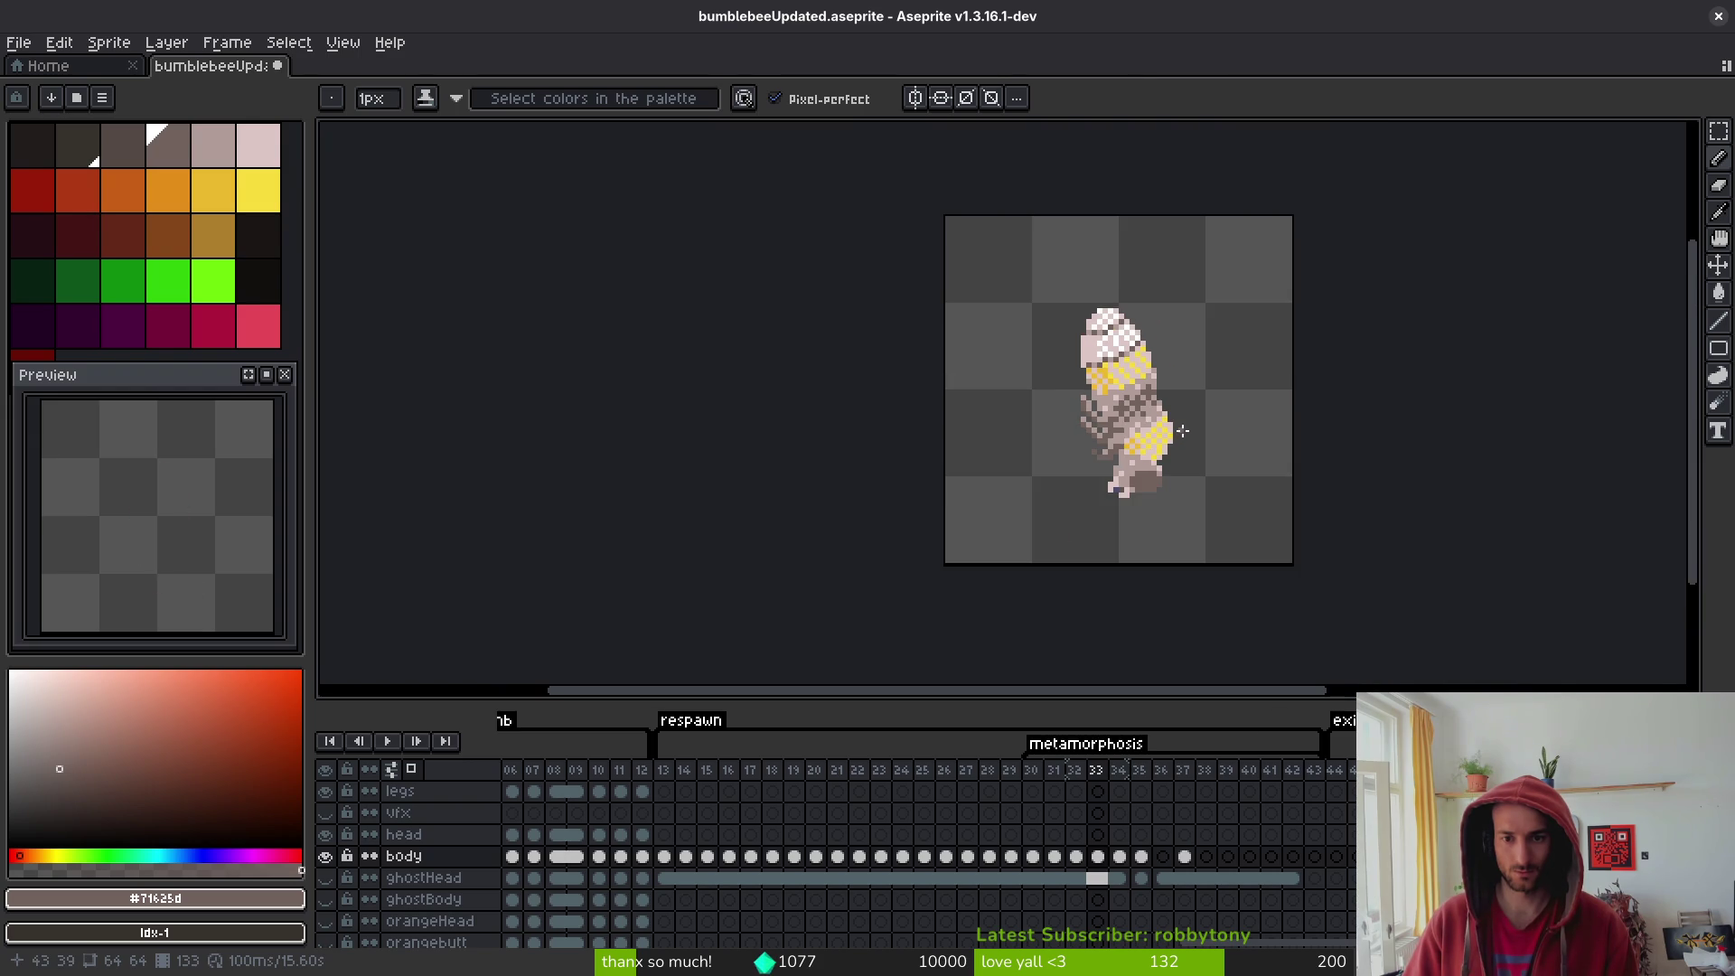
{"action": "scroll", "coordinate": [1182, 432], "scroll_direction": "down", "scroll_amount": 5}
{"action": "scroll", "coordinate": [1184, 434], "scroll_direction": "up", "scroll_amount": 3}
{"action": "left_click_drag", "start_coordinate": [1201, 448], "coordinate": [1174, 467]}
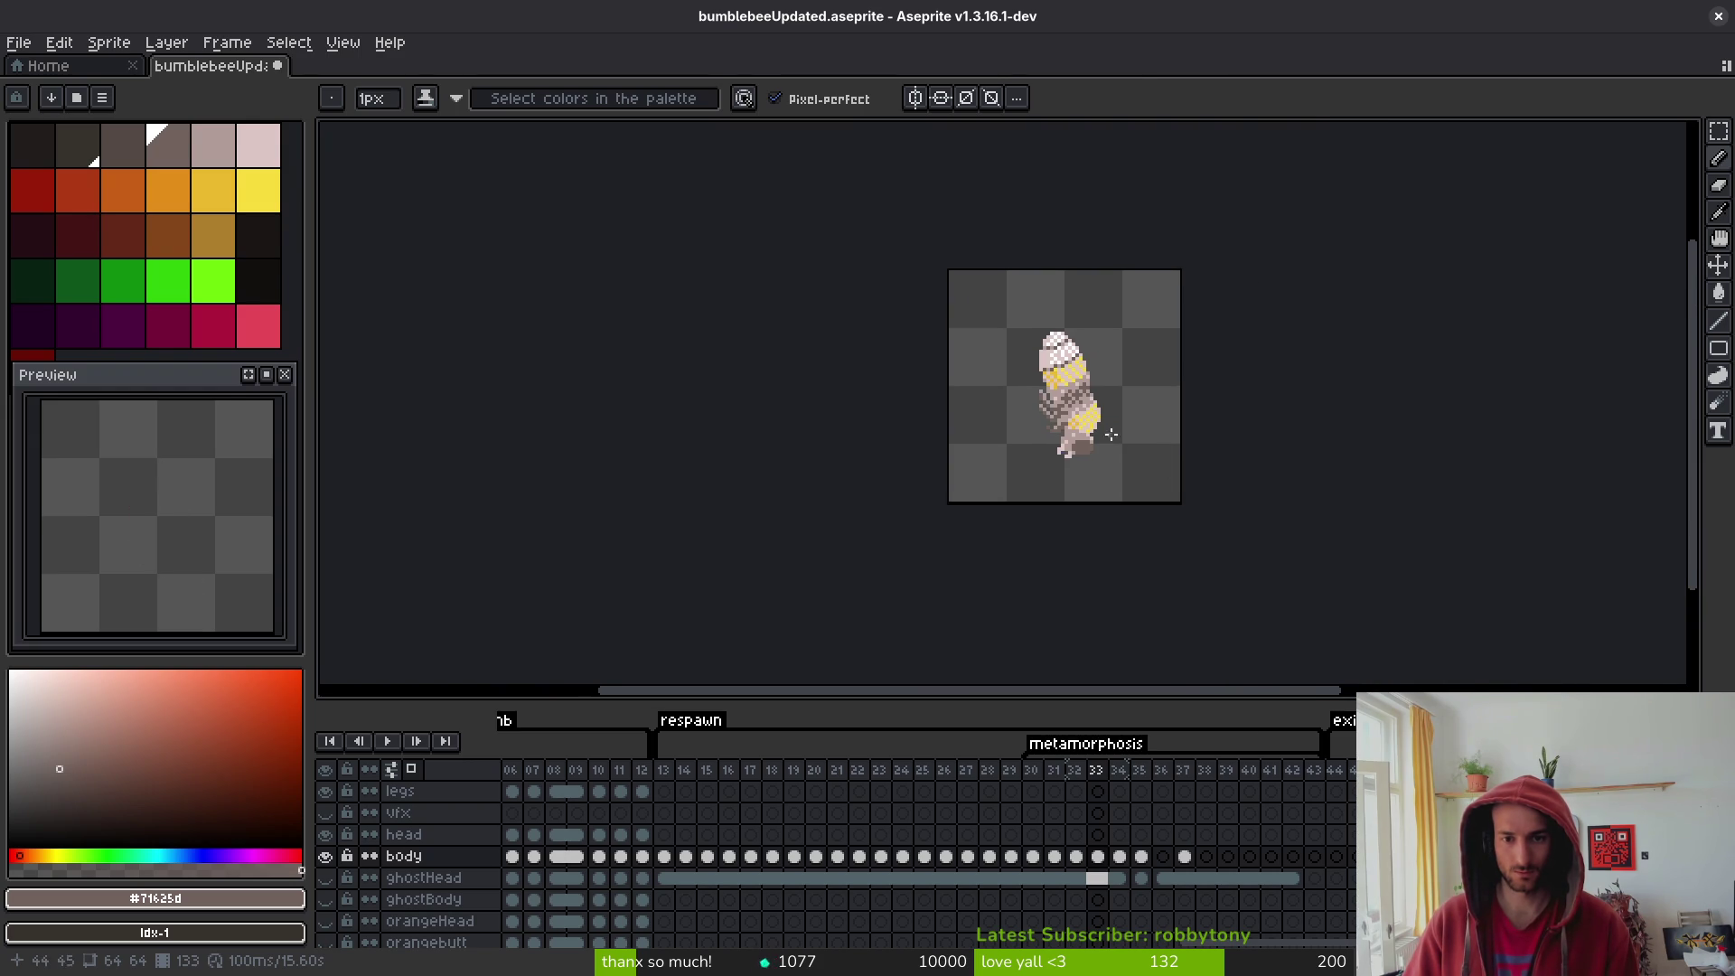
{"action": "scroll", "coordinate": [1111, 435], "scroll_direction": "up", "scroll_amount": 4}
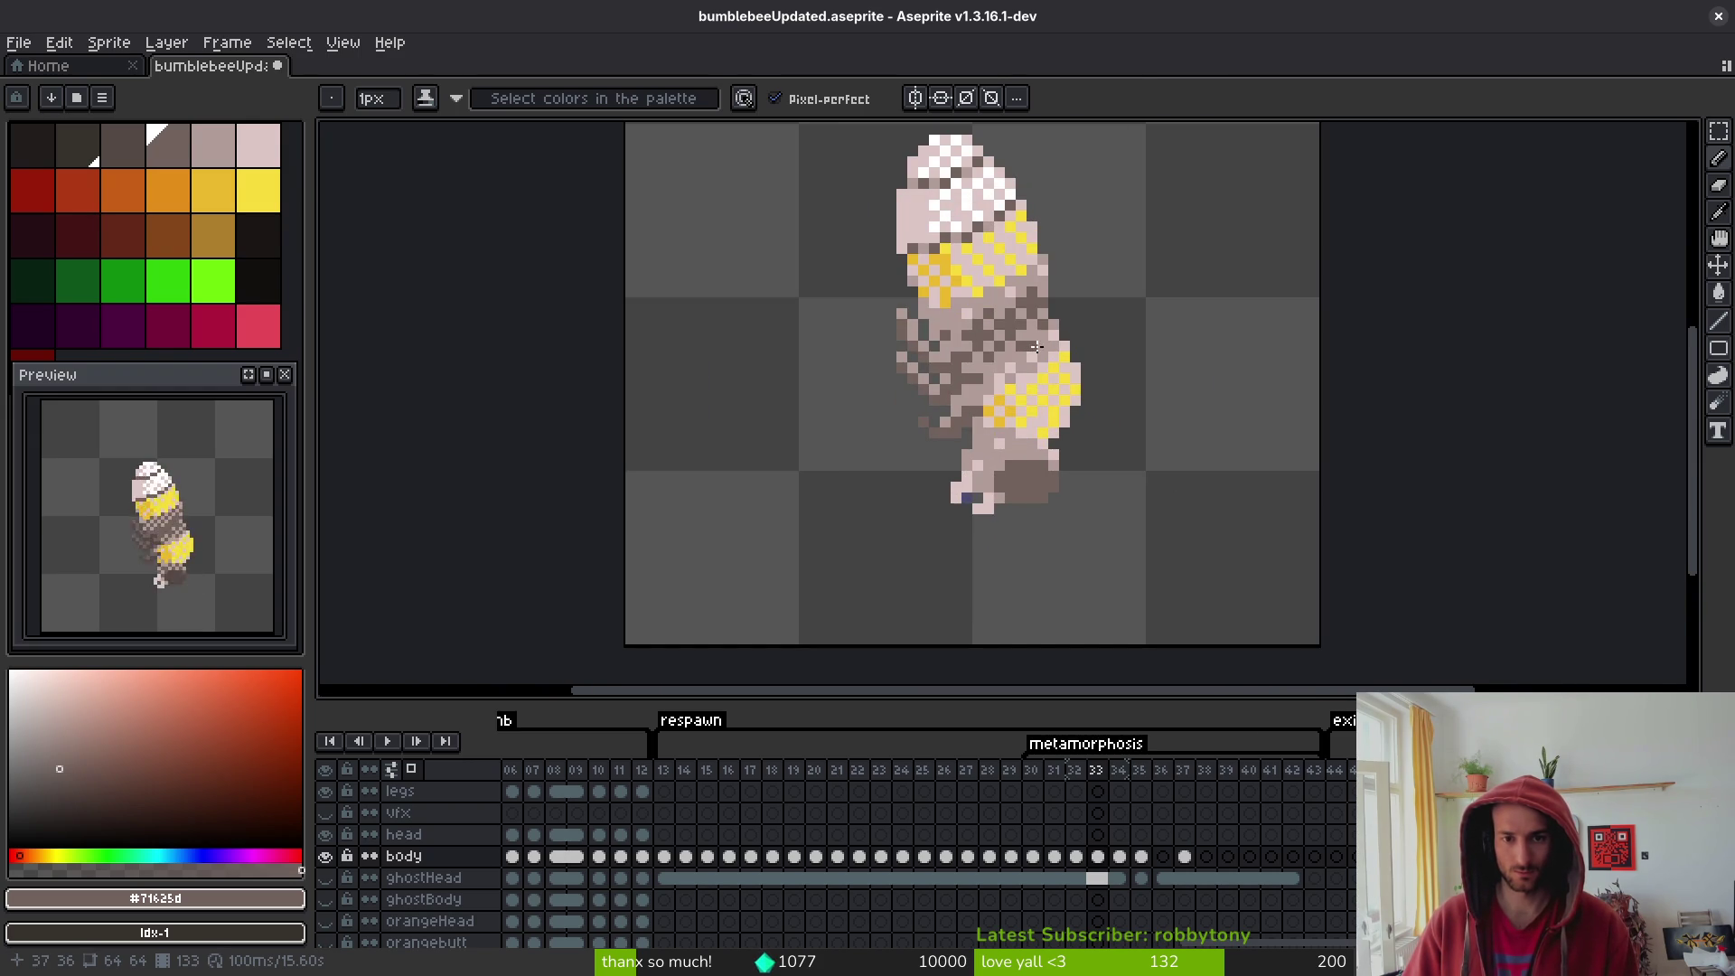
{"action": "scroll", "coordinate": [989, 357], "scroll_direction": "up", "scroll_amount": 1}
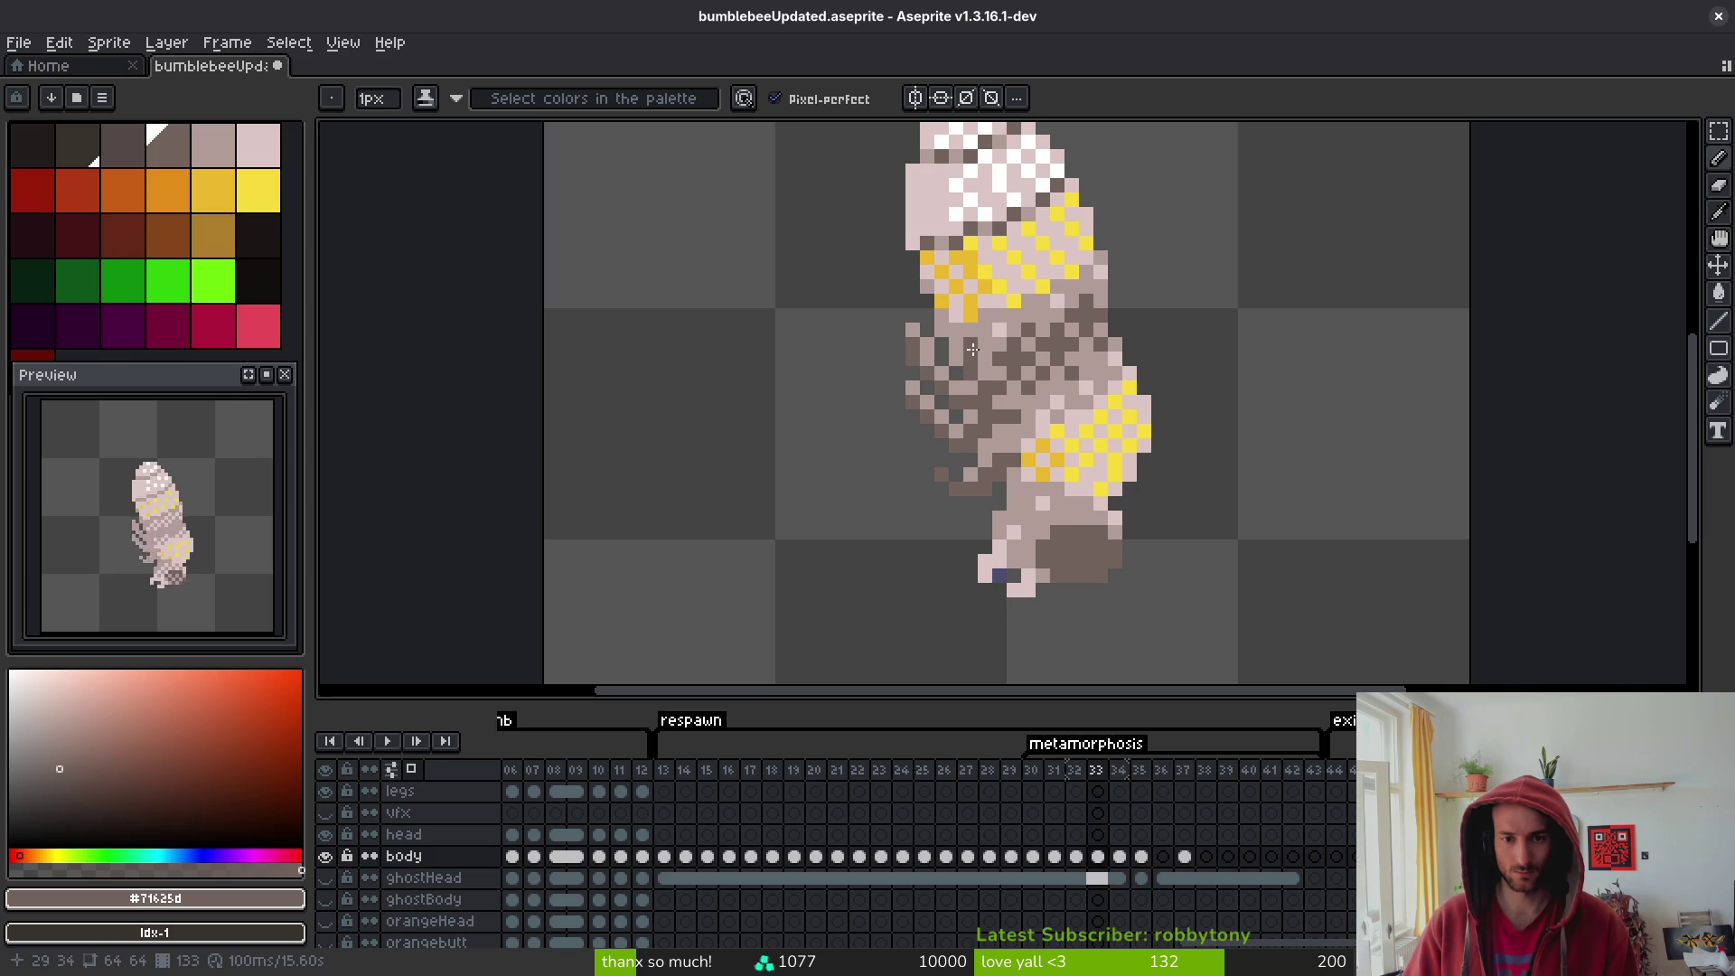
- Set pale pink as the second colour and paint darker brown down the midsection's left side
{"action": "right_click", "coordinate": [1012, 369], "text": "alt"}
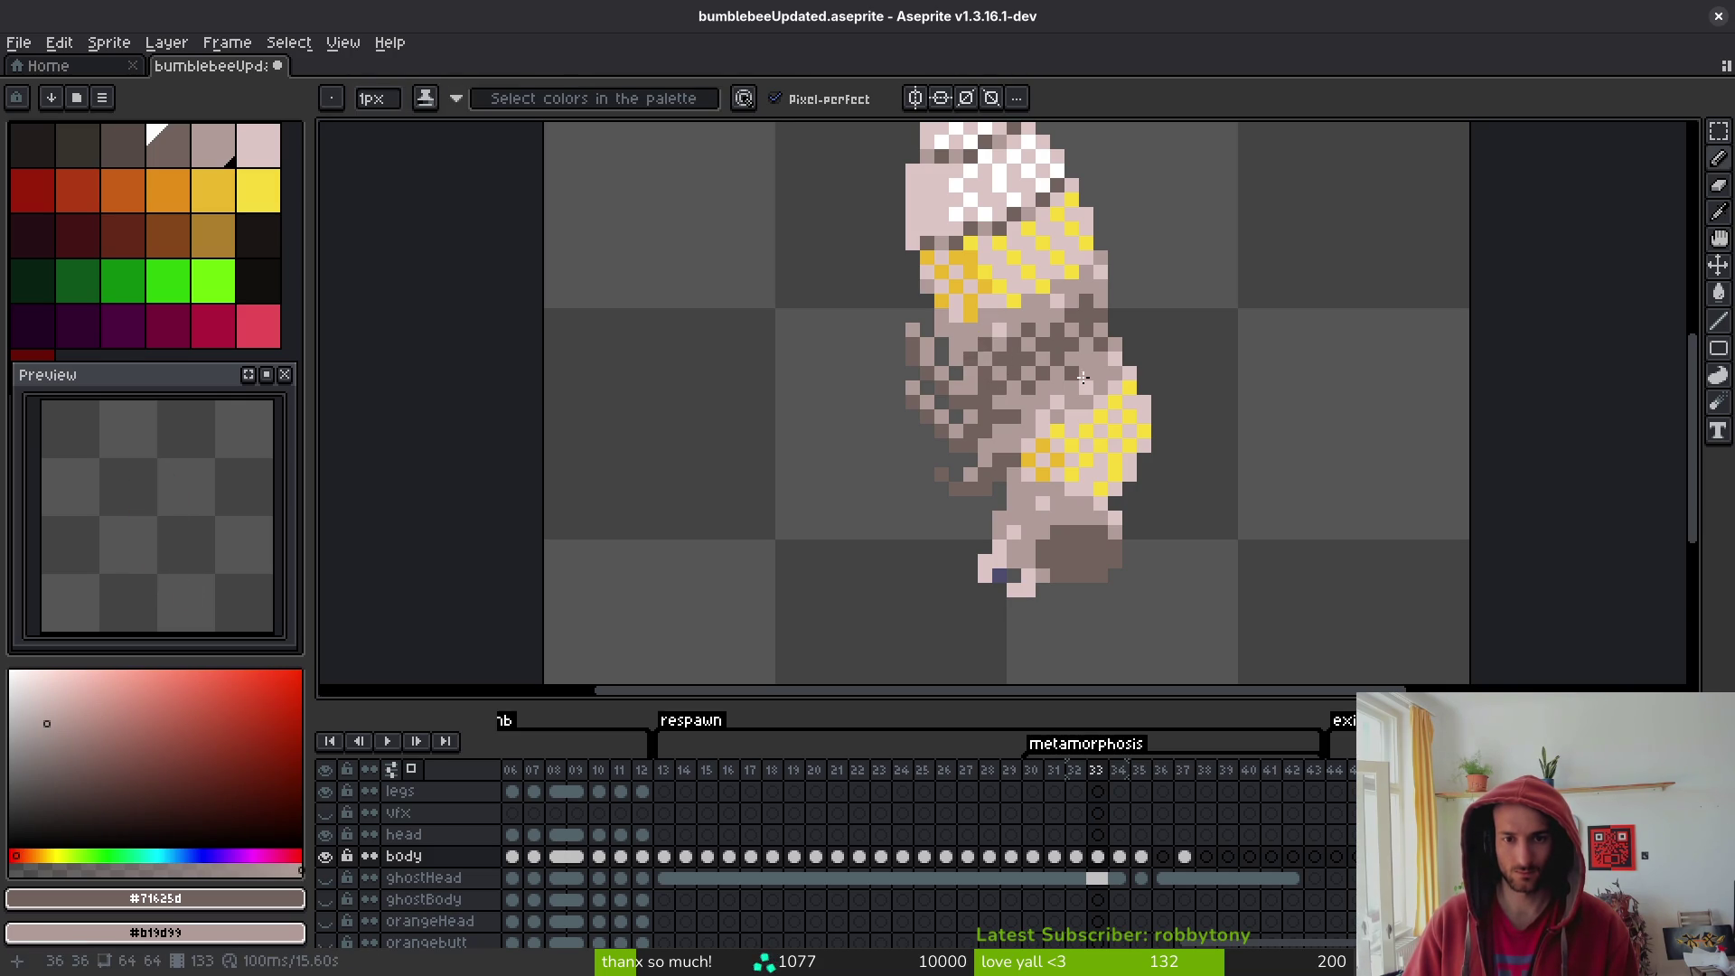
{"action": "scroll", "coordinate": [1083, 377], "scroll_direction": "down", "scroll_amount": 6}
{"action": "scroll", "coordinate": [1082, 380], "scroll_direction": "up", "scroll_amount": 4}
{"action": "scroll", "coordinate": [1083, 411], "scroll_direction": "down", "scroll_amount": 3}
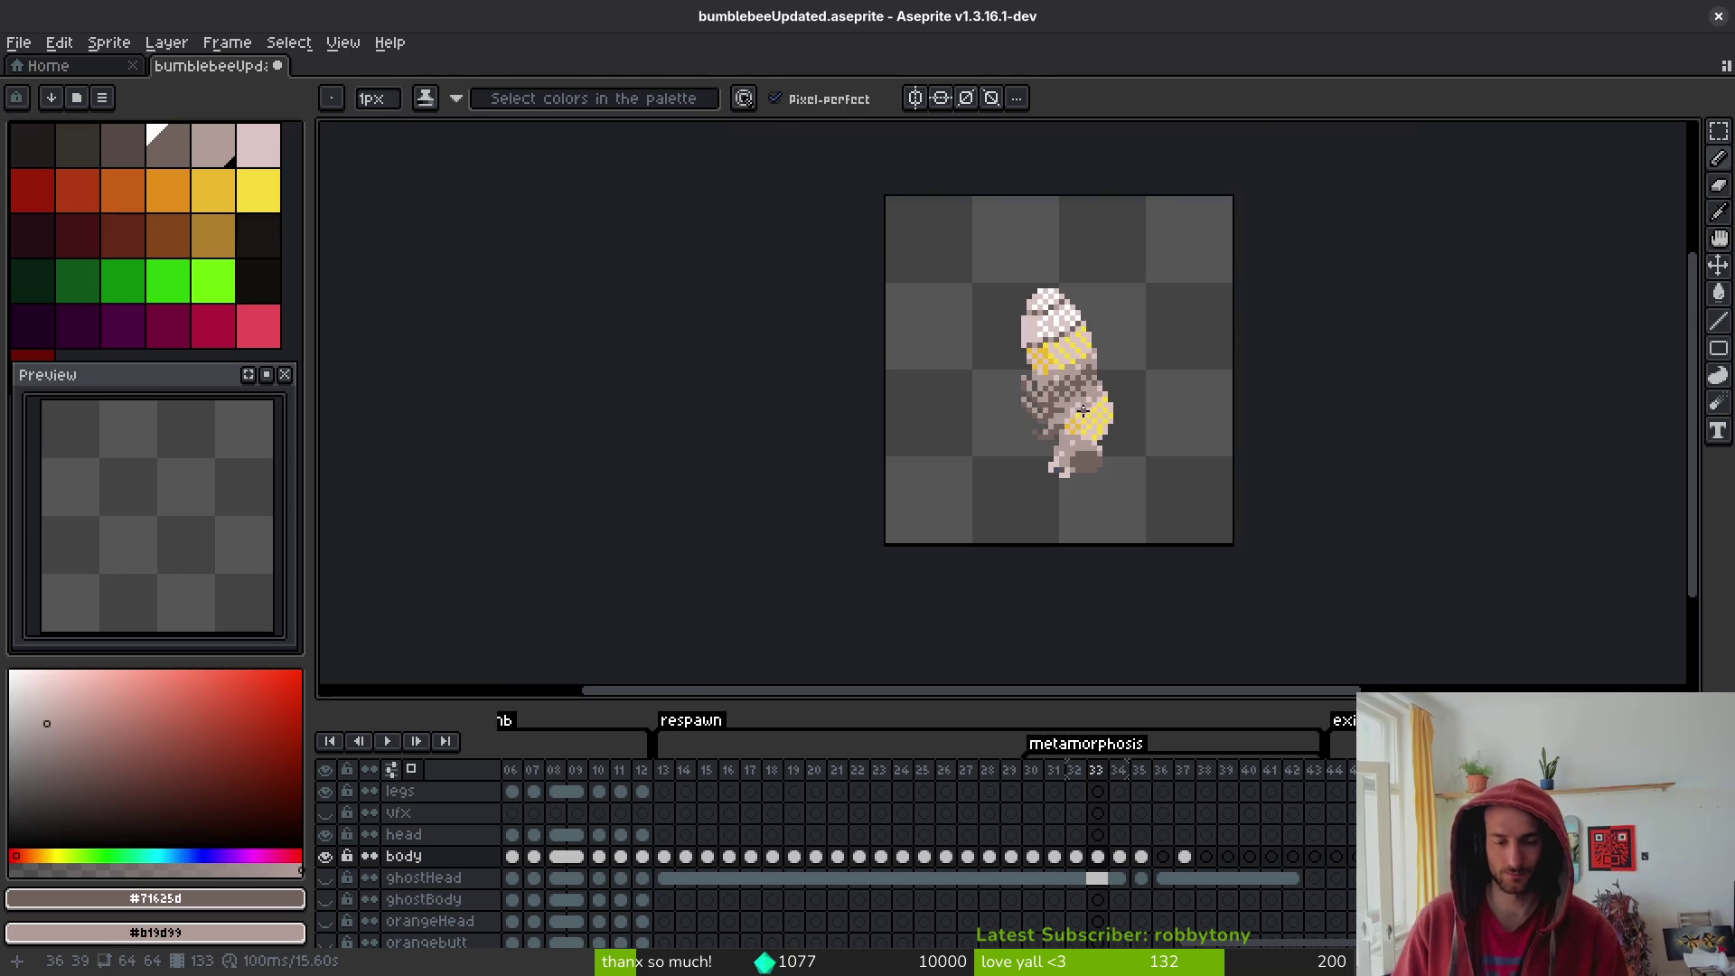
{"action": "scroll", "coordinate": [1083, 415], "scroll_direction": "up", "scroll_amount": 4}
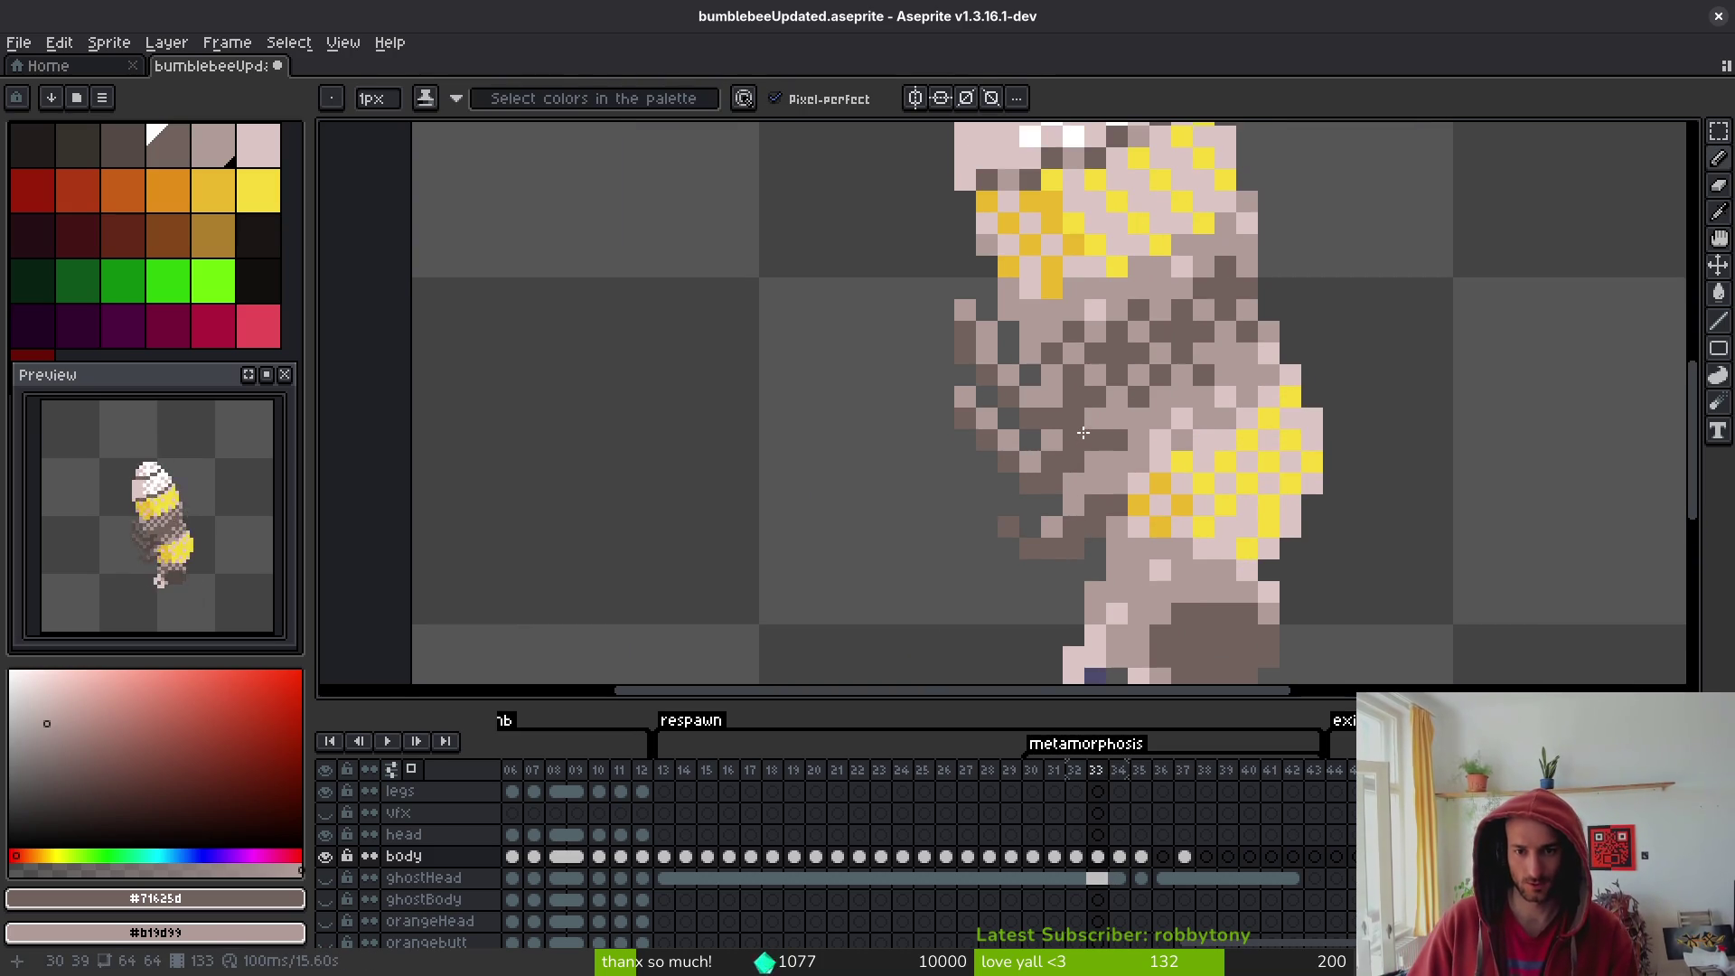
{"action": "key", "text": "alt"}
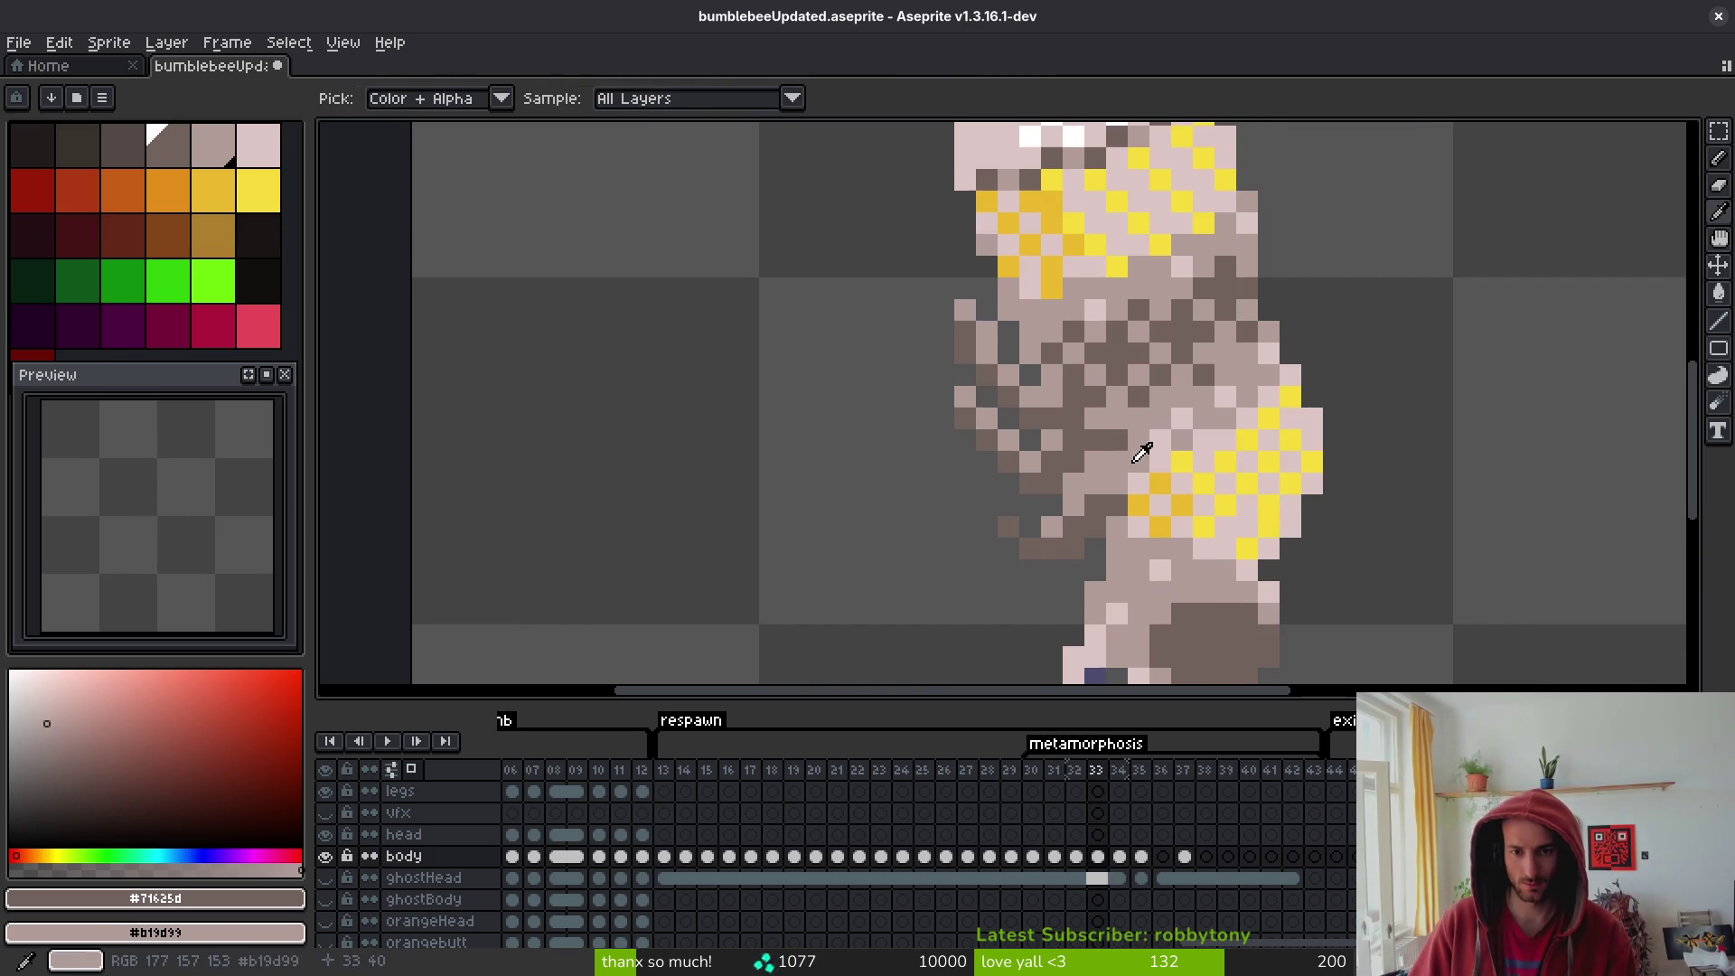
{"action": "mouse_move", "coordinate": [1012, 387]}
{"action": "left_mouse_down"}
{"action": "mouse_move", "coordinate": [965, 310]}
{"action": "mouse_move", "coordinate": [963, 402]}
{"action": "mouse_move", "coordinate": [1119, 516]}
{"action": "left_mouse_up"}
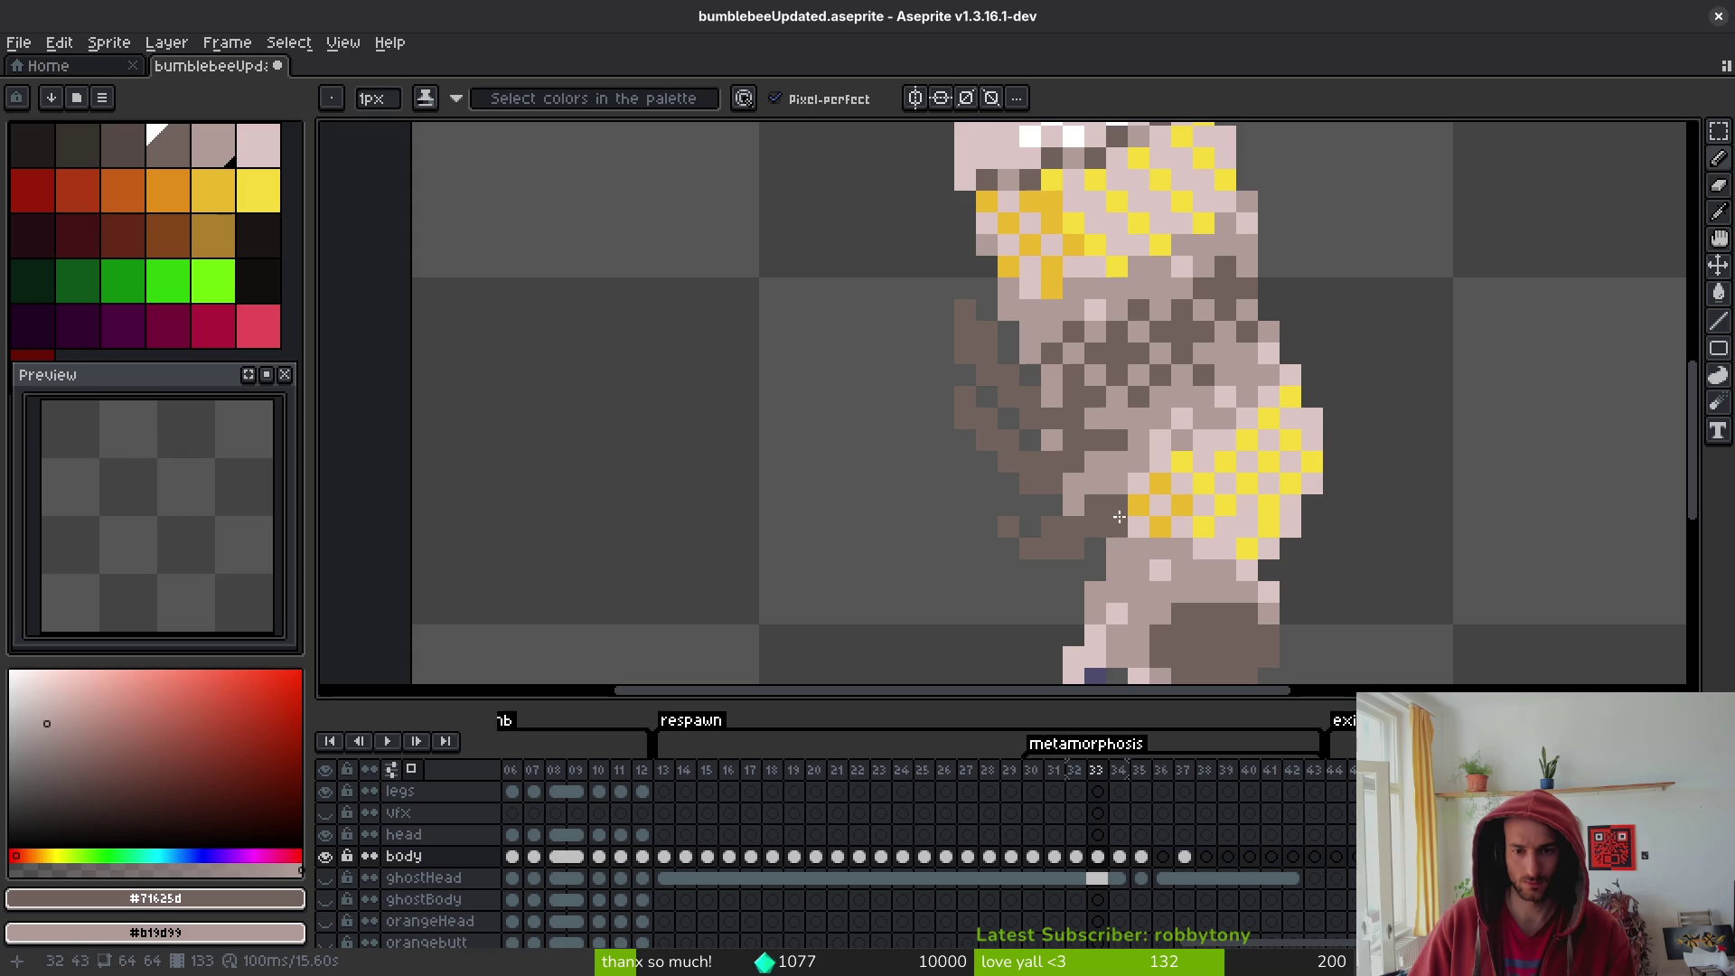
- Step to frame 34 and sample the dark brown from its midsection
{"action": "key", "text": "alt"}
{"action": "key", "text": "Right"}
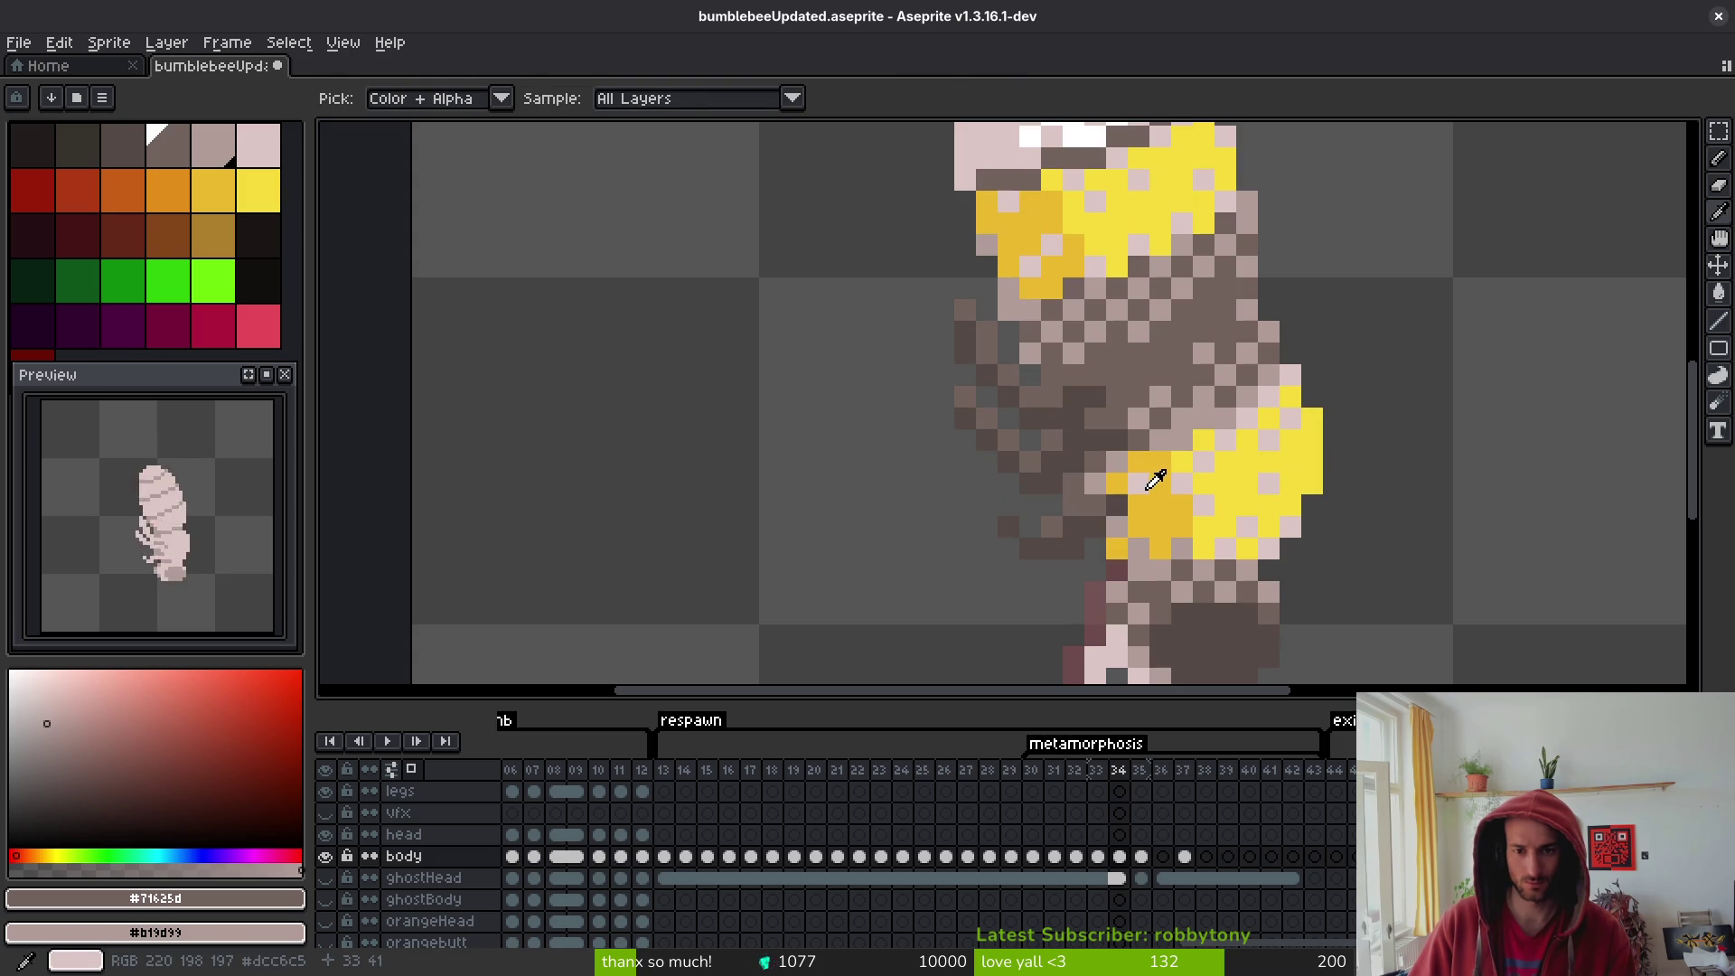
{"action": "left_click", "coordinate": [1000, 443], "text": "alt"}
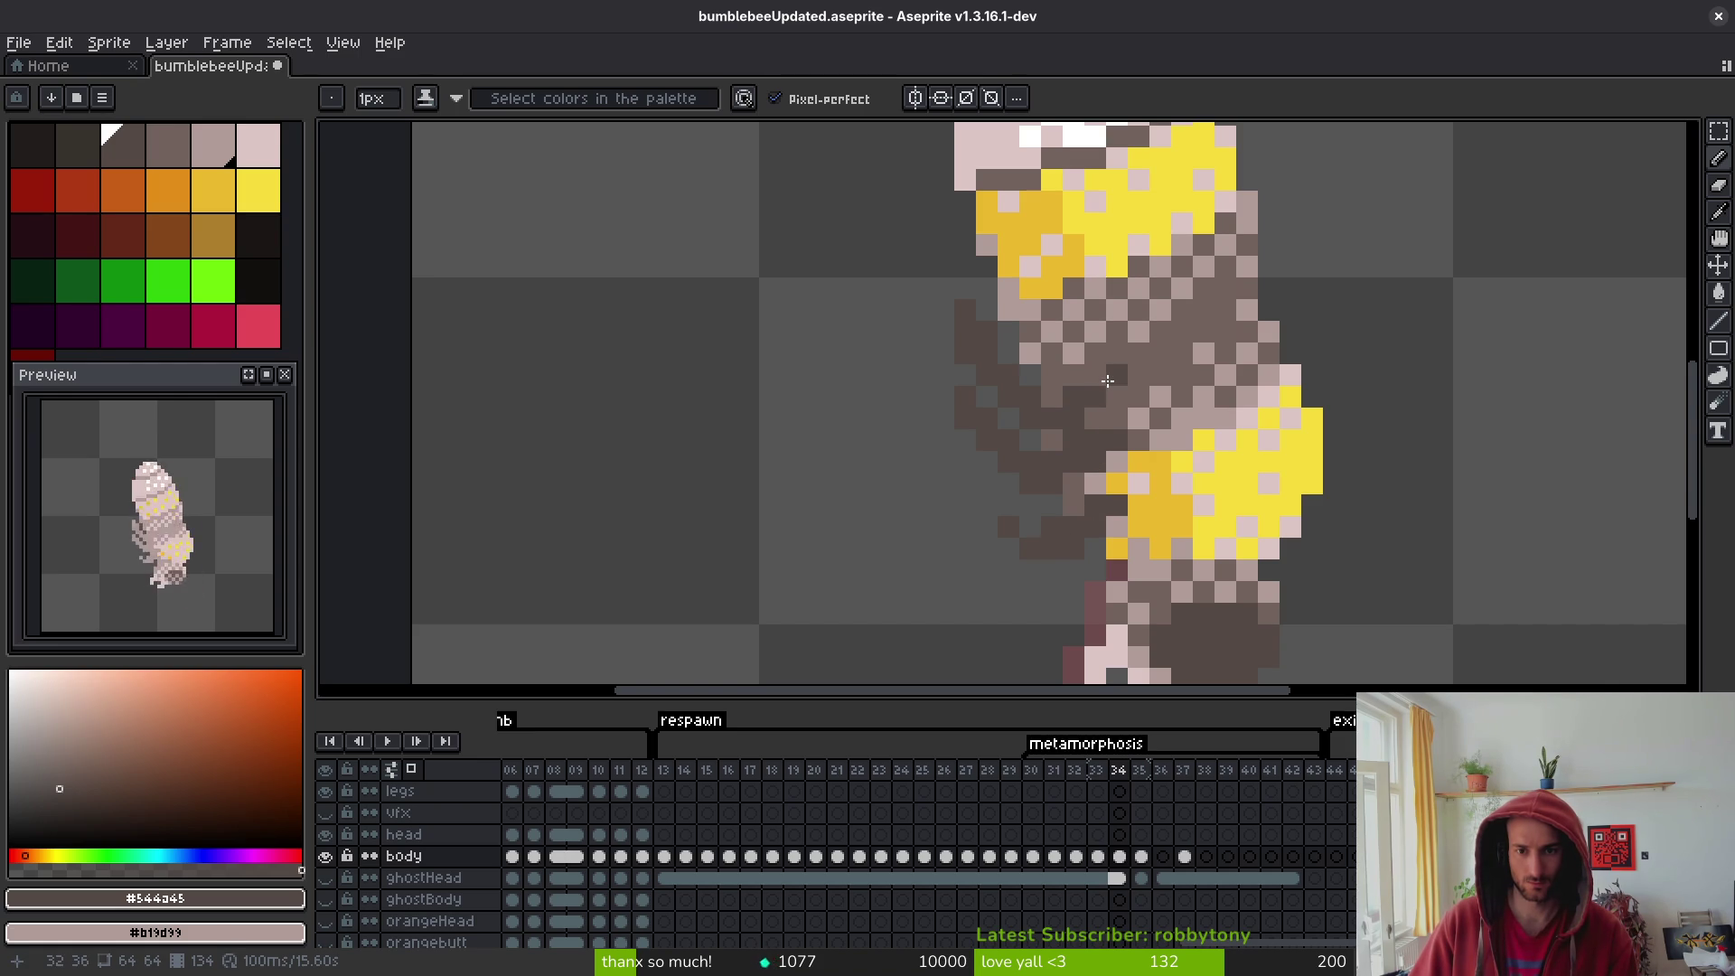
{"action": "scroll", "coordinate": [1124, 418], "scroll_direction": "down", "scroll_amount": 3}
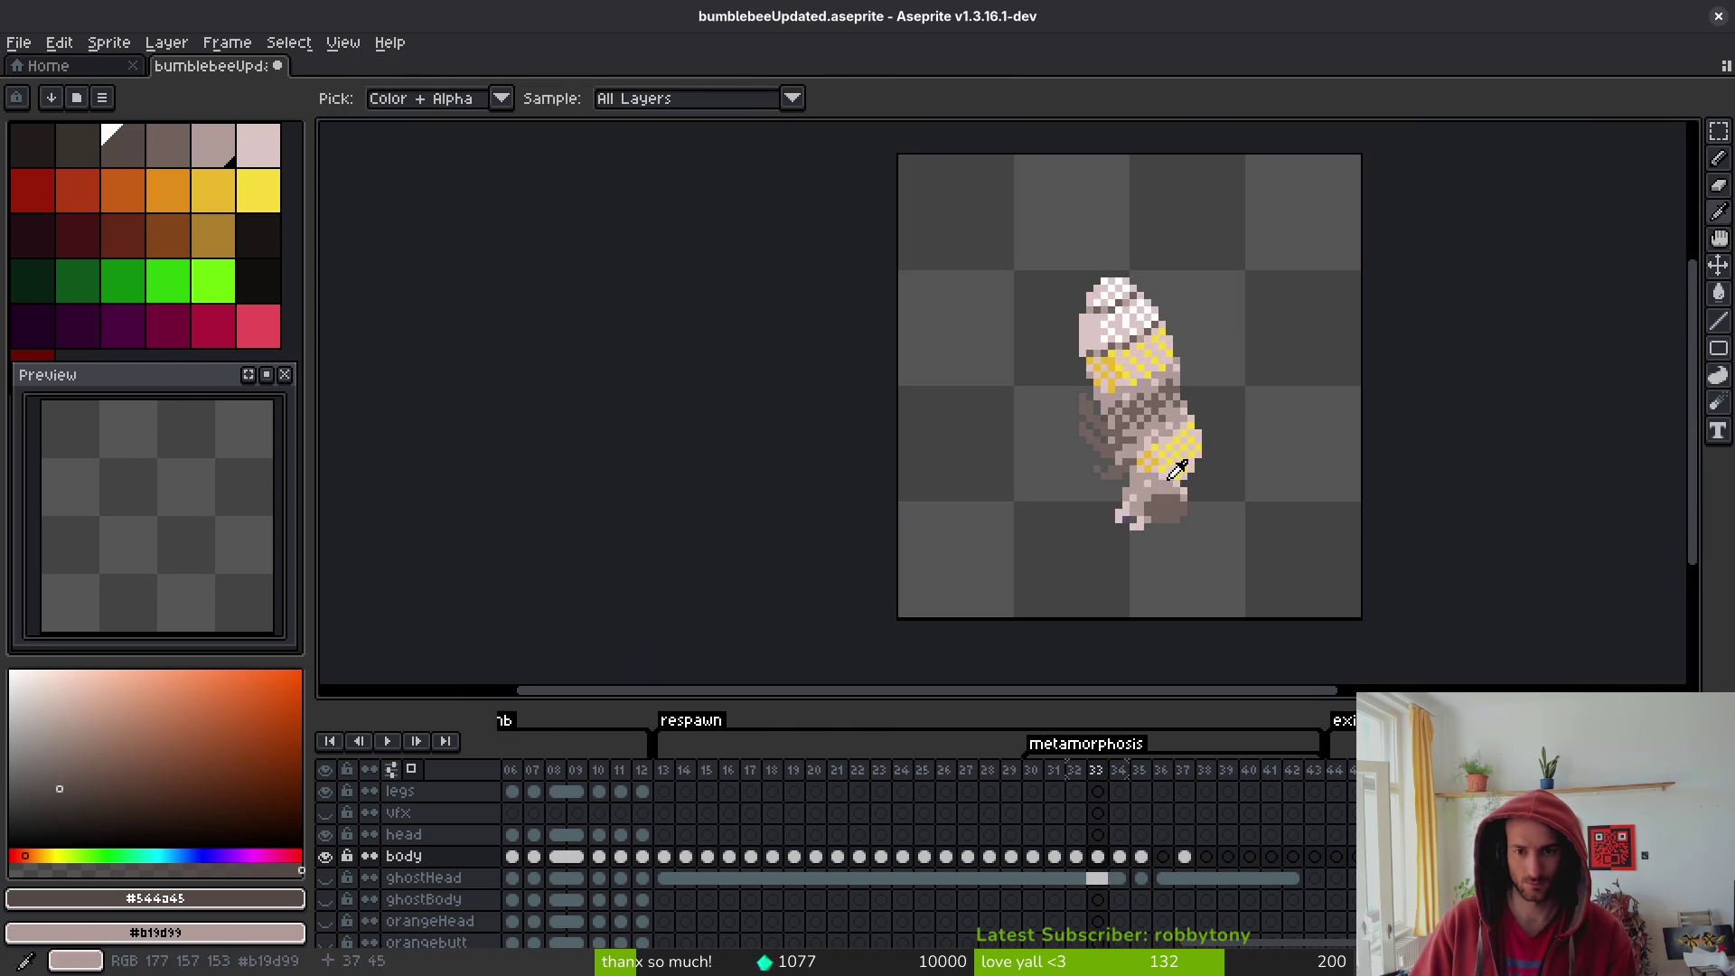
- On frame 35, paint dark brown down the body's left edge and add two midsection pixels
{"action": "scroll", "coordinate": [1154, 431], "scroll_direction": "up", "scroll_amount": 3}
{"action": "key", "text": "Right"}
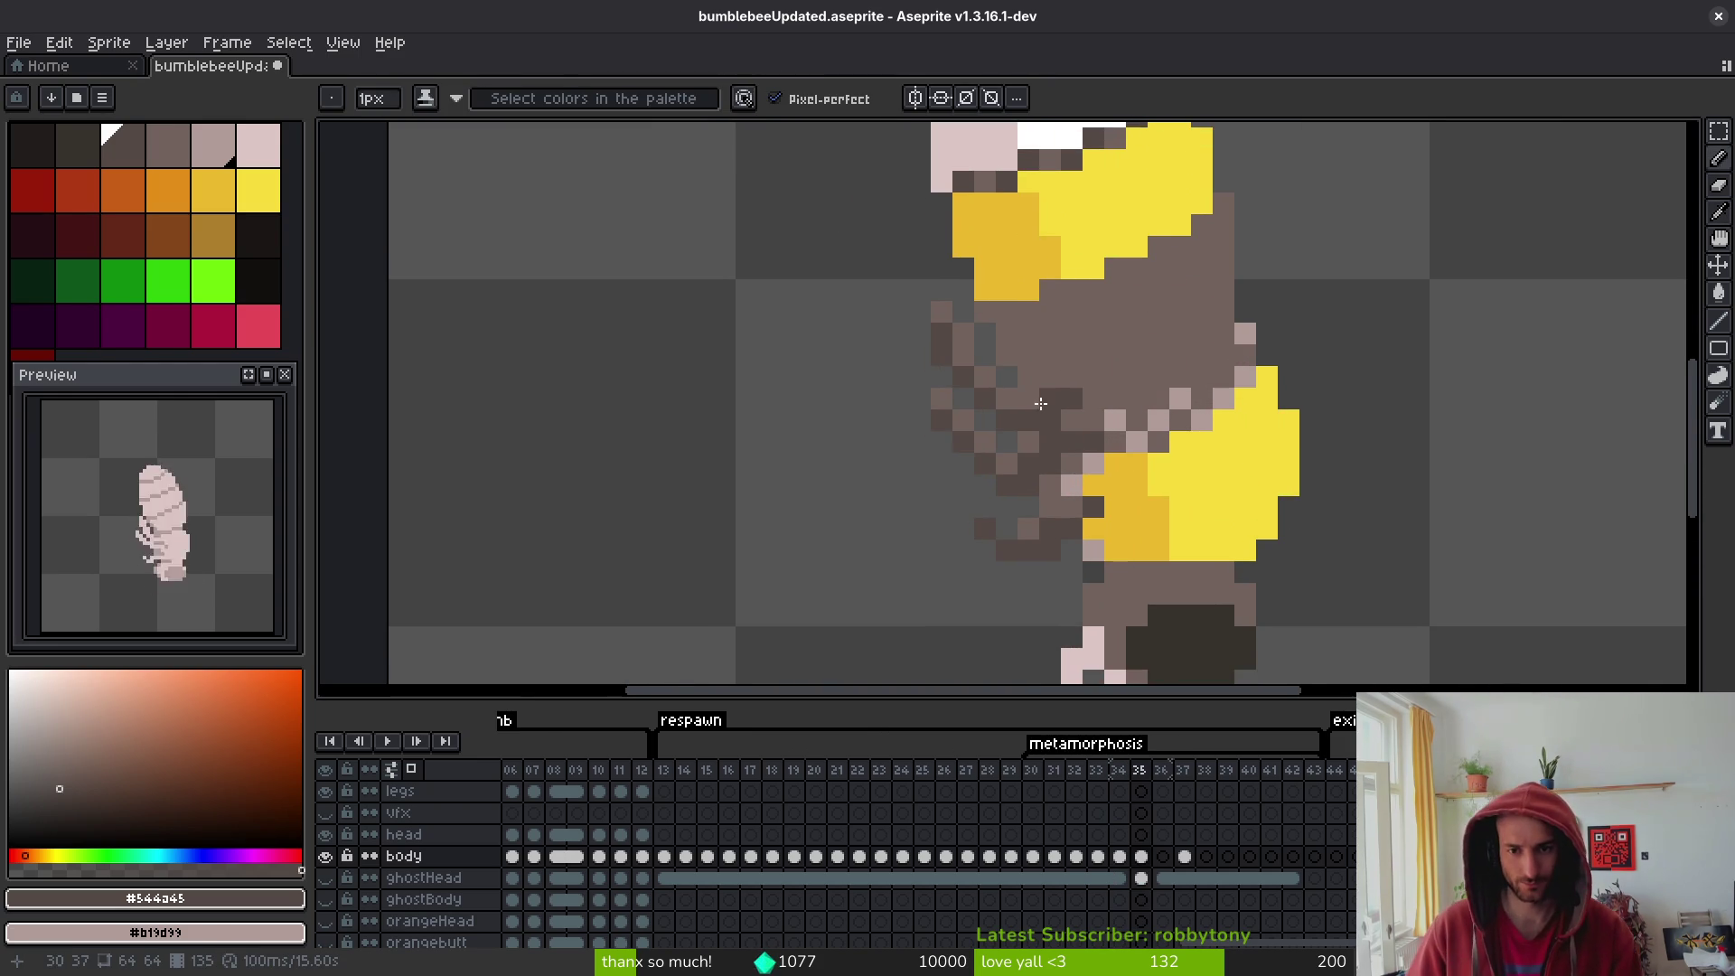
{"action": "left_click", "coordinate": [963, 335]}
{"action": "left_click", "coordinate": [942, 313]}
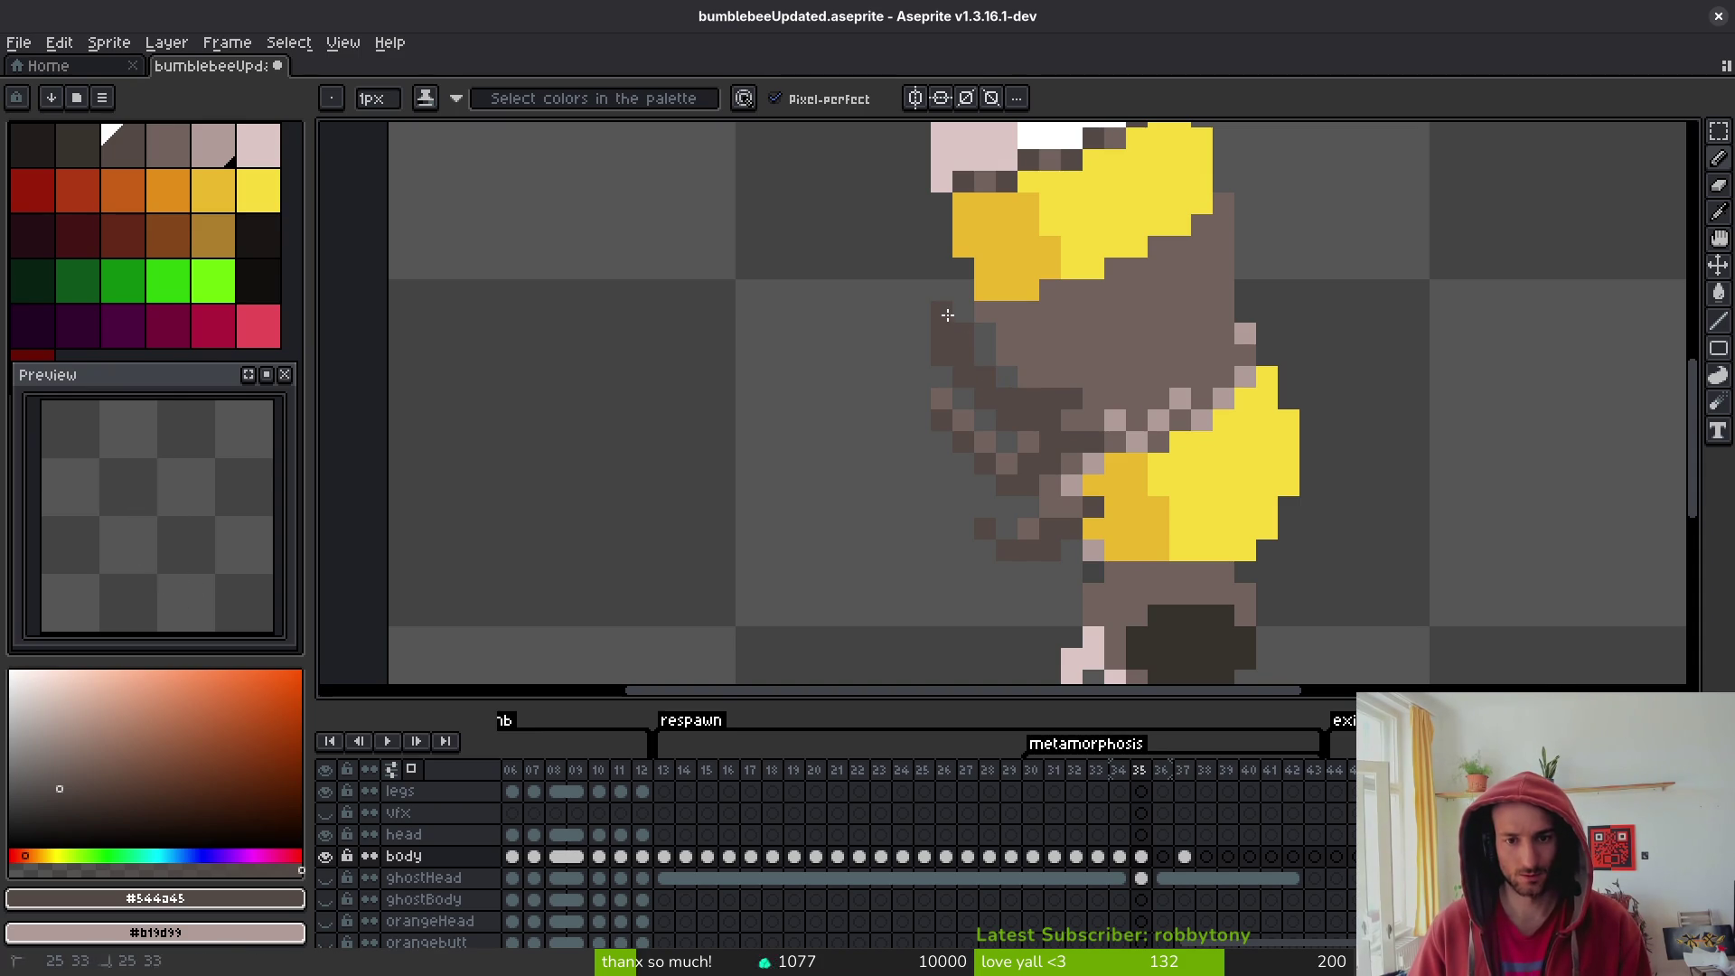
{"action": "left_click_drag", "start_coordinate": [941, 399], "coordinate": [1007, 463]}
{"action": "left_click", "coordinate": [1028, 442]}
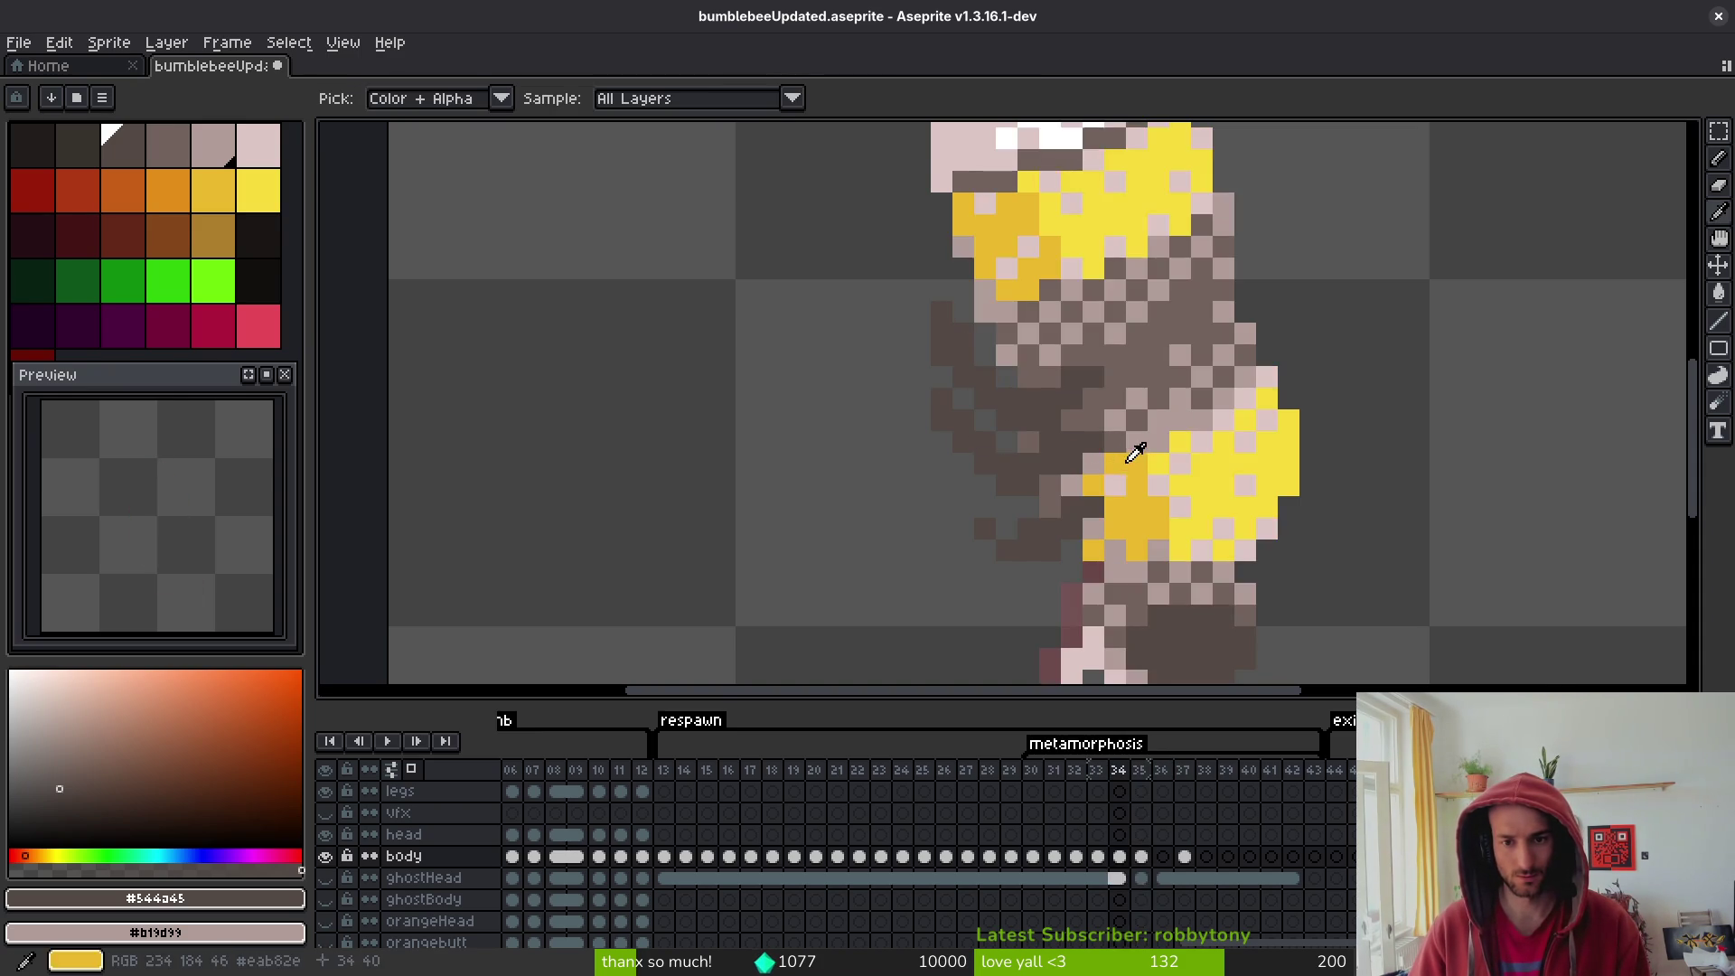
{"action": "left_click", "coordinate": [1103, 387]}
- Compare frame 35 against frame 34, then re-pick the dark brown from the body
{"action": "key", "text": "Left"}
{"action": "key", "text": "Right"}
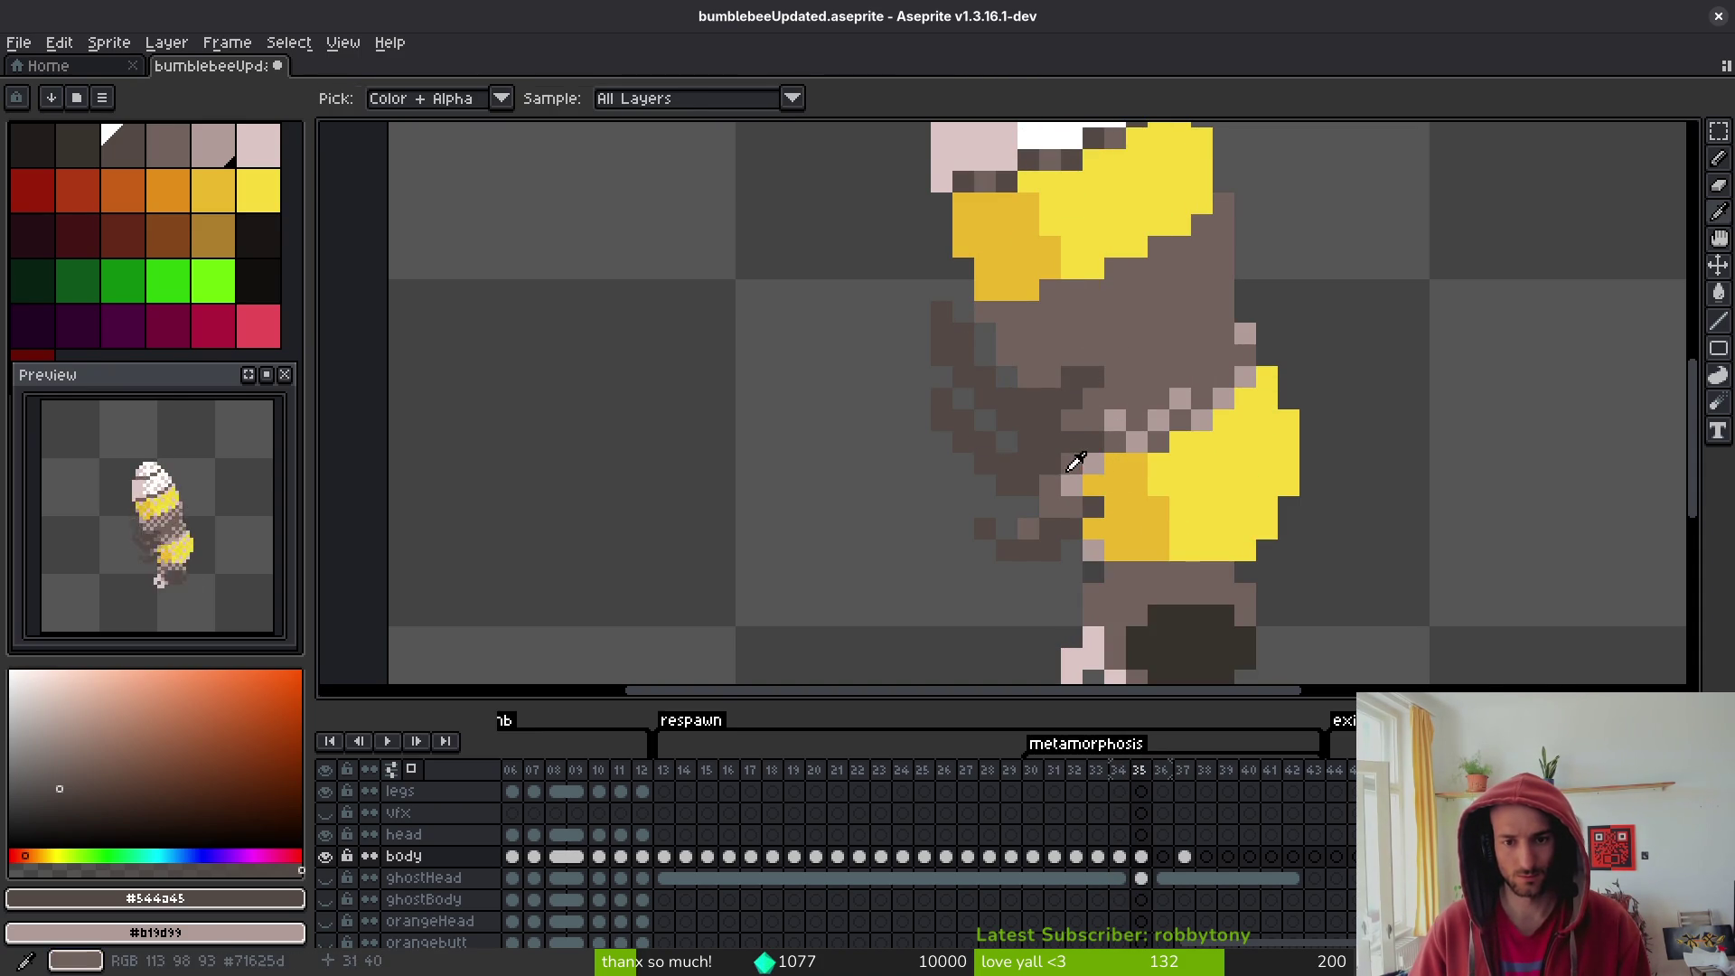
{"action": "key", "text": "Left"}
{"action": "key", "text": "Right"}
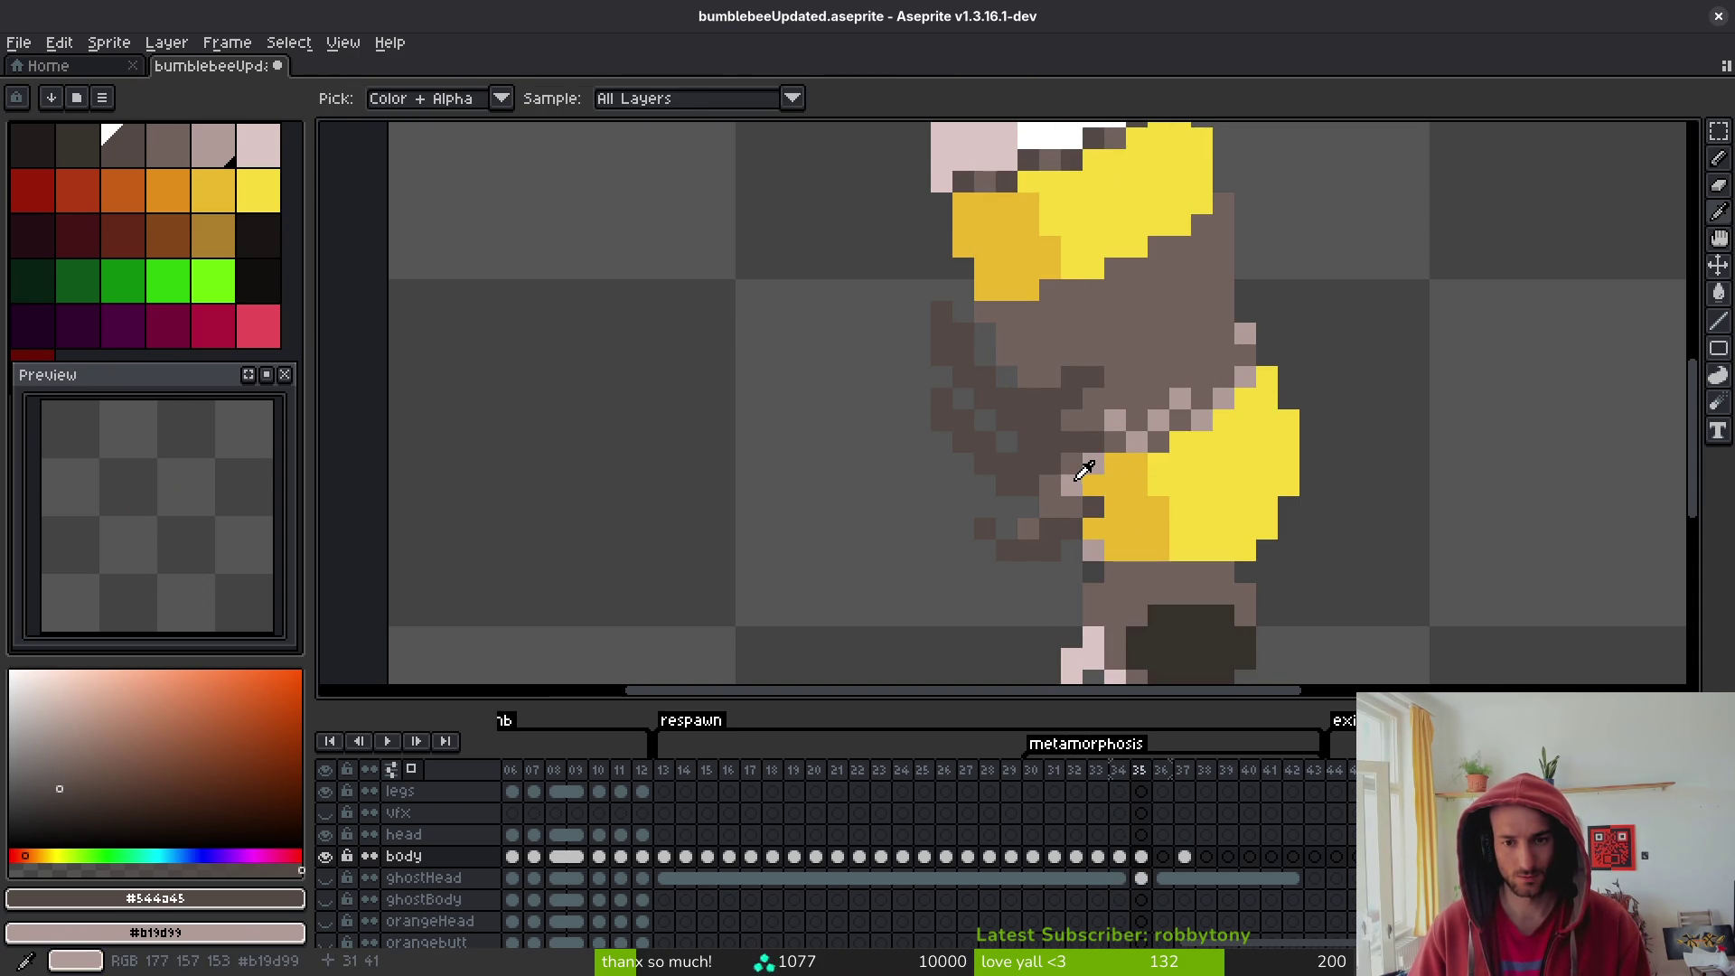
{"action": "left_click", "coordinate": [1071, 441], "text": "alt"}
{"action": "left_click", "coordinate": [1059, 441], "text": "alt"}
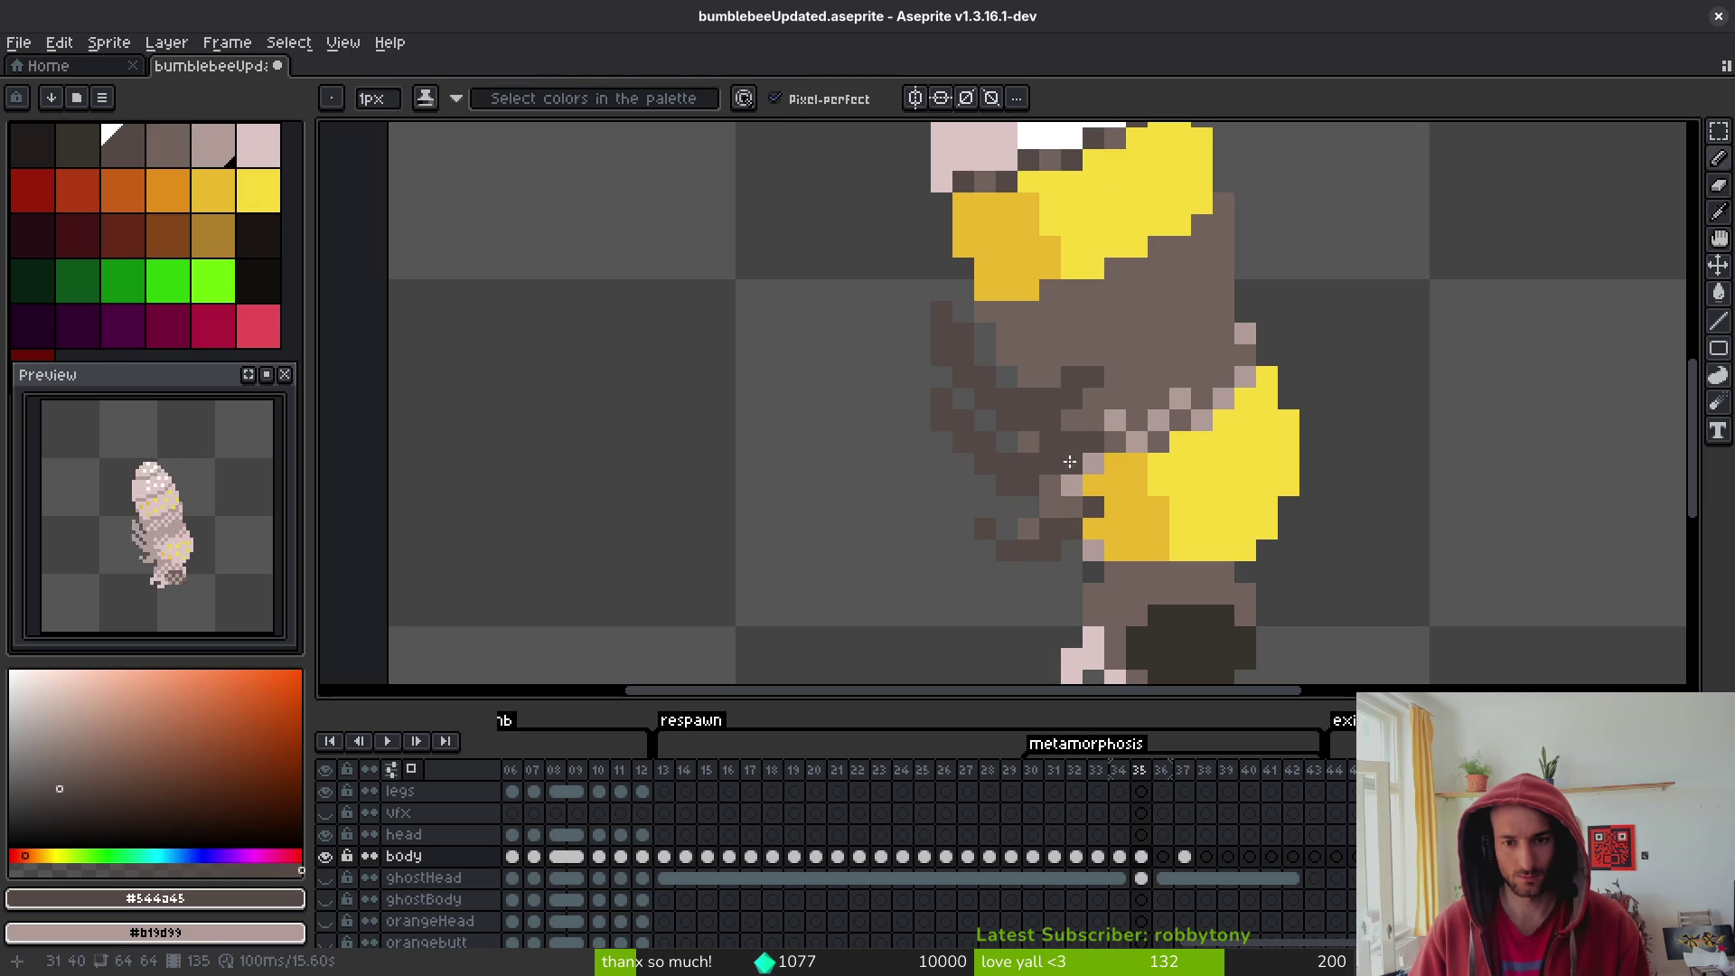
- Cover the pink edge pixels on both sides of the body with mid brown
{"action": "key", "text": "Left"}
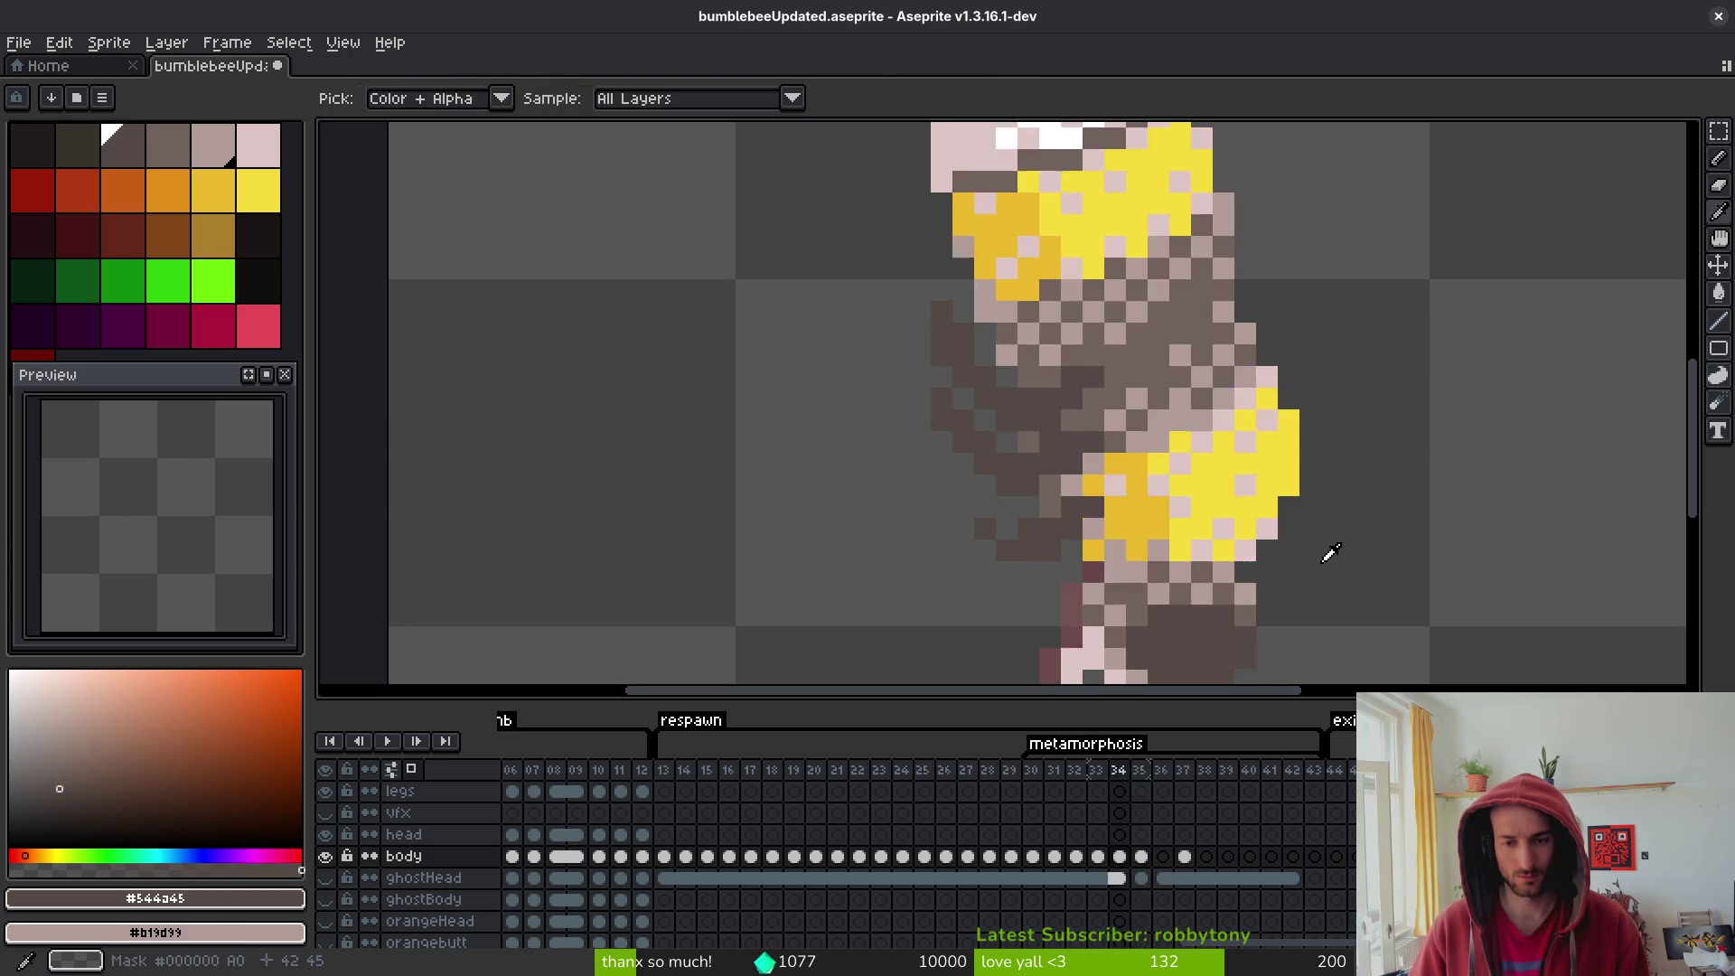
{"action": "key", "text": "Right"}
{"action": "key", "text": "Left"}
{"action": "key", "text": "Right"}
{"action": "scroll", "coordinate": [1029, 503], "scroll_direction": "down", "scroll_amount": 4}
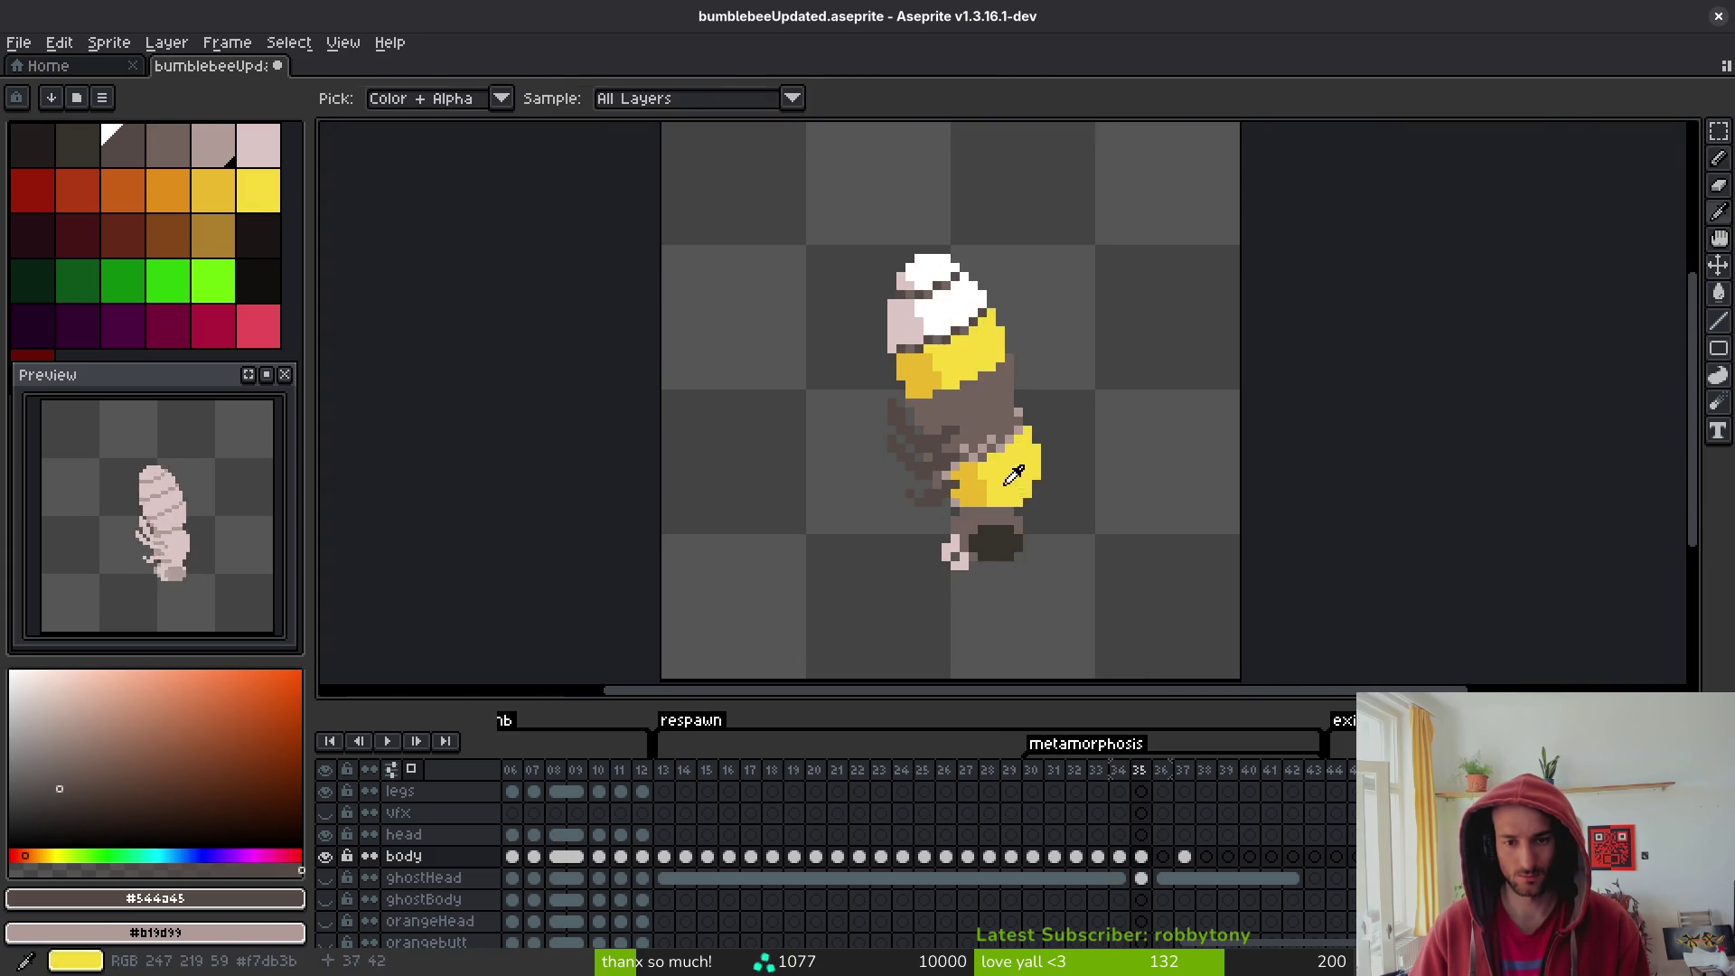
{"action": "scroll", "coordinate": [985, 488], "scroll_direction": "up", "scroll_amount": 3}
{"action": "left_click", "coordinate": [976, 360], "text": "alt"}
{"action": "mouse_move", "coordinate": [1006, 436]}
{"action": "left_mouse_down"}
{"action": "mouse_move", "coordinate": [1049, 393]}
{"action": "mouse_move", "coordinate": [1049, 350]}
{"action": "left_mouse_up"}
{"action": "left_click", "coordinate": [892, 476]}
{"action": "left_click", "coordinate": [877, 502]}
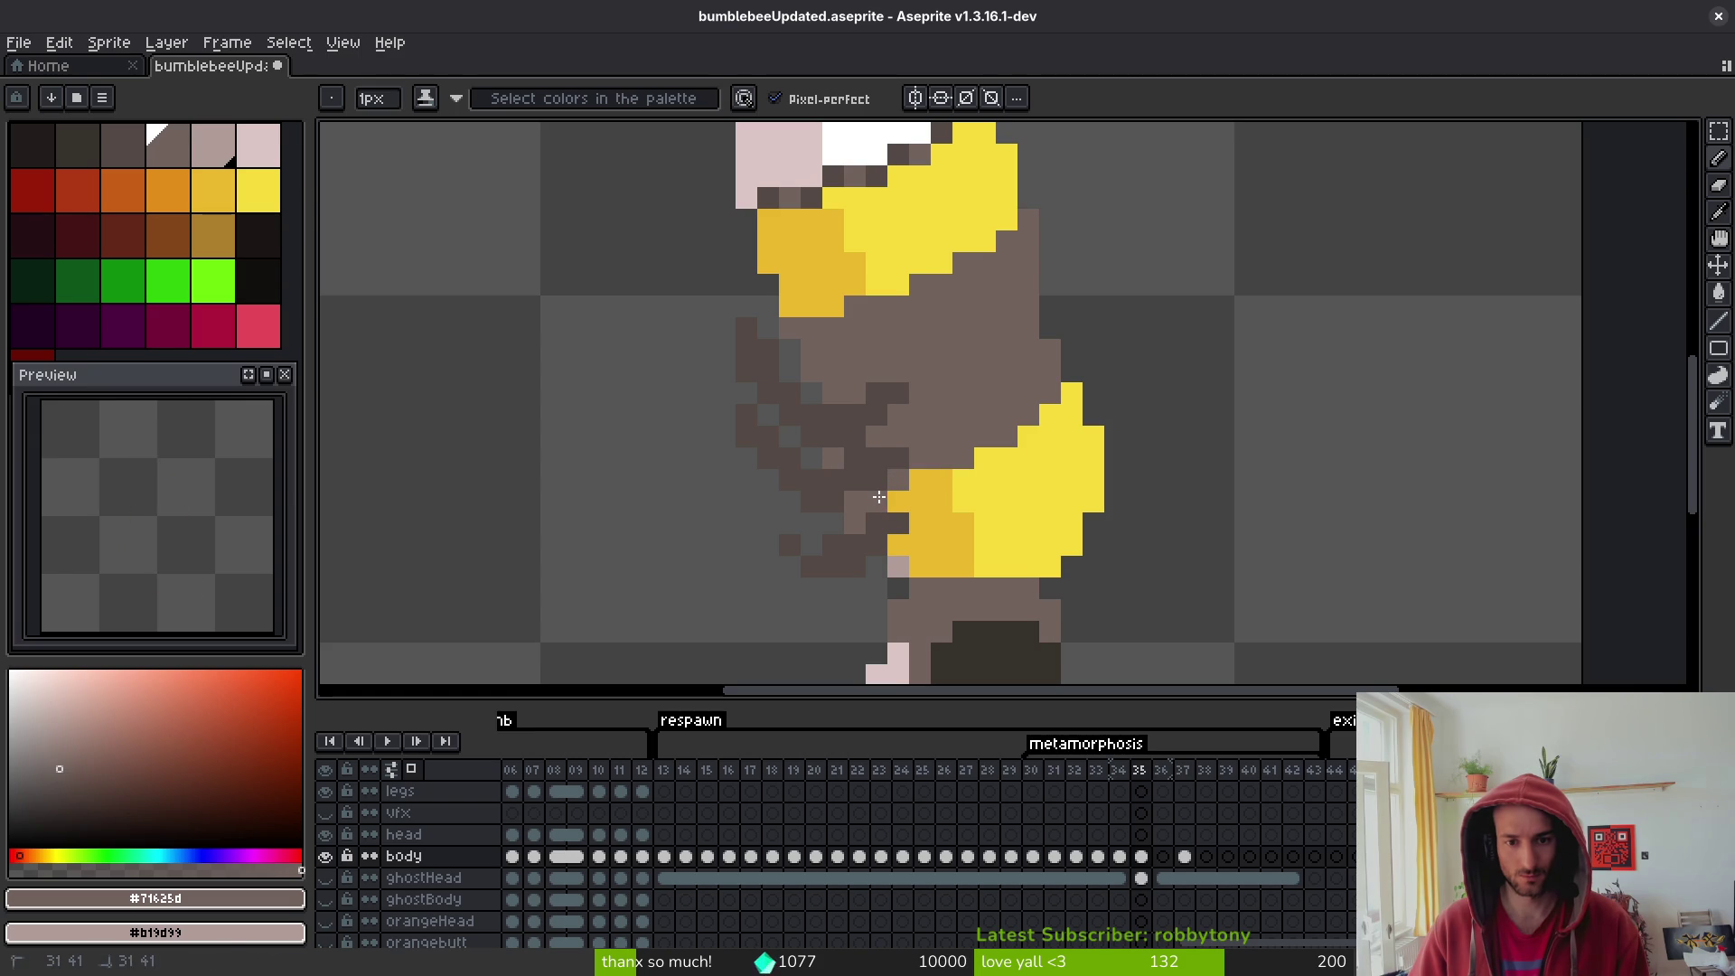
{"action": "left_click", "coordinate": [897, 567]}
- Paint two stray yellow pixels brown and add a darker yellow pixel at the body's left edge
{"action": "scroll", "coordinate": [903, 564], "scroll_direction": "down", "scroll_amount": 3}
{"action": "key", "text": "Right"}
{"action": "key", "text": "Right"}
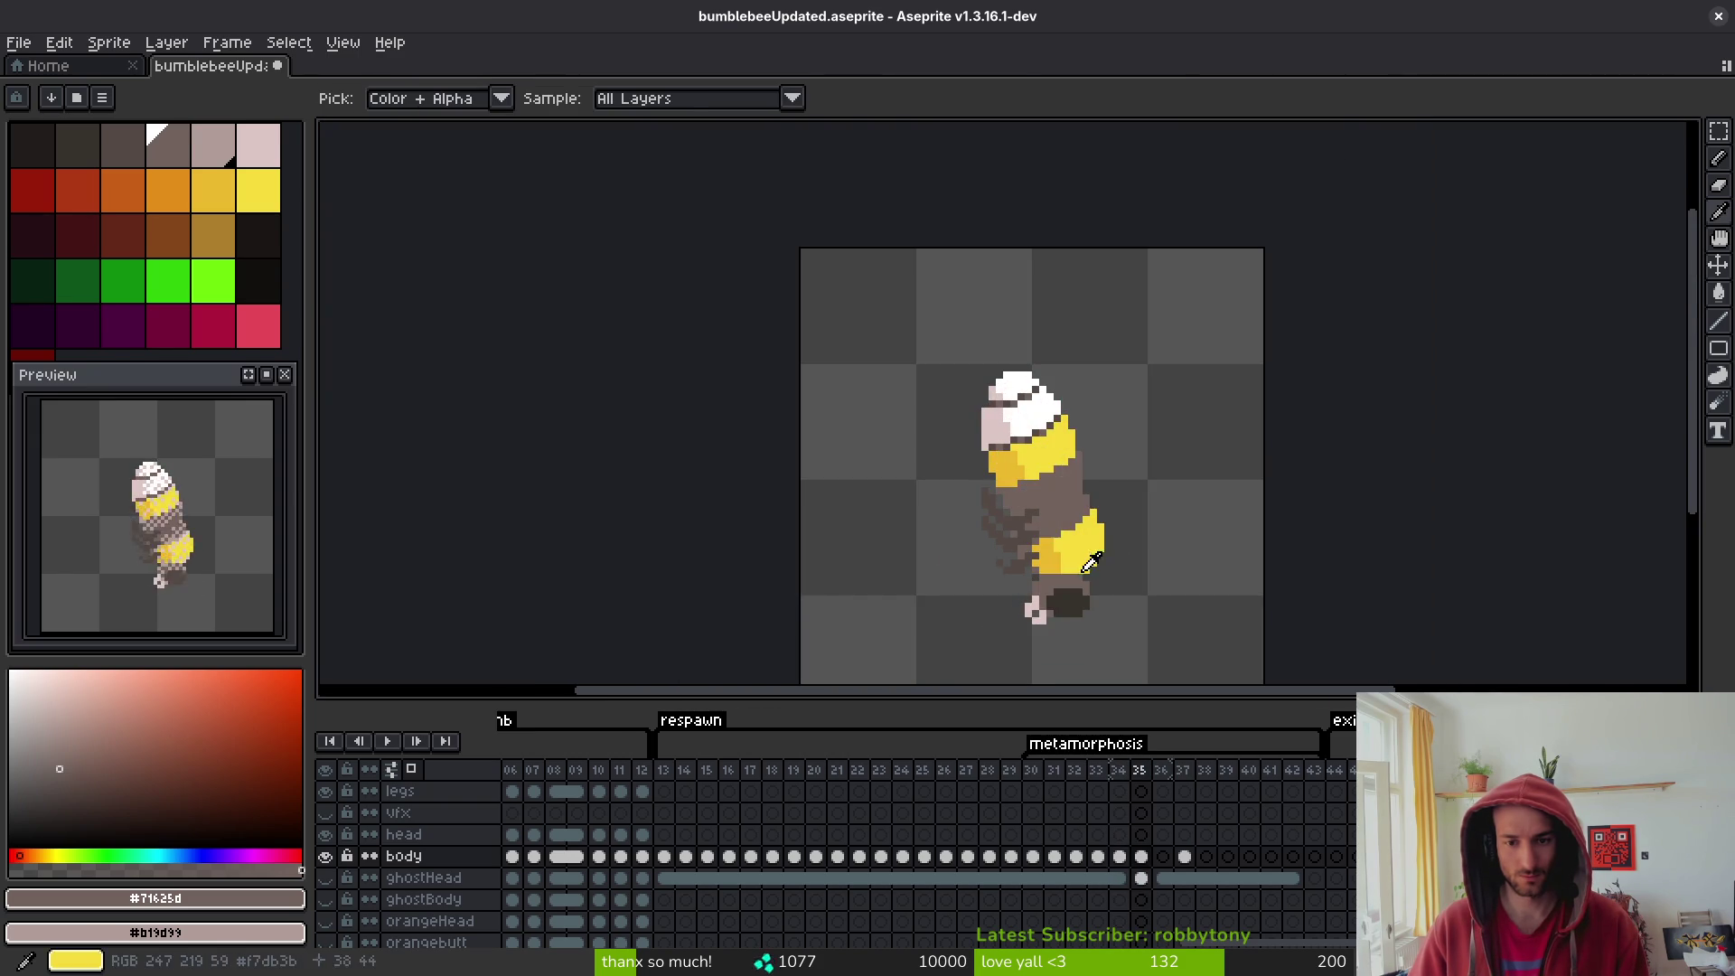
{"action": "key", "text": "Left"}
{"action": "key", "text": "Left"}
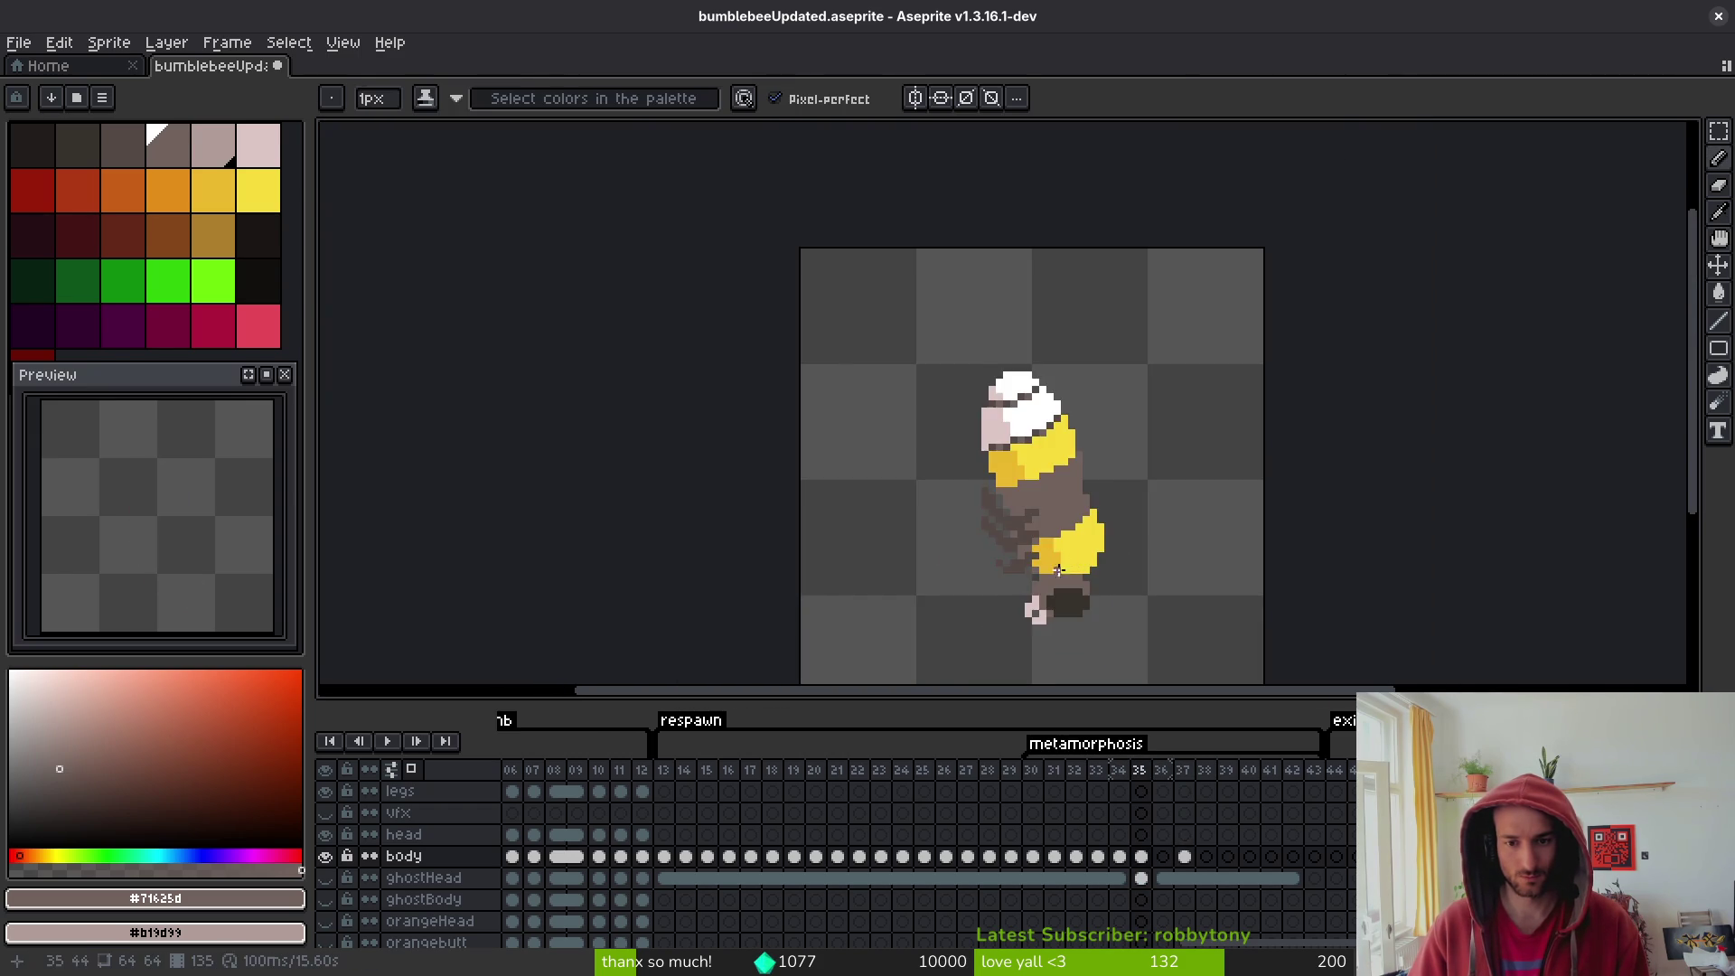
{"action": "scroll", "coordinate": [1046, 423], "scroll_direction": "up", "scroll_amount": 3}
{"action": "mouse_move", "coordinate": [1032, 470]}
{"action": "left_mouse_down"}
{"action": "mouse_move", "coordinate": [1054, 470]}
{"action": "mouse_move", "coordinate": [967, 509]}
{"action": "left_mouse_up"}
{"action": "left_click", "coordinate": [1038, 515], "text": "alt"}
{"action": "left_click", "coordinate": [957, 489]}
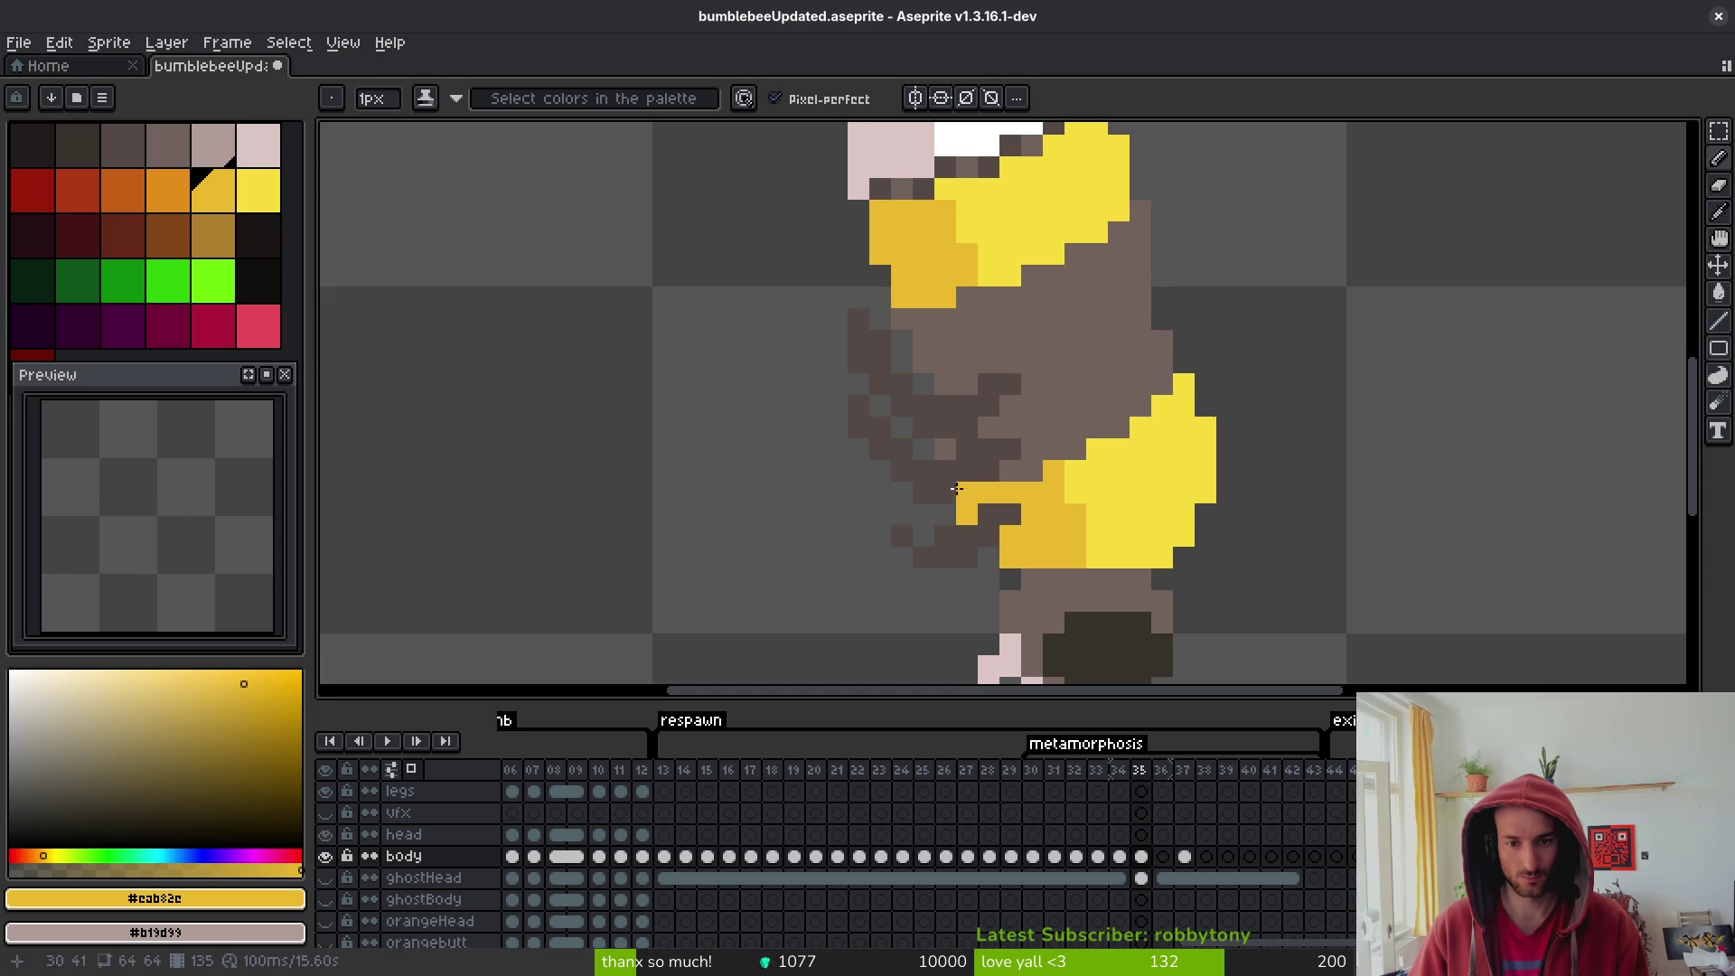
- Switch between the eraser and eyedropper while zooming in and out on the bee
{"action": "scroll", "coordinate": [1089, 525], "scroll_direction": "down", "scroll_amount": 3}
{"action": "scroll", "coordinate": [1012, 529], "scroll_direction": "up", "scroll_amount": 3}
{"action": "key", "text": "e"}
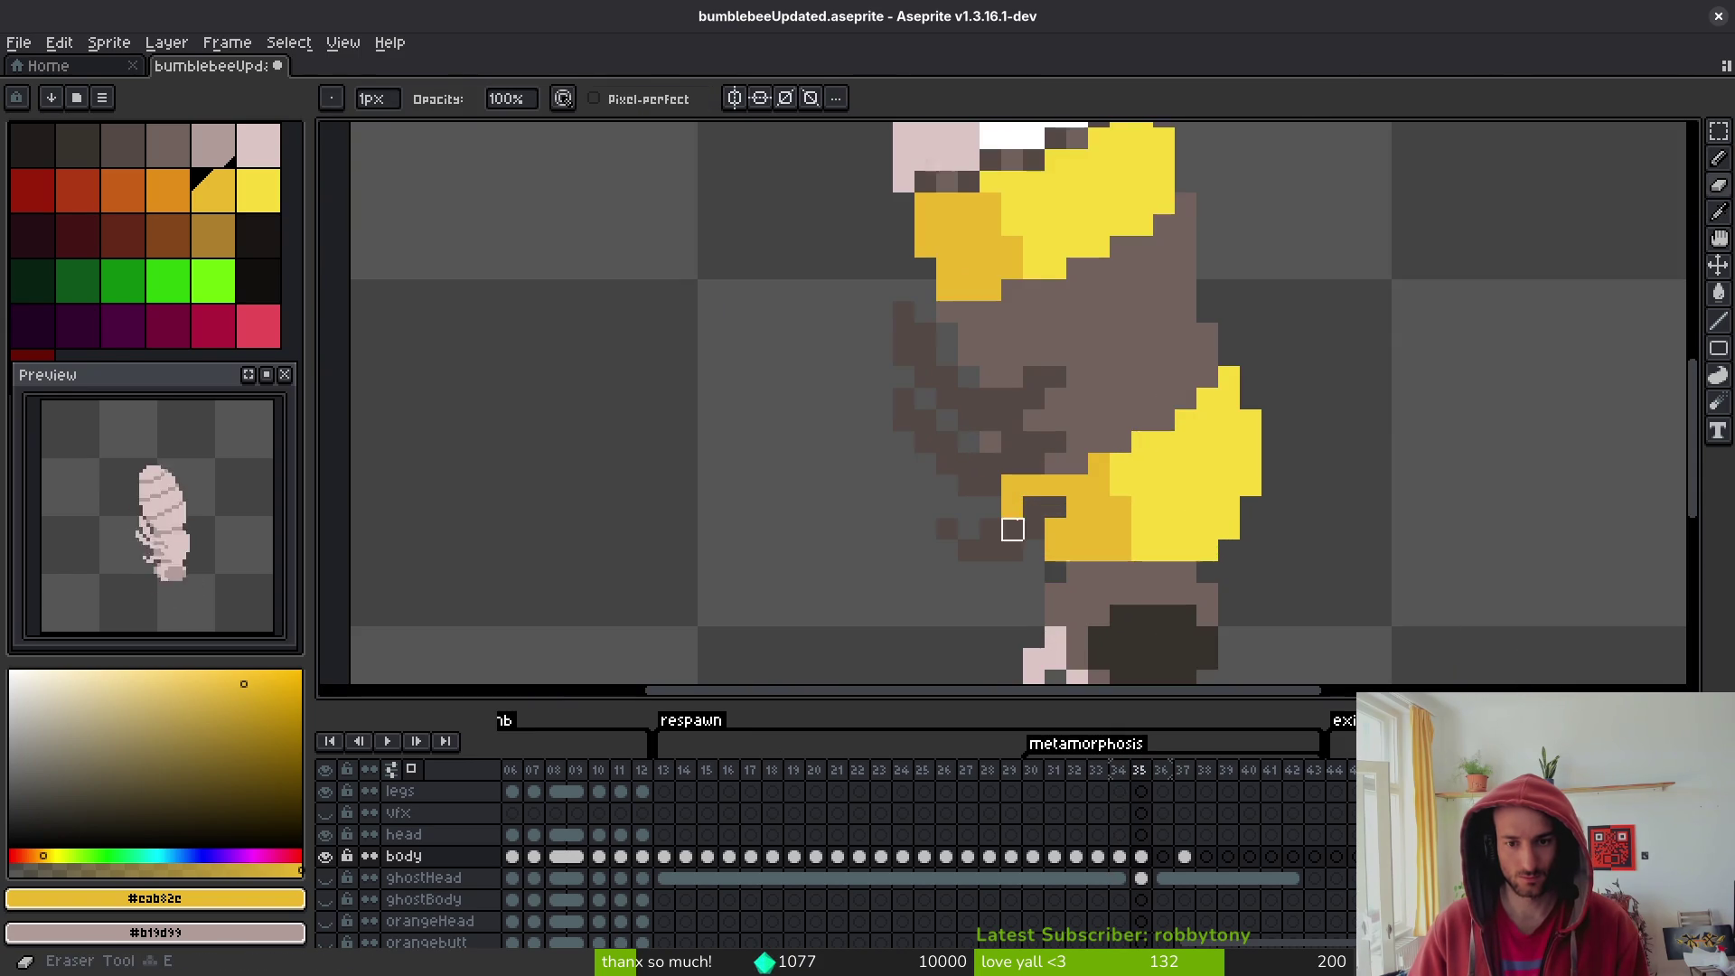
{"action": "scroll", "coordinate": [1012, 508], "scroll_direction": "down", "scroll_amount": 2}
{"action": "scroll", "coordinate": [1144, 549], "scroll_direction": "down", "scroll_amount": 1}
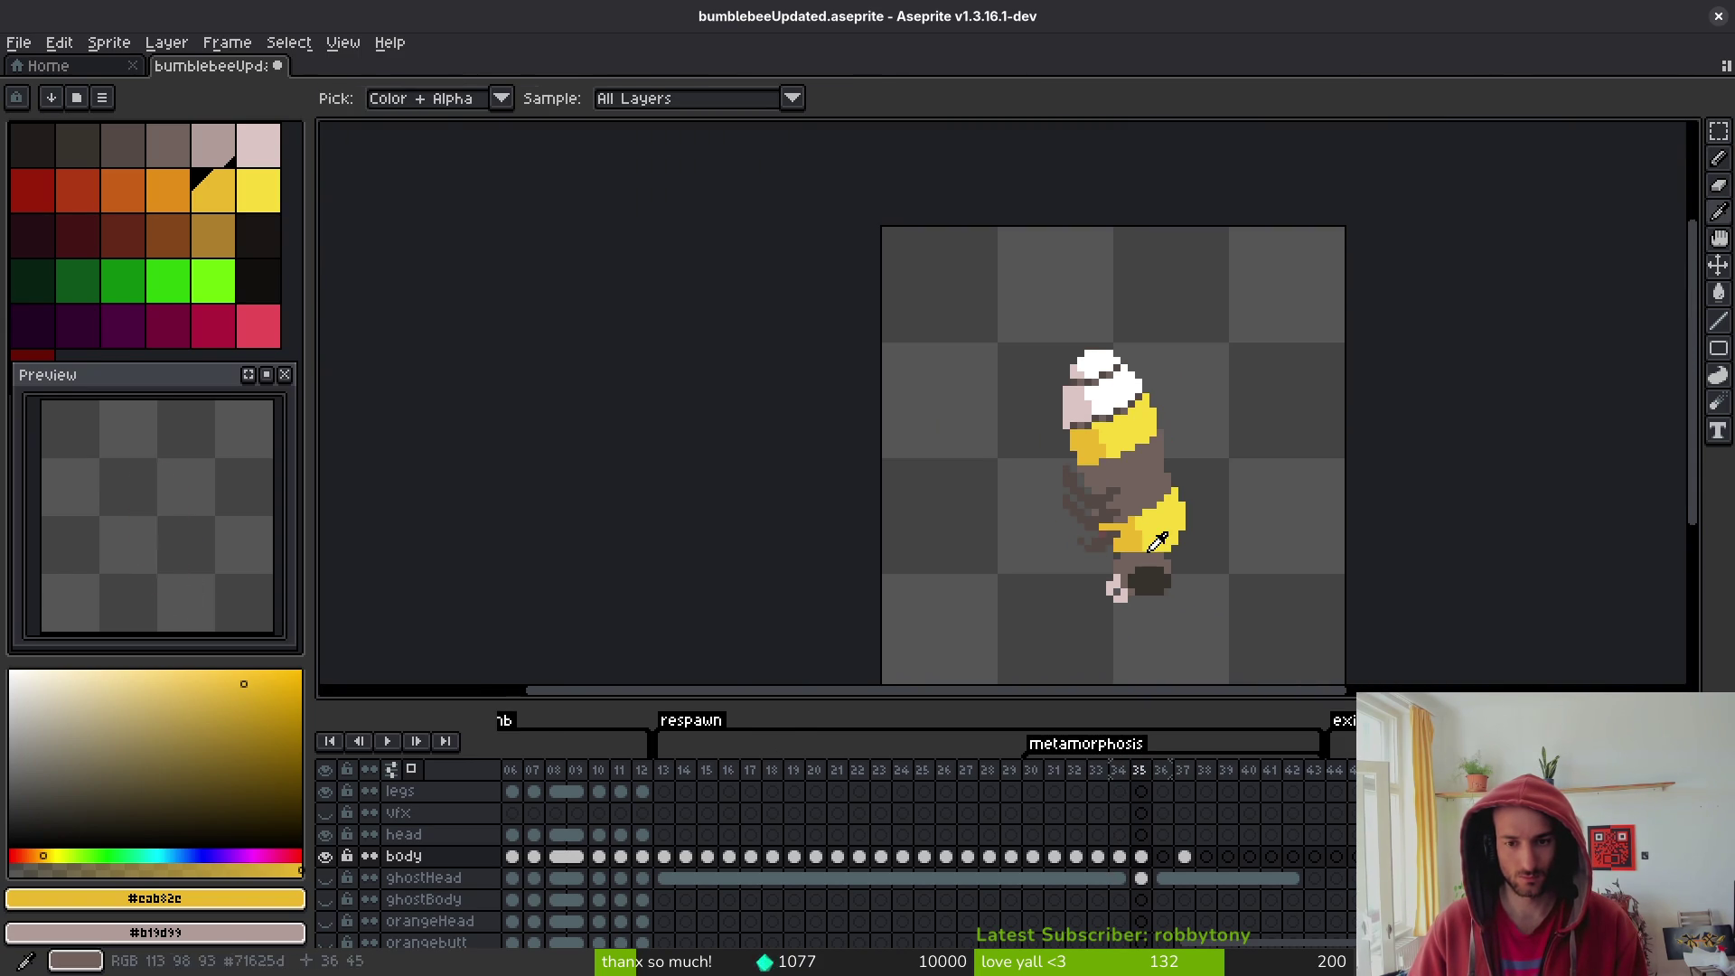
{"action": "scroll", "coordinate": [1171, 525], "scroll_direction": "up", "scroll_amount": 2}
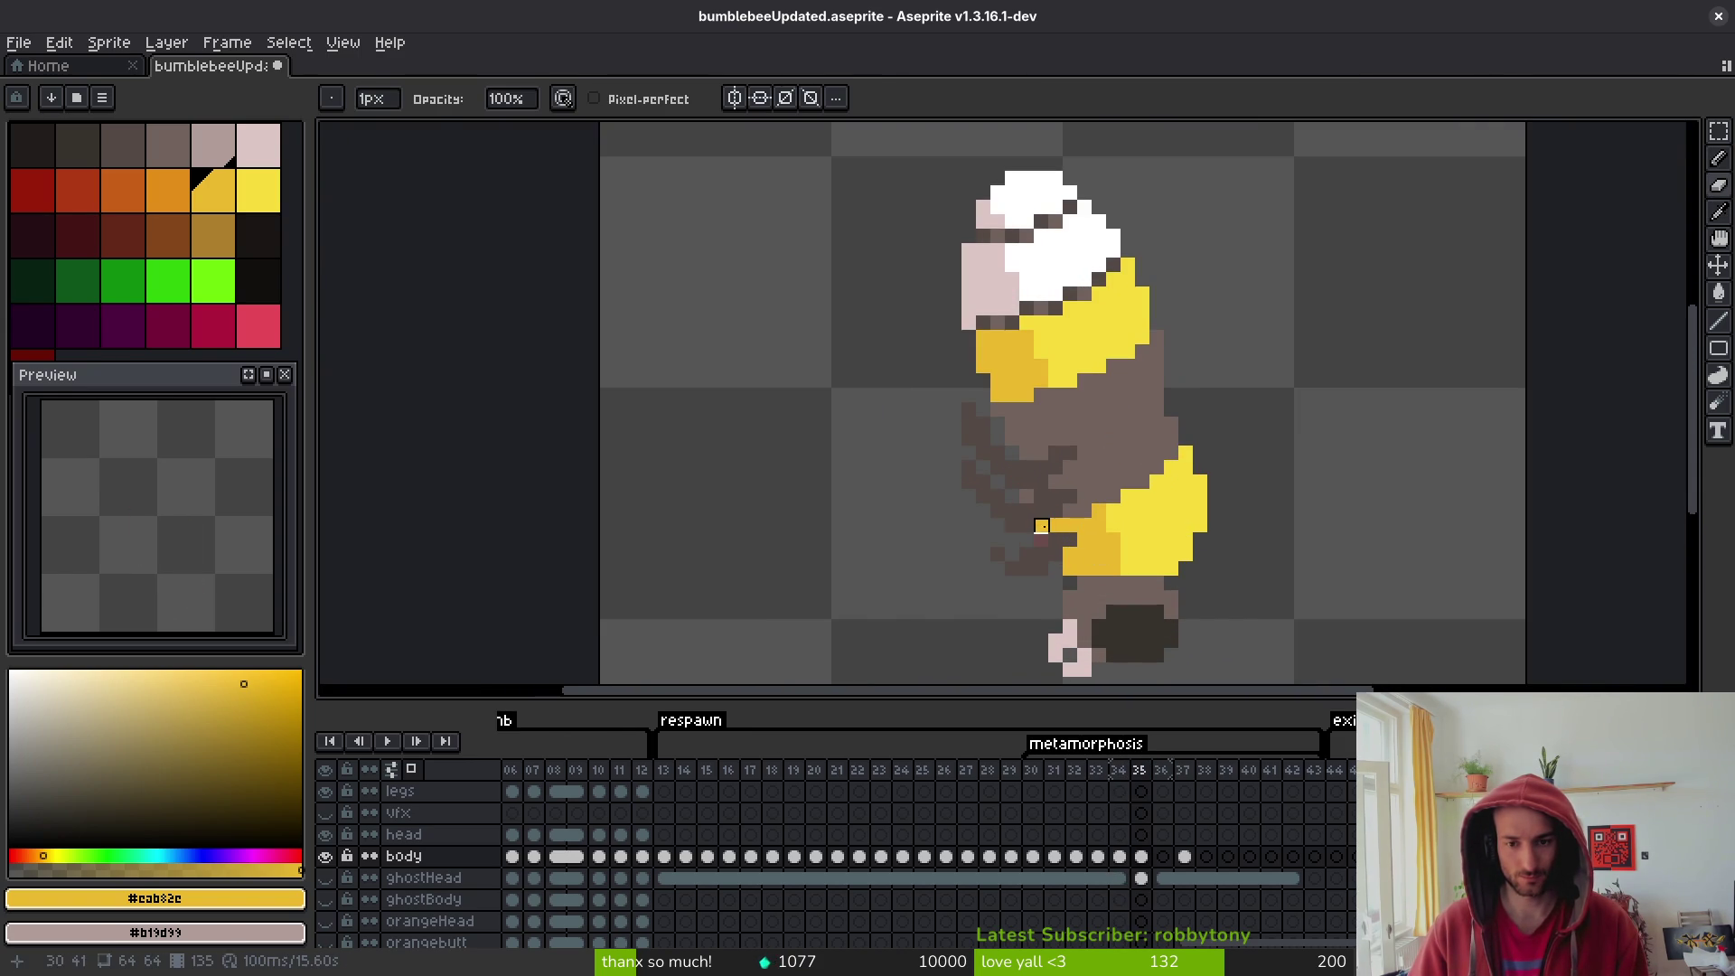
{"action": "scroll", "coordinate": [1089, 529], "scroll_direction": "down", "scroll_amount": 5}
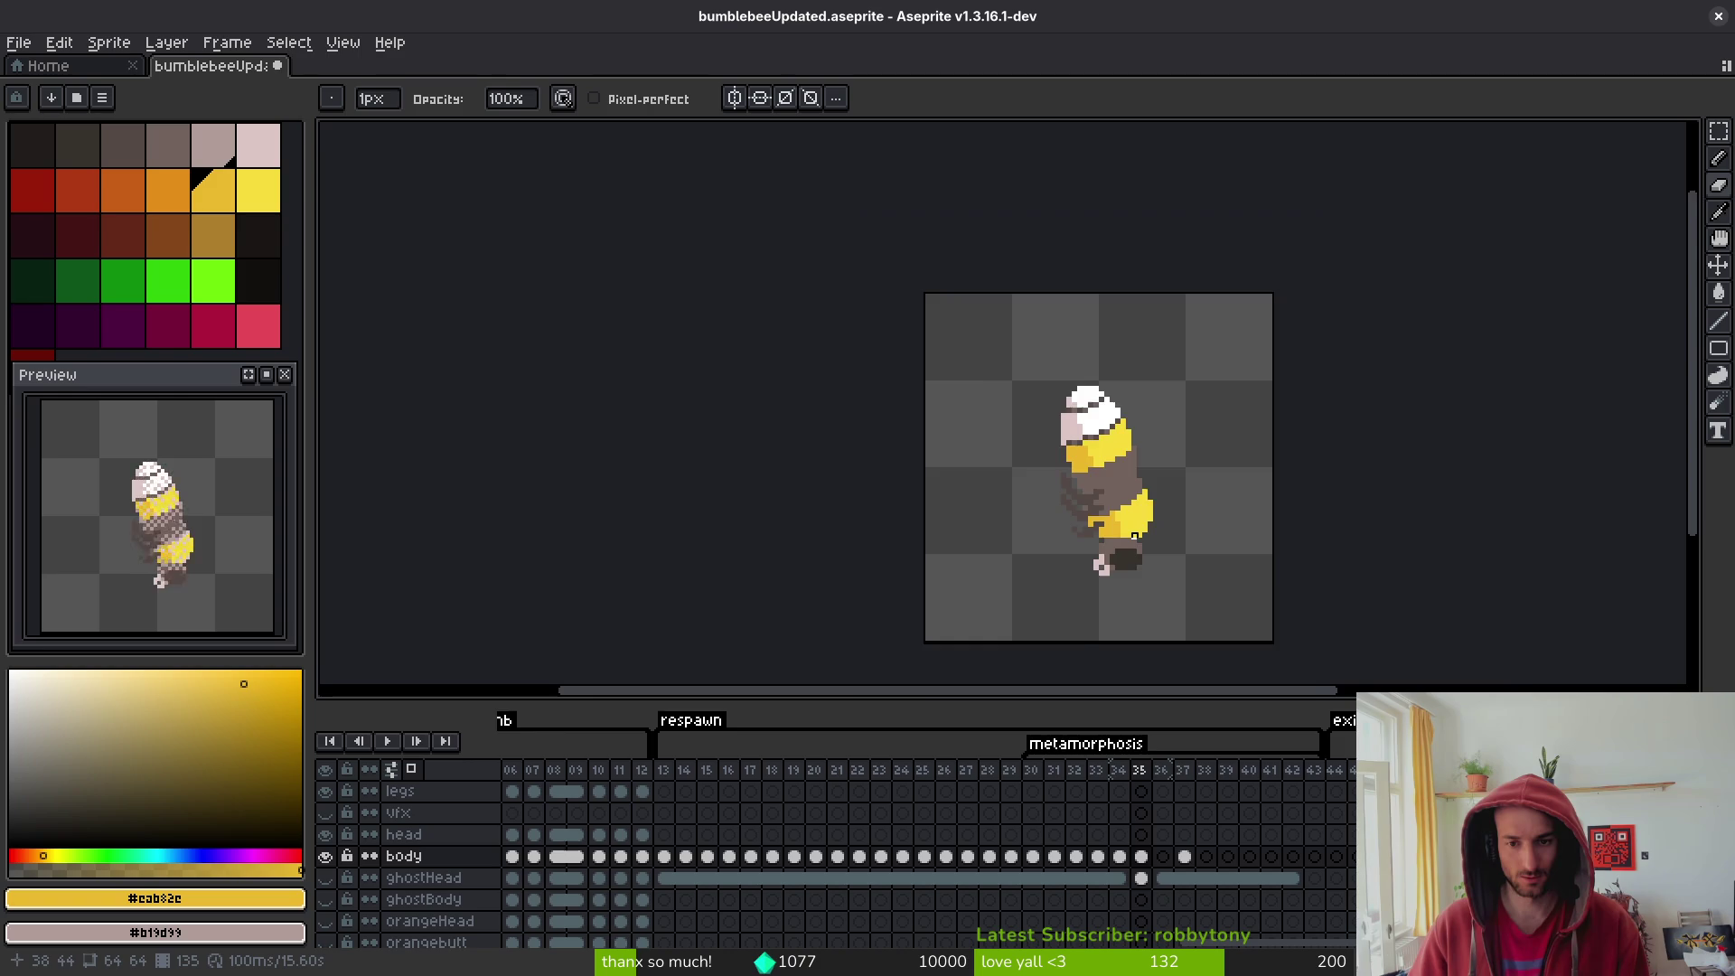
{"action": "scroll", "coordinate": [1133, 537], "scroll_direction": "up", "scroll_amount": 4}
{"action": "key", "text": "alt"}
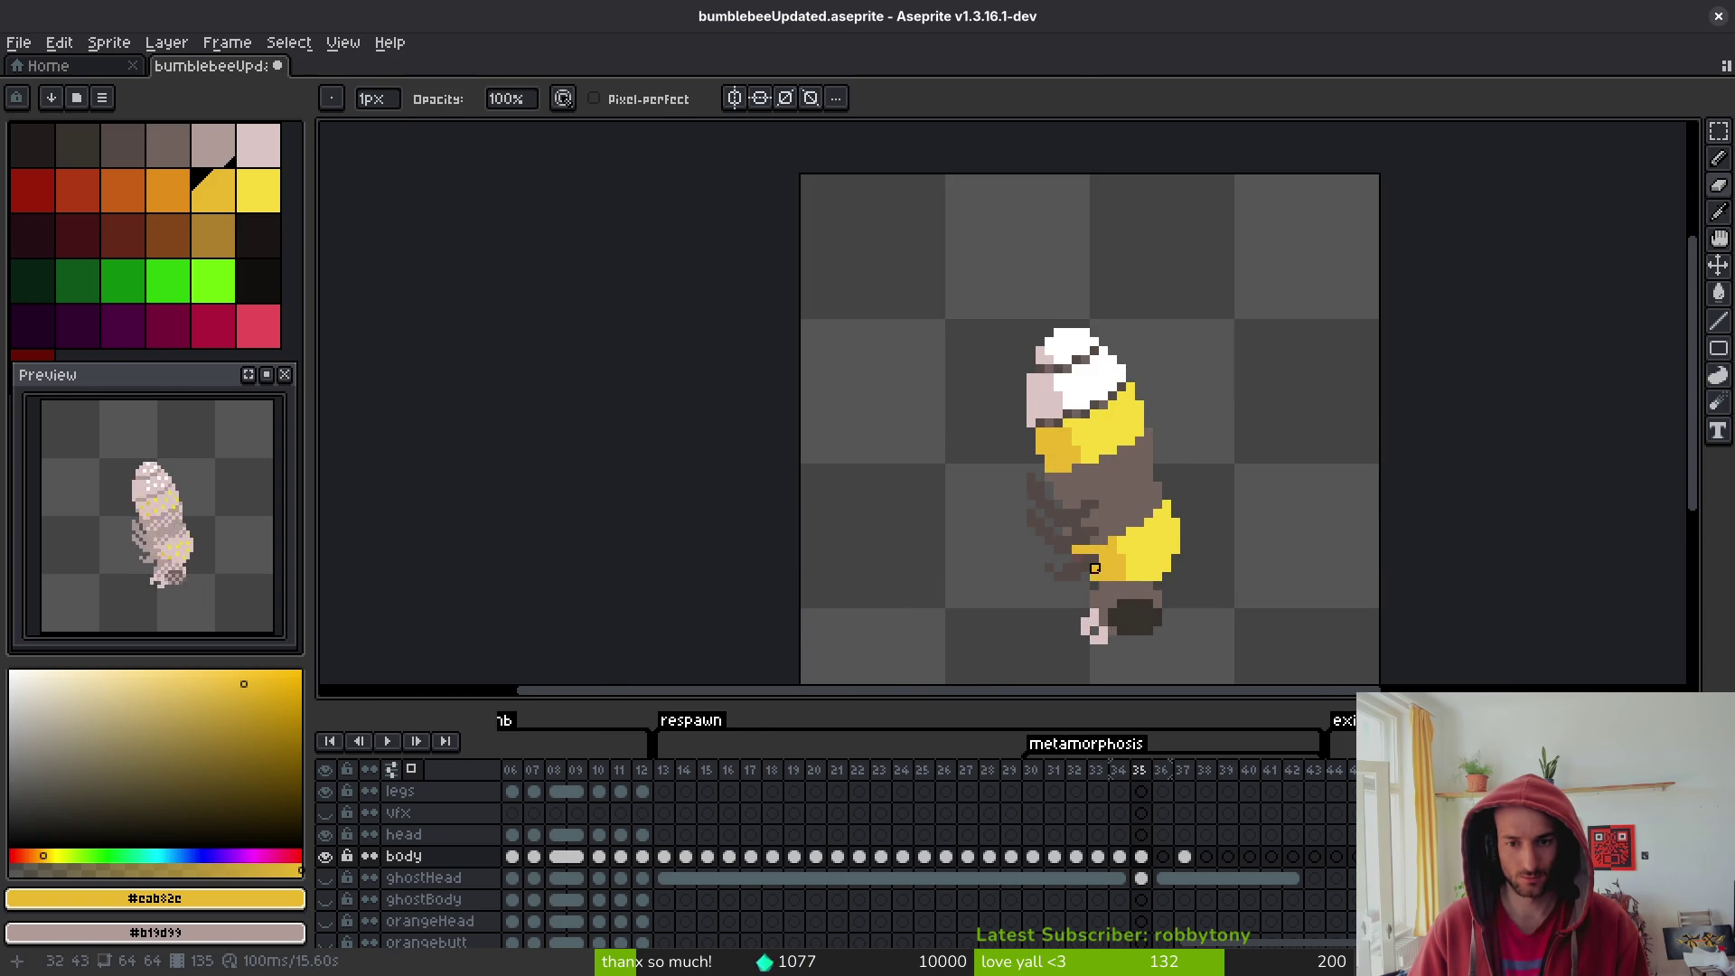
{"action": "scroll", "coordinate": [1094, 568], "scroll_direction": "up", "scroll_amount": 4}
{"action": "scroll", "coordinate": [1082, 556], "scroll_direction": "down", "scroll_amount": 3}
{"action": "scroll", "coordinate": [1082, 556], "scroll_direction": "up", "scroll_amount": 4}
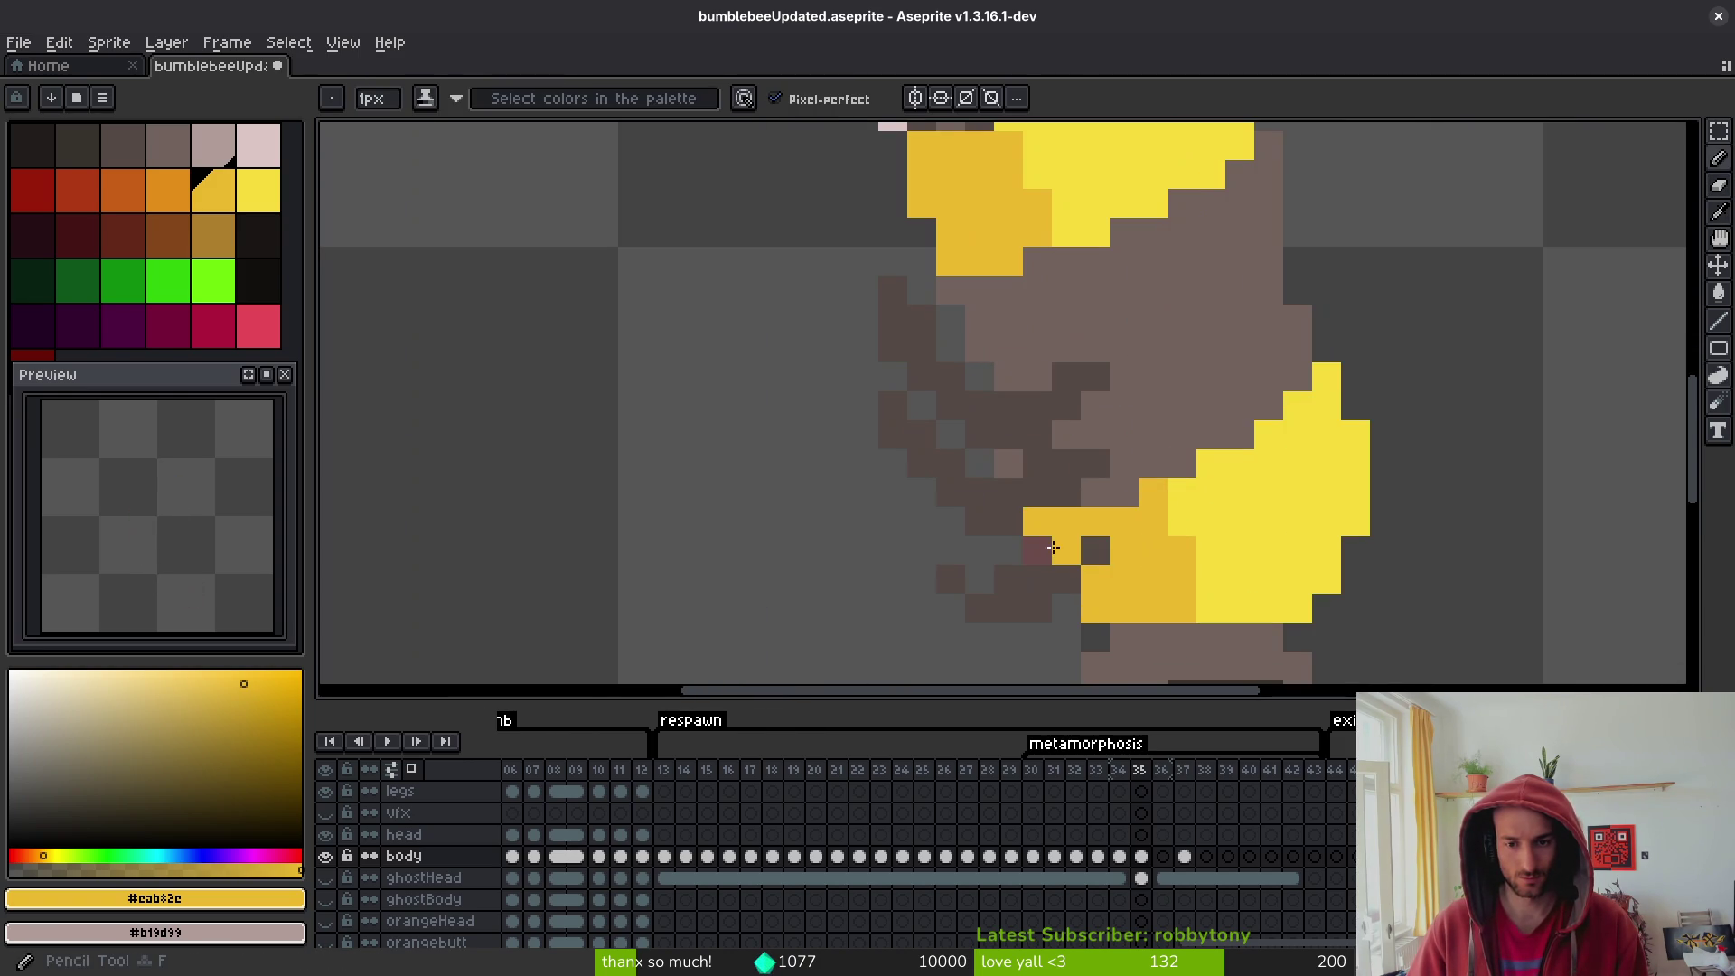
{"action": "scroll", "coordinate": [1079, 601], "scroll_direction": "down", "scroll_amount": 5}
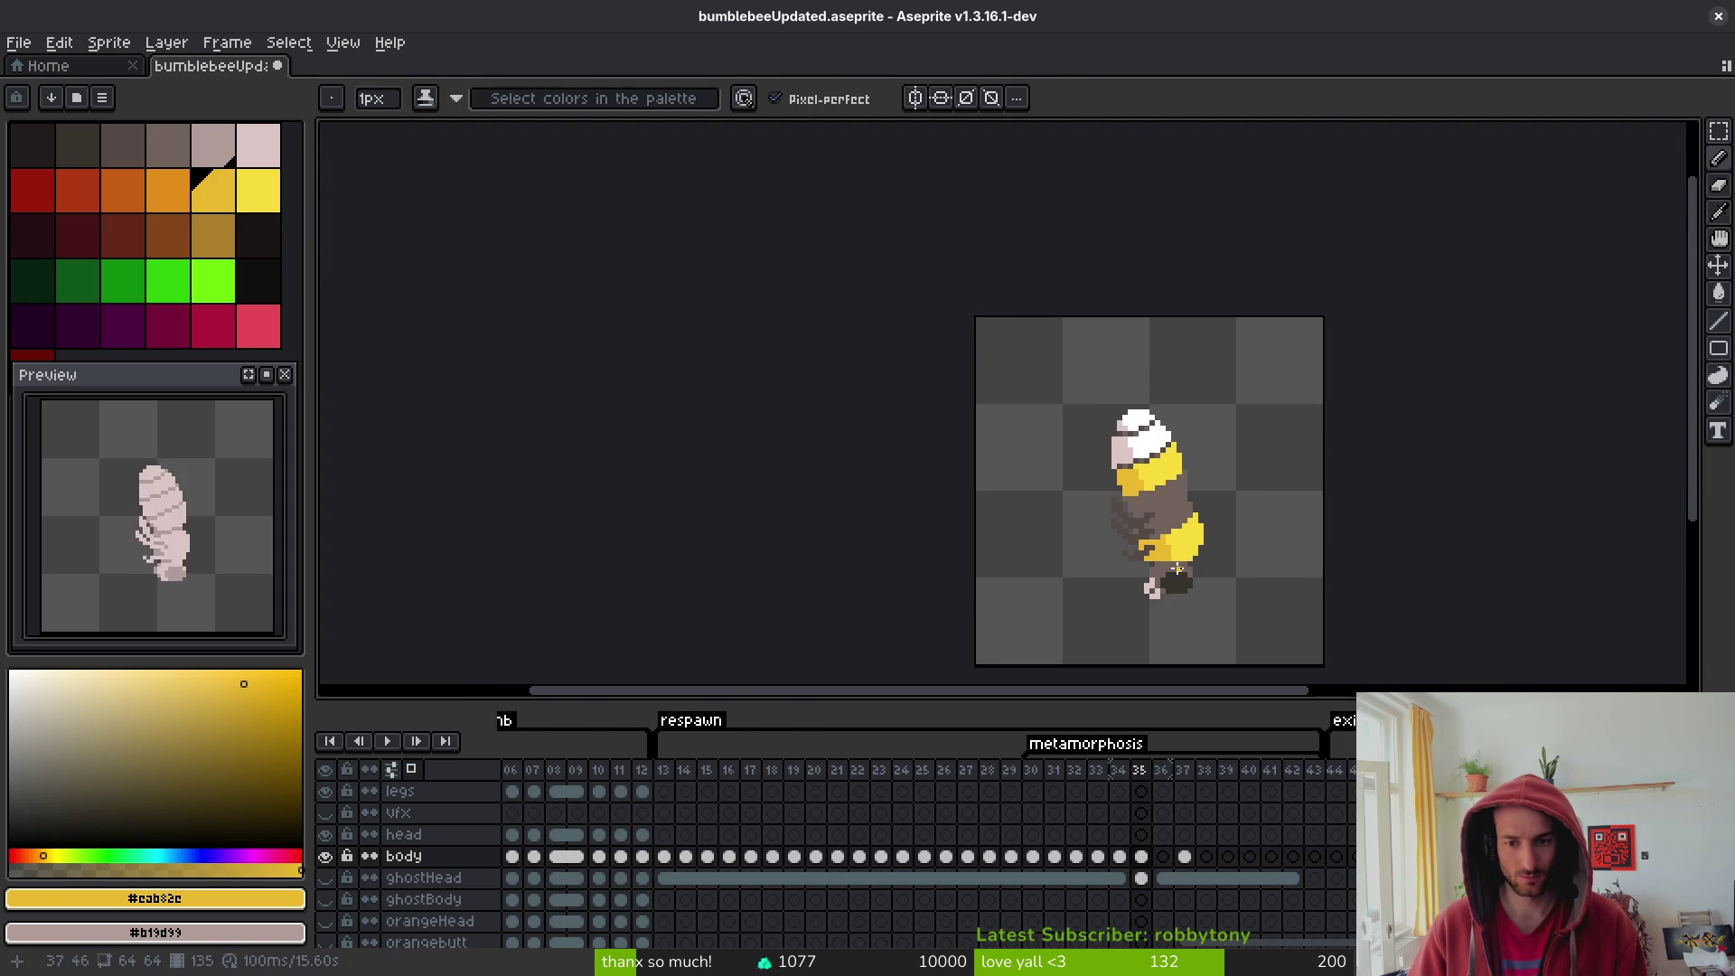
- Return to the pencil and save bumblebeeUpdated.aseprite
{"action": "key", "text": "i"}
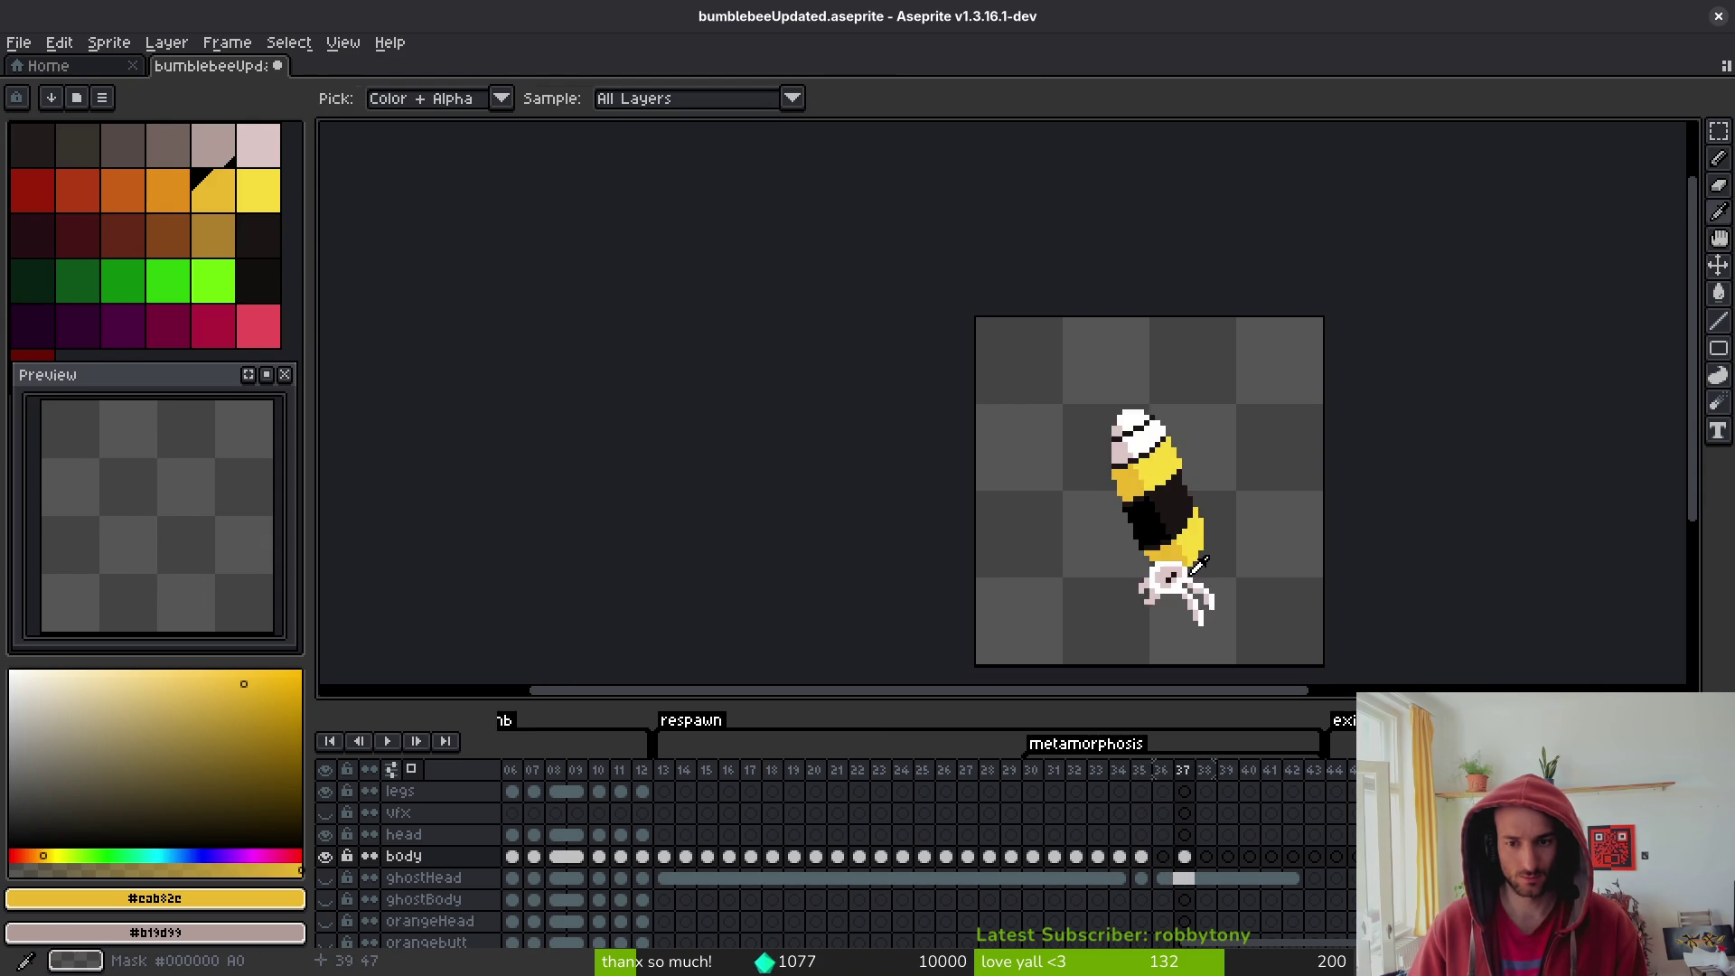
{"action": "scroll", "coordinate": [1195, 565], "scroll_direction": "up", "scroll_amount": 3}
{"action": "key", "text": "b"}
{"action": "key", "text": "ctrl+s"}
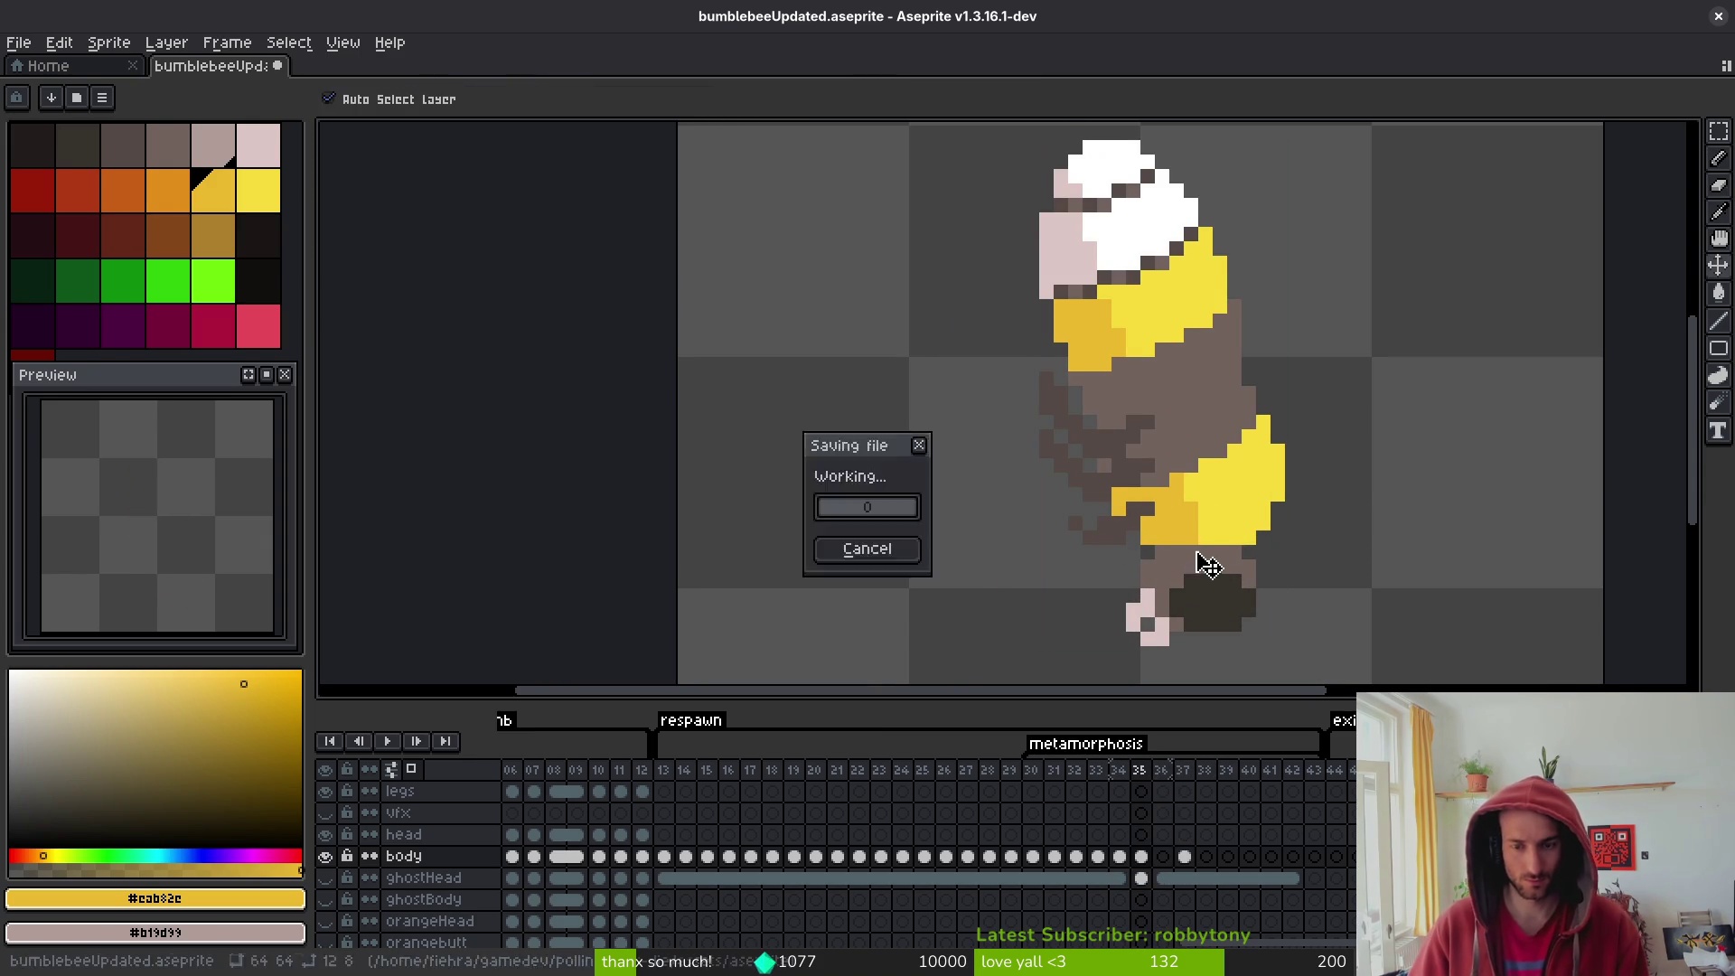
{"action": "scroll", "coordinate": [1219, 548], "scroll_direction": "down", "scroll_amount": 2}
{"action": "key", "text": "ctrl+s"}
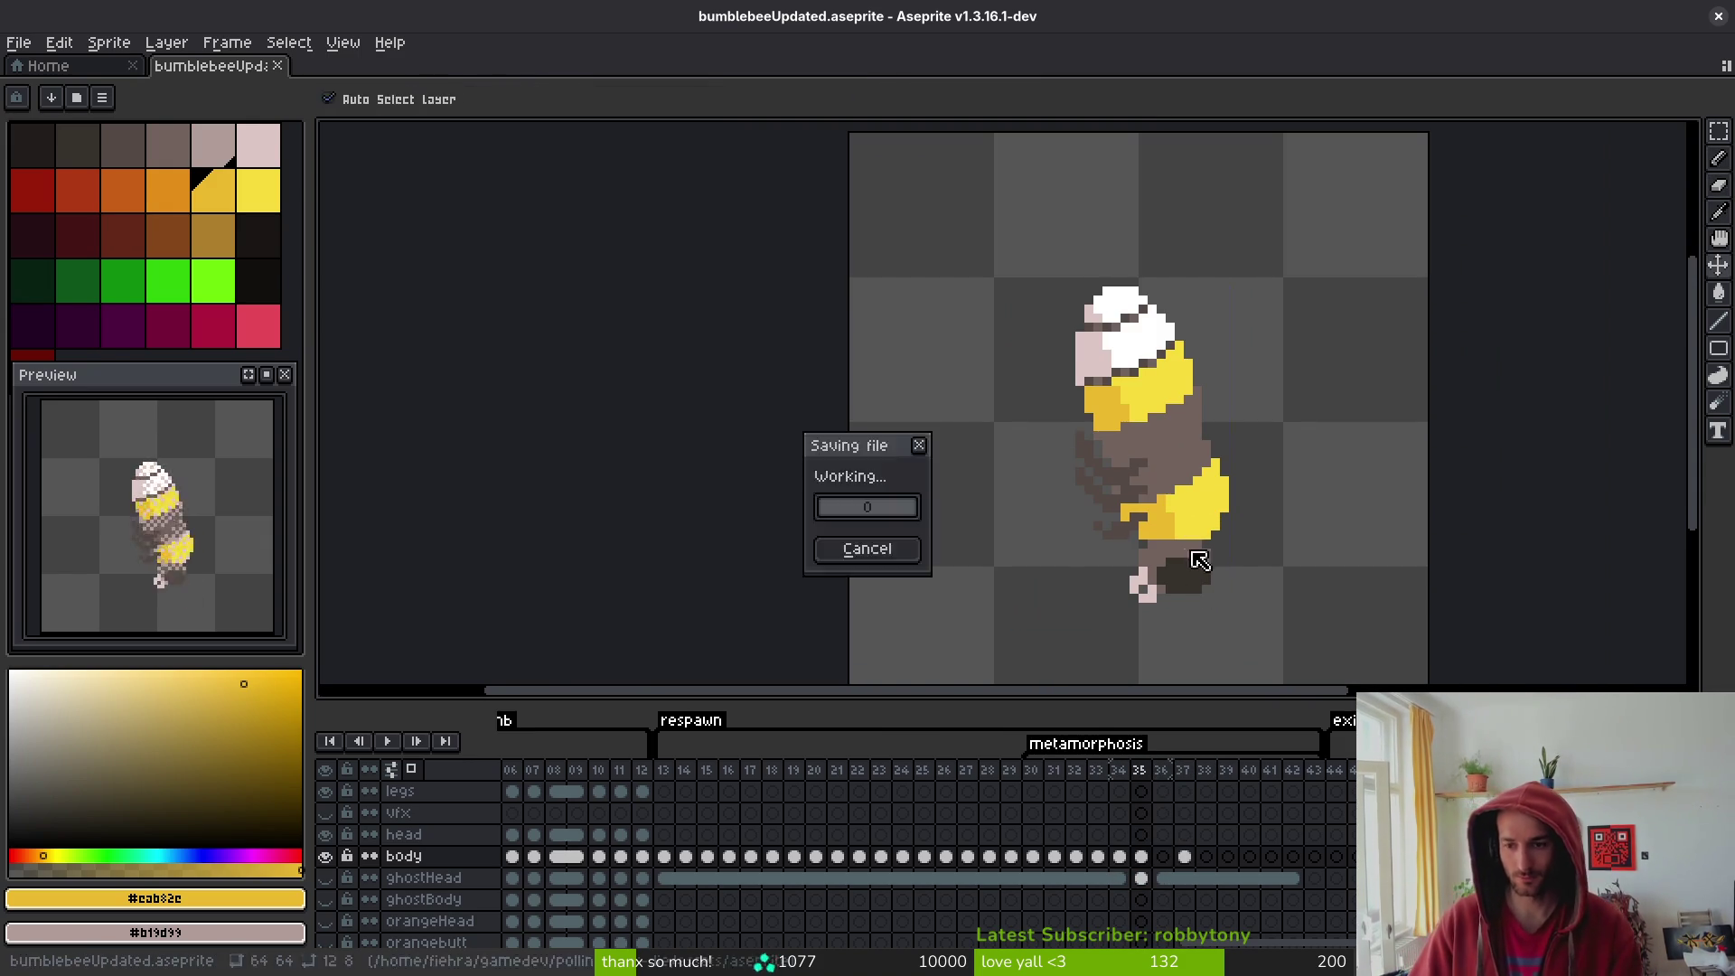
{"action": "scroll", "coordinate": [1186, 491], "scroll_direction": "down", "scroll_amount": 2}
- Sample the dark brown #544a45 from the bee's body for drawing
{"action": "key", "text": "i"}
{"action": "key", "text": "b"}
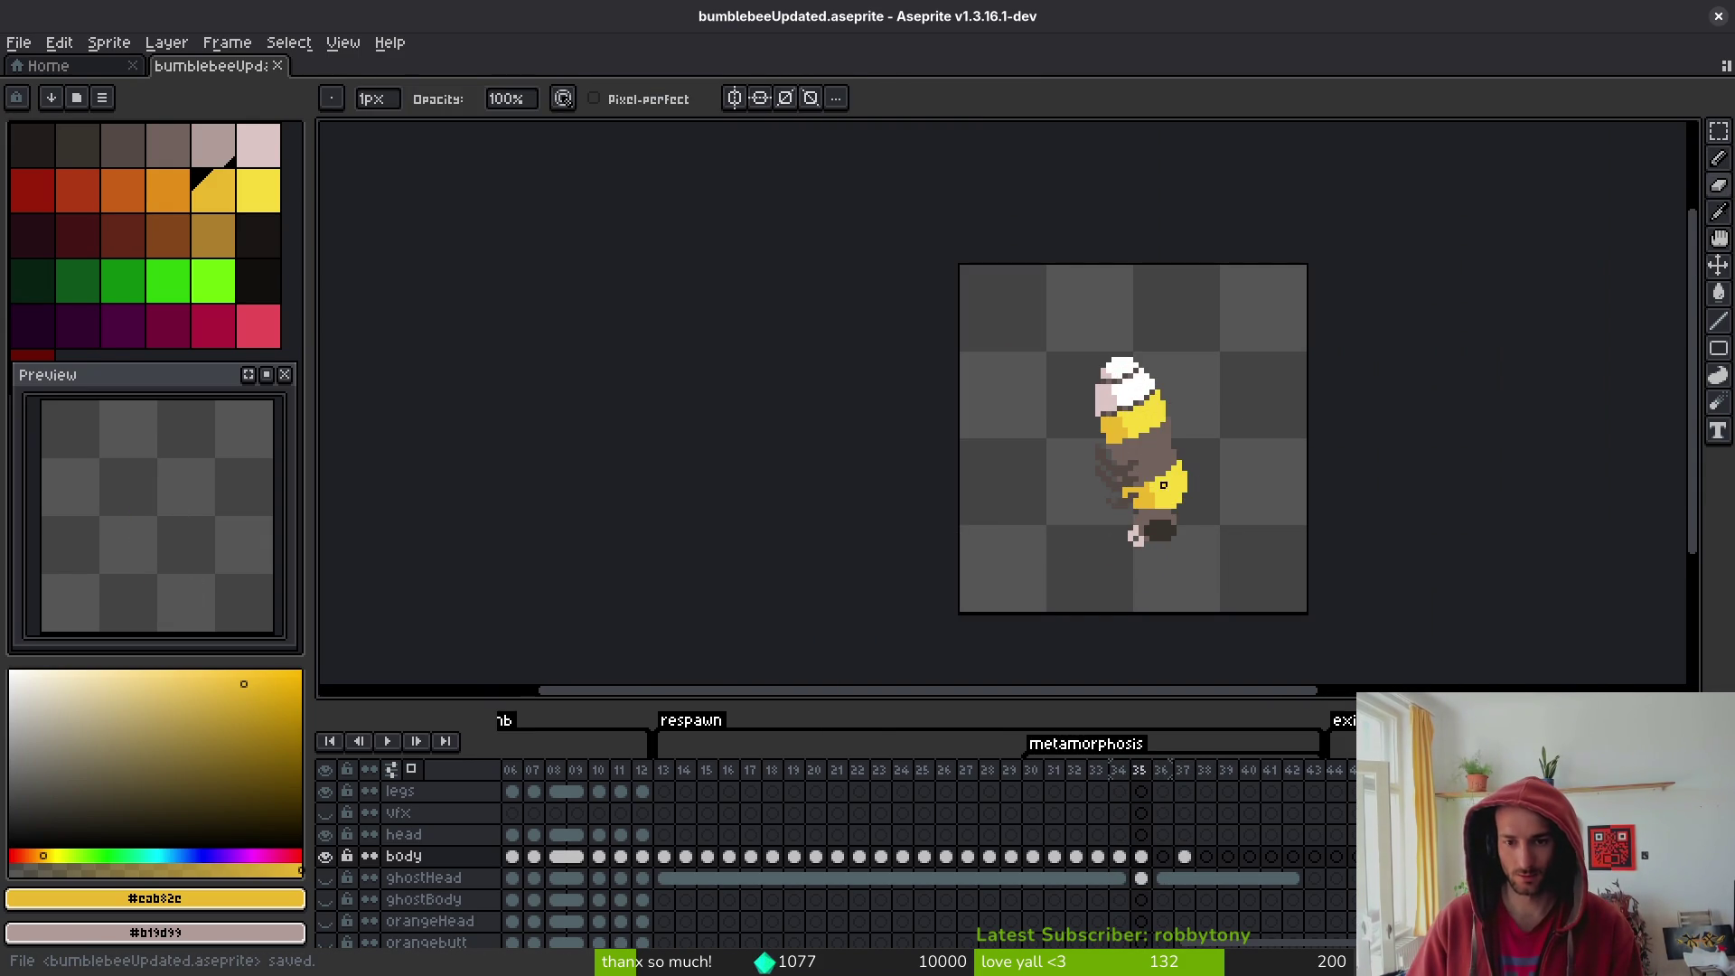
{"action": "key", "text": "i"}
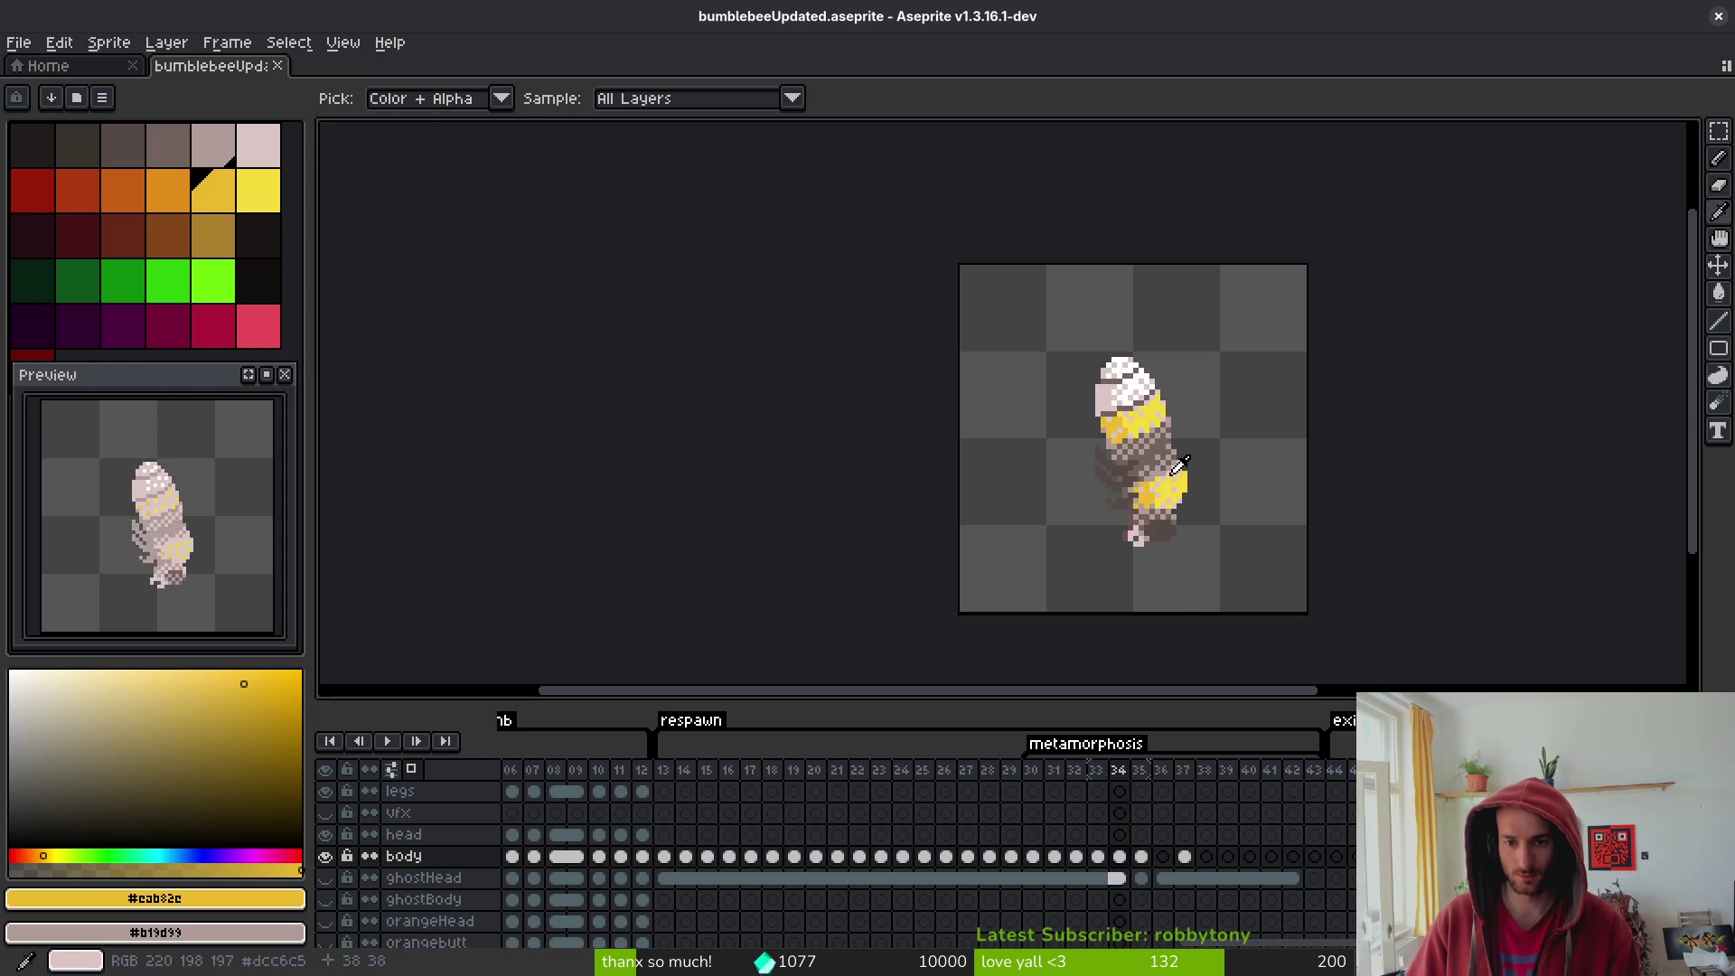
{"action": "scroll", "coordinate": [1137, 463], "scroll_direction": "up", "scroll_amount": 3}
{"action": "key", "text": "b"}
{"action": "left_click", "coordinate": [1111, 443], "text": "alt"}
{"action": "key", "text": "f"}
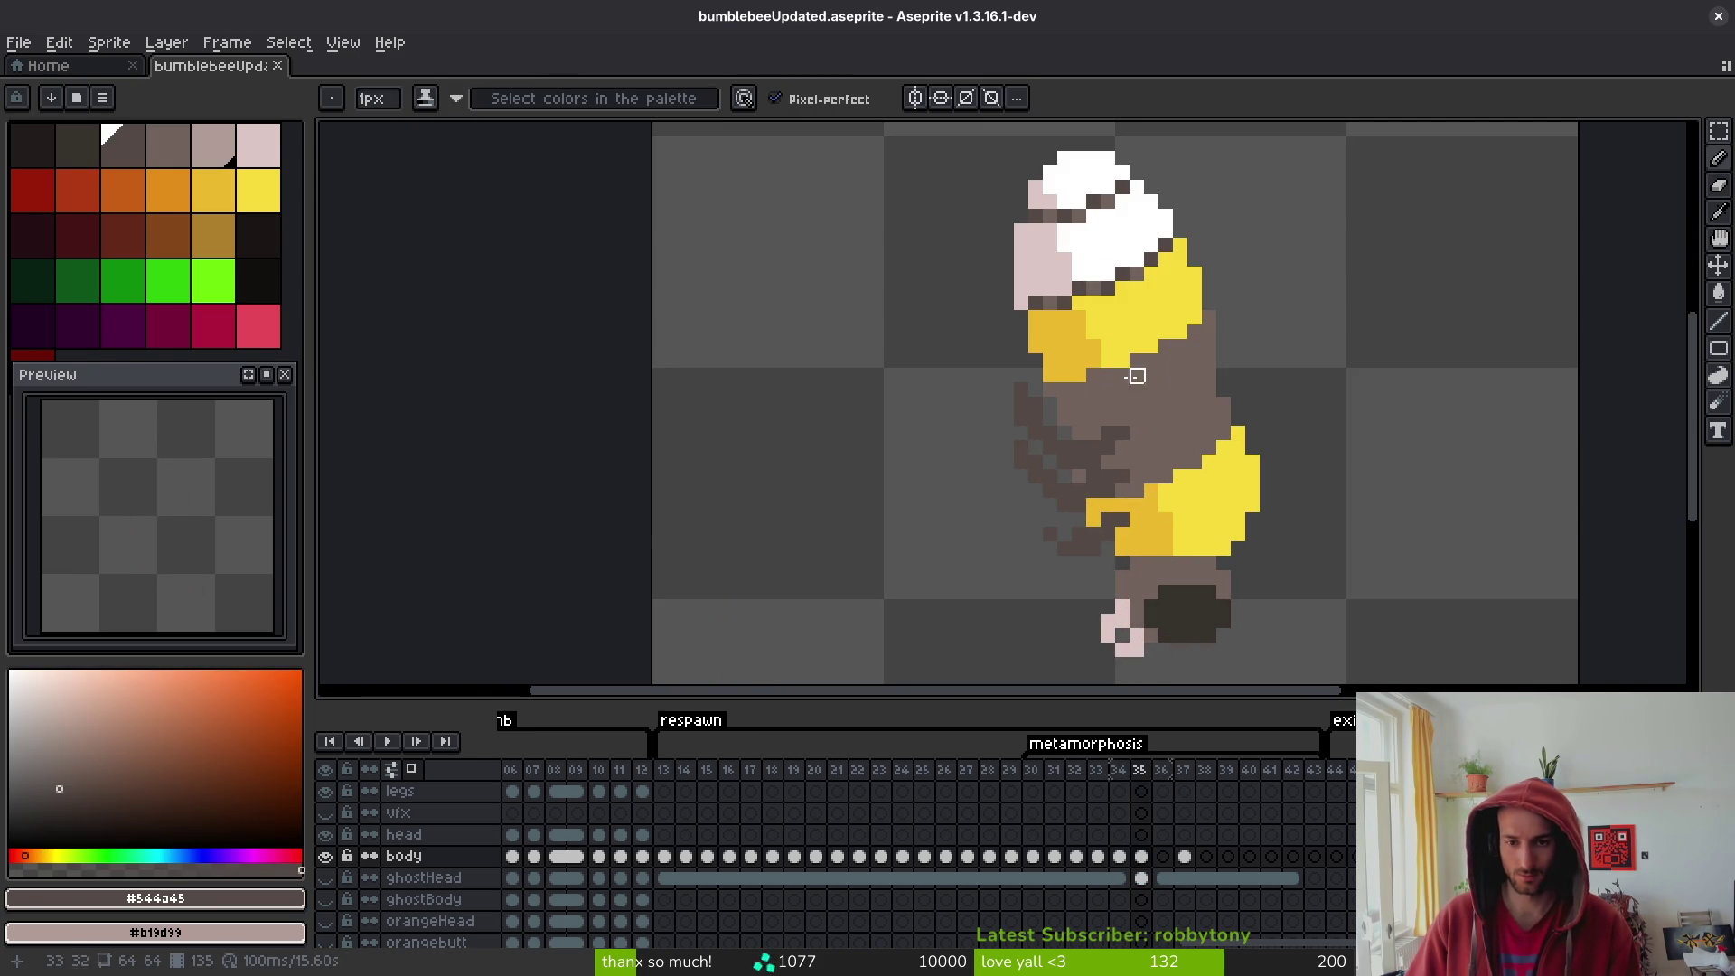
- Place alternating dark brown dither pixels across frame 35's brown midsection
{"action": "left_click", "coordinate": [1145, 415]}
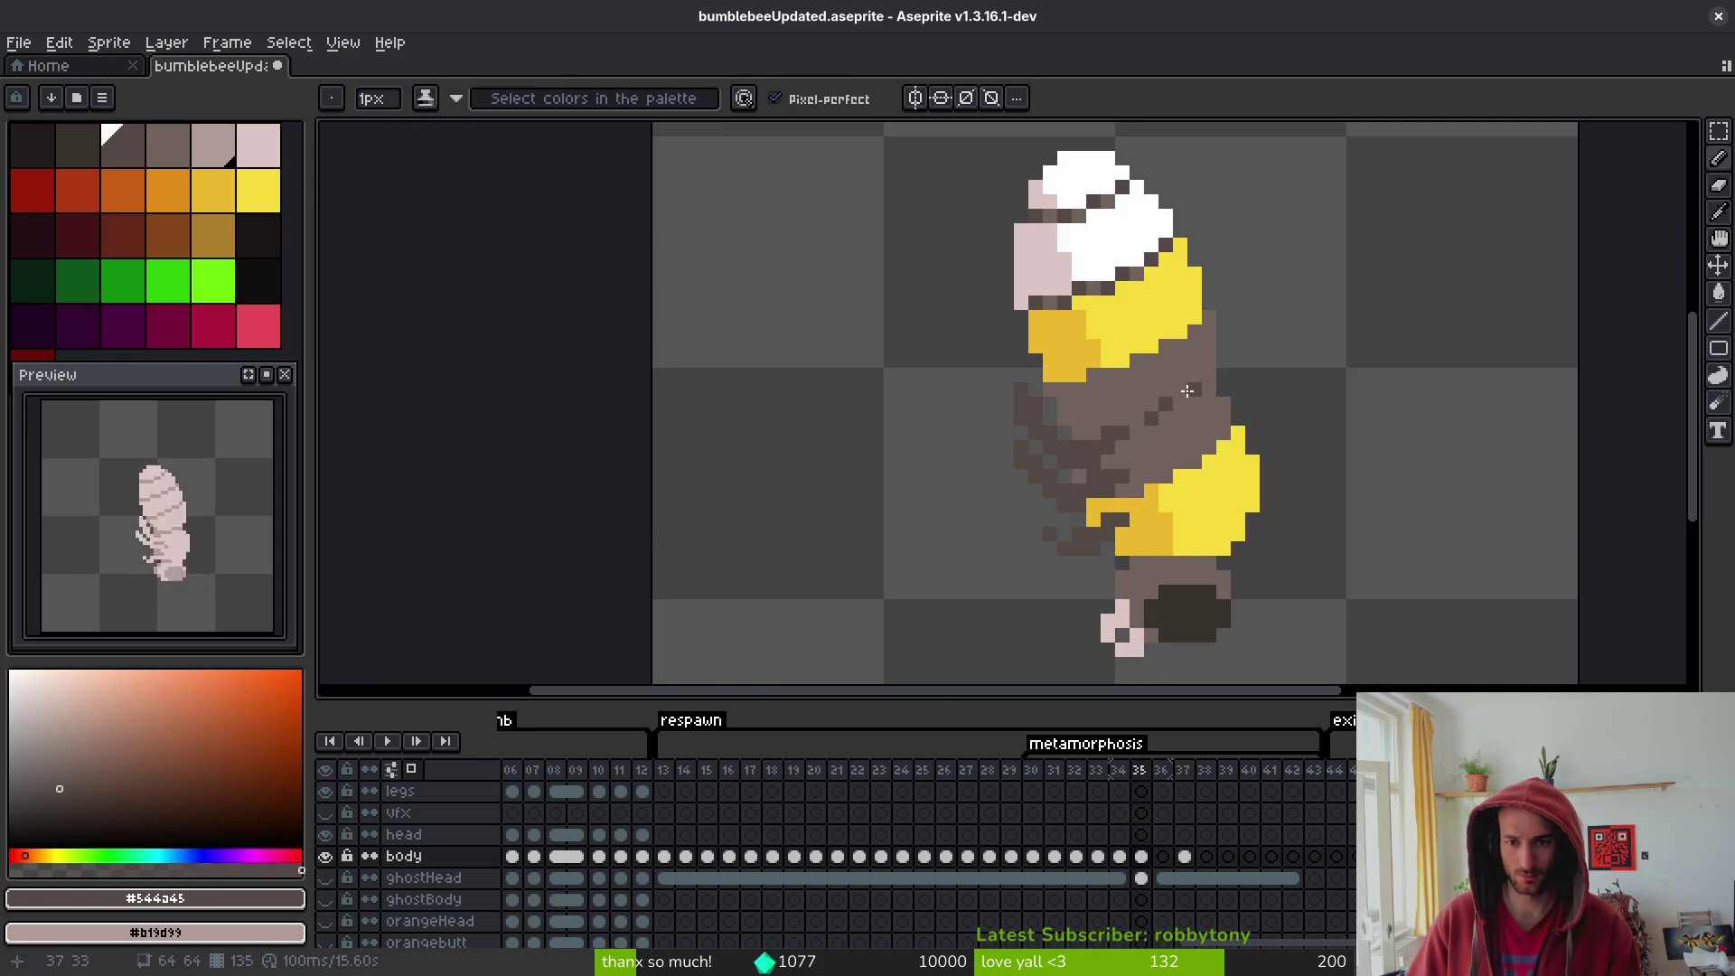
{"action": "left_click", "coordinate": [1185, 398]}
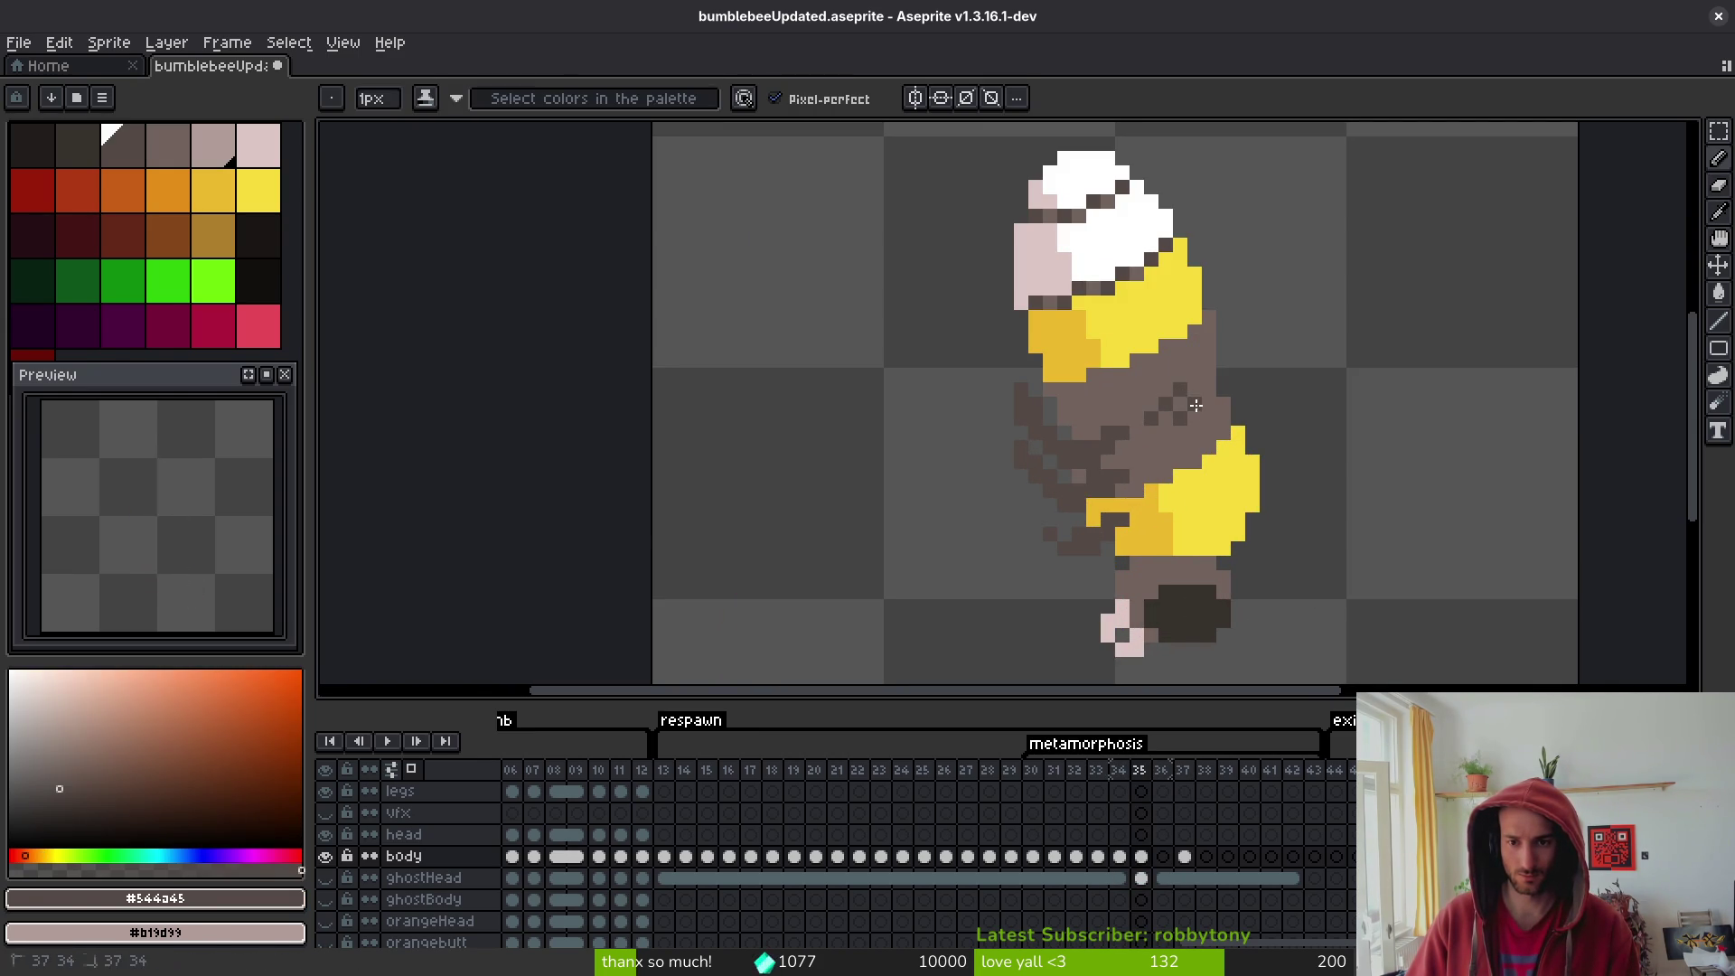
{"action": "left_click", "coordinate": [1195, 375]}
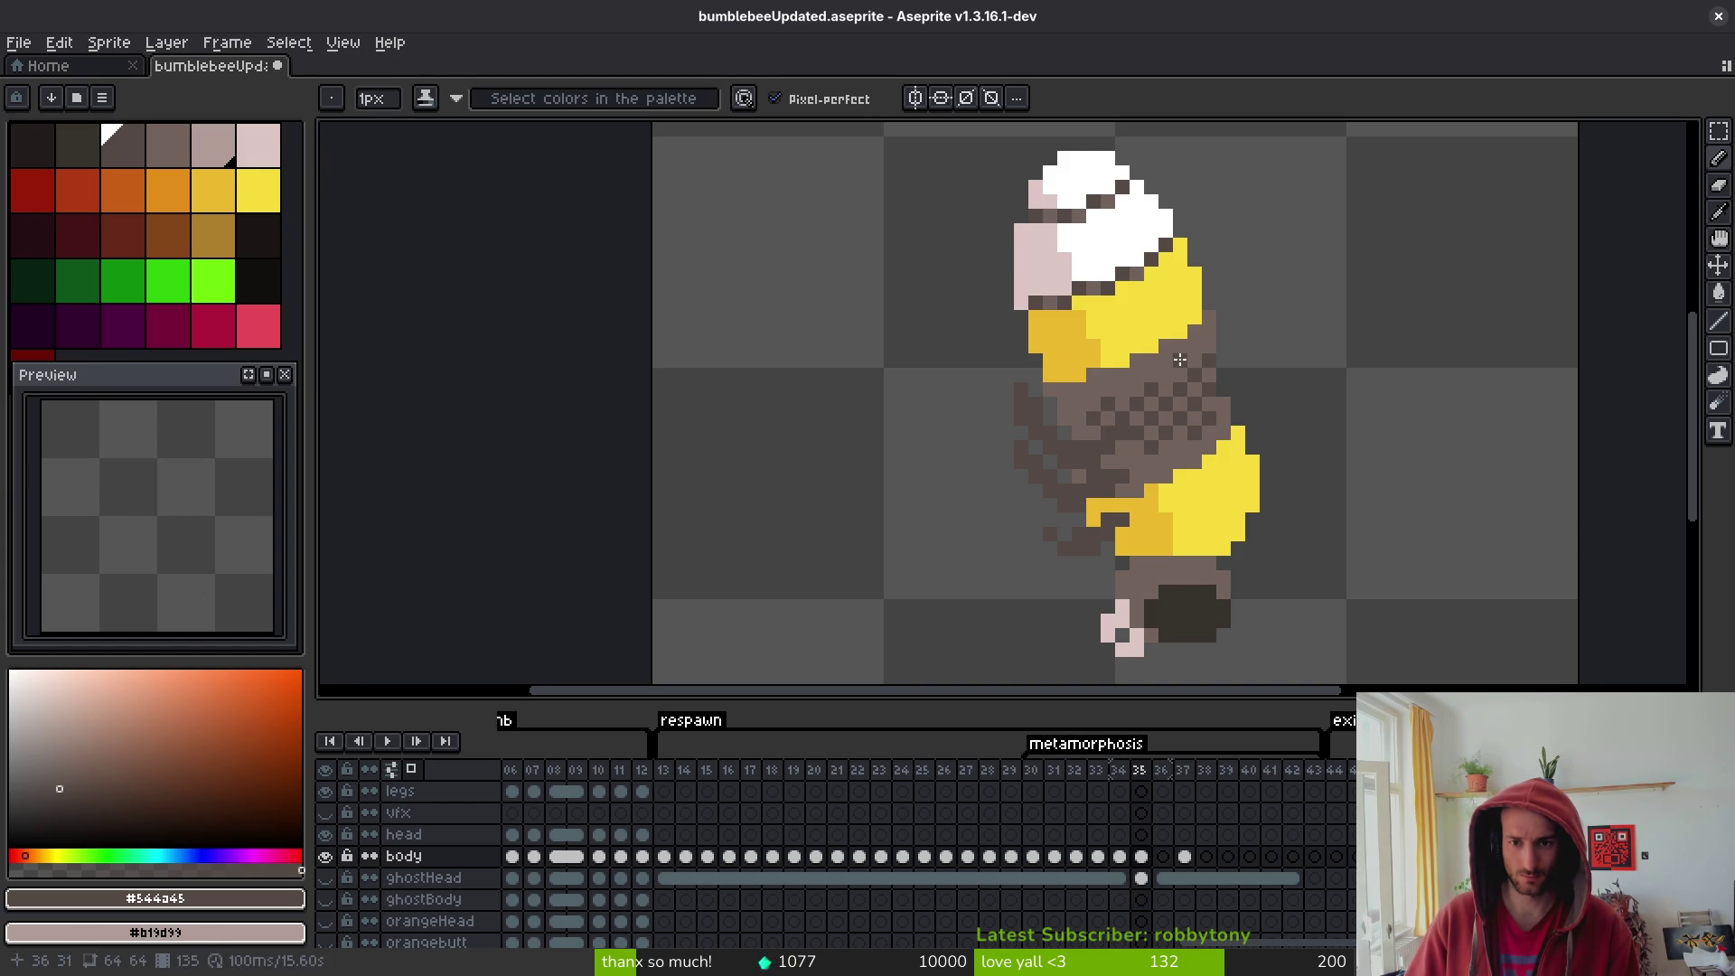
{"action": "scroll", "coordinate": [1195, 435], "scroll_direction": "down", "scroll_amount": 3}
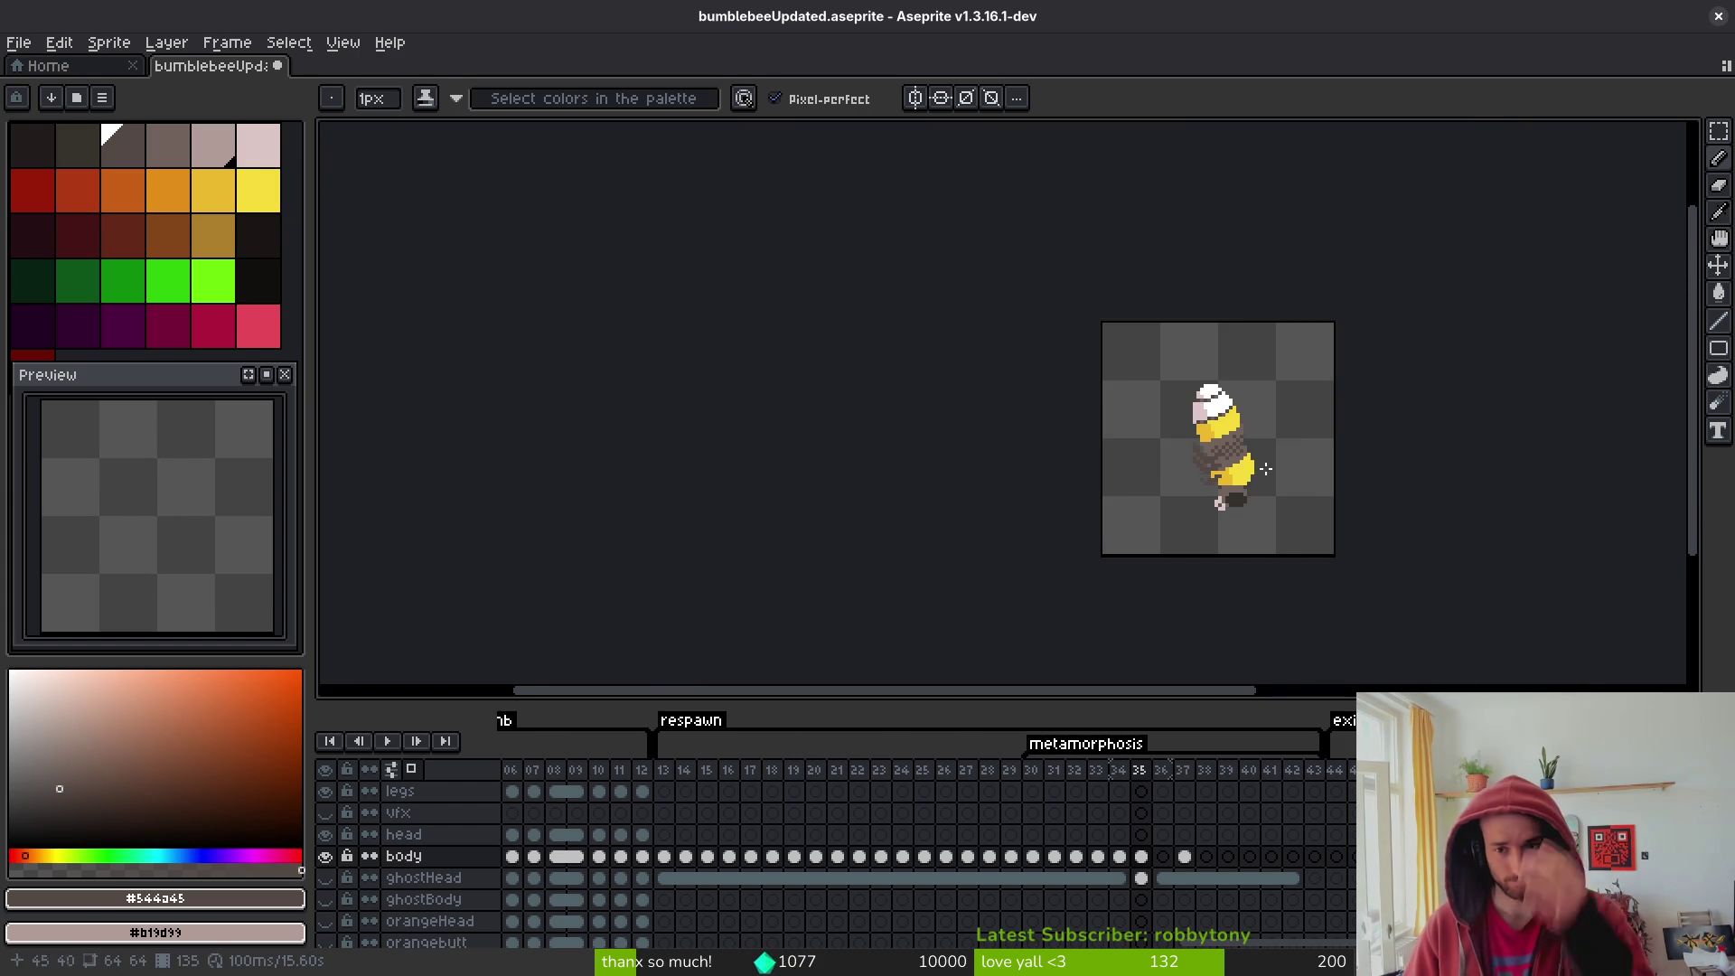
{"action": "scroll", "coordinate": [1247, 471], "scroll_direction": "up", "scroll_amount": 3}
{"action": "key", "text": "alt"}
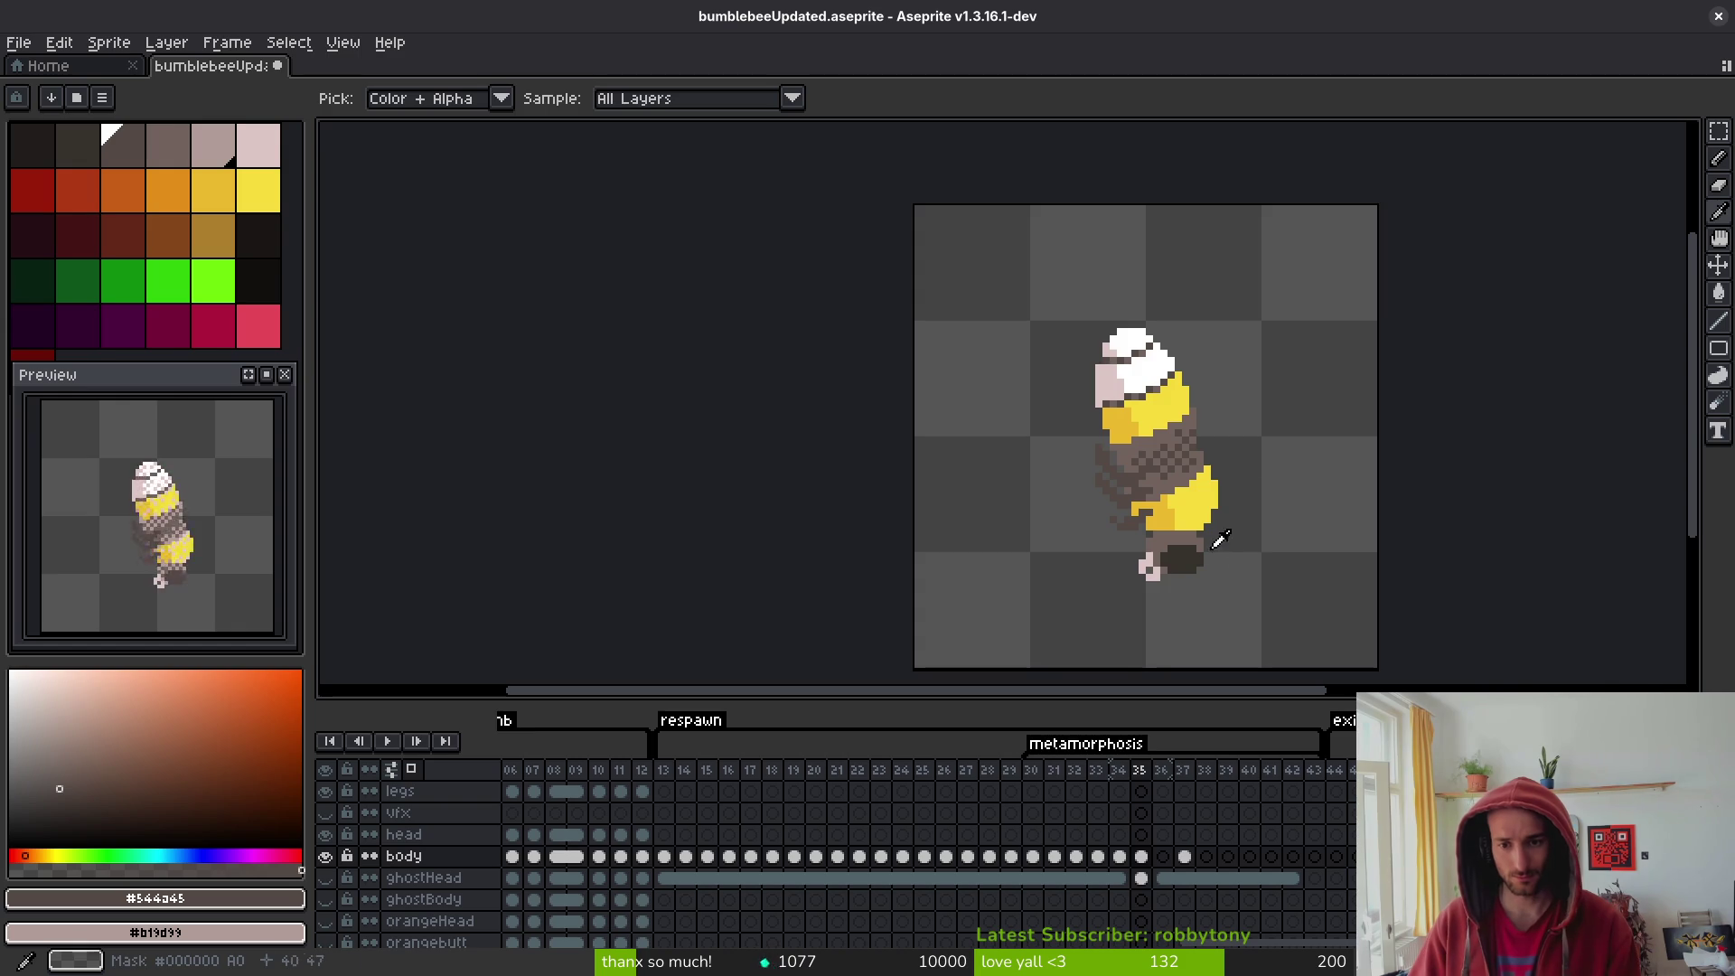
{"action": "scroll", "coordinate": [1223, 560], "scroll_direction": "up", "scroll_amount": 3}
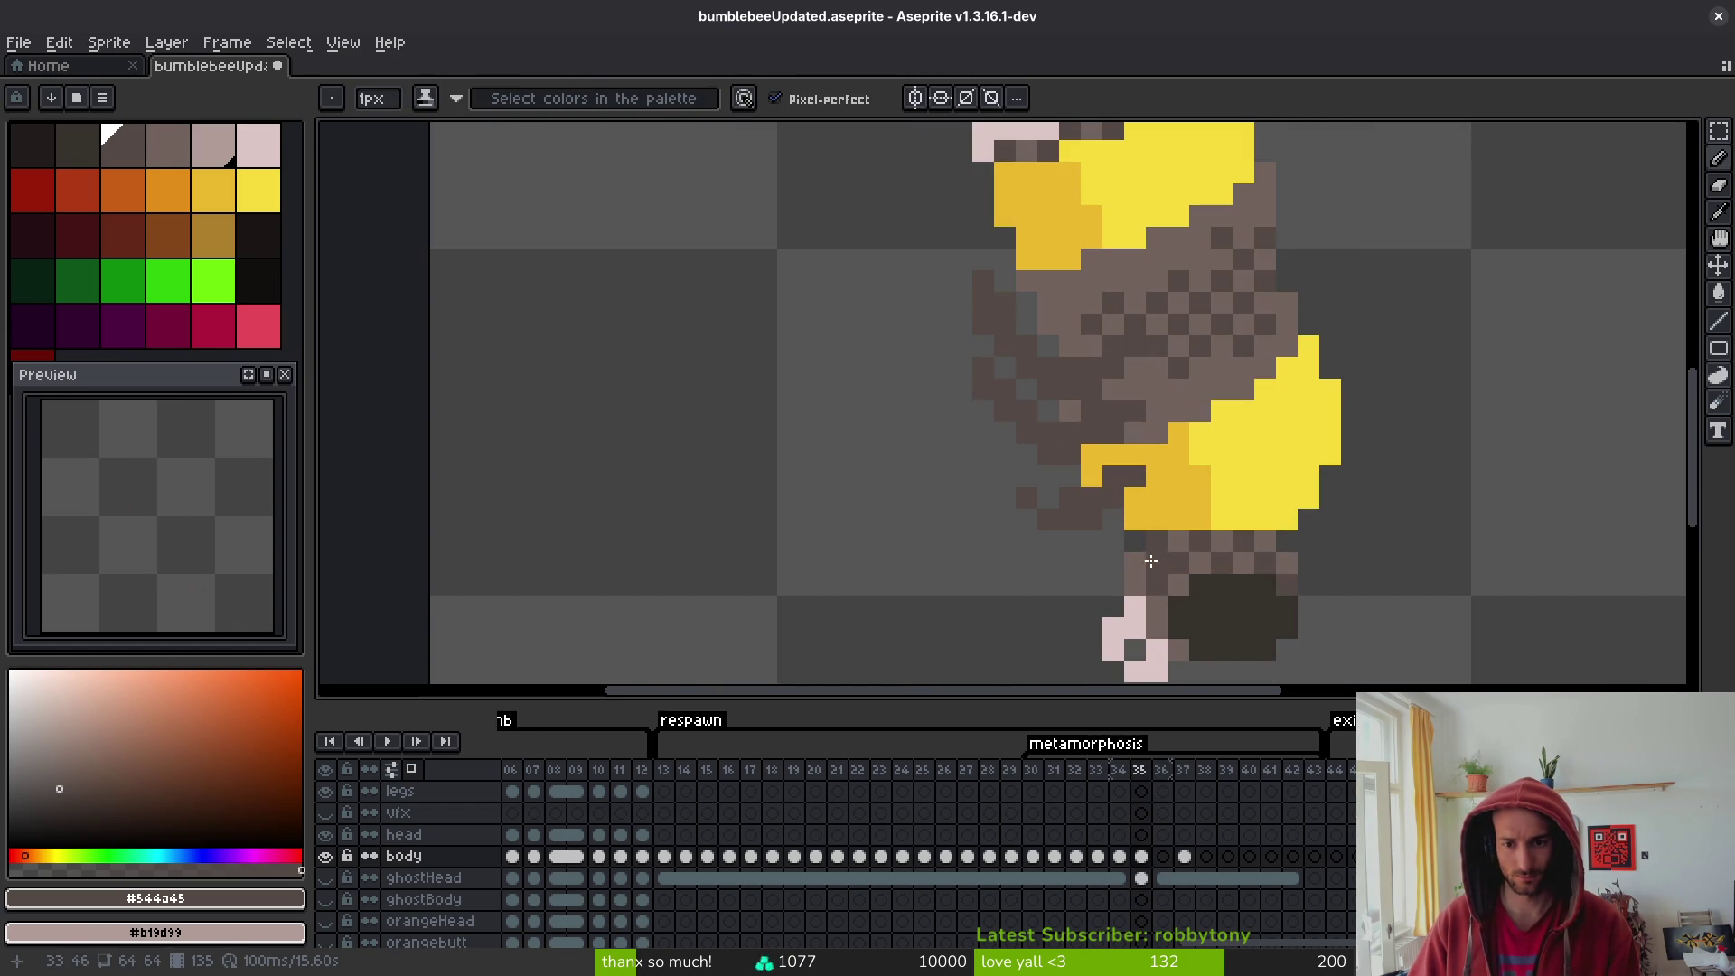
{"action": "scroll", "coordinate": [1150, 561], "scroll_direction": "down", "scroll_amount": 3}
{"action": "key", "text": "alt"}
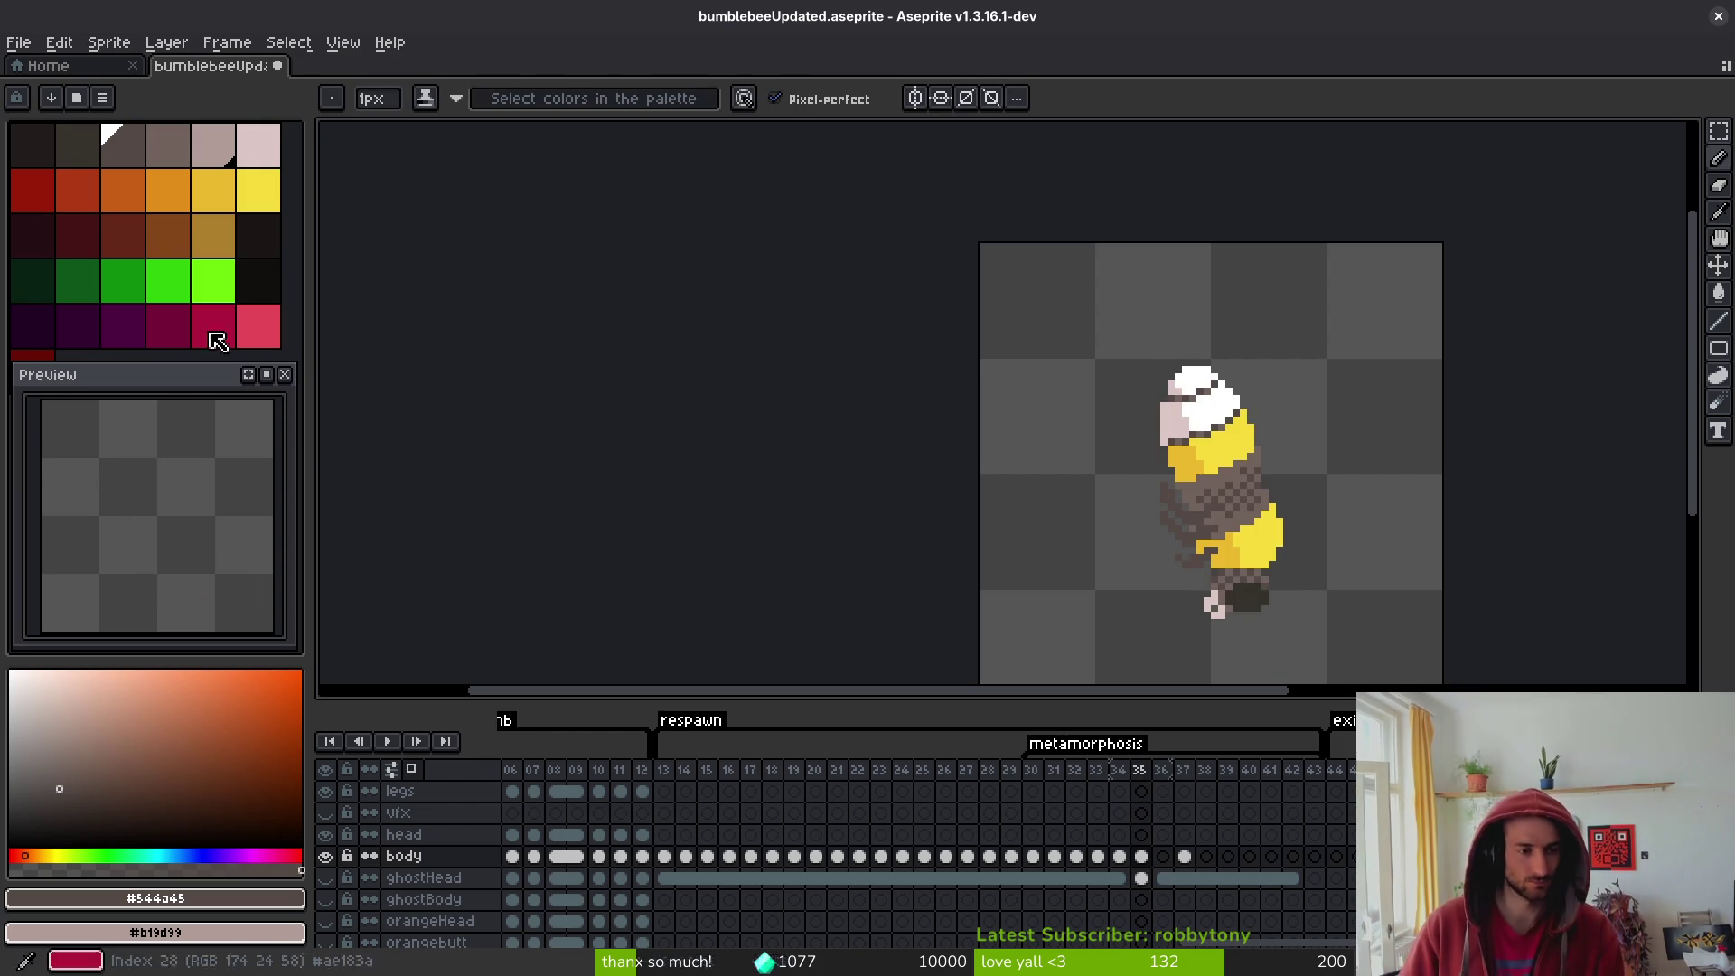
{"action": "scroll", "coordinate": [1167, 562], "scroll_direction": "up", "scroll_amount": 2}
{"action": "key", "text": "Left"}
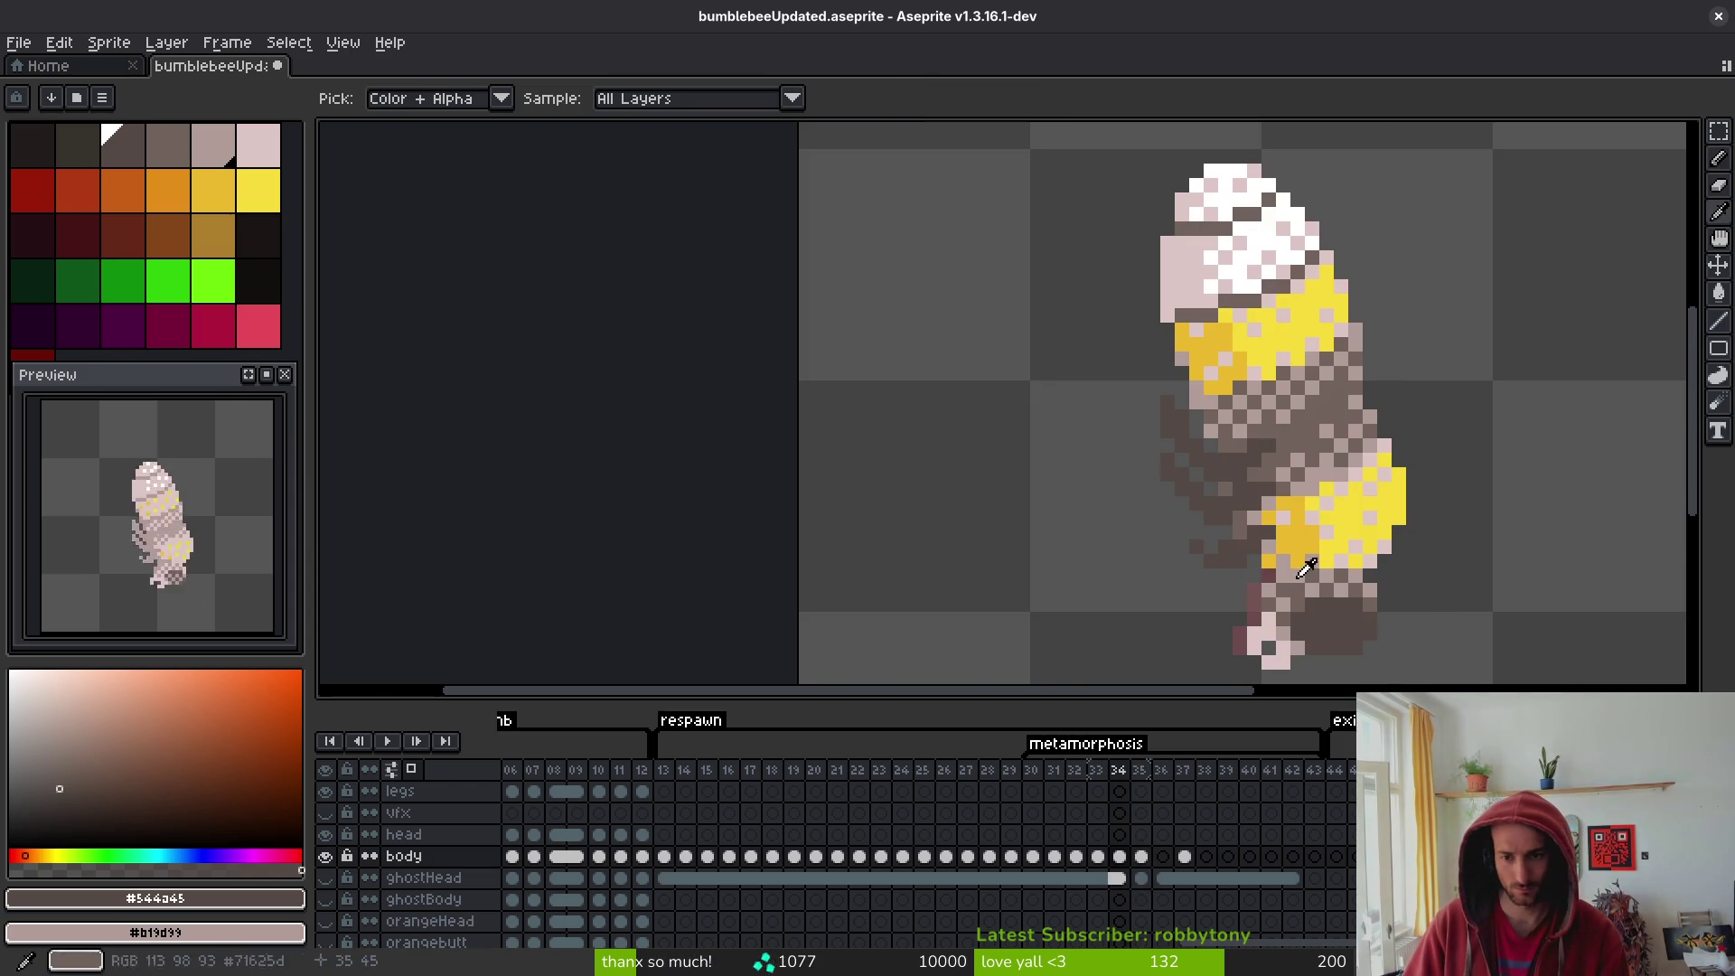
{"action": "left_click", "coordinate": [1288, 515], "text": "alt"}
{"action": "scroll", "coordinate": [1252, 548], "scroll_direction": "up", "scroll_amount": 2}
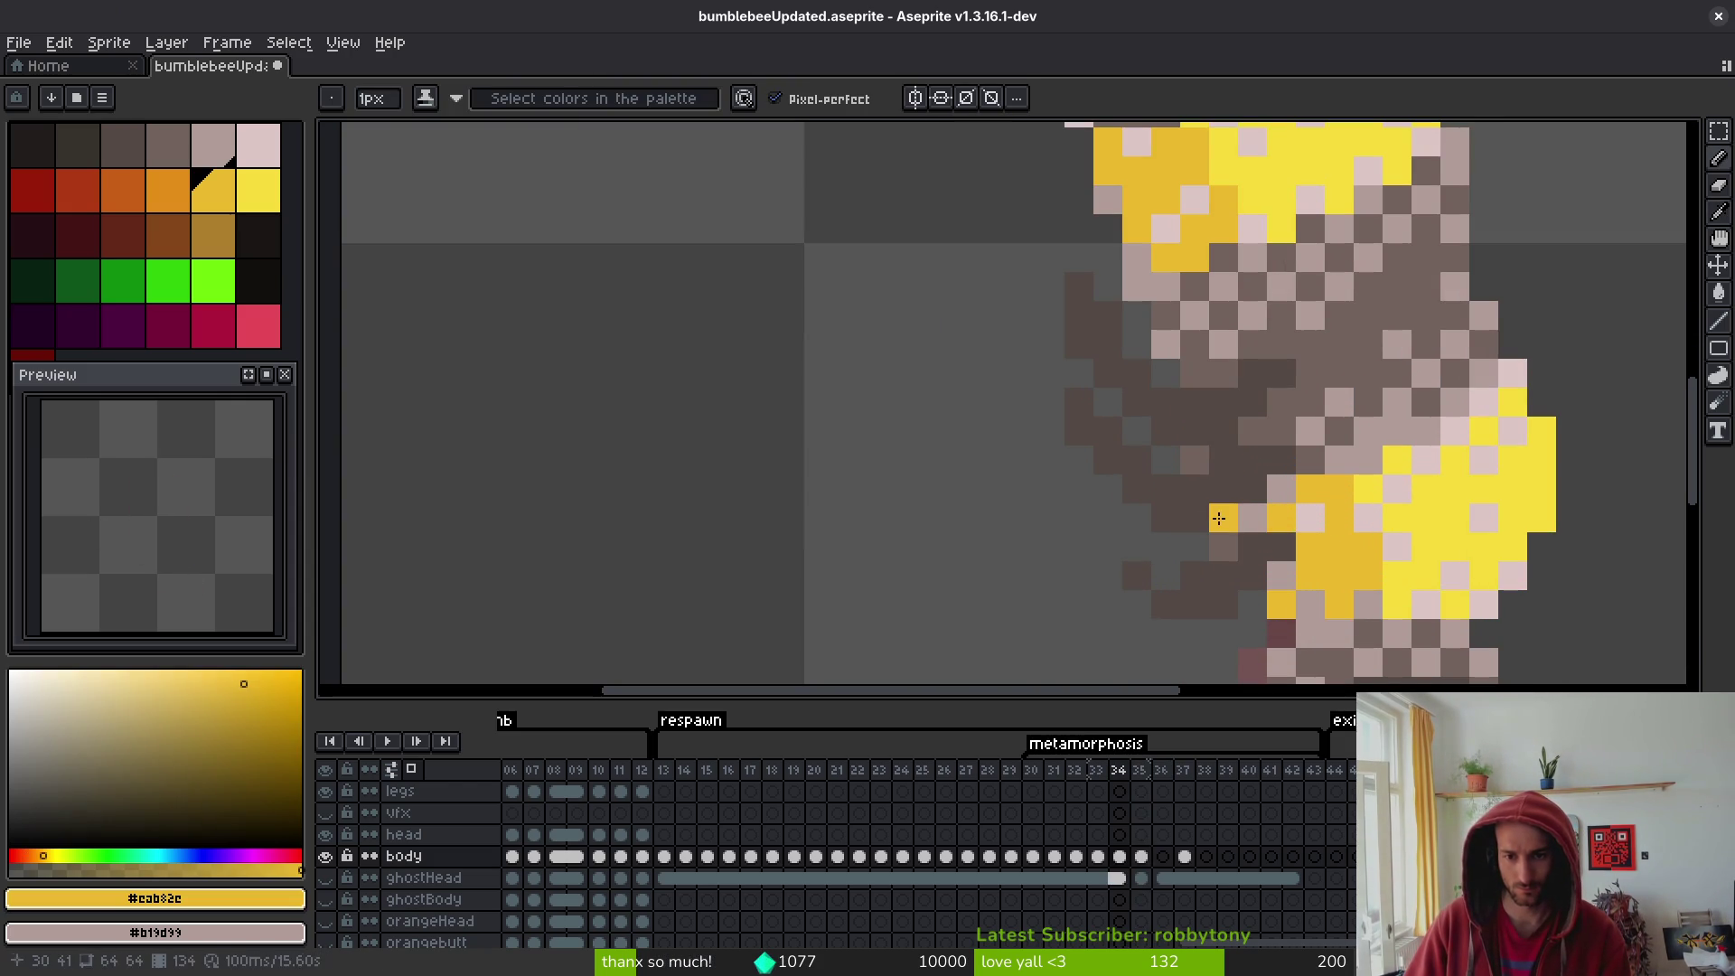
{"action": "scroll", "coordinate": [1400, 572], "scroll_direction": "down", "scroll_amount": 3}
{"action": "key", "text": "alt"}
{"action": "key", "text": "Left"}
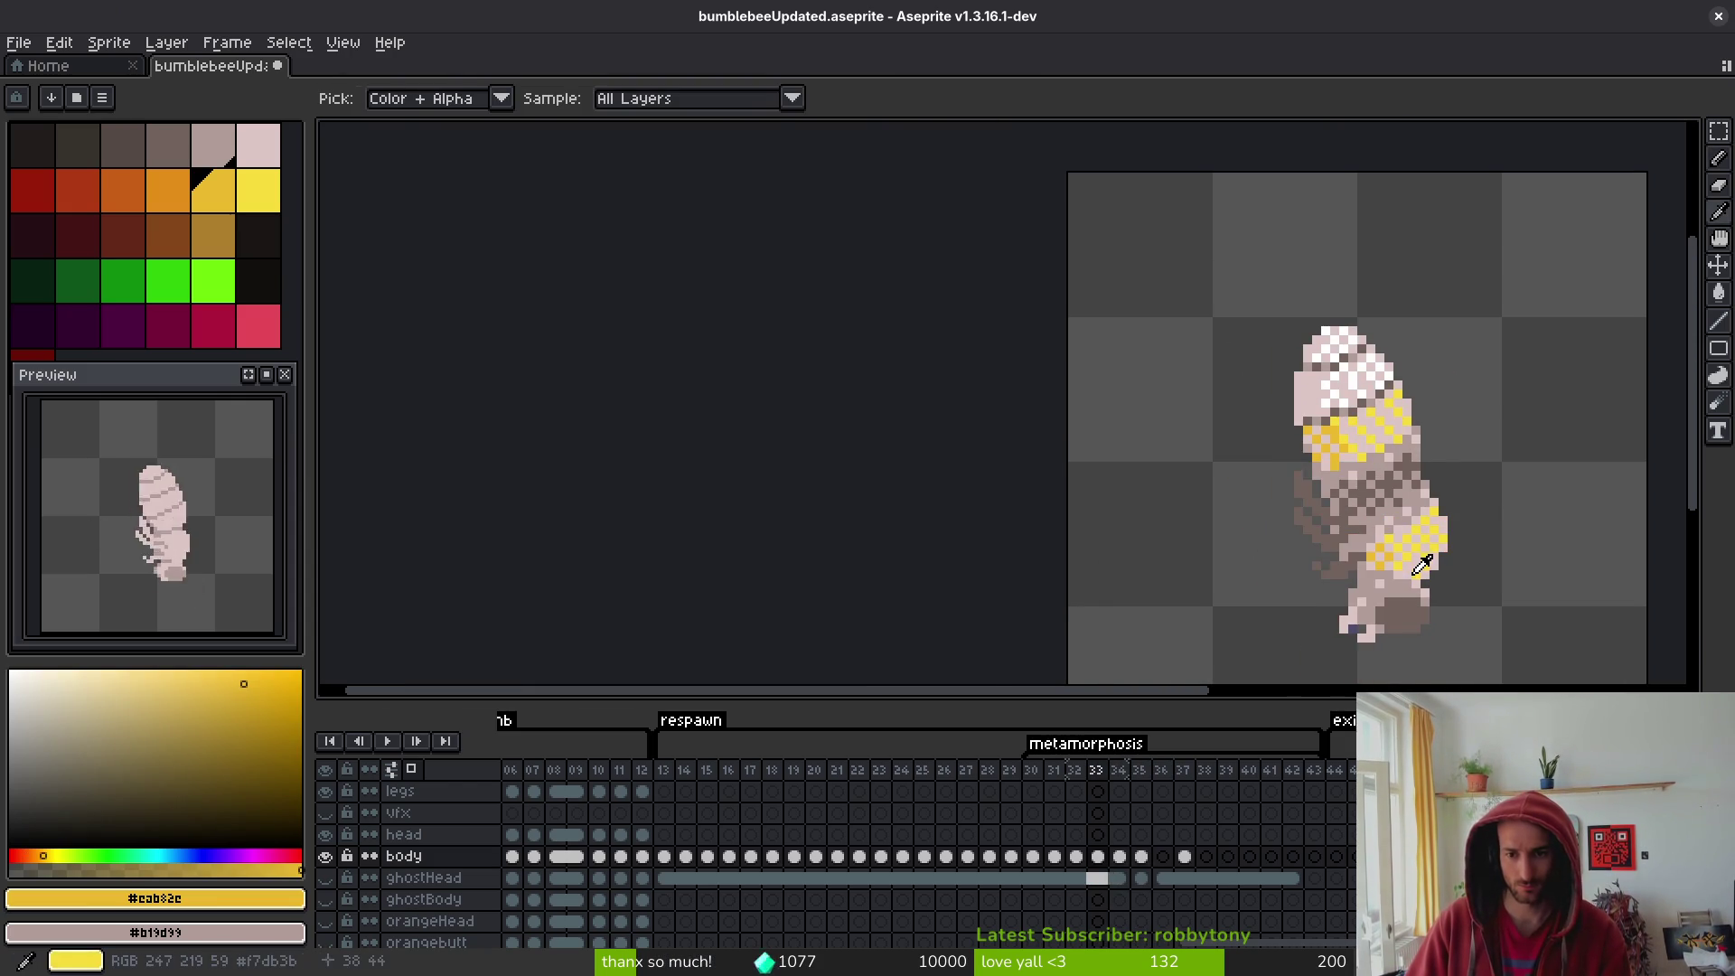
{"action": "key", "text": "Right"}
{"action": "key", "text": "Left"}
{"action": "key", "text": "Left"}
{"action": "key", "text": "Right"}
{"action": "key", "text": "Right"}
{"action": "key", "text": "Right"}
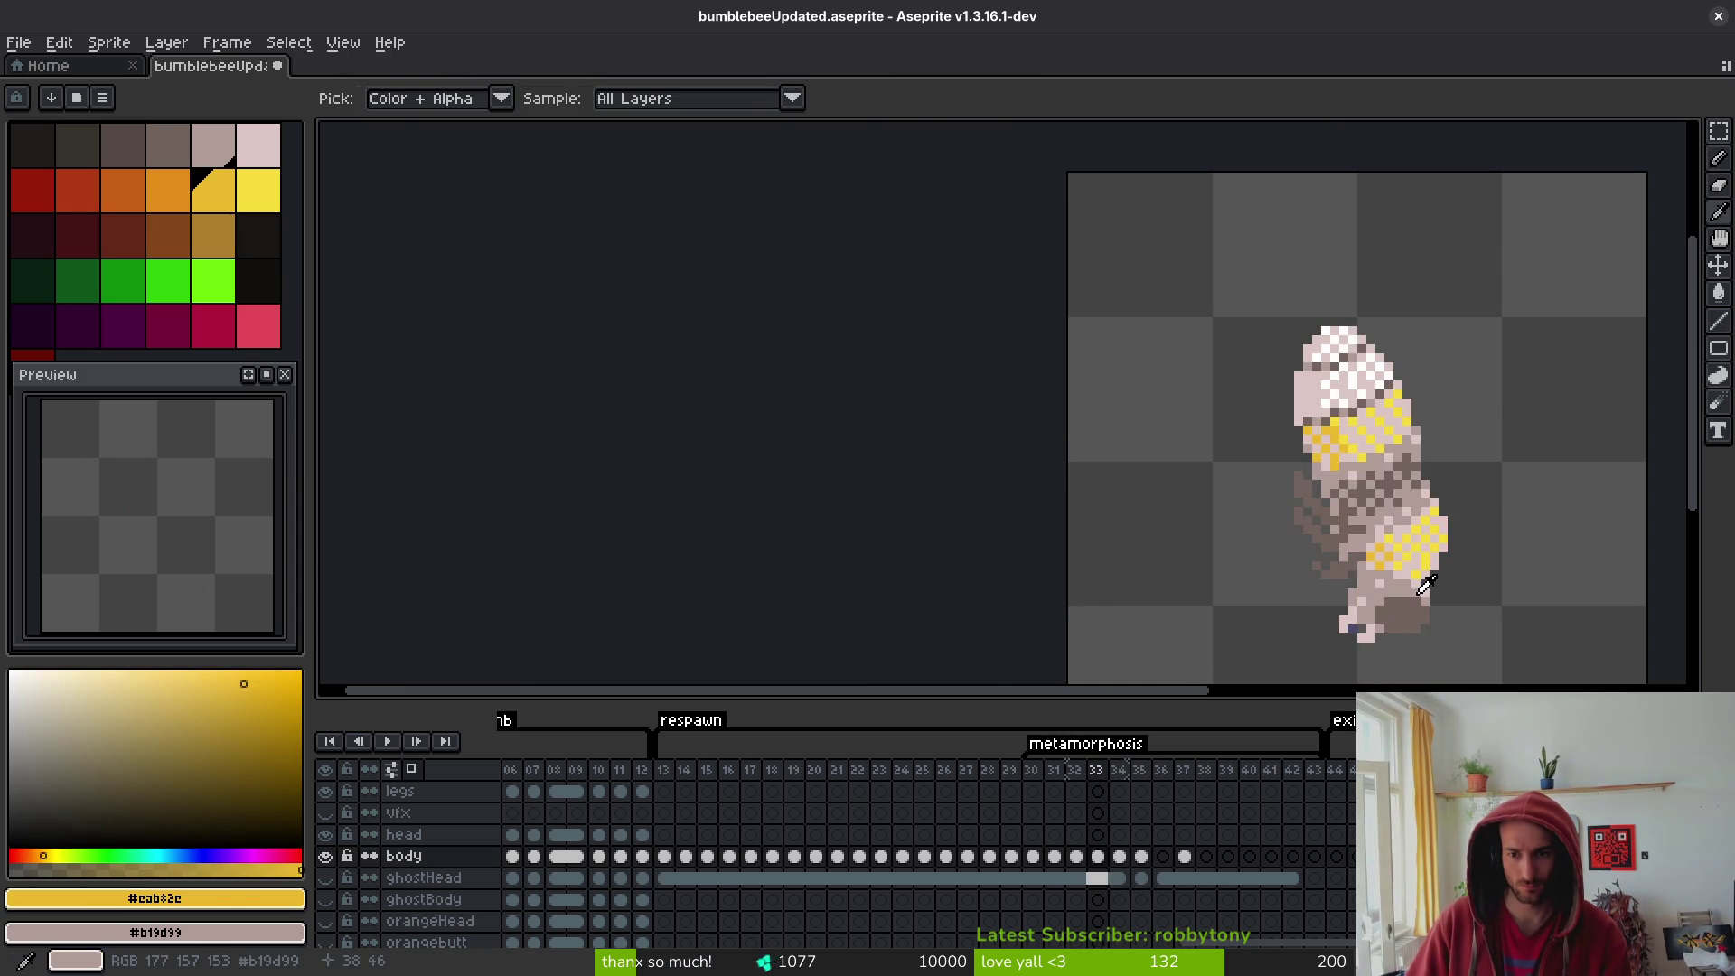
{"action": "key", "text": "Right"}
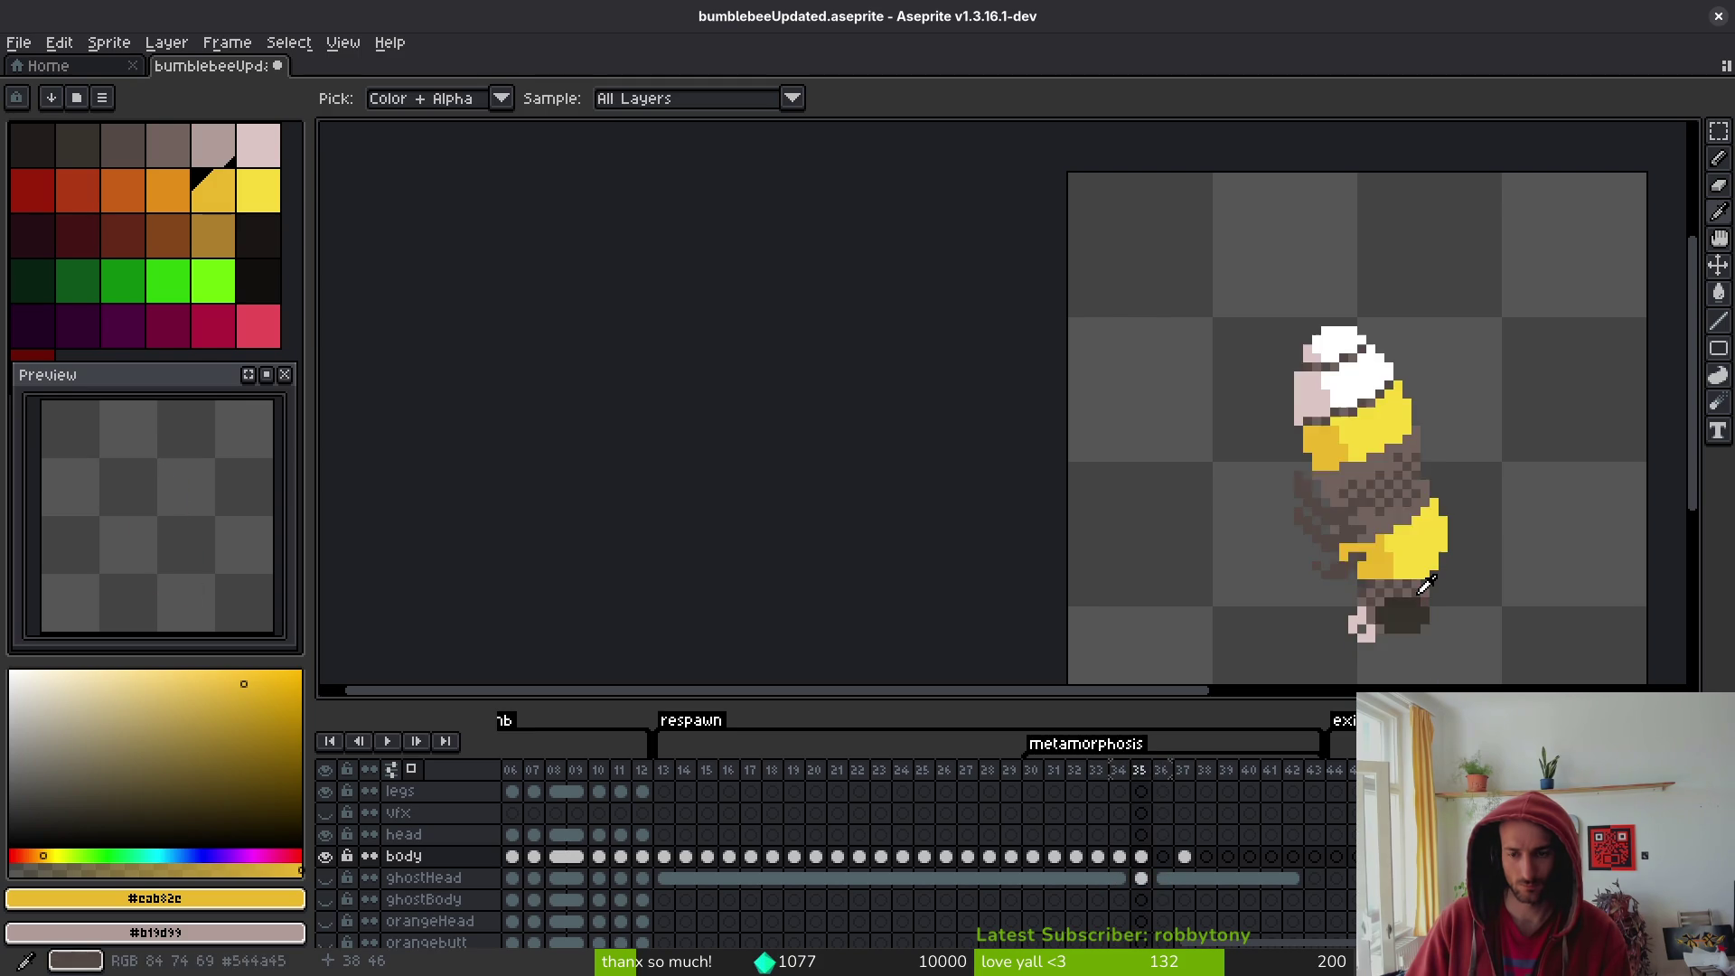
{"action": "key", "text": "Left"}
{"action": "key", "text": "Left"}
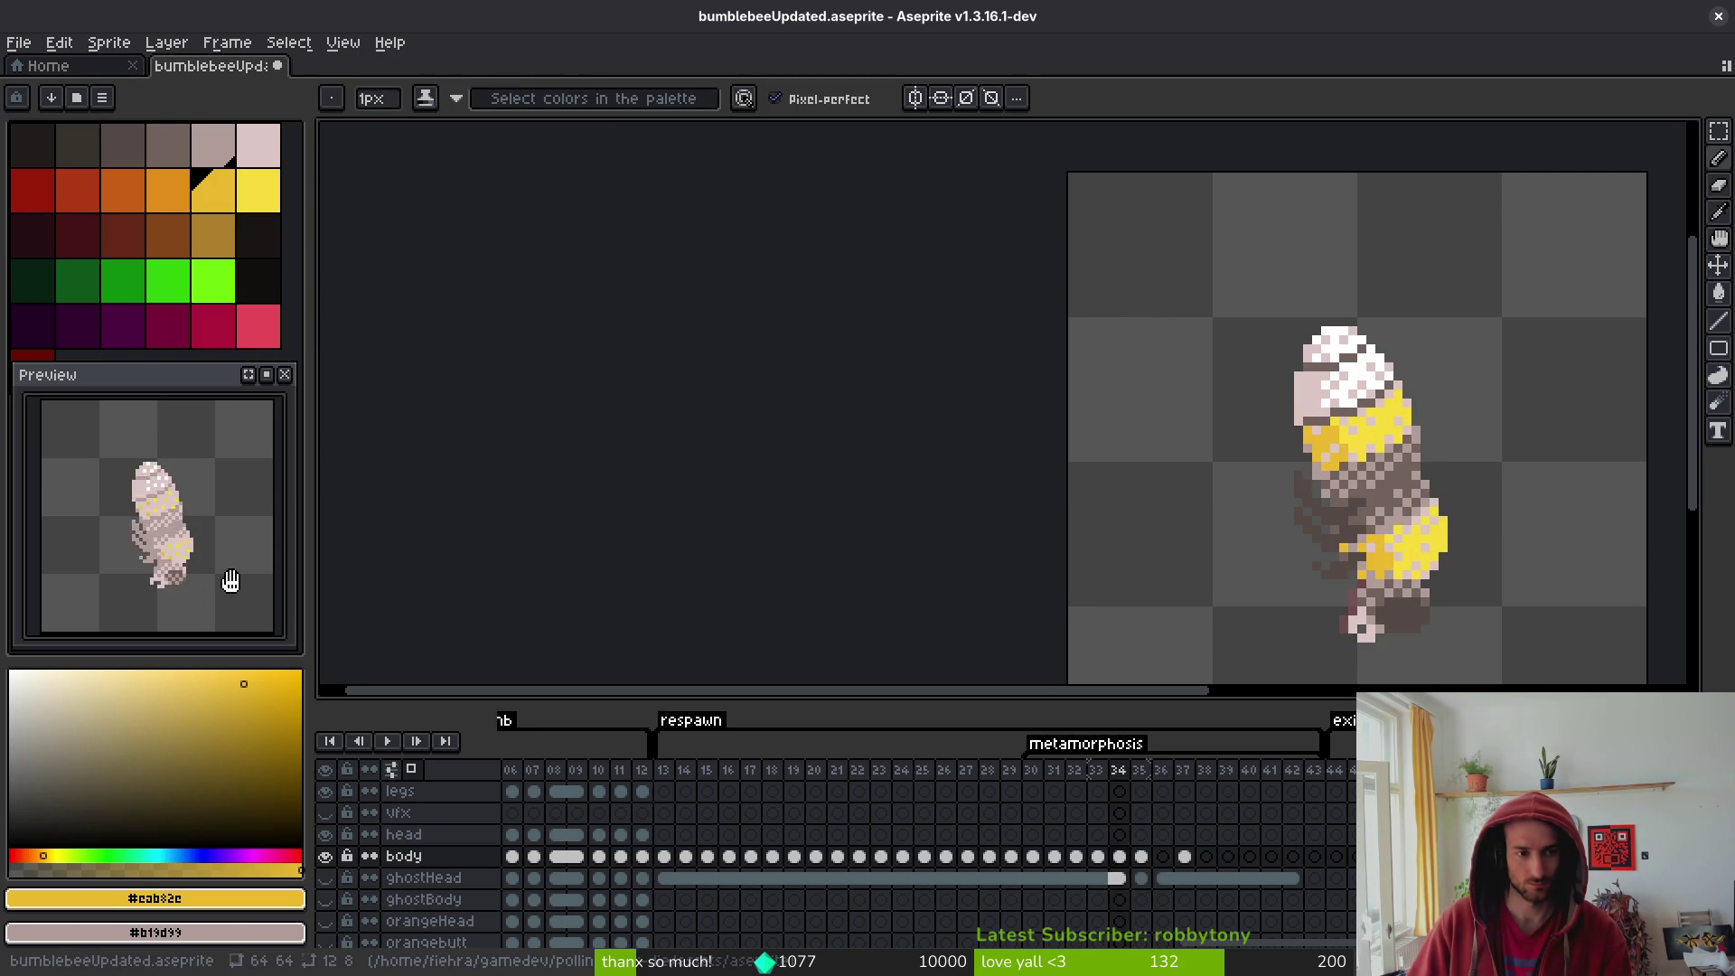
{"action": "key", "text": "Right"}
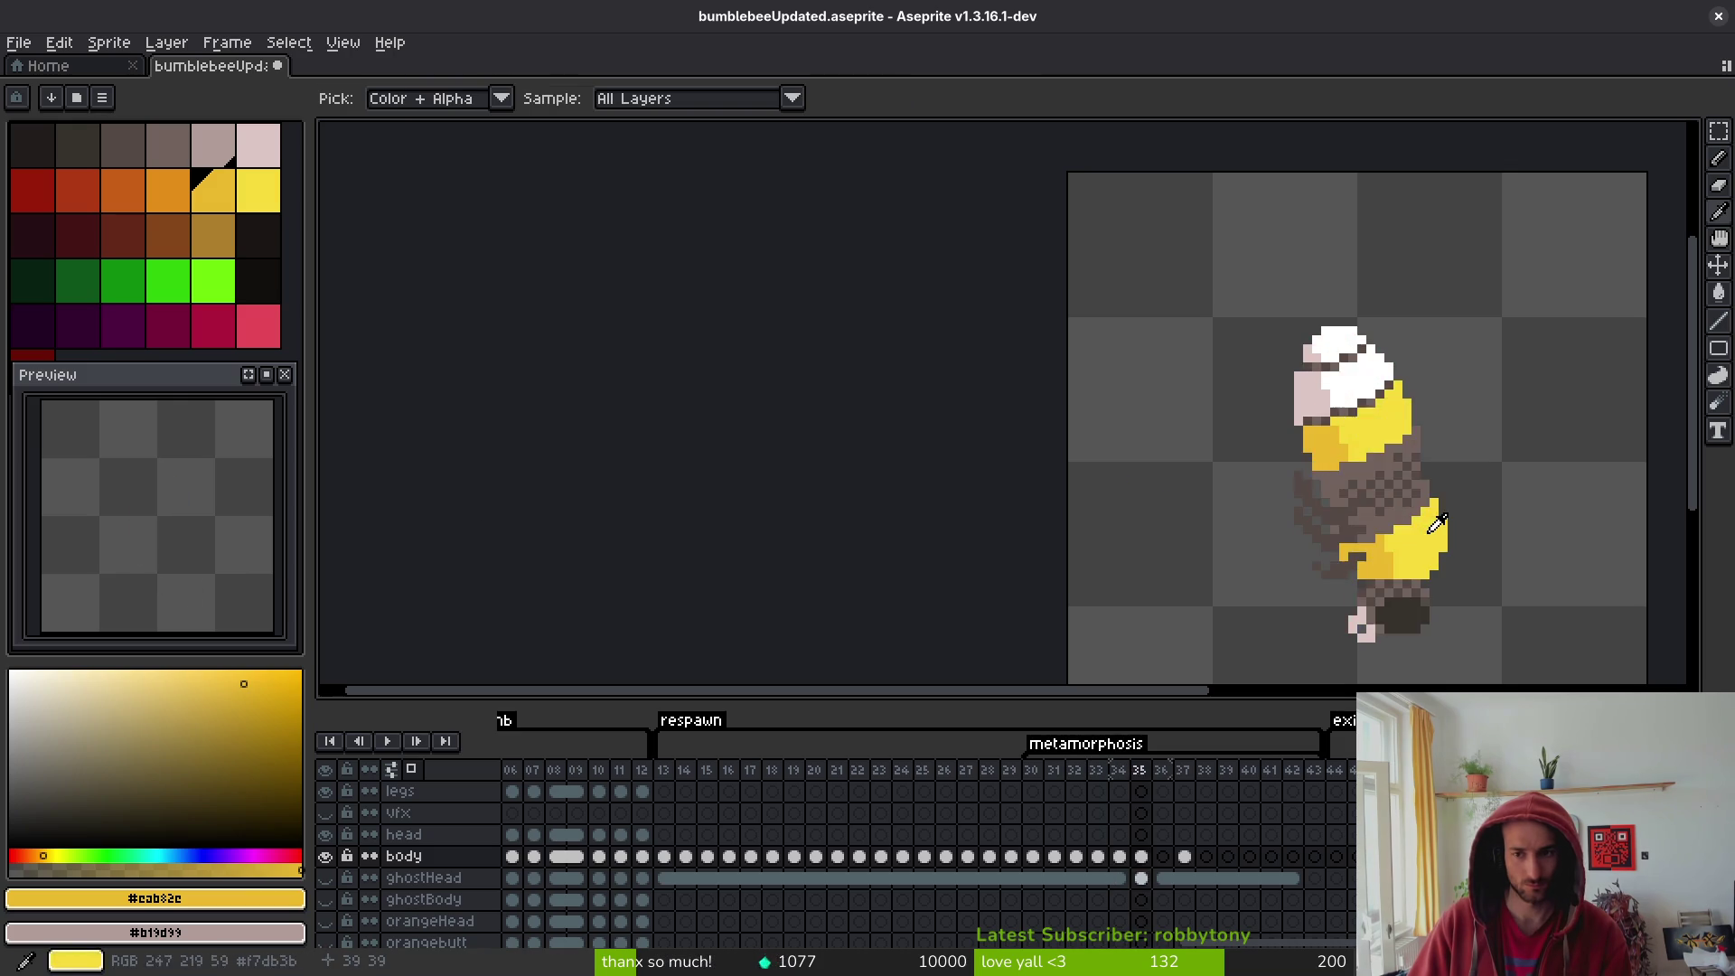
{"action": "scroll", "coordinate": [1431, 491], "scroll_direction": "up", "scroll_amount": 5}
{"action": "left_click", "coordinate": [1414, 415], "text": "alt"}
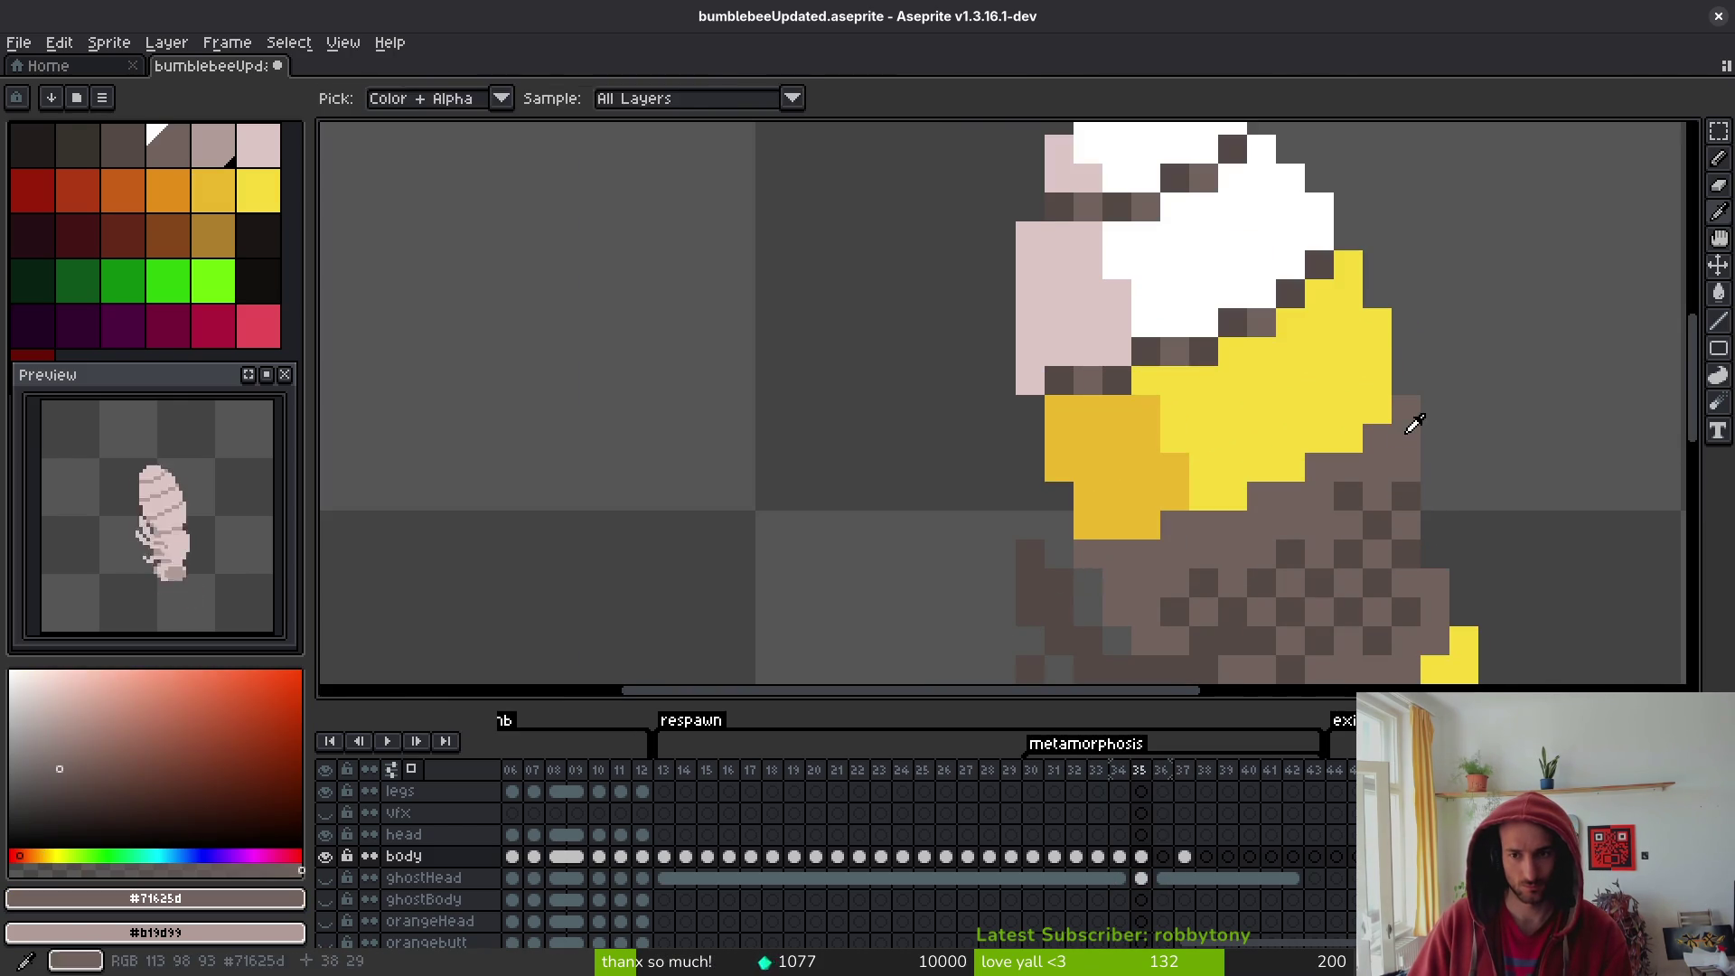
{"action": "scroll", "coordinate": [1446, 425], "scroll_direction": "down", "scroll_amount": 6}
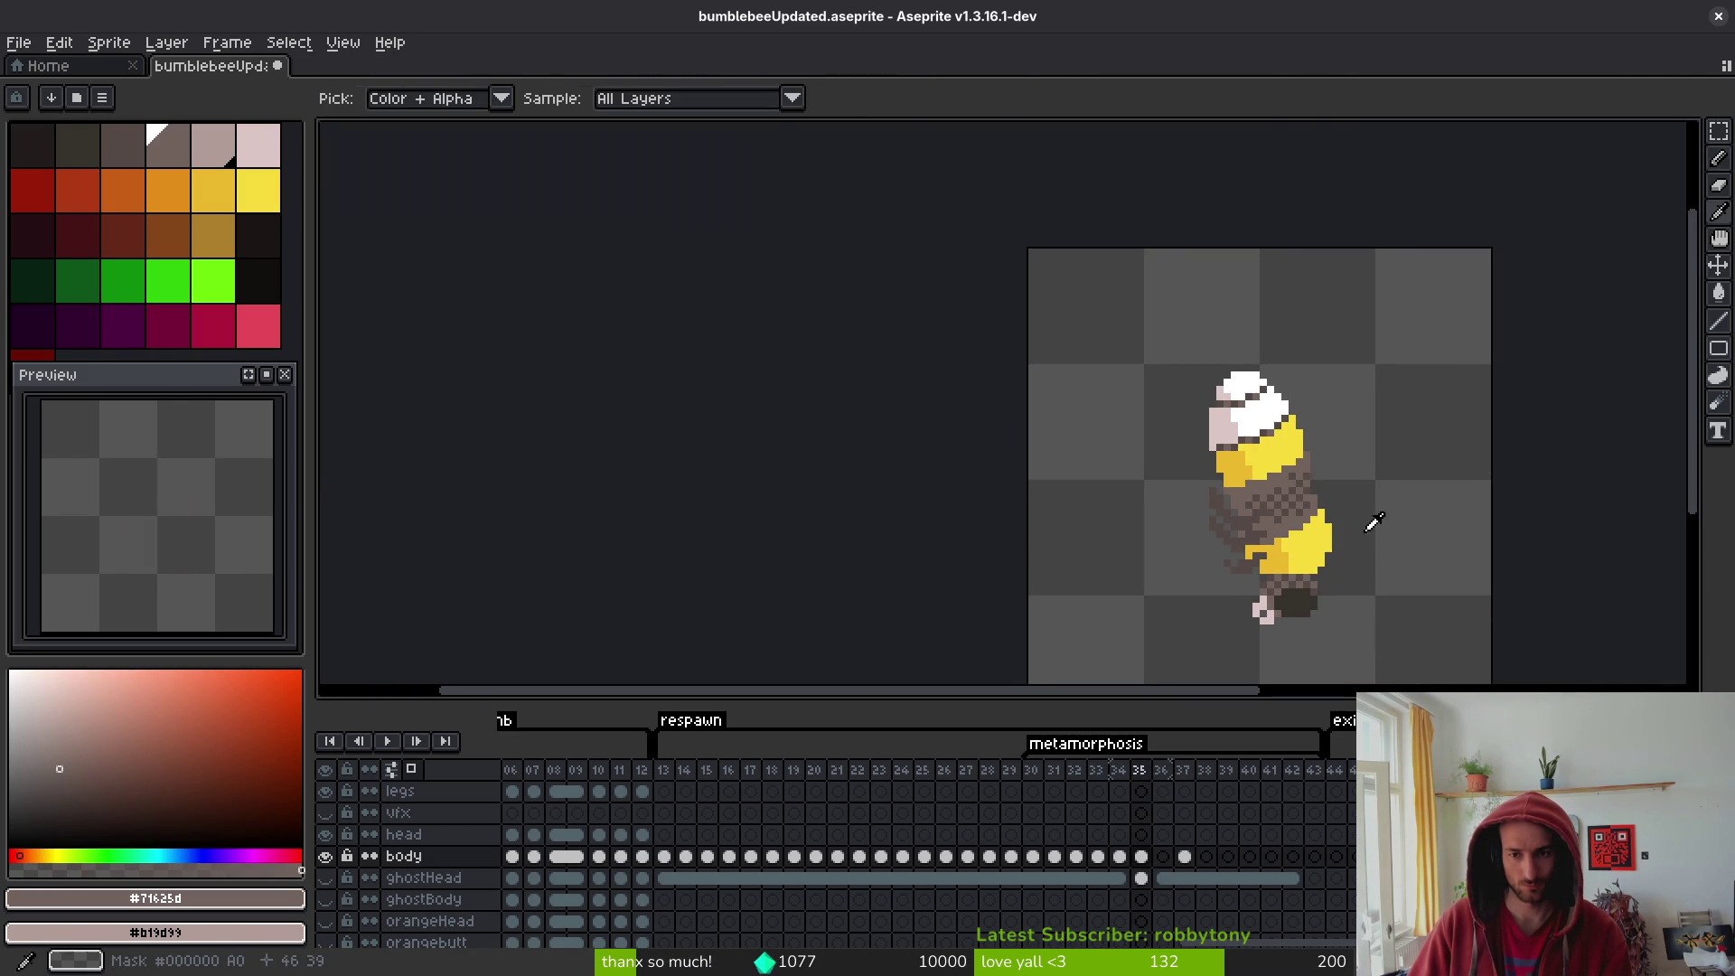
{"action": "key", "text": "Right"}
{"action": "key", "text": "Right"}
{"action": "key", "text": "Left"}
{"action": "key", "text": "Left"}
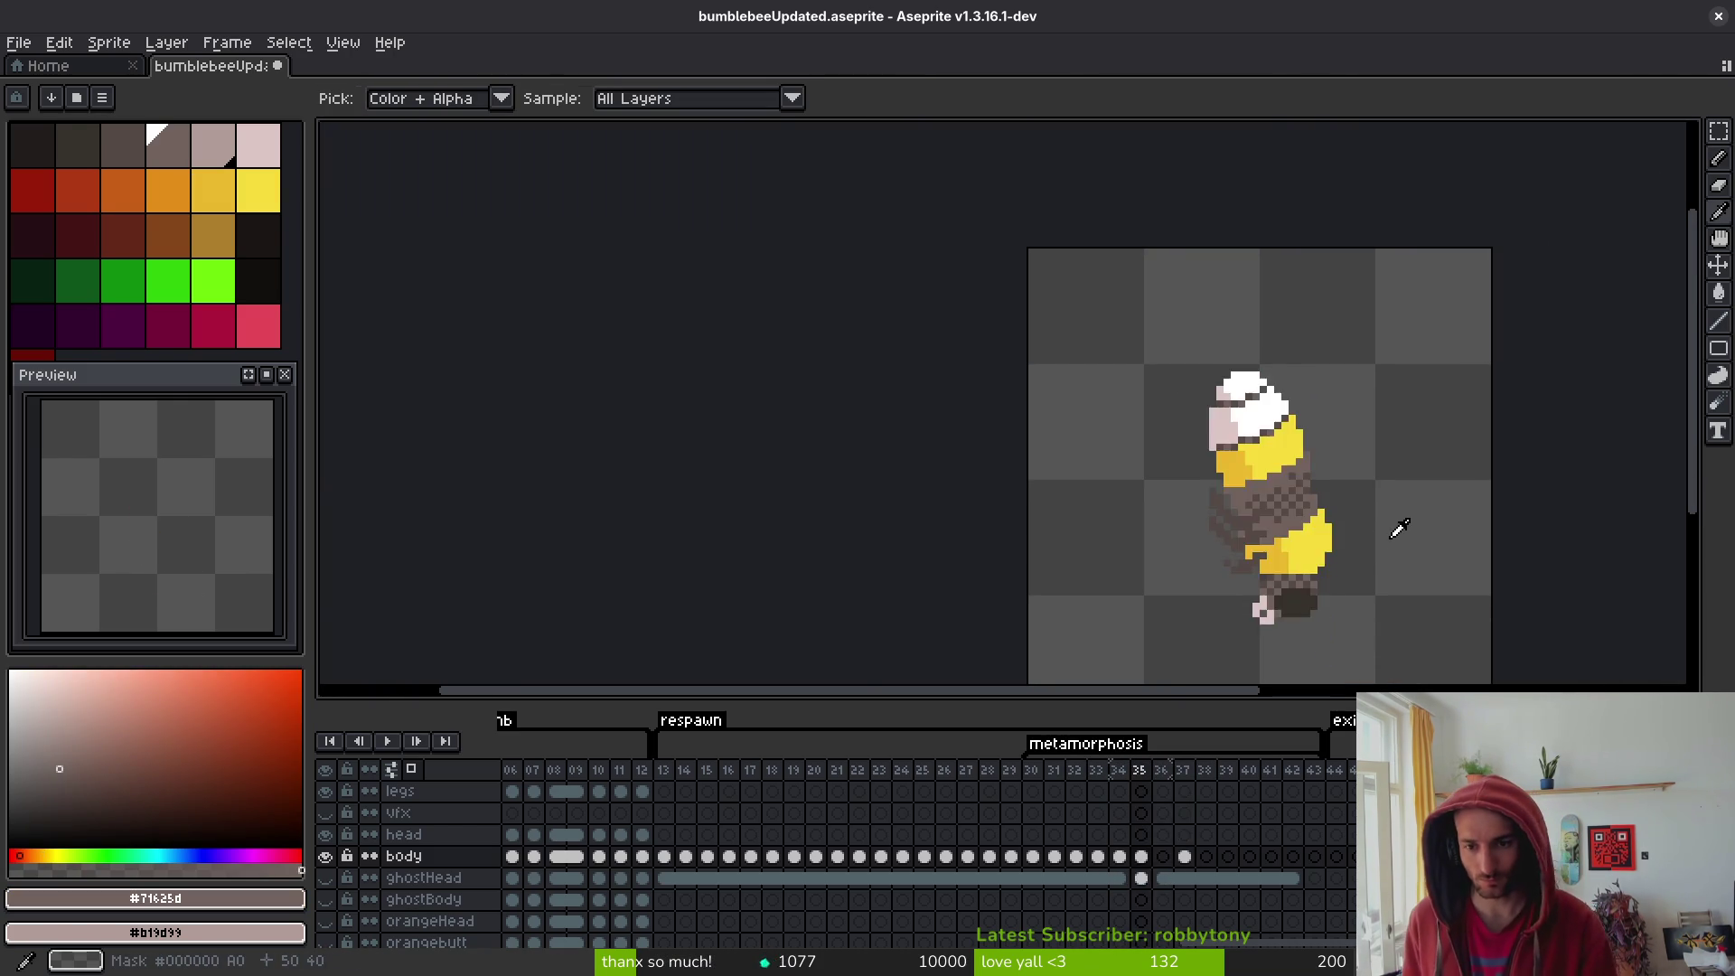
{"action": "key", "text": "Right"}
{"action": "key", "text": "Right"}
{"action": "key", "text": "Left"}
{"action": "key", "text": "Left"}
{"action": "key", "text": "Right"}
{"action": "key", "text": "Right"}
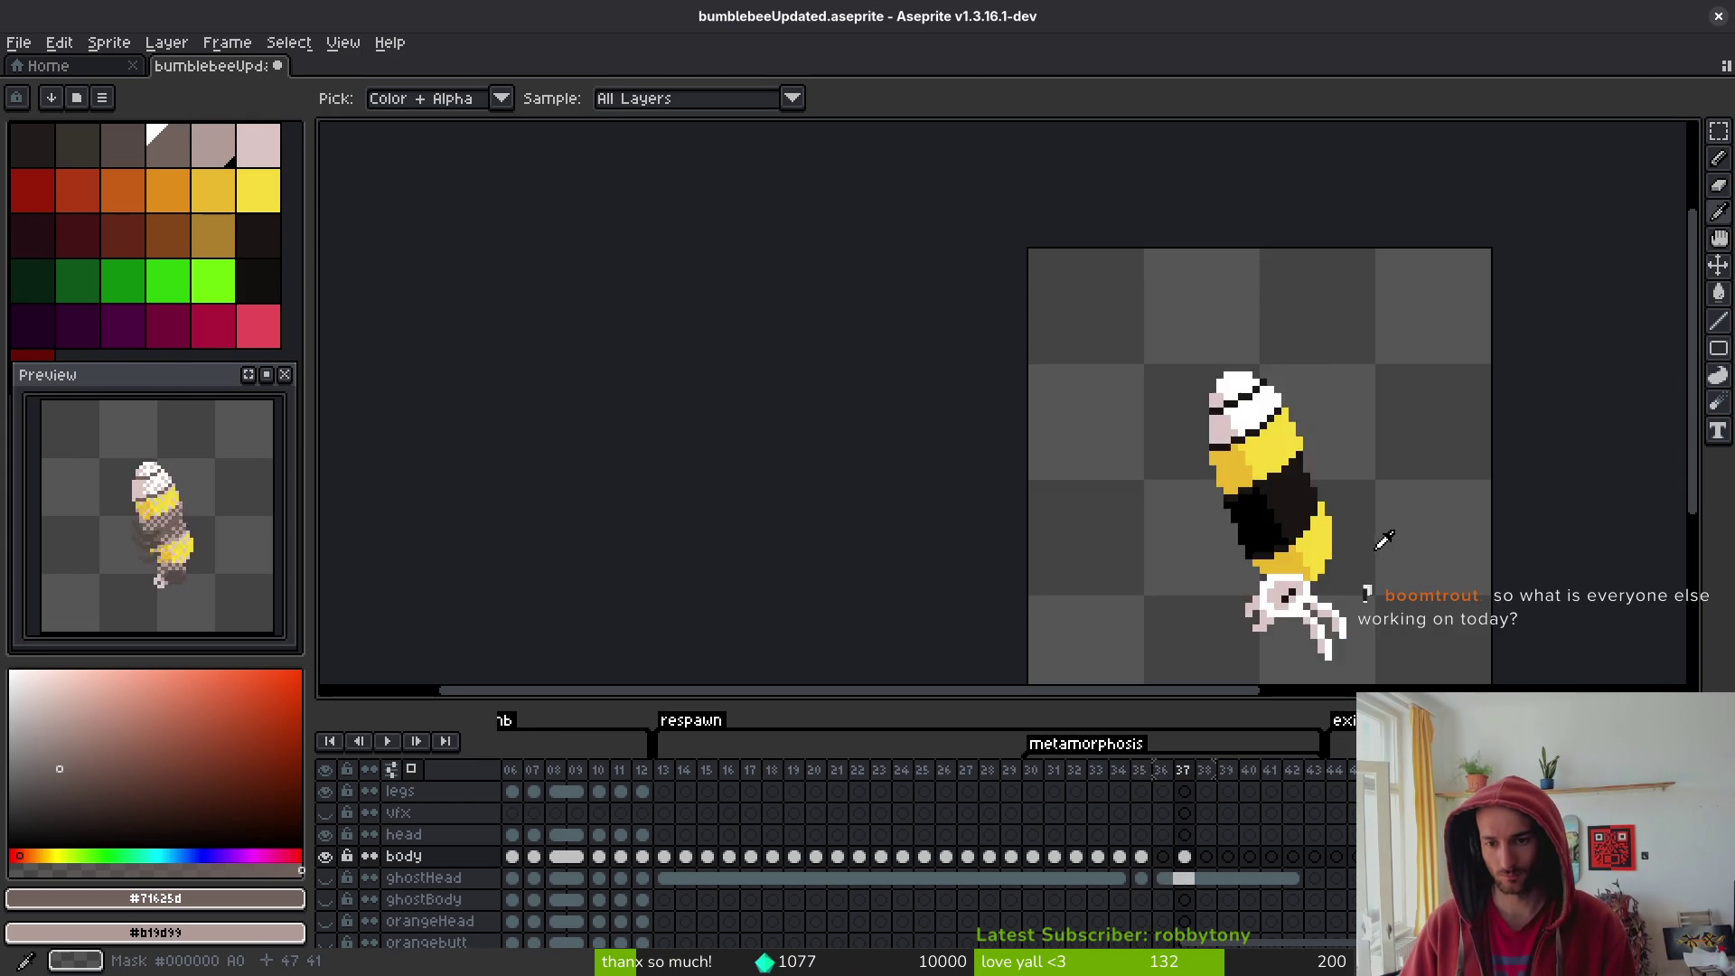
{"action": "key", "text": "Left"}
{"action": "key", "text": "Left"}
{"action": "key", "text": "Left"}
{"action": "key", "text": "Left"}
{"action": "key", "text": "Right"}
{"action": "key", "text": "Right"}
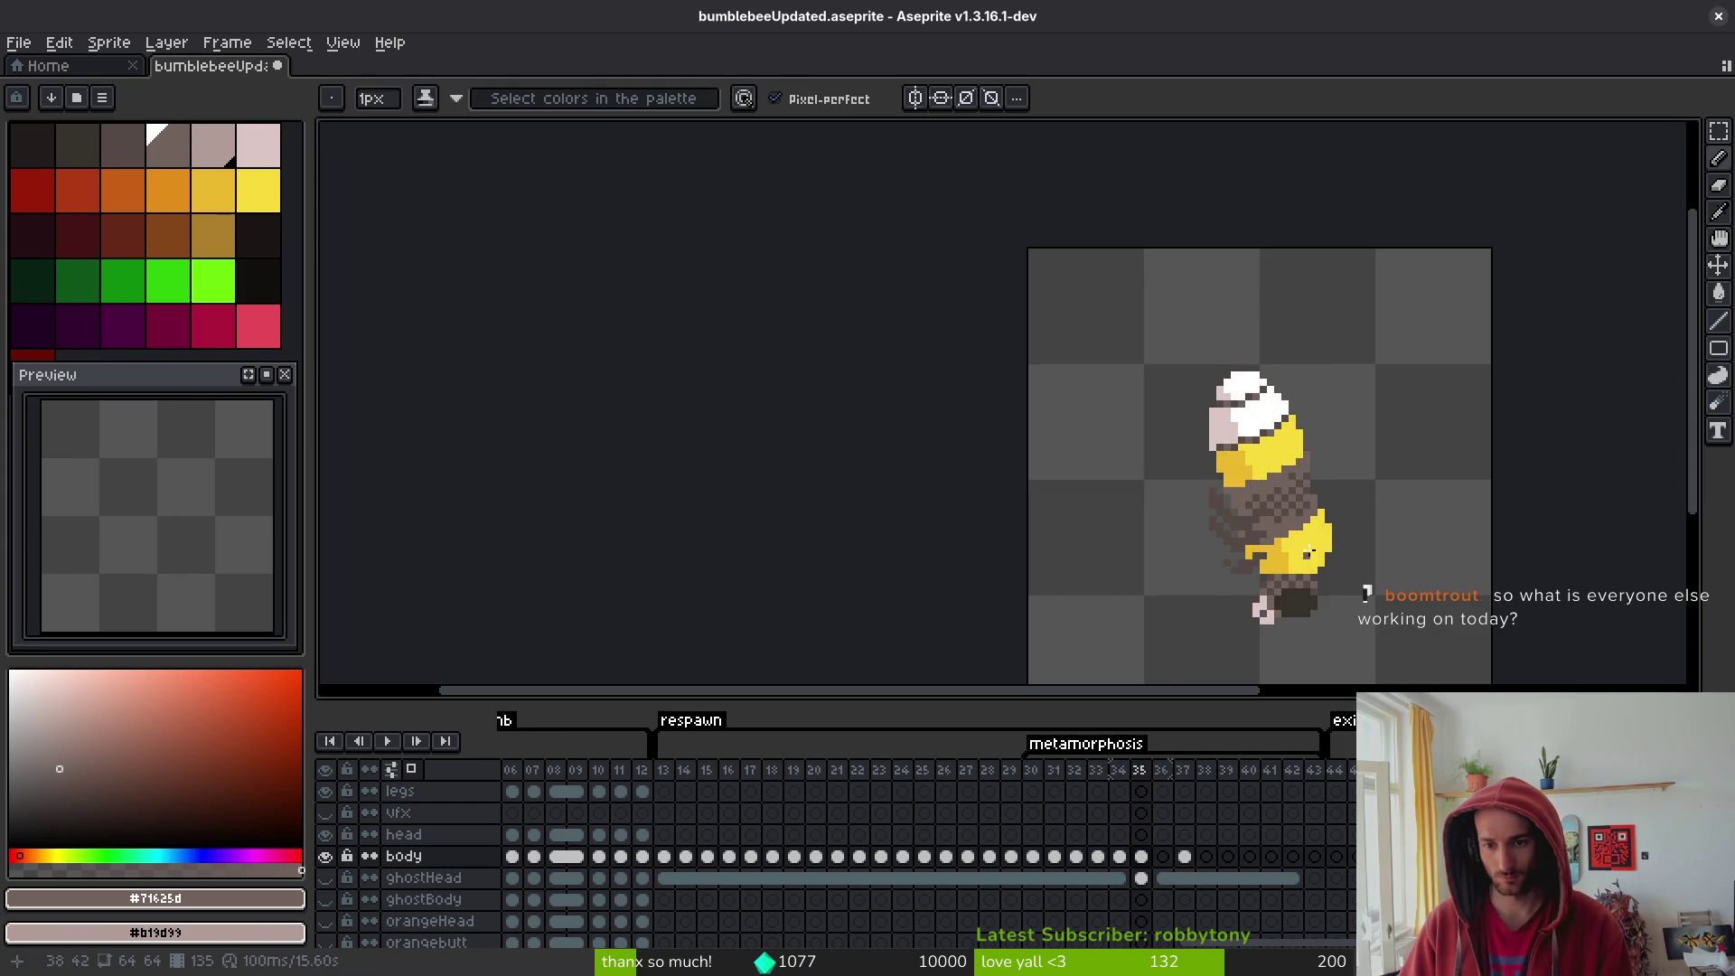
{"action": "scroll", "coordinate": [1274, 544], "scroll_direction": "up", "scroll_amount": 3}
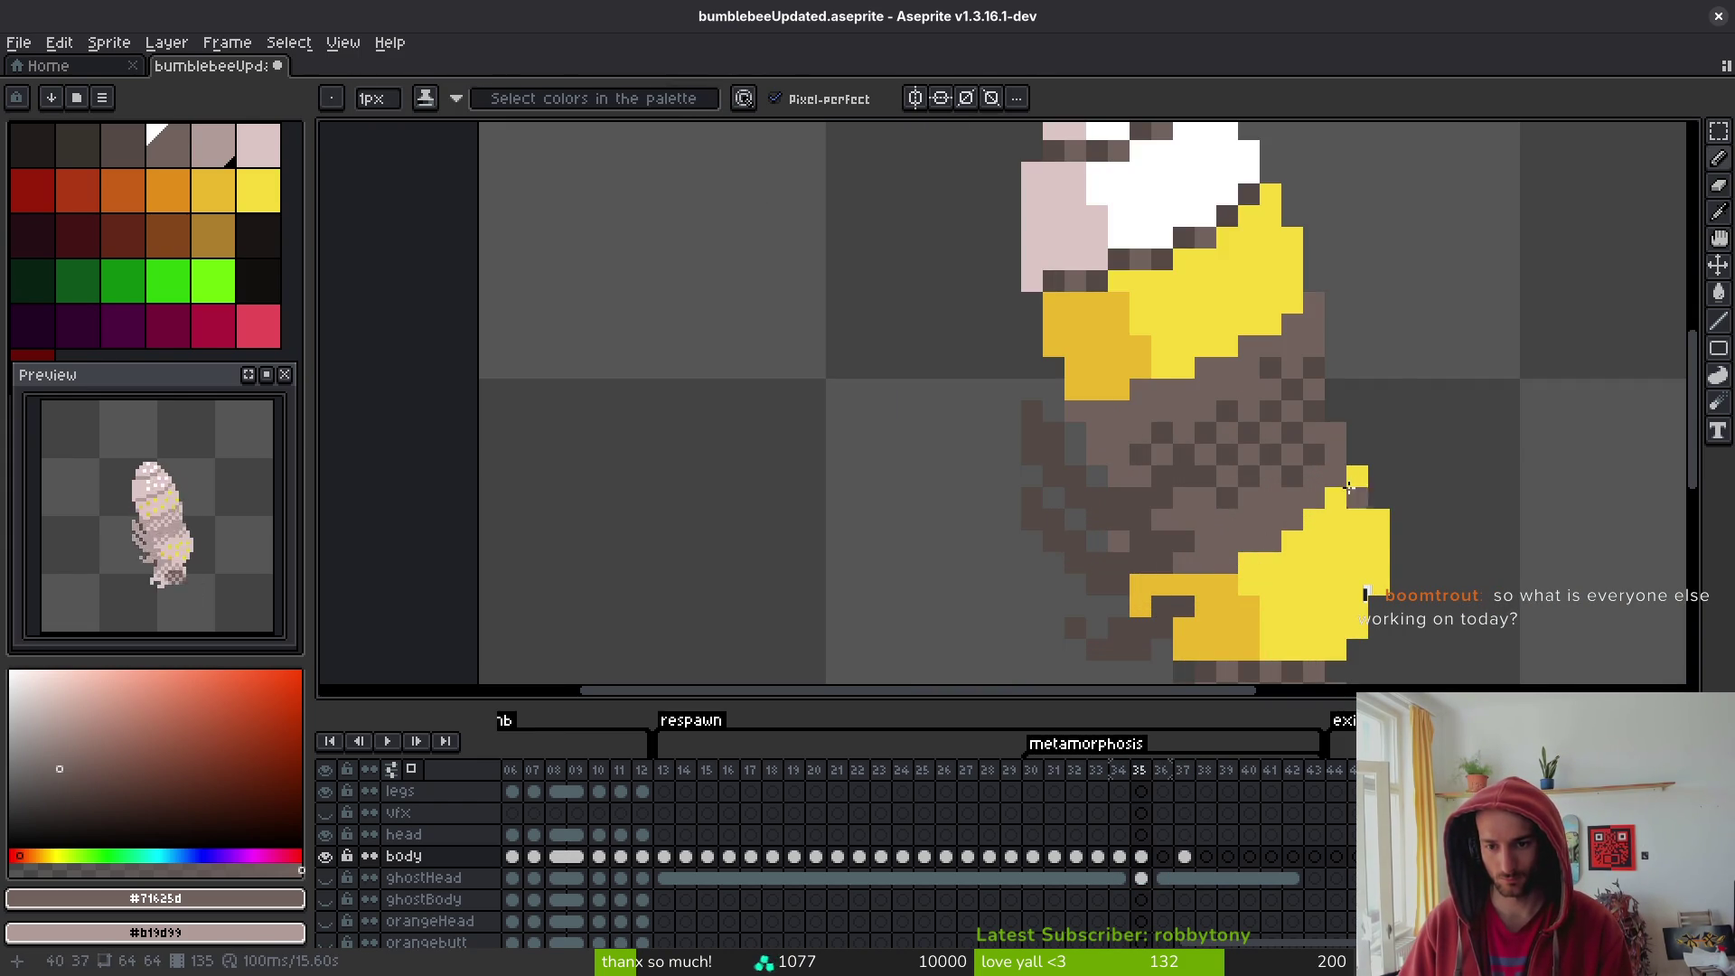
{"action": "scroll", "coordinate": [1366, 550], "scroll_direction": "down", "scroll_amount": 2}
- Save the sprite, recentre on the bee, and sample dark brown #544d45 from its midsection
{"action": "key", "text": "ctrl+s"}
{"action": "scroll", "coordinate": [1341, 585], "scroll_direction": "down", "scroll_amount": 2}
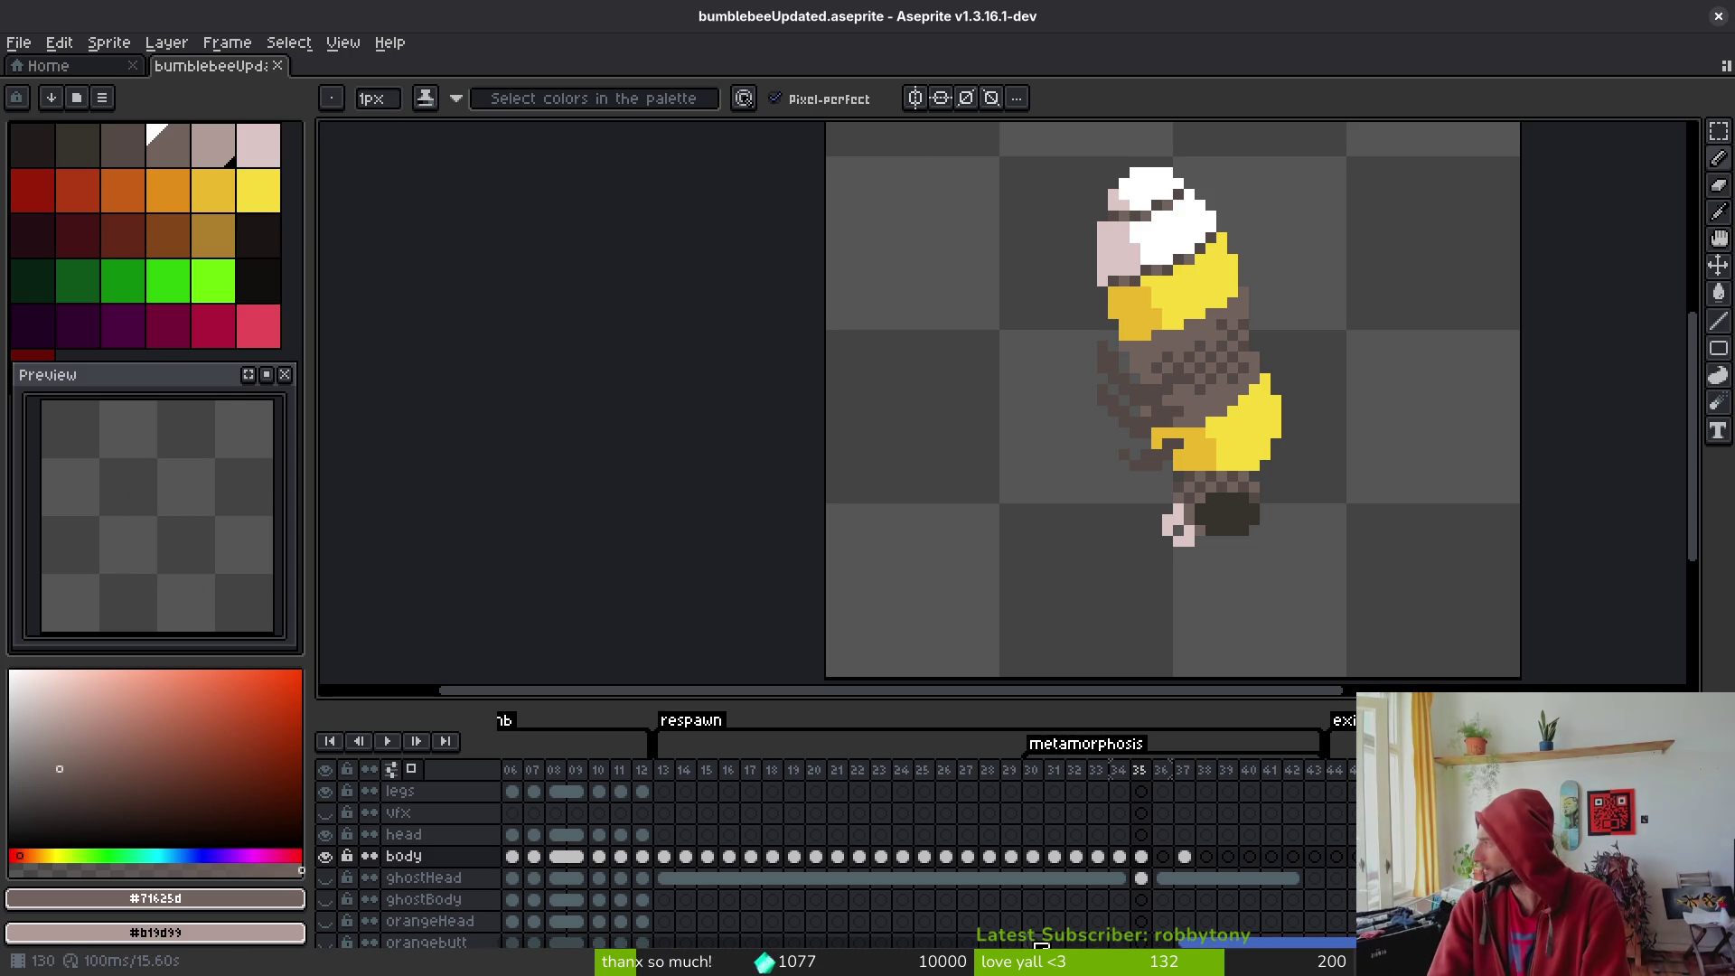
{"action": "left_click_drag", "start_coordinate": [1239, 519], "coordinate": [1125, 463]}
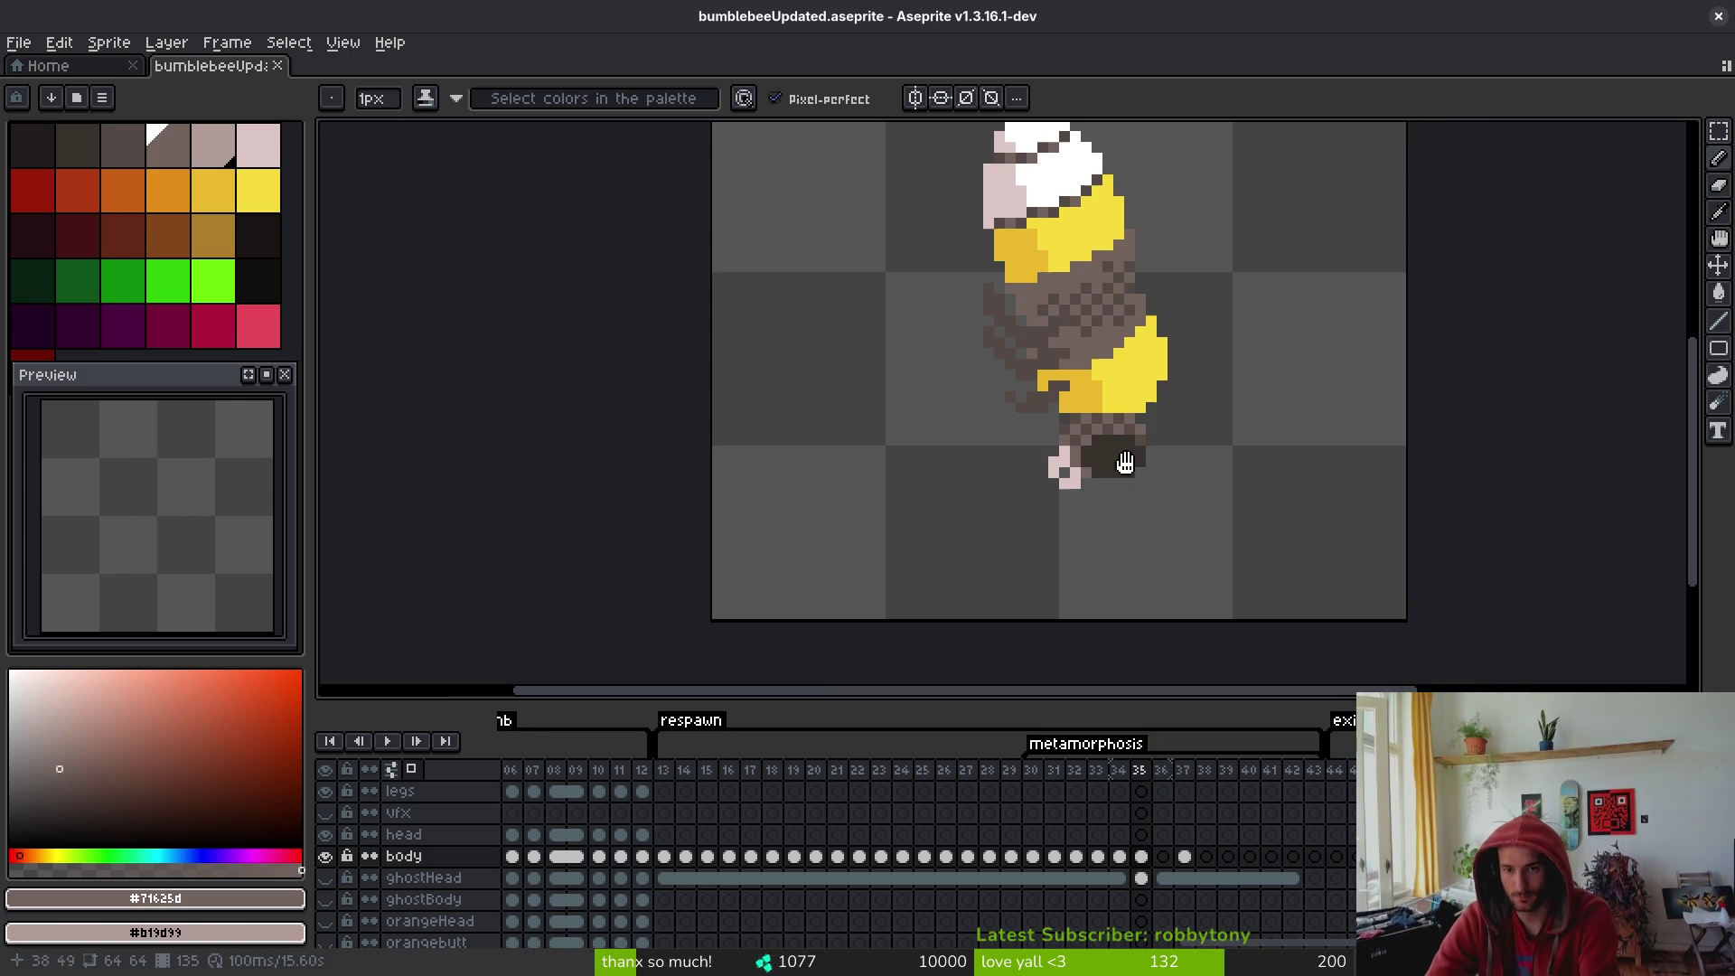
{"action": "scroll", "coordinate": [1229, 570], "scroll_direction": "up", "scroll_amount": 3}
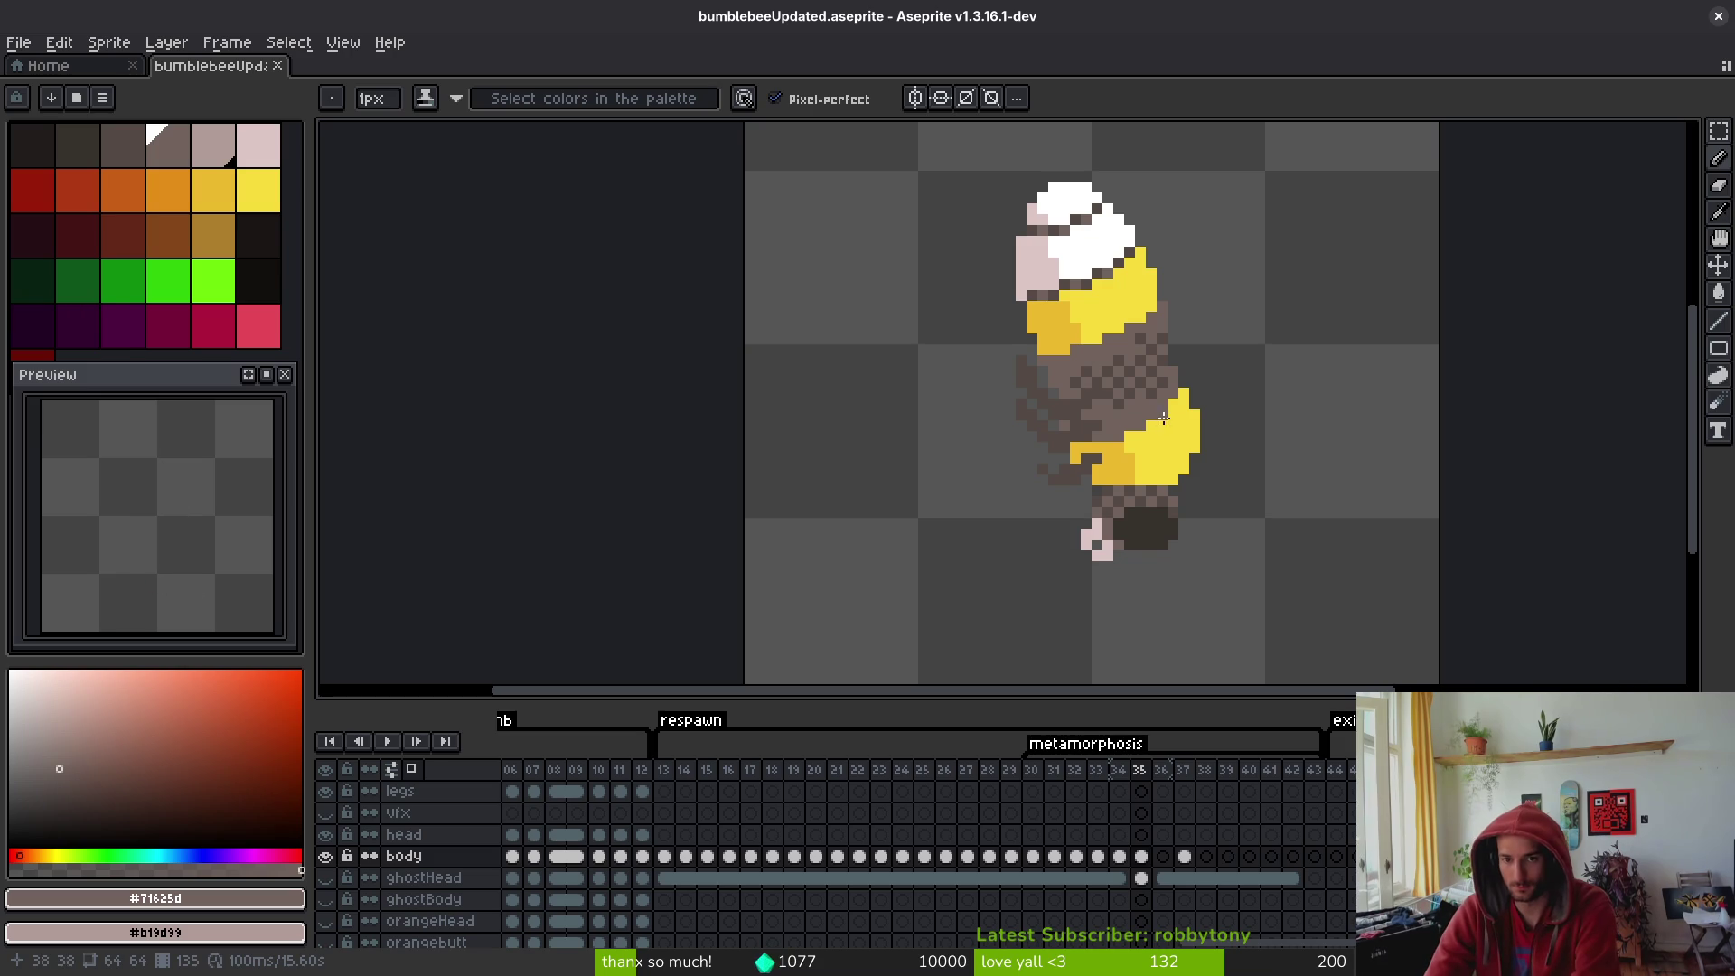
{"action": "scroll", "coordinate": [1163, 417], "scroll_direction": "up", "scroll_amount": 1}
{"action": "left_click", "coordinate": [1118, 407], "text": "alt"}
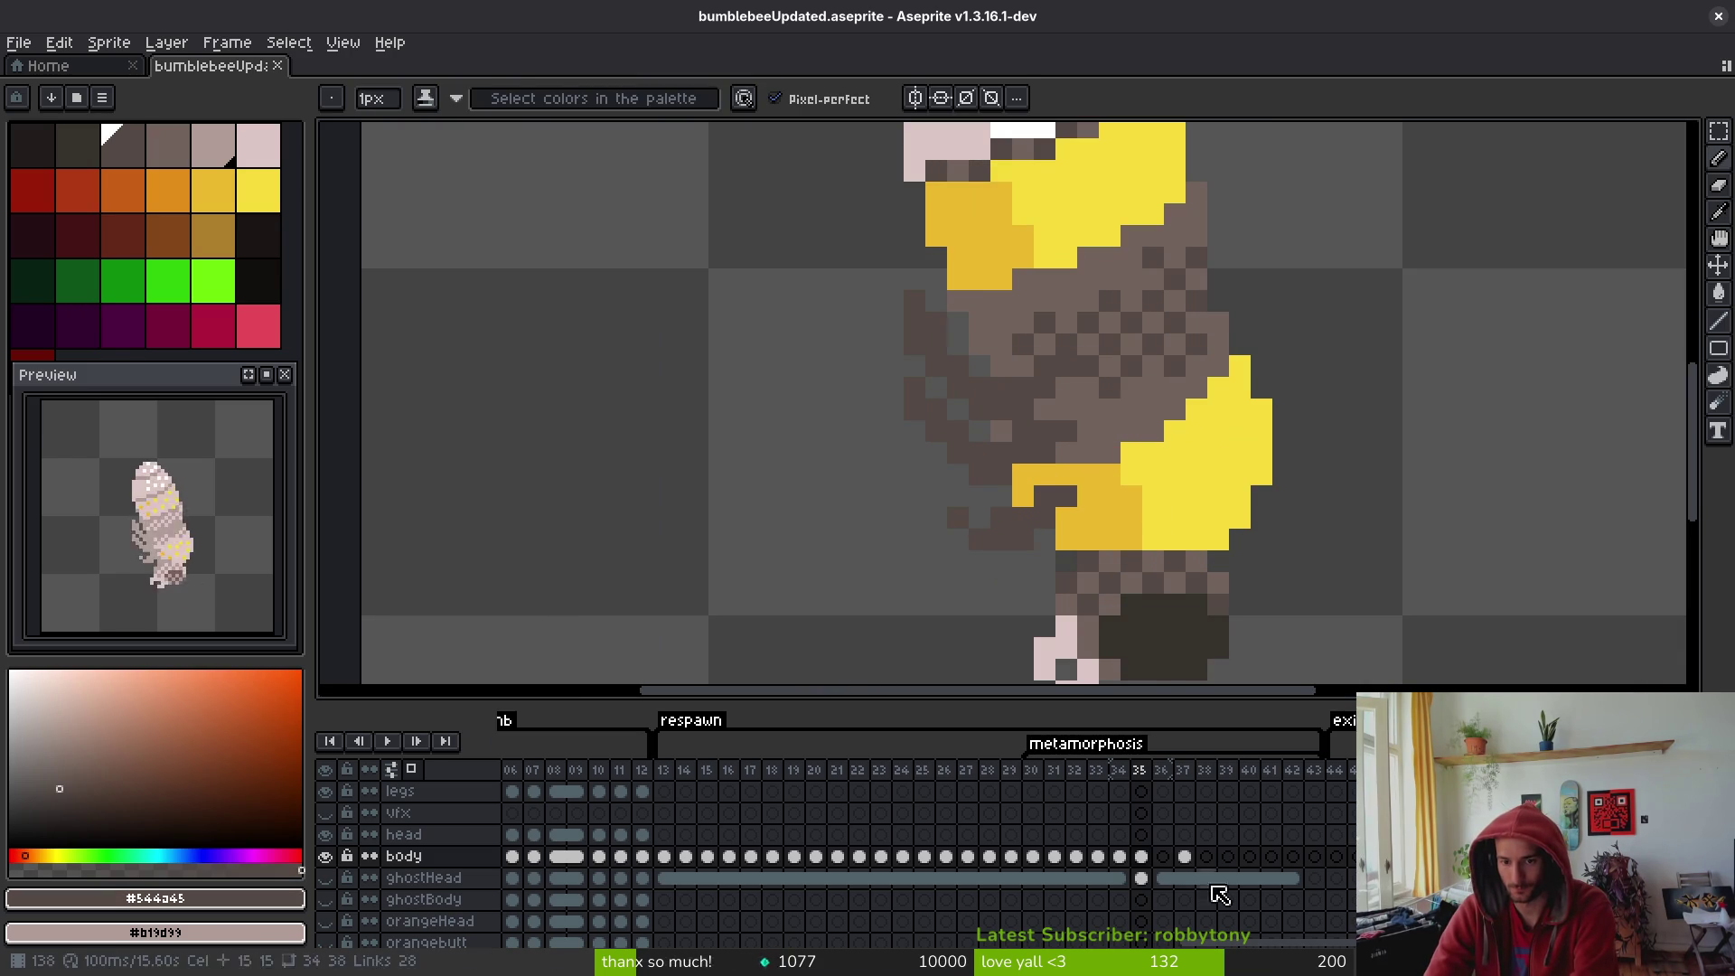
{"action": "left_click", "coordinate": [1141, 856]}
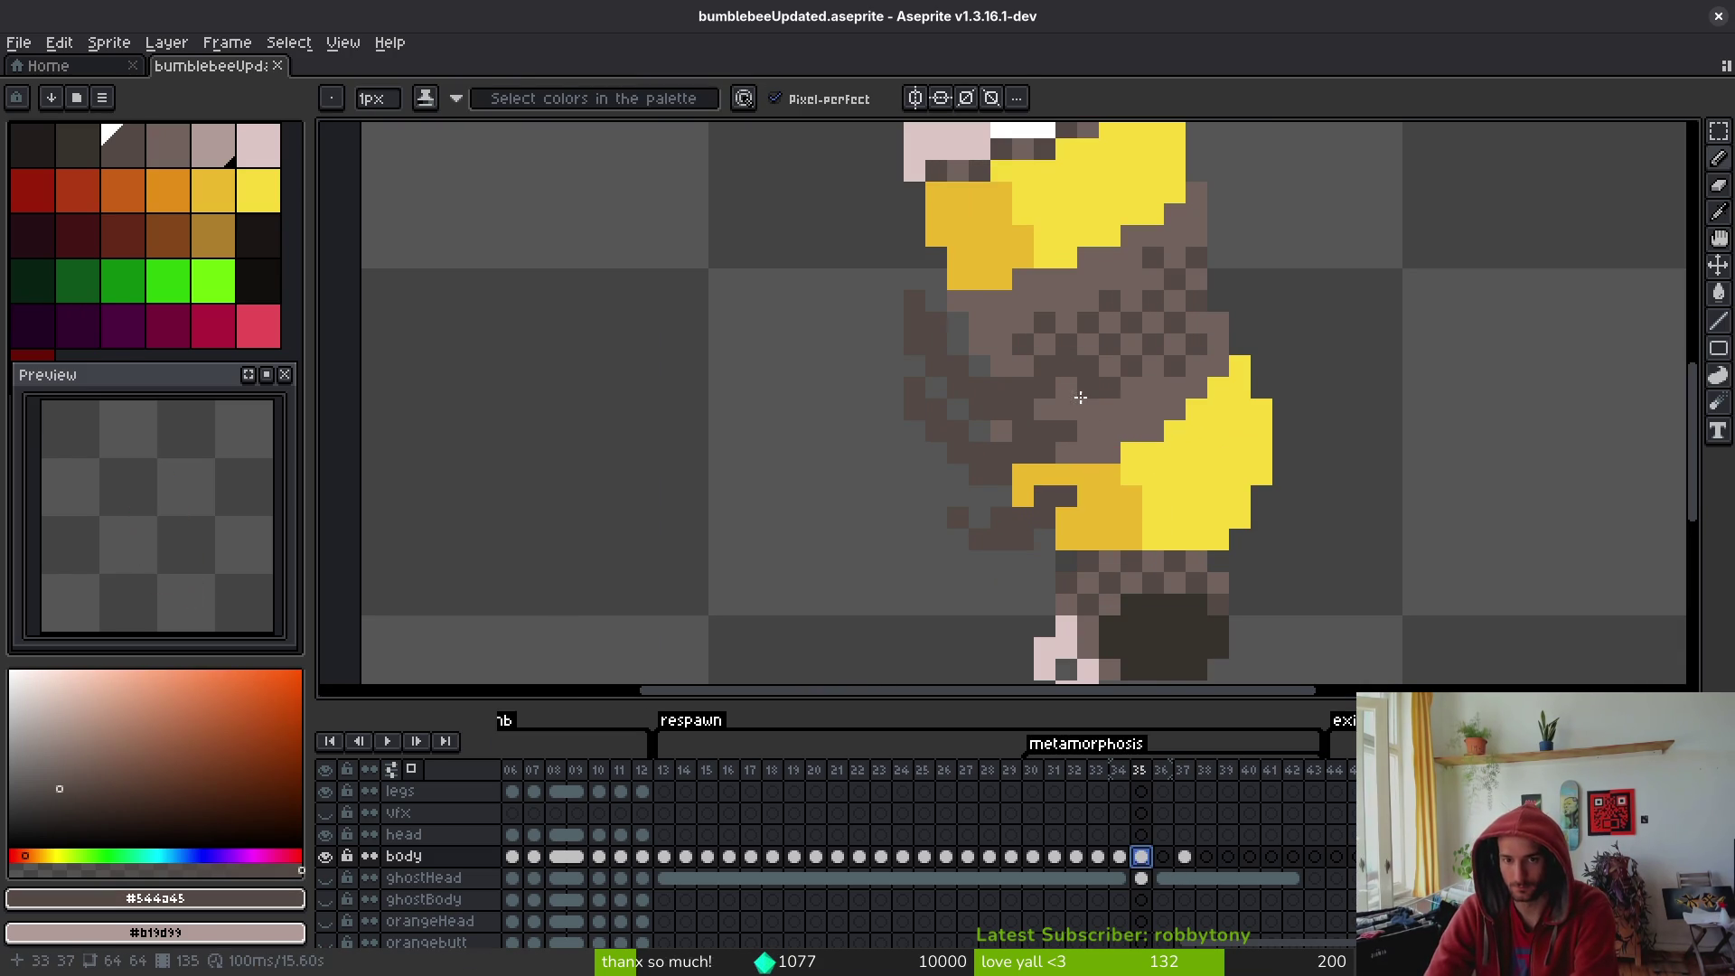
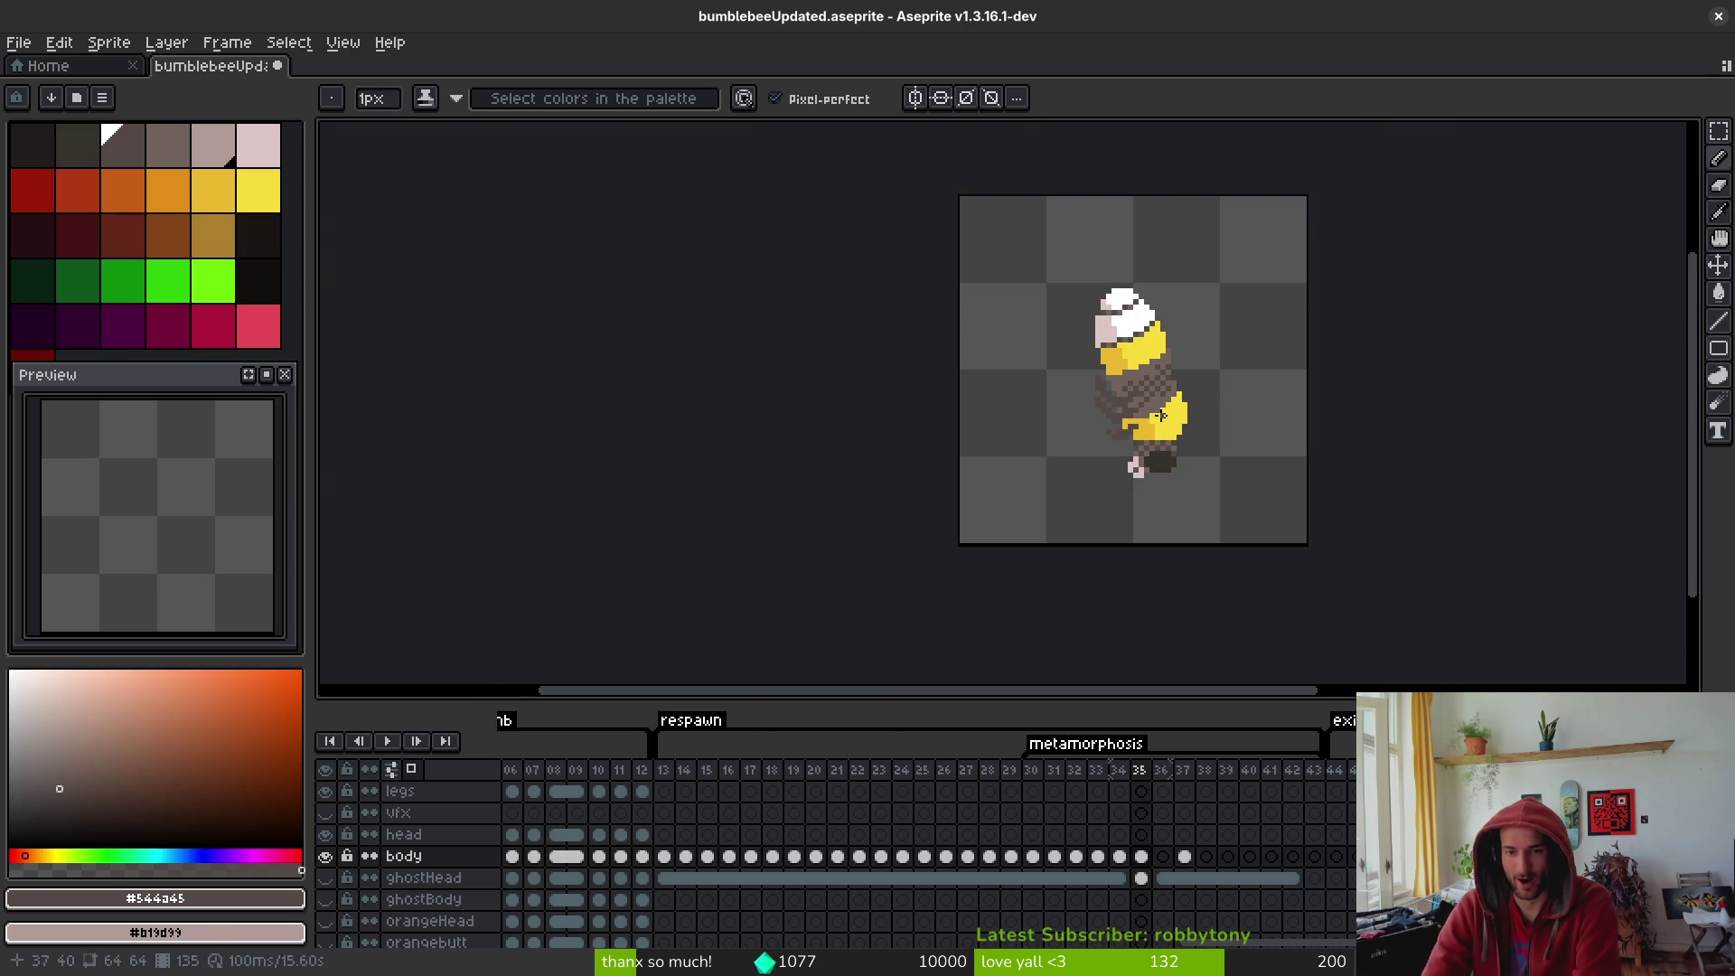
- Sample a body colour and pencil-fix a pixel on the bee's body in frame 35
{"action": "key", "text": "i"}
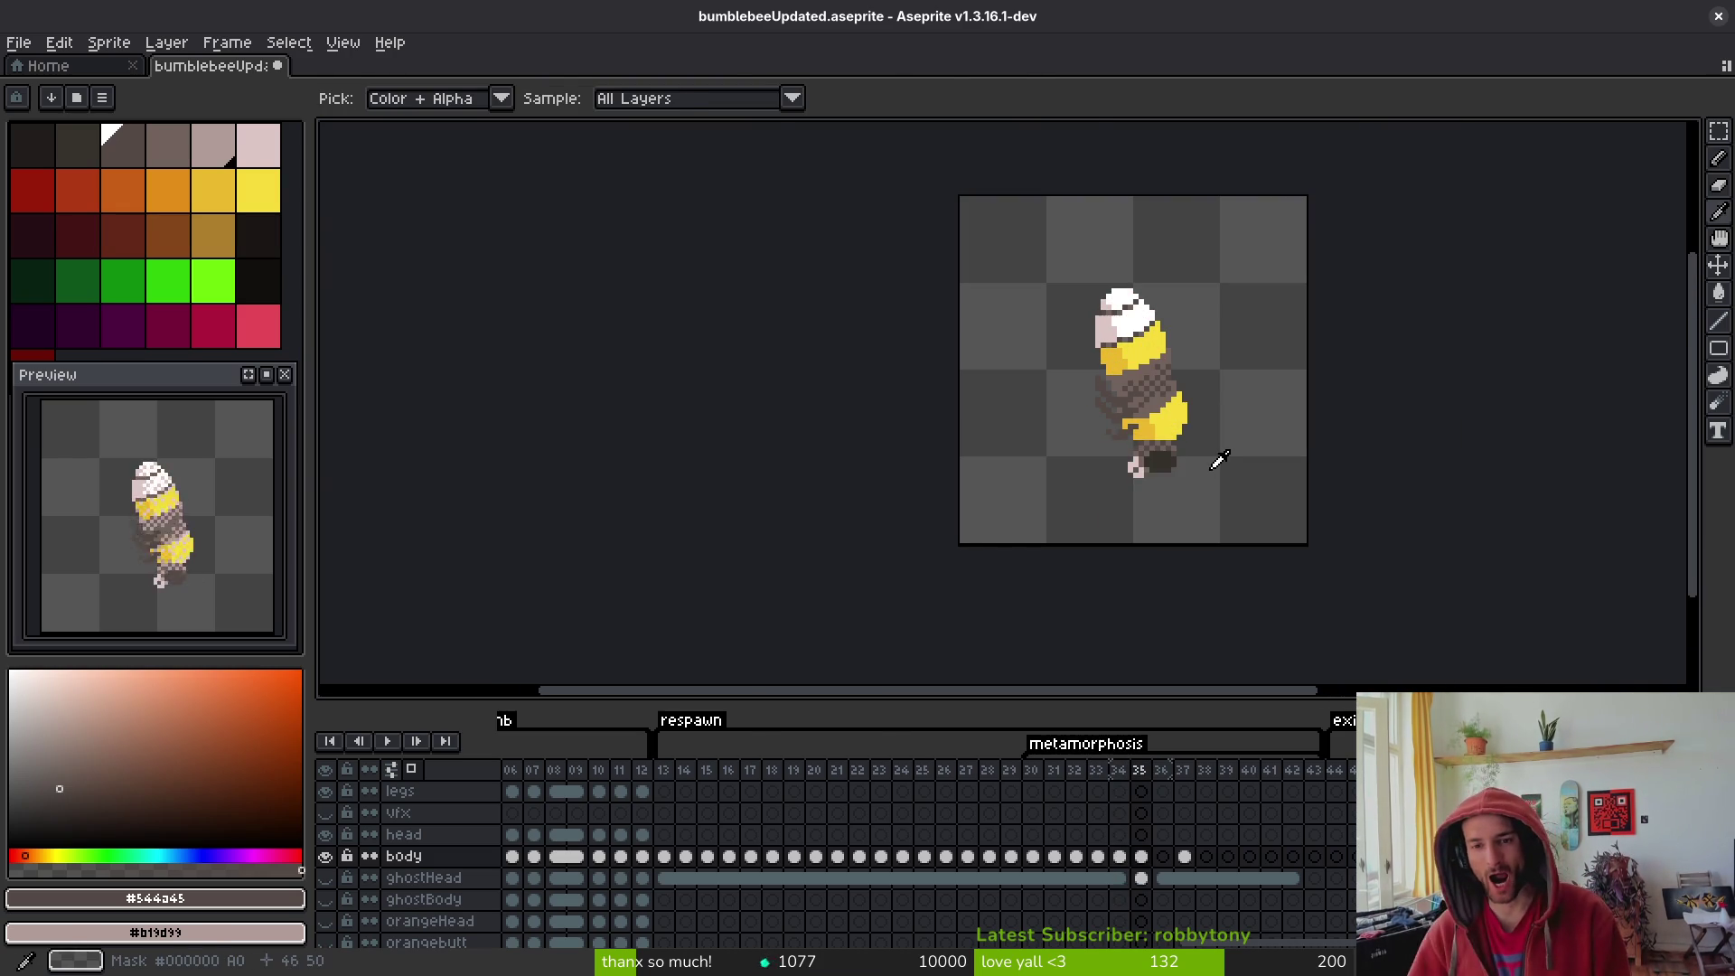
{"action": "key", "text": "b"}
{"action": "scroll", "coordinate": [1253, 386], "scroll_direction": "up", "scroll_amount": 2}
{"action": "scroll", "coordinate": [1253, 386], "scroll_direction": "up", "scroll_amount": 1}
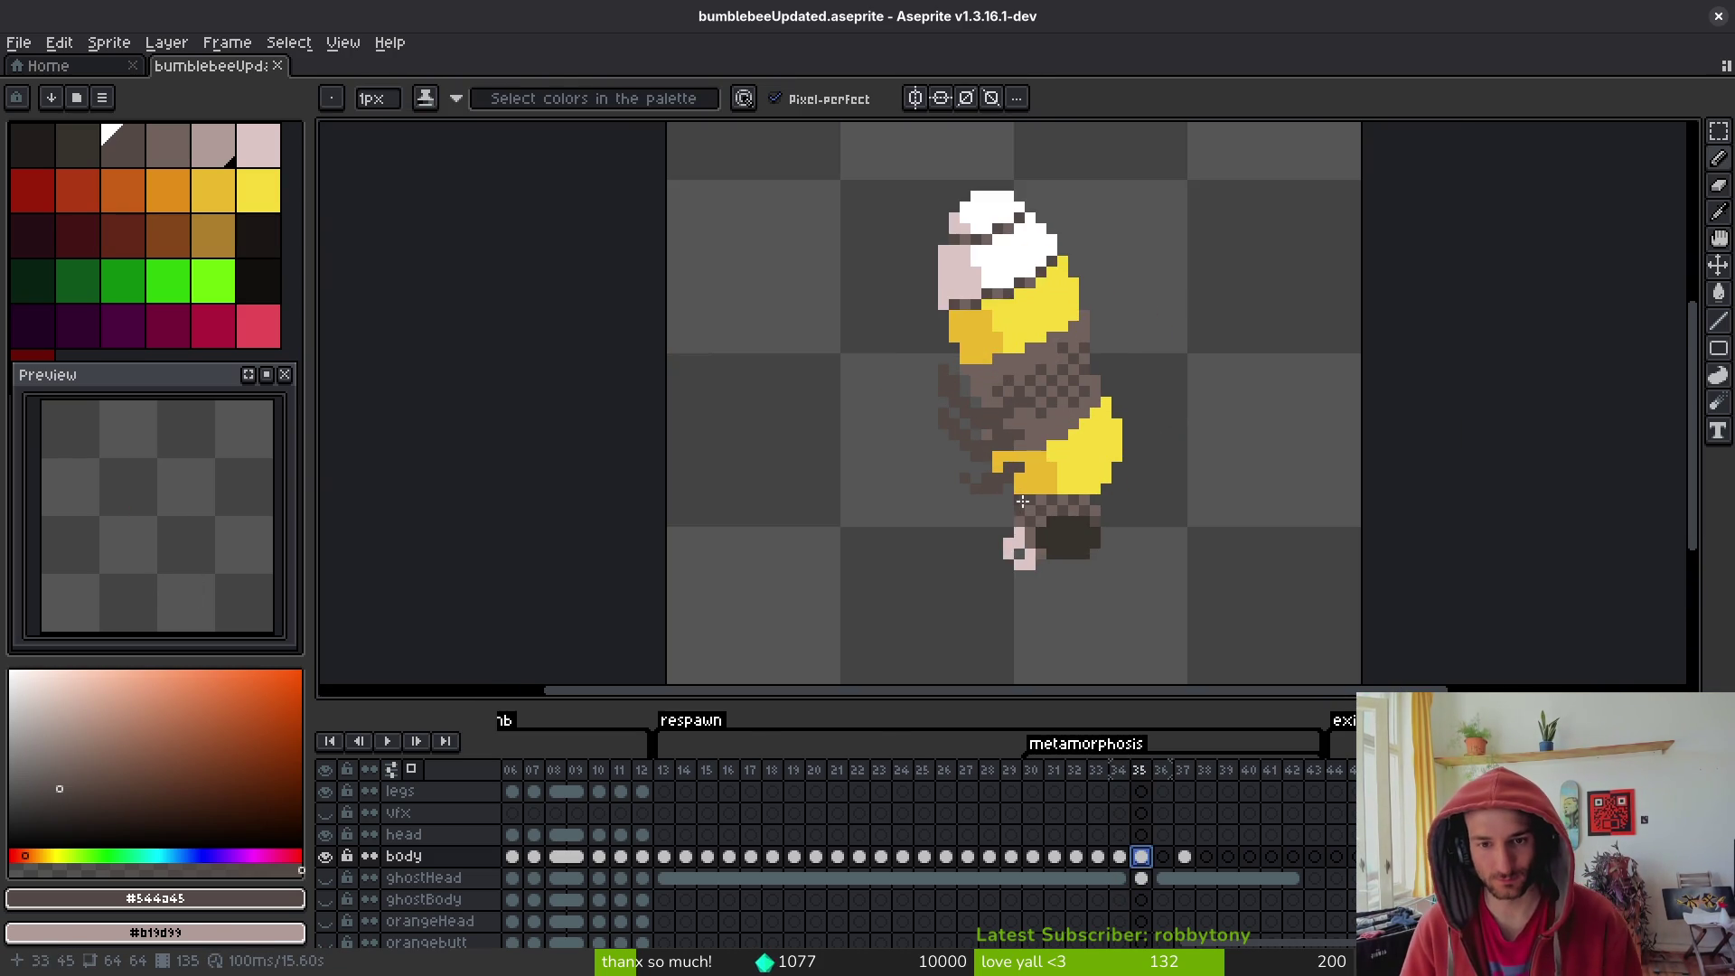
{"action": "scroll", "coordinate": [1043, 447], "scroll_direction": "up", "scroll_amount": 2}
{"action": "left_click", "coordinate": [1002, 379]}
{"action": "scroll", "coordinate": [1086, 385], "scroll_direction": "down", "scroll_amount": 4}
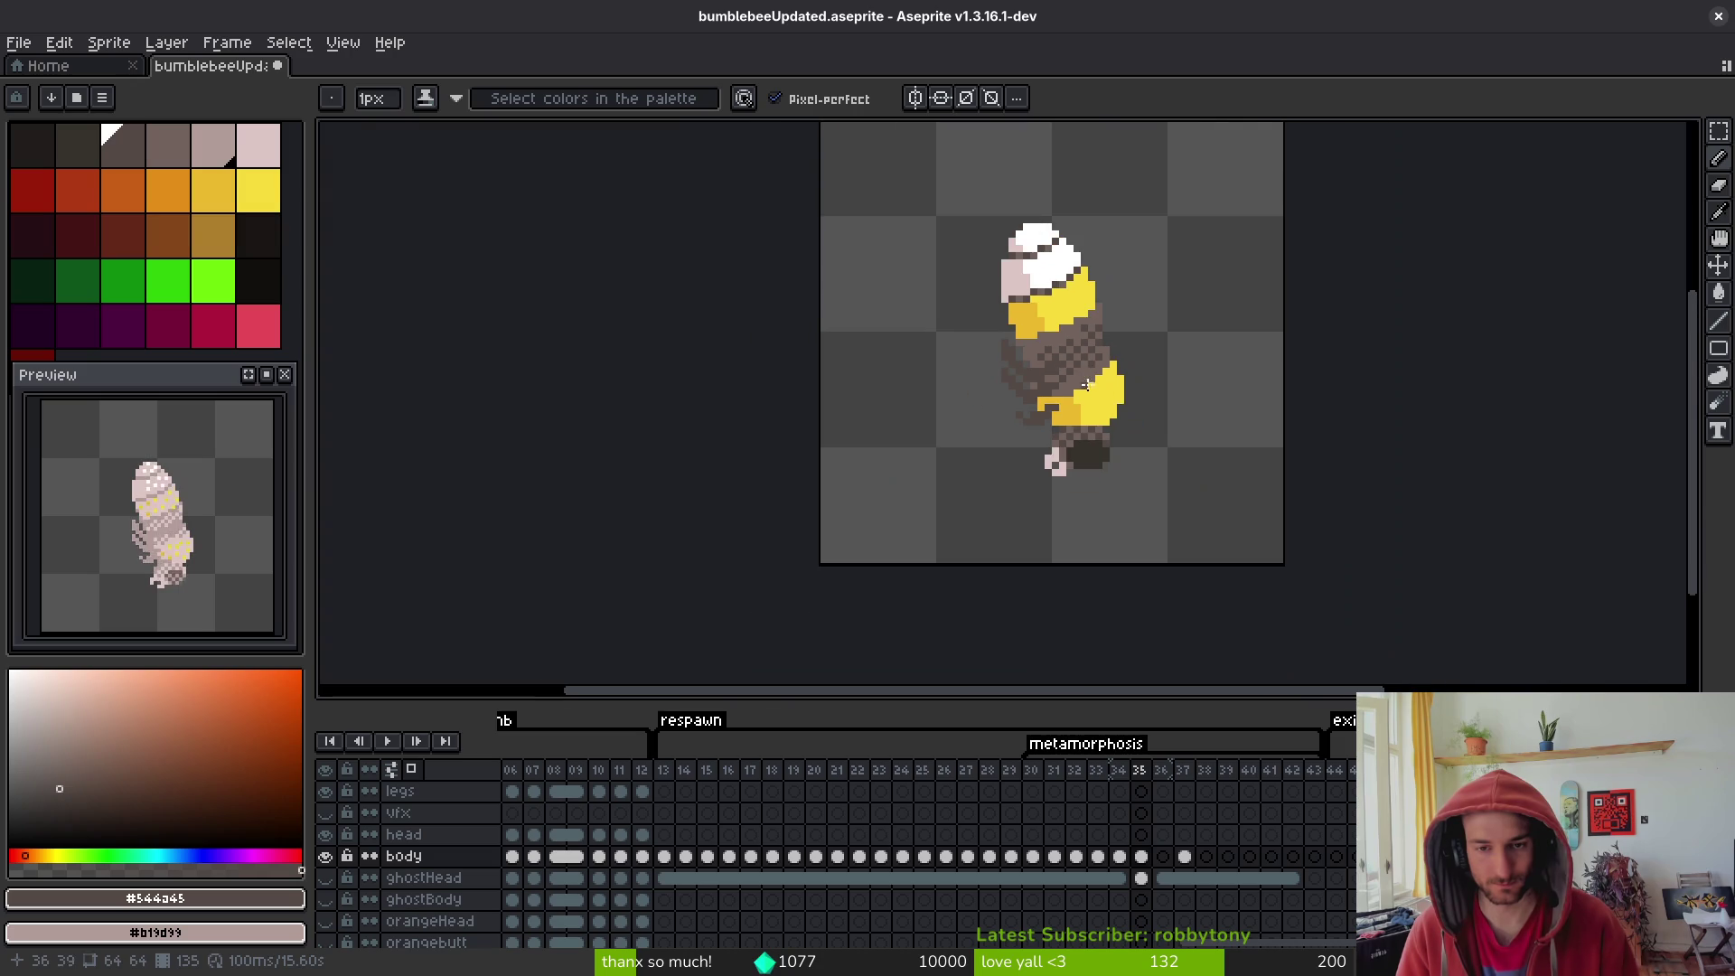
{"action": "scroll", "coordinate": [1026, 386], "scroll_direction": "up", "scroll_amount": 3}
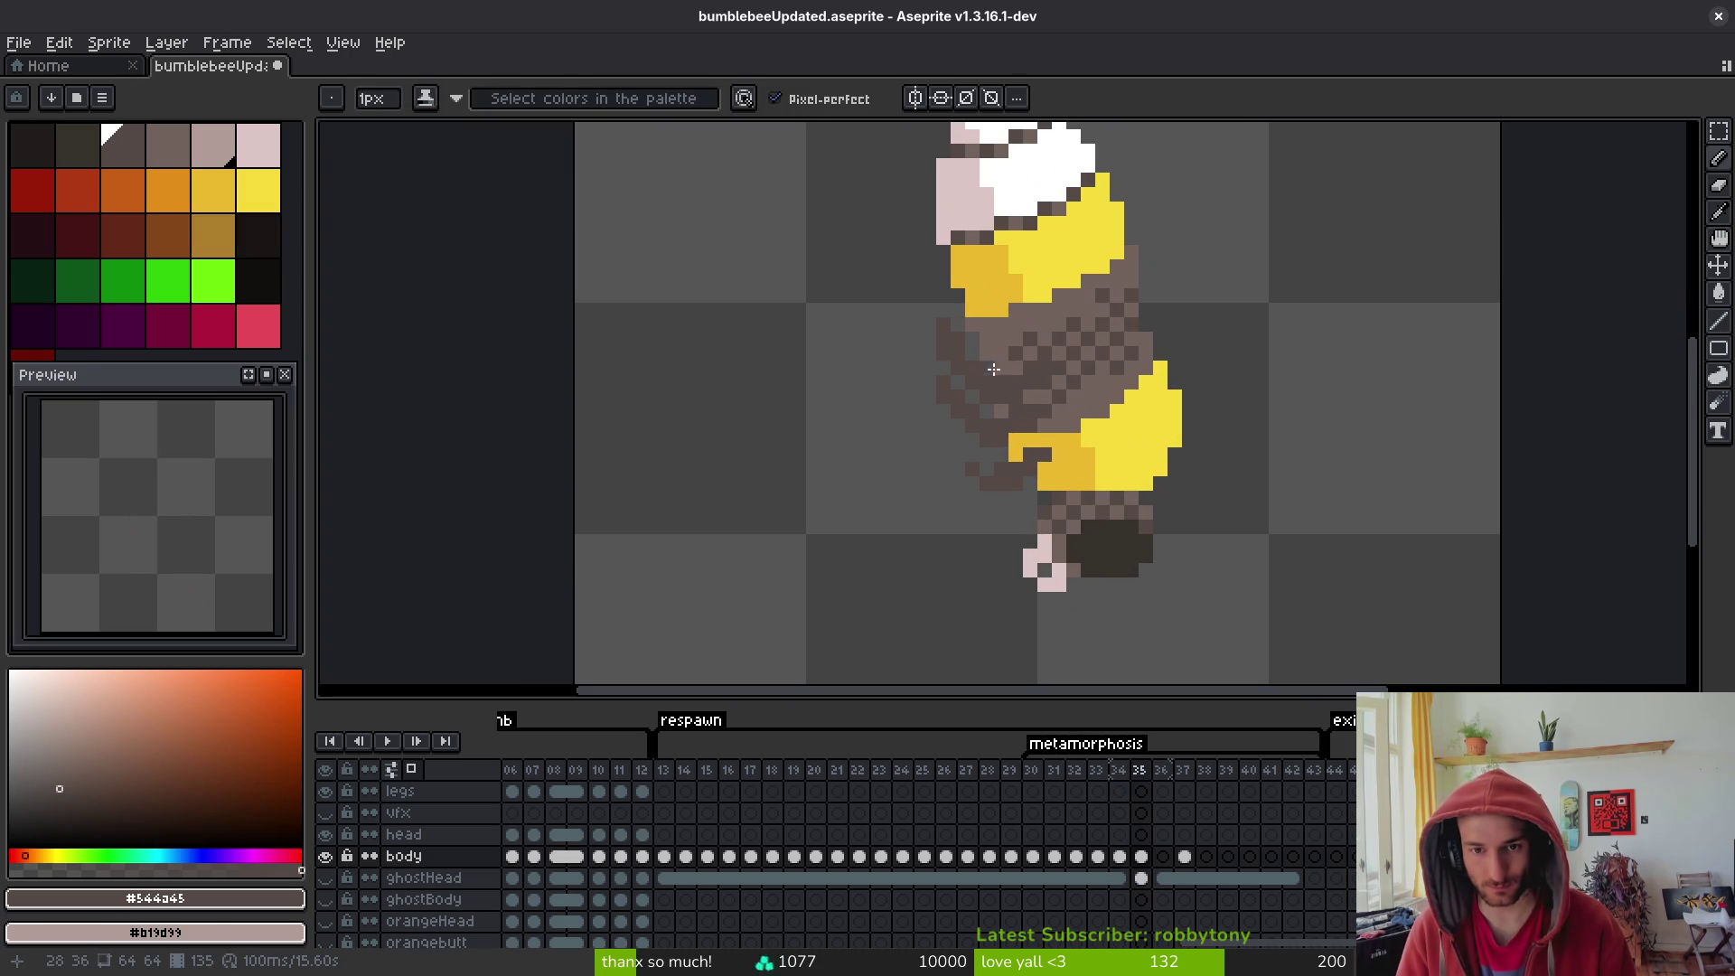
{"action": "scroll", "coordinate": [1000, 339], "scroll_direction": "down", "scroll_amount": 4}
- Compare against frame 34, return to frame 35, and insert a new frame 36 with Alt+N
{"action": "key", "text": "alt"}
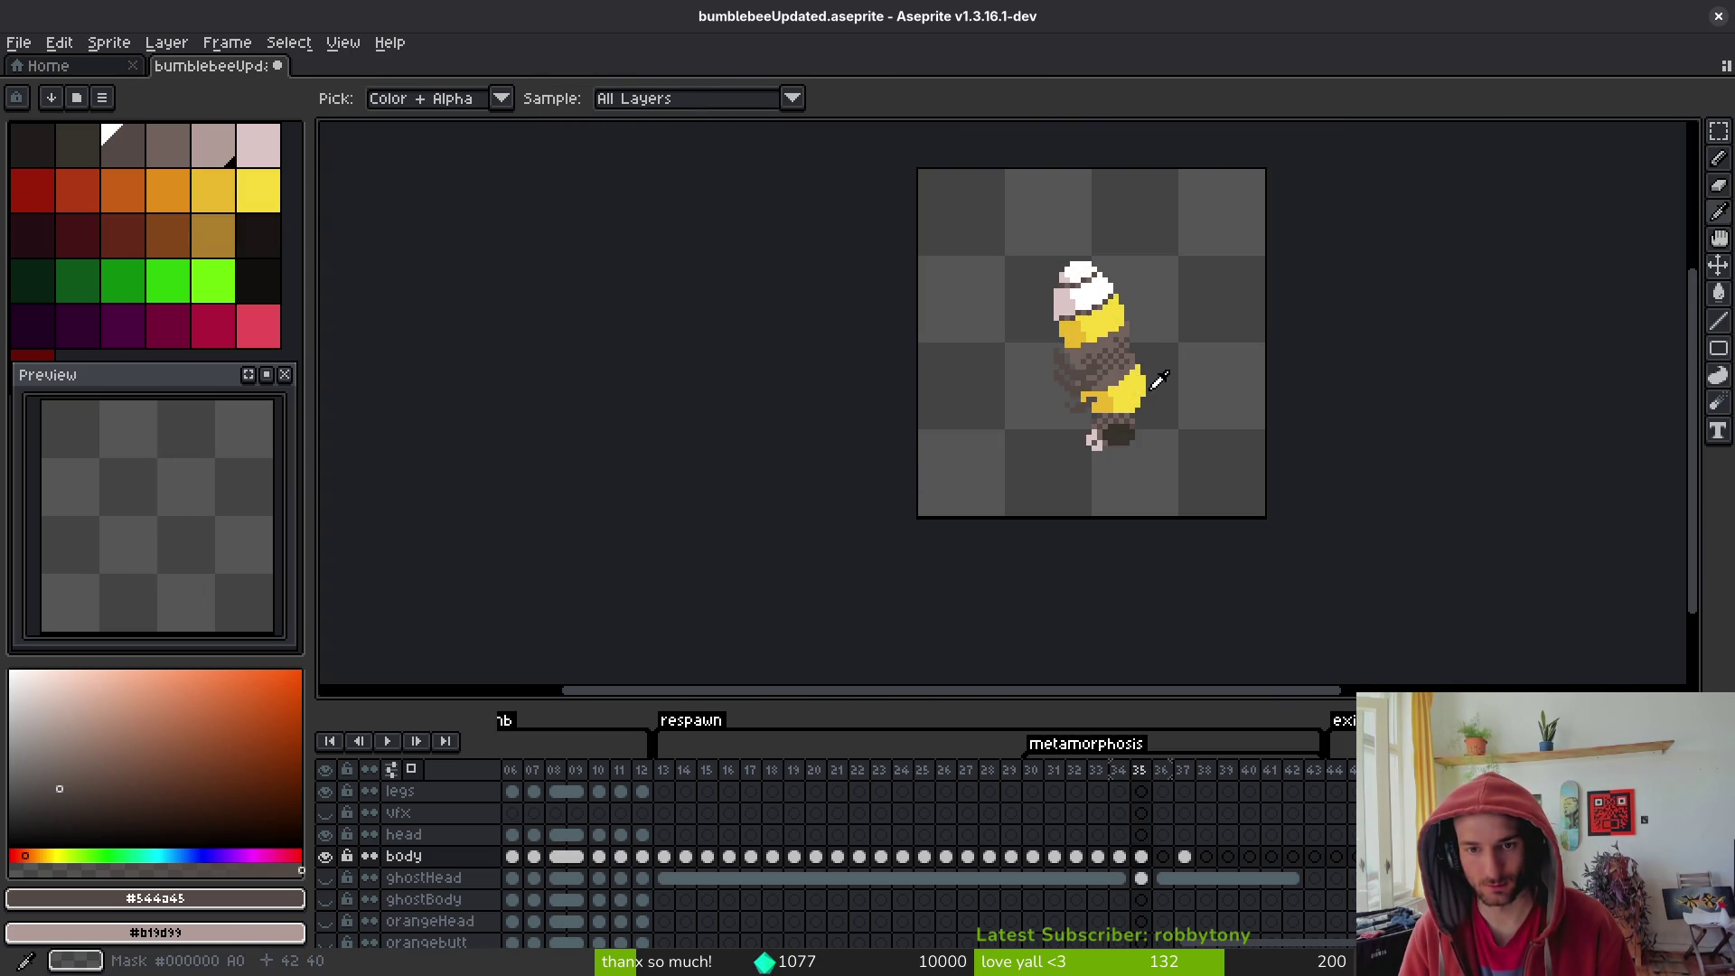
{"action": "left_click_drag", "start_coordinate": [1158, 381], "coordinate": [1192, 431]}
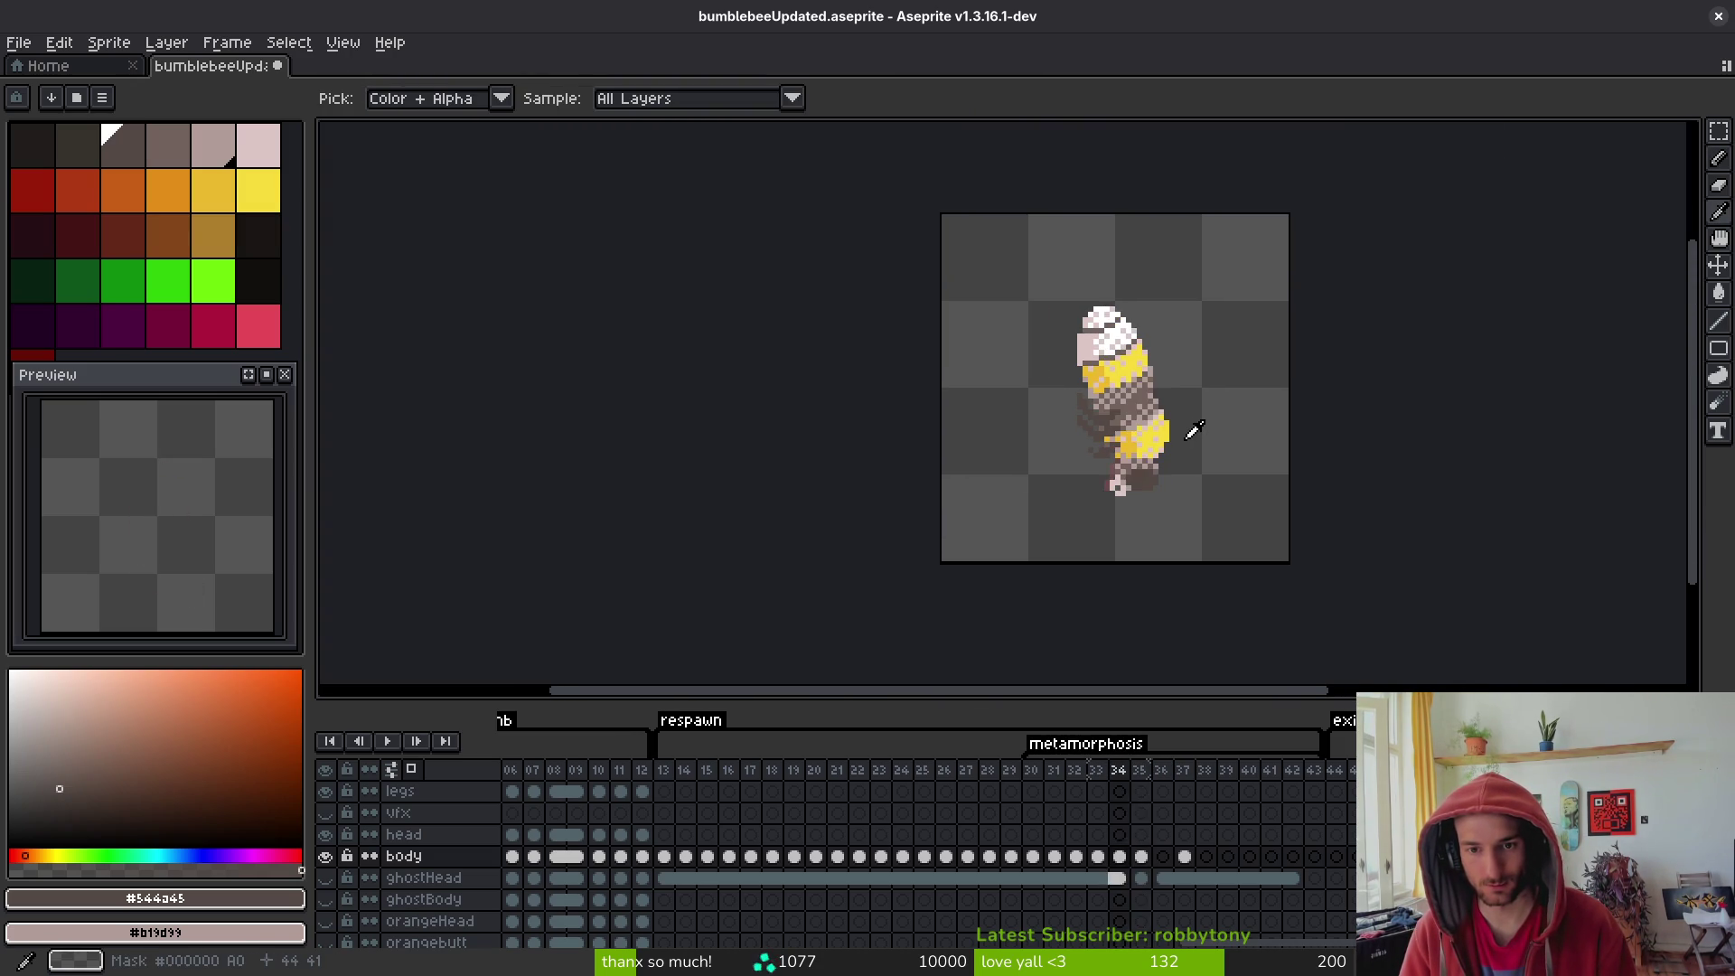
{"action": "key", "text": "Right"}
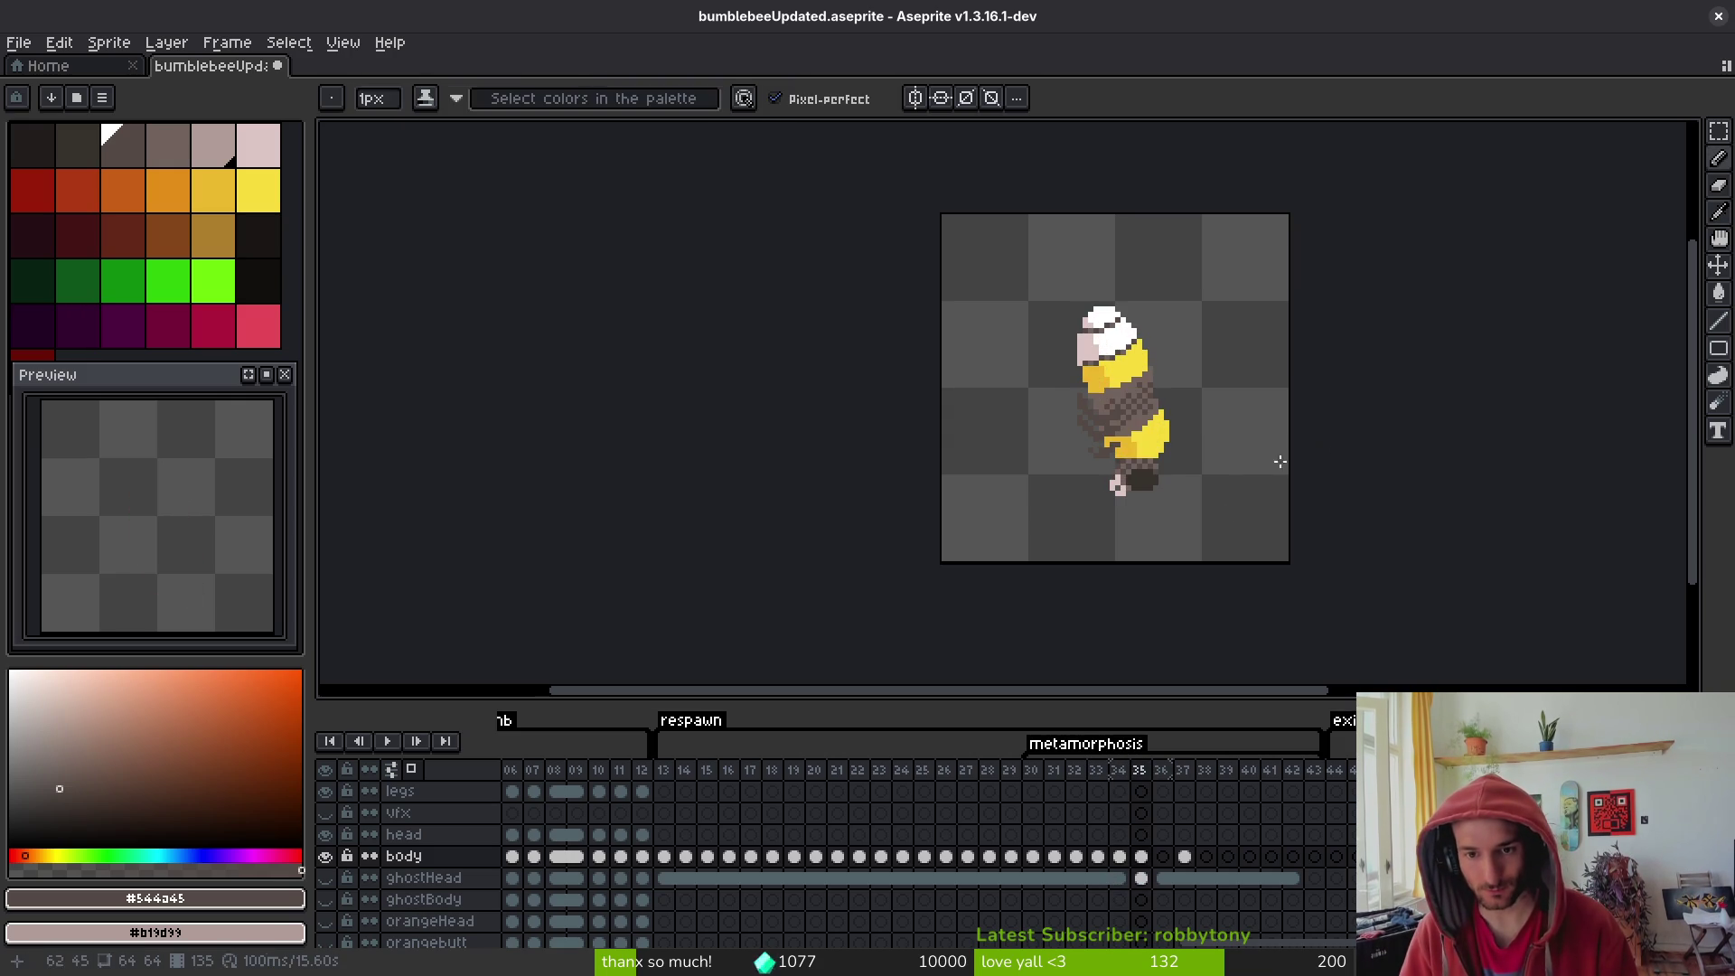
{"action": "key", "text": "alt"}
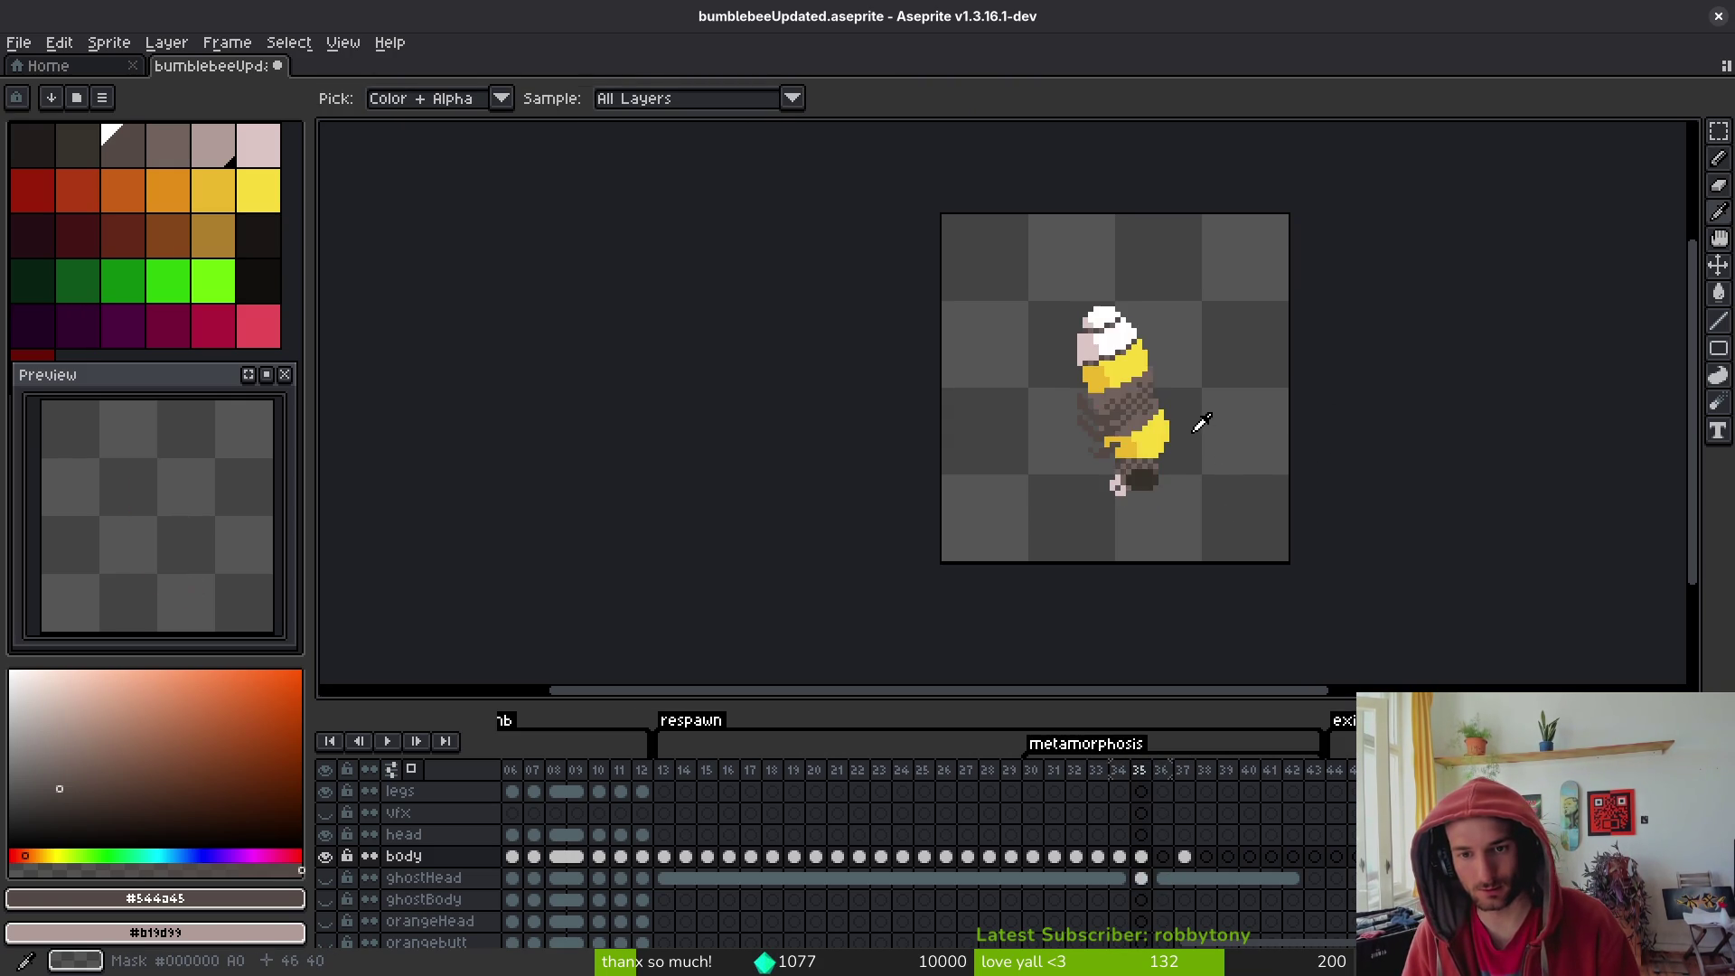
{"action": "scroll", "coordinate": [1157, 417], "scroll_direction": "up", "scroll_amount": 1}
{"action": "scroll", "coordinate": [1157, 417], "scroll_direction": "up", "scroll_amount": 1}
{"action": "key", "text": "alt+n"}
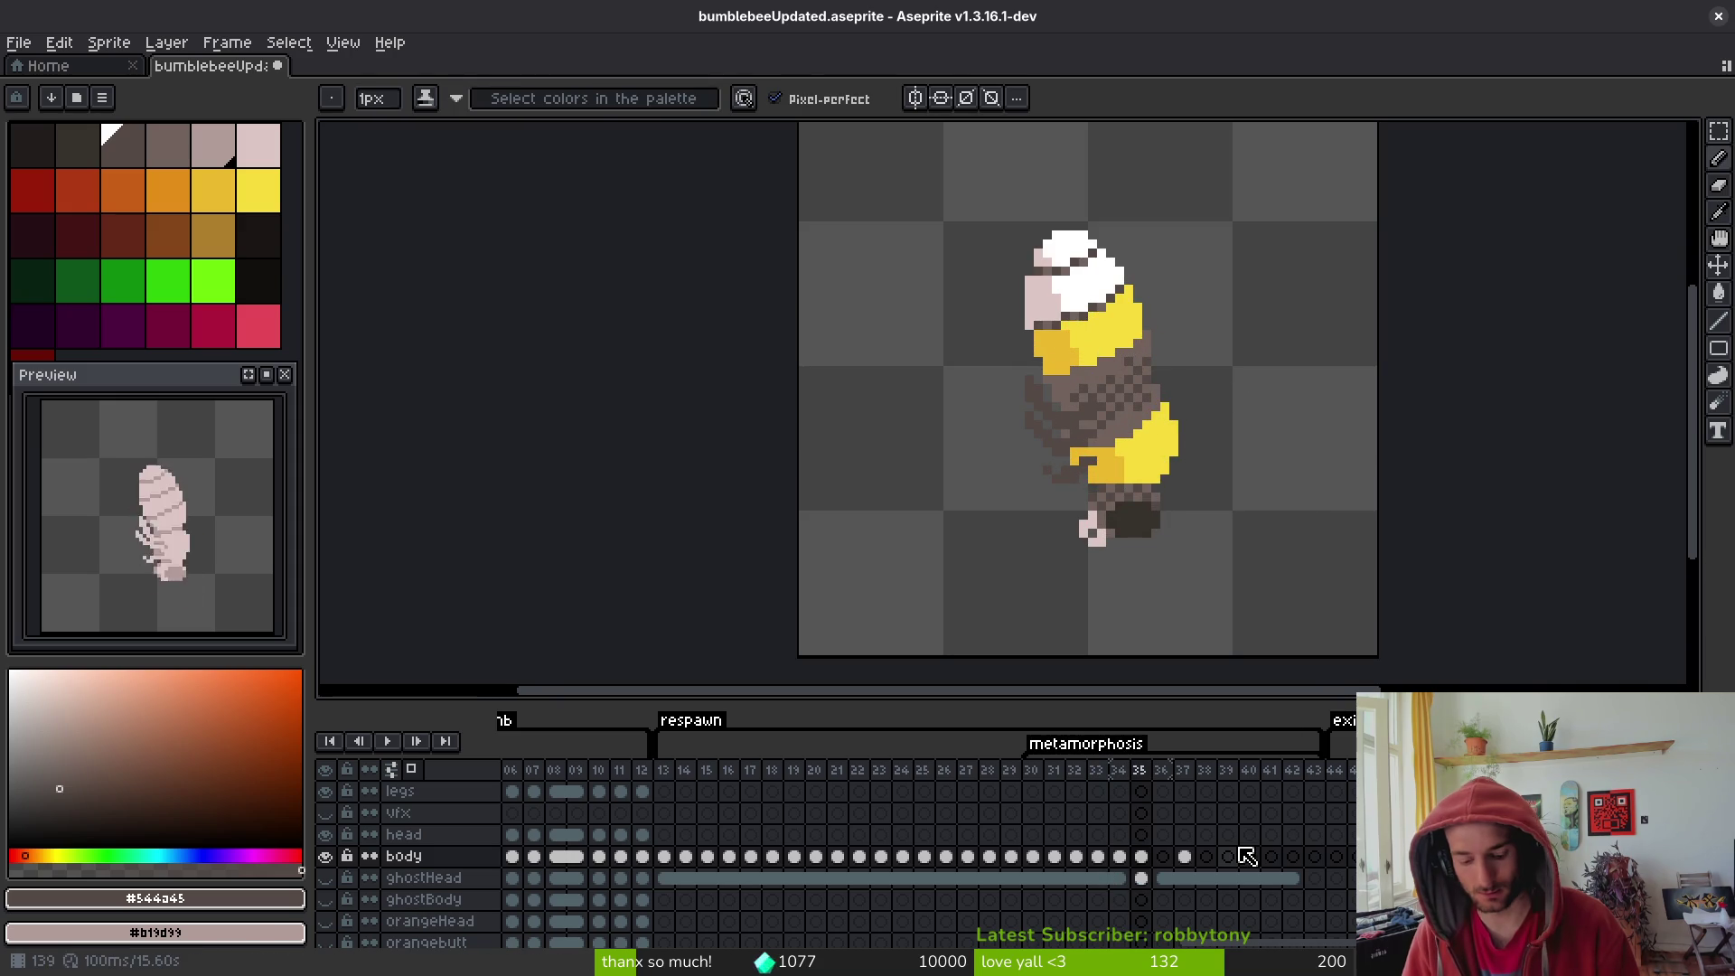
{"action": "scroll", "coordinate": [1089, 415], "scroll_direction": "up", "scroll_amount": 4}
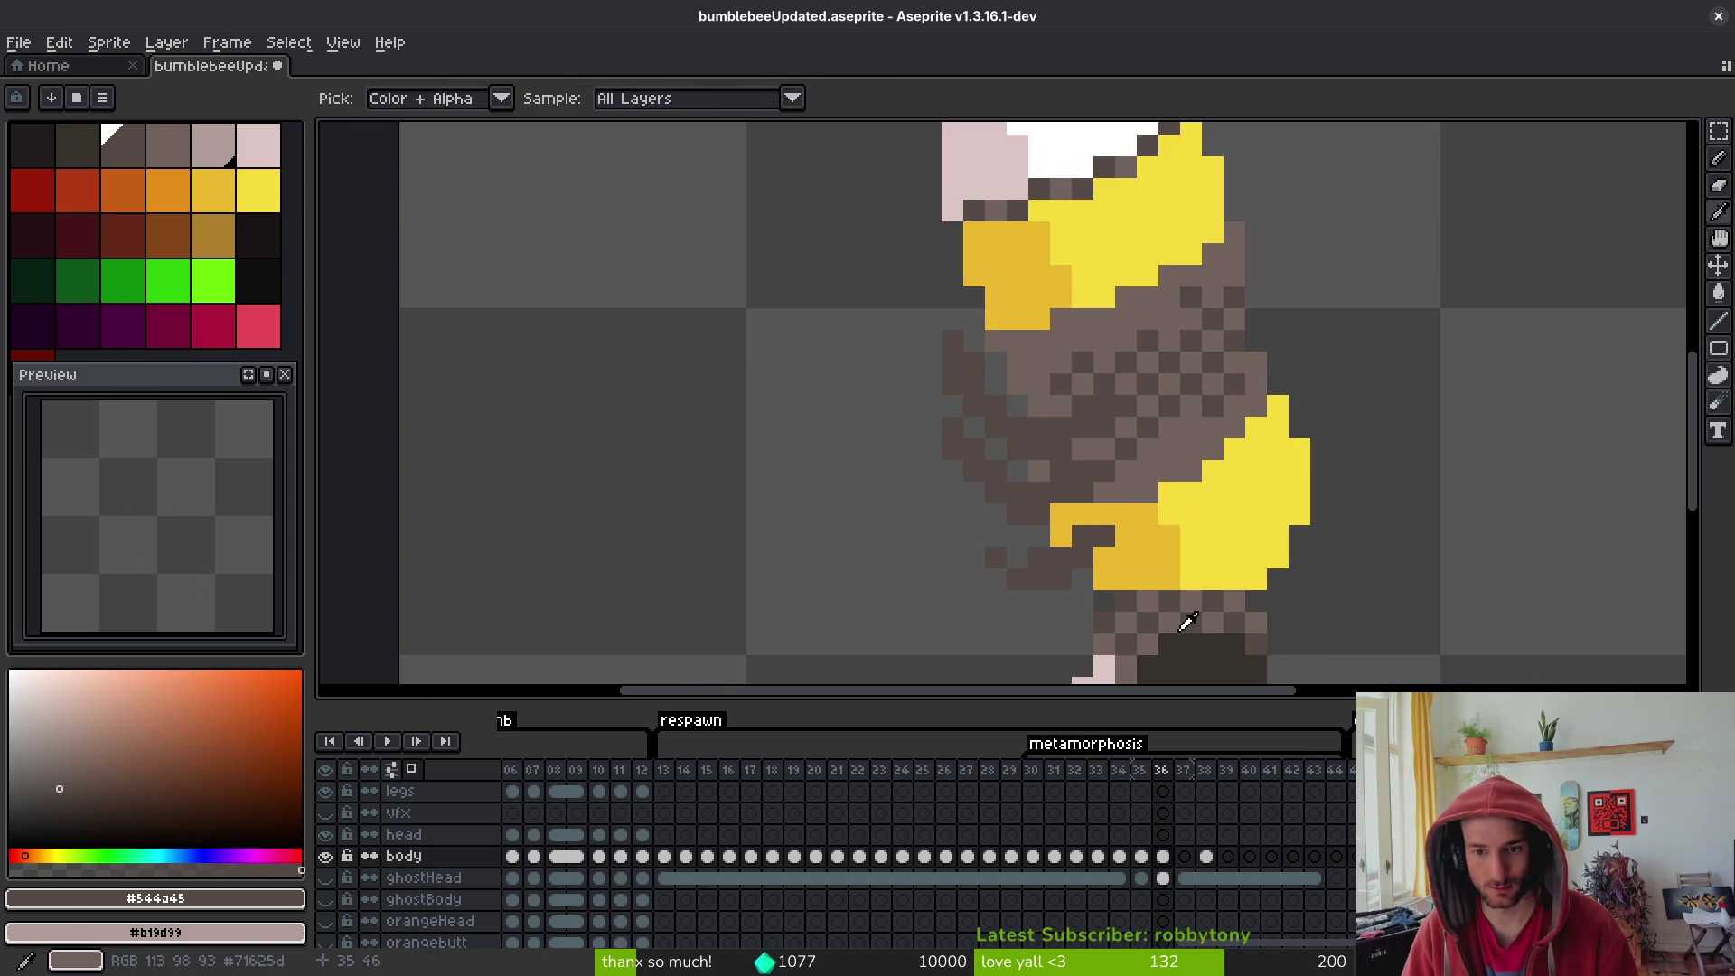
- Pick dark brown #36312c from the body and paint two dark shading pixels
{"action": "left_click", "coordinate": [1104, 535], "text": "alt"}
{"action": "left_click", "coordinate": [1039, 428]}
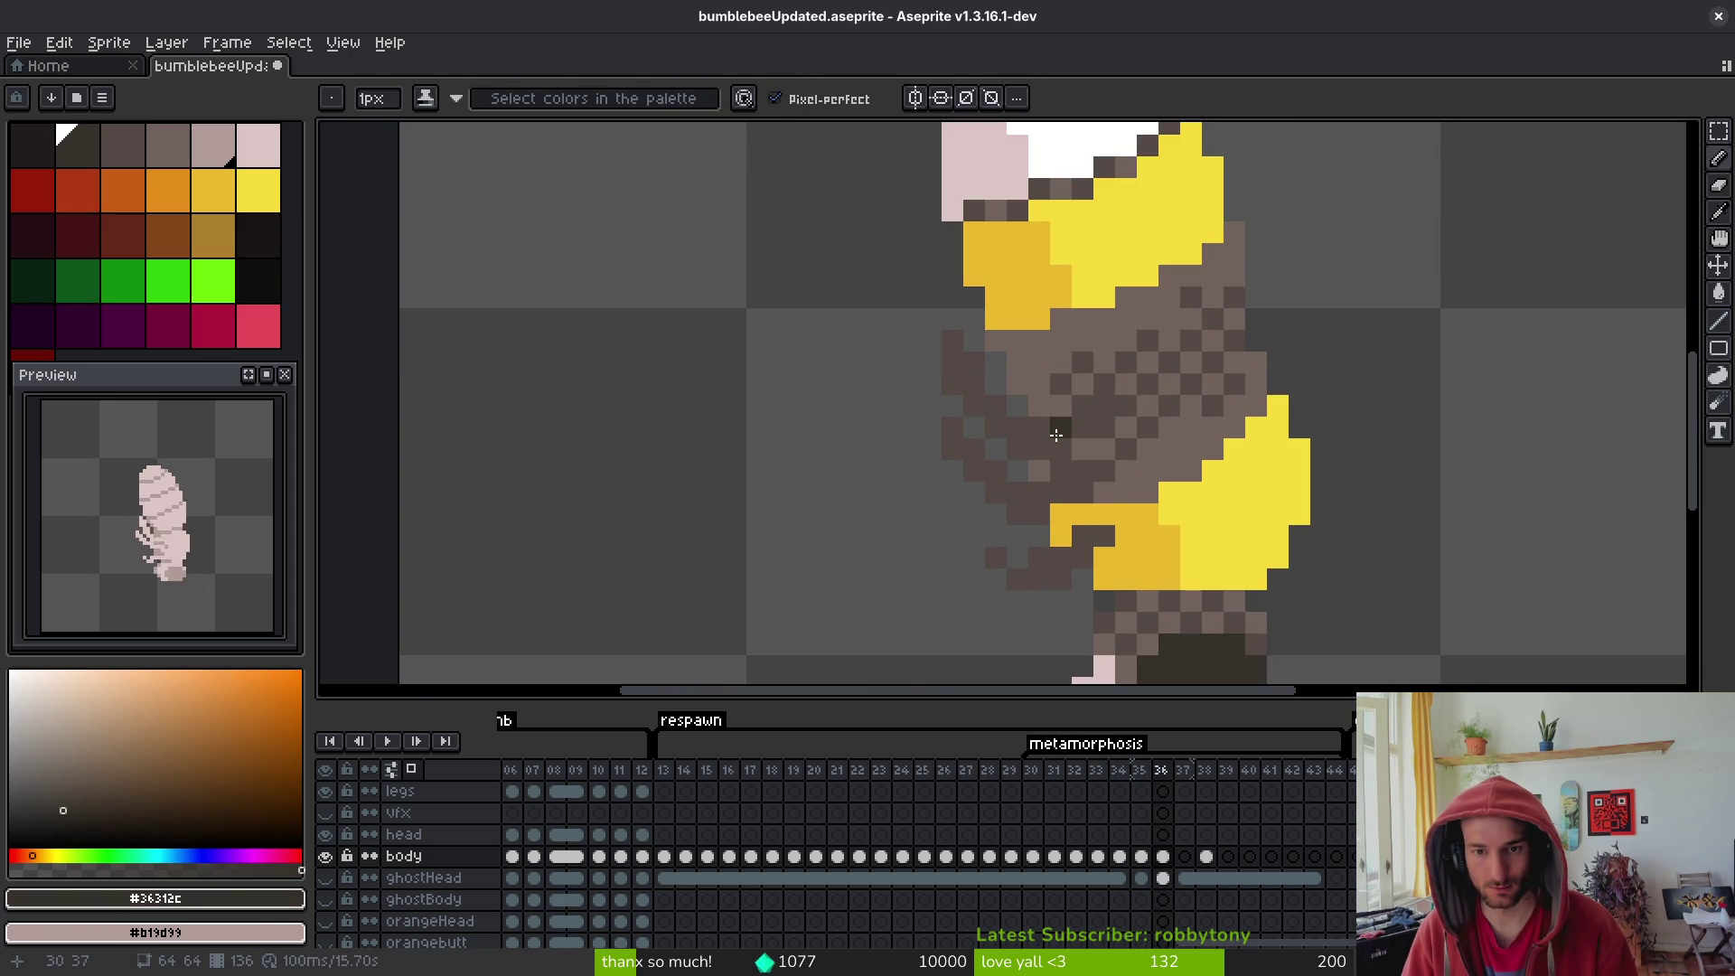
{"action": "left_click", "coordinate": [1060, 428]}
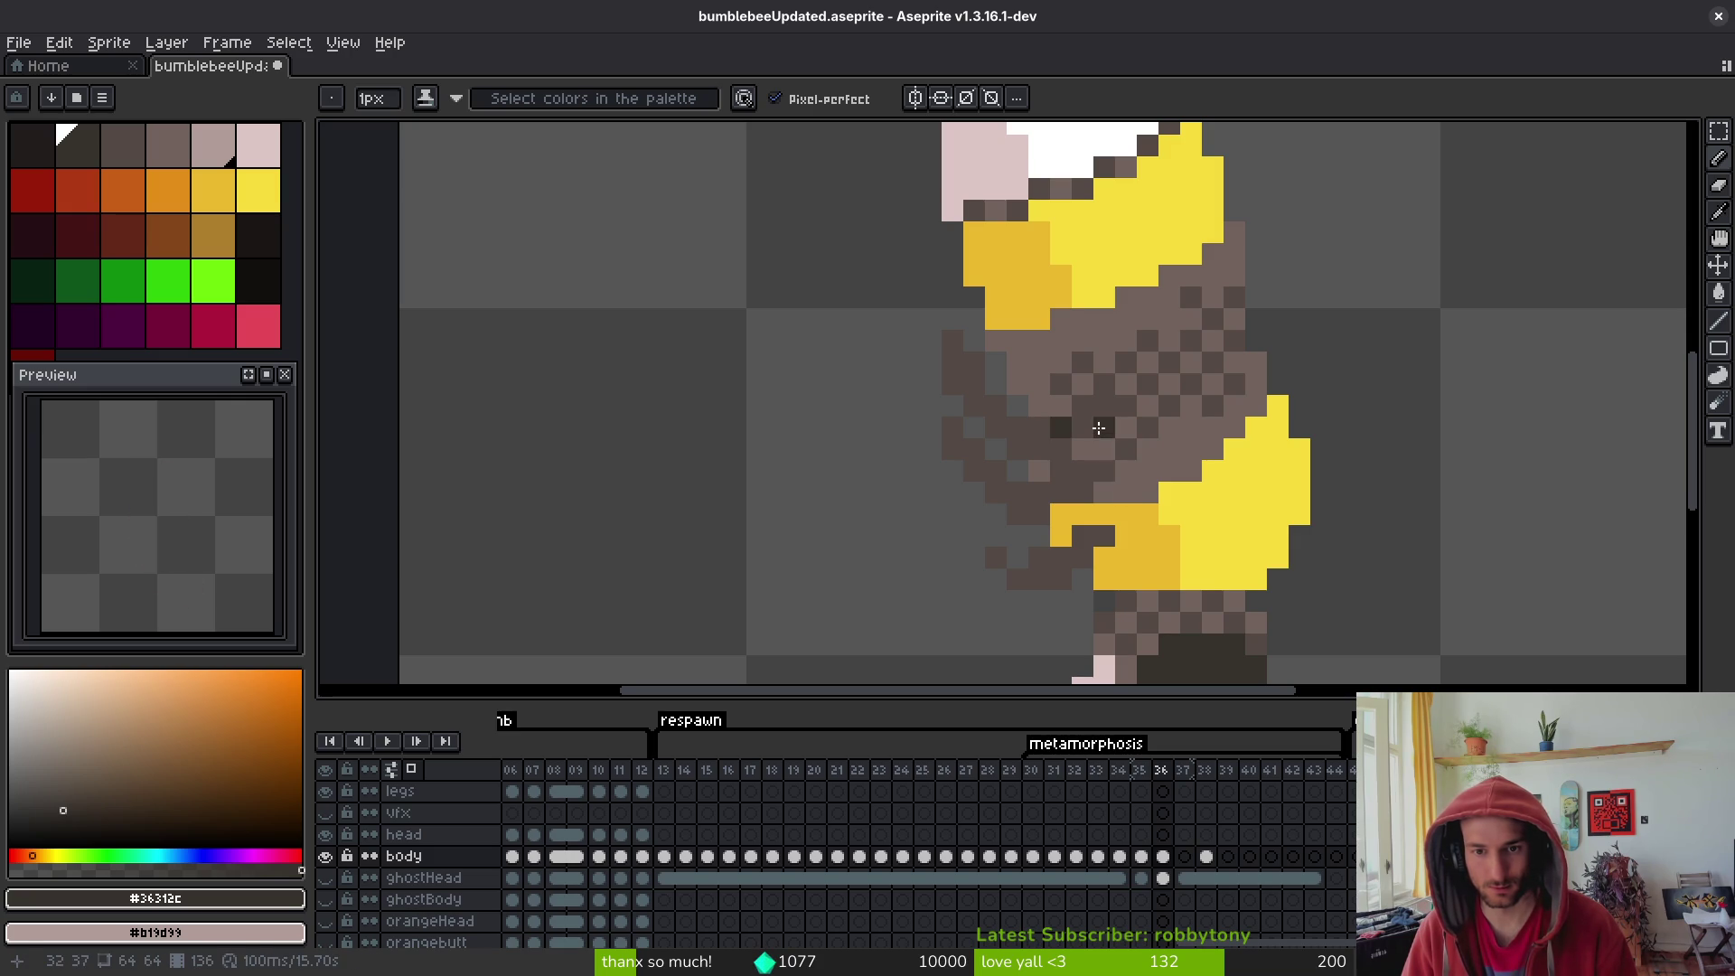
- Paint-bucket-fill a row of checker cells across the body with dark brown #36312c
{"action": "key", "text": "g"}
{"action": "key", "text": "alt"}
{"action": "left_click", "coordinate": [1093, 418]}
{"action": "left_click", "coordinate": [1081, 362]}
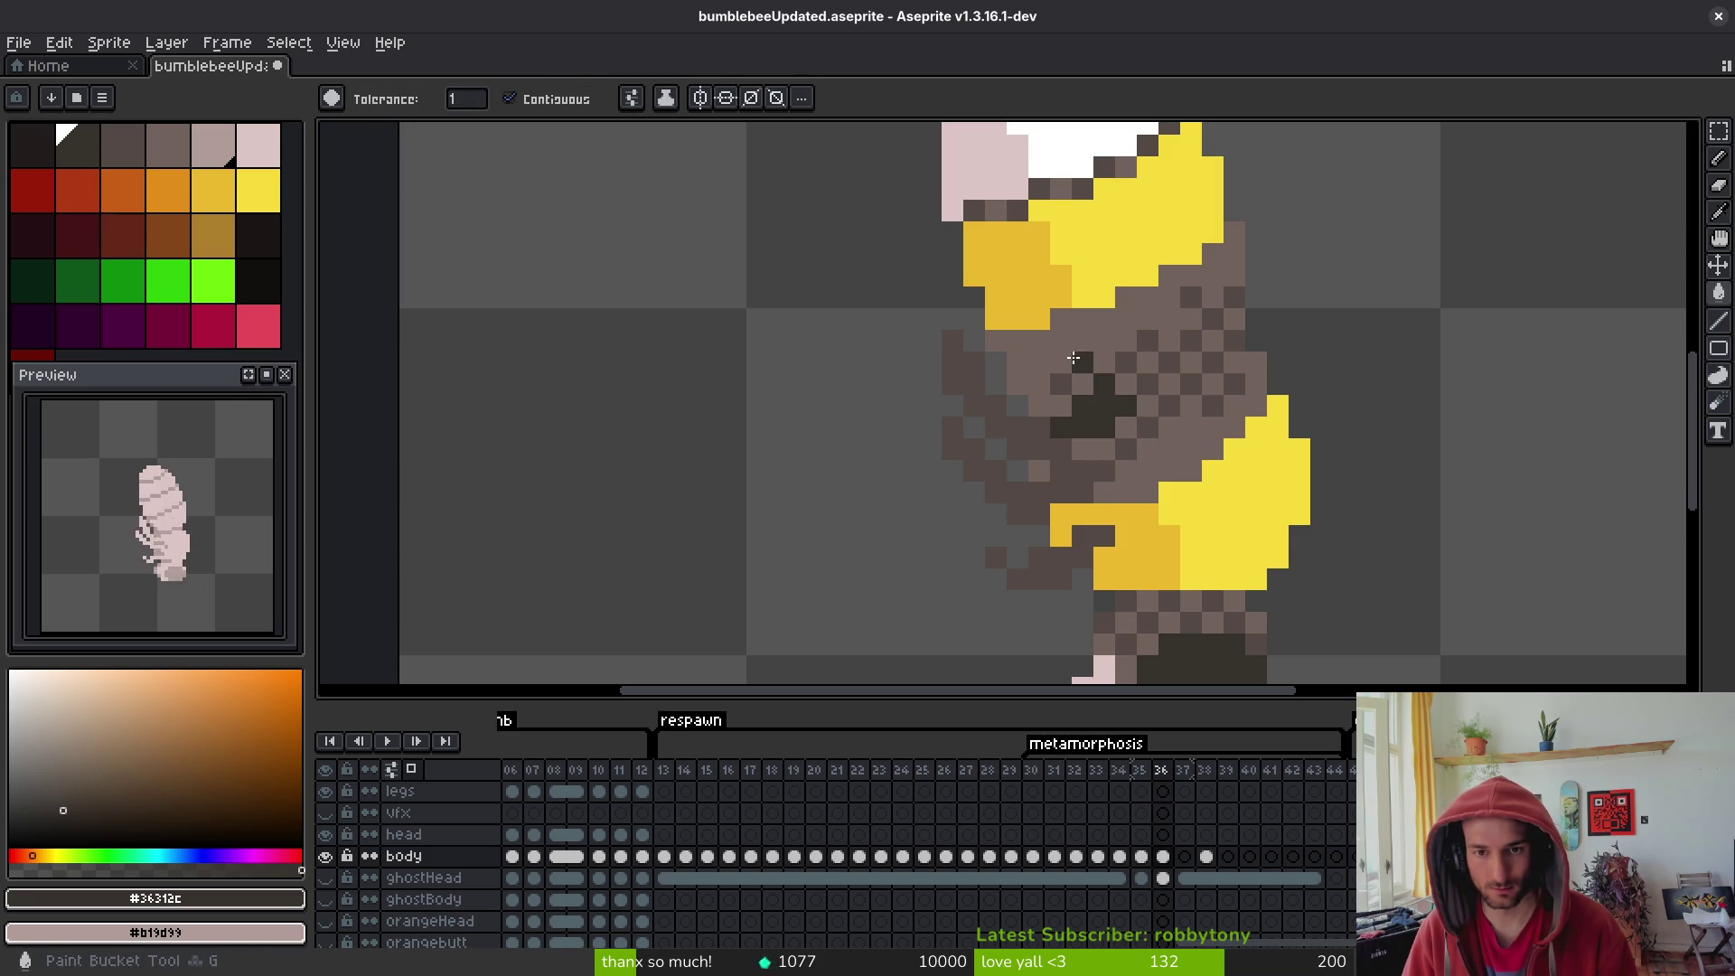
{"action": "left_click", "coordinate": [1103, 384]}
{"action": "left_click", "coordinate": [1060, 384]}
{"action": "left_click", "coordinate": [1125, 362]}
{"action": "left_click", "coordinate": [1148, 341]}
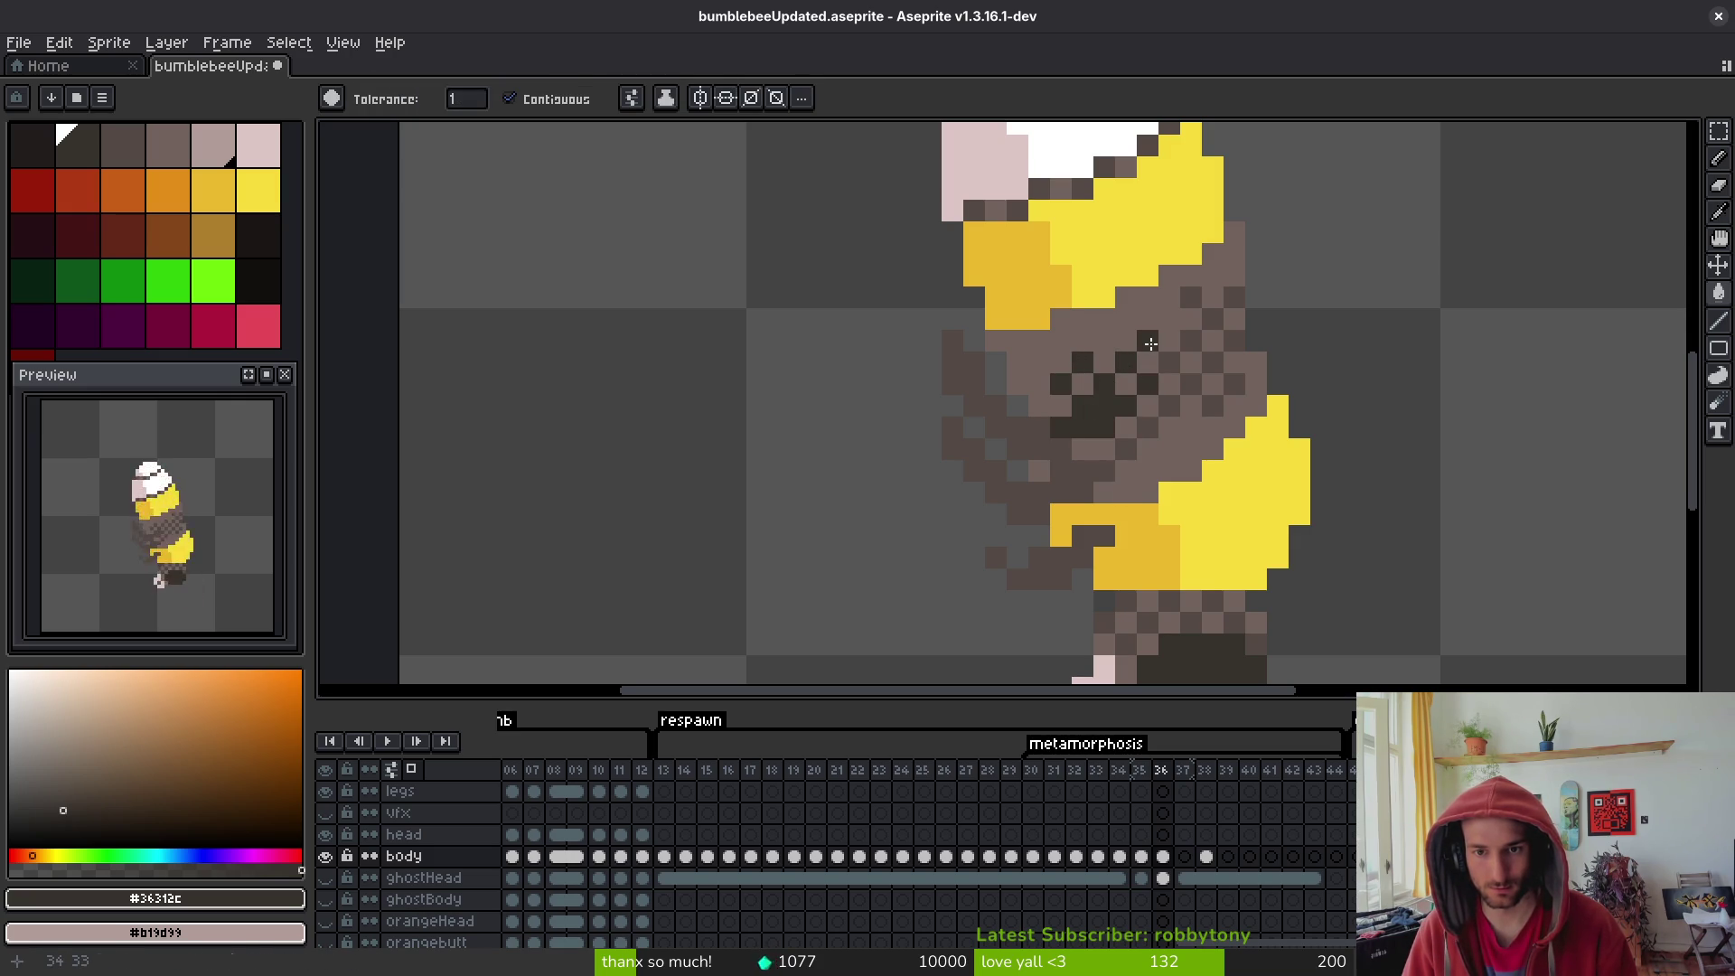
{"action": "left_click", "coordinate": [1170, 362]}
{"action": "left_click", "coordinate": [1191, 342]}
{"action": "left_click", "coordinate": [1212, 319]}
{"action": "left_click", "coordinate": [1191, 297]}
- Pick body brown #544d45 and fill the upper body region and lighter cells with it
{"action": "left_click", "coordinate": [1230, 304], "text": "alt"}
{"action": "key", "text": "b"}
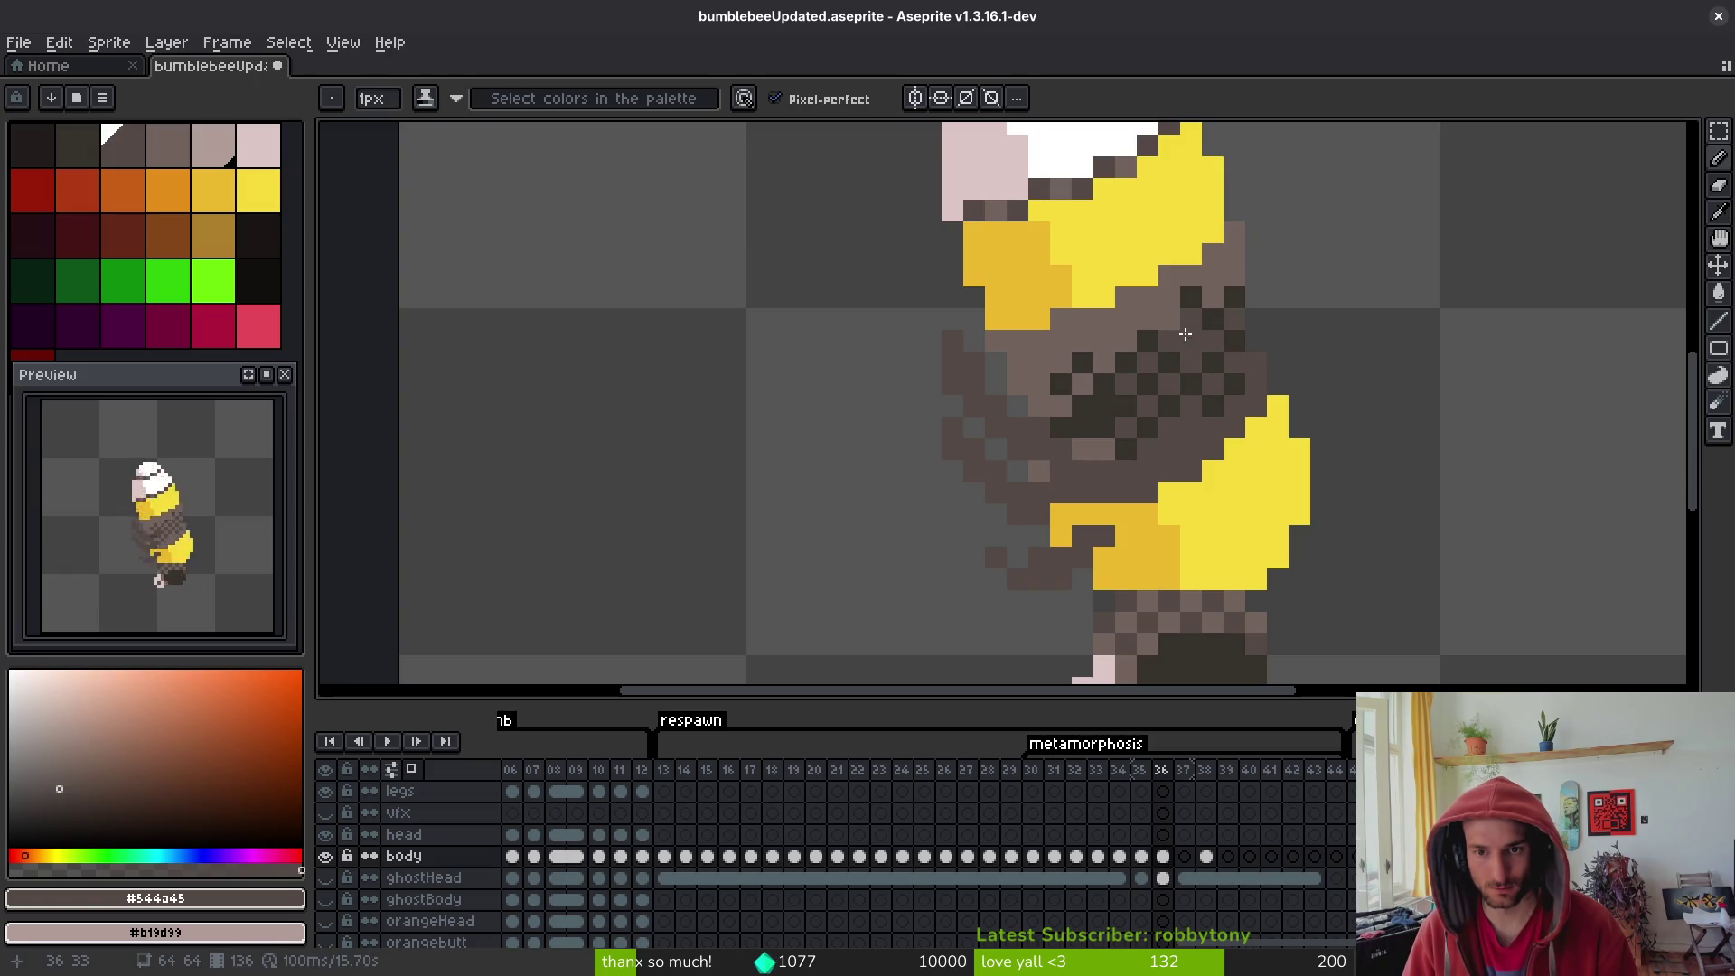
{"action": "key", "text": "g"}
{"action": "left_click", "coordinate": [1113, 327]}
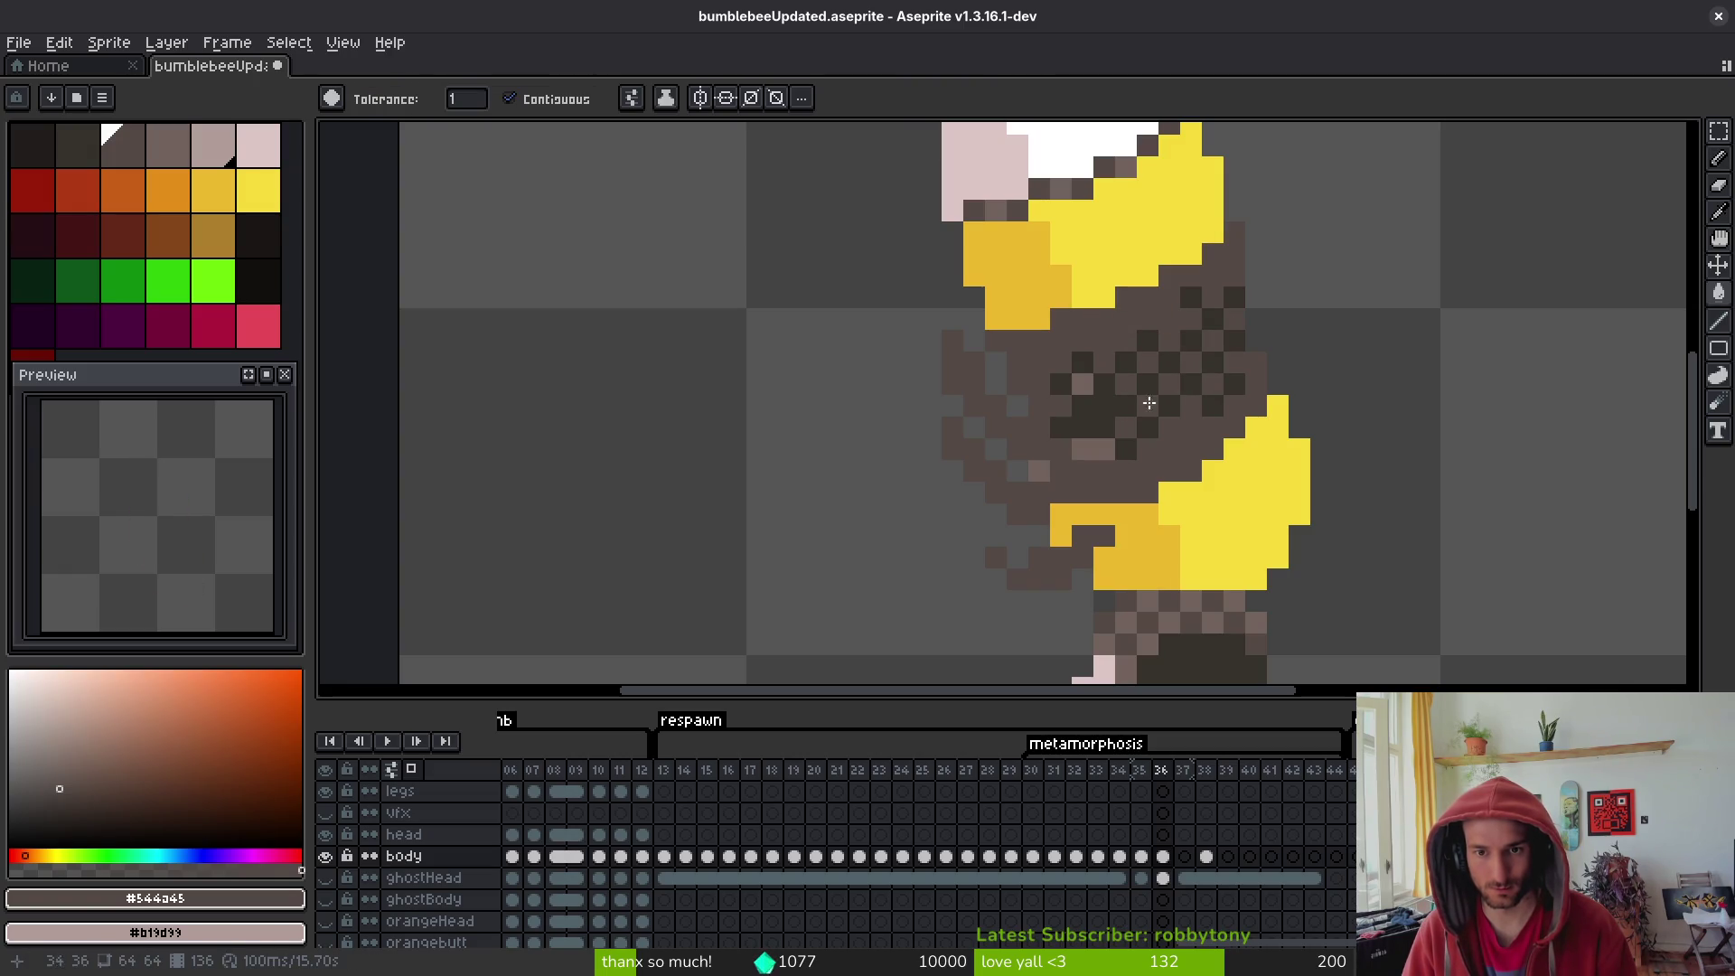
{"action": "left_click", "coordinate": [1082, 383]}
{"action": "left_click", "coordinate": [1147, 403]}
{"action": "left_click", "coordinate": [1093, 450]}
{"action": "left_click", "coordinate": [1039, 472]}
- Re-pick dark brown #36312c and pencil two more dark shading pixels on the body
{"action": "scroll", "coordinate": [1039, 472], "scroll_direction": "down", "scroll_amount": 4}
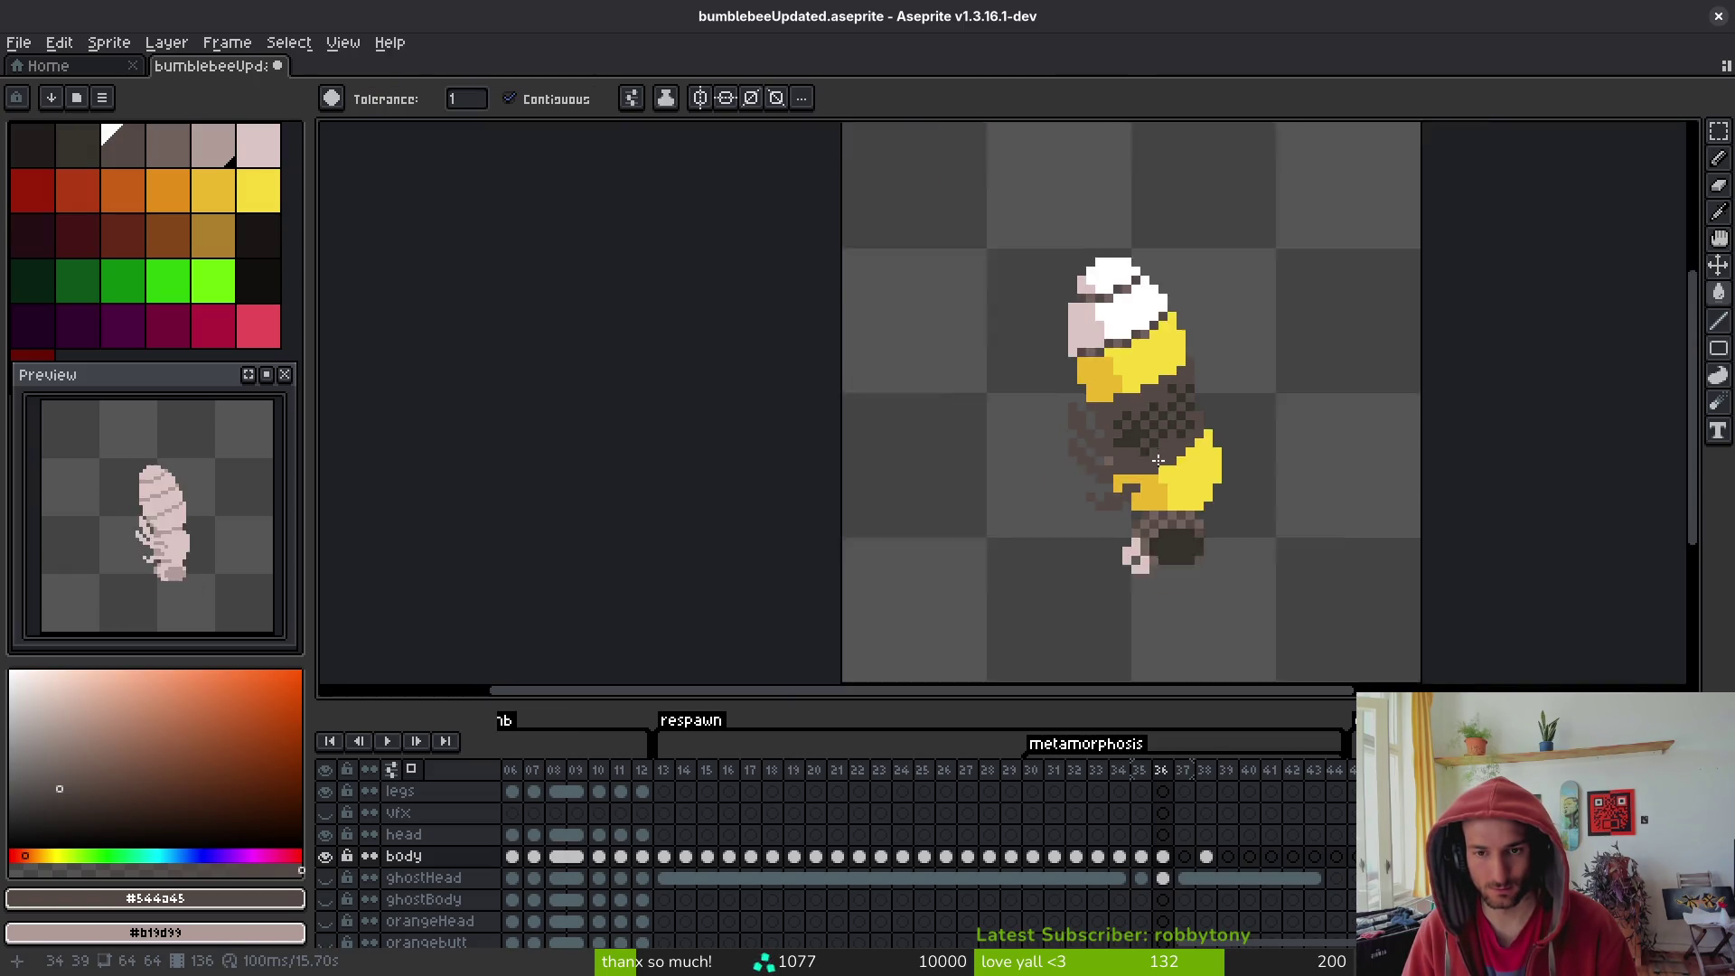
{"action": "scroll", "coordinate": [1119, 462], "scroll_direction": "up", "scroll_amount": 4}
{"action": "scroll", "coordinate": [1158, 463], "scroll_direction": "down", "scroll_amount": 4}
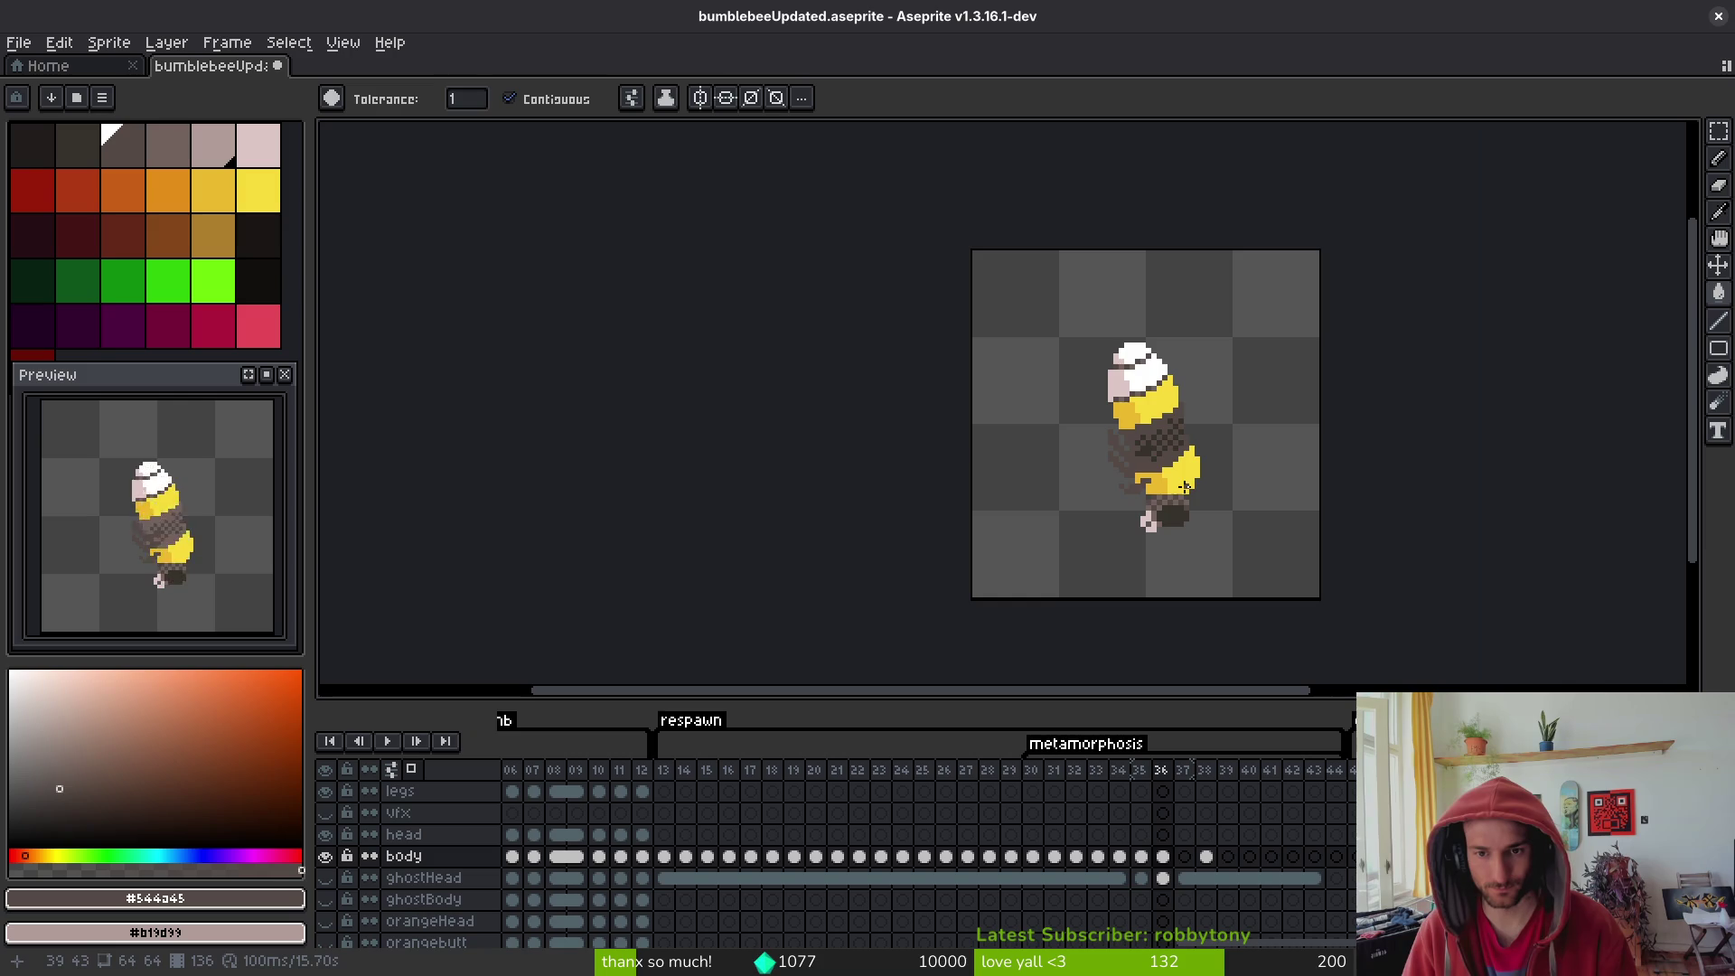
{"action": "scroll", "coordinate": [1158, 463], "scroll_direction": "up", "scroll_amount": 4}
{"action": "left_click", "coordinate": [1124, 413], "text": "alt"}
{"action": "left_click", "coordinate": [1102, 447]}
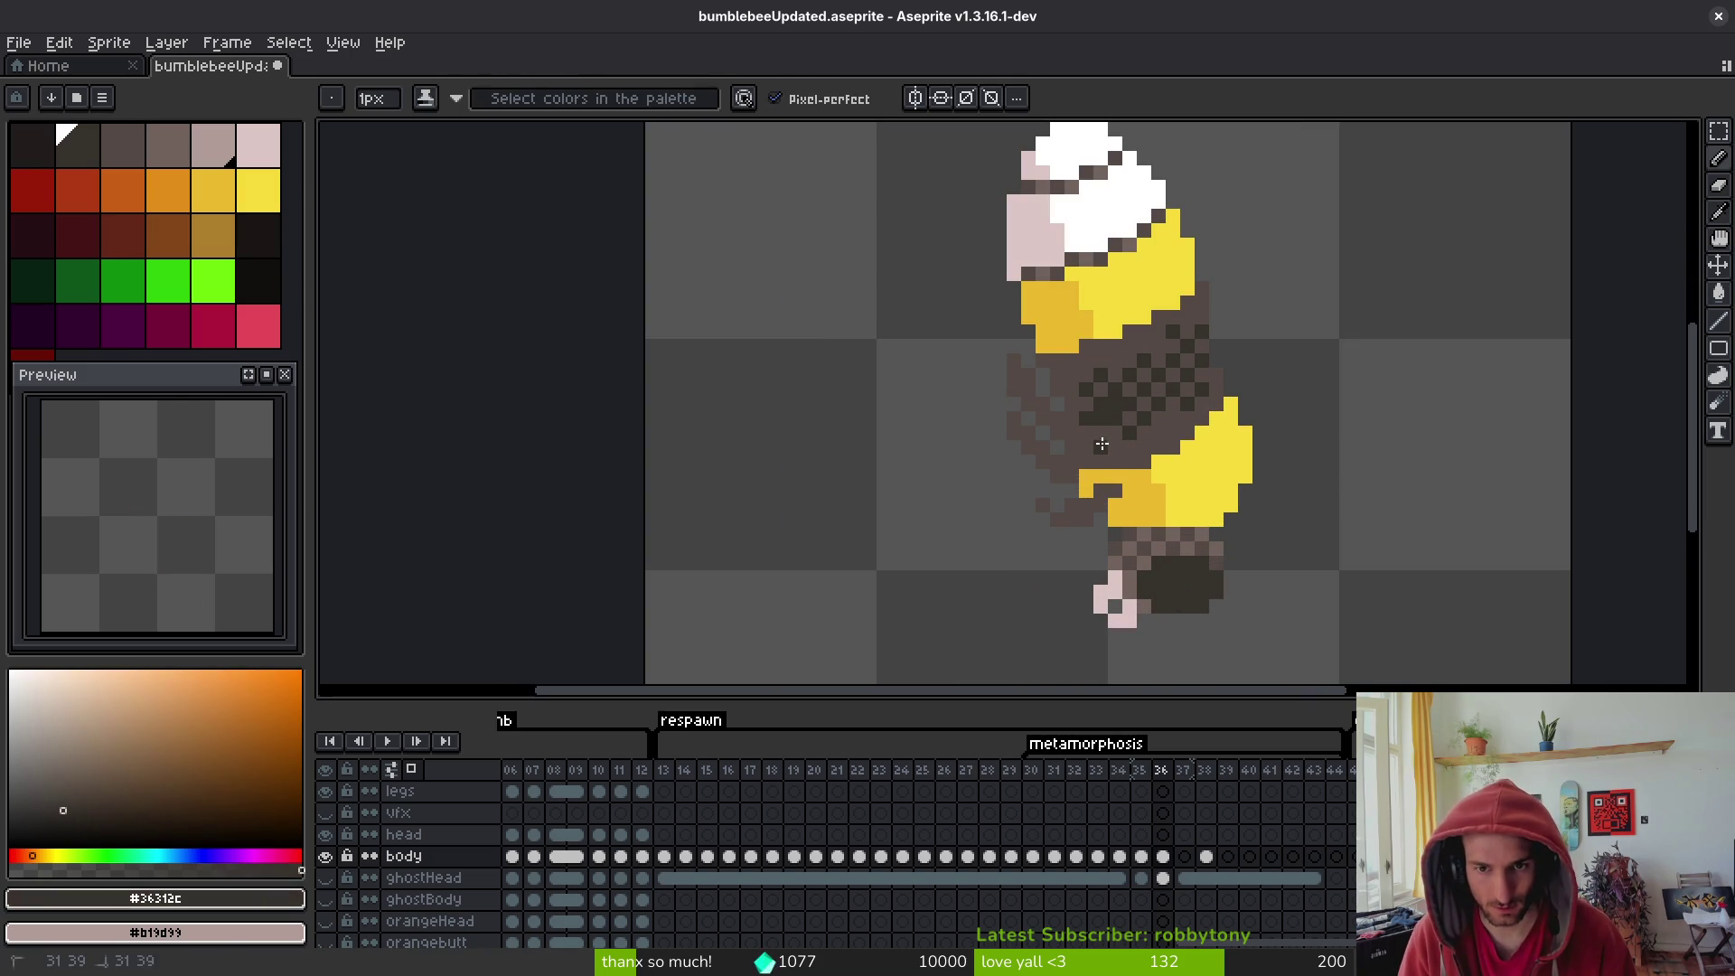
{"action": "left_click", "coordinate": [1072, 447]}
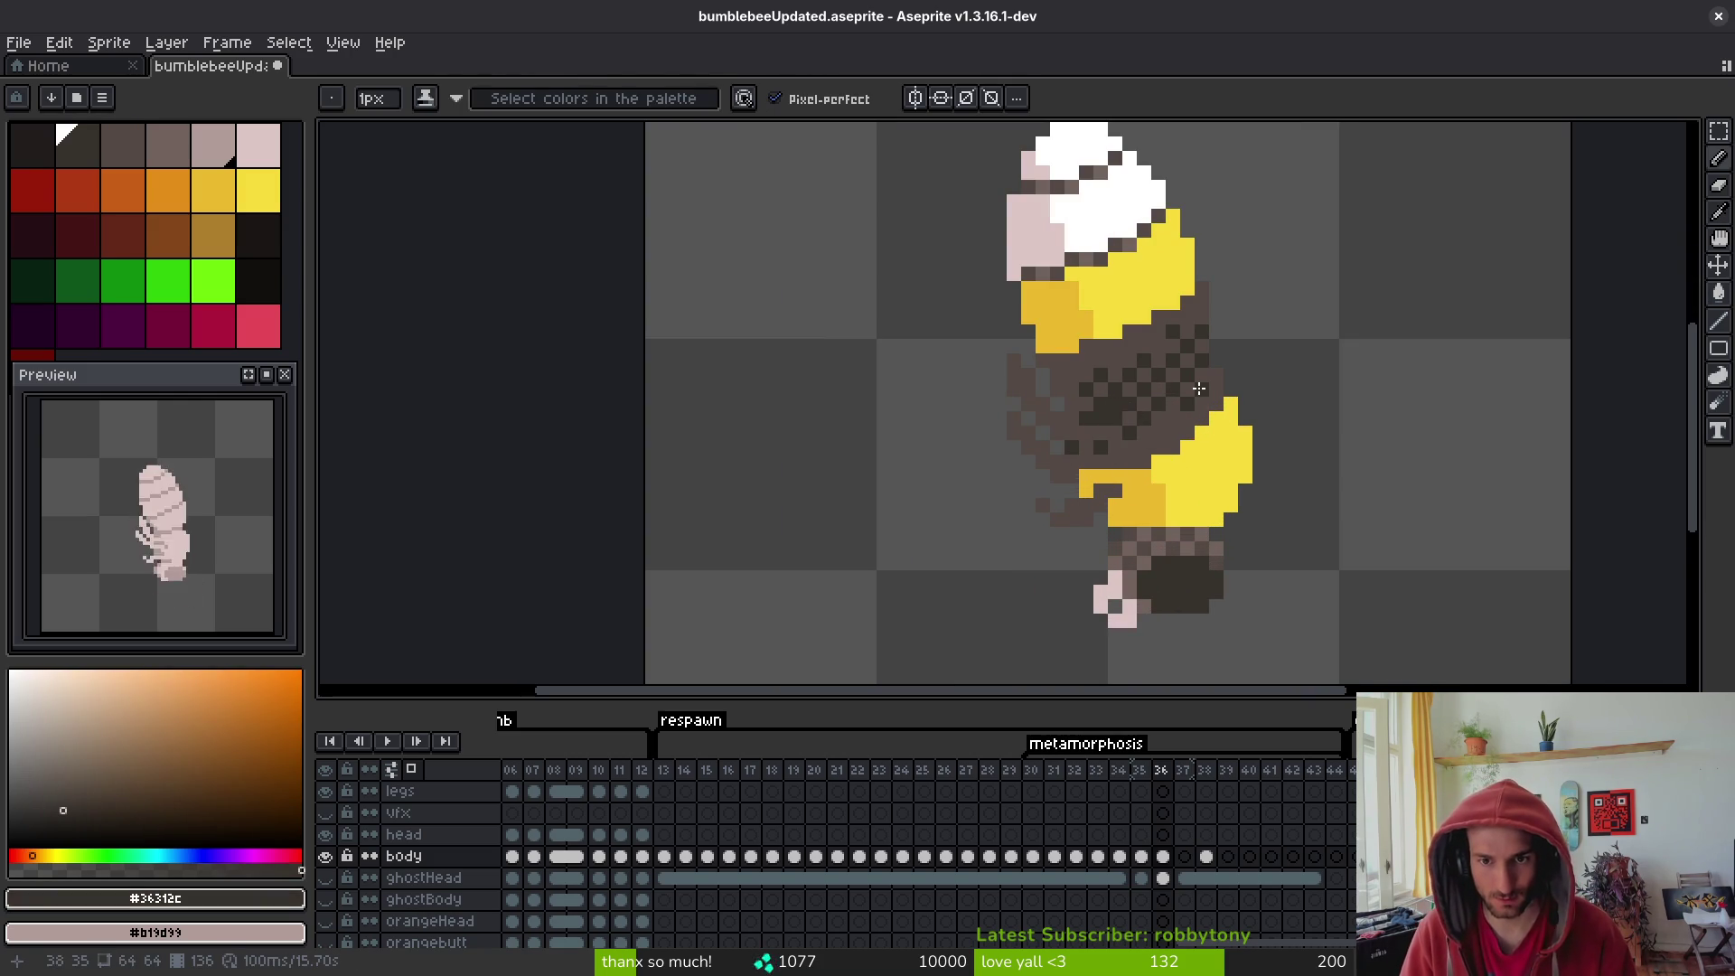
{"action": "scroll", "coordinate": [1130, 454], "scroll_direction": "down", "scroll_amount": 3}
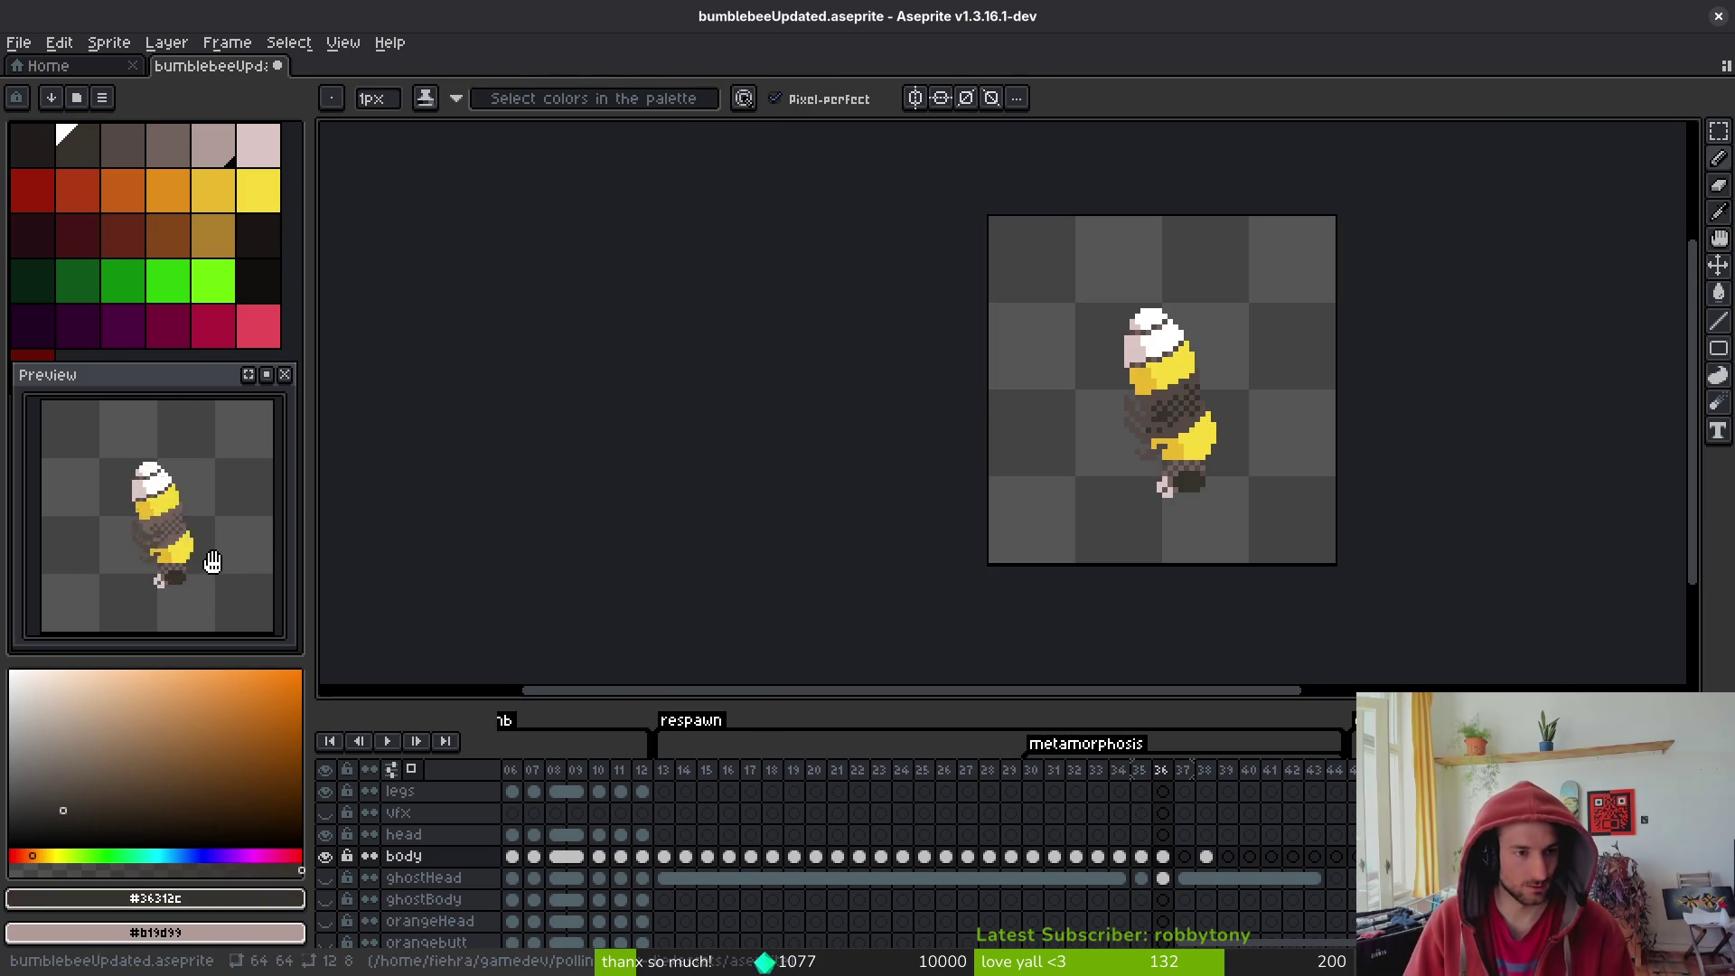
- Compare frame 36's checker shading with frame 35 by toggling undo and redo, keeping the shading
{"action": "key", "text": "comma"}
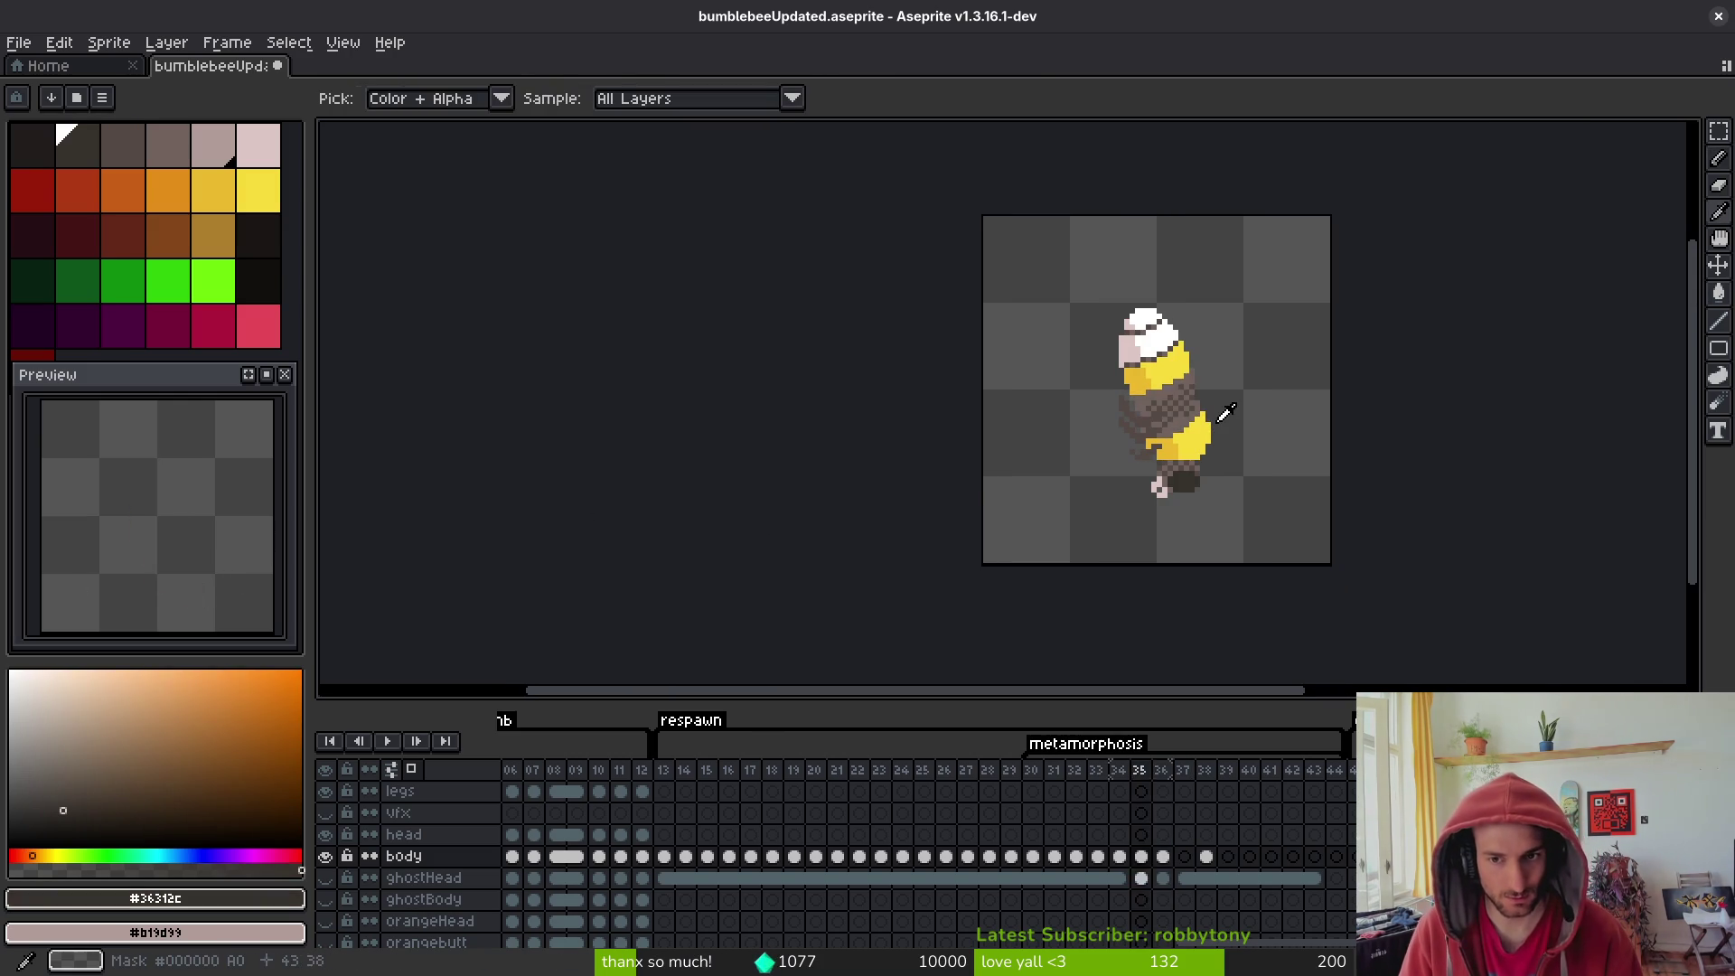
{"action": "scroll", "coordinate": [1291, 420], "scroll_direction": "up", "scroll_amount": 2}
{"action": "left_click", "coordinate": [1216, 416]}
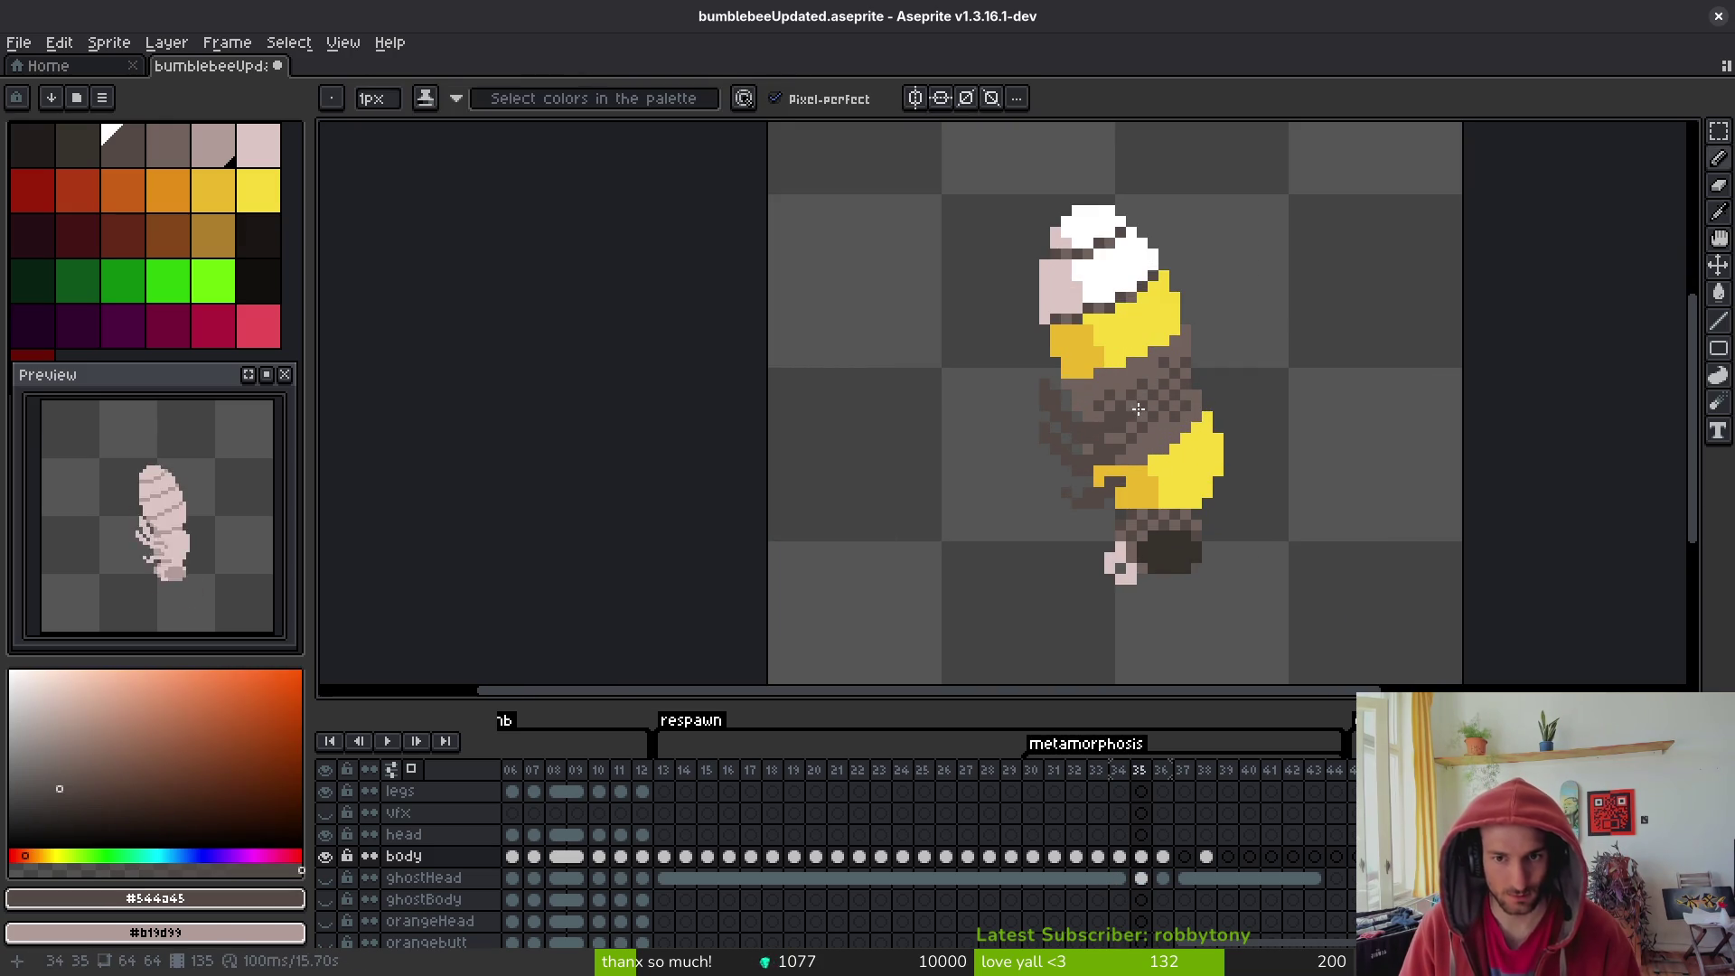
{"action": "scroll", "coordinate": [1215, 416], "scroll_direction": "up", "scroll_amount": 2}
{"action": "key", "text": "ctrl+z"}
{"action": "key", "text": "ctrl+z"}
{"action": "key", "text": "ctrl+z"}
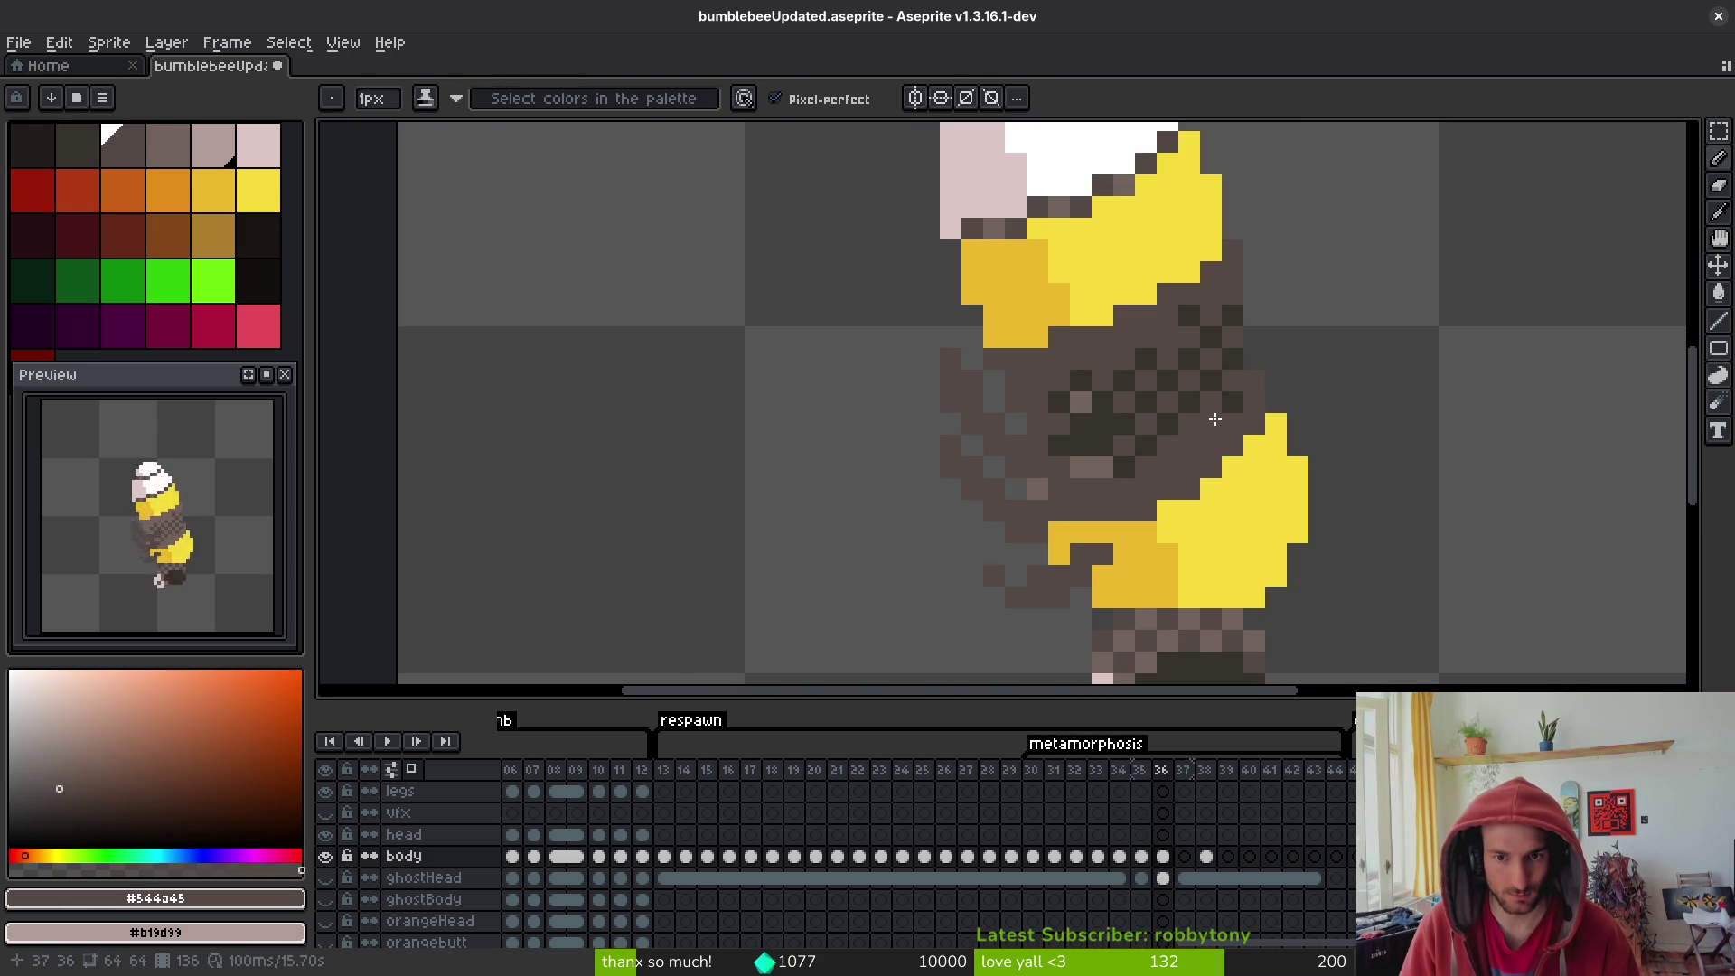
{"action": "key", "text": "ctrl+y"}
{"action": "key", "text": "ctrl+y"}
{"action": "key", "text": "ctrl+z"}
{"action": "key", "text": "ctrl+y"}
{"action": "key", "text": "ctrl+z"}
{"action": "key", "text": "ctrl+y"}
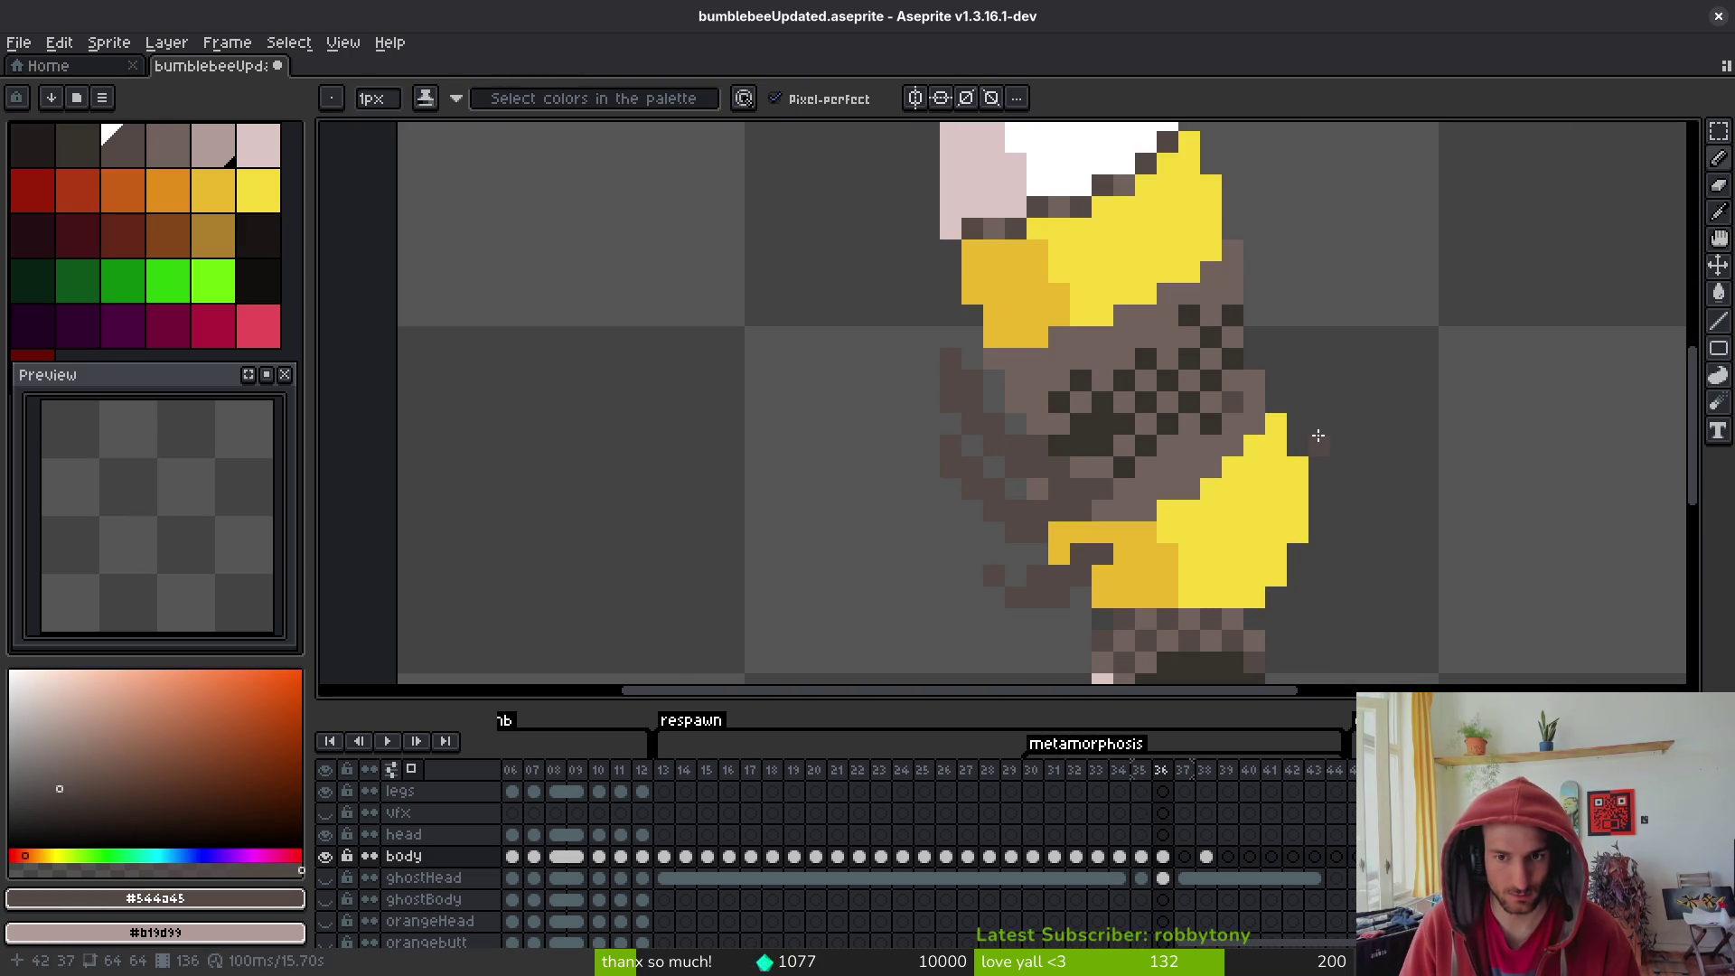
{"action": "key", "text": "ctrl+y"}
- Review neighbouring frames 33–35 and recentre the bee in the preview
{"action": "key", "text": "Left"}
{"action": "key", "text": "Left"}
{"action": "key", "text": "Left"}
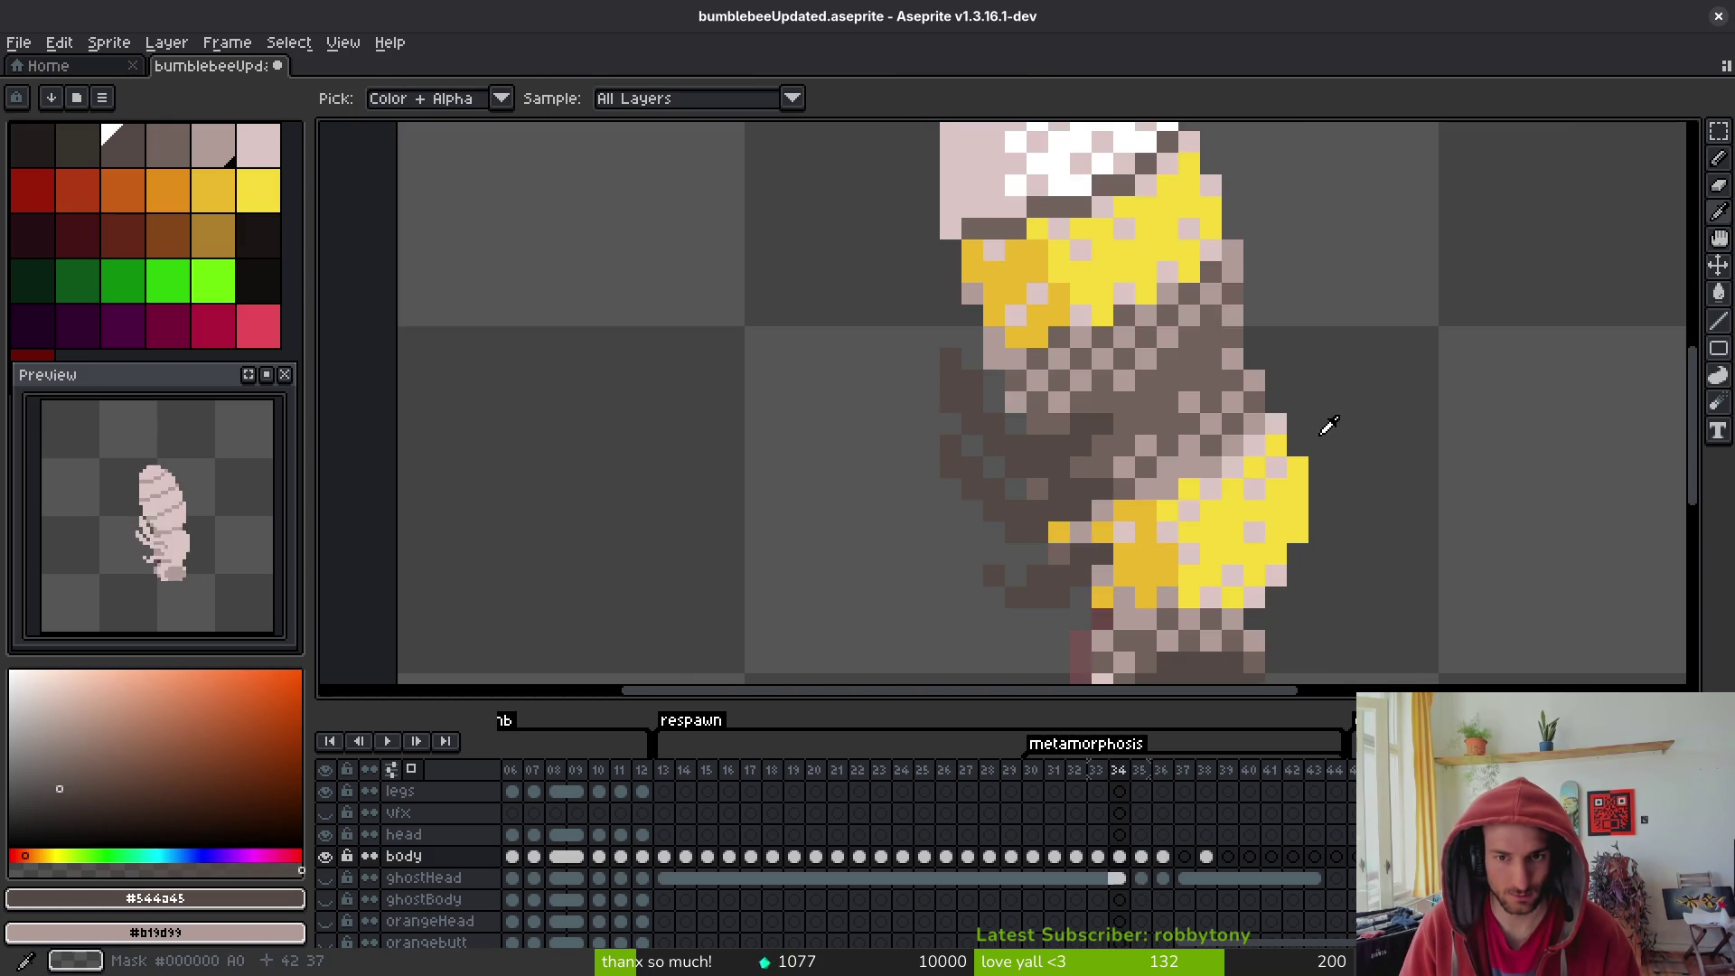
{"action": "key", "text": "Right"}
{"action": "key", "text": "Right"}
{"action": "key", "text": "Right"}
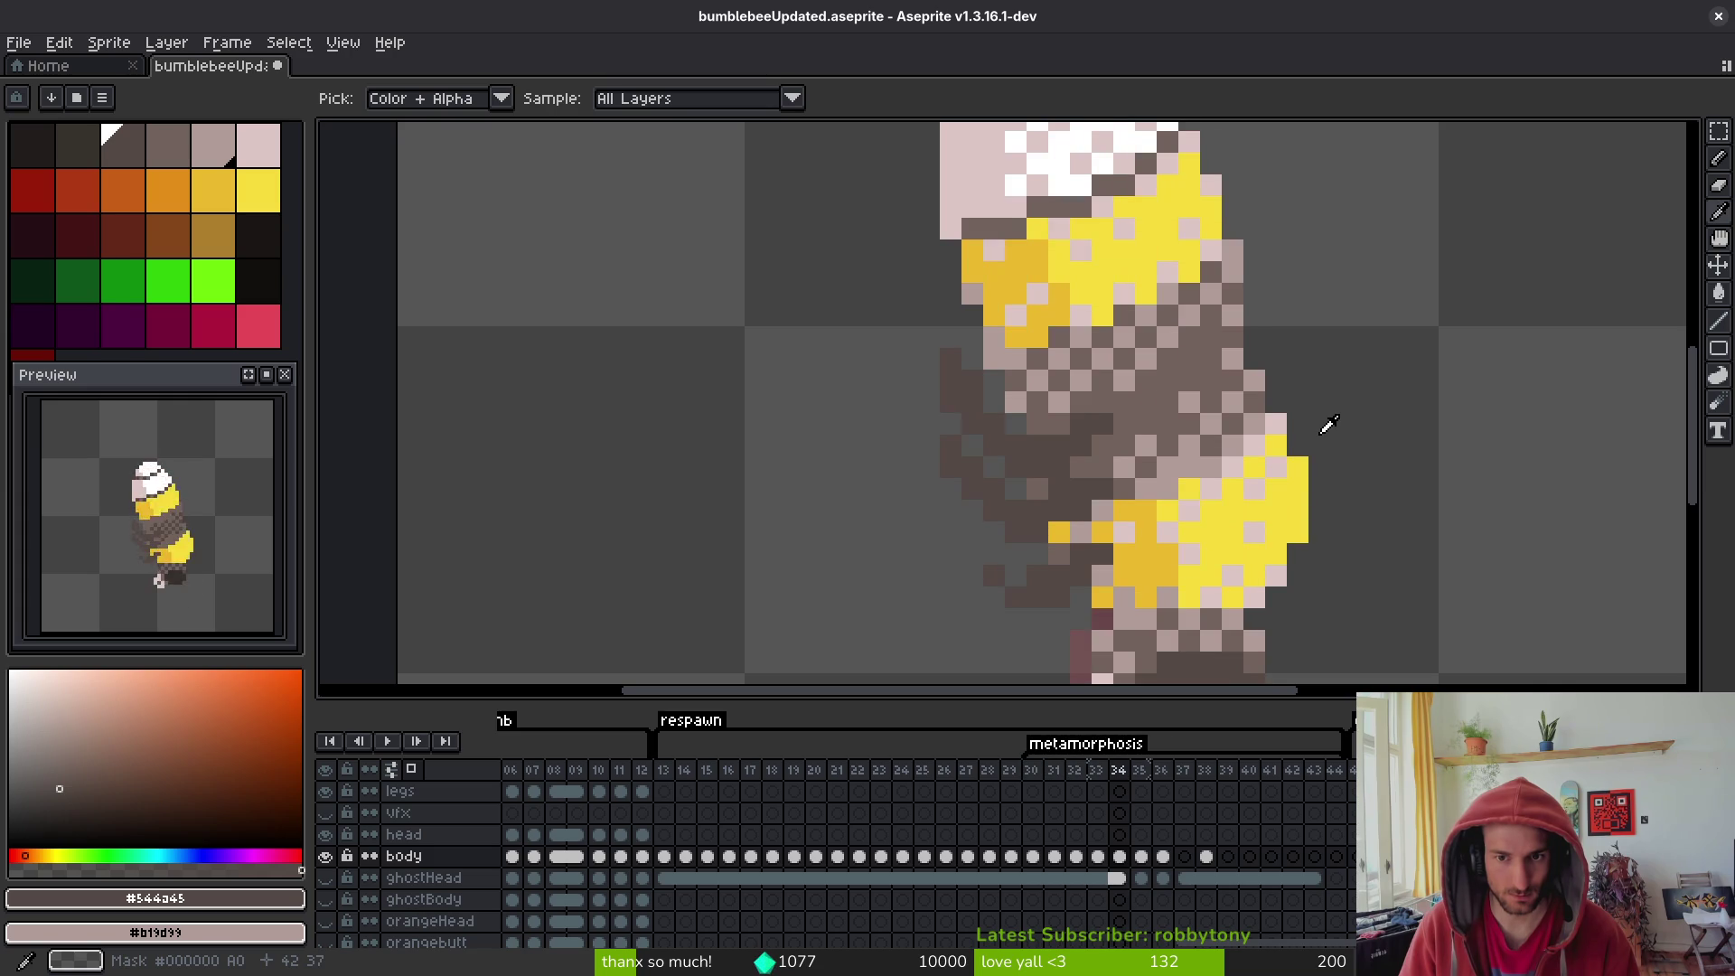
{"action": "key", "text": "Left"}
{"action": "key", "text": "Left"}
{"action": "key", "text": "Left"}
{"action": "key", "text": "Left"}
{"action": "key", "text": "Left"}
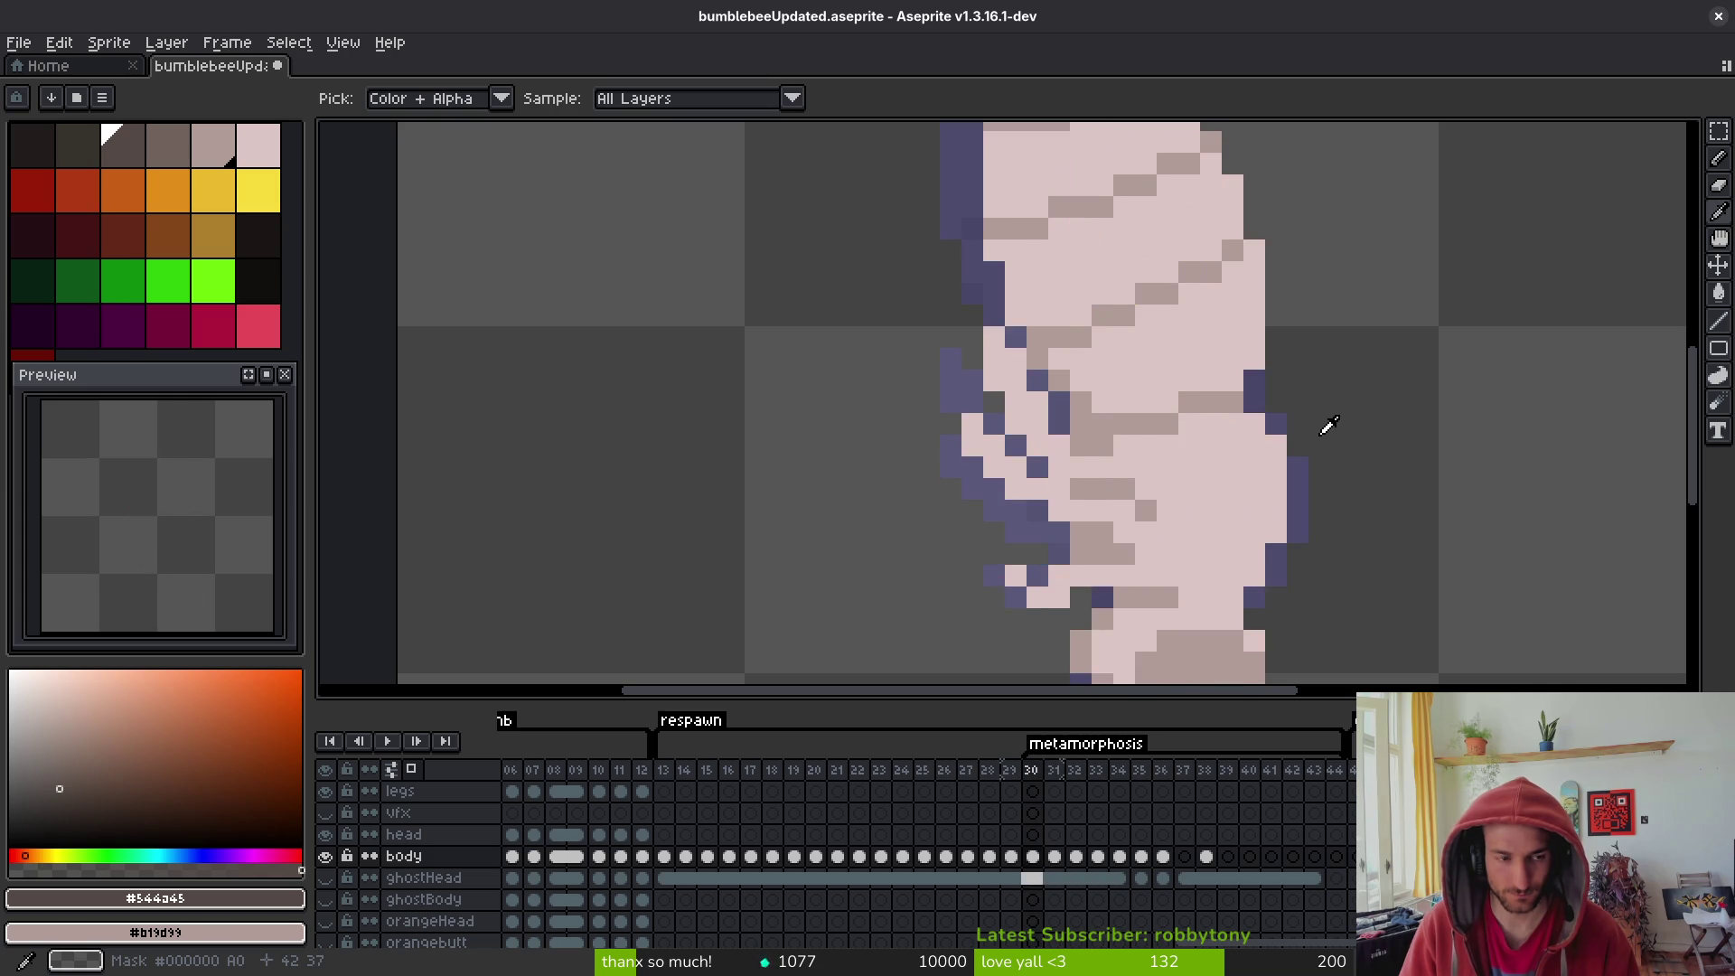
{"action": "key", "text": "Right"}
{"action": "key", "text": "Right"}
{"action": "key", "text": "Right"}
{"action": "key", "text": "b"}
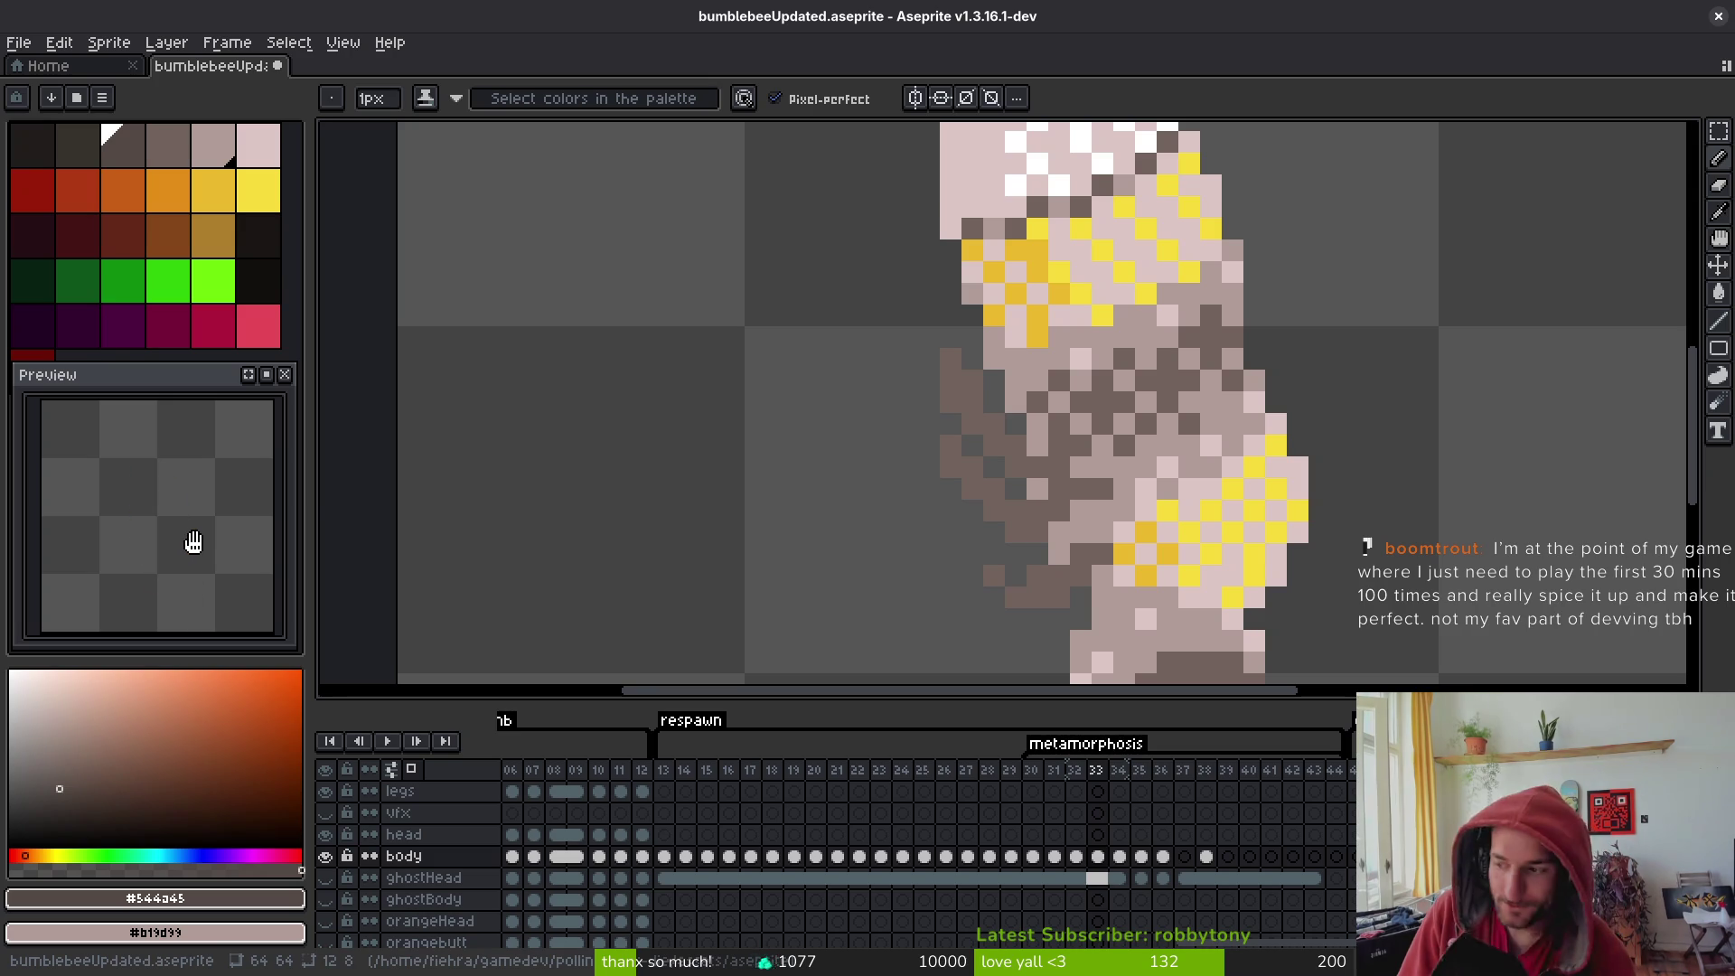
{"action": "mouse_move", "coordinate": [194, 541]}
{"action": "left_mouse_down"}
{"action": "mouse_move", "coordinate": [418, 488]}
{"action": "mouse_move", "coordinate": [310, 496]}
{"action": "left_mouse_up"}
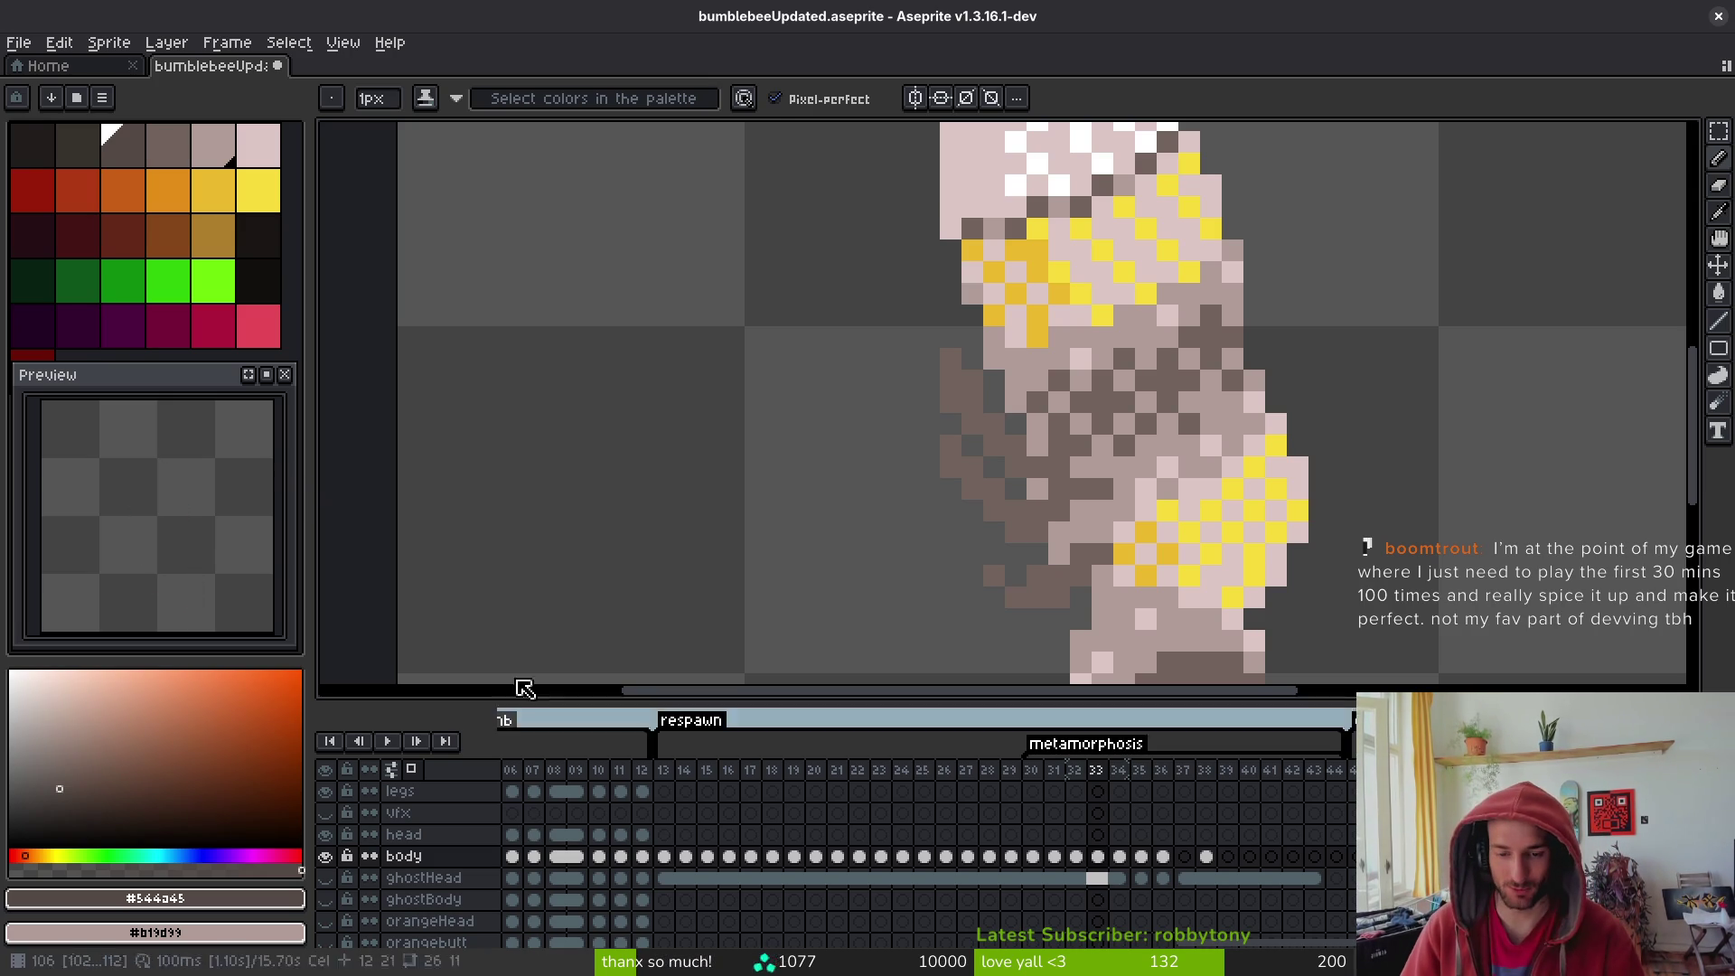
{"action": "key", "text": "i"}
{"action": "key", "text": "Right"}
{"action": "key", "text": "Right"}
{"action": "key", "text": "Left"}
{"action": "key", "text": "Right"}
{"action": "key", "text": "Right"}
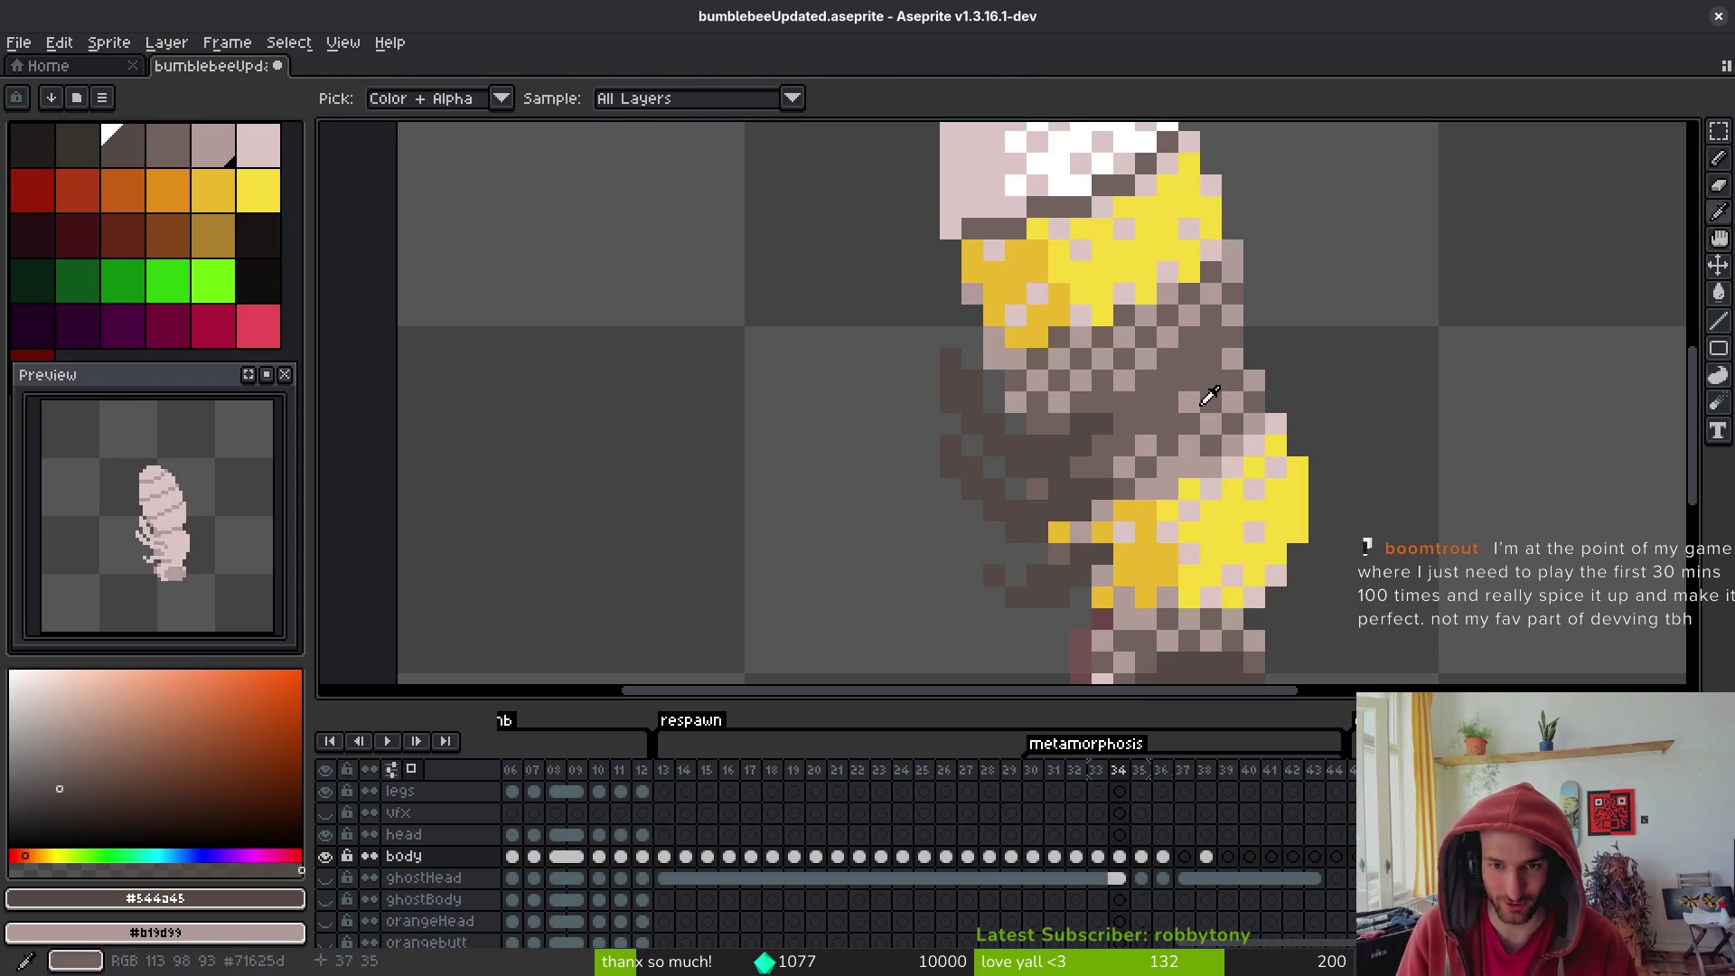
{"action": "key", "text": "Left"}
{"action": "key", "text": "Right"}
{"action": "key", "text": "Left"}
{"action": "key", "text": "Right"}
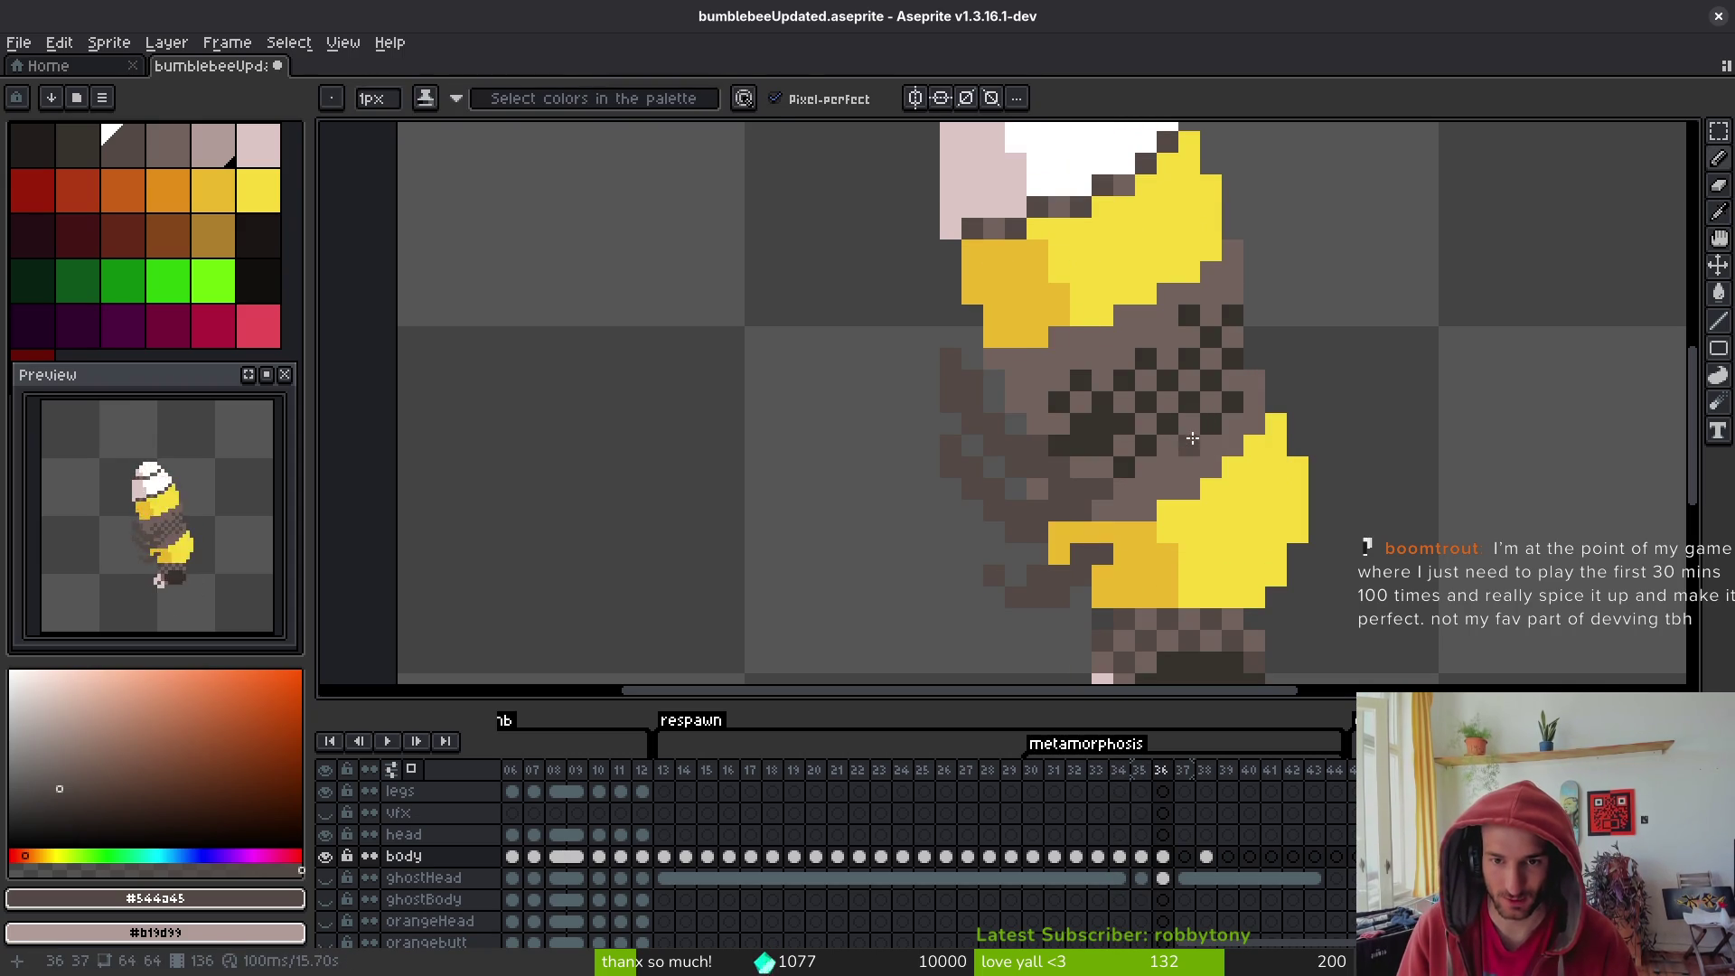
- On frame 36, replace colour #36312c with mid brown #544a45
{"action": "left_click", "coordinate": [1112, 406]}
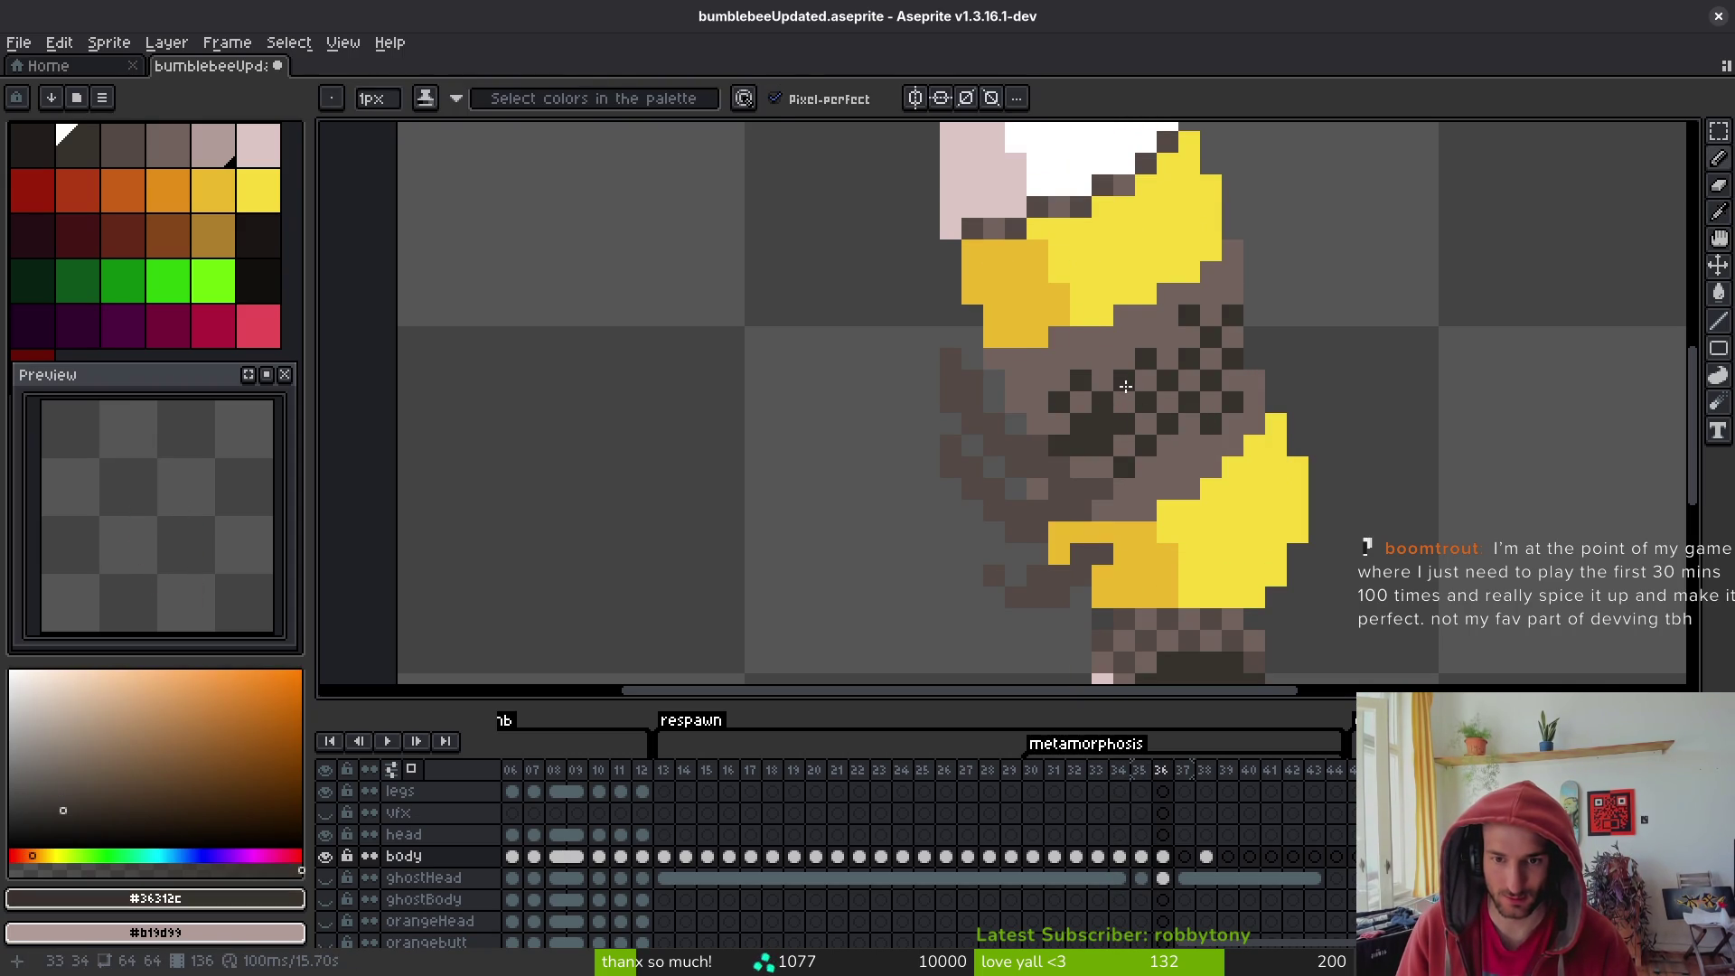
{"action": "right_click", "coordinate": [1118, 341], "text": "alt"}
{"action": "key", "text": "shift+r"}
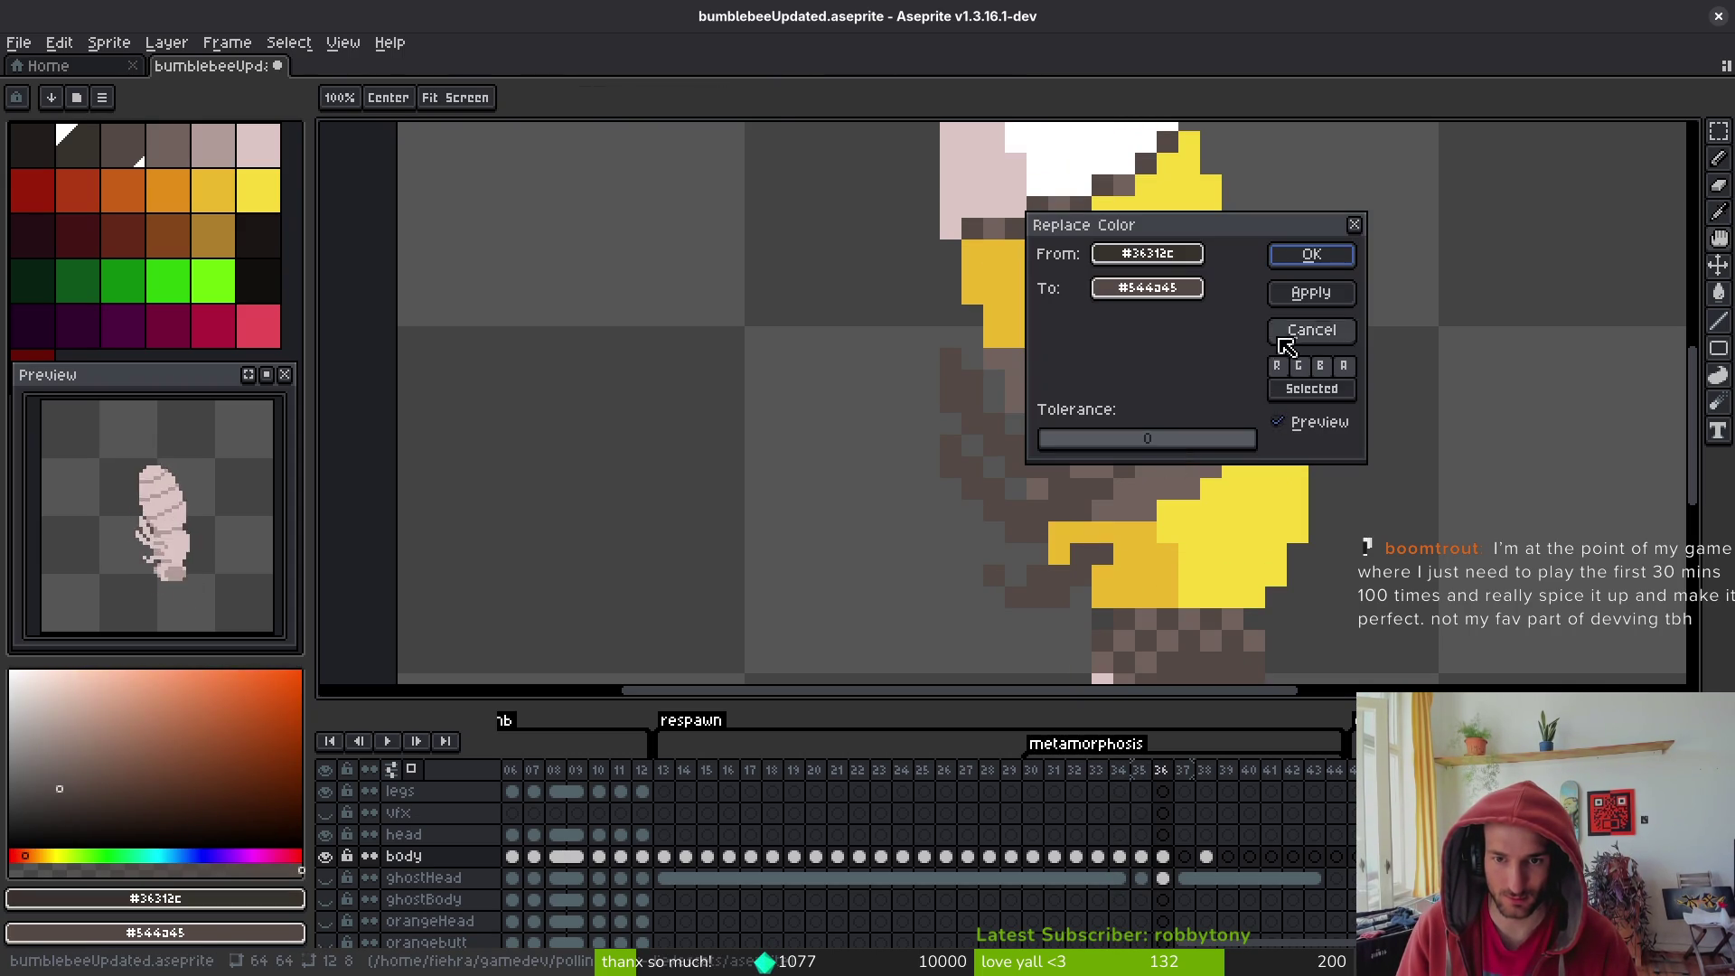
{"action": "left_click", "coordinate": [1328, 256]}
{"action": "scroll", "coordinate": [1310, 398], "scroll_direction": "down", "scroll_amount": 4}
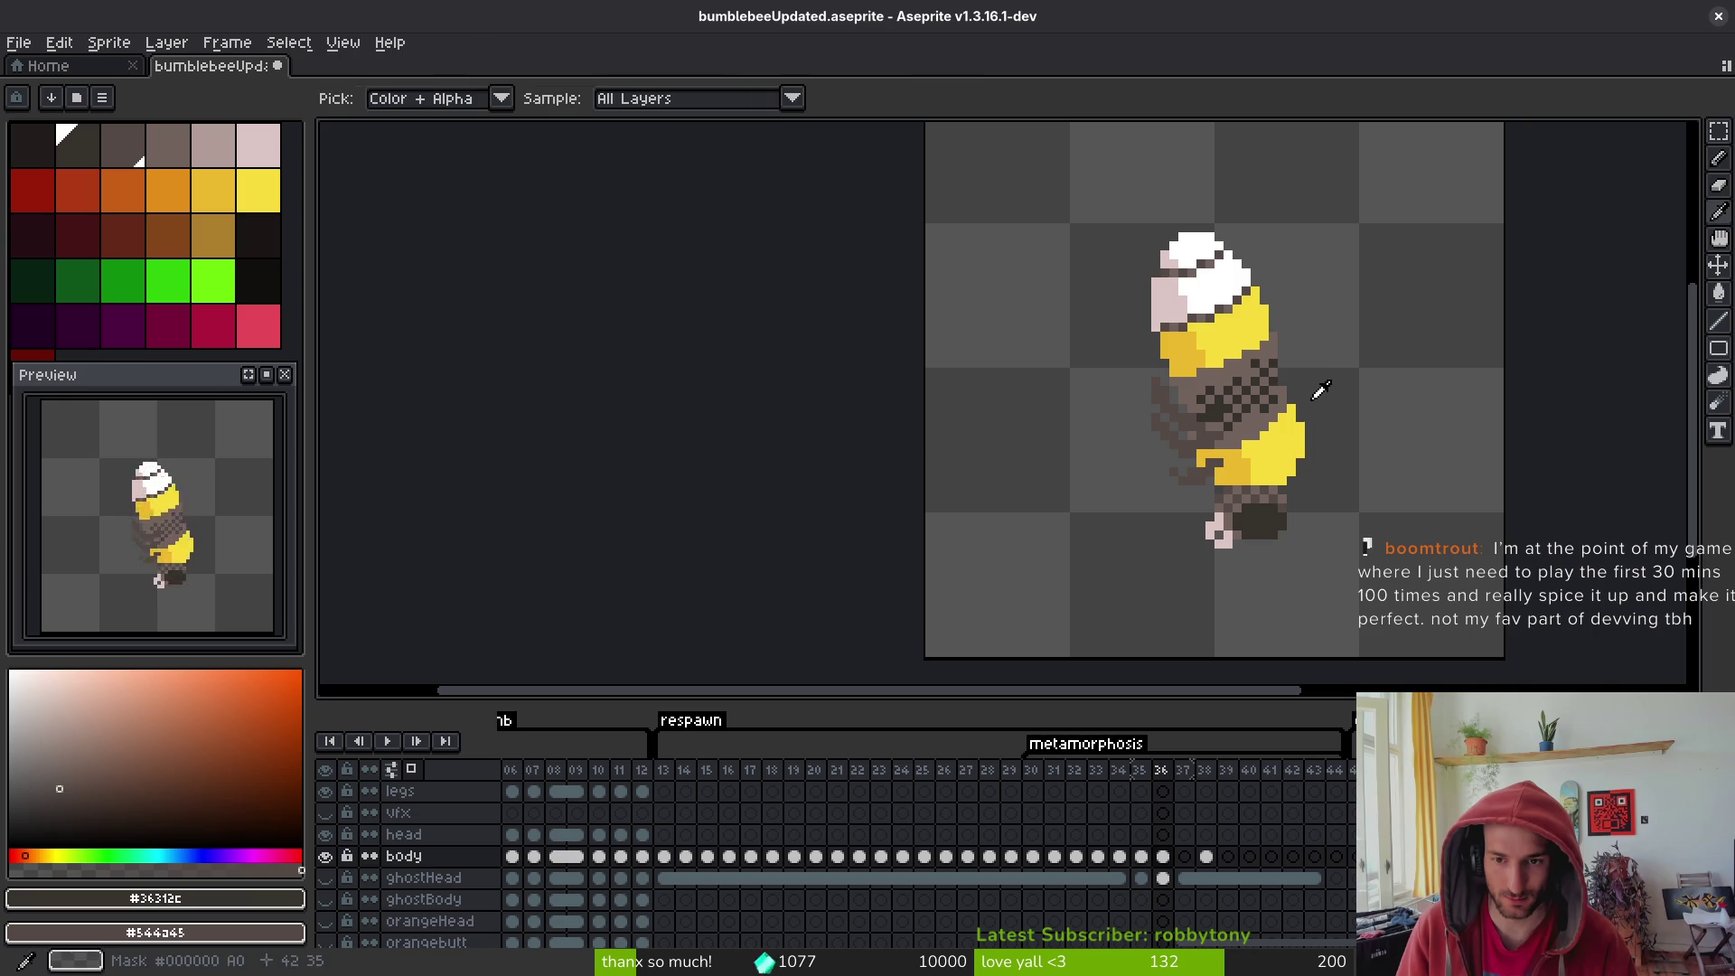
{"action": "key", "text": "shift+r"}
{"action": "key", "text": "Return"}
{"action": "key", "text": "Right"}
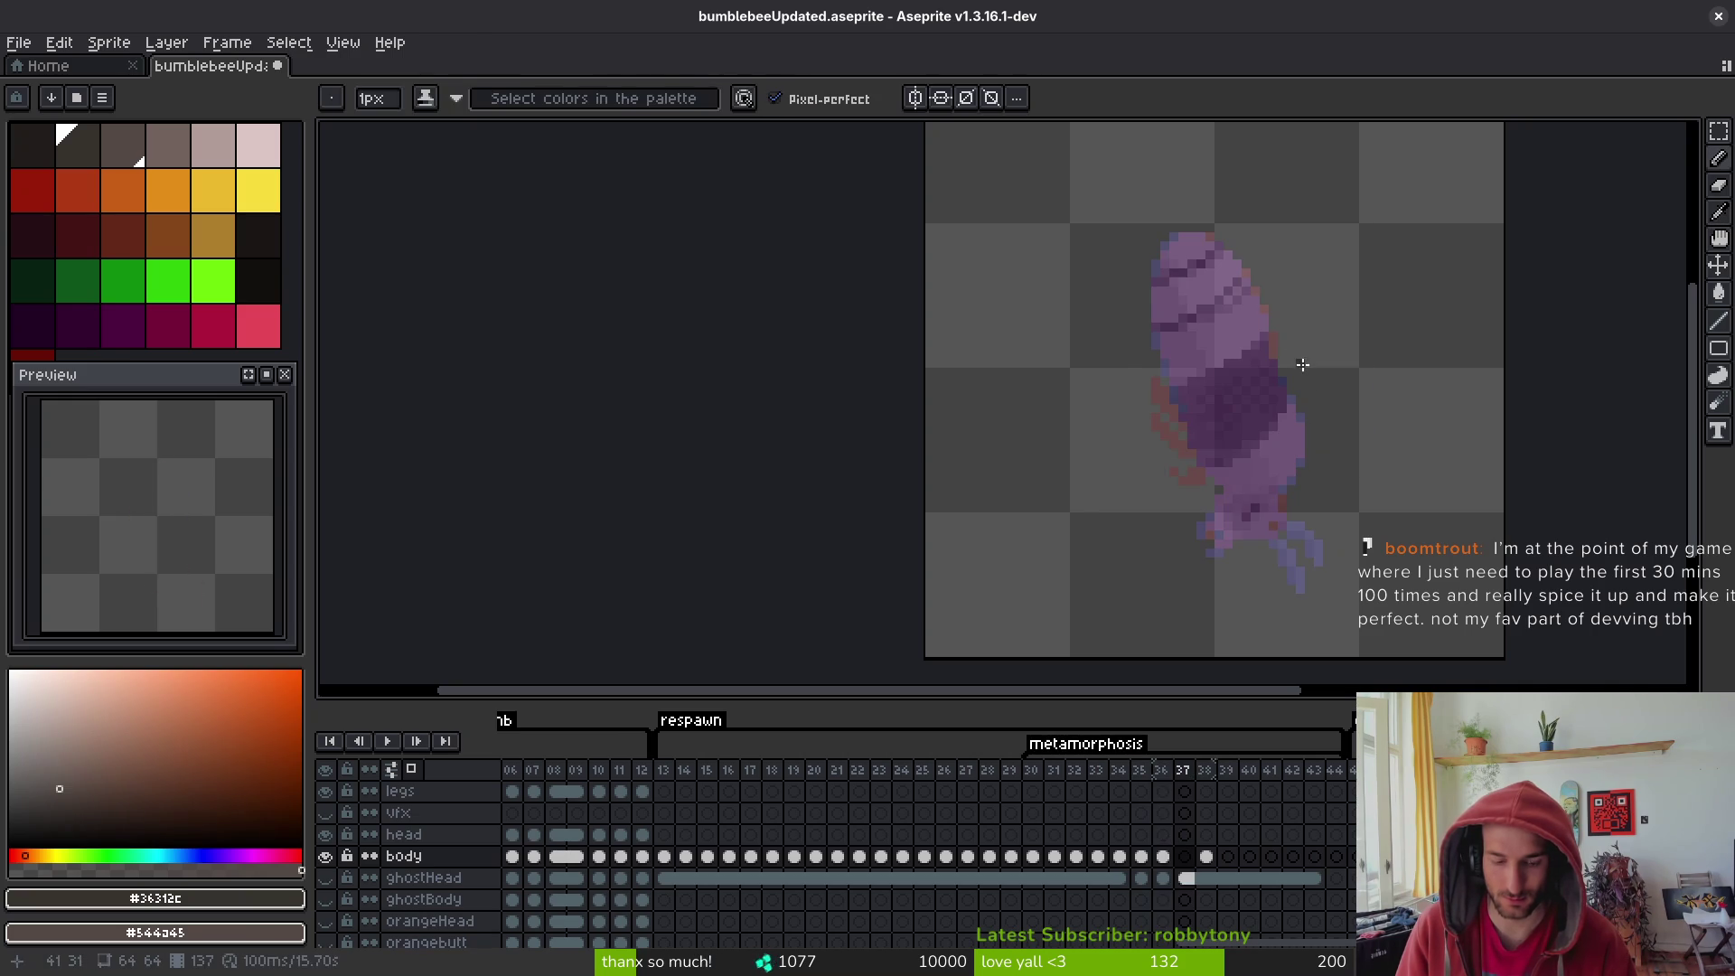
{"action": "key", "text": "Left"}
{"action": "key", "text": "shift+r"}
{"action": "left_click", "coordinate": [1296, 241]}
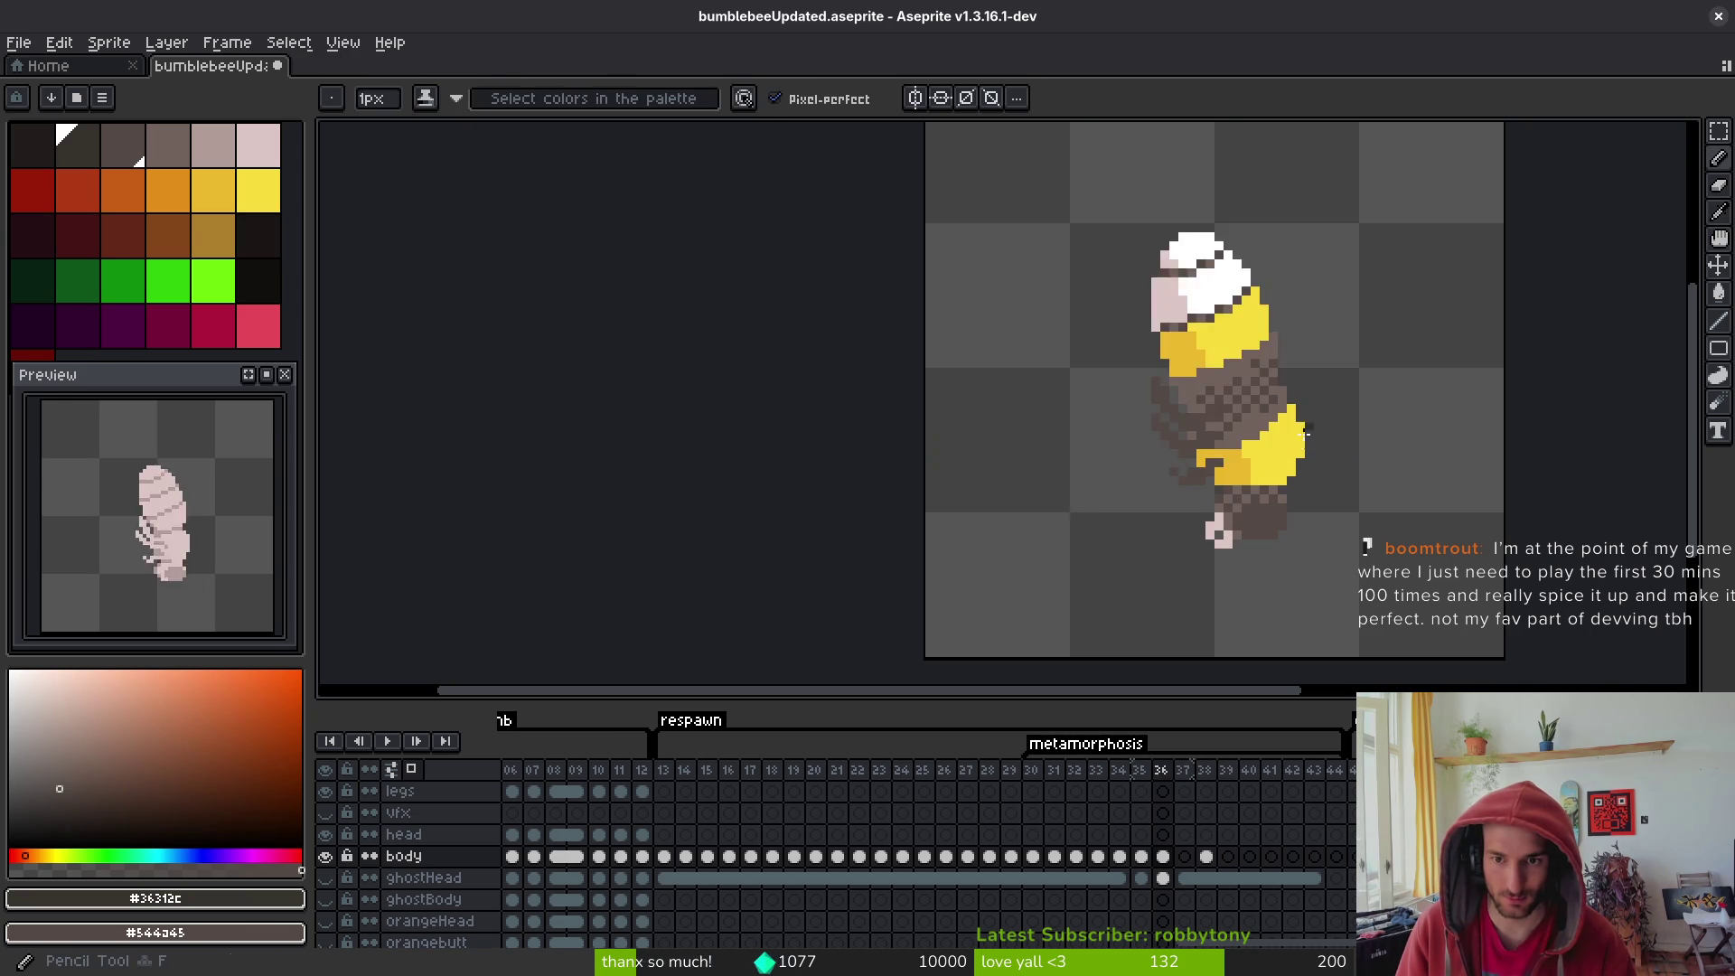
- Darken the tail end with a short line and bucket fill, then save bumblebeeUpdated.aseprite
{"action": "scroll", "coordinate": [1251, 572], "scroll_direction": "up", "scroll_amount": 3}
{"action": "left_click_drag", "start_coordinate": [1200, 555], "coordinate": [1285, 569]}
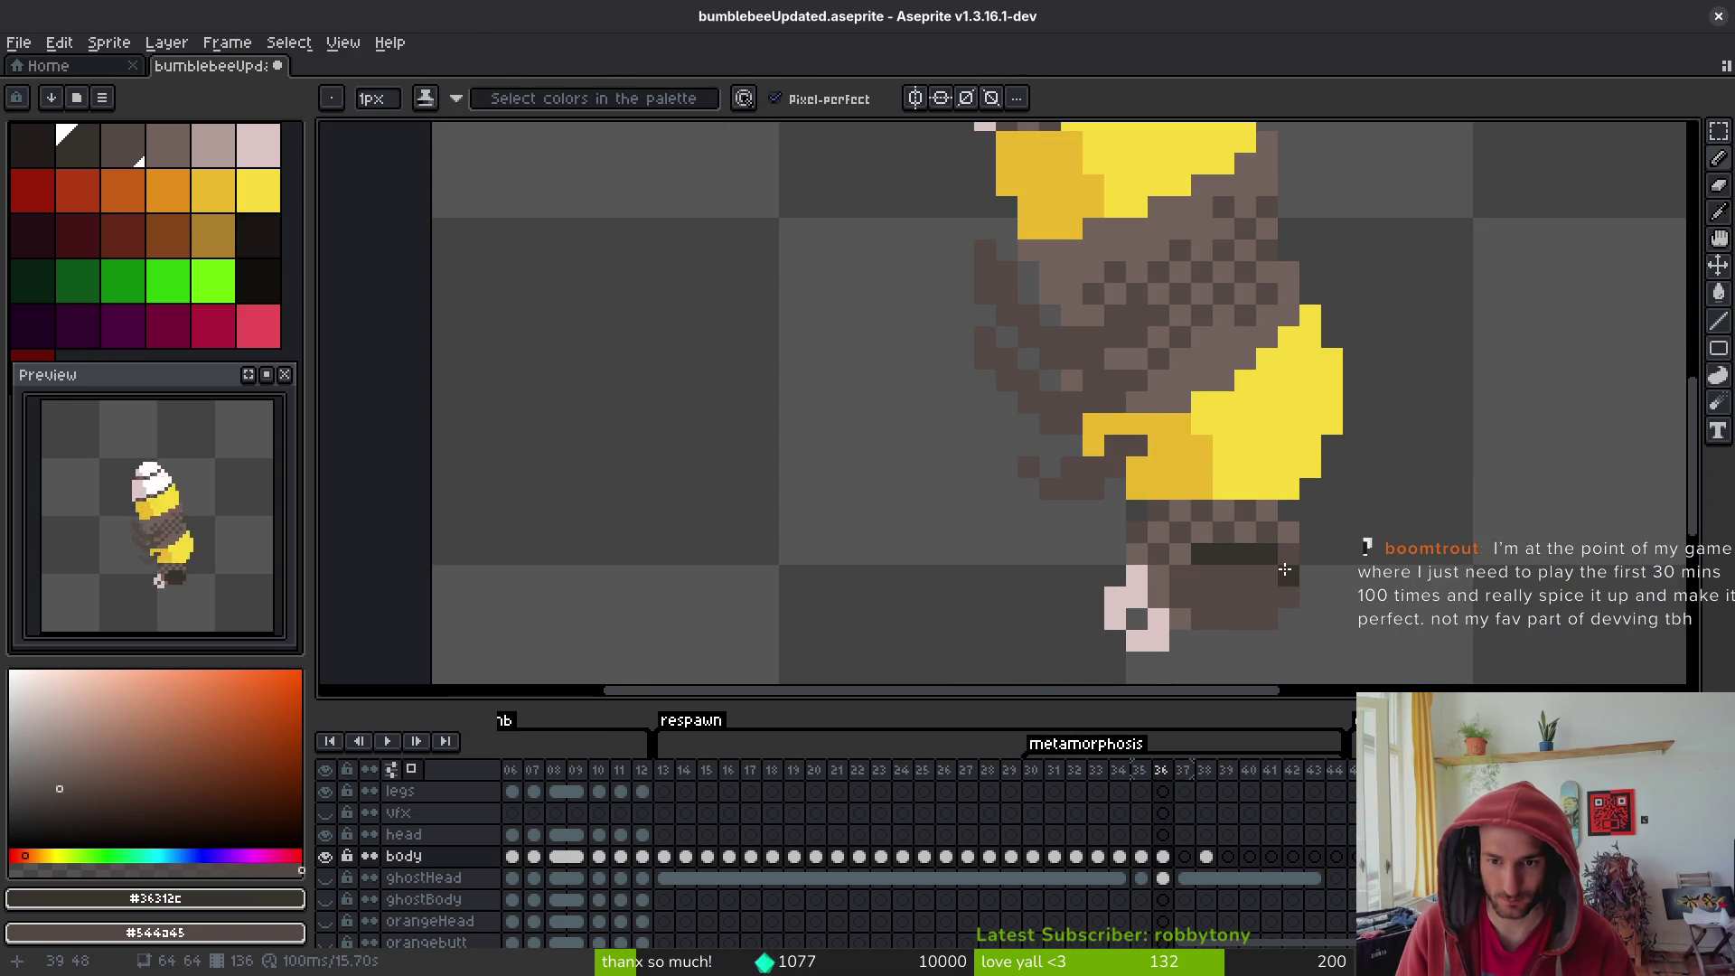
{"action": "key", "text": "g"}
{"action": "left_click", "coordinate": [1224, 592]}
{"action": "scroll", "coordinate": [1211, 590], "scroll_direction": "down", "scroll_amount": 4}
{"action": "key", "text": "ctrl+s"}
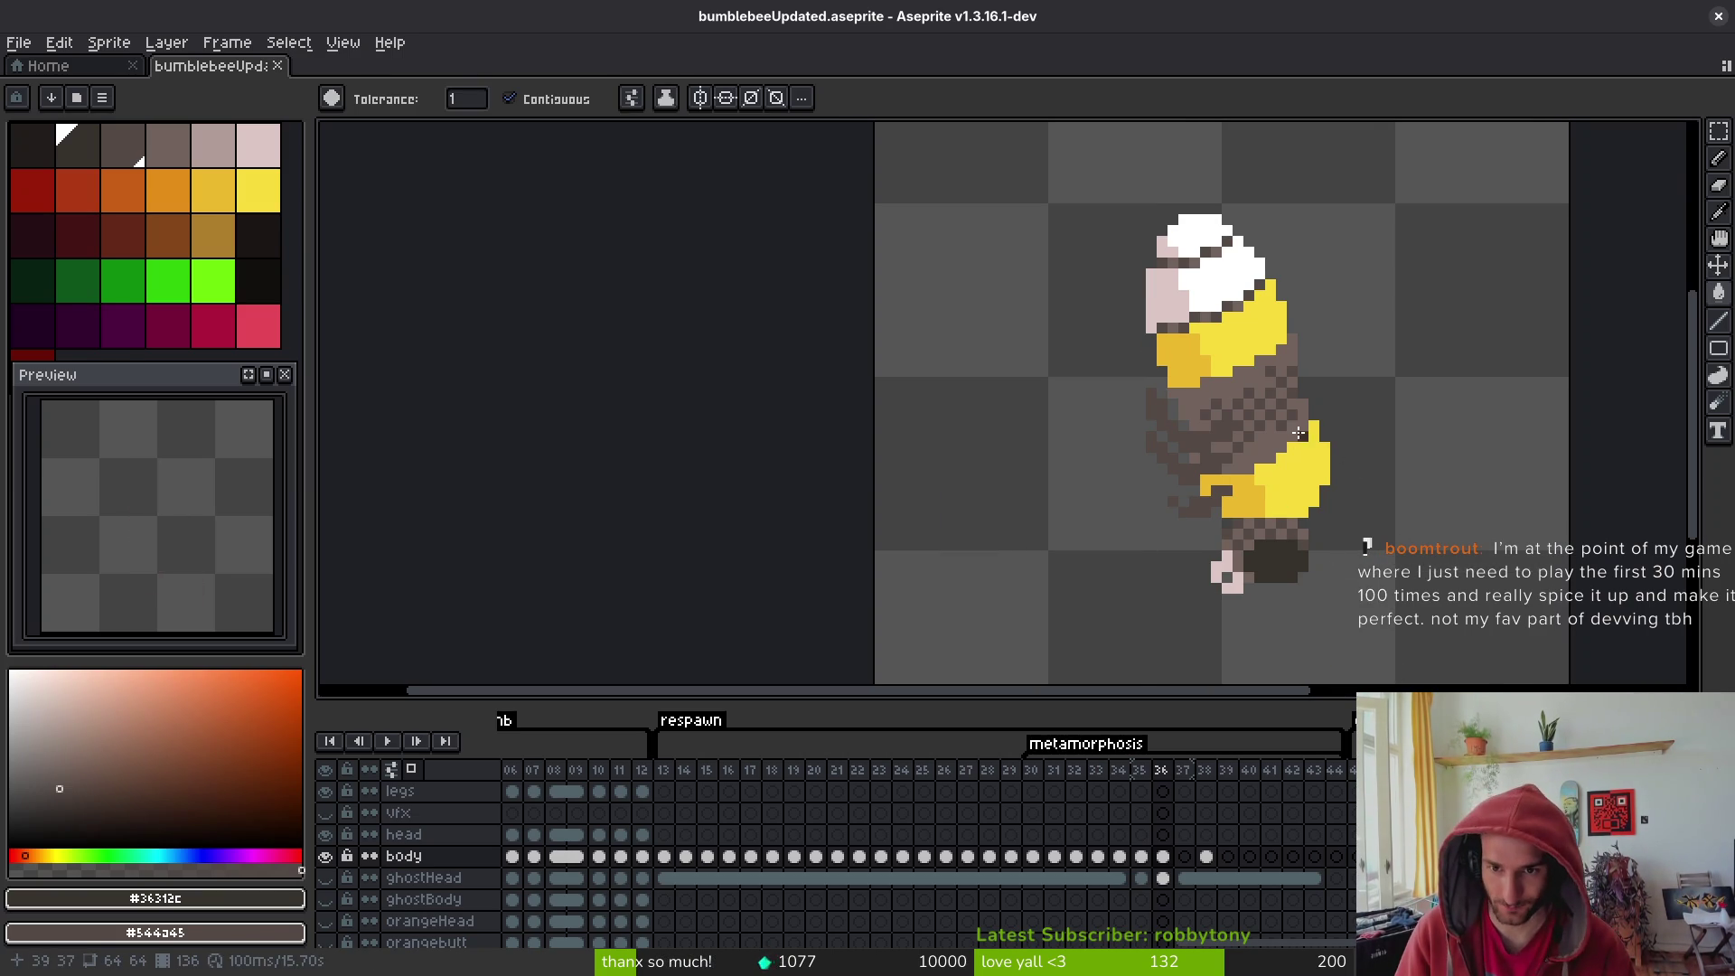
- Pick mid brown #544a45 and pencil over the checkered pixels across the body, edges and stripe borders
{"action": "scroll", "coordinate": [1274, 442], "scroll_direction": "up", "scroll_amount": 2}
{"action": "key", "text": "alt"}
{"action": "left_click", "coordinate": [1254, 403], "text": "alt"}
{"action": "left_click", "coordinate": [1201, 460]}
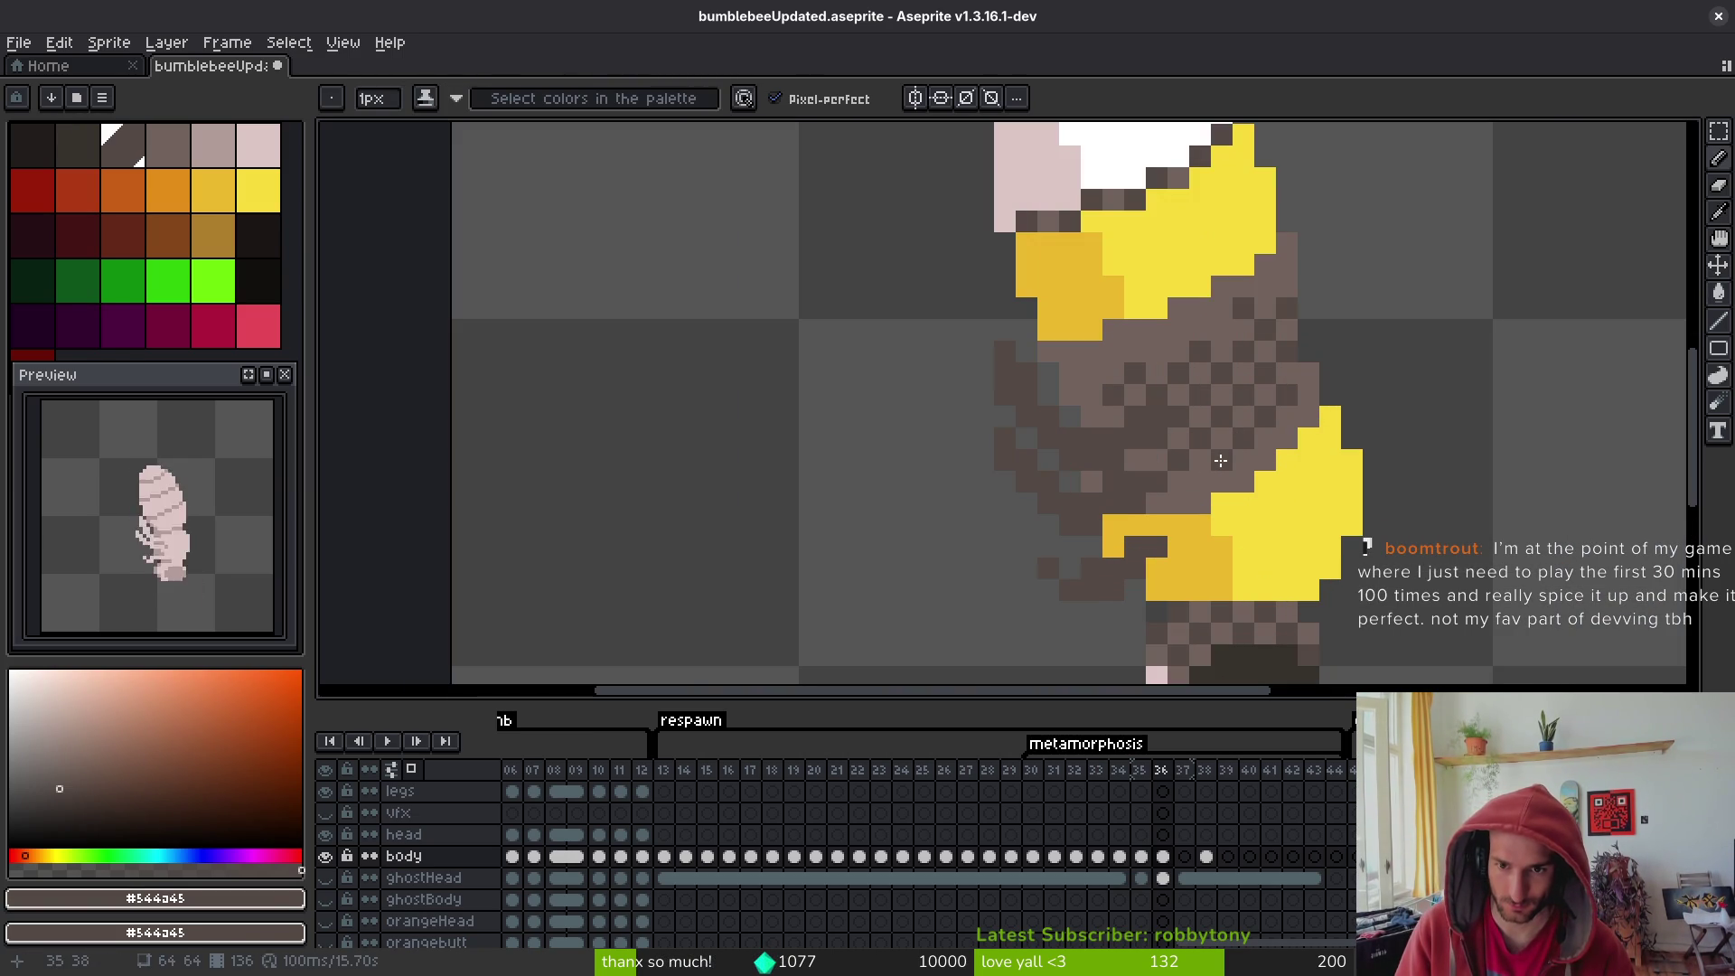
{"action": "left_click", "coordinate": [1245, 460]}
{"action": "mouse_move", "coordinate": [1265, 450]}
{"action": "left_mouse_down"}
{"action": "mouse_move", "coordinate": [1307, 414]}
{"action": "mouse_move", "coordinate": [1308, 366]}
{"action": "left_mouse_up"}
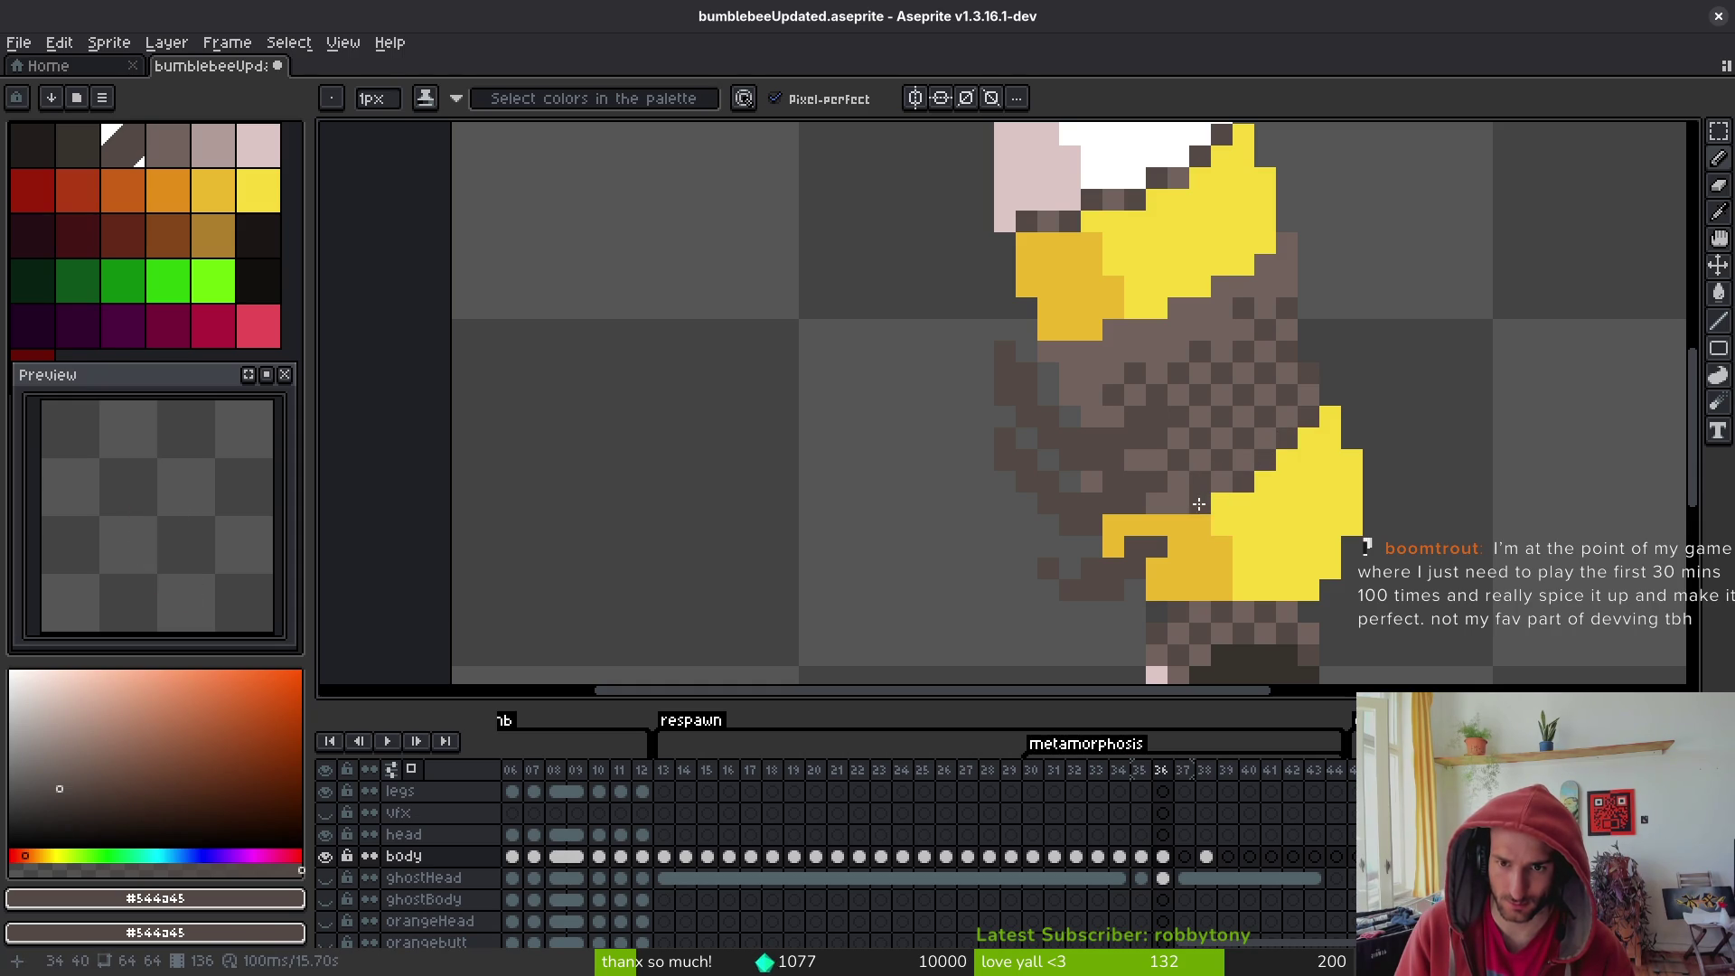
{"action": "mouse_move", "coordinate": [1153, 342]}
{"action": "left_mouse_down"}
{"action": "mouse_move", "coordinate": [1224, 329]}
{"action": "mouse_move", "coordinate": [1229, 301]}
{"action": "mouse_move", "coordinate": [1261, 286]}
{"action": "left_mouse_up"}
{"action": "left_click", "coordinate": [1135, 332]}
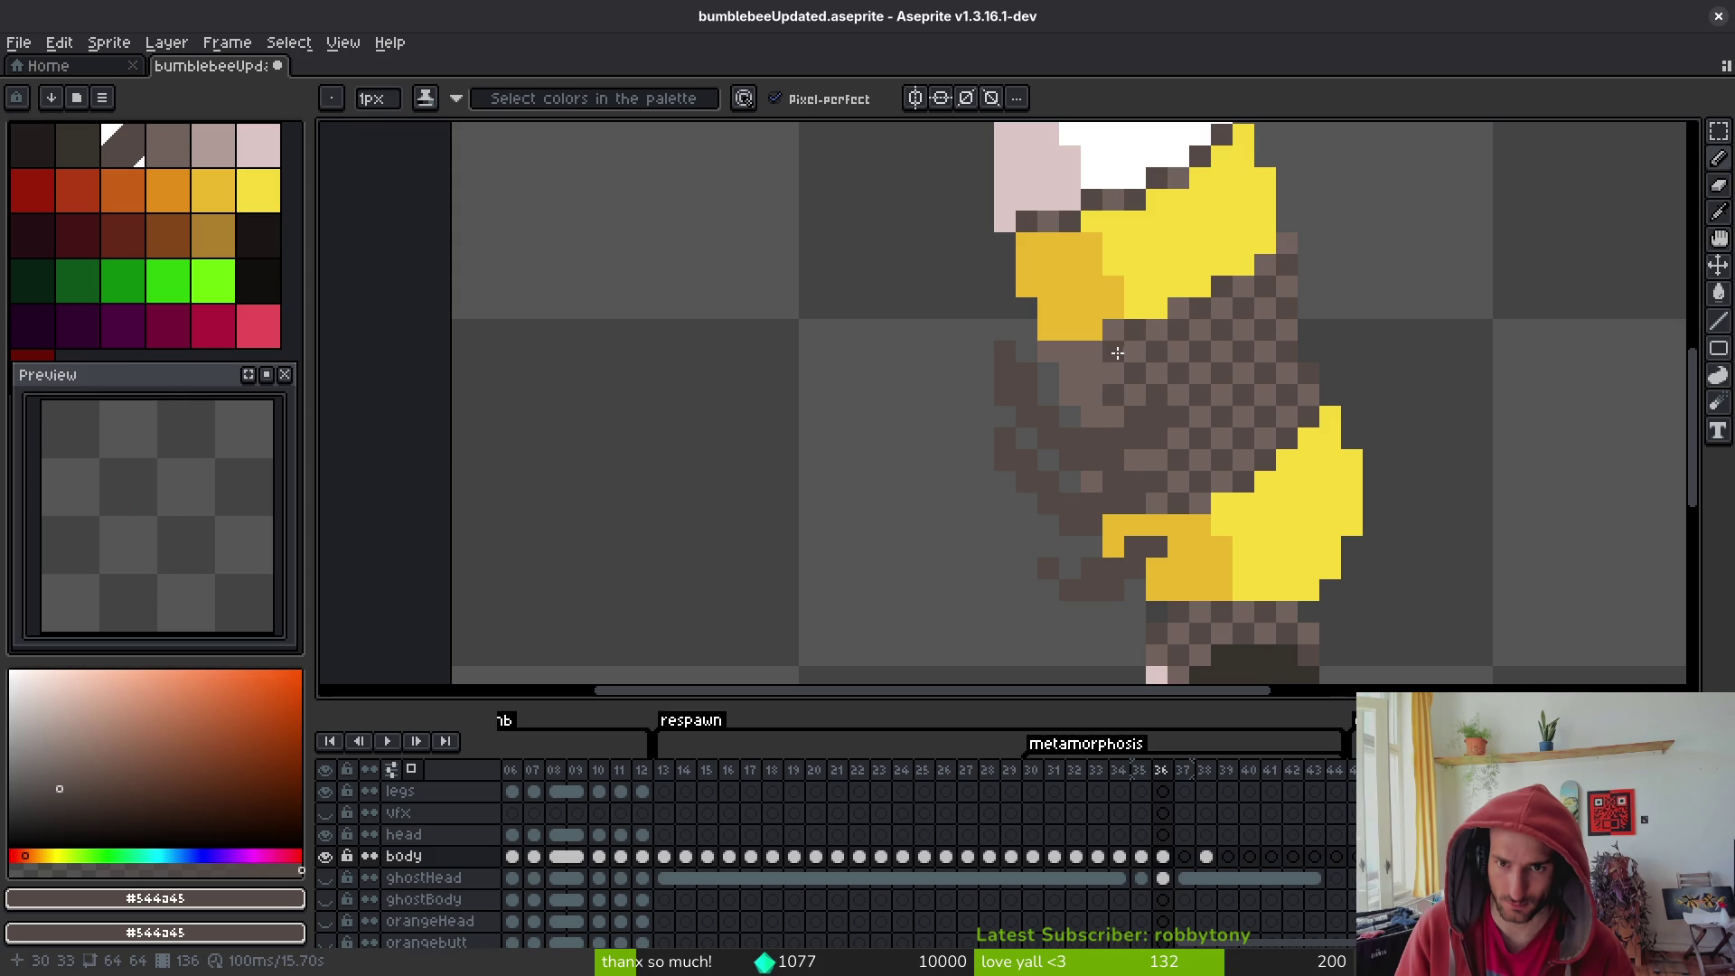
{"action": "left_click_drag", "start_coordinate": [1064, 356], "coordinate": [1086, 409]}
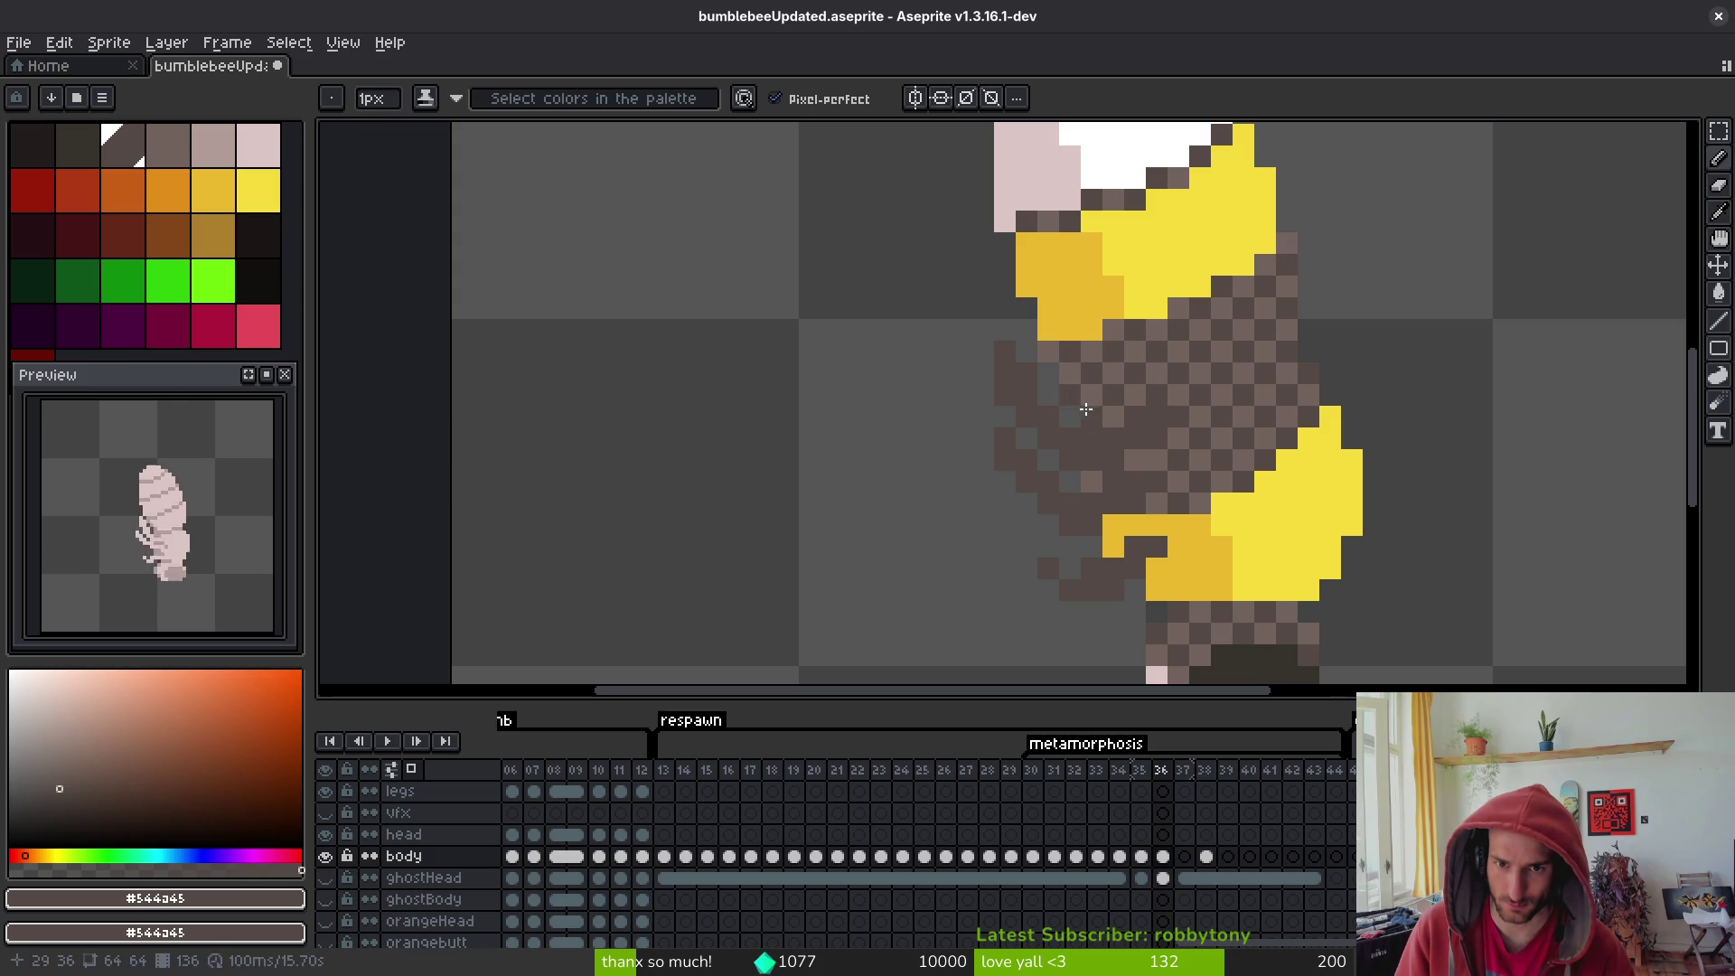
{"action": "mouse_move", "coordinate": [1220, 396]}
{"action": "left_mouse_down"}
{"action": "mouse_move", "coordinate": [1265, 307]}
{"action": "mouse_move", "coordinate": [1166, 374]}
{"action": "mouse_move", "coordinate": [1268, 396]}
{"action": "mouse_move", "coordinate": [1175, 461]}
{"action": "left_mouse_up"}
{"action": "mouse_move", "coordinate": [1121, 362]}
{"action": "left_mouse_down"}
{"action": "mouse_move", "coordinate": [1107, 398]}
{"action": "mouse_move", "coordinate": [1199, 337]}
{"action": "left_mouse_up"}
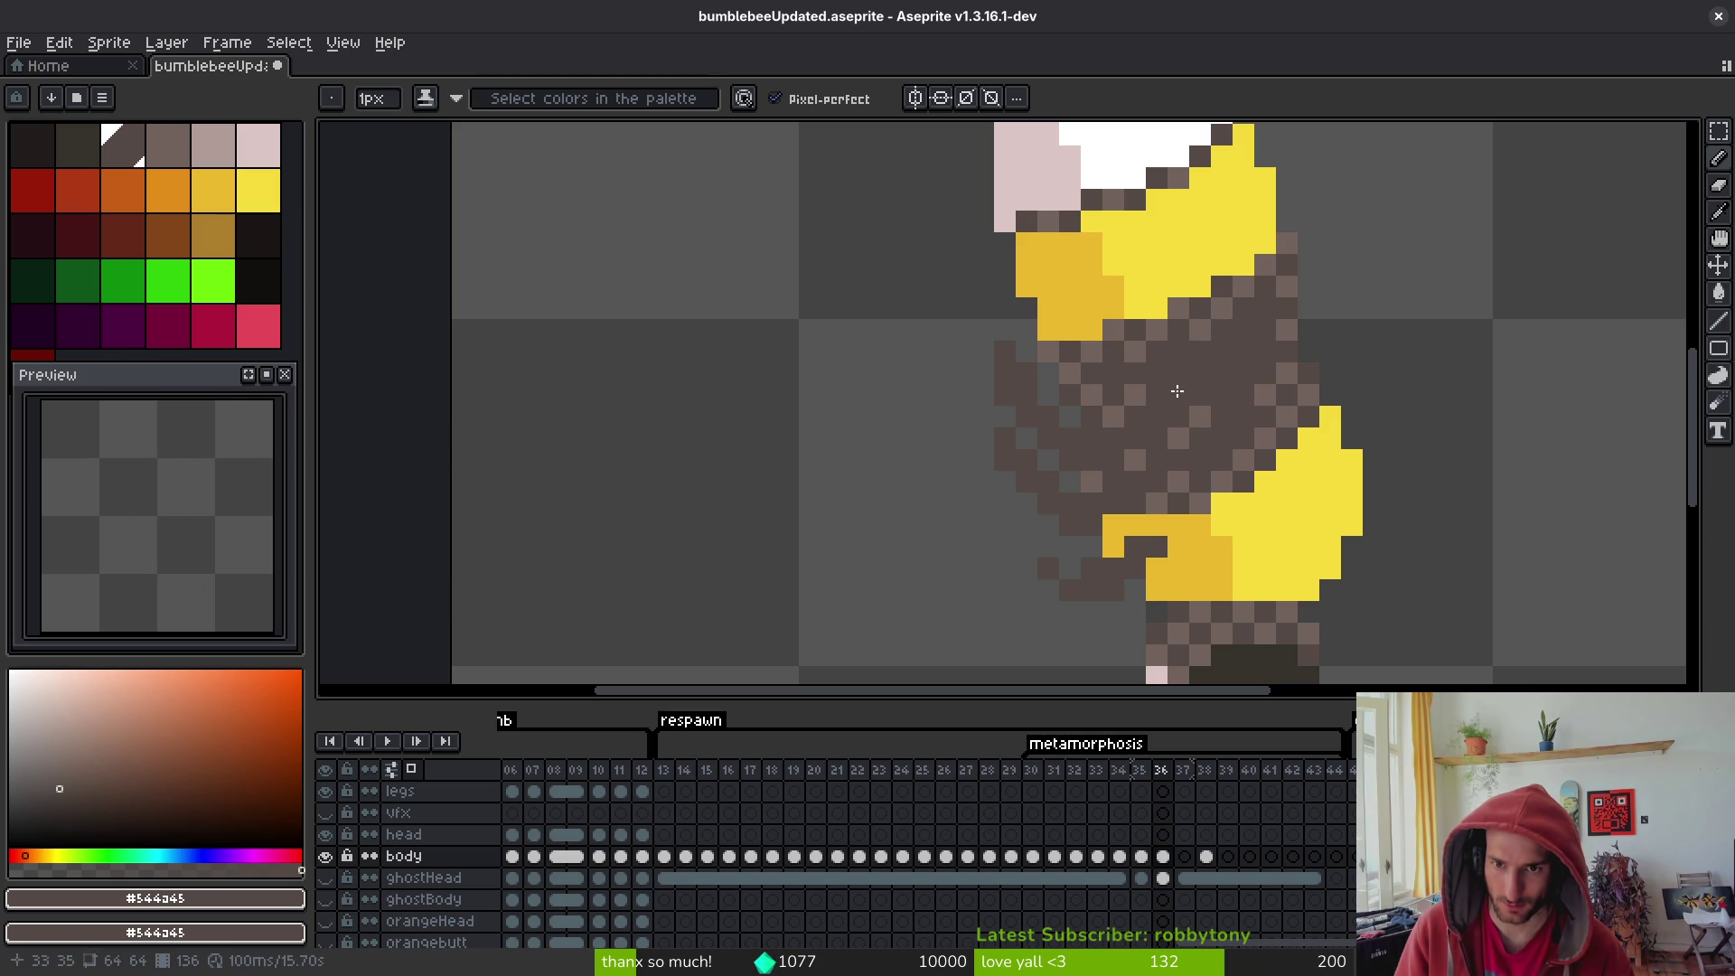
{"action": "left_click_drag", "start_coordinate": [1285, 244], "coordinate": [1258, 274]}
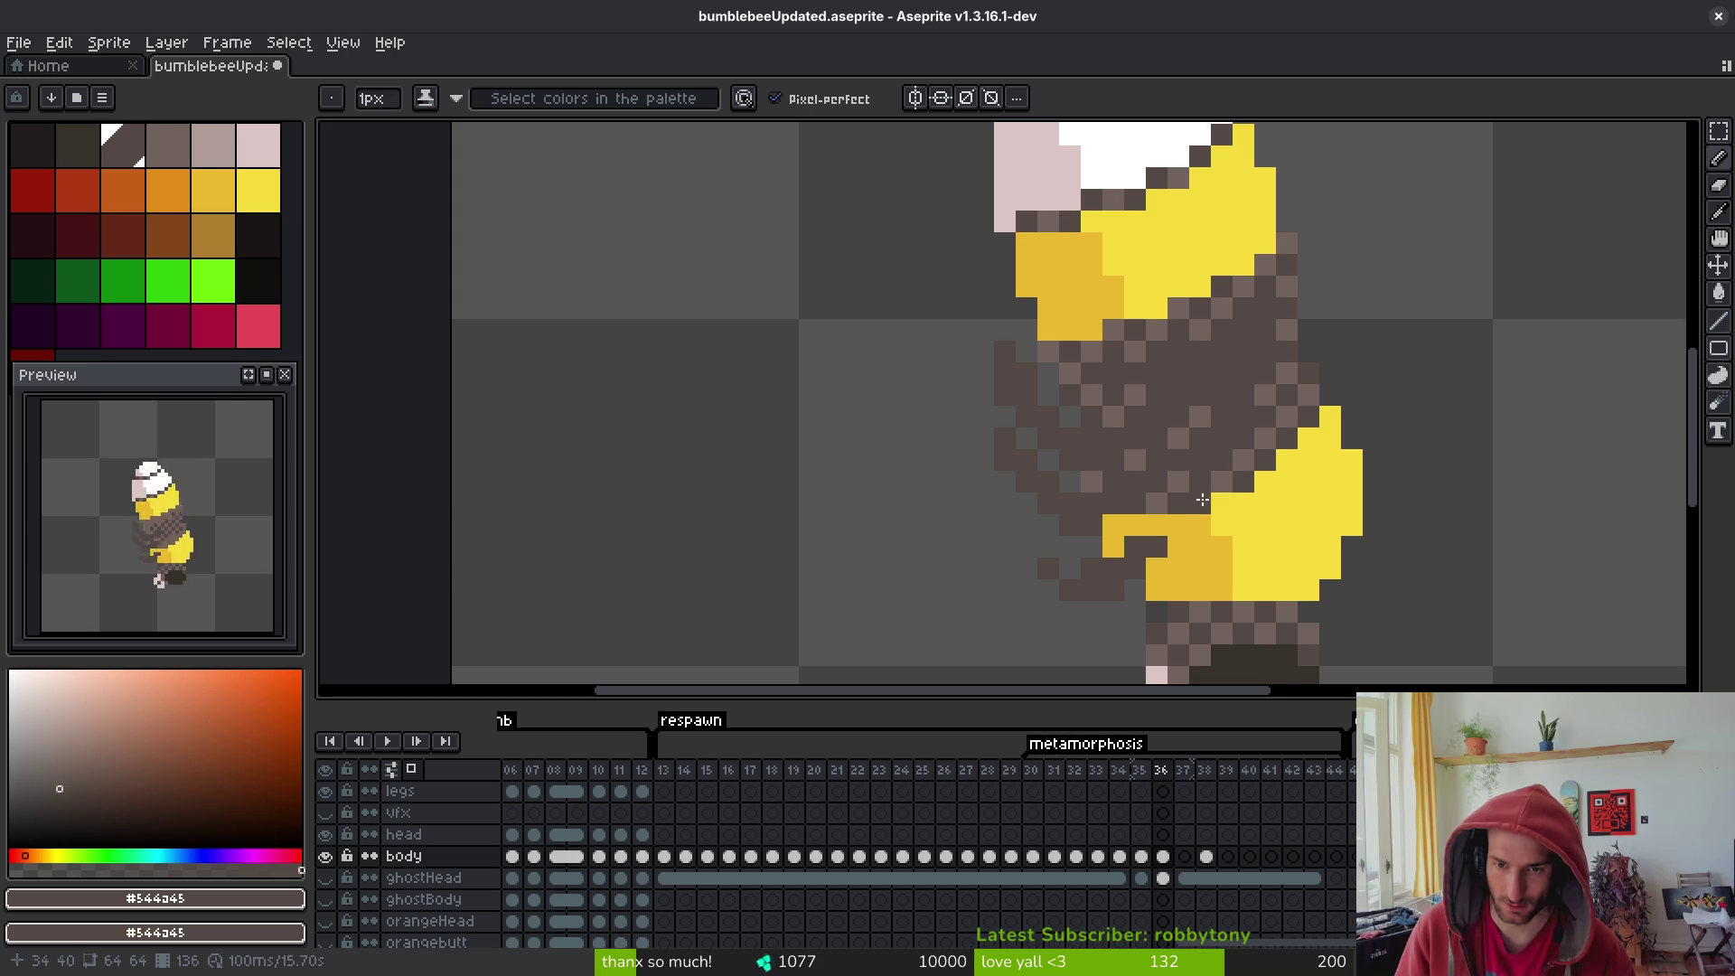
- Sample lighter brown #71625d from the bee, then pick dark brown #36312c from the body
{"action": "scroll", "coordinate": [1300, 444], "scroll_direction": "down", "scroll_amount": 3}
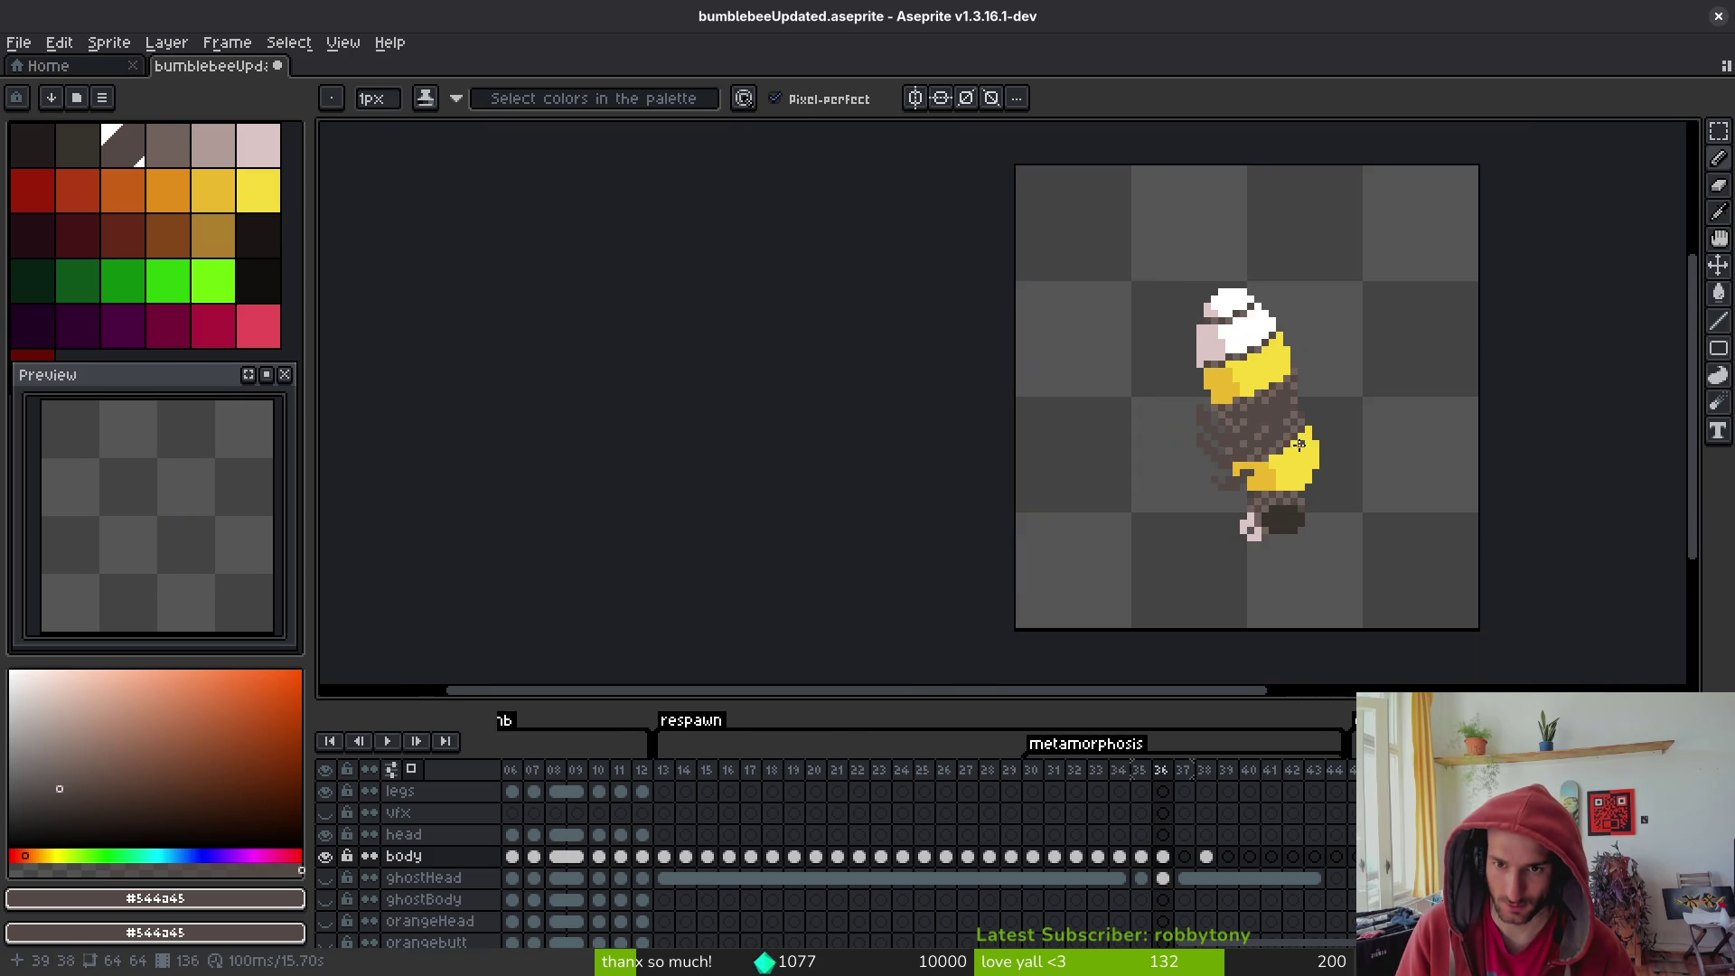
{"action": "key", "text": "i"}
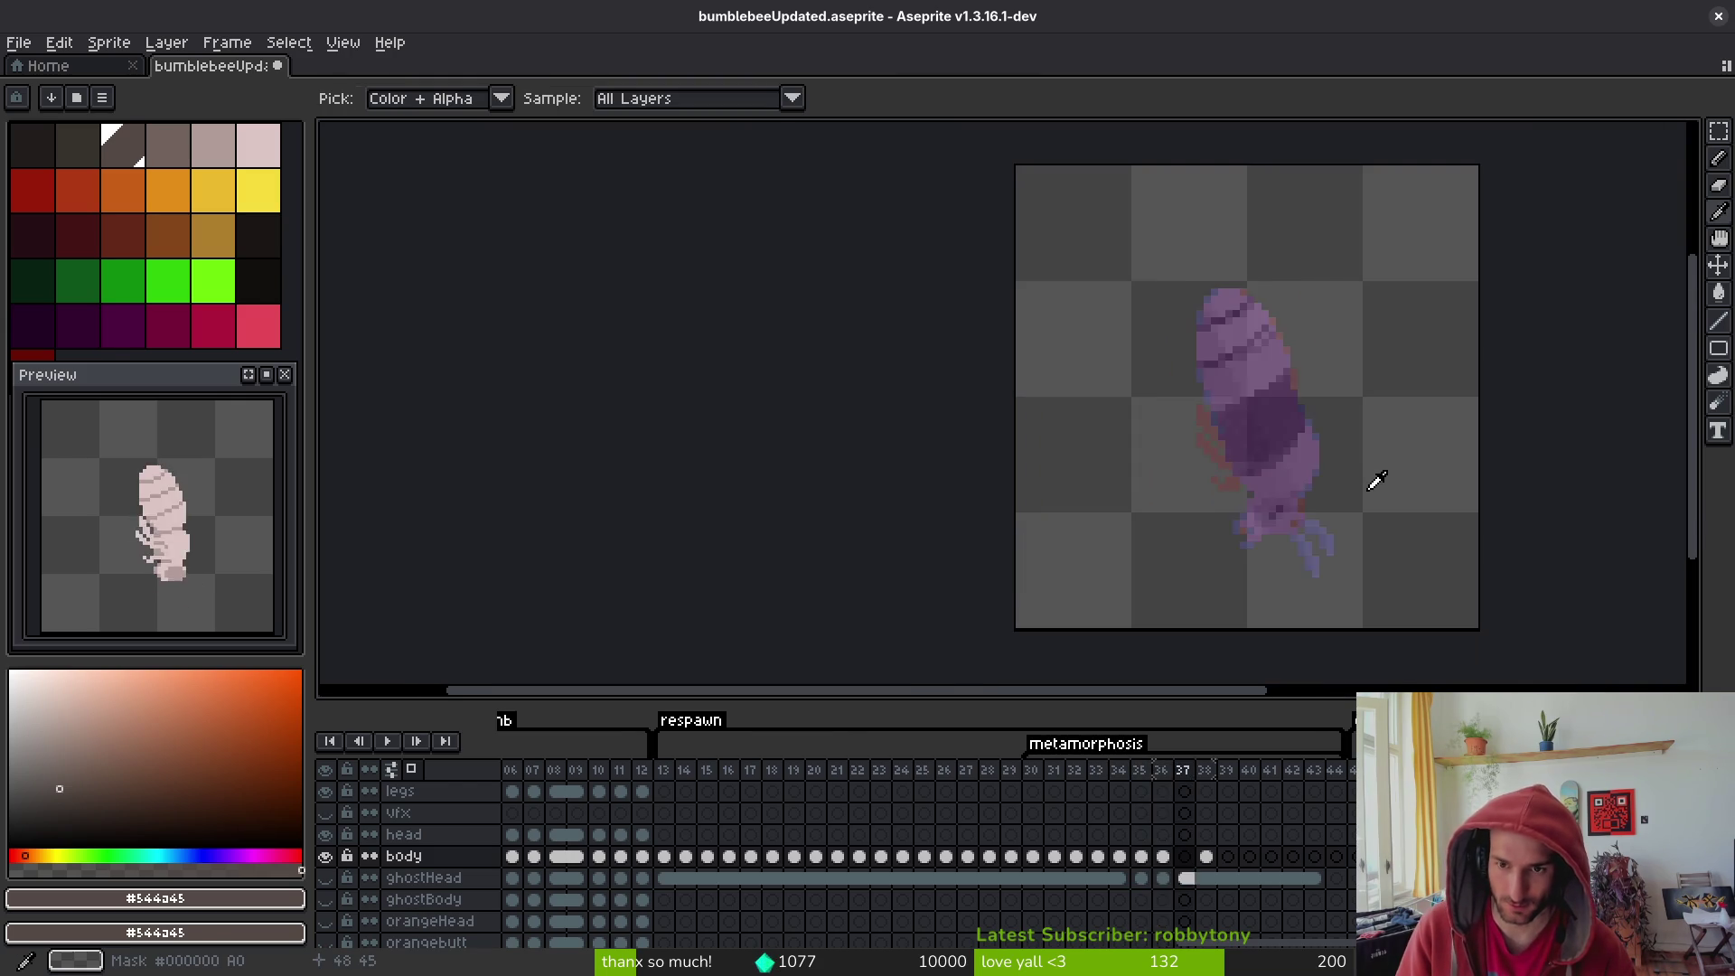
{"action": "scroll", "coordinate": [1375, 285], "scroll_direction": "up", "scroll_amount": 2}
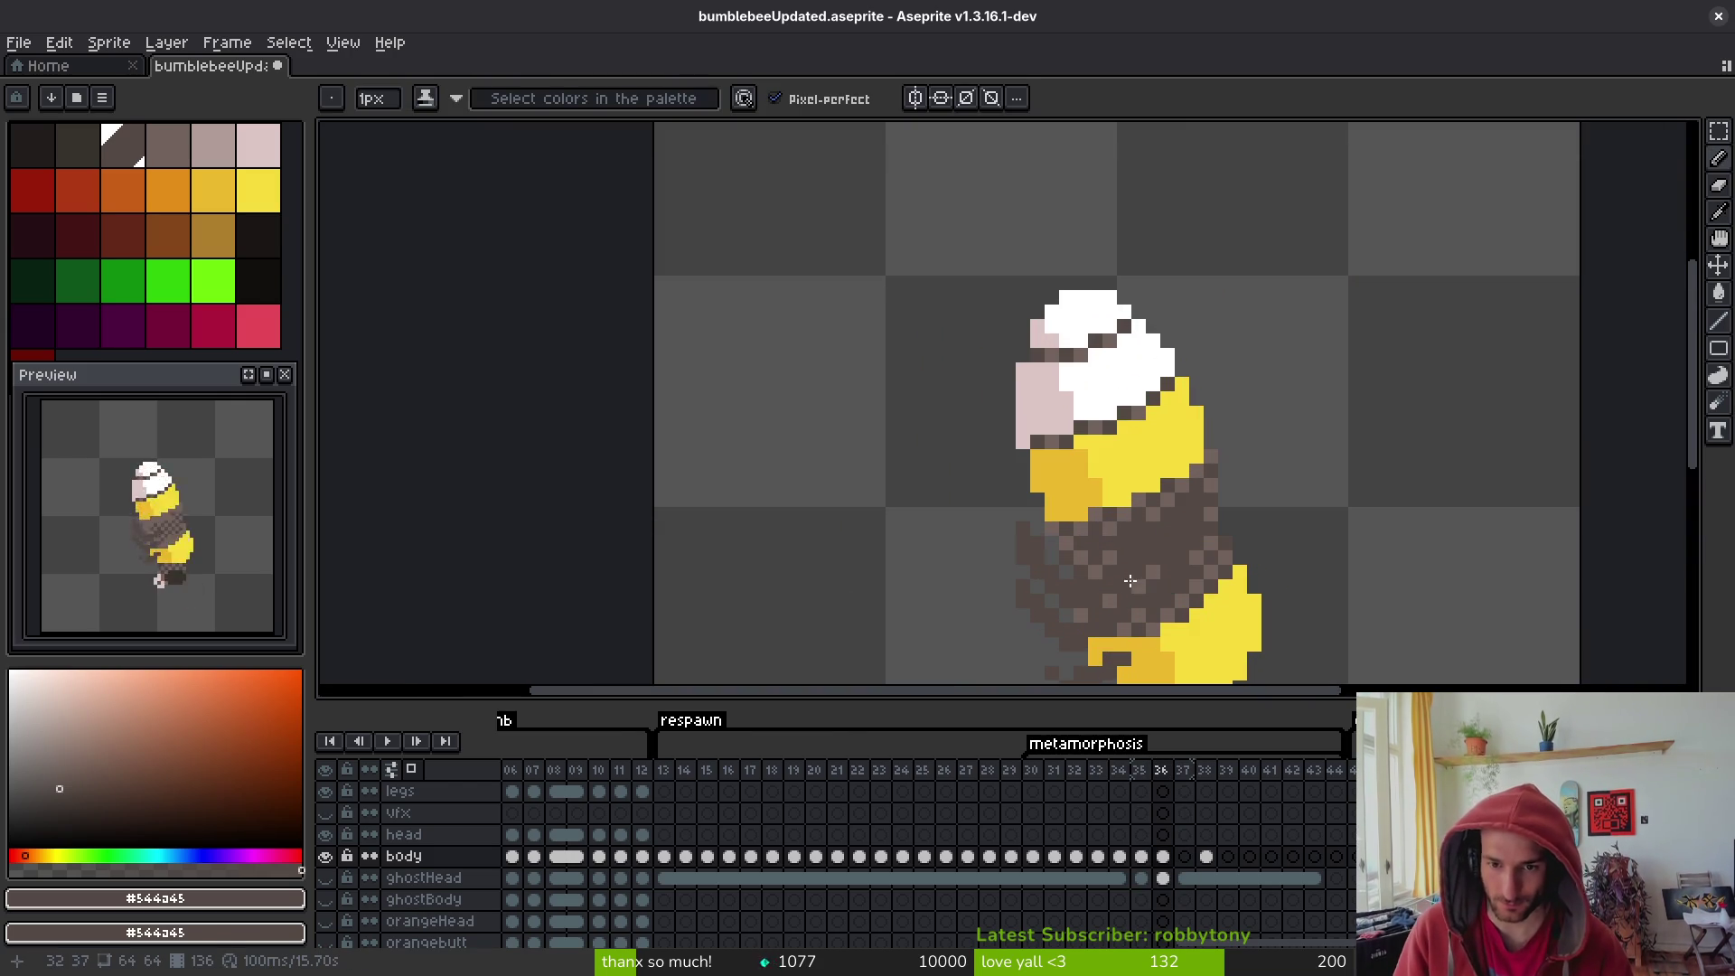
{"action": "left_click", "coordinate": [1137, 529], "text": "alt"}
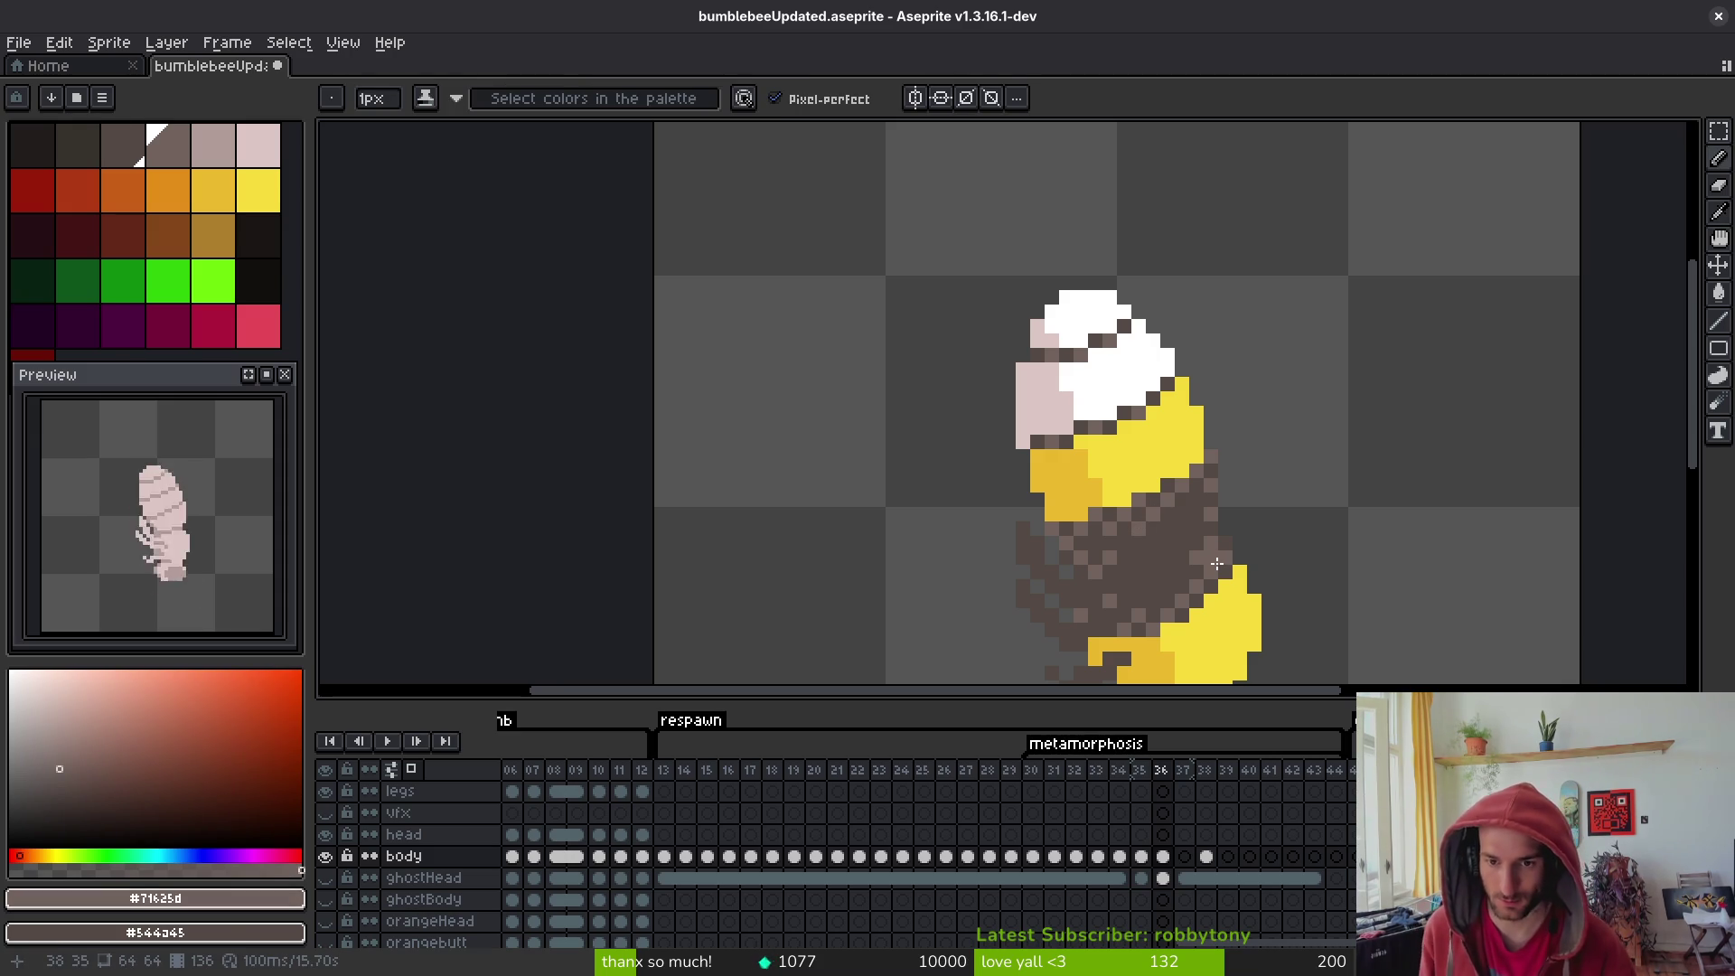
{"action": "scroll", "coordinate": [1175, 488], "scroll_direction": "up", "scroll_amount": 2}
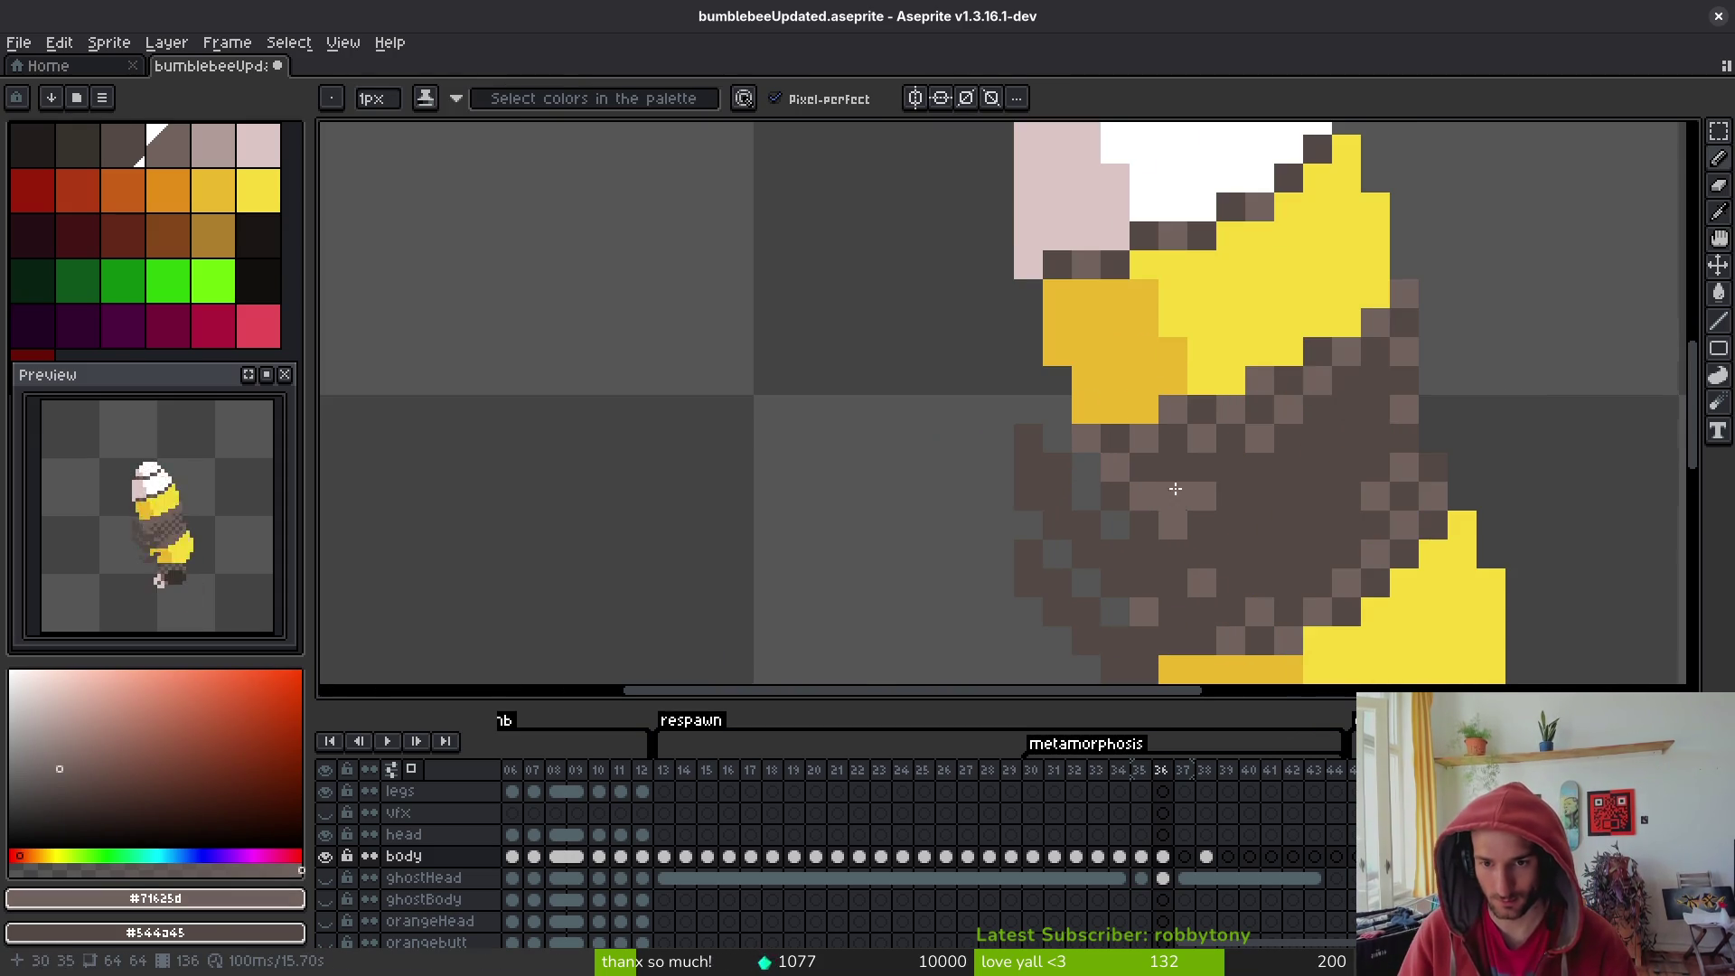
{"action": "scroll", "coordinate": [1310, 547], "scroll_direction": "down", "scroll_amount": 2}
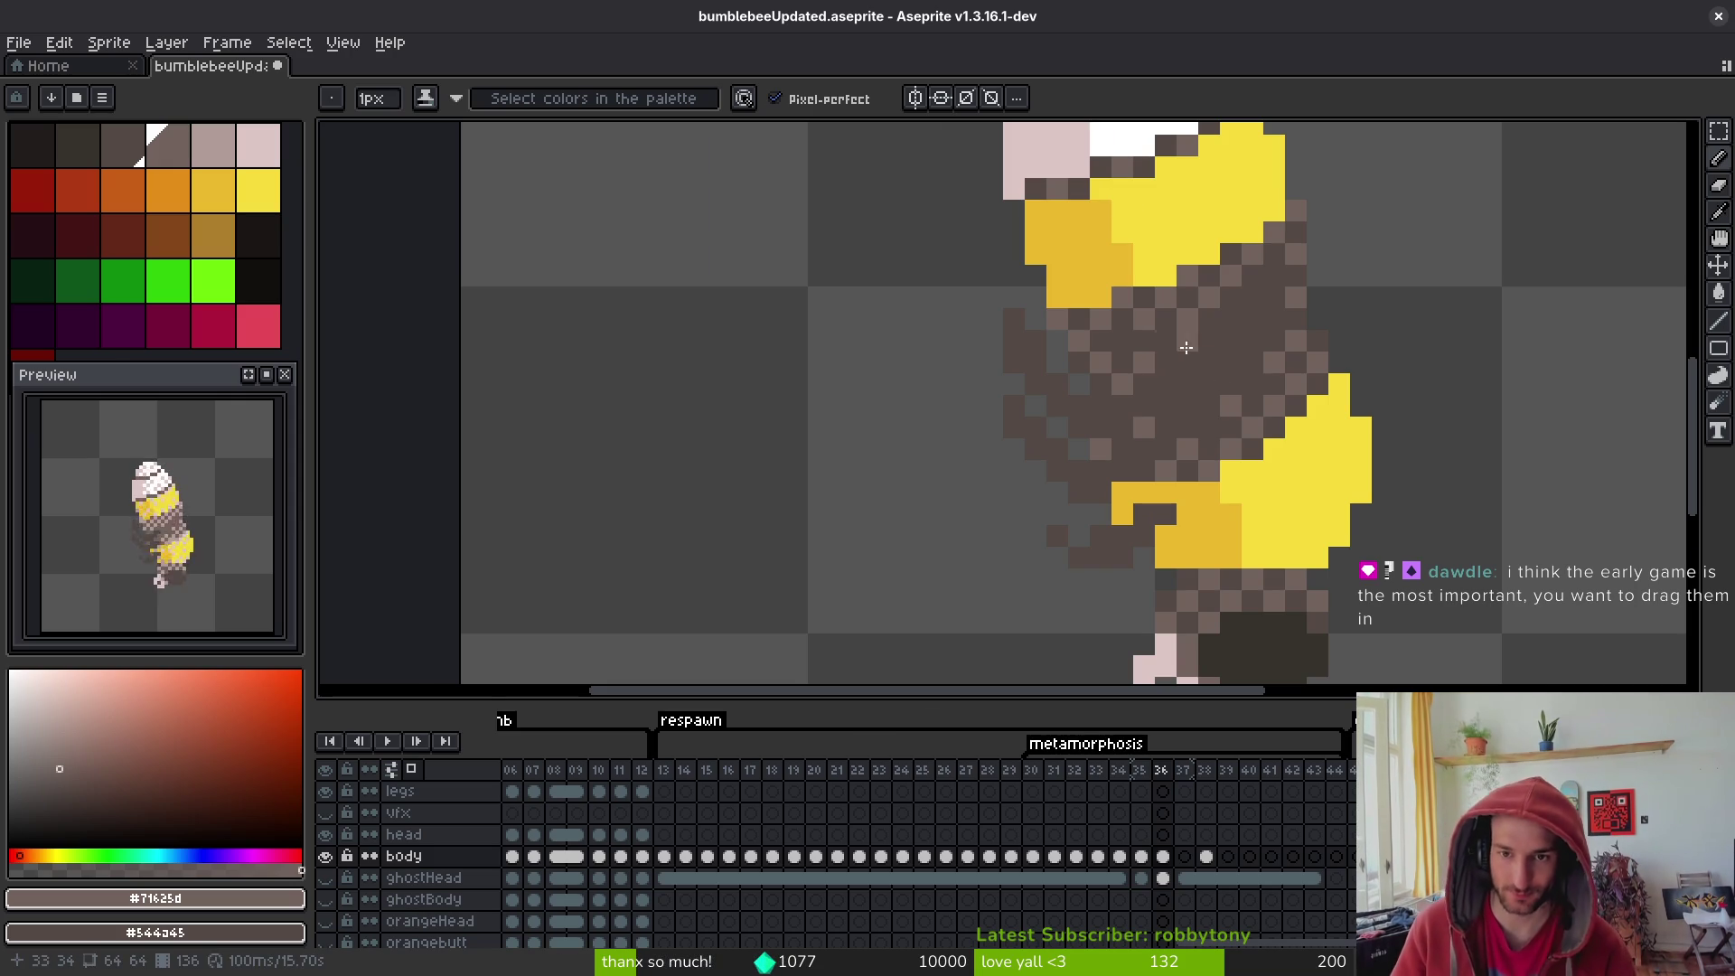
{"action": "scroll", "coordinate": [1276, 383], "scroll_direction": "down", "scroll_amount": 5}
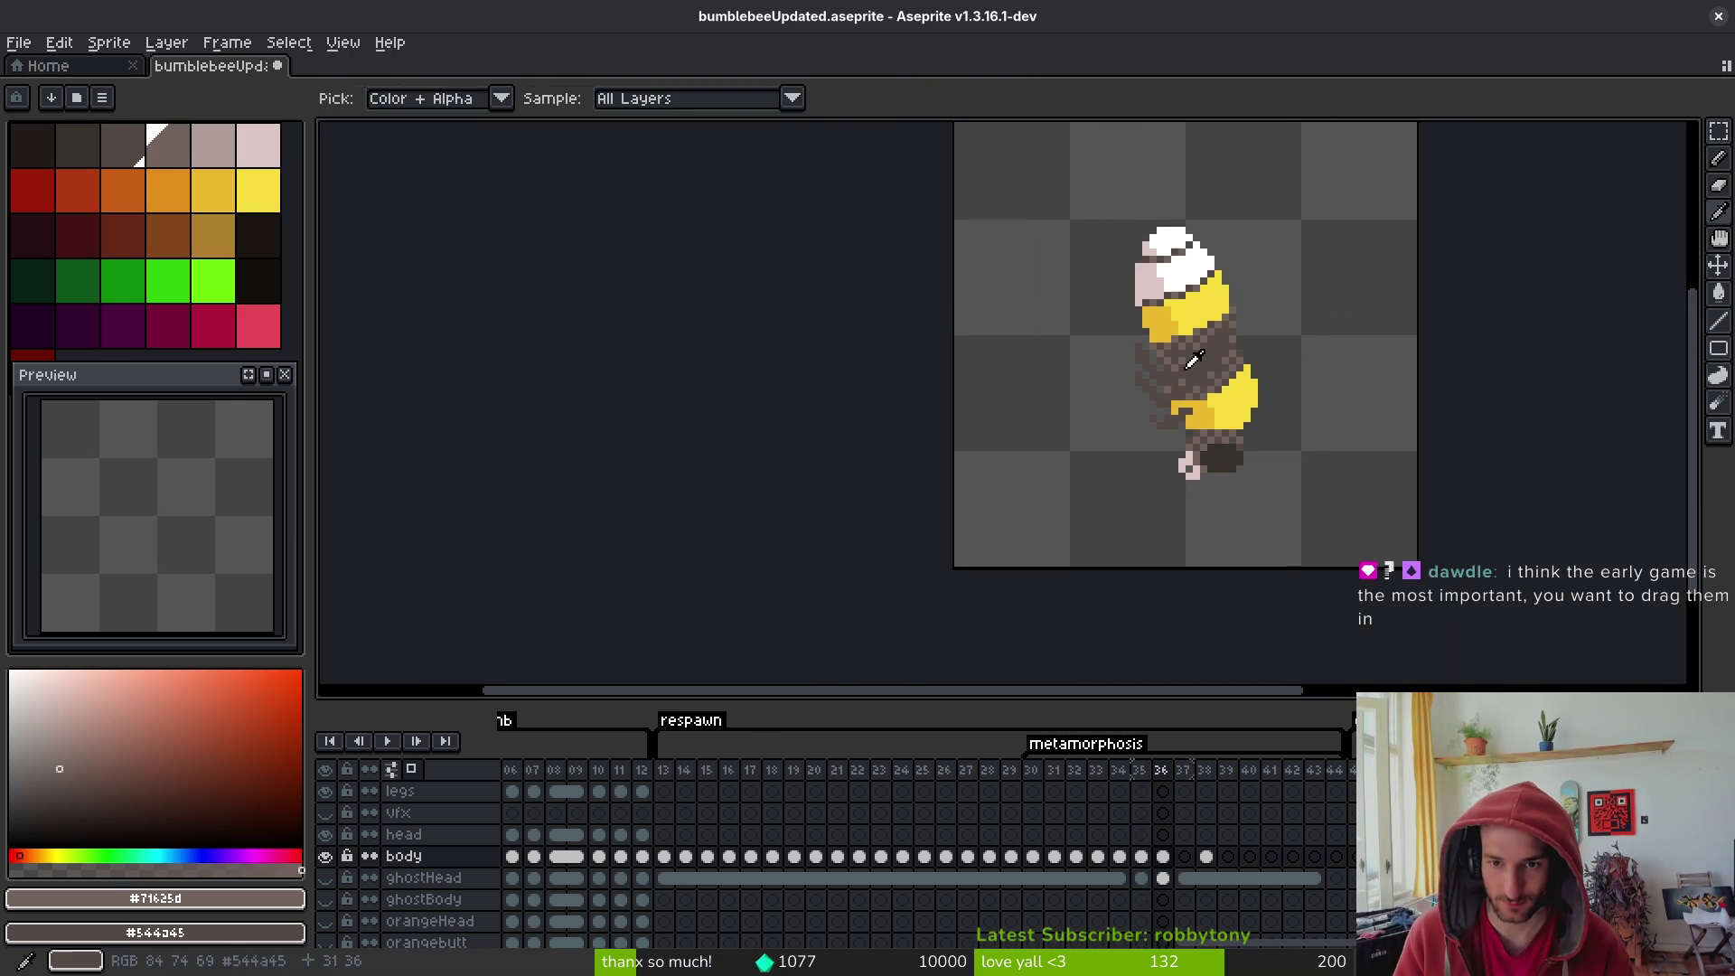
{"action": "left_click", "coordinate": [1185, 369], "text": "alt"}
{"action": "scroll", "coordinate": [1185, 368], "scroll_direction": "up", "scroll_amount": 1}
{"action": "scroll", "coordinate": [1231, 362], "scroll_direction": "down", "scroll_amount": 1}
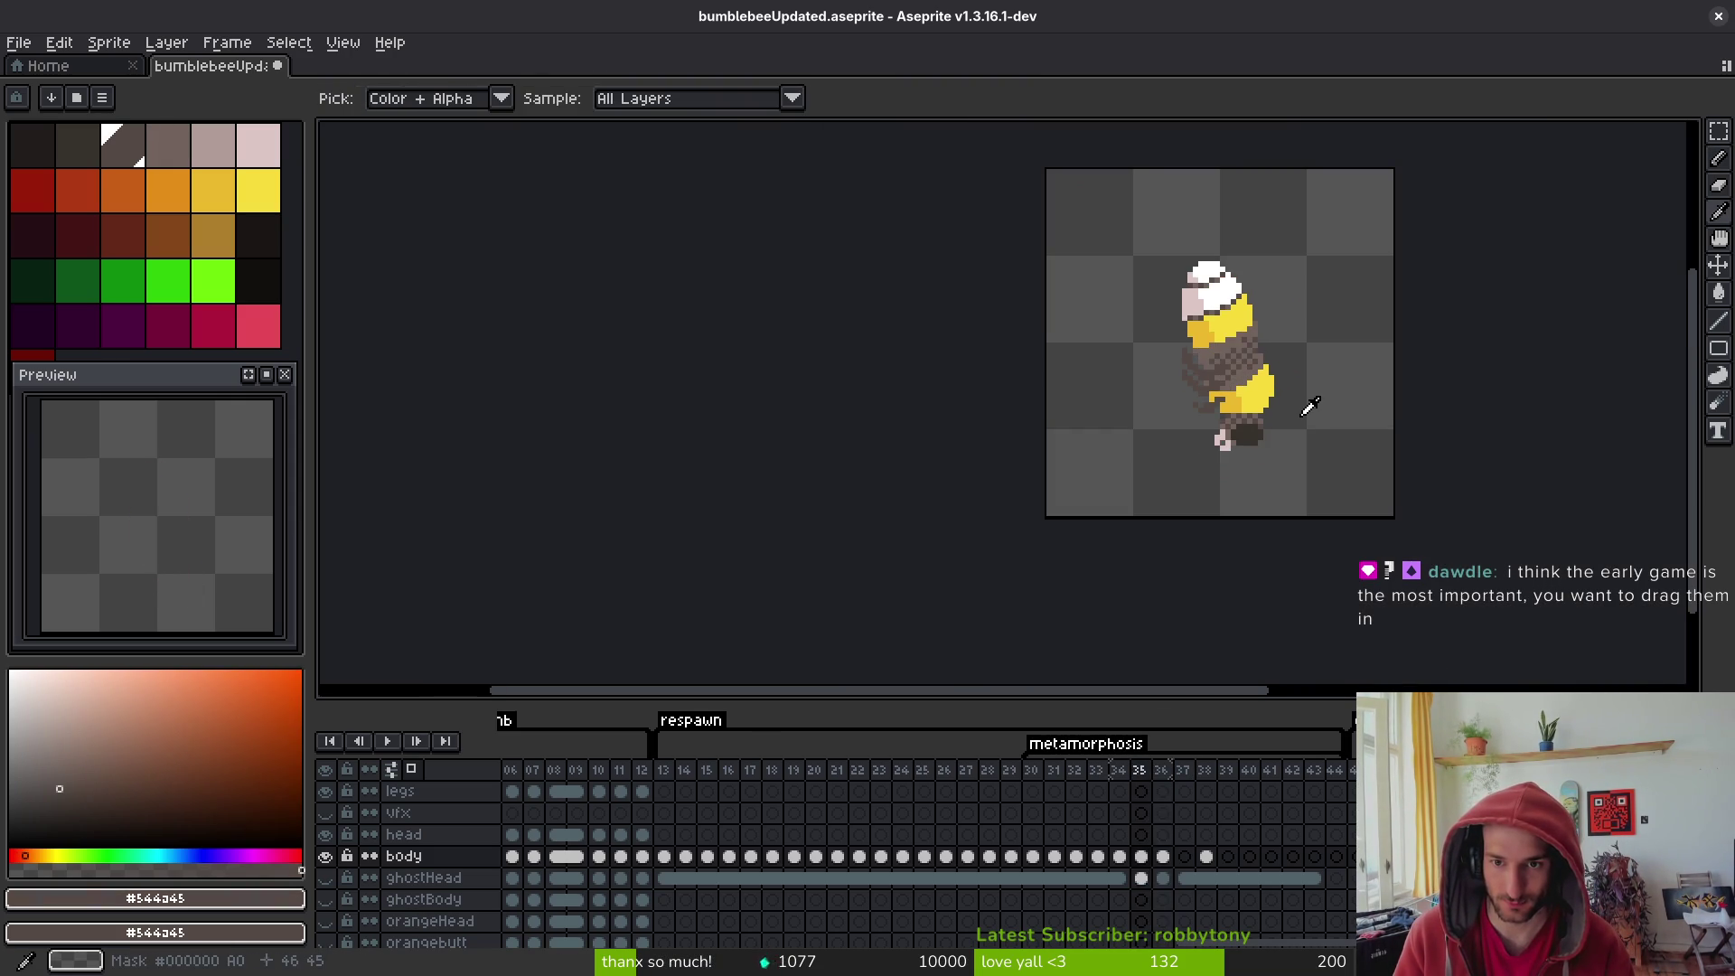
{"action": "scroll", "coordinate": [1236, 519], "scroll_direction": "up", "scroll_amount": 2}
{"action": "left_click", "coordinate": [1237, 520], "text": "alt"}
{"action": "scroll", "coordinate": [1206, 383], "scroll_direction": "up", "scroll_amount": 1}
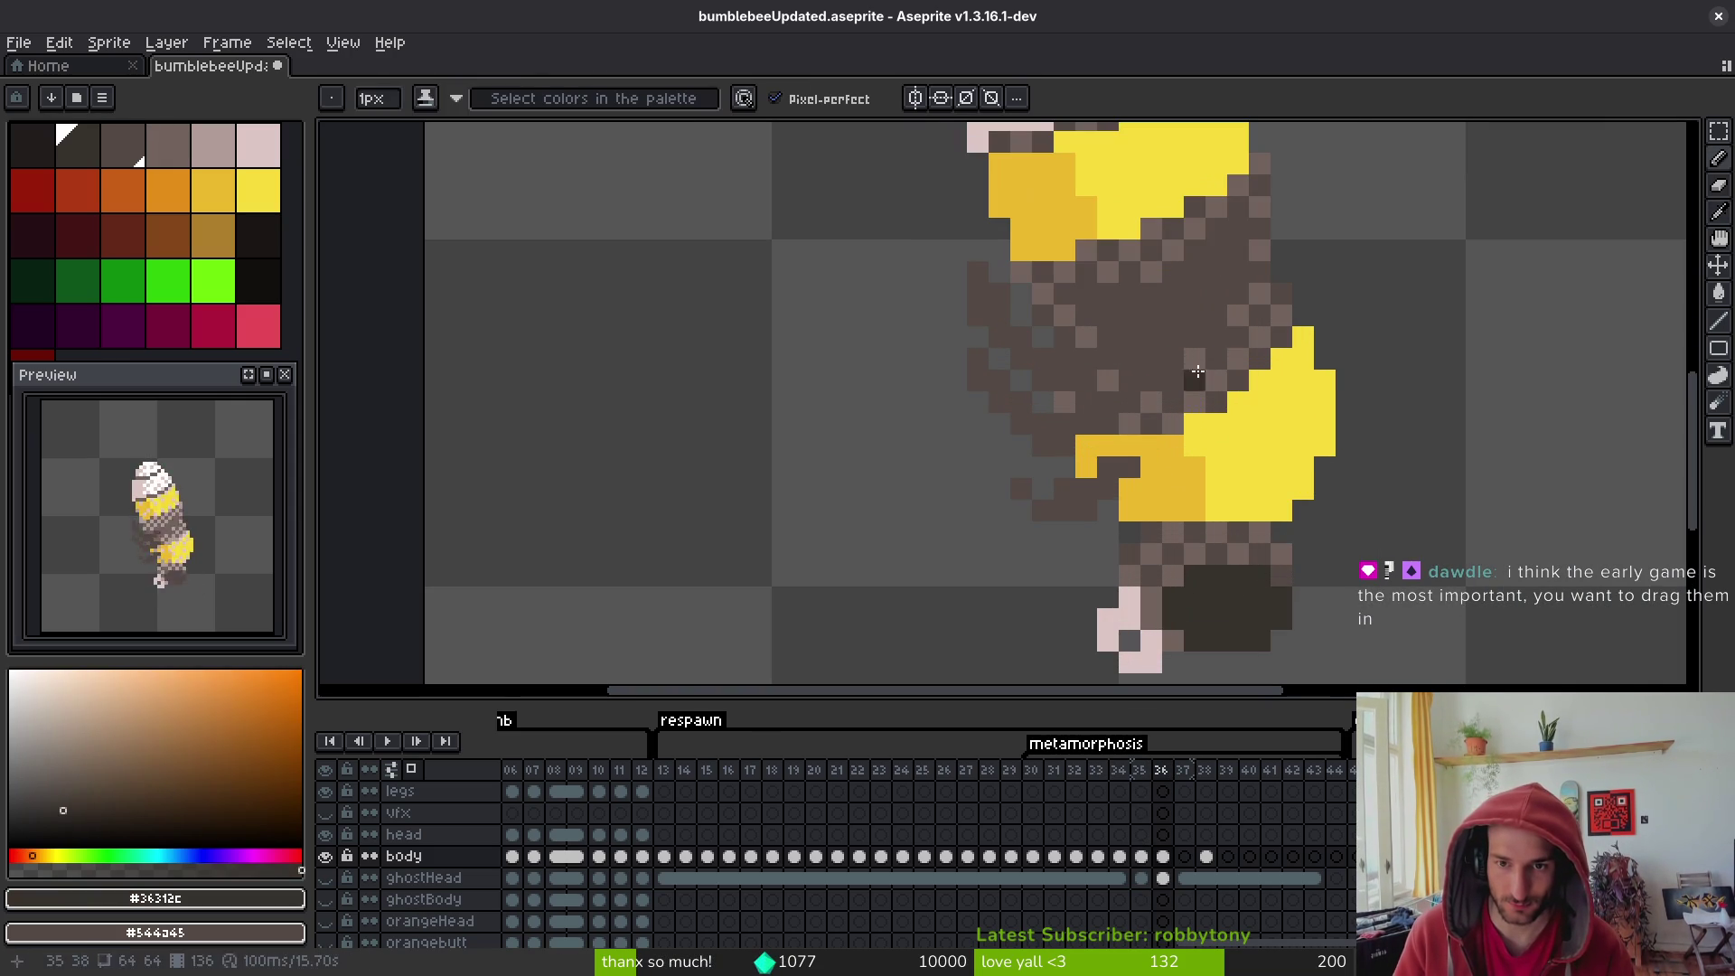
{"action": "mouse_move", "coordinate": [1129, 317]}
{"action": "left_mouse_down"}
{"action": "mouse_move", "coordinate": [1147, 347]}
{"action": "mouse_move", "coordinate": [1213, 252]}
{"action": "mouse_move", "coordinate": [1232, 280]}
{"action": "mouse_move", "coordinate": [1198, 334]}
{"action": "mouse_move", "coordinate": [1214, 314]}
{"action": "left_mouse_up"}
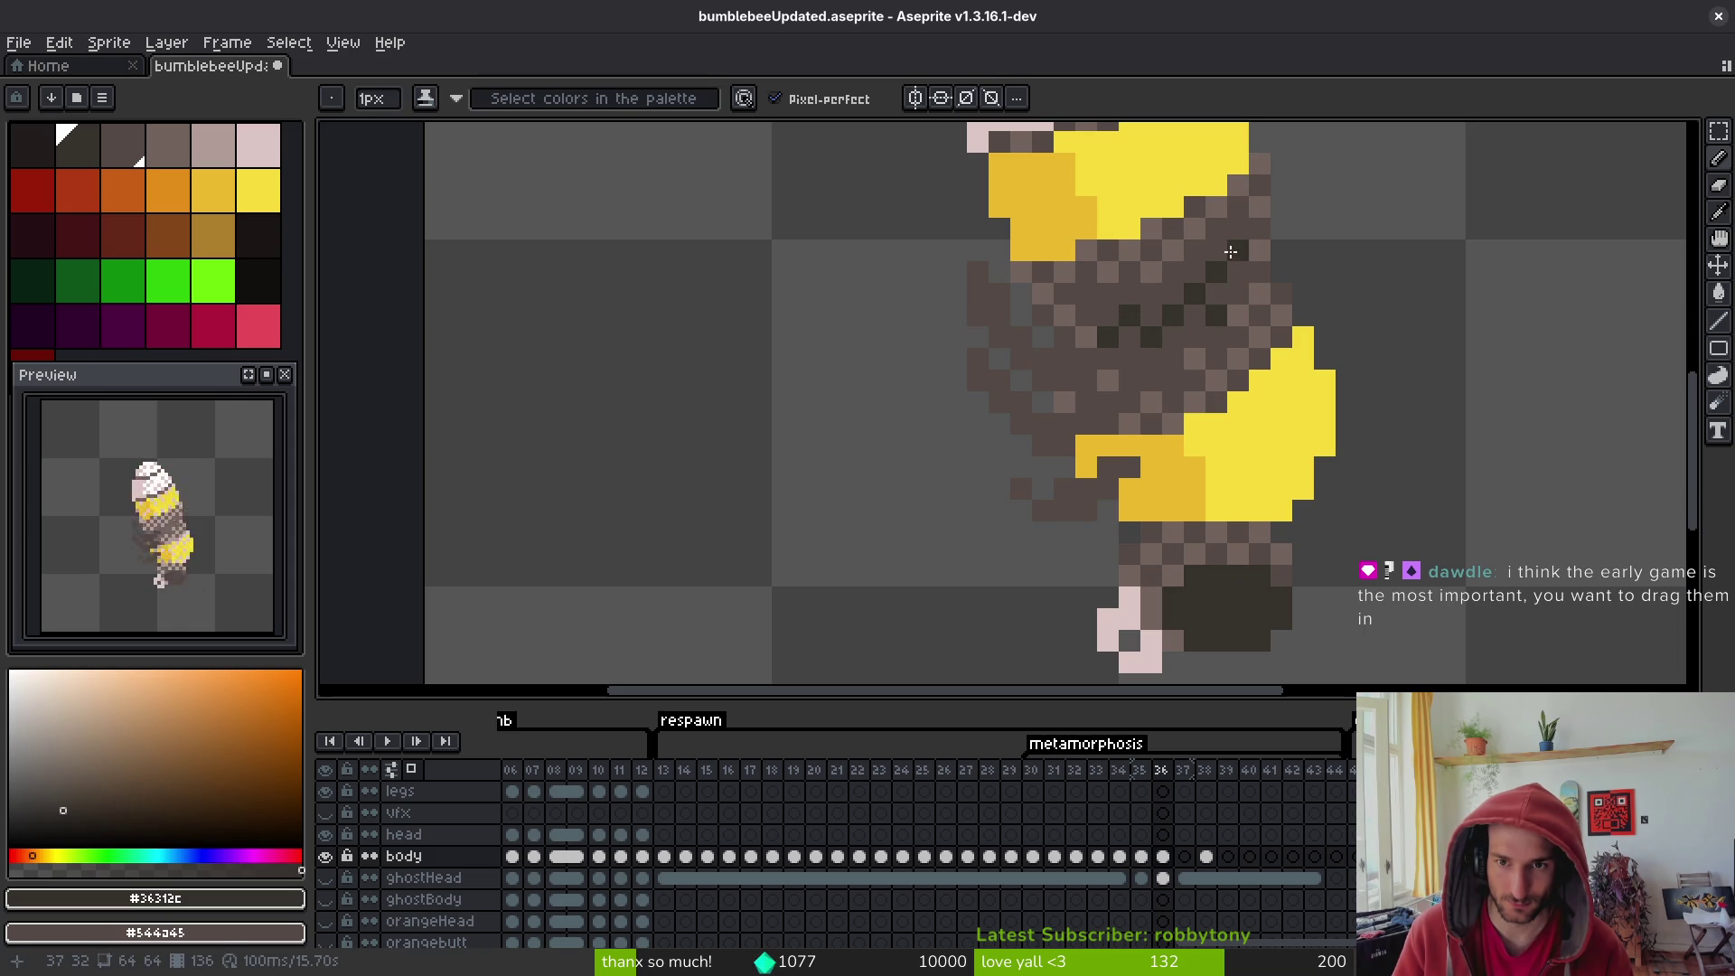
{"action": "mouse_move", "coordinate": [1231, 253]}
{"action": "left_mouse_down"}
{"action": "mouse_move", "coordinate": [1201, 255]}
{"action": "mouse_move", "coordinate": [1236, 234]}
{"action": "left_mouse_up"}
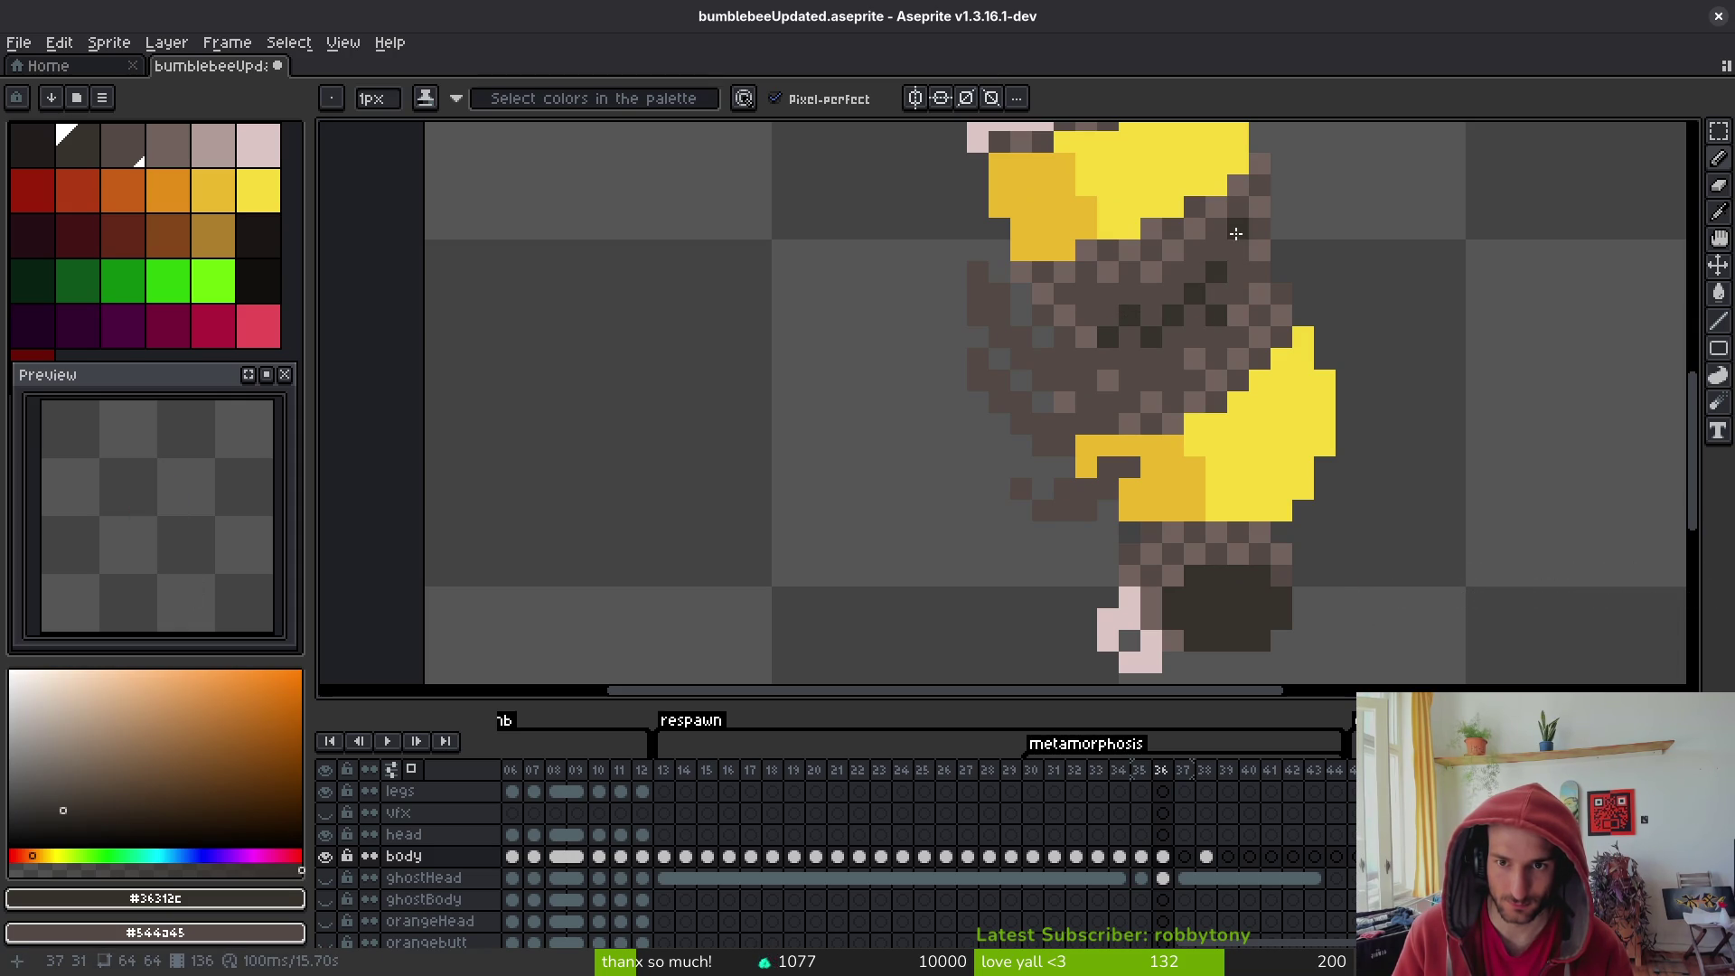
{"action": "left_click", "coordinate": [1238, 249]}
{"action": "left_click", "coordinate": [1151, 293]}
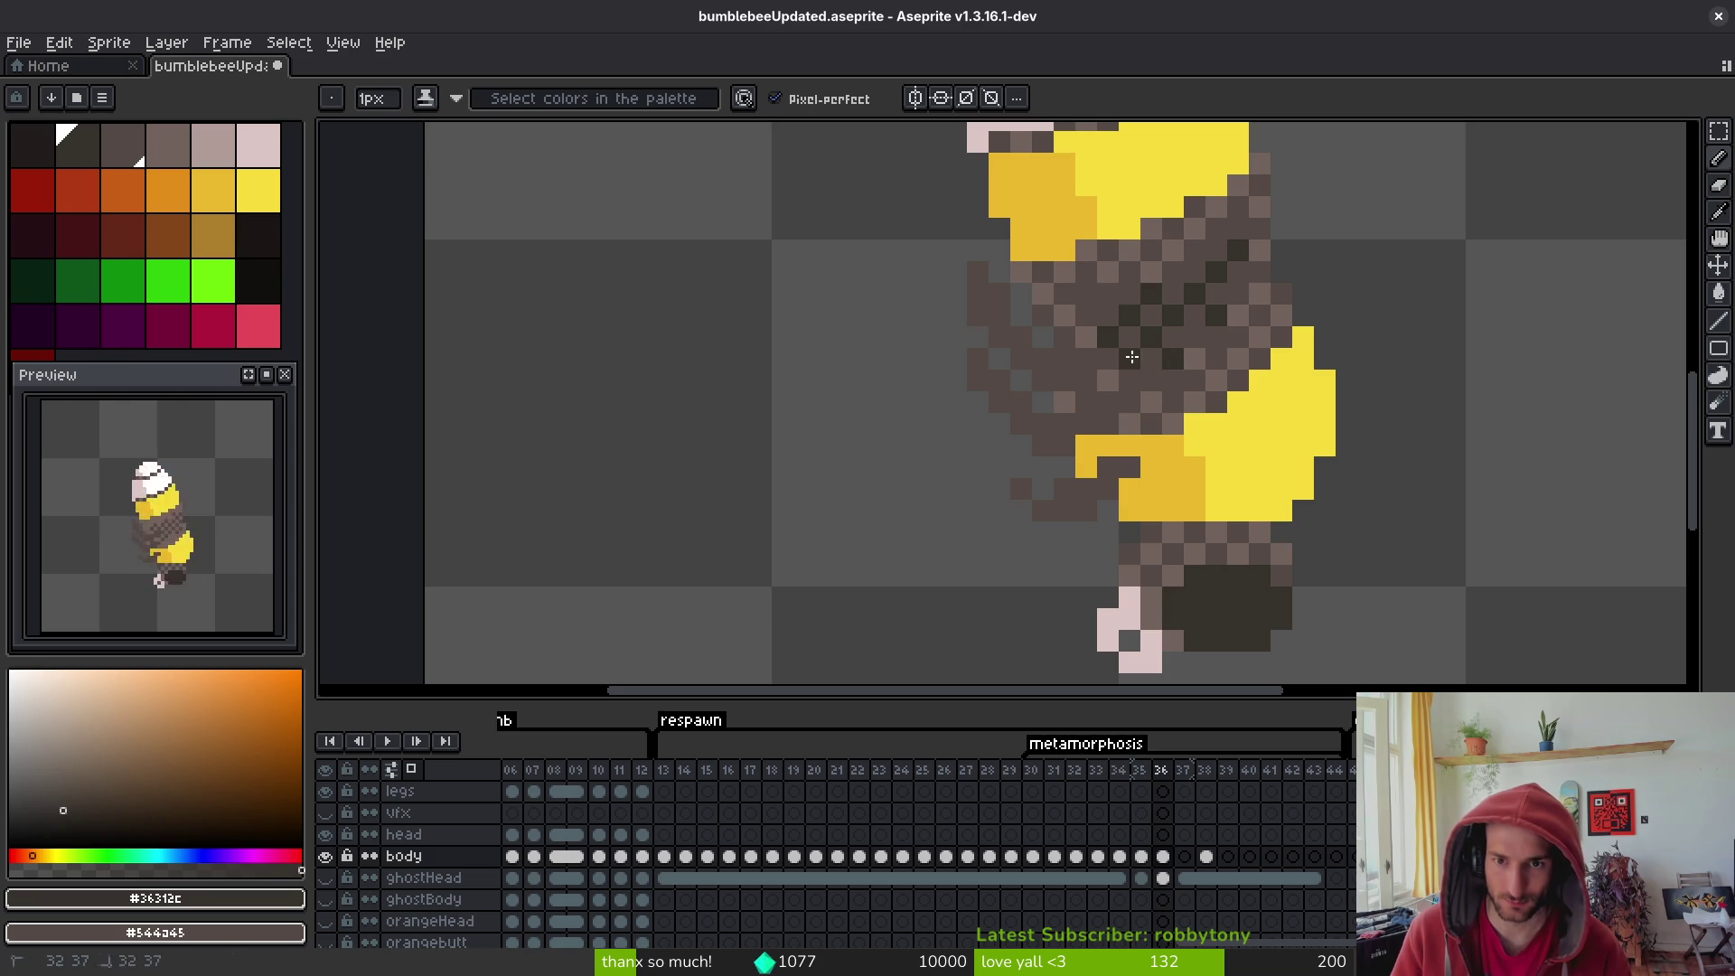
{"action": "scroll", "coordinate": [1234, 341], "scroll_direction": "down", "scroll_amount": 3}
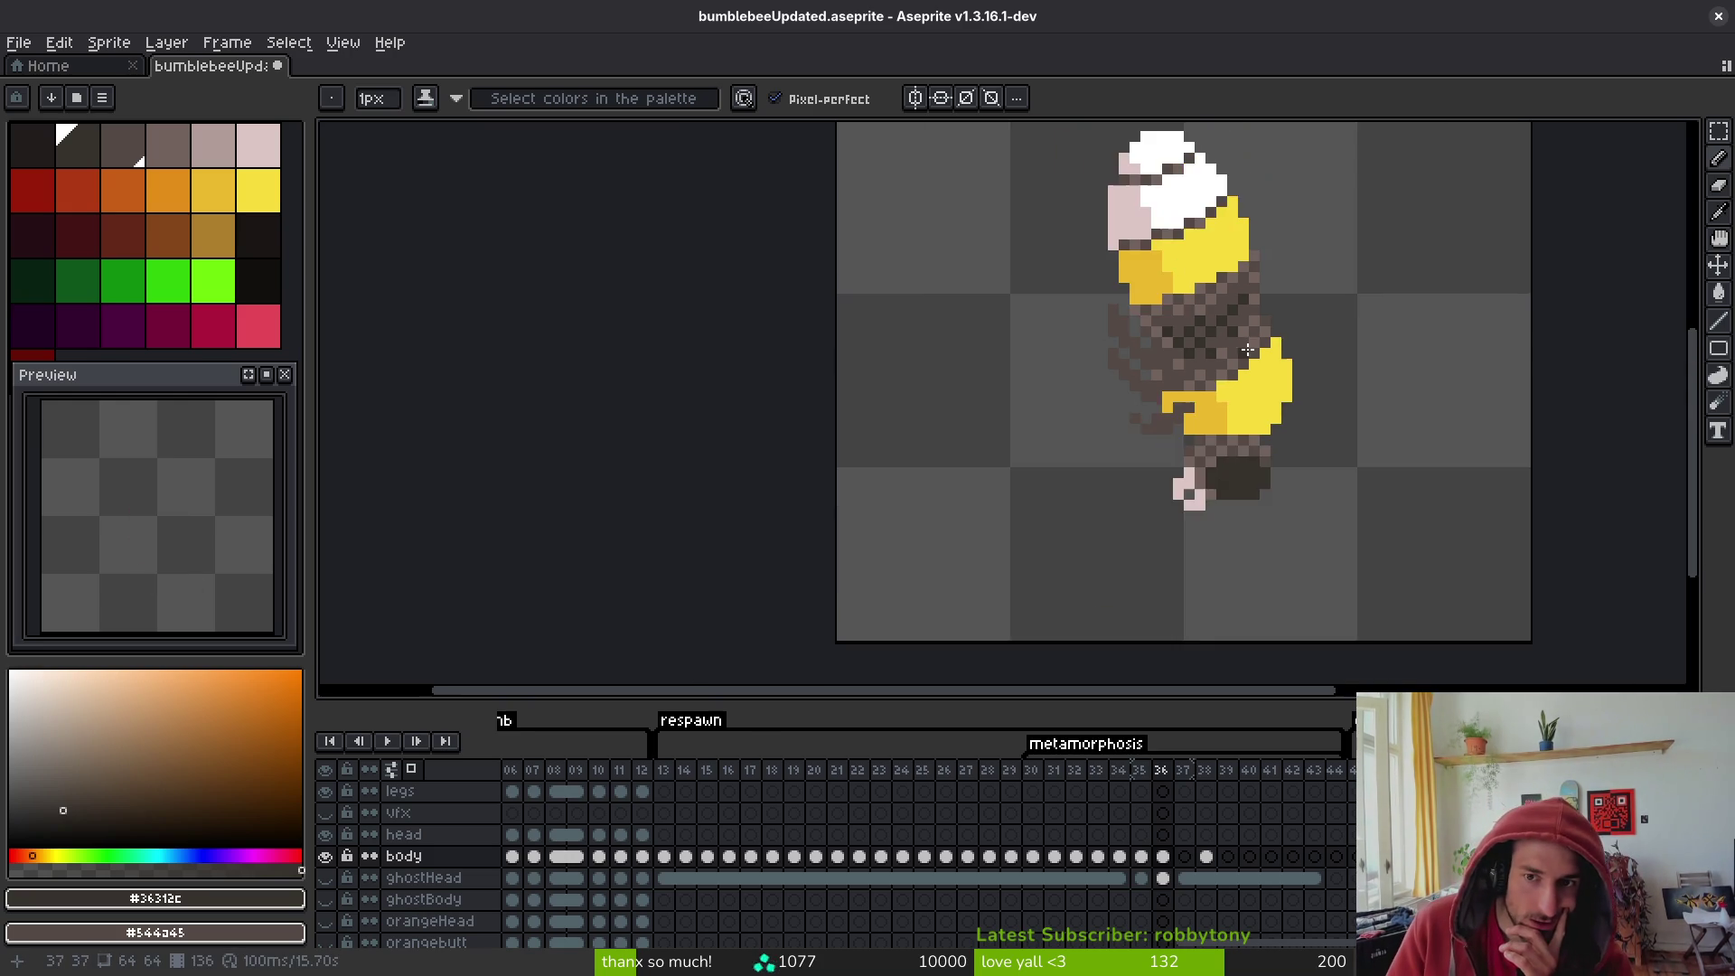
{"action": "scroll", "coordinate": [1215, 341], "scroll_direction": "up", "scroll_amount": 3}
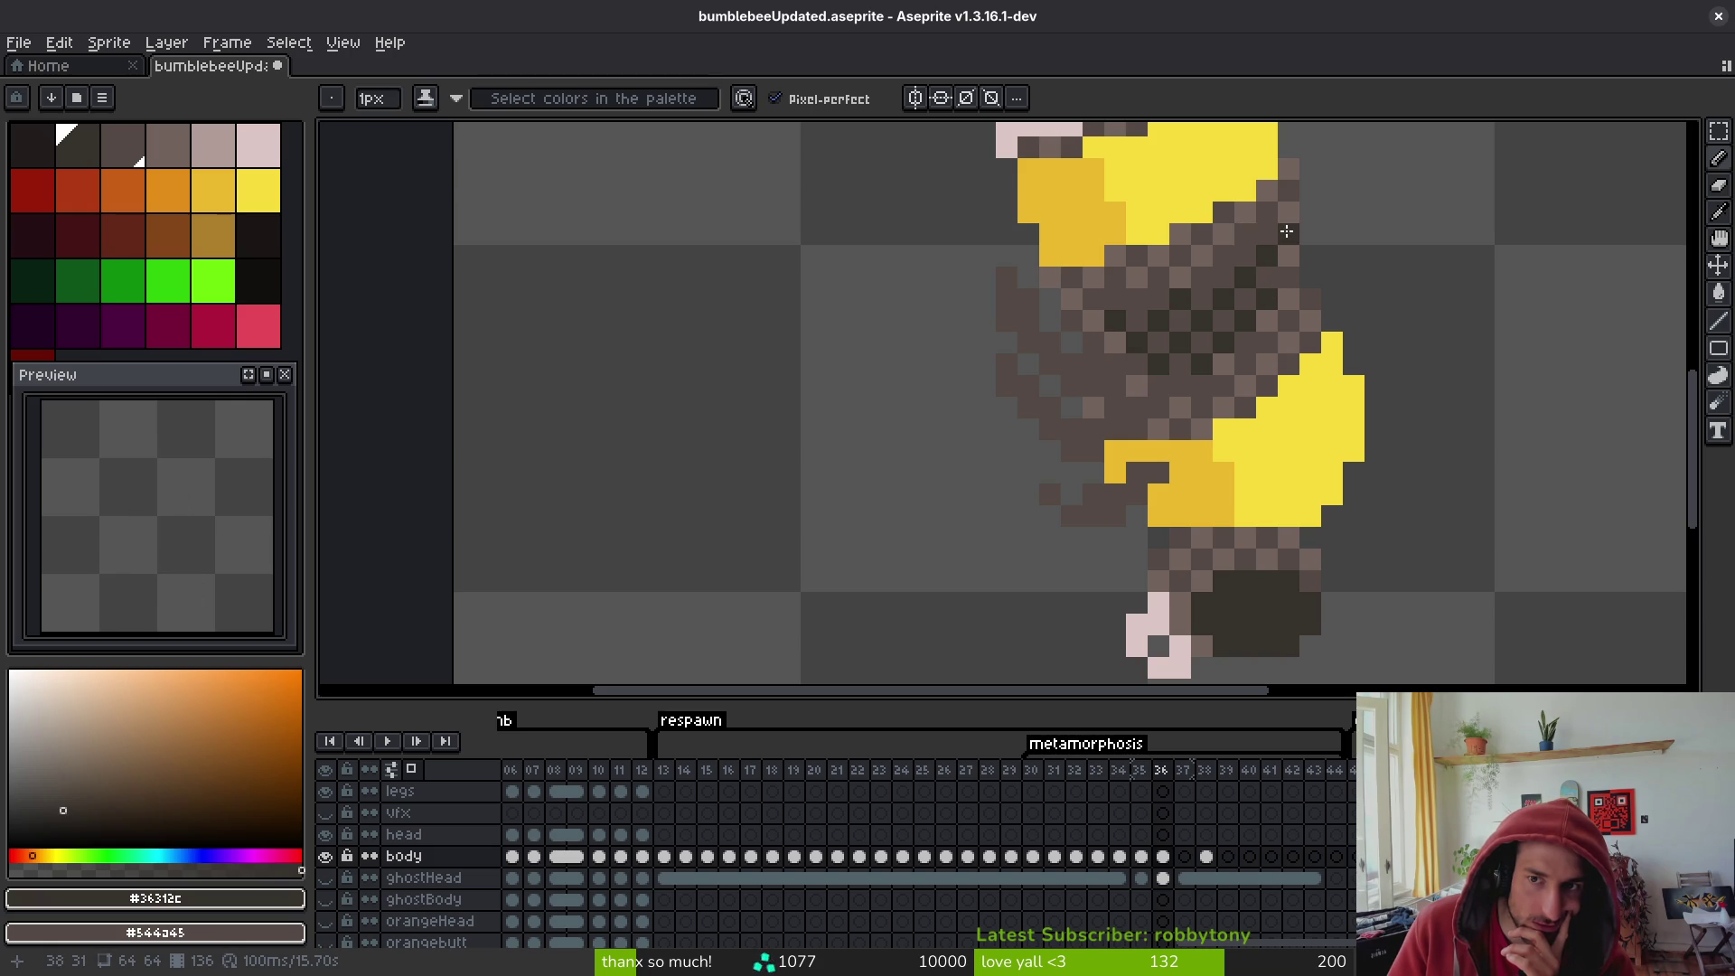
{"action": "scroll", "coordinate": [1292, 323], "scroll_direction": "down", "scroll_amount": 4}
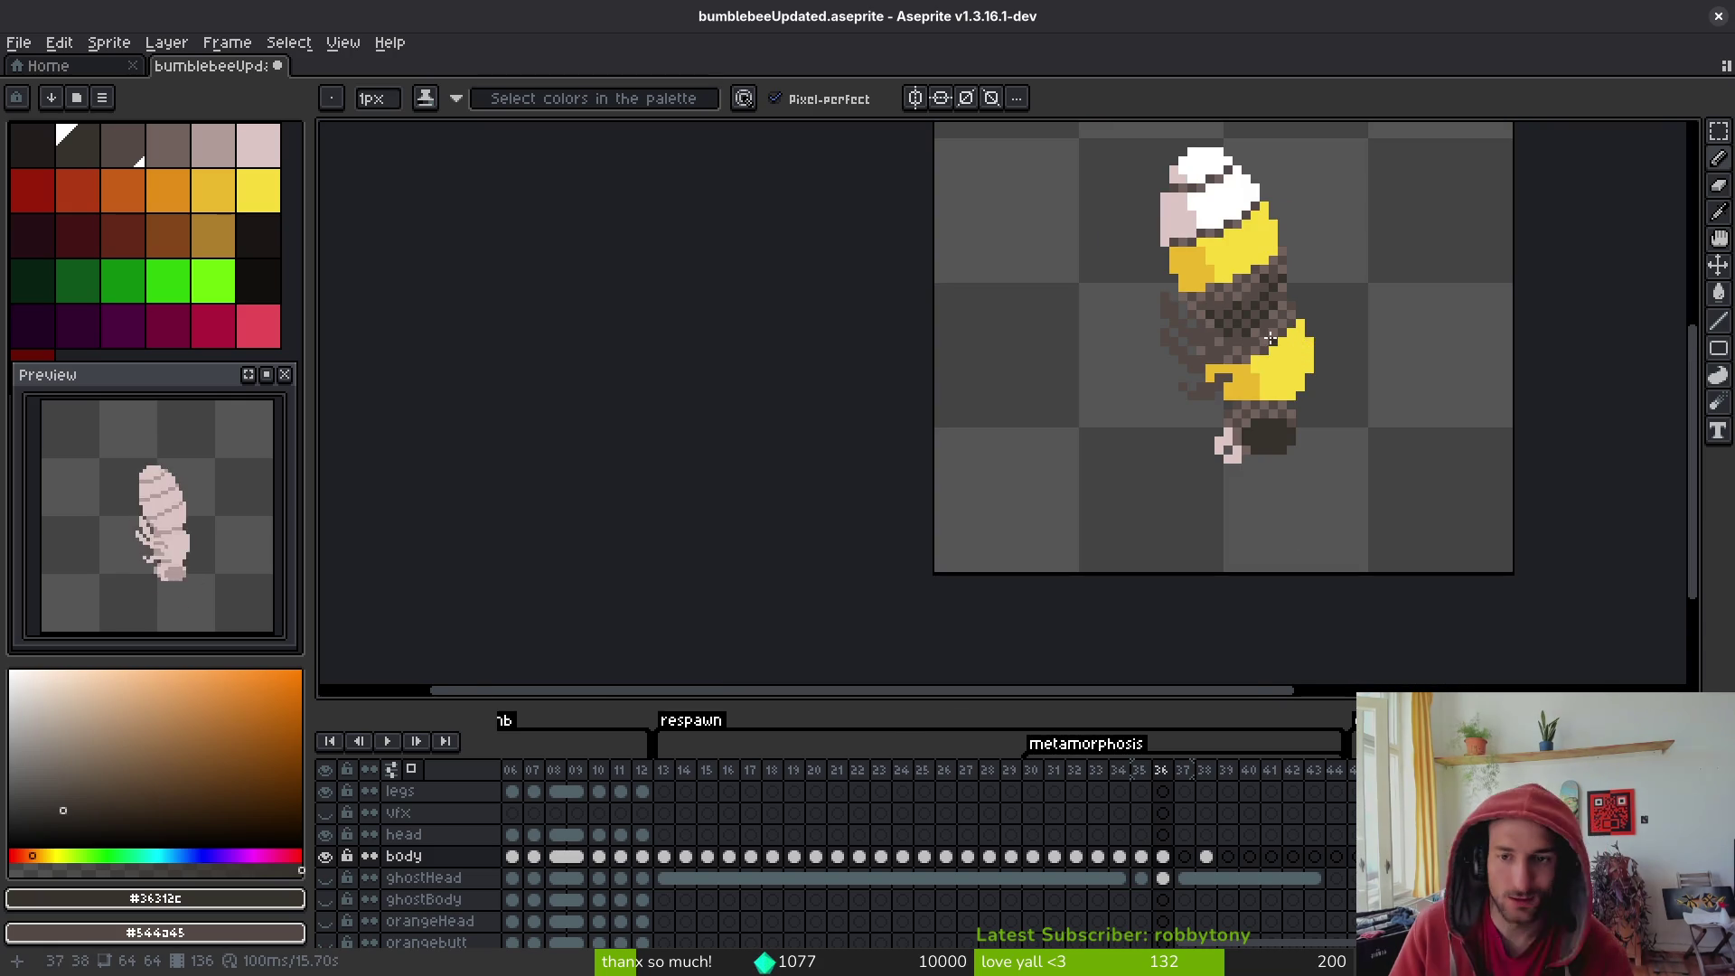
{"action": "scroll", "coordinate": [1288, 348], "scroll_direction": "down", "scroll_amount": 4}
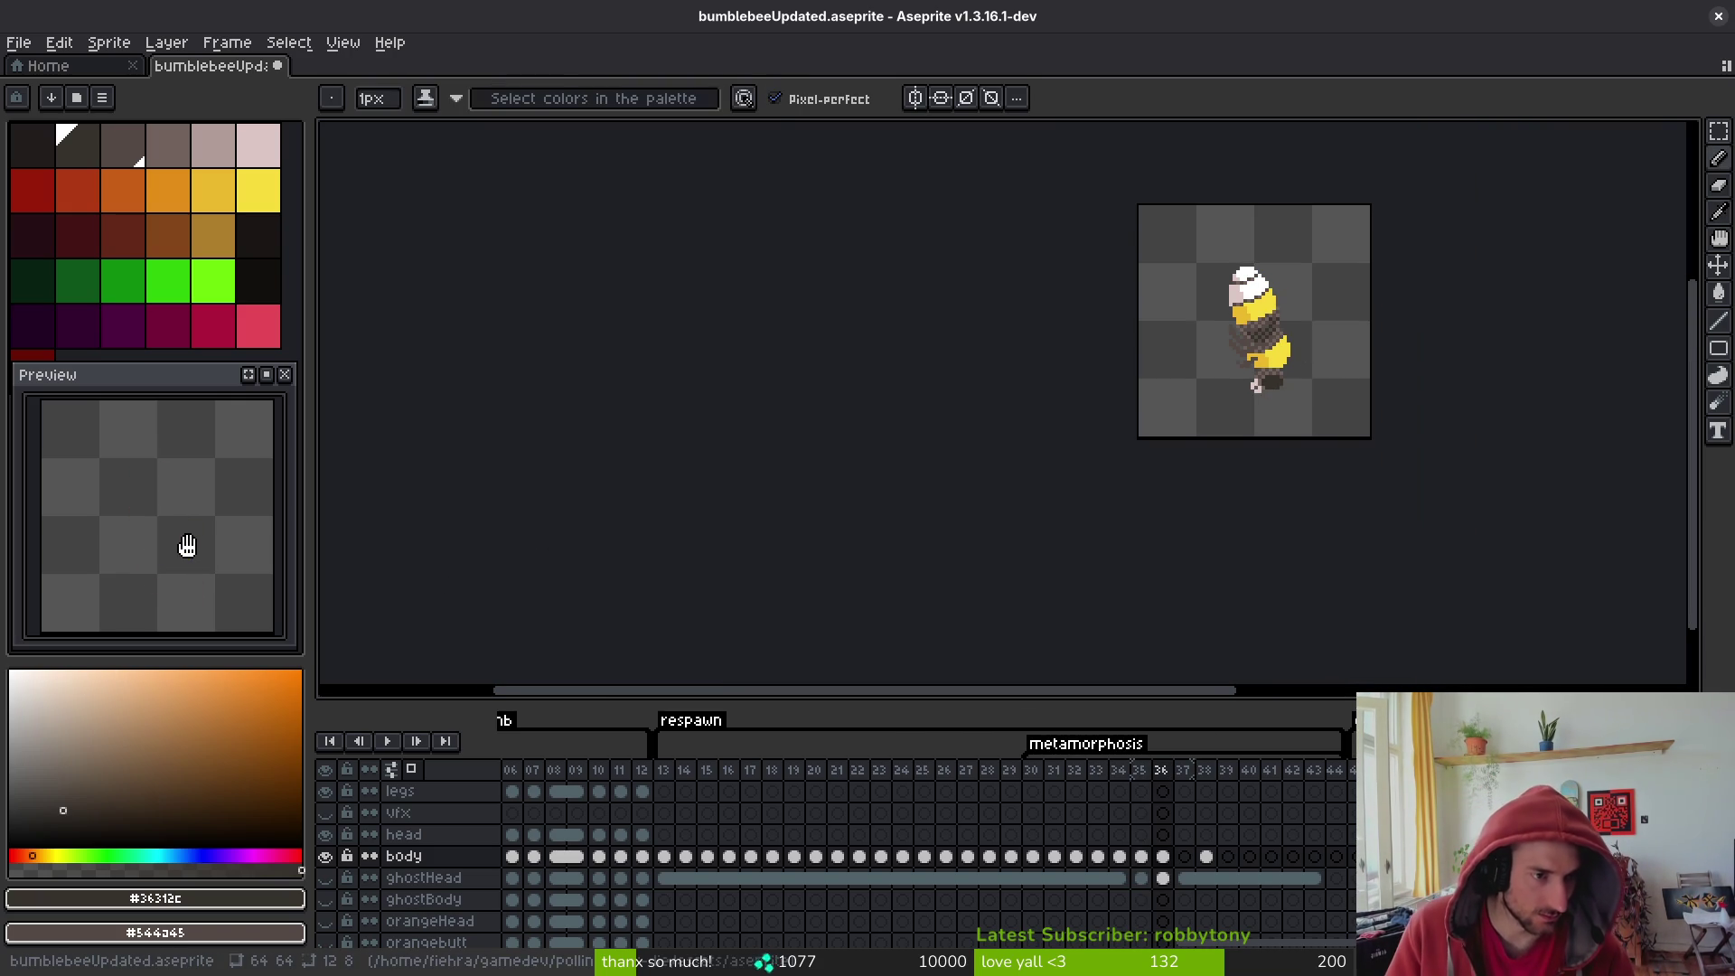
- On frame 38, sample the near-black body colour and set it as the background colour
{"action": "key", "text": "period"}
{"action": "key", "text": "period"}
{"action": "scroll", "coordinate": [1278, 419], "scroll_direction": "up", "scroll_amount": 4}
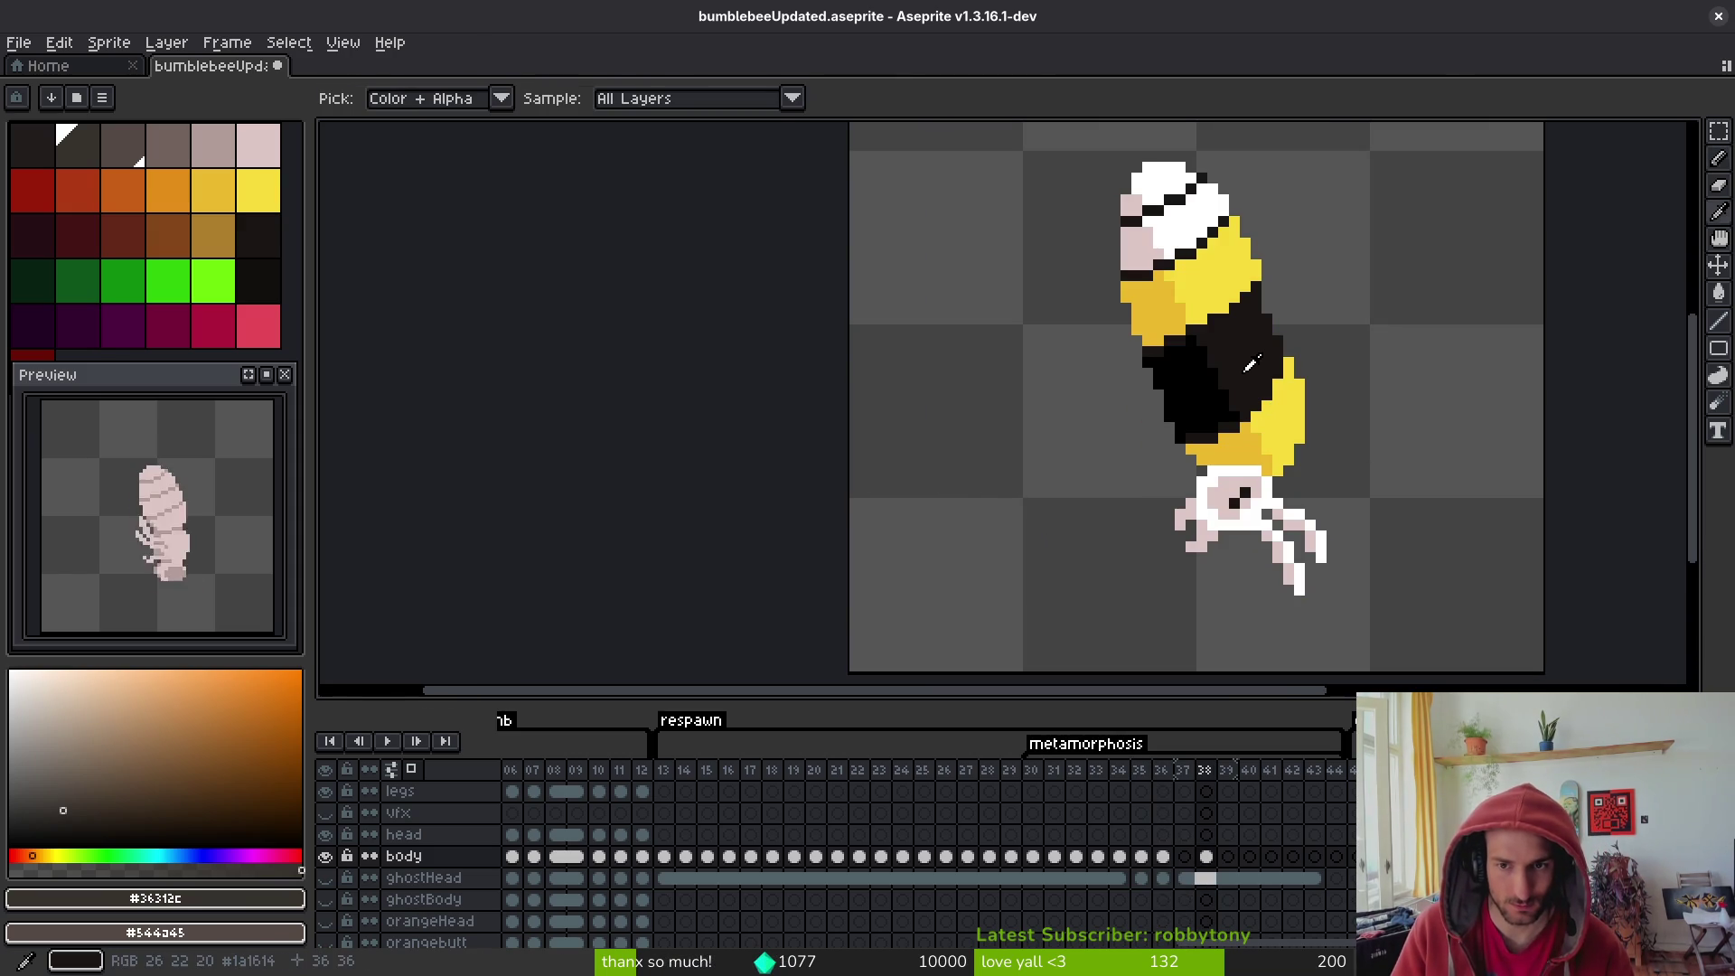
{"action": "left_click", "coordinate": [1251, 364]}
{"action": "right_click", "coordinate": [1173, 380]}
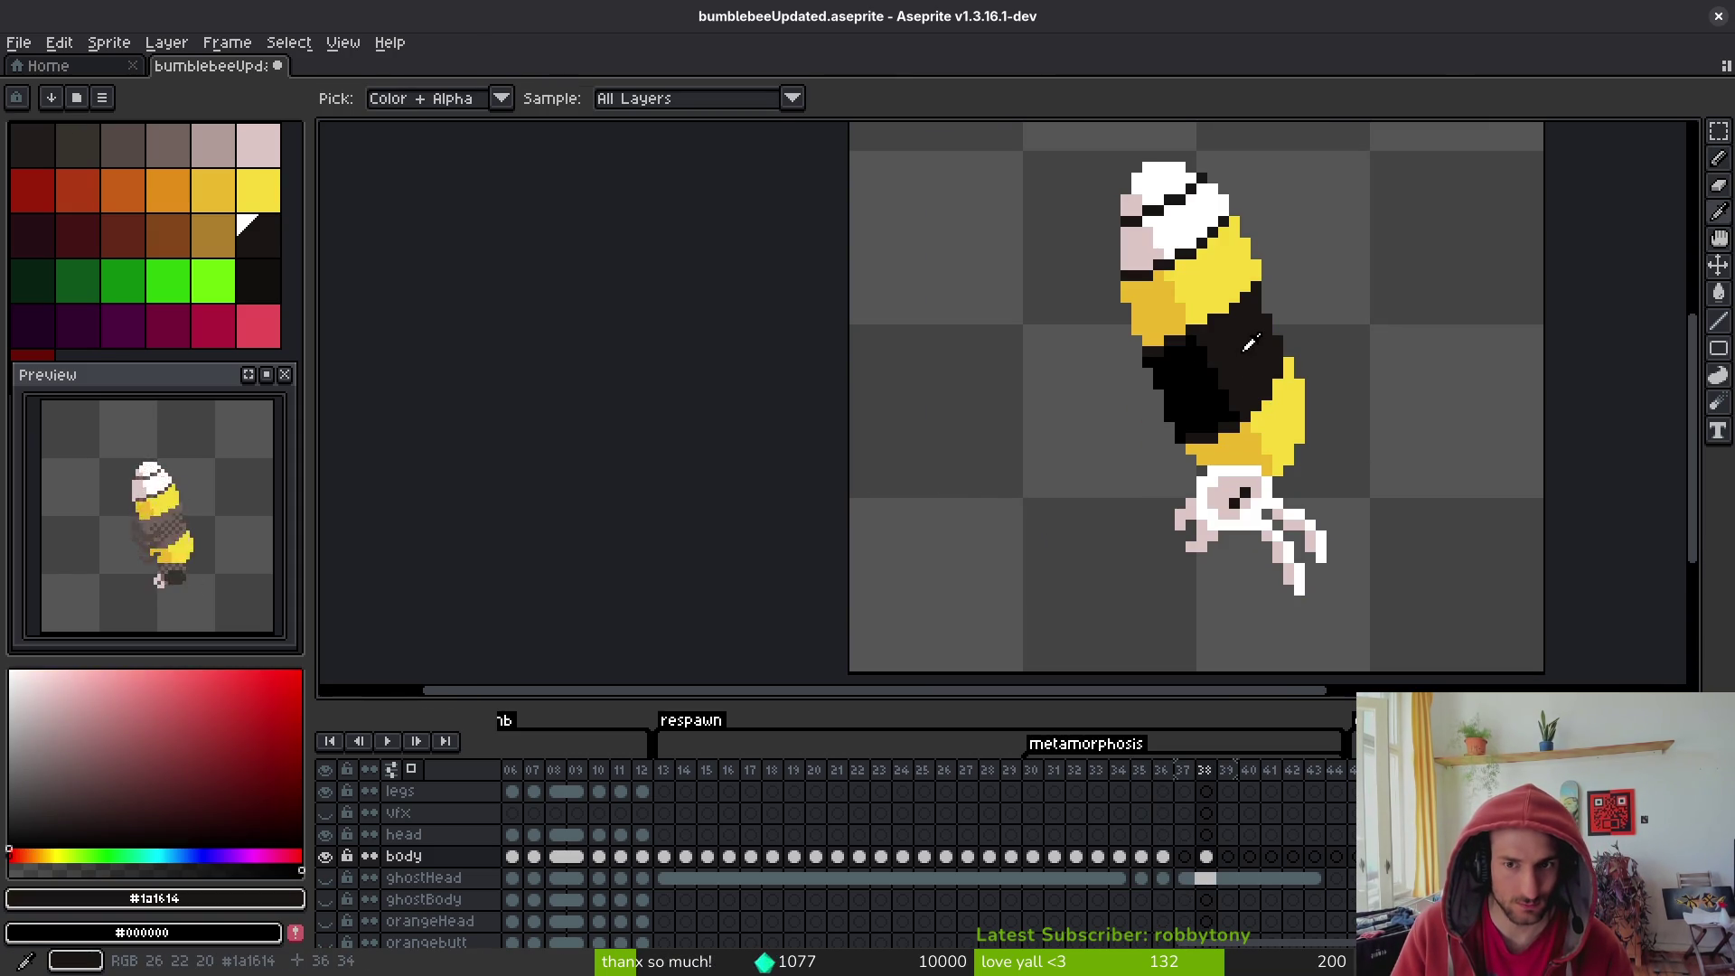
- Pick dark brown #36312c on frame 36, then go to frame 34 with the Pencil
{"action": "key", "text": "comma"}
{"action": "key", "text": "comma"}
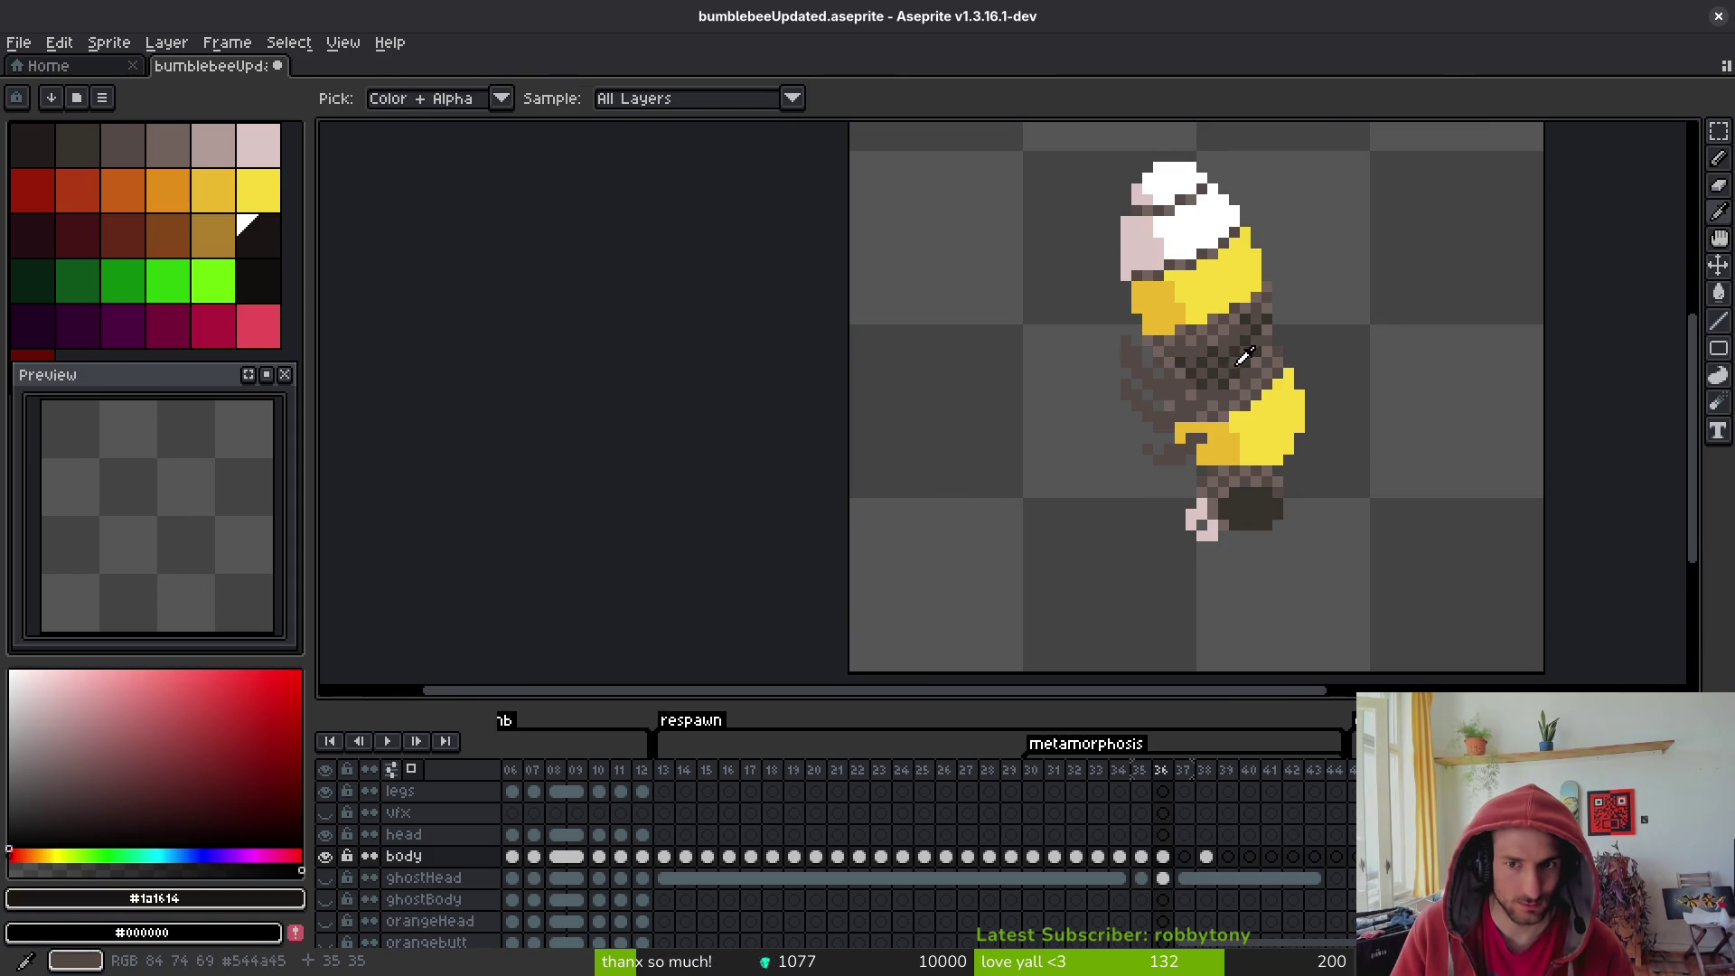
{"action": "left_click", "coordinate": [1235, 355]}
{"action": "key", "text": "comma"}
{"action": "key", "text": "comma"}
{"action": "key", "text": "comma"}
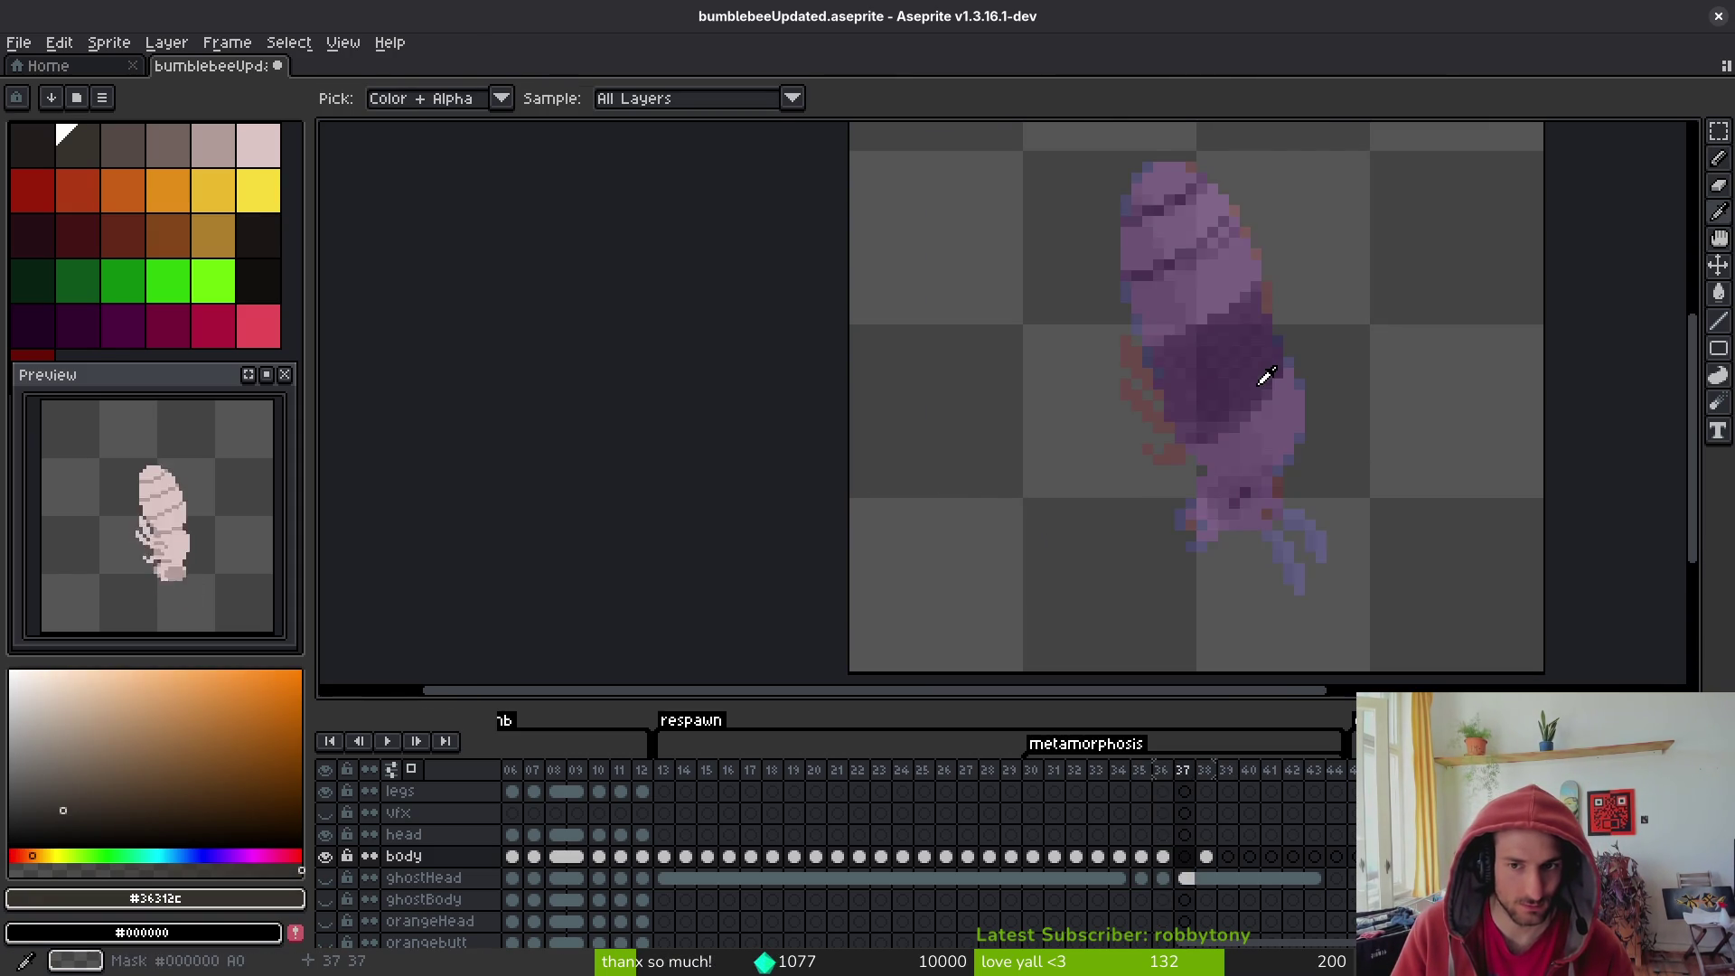
{"action": "key", "text": "period"}
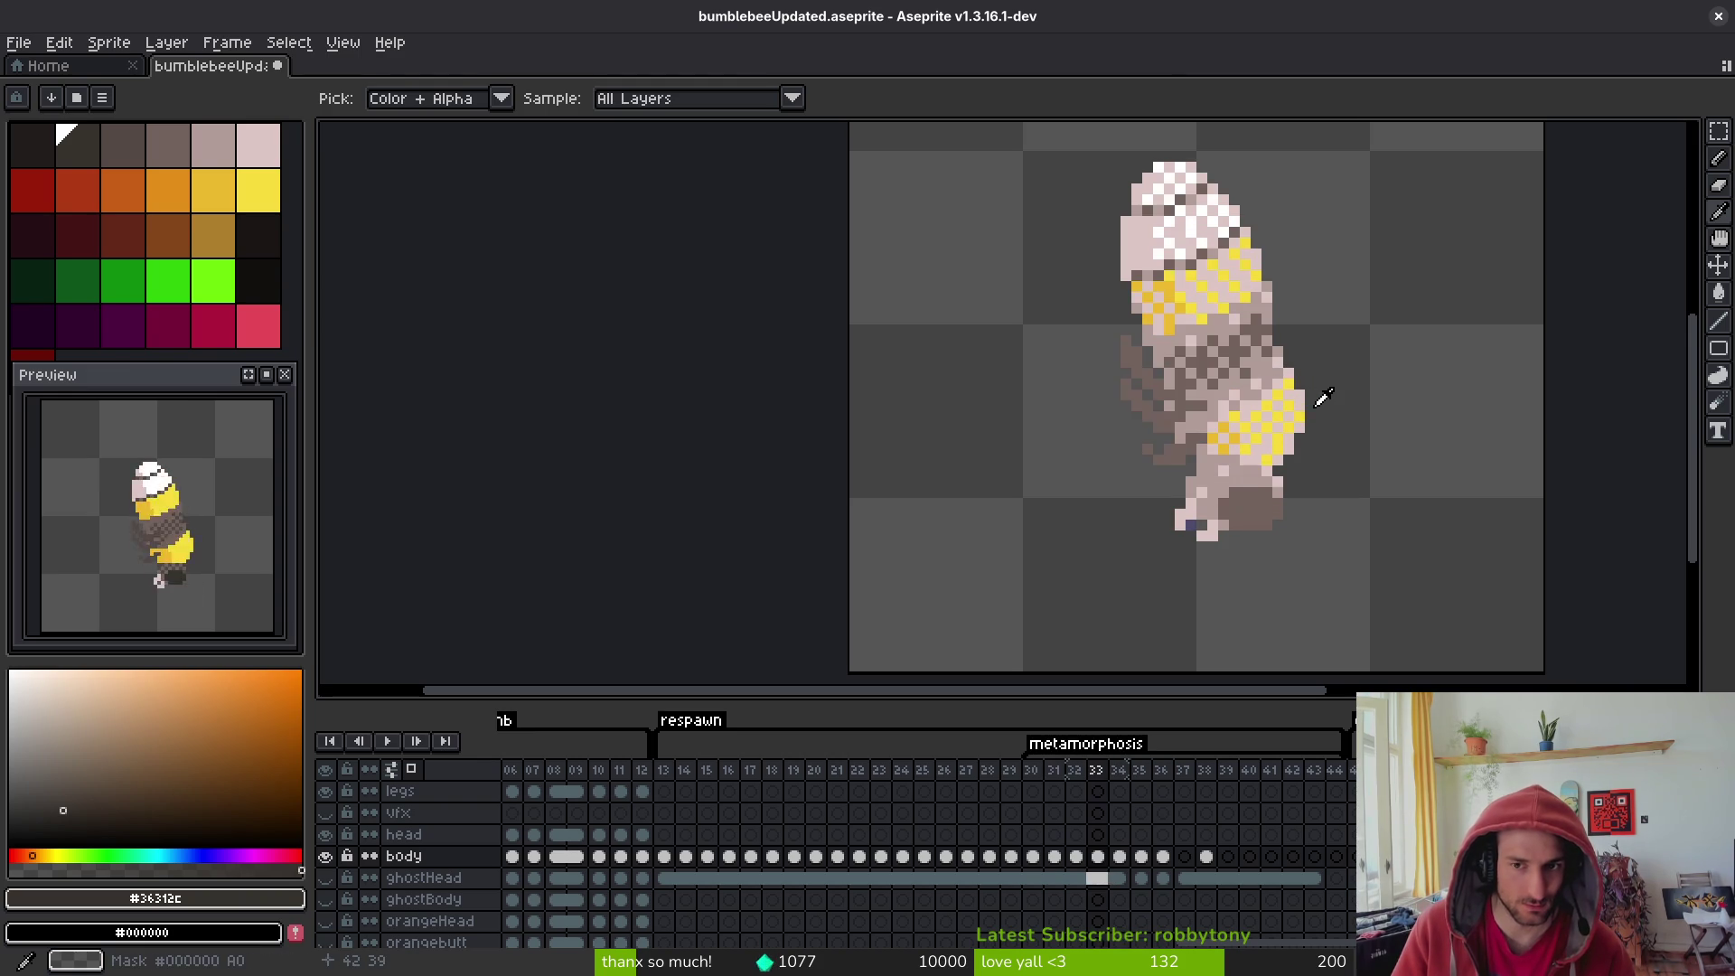
{"action": "key", "text": "b"}
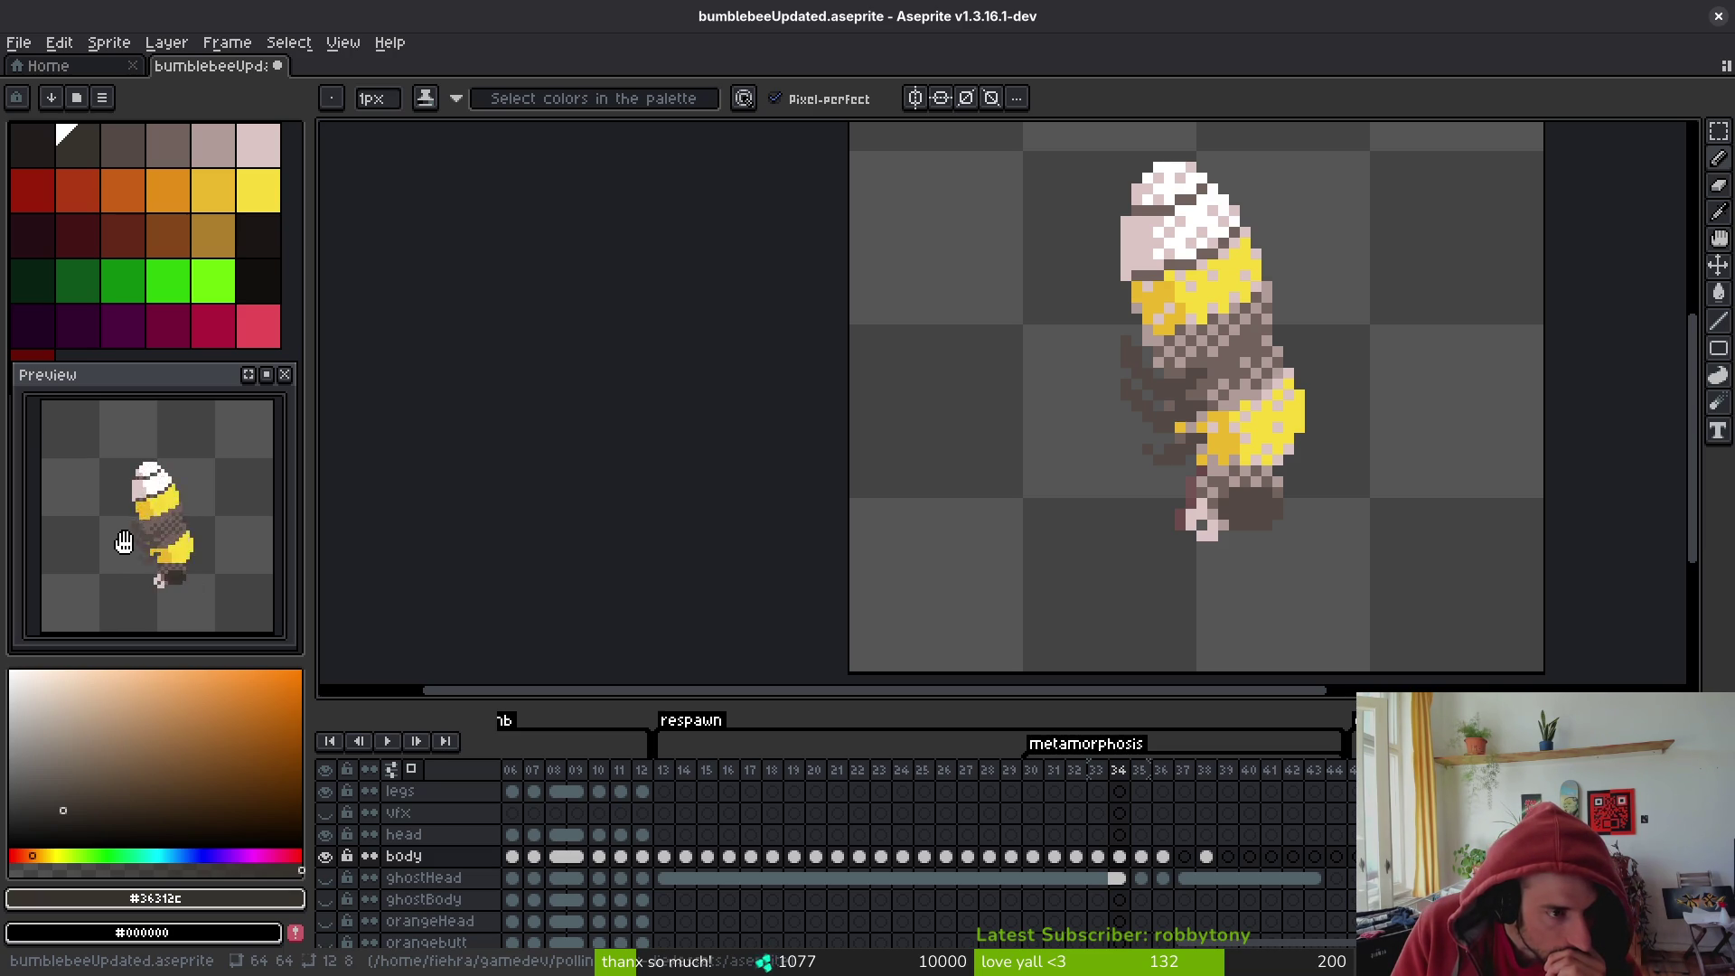
- Browse pupa frames 31–33 and pick pale pink #dcc6c5 as the Pencil colour
{"action": "scroll", "coordinate": [1162, 406], "scroll_direction": "up", "scroll_amount": 2}
{"action": "scroll", "coordinate": [1232, 426], "scroll_direction": "down", "scroll_amount": 2}
{"action": "key", "text": "Left"}
{"action": "key", "text": "Left"}
{"action": "key", "text": "Left"}
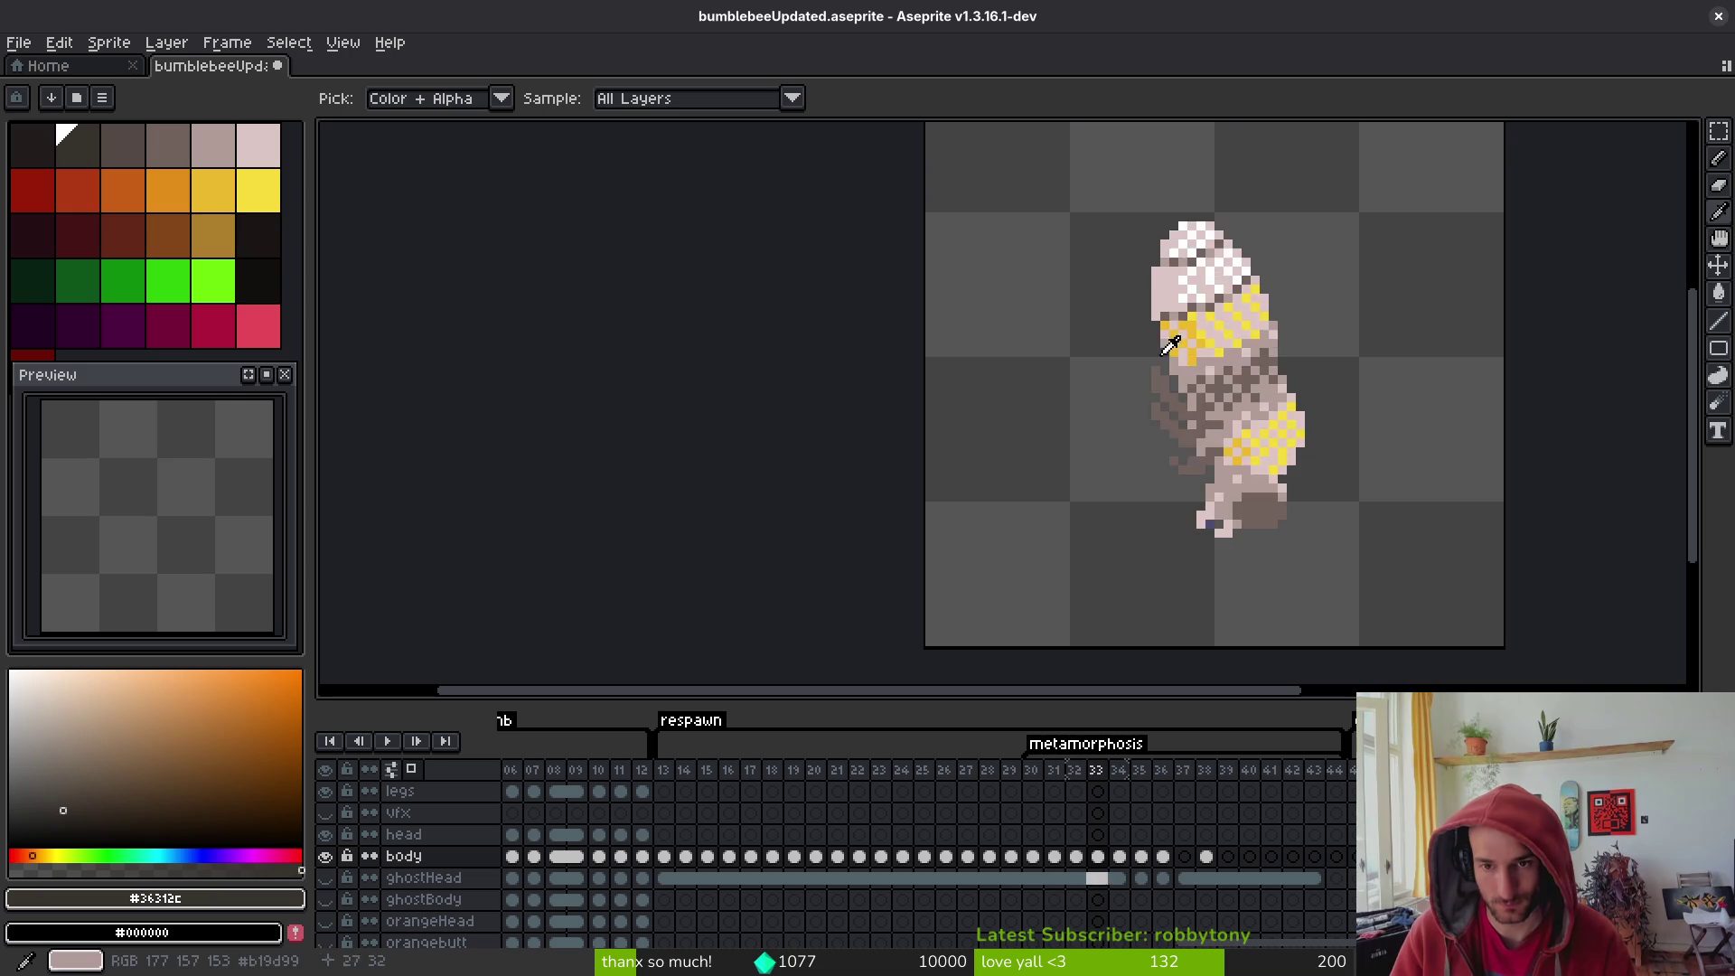
{"action": "key", "text": "Right"}
{"action": "scroll", "coordinate": [1195, 339], "scroll_direction": "up", "scroll_amount": 1}
{"action": "key", "text": "Right"}
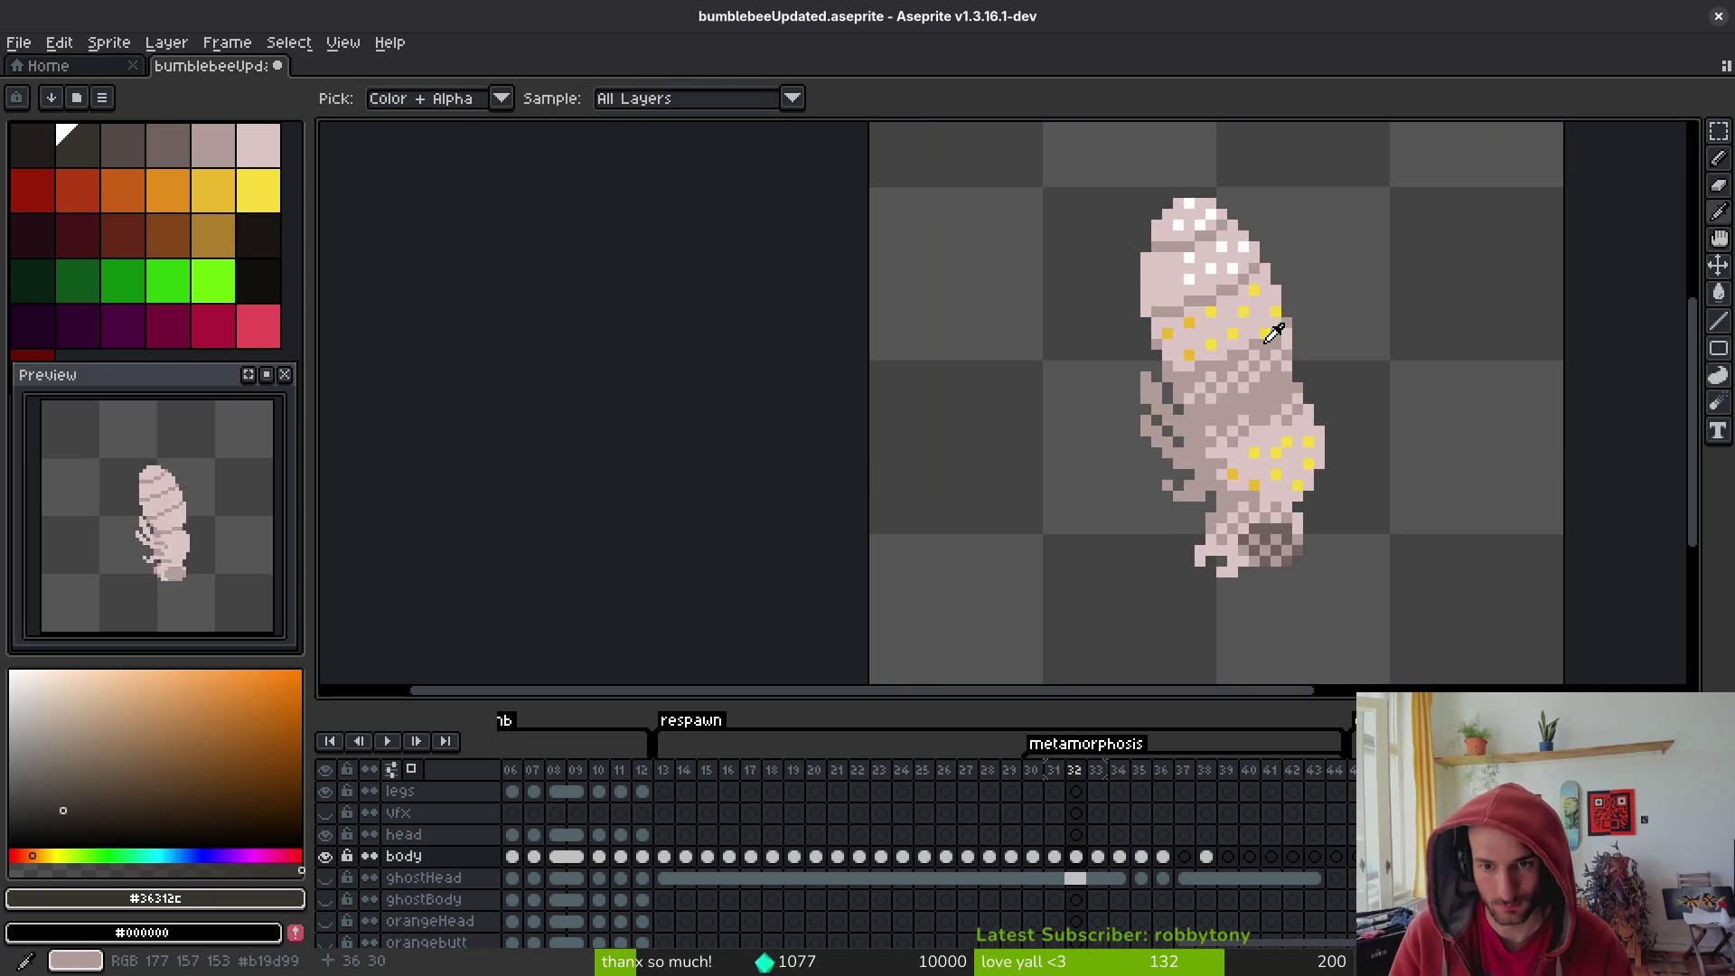
{"action": "key", "text": "Left"}
{"action": "left_click", "coordinate": [1164, 352]}
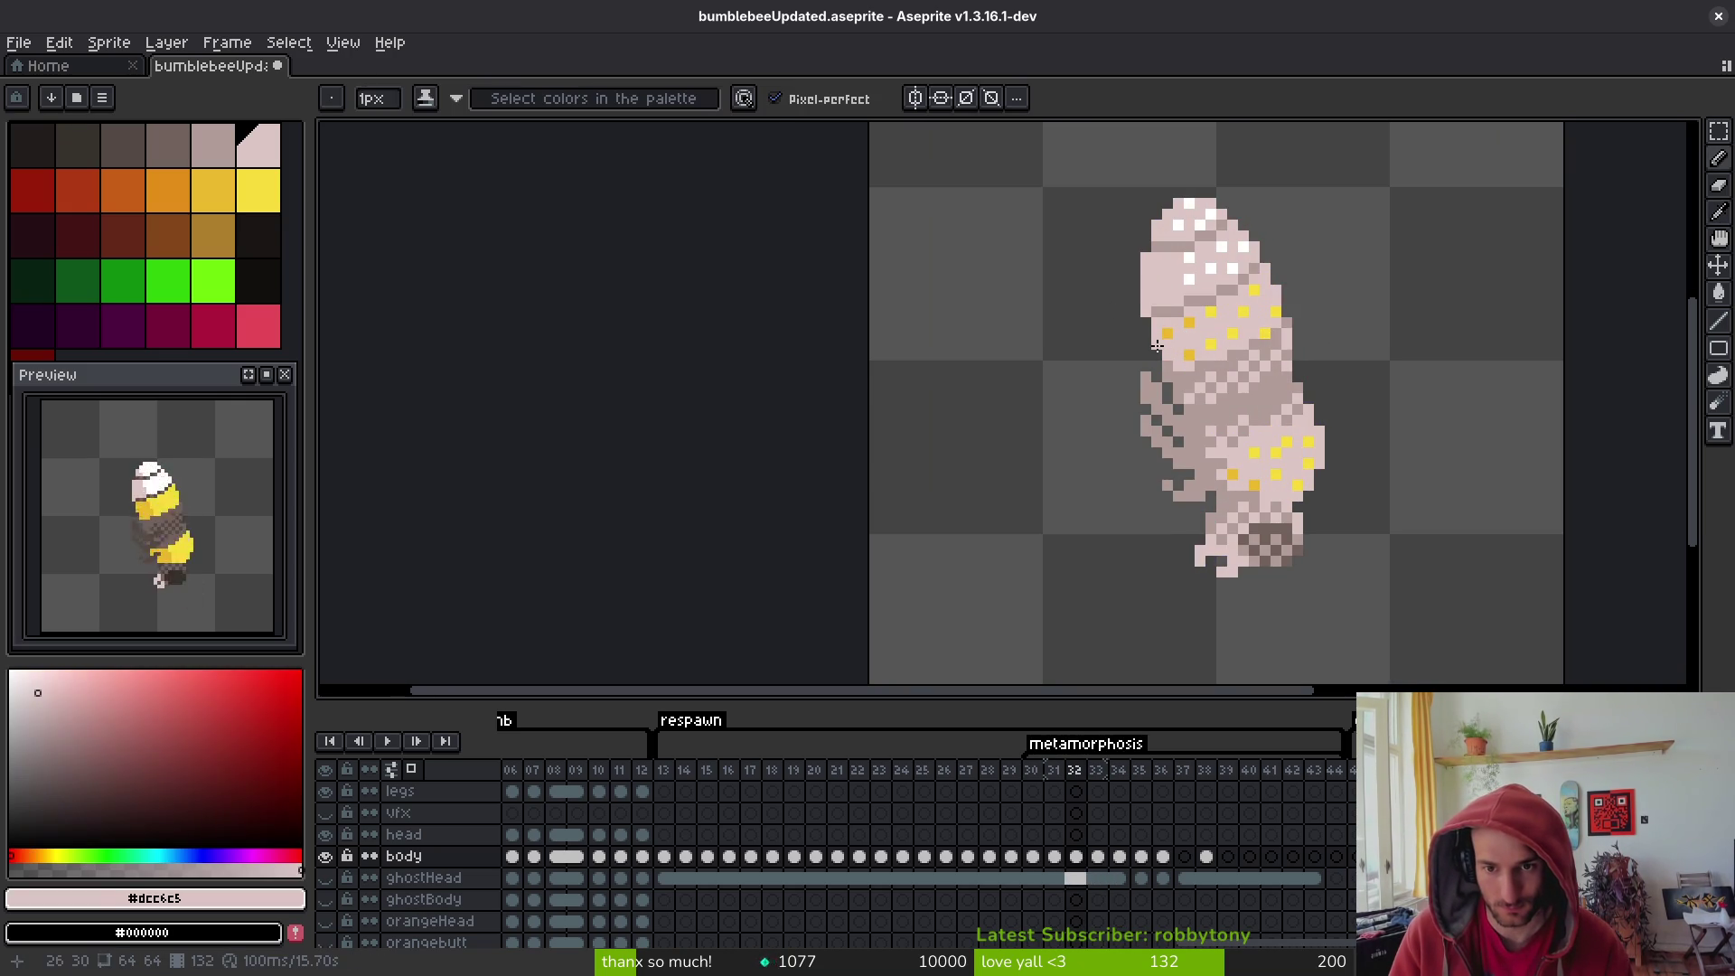
{"action": "key", "text": "b"}
- Move ahead to frame 35 and save bumblebeeUpdated.aseprite
{"action": "key", "text": "Left"}
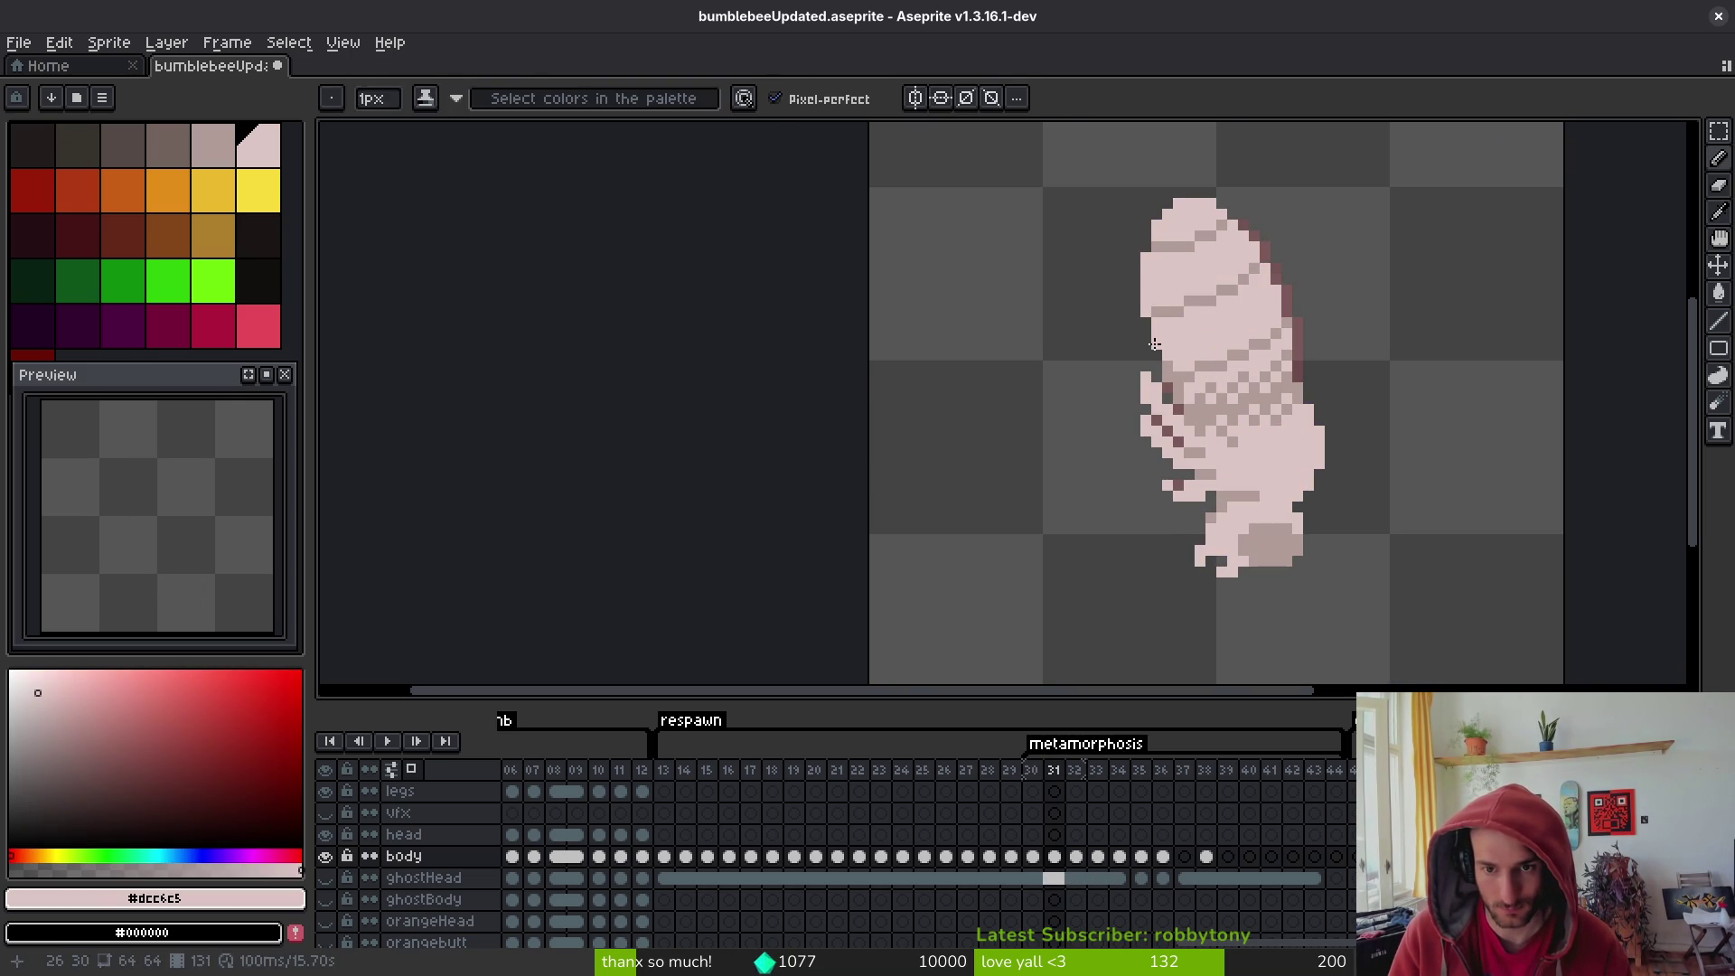
{"action": "key", "text": "i"}
{"action": "key", "text": "Right"}
{"action": "key", "text": "Right"}
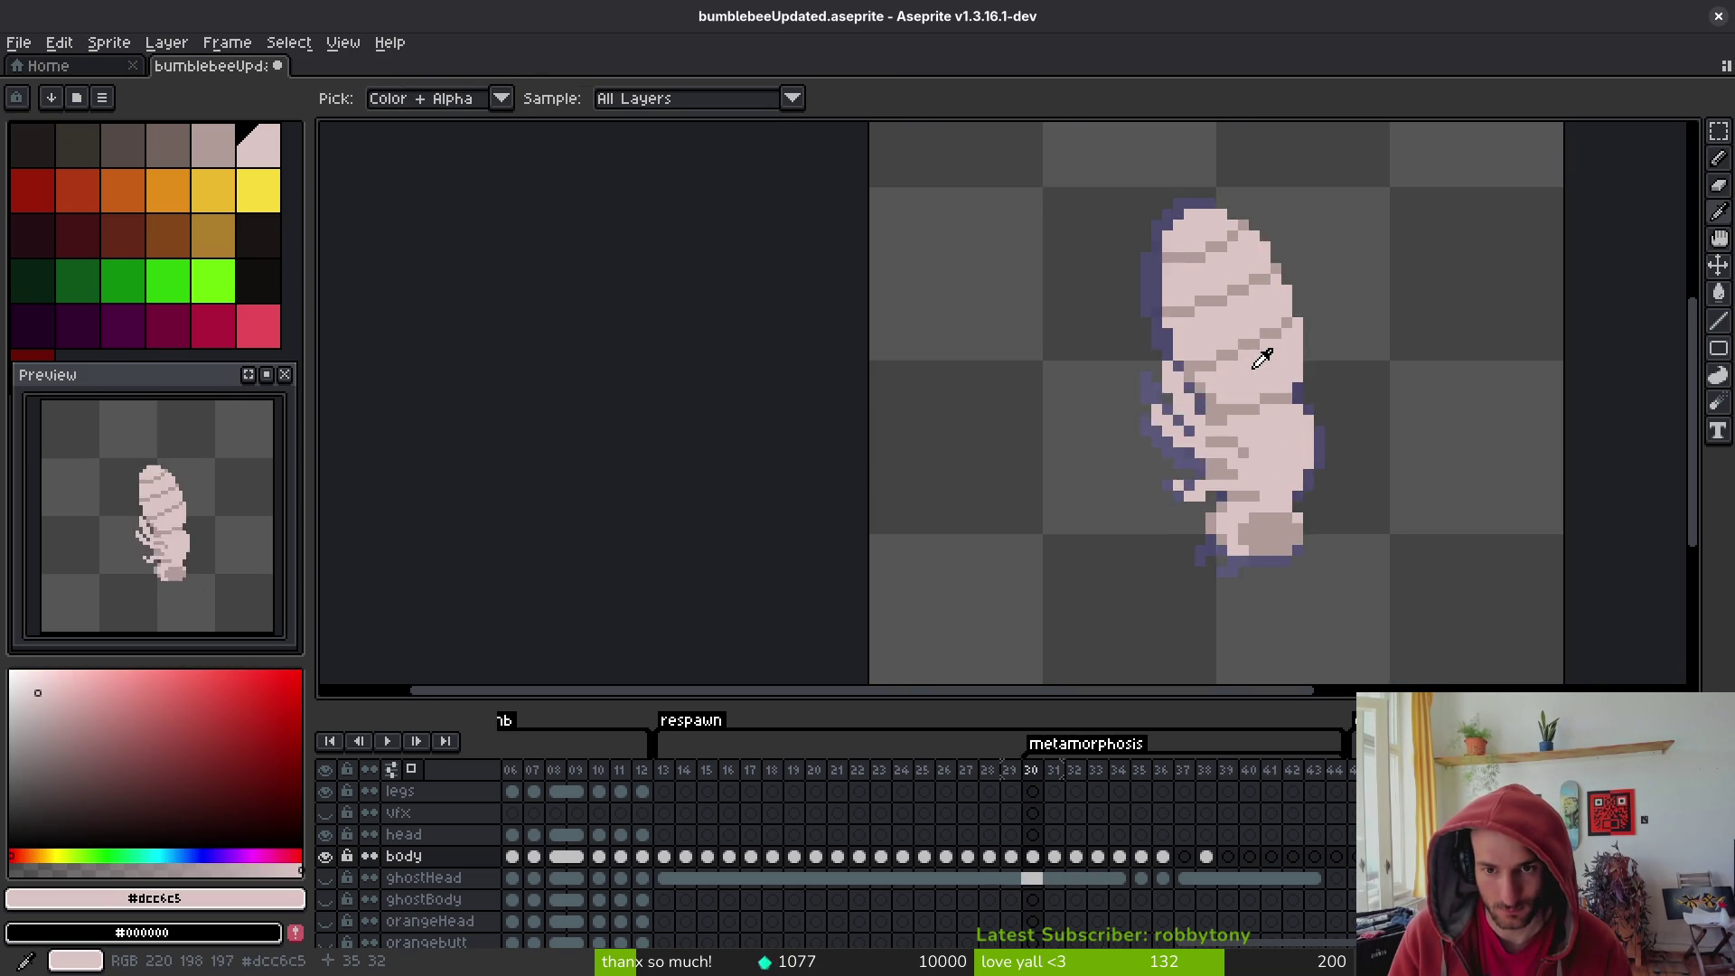
{"action": "key", "text": "b"}
{"action": "scroll", "coordinate": [1130, 306], "scroll_direction": "up", "scroll_amount": 3}
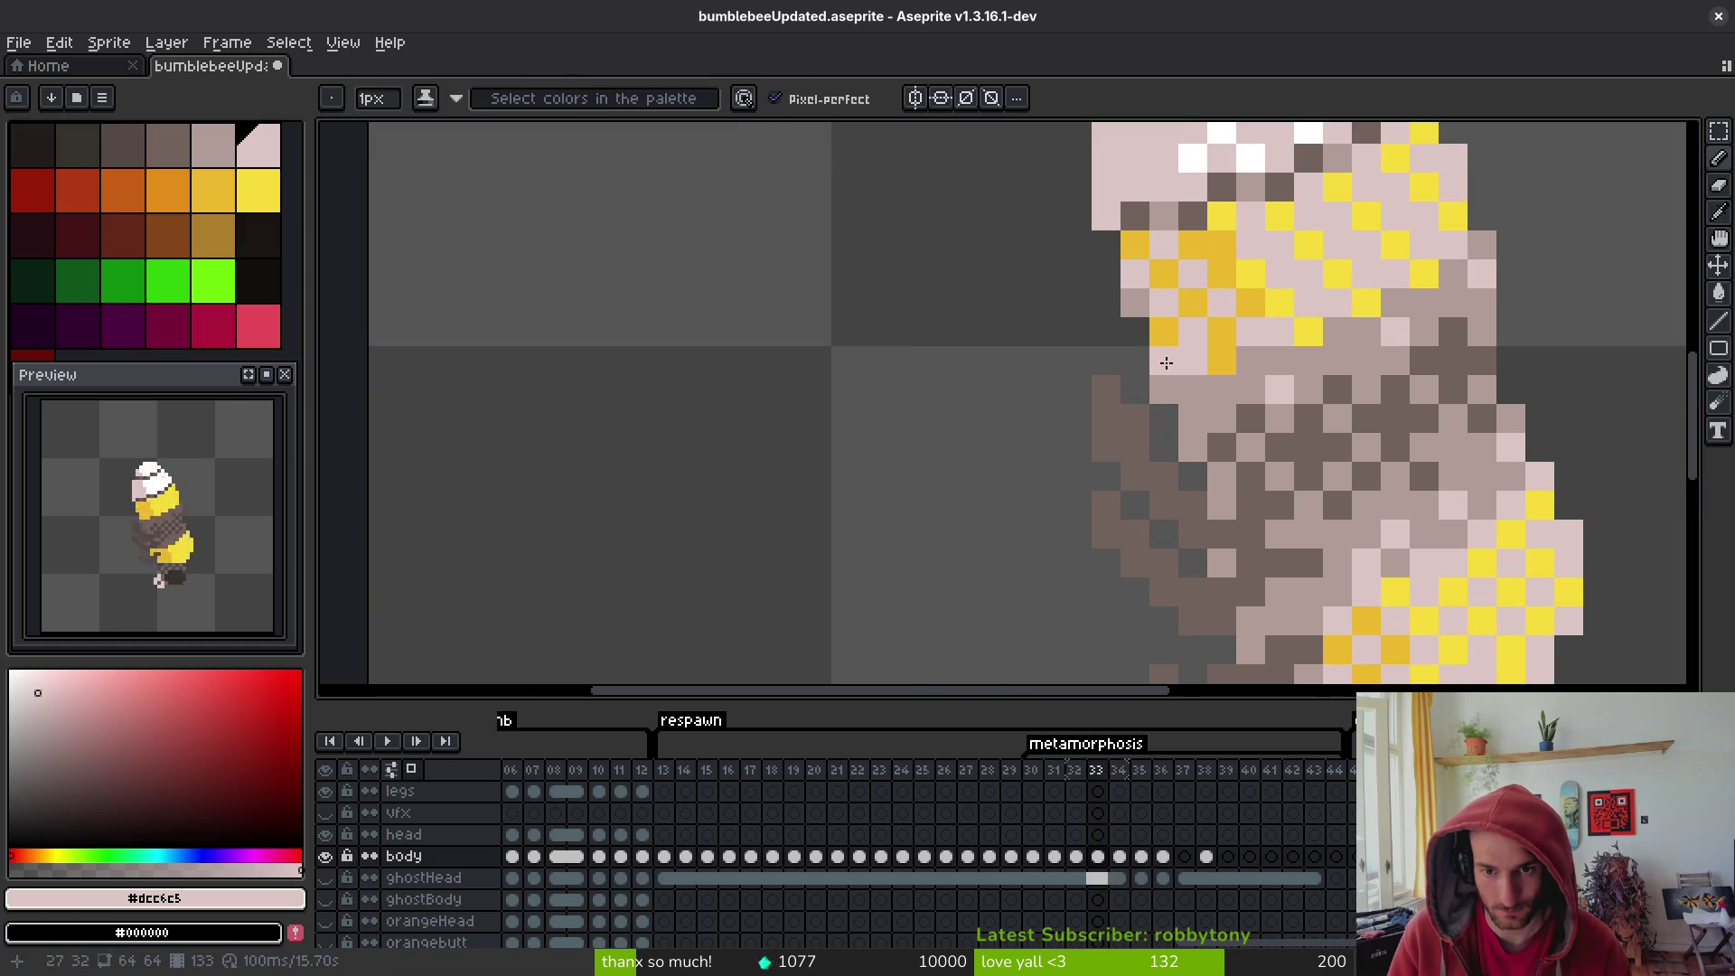
{"action": "key", "text": "Right"}
{"action": "key", "text": "Right"}
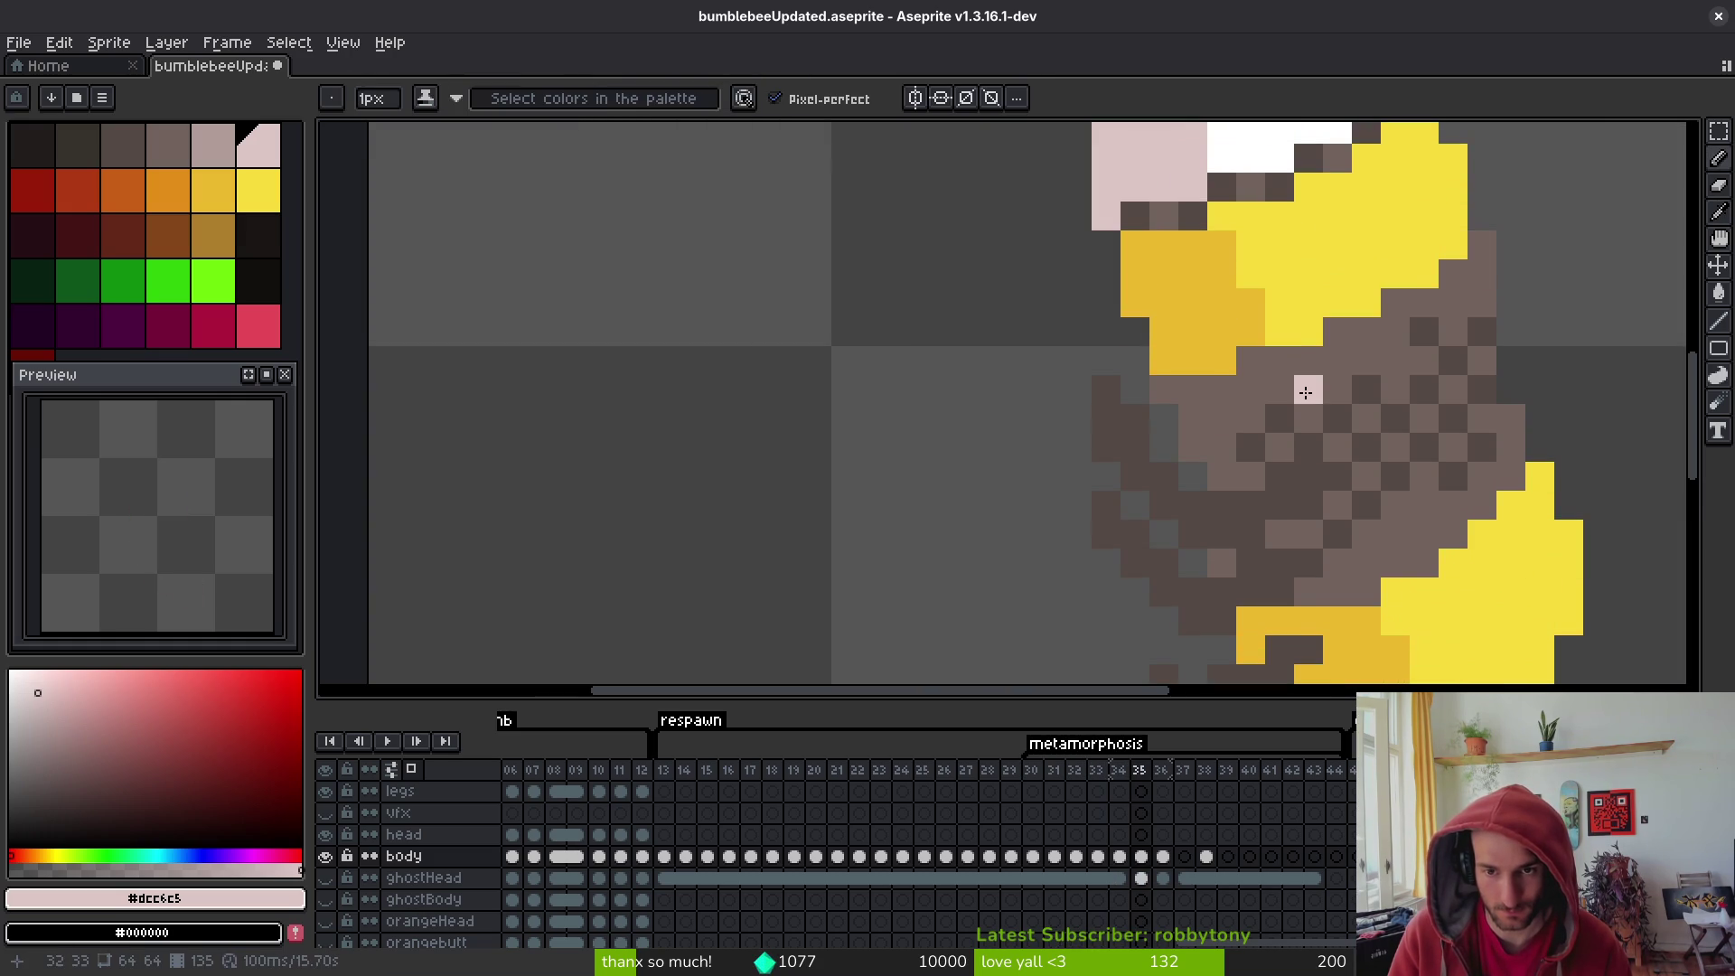
{"action": "key", "text": "ctrl+s"}
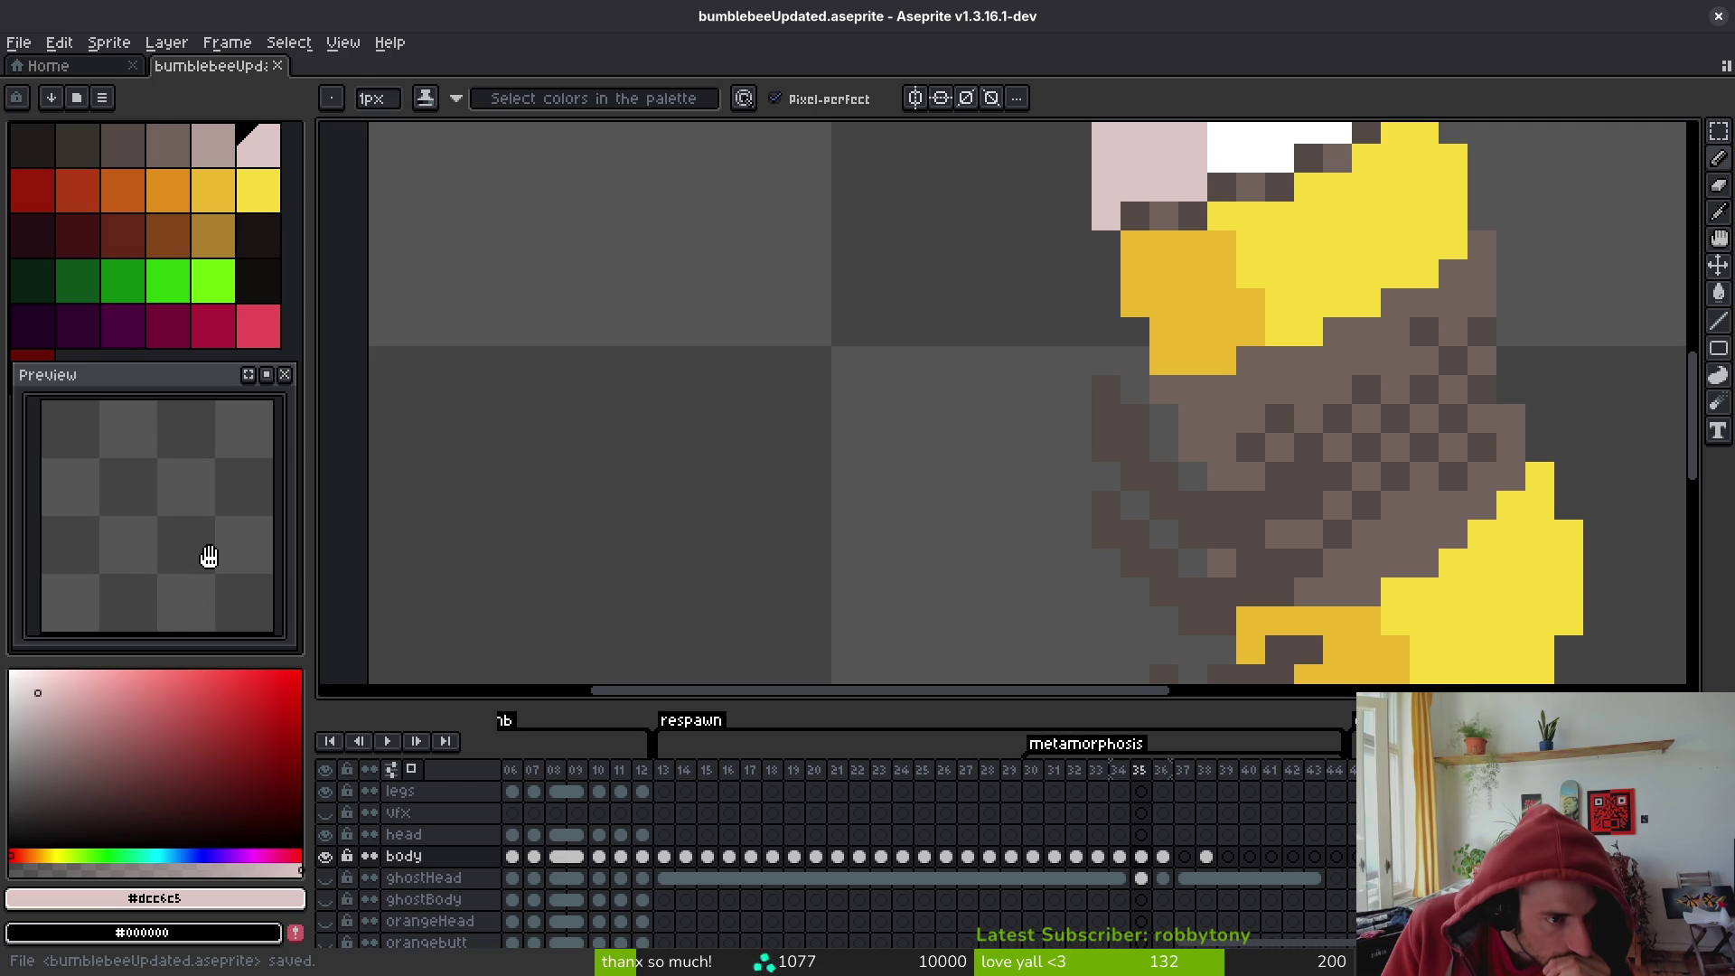
- On frame 36, darken six outline pixels of the bee's white head with mid-brown #544a45
{"action": "scroll", "coordinate": [1277, 302], "scroll_direction": "down", "scroll_amount": 4}
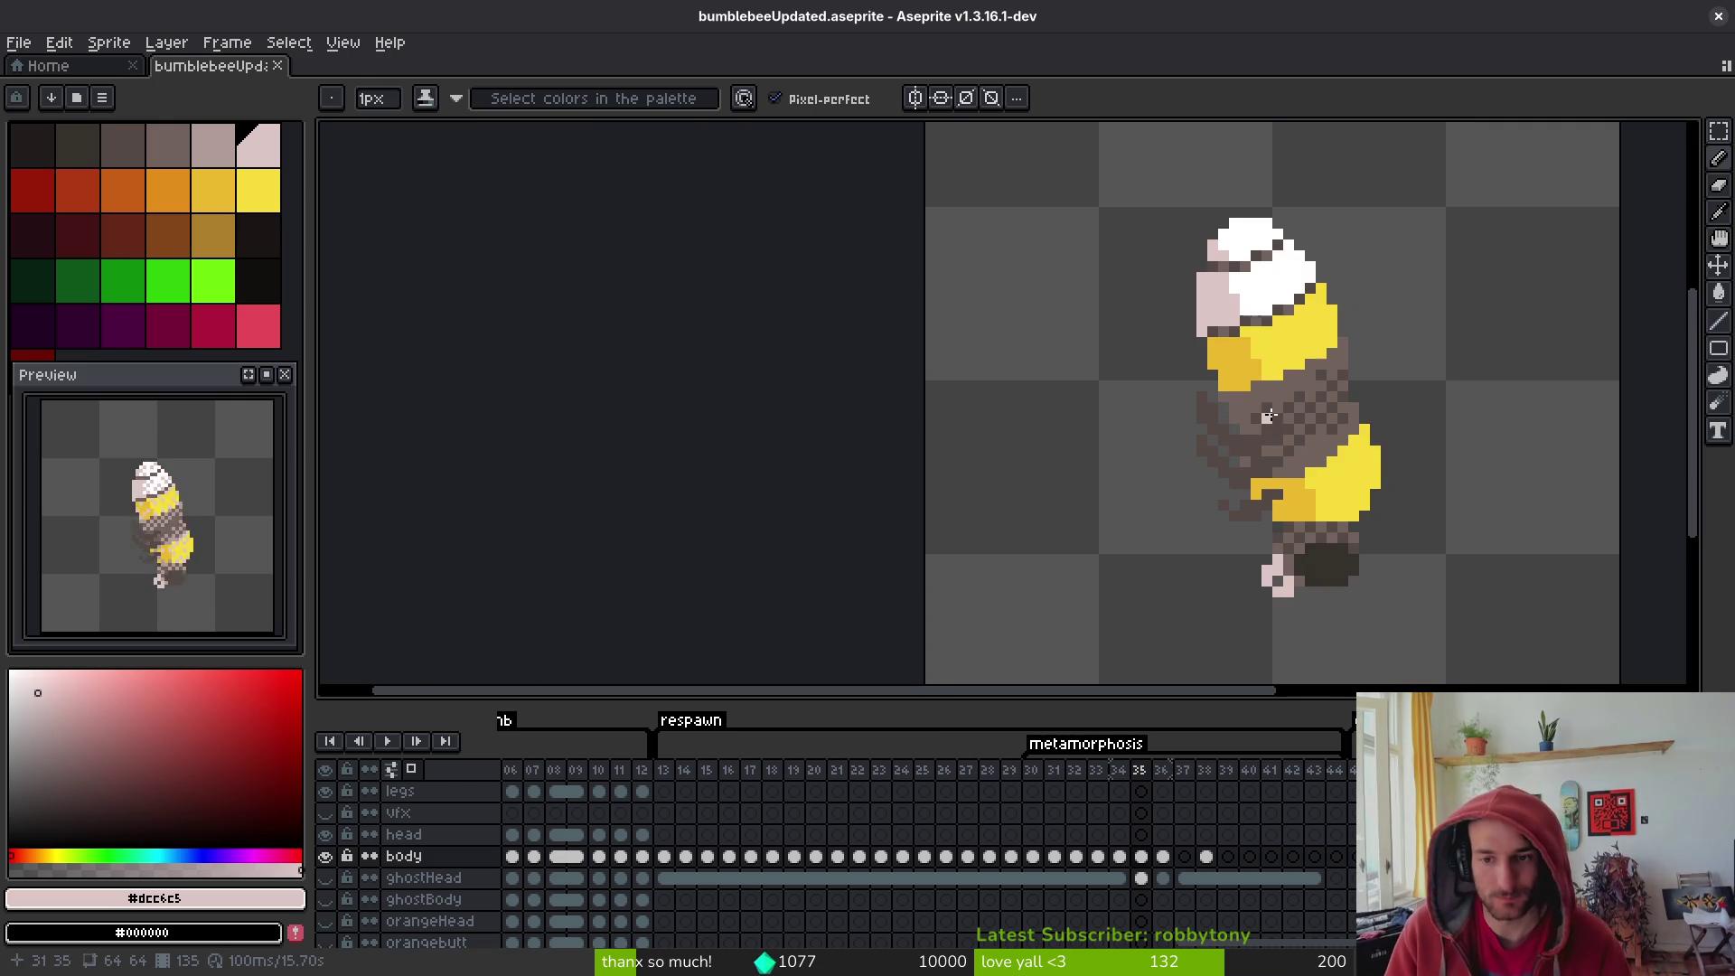
{"action": "key", "text": "Right"}
{"action": "key", "text": "i"}
{"action": "scroll", "coordinate": [1283, 407], "scroll_direction": "up", "scroll_amount": 4}
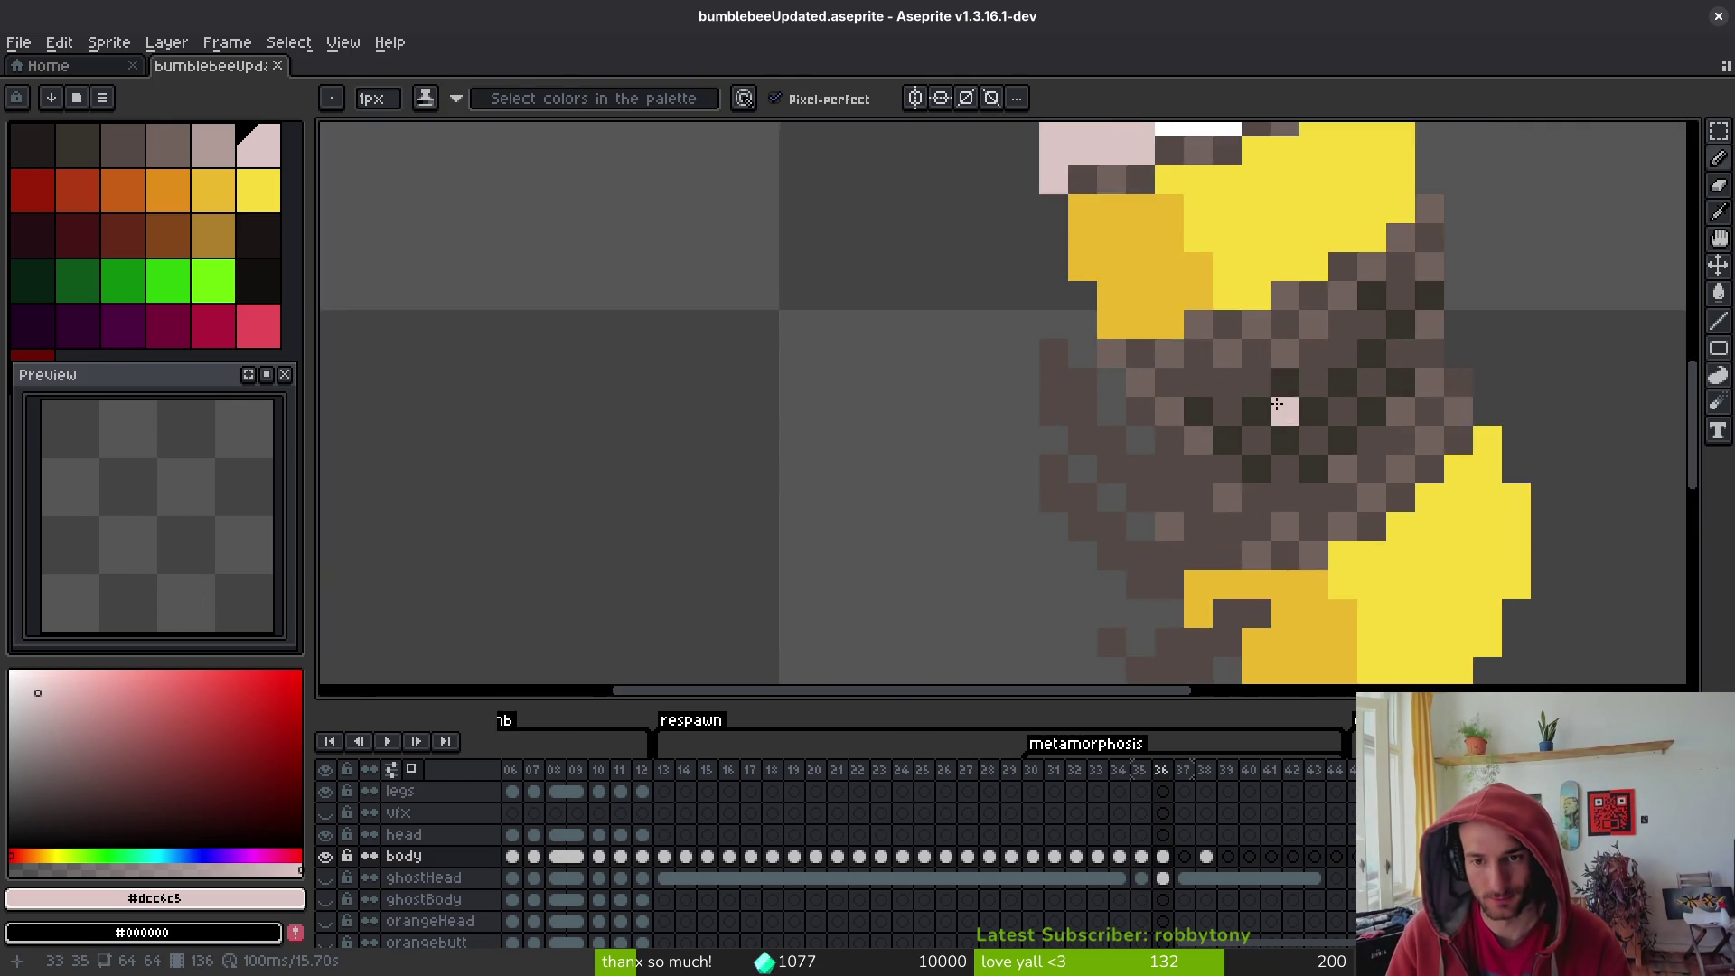
{"action": "scroll", "coordinate": [1154, 437], "scroll_direction": "down", "scroll_amount": 1}
{"action": "left_click", "coordinate": [1227, 364], "text": "alt"}
{"action": "left_click", "coordinate": [1099, 408]}
{"action": "left_click", "coordinate": [1185, 378]}
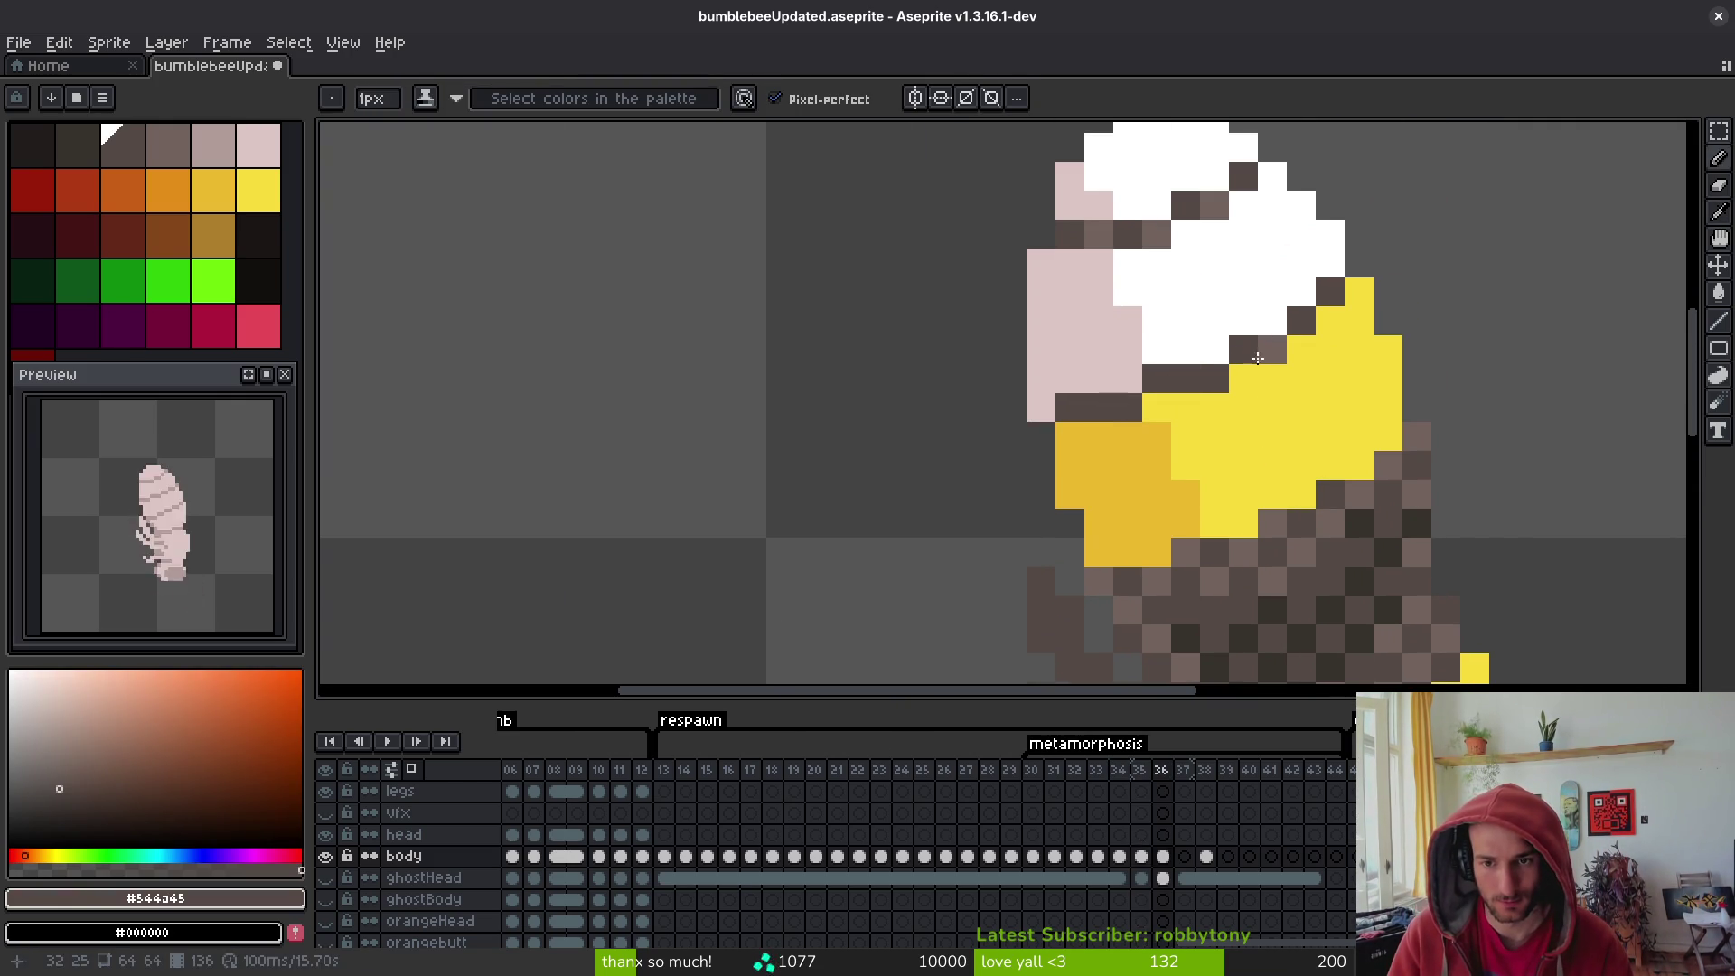
{"action": "left_click", "coordinate": [1272, 350]}
{"action": "left_click", "coordinate": [1099, 232]}
{"action": "left_click", "coordinate": [1157, 233]}
{"action": "left_click", "coordinate": [1215, 205]}
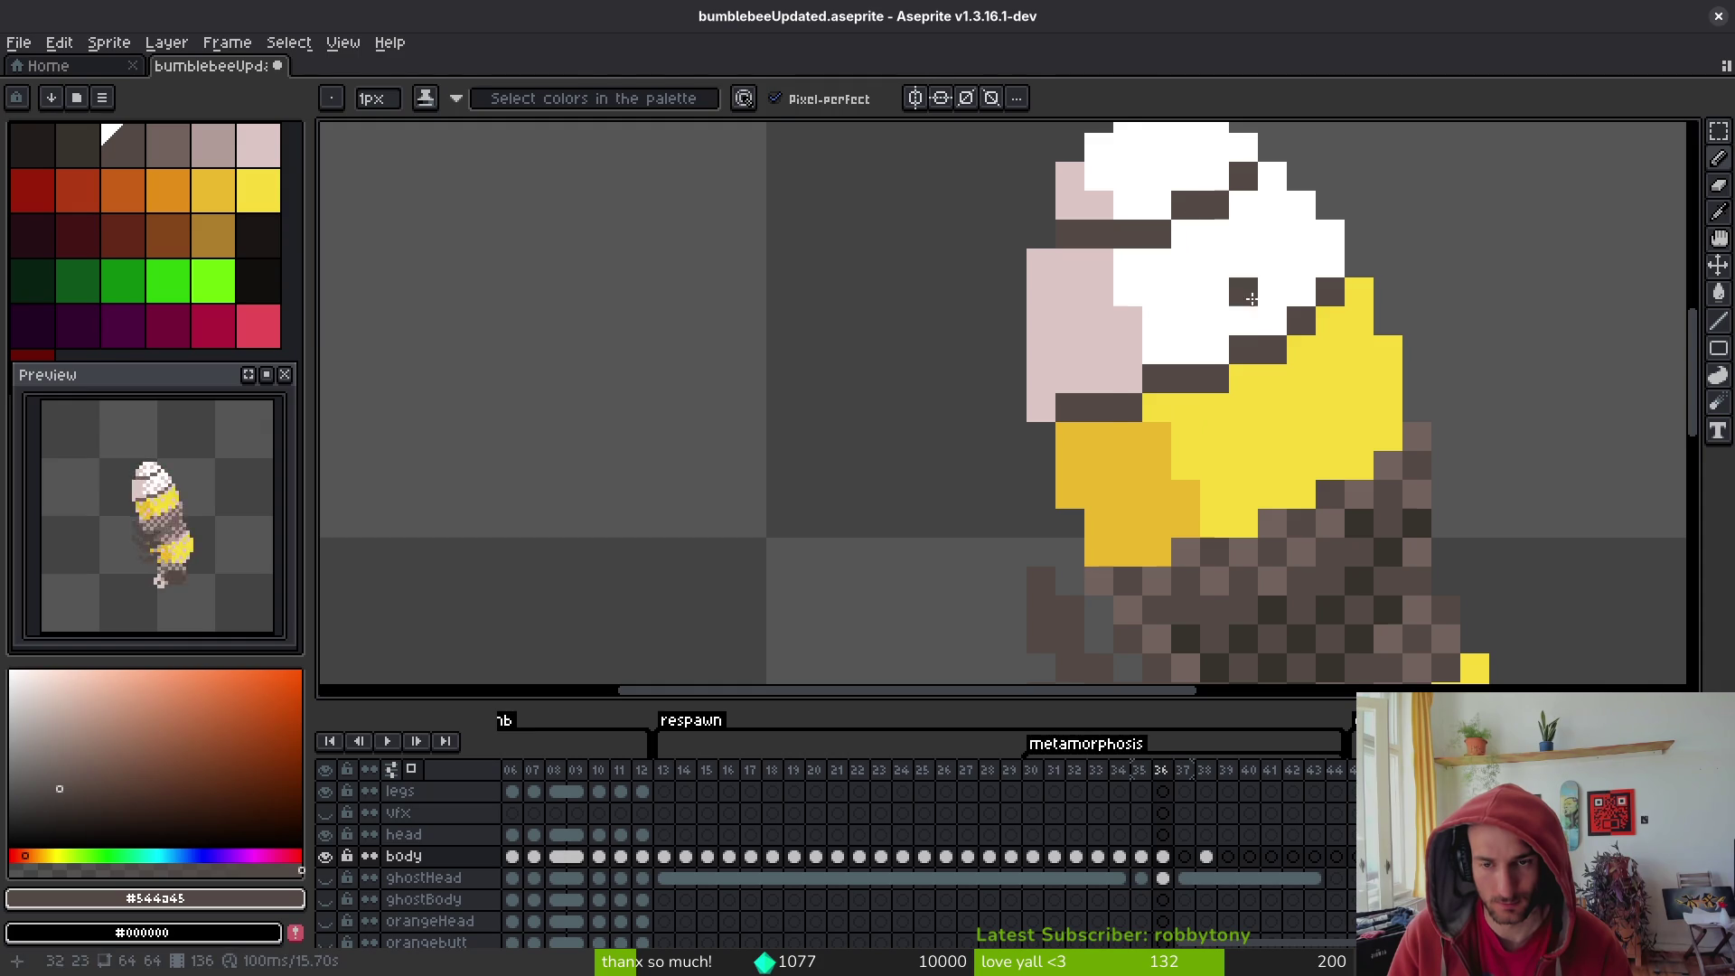
- After comparing with frame 35, repaint three head-outline pixels in darker brown #36312c
{"action": "key", "text": "Left"}
{"action": "key", "text": "i"}
{"action": "key", "text": "Right"}
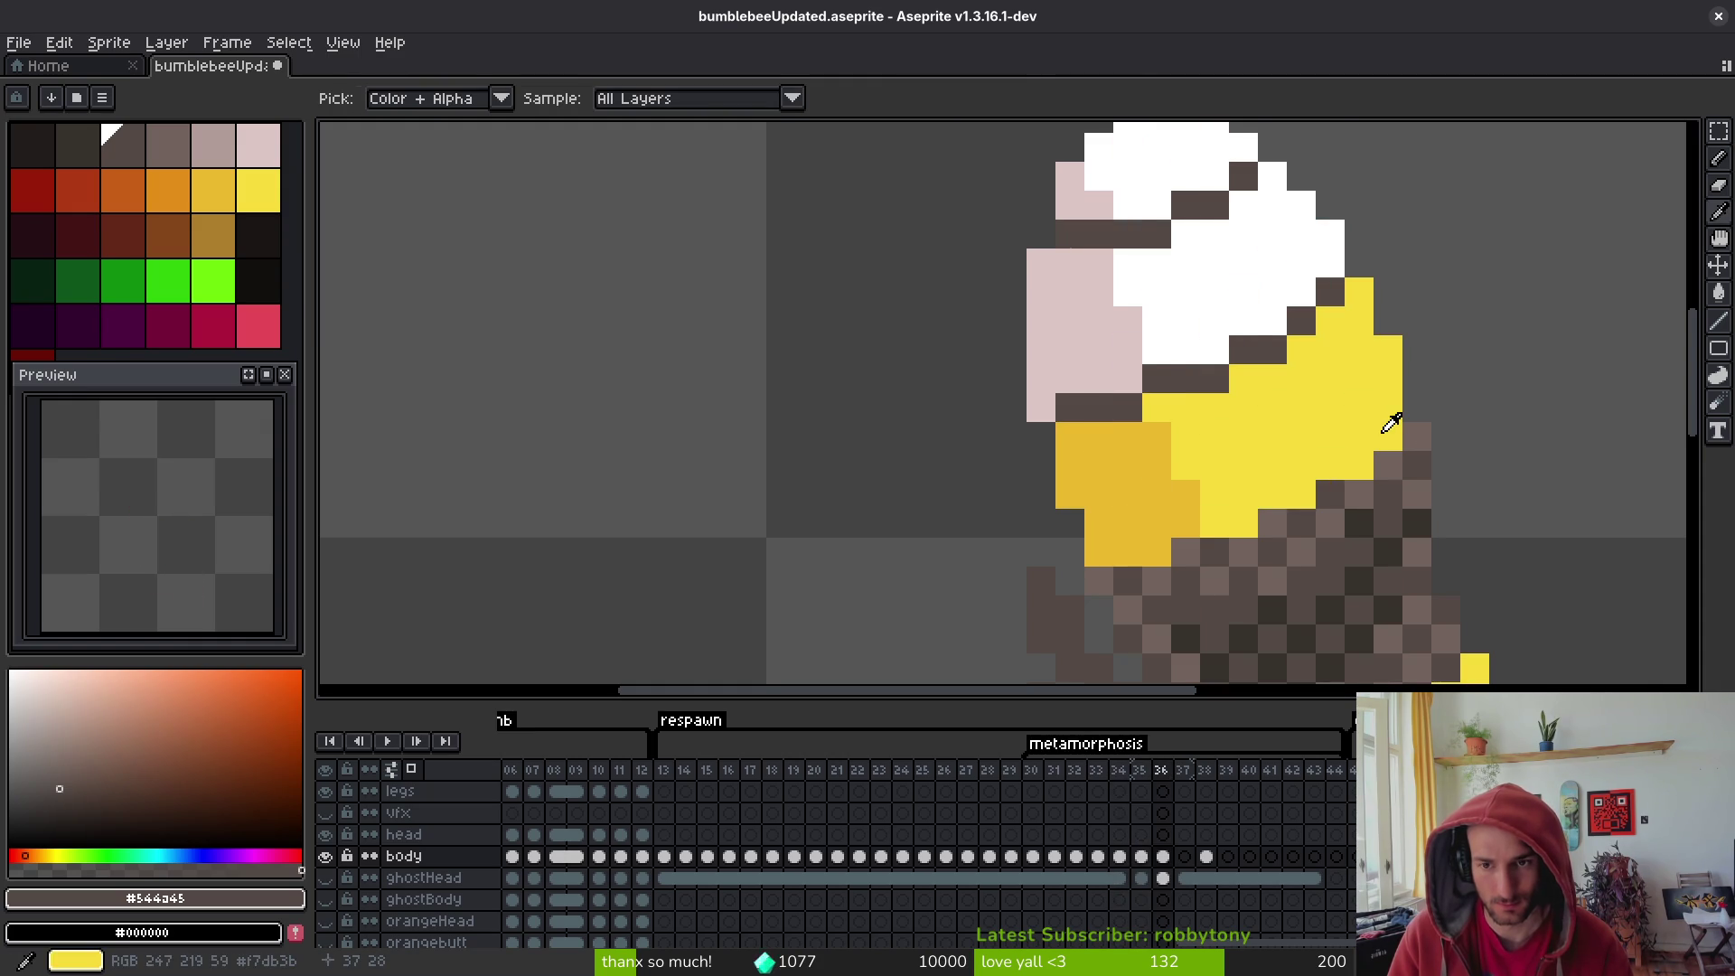
{"action": "left_click", "coordinate": [1347, 592], "text": "alt"}
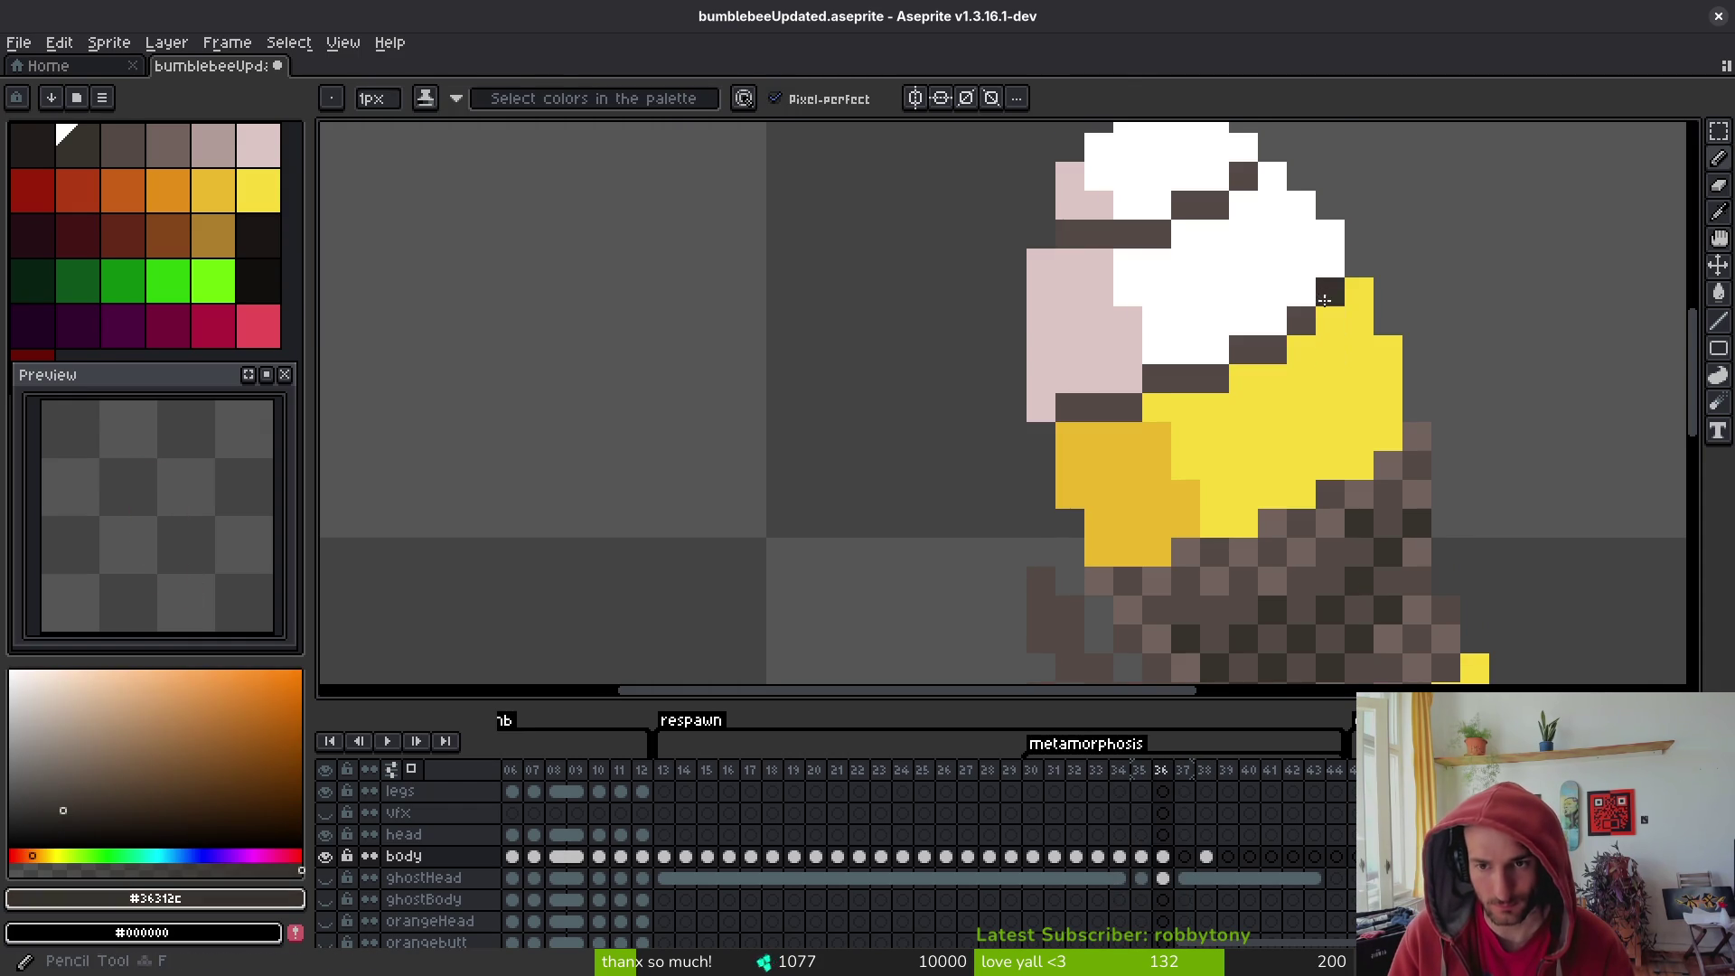
{"action": "left_click", "coordinate": [1186, 205]}
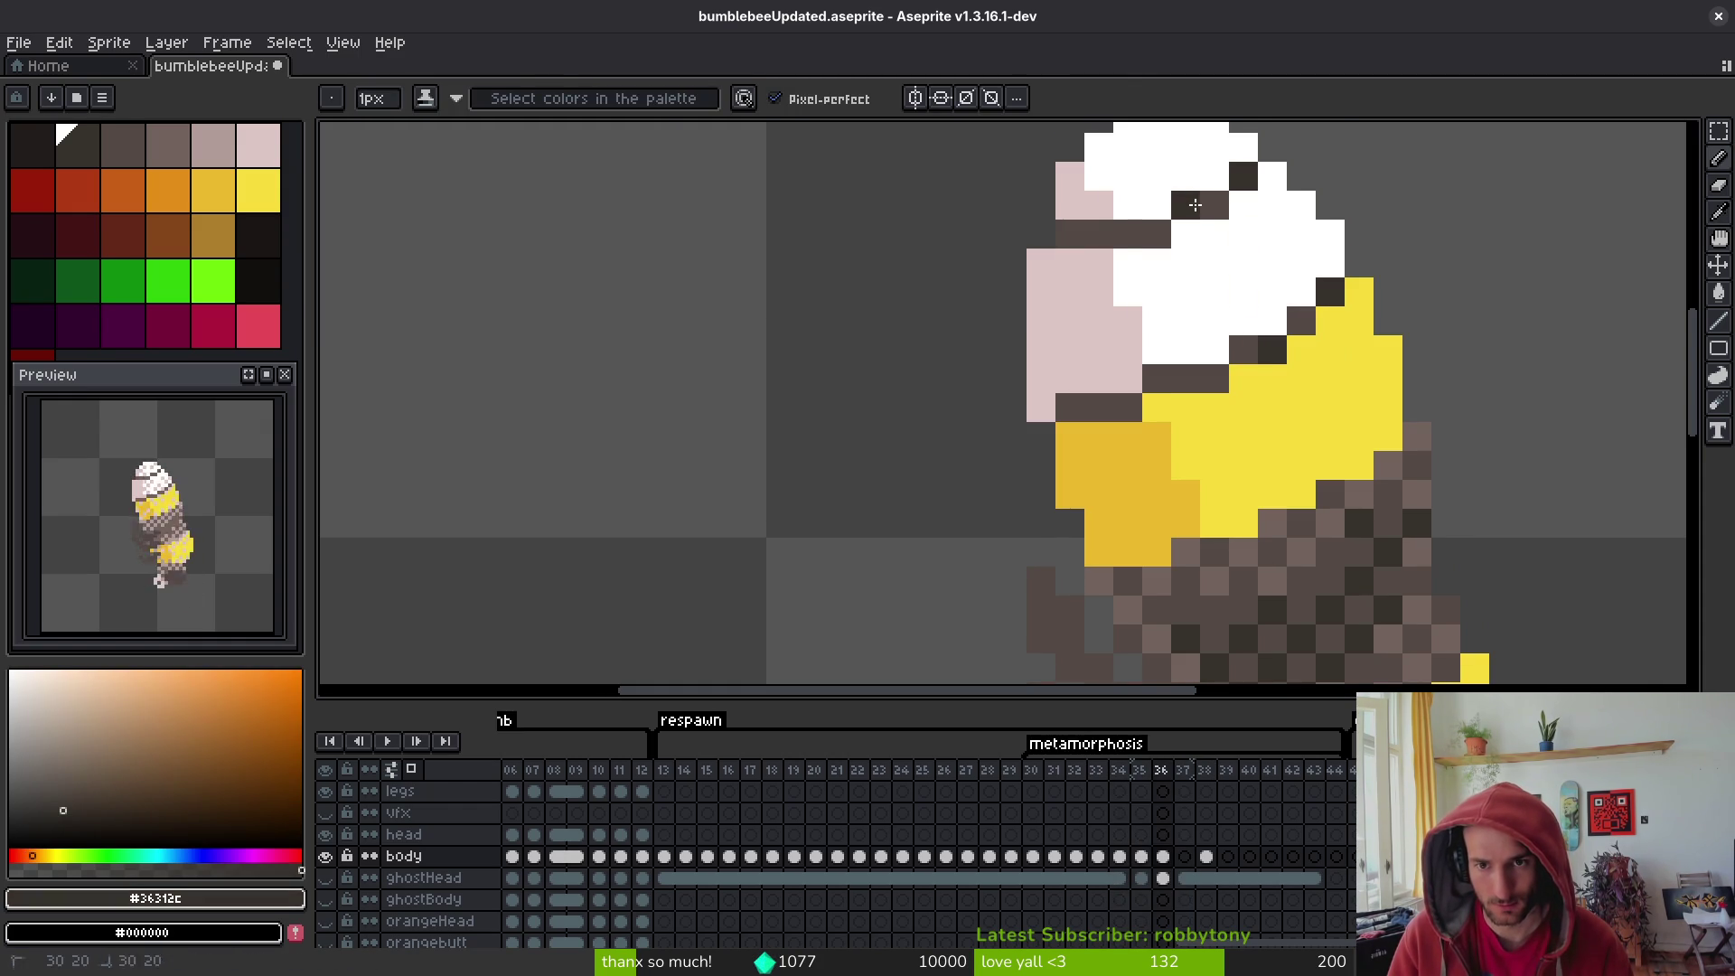
{"action": "left_click", "coordinate": [1157, 233]}
{"action": "left_click", "coordinate": [1215, 378]}
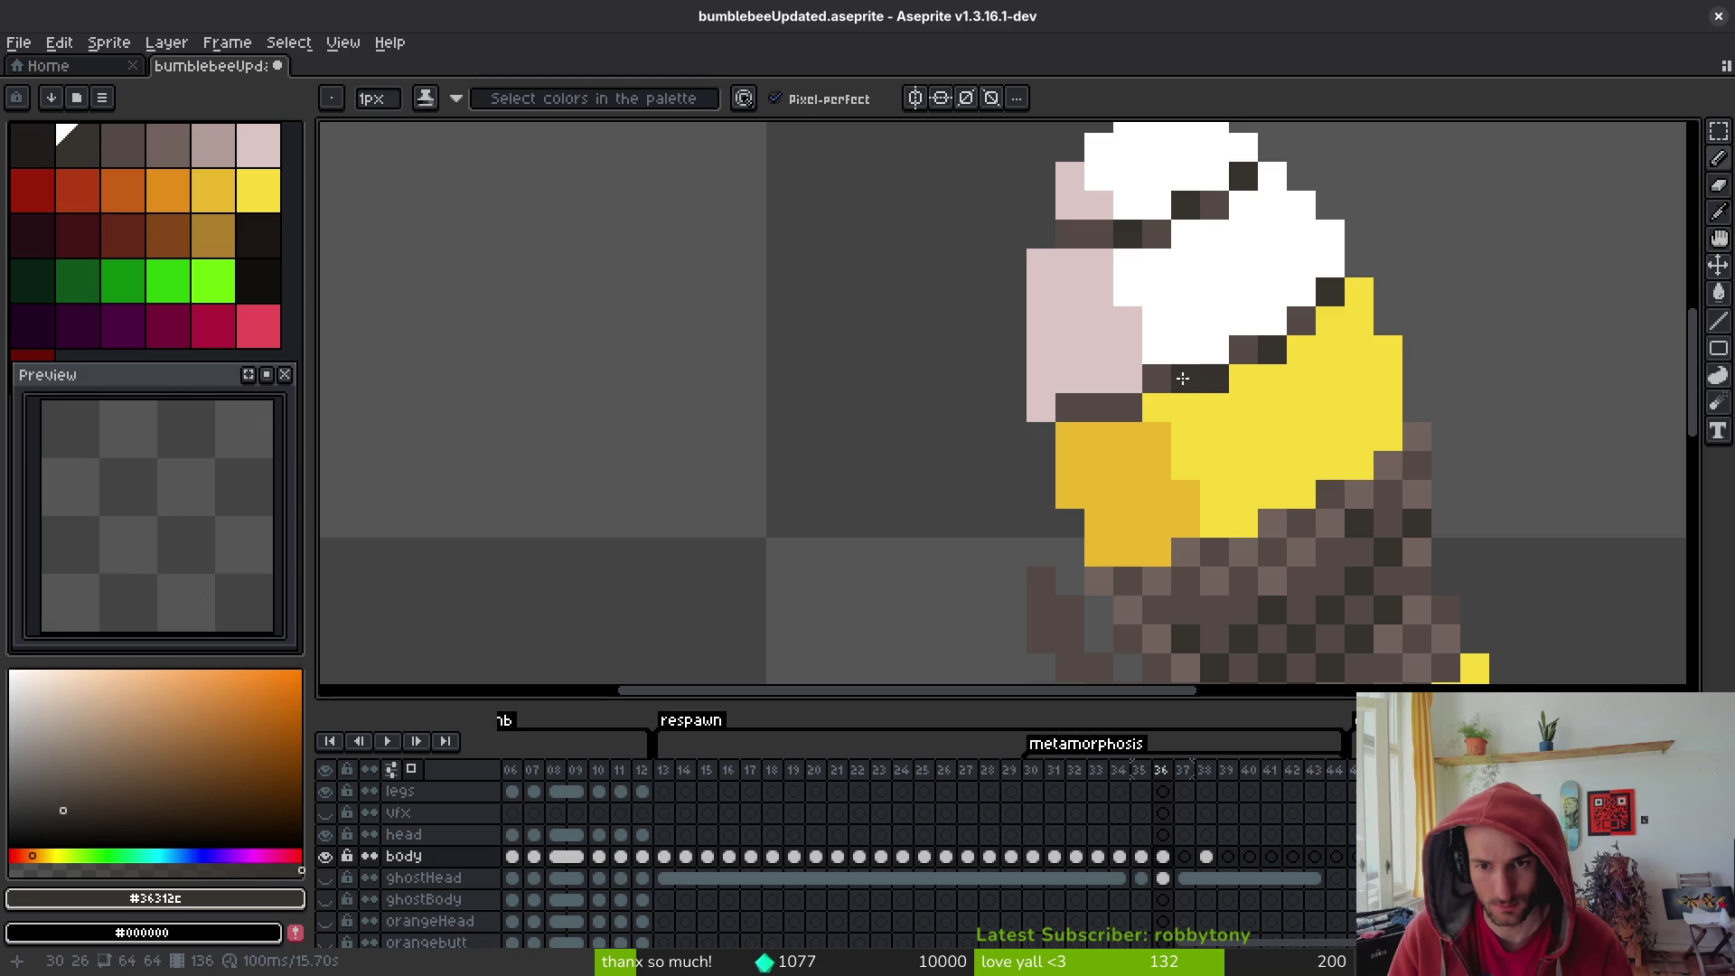
{"action": "scroll", "coordinate": [1310, 473], "scroll_direction": "down", "scroll_amount": 2}
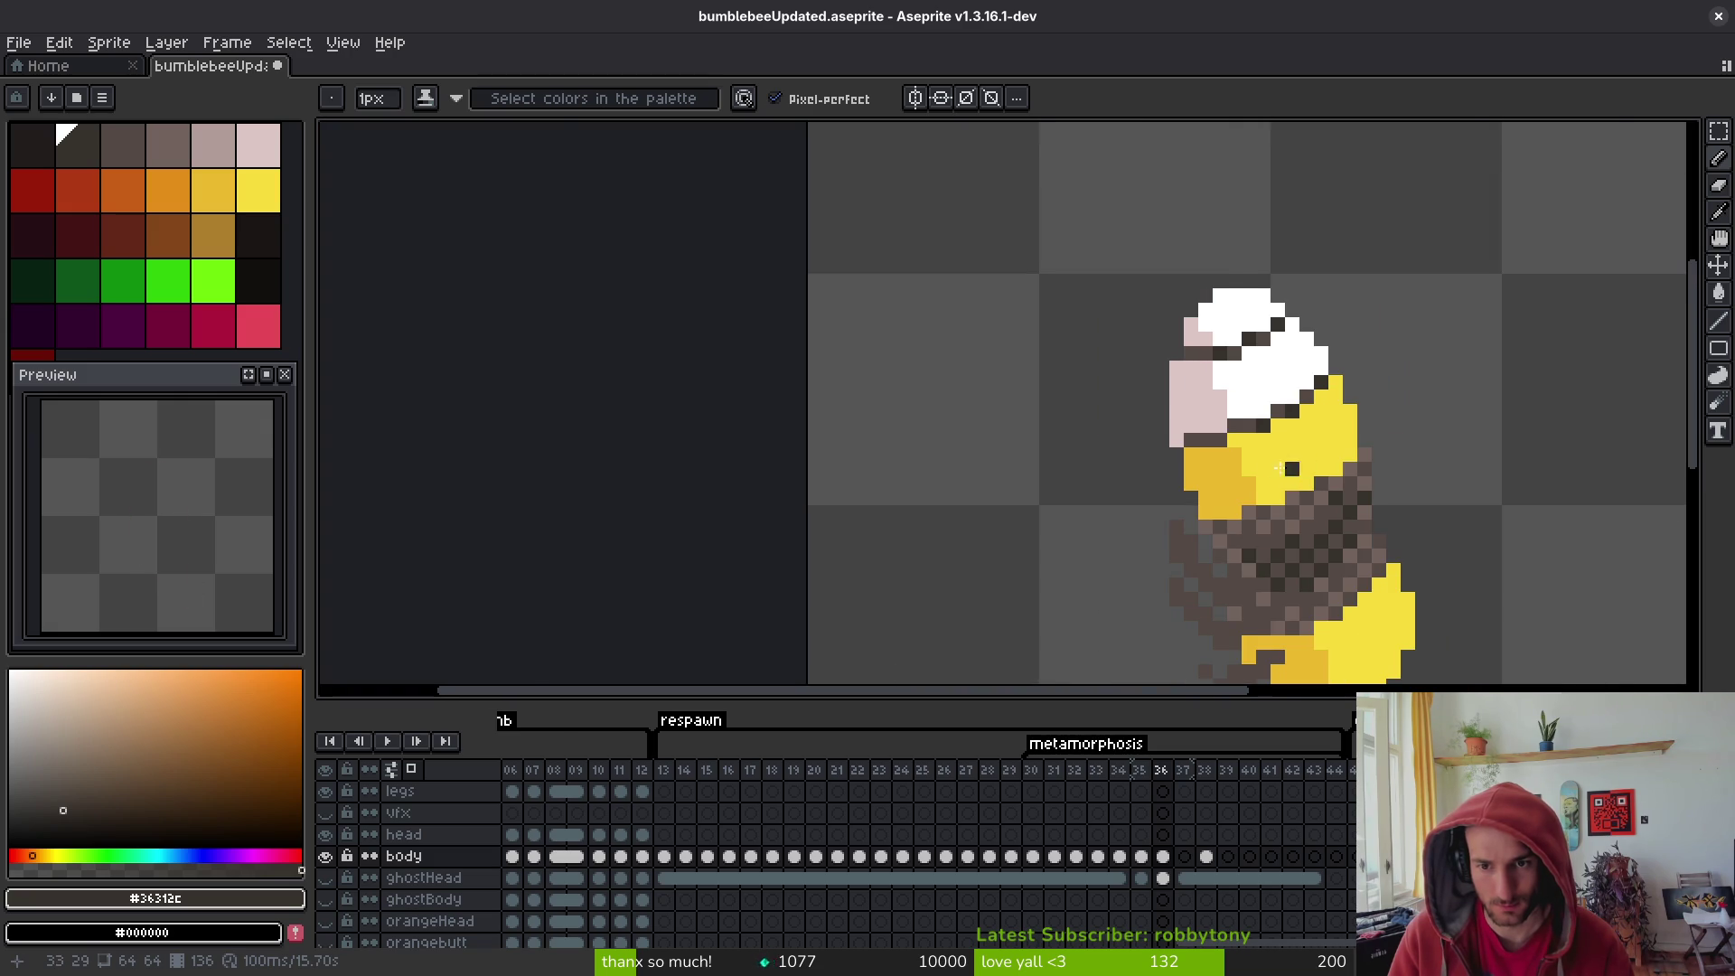
{"action": "scroll", "coordinate": [1276, 468], "scroll_direction": "up", "scroll_amount": 1}
{"action": "key", "text": "alt"}
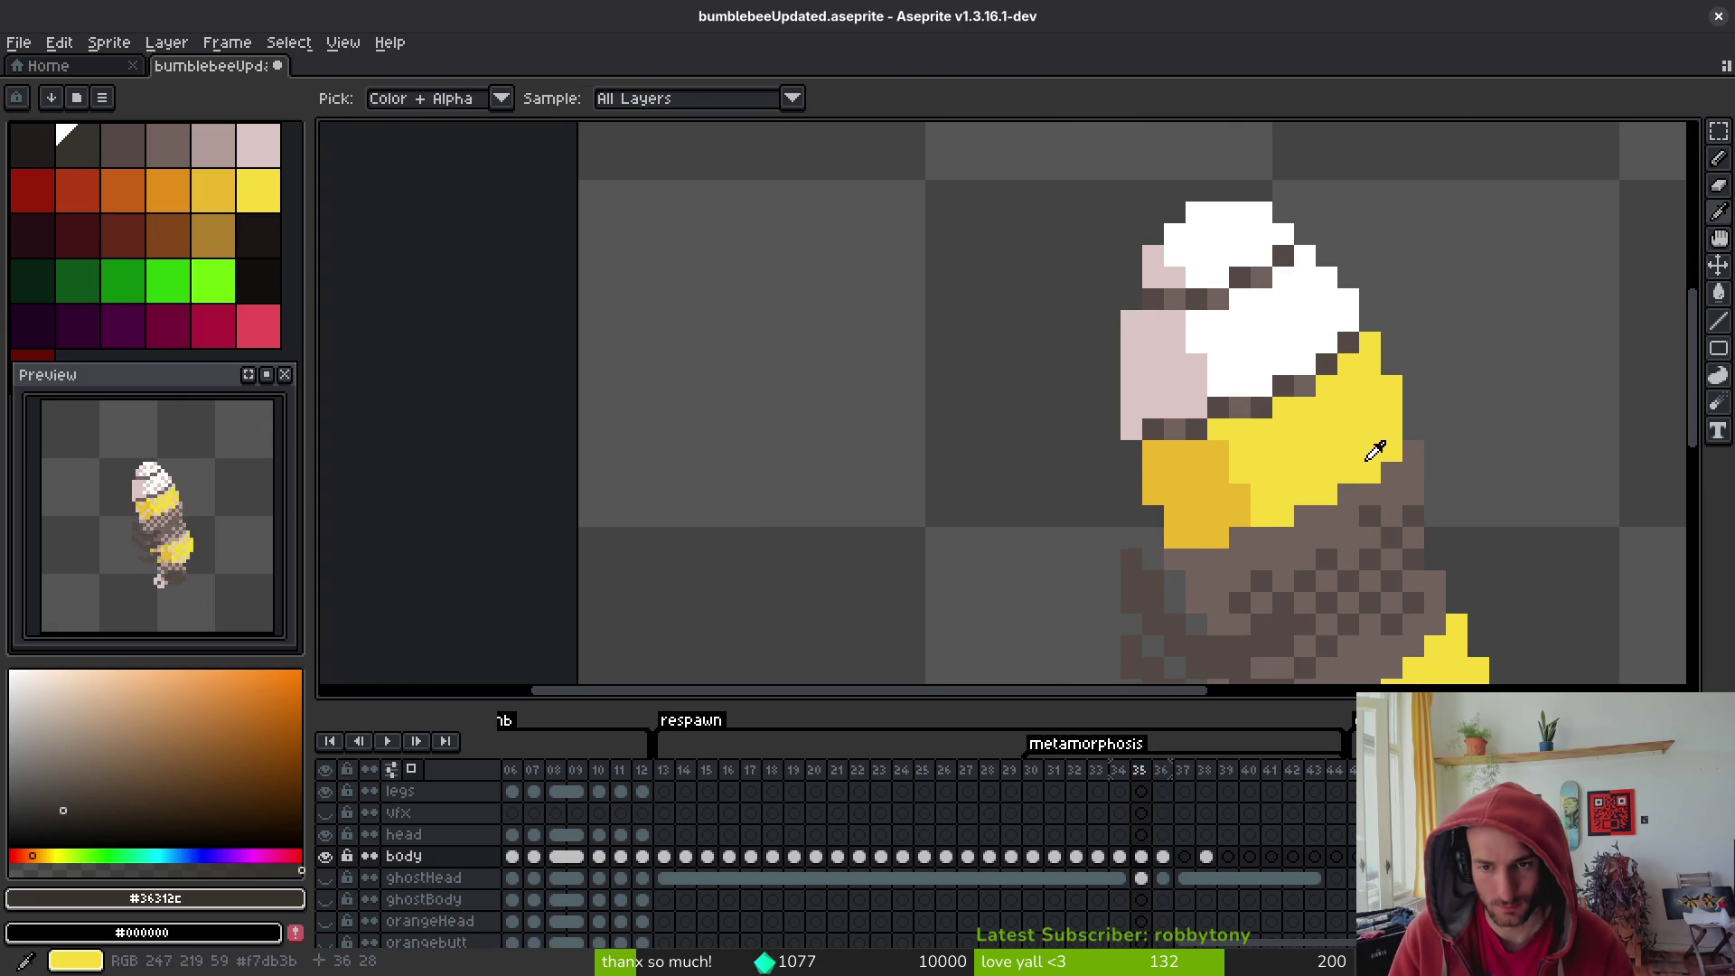
{"action": "scroll", "coordinate": [1365, 456], "scroll_direction": "down", "scroll_amount": 2}
{"action": "key", "text": "Right"}
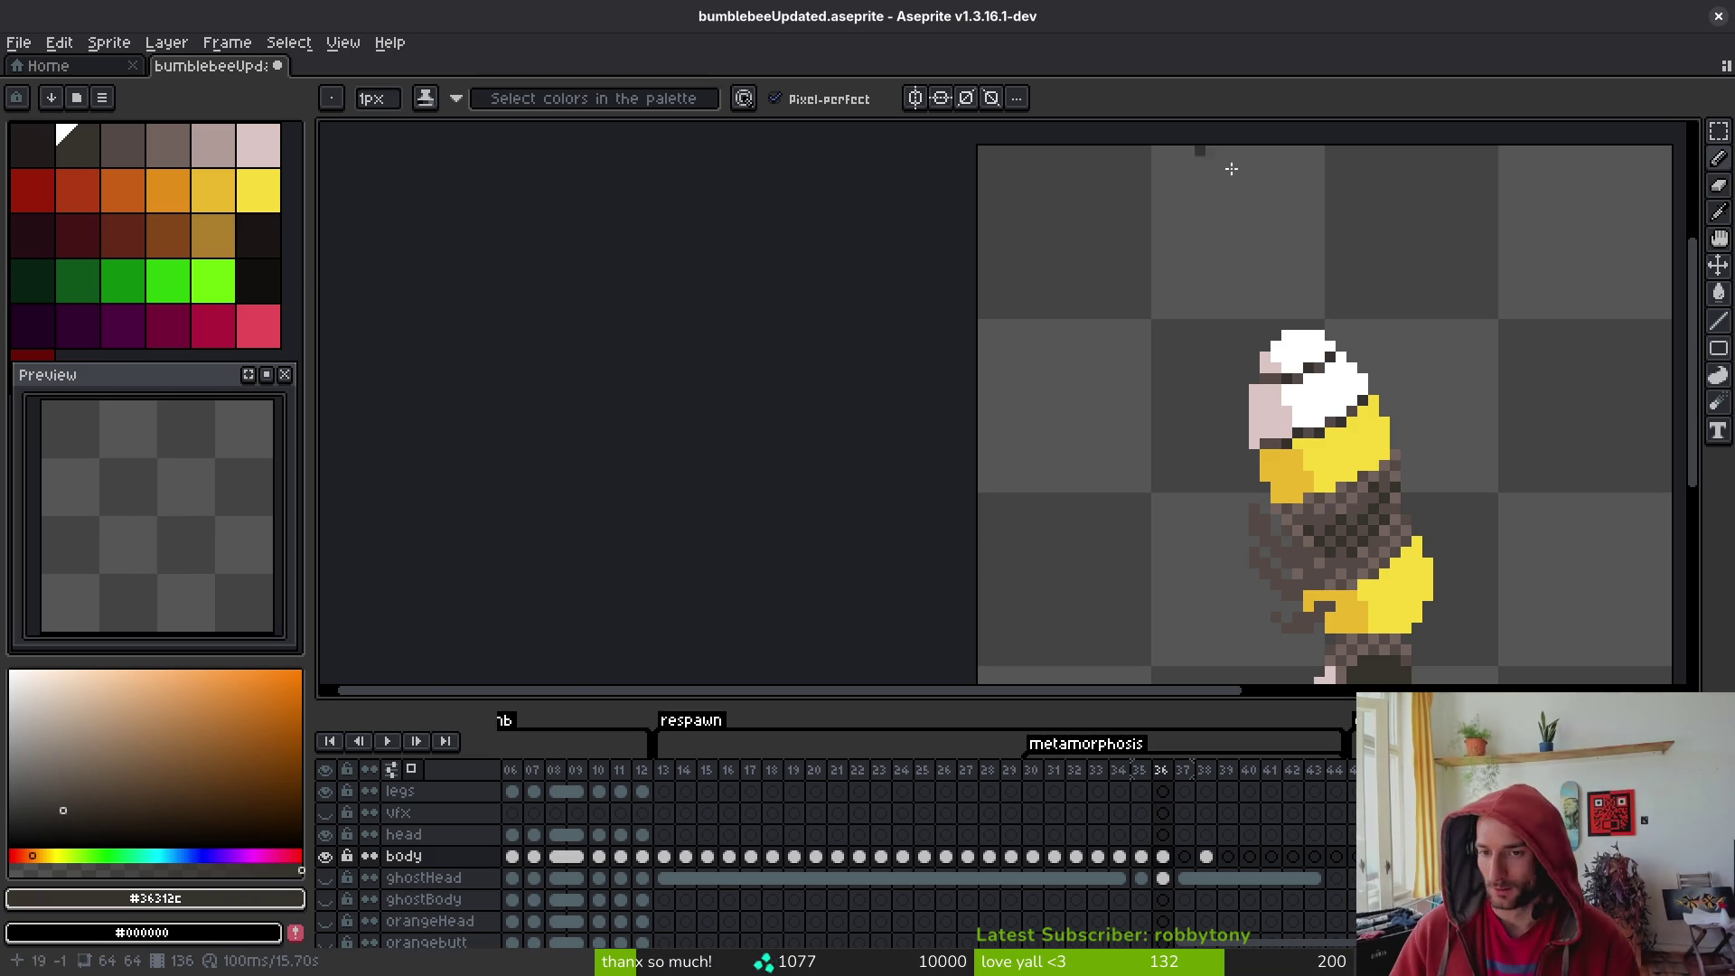
{"action": "left_click_drag", "start_coordinate": [1454, 600], "coordinate": [1093, 414]}
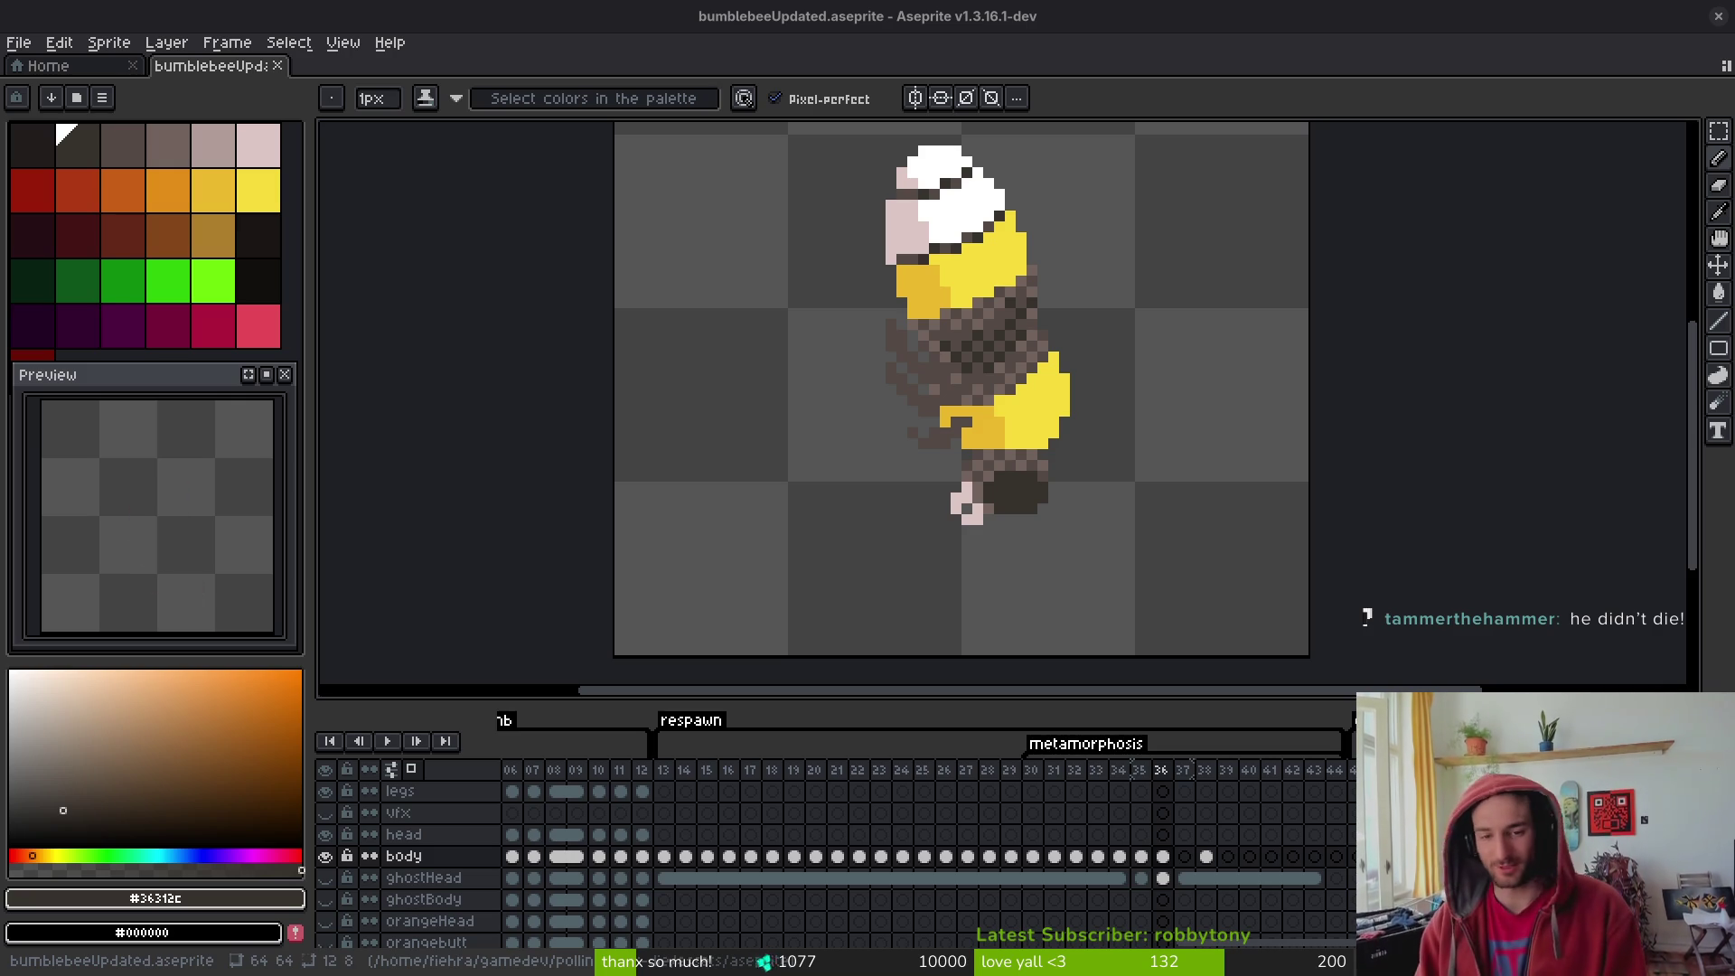
- Use Replace Color to turn the #36312c patch under the body near-black
{"action": "scroll", "coordinate": [1092, 542], "scroll_direction": "right", "scroll_amount": 1}
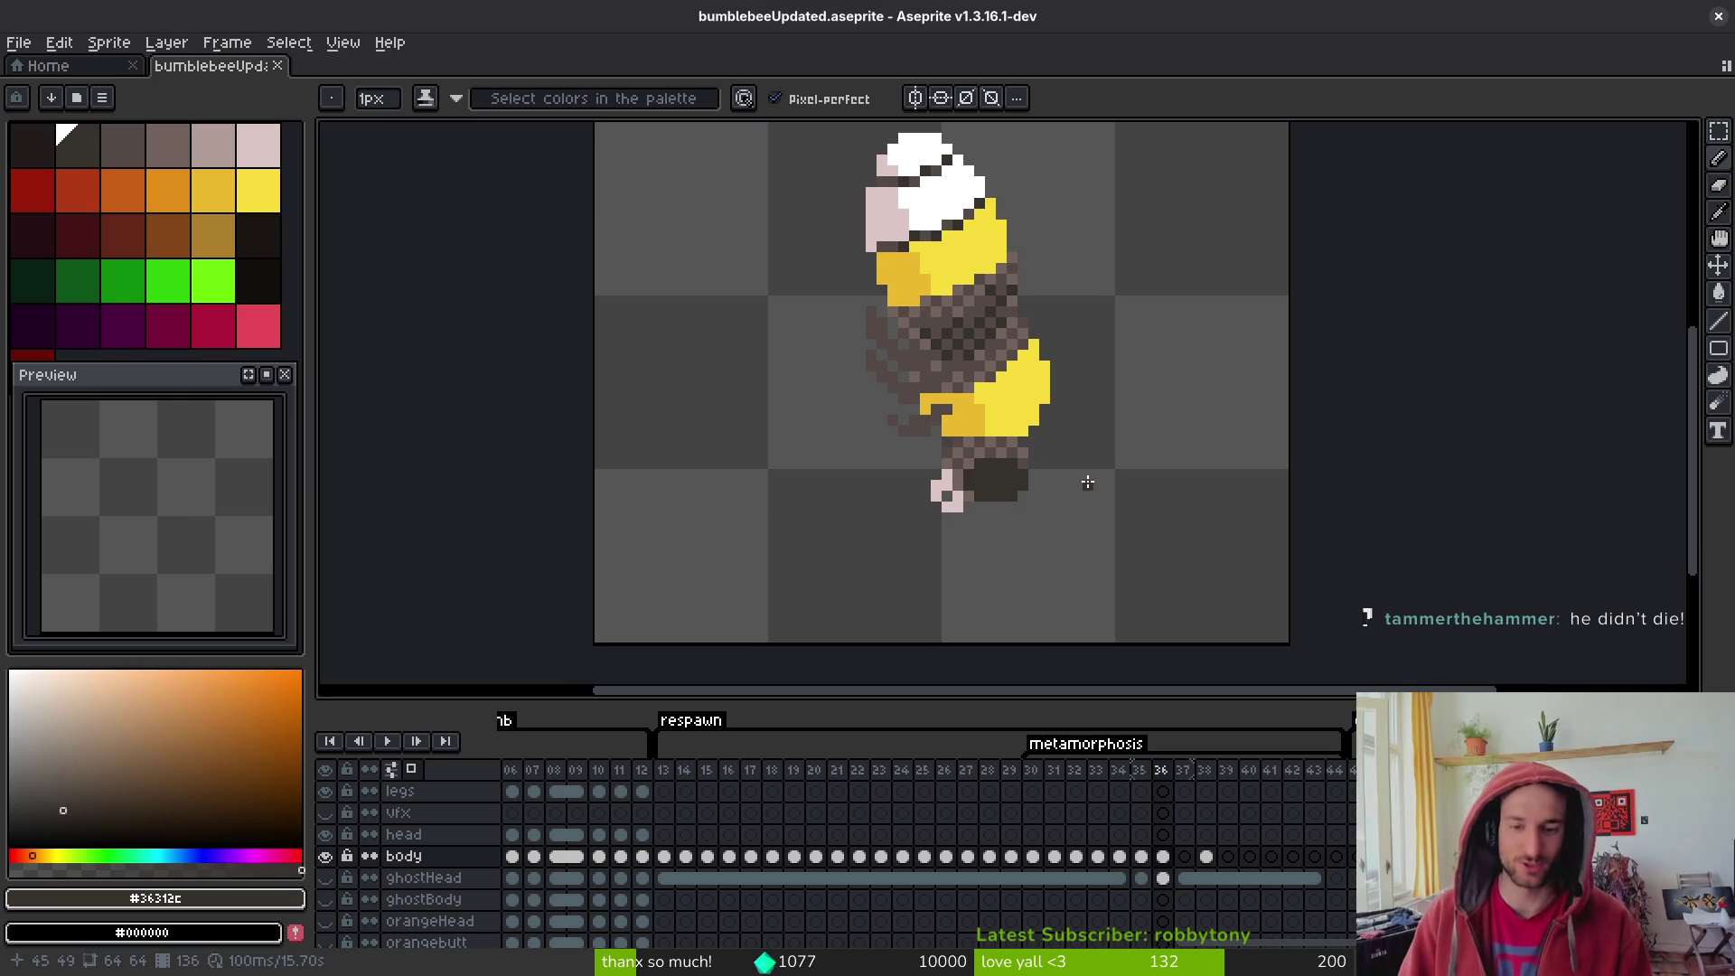
{"action": "scroll", "coordinate": [1139, 457], "scroll_direction": "left", "scroll_amount": 2}
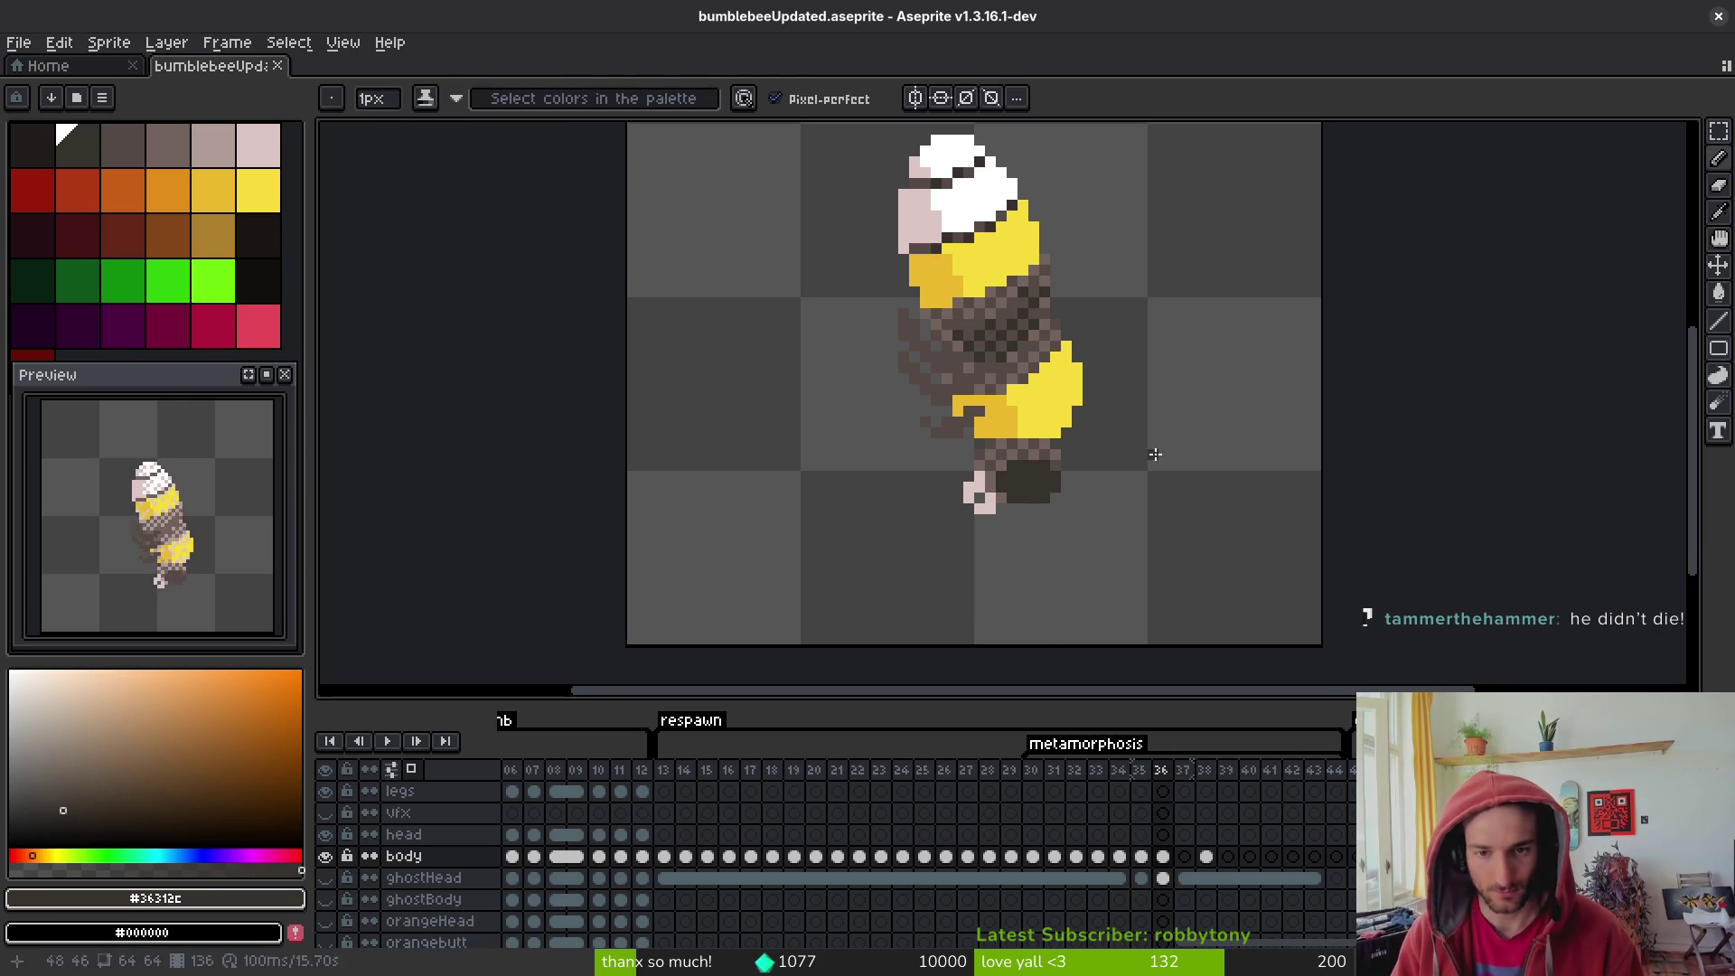
{"action": "scroll", "coordinate": [1153, 378], "scroll_direction": "up", "scroll_amount": 4}
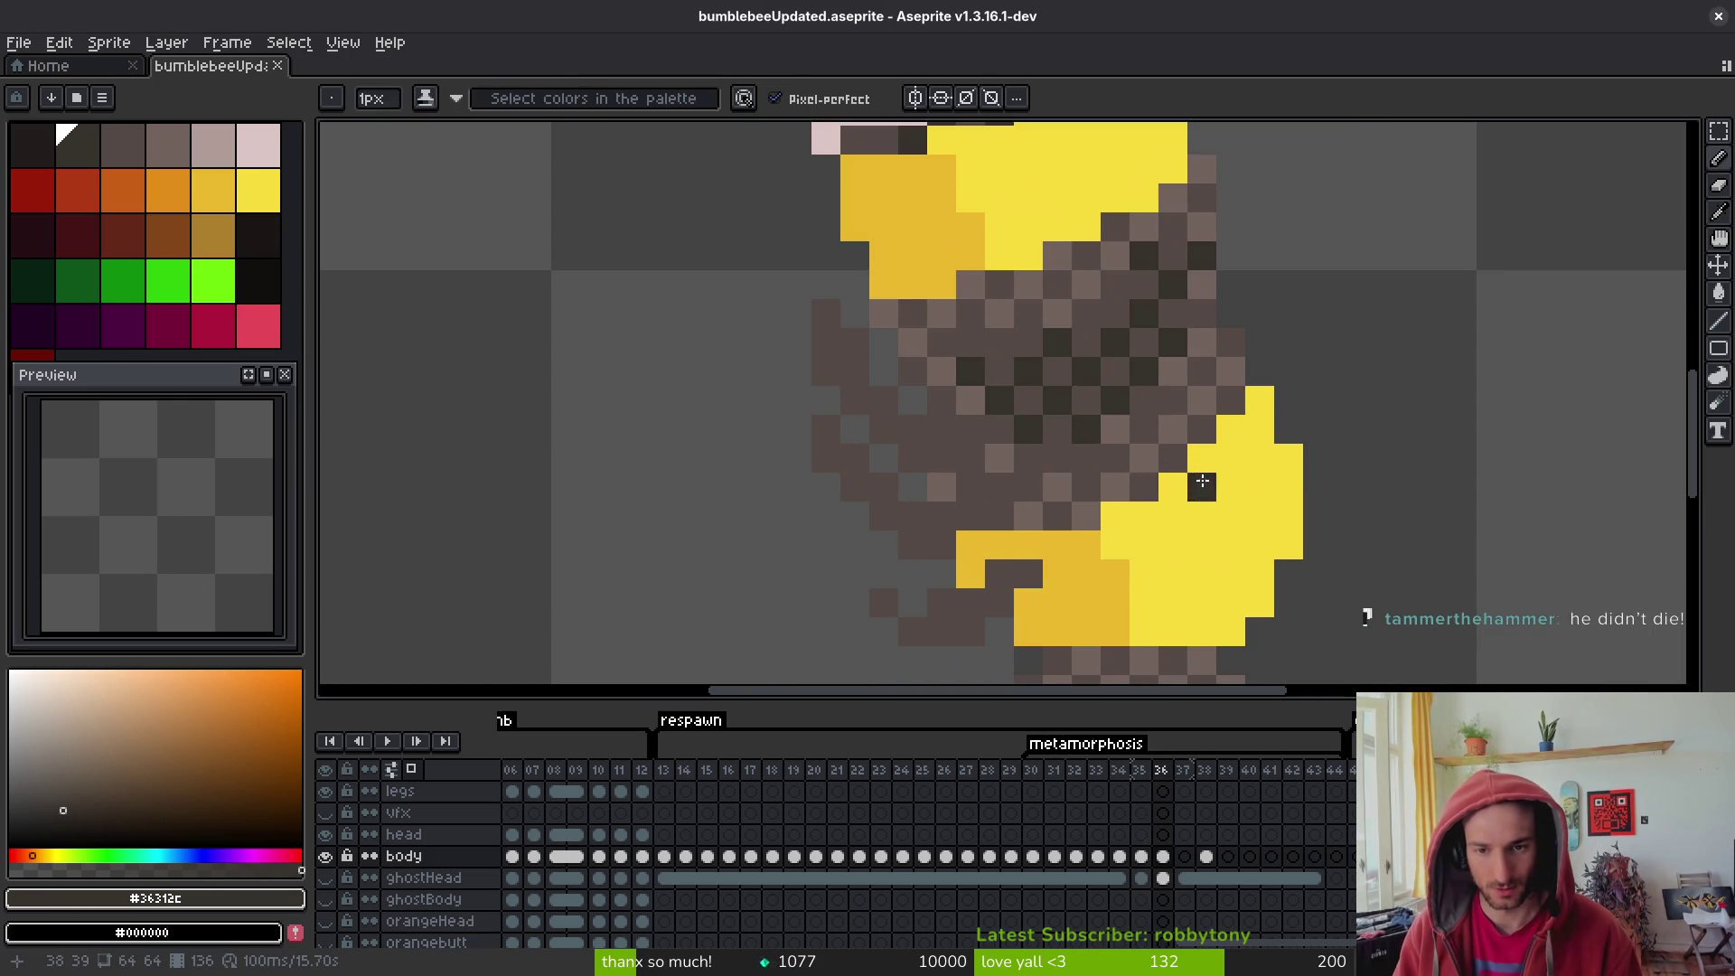
{"action": "left_click", "coordinate": [1166, 391], "text": "alt"}
{"action": "scroll", "coordinate": [1175, 398], "scroll_direction": "down", "scroll_amount": 3}
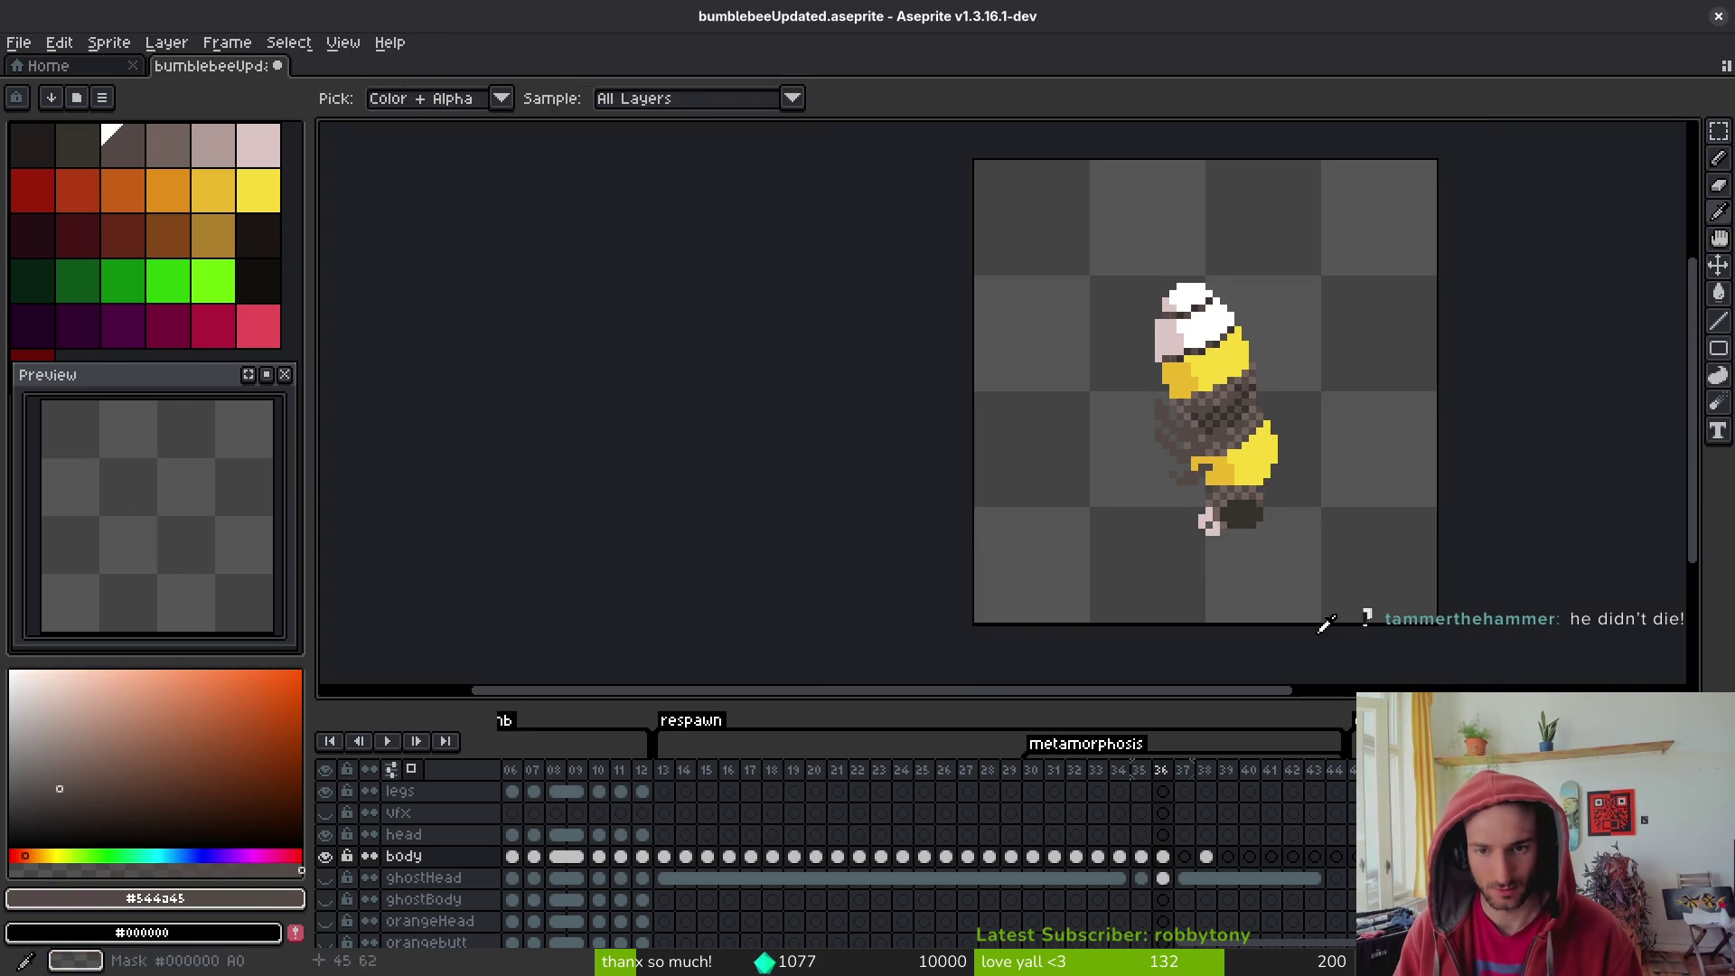
{"action": "scroll", "coordinate": [1310, 501], "scroll_direction": "up", "scroll_amount": 1}
{"action": "scroll", "coordinate": [1257, 488], "scroll_direction": "down", "scroll_amount": 3}
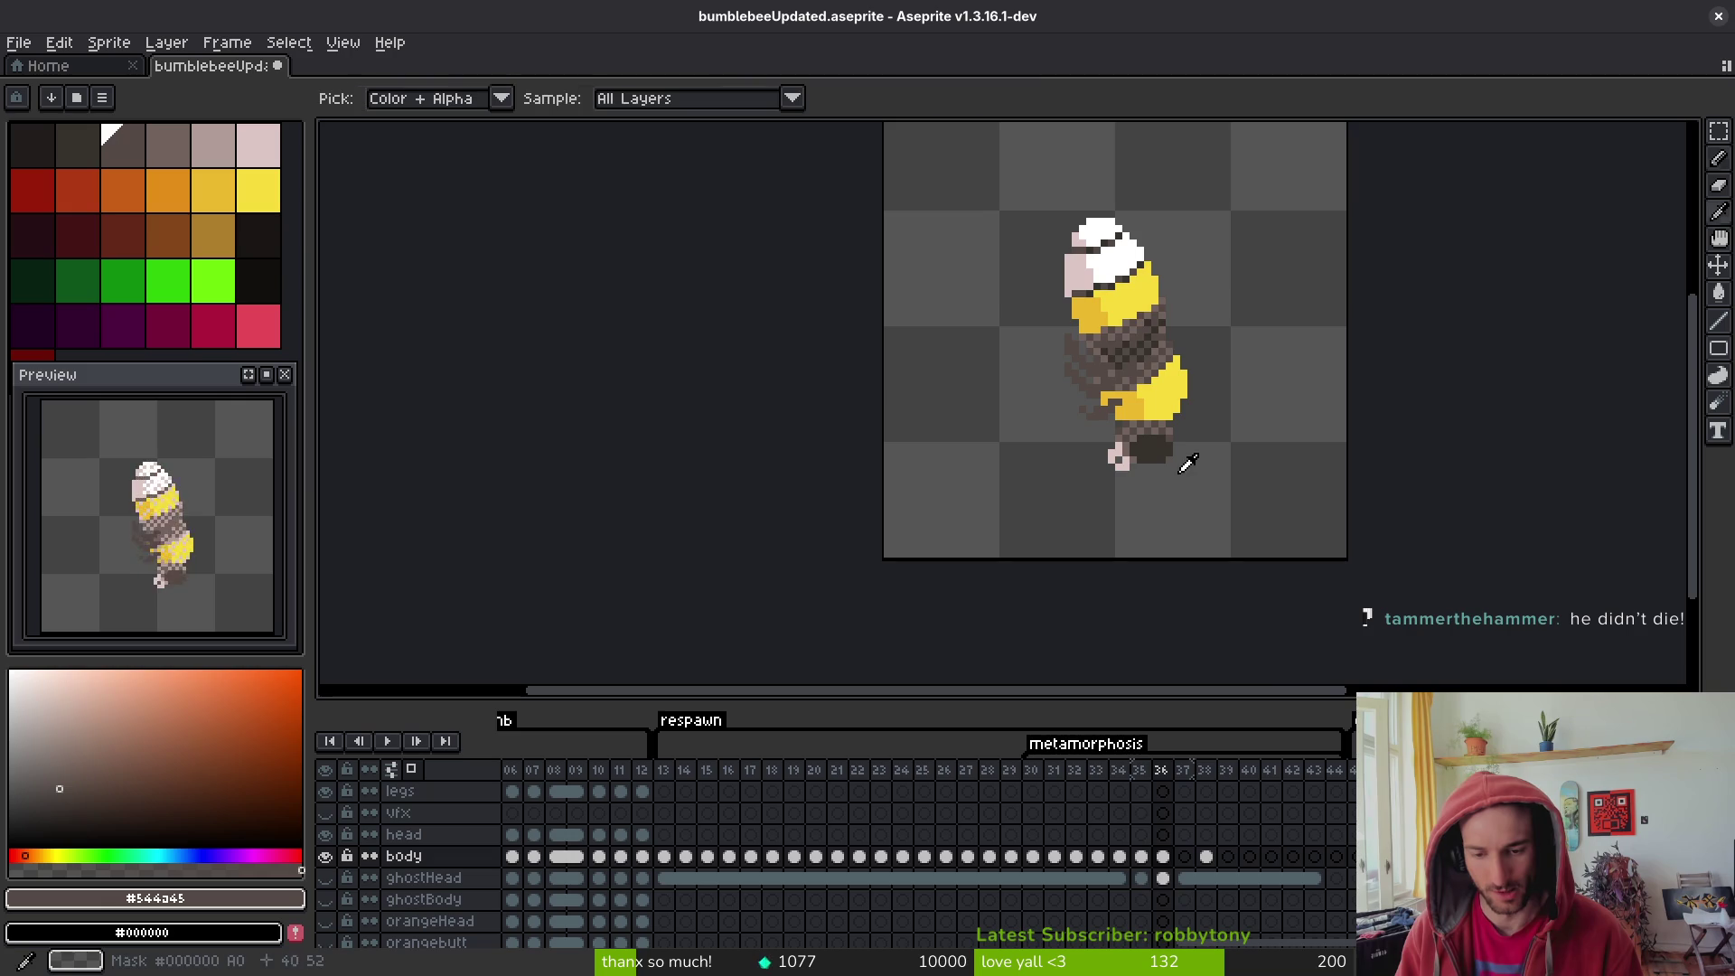
{"action": "scroll", "coordinate": [1174, 461], "scroll_direction": "up", "scroll_amount": 3}
{"action": "left_click", "coordinate": [1162, 454], "text": "alt"}
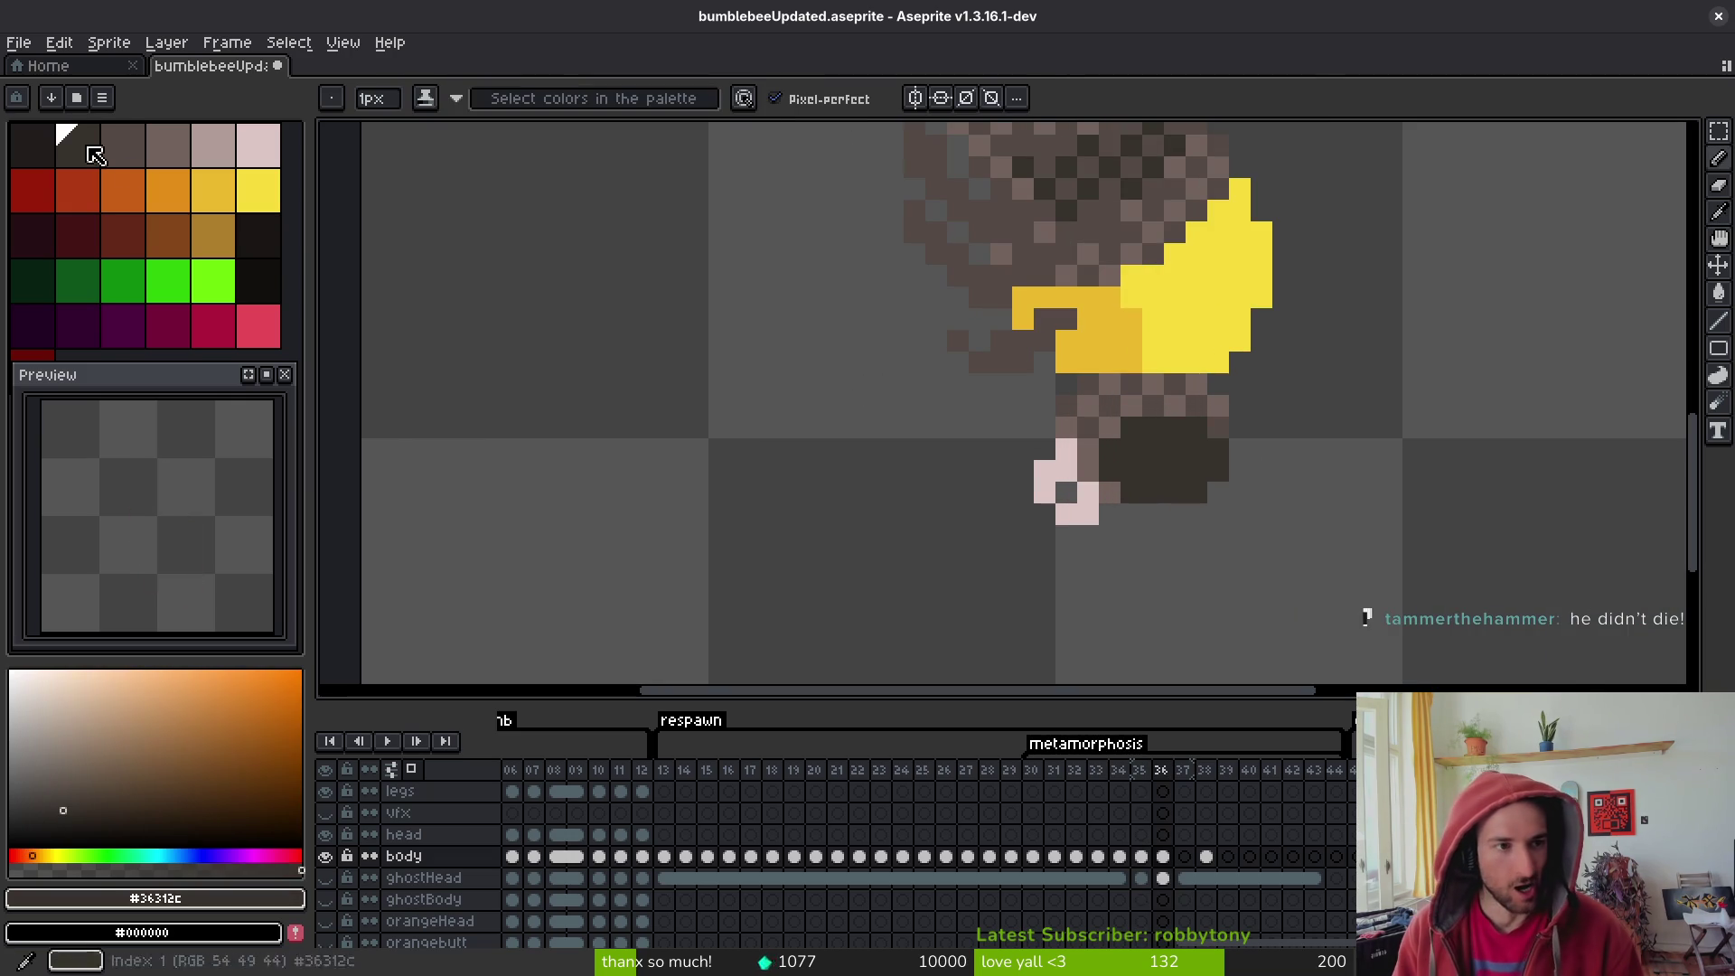
{"action": "key", "text": "shift+r"}
{"action": "left_click", "coordinate": [1315, 254]}
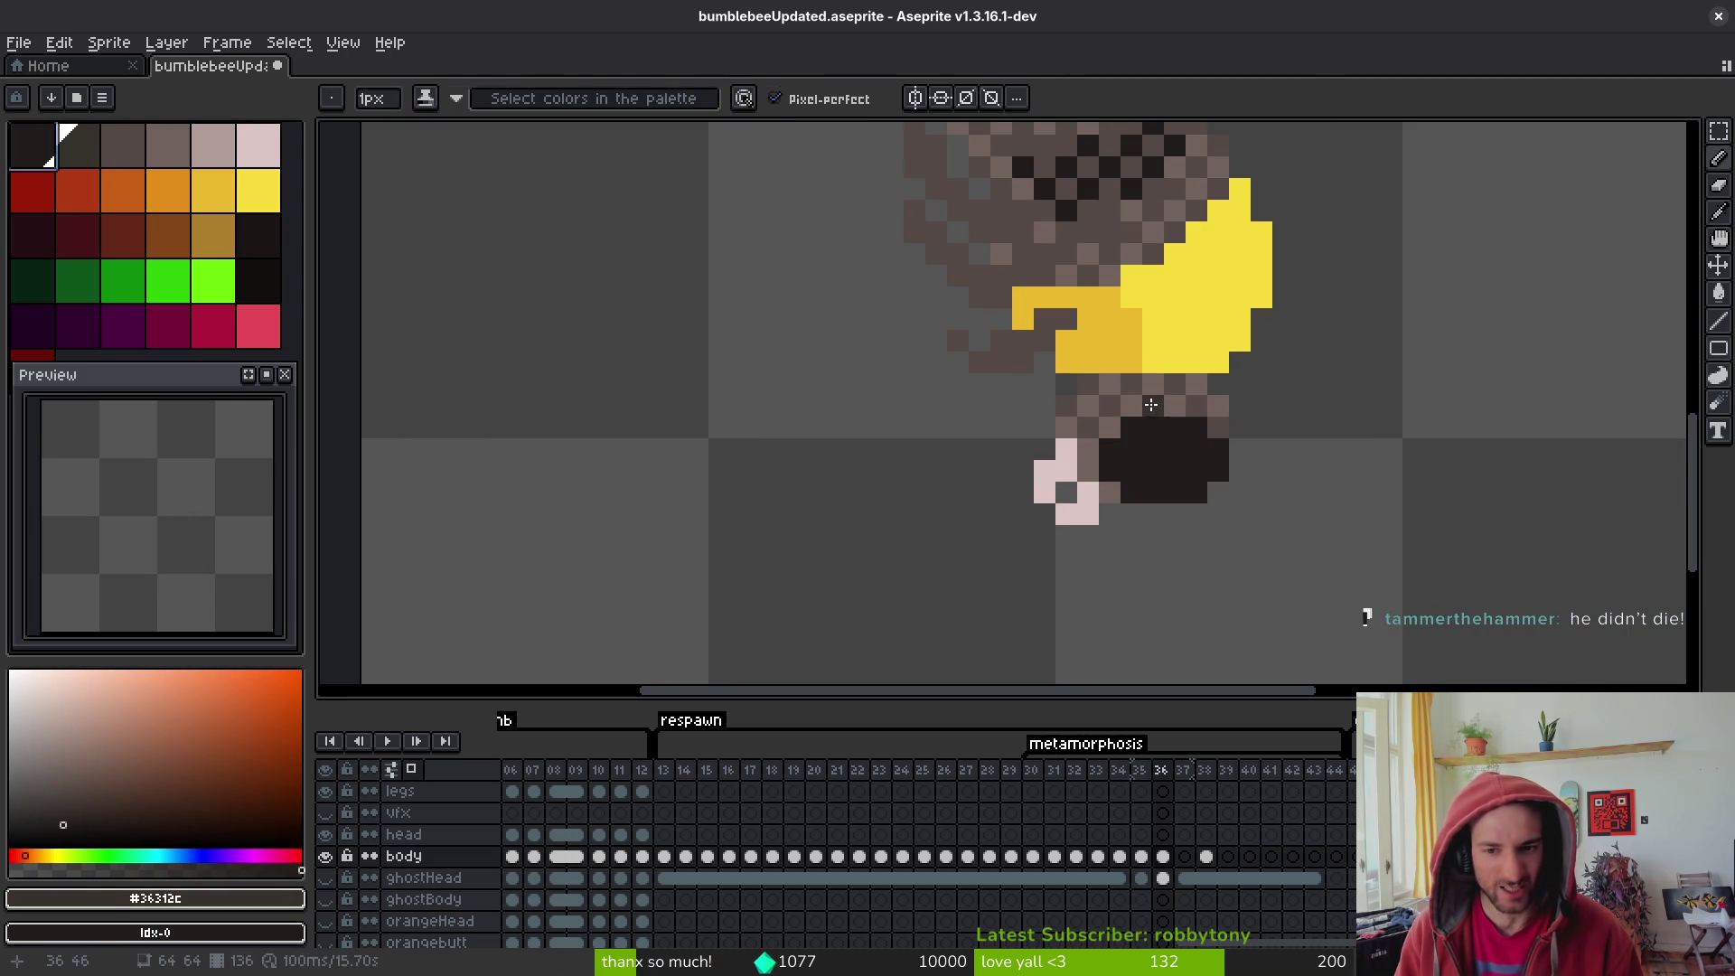
- Fill the checkered gaps above the dark patch with solid grey-brown #544a45
{"action": "left_click", "coordinate": [1180, 380], "text": "alt"}
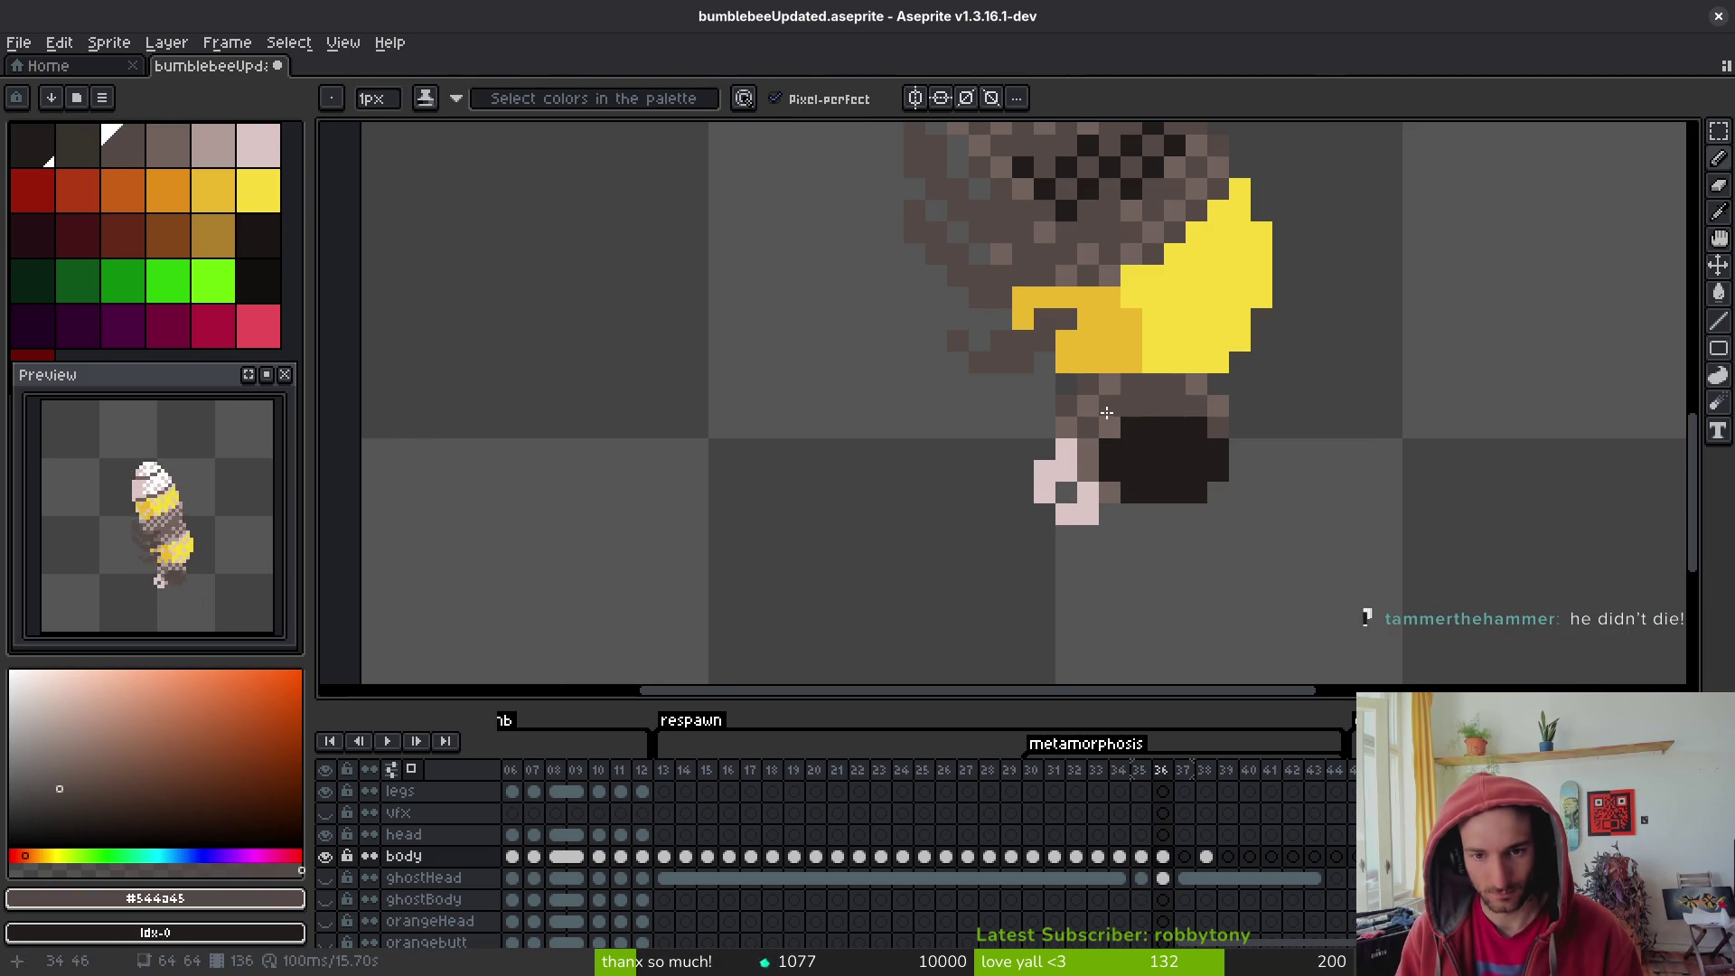
{"action": "left_click_drag", "start_coordinate": [1106, 412], "coordinate": [1068, 424]}
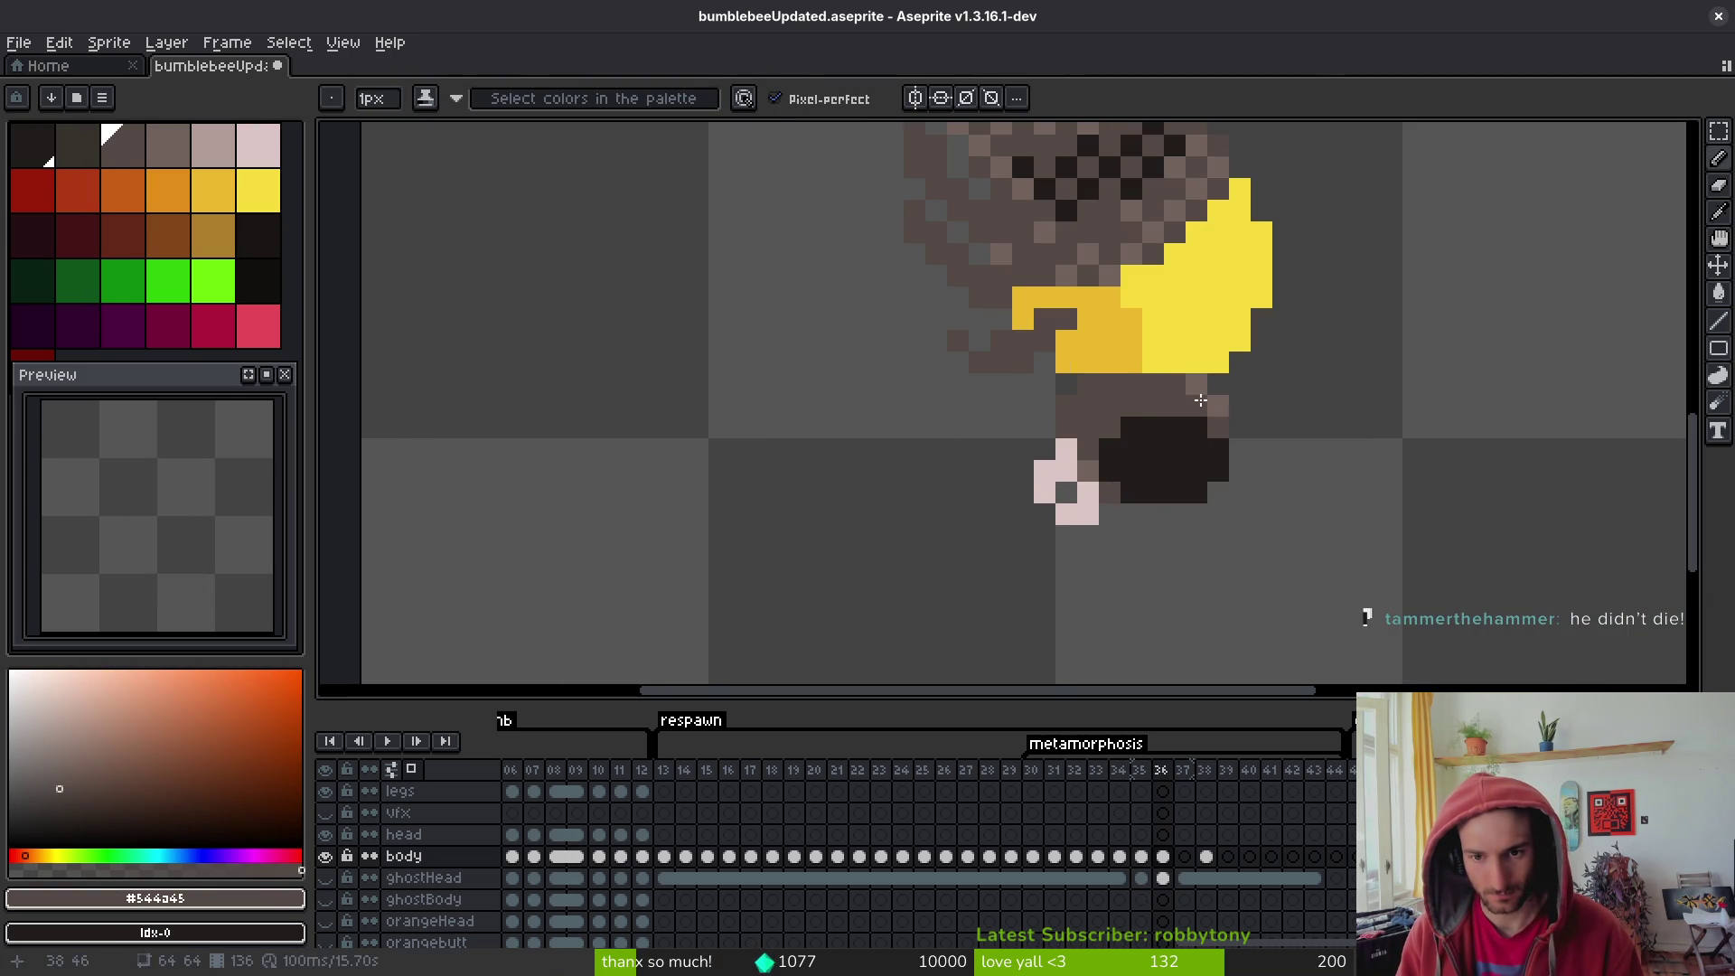
{"action": "left_click_drag", "start_coordinate": [1200, 399], "coordinate": [1154, 435]}
{"action": "scroll", "coordinate": [1153, 467], "scroll_direction": "down", "scroll_amount": 5}
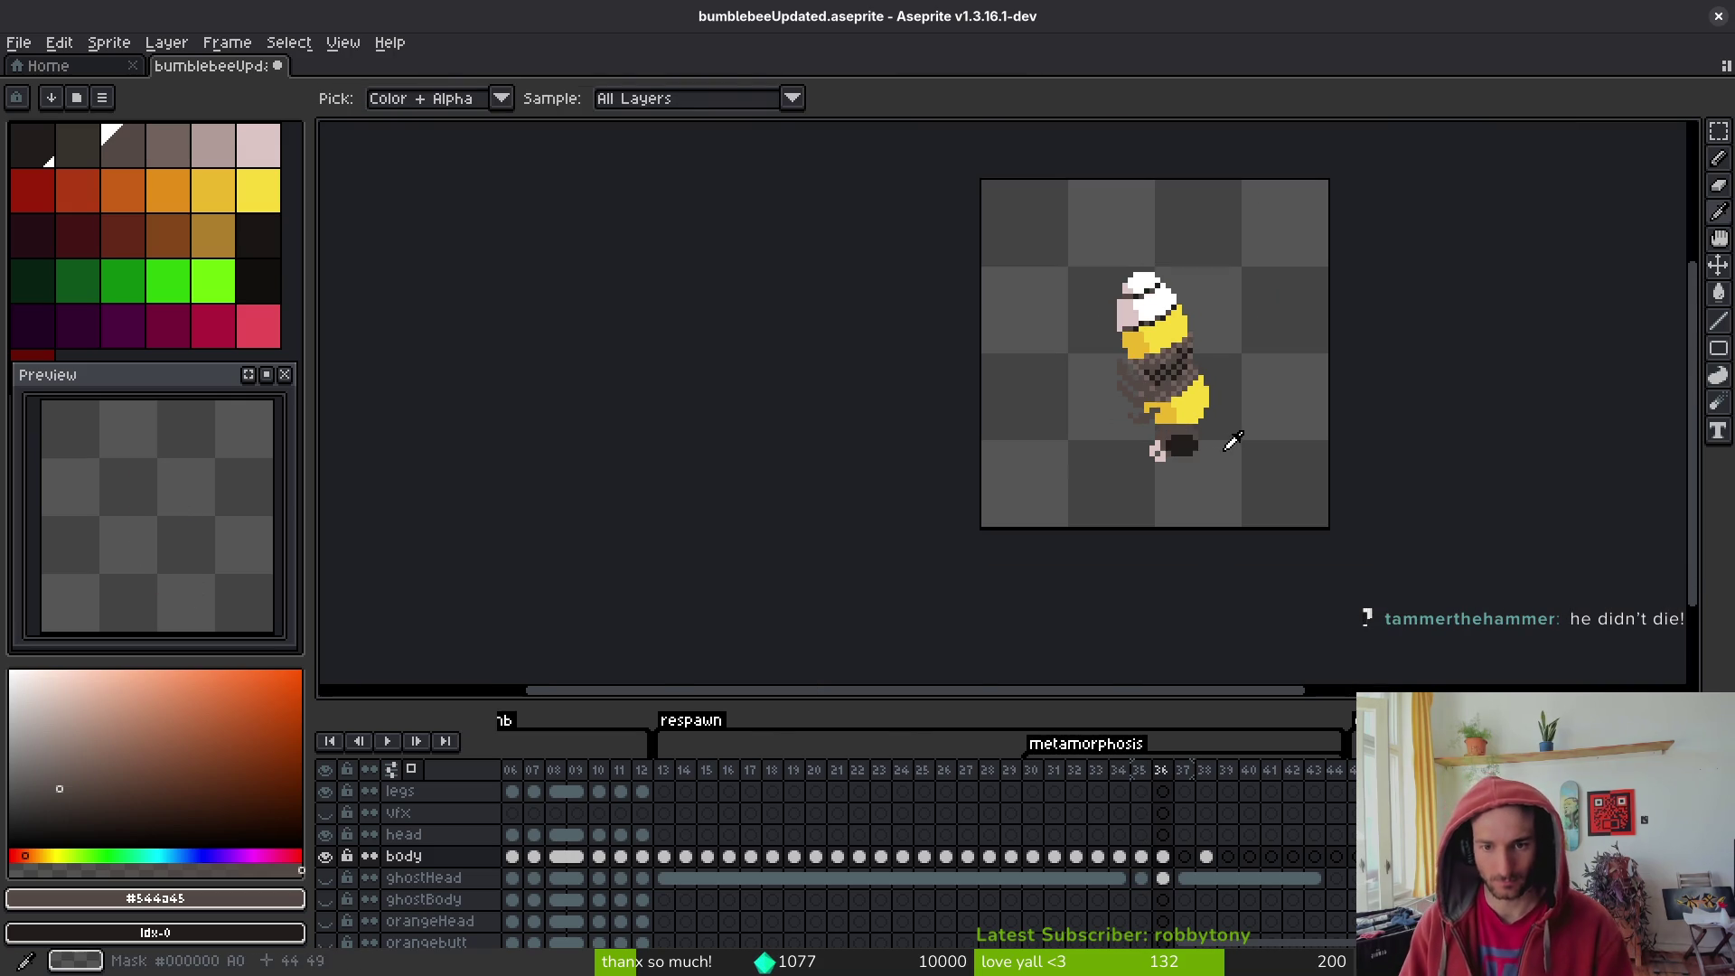
{"action": "scroll", "coordinate": [1213, 440], "scroll_direction": "up", "scroll_amount": 2}
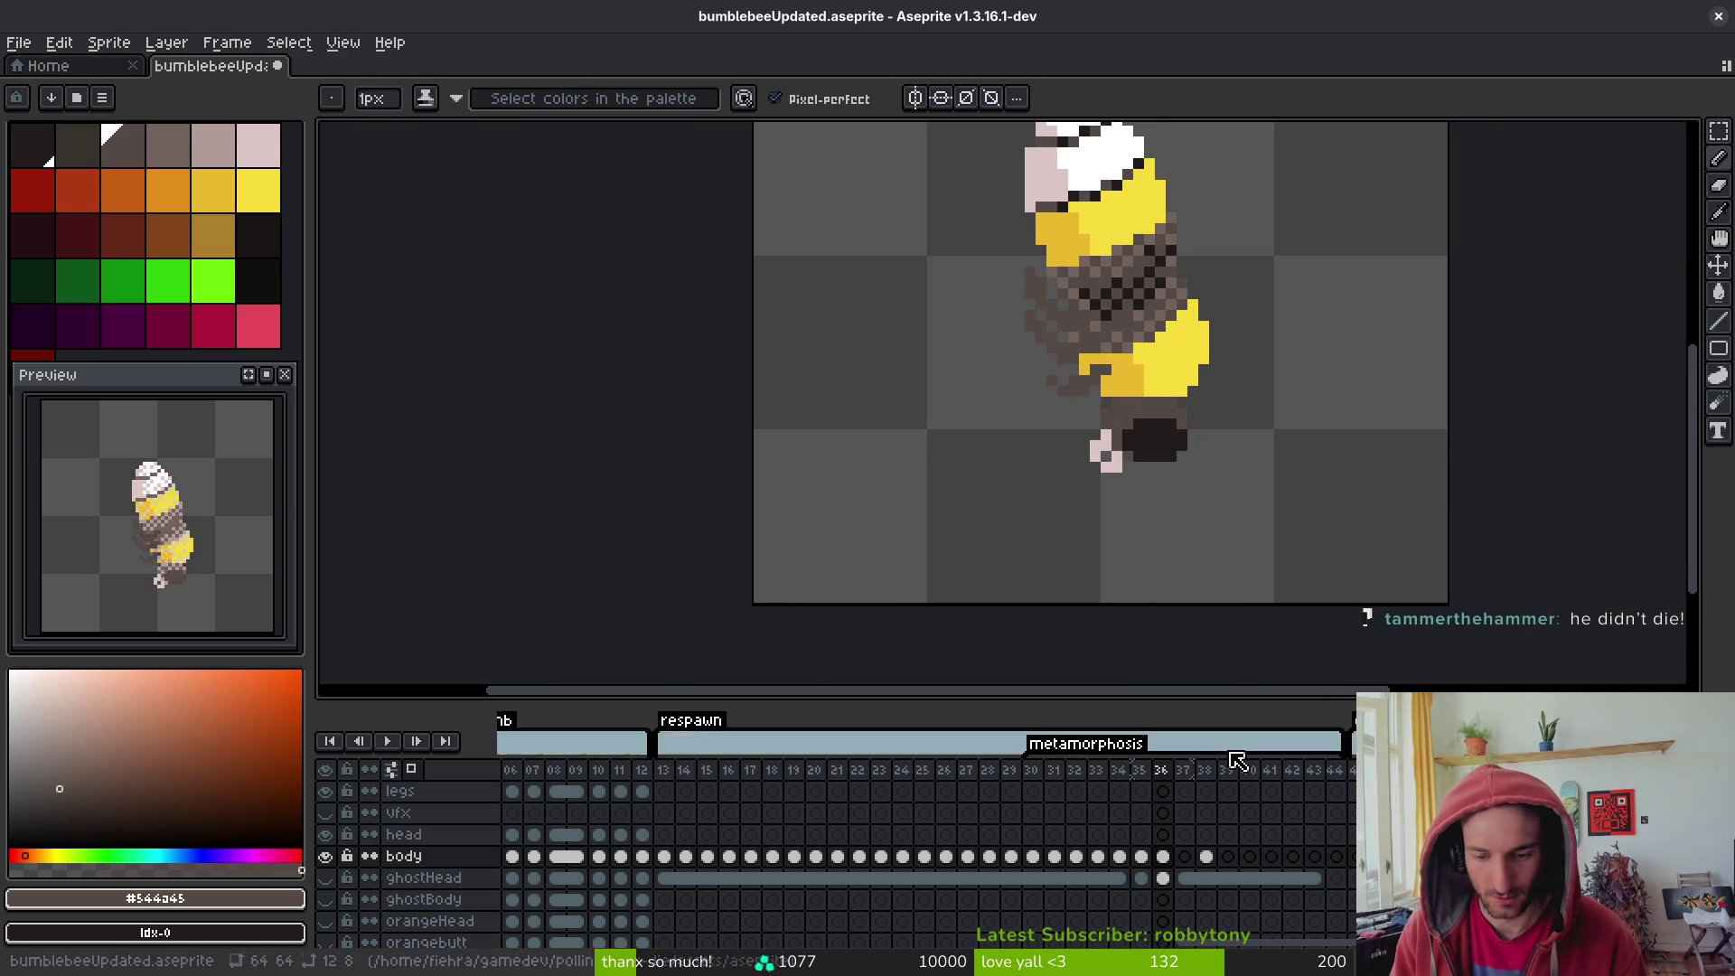
- Replace frame 36's tail with the white shape from frame 38 and erase stray dark pixels
{"action": "left_click", "coordinate": [1185, 857]}
{"action": "left_click", "coordinate": [1206, 857]}
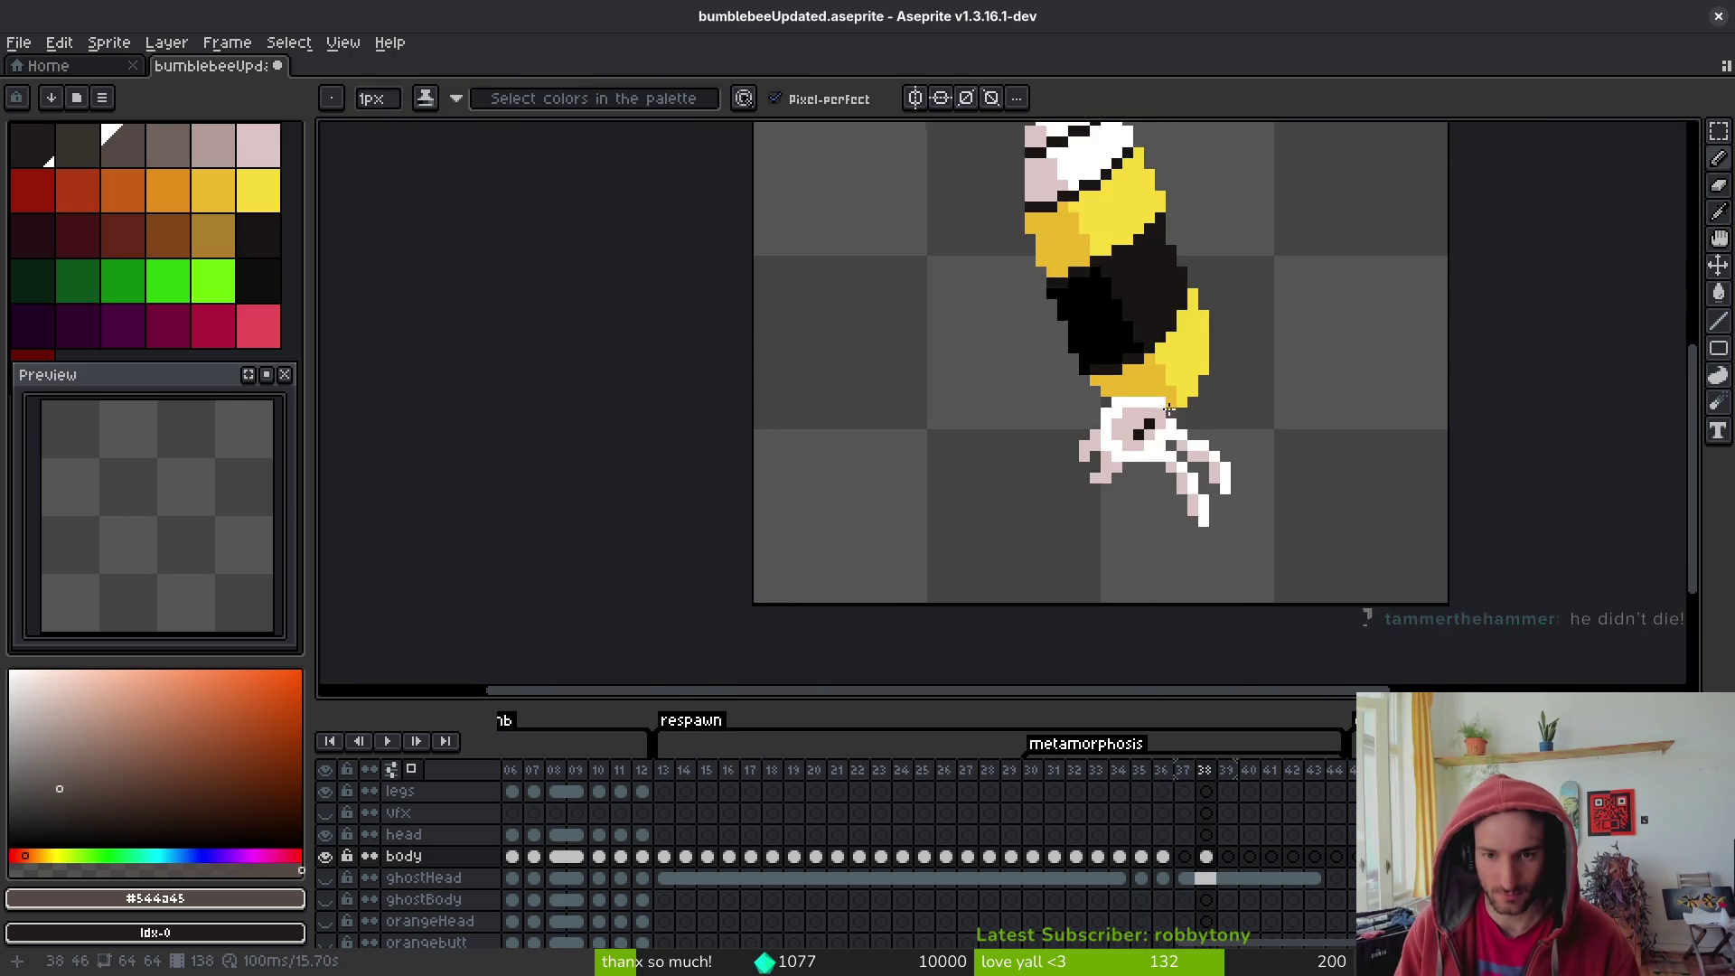
{"action": "scroll", "coordinate": [1039, 633], "scroll_direction": "up", "scroll_amount": 2}
{"action": "key", "text": "m"}
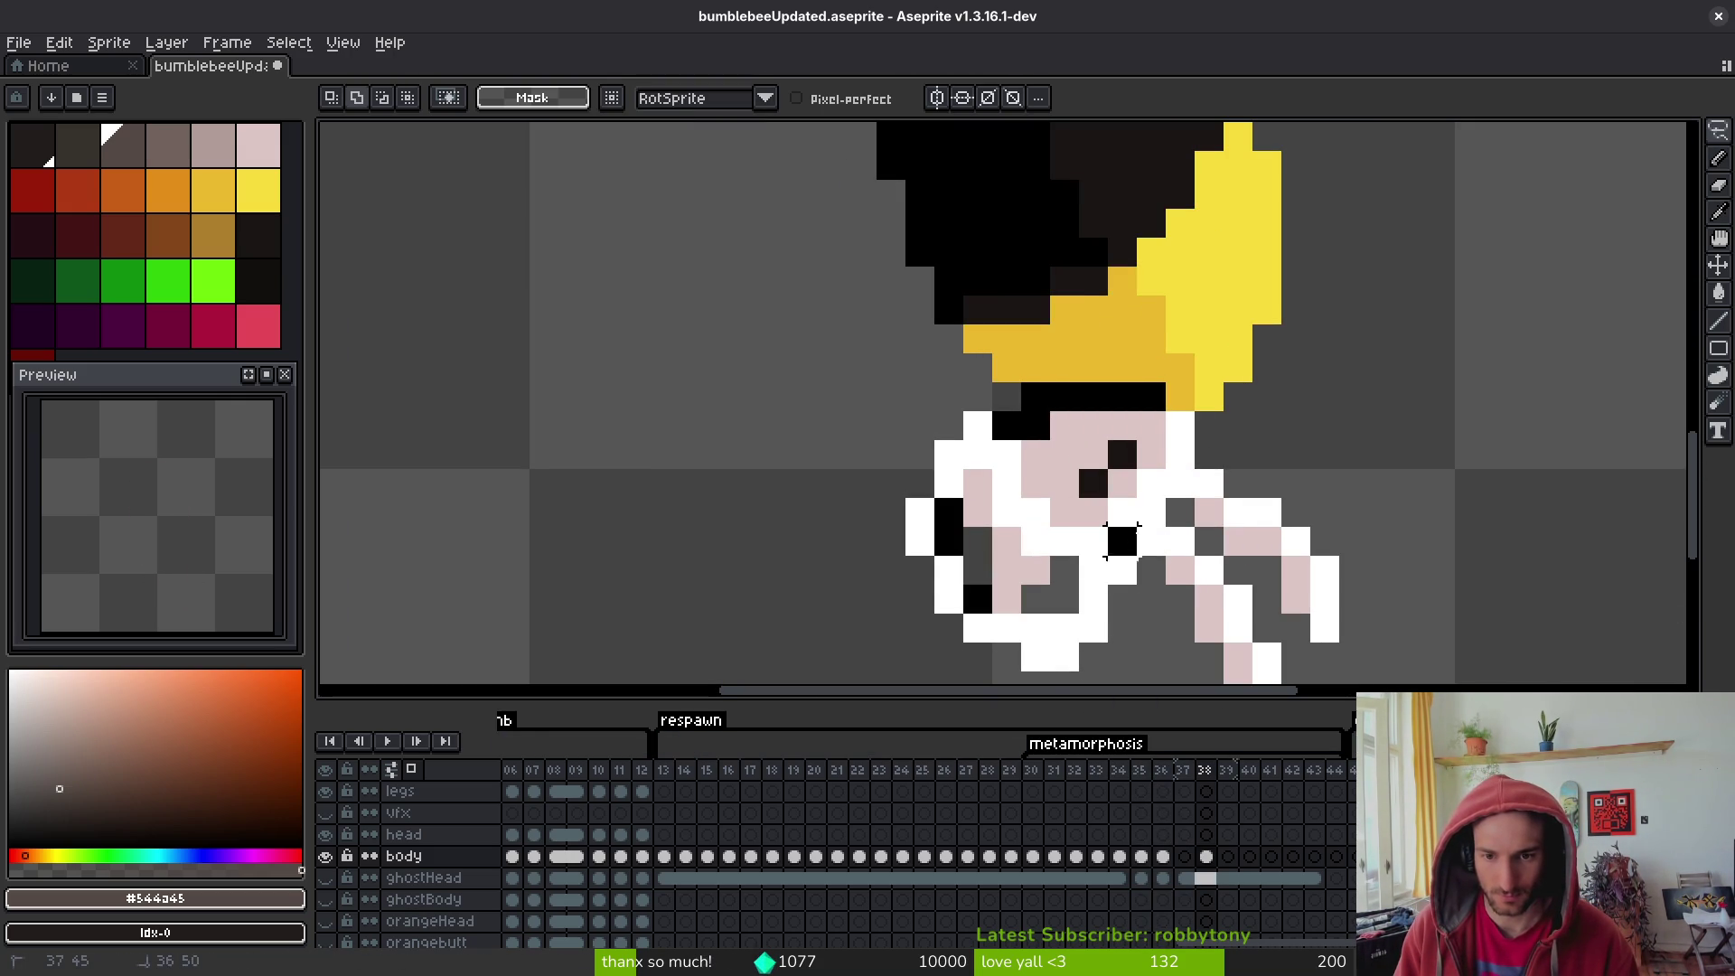
{"action": "left_click", "coordinate": [1180, 426]}
{"action": "key", "text": "comma"}
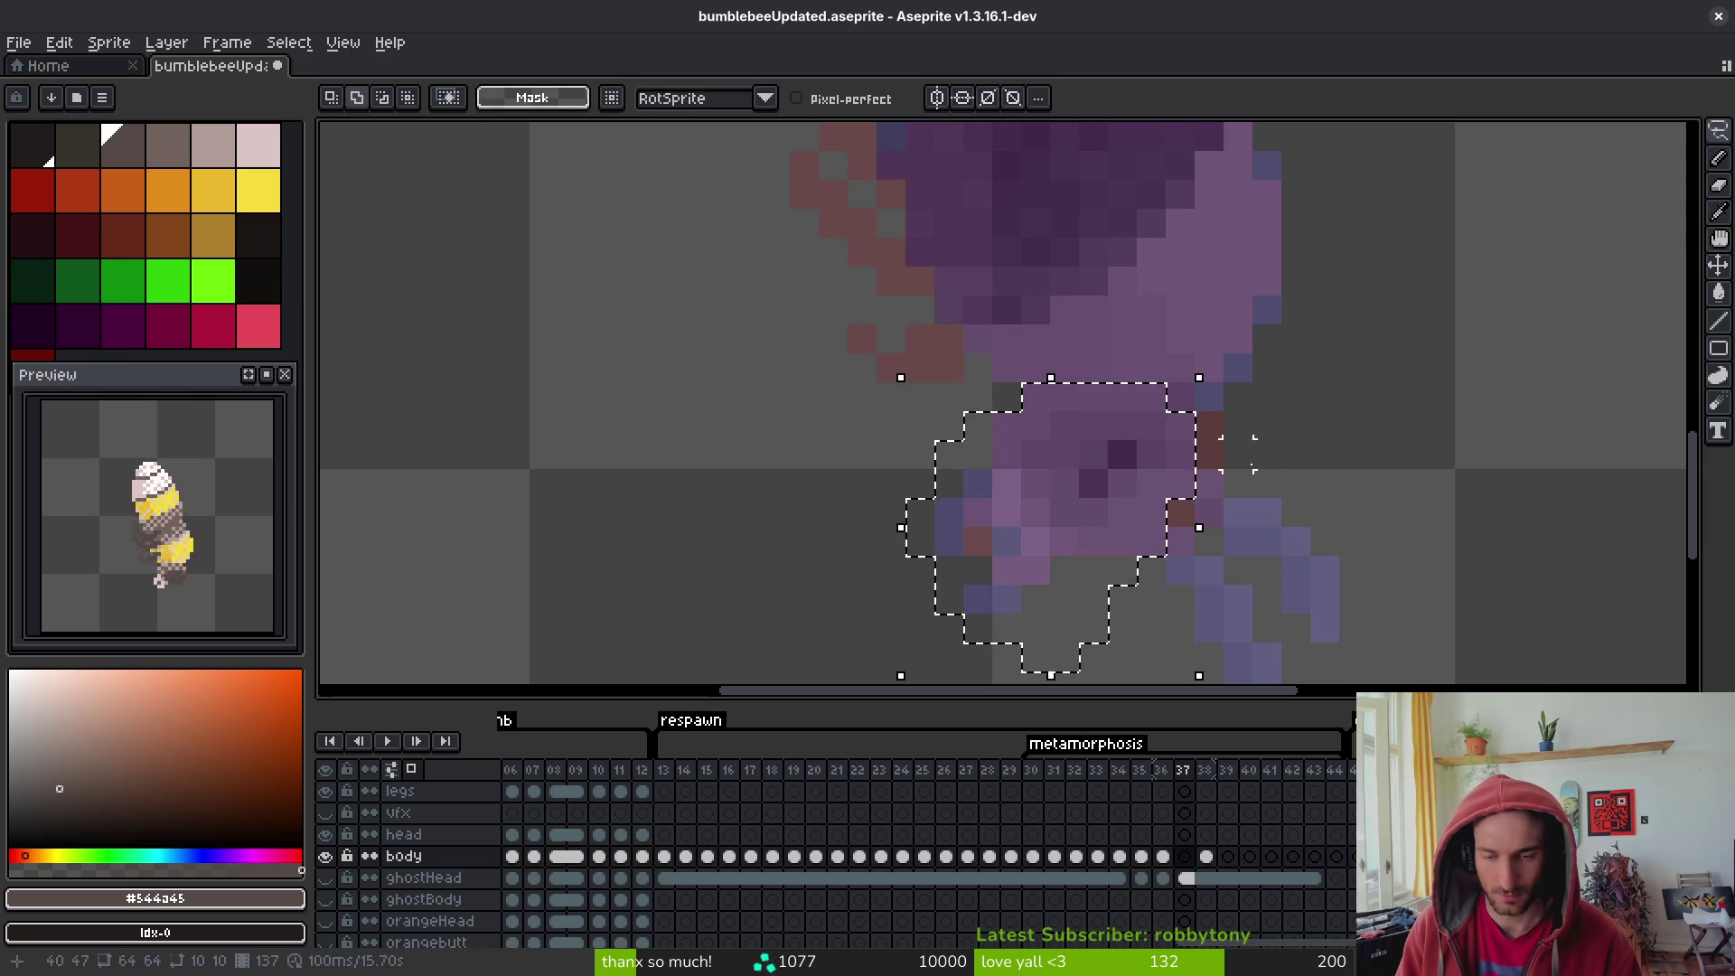
{"action": "key", "text": "comma"}
{"action": "key", "text": "Delete"}
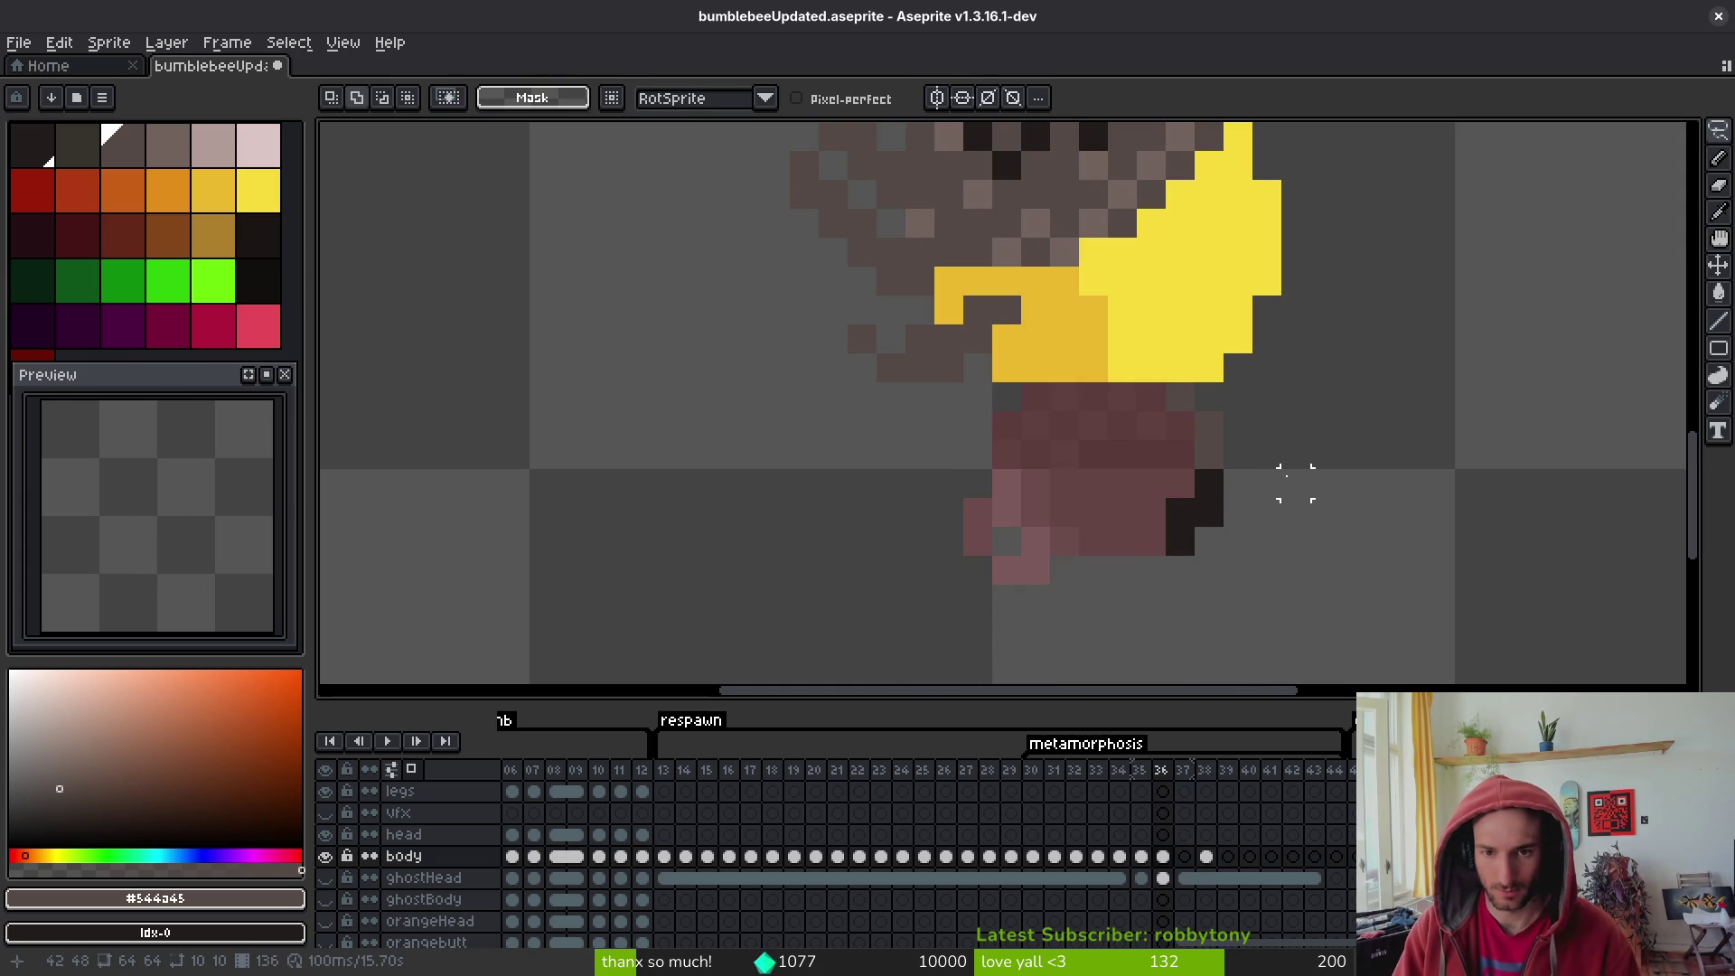
{"action": "key", "text": "ctrl+v"}
{"action": "key", "text": "e"}
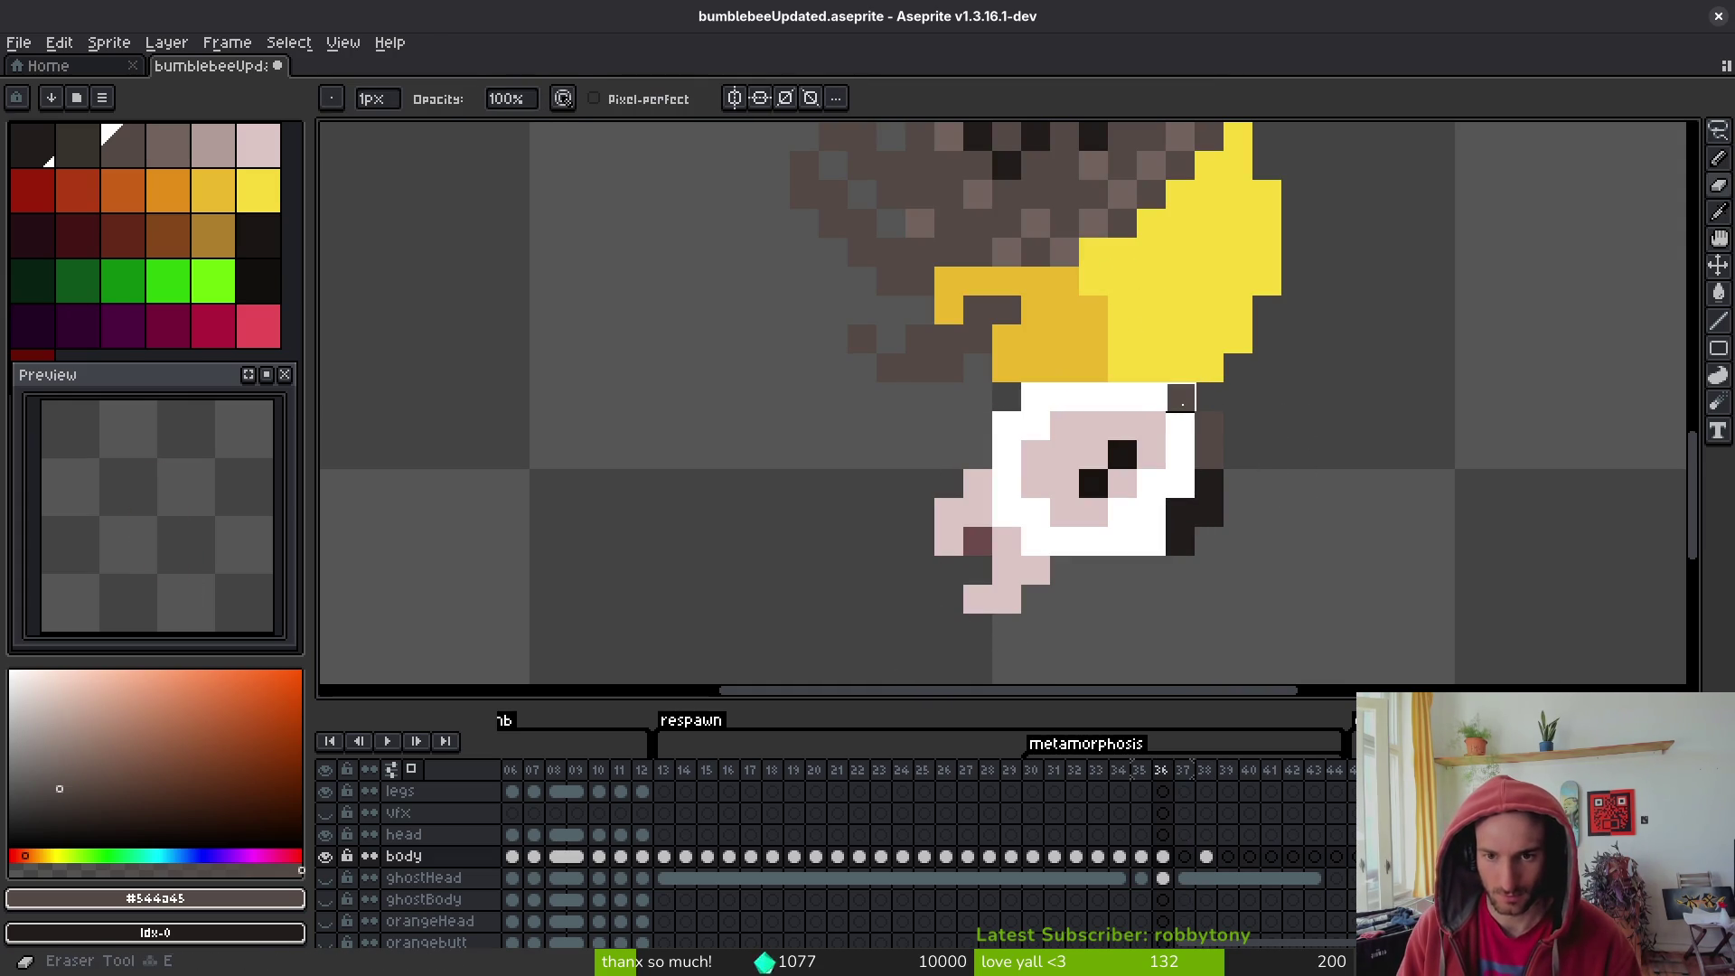
{"action": "left_click_drag", "start_coordinate": [1209, 425], "coordinate": [1182, 543]}
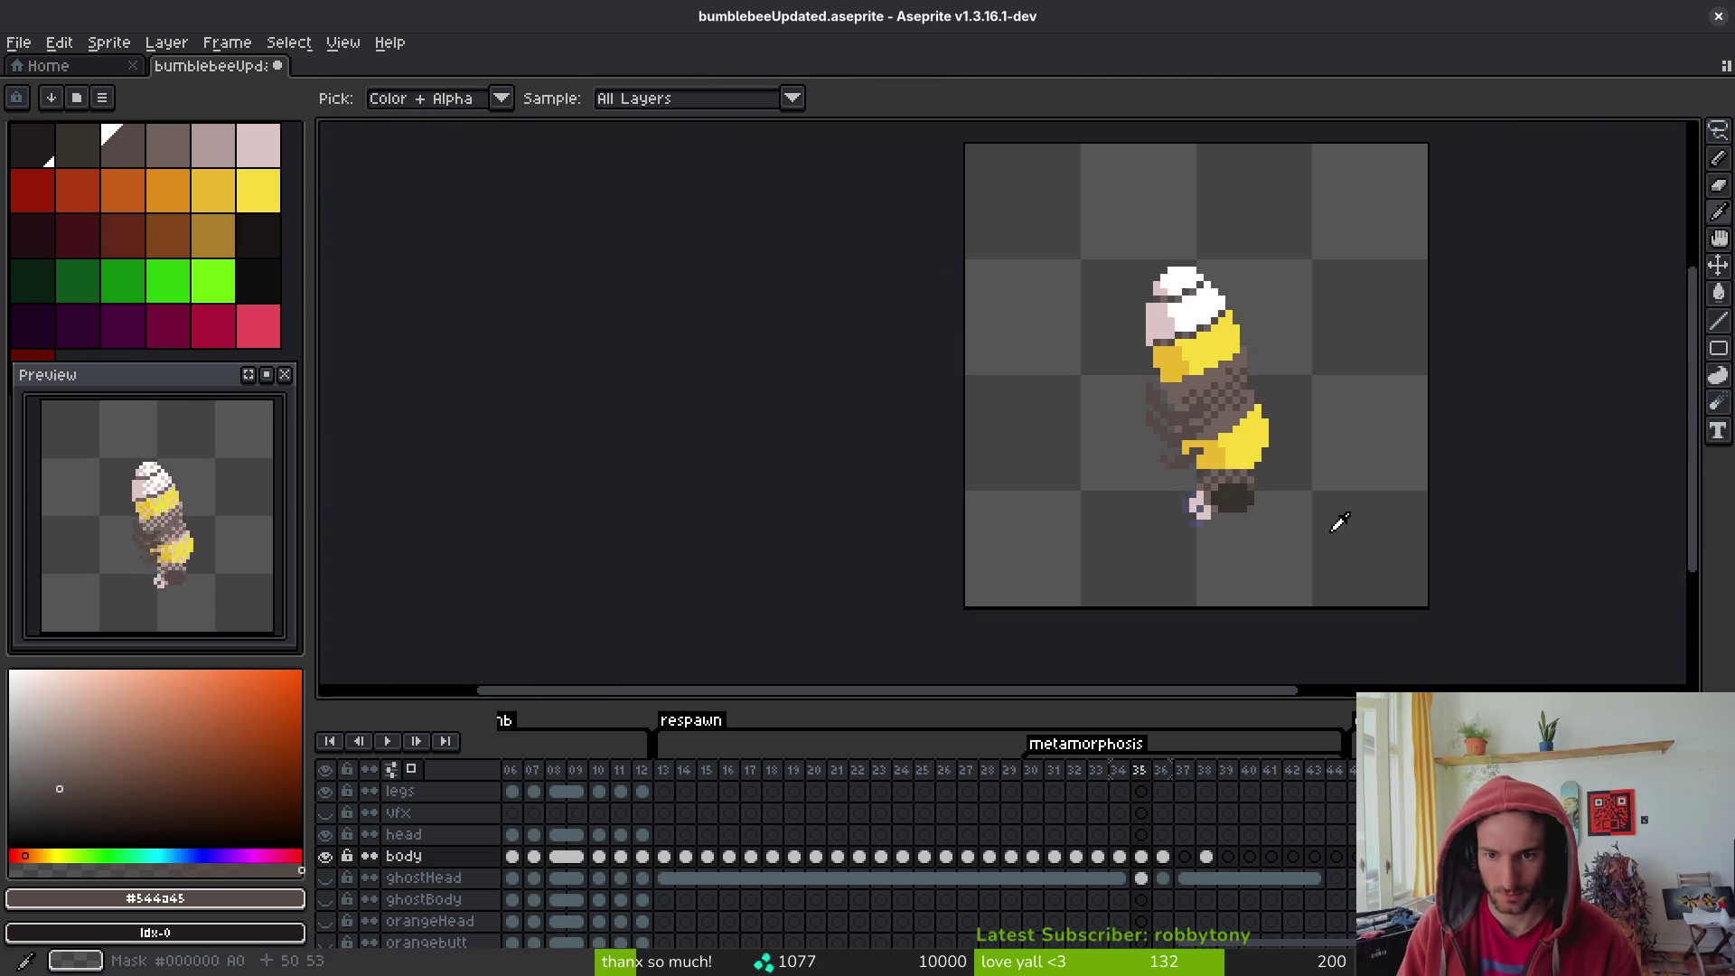
- Flip between frames 35, 36 and 37 to compare the new tail
{"action": "scroll", "coordinate": [1269, 512], "scroll_direction": "down", "scroll_amount": 3}
{"action": "key", "text": "i"}
{"action": "key", "text": "b"}
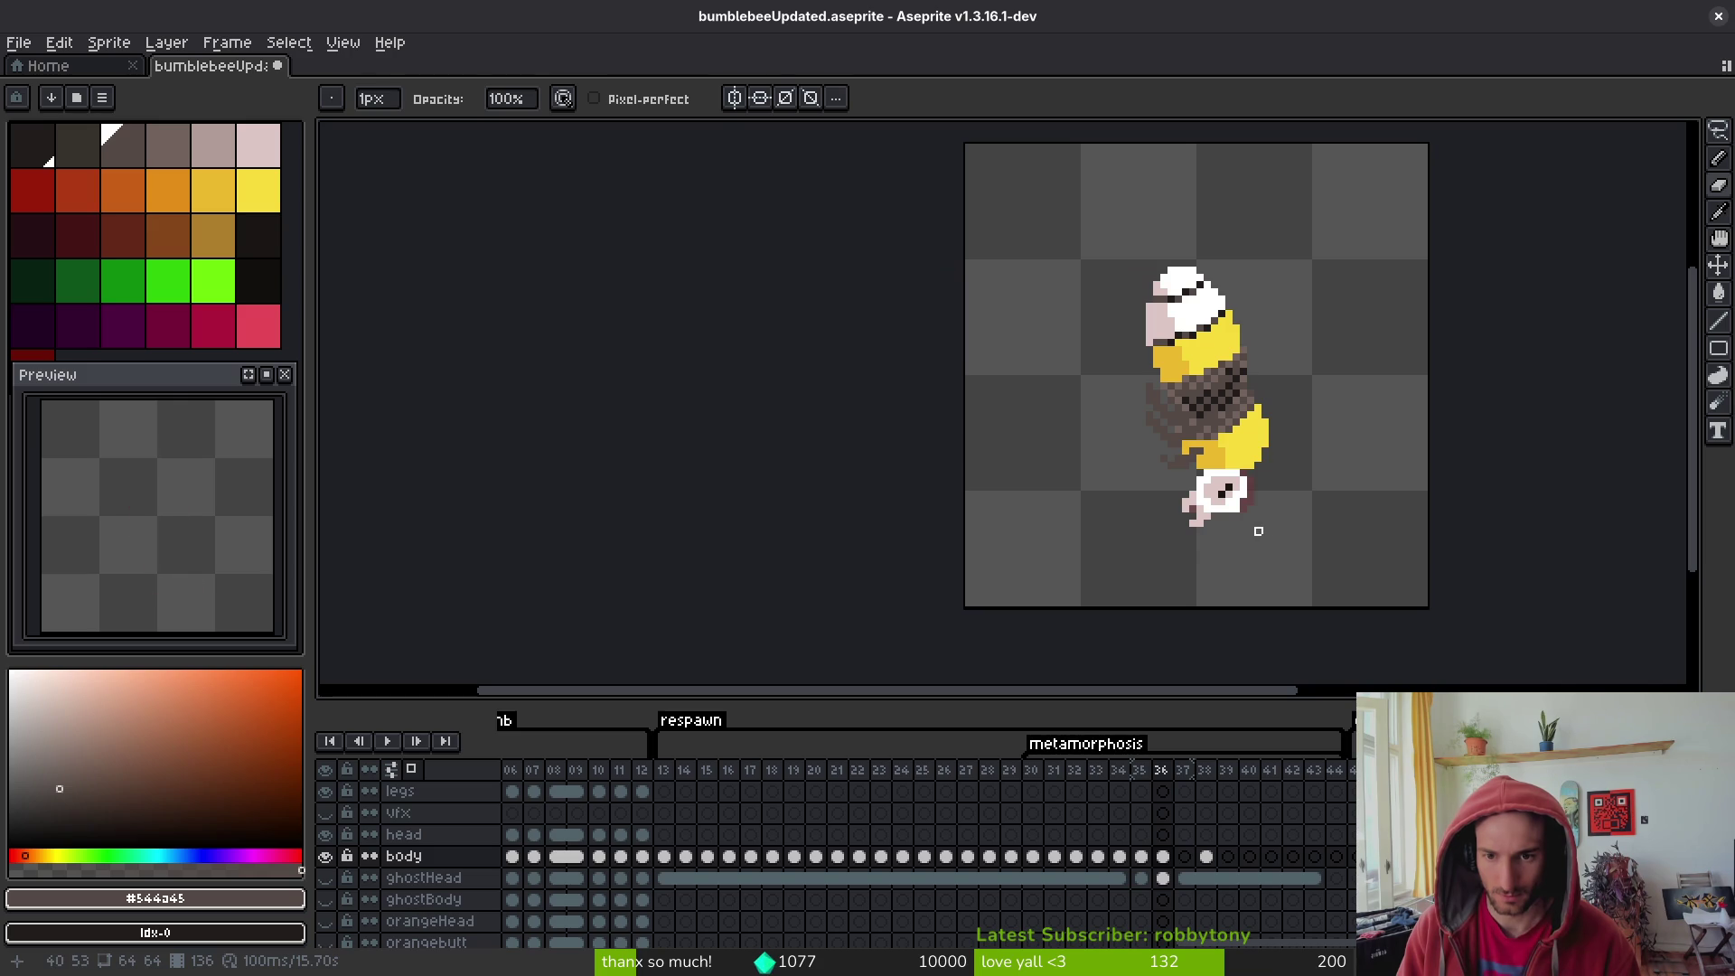
{"action": "scroll", "coordinate": [1261, 522], "scroll_direction": "up", "scroll_amount": 2}
{"action": "scroll", "coordinate": [1278, 504], "scroll_direction": "down", "scroll_amount": 3}
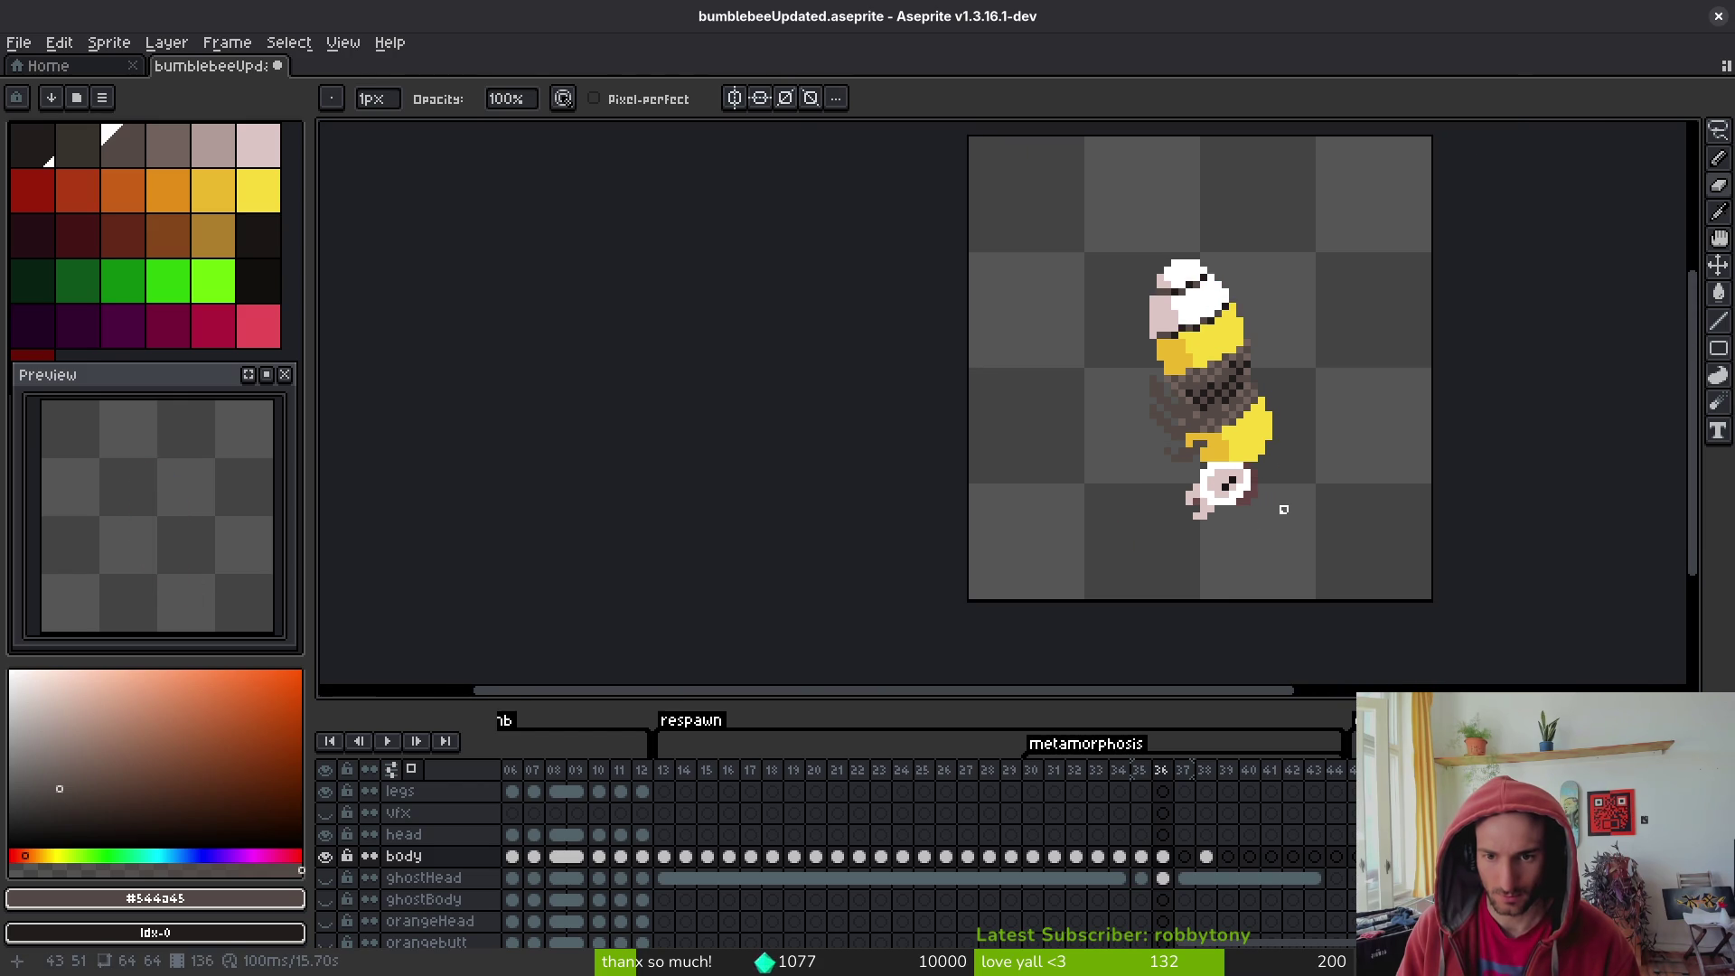
{"action": "key", "text": "Left"}
{"action": "key", "text": "alt"}
{"action": "key", "text": "Right"}
{"action": "key", "text": "Right"}
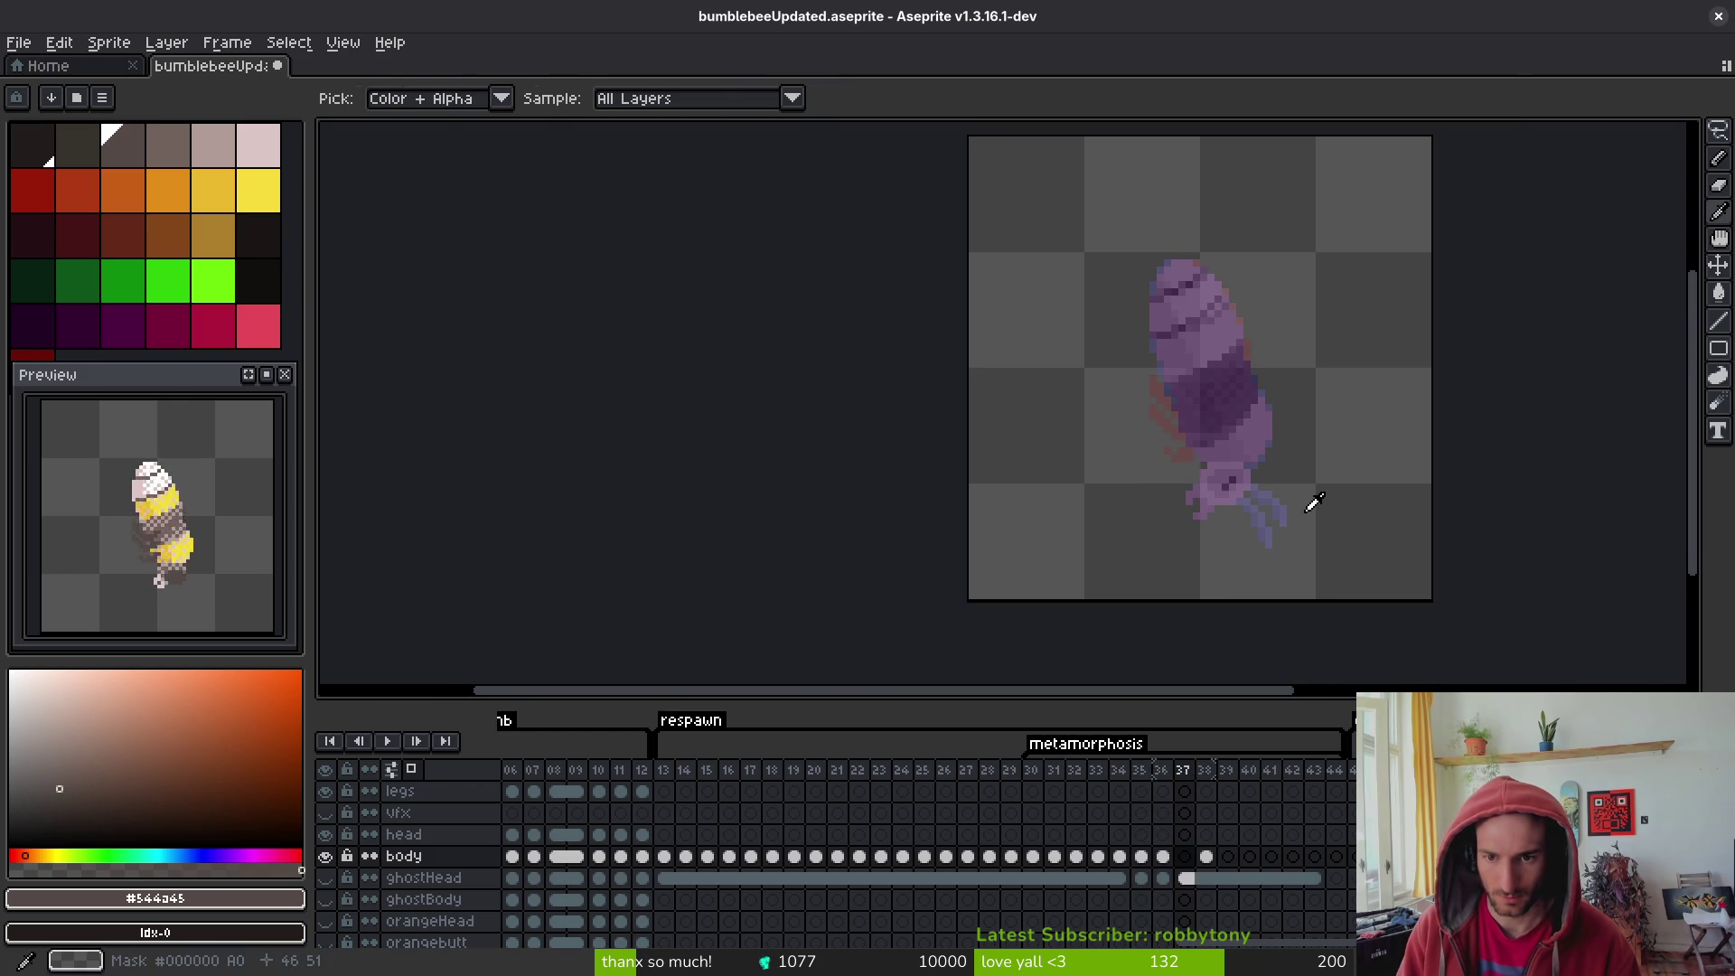
{"action": "key", "text": "Left"}
{"action": "key", "text": "Right"}
{"action": "key", "text": "Left"}
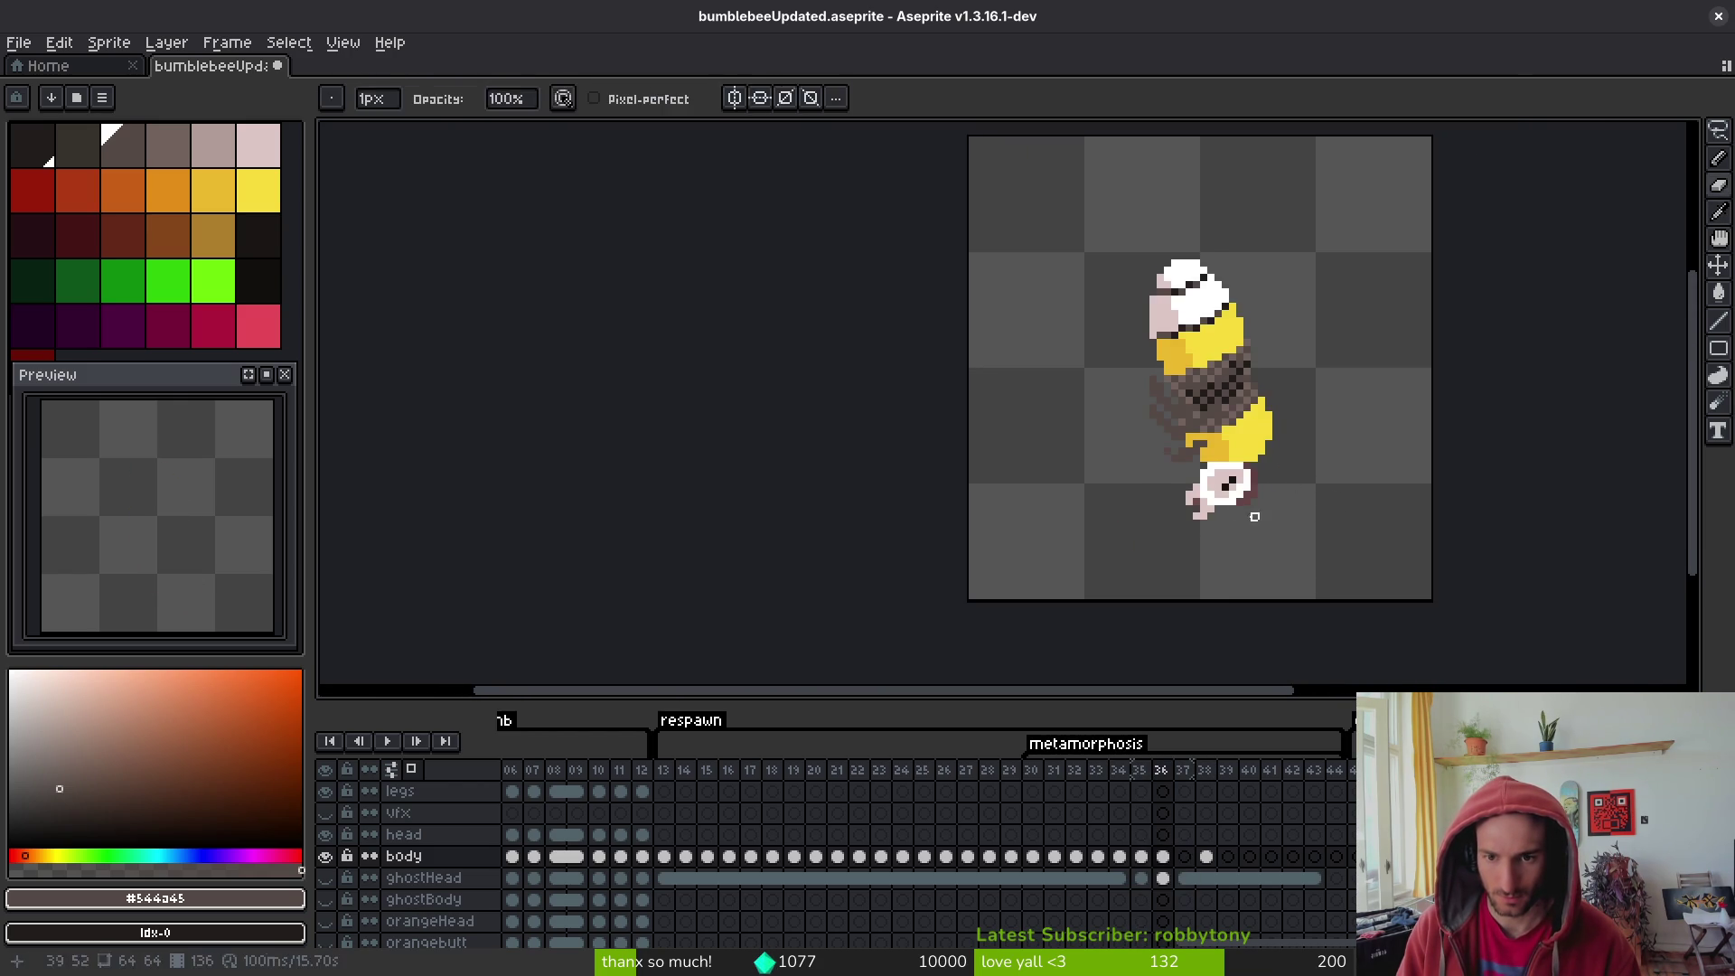
{"action": "scroll", "coordinate": [1196, 451], "scroll_direction": "up", "scroll_amount": 2}
- Select the stinger area at the bee's tail, restoring it after a trial delete
{"action": "mouse_move", "coordinate": [1295, 423]}
{"action": "left_mouse_down"}
{"action": "mouse_move", "coordinate": [1108, 567]}
{"action": "mouse_move", "coordinate": [1128, 576]}
{"action": "left_mouse_up"}
{"action": "left_click", "coordinate": [1152, 583]}
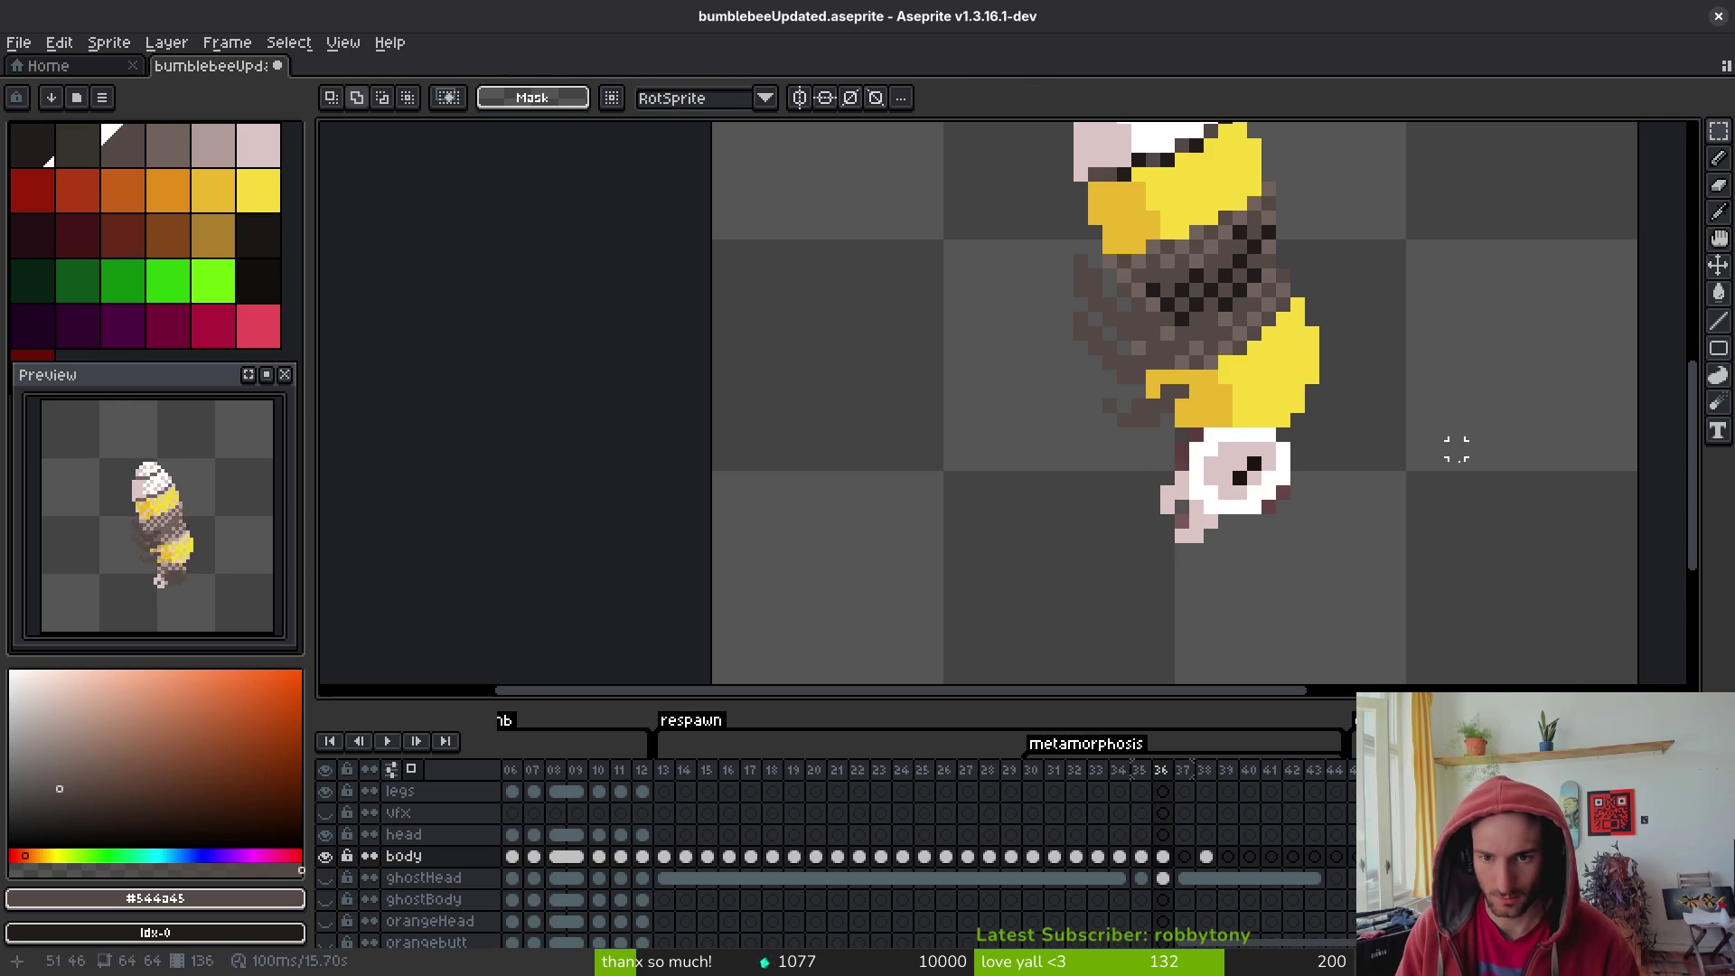
{"action": "scroll", "coordinate": [1452, 446], "scroll_direction": "down", "scroll_amount": 3}
{"action": "scroll", "coordinate": [1340, 515], "scroll_direction": "up", "scroll_amount": 3}
{"action": "scroll", "coordinate": [1340, 516], "scroll_direction": "down", "scroll_amount": 4}
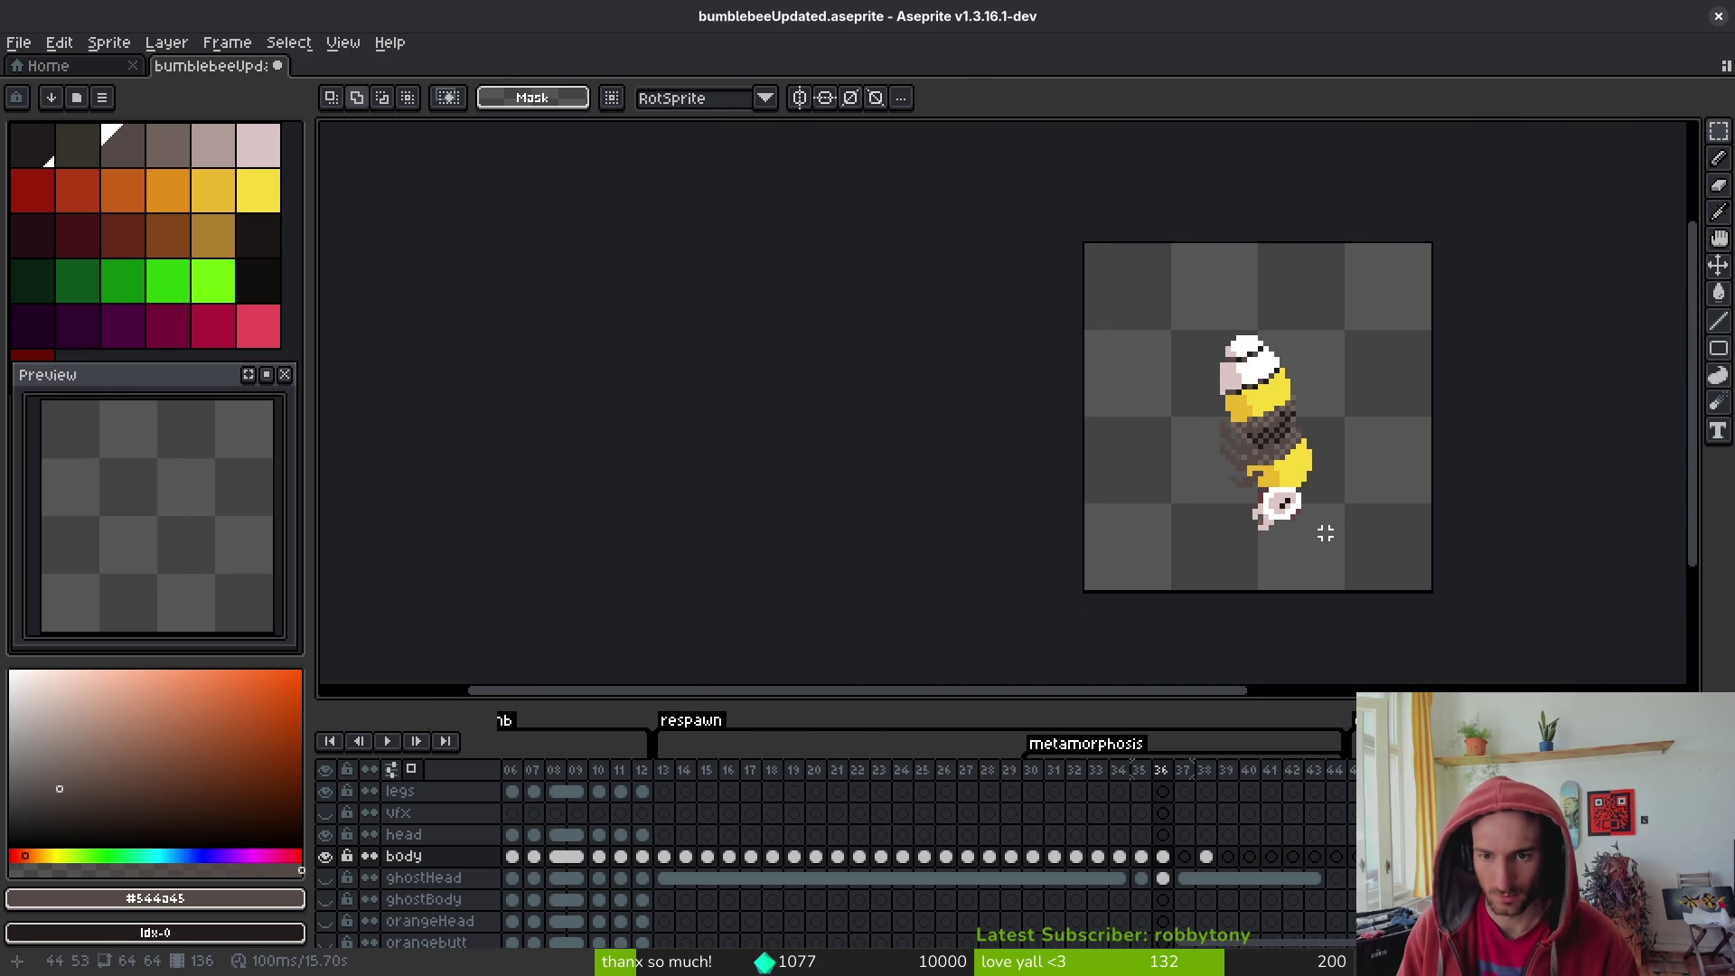
{"action": "key", "text": "i"}
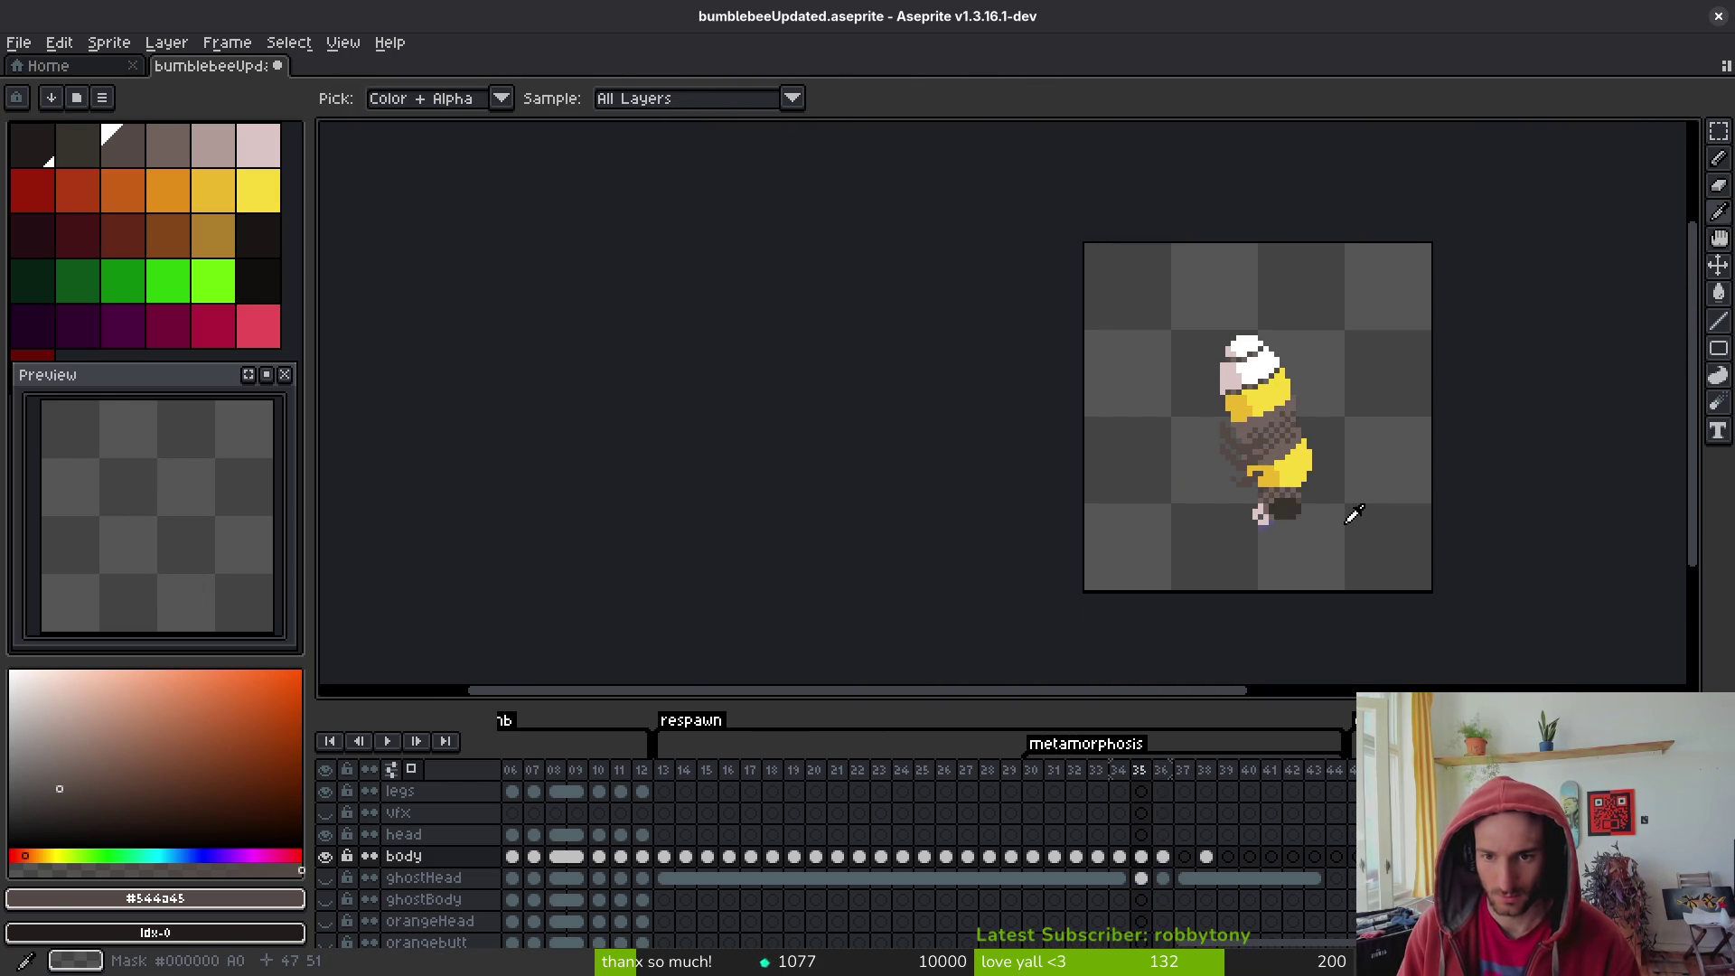
{"action": "scroll", "coordinate": [1311, 535], "scroll_direction": "up", "scroll_amount": 3}
{"action": "key", "text": "m"}
{"action": "left_click_drag", "start_coordinate": [1327, 438], "coordinate": [1201, 562]}
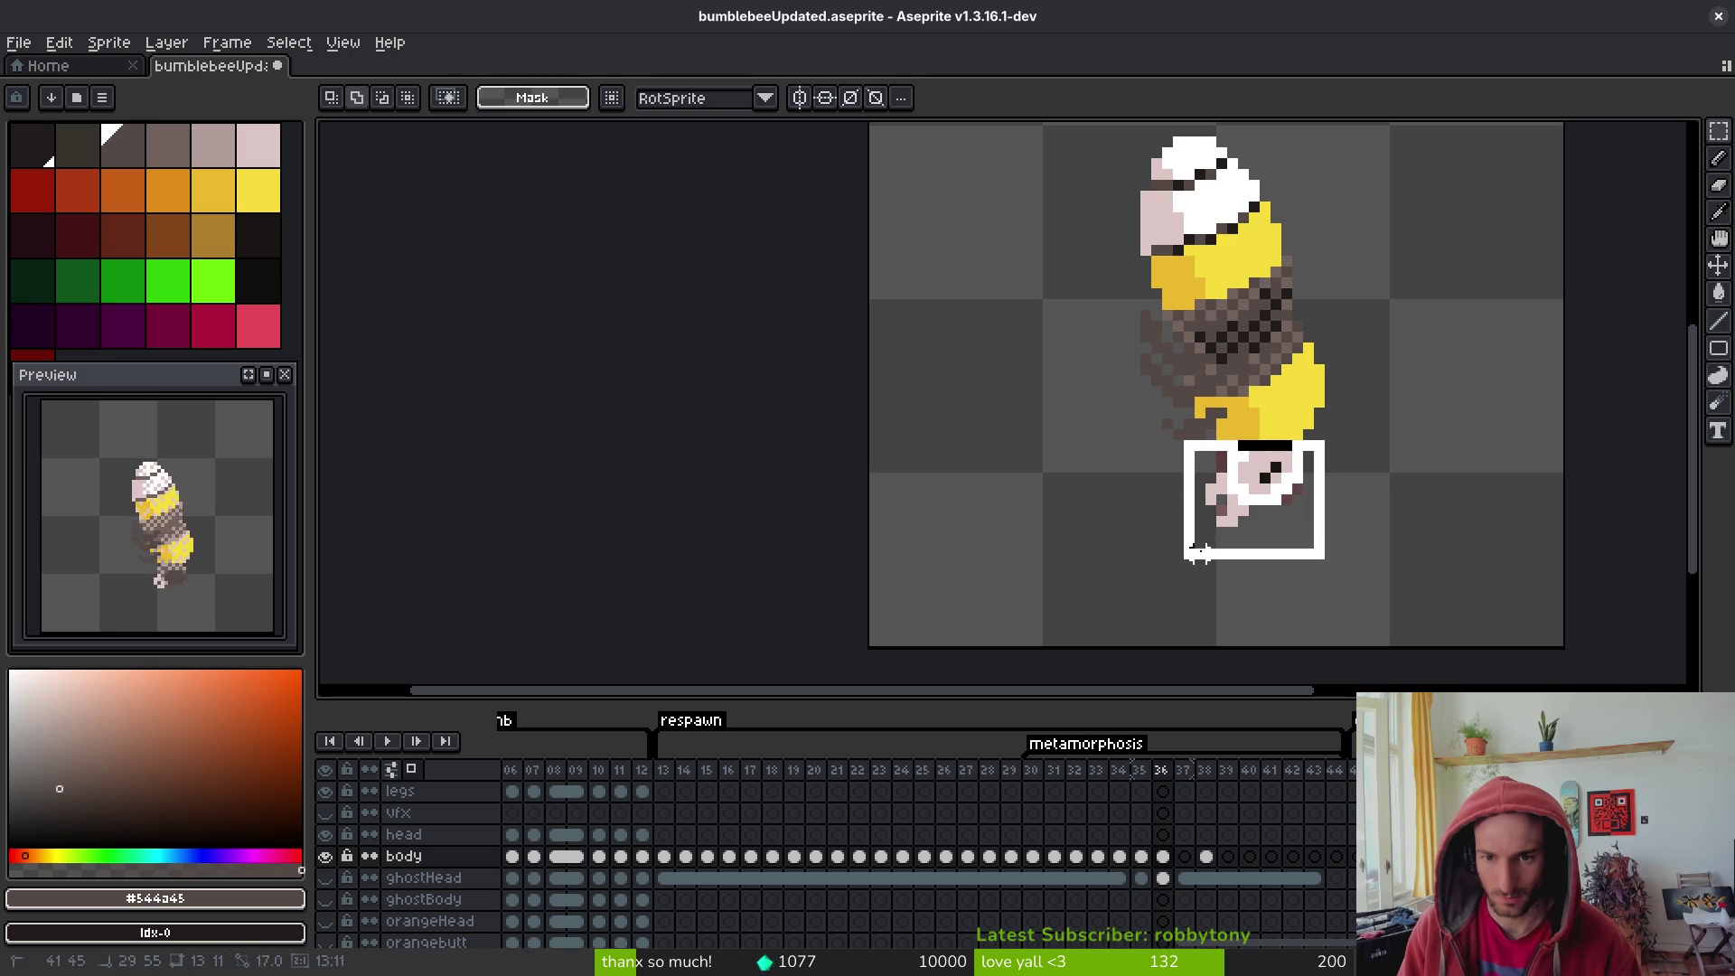
{"action": "key", "text": "Delete"}
{"action": "key", "text": "ctrl+z"}
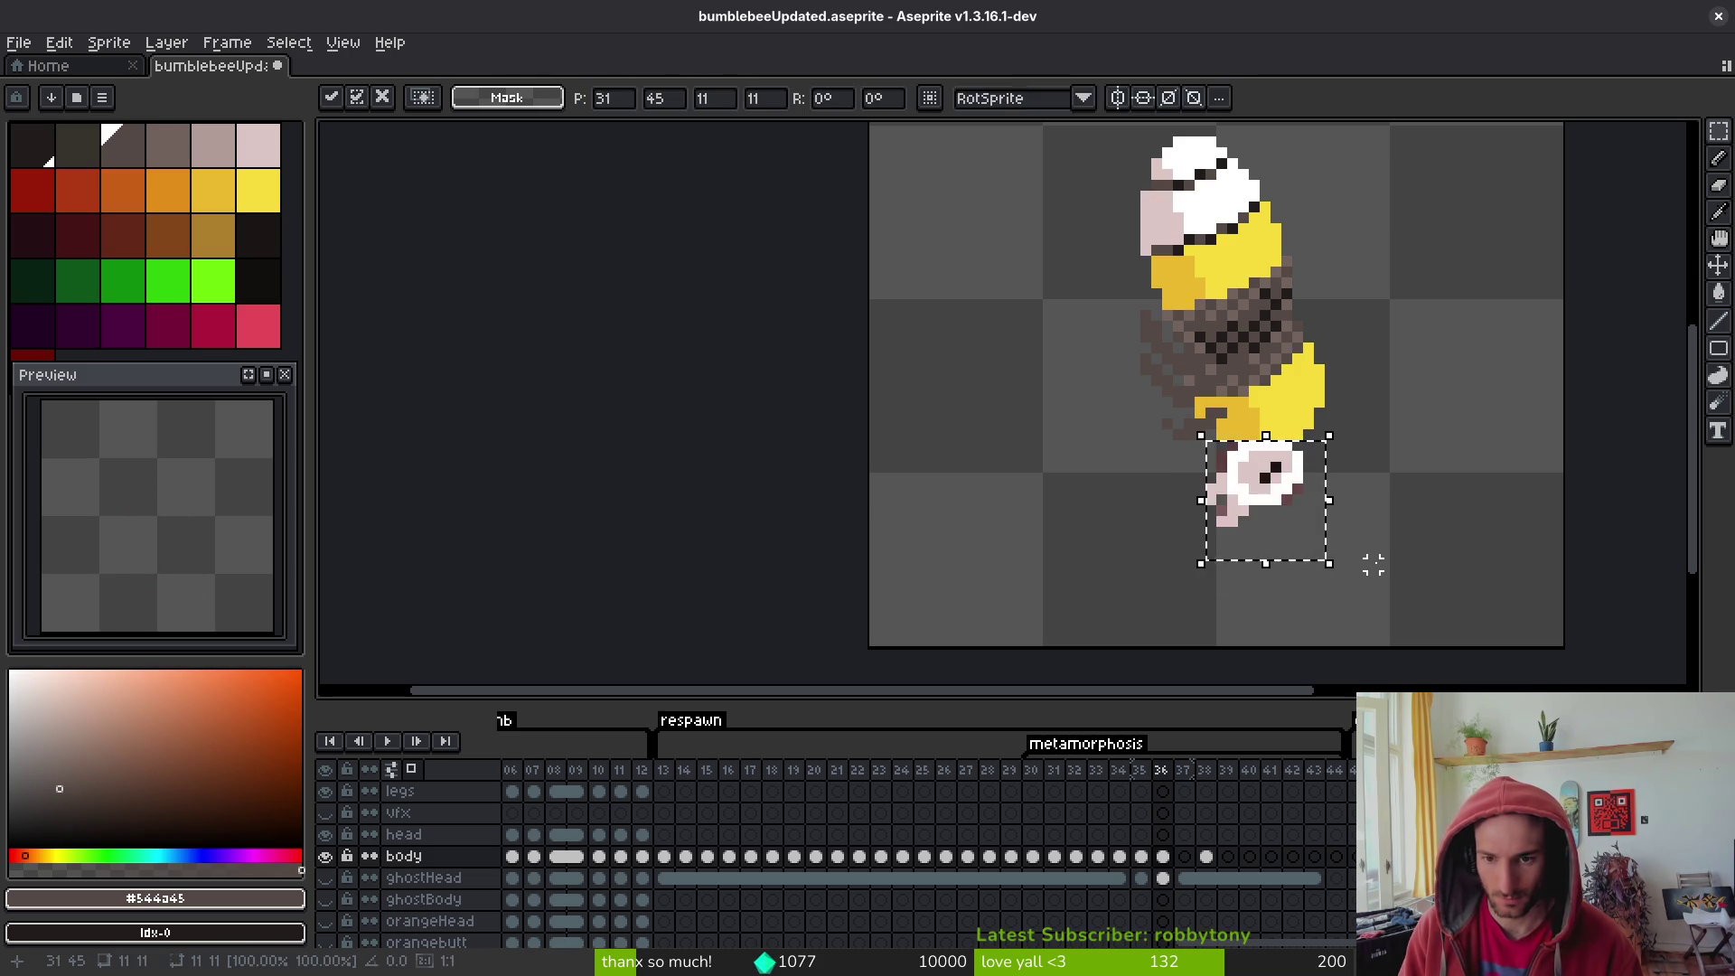
- Paste the white stinger tip onto frames 35 back through 30, committing the final paste
{"action": "key", "text": "comma"}
{"action": "key", "text": "ctrl+v"}
{"action": "key", "text": "comma"}
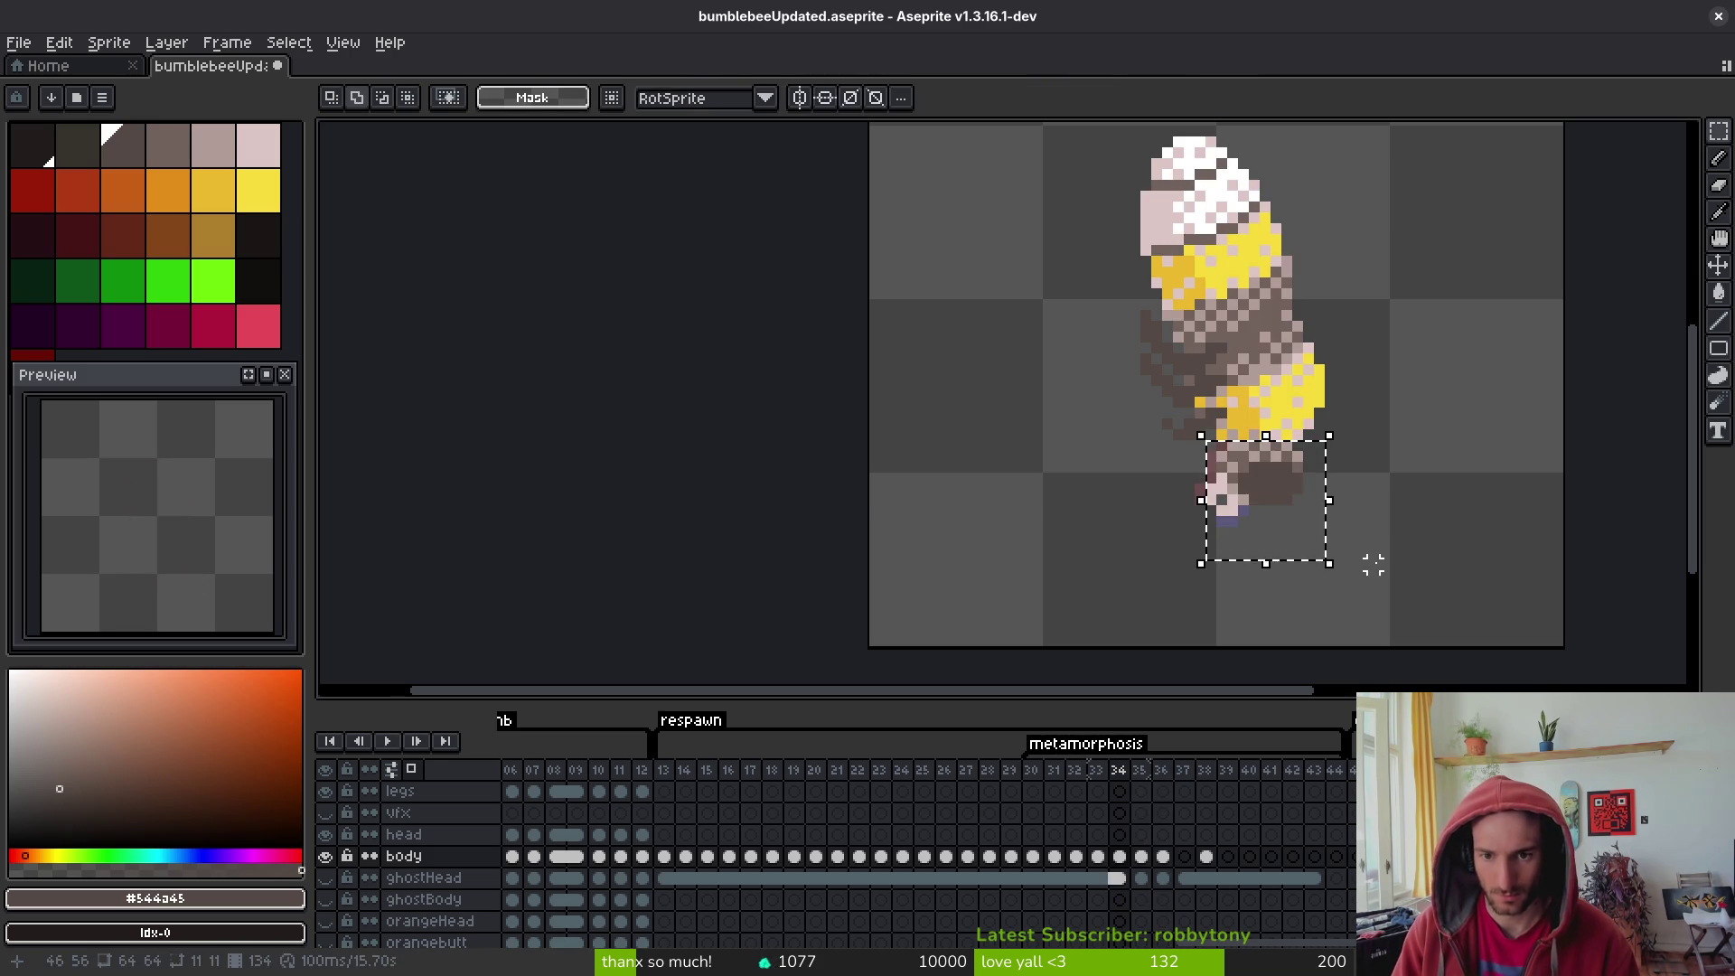
{"action": "key", "text": "ctrl+v"}
{"action": "key", "text": "Escape"}
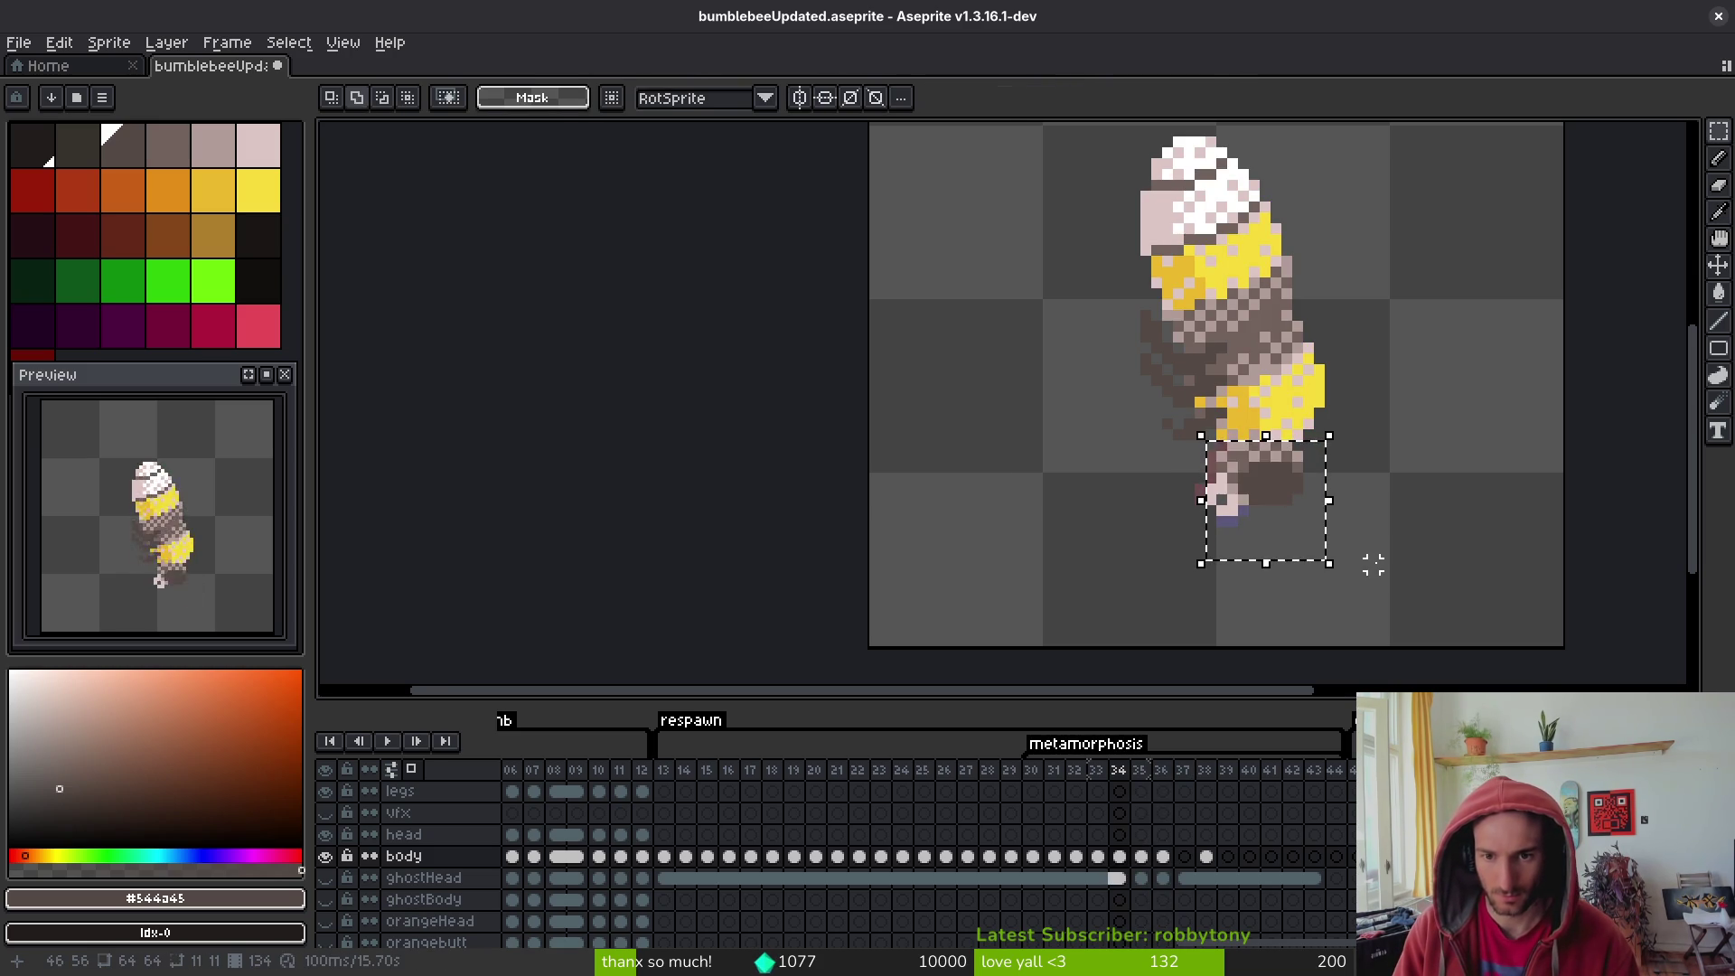
{"action": "key", "text": "ctrl+v"}
{"action": "key", "text": "comma"}
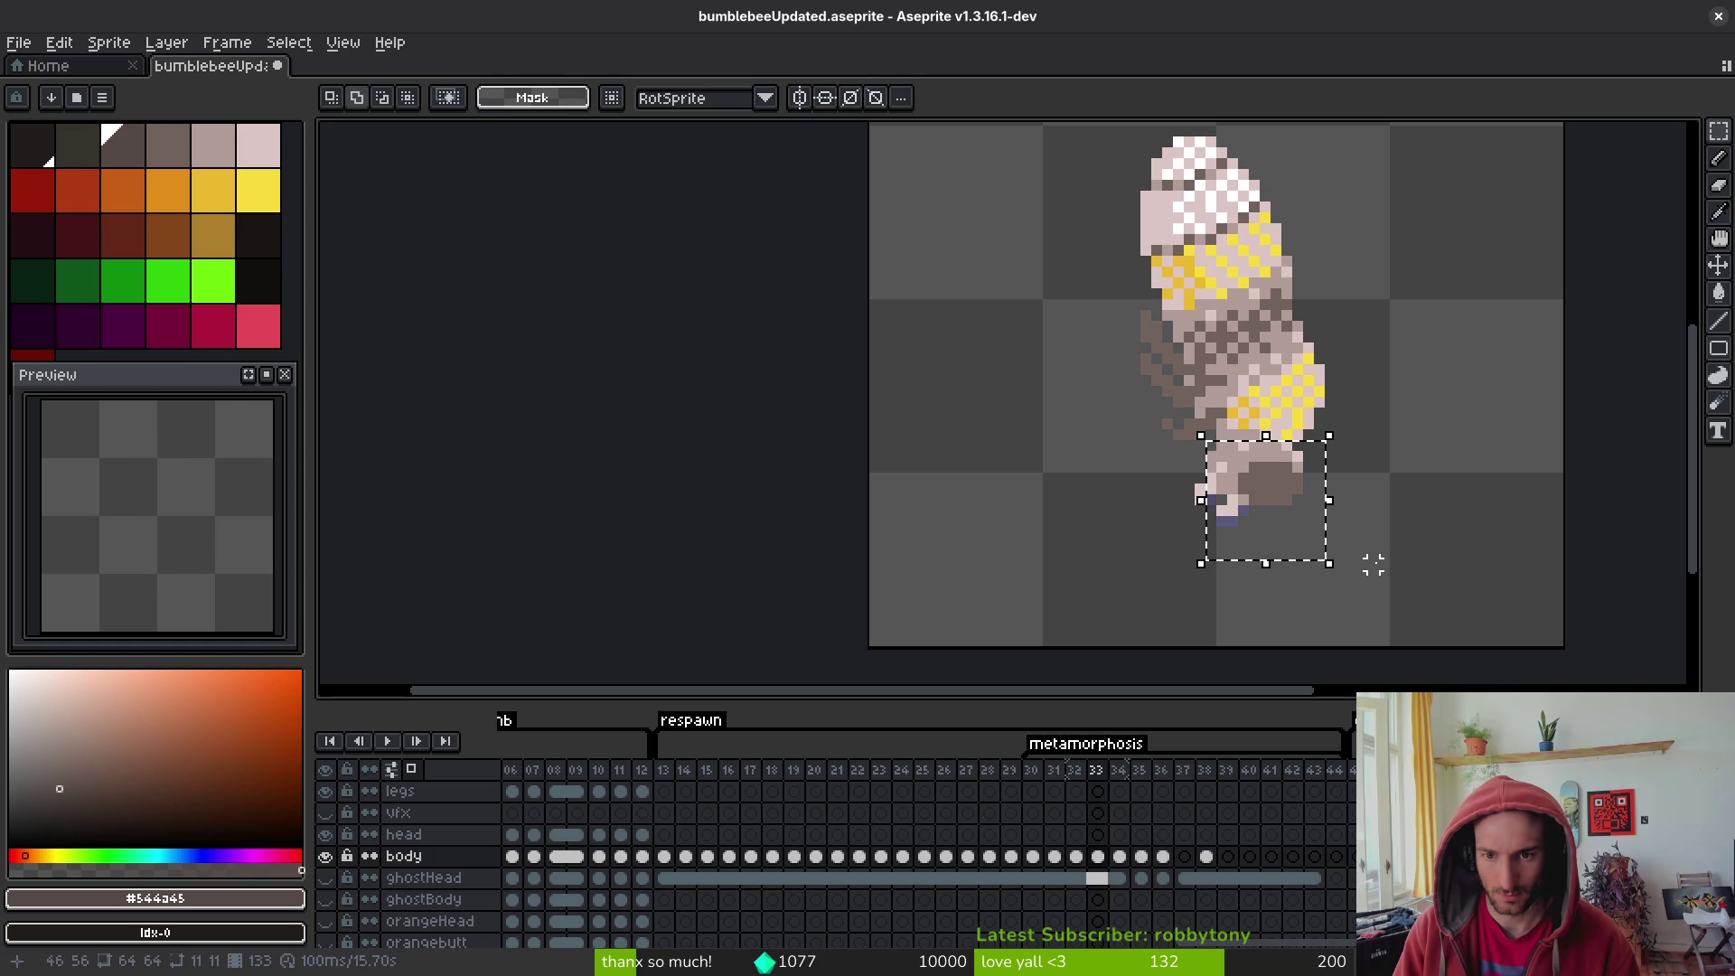
{"action": "key", "text": "ctrl+d"}
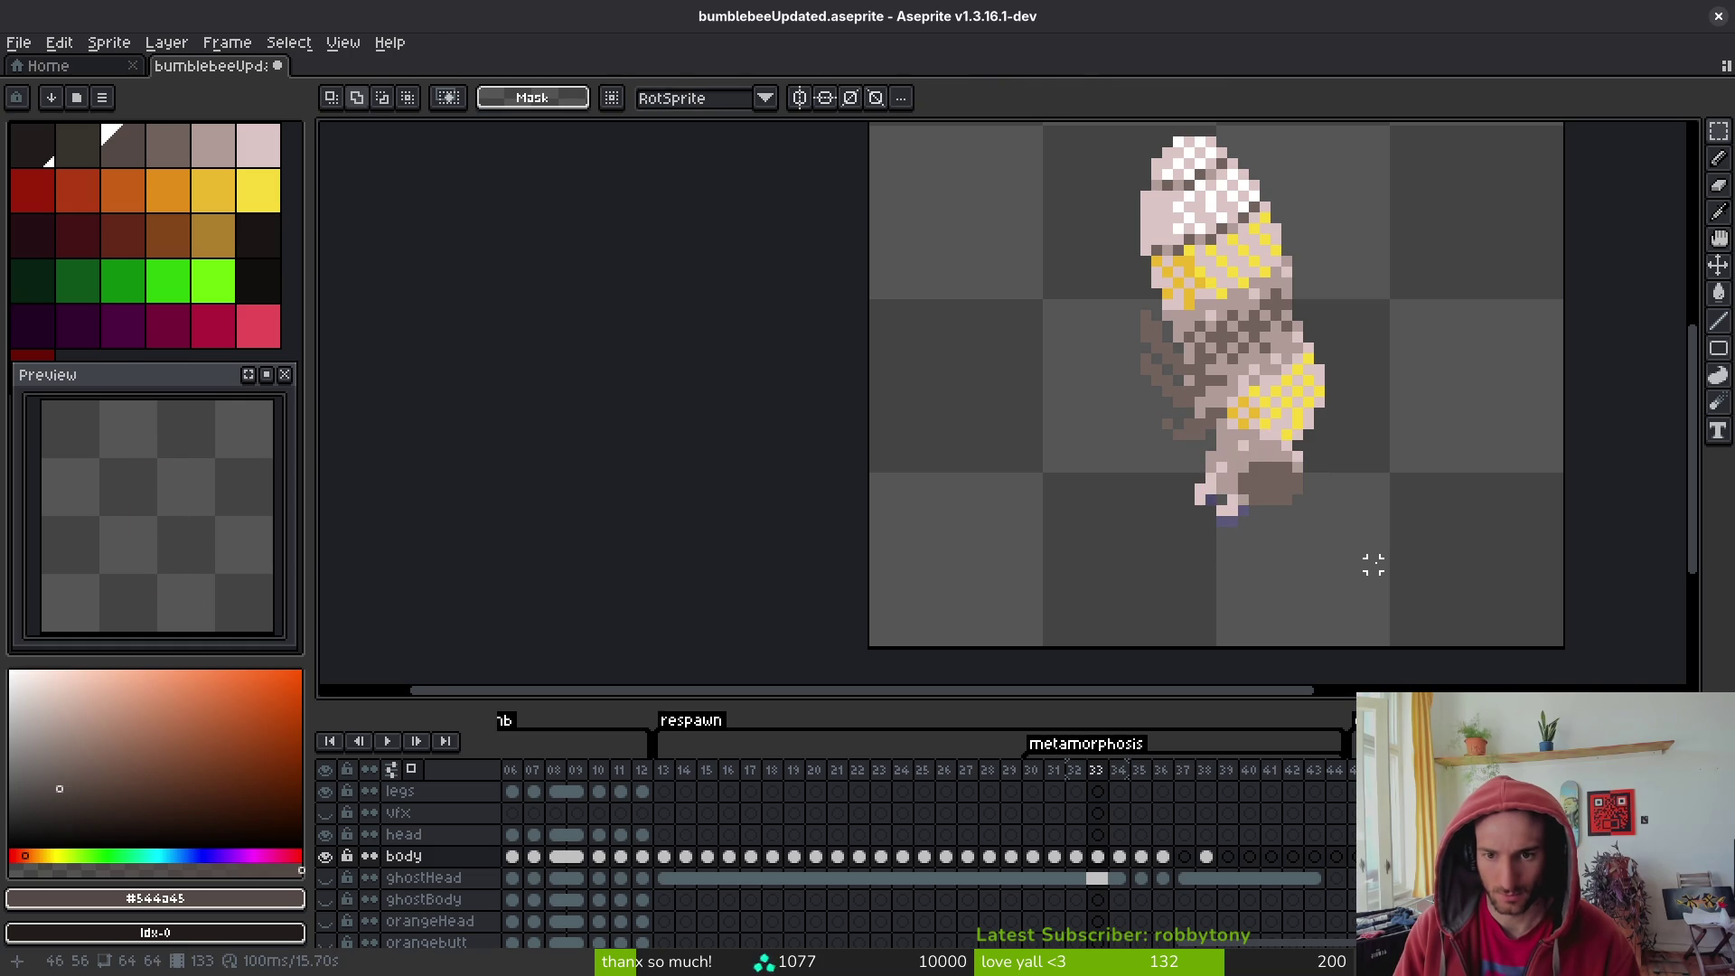
{"action": "key", "text": "ctrl+z"}
{"action": "key", "text": "ctrl+v"}
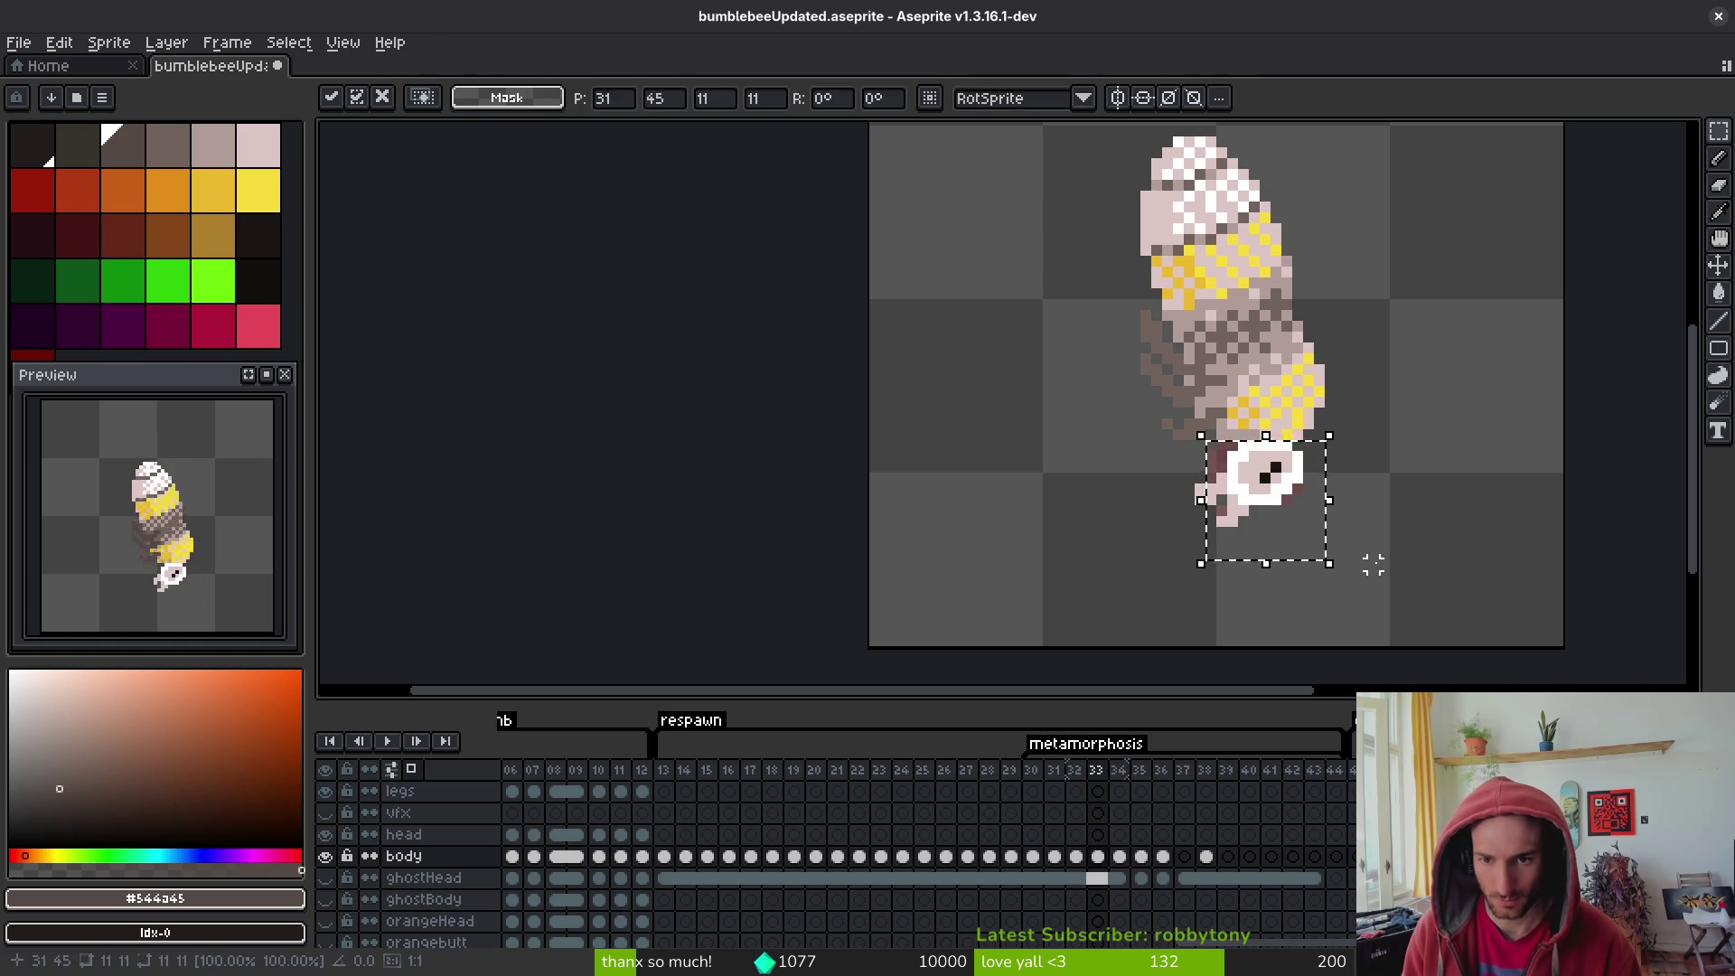
{"action": "key", "text": "comma"}
{"action": "key", "text": "comma"}
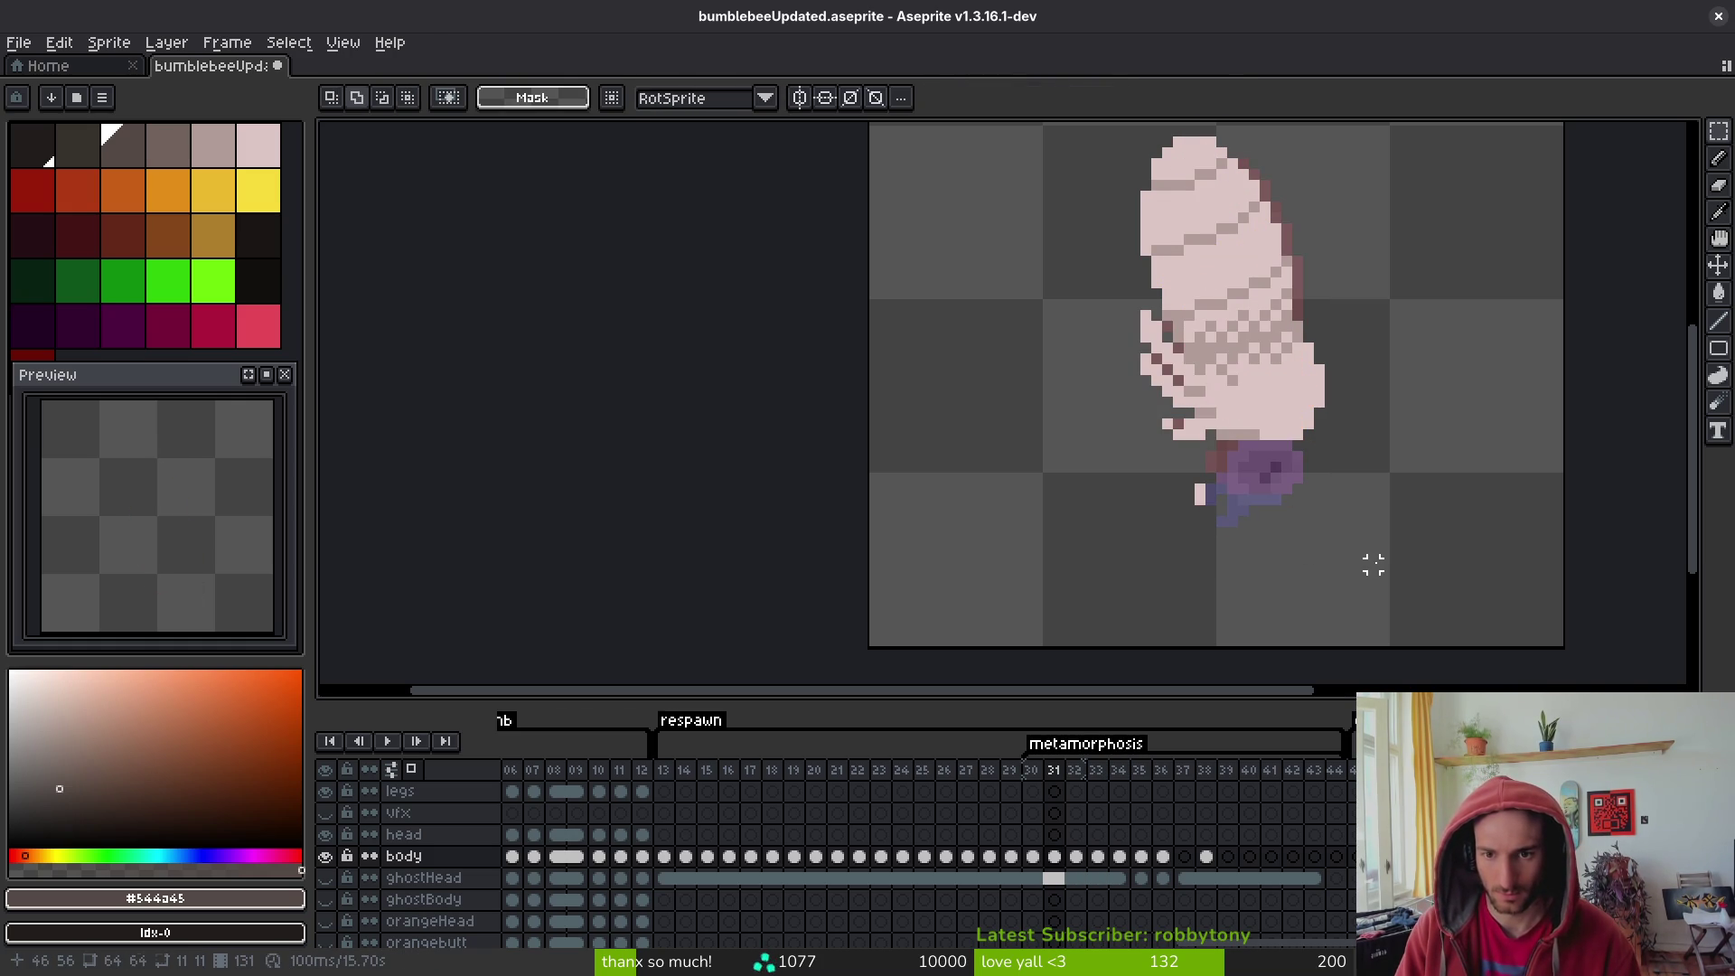
{"action": "key", "text": "ctrl+v"}
{"action": "key", "text": "comma"}
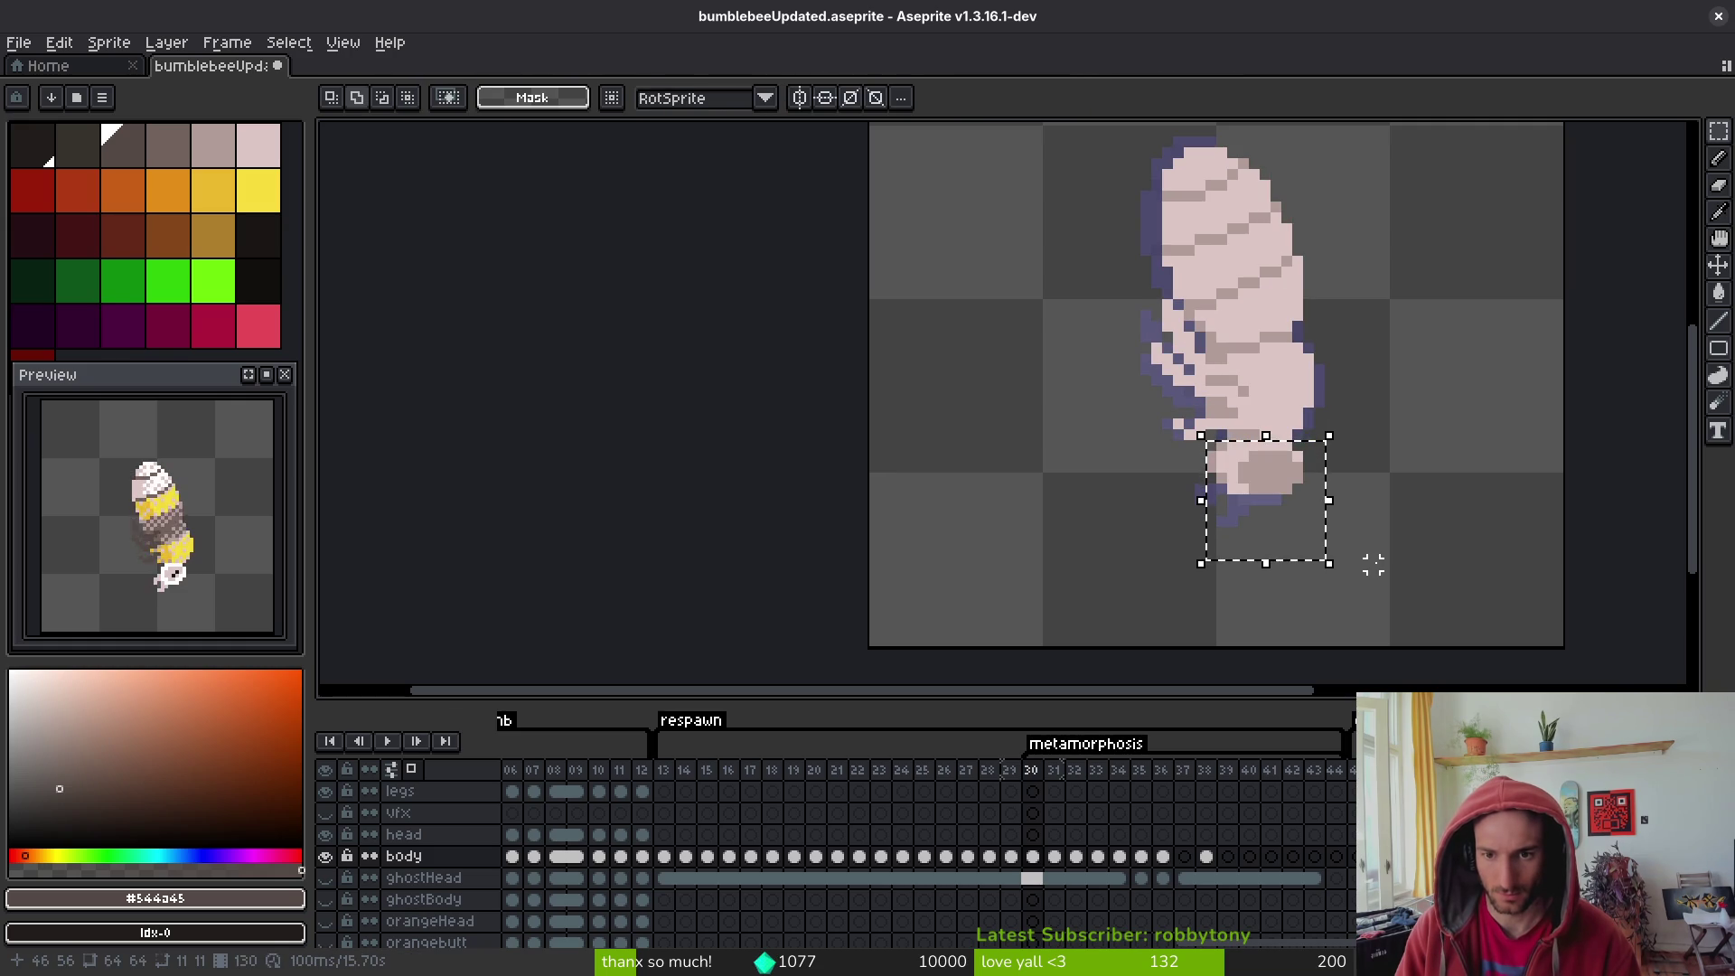
{"action": "key", "text": "ctrl+v"}
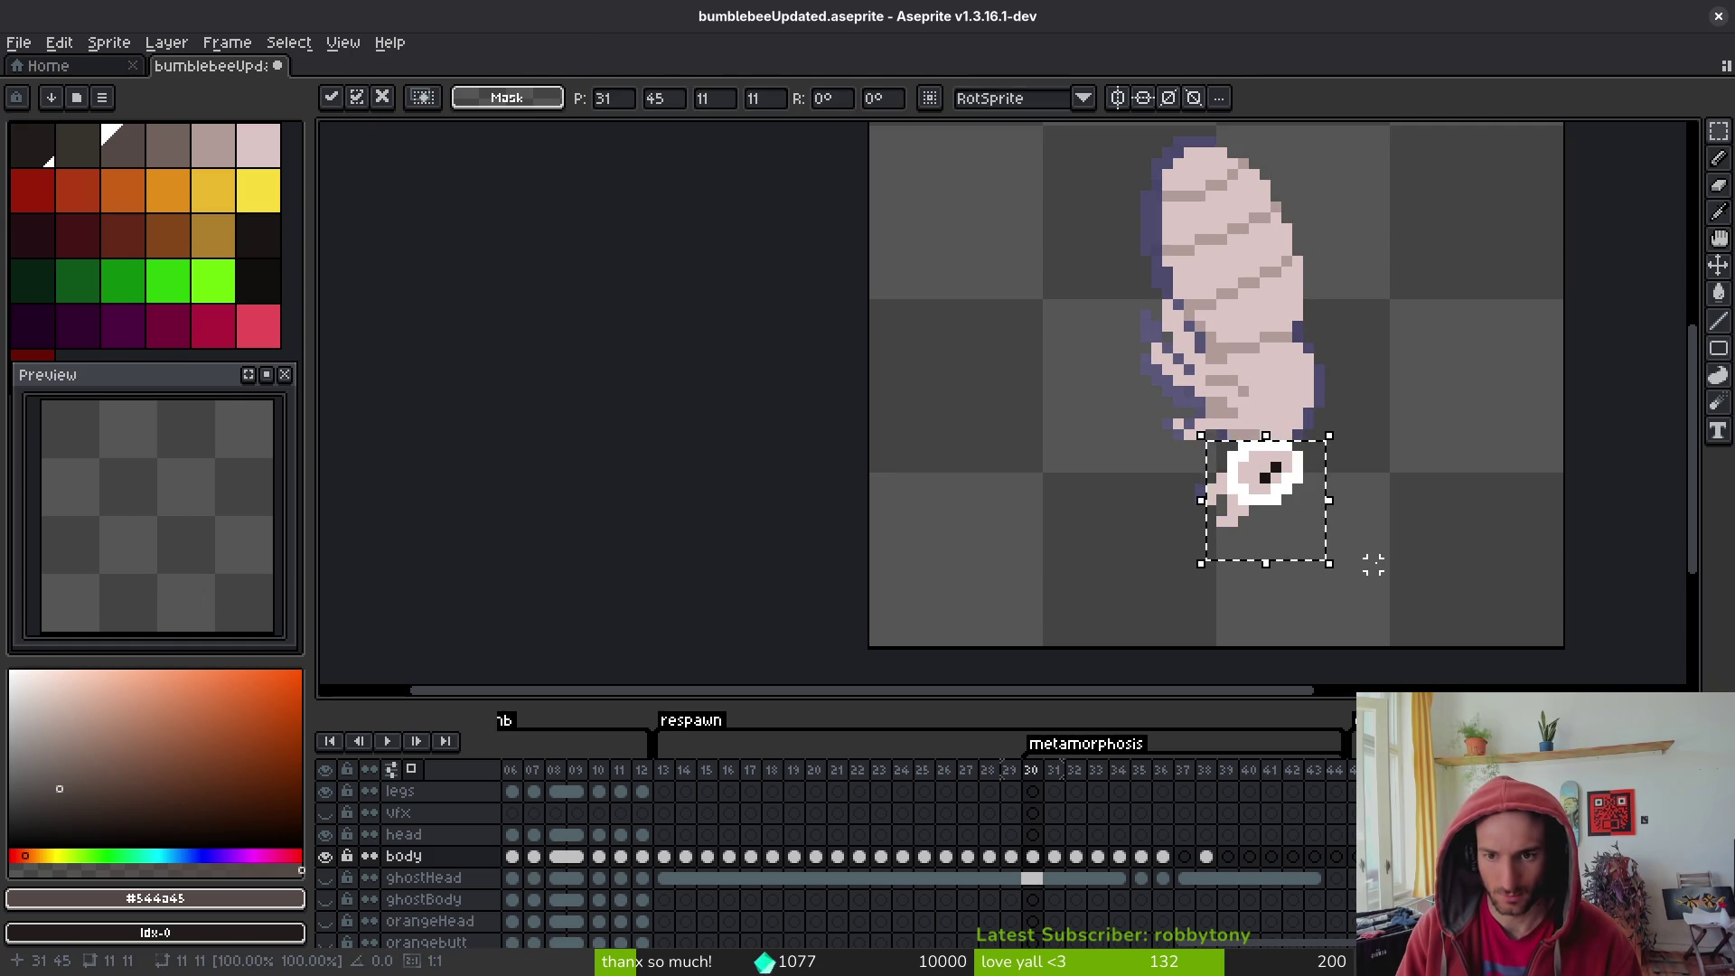
{"action": "key", "text": "Return"}
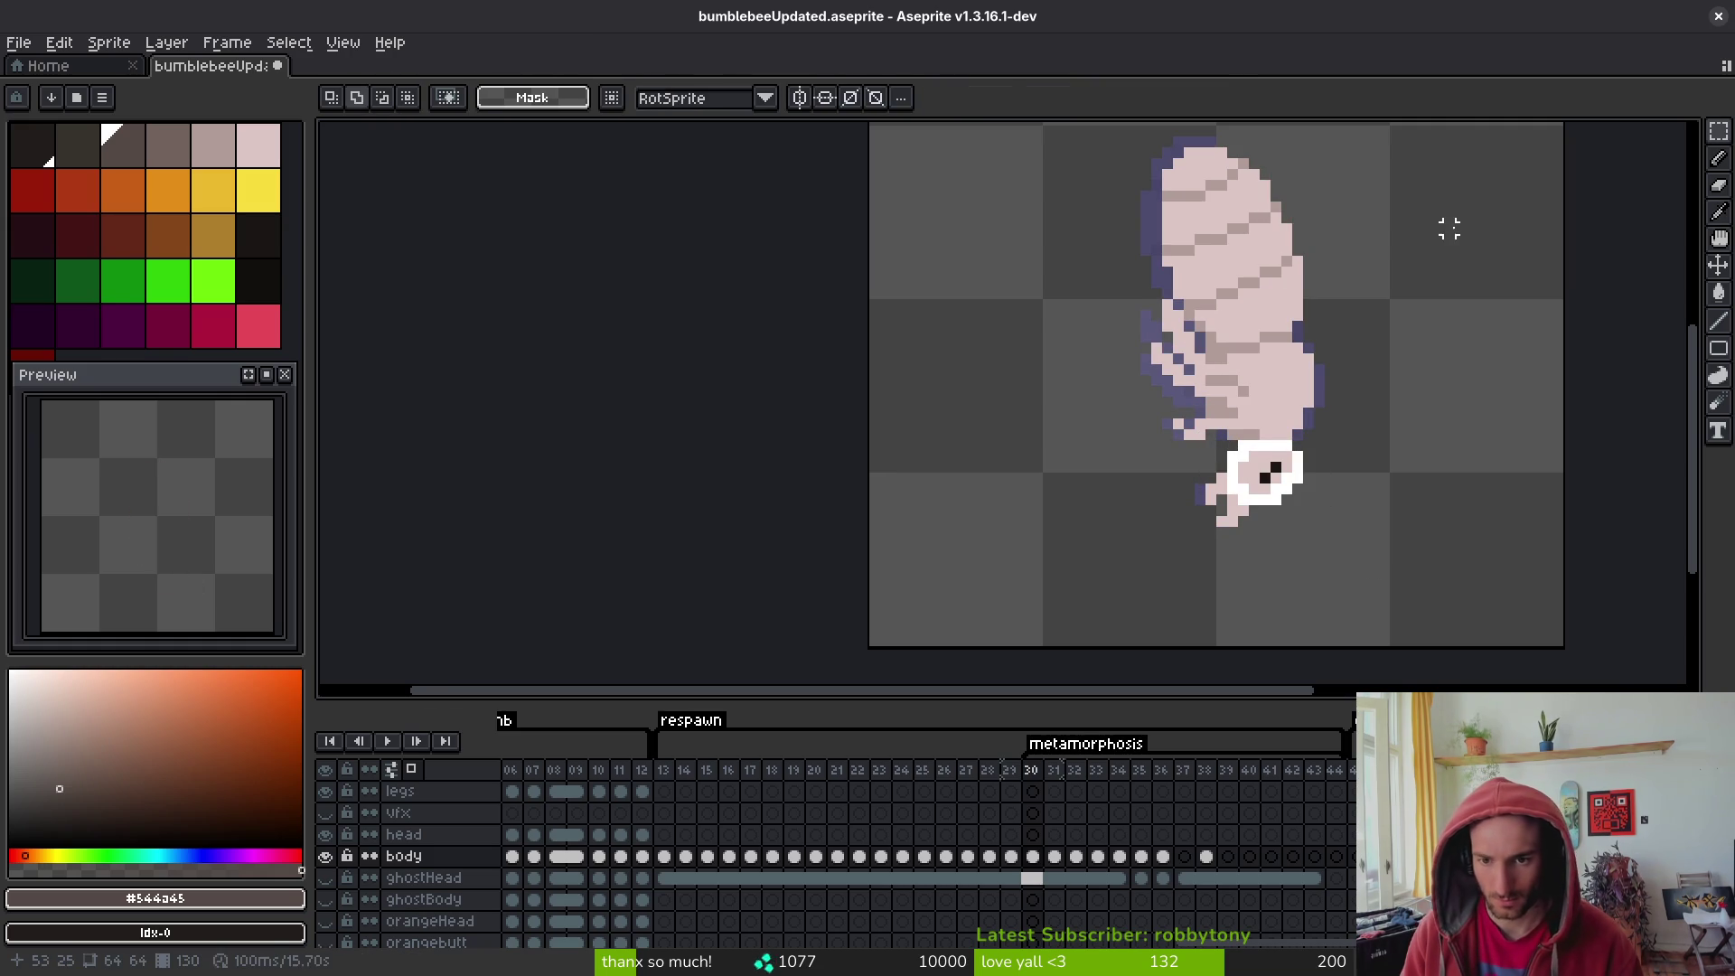
- Paint purple shading along the bee's lower end on frame 30 and copy the stinger-tip area
{"action": "scroll", "coordinate": [1352, 530], "scroll_direction": "up", "scroll_amount": 4}
{"action": "key", "text": "b"}
{"action": "mouse_move", "coordinate": [1012, 508]}
{"action": "left_mouse_down"}
{"action": "mouse_move", "coordinate": [1038, 465]}
{"action": "mouse_move", "coordinate": [983, 425]}
{"action": "mouse_move", "coordinate": [984, 449]}
{"action": "left_mouse_up"}
{"action": "key", "text": "m"}
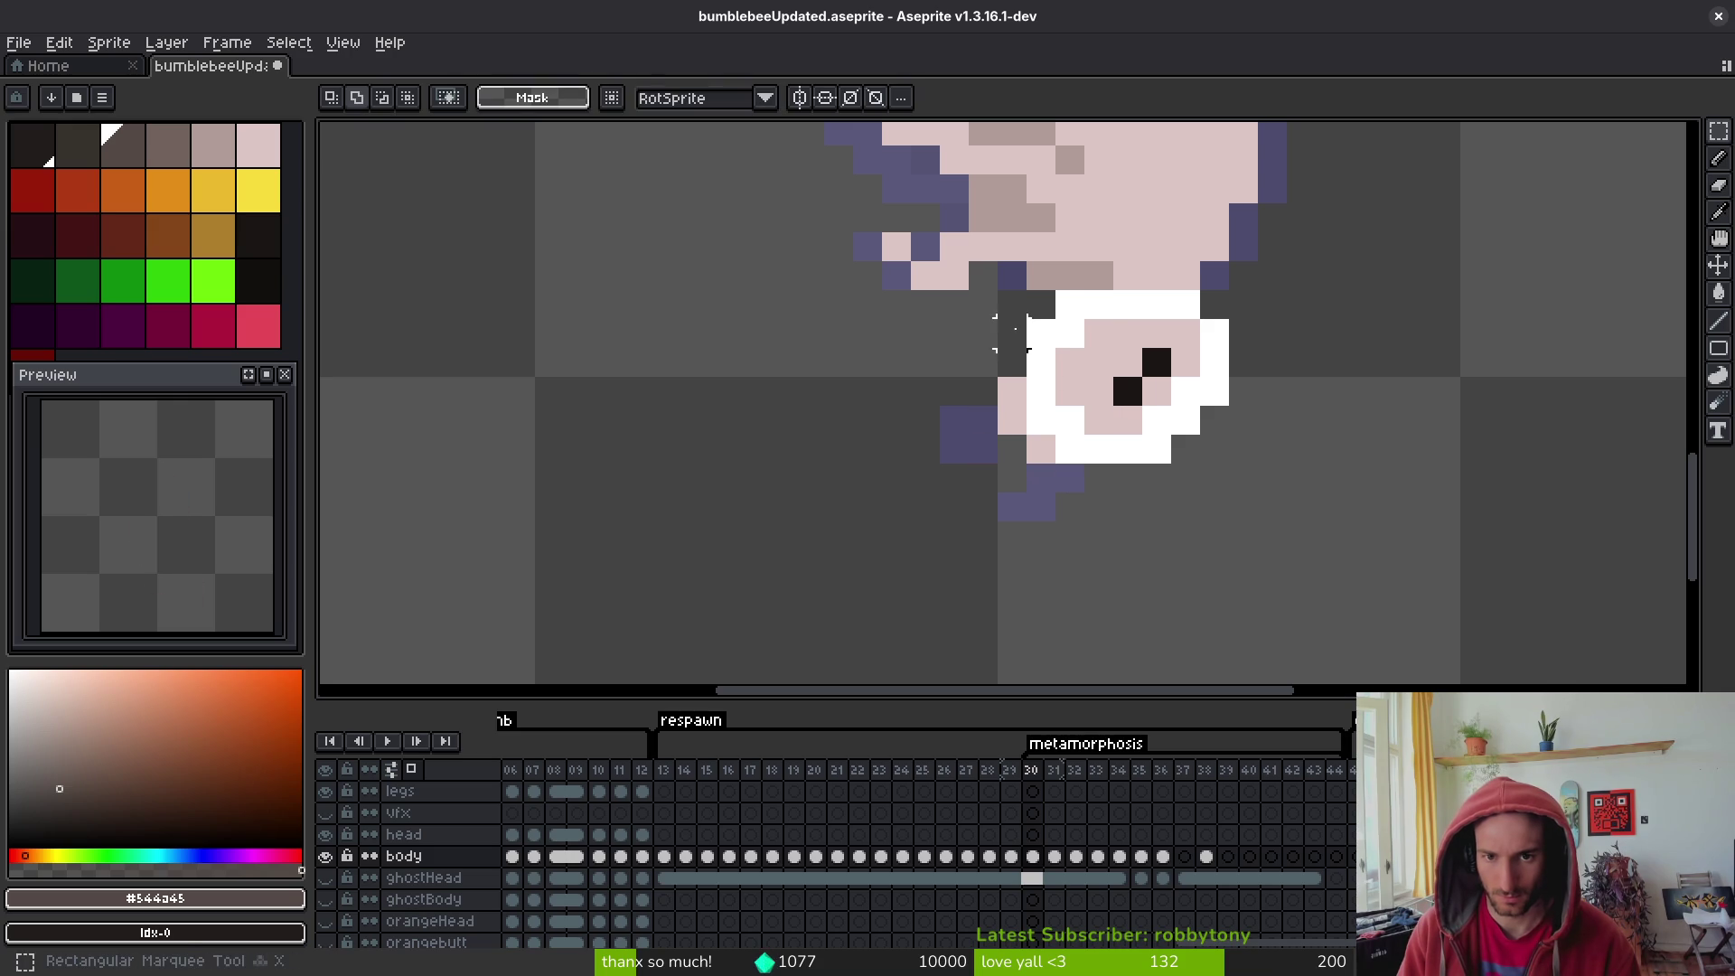
{"action": "left_click_drag", "start_coordinate": [999, 285], "coordinate": [1317, 515]}
{"action": "left_click_drag", "start_coordinate": [1212, 437], "coordinate": [1173, 398]}
{"action": "scroll", "coordinate": [1304, 443], "scroll_direction": "down", "scroll_amount": 4}
{"action": "key", "text": "i"}
- Paste the stinger tip onto frame 29, move it up onto the body, and erase stray pixels
{"action": "key", "text": "Left"}
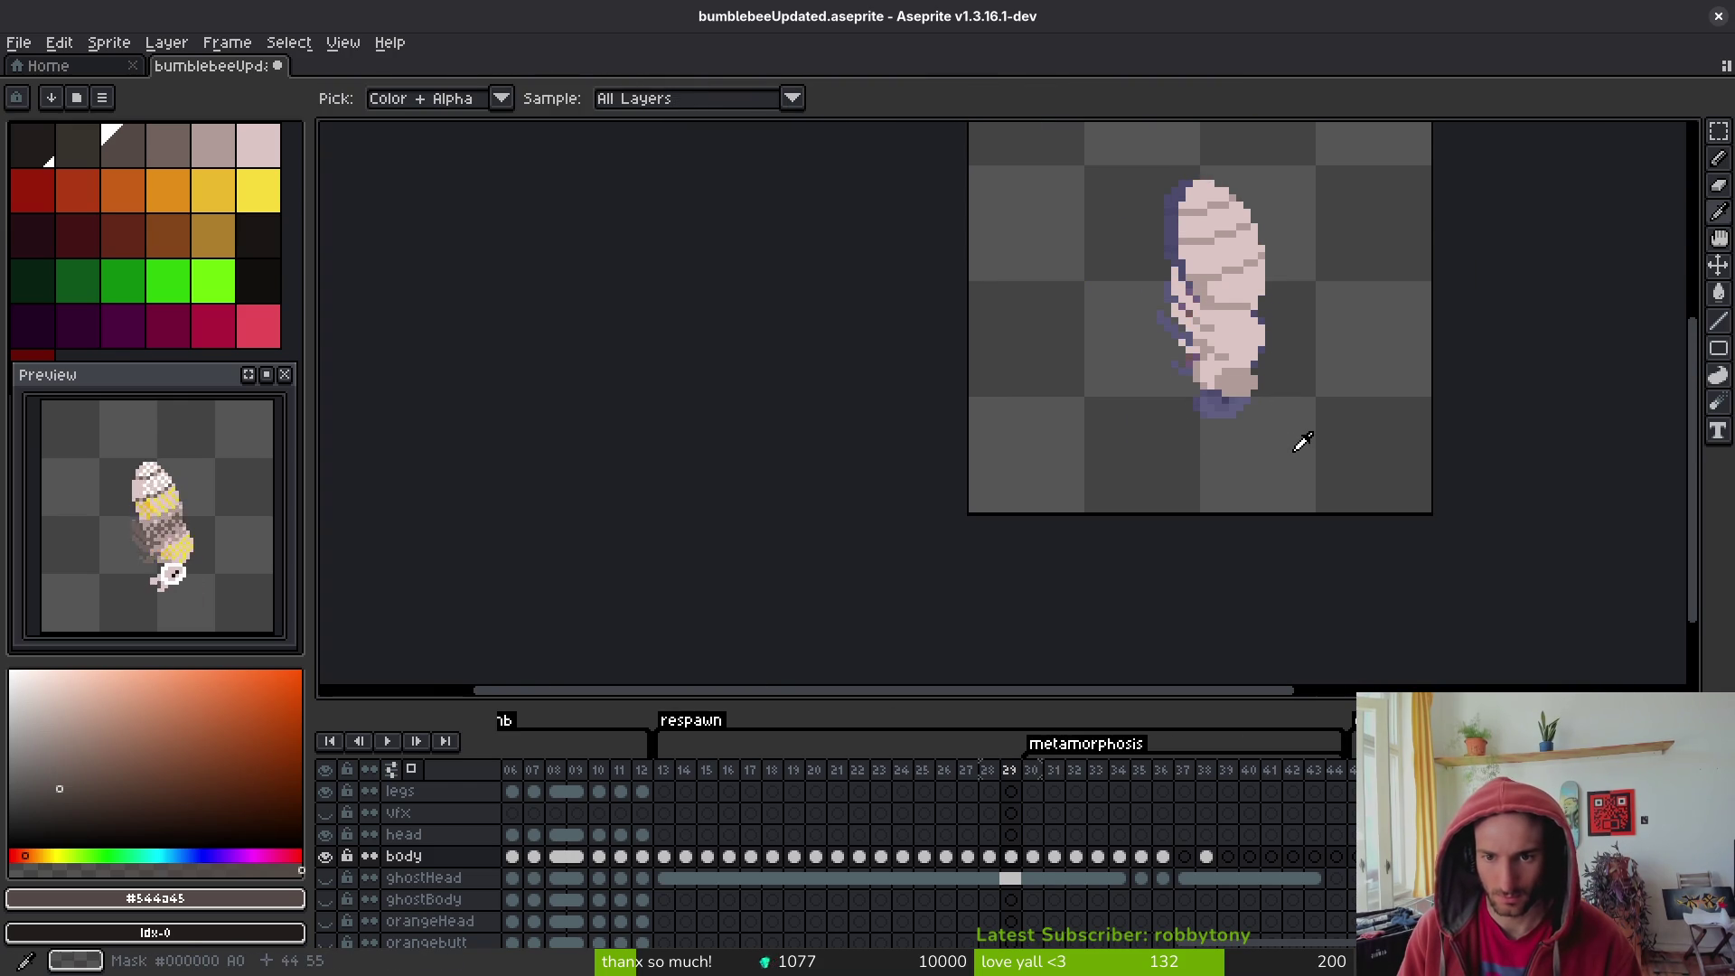
{"action": "key", "text": "m"}
{"action": "scroll", "coordinate": [1290, 426], "scroll_direction": "up", "scroll_amount": 2}
{"action": "key", "text": "ctrl+v"}
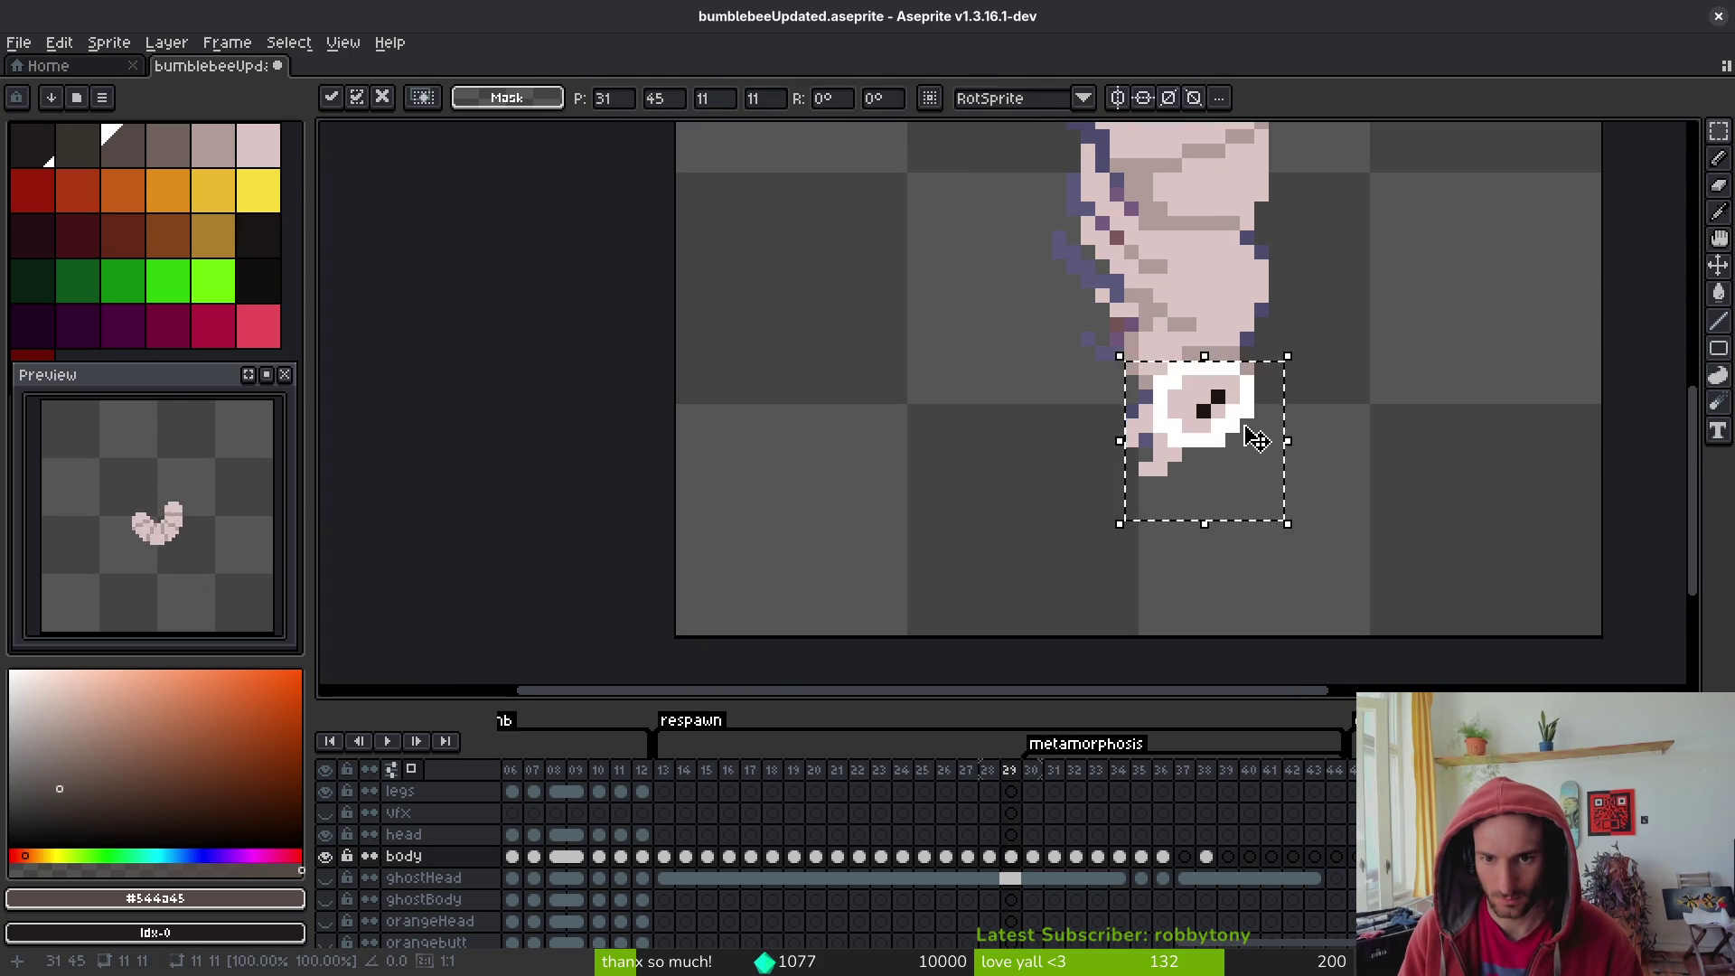
{"action": "left_click_drag", "start_coordinate": [1254, 444], "coordinate": [1229, 411]}
{"action": "key", "text": "e"}
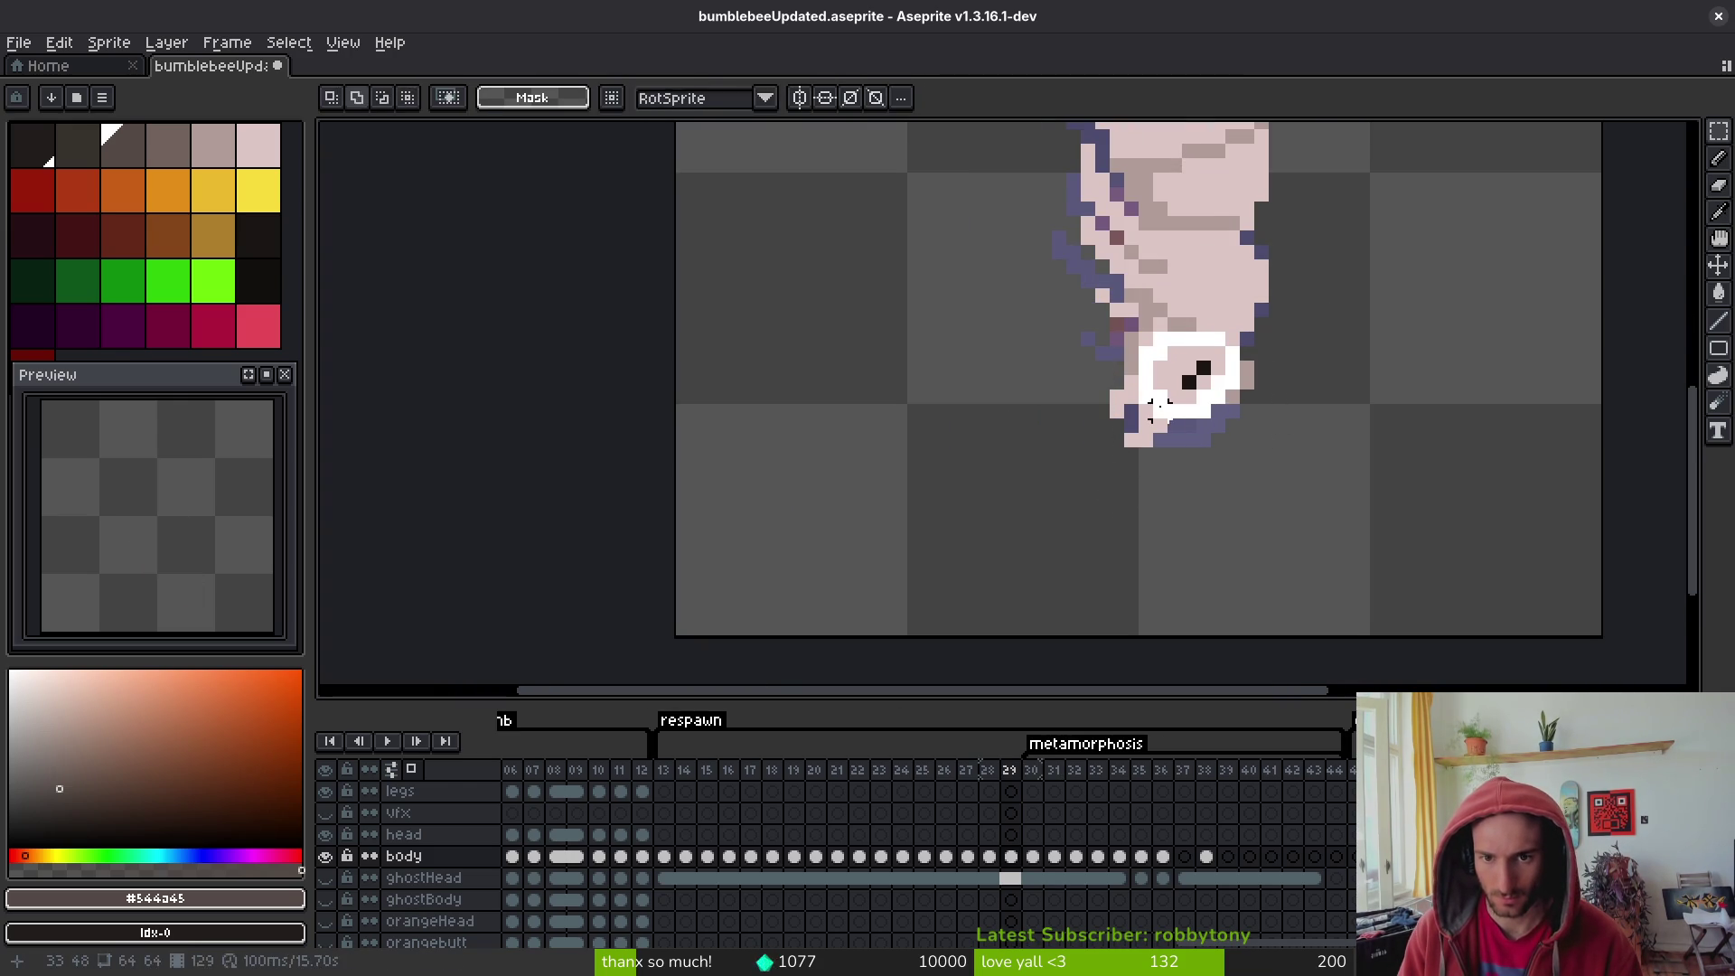
{"action": "left_click", "coordinate": [1139, 440]}
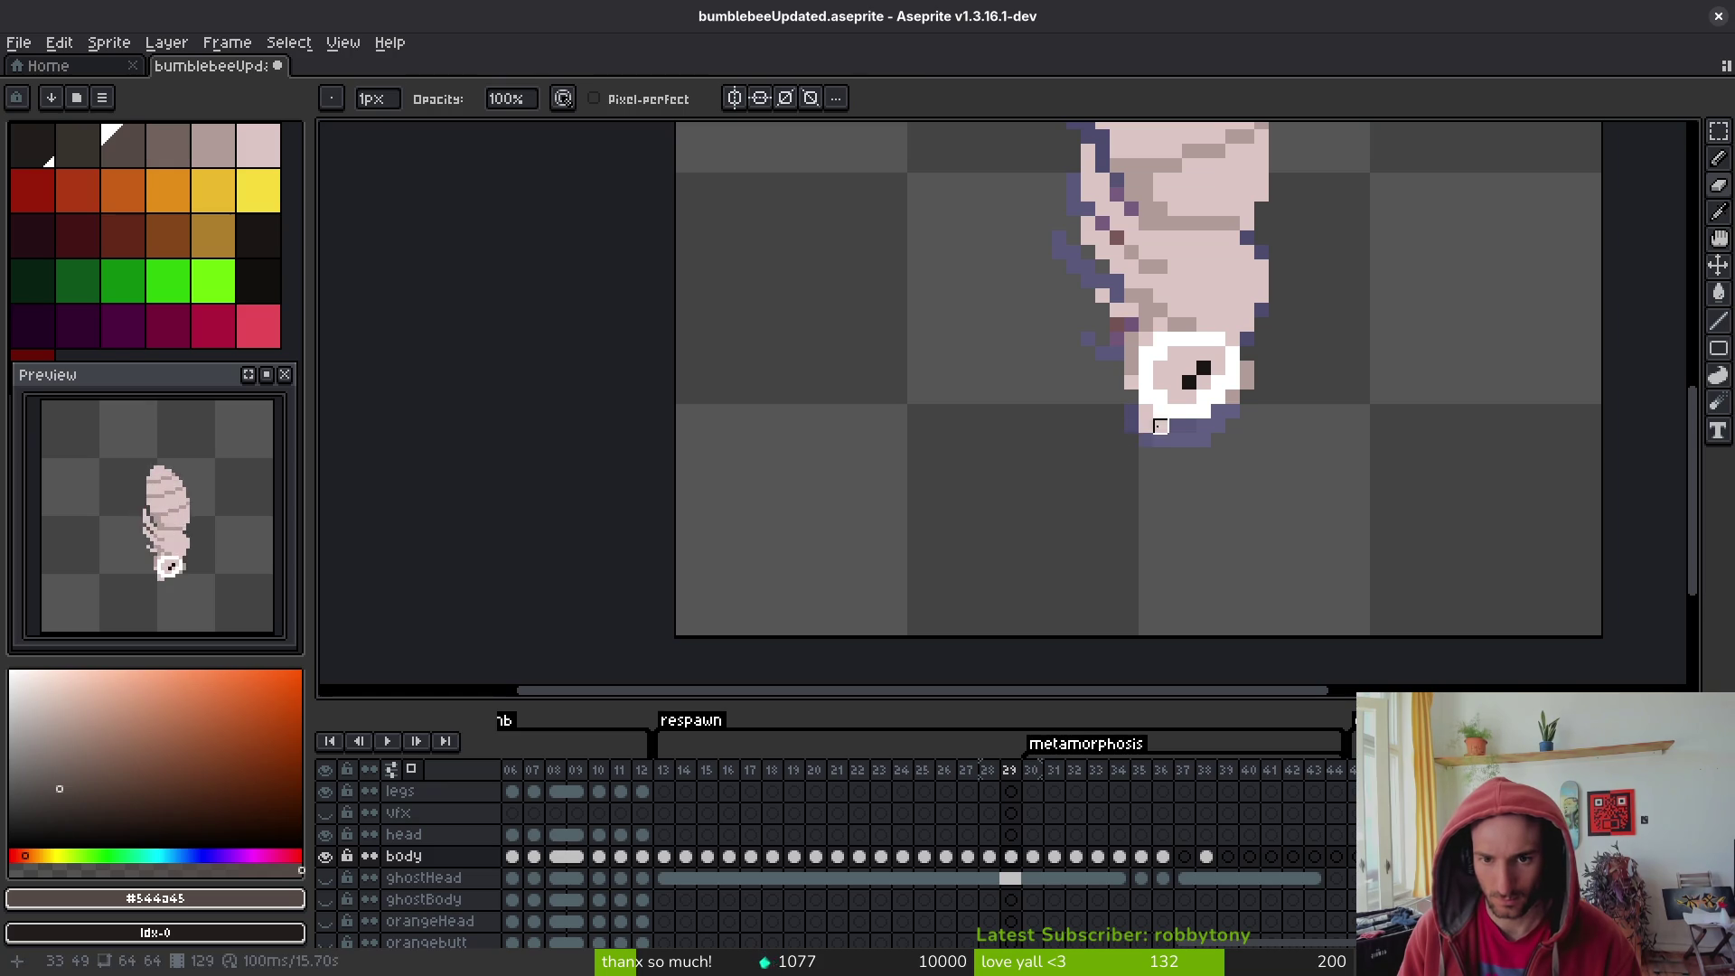
{"action": "left_click", "coordinate": [1132, 424]}
{"action": "scroll", "coordinate": [1161, 339], "scroll_direction": "down", "scroll_amount": 3}
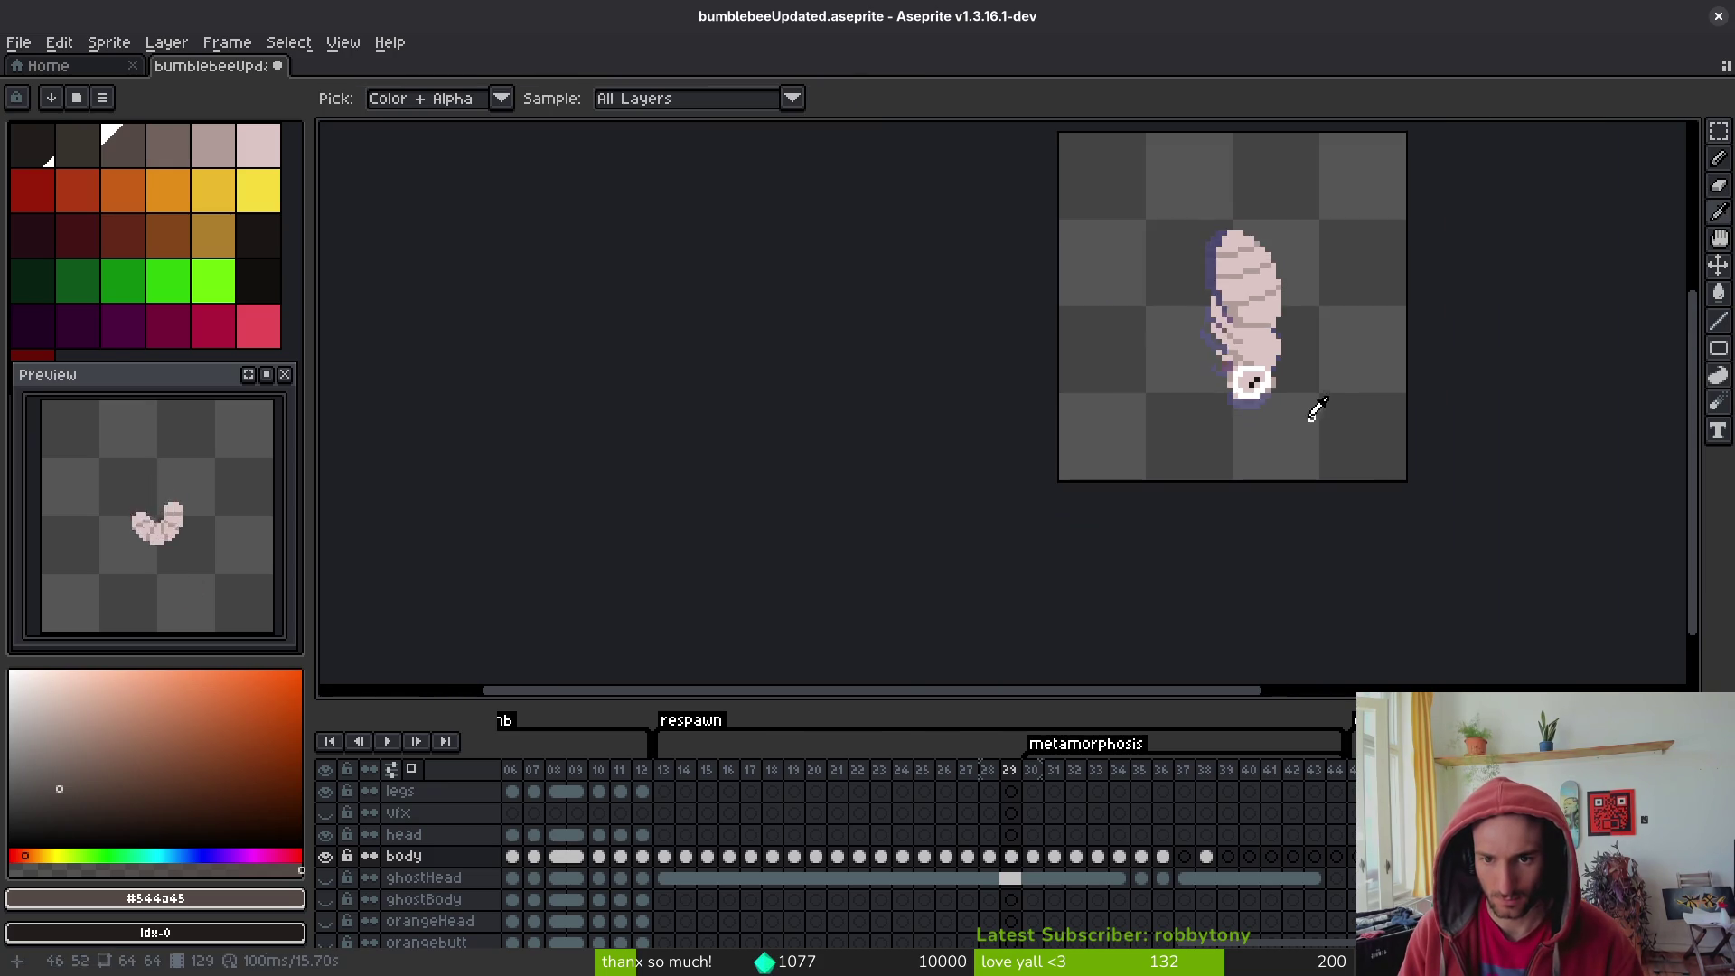
{"action": "scroll", "coordinate": [1284, 380], "scroll_direction": "up", "scroll_amount": 3}
{"action": "left_click_drag", "start_coordinate": [1287, 380], "coordinate": [1265, 418]}
{"action": "scroll", "coordinate": [1265, 418], "scroll_direction": "down", "scroll_amount": 3}
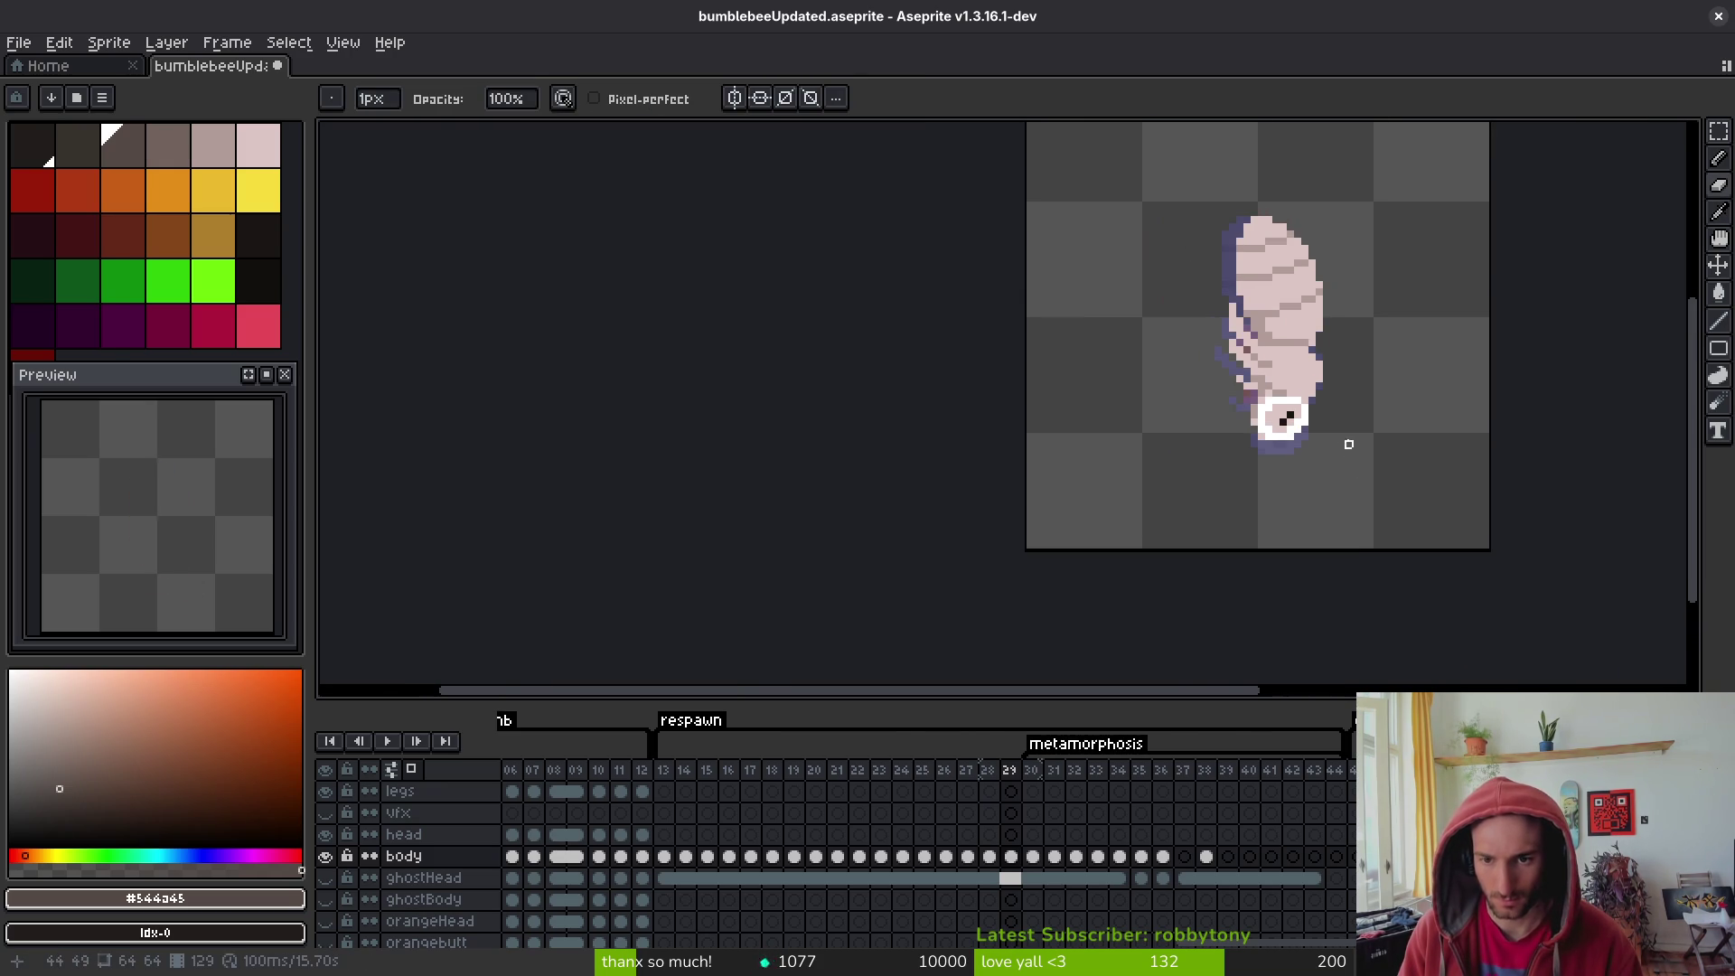
- Place the stinger tip on frame 28, erase stray pink pixels, and add pale pink #dcc6c5
{"action": "key", "text": "comma"}
{"action": "scroll", "coordinate": [1297, 422], "scroll_direction": "up", "scroll_amount": 1}
{"action": "scroll", "coordinate": [1297, 422], "scroll_direction": "up", "scroll_amount": 2}
{"action": "key", "text": "ctrl+v"}
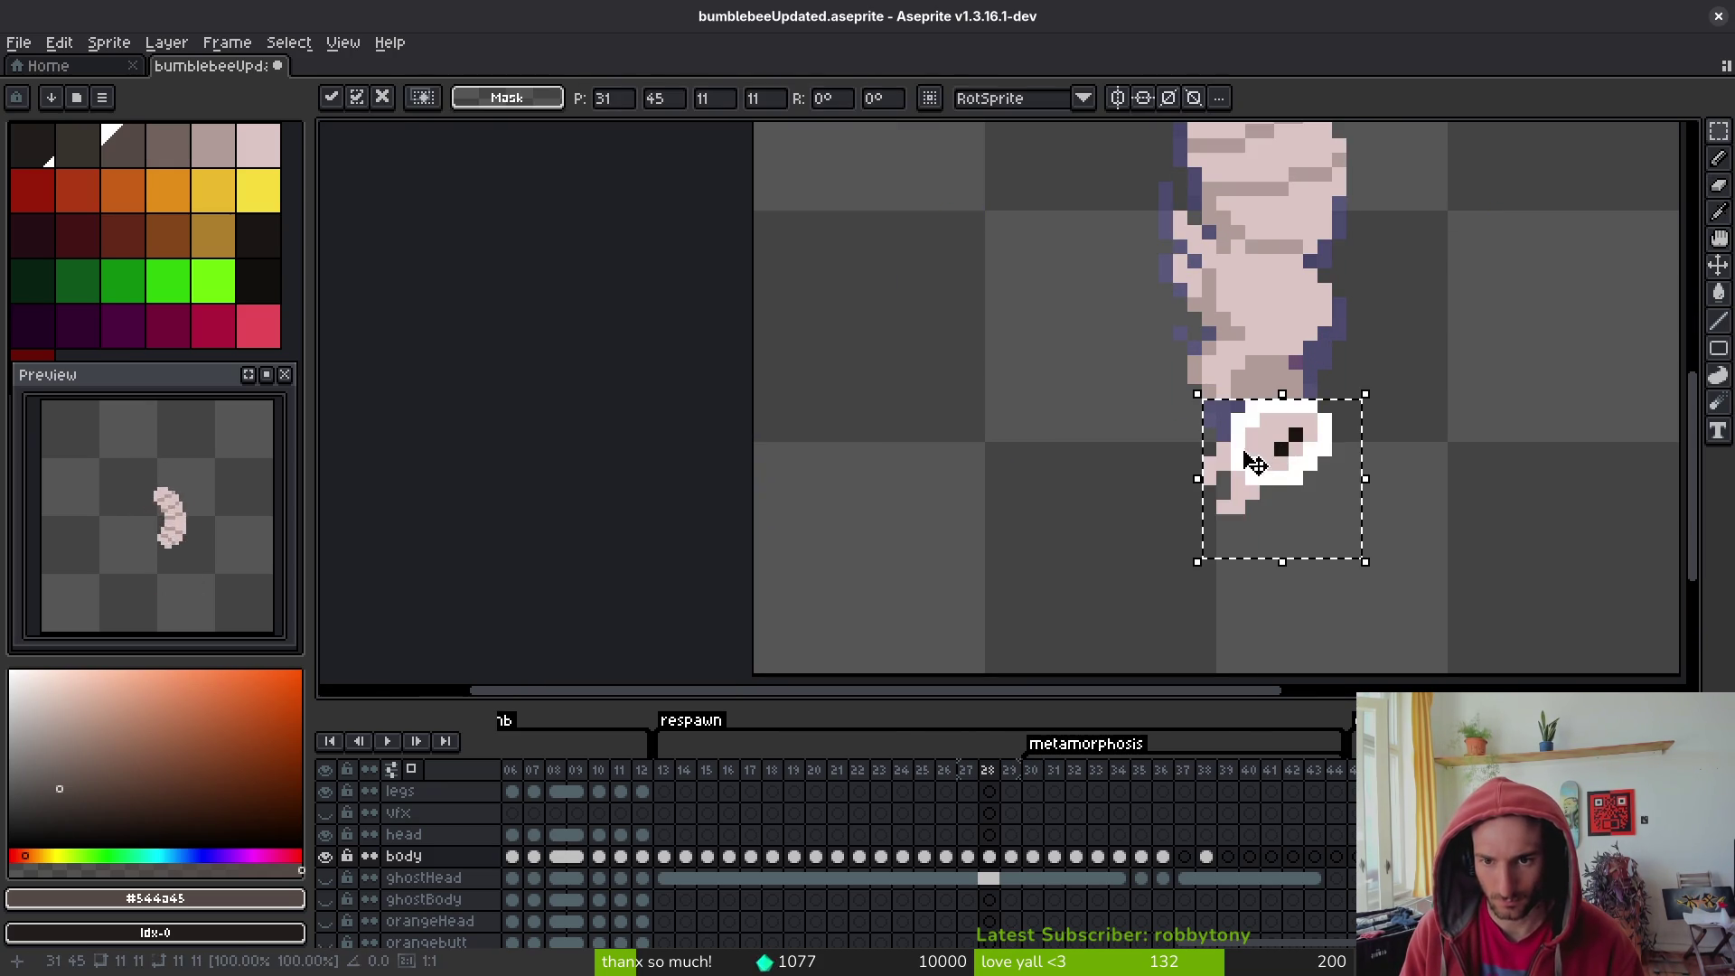
{"action": "mouse_move", "coordinate": [1300, 482]}
{"action": "left_mouse_down"}
{"action": "mouse_move", "coordinate": [1245, 429]}
{"action": "mouse_move", "coordinate": [1263, 423]}
{"action": "left_mouse_up"}
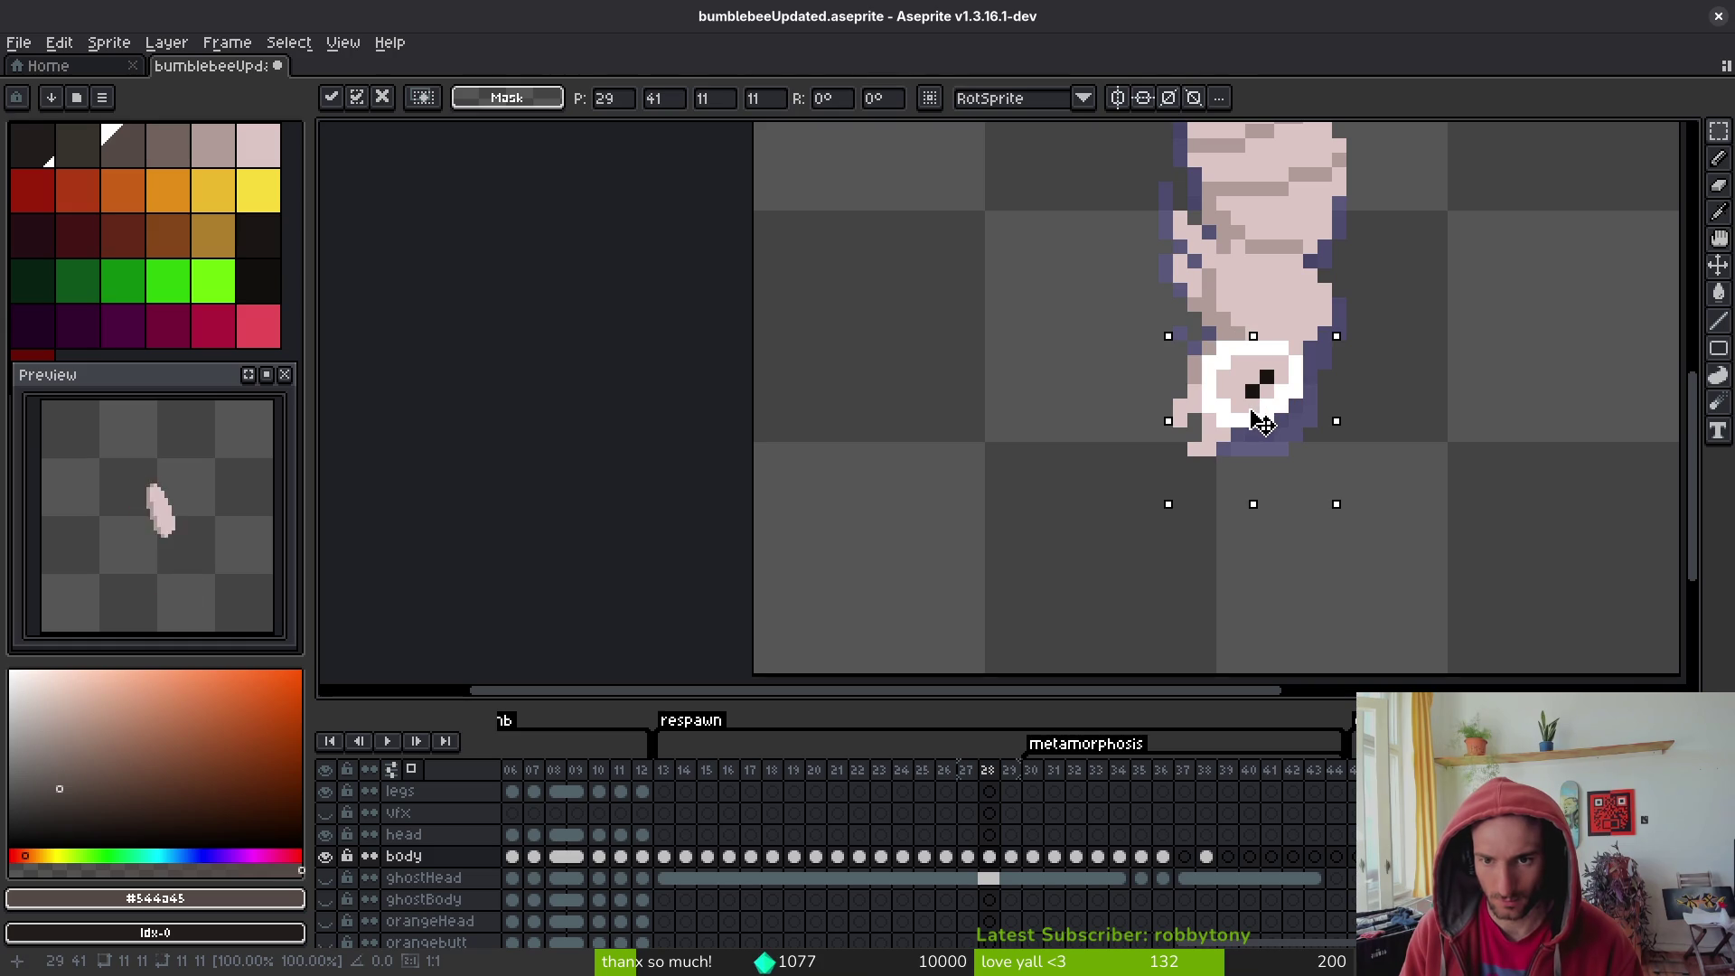
{"action": "key", "text": "Return"}
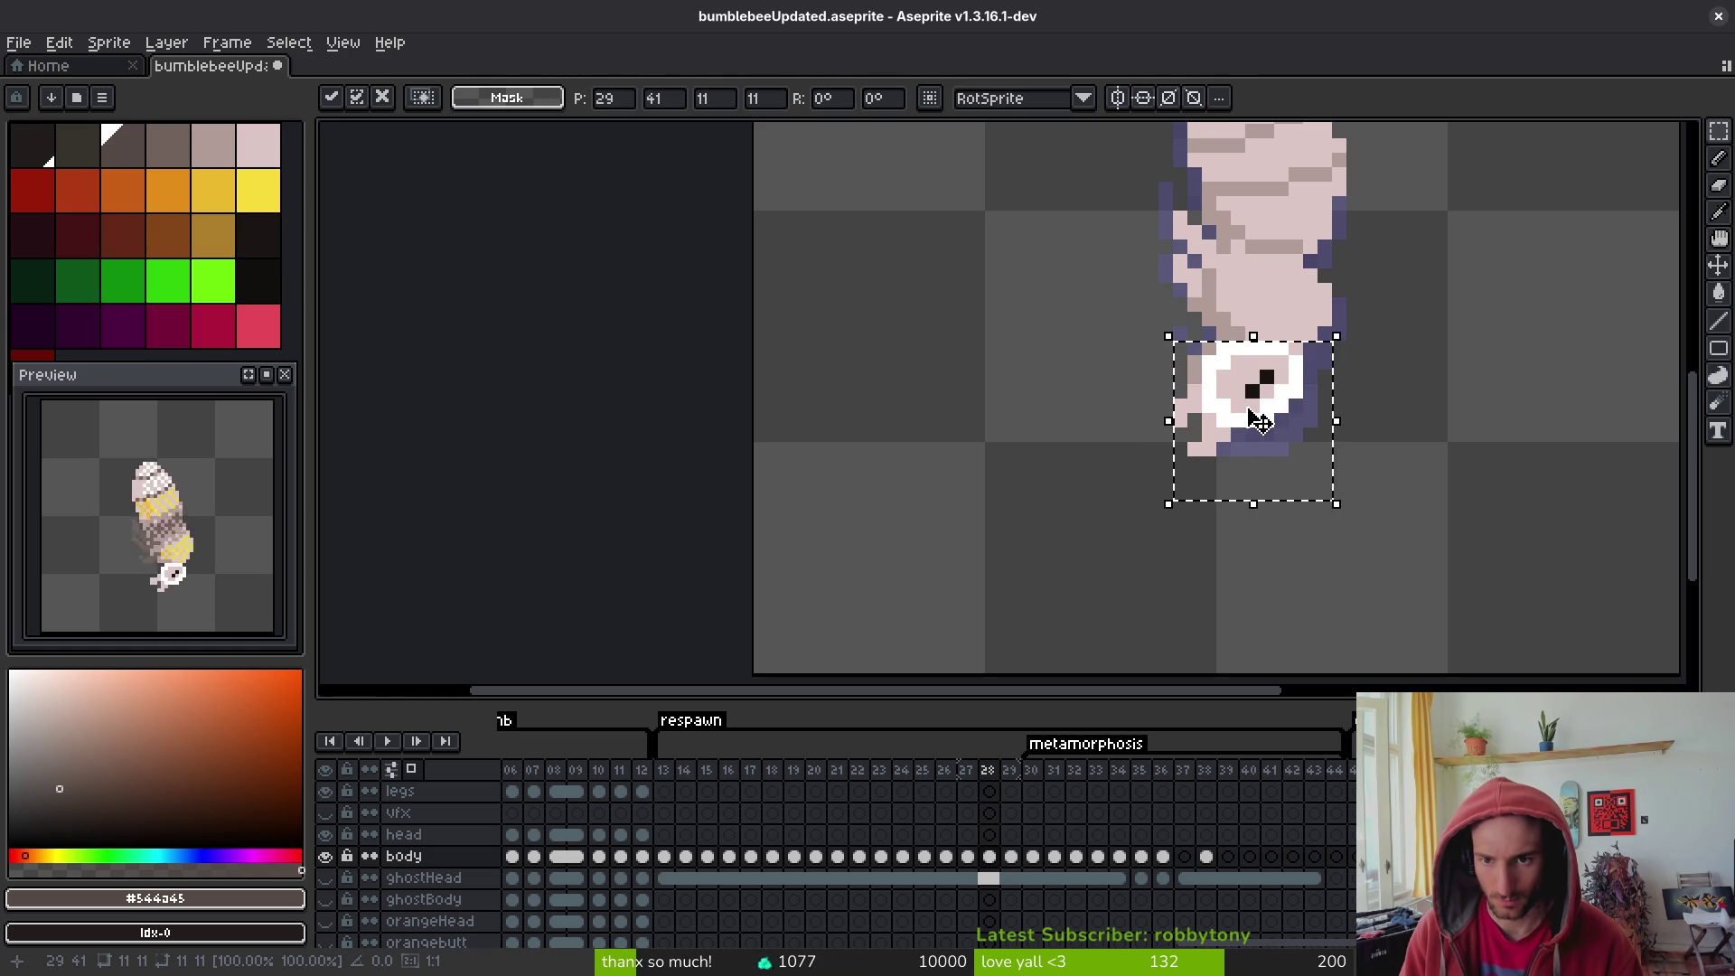
{"action": "key", "text": "ctrl+d"}
{"action": "key", "text": "e"}
{"action": "left_click_drag", "start_coordinate": [1195, 376], "coordinate": [1195, 409]}
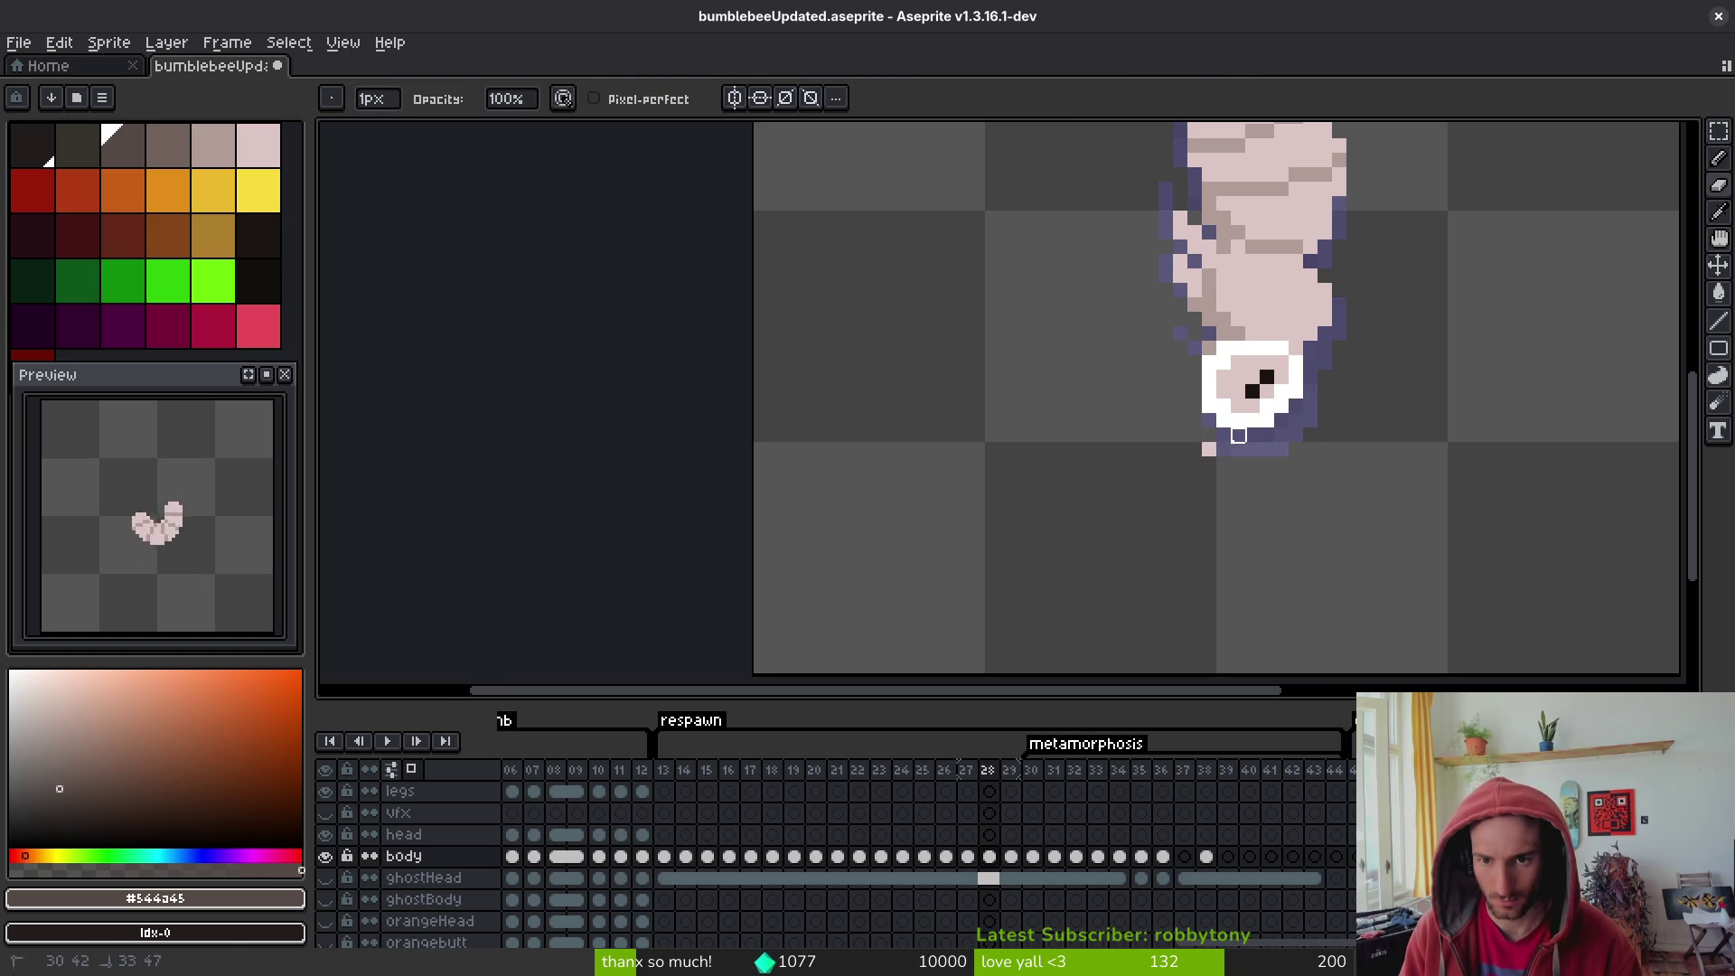
{"action": "left_click", "coordinate": [1209, 449]}
{"action": "left_click", "coordinate": [1267, 420]}
{"action": "left_click", "coordinate": [1267, 390], "text": "alt"}
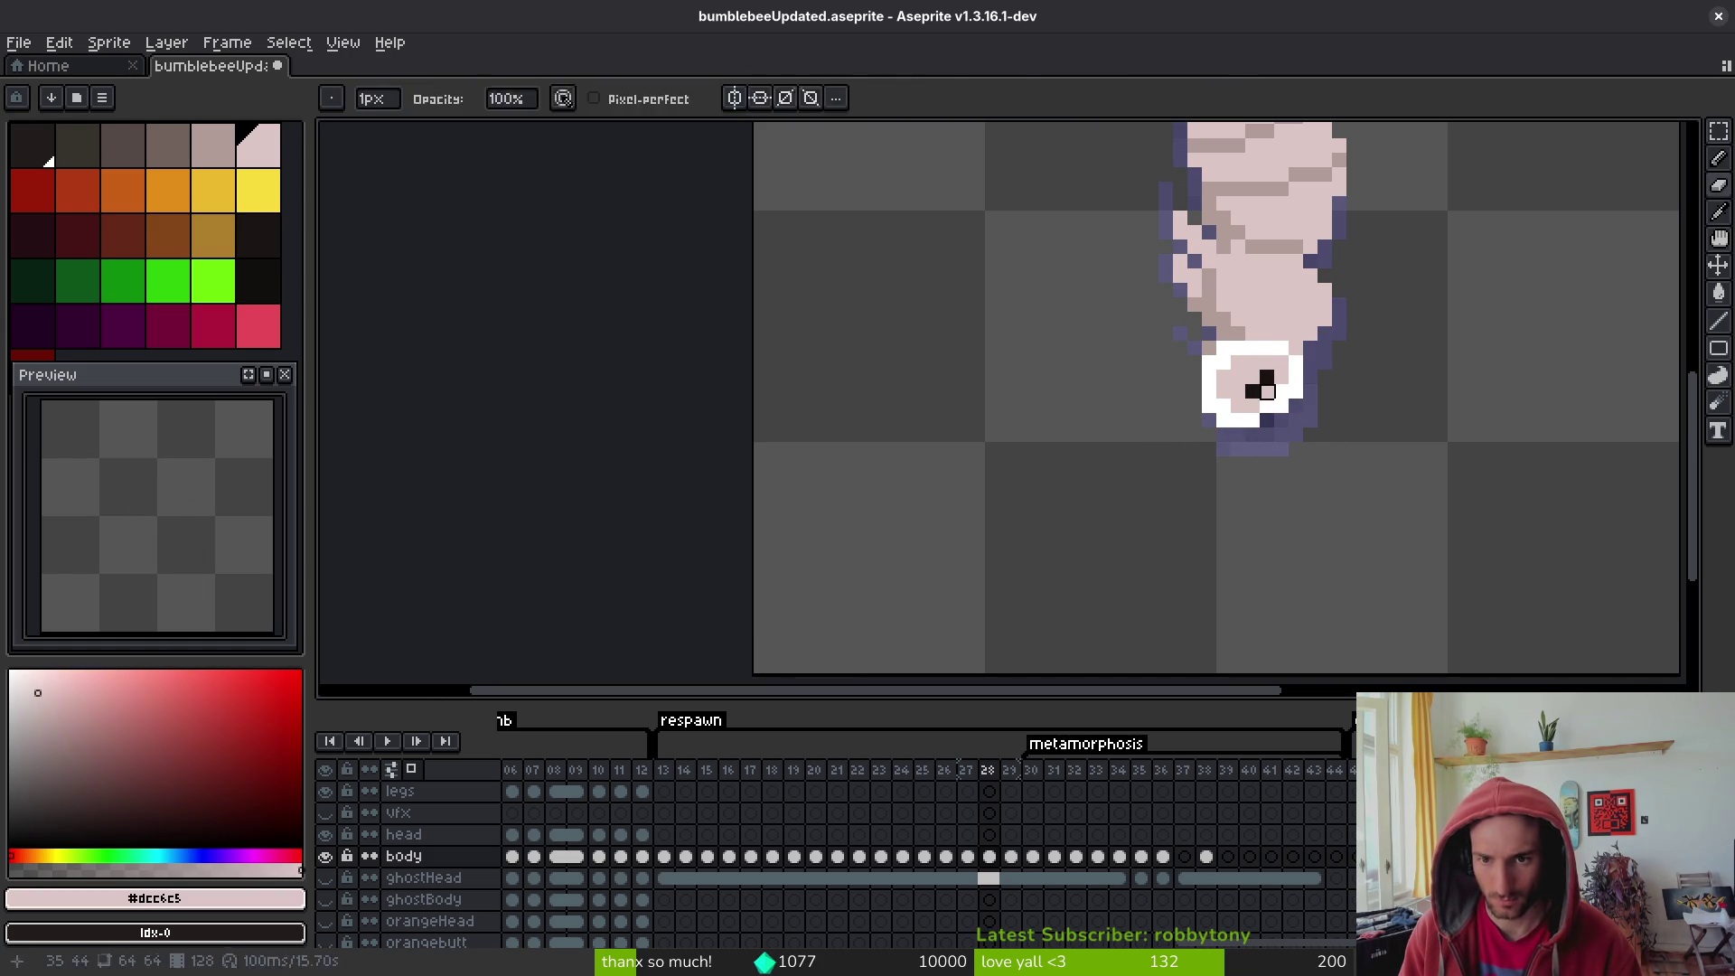
{"action": "key", "text": "Left"}
{"action": "scroll", "coordinate": [1347, 438], "scroll_direction": "down", "scroll_amount": 6}
- Compare the pupa pose on frame 27 against neighbouring frames 26 and 28
{"action": "key", "text": "i"}
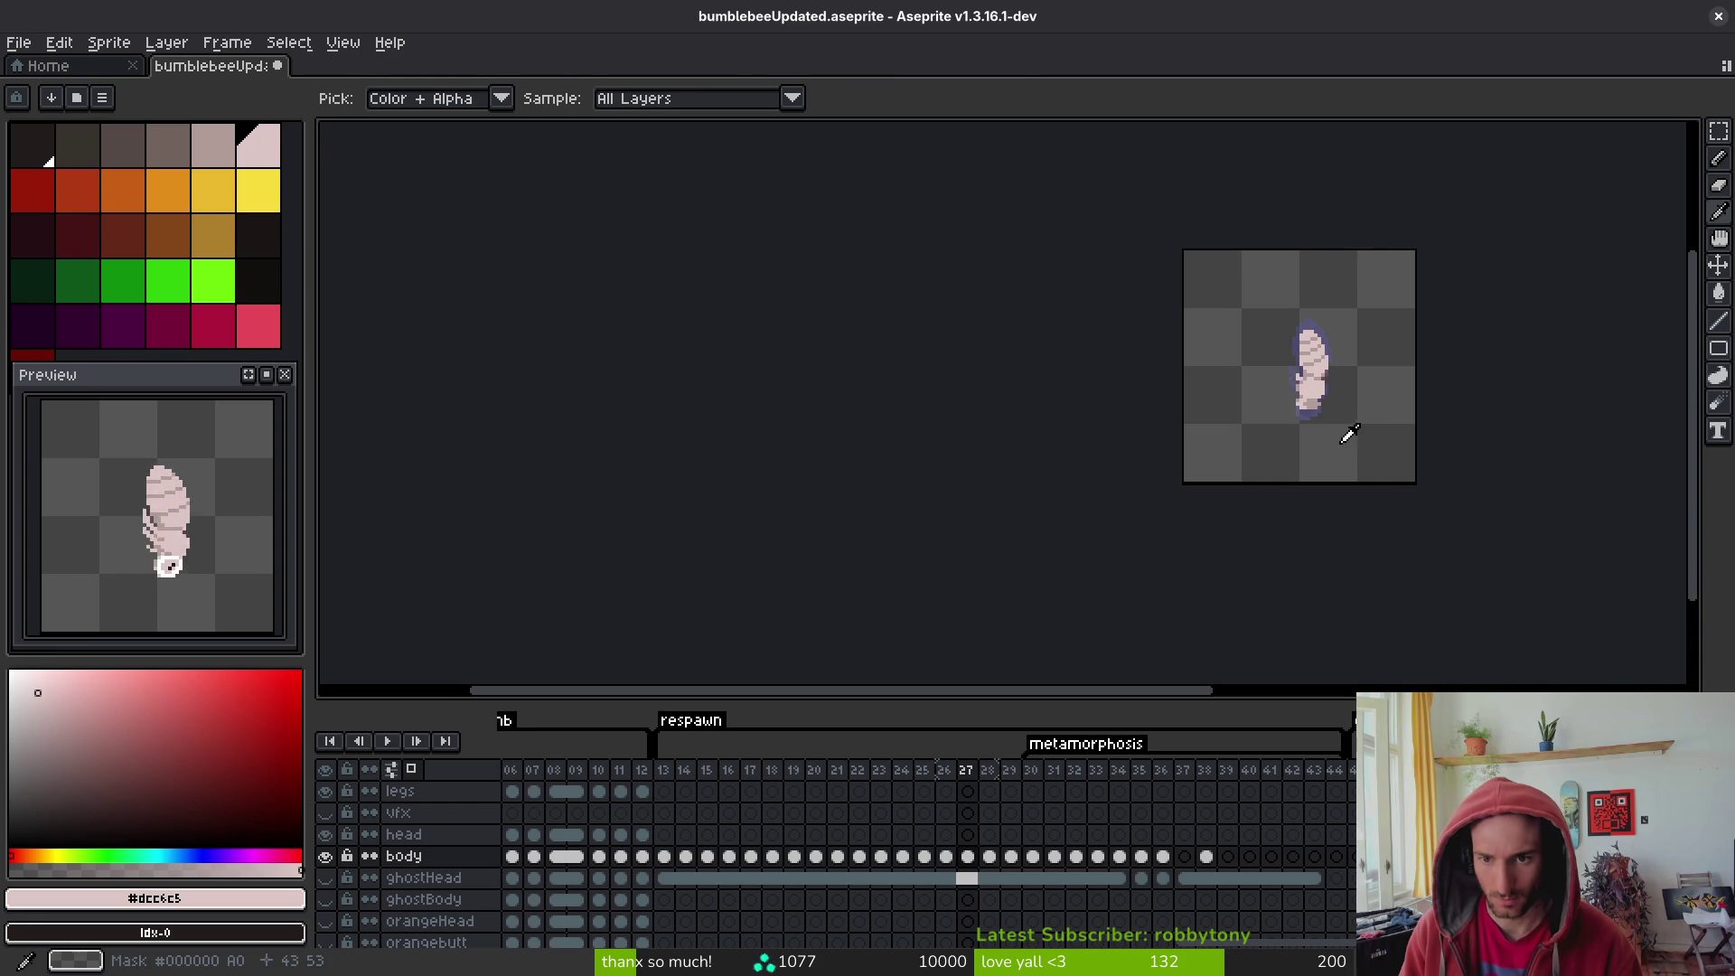
{"action": "key", "text": "b"}
{"action": "scroll", "coordinate": [1355, 411], "scroll_direction": "up", "scroll_amount": 6}
{"action": "key", "text": "alt"}
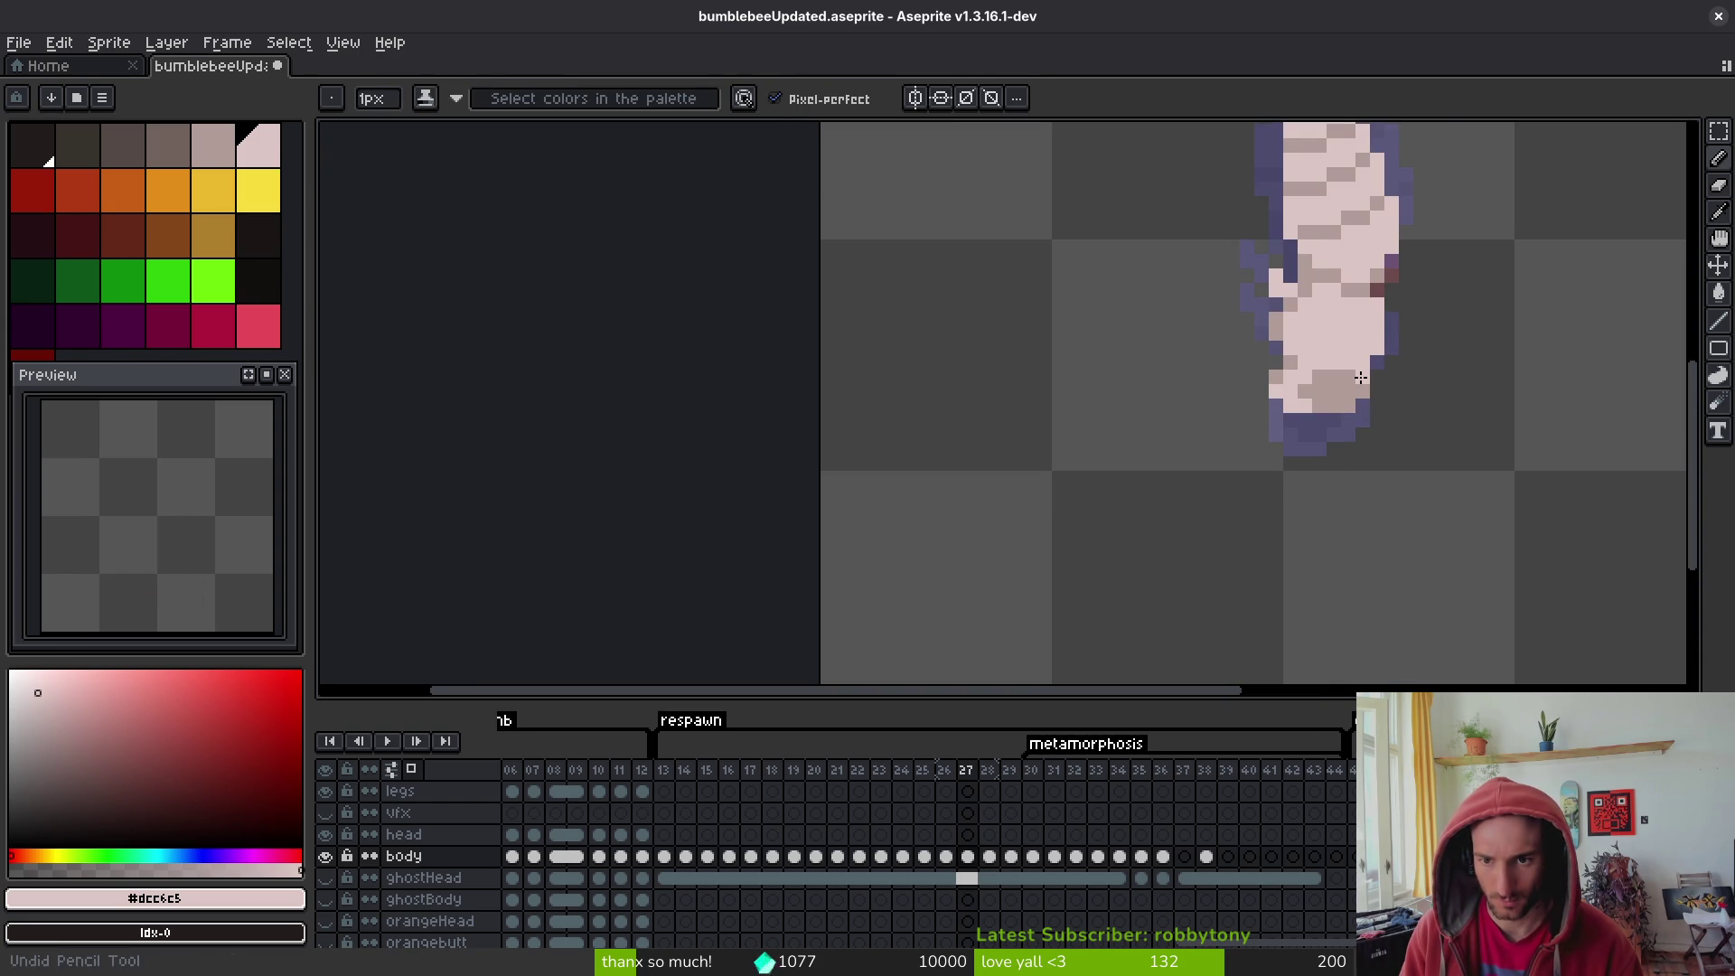
{"action": "key", "text": "Right"}
{"action": "key", "text": "alt"}
{"action": "key", "text": "Left"}
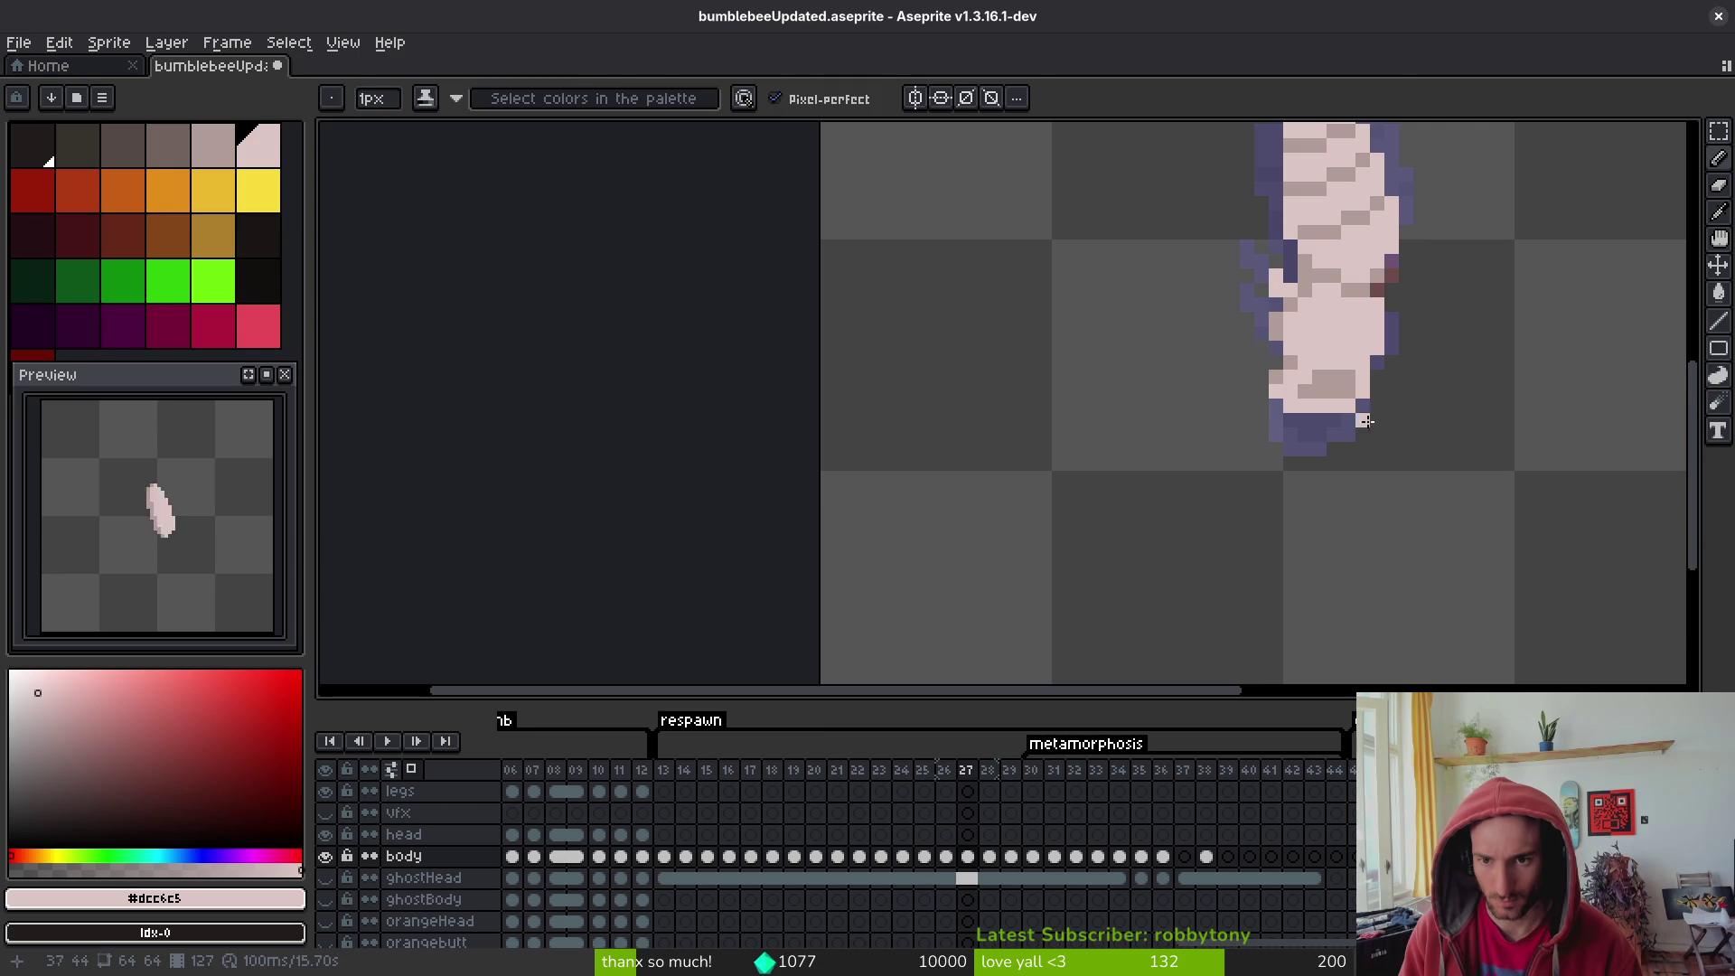
{"action": "key", "text": "Left"}
{"action": "key", "text": "Right"}
{"action": "key", "text": "Right"}
- Shade two lower-band pixels of the frame 27 pupa with the darker pink
{"action": "key", "text": "Left"}
{"action": "left_click", "coordinate": [1315, 375], "text": "alt"}
{"action": "scroll", "coordinate": [1349, 364], "scroll_direction": "up", "scroll_amount": 2}
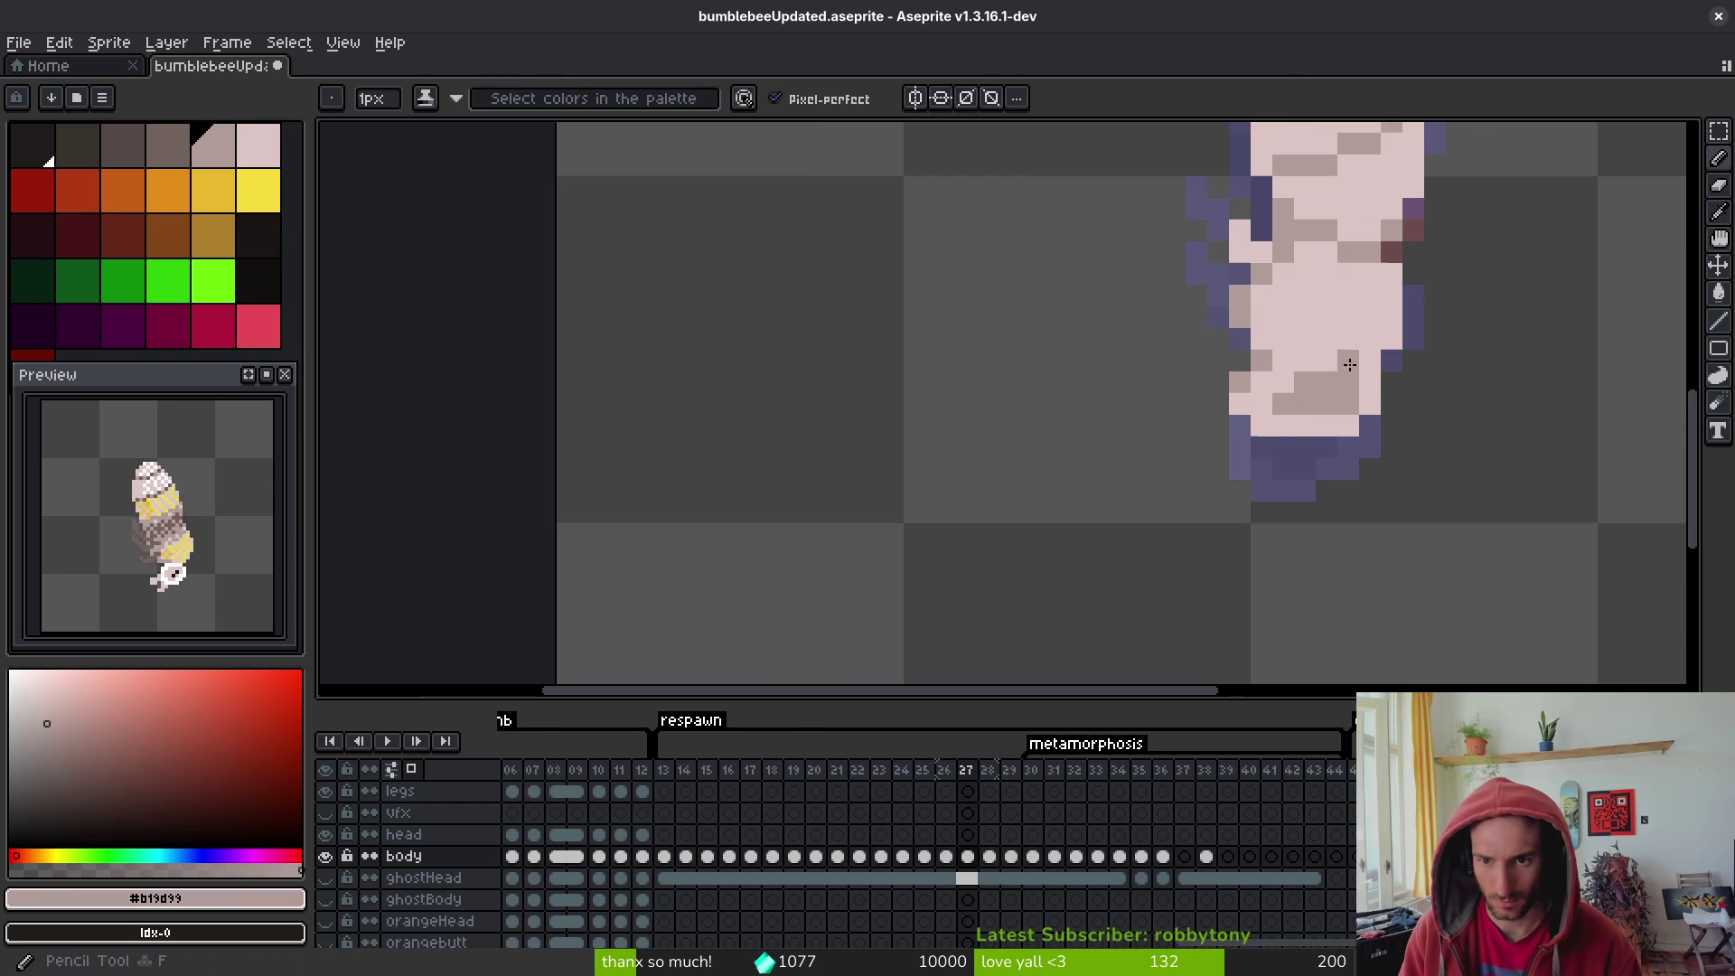
{"action": "left_click", "coordinate": [1347, 362]}
{"action": "left_click", "coordinate": [1326, 361]}
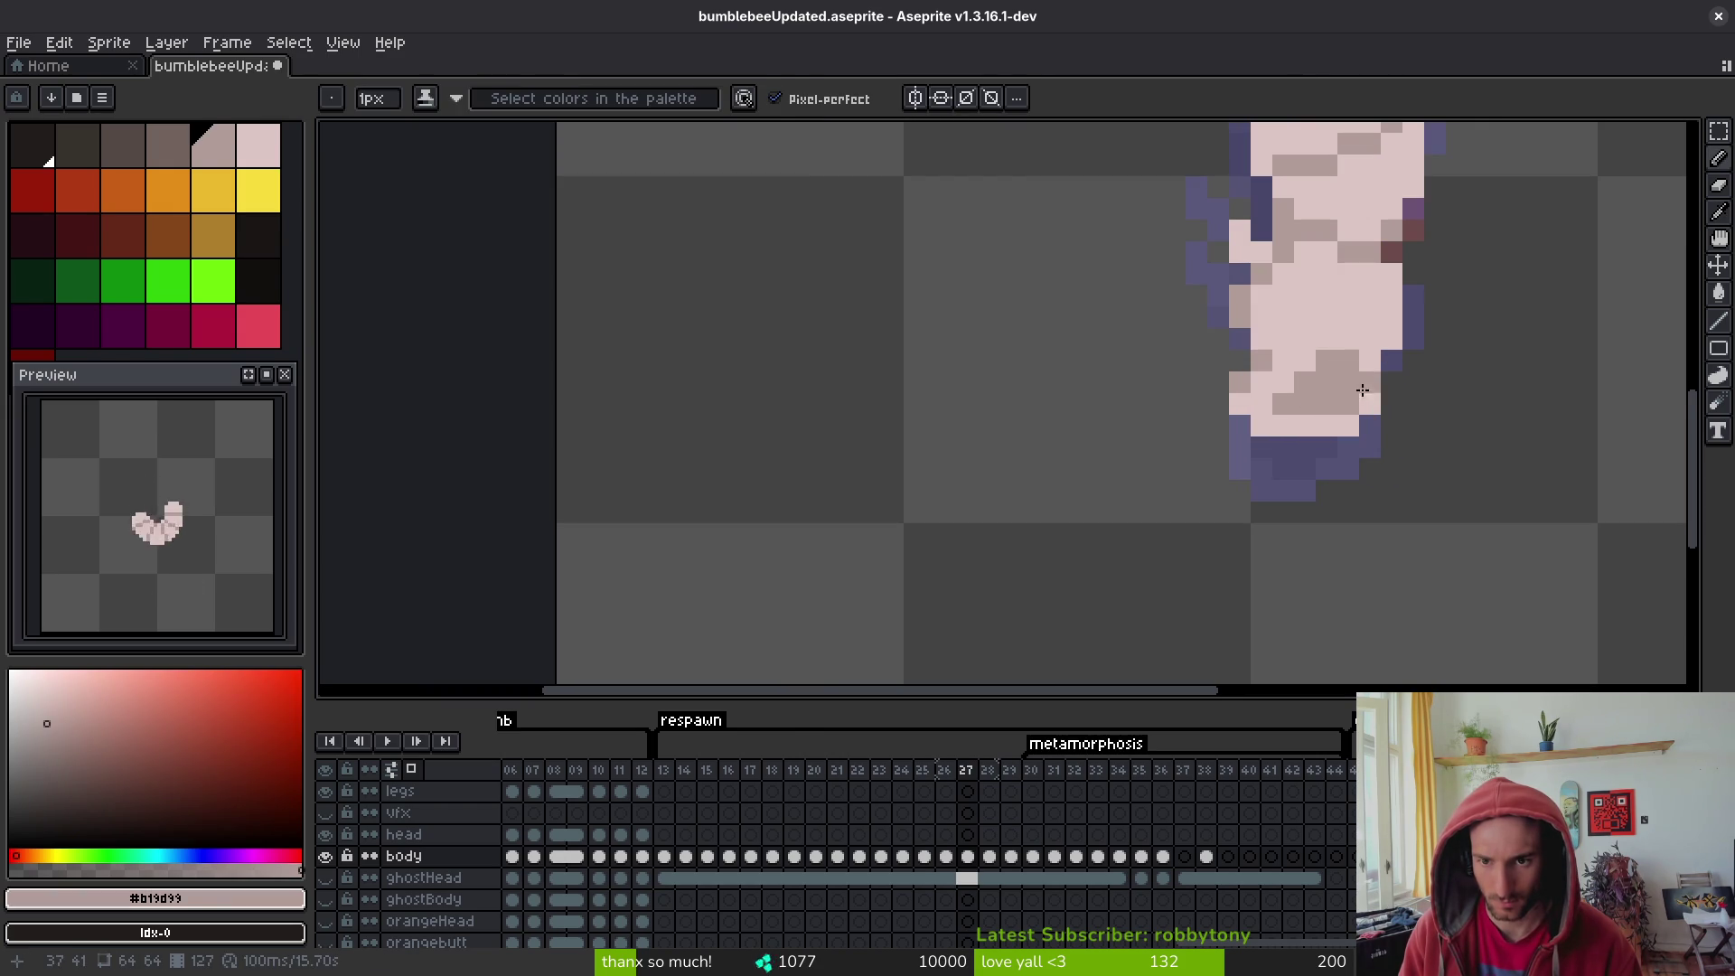
- Go back to frame 26 and pick its light pink body colour
{"action": "key", "text": "alt"}
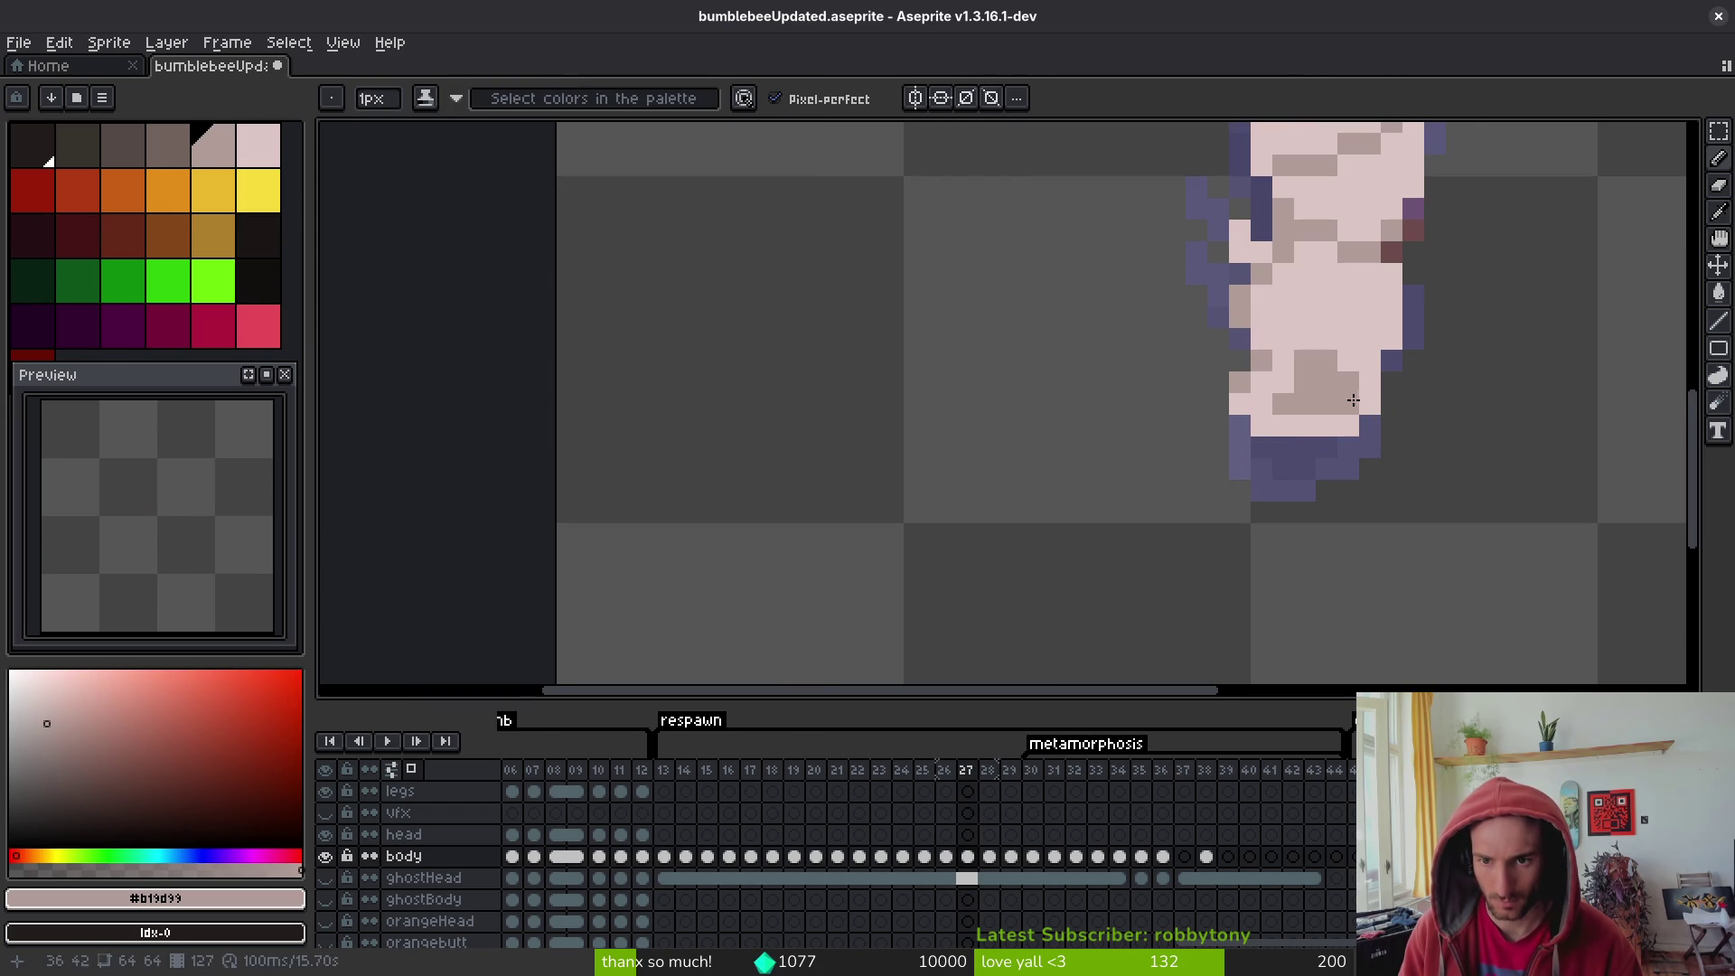
{"action": "scroll", "coordinate": [1373, 389], "scroll_direction": "down", "scroll_amount": 3}
{"action": "scroll", "coordinate": [1372, 388], "scroll_direction": "up", "scroll_amount": 1}
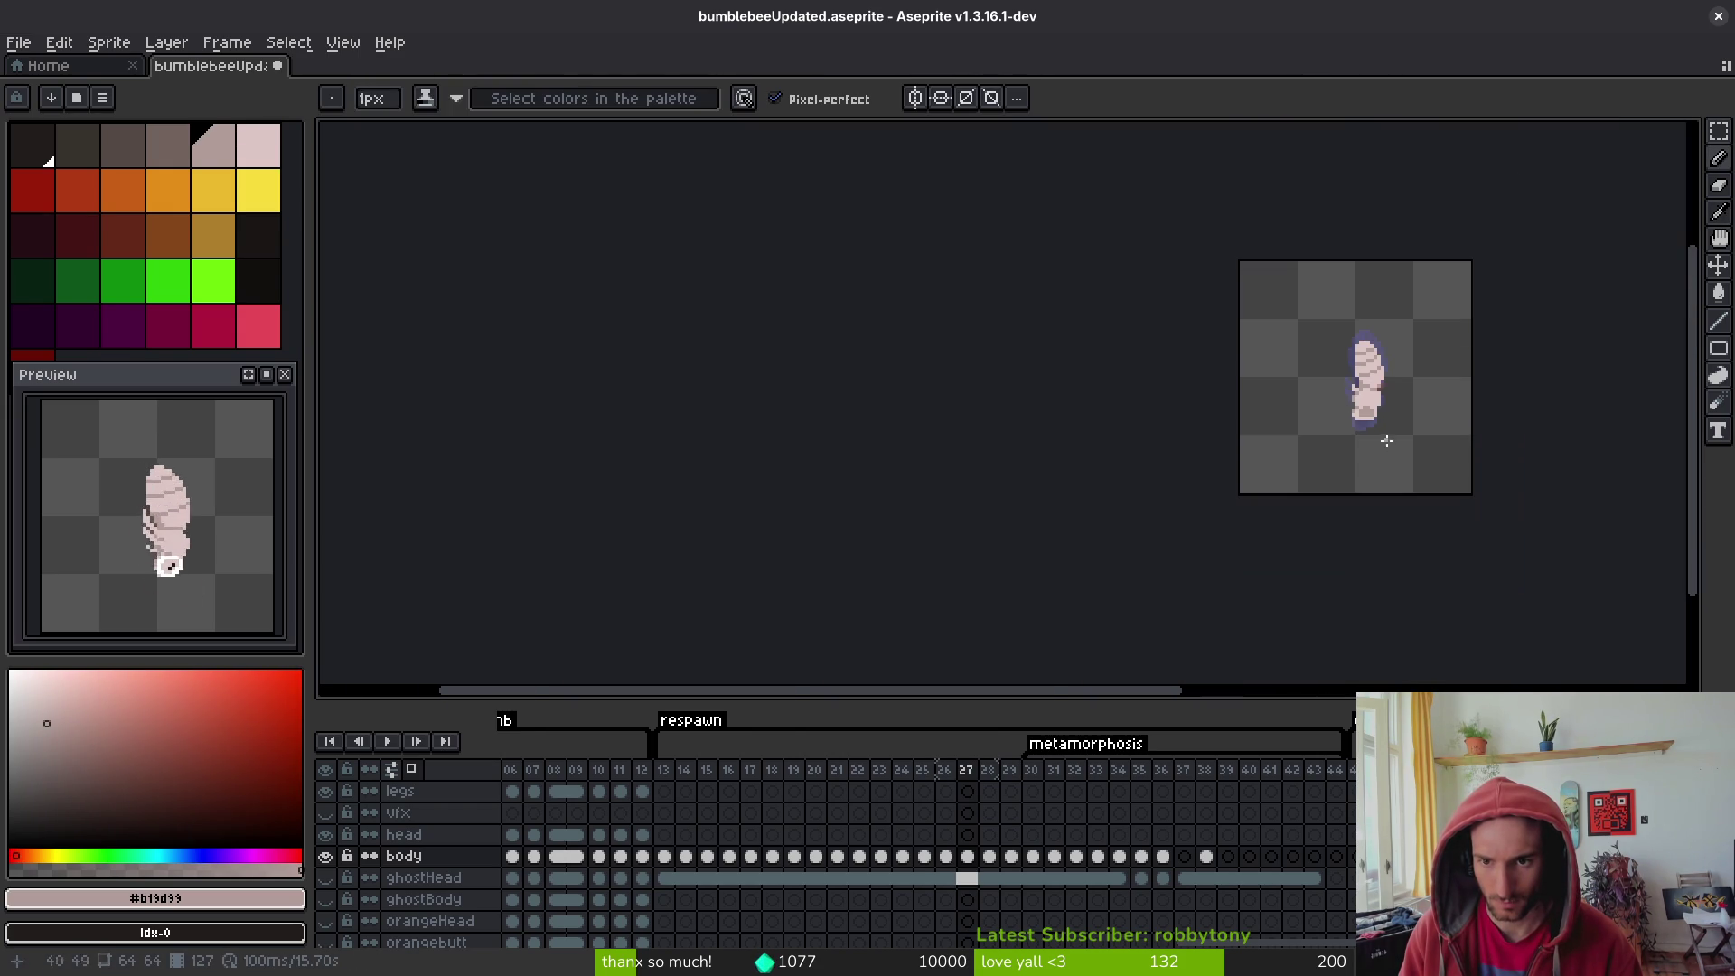
{"action": "scroll", "coordinate": [1410, 434], "scroll_direction": "down", "scroll_amount": 6}
{"action": "key", "text": "alt"}
{"action": "key", "text": "Left"}
{"action": "scroll", "coordinate": [1394, 438], "scroll_direction": "up", "scroll_amount": 3}
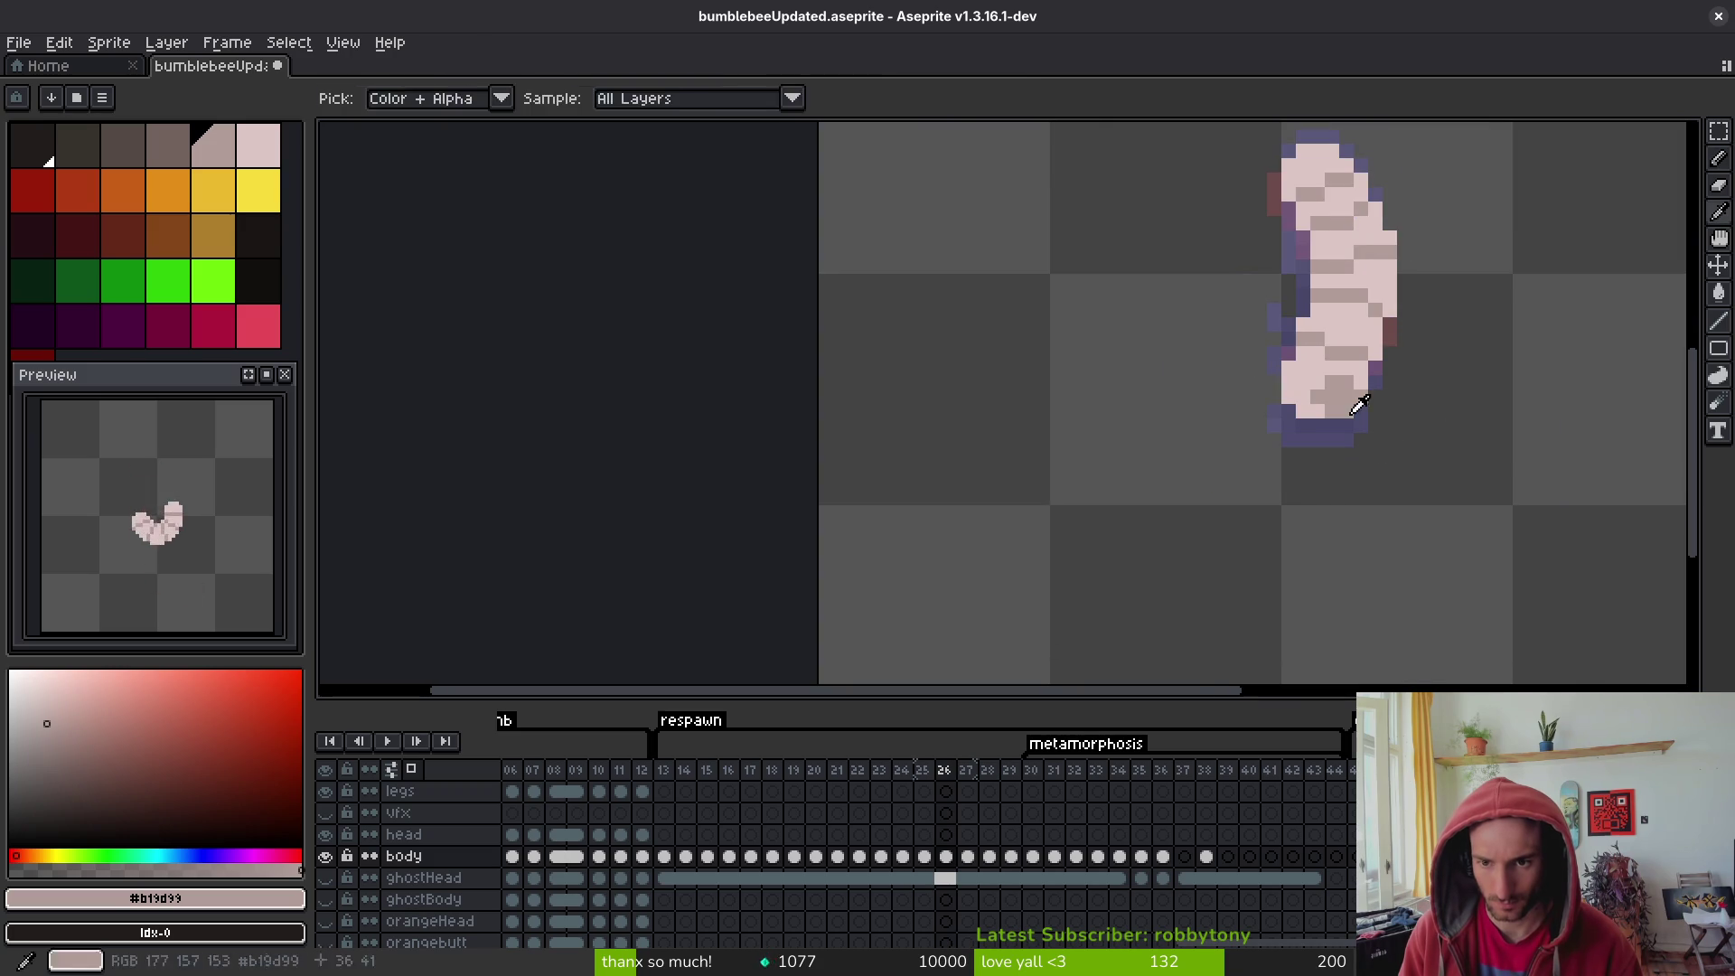
{"action": "scroll", "coordinate": [1349, 398], "scroll_direction": "up", "scroll_amount": 2}
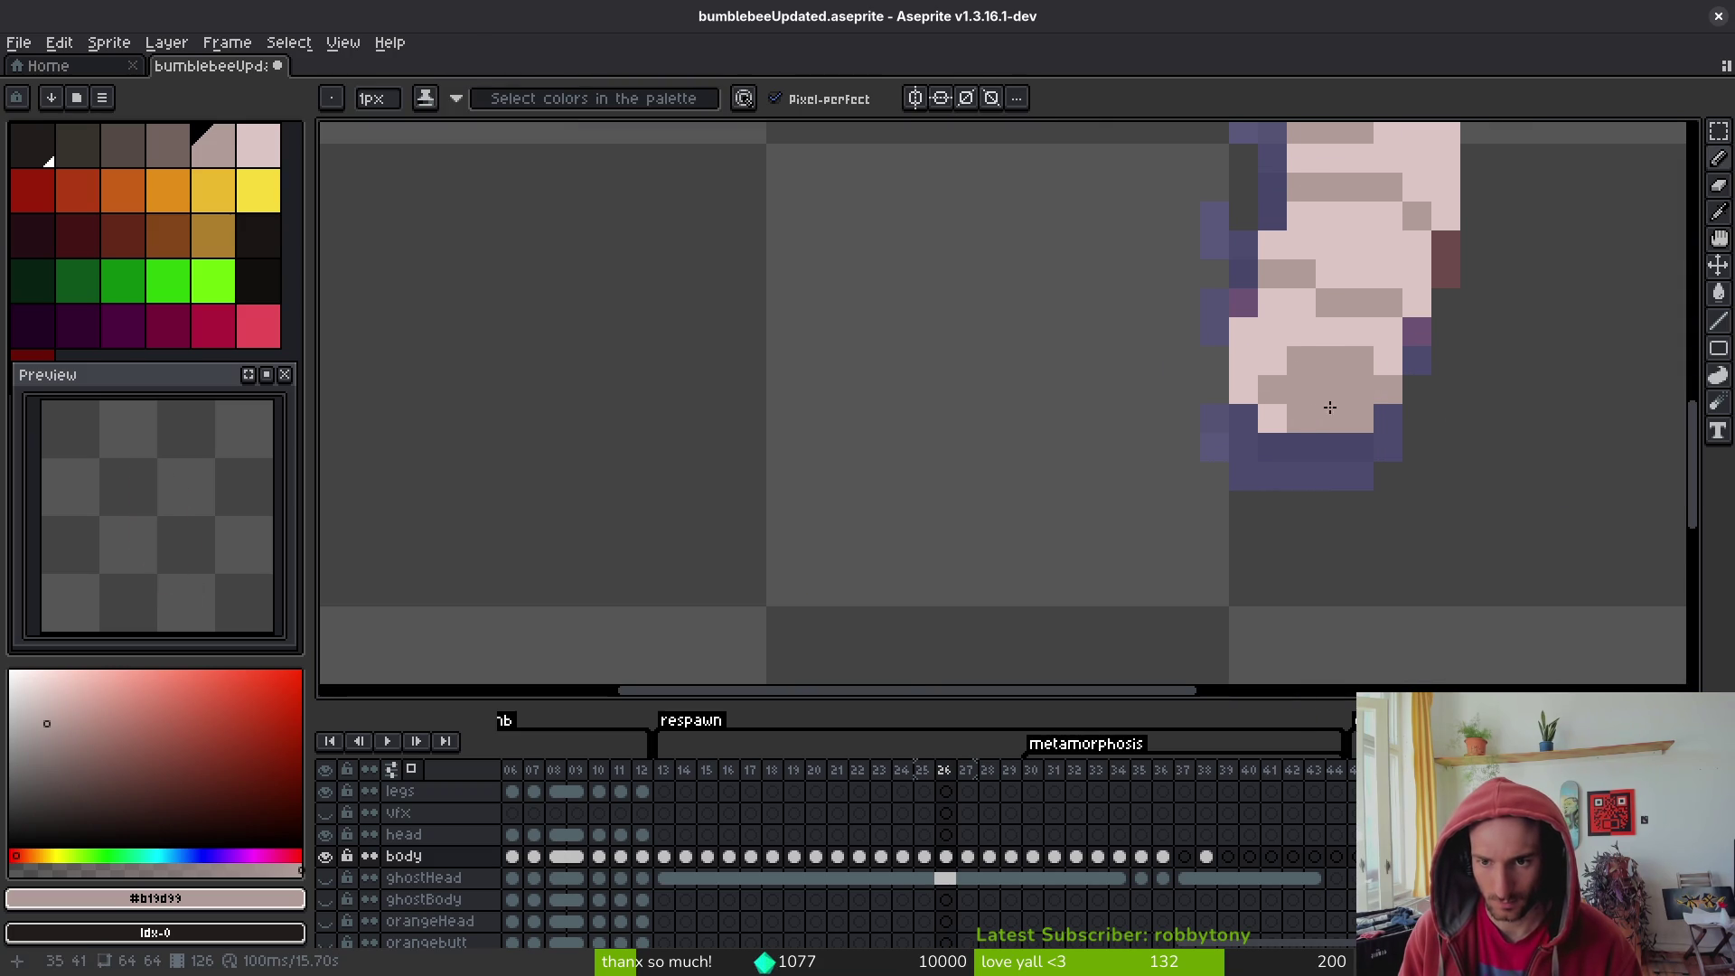
{"action": "left_click", "coordinate": [1398, 345], "text": "alt"}
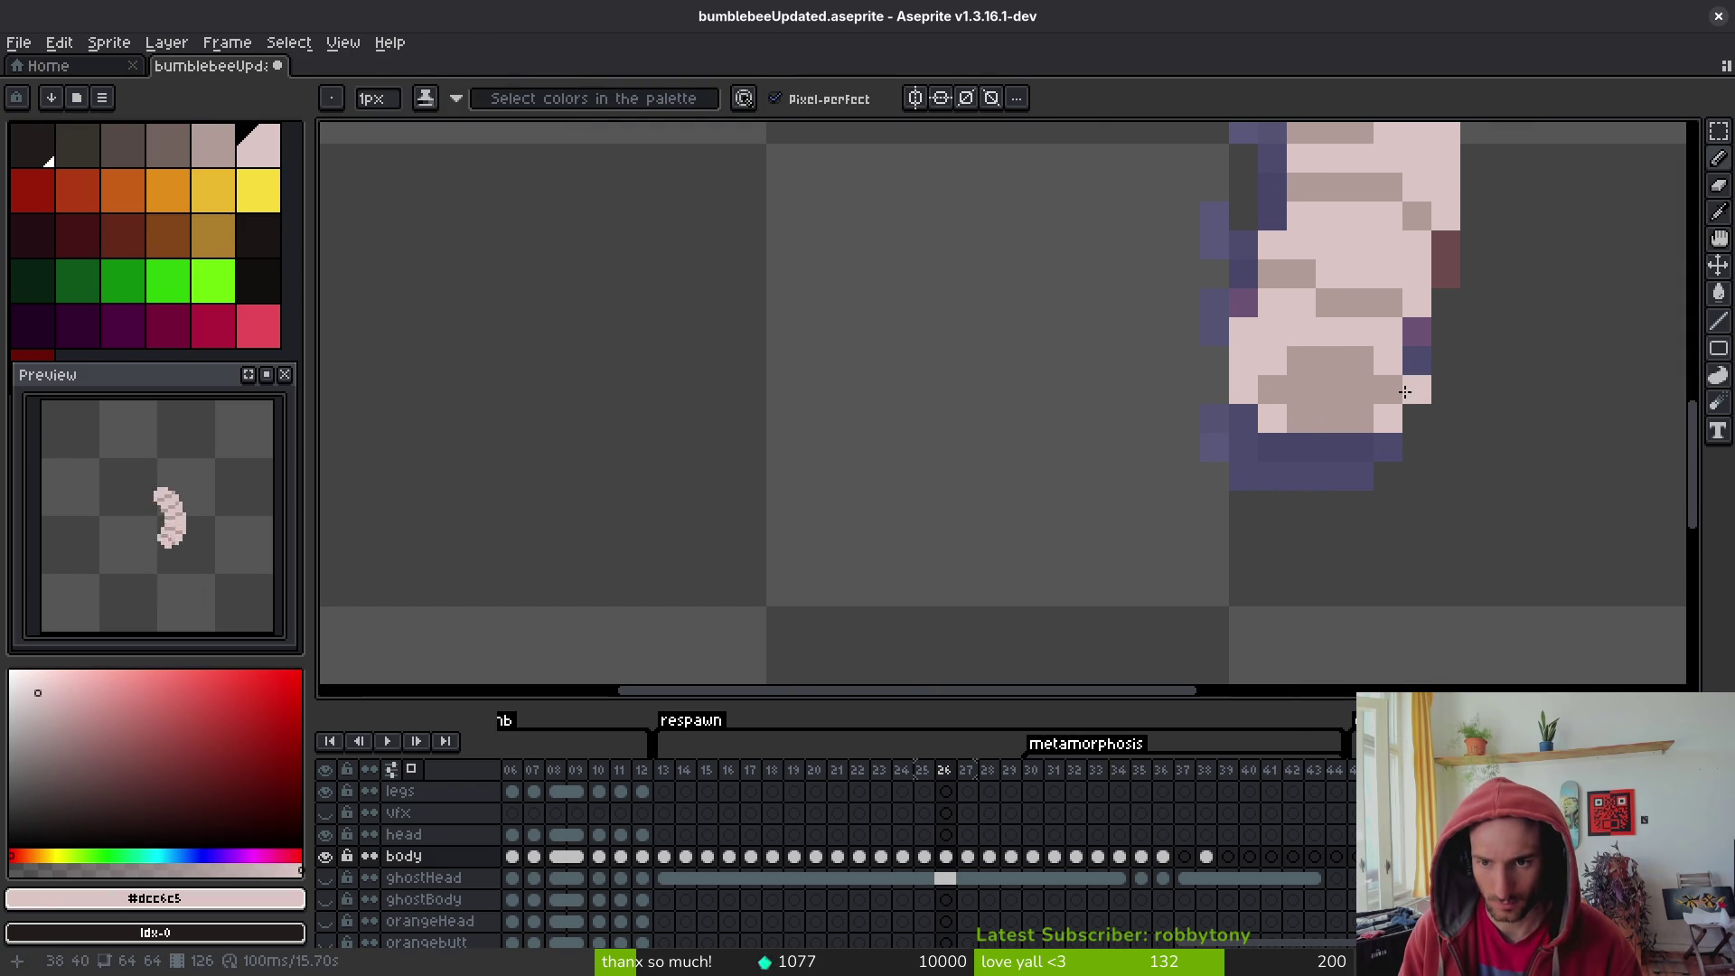
- Flip between frames 25, 26 and 27 to compare the cocoon poses
{"action": "key", "text": "Left"}
{"action": "scroll", "coordinate": [1519, 470], "scroll_direction": "down", "scroll_amount": 5}
{"action": "key", "text": "Right"}
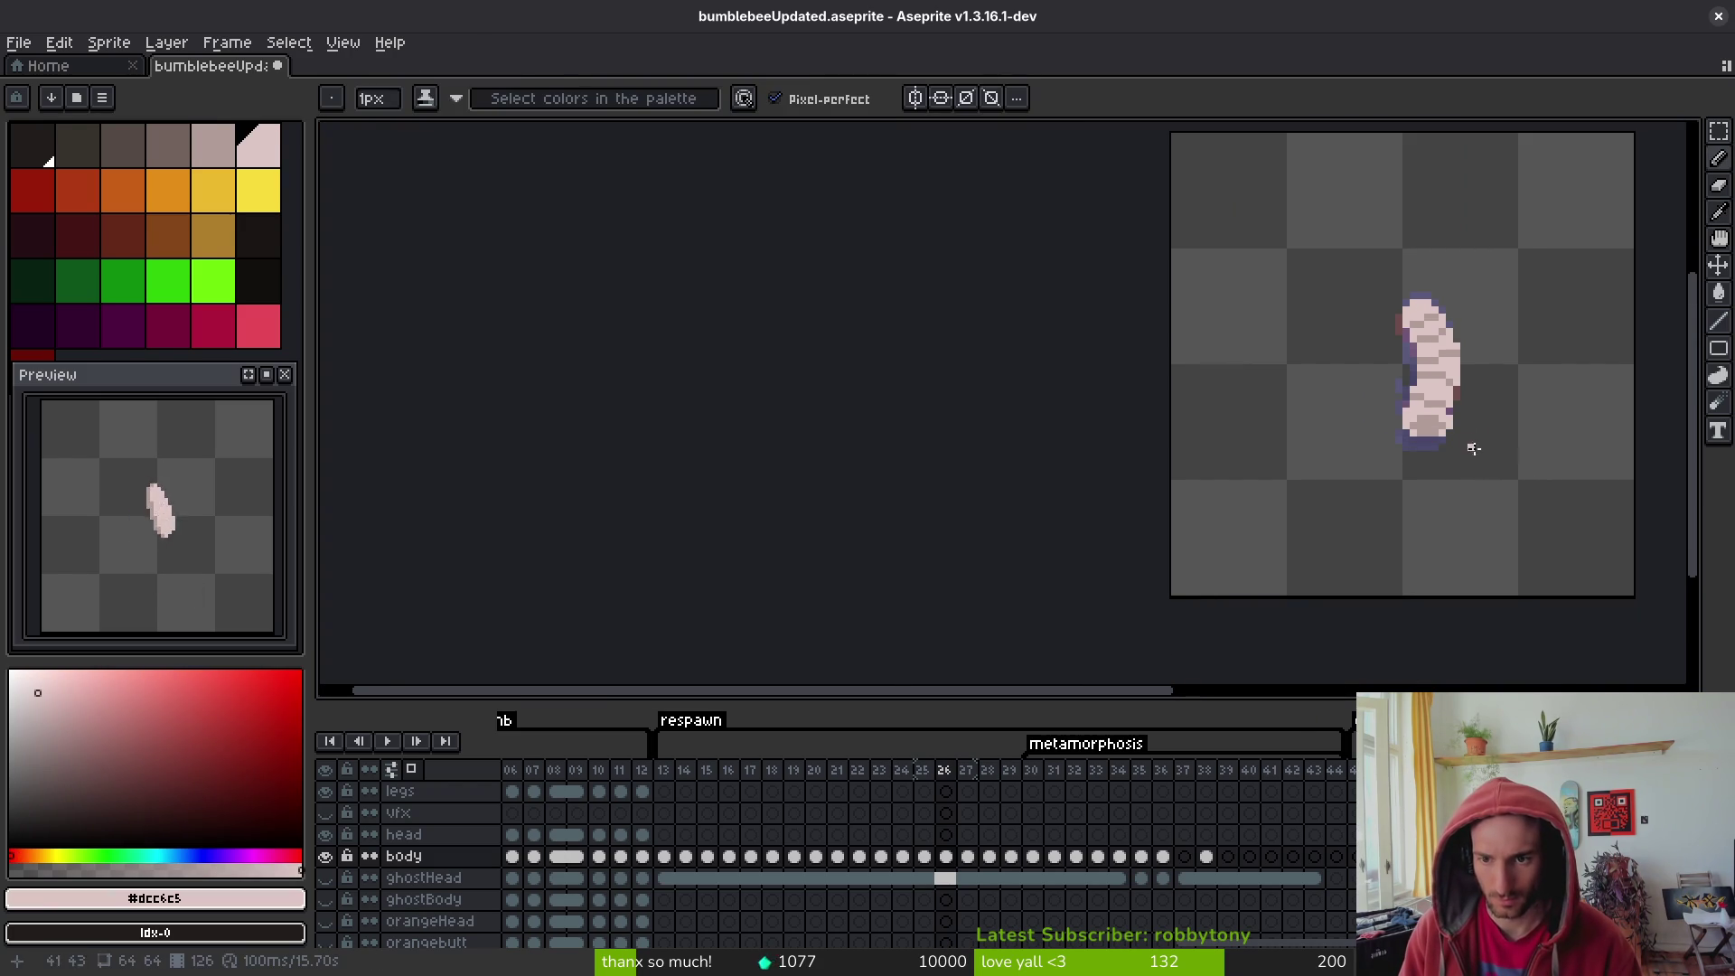
{"action": "scroll", "coordinate": [1468, 442], "scroll_direction": "up", "scroll_amount": 3}
{"action": "scroll", "coordinate": [1408, 462], "scroll_direction": "down", "scroll_amount": 3}
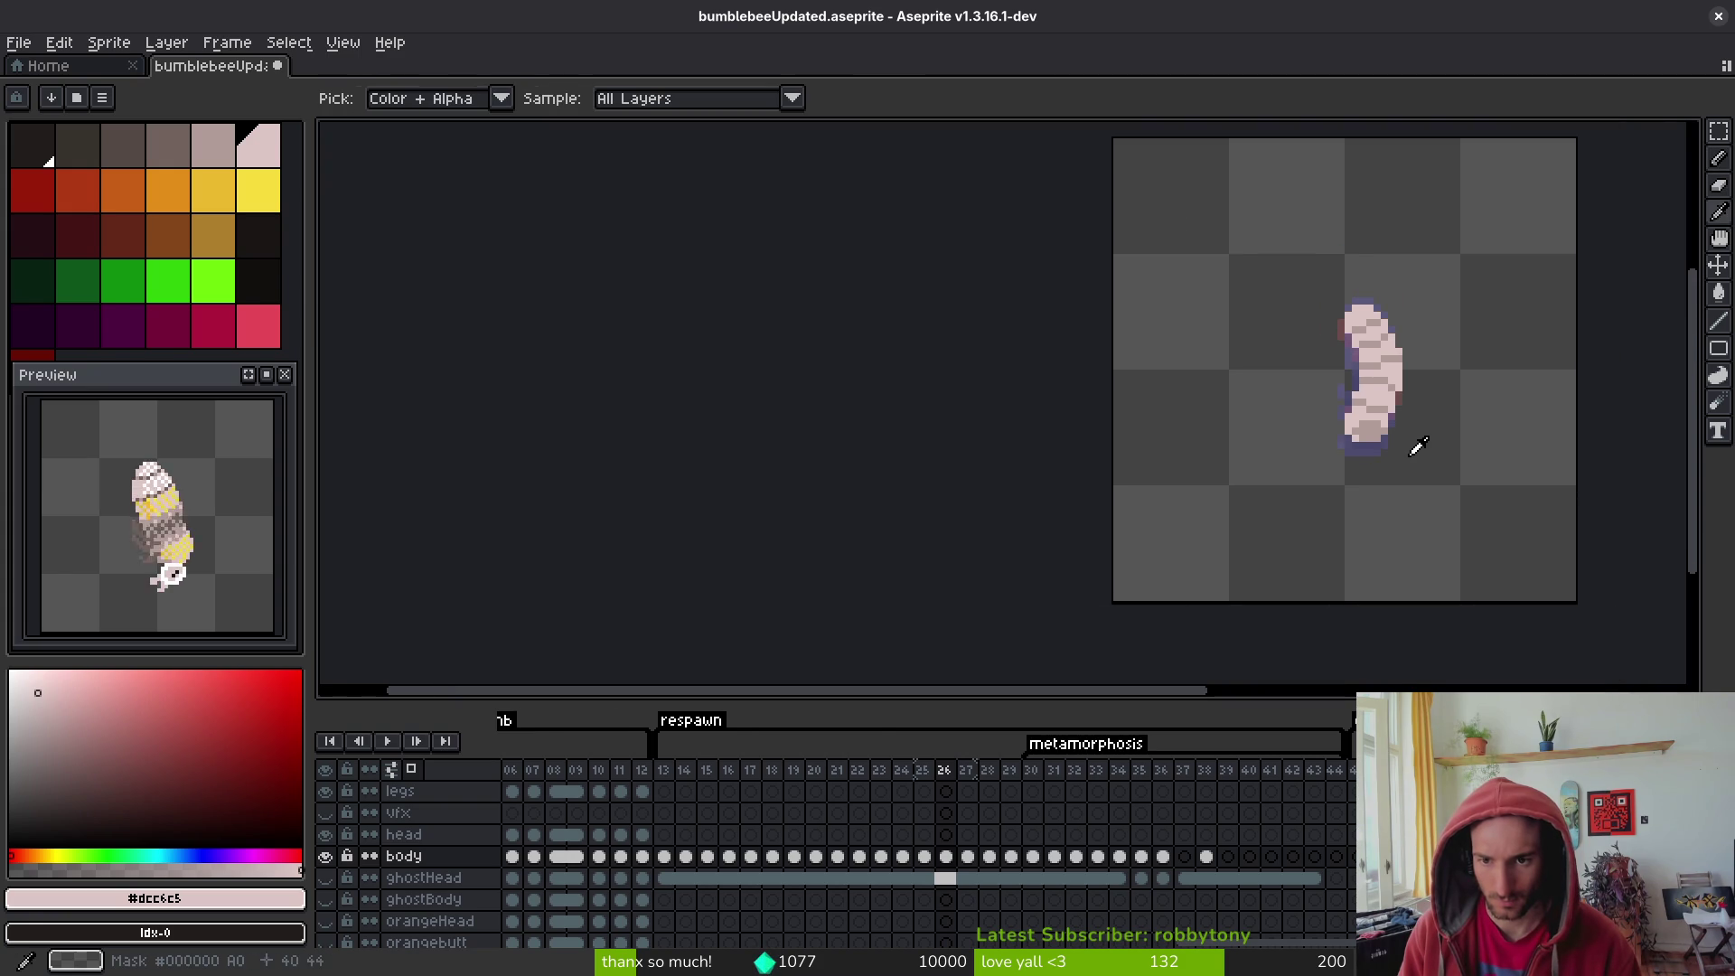
{"action": "key", "text": "Left"}
{"action": "key", "text": "Right"}
{"action": "key", "text": "Right"}
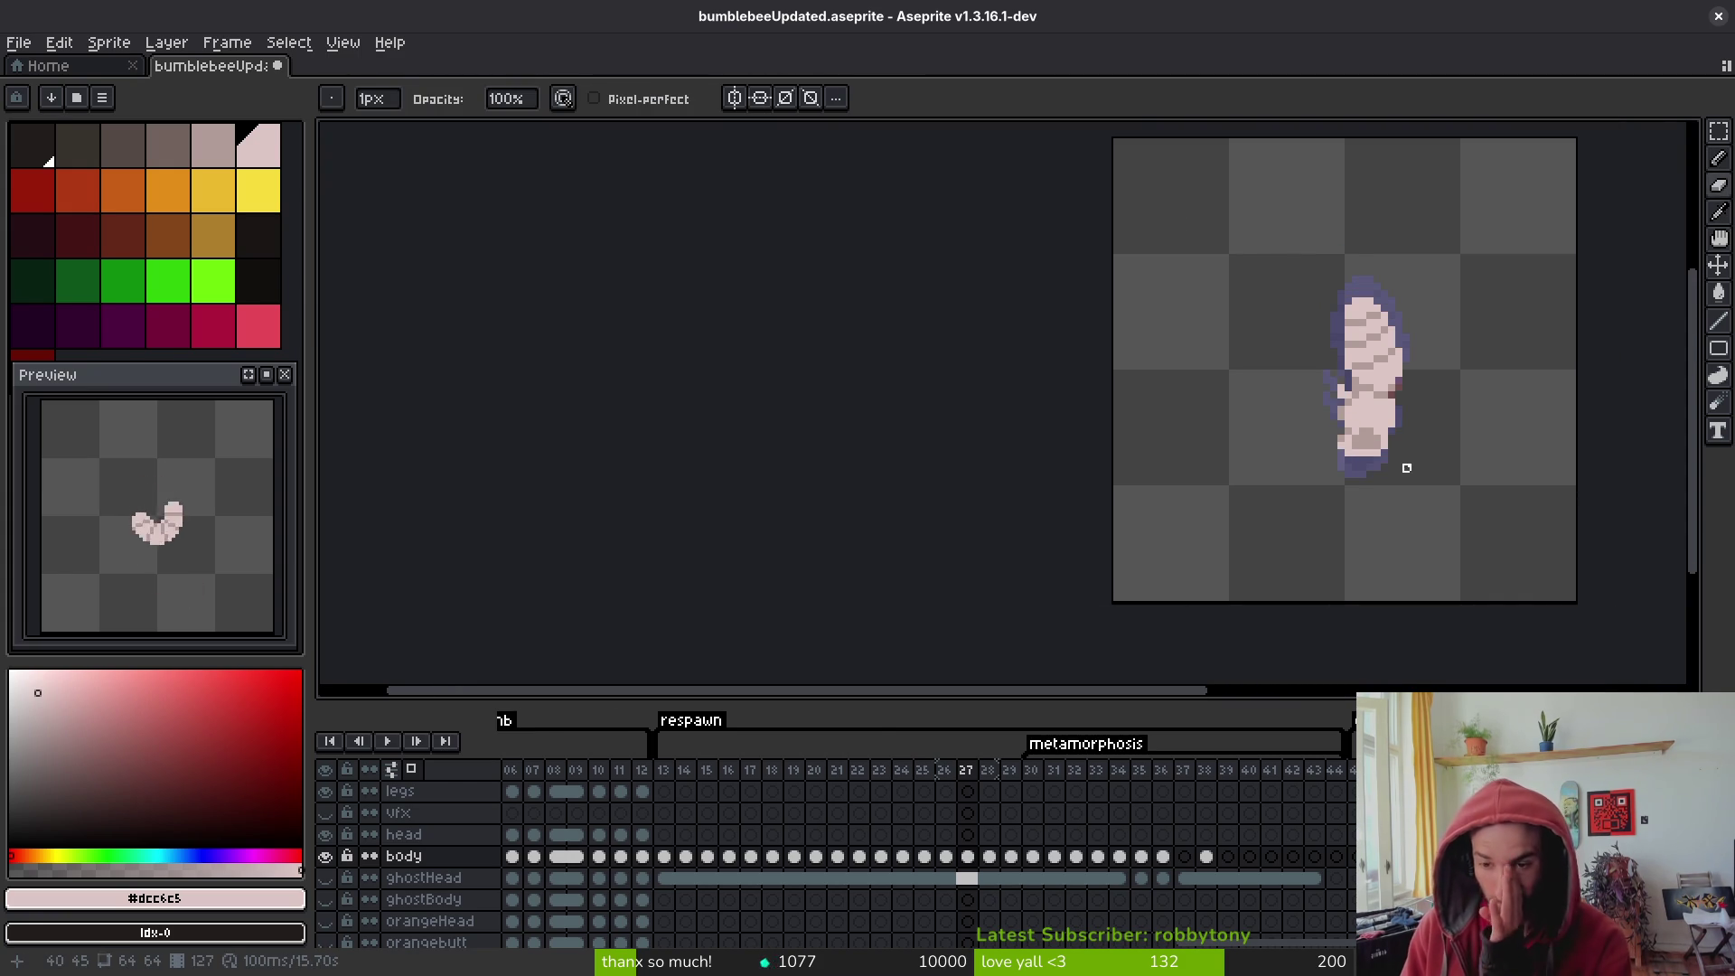
{"action": "key", "text": "Right"}
{"action": "scroll", "coordinate": [1410, 467], "scroll_direction": "up", "scroll_amount": 3}
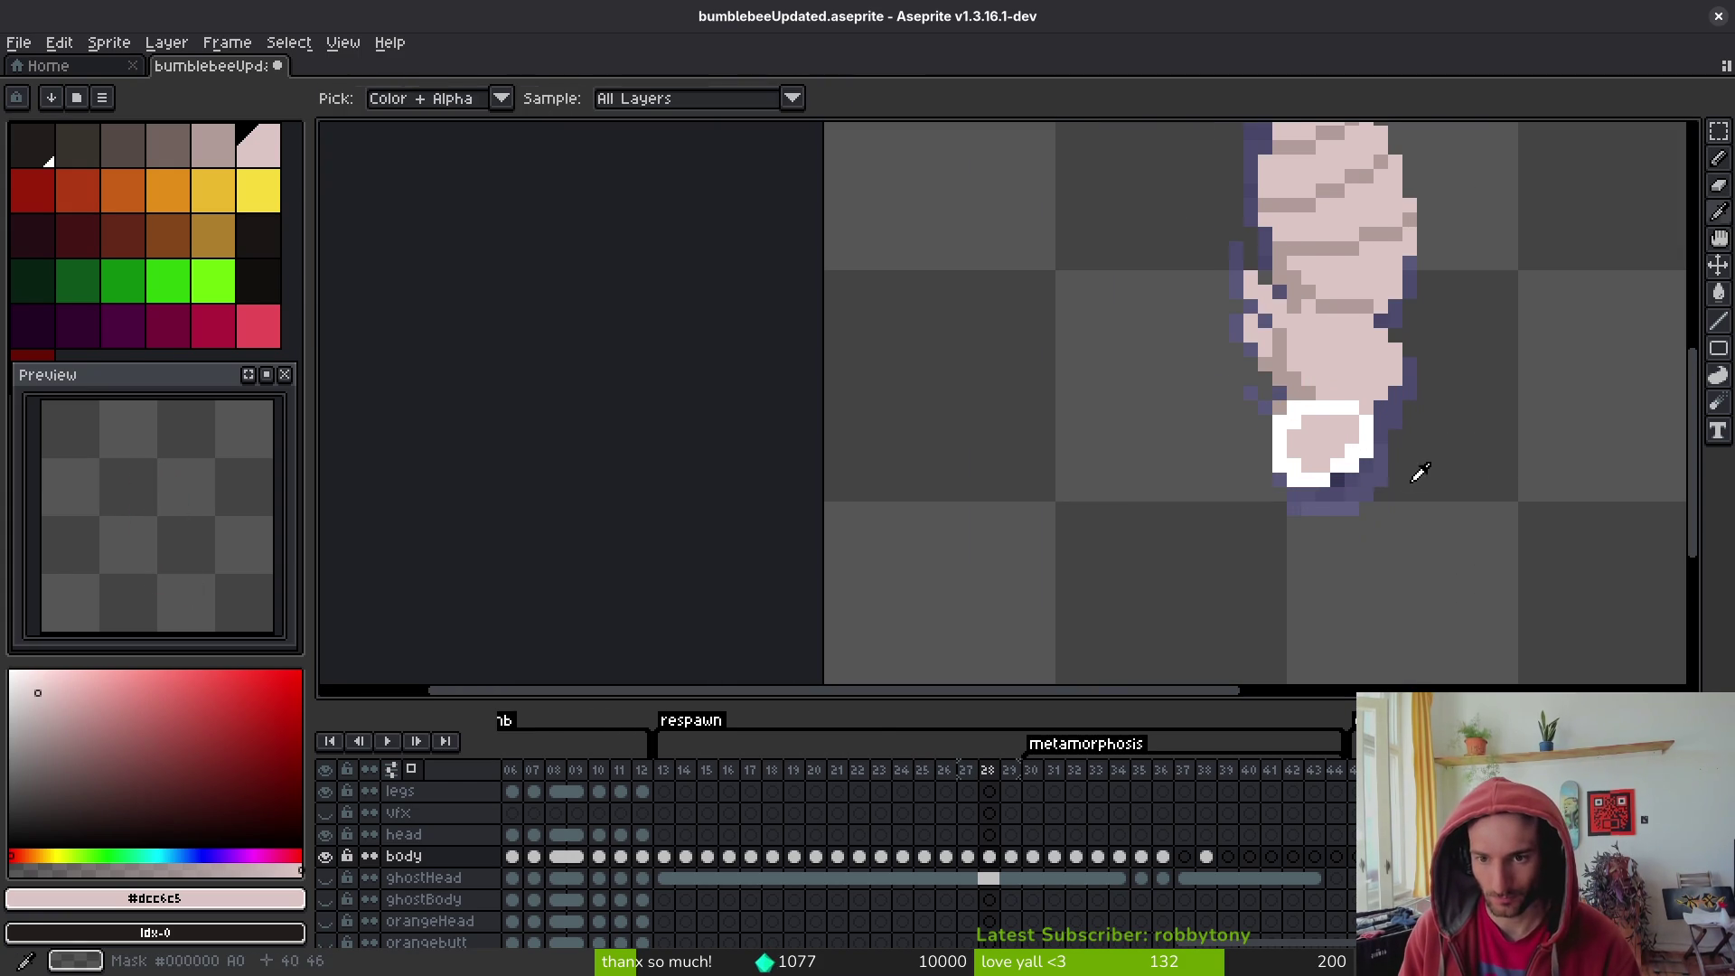
{"action": "scroll", "coordinate": [1346, 479], "scroll_direction": "up", "scroll_amount": 2}
- Extend the stinger's white ring using white sampled from the stinger tip
{"action": "left_click", "coordinate": [1328, 447], "text": "alt"}
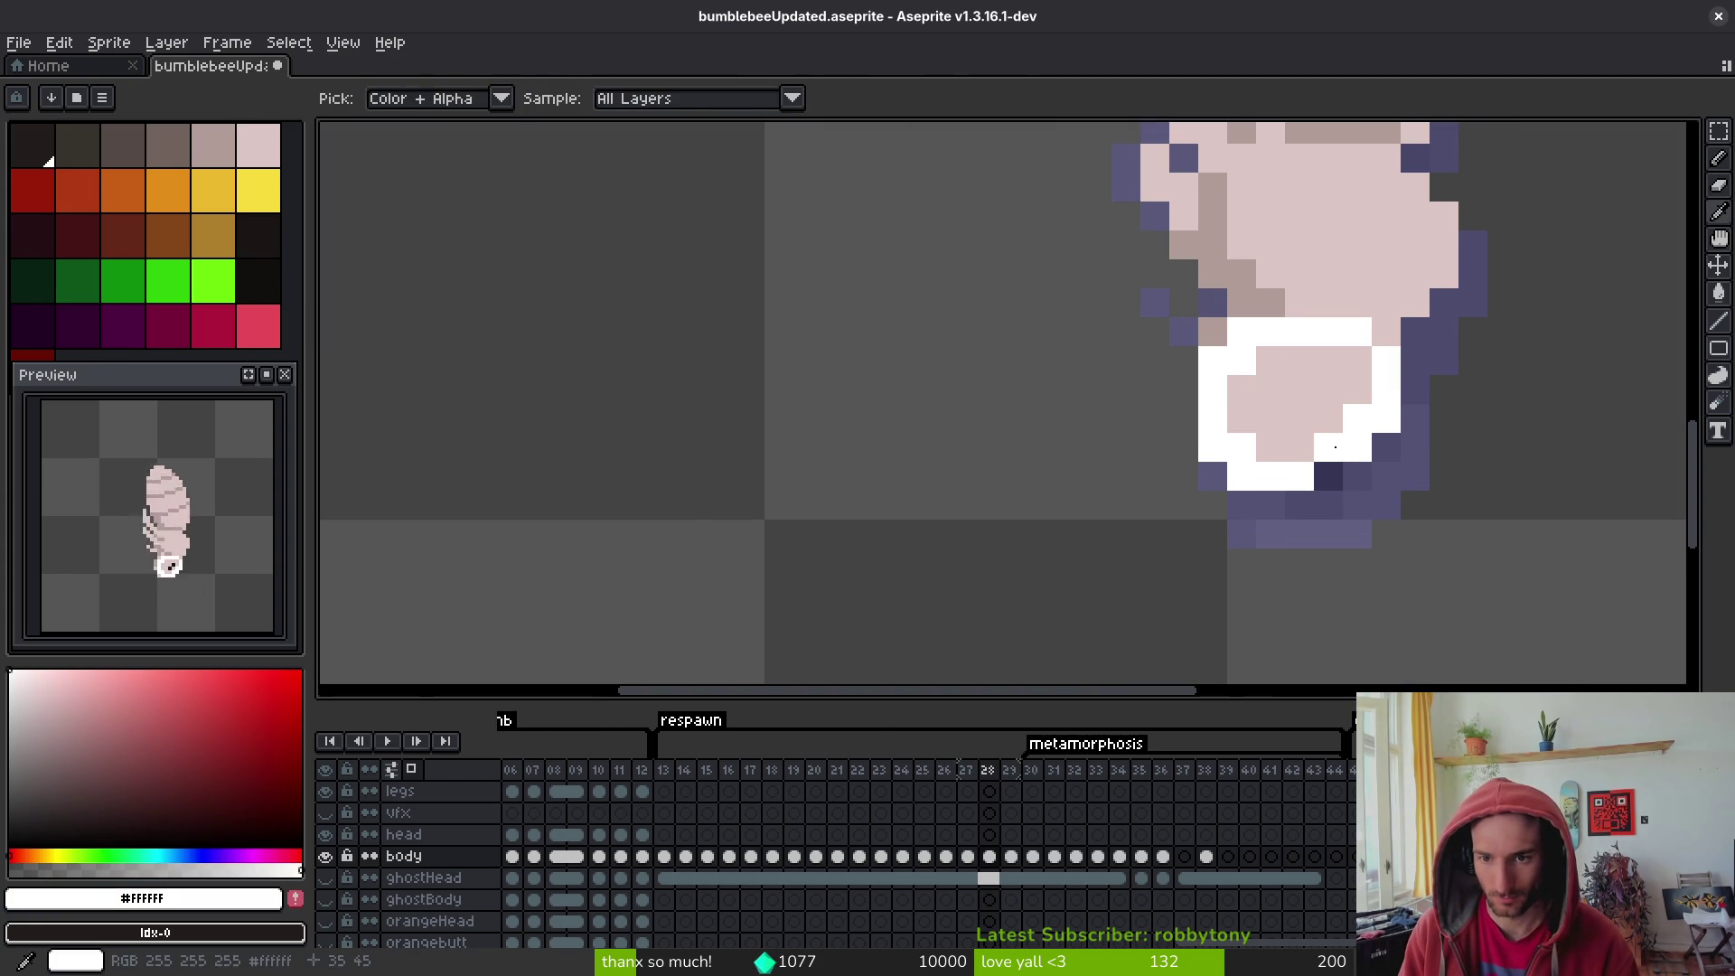
{"action": "left_click_drag", "start_coordinate": [1271, 447], "coordinate": [1299, 447]}
{"action": "scroll", "coordinate": [1328, 477], "scroll_direction": "down", "scroll_amount": 4}
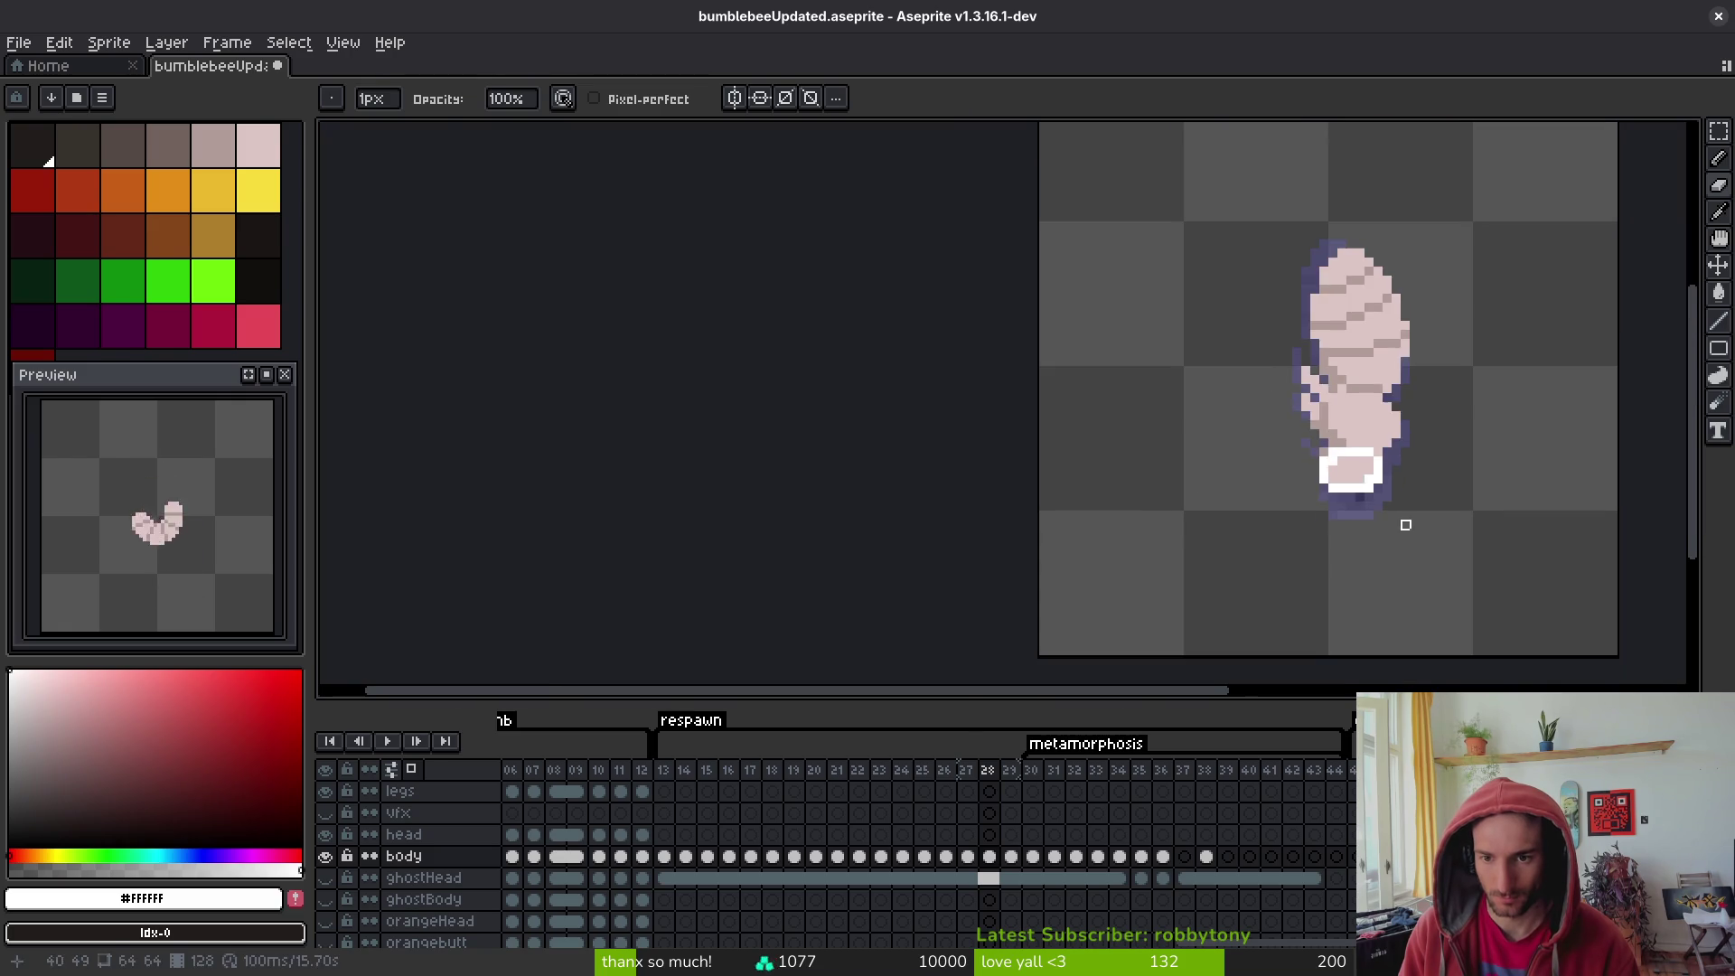
{"action": "scroll", "coordinate": [1305, 433], "scroll_direction": "up", "scroll_amount": 3}
- Pick the muted pink #b19d99 and step through frames 29 to 35, back to 32
{"action": "left_click", "coordinate": [1281, 387], "text": "alt"}
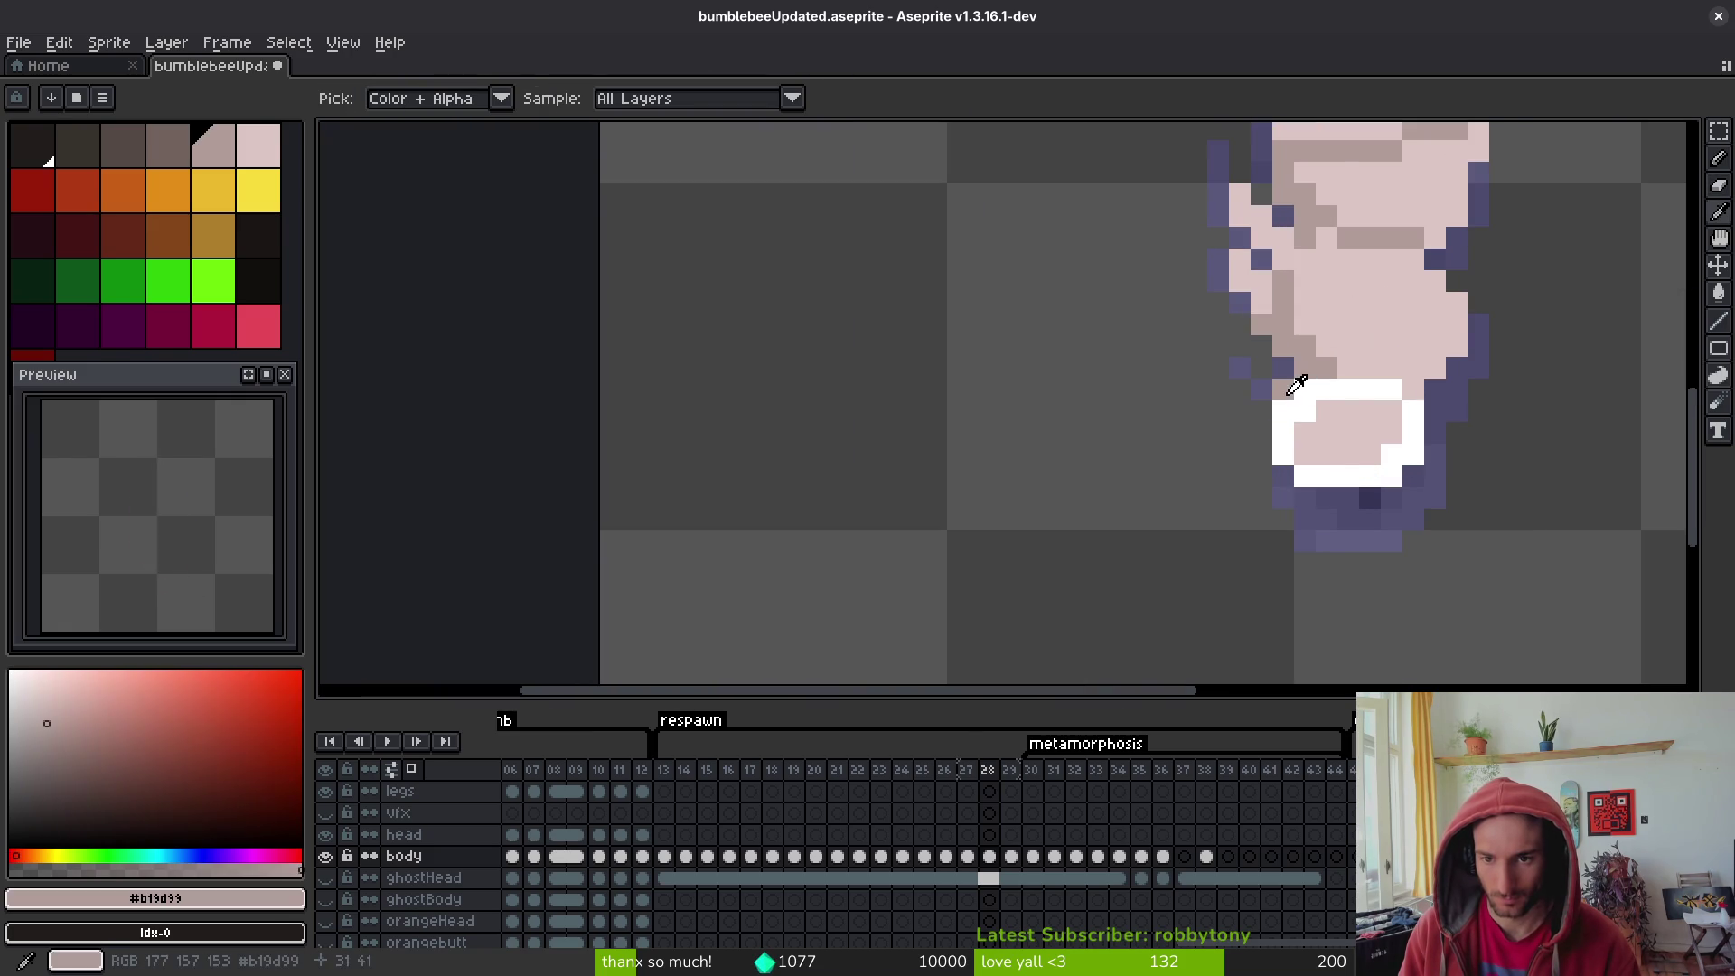
{"action": "key", "text": "Left"}
{"action": "key", "text": "Right"}
{"action": "key", "text": "Right"}
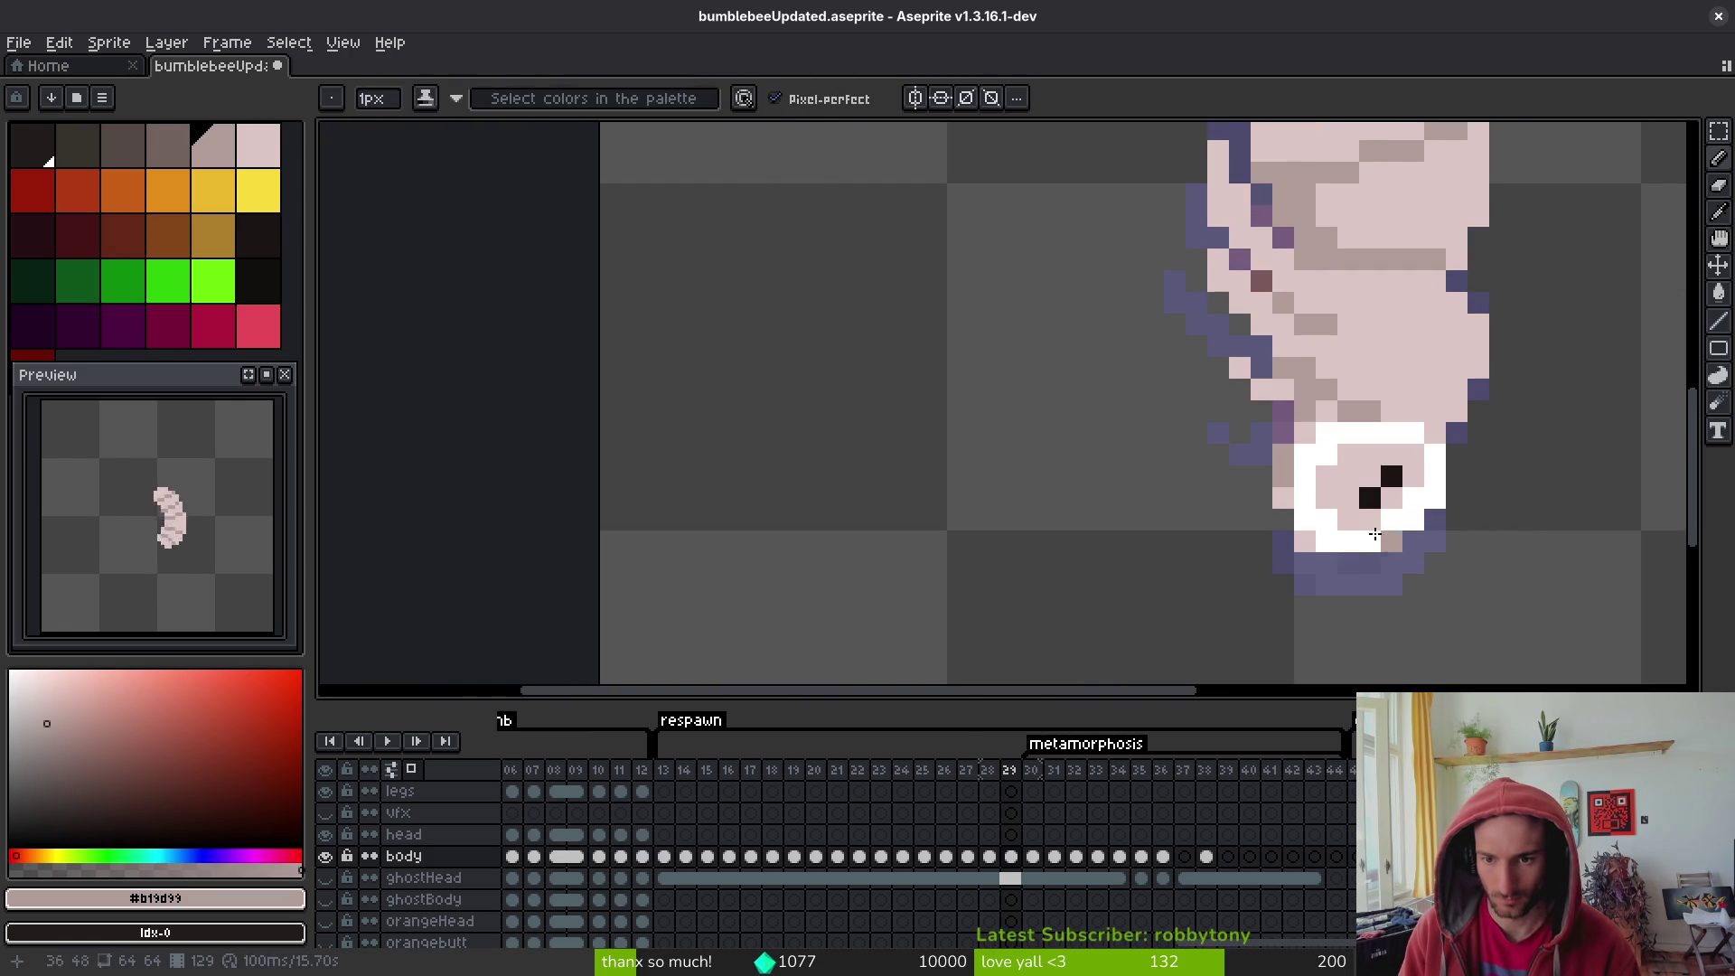
{"action": "scroll", "coordinate": [1441, 561], "scroll_direction": "down", "scroll_amount": 2}
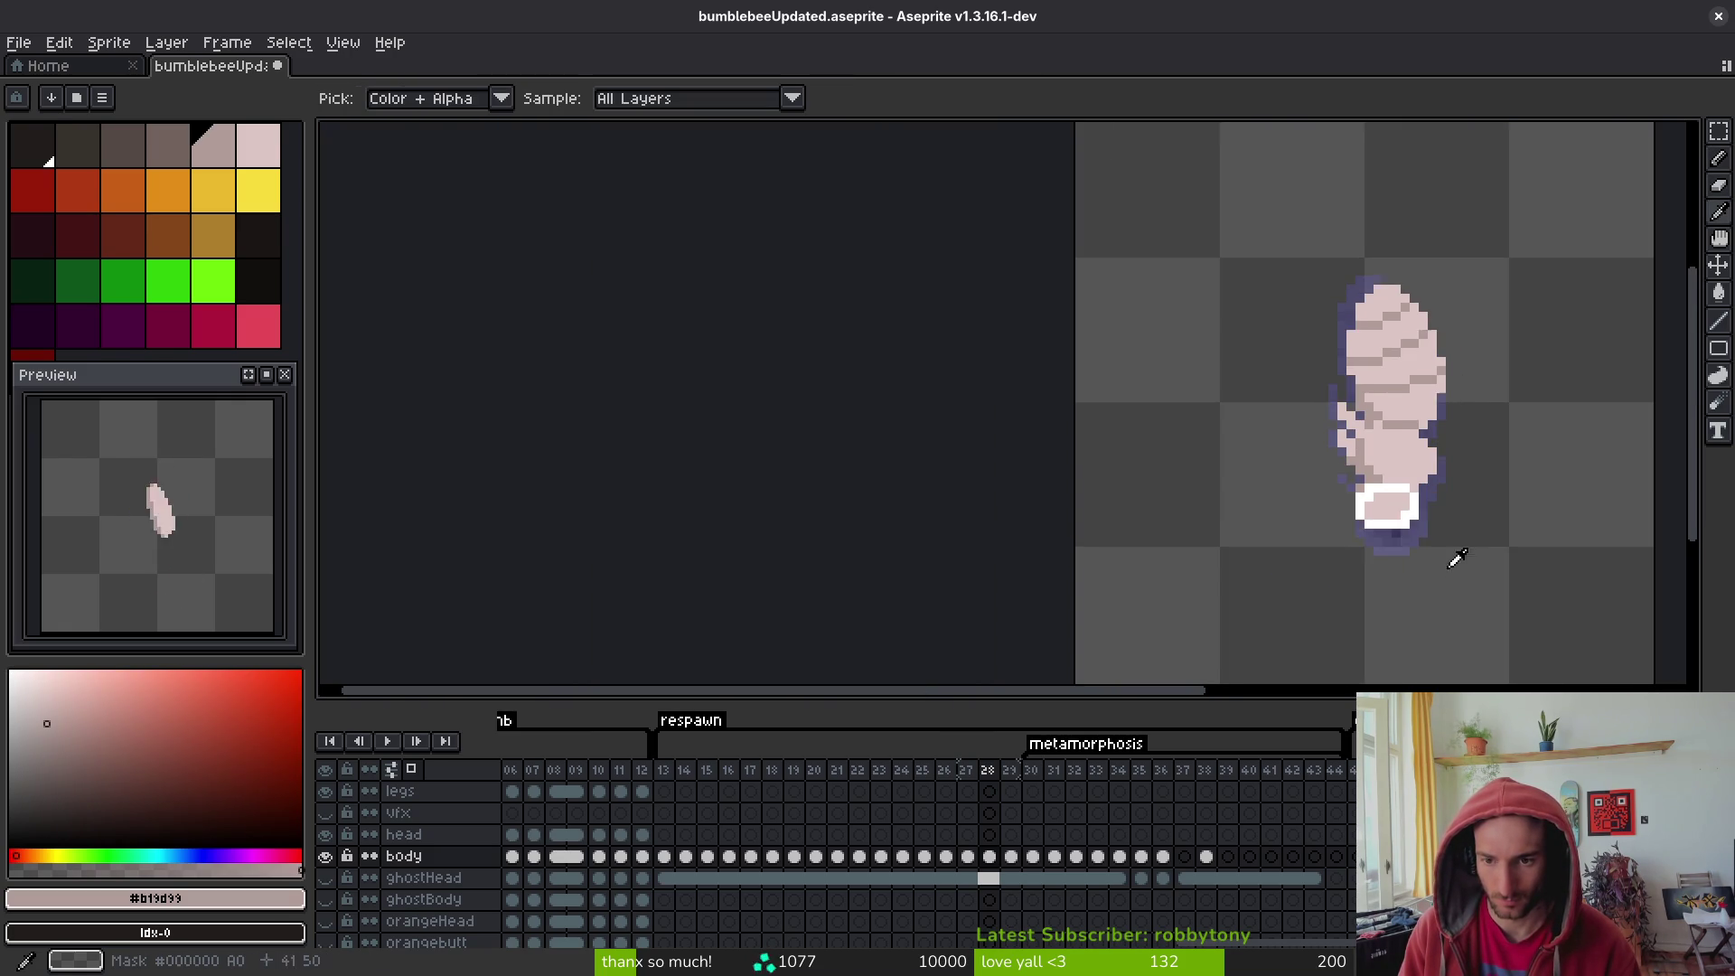
{"action": "key", "text": "Right"}
{"action": "scroll", "coordinate": [1464, 587], "scroll_direction": "down", "scroll_amount": 1}
{"action": "key", "text": "Right"}
{"action": "key", "text": "Right"}
{"action": "key", "text": "Right"}
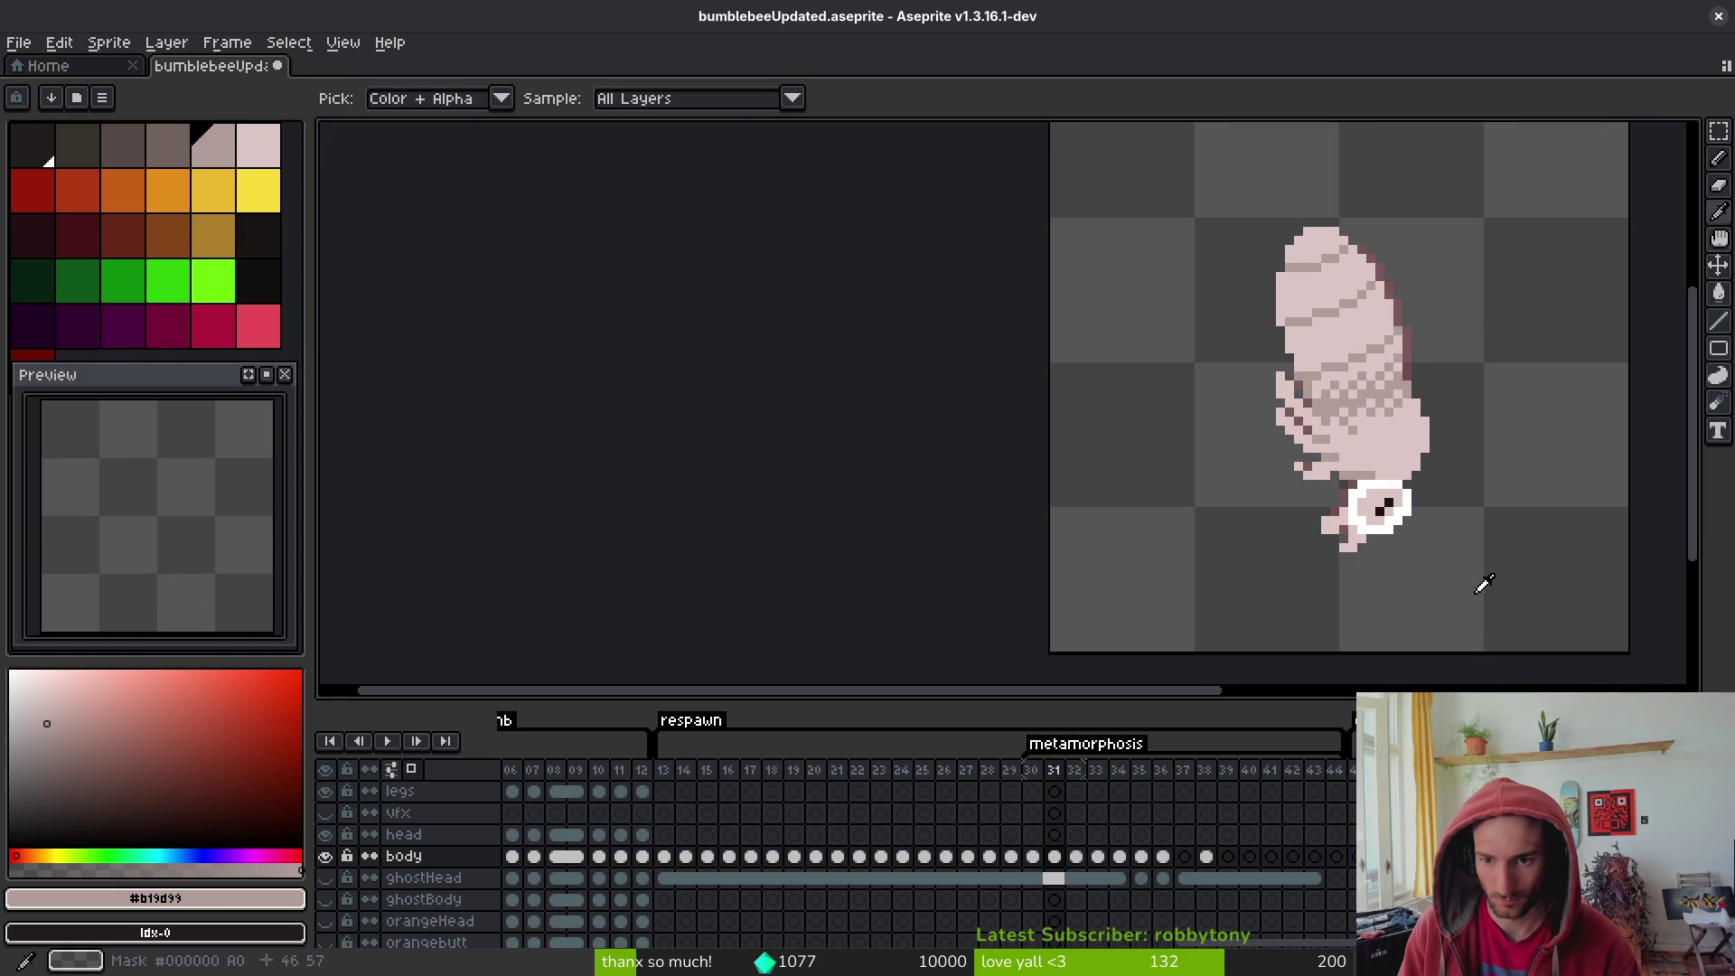
{"action": "key", "text": "Left"}
{"action": "key", "text": "Left"}
{"action": "key", "text": "Left"}
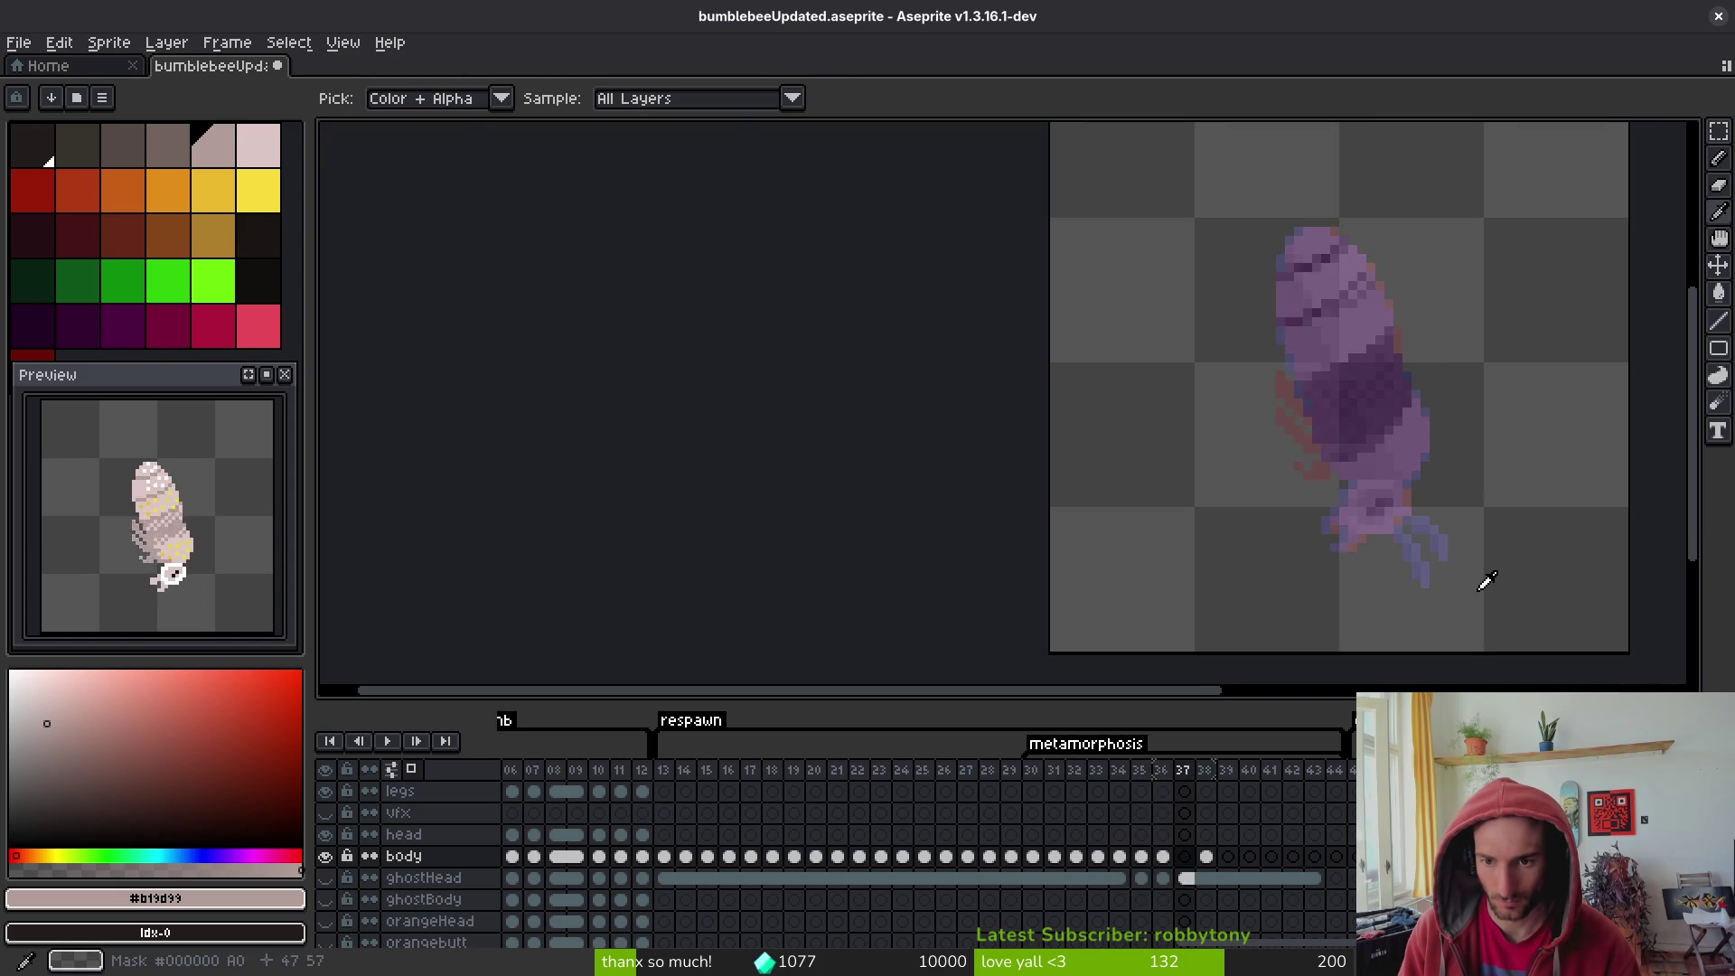
{"action": "scroll", "coordinate": [1325, 522], "scroll_direction": "up", "scroll_amount": 3}
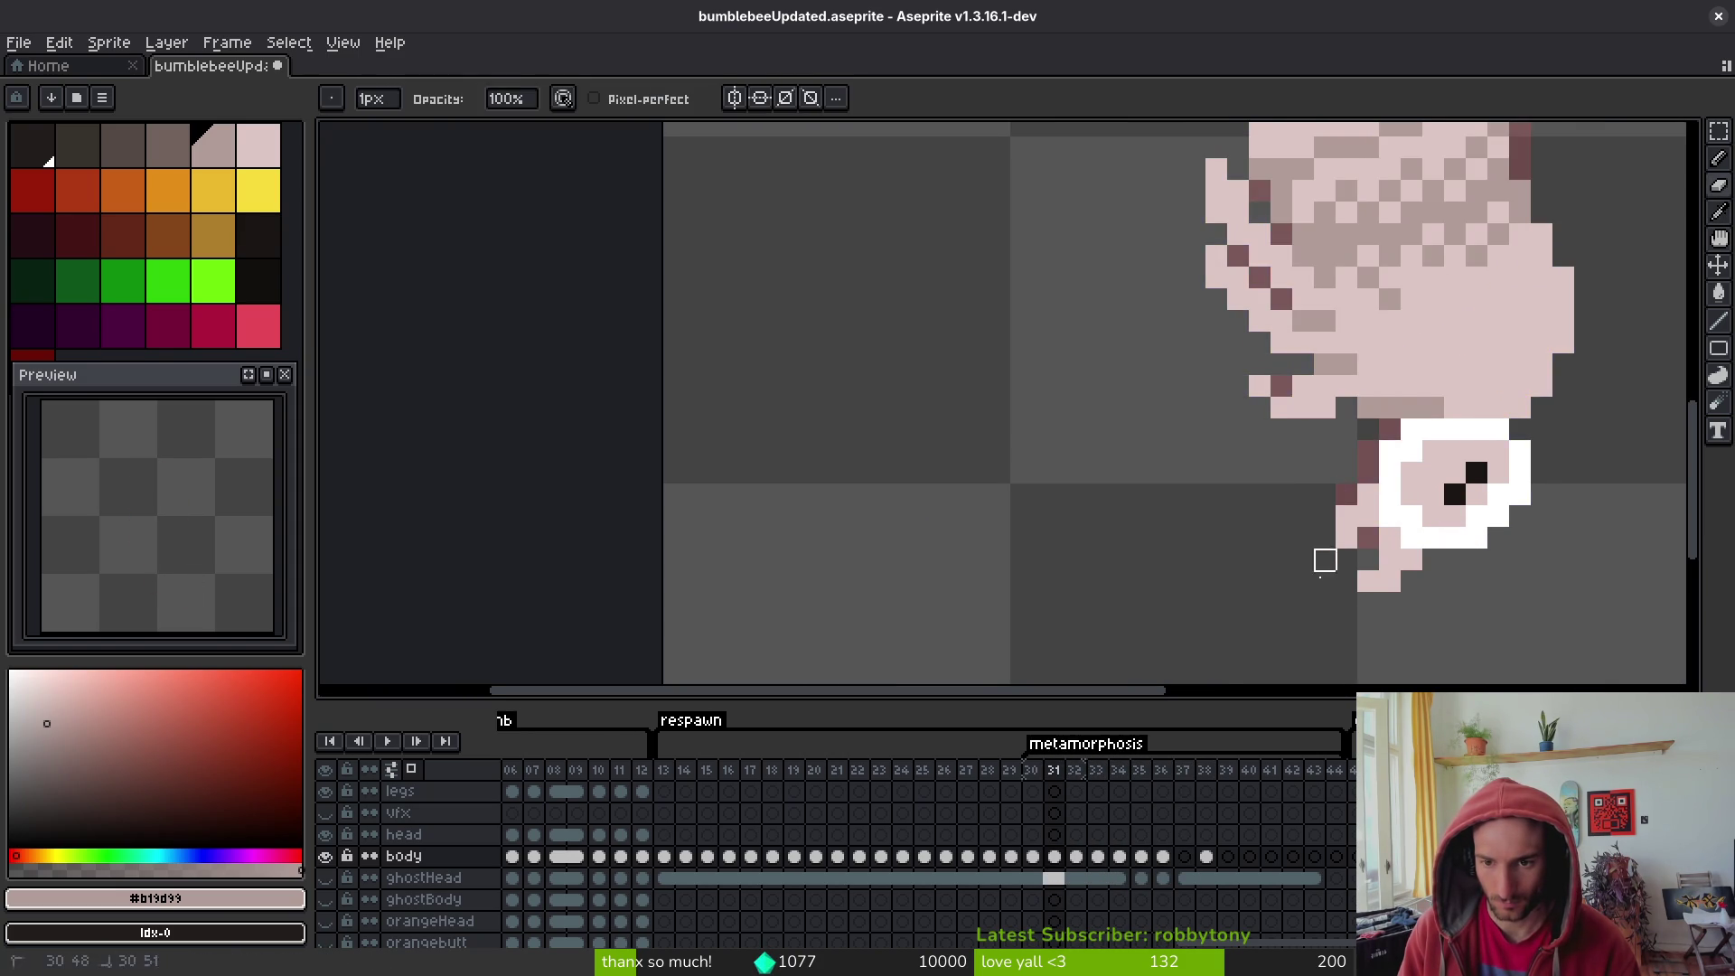
{"action": "scroll", "coordinate": [1336, 607], "scroll_direction": "down", "scroll_amount": 4}
- Review frames 31, 32, 25 and 23, ending on frame 31 with the Pencil active
{"action": "key", "text": "."}
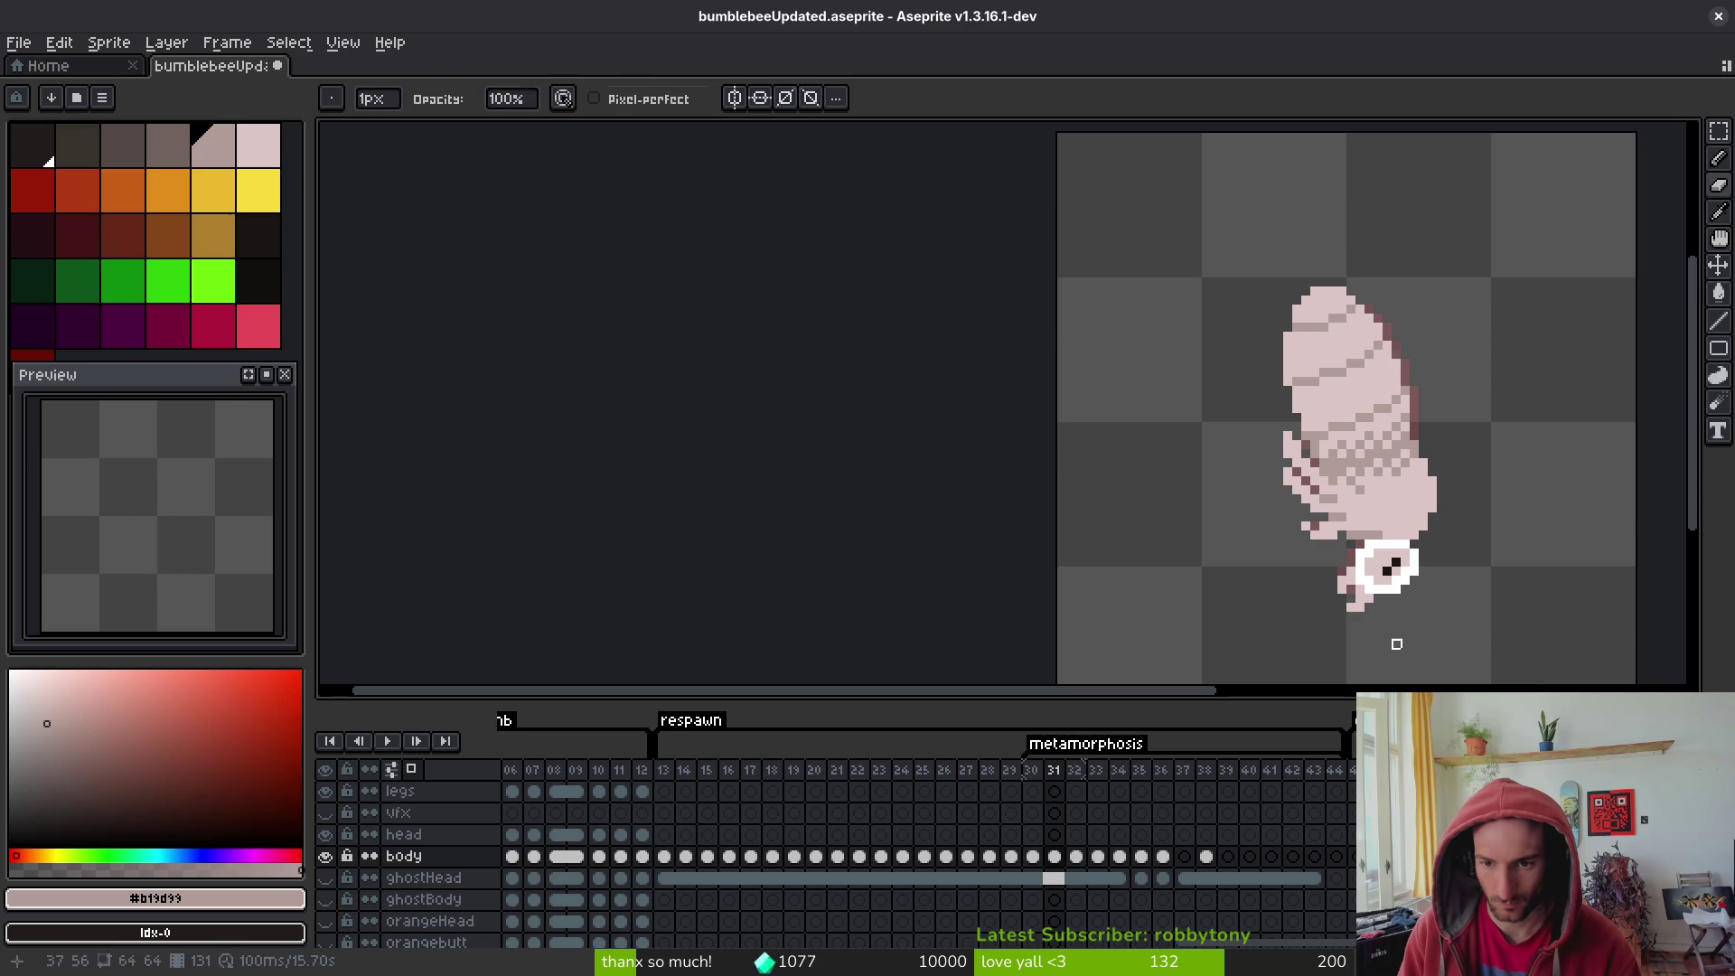
{"action": "scroll", "coordinate": [1359, 620], "scroll_direction": "up", "scroll_amount": 2}
{"action": "scroll", "coordinate": [1425, 593], "scroll_direction": "down", "scroll_amount": 2}
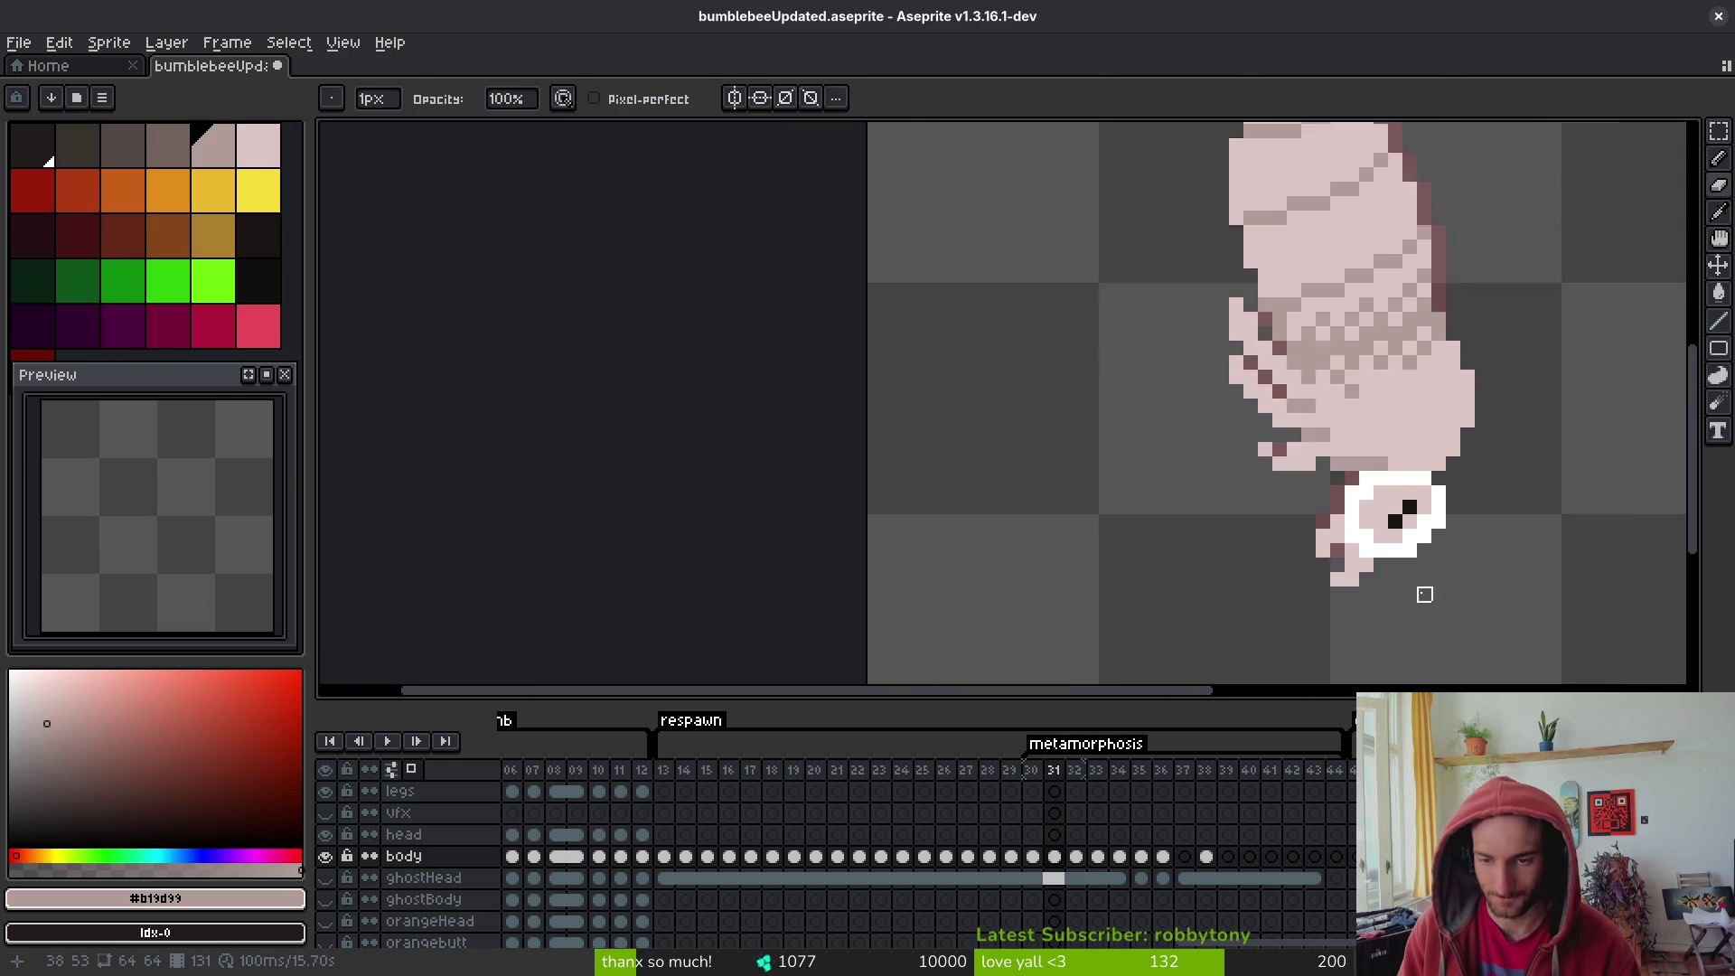
{"action": "key", "text": "."}
{"action": "key", "text": "alt"}
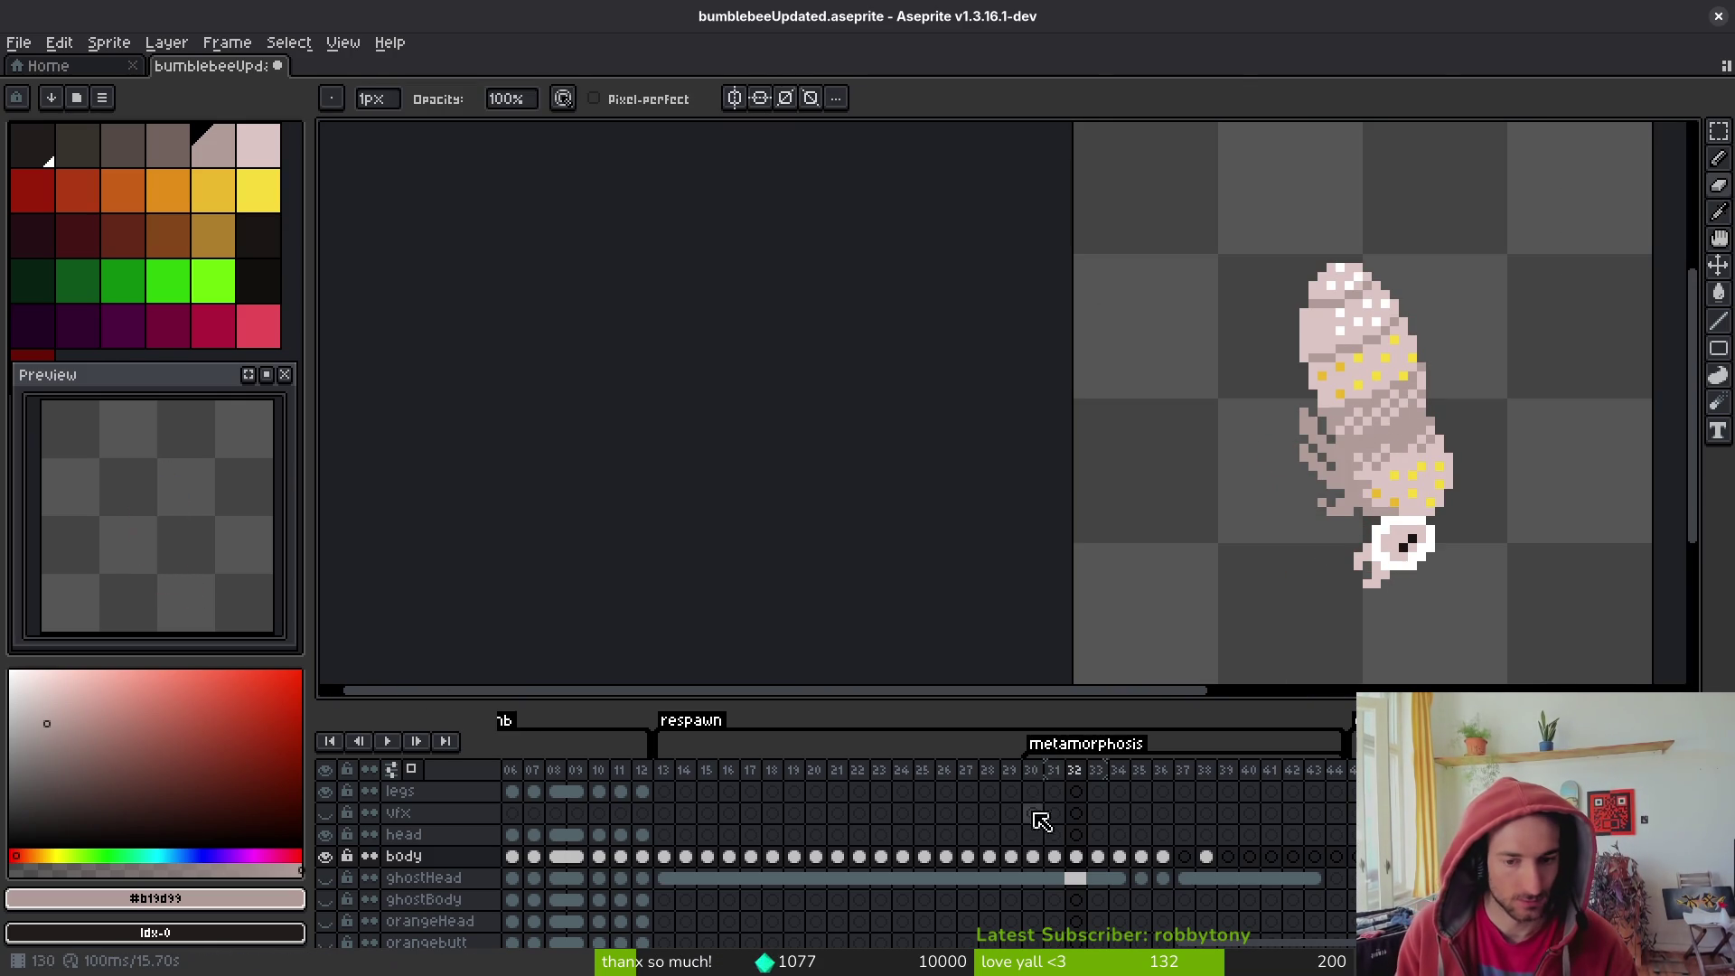
{"action": "left_click", "coordinate": [924, 791]}
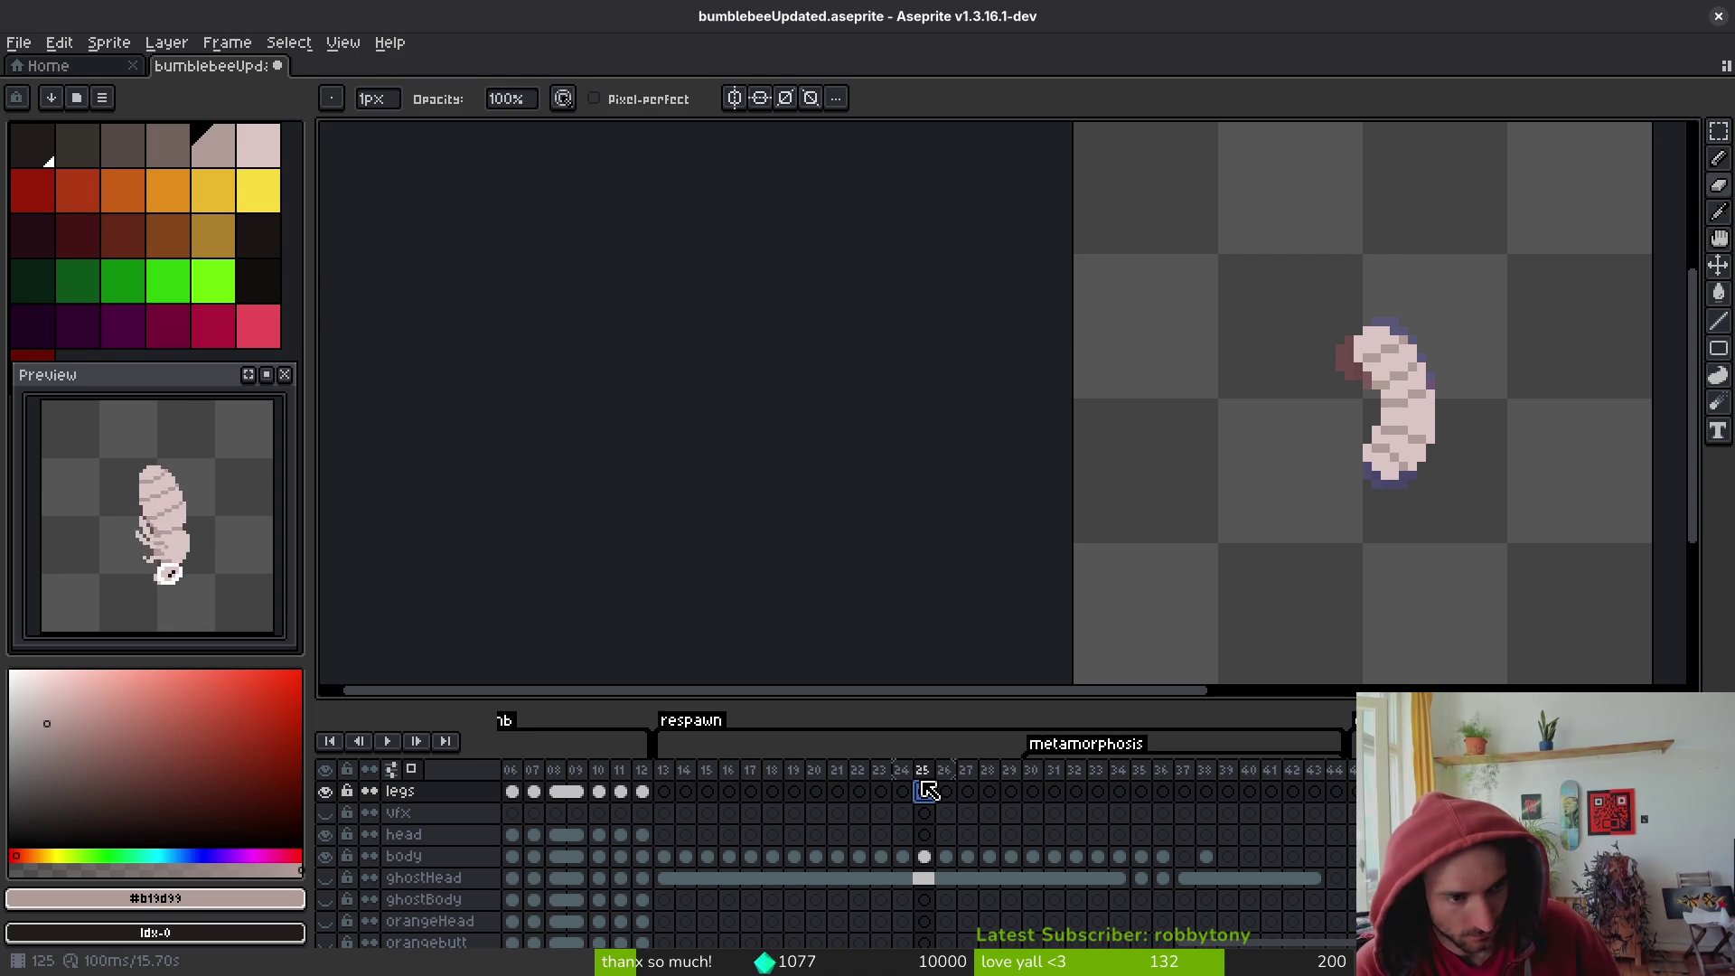
{"action": "key", "text": "i"}
{"action": "key", "text": "Left"}
{"action": "key", "text": "Left"}
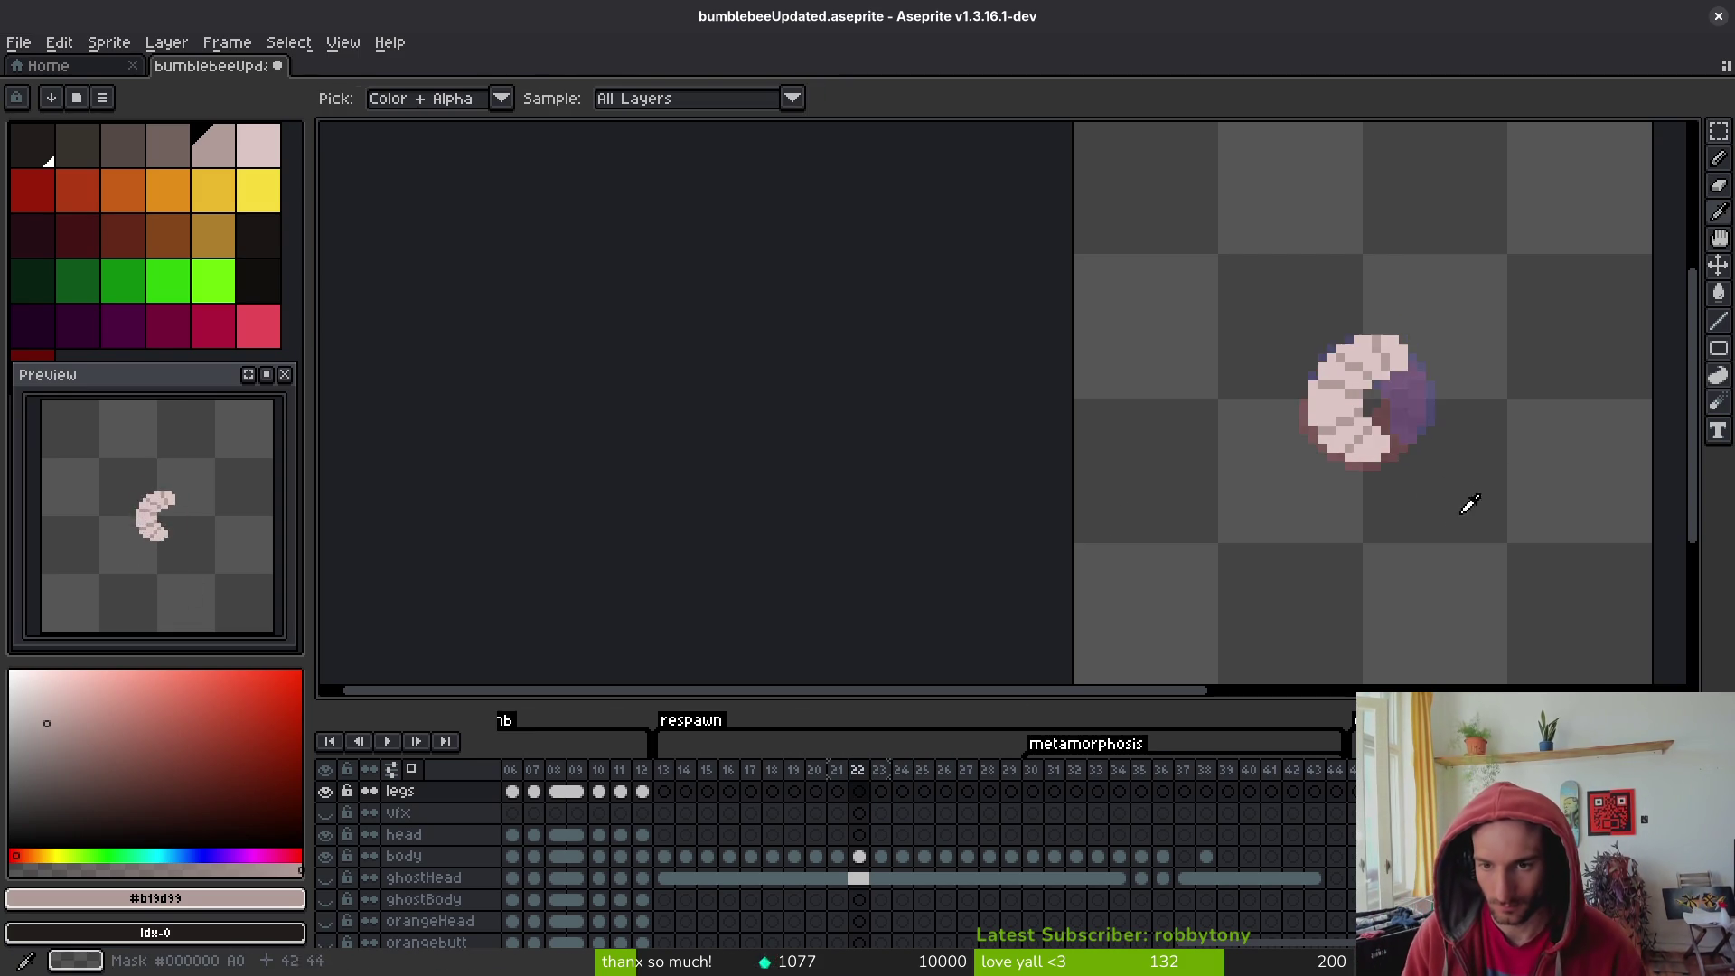
{"action": "key", "text": "Right"}
{"action": "key", "text": "Right"}
{"action": "key", "text": "Right"}
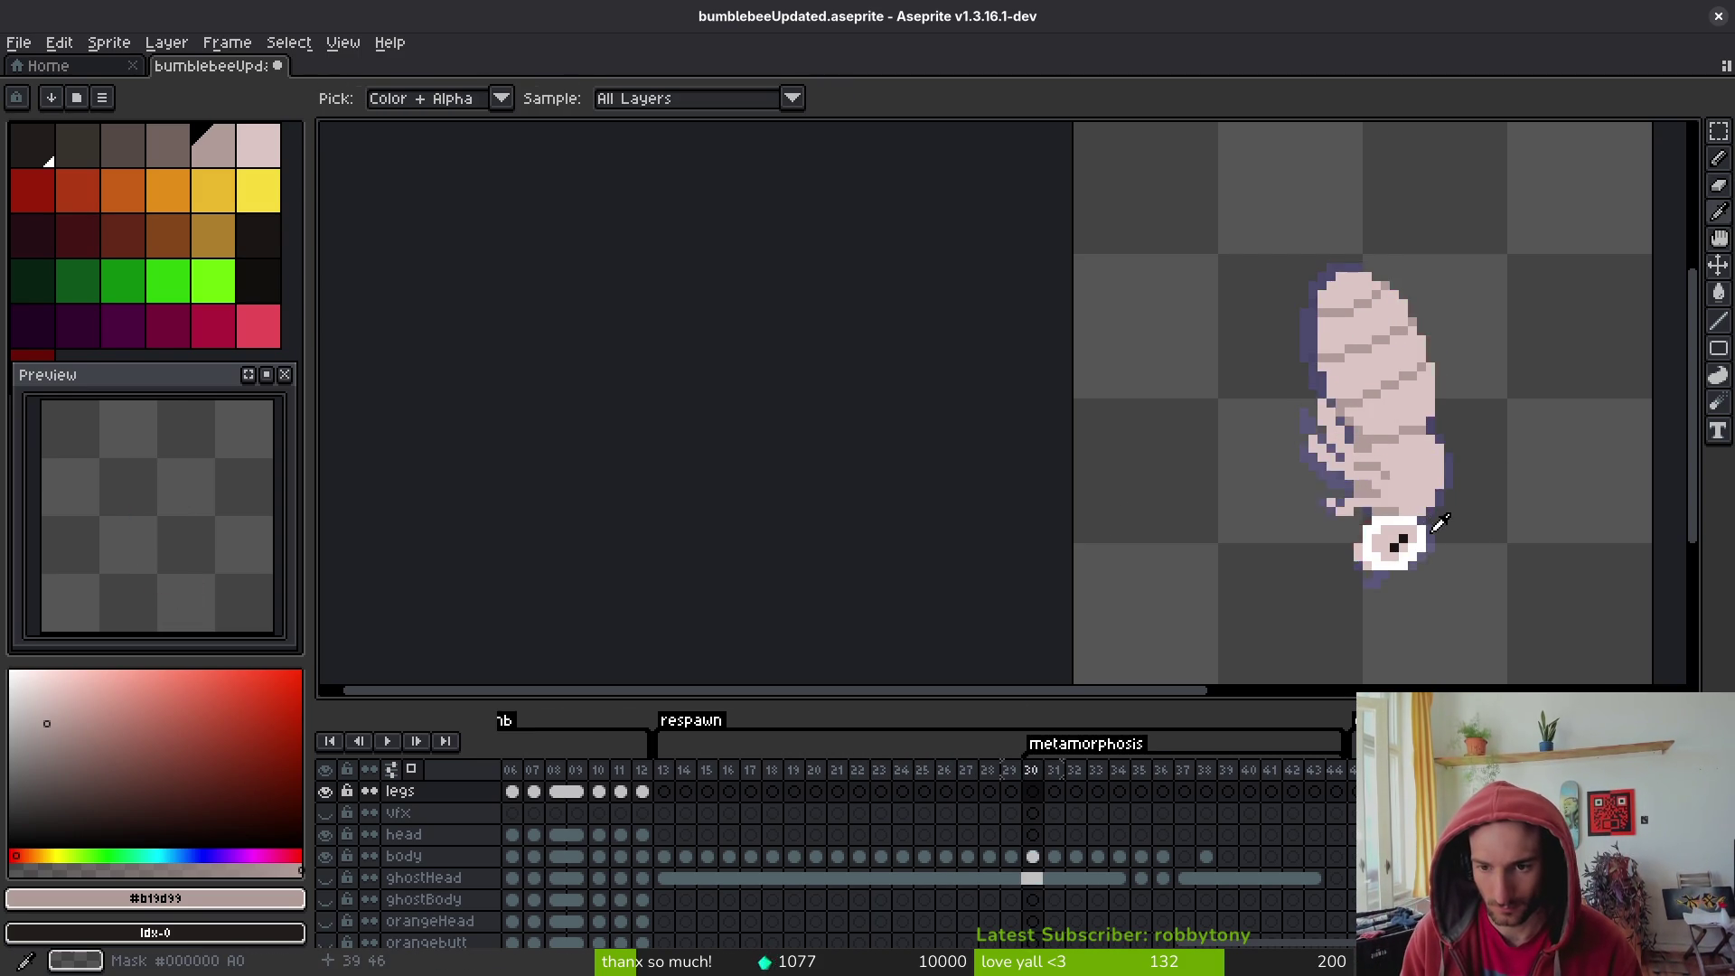
{"action": "key", "text": "Right"}
{"action": "key", "text": "b"}
{"action": "scroll", "coordinate": [1396, 586], "scroll_direction": "up", "scroll_amount": 3}
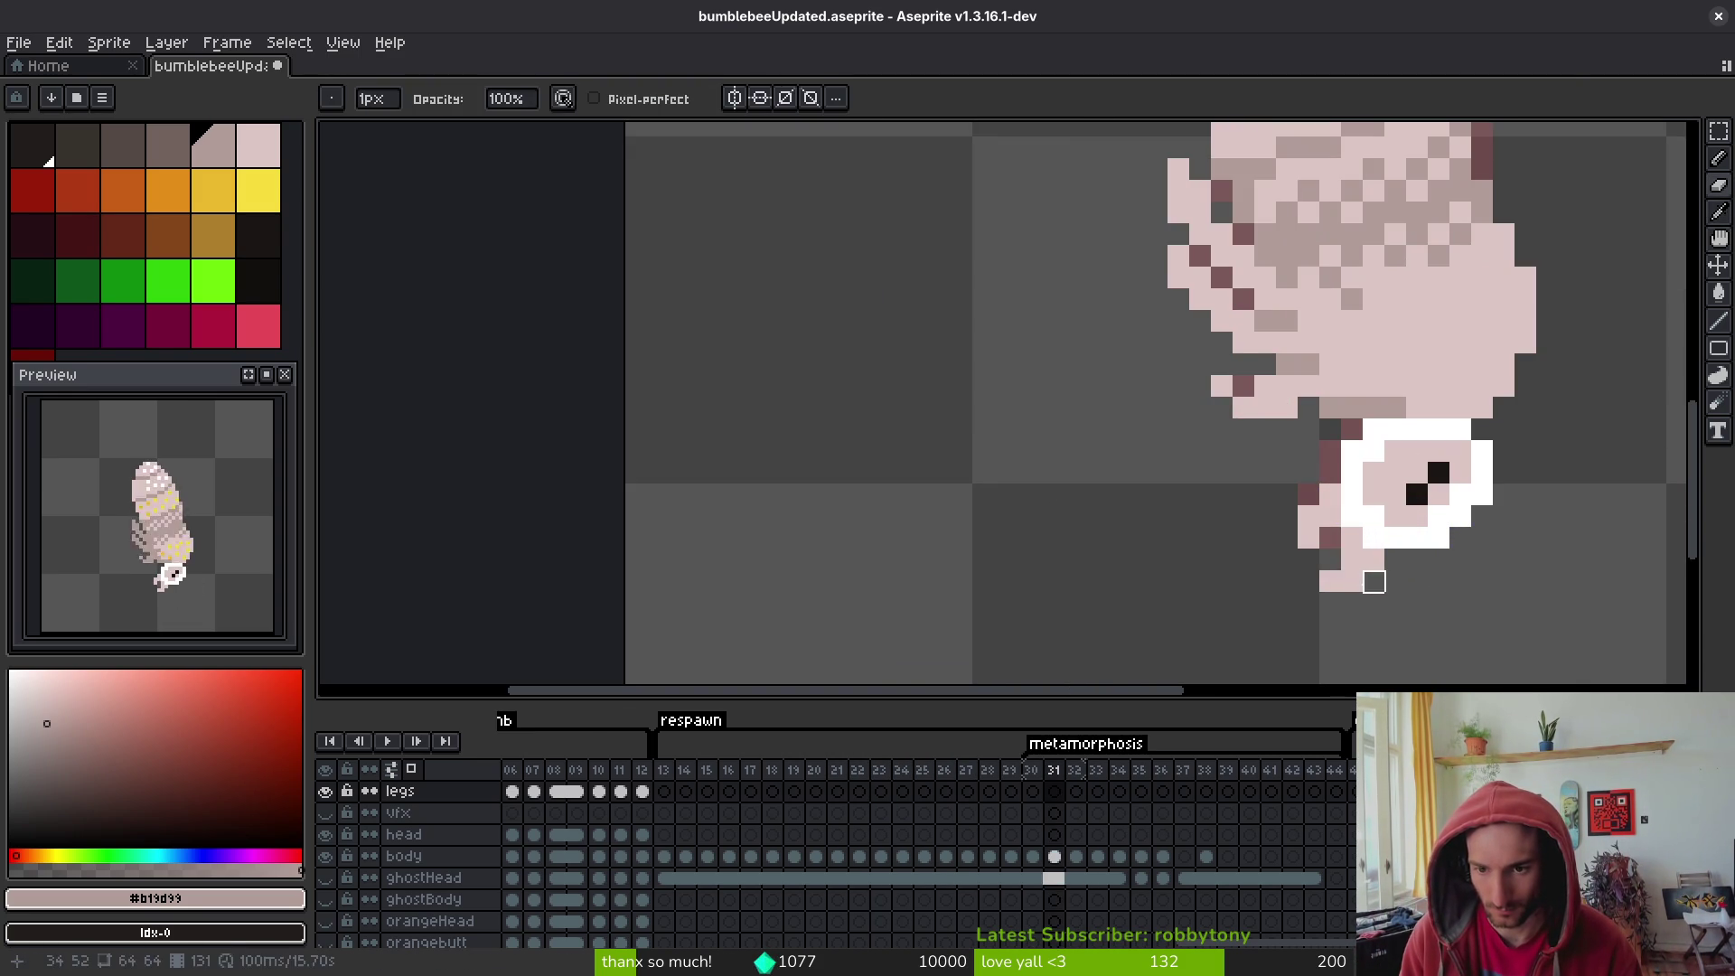
- Darken the body-edge pixels beside the stinger on frame 31's body layer with dark purple
{"action": "left_click", "coordinate": [1058, 859]}
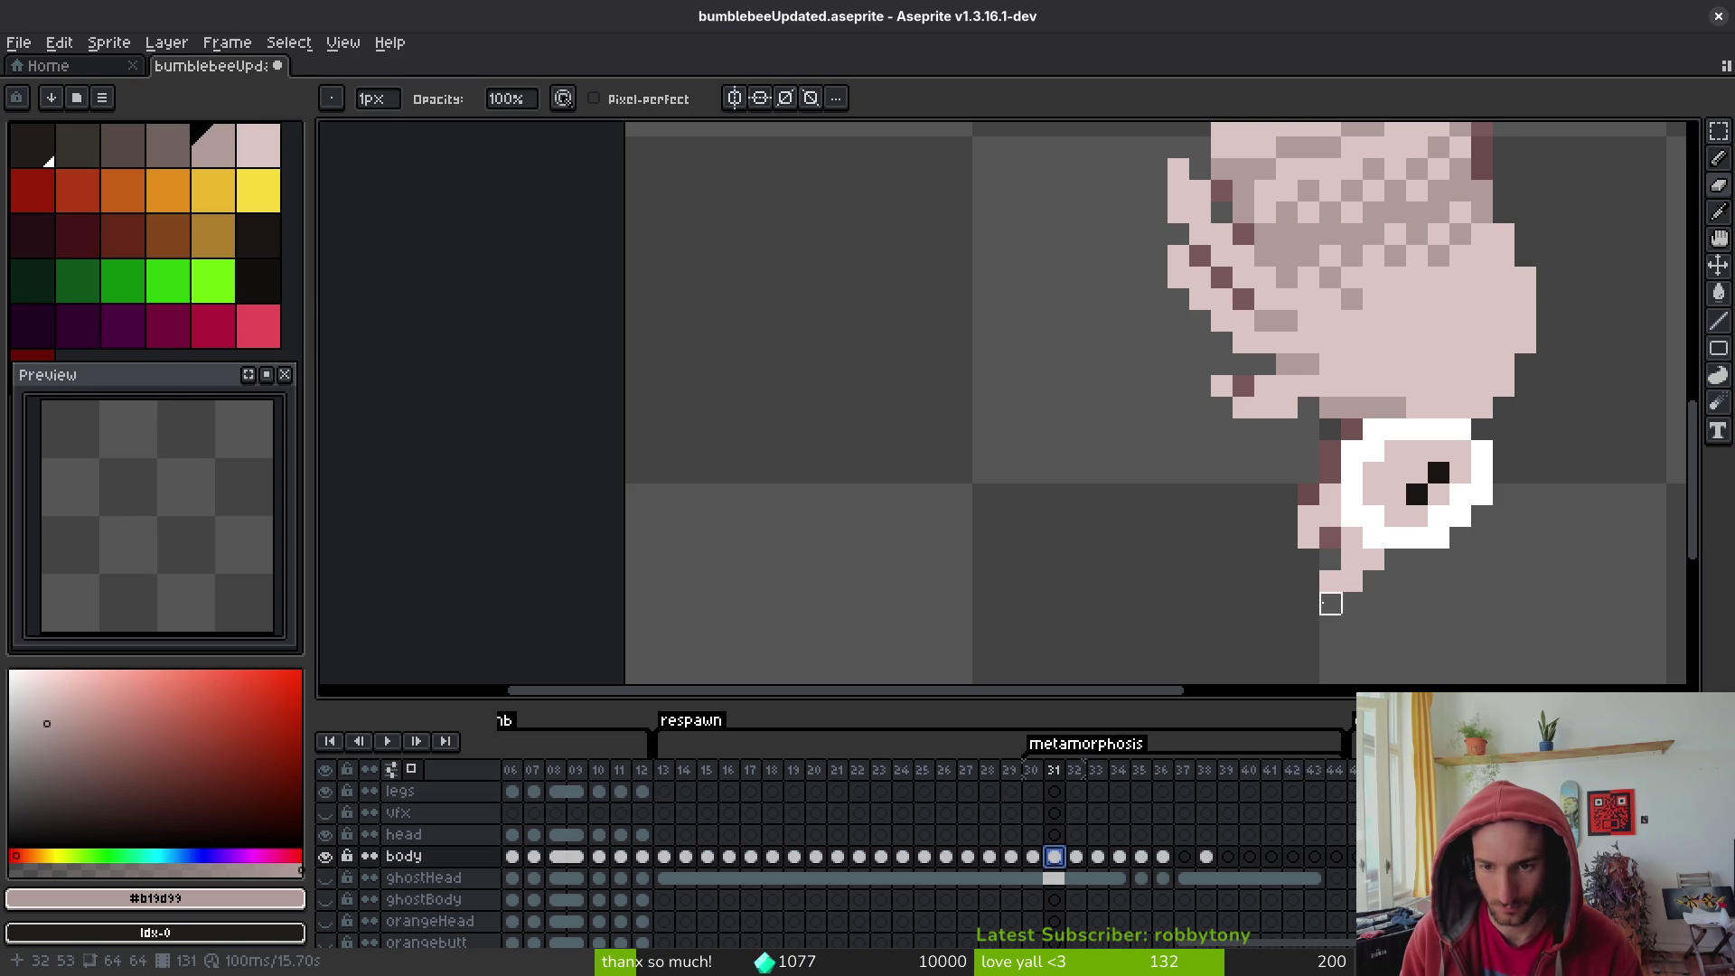
{"action": "left_click", "coordinate": [1330, 539]}
{"action": "left_click_drag", "start_coordinate": [1309, 538], "coordinate": [1308, 517]}
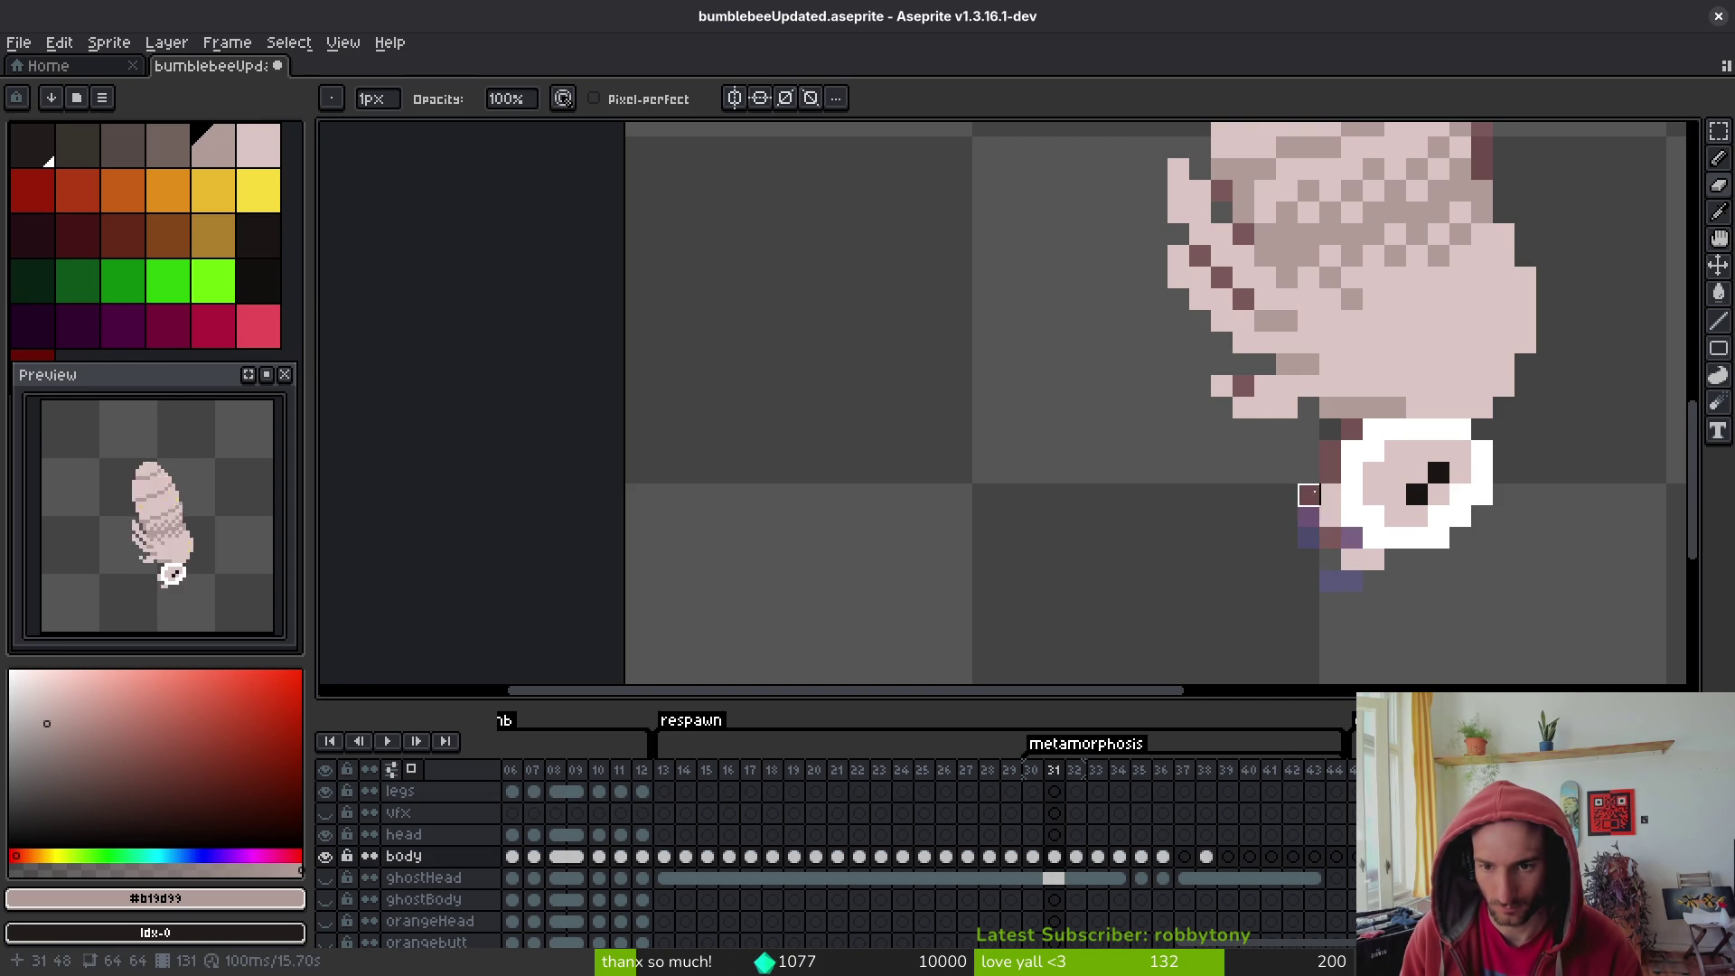
{"action": "key", "text": "i"}
{"action": "key", "text": "Left"}
{"action": "key", "text": "Right"}
{"action": "key", "text": "b"}
- On frame 32, erase the two stray pink pixels below the stinger
{"action": "scroll", "coordinate": [1375, 600], "scroll_direction": "down", "scroll_amount": 2}
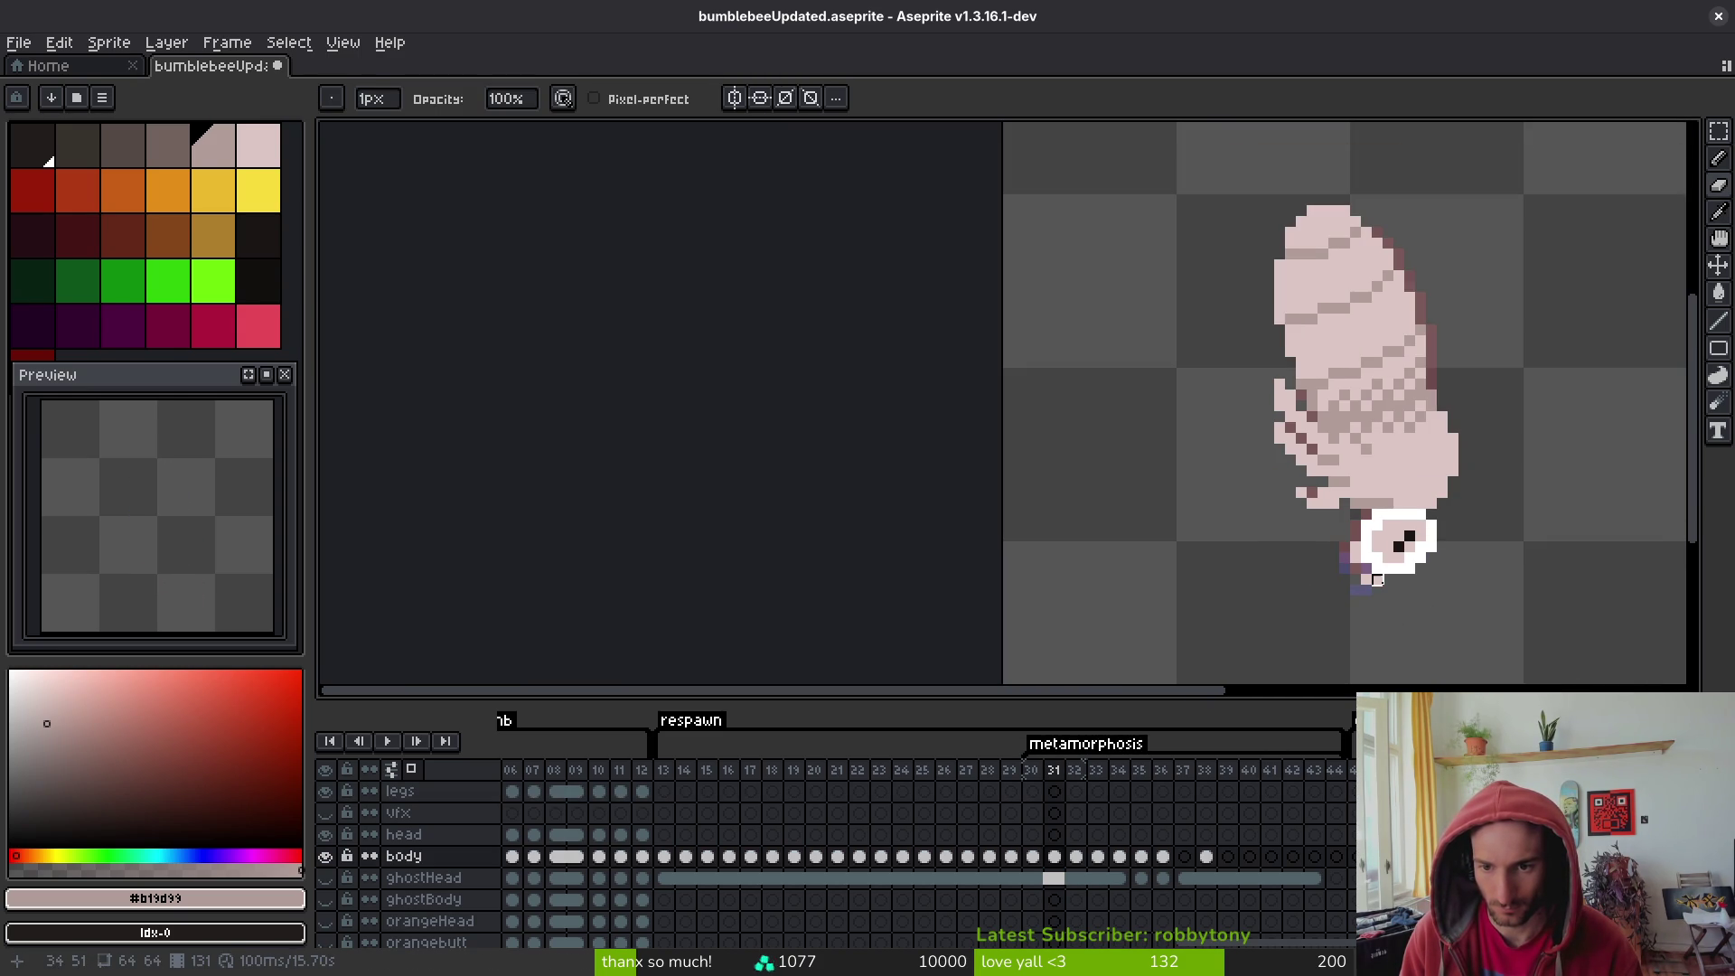
{"action": "key", "text": "Right"}
{"action": "key", "text": "i"}
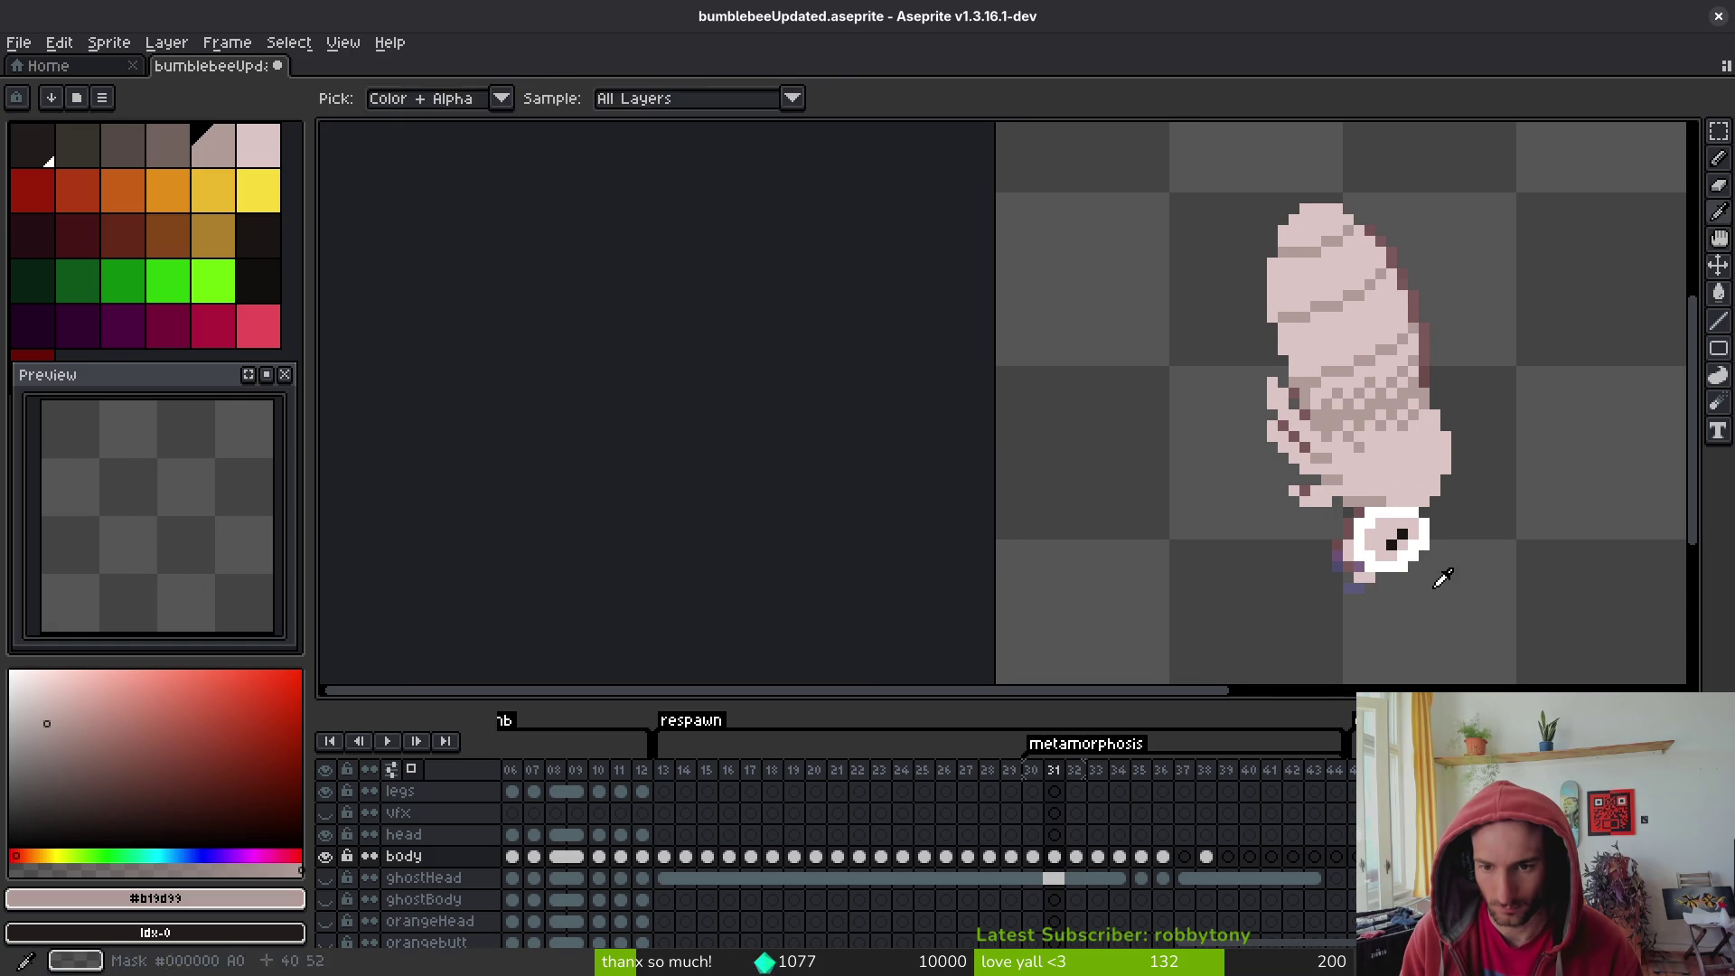
{"action": "key", "text": "b"}
{"action": "scroll", "coordinate": [1410, 578], "scroll_direction": "up", "scroll_amount": 3}
{"action": "left_click", "coordinate": [1269, 525]}
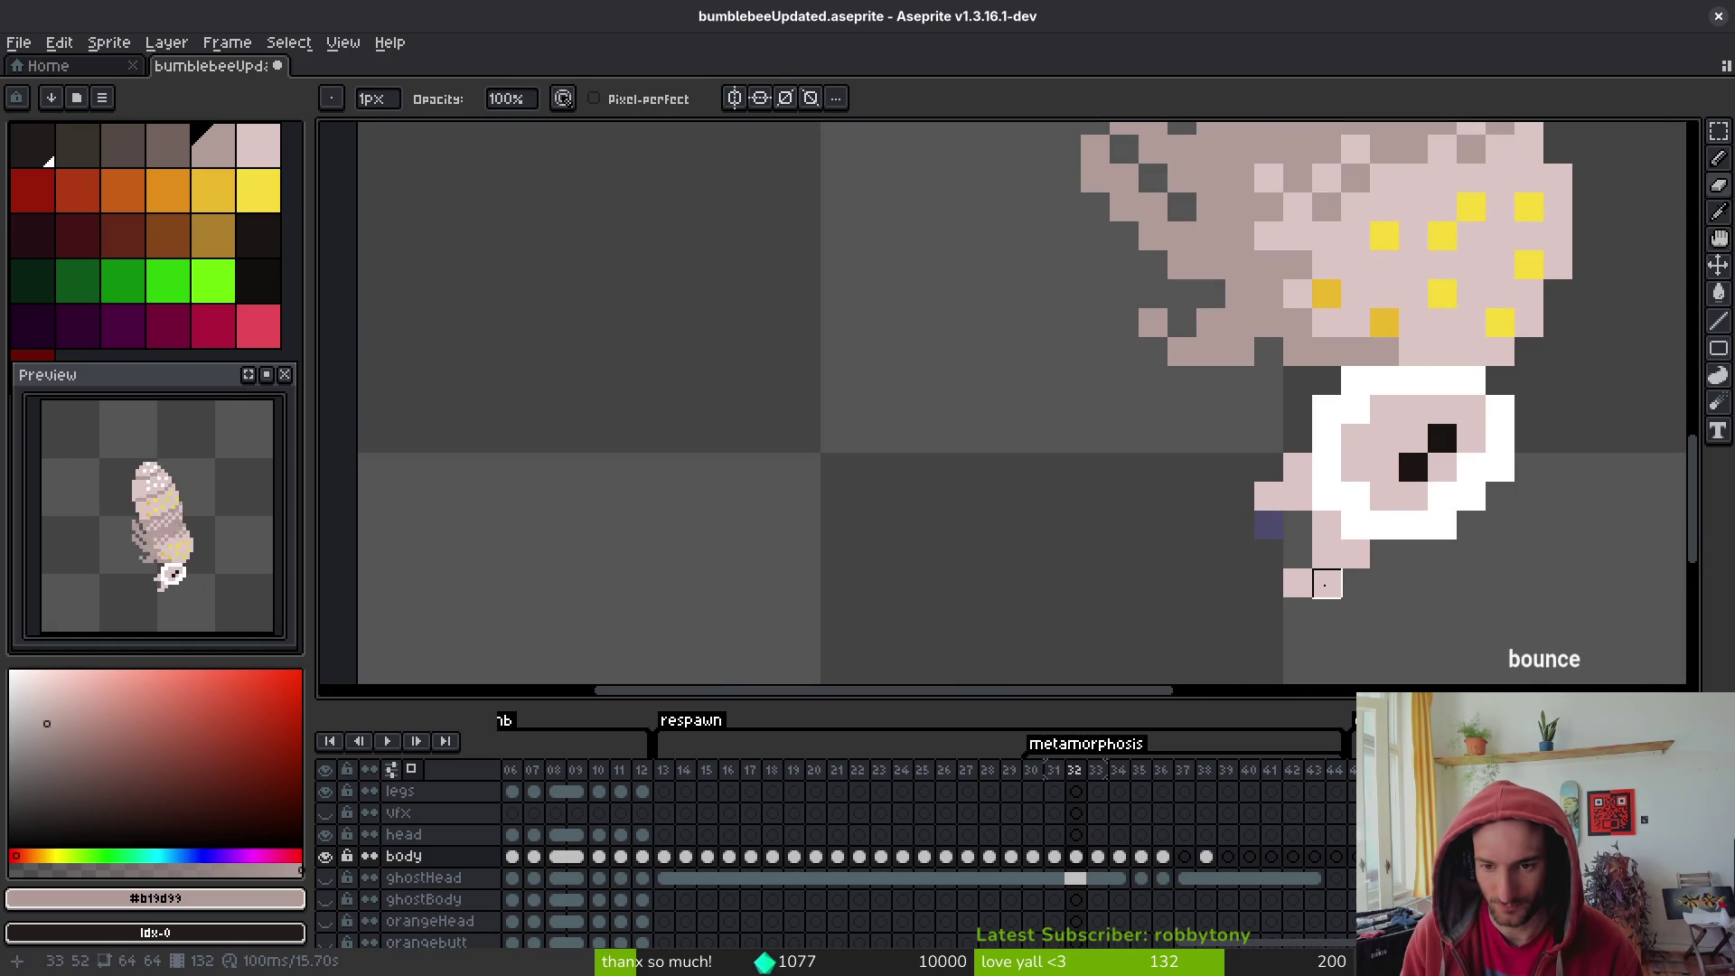
{"action": "left_click", "coordinate": [1326, 583]}
{"action": "left_click", "coordinate": [1303, 559], "text": "alt"}
{"action": "key", "text": "b"}
{"action": "key", "text": "e"}
{"action": "scroll", "coordinate": [1301, 581], "scroll_direction": "down", "scroll_amount": 3}
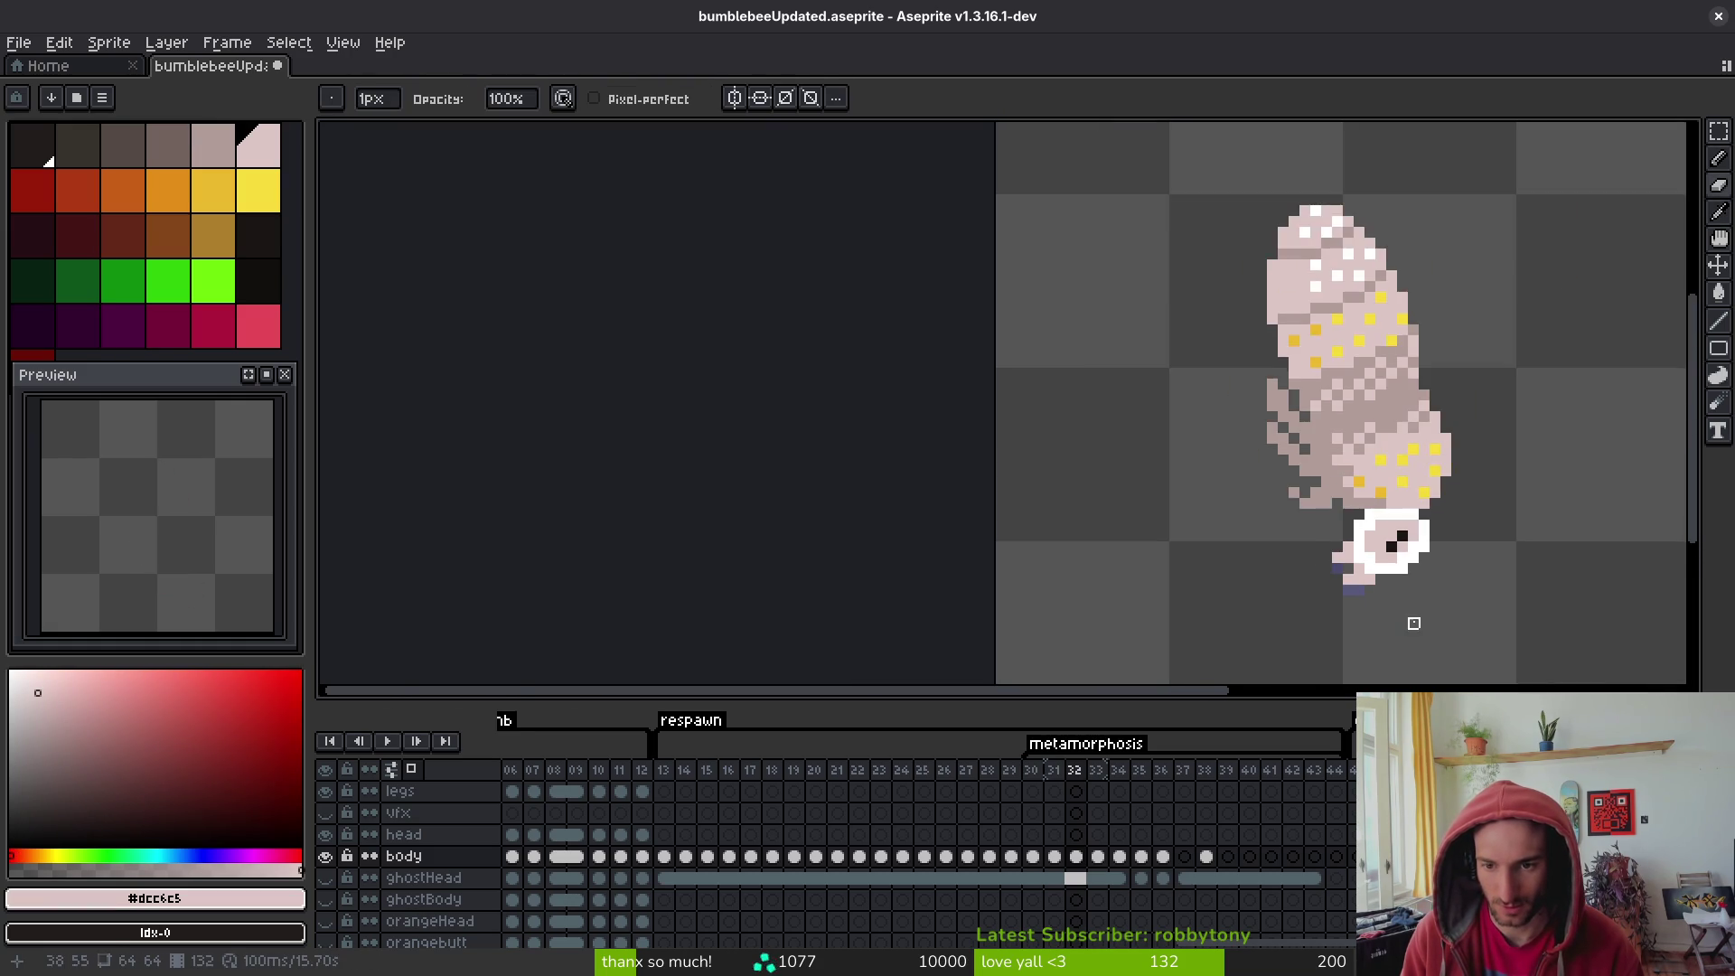
{"action": "scroll", "coordinate": [1405, 606], "scroll_direction": "up", "scroll_amount": 1}
{"action": "scroll", "coordinate": [1391, 587], "scroll_direction": "down", "scroll_amount": 1}
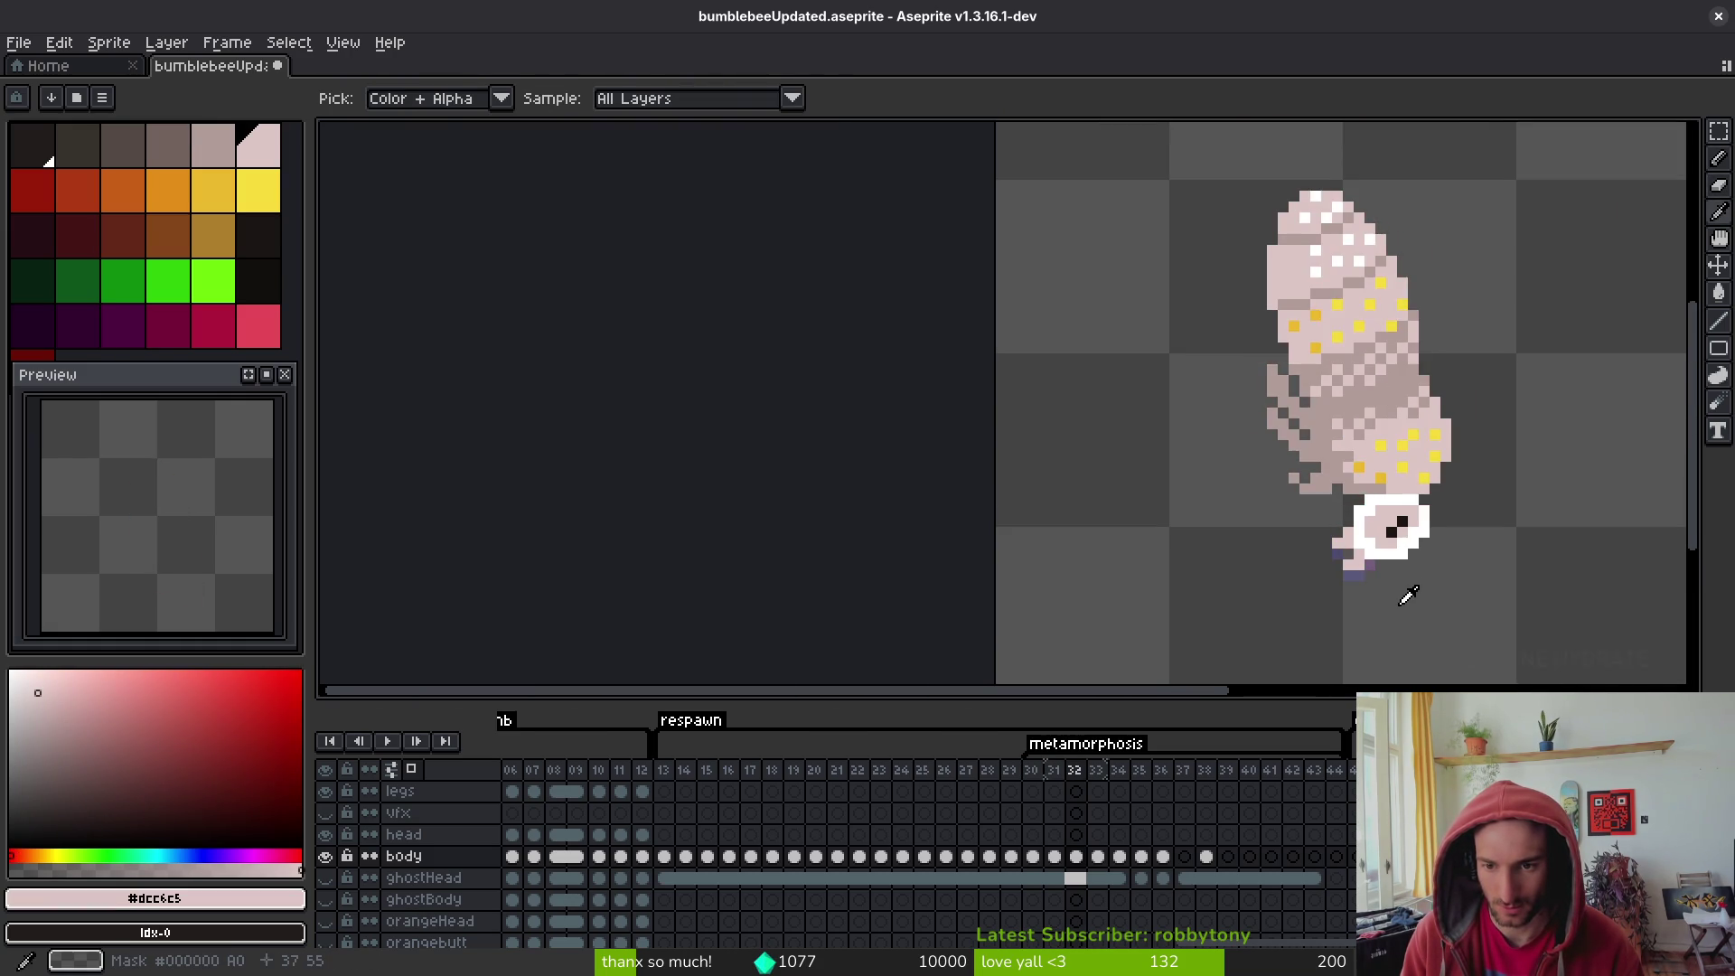
{"action": "scroll", "coordinate": [1391, 587], "scroll_direction": "up", "scroll_amount": 2}
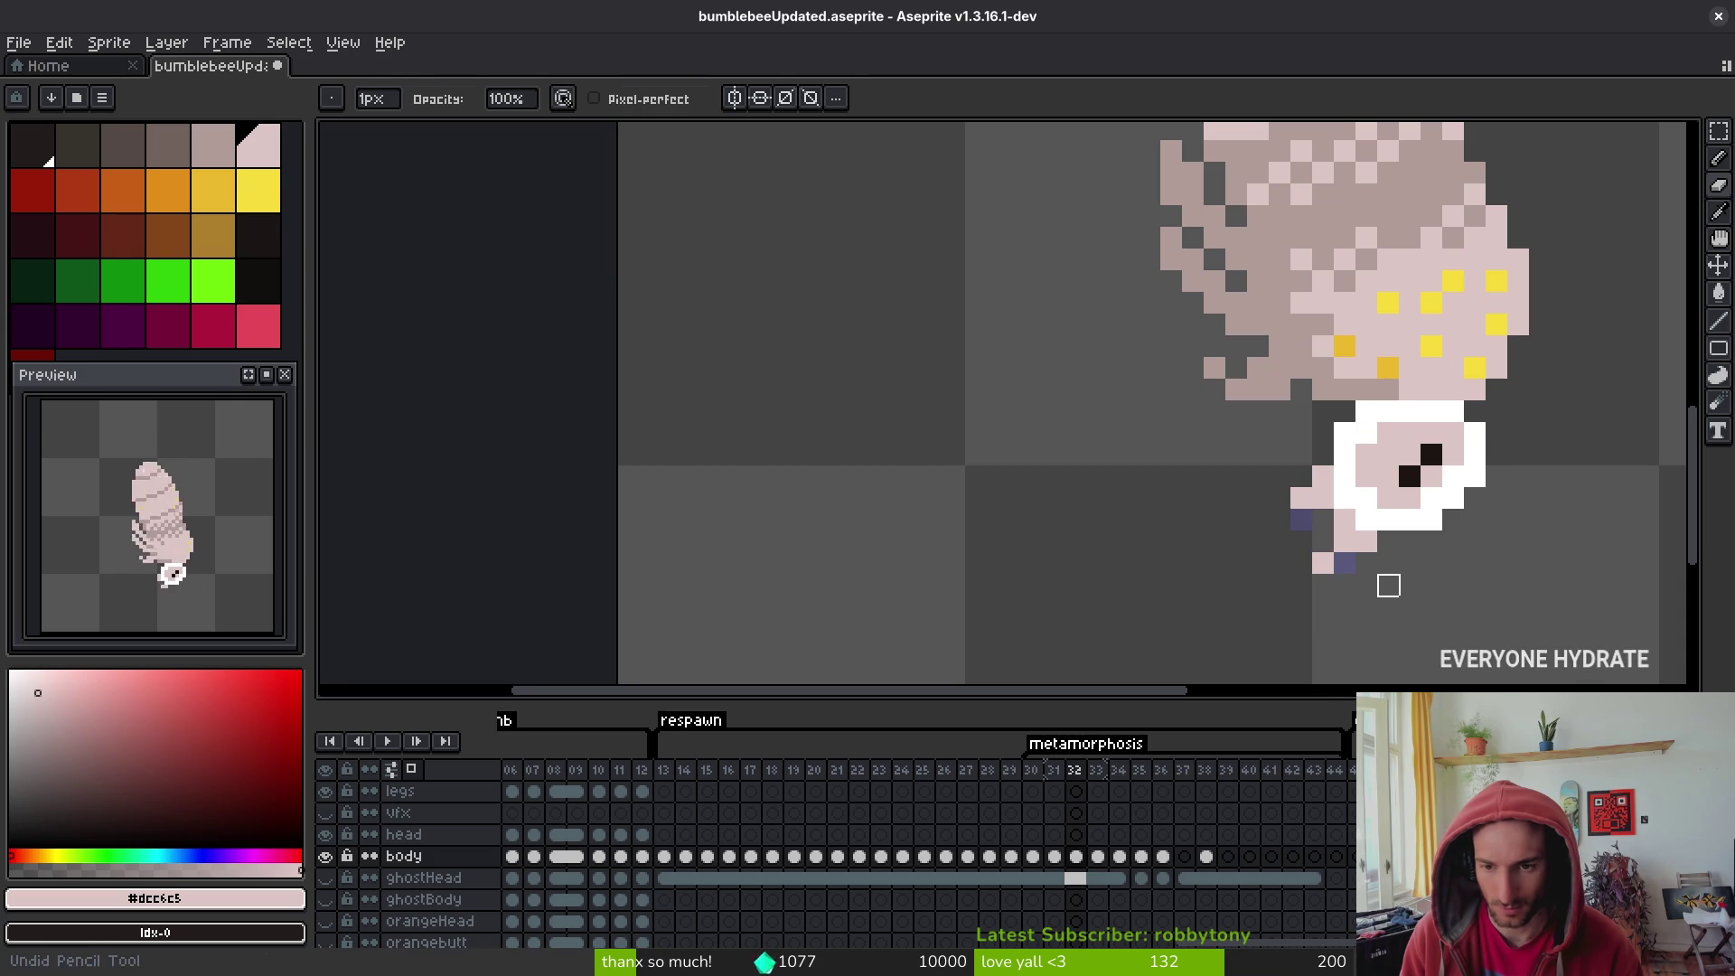
- Check frame 33, then move on to frame 34 showing the finished stinger
{"action": "key", "text": "Right"}
{"action": "key", "text": "alt"}
{"action": "key", "text": "Left"}
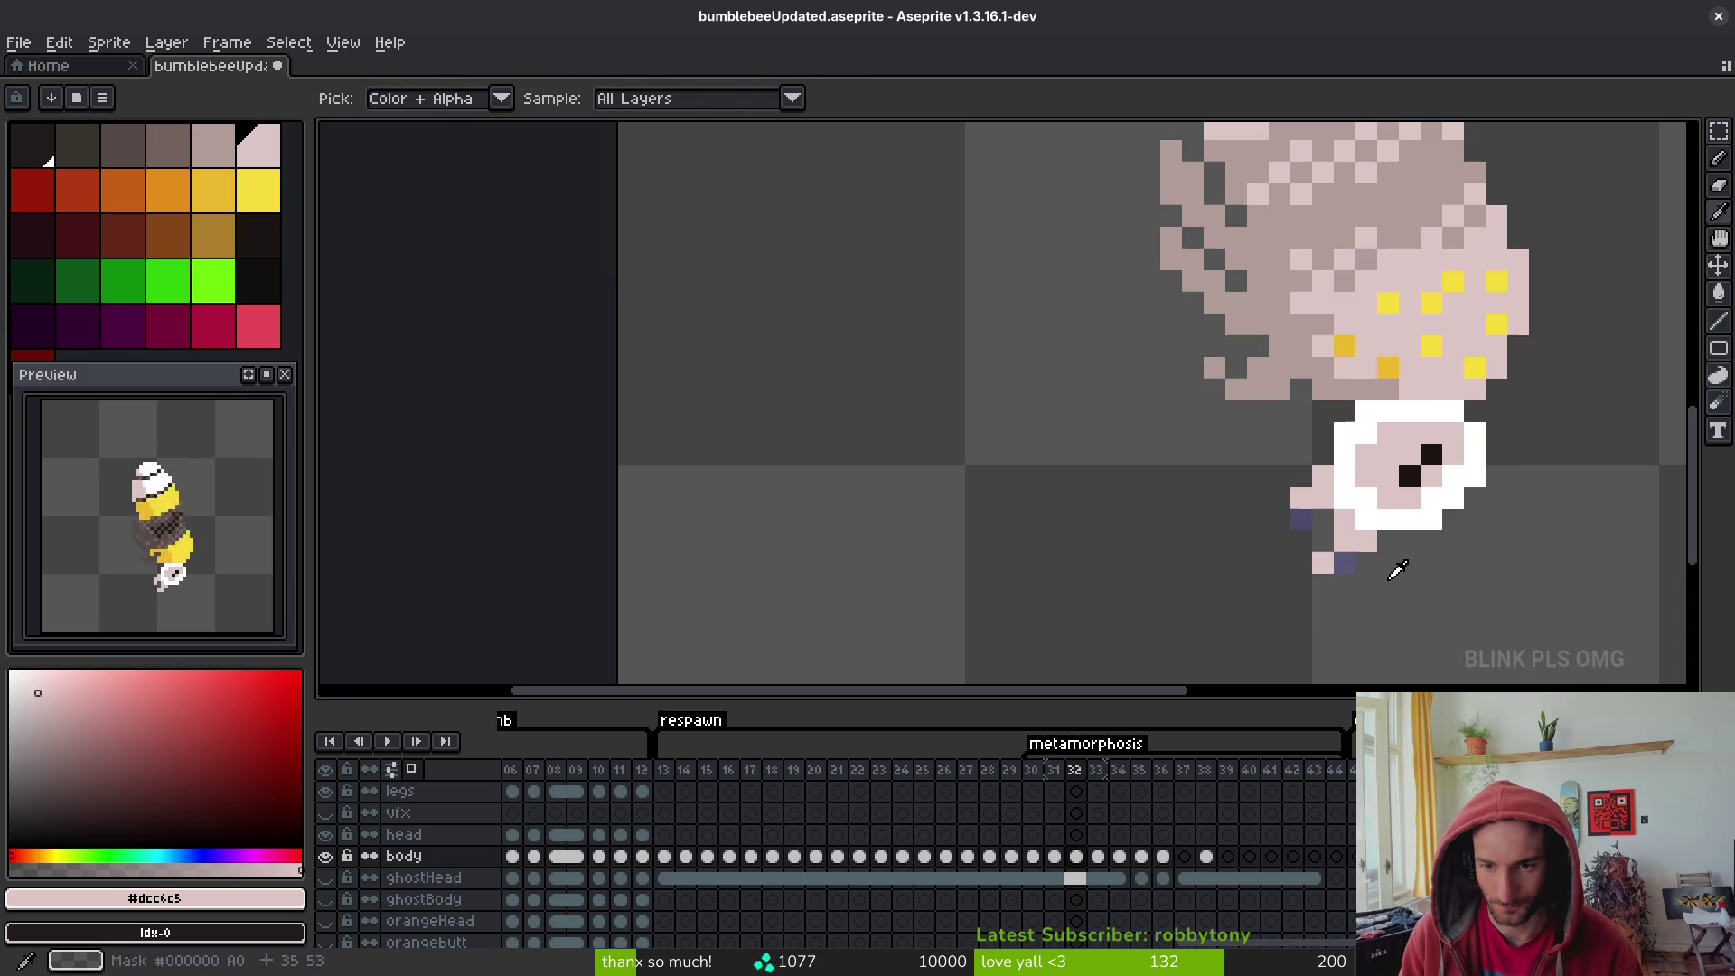
{"action": "scroll", "coordinate": [1410, 586], "scroll_direction": "down", "scroll_amount": 3}
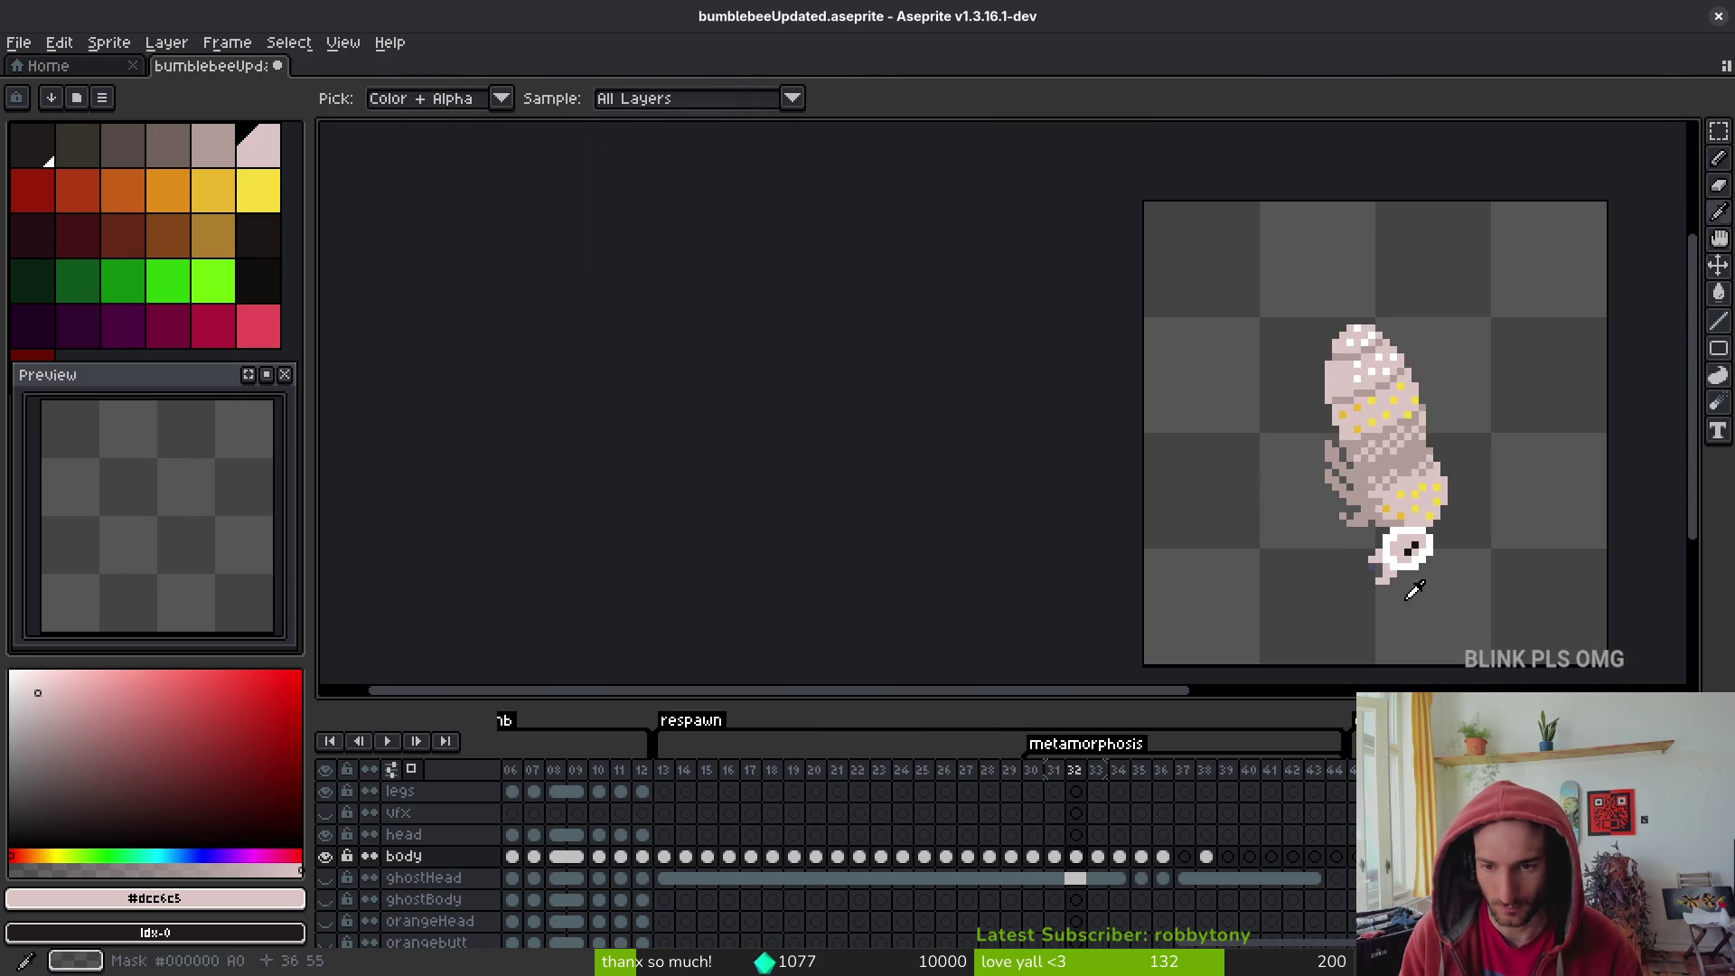
{"action": "scroll", "coordinate": [1399, 584], "scroll_direction": "up", "scroll_amount": 1}
{"action": "scroll", "coordinate": [1310, 571], "scroll_direction": "up", "scroll_amount": 1}
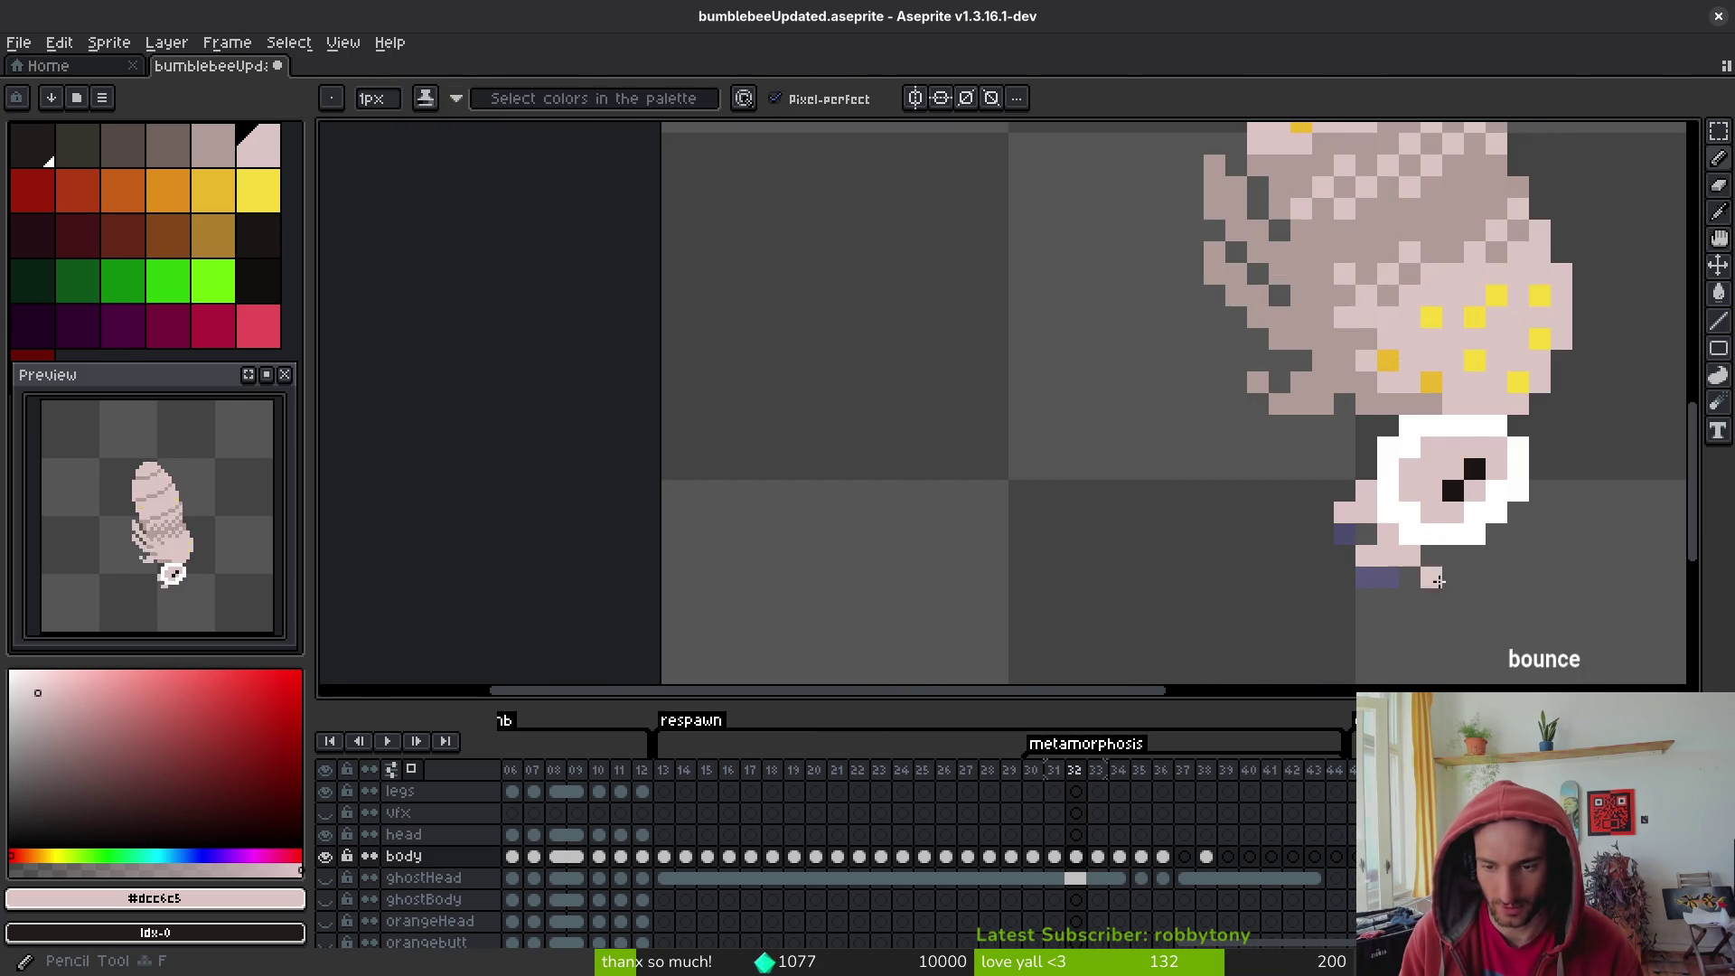
{"action": "scroll", "coordinate": [1513, 608], "scroll_direction": "down", "scroll_amount": 2}
{"action": "key", "text": "alt"}
{"action": "key", "text": "Right"}
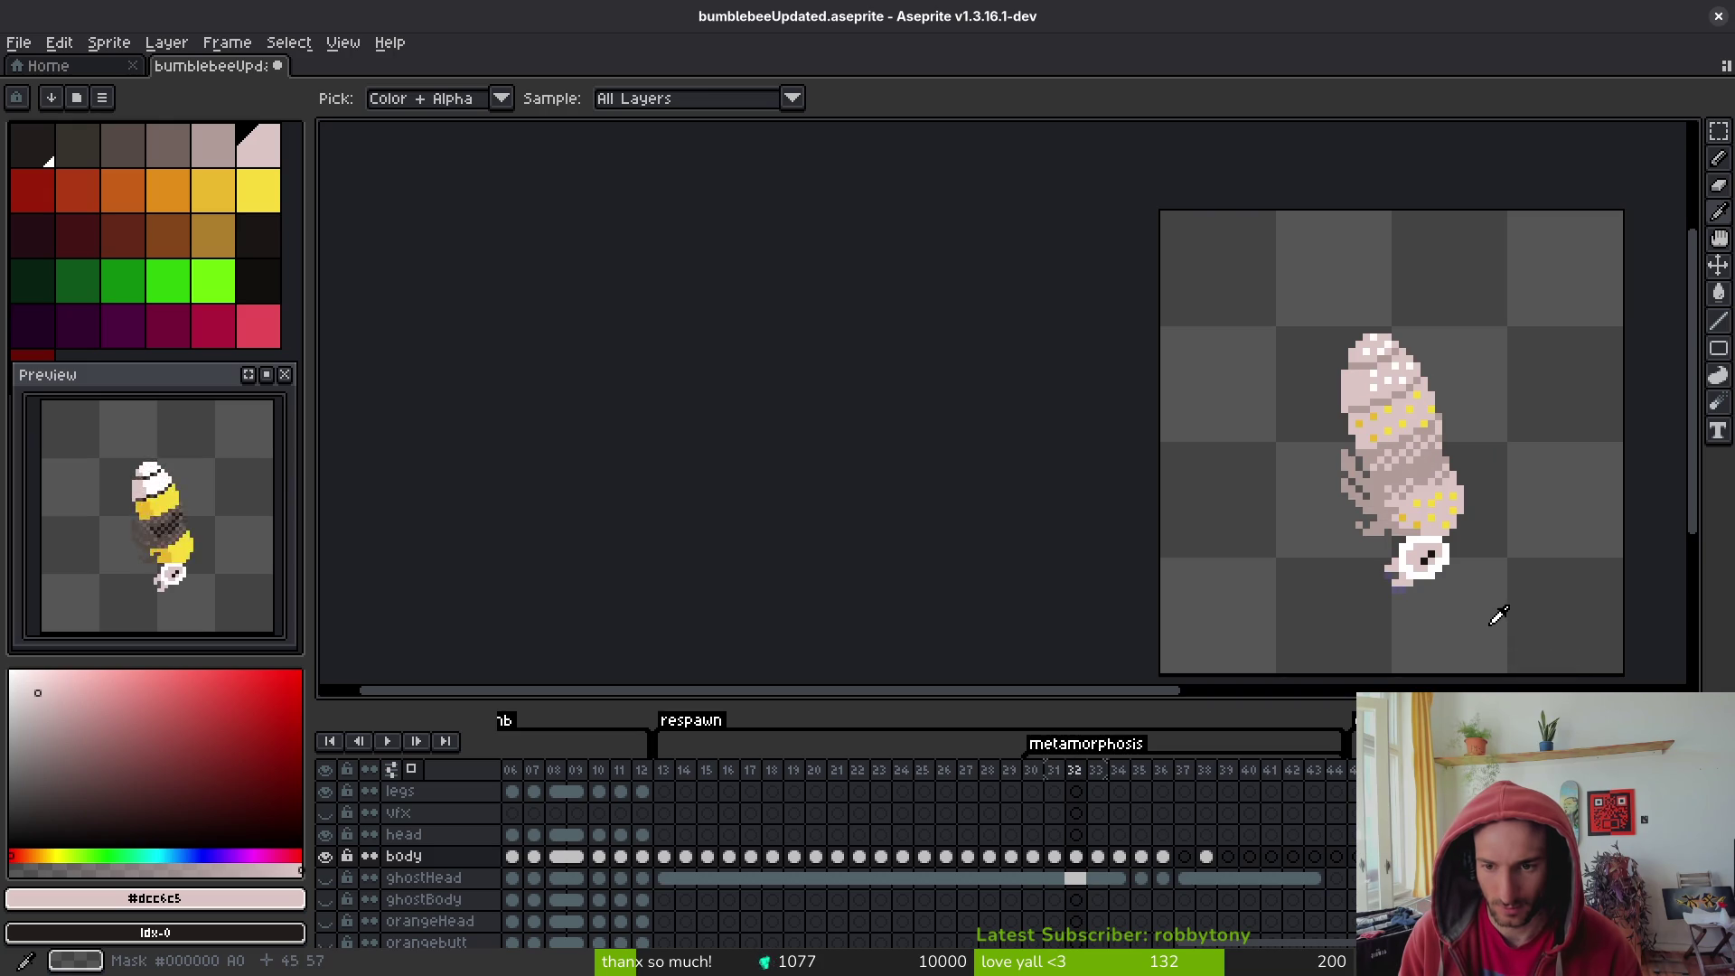
{"action": "key", "text": "Right"}
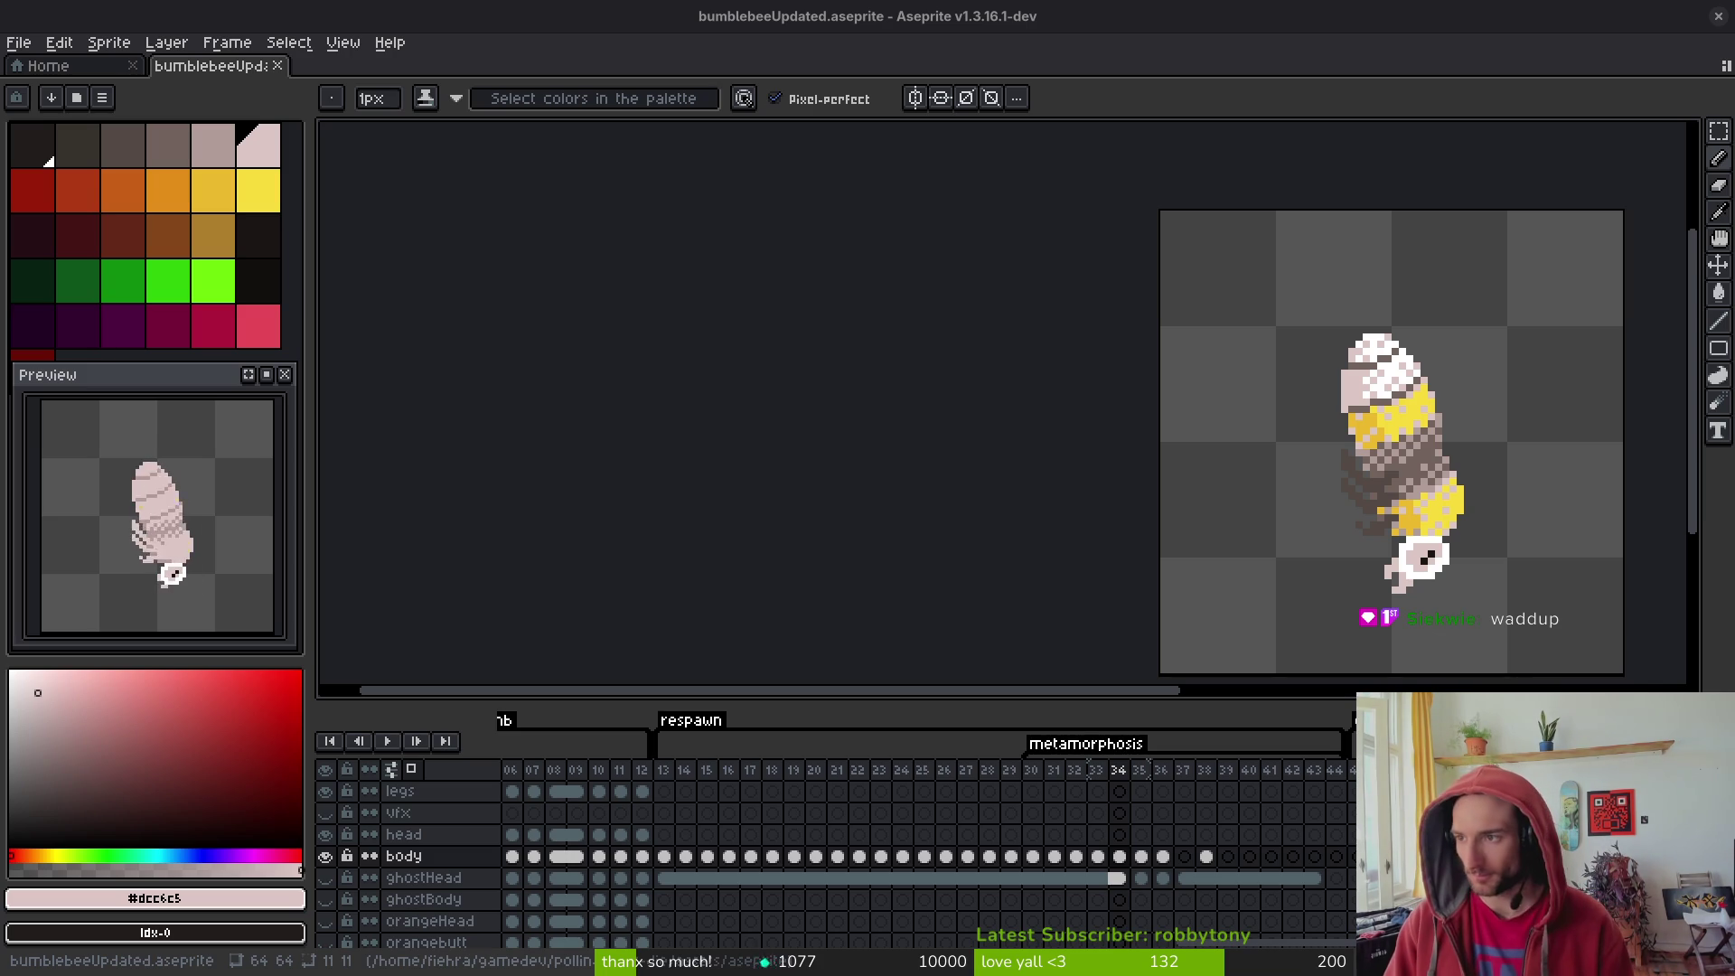
- On Typer.io, enter a nickname, choose the bee avatar and create a private lobby
{"action": "key", "text": "alt+Tab"}
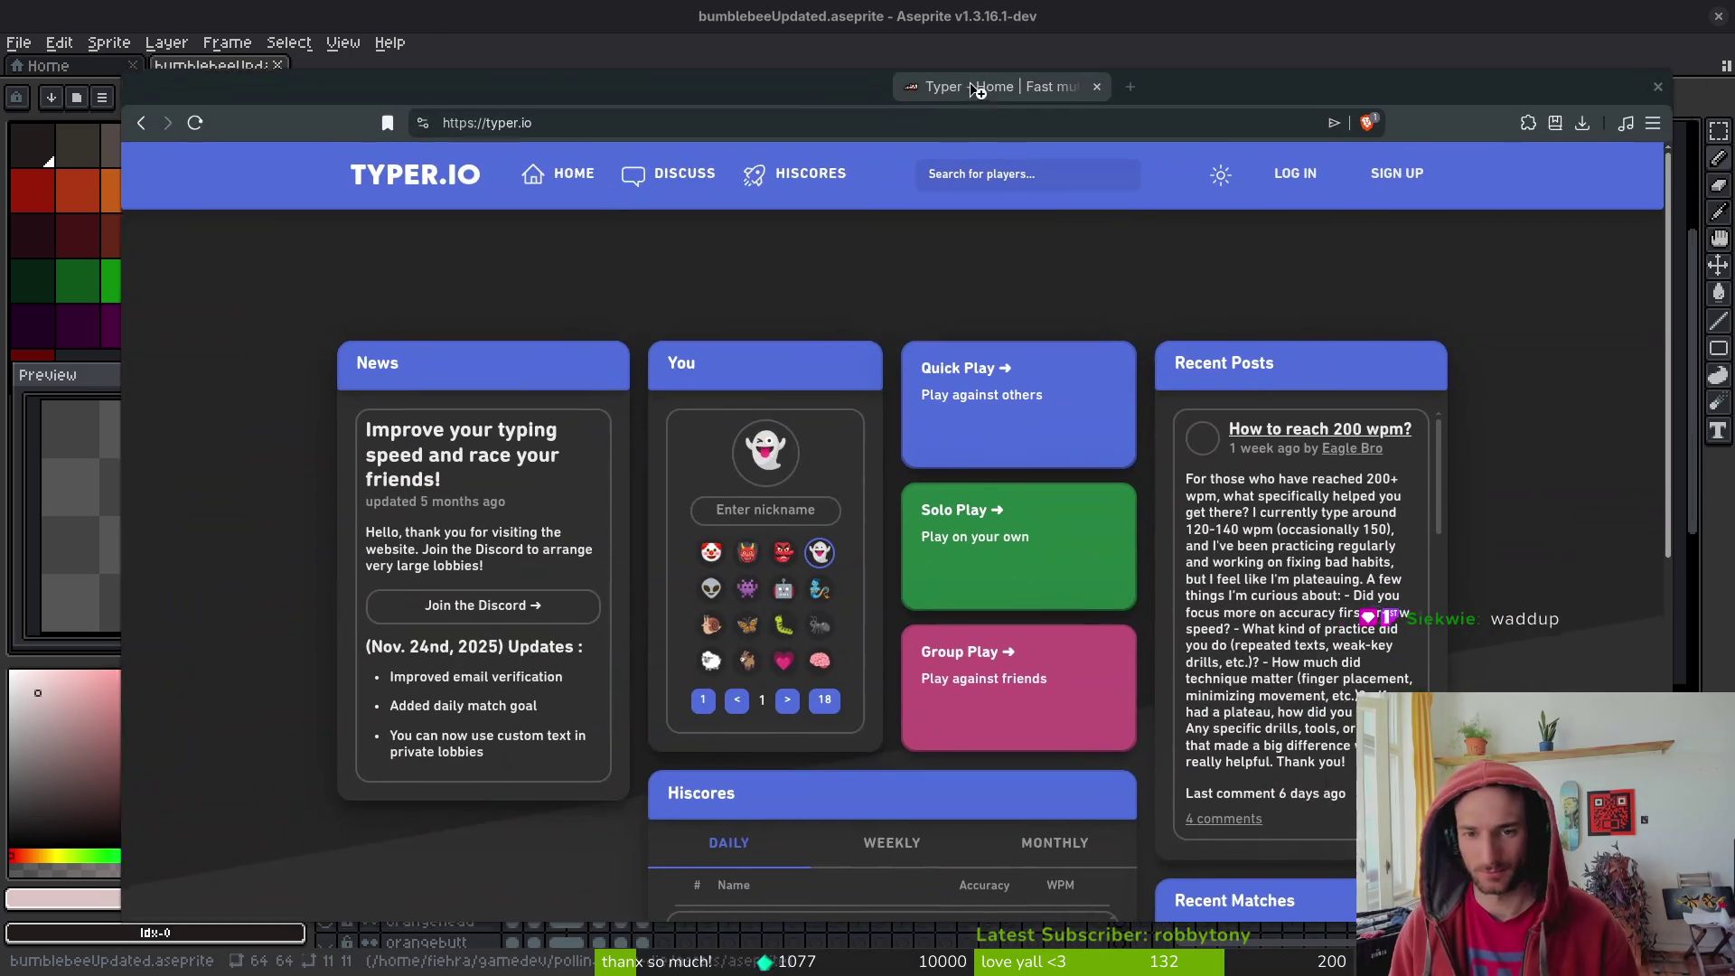
{"action": "type", "text": "fiehra"}
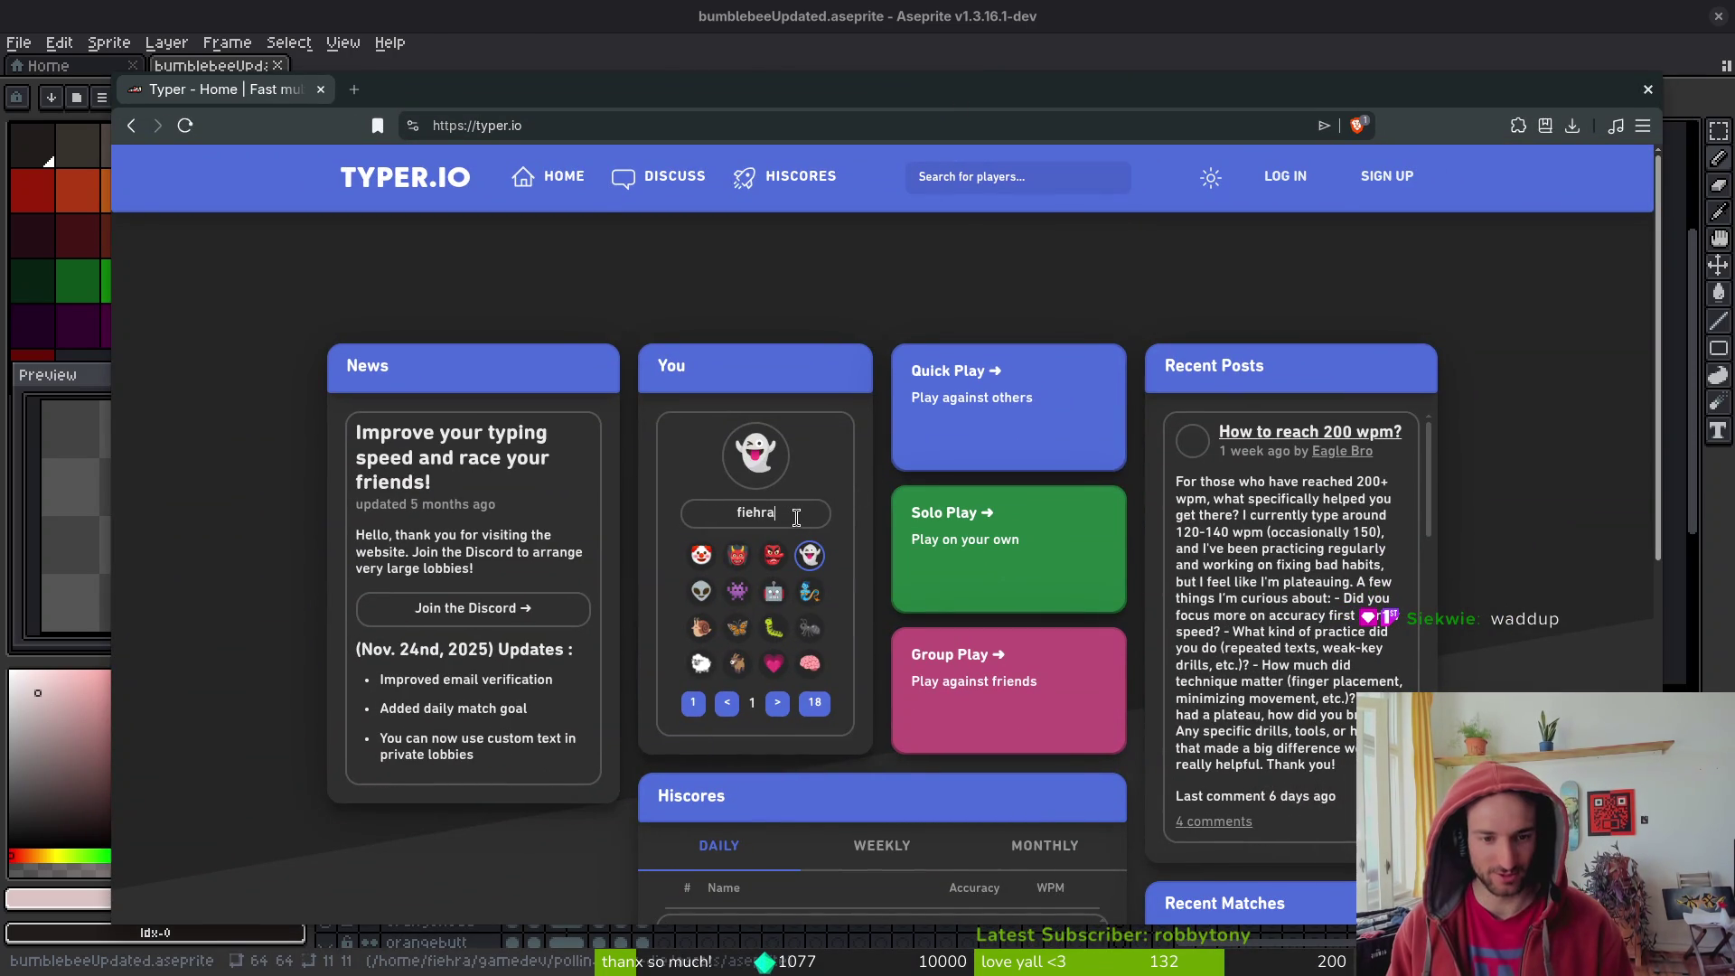
{"action": "left_click", "coordinate": [777, 703]}
{"action": "left_click", "coordinate": [778, 703]}
{"action": "left_click", "coordinate": [777, 703]}
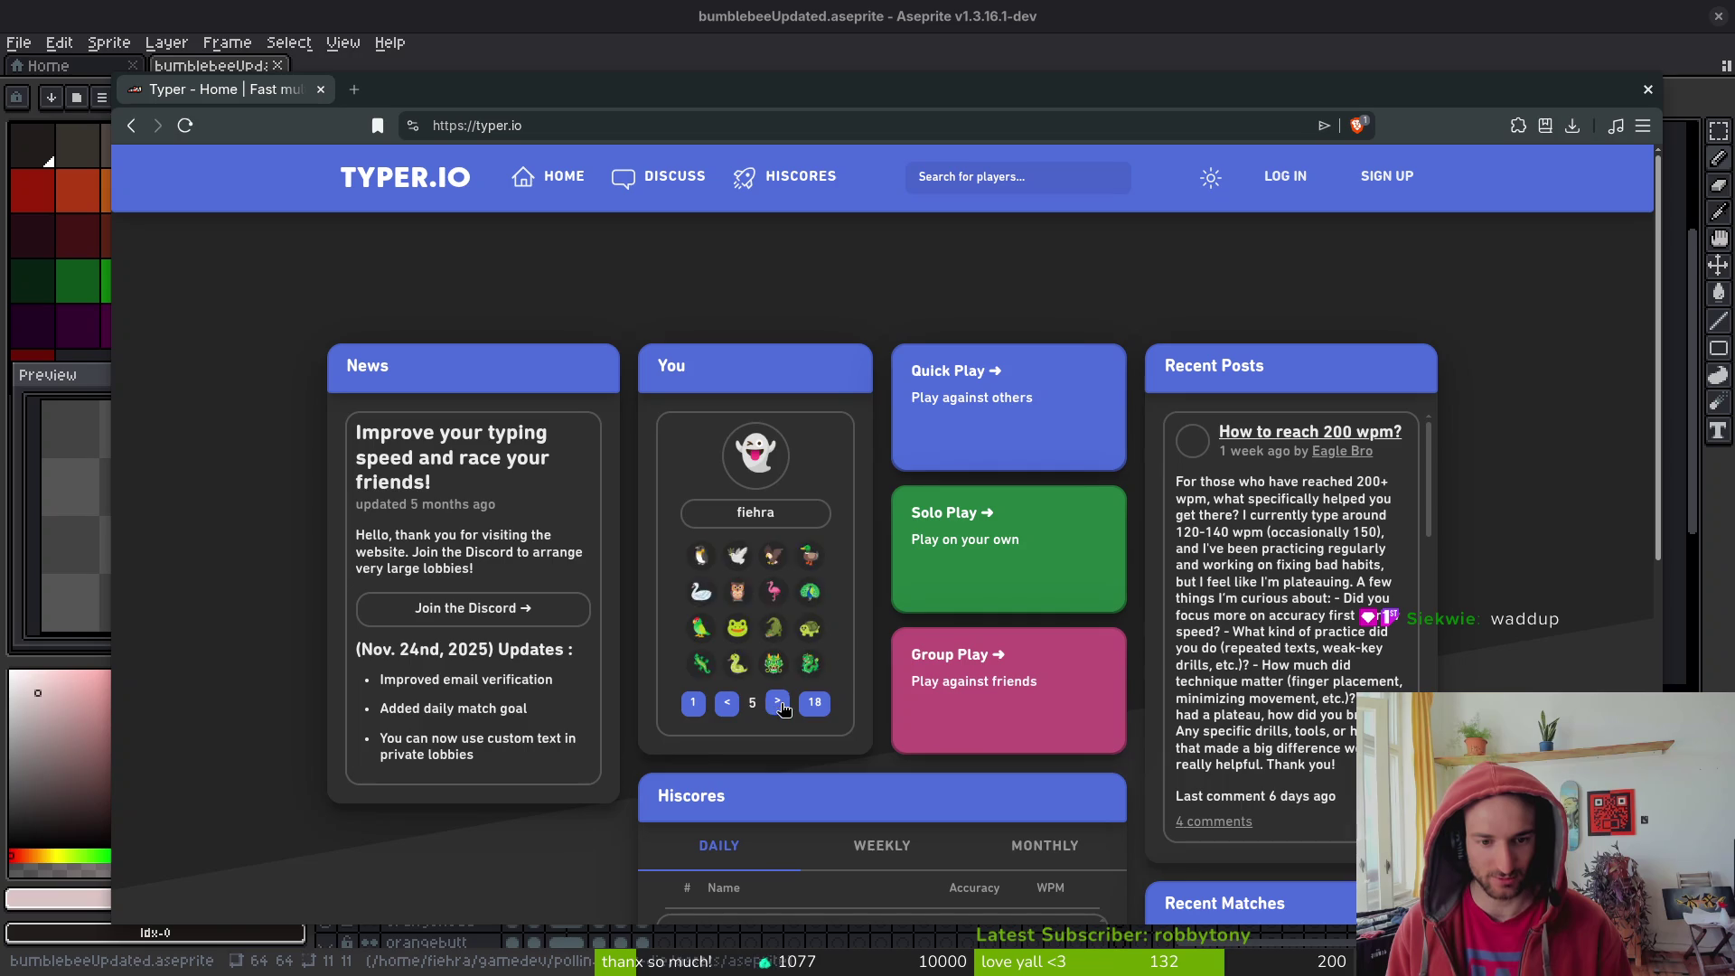
{"action": "left_click", "coordinate": [778, 703]}
{"action": "left_click", "coordinate": [777, 703]}
{"action": "left_click", "coordinate": [810, 628]}
{"action": "left_click", "coordinate": [994, 705]}
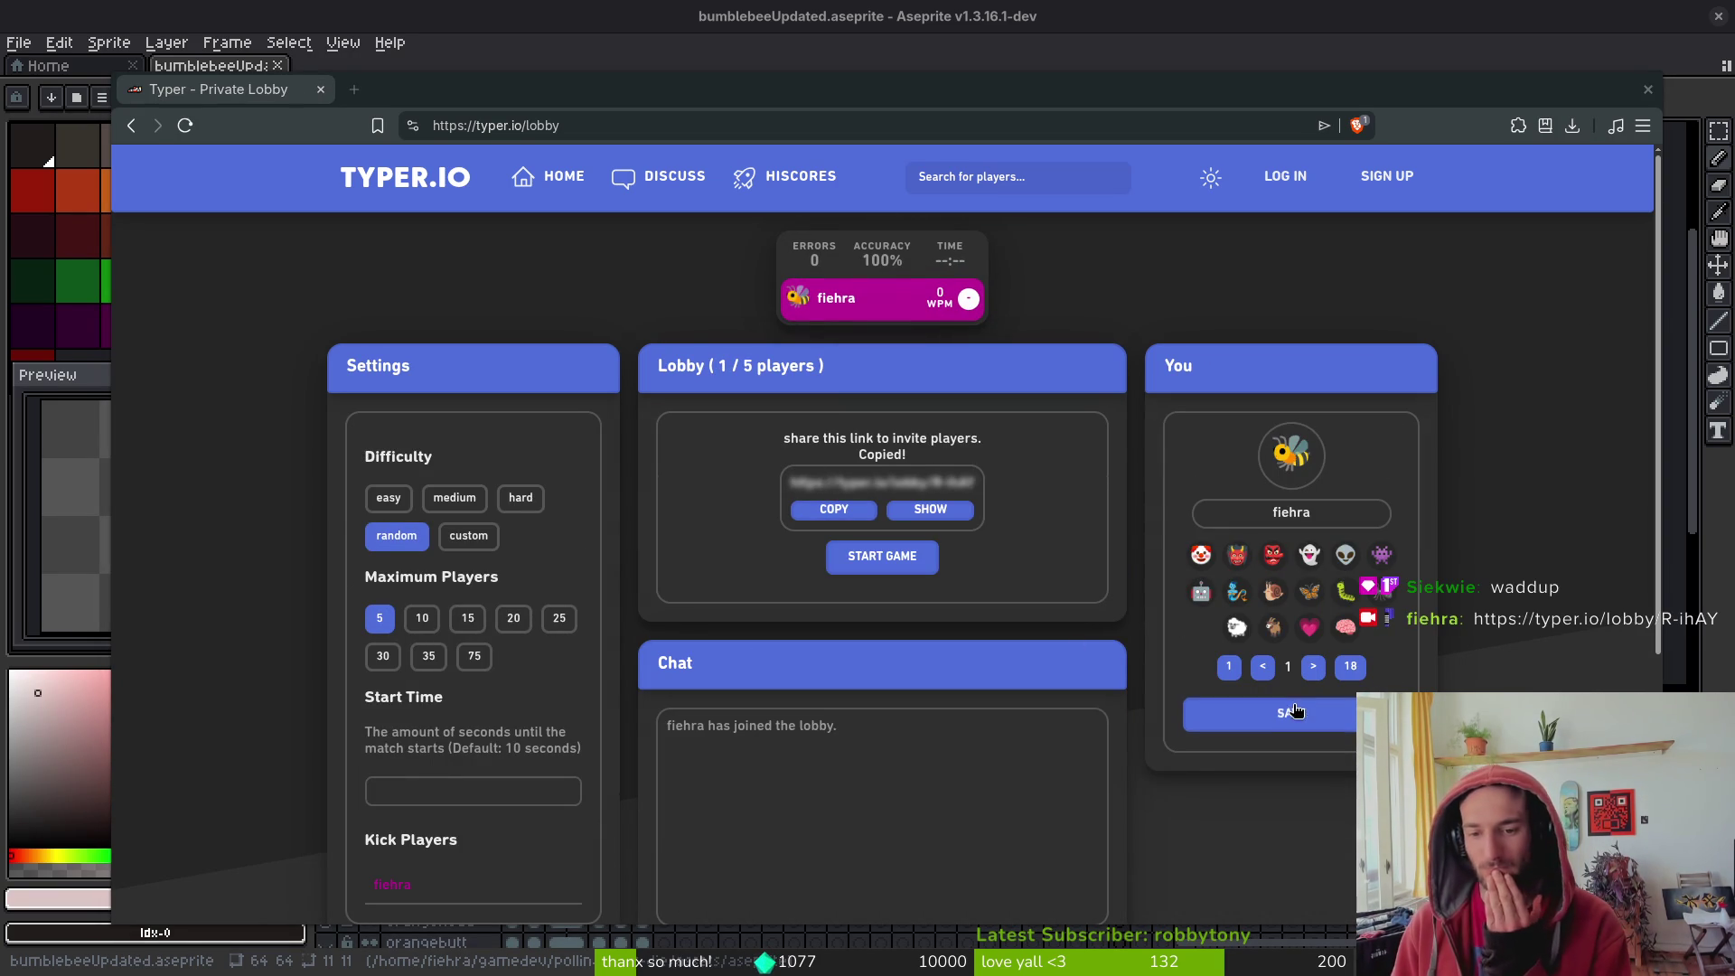
- Set 15 maximum players and medium difficulty, then start the race
{"action": "left_click", "coordinate": [467, 618]}
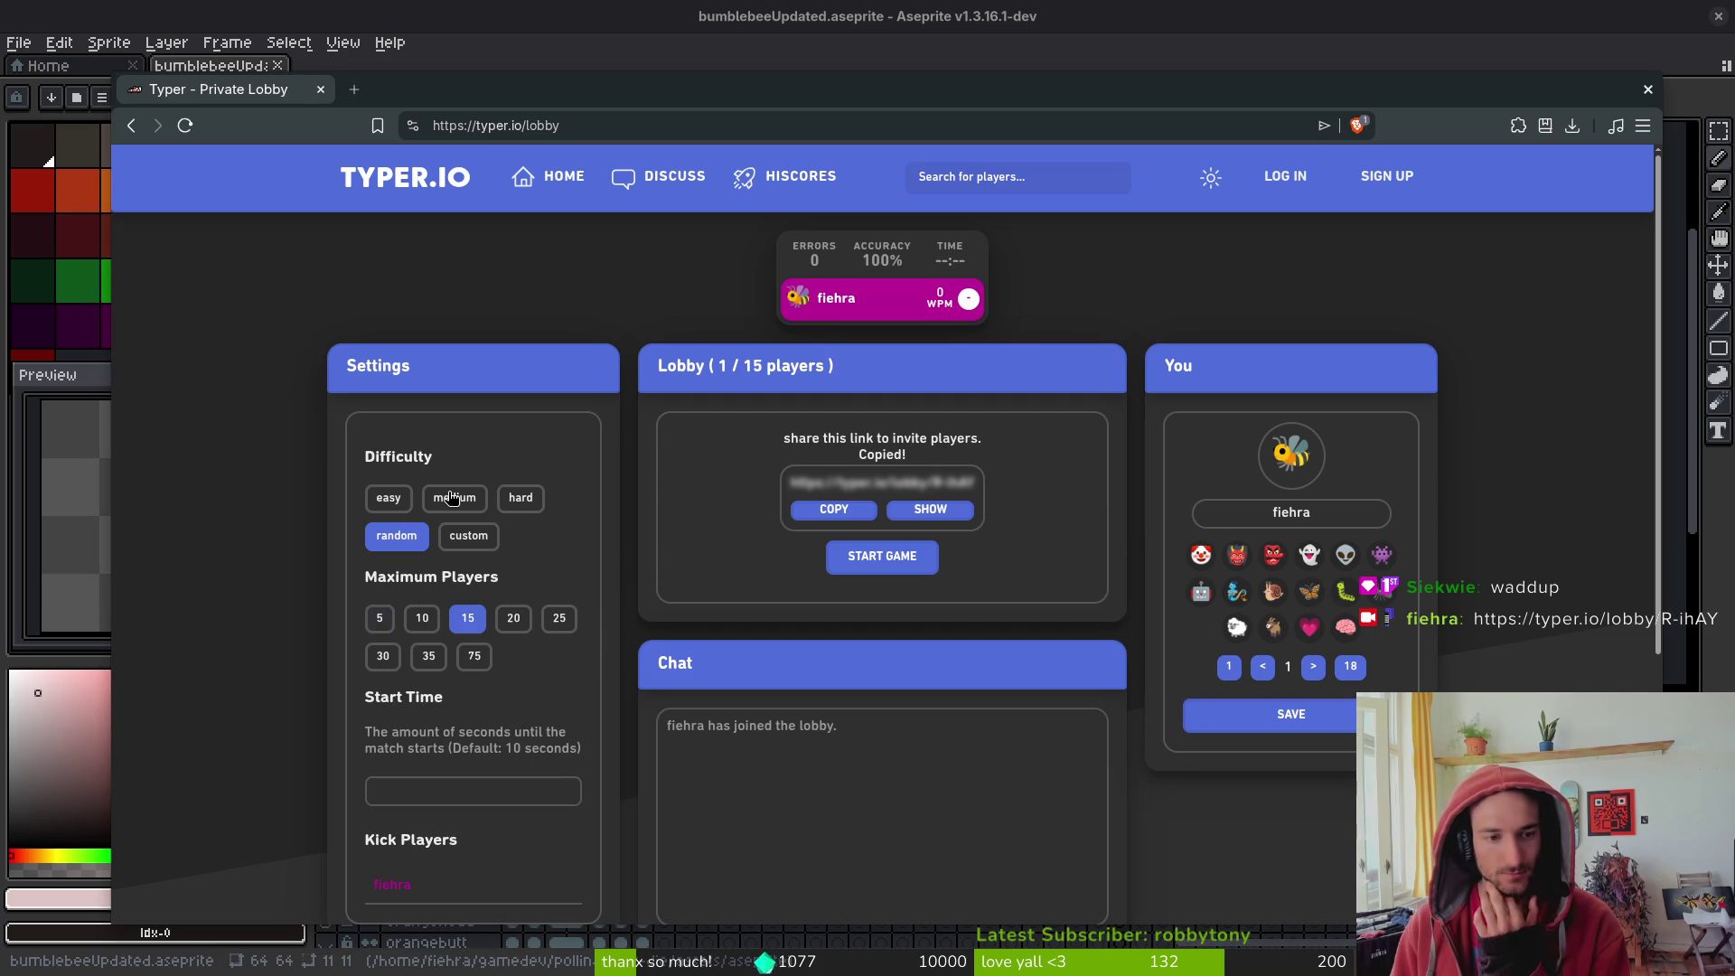
{"action": "left_click", "coordinate": [454, 497]}
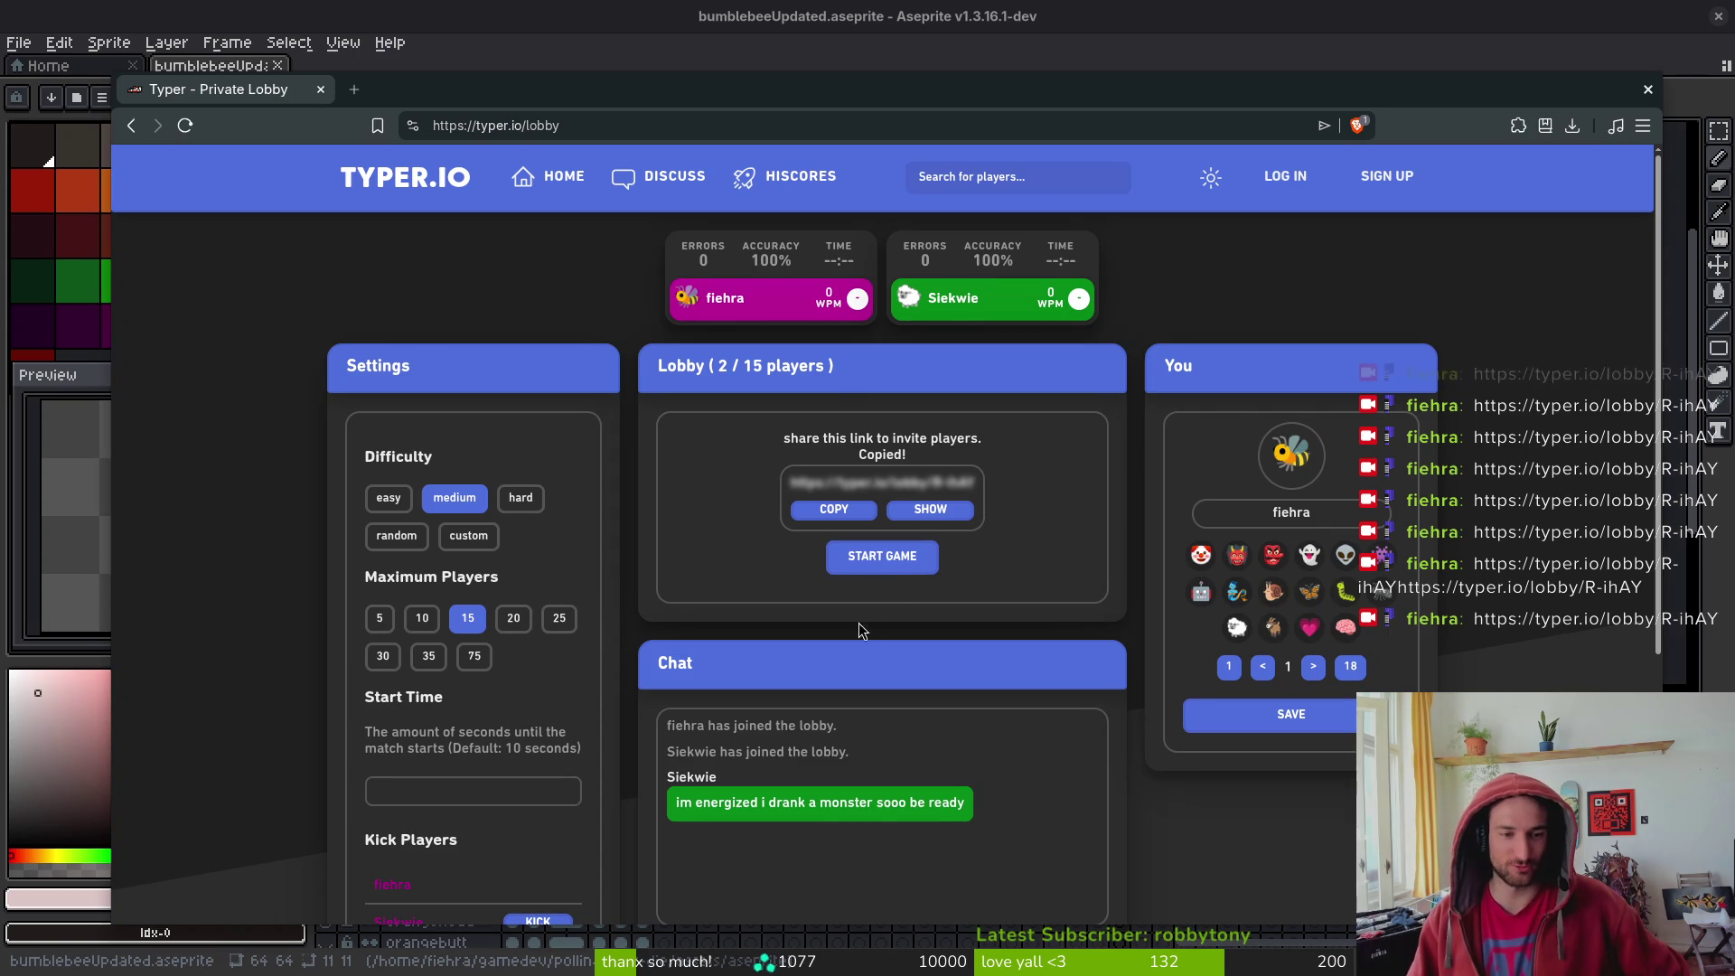
{"action": "left_click", "coordinate": [868, 556]}
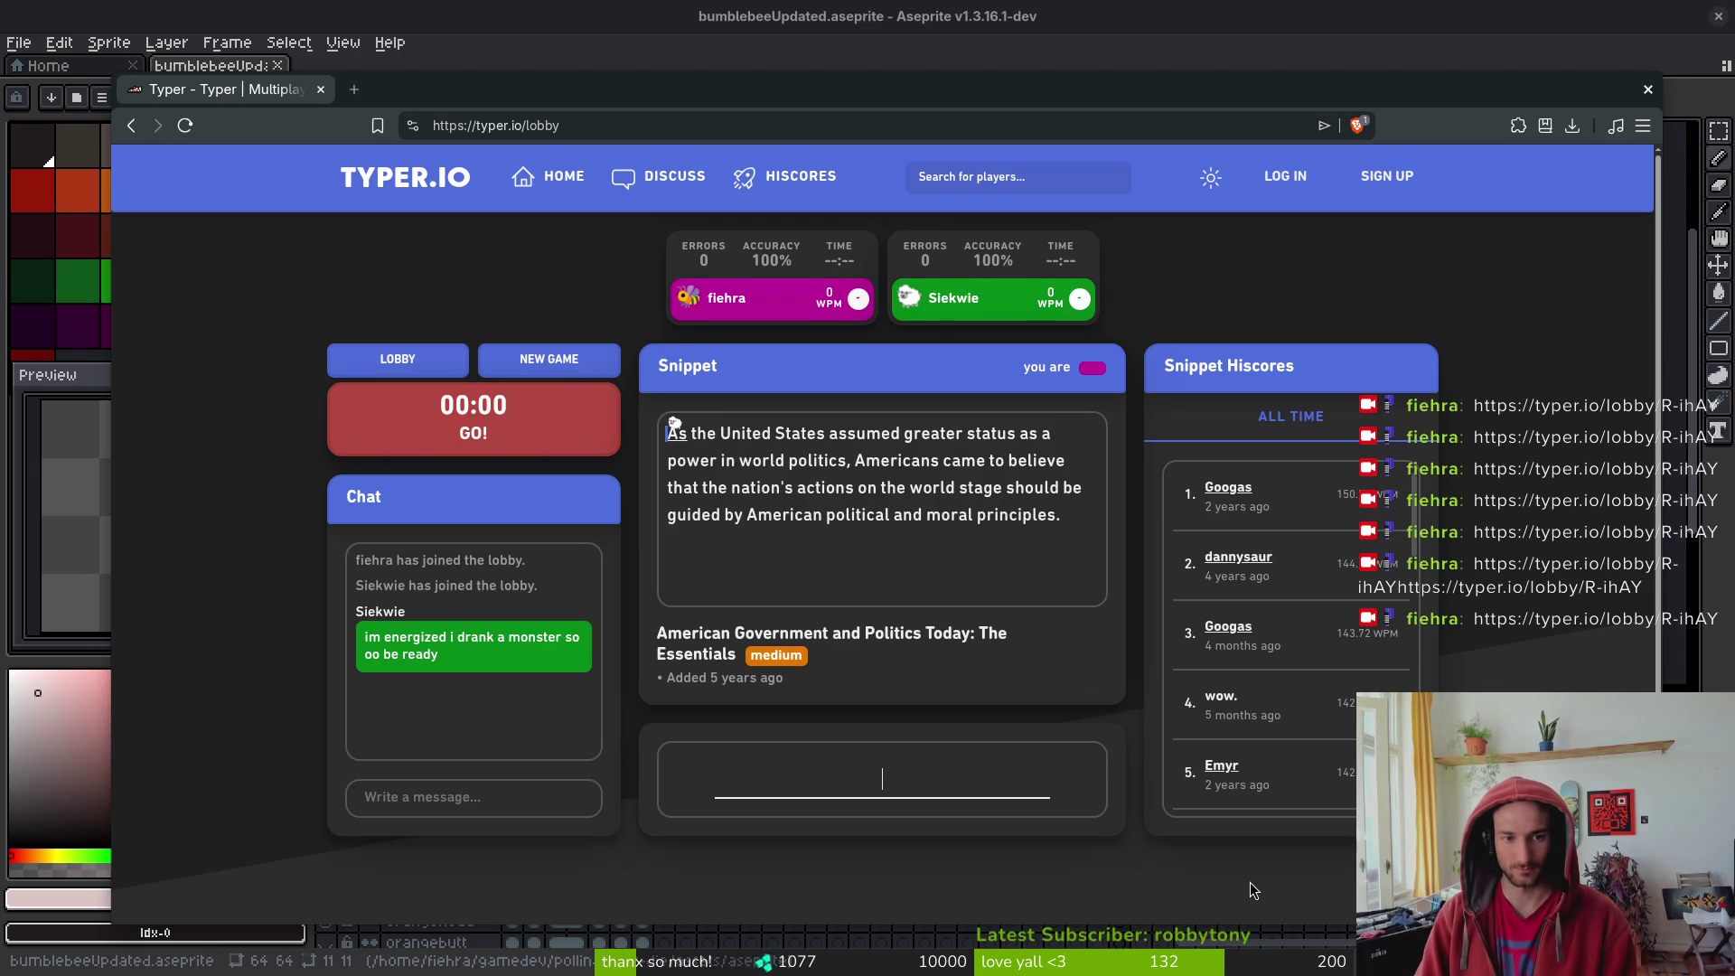
- Type the snippet on American world politics and moral principles, fixing one typo
{"action": "type", "text": "As the United States as"}
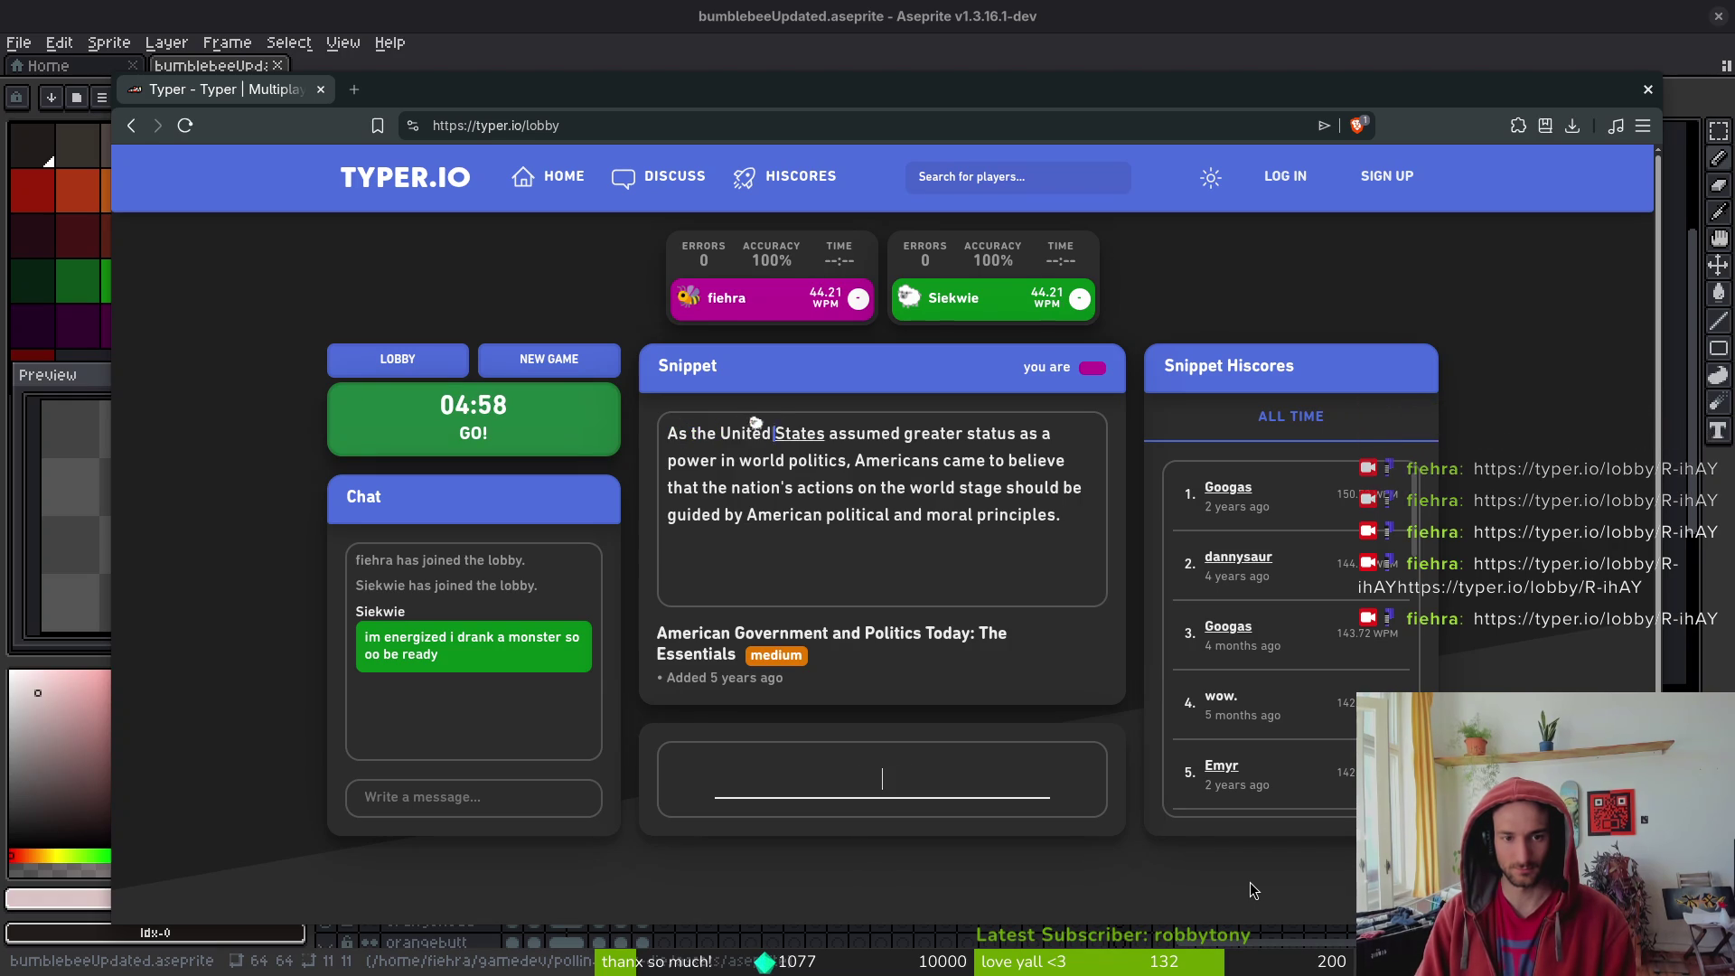
{"action": "type", "text": "sume"}
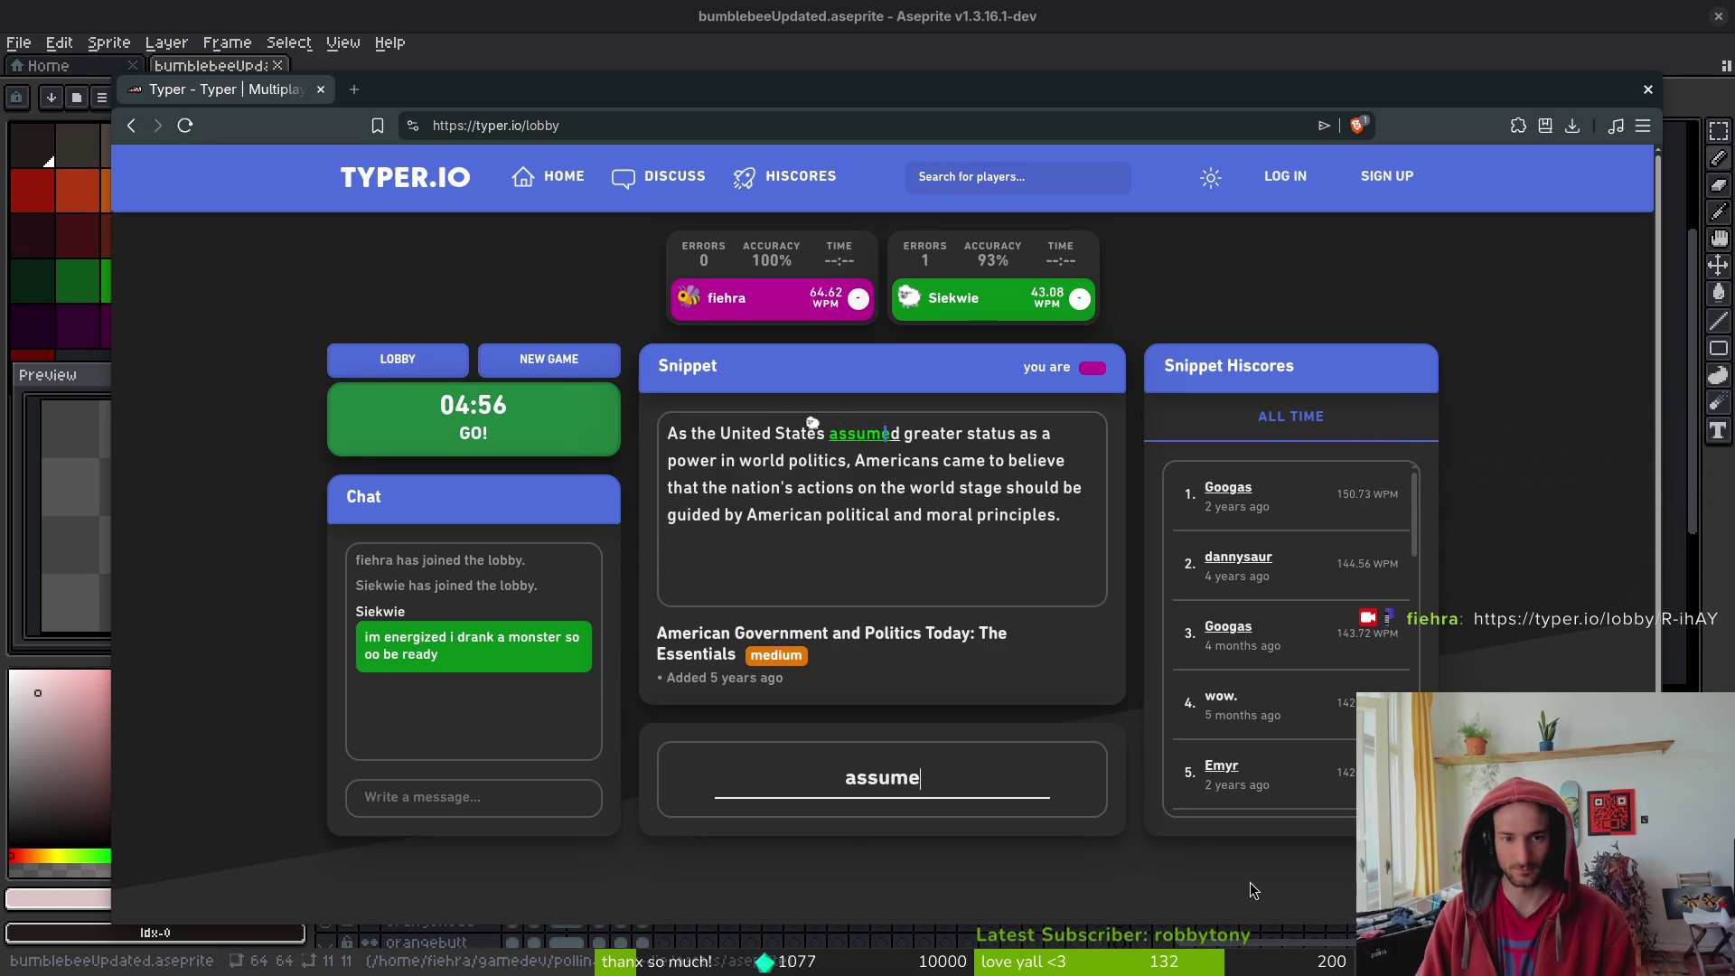
{"action": "type", "text": "d greater status"}
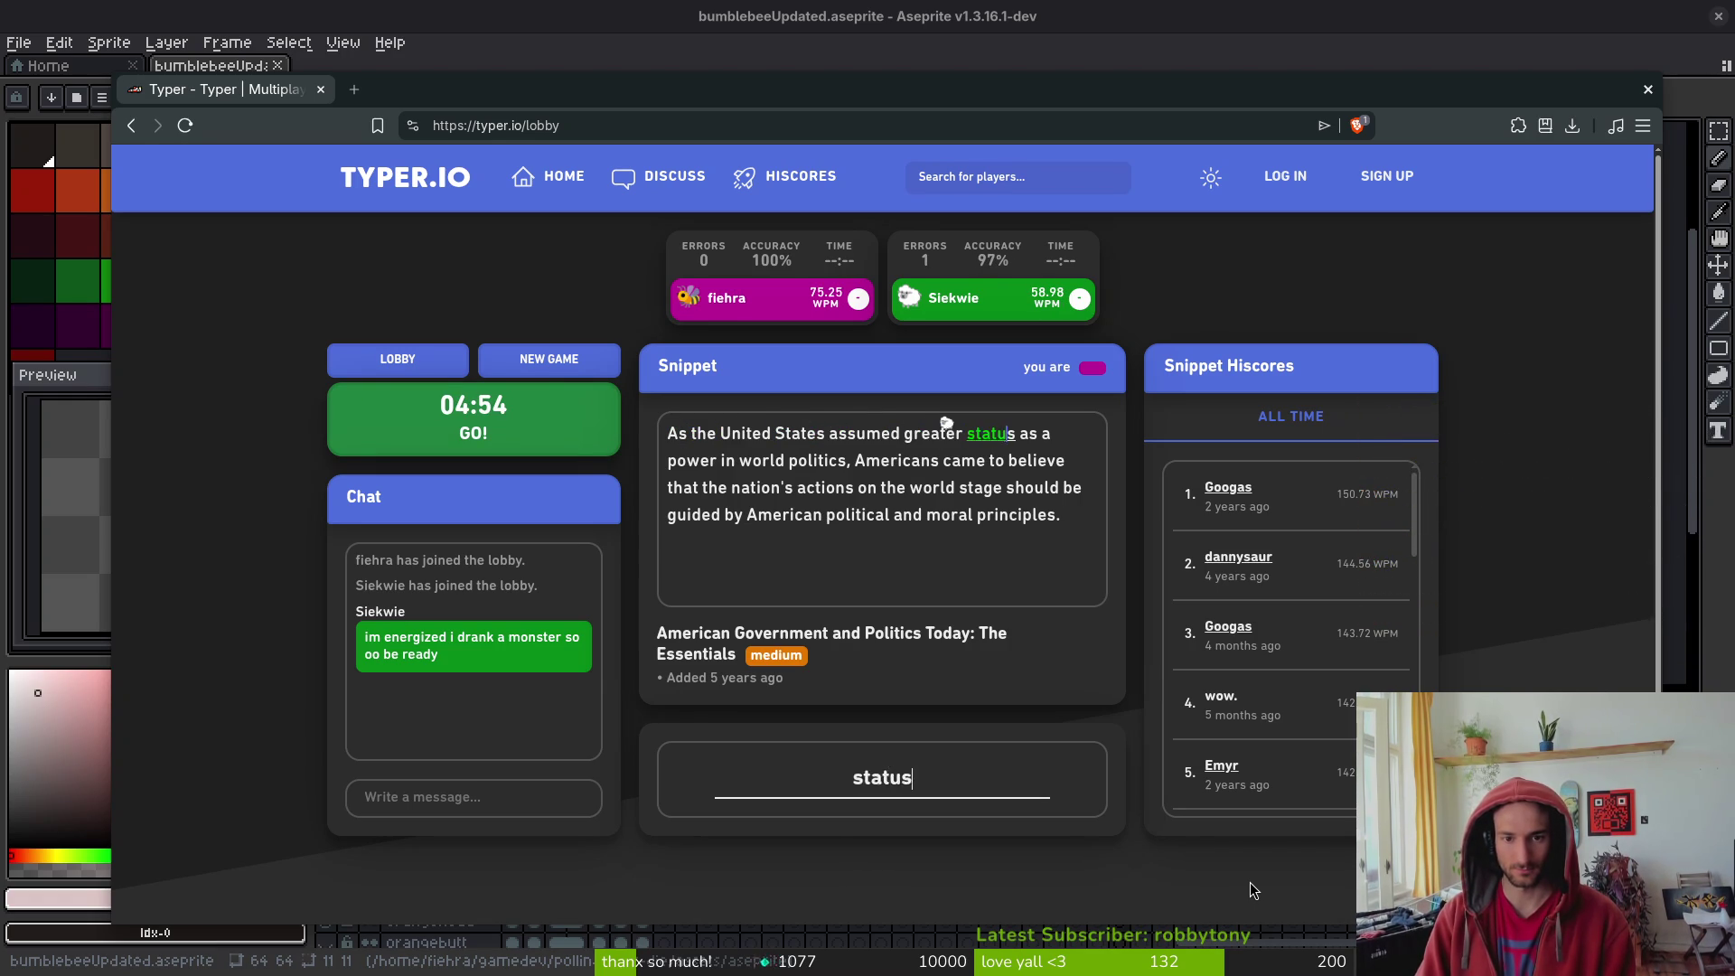
{"action": "type", "text": " as a power in world politic"}
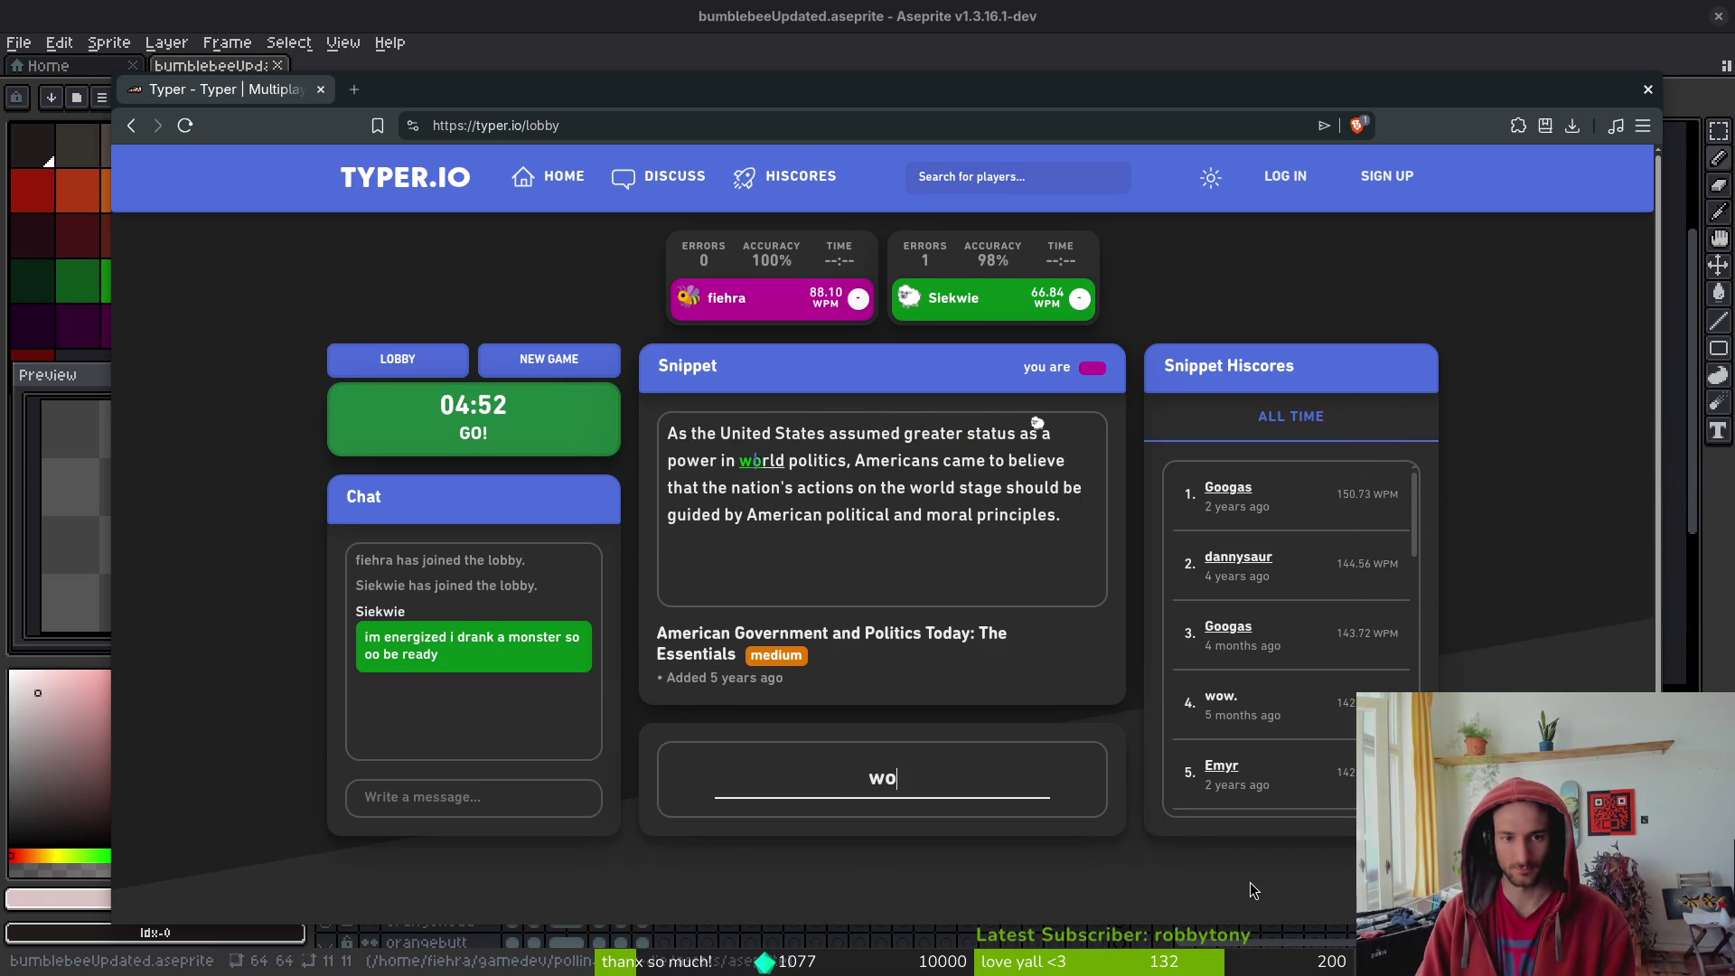
{"action": "type", "text": "s, Americ"}
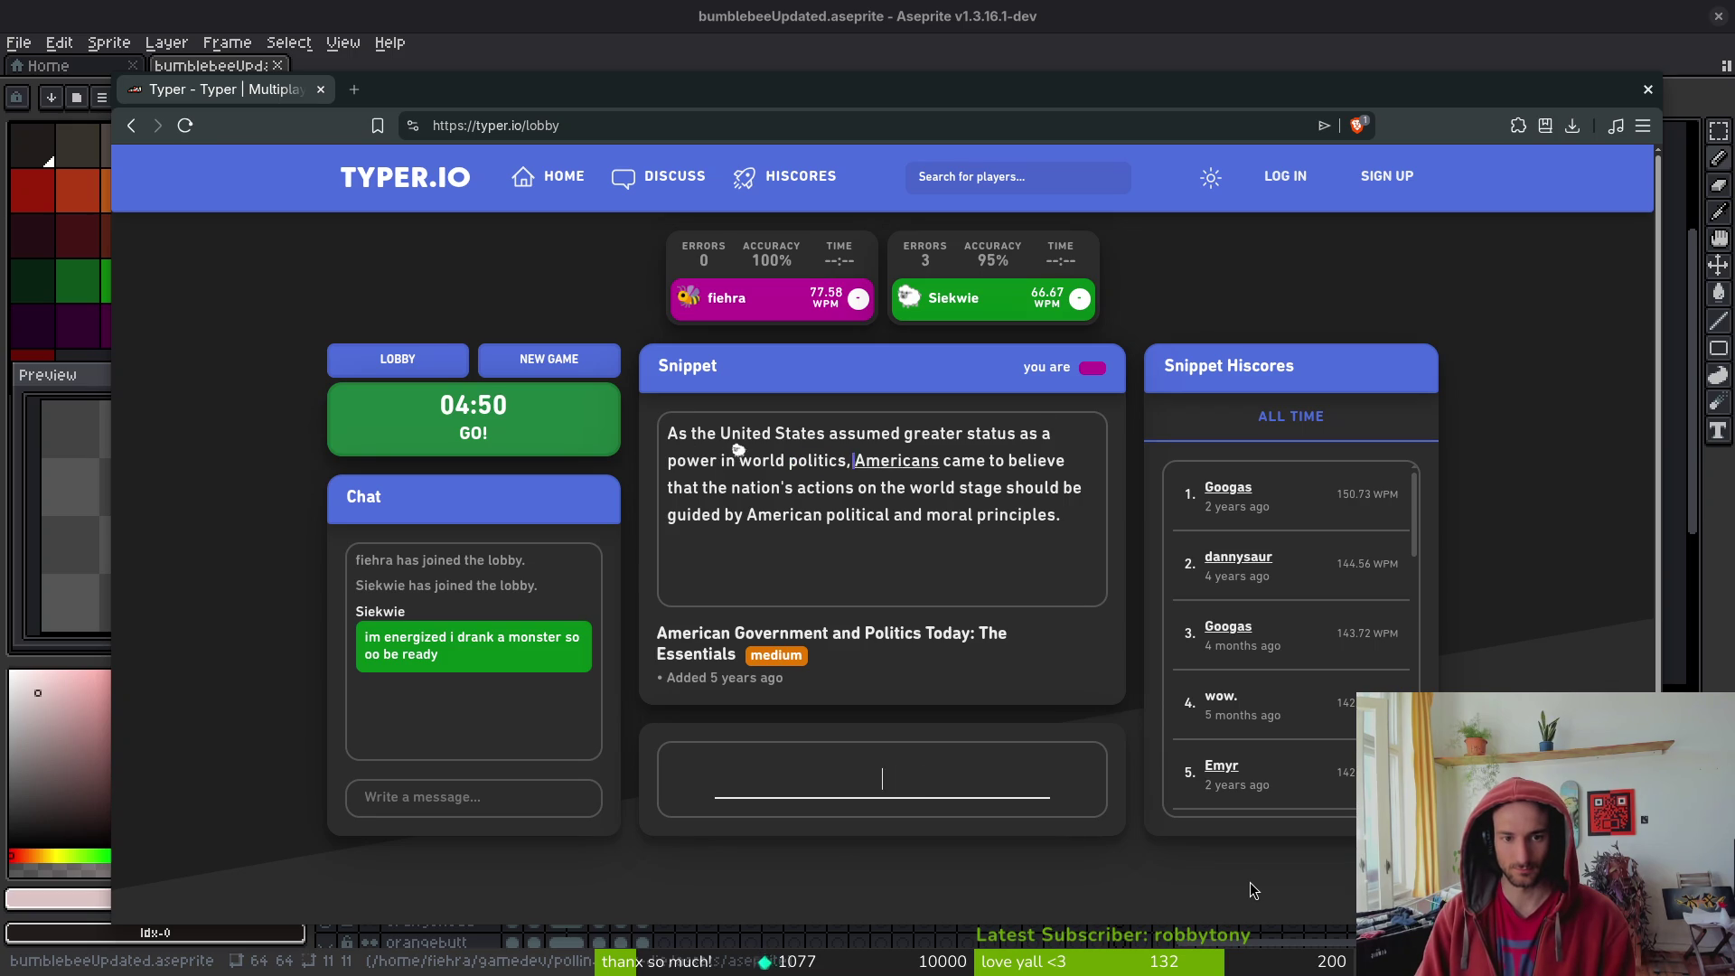
{"action": "type", "text": "ans "}
{"action": "type", "text": " to ve that the n"}
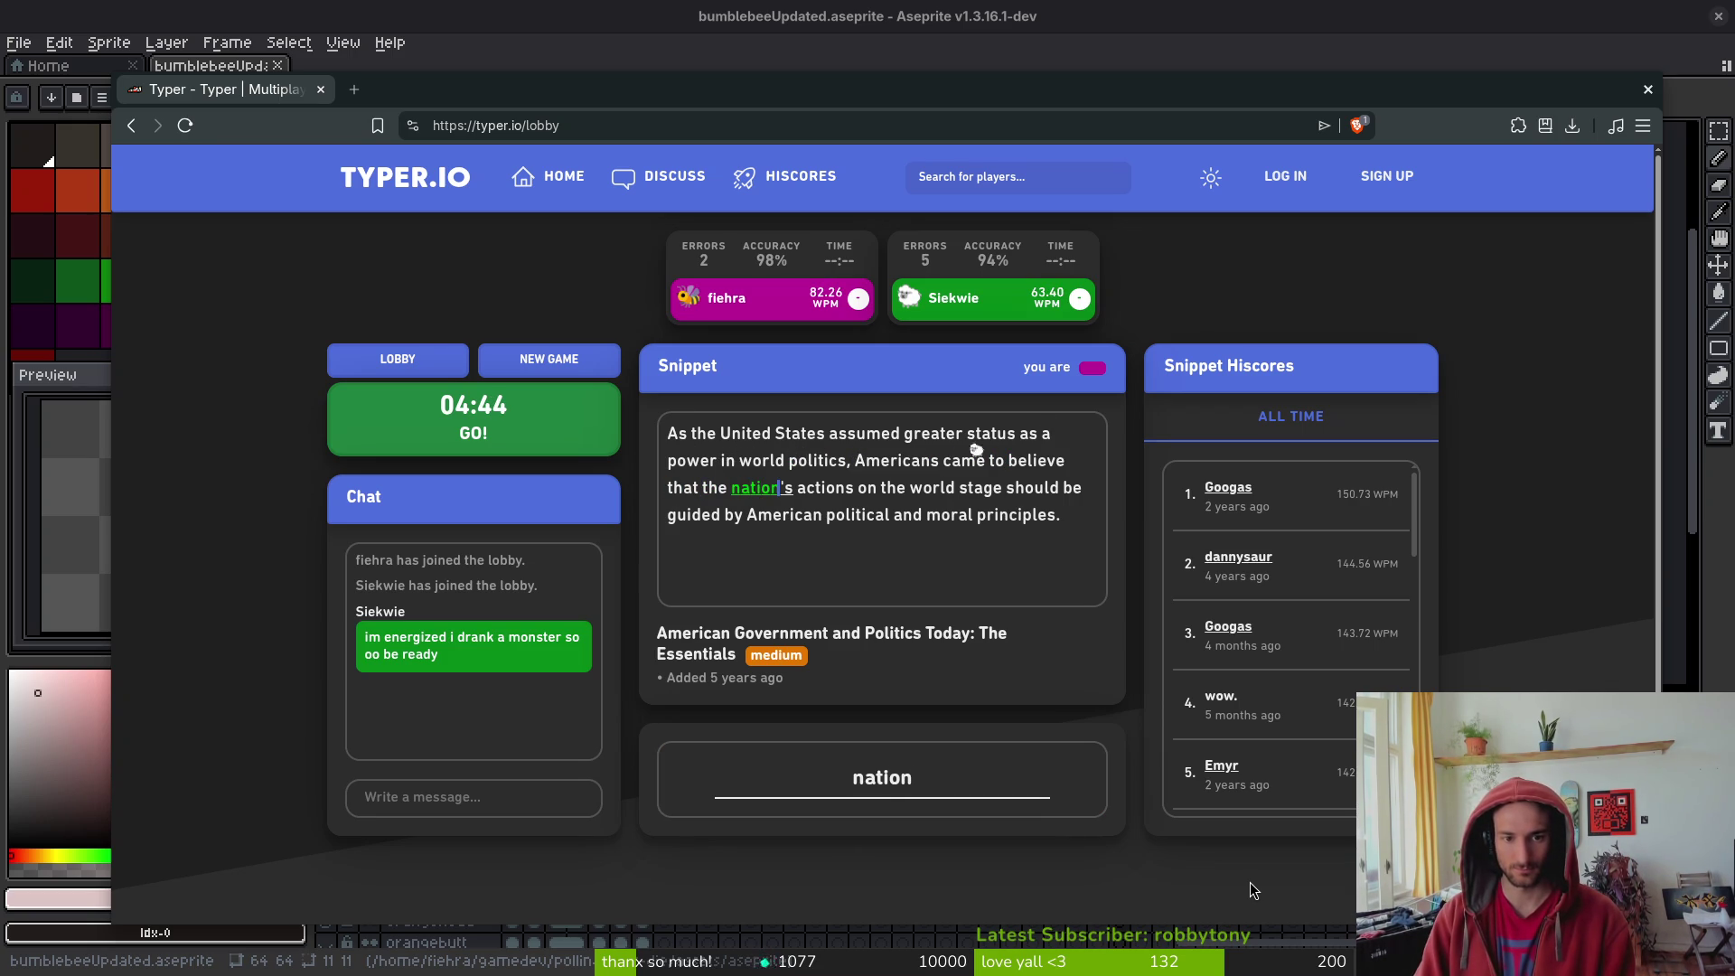
{"action": "type", "text": " actions on t"}
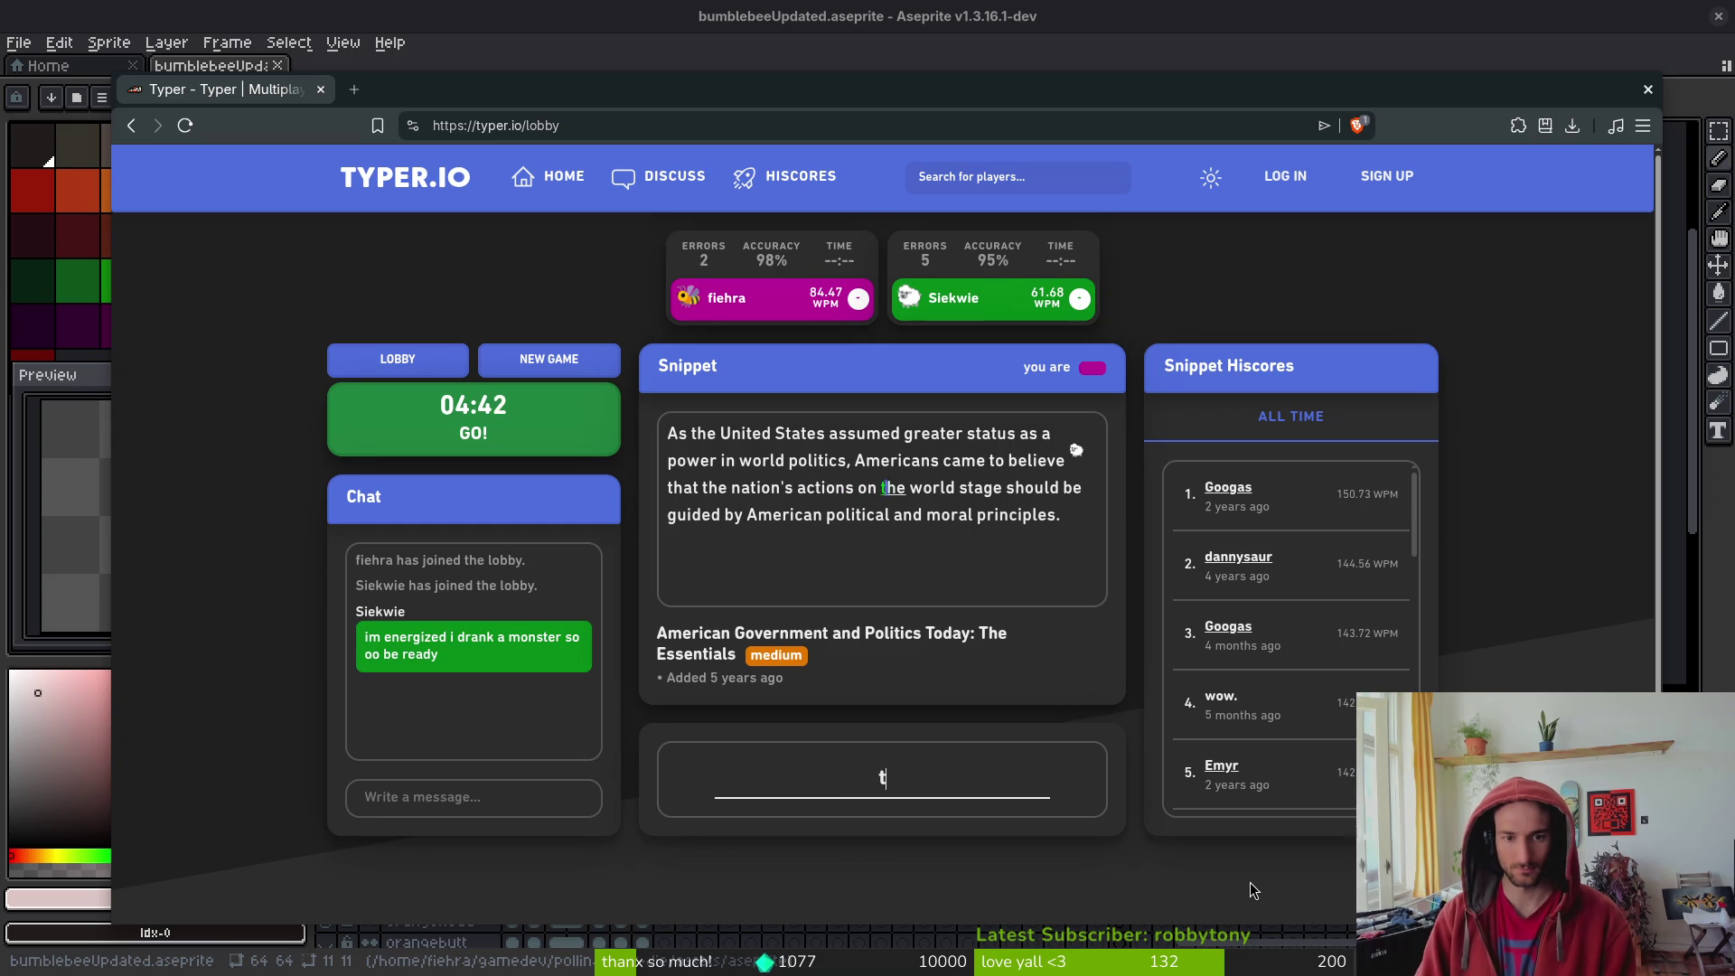
{"action": "type", "text": "ld stage w"}
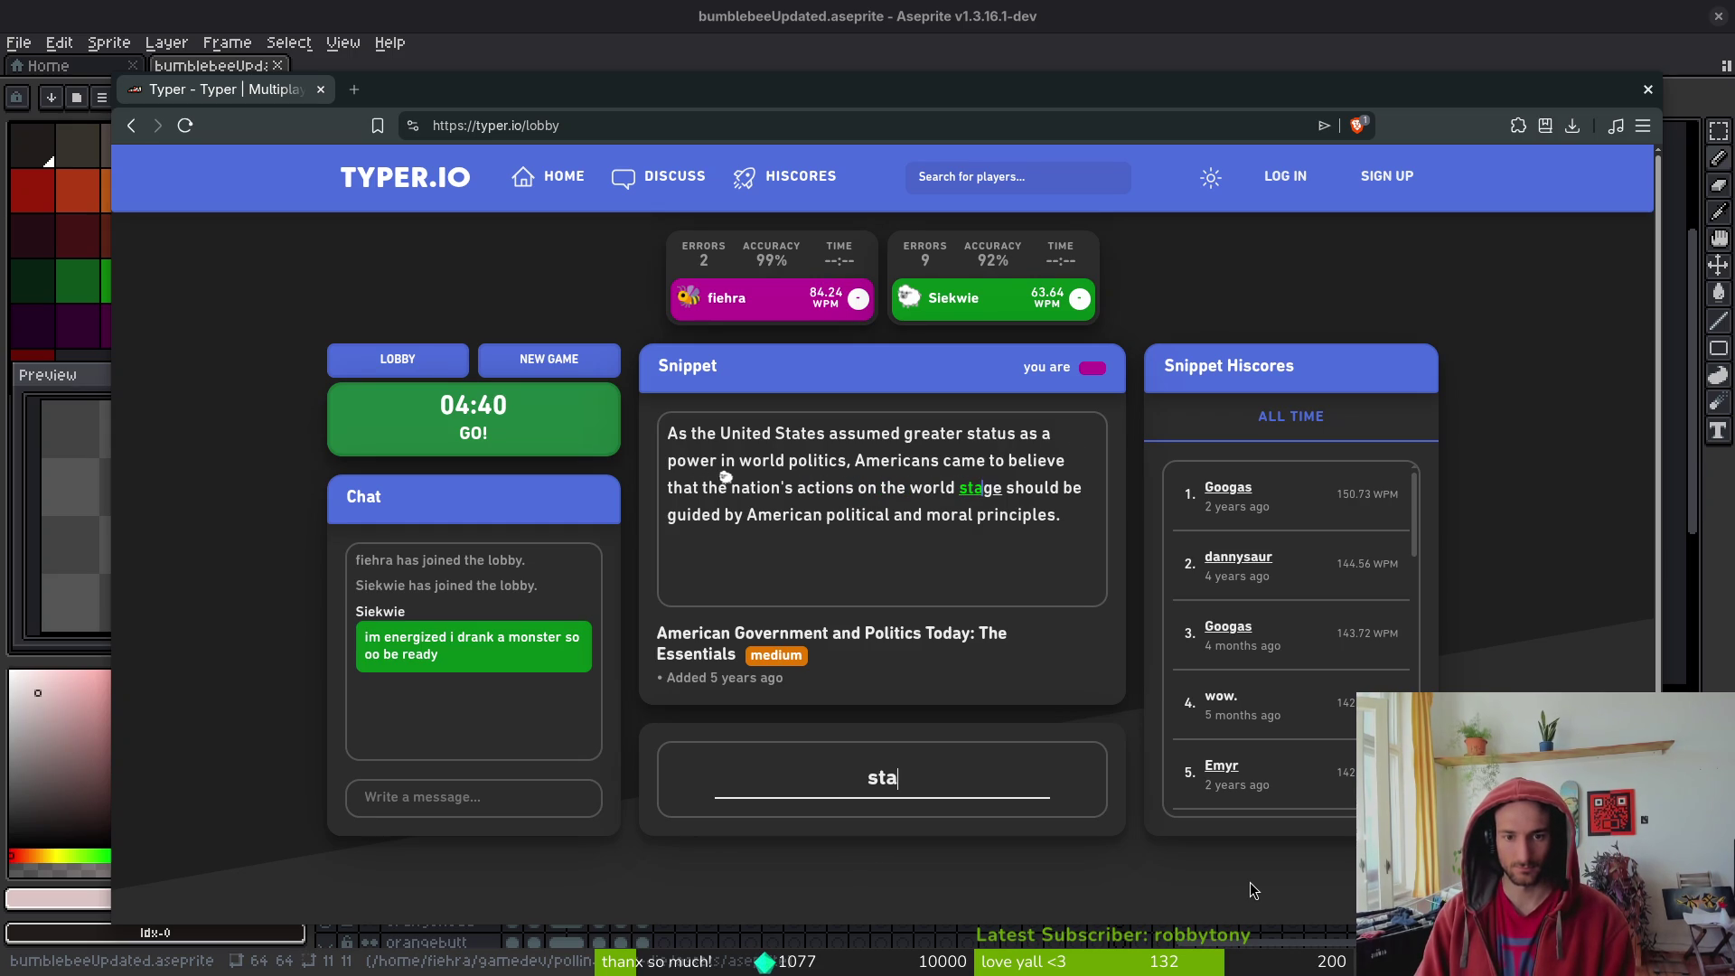
{"action": "key", "text": "BackSpace"}
{"action": "type", "text": "shou"}
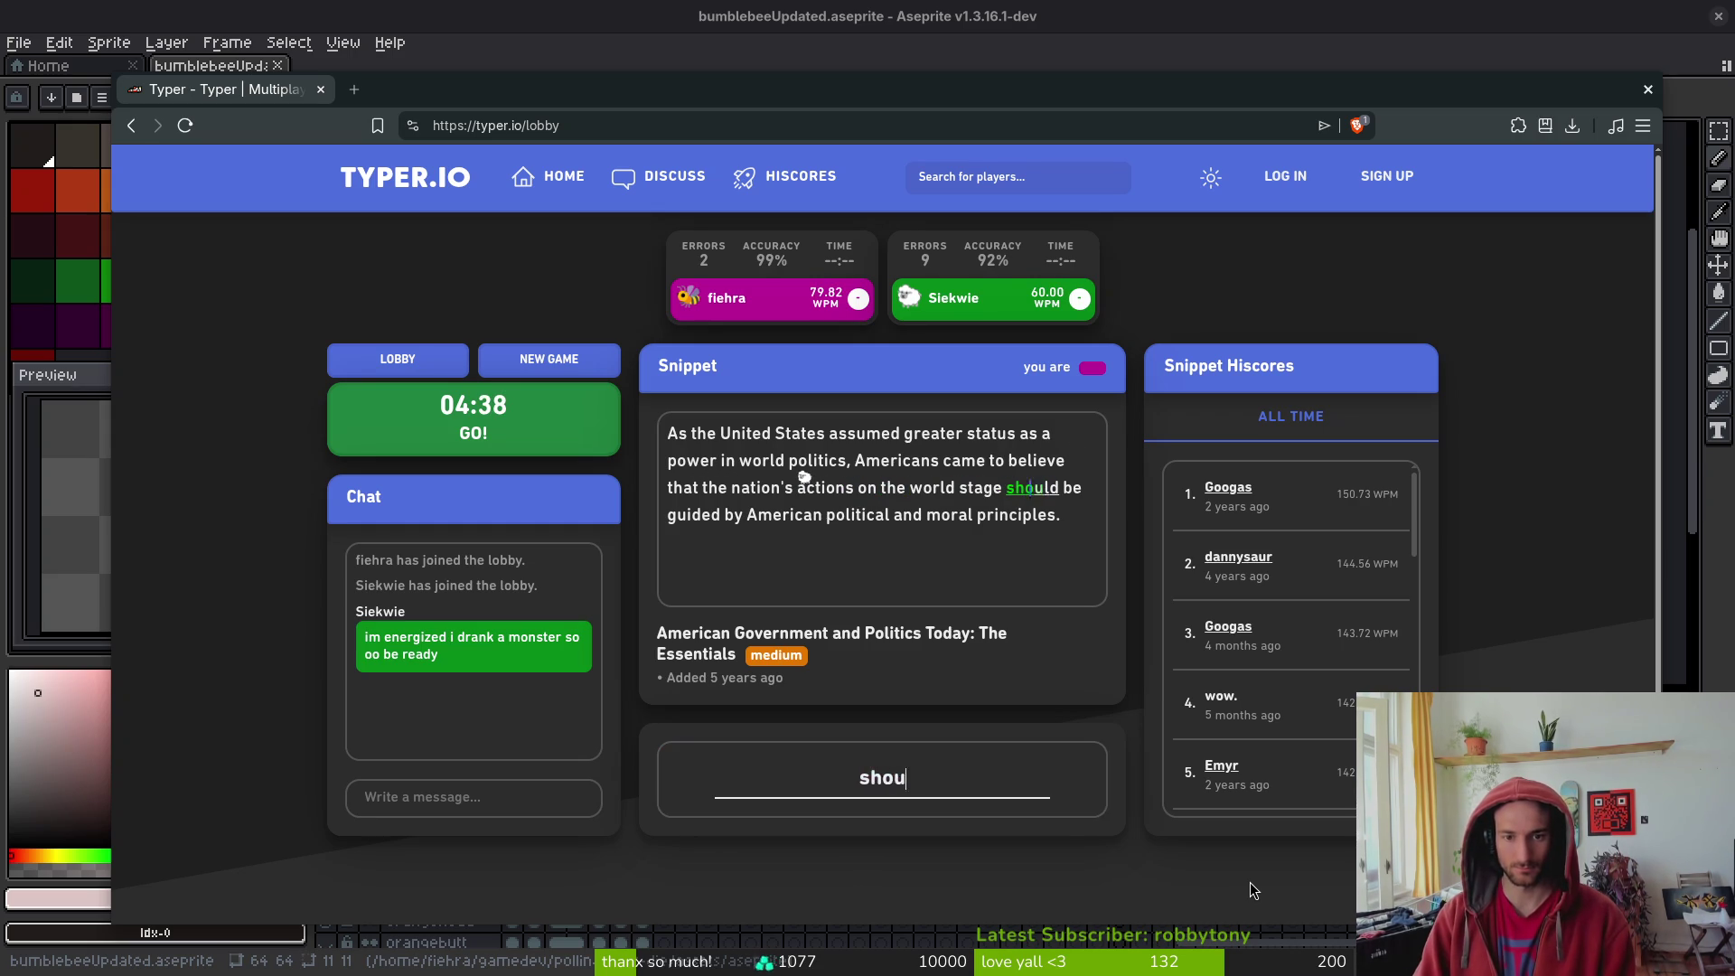
{"action": "type", "text": "ld be guided by A"}
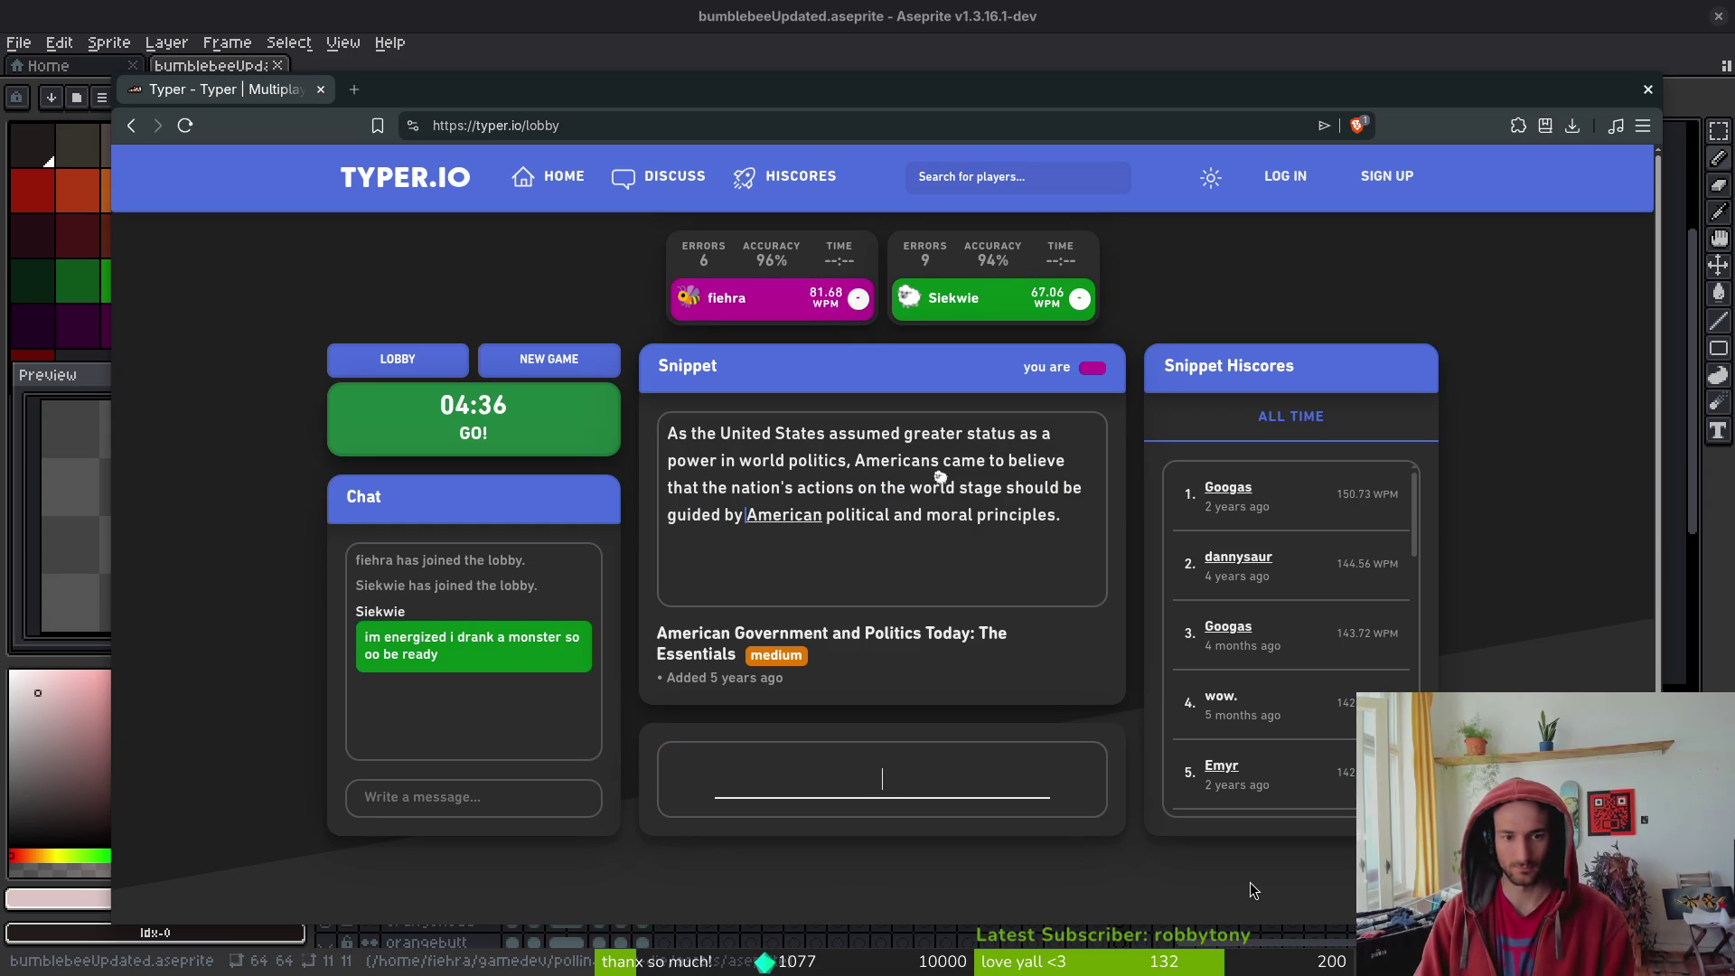
{"action": "type", "text": "merican politi"}
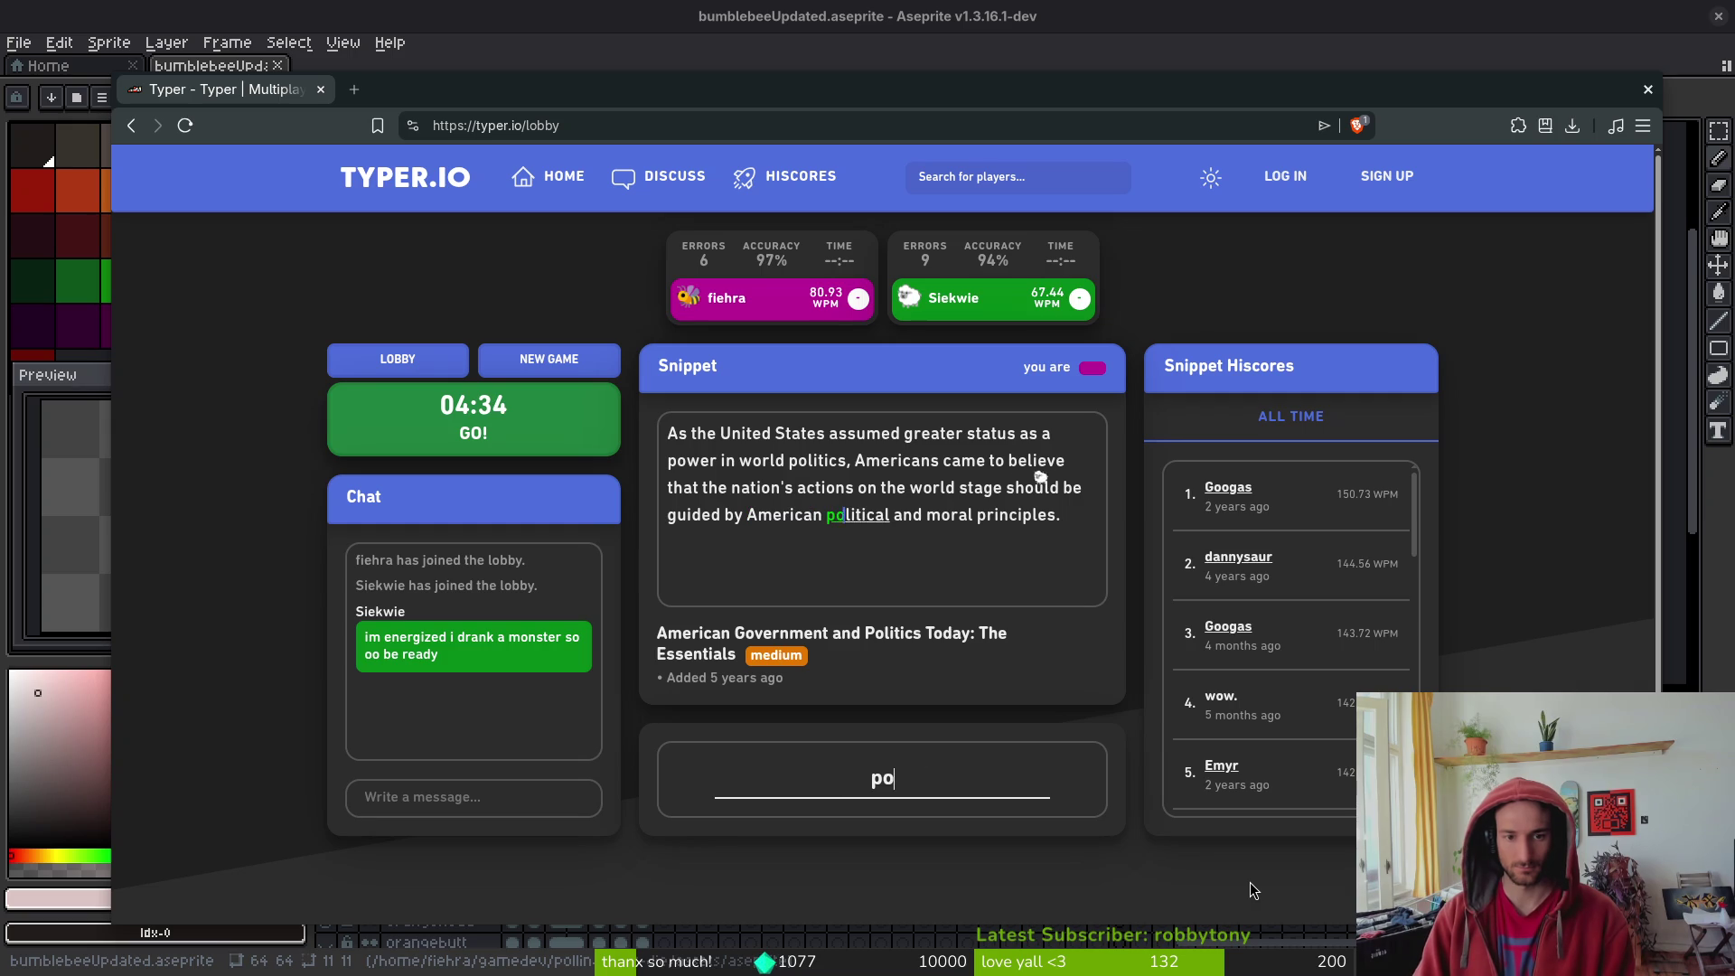
{"action": "type", "text": "cal and moral p"}
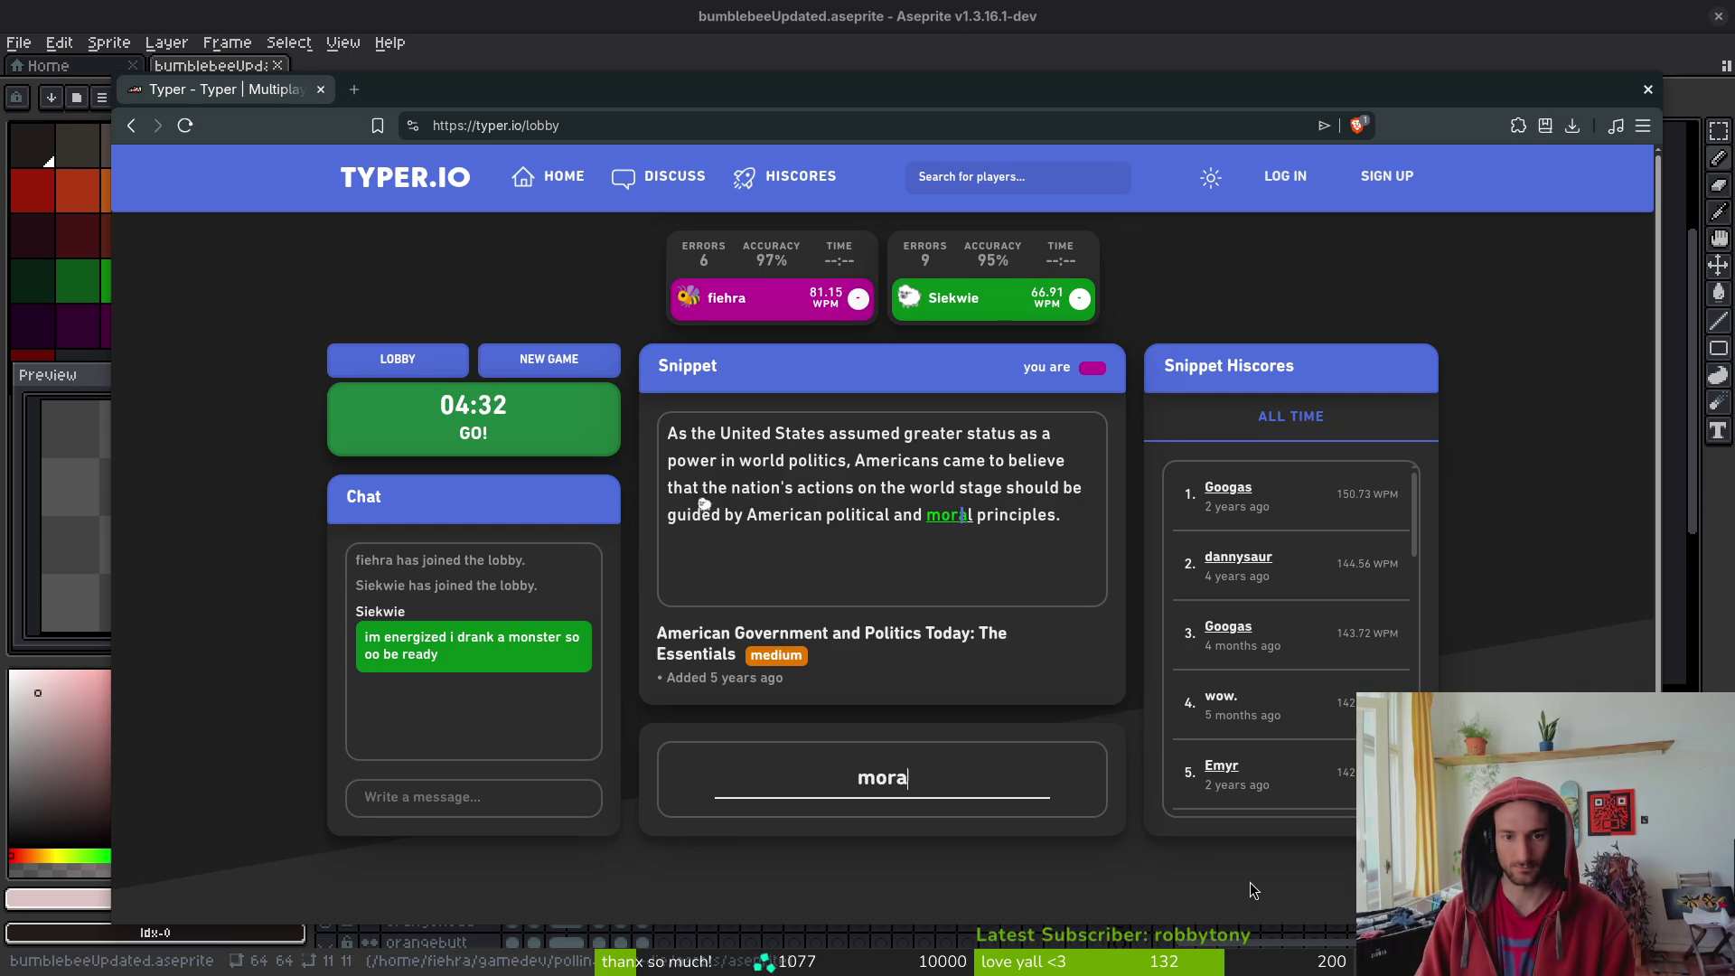
{"action": "type", "text": "rincipl"}
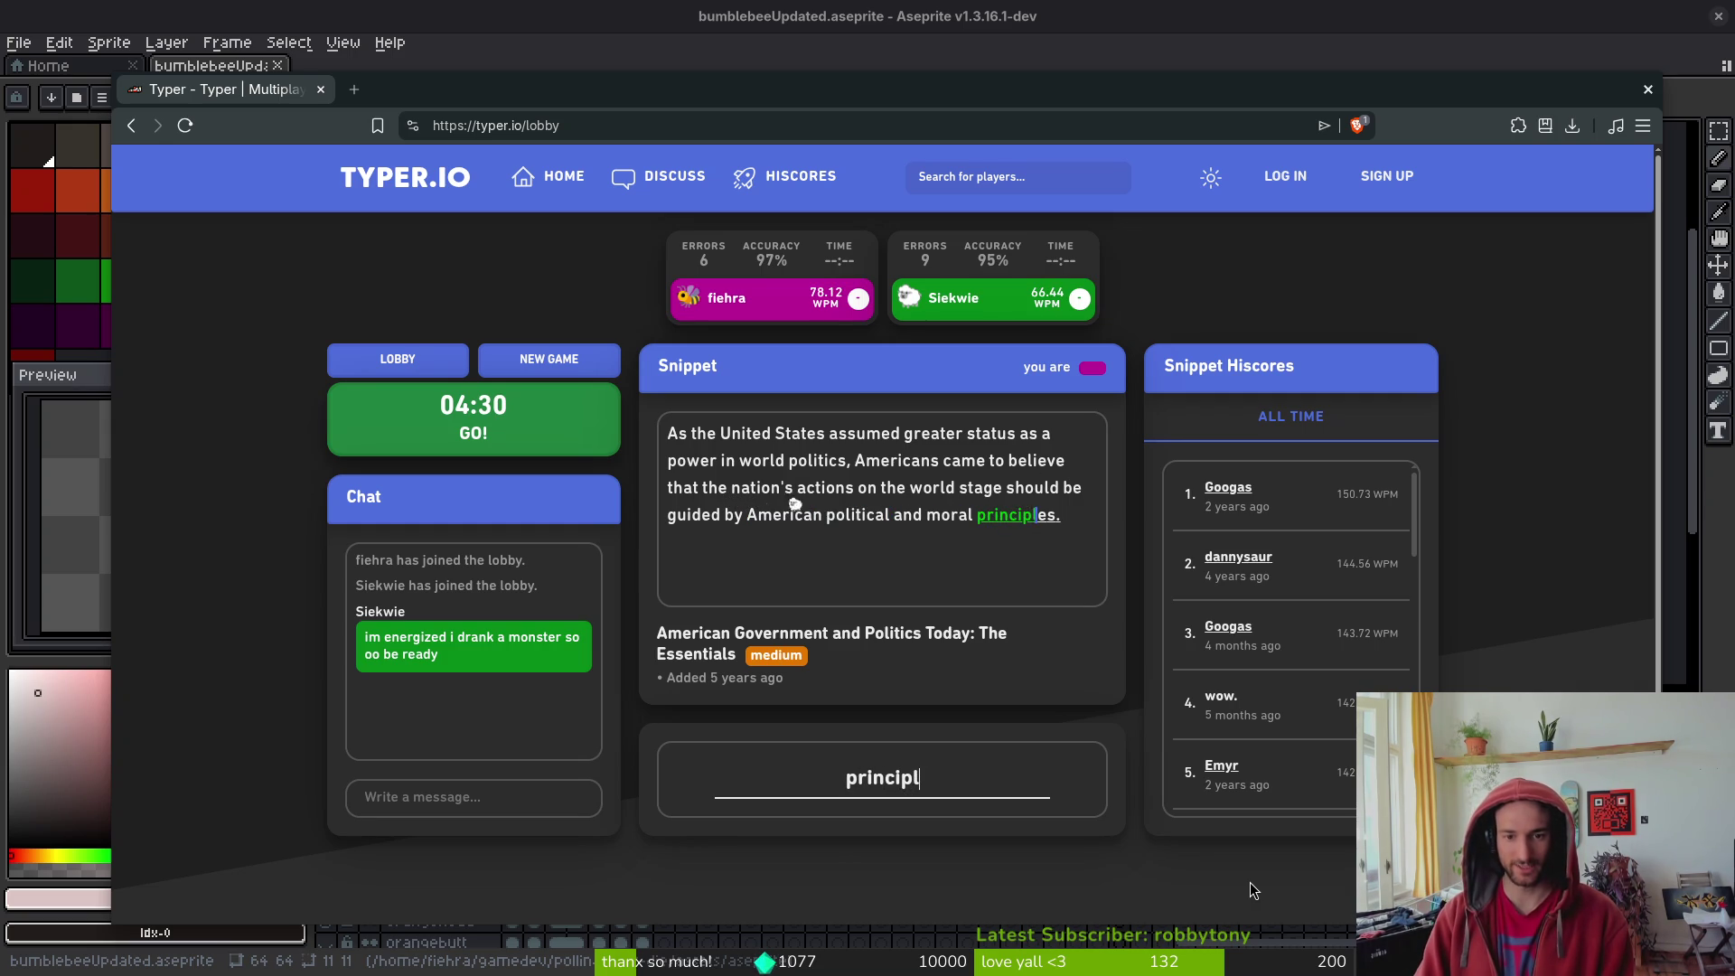
{"action": "type", "text": "es."}
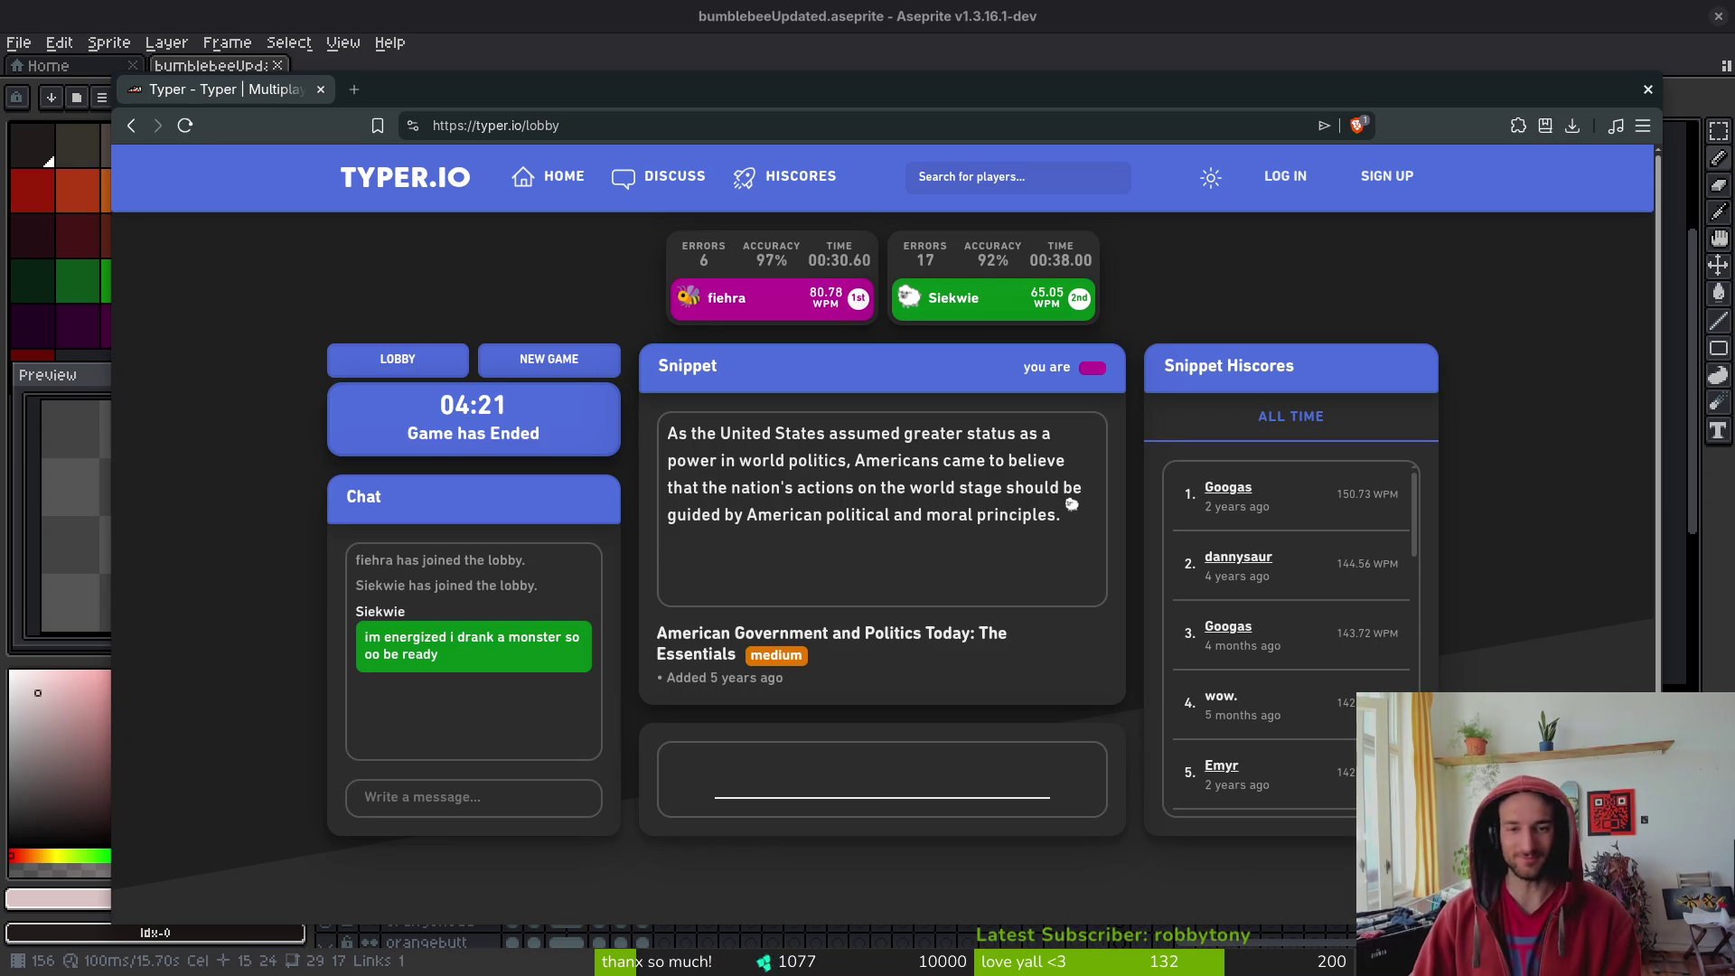
- Start a new race and type the Jargon File snippet about introverted hackers, correcting typos
{"action": "left_click", "coordinate": [547, 359]}
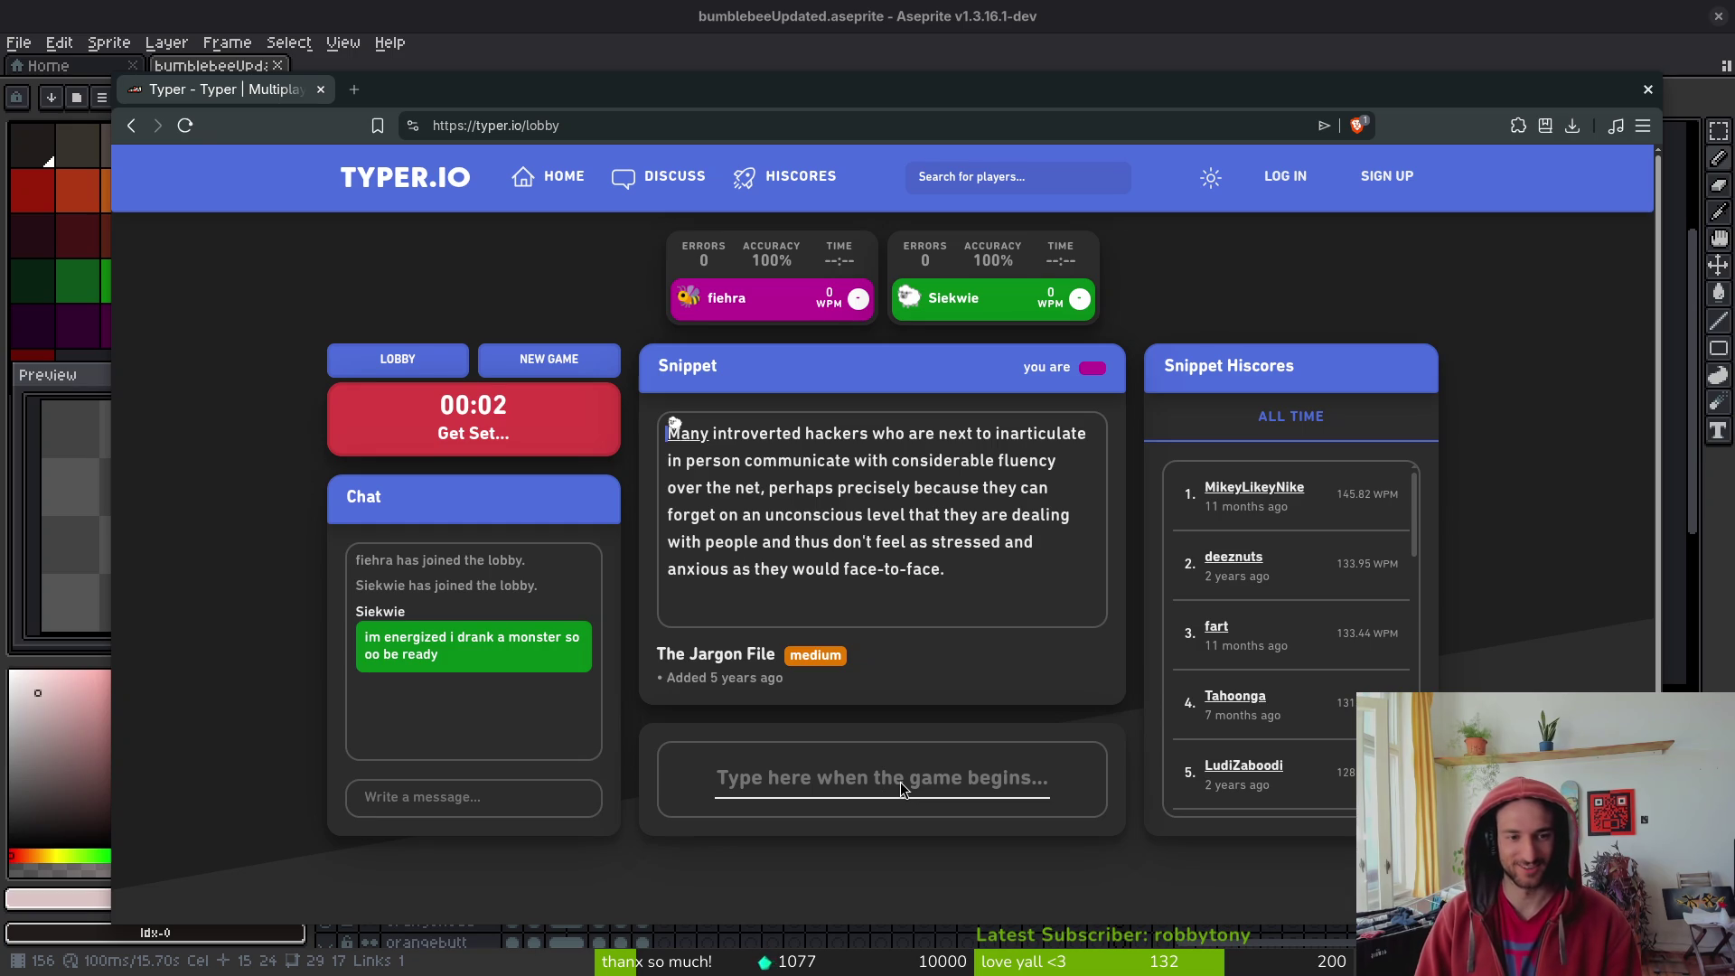
{"action": "type", "text": "Many intro"}
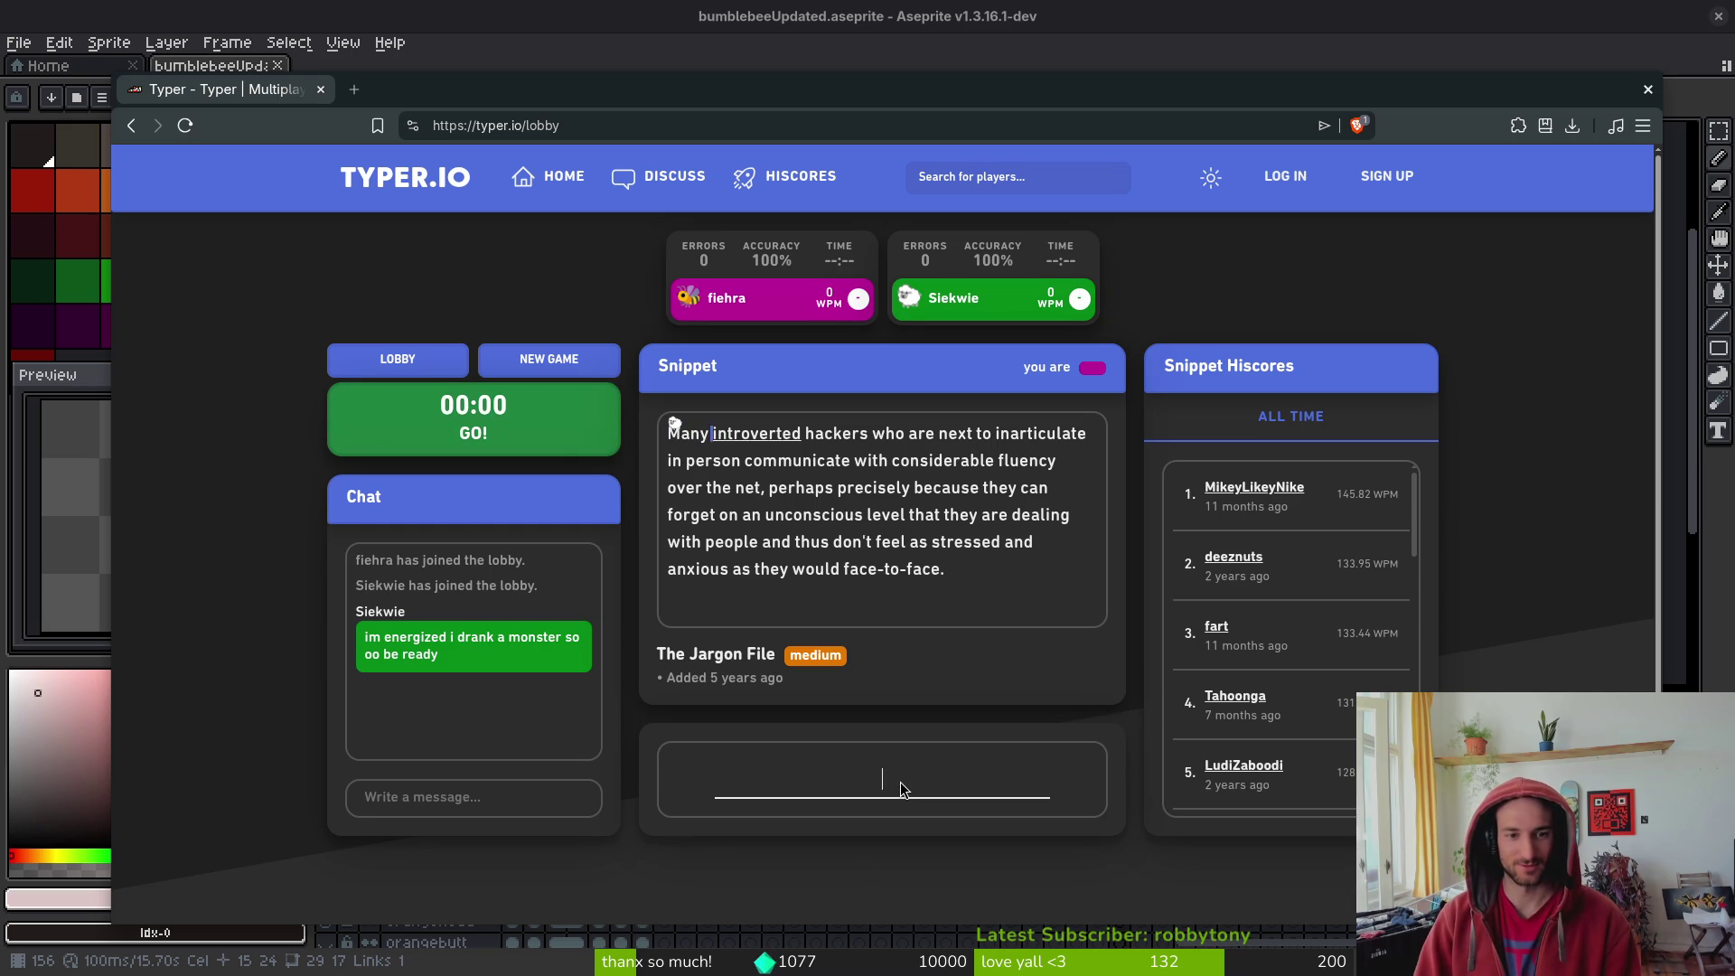
{"action": "type", "text": "verted "}
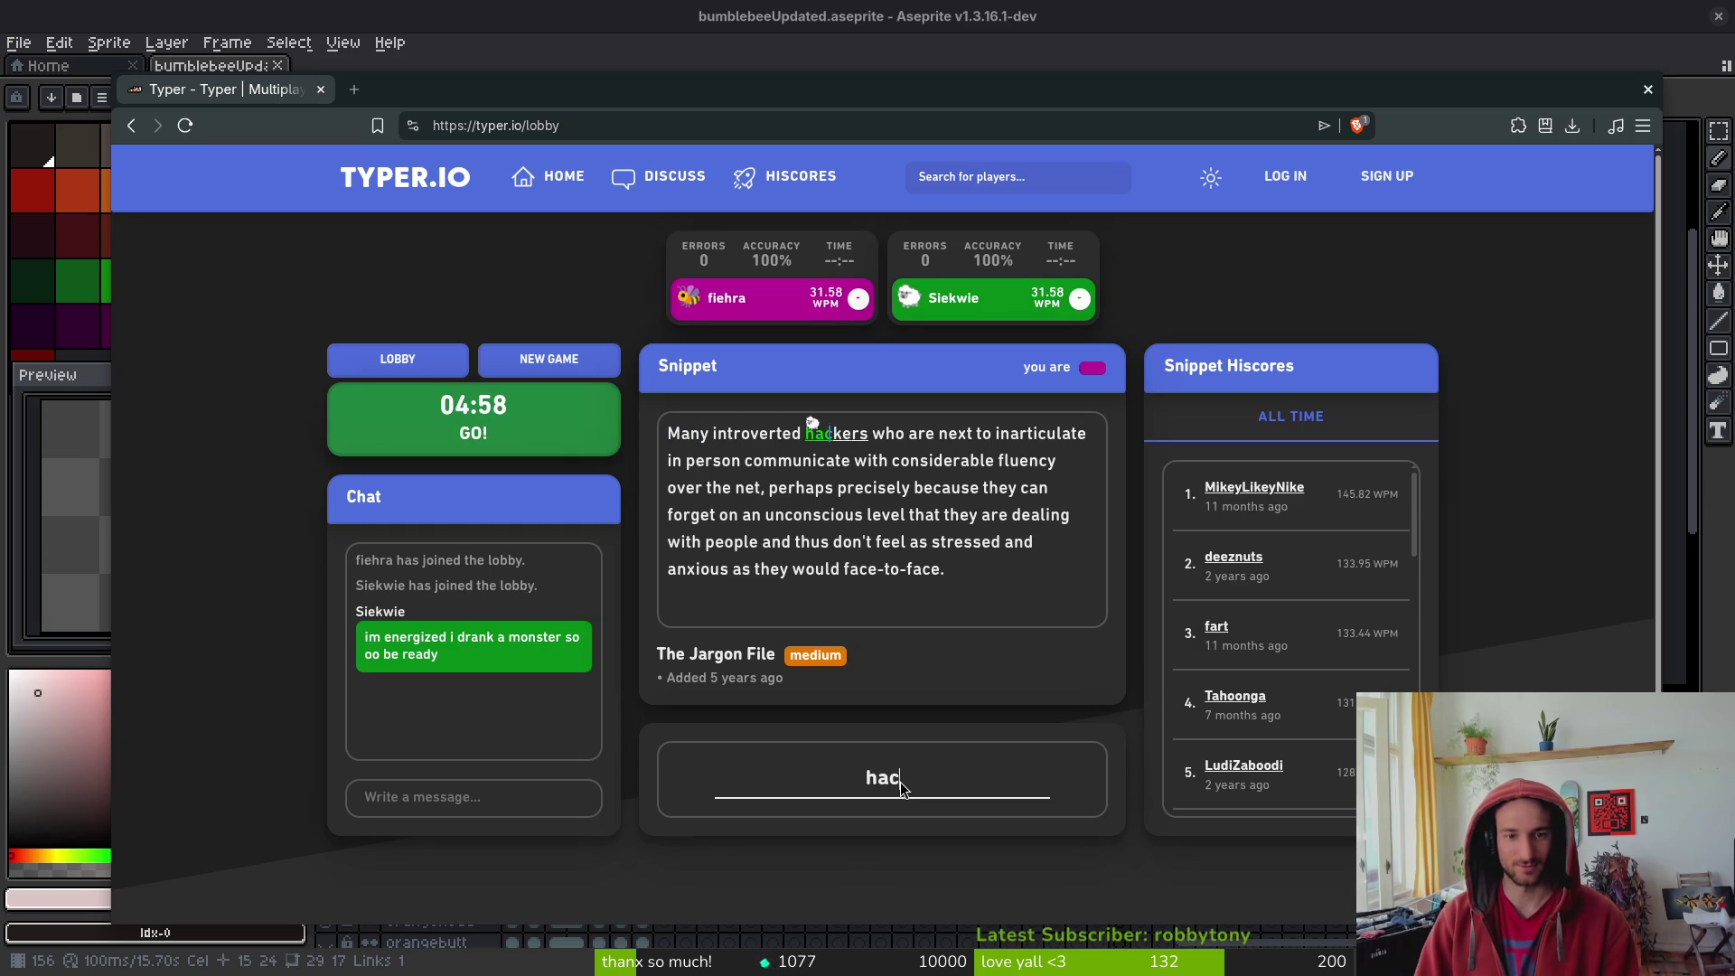
{"action": "type", "text": "kers re ne"}
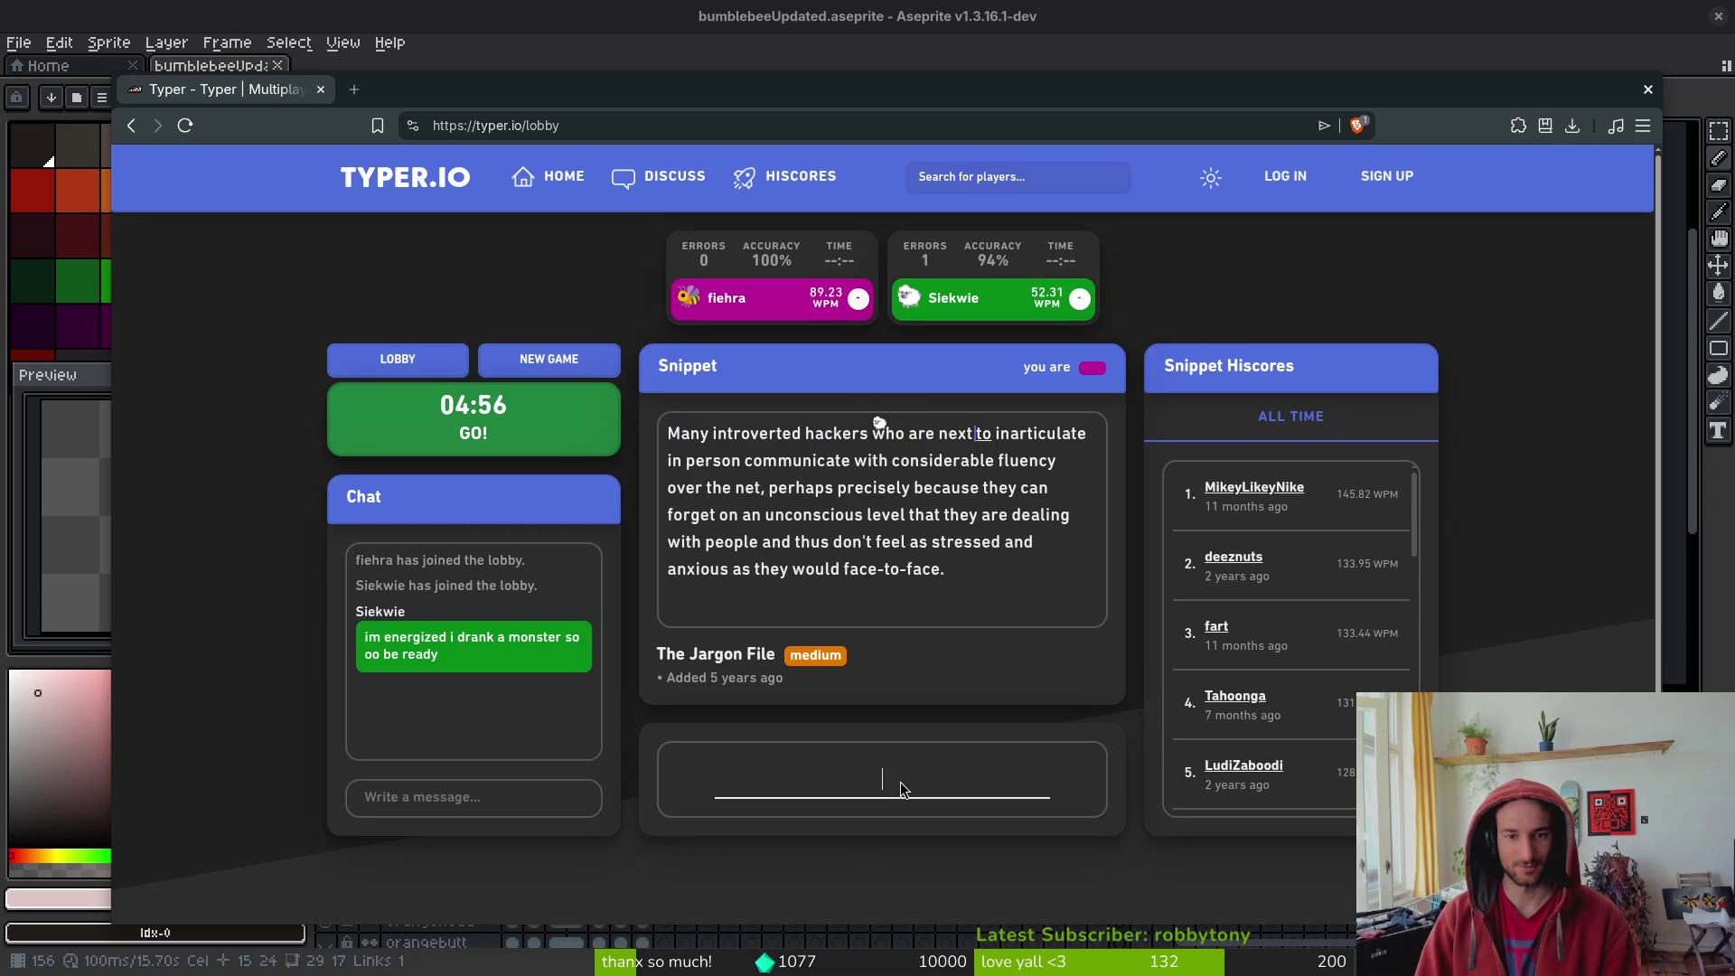
{"action": "type", "text": "to inad"}
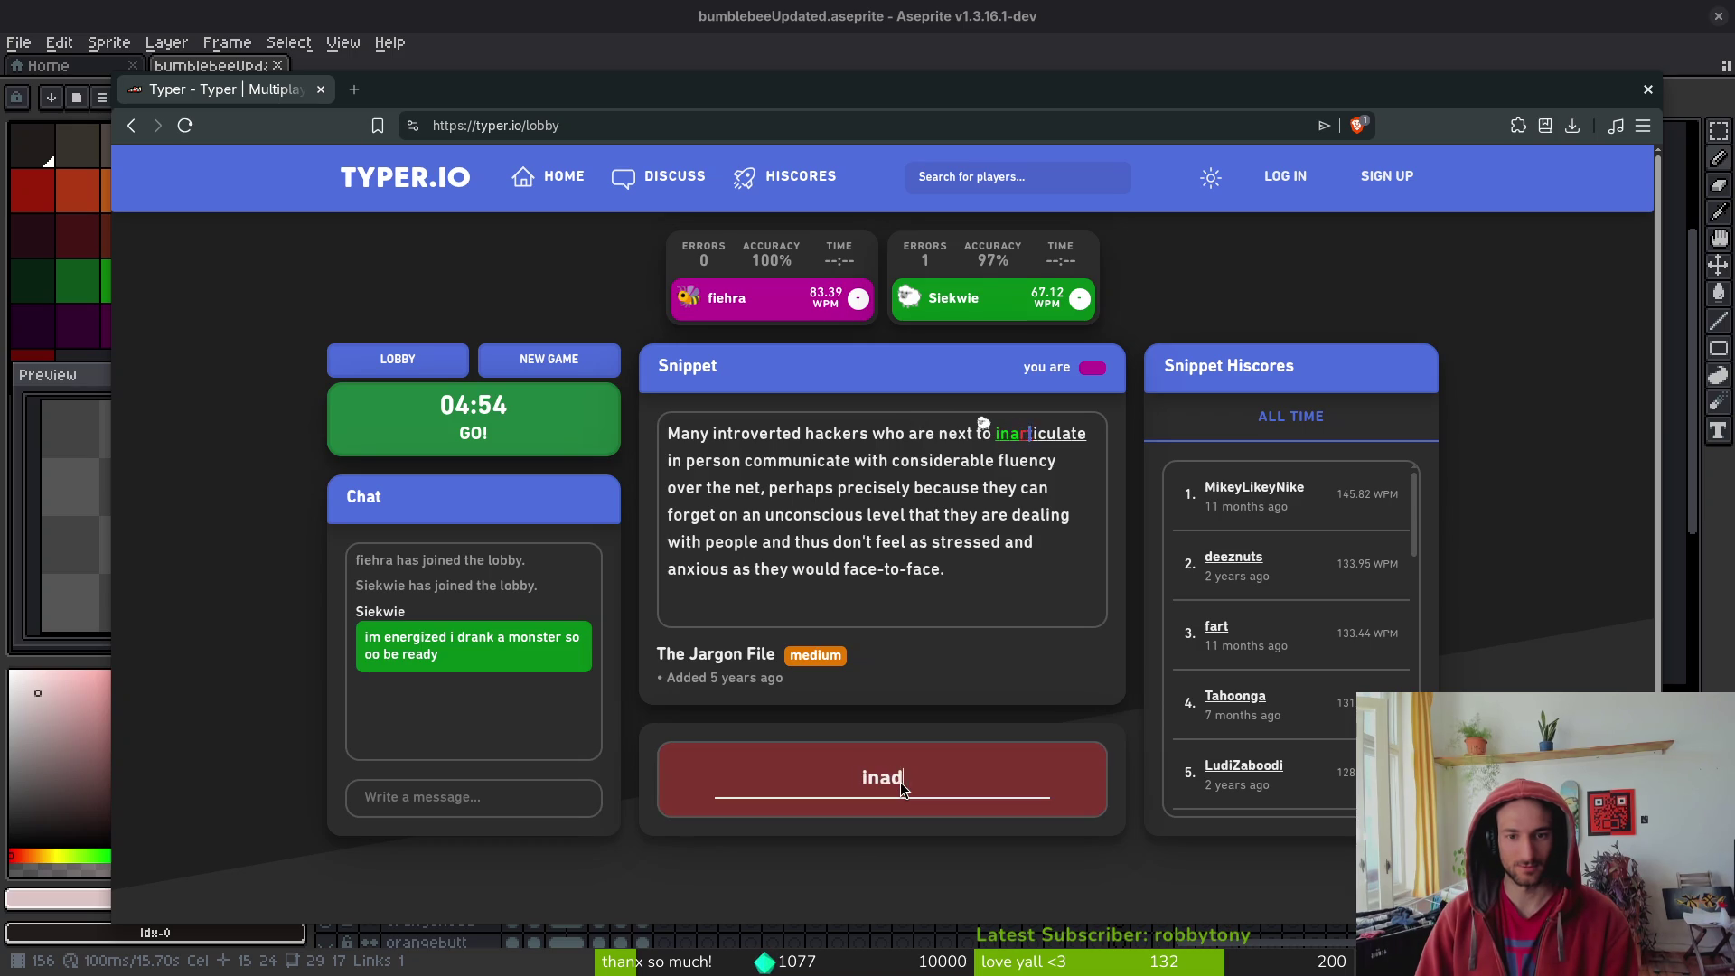
{"action": "key", "text": "BackSpace"}
{"action": "type", "text": "rticulate in pe"}
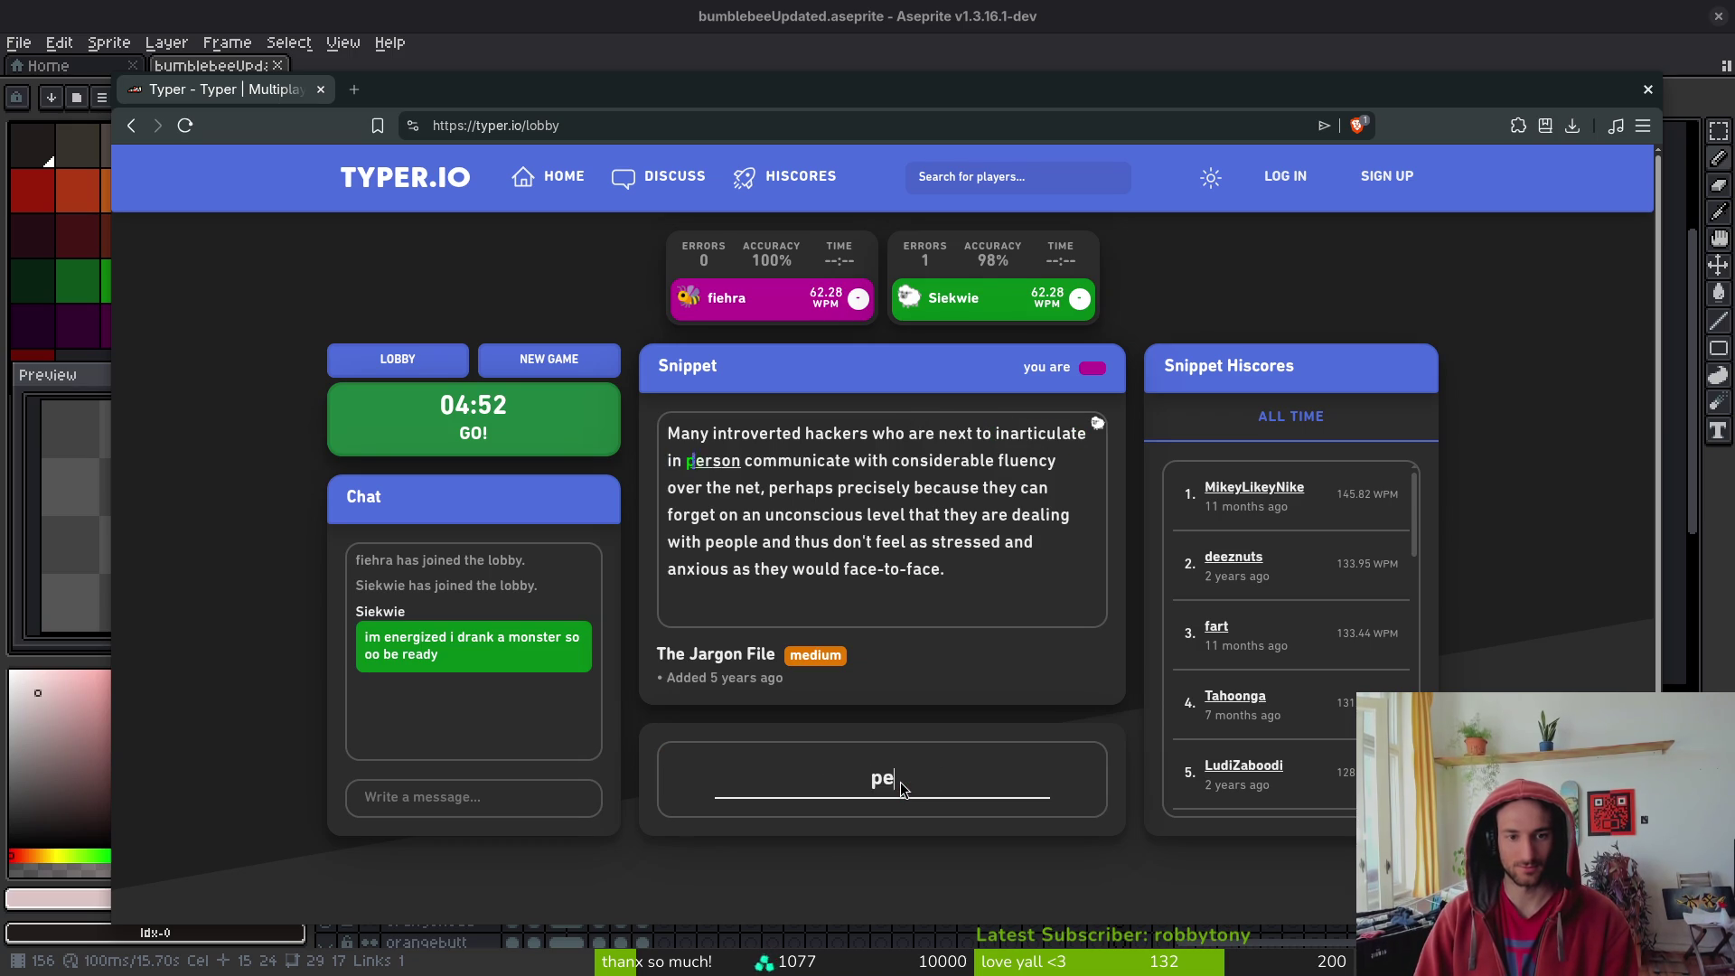
{"action": "type", "text": "rson communicate"}
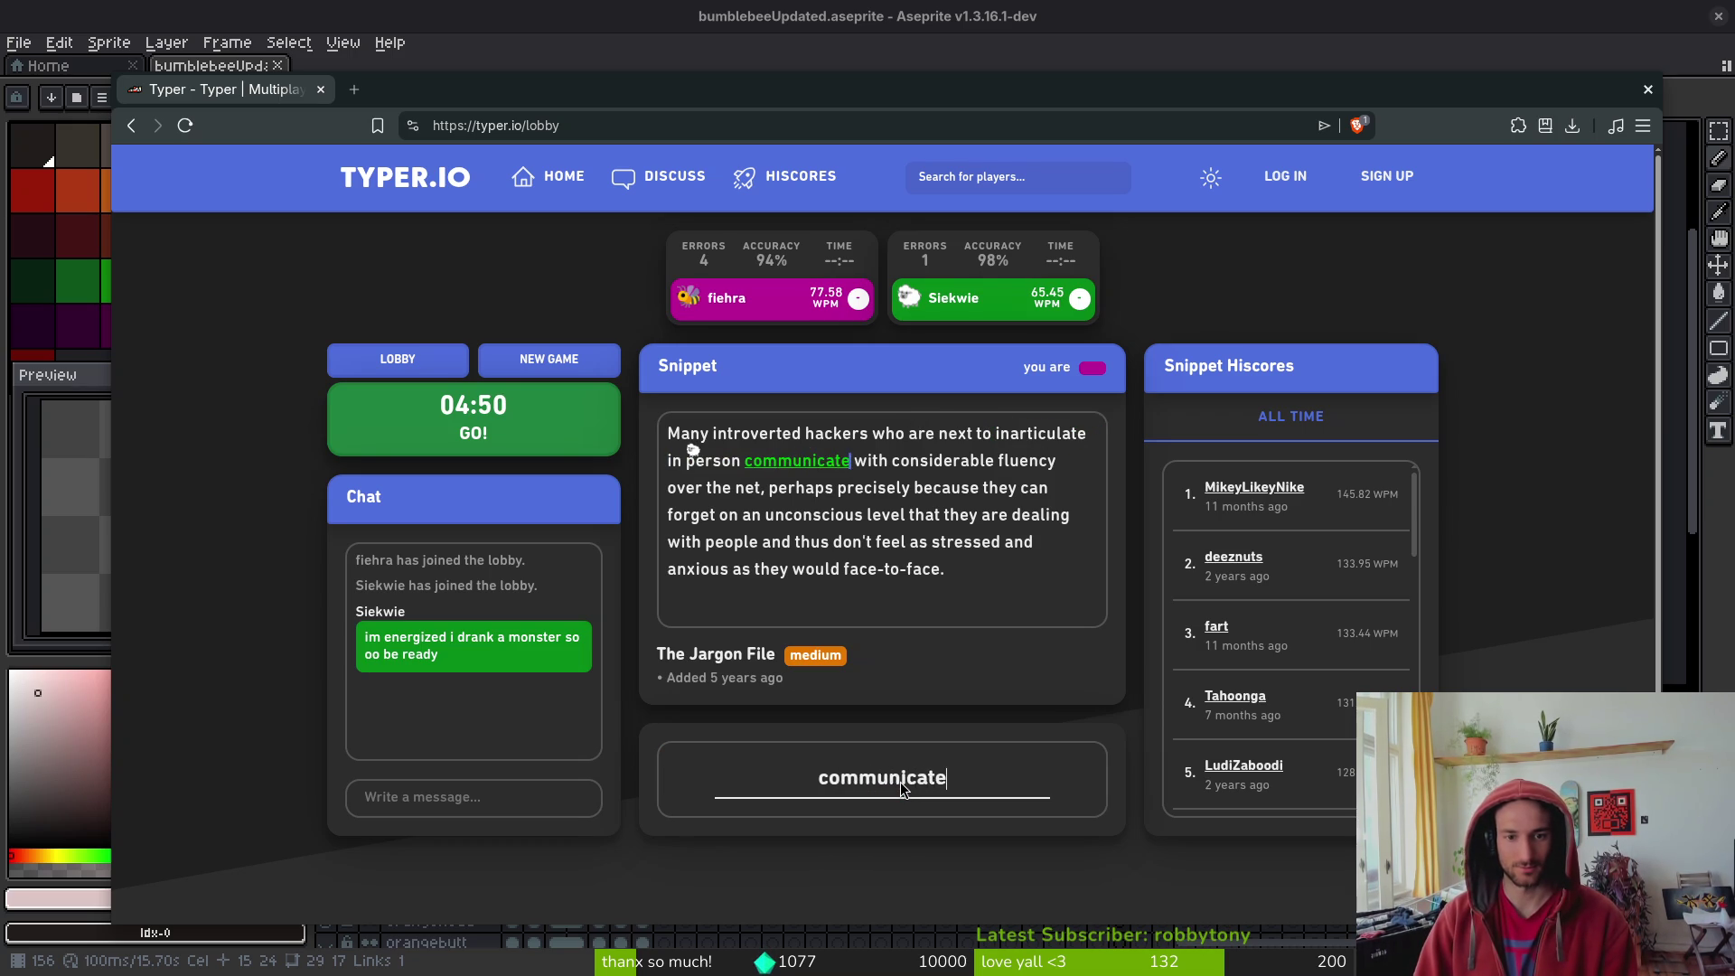
{"action": "type", "text": " with considerab"}
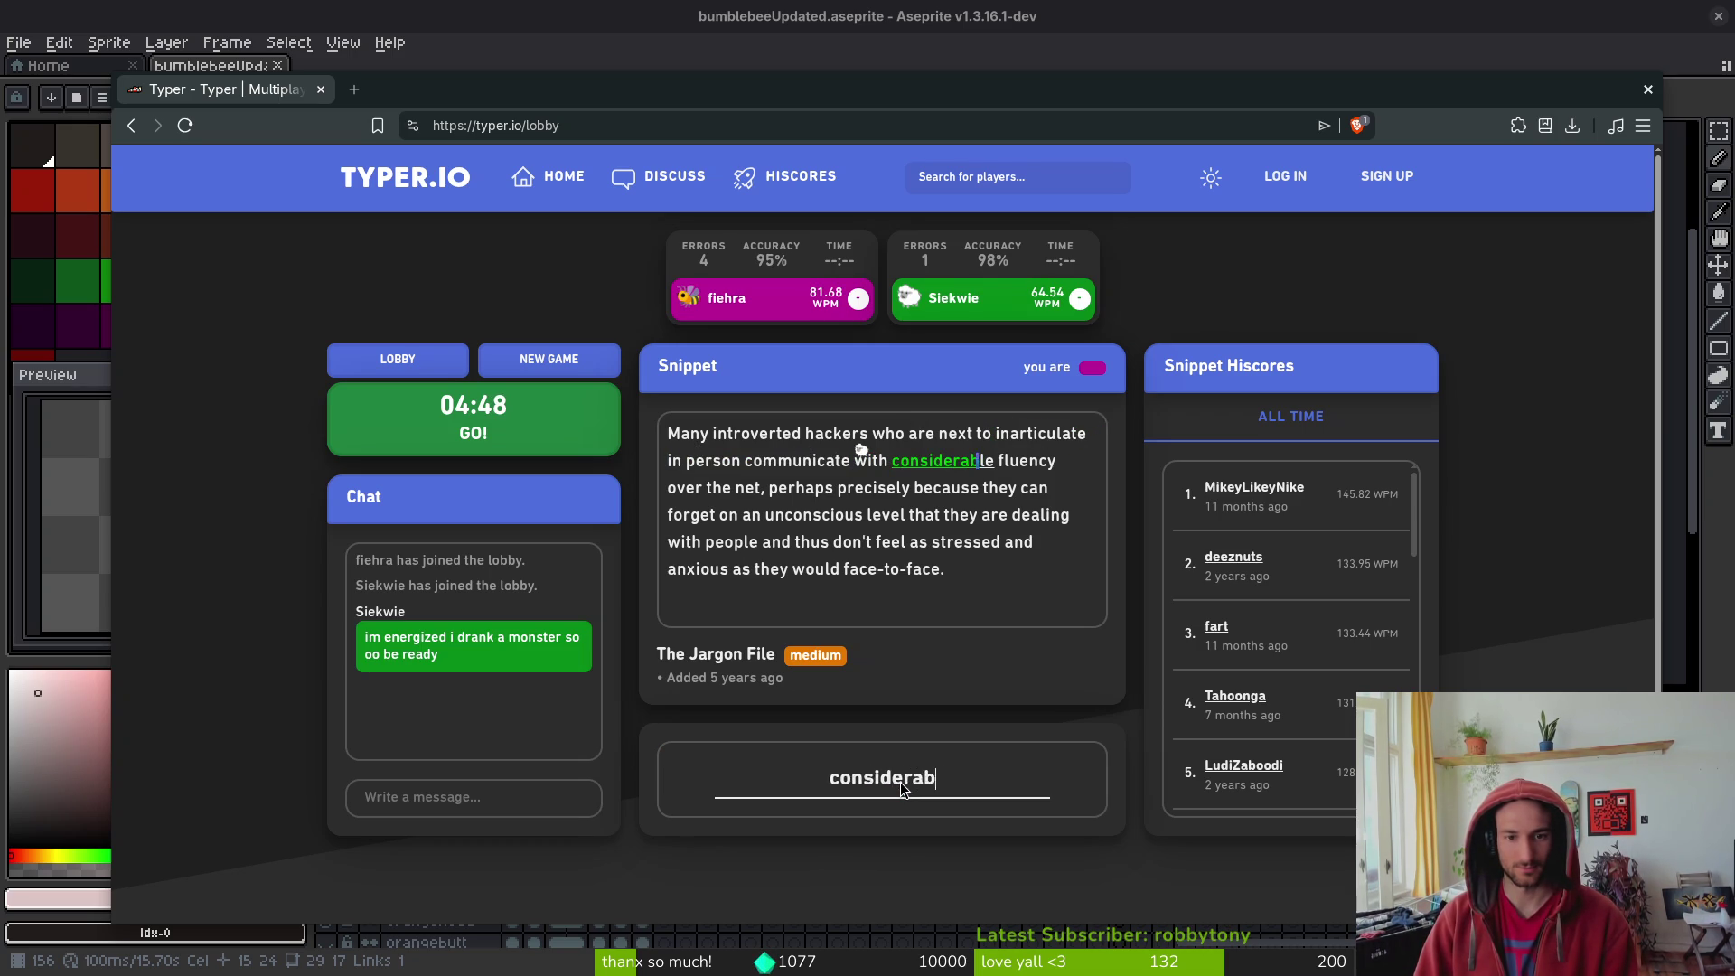
{"action": "type", "text": "le fluency eo"}
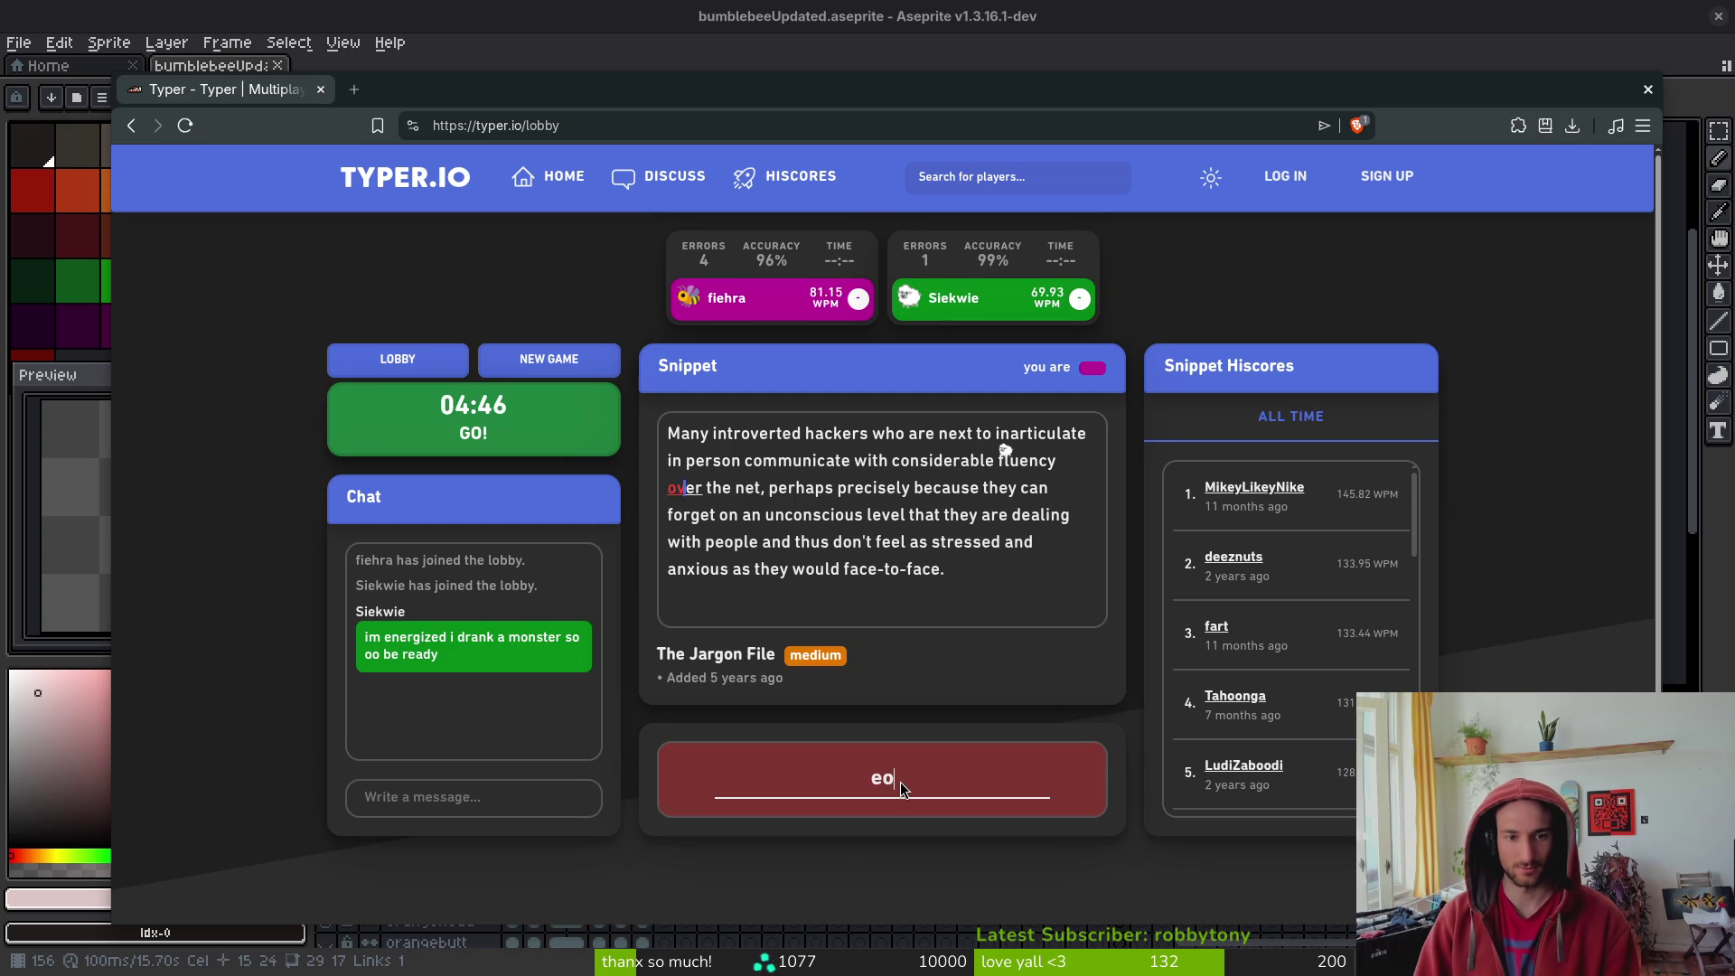
{"action": "key", "text": "BackSpace"}
{"action": "key", "text": "BackSpace"}
{"action": "type", "text": "over the net,"}
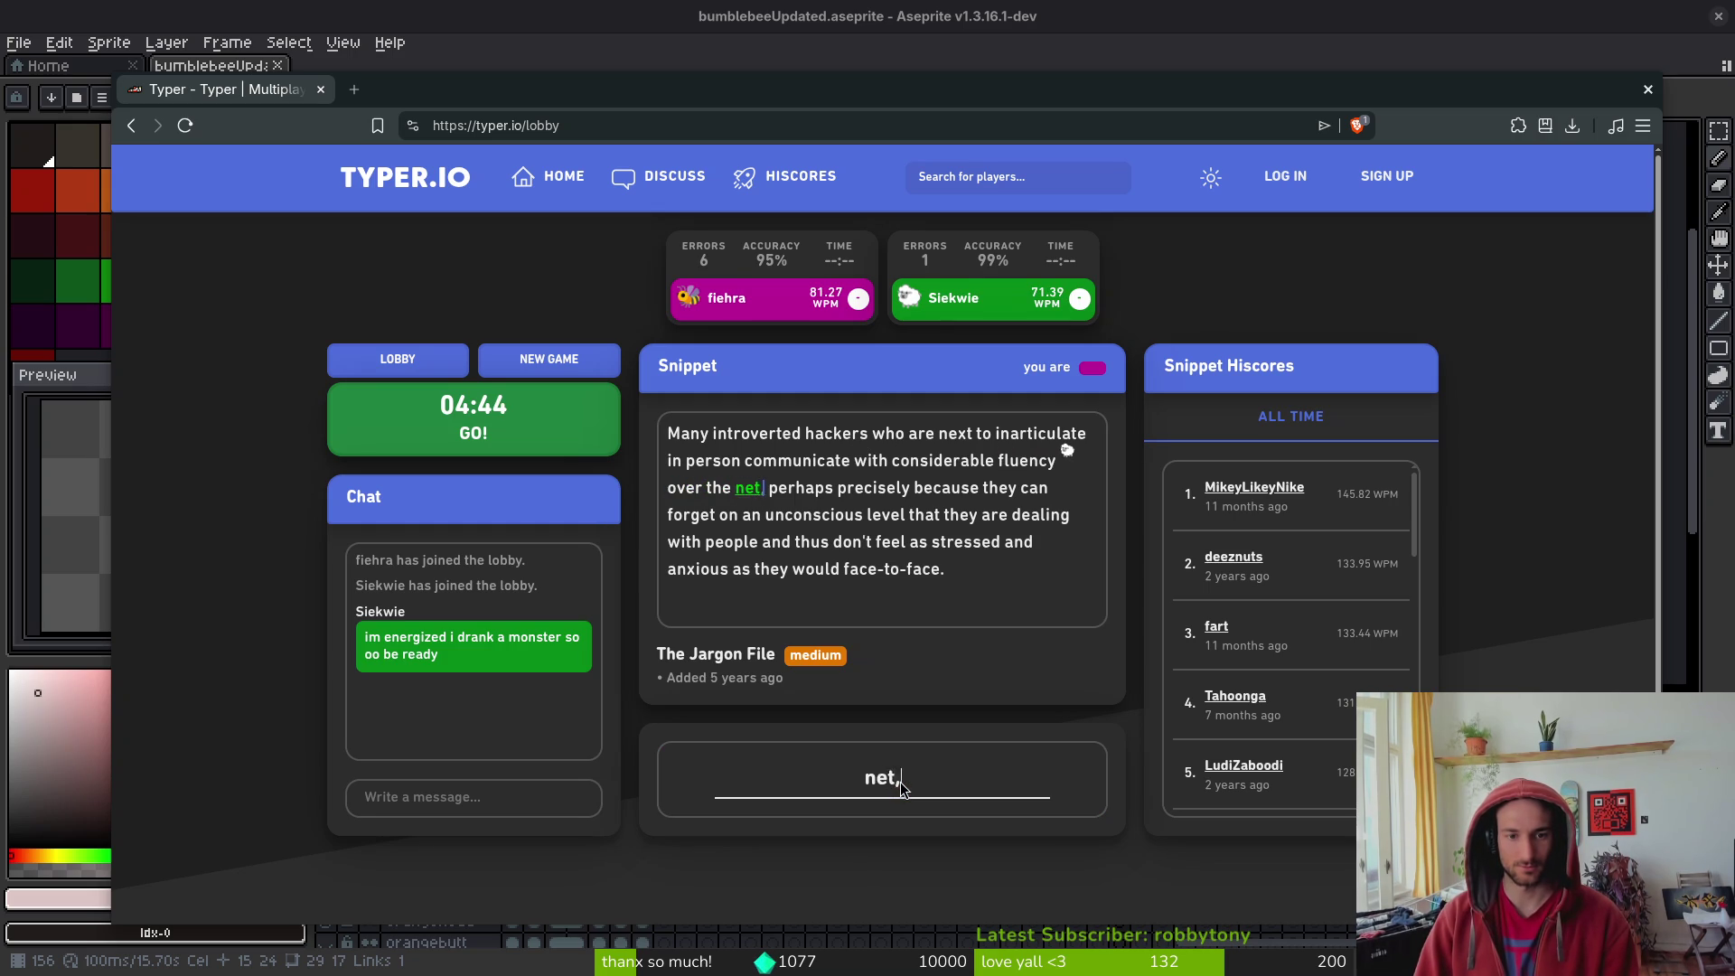
{"action": "type", "text": " perhaps precisel"}
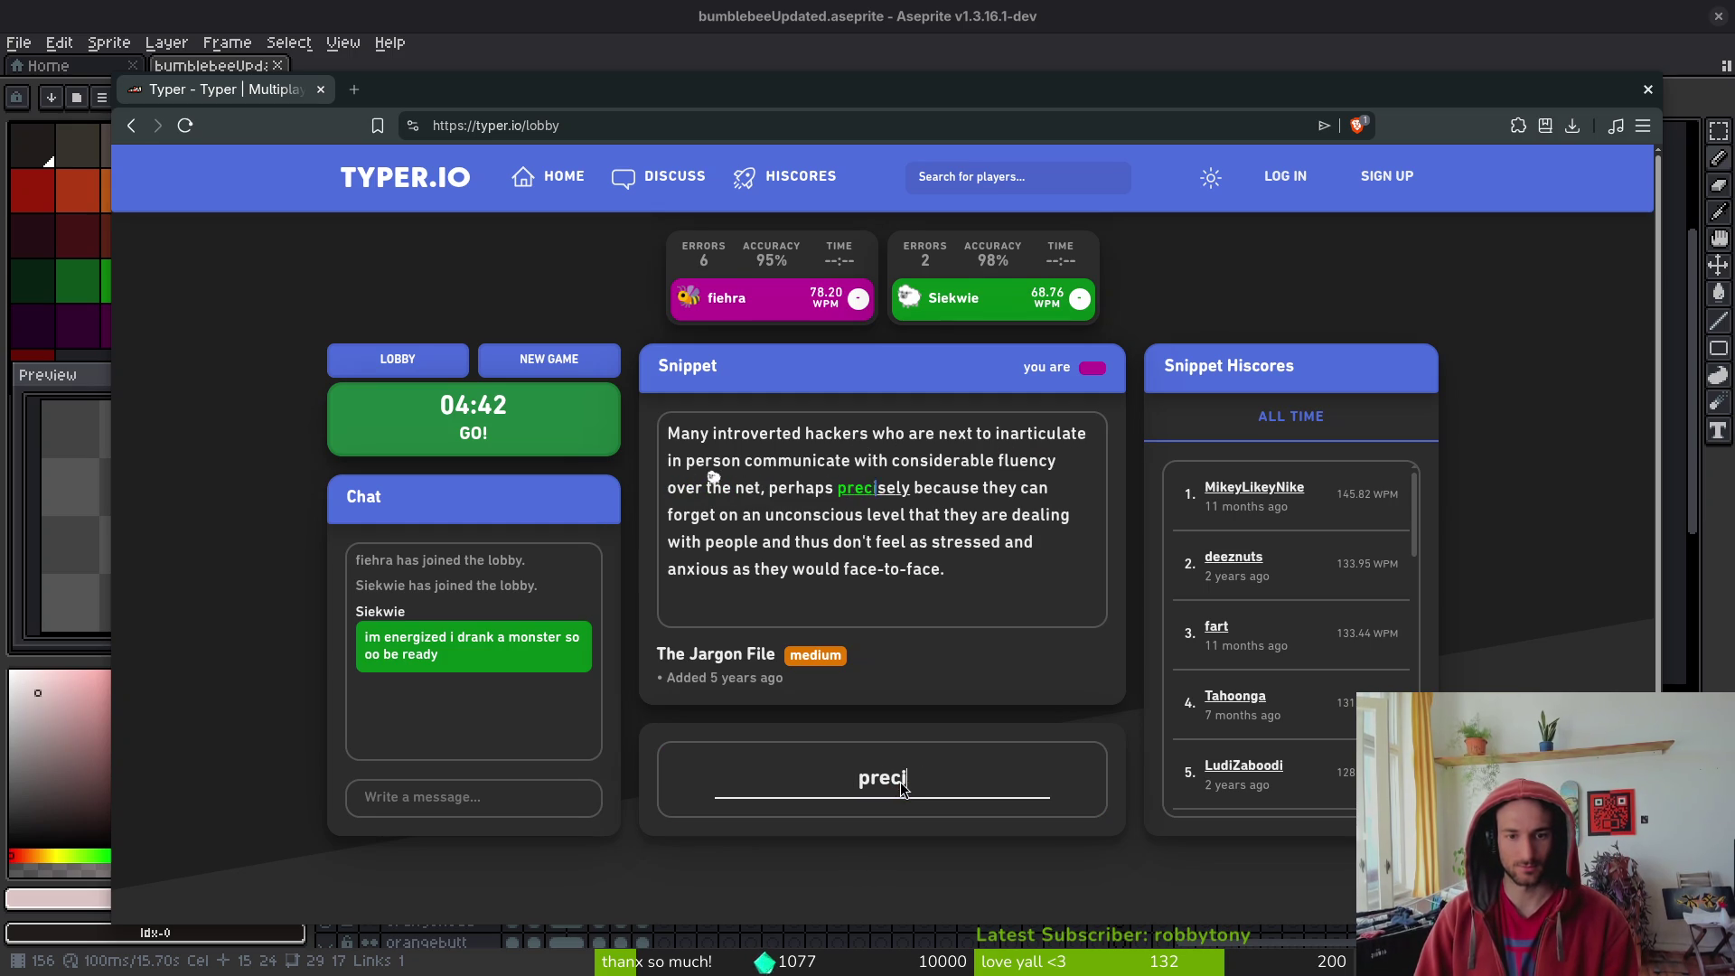
{"action": "type", "text": "y because"}
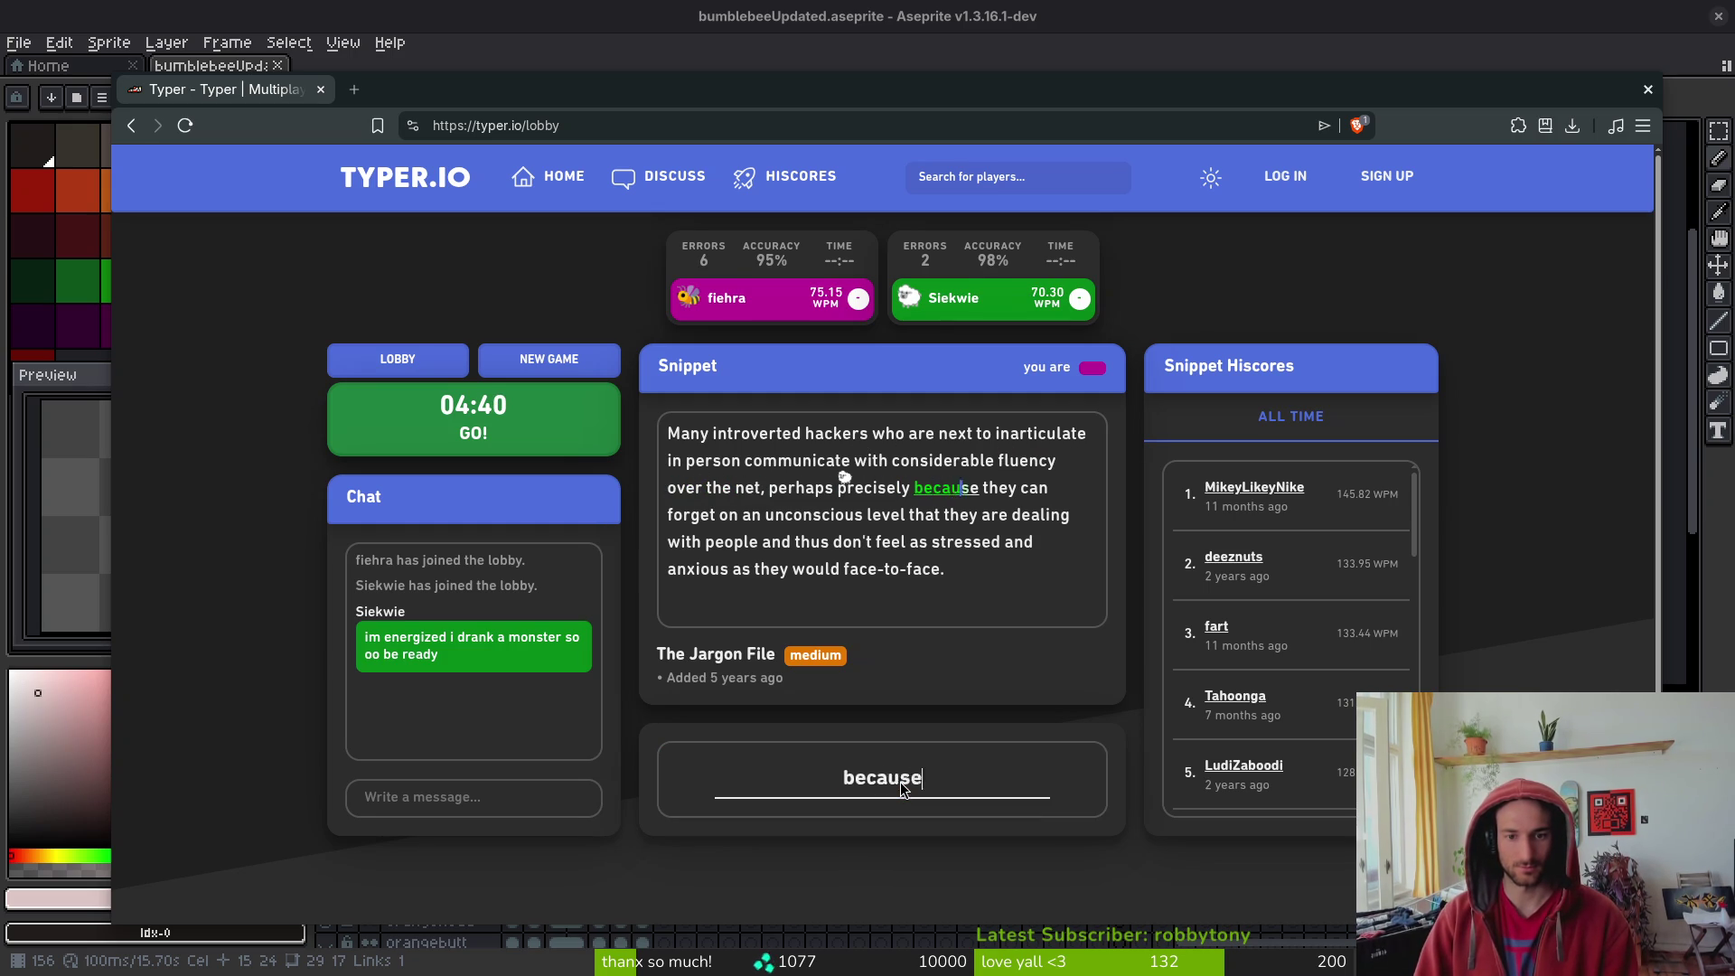
{"action": "type", "text": " they can forge"}
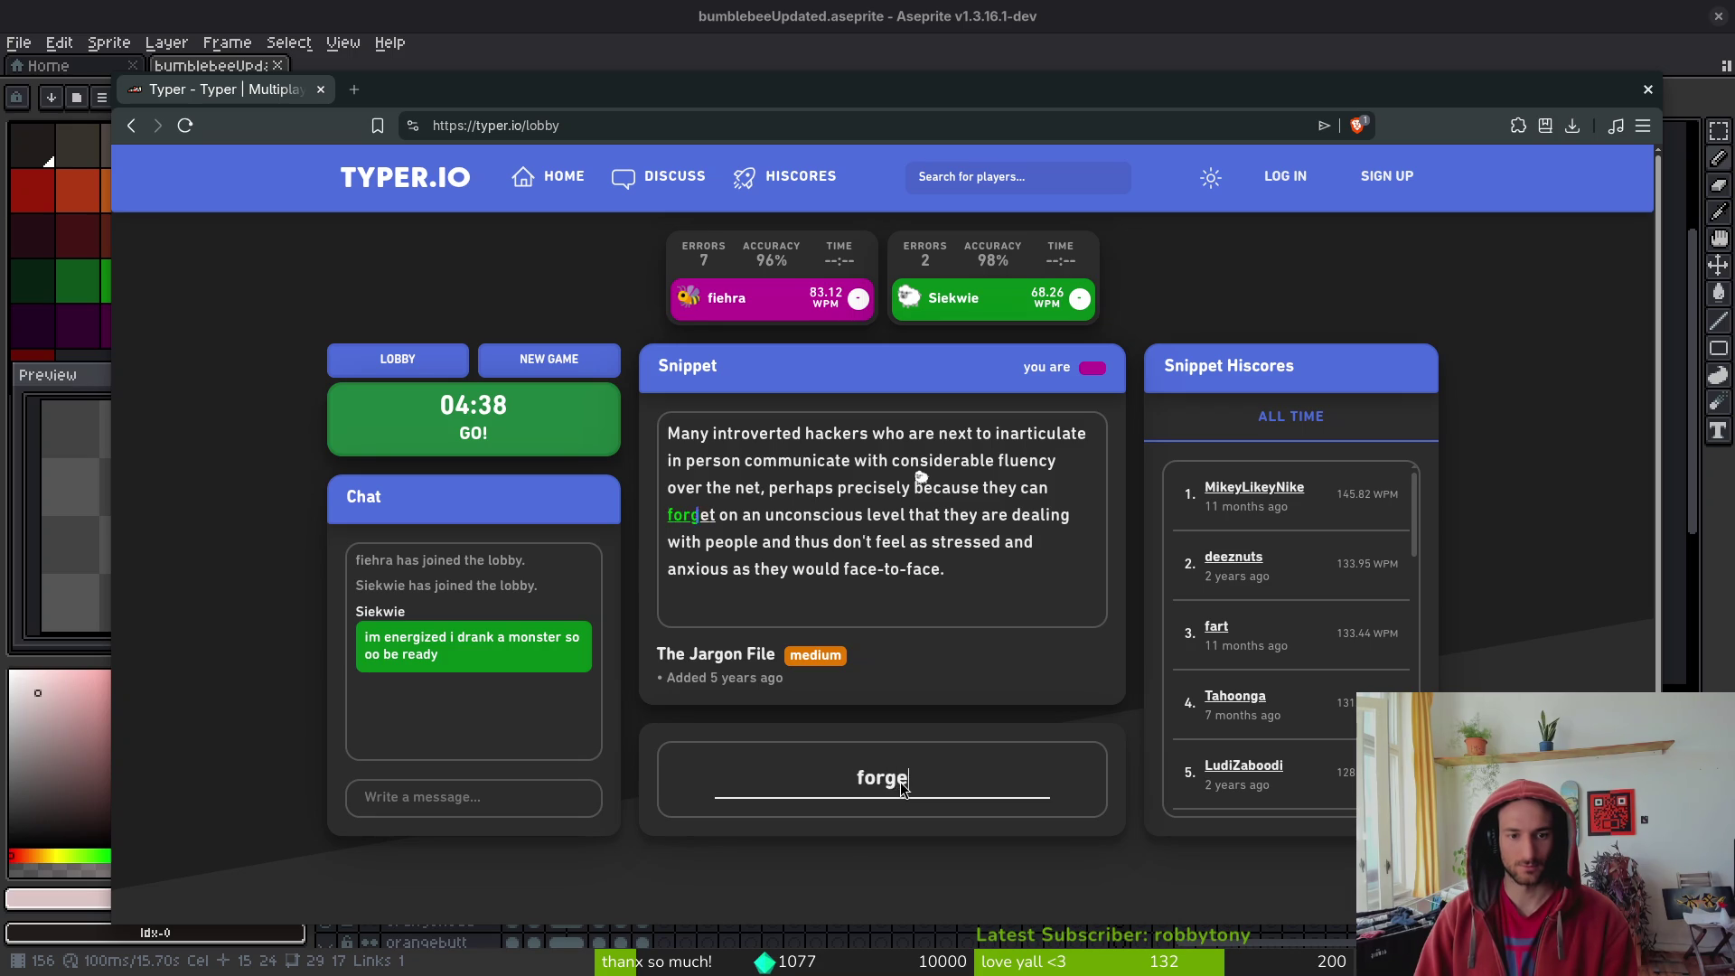
{"action": "type", "text": "t on an uncon"}
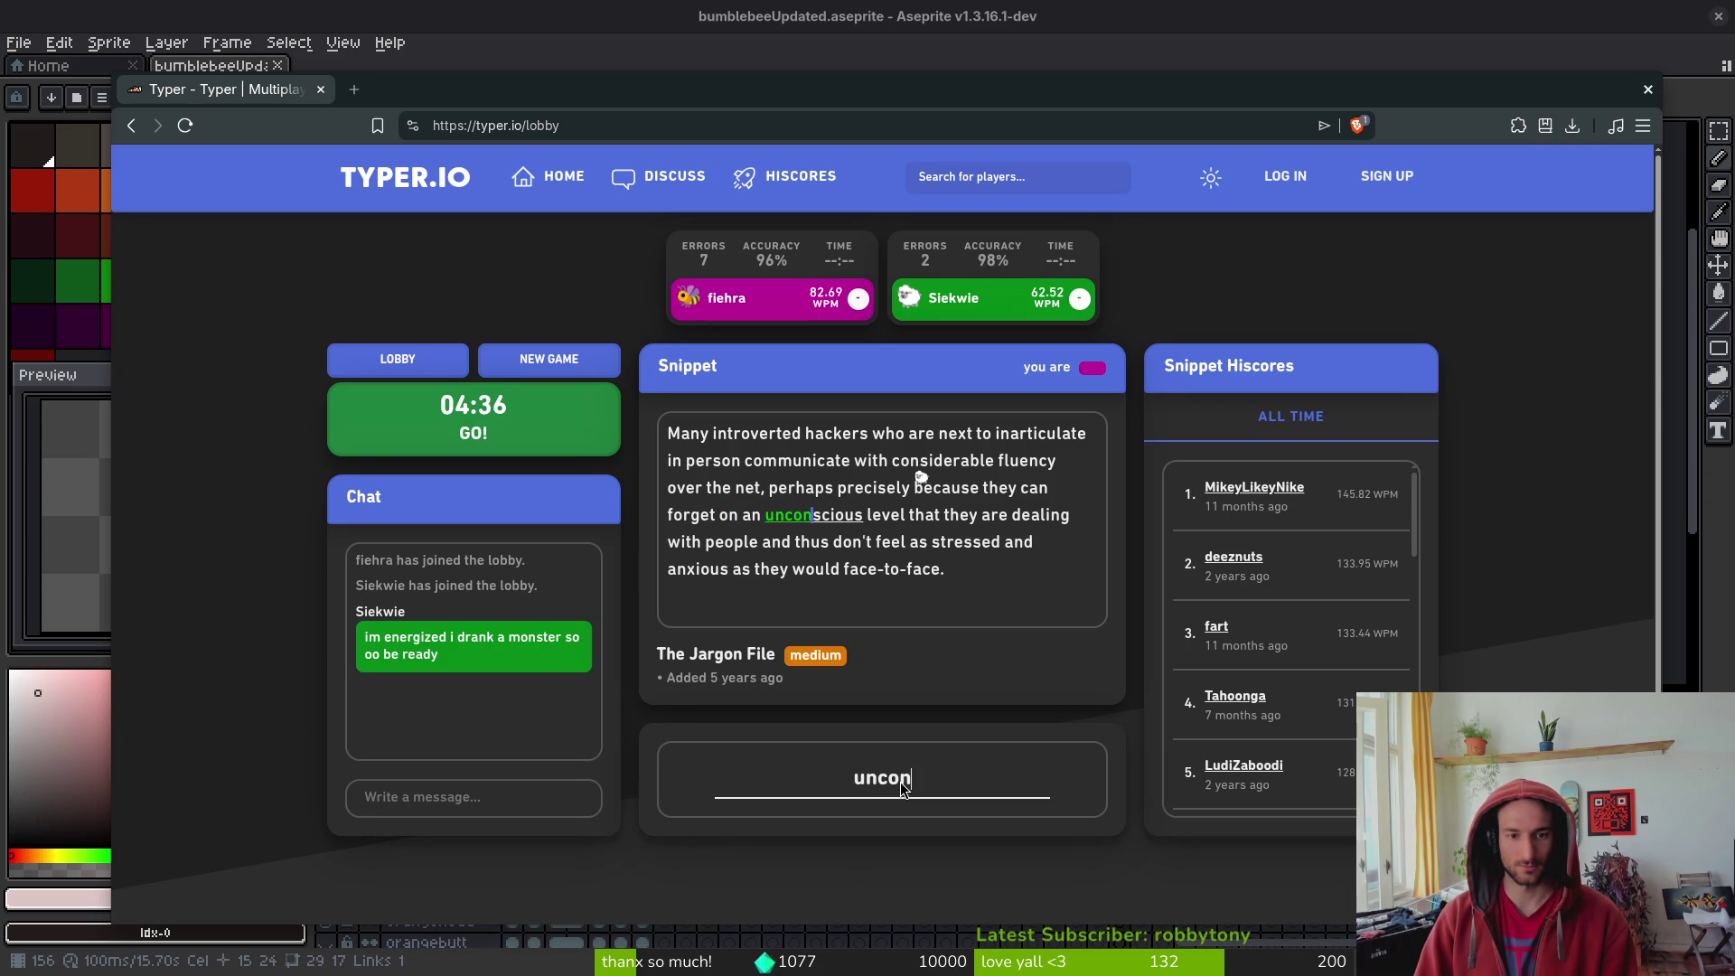
{"action": "type", "text": "scious level"}
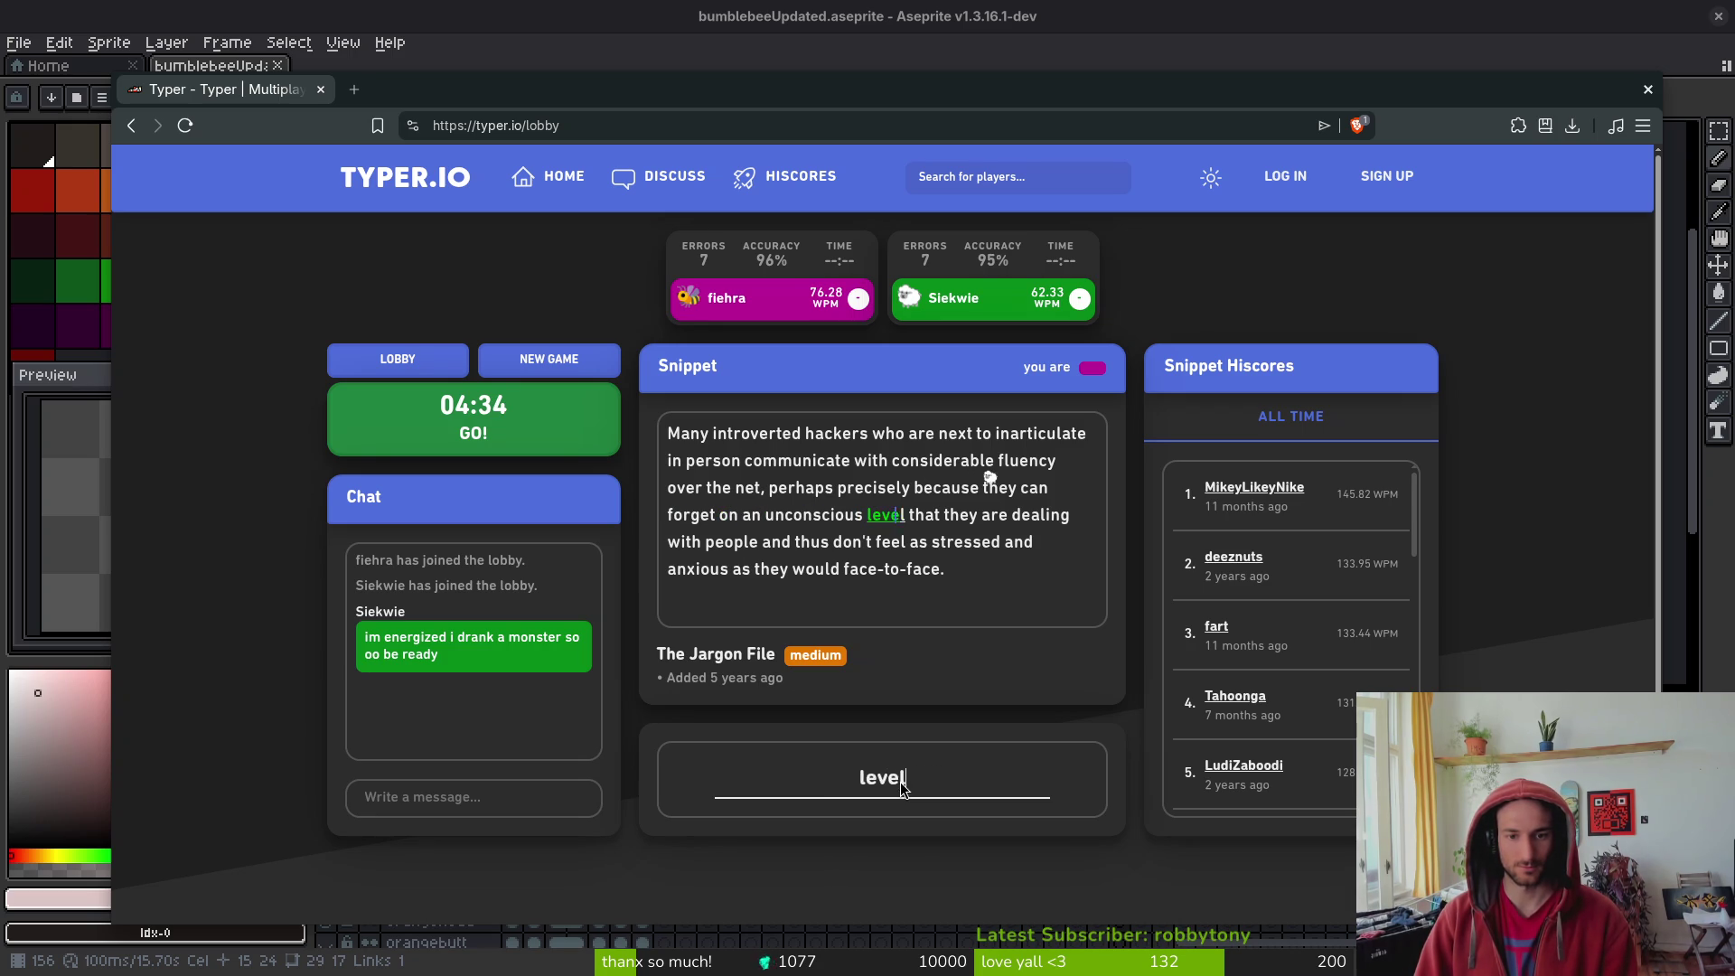
{"action": "type", "text": " that they"}
{"action": "type", "text": "deal"}
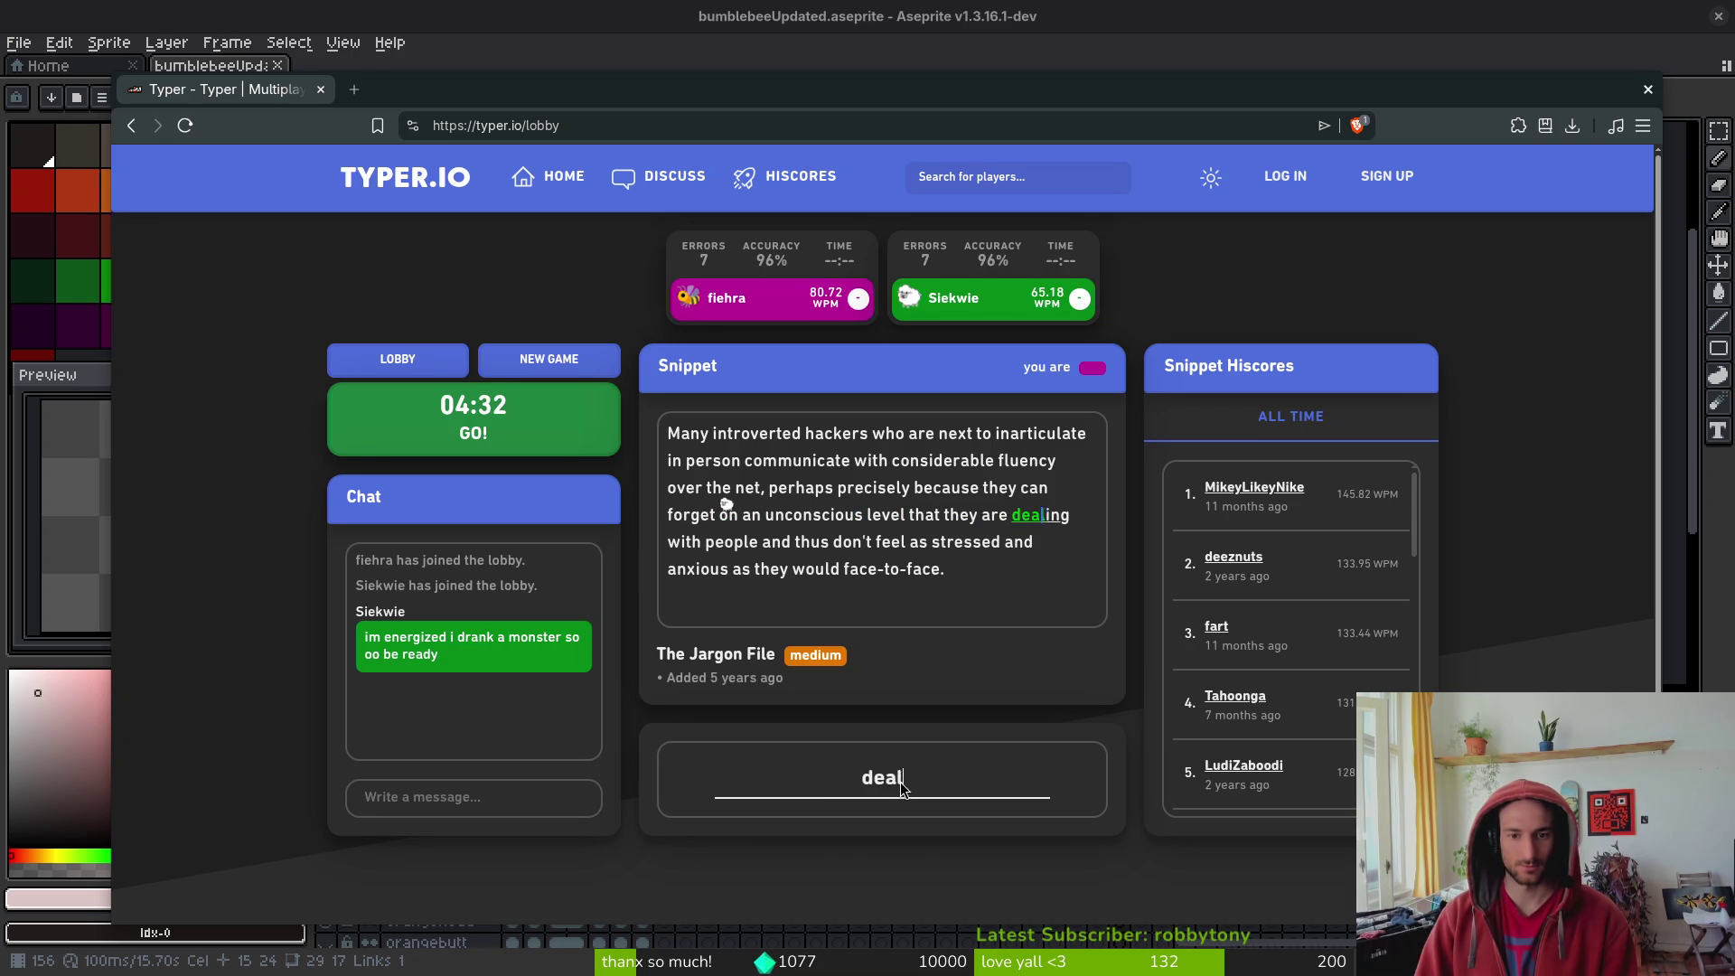
{"action": "type", "text": "ing with people and thus don'"}
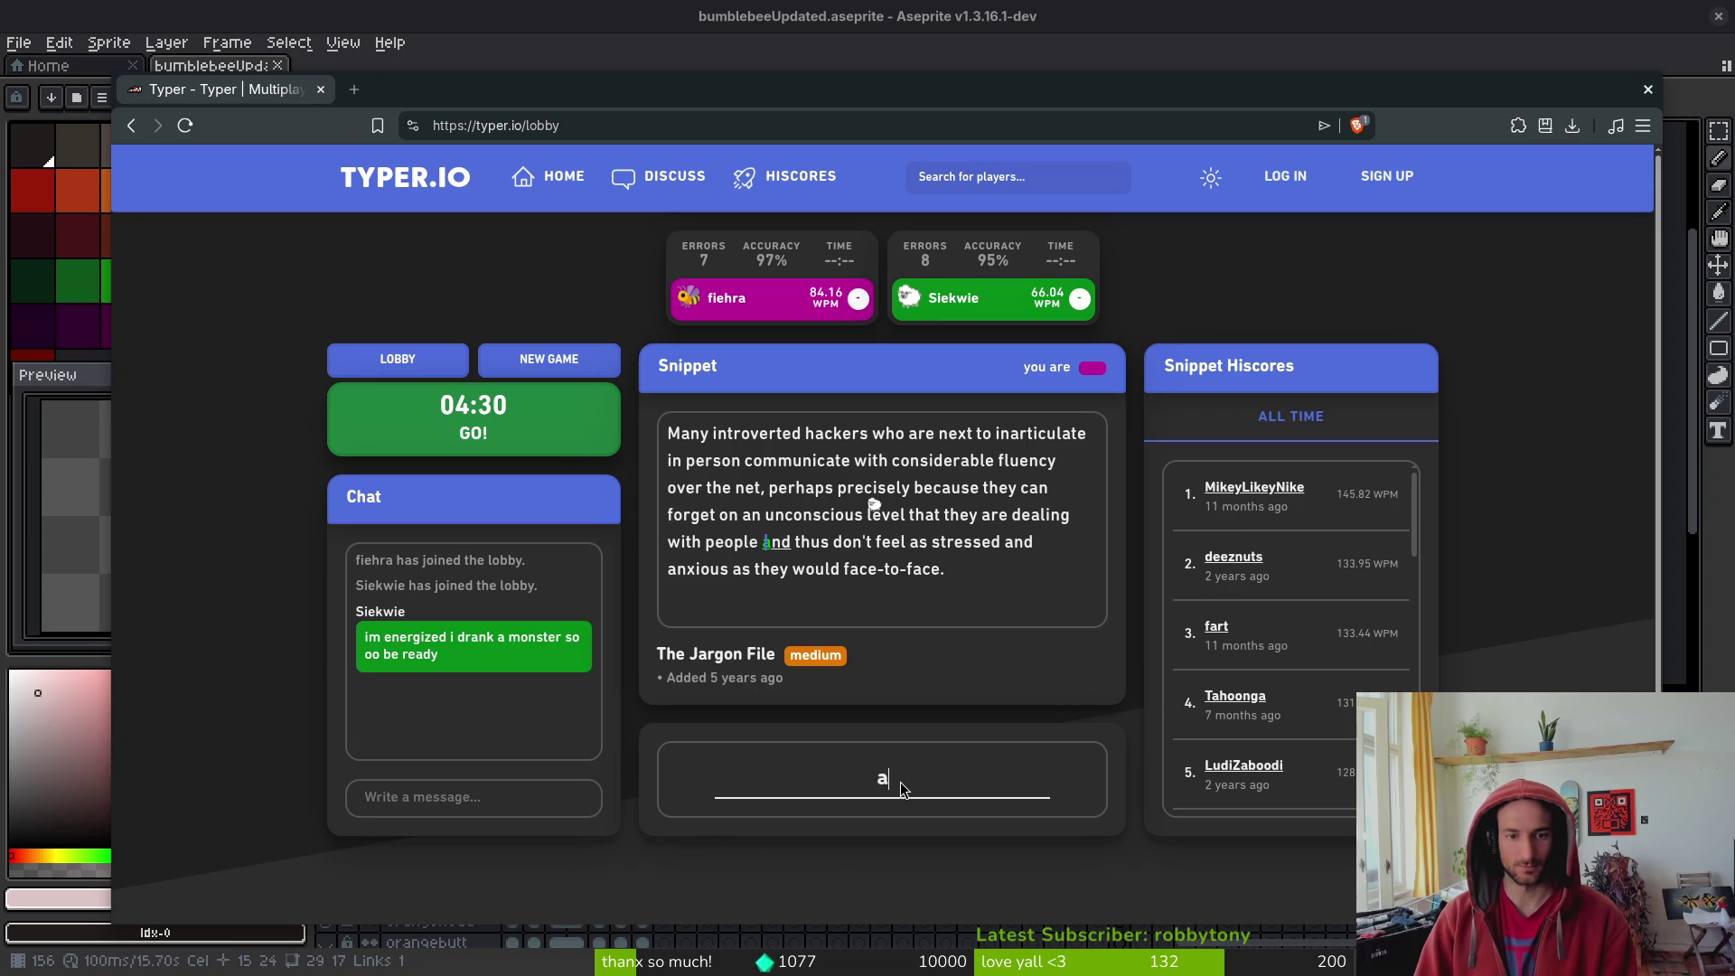
{"action": "type", "text": "t feel as stres"}
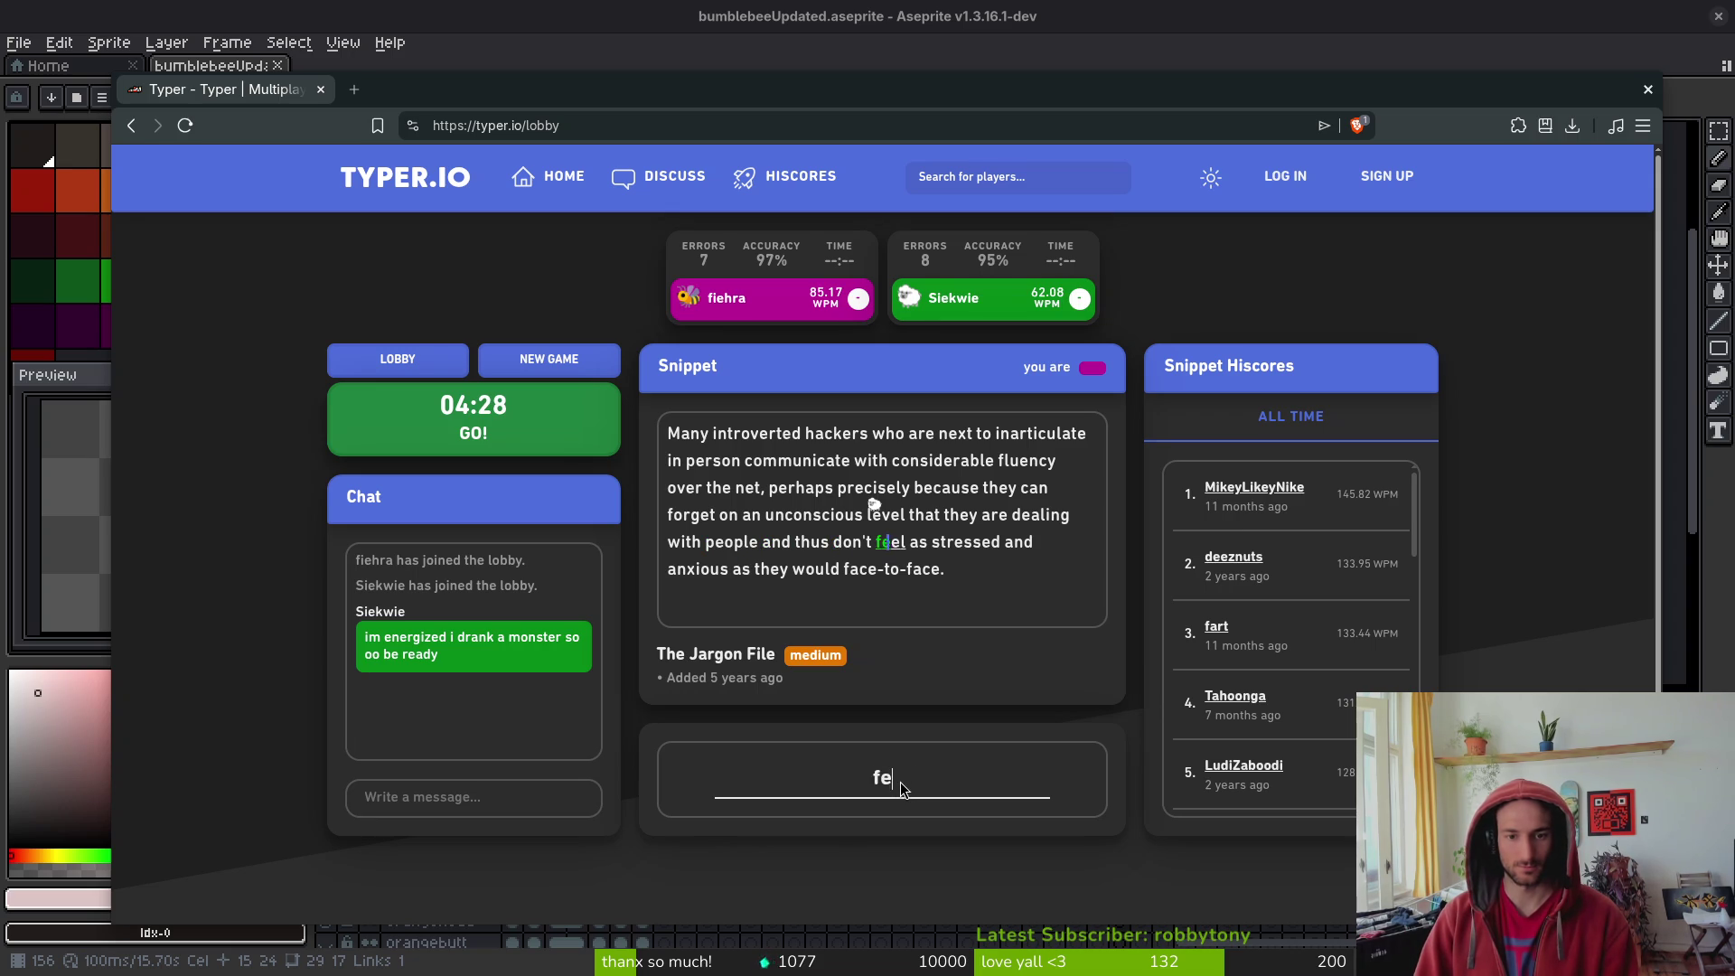
{"action": "type", "text": "sed and anxious as they would face-to-face."}
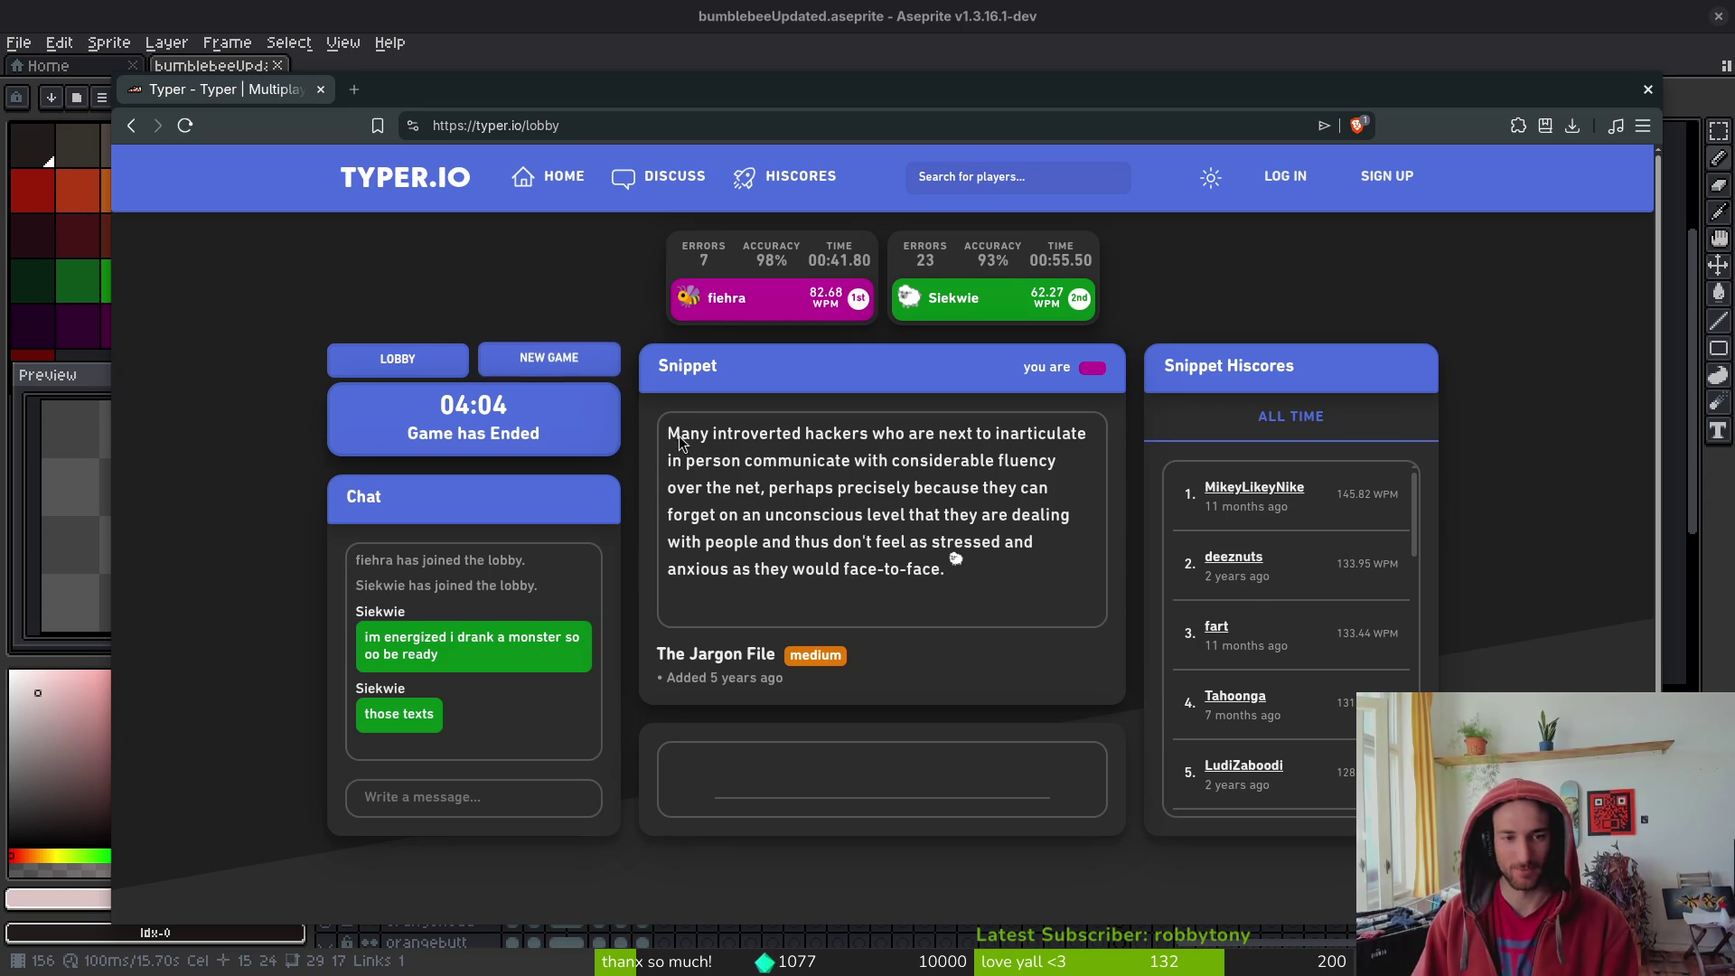
- Race through the Black Mirror 'Everything happens for a reason' snippet, then hide the browser for Aseprite
{"action": "left_click", "coordinate": [556, 358]}
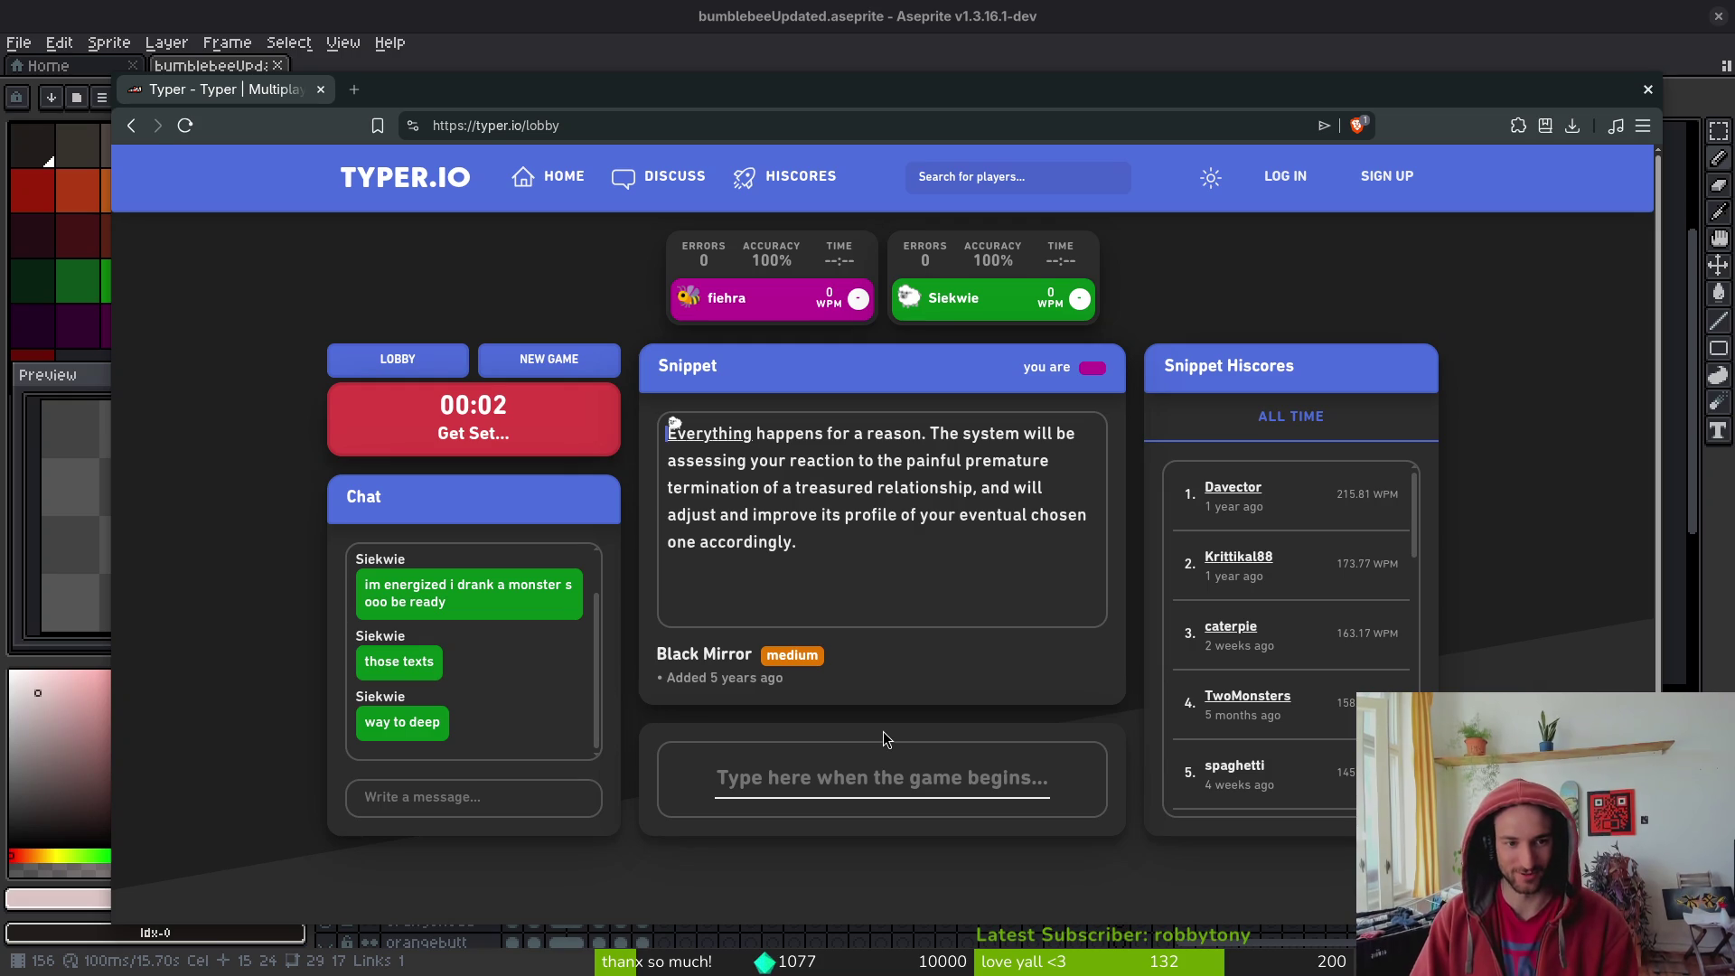
{"action": "type", "text": "Ever"}
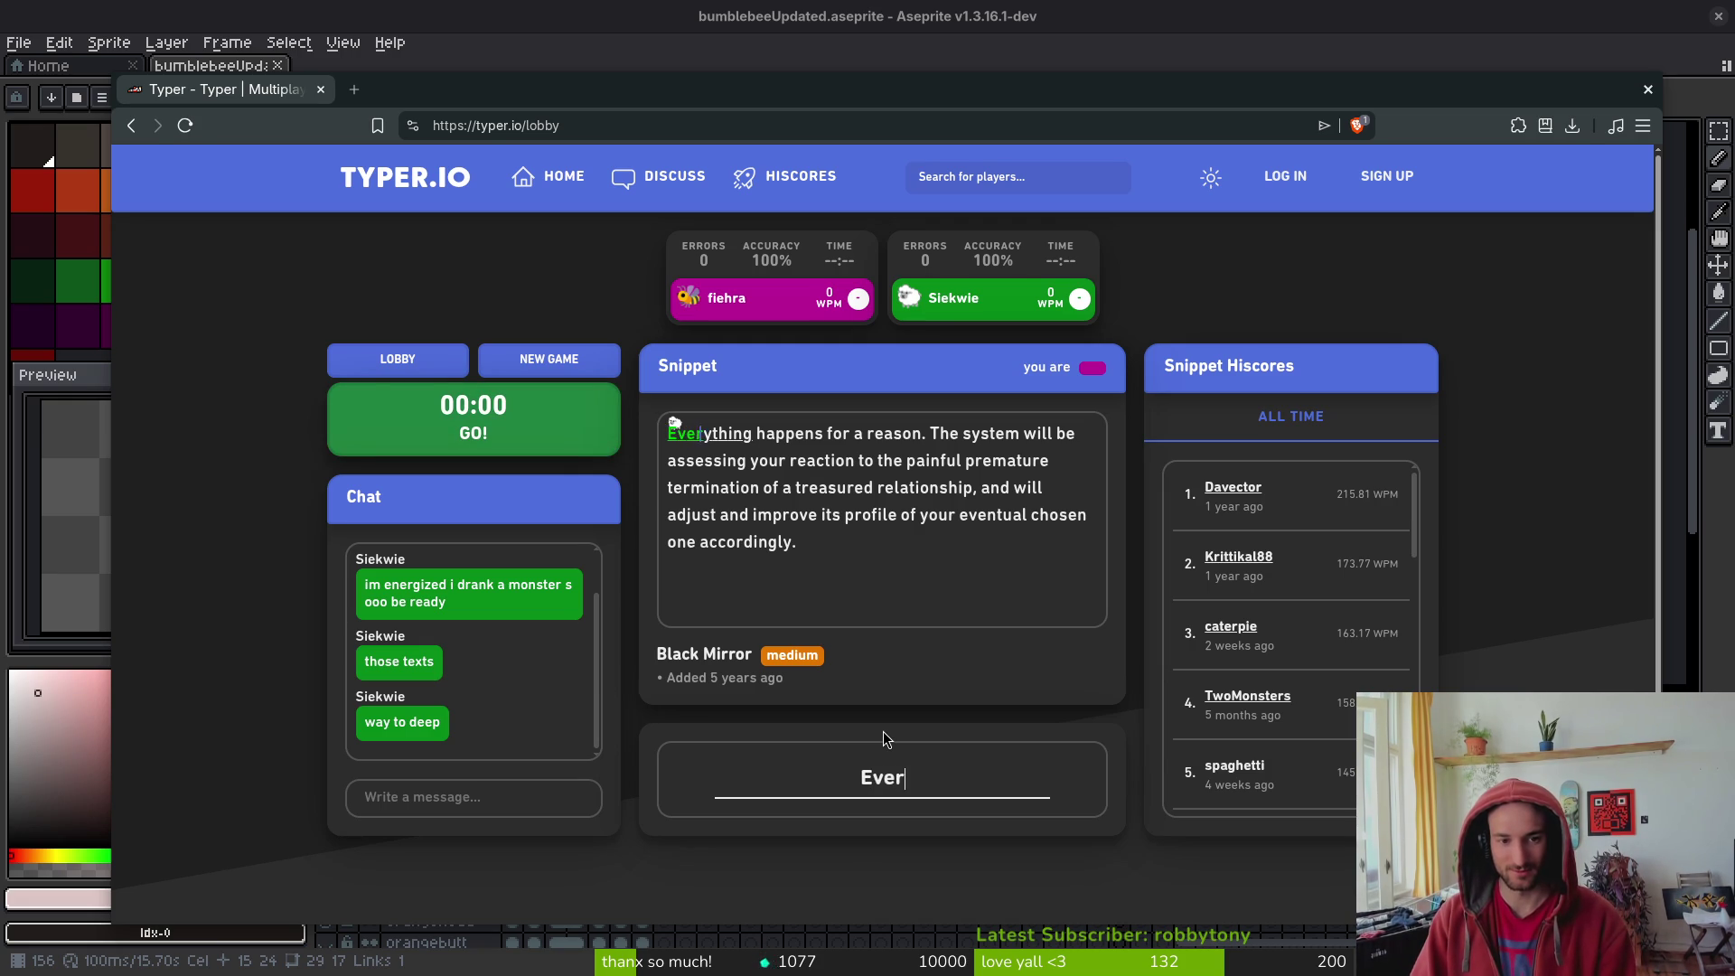
{"action": "type", "text": "ything happens fo"}
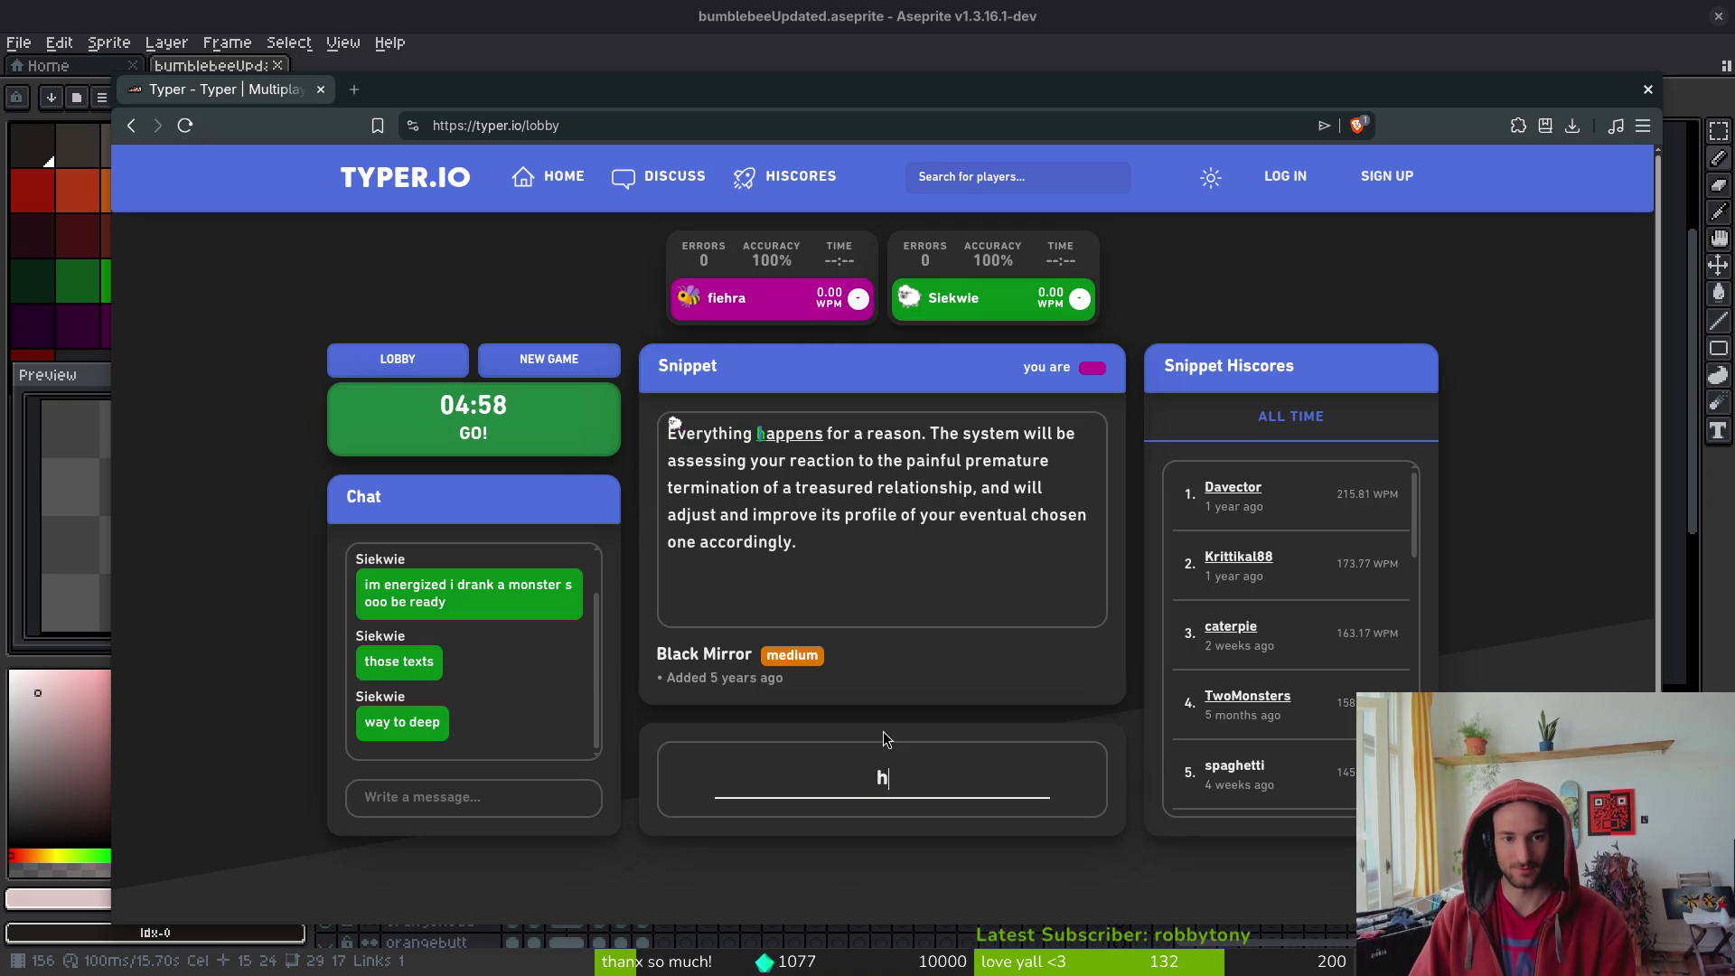
{"action": "type", "text": "r a reason. The"}
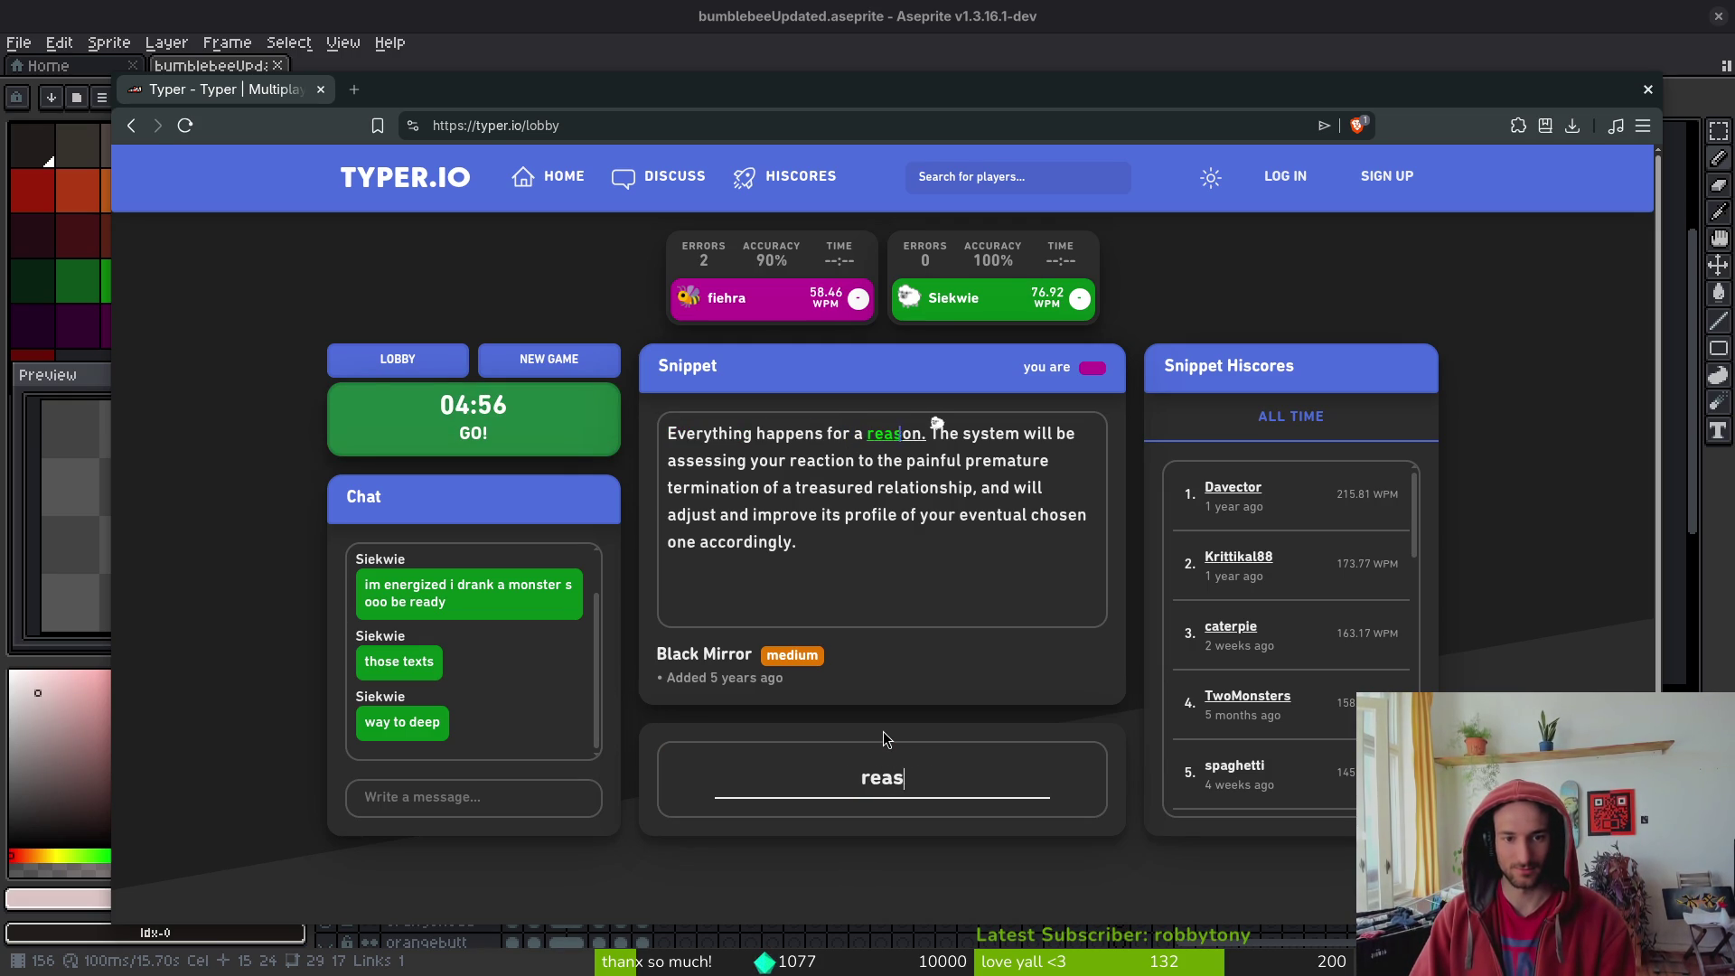
{"action": "type", "text": " system will be as"}
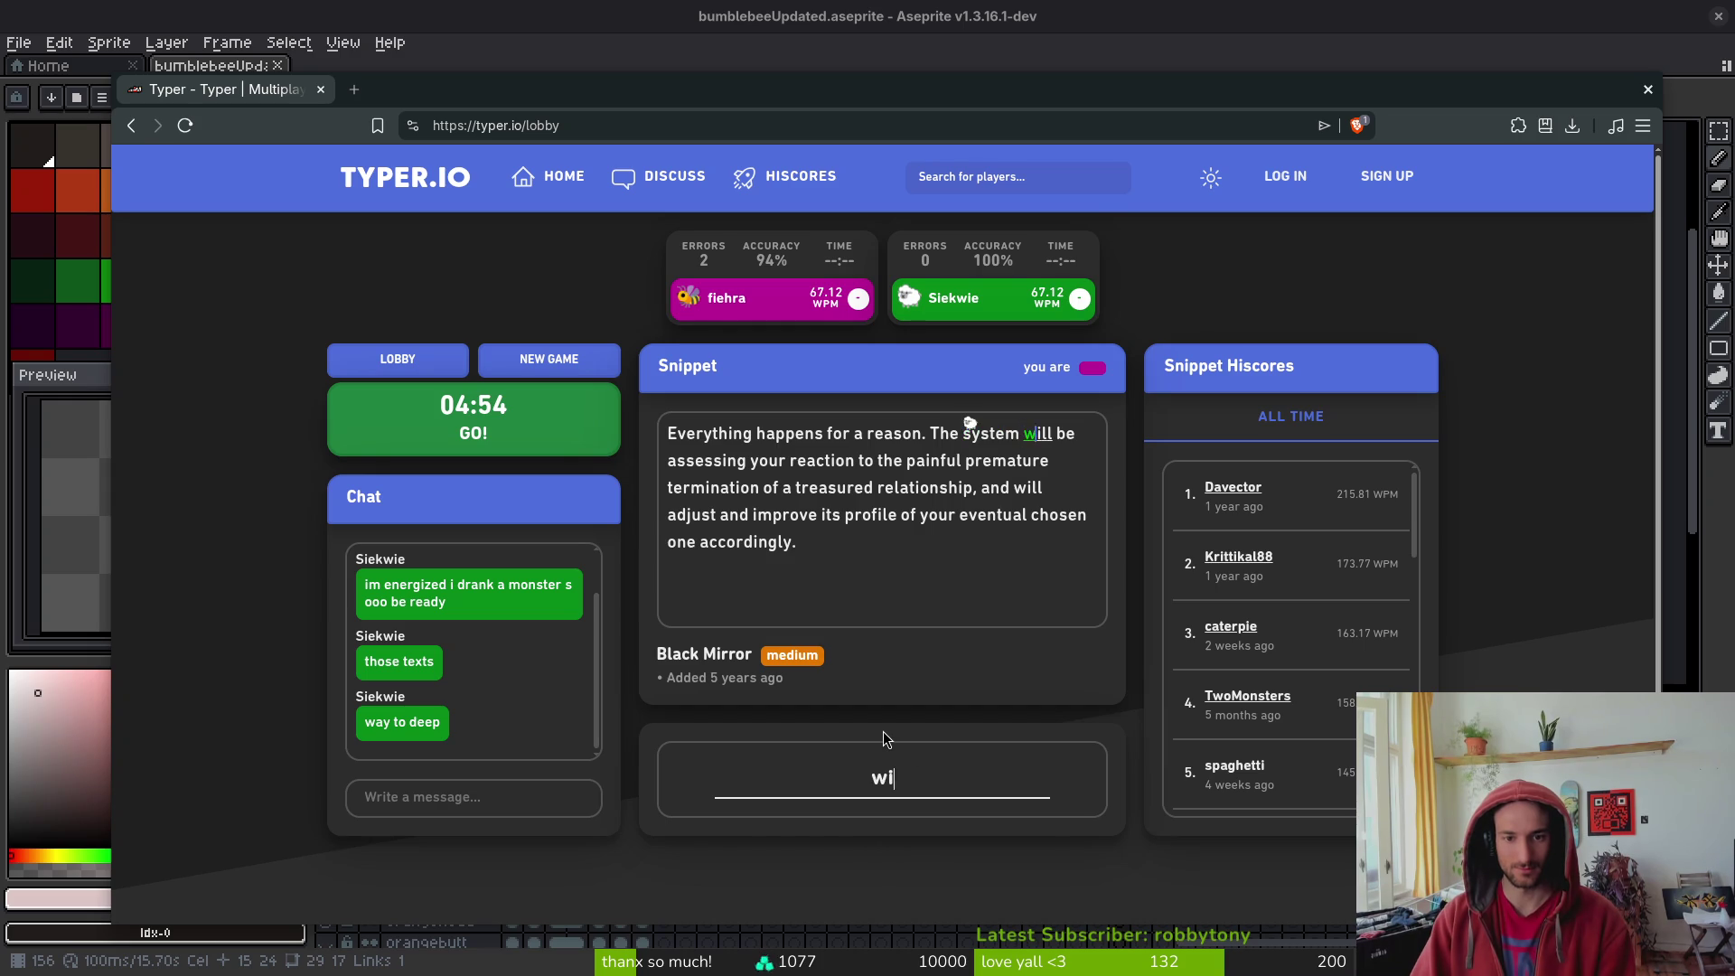
{"action": "type", "text": "sessing your react"}
{"action": "type", "text": "ion to the painful pr"}
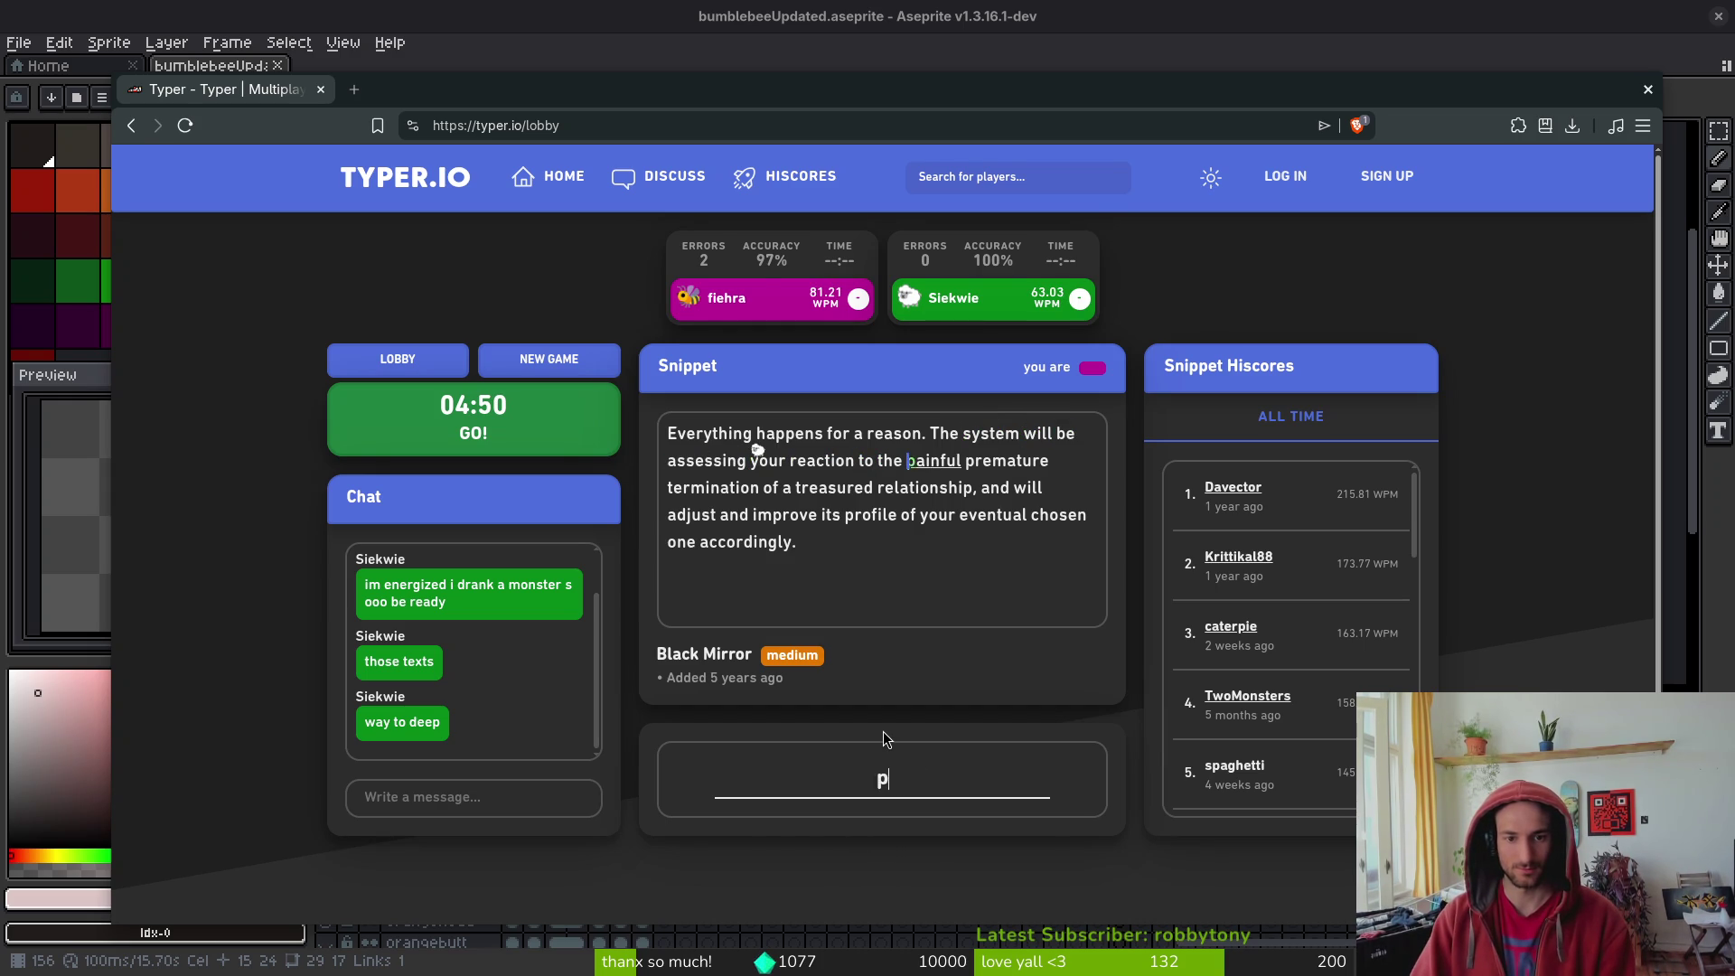
{"action": "type", "text": "emature termination"}
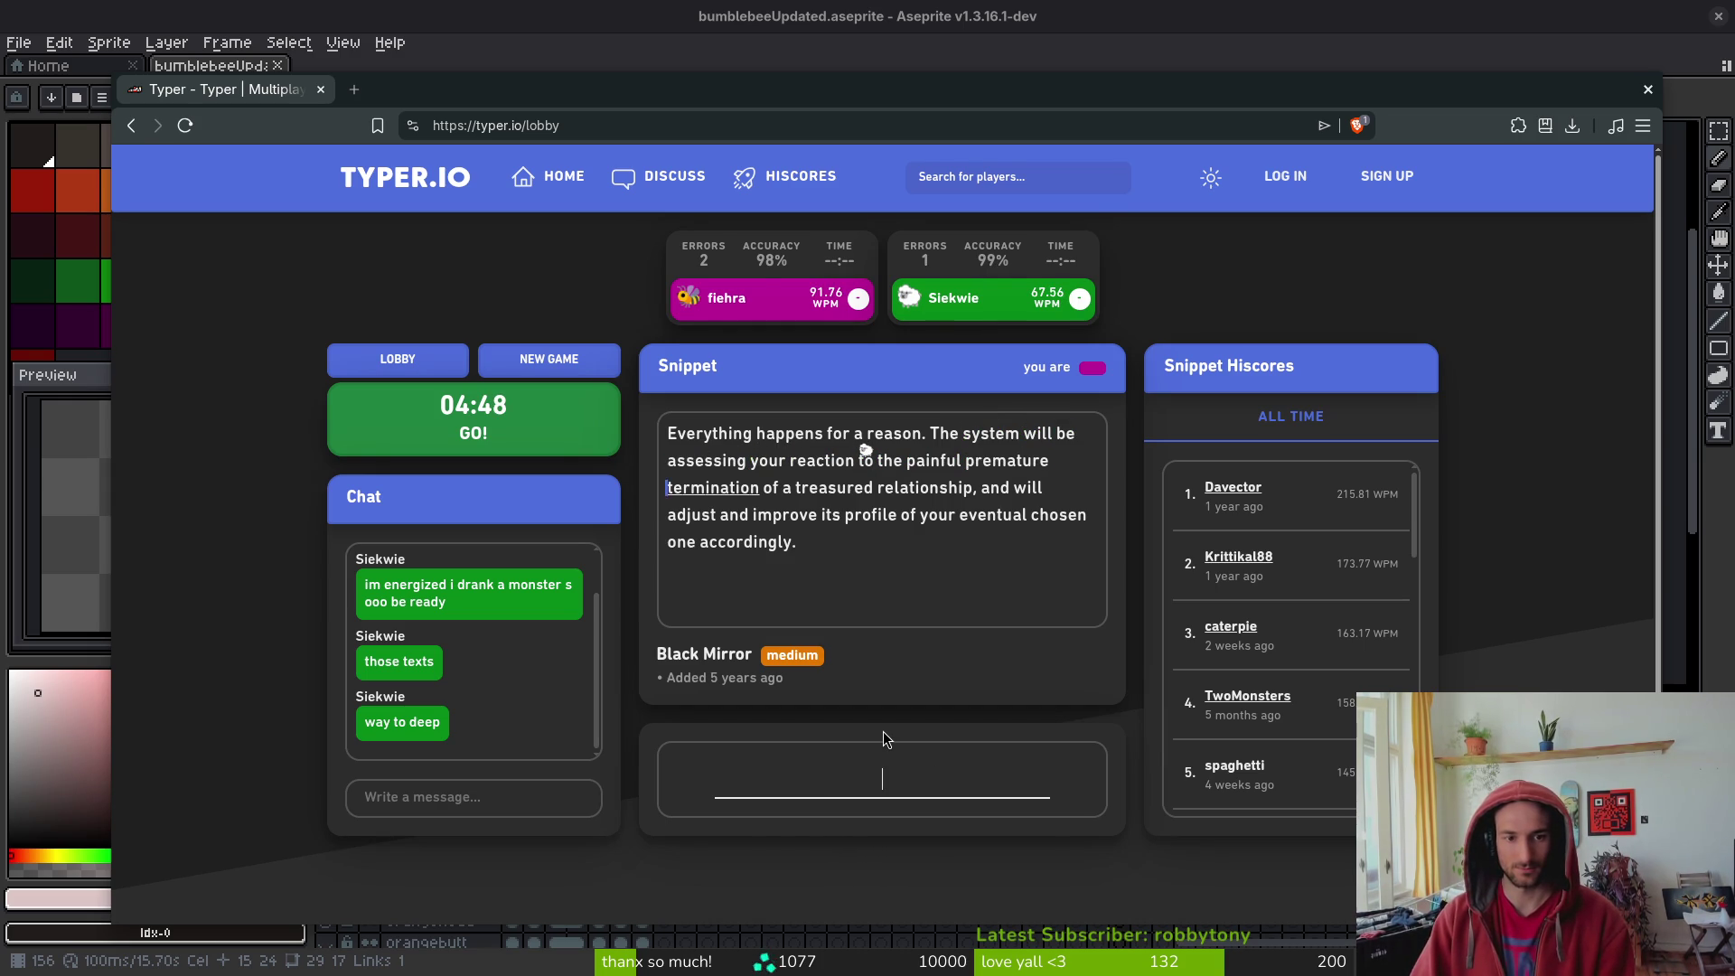
{"action": "type", "text": " of a treasur"}
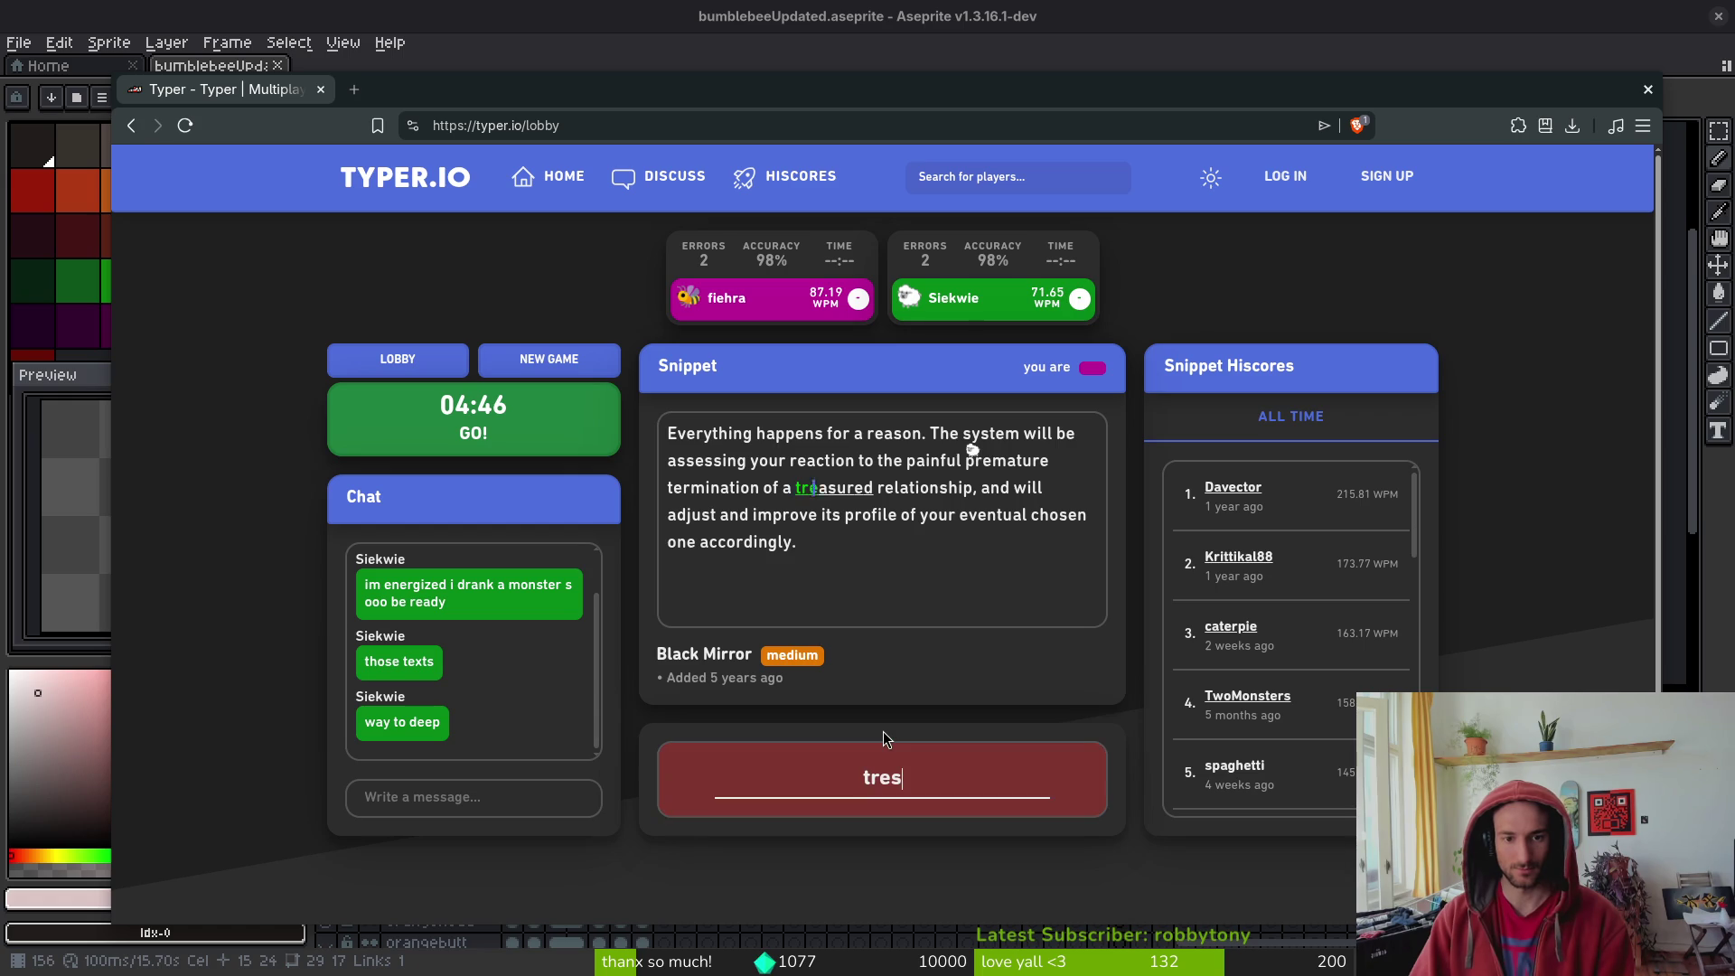
{"action": "type", "text": "ed relationship"}
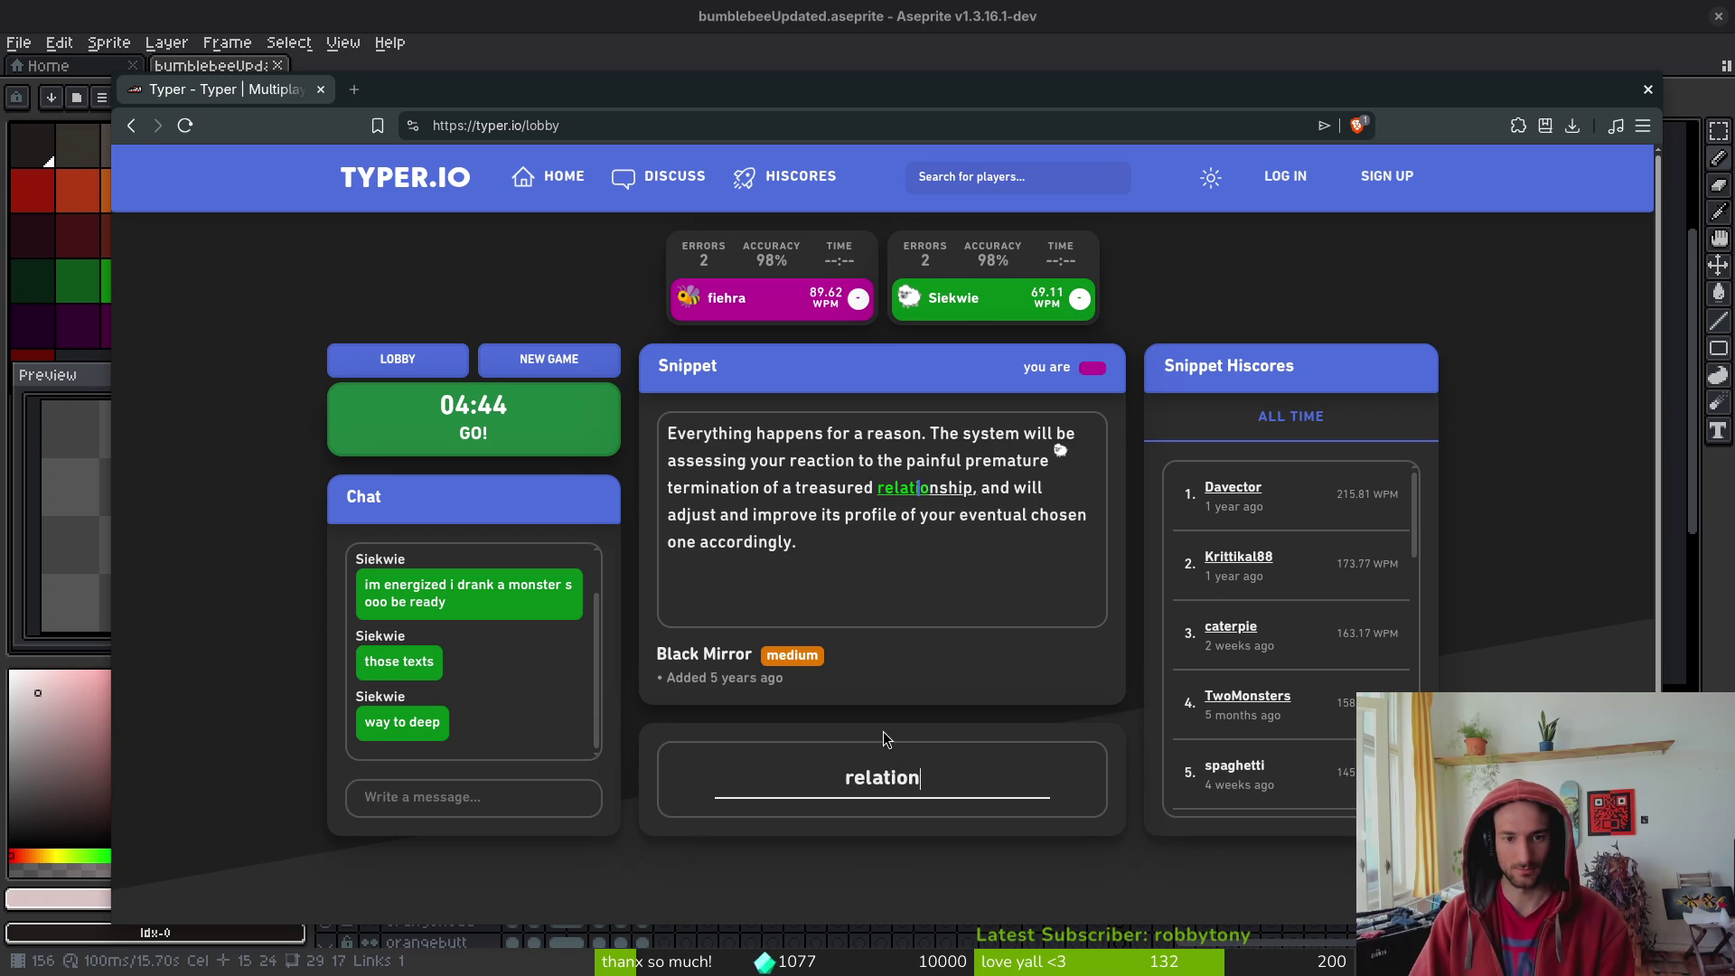
{"action": "type", "text": ";"}
{"action": "key", "text": "BackSpace"}
{"action": "type", "text": ", and will a"}
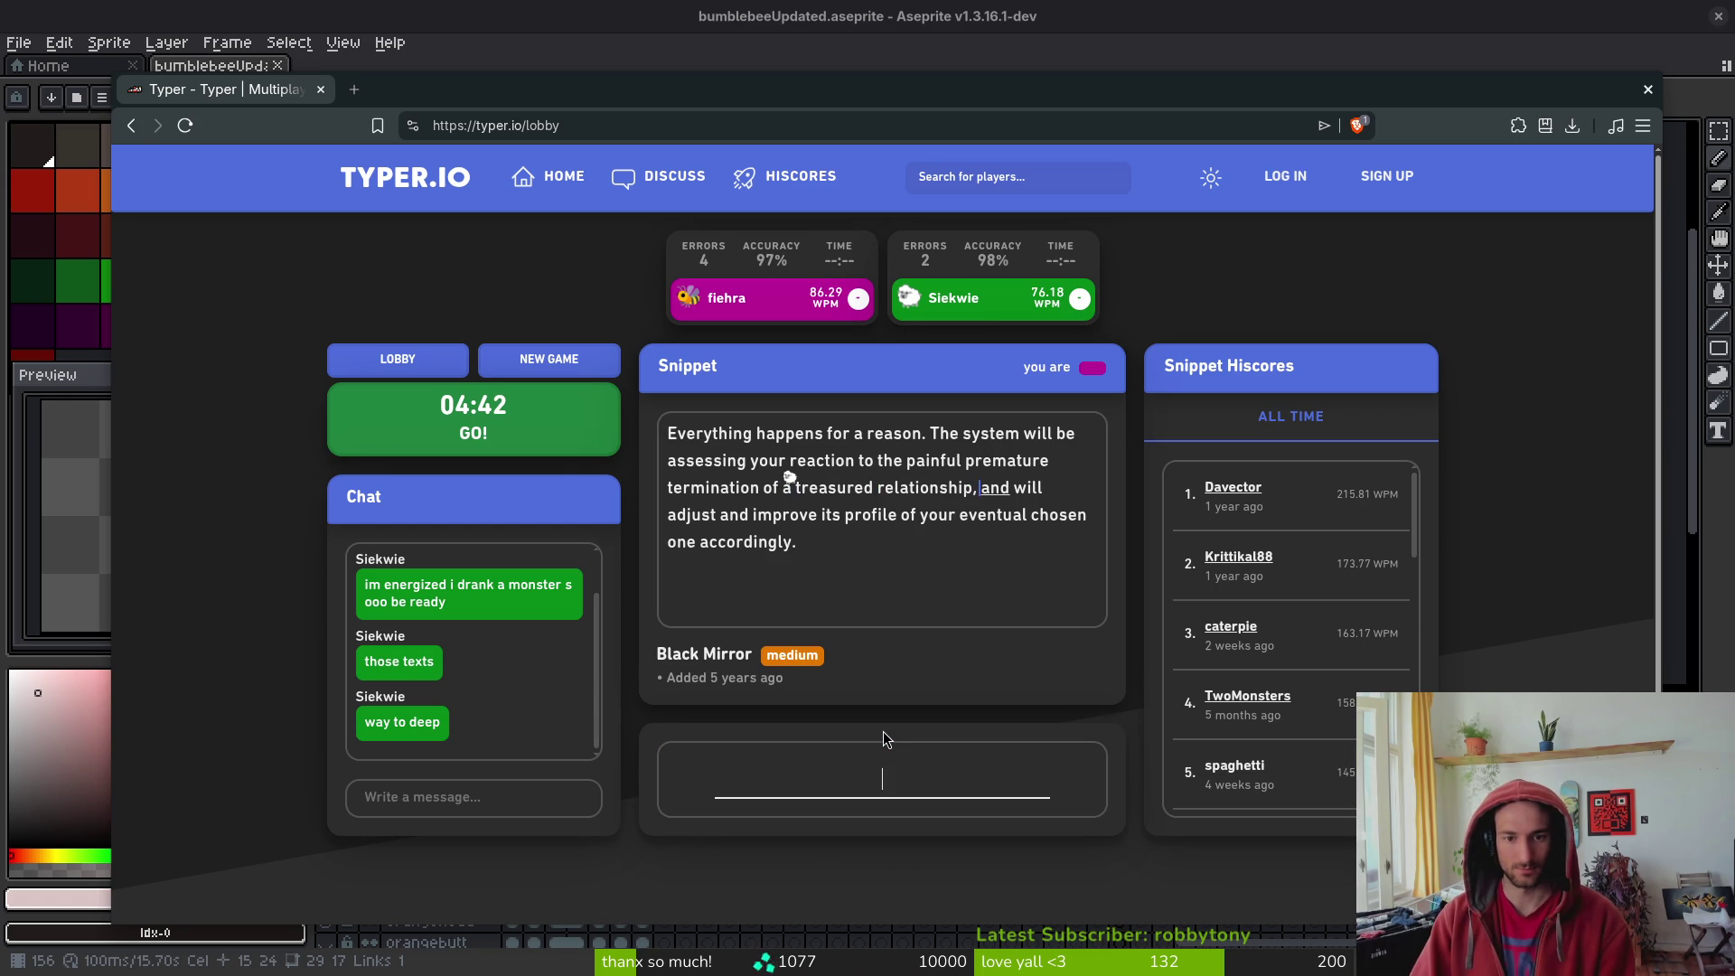
{"action": "type", "text": "djust and impr"}
{"action": "type", "text": "c"}
{"action": "key", "text": "BackSpace"}
{"action": "type", "text": "ov"}
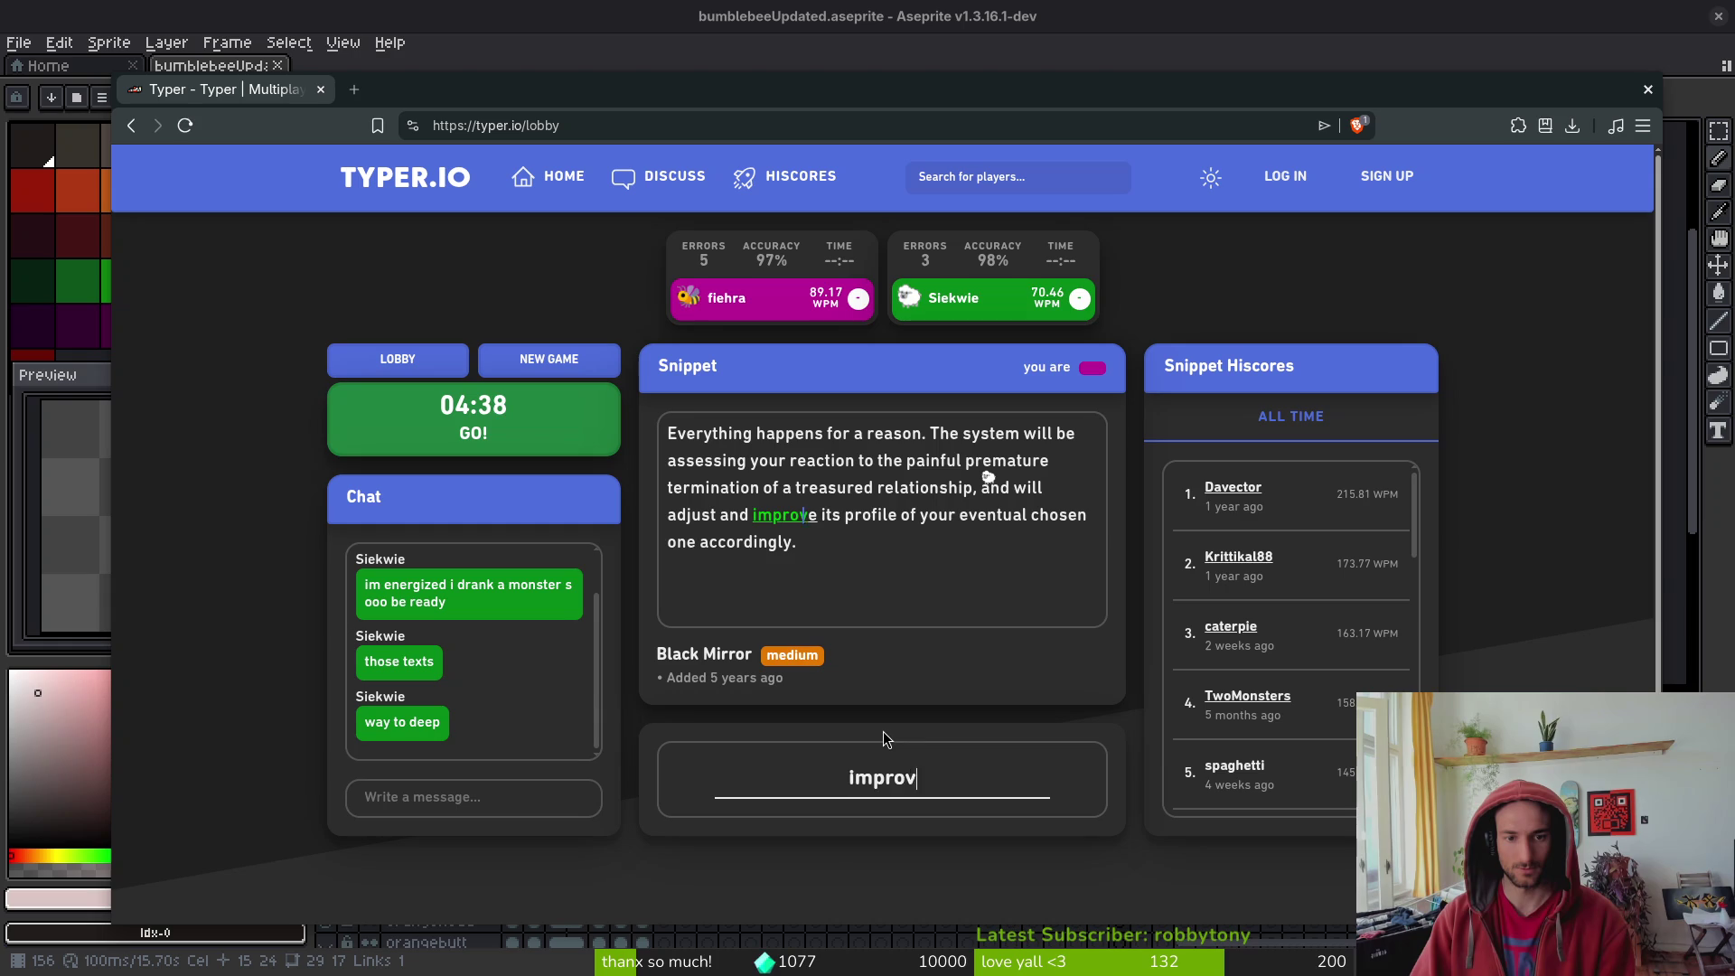
{"action": "type", "text": "e its prof"}
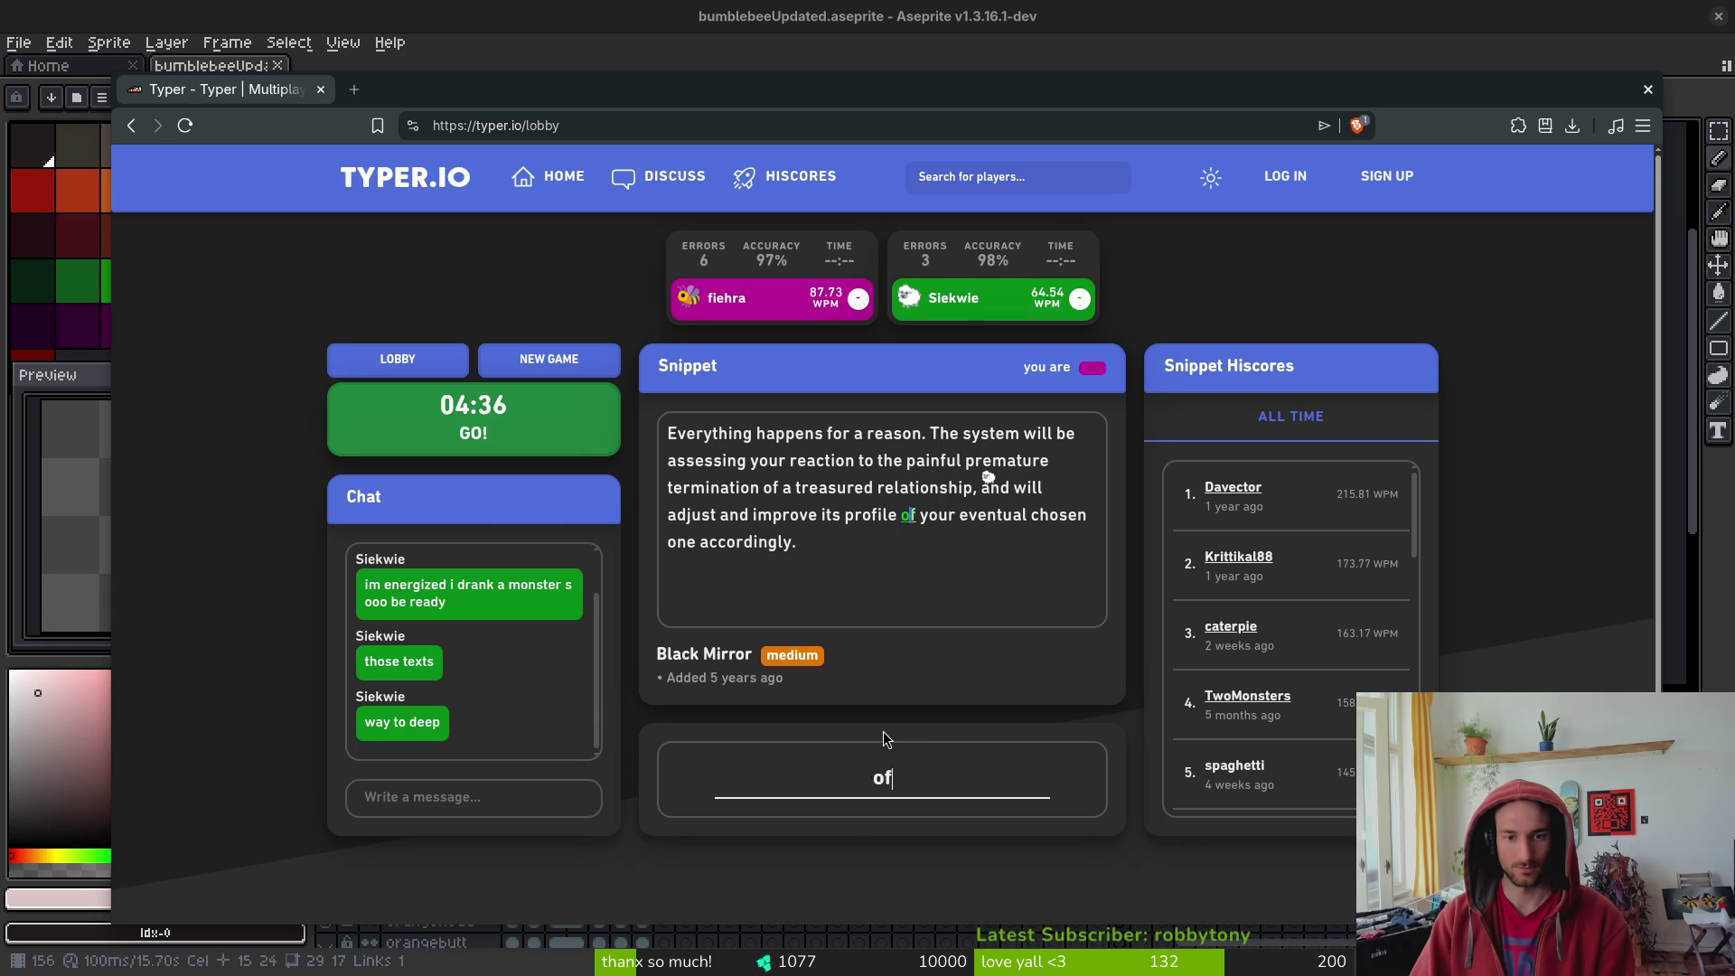
{"action": "type", "text": "ile of your eventual"}
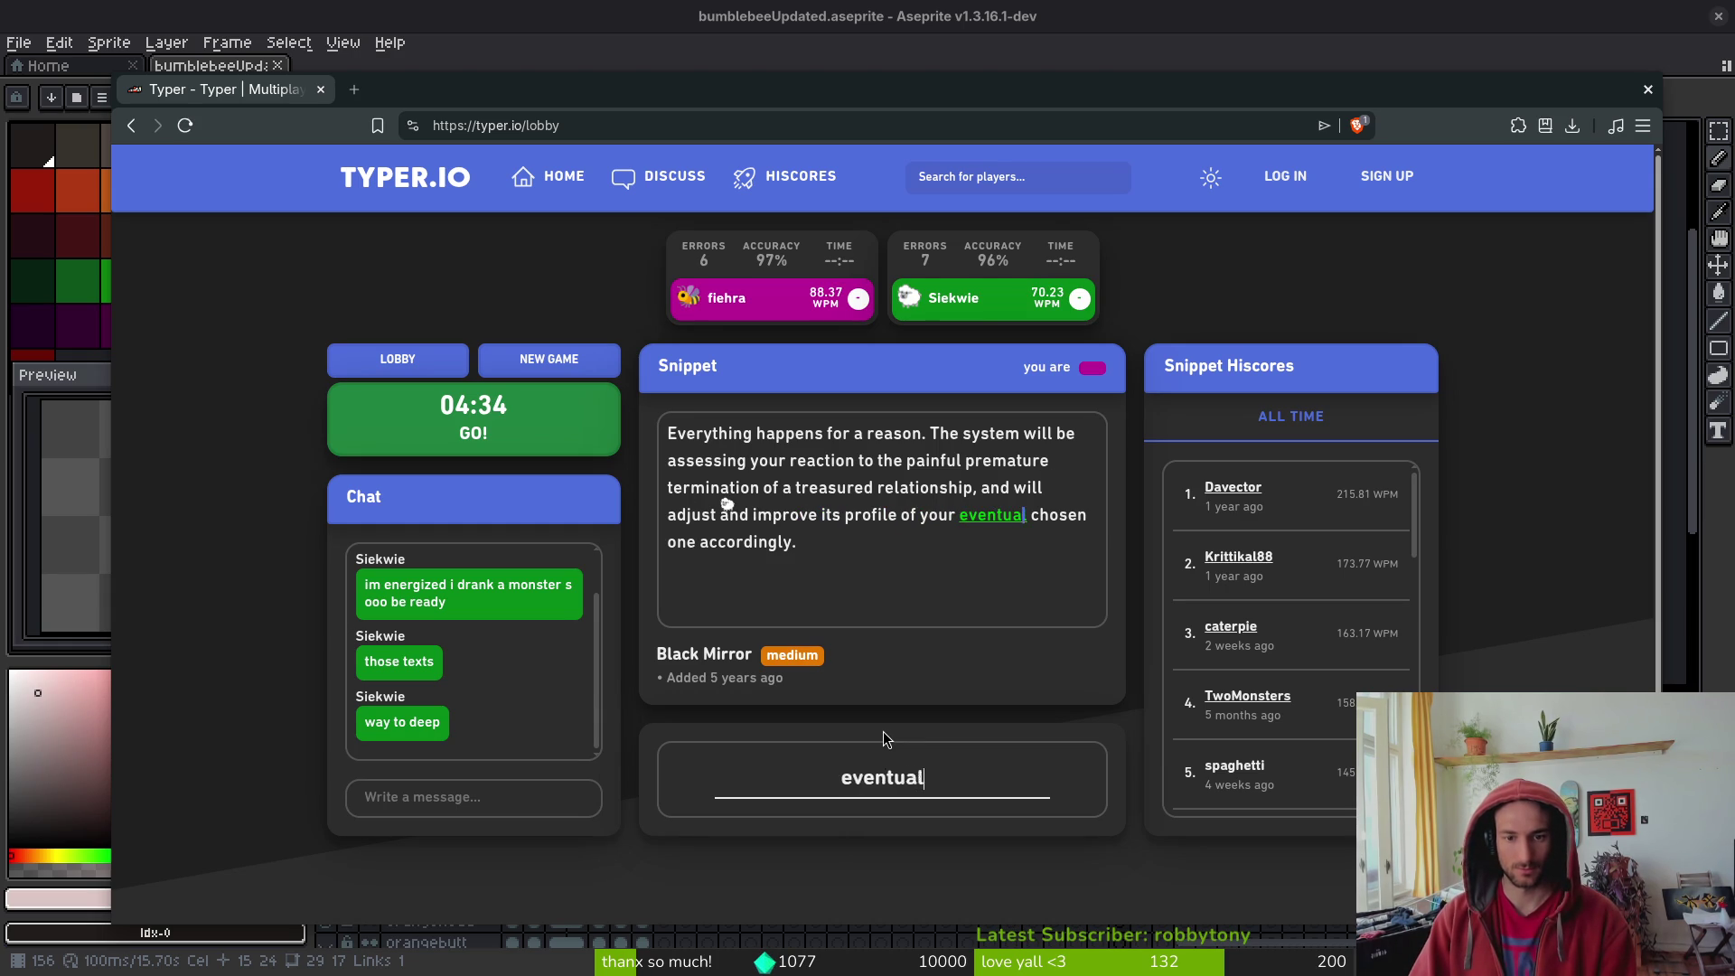
{"action": "type", "text": " chosen one accordingly."}
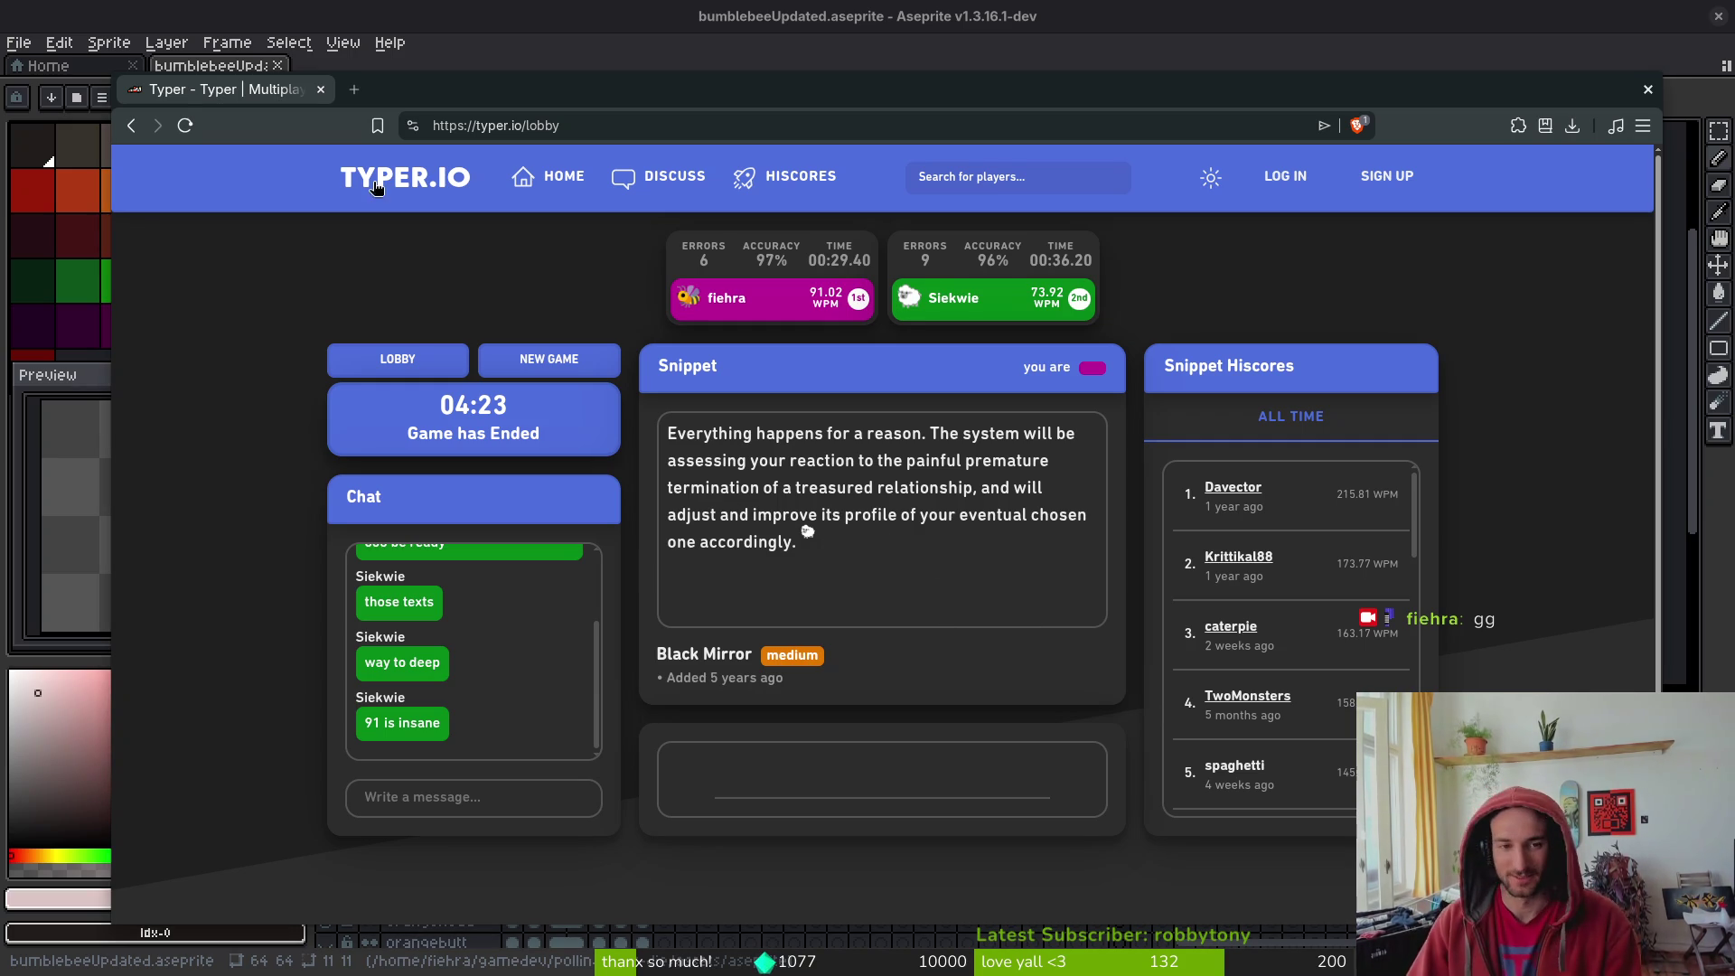
{"action": "key", "text": "super+minus"}
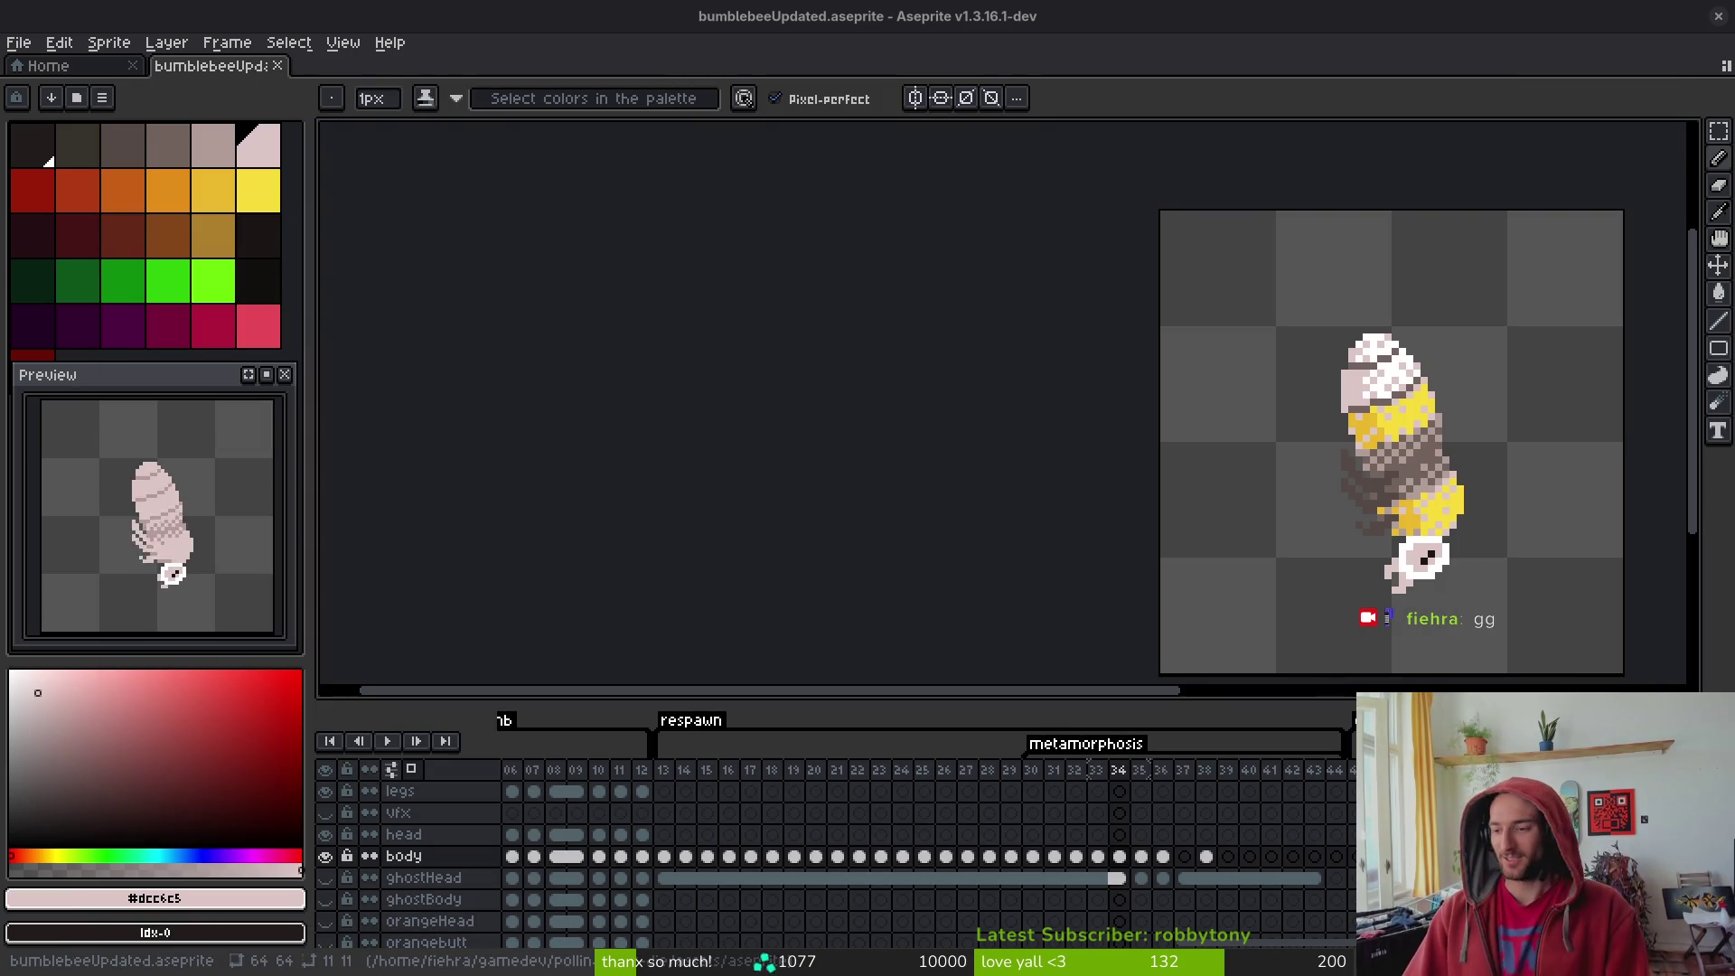
{"action": "scroll", "coordinate": [1039, 466], "scroll_direction": "right", "scroll_amount": 5}
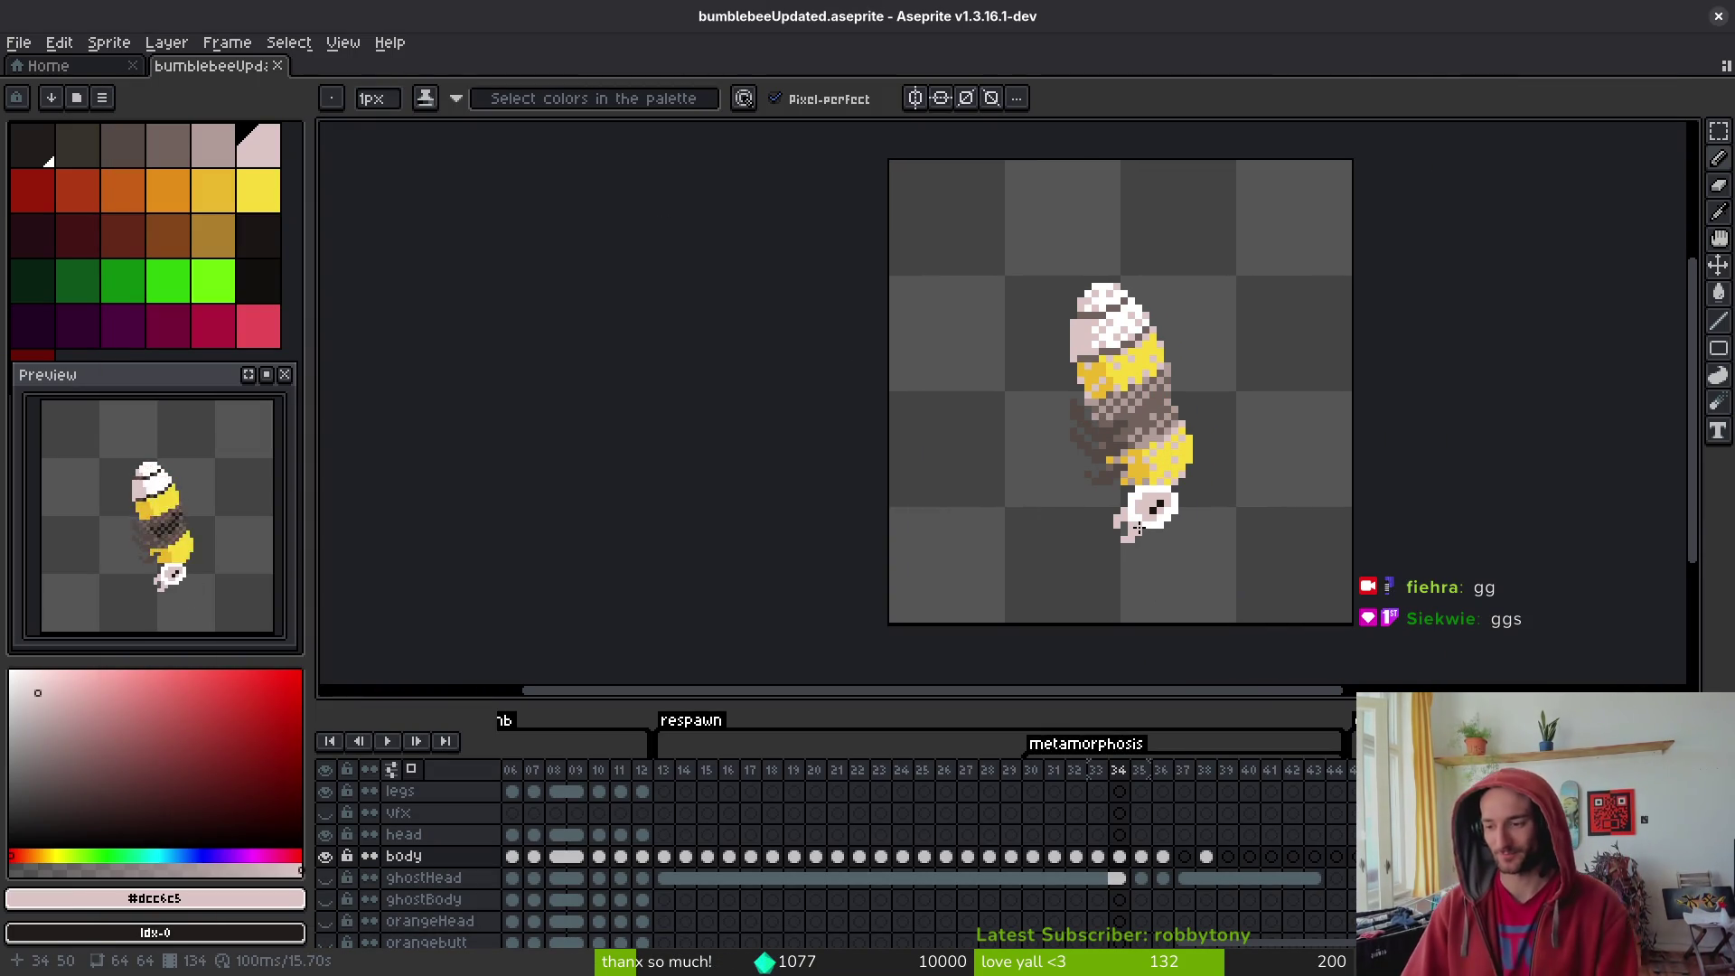
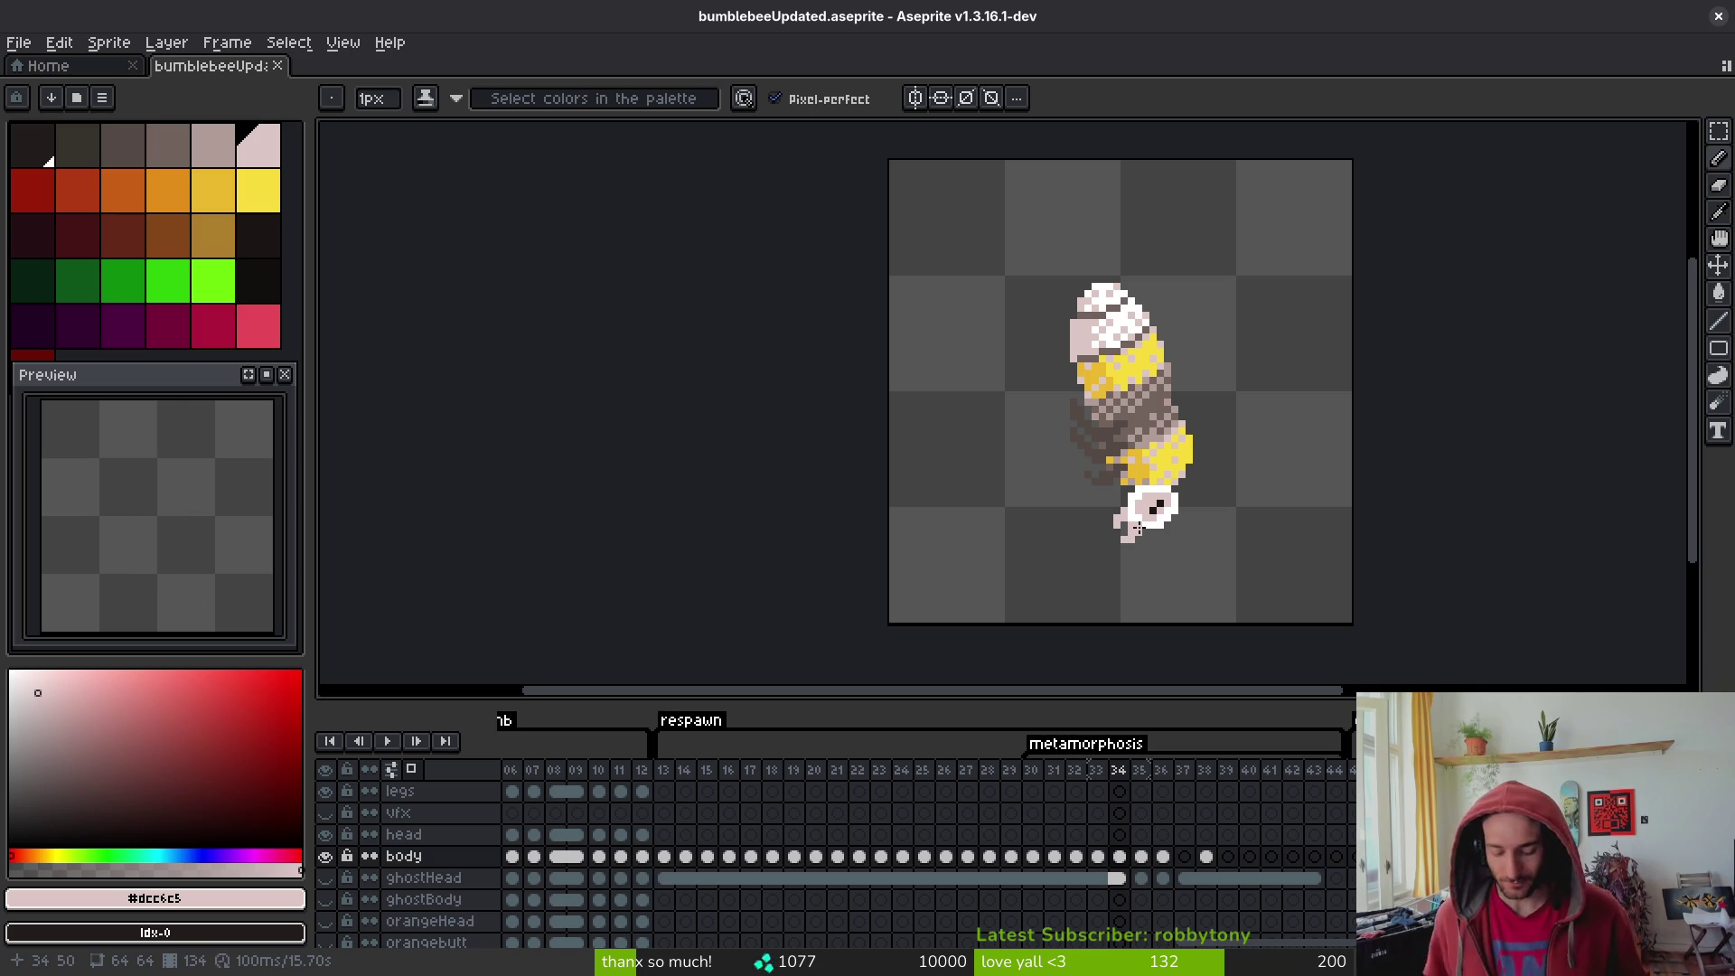
- Open pricklyPear.aseprite from the recent files list
{"action": "left_click_drag", "start_coordinate": [1212, 496], "coordinate": [1184, 485]}
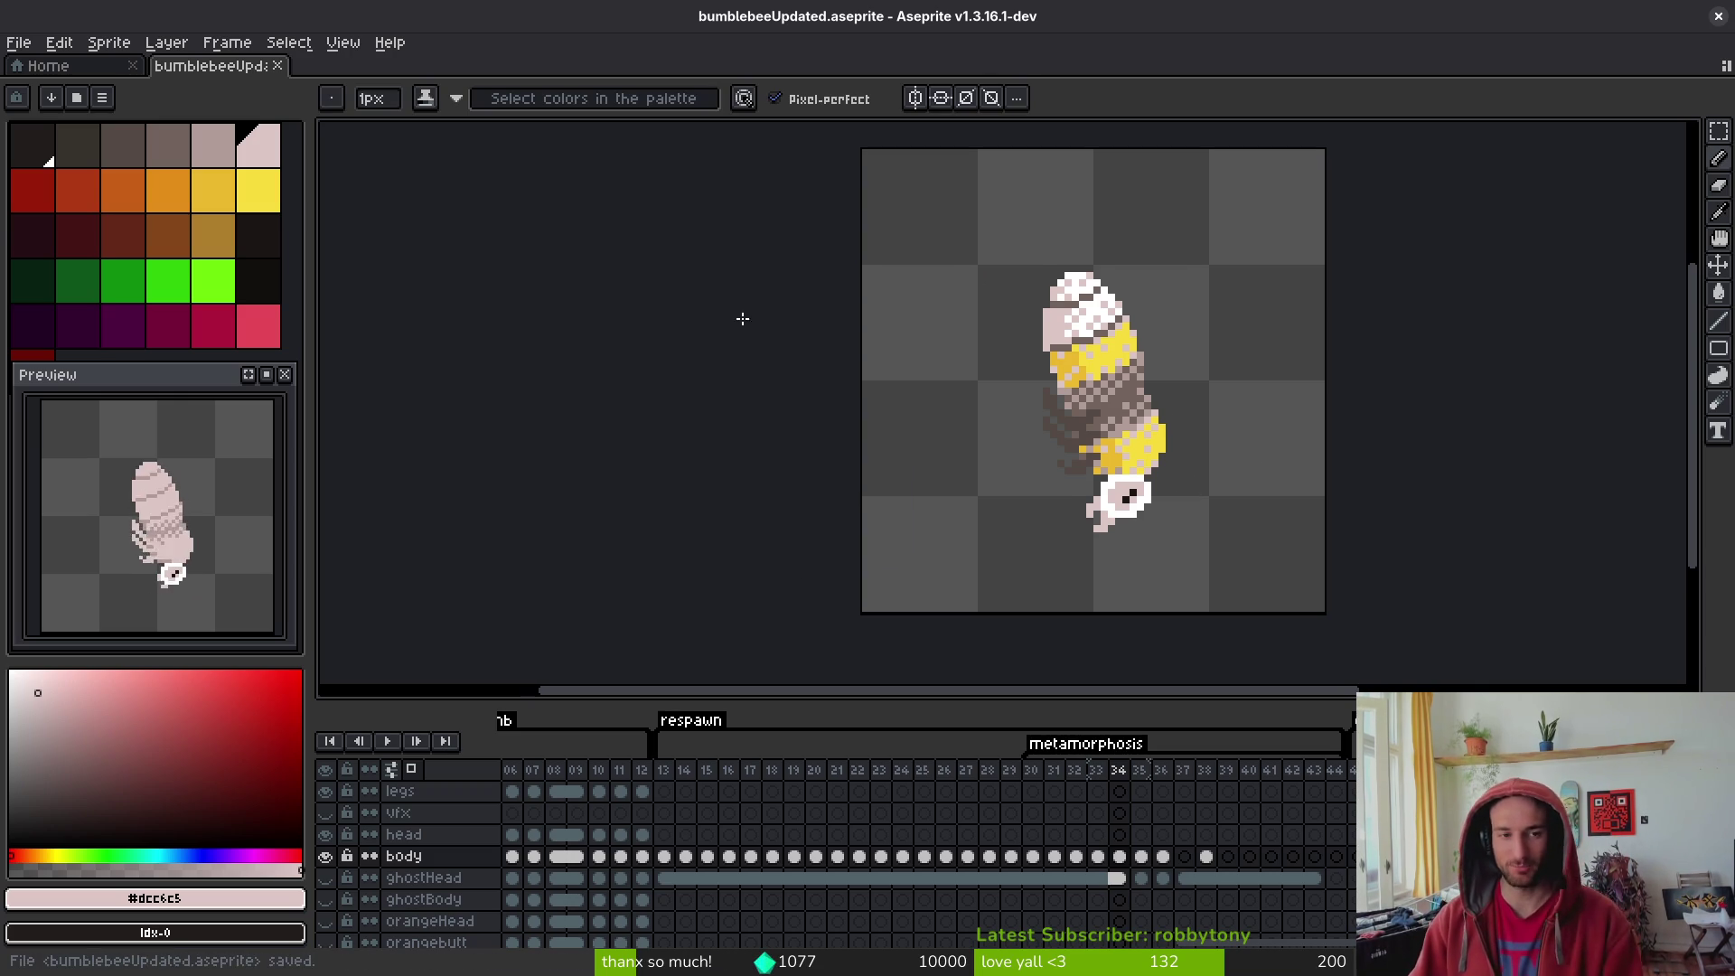
{"action": "left_click", "coordinate": [40, 64]}
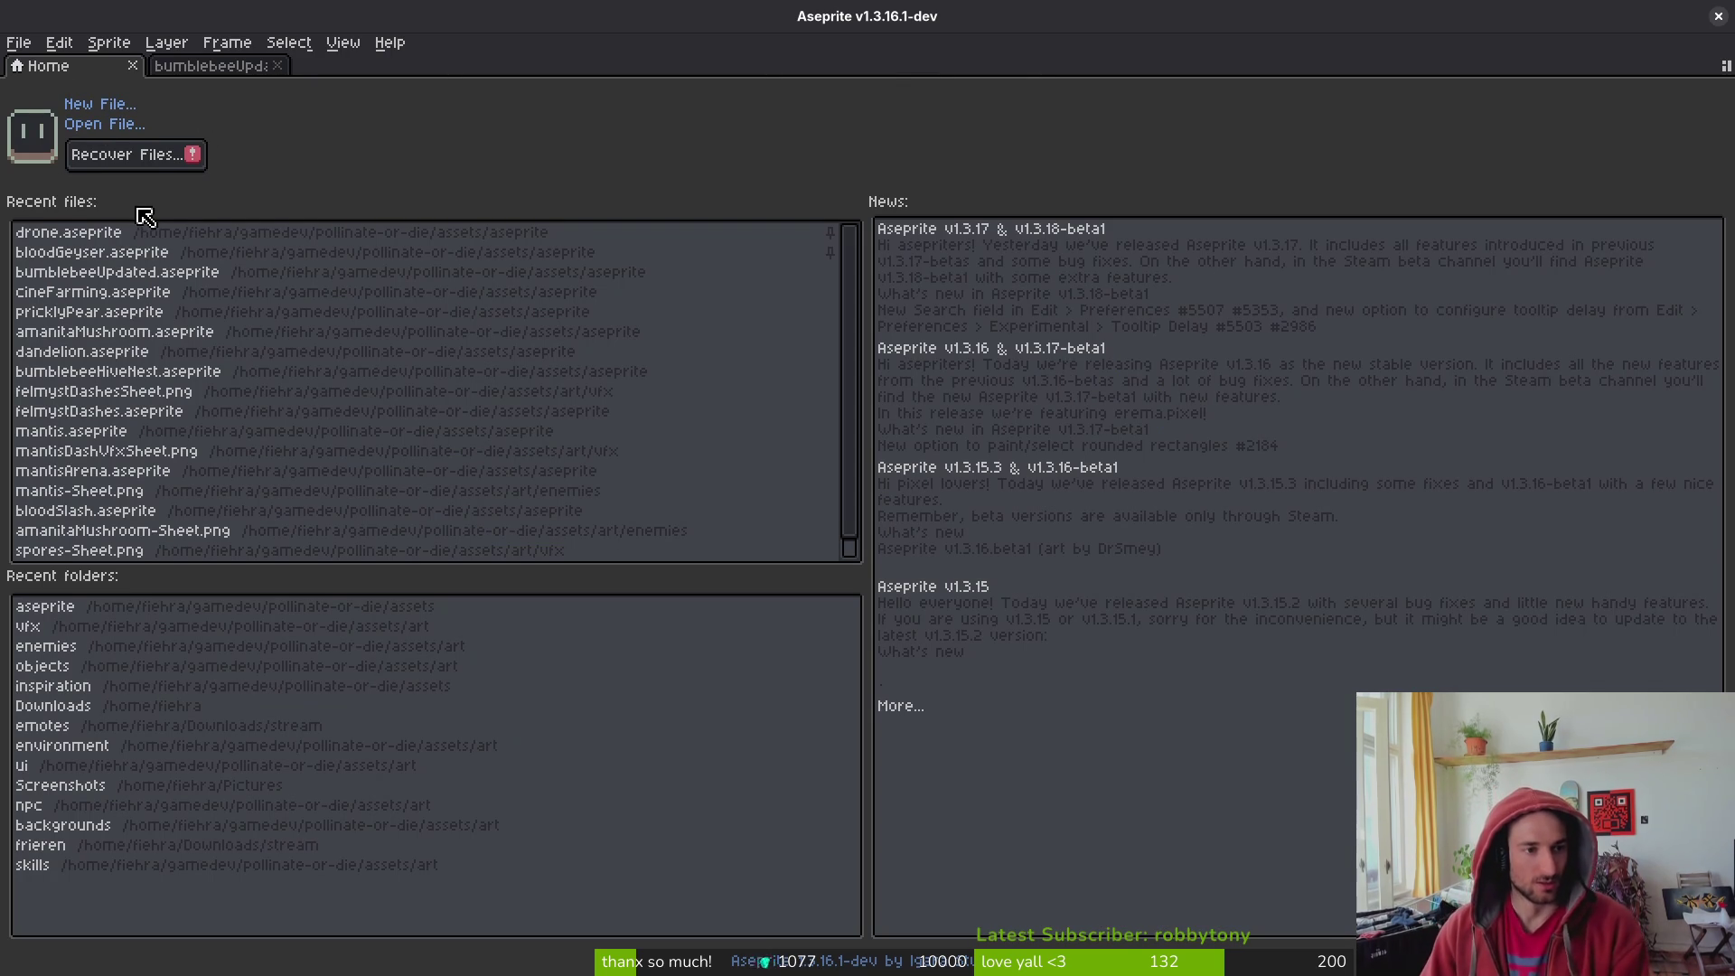
{"action": "left_click", "coordinate": [135, 312]}
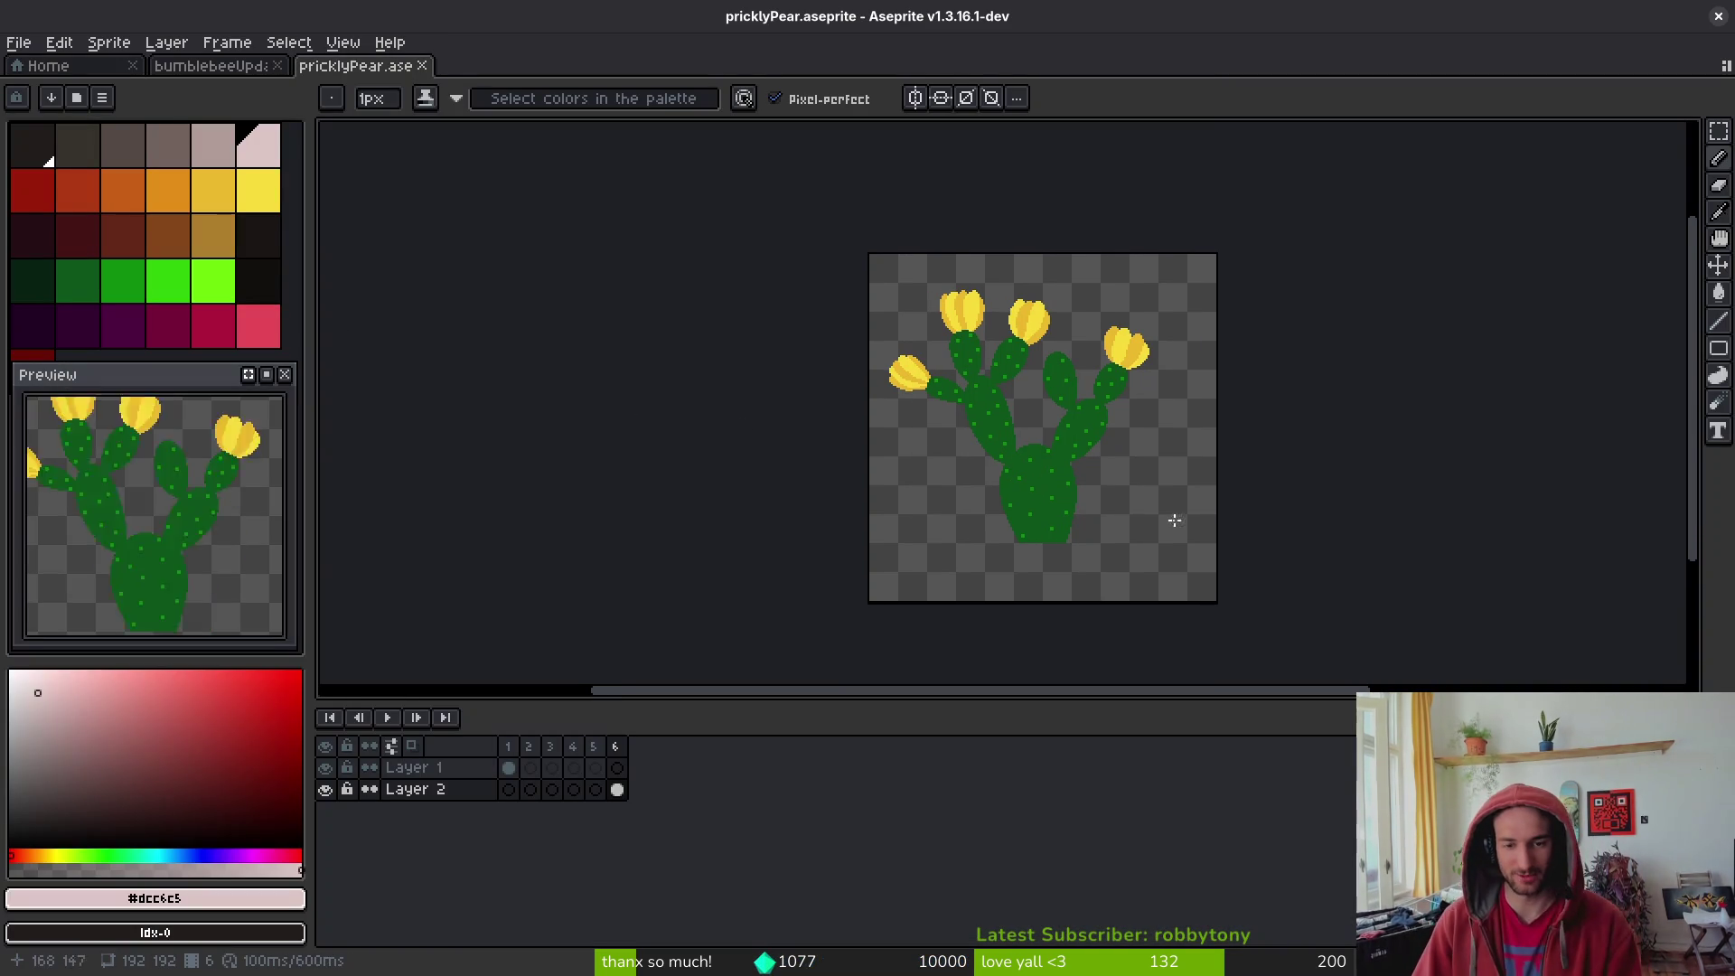
{"action": "scroll", "coordinate": [1151, 496], "scroll_direction": "up", "scroll_amount": 1}
{"action": "scroll", "coordinate": [1146, 463], "scroll_direction": "down", "scroll_amount": 1}
- Select the whole sprite, nudge it slightly right, and save
{"action": "key", "text": "ctrl+a"}
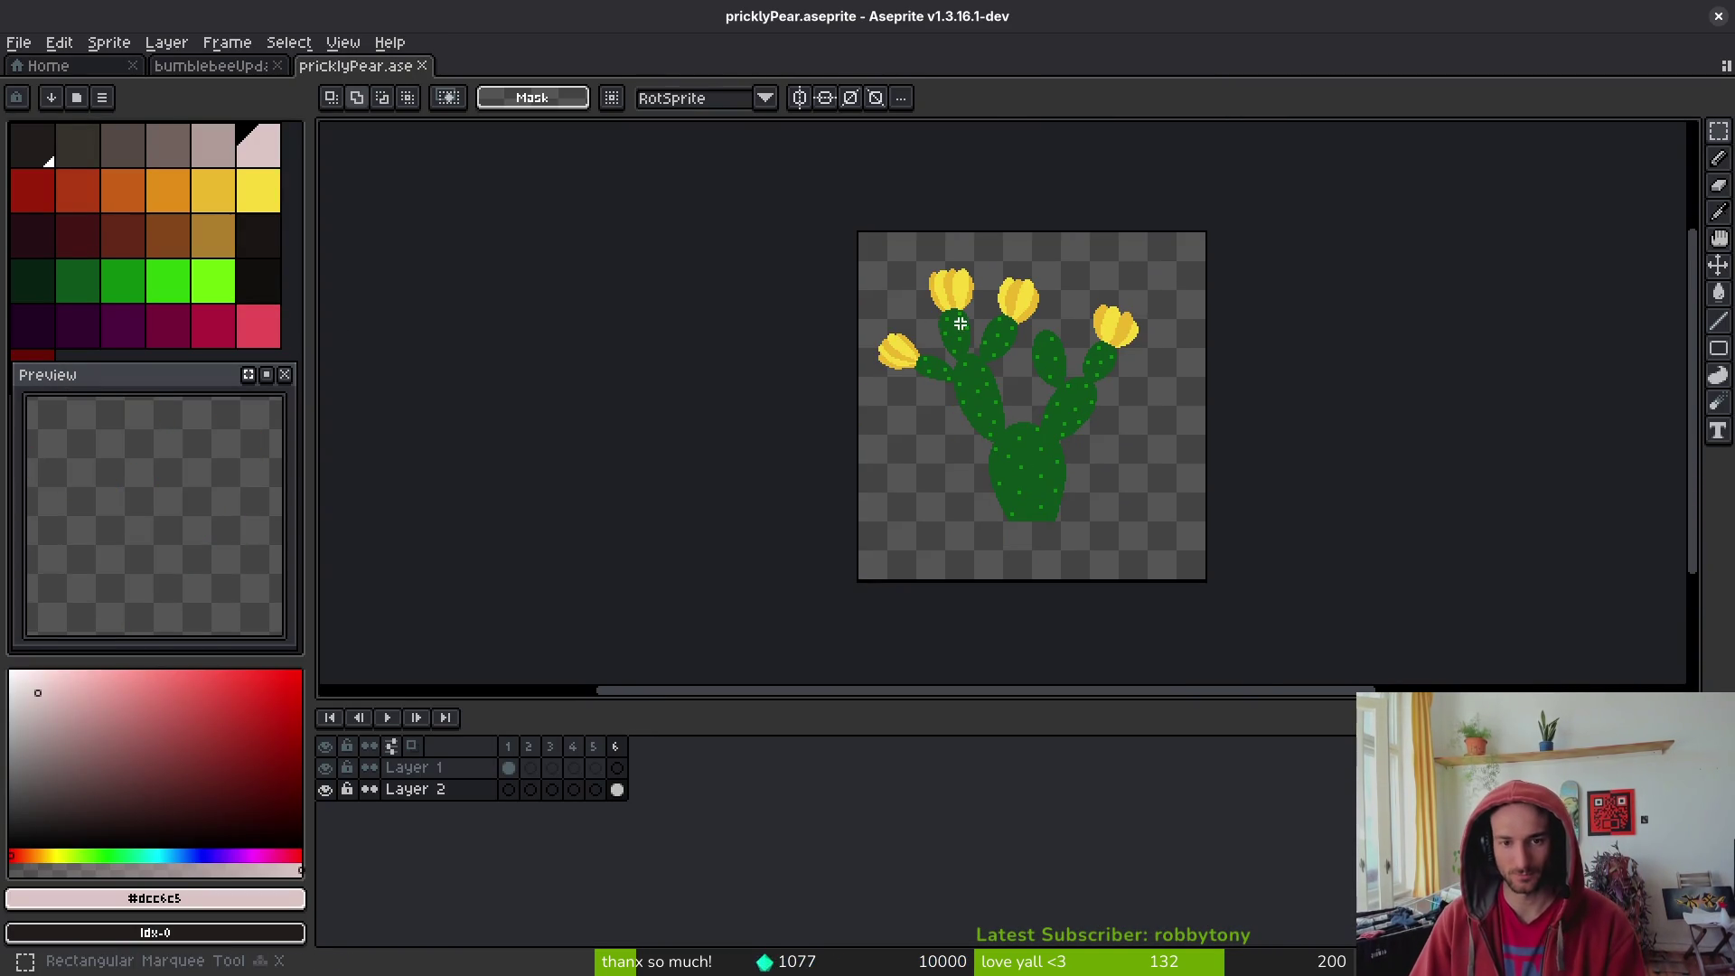
{"action": "left_click_drag", "start_coordinate": [1046, 488], "coordinate": [1060, 491]}
{"action": "key", "text": "ctrl+s"}
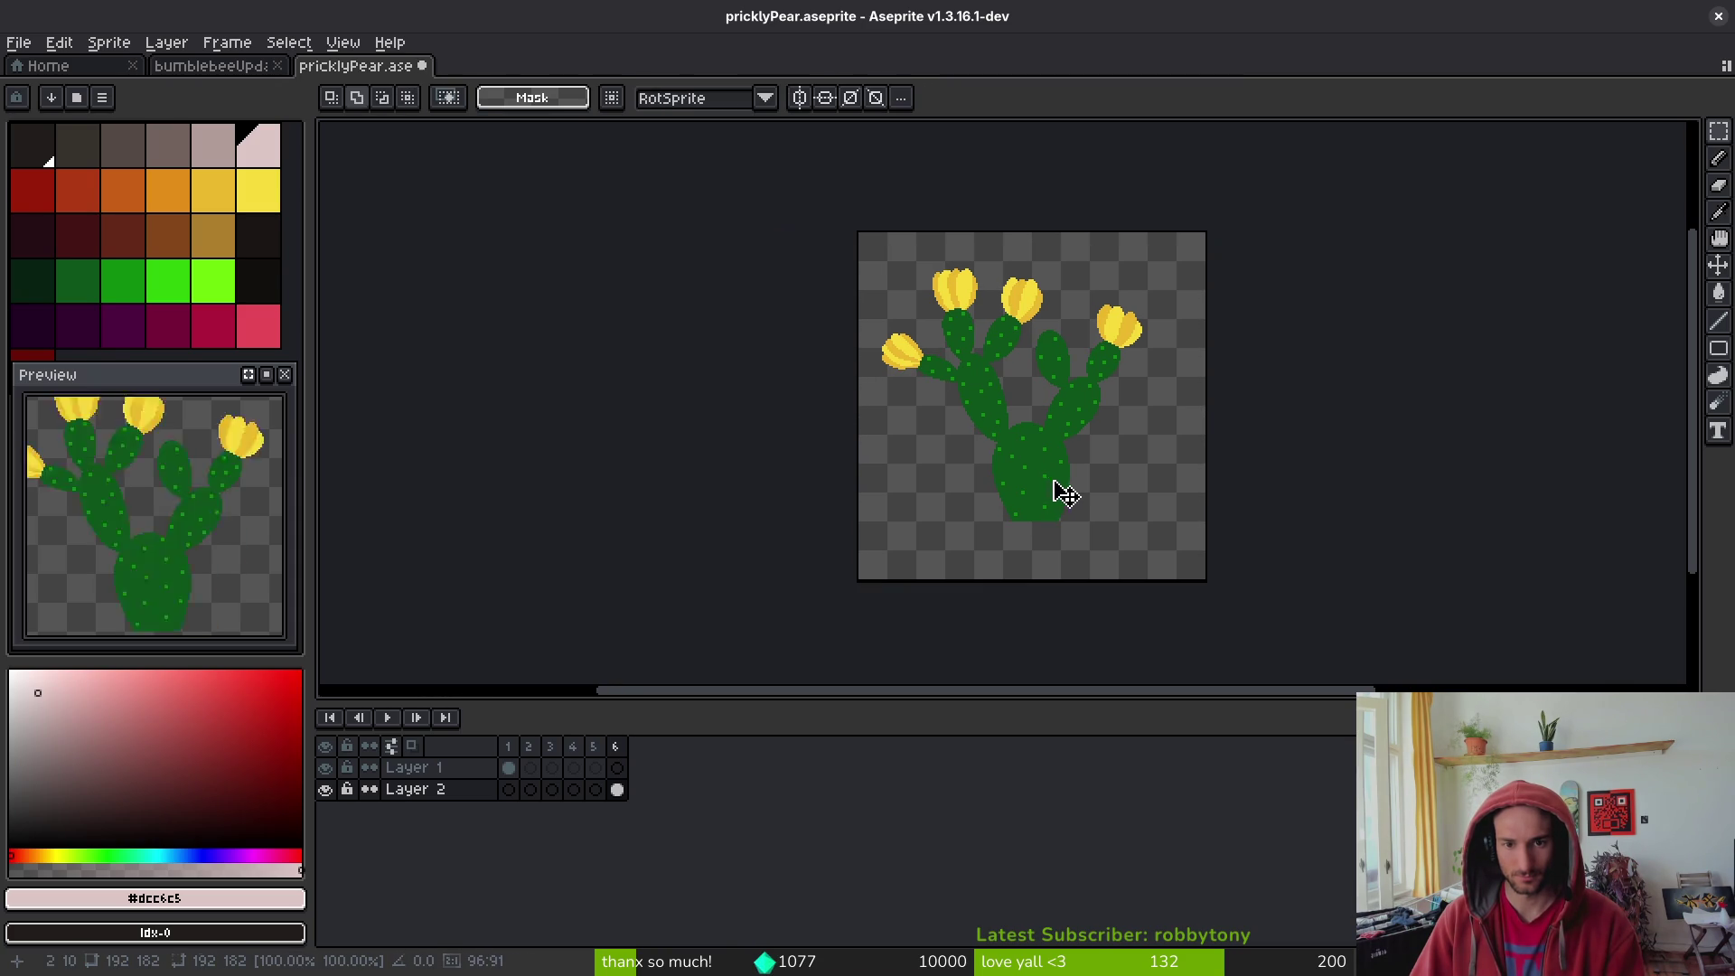
{"action": "scroll", "coordinate": [1030, 453], "scroll_direction": "up", "scroll_amount": 1}
{"action": "mouse_move", "coordinate": [1006, 253]}
{"action": "left_mouse_down"}
{"action": "mouse_move", "coordinate": [1006, 324]}
{"action": "mouse_move", "coordinate": [953, 241]}
{"action": "left_mouse_up"}
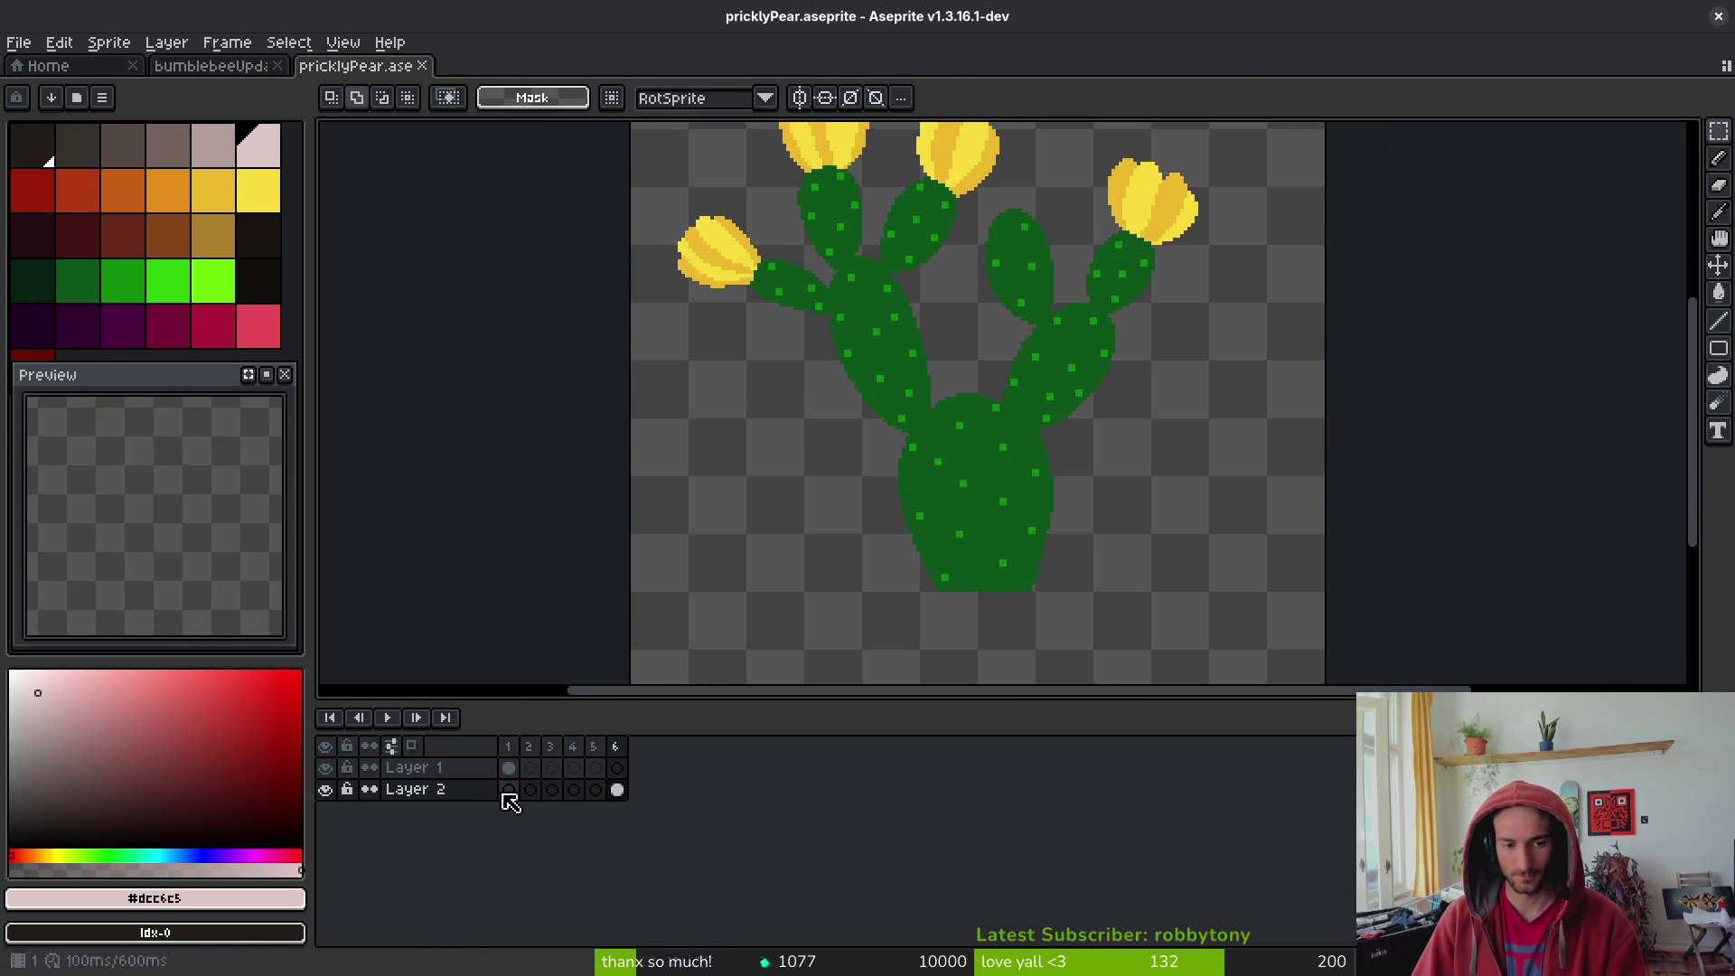
- Rename the cactus artwork layer to 'stem'
{"action": "left_click", "coordinate": [441, 789]}
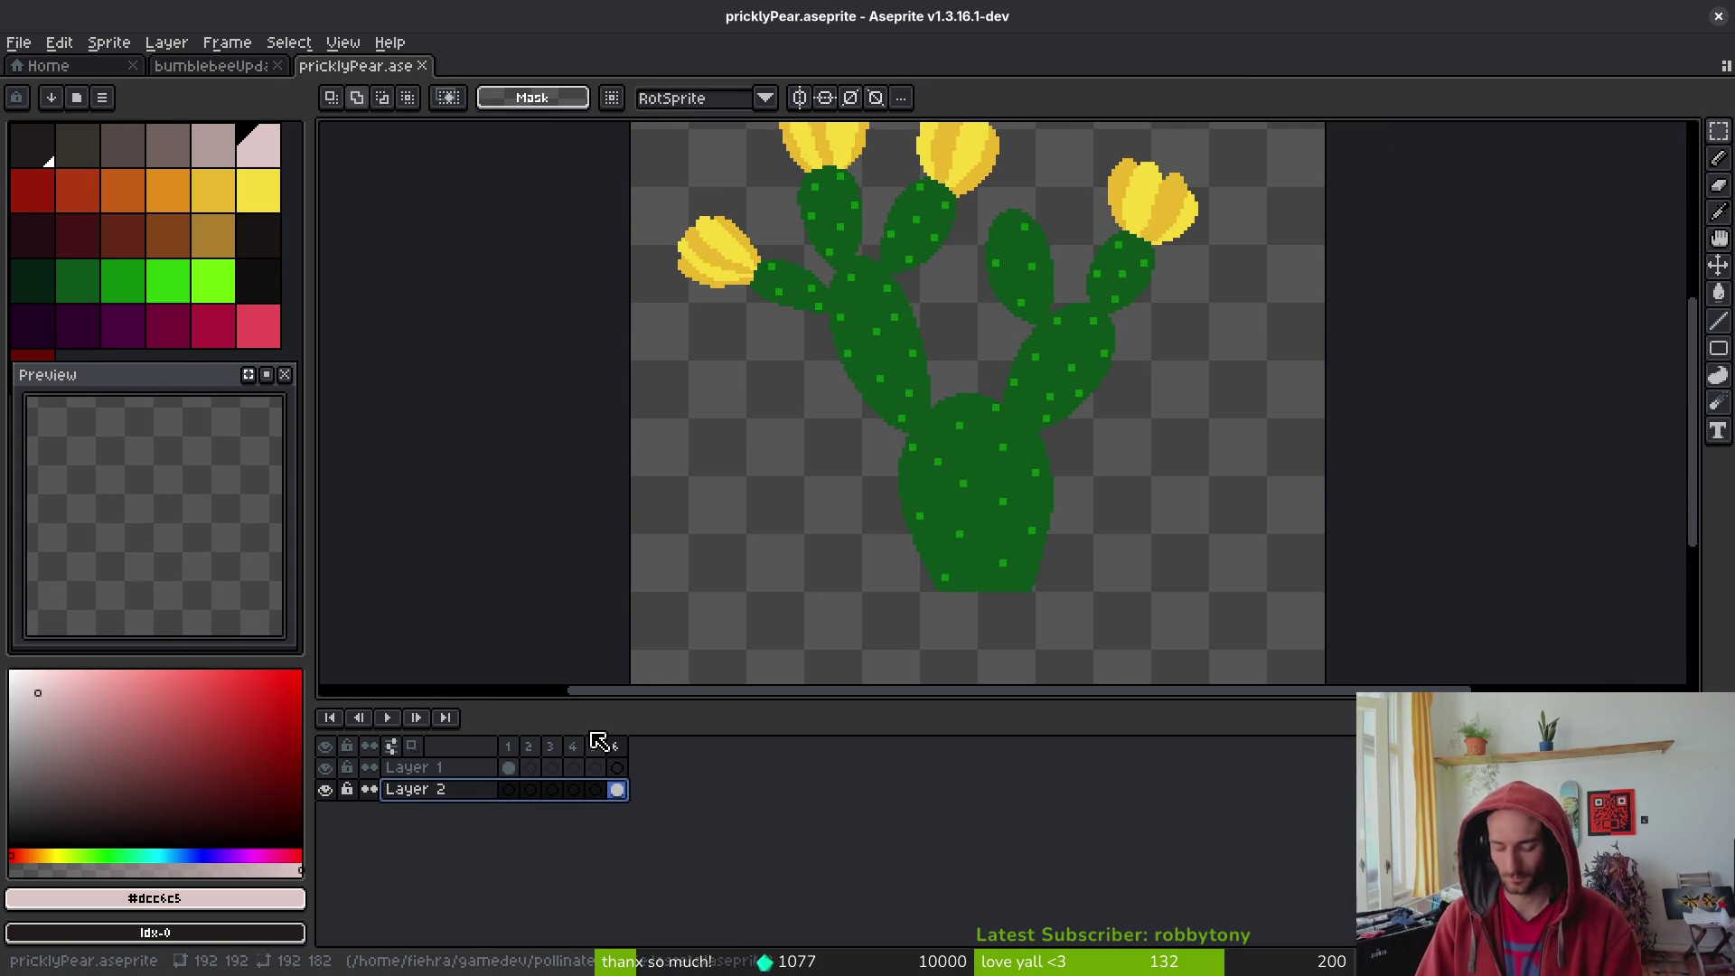
{"action": "key", "text": "shift+p"}
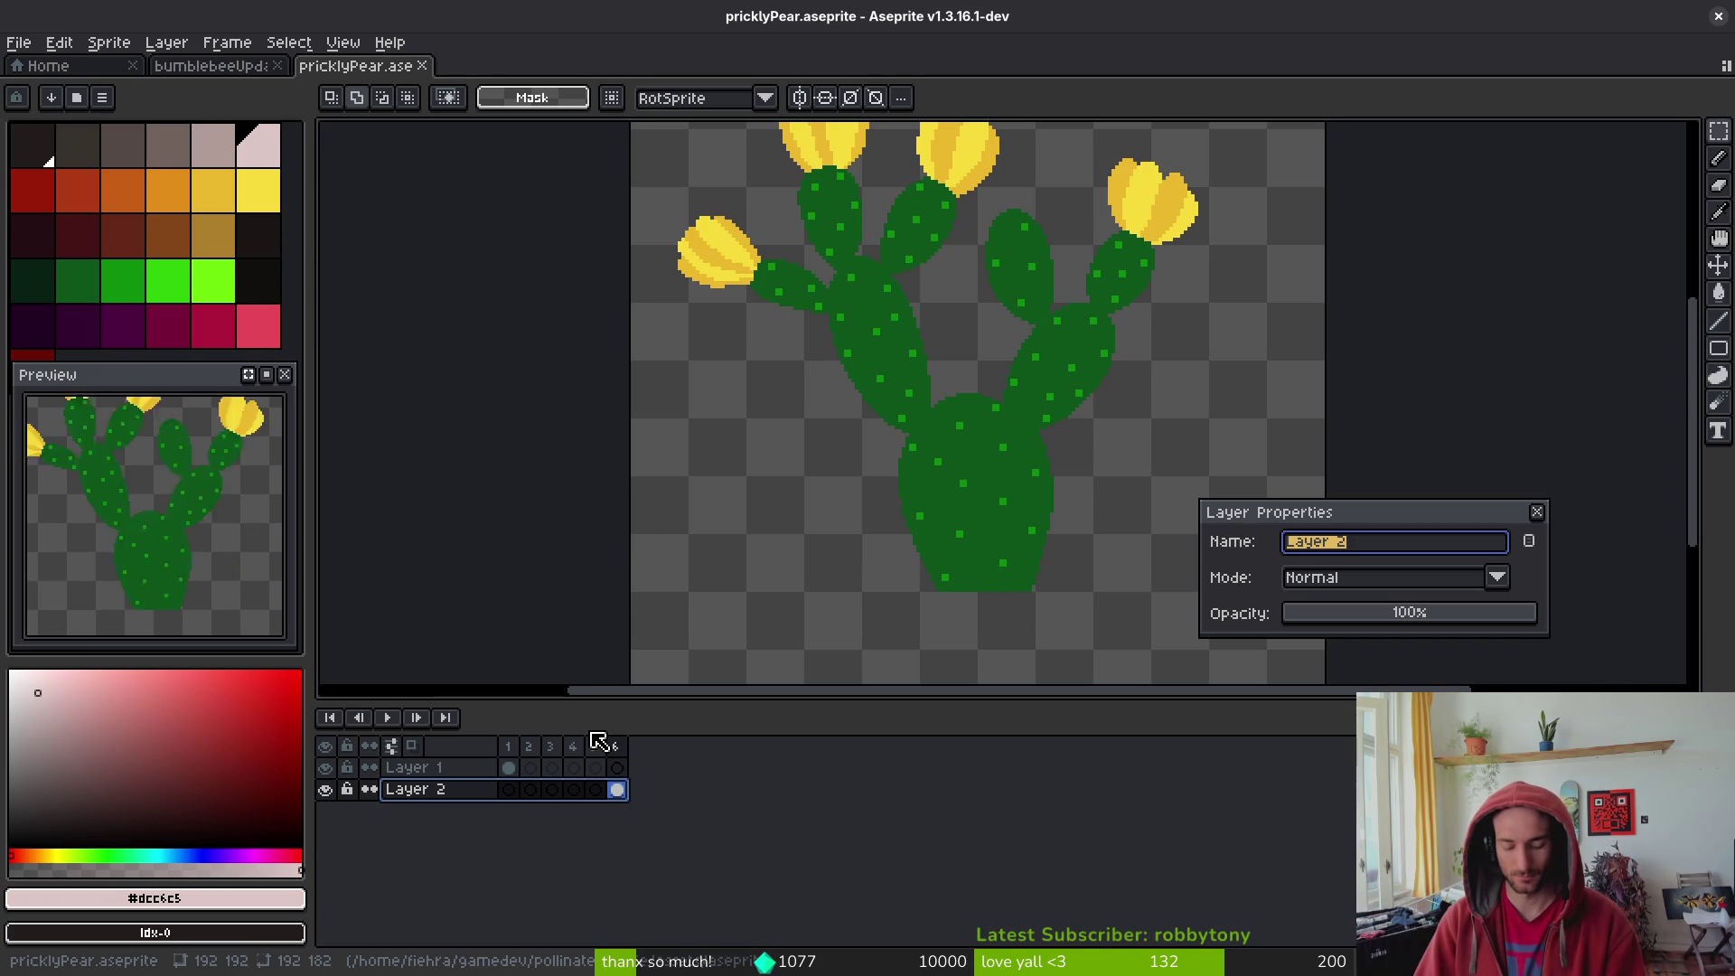
{"action": "type", "text": "stem"}
{"action": "key", "text": "Return"}
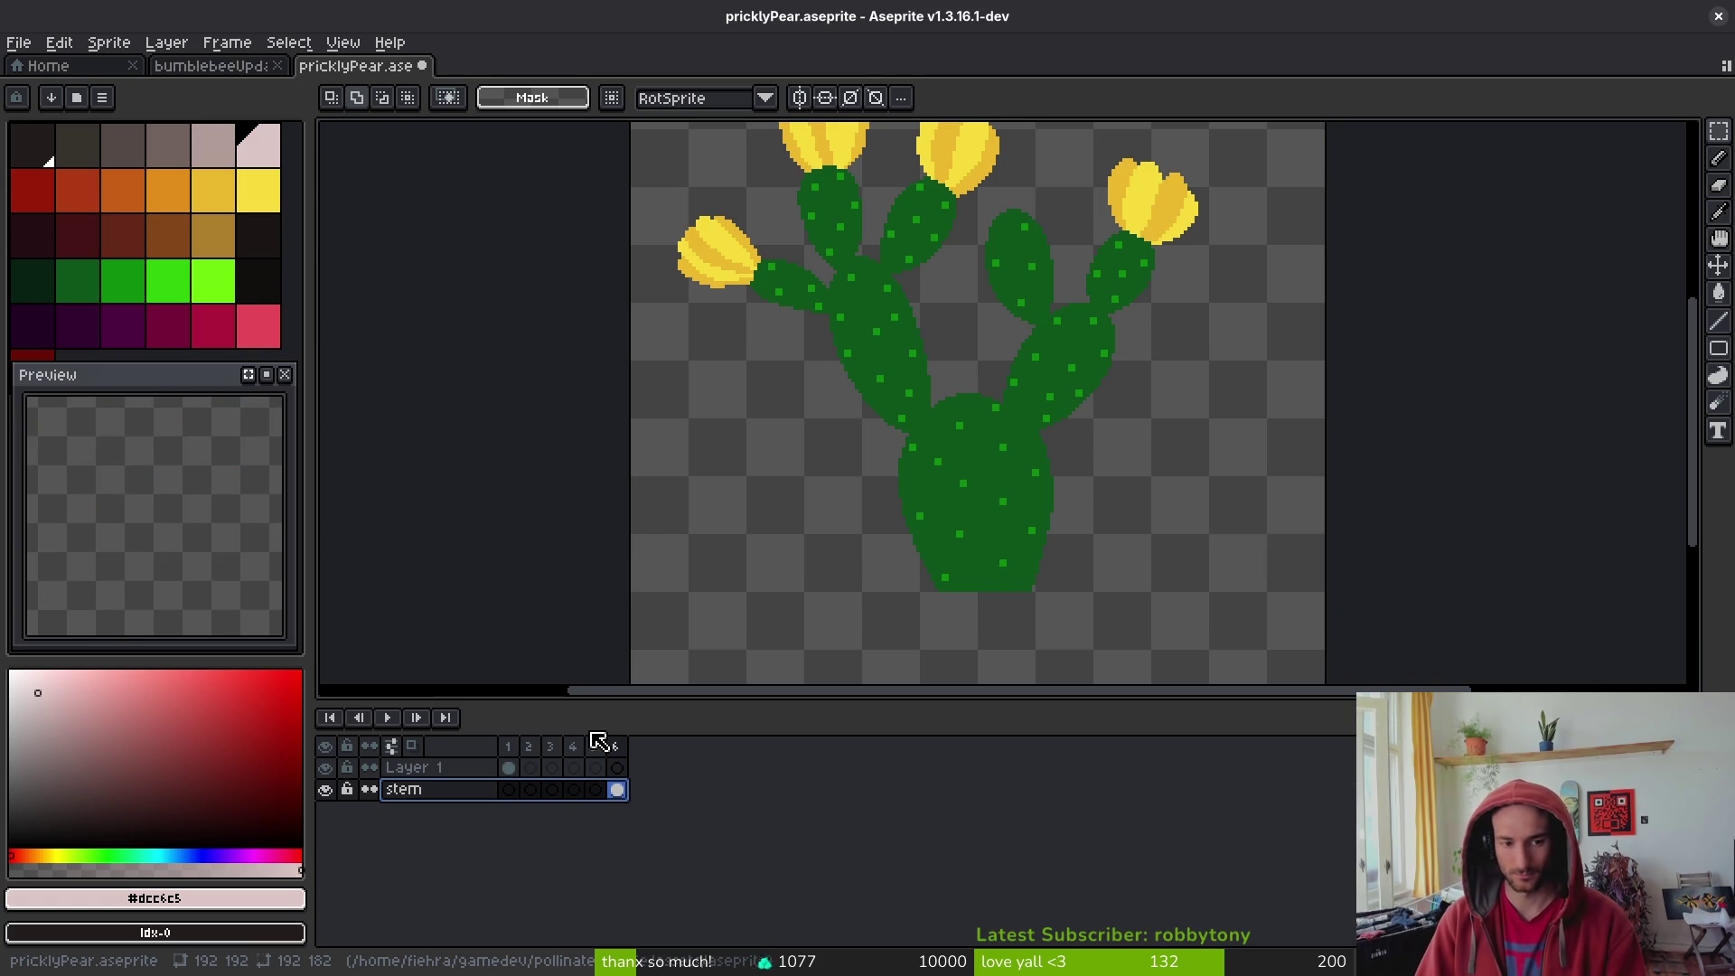
- Add three new layers above stem and name one of them 'blossom'
{"action": "key", "text": "shift+n"}
{"action": "key", "text": "shift+n"}
{"action": "key", "text": "shift+n"}
{"action": "left_click", "coordinate": [429, 833]}
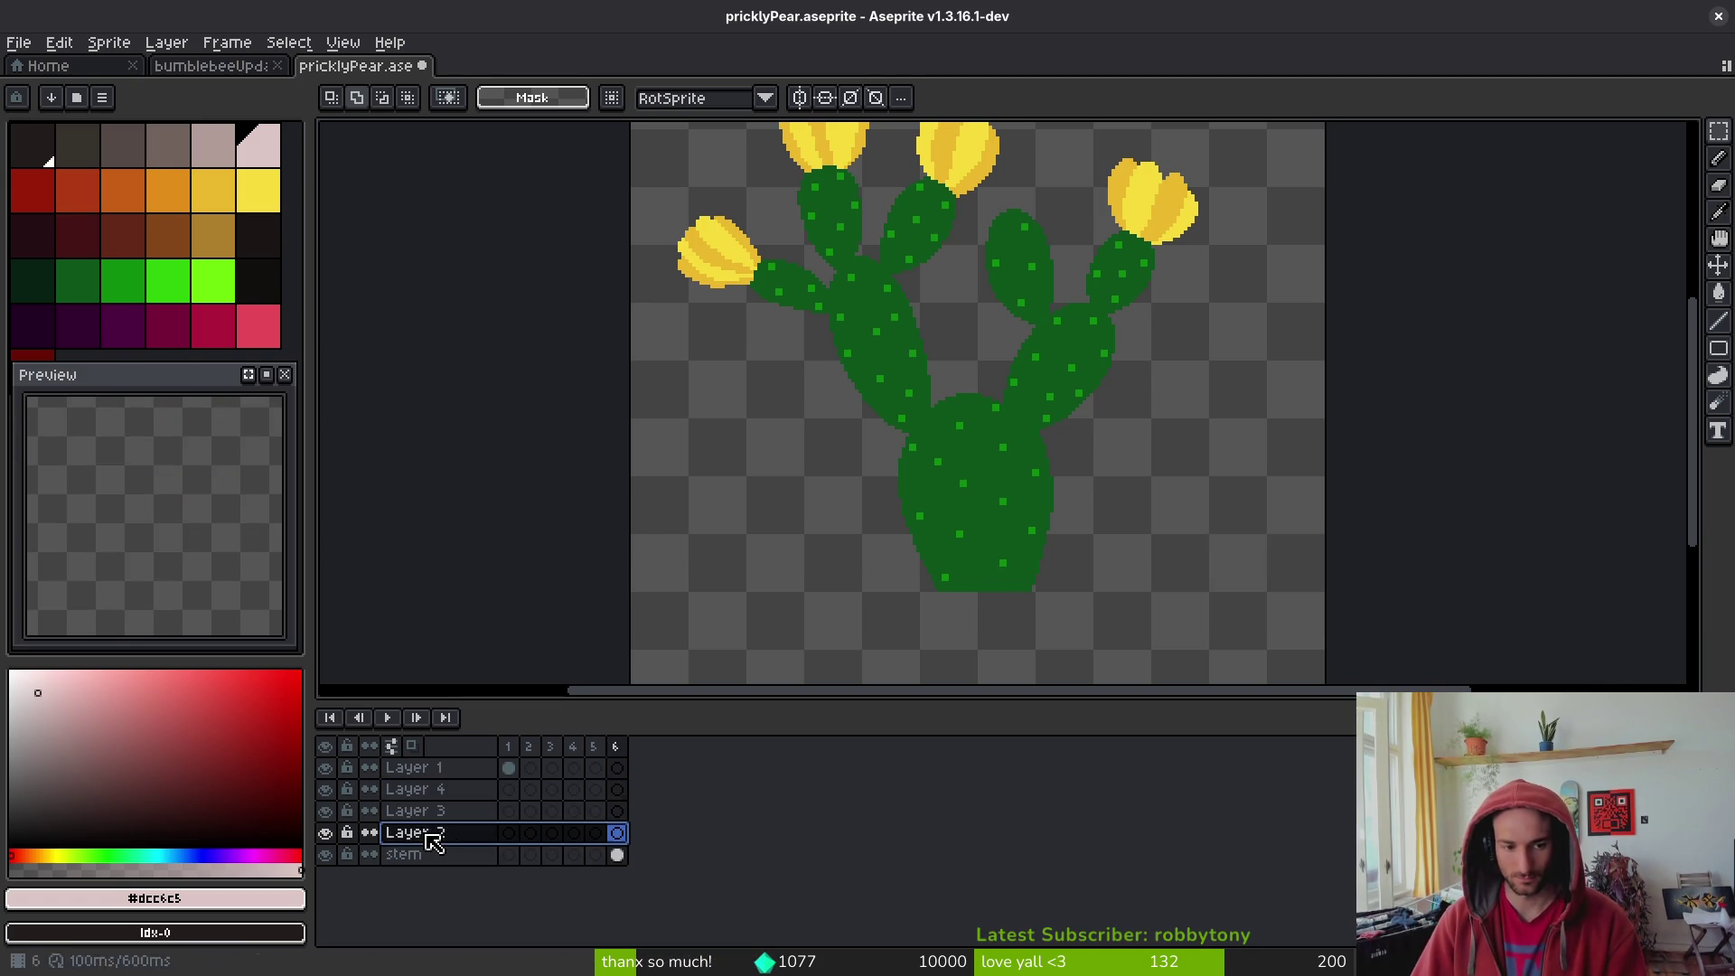
{"action": "key", "text": "shift+p"}
{"action": "type", "text": "fsom"}
{"action": "key", "text": "Return"}
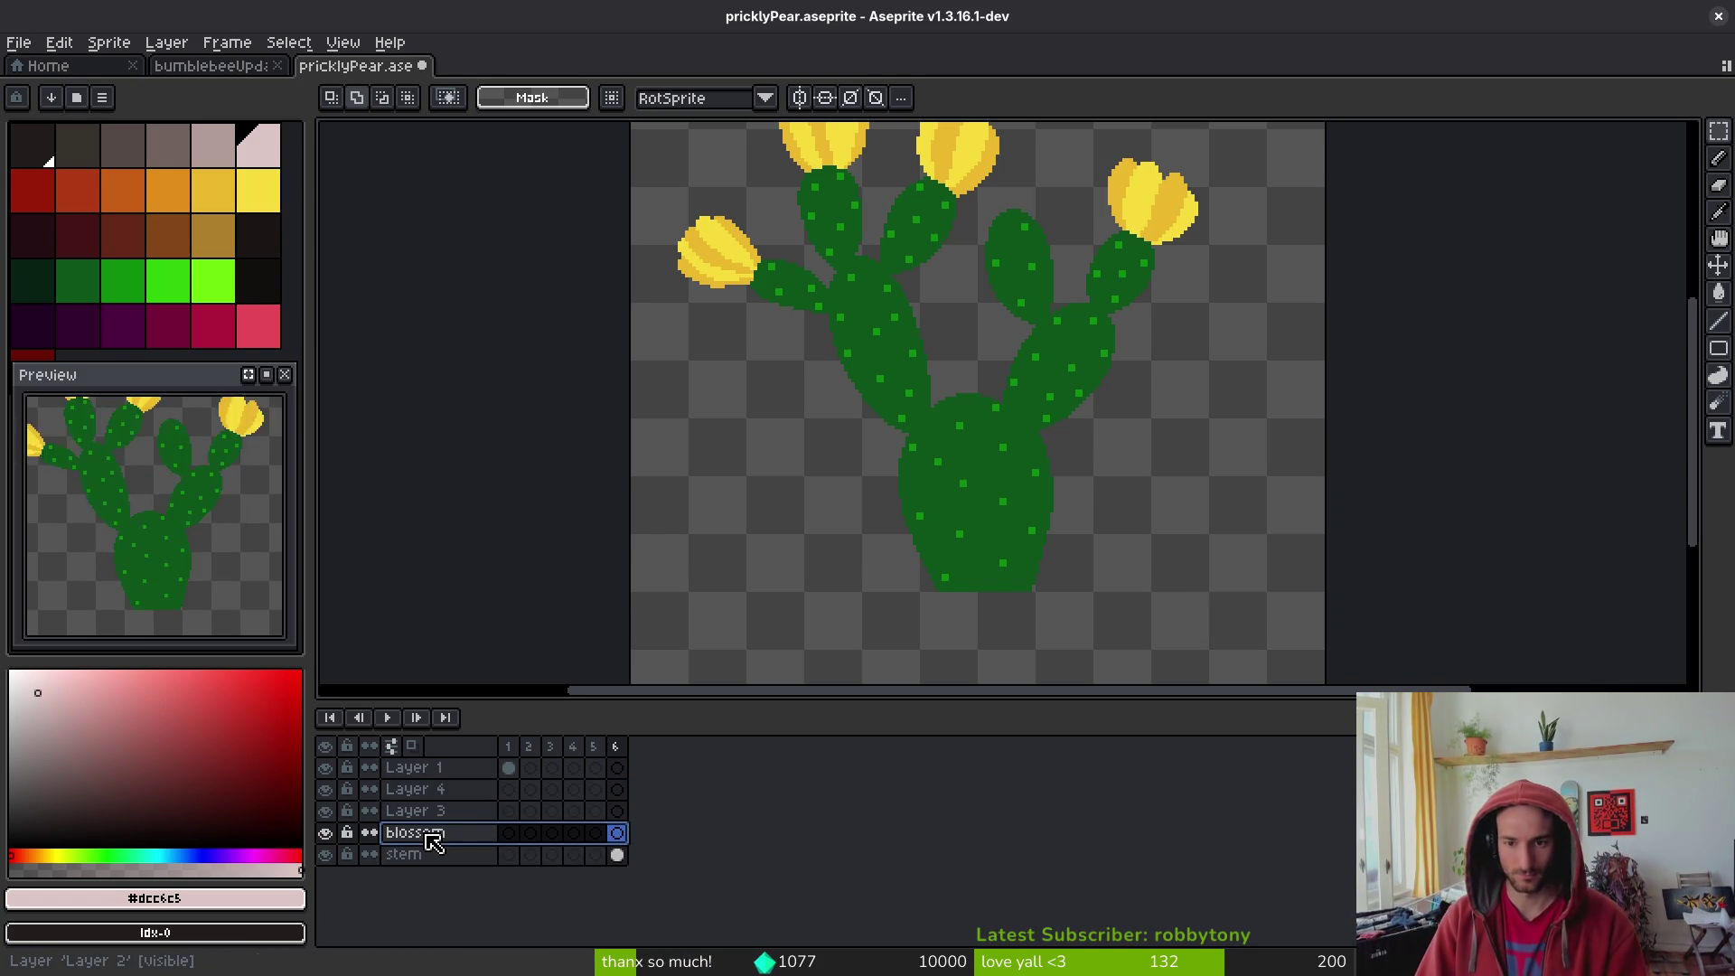
{"action": "left_click", "coordinate": [509, 768]}
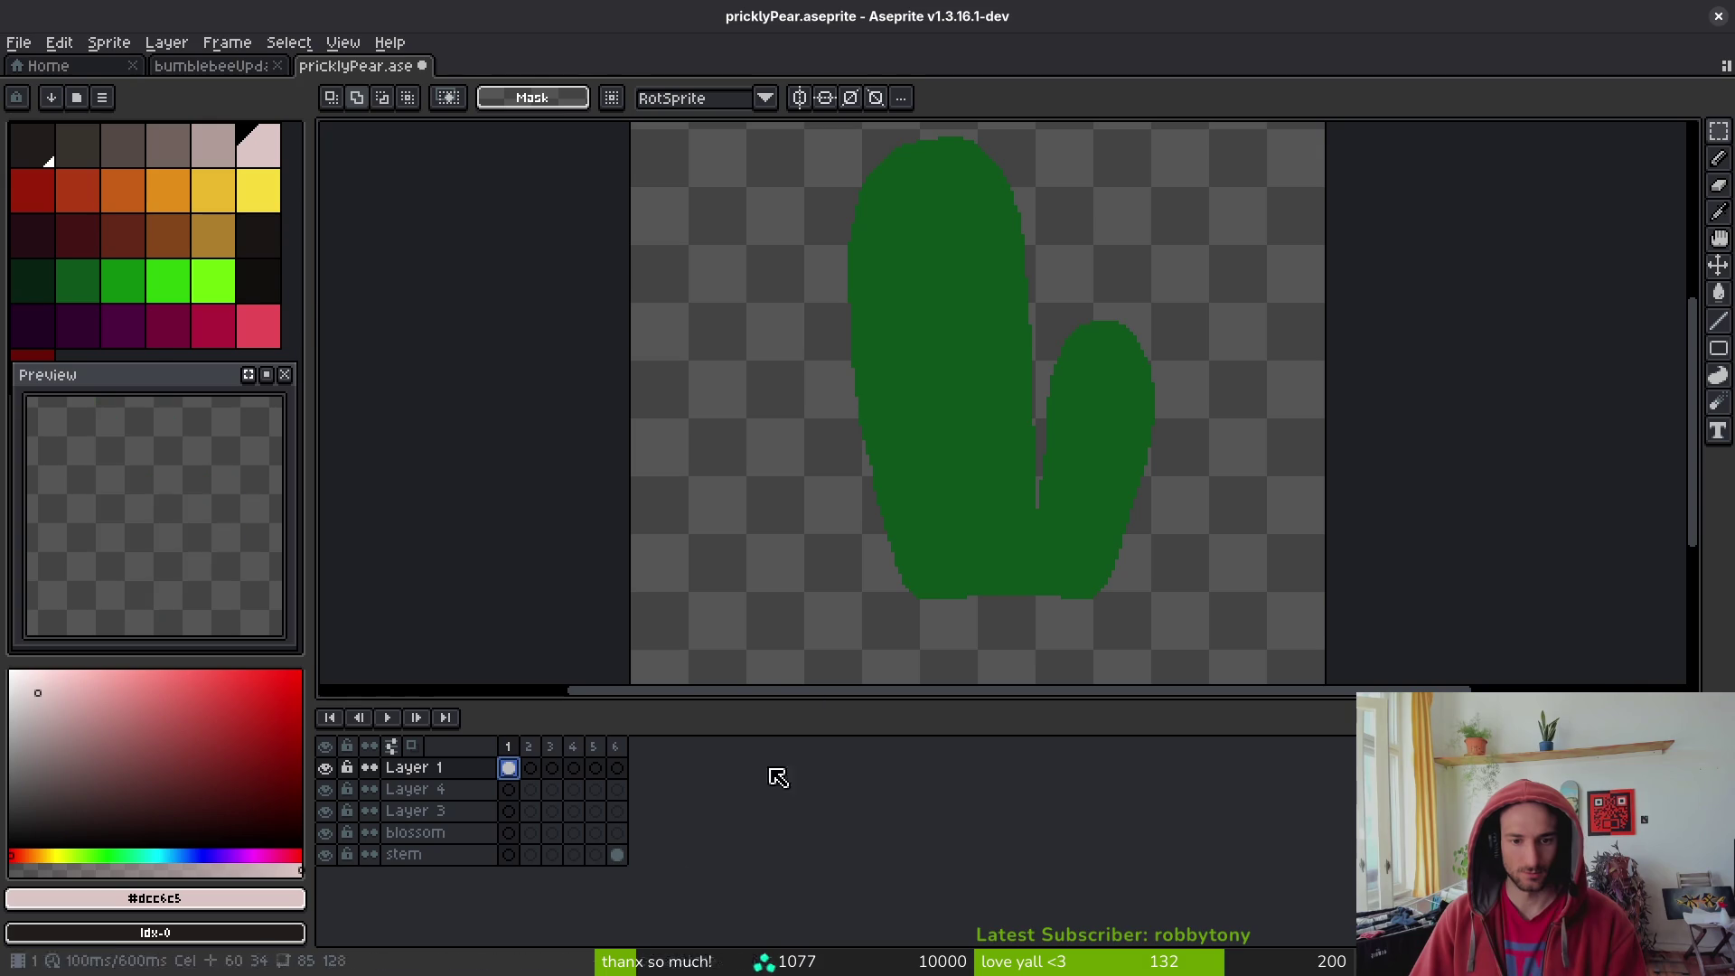
- Select all yellow blossom pixels on the stem layer with a non-contiguous Magic Wand
{"action": "left_click", "coordinate": [617, 855]}
{"action": "scroll", "coordinate": [844, 534], "scroll_direction": "down", "scroll_amount": 2}
{"action": "scroll", "coordinate": [881, 483], "scroll_direction": "up", "scroll_amount": 2}
{"action": "key", "text": "w"}
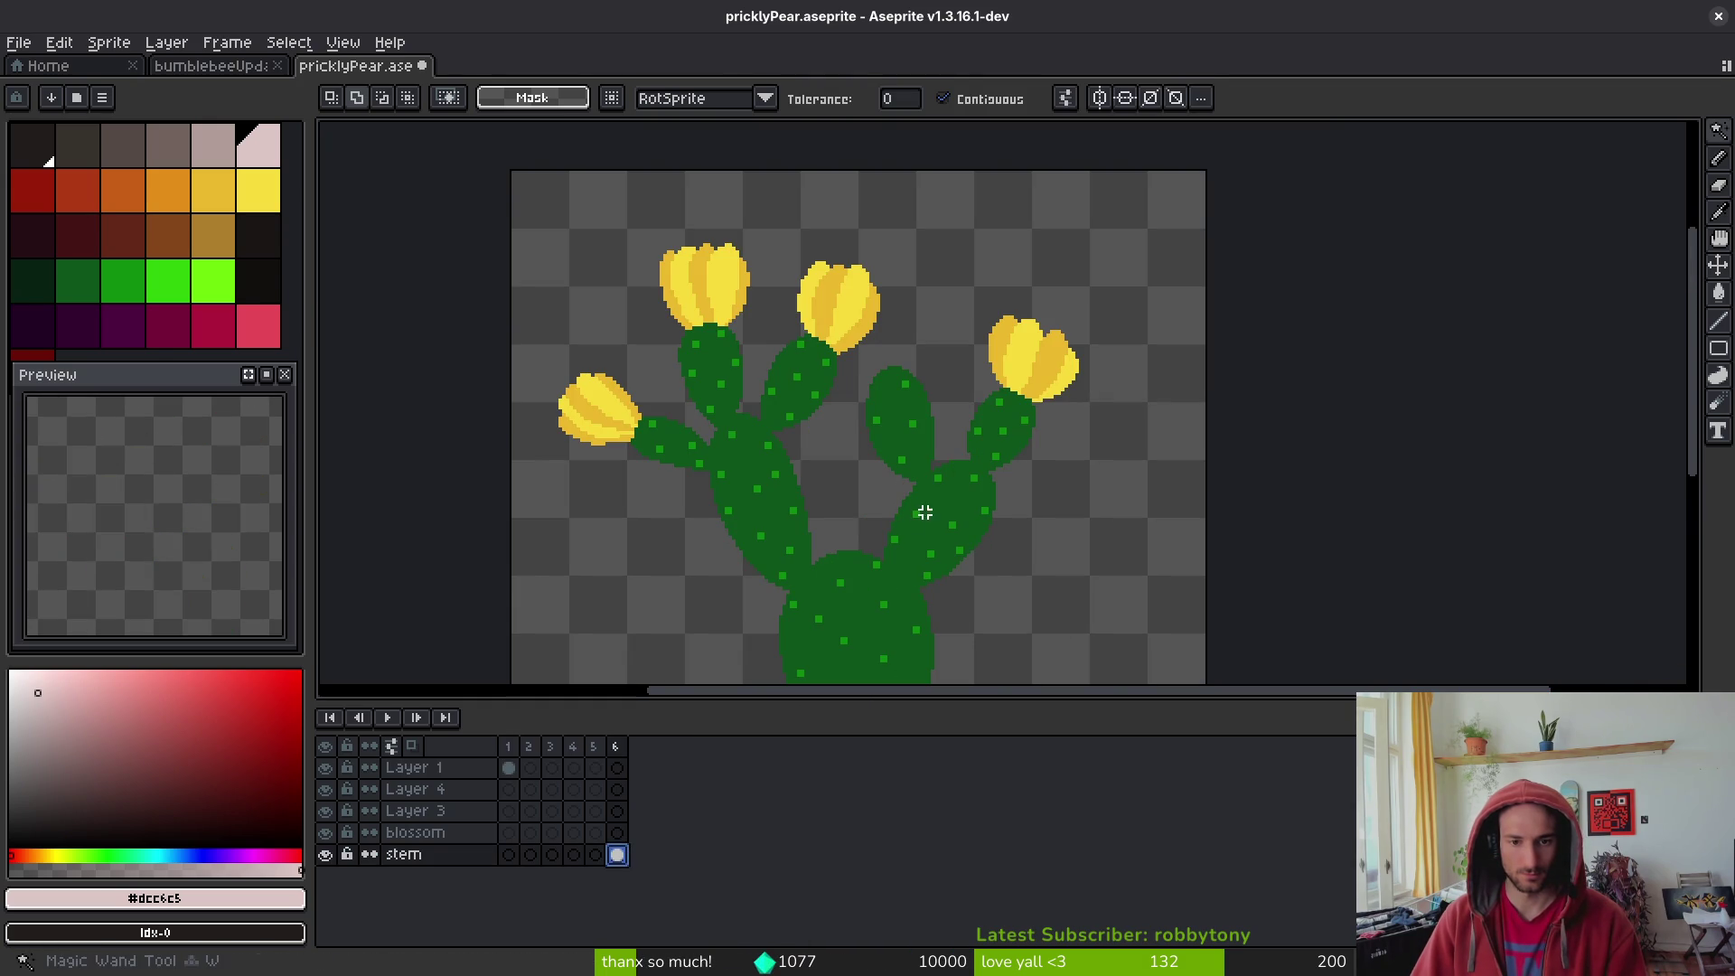
{"action": "left_click", "coordinate": [1019, 357]}
{"action": "left_click", "coordinate": [943, 99]}
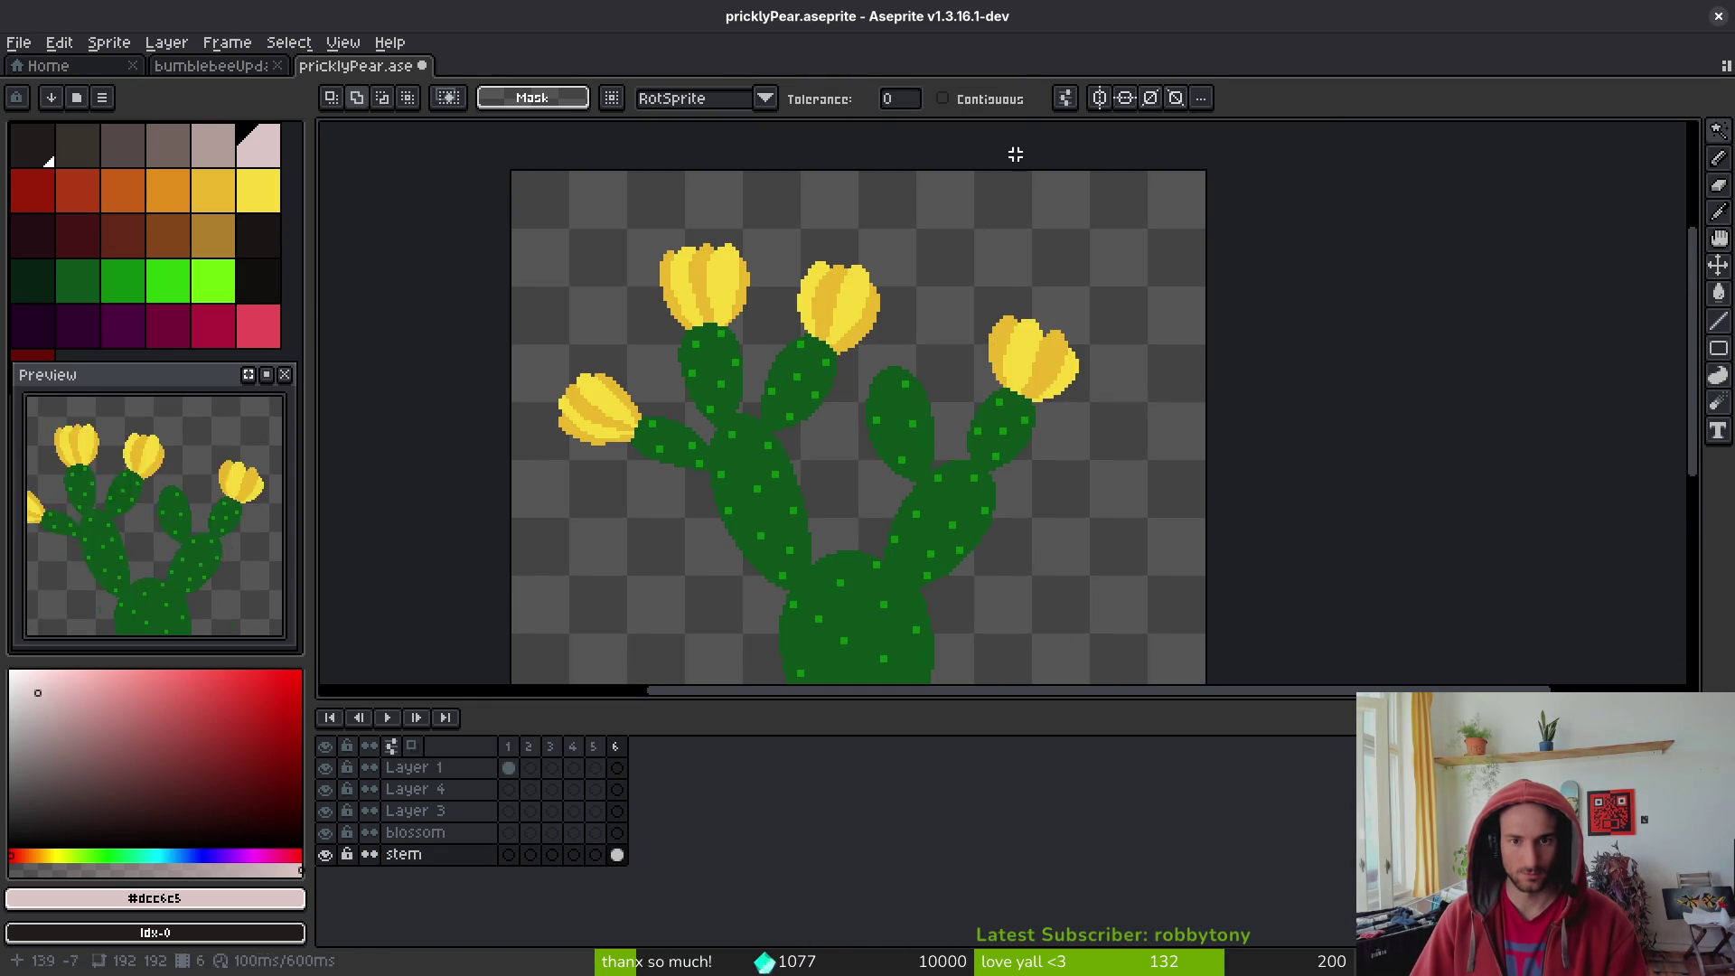
{"action": "left_click", "coordinate": [1026, 356]}
{"action": "left_click", "coordinate": [997, 344]}
{"action": "left_click", "coordinate": [1000, 340]}
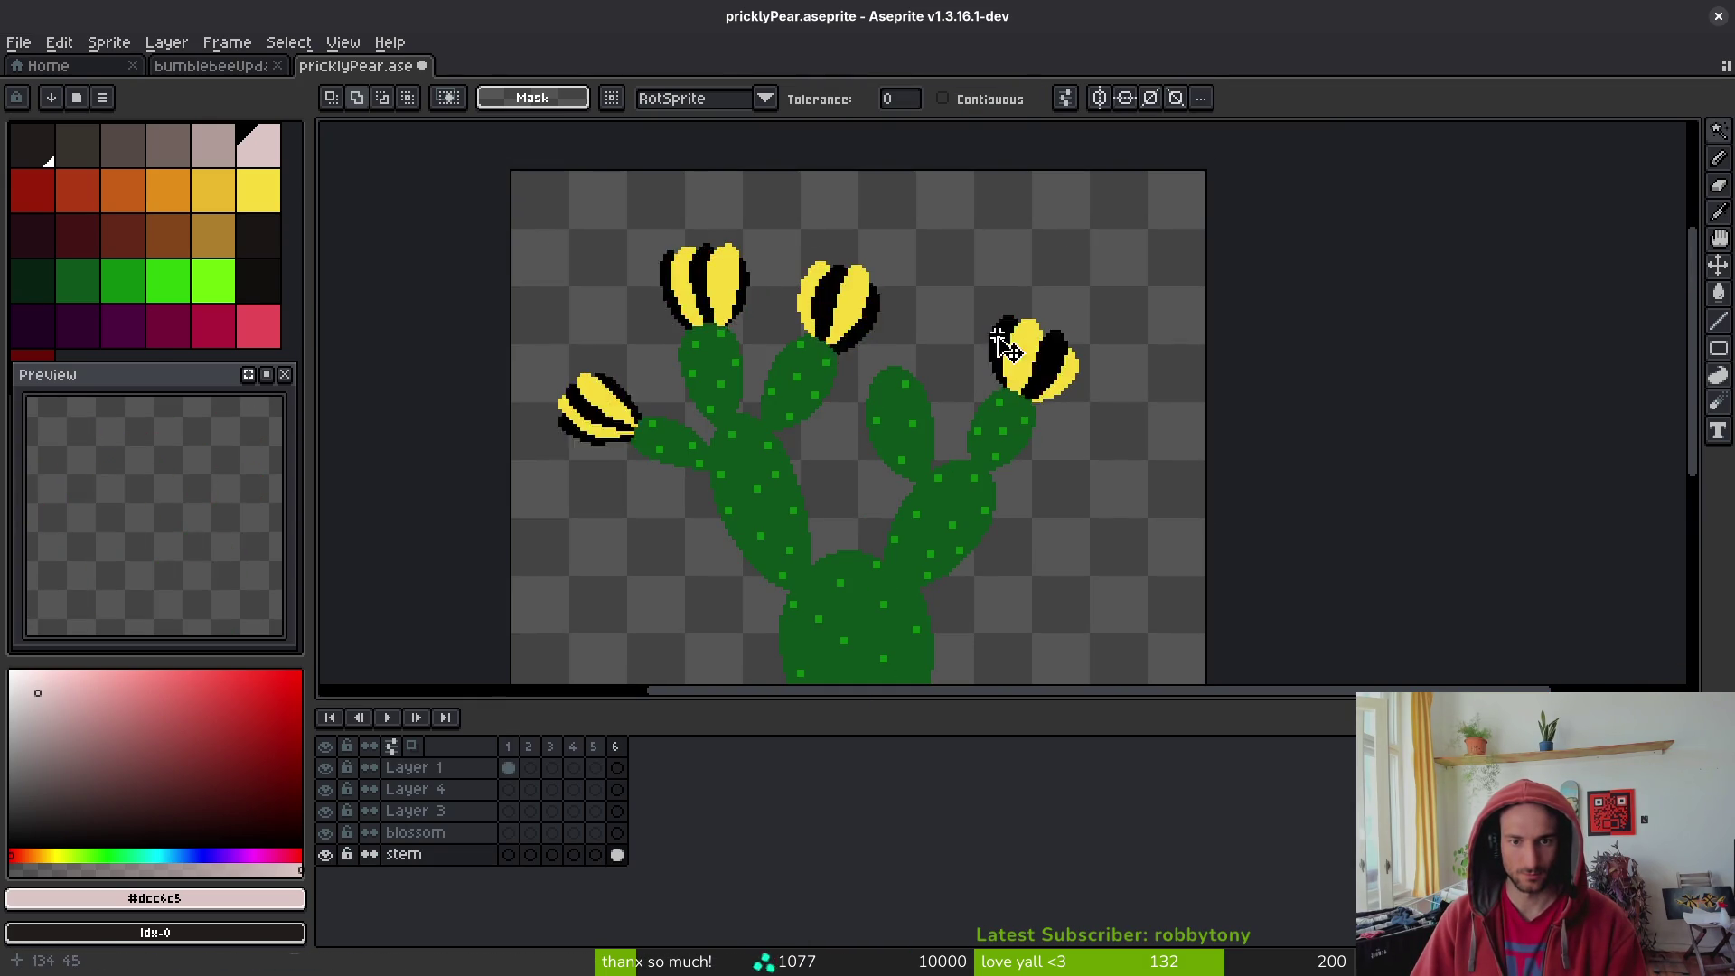
{"action": "left_click", "coordinate": [1015, 361], "text": "shift"}
- Move the blossoms onto the blossom layer in their original position and deselect
{"action": "key", "text": "ctrl+x"}
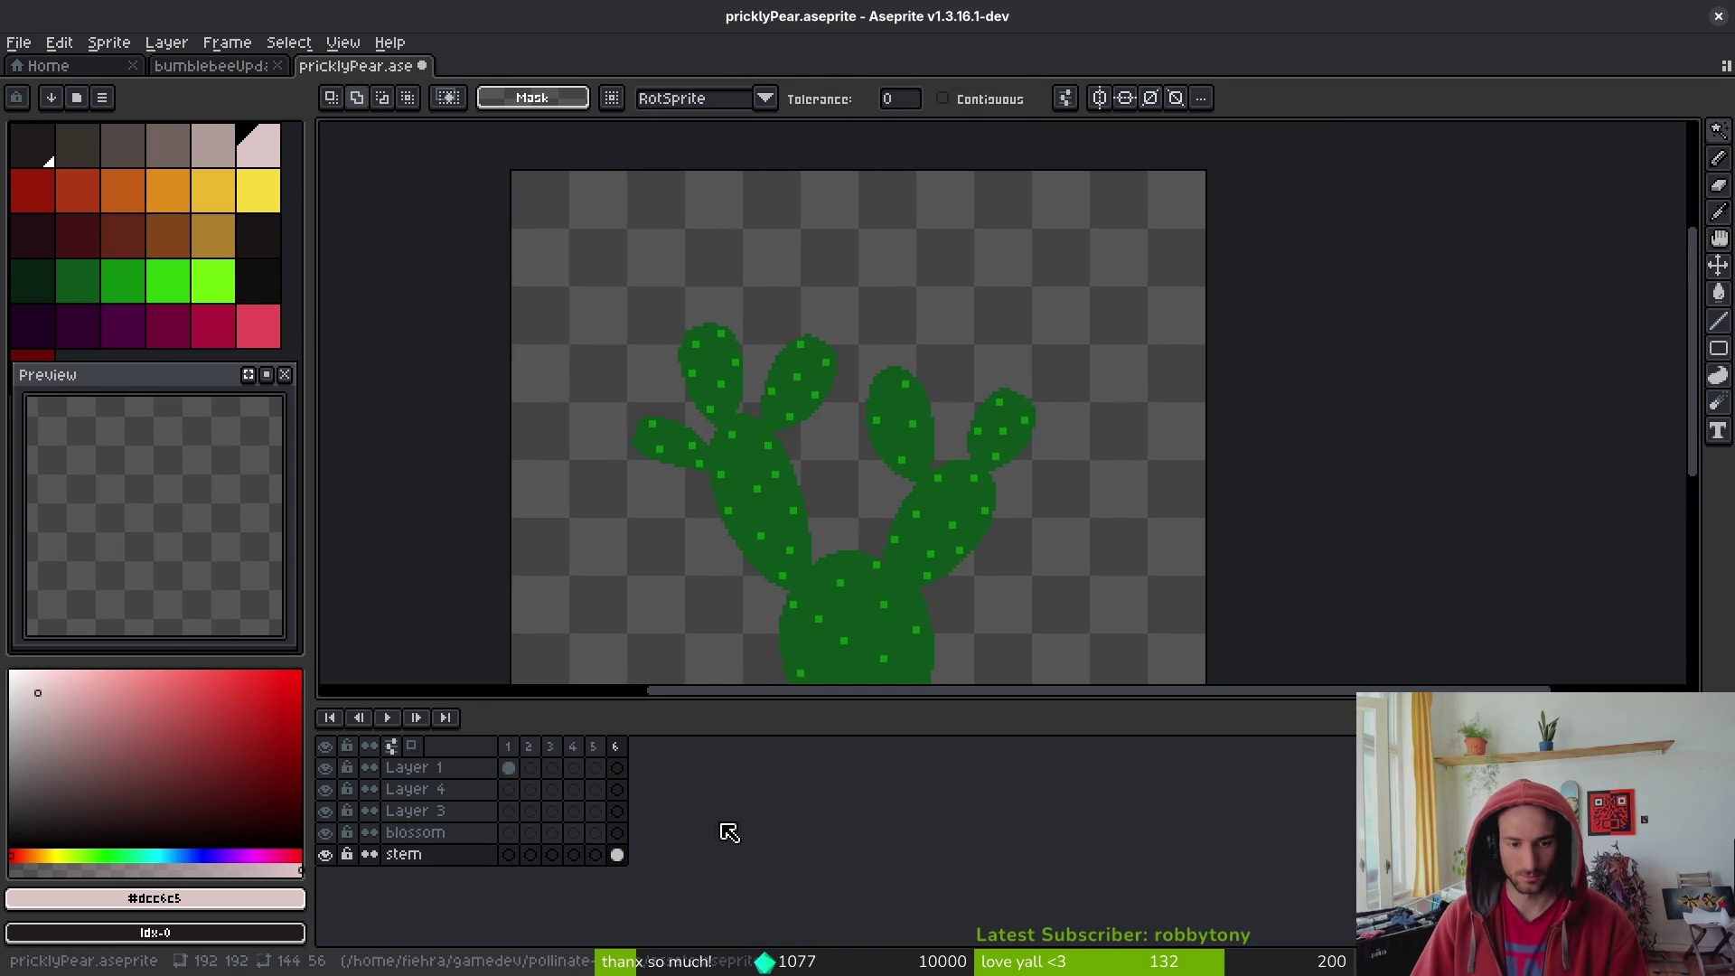
{"action": "left_click", "coordinate": [617, 832]}
{"action": "key", "text": "ctrl+v"}
{"action": "left_click", "coordinate": [617, 854]}
{"action": "key", "text": "ctrl+d"}
{"action": "scroll", "coordinate": [932, 442], "scroll_direction": "down", "scroll_amount": 3}
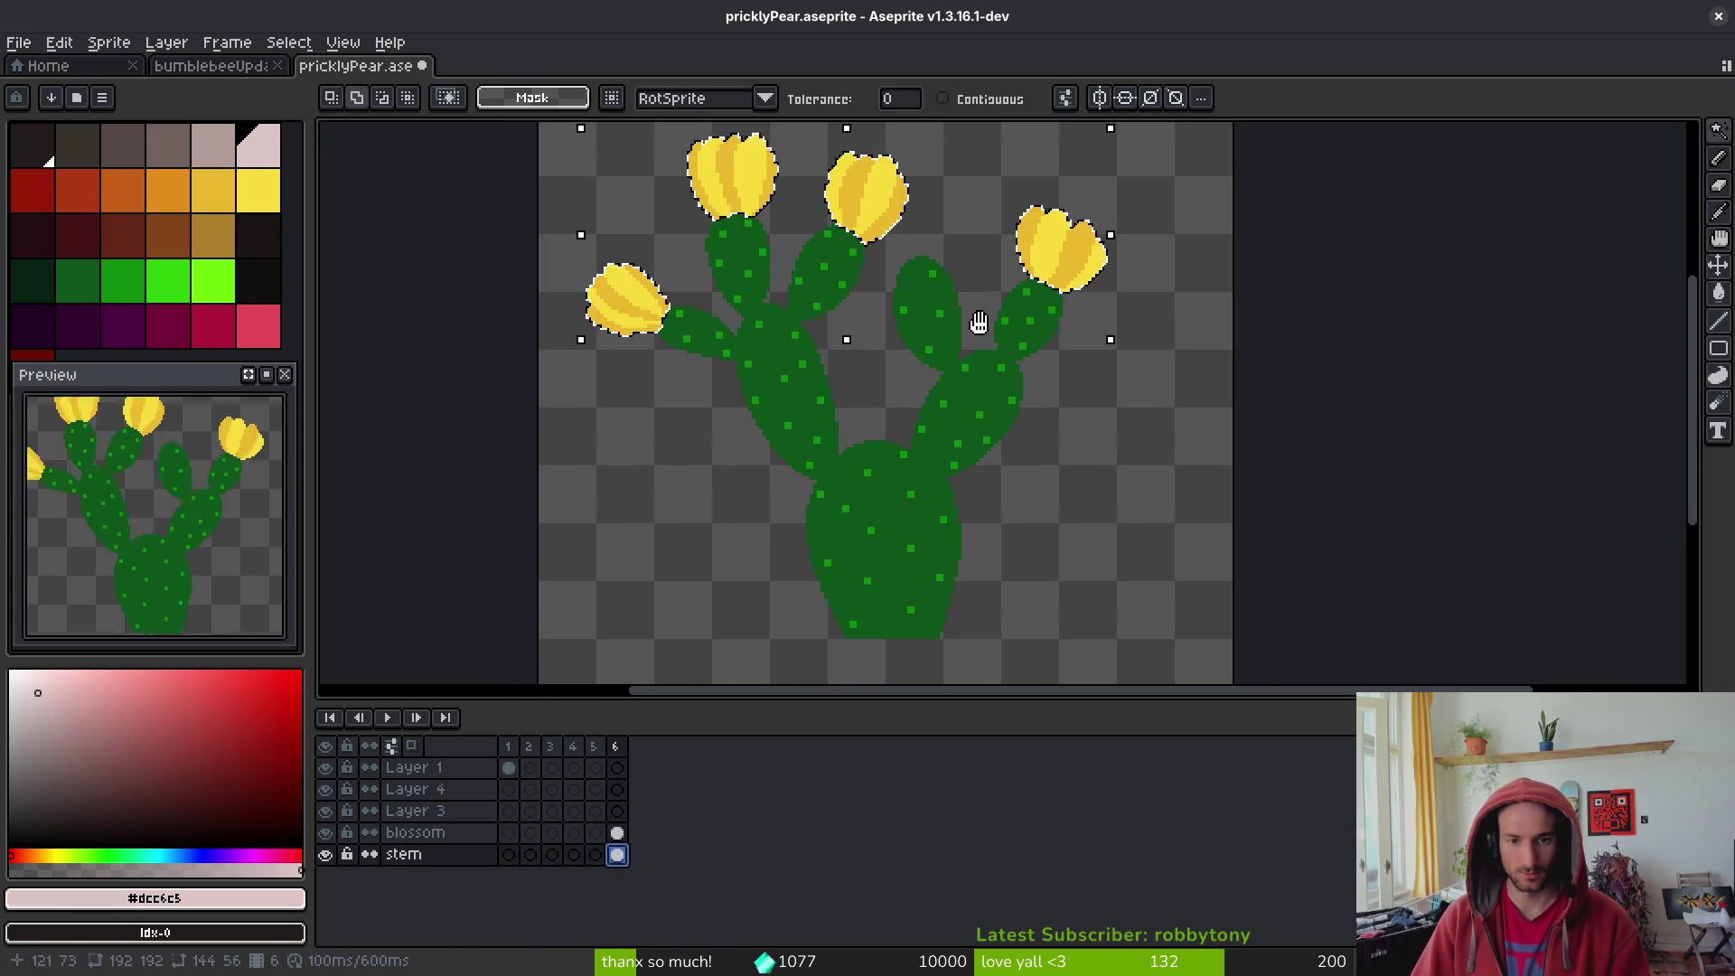
{"action": "scroll", "coordinate": [933, 443], "scroll_direction": "up", "scroll_amount": 3}
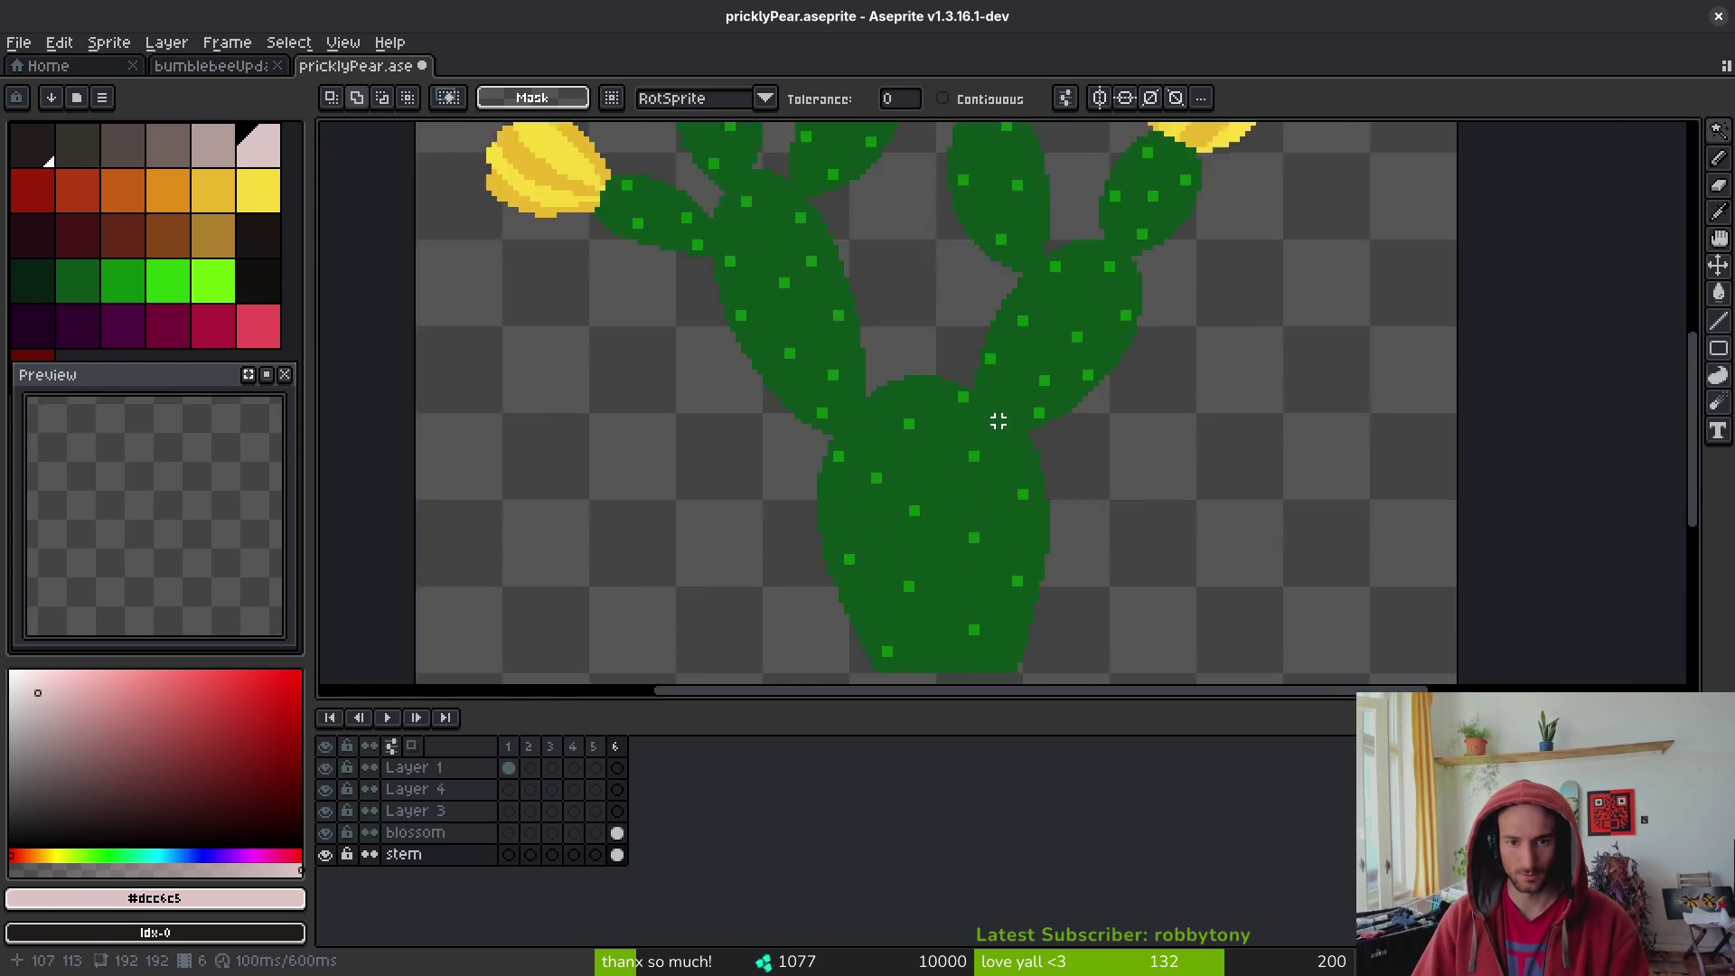
- Replace the dark cactus greens with brighter greens using Replace Color
{"action": "key", "text": "i"}
{"action": "left_click", "coordinate": [941, 375]}
{"action": "key", "text": "shift+r"}
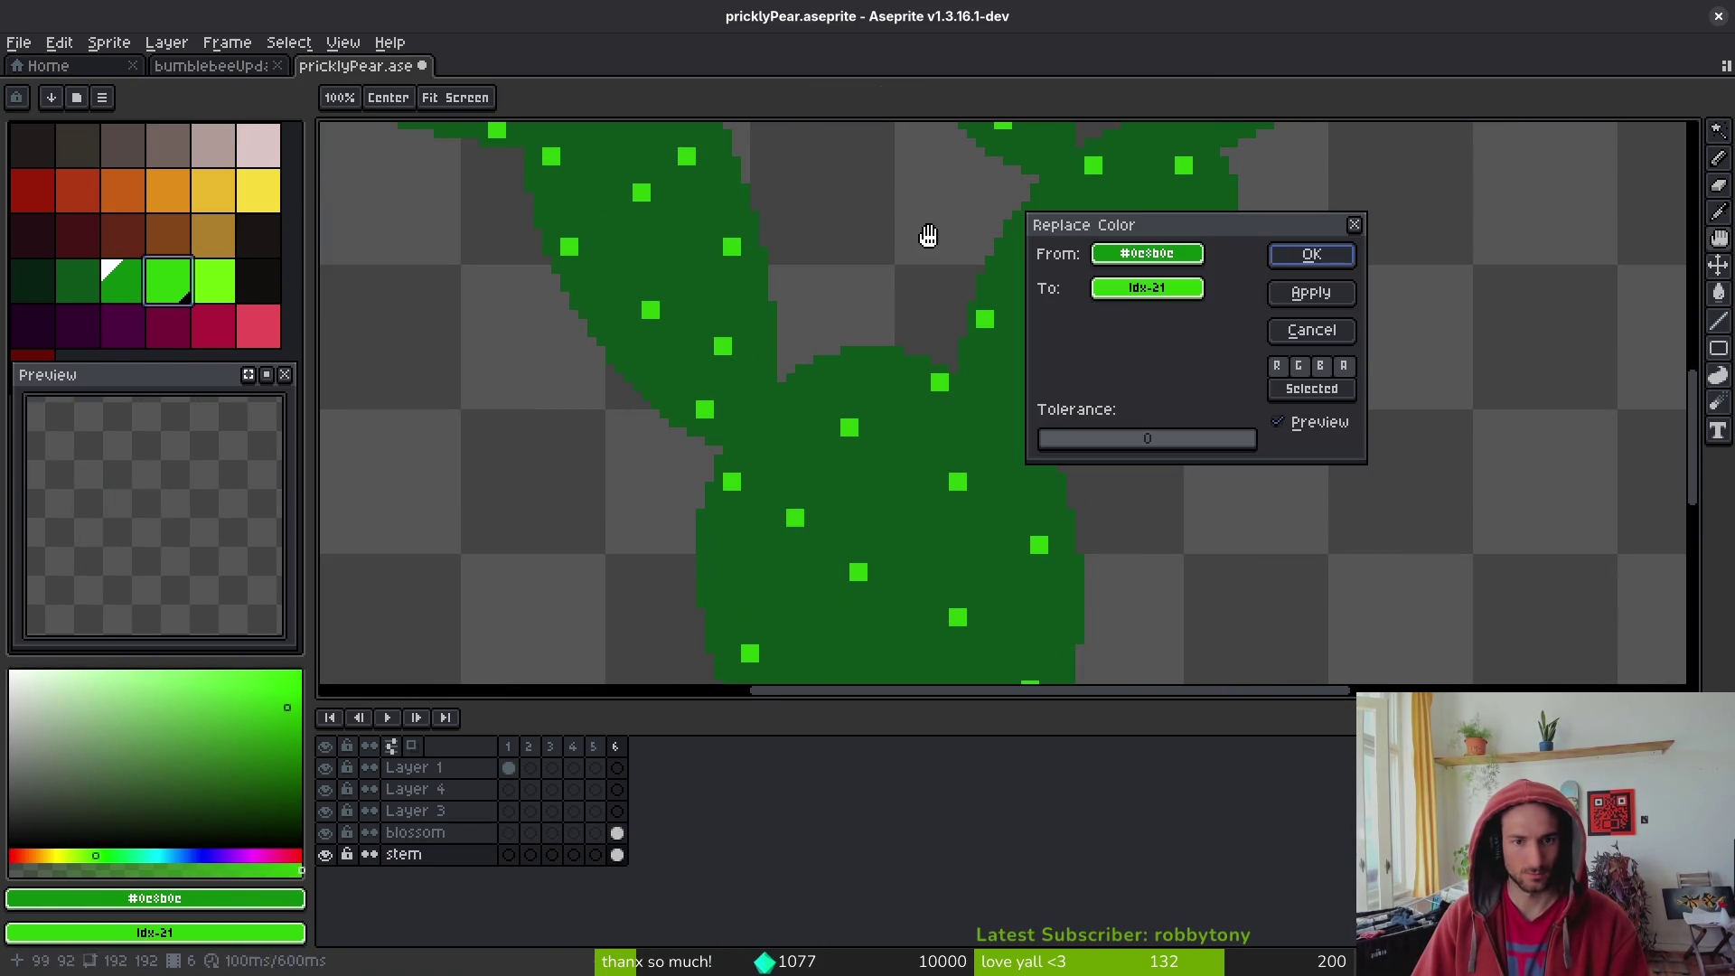
{"action": "key", "text": "Return"}
{"action": "left_click", "coordinate": [100, 278]}
{"action": "right_click", "coordinate": [123, 280]}
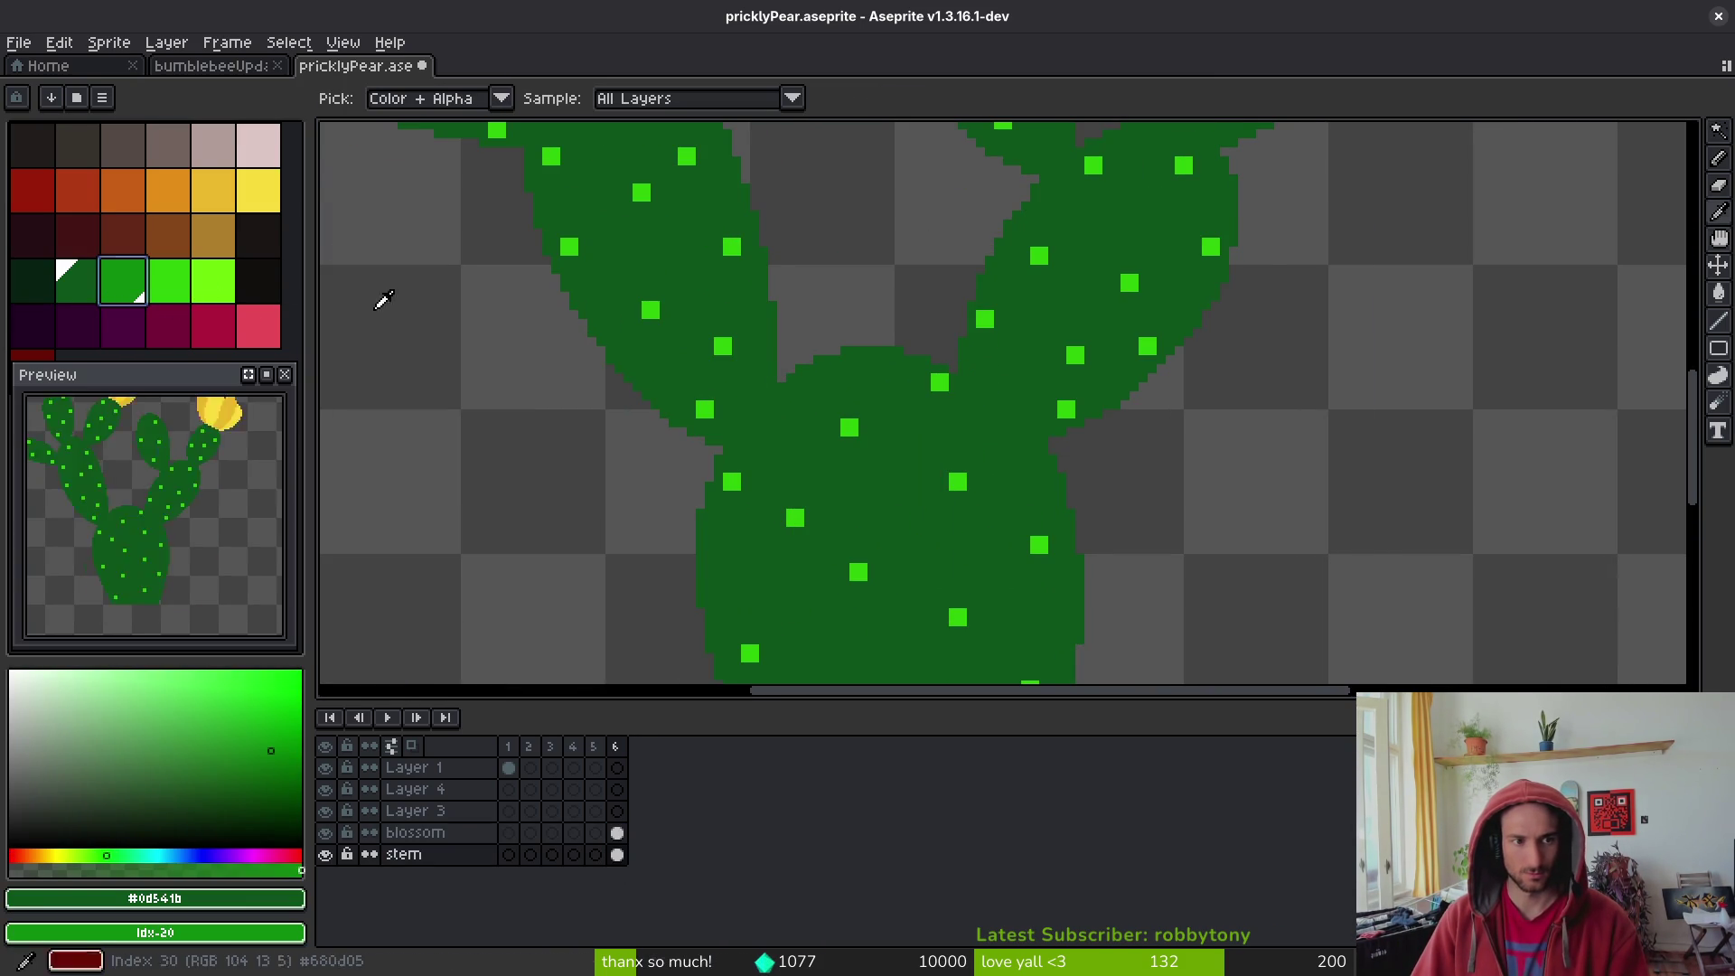
{"action": "key", "text": "shift+r"}
{"action": "left_click", "coordinate": [1317, 244]}
{"action": "key", "text": "w"}
{"action": "scroll", "coordinate": [1121, 379], "scroll_direction": "down", "scroll_amount": 5}
{"action": "scroll", "coordinate": [1110, 407], "scroll_direction": "up", "scroll_amount": 5}
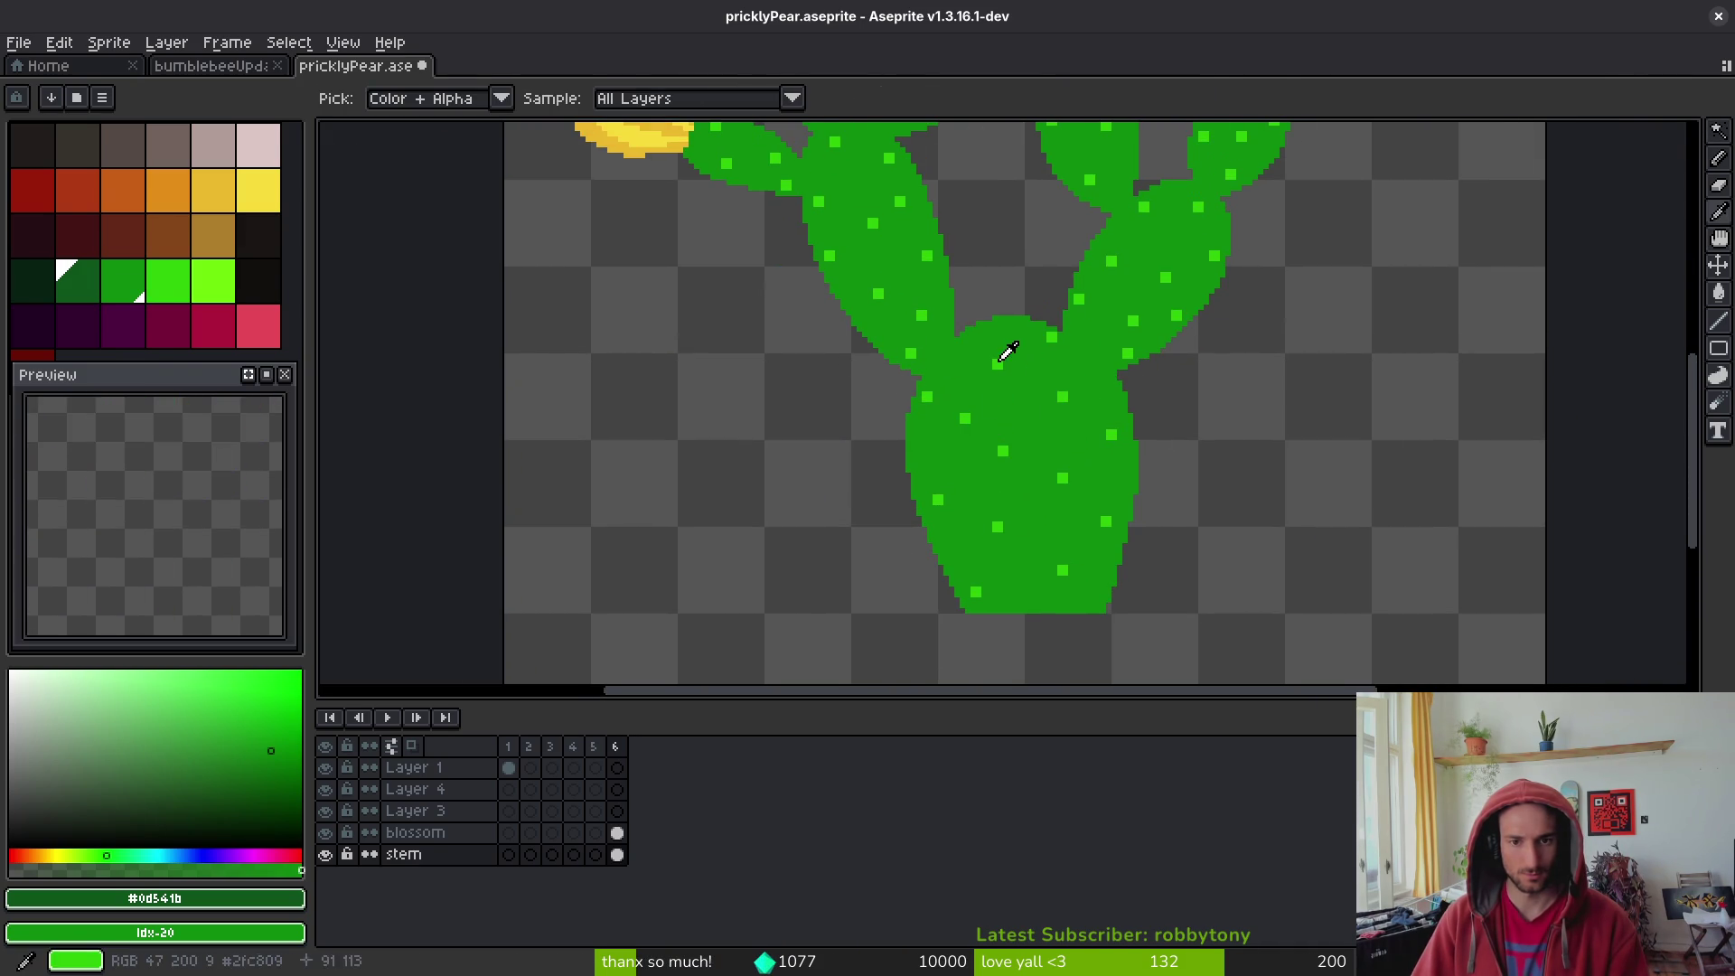
- Pencil dark green shading along the base pad's left and lower edges
{"action": "left_click", "coordinate": [78, 280]}
{"action": "key", "text": "b"}
{"action": "scroll", "coordinate": [855, 421], "scroll_direction": "up", "scroll_amount": 2}
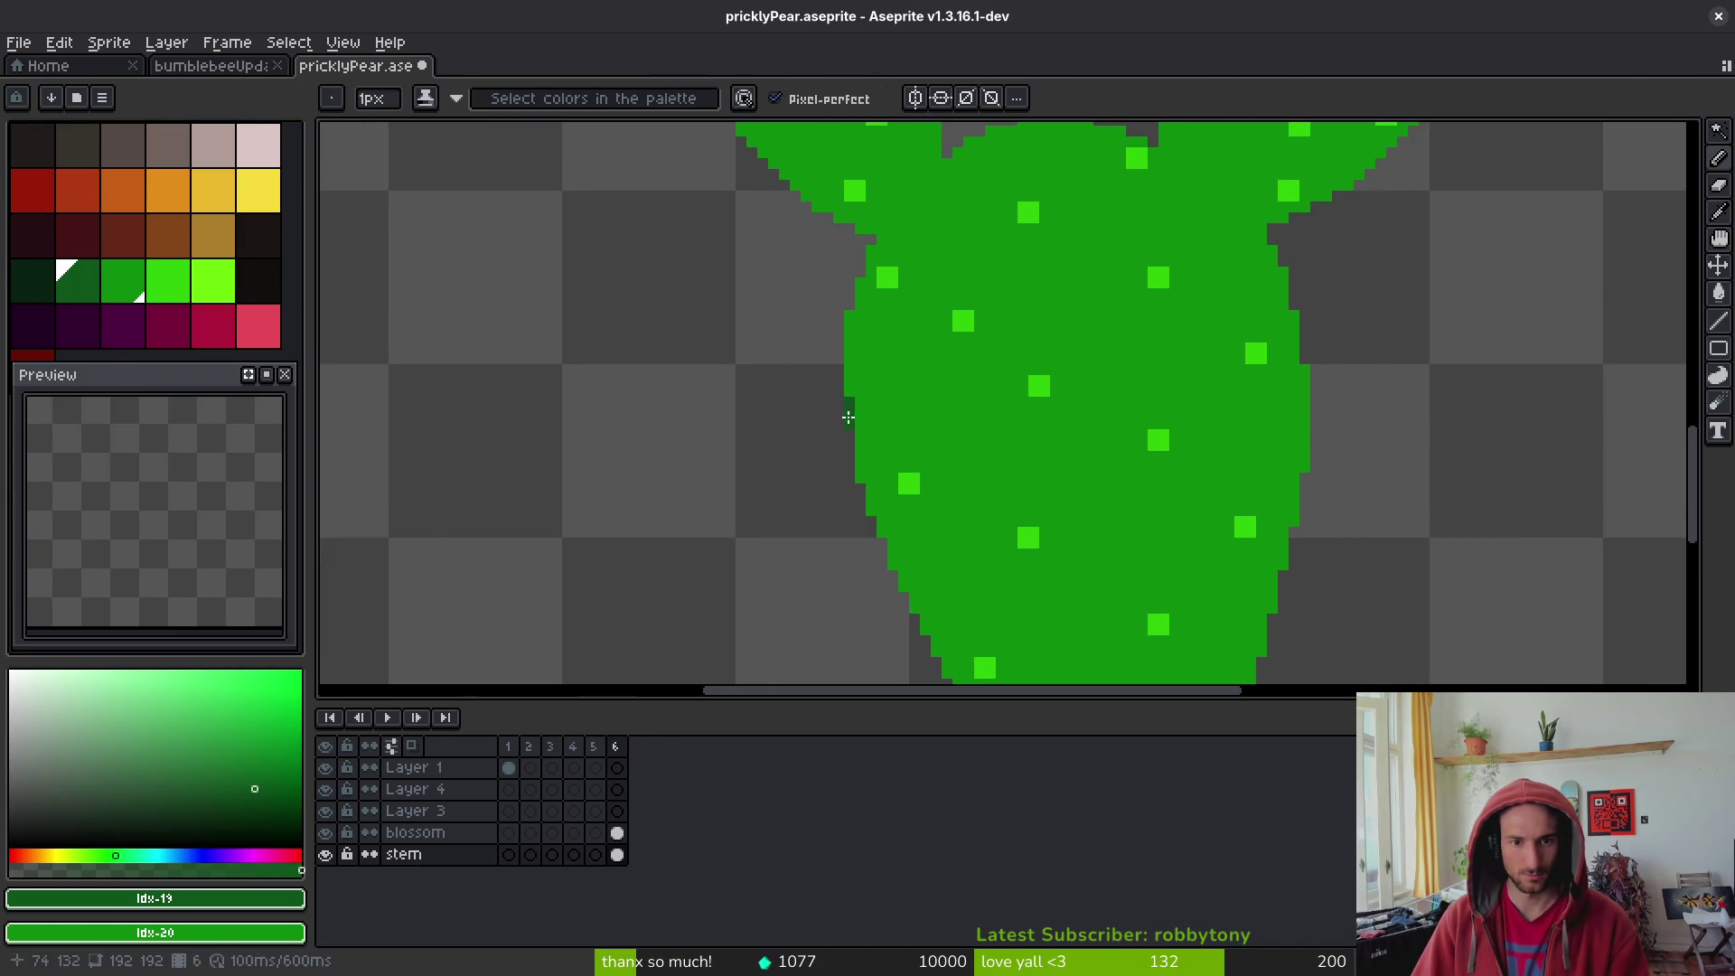
{"action": "scroll", "coordinate": [849, 417], "scroll_direction": "down", "scroll_amount": 2}
{"action": "mouse_move", "coordinate": [818, 325]}
{"action": "left_mouse_down"}
{"action": "mouse_move", "coordinate": [828, 389]}
{"action": "mouse_move", "coordinate": [839, 340]}
{"action": "mouse_move", "coordinate": [824, 366]}
{"action": "mouse_move", "coordinate": [856, 442]}
{"action": "left_mouse_up"}
{"action": "right_click", "coordinate": [845, 348]}
{"action": "left_click", "coordinate": [816, 288]}
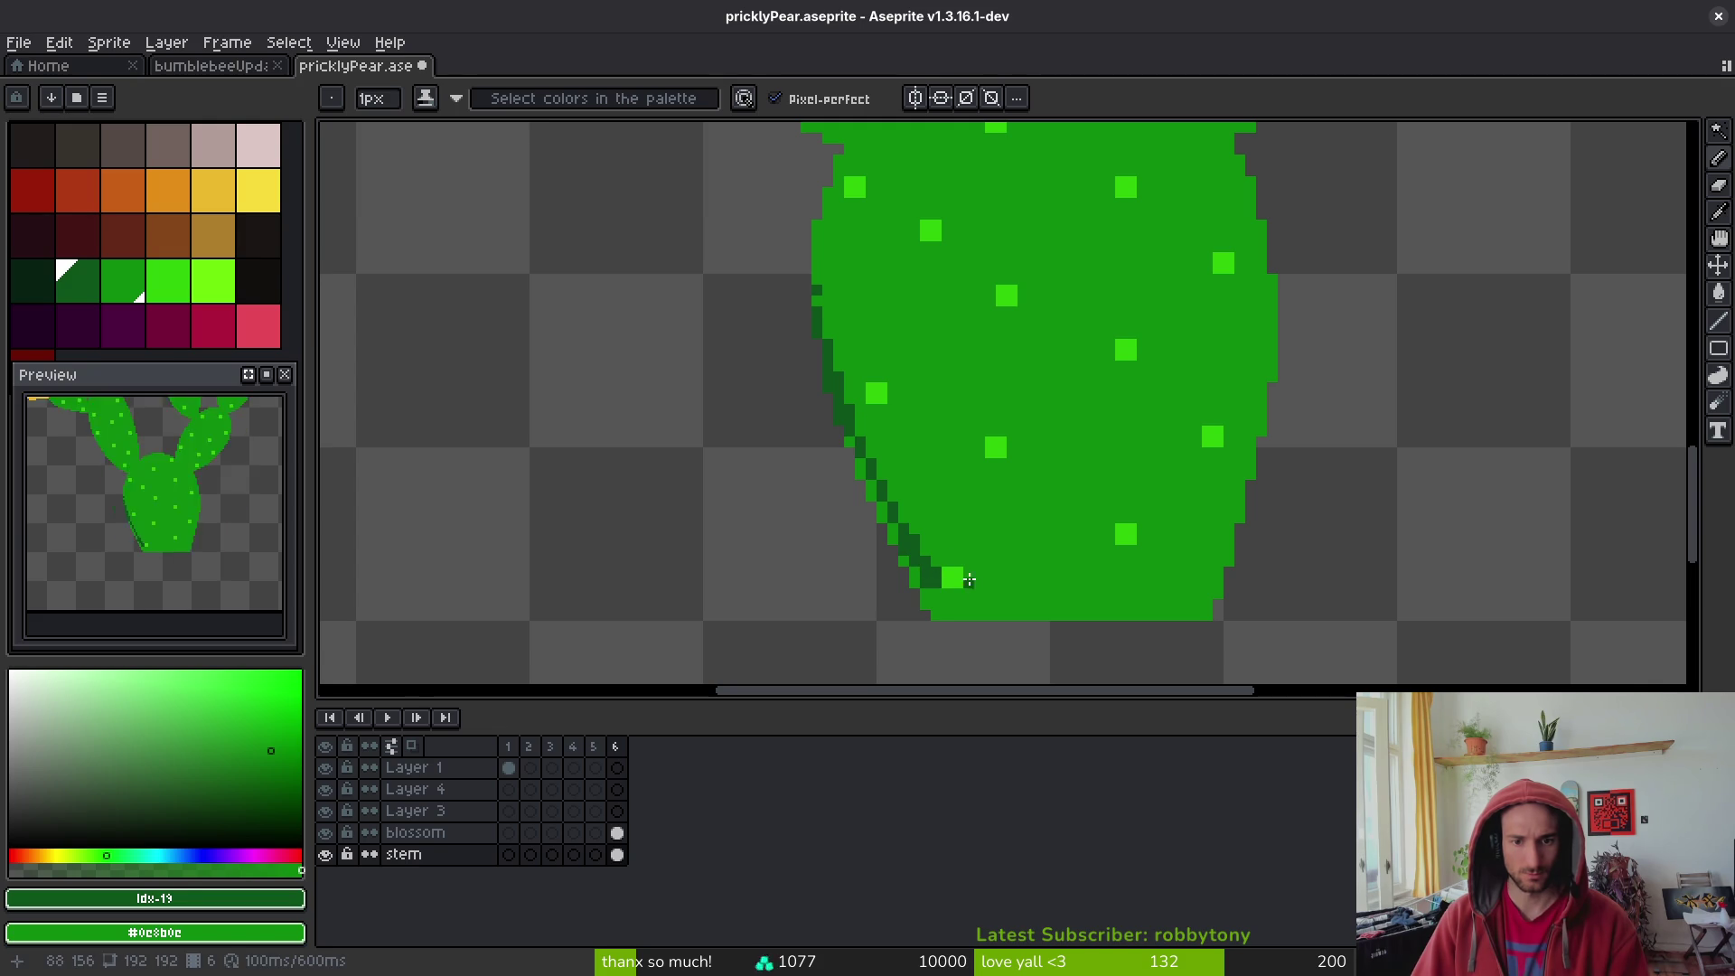
{"action": "left_click_drag", "start_coordinate": [971, 579], "coordinate": [1012, 591]}
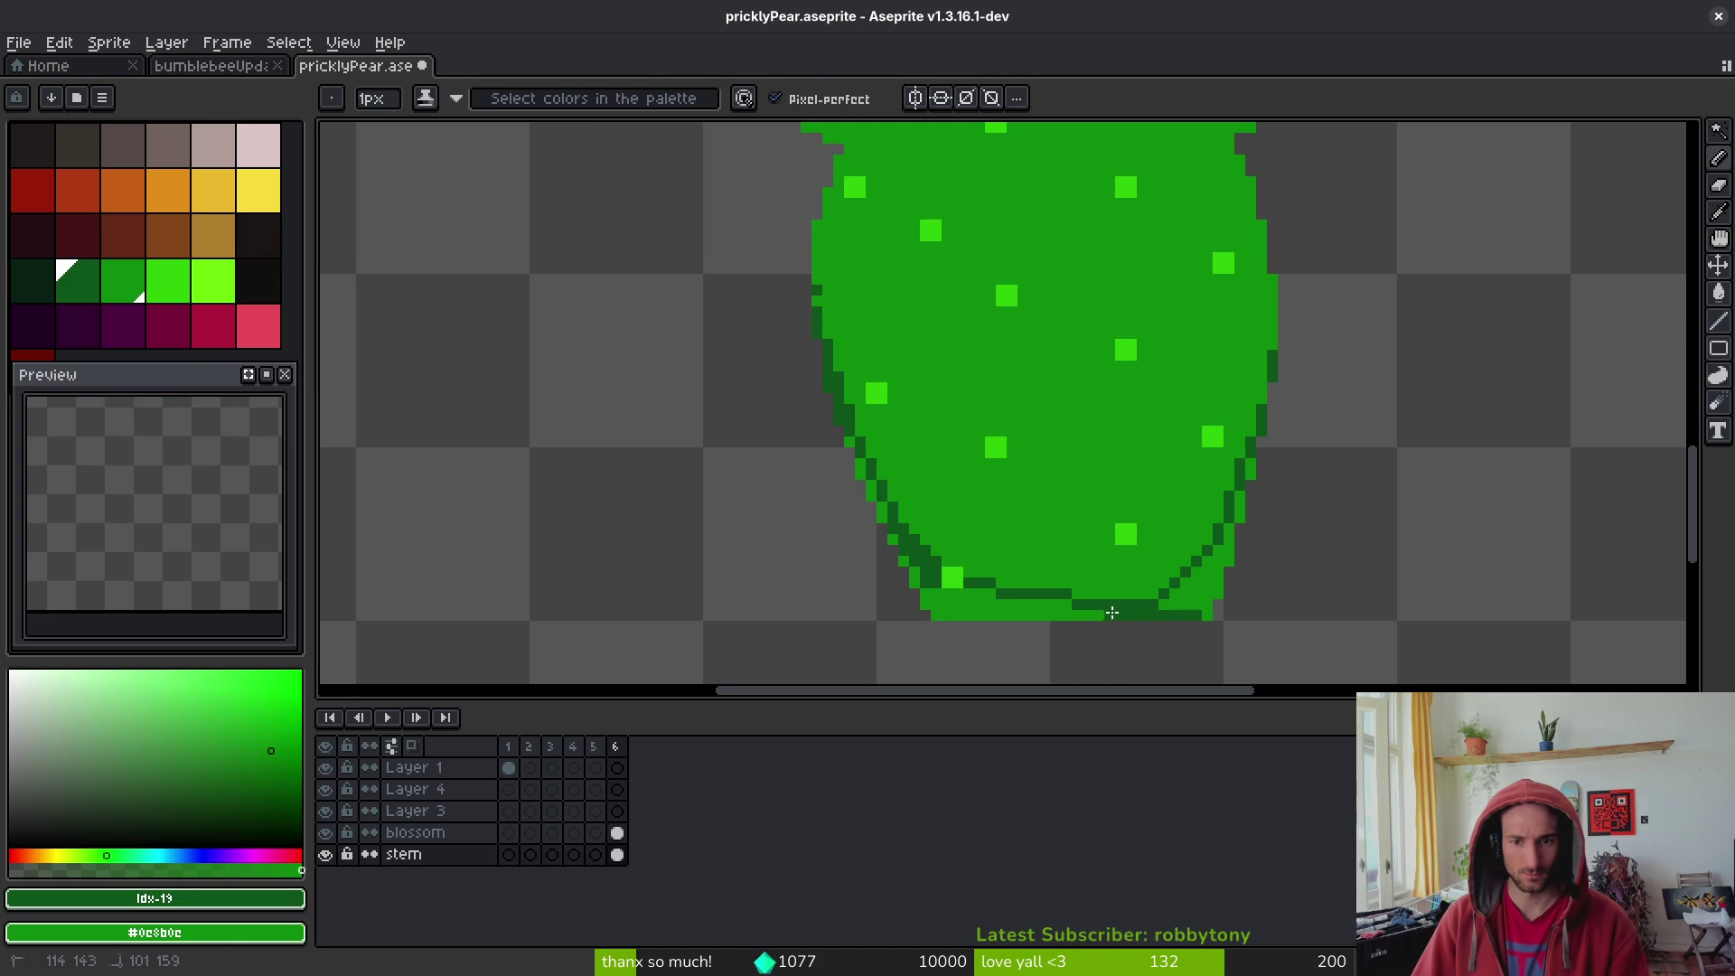
- Fill the base pad's bottom band dark green and save the file
{"action": "key", "text": "g"}
{"action": "left_click", "coordinate": [1112, 613]}
{"action": "key", "text": "b"}
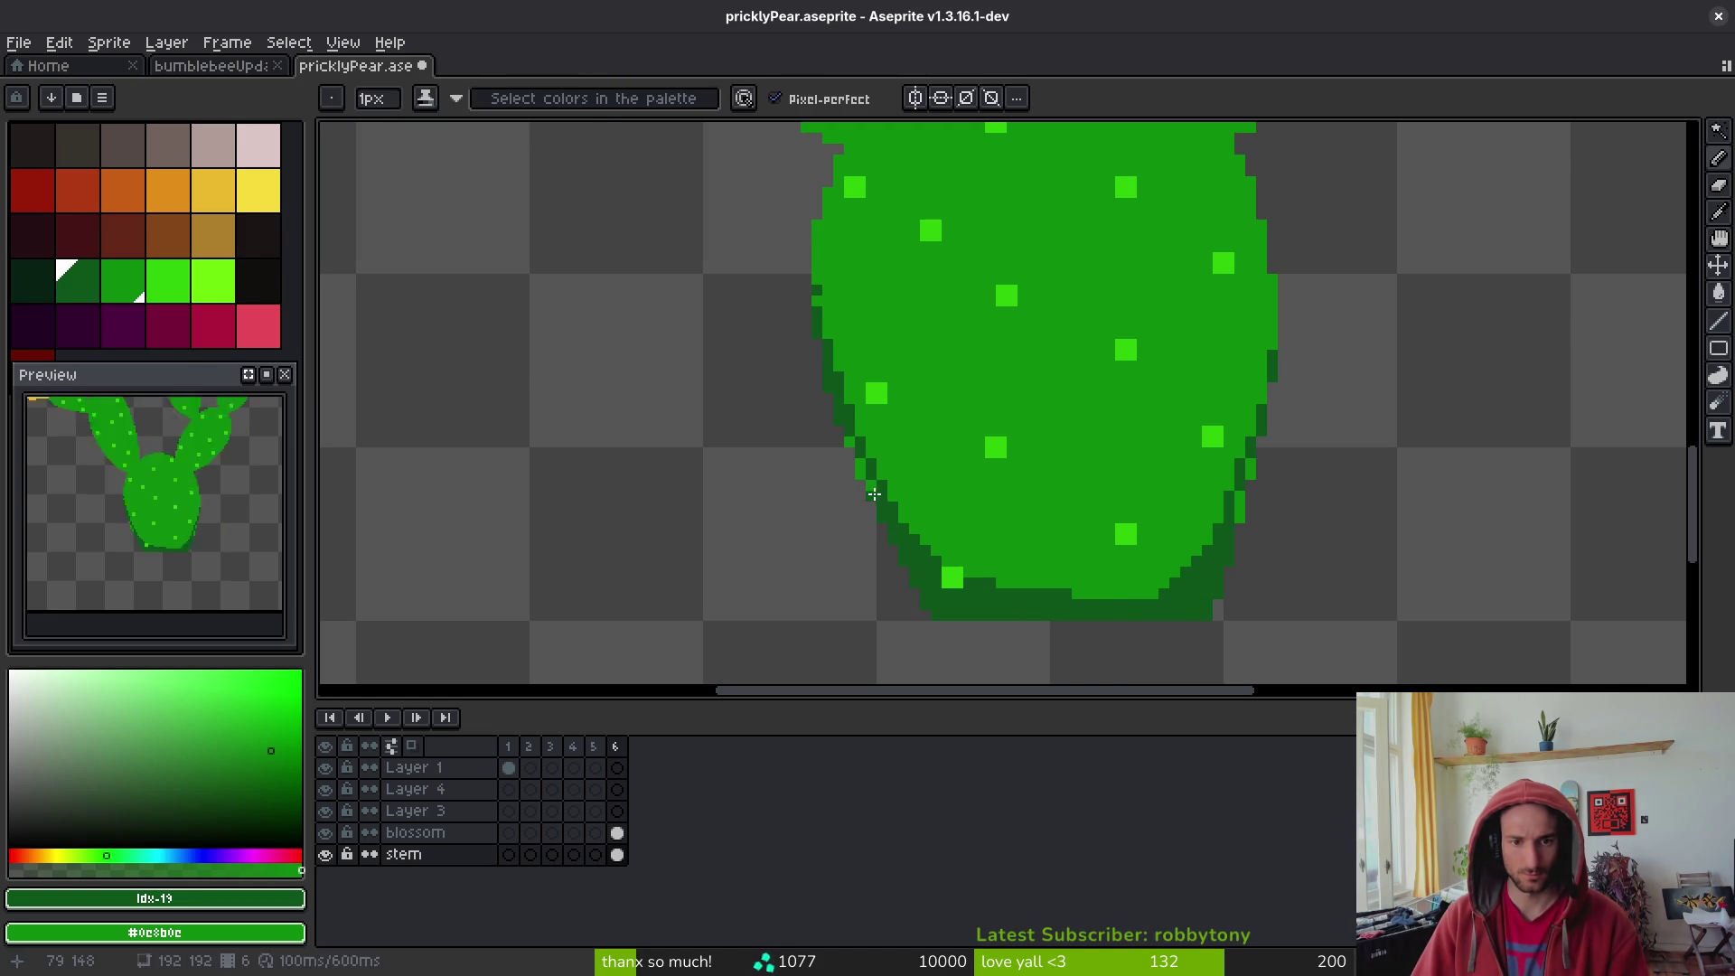
{"action": "key", "text": "ctrl+s"}
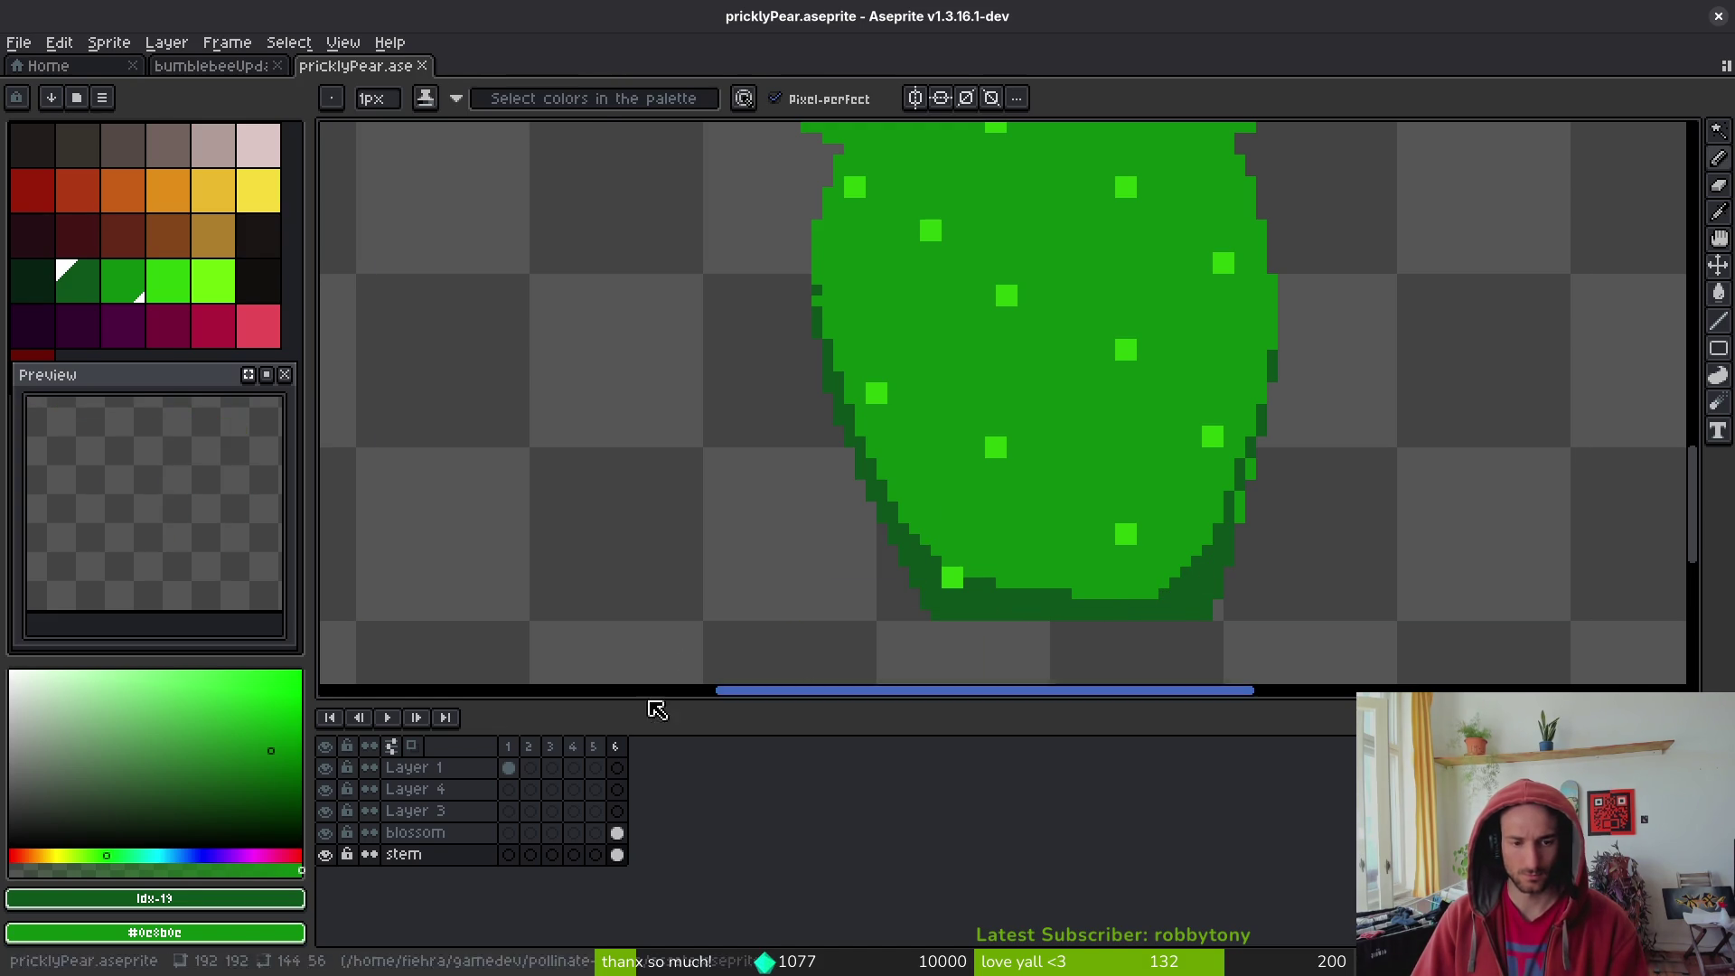
{"action": "left_click", "coordinate": [66, 71]}
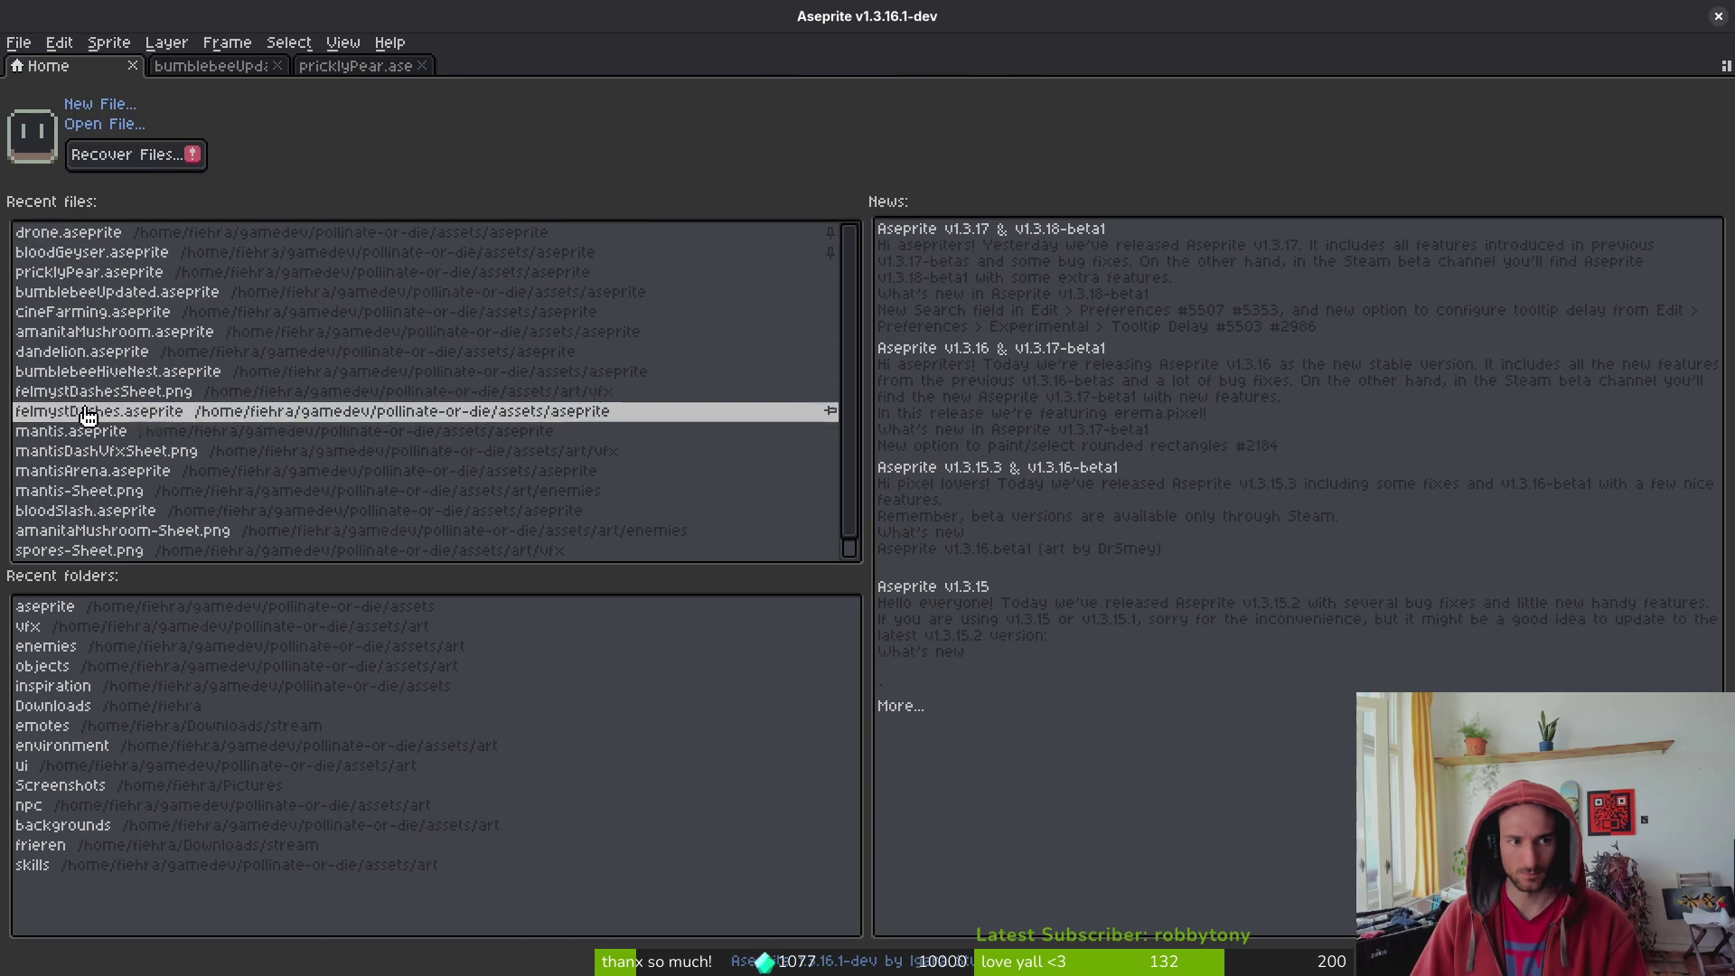
- Open the dandelion sprite and play through its frames to check the animation
{"action": "left_click", "coordinate": [63, 362]}
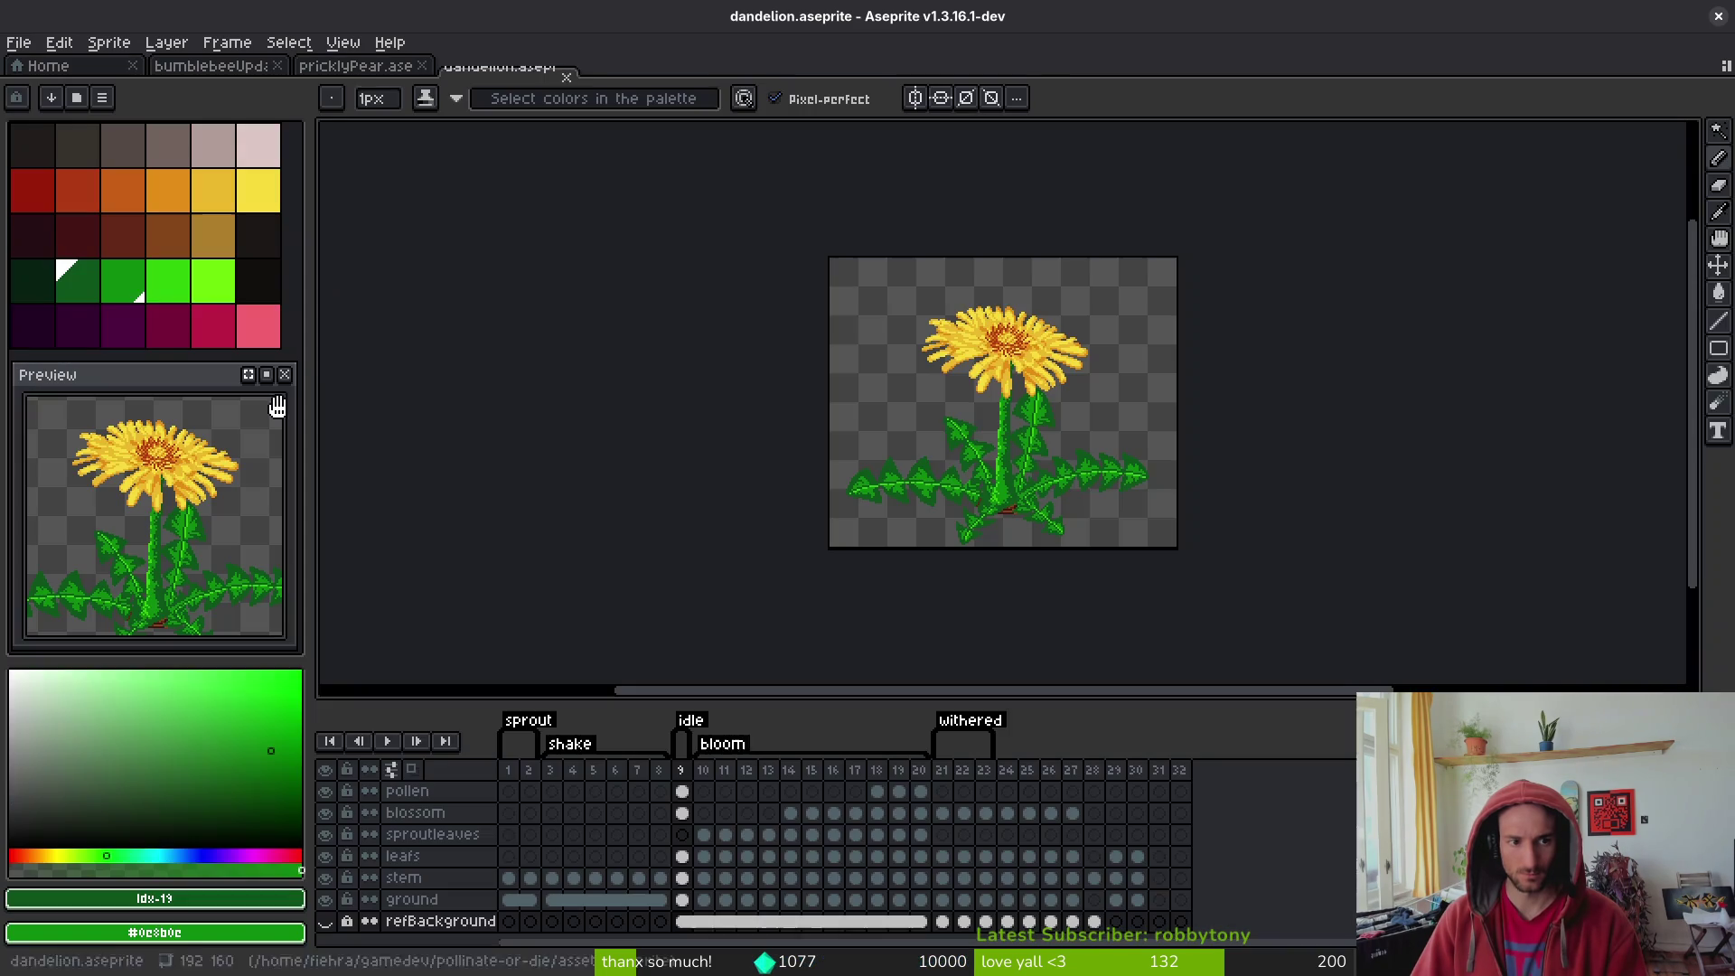
{"action": "left_click", "coordinate": [522, 783]}
{"action": "key", "text": "i"}
{"action": "key", "text": "Return"}
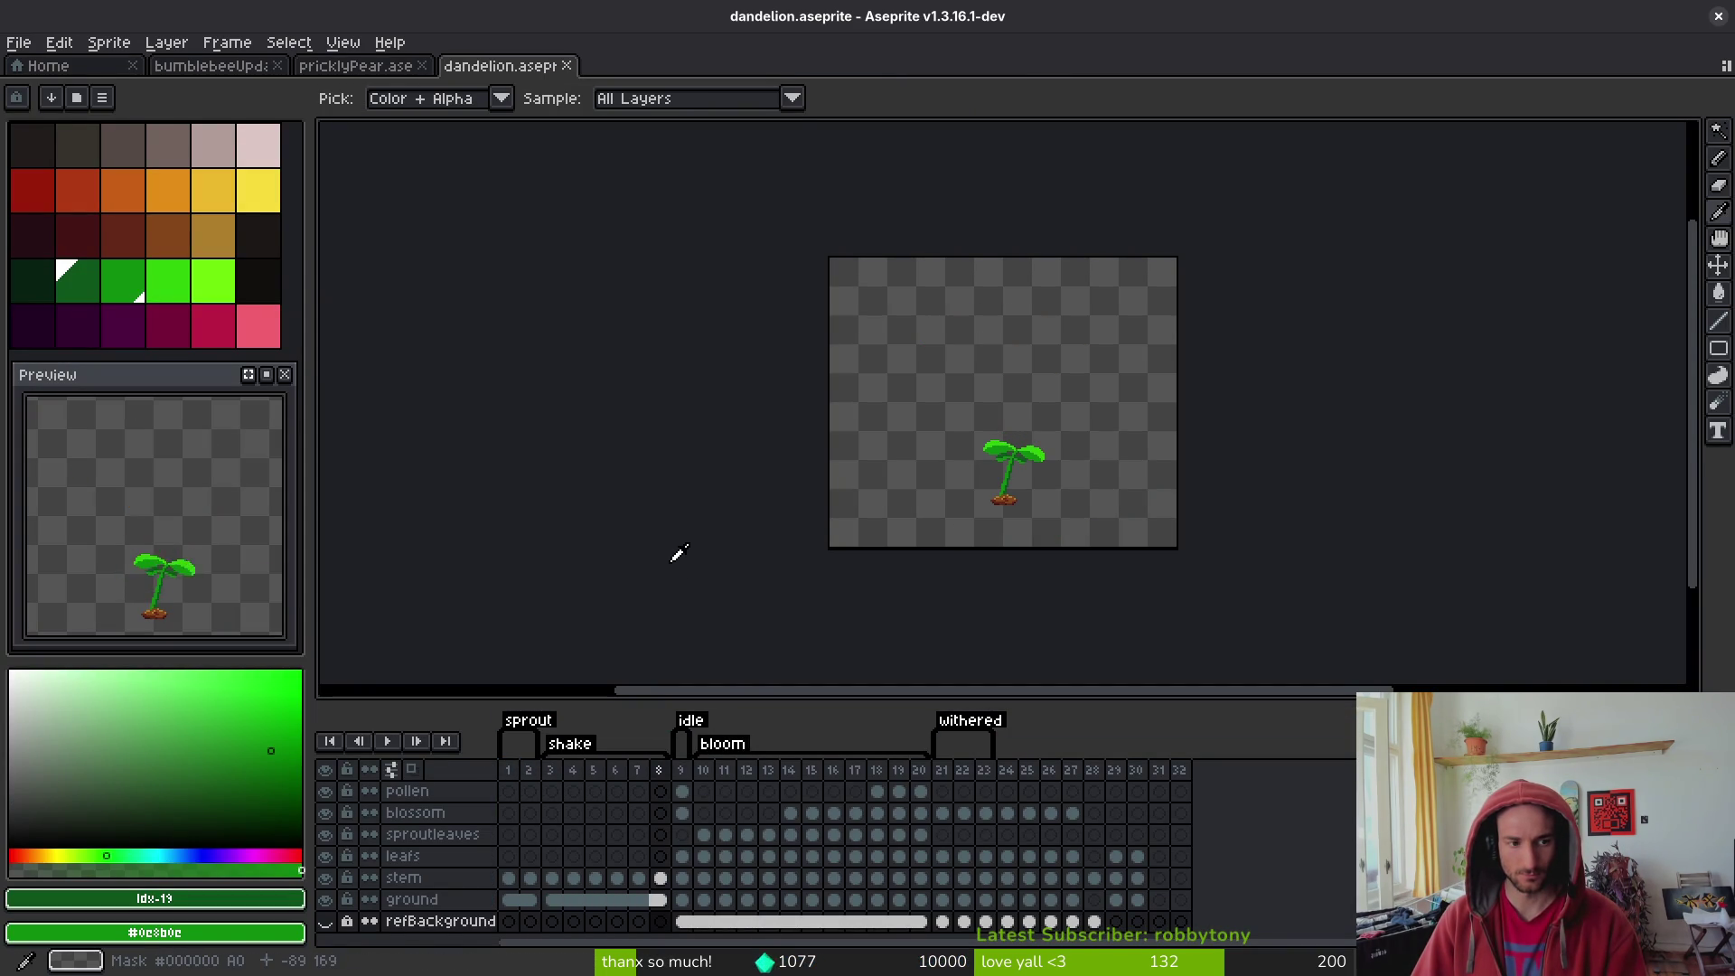
{"action": "key", "text": "b"}
{"action": "left_click", "coordinate": [268, 376]}
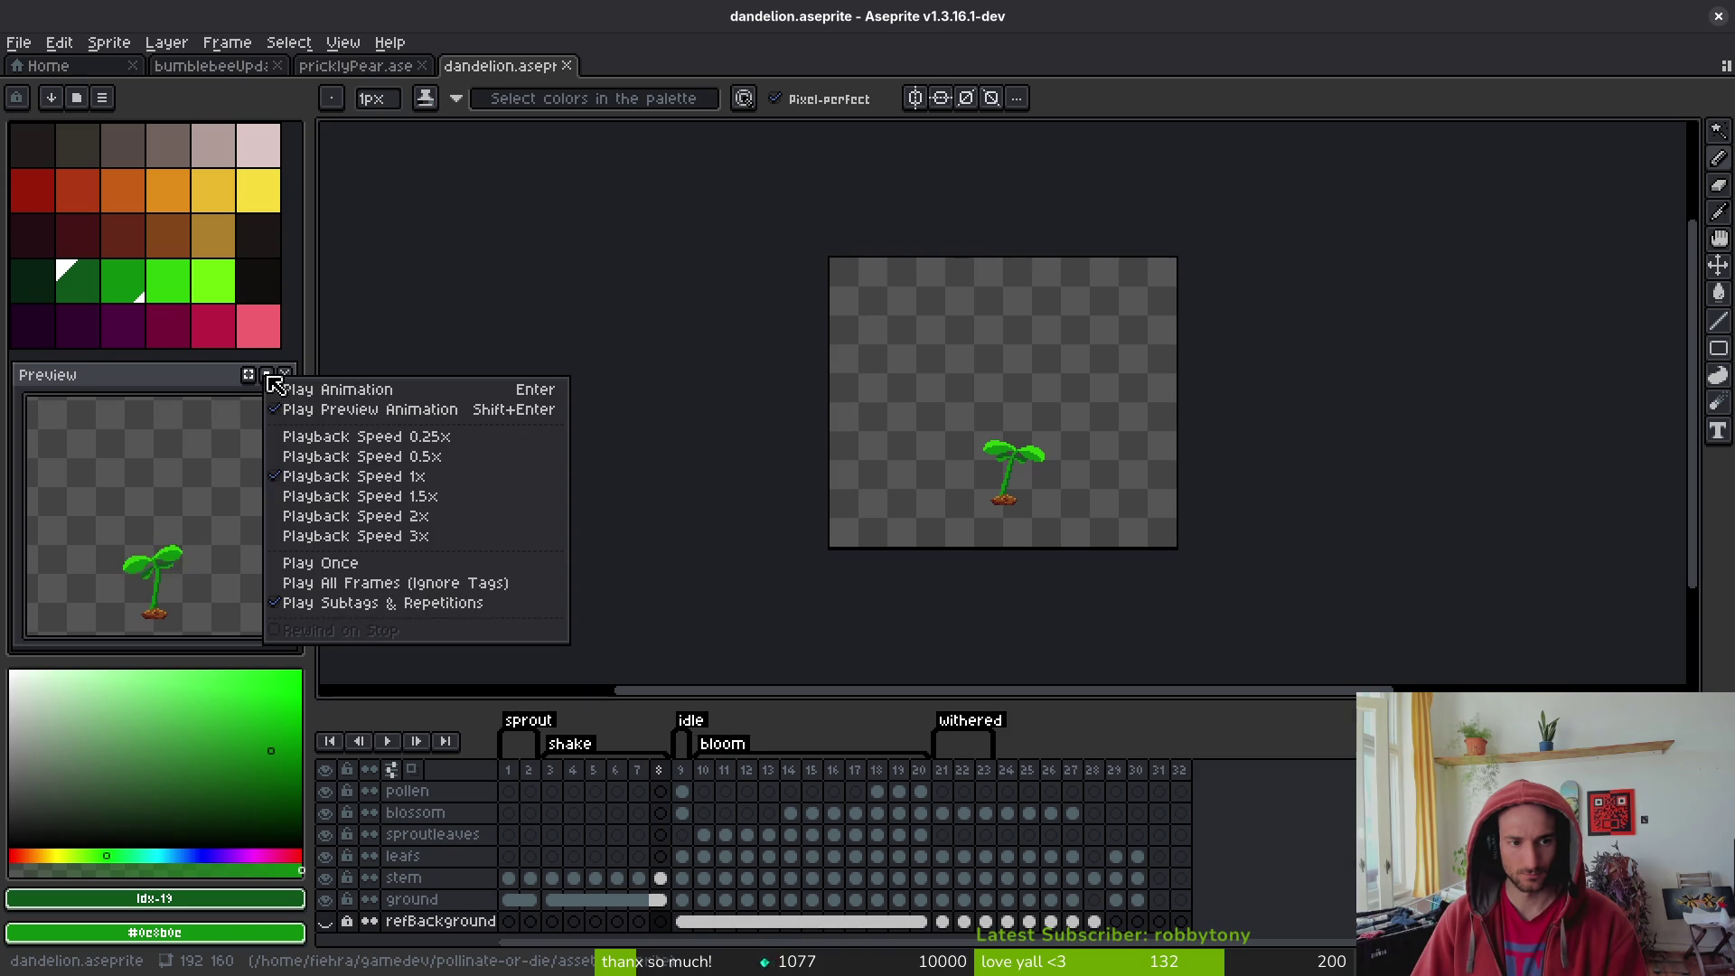
{"action": "left_click", "coordinate": [370, 474]}
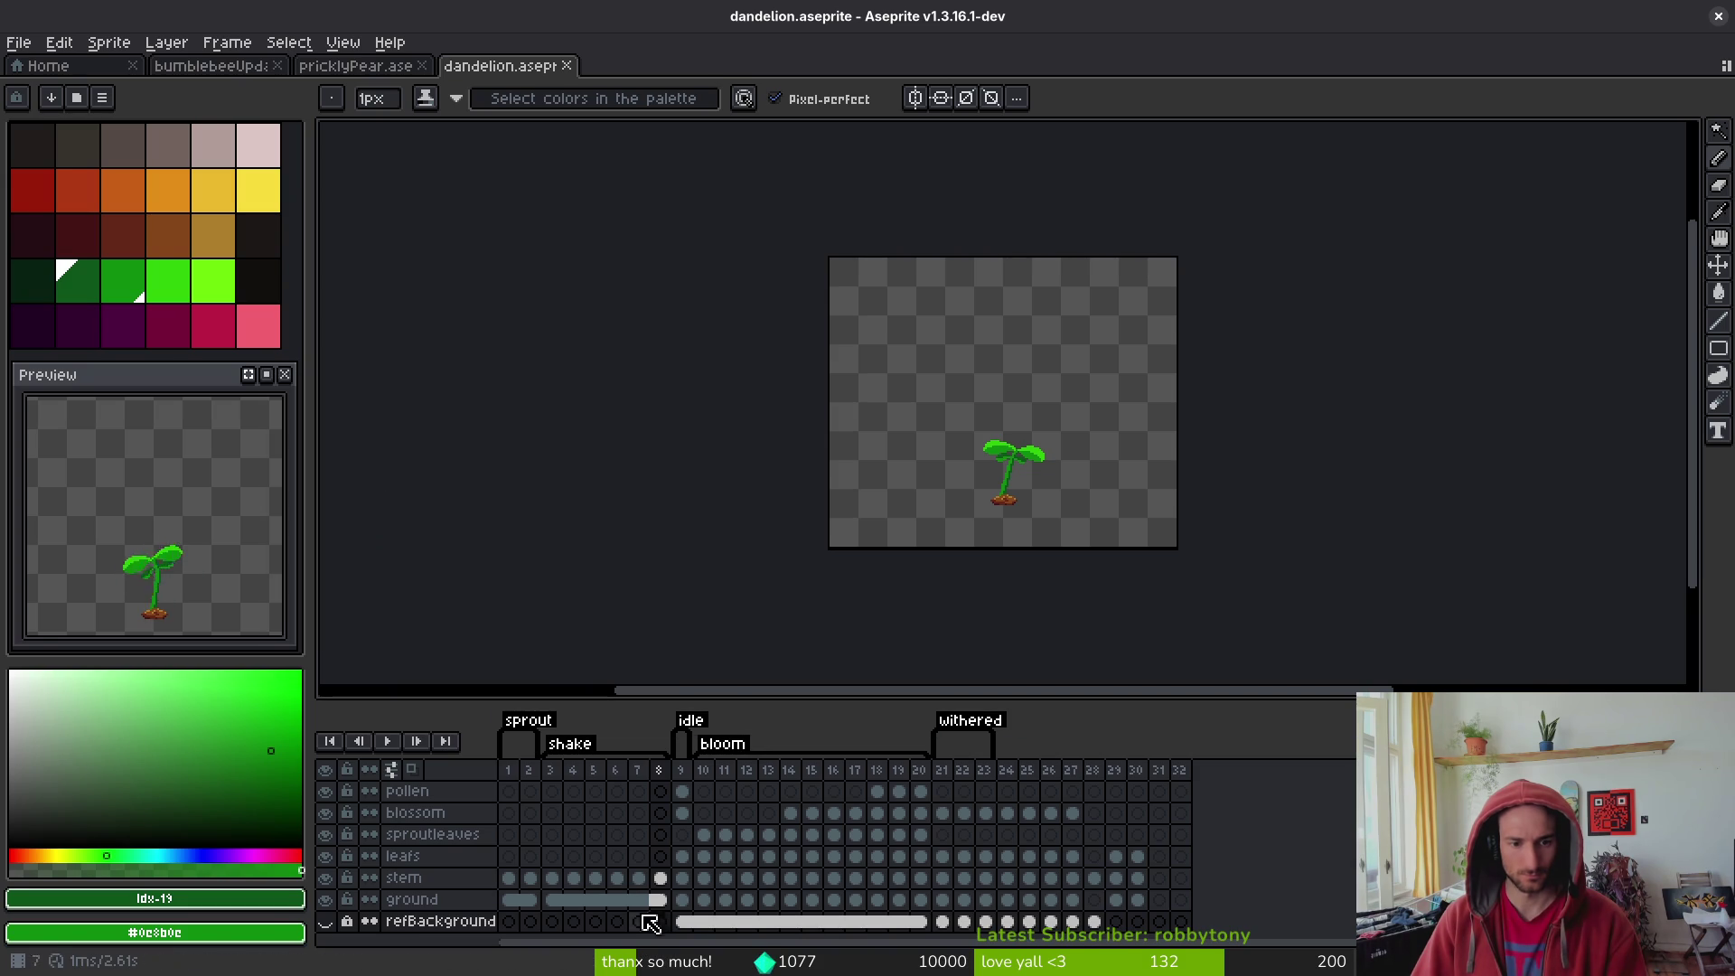
{"action": "left_click", "coordinate": [556, 791]}
{"action": "left_click", "coordinate": [573, 792]}
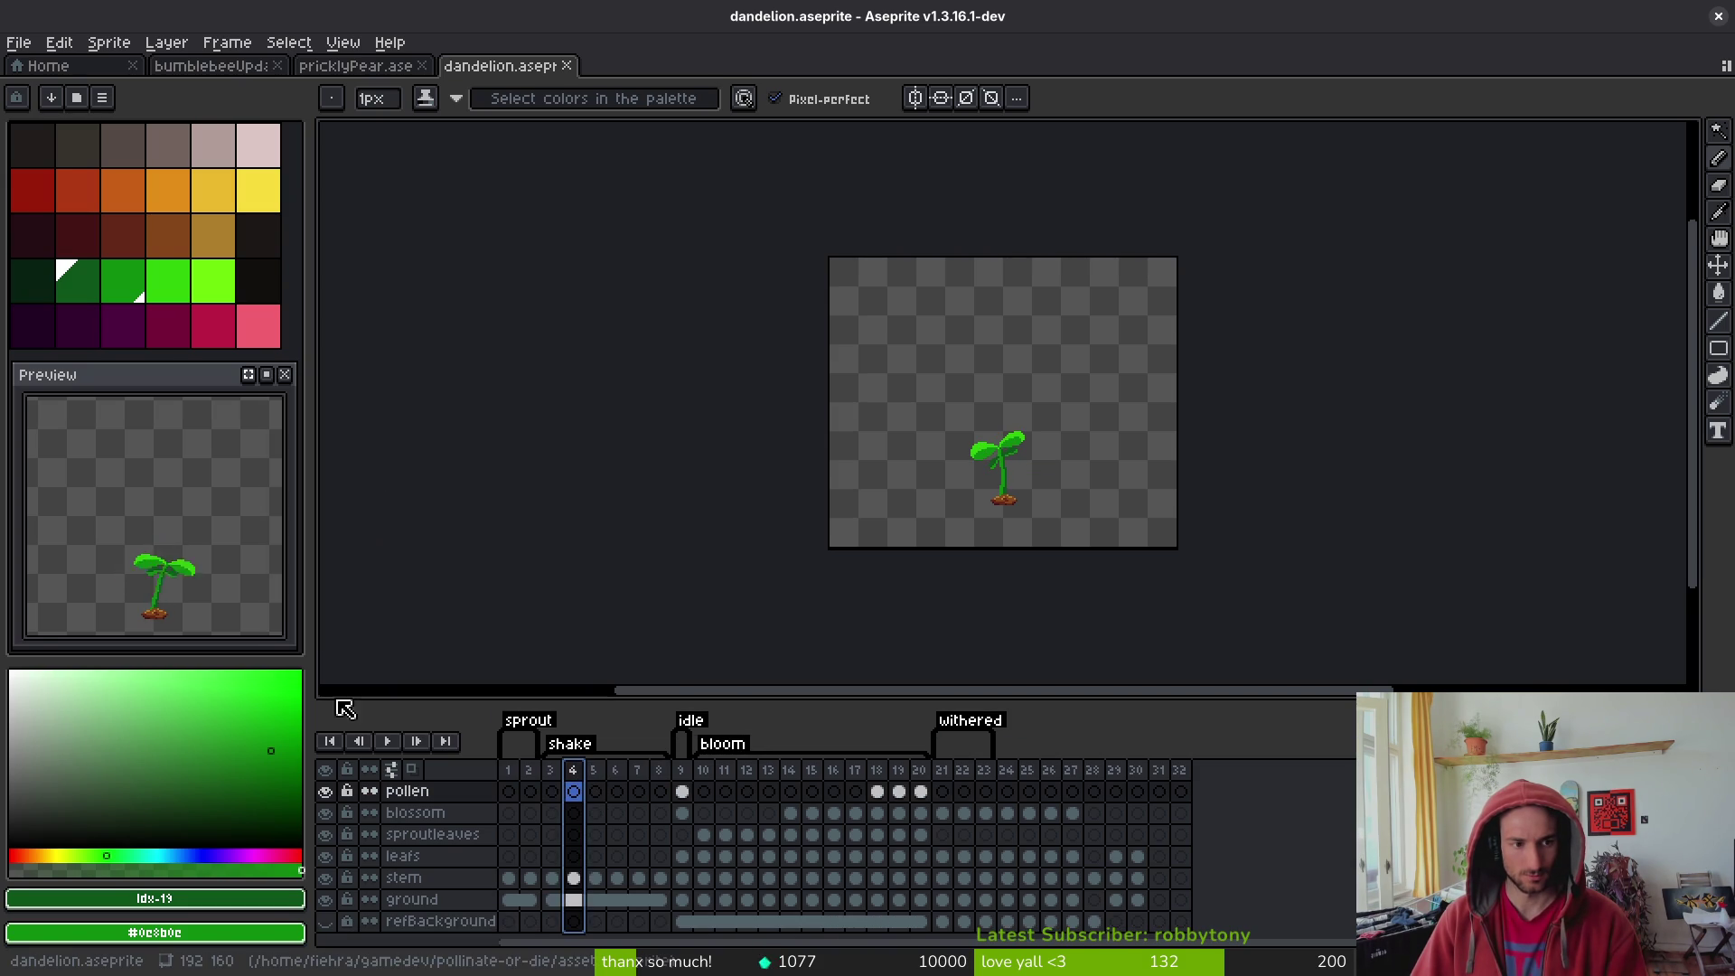
{"action": "key", "text": "Return"}
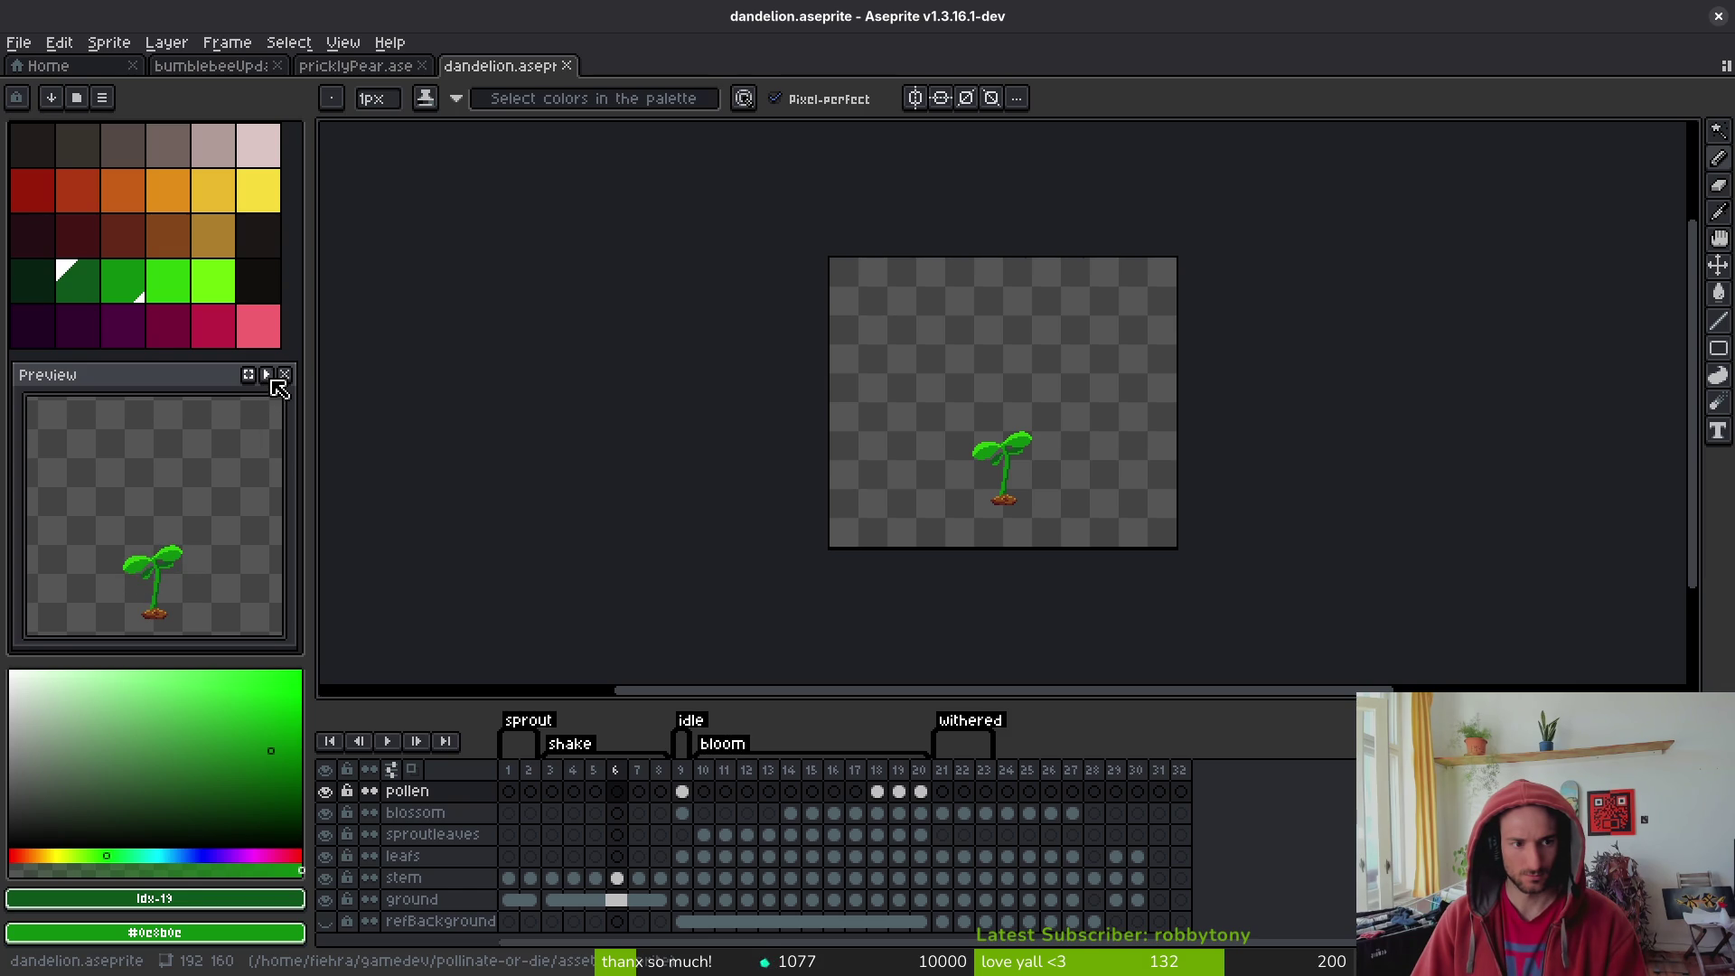
{"action": "left_click", "coordinate": [747, 813]}
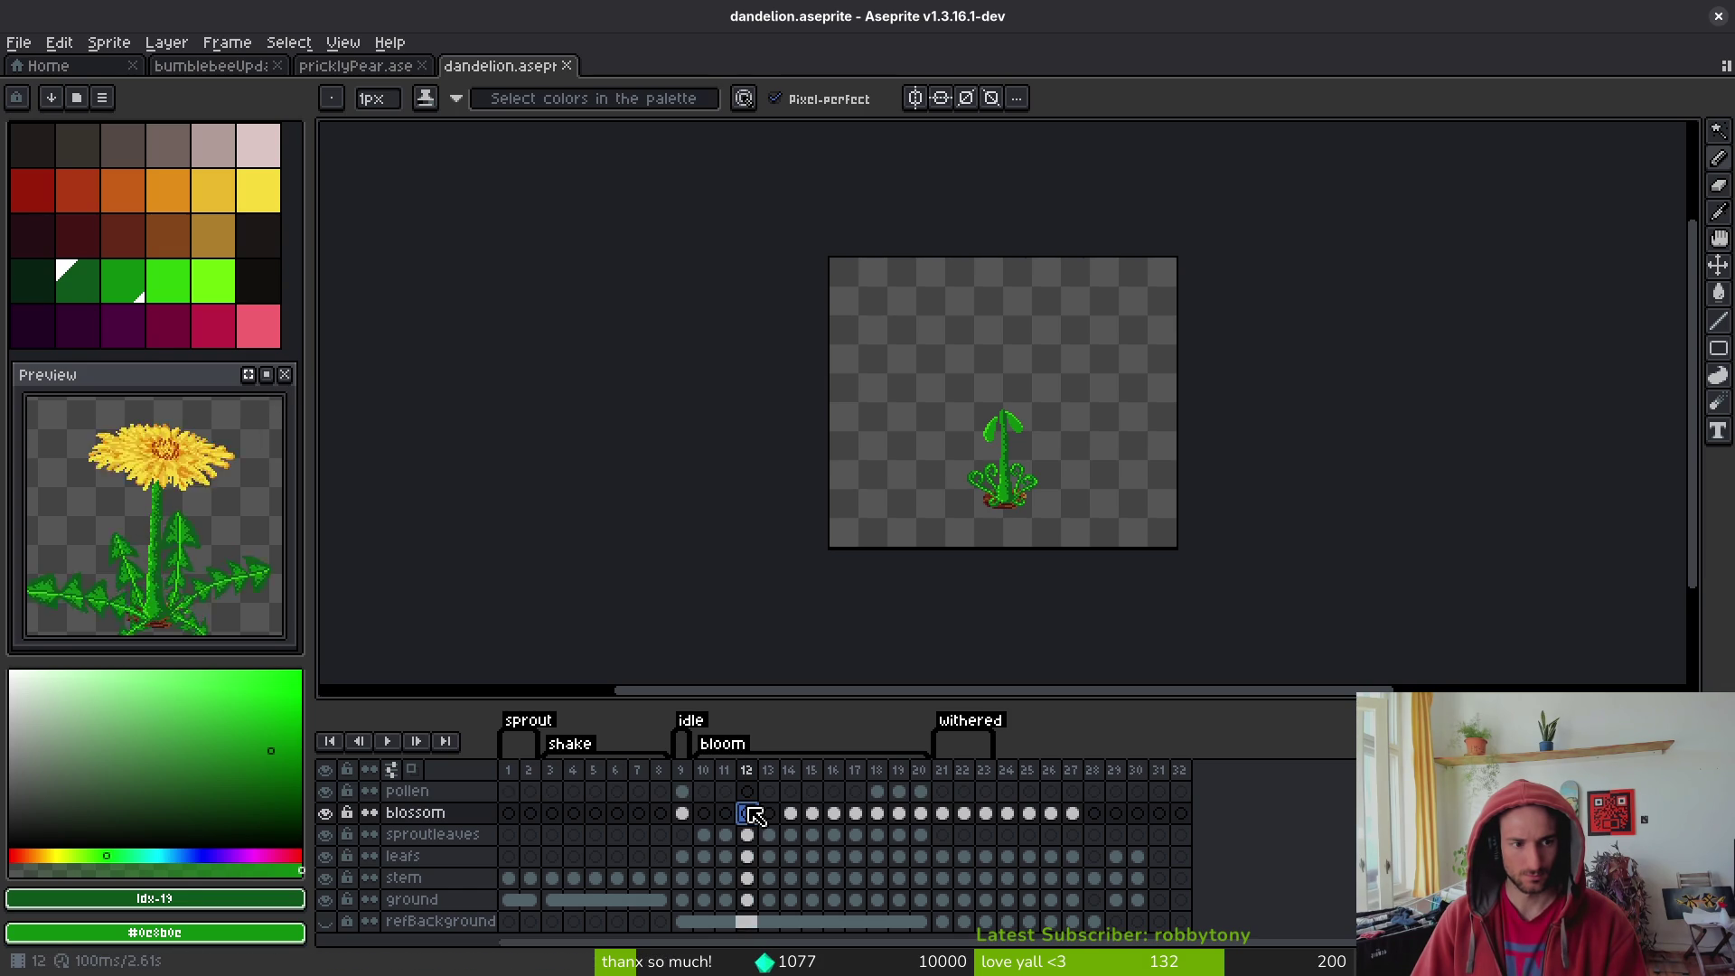
{"action": "left_click", "coordinate": [574, 792]}
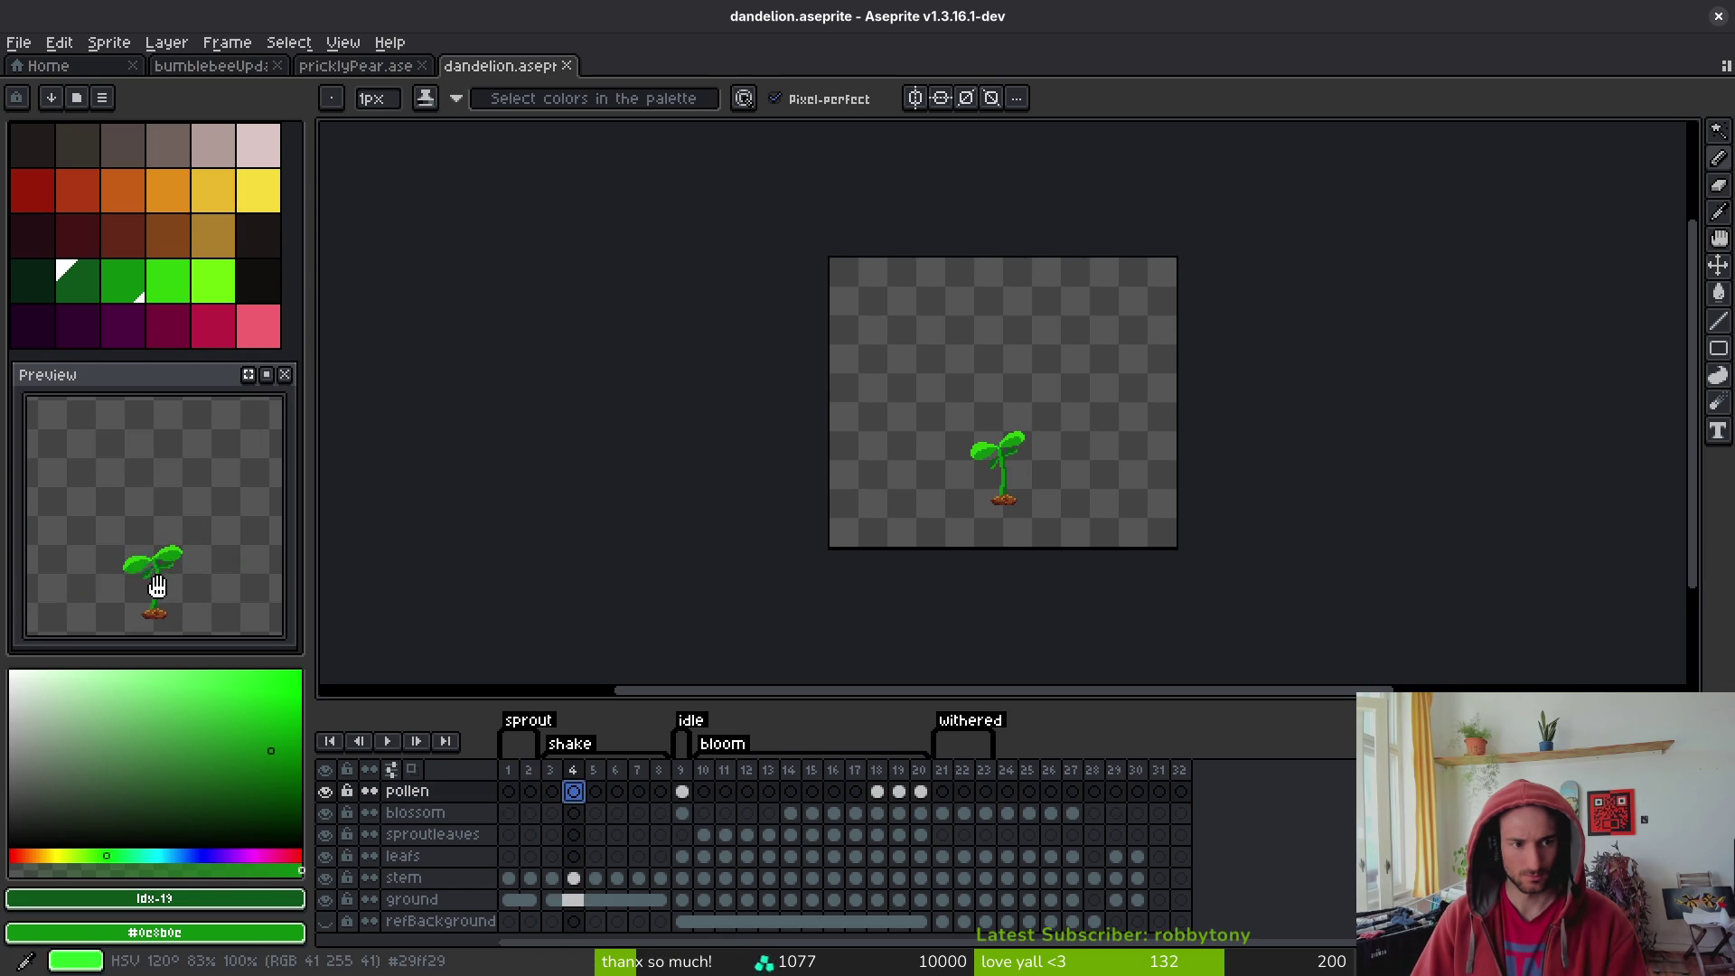
- Set frames 3–8 to a 100 ms duration and save the dandelion
{"action": "left_click_drag", "start_coordinate": [551, 770], "coordinate": [662, 804]}
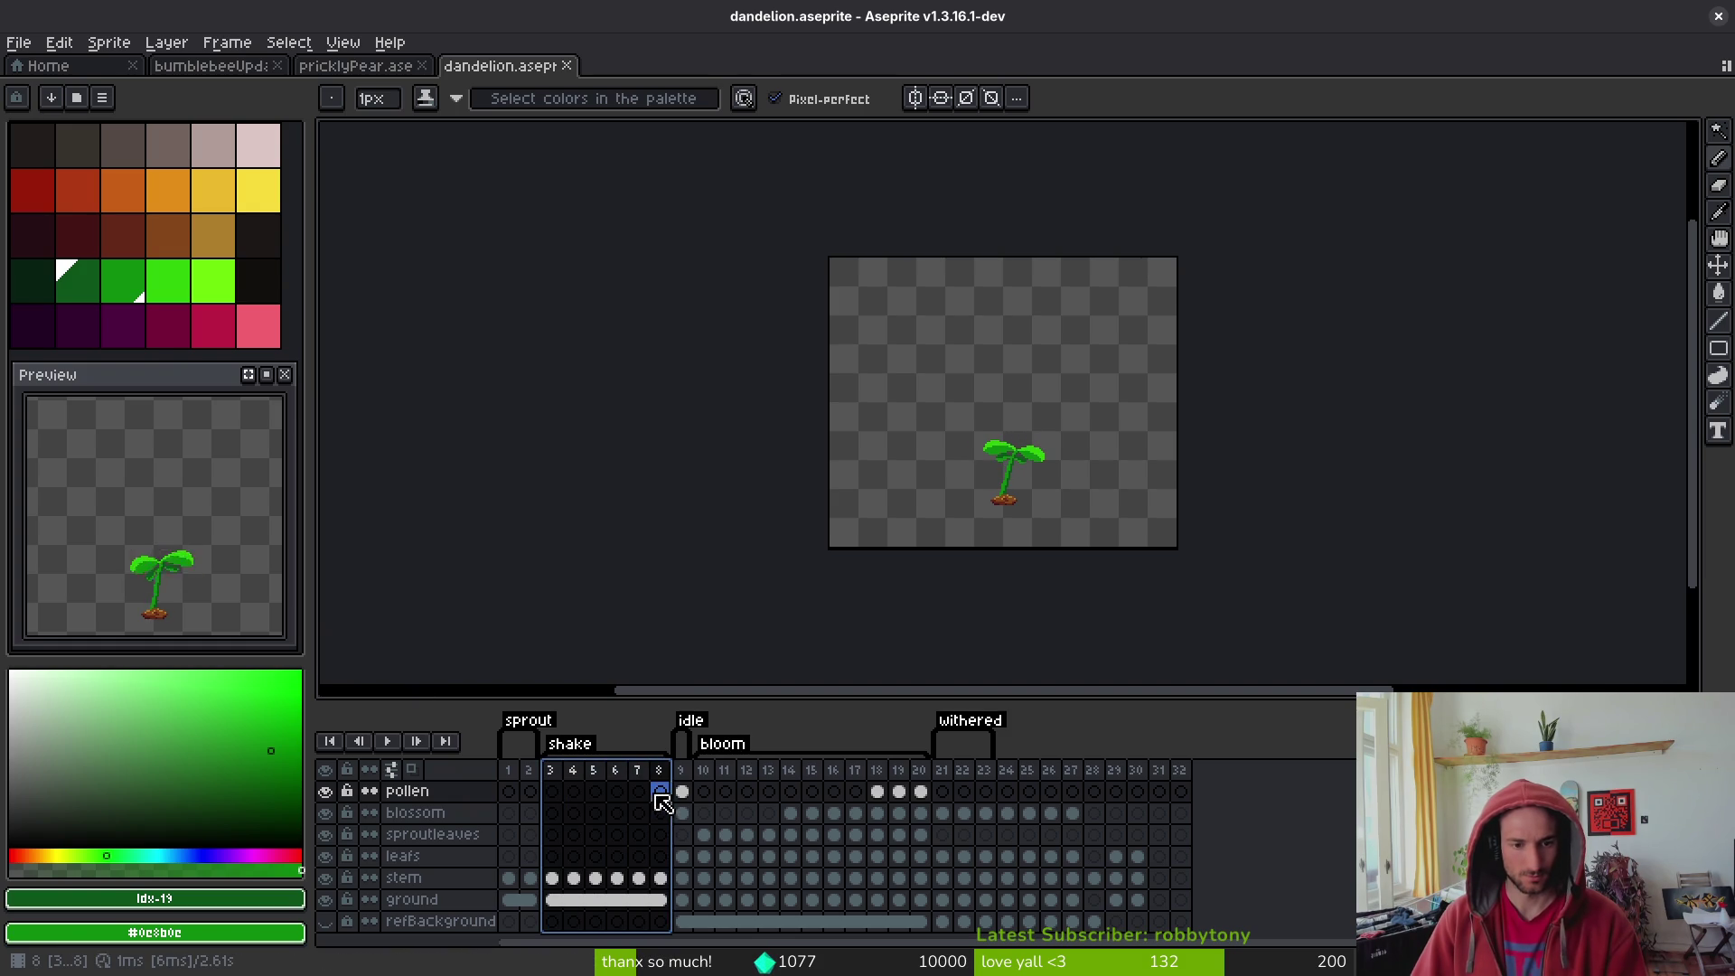
{"action": "right_click", "coordinate": [552, 771]}
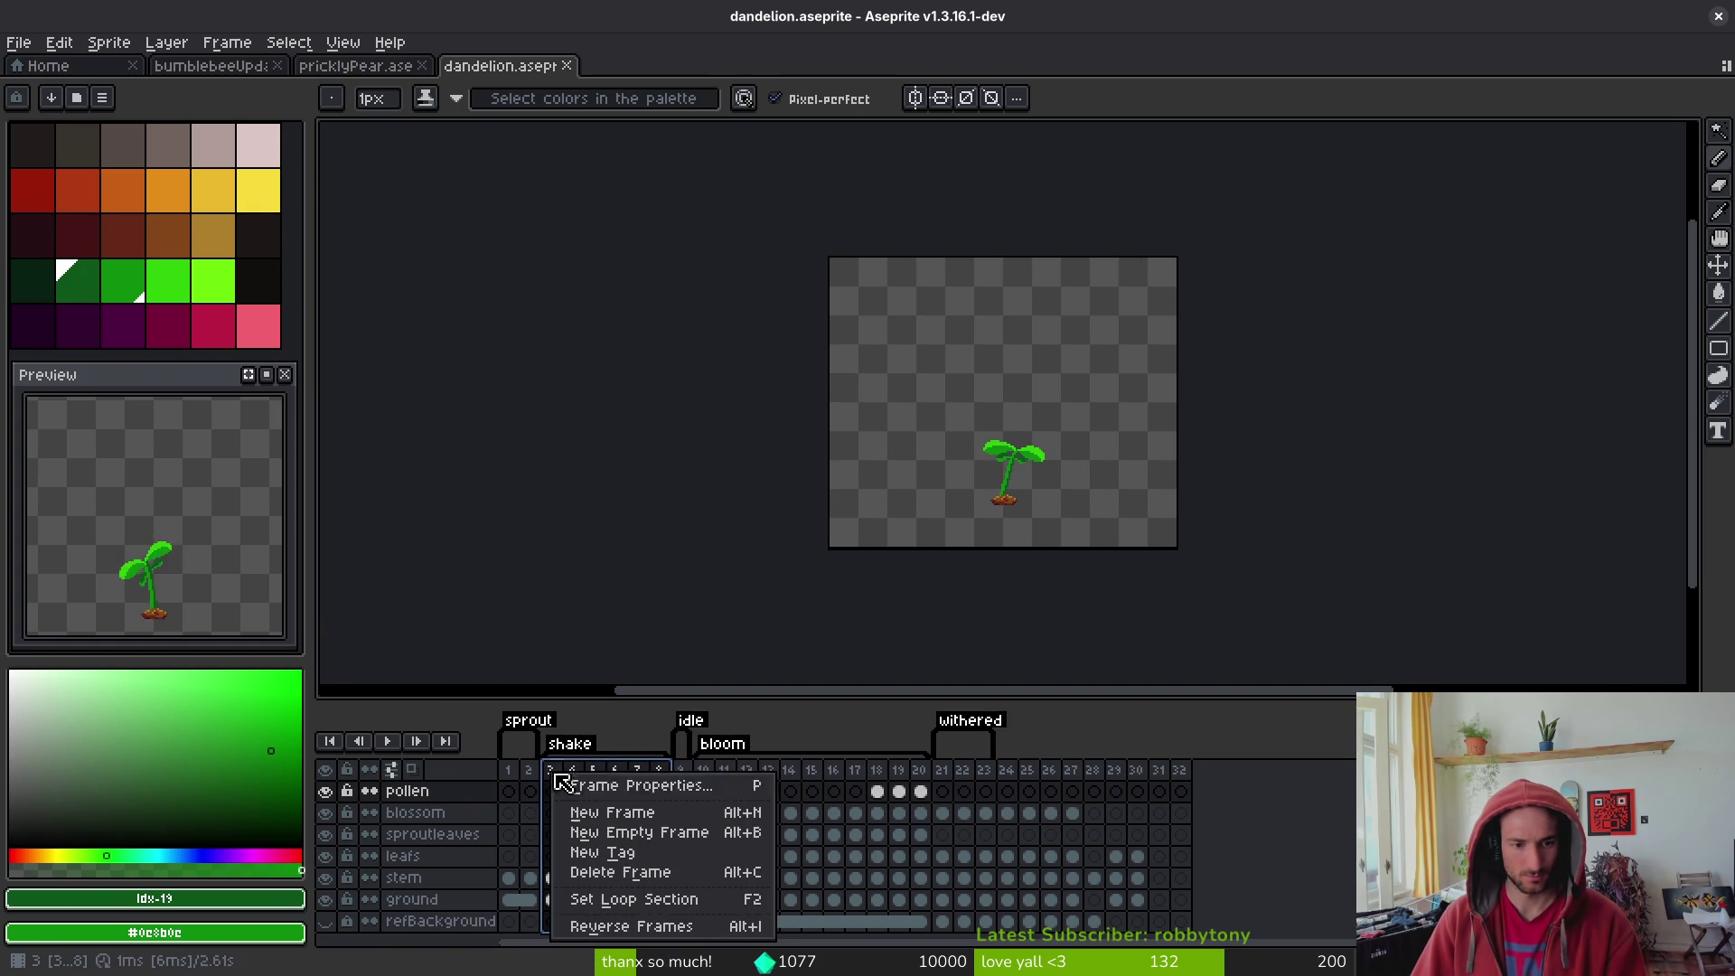
{"action": "left_click", "coordinate": [647, 791]}
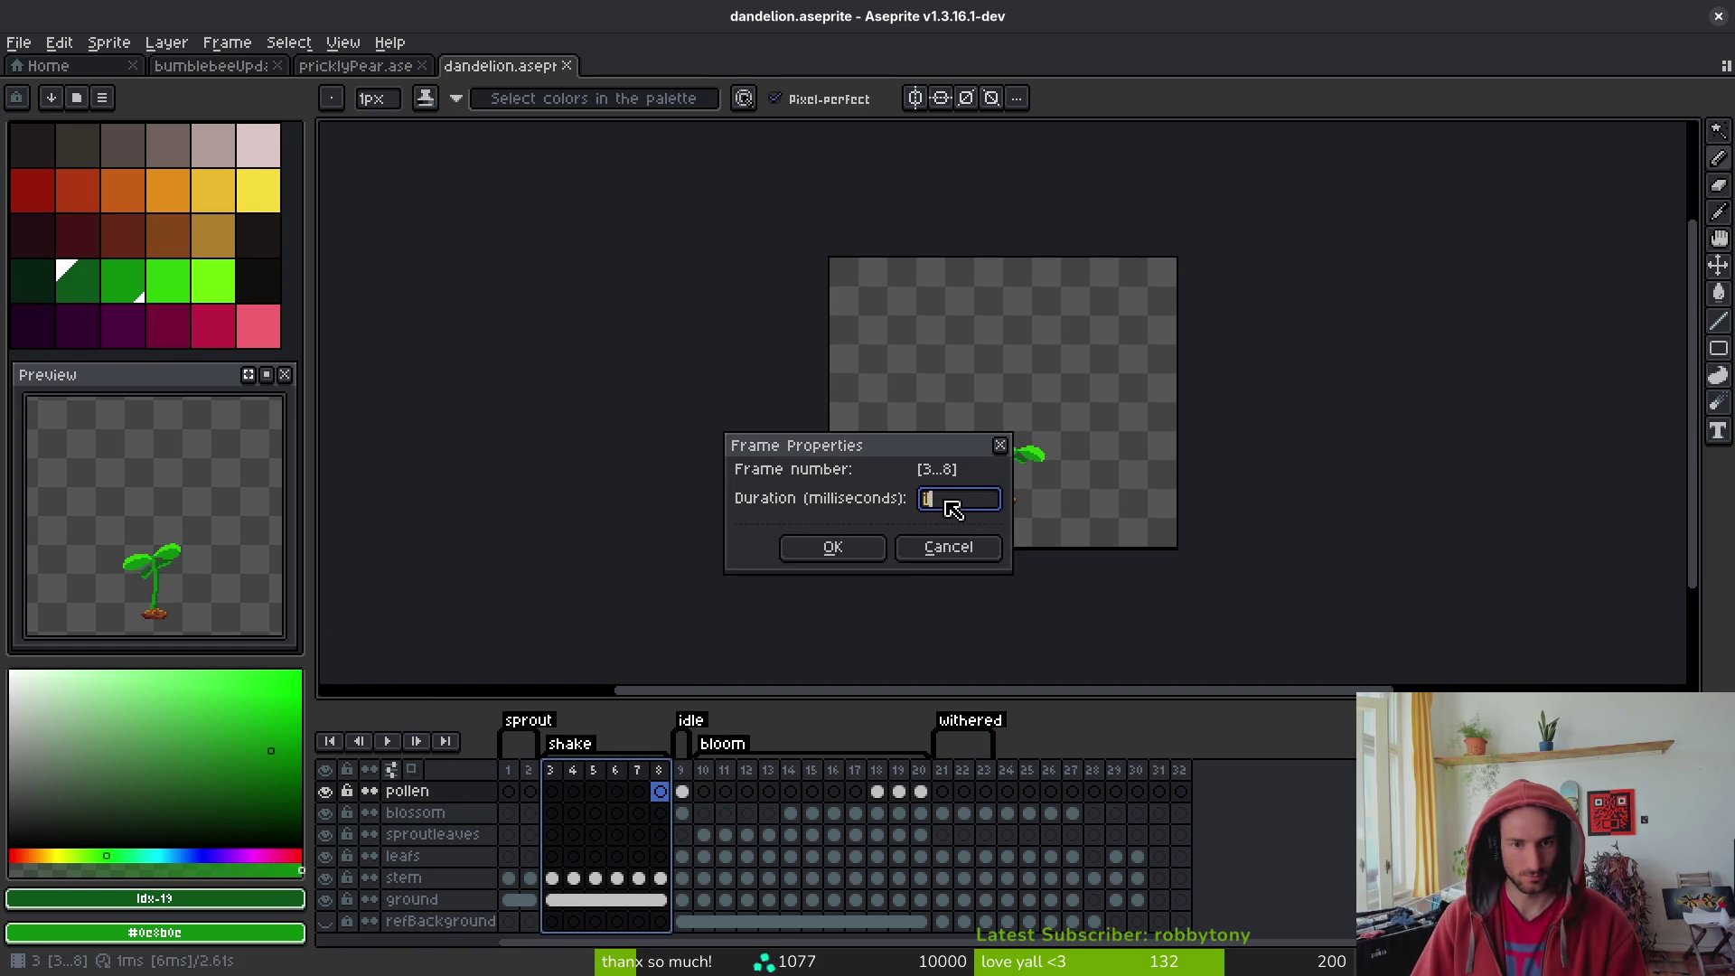
{"action": "type", "text": "100"}
{"action": "key", "text": "Return"}
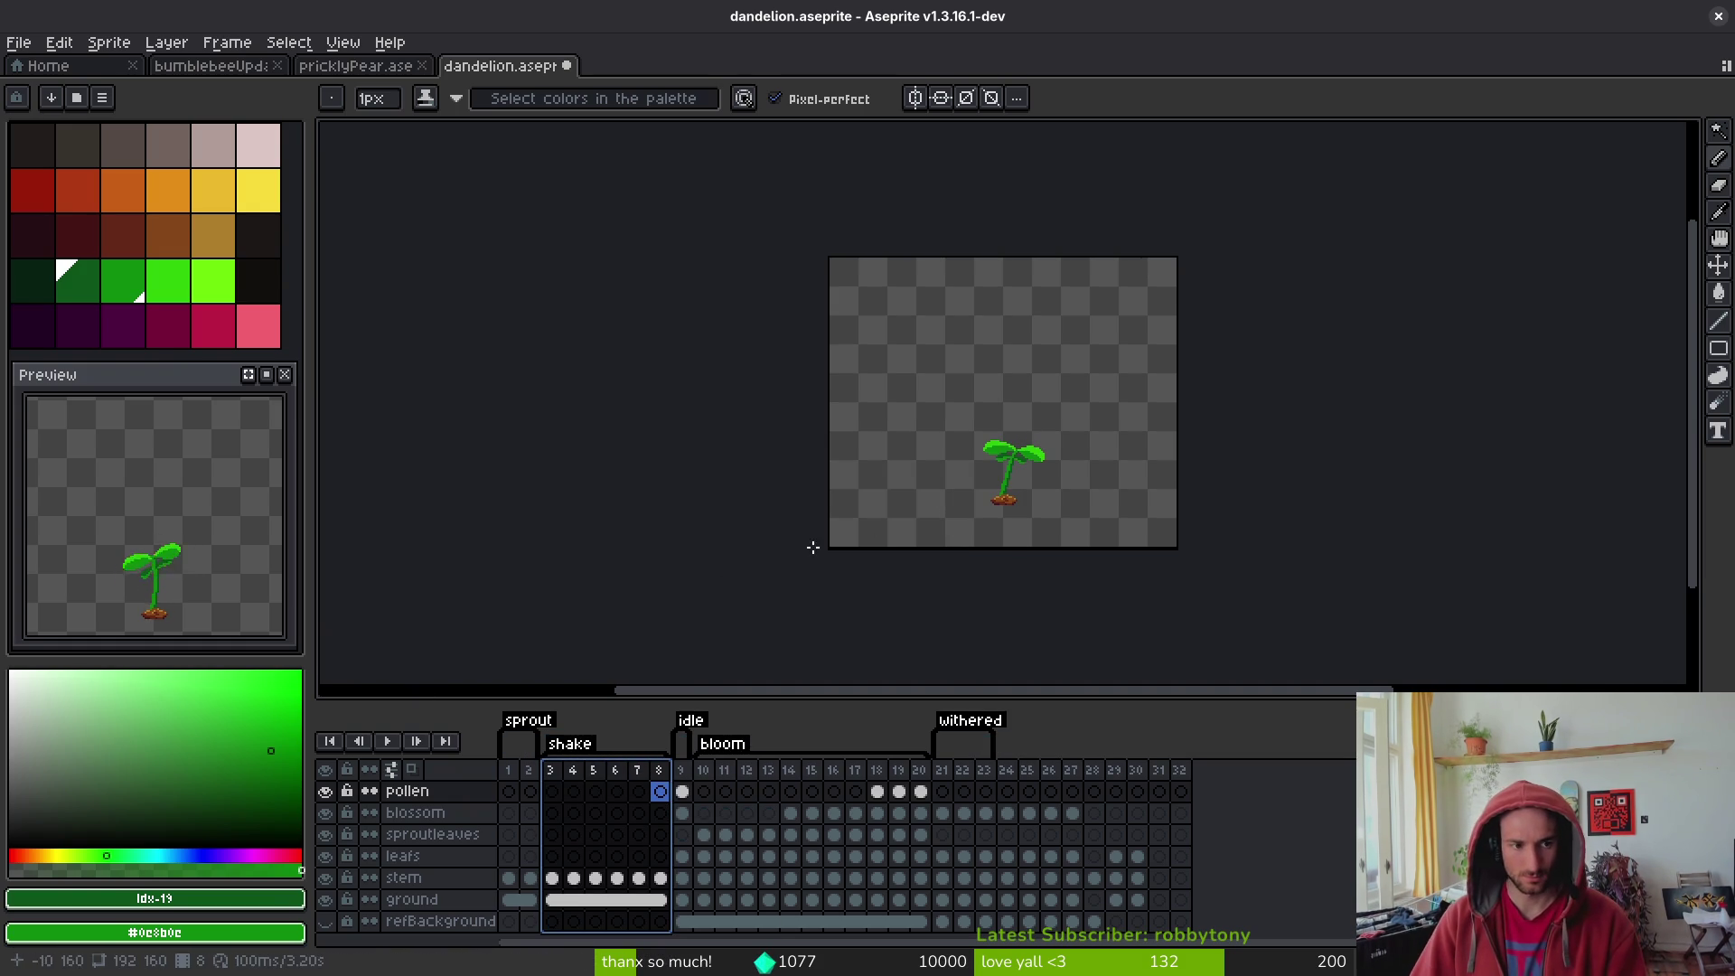
{"action": "left_click", "coordinate": [594, 813]}
{"action": "key", "text": "ctrl+s"}
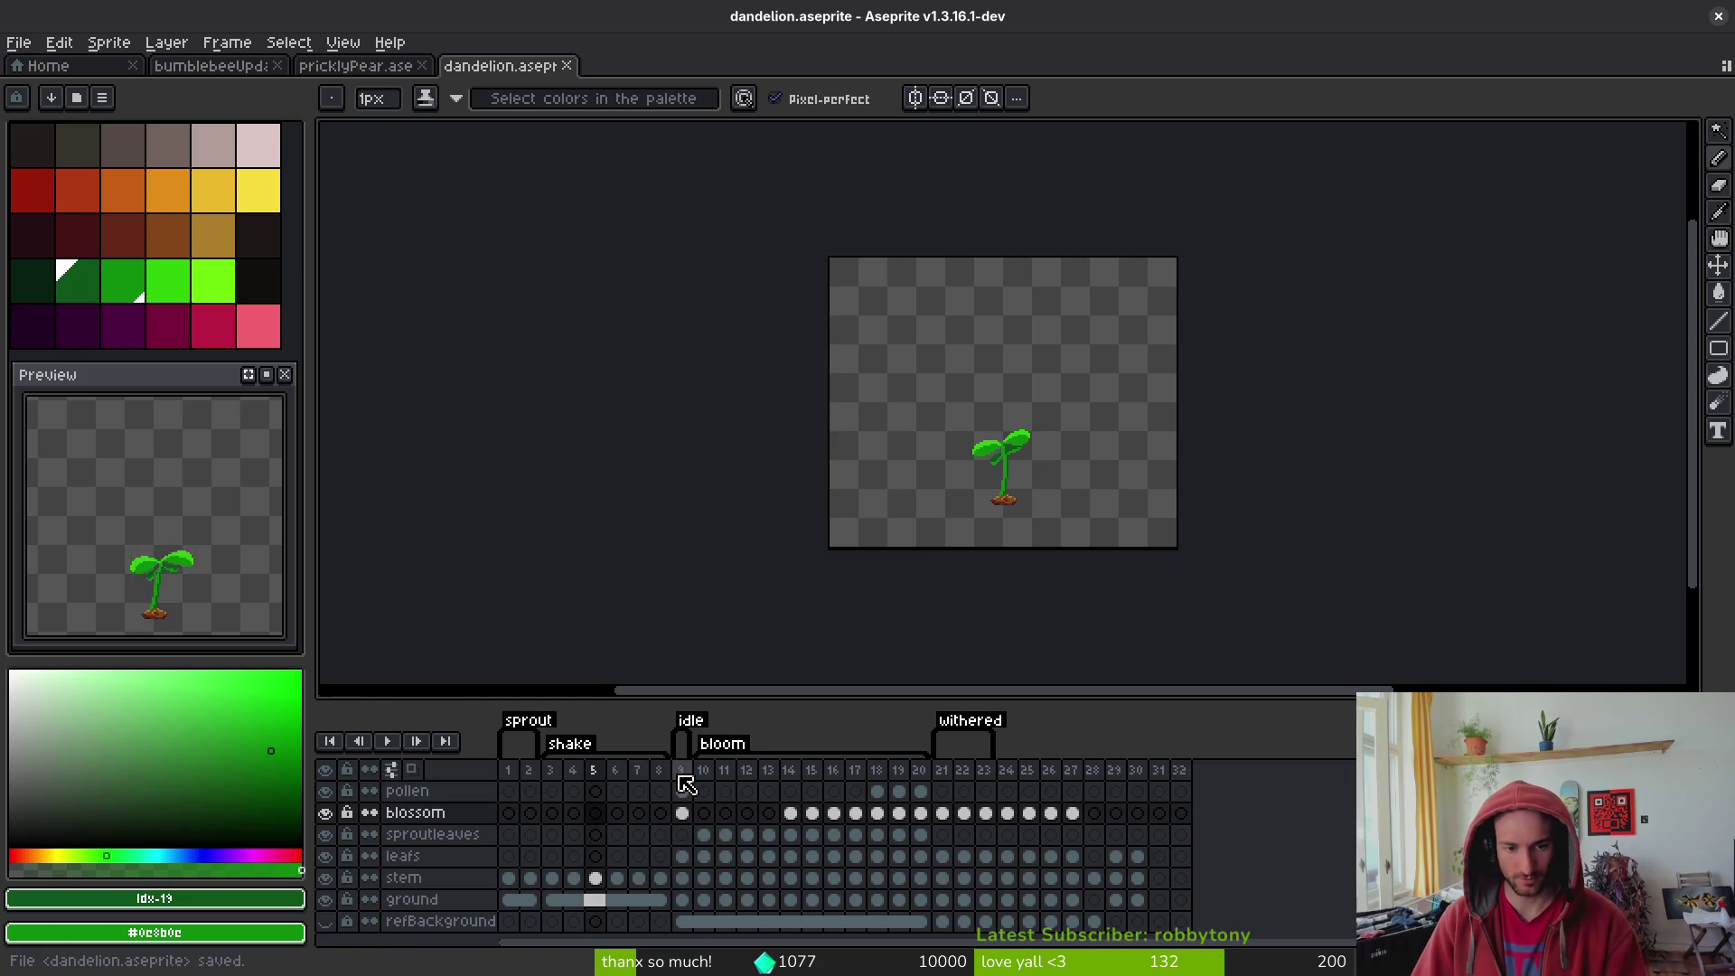
- Review the bloom and withered frames, save again, and dock the dandelion beside the prickly pear
{"action": "left_click", "coordinate": [682, 774]}
{"action": "left_click", "coordinate": [704, 770]}
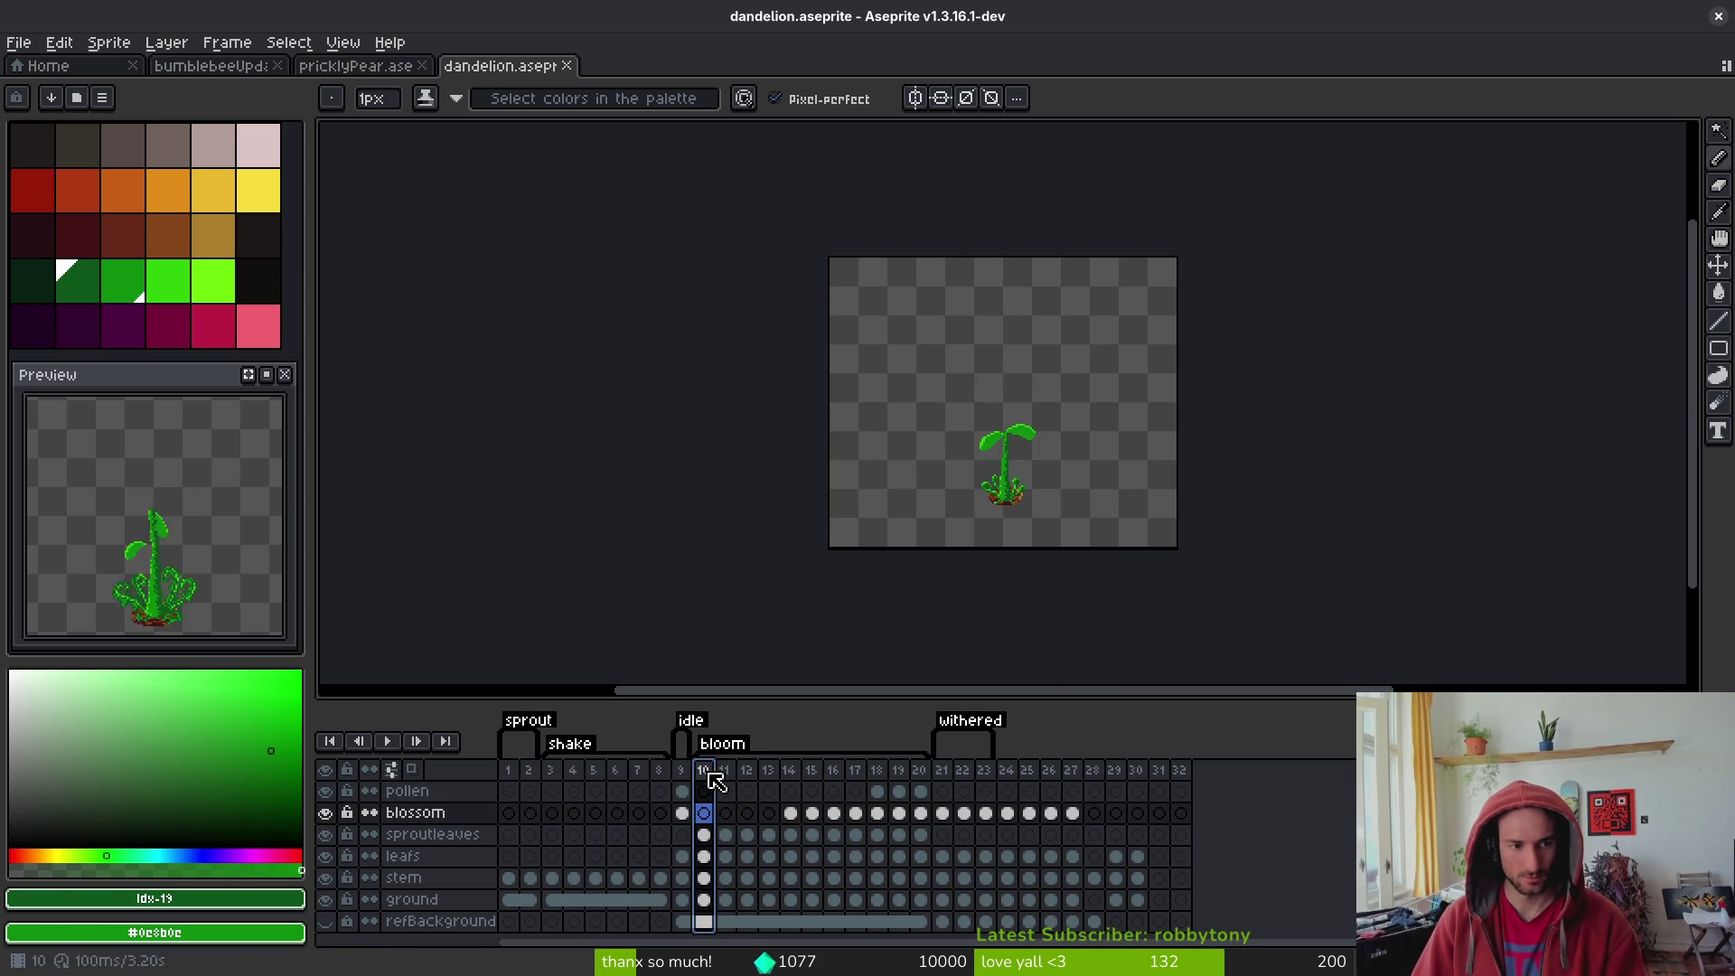
{"action": "left_click", "coordinate": [944, 777]}
{"action": "left_click", "coordinate": [978, 780]}
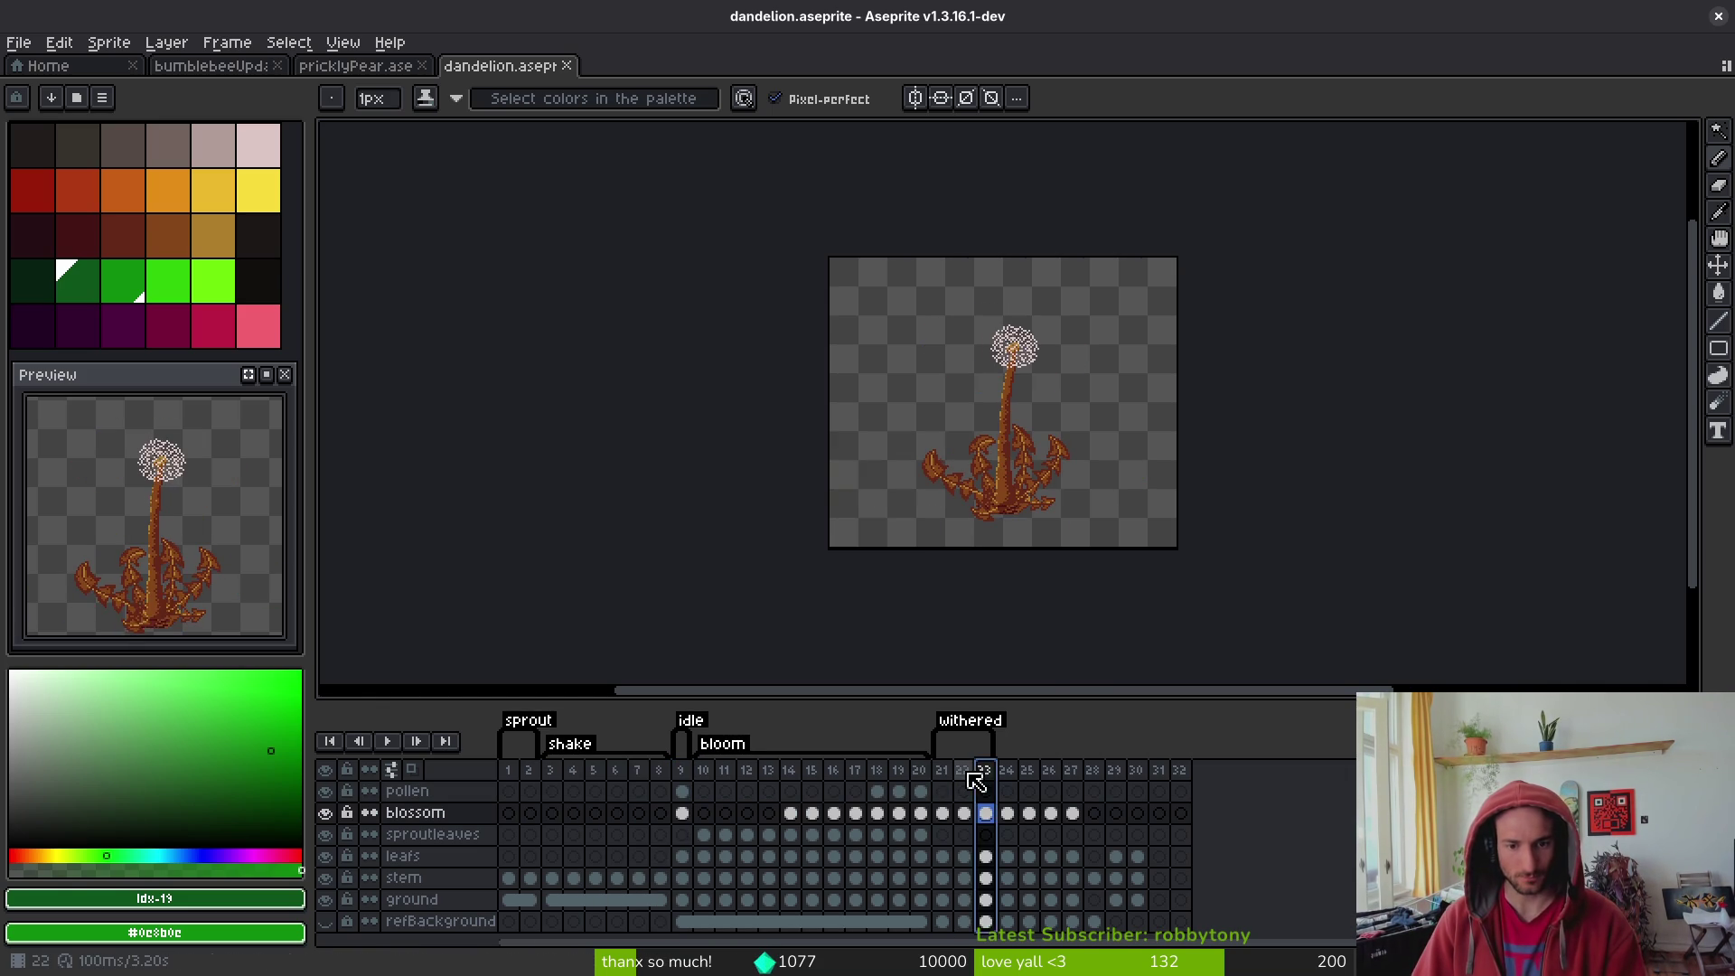
{"action": "key", "text": "Left"}
{"action": "key", "text": "Left"}
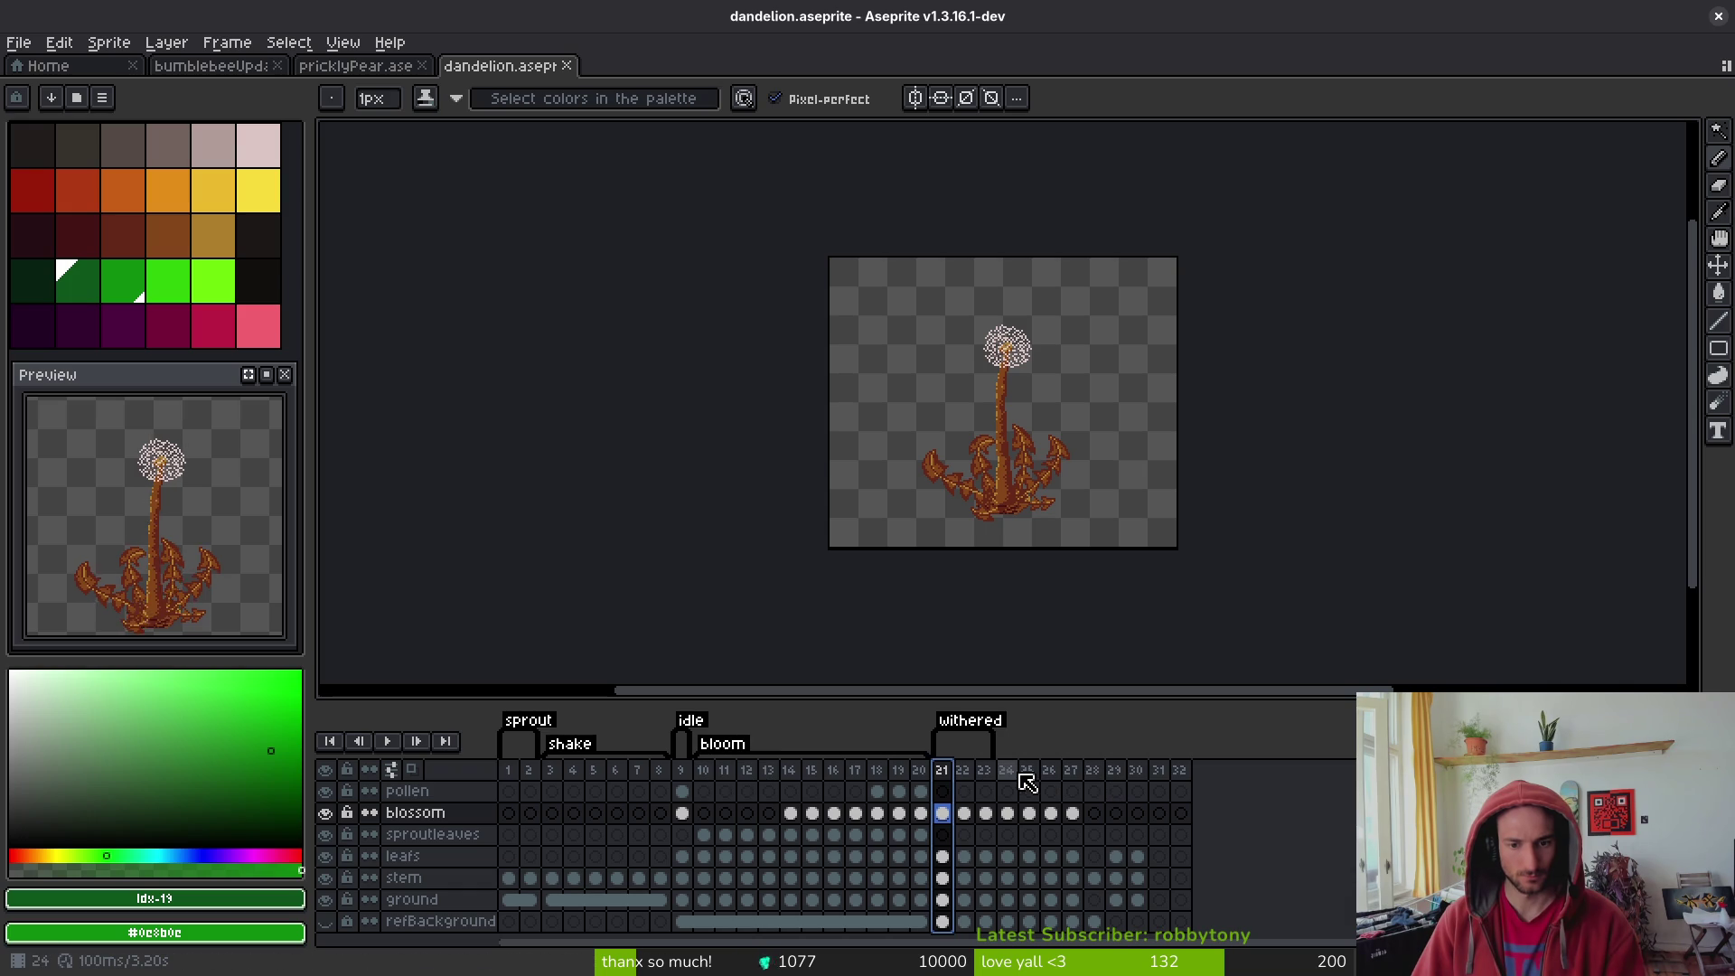
{"action": "key", "text": "Right"}
{"action": "key", "text": "Right"}
{"action": "key", "text": "Right"}
{"action": "key", "text": "Right"}
{"action": "key", "text": "Right"}
{"action": "key", "text": "Right"}
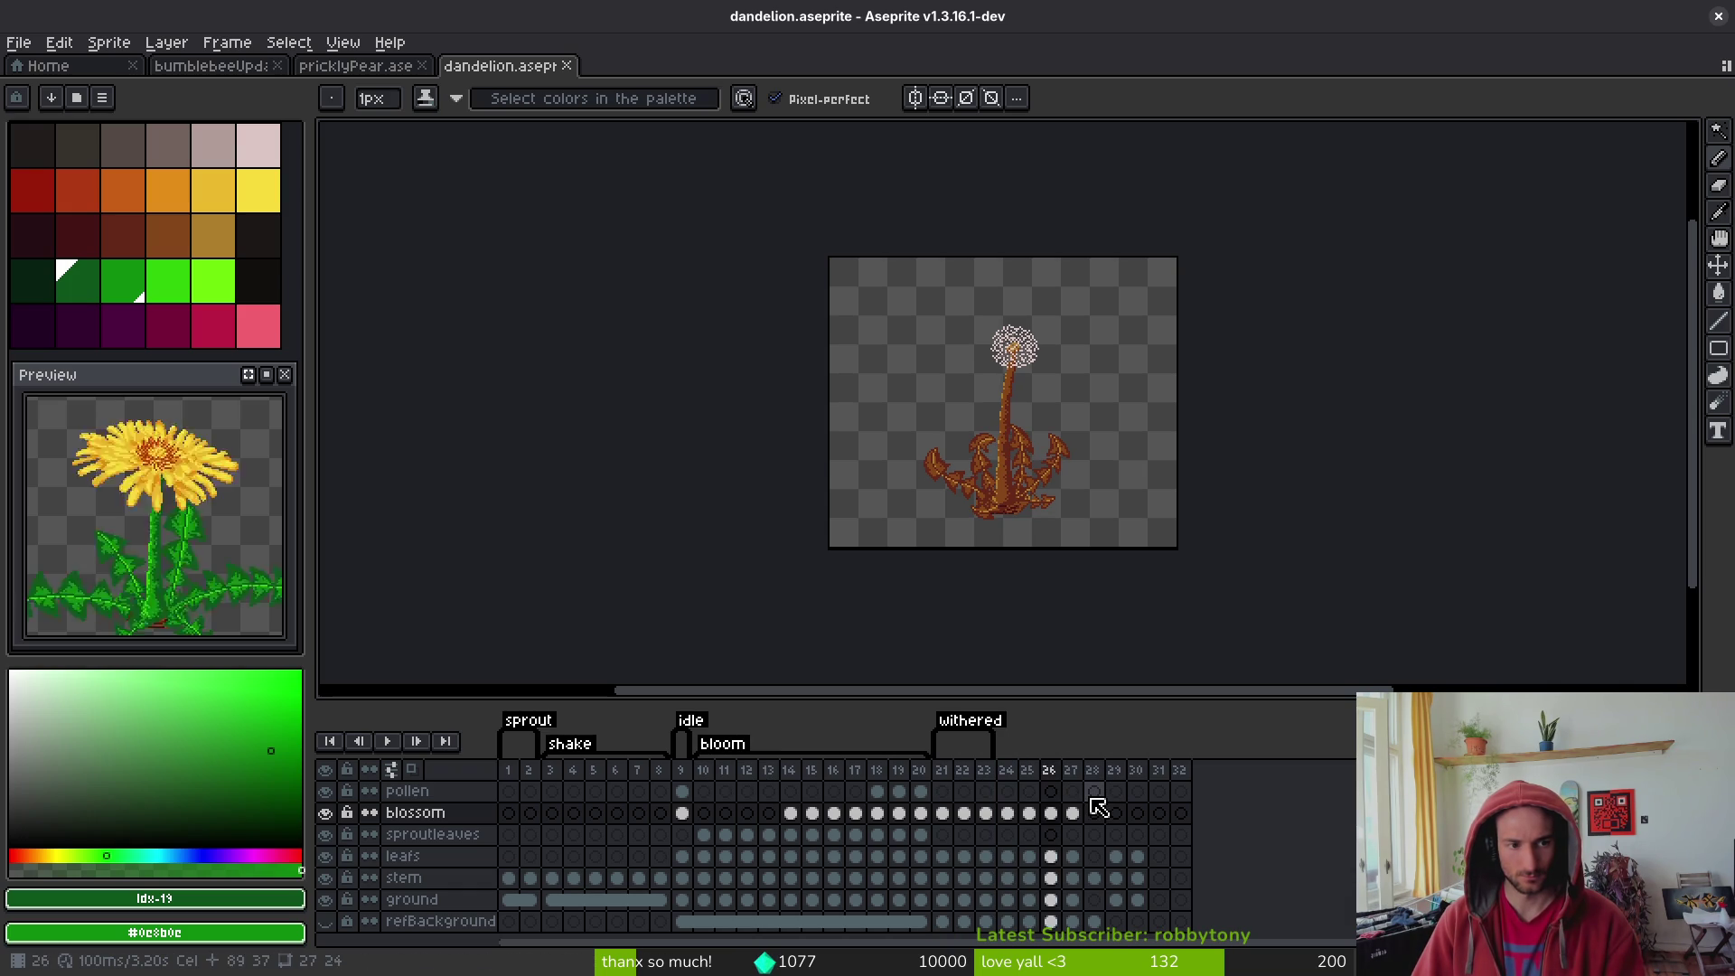
{"action": "key", "text": "Return"}
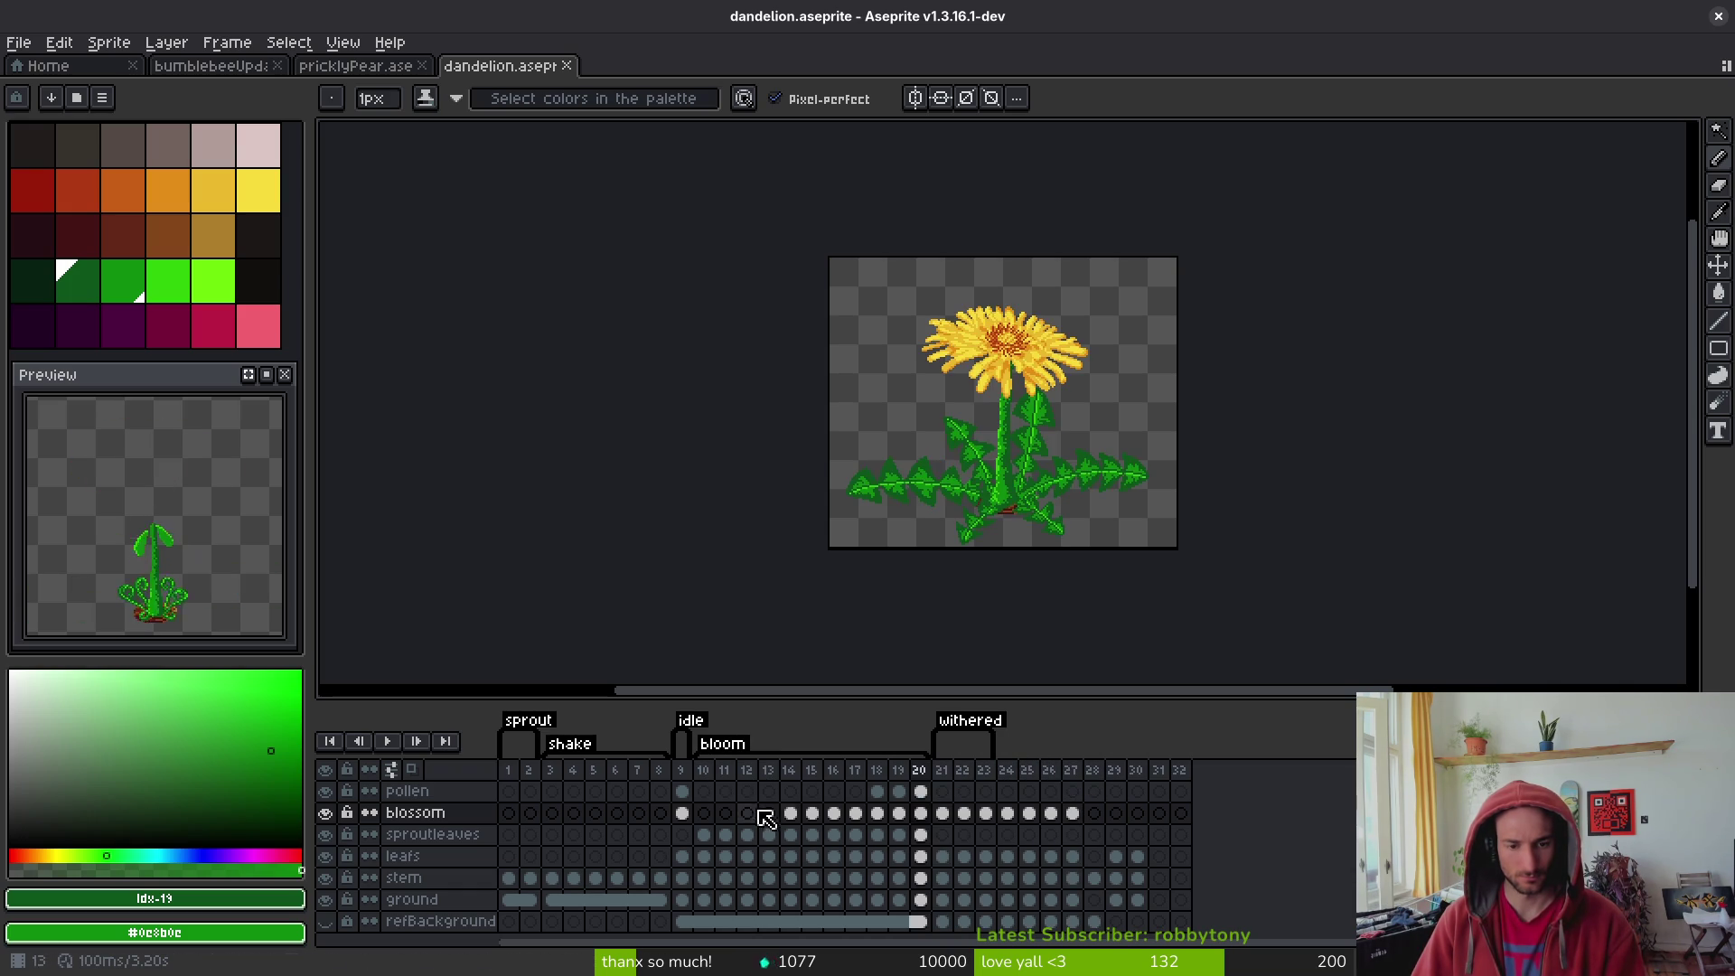
{"action": "left_click", "coordinate": [725, 792]}
{"action": "key", "text": "ctrl+s"}
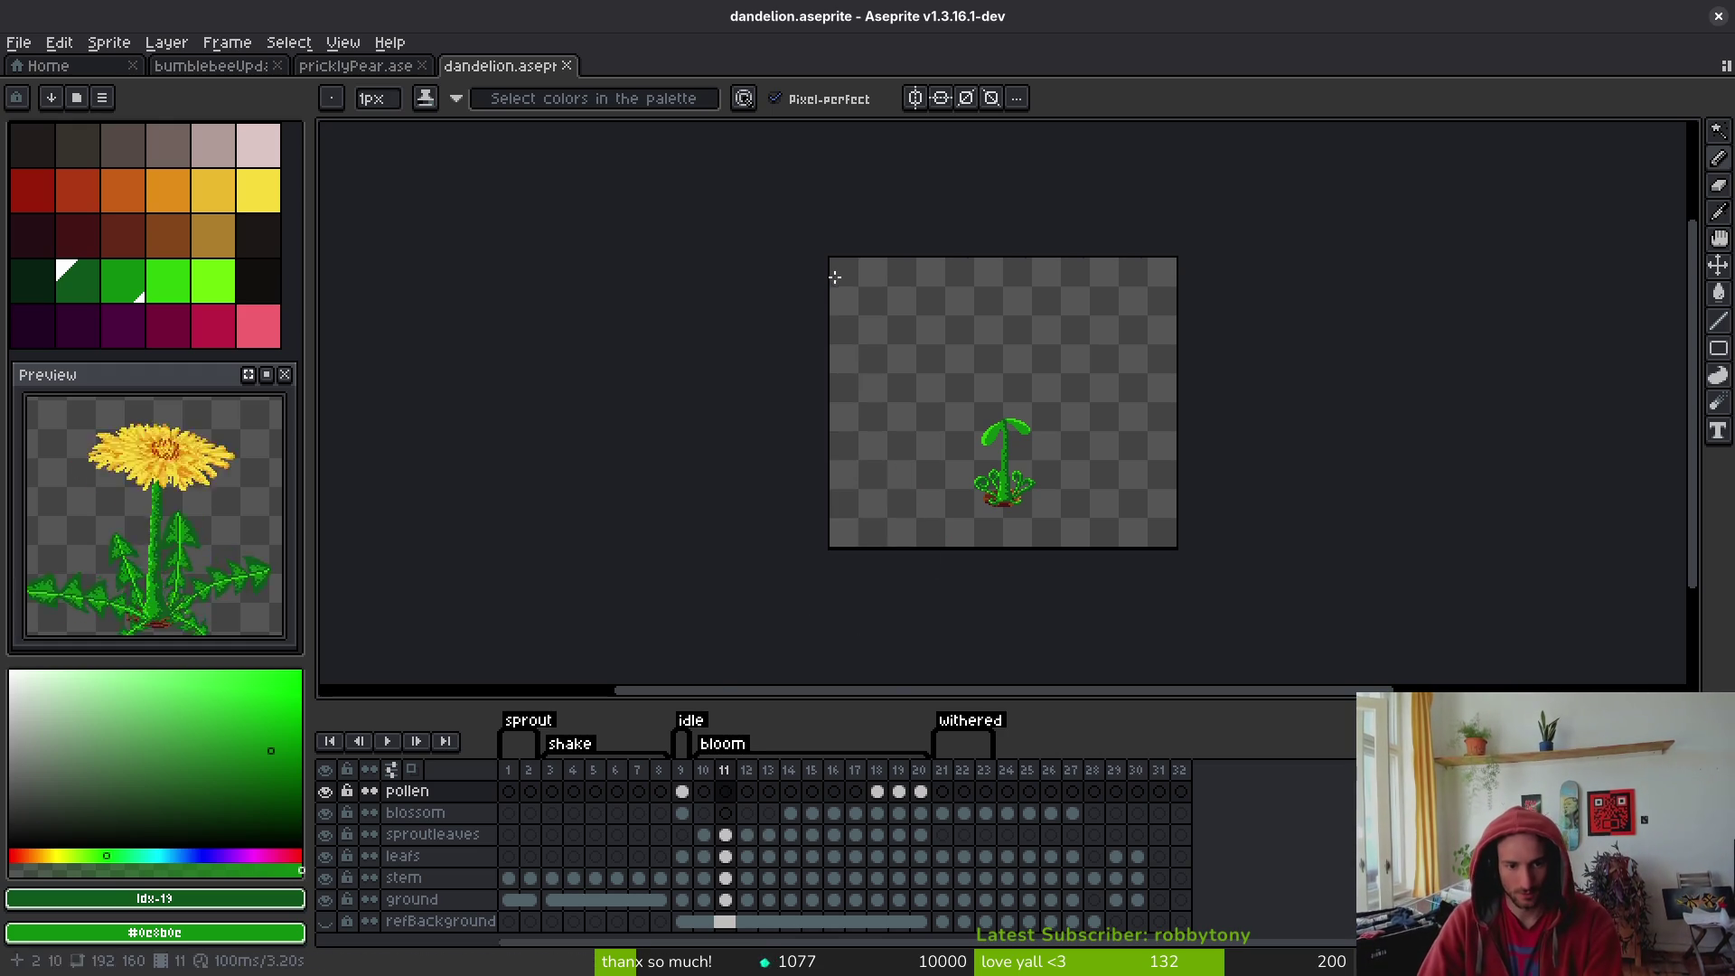
{"action": "left_click_drag", "start_coordinate": [477, 69], "coordinate": [343, 190]}
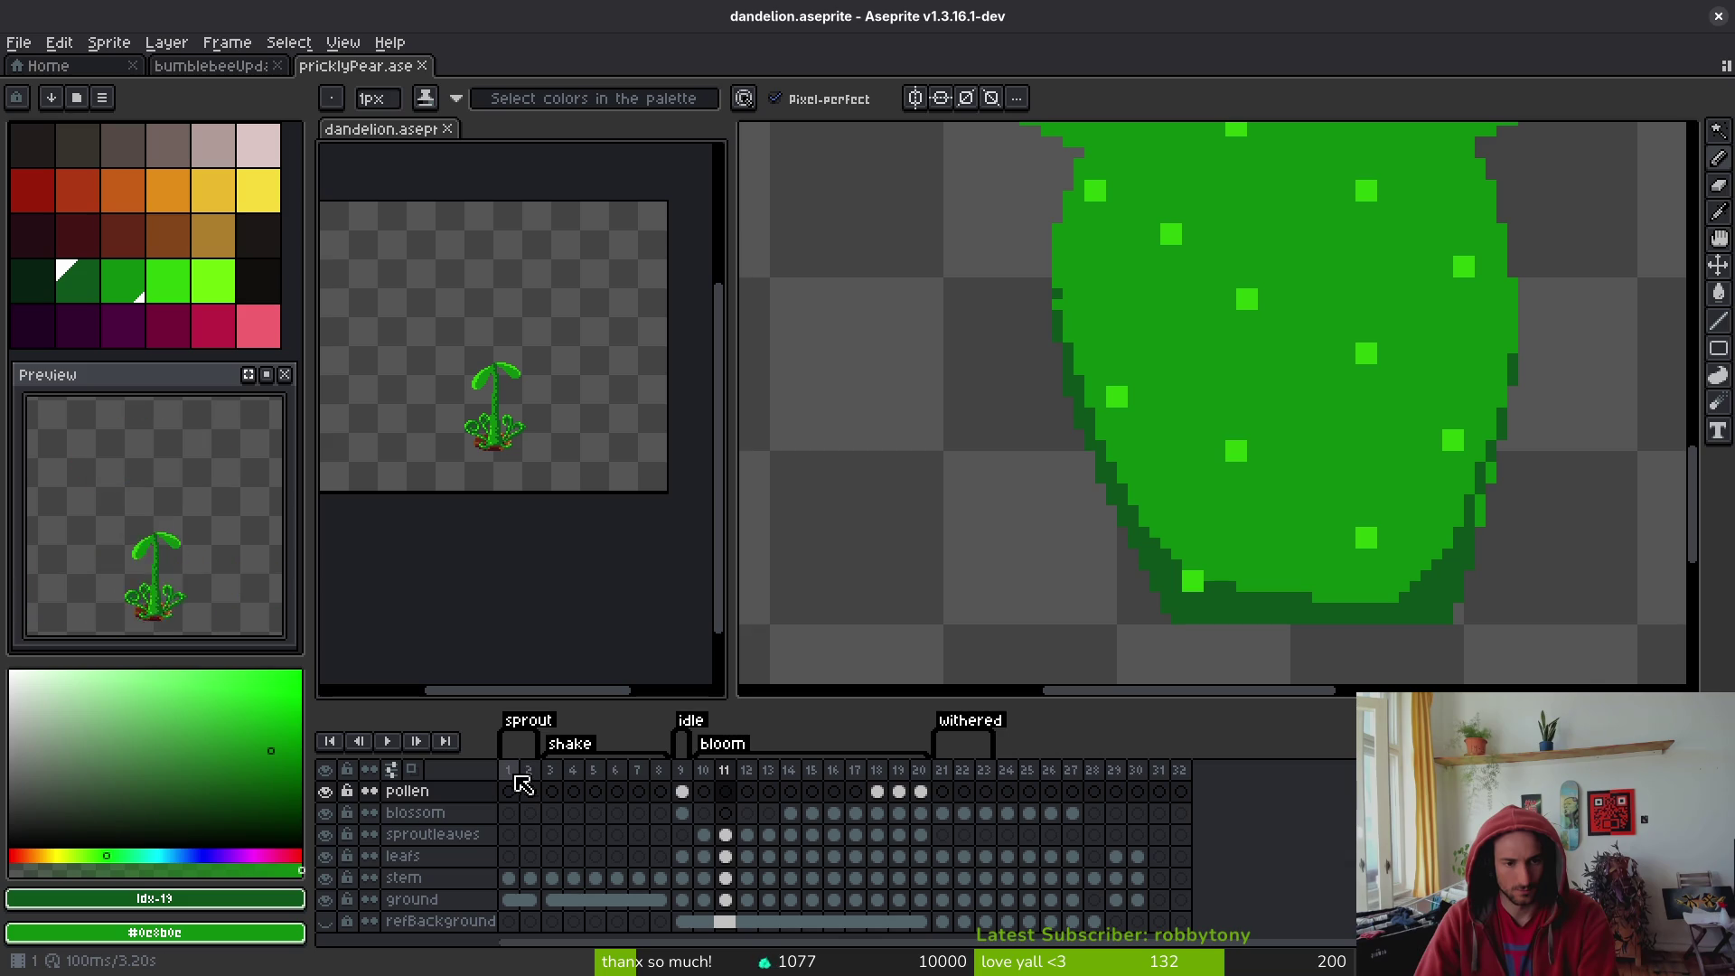
{"action": "key", "text": "t"}
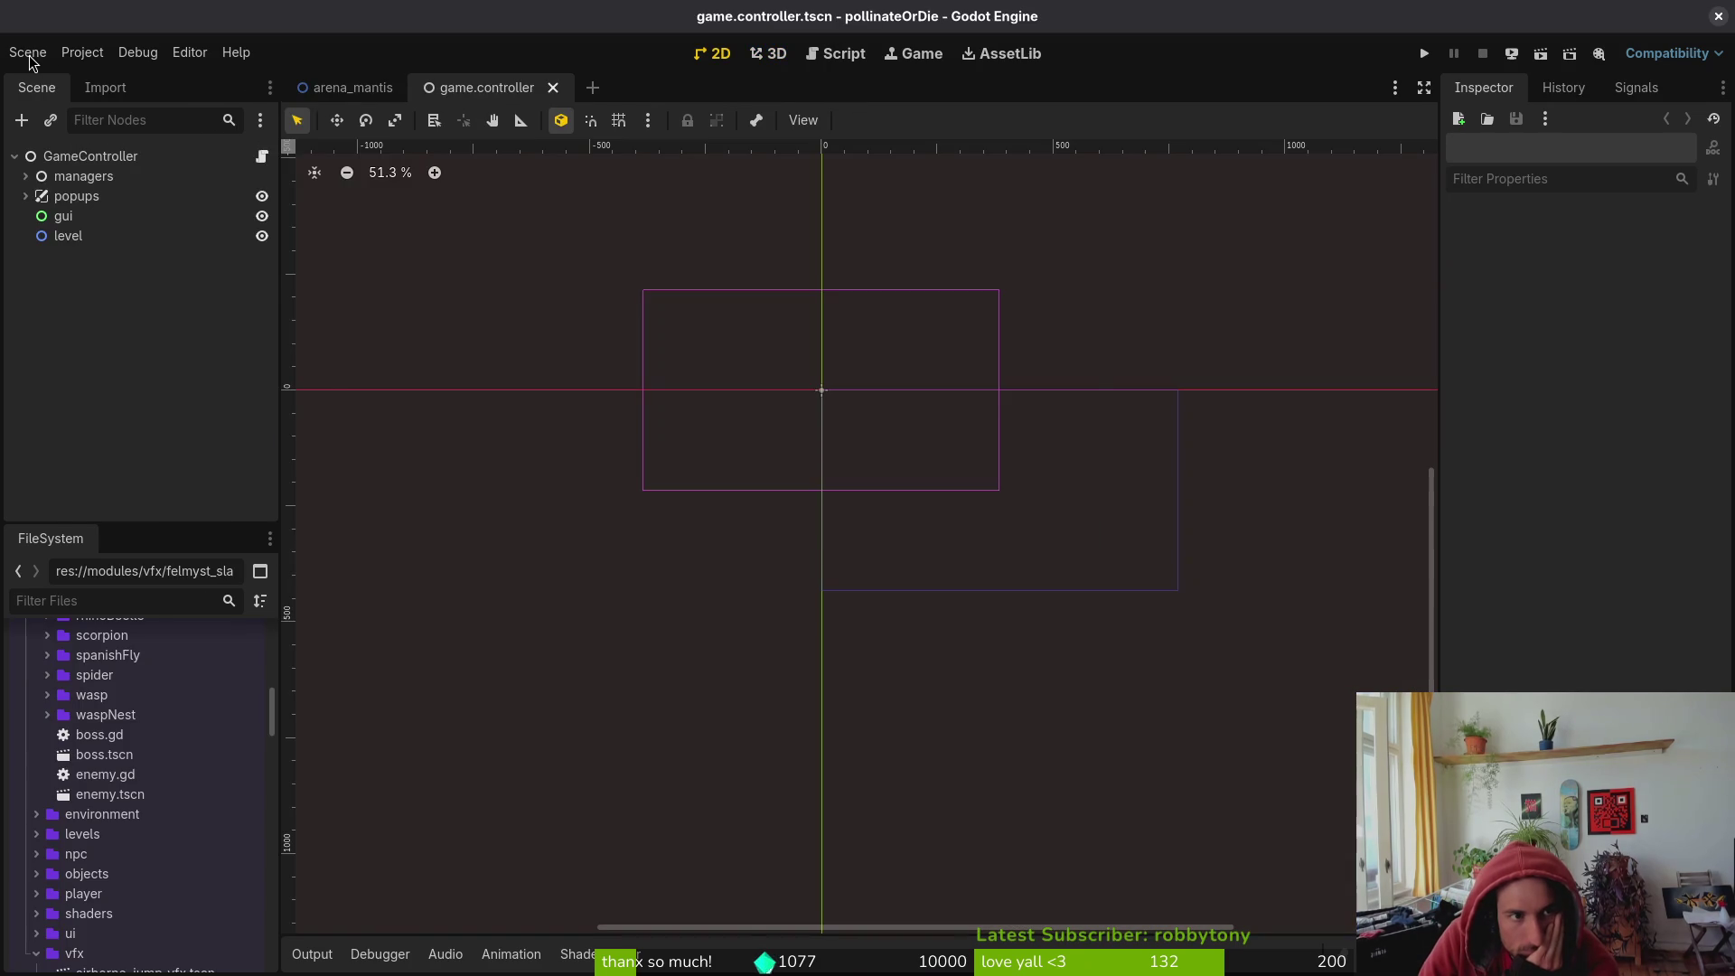
- Quick-open dandelion.tscn in Godot by searching 'dande'
{"action": "left_click", "coordinate": [28, 52]}
{"action": "left_click", "coordinate": [572, 18]}
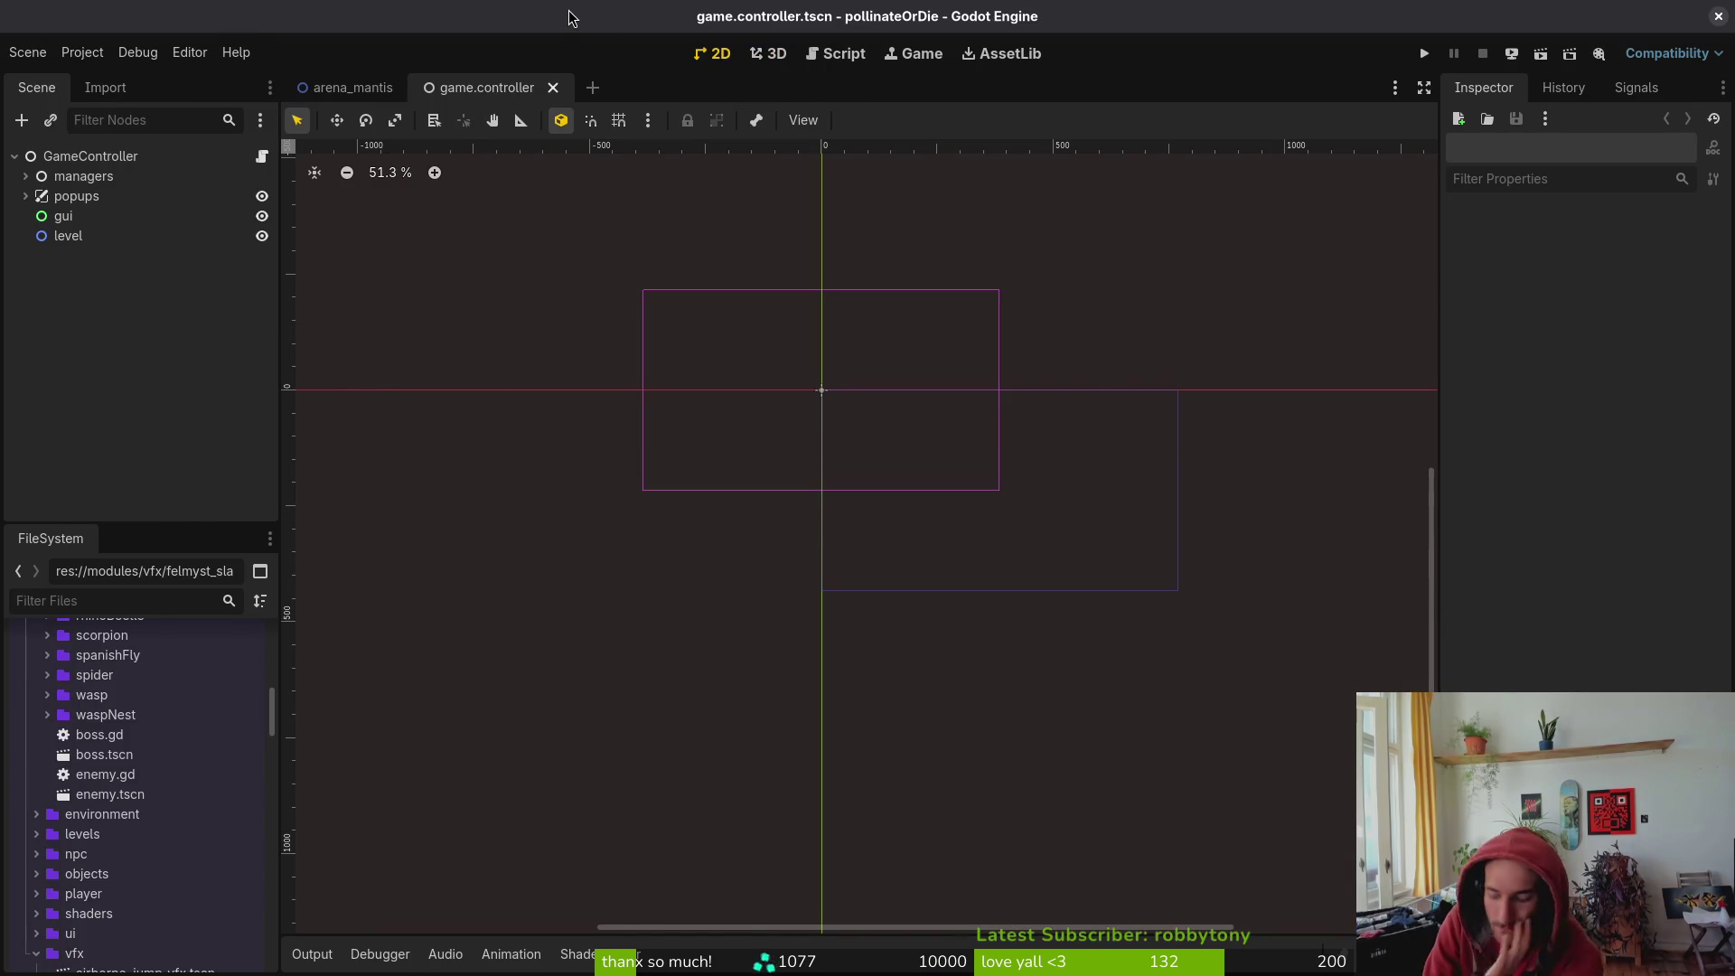
{"action": "key", "text": "alt+shift+o"}
{"action": "type", "text": "dande"}
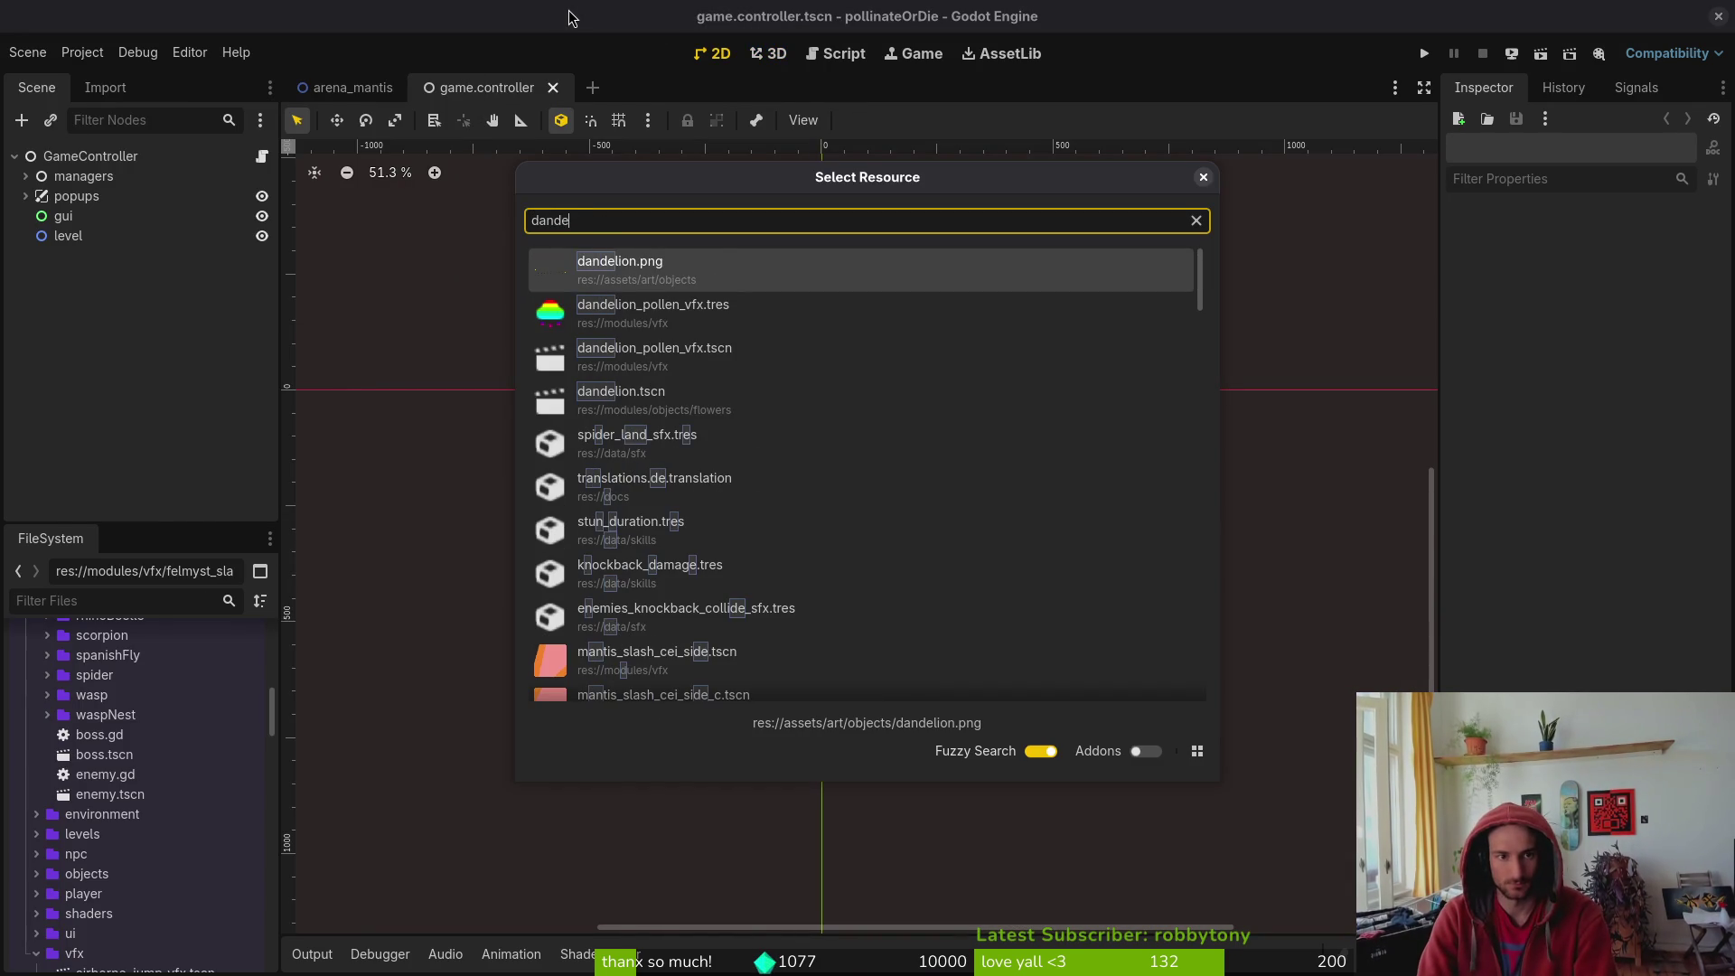
{"action": "key", "text": "Down"}
{"action": "key", "text": "Down"}
{"action": "key", "text": "Down"}
{"action": "key", "text": "Return"}
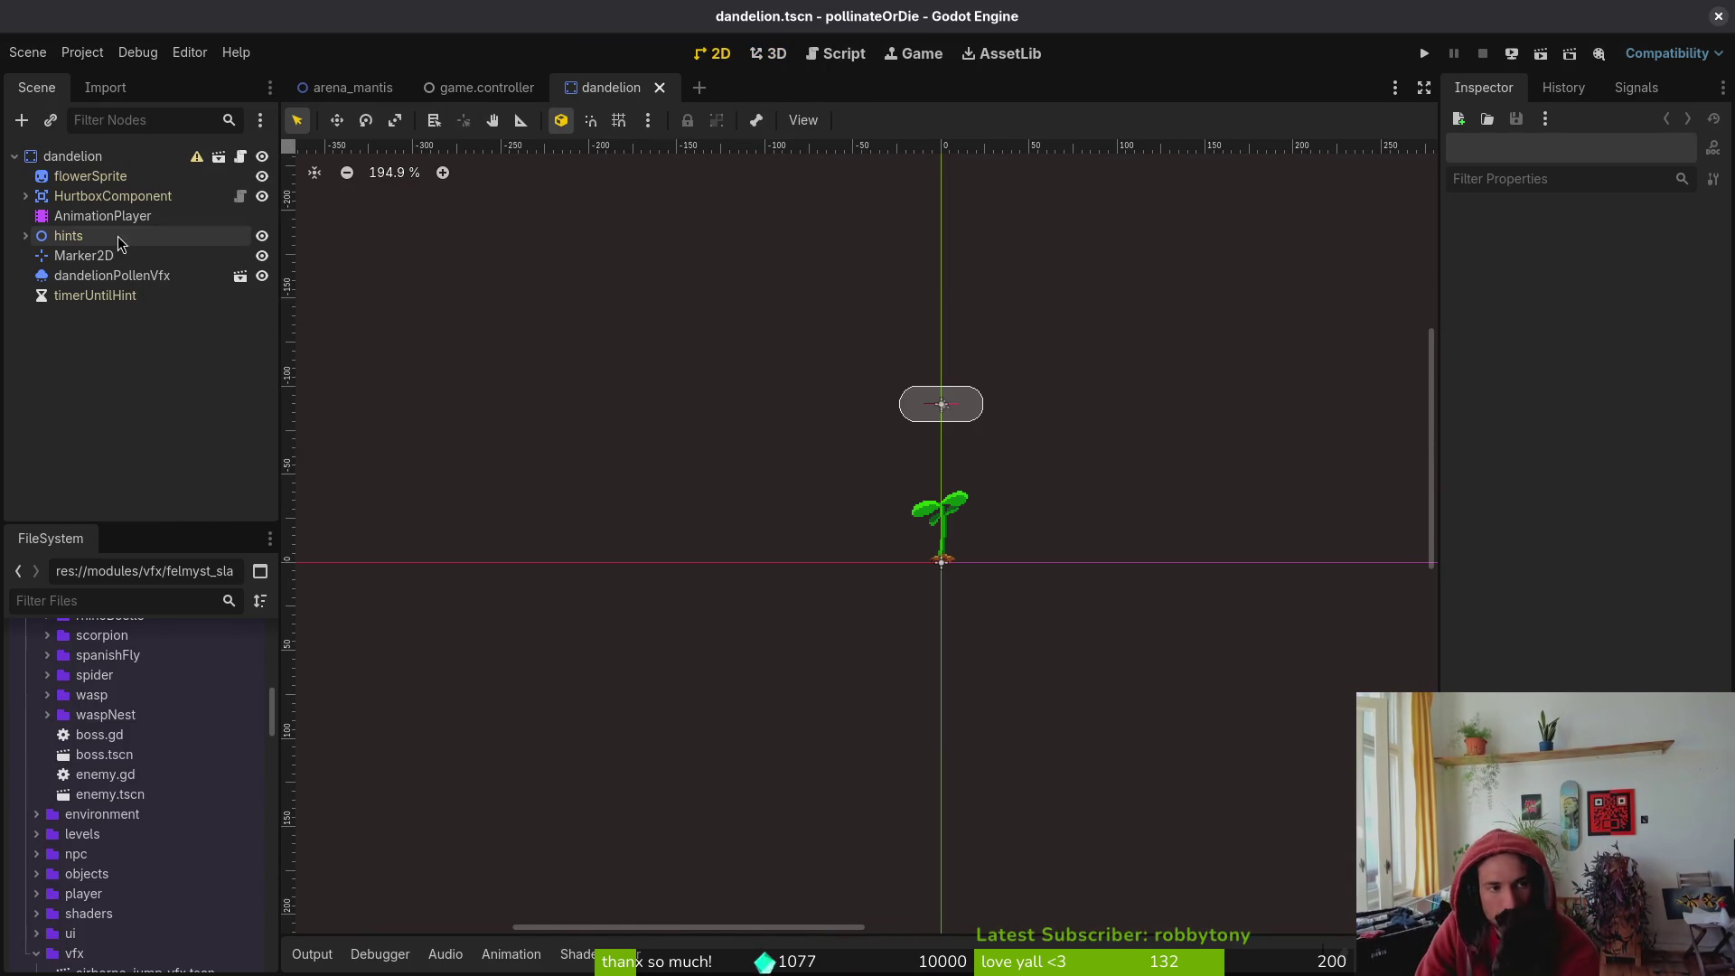
- Preview the bloom, flower, sprout and wither animations on the AnimationPlayer
{"action": "left_click", "coordinate": [102, 215]}
{"action": "left_click", "coordinate": [660, 734]}
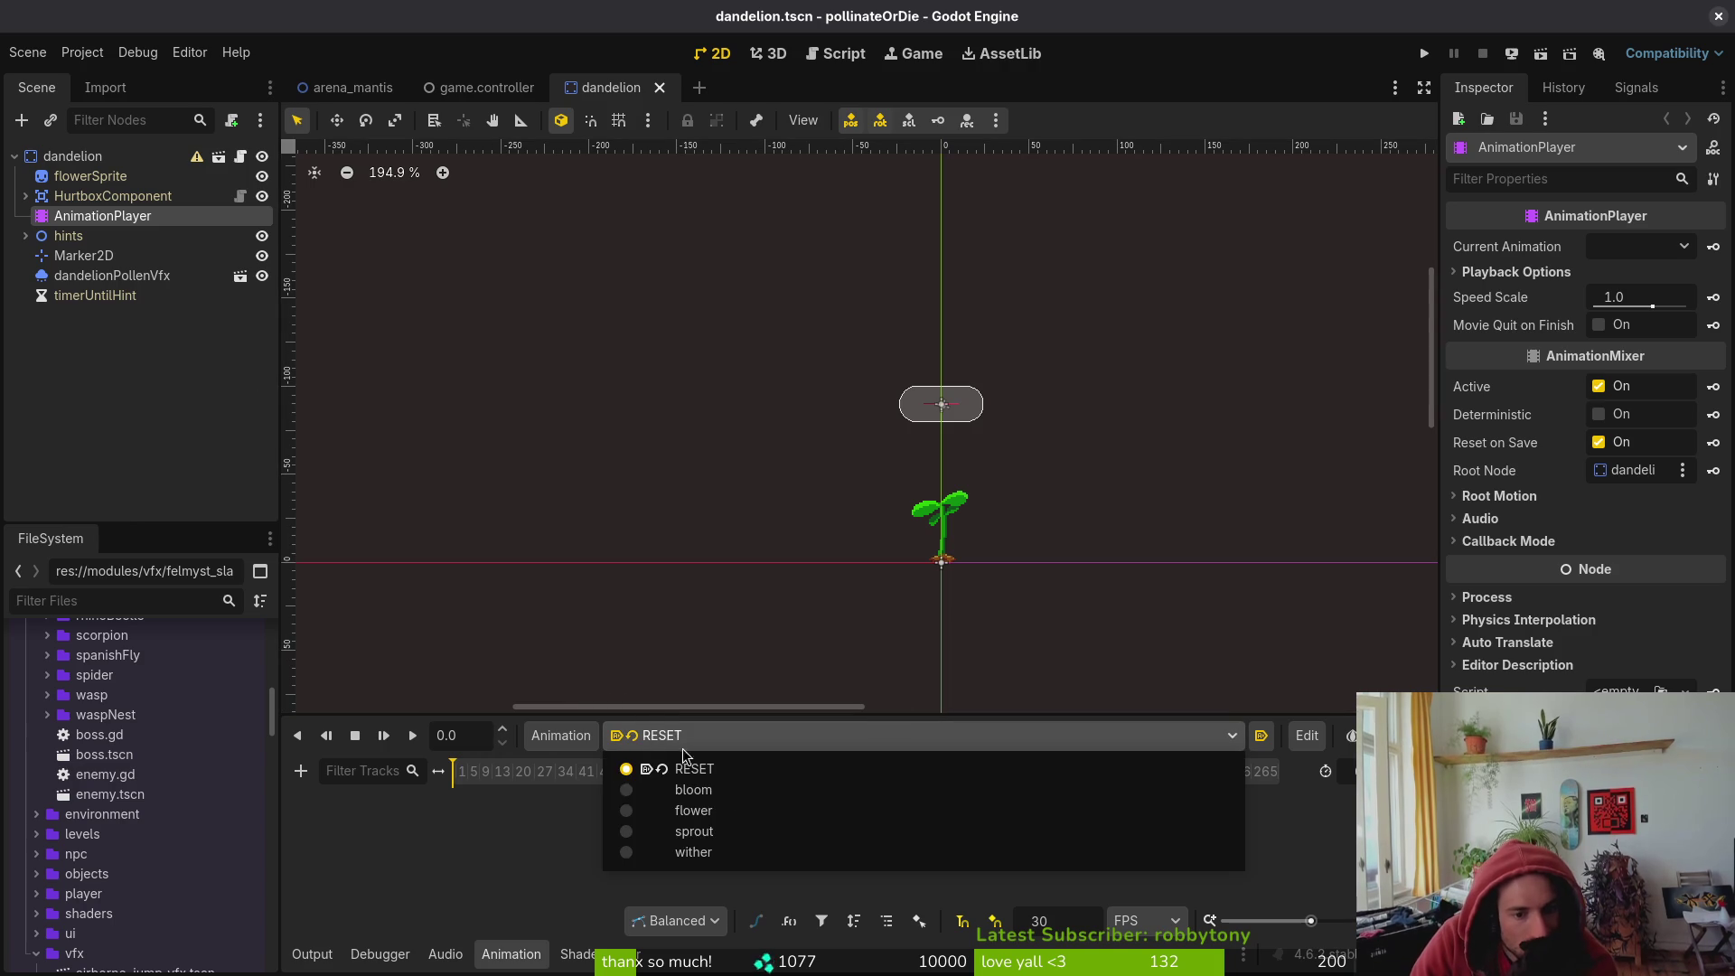
{"action": "left_click", "coordinate": [728, 792]}
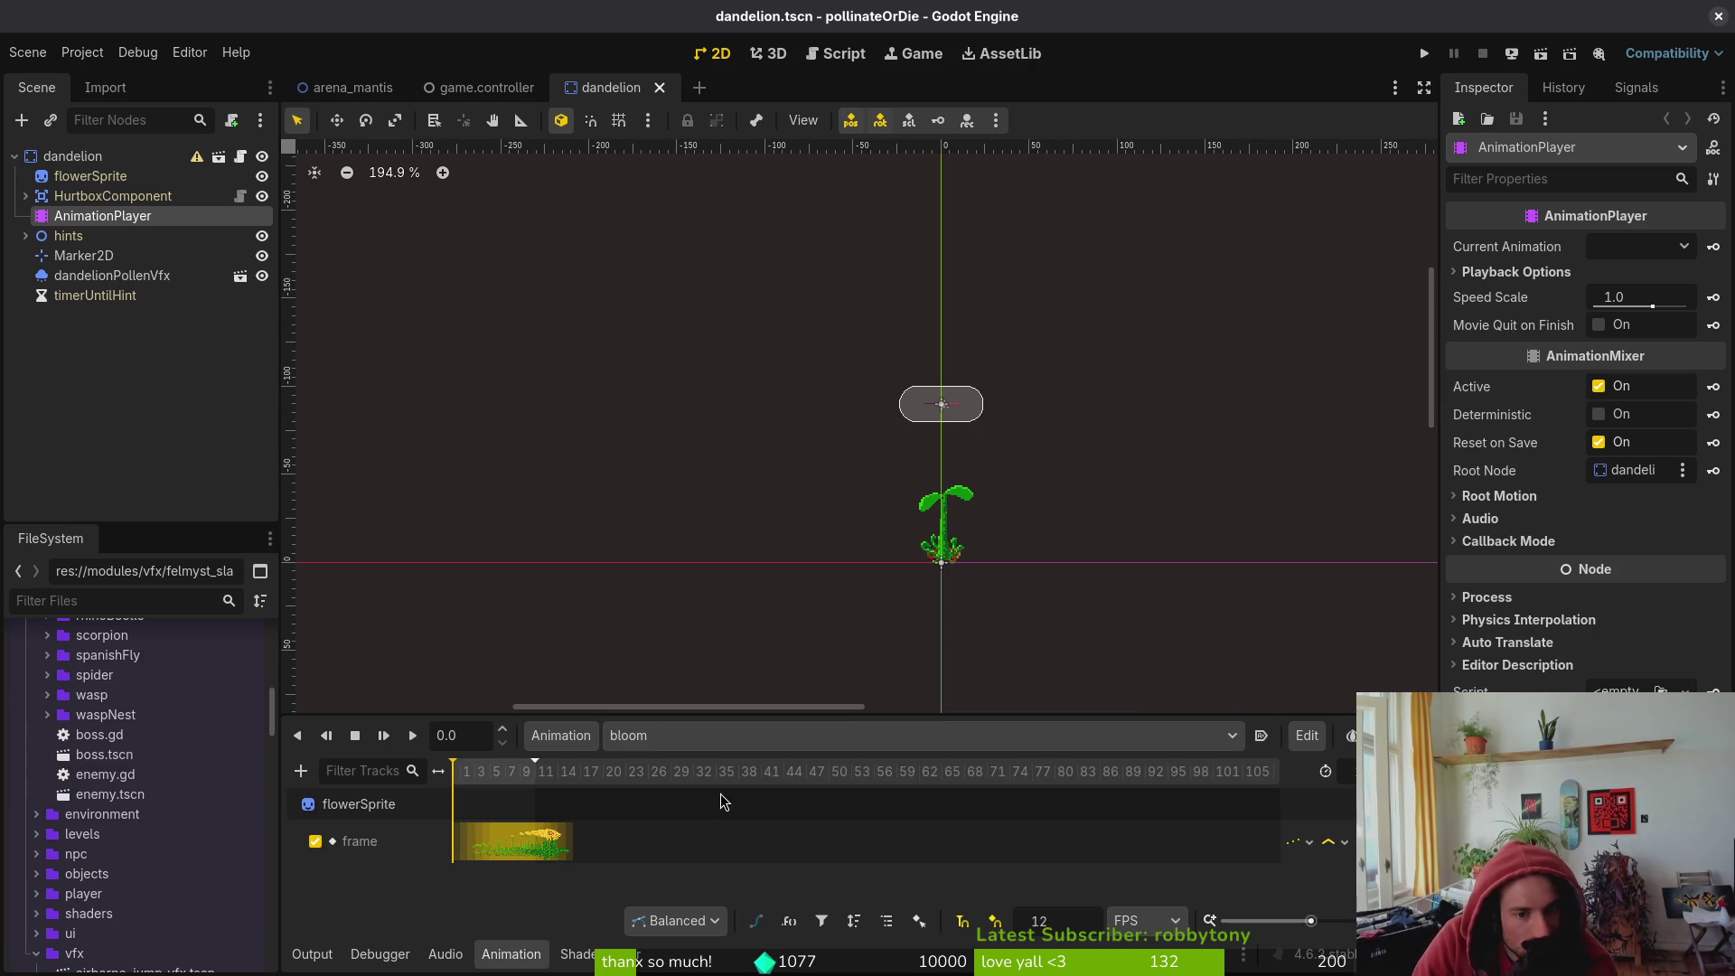
{"action": "left_click", "coordinate": [723, 734]}
{"action": "left_click", "coordinate": [727, 810]}
{"action": "left_click", "coordinate": [725, 737]}
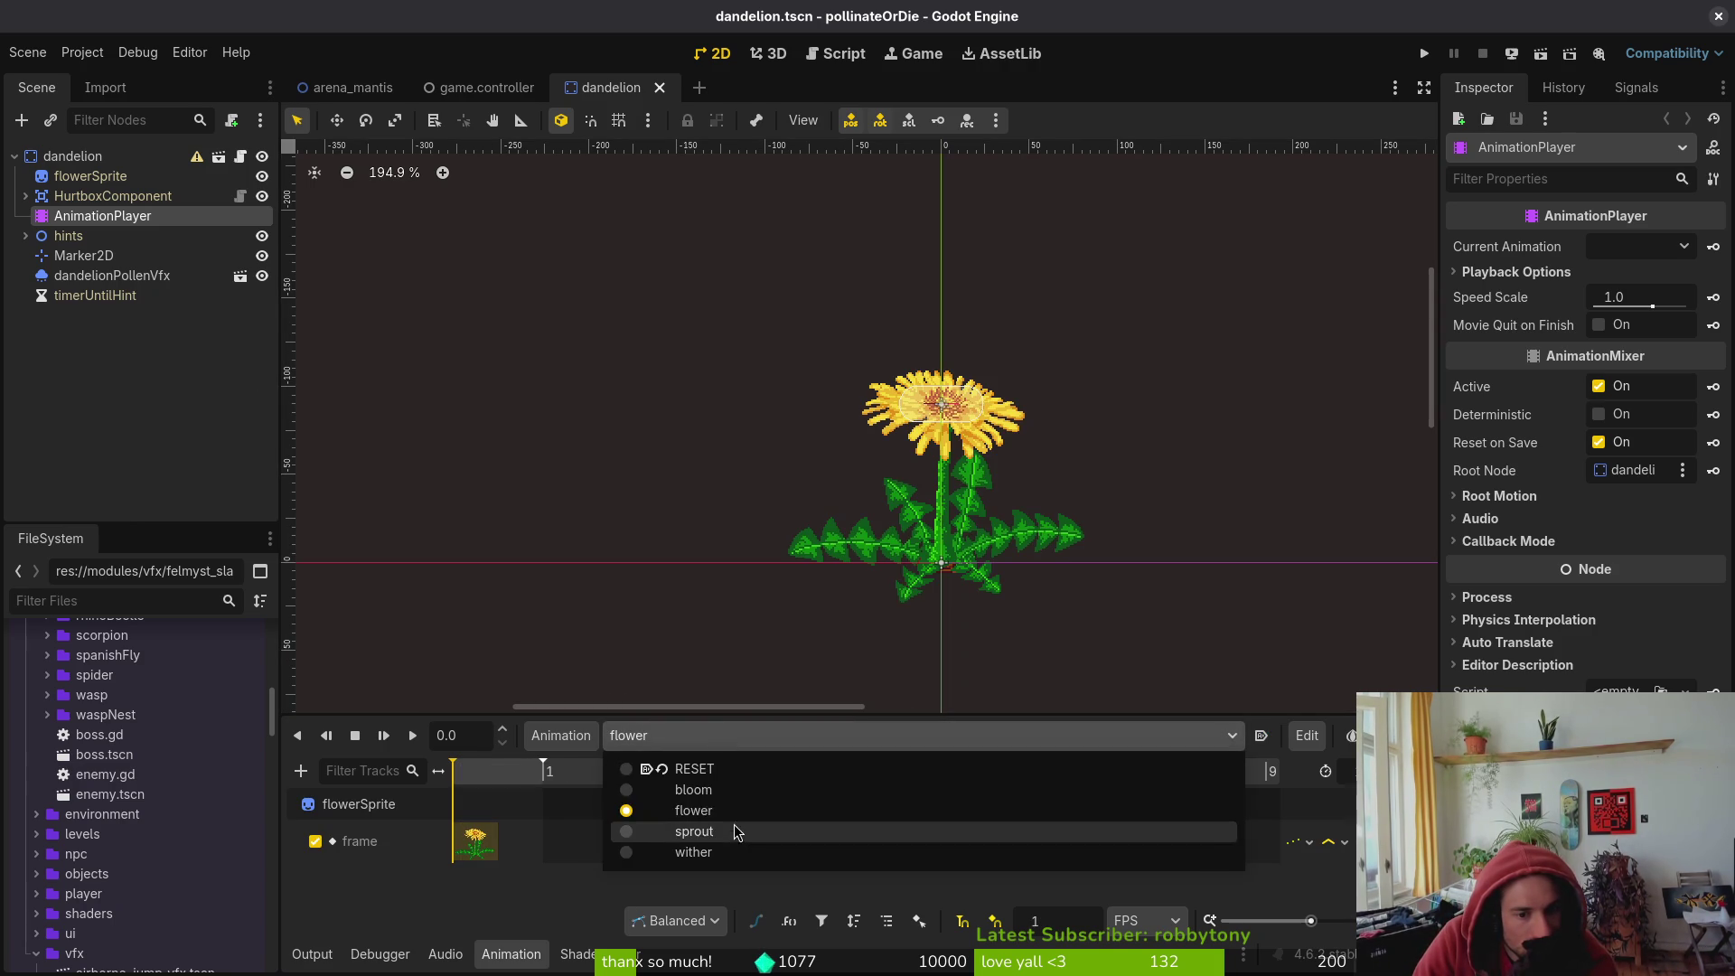
{"action": "left_click", "coordinate": [730, 831]}
{"action": "left_click", "coordinate": [696, 746]}
{"action": "left_click", "coordinate": [730, 854]}
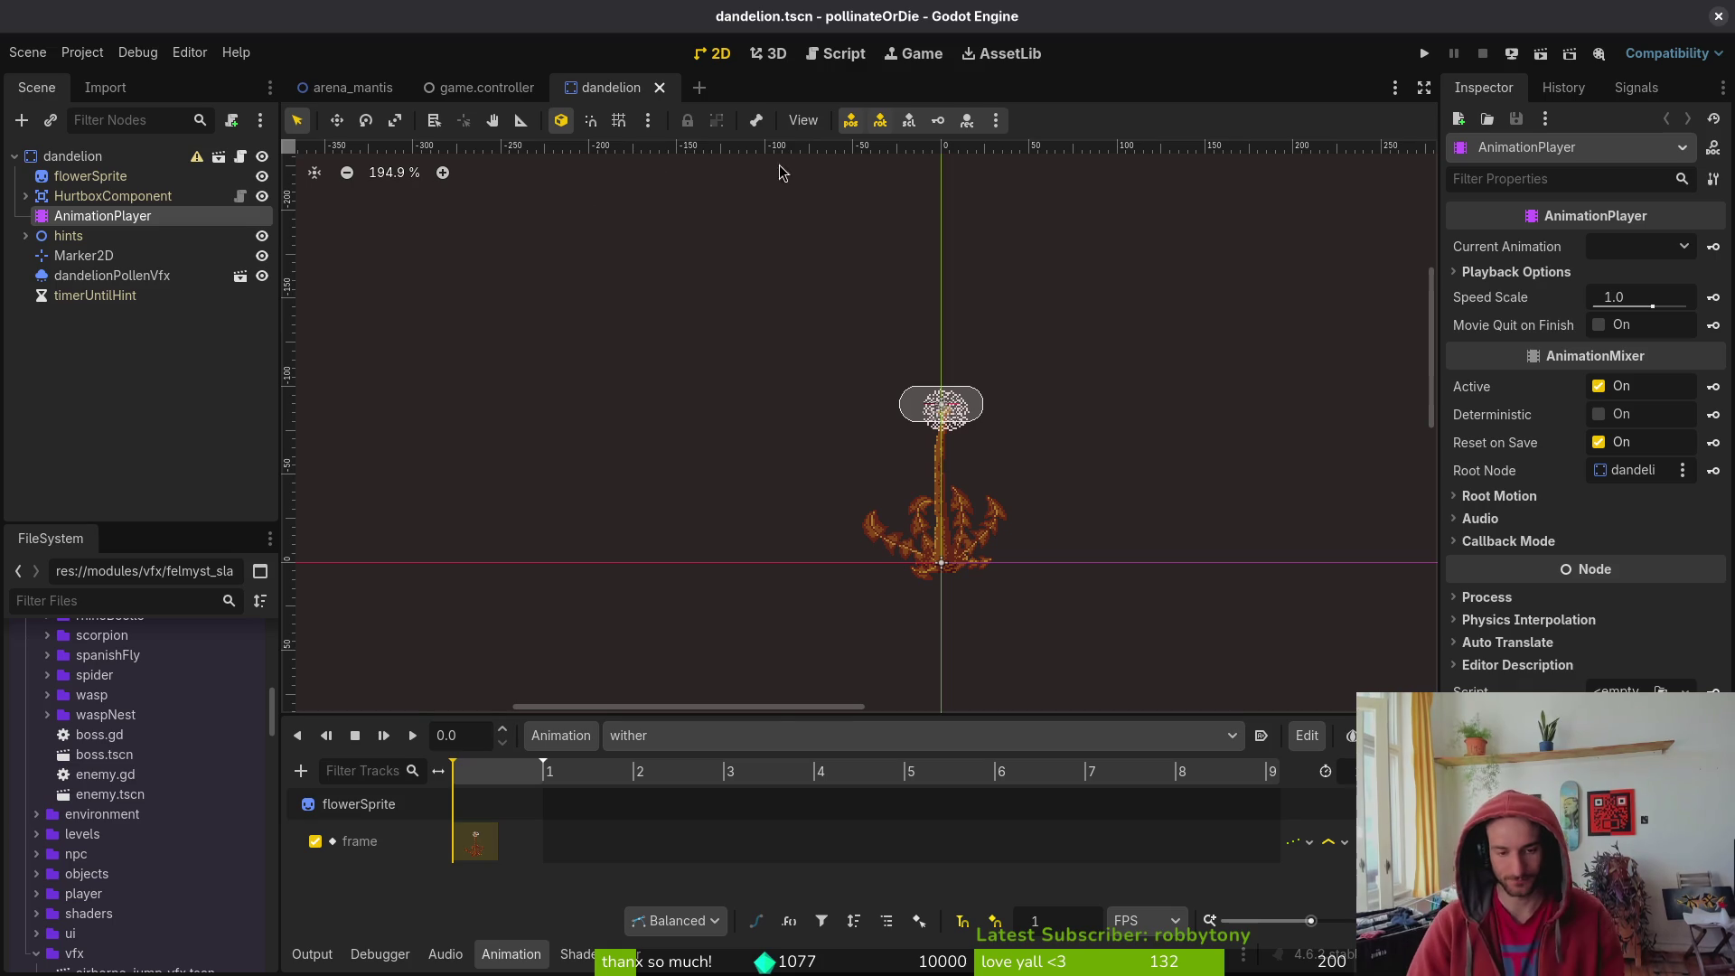
{"action": "left_click", "coordinate": [692, 737]}
{"action": "left_click", "coordinate": [692, 736]}
- Add cactus frames and tag frames 2–4 'flower', correcting the 'flwoer' typo
{"action": "key", "text": "alt+Tab"}
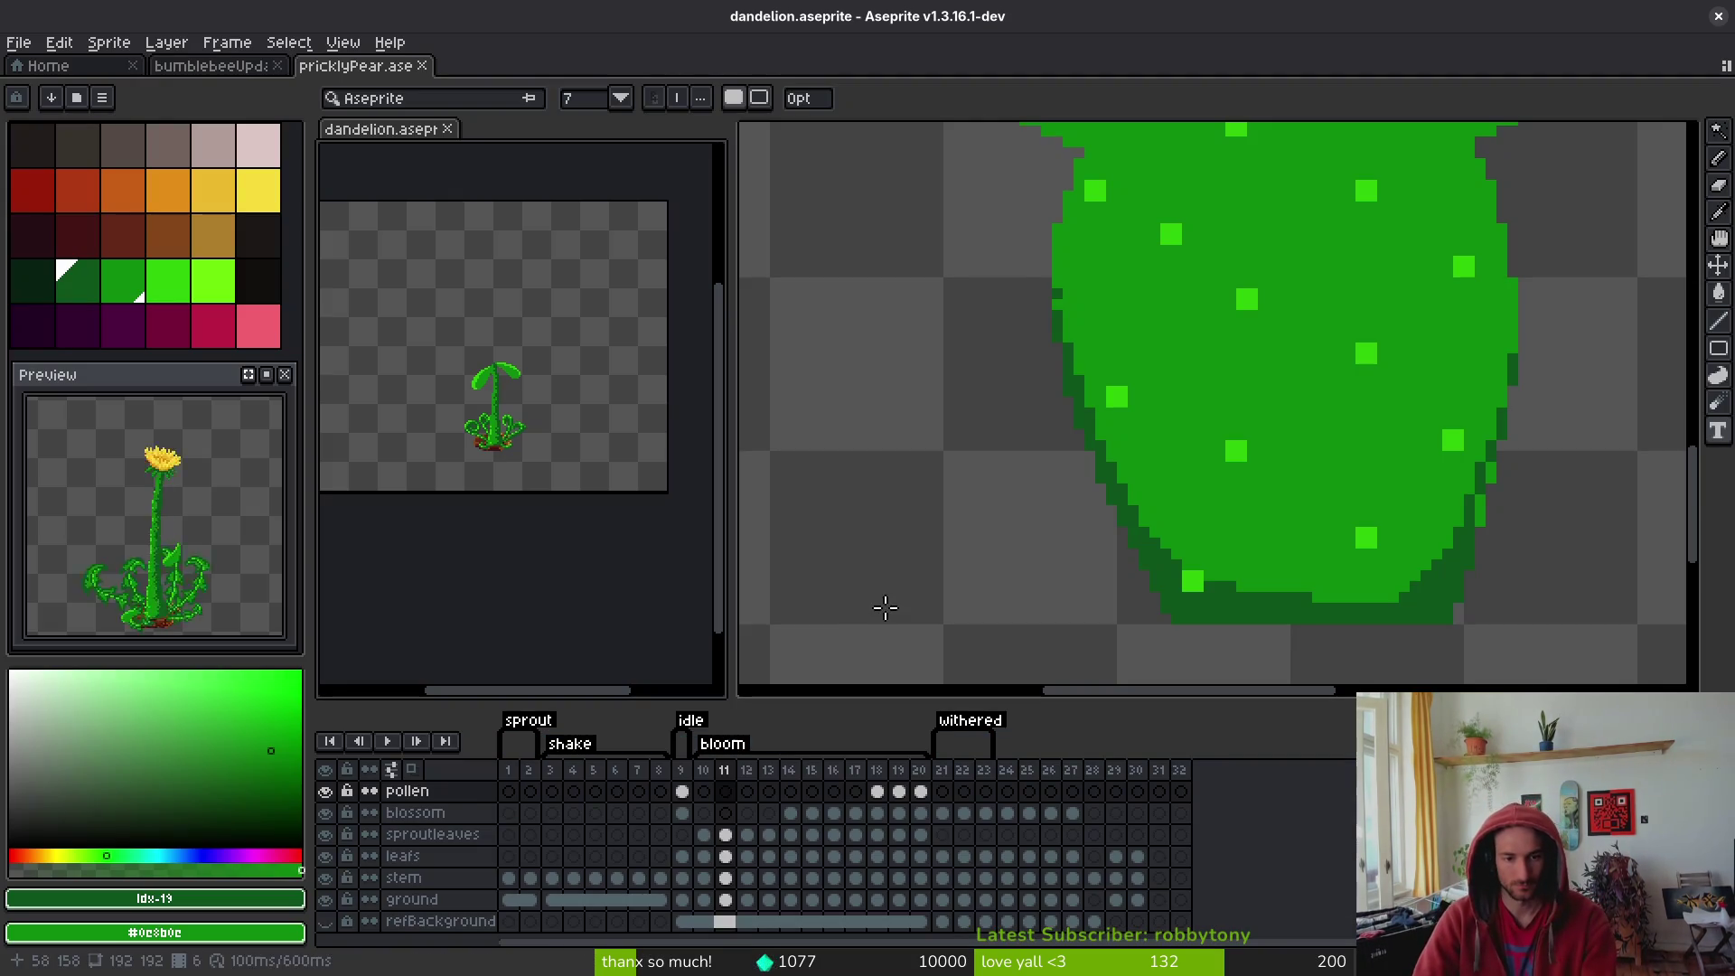
{"action": "left_click", "coordinate": [200, 70]}
{"action": "left_click", "coordinate": [348, 66]}
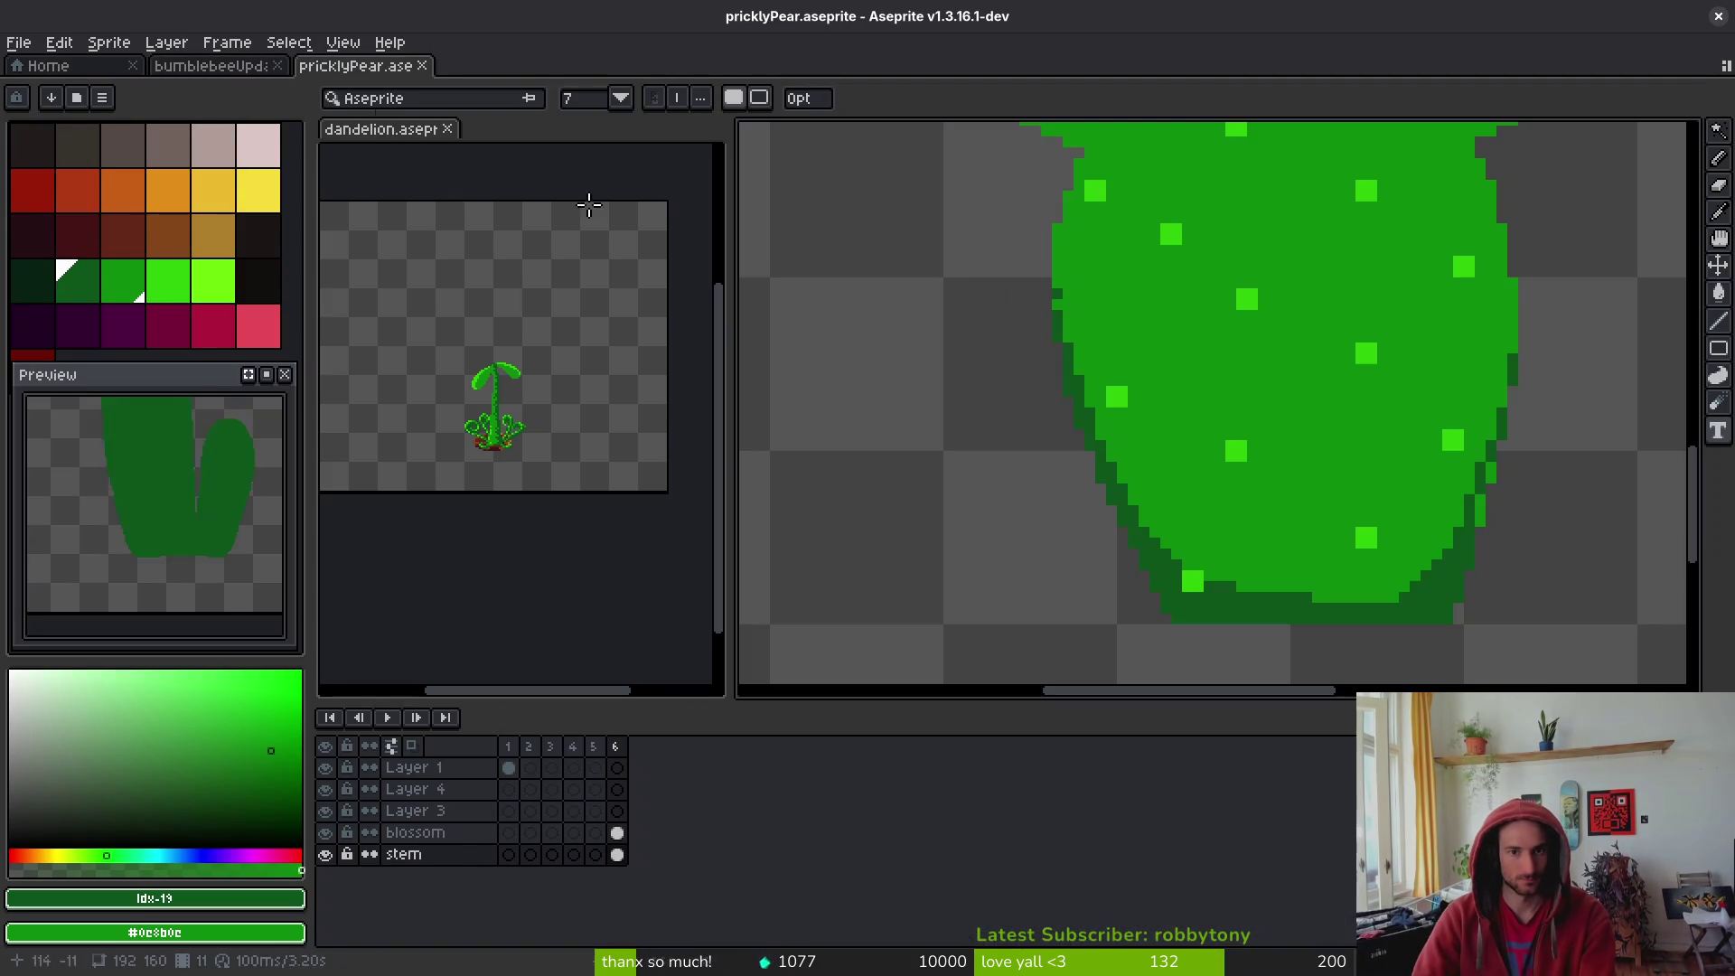
{"action": "left_click", "coordinate": [530, 748]}
{"action": "key", "text": "alt+n"}
{"action": "key", "text": "alt+n"}
{"action": "key", "text": "alt+n"}
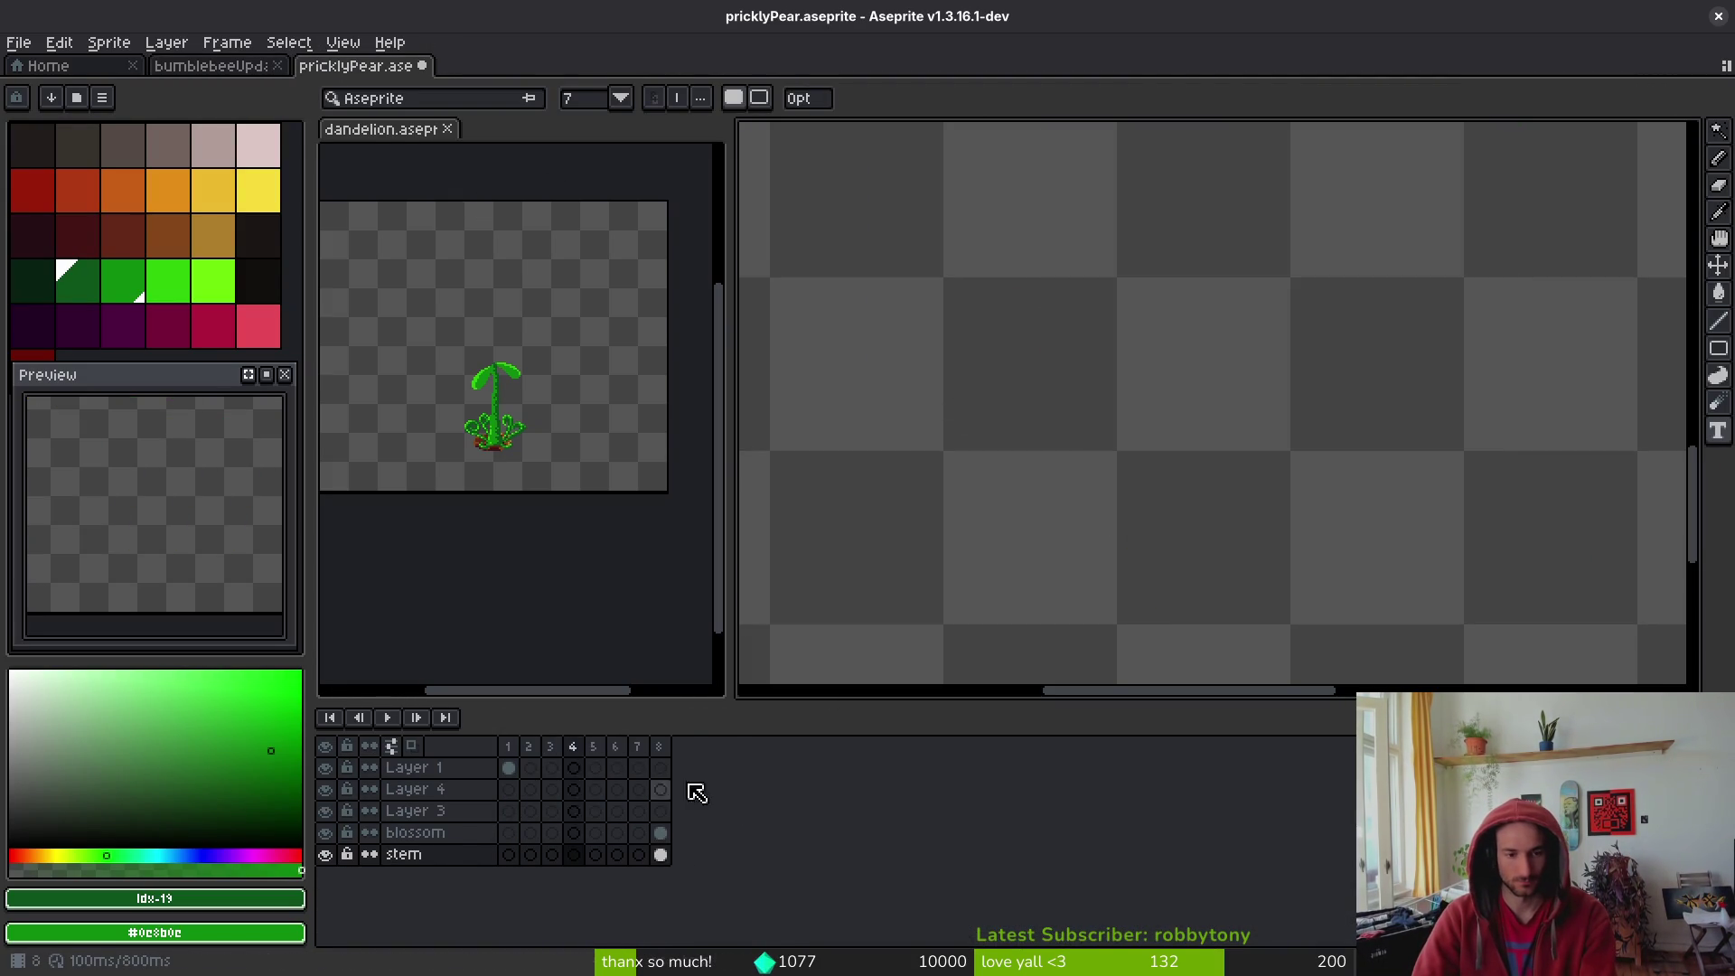
{"action": "left_click_drag", "start_coordinate": [542, 768], "coordinate": [573, 854]}
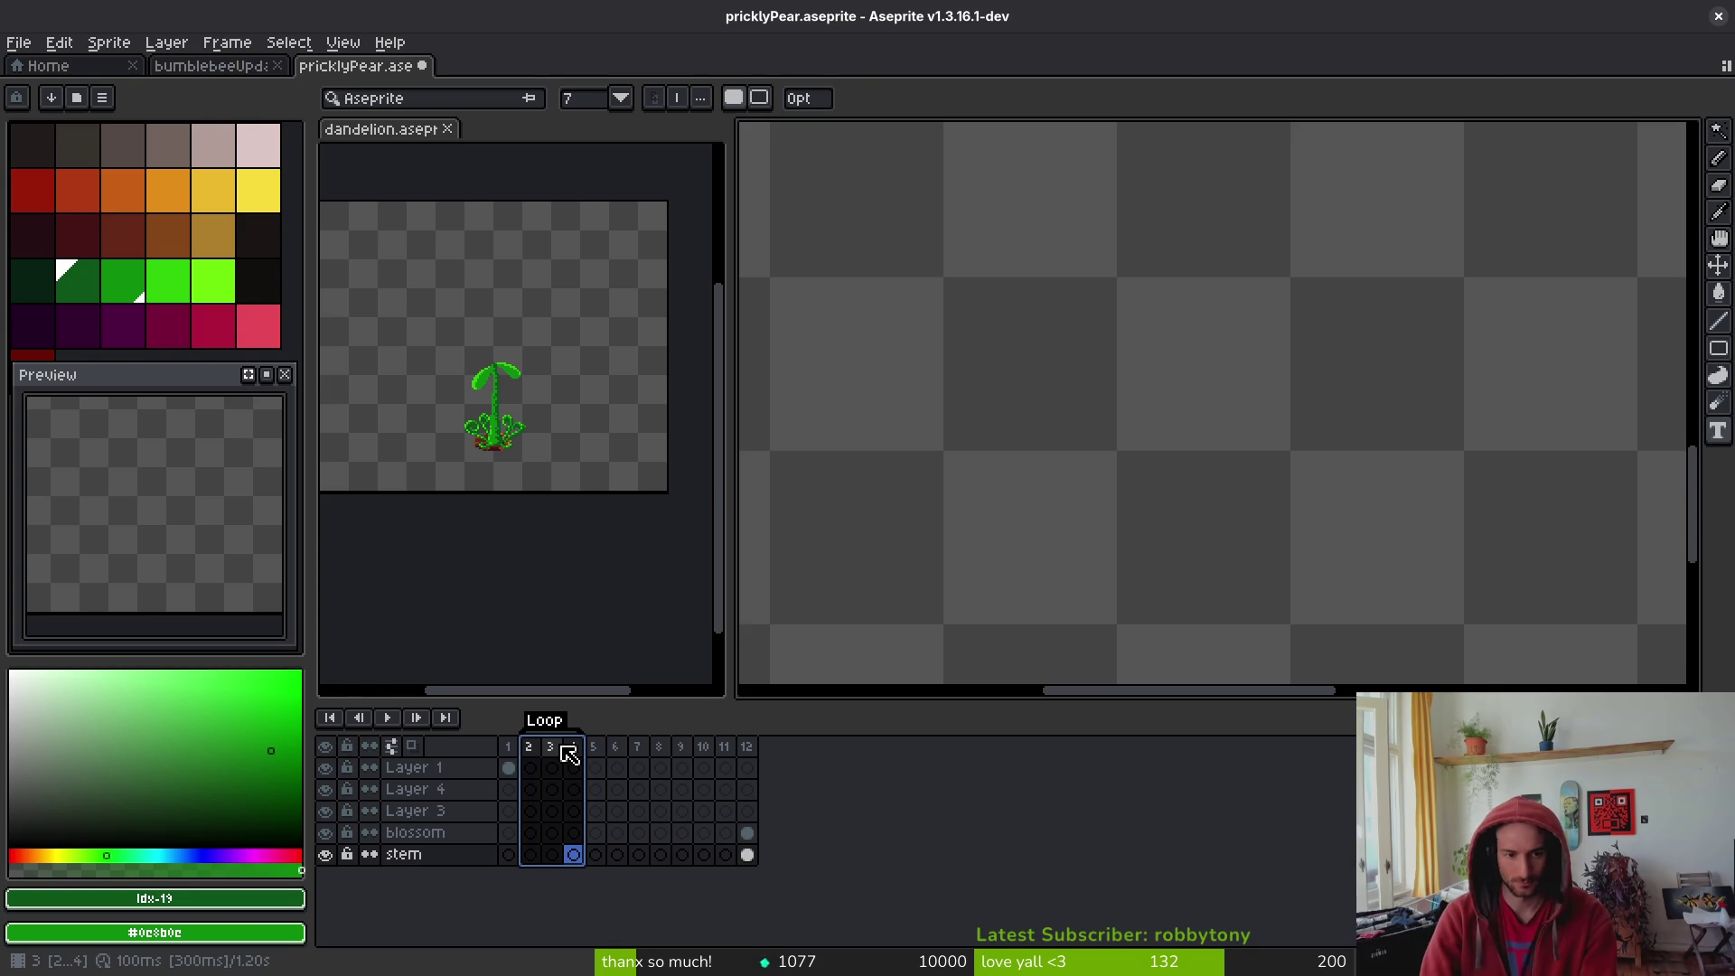
{"action": "key", "text": "alt+F2"}
{"action": "type", "text": "flwoer"}
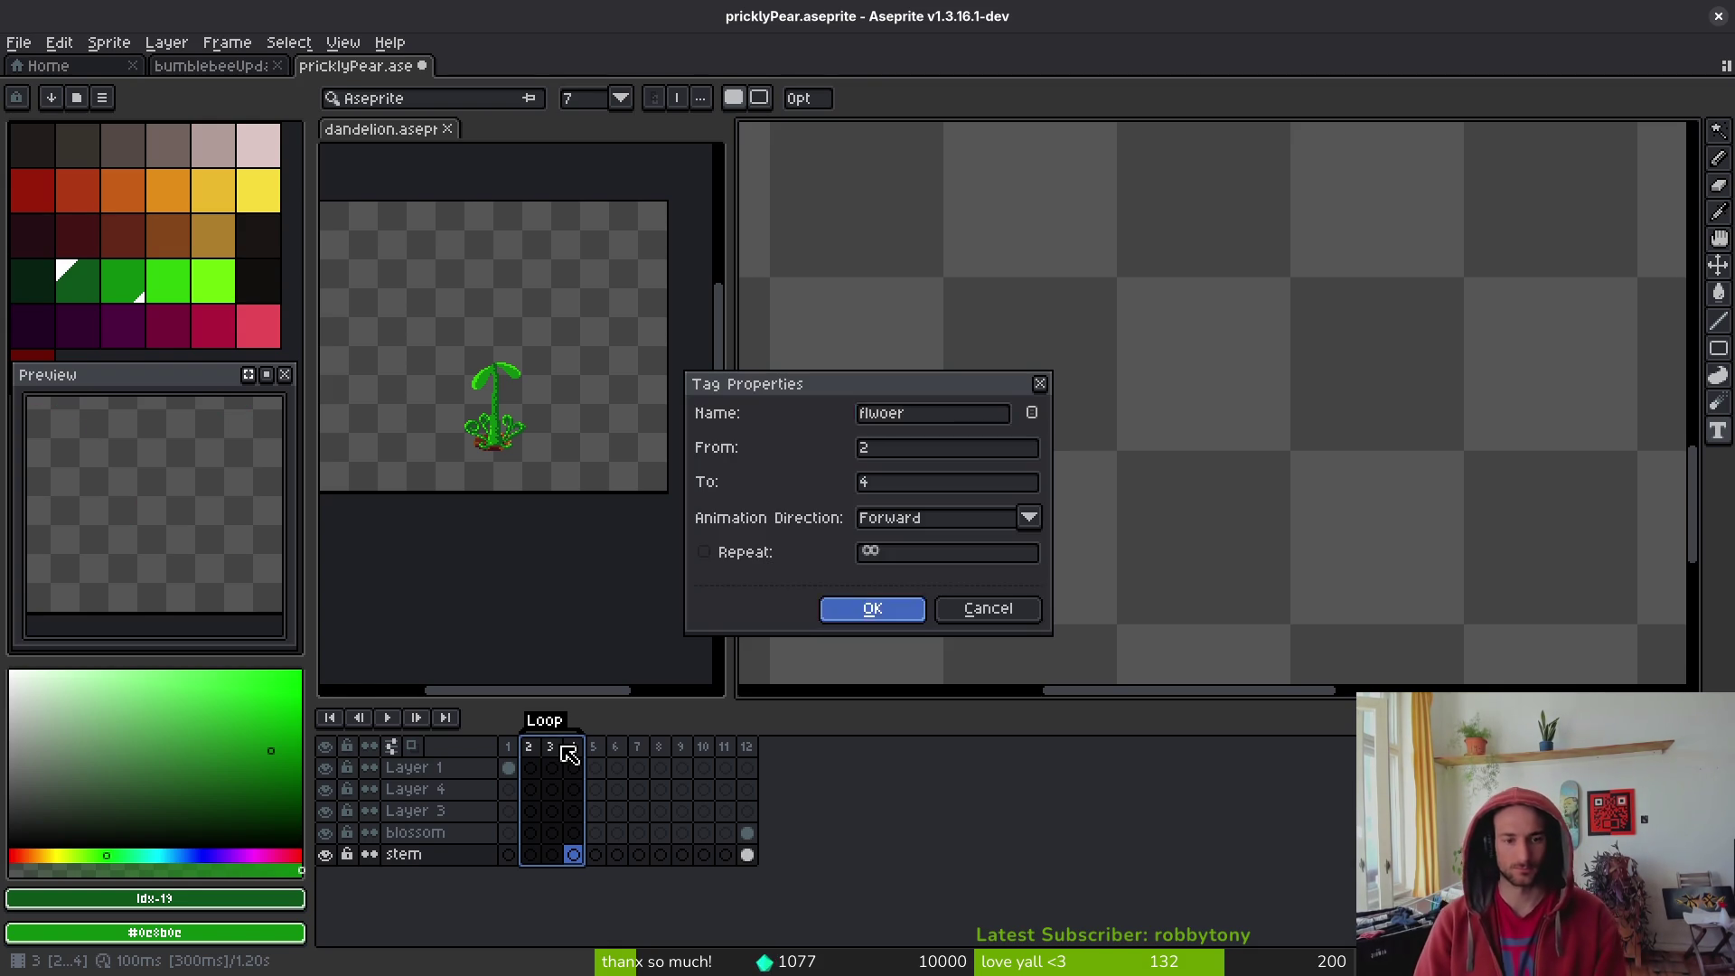
{"action": "key", "text": "Return"}
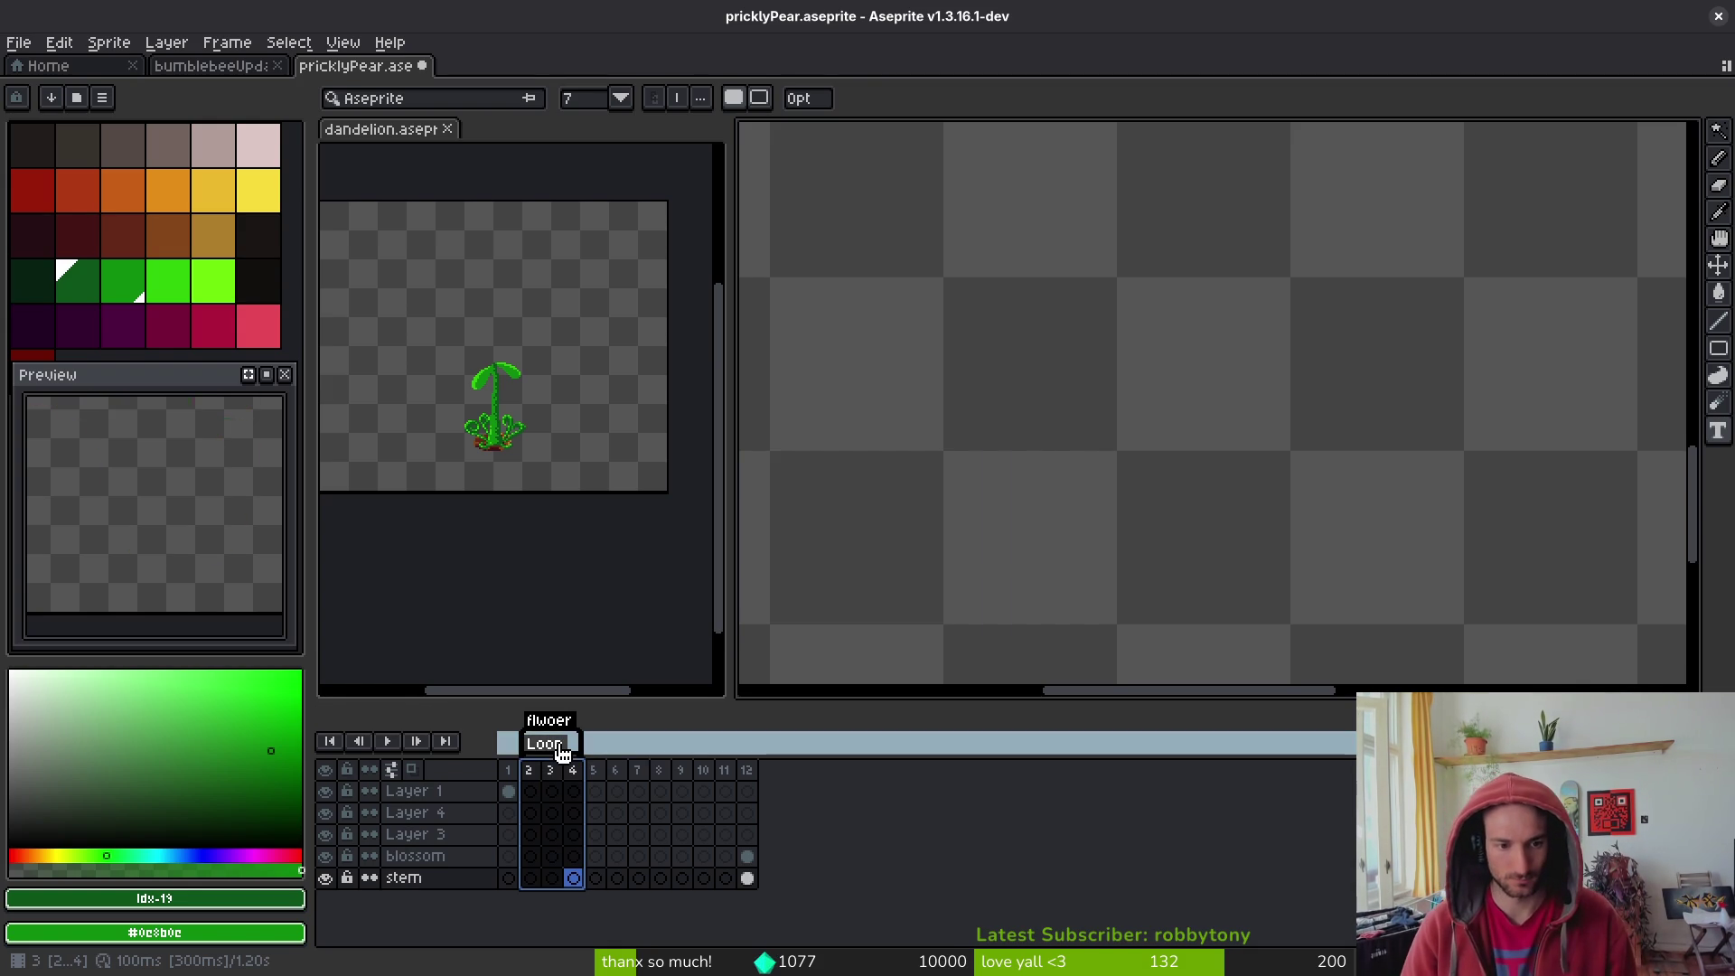
{"action": "double_click", "coordinate": [562, 724]}
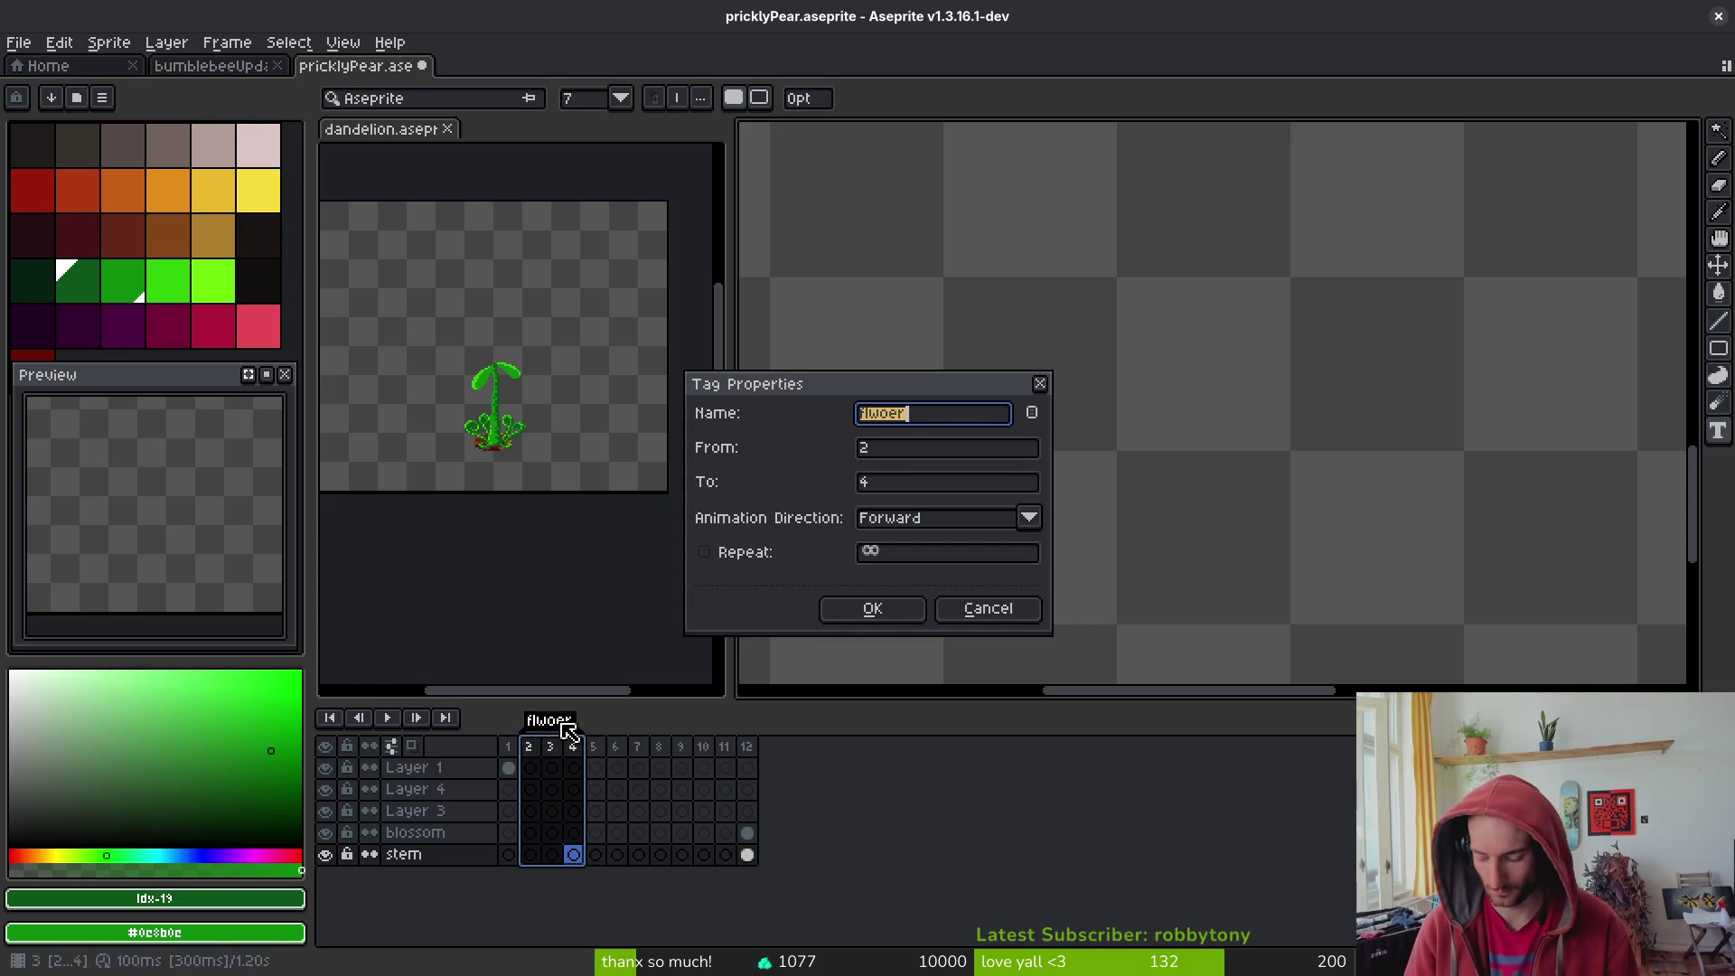
{"action": "type", "text": "flower"}
{"action": "key", "text": "Return"}
- Tag frames 5–8 as 'bloom'
{"action": "left_click_drag", "start_coordinate": [595, 768], "coordinate": [658, 750]}
{"action": "key", "text": "F2"}
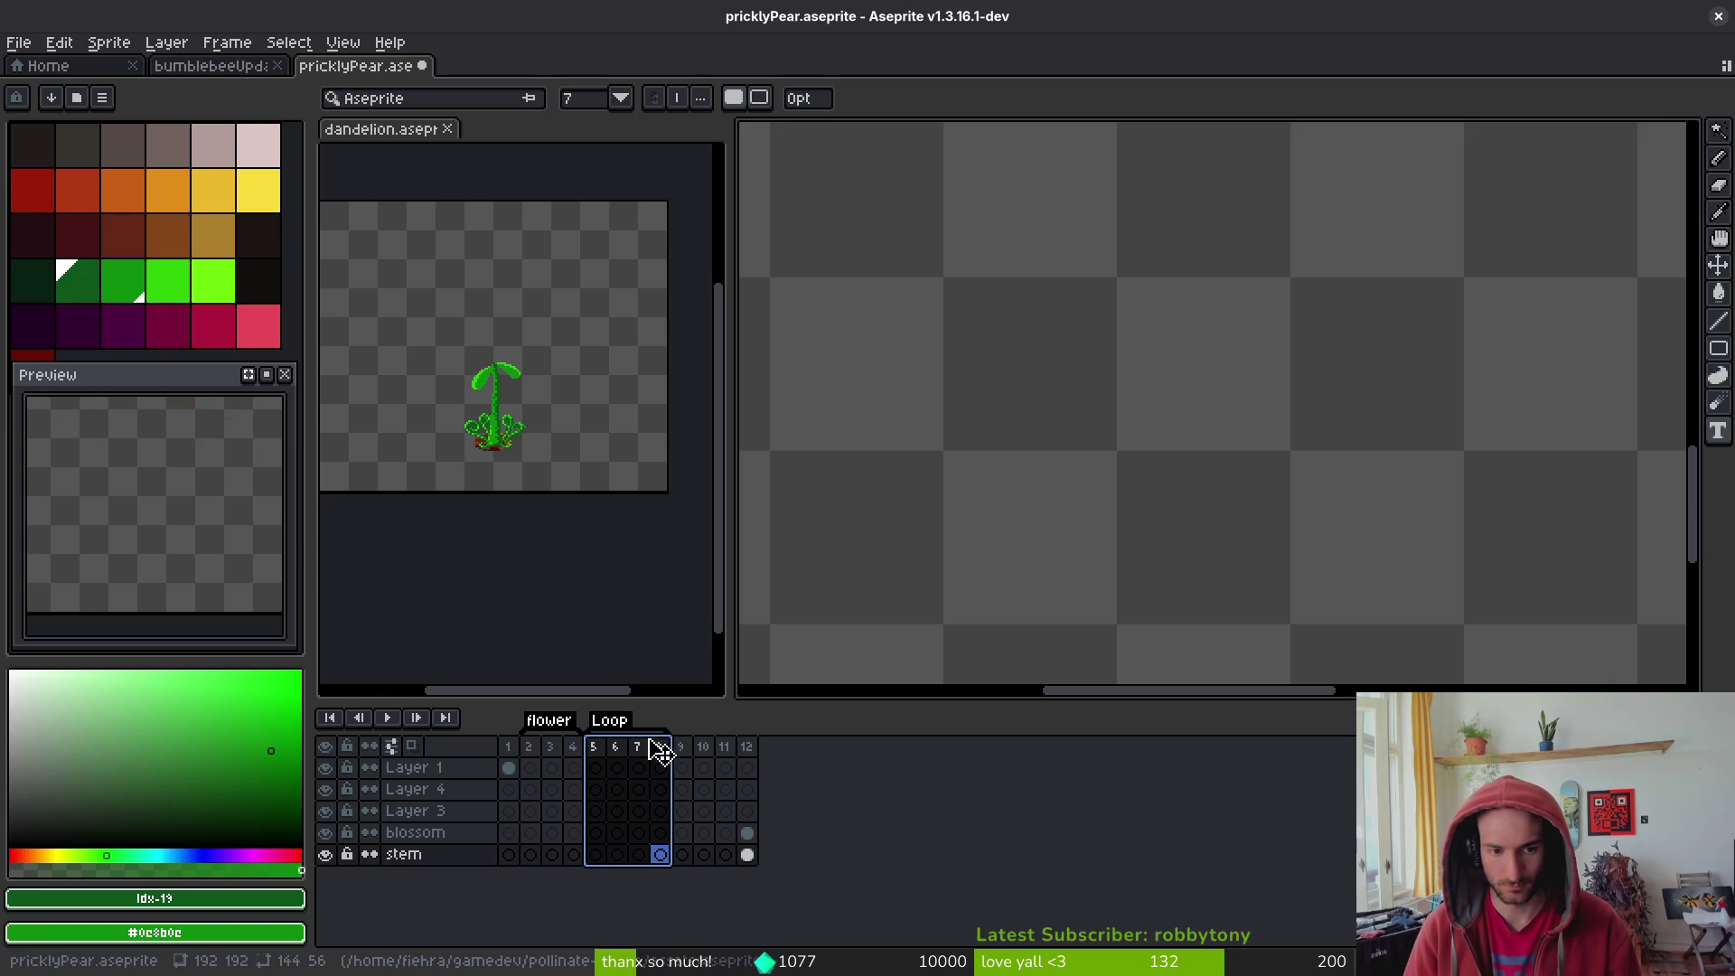
{"action": "key", "text": "F2"}
{"action": "type", "text": "bloom"}
{"action": "key", "text": "Return"}
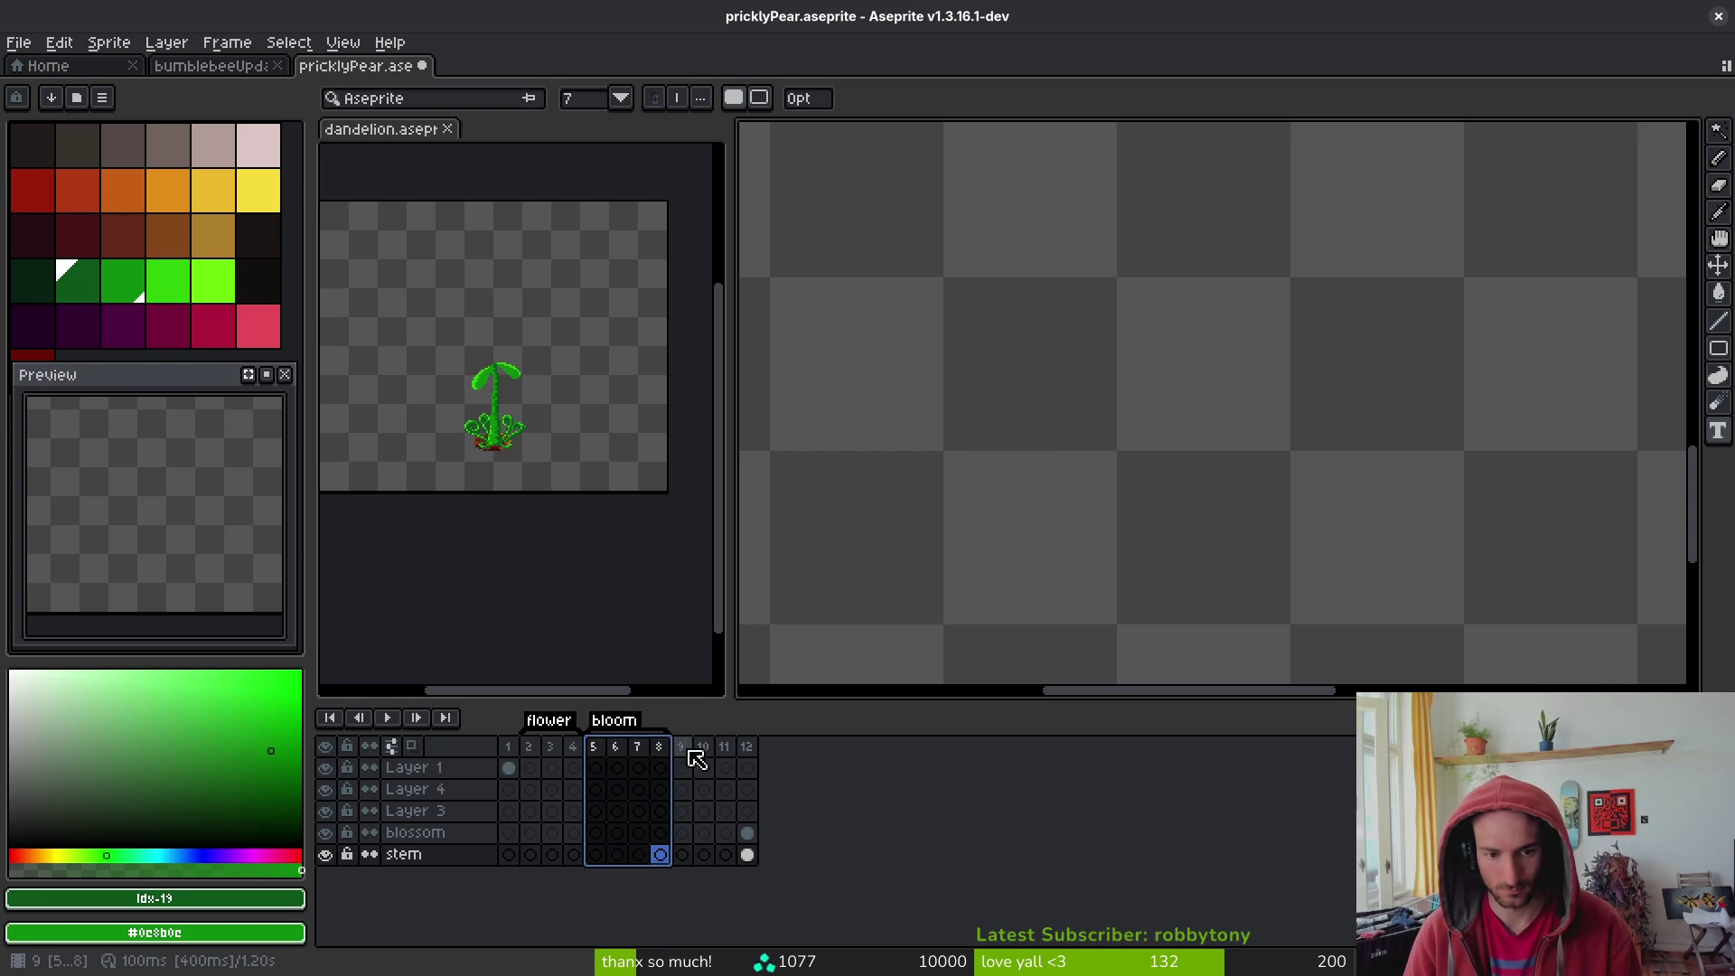
- Tag frames 9–11 as 'wither', then bring up the dandelion sprite for reference
{"action": "left_click_drag", "start_coordinate": [697, 758], "coordinate": [726, 755]}
{"action": "key", "text": "F2"}
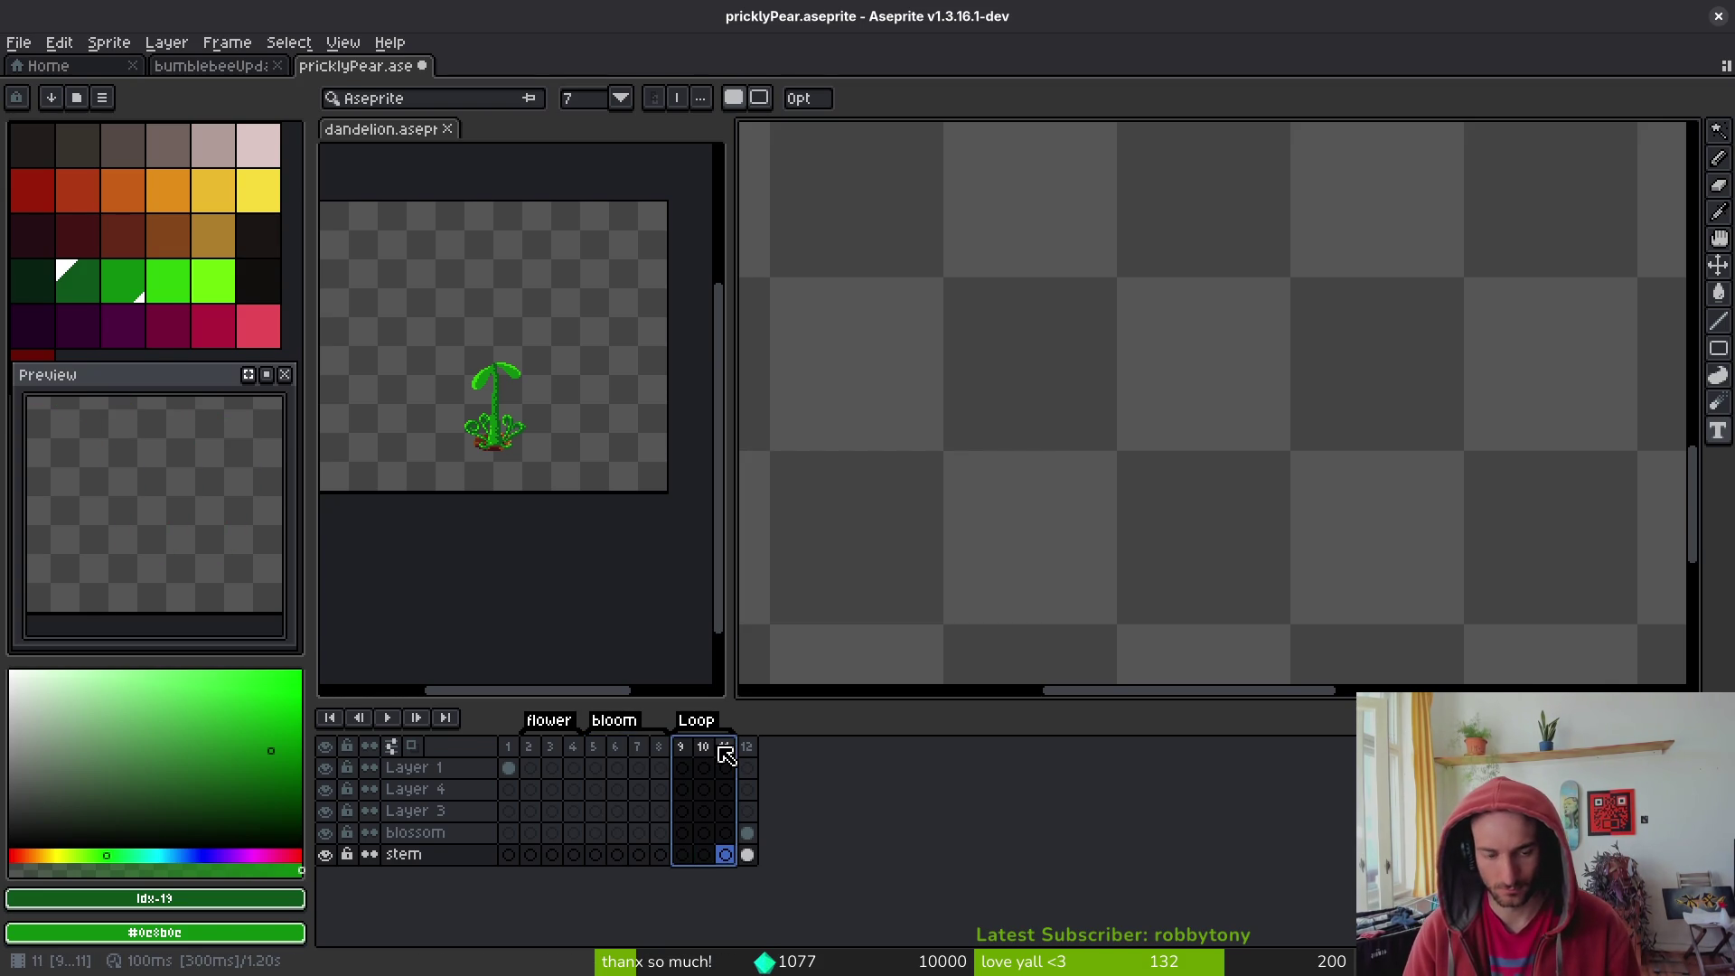
{"action": "key", "text": "F2"}
{"action": "type", "text": "her"}
{"action": "key", "text": "Return"}
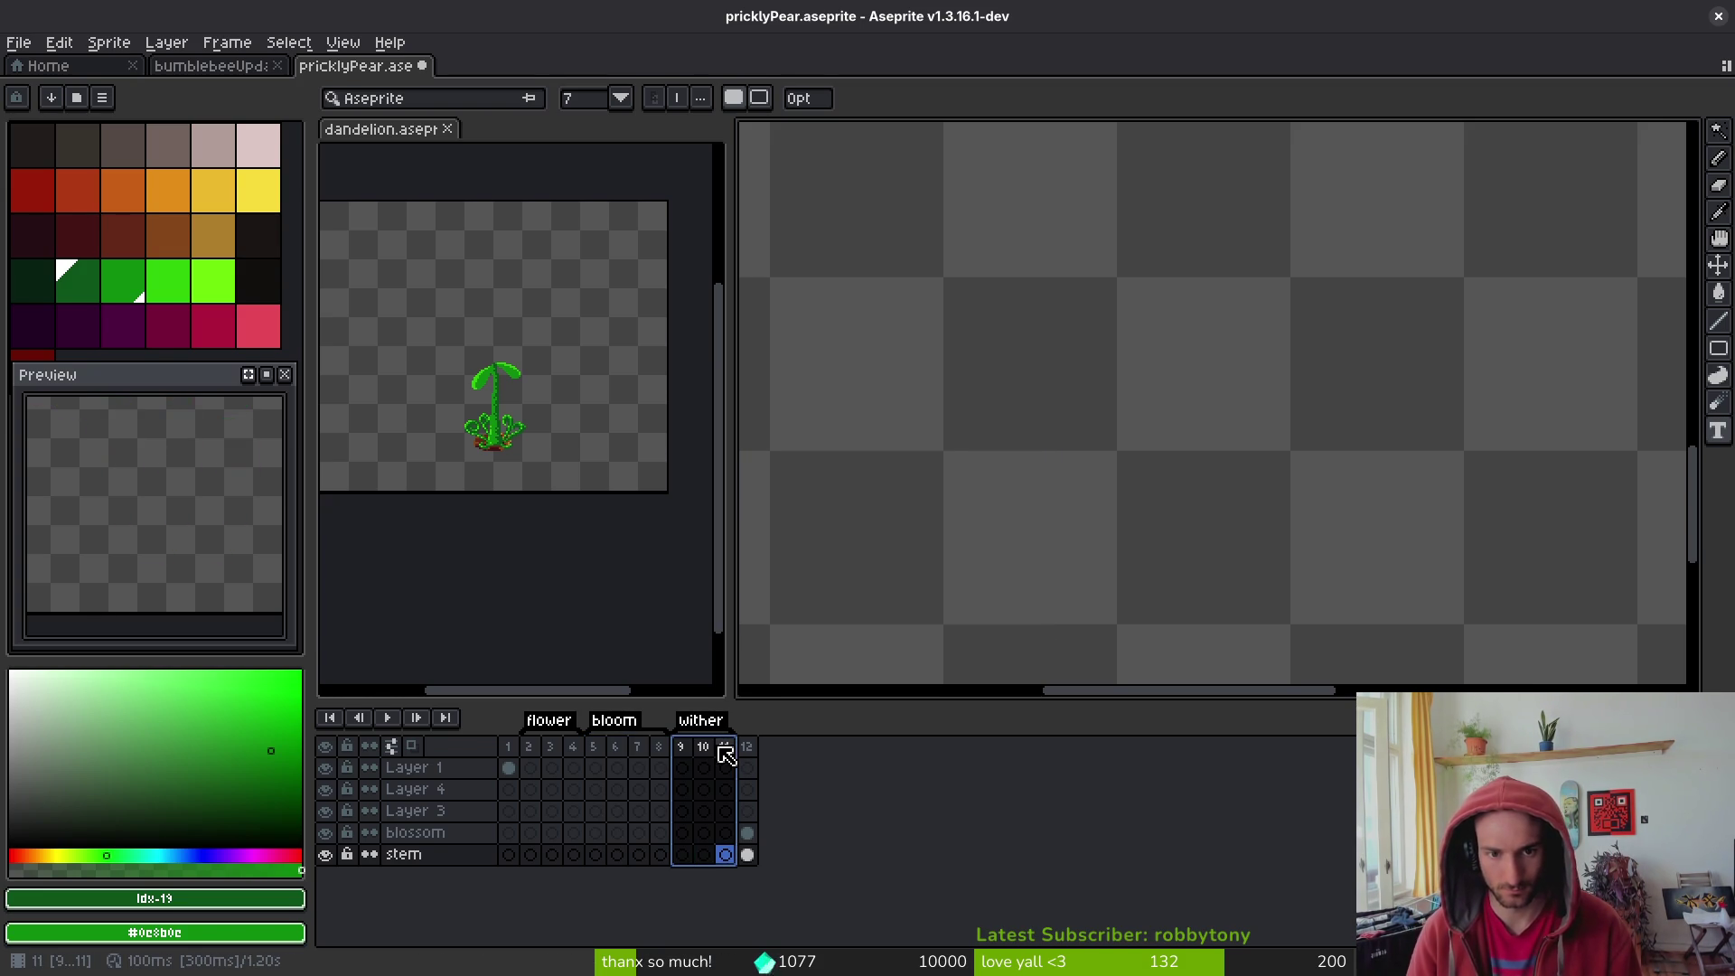
{"action": "left_click", "coordinate": [204, 70]}
{"action": "left_click", "coordinate": [355, 66]}
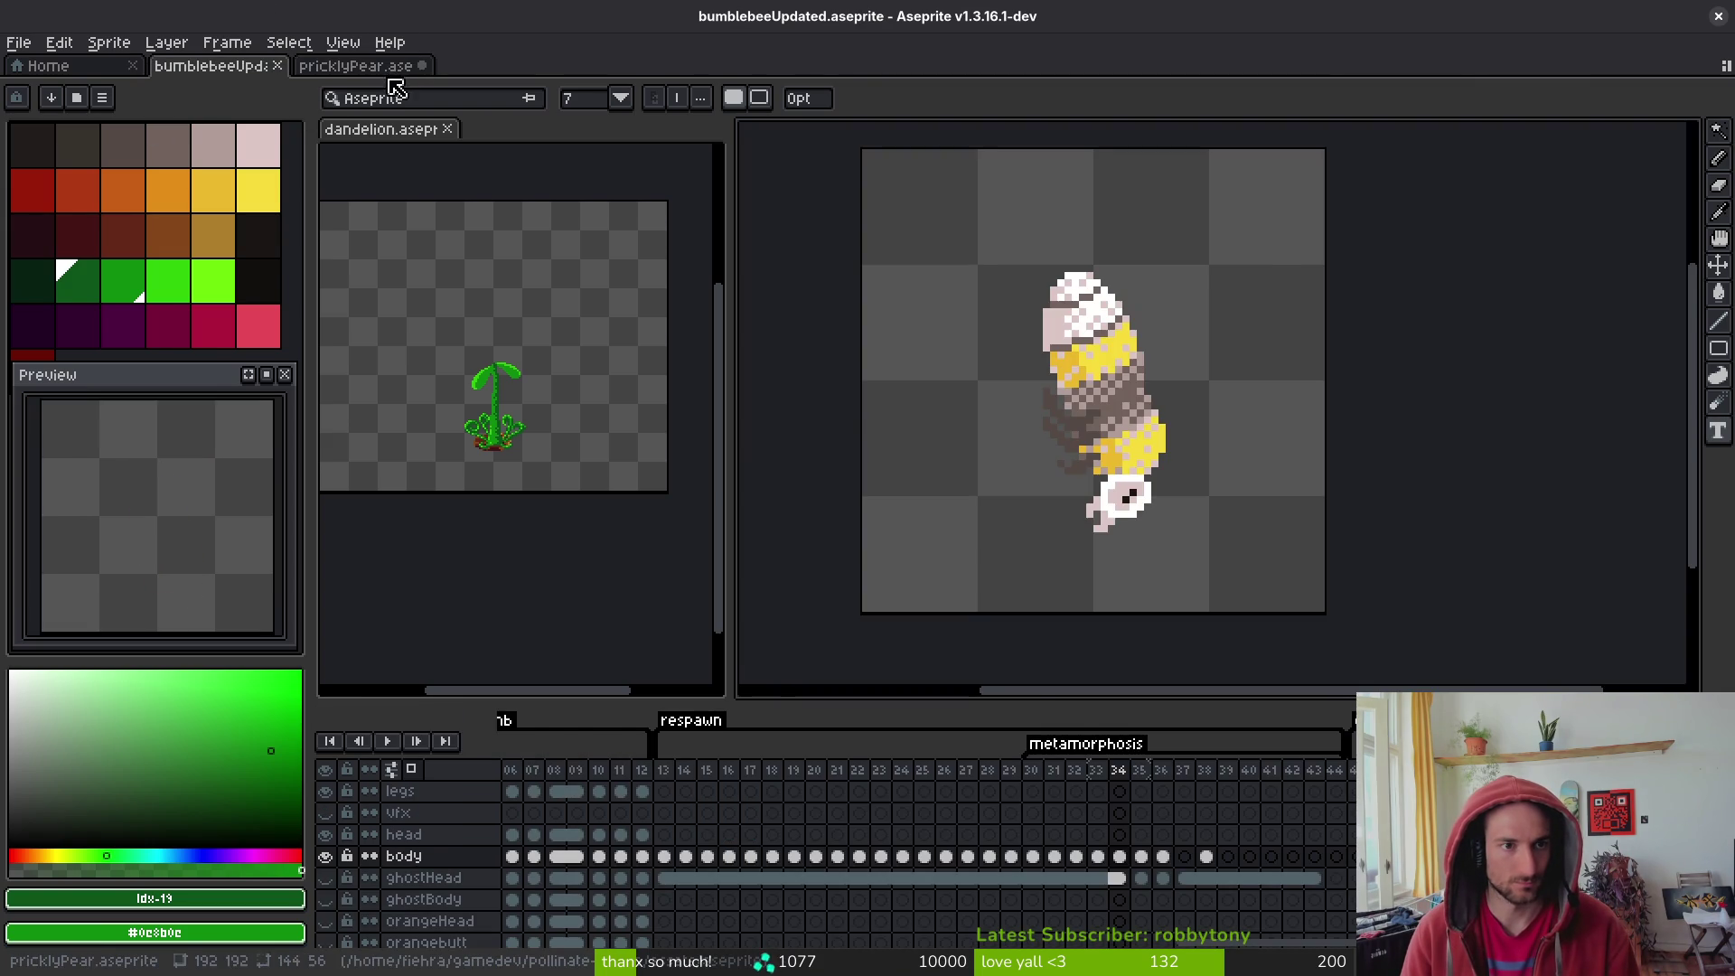
{"action": "left_click", "coordinate": [422, 169]}
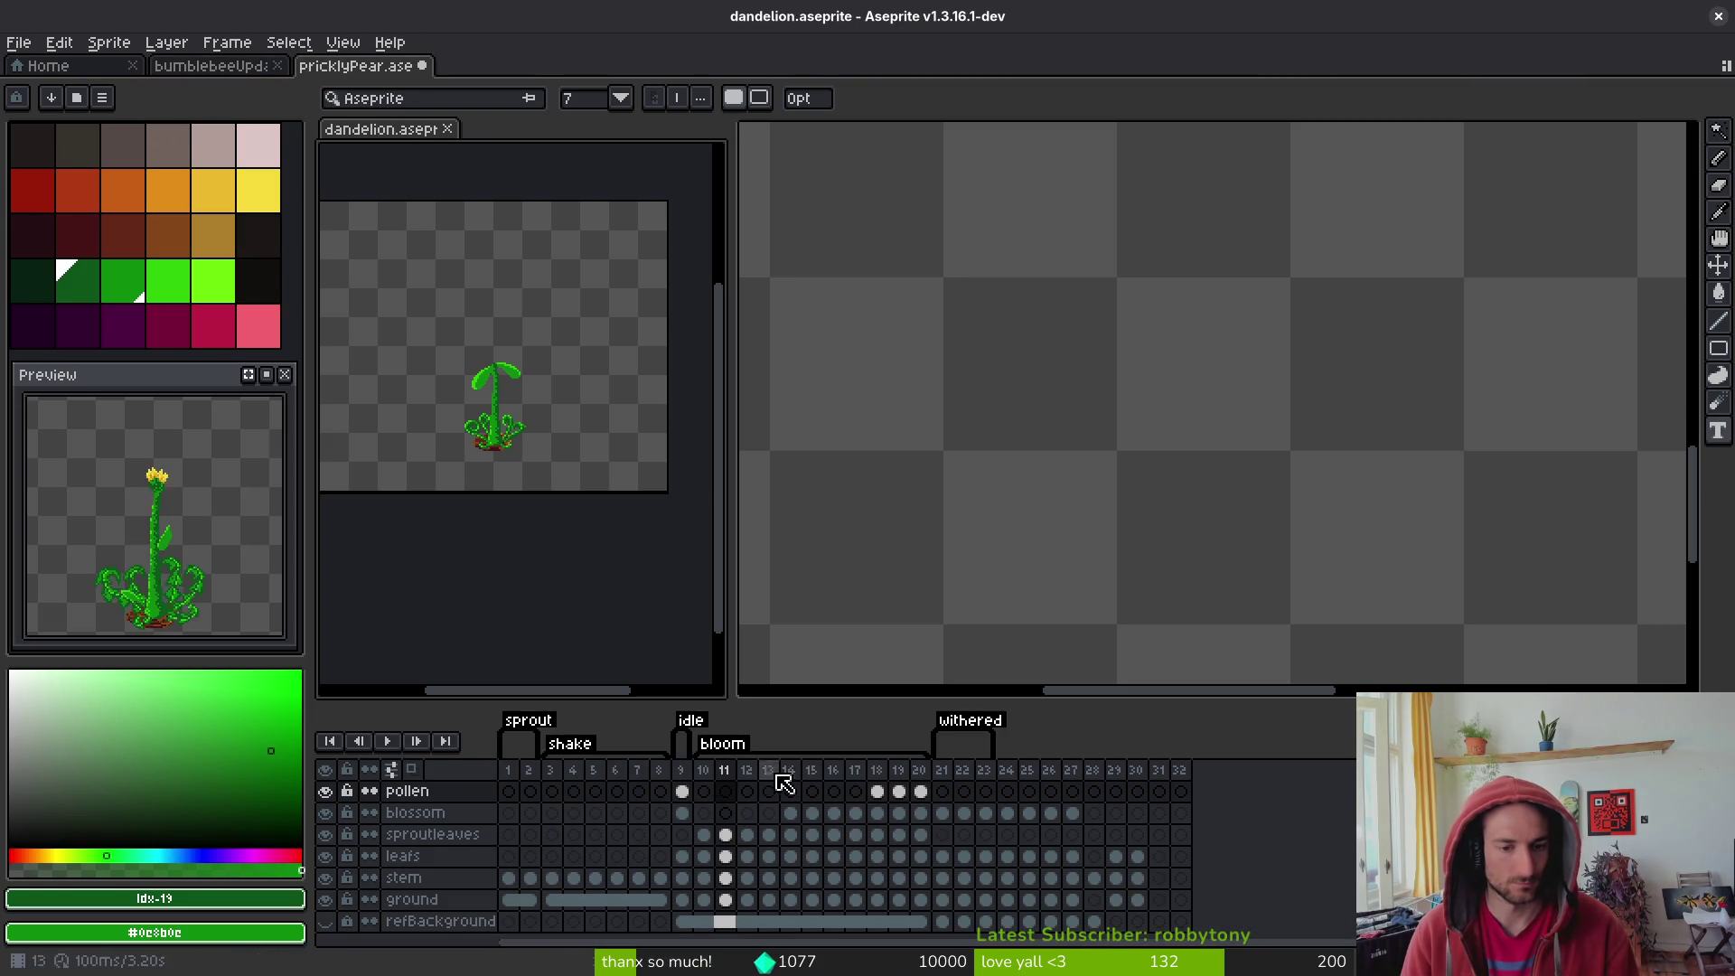
- Step through the dandelion's frames 1–9 to review its sprout and shake poses
{"action": "left_click", "coordinate": [687, 789]}
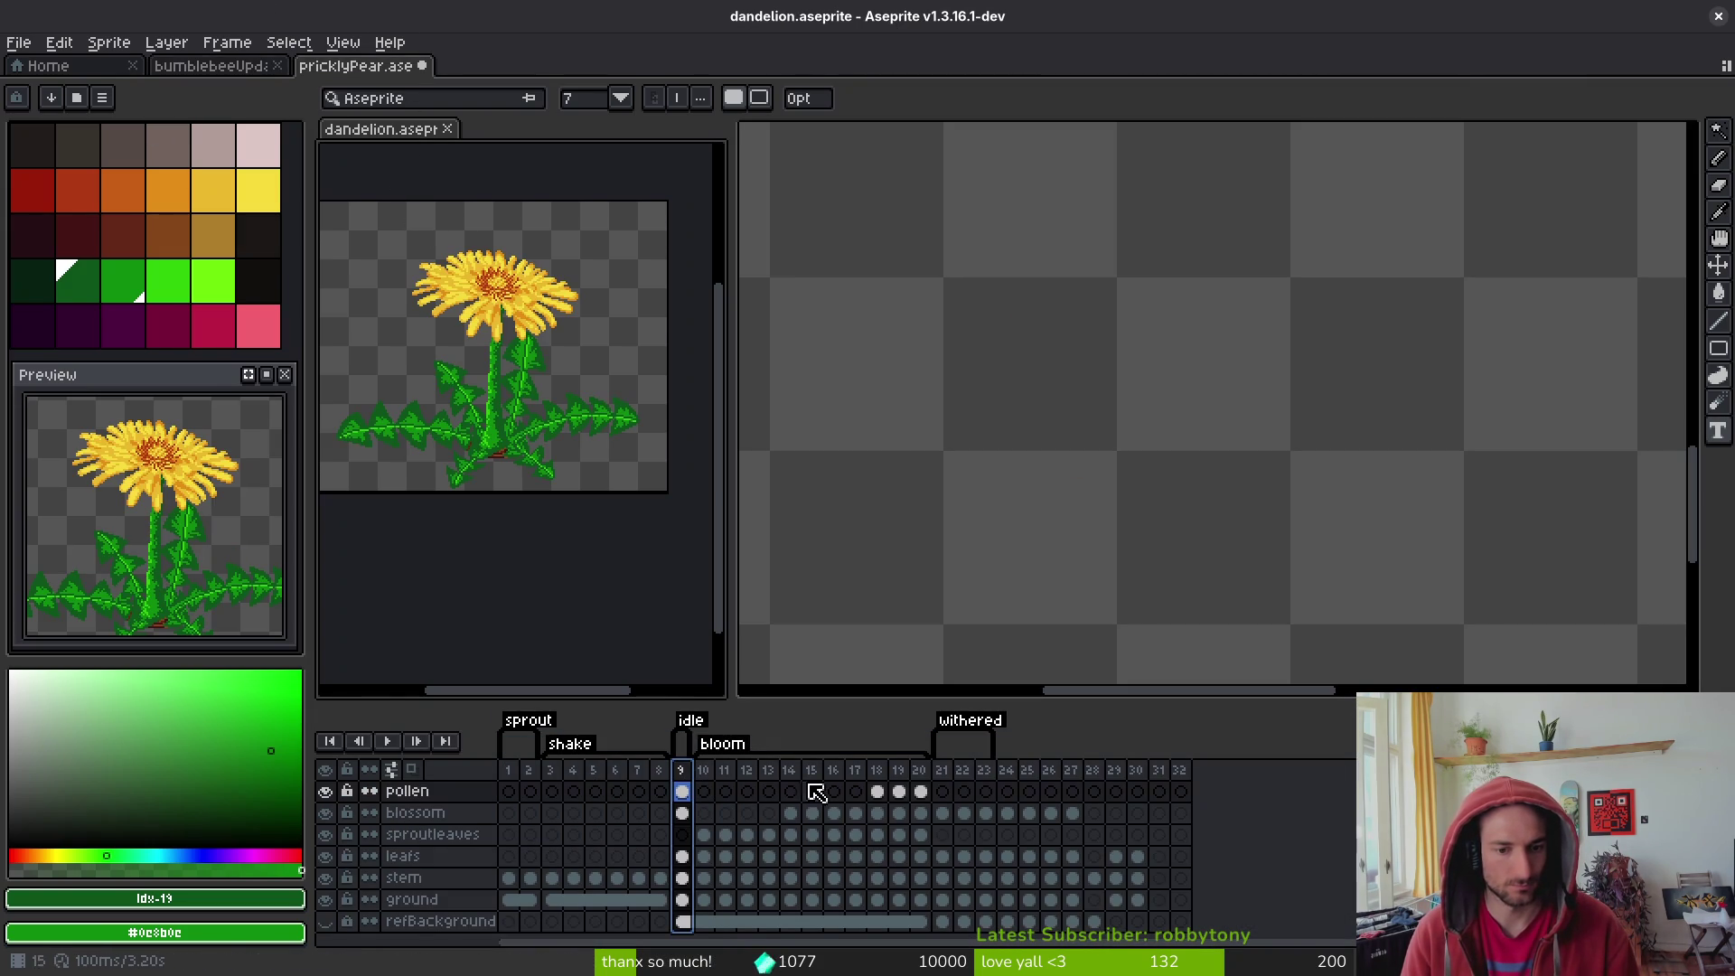
{"action": "left_click", "coordinate": [560, 779]}
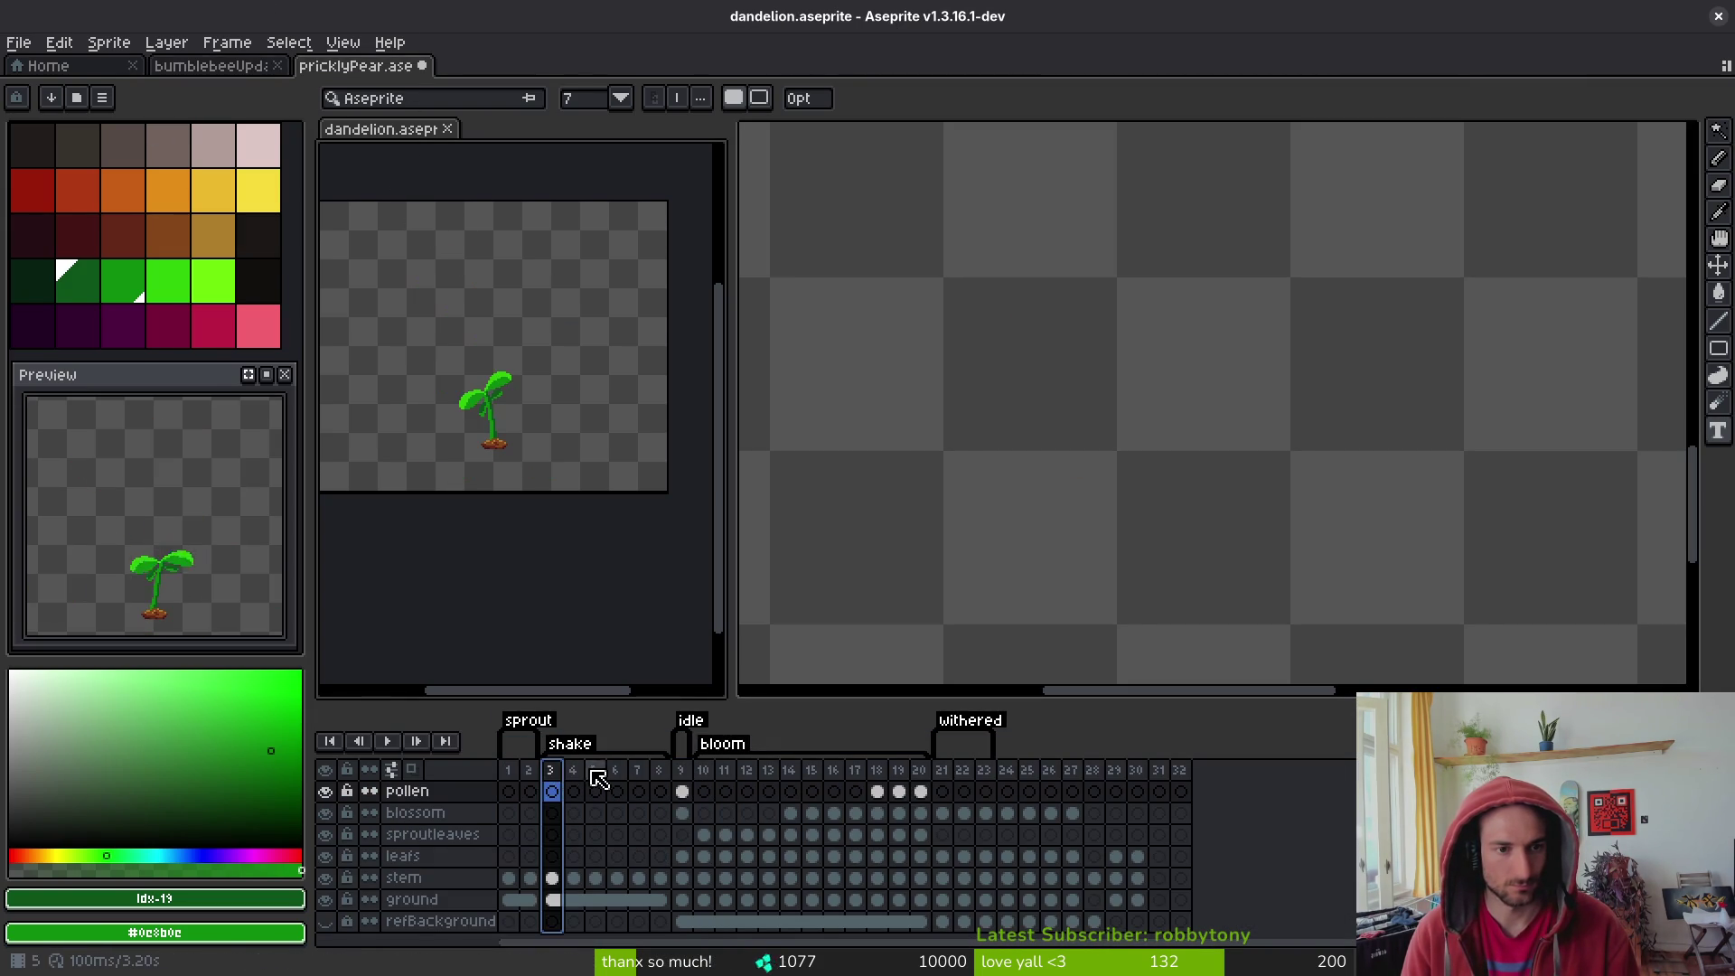
{"action": "left_click", "coordinate": [615, 779]}
{"action": "left_click", "coordinate": [661, 779]}
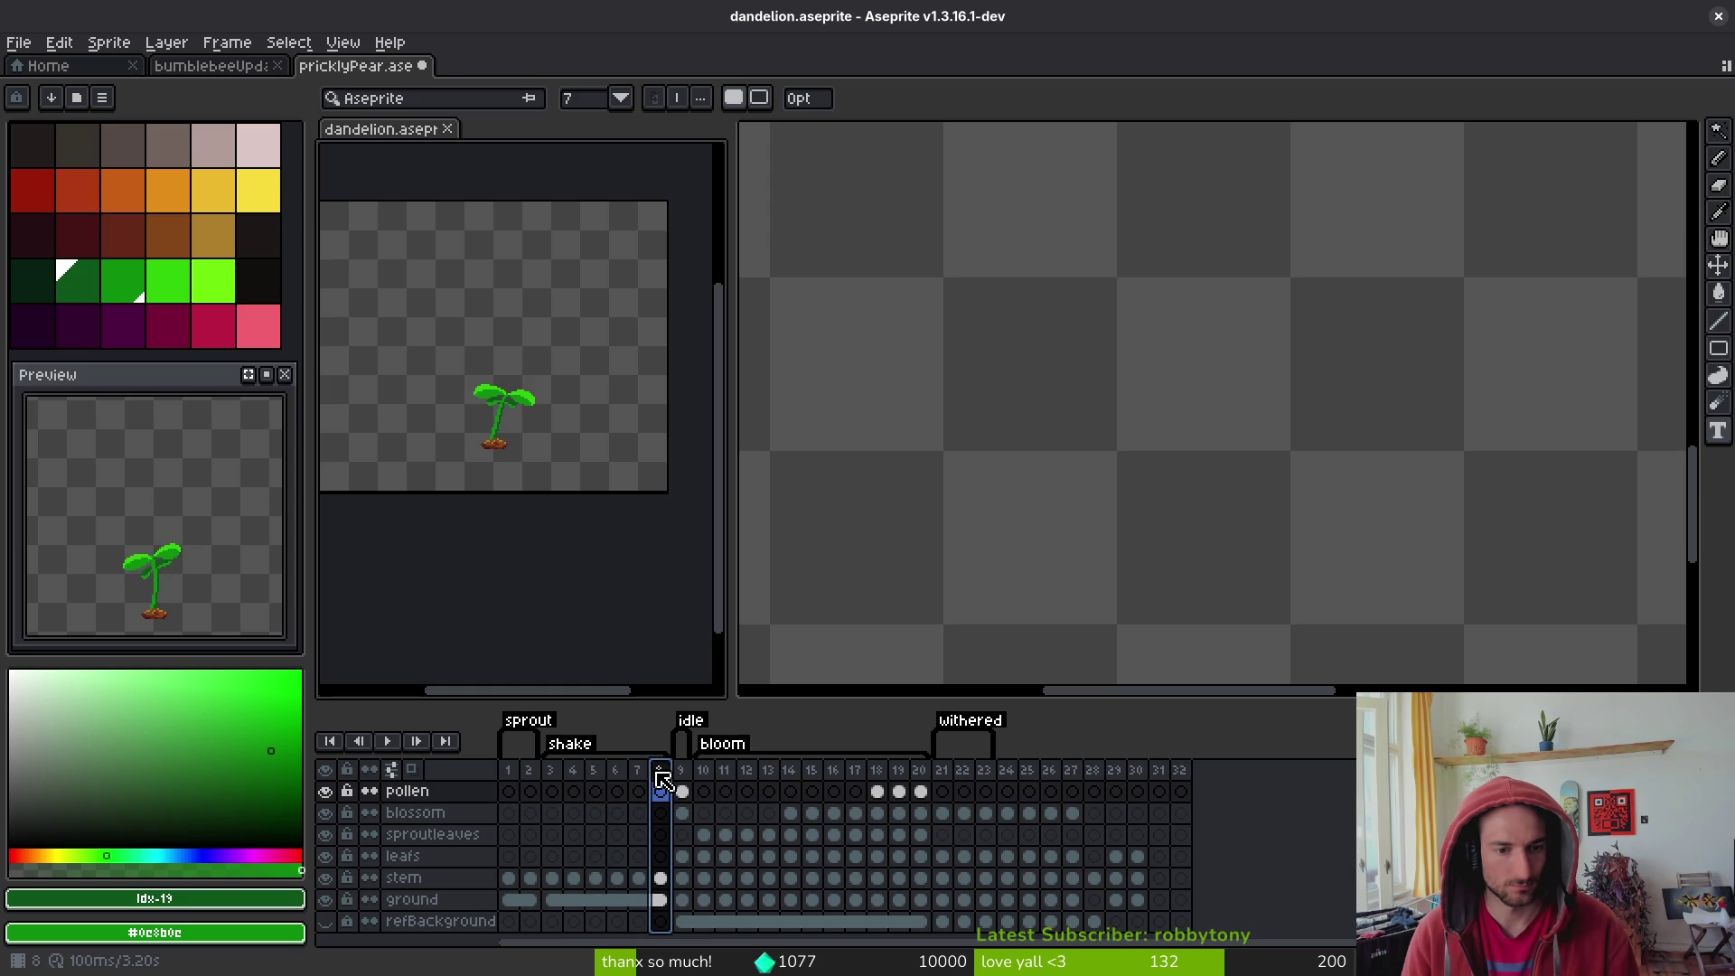
{"action": "left_click", "coordinate": [508, 770]}
{"action": "left_click", "coordinate": [529, 770]}
{"action": "left_click", "coordinate": [550, 770]}
{"action": "left_click", "coordinate": [615, 770]}
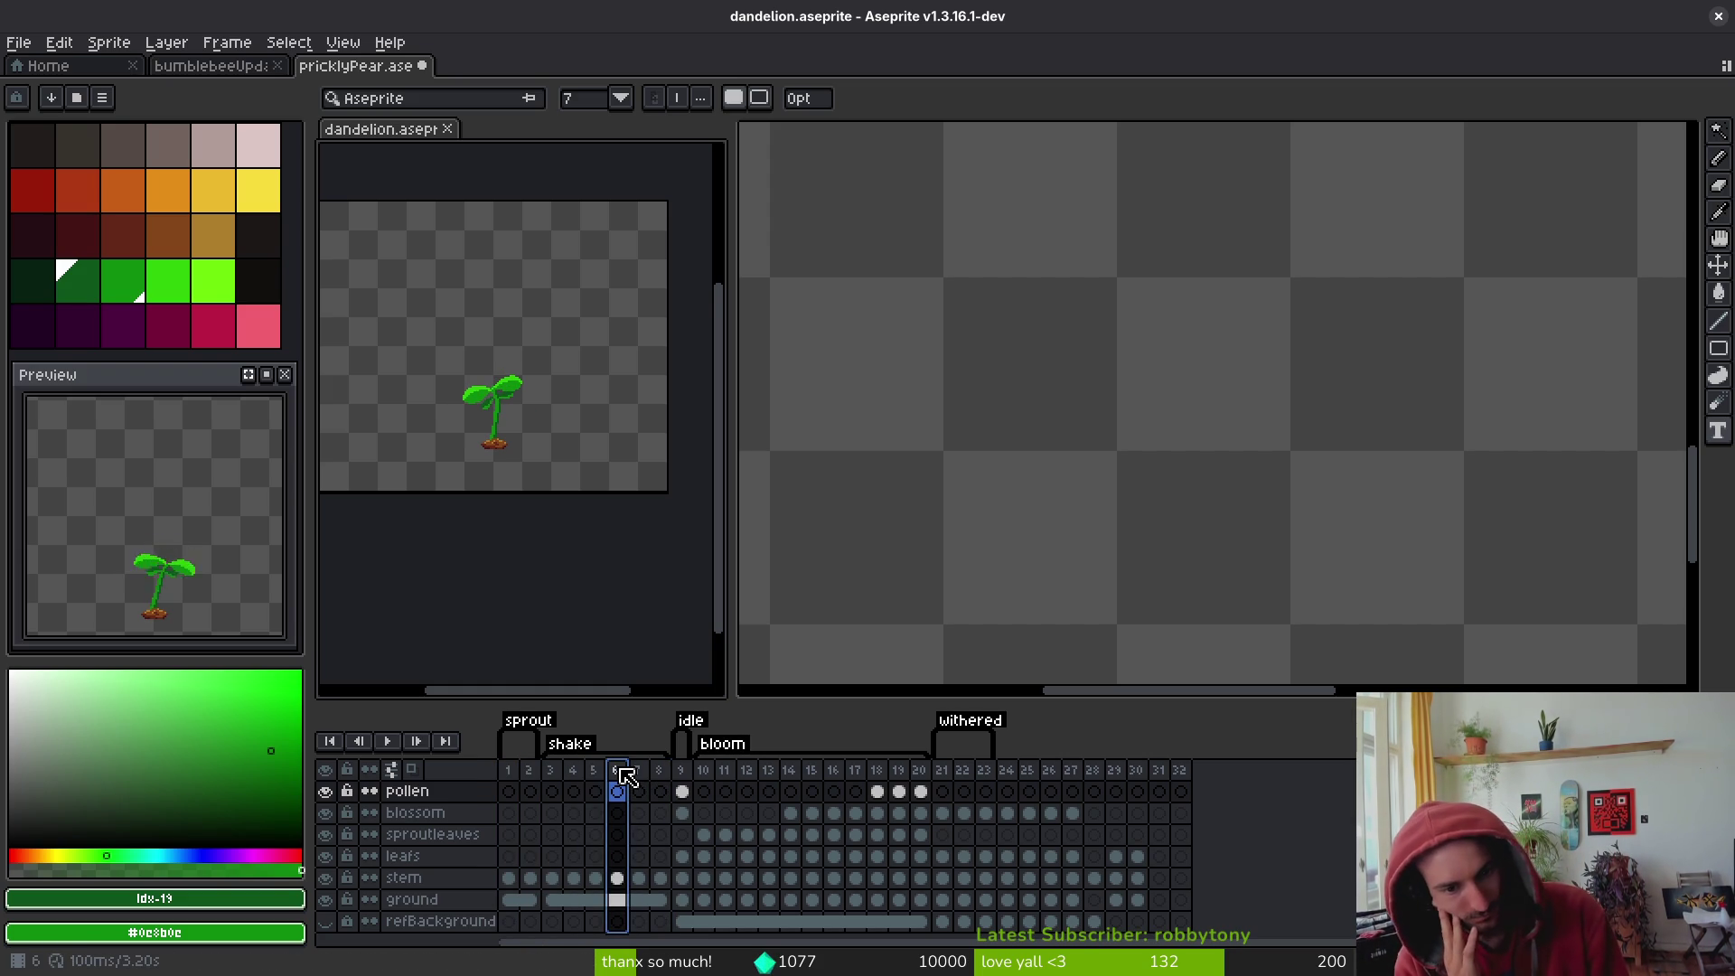
- Play the dandelion's shake animation, stop on the sprout frames, then return to the prickly pear sprite
{"action": "key", "text": "Return"}
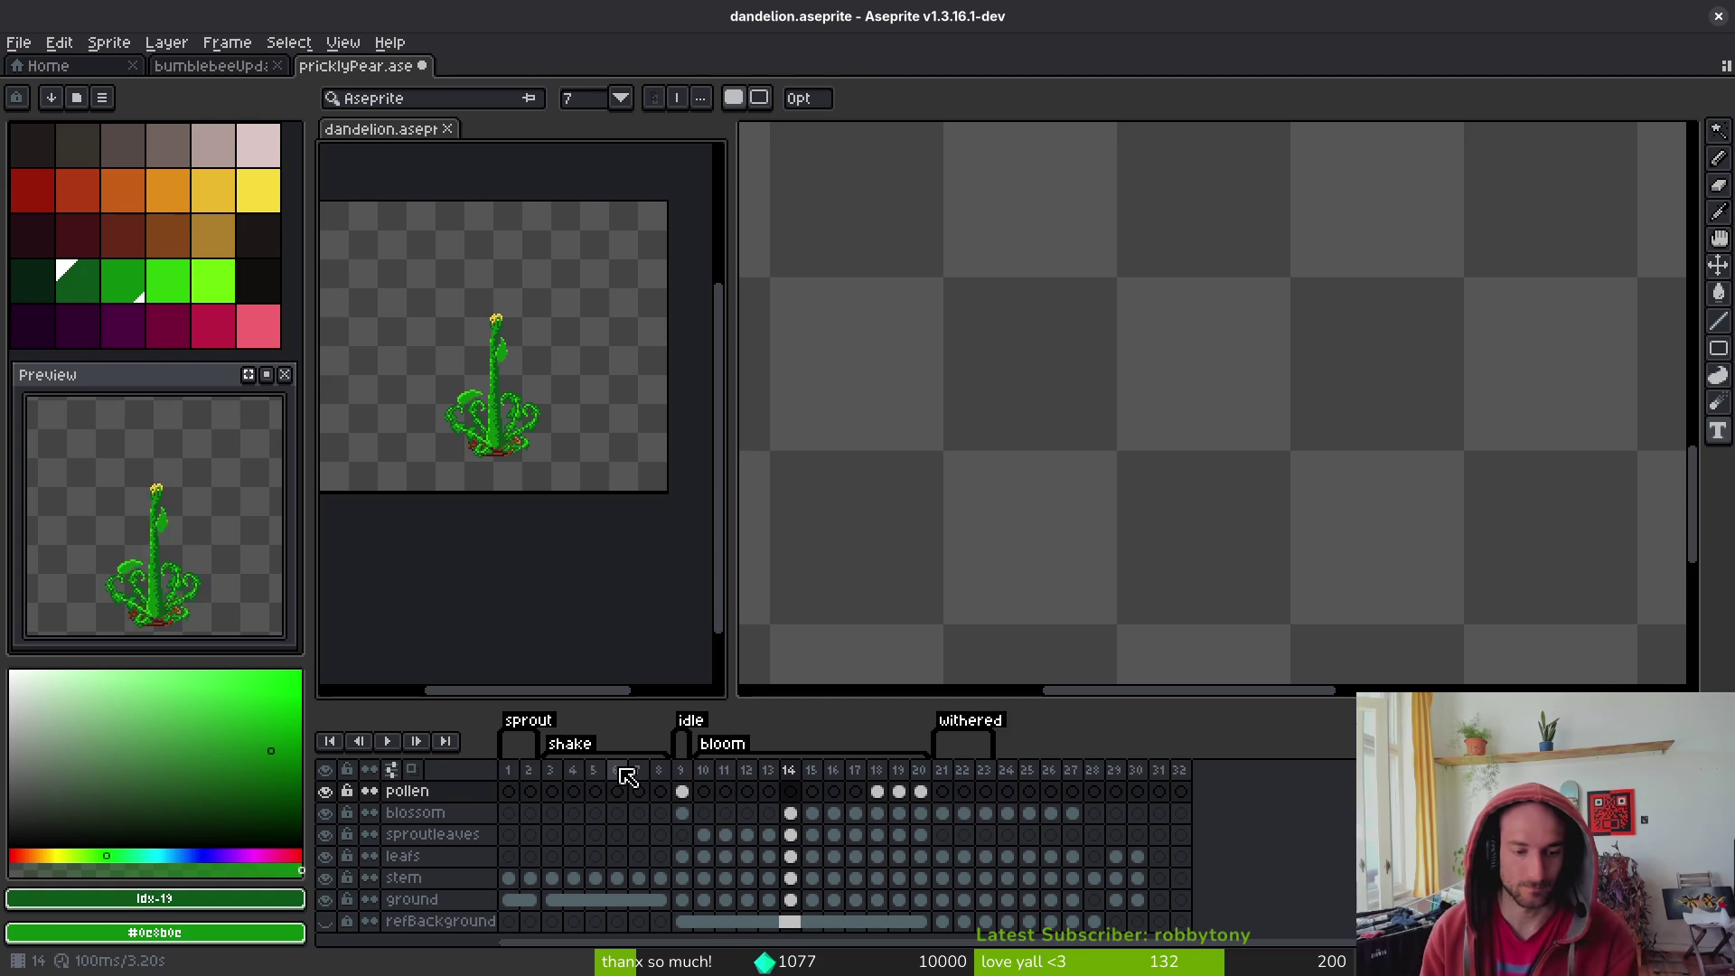
{"action": "left_click", "coordinate": [511, 770]}
{"action": "left_click", "coordinate": [526, 770]}
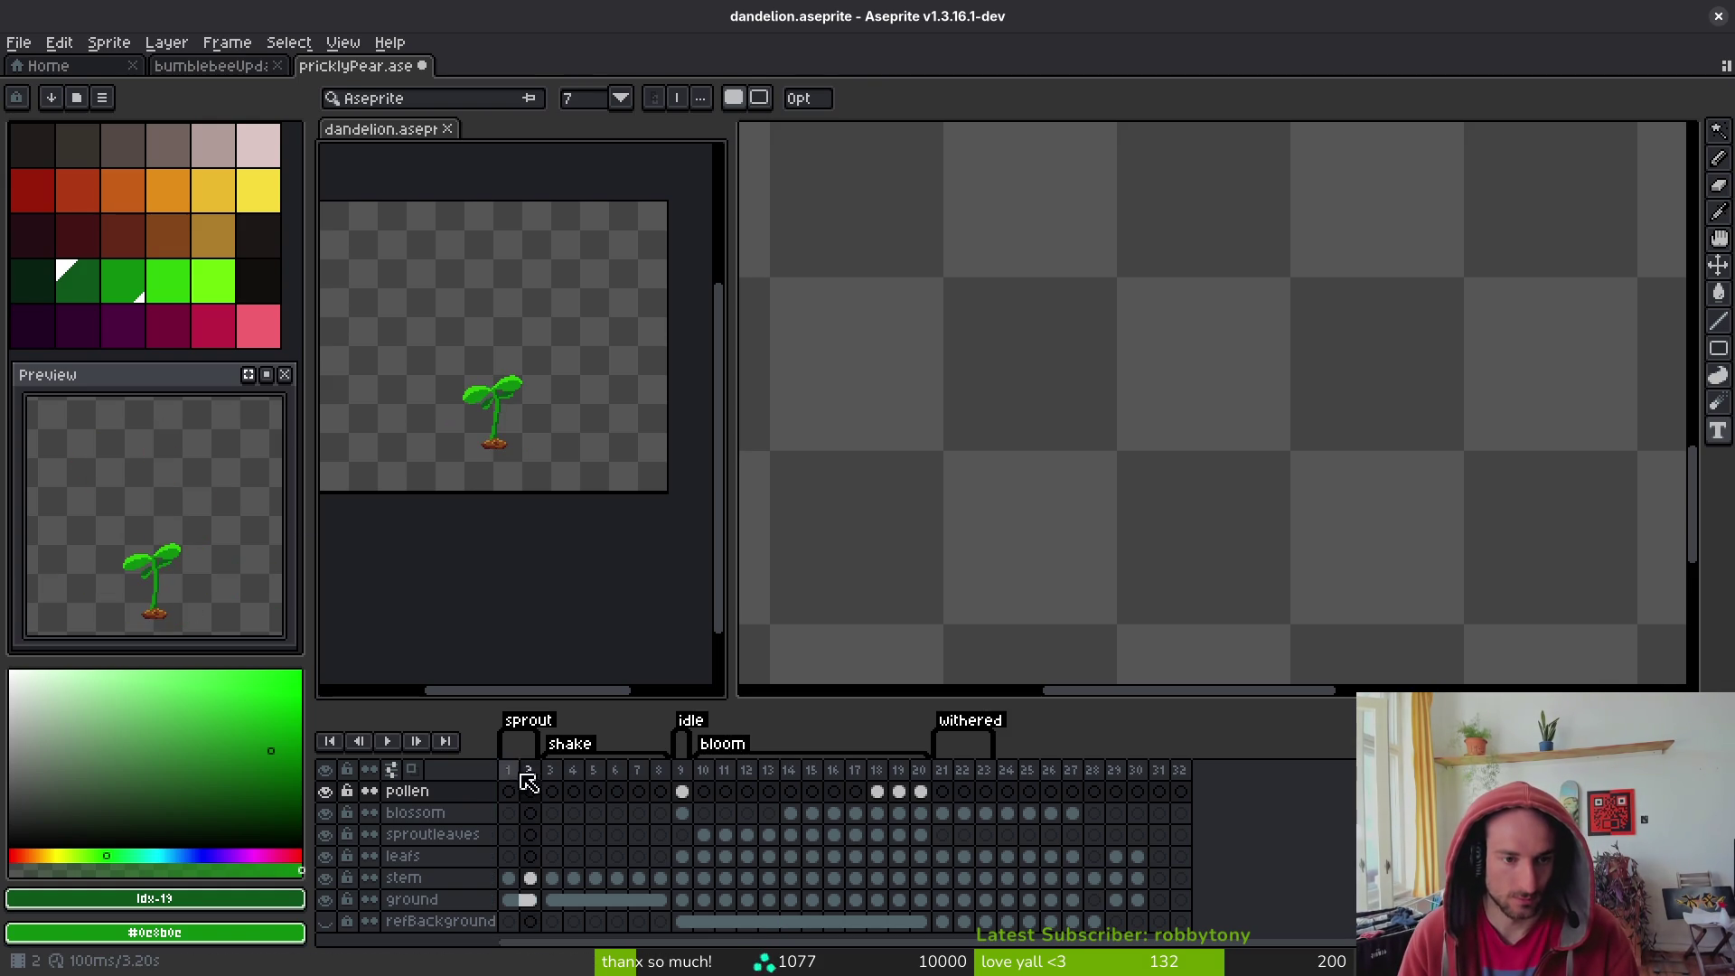
{"action": "key", "text": "i"}
{"action": "key", "text": "t"}
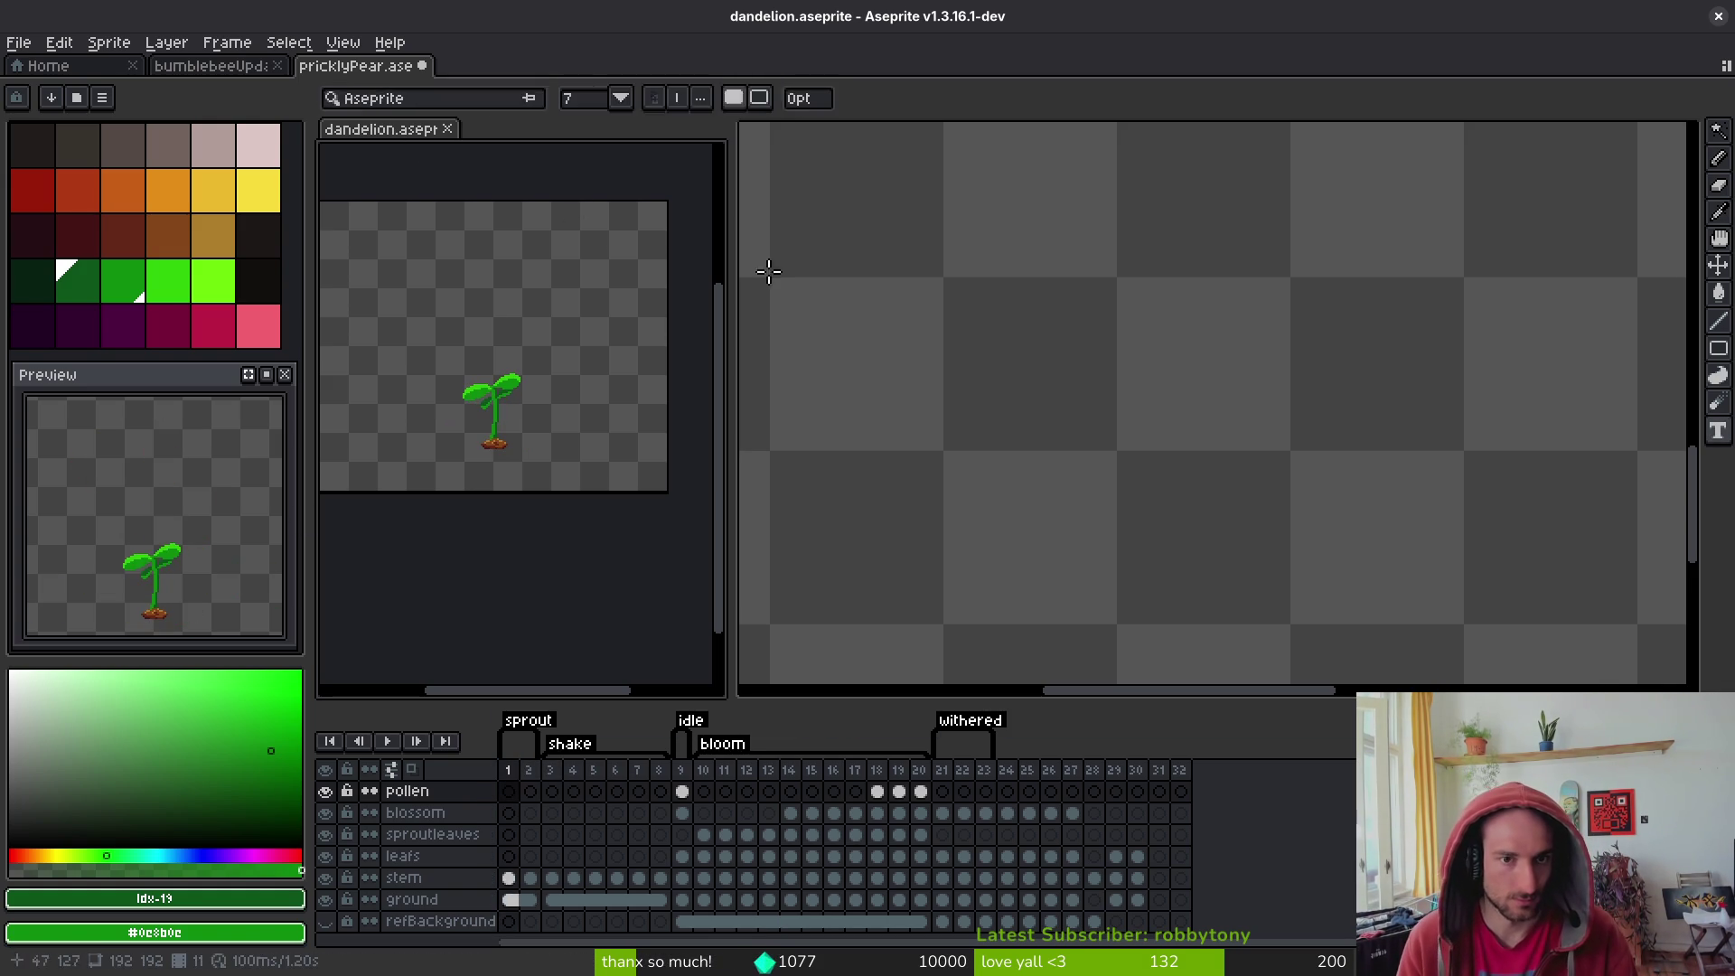
{"action": "left_click", "coordinate": [937, 326]}
- Insert an empty frame after frame 1 and tag frames 1–2 'sprout', fixing the 'sproute' typo
{"action": "left_click", "coordinate": [507, 748]}
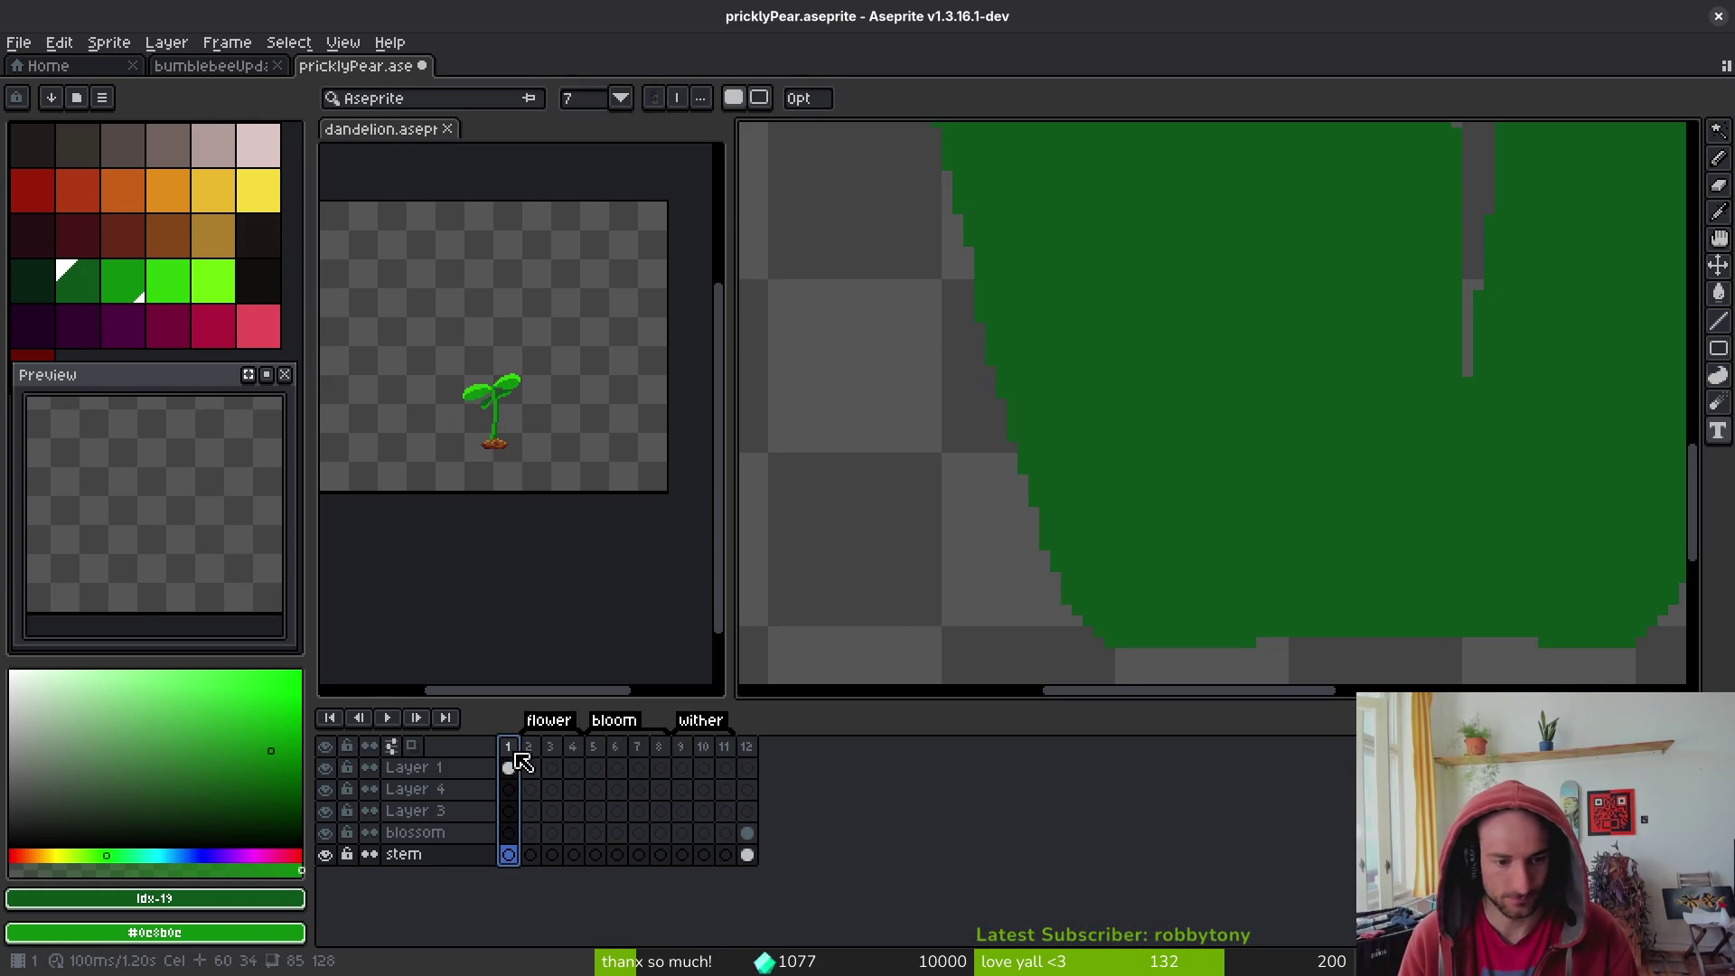
{"action": "key", "text": "alt+shift+n"}
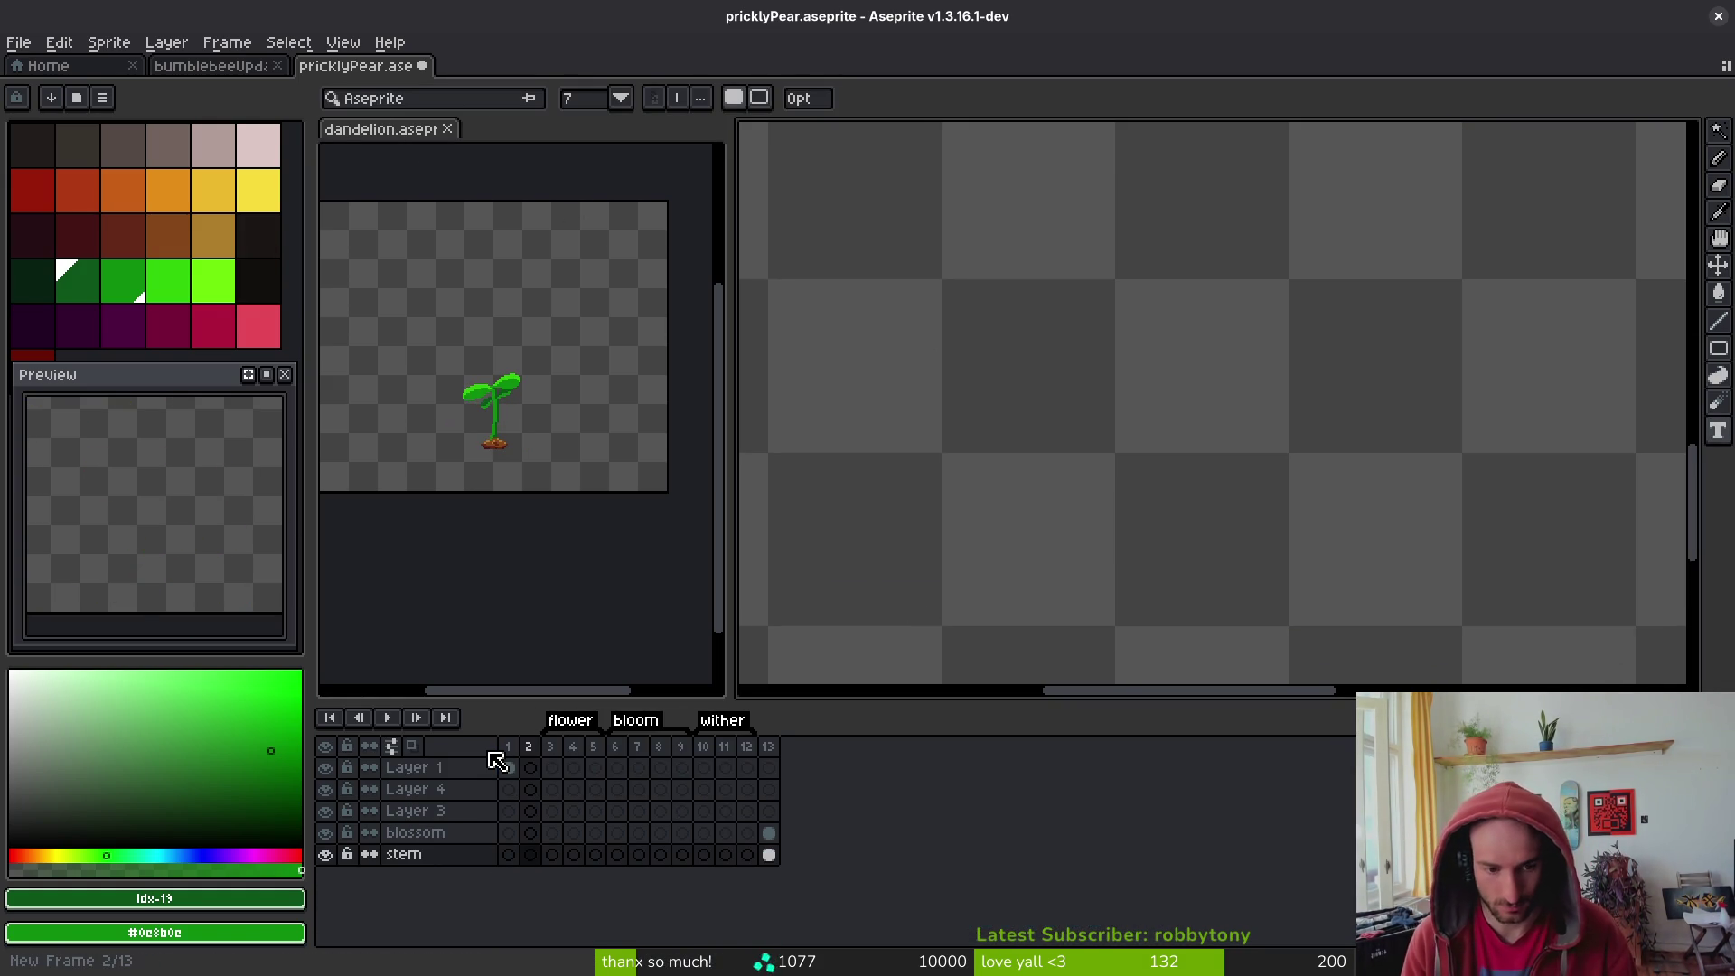
{"action": "left_click_drag", "start_coordinate": [514, 750], "coordinate": [529, 746]}
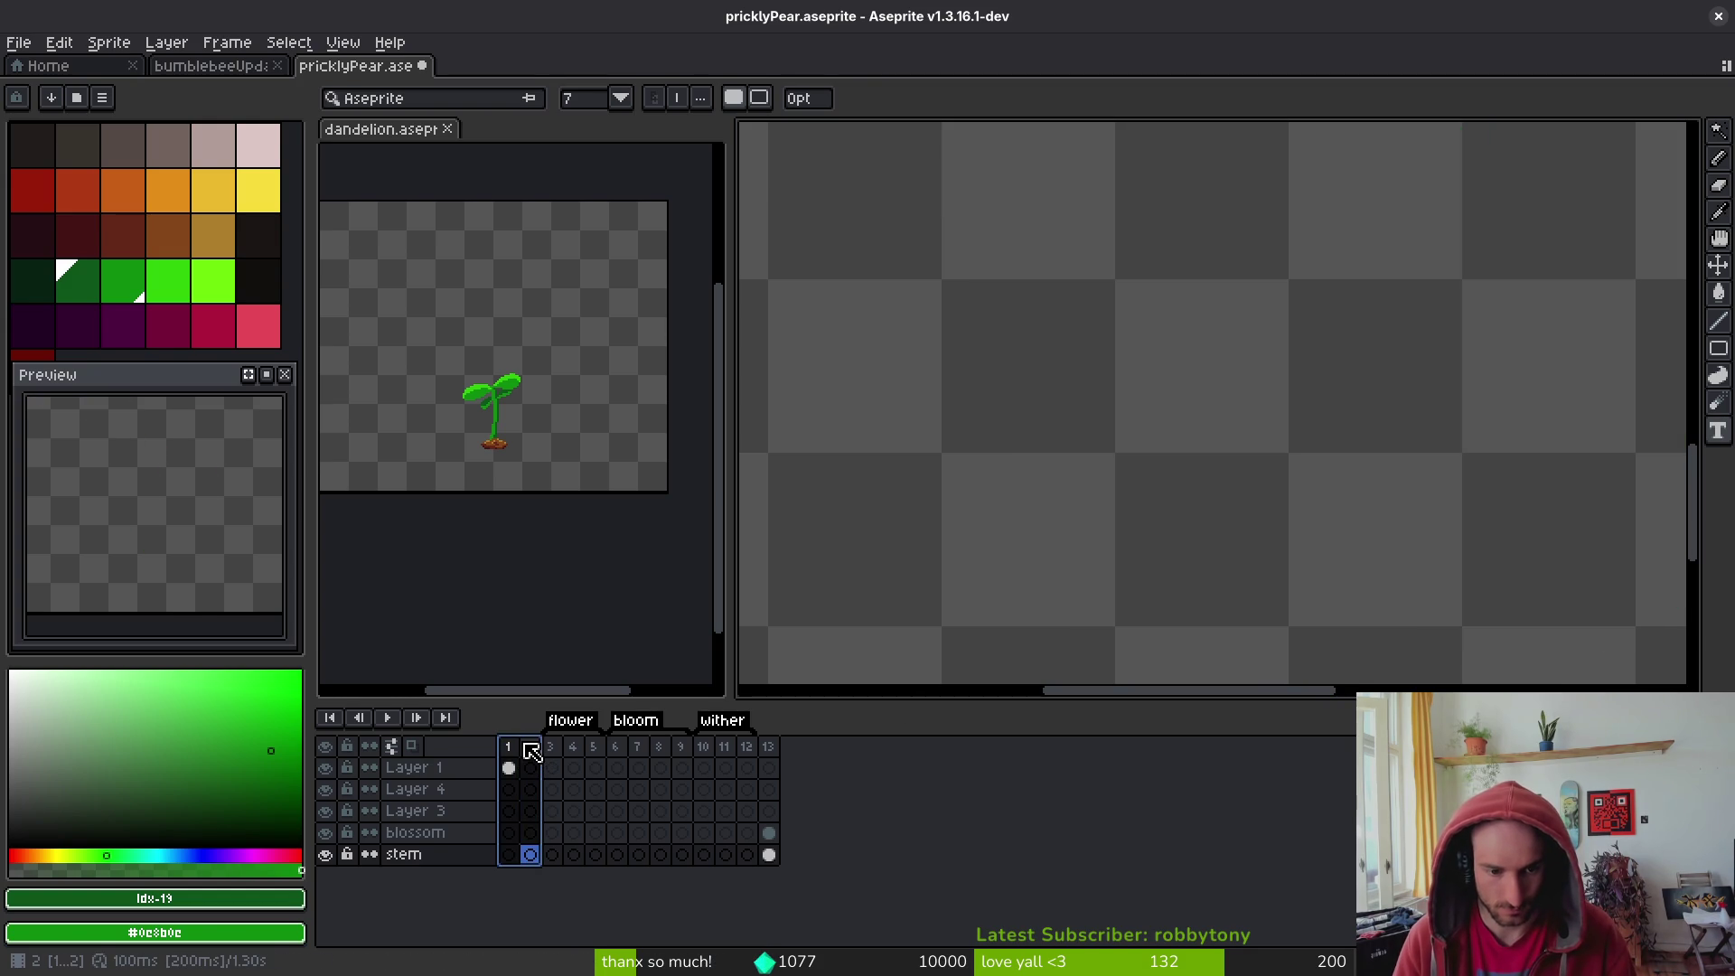
{"action": "type", "text": "sprout"}
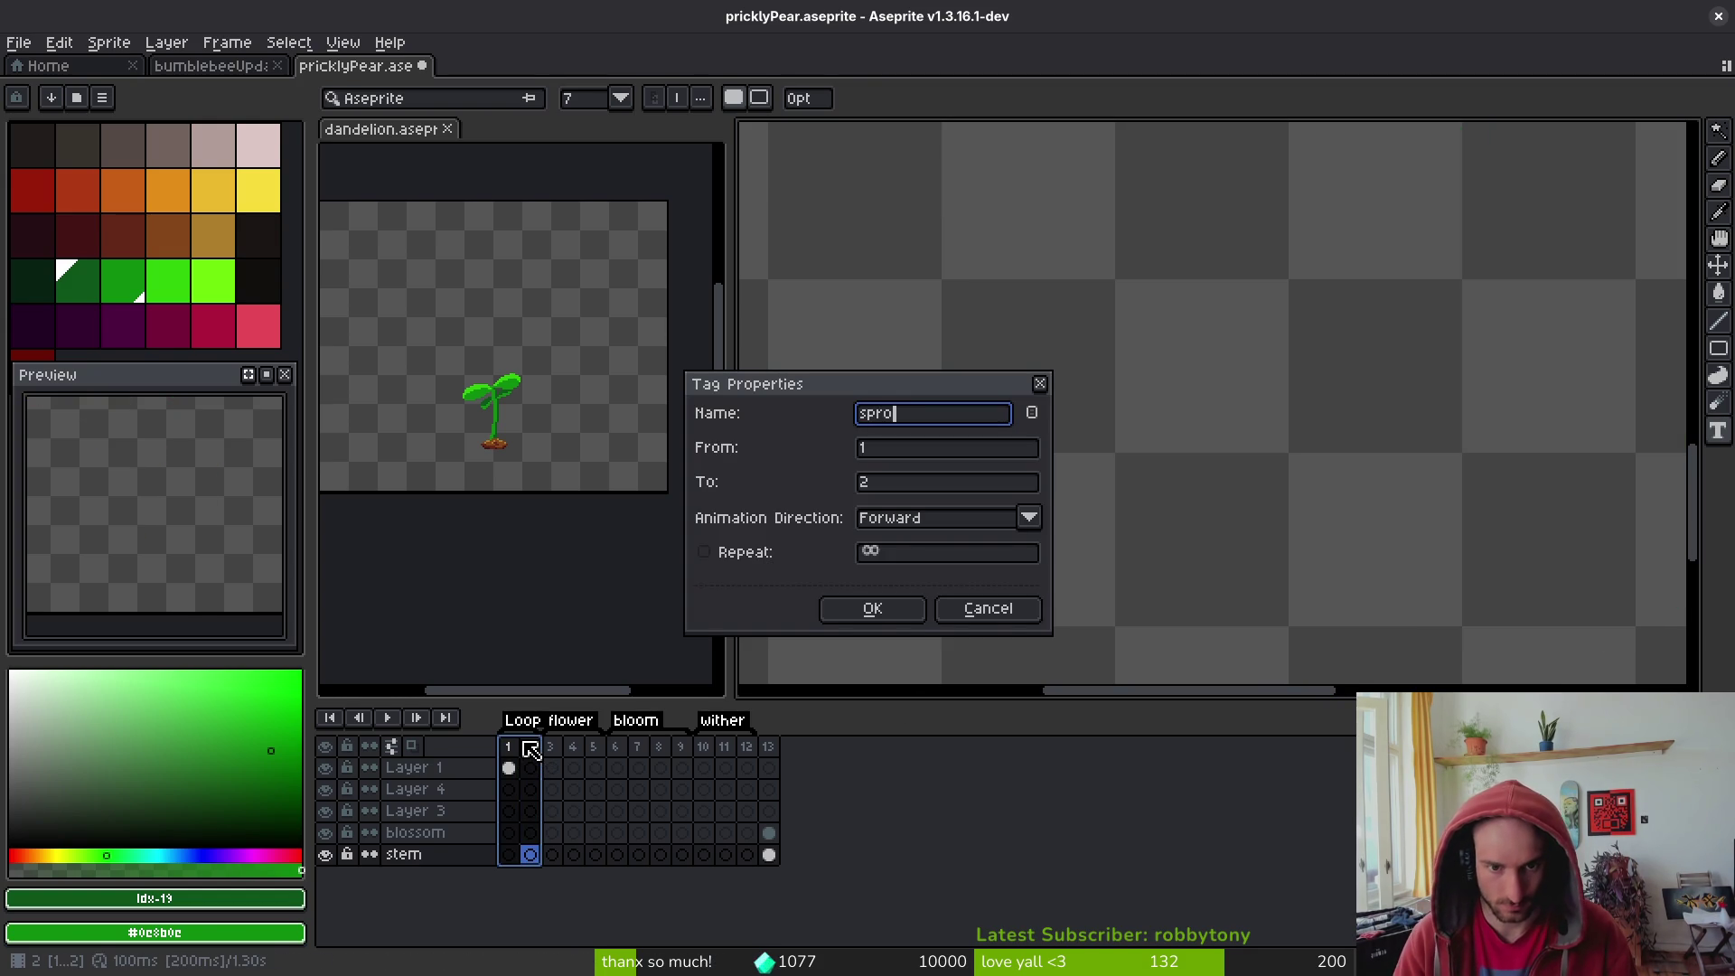
{"action": "key", "text": "Return"}
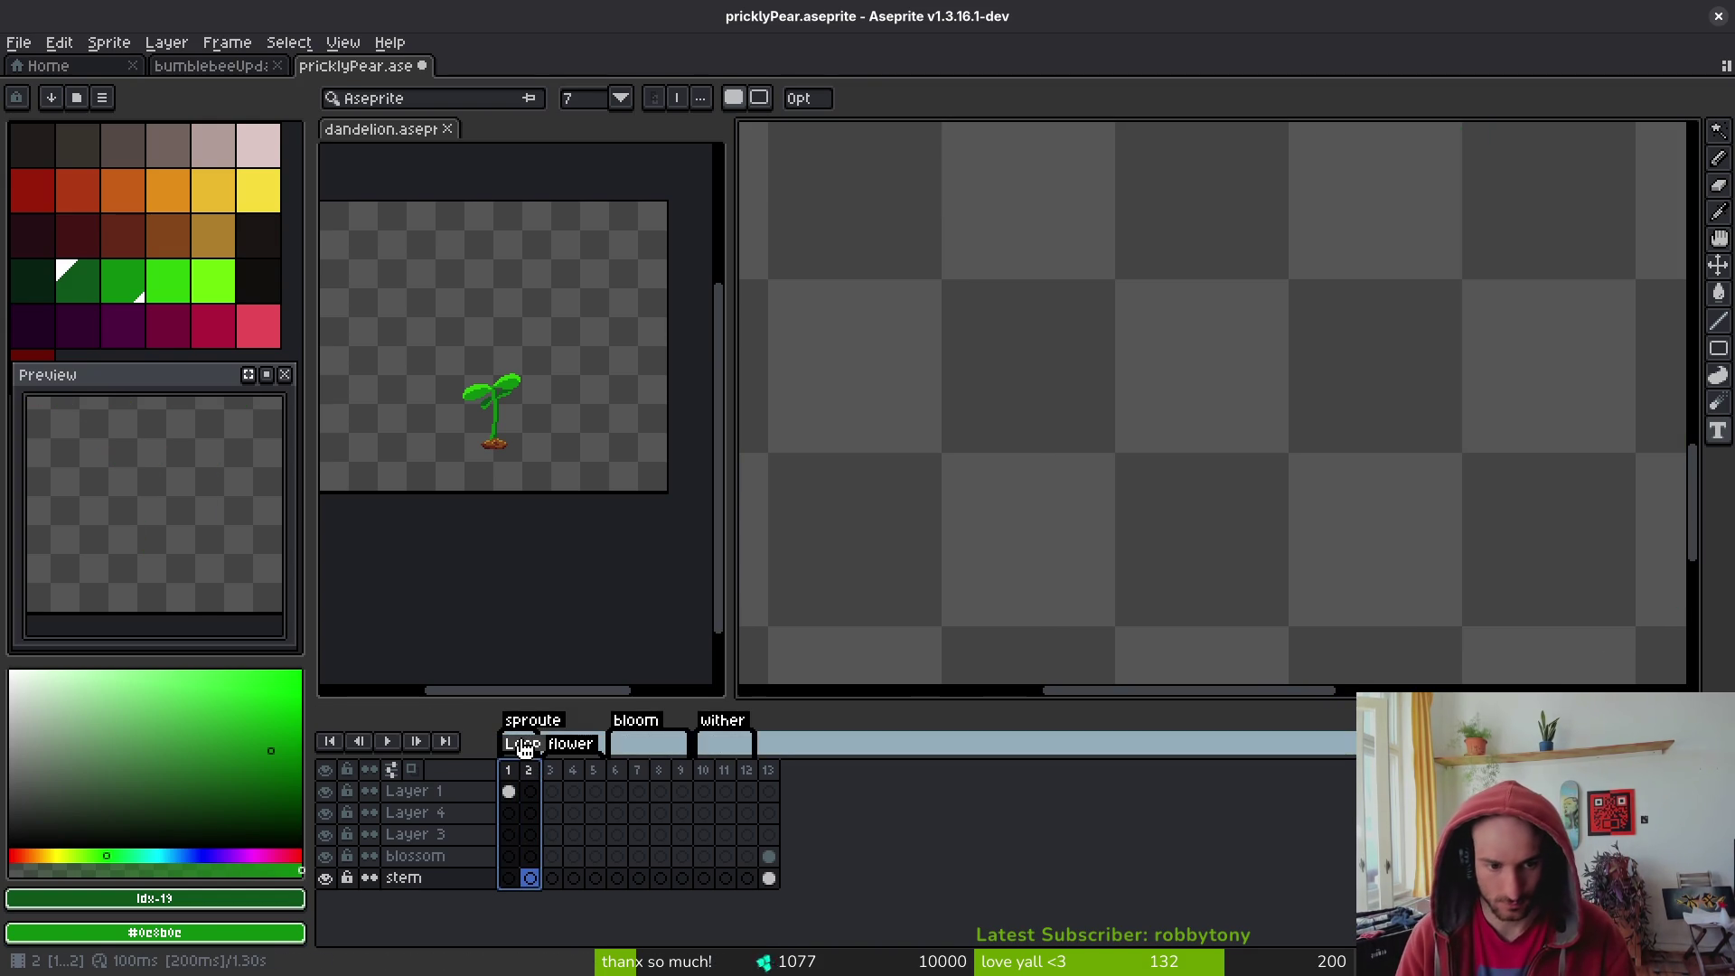
{"action": "double_click", "coordinate": [583, 726]}
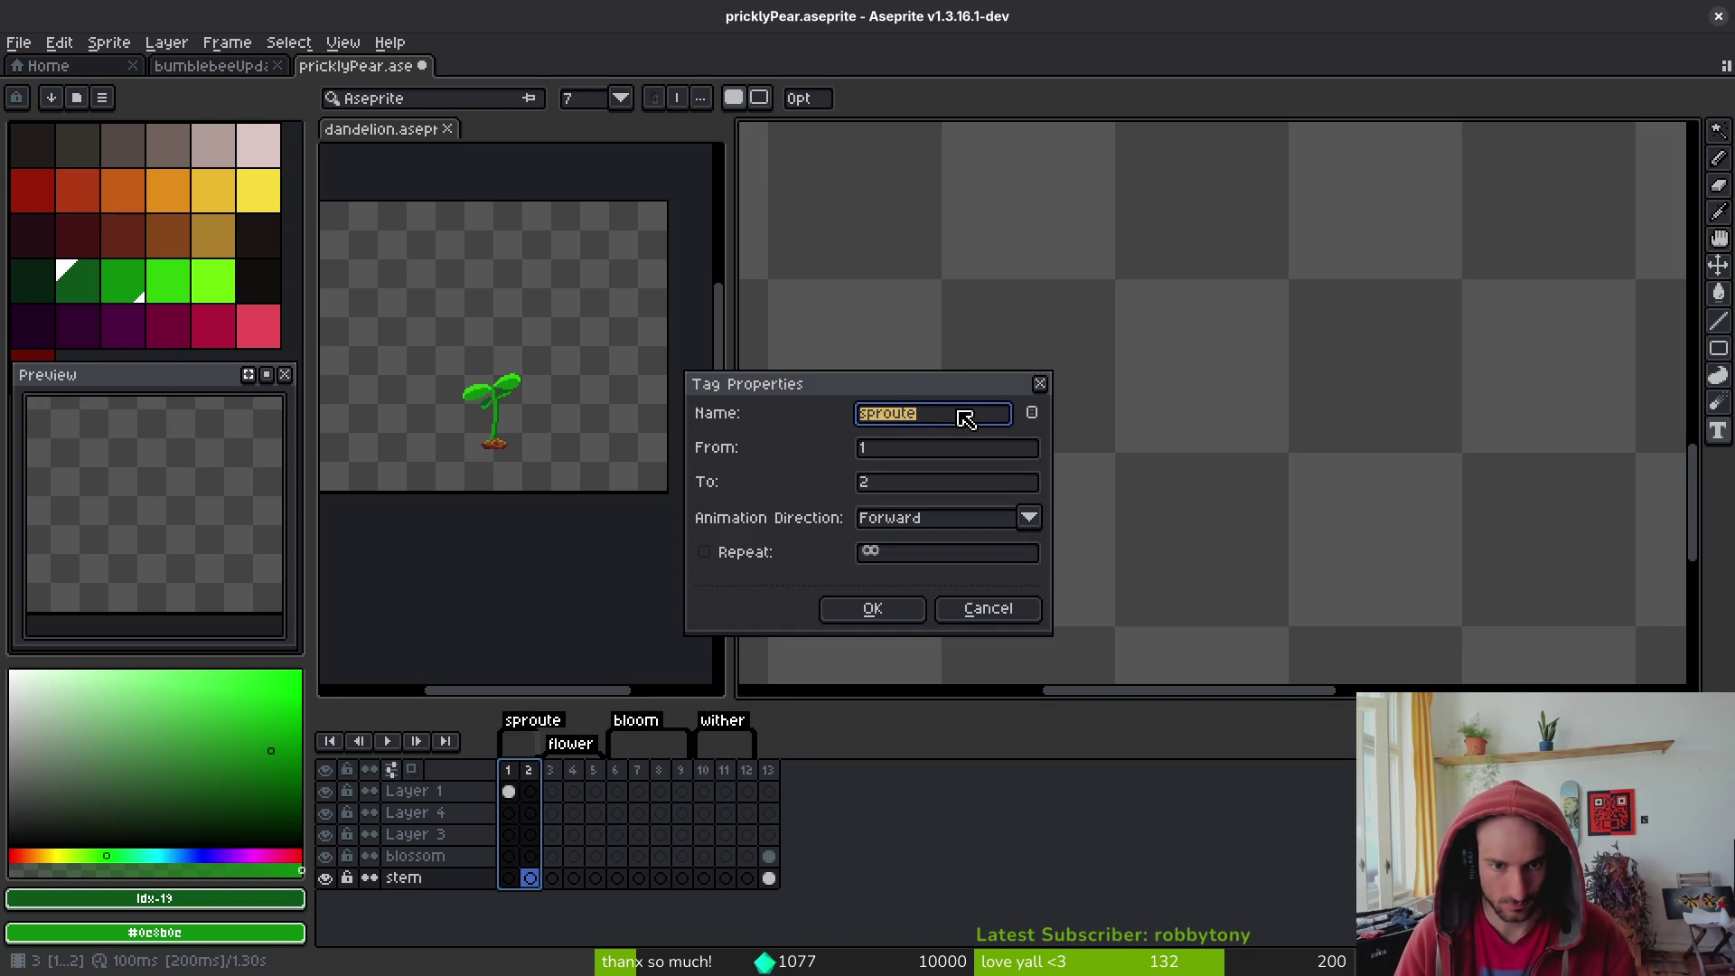
{"action": "key", "text": "BackSpace"}
{"action": "key", "text": "Return"}
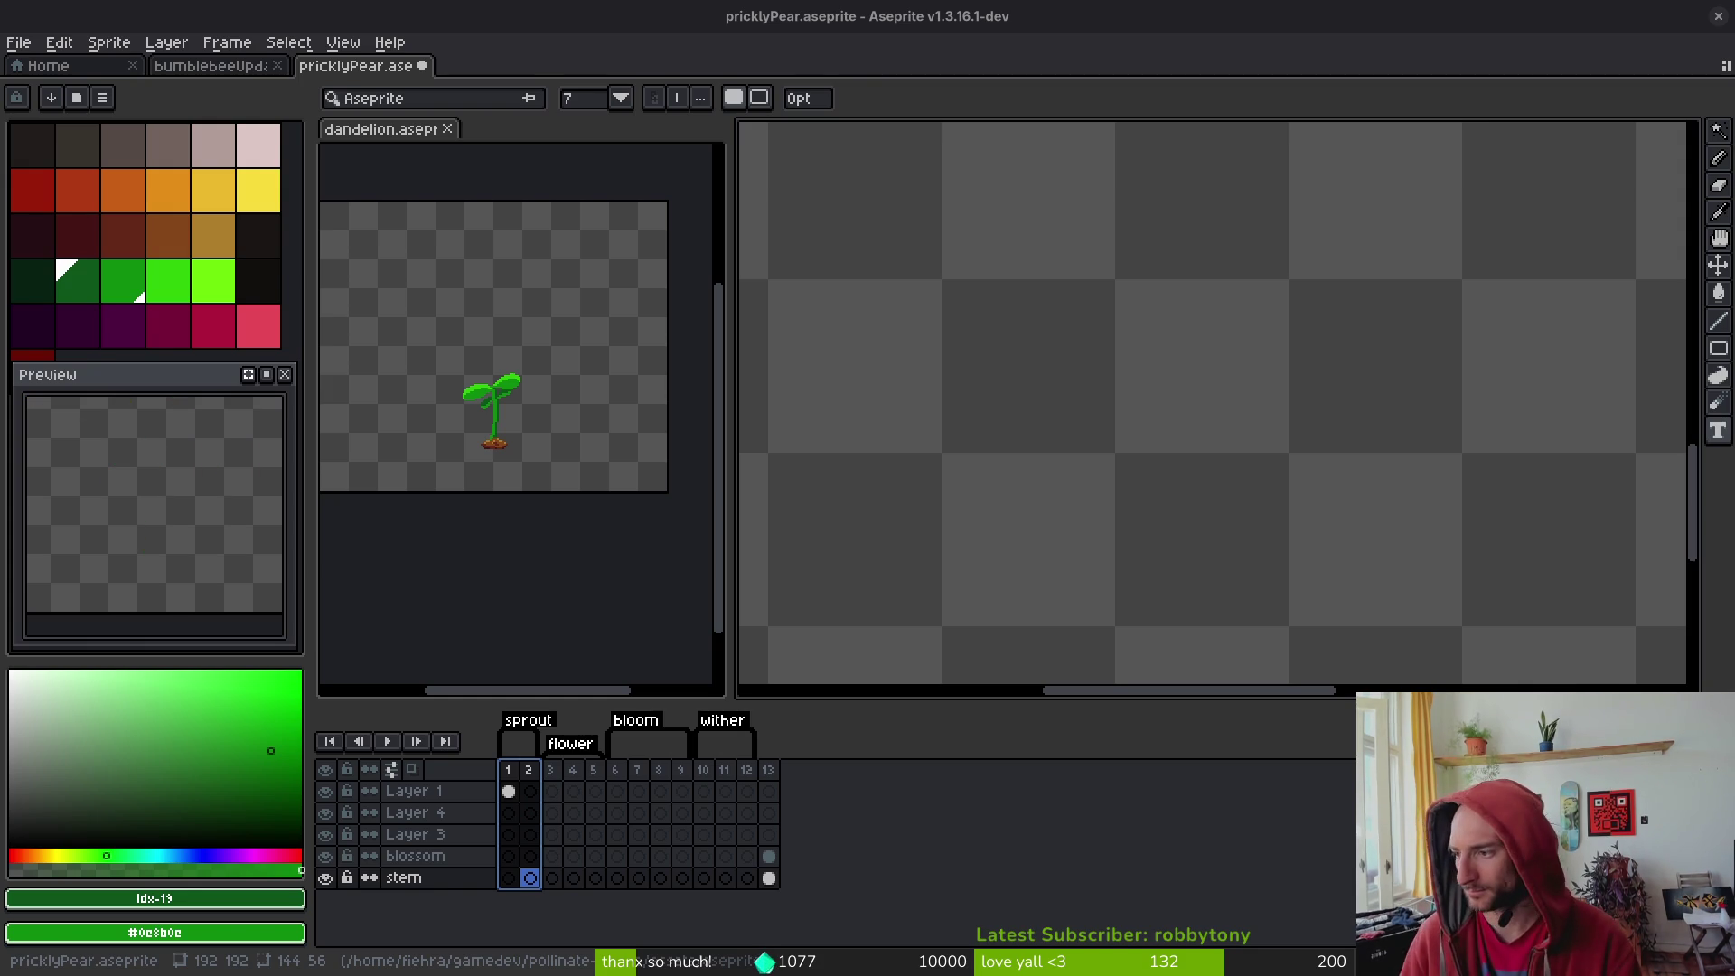
- Move frame 13's blossom and stem cels to frame 3
{"action": "scroll", "coordinate": [1231, 480], "scroll_direction": "down", "scroll_amount": 2}
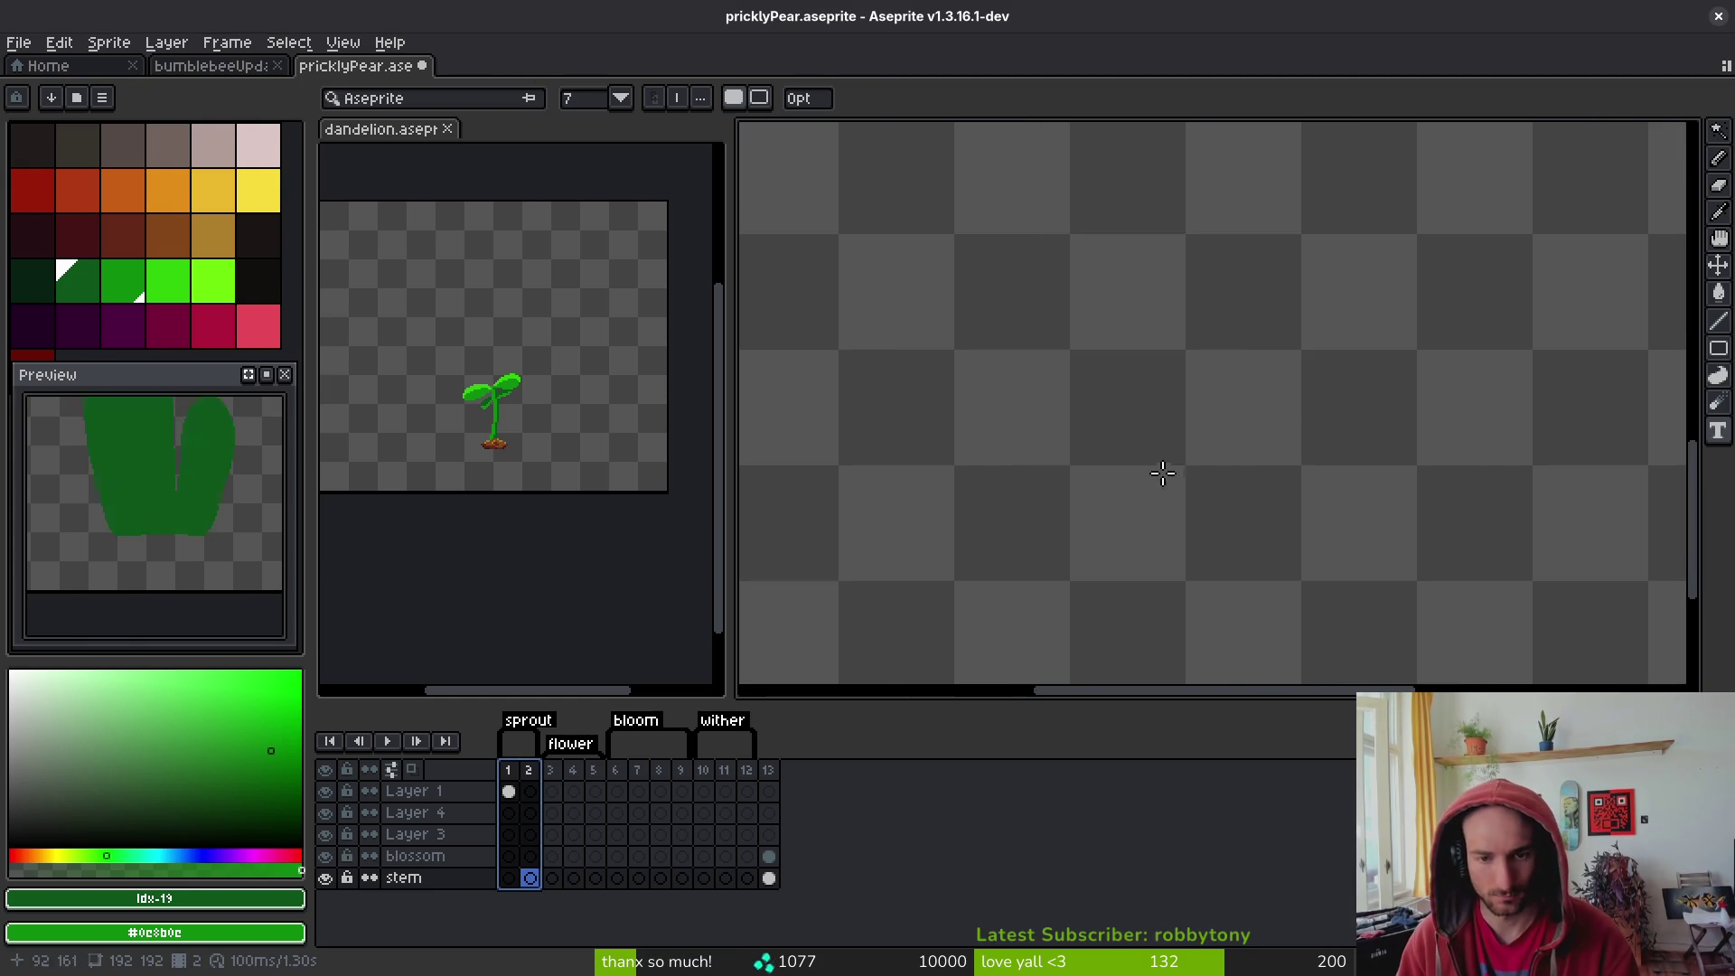
{"action": "scroll", "coordinate": [1100, 287], "scroll_direction": "down", "scroll_amount": 5}
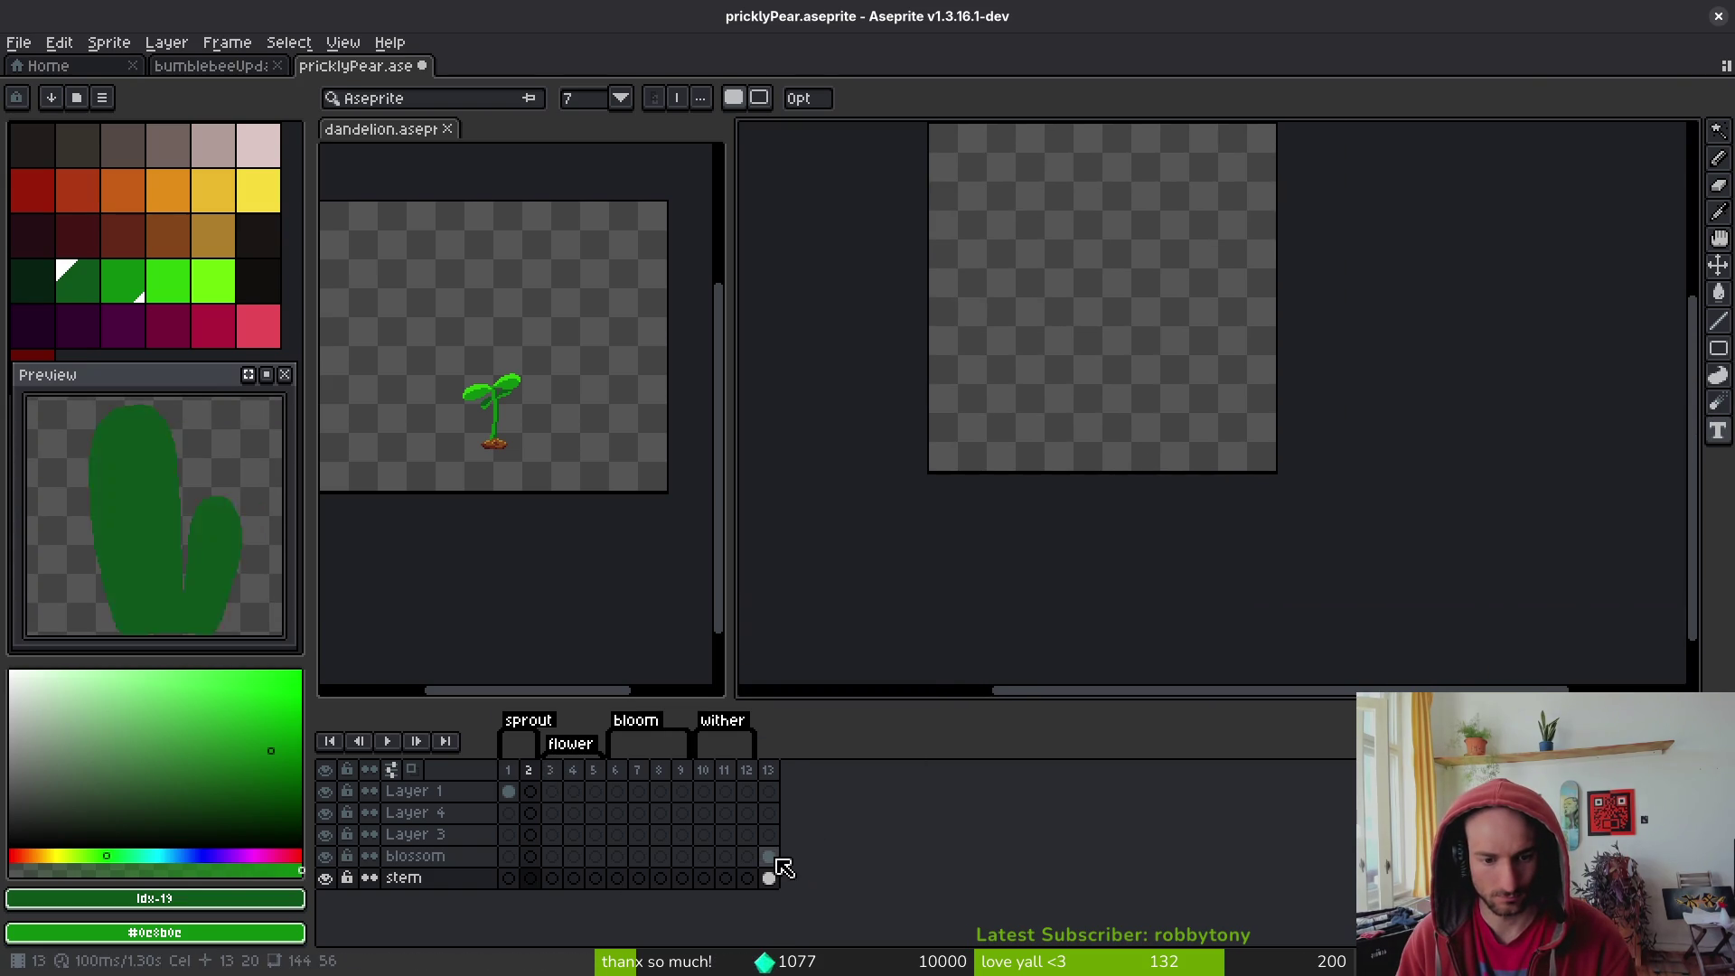
{"action": "left_click_drag", "start_coordinate": [768, 857], "coordinate": [769, 878]}
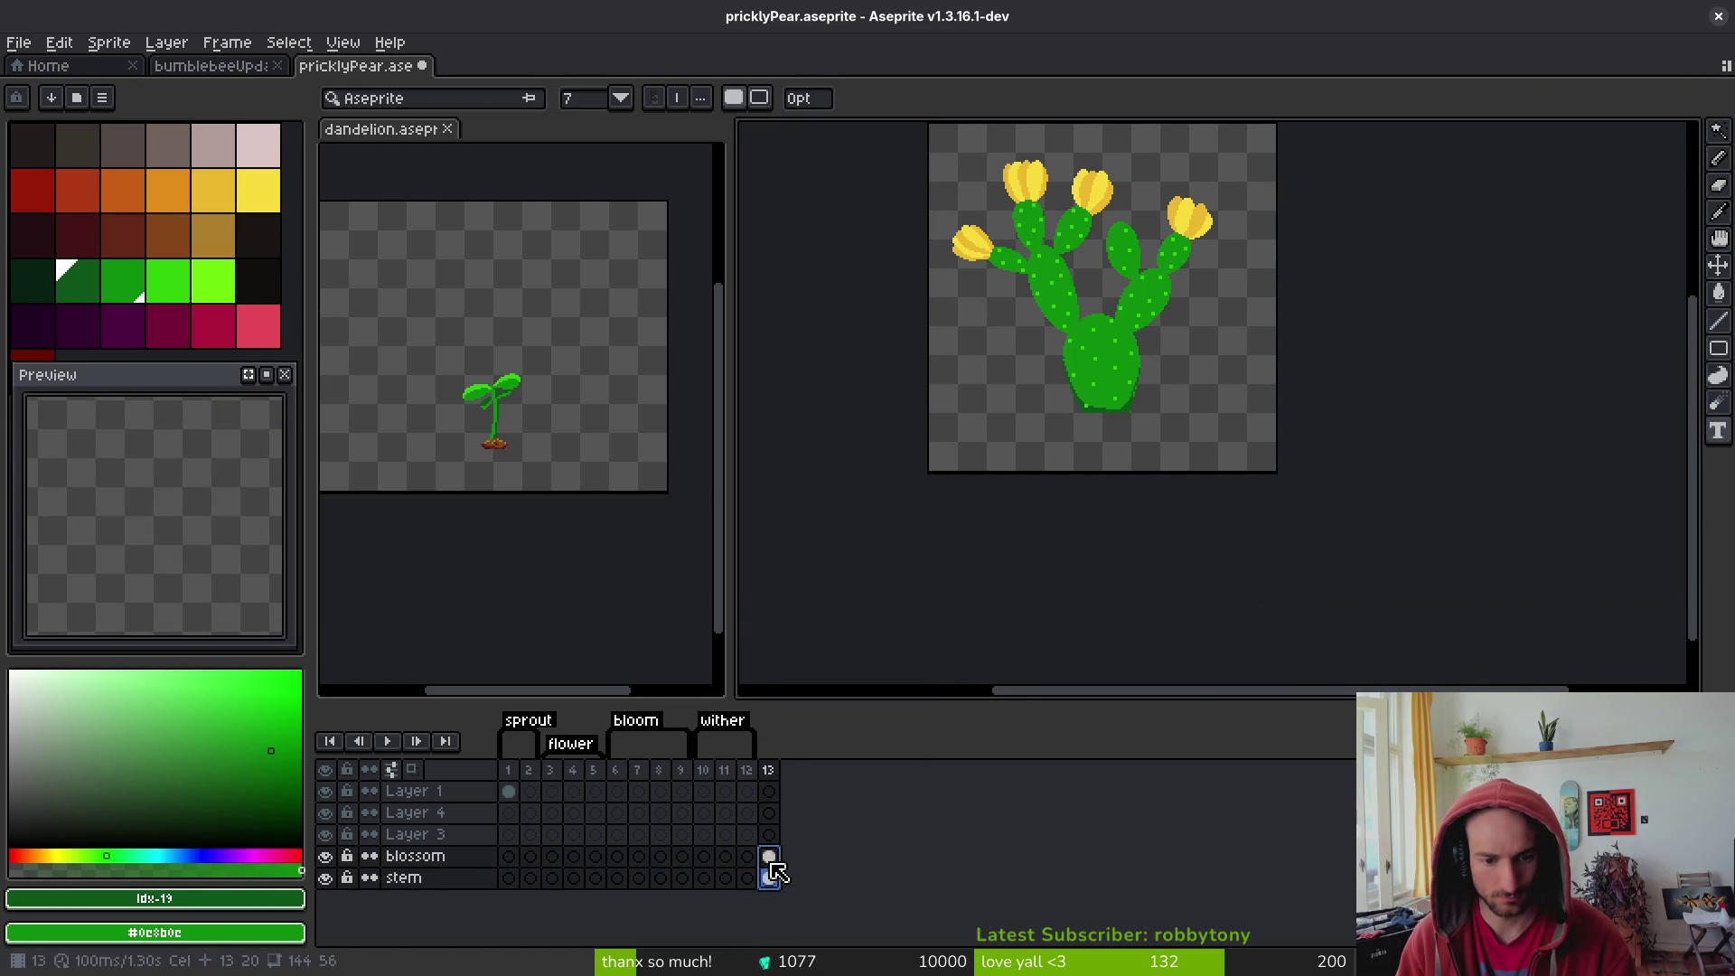
{"action": "left_click_drag", "start_coordinate": [771, 868], "coordinate": [562, 867]}
- Delete the unused Layer 3 and Layer 4
{"action": "left_click", "coordinate": [447, 832]}
{"action": "left_click", "coordinate": [447, 811], "text": "shift"}
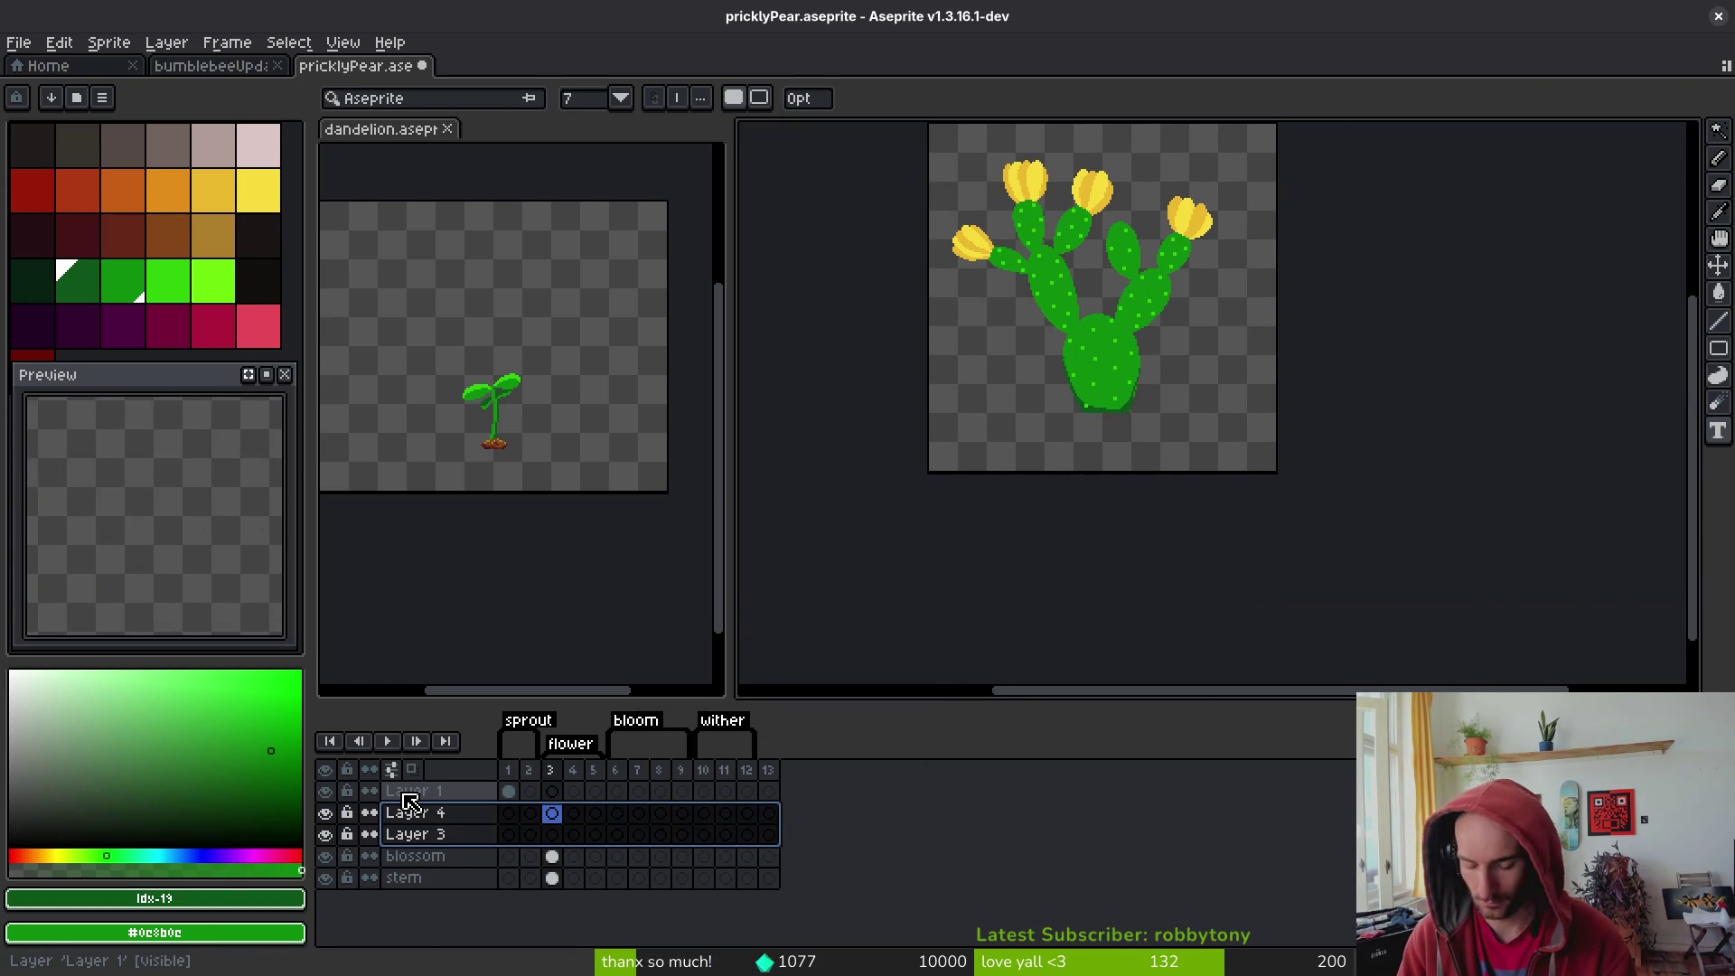
{"action": "key", "text": "shift+p"}
{"action": "key", "text": "Escape"}
{"action": "key", "text": "Delete"}
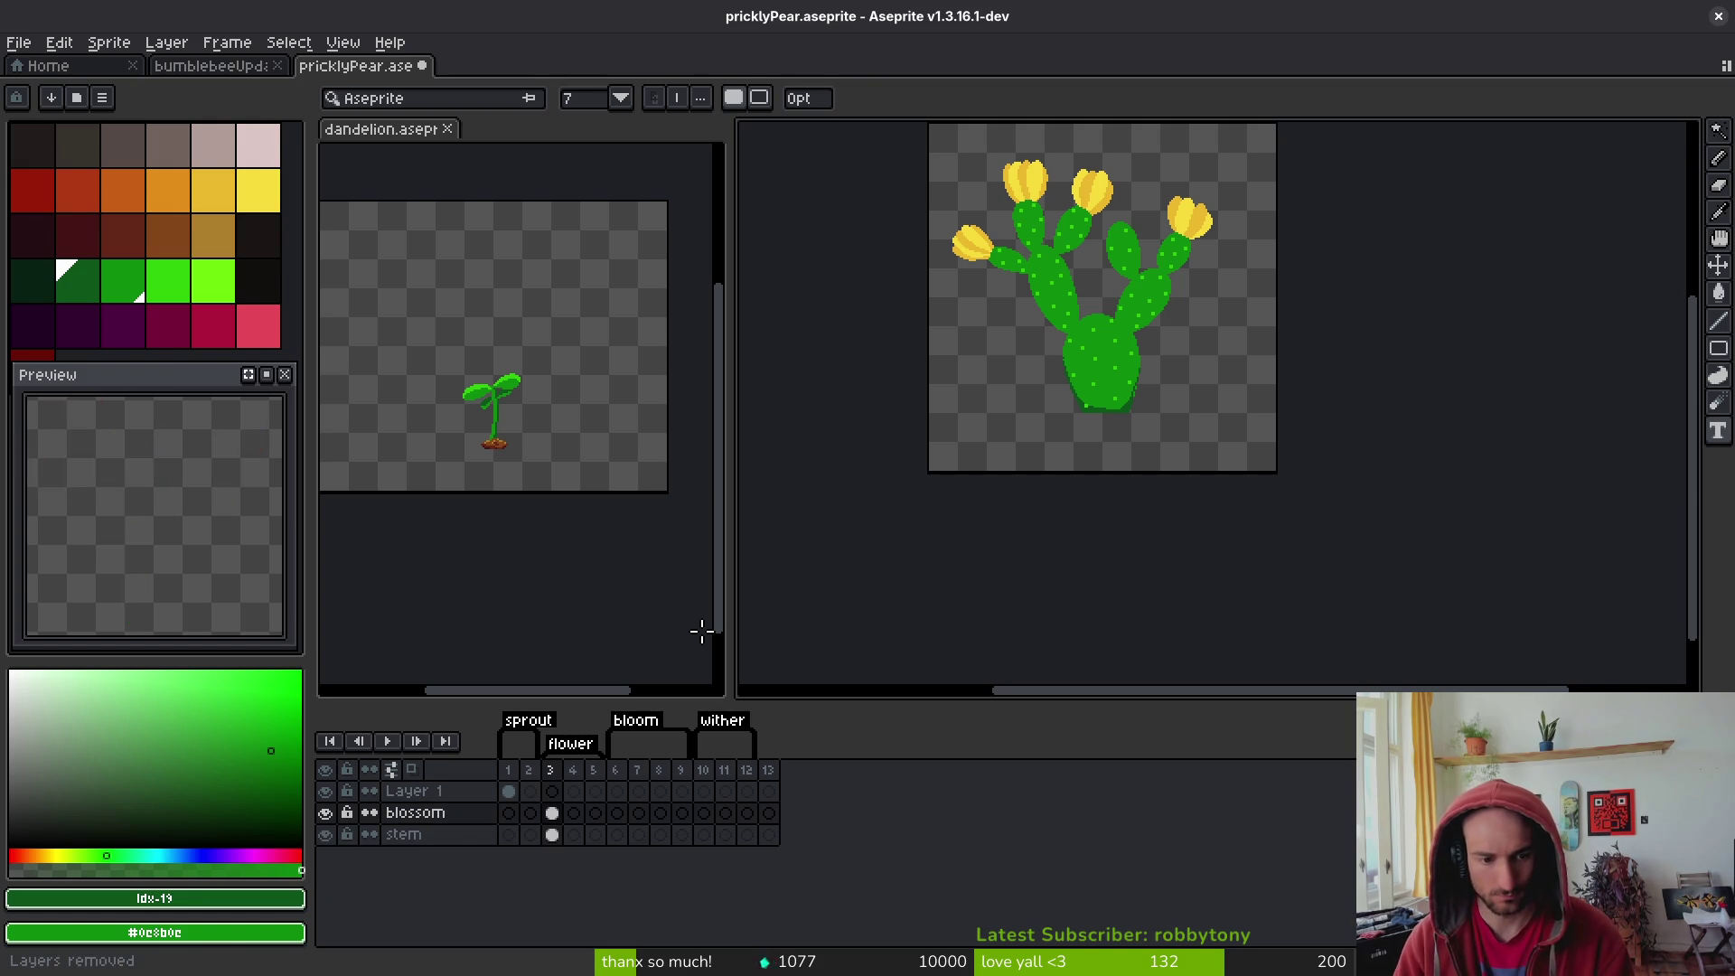
- Close the bumblebee sprite
{"action": "left_click", "coordinate": [212, 66]}
{"action": "left_click", "coordinate": [355, 66]}
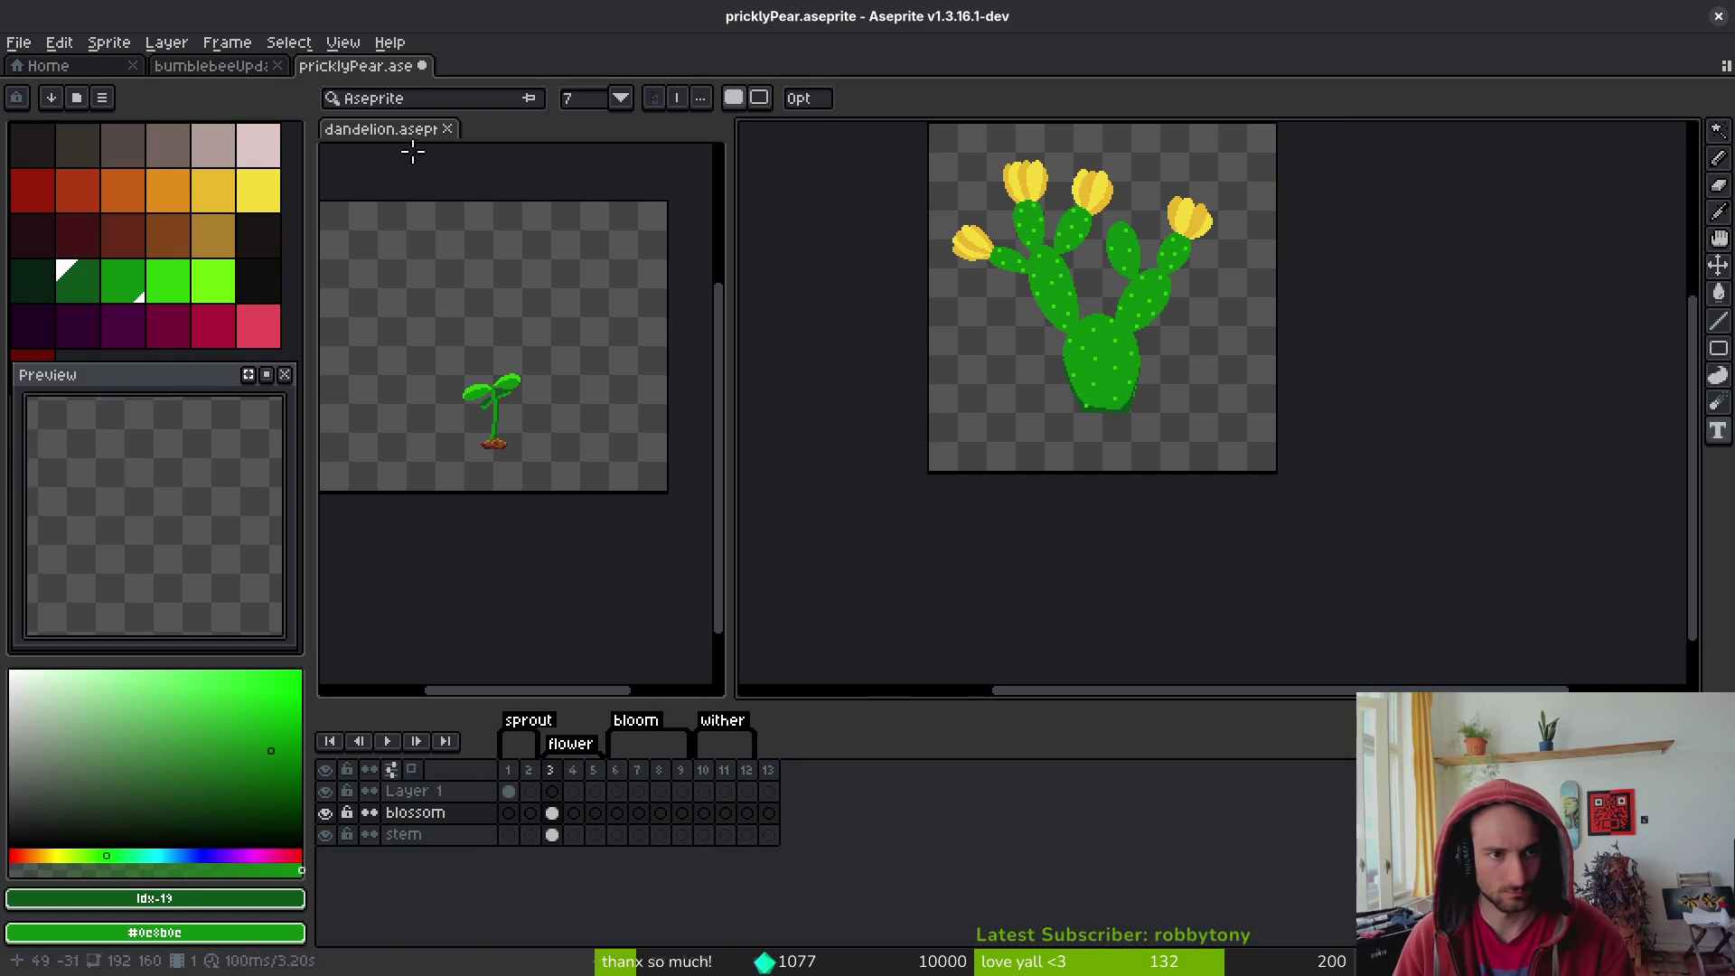
{"action": "left_click", "coordinate": [276, 66]}
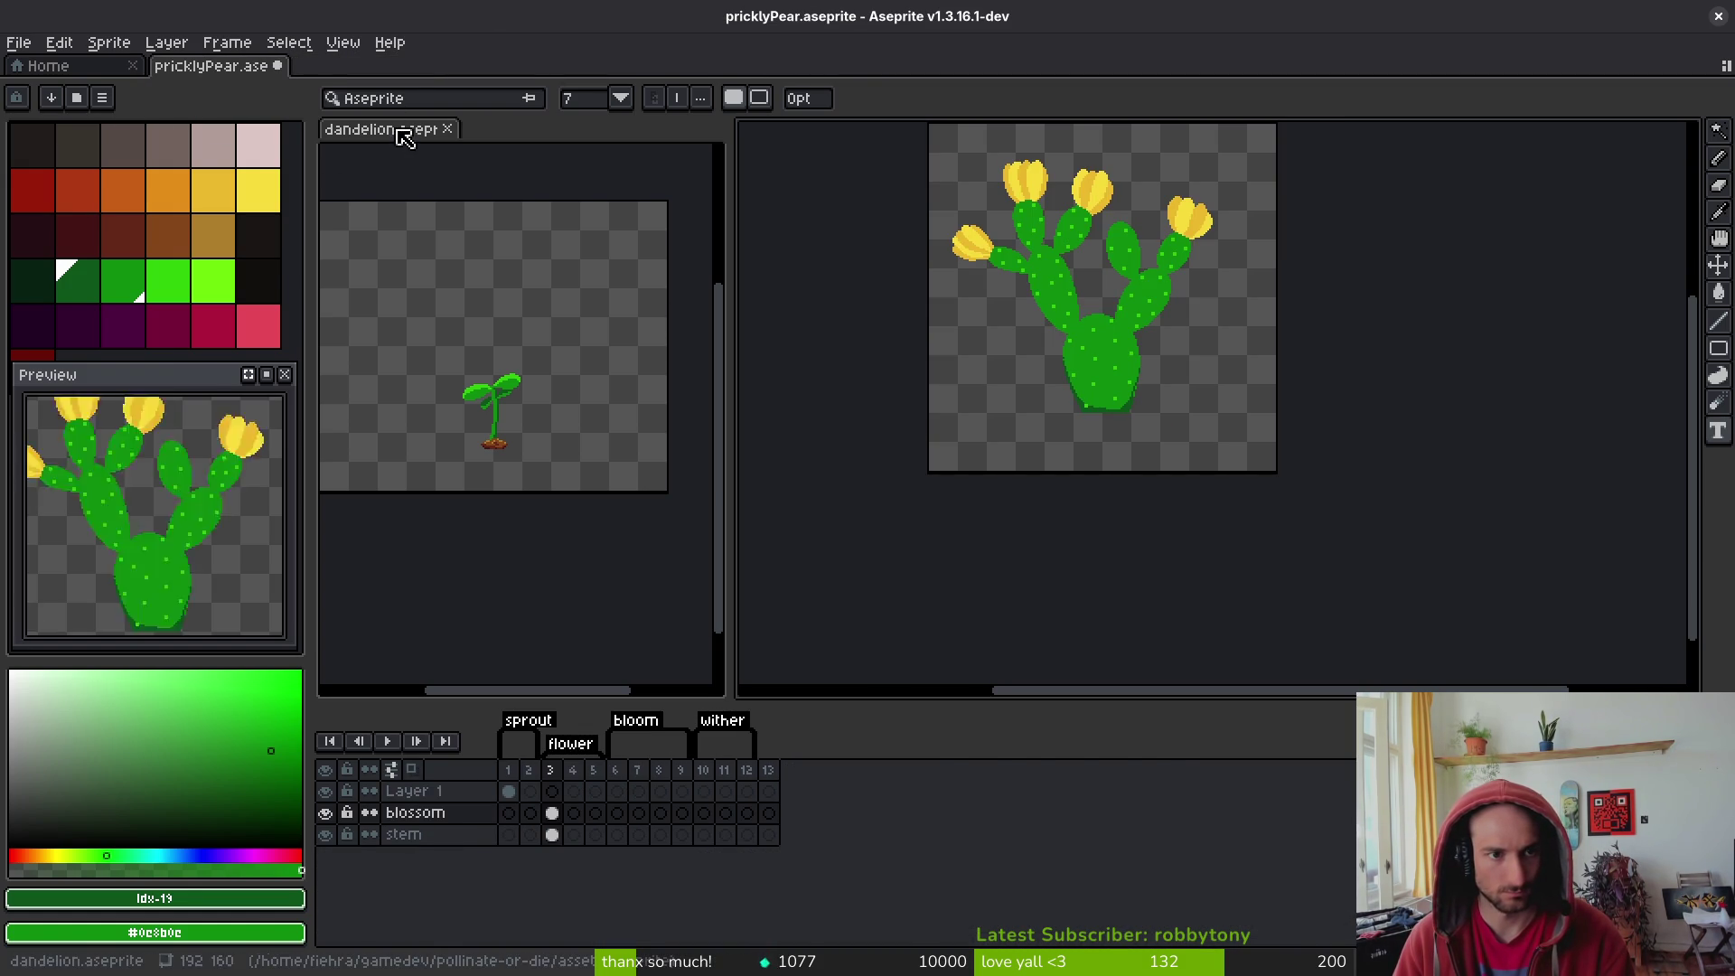
- Look through the dandelion's blossom, sproutleaves, leafs, stem and ground layers, then return to the prickly pear
{"action": "left_click", "coordinate": [404, 137]}
{"action": "left_click", "coordinate": [438, 814]}
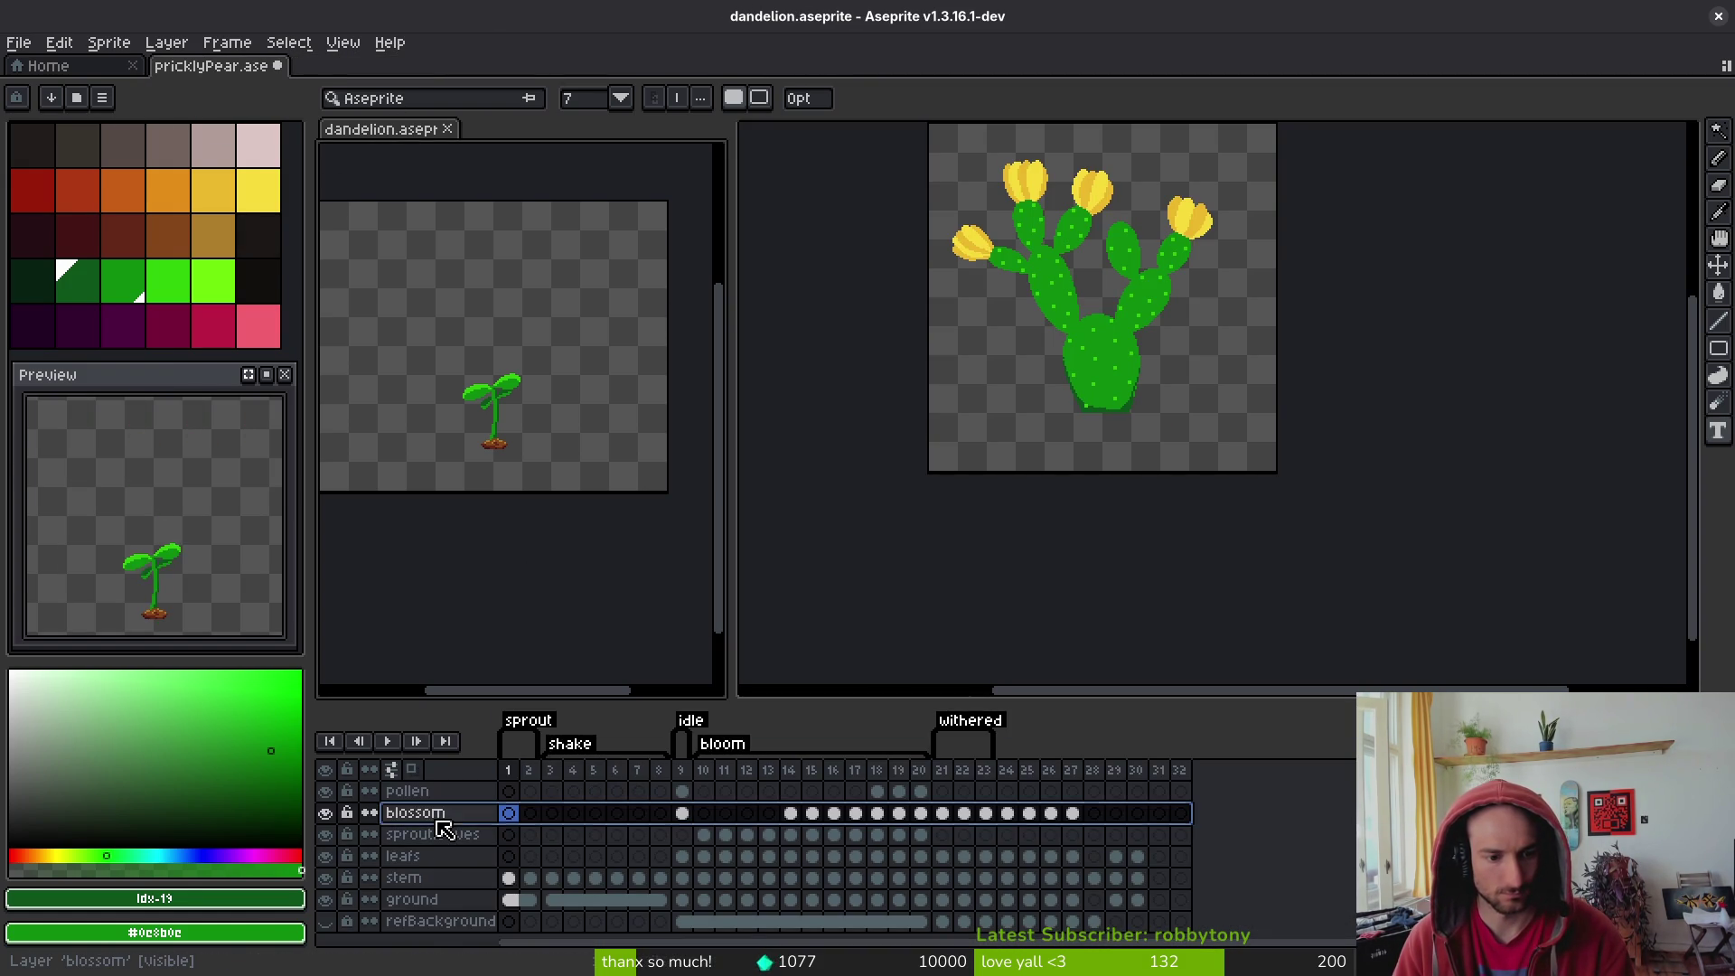
{"action": "left_click", "coordinate": [437, 835]}
{"action": "left_click", "coordinate": [452, 858]}
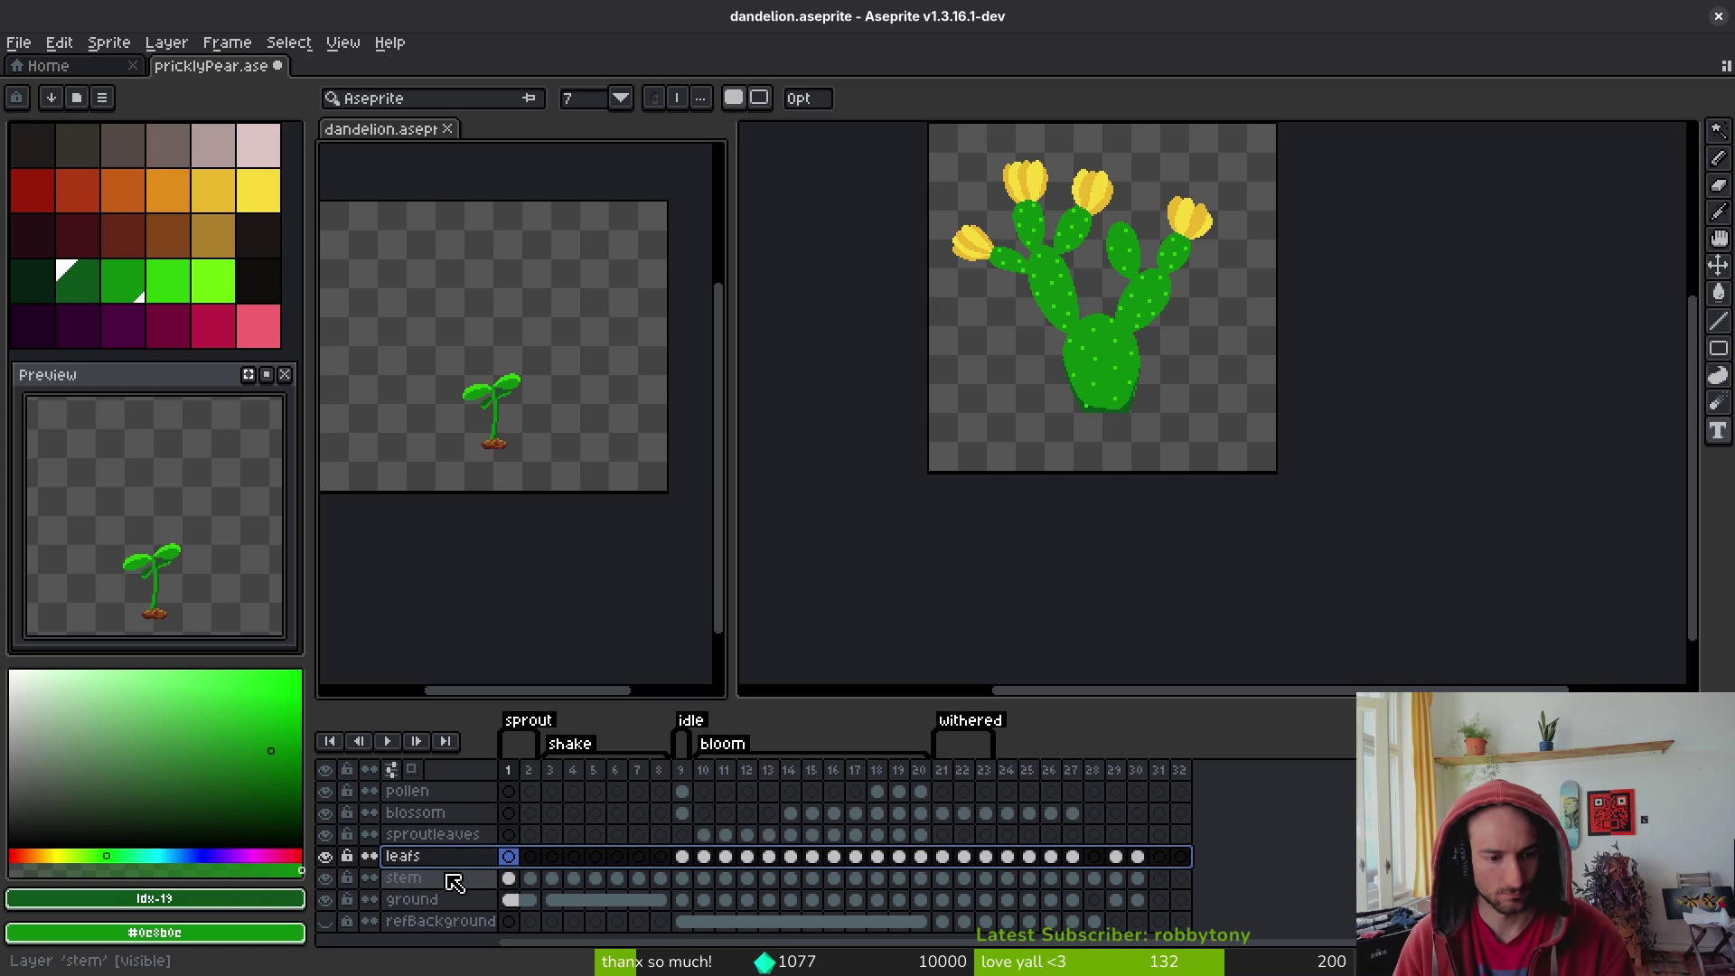
{"action": "left_click", "coordinate": [453, 877]}
{"action": "left_click", "coordinate": [446, 842]}
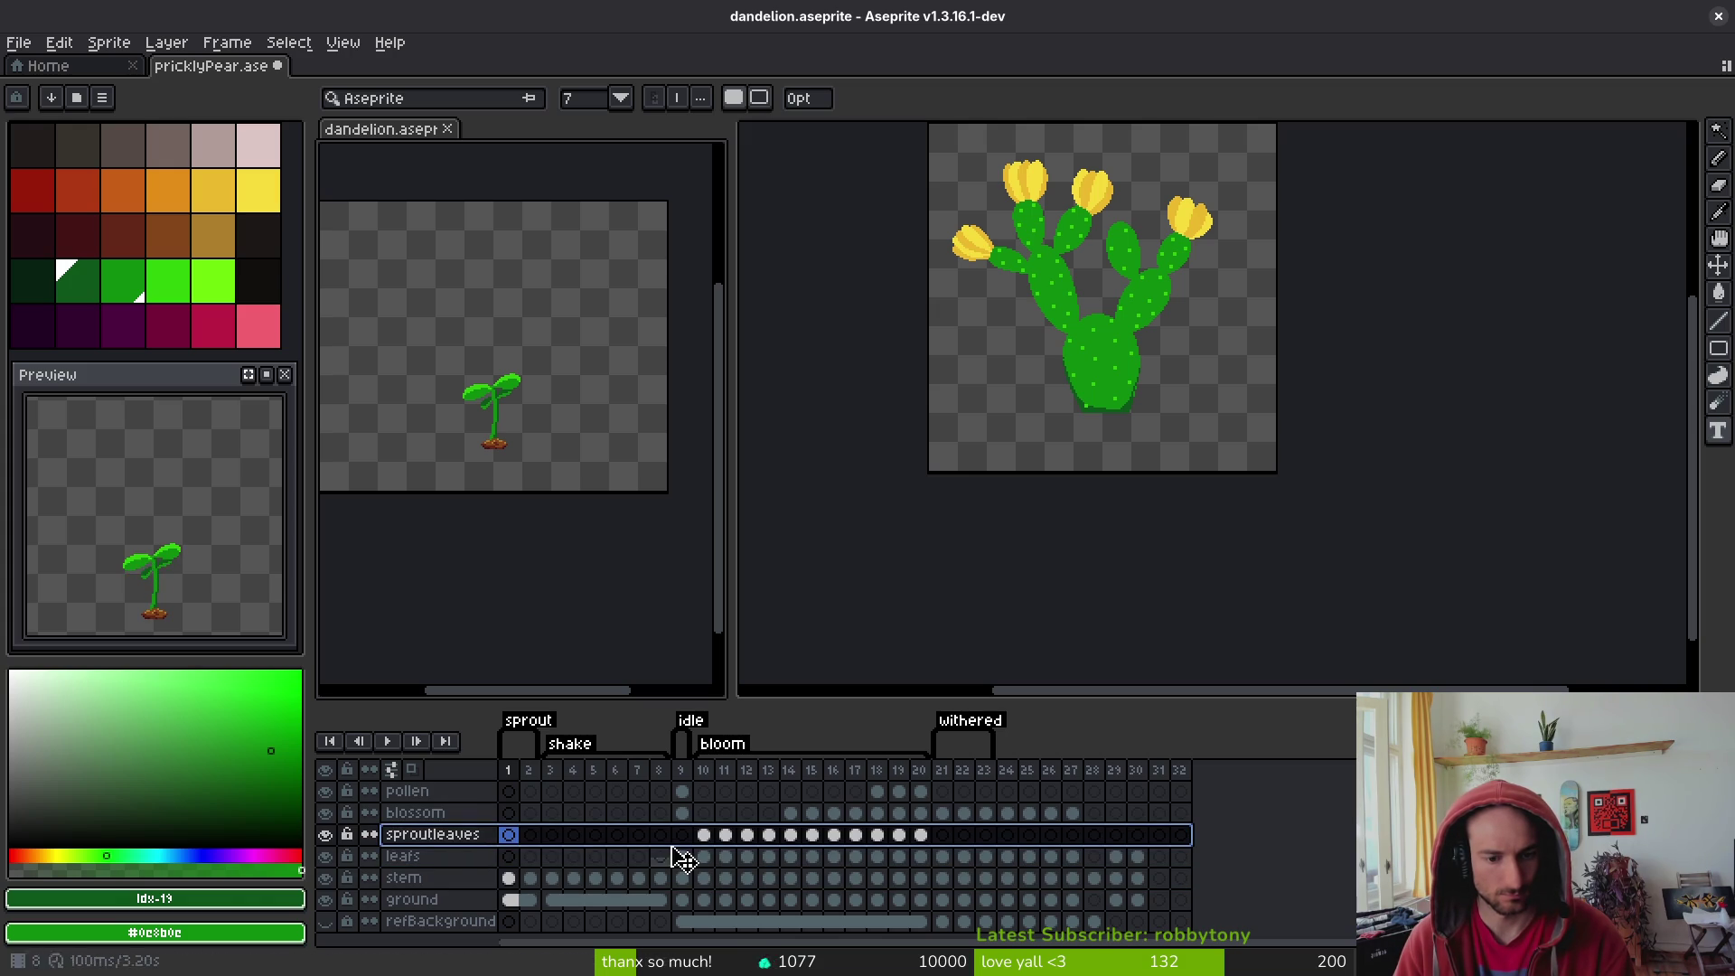
{"action": "left_click", "coordinate": [704, 835]}
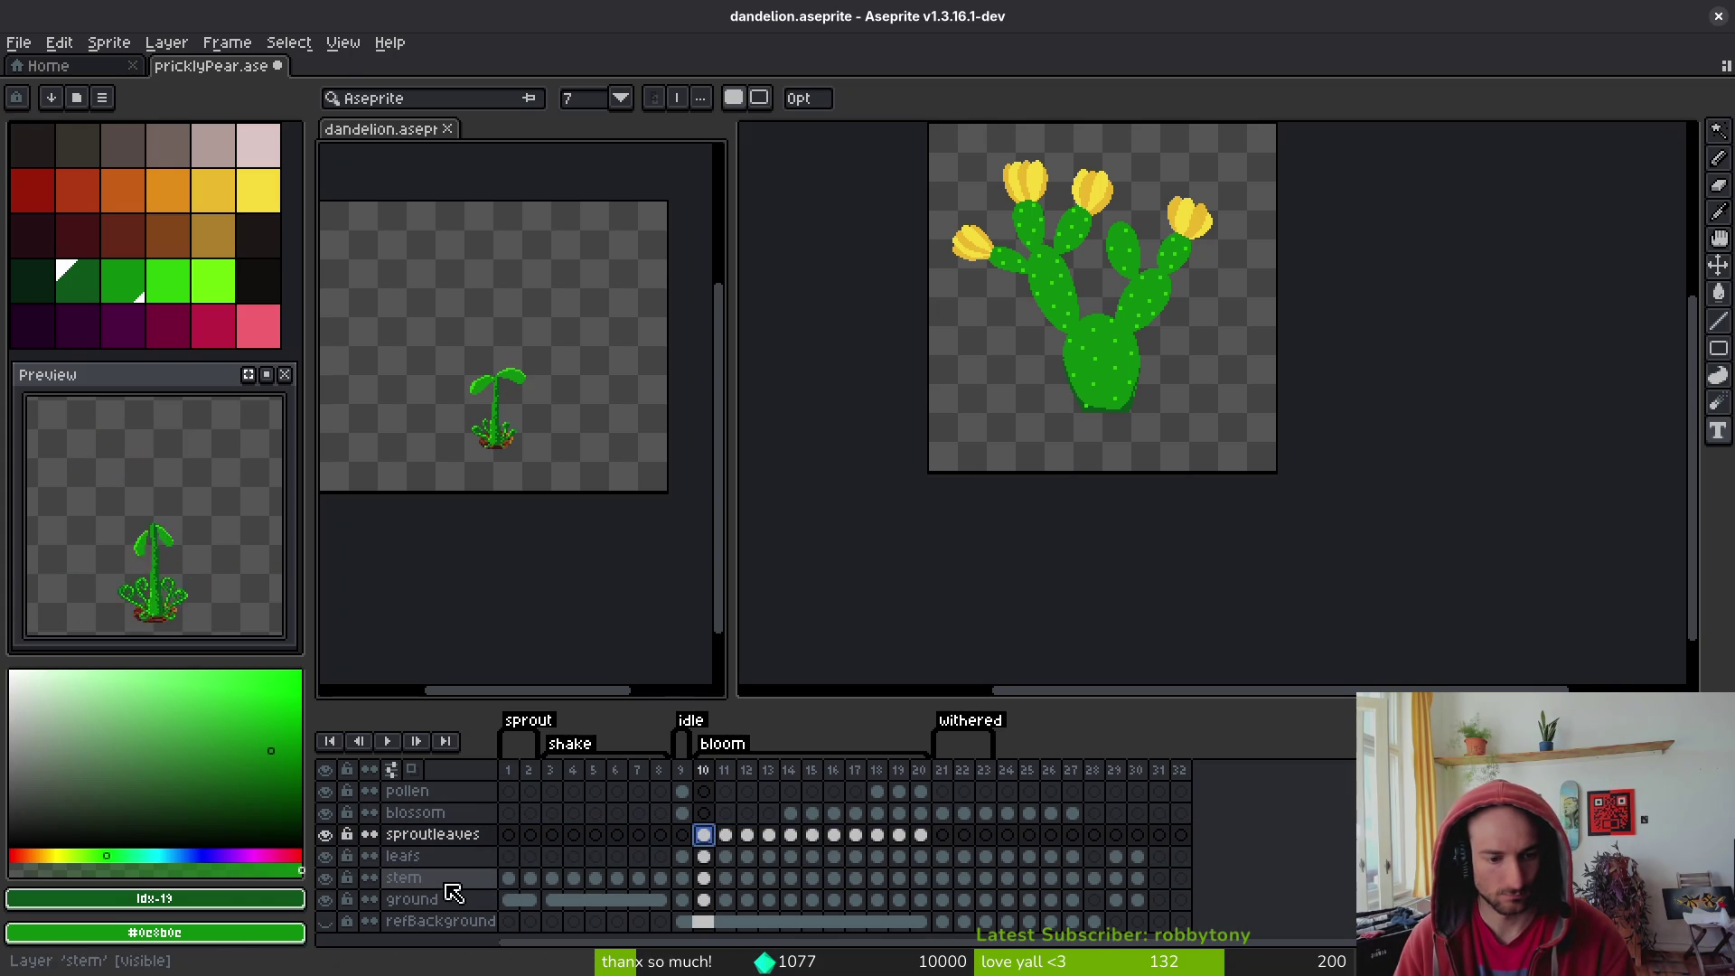
{"action": "left_click", "coordinate": [406, 878]}
{"action": "left_click", "coordinate": [411, 900]}
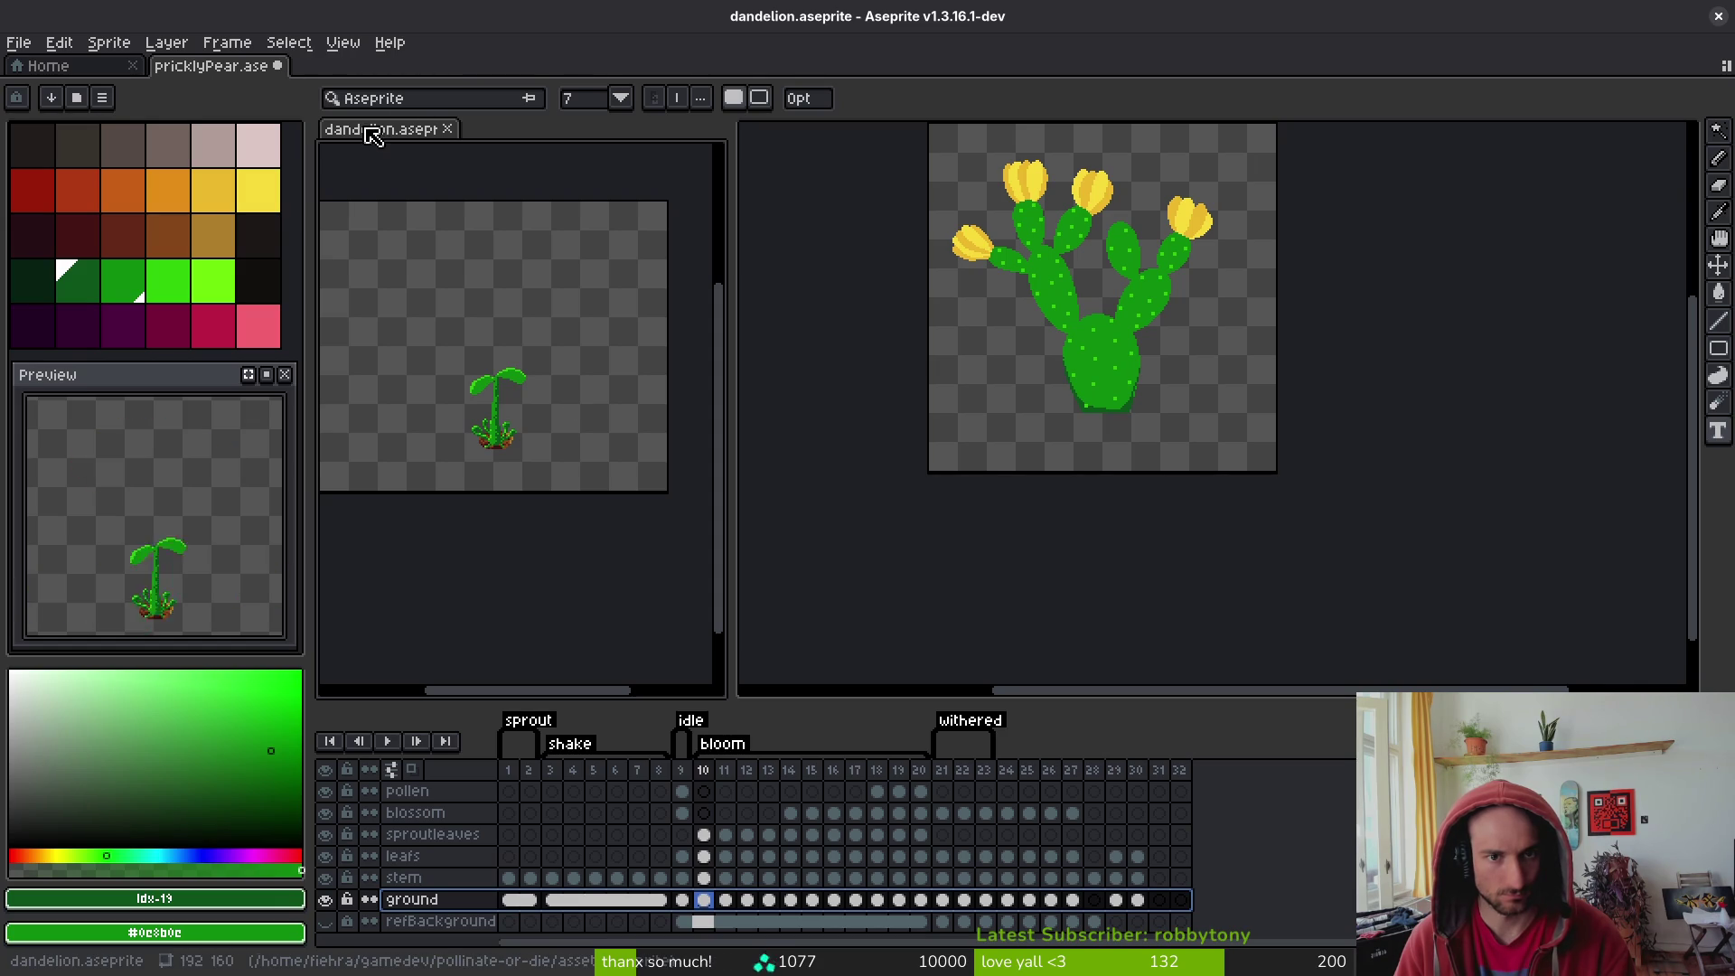
{"action": "left_click", "coordinate": [258, 66]}
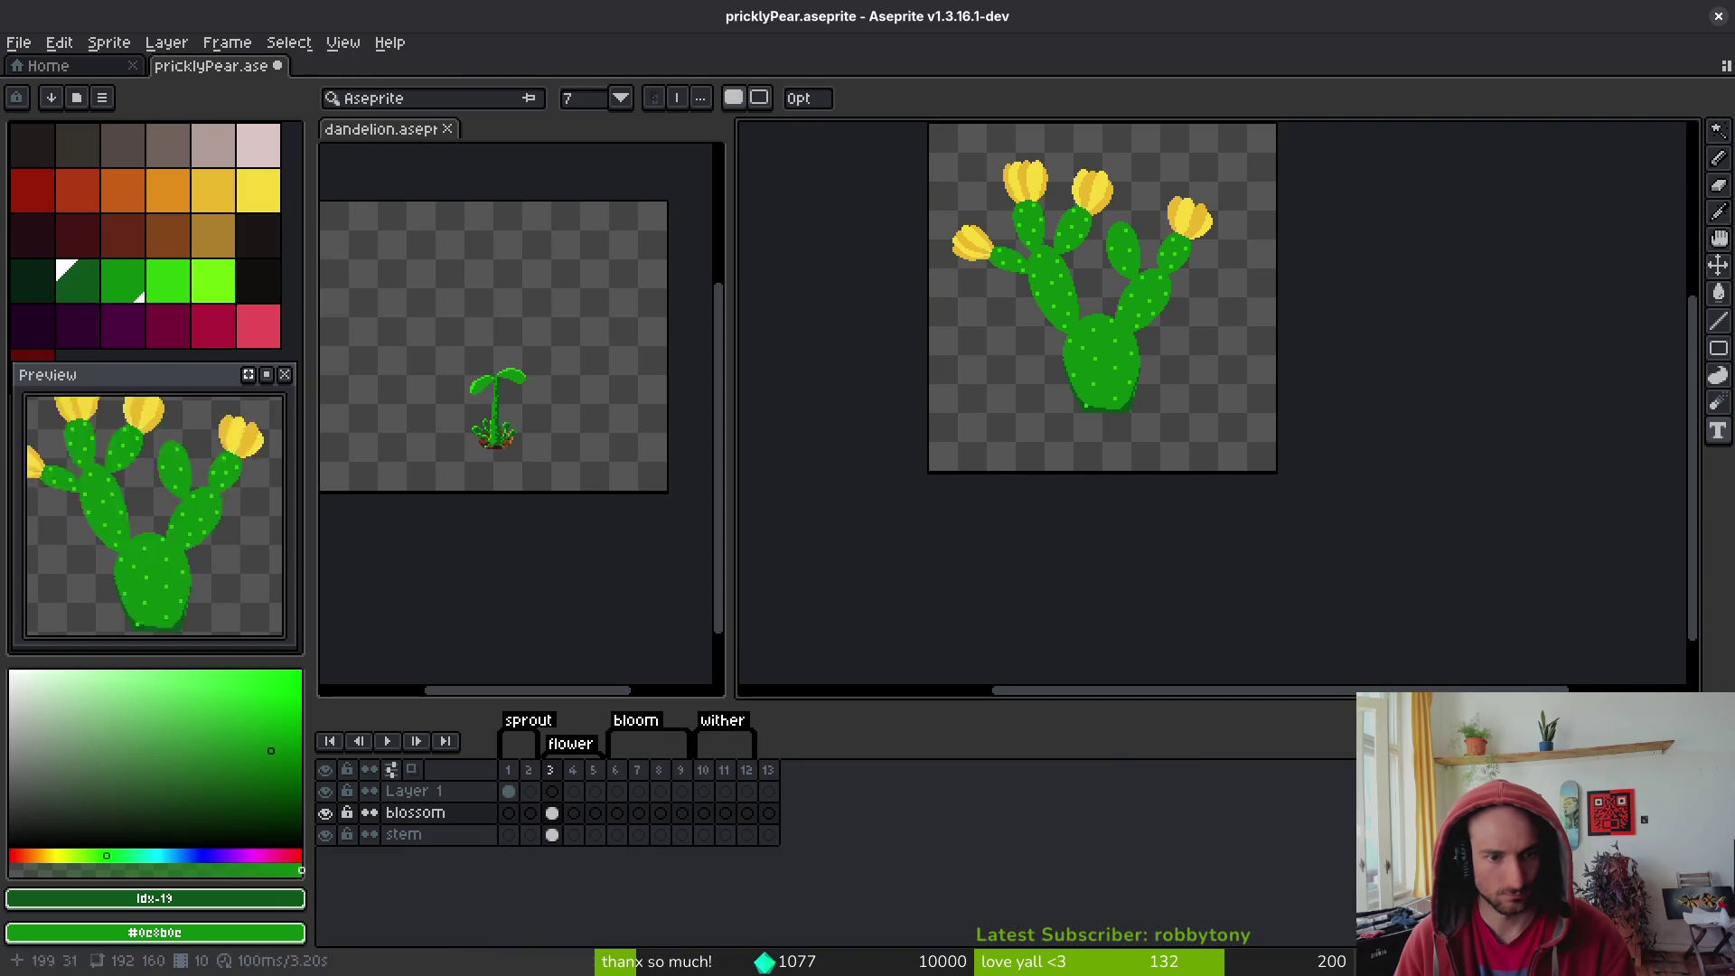
- Create a layer above stem, rename it 'ground', drag it below stem, and save pricklyPear
{"action": "left_click", "coordinate": [411, 836]}
{"action": "key", "text": "shift+n"}
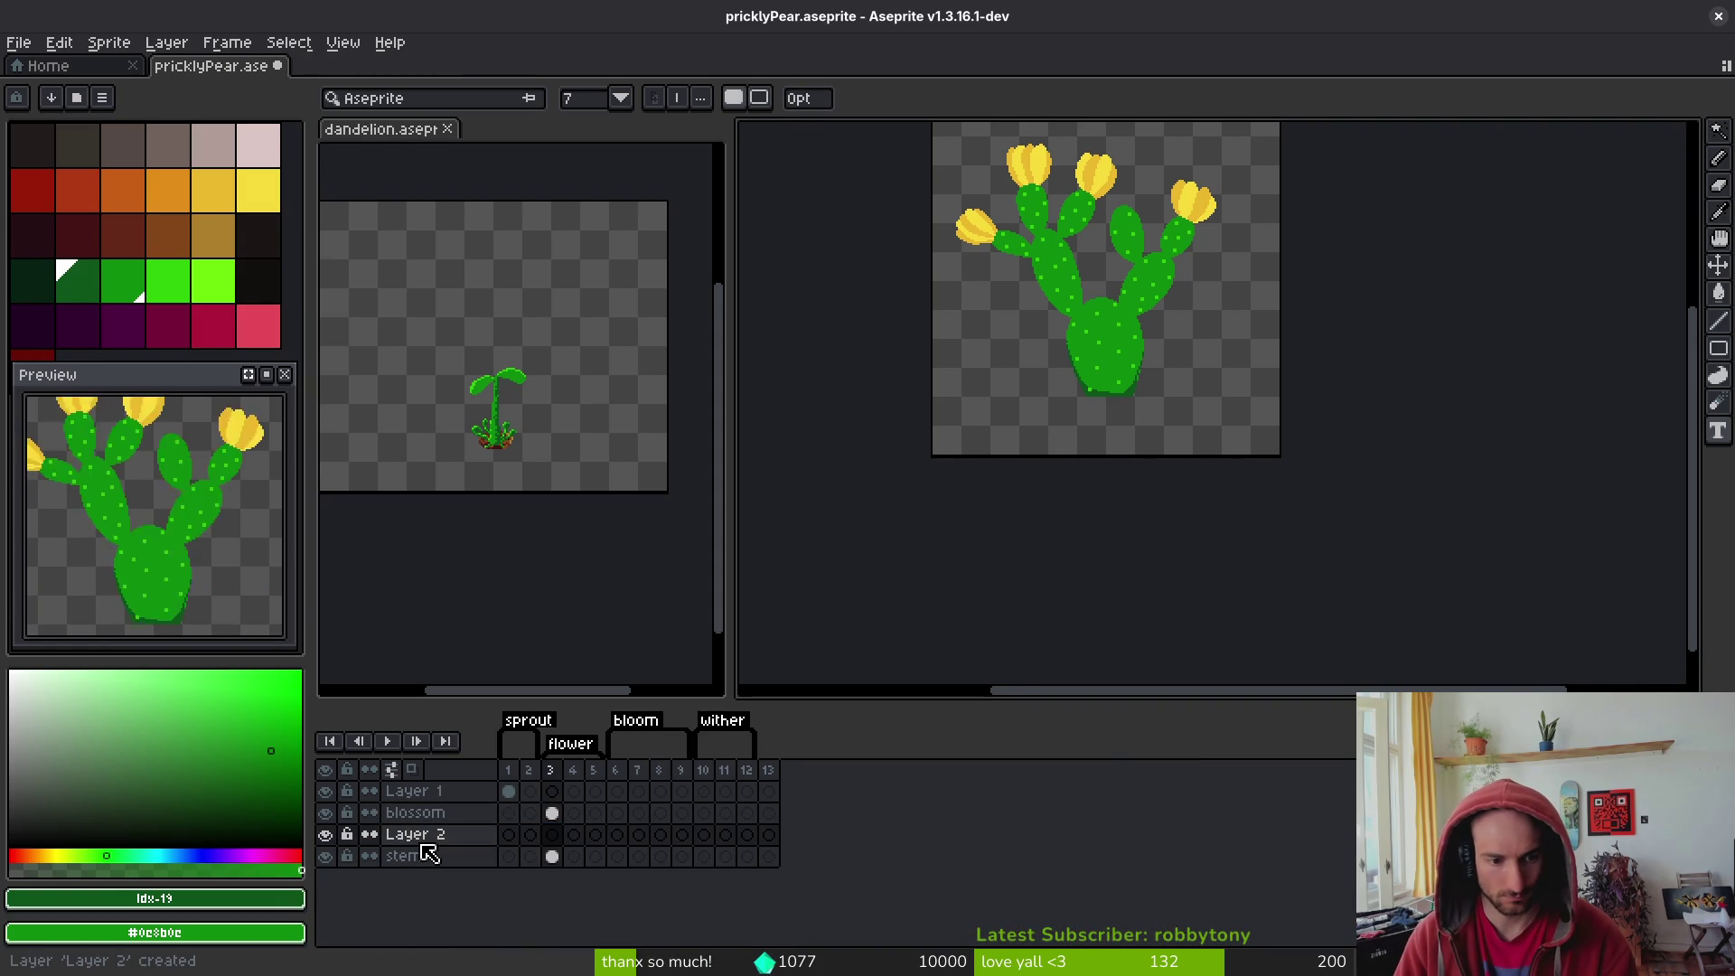
{"action": "double_click", "coordinate": [423, 842]}
{"action": "type", "text": "ground"}
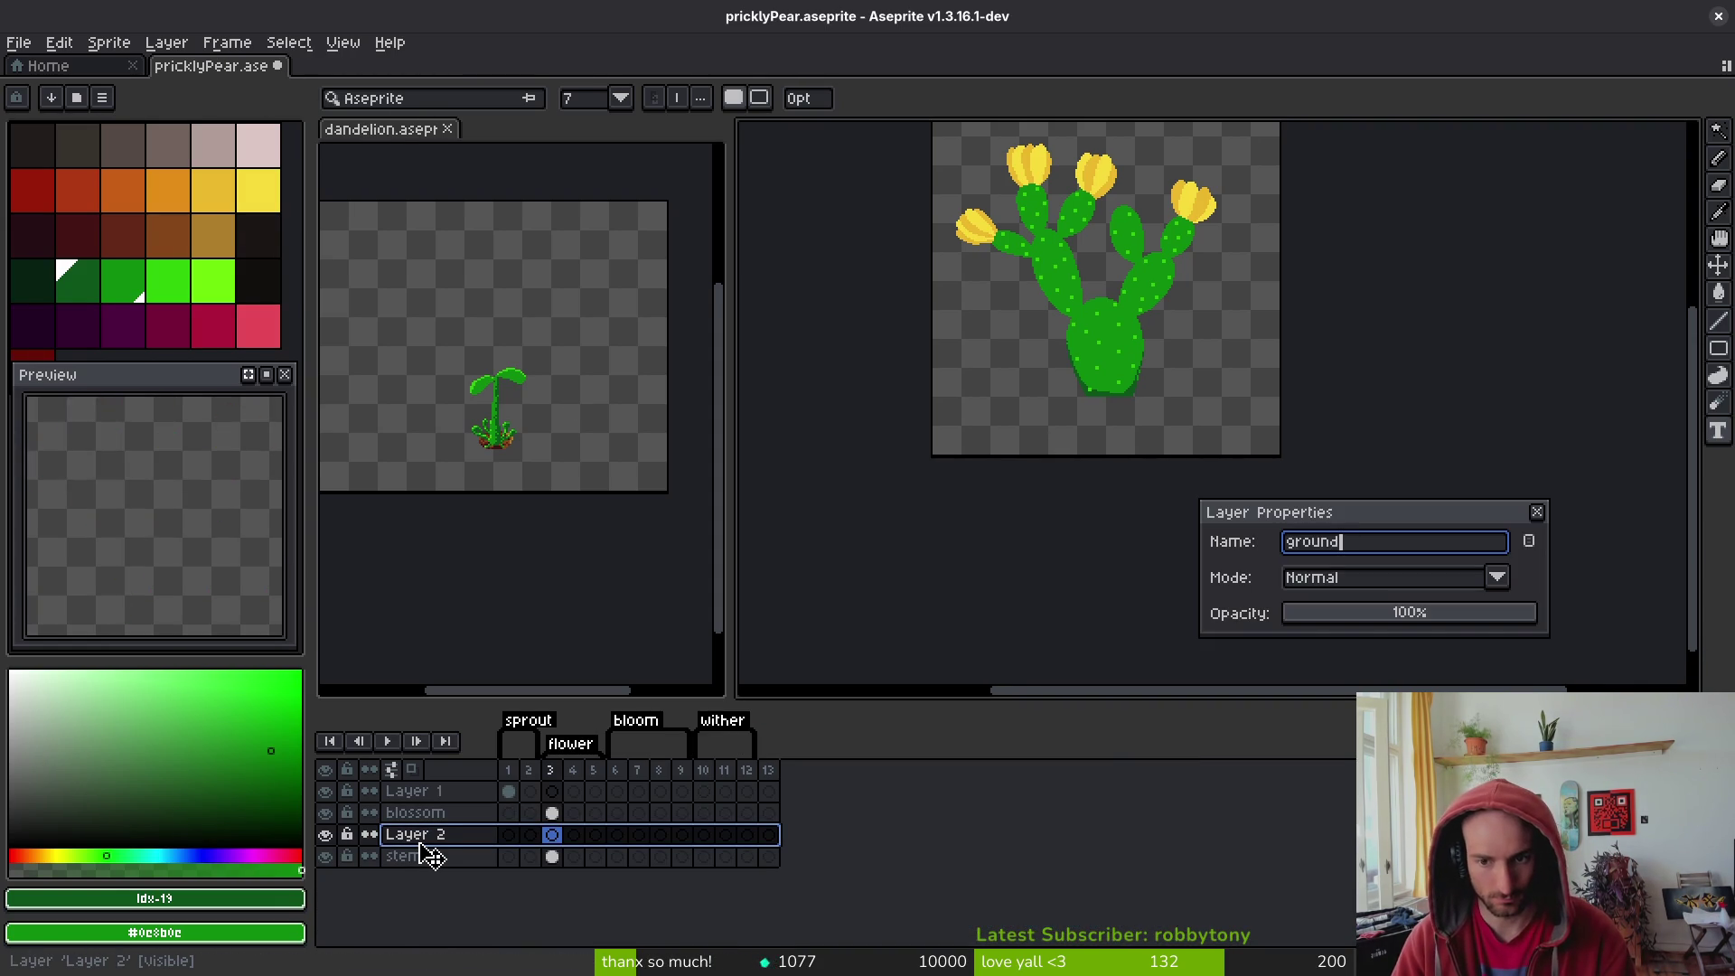
{"action": "key", "text": "Return"}
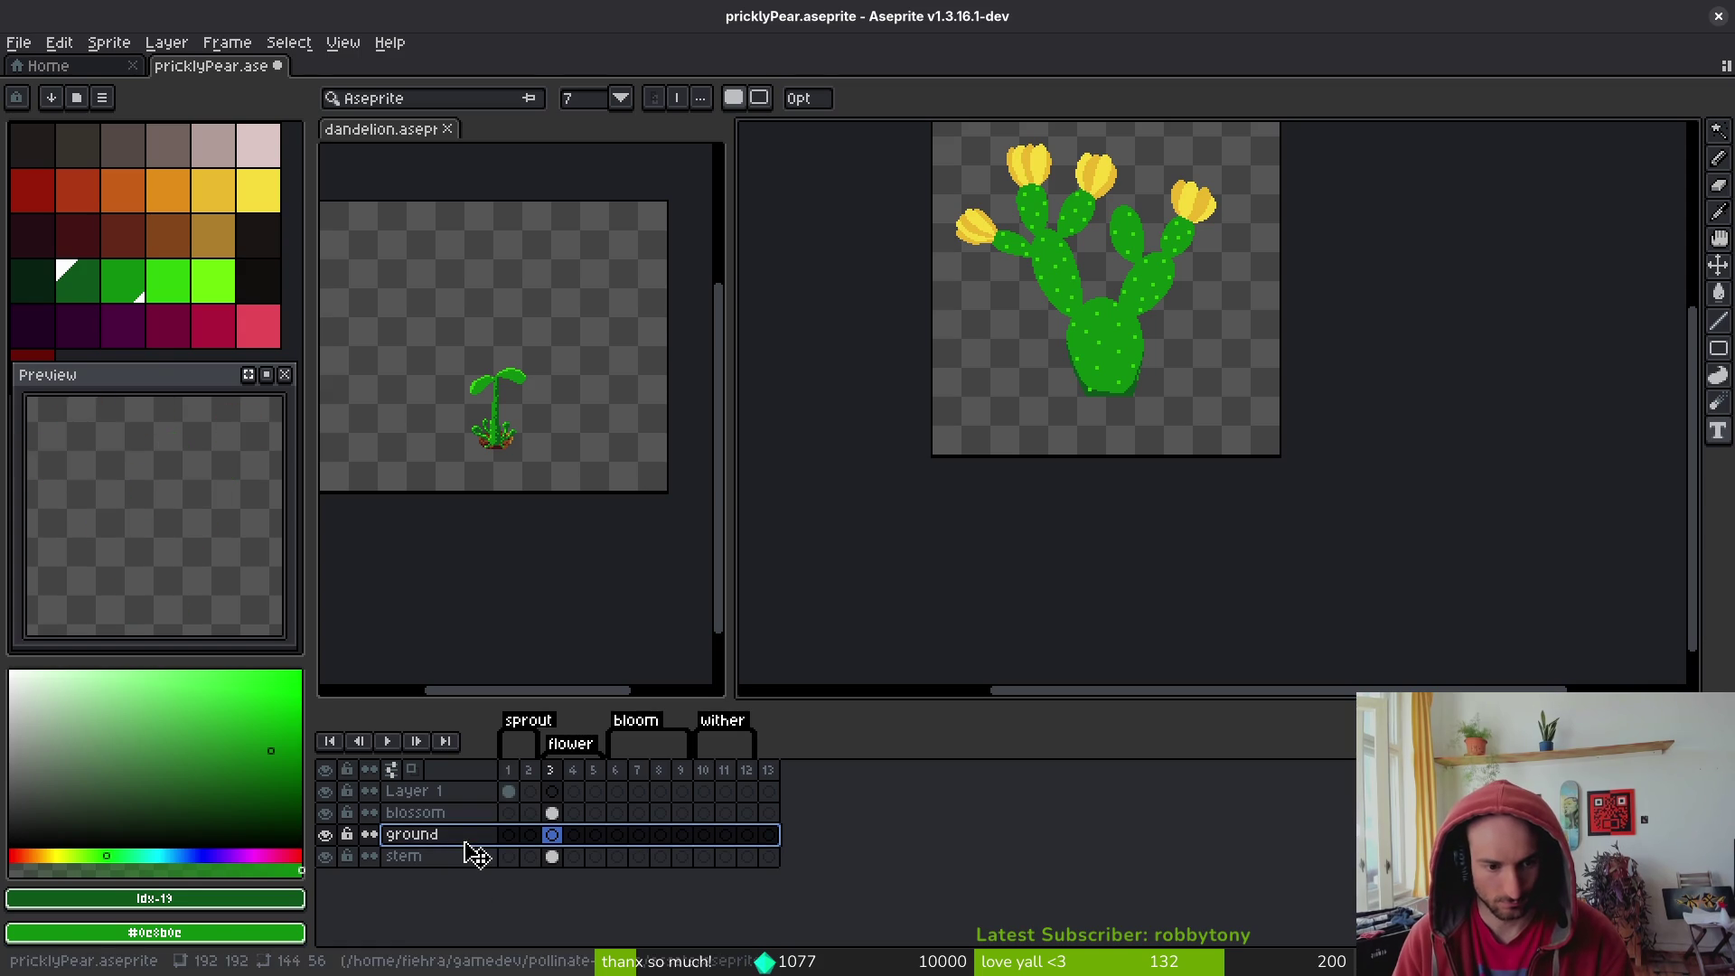
{"action": "left_click_drag", "start_coordinate": [471, 854], "coordinate": [465, 871]}
{"action": "key", "text": "ctrl+s"}
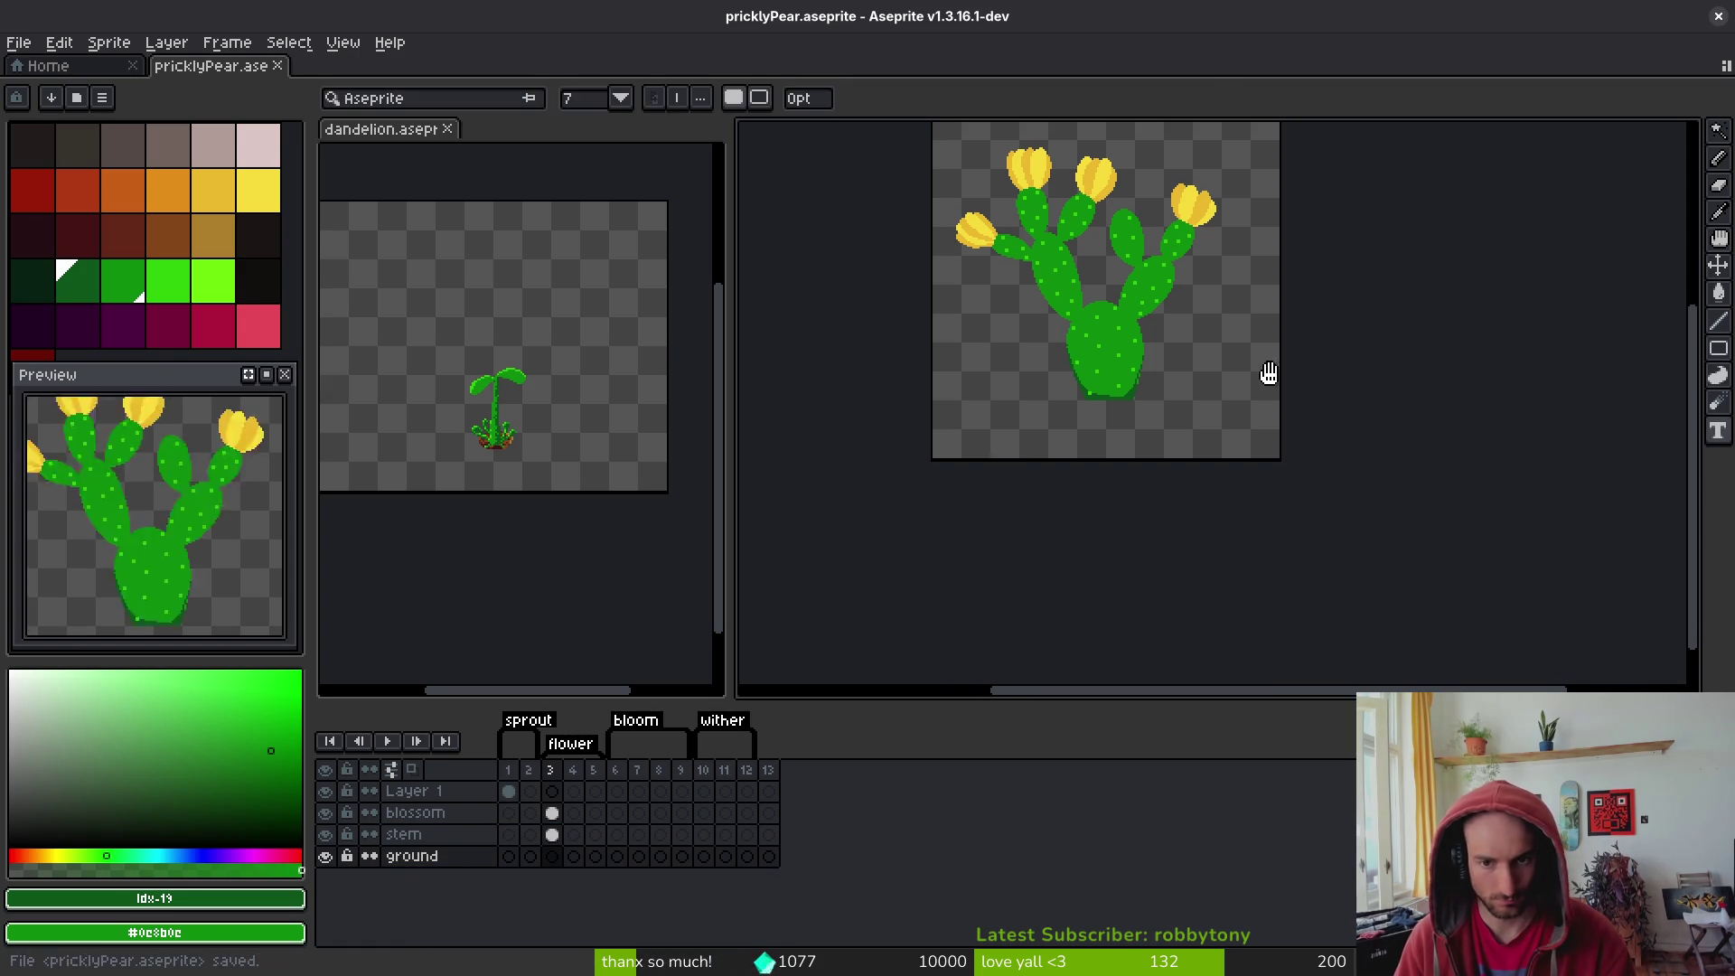
{"action": "scroll", "coordinate": [931, 420], "scroll_direction": "up", "scroll_amount": 4}
- Pick brown, then cut the dirt mound from the dandelion's ground cel at frame 3
{"action": "left_click", "coordinate": [169, 236]}
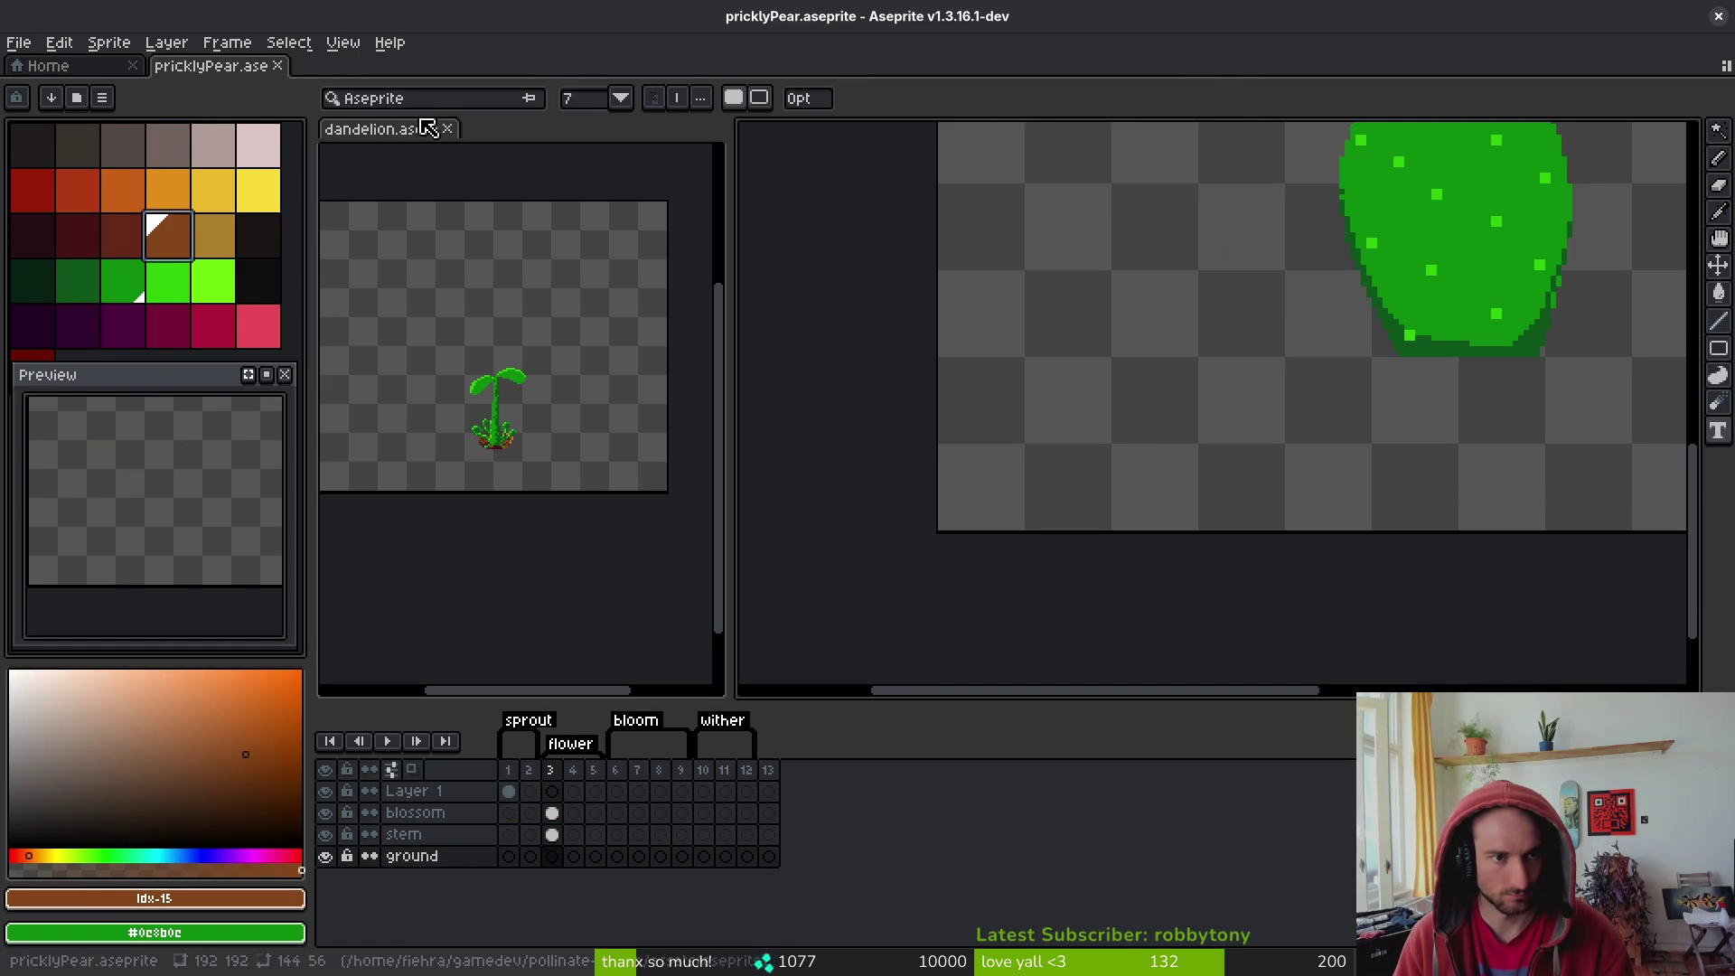
{"action": "left_click", "coordinate": [400, 178]}
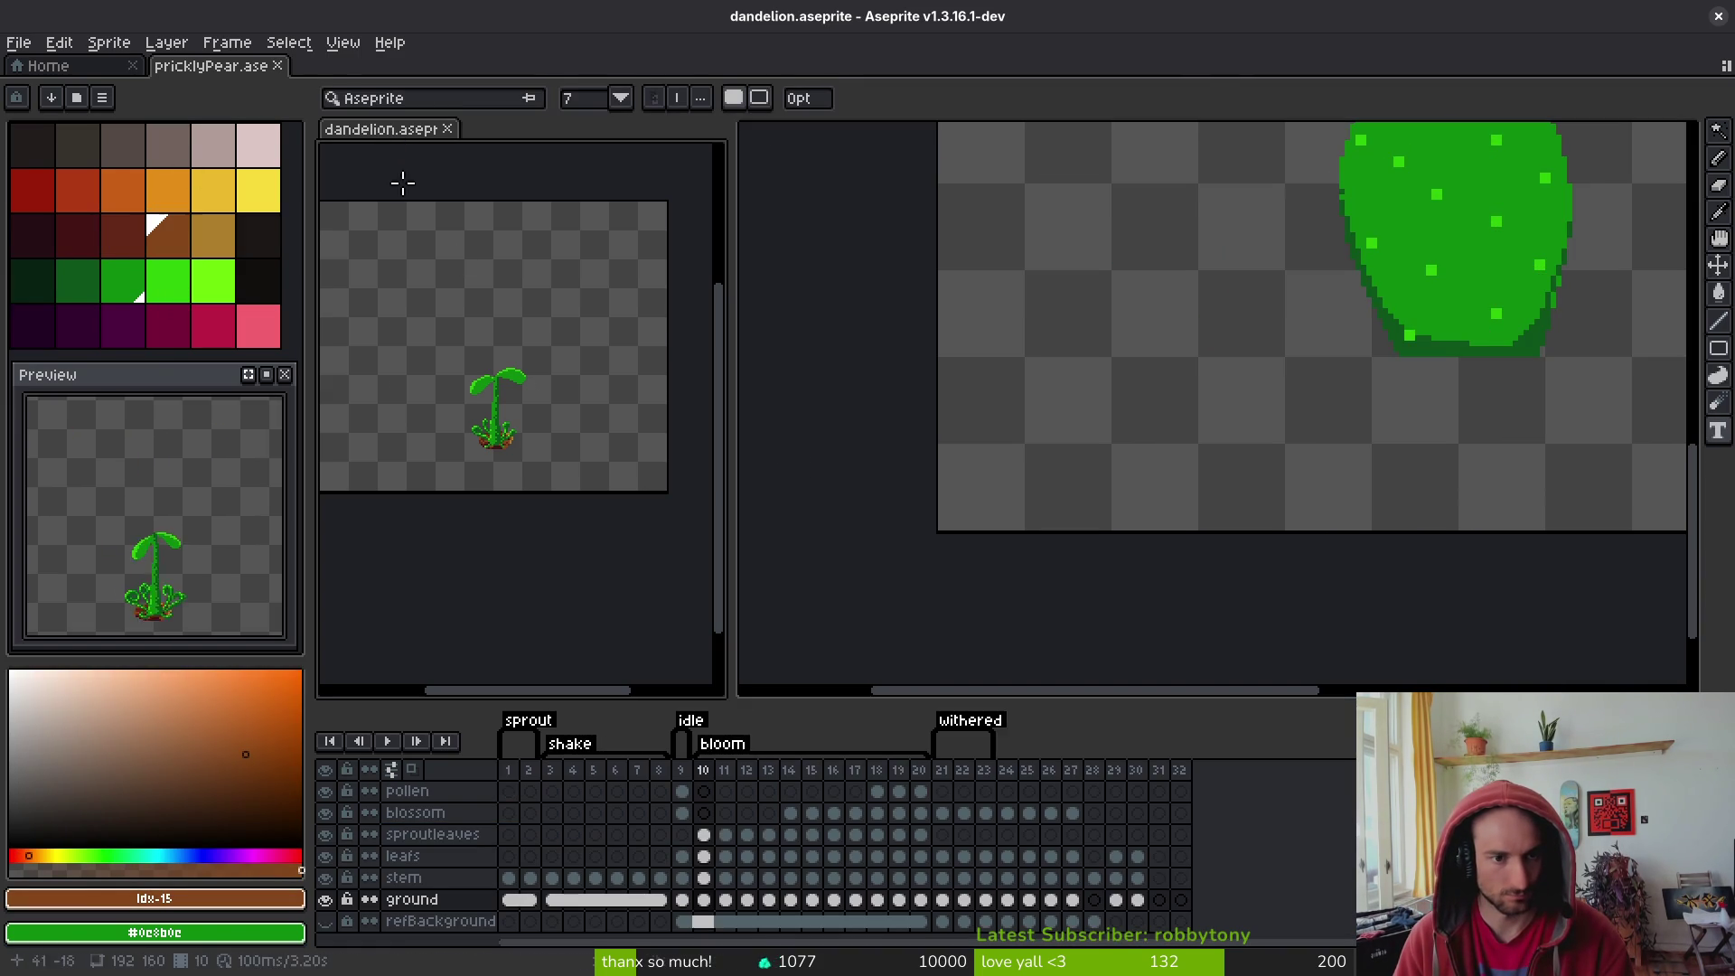
{"action": "left_click", "coordinate": [552, 900]}
{"action": "key", "text": "m"}
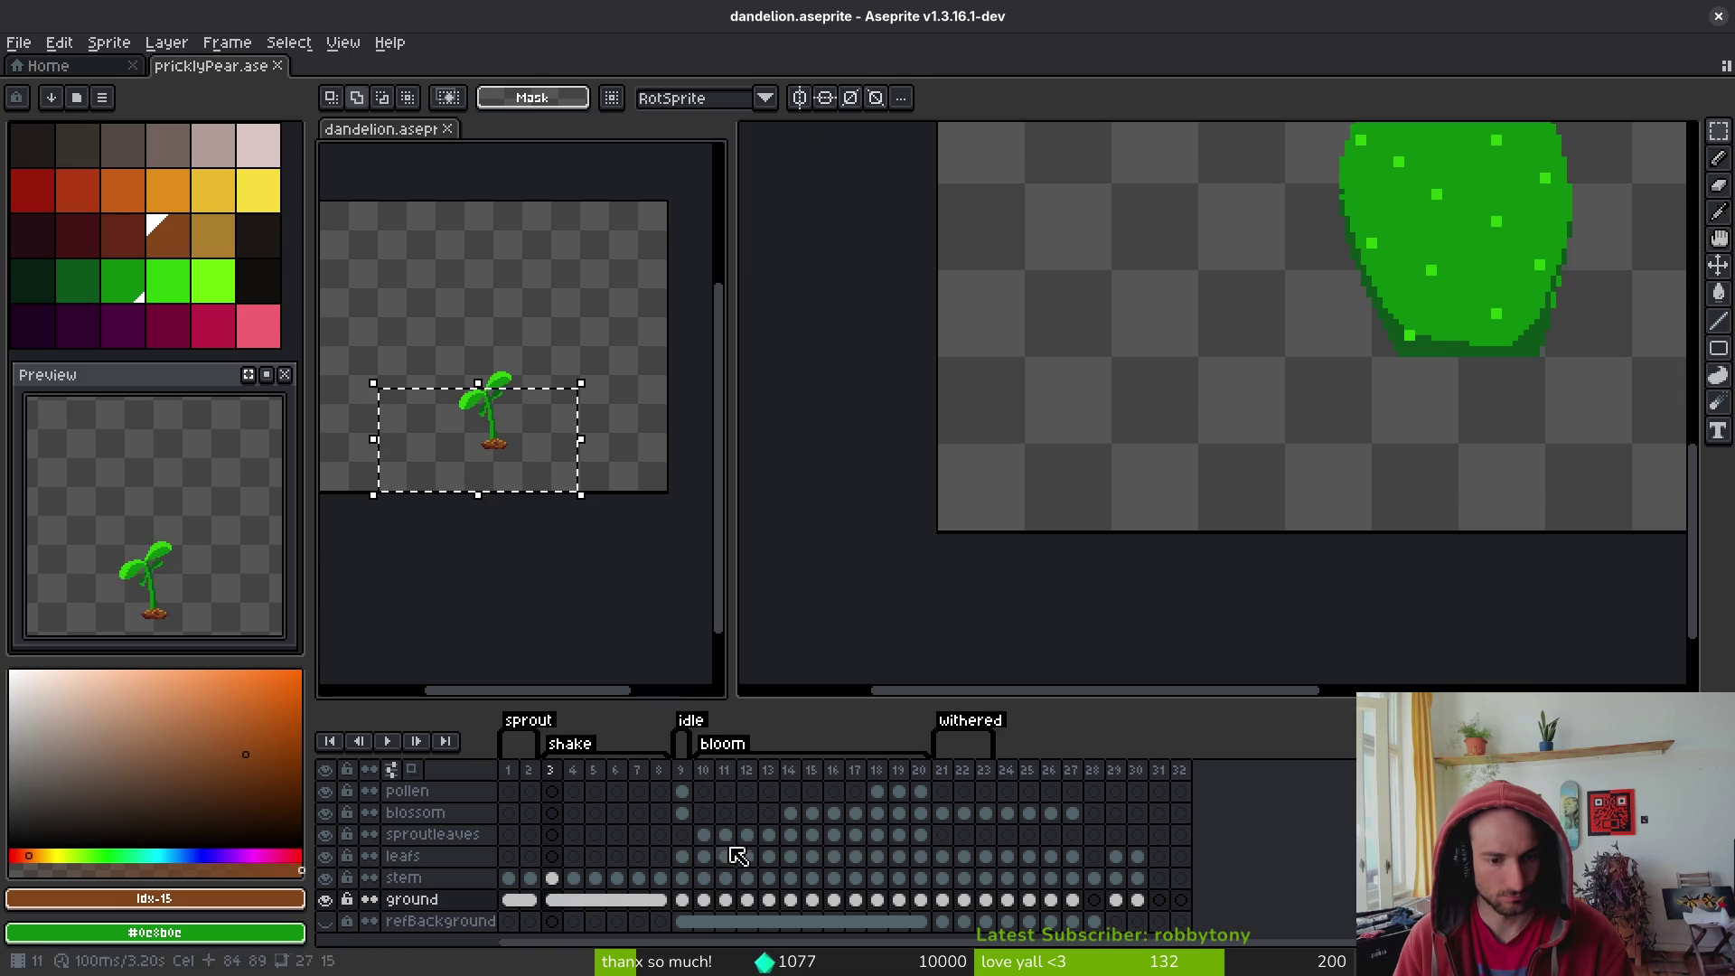
{"action": "key", "text": "Delete"}
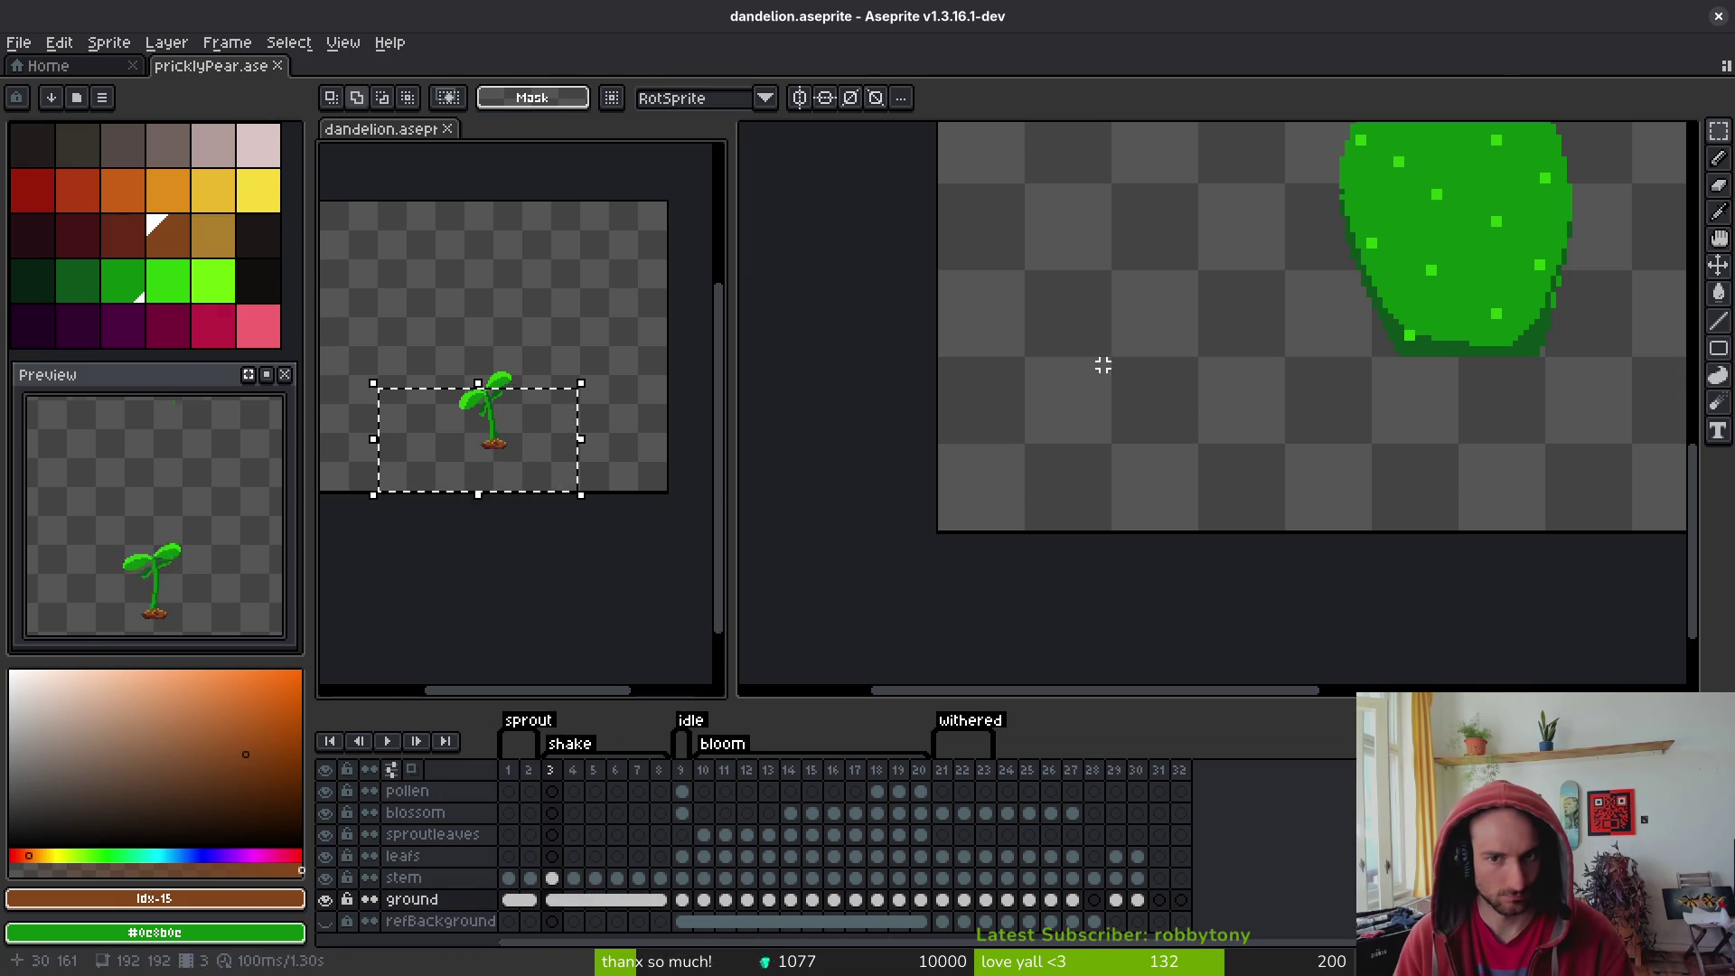
- Paste the mound into the prickly pear and position it just under the cactus base
{"action": "left_click", "coordinate": [1148, 430]}
{"action": "key", "text": "ctrl+v"}
{"action": "scroll", "coordinate": [1101, 527], "scroll_direction": "down", "scroll_amount": 4}
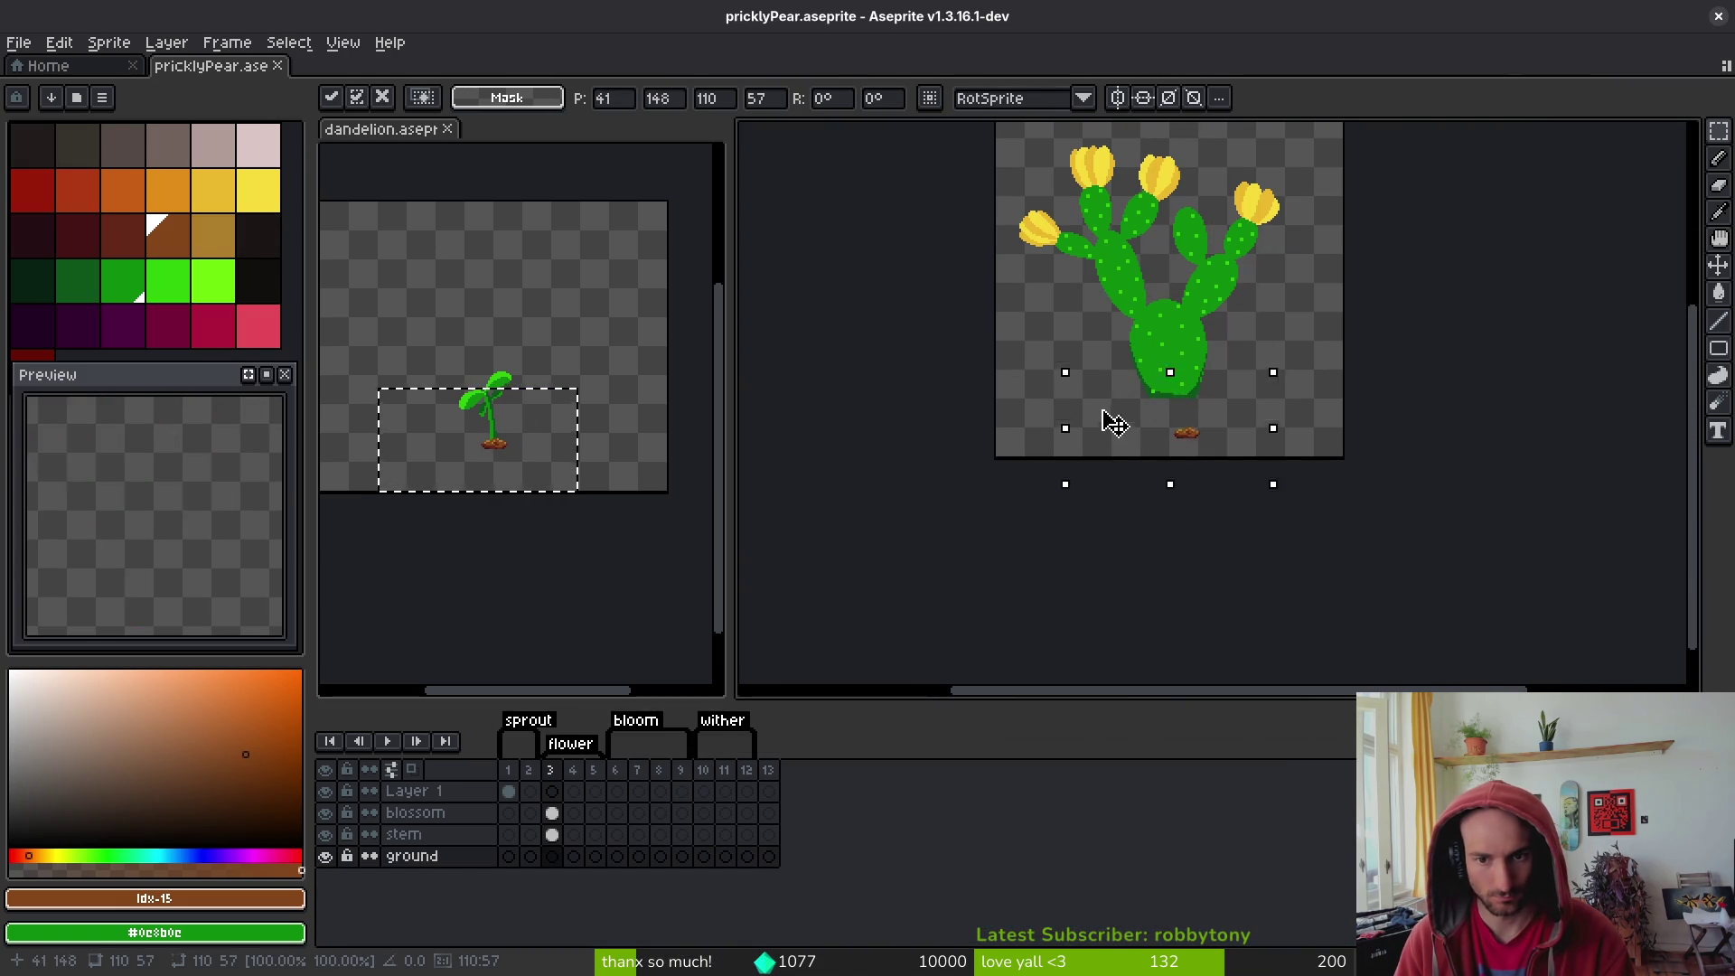
{"action": "left_click_drag", "start_coordinate": [1115, 425], "coordinate": [1102, 392]}
{"action": "scroll", "coordinate": [1093, 391], "scroll_direction": "up", "scroll_amount": 4}
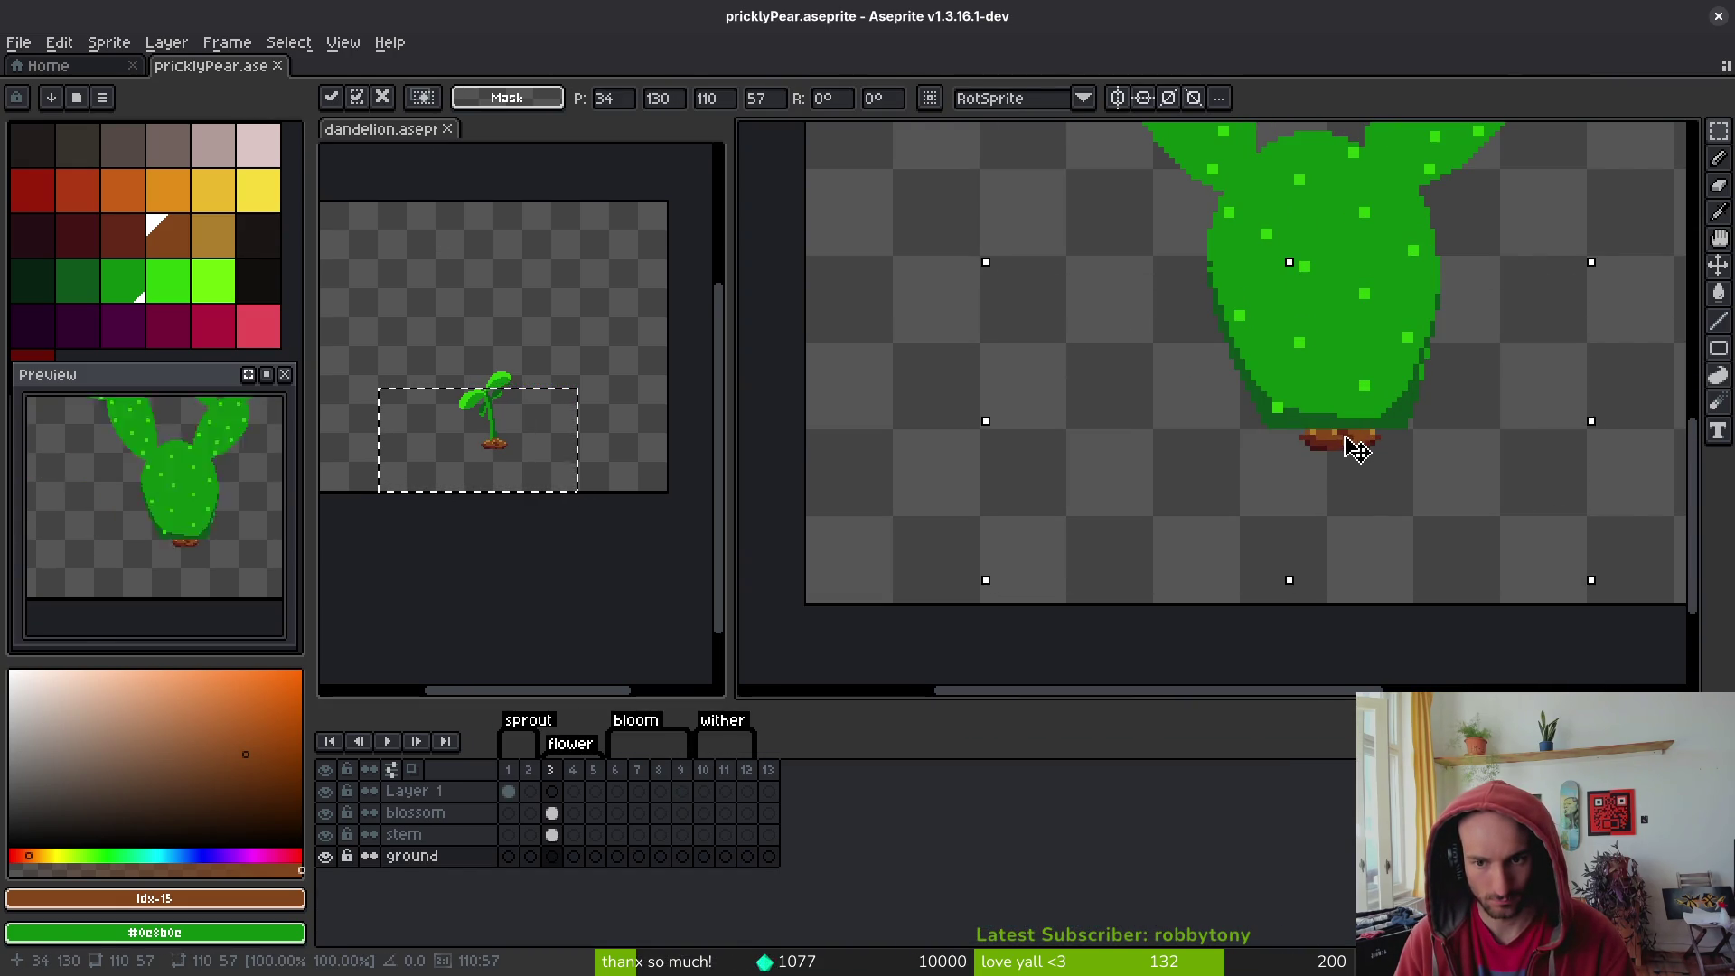
{"action": "mouse_move", "coordinate": [1356, 447]}
{"action": "left_mouse_down"}
{"action": "mouse_move", "coordinate": [1344, 484]}
{"action": "mouse_move", "coordinate": [1363, 503]}
{"action": "mouse_move", "coordinate": [1348, 445]}
{"action": "left_mouse_up"}
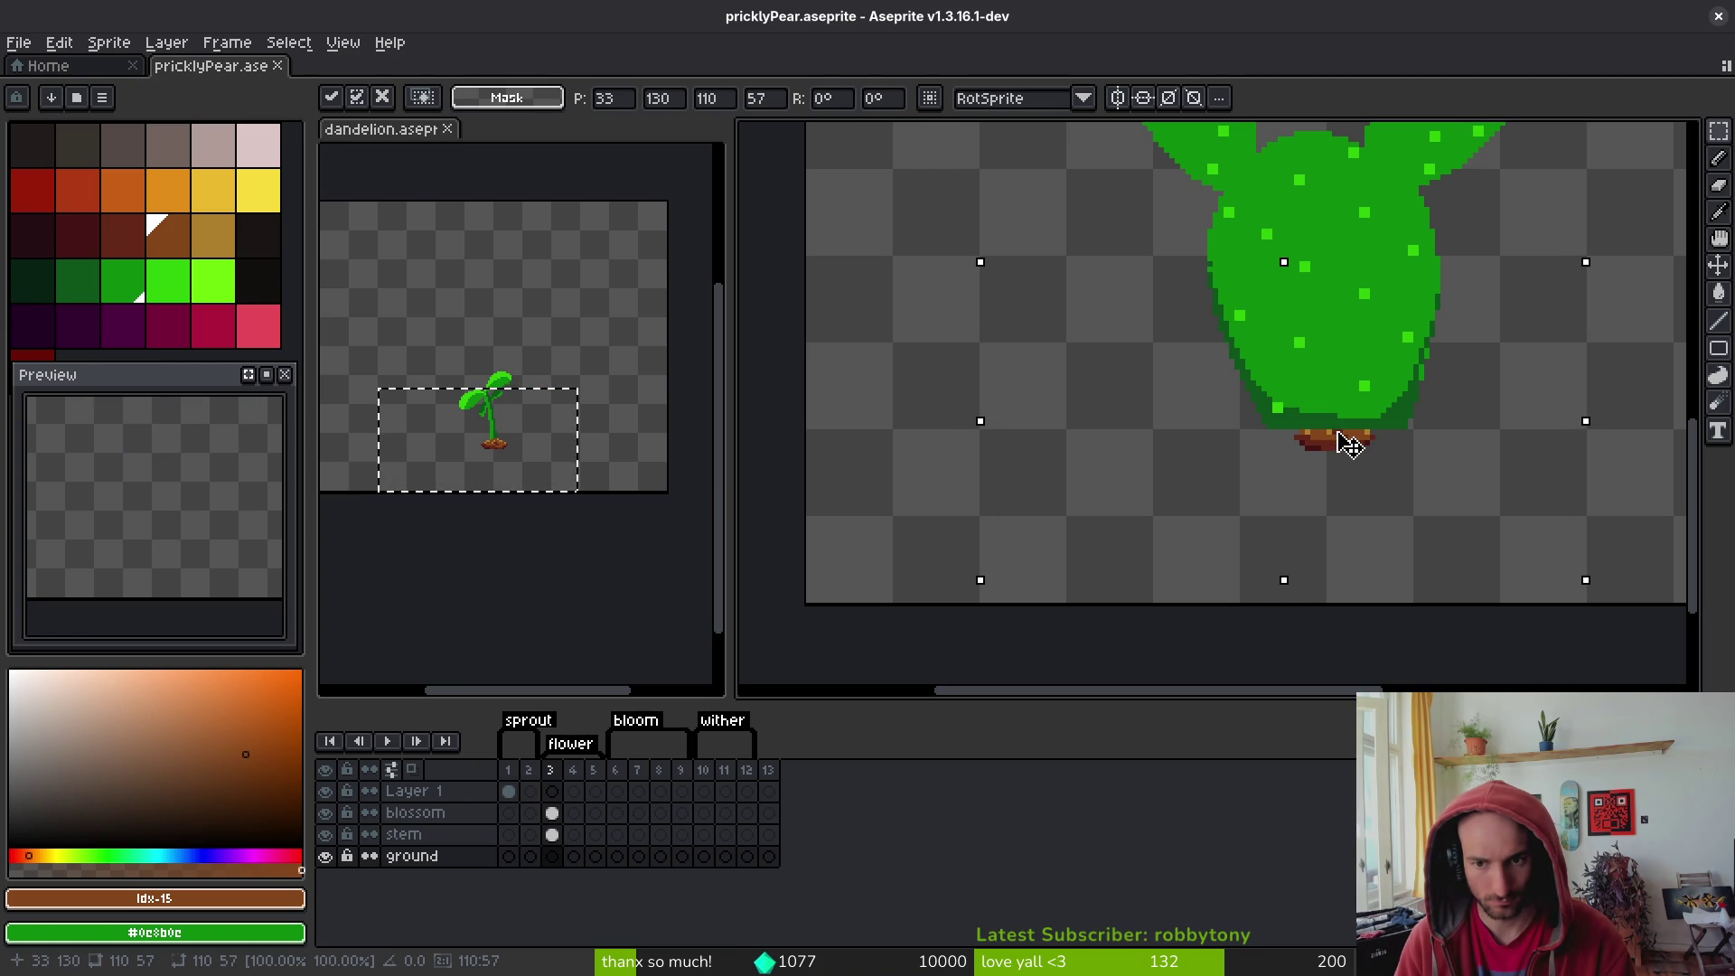
{"action": "scroll", "coordinate": [1348, 443], "scroll_direction": "up", "scroll_amount": 2}
{"action": "key", "text": "Return"}
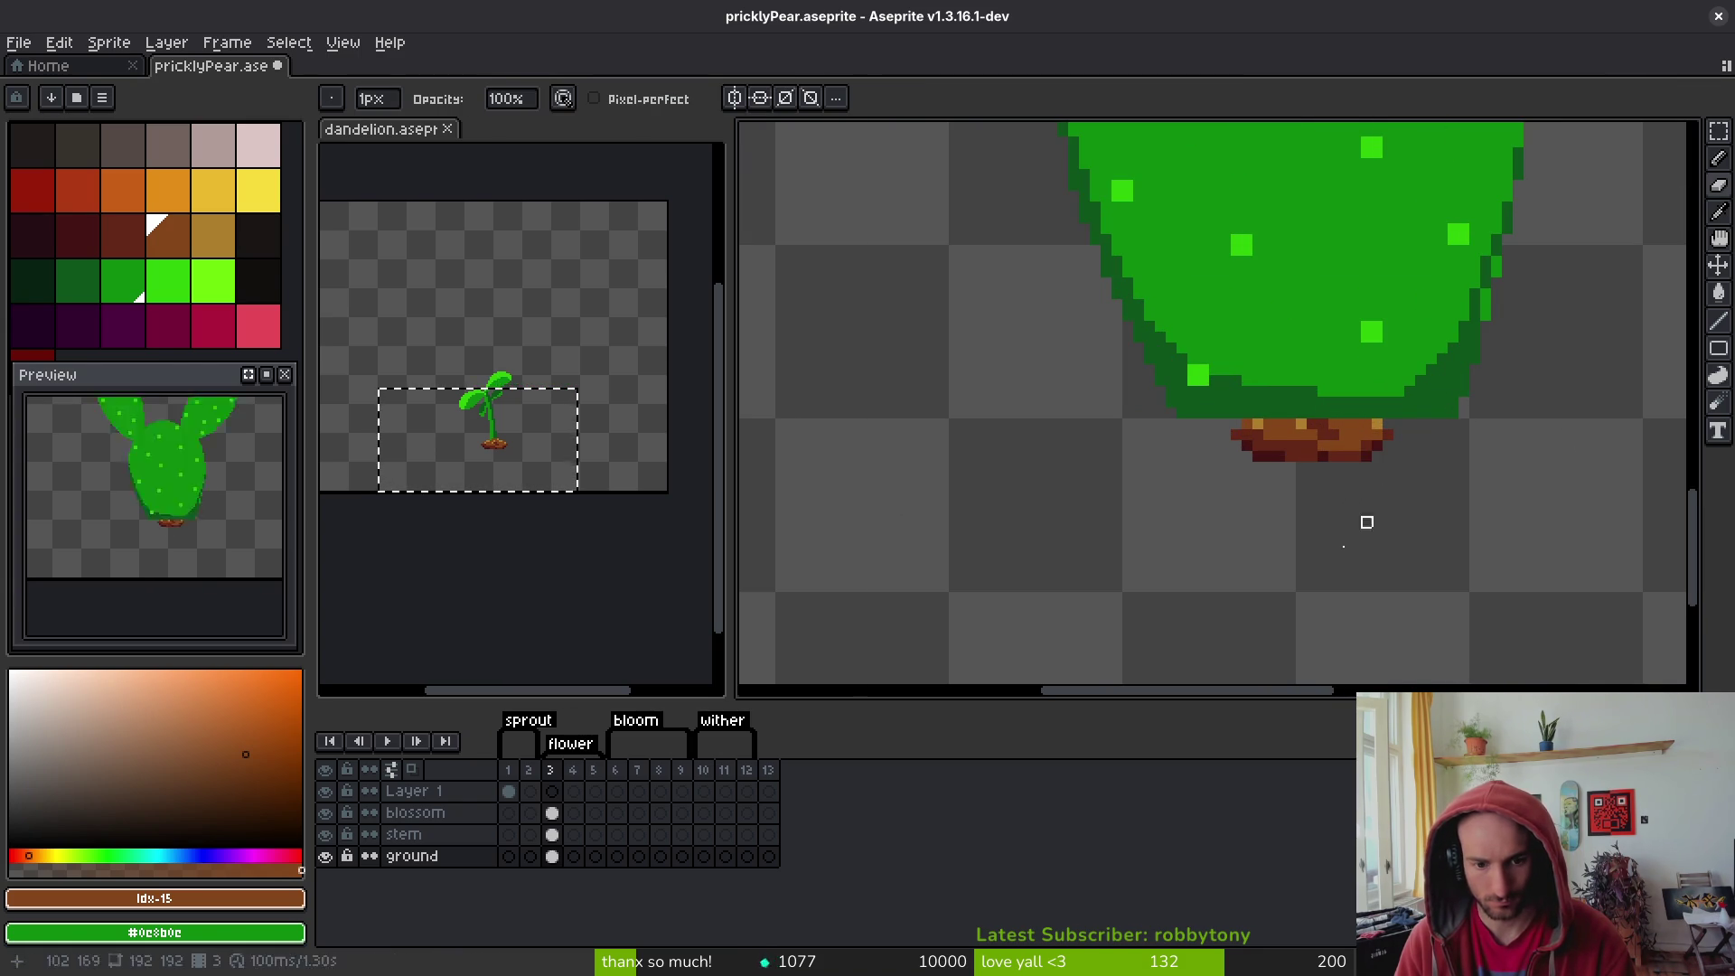
- Paint a brown row across the mound's top on the ground layer
{"action": "left_click", "coordinate": [552, 835]}
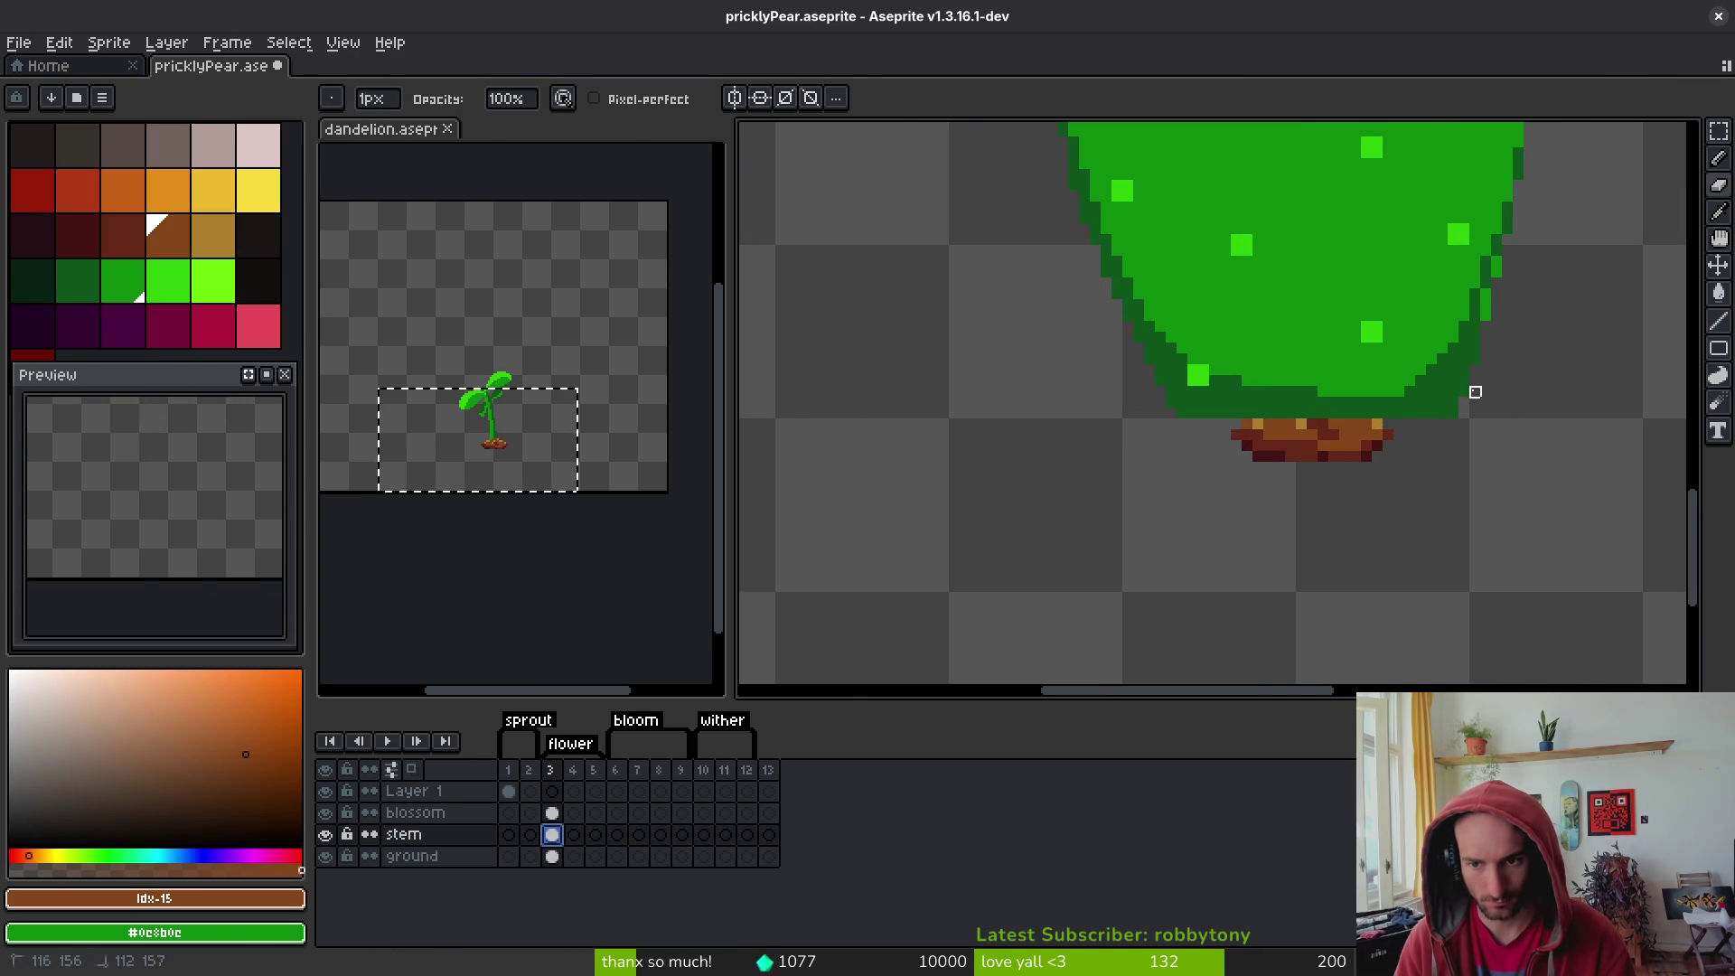
{"action": "left_click", "coordinate": [1367, 436]}
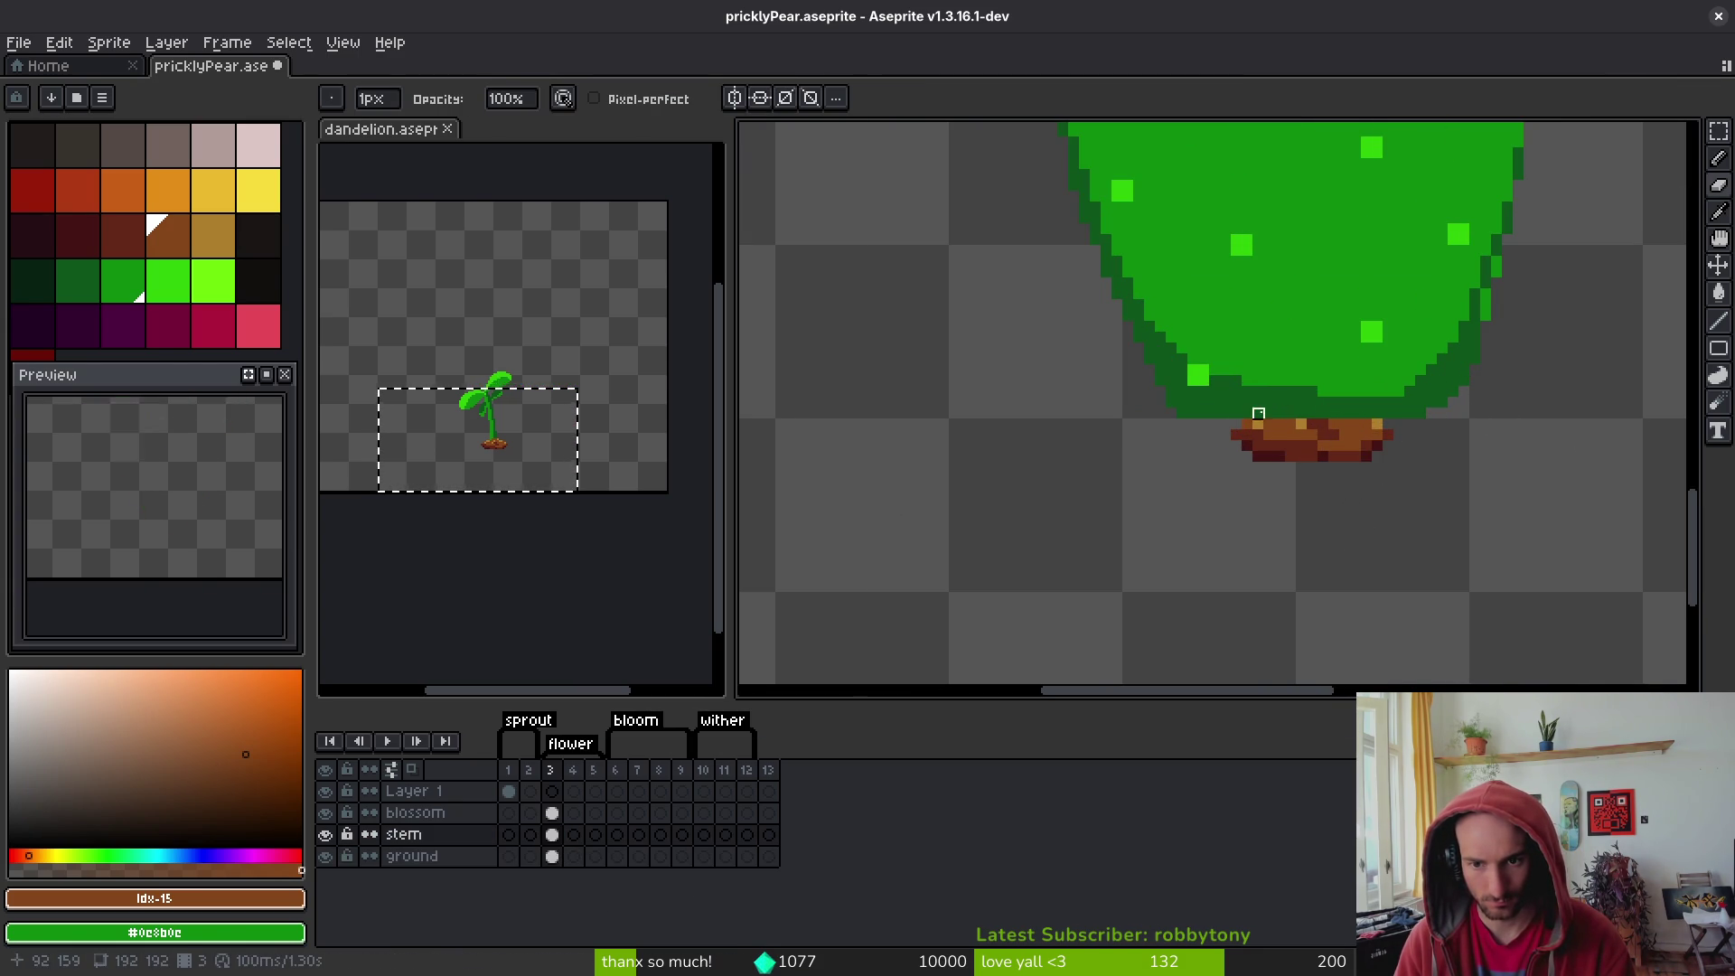
{"action": "left_click_drag", "start_coordinate": [1258, 413], "coordinate": [1388, 413]}
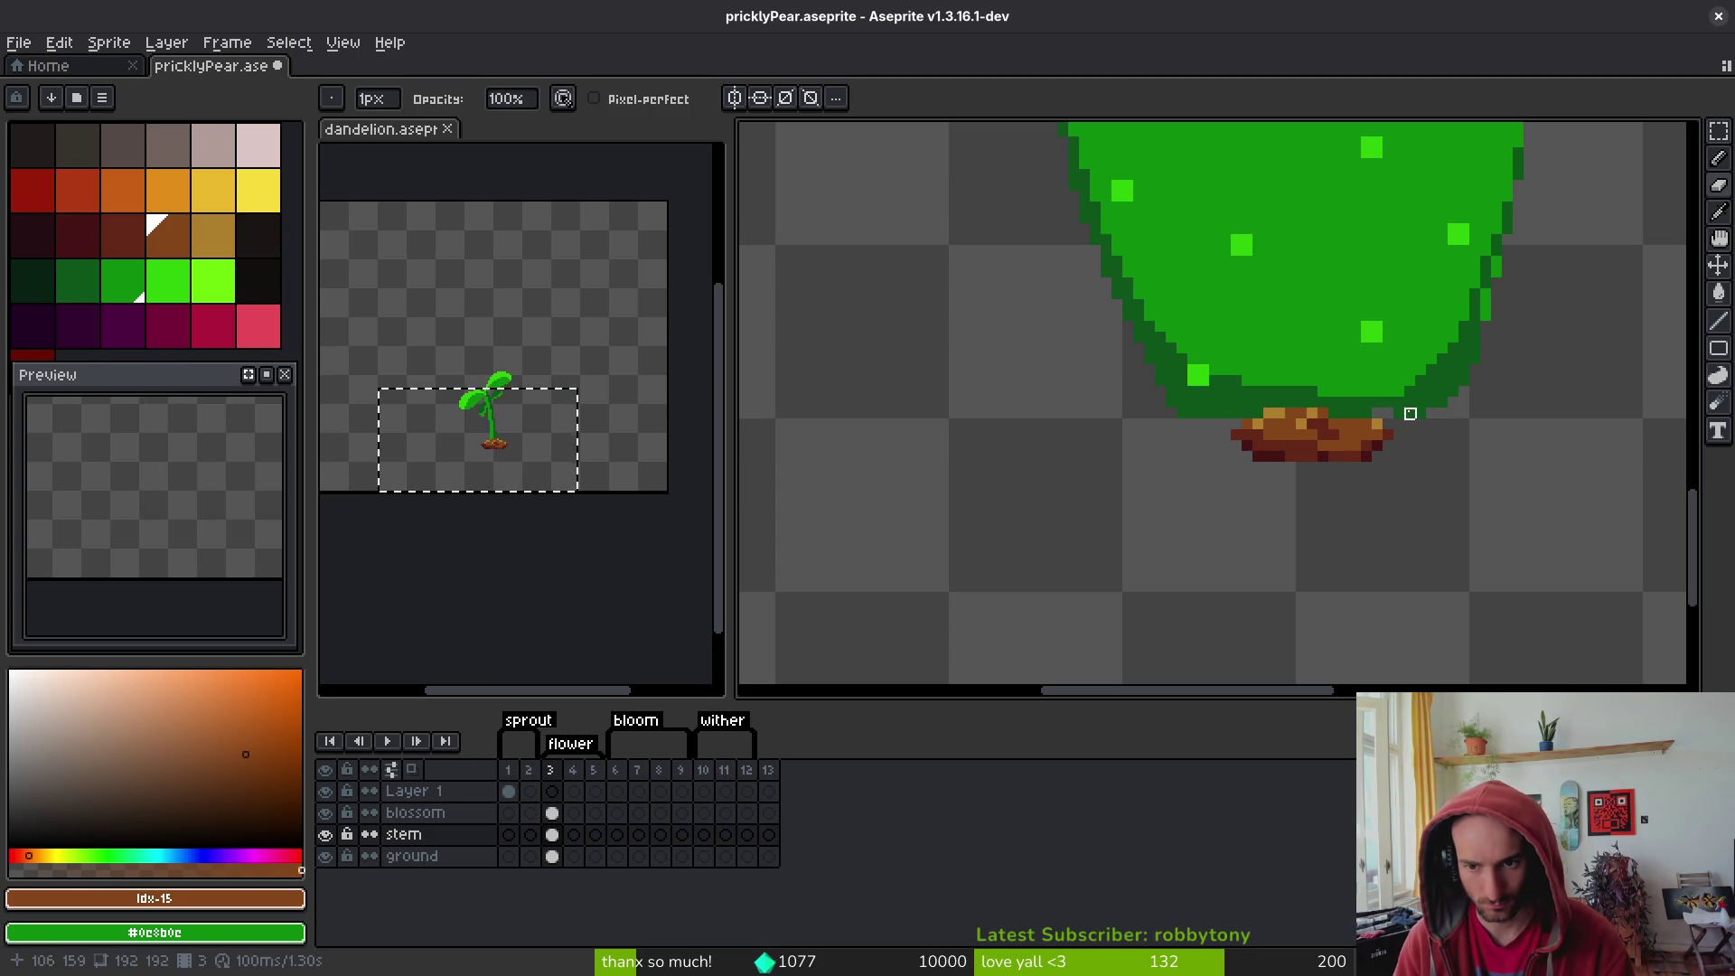
{"action": "left_click_drag", "start_coordinate": [1214, 413], "coordinate": [1182, 413]}
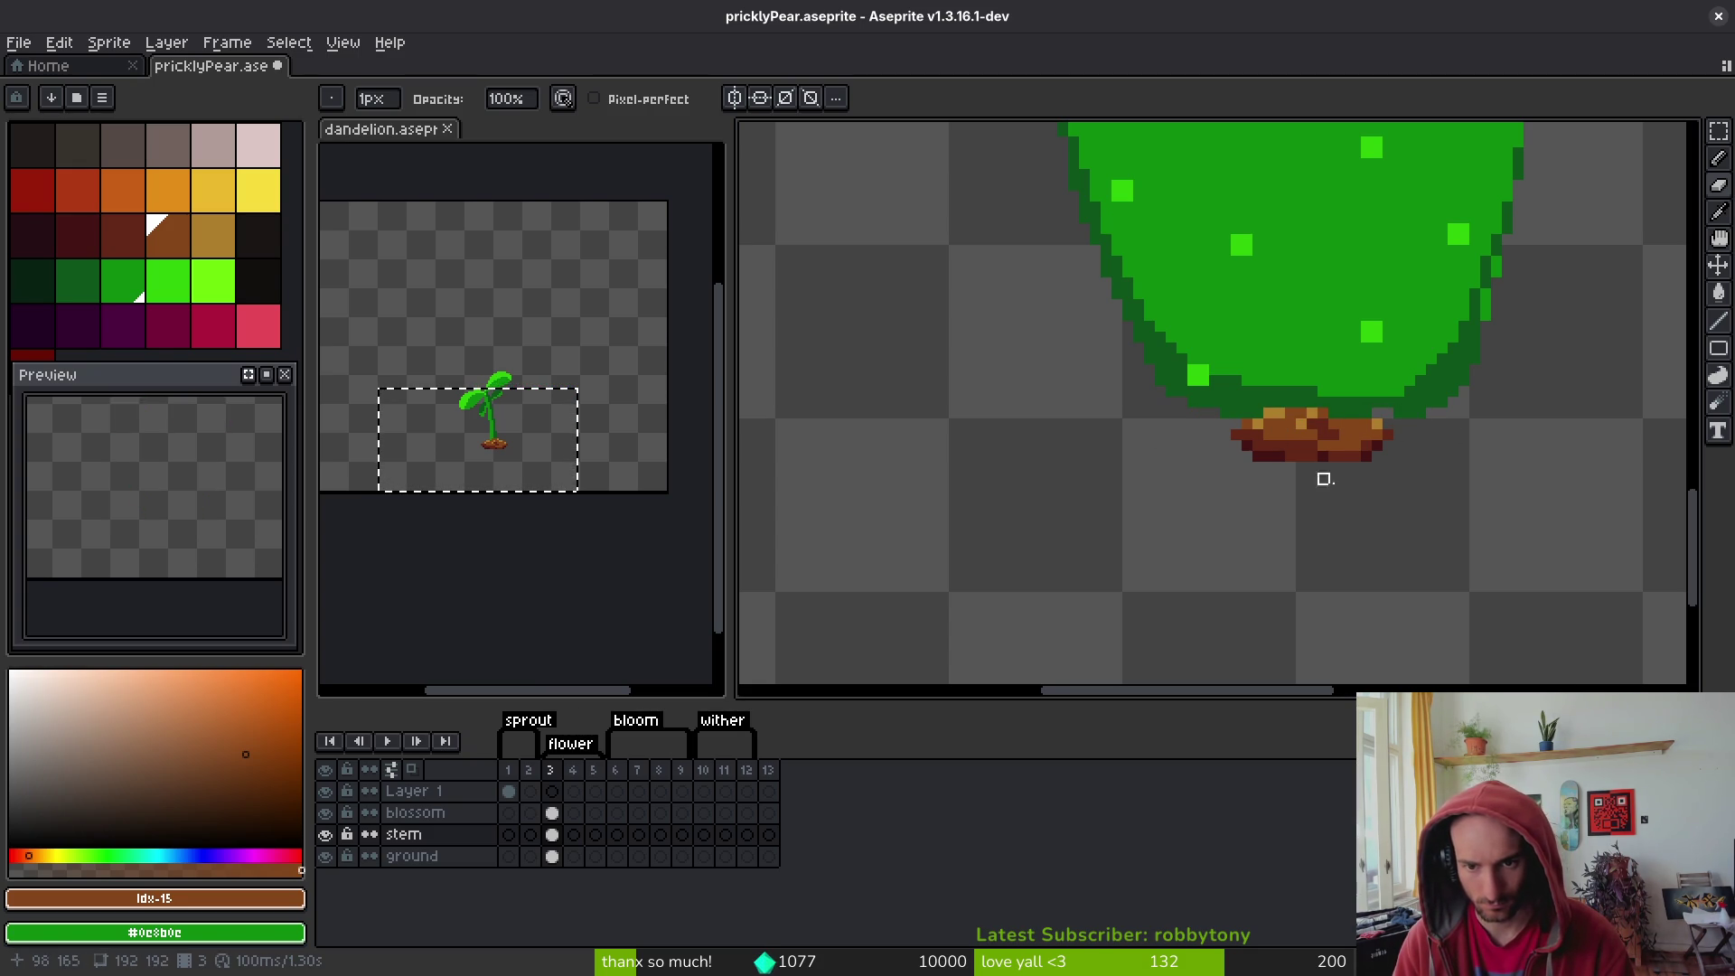
{"action": "scroll", "coordinate": [1324, 479], "scroll_direction": "down", "scroll_amount": 1}
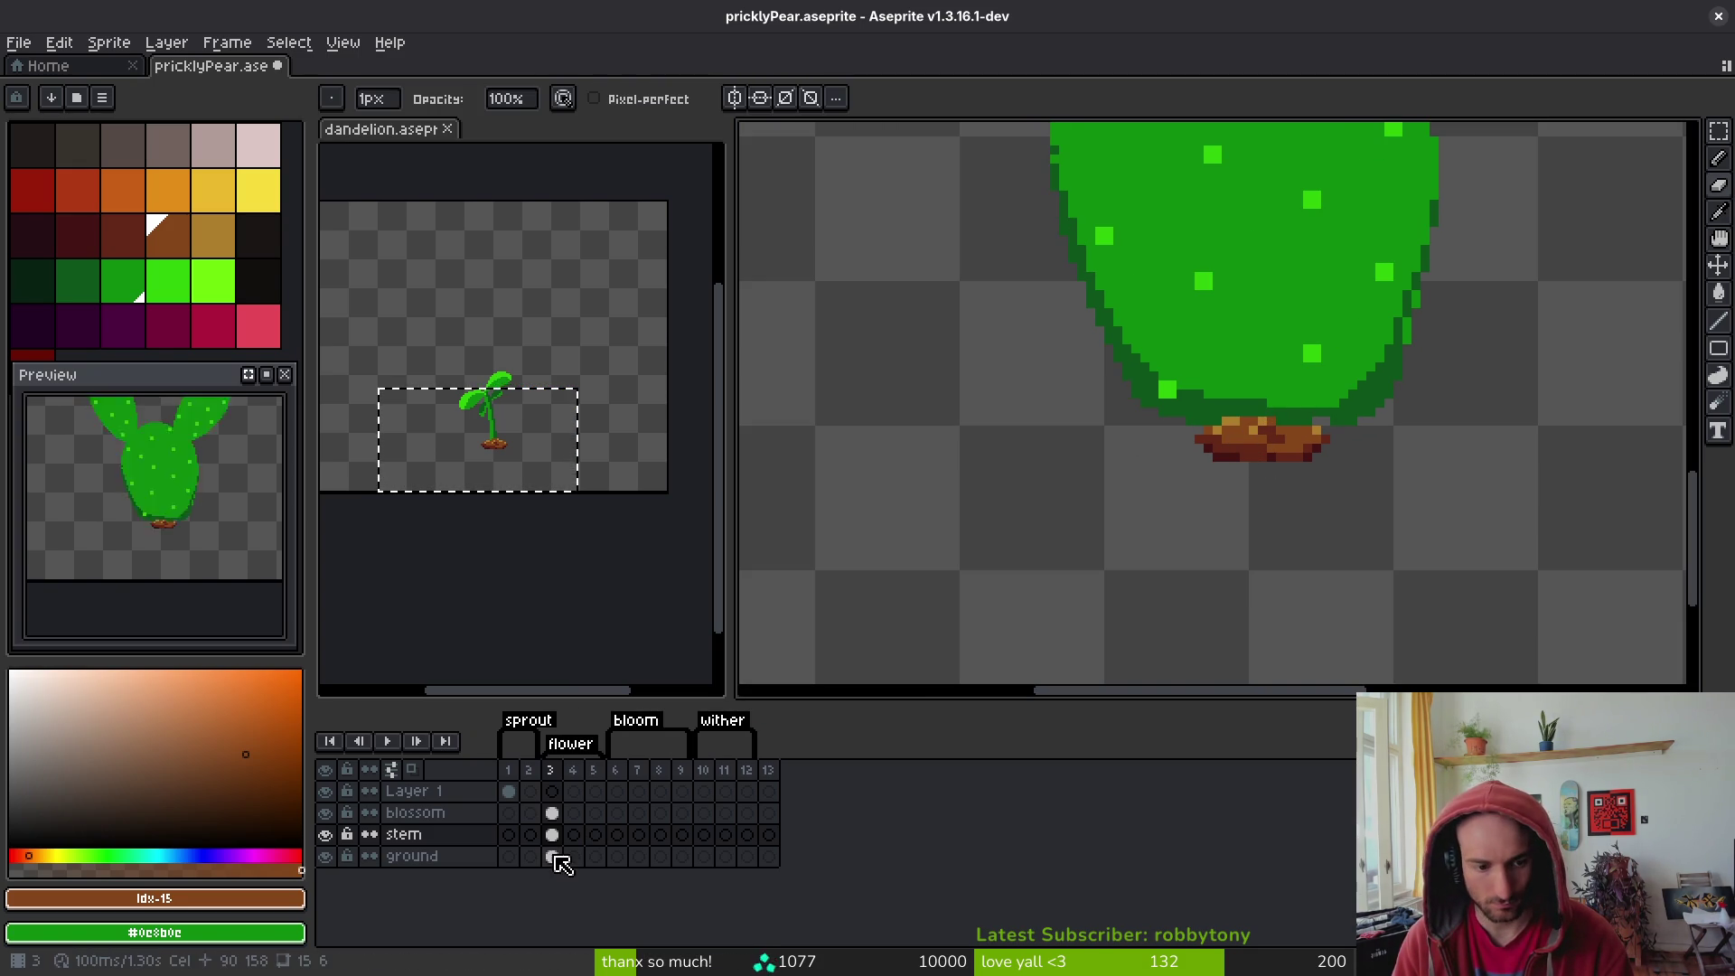
{"action": "left_click", "coordinate": [552, 856]}
{"action": "scroll", "coordinate": [1344, 538], "scroll_direction": "up", "scroll_amount": 1}
{"action": "left_click", "coordinate": [1259, 356], "text": "alt"}
- Extend the mound's top brown rows to the left and right
{"action": "scroll", "coordinate": [1175, 407], "scroll_direction": "up", "scroll_amount": 1}
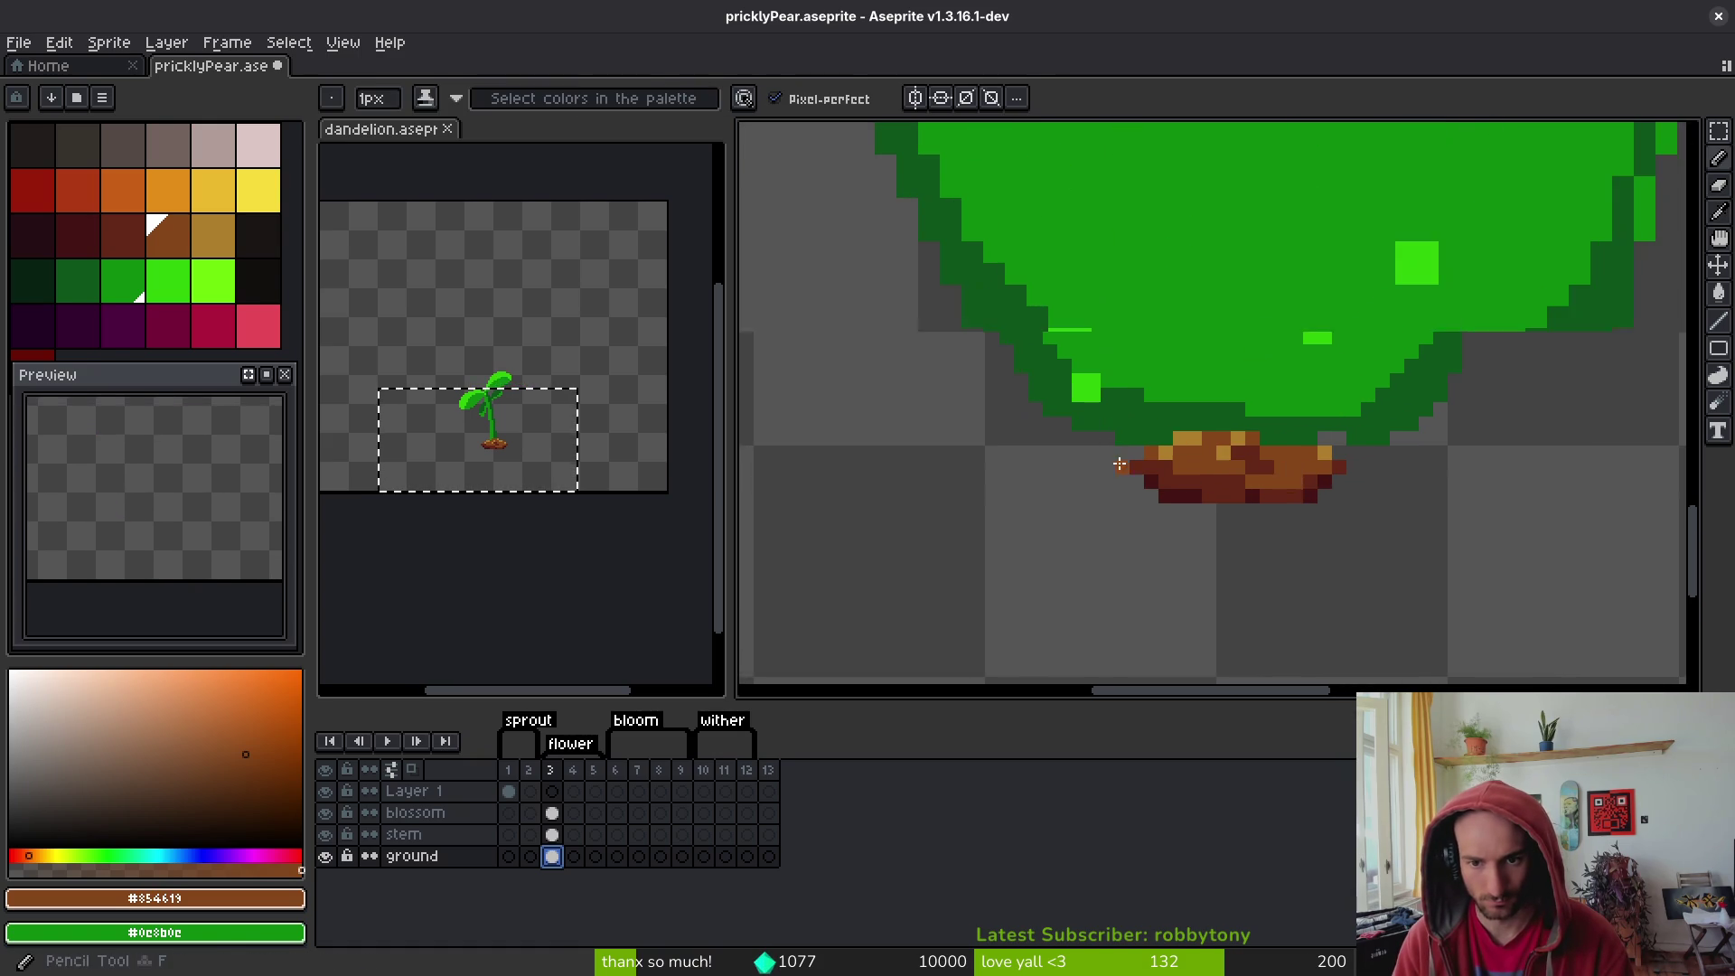
{"action": "scroll", "coordinate": [1119, 464], "scroll_direction": "up", "scroll_amount": 1}
{"action": "mouse_move", "coordinate": [1103, 426]}
{"action": "left_mouse_down"}
{"action": "mouse_move", "coordinate": [1020, 431]}
{"action": "mouse_move", "coordinate": [1016, 403]}
{"action": "mouse_move", "coordinate": [1018, 444]}
{"action": "mouse_move", "coordinate": [1030, 408]}
{"action": "mouse_move", "coordinate": [972, 442]}
{"action": "left_mouse_up"}
{"action": "key", "text": "ctrl+z"}
{"action": "key", "text": "ctrl+z"}
{"action": "key", "text": "ctrl+z"}
{"action": "left_click_drag", "start_coordinate": [1121, 447], "coordinate": [1058, 448]}
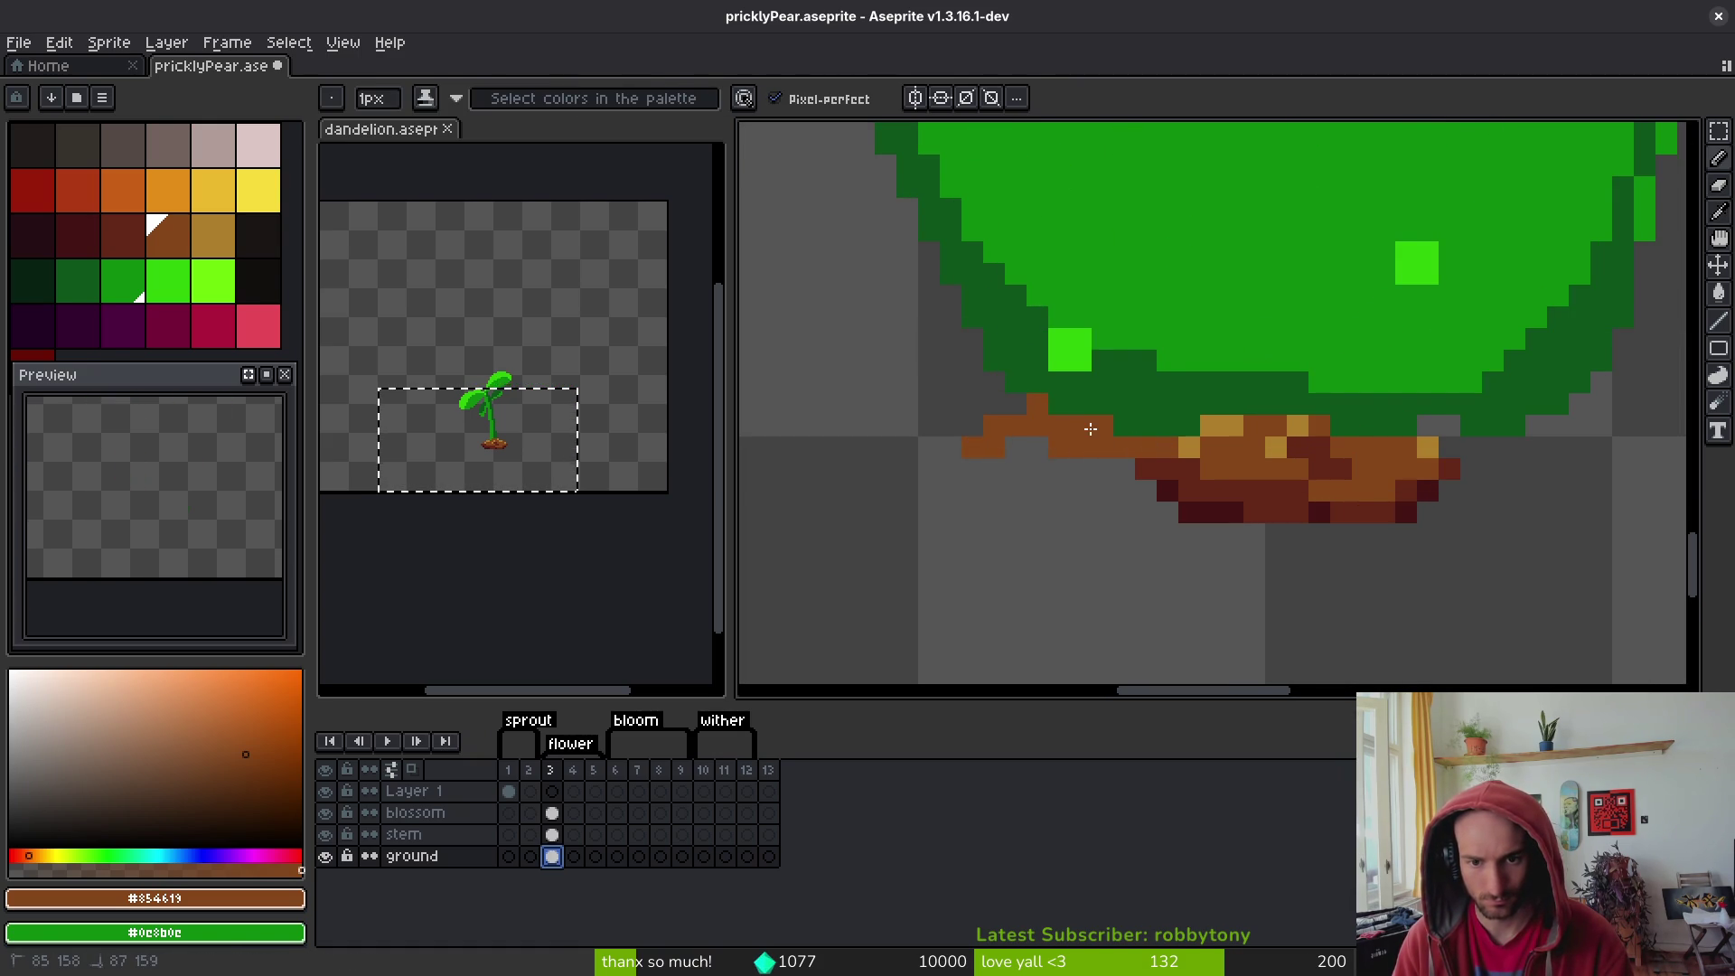
{"action": "mouse_move", "coordinate": [1427, 425]}
{"action": "left_mouse_down"}
{"action": "mouse_move", "coordinate": [1501, 451]}
{"action": "mouse_move", "coordinate": [1328, 503]}
{"action": "left_mouse_up"}
{"action": "left_click", "coordinate": [1391, 485]}
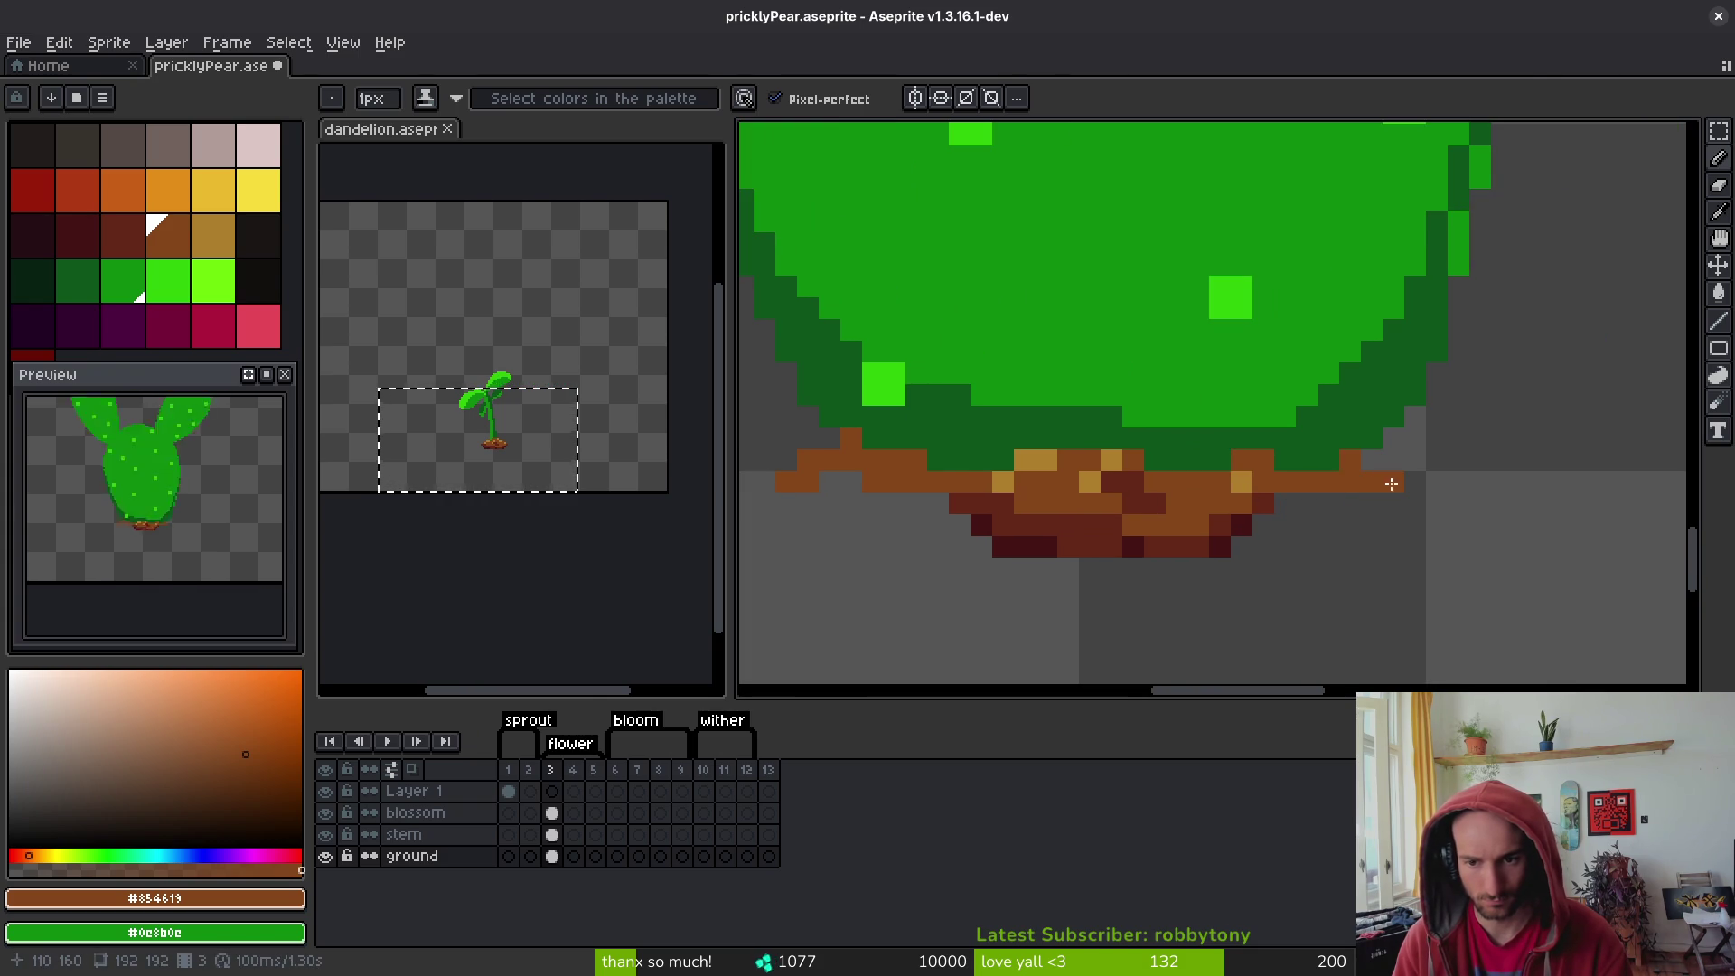
{"action": "mouse_move", "coordinate": [981, 524]}
{"action": "left_mouse_down"}
{"action": "mouse_move", "coordinate": [1100, 496]}
{"action": "mouse_move", "coordinate": [972, 475]}
{"action": "left_mouse_up"}
- Shade the mound's lower-left and lower-right edges with dark brown #632718
{"action": "key", "text": "alt"}
{"action": "left_click", "coordinate": [1150, 490]}
{"action": "left_click", "coordinate": [1081, 518]}
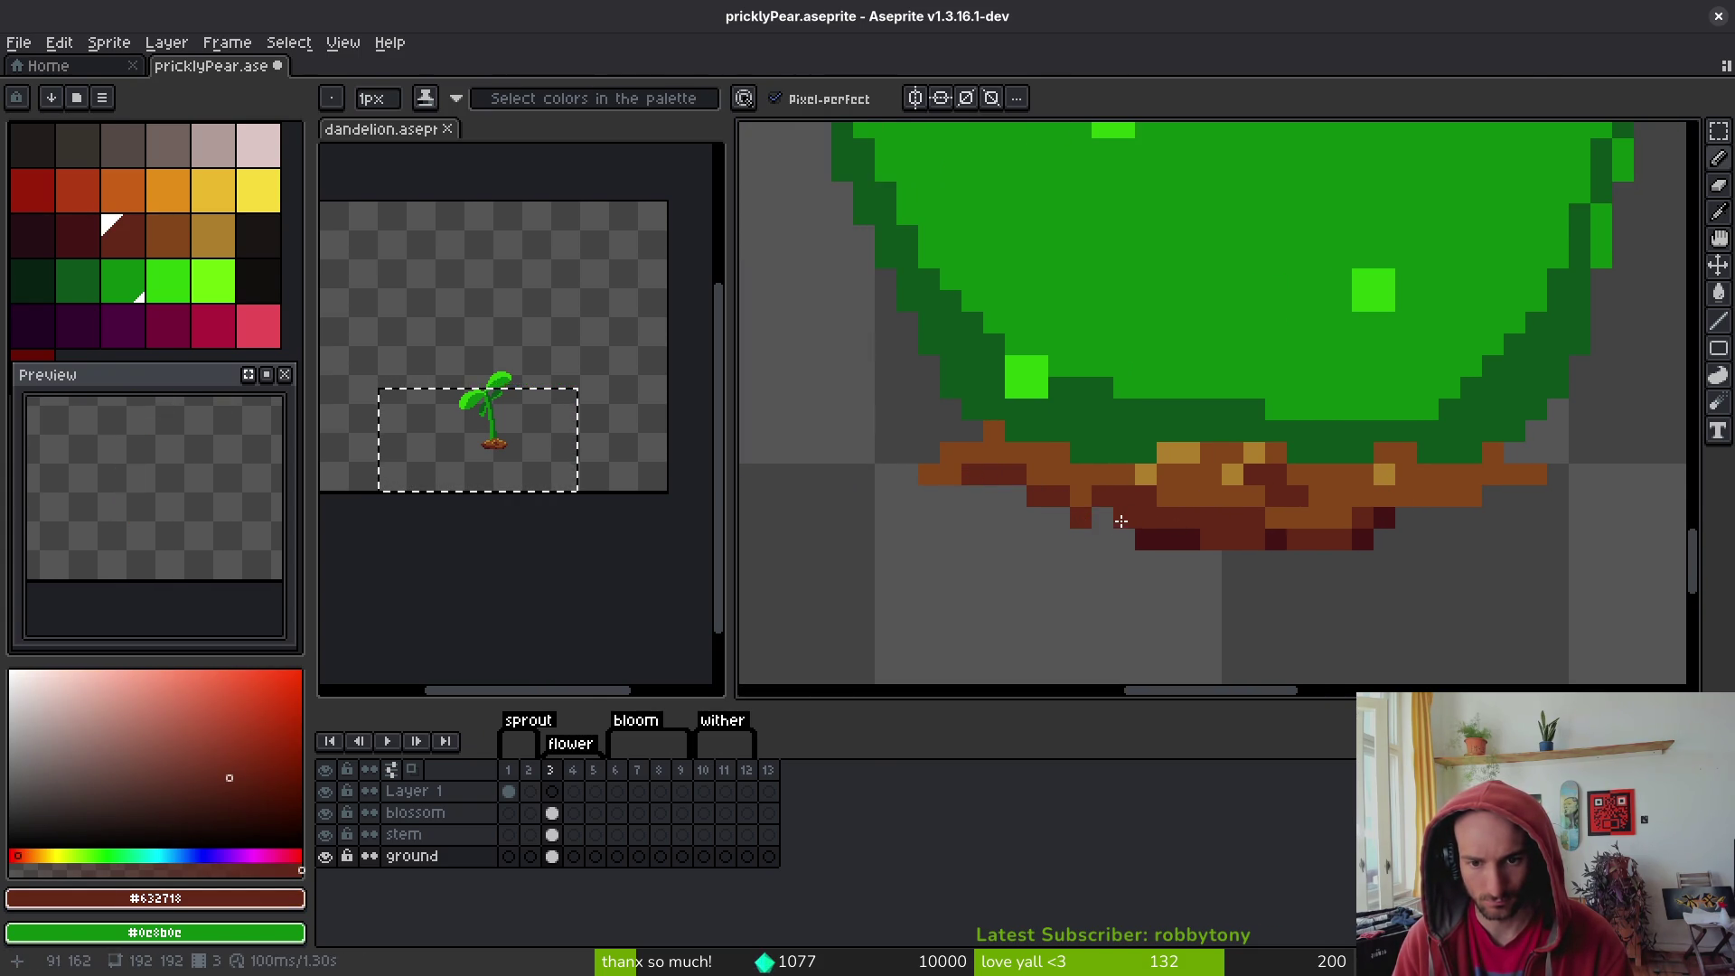
{"action": "left_click_drag", "start_coordinate": [1120, 521], "coordinate": [1098, 518]}
{"action": "left_click", "coordinate": [1064, 514], "text": "alt"}
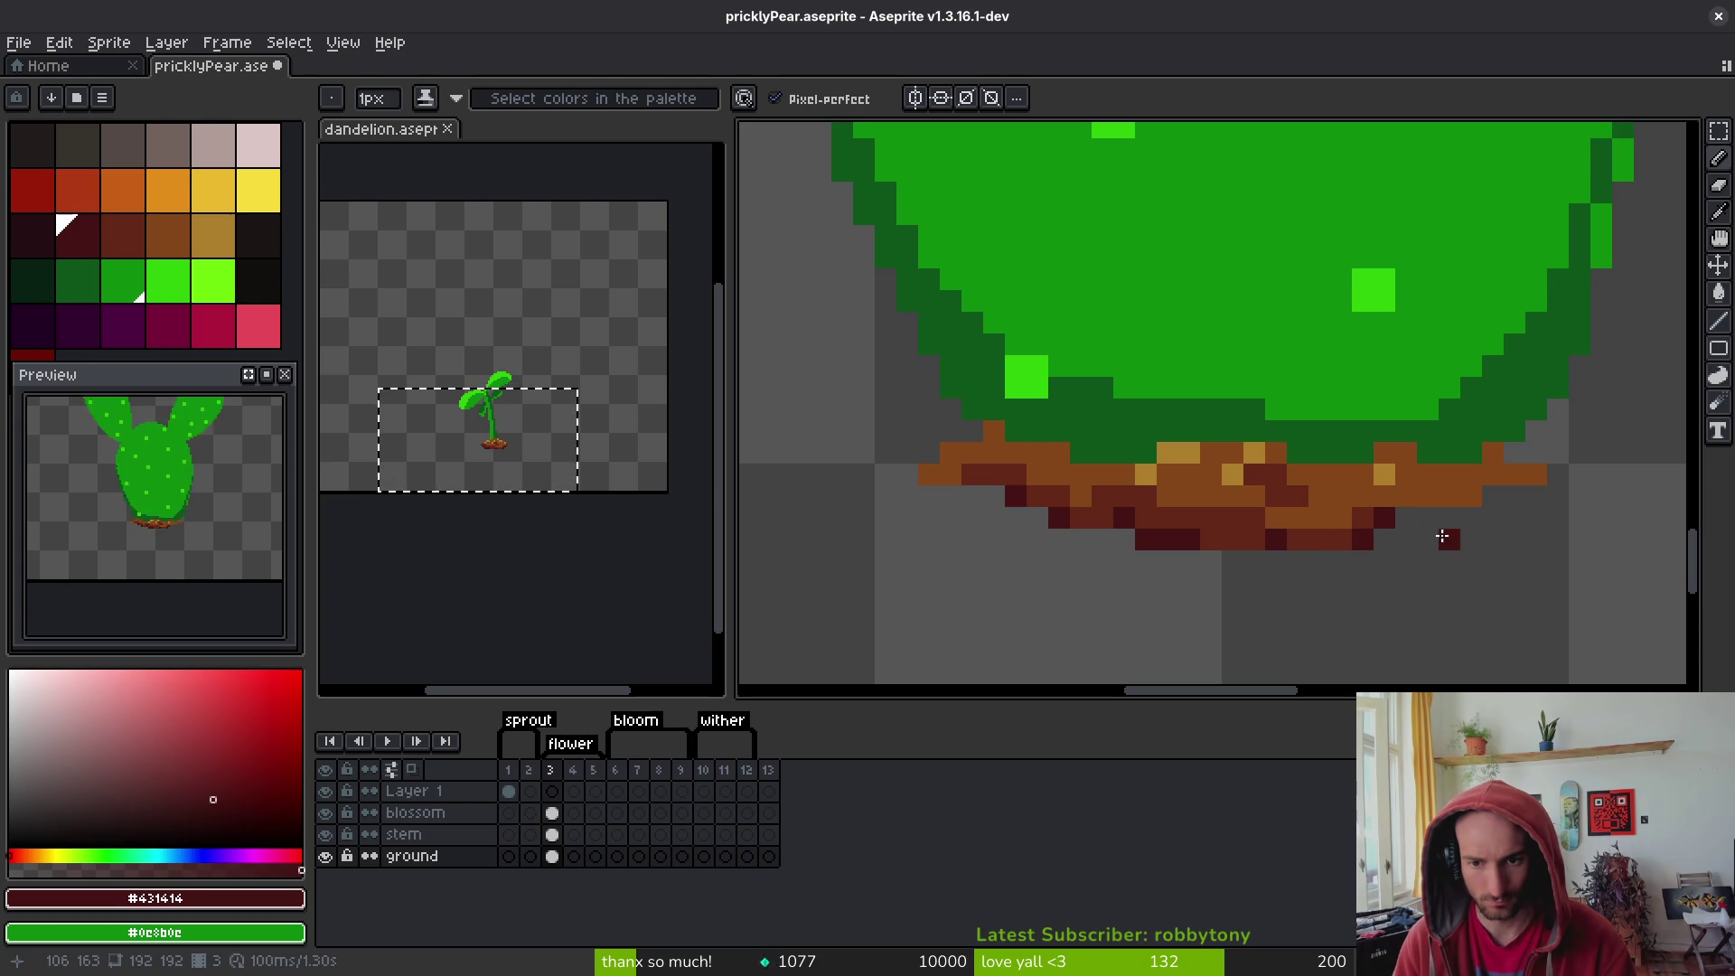
{"action": "left_click", "coordinate": [1374, 502], "text": "alt"}
{"action": "left_click_drag", "start_coordinate": [1407, 496], "coordinate": [1451, 496]}
{"action": "left_click", "coordinate": [1407, 517]}
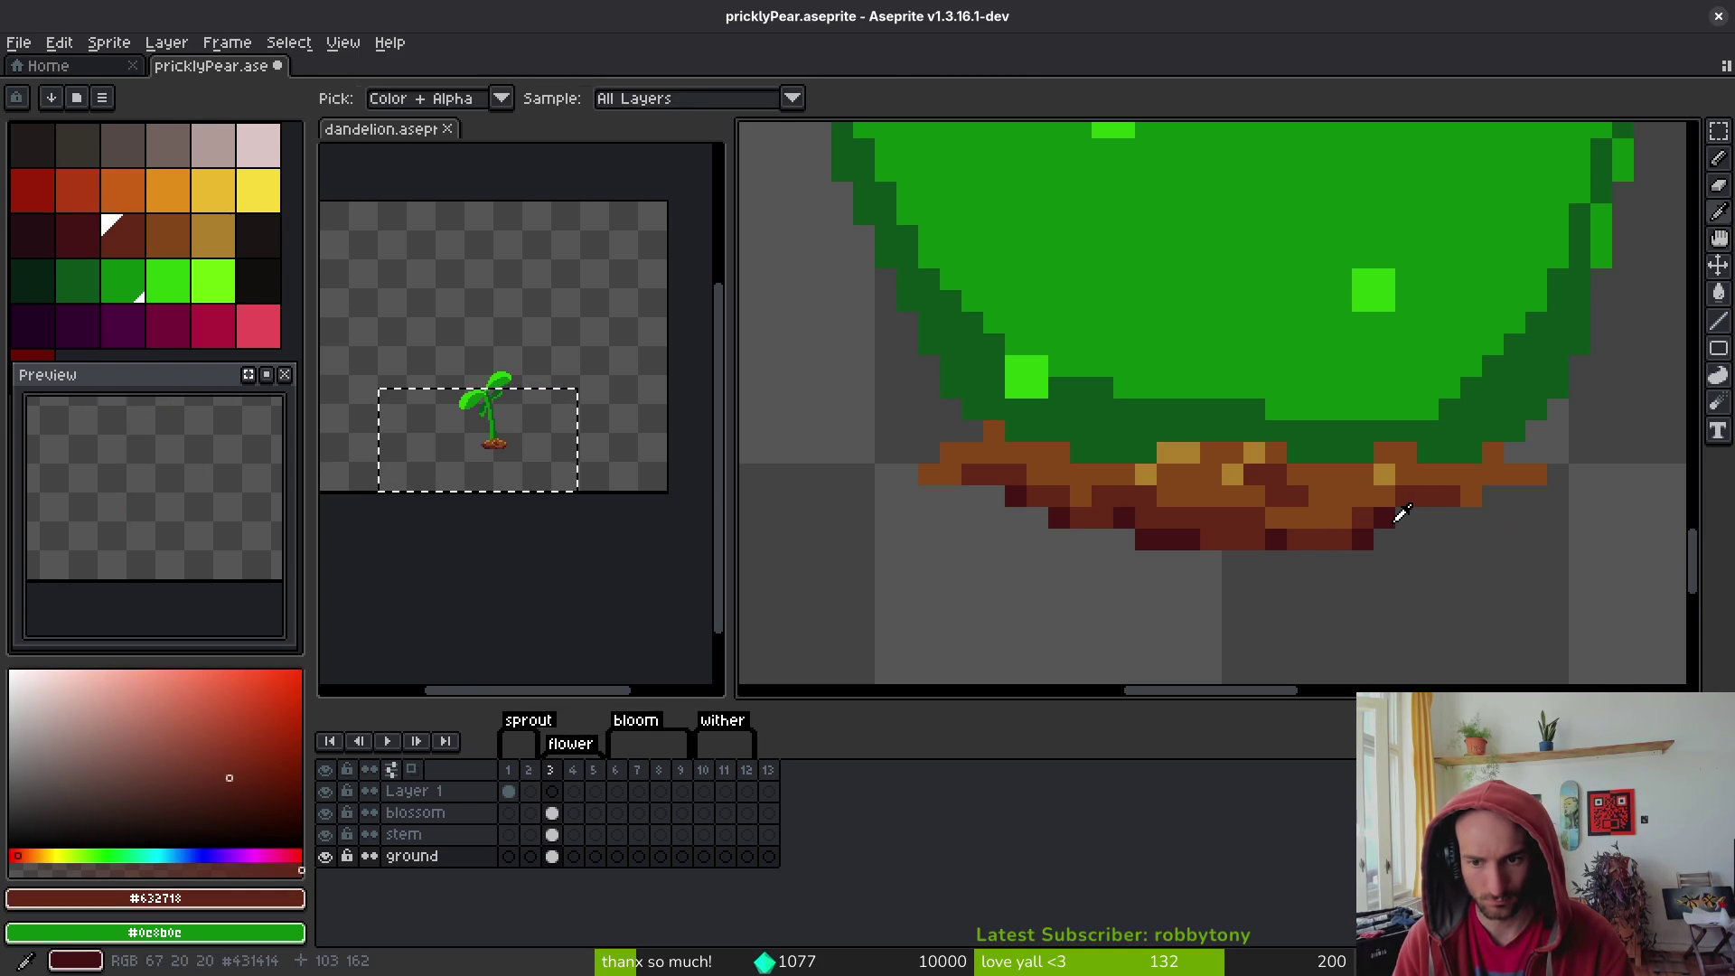
{"action": "left_click", "coordinate": [1392, 508], "text": "alt"}
{"action": "left_click", "coordinate": [1338, 499], "text": "alt"}
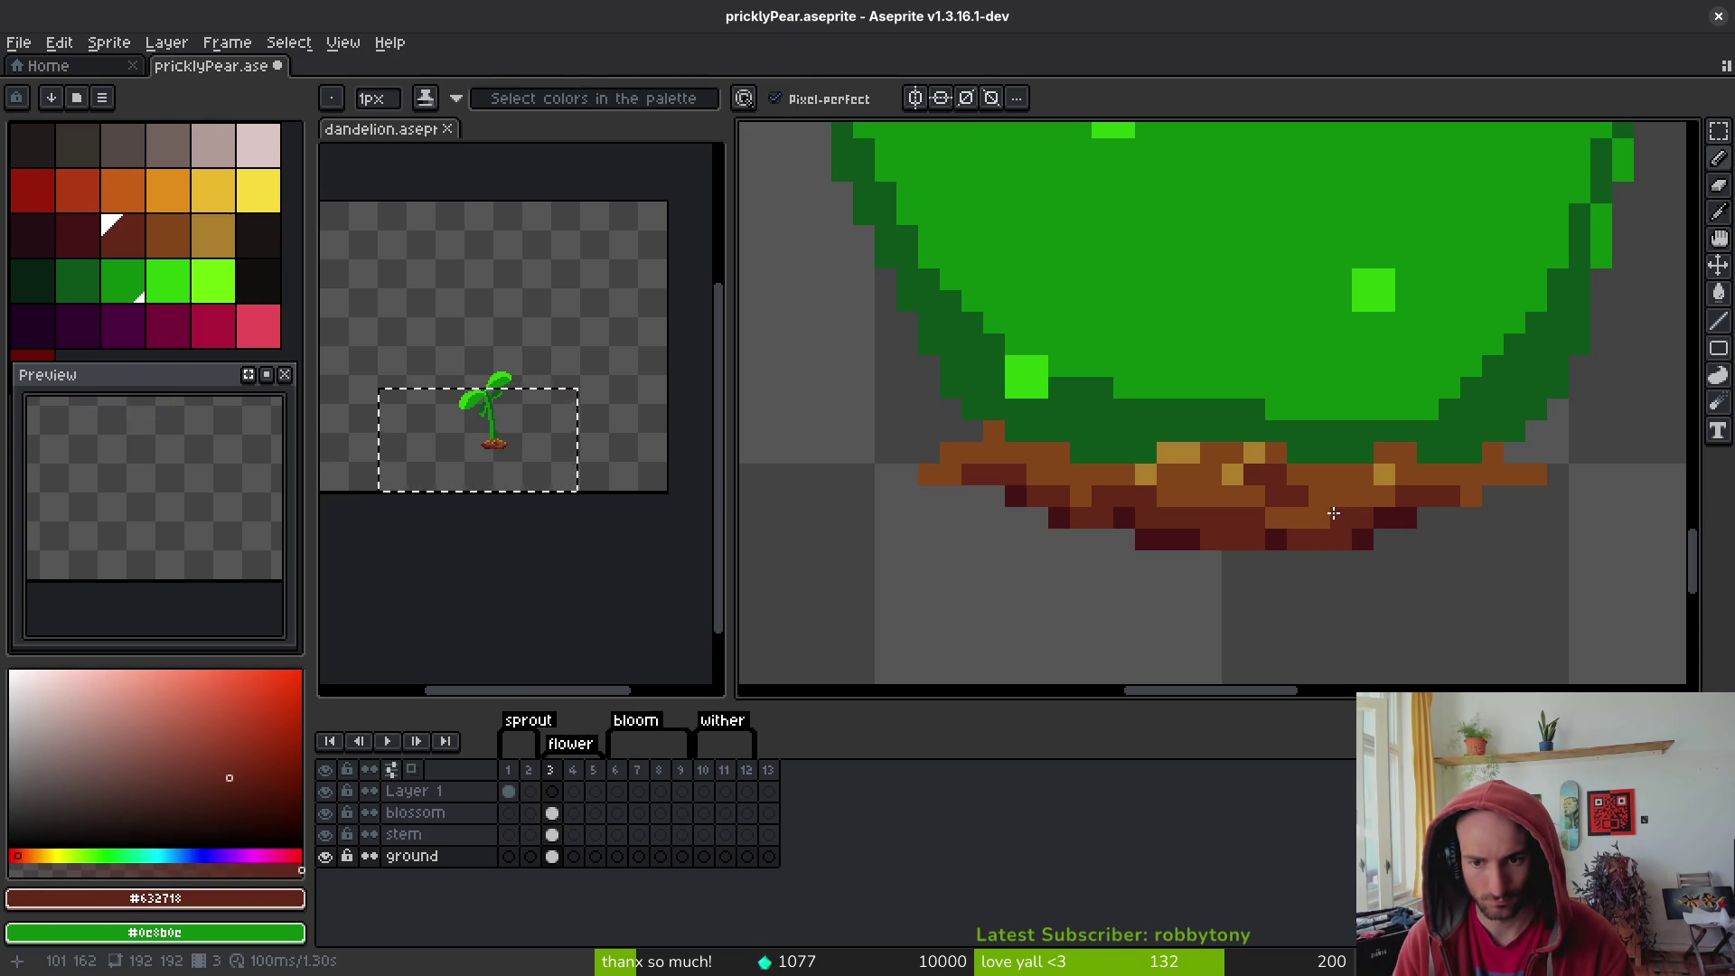
{"action": "left_click", "coordinate": [1323, 499]}
- Add light tan specks across the mound, covering one stray speck with dark brown
{"action": "left_click", "coordinate": [1248, 466], "text": "alt"}
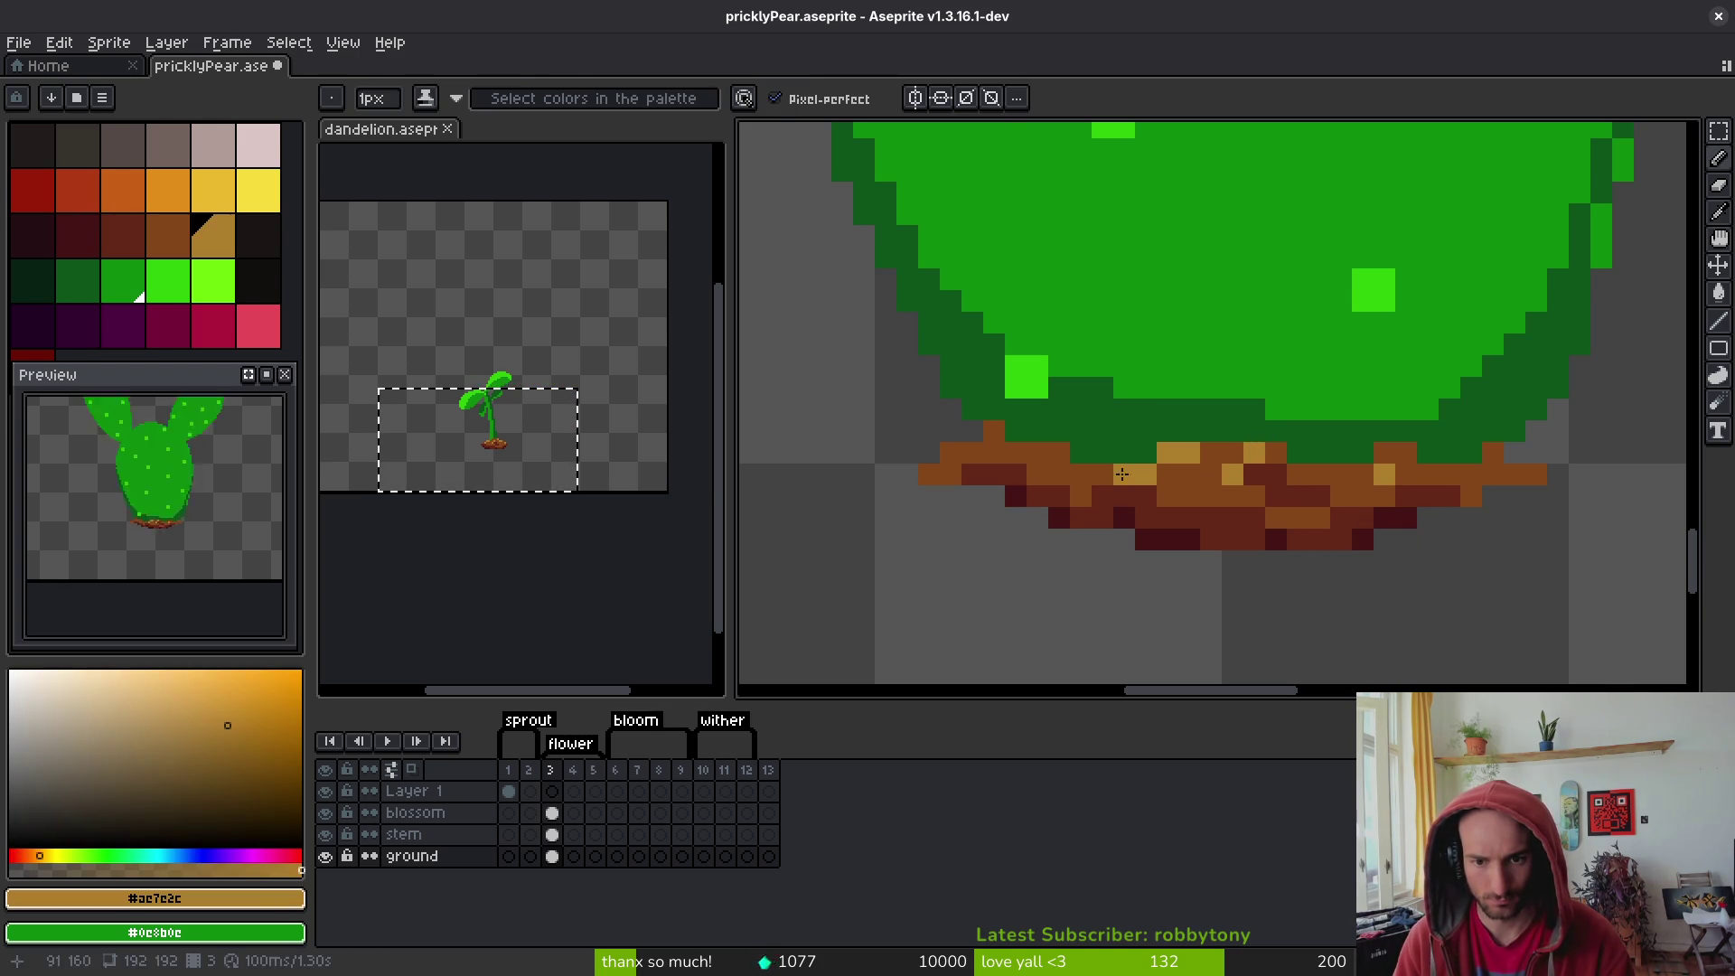
{"action": "left_click", "coordinate": [1060, 452]}
{"action": "left_click", "coordinate": [951, 452]}
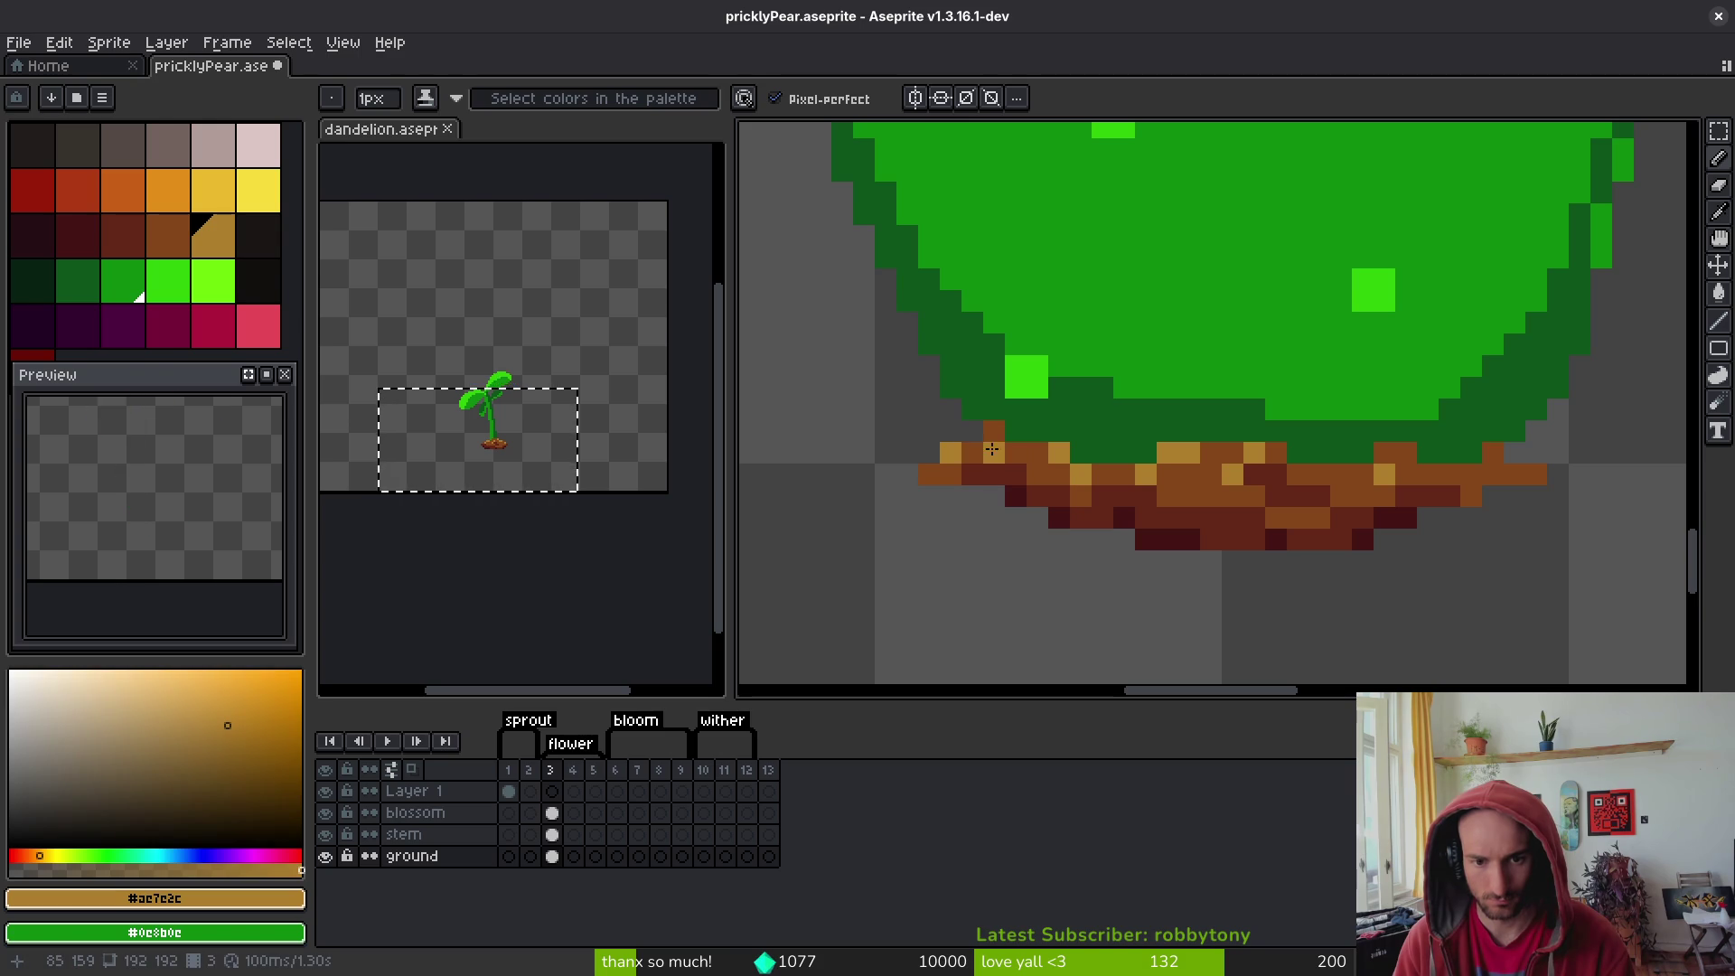
{"action": "left_click", "coordinate": [1450, 495]}
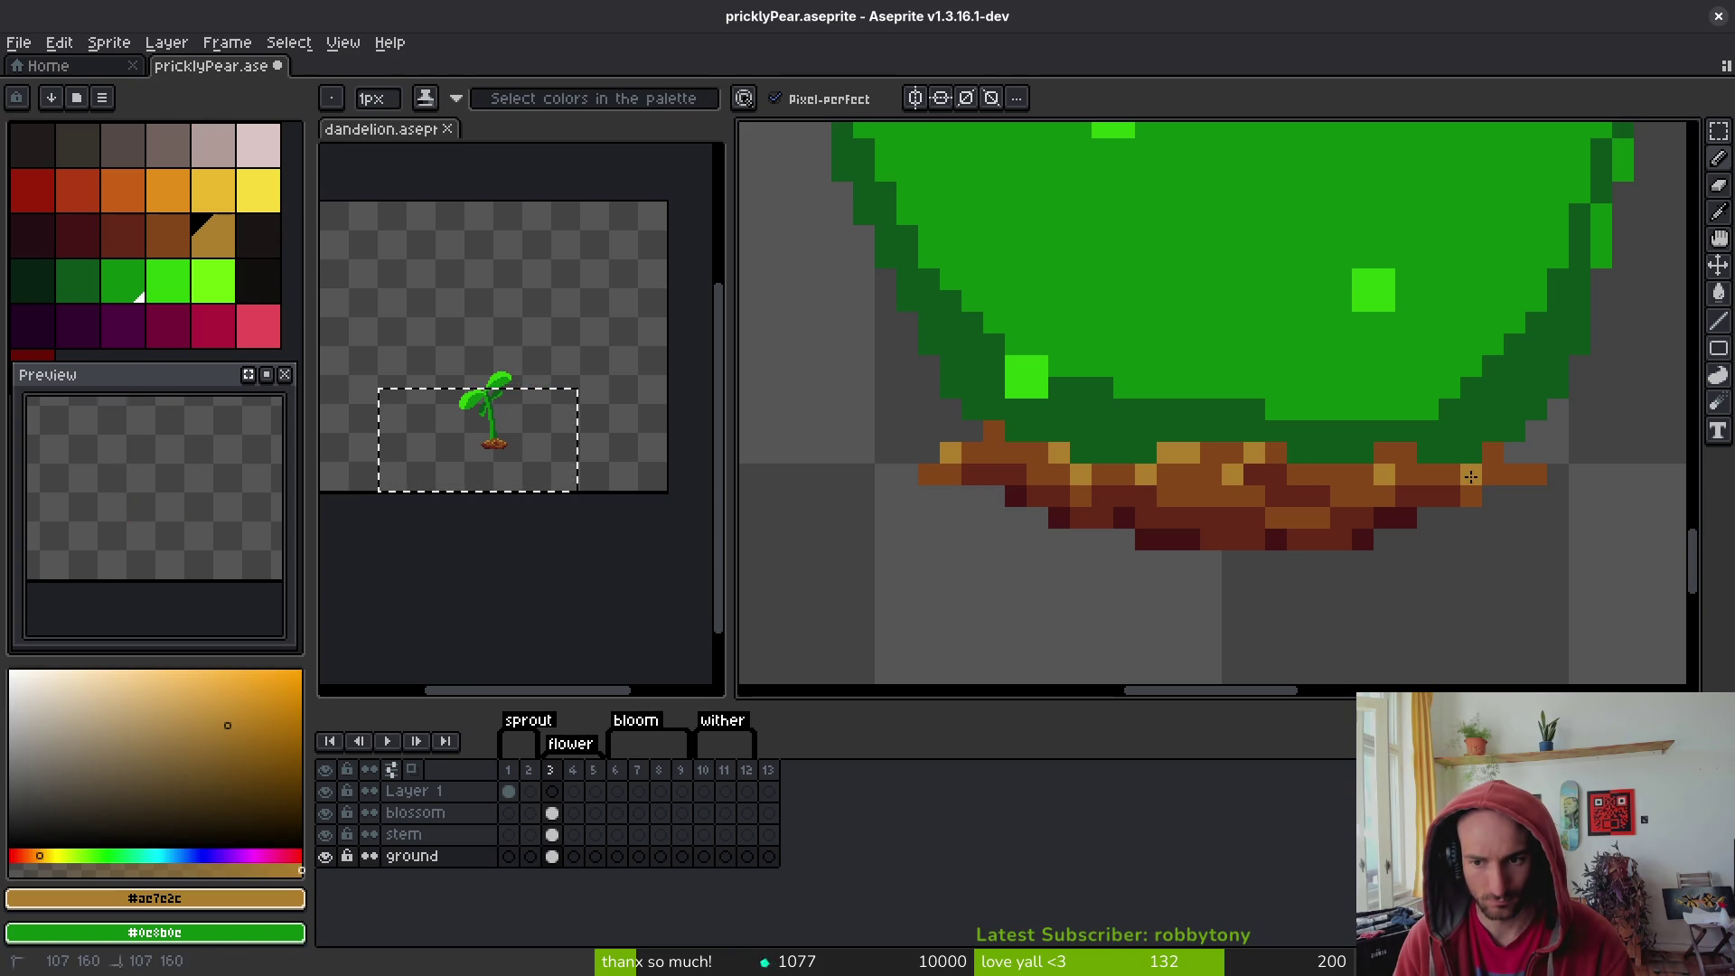
{"action": "left_click", "coordinate": [1493, 452]}
{"action": "left_click", "coordinate": [1432, 495], "text": "alt"}
{"action": "left_click", "coordinate": [1450, 496]}
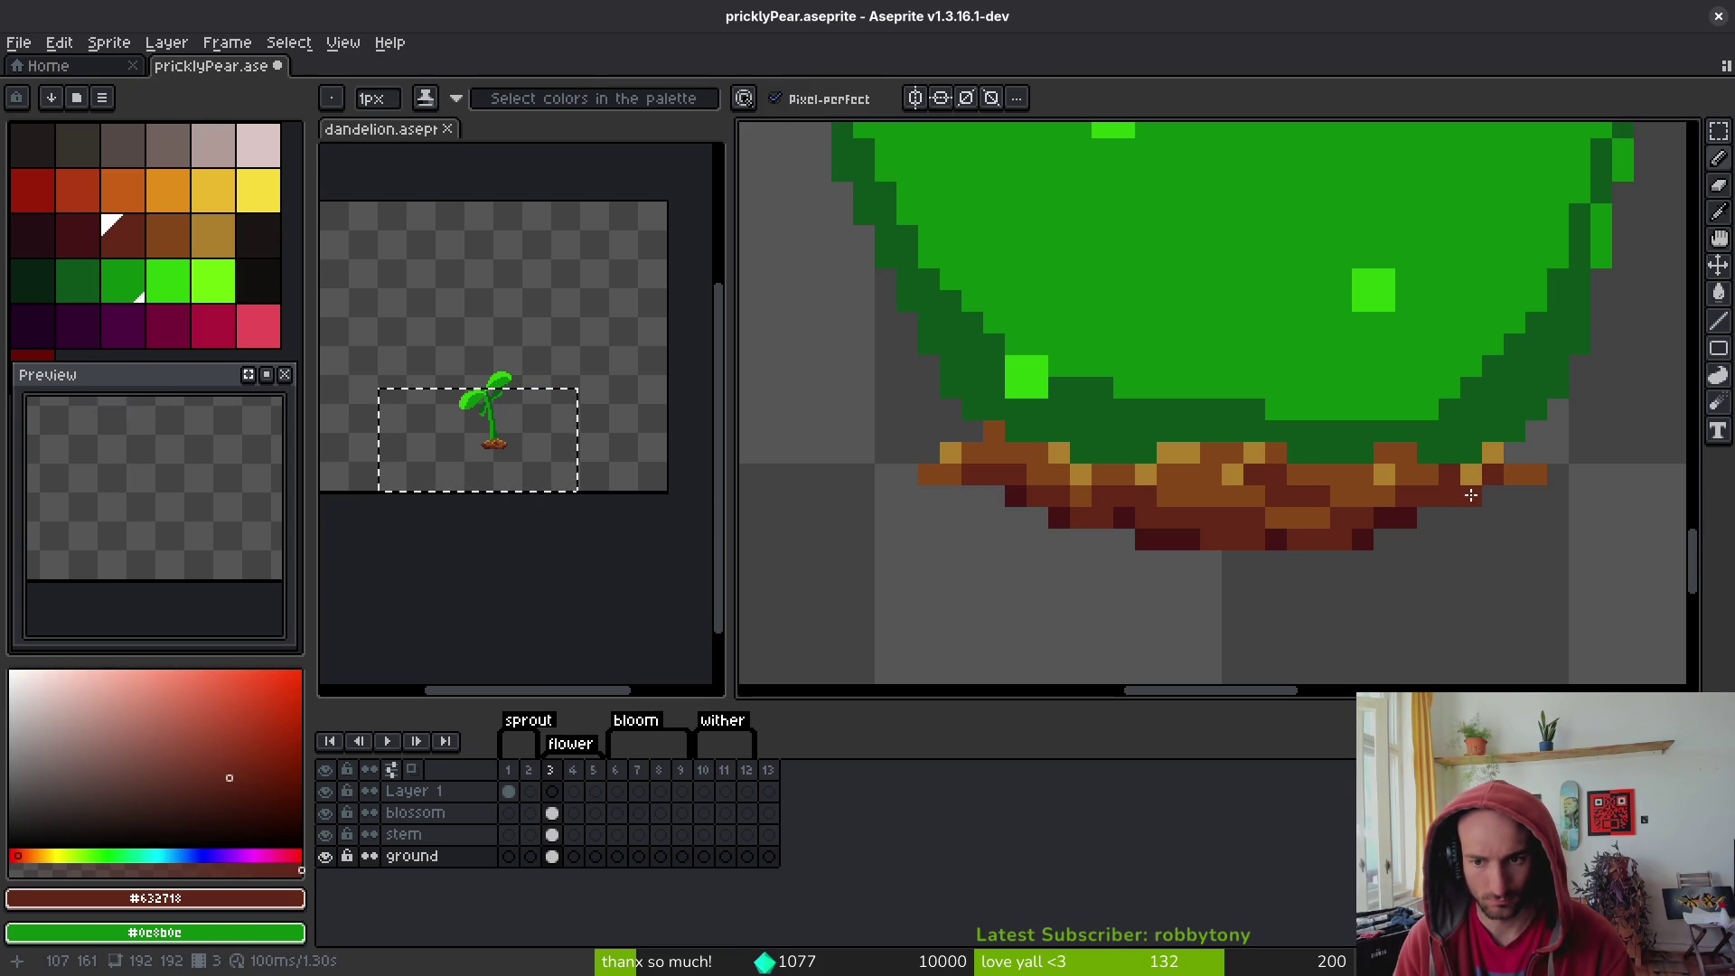
- Paint dark maroon and red-brown pixels along the mound's underside and save
{"action": "scroll", "coordinate": [1427, 561], "scroll_direction": "down", "scroll_amount": 5}
{"action": "scroll", "coordinate": [1415, 536], "scroll_direction": "up", "scroll_amount": 3}
{"action": "left_click", "coordinate": [1416, 536], "text": "alt"}
{"action": "scroll", "coordinate": [1424, 523], "scroll_direction": "up", "scroll_amount": 2}
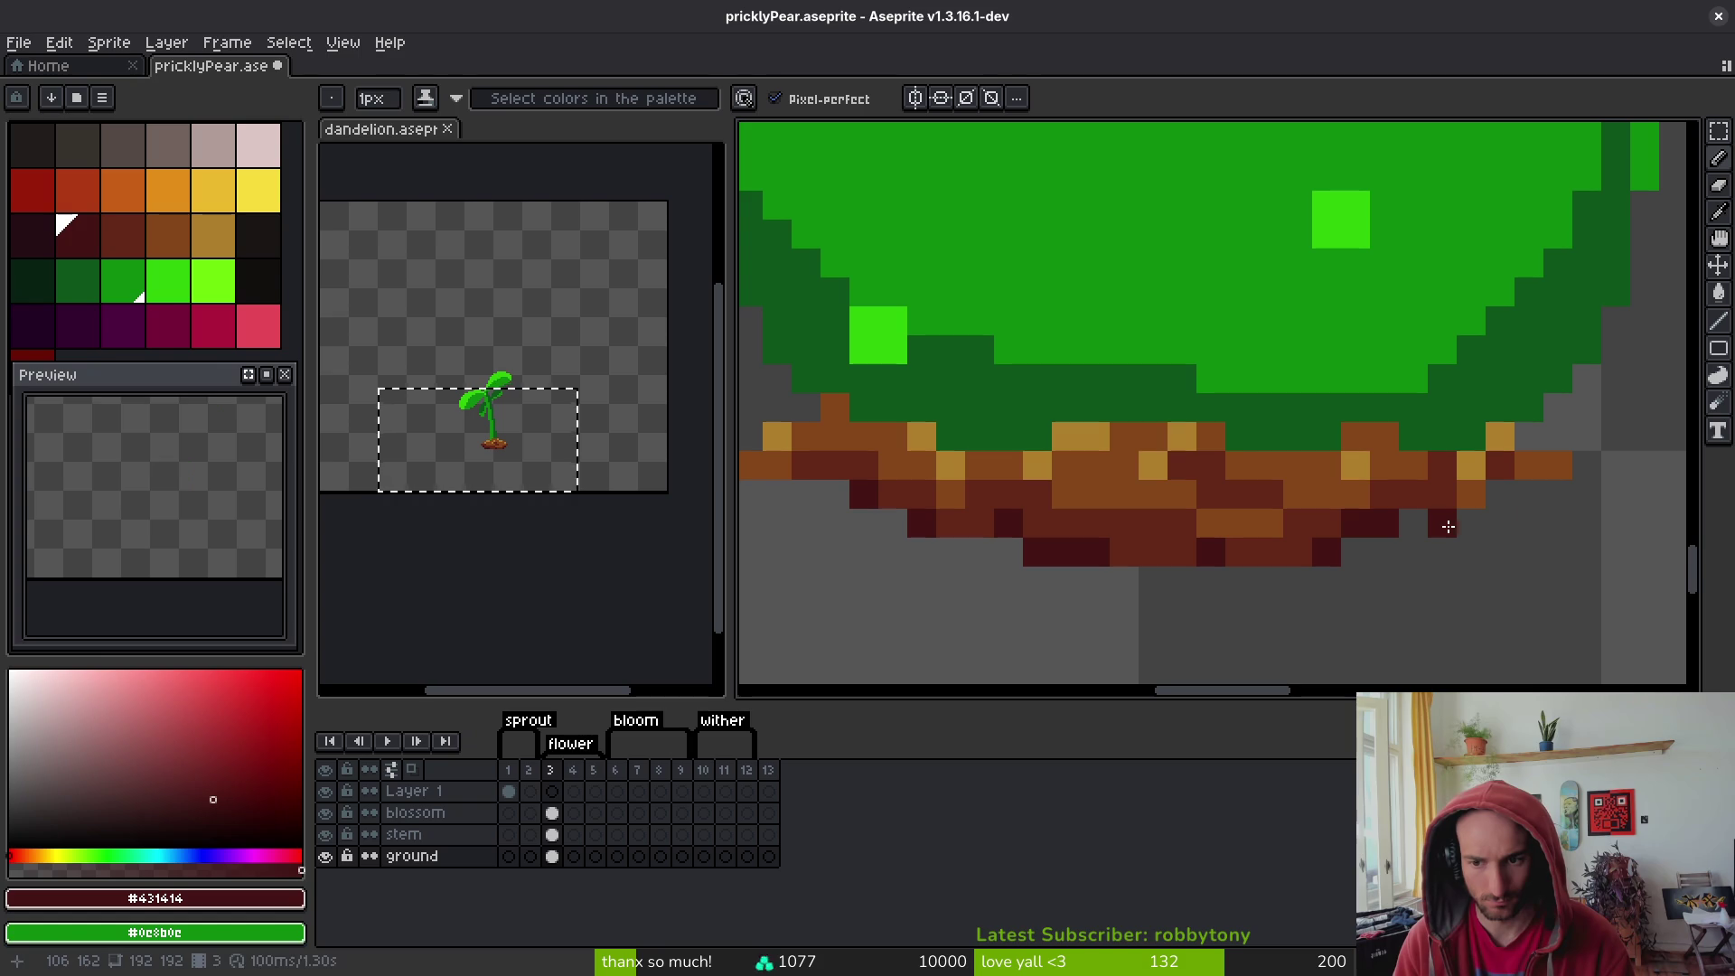
{"action": "left_click_drag", "start_coordinate": [1499, 496], "coordinate": [1423, 523]}
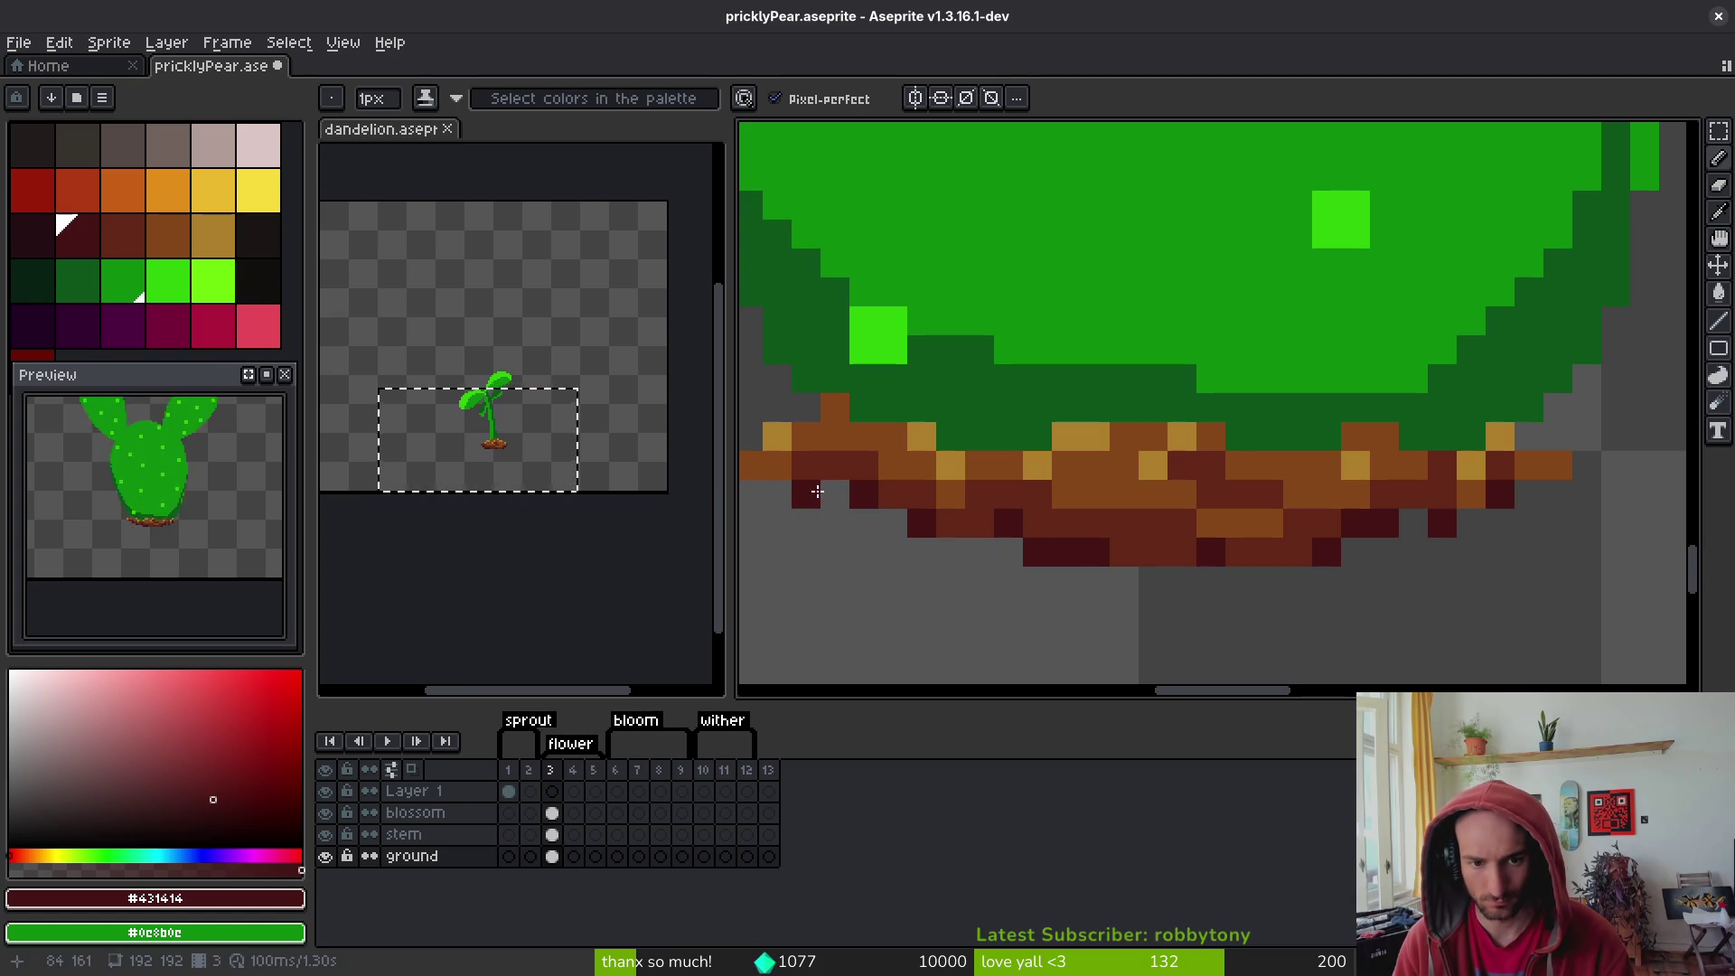
{"action": "left_click", "coordinate": [787, 489]}
{"action": "left_click", "coordinate": [841, 494], "text": "alt"}
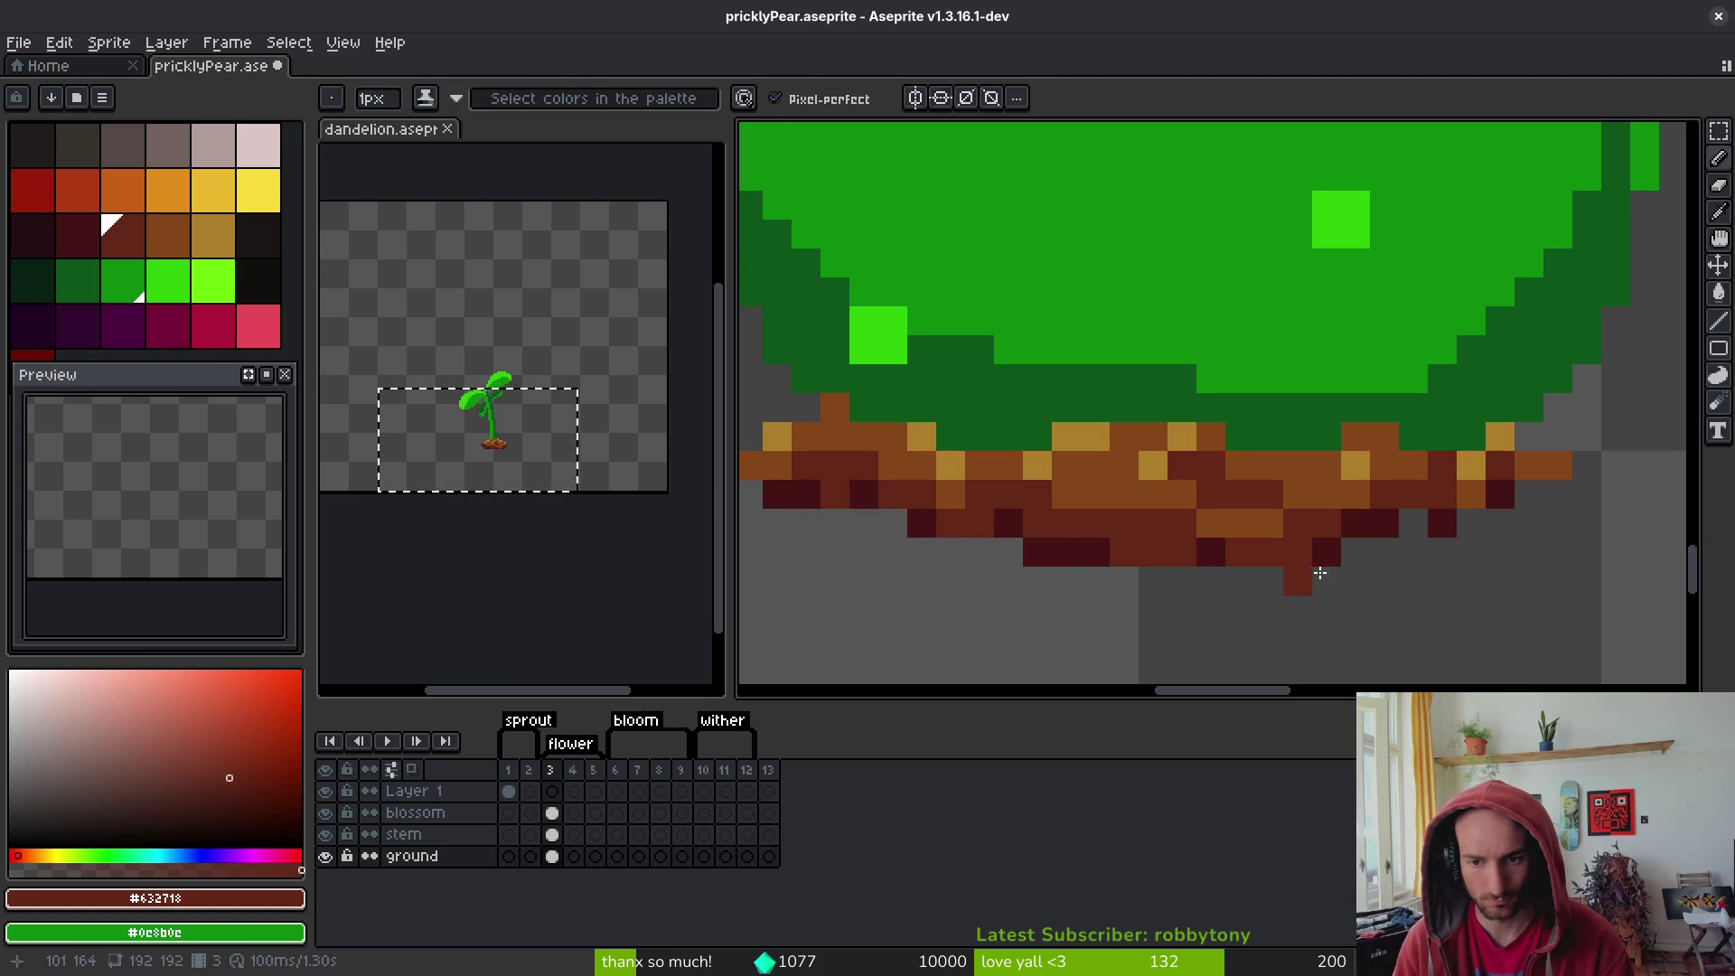
{"action": "left_click", "coordinate": [1414, 523]}
{"action": "left_click", "coordinate": [1472, 523]}
{"action": "scroll", "coordinate": [1475, 519], "scroll_direction": "down", "scroll_amount": 4}
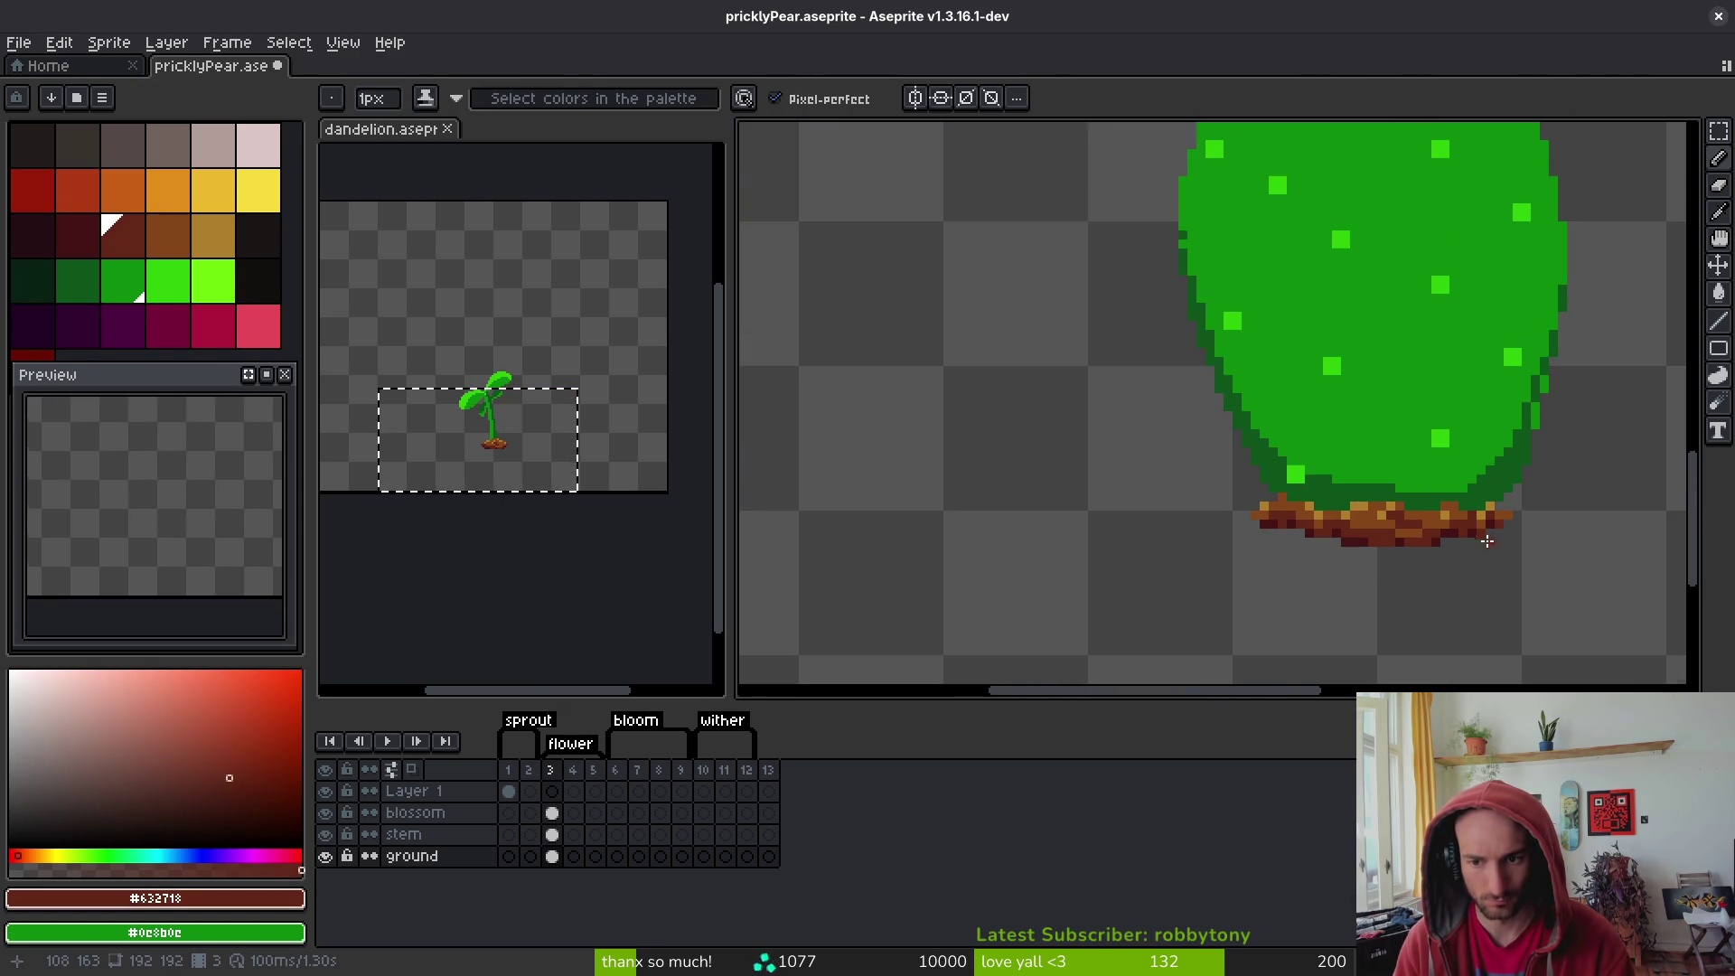
{"action": "key", "text": "ctrl+s"}
- Touch up the mound's right end with dark brown and dark maroon pixels and save
{"action": "scroll", "coordinate": [1466, 560], "scroll_direction": "down", "scroll_amount": 1}
{"action": "scroll", "coordinate": [1473, 560], "scroll_direction": "up", "scroll_amount": 8}
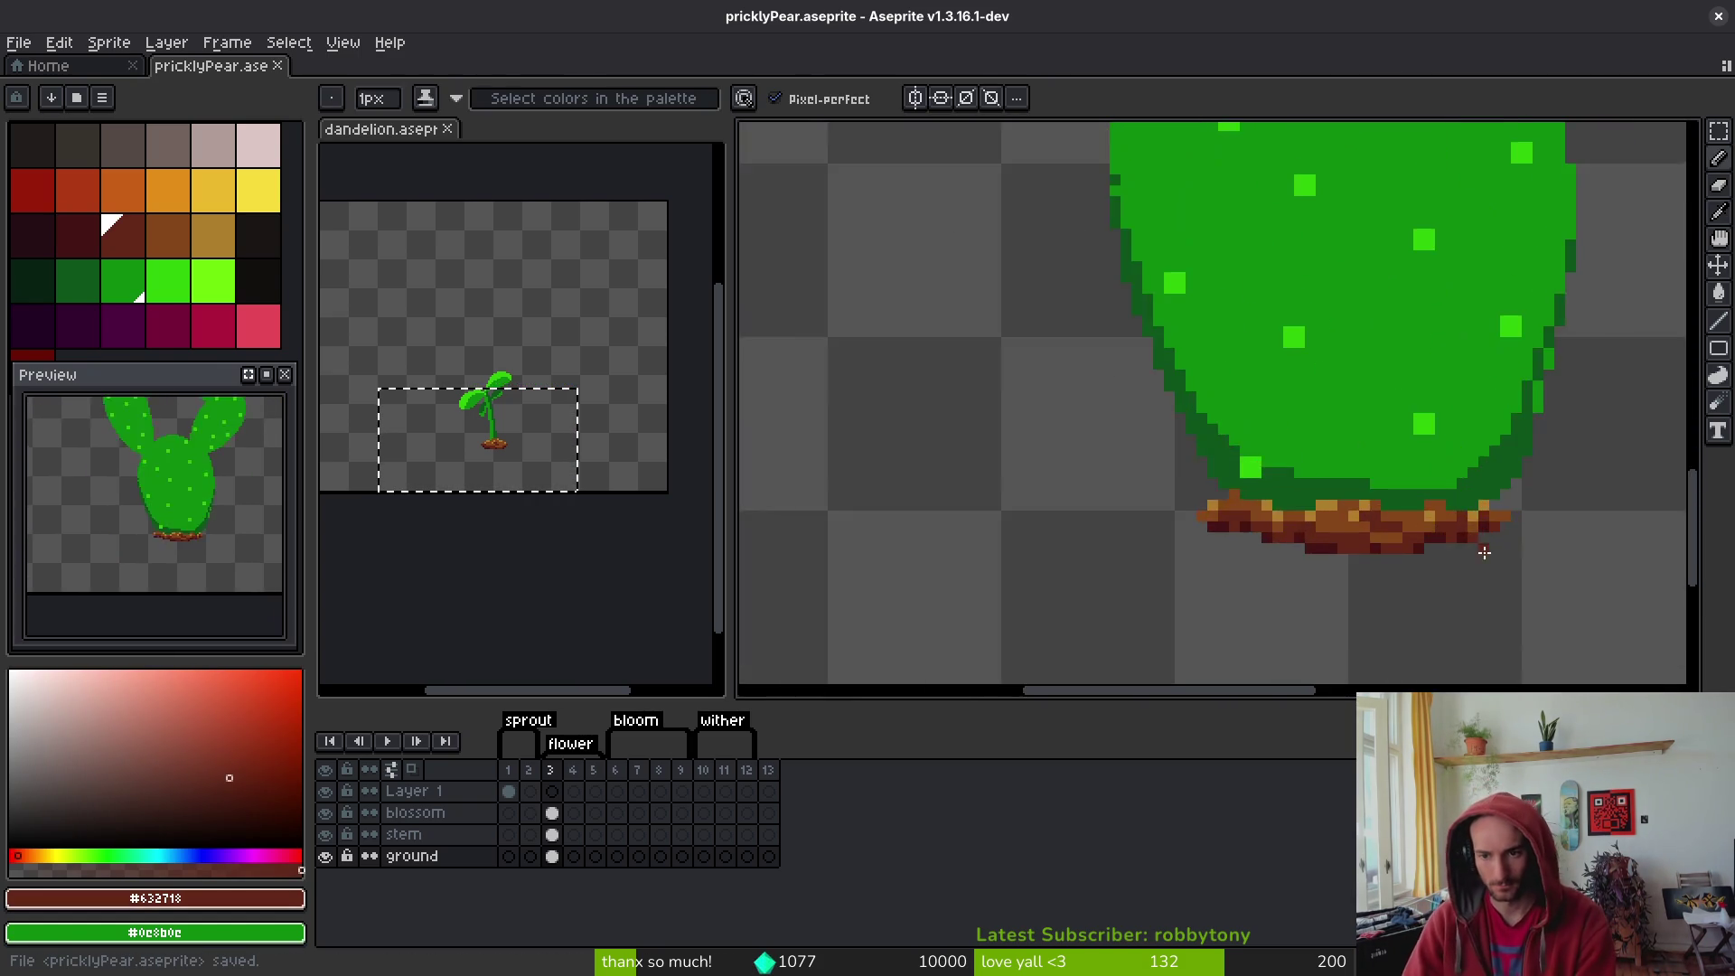
{"action": "left_click", "coordinate": [1206, 555], "text": "alt"}
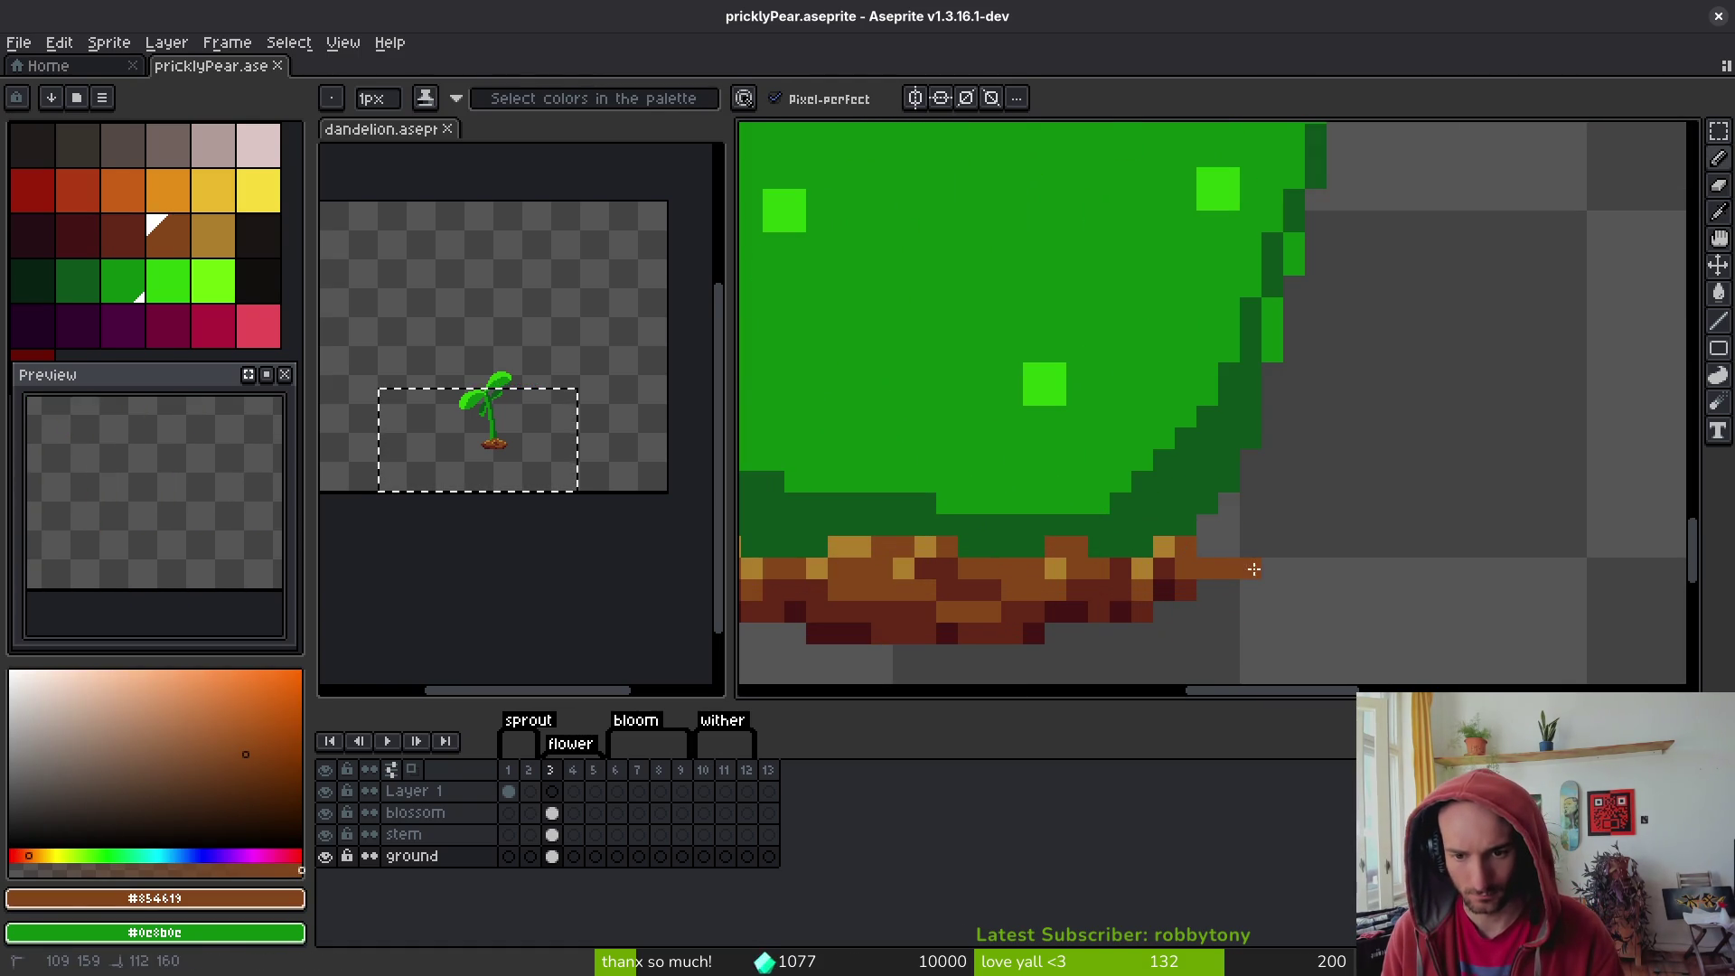
{"action": "left_click_drag", "start_coordinate": [1206, 546], "coordinate": [1478, 444]}
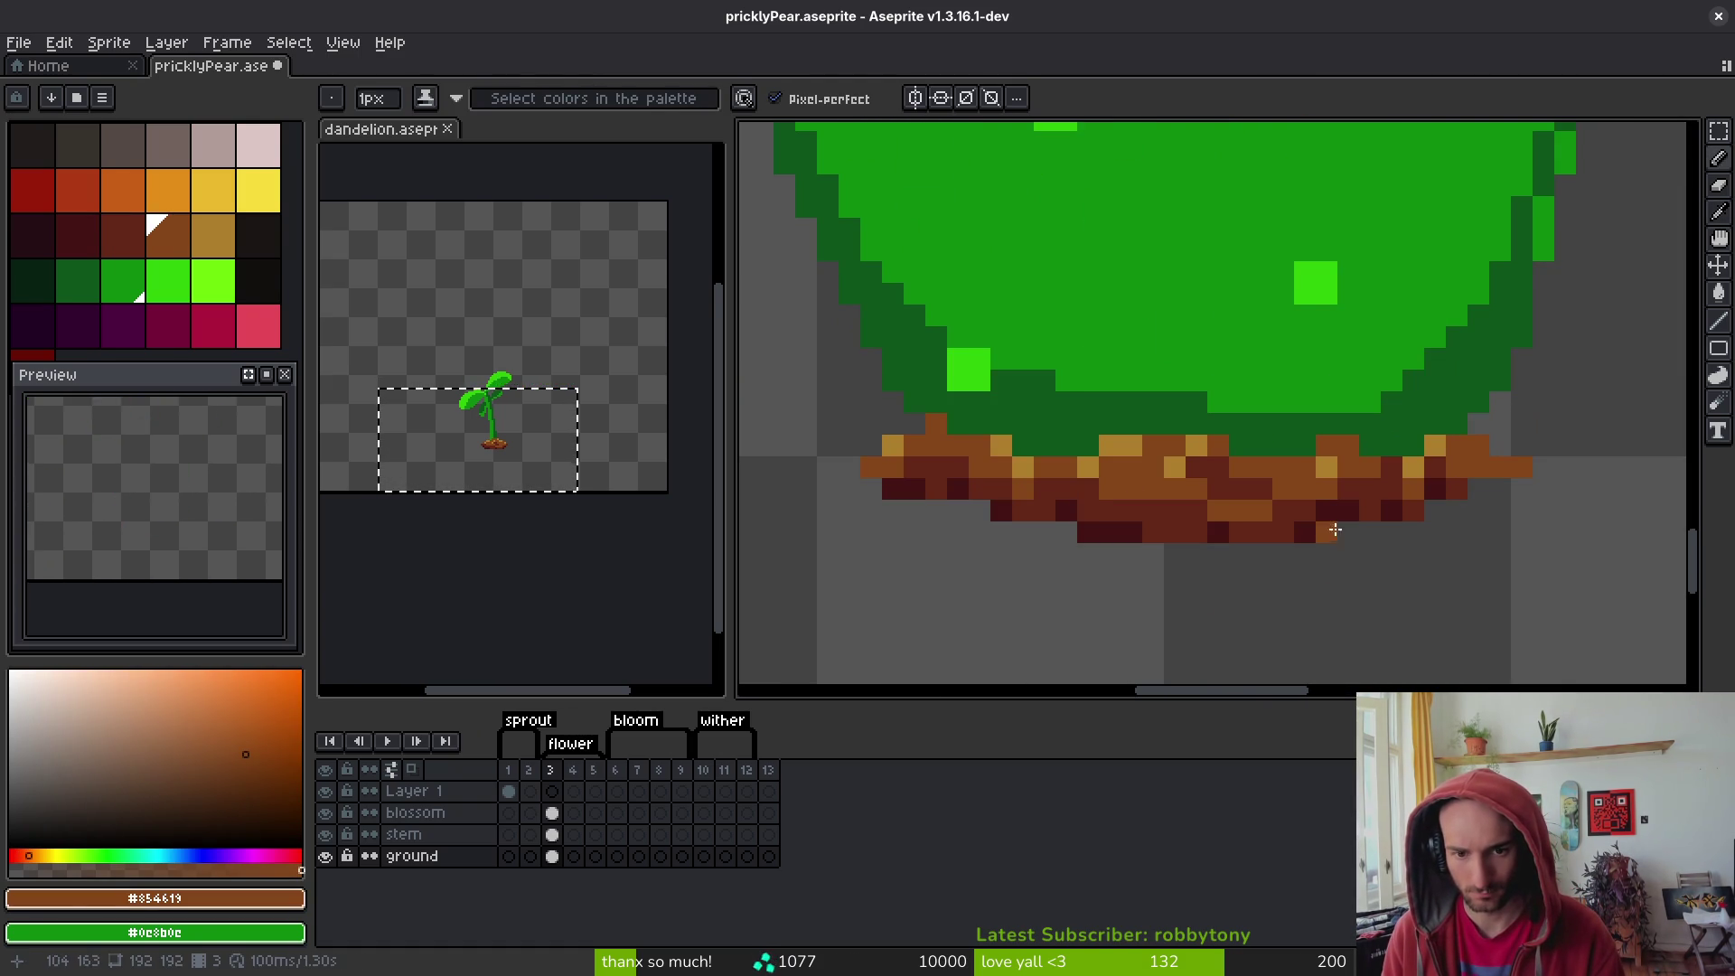
{"action": "left_click", "coordinate": [1398, 496], "text": "alt"}
{"action": "left_click", "coordinate": [1477, 468]}
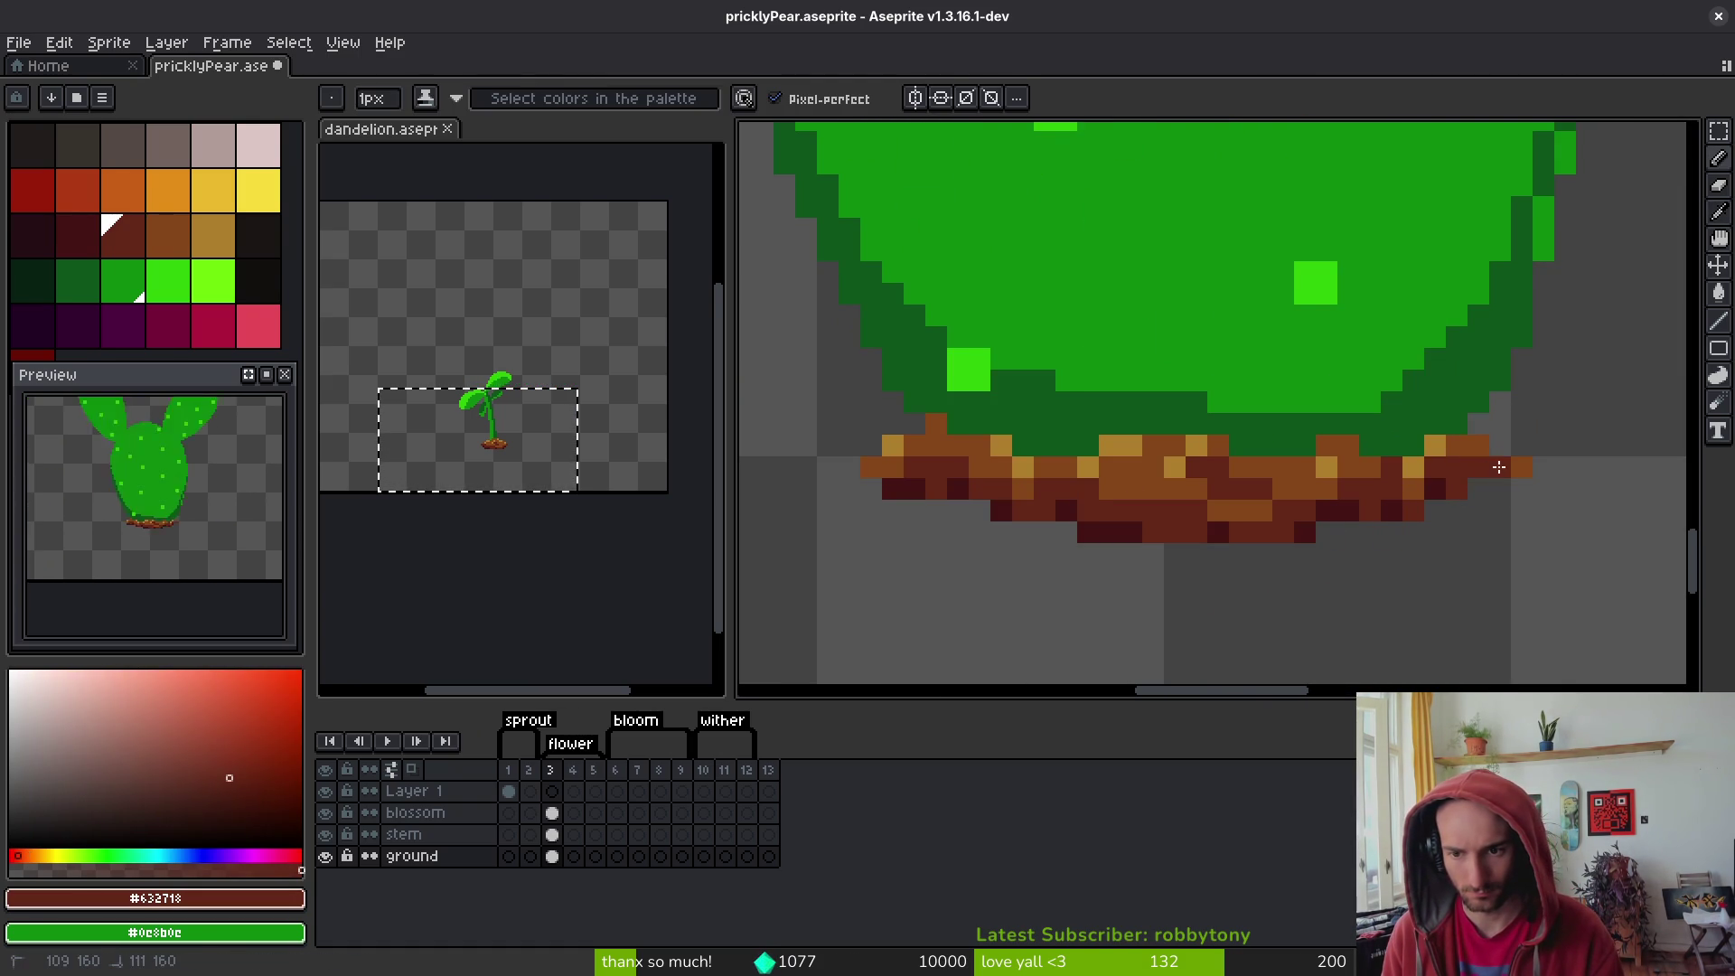
{"action": "left_click", "coordinate": [1473, 443], "text": "alt"}
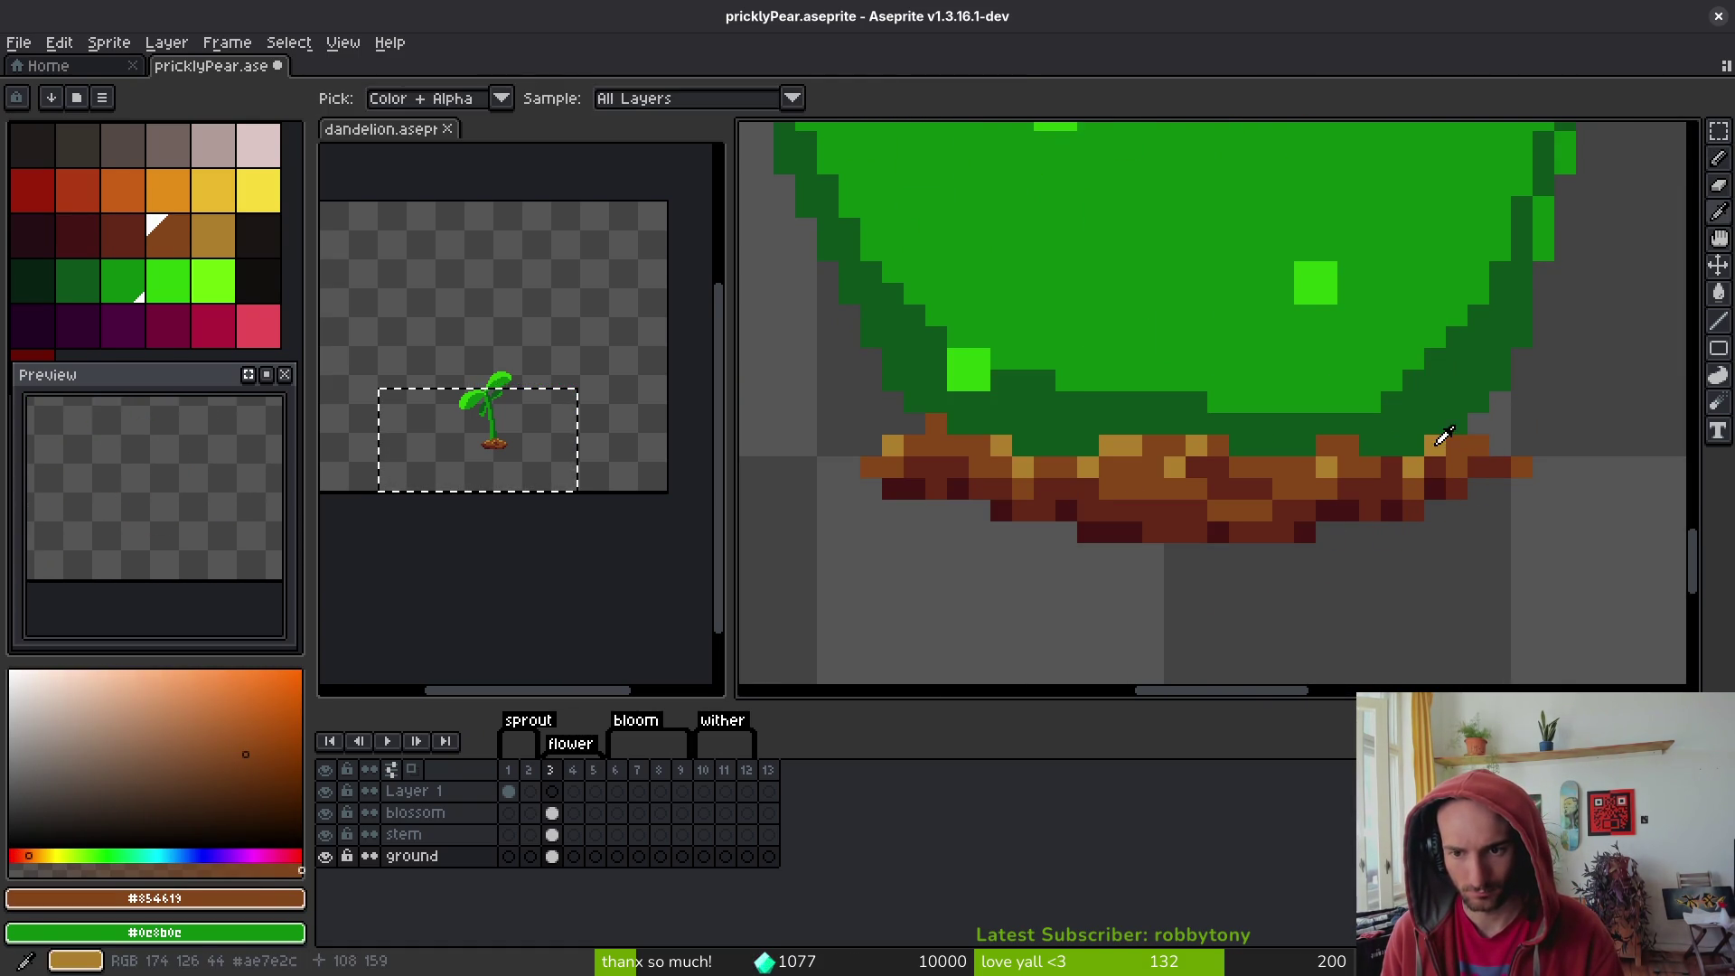
{"action": "left_click", "coordinate": [1443, 438], "text": "alt"}
{"action": "left_click", "coordinate": [1475, 490], "text": "alt"}
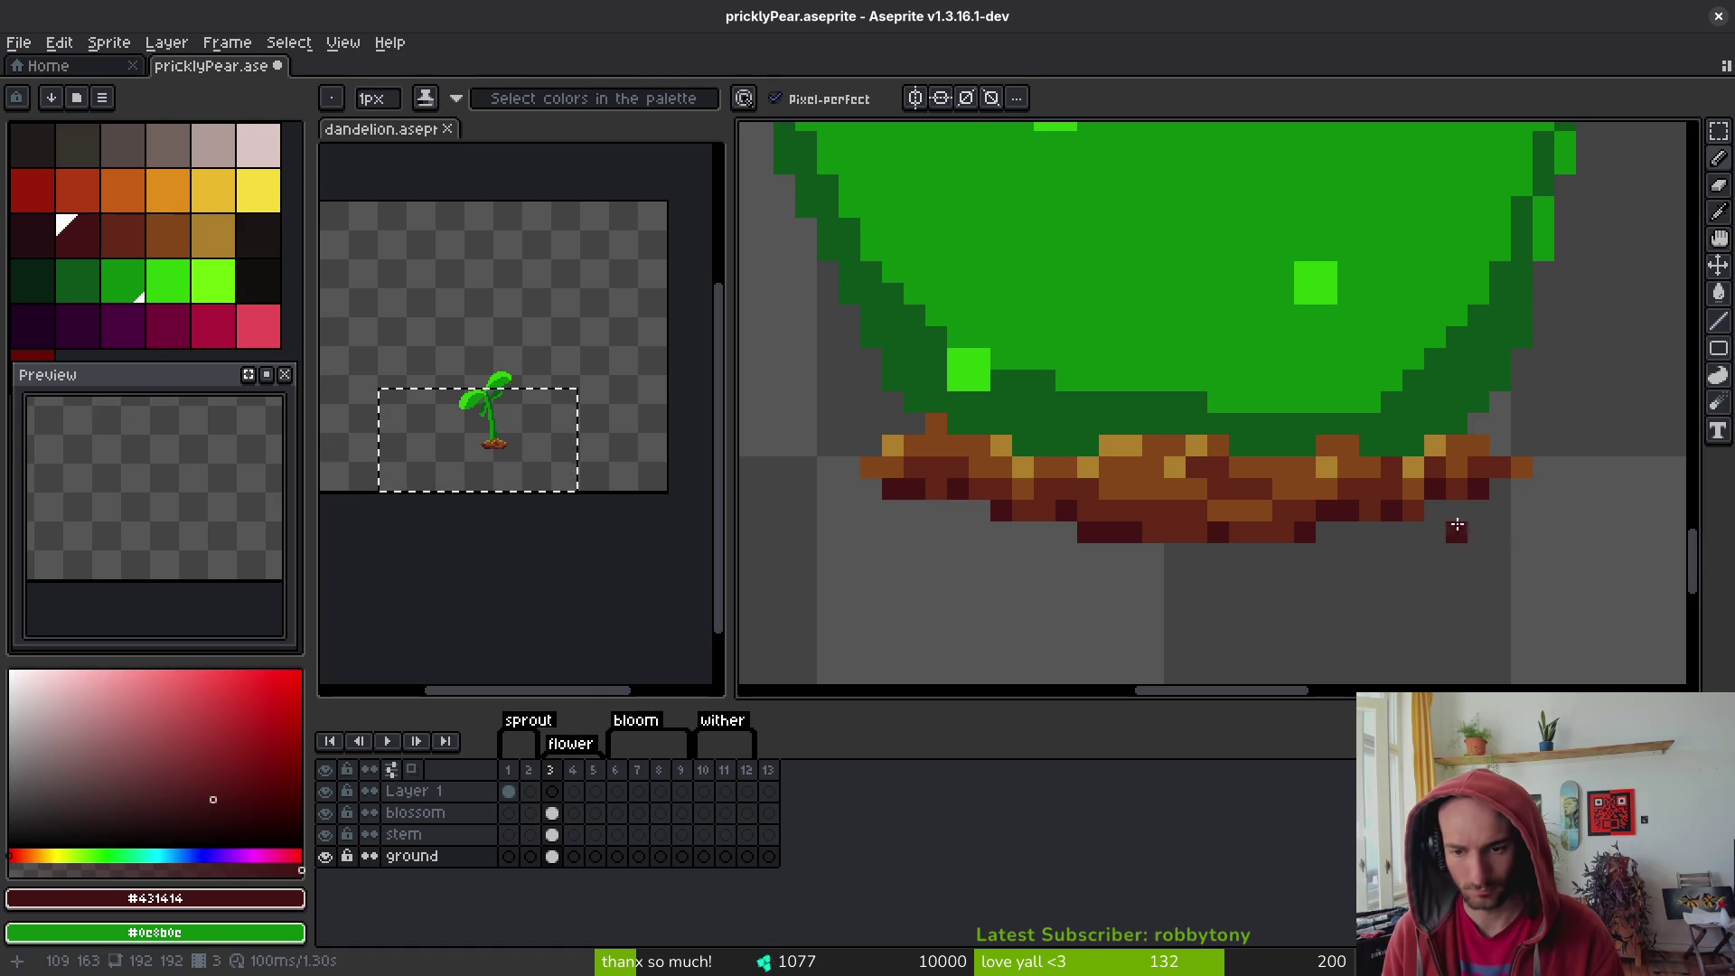
{"action": "left_click", "coordinate": [1460, 489]}
{"action": "left_click", "coordinate": [1457, 532]}
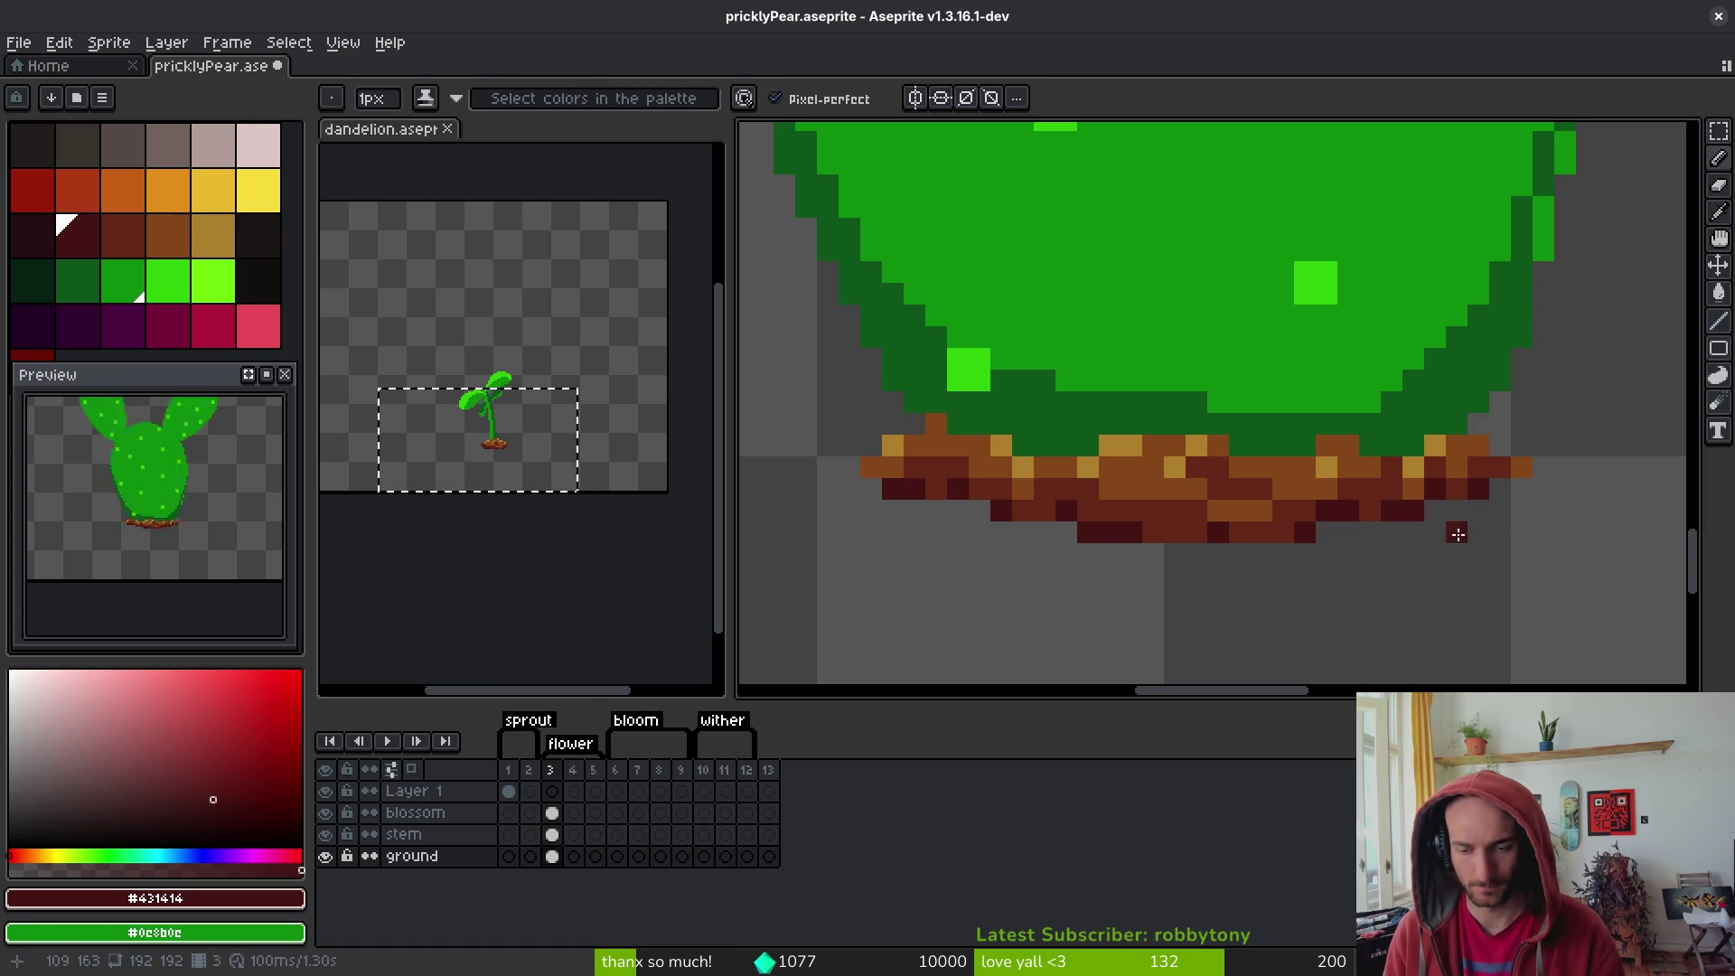
{"action": "scroll", "coordinate": [1462, 536], "scroll_direction": "down", "scroll_amount": 3}
{"action": "key", "text": "ctrl+s"}
- Add one more pixel to the mound's underside and save the sprite again
{"action": "scroll", "coordinate": [1256, 528], "scroll_direction": "up", "scroll_amount": 3}
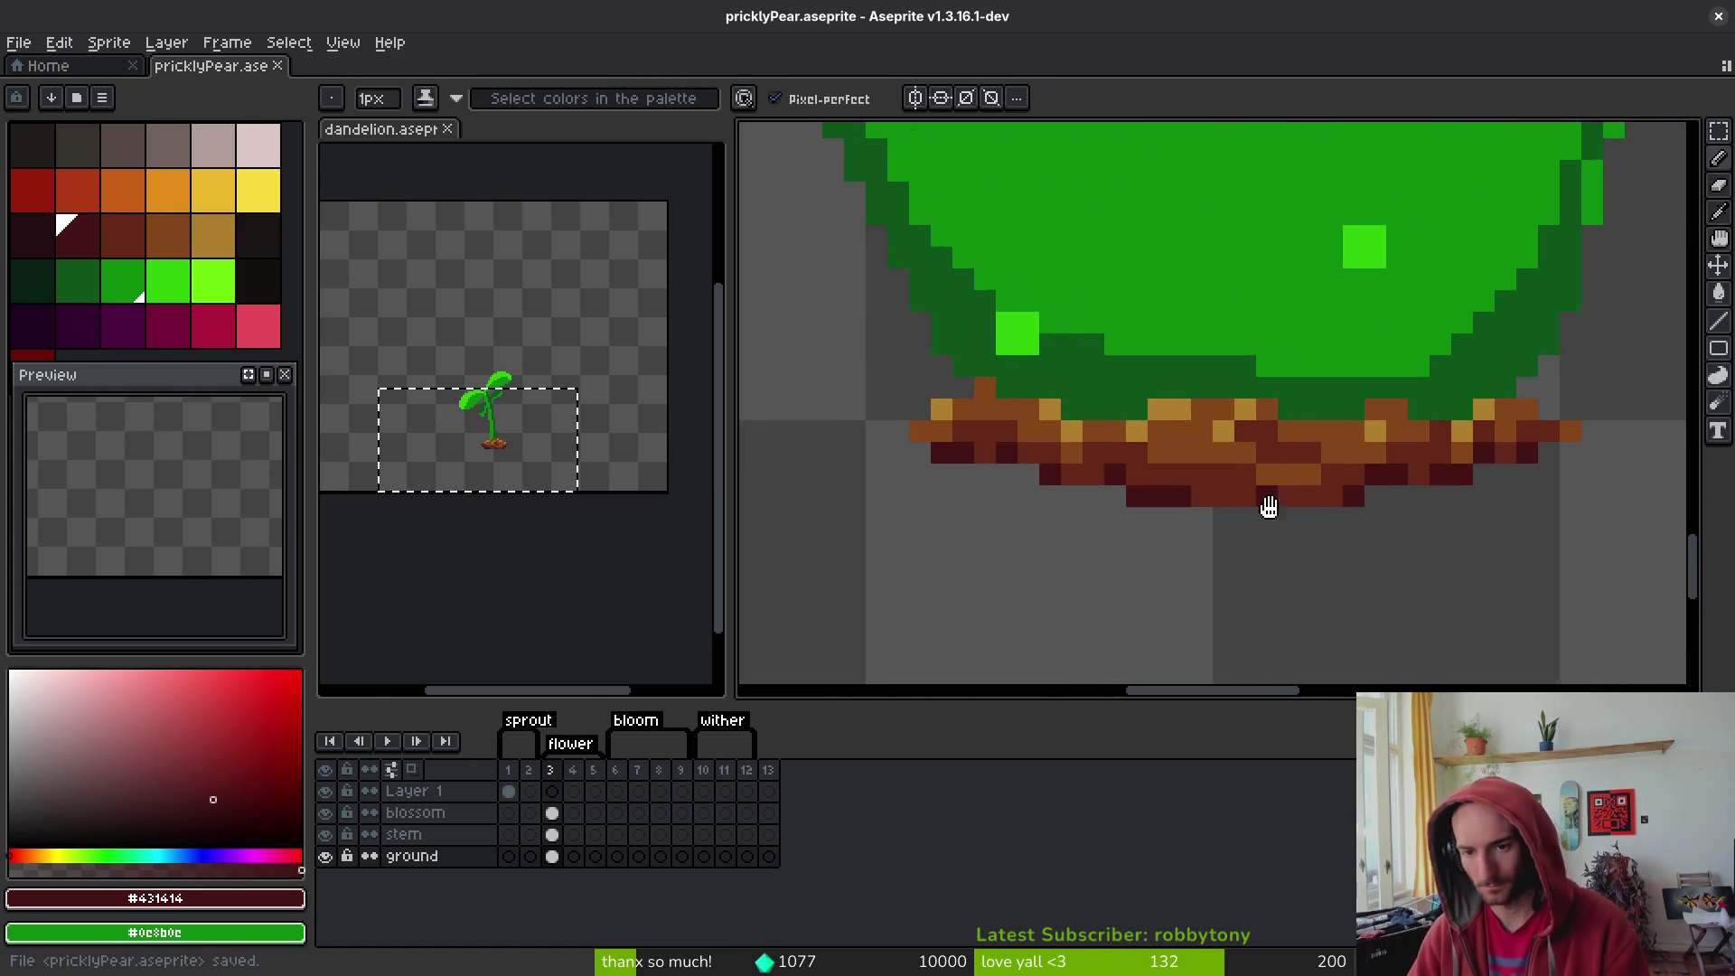
{"action": "left_click", "coordinate": [1239, 496]}
{"action": "left_click", "coordinate": [1193, 472], "text": "alt"}
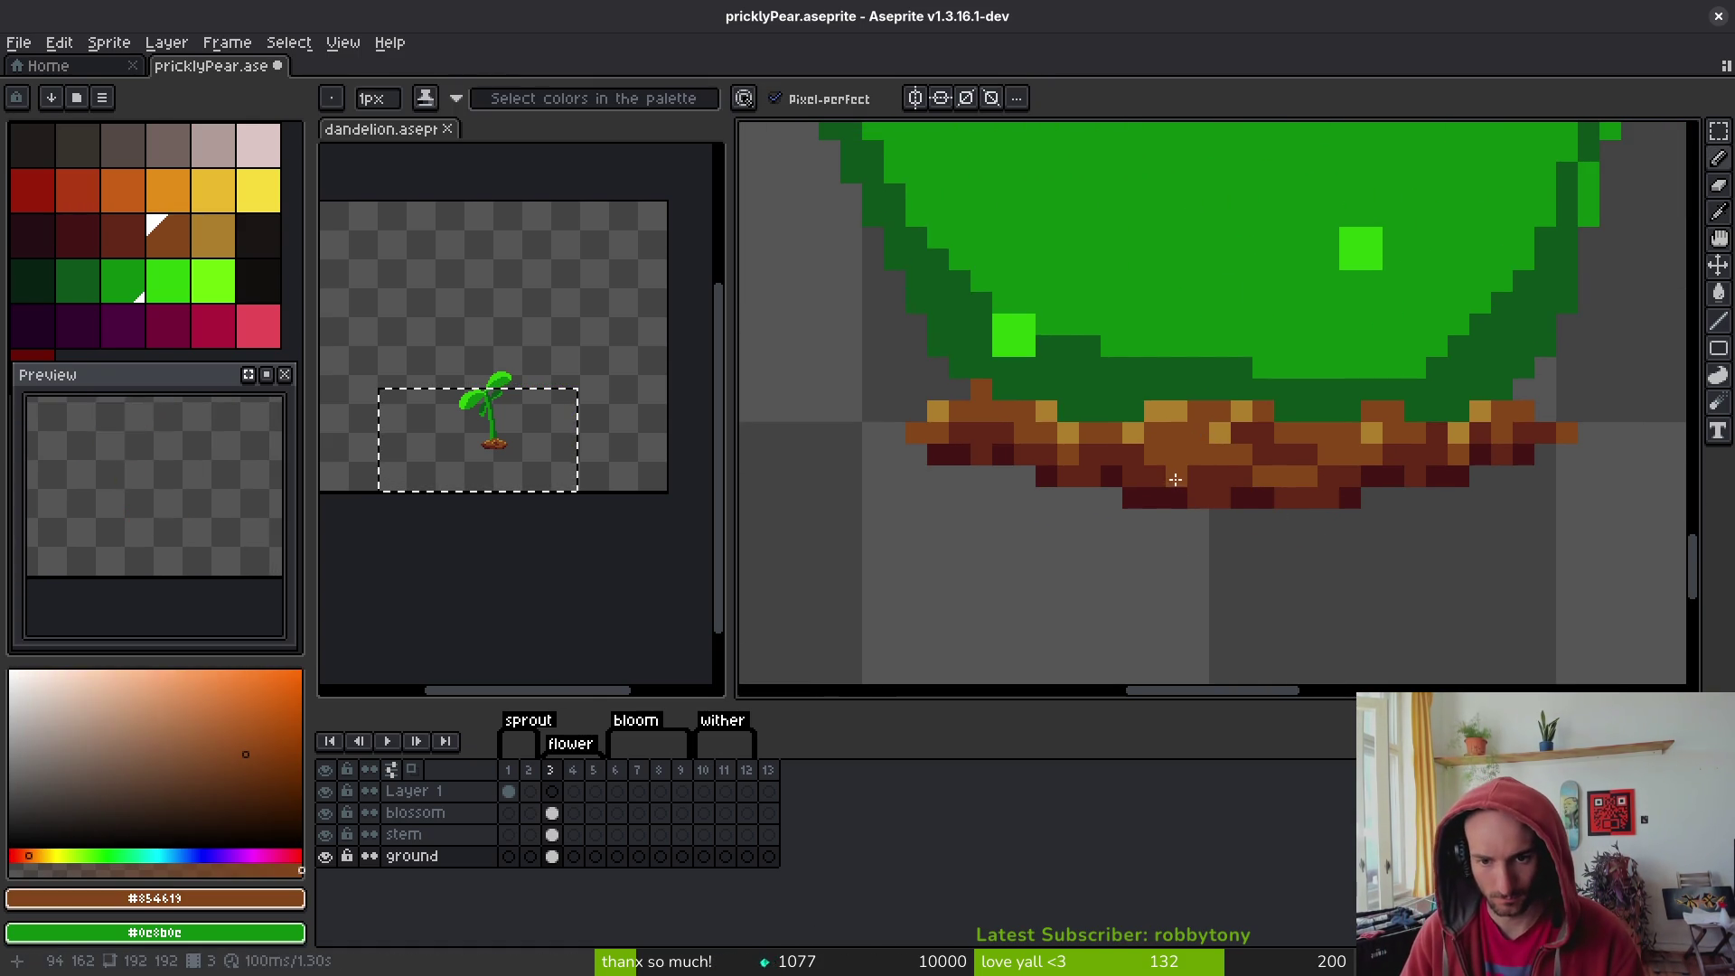
{"action": "left_click", "coordinate": [1145, 460], "text": "alt"}
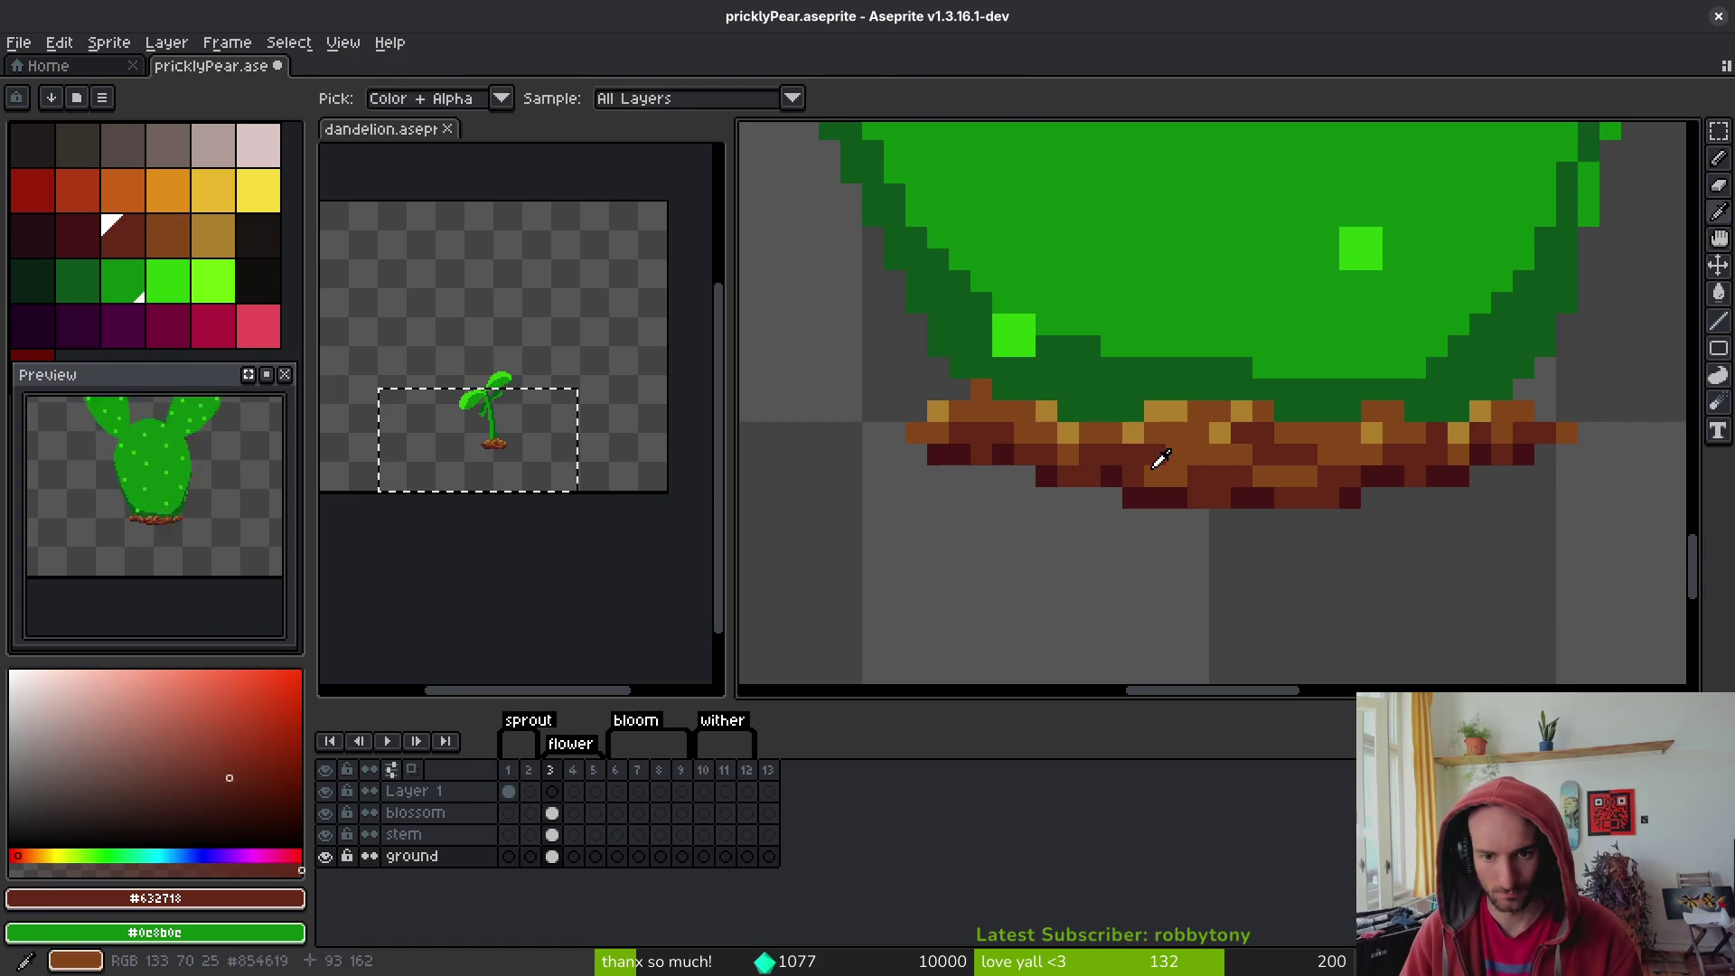
{"action": "left_click", "coordinate": [1142, 473], "text": "alt"}
{"action": "scroll", "coordinate": [1283, 506], "scroll_direction": "down", "scroll_amount": 3}
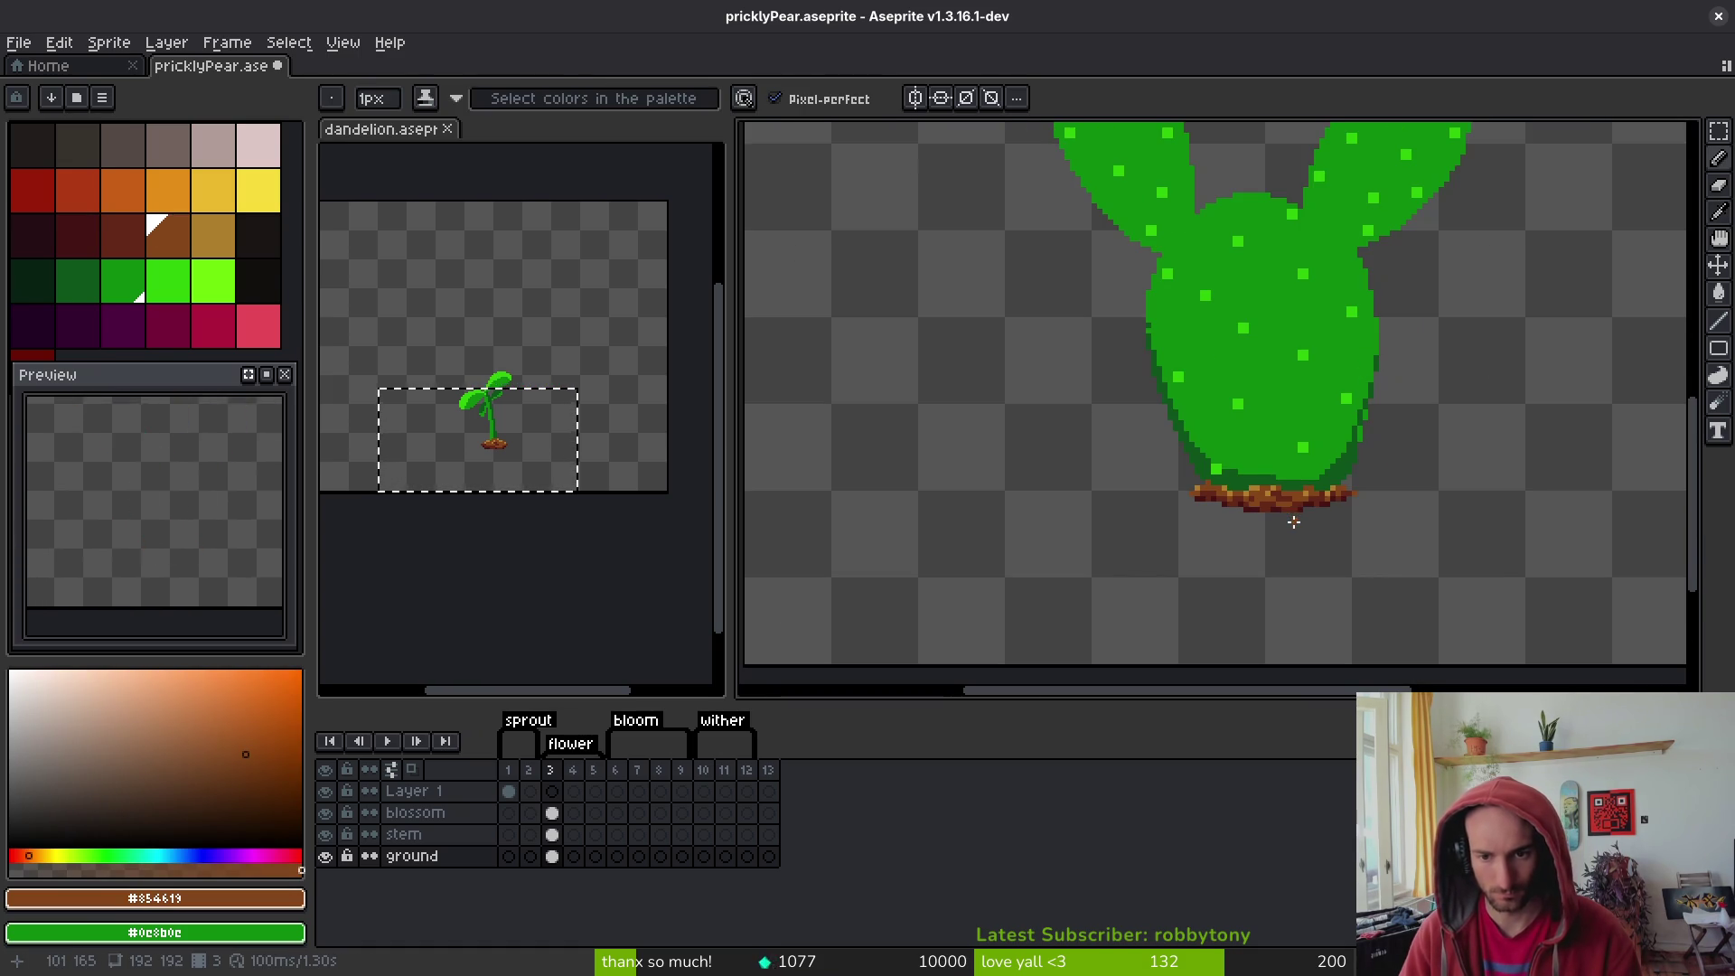
{"action": "key", "text": "ctrl+s"}
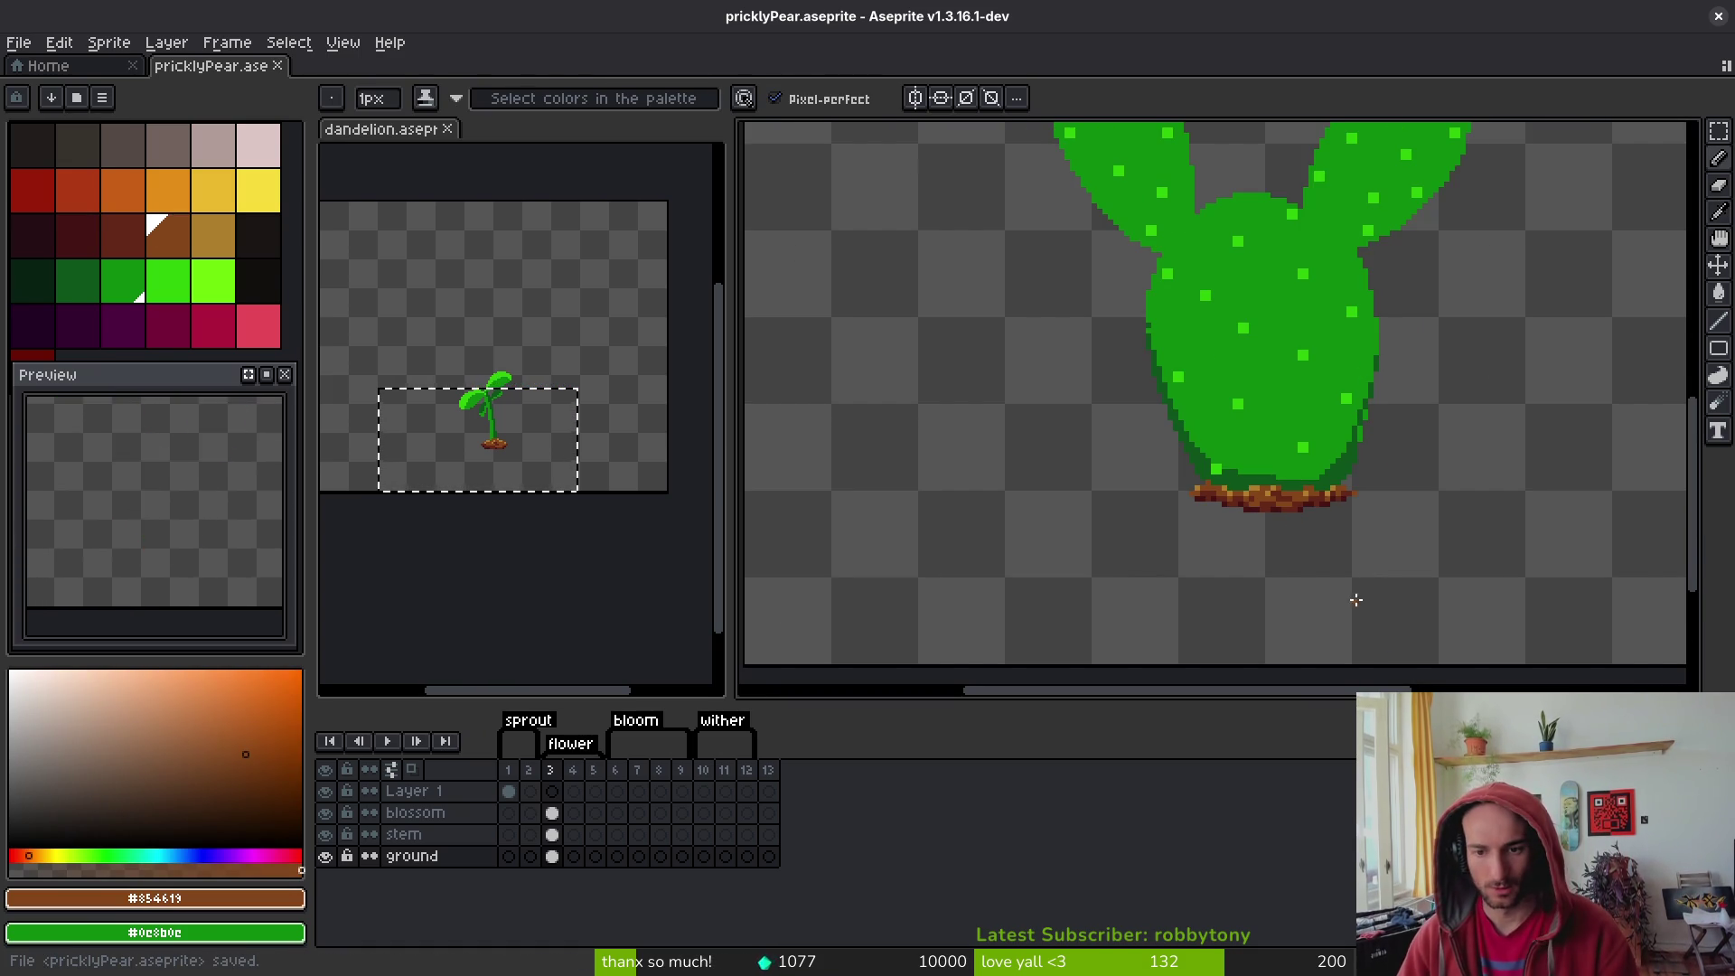
{"action": "scroll", "coordinate": [1319, 569], "scroll_direction": "down", "scroll_amount": 2}
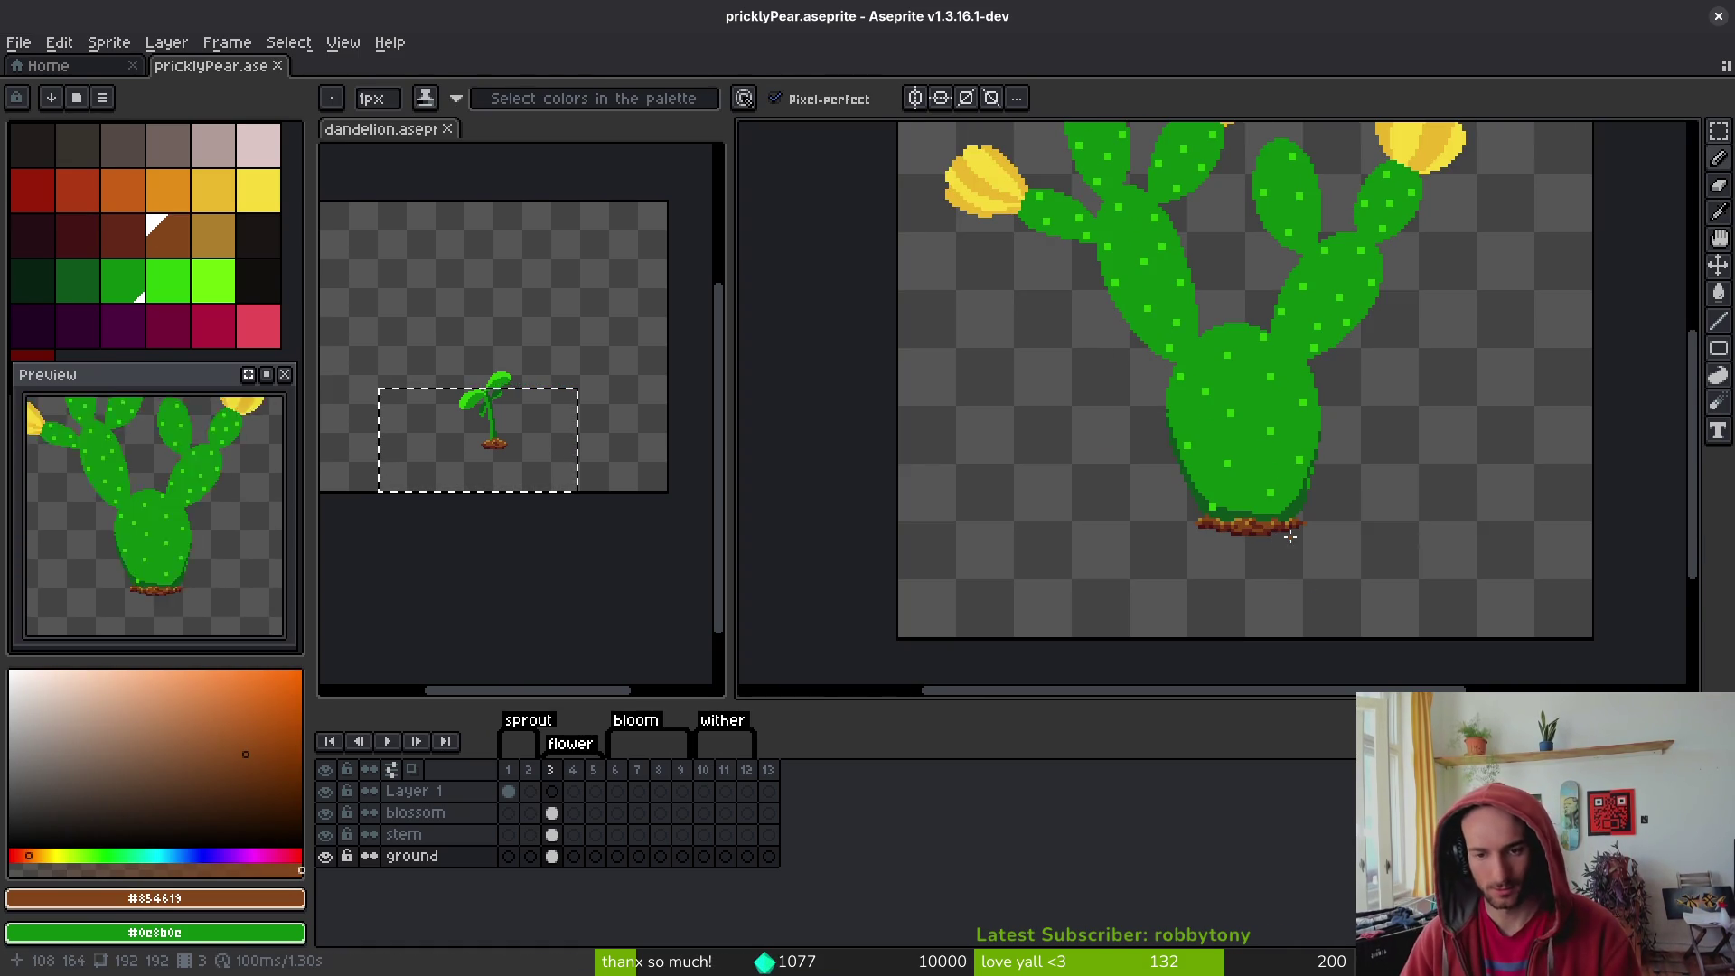
{"action": "scroll", "coordinate": [1301, 515], "scroll_direction": "up", "scroll_amount": 2}
- Pick dark green #0d541b and shade the cactus's lower left and right edges on the frame 3 stem layer
{"action": "left_click", "coordinate": [1283, 515], "text": "alt"}
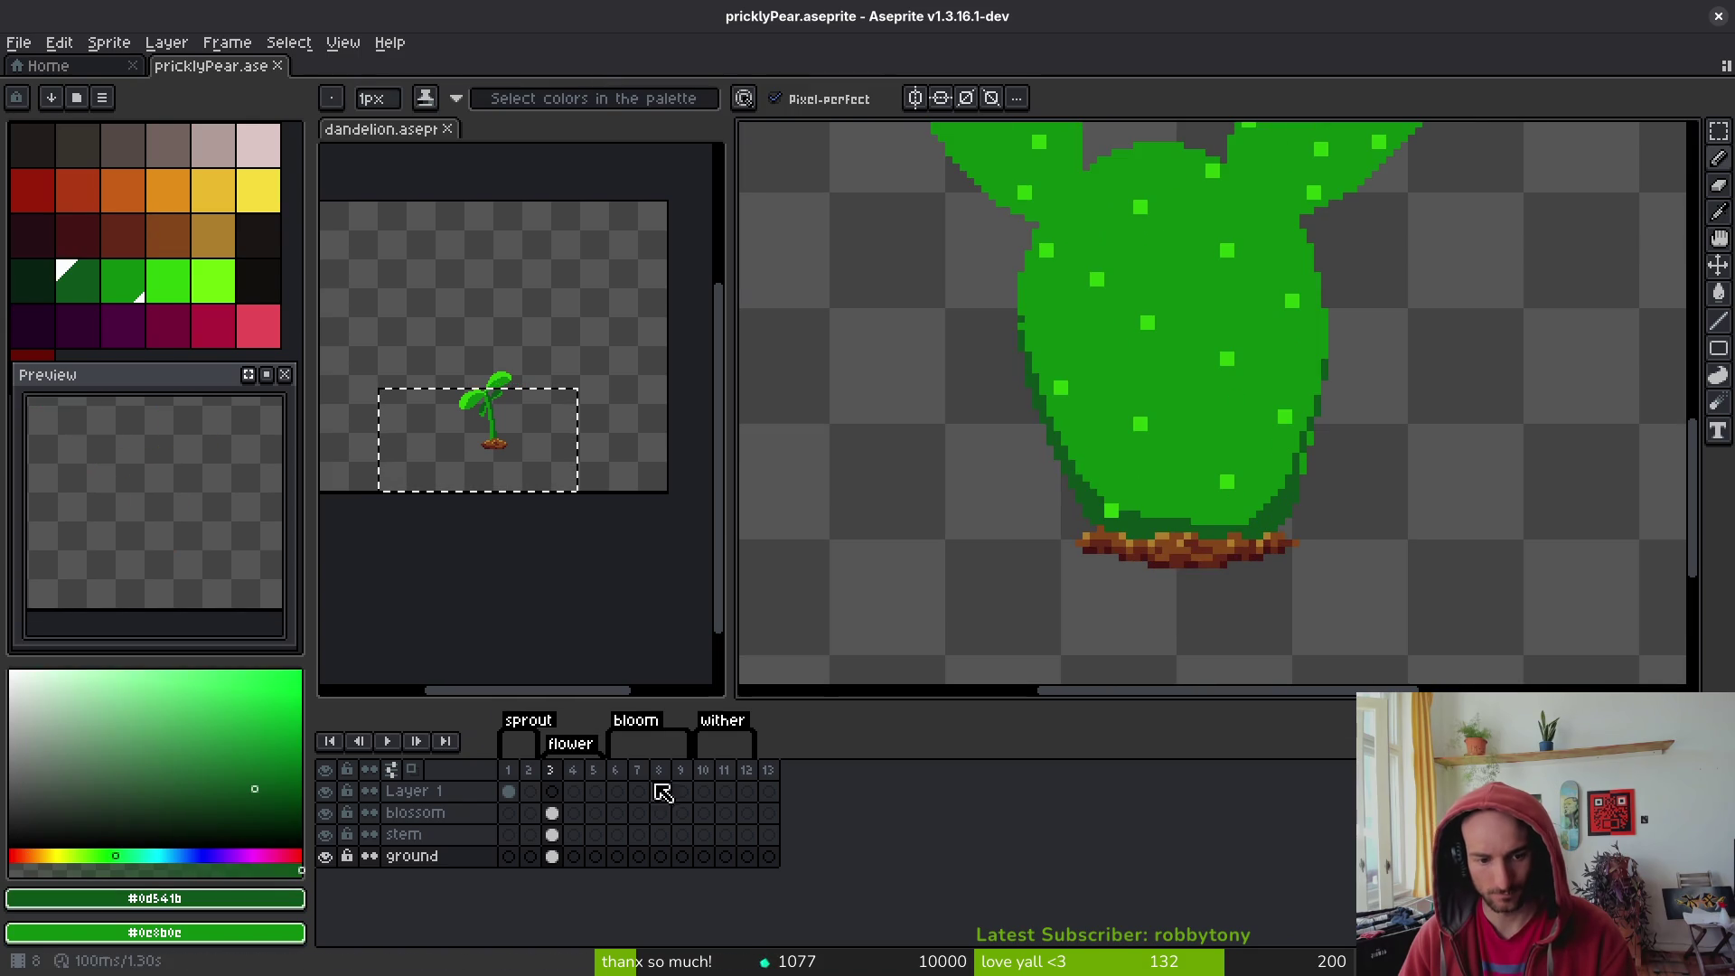
{"action": "left_click", "coordinate": [552, 834]}
{"action": "scroll", "coordinate": [1288, 507], "scroll_direction": "up", "scroll_amount": 1}
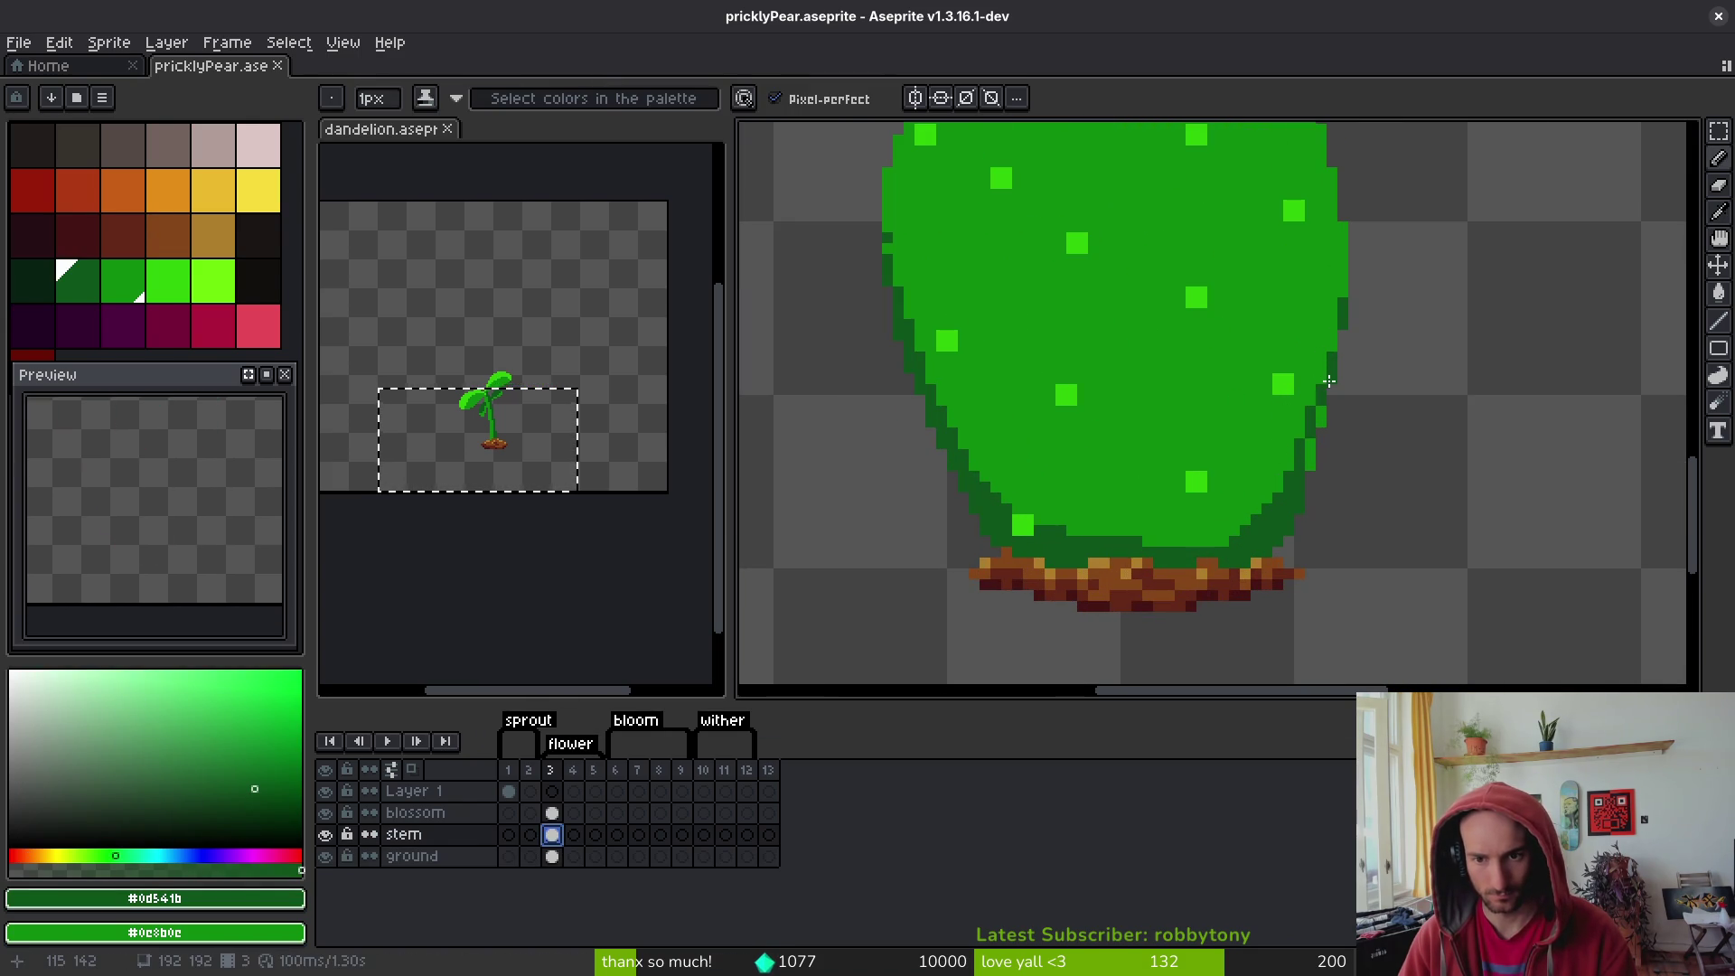
{"action": "mouse_move", "coordinate": [1284, 472]}
{"action": "left_mouse_down"}
{"action": "mouse_move", "coordinate": [1226, 520]}
{"action": "mouse_move", "coordinate": [1100, 546]}
{"action": "left_mouse_up"}
{"action": "left_click_drag", "start_coordinate": [976, 466], "coordinate": [1130, 535]}
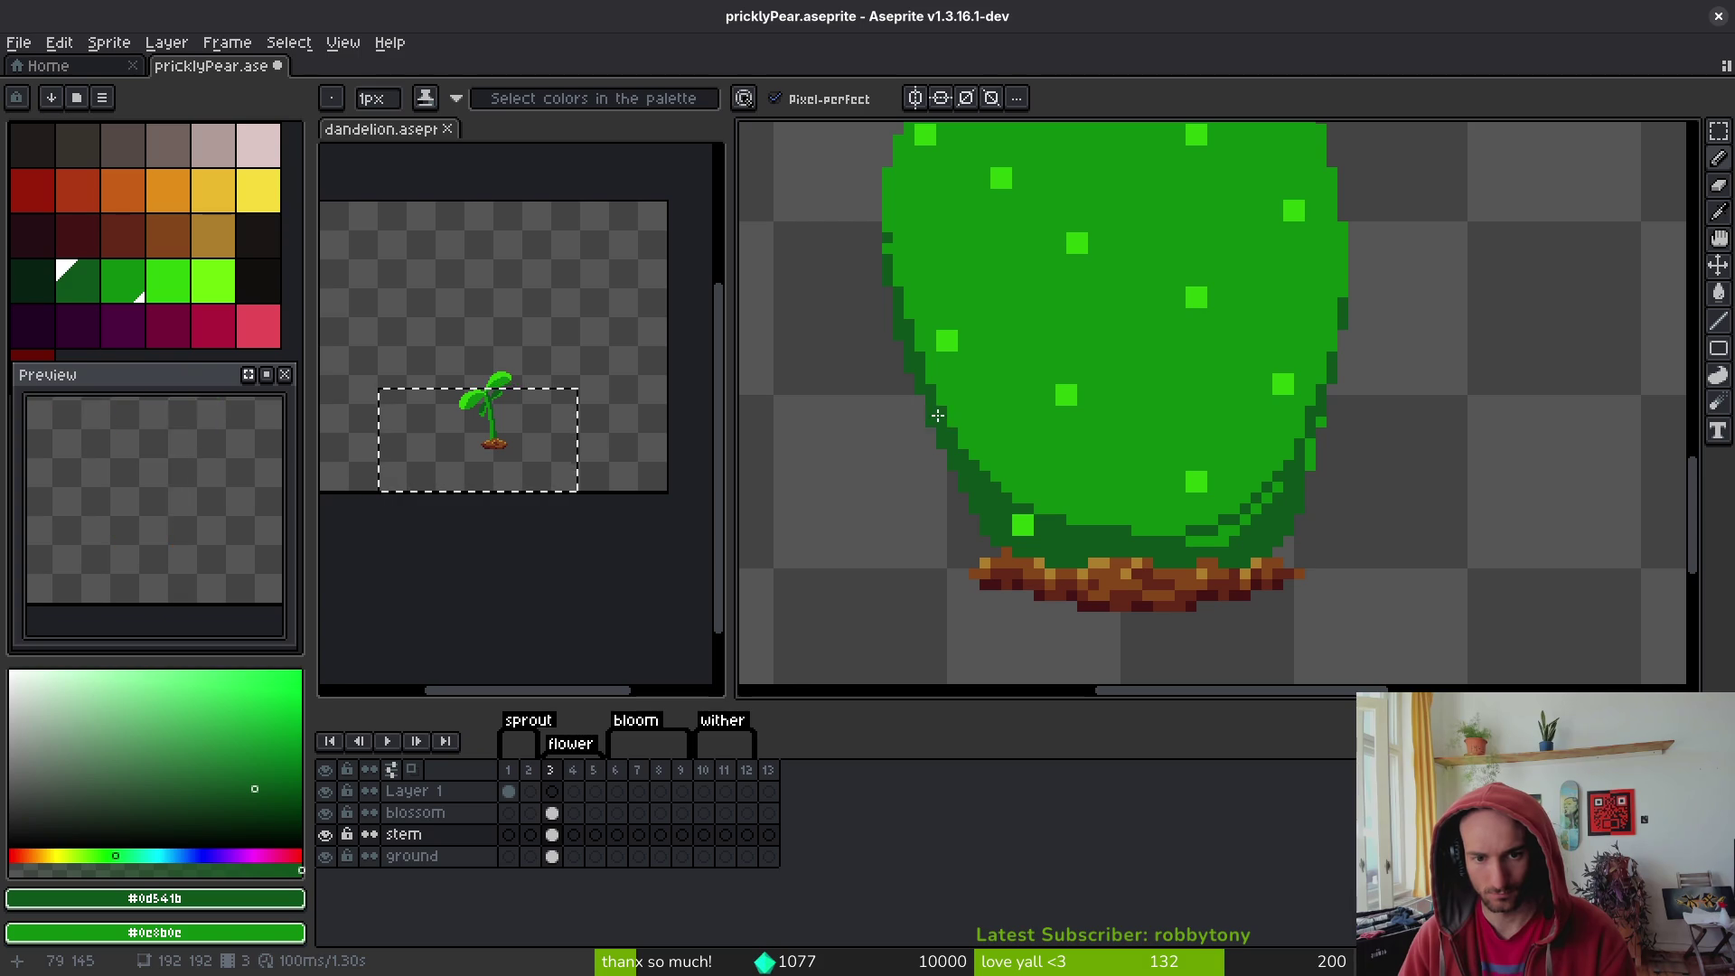
{"action": "mouse_move", "coordinate": [937, 414]}
{"action": "left_mouse_down"}
{"action": "mouse_move", "coordinate": [1017, 490]}
{"action": "mouse_move", "coordinate": [1157, 531]}
{"action": "mouse_move", "coordinate": [1251, 534]}
{"action": "left_mouse_up"}
{"action": "mouse_move", "coordinate": [1078, 524]}
{"action": "left_mouse_down"}
{"action": "mouse_move", "coordinate": [1049, 503]}
{"action": "mouse_move", "coordinate": [1102, 522]}
{"action": "left_mouse_up"}
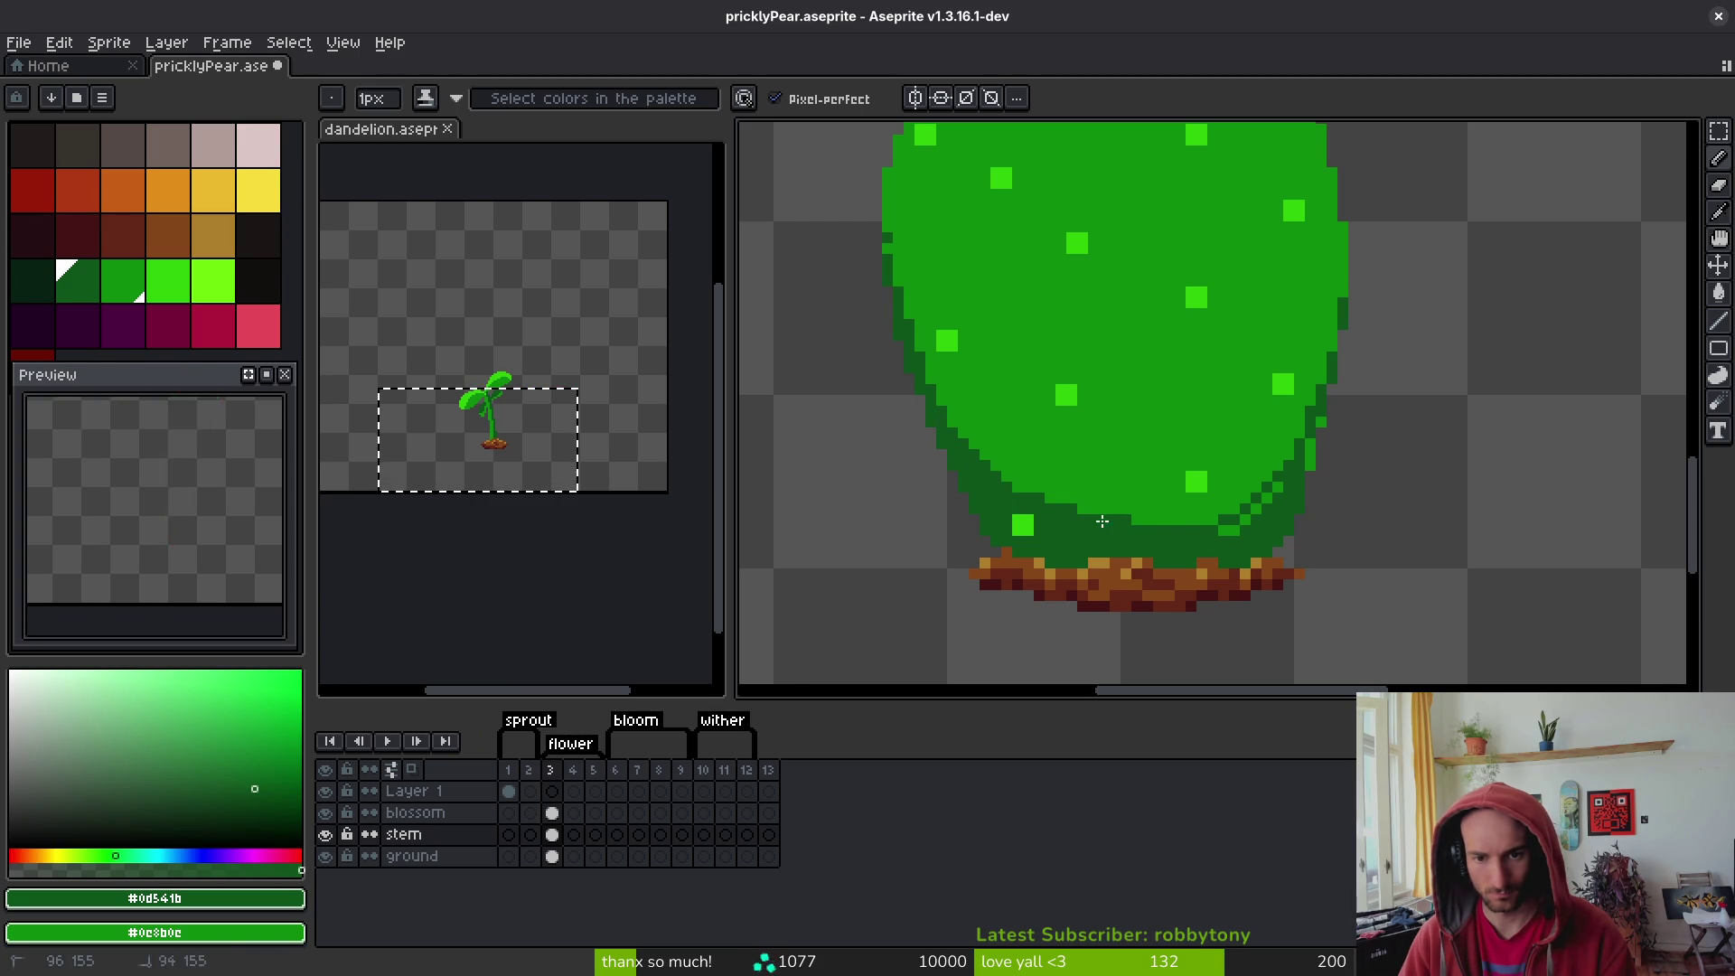
{"action": "mouse_move", "coordinate": [1208, 528]}
{"action": "left_mouse_down"}
{"action": "mouse_move", "coordinate": [1252, 520]}
{"action": "mouse_move", "coordinate": [1288, 479]}
{"action": "left_mouse_up"}
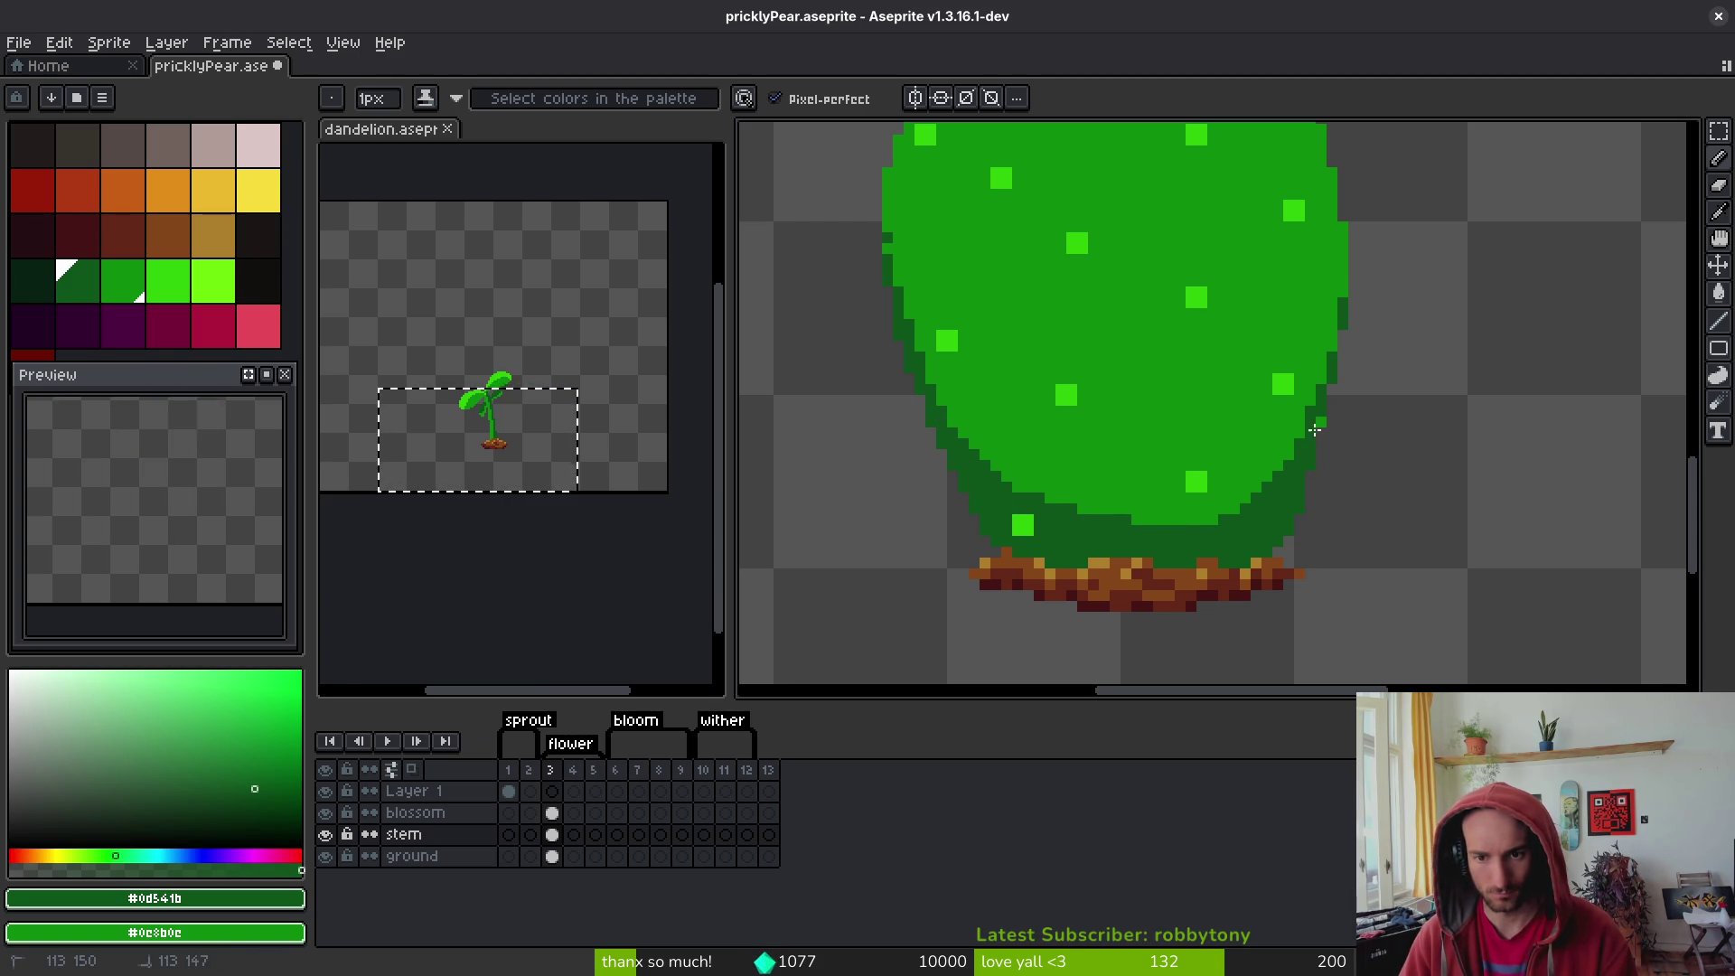
{"action": "left_click", "coordinate": [1315, 431]}
- Add dark green pixels up the pad's right edge, undoing the last stroke
{"action": "scroll", "coordinate": [1305, 522], "scroll_direction": "down", "scroll_amount": 5}
{"action": "scroll", "coordinate": [1296, 501], "scroll_direction": "up", "scroll_amount": 6}
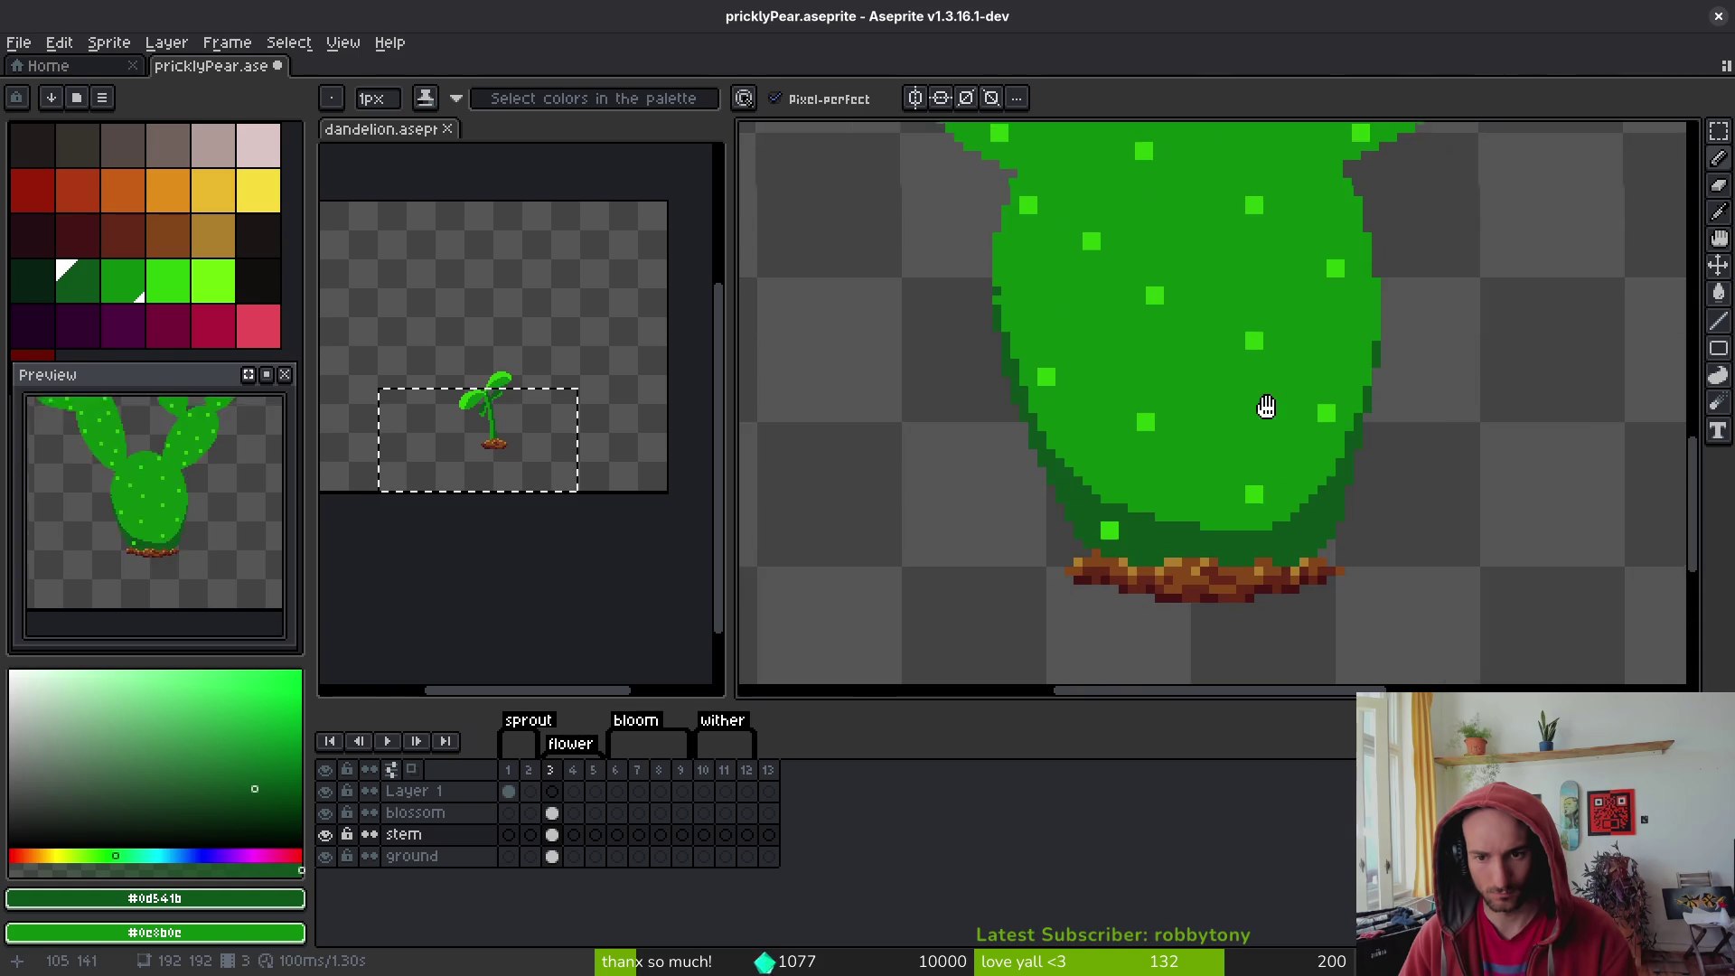
{"action": "scroll", "coordinate": [1341, 343], "scroll_direction": "up", "scroll_amount": 1}
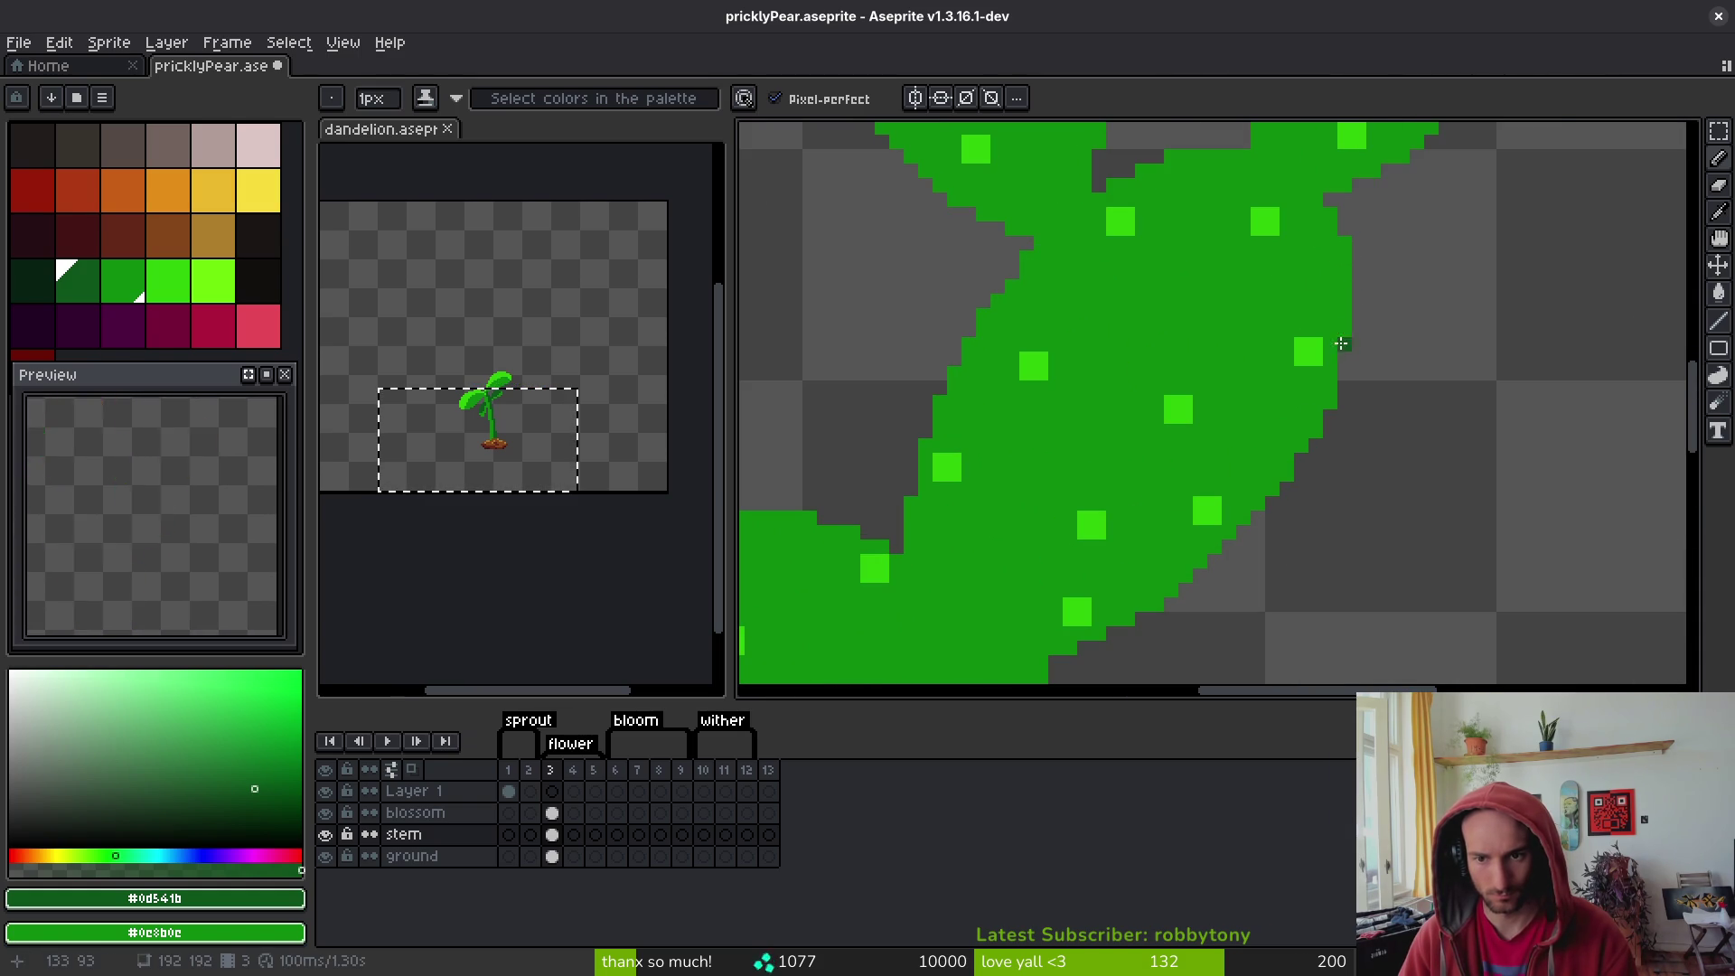
{"action": "left_click", "coordinate": [1344, 305]}
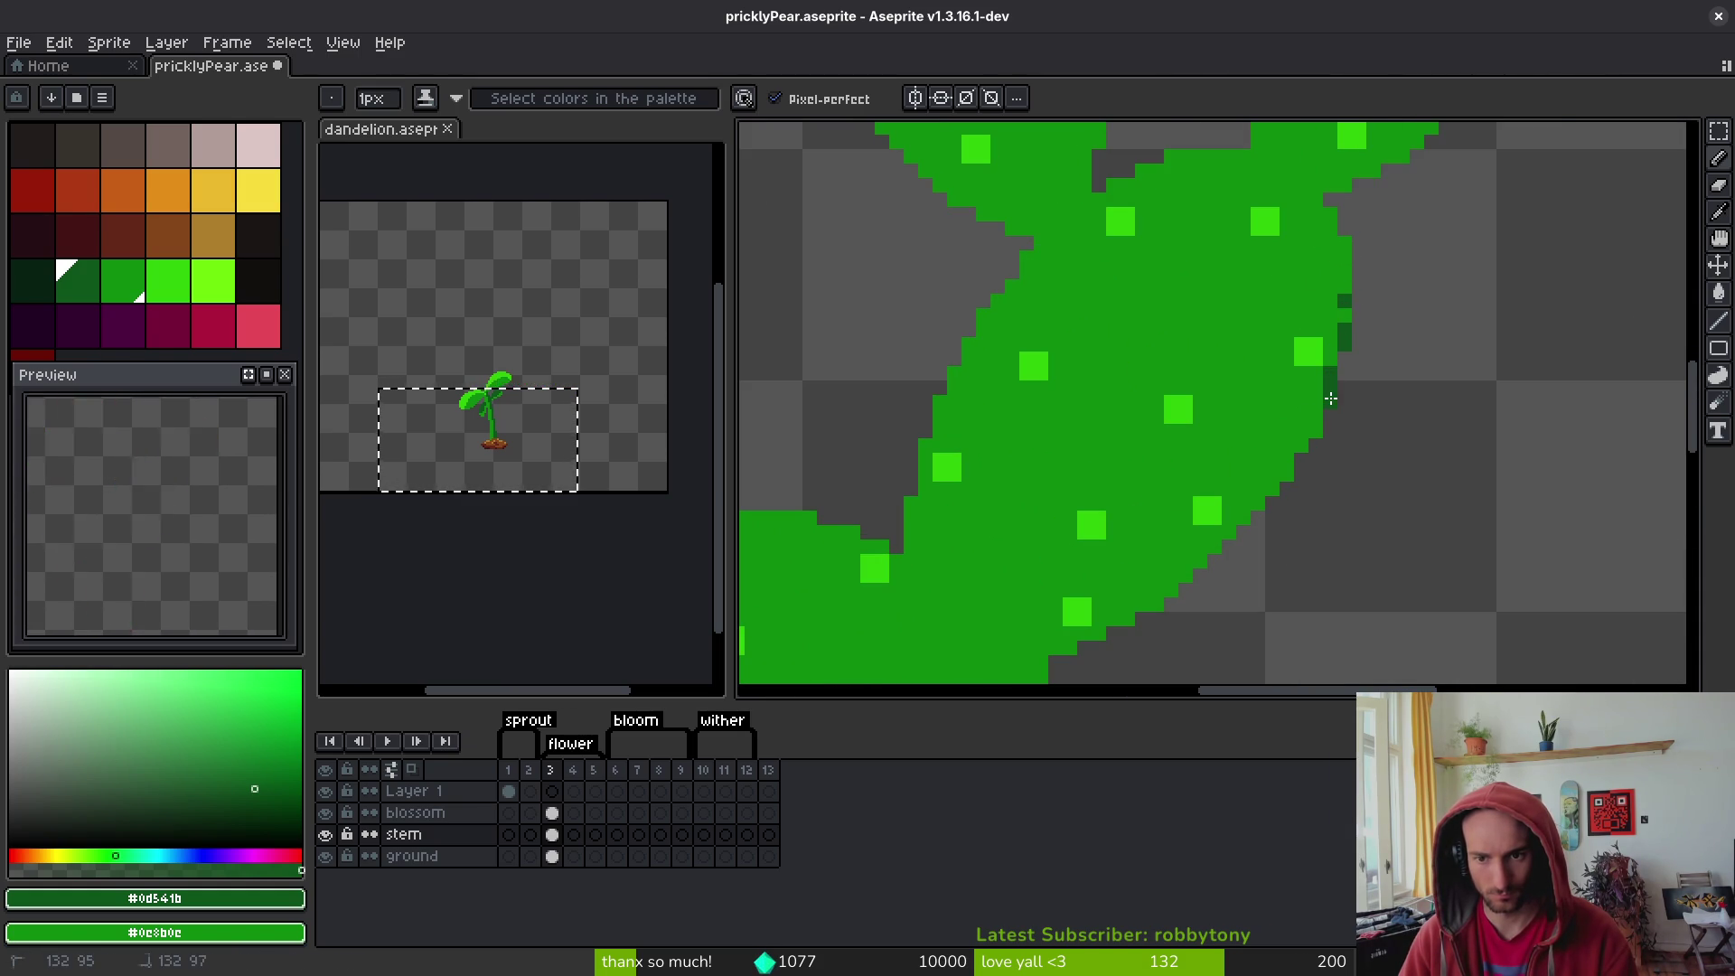
{"action": "left_click", "coordinate": [1296, 442], "text": "shift"}
{"action": "mouse_move", "coordinate": [1229, 519]}
{"action": "left_mouse_down"}
{"action": "mouse_move", "coordinate": [1380, 361]}
{"action": "mouse_move", "coordinate": [1191, 508]}
{"action": "mouse_move", "coordinate": [1335, 416]}
{"action": "mouse_move", "coordinate": [1464, 275]}
{"action": "left_mouse_up"}
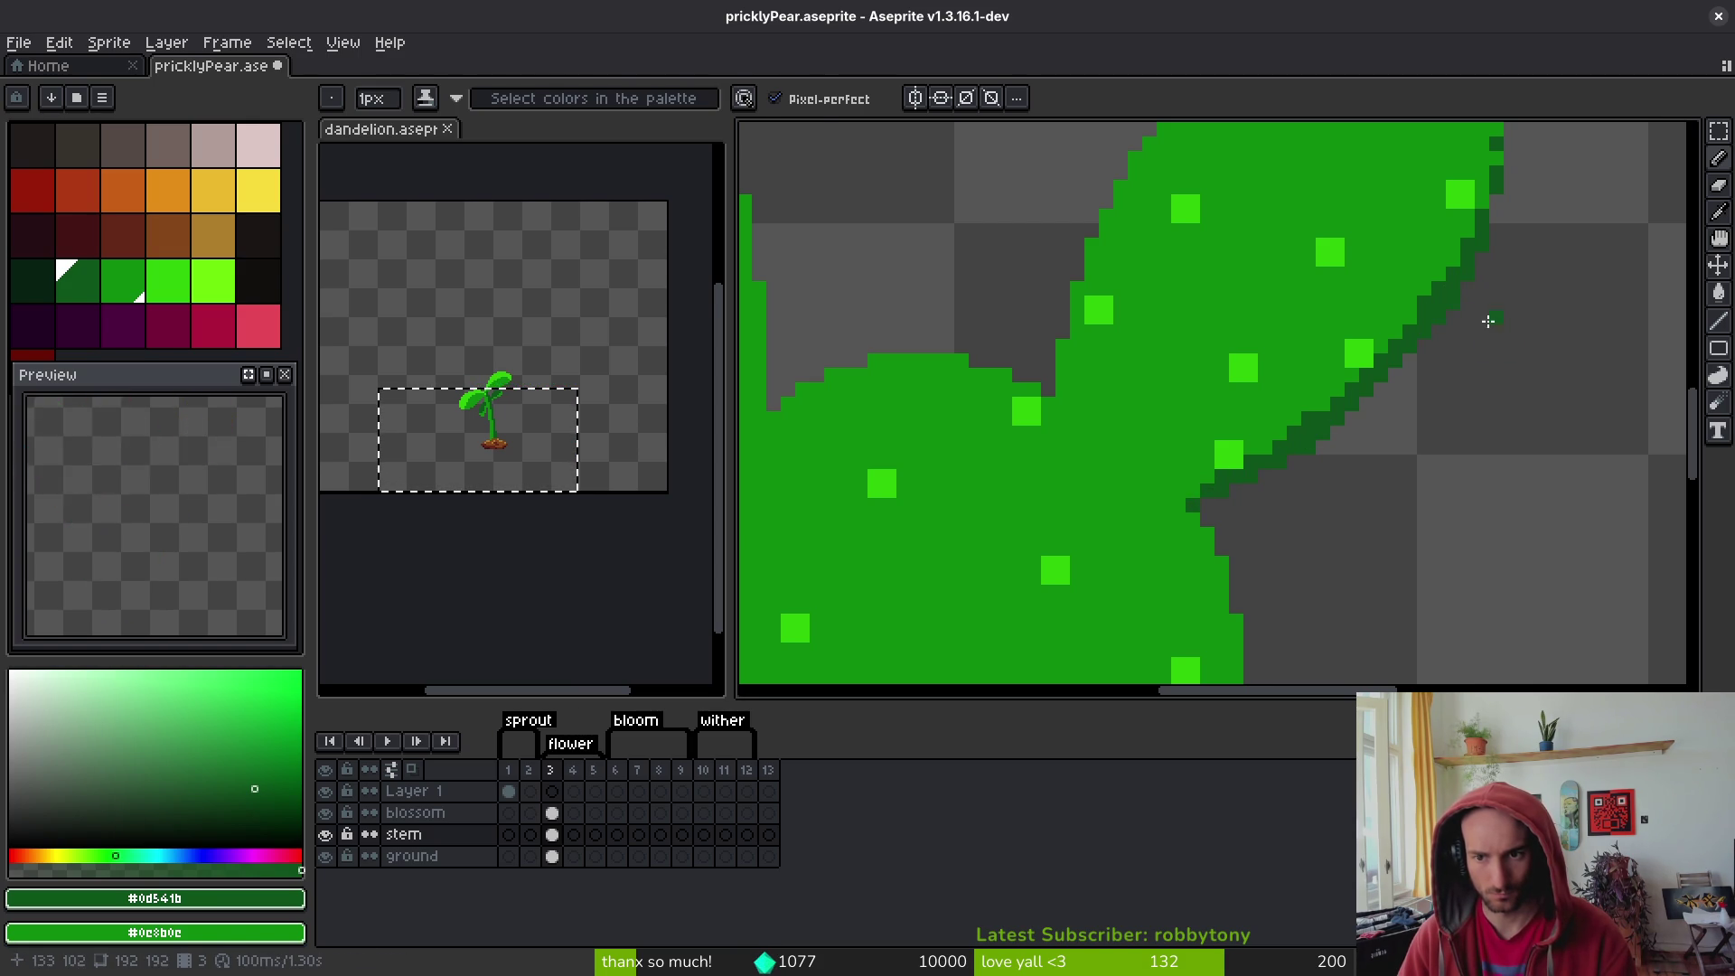
{"action": "key", "text": "e"}
{"action": "scroll", "coordinate": [1453, 298], "scroll_direction": "down", "scroll_amount": 2}
{"action": "scroll", "coordinate": [1466, 357], "scroll_direction": "up", "scroll_amount": 2}
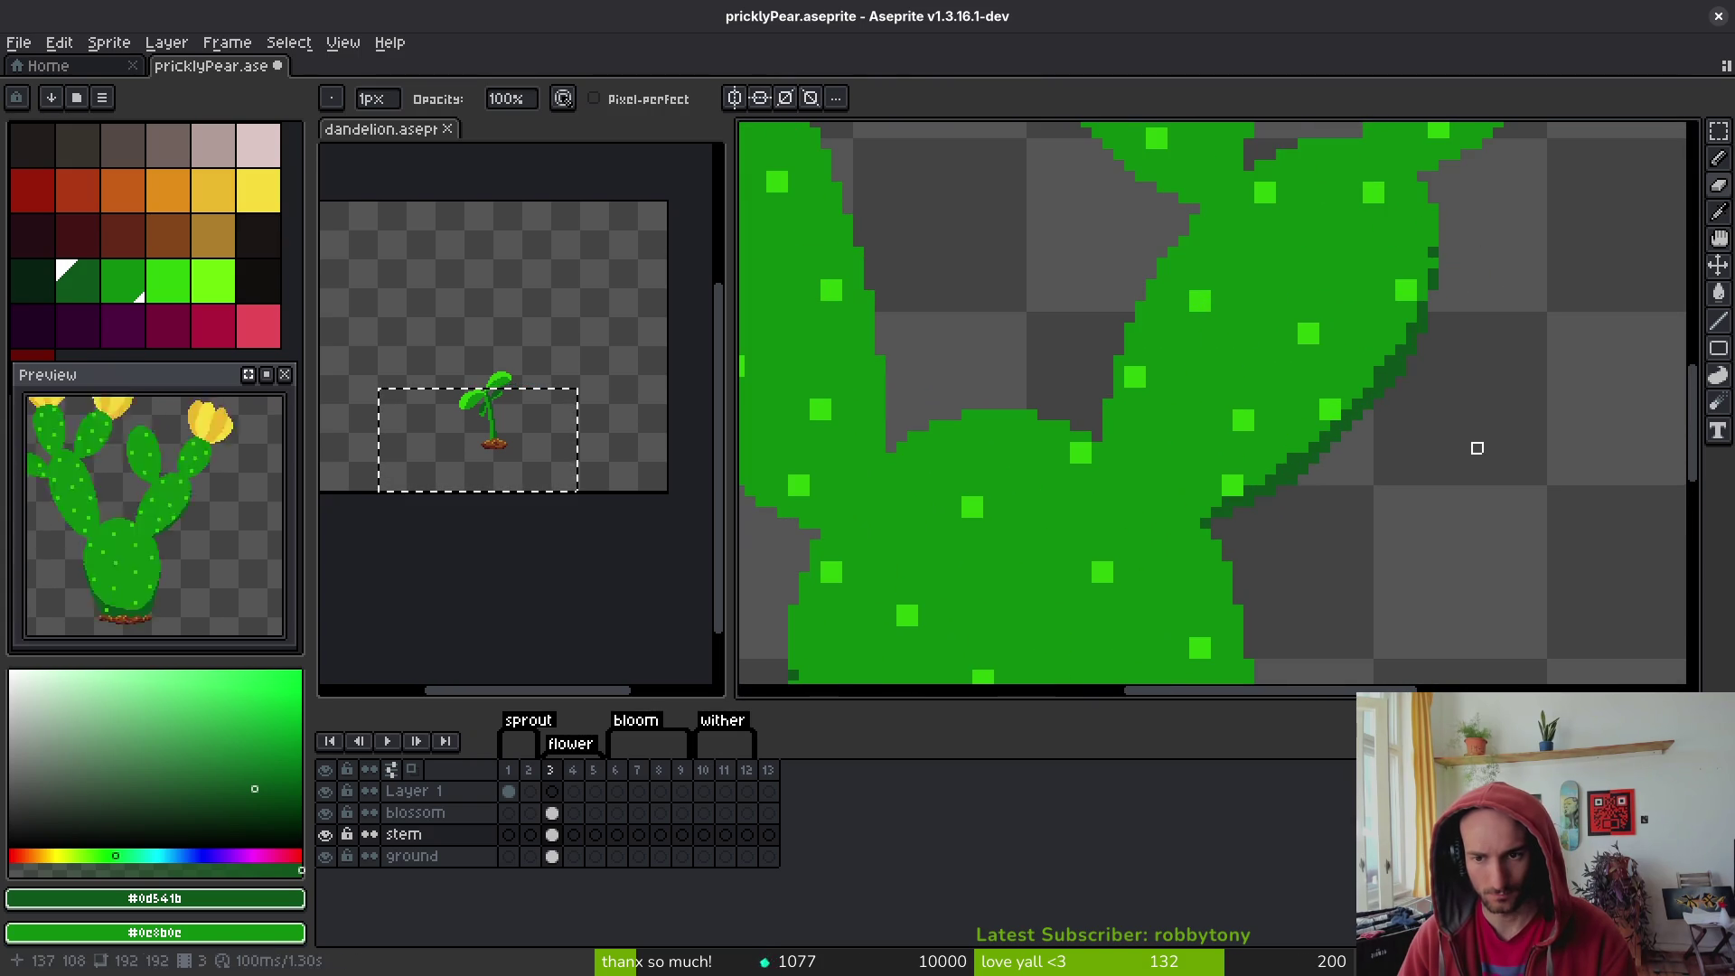
{"action": "key", "text": "ctrl+z"}
{"action": "key", "text": "b"}
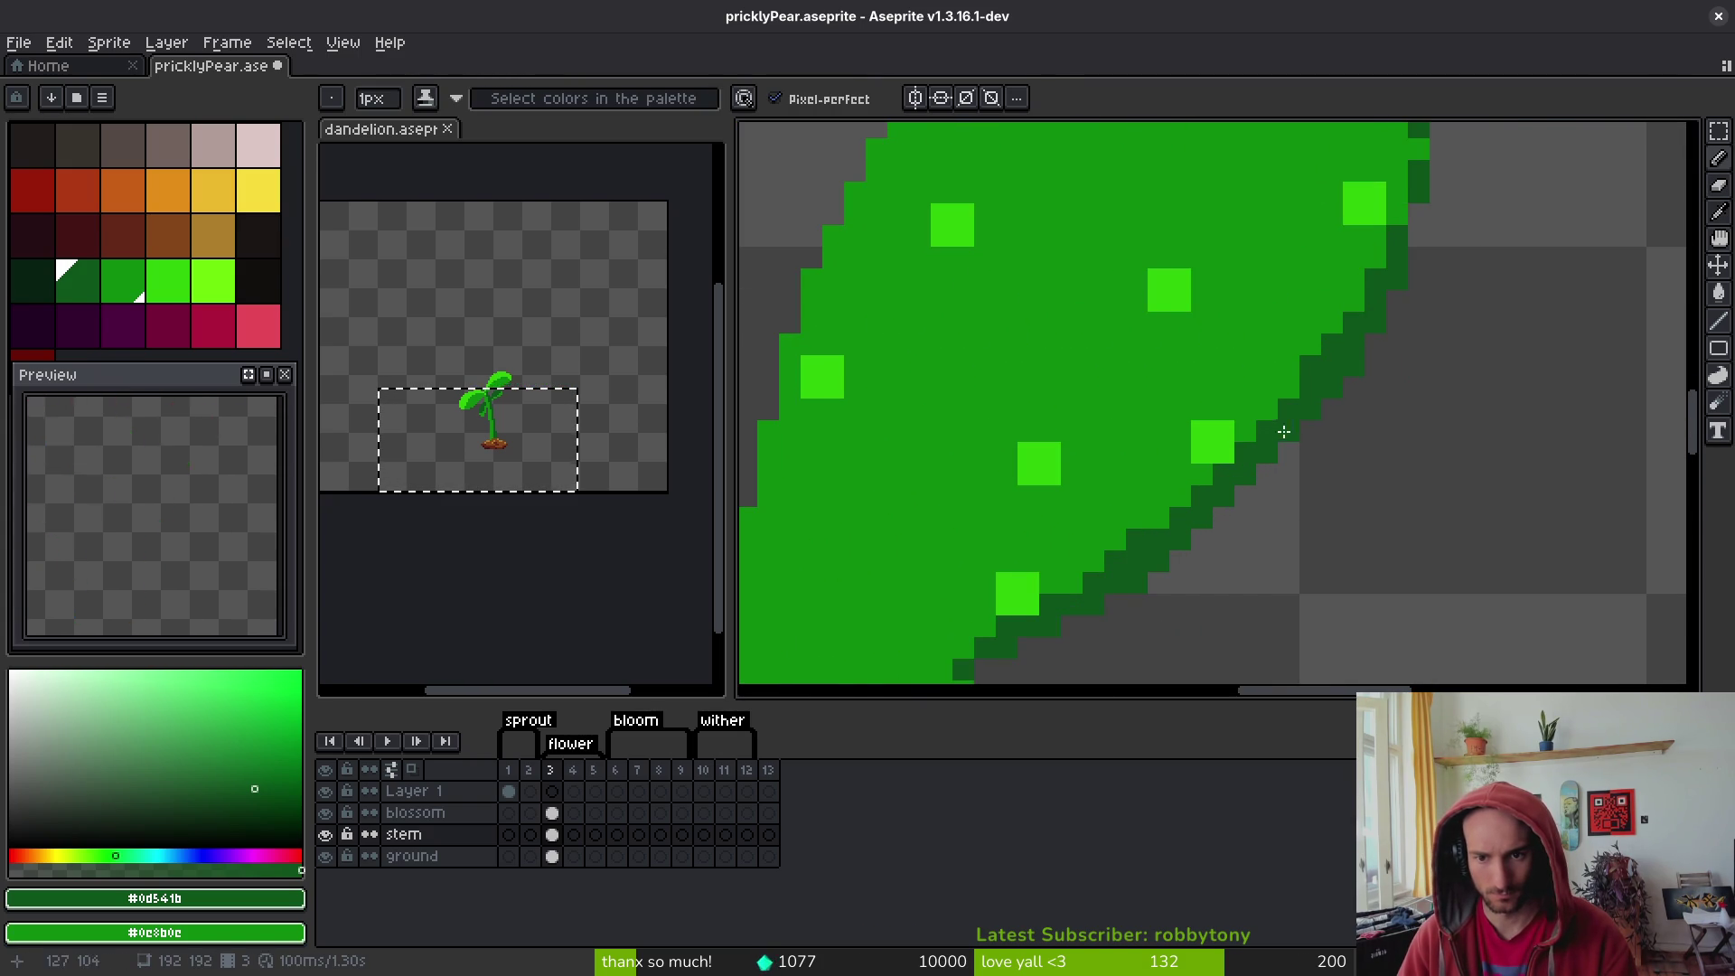
- Redraw the dark green shading down the upper pad's right edge, filling gaps, then sample the main cactus green
{"action": "scroll", "coordinate": [1537, 253], "scroll_direction": "up", "scroll_amount": 1}
{"action": "left_click_drag", "start_coordinate": [1564, 224], "coordinate": [1271, 461]}
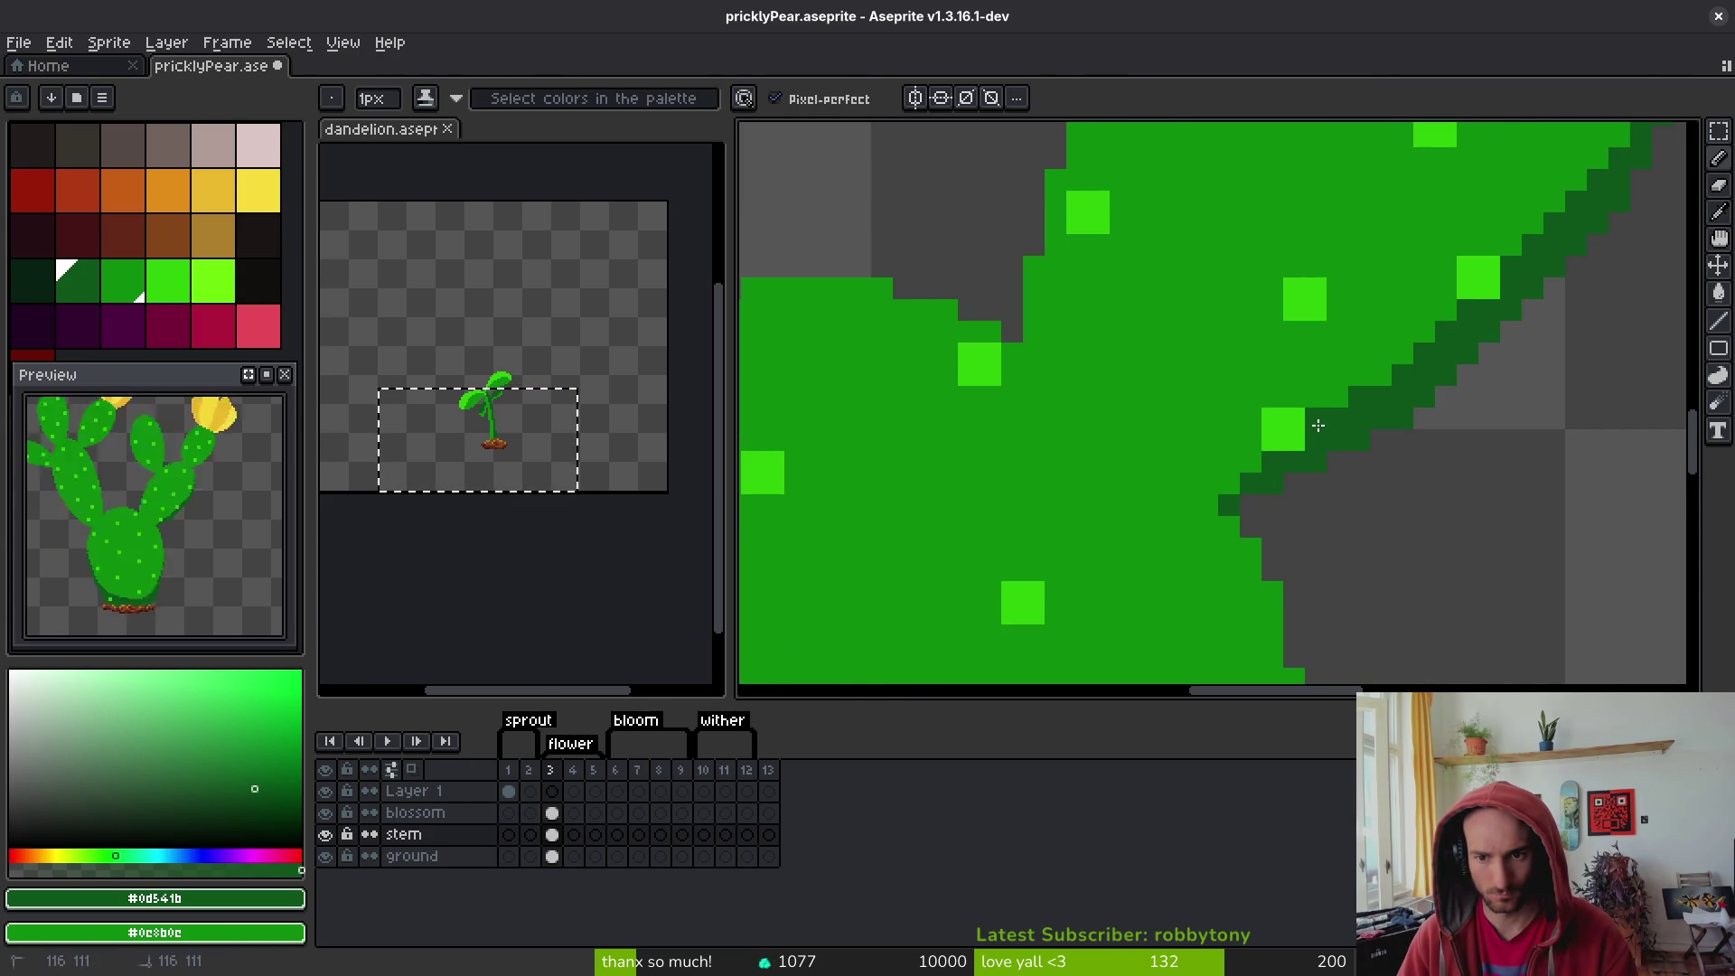
{"action": "left_click", "coordinate": [1256, 469]}
{"action": "left_click", "coordinate": [1229, 482]}
{"action": "left_click", "coordinate": [1220, 527]}
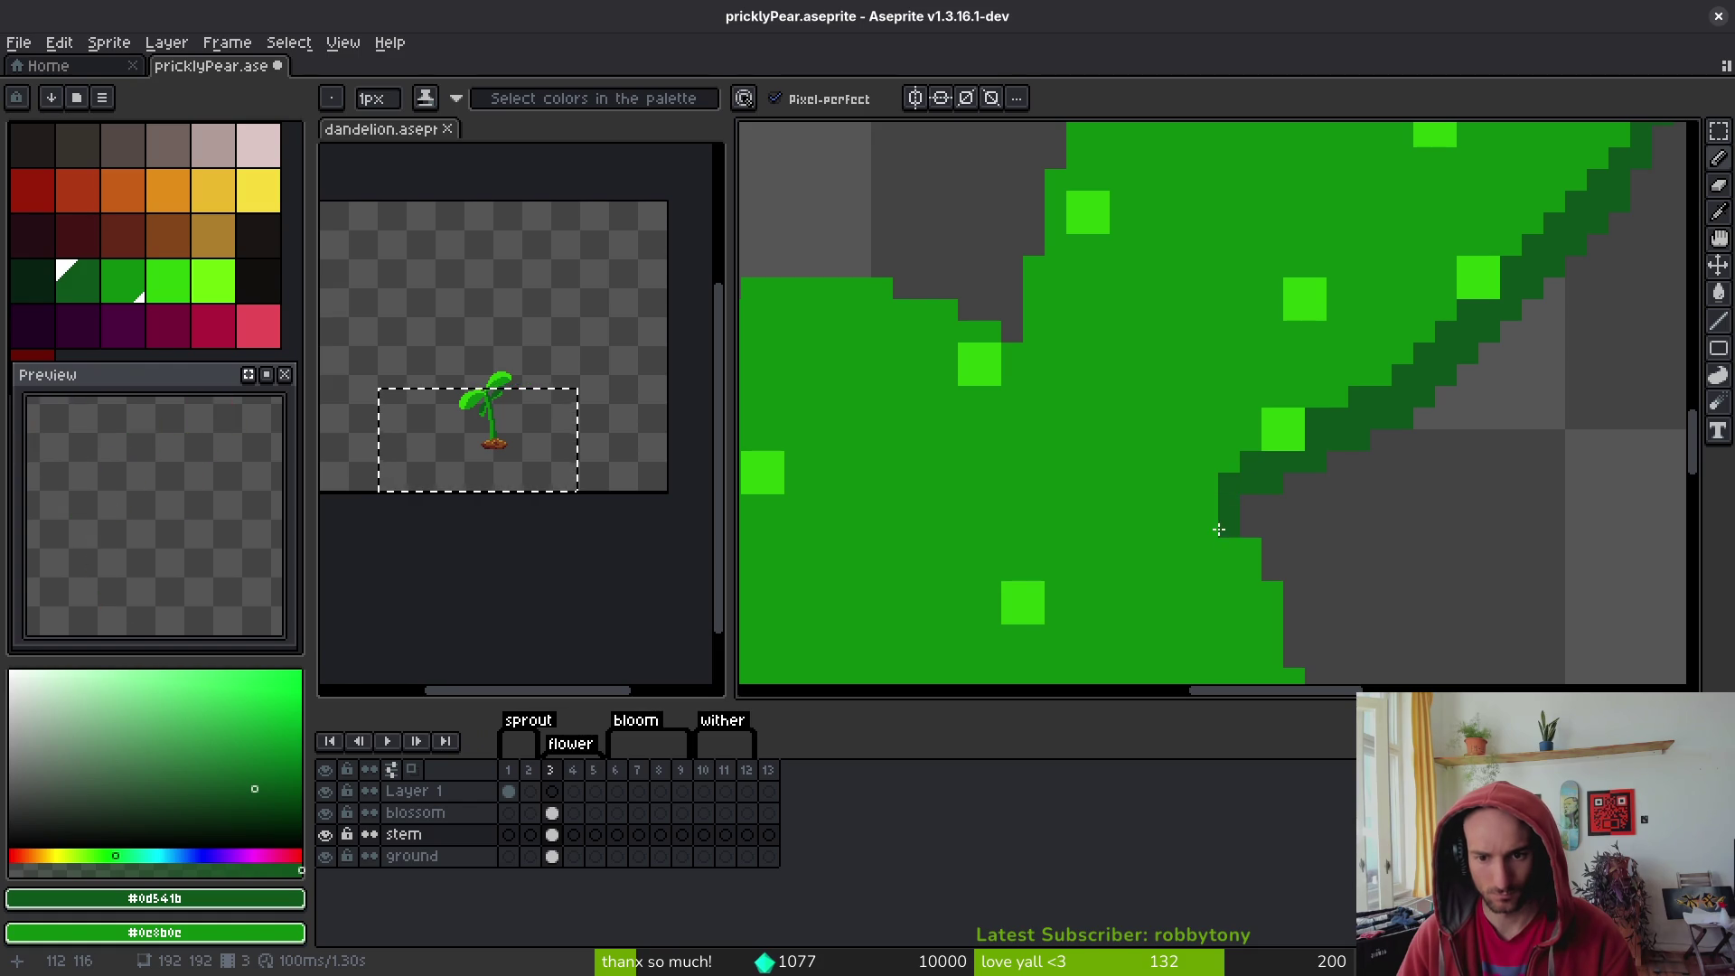
{"action": "left_click", "coordinate": [1272, 592]}
{"action": "left_click", "coordinate": [1246, 566]}
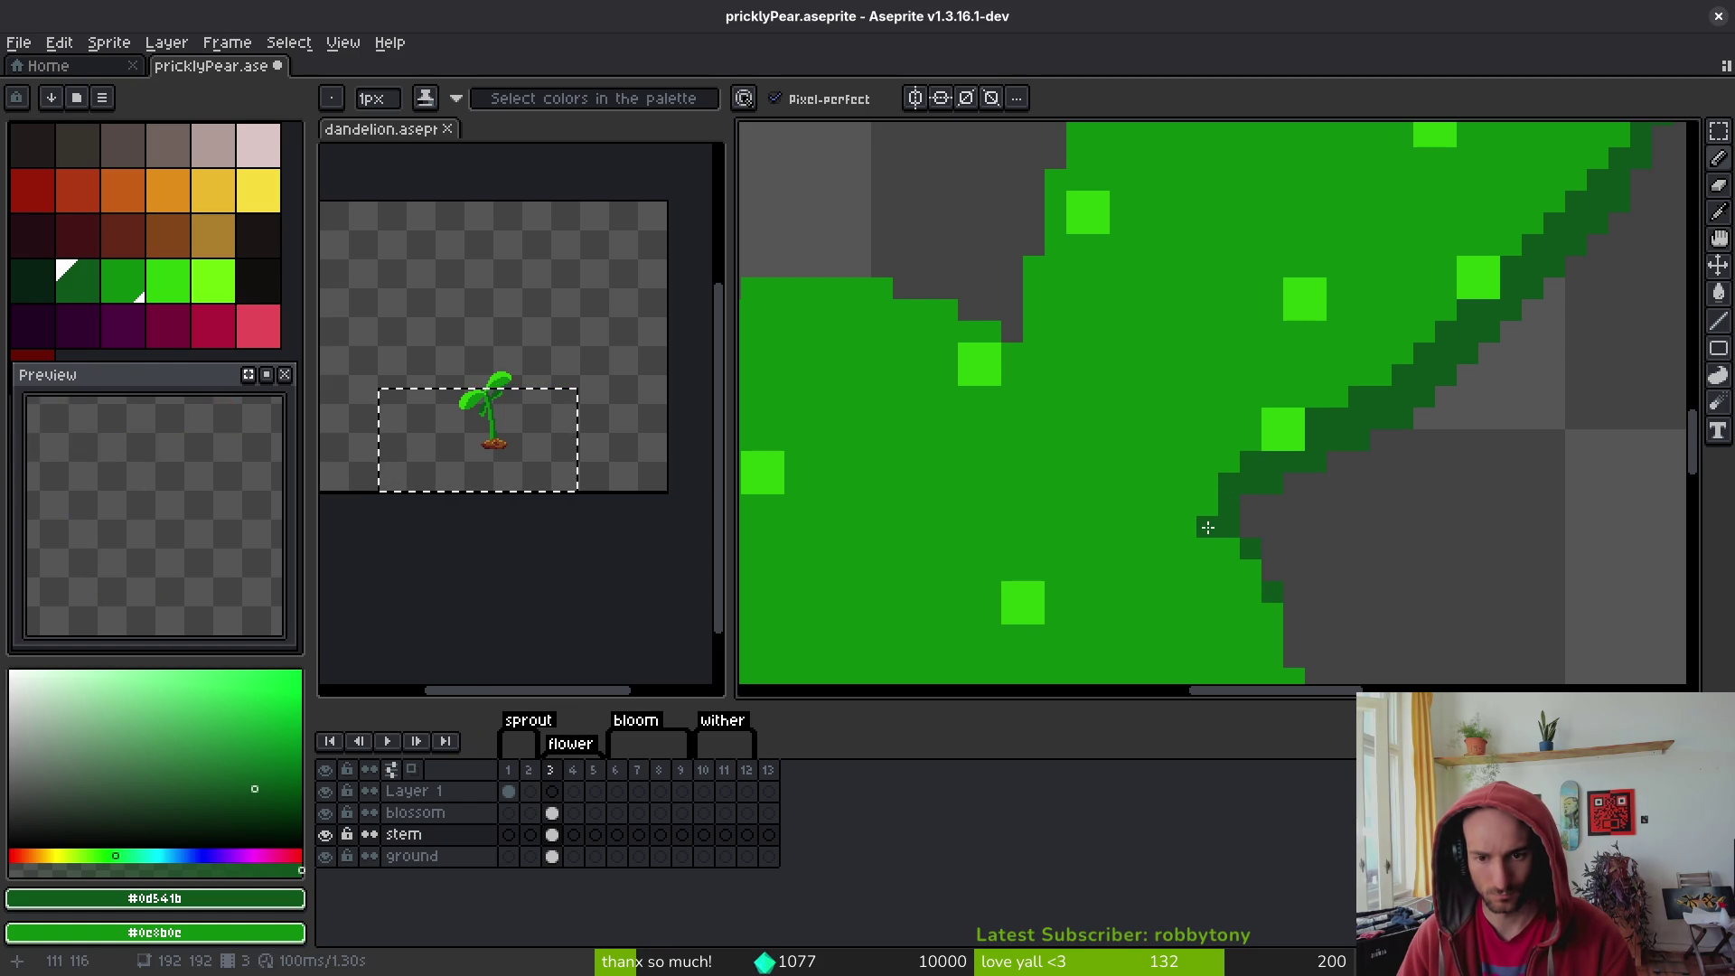
{"action": "scroll", "coordinate": [1207, 526], "scroll_direction": "down", "scroll_amount": 2}
{"action": "scroll", "coordinate": [1421, 535], "scroll_direction": "up", "scroll_amount": 1}
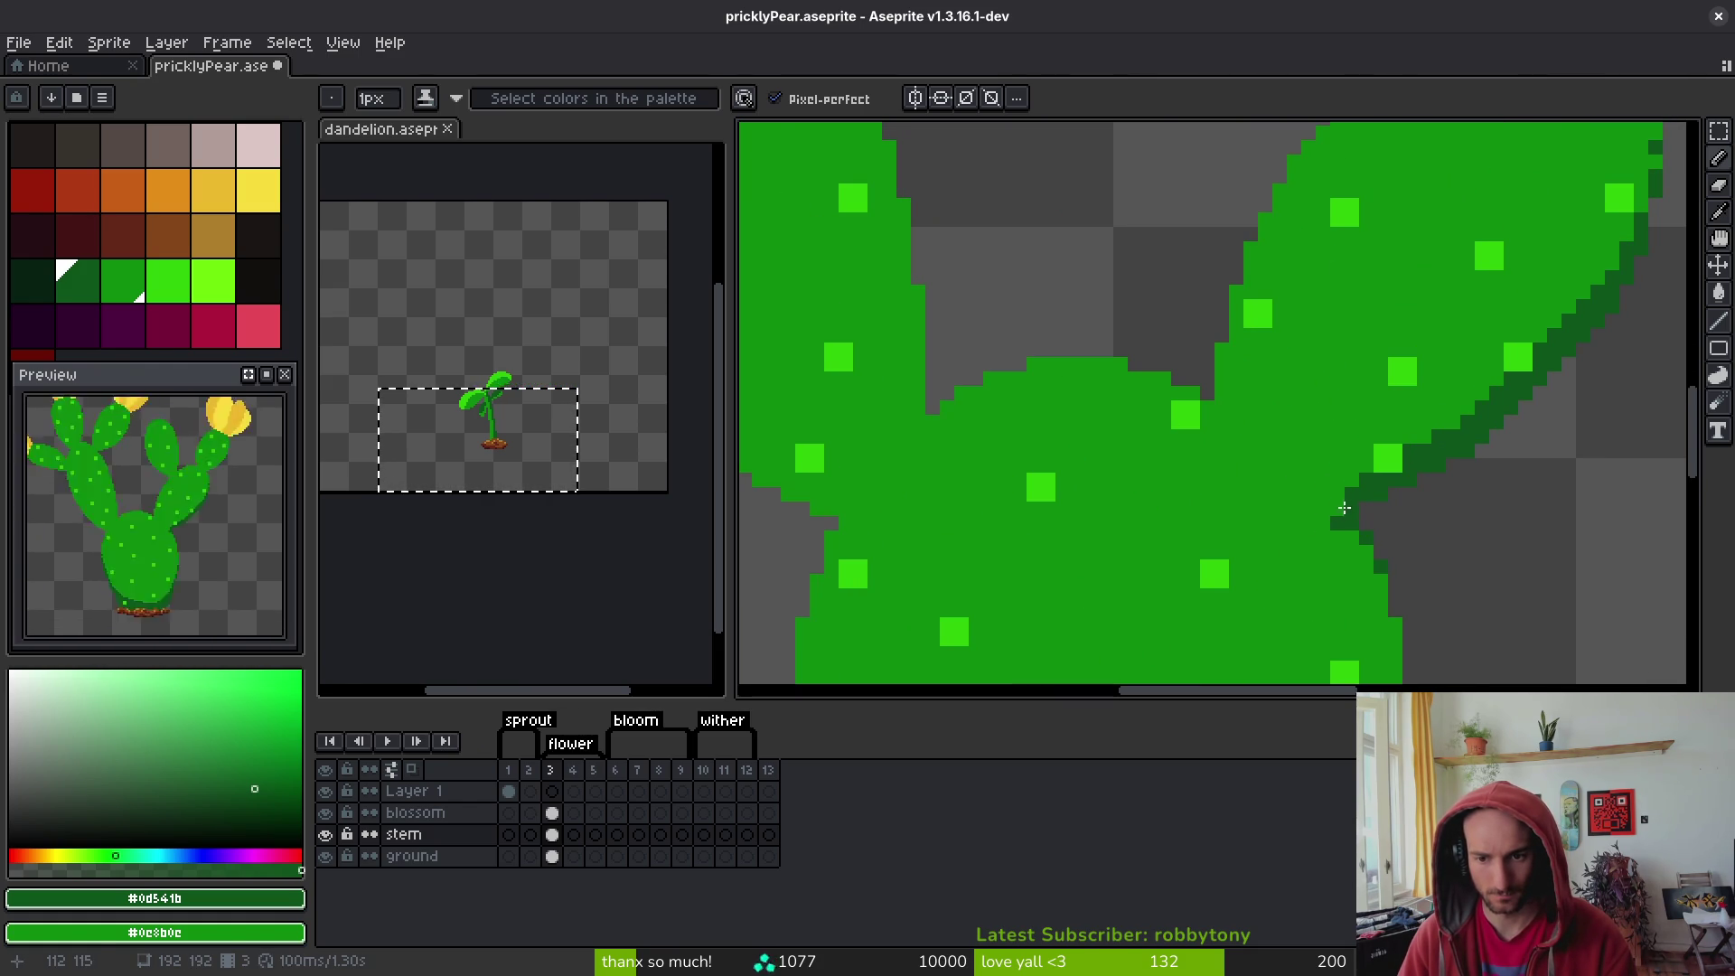
{"action": "left_click", "coordinate": [1337, 547], "text": "alt"}
{"action": "scroll", "coordinate": [1342, 542], "scroll_direction": "down", "scroll_amount": 2}
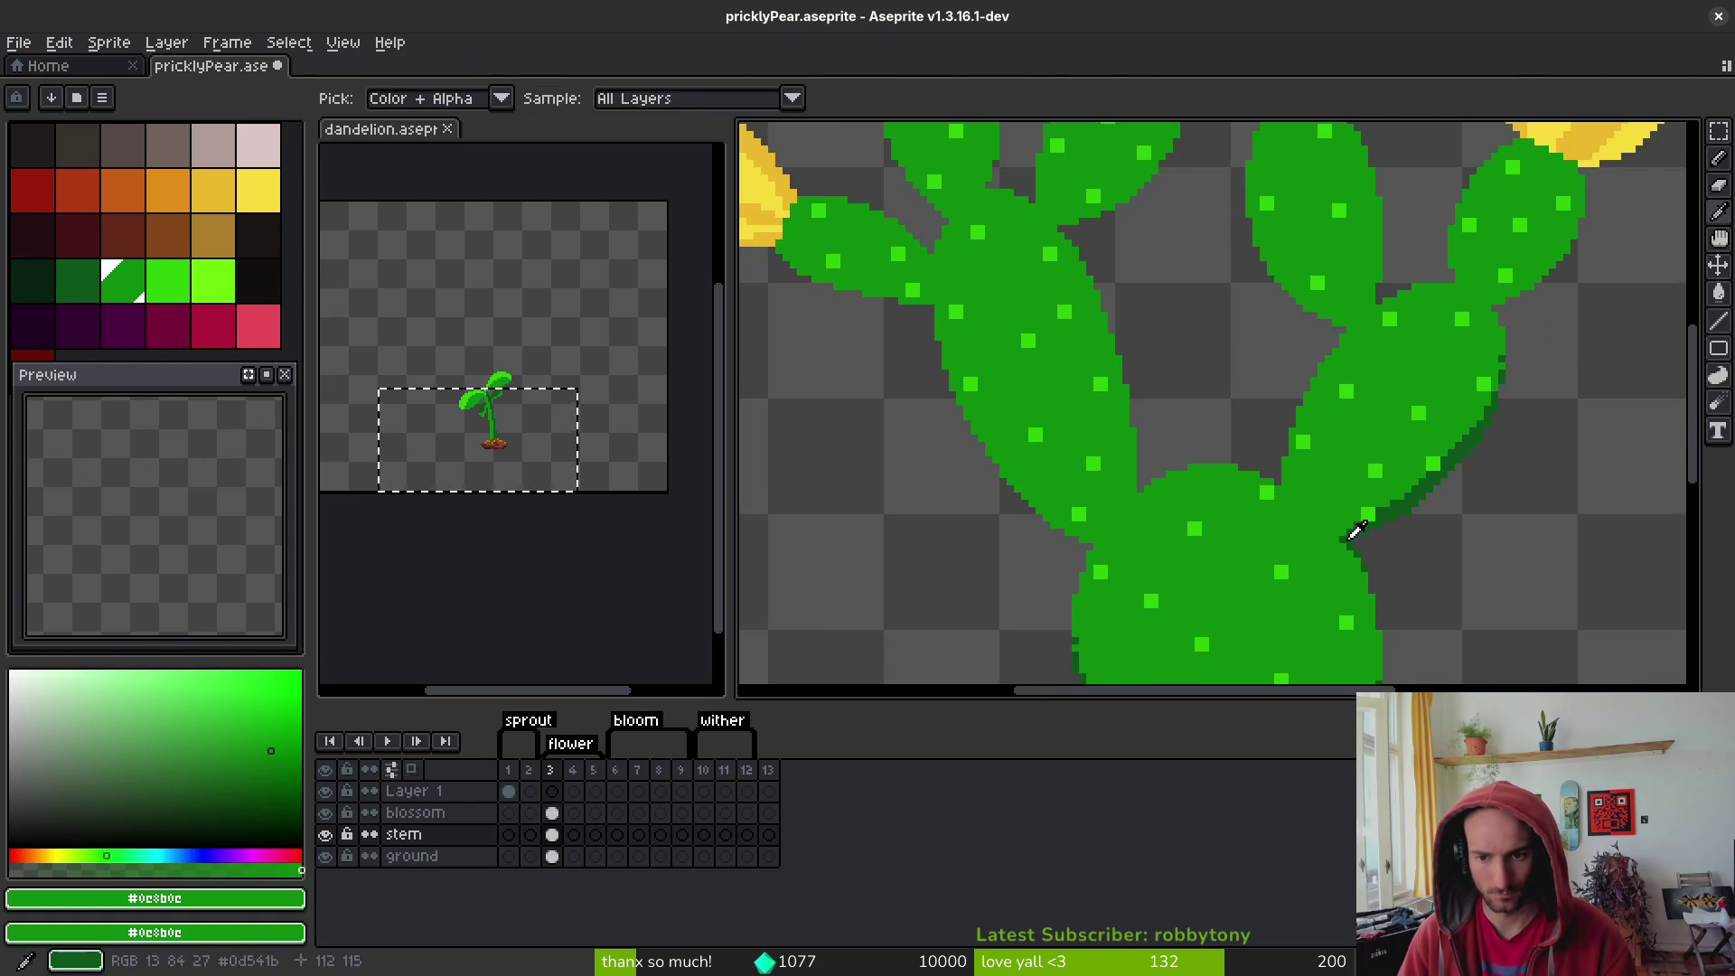
- Pick the dark outline green and shade the pad edge and the cactus's left edge
{"action": "left_click", "coordinate": [1356, 533], "text": "alt"}
{"action": "scroll", "coordinate": [1316, 594], "scroll_direction": "up", "scroll_amount": 3}
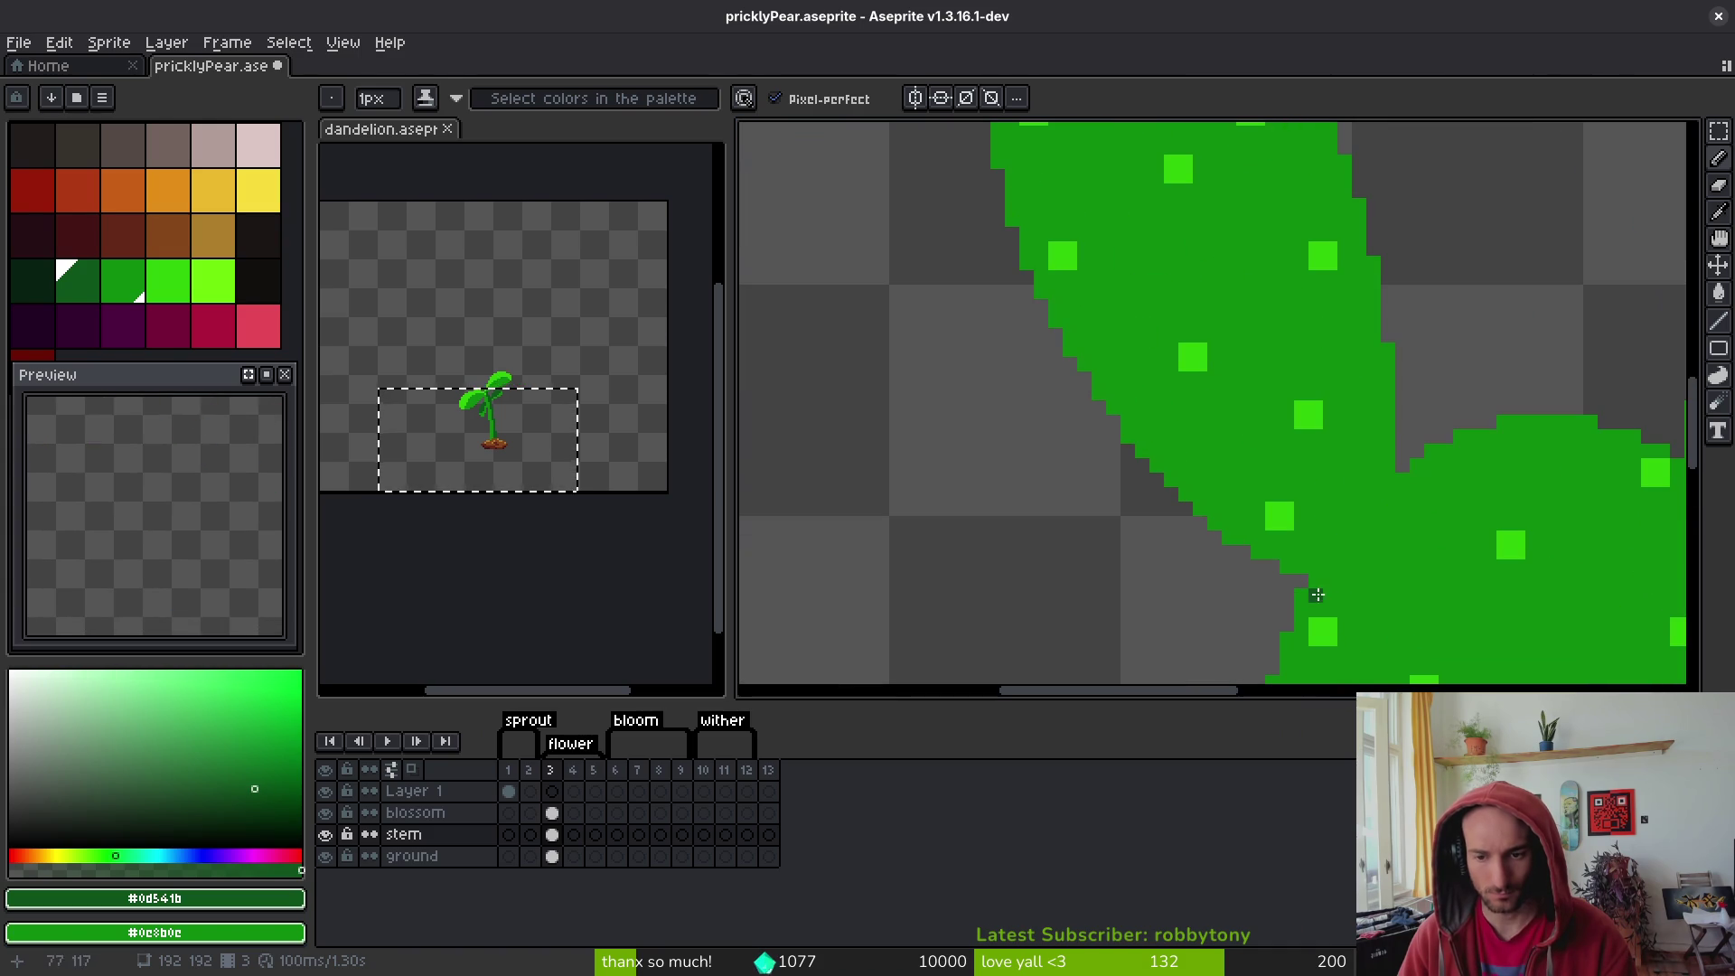
{"action": "left_click_drag", "start_coordinate": [1325, 567], "coordinate": [1235, 524]}
{"action": "left_click_drag", "start_coordinate": [1133, 399], "coordinate": [1127, 391]}
{"action": "scroll", "coordinate": [1110, 362], "scroll_direction": "up", "scroll_amount": 3}
{"action": "scroll", "coordinate": [1109, 363], "scroll_direction": "left", "scroll_amount": 2}
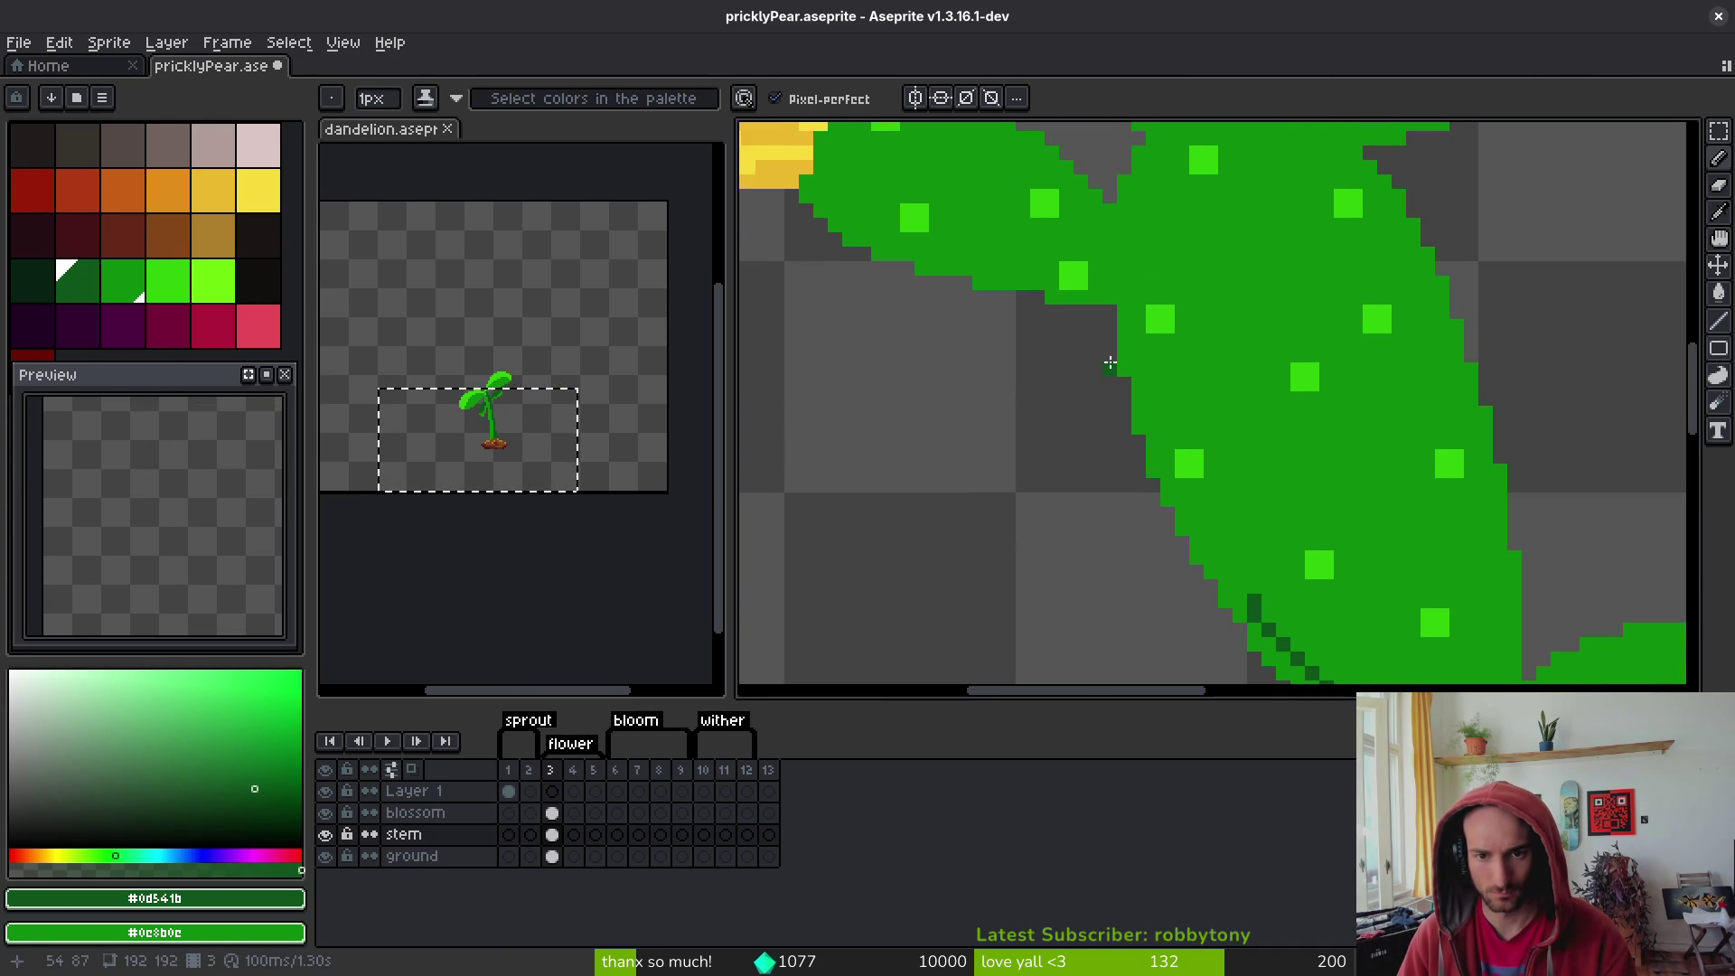
{"action": "left_click_drag", "start_coordinate": [1135, 328], "coordinate": [1126, 358]}
{"action": "left_click", "coordinate": [1122, 327]}
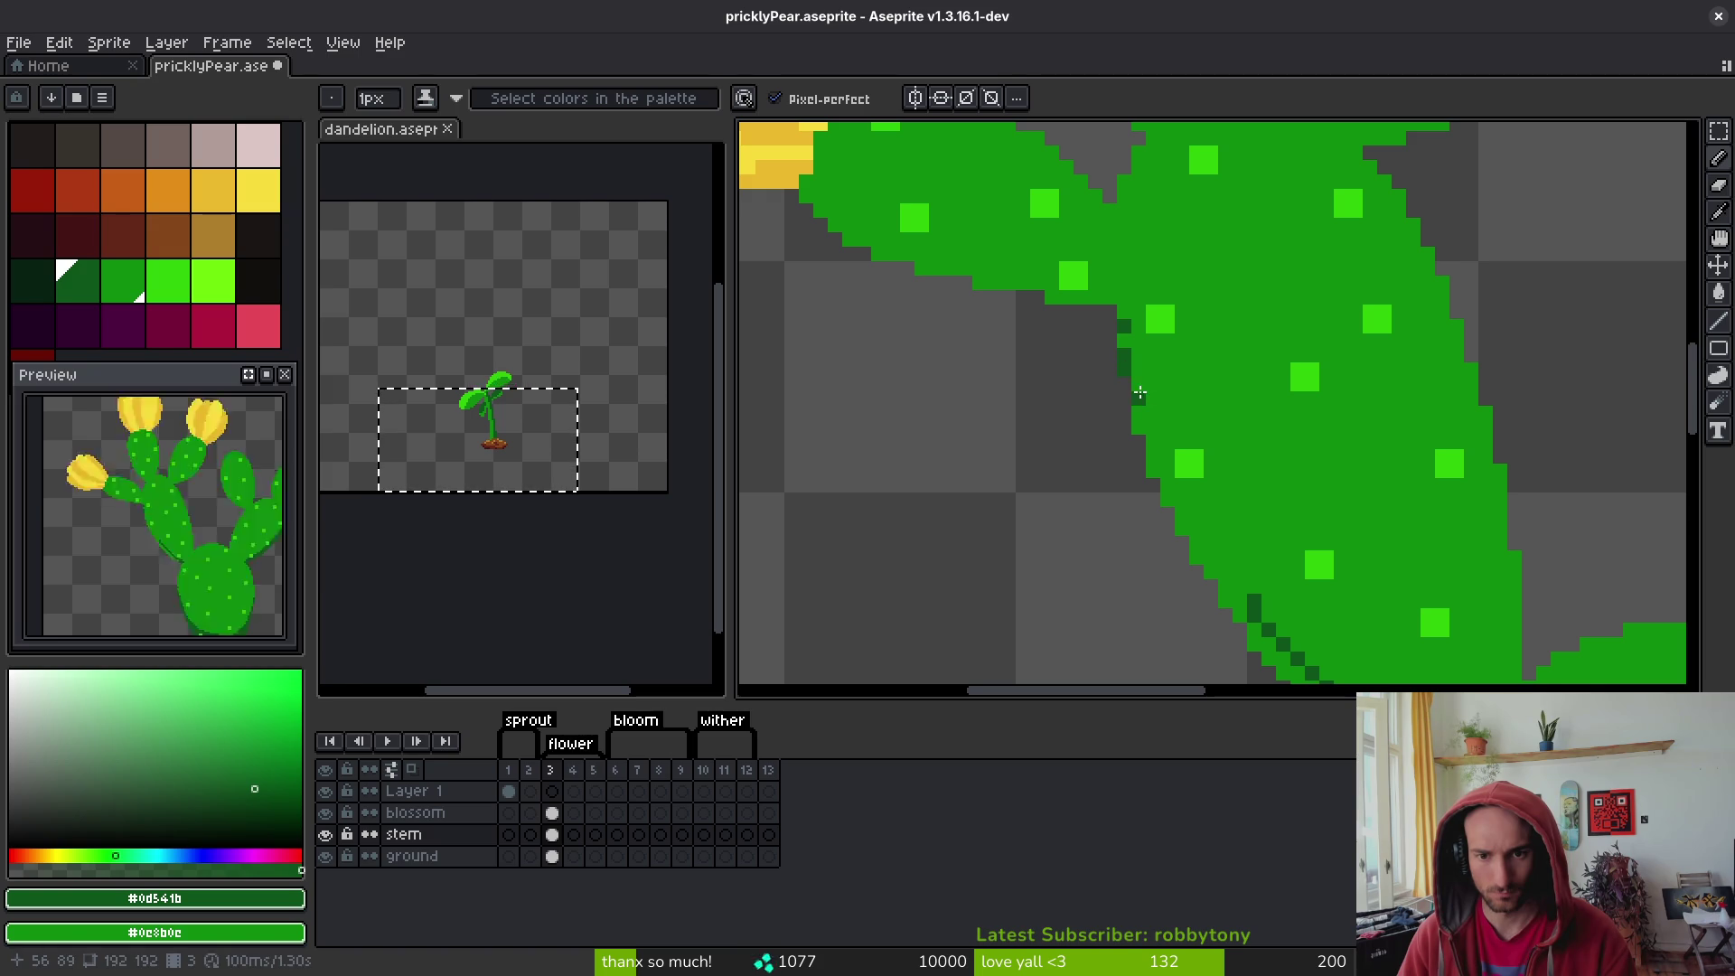
{"action": "scroll", "coordinate": [1130, 374], "scroll_direction": "down", "scroll_amount": 2}
- Redraw the dark outline along the pad's diagonal edge and fill the gap beside it with the Paint Bucket
{"action": "left_click_drag", "start_coordinate": [1112, 271], "coordinate": [1167, 419]}
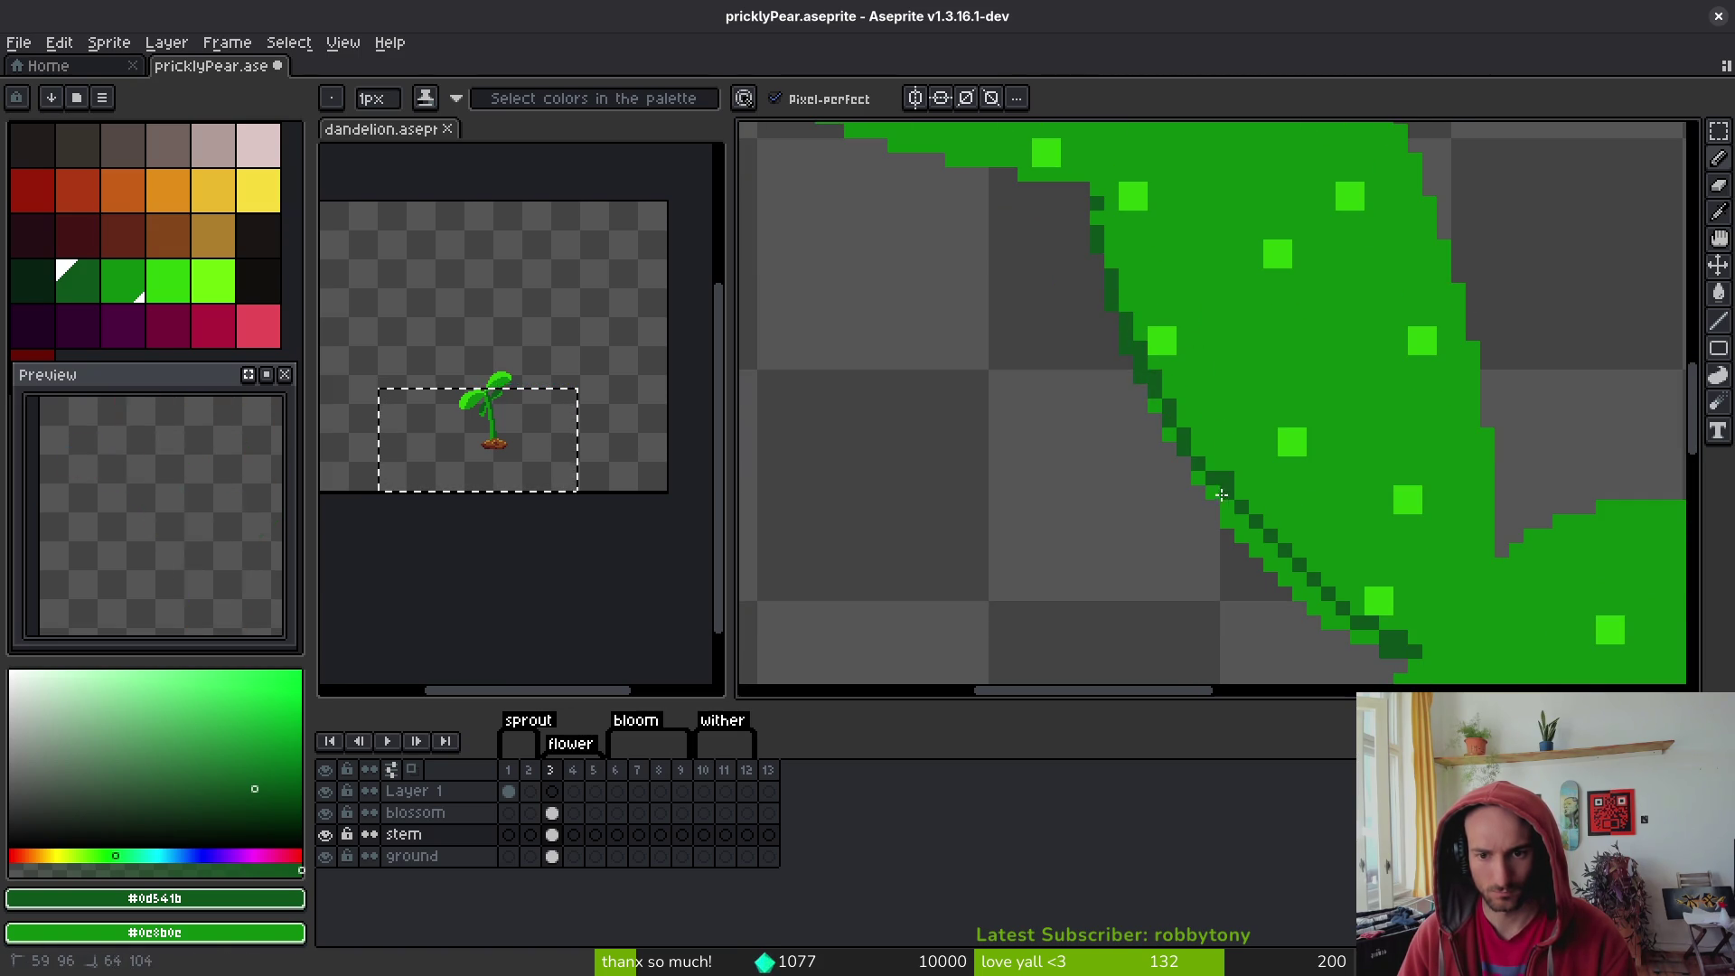
{"action": "left_click_drag", "start_coordinate": [1221, 494], "coordinate": [1171, 403]}
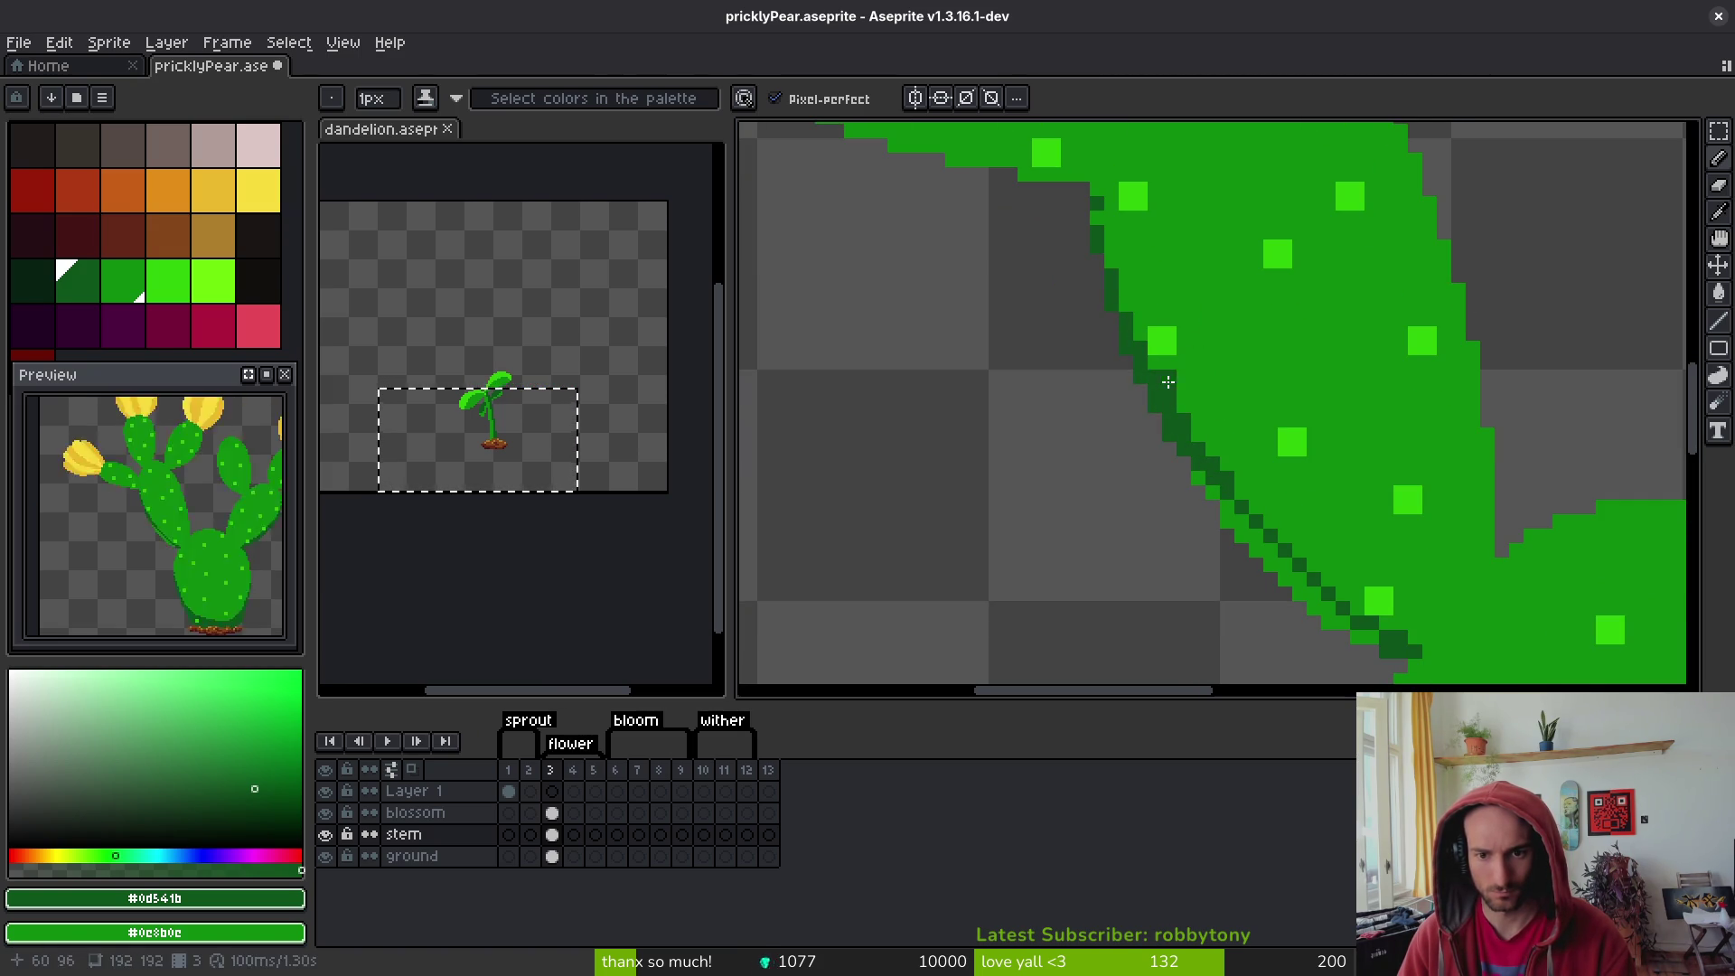
{"action": "right_click", "coordinate": [1175, 391], "text": "alt"}
{"action": "scroll", "coordinate": [1176, 390], "scroll_direction": "down", "scroll_amount": 2}
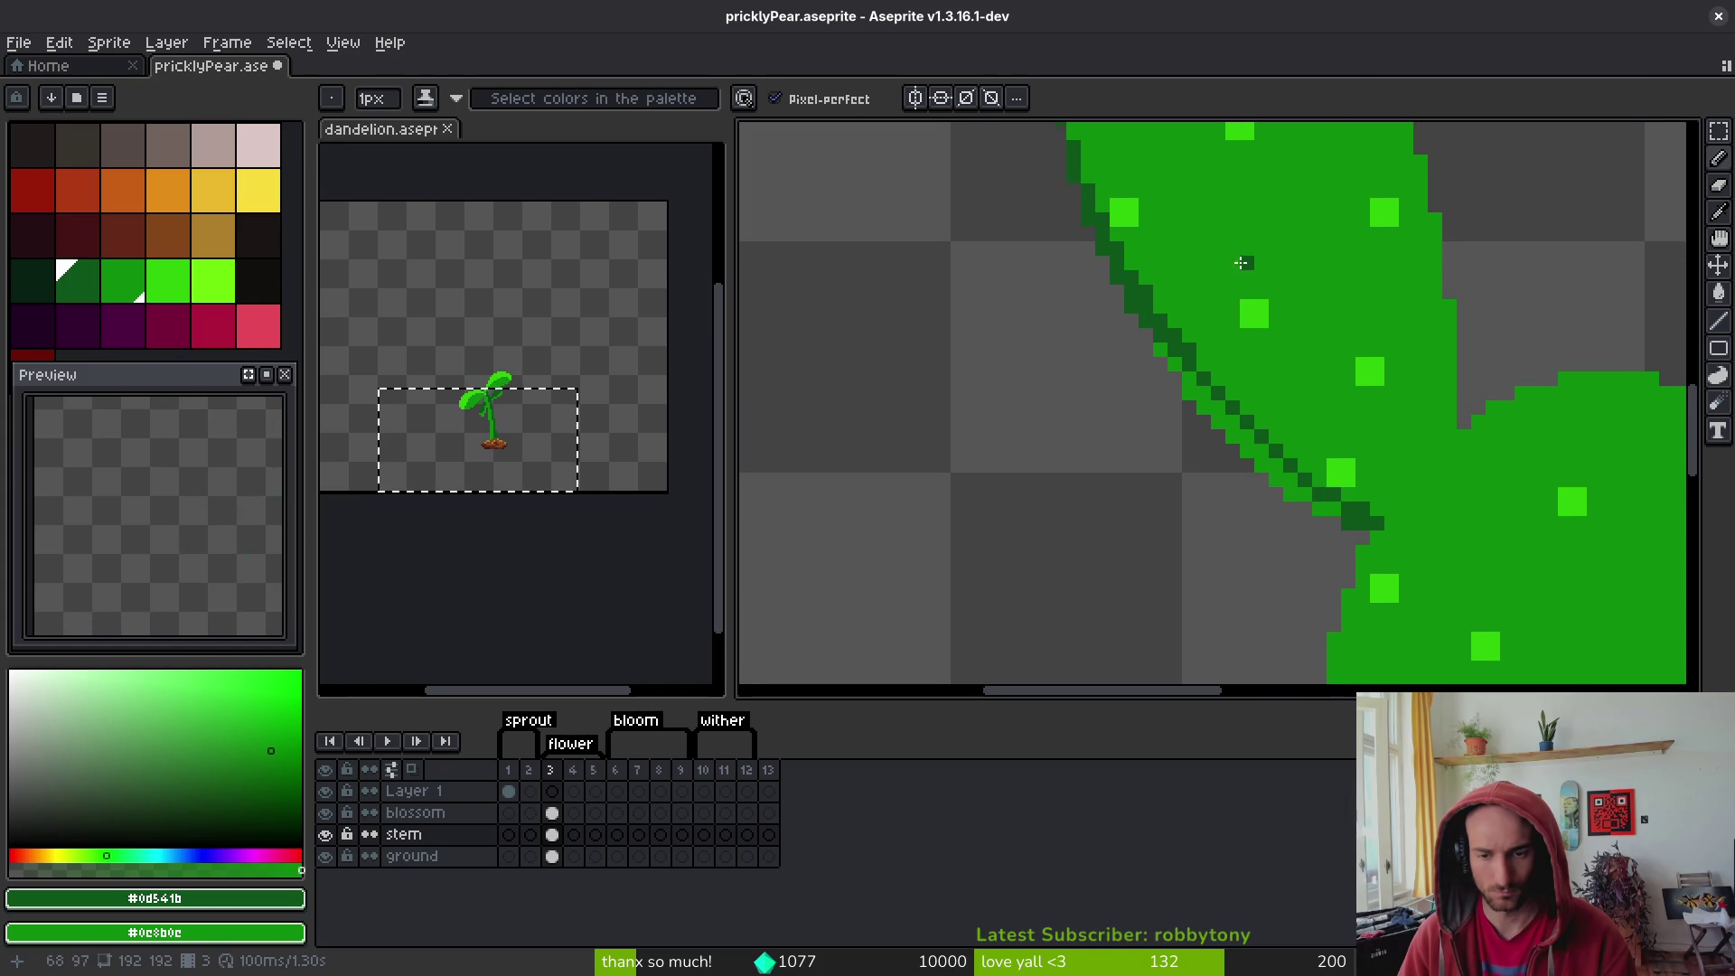
{"action": "key", "text": "g"}
{"action": "left_click", "coordinate": [1229, 422]}
{"action": "key", "text": "f"}
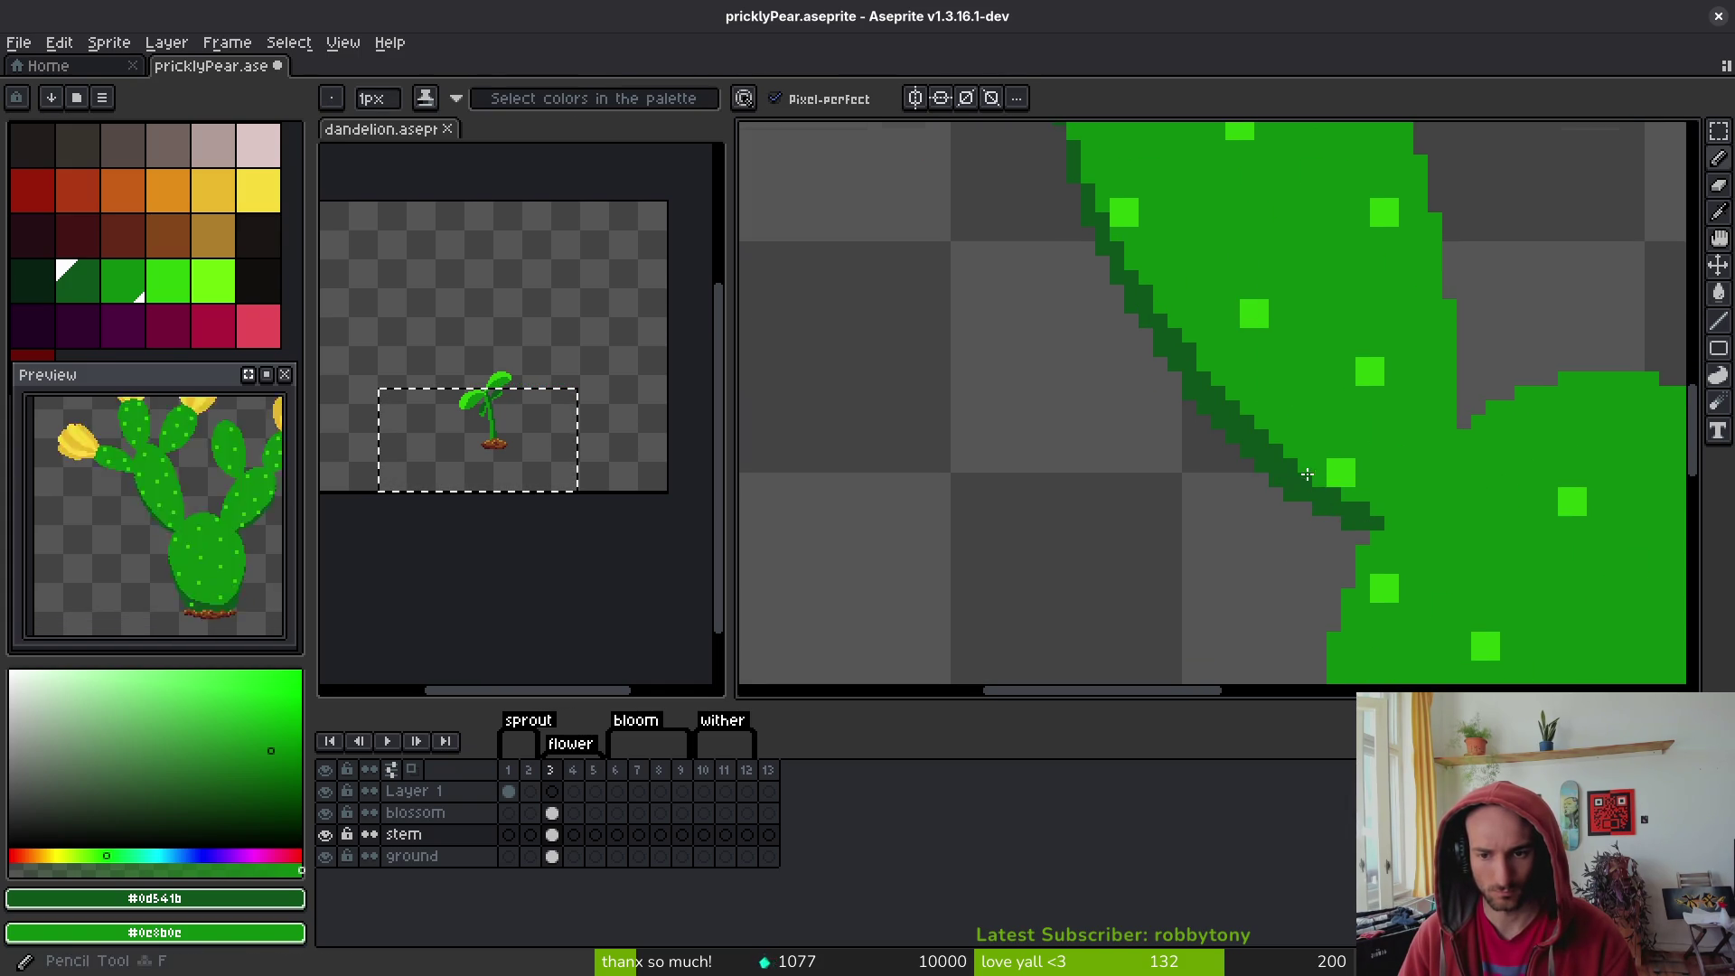
{"action": "scroll", "coordinate": [1359, 513], "scroll_direction": "down", "scroll_amount": 3}
{"action": "scroll", "coordinate": [1358, 436], "scroll_direction": "down", "scroll_amount": 3}
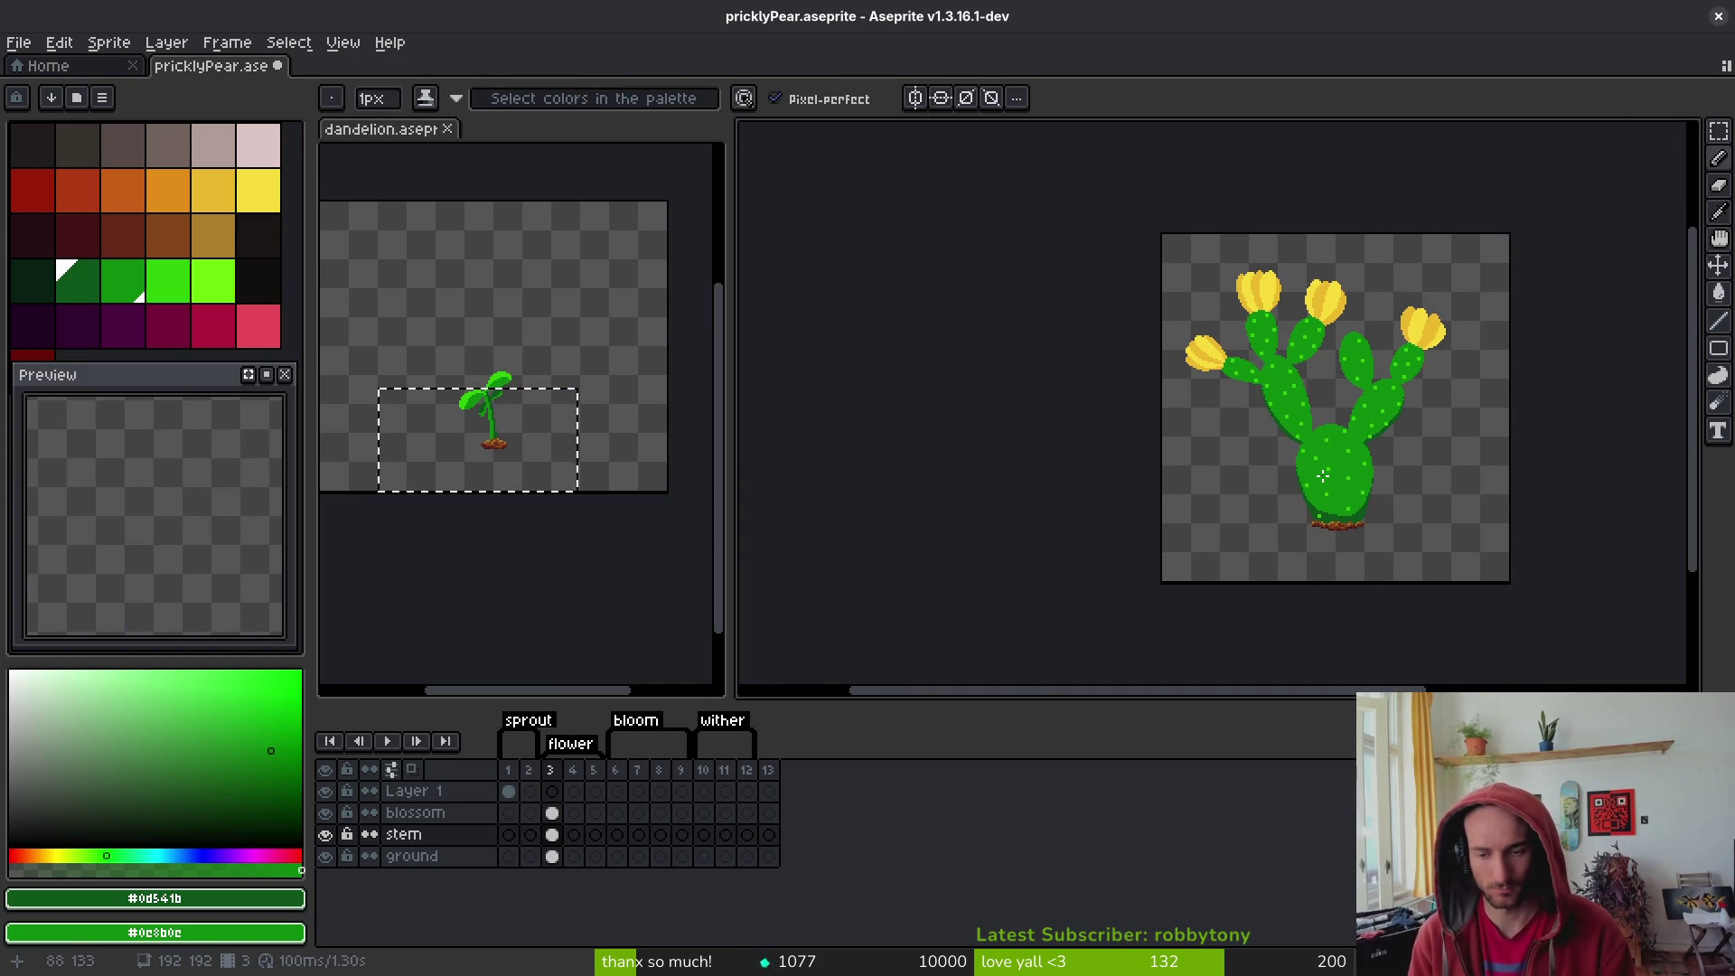
- Shade the lower pad's lower-right diagonal edge dark green, undoing a stray stroke
{"action": "scroll", "coordinate": [1145, 524], "scroll_direction": "up", "scroll_amount": 5}
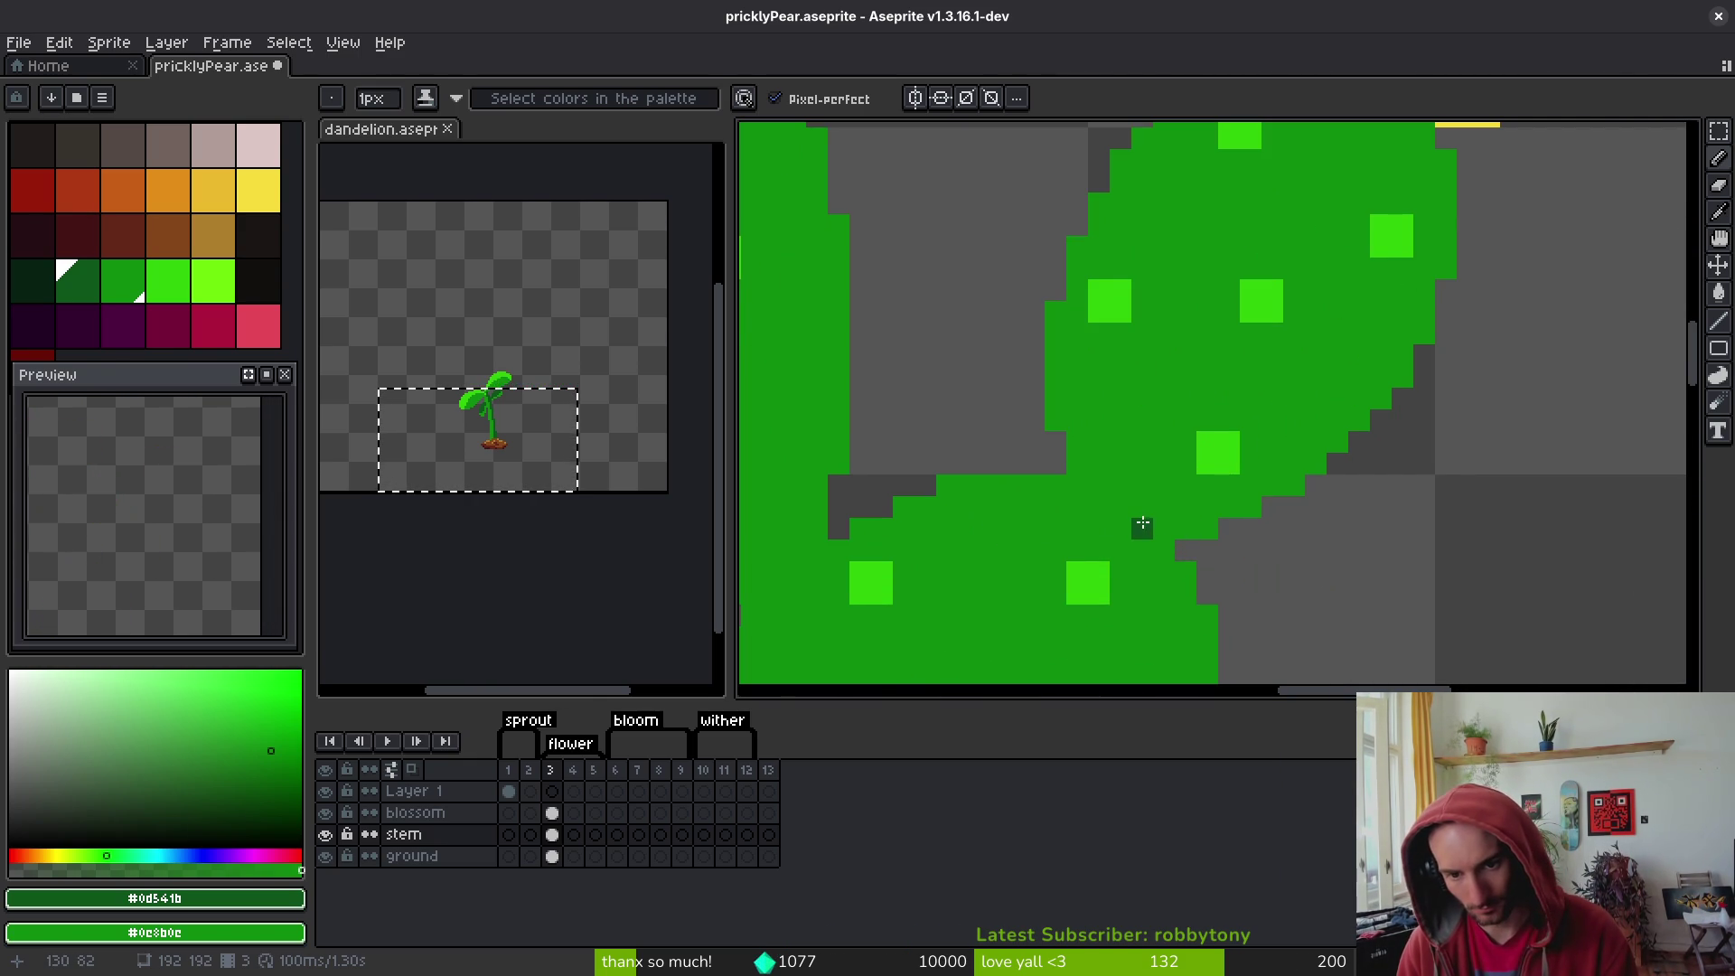
{"action": "mouse_move", "coordinate": [1142, 516]}
{"action": "left_mouse_down"}
{"action": "mouse_move", "coordinate": [1220, 519]}
{"action": "mouse_move", "coordinate": [1184, 506]}
{"action": "mouse_move", "coordinate": [1294, 480]}
{"action": "left_mouse_up"}
{"action": "mouse_move", "coordinate": [1467, 254]}
{"action": "left_mouse_down"}
{"action": "mouse_move", "coordinate": [1455, 243]}
{"action": "mouse_move", "coordinate": [1348, 411]}
{"action": "mouse_move", "coordinate": [1263, 469]}
{"action": "mouse_move", "coordinate": [1400, 366]}
{"action": "left_mouse_up"}
{"action": "key", "text": "ctrl+z"}
{"action": "key", "text": "ctrl+z"}
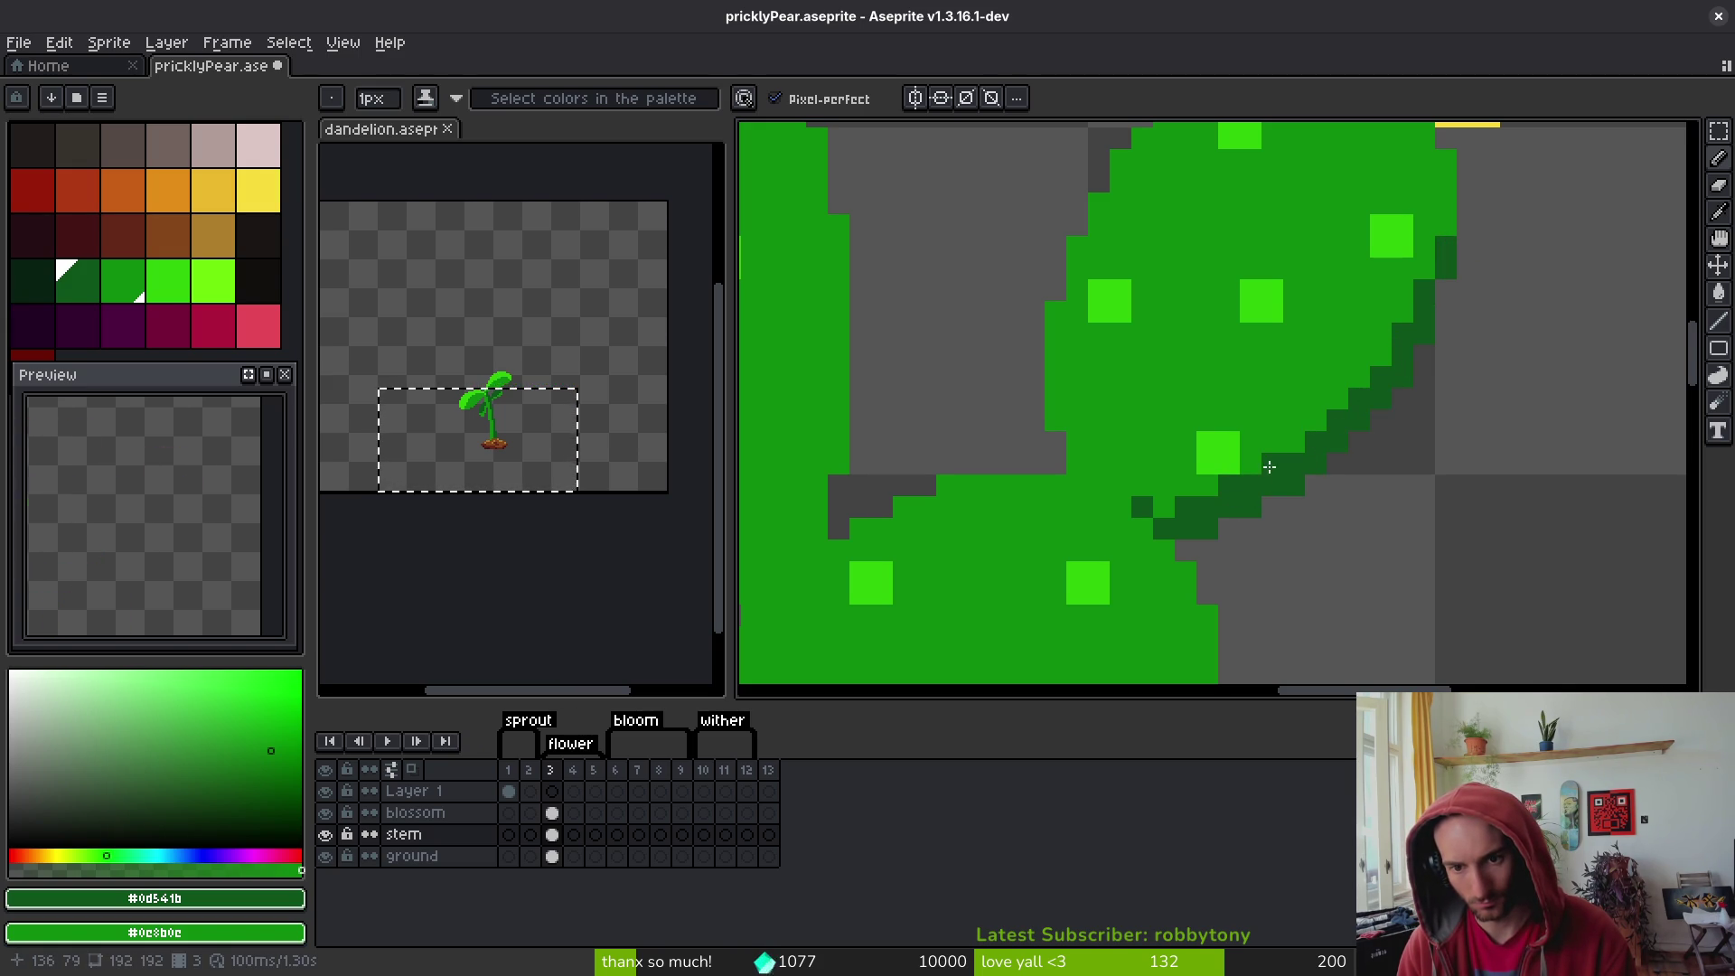
{"action": "left_click_drag", "start_coordinate": [1318, 436], "coordinate": [1217, 488]}
{"action": "scroll", "coordinate": [1402, 484], "scroll_direction": "down", "scroll_amount": 3}
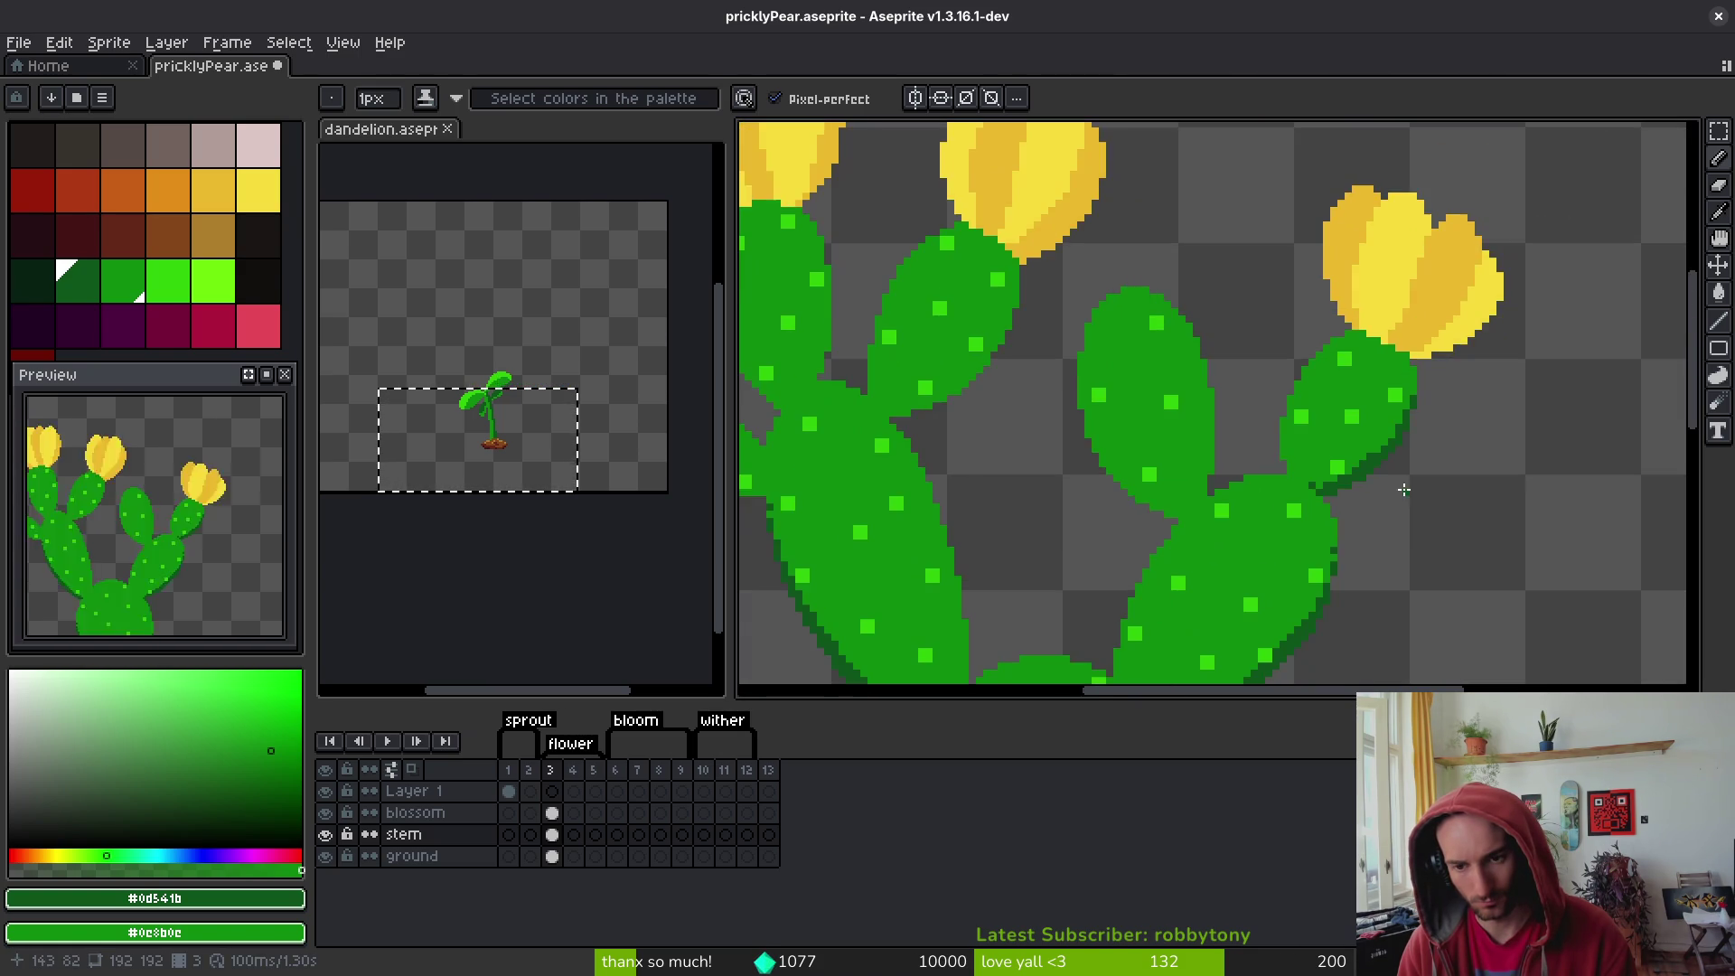
{"action": "scroll", "coordinate": [1344, 439], "scroll_direction": "up", "scroll_amount": 3}
{"action": "mouse_move", "coordinate": [1389, 431]}
{"action": "left_mouse_down"}
{"action": "mouse_move", "coordinate": [1313, 442]}
{"action": "mouse_move", "coordinate": [1278, 471]}
{"action": "left_mouse_up"}
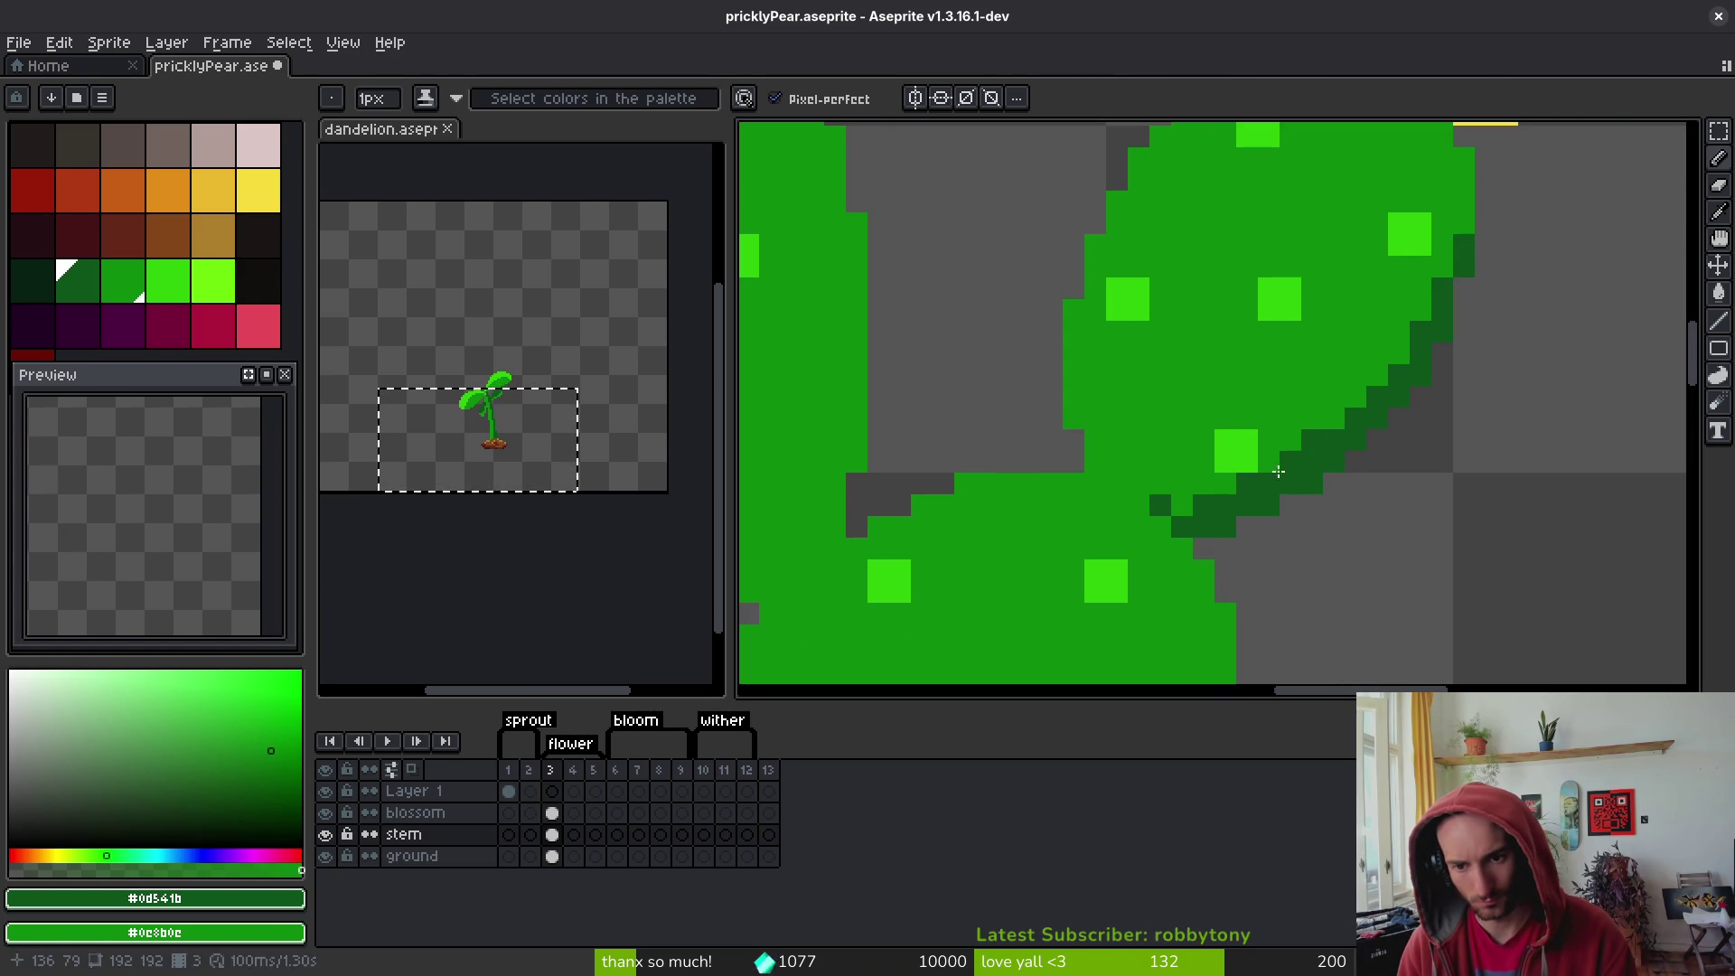
{"action": "left_click", "coordinate": [1334, 502]}
{"action": "scroll", "coordinate": [1354, 528], "scroll_direction": "down", "scroll_amount": 3}
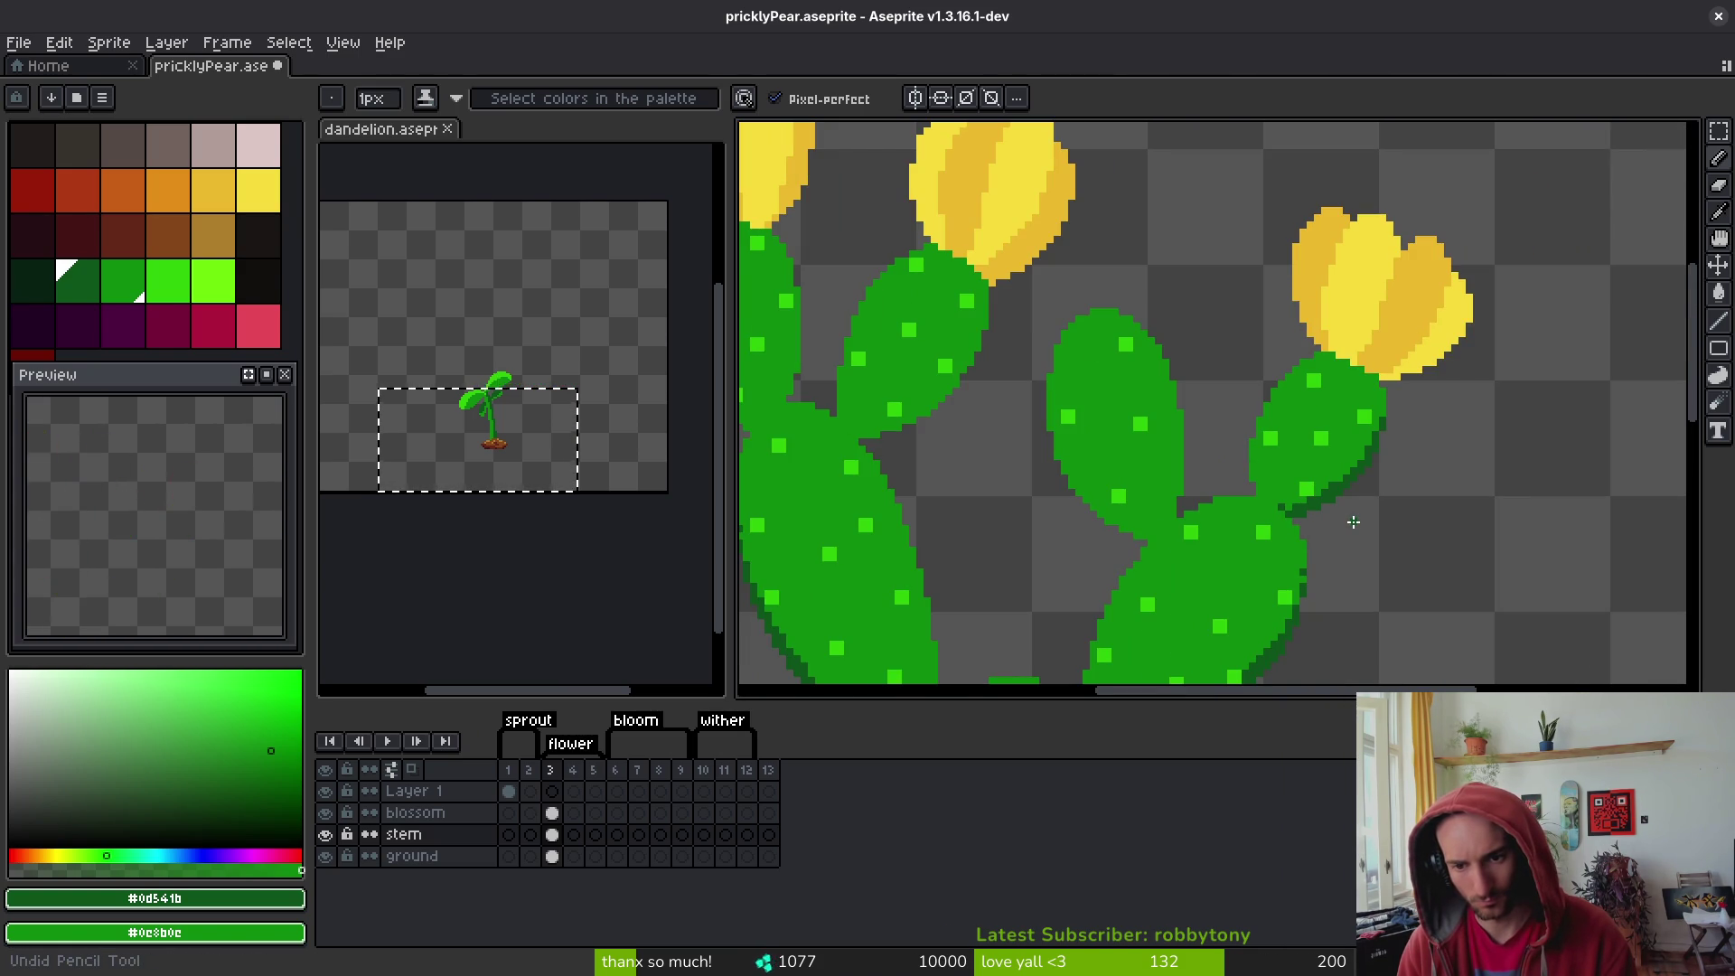
{"action": "scroll", "coordinate": [1353, 523], "scroll_direction": "down", "scroll_amount": 5}
{"action": "scroll", "coordinate": [1139, 526], "scroll_direction": "up", "scroll_amount": 7}
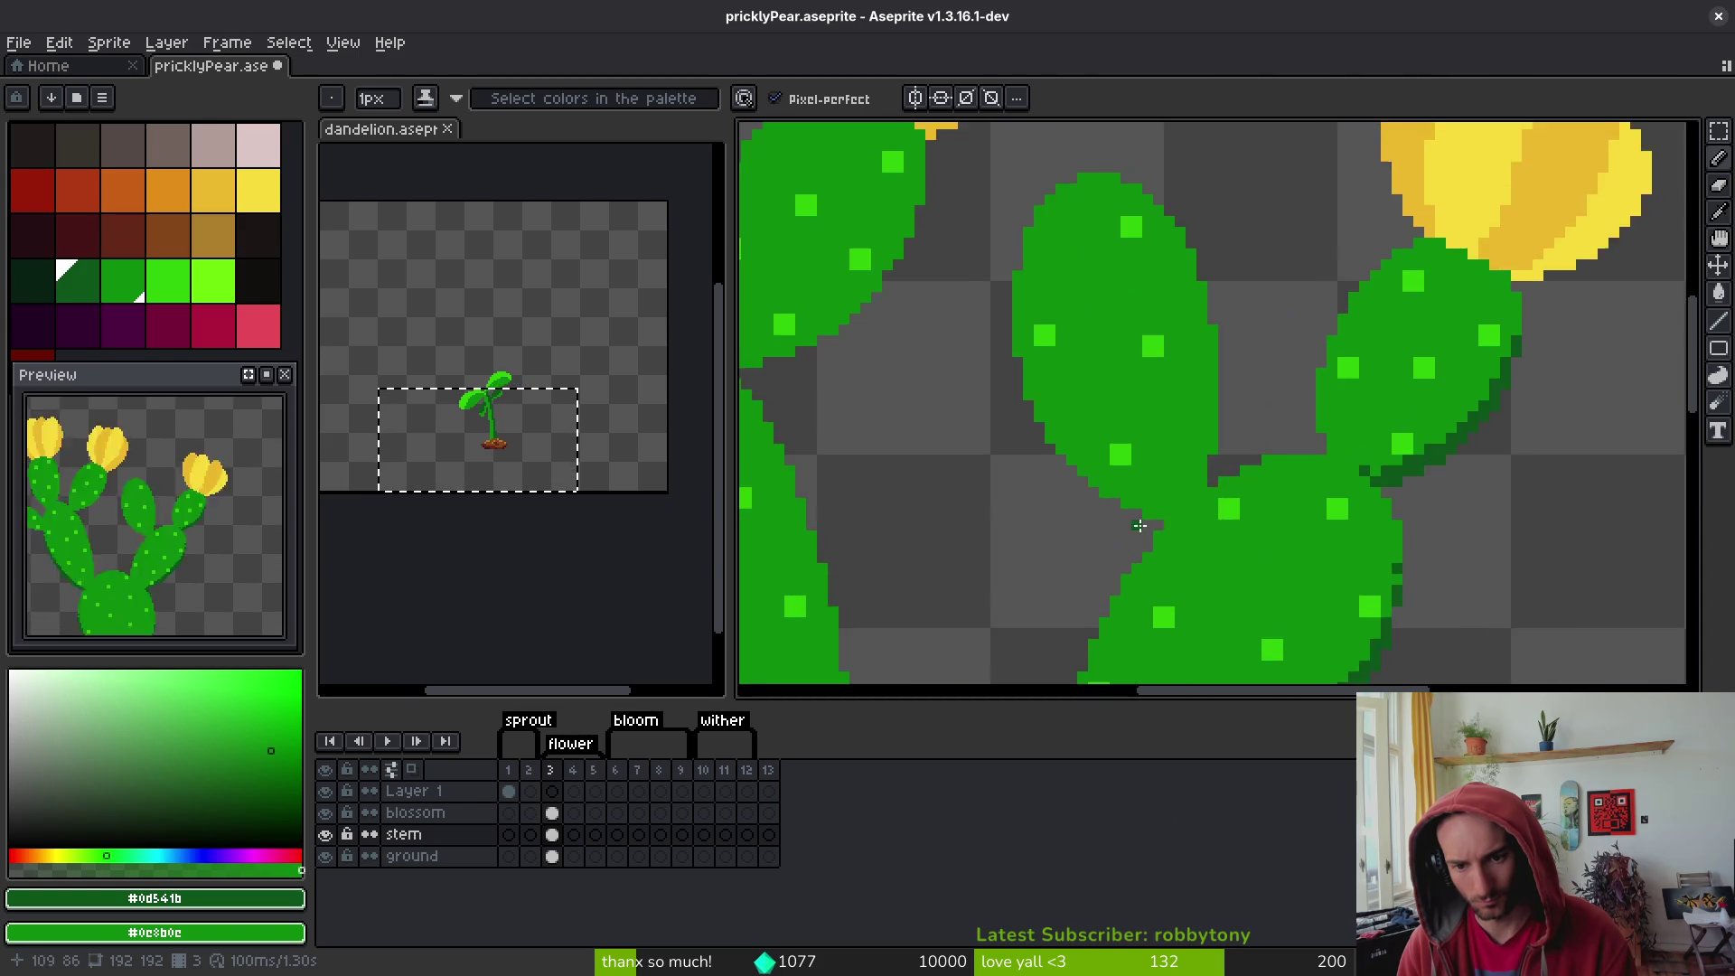
{"action": "scroll", "coordinate": [1174, 479], "scroll_direction": "up", "scroll_amount": 3}
- Shade the centre pad's left edge dark green and touch up the edge between the pads
{"action": "left_click", "coordinate": [1073, 336]}
{"action": "left_click_drag", "start_coordinate": [1074, 316], "coordinate": [1073, 307]}
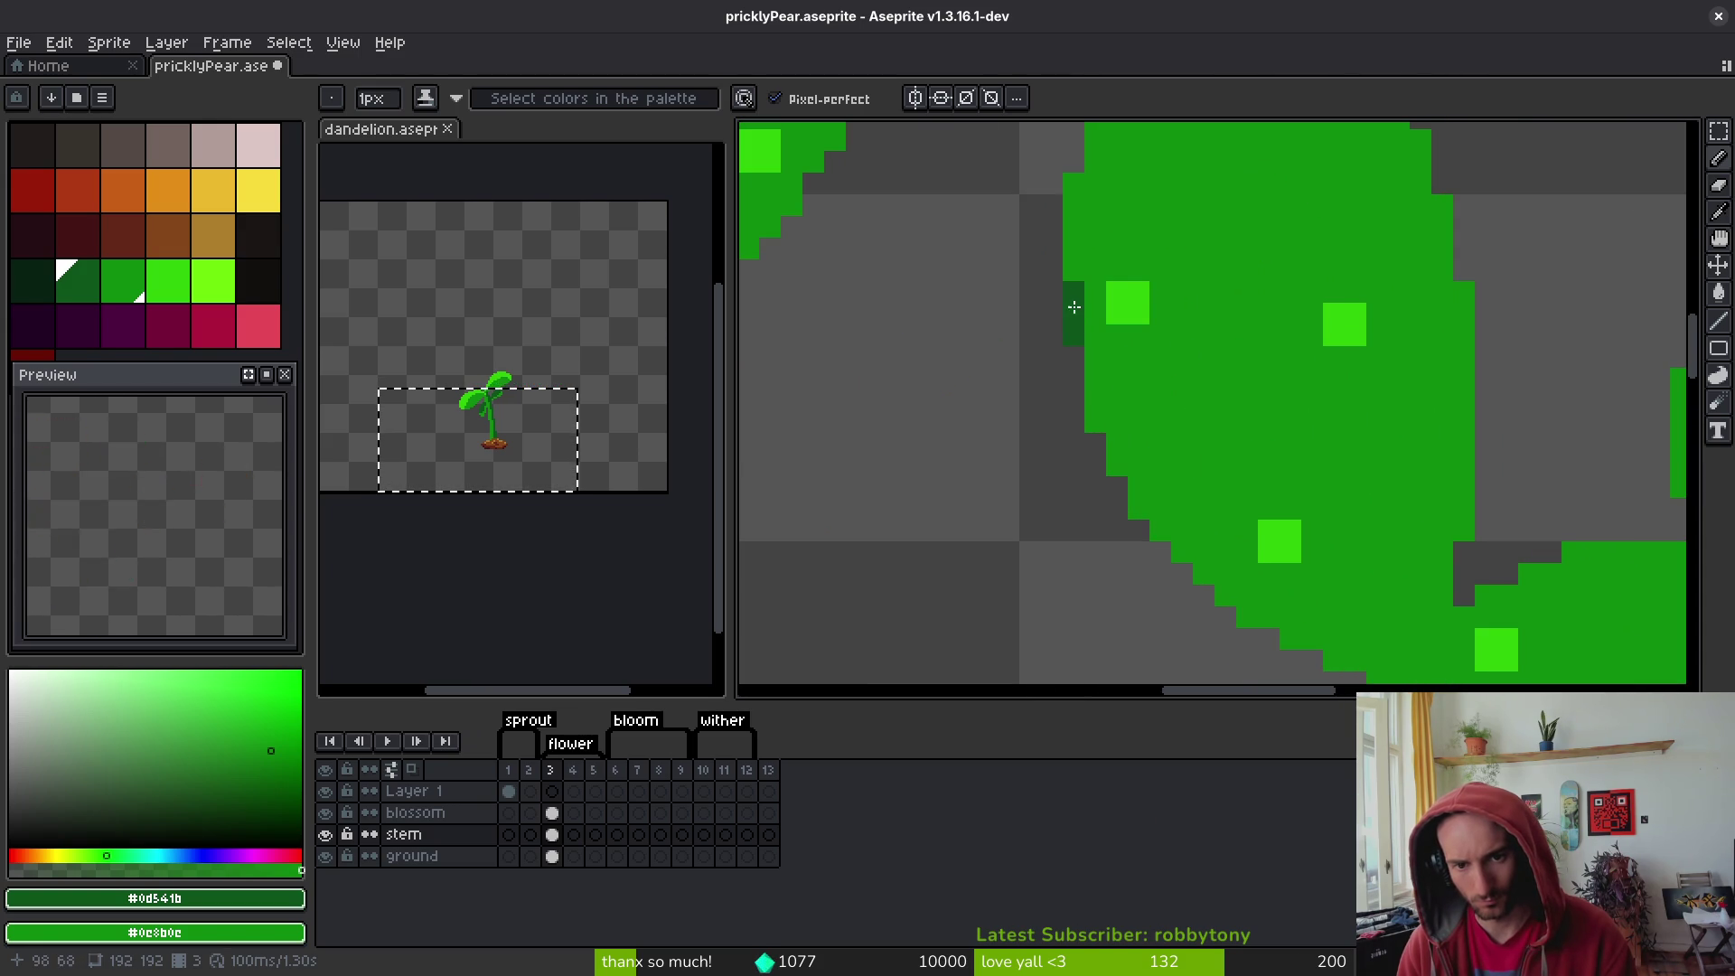
{"action": "mouse_move", "coordinate": [1094, 374]}
{"action": "left_mouse_down"}
{"action": "mouse_move", "coordinate": [1092, 416]}
{"action": "mouse_move", "coordinate": [1144, 422]}
{"action": "mouse_move", "coordinate": [1345, 548]}
{"action": "mouse_move", "coordinate": [1334, 564]}
{"action": "mouse_move", "coordinate": [1121, 424]}
{"action": "mouse_move", "coordinate": [1117, 375]}
{"action": "left_mouse_up"}
{"action": "left_click", "coordinate": [1117, 464]}
{"action": "scroll", "coordinate": [1166, 407], "scroll_direction": "down", "scroll_amount": 2}
{"action": "left_click", "coordinate": [1095, 348]}
{"action": "left_click_drag", "start_coordinate": [1066, 282], "coordinate": [1048, 238]}
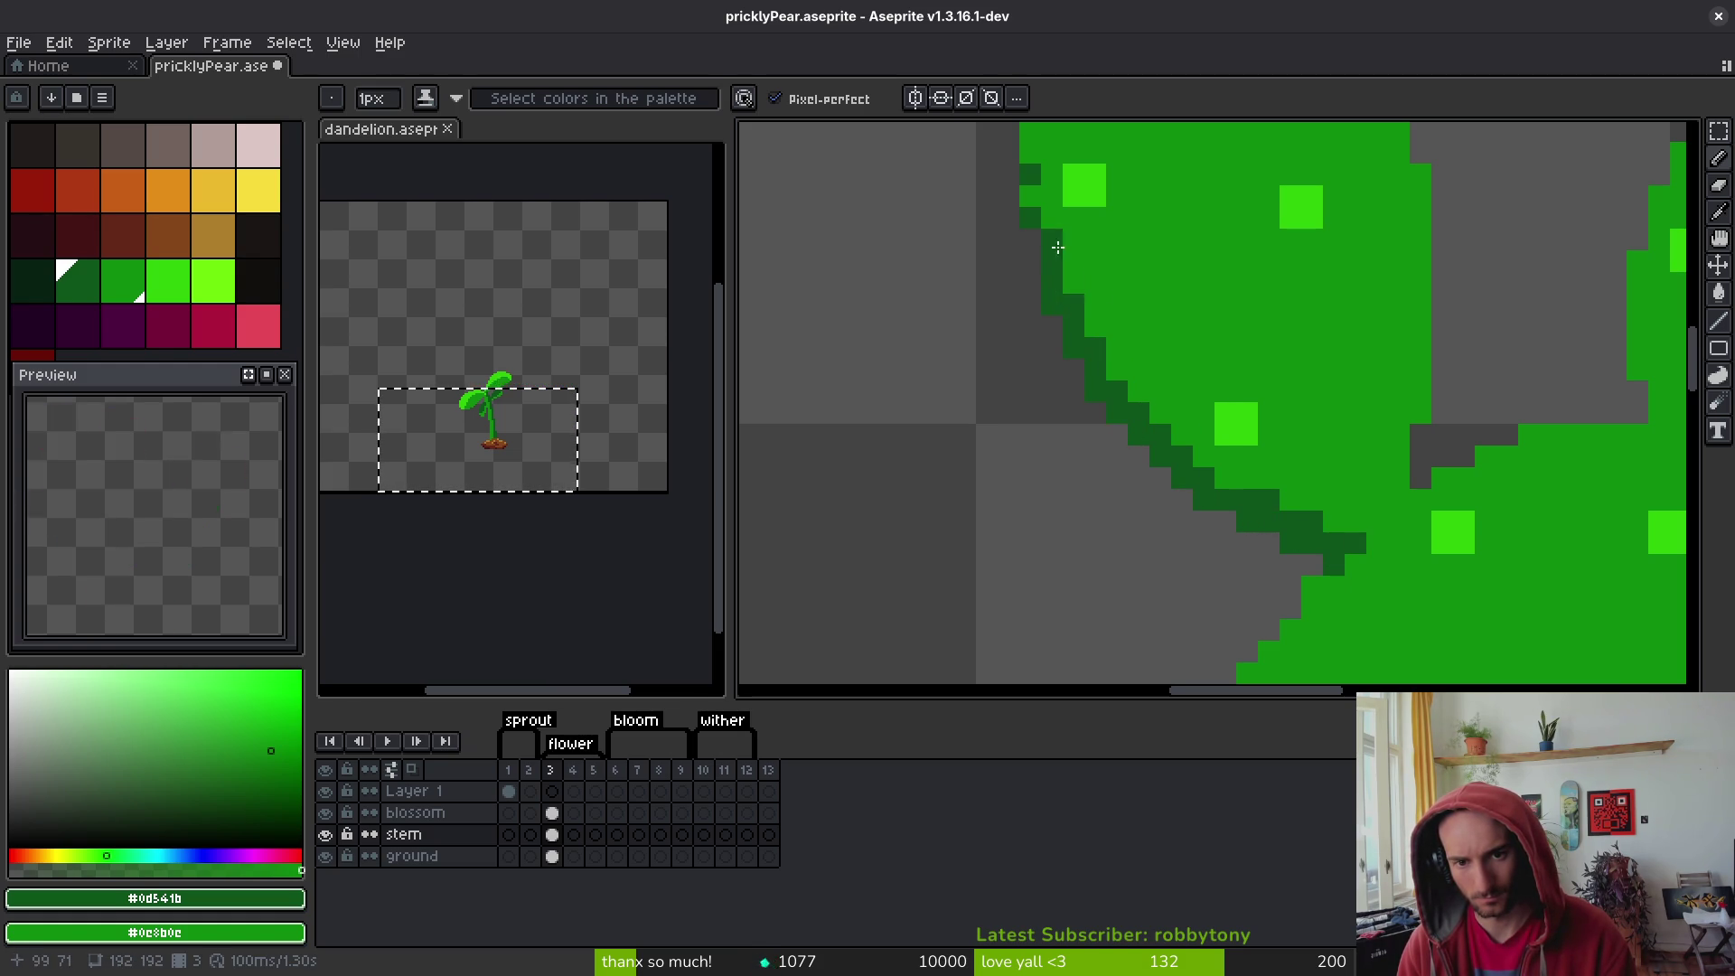
{"action": "scroll", "coordinate": [1238, 423], "scroll_direction": "down", "scroll_amount": 5}
{"action": "scroll", "coordinate": [1245, 429], "scroll_direction": "up", "scroll_amount": 3}
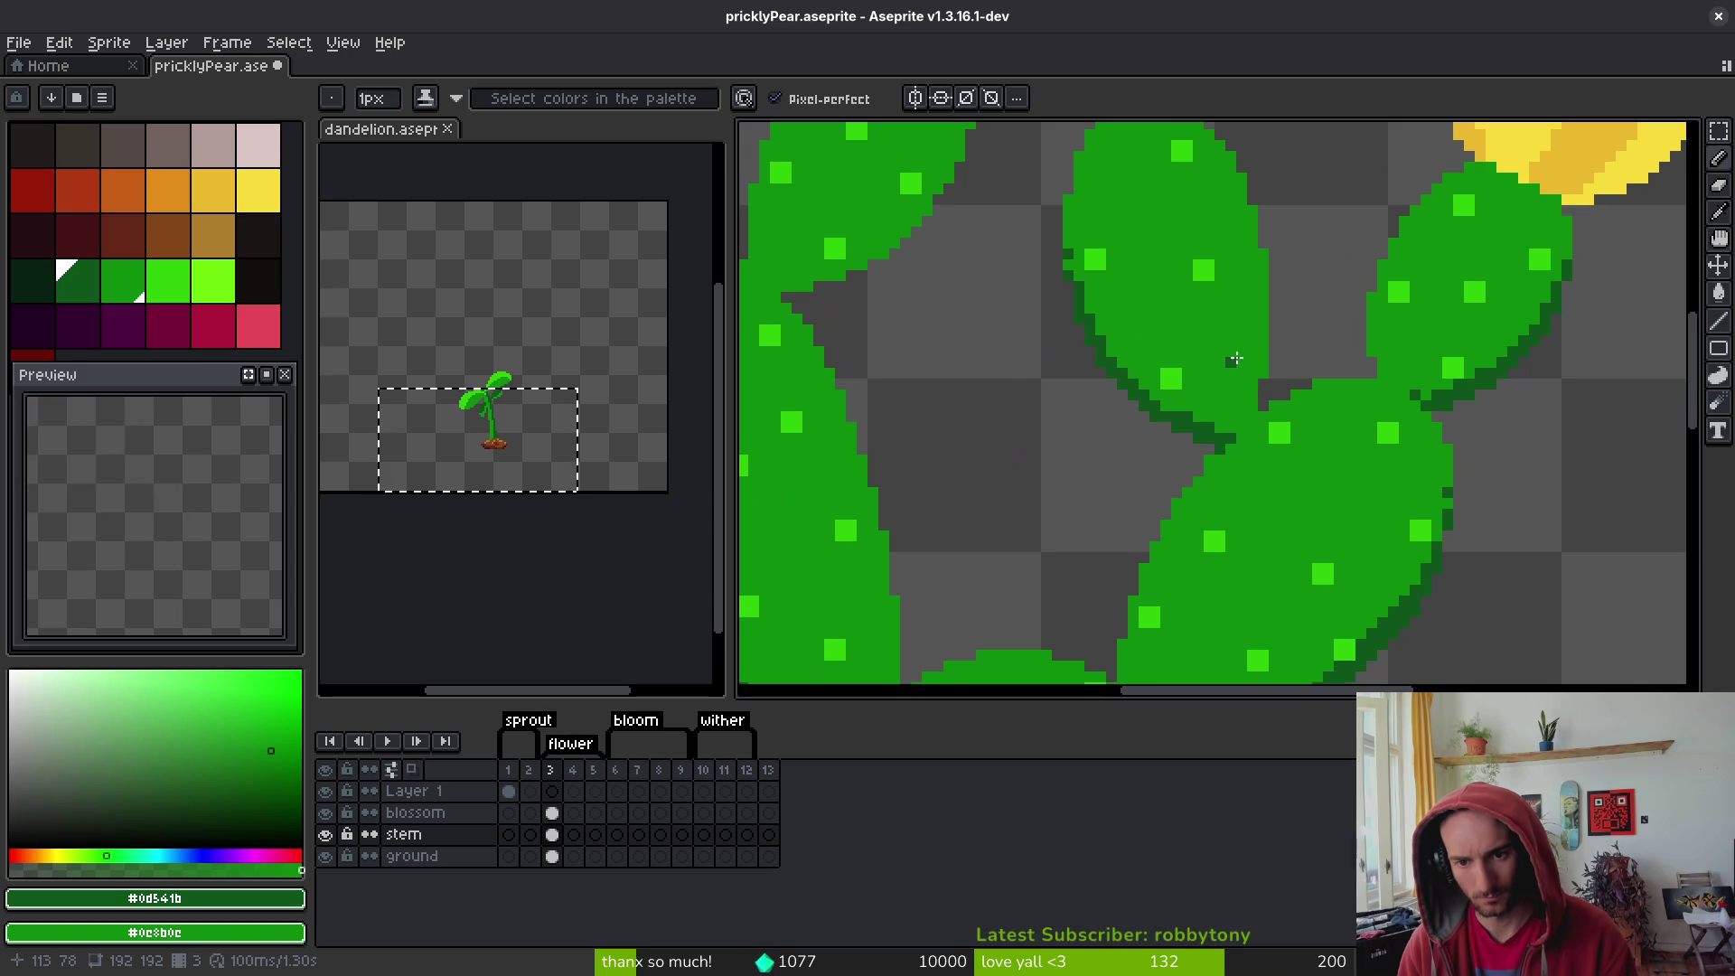
{"action": "left_click_drag", "start_coordinate": [1254, 418], "coordinate": [1255, 409]}
{"action": "left_click", "coordinate": [1261, 327]}
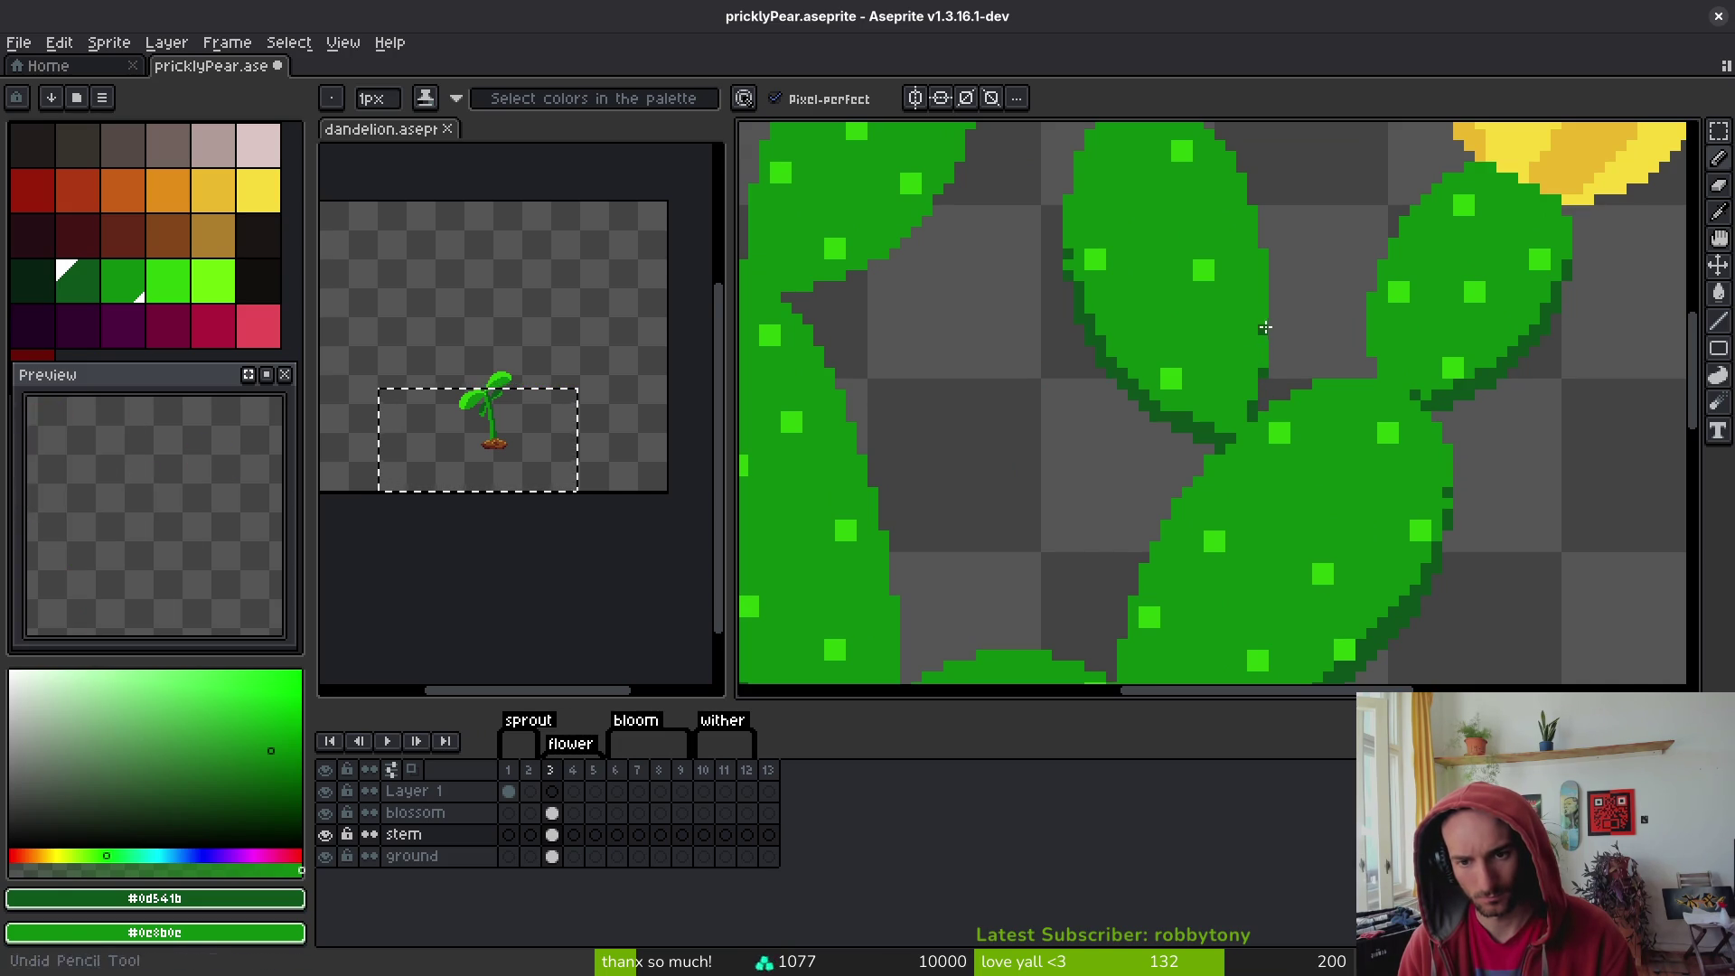
{"action": "left_click", "coordinate": [1262, 340]}
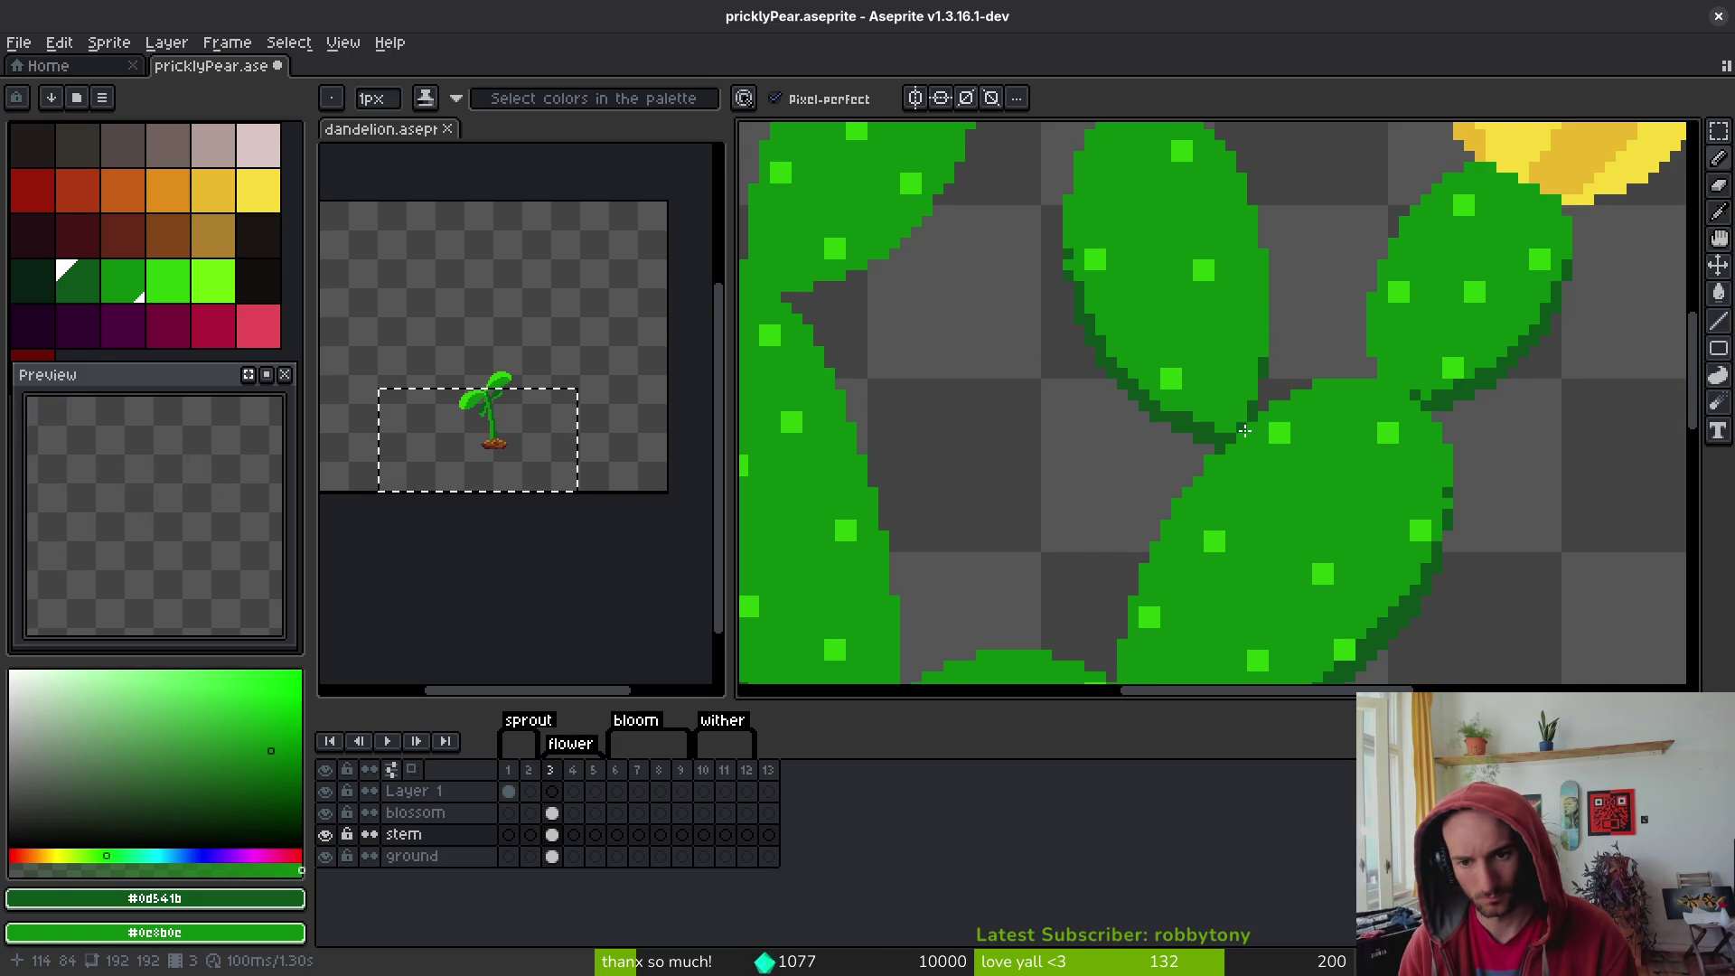
{"action": "scroll", "coordinate": [1244, 431], "scroll_direction": "down", "scroll_amount": 4}
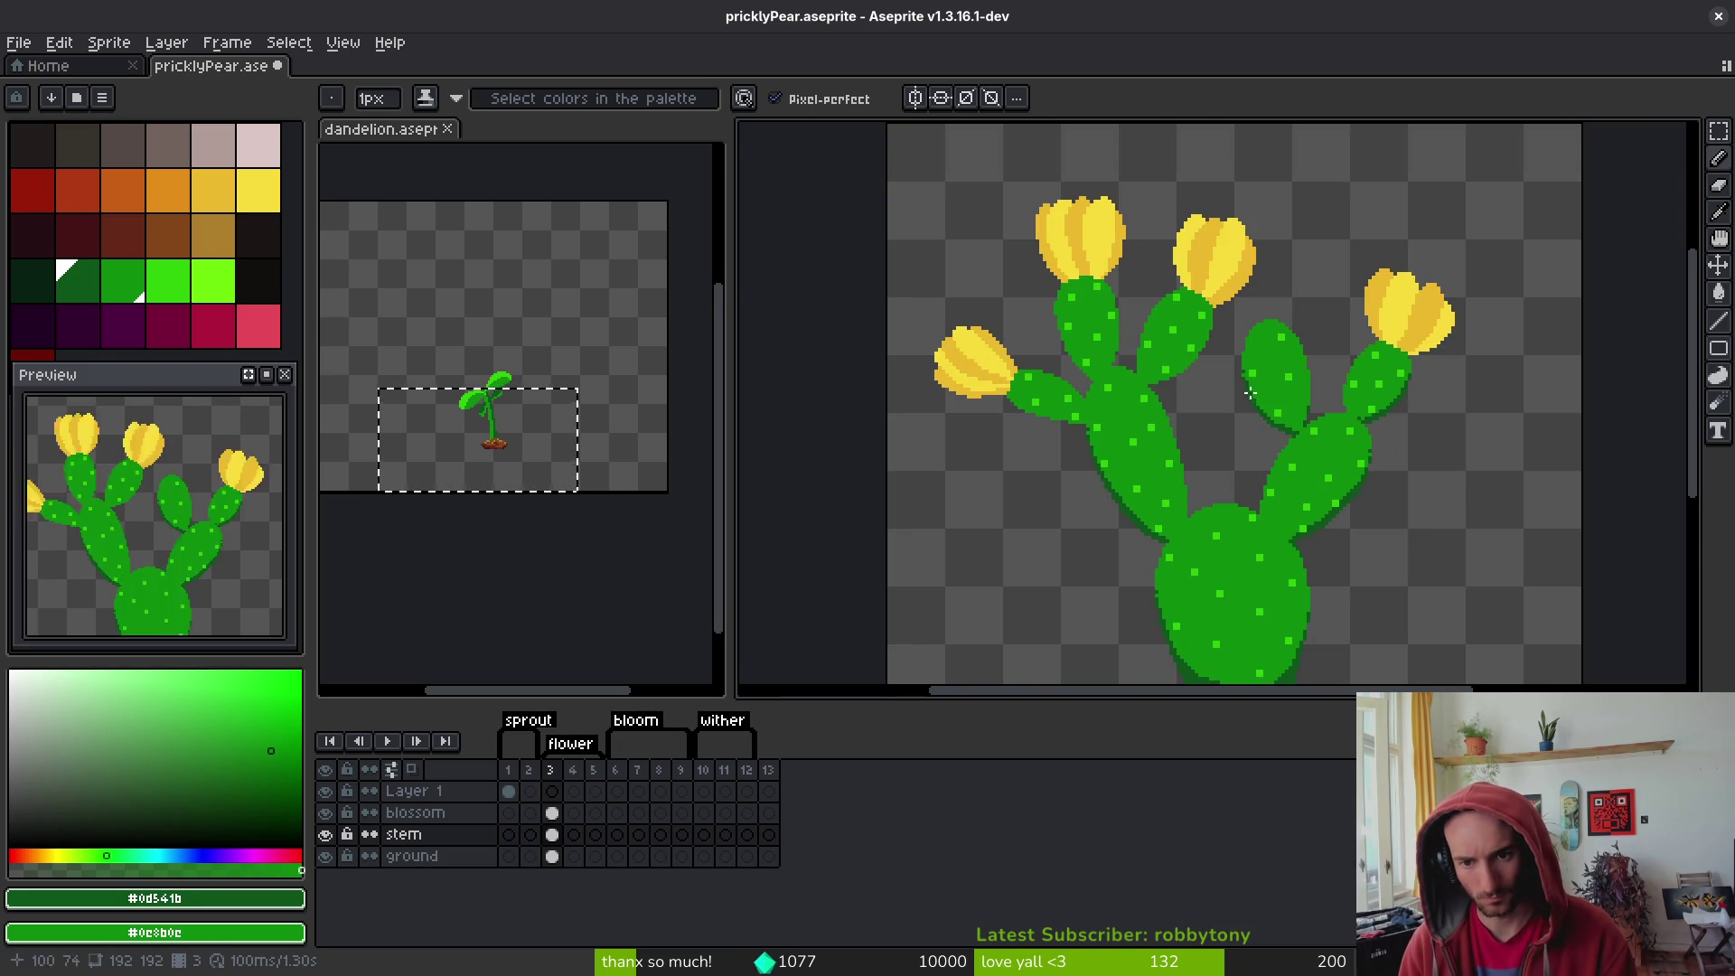
- Zoom in and out over the shaded cactus to inspect it down to the dirt base
{"action": "scroll", "coordinate": [1249, 363], "scroll_direction": "up", "scroll_amount": 3}
{"action": "scroll", "coordinate": [1245, 364], "scroll_direction": "down", "scroll_amount": 3}
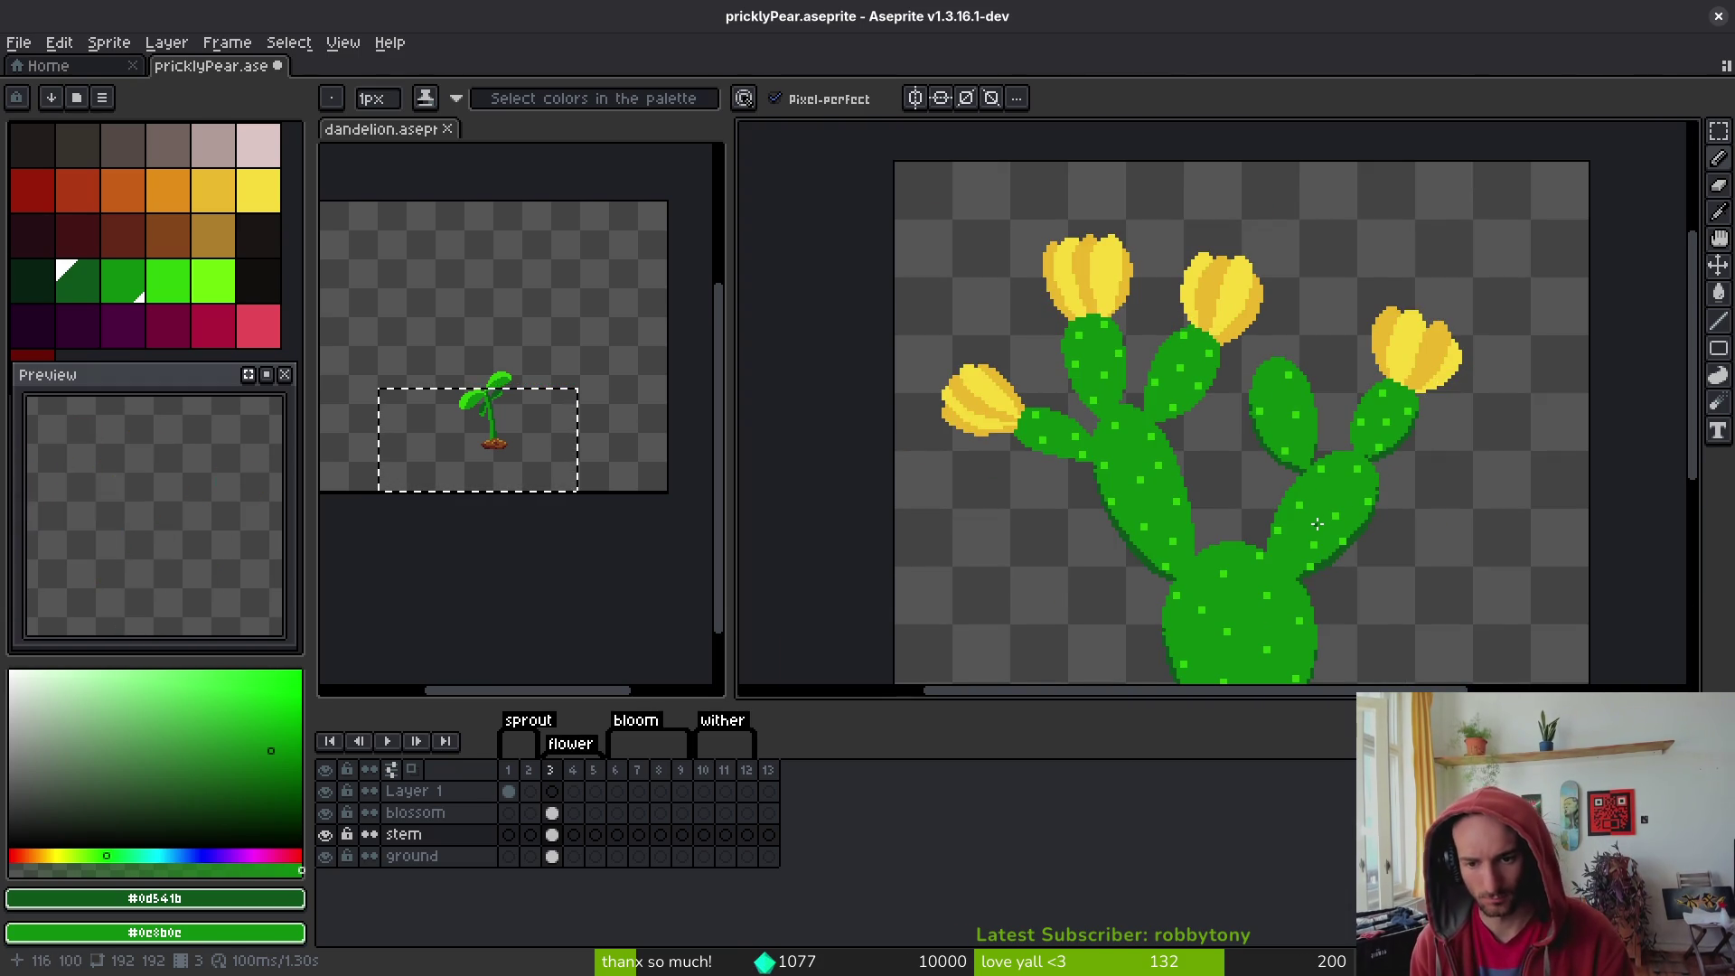
{"action": "scroll", "coordinate": [1339, 640], "scroll_direction": "down", "scroll_amount": 4}
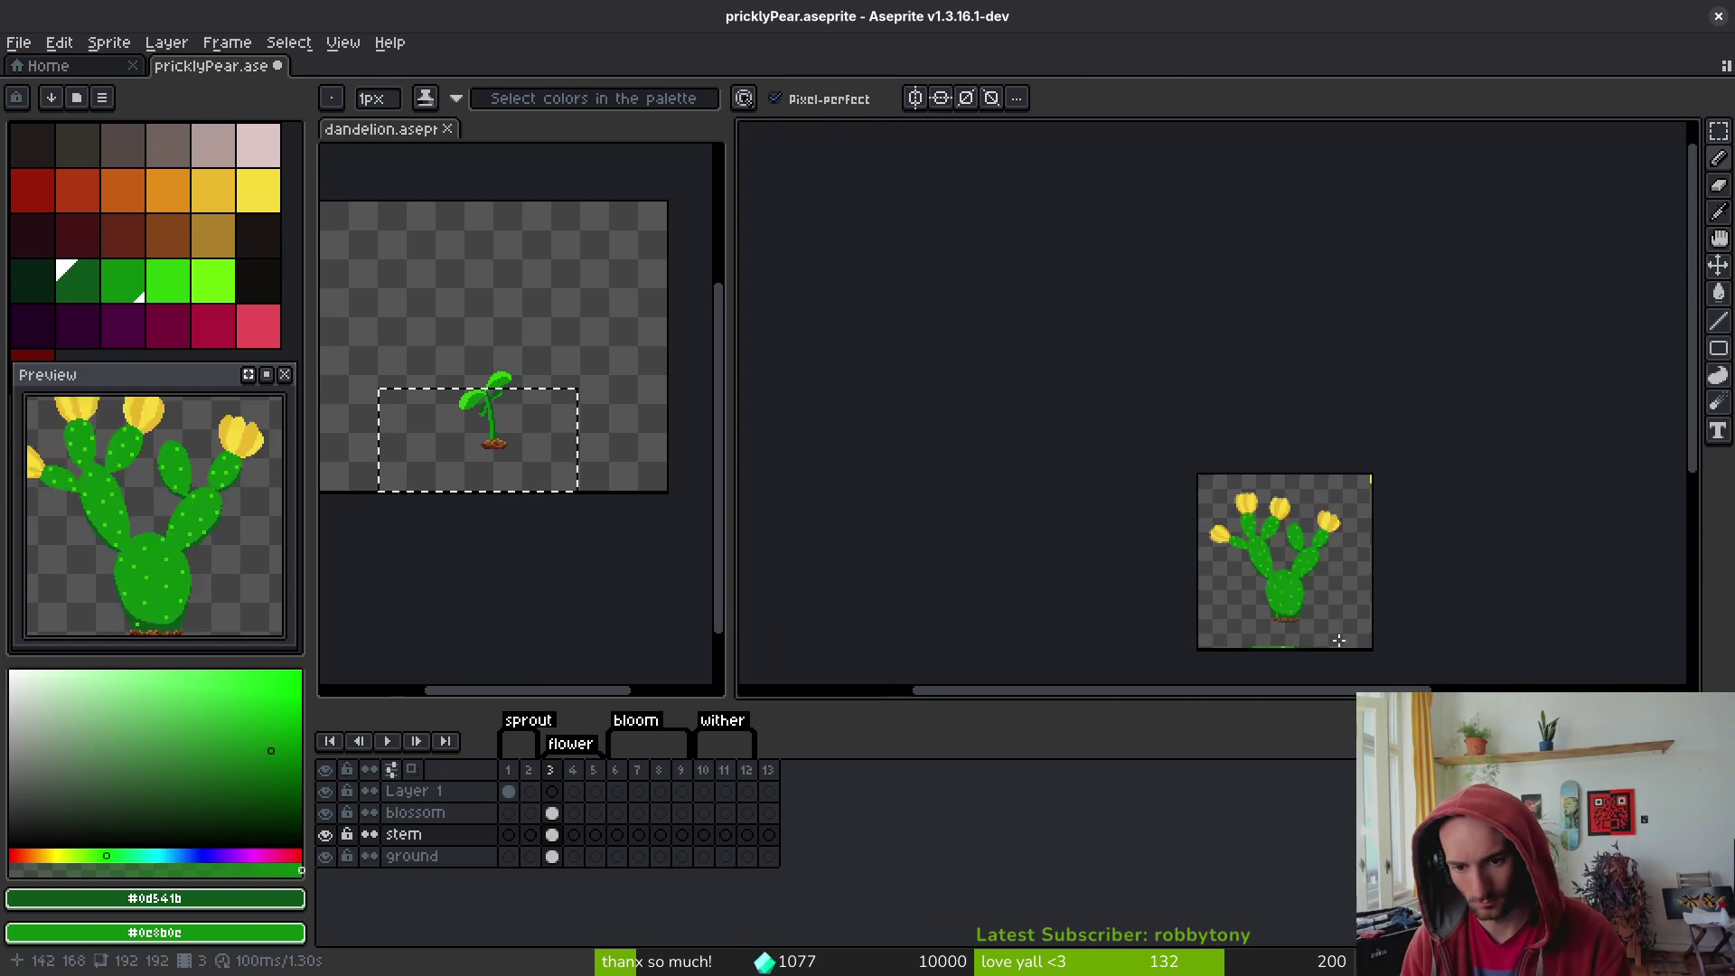
{"action": "scroll", "coordinate": [1310, 633], "scroll_direction": "up", "scroll_amount": 4}
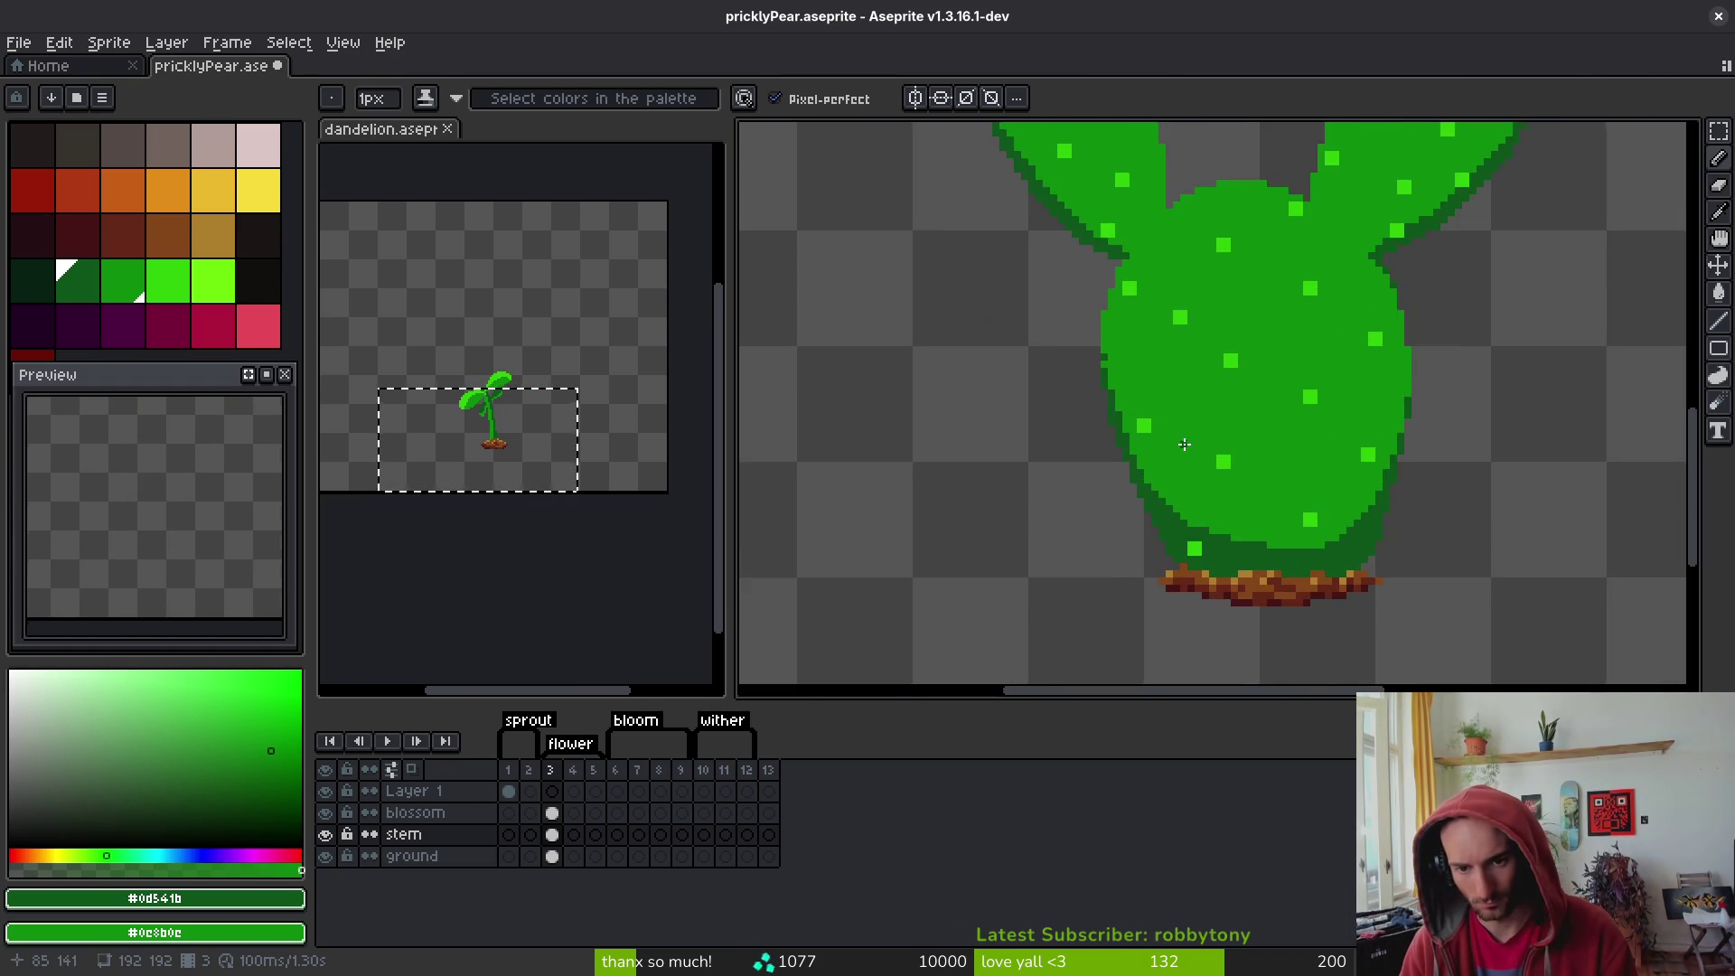
{"action": "scroll", "coordinate": [1192, 443], "scroll_direction": "down", "scroll_amount": 2}
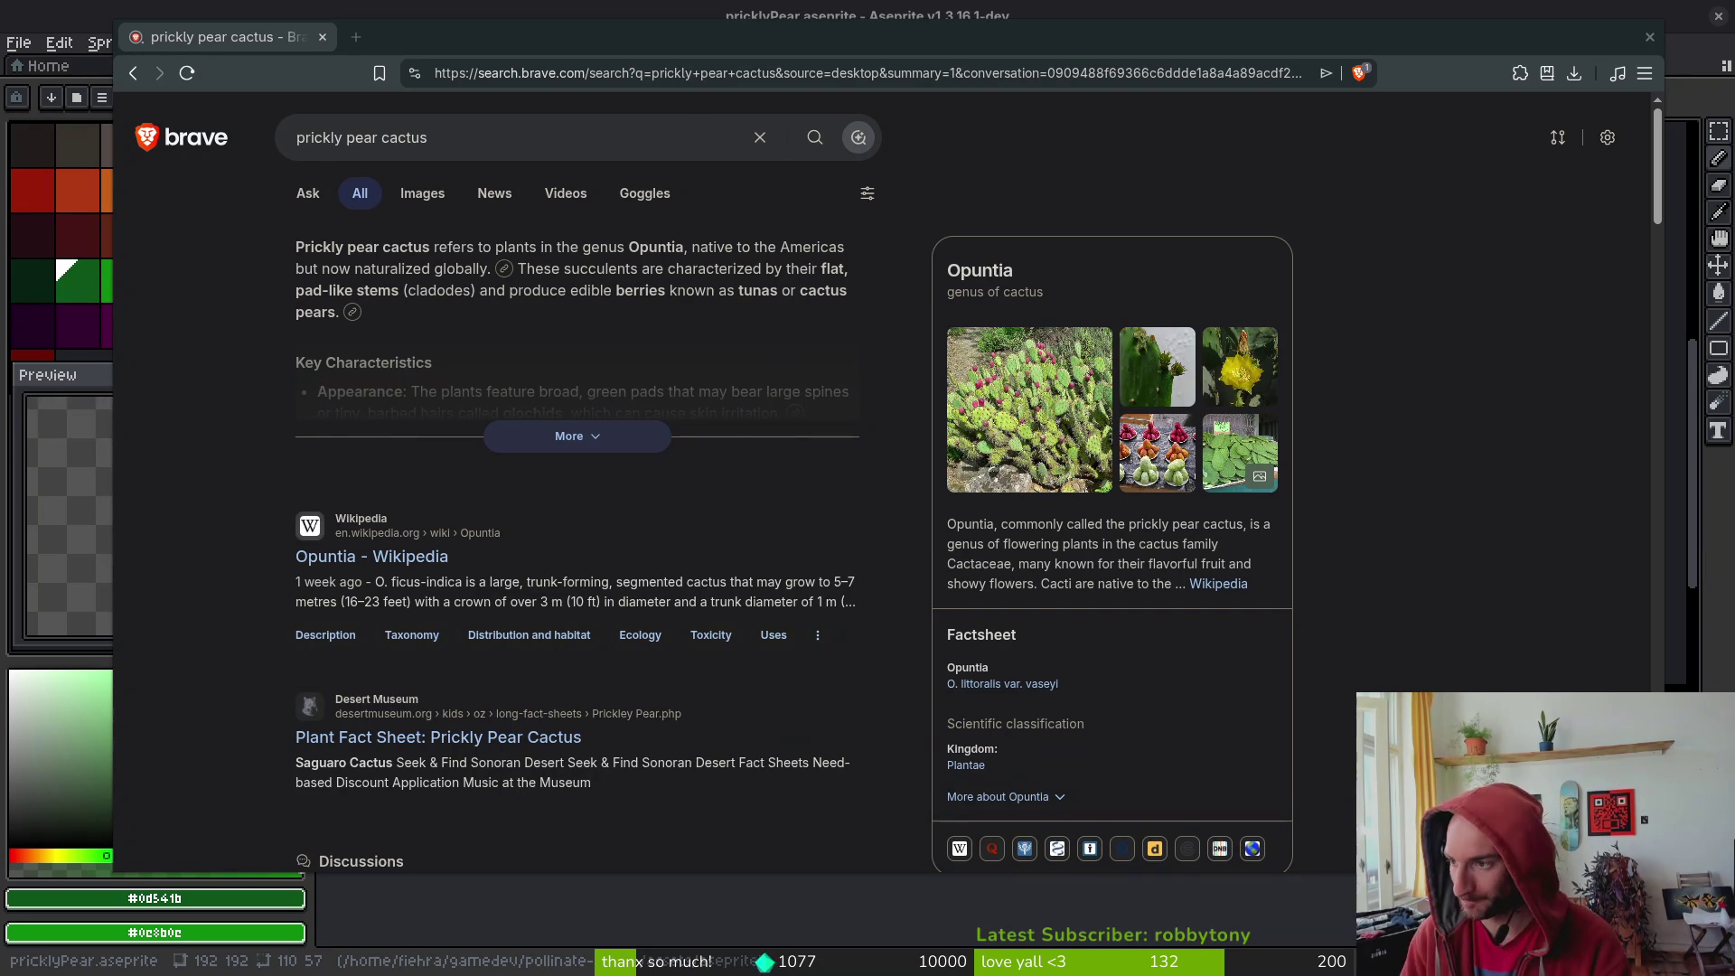
- Show image results, enlarge the planetdesert.com Opuntia photo, and scroll through more reference pictures
{"action": "left_click", "coordinate": [427, 199]}
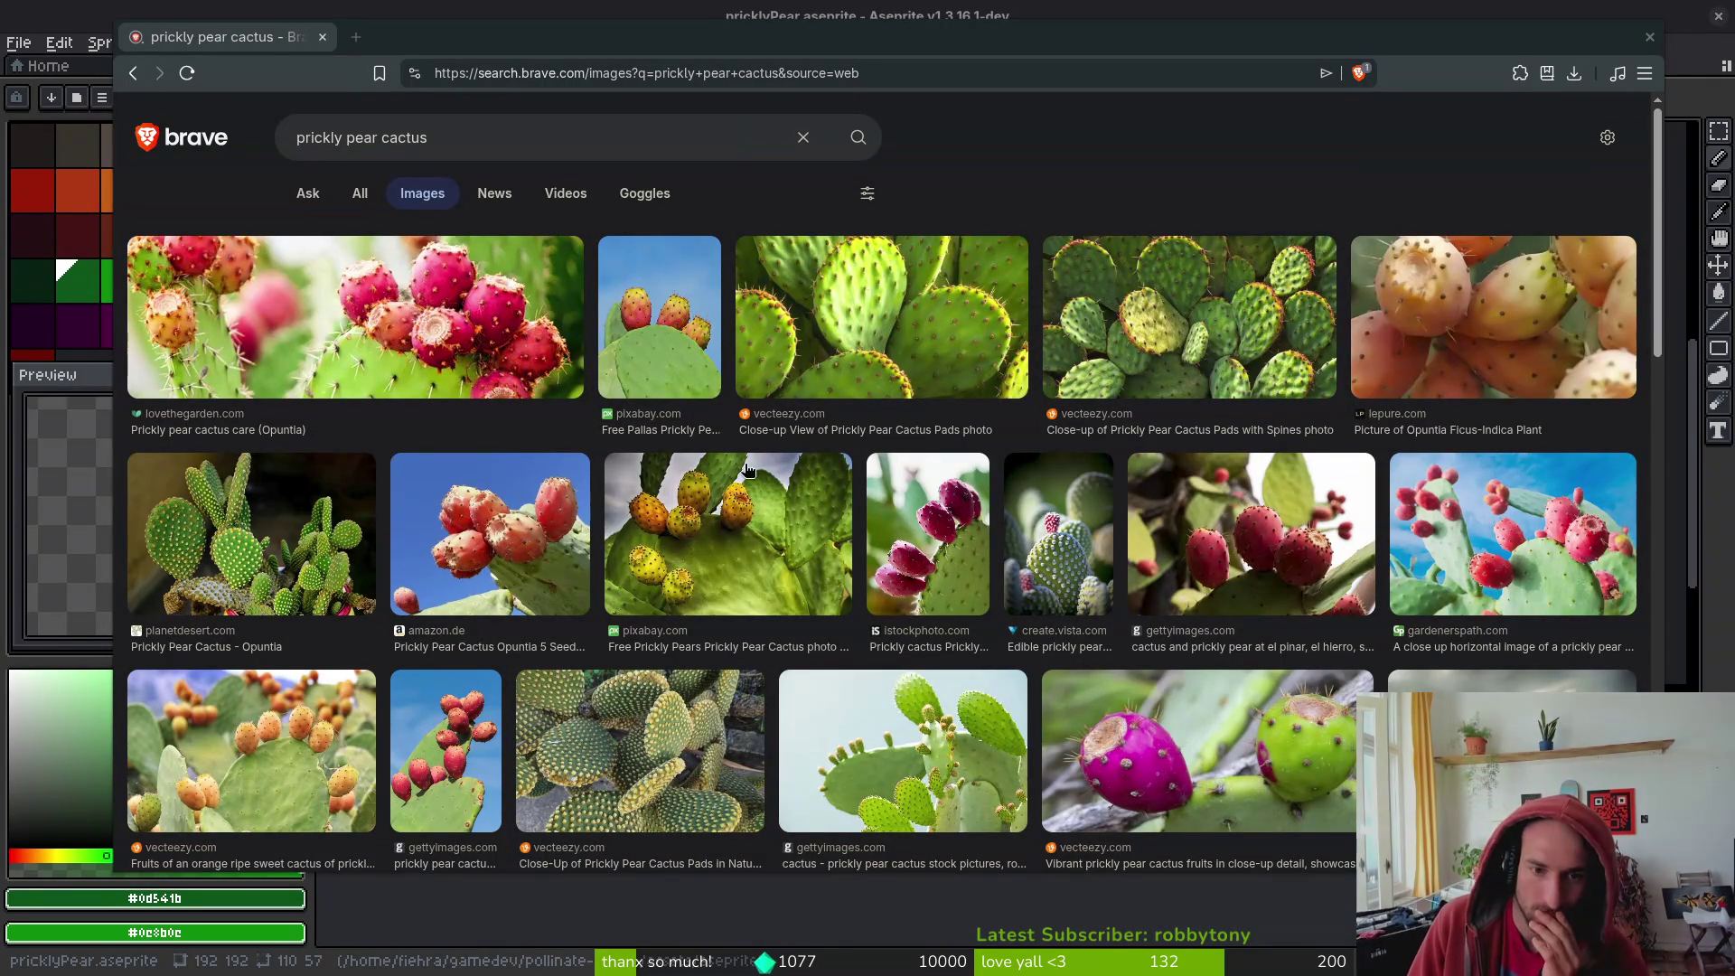
{"action": "scroll", "coordinate": [402, 464], "scroll_direction": "down", "scroll_amount": 2}
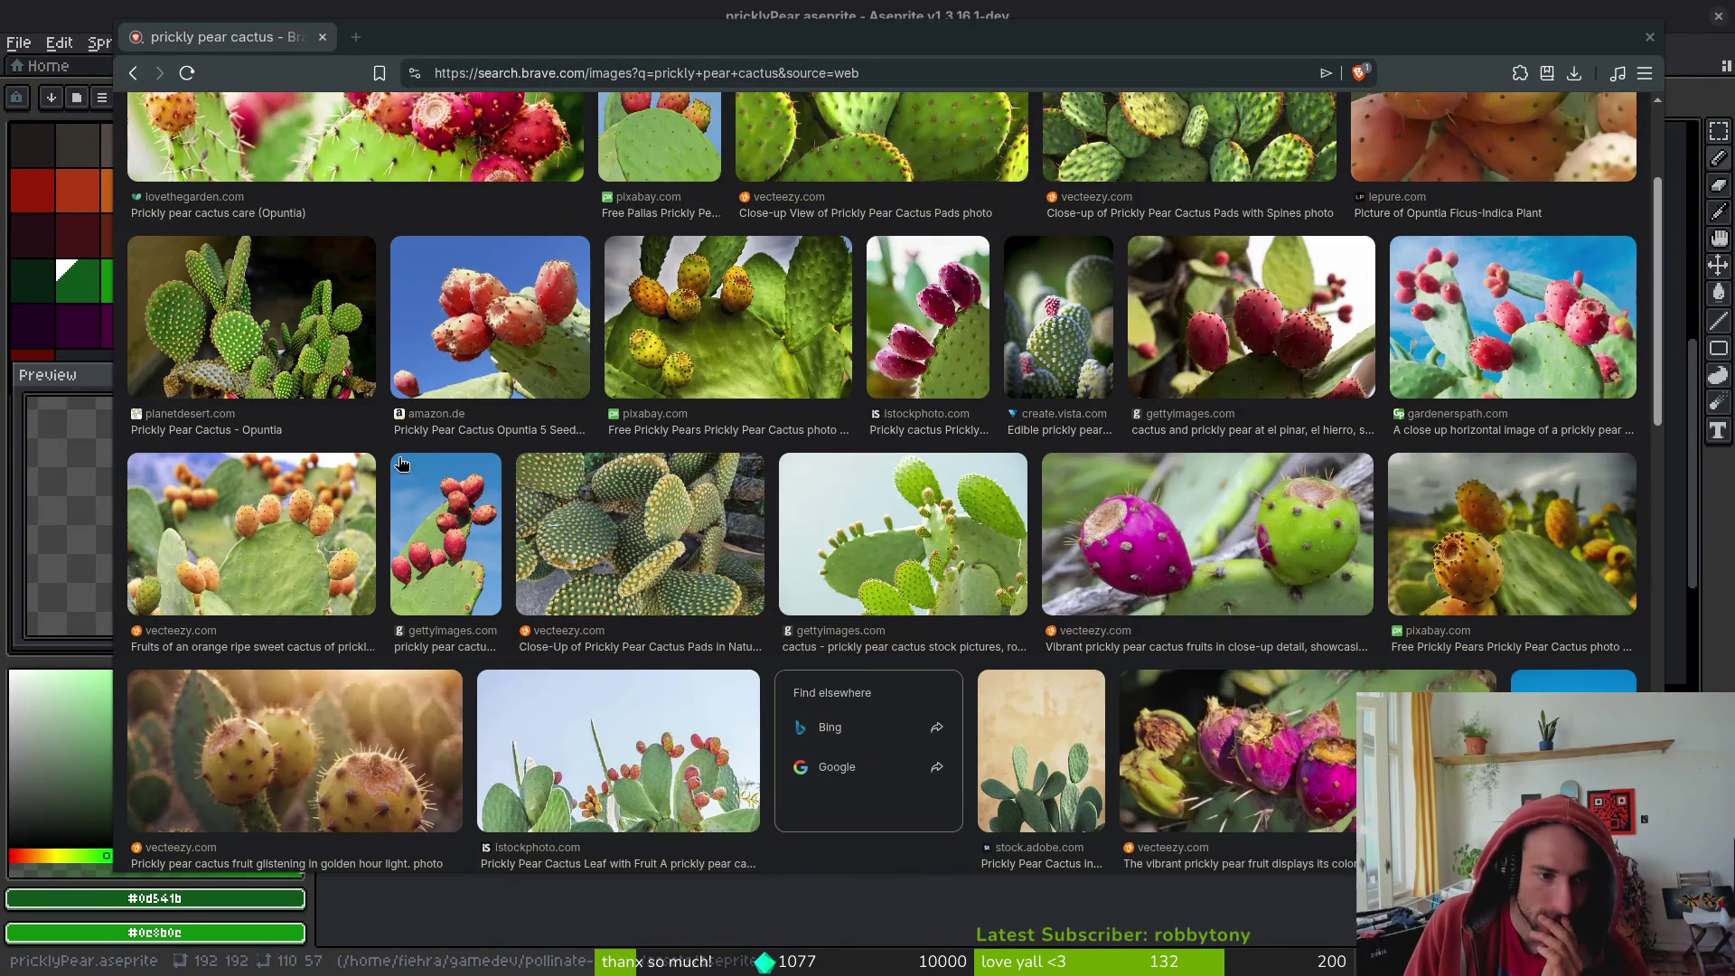
{"action": "left_click", "coordinate": [245, 349]}
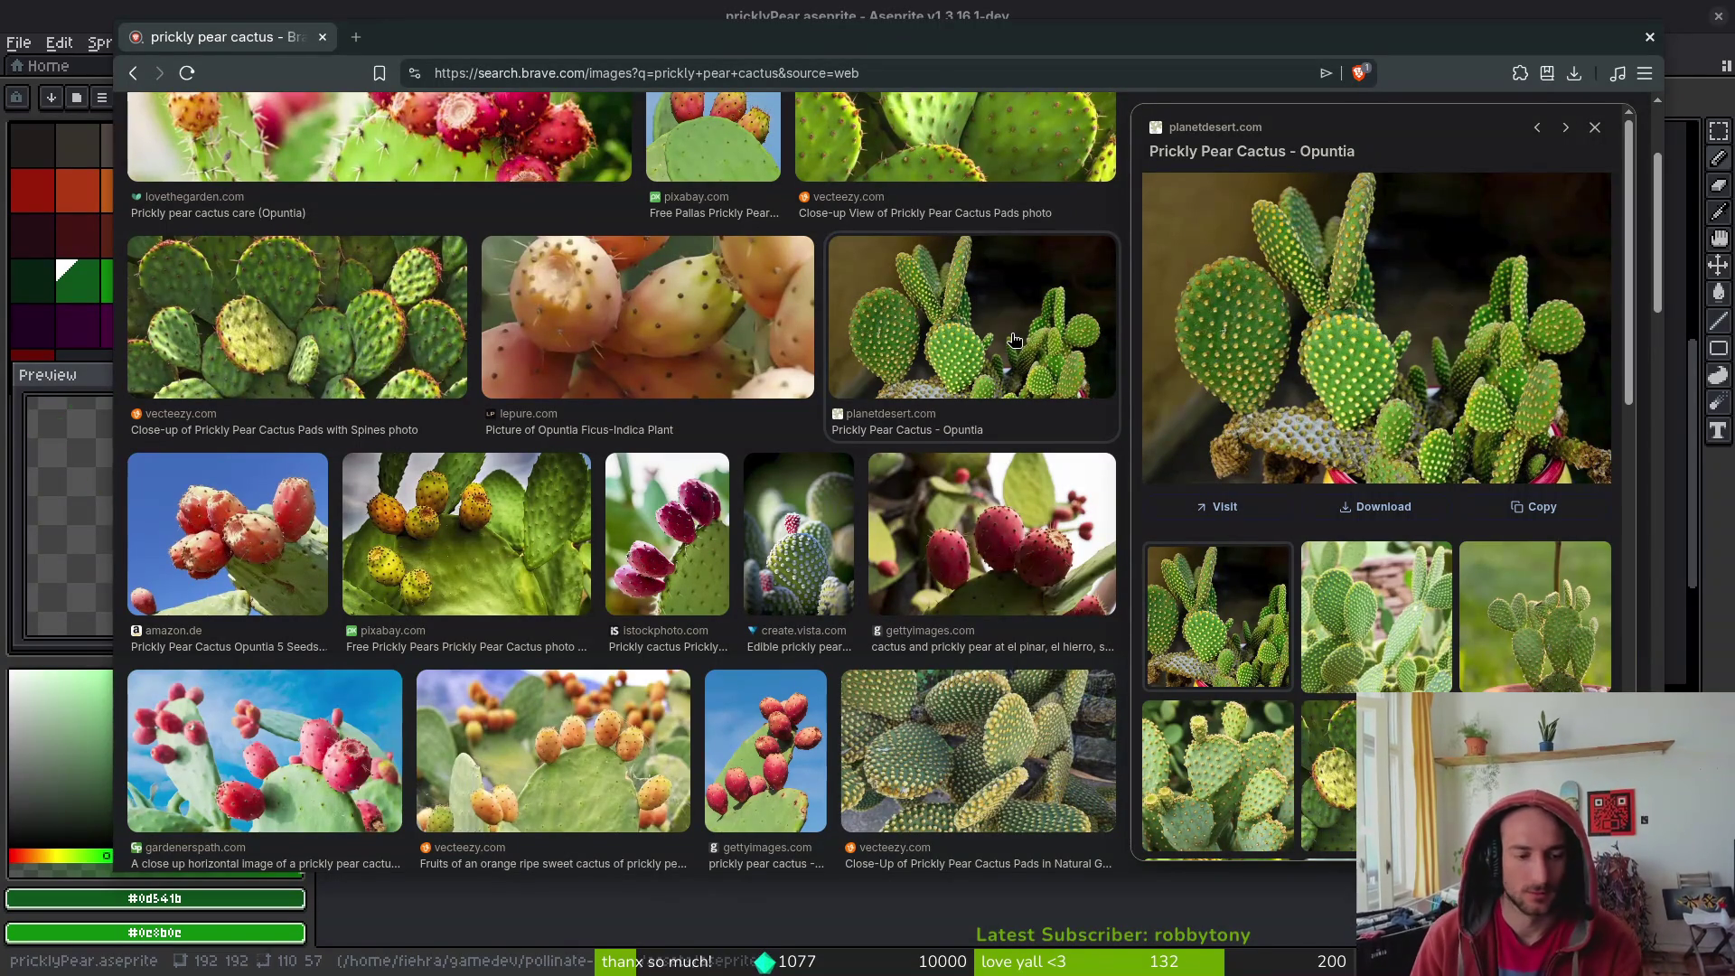
{"action": "scroll", "coordinate": [583, 398], "scroll_direction": "down", "scroll_amount": 3}
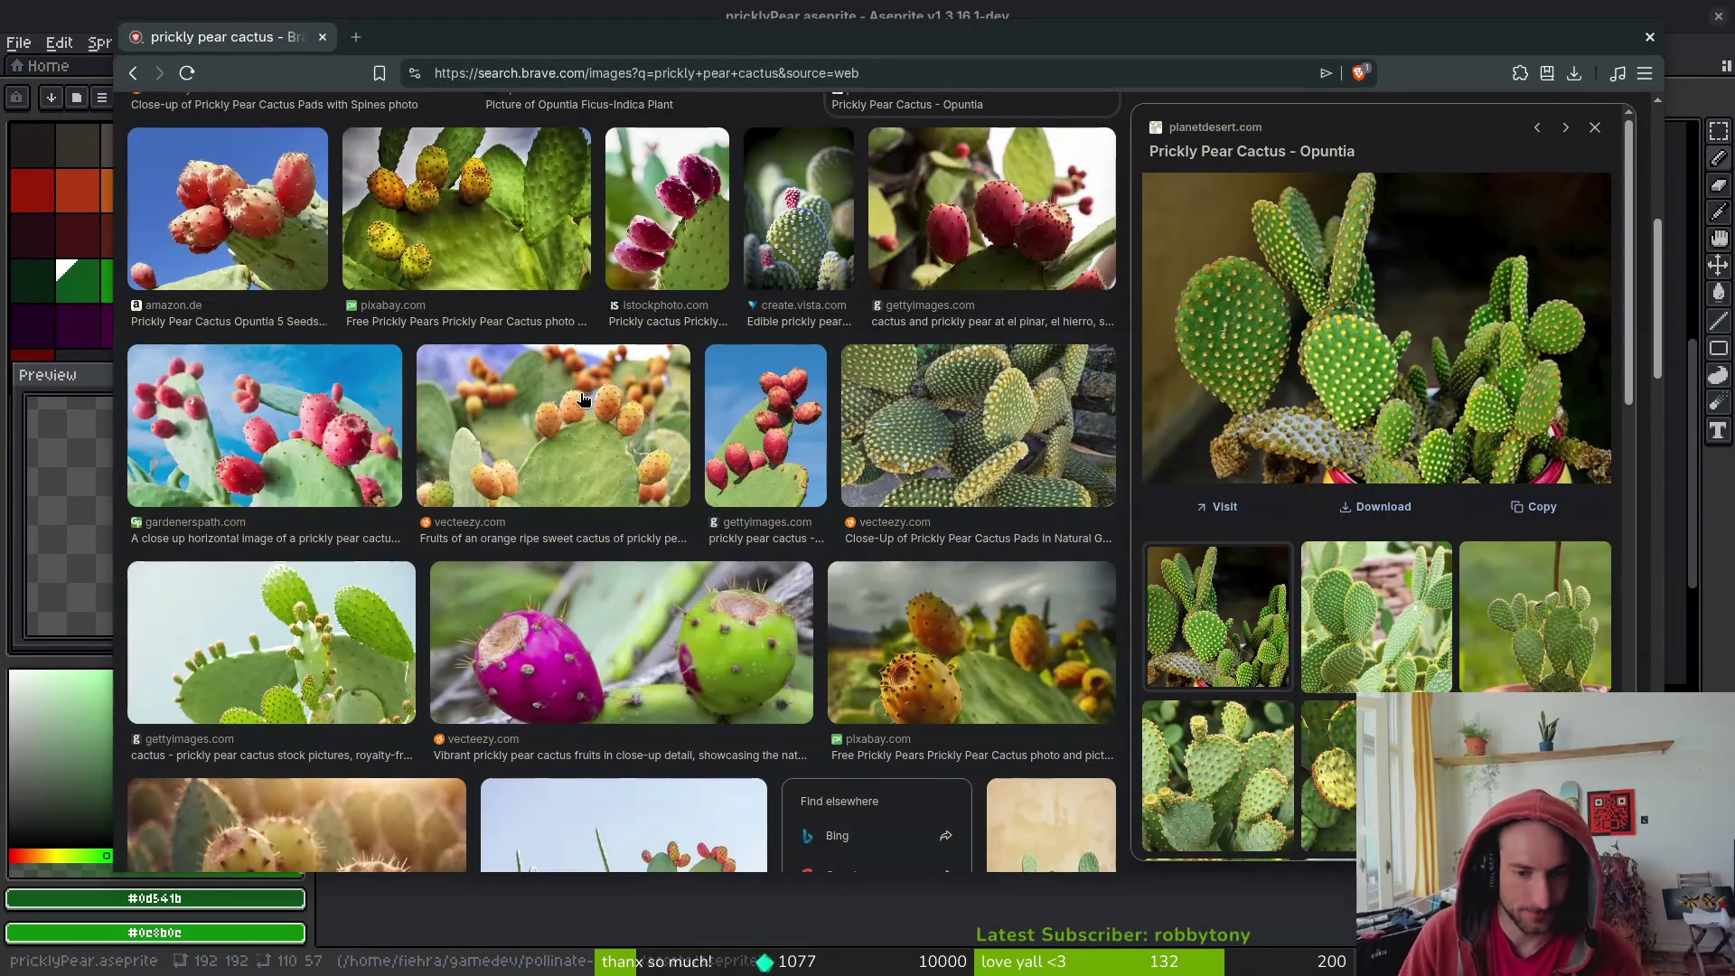
{"action": "scroll", "coordinate": [974, 463], "scroll_direction": "down", "scroll_amount": 5}
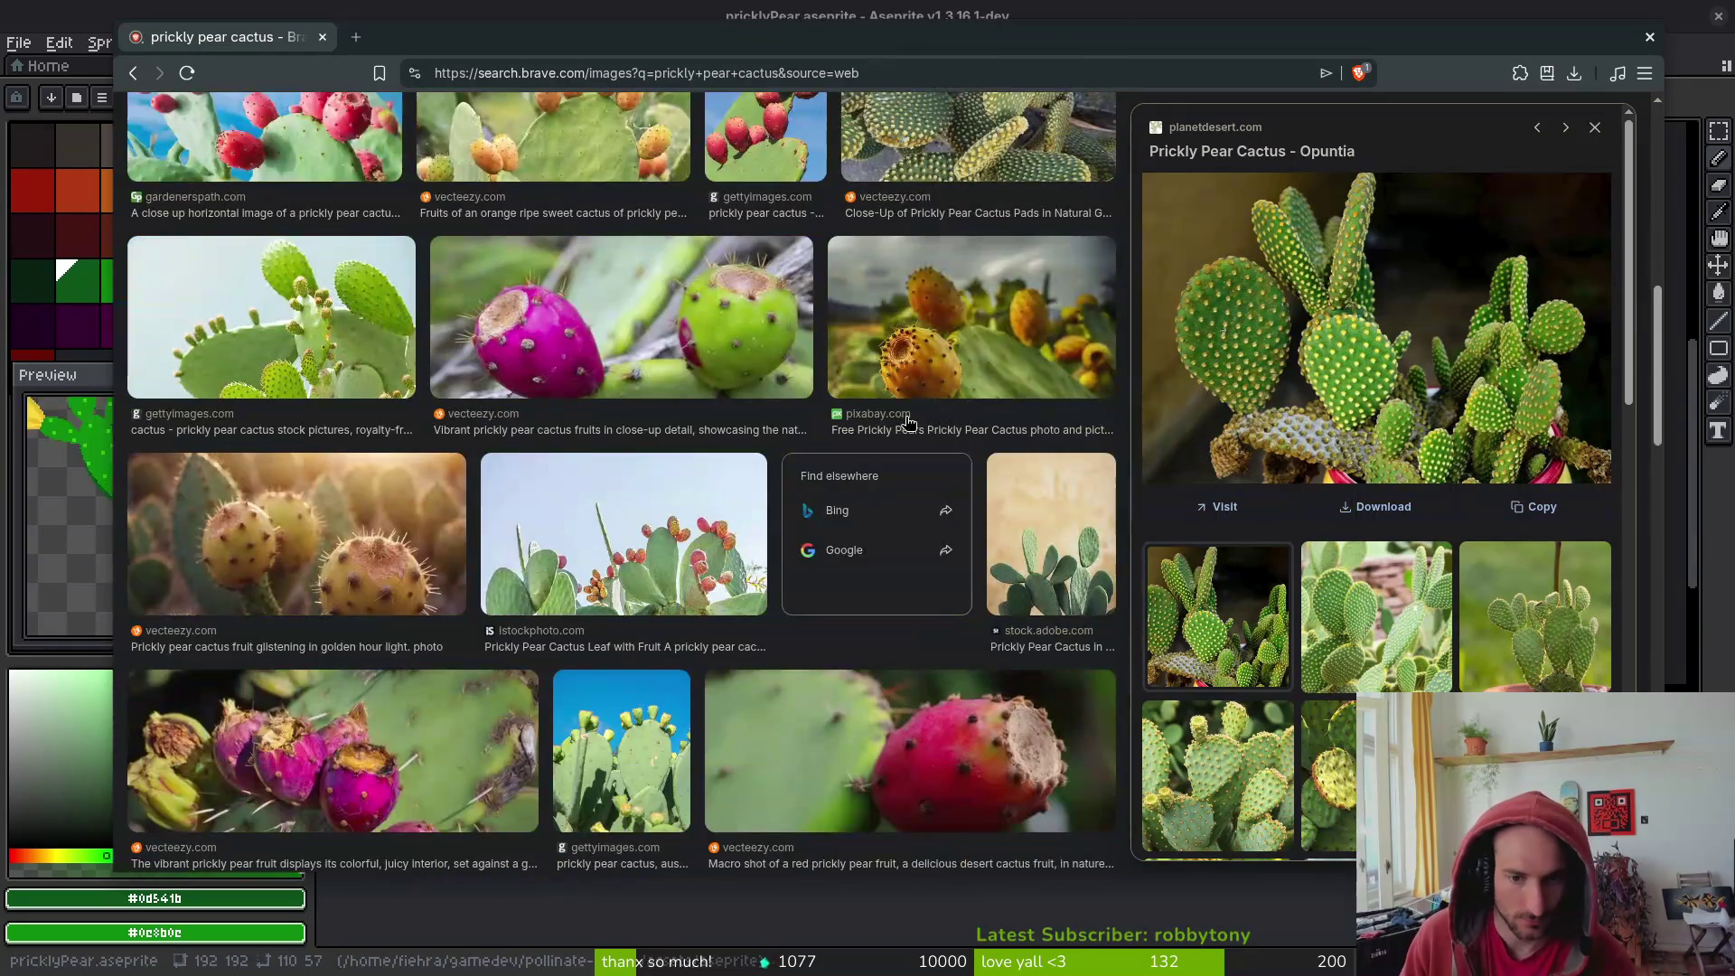
{"action": "scroll", "coordinate": [976, 452], "scroll_direction": "down", "scroll_amount": 2}
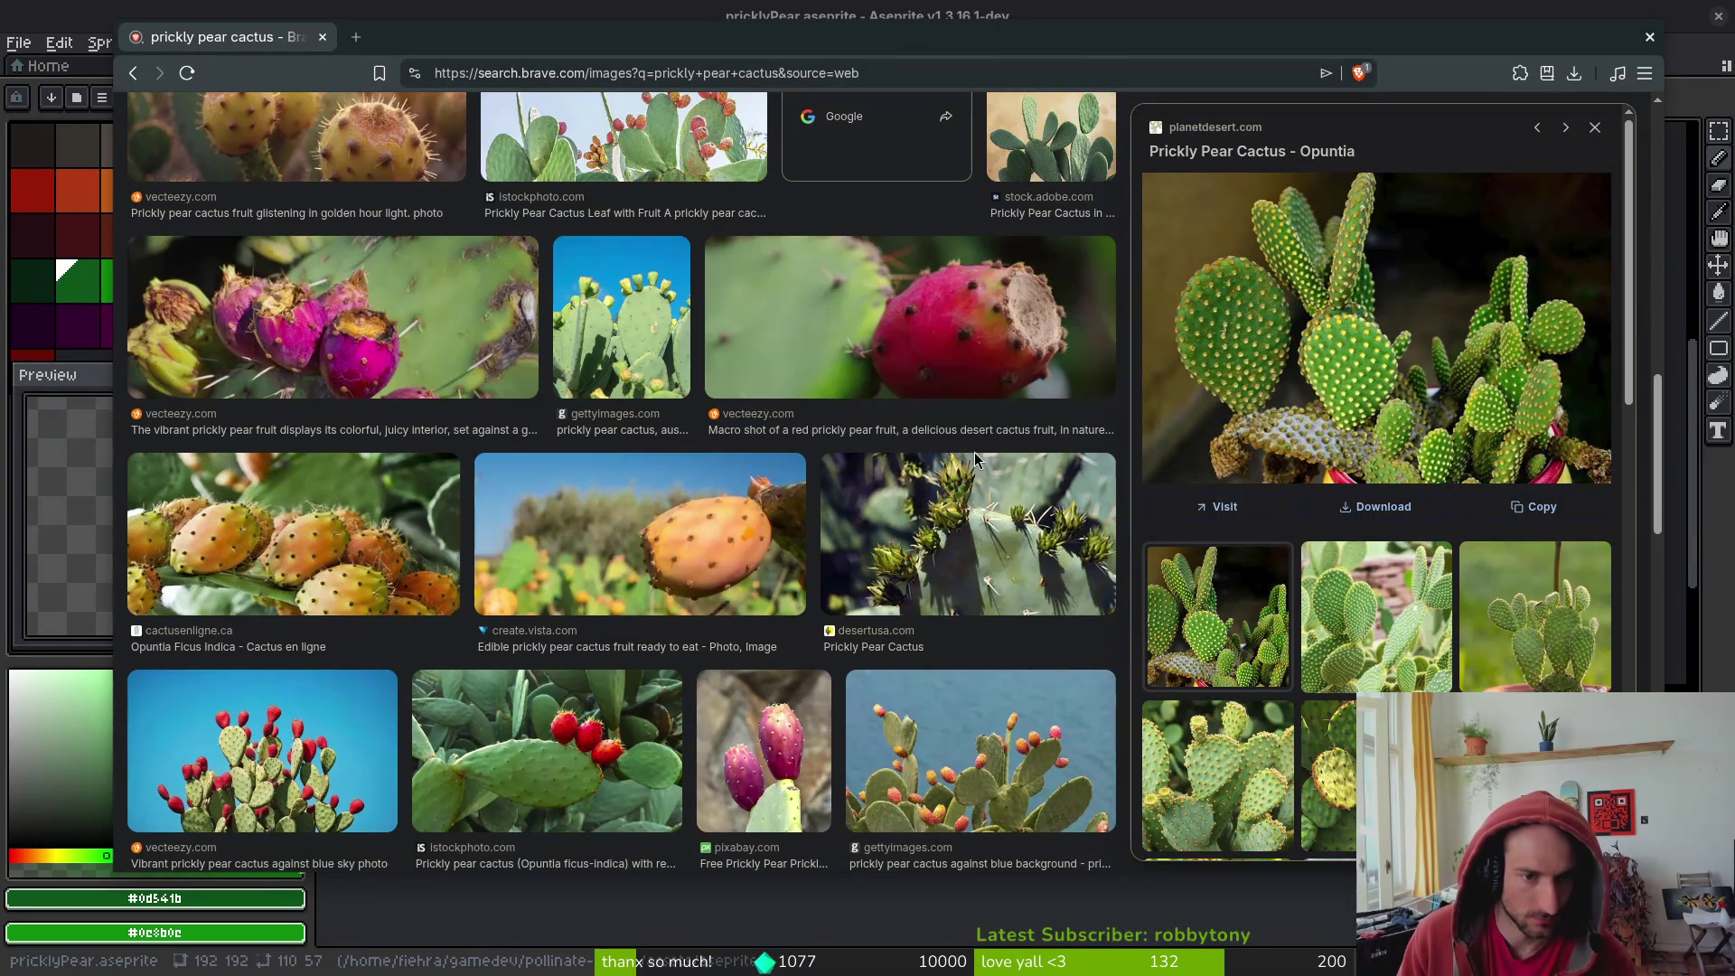
{"action": "scroll", "coordinate": [955, 466], "scroll_direction": "down", "scroll_amount": 2}
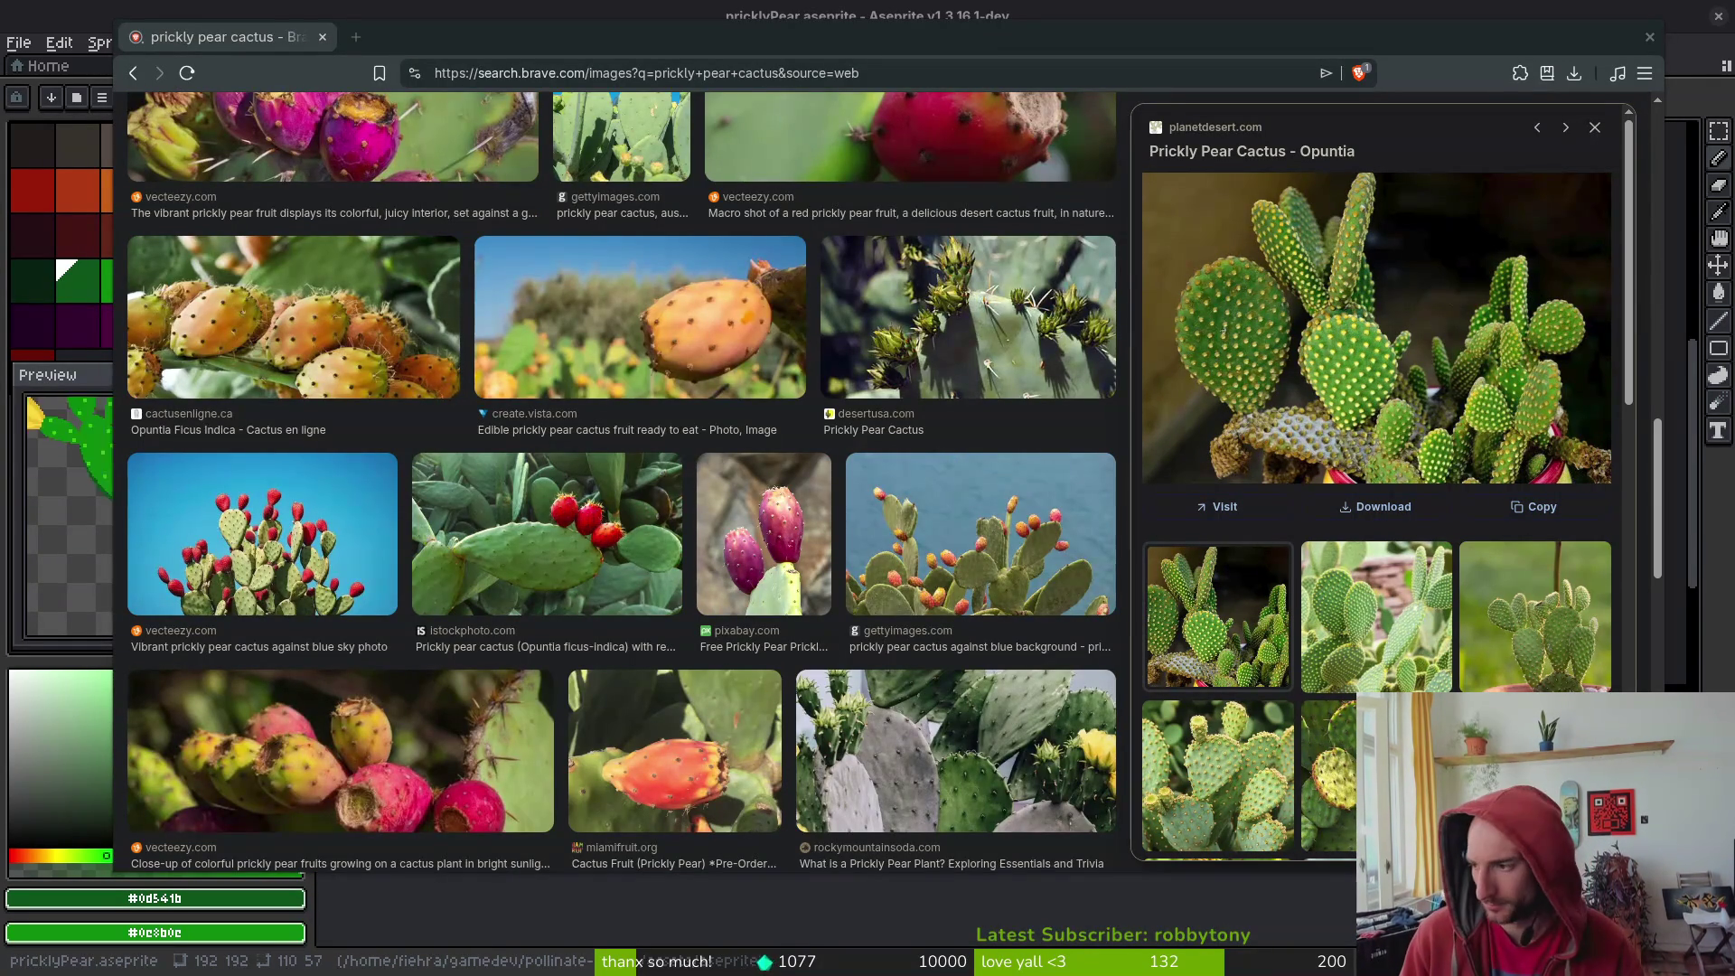
- Return to the cactus sprite in Aseprite and zoom in on the lower pads
{"action": "key", "text": "alt+Tab"}
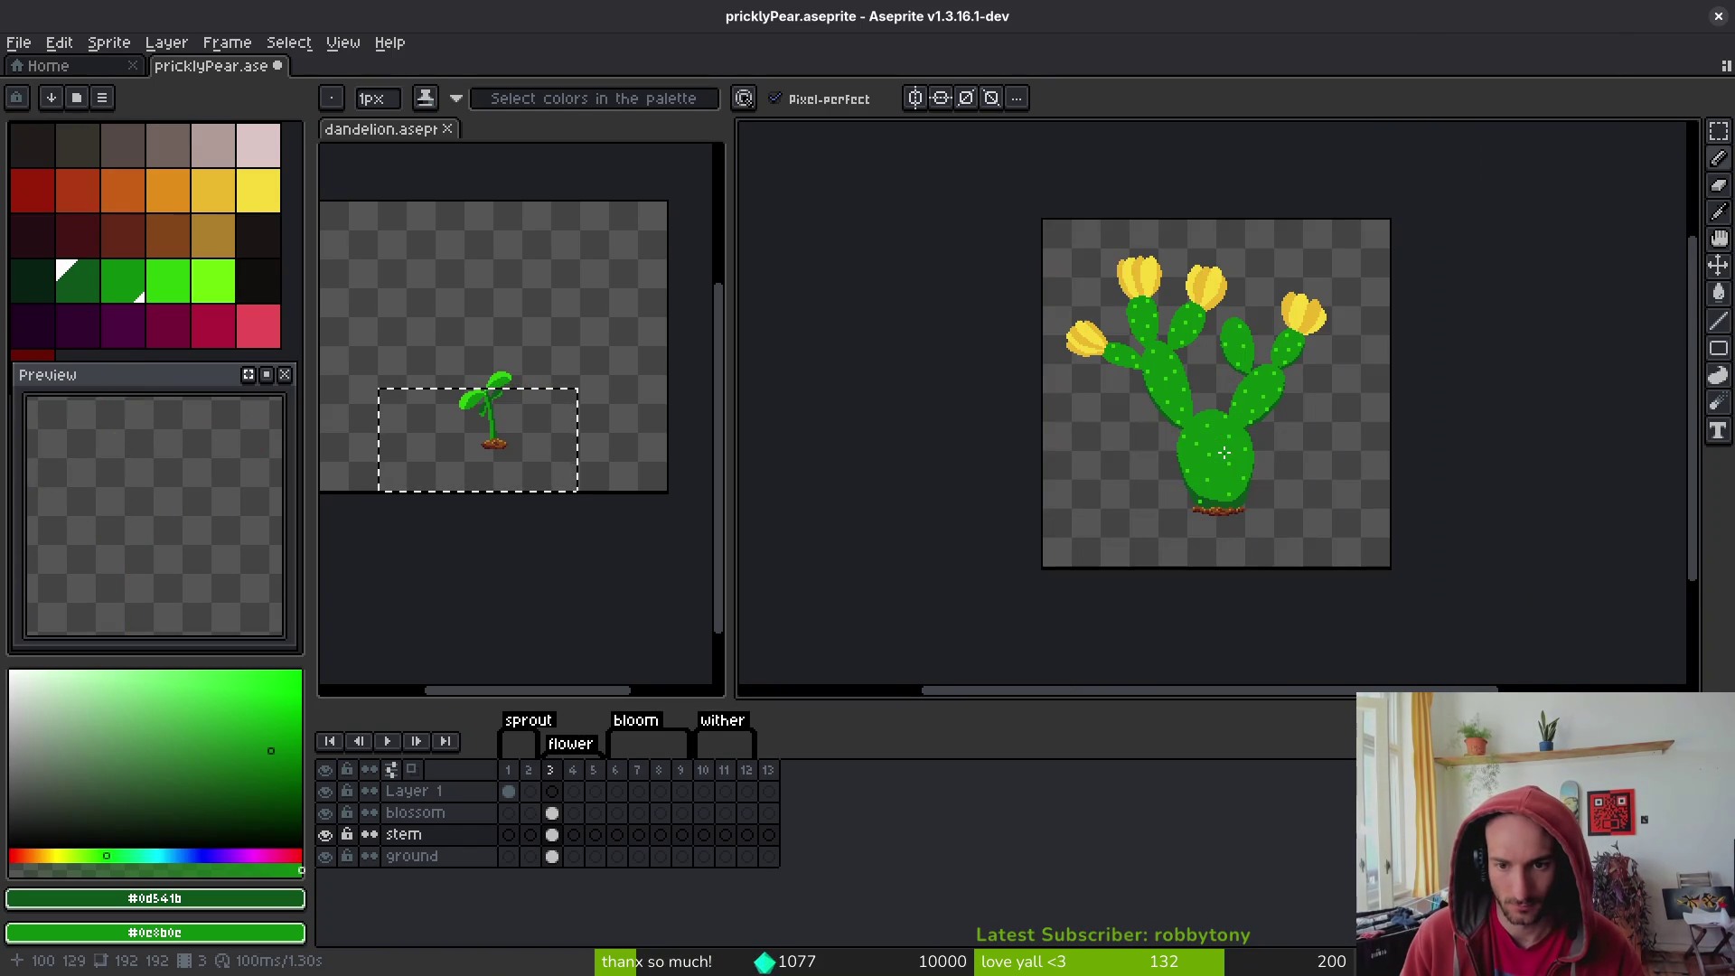
{"action": "scroll", "coordinate": [1247, 430], "scroll_direction": "up", "scroll_amount": 4}
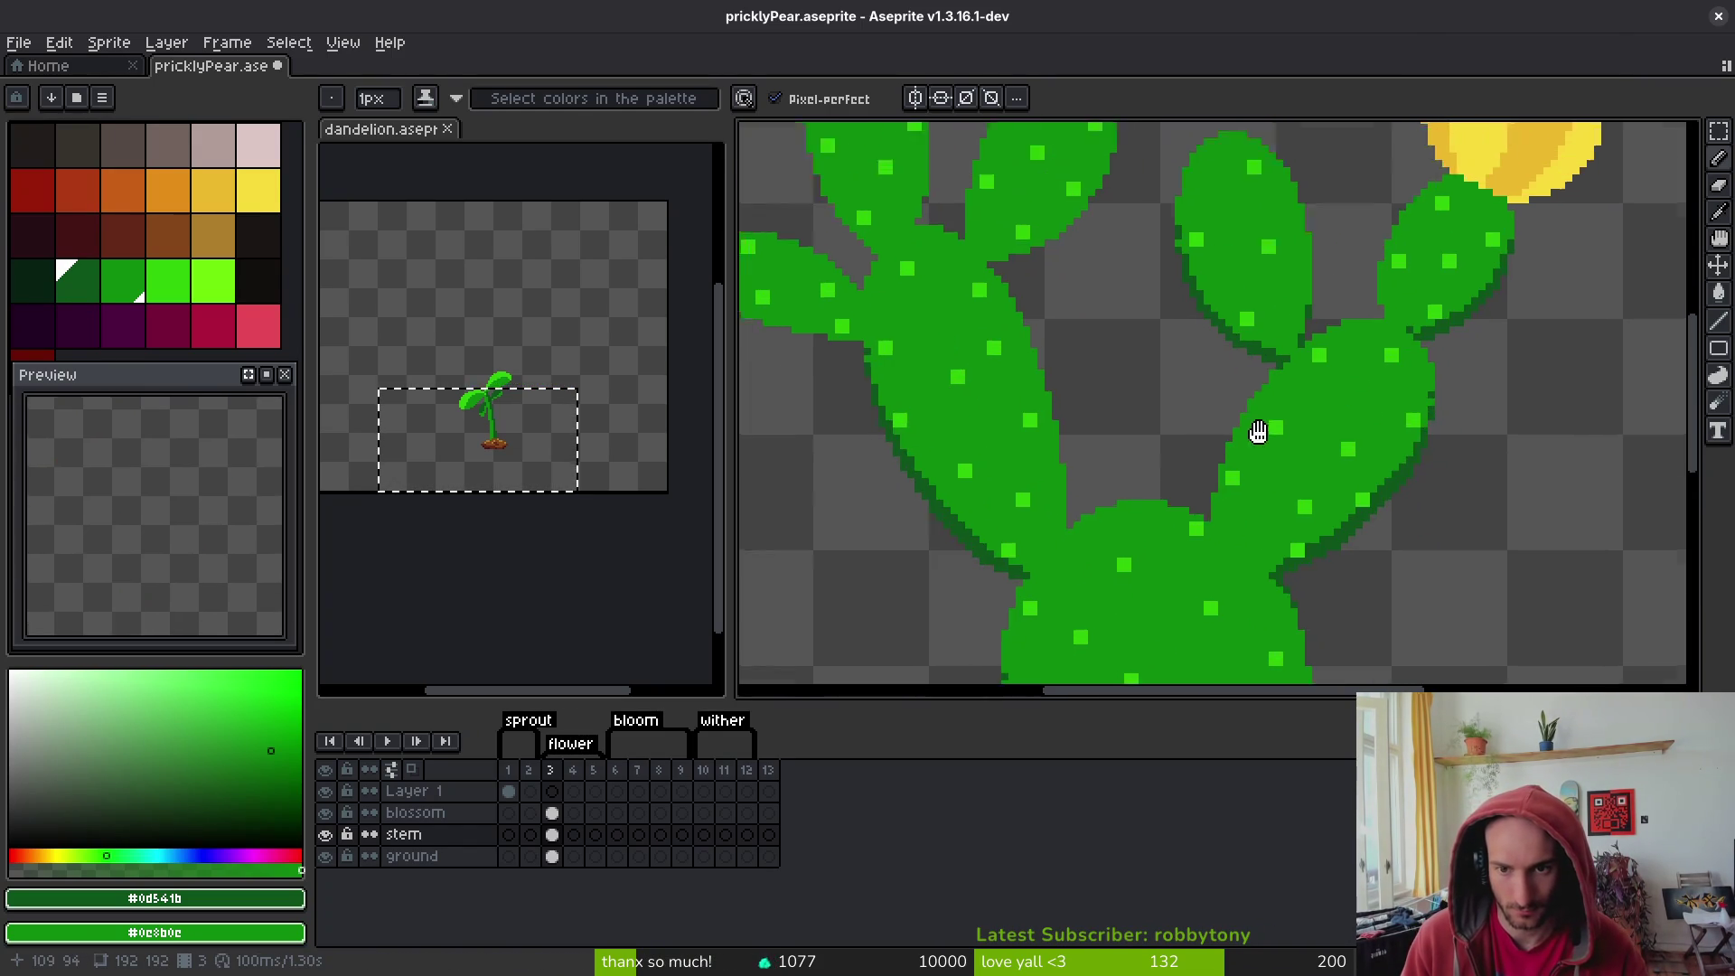
{"action": "scroll", "coordinate": [1258, 432], "scroll_direction": "down", "scroll_amount": 4}
{"action": "scroll", "coordinate": [1160, 572], "scroll_direction": "up", "scroll_amount": 5}
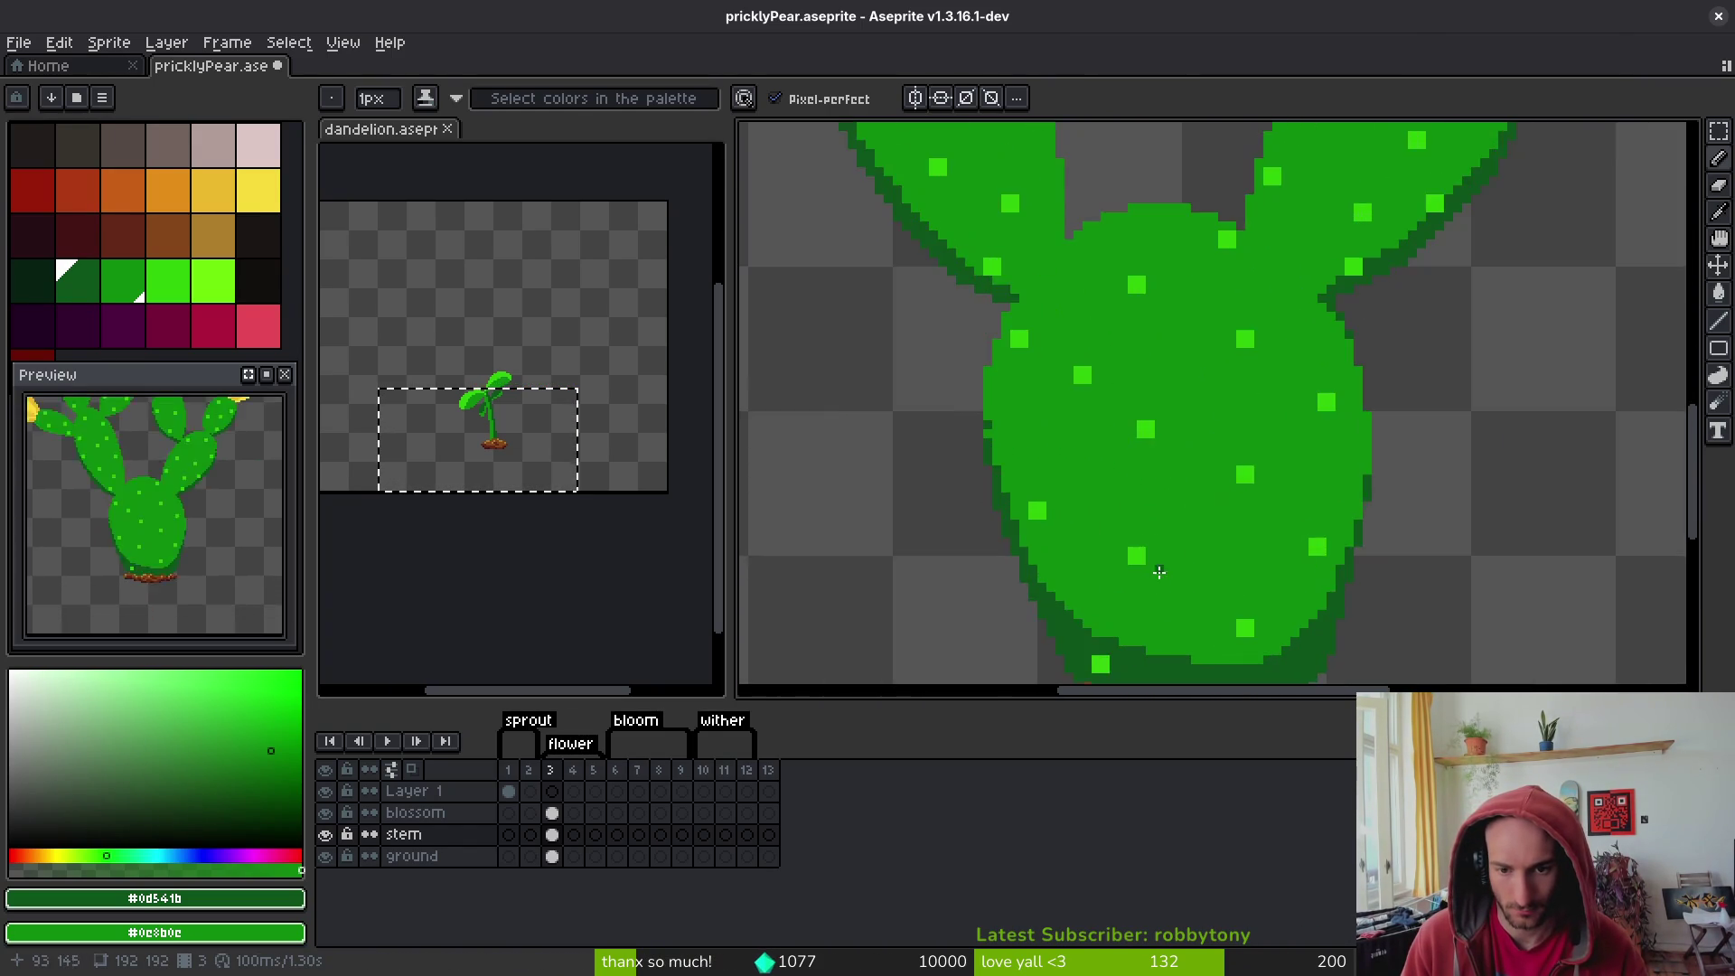
{"action": "scroll", "coordinate": [1027, 517], "scroll_direction": "up", "scroll_amount": 2}
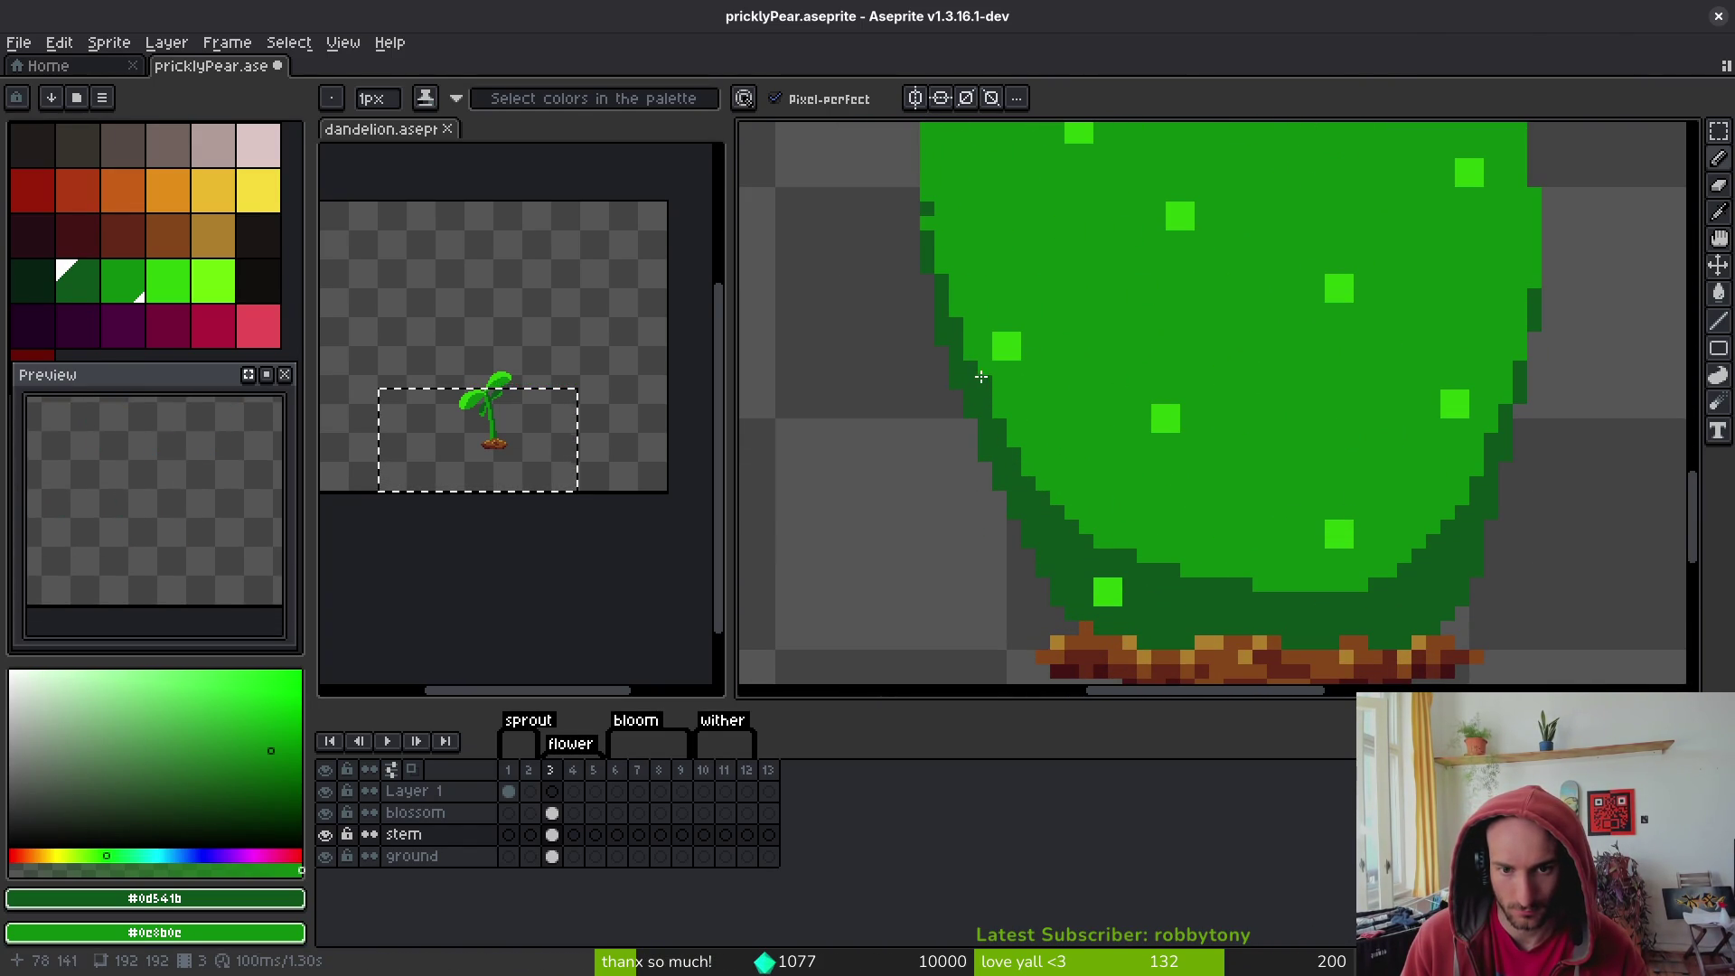
{"action": "scroll", "coordinate": [1021, 407], "scroll_direction": "down", "scroll_amount": 2}
{"action": "scroll", "coordinate": [1067, 461], "scroll_direction": "up", "scroll_amount": 3}
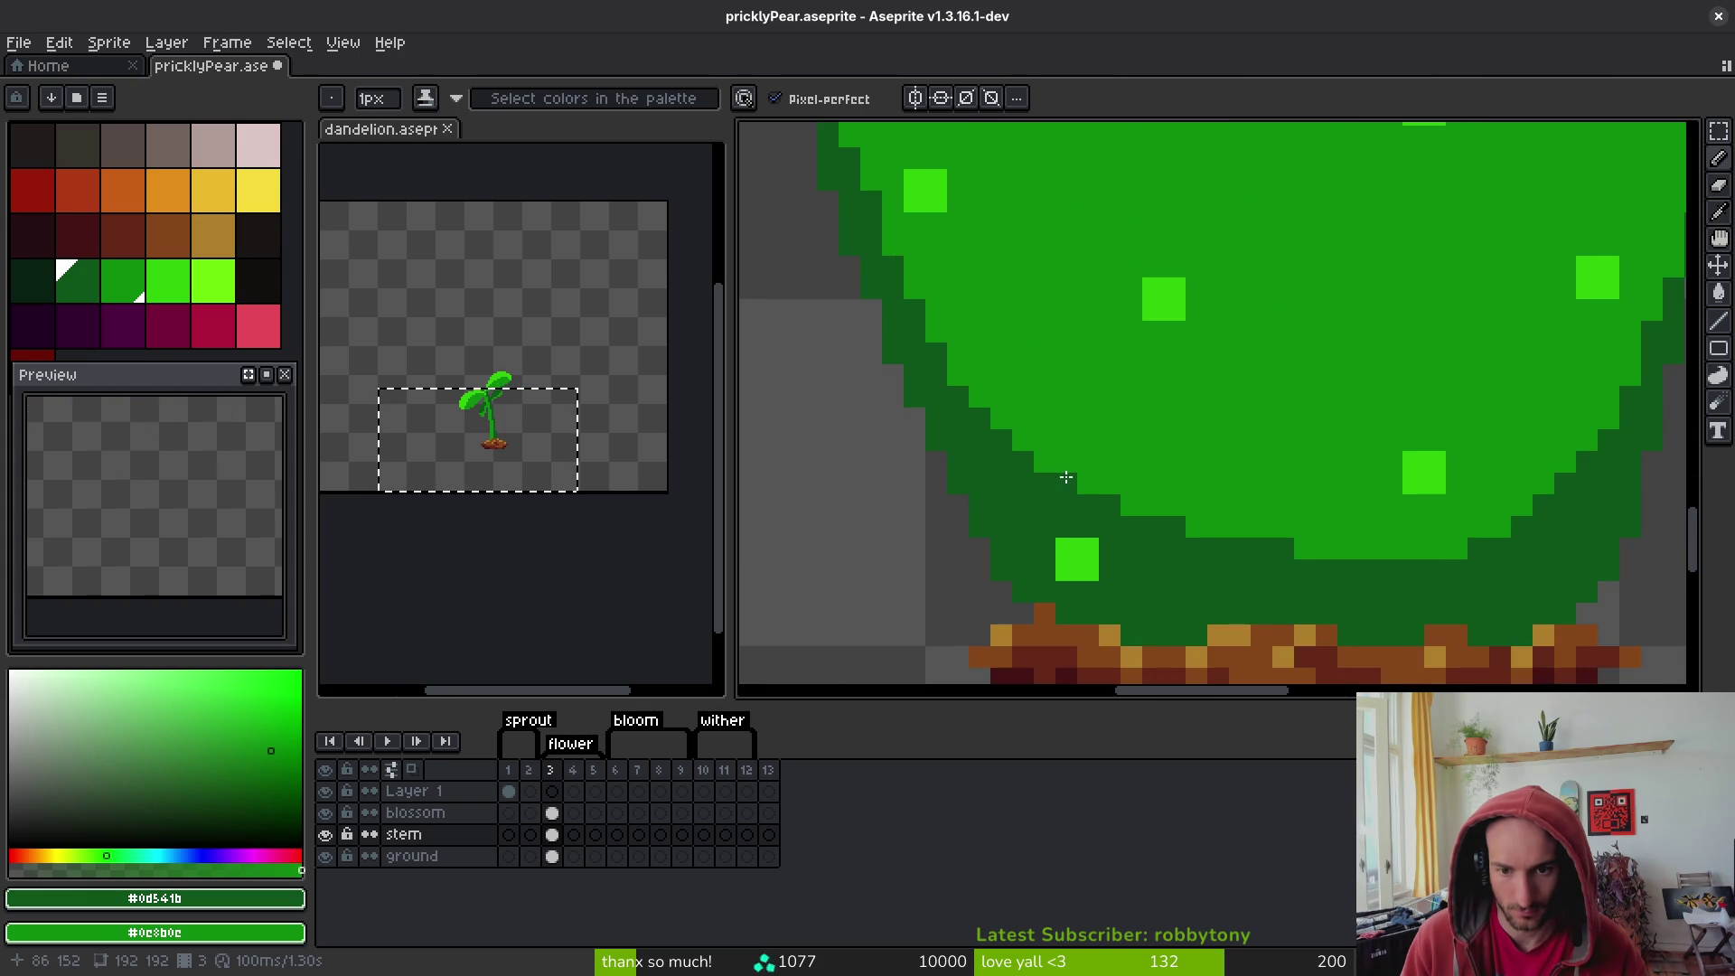
{"action": "scroll", "coordinate": [1175, 533], "scroll_direction": "down", "scroll_amount": 4}
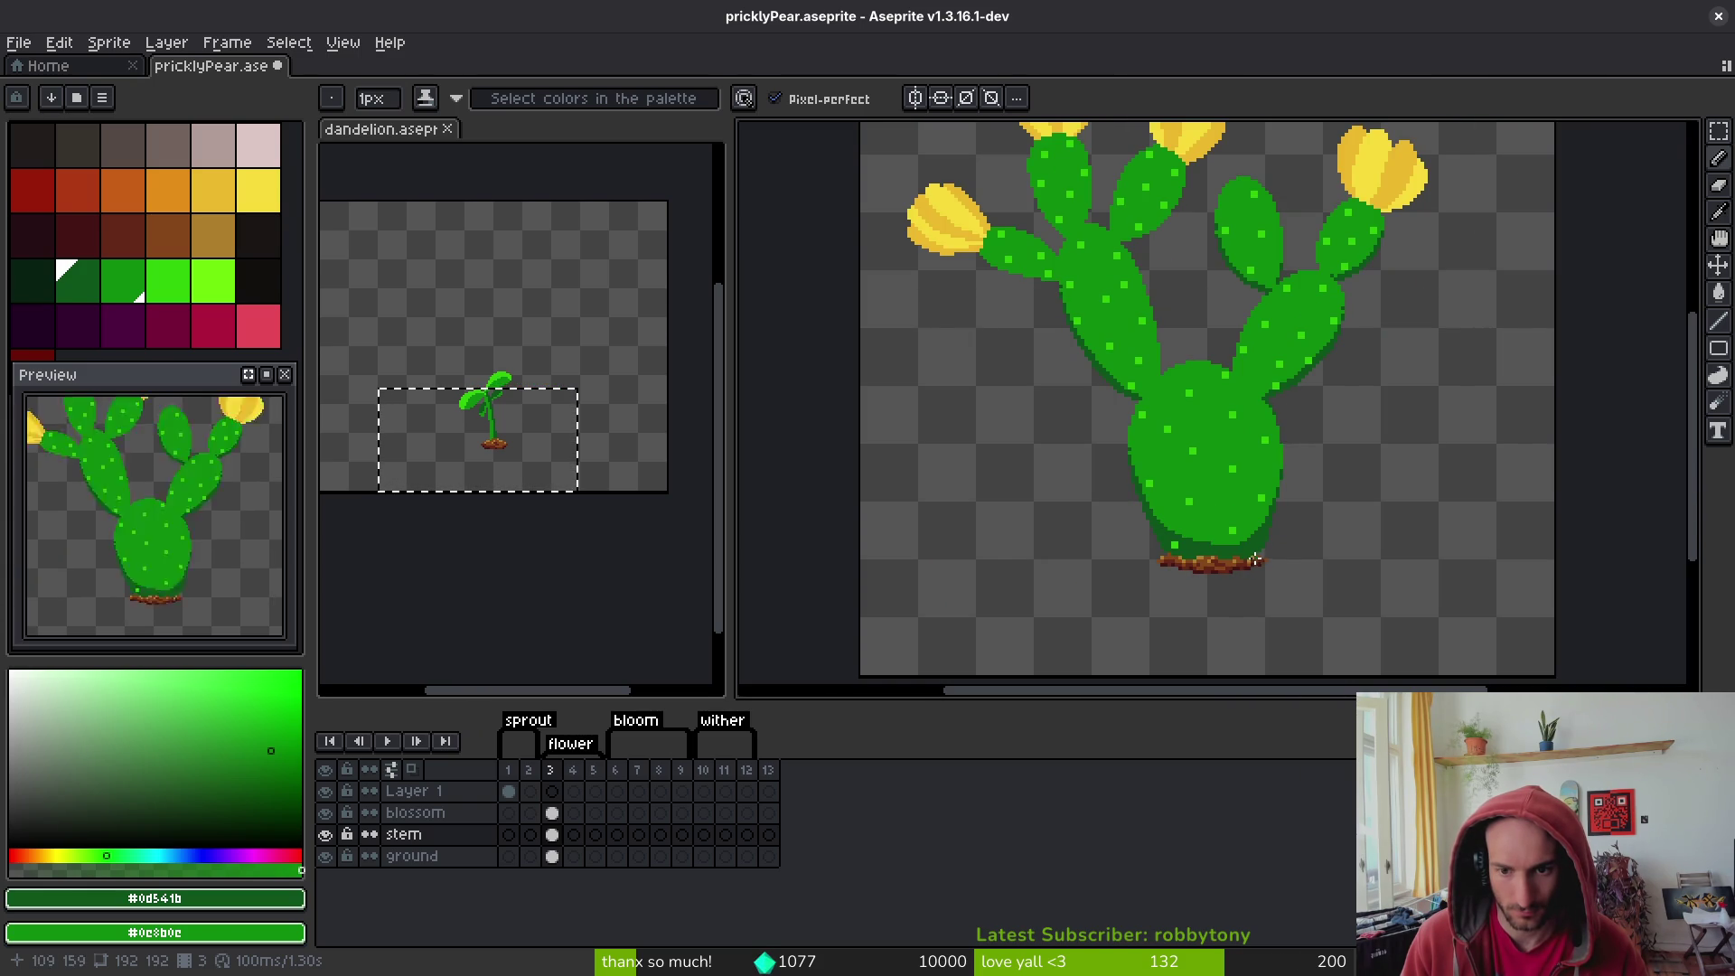
{"action": "scroll", "coordinate": [1125, 348], "scroll_direction": "up", "scroll_amount": 4}
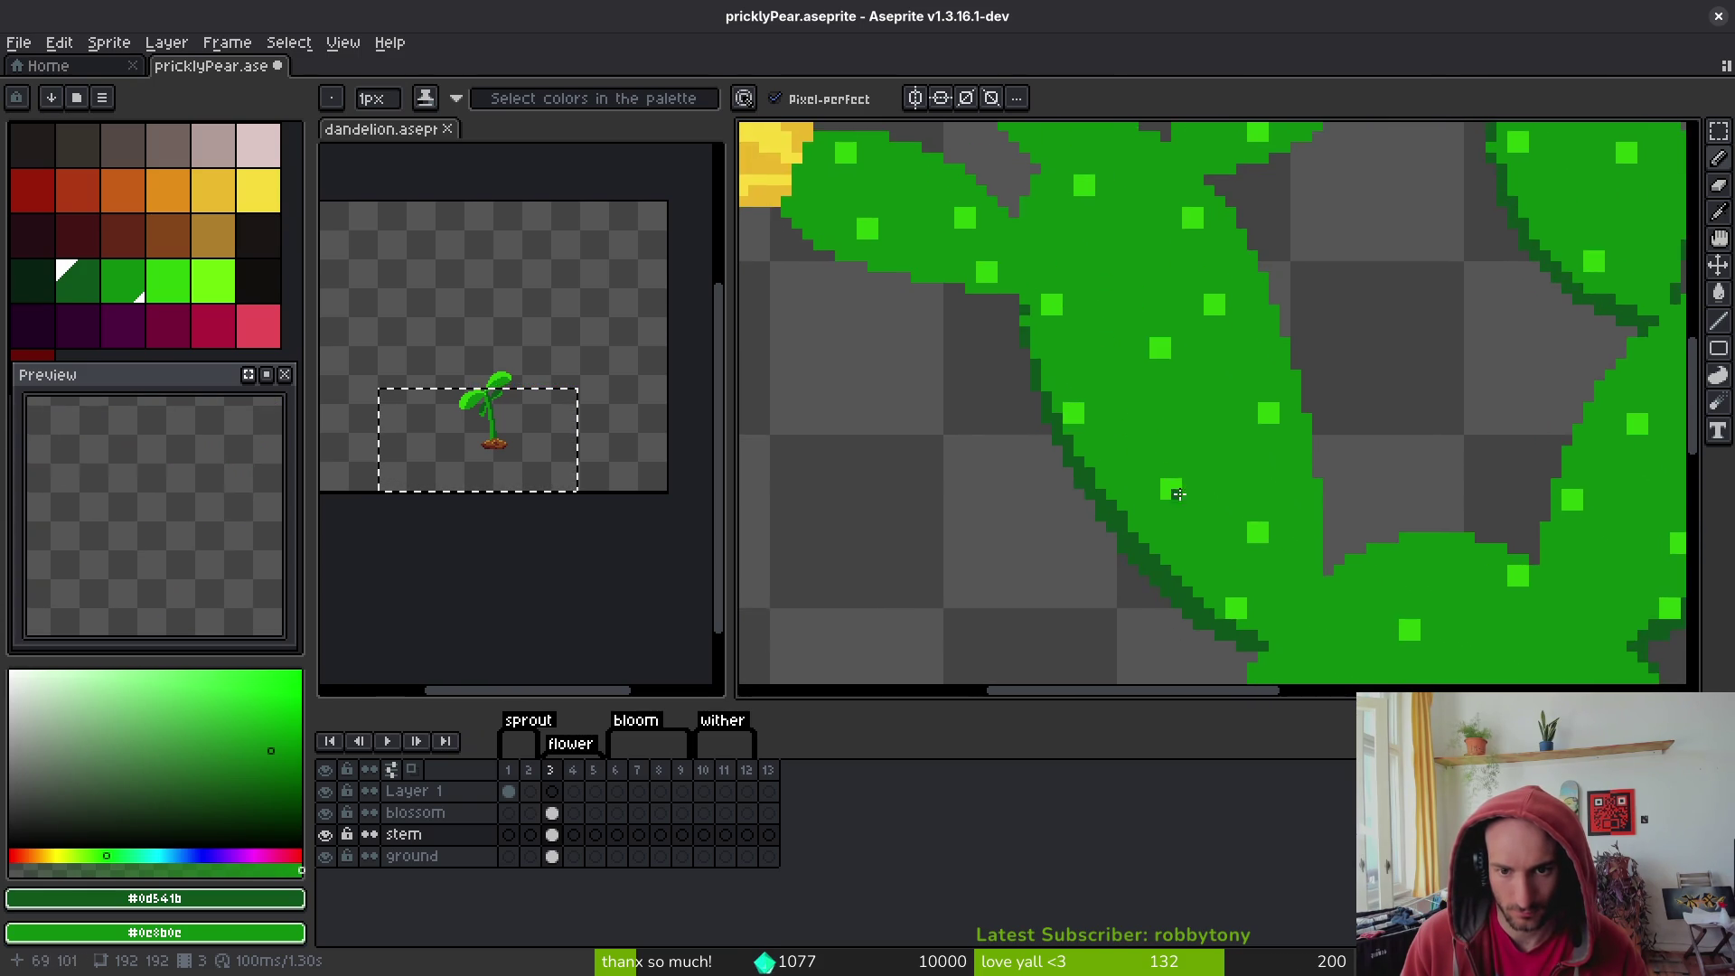
{"action": "scroll", "coordinate": [1120, 557], "scroll_direction": "down", "scroll_amount": 1}
{"action": "scroll", "coordinate": [1264, 397], "scroll_direction": "up", "scroll_amount": 3}
{"action": "mouse_move", "coordinate": [1264, 398]}
{"action": "left_mouse_down"}
{"action": "mouse_move", "coordinate": [1197, 424]}
{"action": "mouse_move", "coordinate": [1075, 414]}
{"action": "mouse_move", "coordinate": [1146, 390]}
{"action": "mouse_move", "coordinate": [973, 391]}
{"action": "mouse_move", "coordinate": [965, 371]}
{"action": "mouse_move", "coordinate": [875, 349]}
{"action": "mouse_move", "coordinate": [802, 260]}
{"action": "mouse_move", "coordinate": [894, 345]}
{"action": "mouse_move", "coordinate": [1017, 370]}
{"action": "left_mouse_up"}
- Draw dark green outline pixels along the pad edge
{"action": "mouse_move", "coordinate": [1125, 390]}
{"action": "left_mouse_down"}
{"action": "mouse_move", "coordinate": [1275, 432]}
{"action": "mouse_move", "coordinate": [1228, 398]}
{"action": "left_mouse_up"}
{"action": "scroll", "coordinate": [1274, 431], "scroll_direction": "down", "scroll_amount": 3}
{"action": "scroll", "coordinate": [1302, 397], "scroll_direction": "up", "scroll_amount": 3}
{"action": "left_click", "coordinate": [1245, 422]}
{"action": "scroll", "coordinate": [1180, 249], "scroll_direction": "down", "scroll_amount": 2}
{"action": "scroll", "coordinate": [1263, 388], "scroll_direction": "up", "scroll_amount": 2}
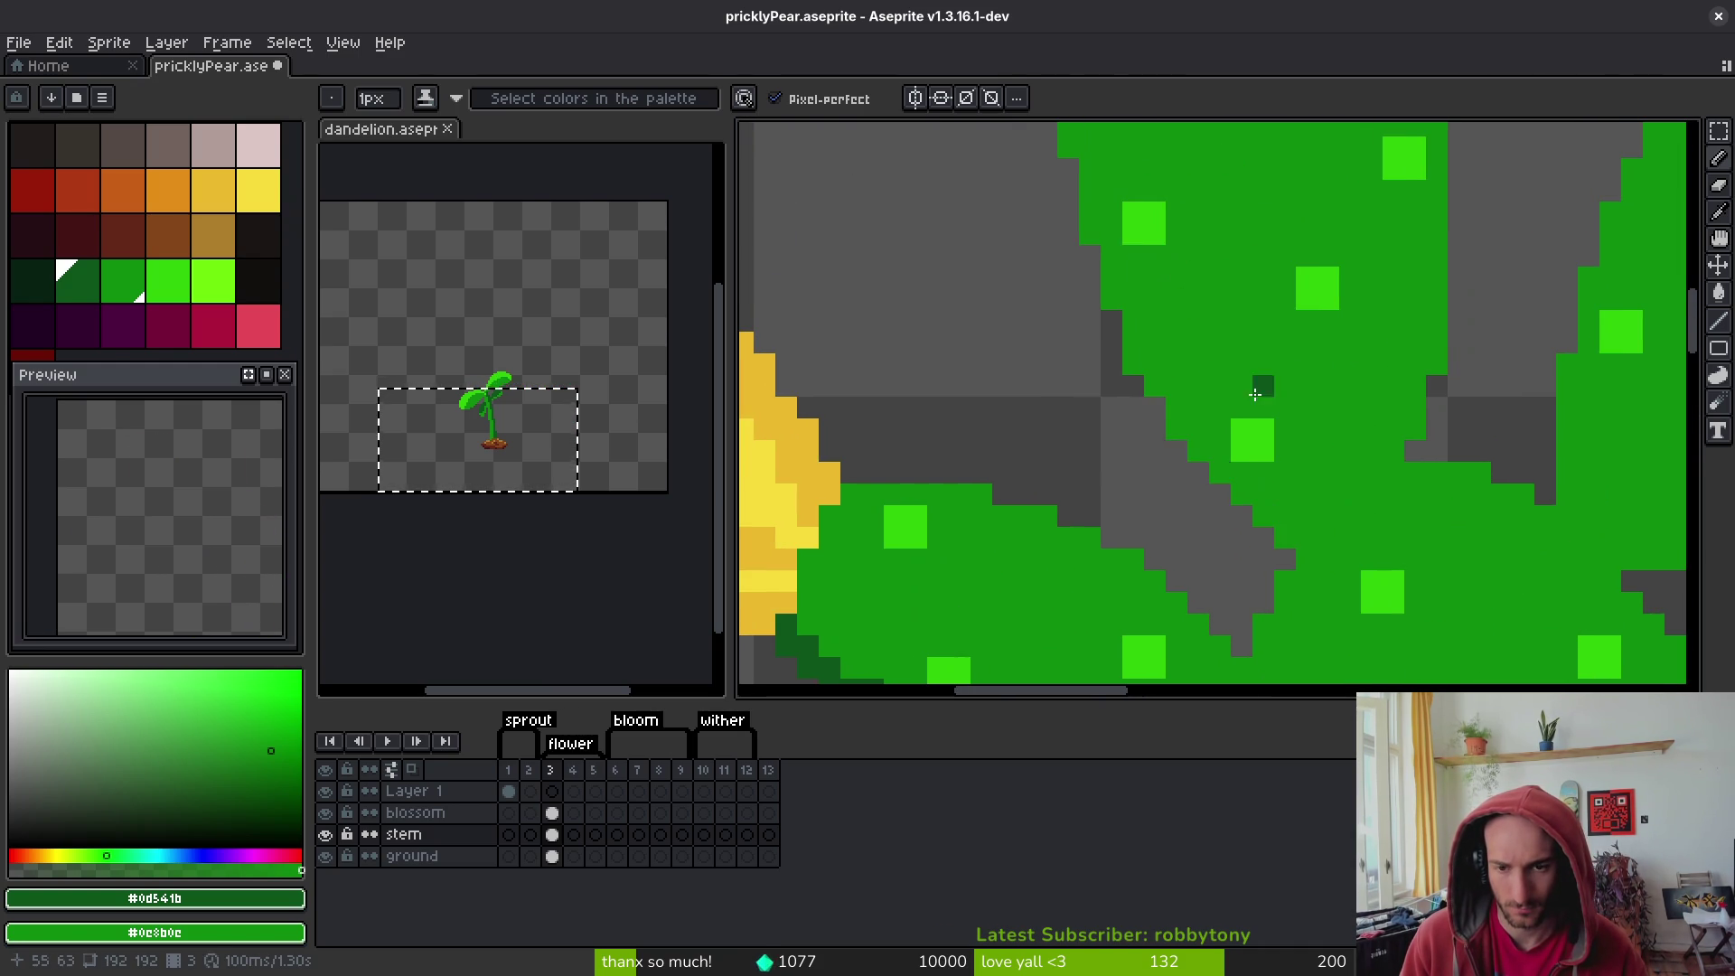
{"action": "mouse_move", "coordinate": [1223, 467]}
{"action": "left_mouse_down"}
{"action": "mouse_move", "coordinate": [1265, 520]}
{"action": "mouse_move", "coordinate": [1192, 399]}
{"action": "mouse_move", "coordinate": [1137, 360]}
{"action": "mouse_move", "coordinate": [1155, 299]}
{"action": "left_mouse_up"}
{"action": "scroll", "coordinate": [1129, 317], "scroll_direction": "down", "scroll_amount": 2}
{"action": "scroll", "coordinate": [1111, 326], "scroll_direction": "up", "scroll_amount": 2}
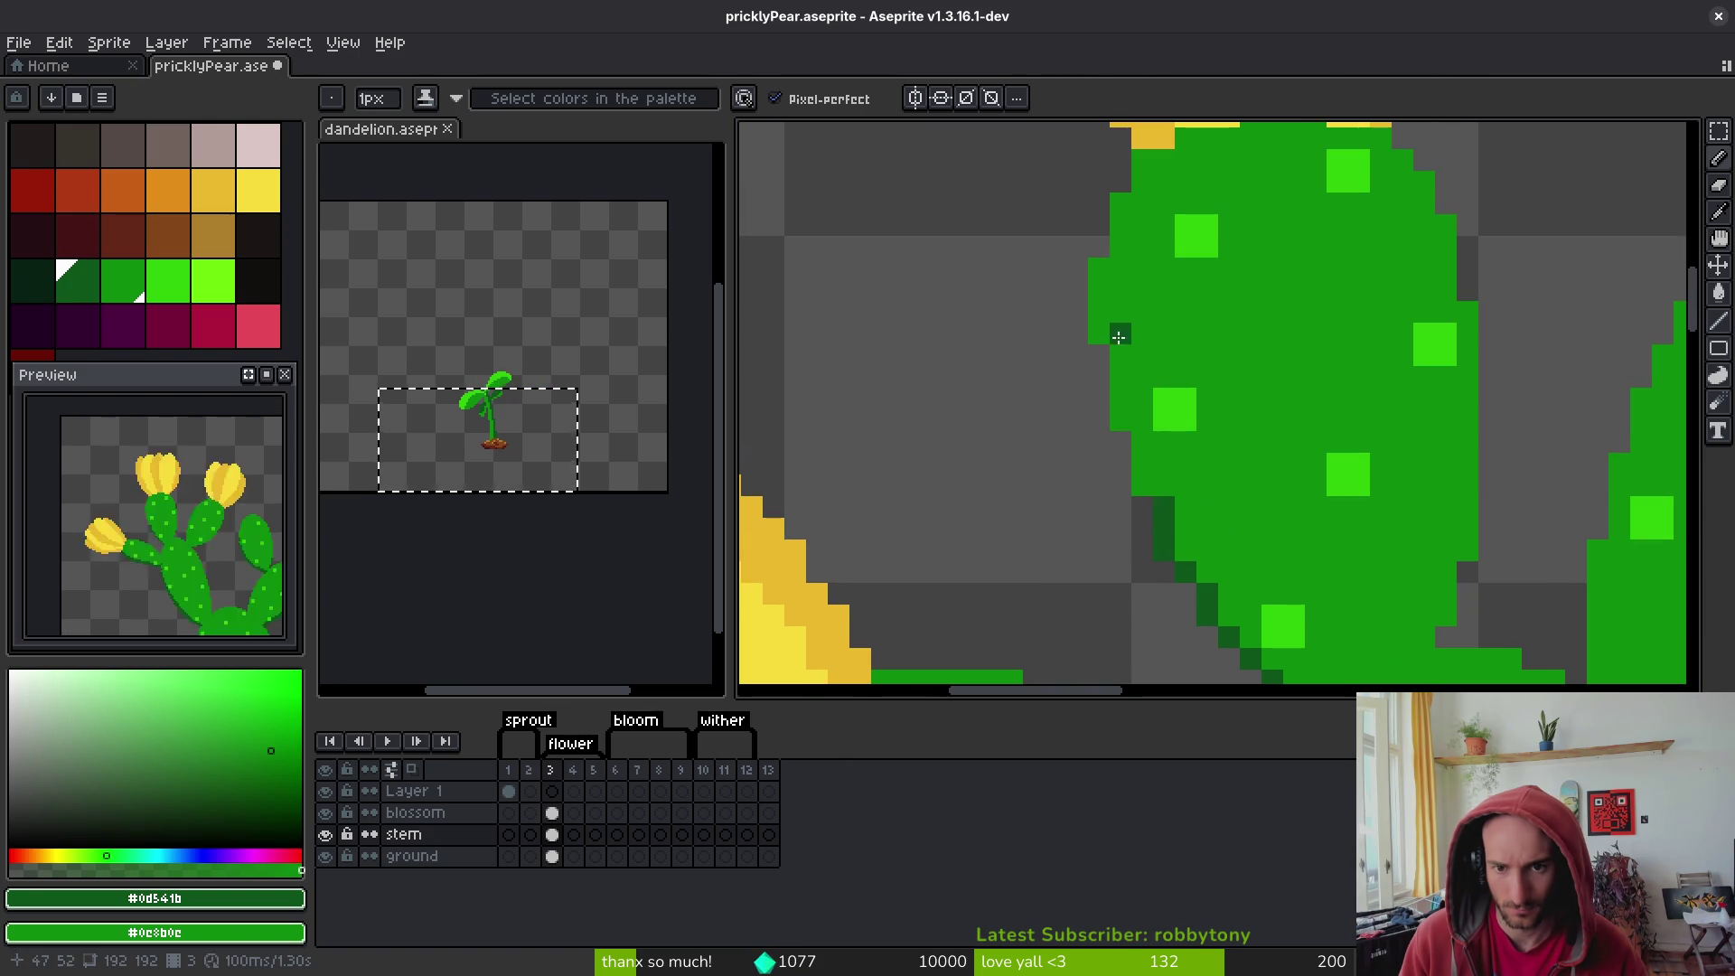
- Outline the pad's left edge diagonally downward, then add dark green pixels up the adjoining pad edge
{"action": "left_click_drag", "start_coordinate": [1121, 384], "coordinate": [1144, 485]}
{"action": "scroll", "coordinate": [1325, 507], "scroll_direction": "down", "scroll_amount": 3}
{"action": "scroll", "coordinate": [1325, 507], "scroll_direction": "right", "scroll_amount": 3}
{"action": "left_click_drag", "start_coordinate": [1067, 441], "coordinate": [1072, 472]}
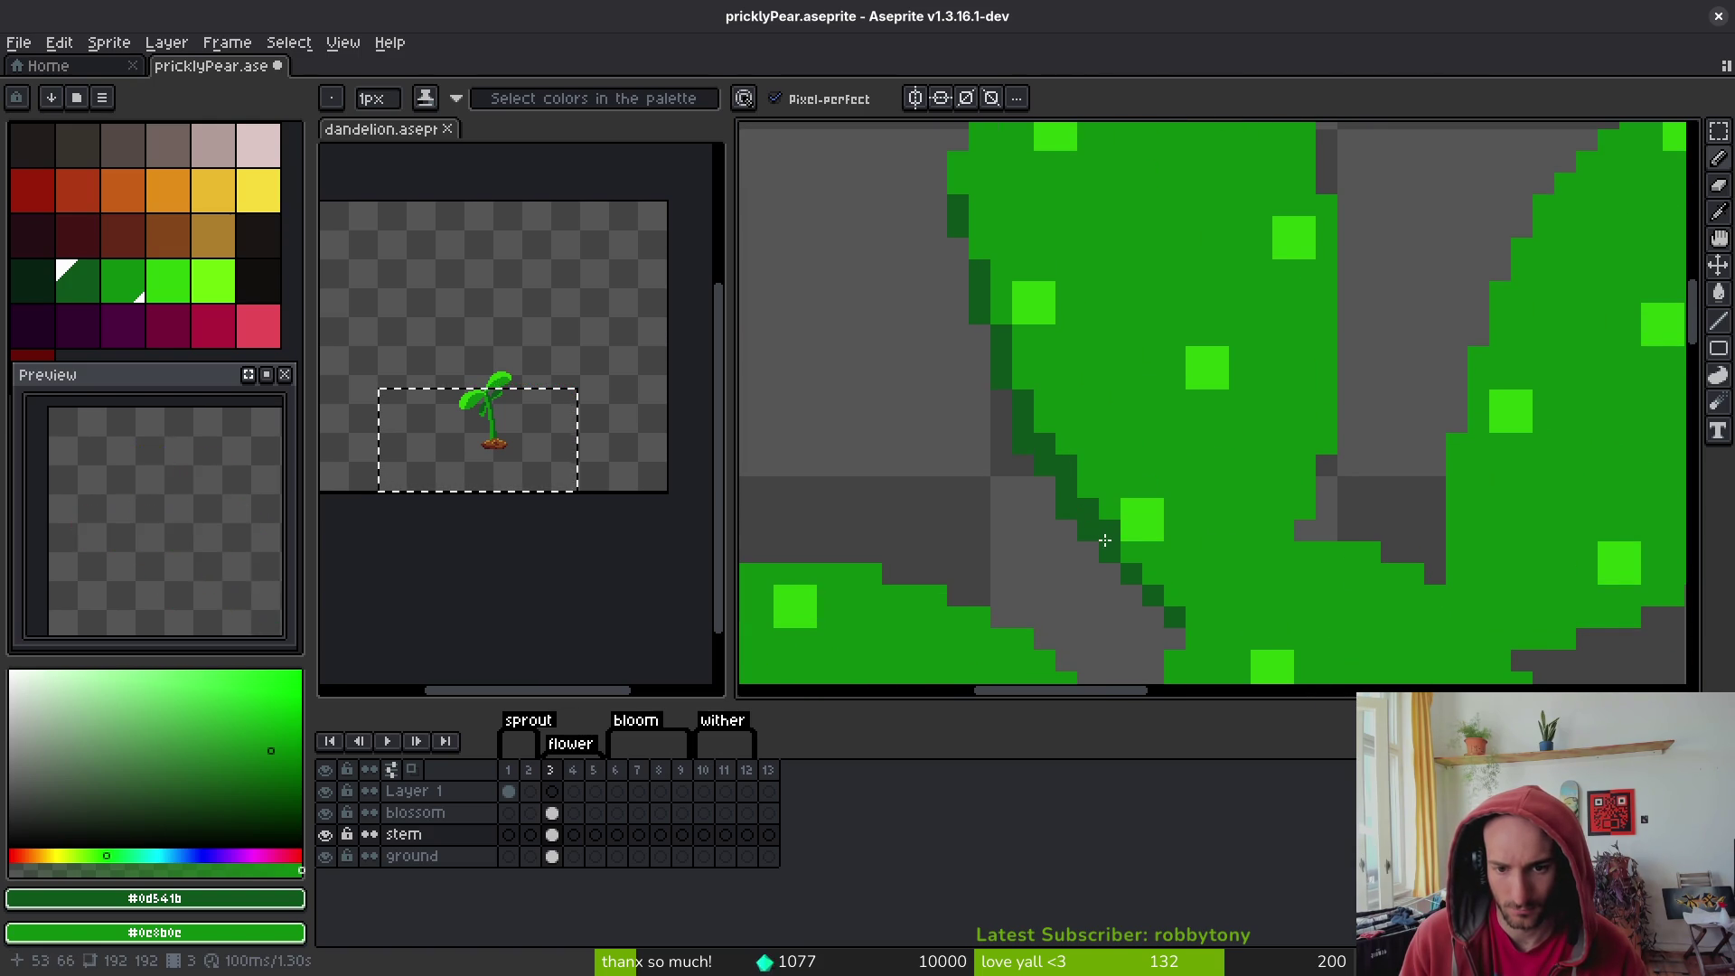
{"action": "left_click_drag", "start_coordinate": [1104, 540], "coordinate": [1168, 589]}
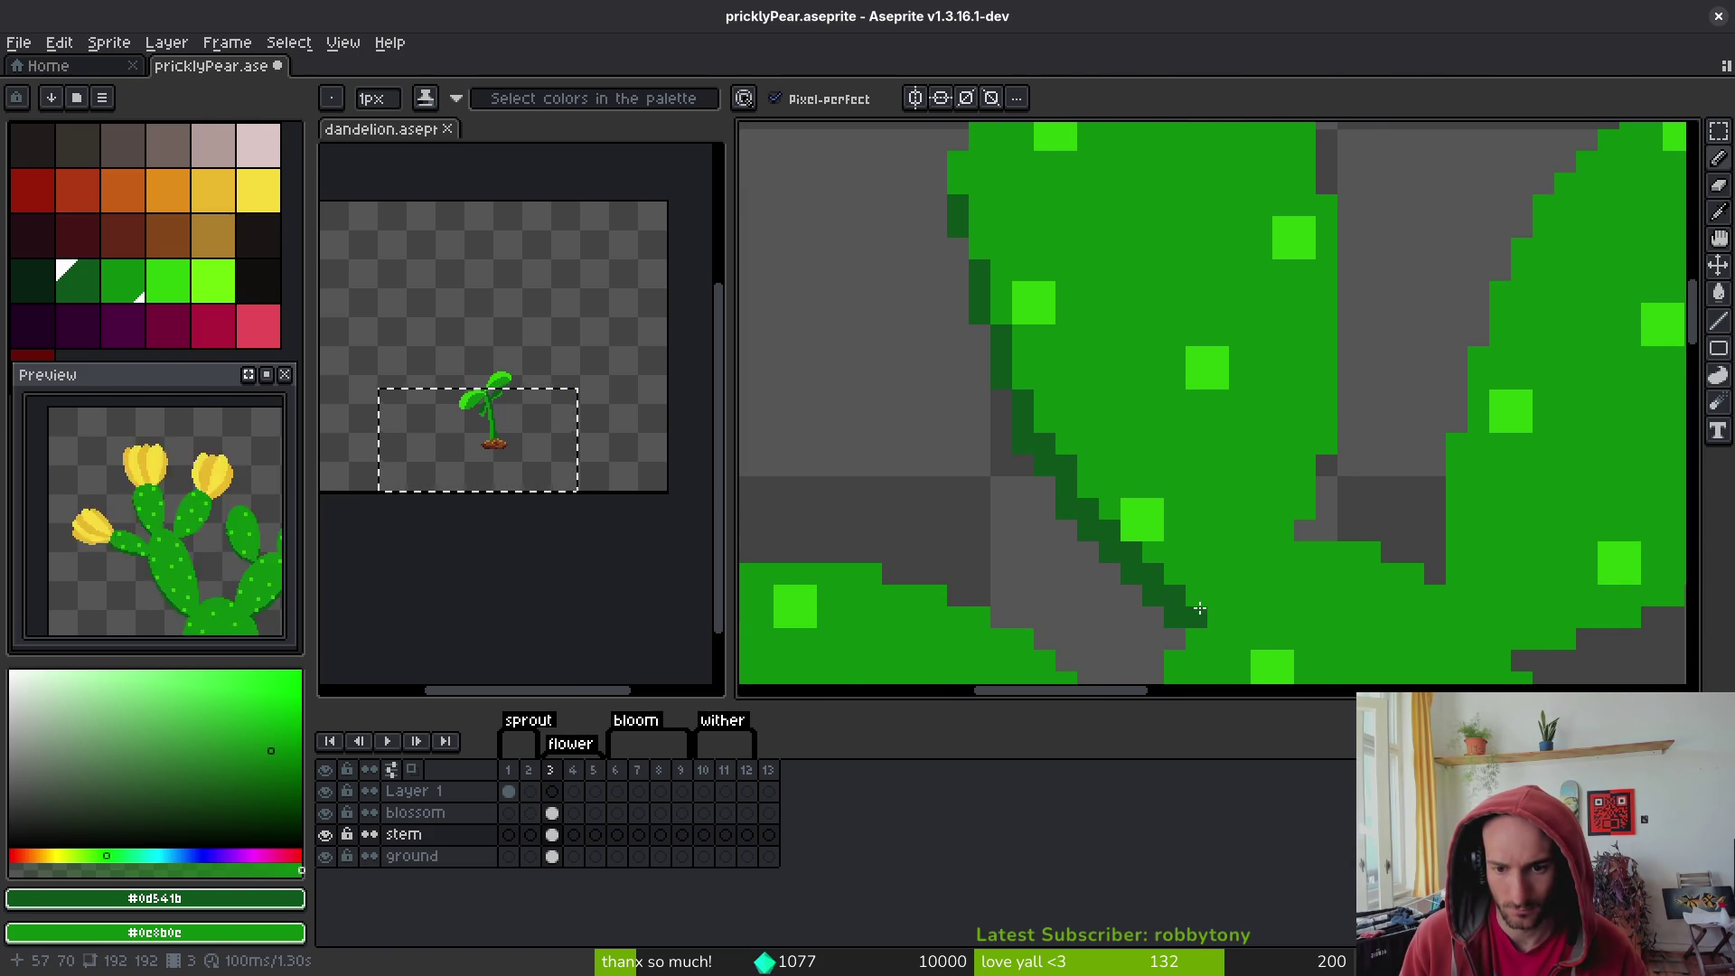
{"action": "left_click", "coordinate": [1196, 597]}
{"action": "scroll", "coordinate": [1195, 596], "scroll_direction": "down", "scroll_amount": 4}
{"action": "scroll", "coordinate": [1196, 597], "scroll_direction": "right", "scroll_amount": 2}
{"action": "left_click_drag", "start_coordinate": [1222, 385], "coordinate": [1266, 217]}
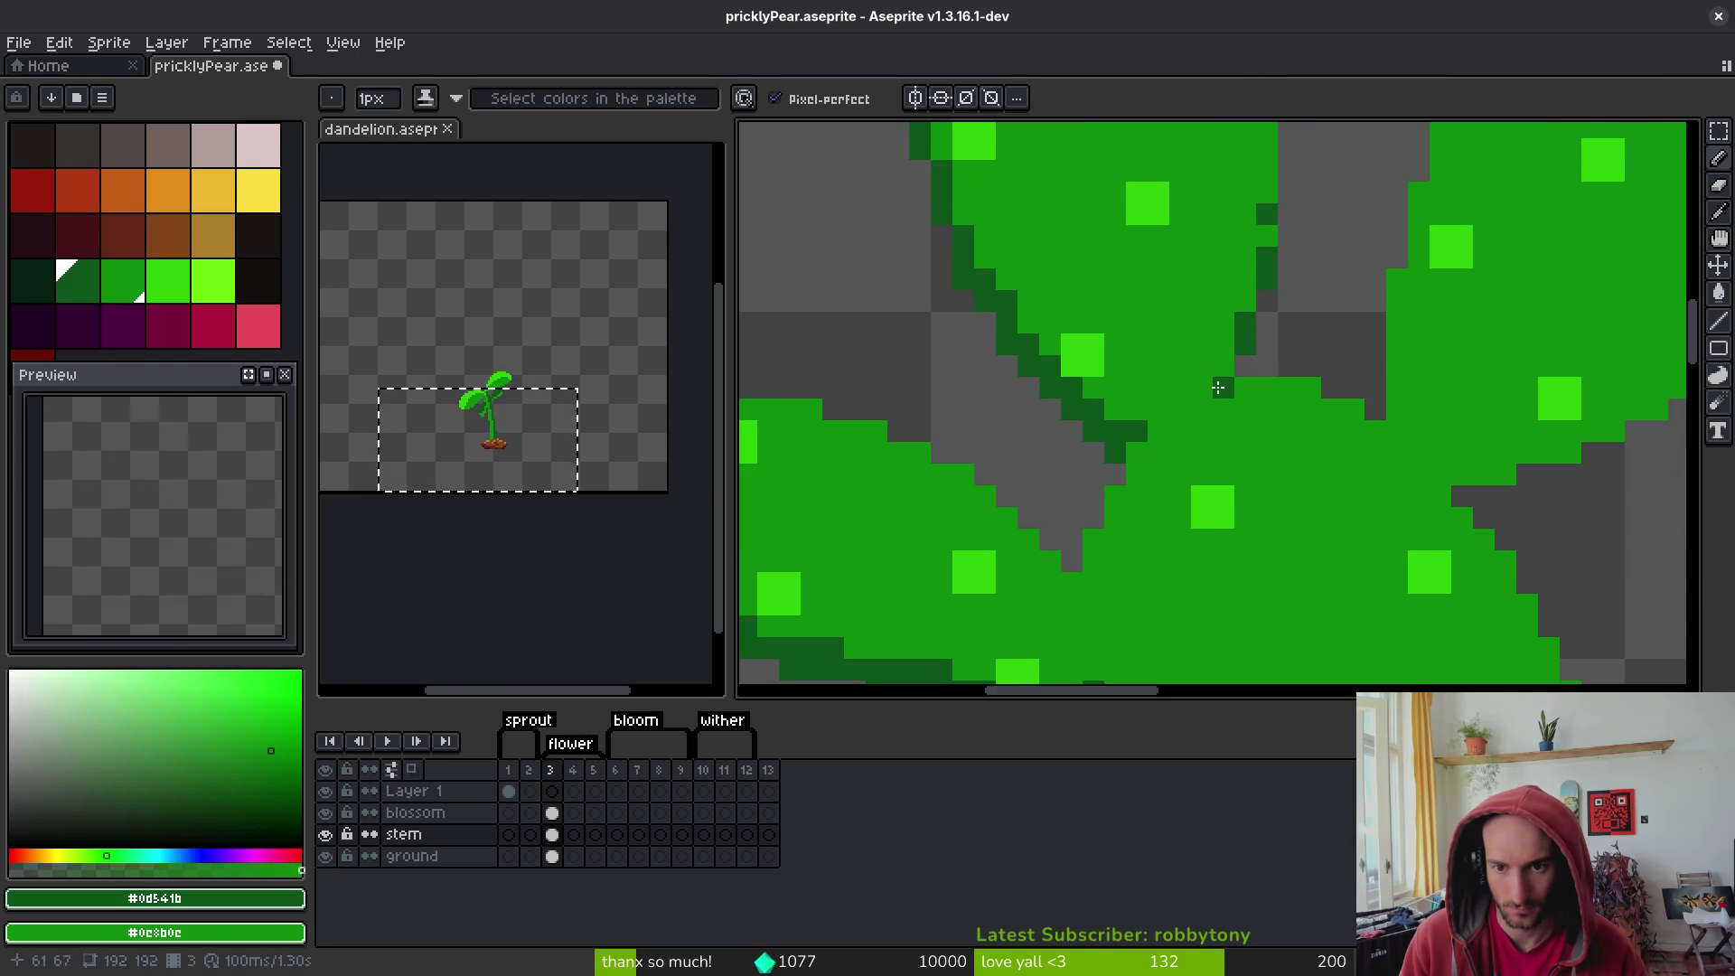
{"action": "left_click_drag", "start_coordinate": [1218, 386], "coordinate": [1269, 389]}
{"action": "scroll", "coordinate": [1444, 437], "scroll_direction": "down", "scroll_amount": 5}
{"action": "scroll", "coordinate": [1320, 398], "scroll_direction": "up", "scroll_amount": 6}
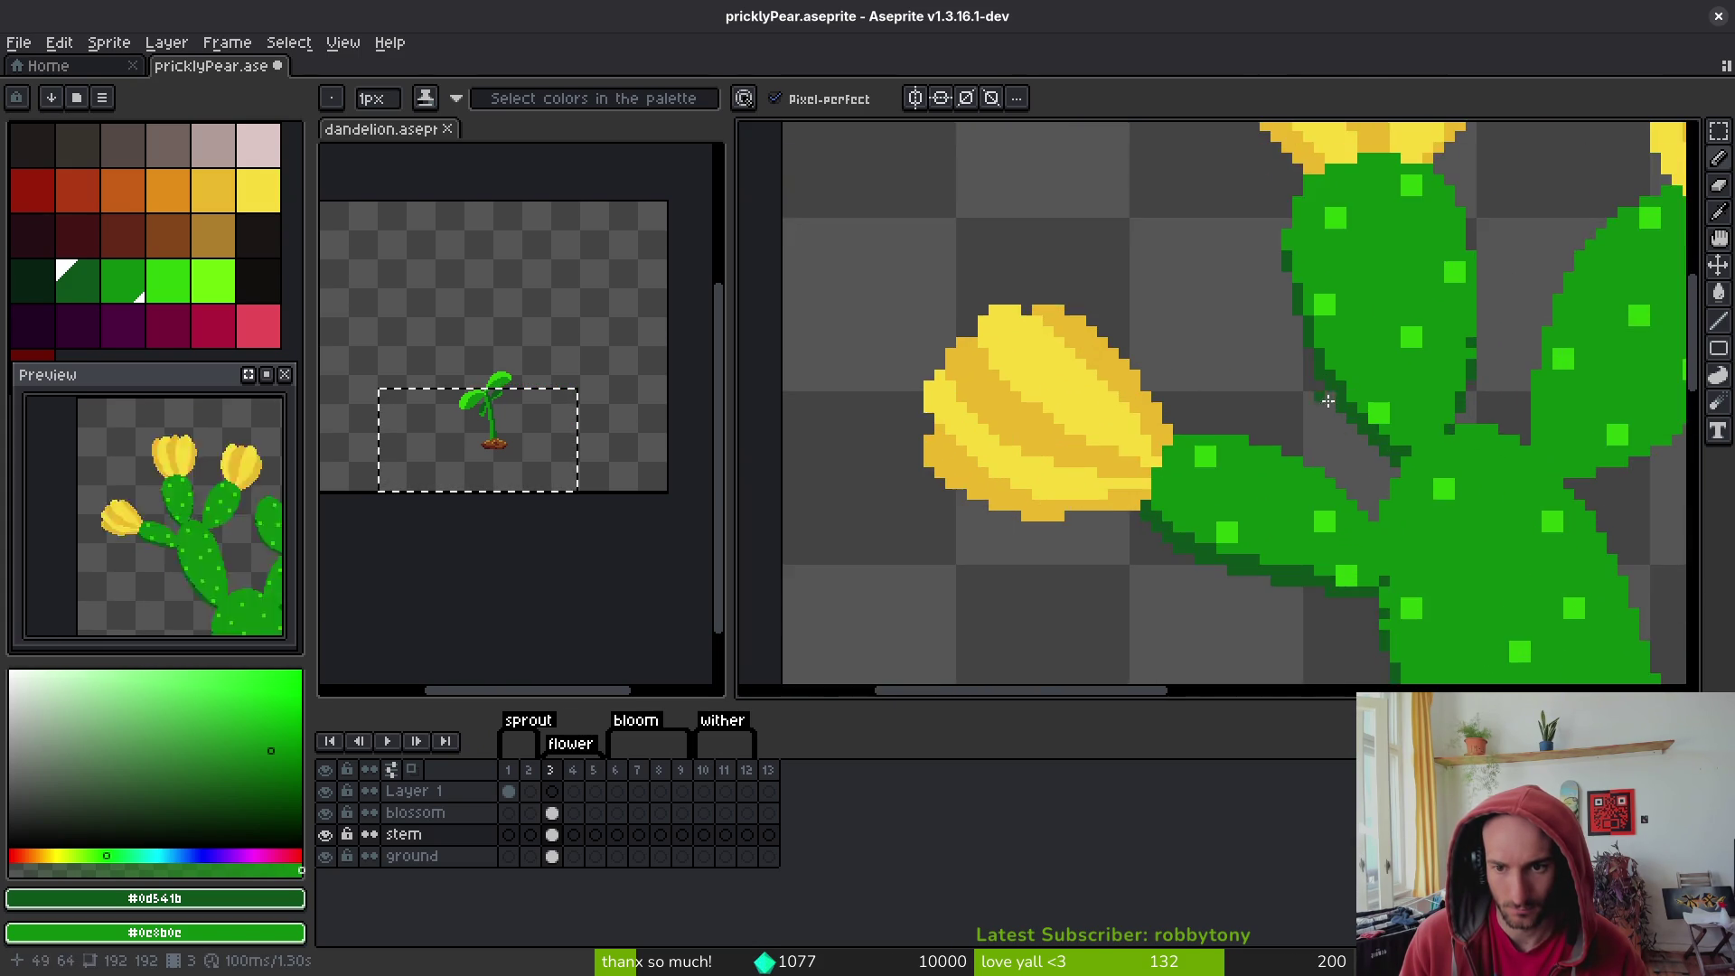
{"action": "scroll", "coordinate": [1148, 414], "scroll_direction": "down", "scroll_amount": 4}
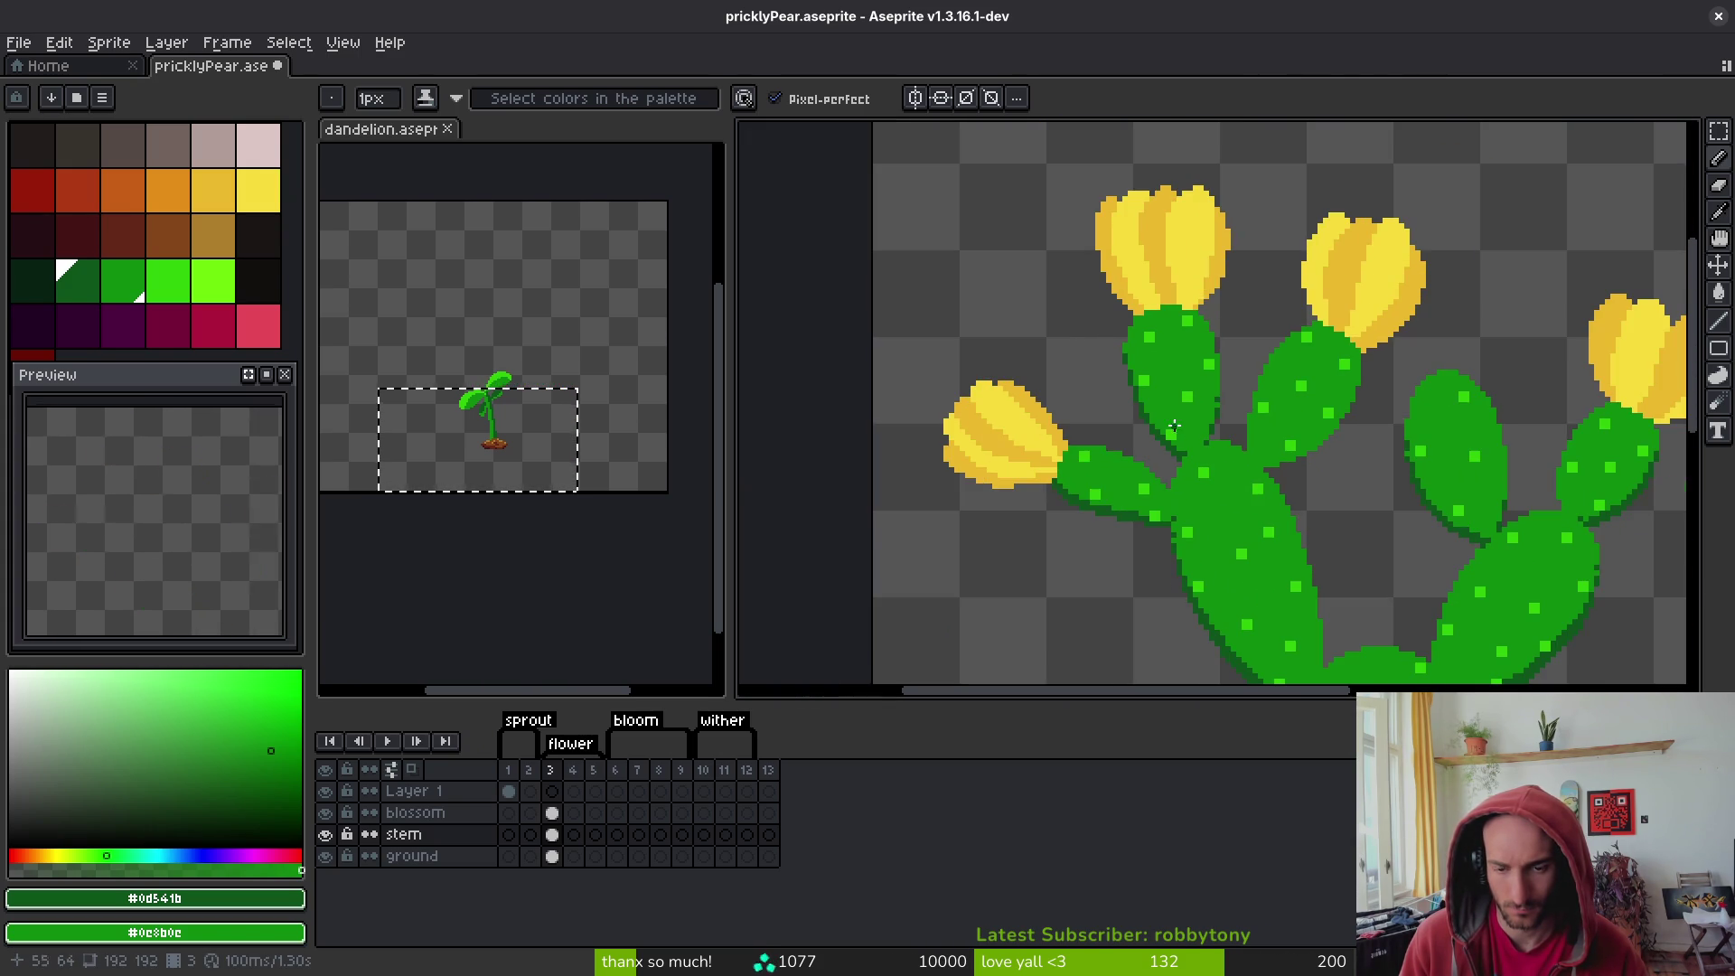
{"action": "scroll", "coordinate": [1175, 312], "scroll_direction": "up", "scroll_amount": 5}
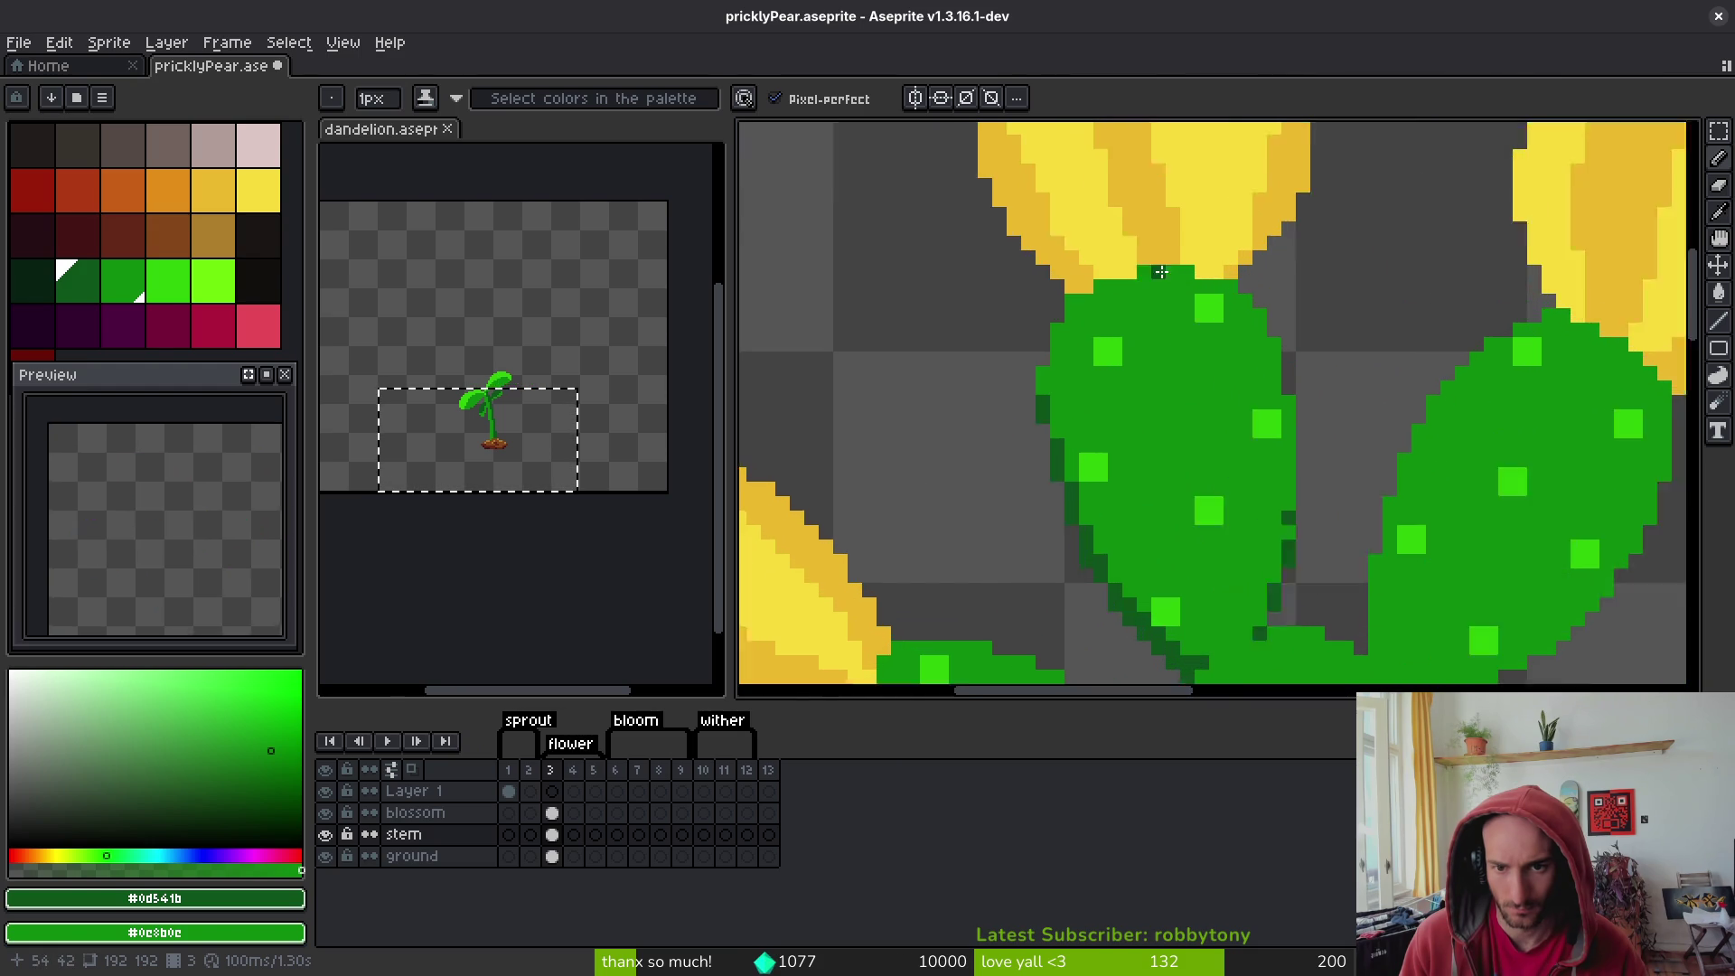
- Shade the pad's top edge below the flower dark green, adding pixels at its top-left and right
{"action": "mouse_move", "coordinate": [1195, 276]}
{"action": "left_mouse_down"}
{"action": "mouse_move", "coordinate": [1139, 271]}
{"action": "mouse_move", "coordinate": [1054, 309]}
{"action": "left_mouse_up"}
{"action": "left_click", "coordinate": [1027, 336]}
{"action": "left_click", "coordinate": [1070, 315]}
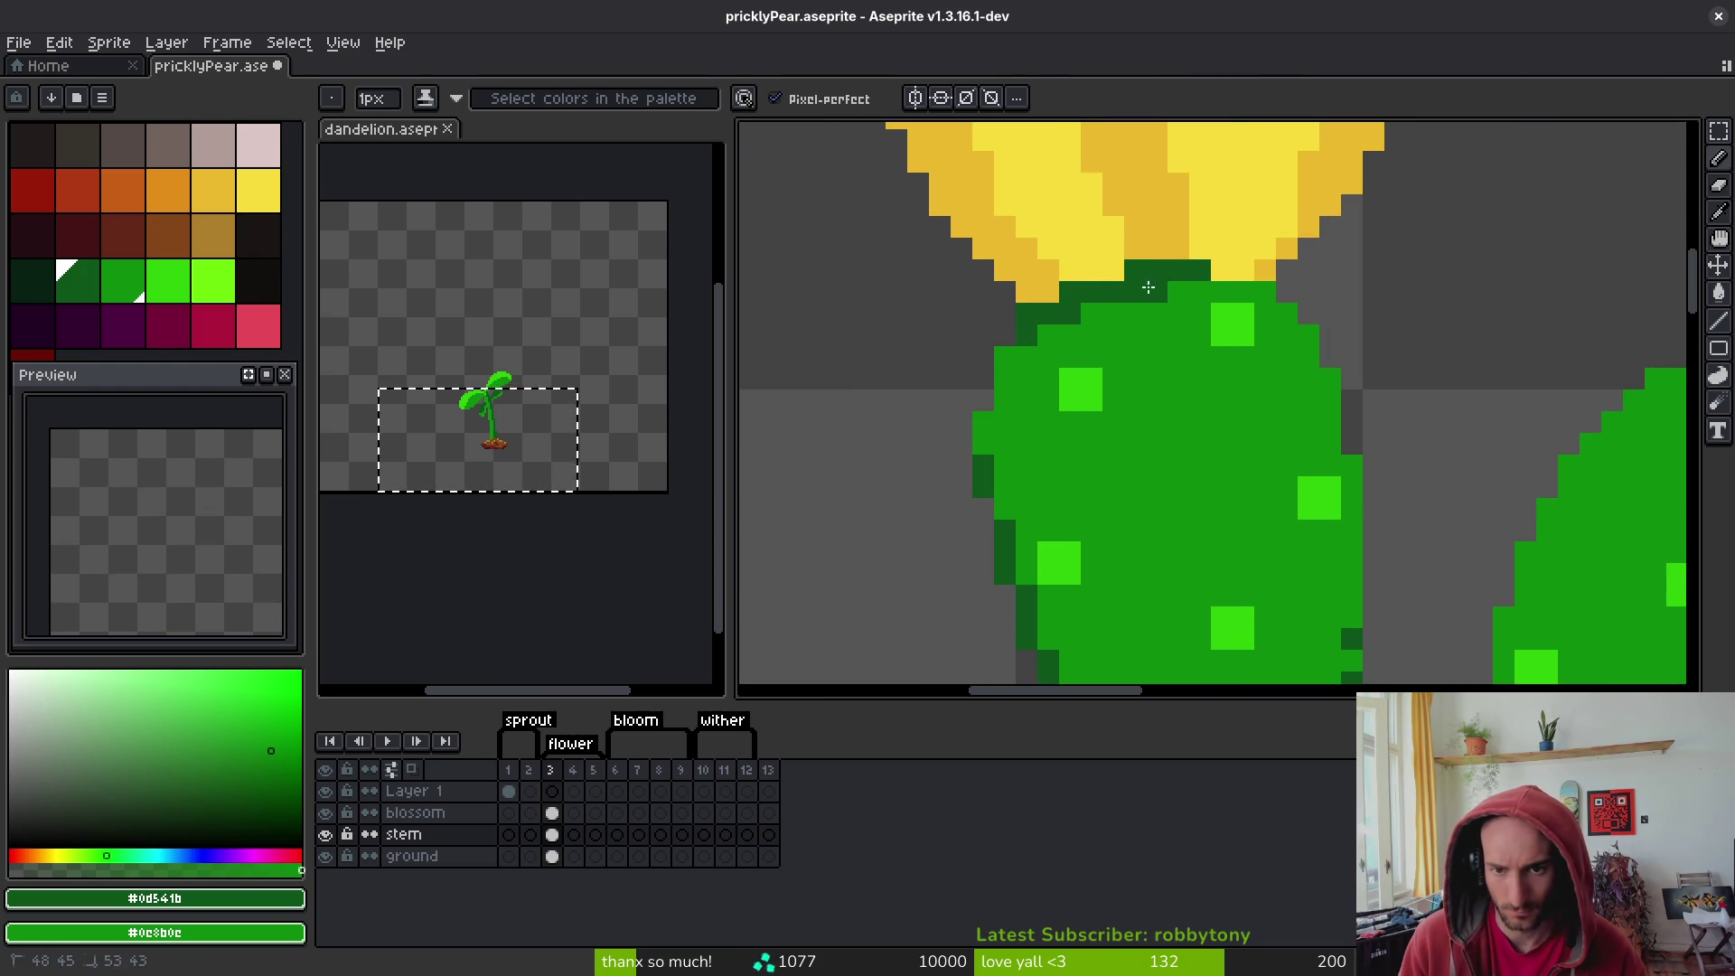
{"action": "left_click", "coordinate": [1276, 296]}
{"action": "left_click", "coordinate": [1309, 336]}
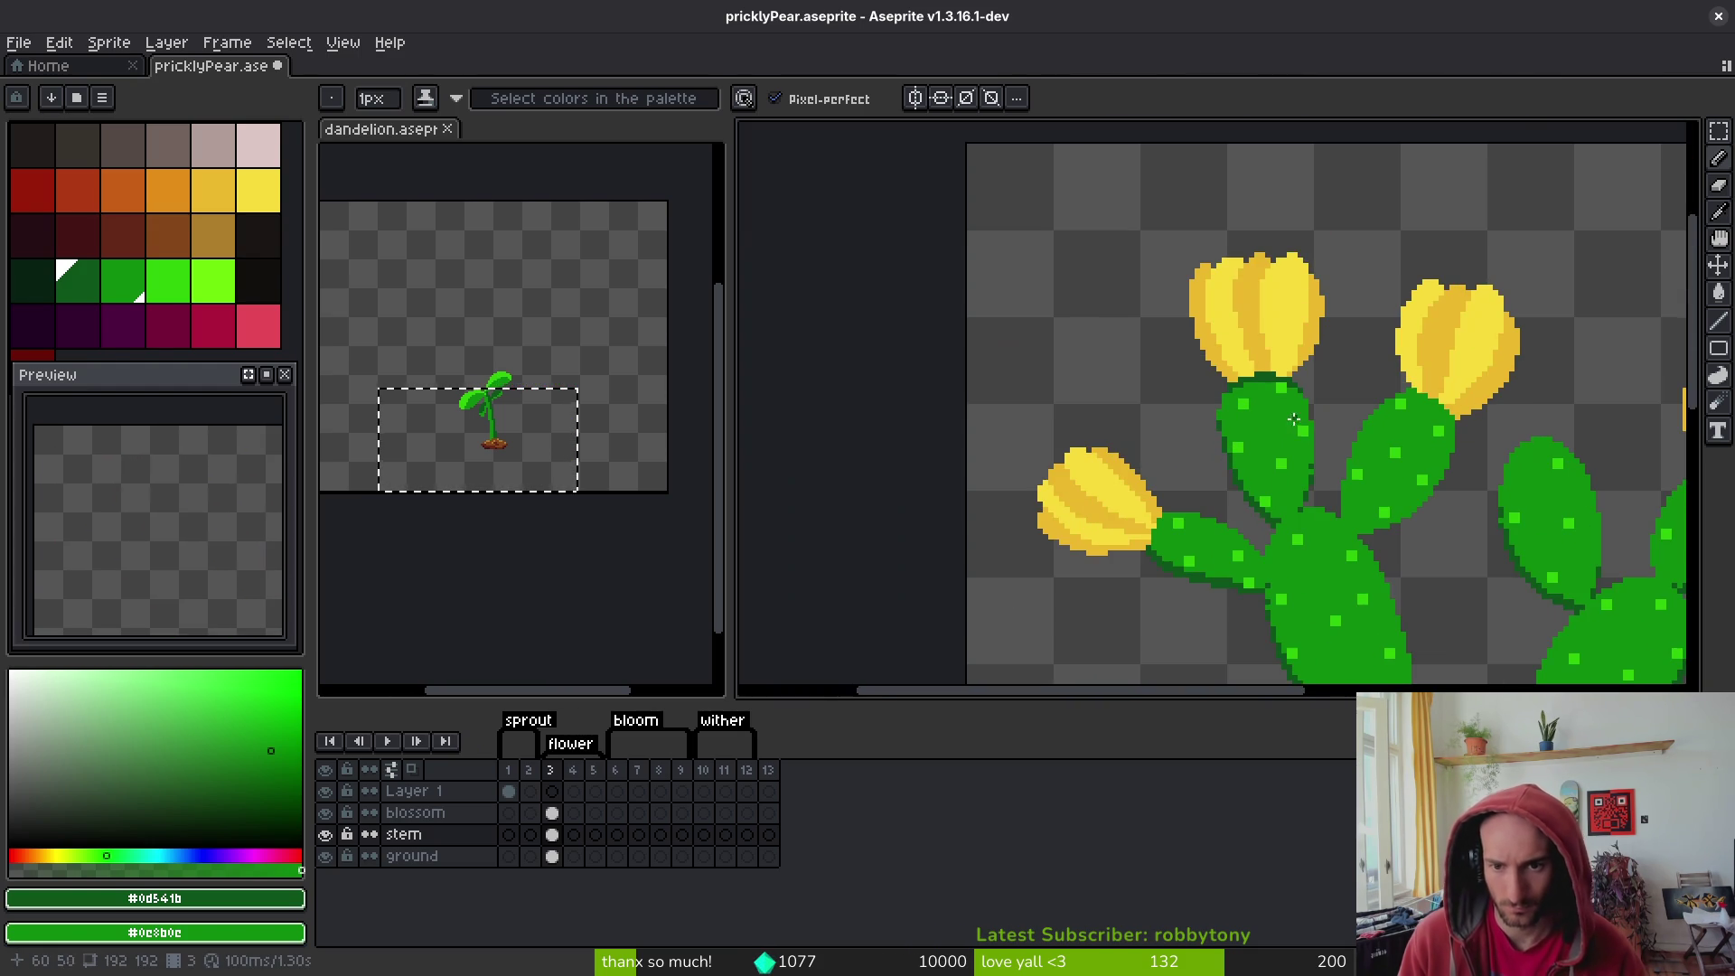
{"action": "scroll", "coordinate": [1433, 483], "scroll_direction": "down", "scroll_amount": 3}
{"action": "scroll", "coordinate": [1175, 528], "scroll_direction": "up", "scroll_amount": 3}
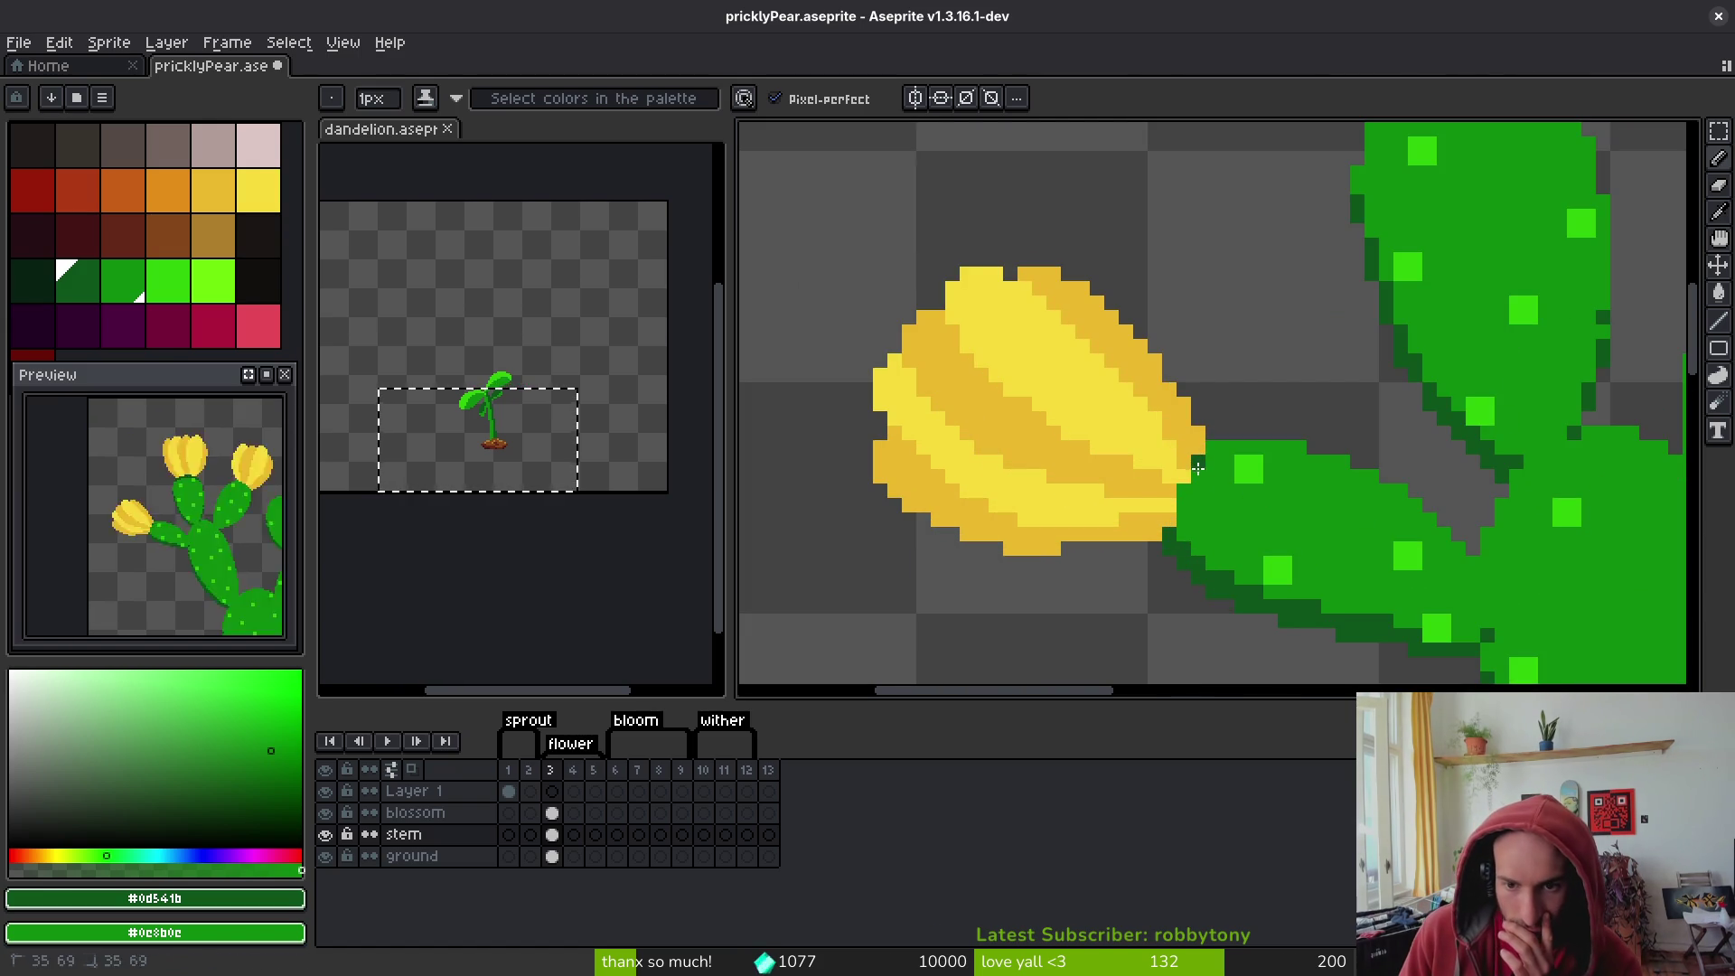
- Add dark green shading along the pad's upper-left edge next to the flower
{"action": "mouse_move", "coordinate": [1183, 492]}
{"action": "left_mouse_down"}
{"action": "mouse_move", "coordinate": [1182, 527]}
{"action": "mouse_move", "coordinate": [1212, 448]}
{"action": "left_mouse_up"}
{"action": "left_click", "coordinate": [1197, 490]}
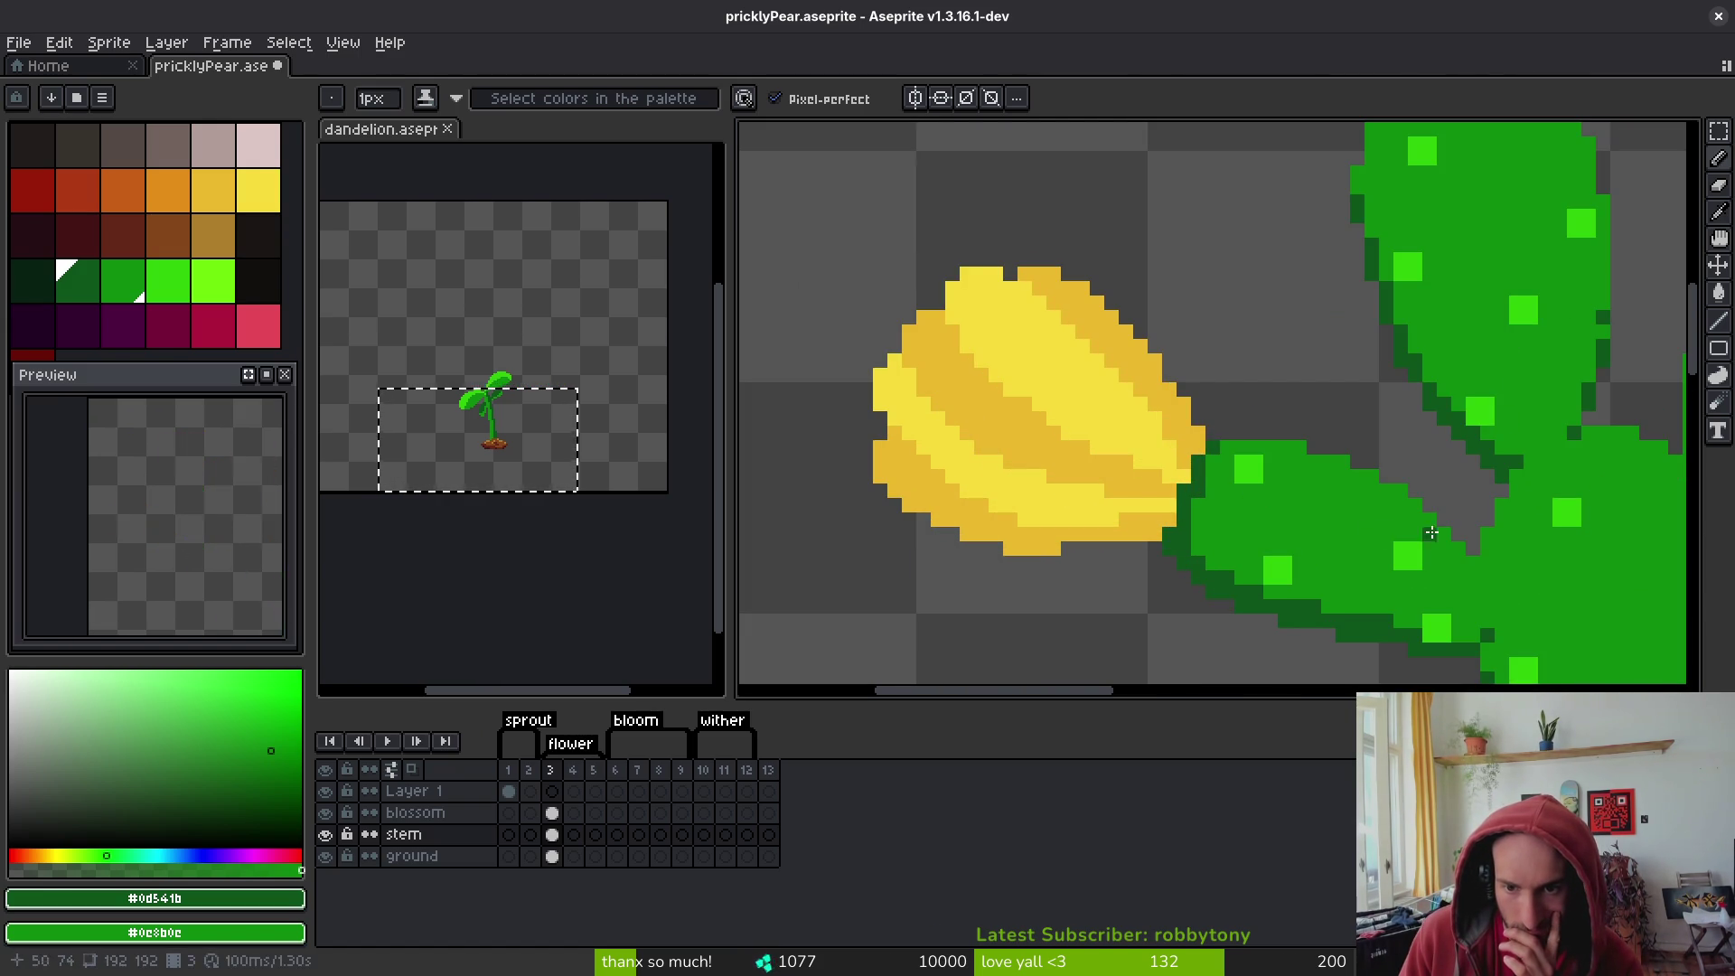
{"action": "scroll", "coordinate": [1334, 499], "scroll_direction": "right", "scroll_amount": 5}
{"action": "scroll", "coordinate": [1334, 498], "scroll_direction": "down", "scroll_amount": 3}
{"action": "scroll", "coordinate": [1175, 262], "scroll_direction": "up", "scroll_amount": 3}
- Shade the pad top under the flower and run a dark outline down its right side
{"action": "mouse_move", "coordinate": [1152, 236]}
{"action": "left_mouse_down"}
{"action": "mouse_move", "coordinate": [1175, 264]}
{"action": "mouse_move", "coordinate": [1272, 294]}
{"action": "left_mouse_up"}
{"action": "left_click", "coordinate": [1339, 352]}
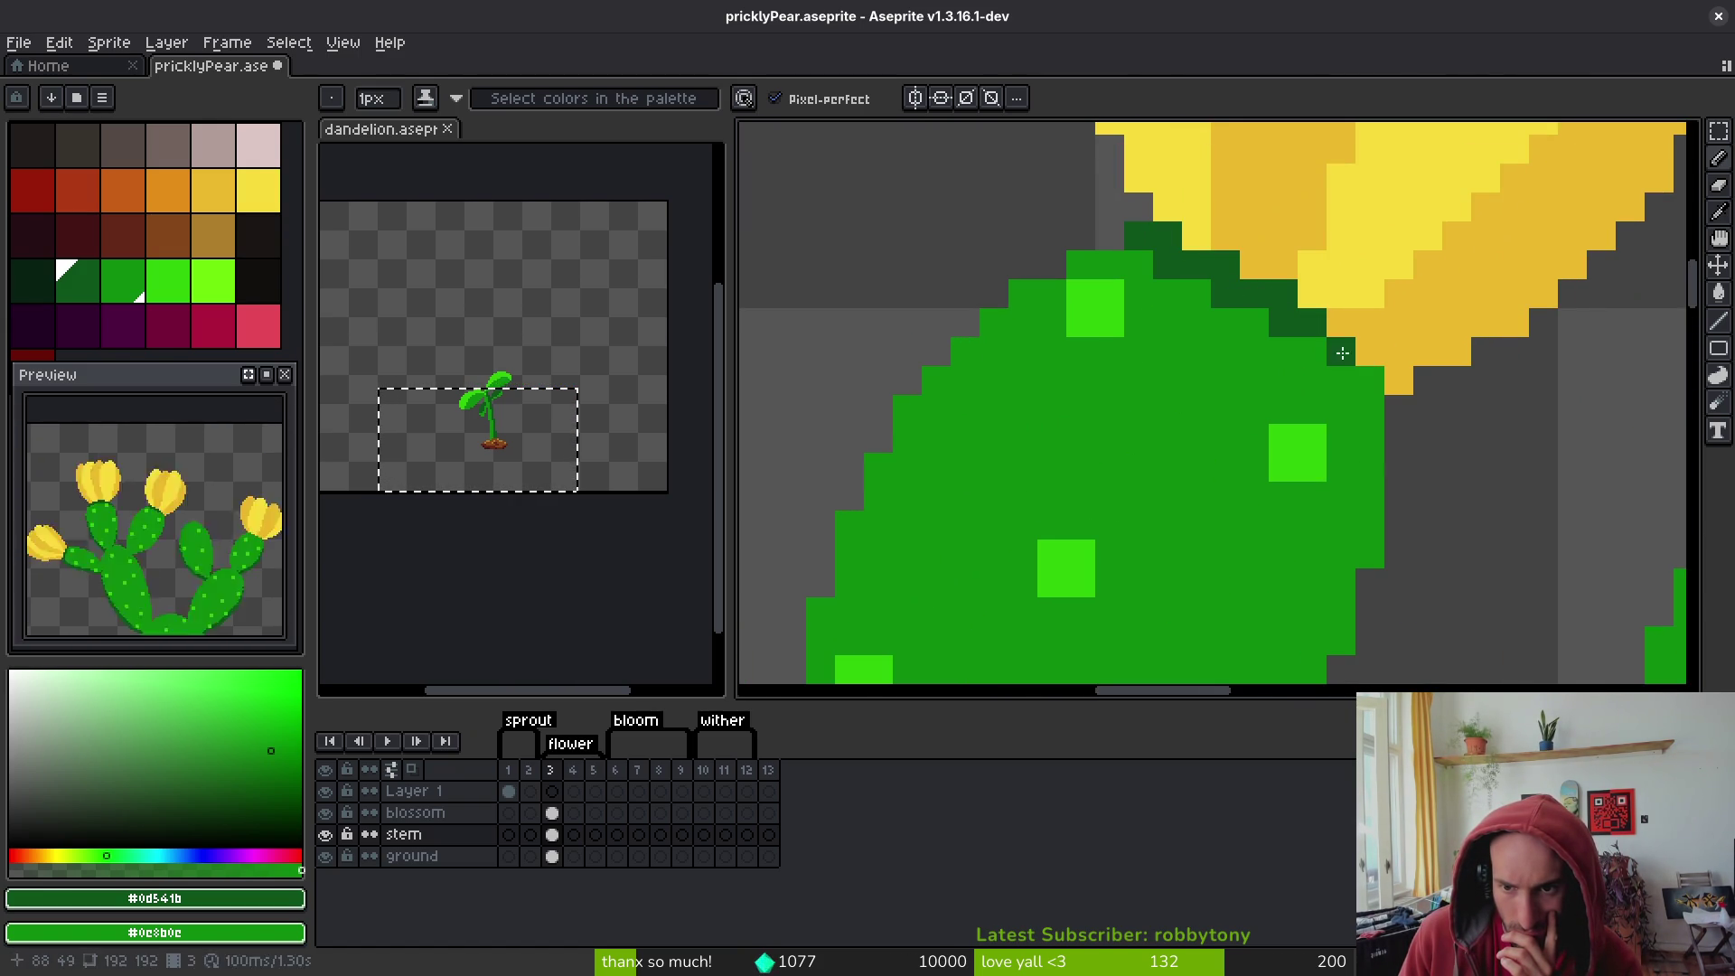
{"action": "left_click", "coordinate": [1370, 380]}
{"action": "left_click", "coordinate": [1312, 351]}
{"action": "left_click_drag", "start_coordinate": [1341, 381], "coordinate": [1366, 414]}
{"action": "left_click", "coordinate": [1370, 438]}
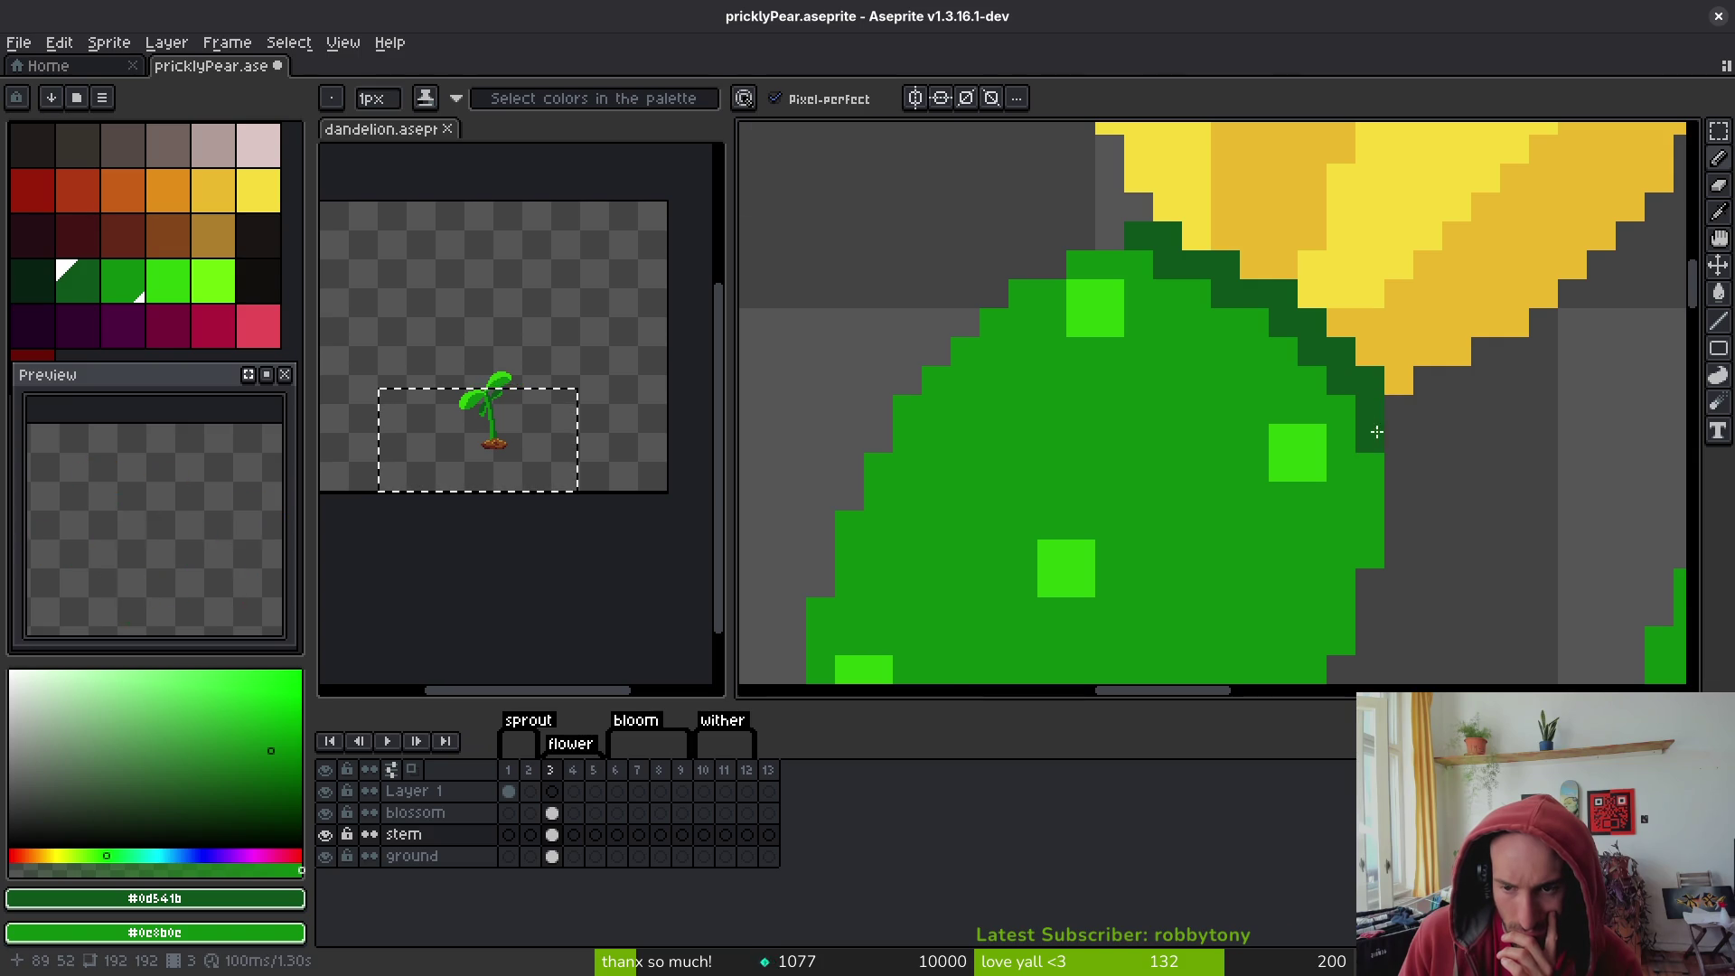
{"action": "scroll", "coordinate": [1370, 439], "scroll_direction": "down", "scroll_amount": 3}
{"action": "scroll", "coordinate": [1296, 320], "scroll_direction": "up", "scroll_amount": 2}
- Shade the pad's right and lower-left edges dark green and fill gaps in the edge
{"action": "left_click", "coordinate": [1299, 276]}
{"action": "mouse_move", "coordinate": [1300, 279]}
{"action": "left_mouse_down"}
{"action": "mouse_move", "coordinate": [1302, 327]}
{"action": "mouse_move", "coordinate": [1230, 450]}
{"action": "left_mouse_up"}
{"action": "mouse_move", "coordinate": [1136, 539]}
{"action": "left_mouse_down"}
{"action": "mouse_move", "coordinate": [1023, 624]}
{"action": "mouse_move", "coordinate": [924, 650]}
{"action": "mouse_move", "coordinate": [983, 485]}
{"action": "mouse_move", "coordinate": [1045, 527]}
{"action": "left_mouse_up"}
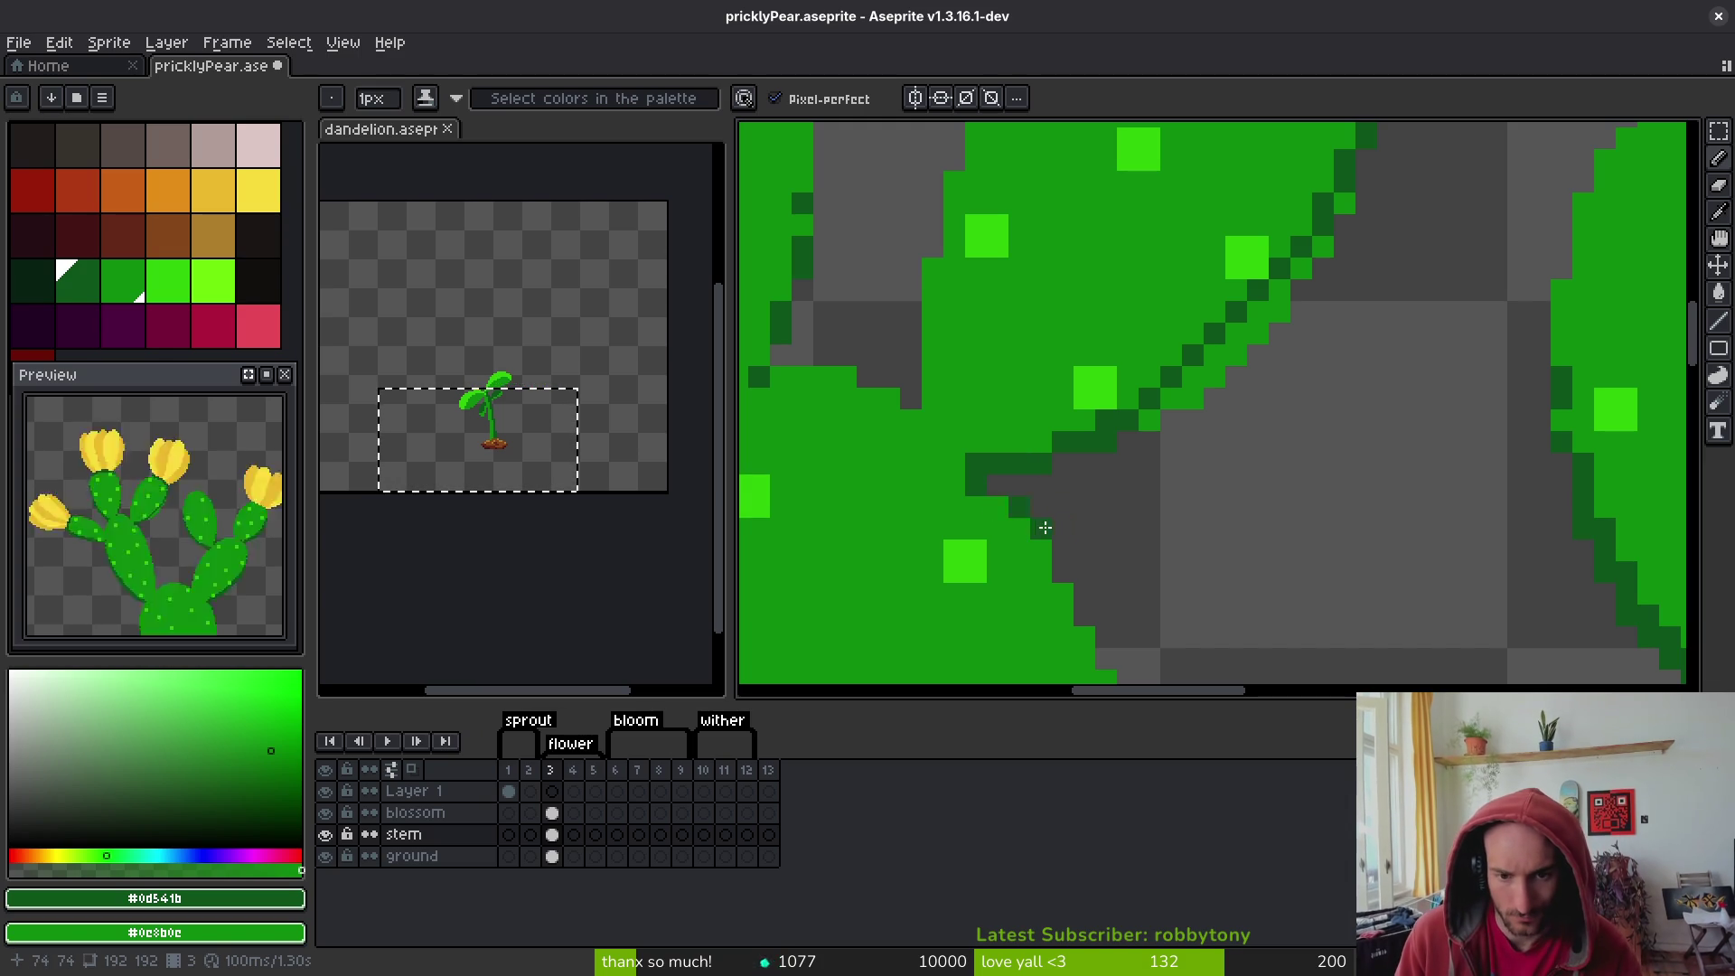
{"action": "left_click", "coordinate": [1041, 550]}
{"action": "left_click", "coordinate": [1067, 589]}
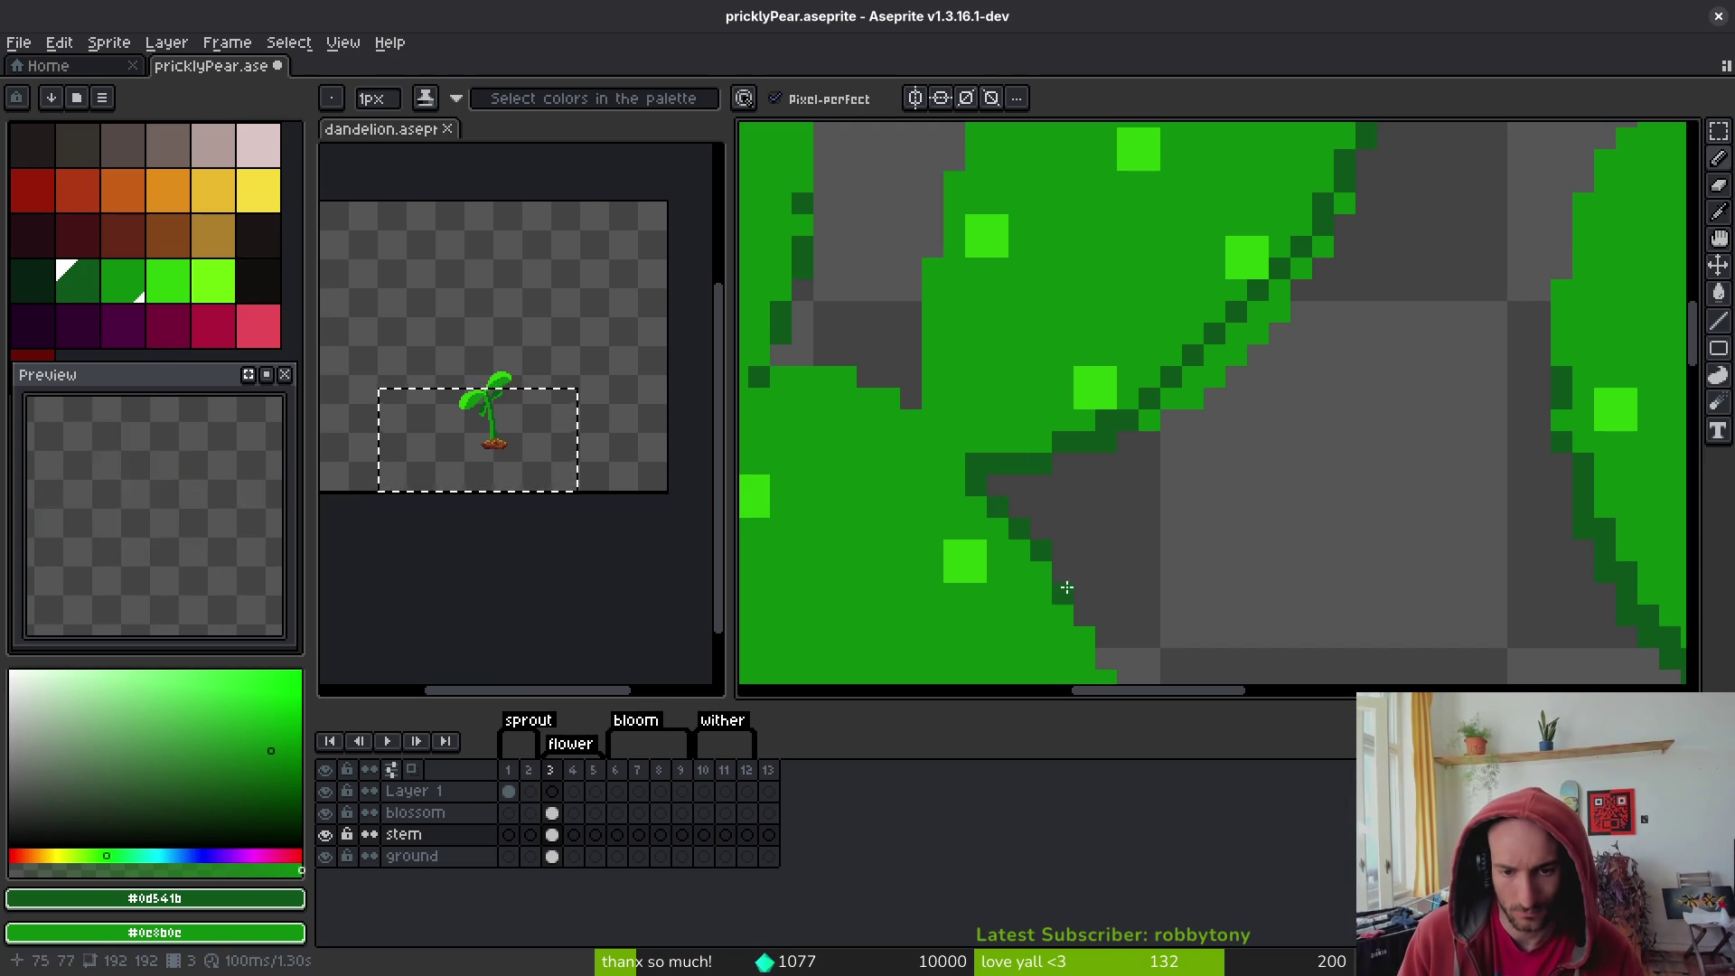
{"action": "scroll", "coordinate": [1066, 587], "scroll_direction": "down", "scroll_amount": 3}
{"action": "scroll", "coordinate": [979, 519], "scroll_direction": "up", "scroll_amount": 3}
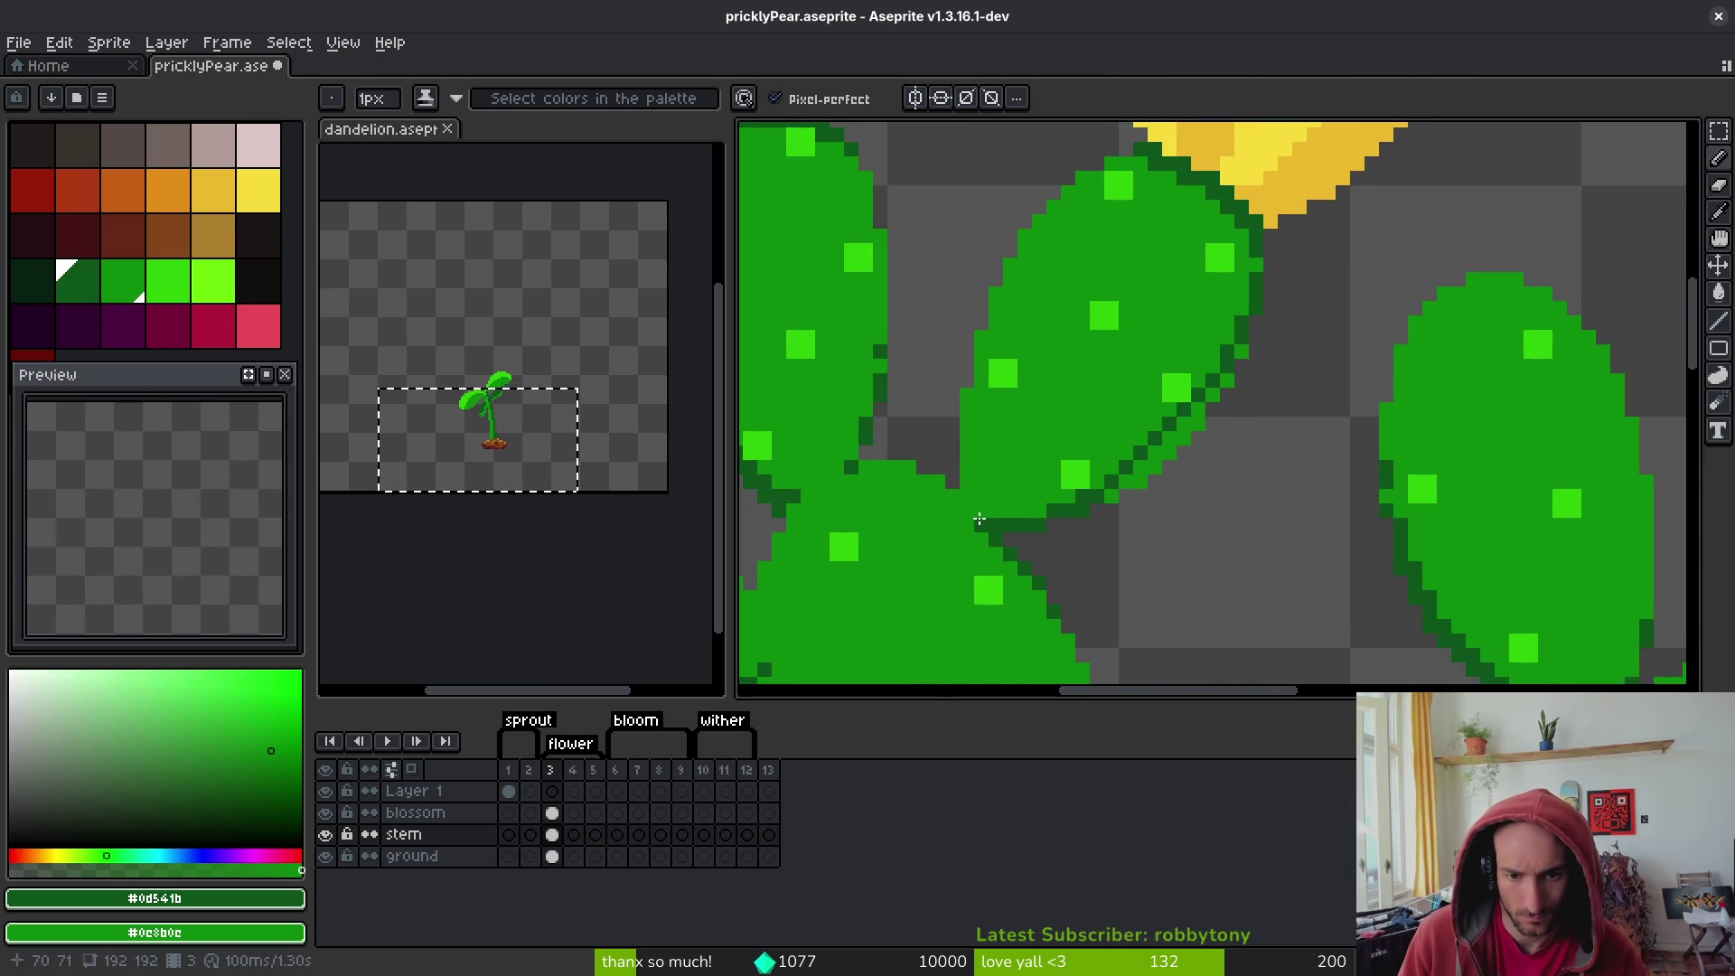
- Add dark pixels where two pads meet and continue the dark outline up the pad edge
{"action": "left_click", "coordinate": [977, 511]}
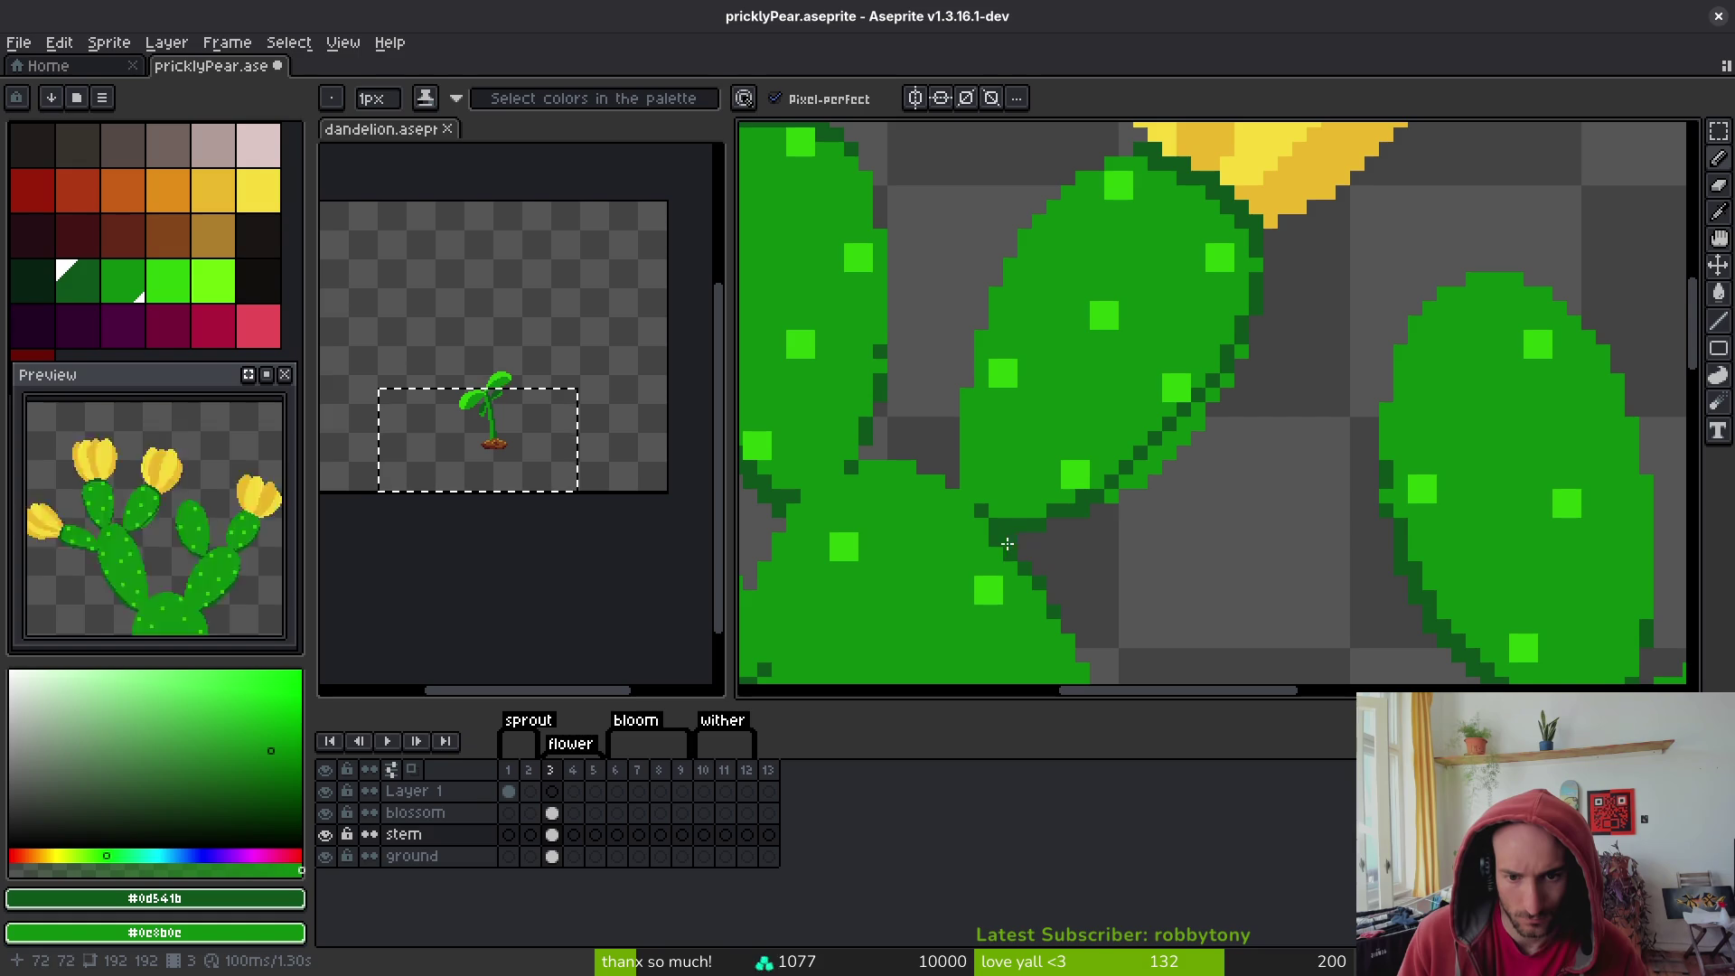
{"action": "left_click", "coordinate": [1126, 494]}
{"action": "left_click", "coordinate": [1155, 465]}
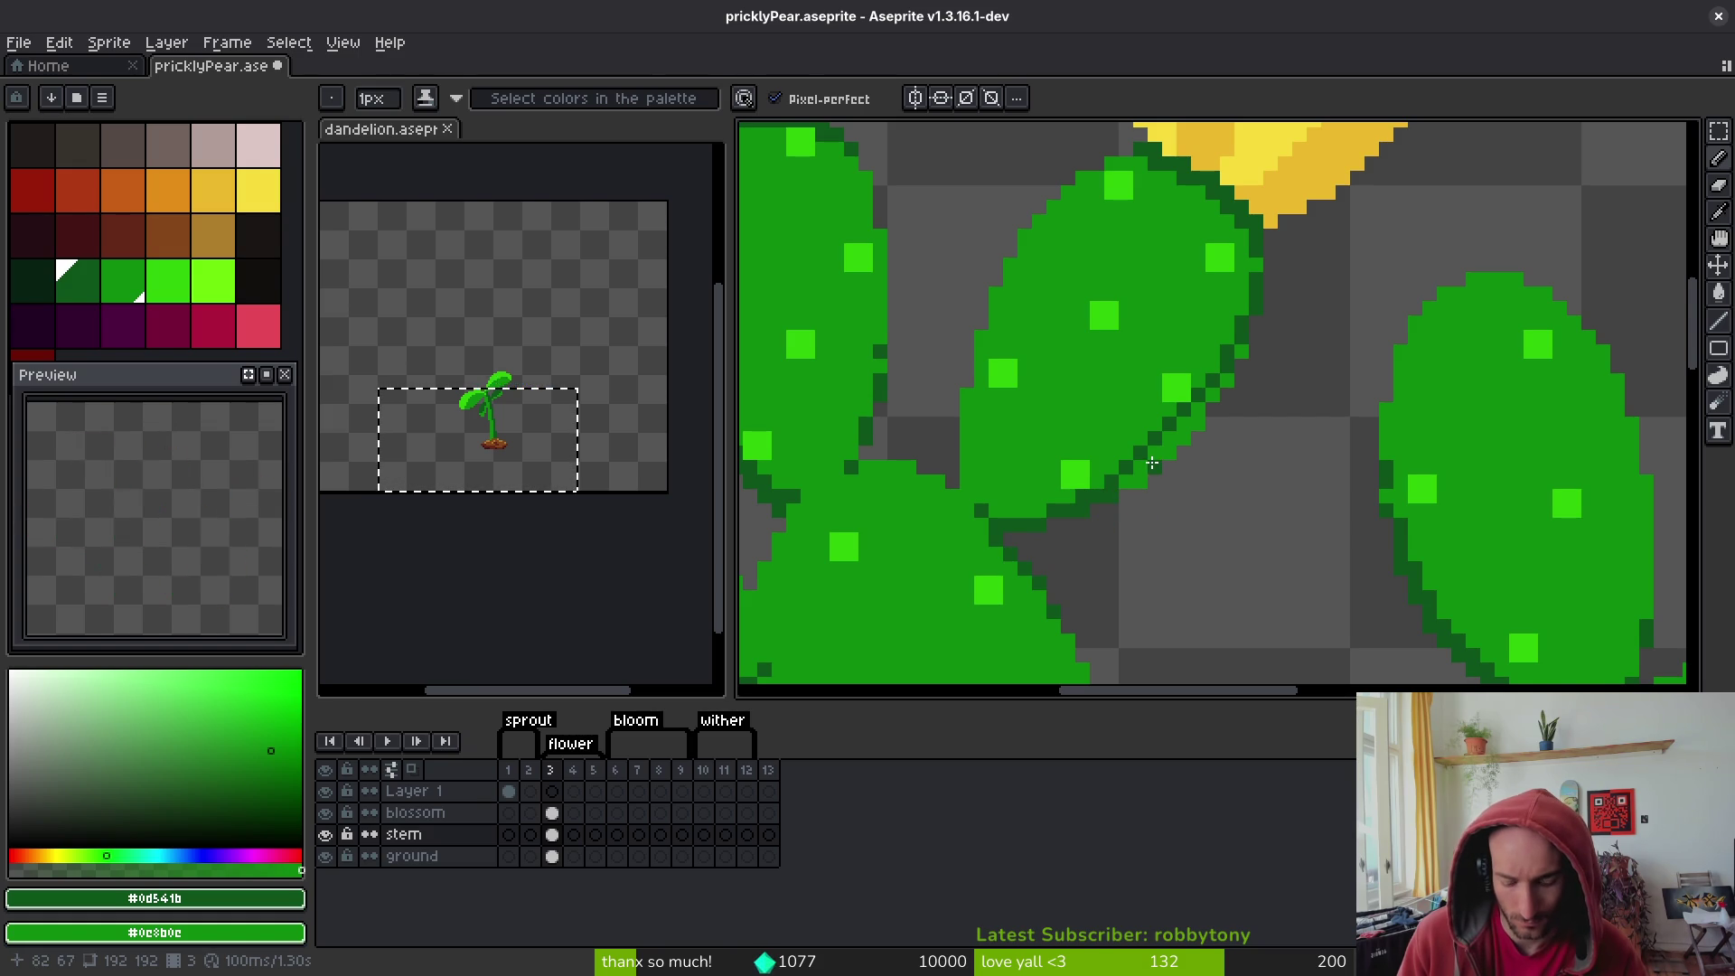
{"action": "key", "text": "g"}
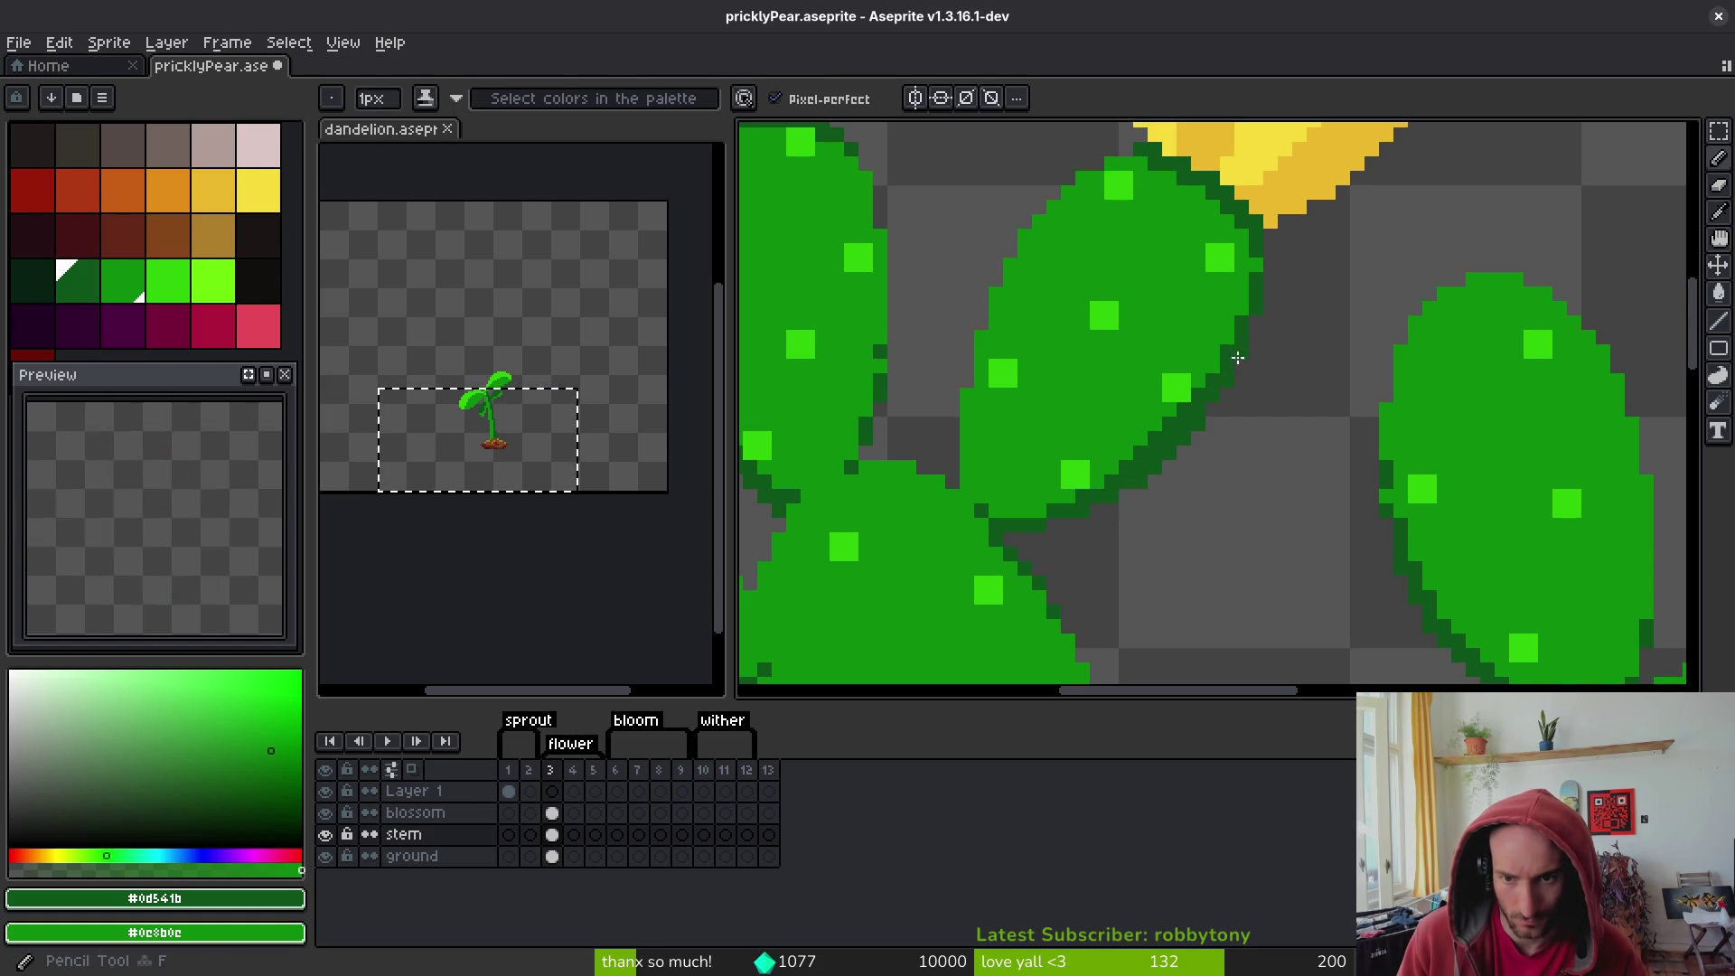
{"action": "key", "text": "b"}
{"action": "scroll", "coordinate": [1263, 476], "scroll_direction": "down", "scroll_amount": 5}
{"action": "scroll", "coordinate": [1262, 476], "scroll_direction": "up", "scroll_amount": 5}
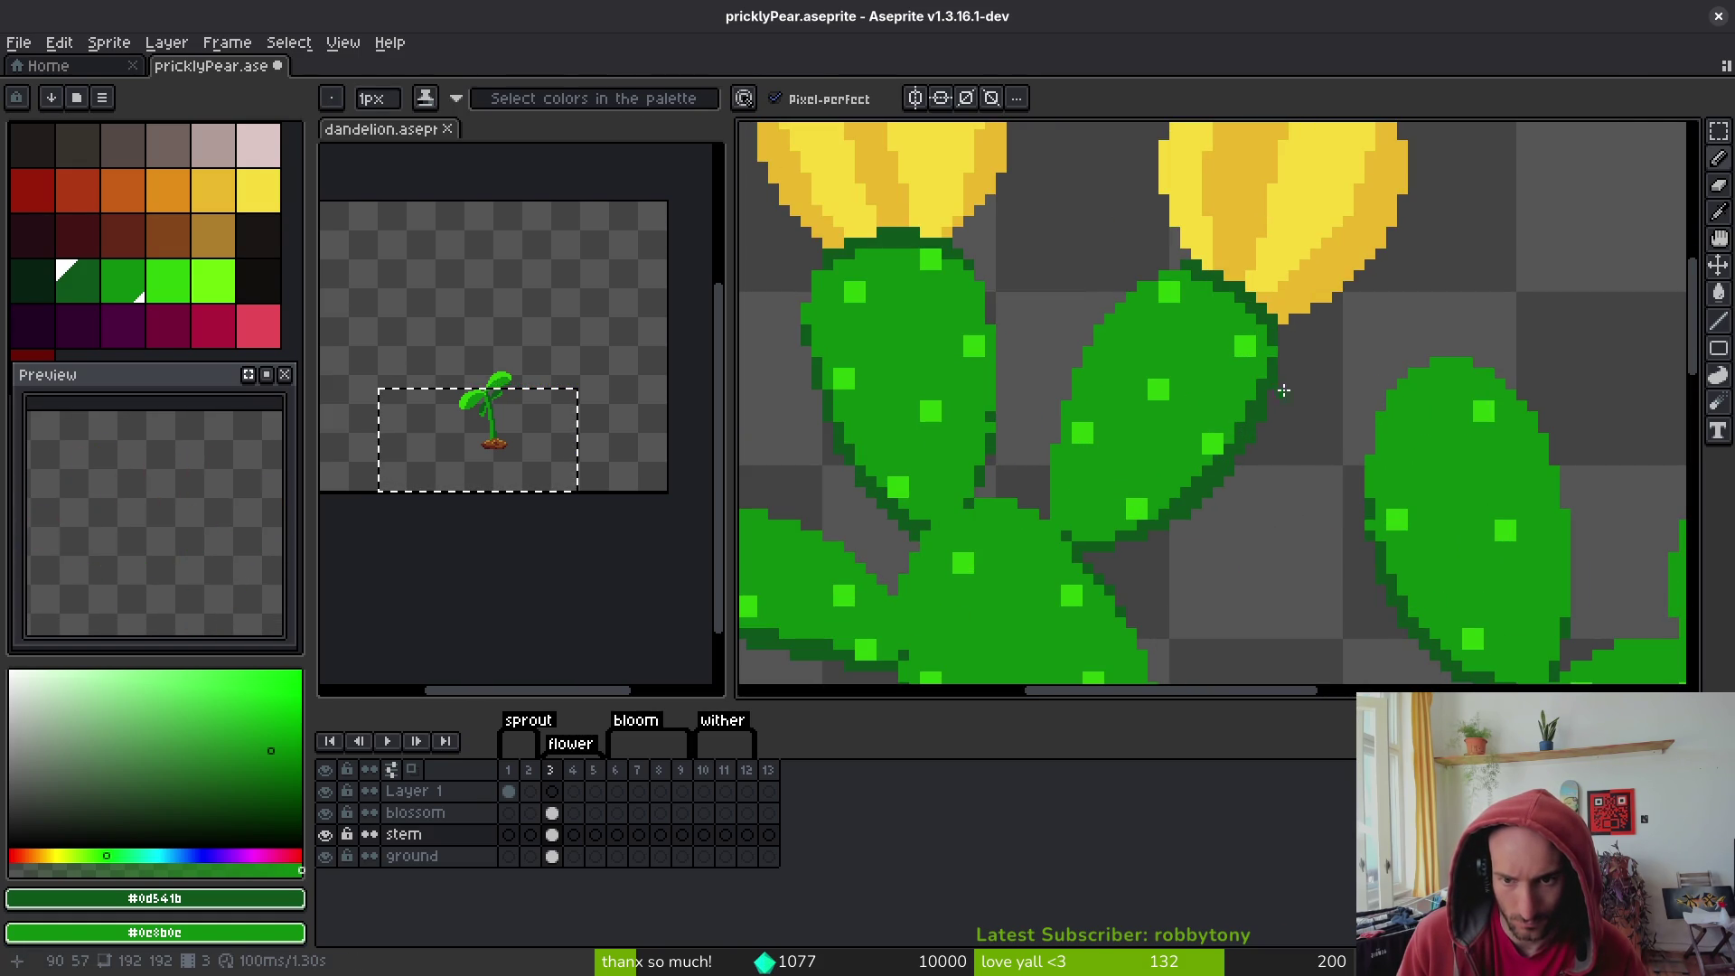
{"action": "scroll", "coordinate": [1272, 354], "scroll_direction": "down", "scroll_amount": 4}
{"action": "key", "text": "ctrl+s"}
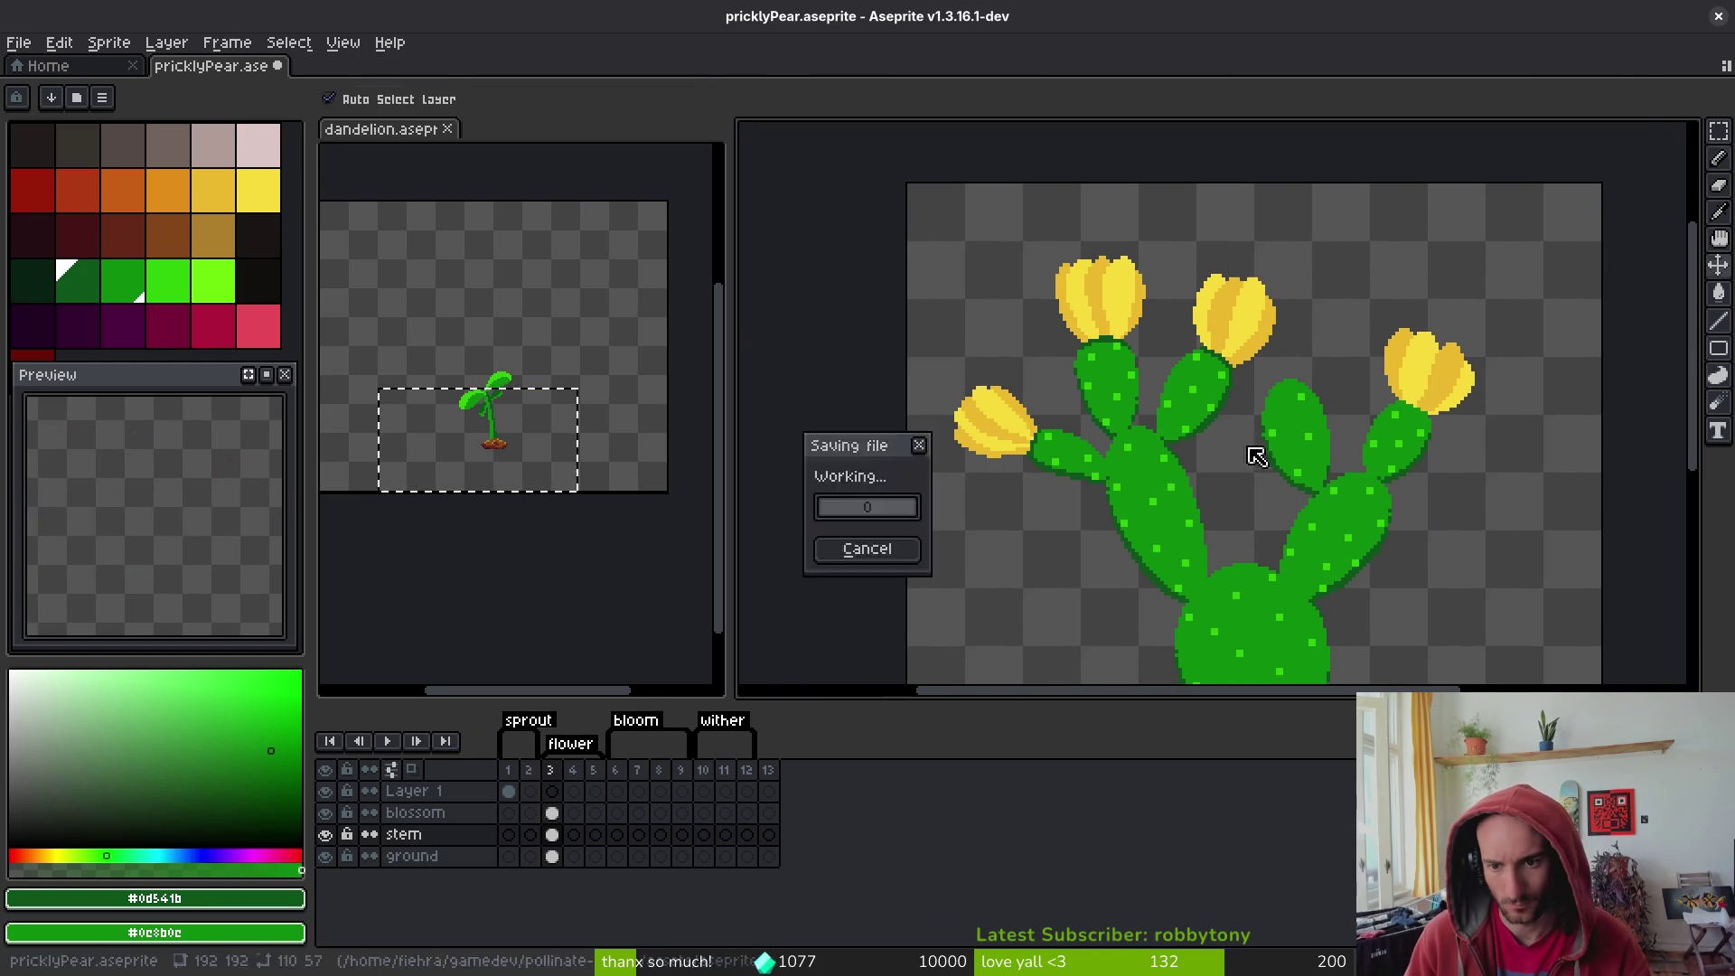
{"action": "scroll", "coordinate": [1372, 449], "scroll_direction": "up", "scroll_amount": 5}
{"action": "mouse_move", "coordinate": [1120, 318]}
{"action": "left_mouse_down"}
{"action": "mouse_move", "coordinate": [1352, 409]}
{"action": "mouse_move", "coordinate": [1396, 506]}
{"action": "left_mouse_up"}
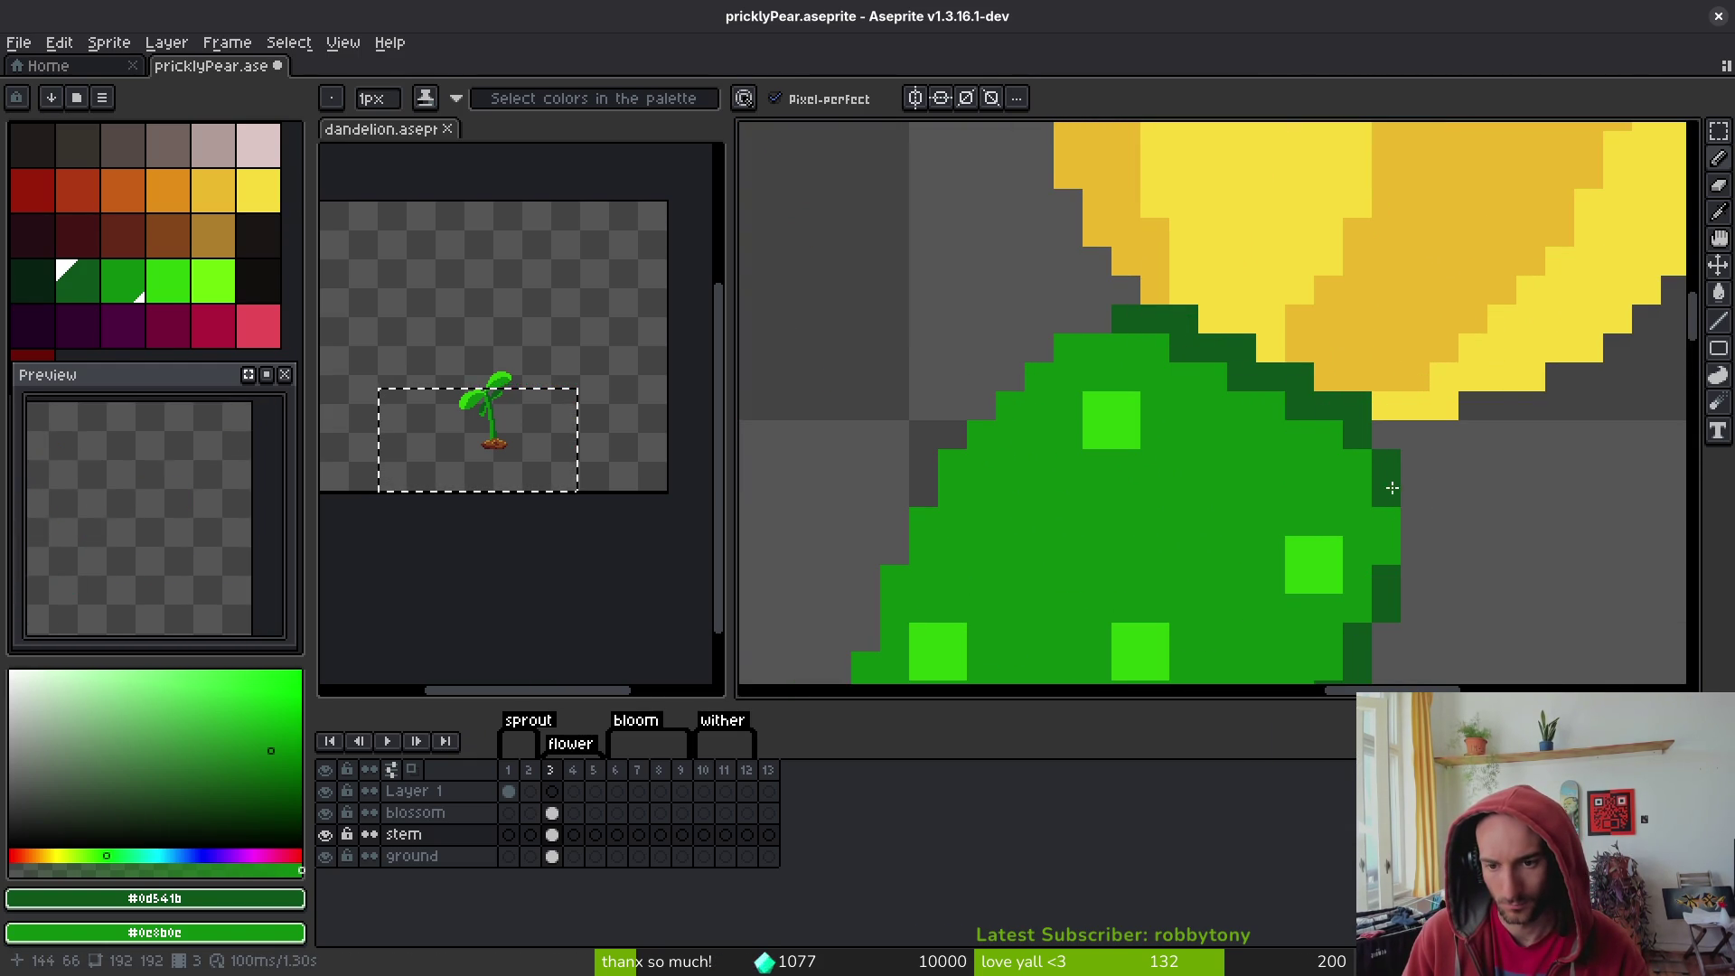
{"action": "scroll", "coordinate": [1392, 488], "scroll_direction": "down", "scroll_amount": 10}
{"action": "scroll", "coordinate": [1366, 386], "scroll_direction": "up", "scroll_amount": 6}
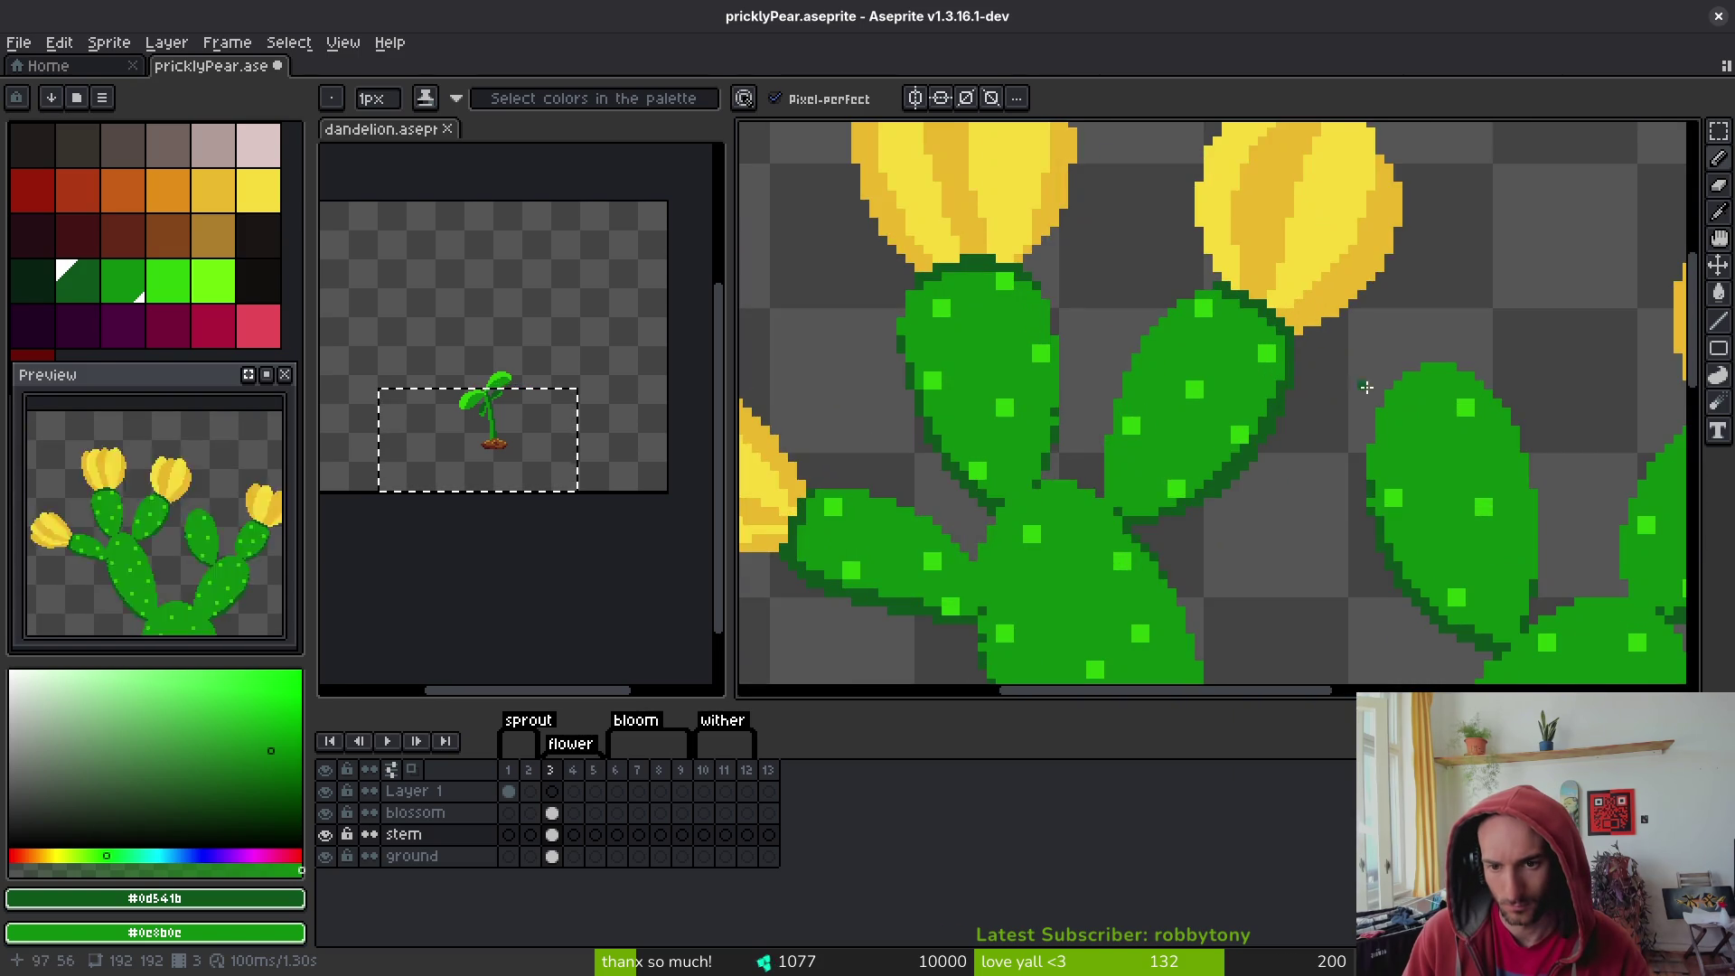
{"action": "scroll", "coordinate": [1366, 387], "scroll_direction": "up", "scroll_amount": 2}
{"action": "scroll", "coordinate": [1289, 419], "scroll_direction": "down", "scroll_amount": 3}
{"action": "scroll", "coordinate": [1283, 362], "scroll_direction": "up", "scroll_amount": 3}
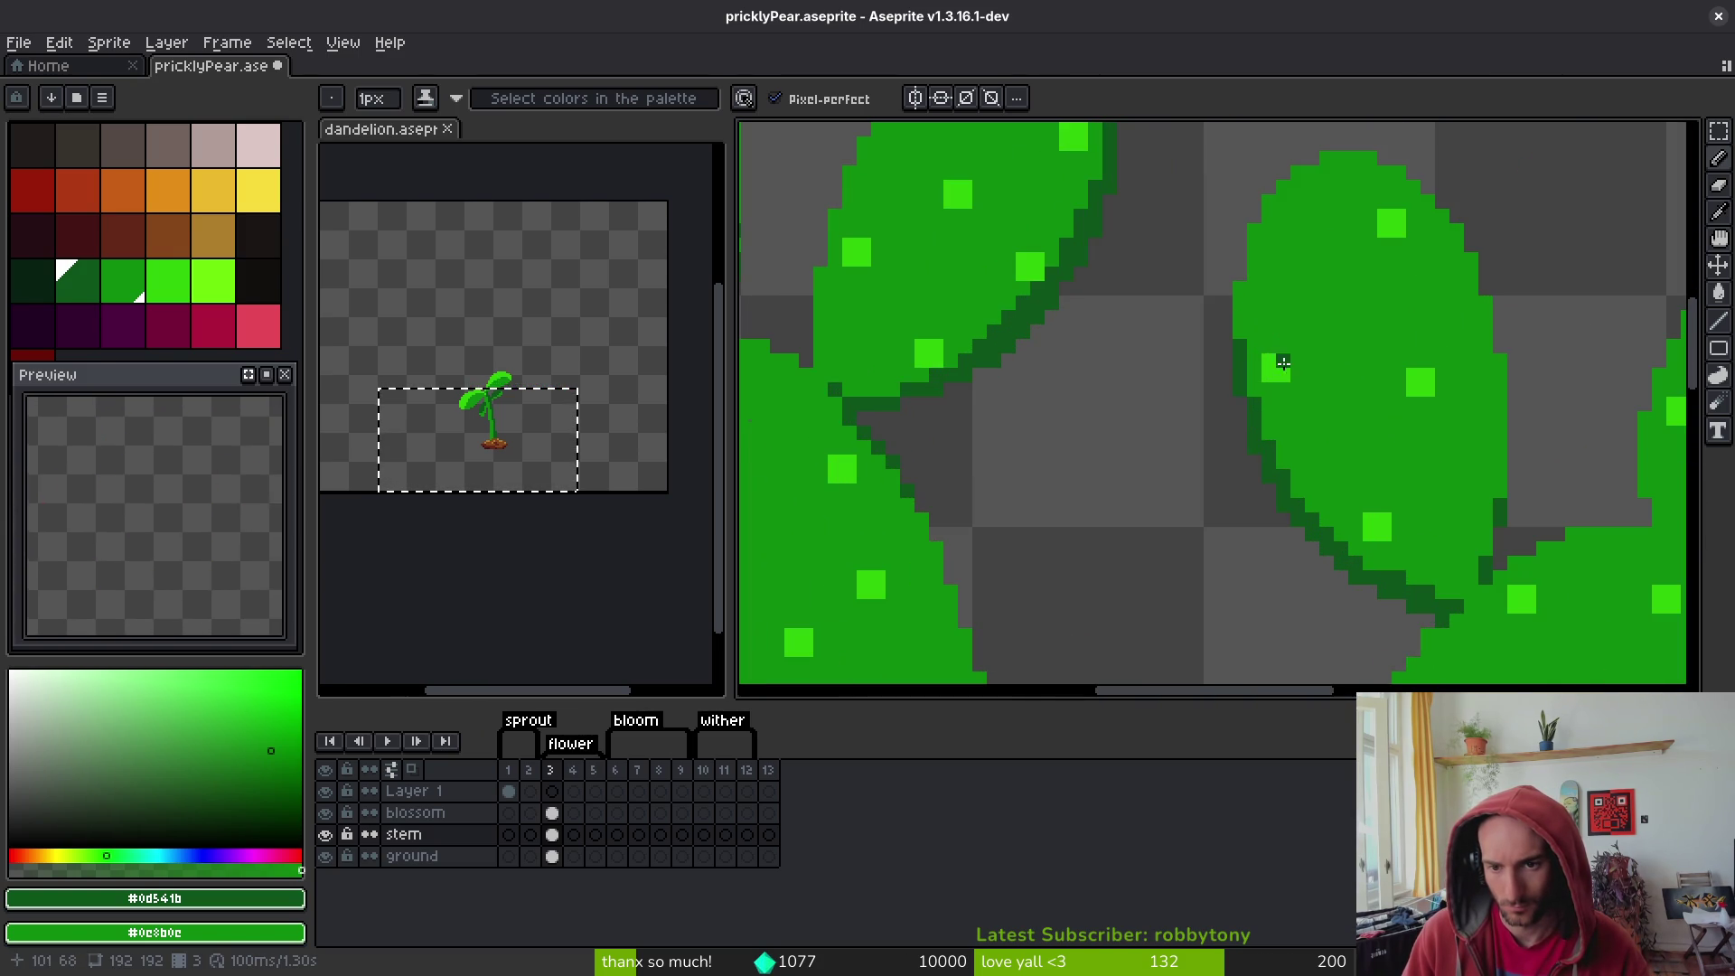
{"action": "scroll", "coordinate": [1229, 342], "scroll_direction": "right", "scroll_amount": 5}
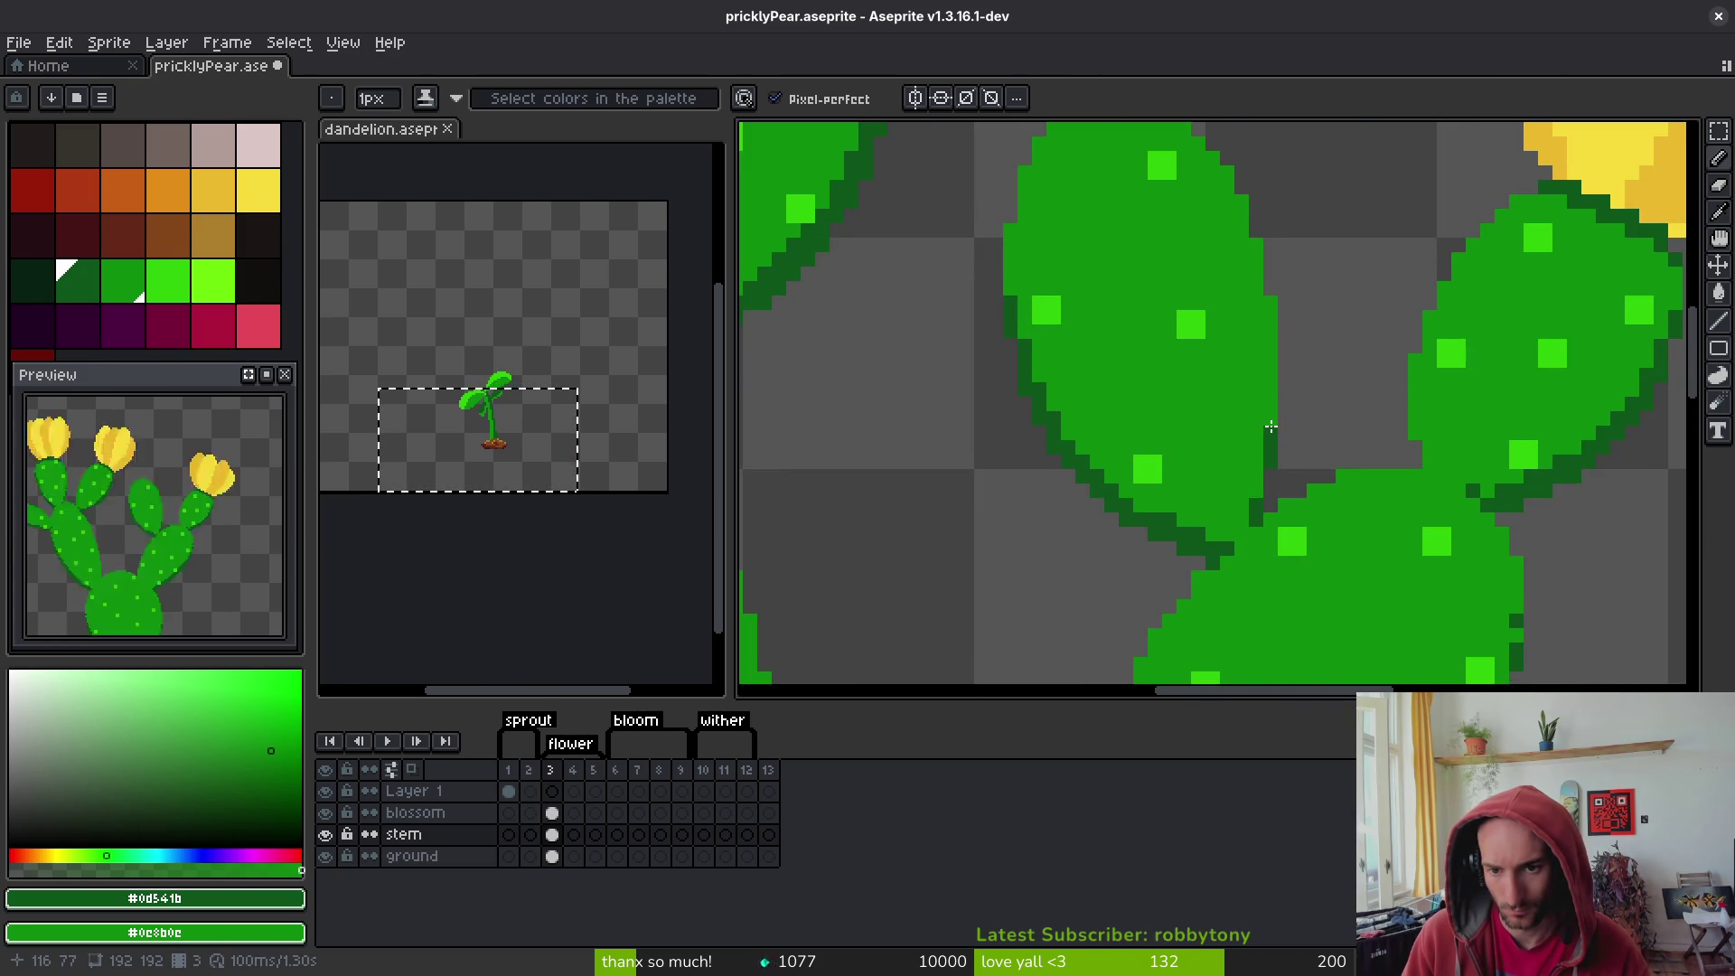
{"action": "scroll", "coordinate": [1299, 458], "scroll_direction": "down", "scroll_amount": 4}
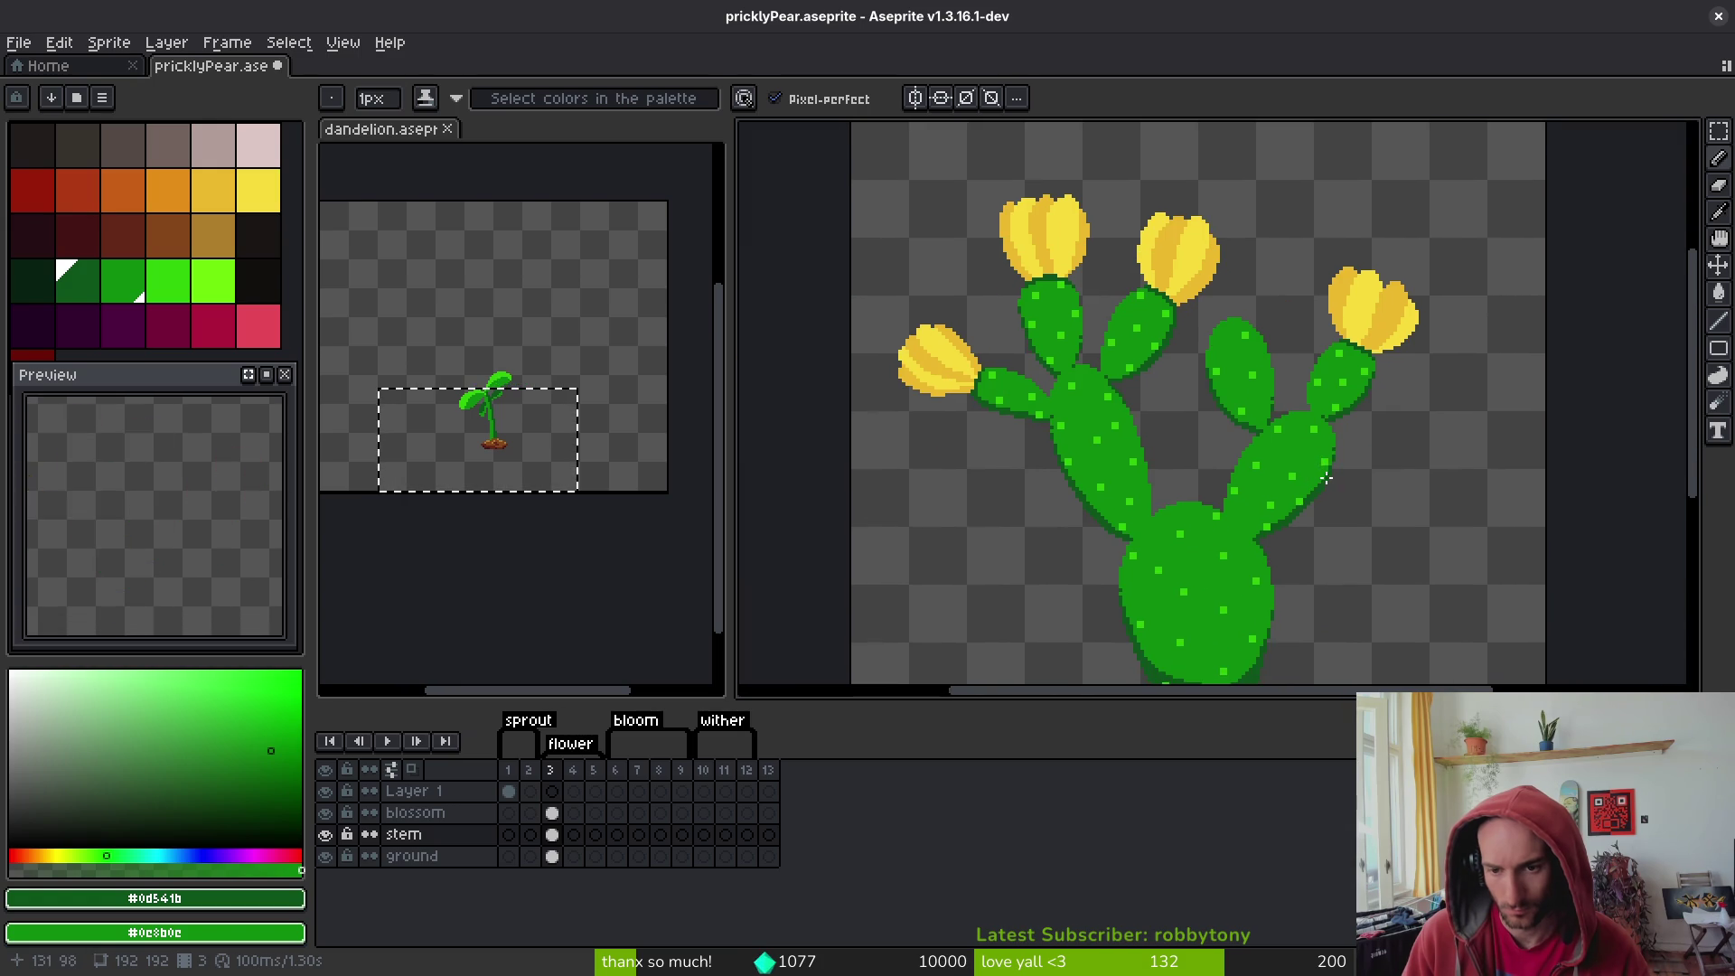
{"action": "scroll", "coordinate": [1302, 529], "scroll_direction": "down", "scroll_amount": 2}
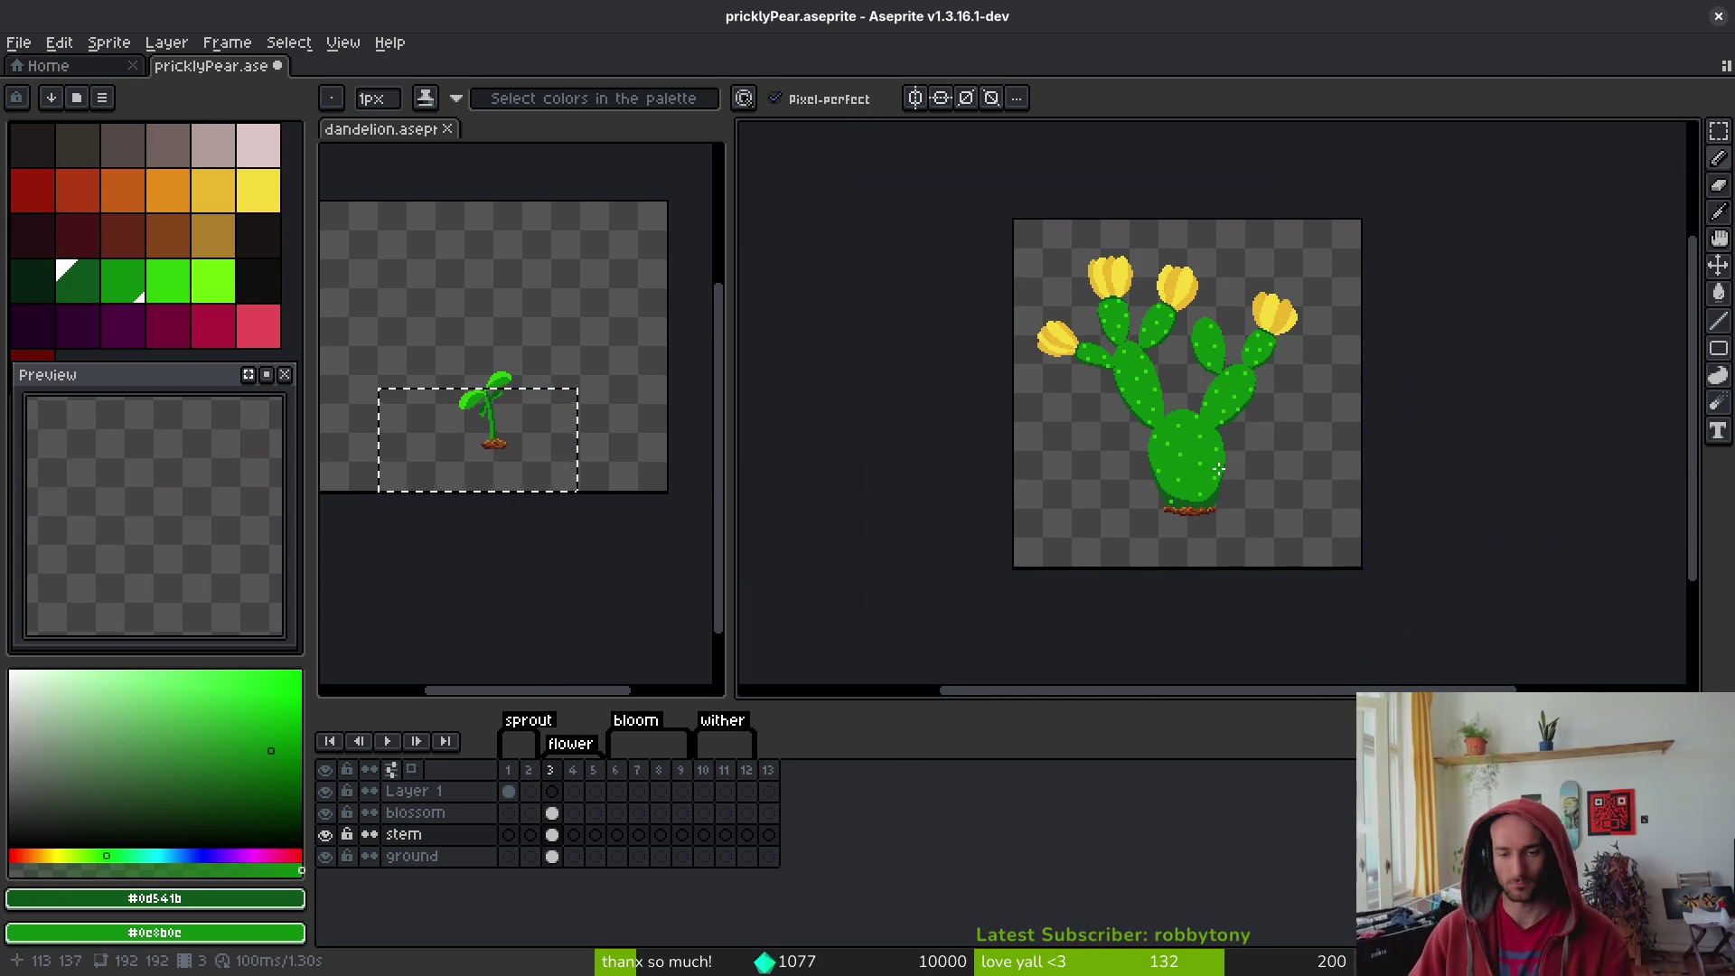
{"action": "scroll", "coordinate": [1227, 413], "scroll_direction": "up", "scroll_amount": 5}
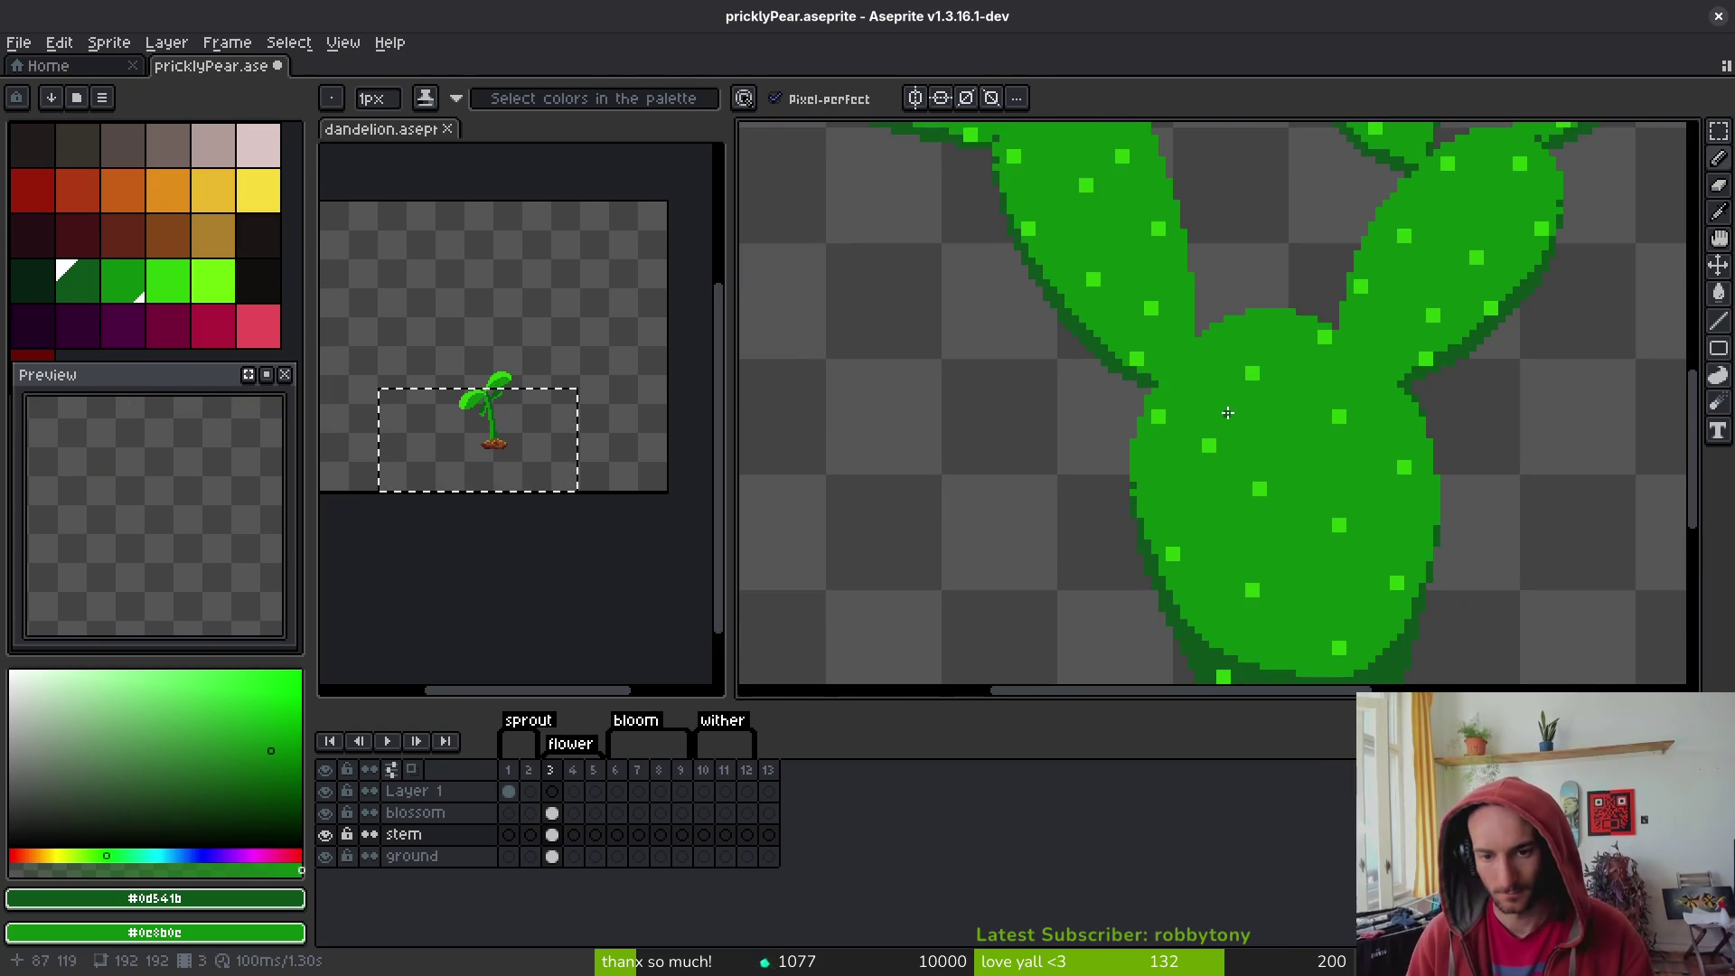
- Sample the pad greens, confirm a Replace Color, and add a dark-green outline pixel
{"action": "left_click", "coordinate": [1211, 440], "text": "alt"}
{"action": "right_click", "coordinate": [213, 282]}
{"action": "key", "text": "shift+r"}
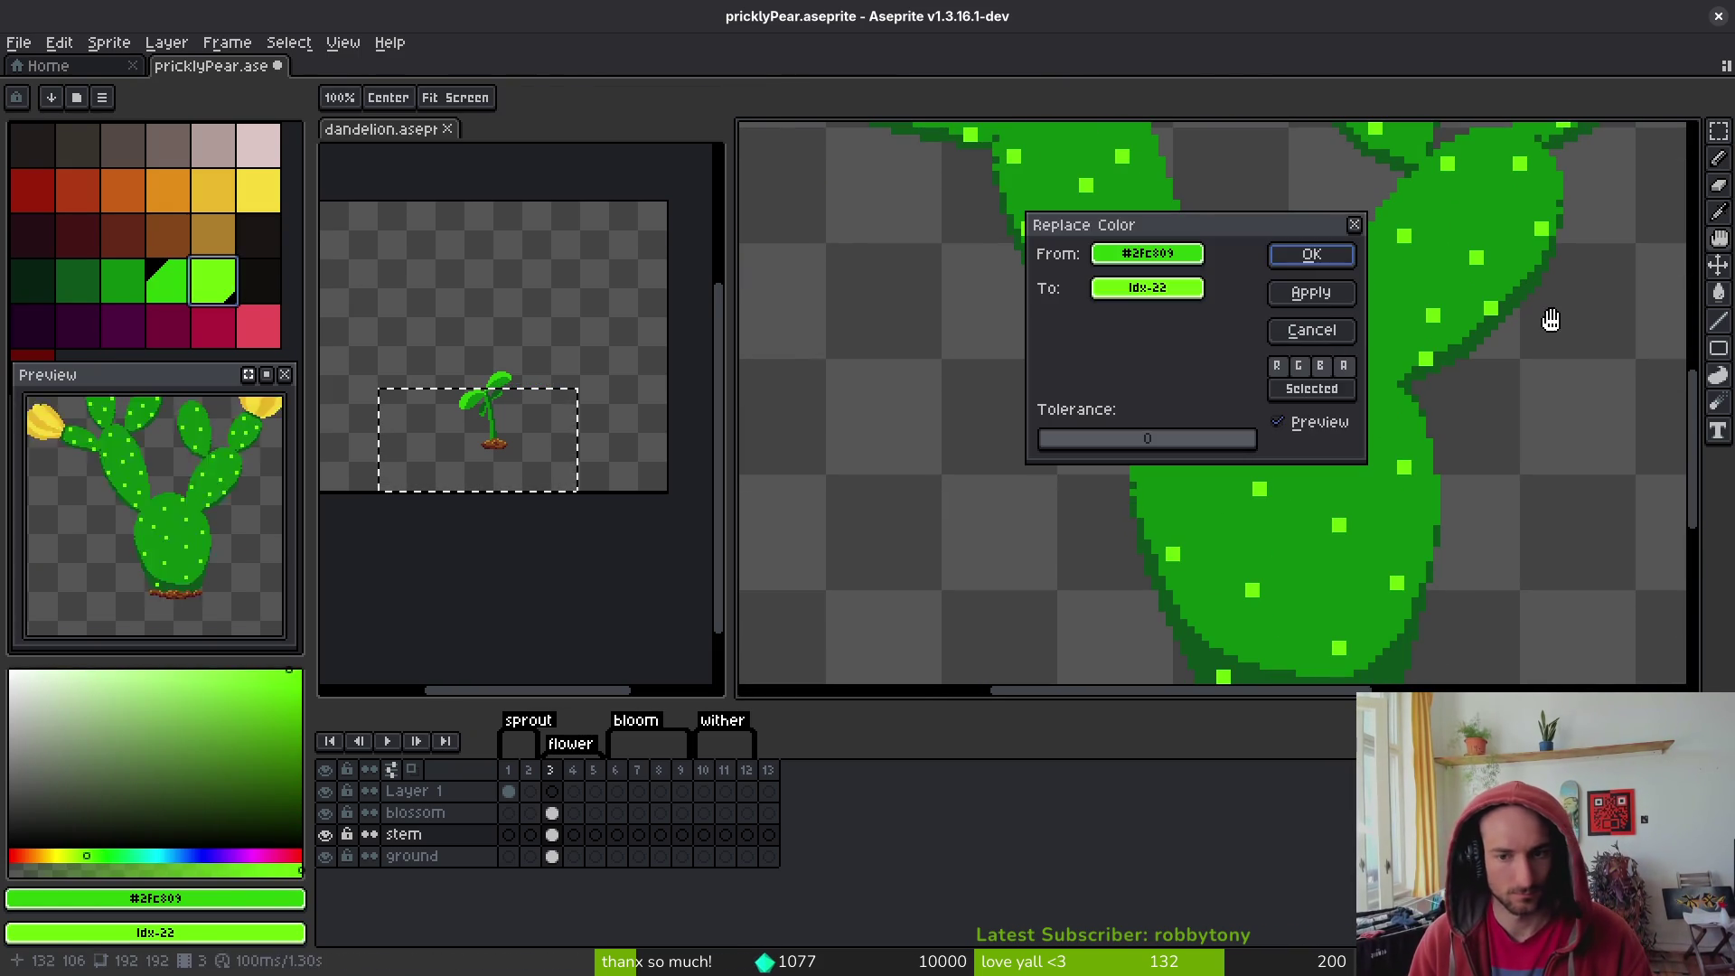
{"action": "left_click", "coordinate": [1328, 256]}
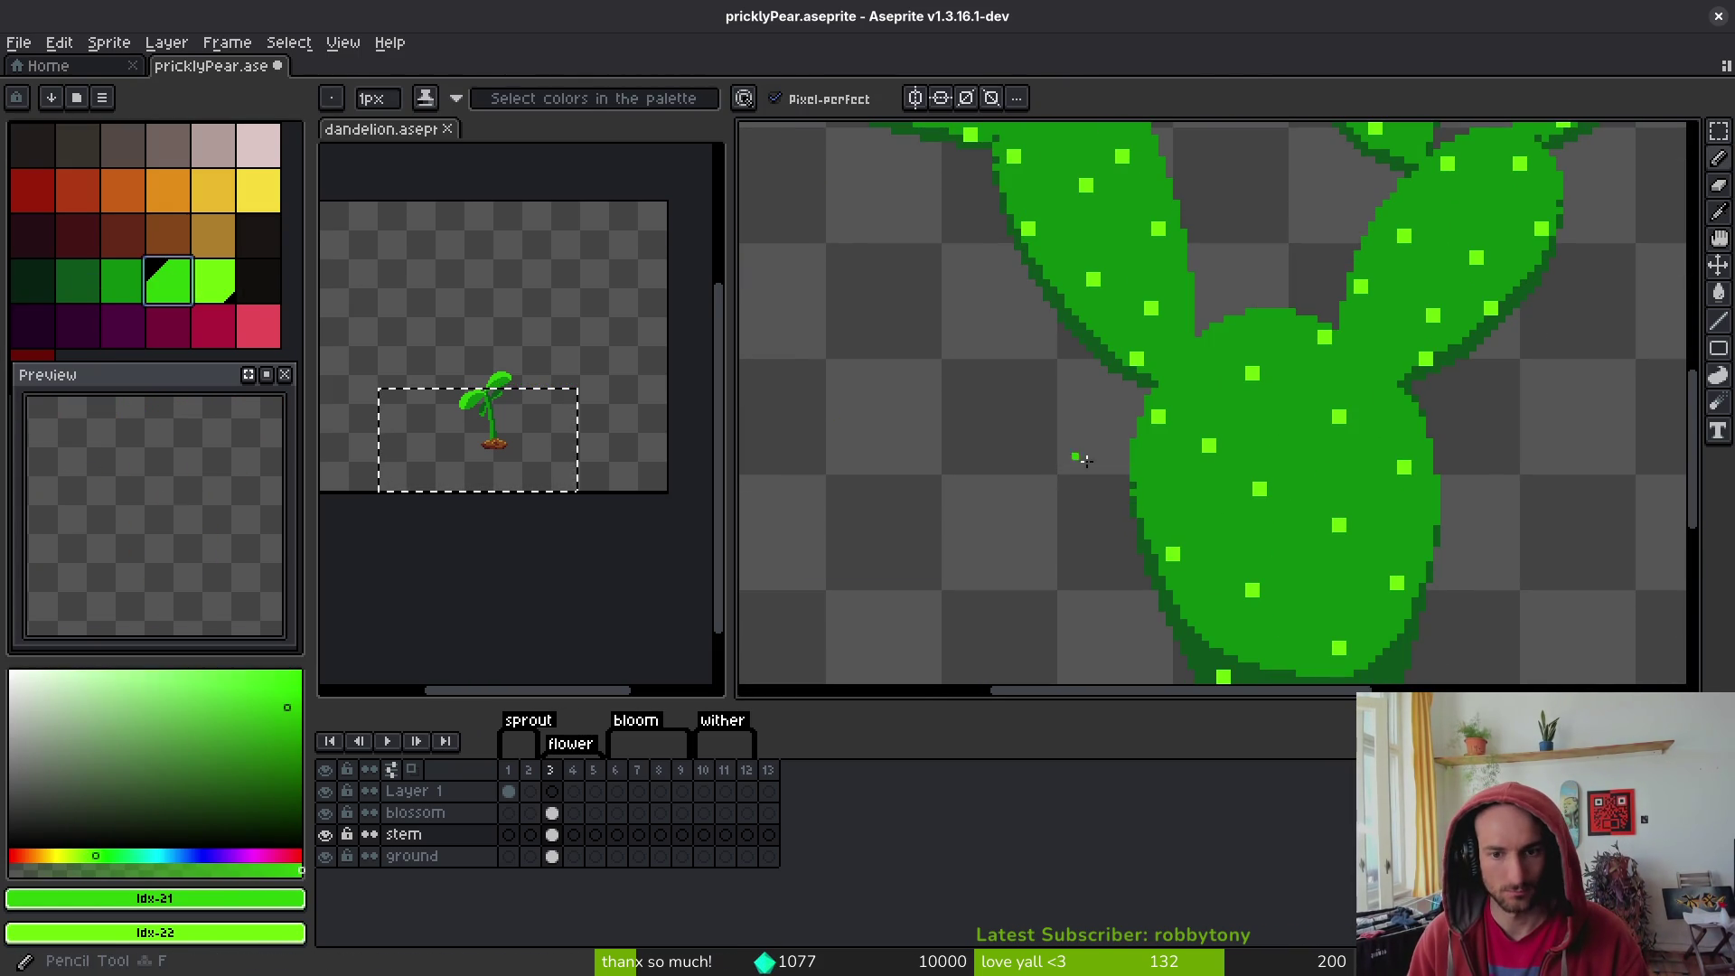
{"action": "scroll", "coordinate": [1084, 460], "scroll_direction": "up", "scroll_amount": 2}
{"action": "left_click", "coordinate": [1117, 264], "text": "alt"}
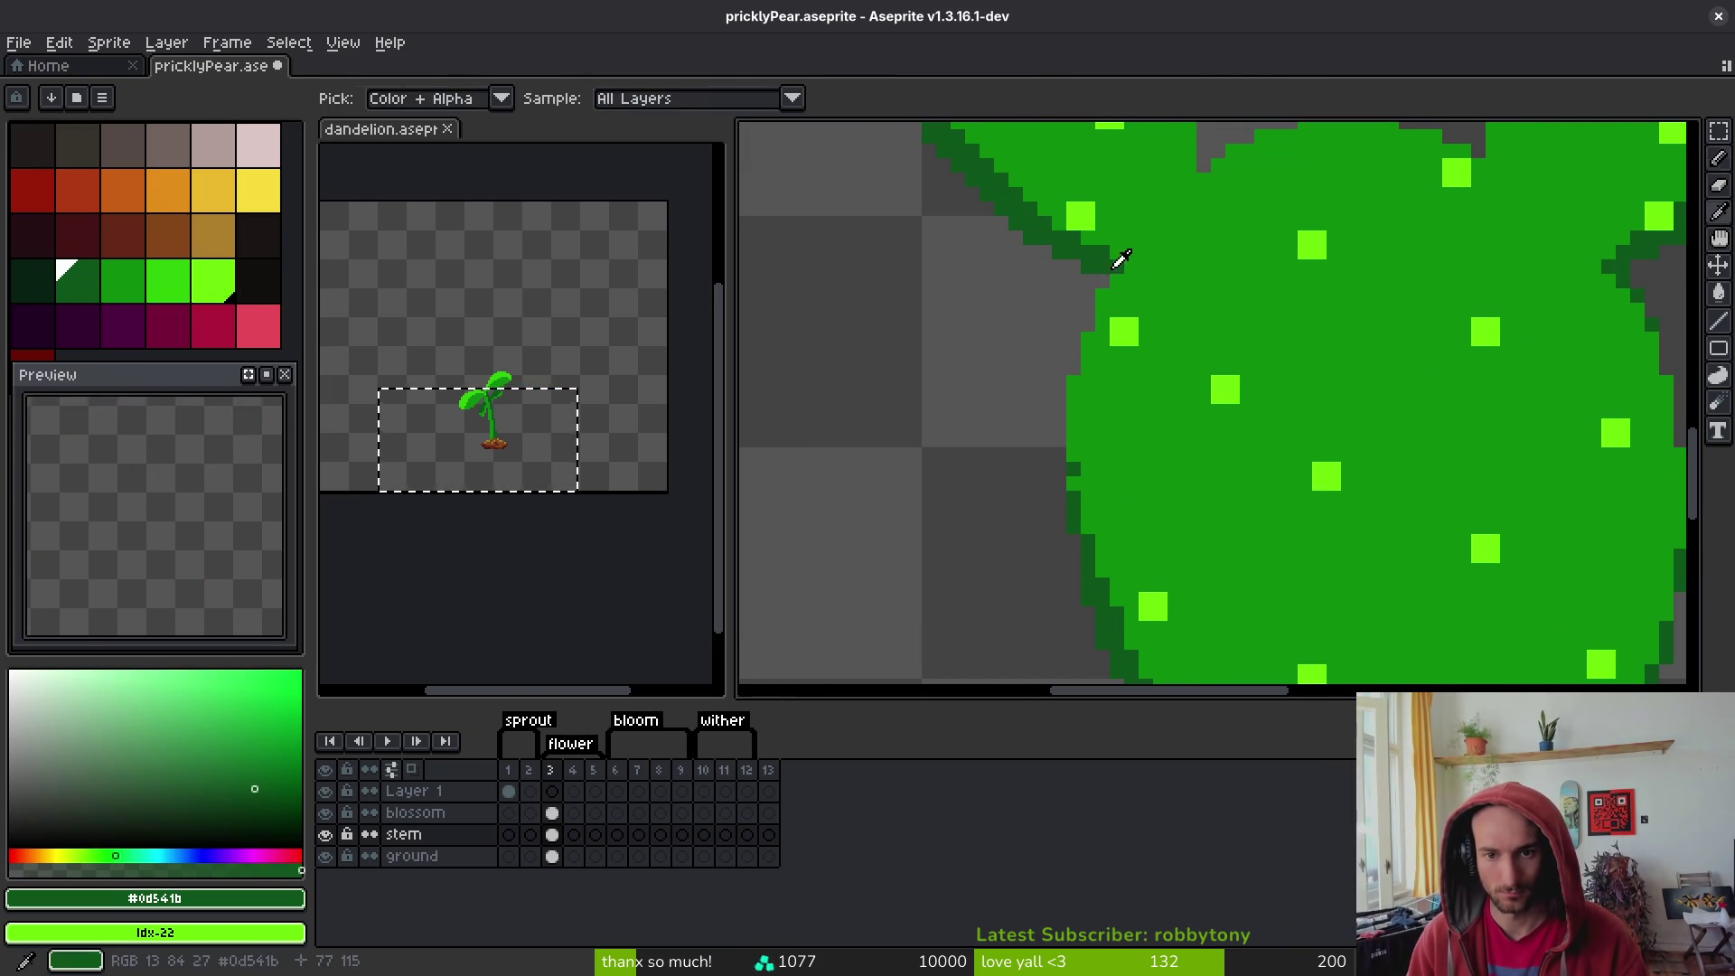
{"action": "left_click", "coordinate": [1100, 308]}
- Choose the mid-bright palette green and draw highlights along the base pad's left and top edges
{"action": "left_click", "coordinate": [1127, 318], "text": "alt"}
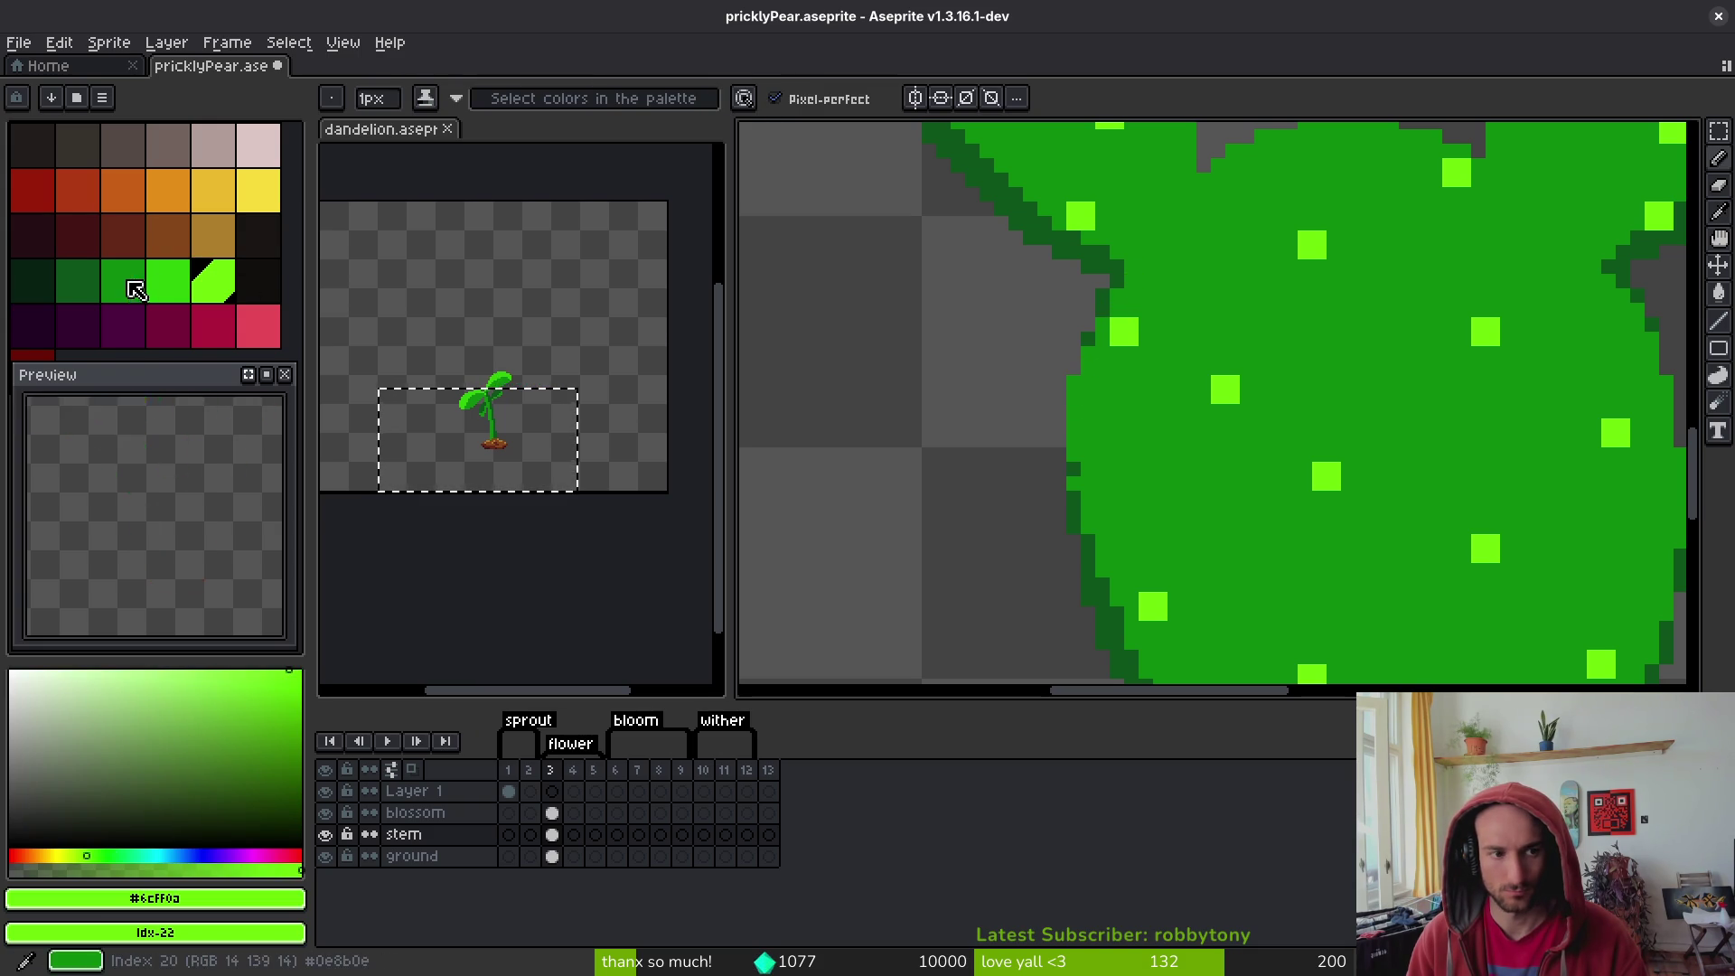
{"action": "left_click", "coordinate": [168, 280]}
{"action": "left_click_drag", "start_coordinate": [1074, 398], "coordinate": [1094, 351]}
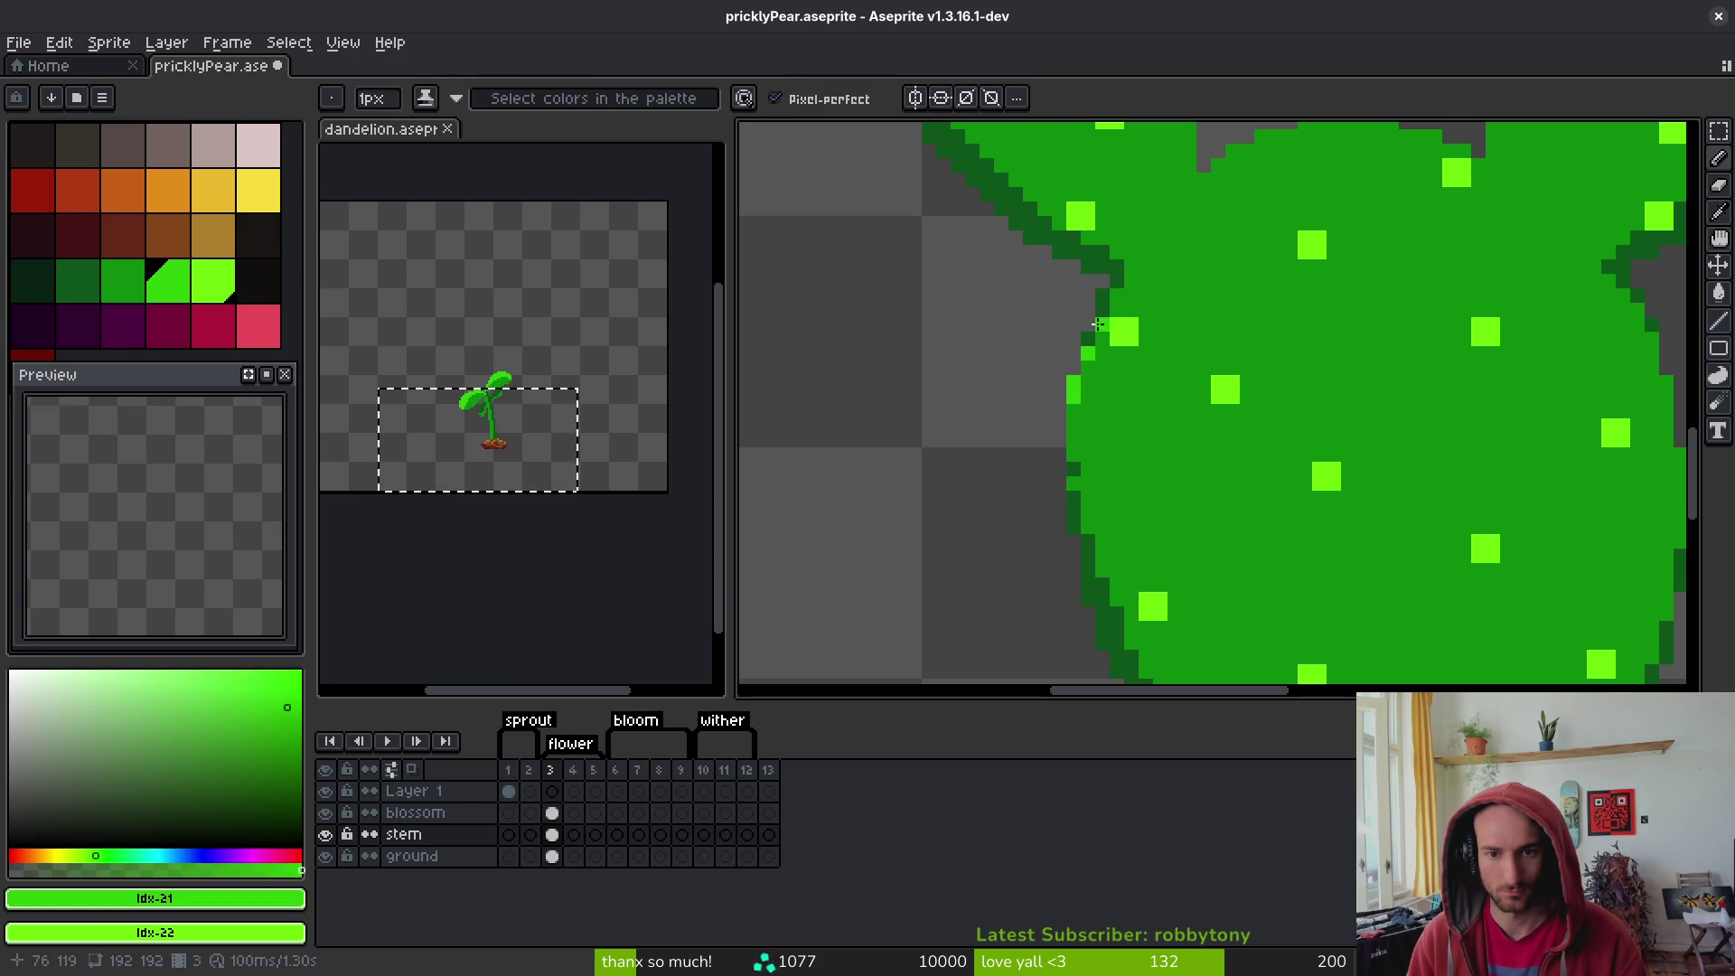
{"action": "scroll", "coordinate": [1166, 339], "scroll_direction": "up", "scroll_amount": 3}
{"action": "scroll", "coordinate": [1208, 318], "scroll_direction": "right", "scroll_amount": 2}
{"action": "left_click", "coordinate": [1095, 389]}
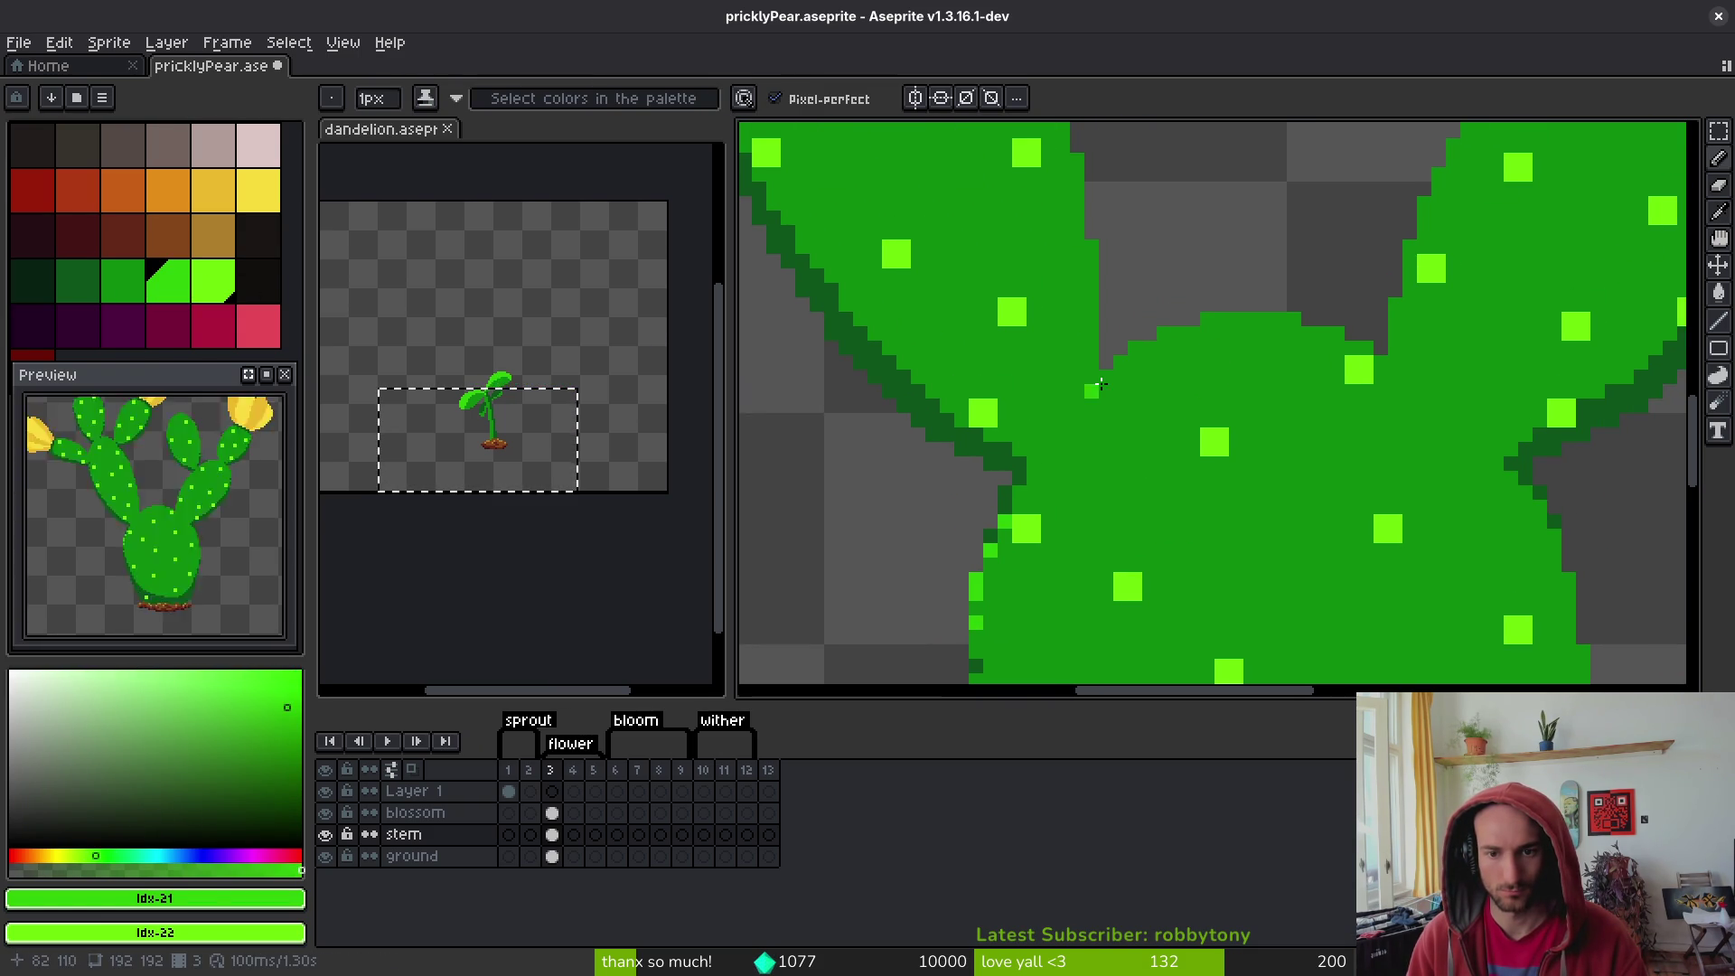
{"action": "left_click", "coordinate": [1092, 390]}
{"action": "mouse_move", "coordinate": [1107, 377]}
{"action": "left_mouse_down"}
{"action": "mouse_move", "coordinate": [1166, 346]}
{"action": "mouse_move", "coordinate": [1270, 337]}
{"action": "left_mouse_up"}
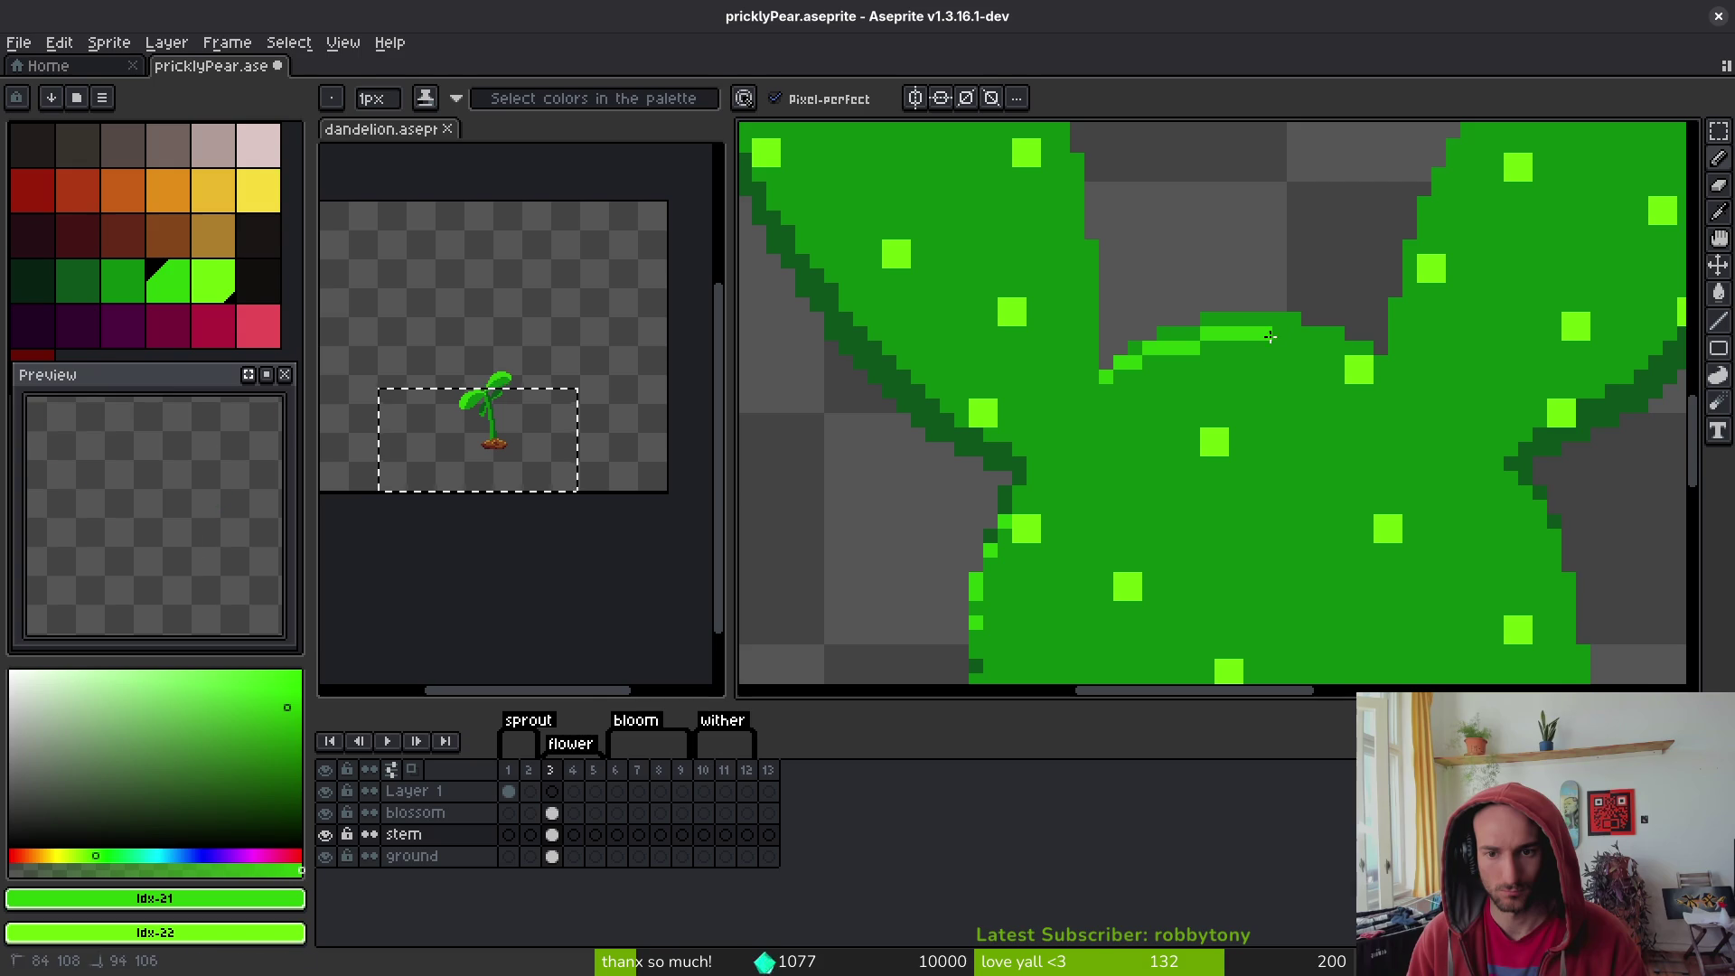
- Extend the light-green rim across the base pad's top and onto the neighbouring pad's edge
{"action": "mouse_move", "coordinate": [1123, 367]}
{"action": "left_mouse_down"}
{"action": "mouse_move", "coordinate": [1326, 344]}
{"action": "mouse_move", "coordinate": [1360, 366]}
{"action": "mouse_move", "coordinate": [1339, 360]}
{"action": "left_mouse_up"}
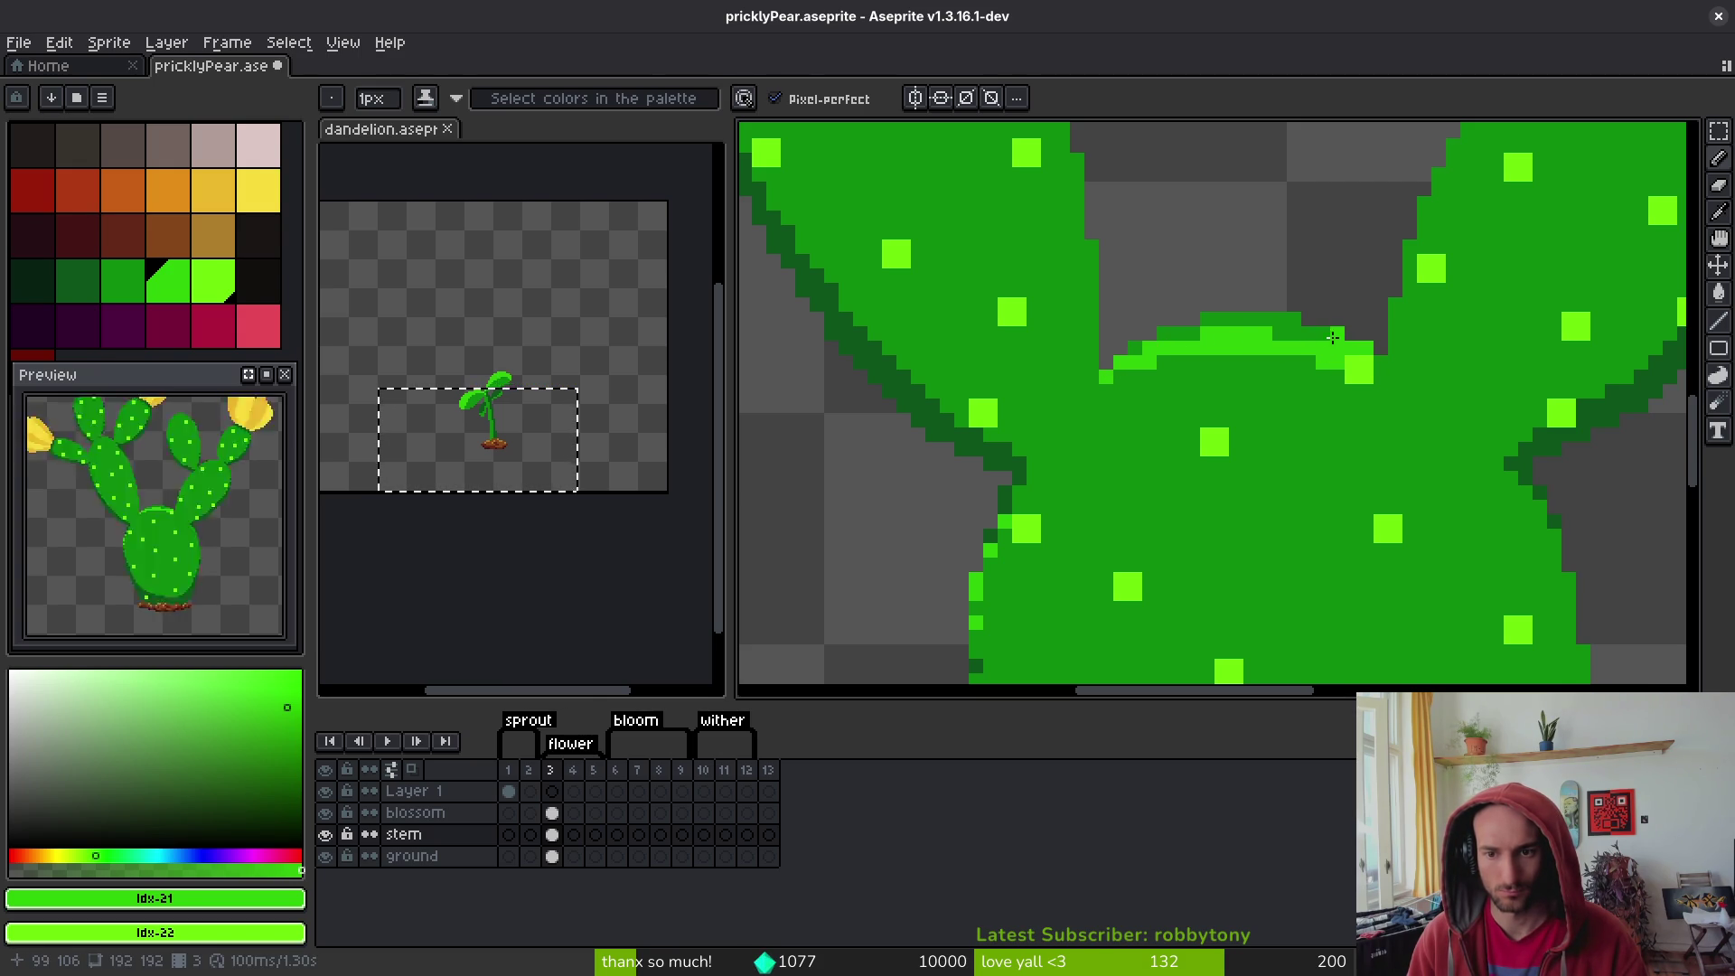
{"action": "key", "text": "g"}
{"action": "mouse_move", "coordinate": [1531, 435]}
{"action": "left_mouse_down"}
{"action": "mouse_move", "coordinate": [1214, 356]}
{"action": "mouse_move", "coordinate": [1184, 327]}
{"action": "mouse_move", "coordinate": [1167, 358]}
{"action": "left_mouse_up"}
{"action": "key", "text": "b"}
{"action": "left_click", "coordinate": [1063, 299]}
{"action": "scroll", "coordinate": [1084, 362], "scroll_direction": "up", "scroll_amount": 5}
{"action": "left_click", "coordinate": [1201, 304]}
{"action": "left_click_drag", "start_coordinate": [1134, 435], "coordinate": [1114, 454]}
- Draw the highlight down the pad's left edge and diagonally where the pads meet
{"action": "right_click", "coordinate": [1114, 464], "text": "alt"}
{"action": "scroll", "coordinate": [1175, 350], "scroll_direction": "down", "scroll_amount": 2}
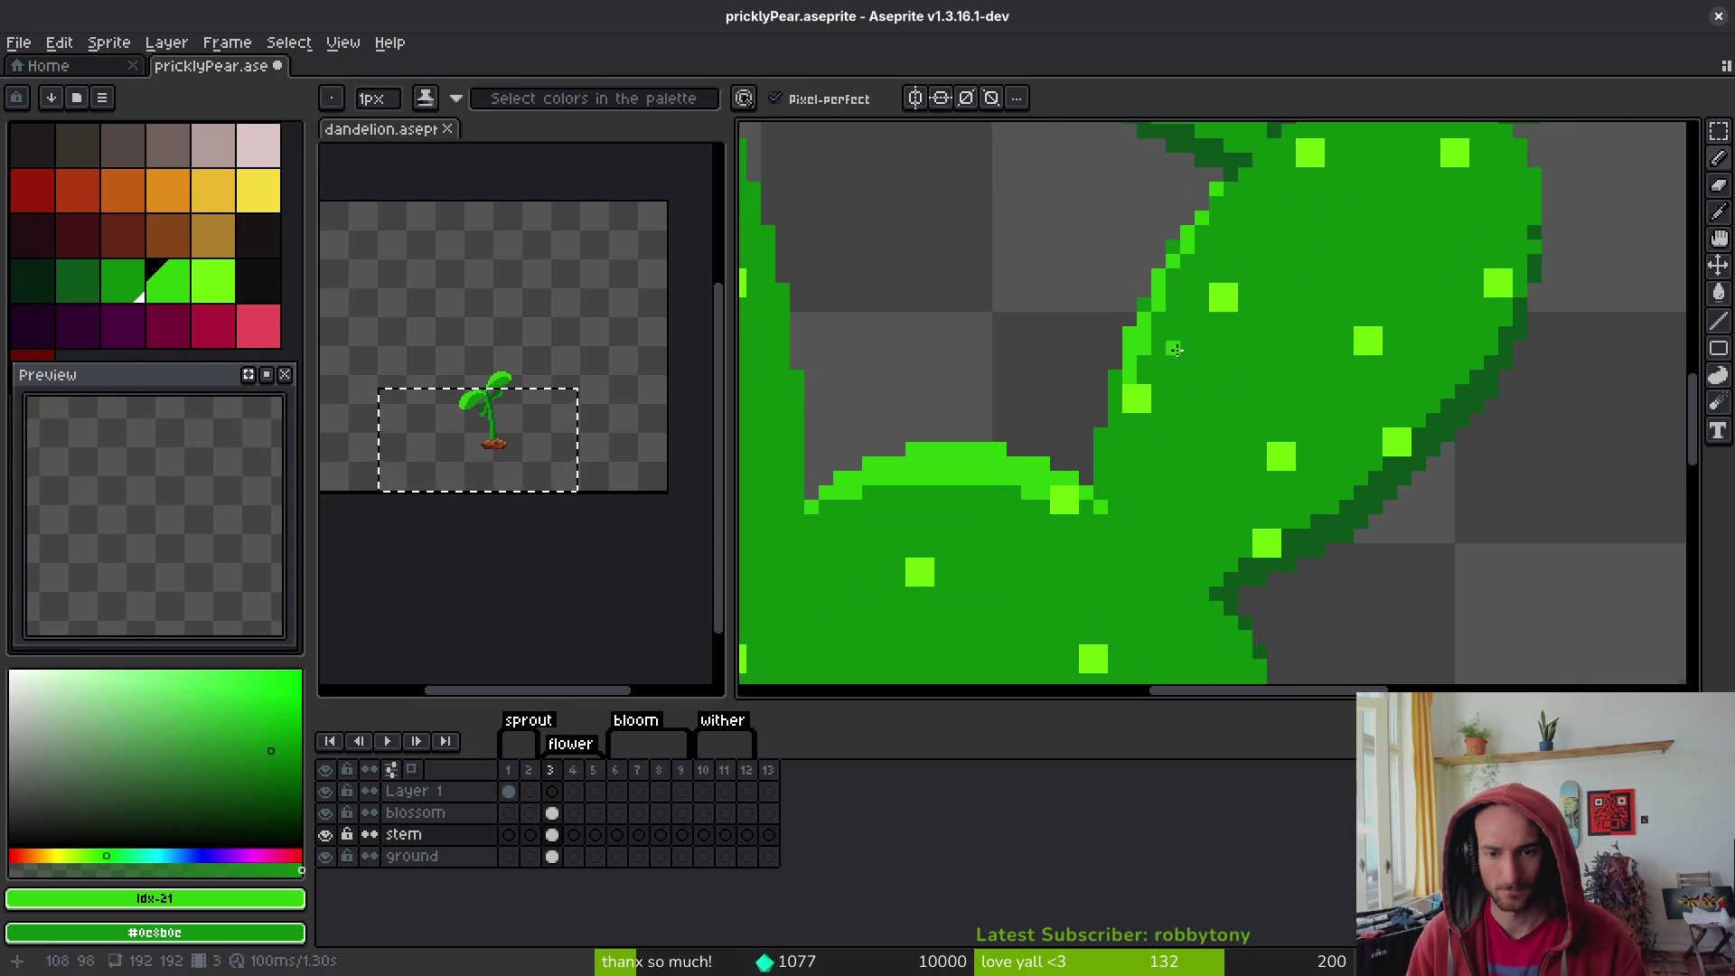
{"action": "left_click_drag", "start_coordinate": [1117, 390], "coordinate": [1109, 450]}
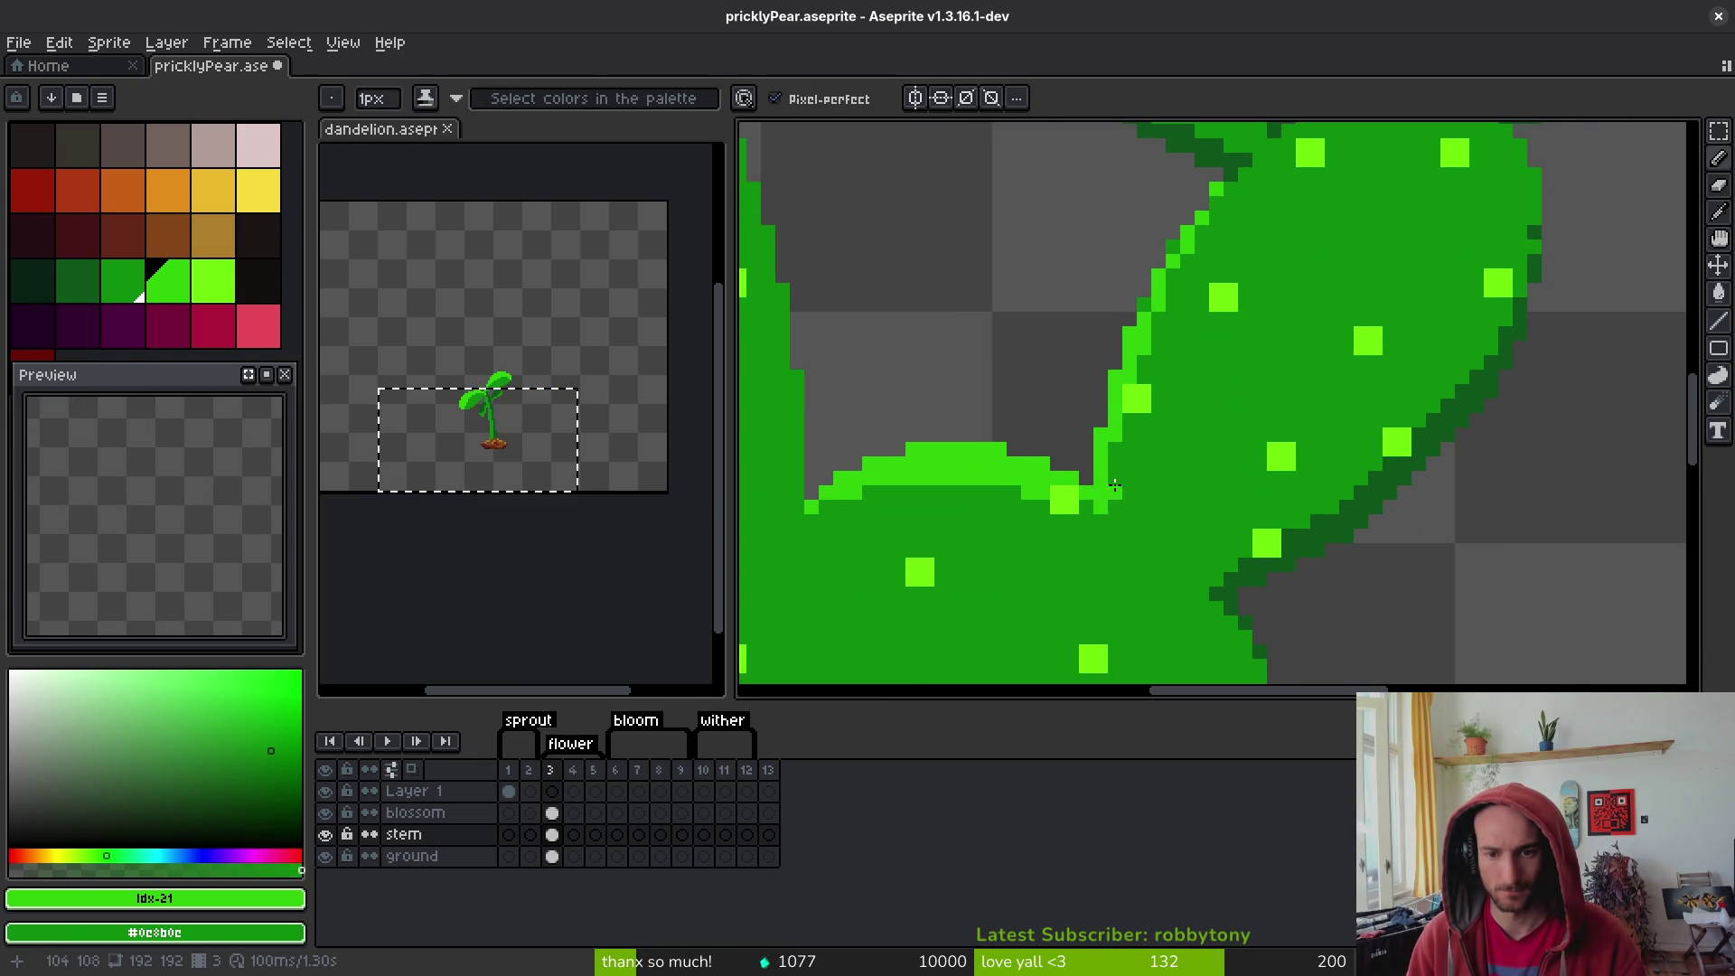
{"action": "scroll", "coordinate": [1115, 485], "scroll_direction": "down", "scroll_amount": 5}
{"action": "scroll", "coordinate": [1201, 425], "scroll_direction": "up", "scroll_amount": 5}
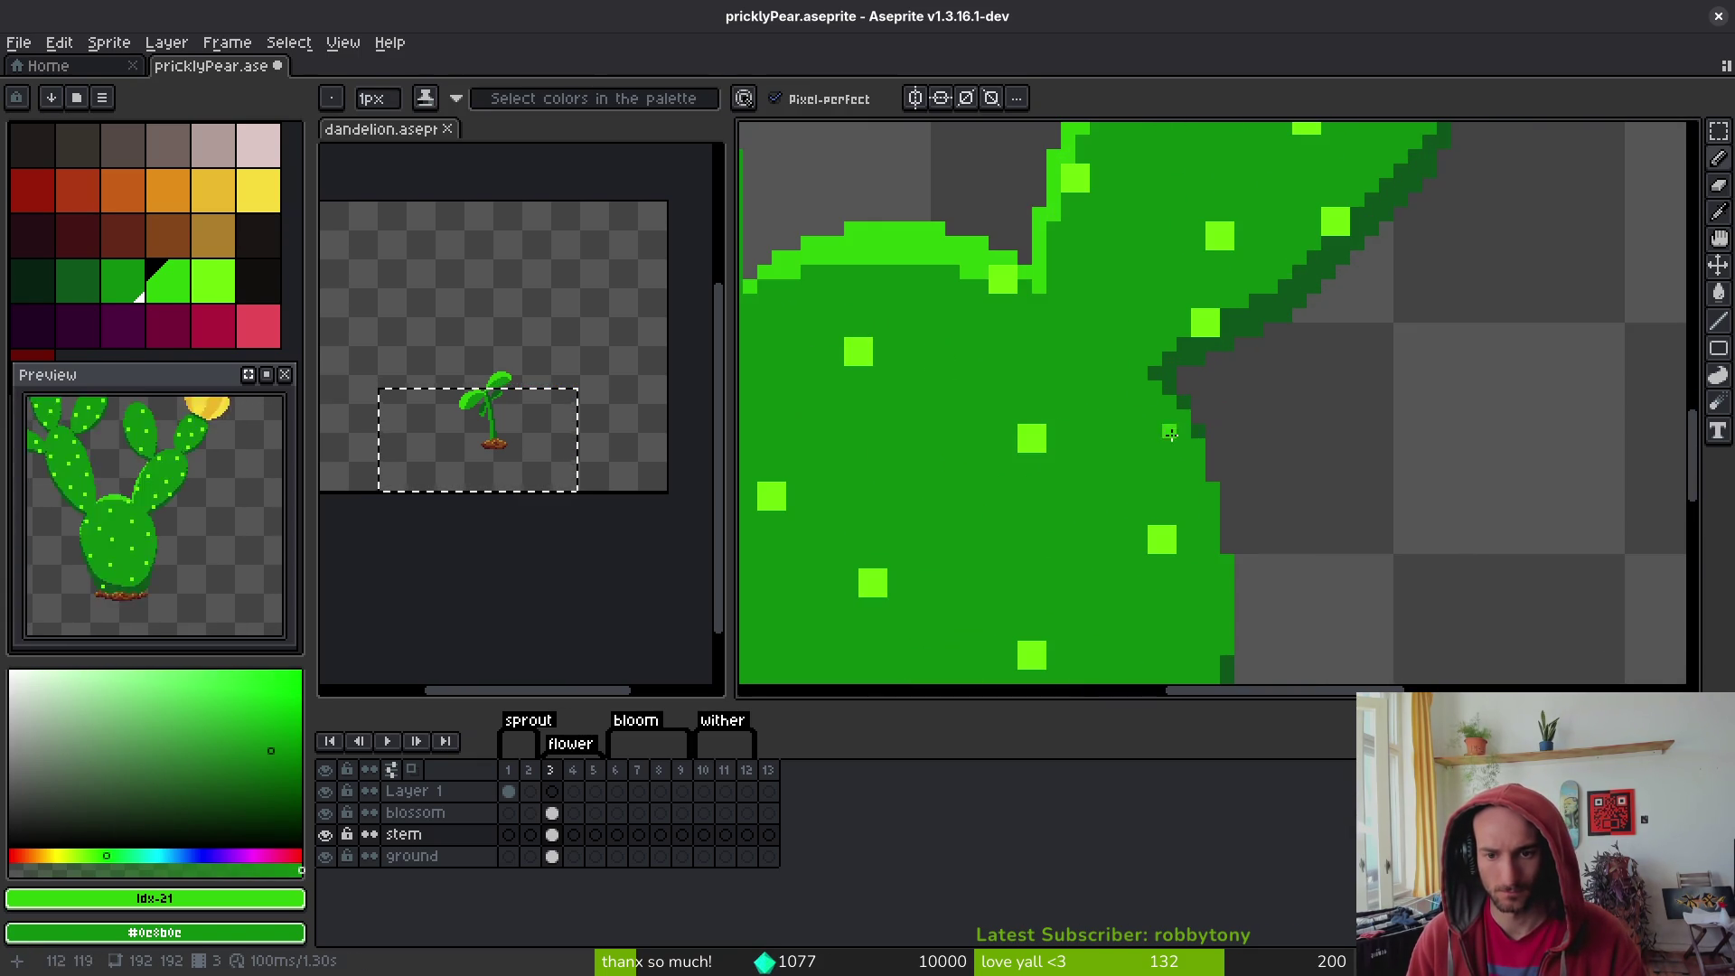
{"action": "left_click_drag", "start_coordinate": [1047, 298], "coordinate": [1097, 346]}
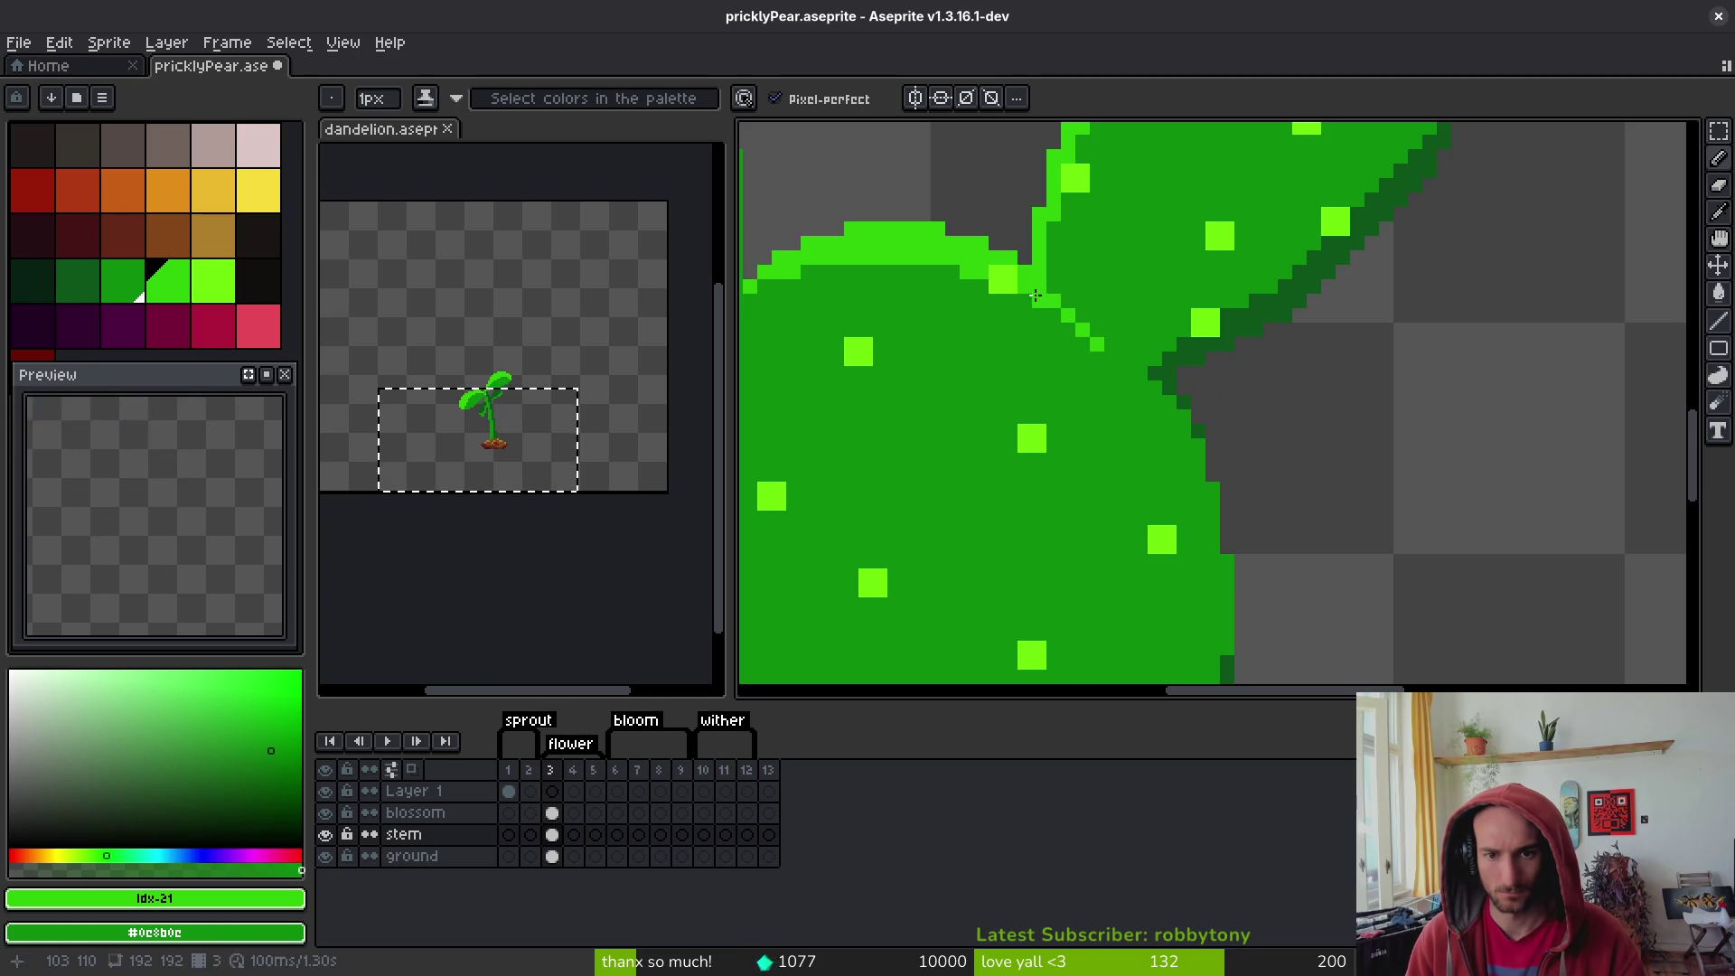
{"action": "mouse_move", "coordinate": [1036, 294]}
{"action": "left_mouse_down"}
{"action": "mouse_move", "coordinate": [1081, 335]}
{"action": "mouse_move", "coordinate": [927, 288]}
{"action": "mouse_move", "coordinate": [1342, 364]}
{"action": "mouse_move", "coordinate": [1261, 322]}
{"action": "mouse_move", "coordinate": [1134, 323]}
{"action": "mouse_move", "coordinate": [1053, 395]}
{"action": "mouse_move", "coordinate": [1114, 341]}
{"action": "left_mouse_up"}
- Try a highlight down the centre pad's right edge, then undo the stray strokes
{"action": "scroll", "coordinate": [1175, 325], "scroll_direction": "down", "scroll_amount": 3}
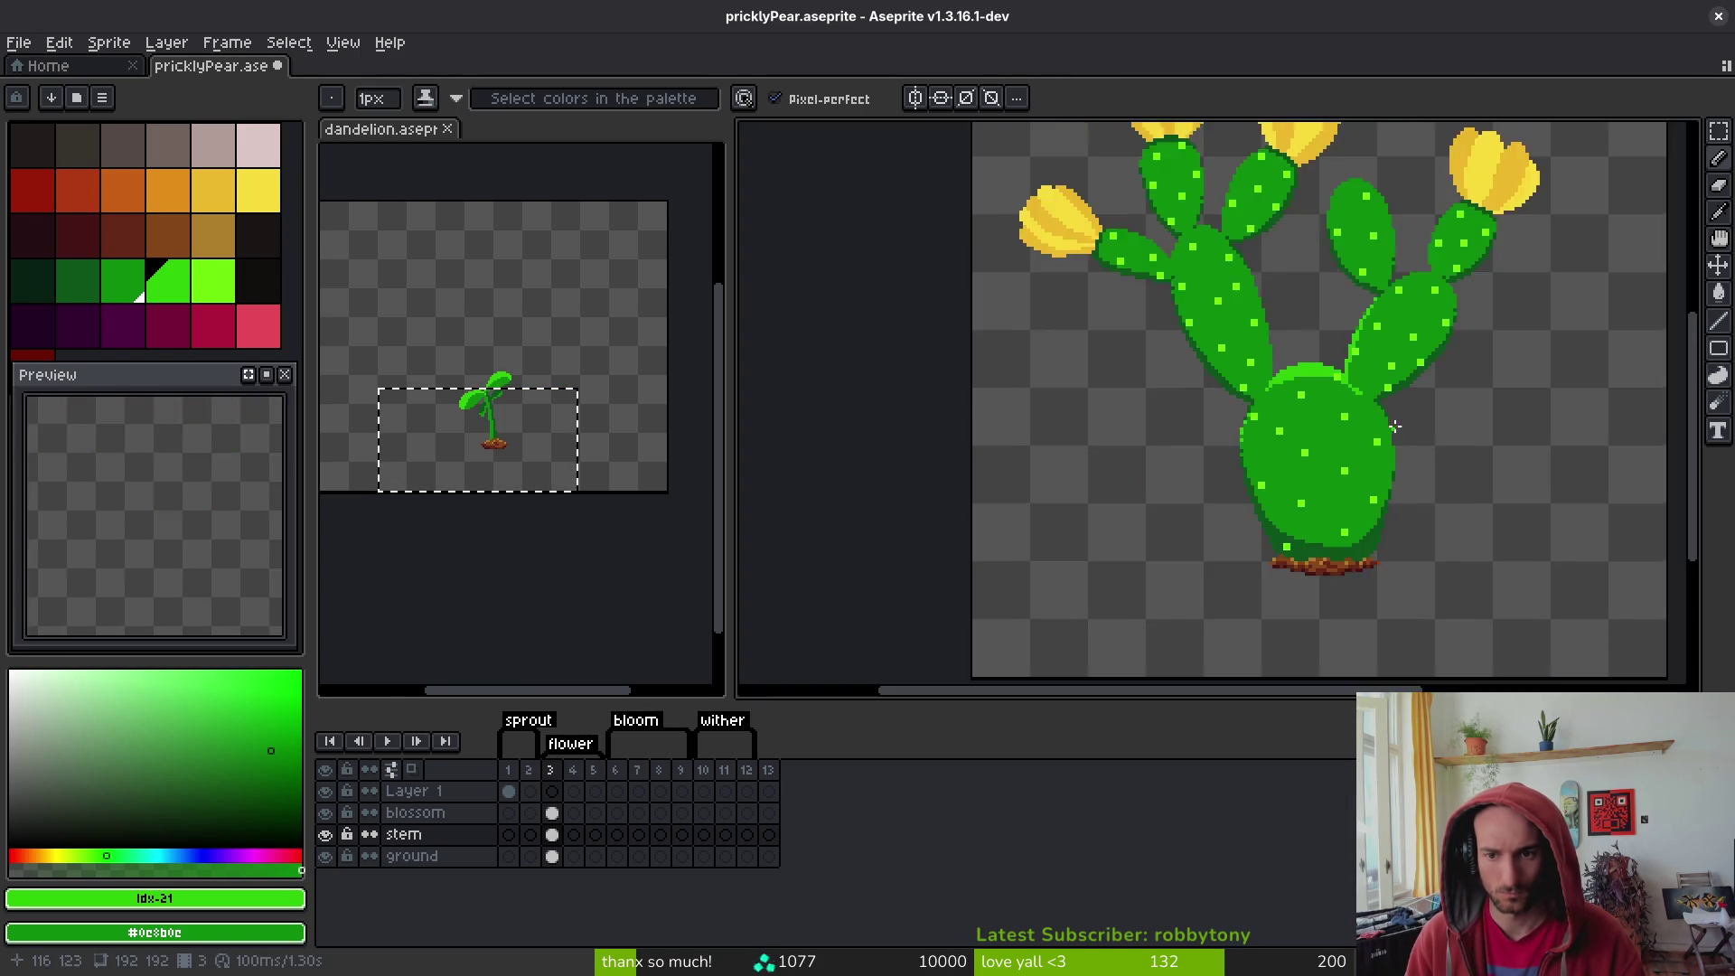
{"action": "scroll", "coordinate": [1271, 351], "scroll_direction": "up", "scroll_amount": 3}
{"action": "scroll", "coordinate": [1336, 391], "scroll_direction": "down", "scroll_amount": 5}
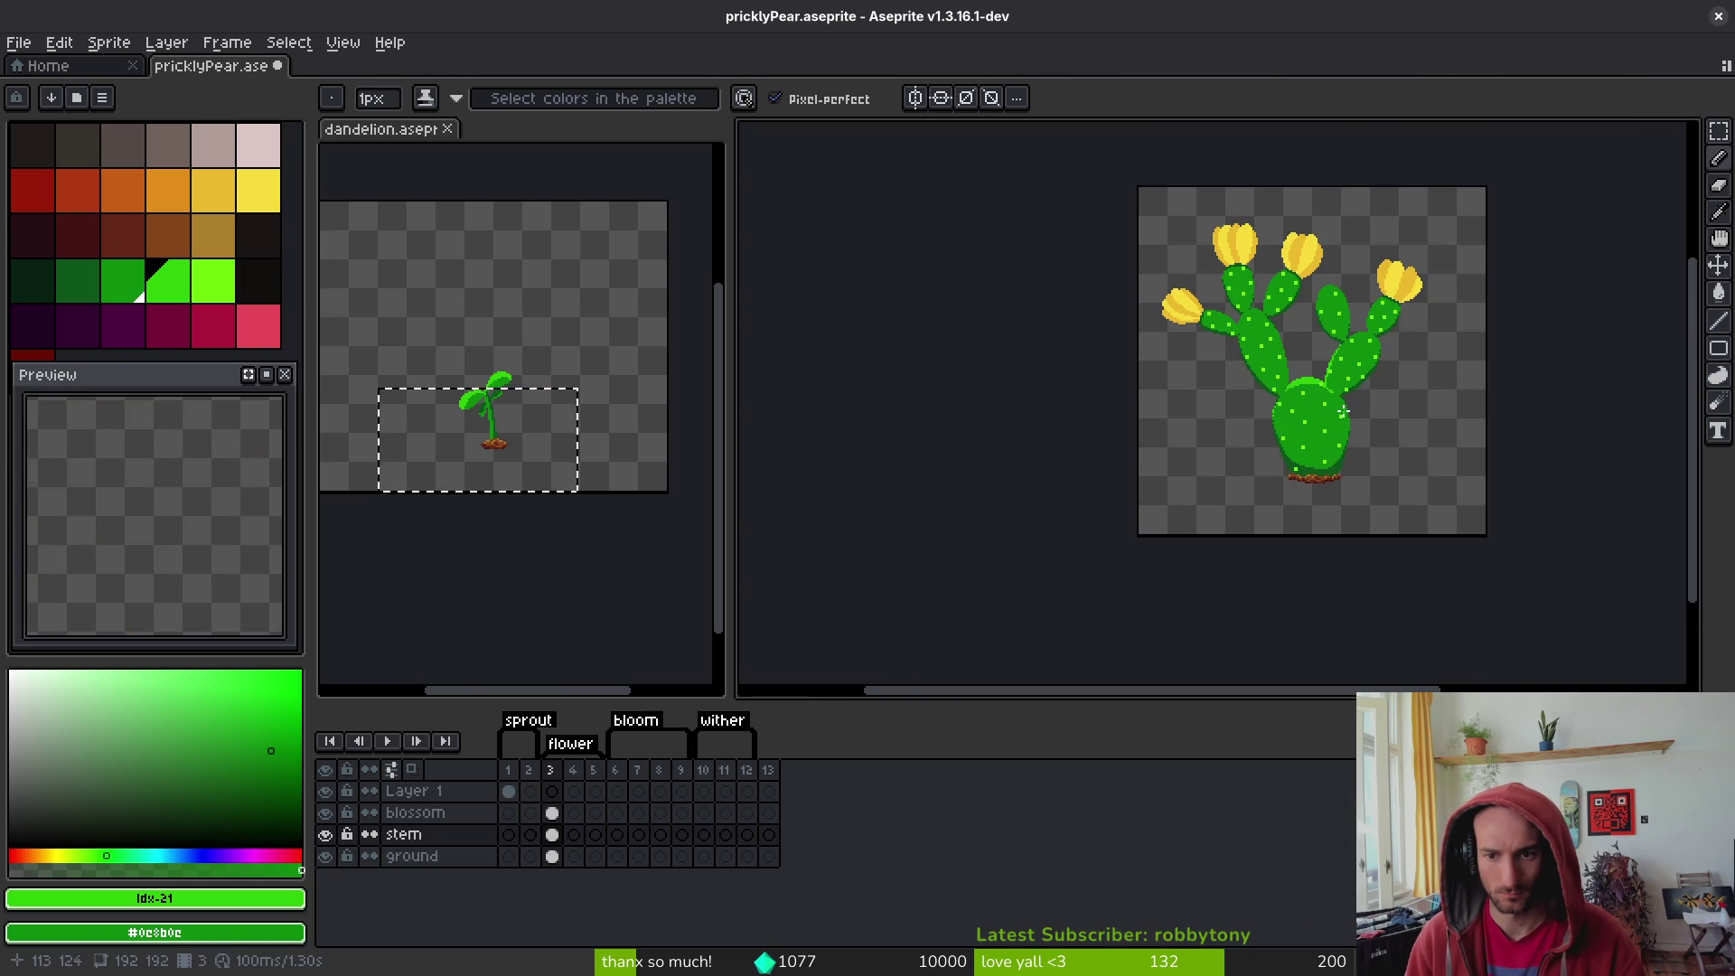
{"action": "scroll", "coordinate": [1283, 339], "scroll_direction": "up", "scroll_amount": 5}
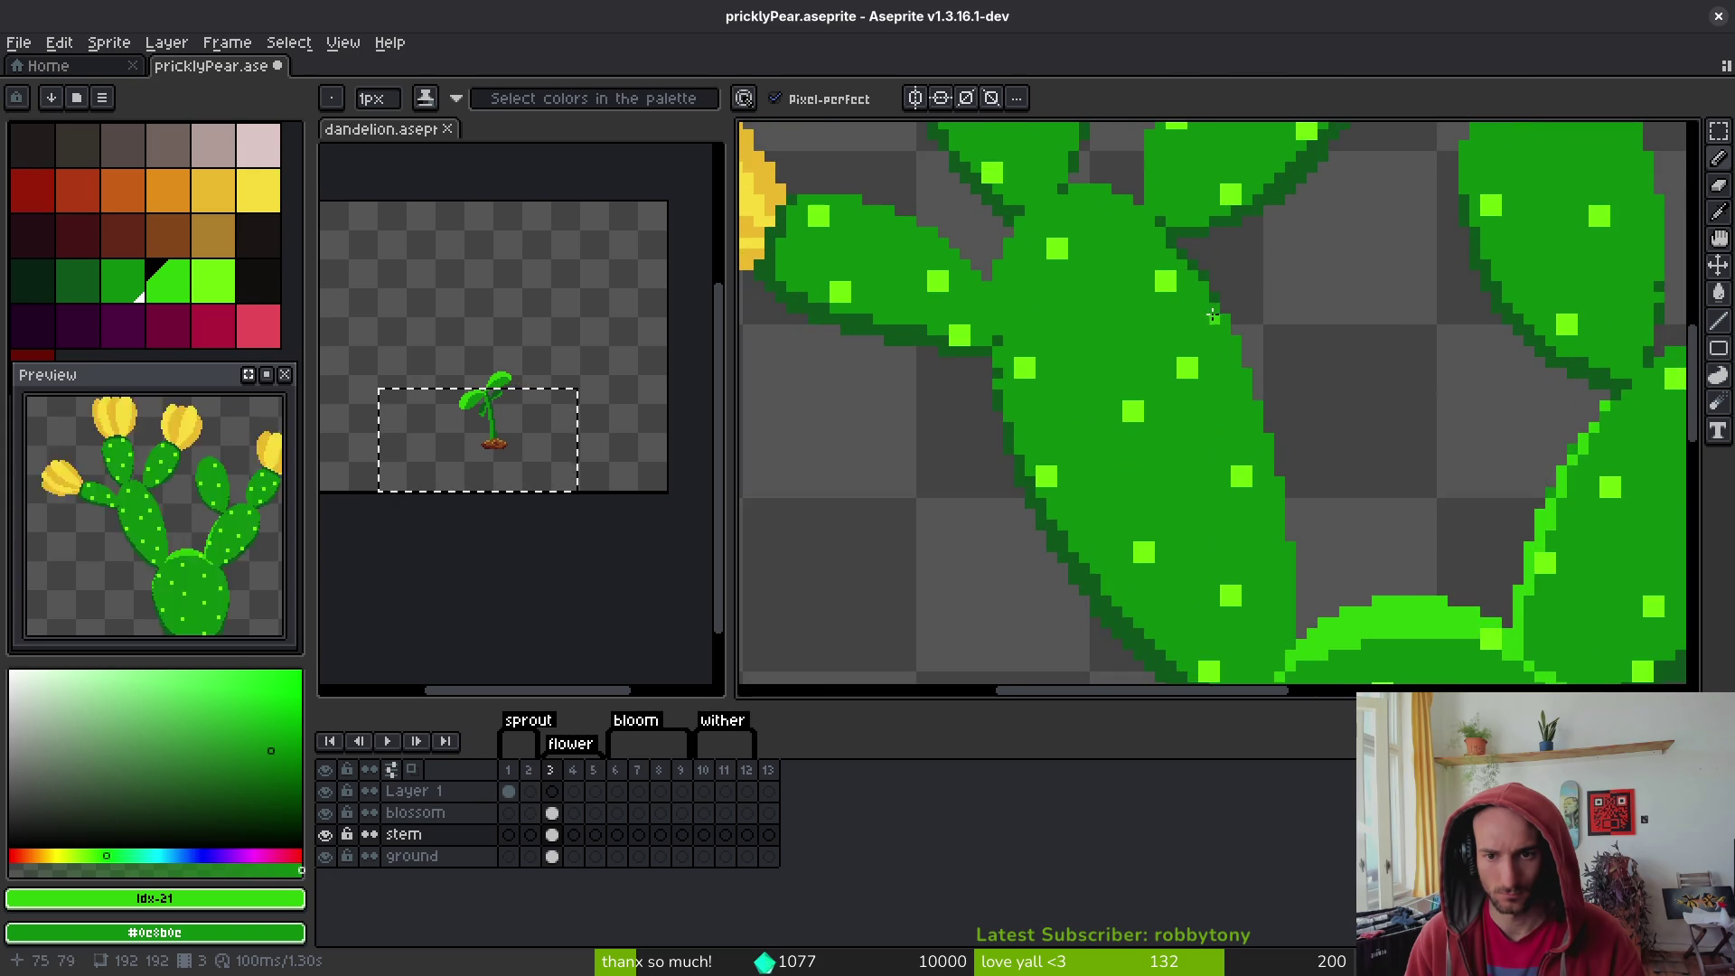
{"action": "left_click_drag", "start_coordinate": [1222, 317], "coordinate": [1274, 479]}
{"action": "key", "text": "ctrl+z"}
{"action": "key", "text": "ctrl+z"}
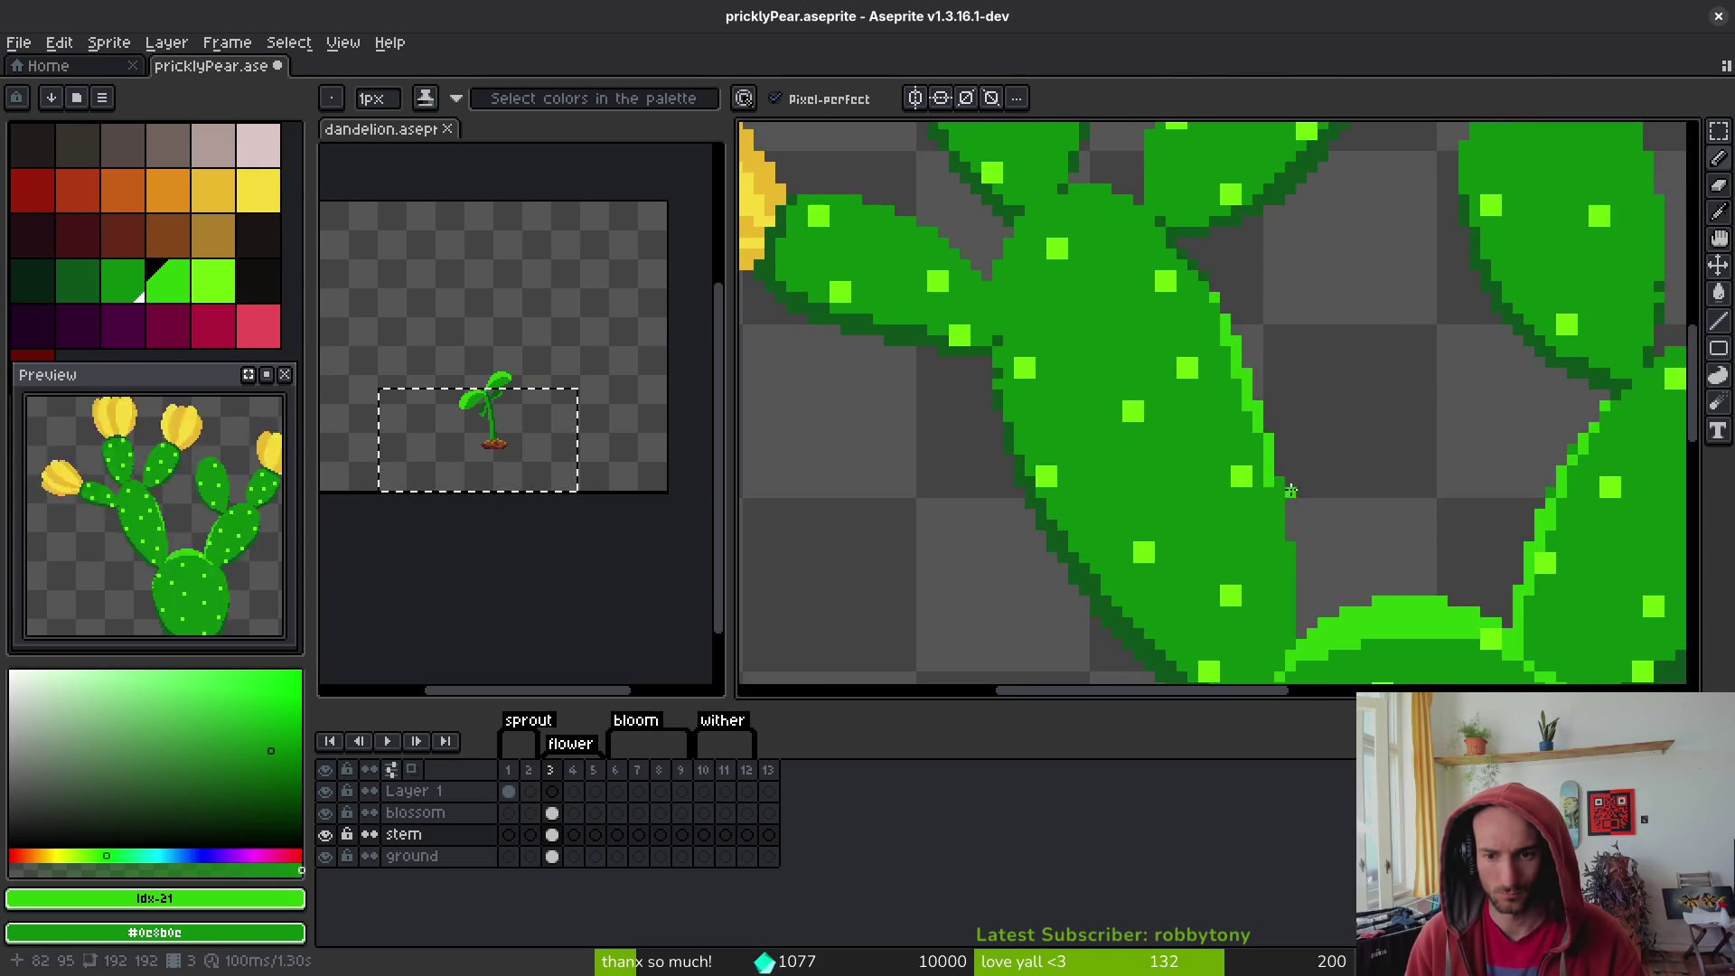
{"action": "key", "text": "ctrl+z"}
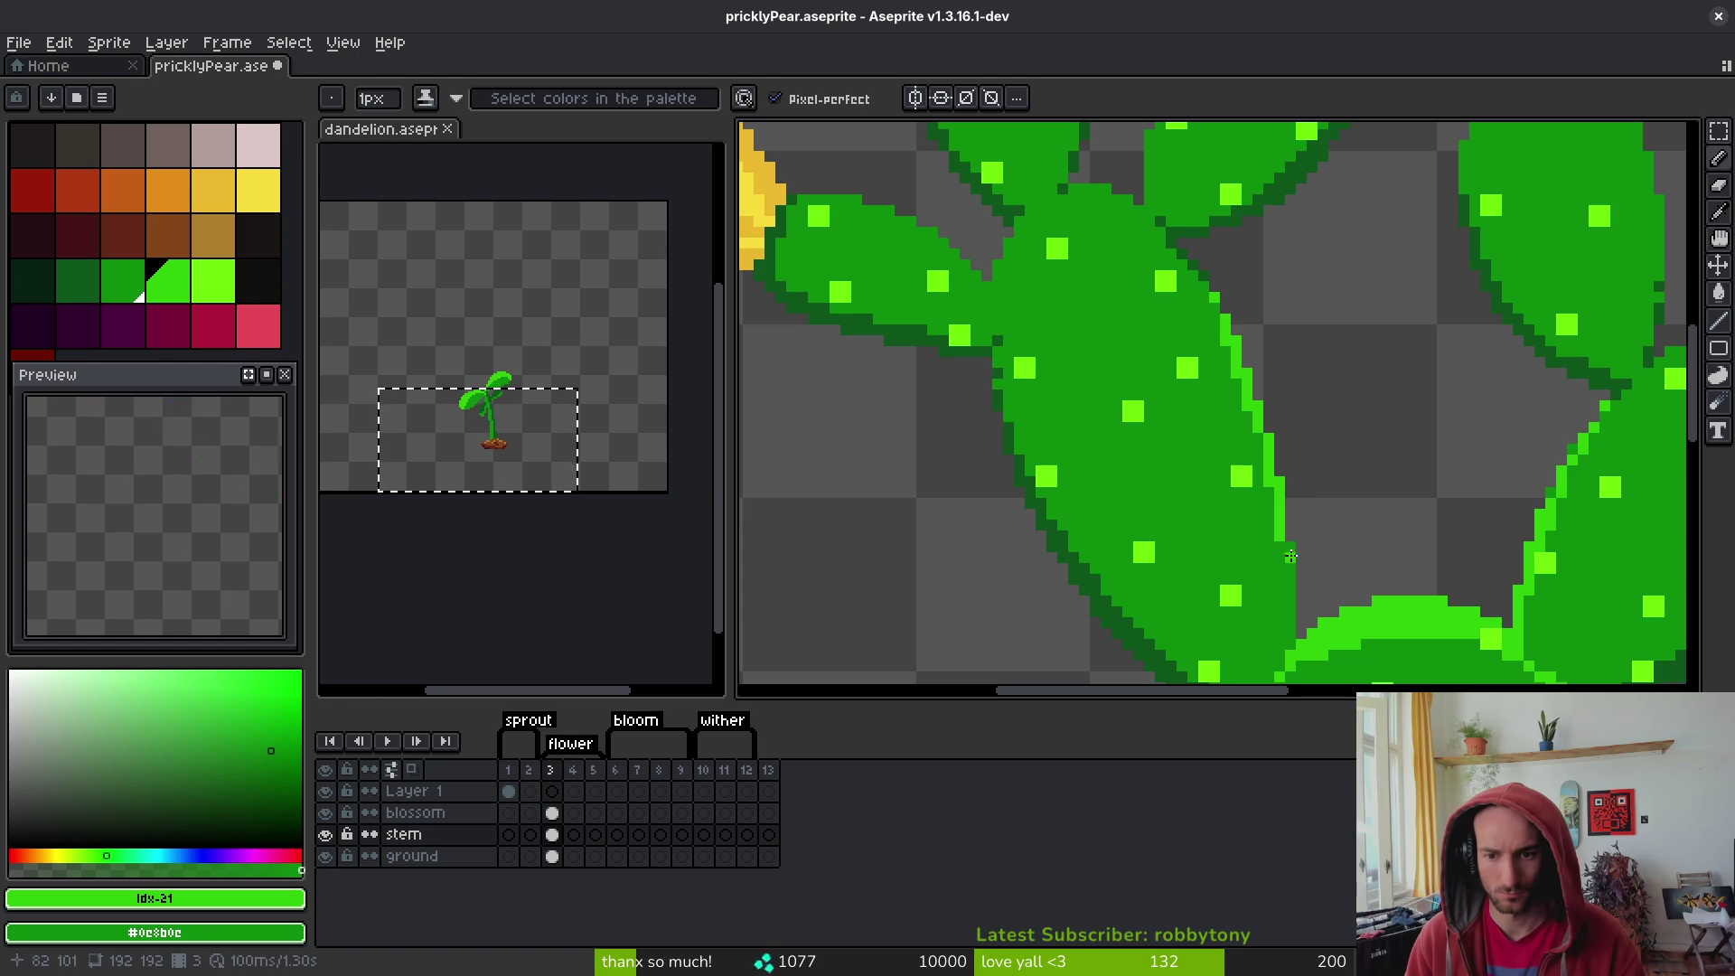
- Fill bright-green pixels in the pads' gap and draw a bright-green line along the left pad's top
{"action": "scroll", "coordinate": [1387, 453], "scroll_direction": "down", "scroll_amount": 5}
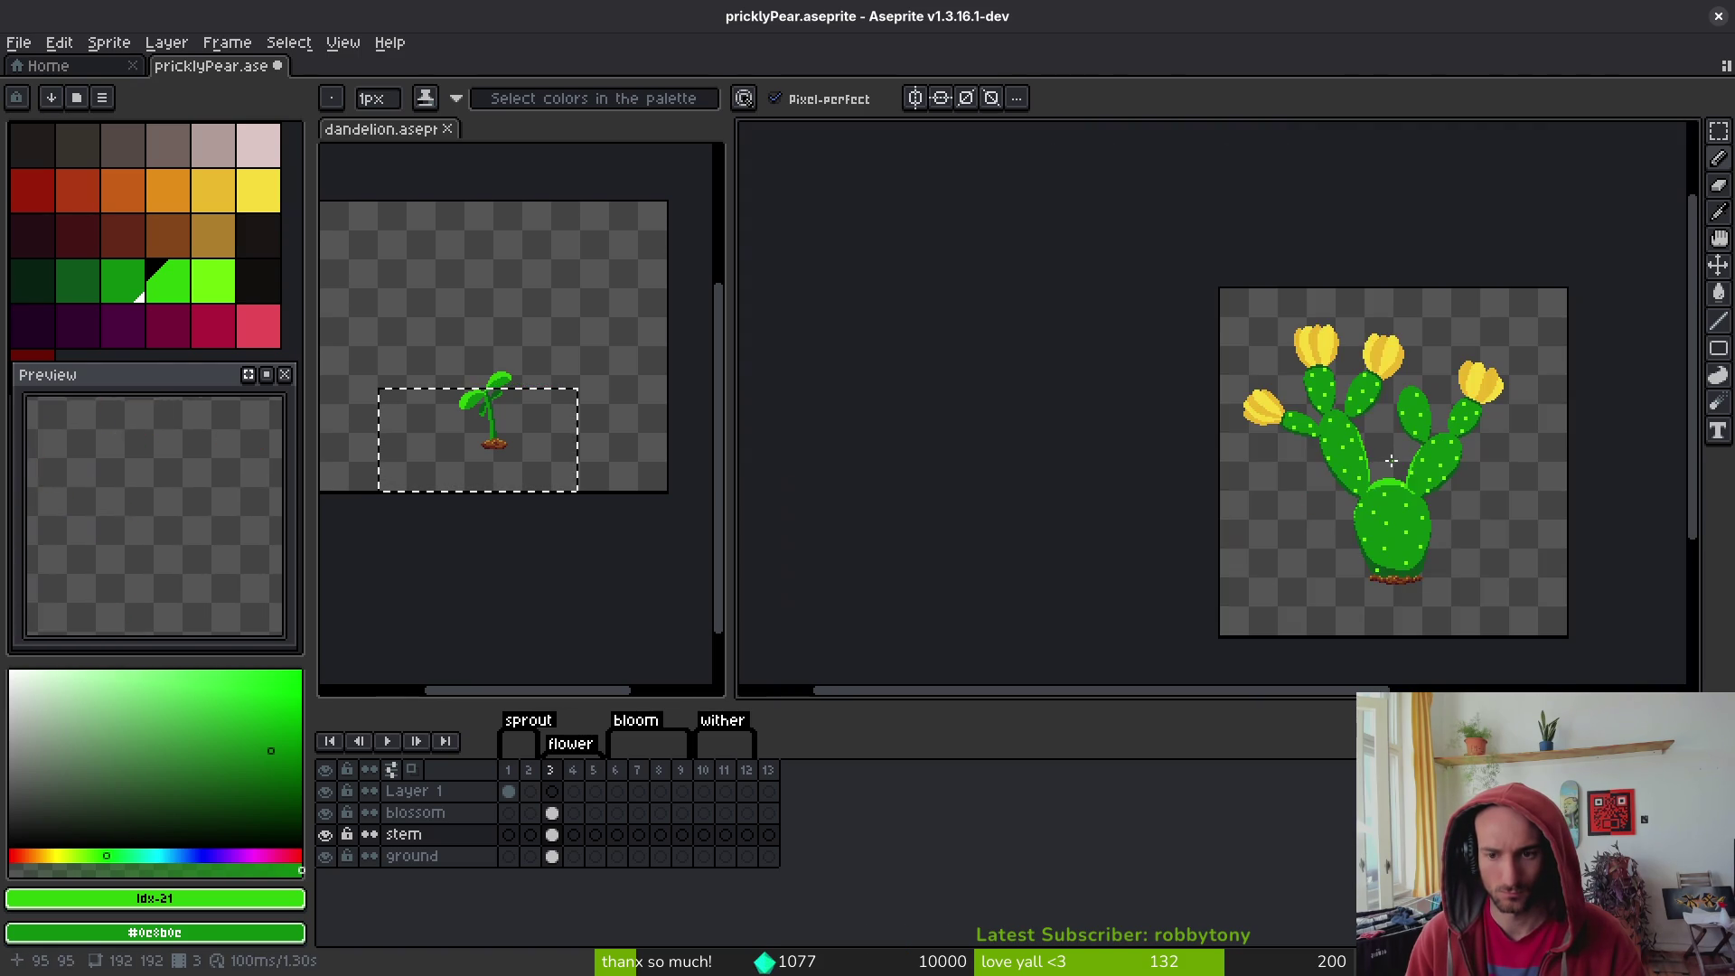
{"action": "scroll", "coordinate": [1387, 454], "scroll_direction": "up", "scroll_amount": 5}
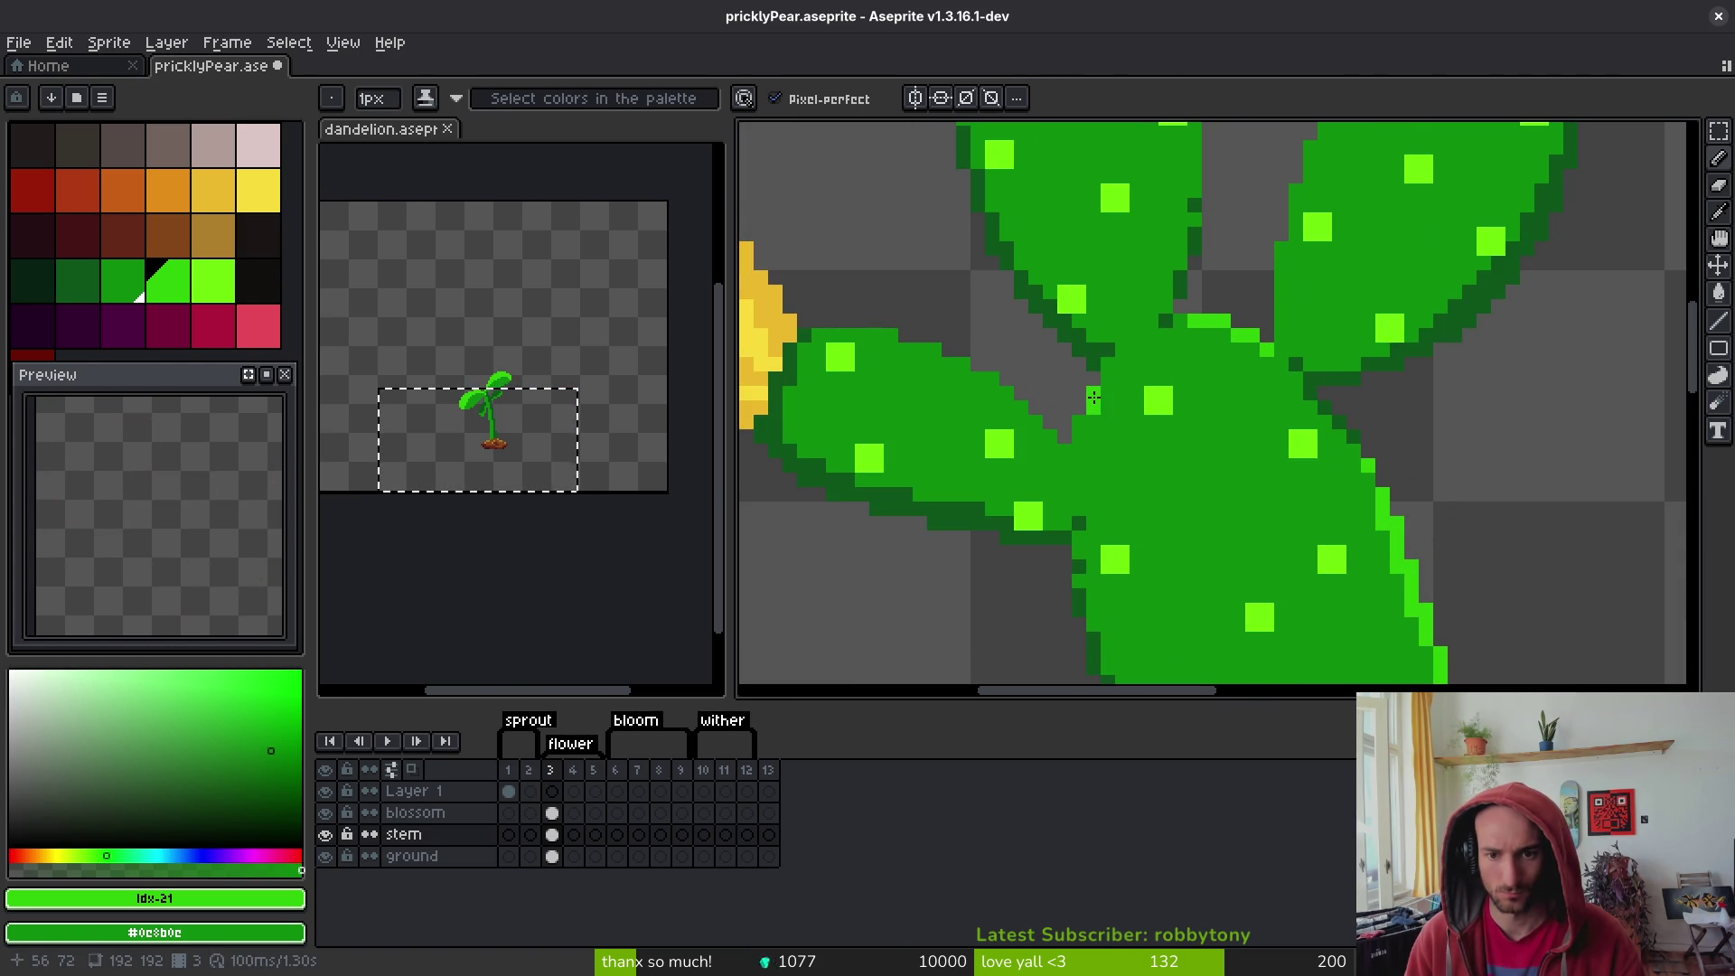
{"action": "left_click", "coordinate": [1080, 423]}
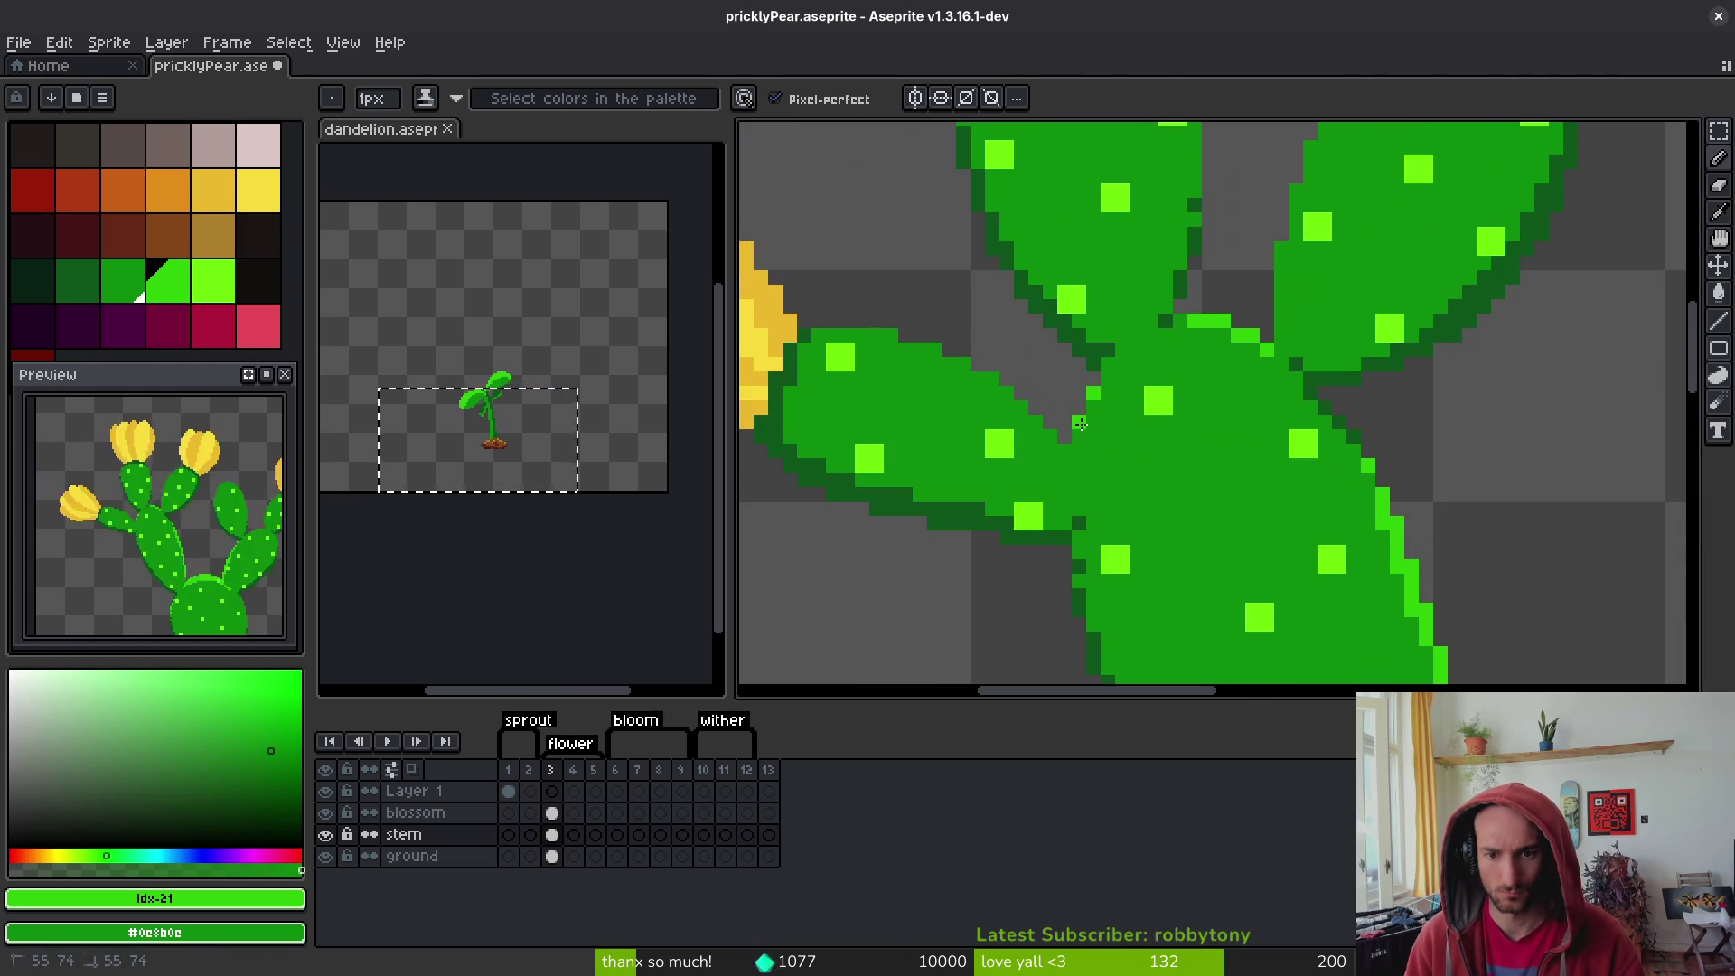
{"action": "left_click", "coordinate": [1103, 374]}
{"action": "left_click", "coordinate": [999, 411]}
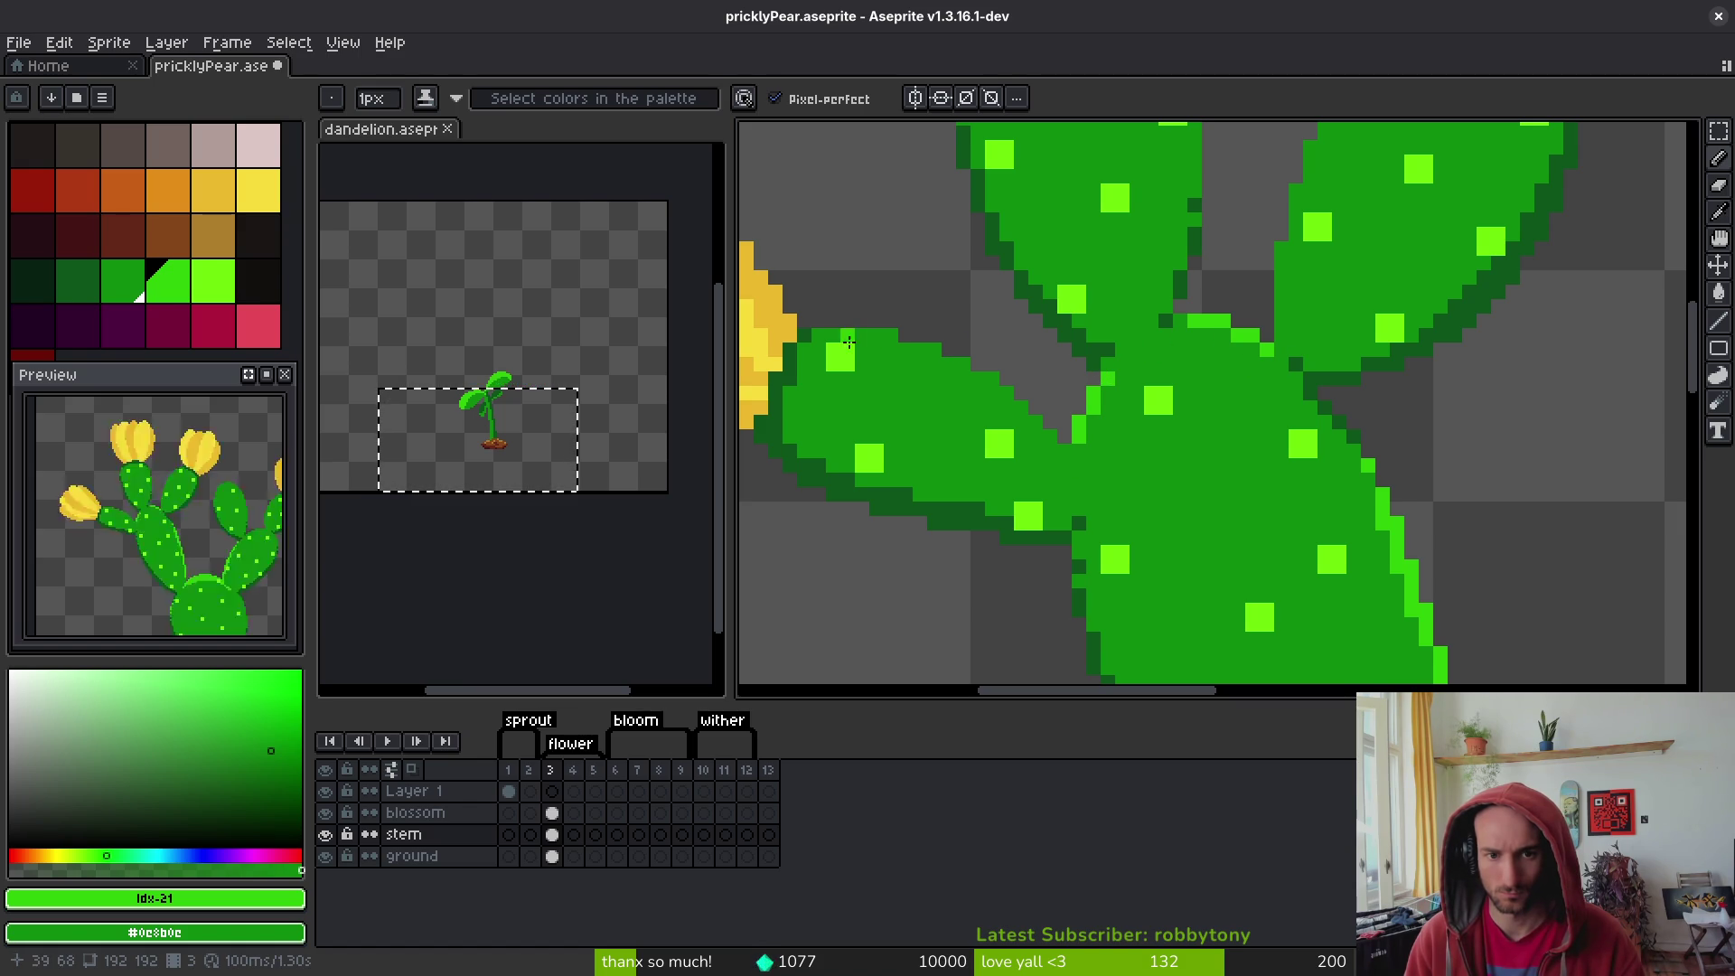
{"action": "left_click", "coordinate": [825, 335]}
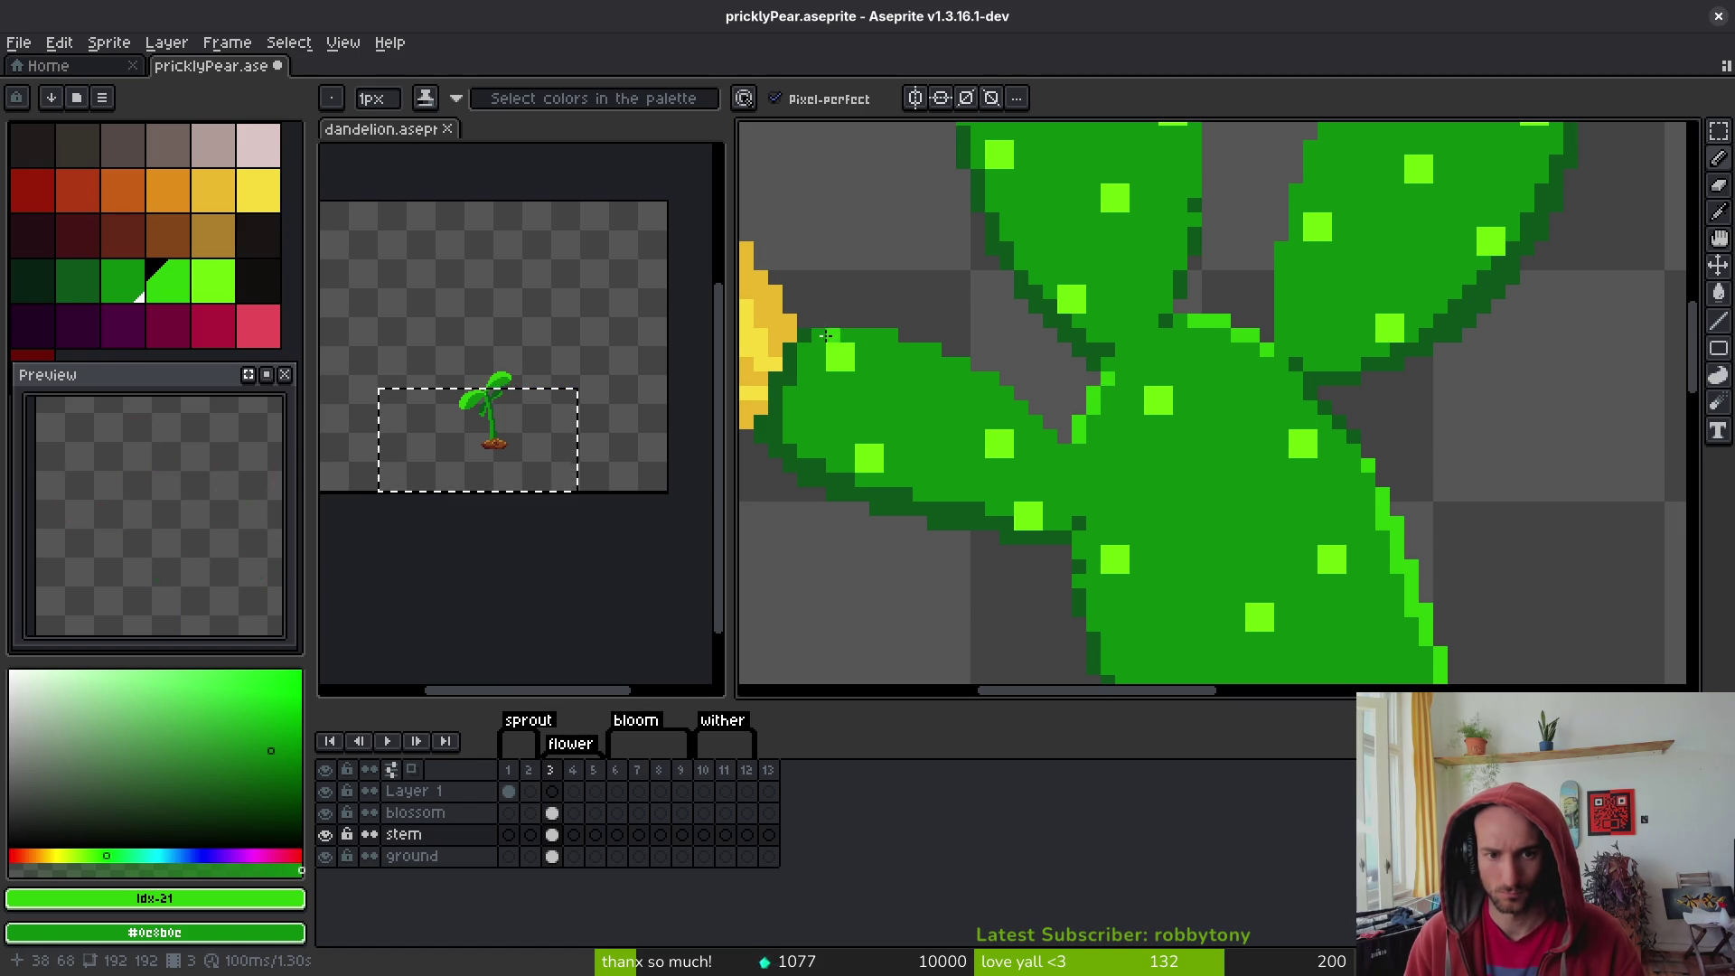
{"action": "mouse_move", "coordinate": [820, 336]}
{"action": "left_mouse_down"}
{"action": "mouse_move", "coordinate": [901, 343]}
{"action": "mouse_move", "coordinate": [1048, 438]}
{"action": "left_mouse_up"}
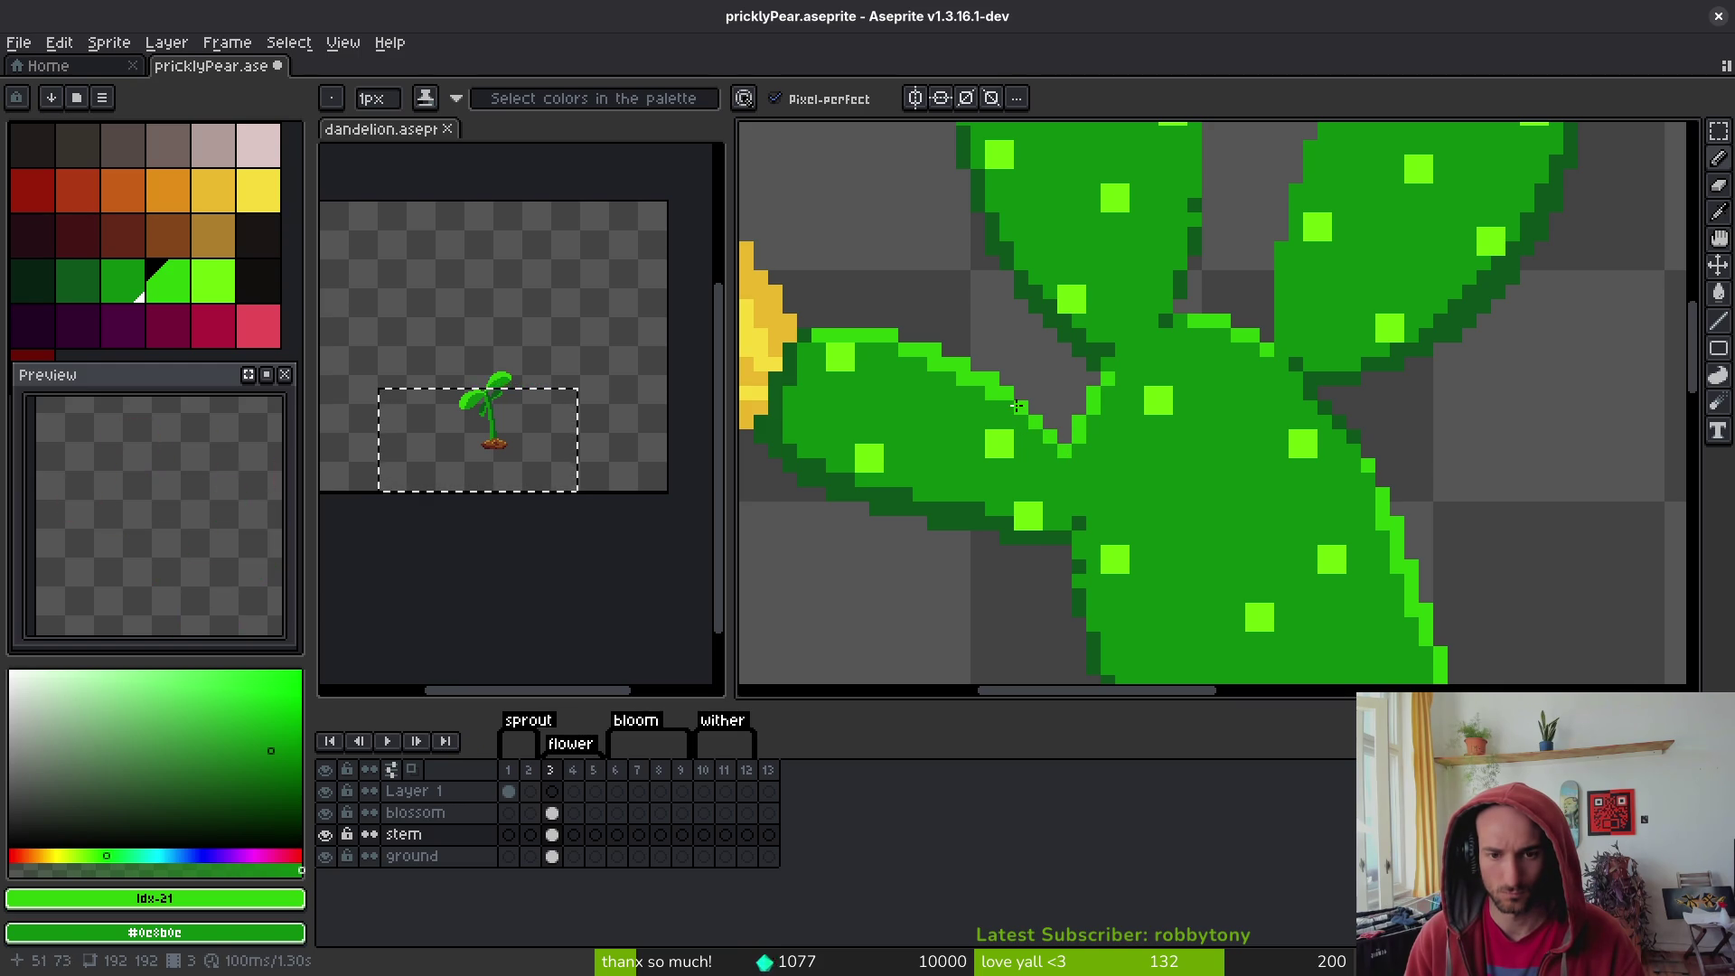
- Paint a light-green rim along the right pad's upper-left edge
{"action": "scroll", "coordinate": [893, 352], "scroll_direction": "down", "scroll_amount": 2}
{"action": "scroll", "coordinate": [1269, 295], "scroll_direction": "up", "scroll_amount": 2}
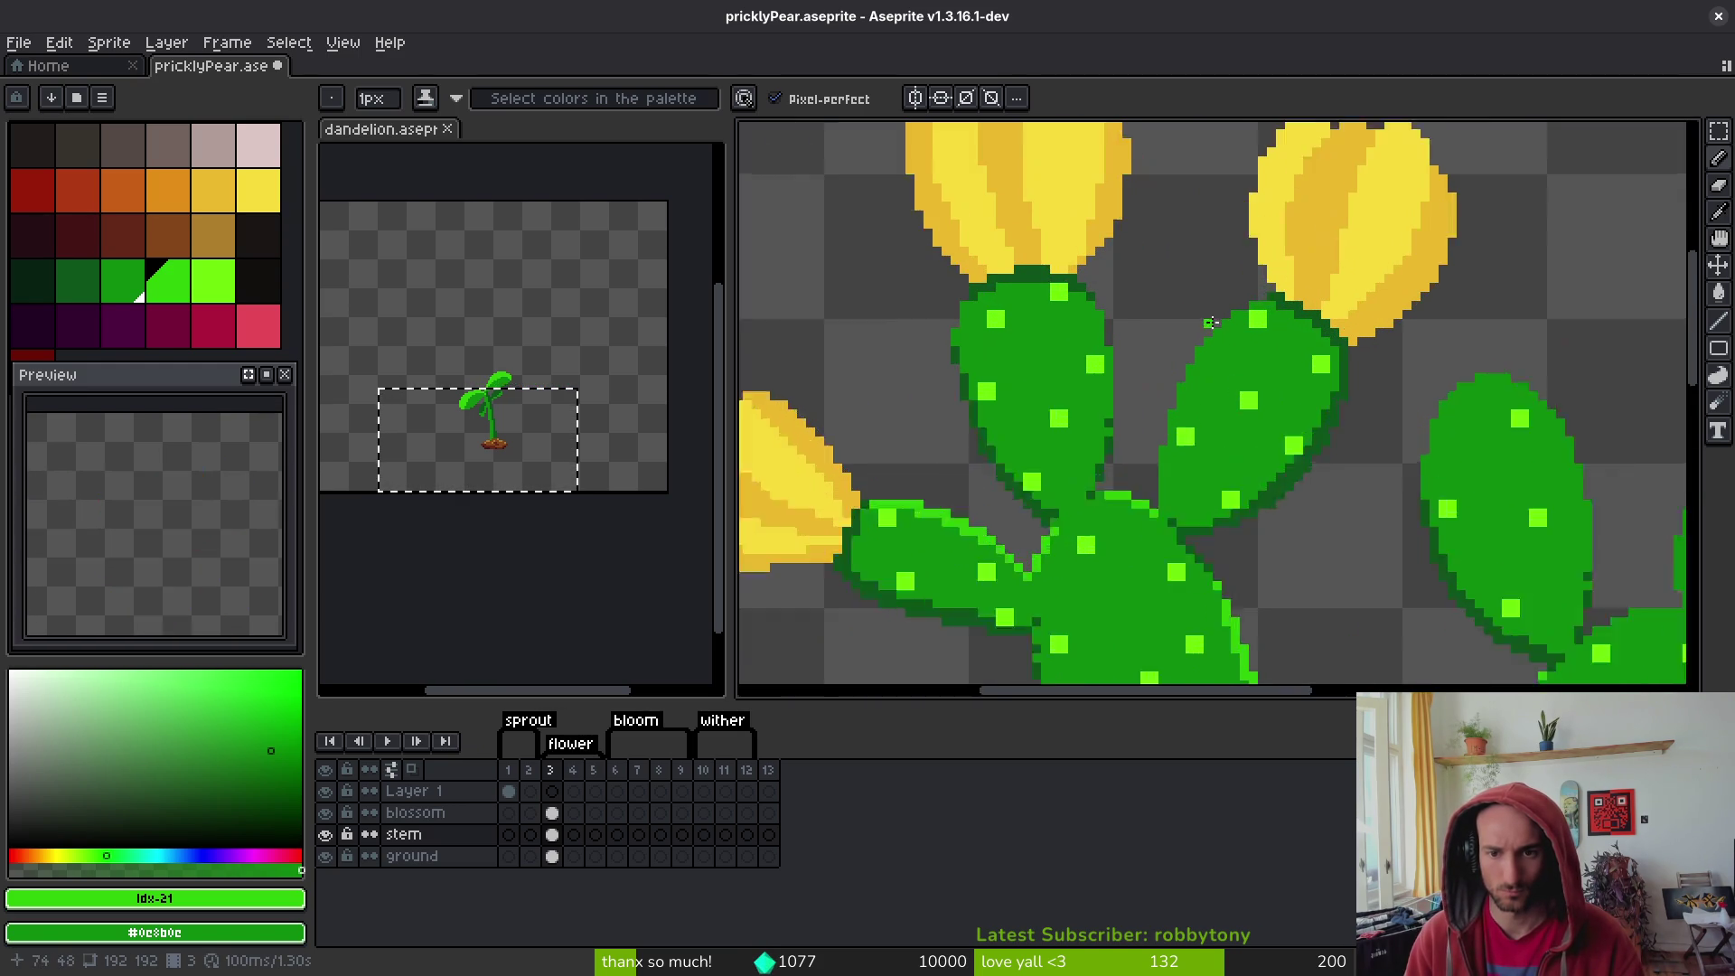
{"action": "left_click_drag", "start_coordinate": [1242, 312], "coordinate": [1217, 349]}
{"action": "left_click_drag", "start_coordinate": [1192, 412], "coordinate": [1179, 441]}
{"action": "scroll", "coordinate": [1234, 351], "scroll_direction": "up", "scroll_amount": 2}
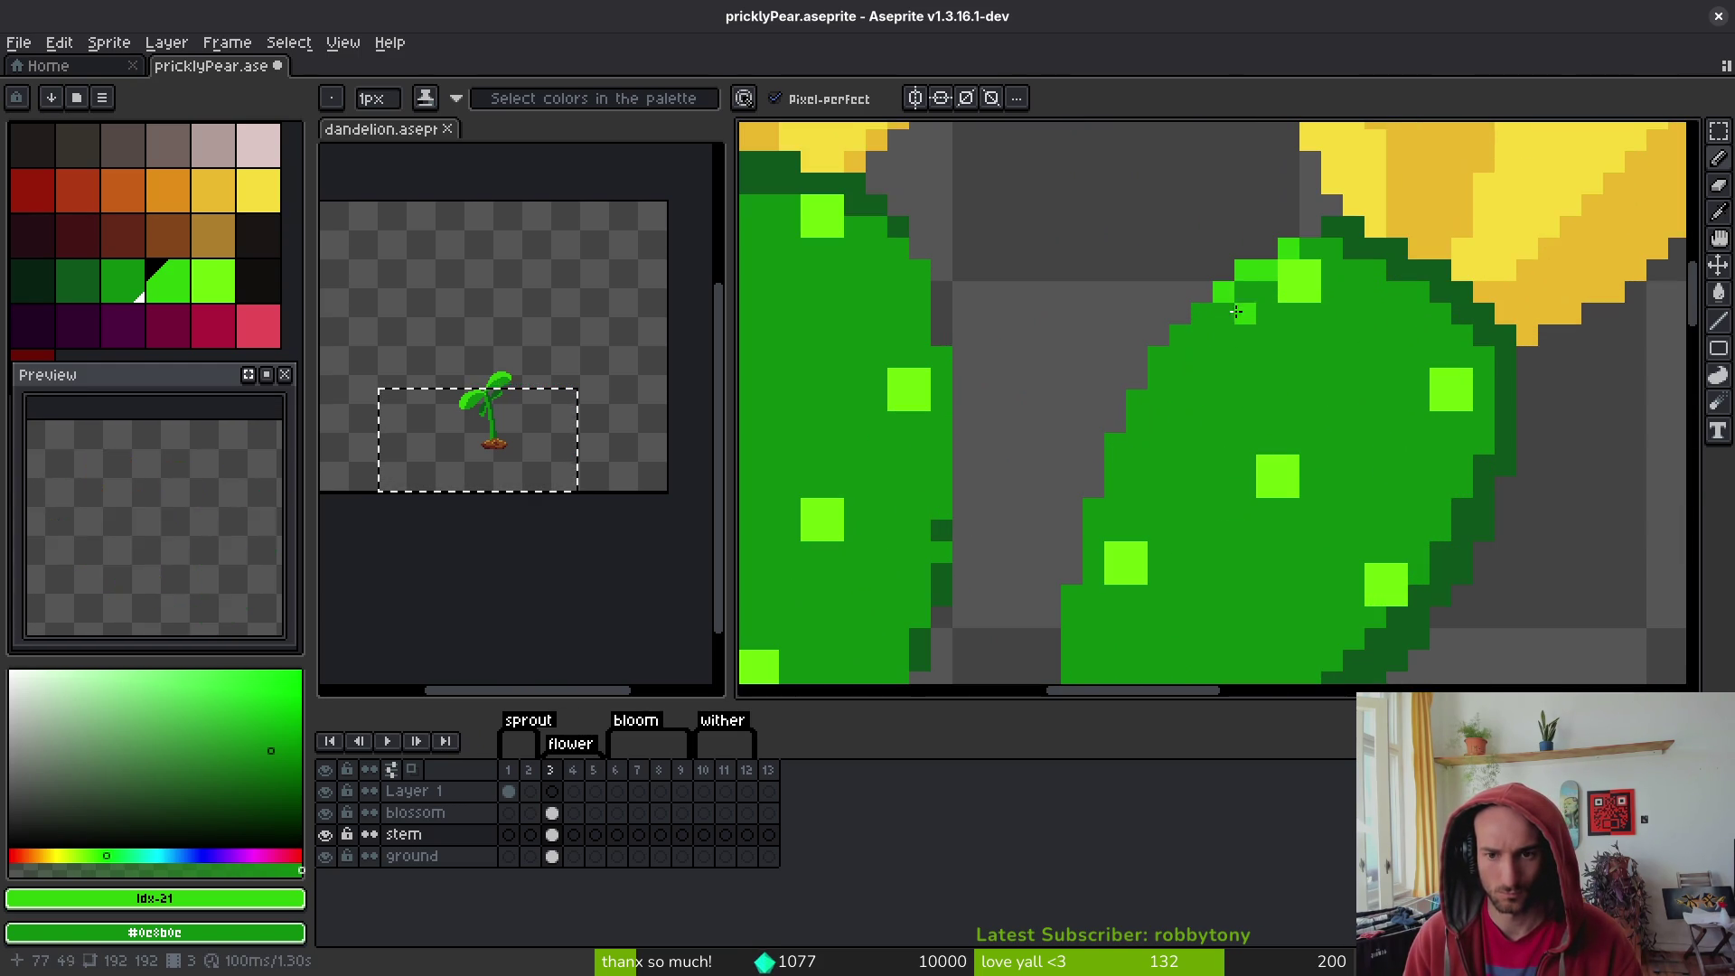
{"action": "mouse_move", "coordinate": [1191, 348]}
{"action": "left_mouse_down"}
{"action": "mouse_move", "coordinate": [1111, 514]}
{"action": "mouse_move", "coordinate": [1155, 353]}
{"action": "left_mouse_up"}
{"action": "left_click", "coordinate": [1186, 313]}
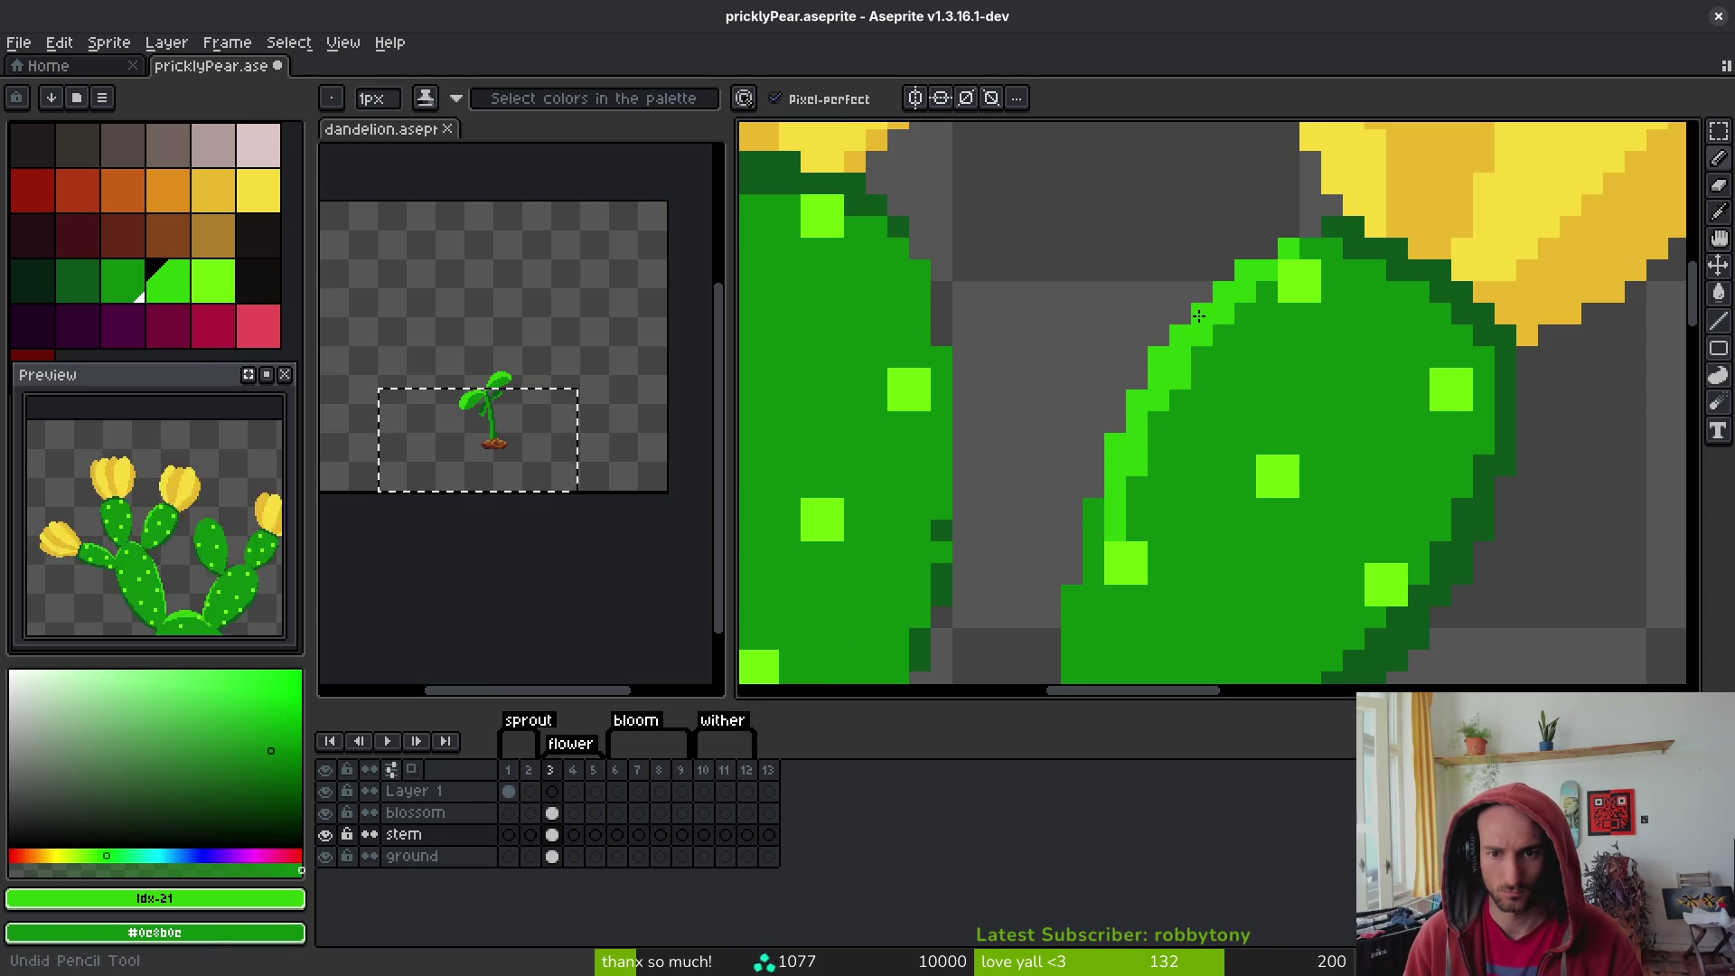
{"action": "left_click_drag", "start_coordinate": [1270, 292], "coordinate": [1366, 193]}
- Extend the highlight down the right pad's left edge and along the left pad's right edge
{"action": "left_click_drag", "start_coordinate": [1201, 412], "coordinate": [1168, 607]}
{"action": "mouse_move", "coordinate": [1177, 539]}
{"action": "left_mouse_down"}
{"action": "mouse_move", "coordinate": [1248, 533]}
{"action": "mouse_move", "coordinate": [1275, 462]}
{"action": "left_mouse_up"}
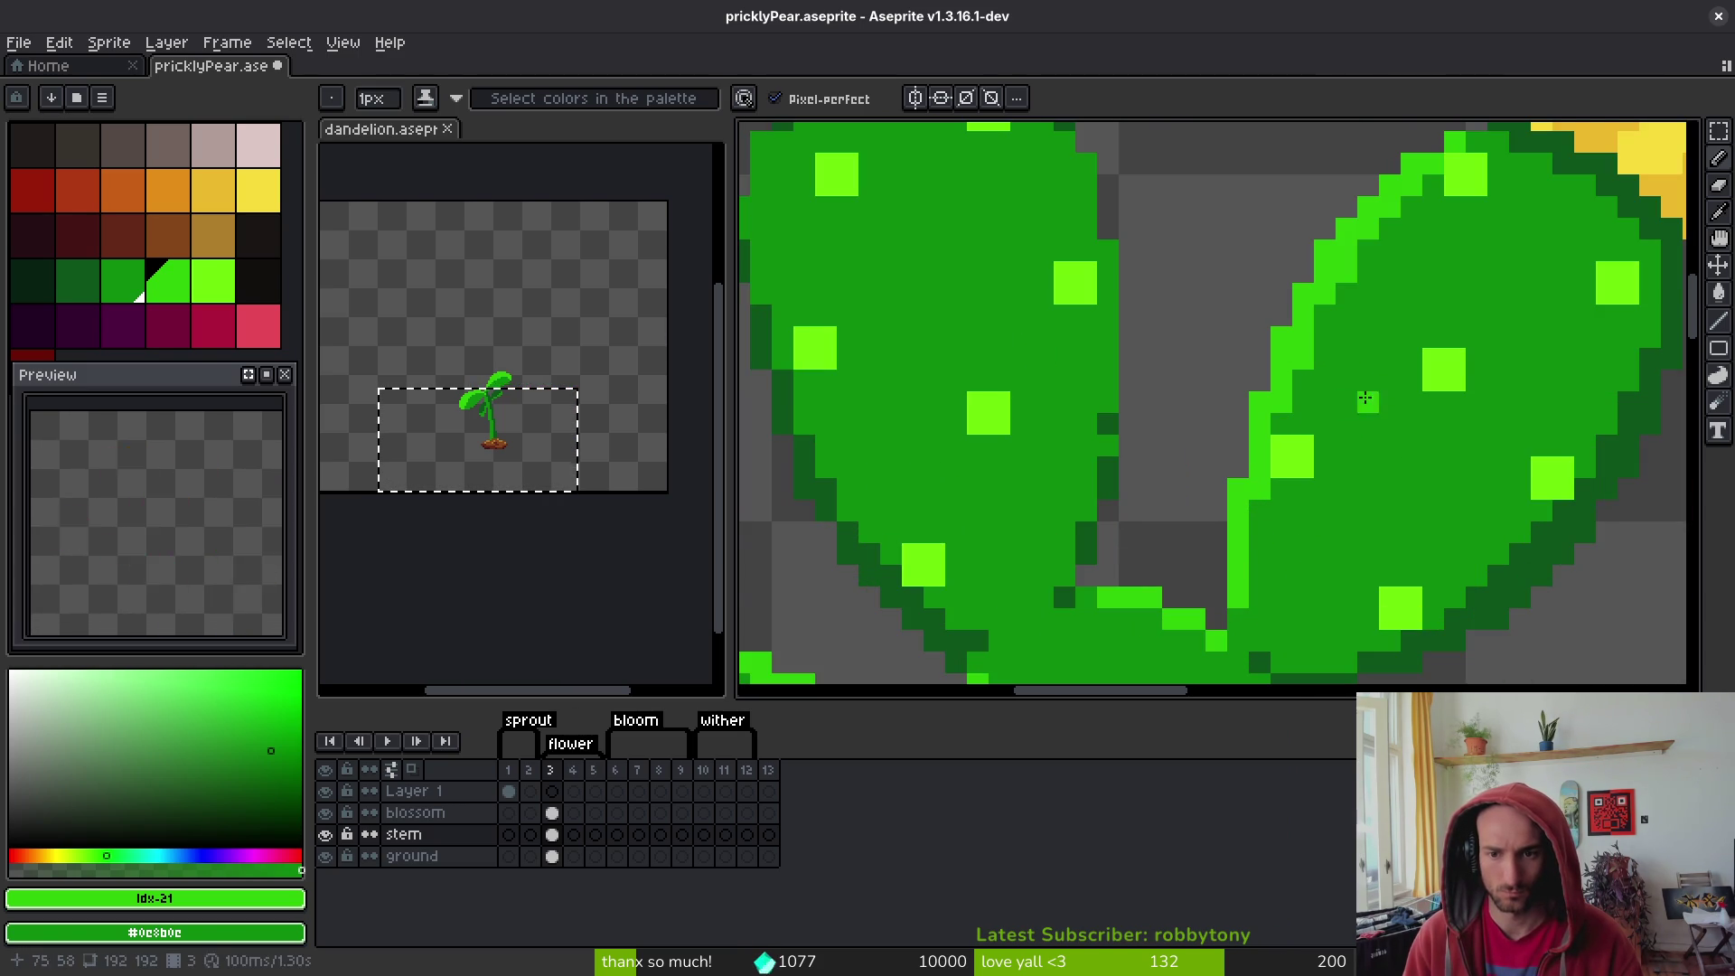
{"action": "mouse_move", "coordinate": [1365, 399]}
{"action": "left_mouse_down"}
{"action": "mouse_move", "coordinate": [1324, 359]}
{"action": "mouse_move", "coordinate": [1345, 271]}
{"action": "left_mouse_up"}
{"action": "scroll", "coordinate": [1437, 362], "scroll_direction": "down", "scroll_amount": 4}
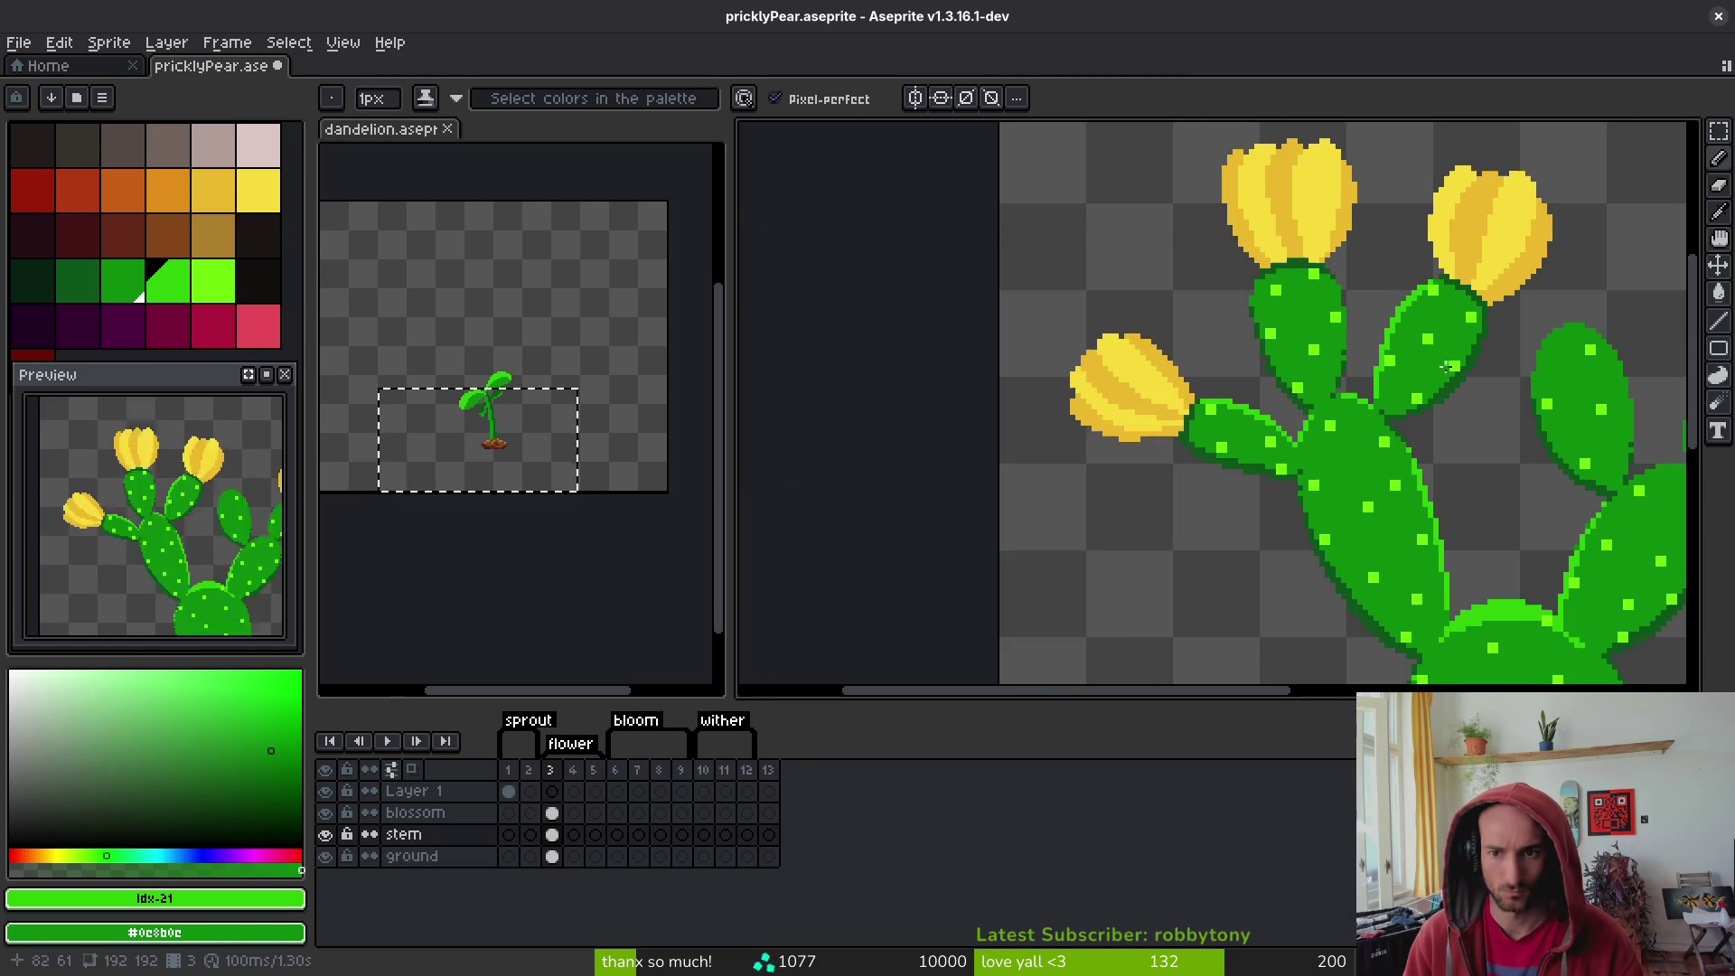
{"action": "scroll", "coordinate": [1447, 367], "scroll_direction": "up", "scroll_amount": 3}
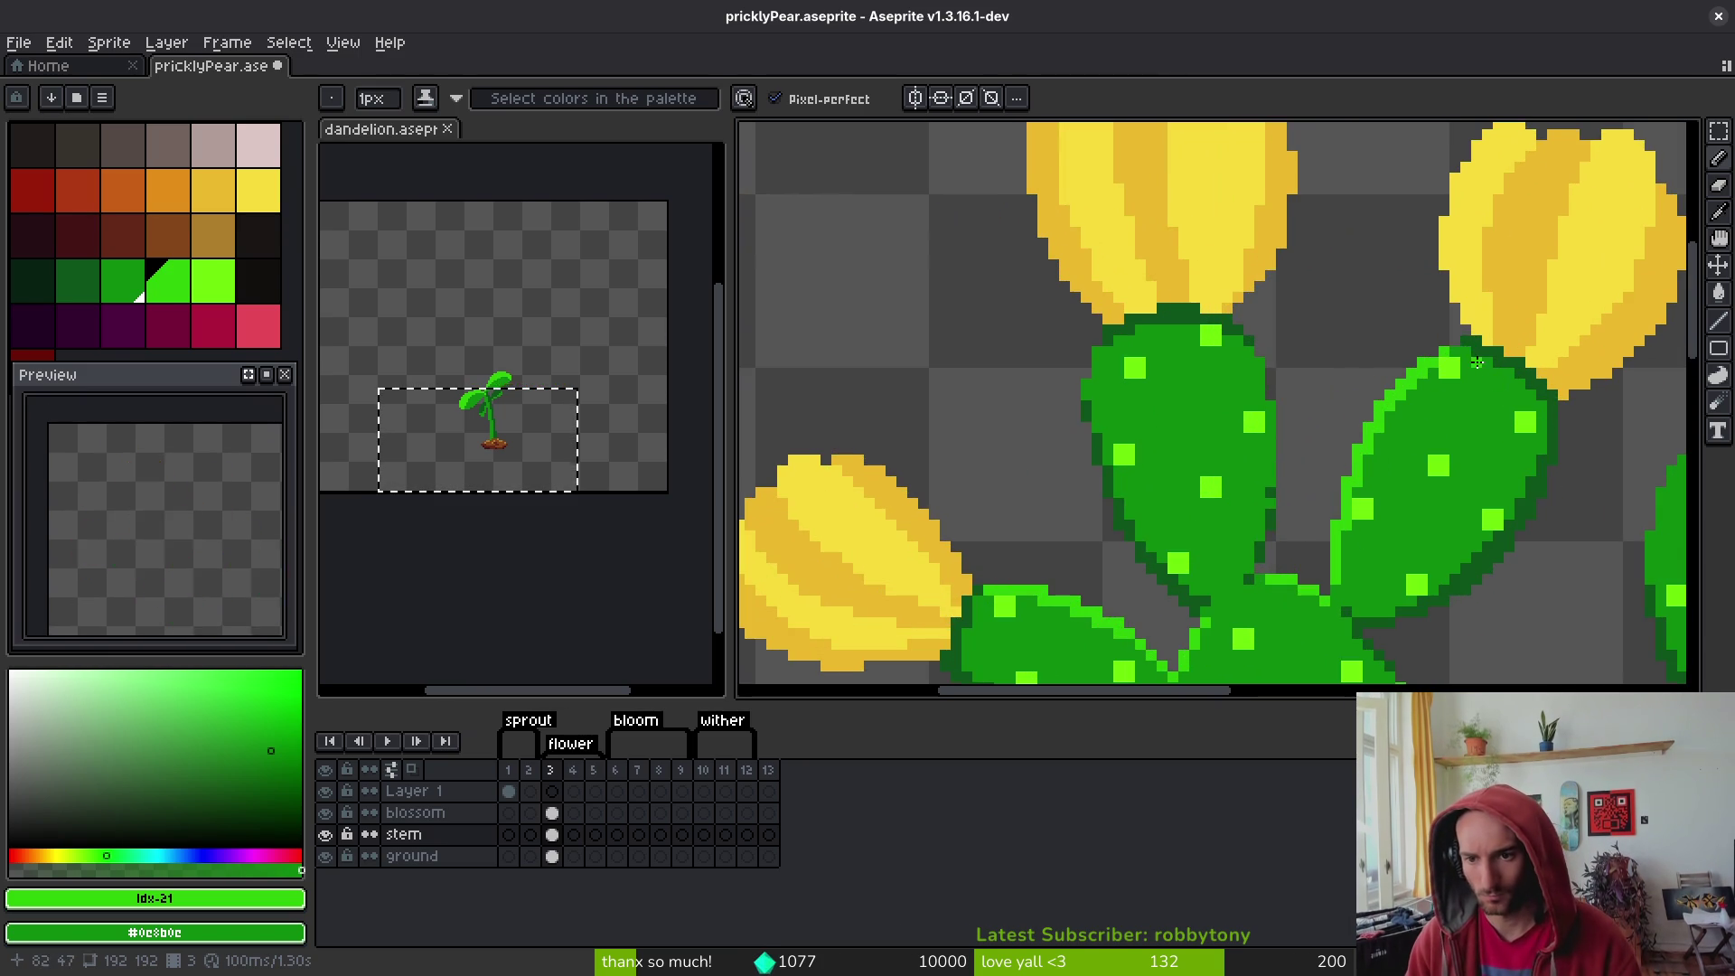
{"action": "scroll", "coordinate": [1267, 385], "scroll_direction": "up", "scroll_amount": 1}
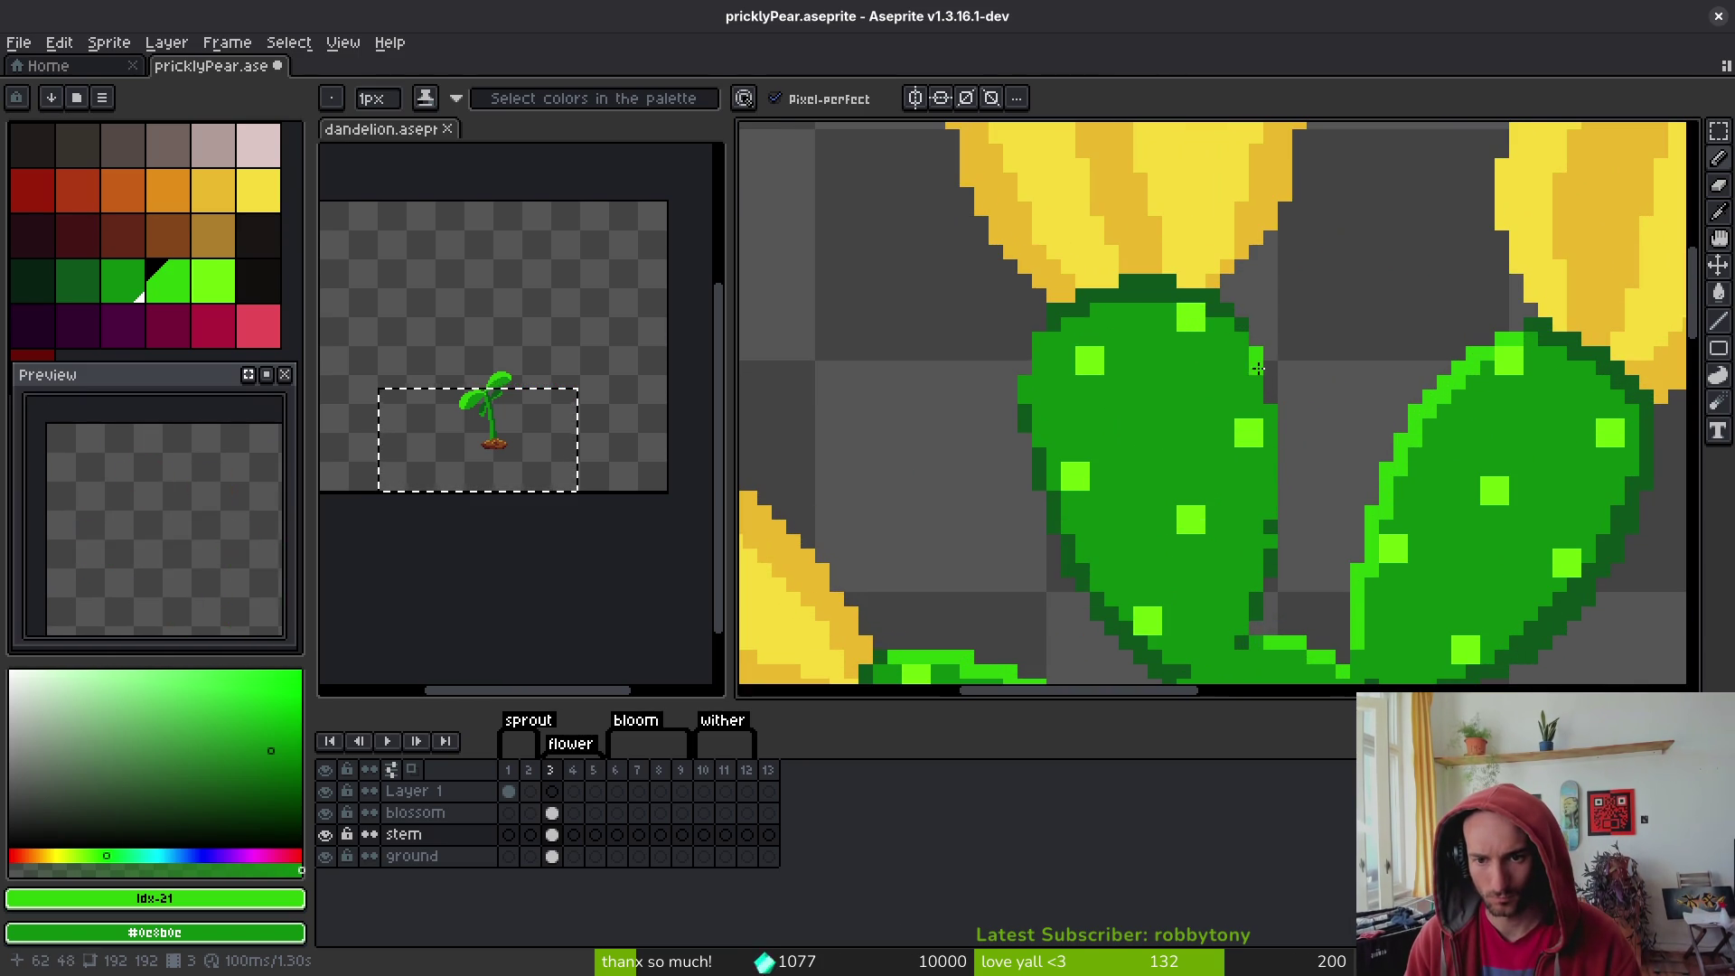
{"action": "left_click_drag", "start_coordinate": [1259, 368], "coordinate": [1275, 474]}
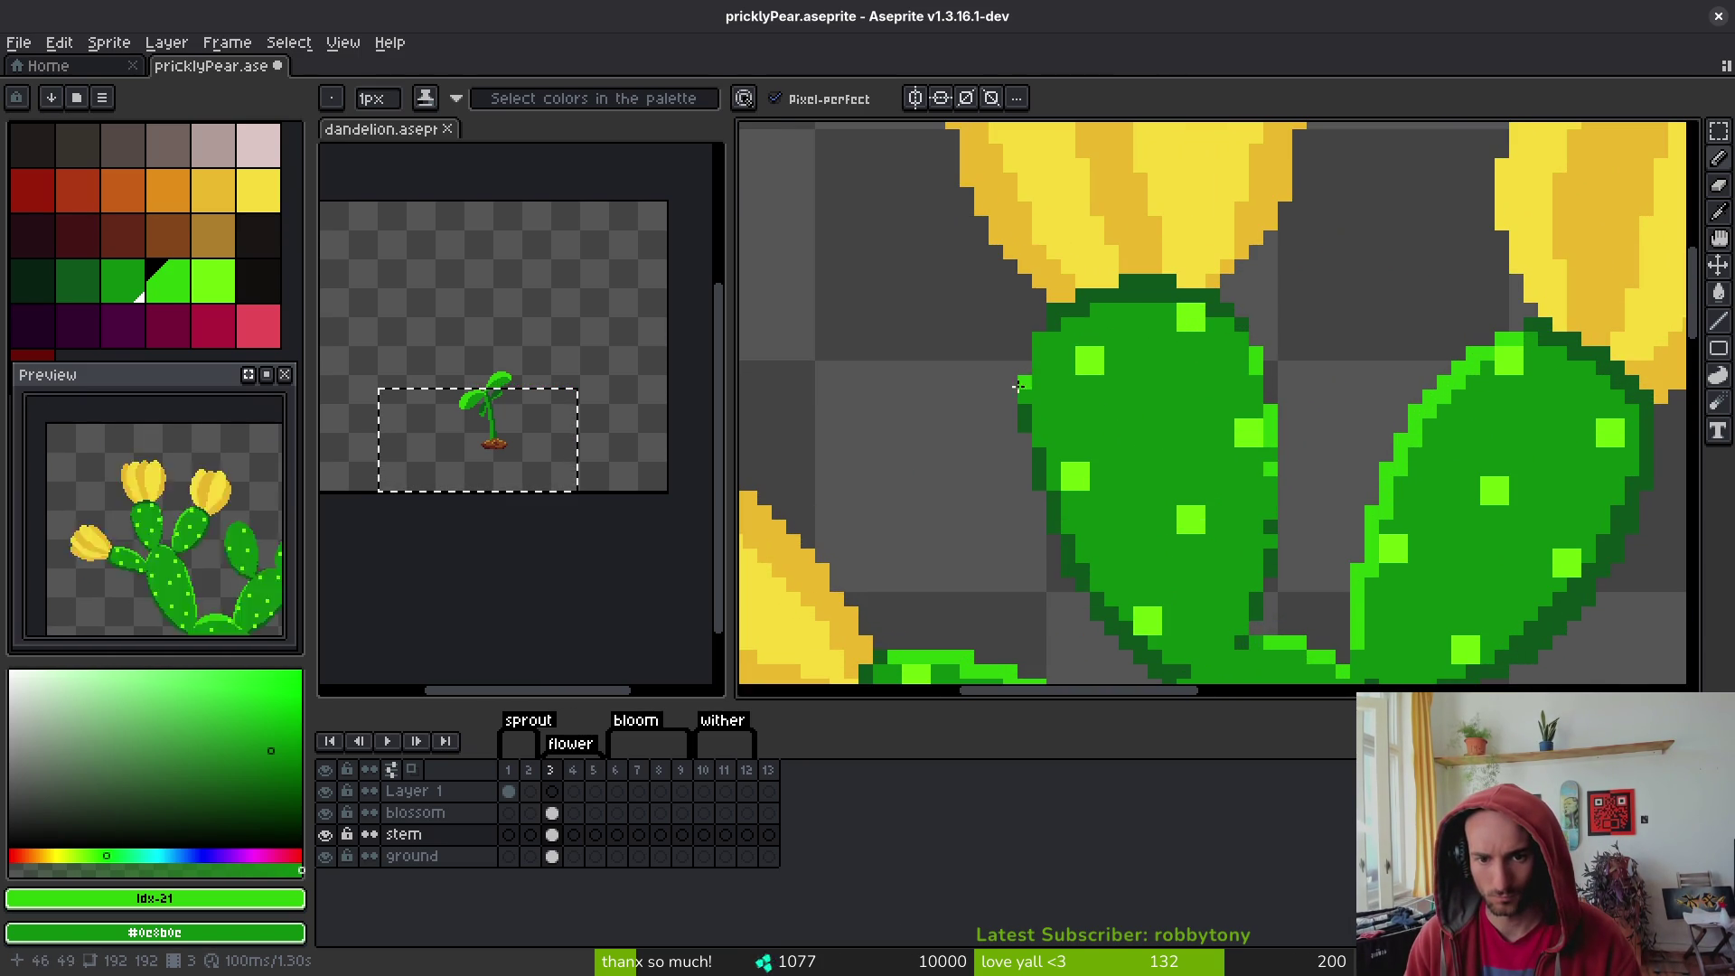
- Zoom in and add three light-green highlight pixels along the base pad's right edge
{"action": "scroll", "coordinate": [1196, 464], "scroll_direction": "down", "scroll_amount": 7}
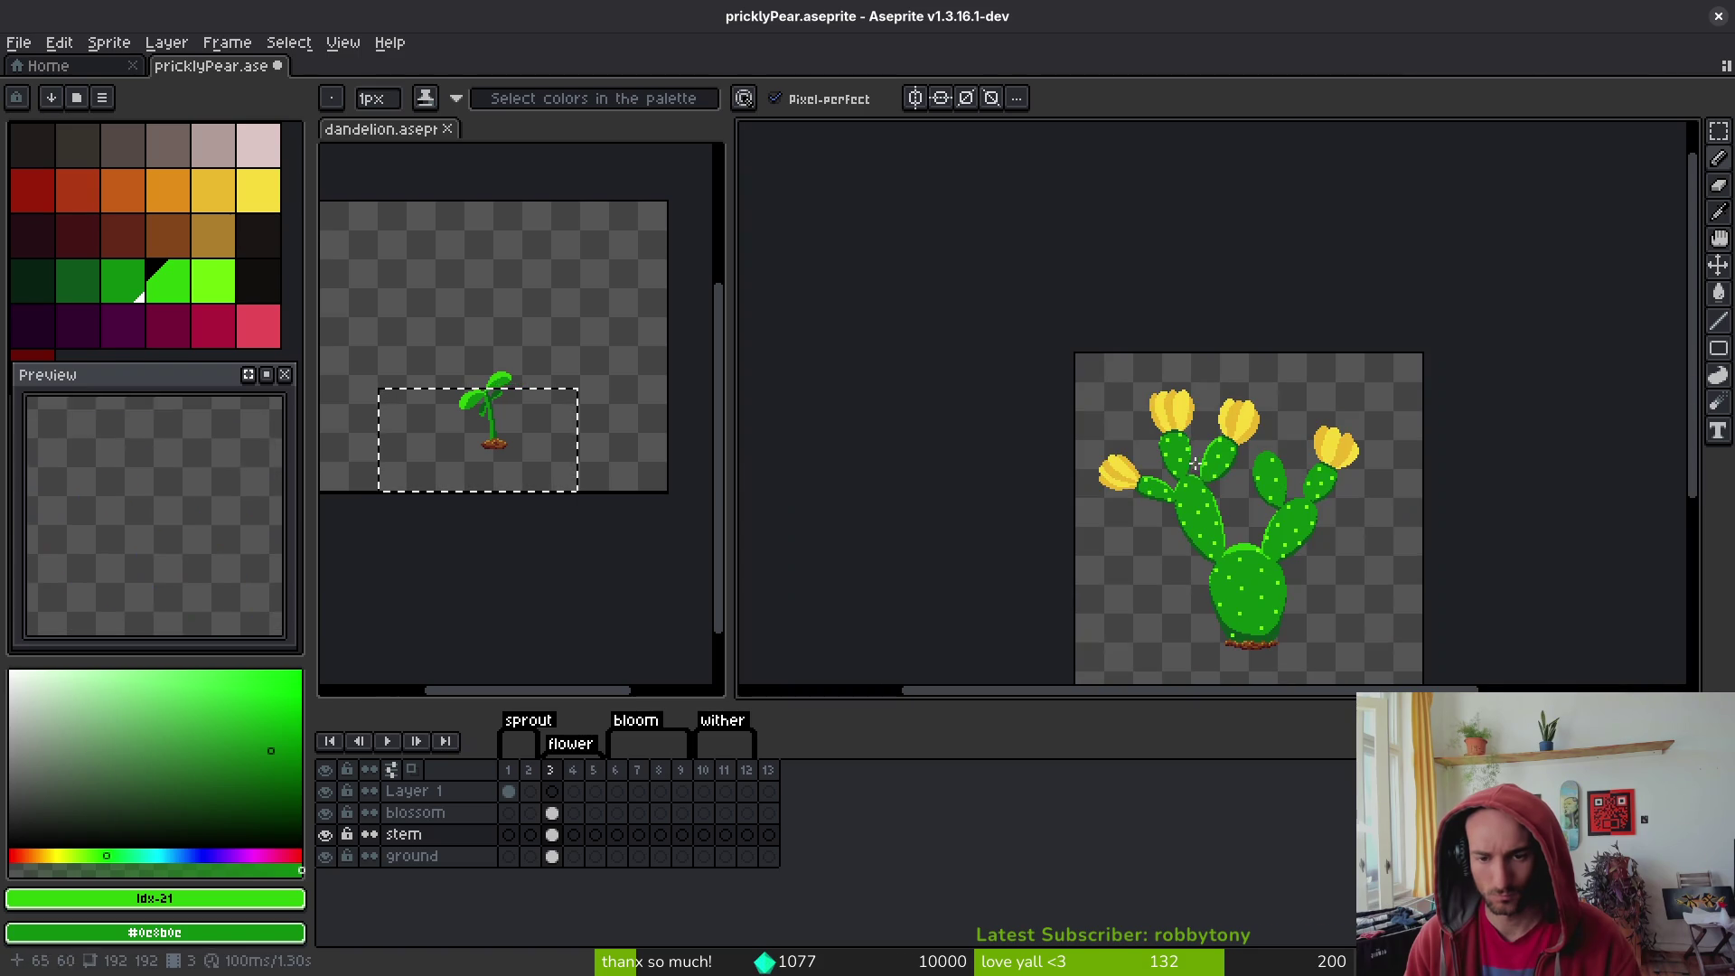
{"action": "scroll", "coordinate": [1260, 538], "scroll_direction": "up", "scroll_amount": 6}
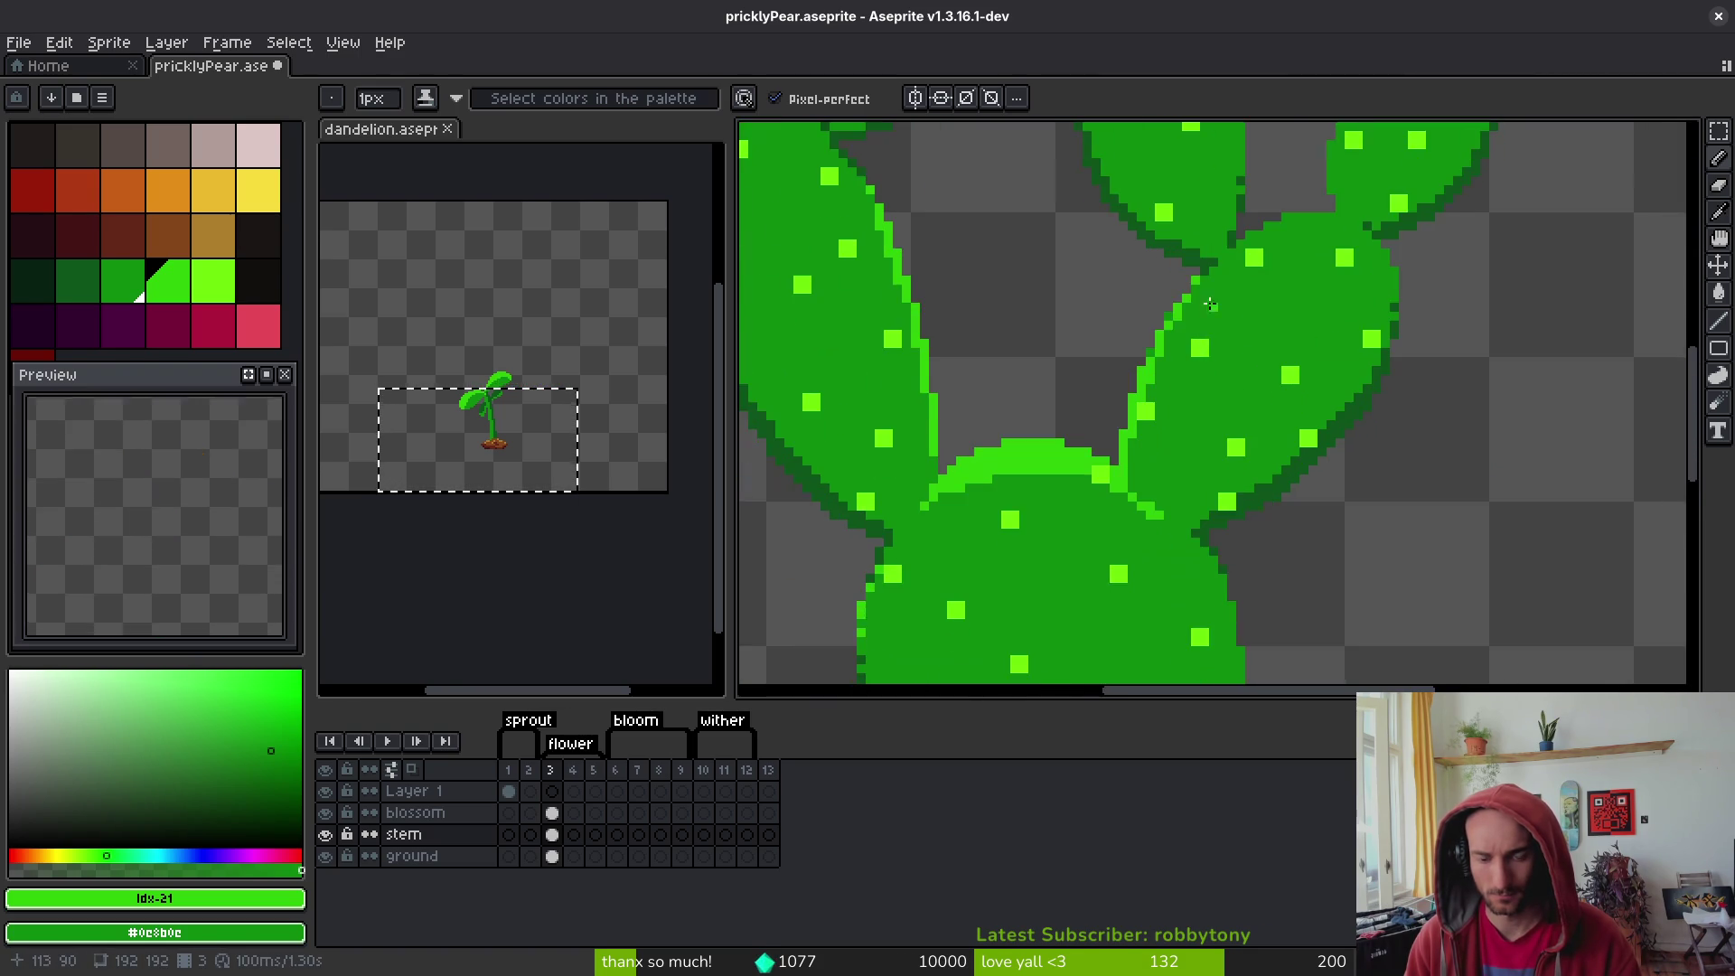
{"action": "scroll", "coordinate": [1181, 348], "scroll_direction": "up", "scroll_amount": 1}
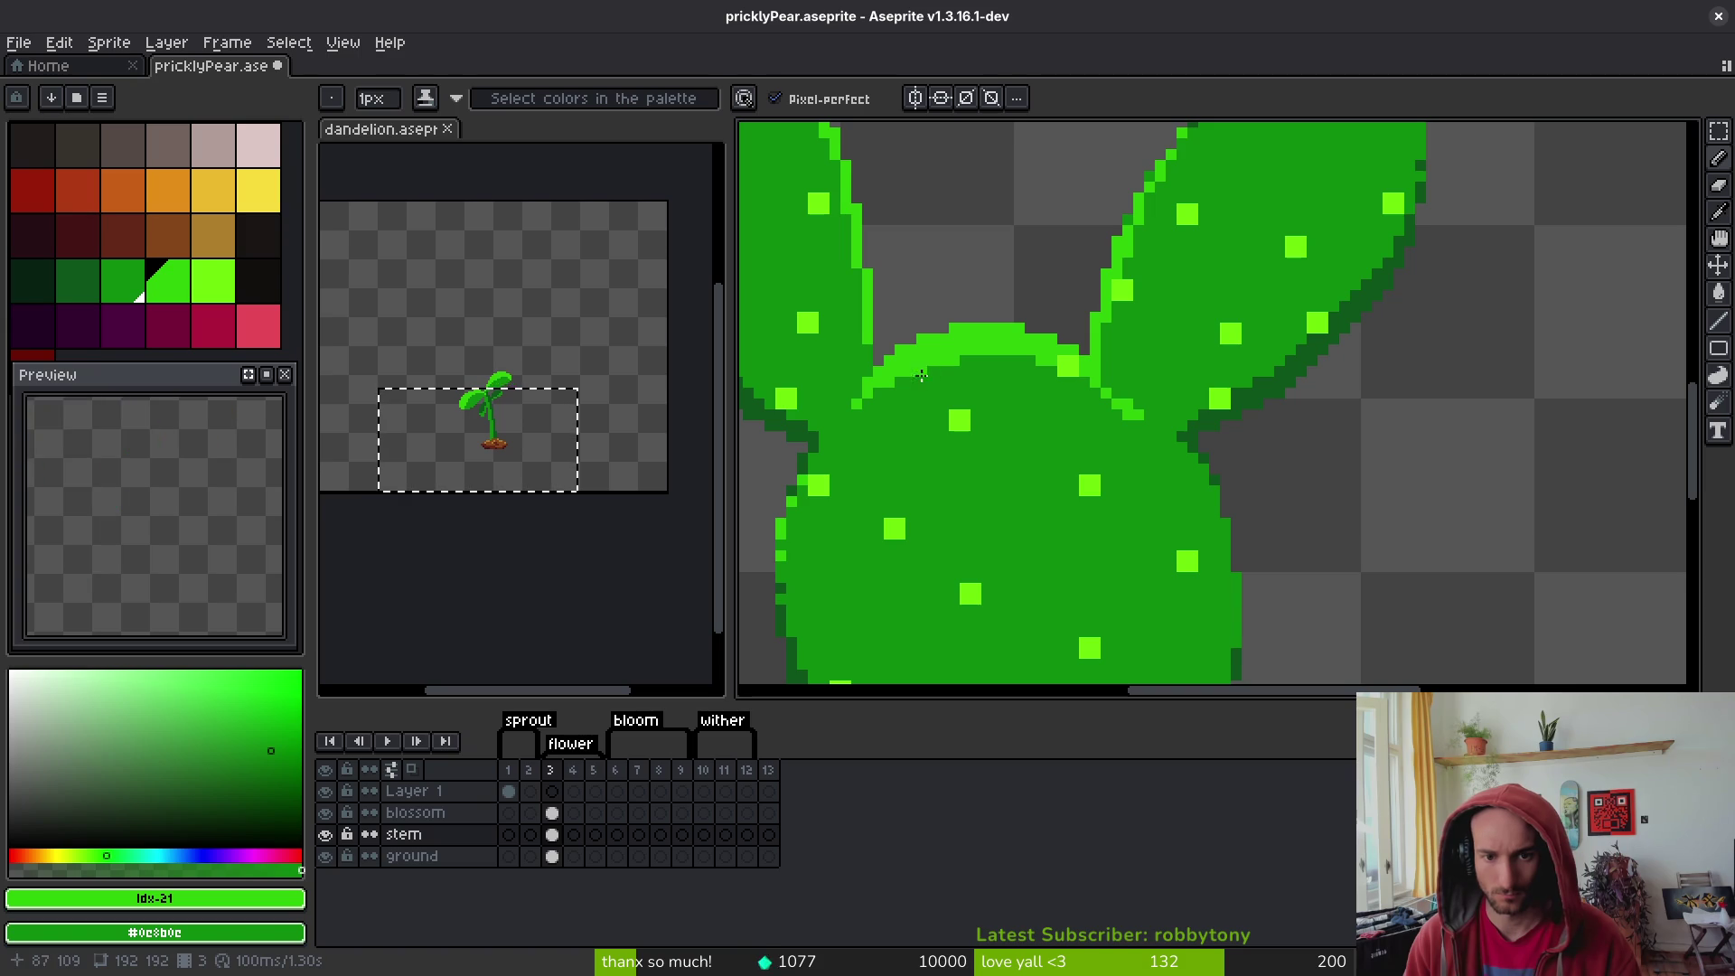
{"action": "scroll", "coordinate": [979, 396], "scroll_direction": "down", "scroll_amount": 2}
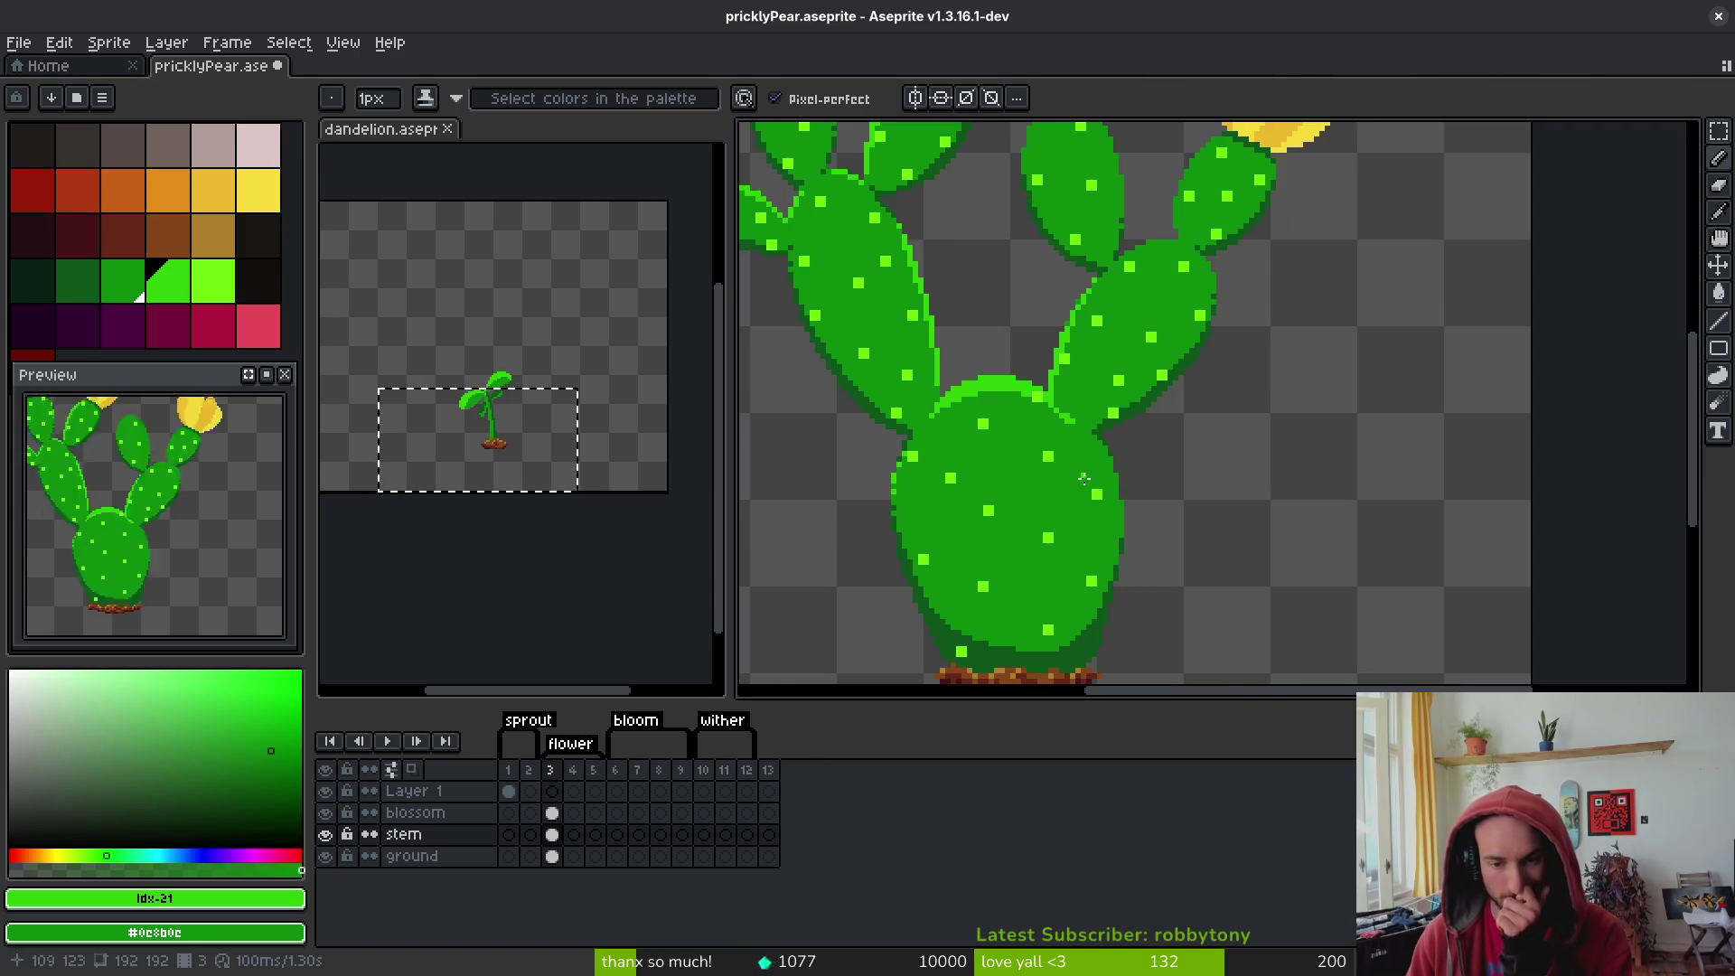
{"action": "scroll", "coordinate": [1083, 479], "scroll_direction": "up", "scroll_amount": 2}
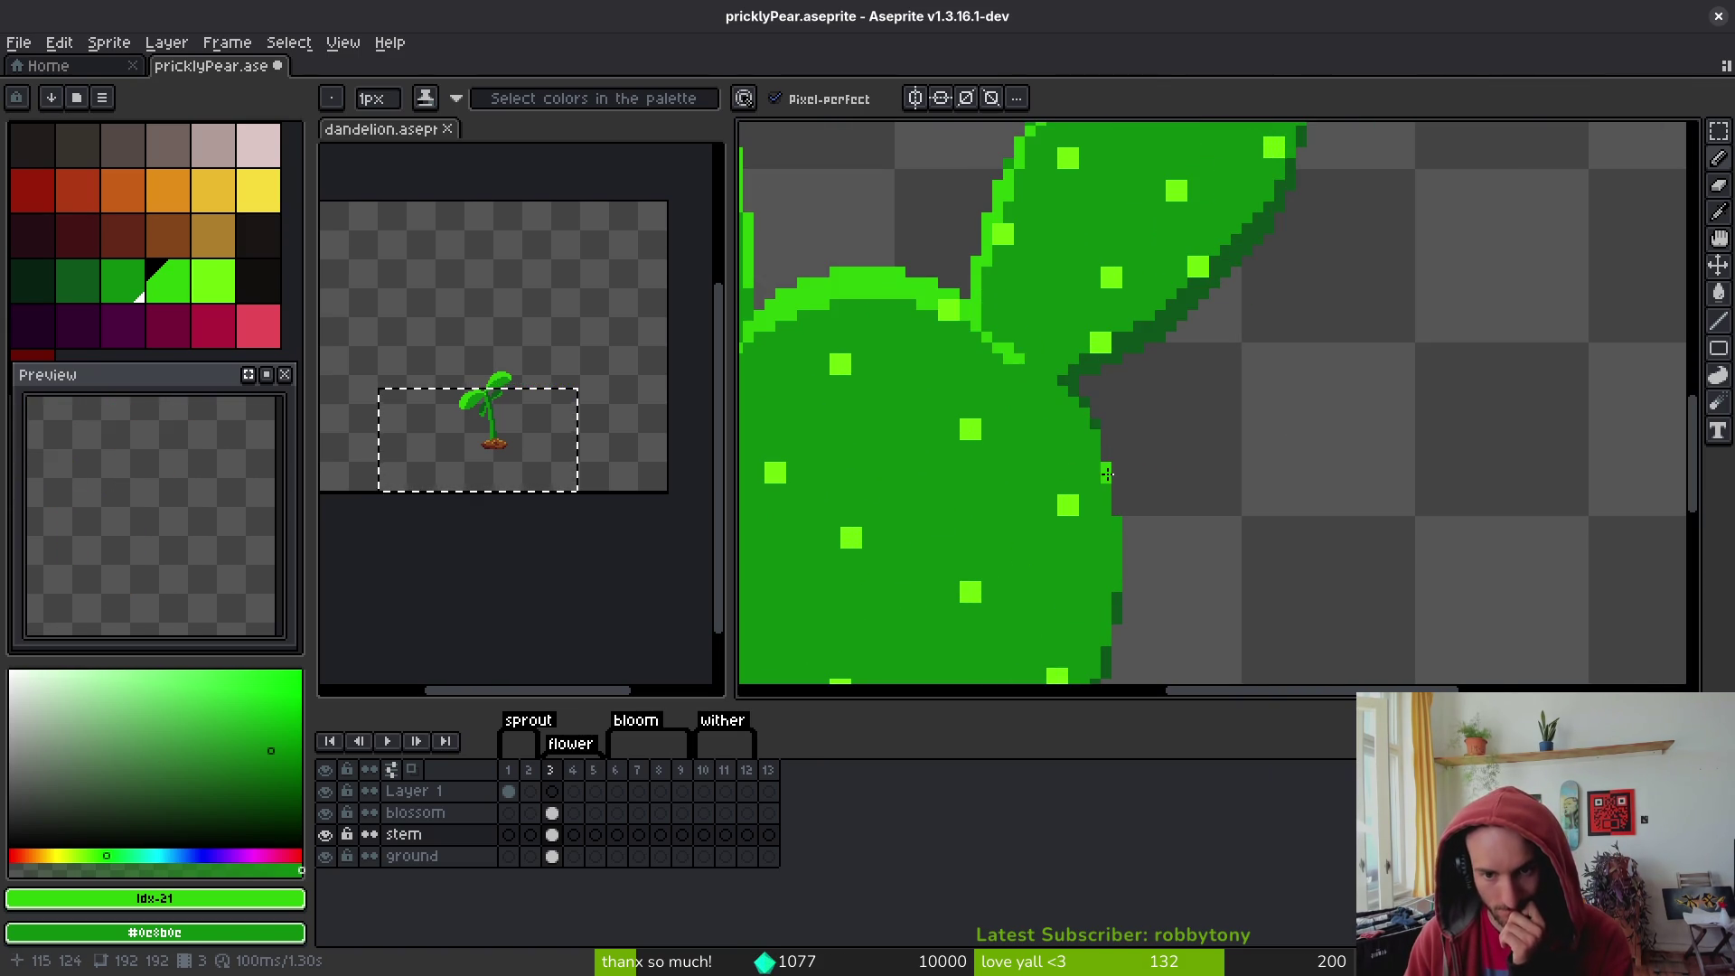
{"action": "left_click", "coordinate": [1117, 521]}
{"action": "left_click", "coordinate": [1117, 543]}
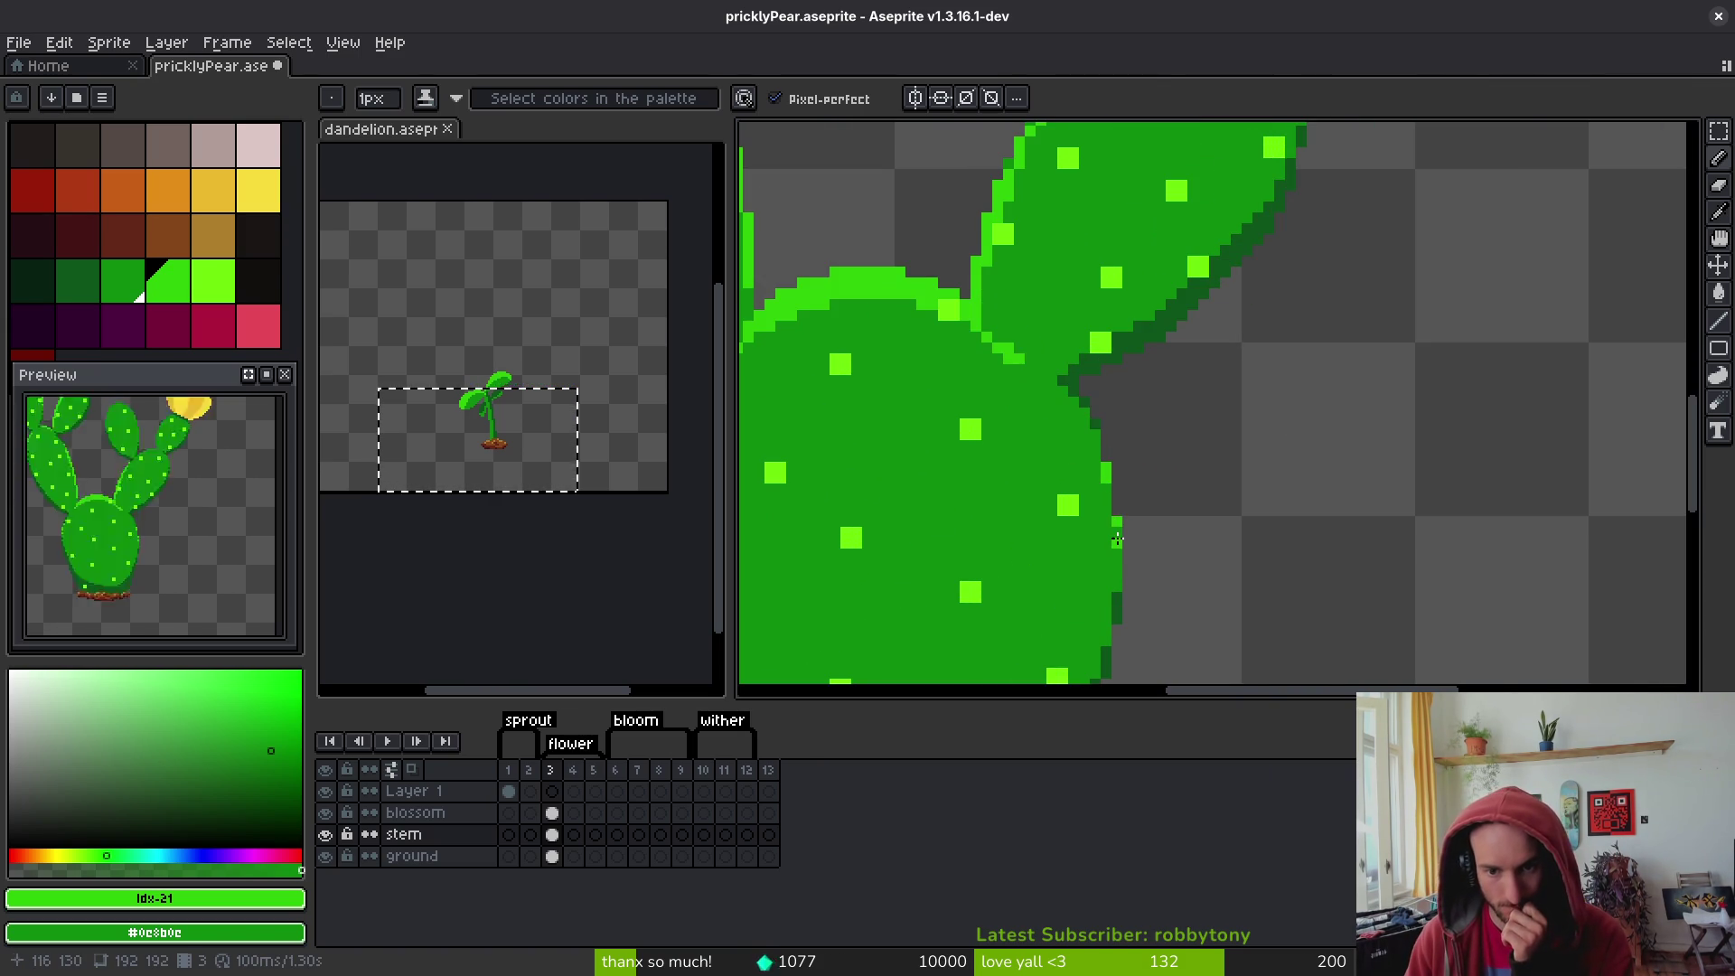
{"action": "left_click", "coordinate": [1095, 428]}
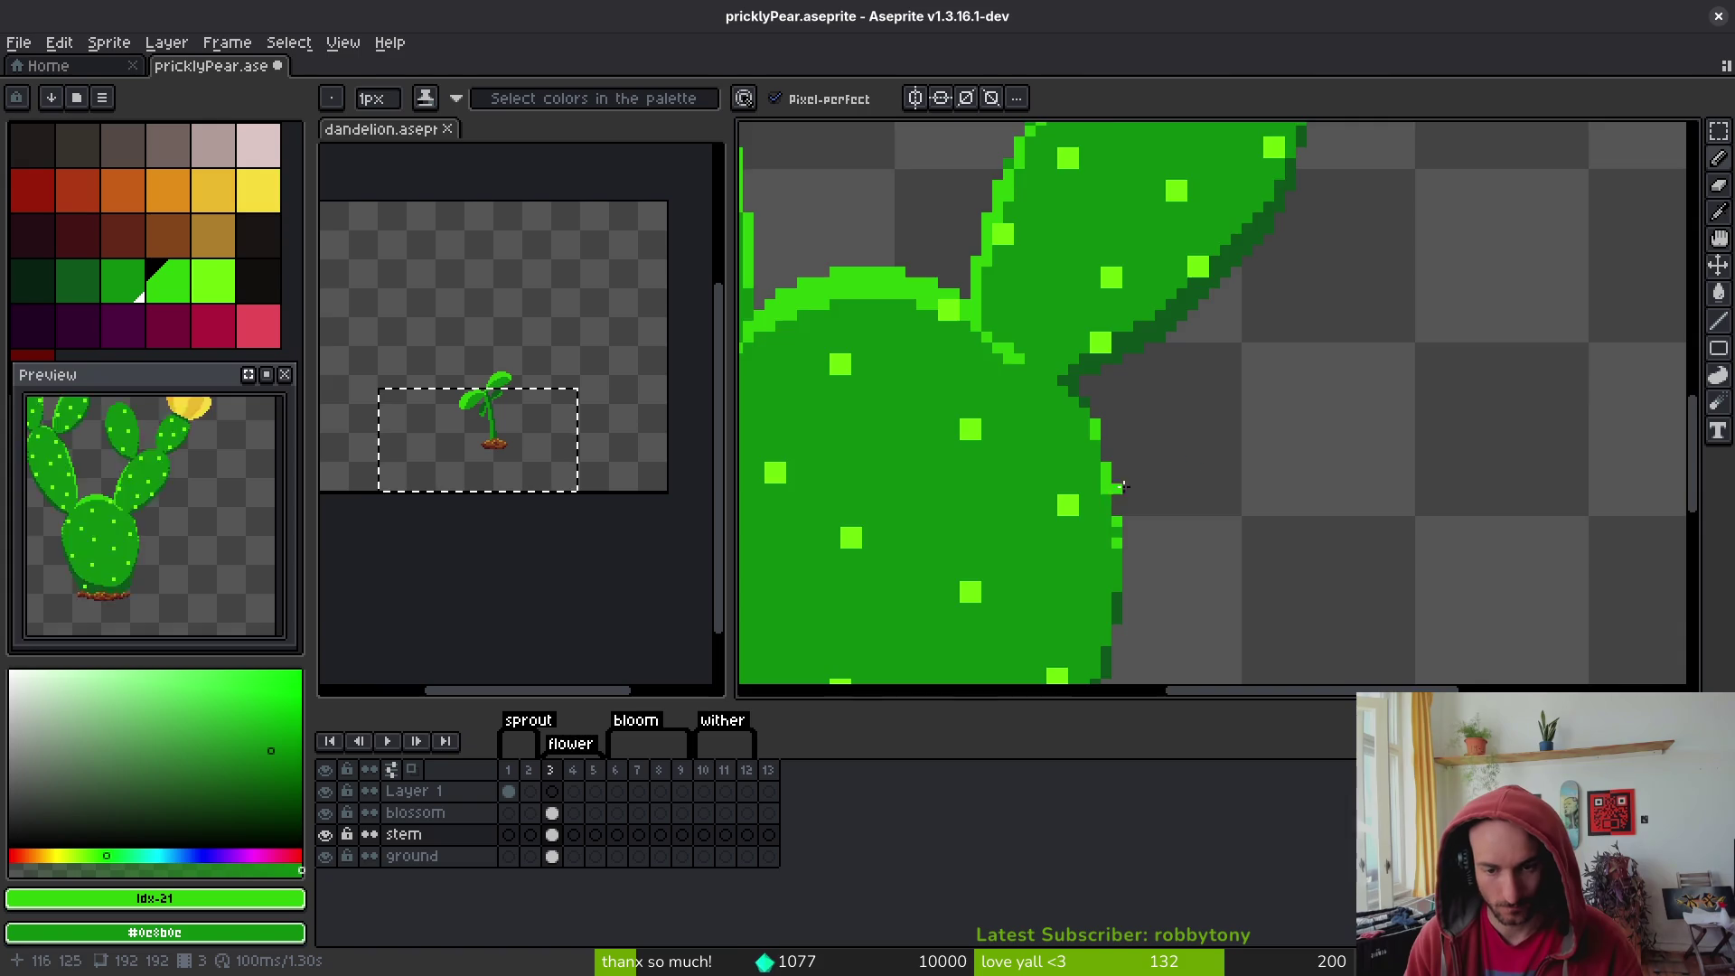
{"action": "scroll", "coordinate": [1107, 493], "scroll_direction": "down", "scroll_amount": 4}
{"action": "scroll", "coordinate": [1220, 488], "scroll_direction": "up", "scroll_amount": 3}
{"action": "scroll", "coordinate": [1073, 400], "scroll_direction": "up", "scroll_amount": 1}
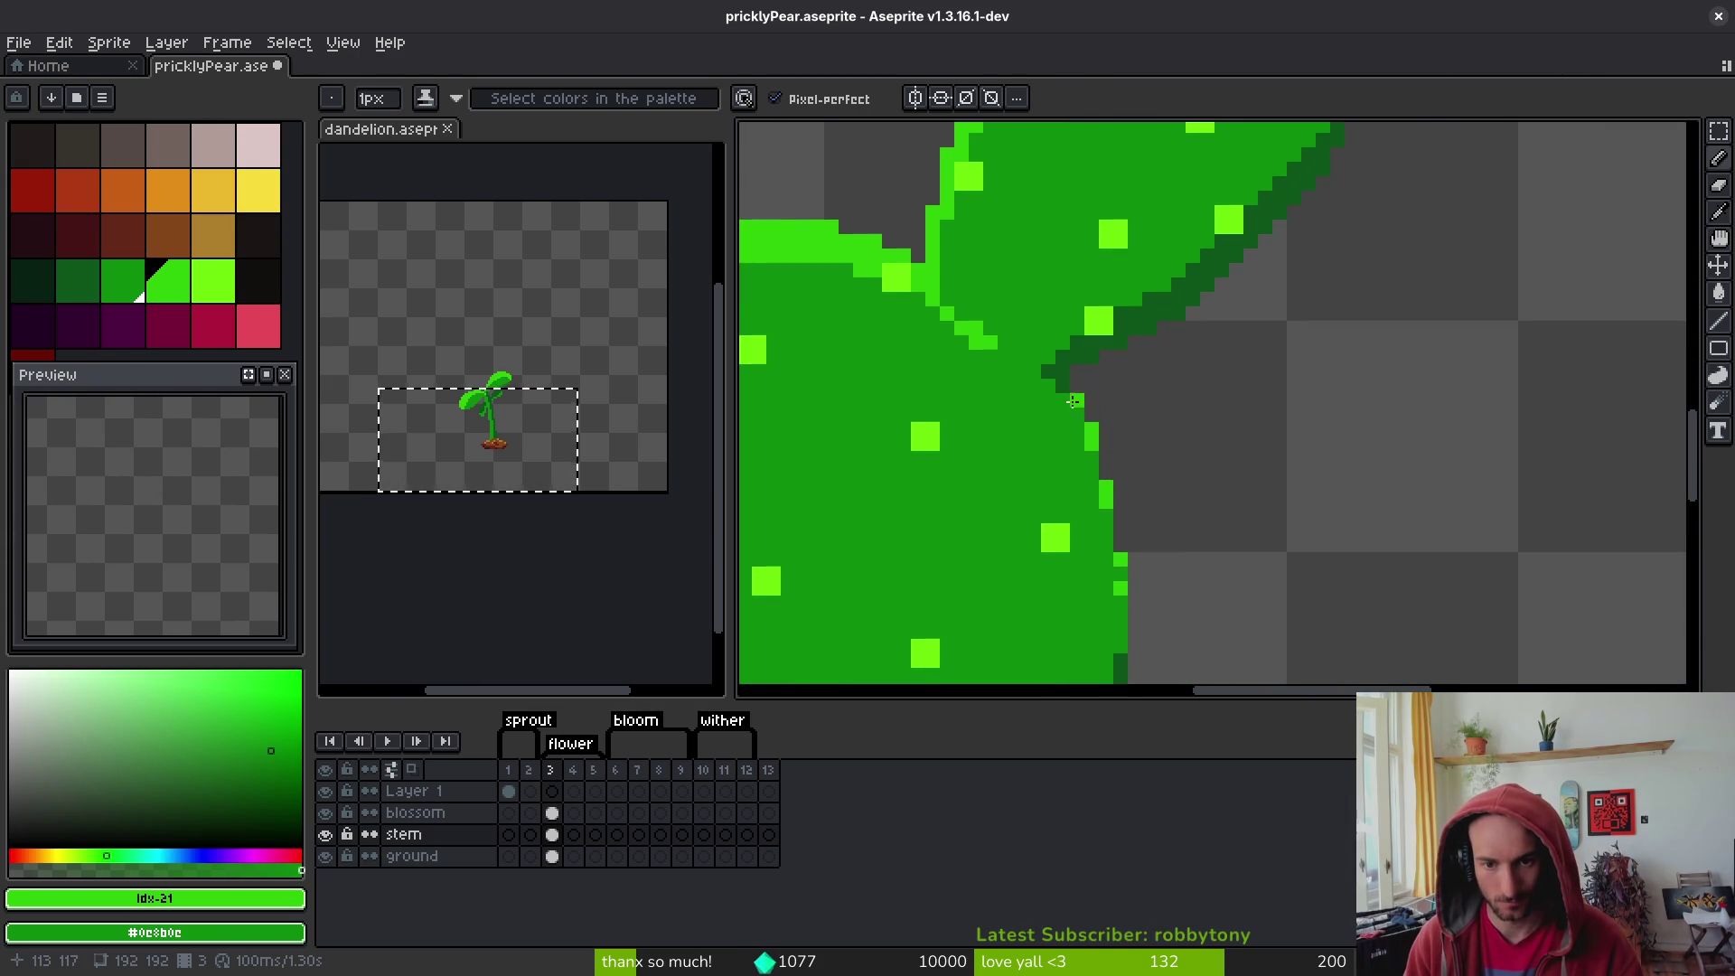
{"action": "scroll", "coordinate": [1208, 474], "scroll_direction": "down", "scroll_amount": 4}
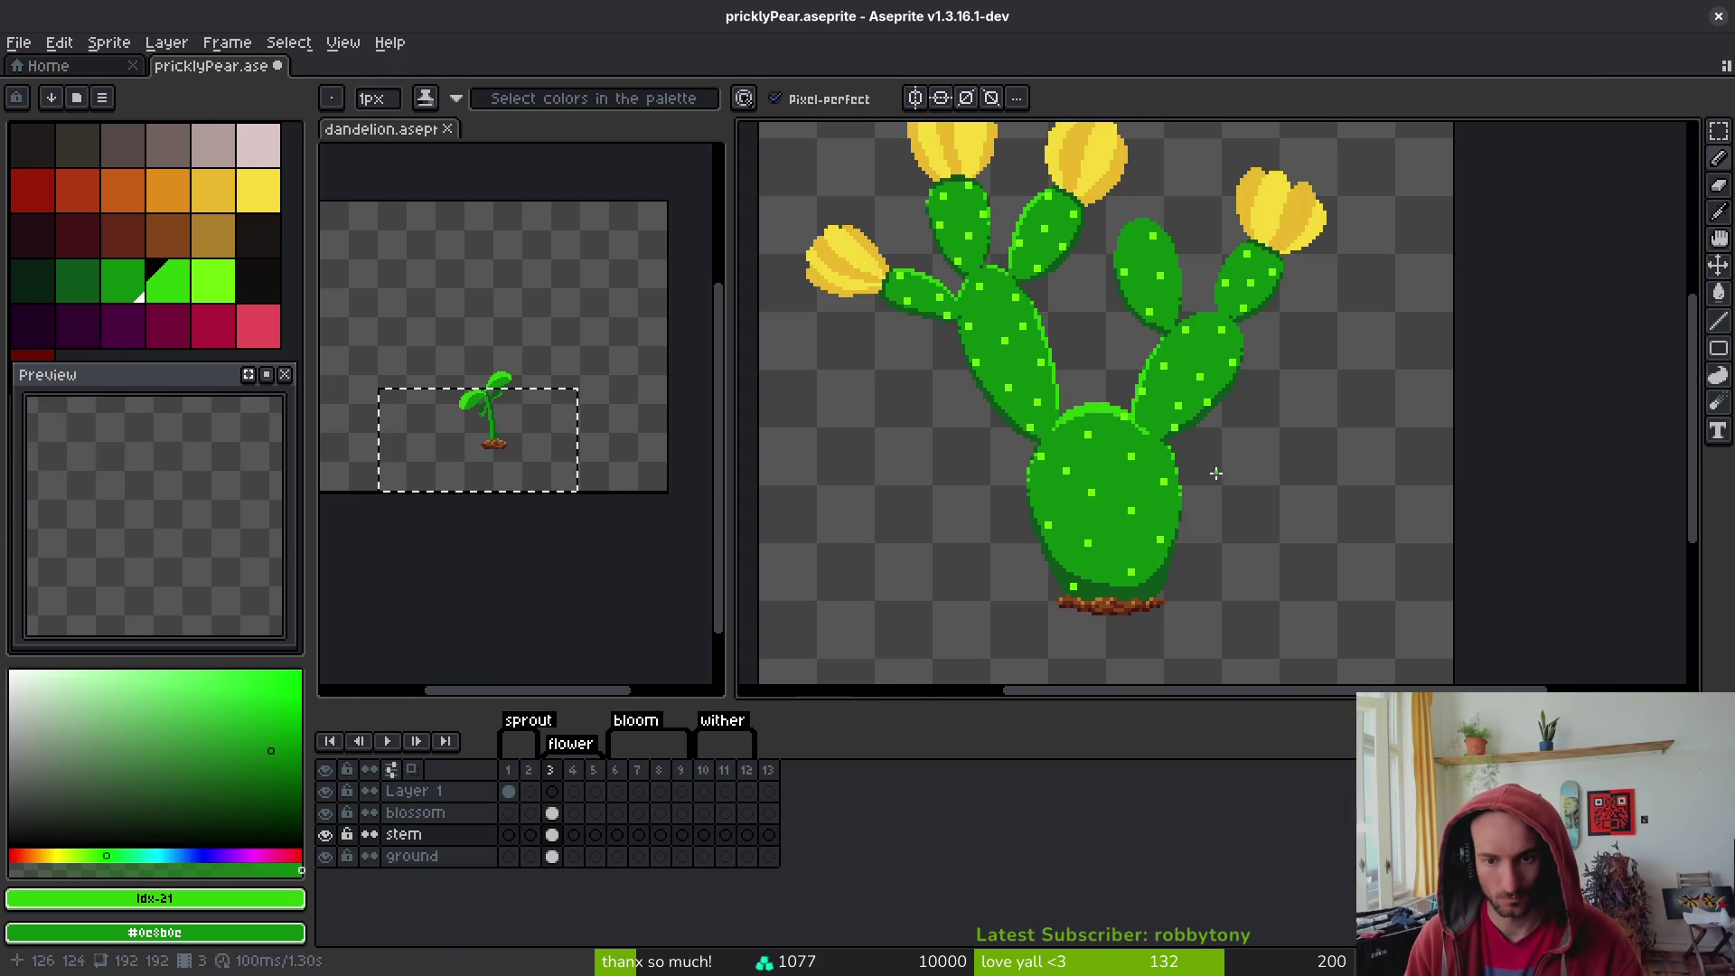
{"action": "scroll", "coordinate": [1215, 472], "scroll_direction": "up", "scroll_amount": 4}
{"action": "scroll", "coordinate": [1305, 342], "scroll_direction": "down", "scroll_amount": 2}
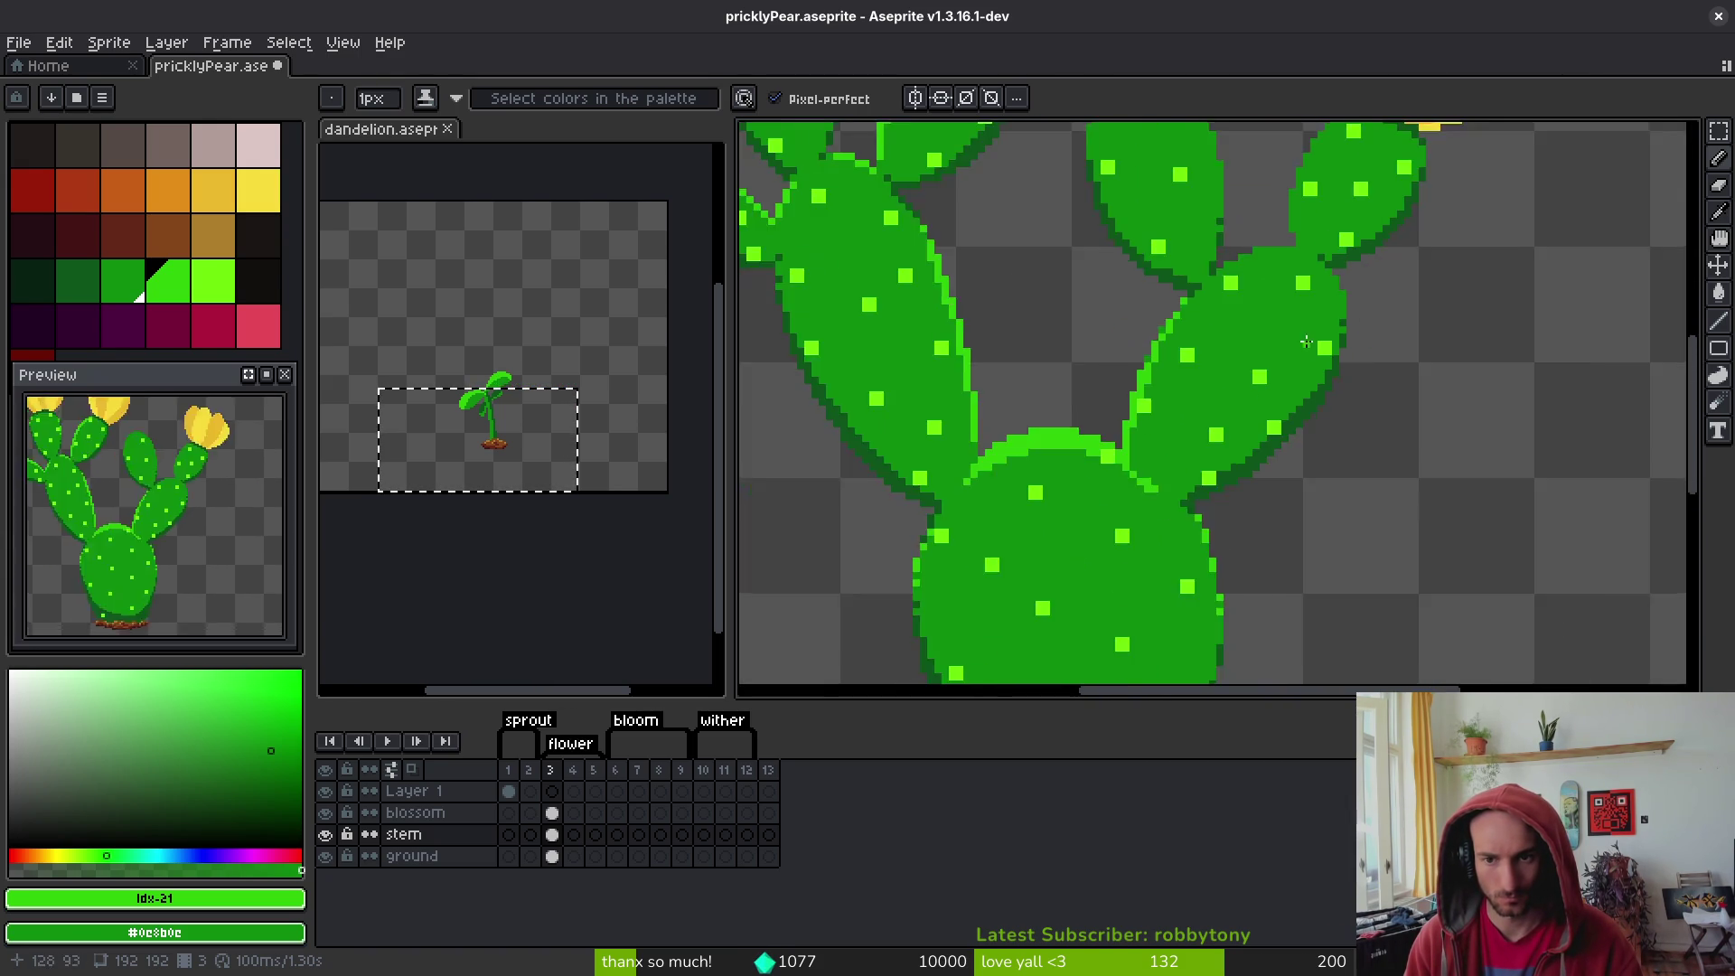
{"action": "scroll", "coordinate": [1305, 341], "scroll_direction": "up", "scroll_amount": 3}
- Add a light-green staircase at the pad notch and a rim down the right pad's left edge
{"action": "mouse_move", "coordinate": [1139, 375]}
{"action": "left_mouse_down"}
{"action": "mouse_move", "coordinate": [1139, 356]}
{"action": "mouse_move", "coordinate": [1243, 313]}
{"action": "mouse_move", "coordinate": [1332, 309]}
{"action": "left_mouse_up"}
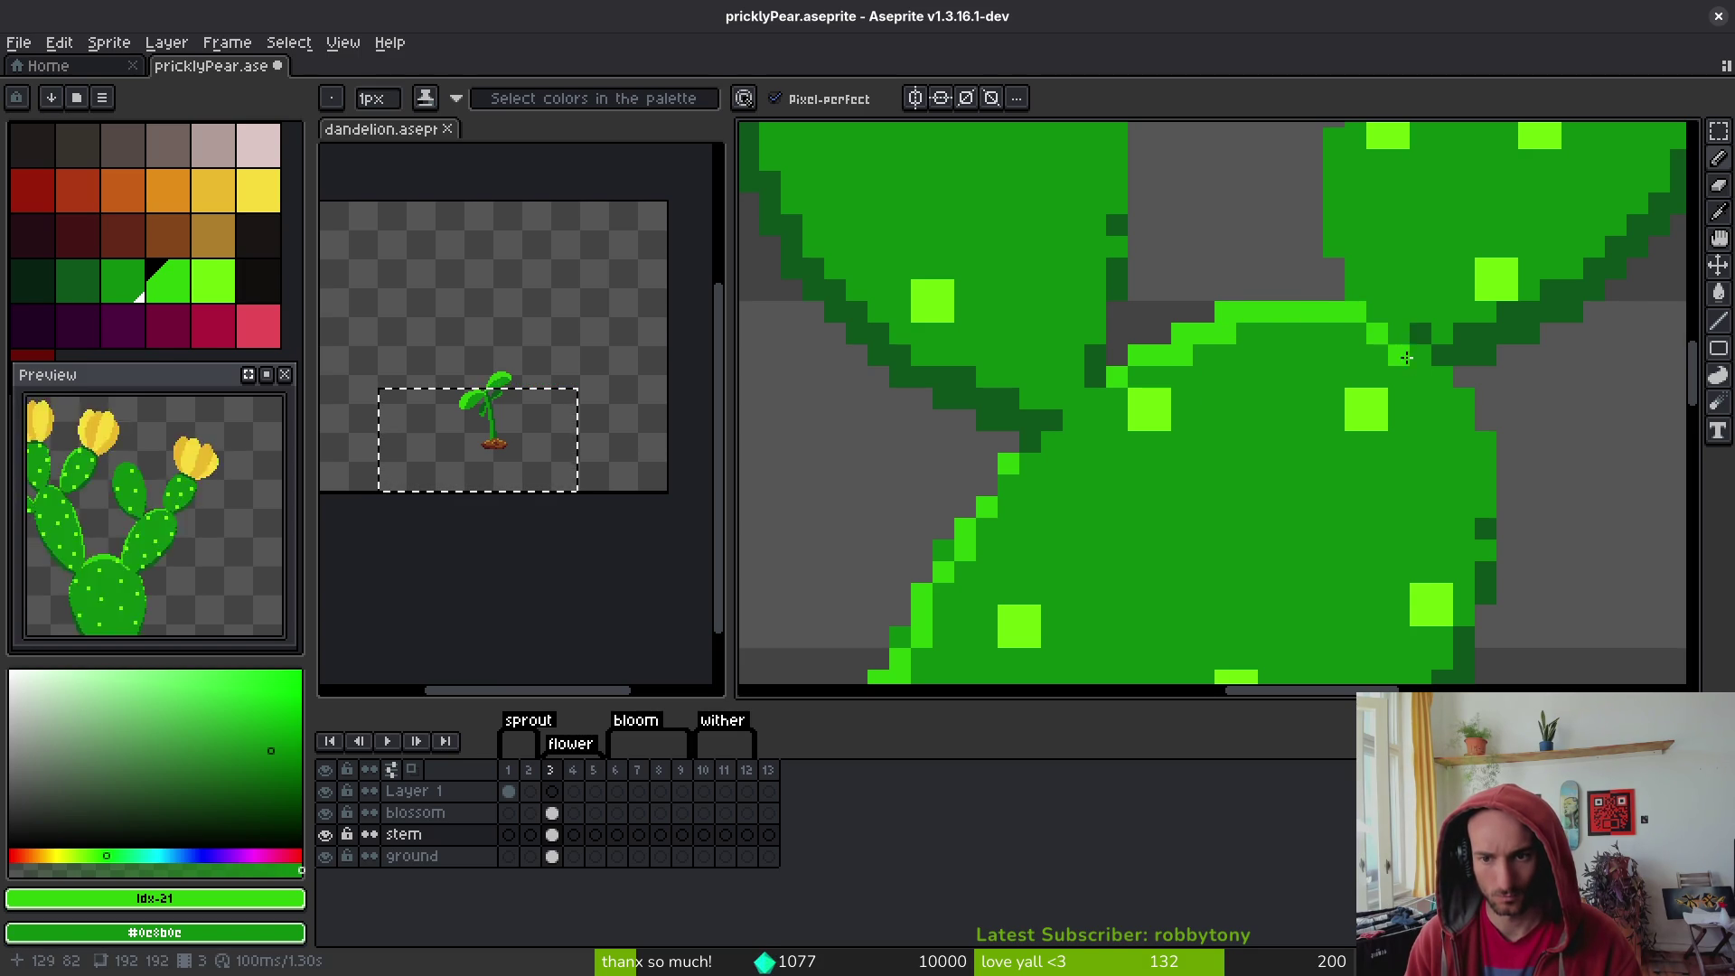
{"action": "scroll", "coordinate": [1373, 331], "scroll_direction": "down", "scroll_amount": 2}
{"action": "scroll", "coordinate": [1311, 384], "scroll_direction": "up", "scroll_amount": 1}
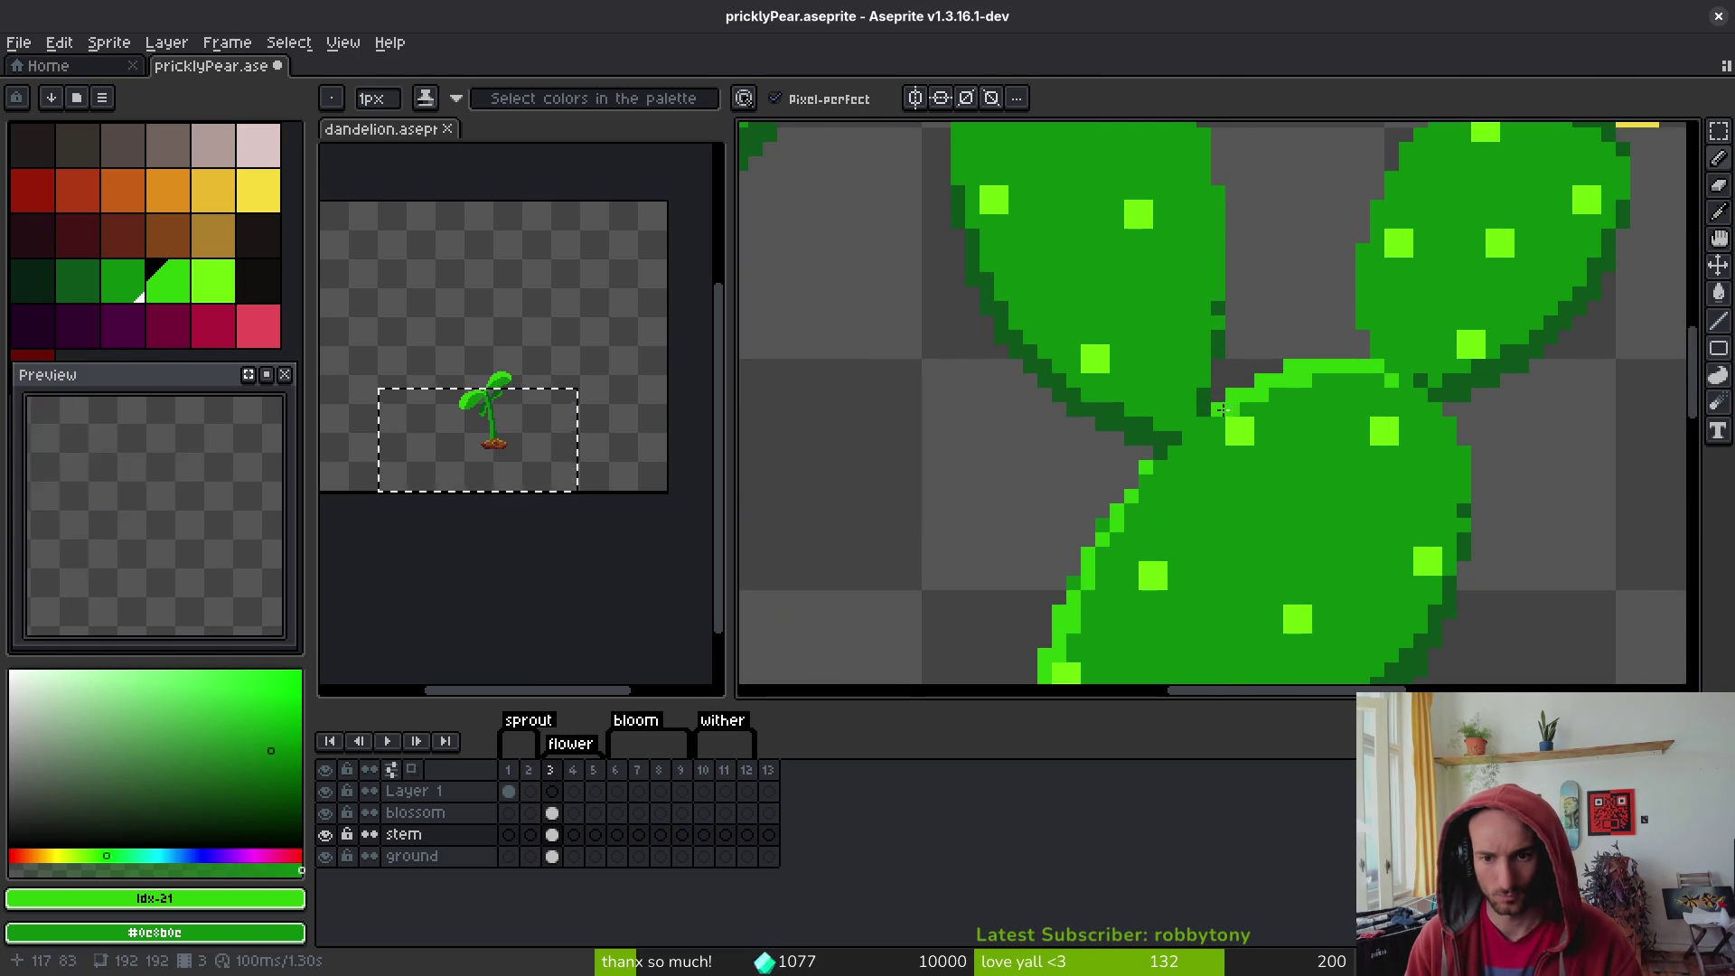
{"action": "scroll", "coordinate": [1306, 362], "scroll_direction": "down", "scroll_amount": 1}
{"action": "scroll", "coordinate": [1296, 334], "scroll_direction": "up", "scroll_amount": 1}
{"action": "mouse_move", "coordinate": [1296, 325]}
{"action": "left_mouse_down"}
{"action": "mouse_move", "coordinate": [1229, 423]}
{"action": "mouse_move", "coordinate": [1194, 529]}
{"action": "left_mouse_up"}
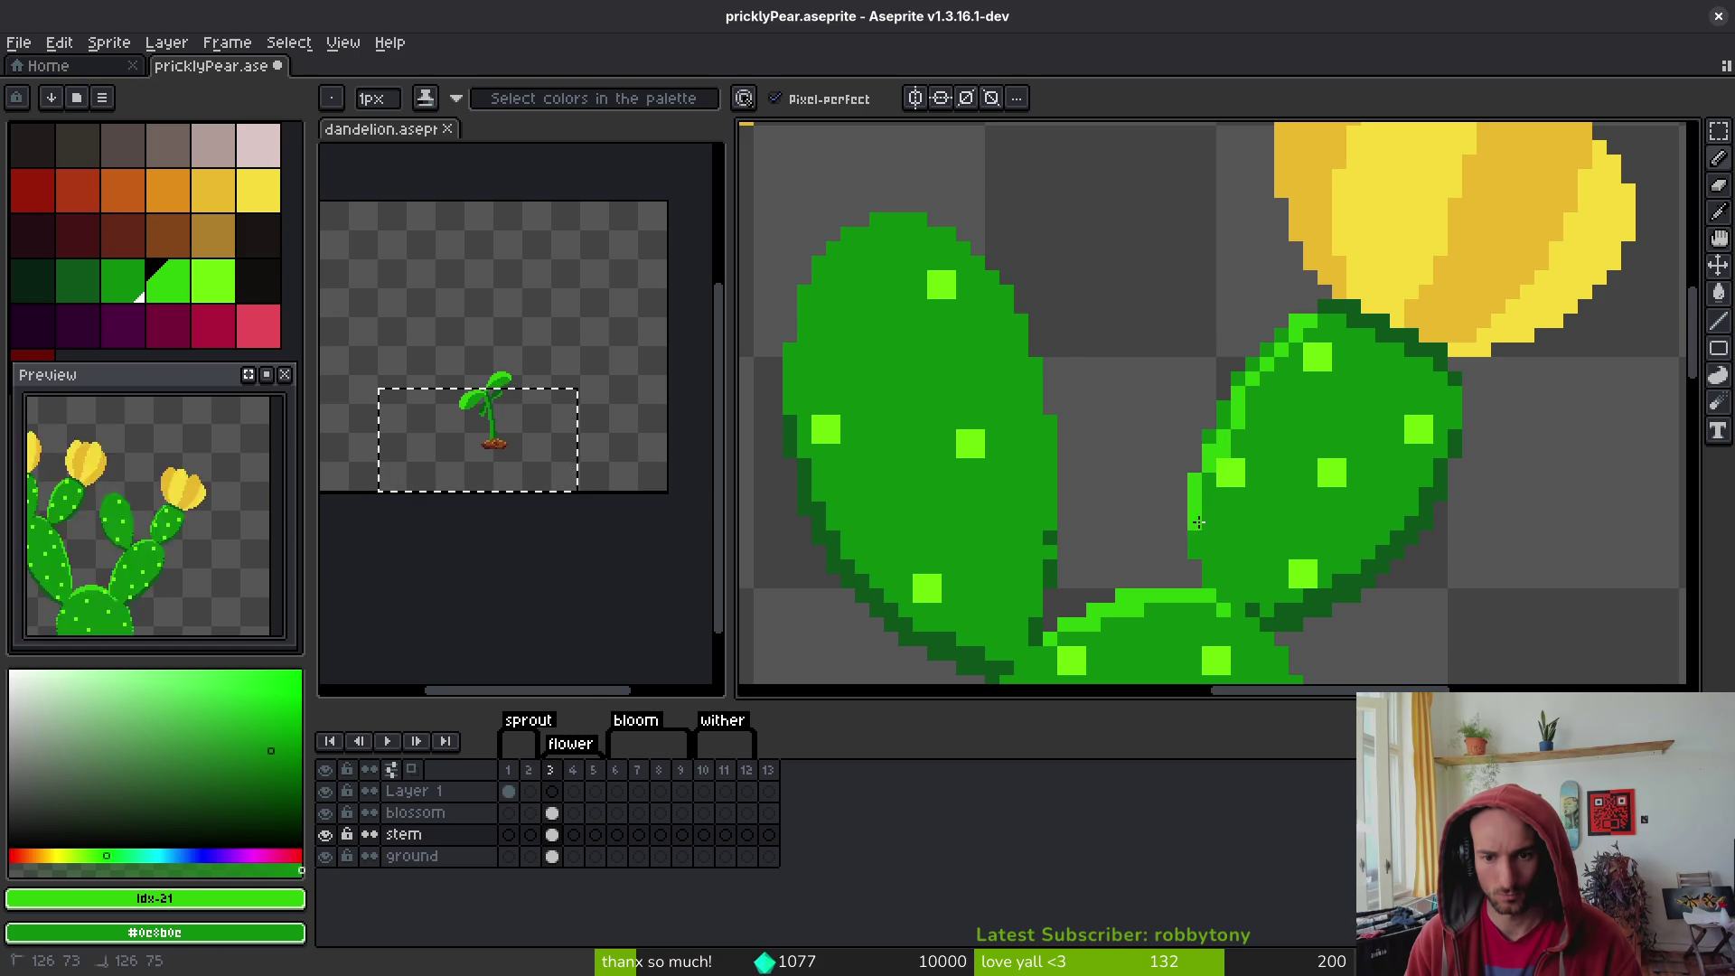
{"action": "mouse_move", "coordinate": [1224, 420]}
{"action": "left_mouse_down"}
{"action": "mouse_move", "coordinate": [1293, 335]}
{"action": "mouse_move", "coordinate": [1194, 512]}
{"action": "mouse_move", "coordinate": [1261, 513]}
{"action": "left_mouse_up"}
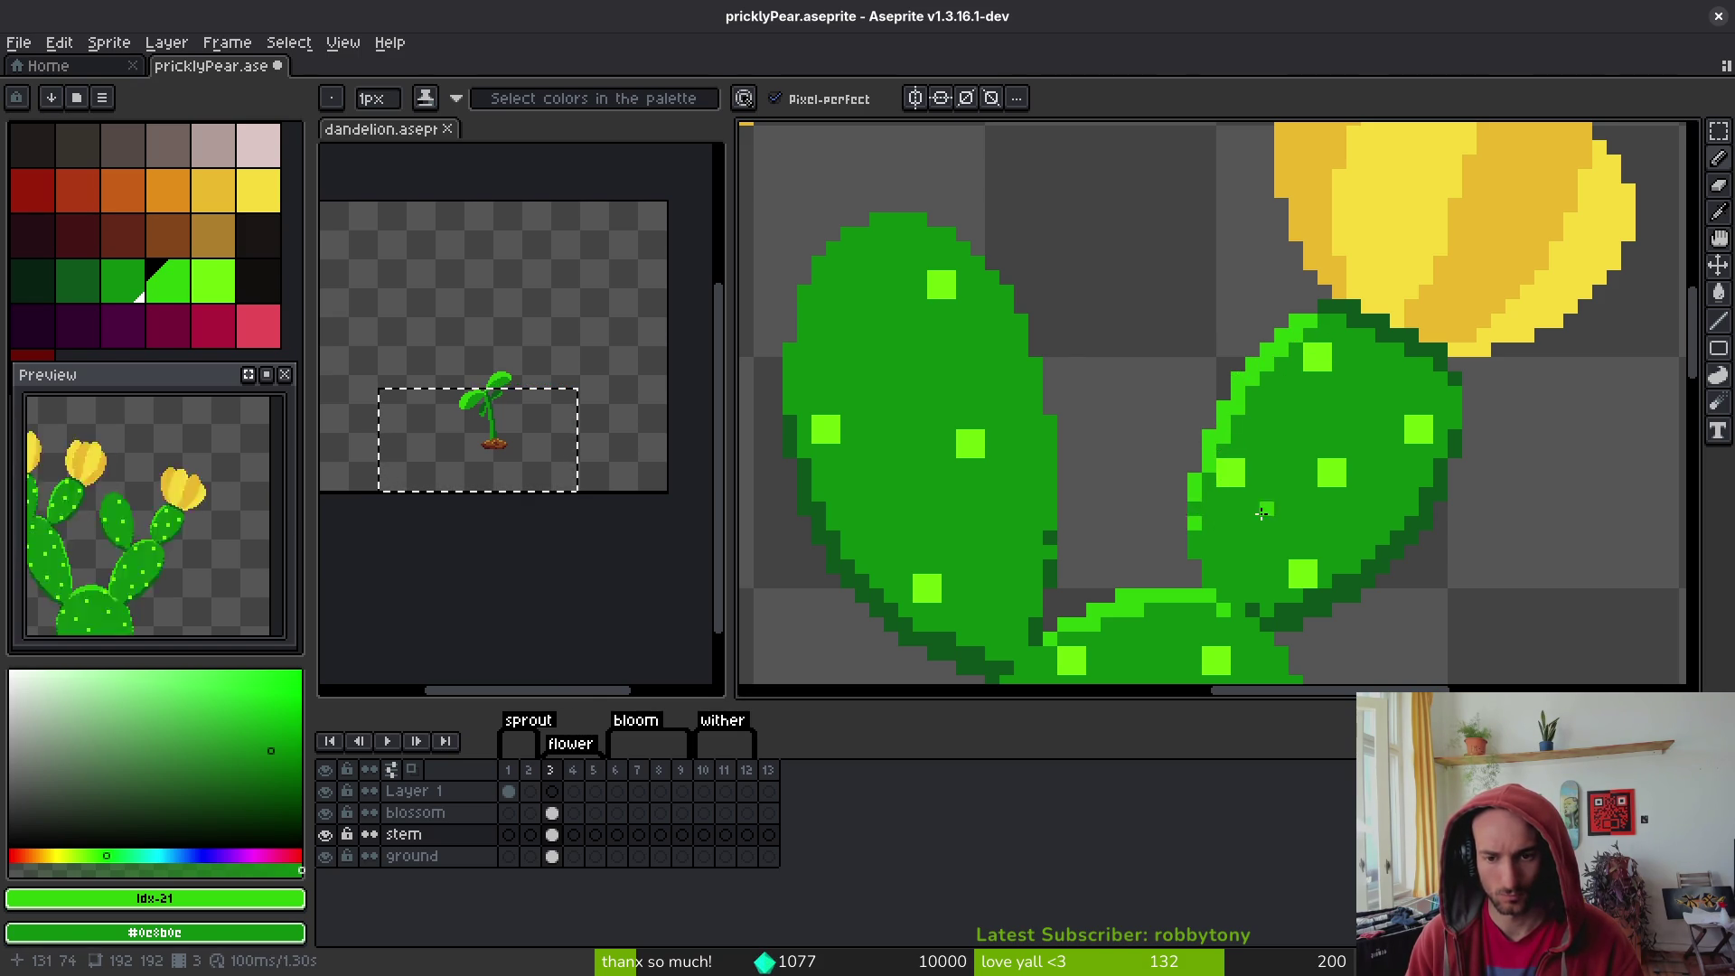
{"action": "scroll", "coordinate": [1262, 513], "scroll_direction": "down", "scroll_amount": 2}
{"action": "scroll", "coordinate": [998, 419], "scroll_direction": "up", "scroll_amount": 2}
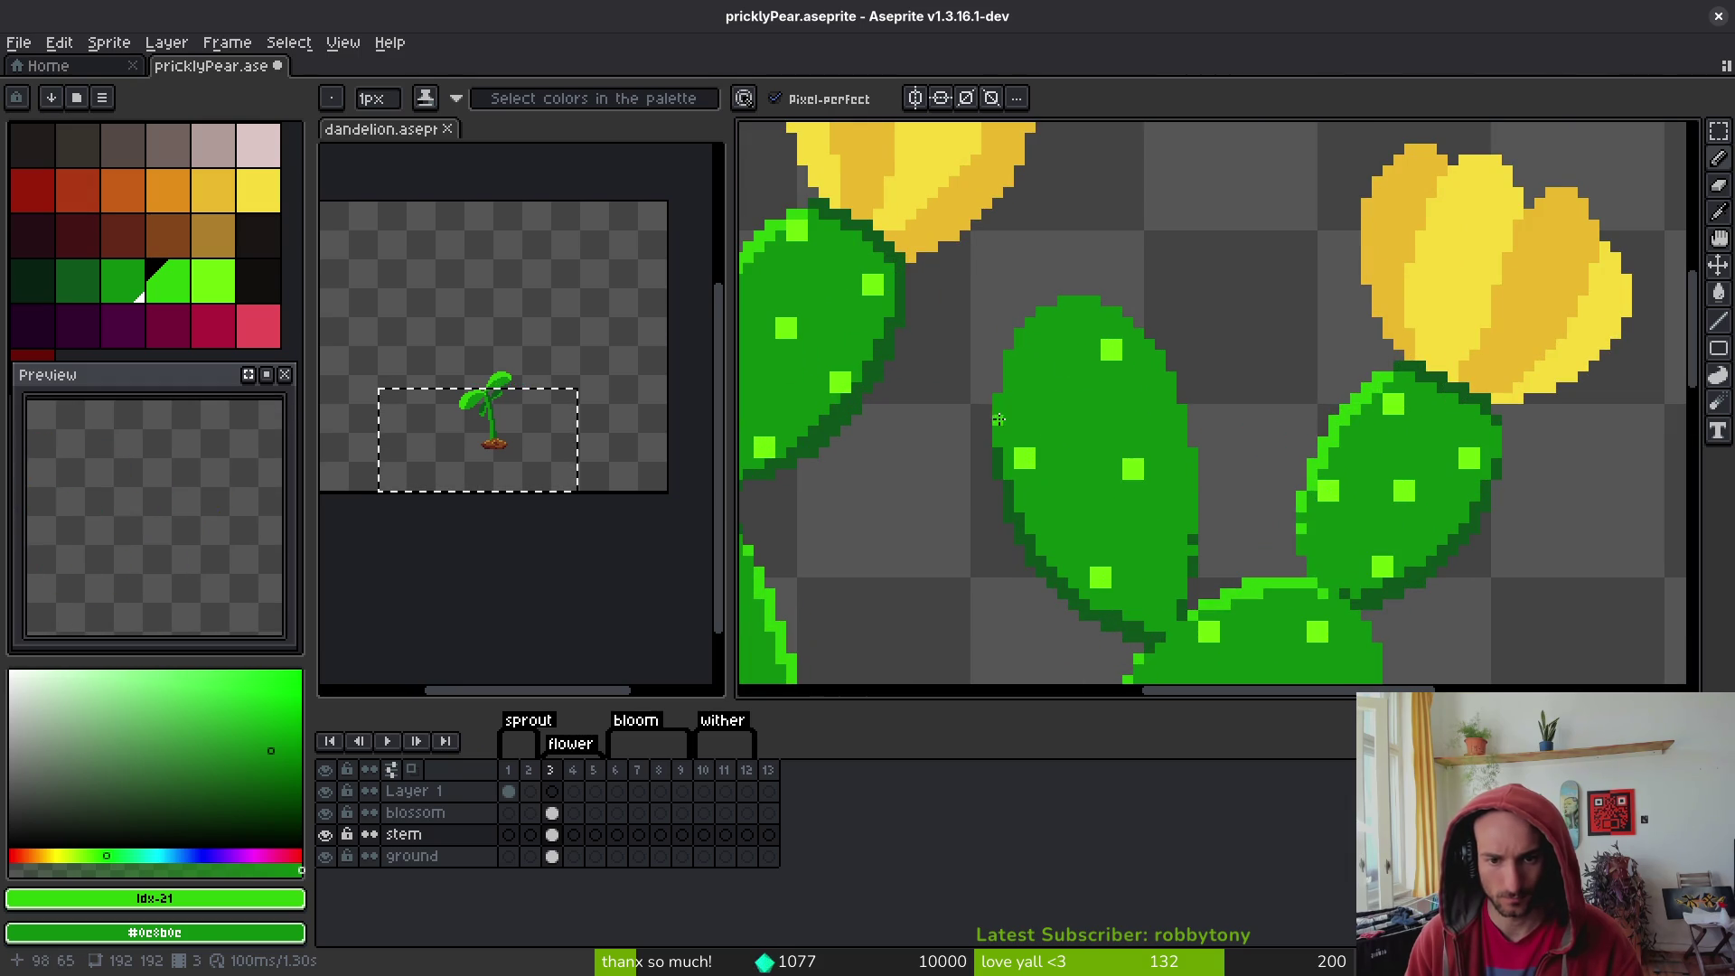
- Draw a light-green rim on the central pad's left edge and fill a missing pixel
{"action": "mouse_move", "coordinate": [997, 399]}
{"action": "left_mouse_down"}
{"action": "mouse_move", "coordinate": [1009, 355]}
{"action": "mouse_move", "coordinate": [1062, 313]}
{"action": "mouse_move", "coordinate": [1099, 315]}
{"action": "mouse_move", "coordinate": [1176, 432]}
{"action": "left_mouse_up"}
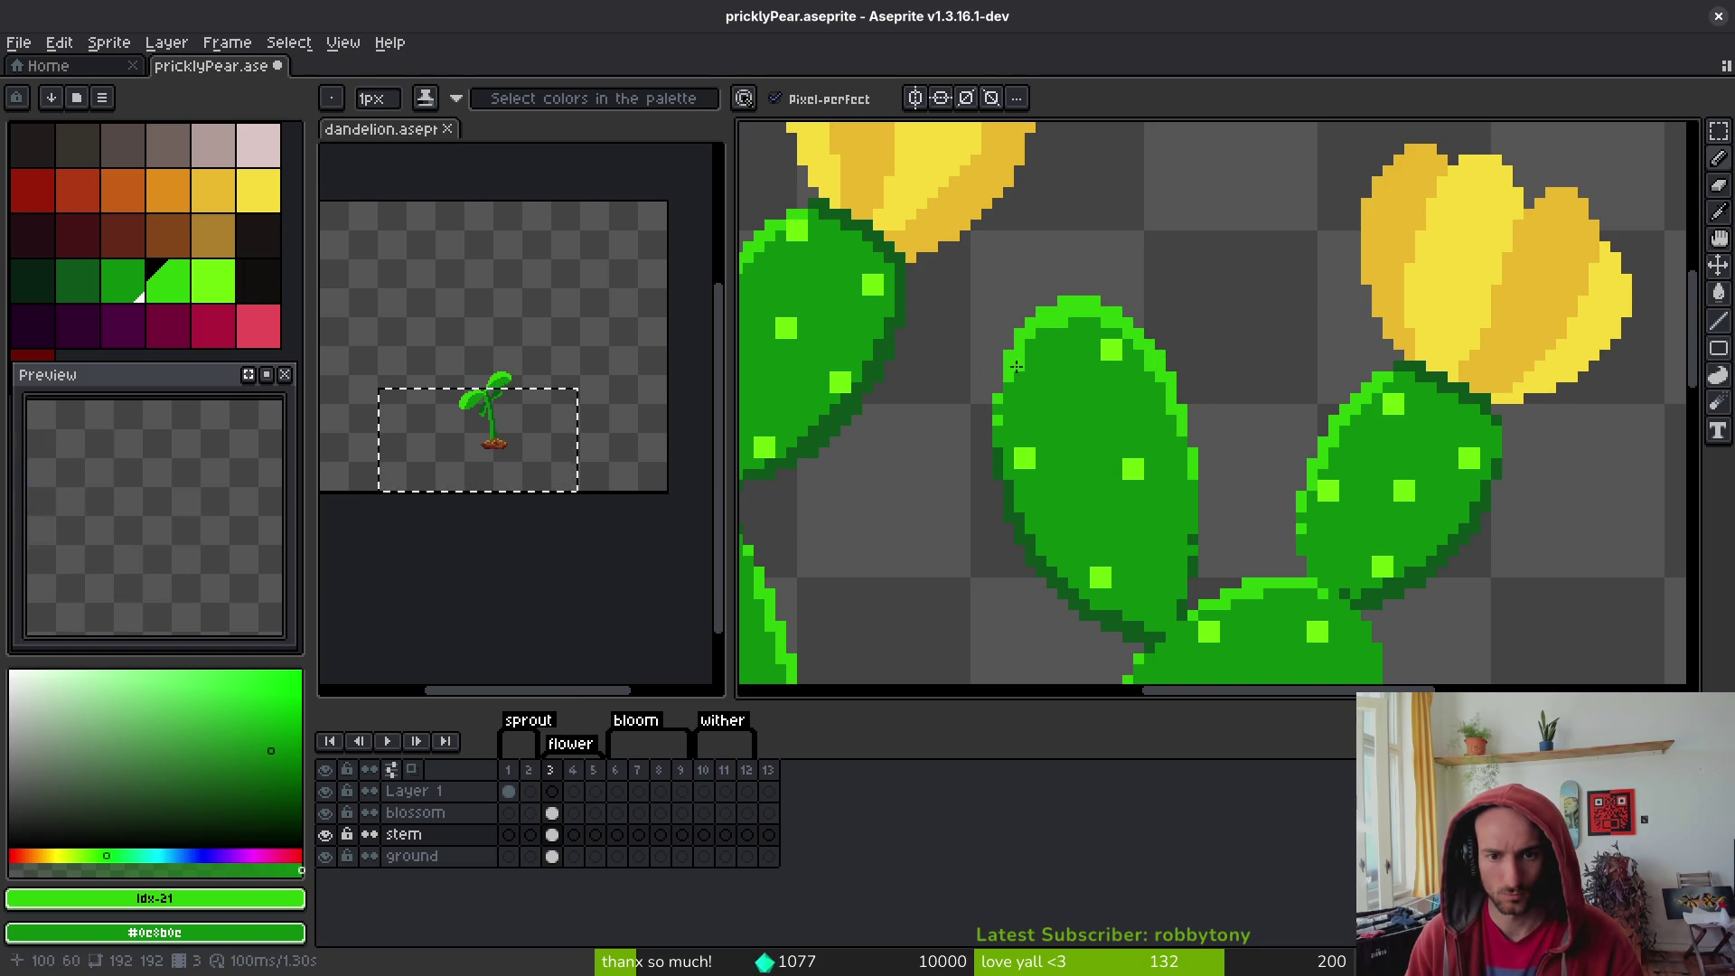
{"action": "left_click", "coordinate": [1052, 409]}
{"action": "scroll", "coordinate": [1194, 493], "scroll_direction": "down", "scroll_amount": 5}
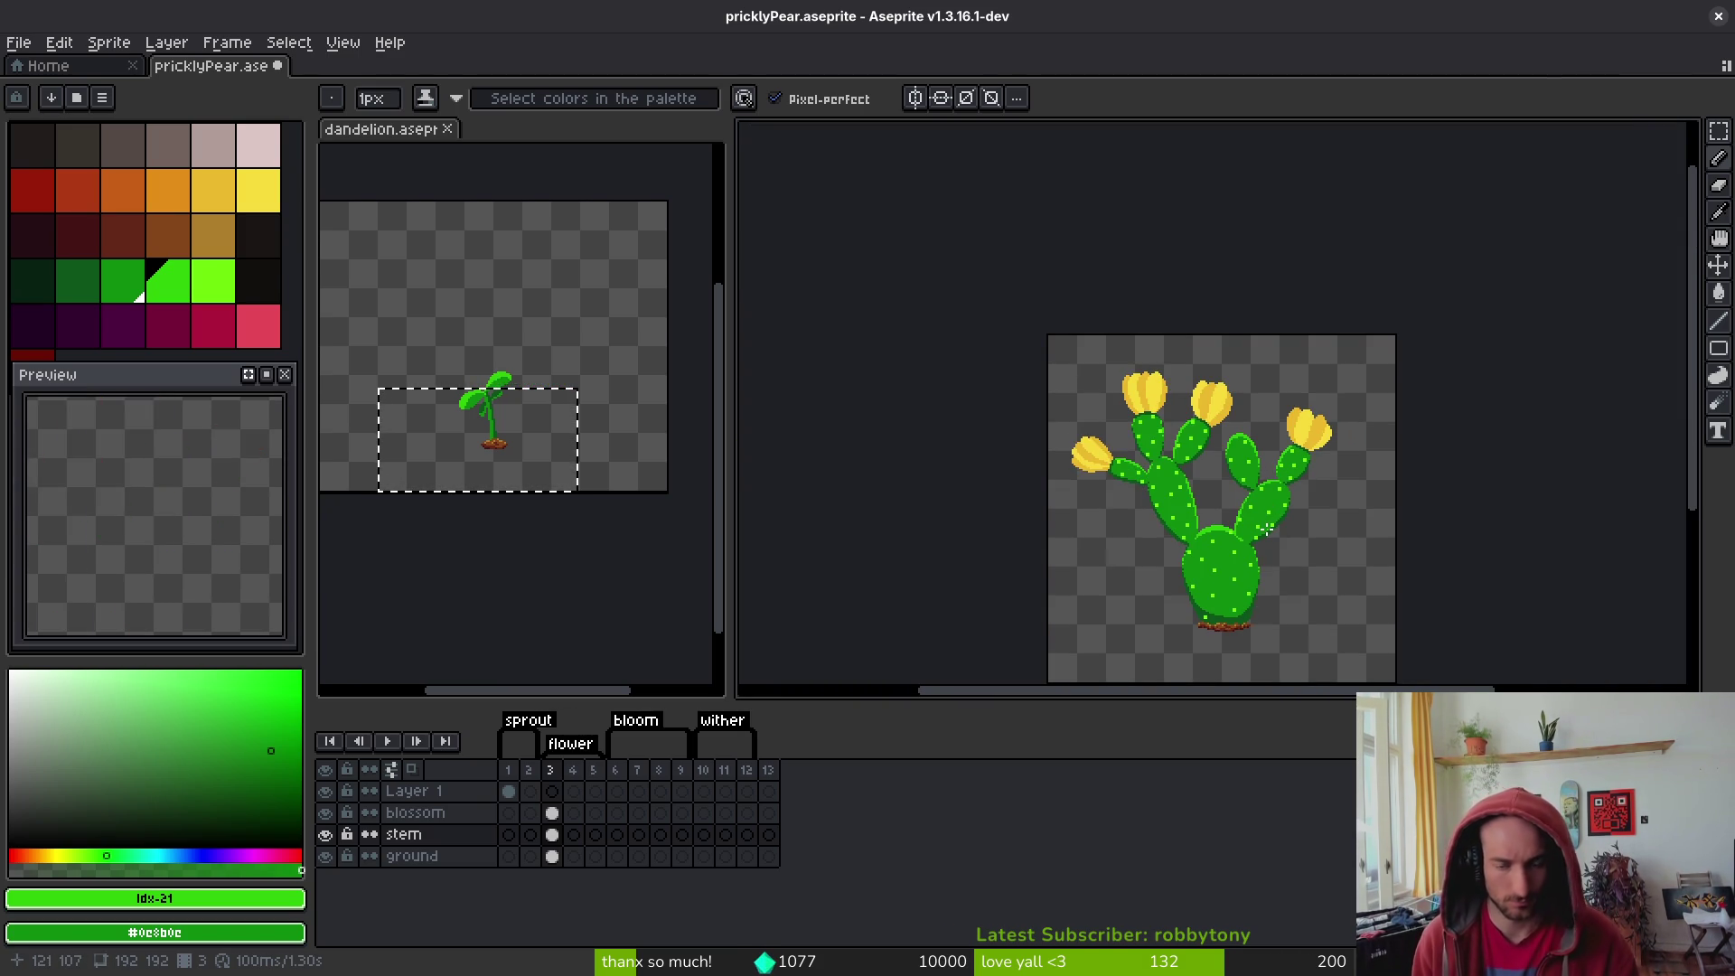
{"action": "scroll", "coordinate": [1225, 567], "scroll_direction": "down", "scroll_amount": 1}
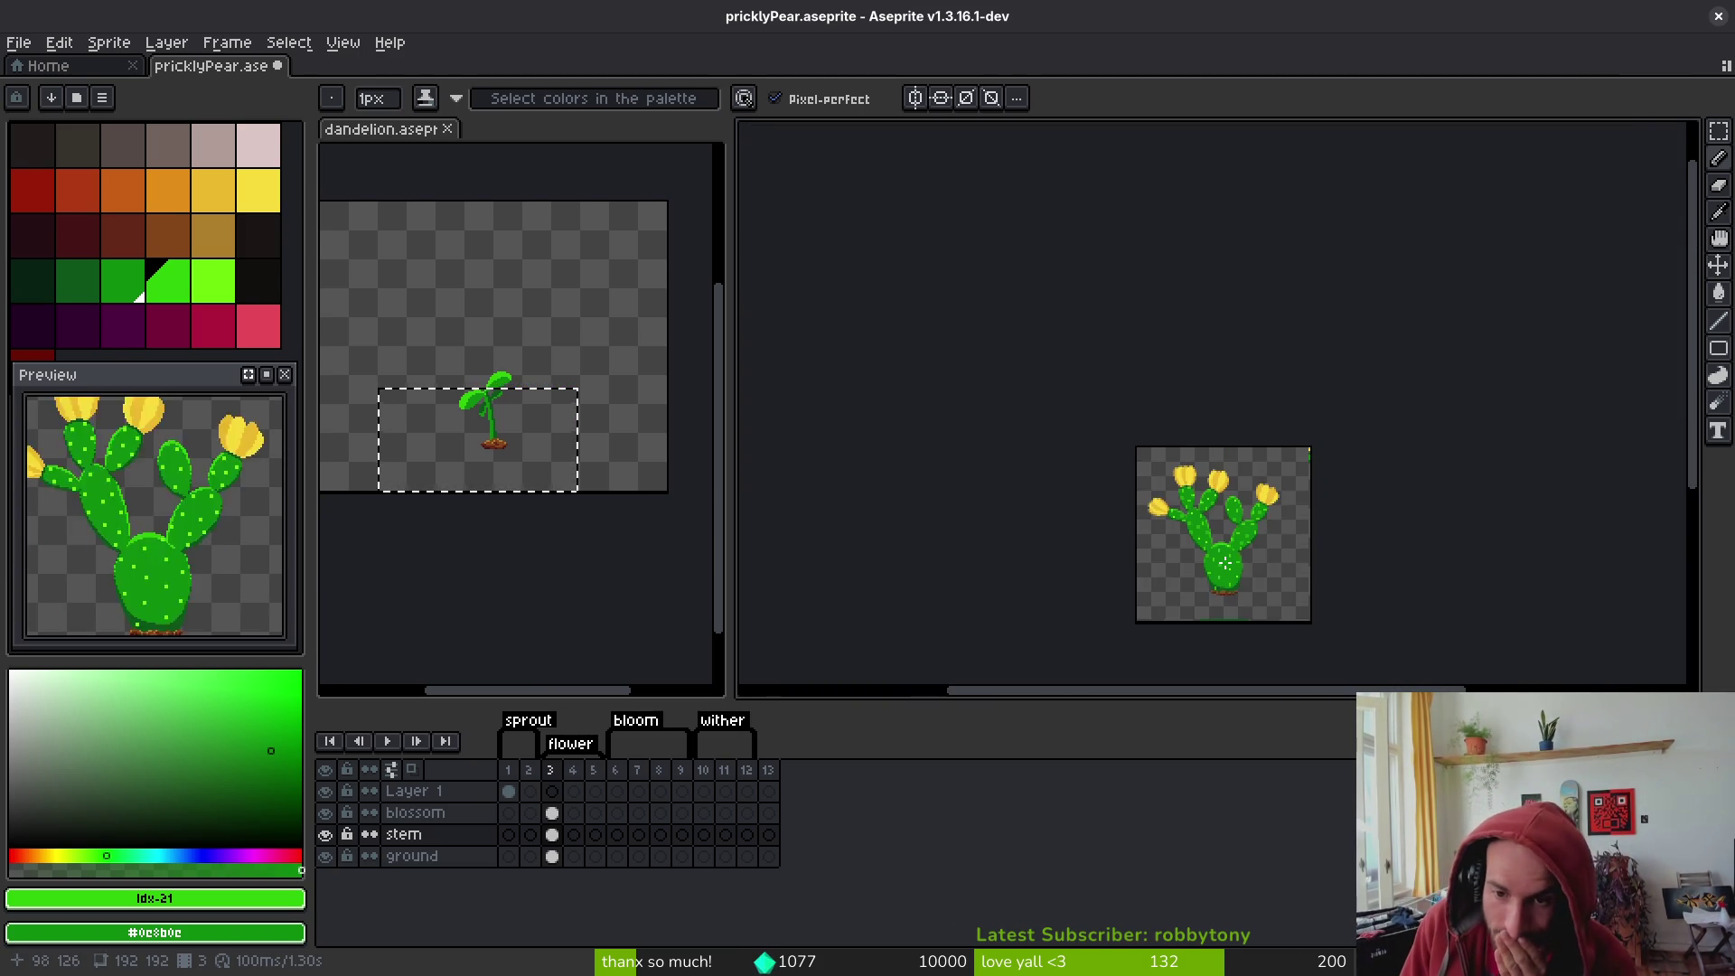
{"action": "scroll", "coordinate": [1265, 524], "scroll_direction": "up", "scroll_amount": 3}
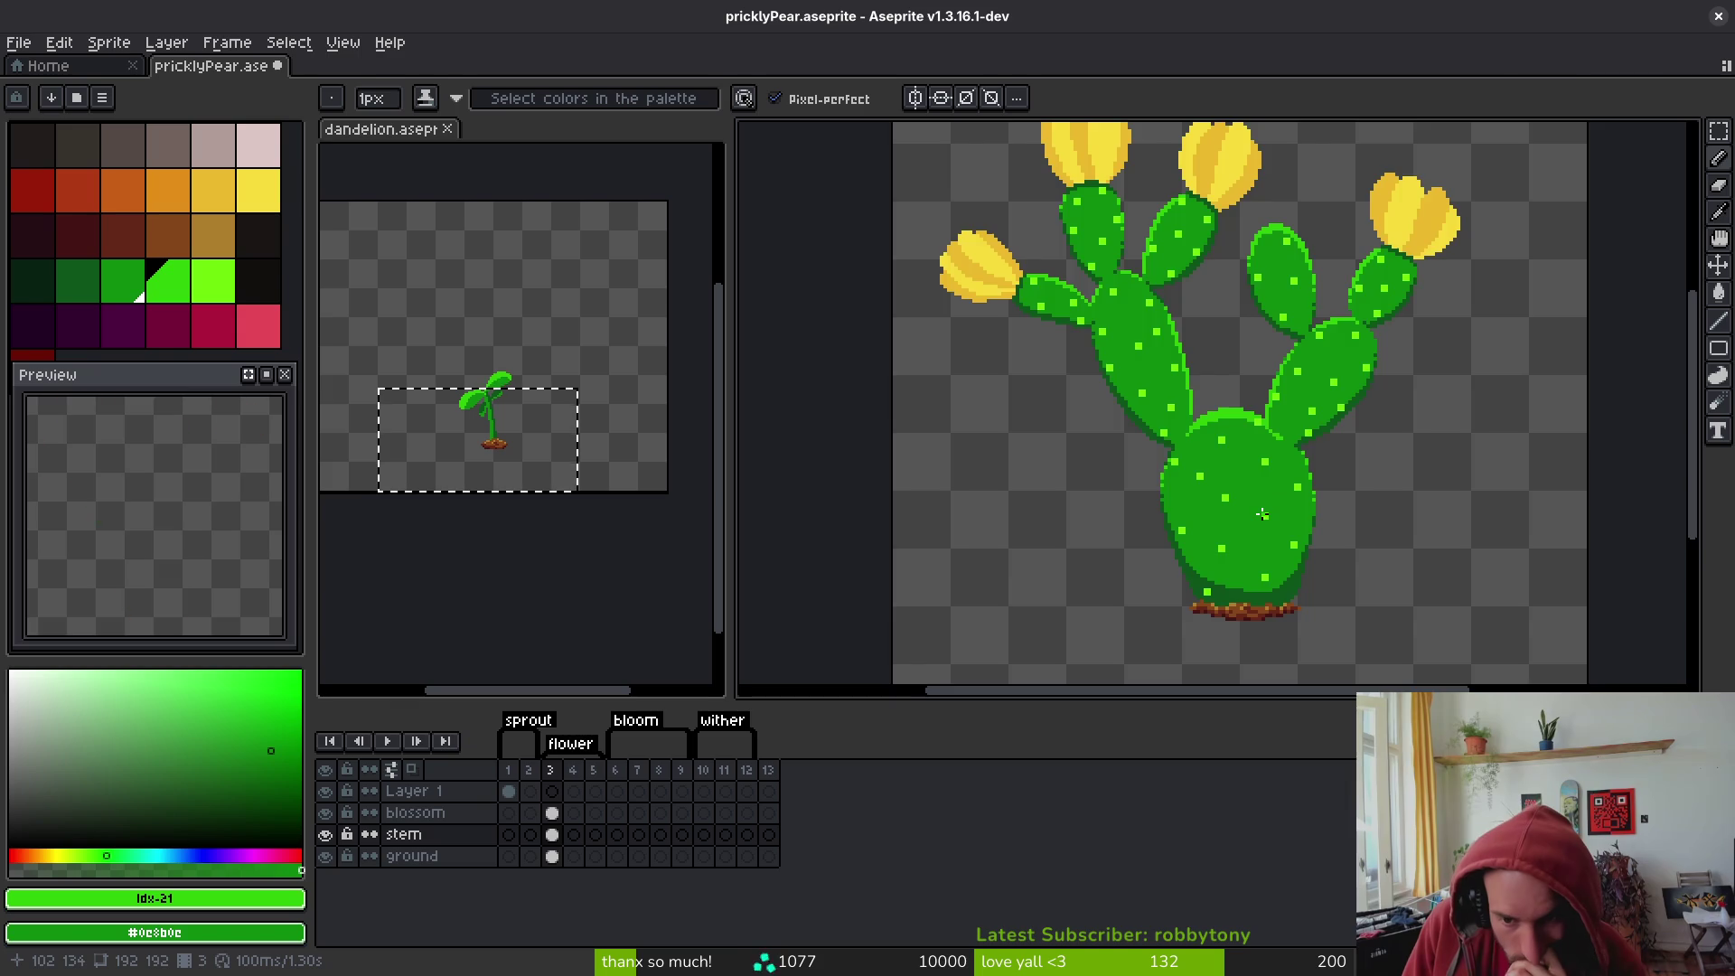